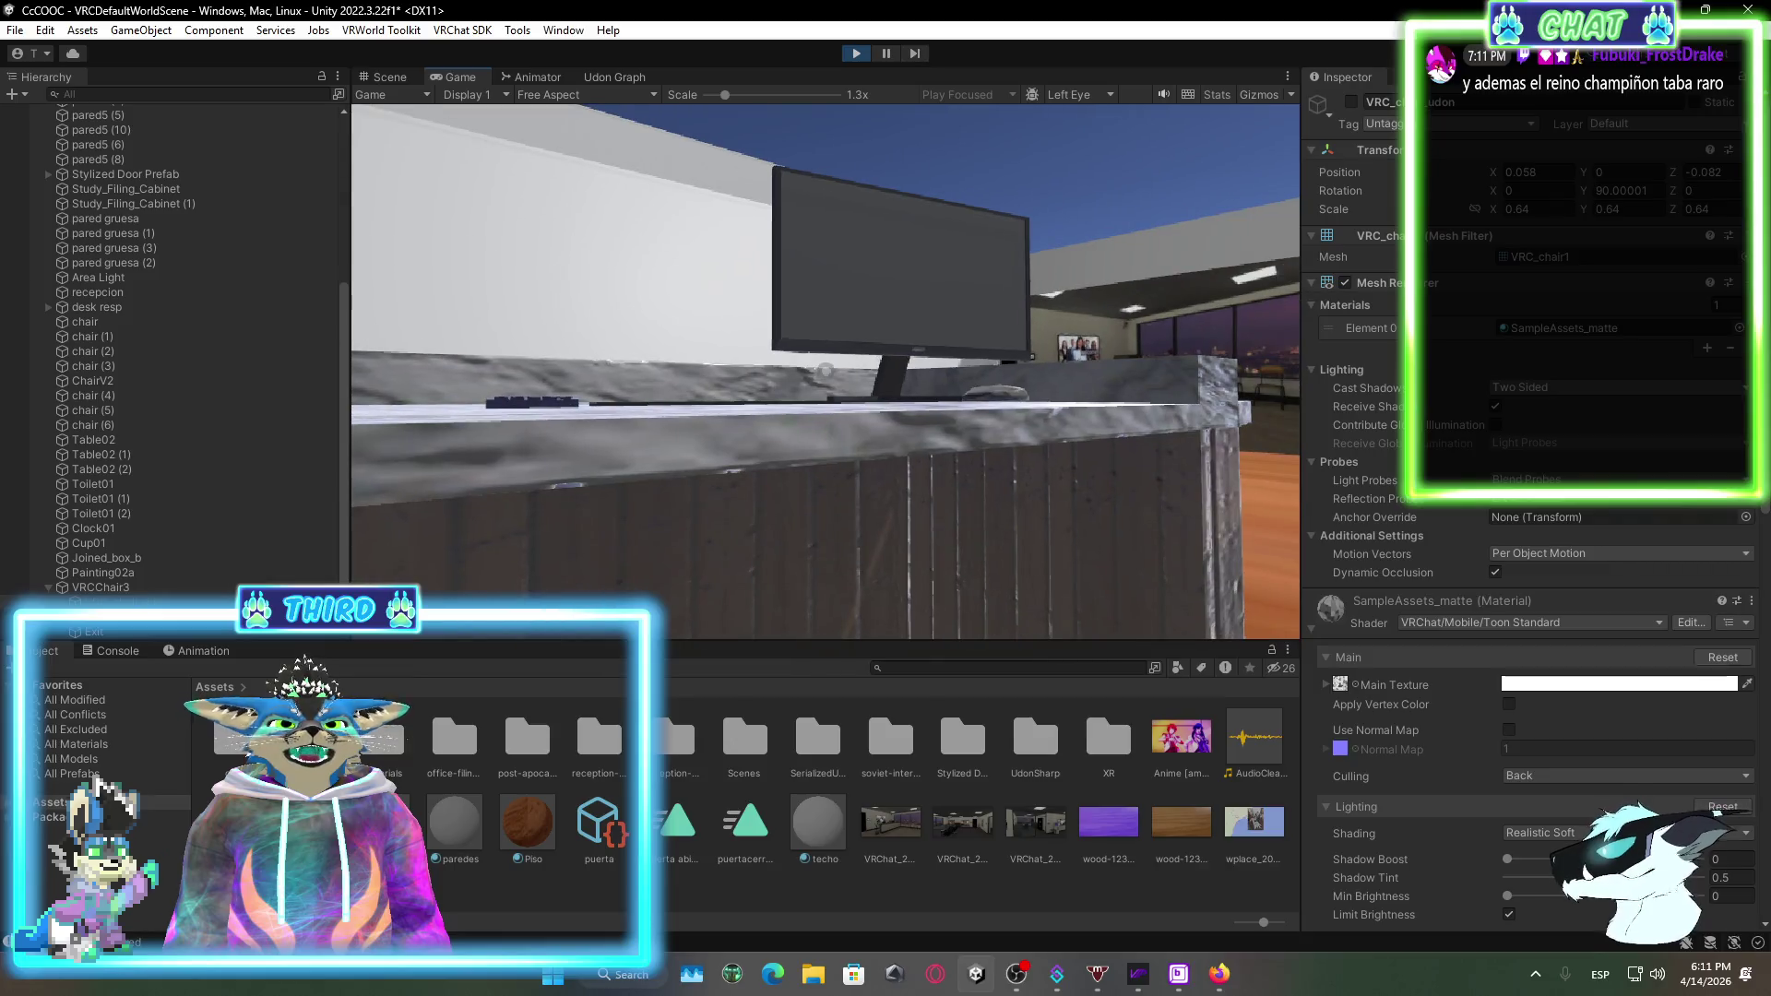
key("w")
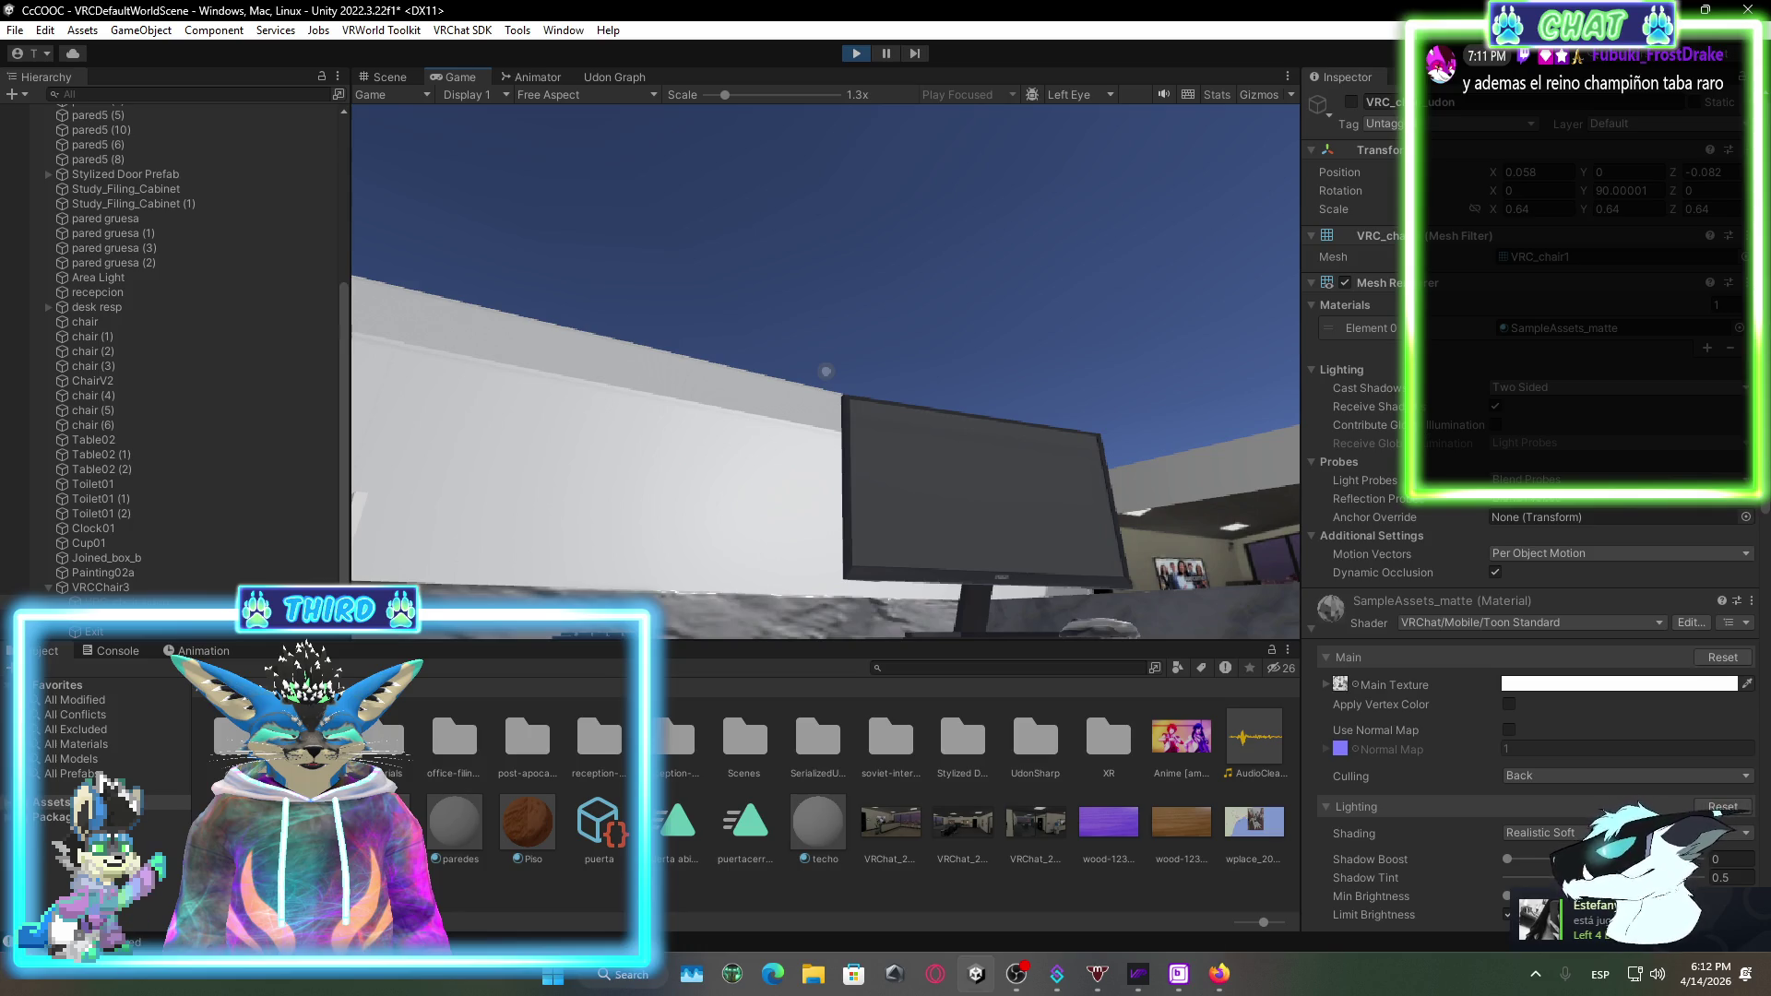
Step: Walk the player past the desk toward the reception area, then bring up the Client Simulator menu
key("s")
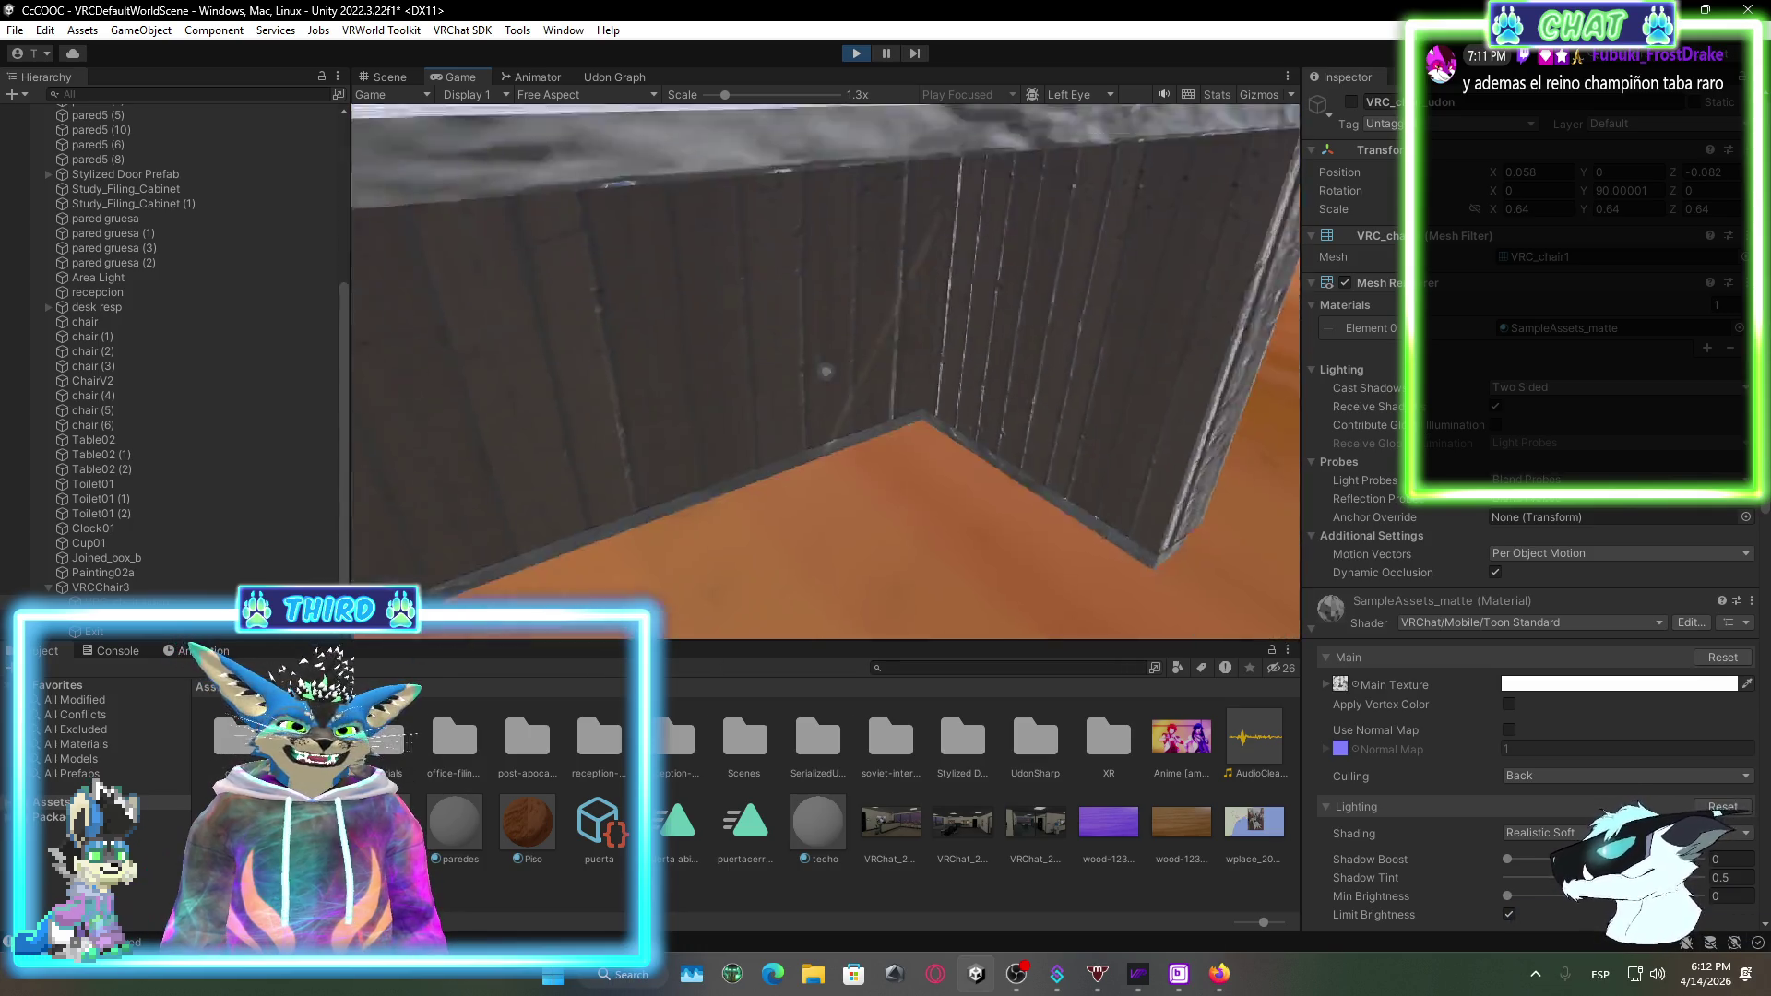
key("w")
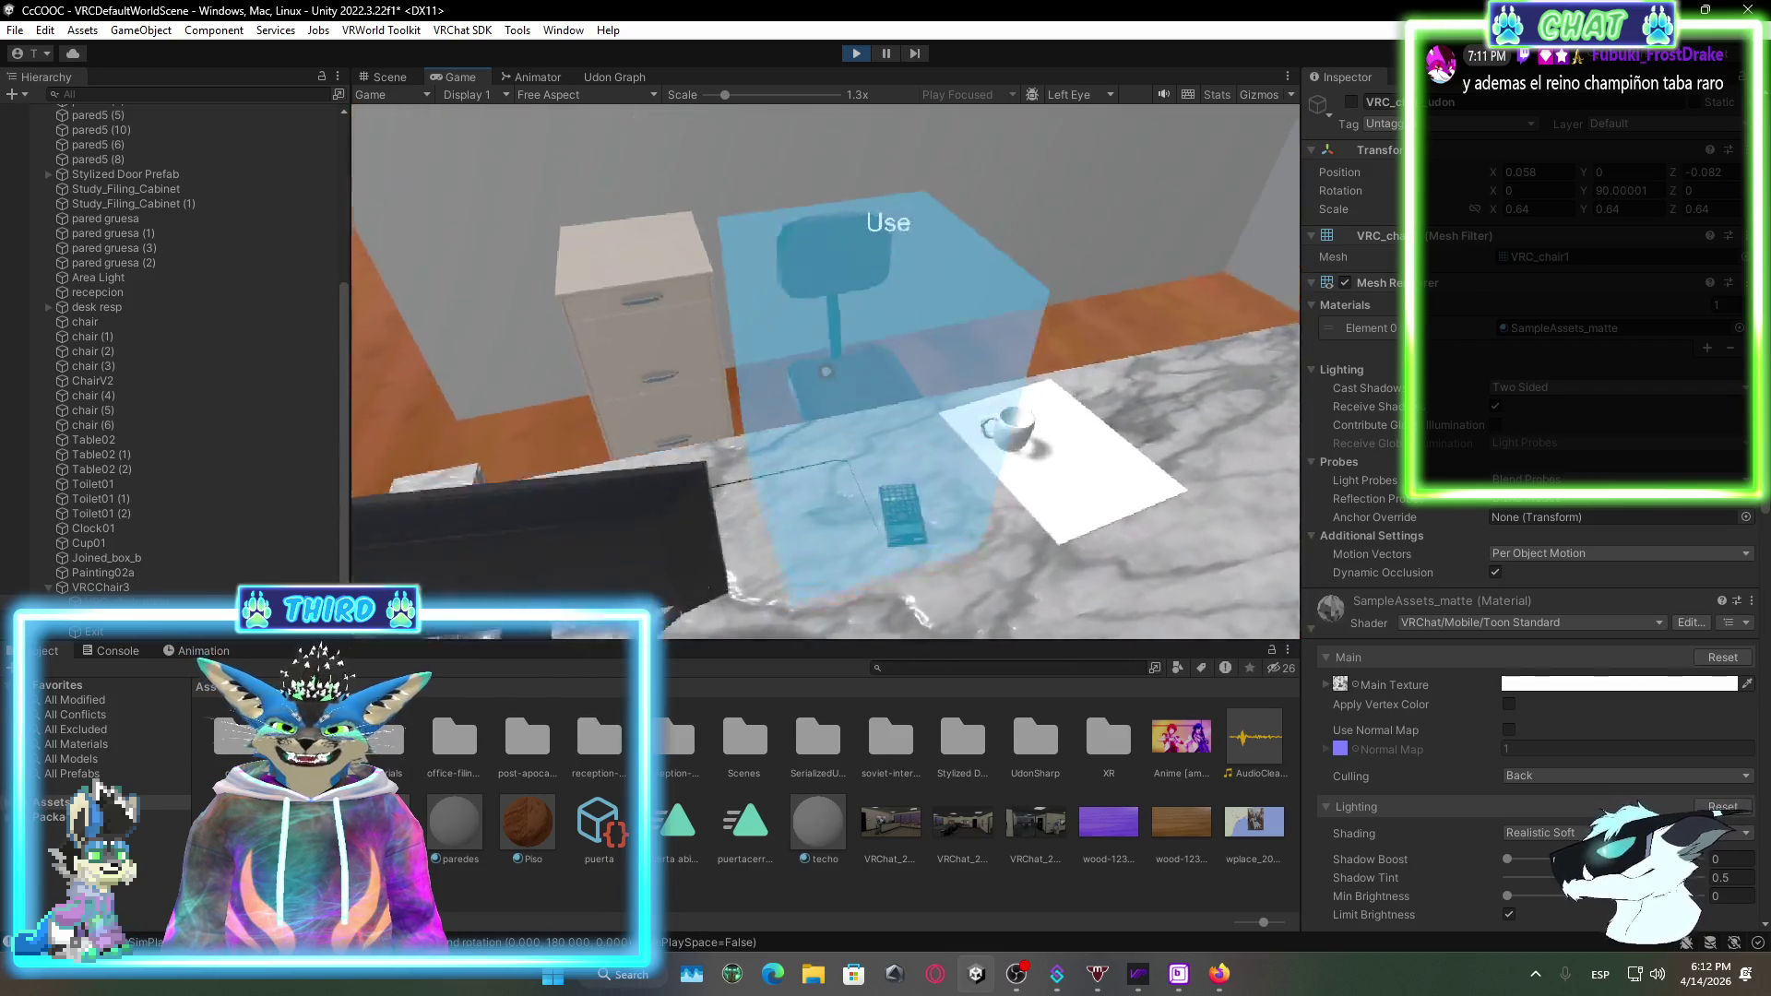
key("Escape")
Step: Stop Play mode, deactivate the white Udon chair, and start Play mode again
left_click(966, 318)
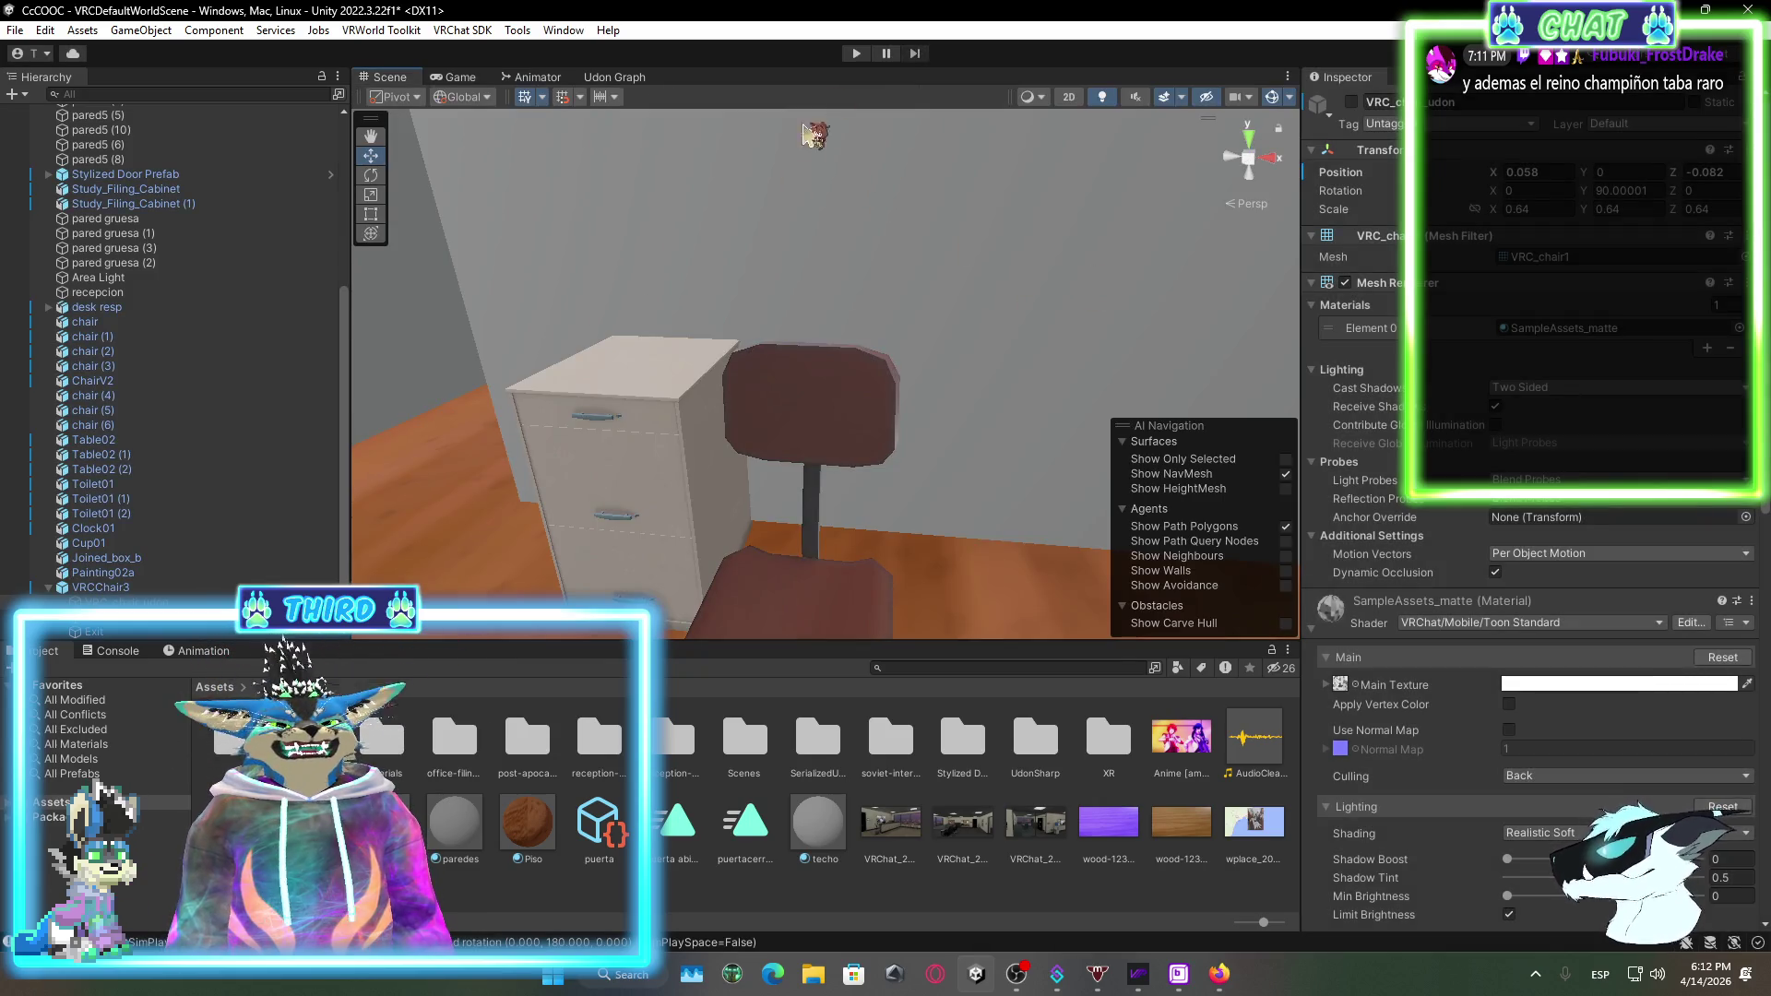
left_click_drag(579, 416, 1436, 256)
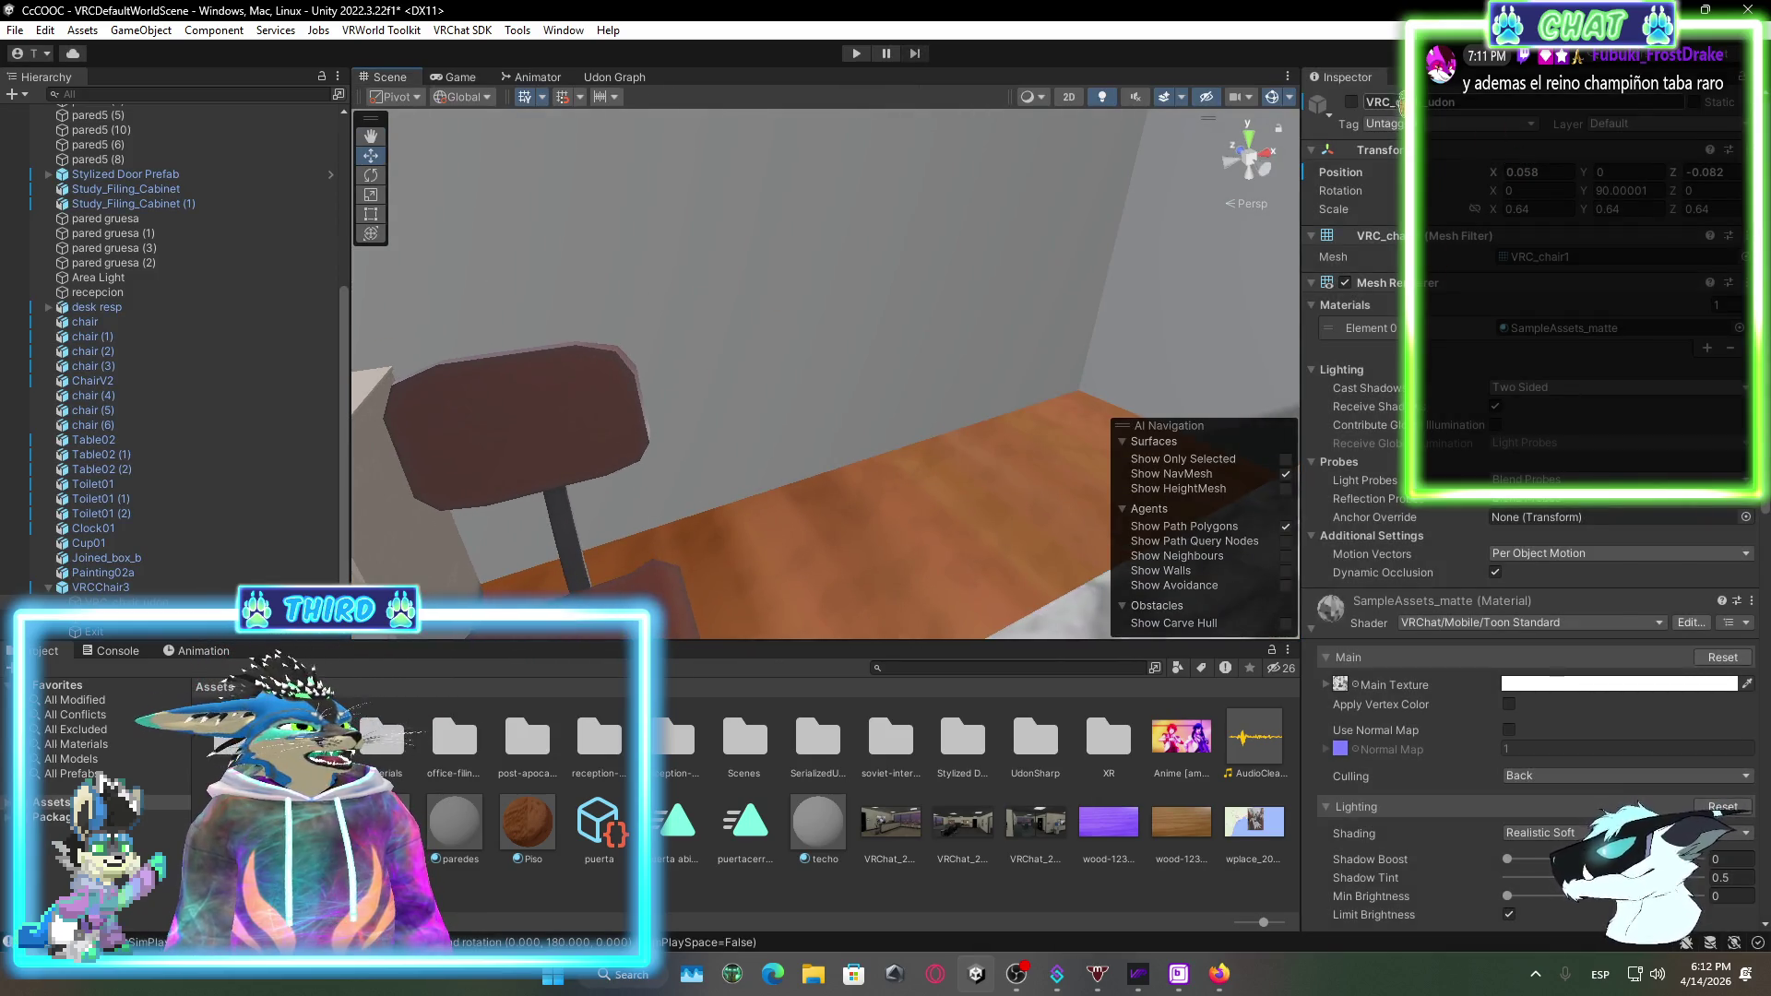
mouse_move(844, 369)
left_mouse_down()
mouse_move(1090, 395)
mouse_move(881, 433)
mouse_move(893, 336)
mouse_move(889, 407)
mouse_move(874, 393)
left_mouse_up()
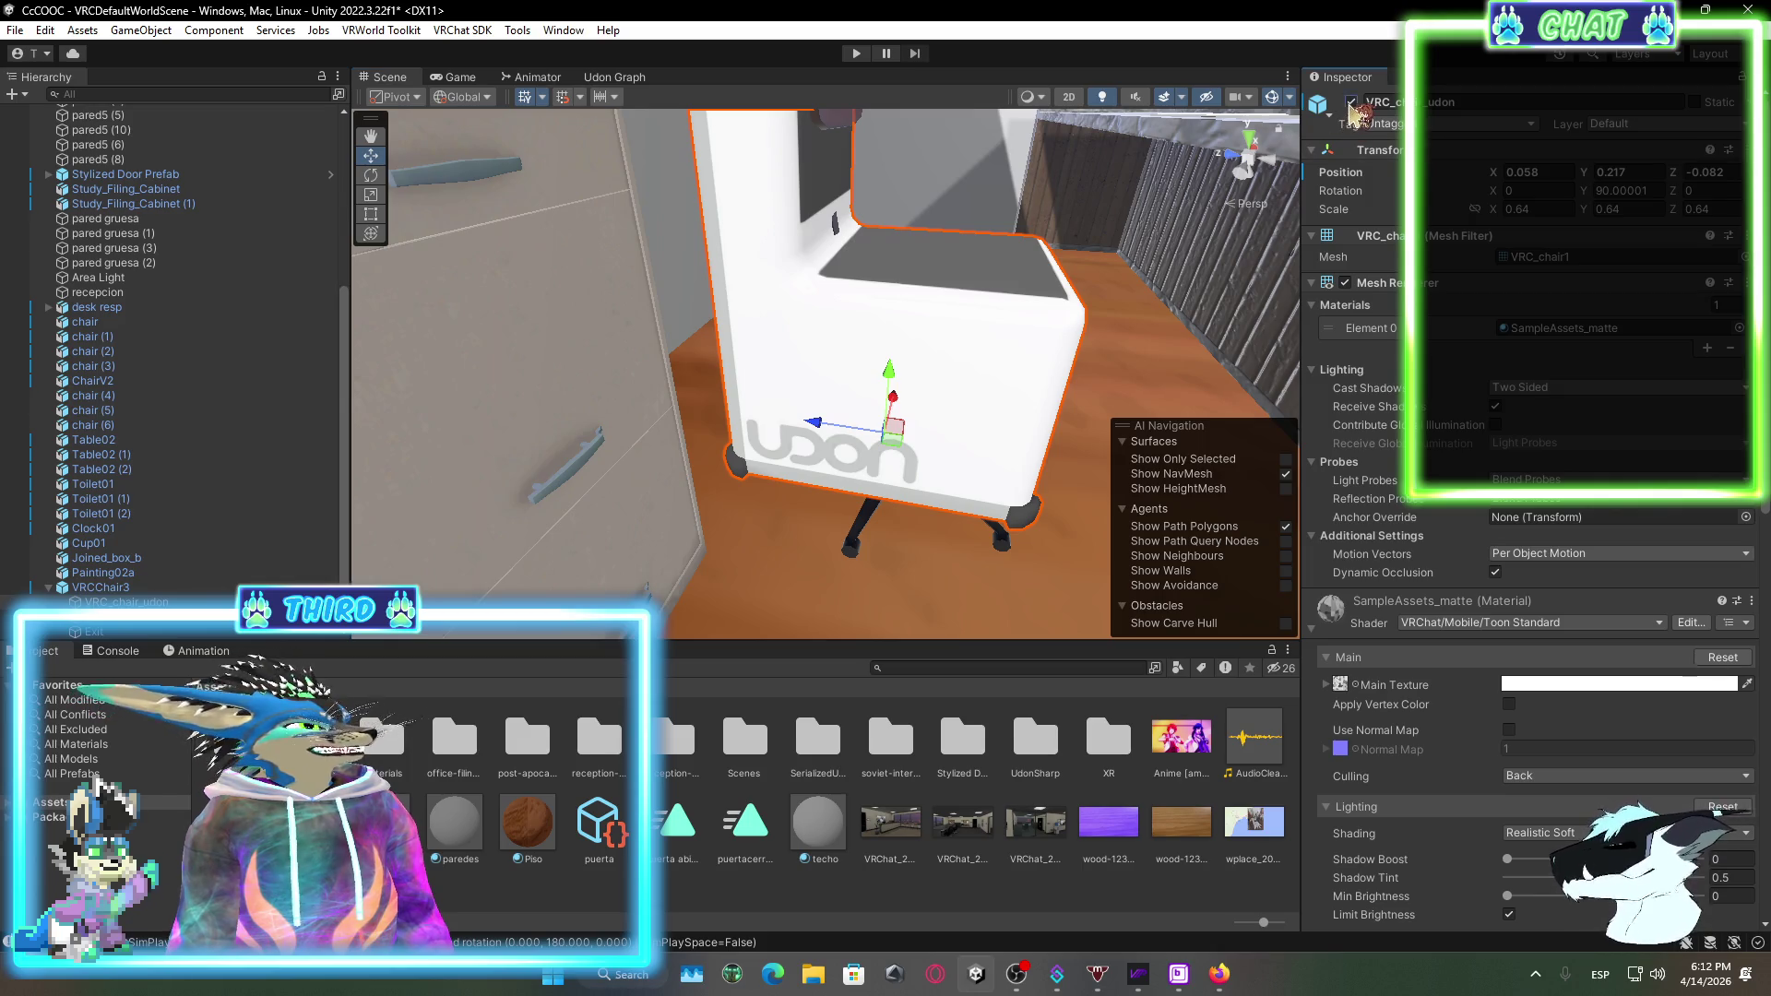
left_click(1350, 103)
left_click(856, 53)
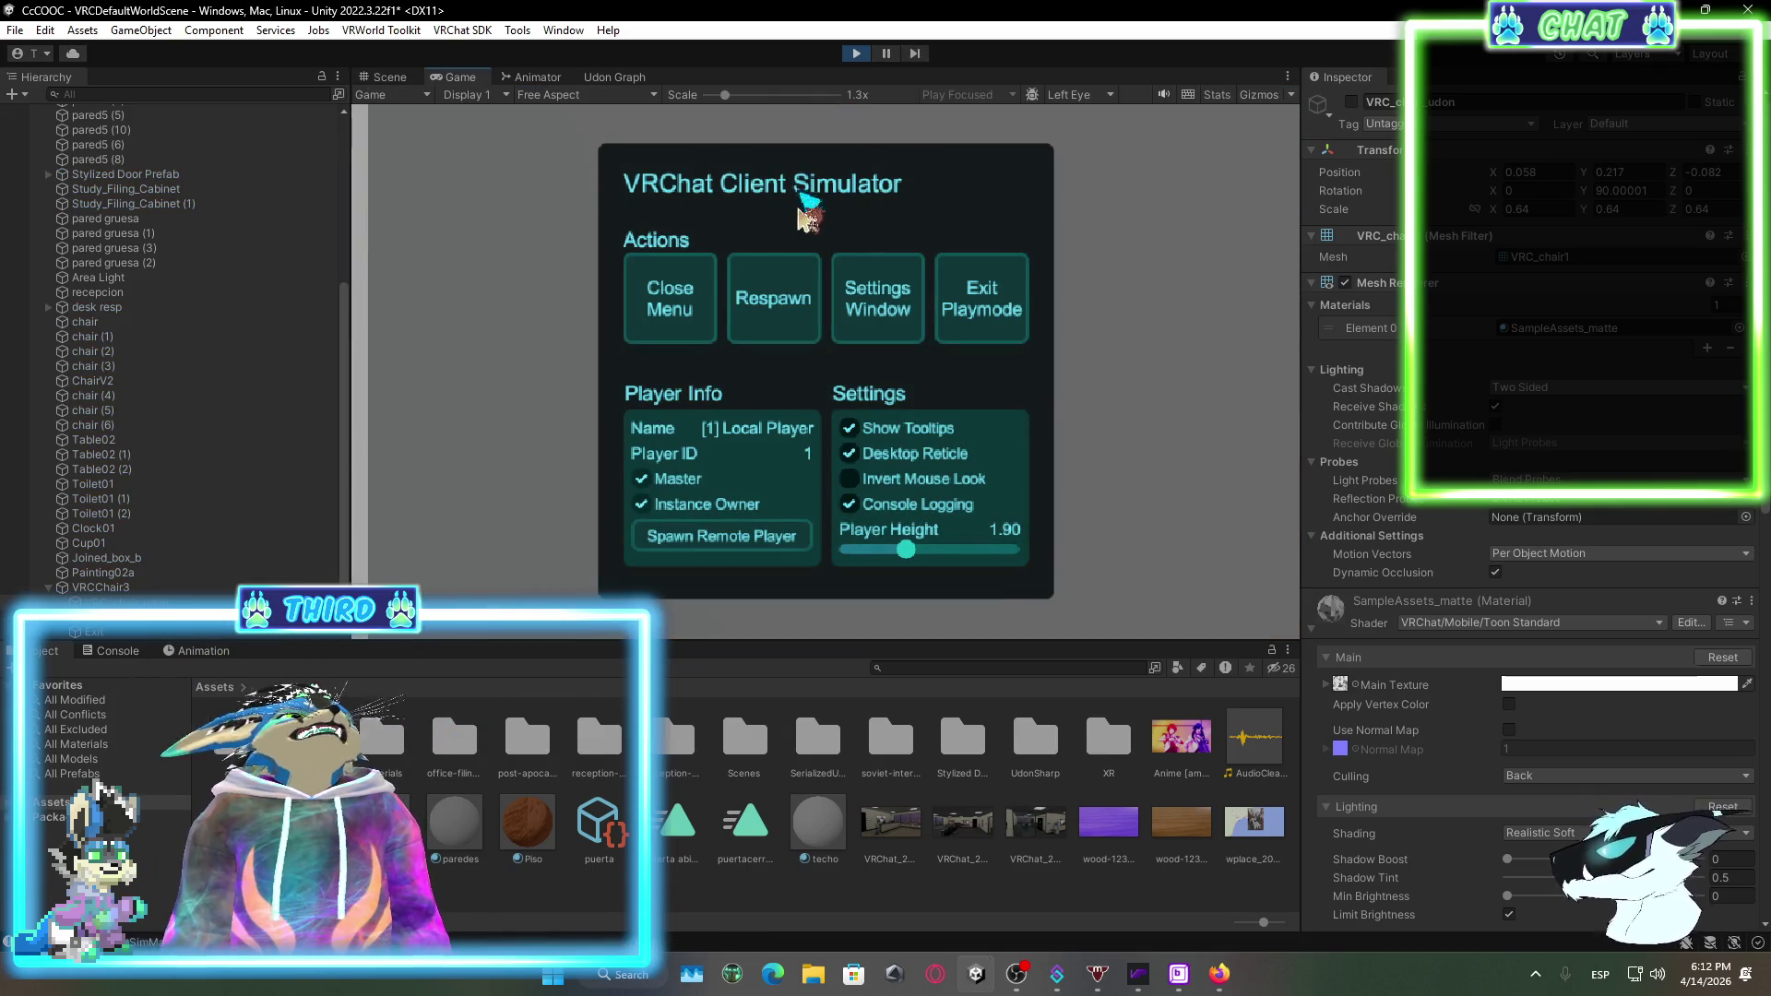
Step: Close the simulator menu and walk up to the reception desk and mug
left_click(698, 303)
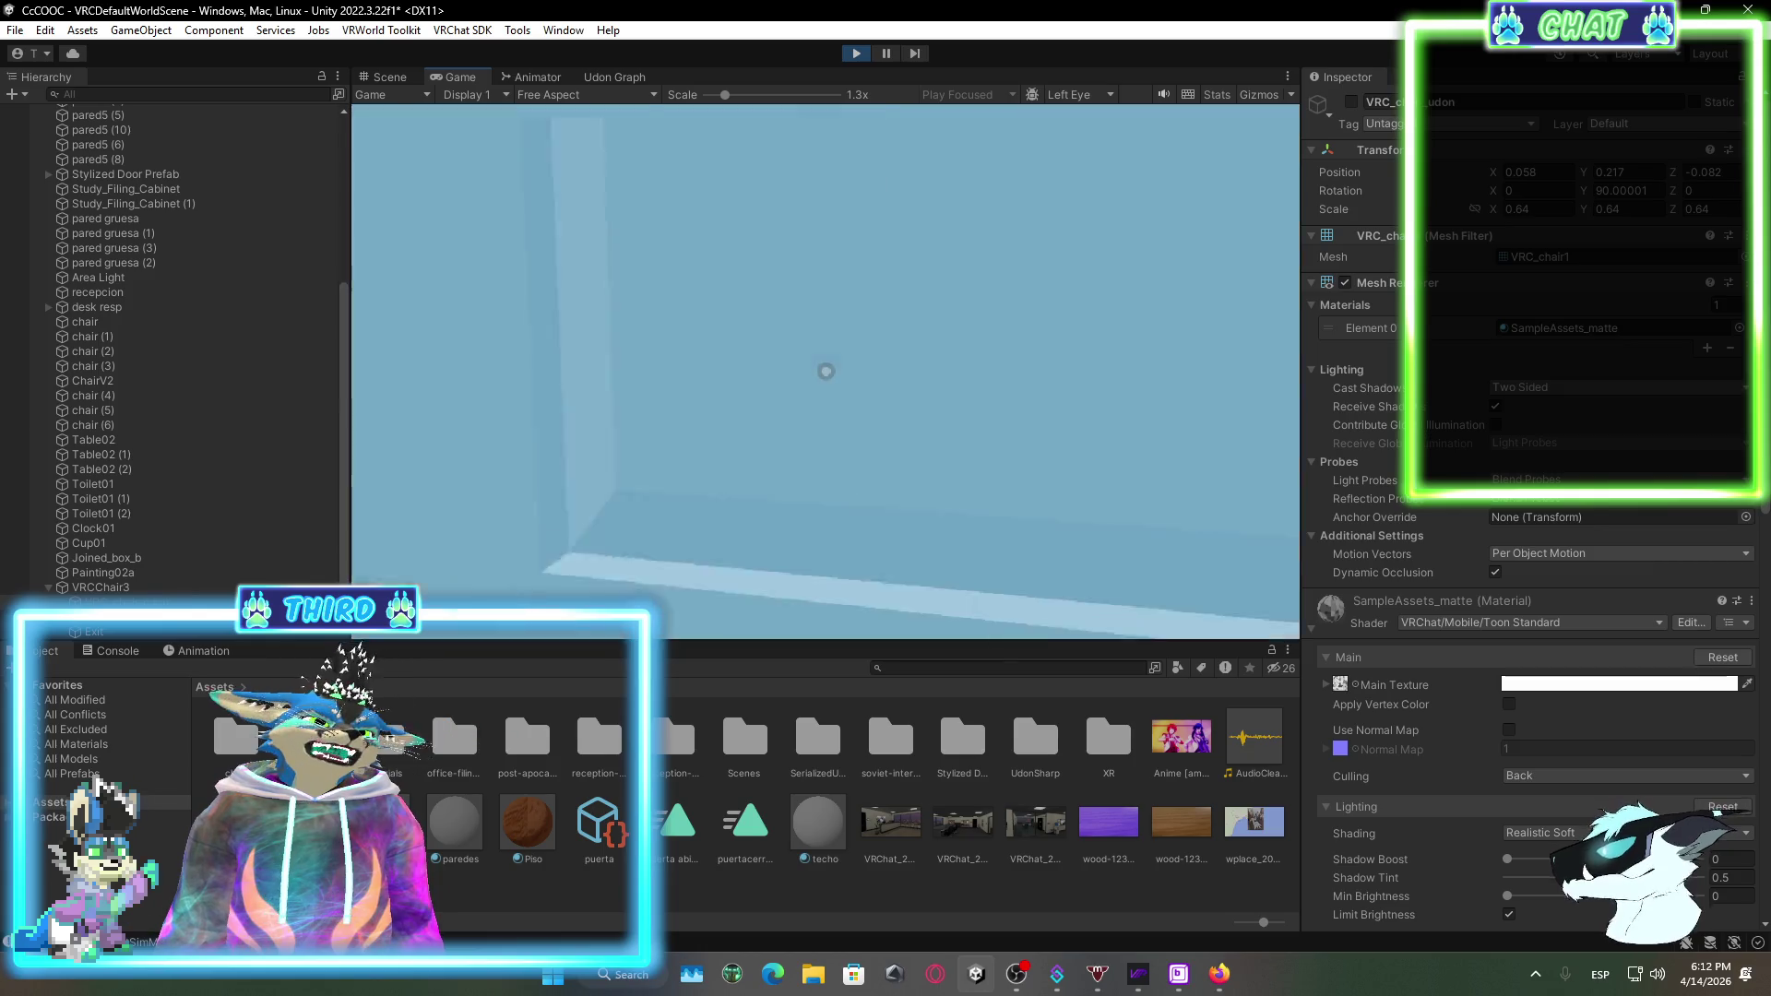
key("w")
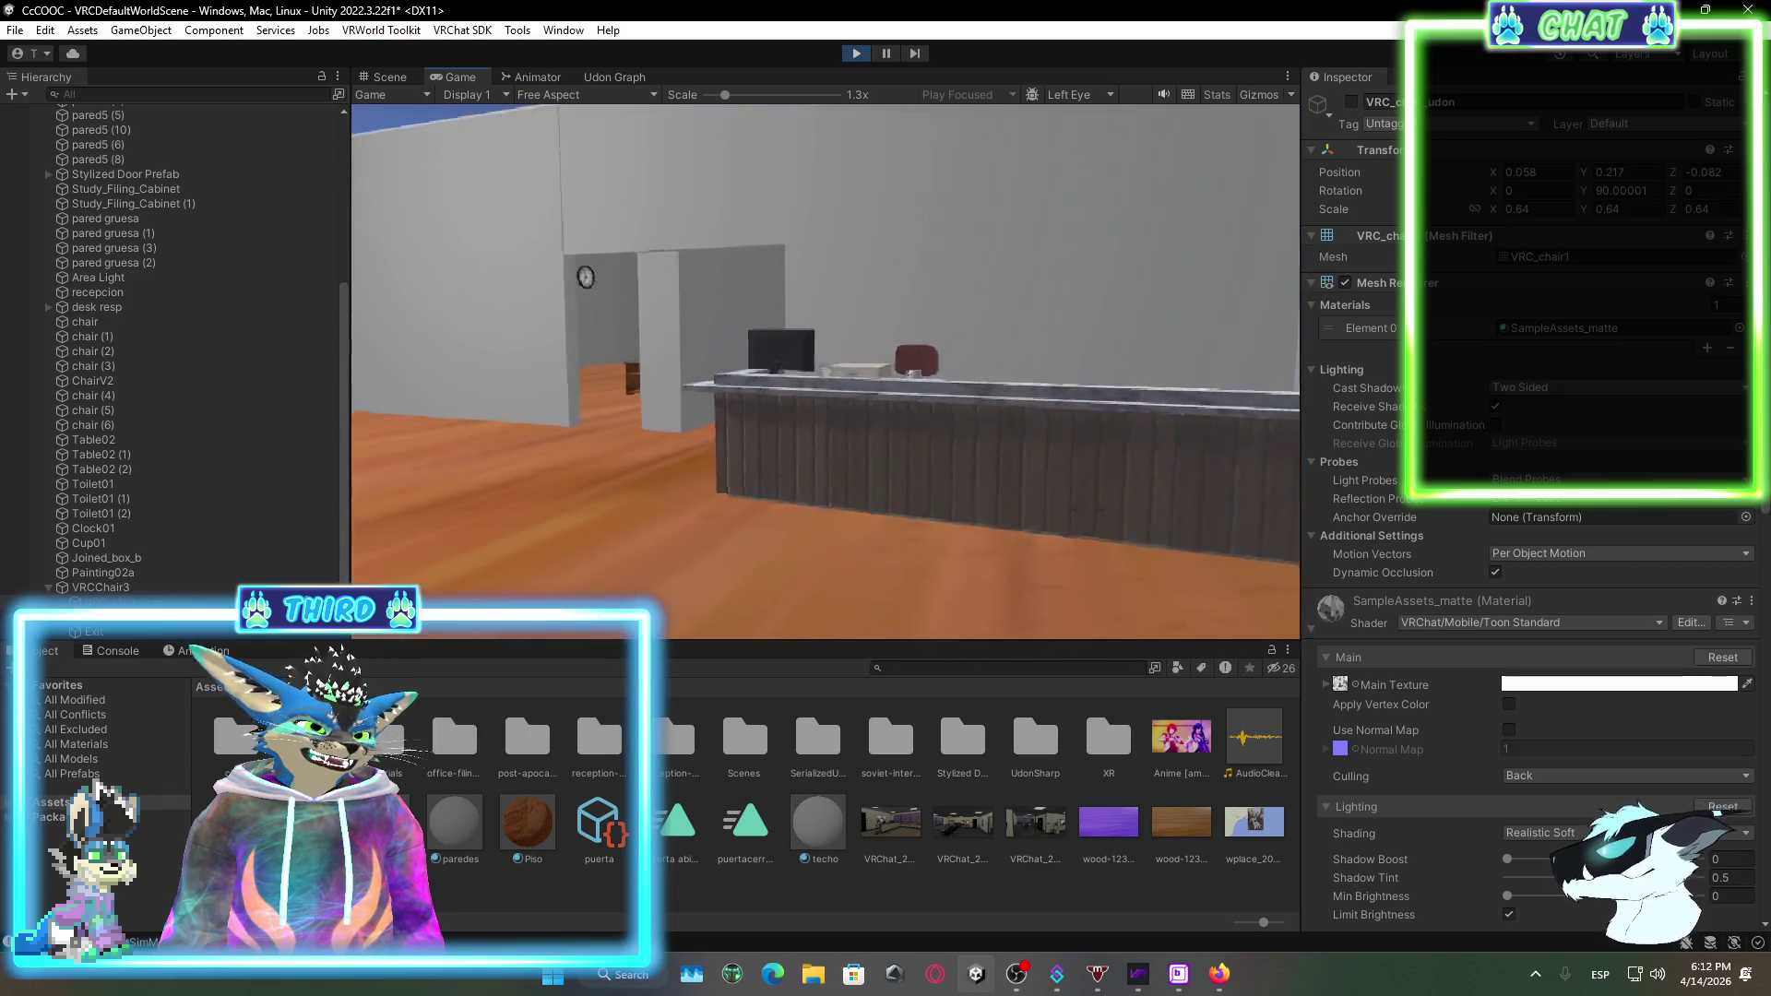
key("w")
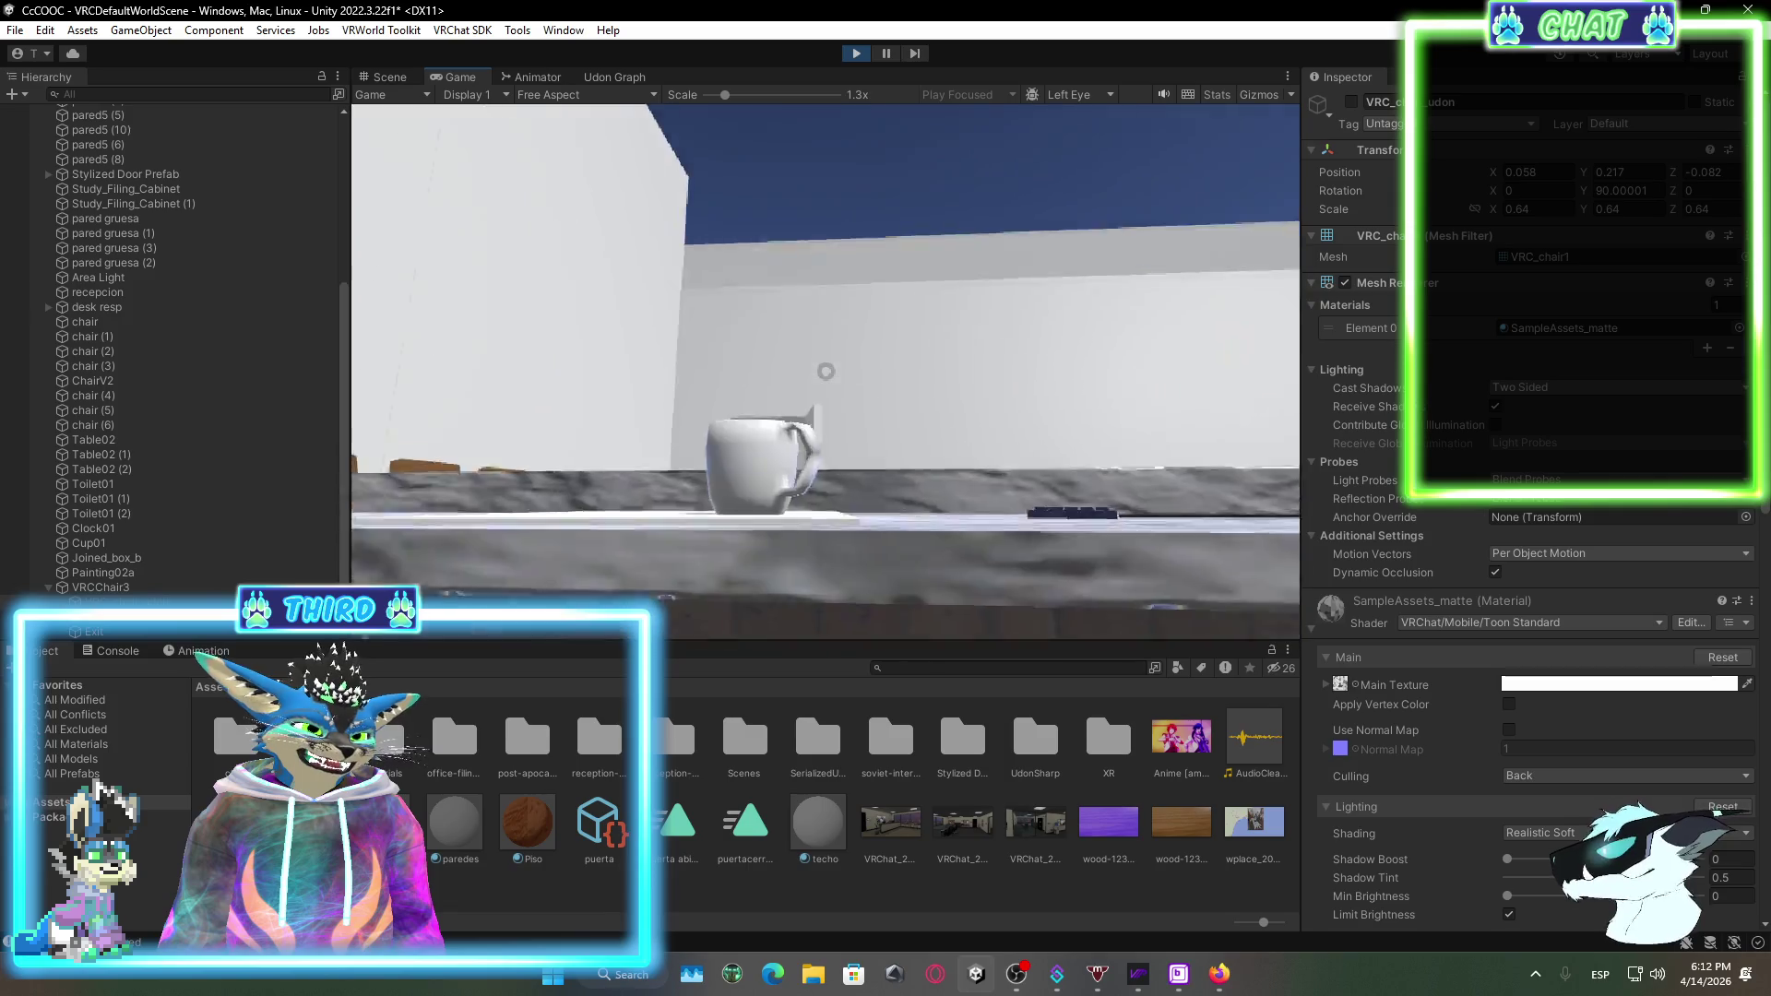
key("w")
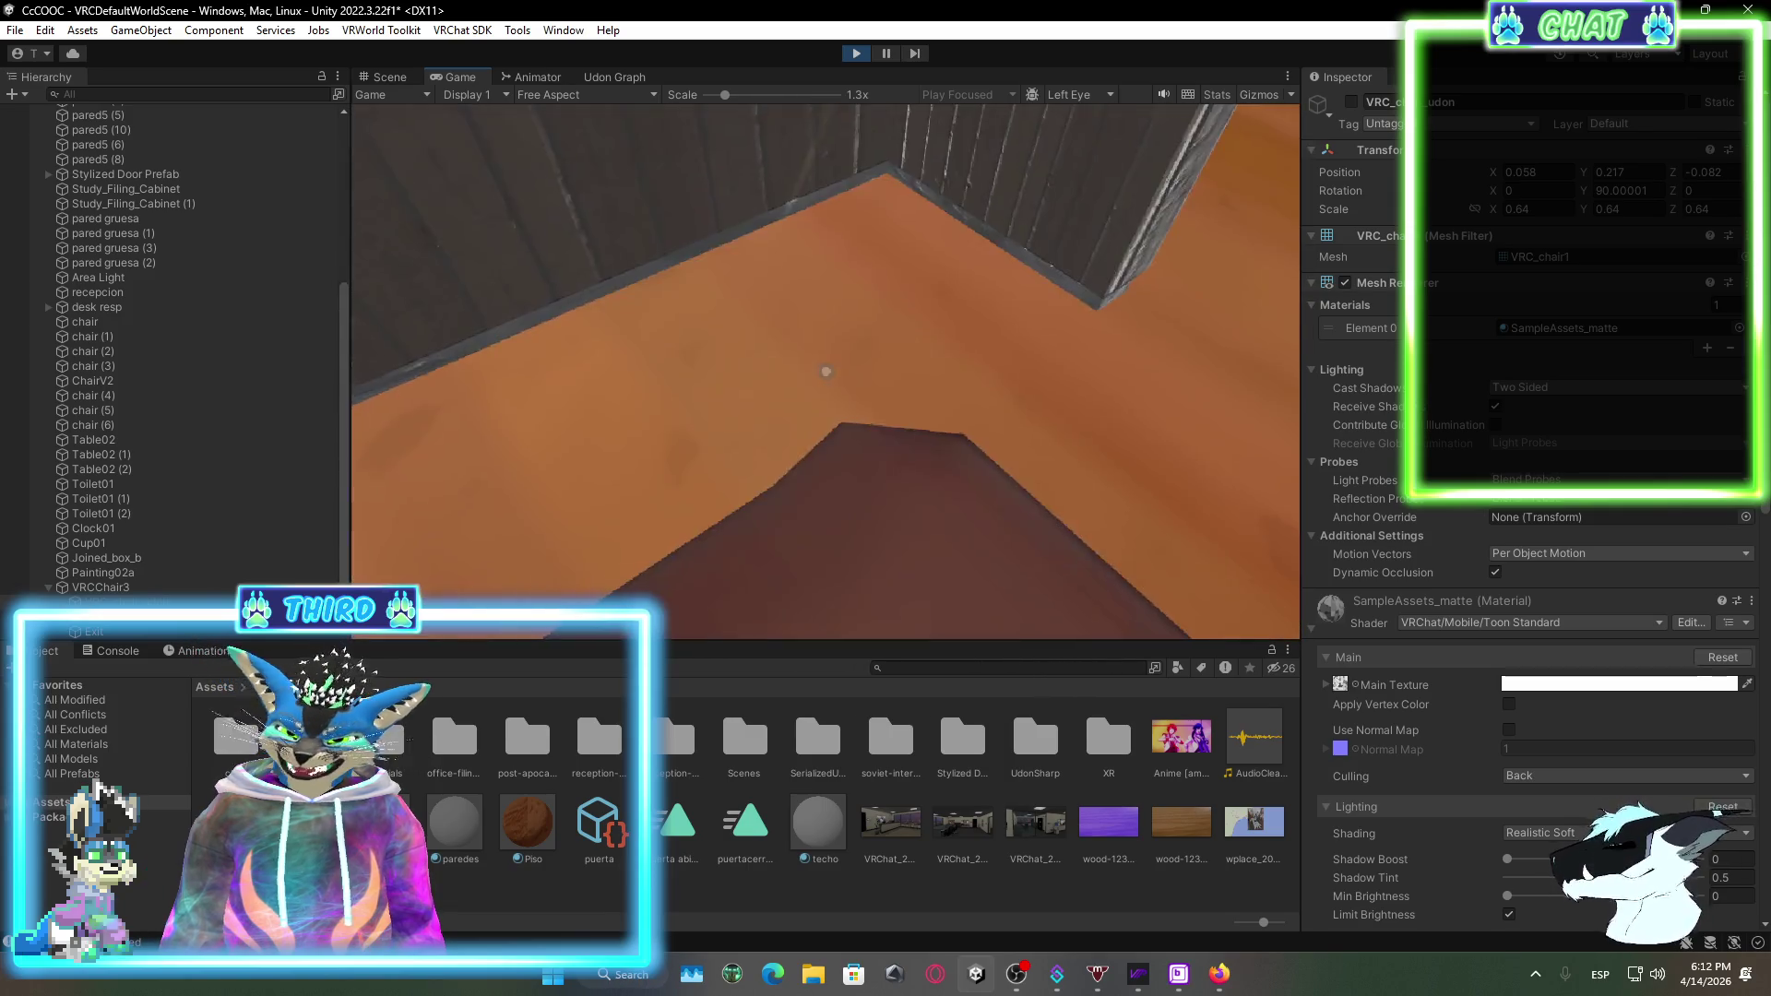
Step: Respawn the player, walk through the doorway to the standing figure, and reopen the menu
key("Escape")
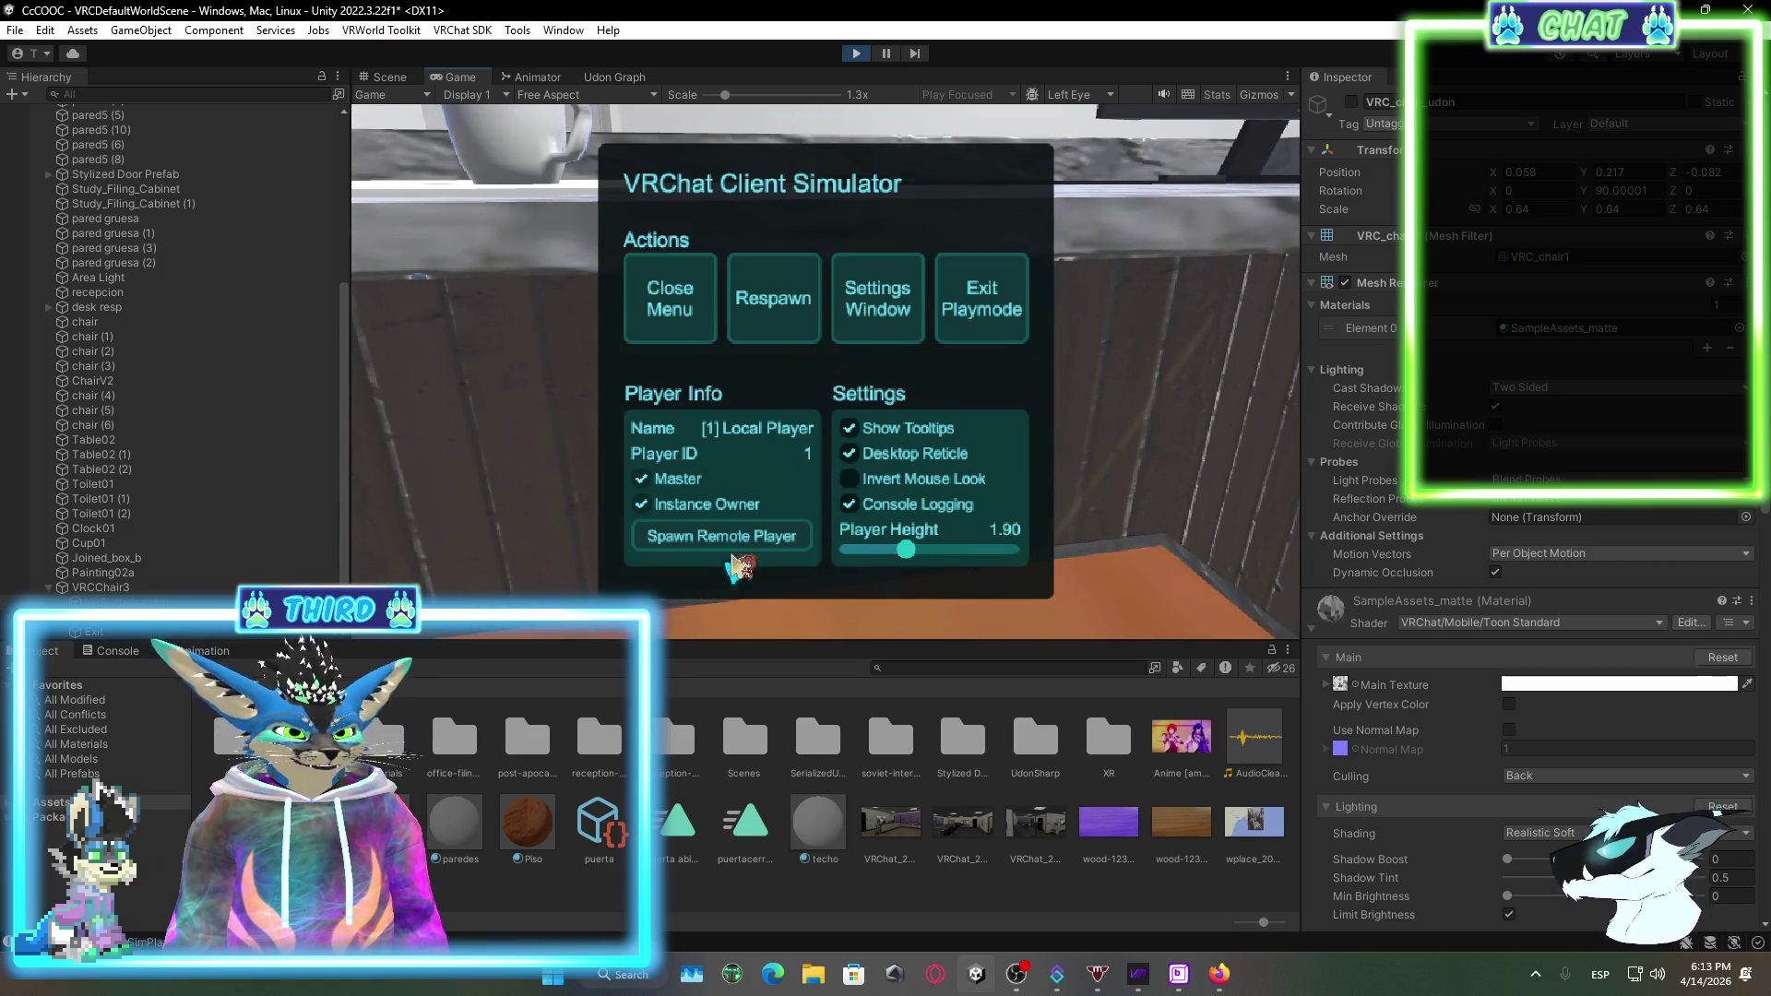
left_click(738, 300)
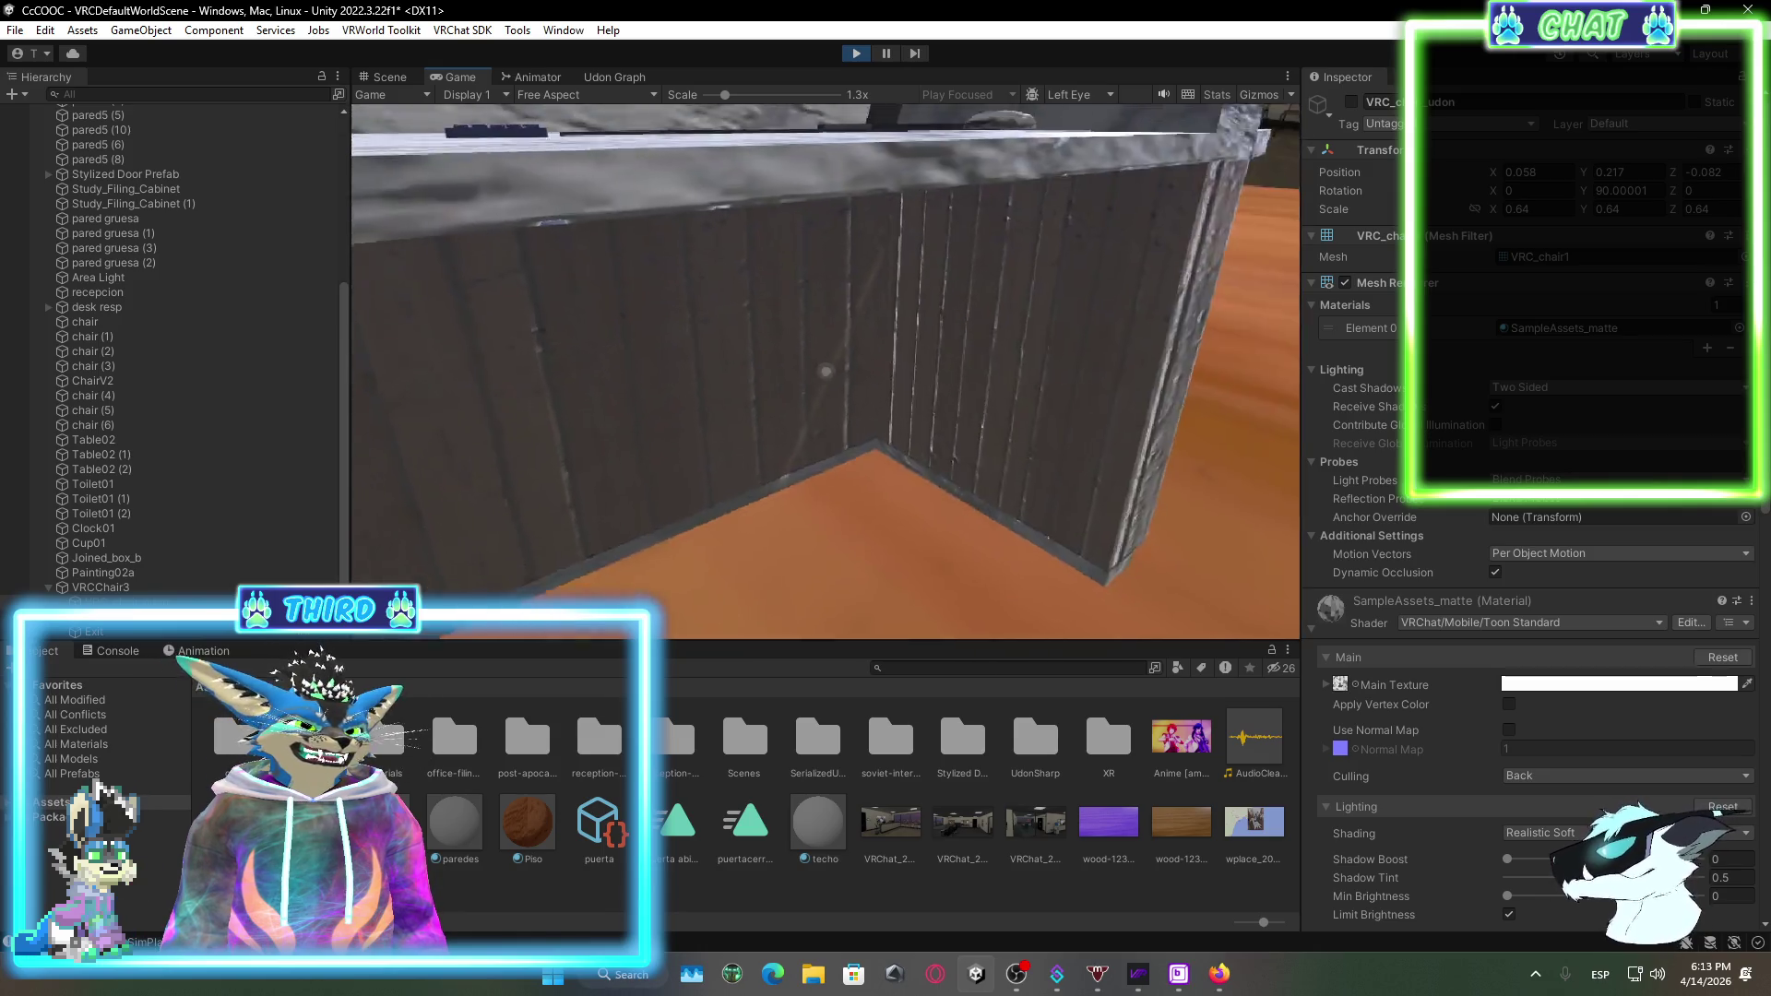
key("w")
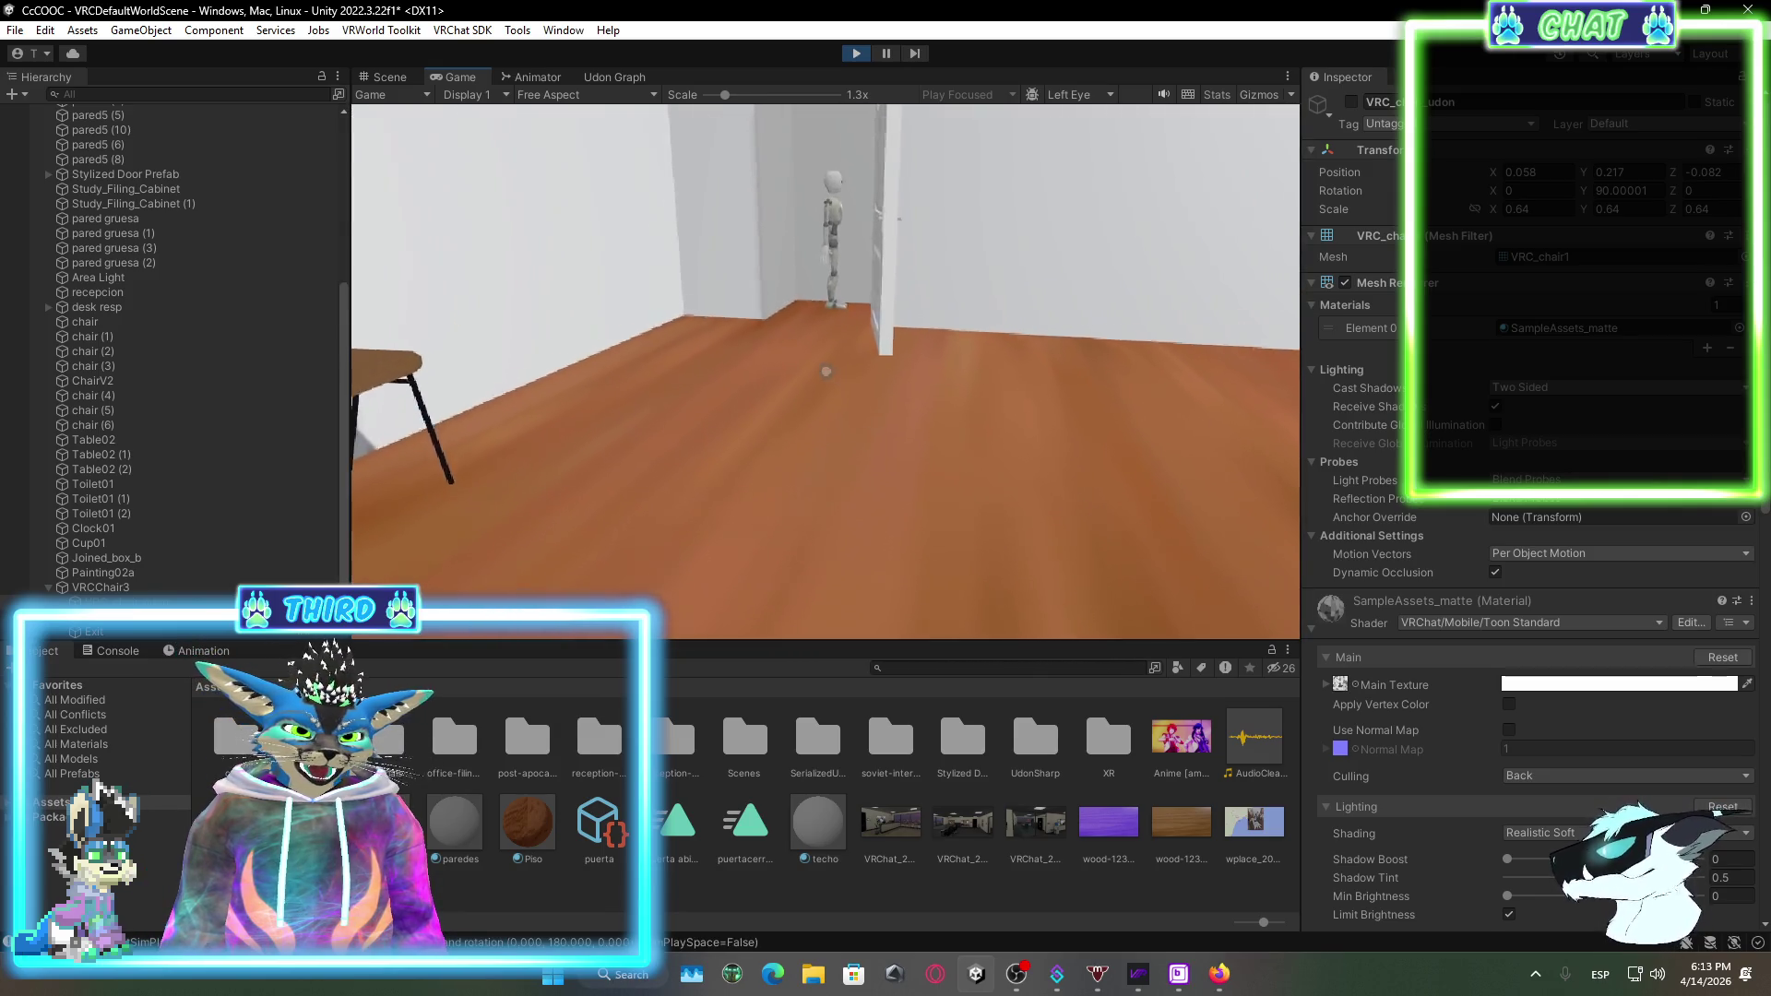
key("w")
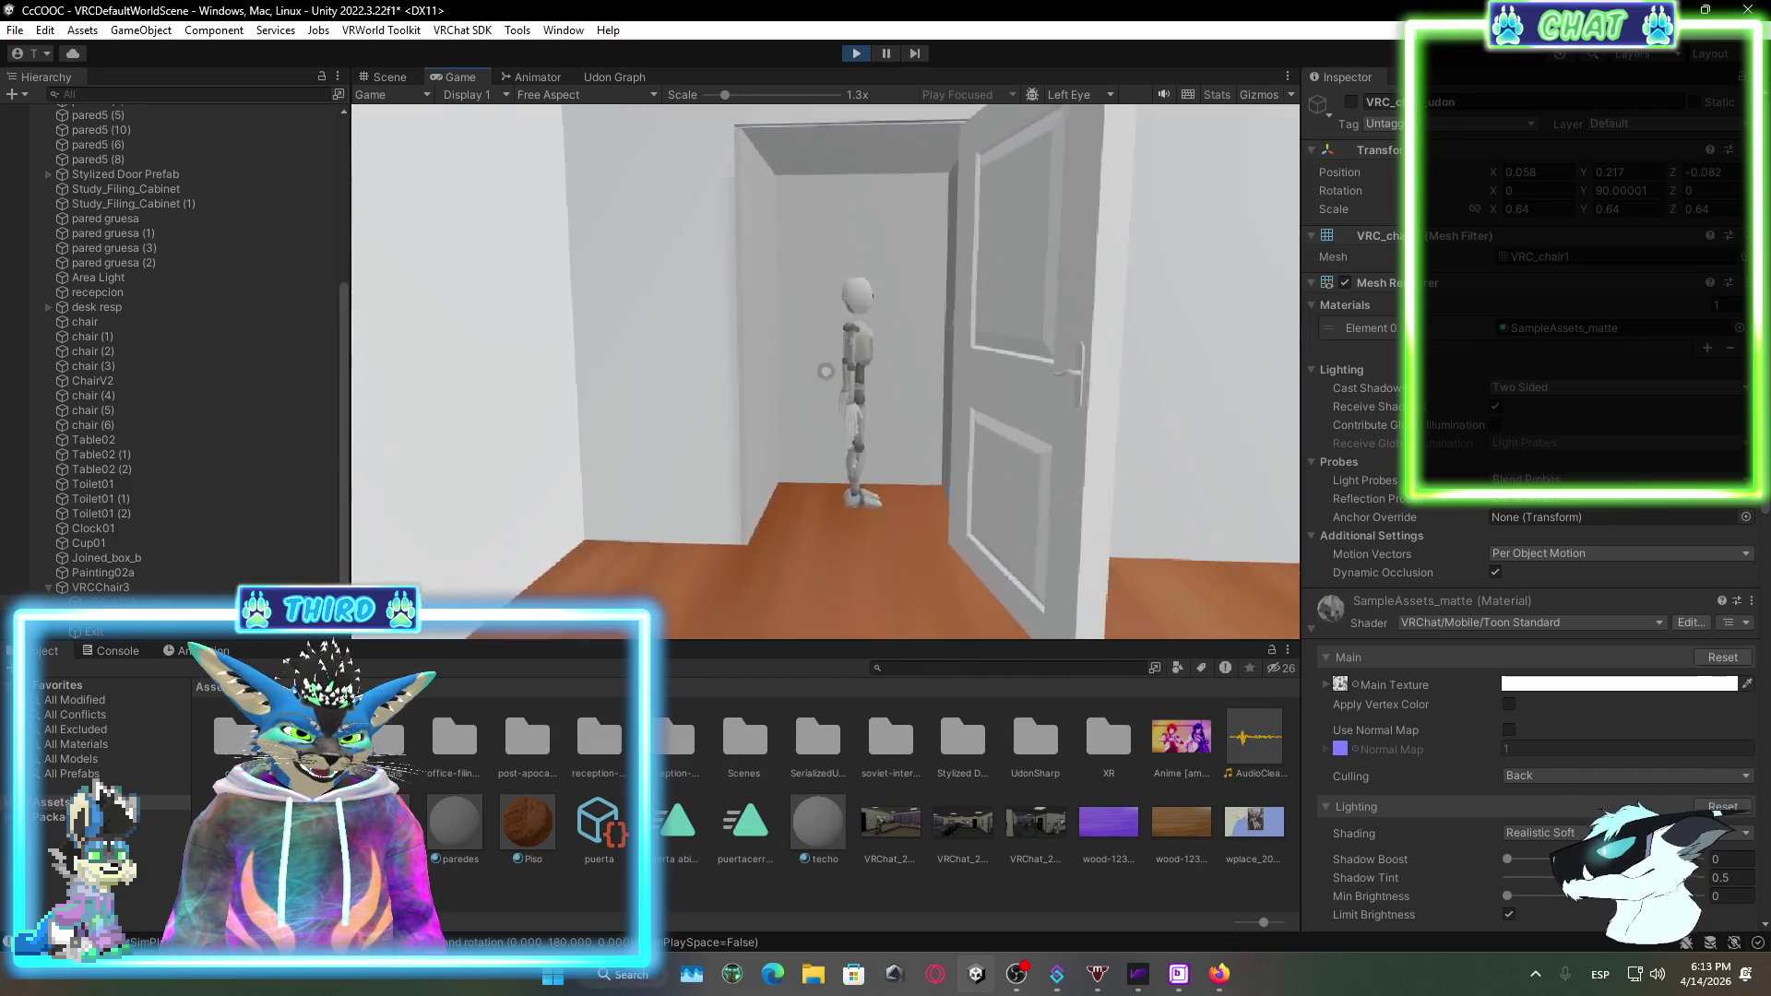
key("Escape")
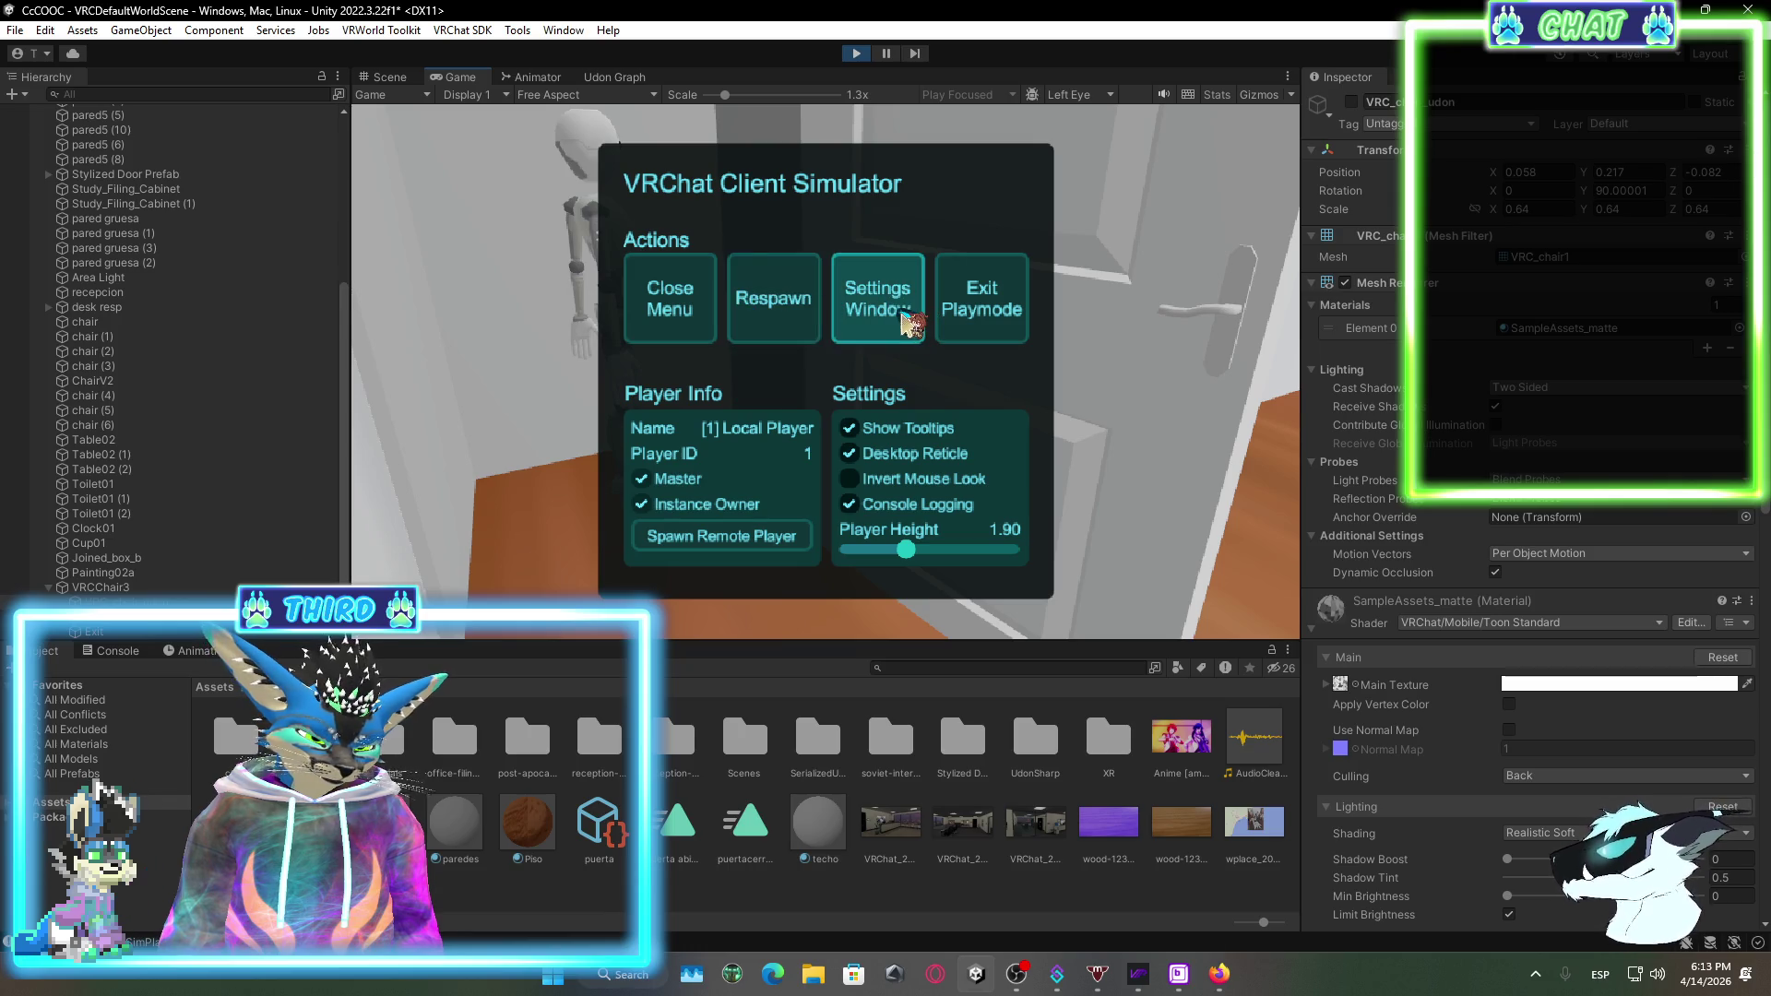
Step: Open the ClientSim Settings window, focus the Remote Player Name field and widen the window
left_click(904, 319)
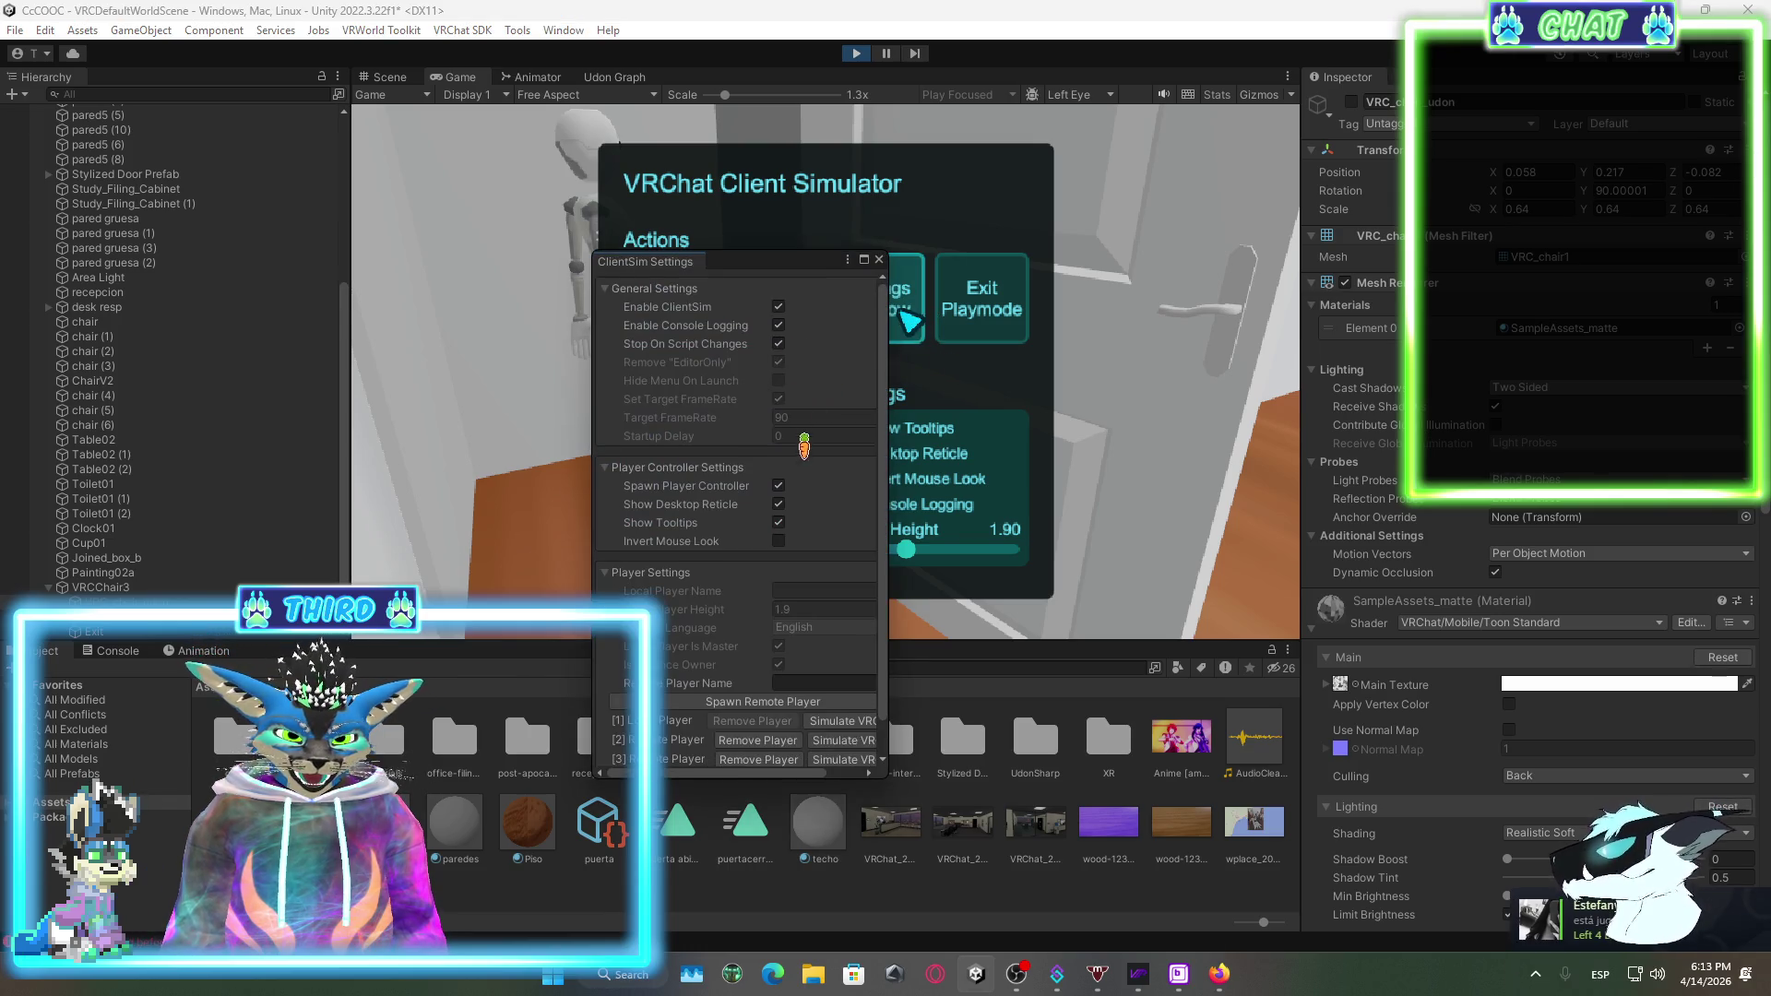
scroll(802, 452, "down", 2)
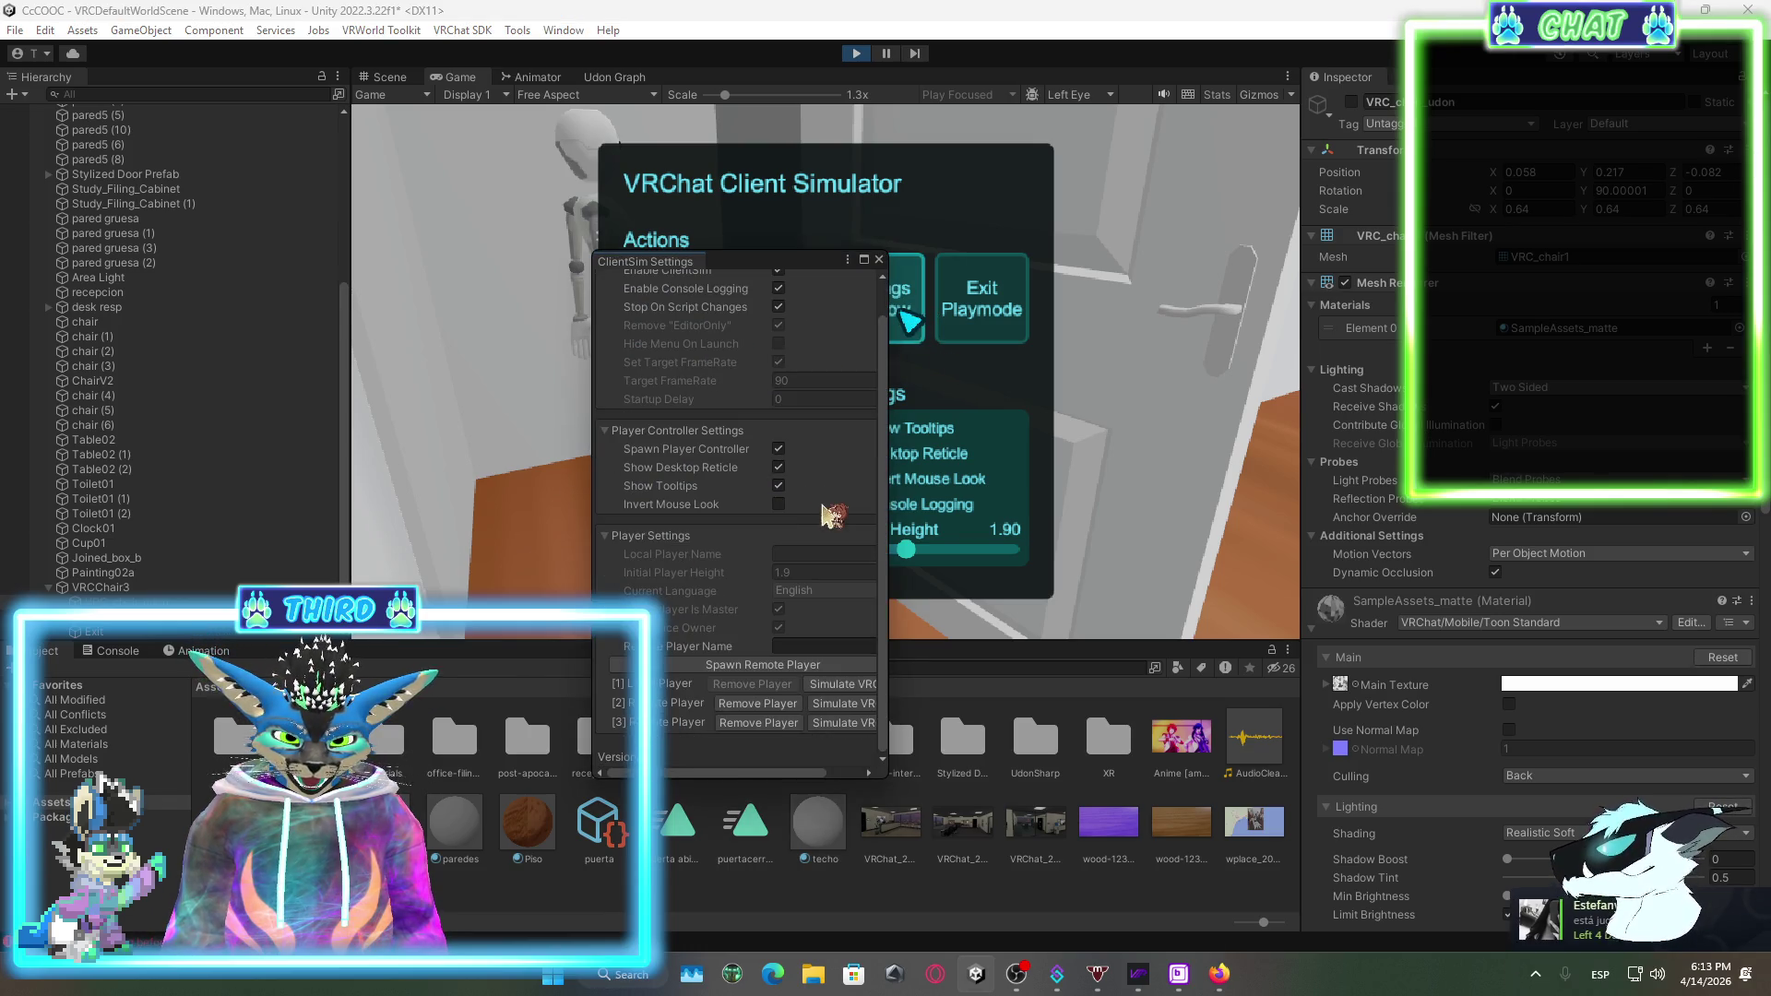
left_click(827, 647)
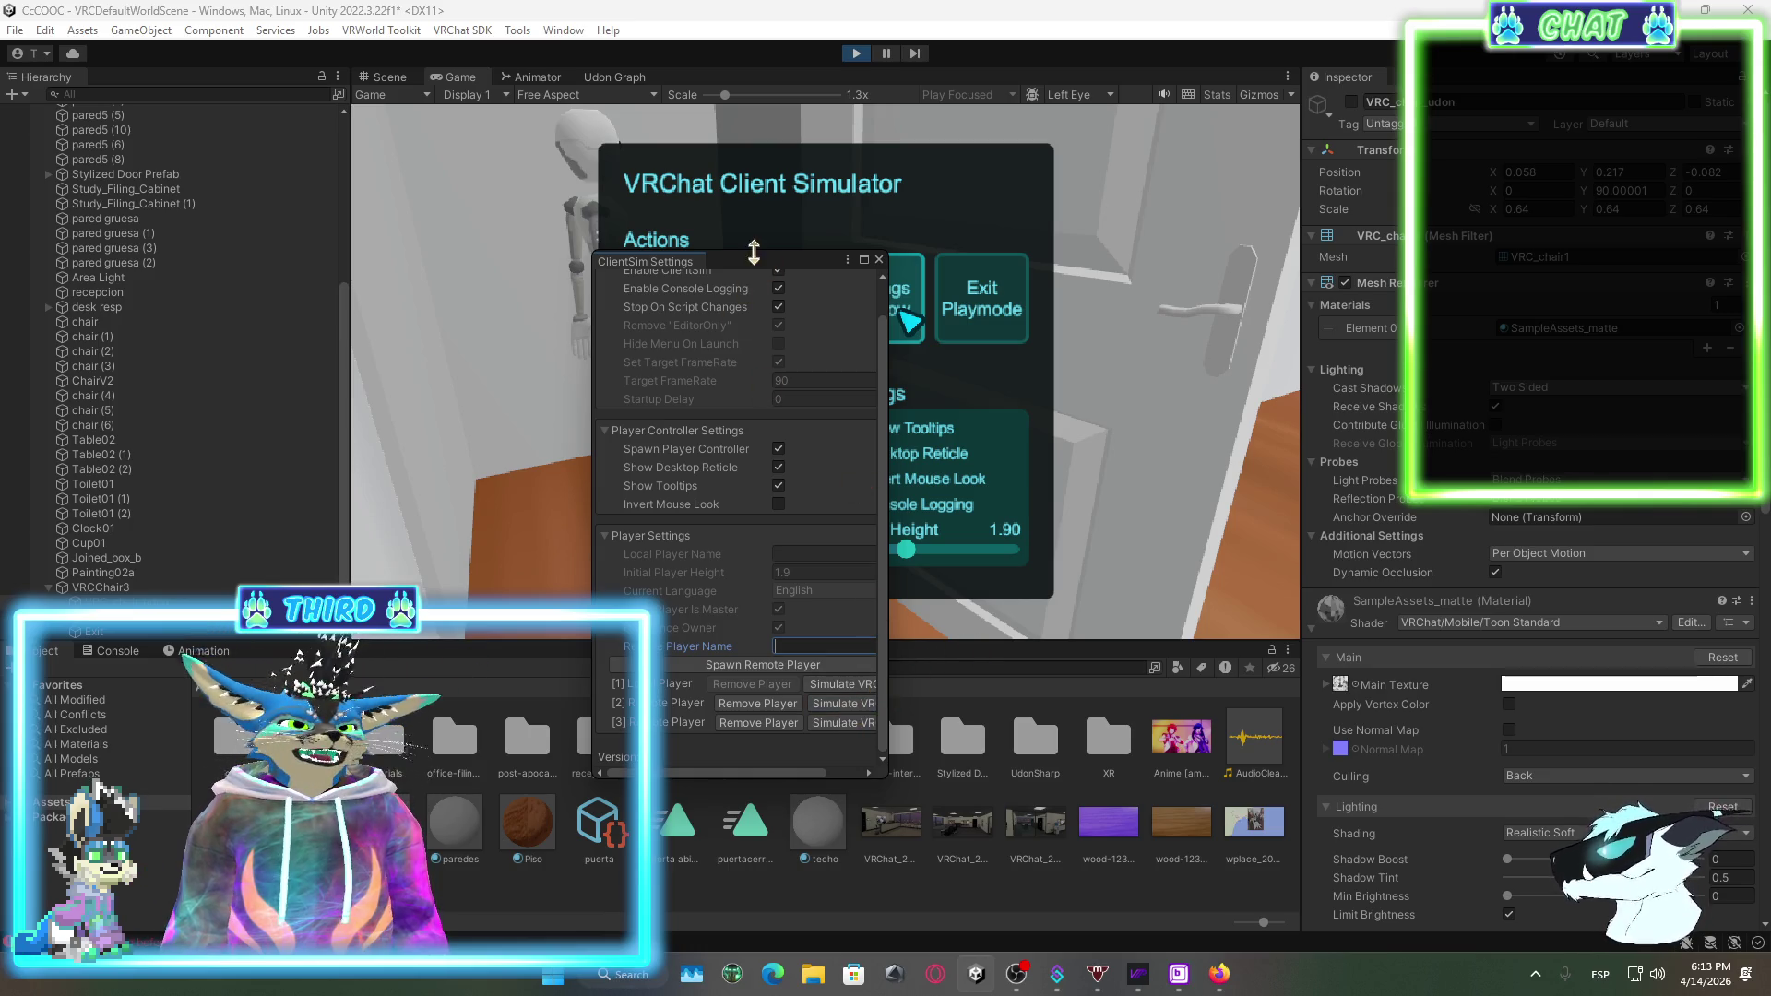
left_click_drag(884, 492, 1205, 492)
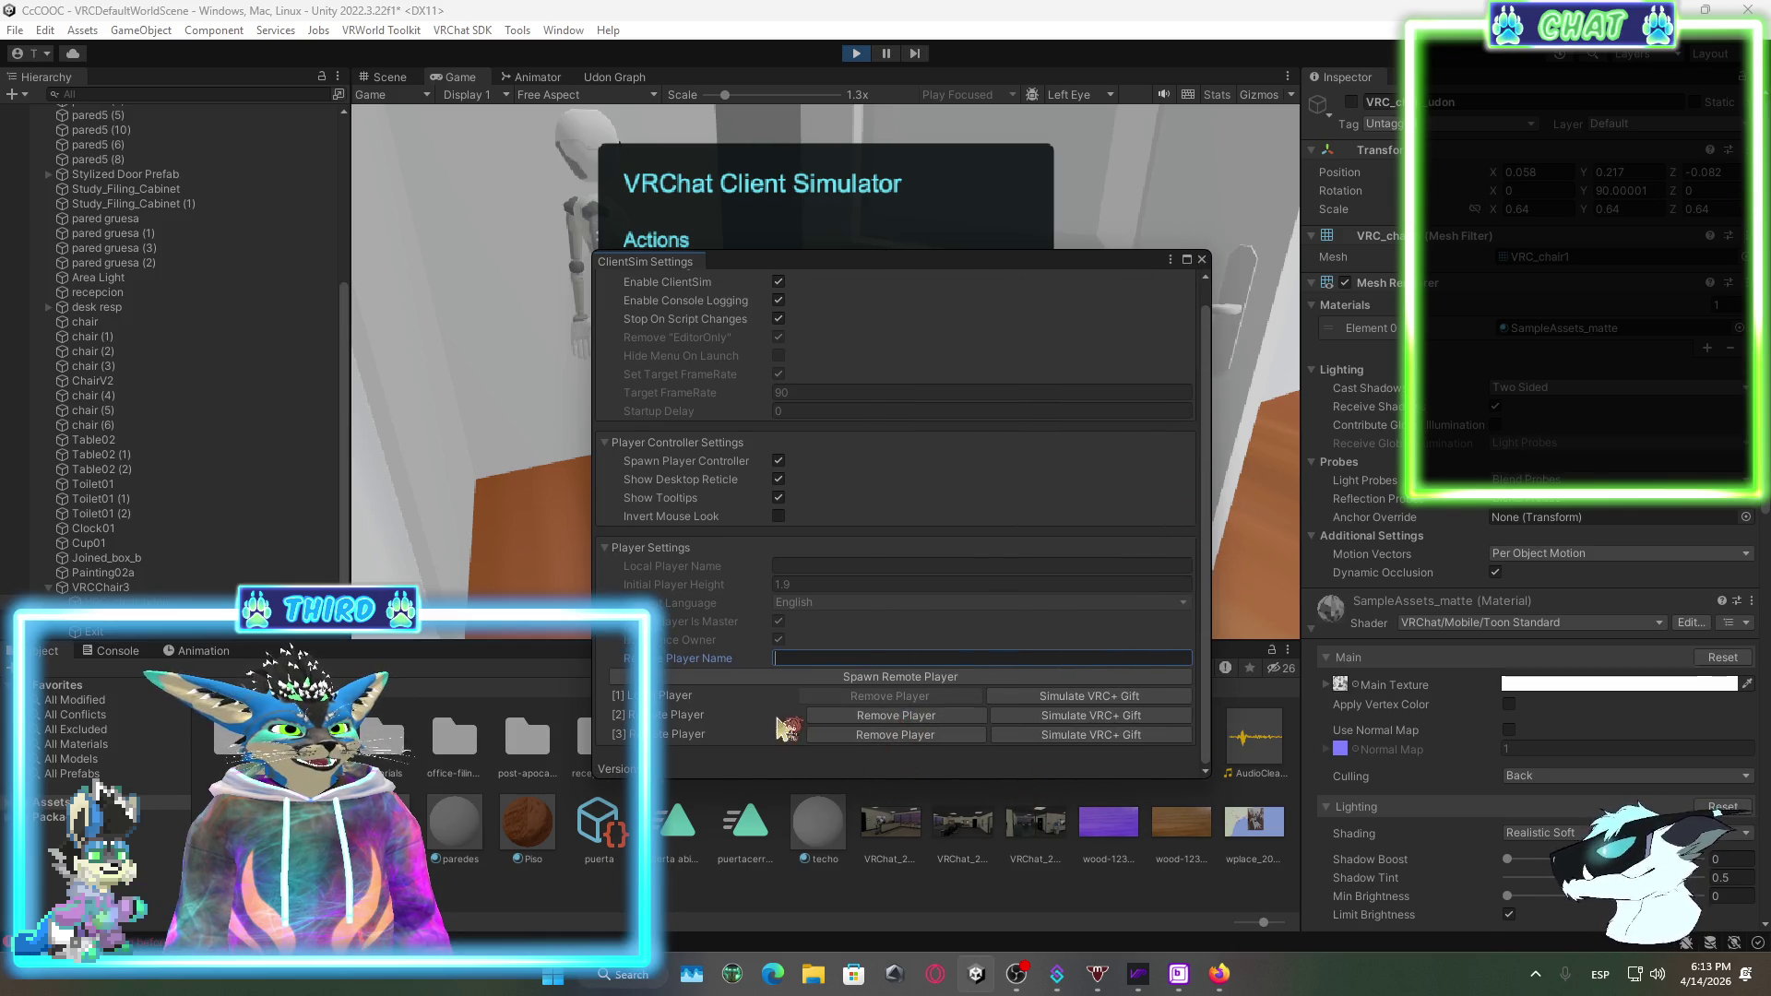
Step: Remove remote player 3, then close the ClientSim Settings window
left_click(895, 736)
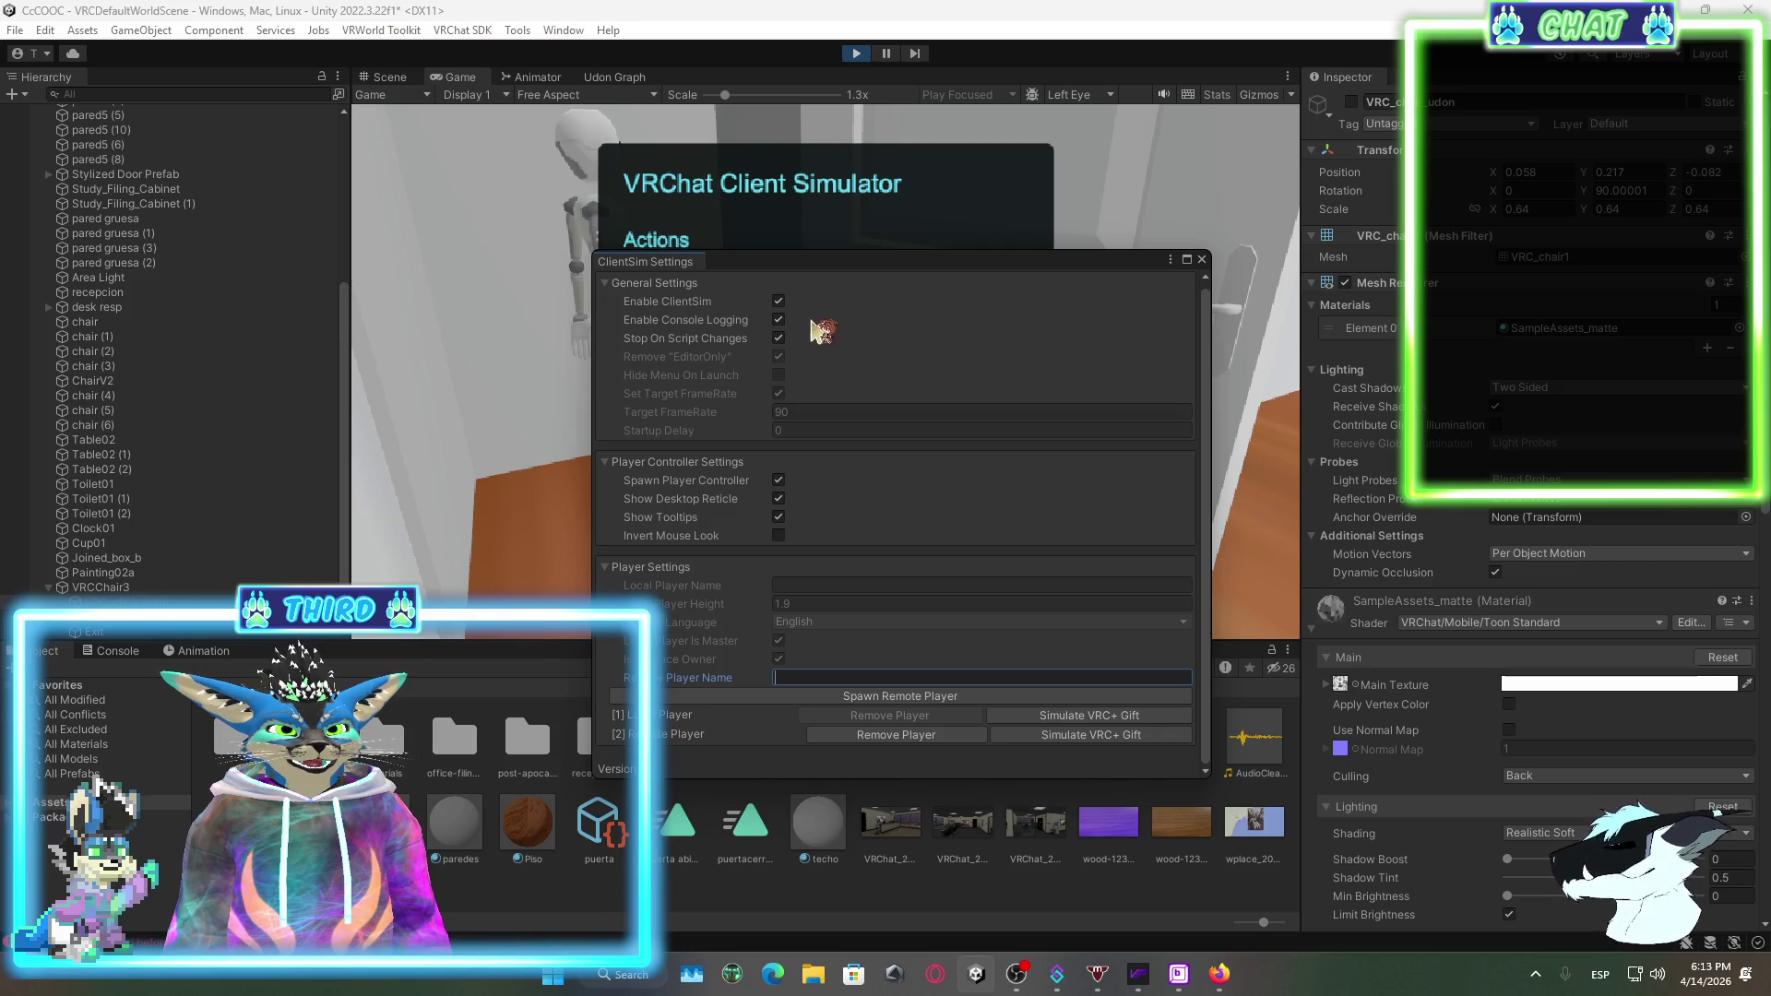
scroll(902, 648, "up", 1)
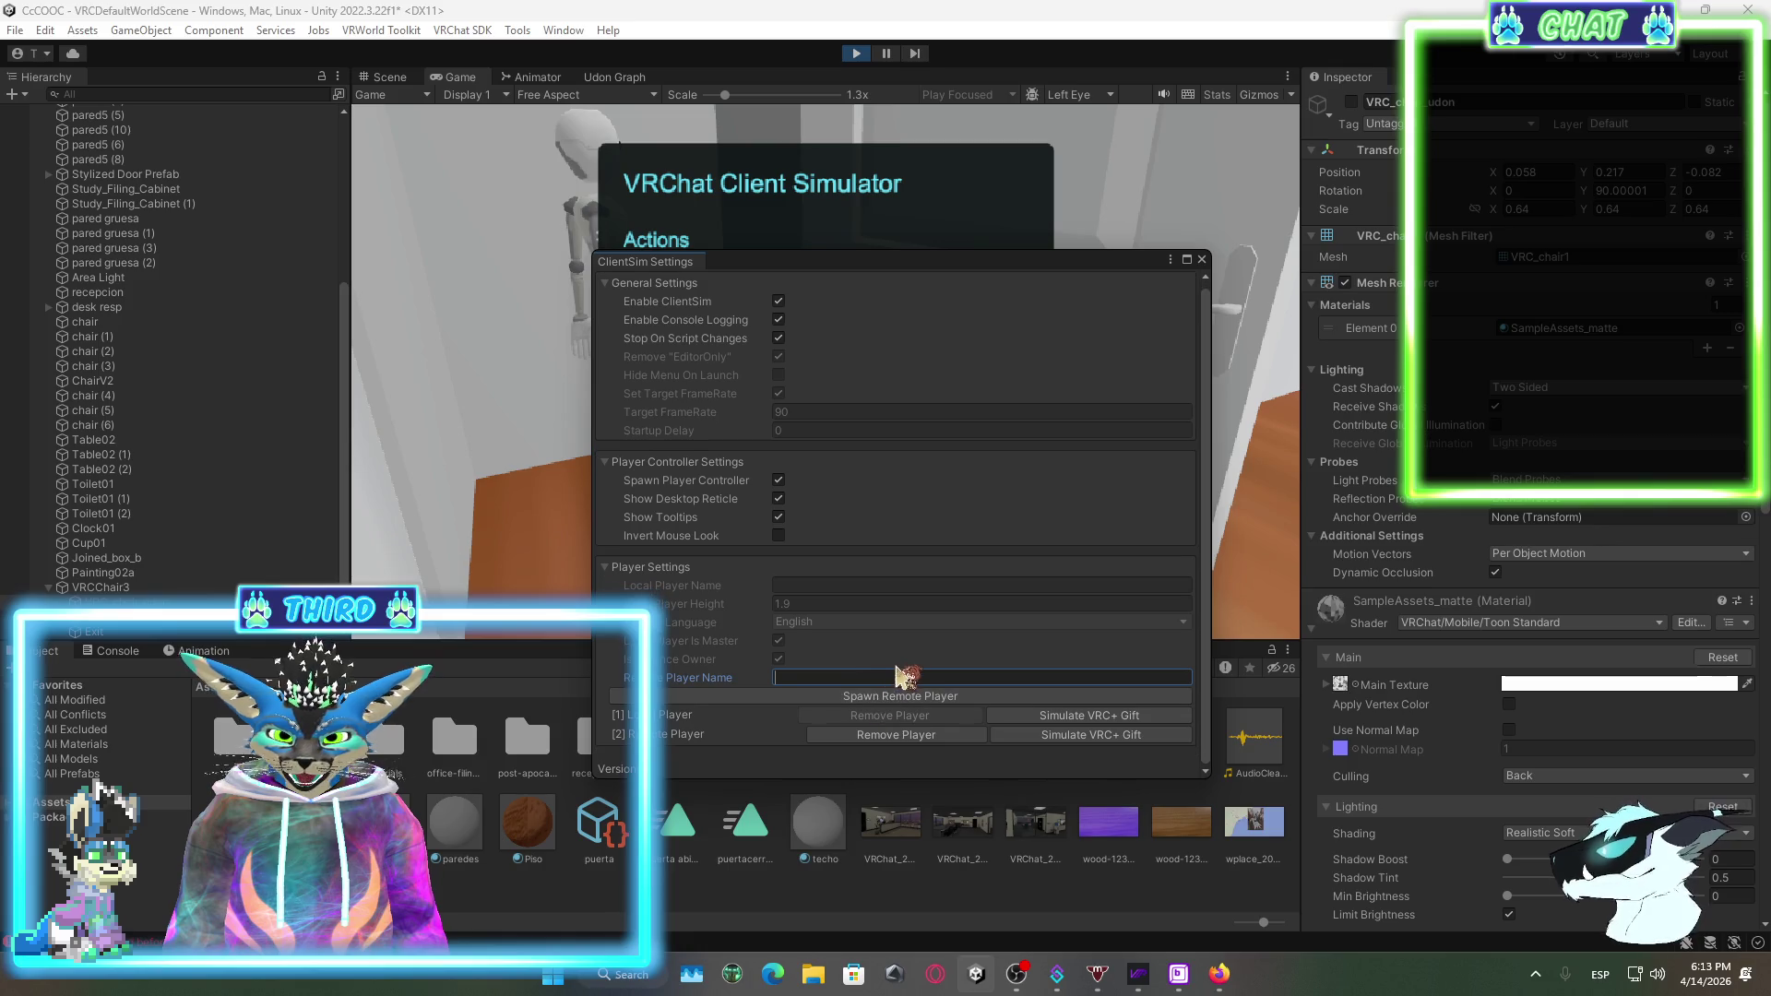
left_click_drag(799, 269, 1304, 107)
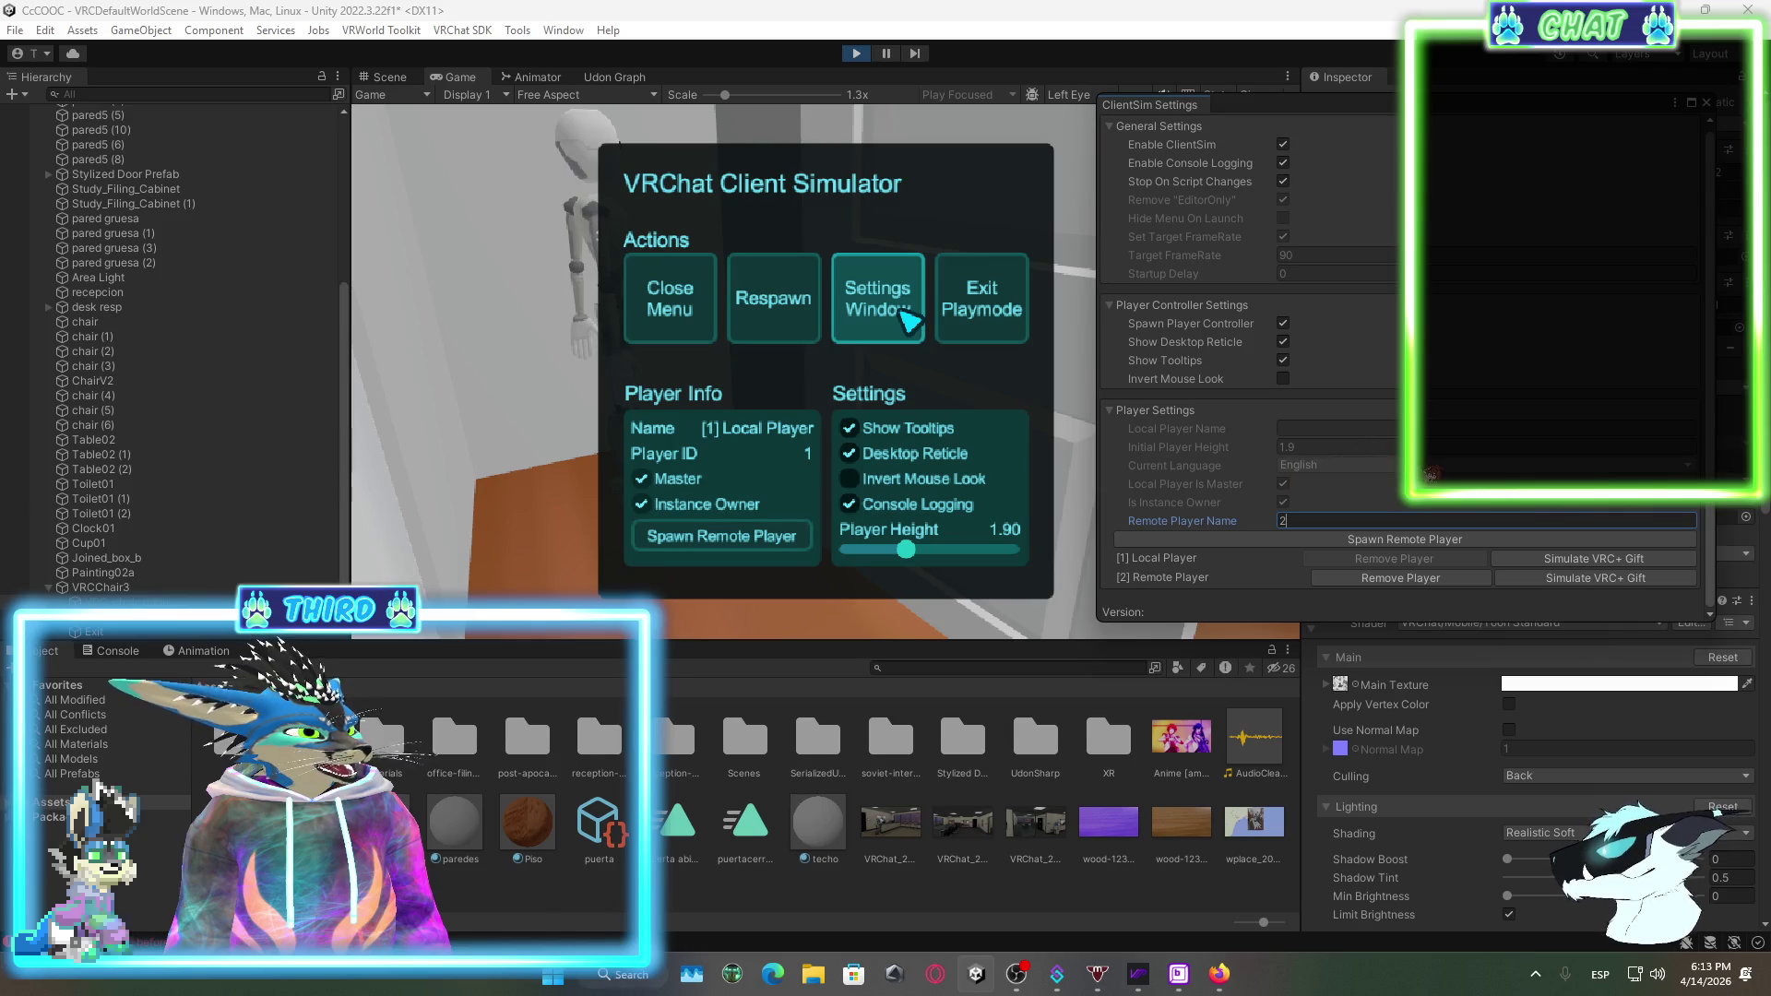
scroll(1368, 551, "down", 1)
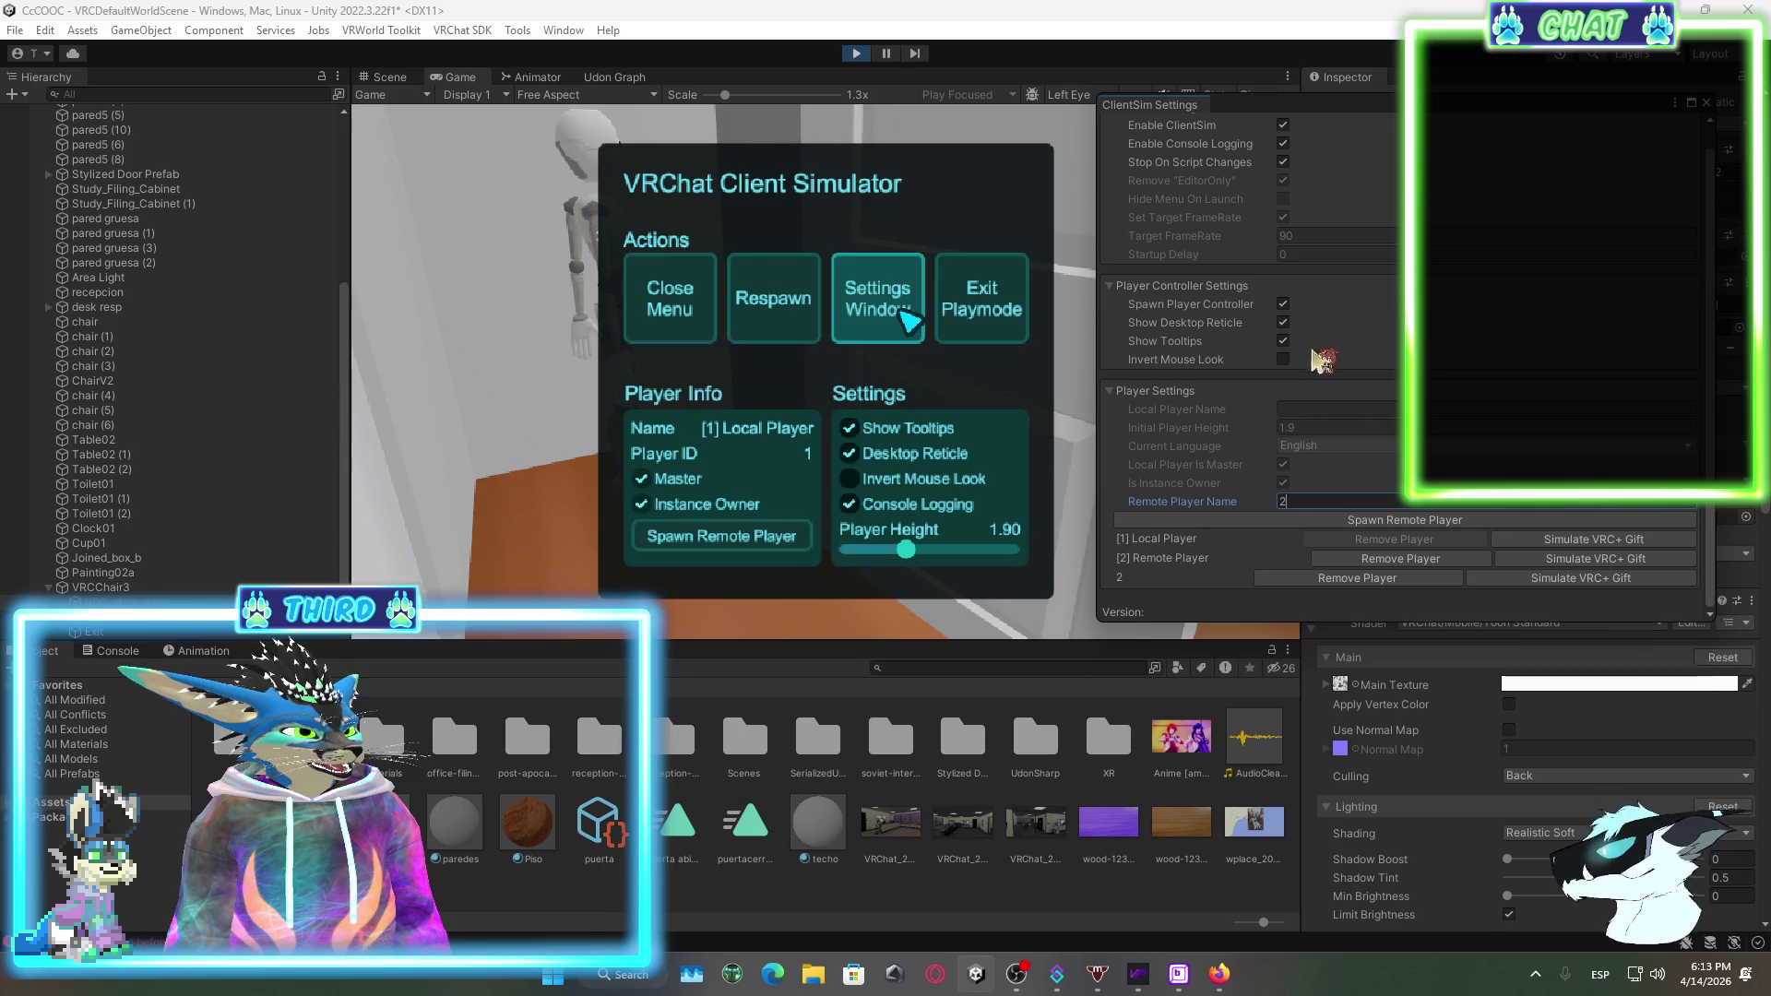
left_click(1709, 100)
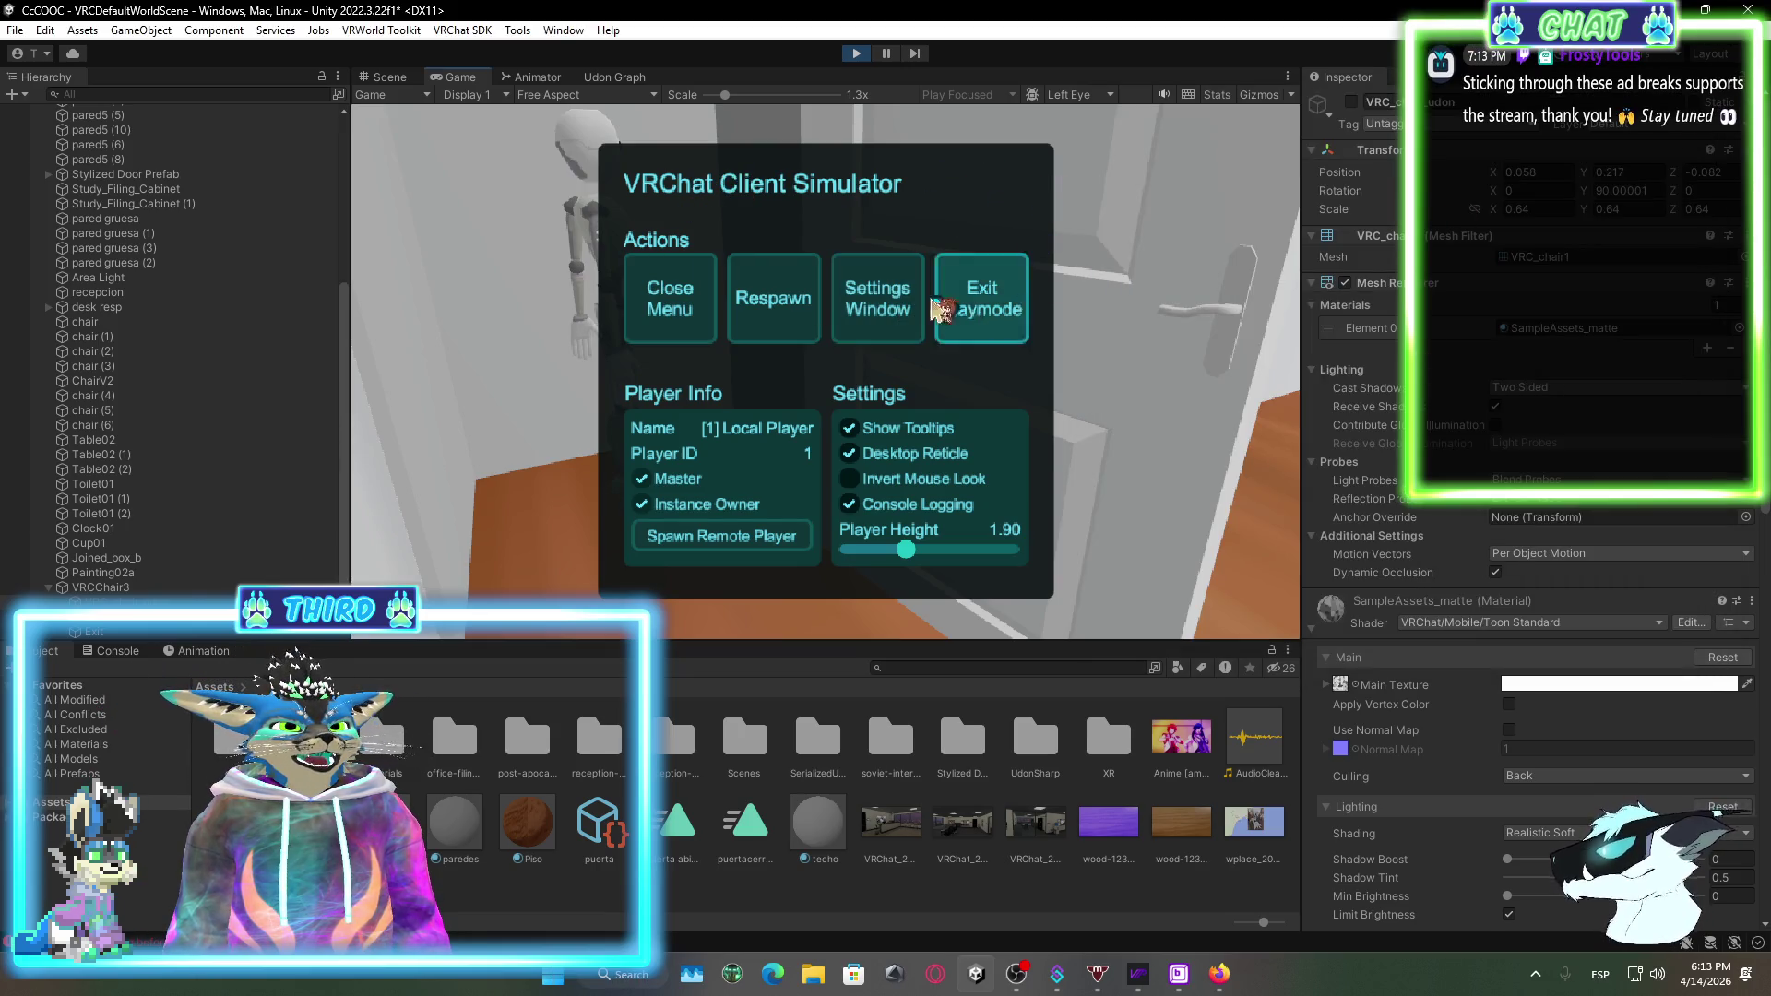
Step: Close the simulator menu and switch the Game view to Display 2, then back to Display 1
left_click(673, 306)
key("super")
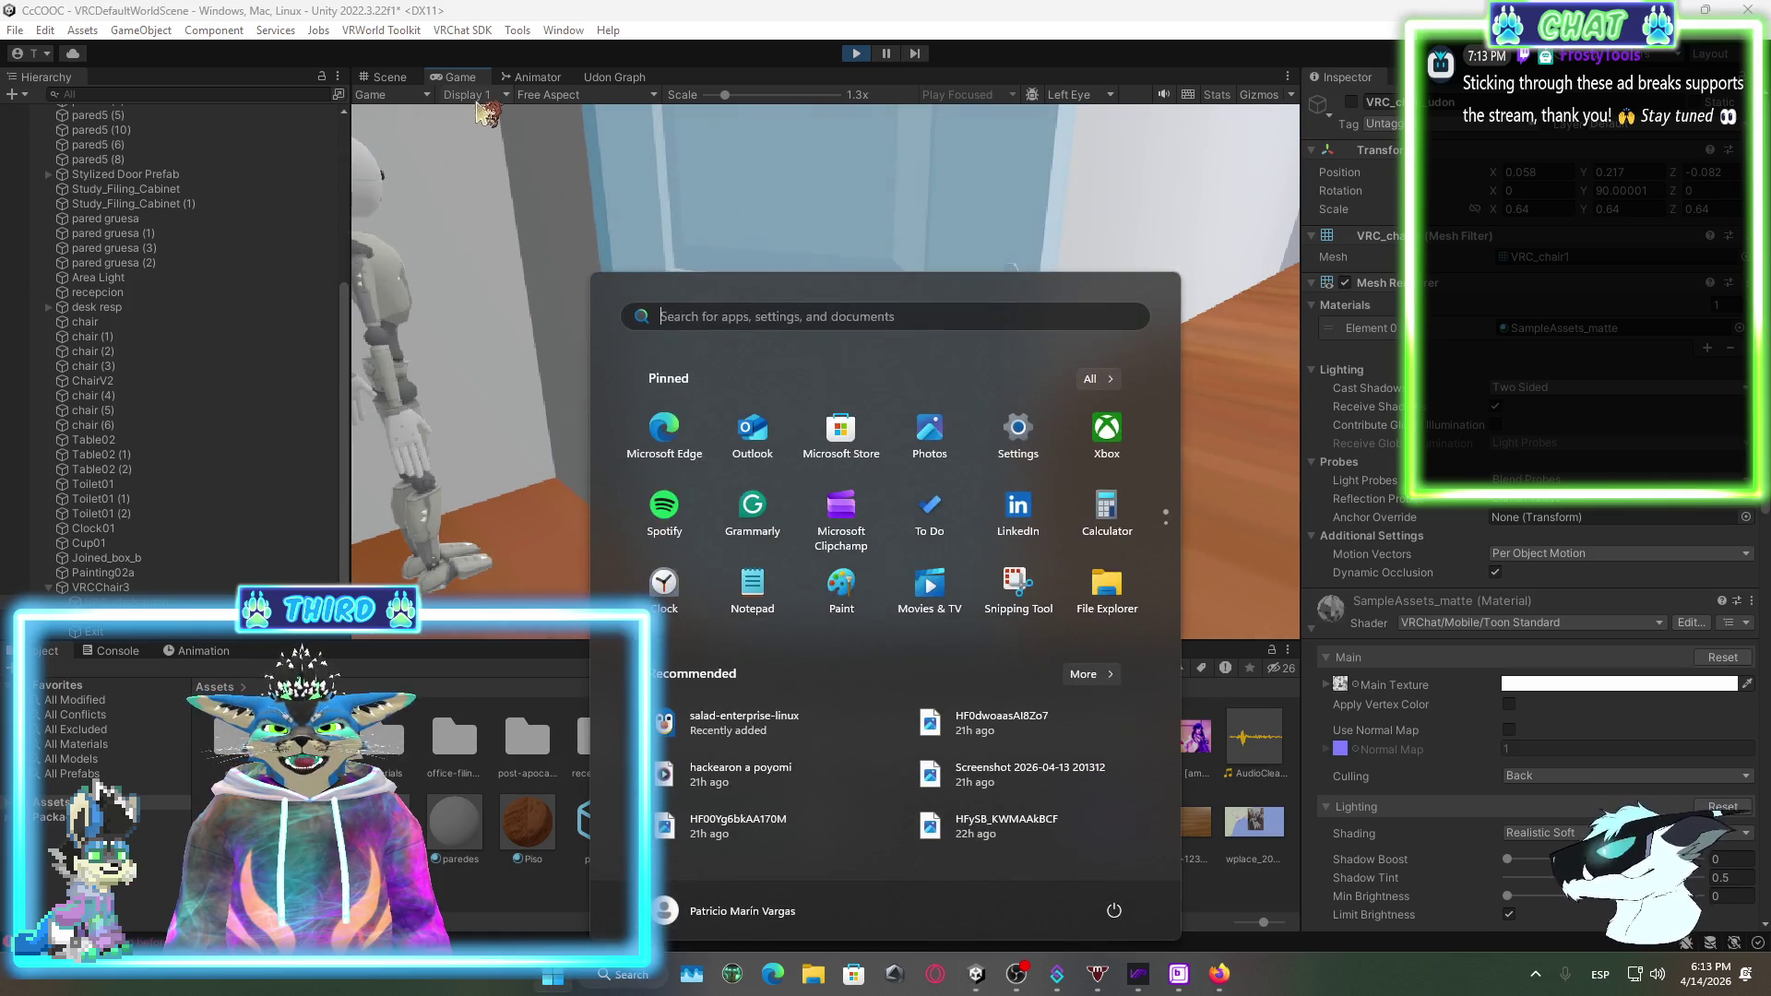
left_click(473, 96)
left_click(498, 135)
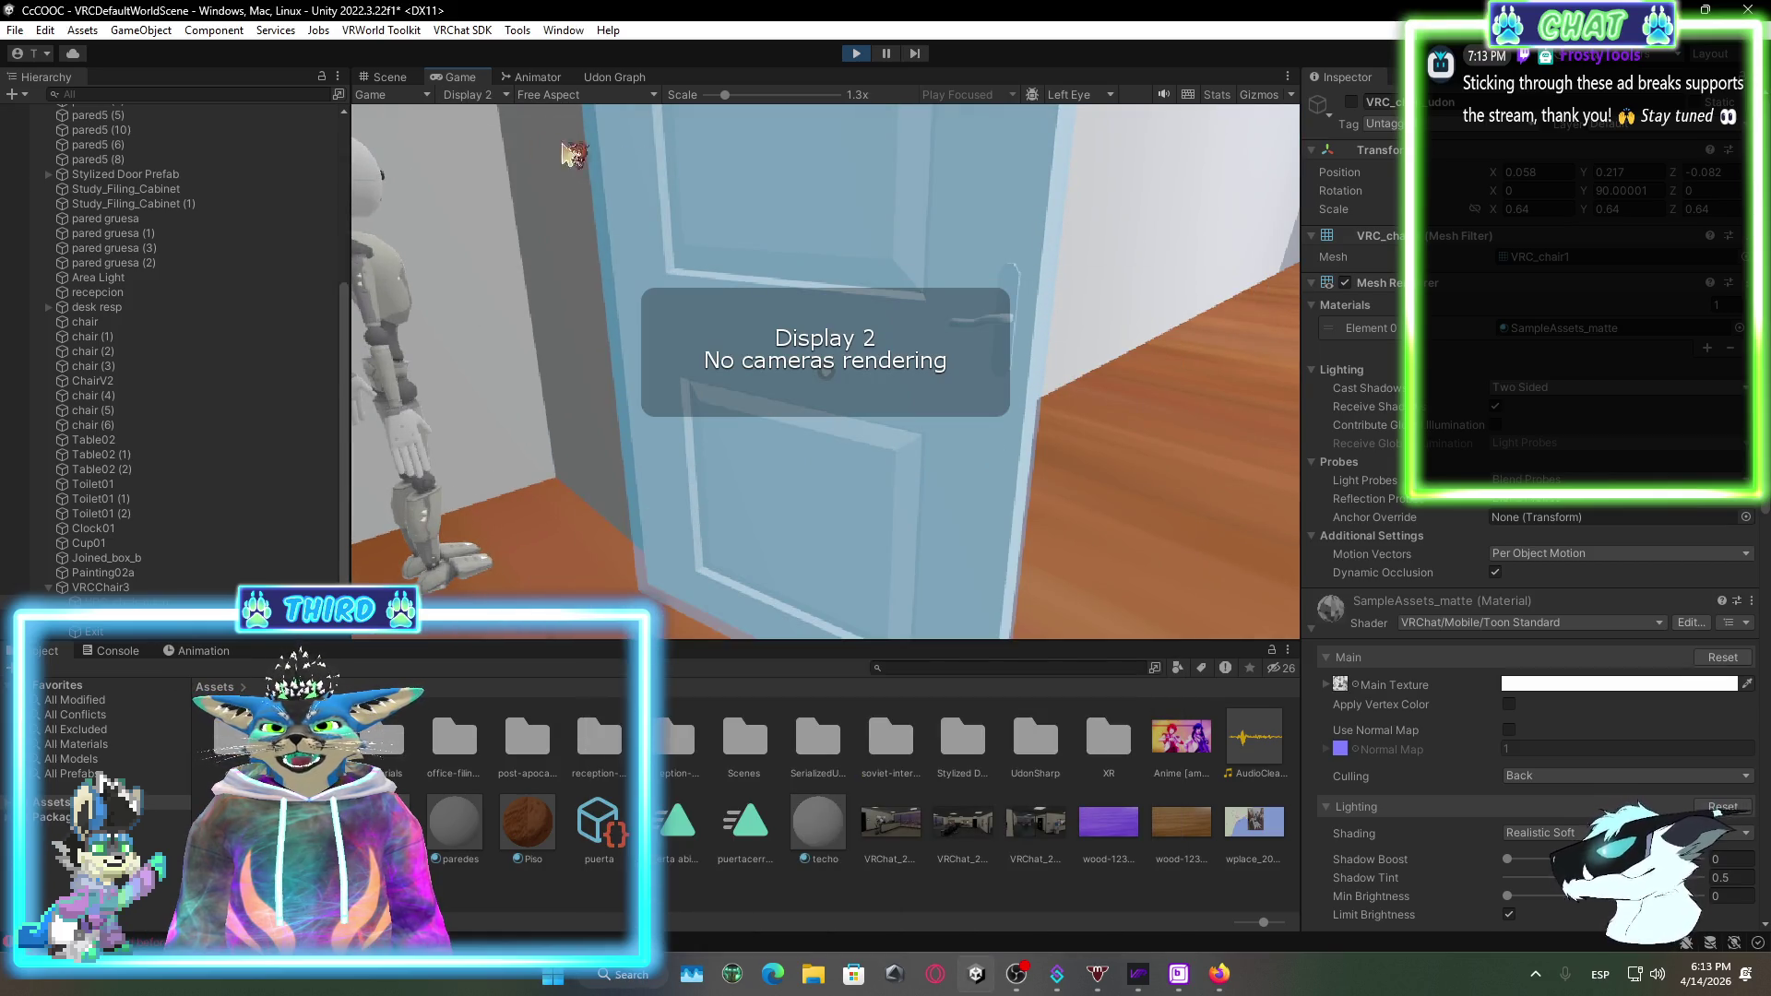
left_click(468, 95)
left_click(498, 114)
mouse_move(528, 149)
left_mouse_down()
mouse_move(403, 166)
mouse_move(738, 231)
mouse_move(1119, 265)
mouse_move(1019, 304)
mouse_move(886, 166)
left_mouse_up()
Step: Walk past the door and back to the reception desk, then exit Play mode
key("w")
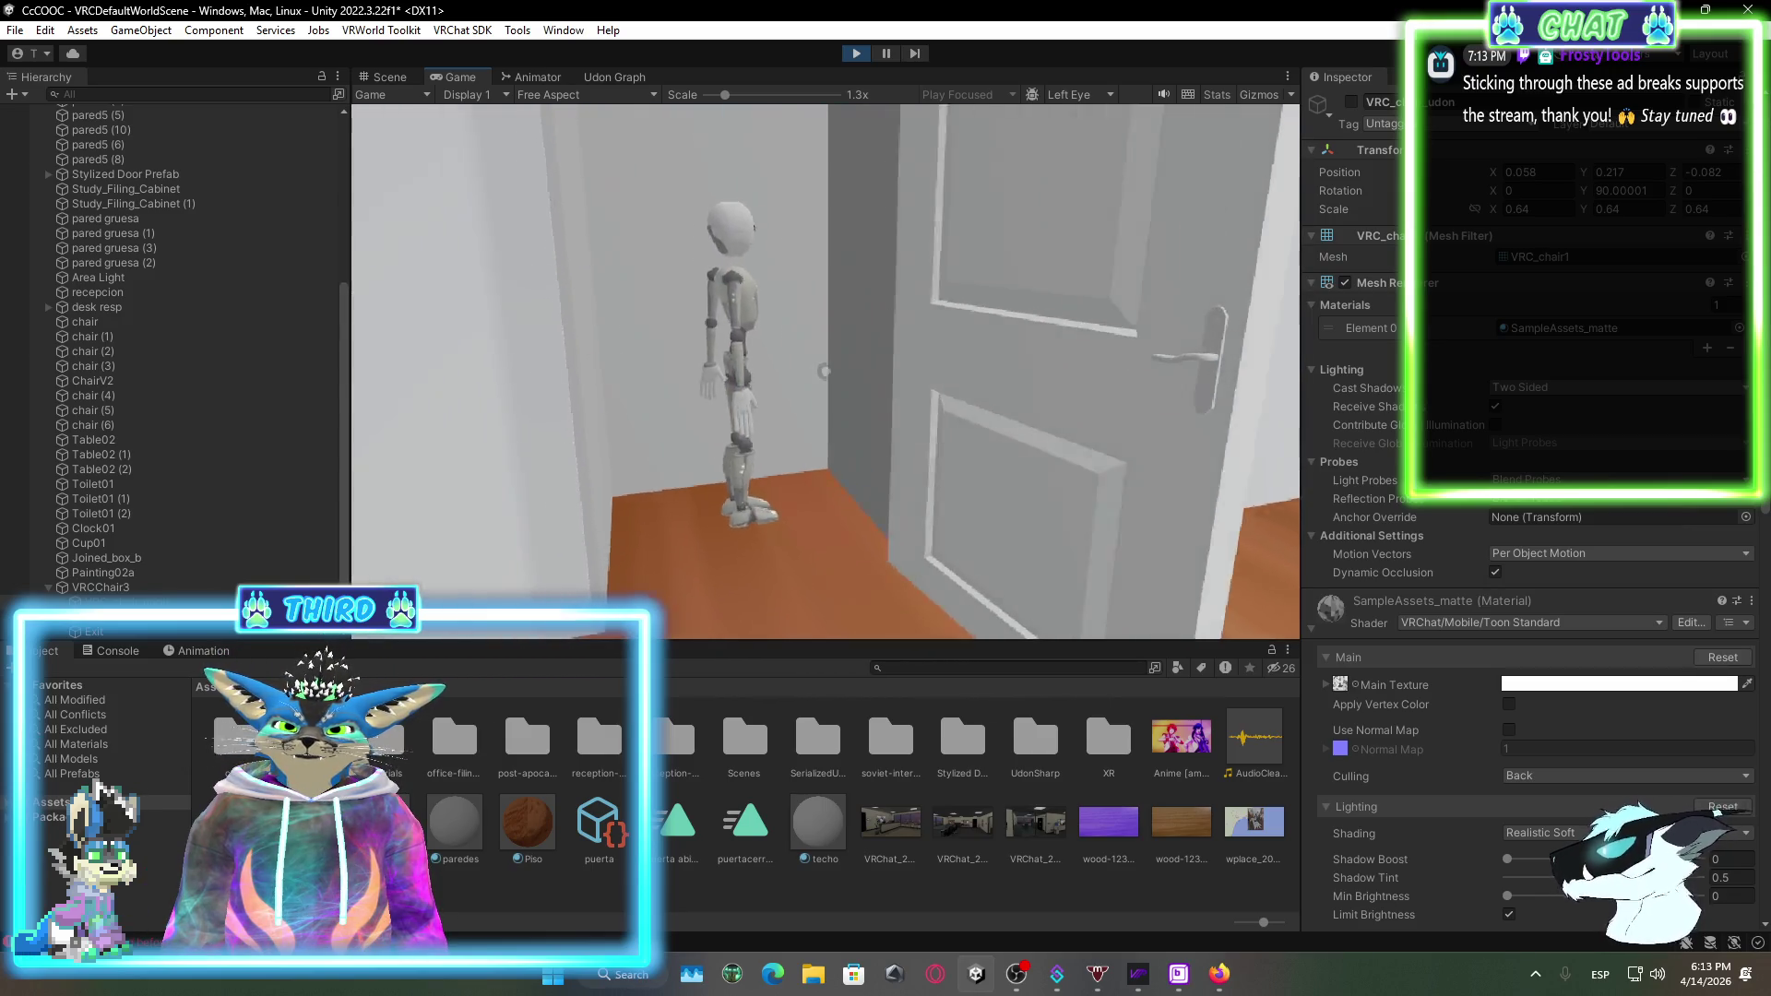
key("s")
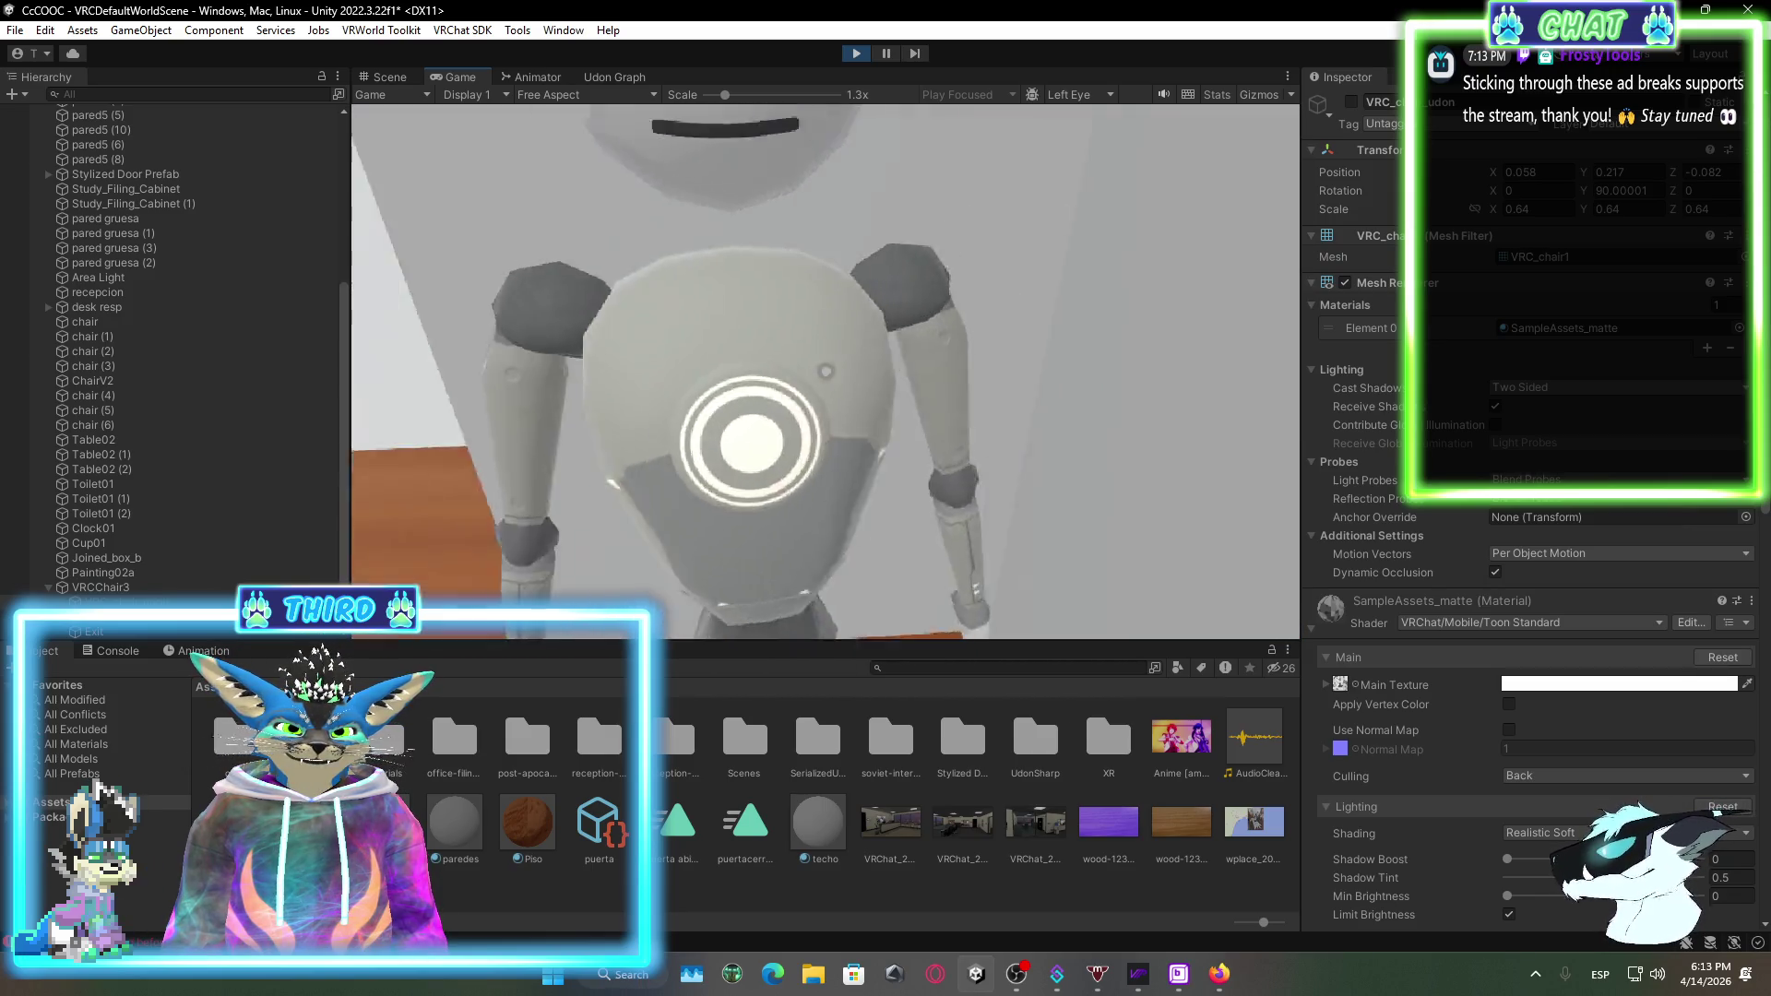
key("w")
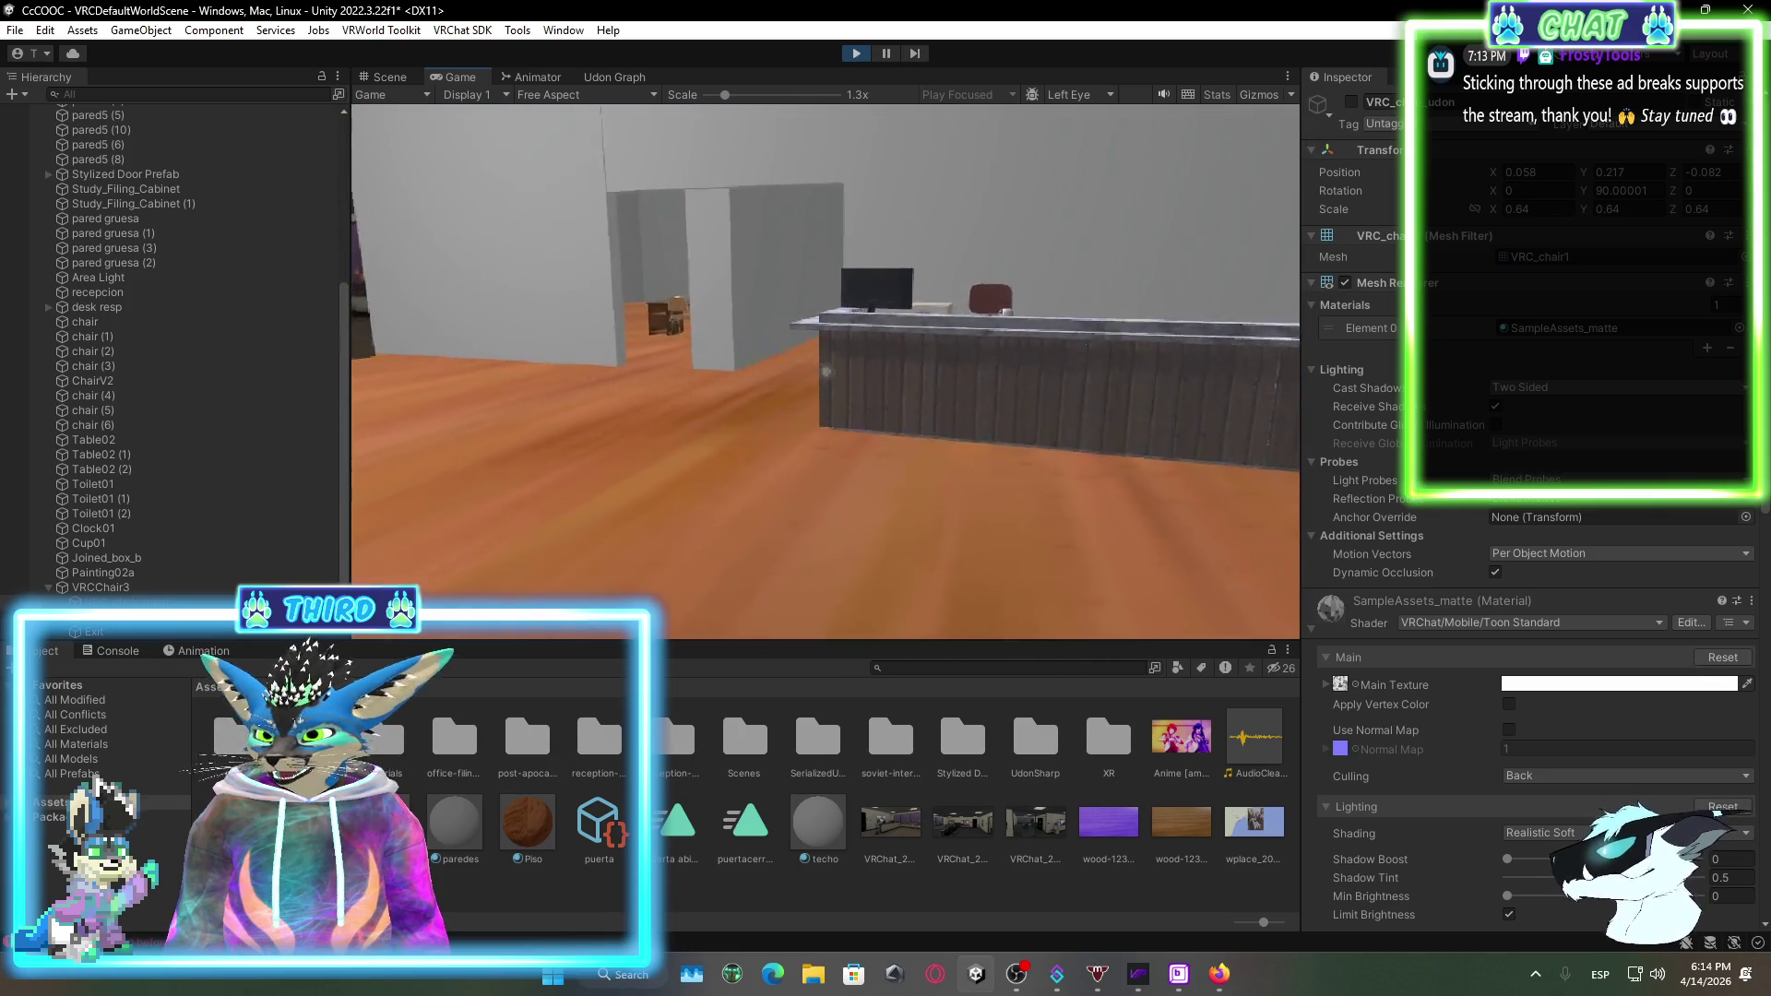
key("w")
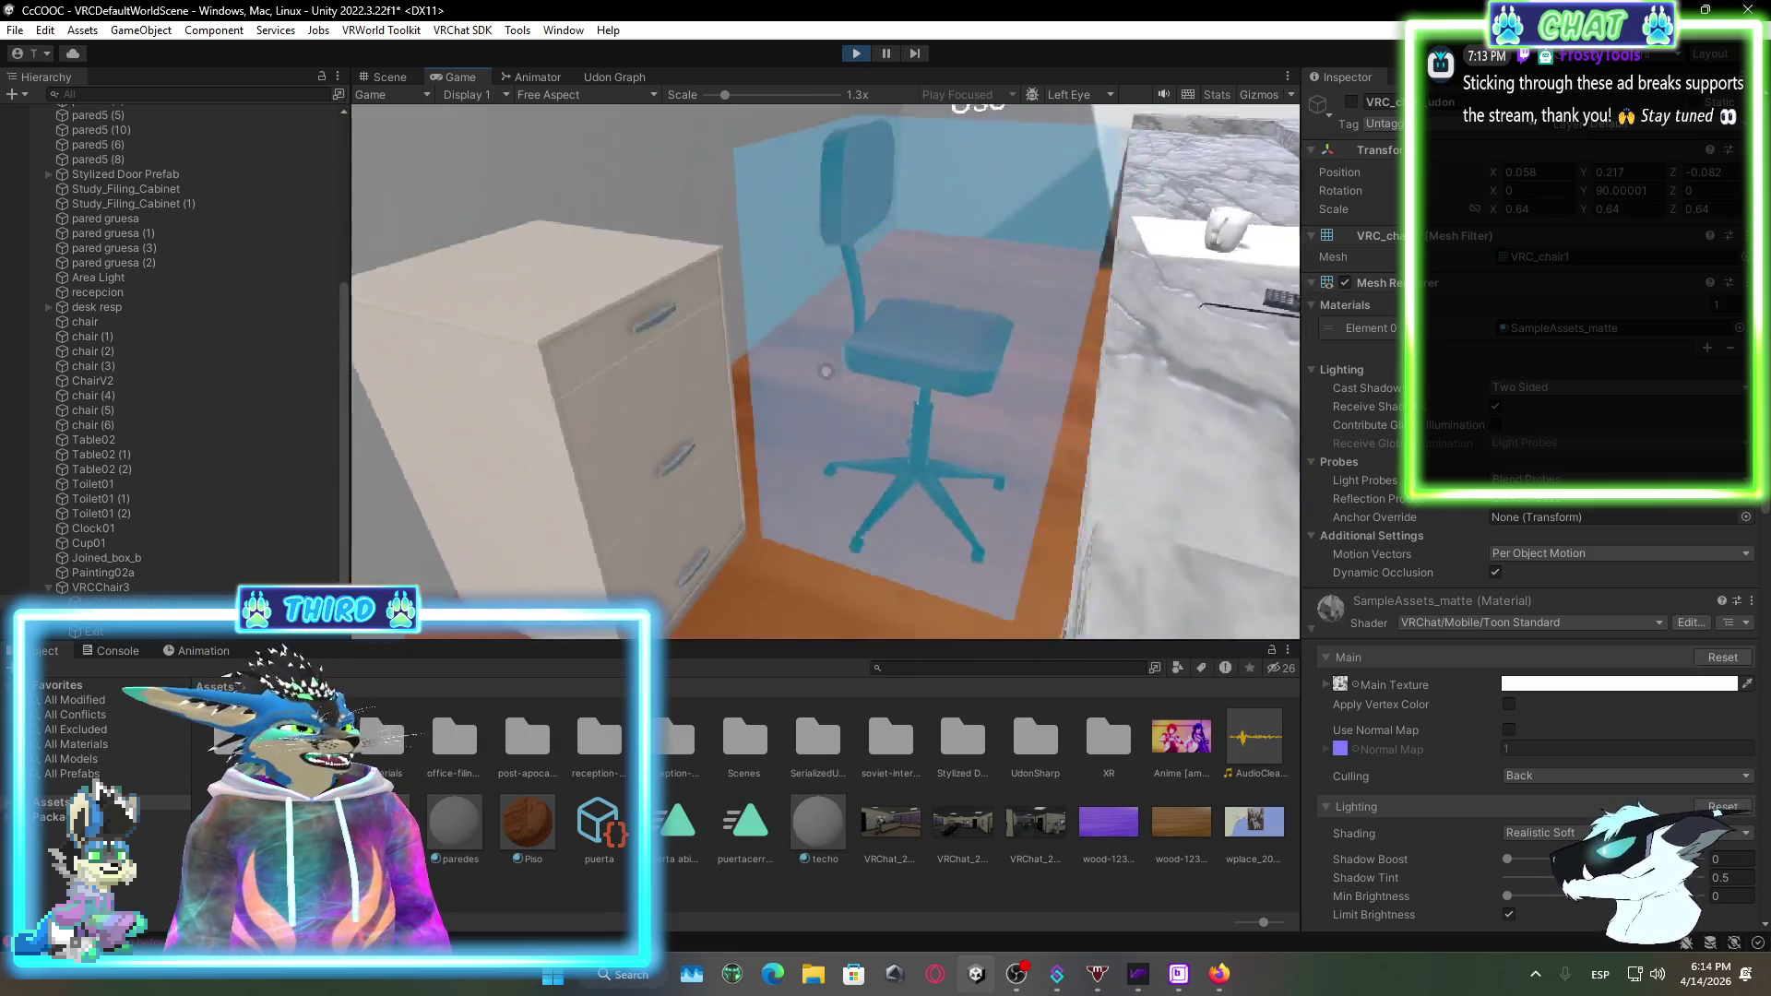
key("Escape")
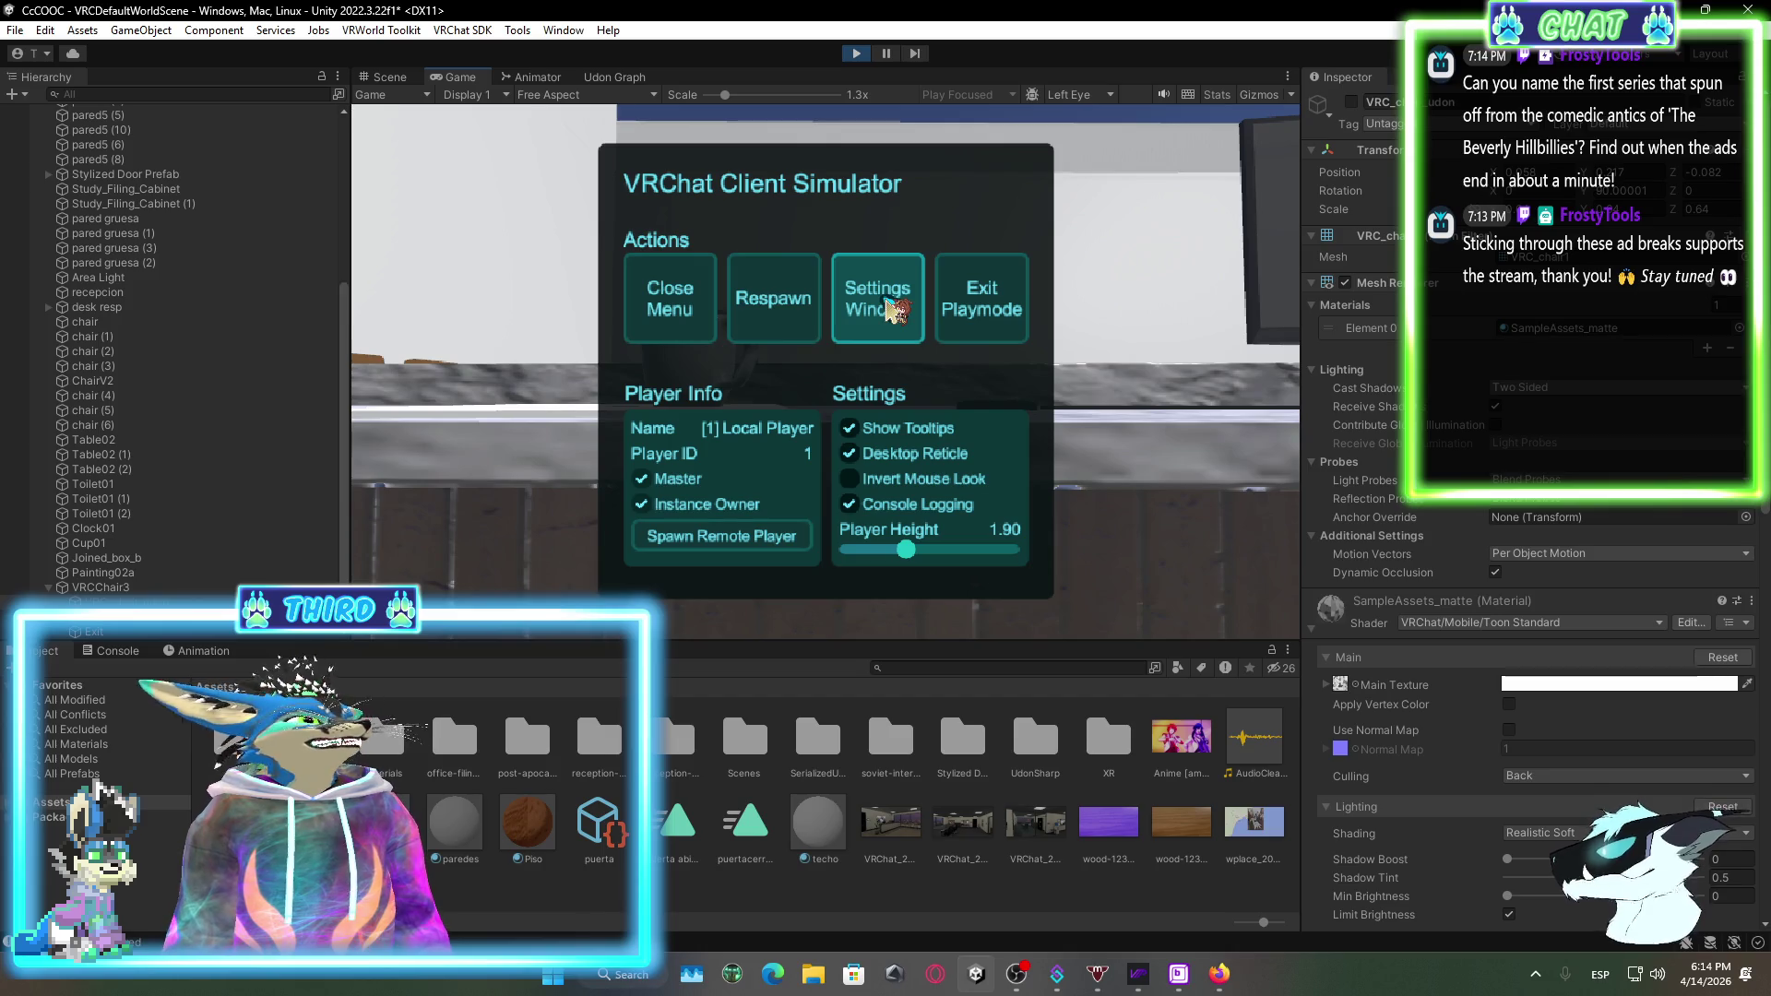
left_click(964, 309)
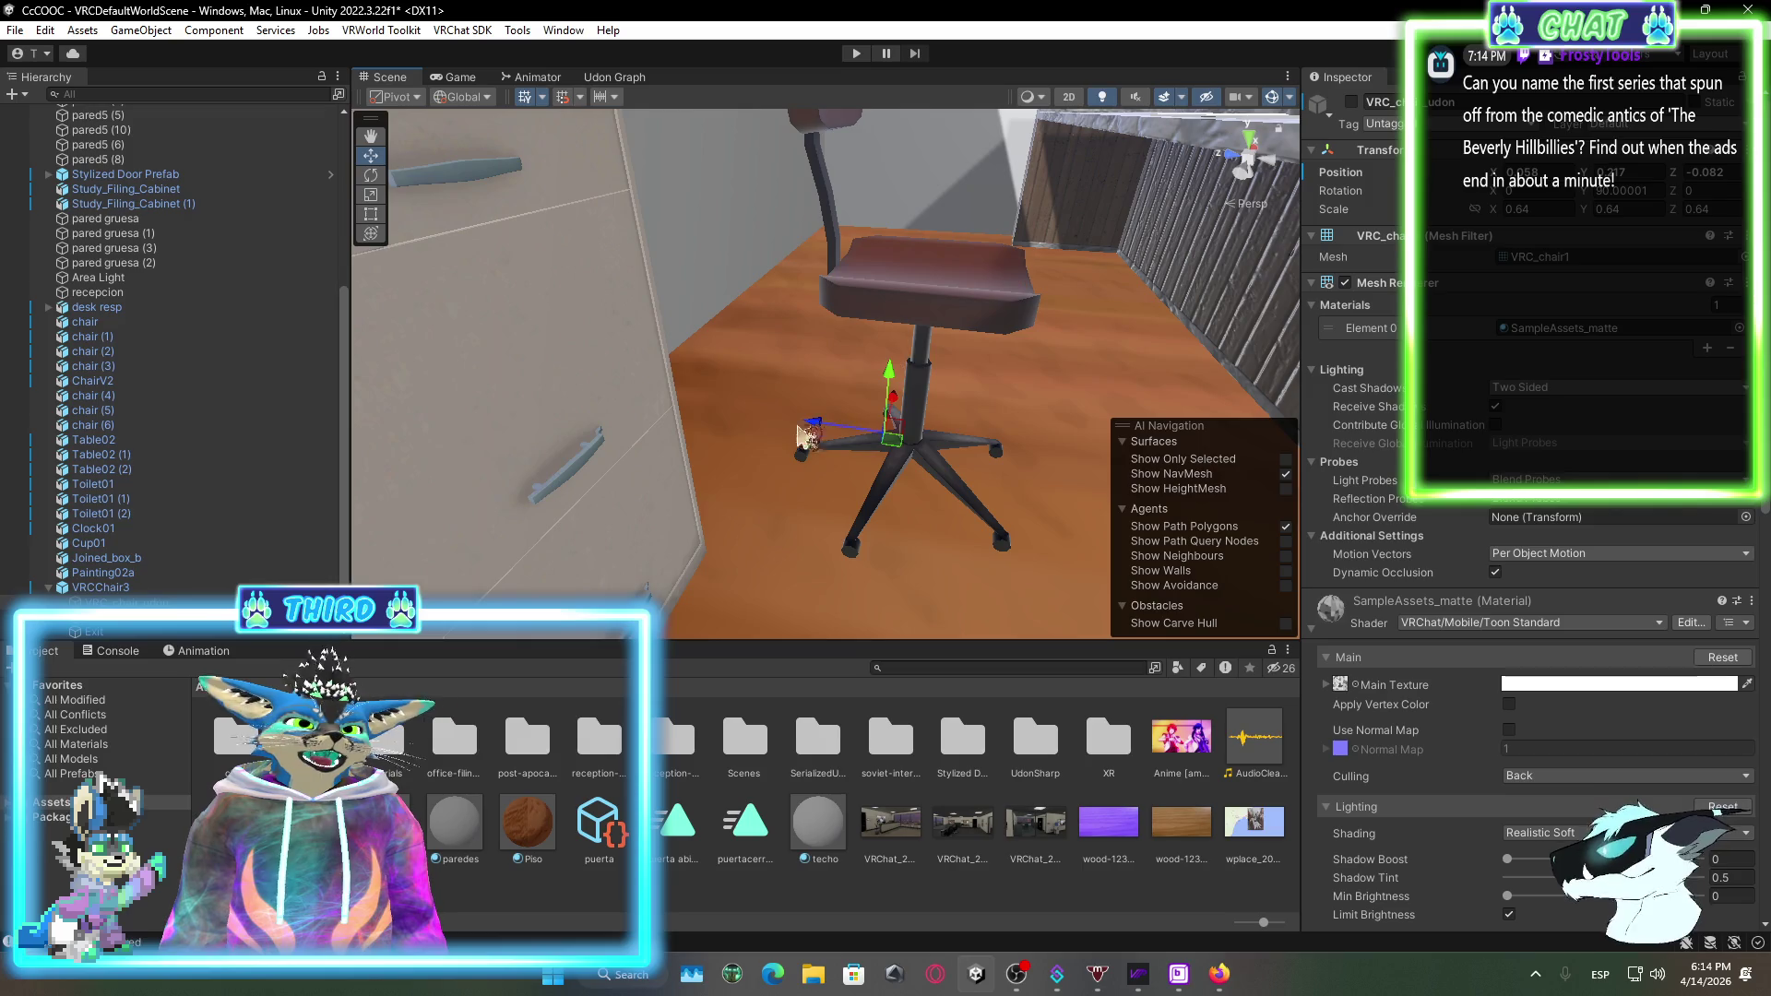
mouse_move(805, 435)
left_mouse_down()
mouse_move(883, 413)
mouse_move(823, 494)
mouse_move(1005, 605)
mouse_move(1297, 475)
mouse_move(1559, 551)
mouse_move(757, 436)
left_mouse_up()
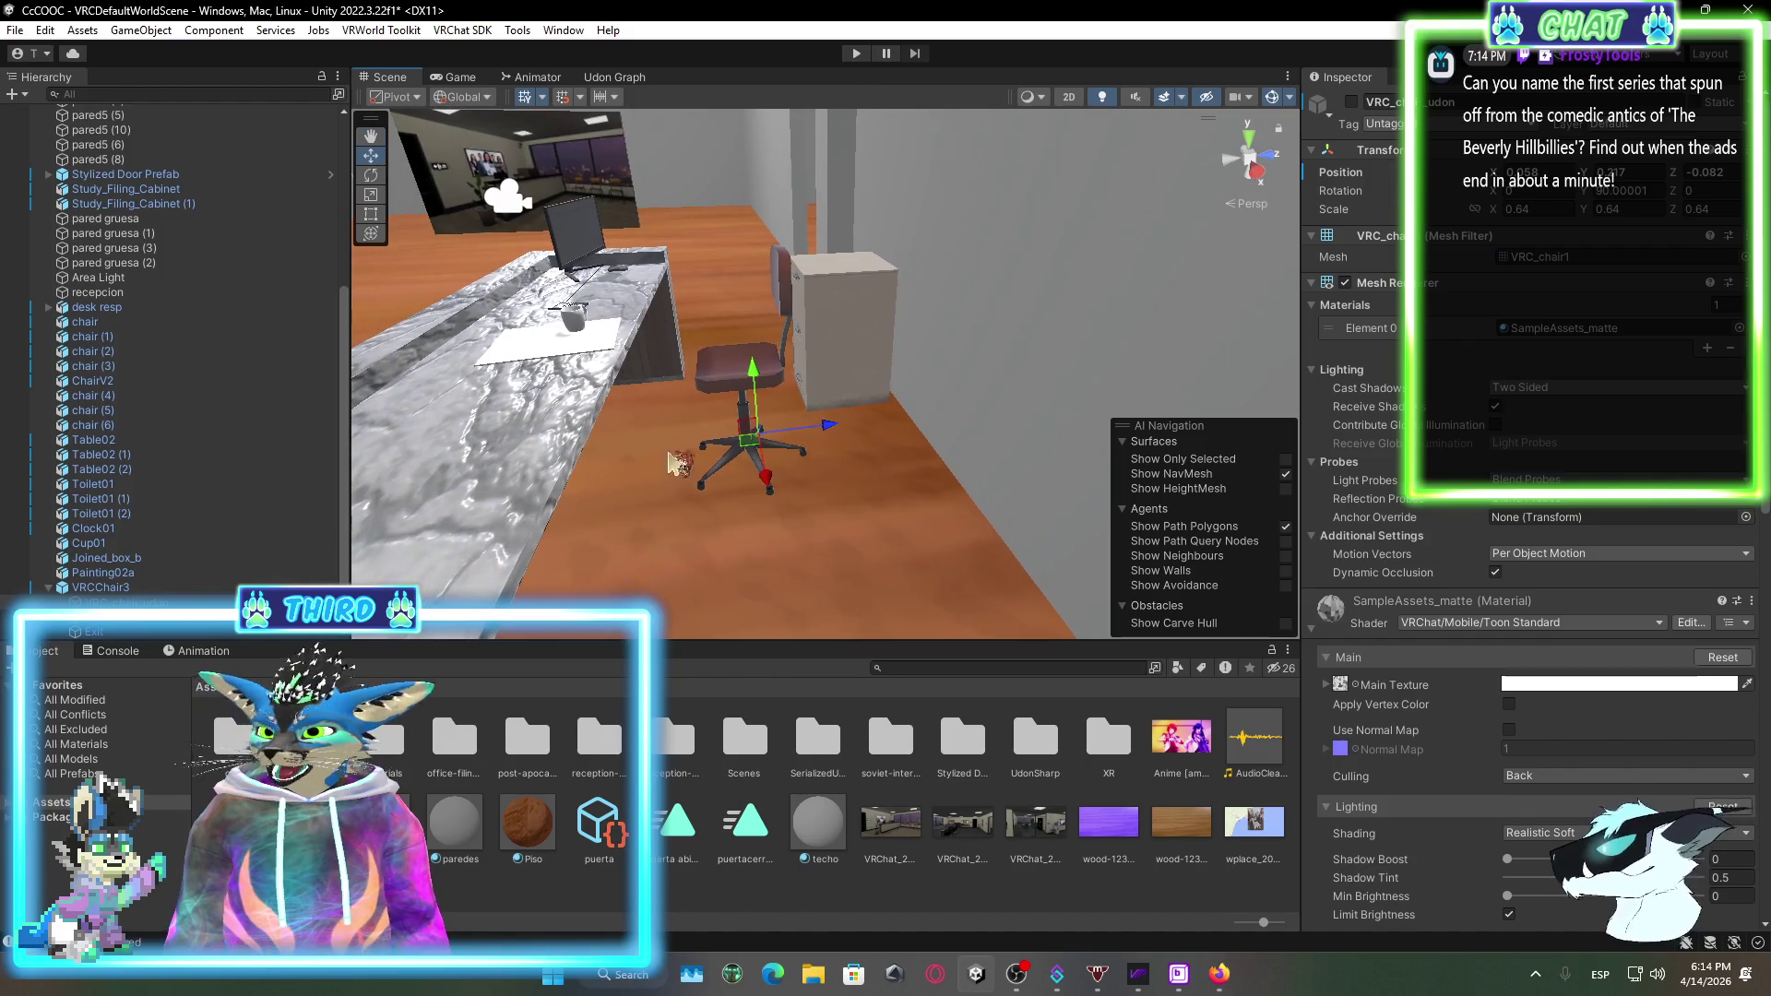
Step: Compare the chair objects, leaving VRCChair3 active and the white VRC_chair_udon mesh hidden
left_click(1351, 103)
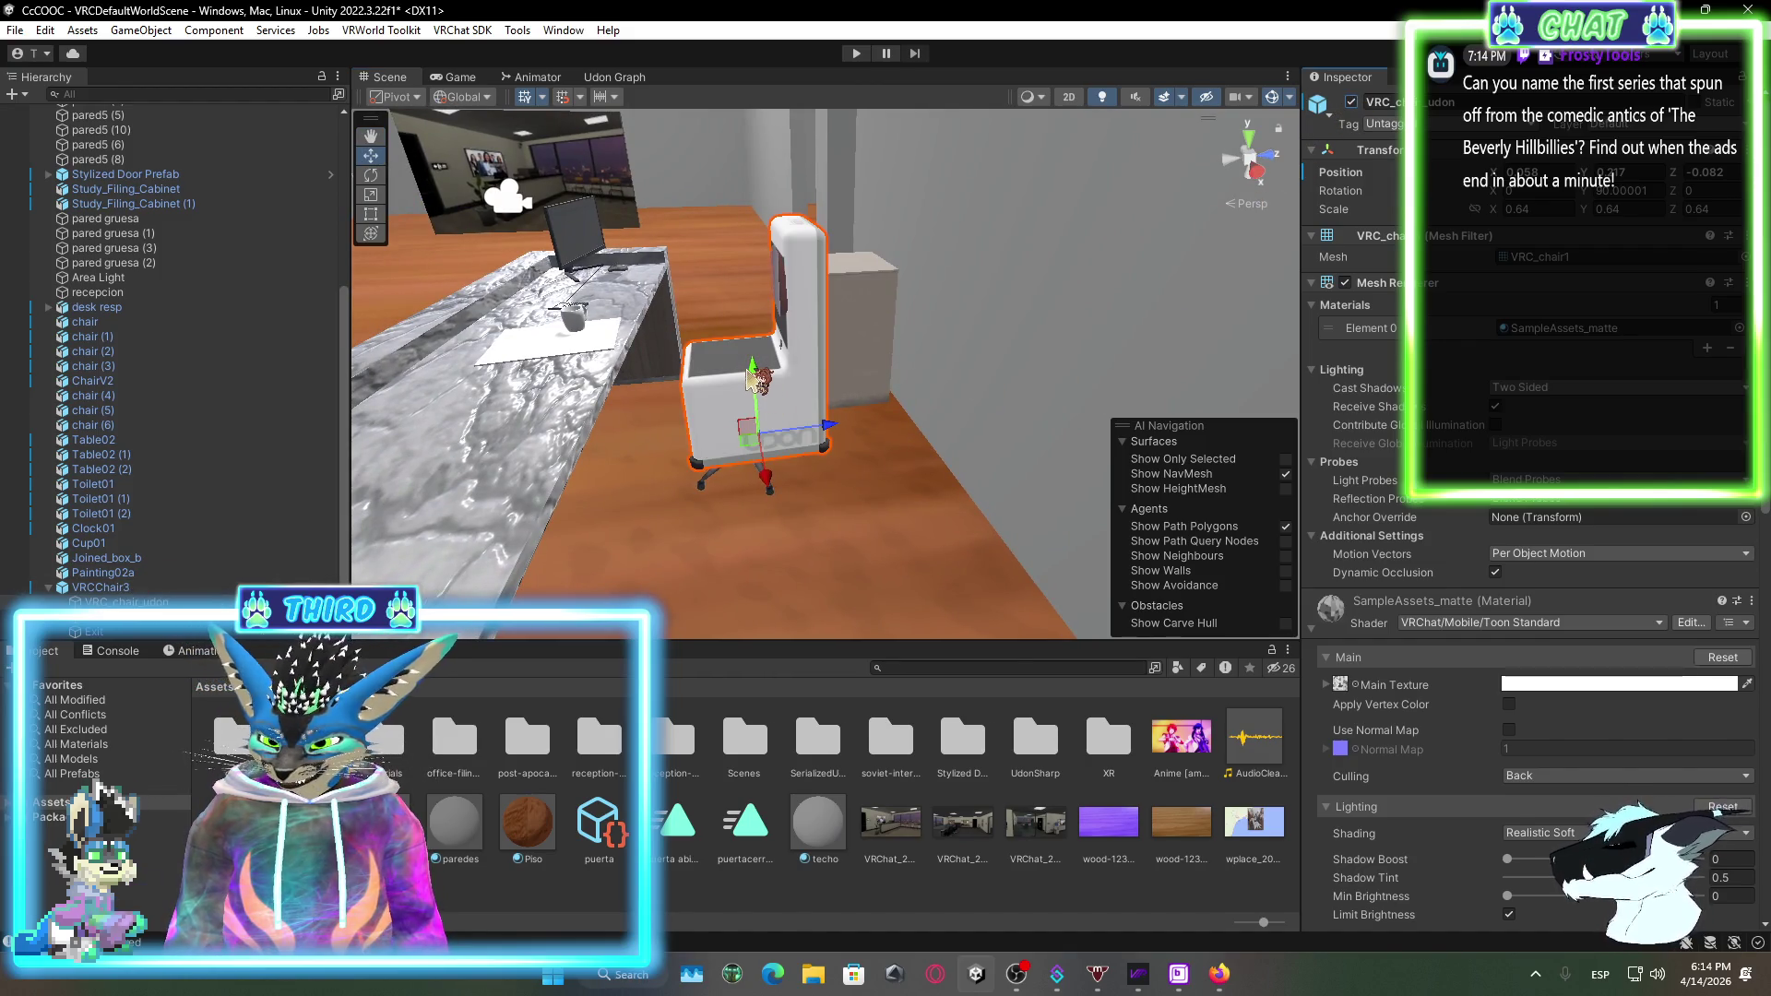
left_click_drag(750, 378, 749, 357)
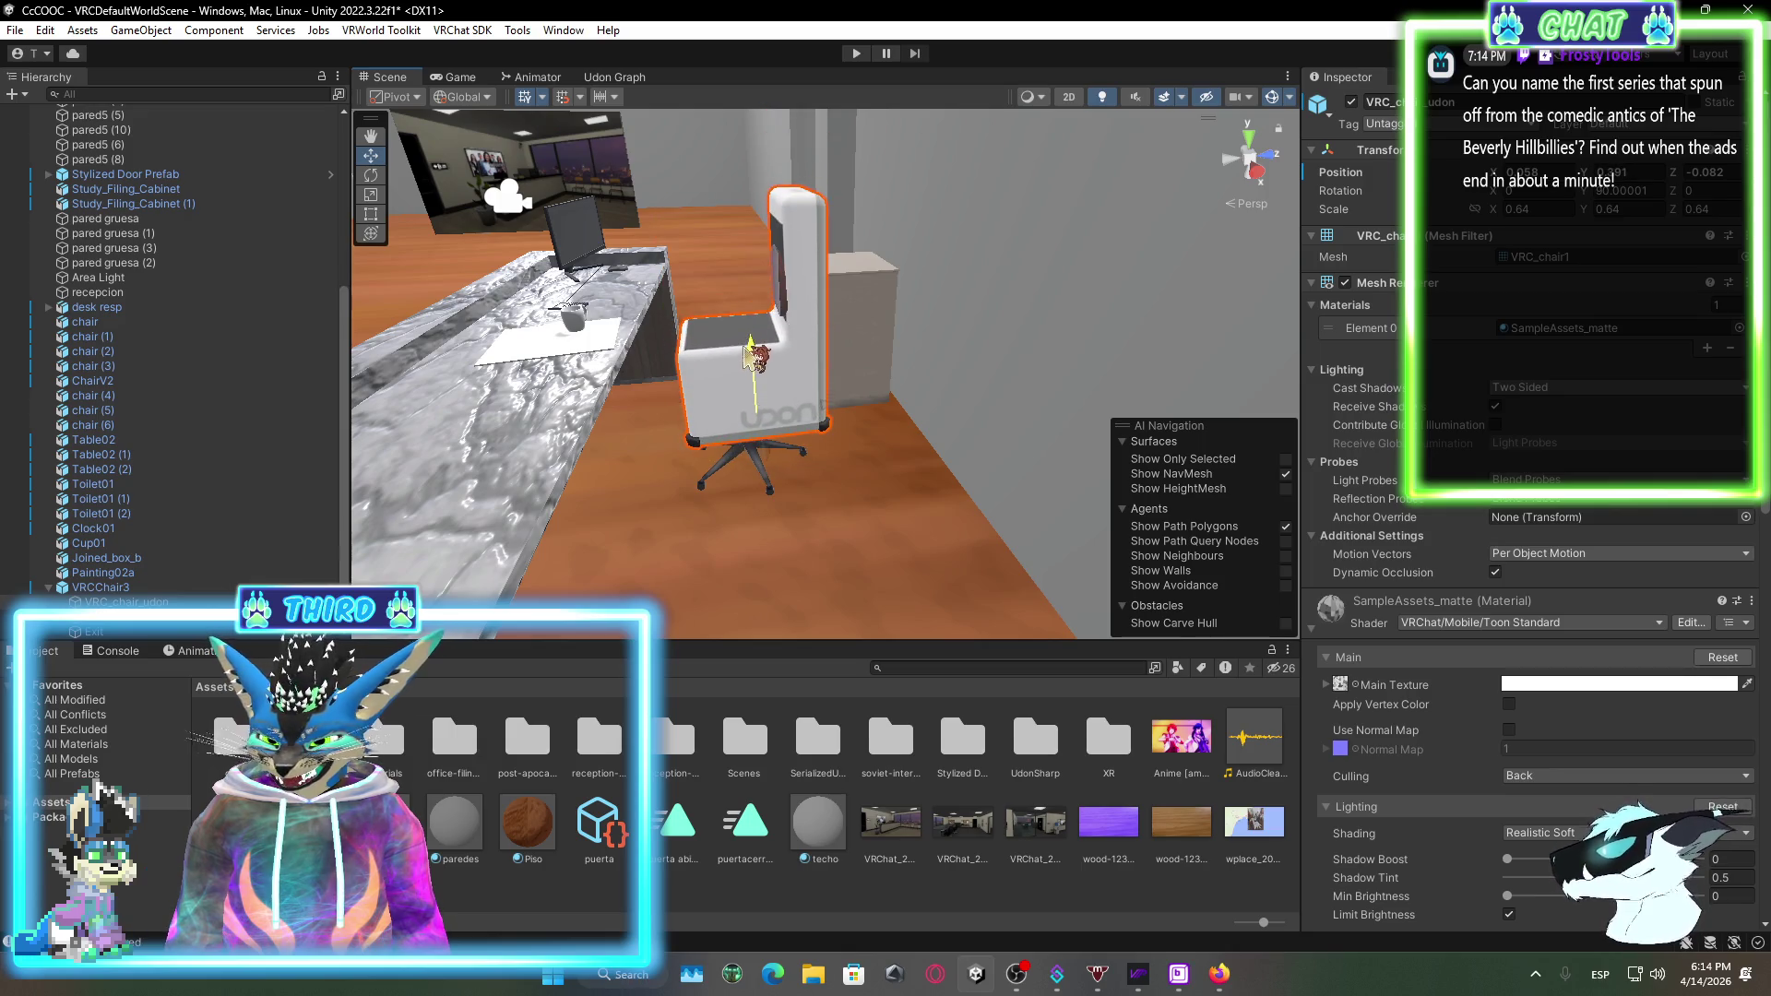
left_click(758, 459)
left_click(762, 371)
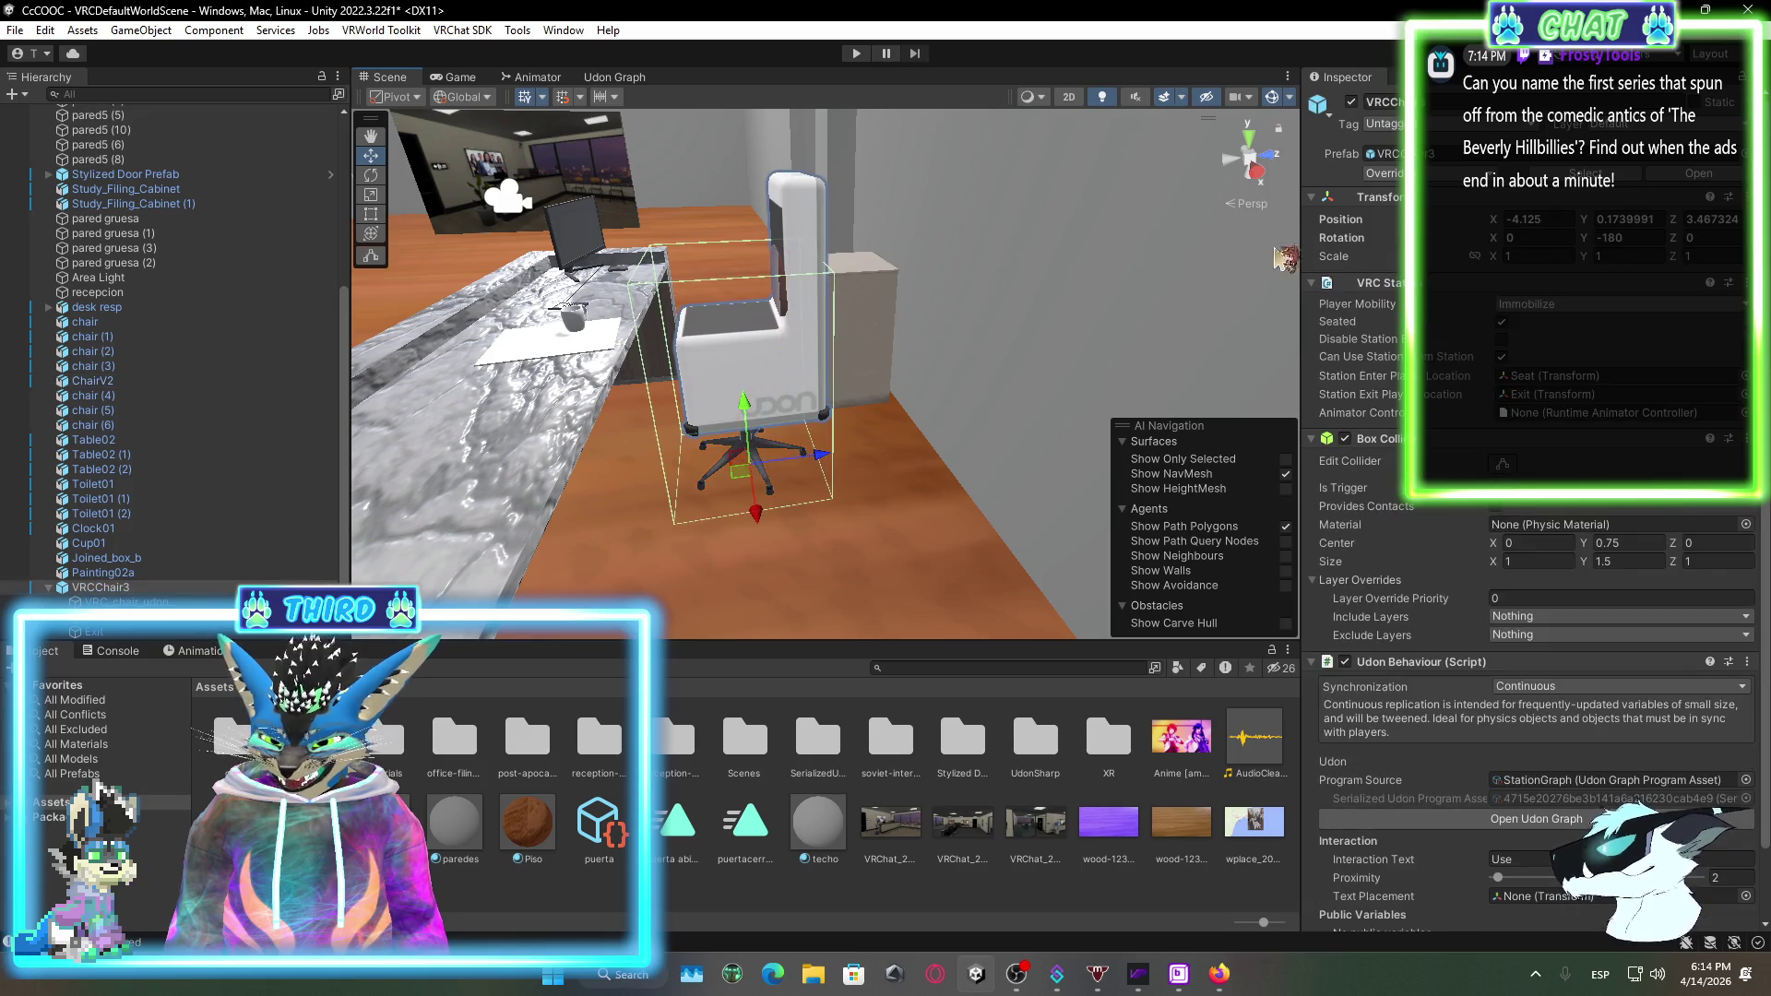
left_click(1353, 103)
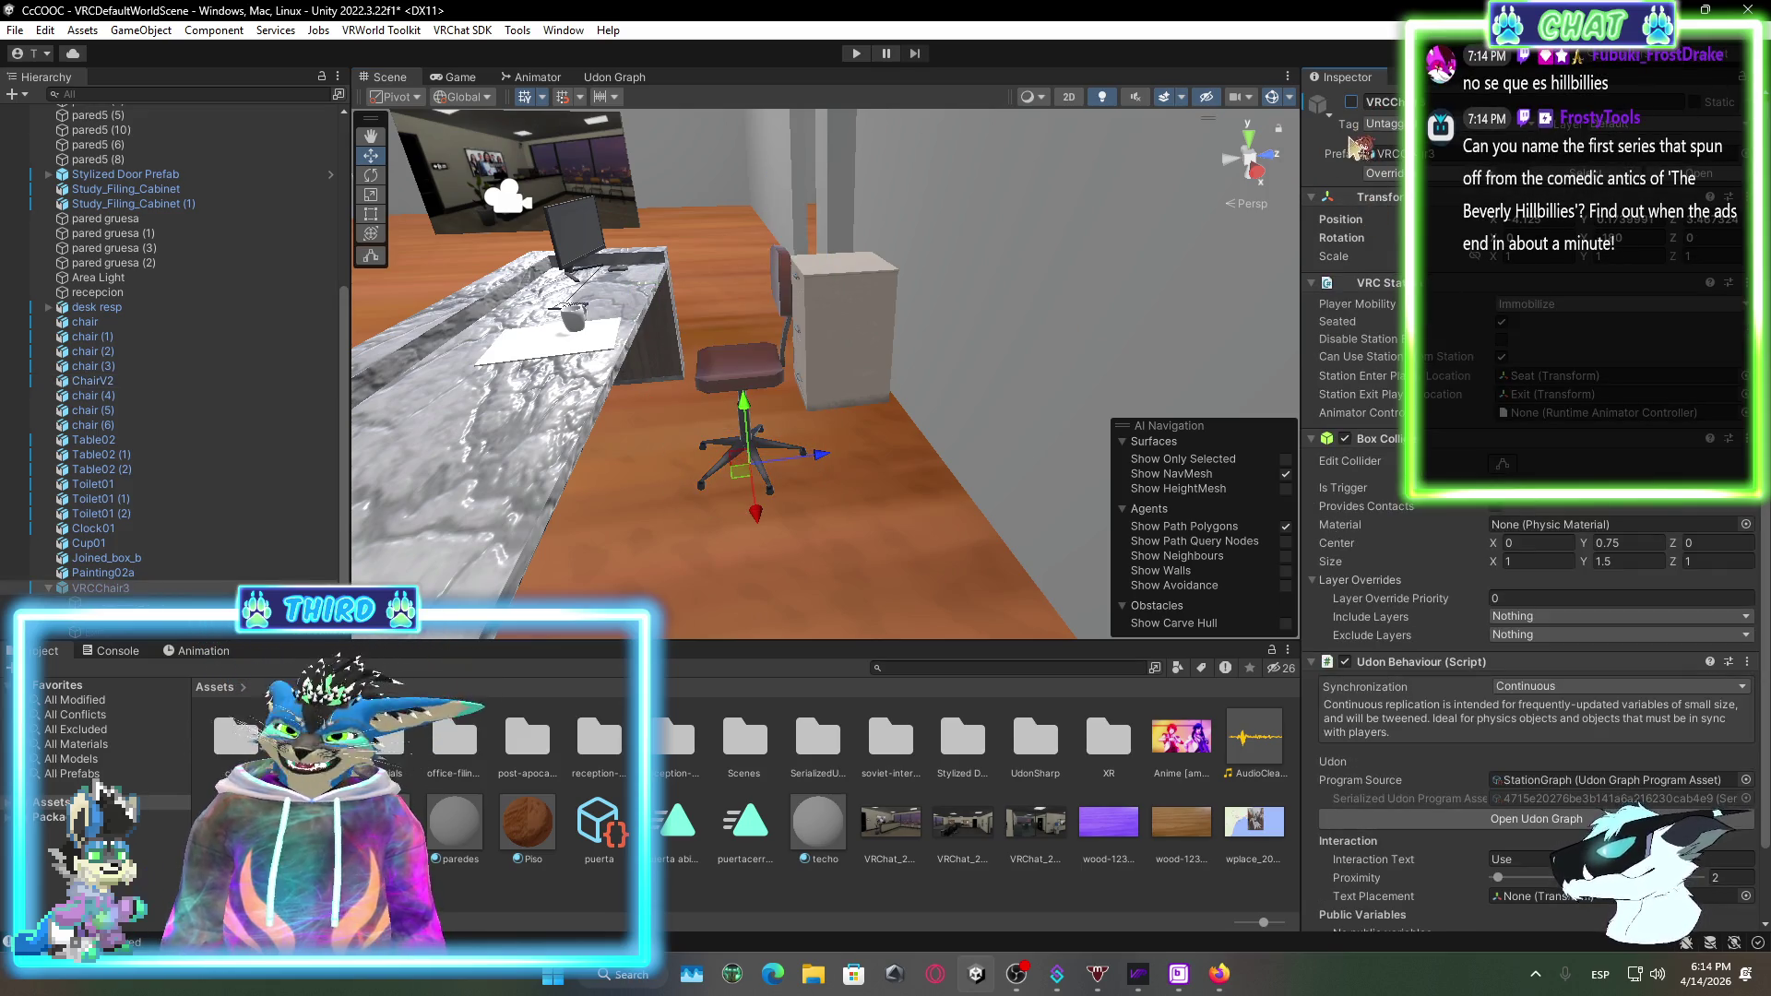
left_click(1353, 103)
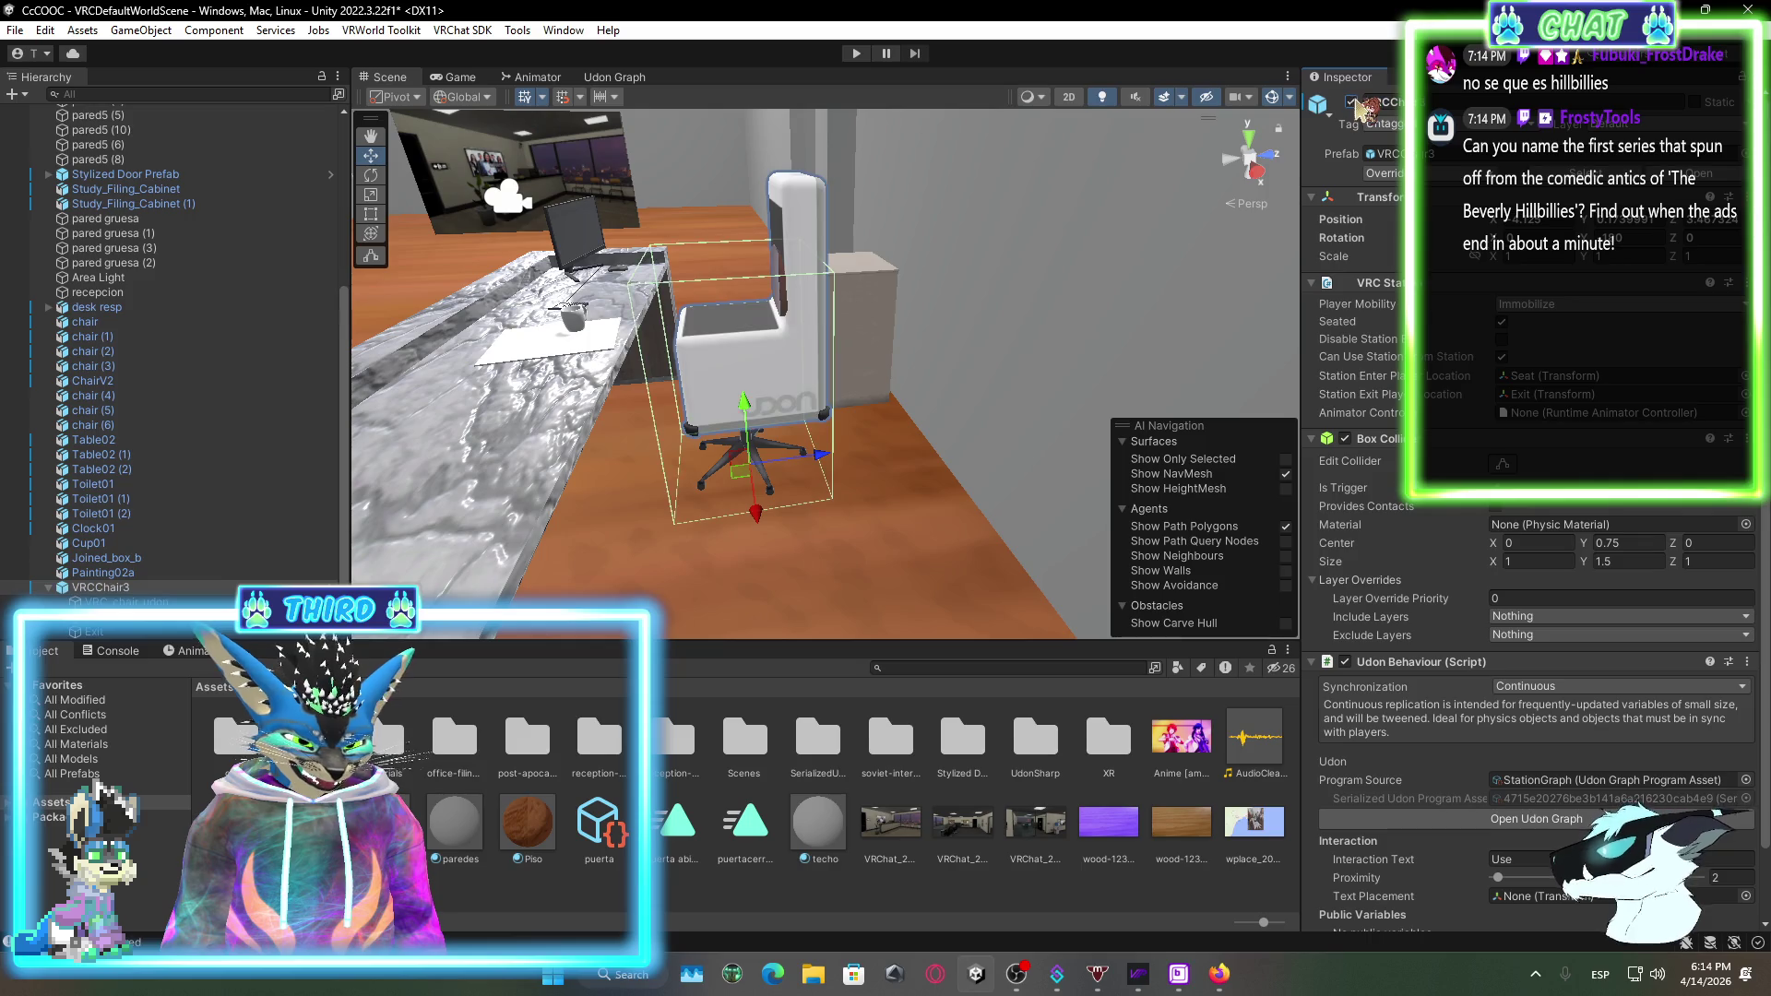
left_click(164, 601)
left_click(1352, 103)
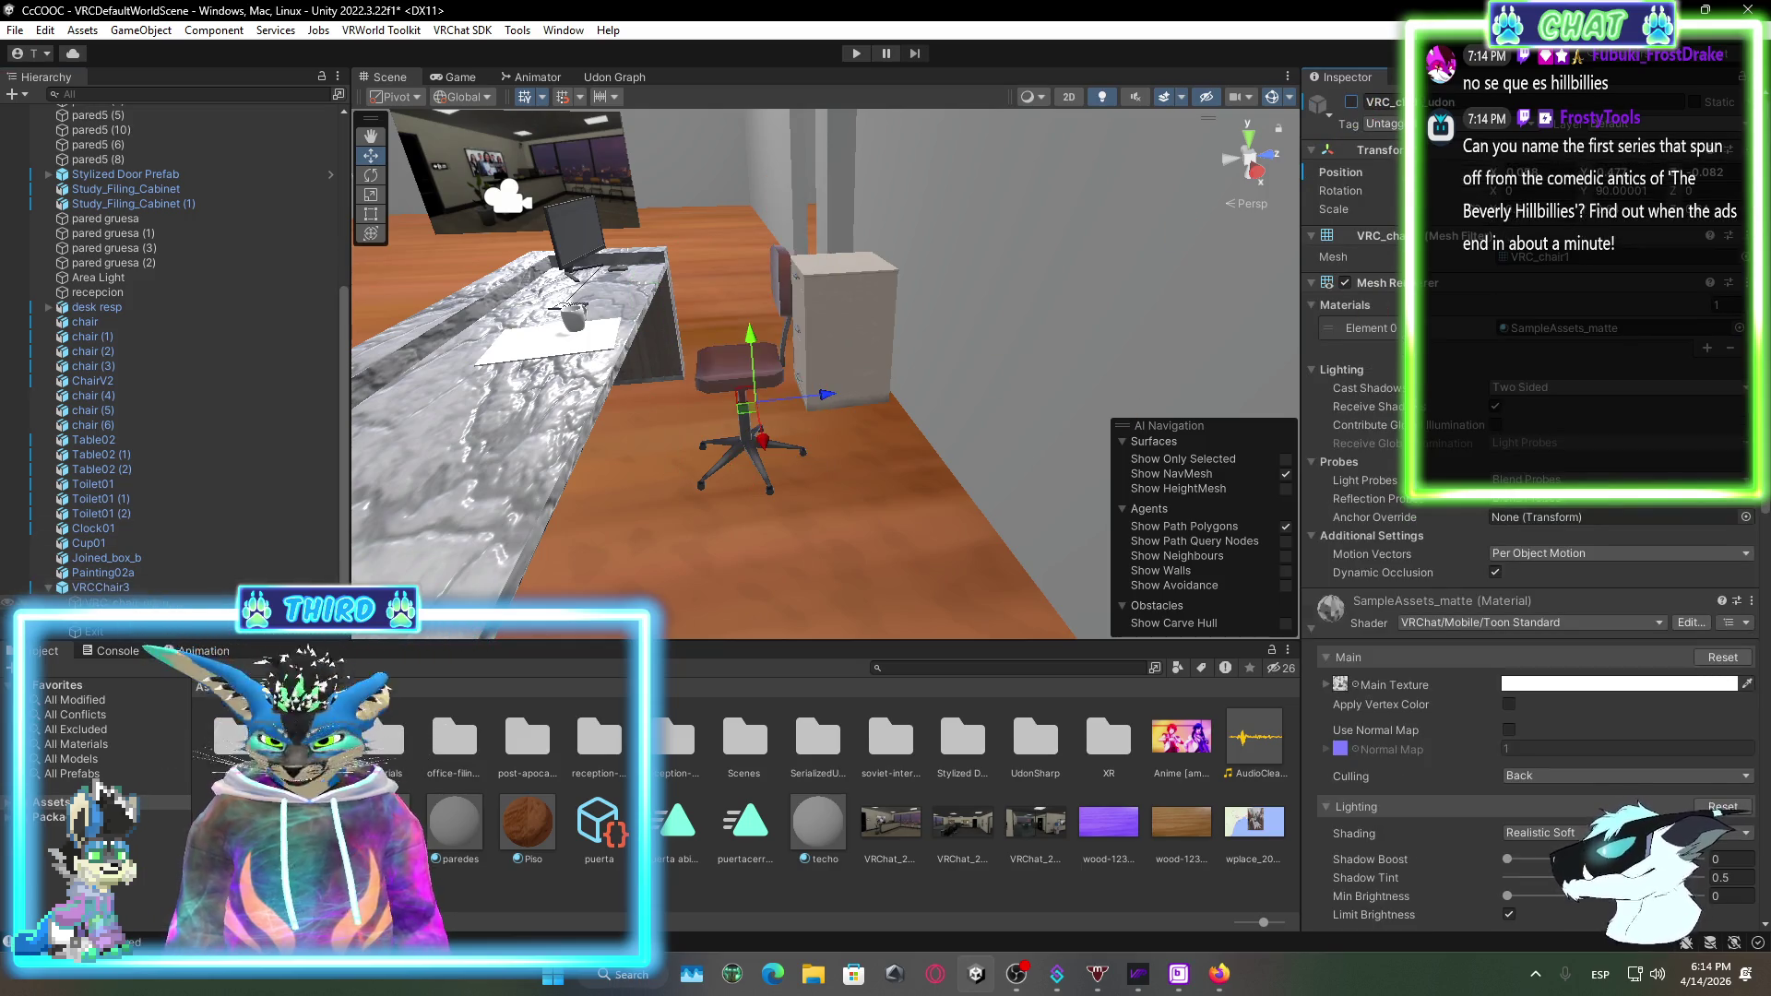
Step: Scale the brown ChairV2 up to about 1570 and start Play mode
left_click(734, 422)
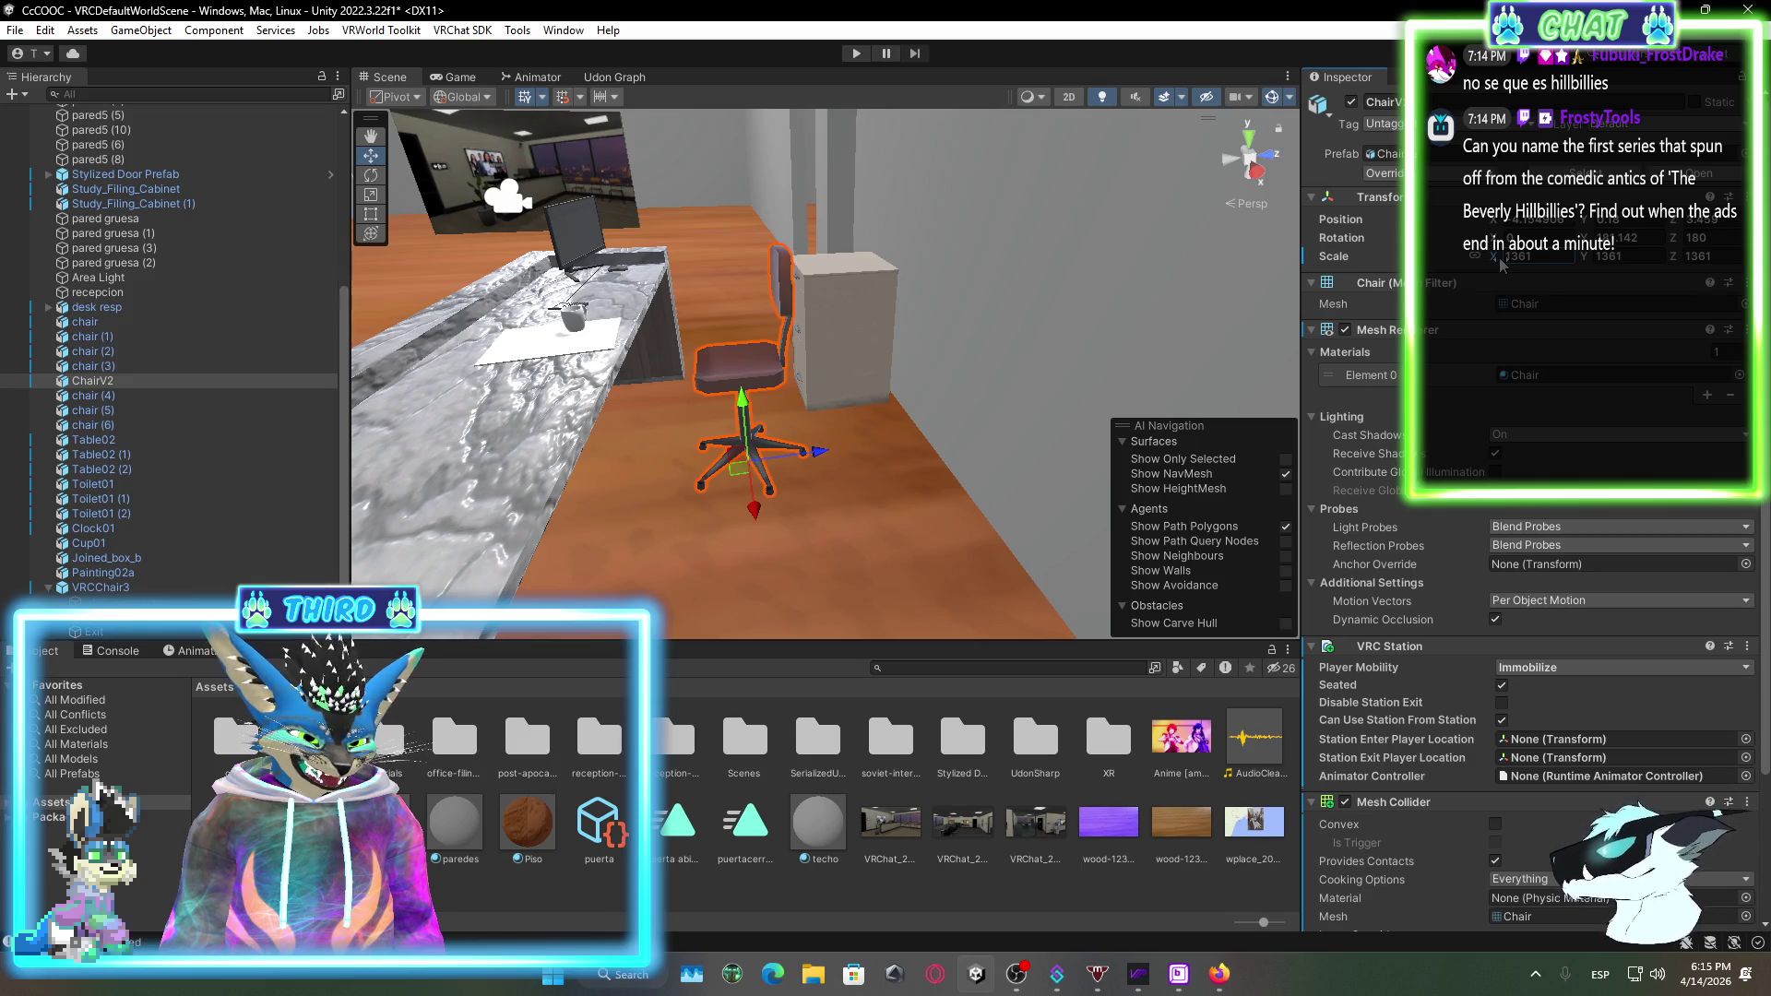
left_click_drag(1513, 269, 1566, 267)
mouse_move(238, 269)
left_mouse_down()
mouse_move(996, 489)
mouse_move(949, 471)
mouse_move(1000, 463)
left_mouse_up()
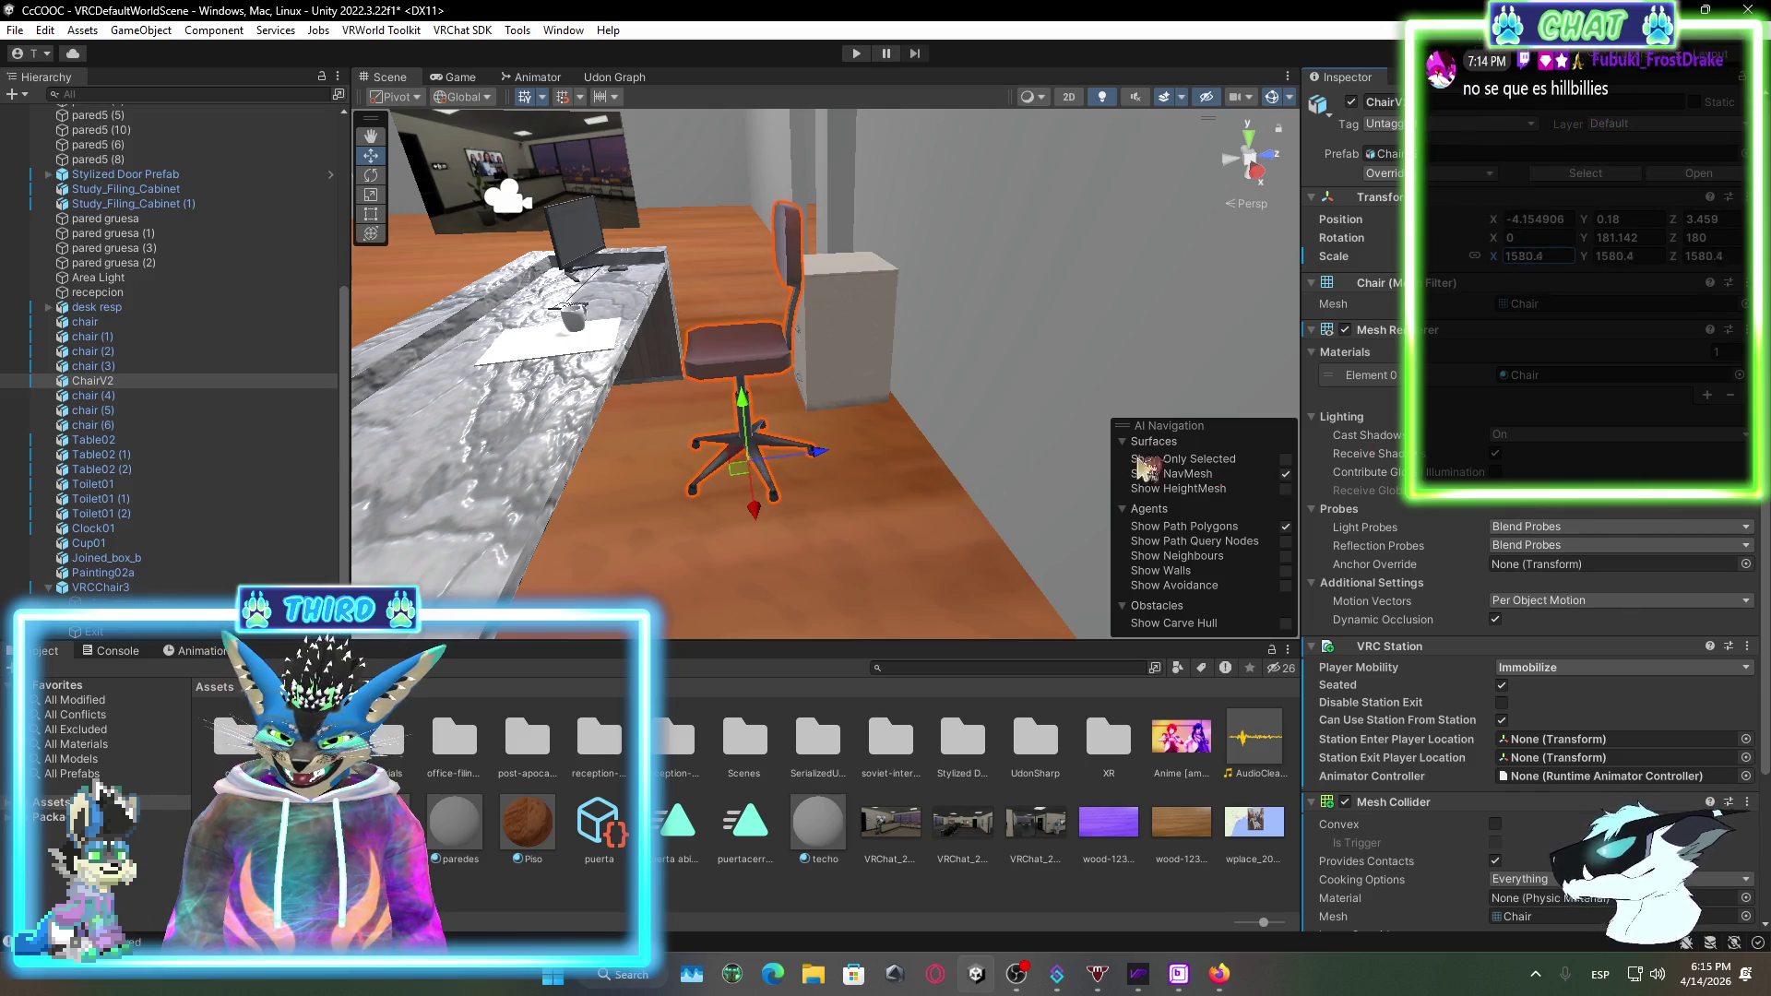
left_click(856, 54)
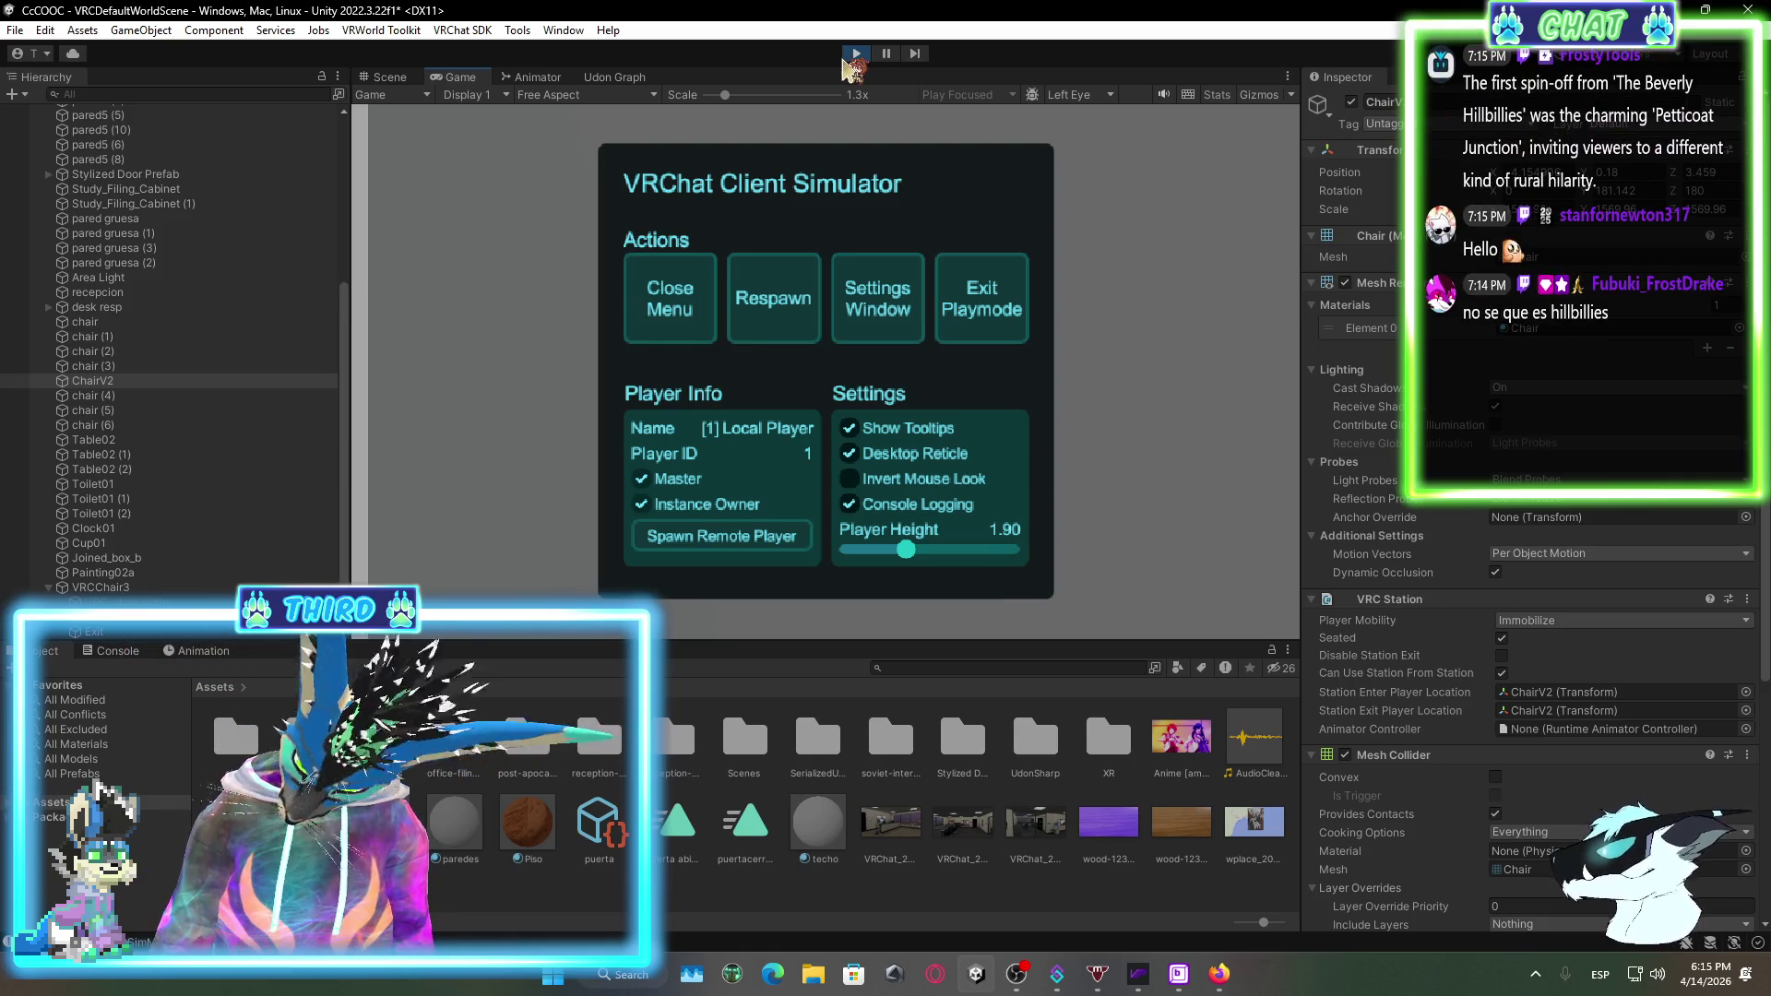
Step: Close the simulator menu, walk to the office chair, sit in it, then stand up
left_click(656, 280)
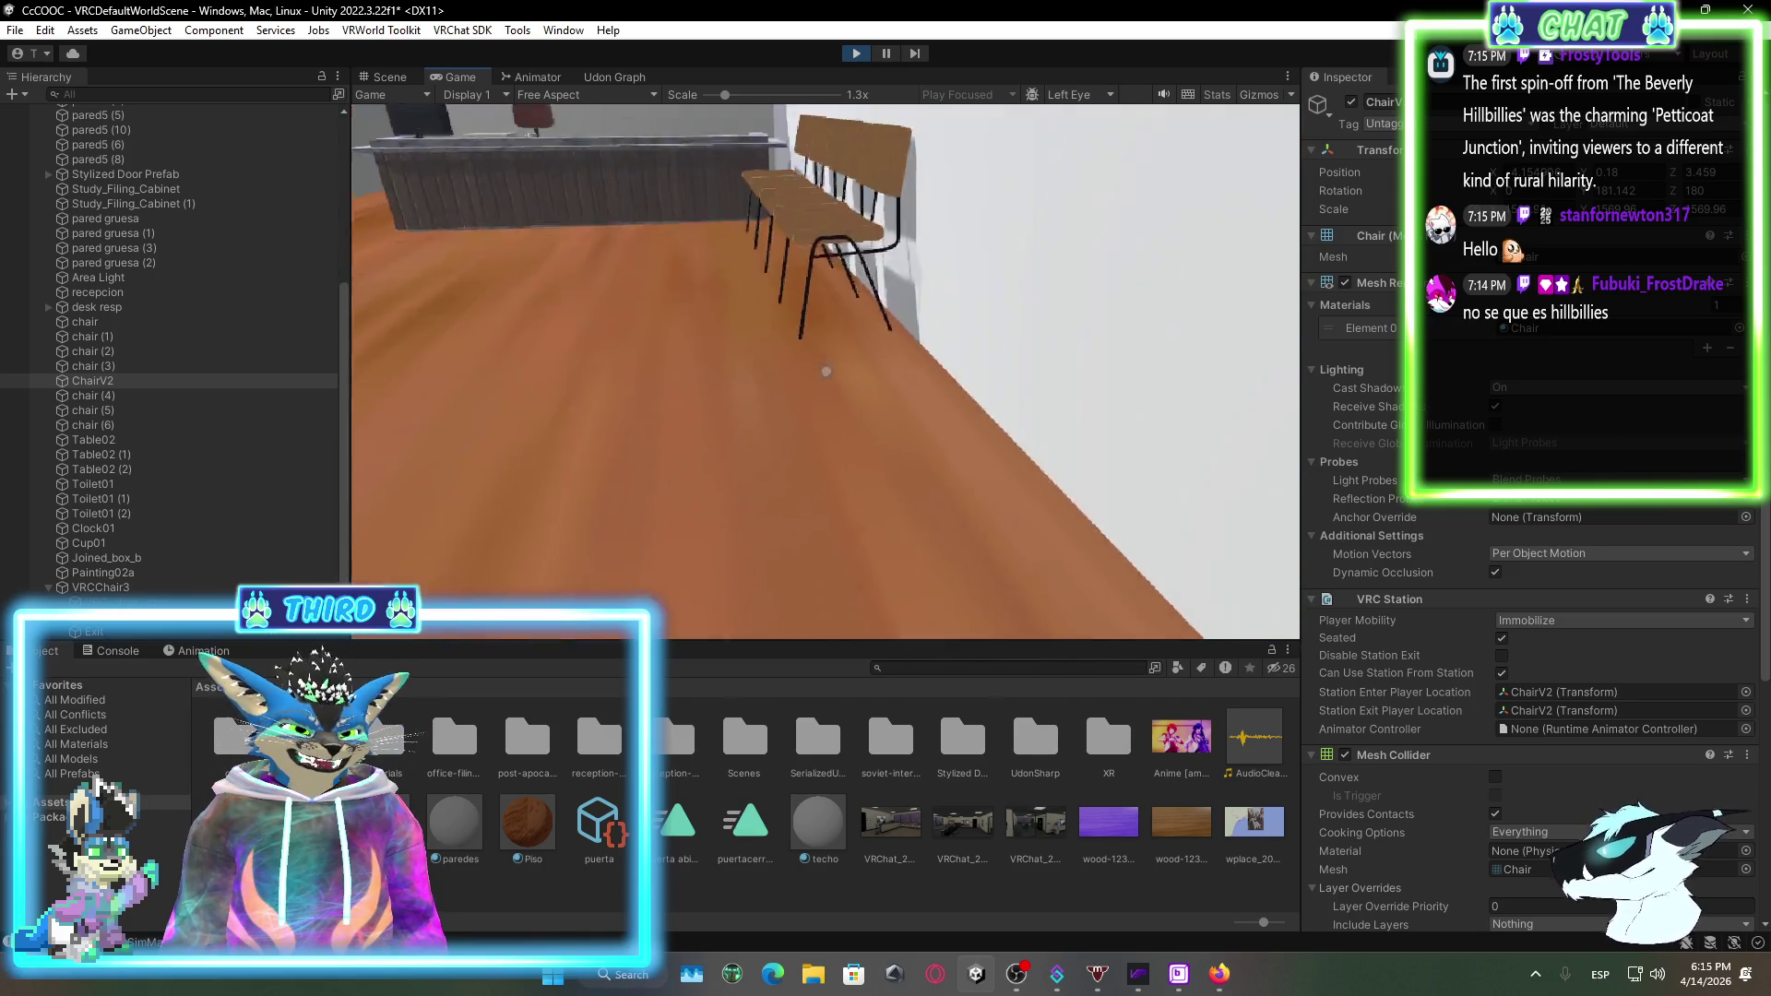
key("w")
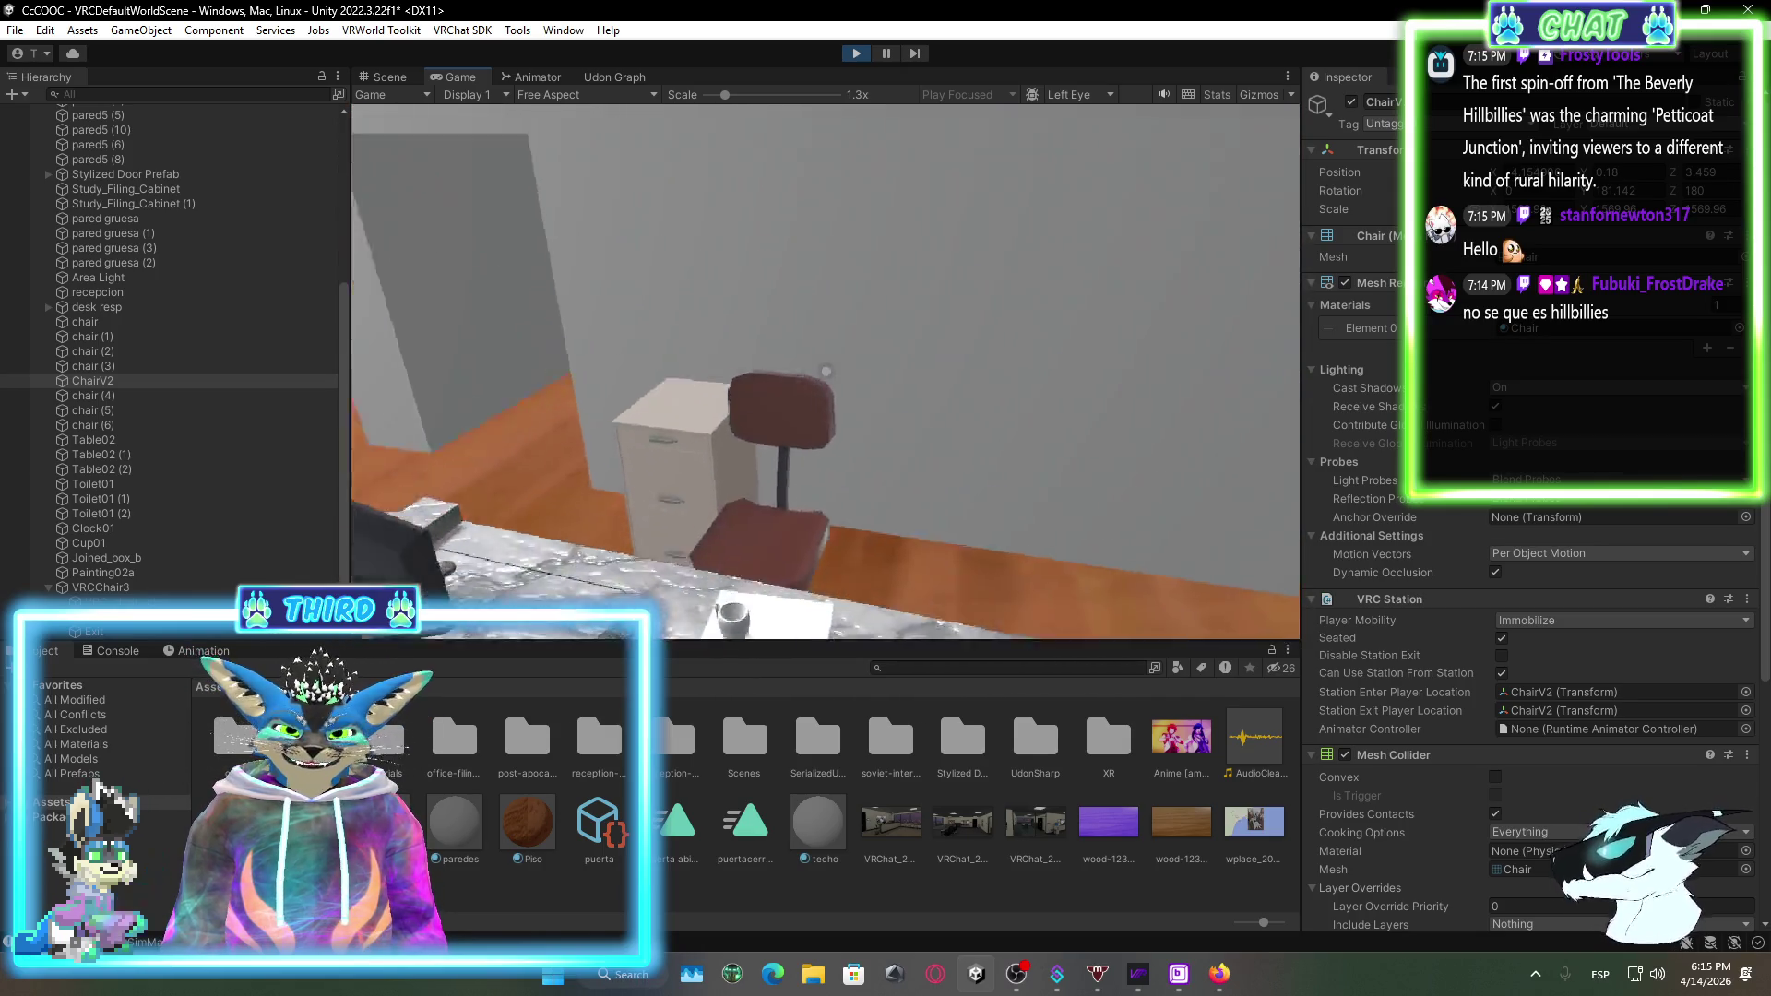
left_click(826, 371)
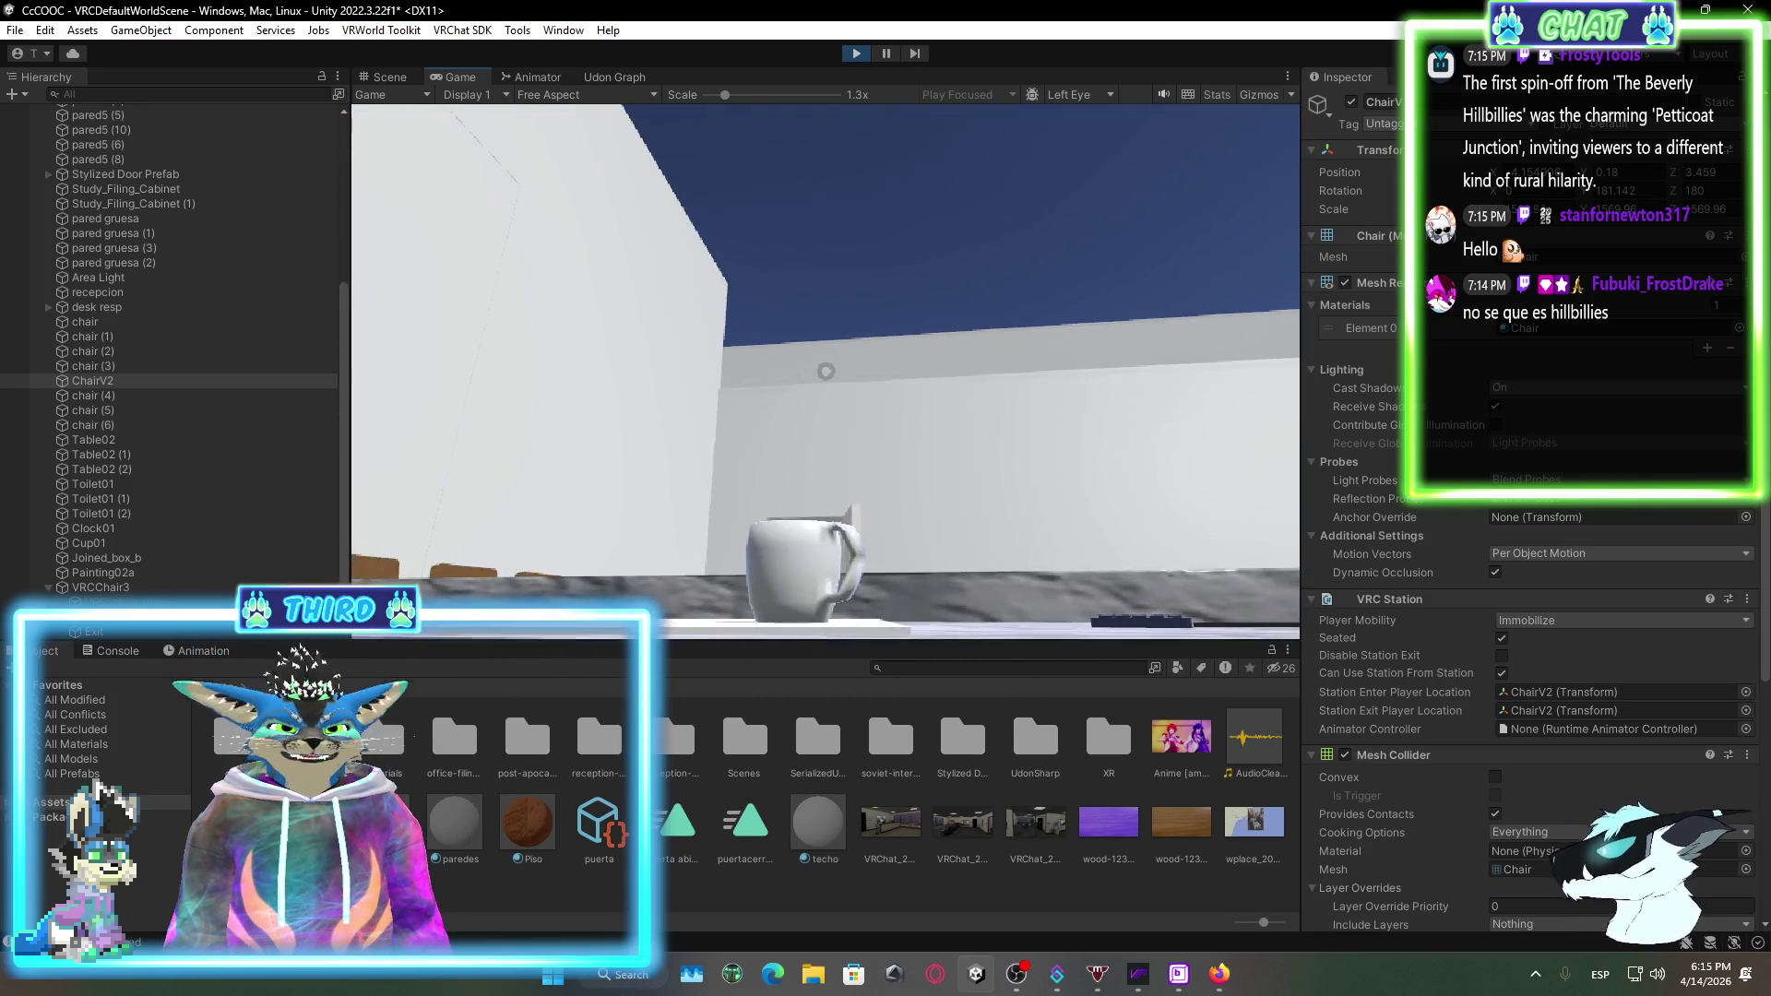
key("space")
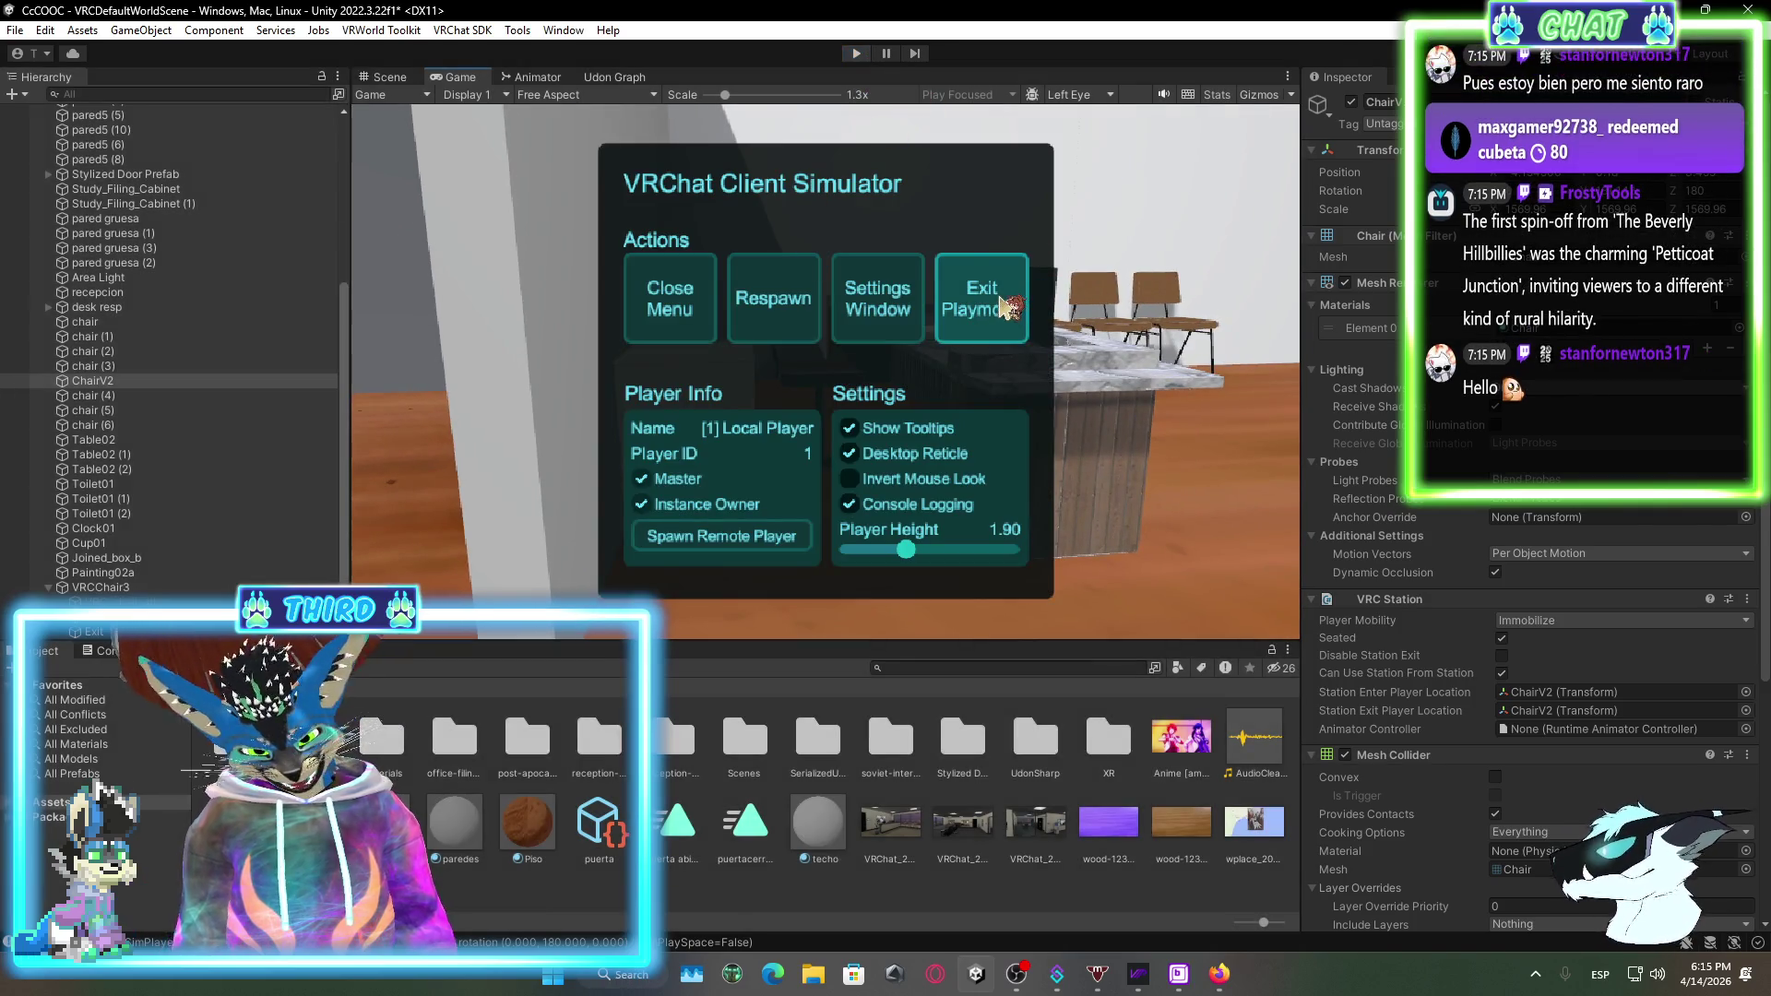
Step: Stop Play mode and orbit the Scene view toward the room's desks and clock wall
left_click(858, 53)
mouse_move(355, 482)
left_mouse_down()
mouse_move(392, 317)
mouse_move(513, 364)
mouse_move(779, 399)
mouse_move(819, 487)
mouse_move(517, 427)
mouse_move(616, 421)
left_mouse_up()
mouse_move(782, 429)
left_mouse_down()
mouse_move(856, 343)
mouse_move(760, 382)
mouse_move(802, 517)
left_mouse_up()
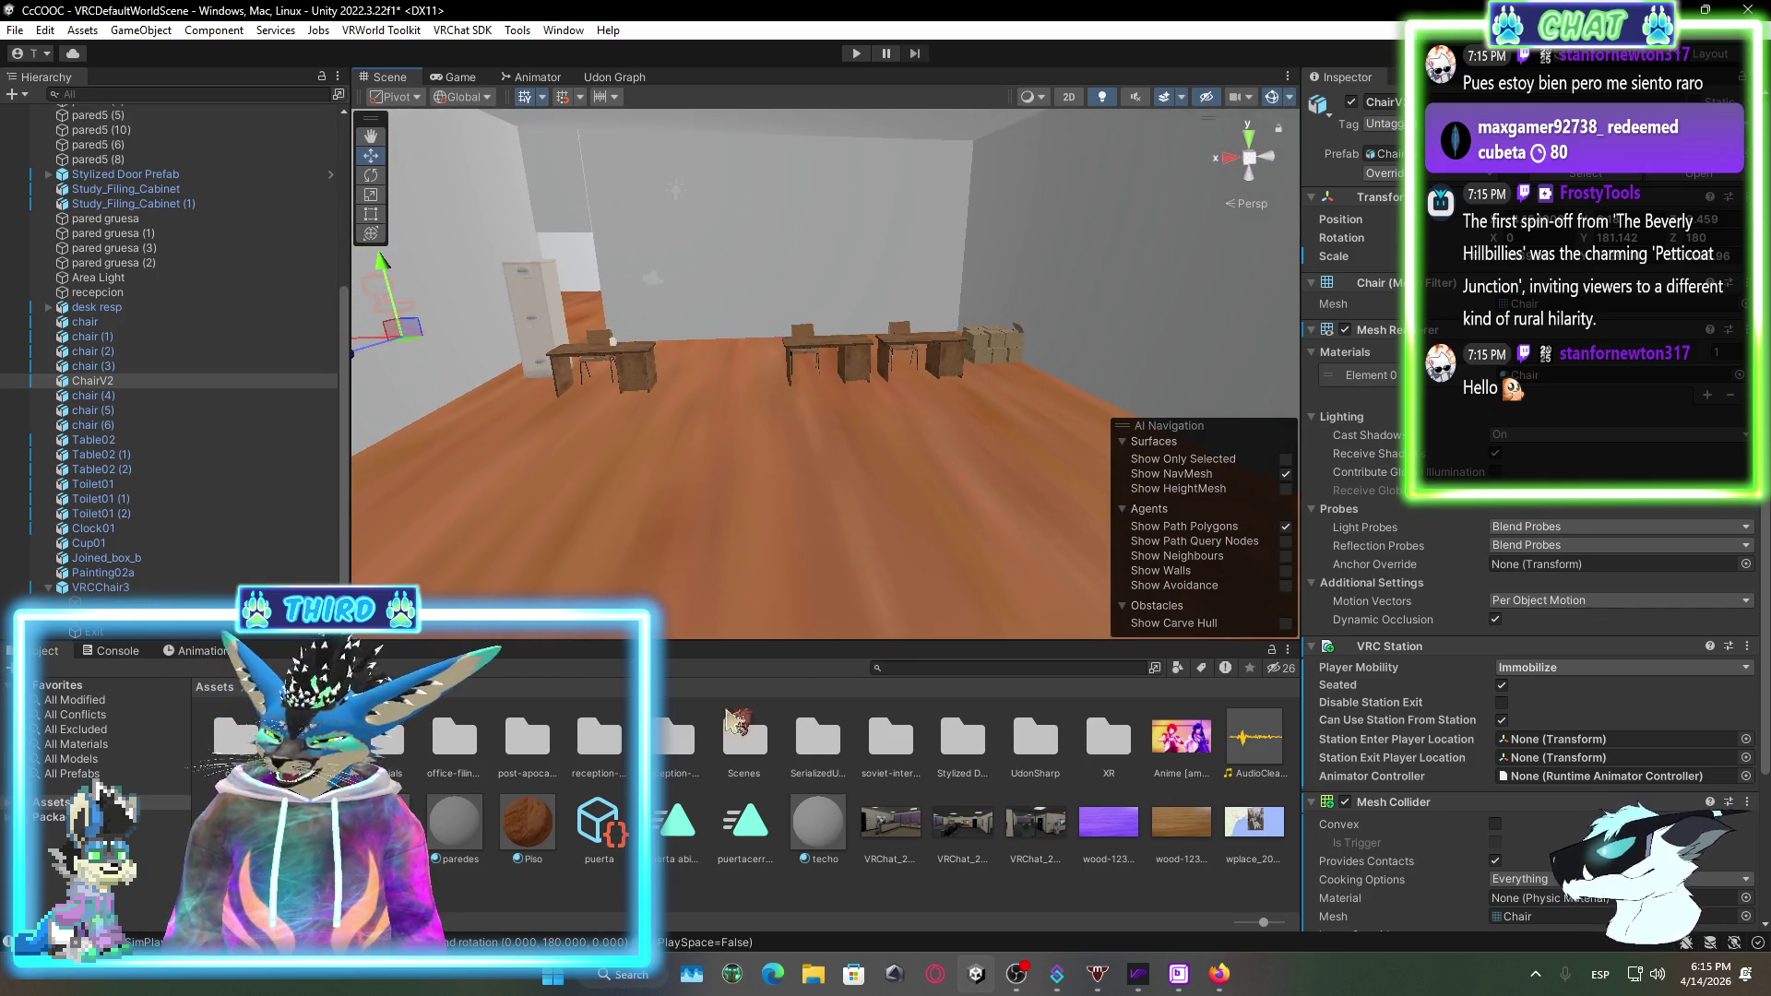
Step: Duplicate the pared5 (6) wall and nudge the new copy along Z
mouse_move(861, 364)
left_mouse_down()
mouse_move(843, 347)
mouse_move(867, 390)
mouse_move(1044, 401)
mouse_move(802, 347)
mouse_move(660, 406)
left_mouse_up()
left_click(660, 405)
right_click(127, 147)
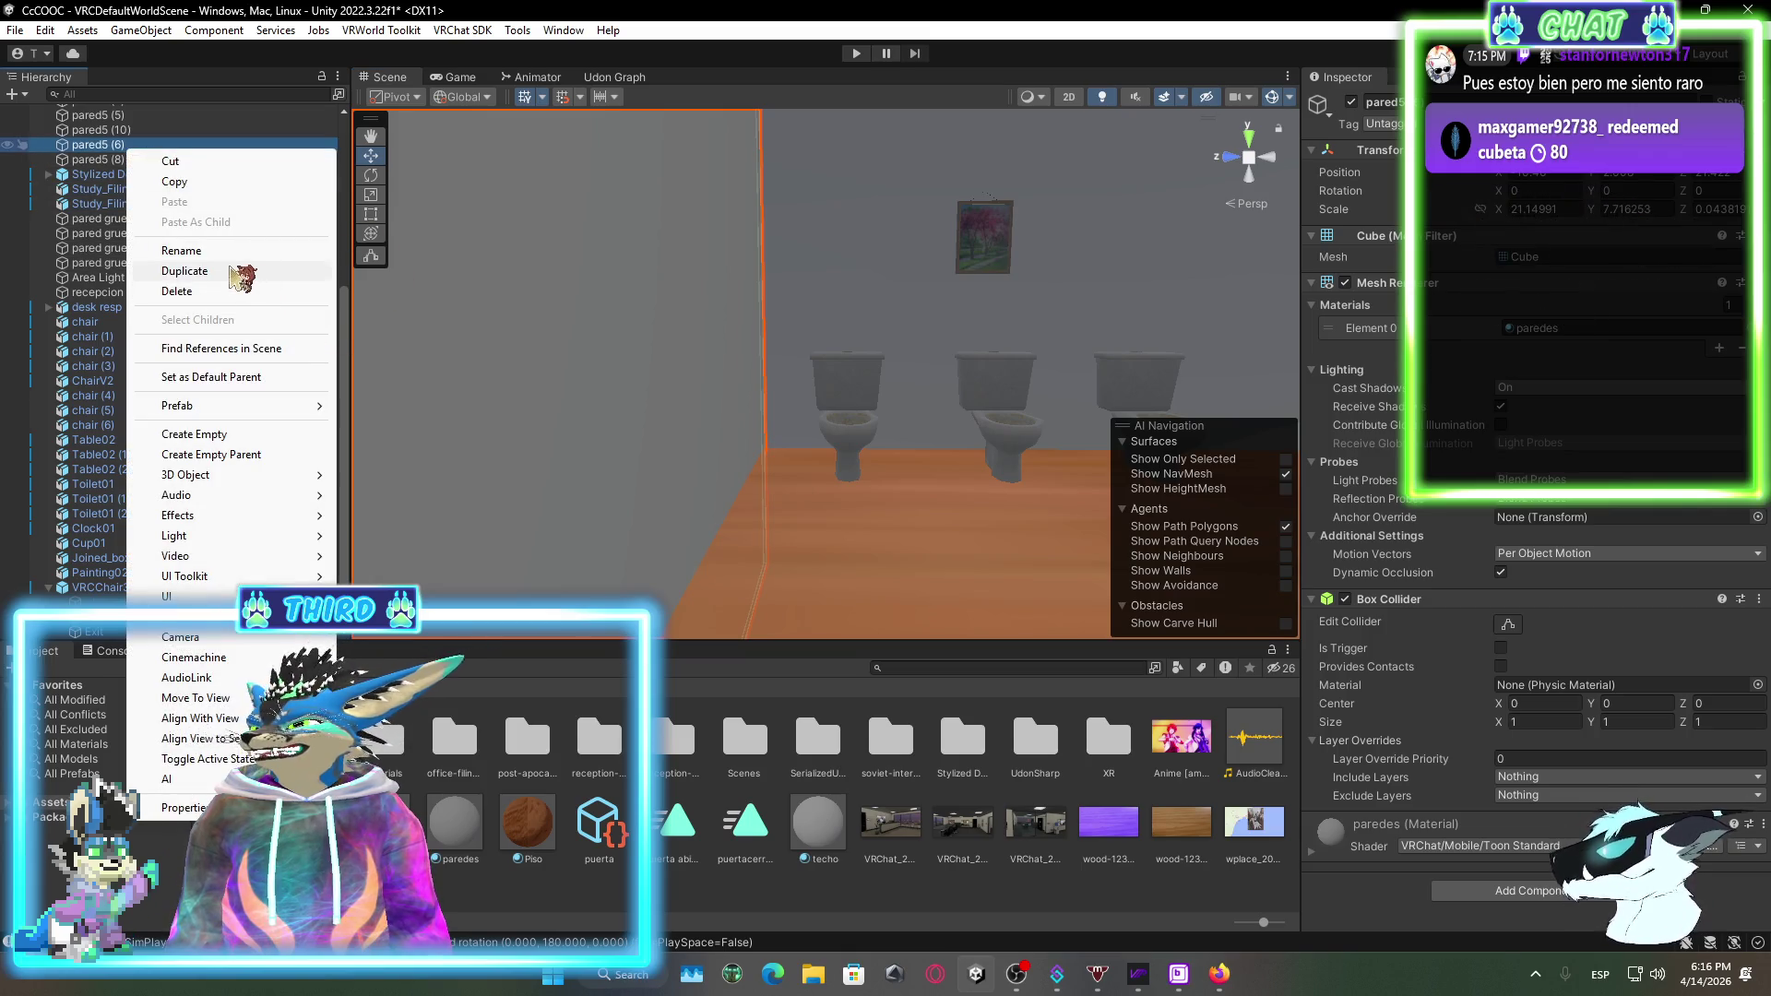
left_click(235, 271)
mouse_move(673, 351)
left_mouse_down()
mouse_move(814, 458)
mouse_move(901, 431)
left_mouse_up()
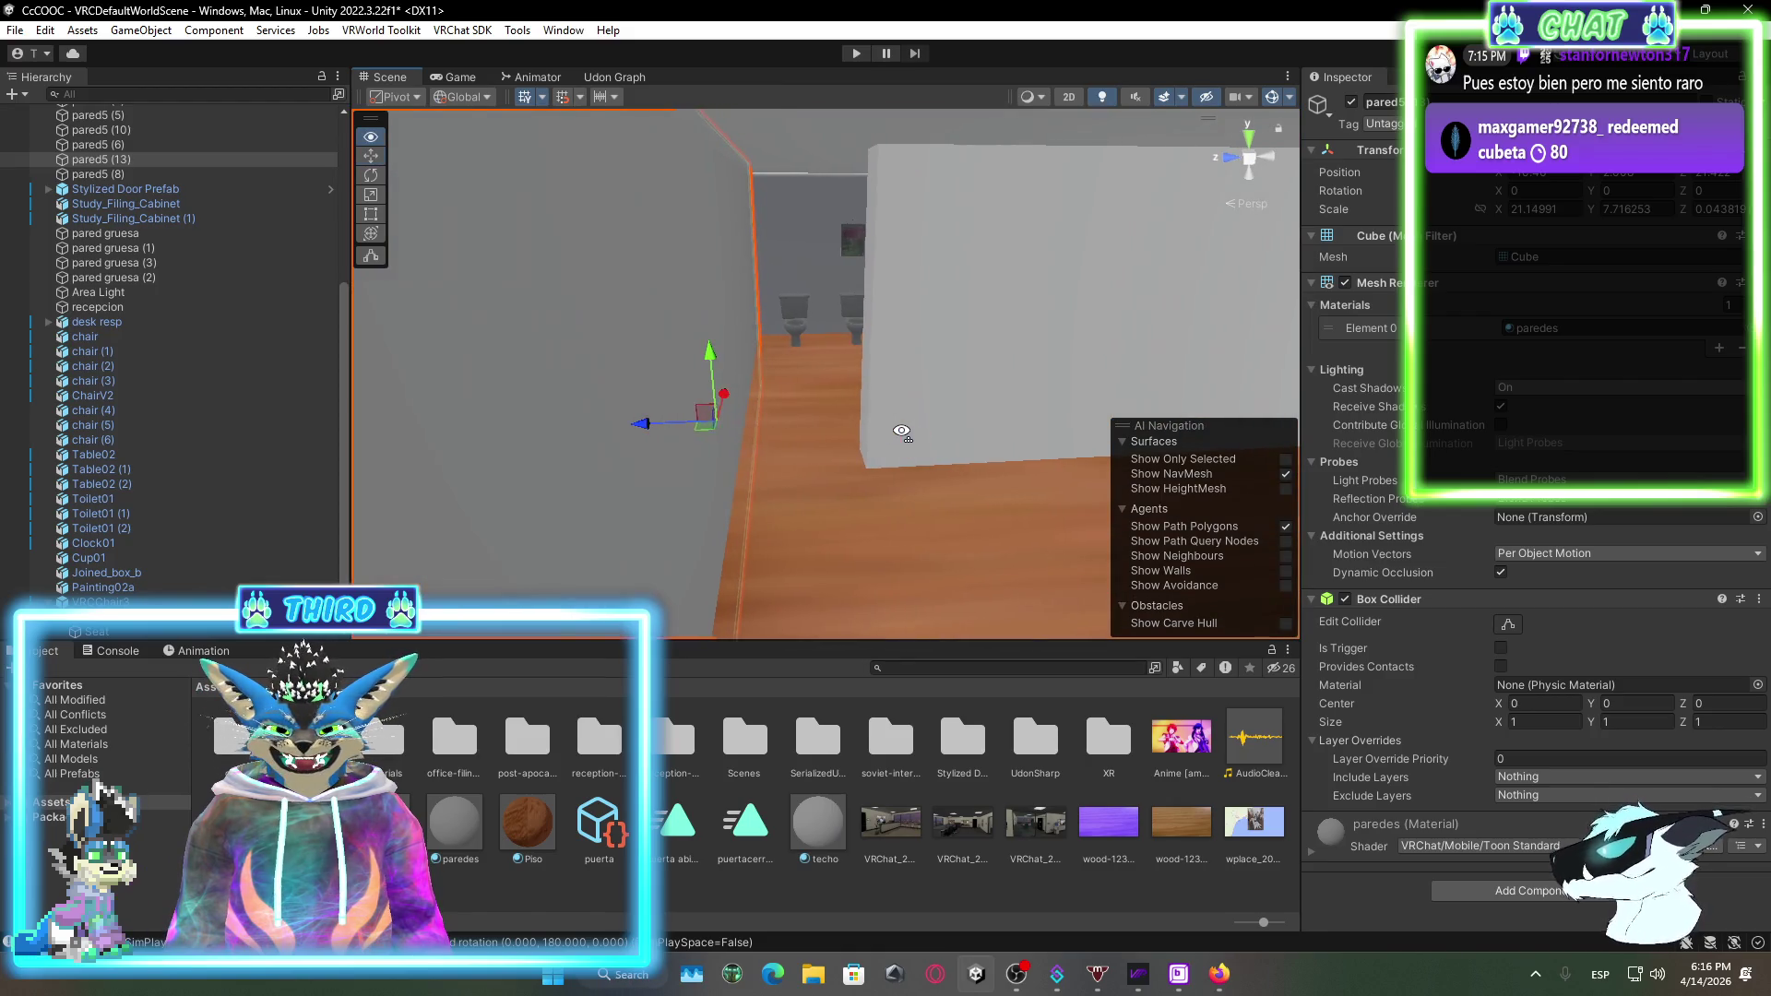
mouse_move(1039, 408)
left_mouse_down()
mouse_move(467, 368)
mouse_move(802, 474)
mouse_move(1169, 361)
mouse_move(996, 410)
mouse_move(722, 399)
mouse_move(790, 369)
mouse_move(858, 413)
mouse_move(959, 422)
mouse_move(913, 415)
mouse_move(949, 384)
left_mouse_up()
mouse_move(822, 384)
left_mouse_down()
mouse_move(779, 426)
mouse_move(794, 360)
mouse_move(813, 388)
left_mouse_up()
Step: Slide wall pared5 (6) along Z to about 25
mouse_move(862, 471)
left_mouse_down()
mouse_move(502, 486)
mouse_move(738, 343)
left_mouse_up()
mouse_move(749, 442)
left_mouse_down()
mouse_move(1074, 489)
mouse_move(970, 460)
mouse_move(1012, 454)
mouse_move(455, 383)
mouse_move(584, 386)
mouse_move(811, 345)
mouse_move(884, 383)
left_mouse_up()
left_click(876, 461)
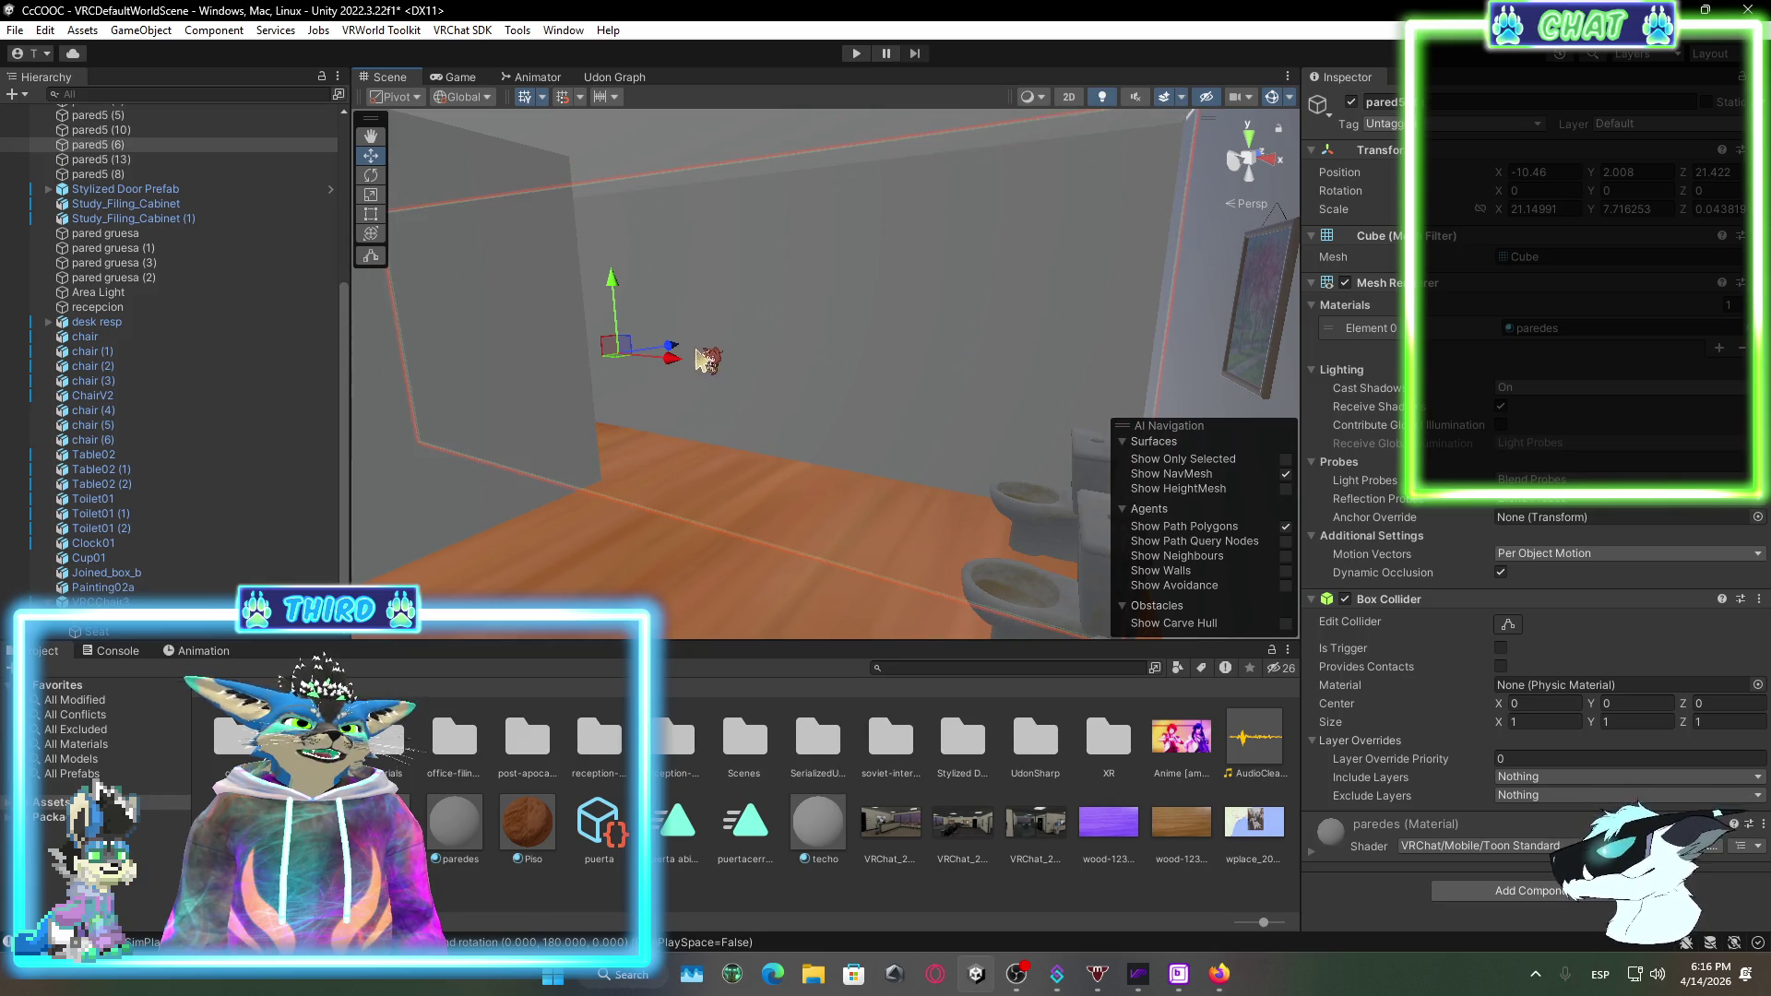
mouse_move(678, 358)
left_mouse_down()
mouse_move(720, 332)
mouse_move(889, 304)
mouse_move(917, 332)
mouse_move(767, 427)
mouse_move(803, 399)
mouse_move(806, 459)
mouse_move(918, 424)
mouse_move(478, 441)
mouse_move(842, 418)
mouse_move(811, 389)
mouse_move(727, 398)
mouse_move(760, 406)
left_mouse_up()
Step: Shorten corridor wall pared5 (13) from its left end to Scale X 14.52
left_click(1079, 398)
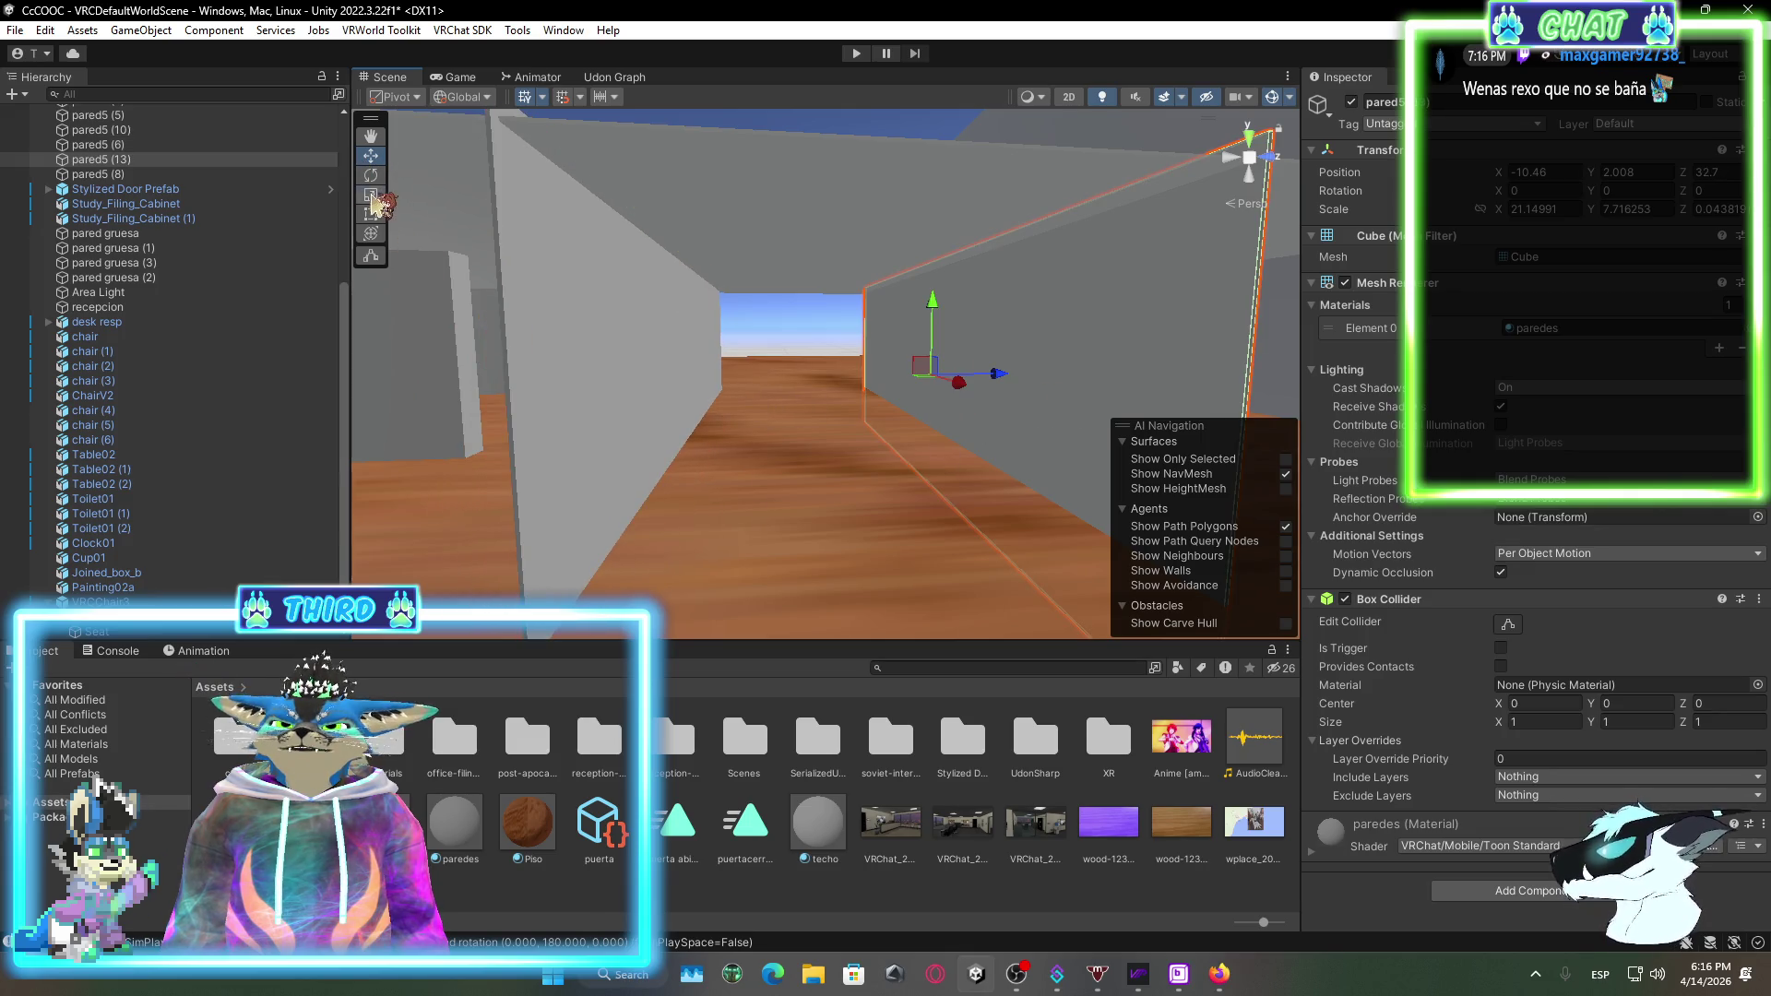
left_click_drag(865, 344, 915, 374)
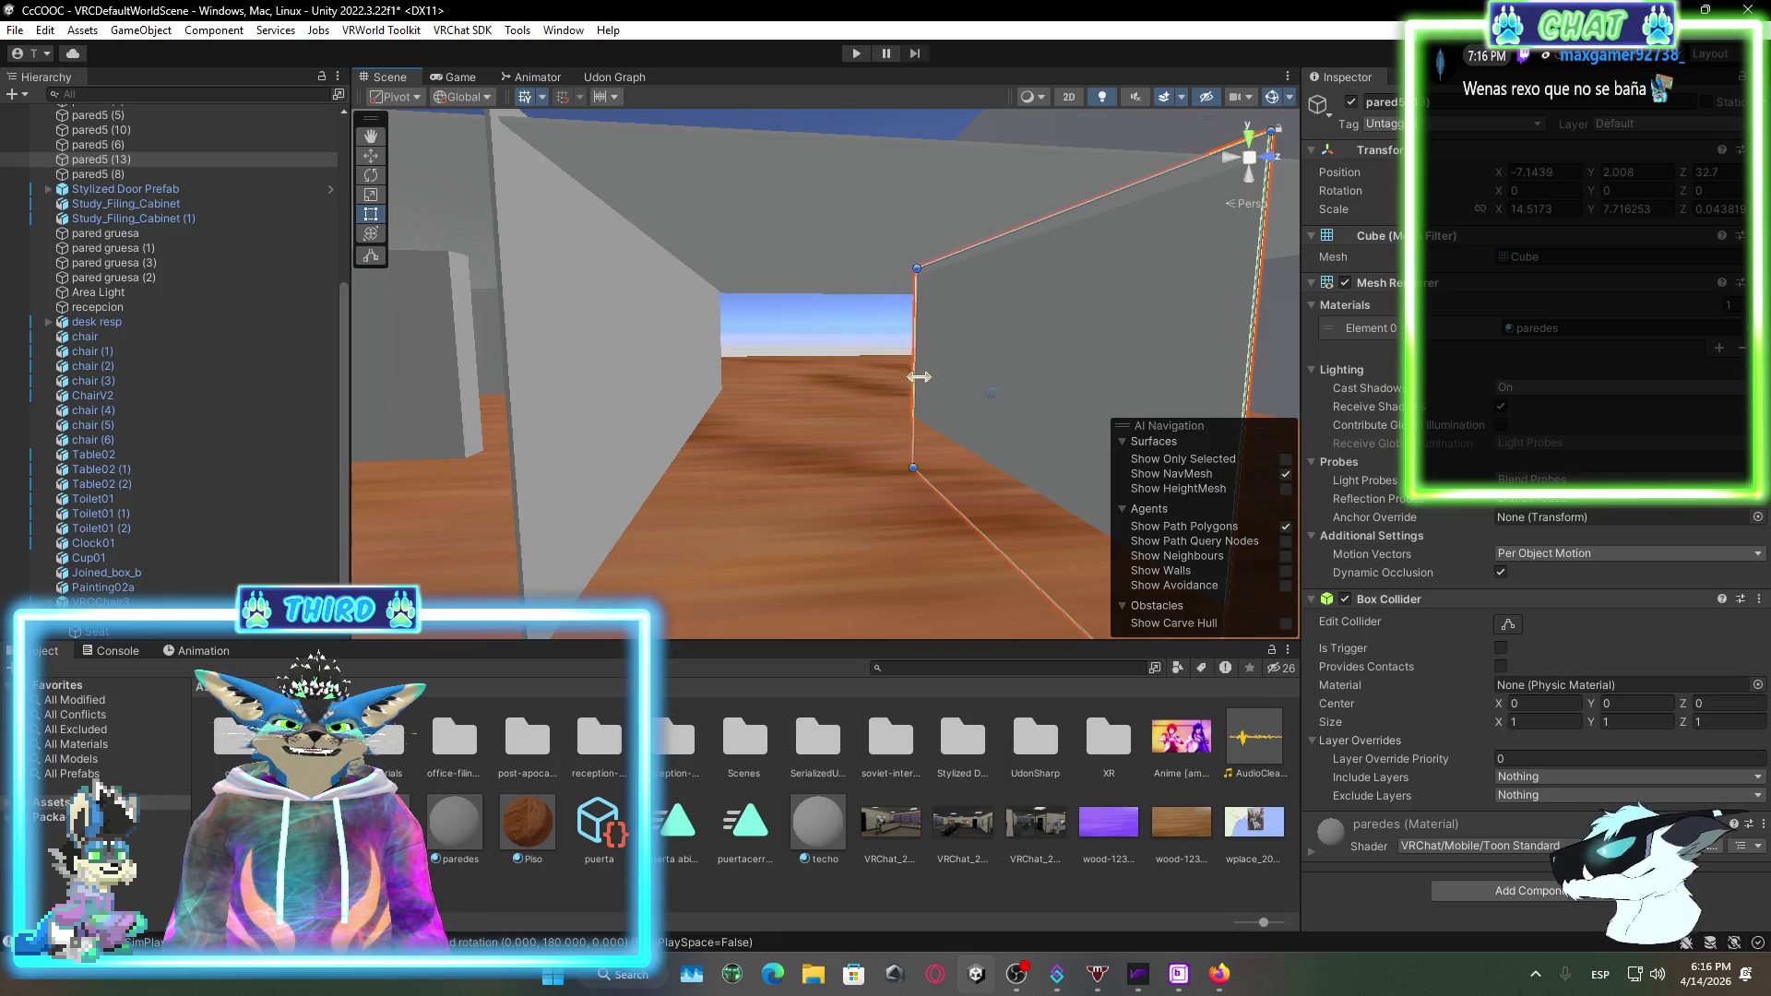
left_click(1125, 371)
mouse_move(1135, 367)
left_mouse_down()
mouse_move(1068, 384)
mouse_move(811, 344)
mouse_move(847, 384)
mouse_move(913, 191)
left_mouse_up()
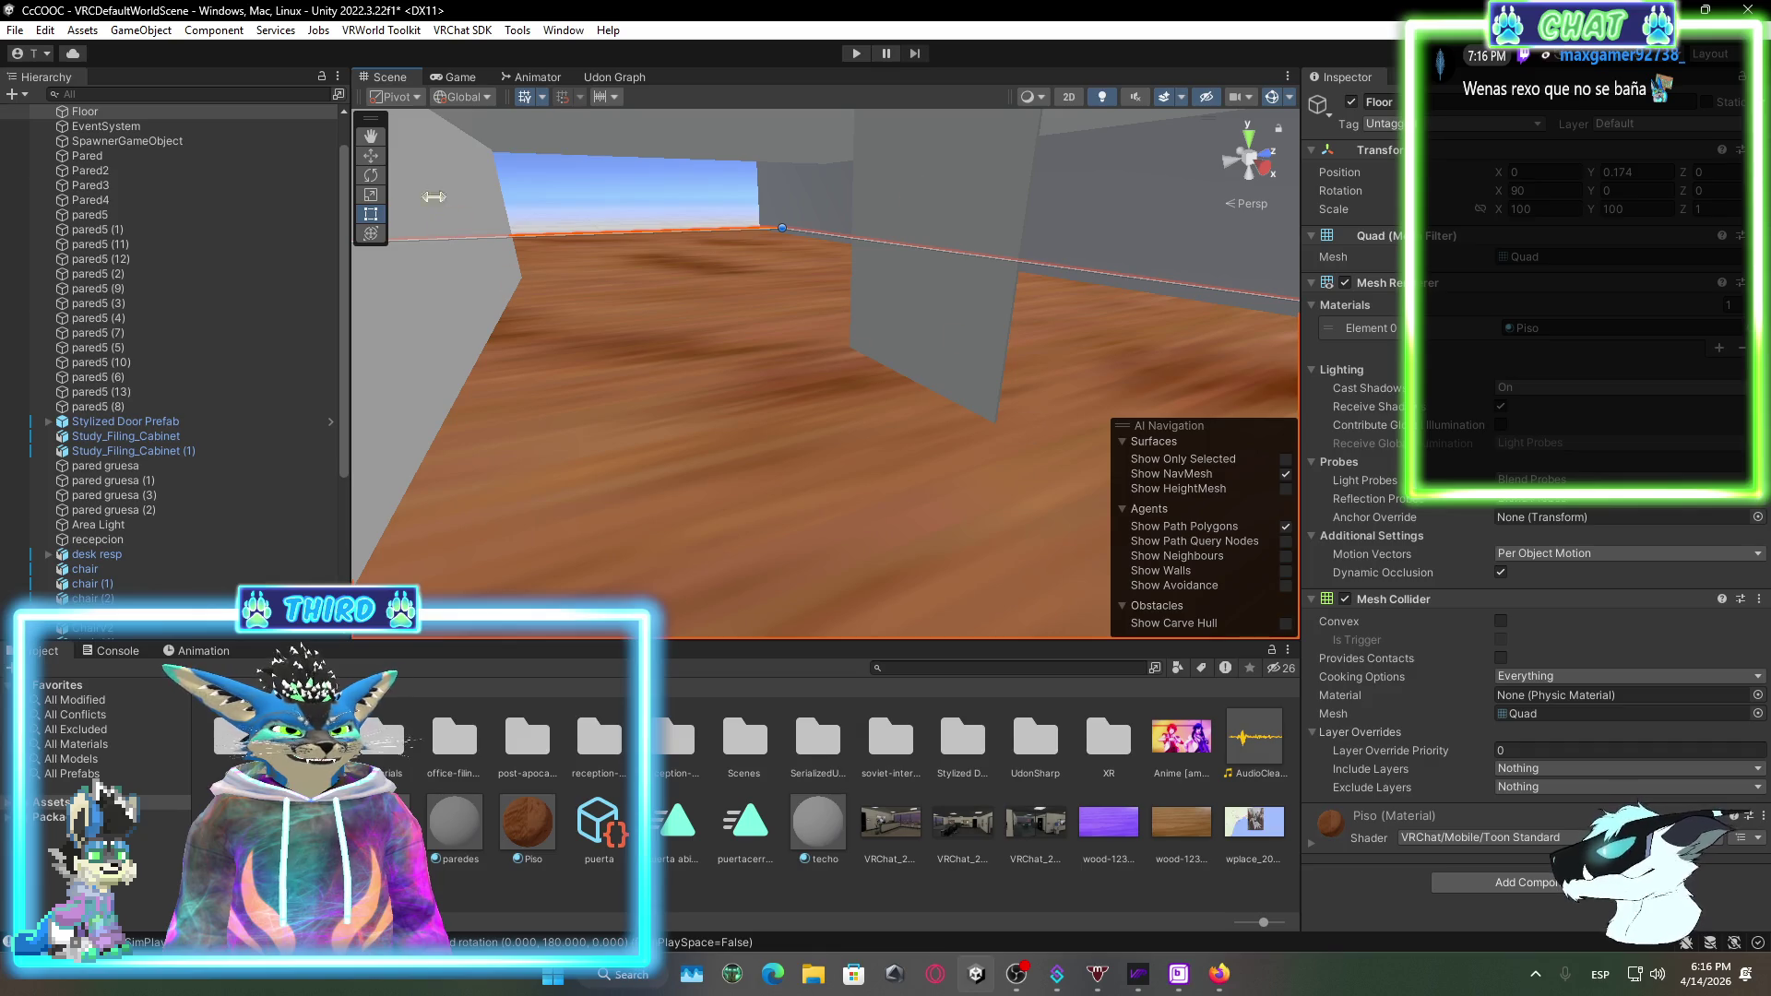
Step: Move wall pared5 (13) back along Z to 21.69
left_click(1015, 218)
mouse_move(960, 294)
left_mouse_down()
mouse_move(819, 351)
mouse_move(1012, 288)
mouse_move(854, 285)
mouse_move(834, 245)
mouse_move(821, 268)
mouse_move(74, 318)
mouse_move(531, 340)
left_mouse_up()
left_click_drag(700, 302, 720, 311)
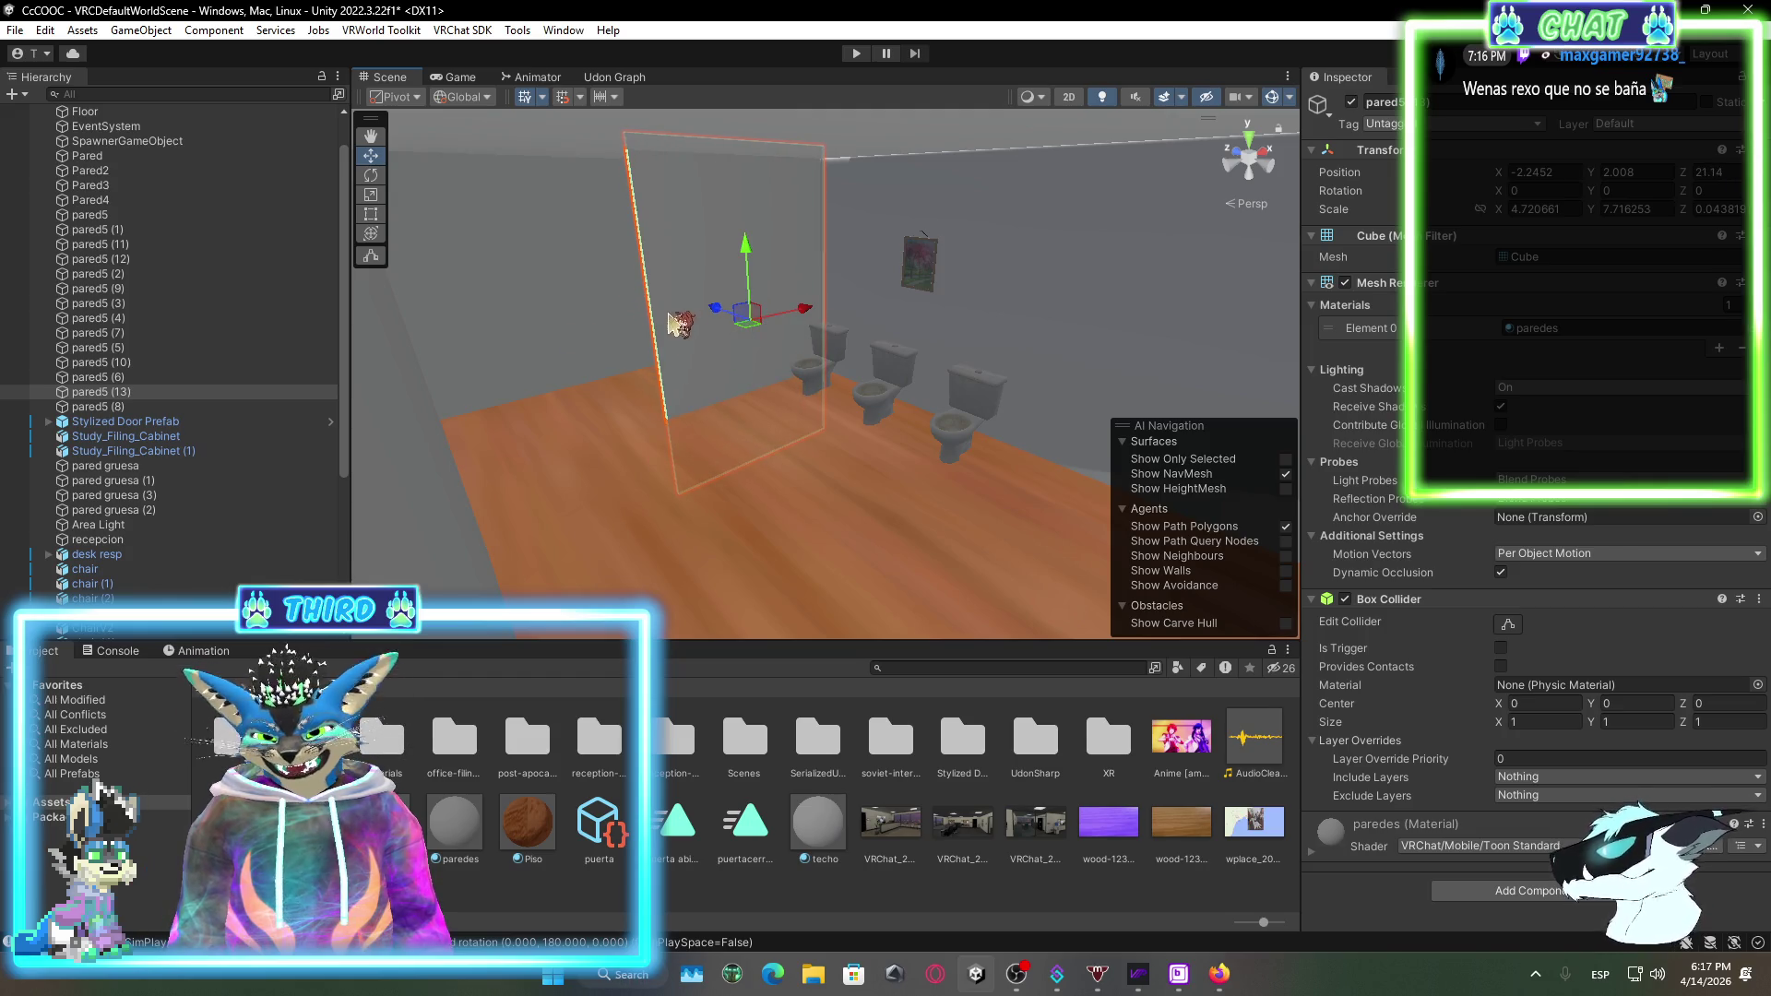
Step: Duplicate the stall divider wall repeatedly, sliding each copy along Z to the next stall
right_click(171, 391)
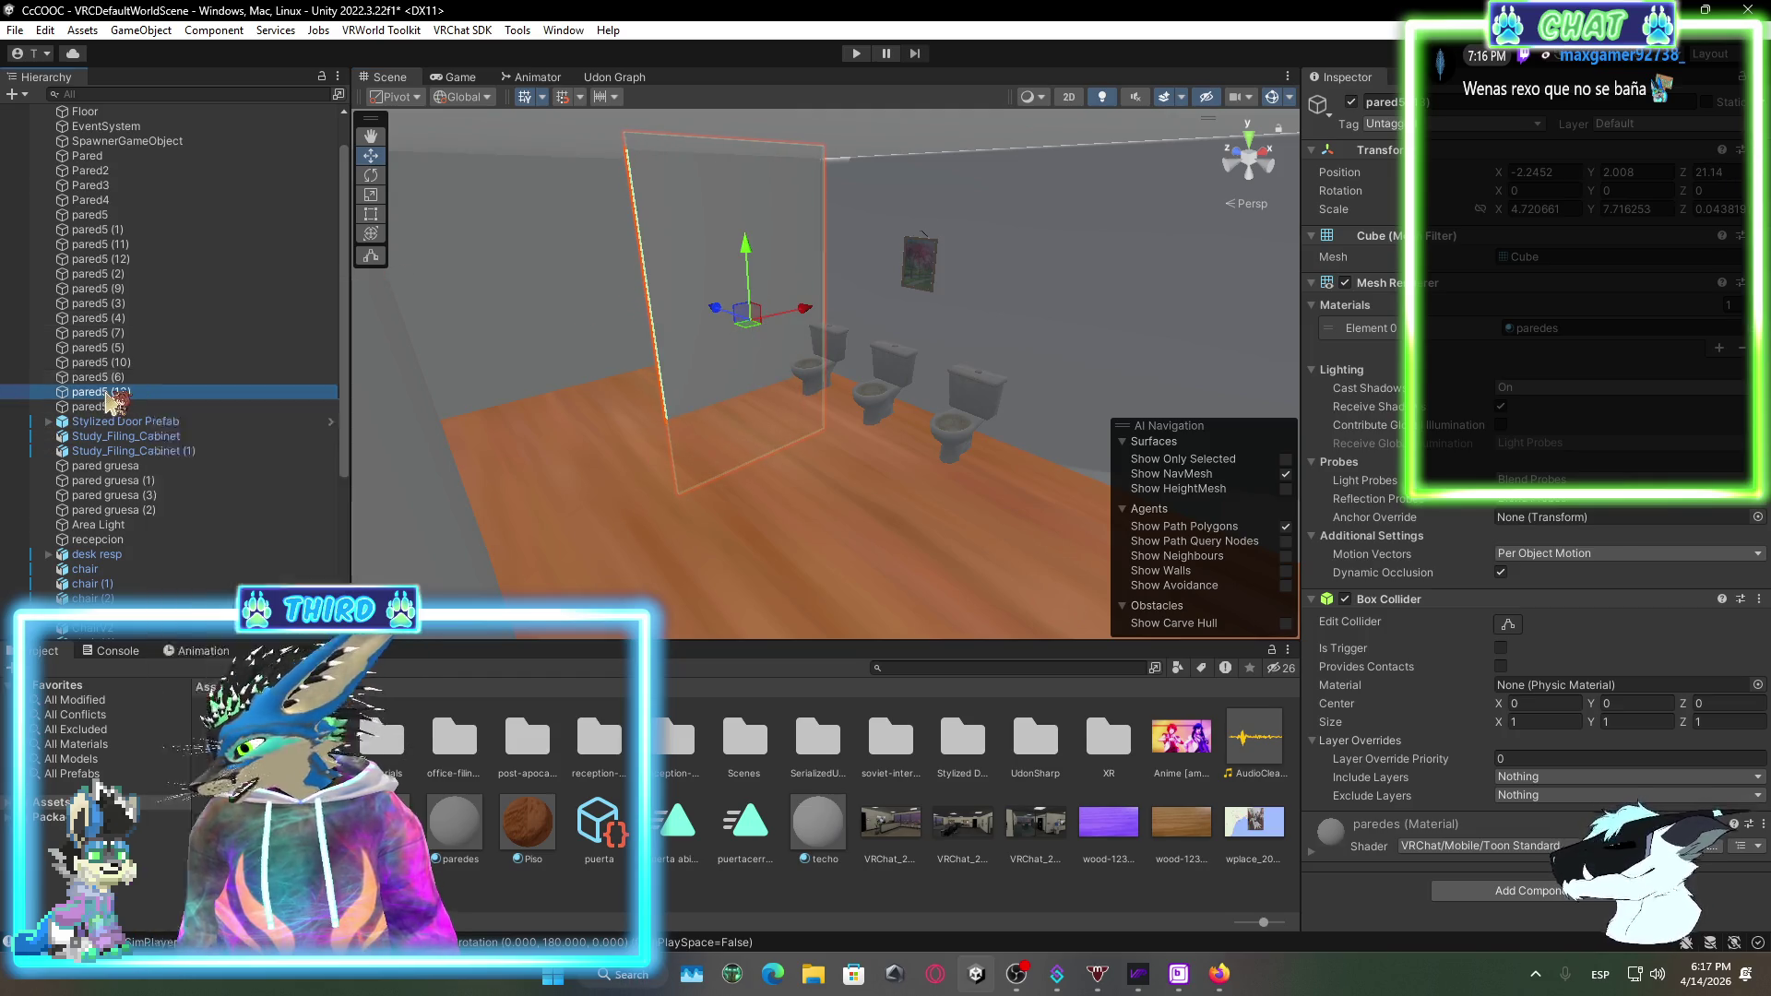
right_click(106, 391)
left_click(184, 402)
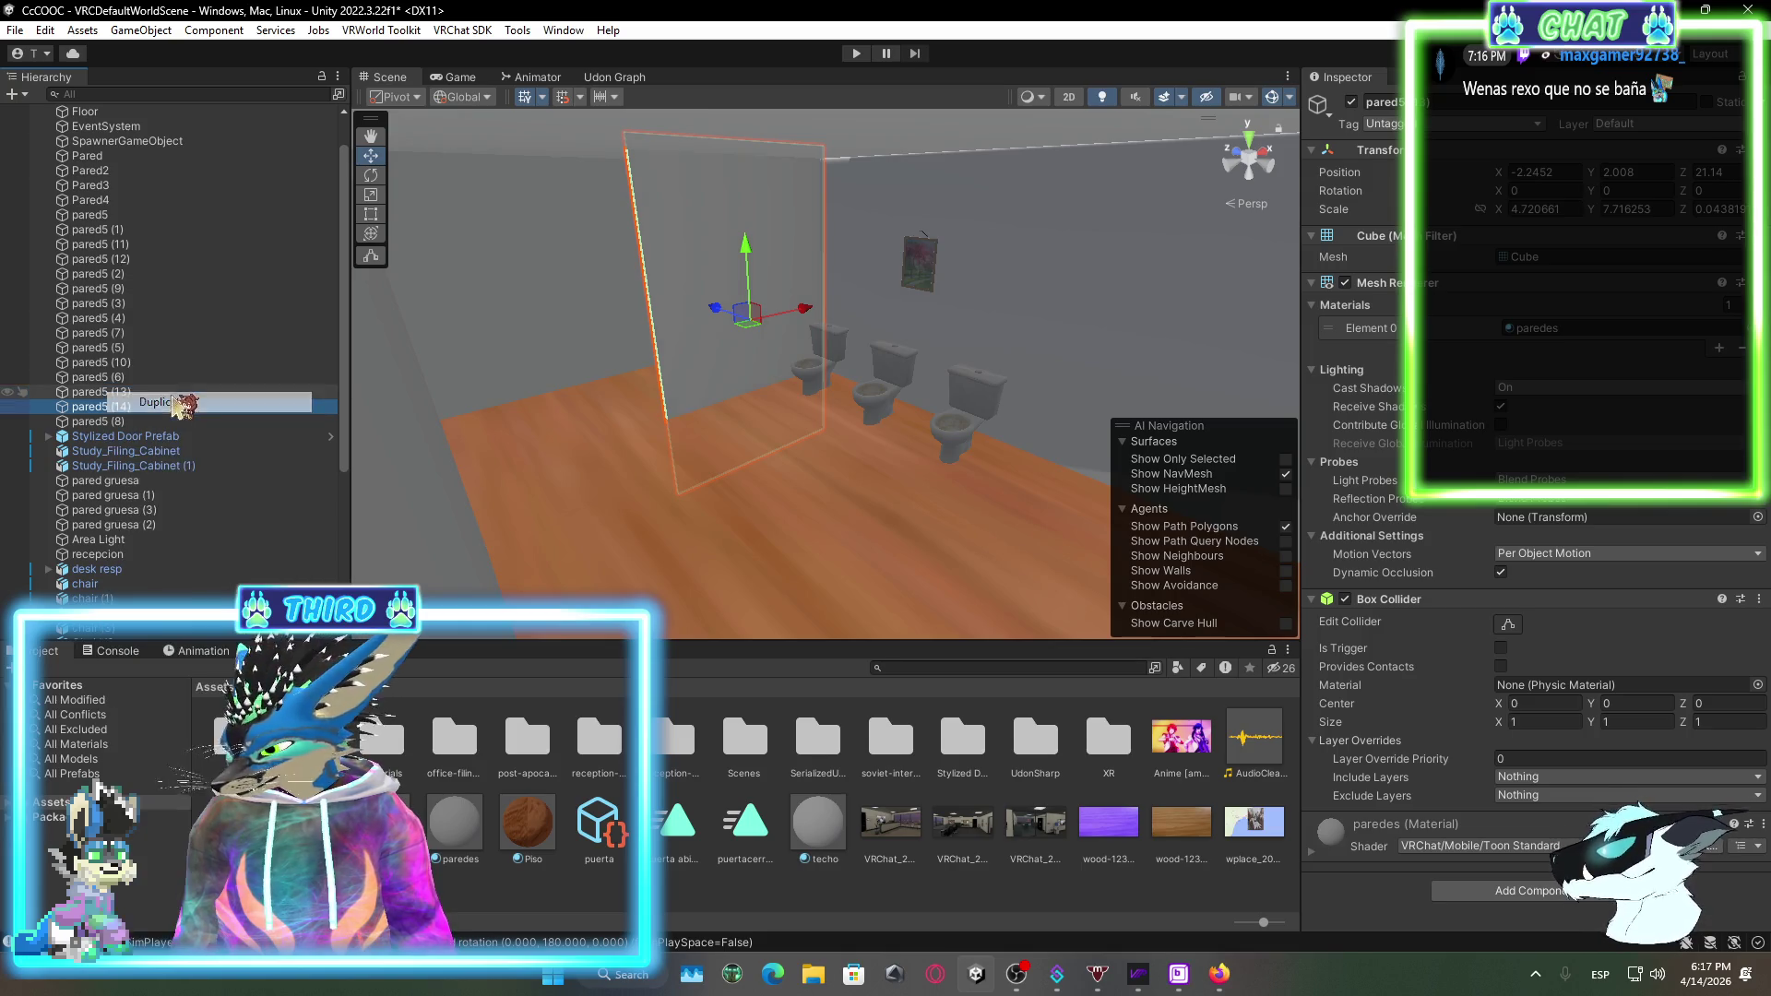
left_click_drag(720, 312, 773, 333)
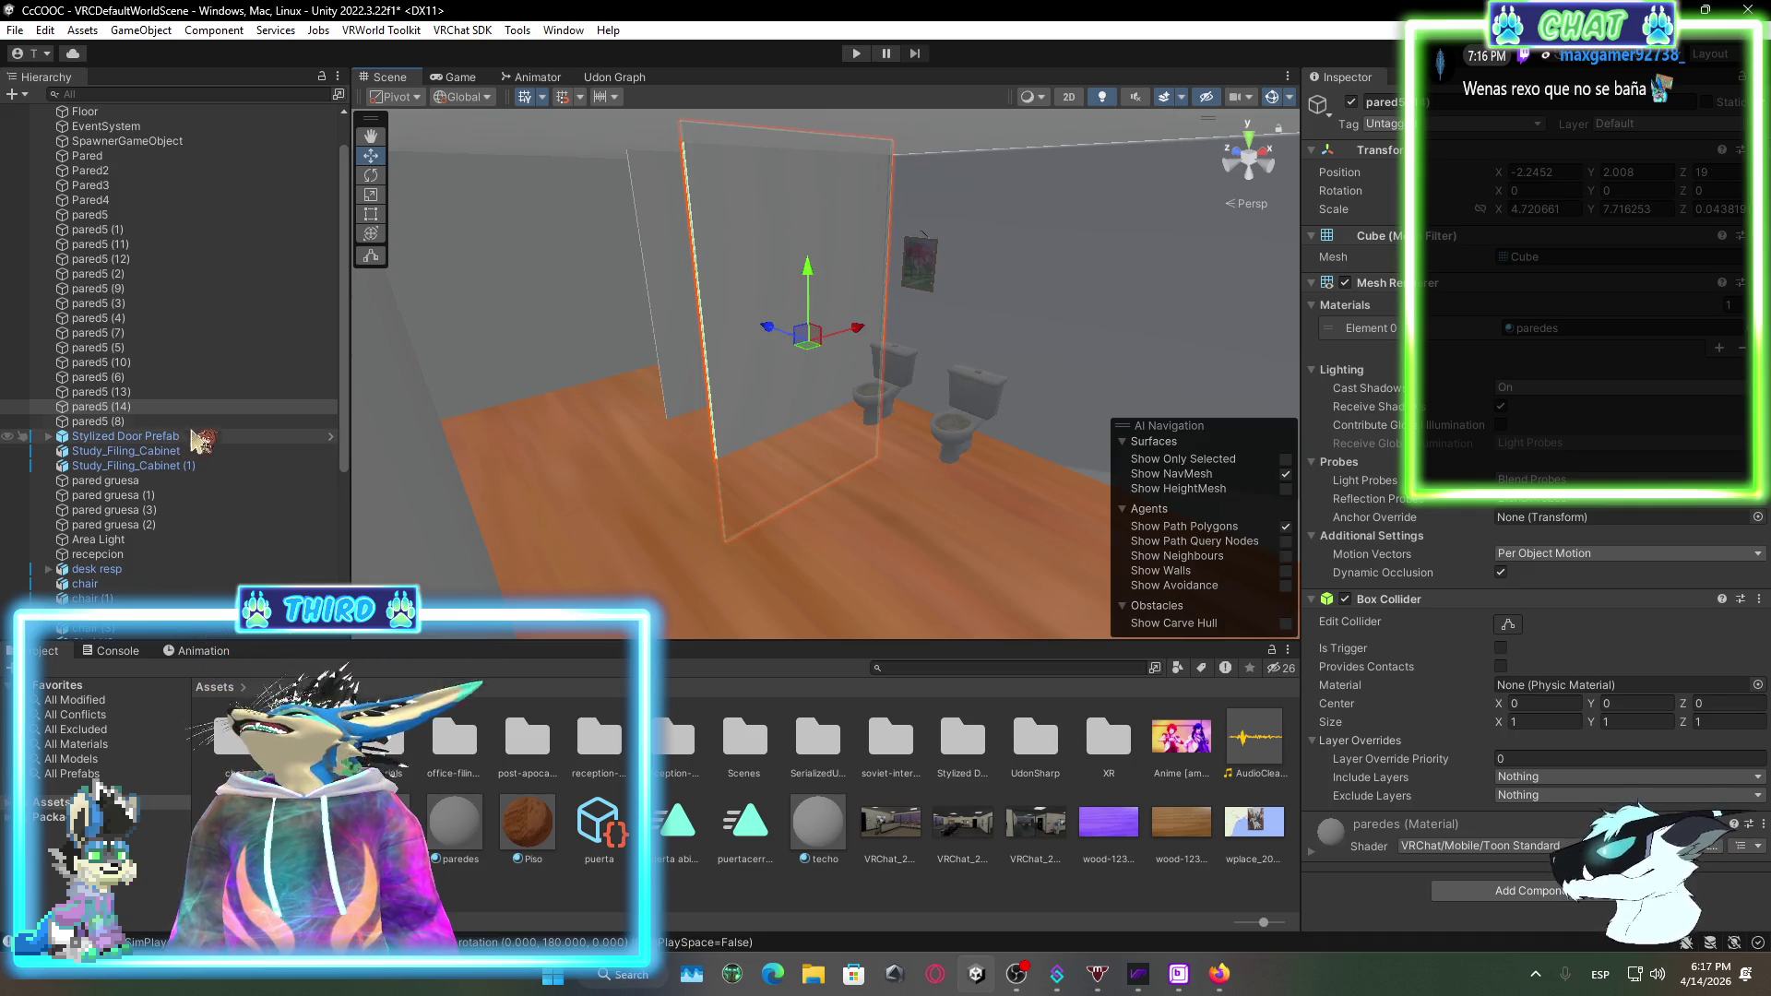
right_click(166, 410)
left_click(185, 402)
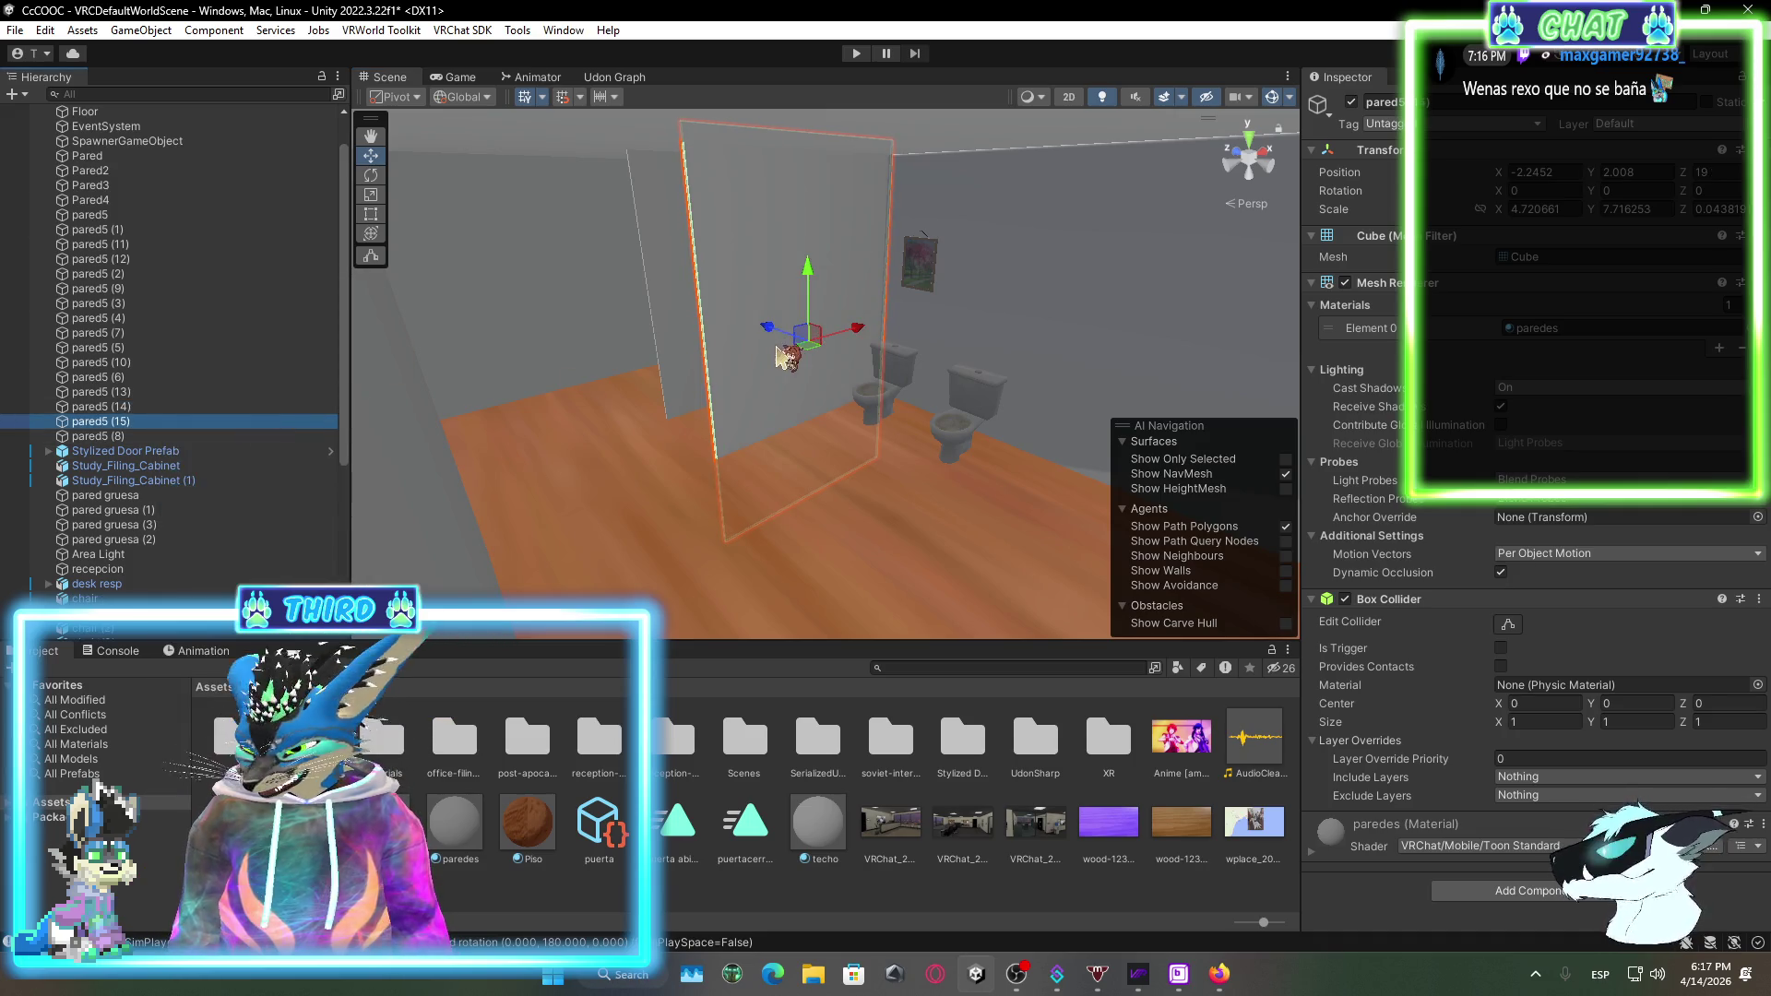
left_click_drag(773, 337, 853, 358)
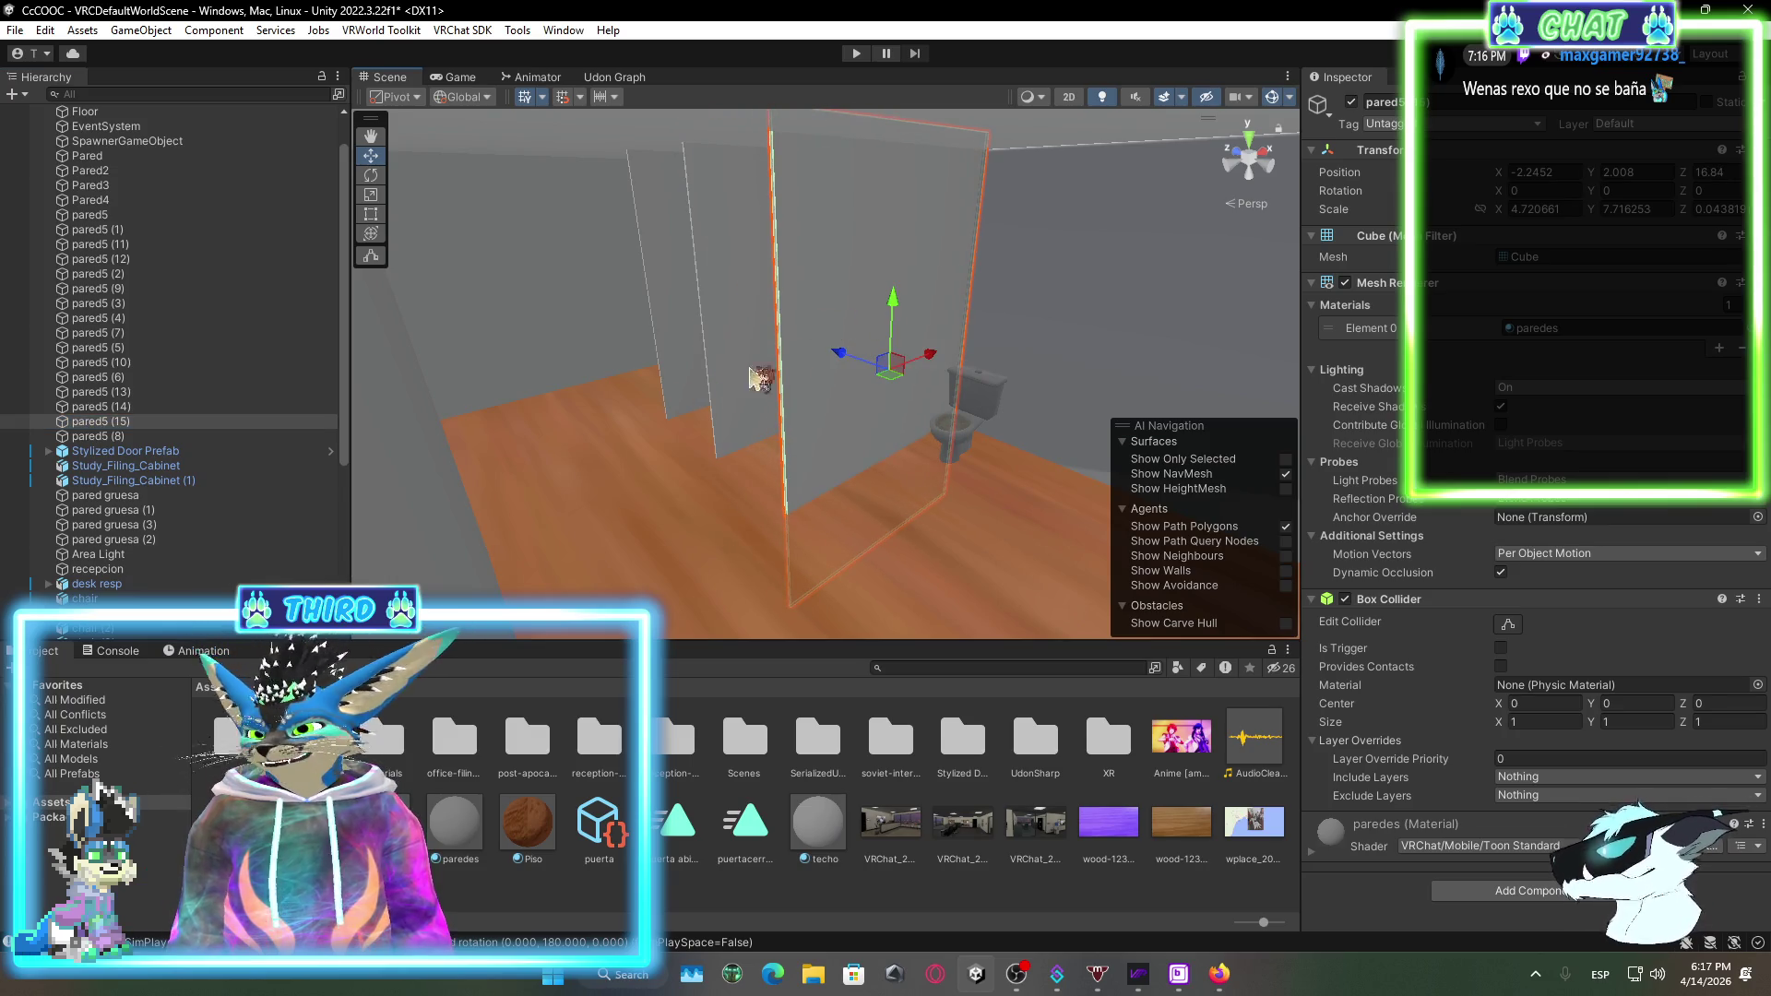
right_click(241, 420)
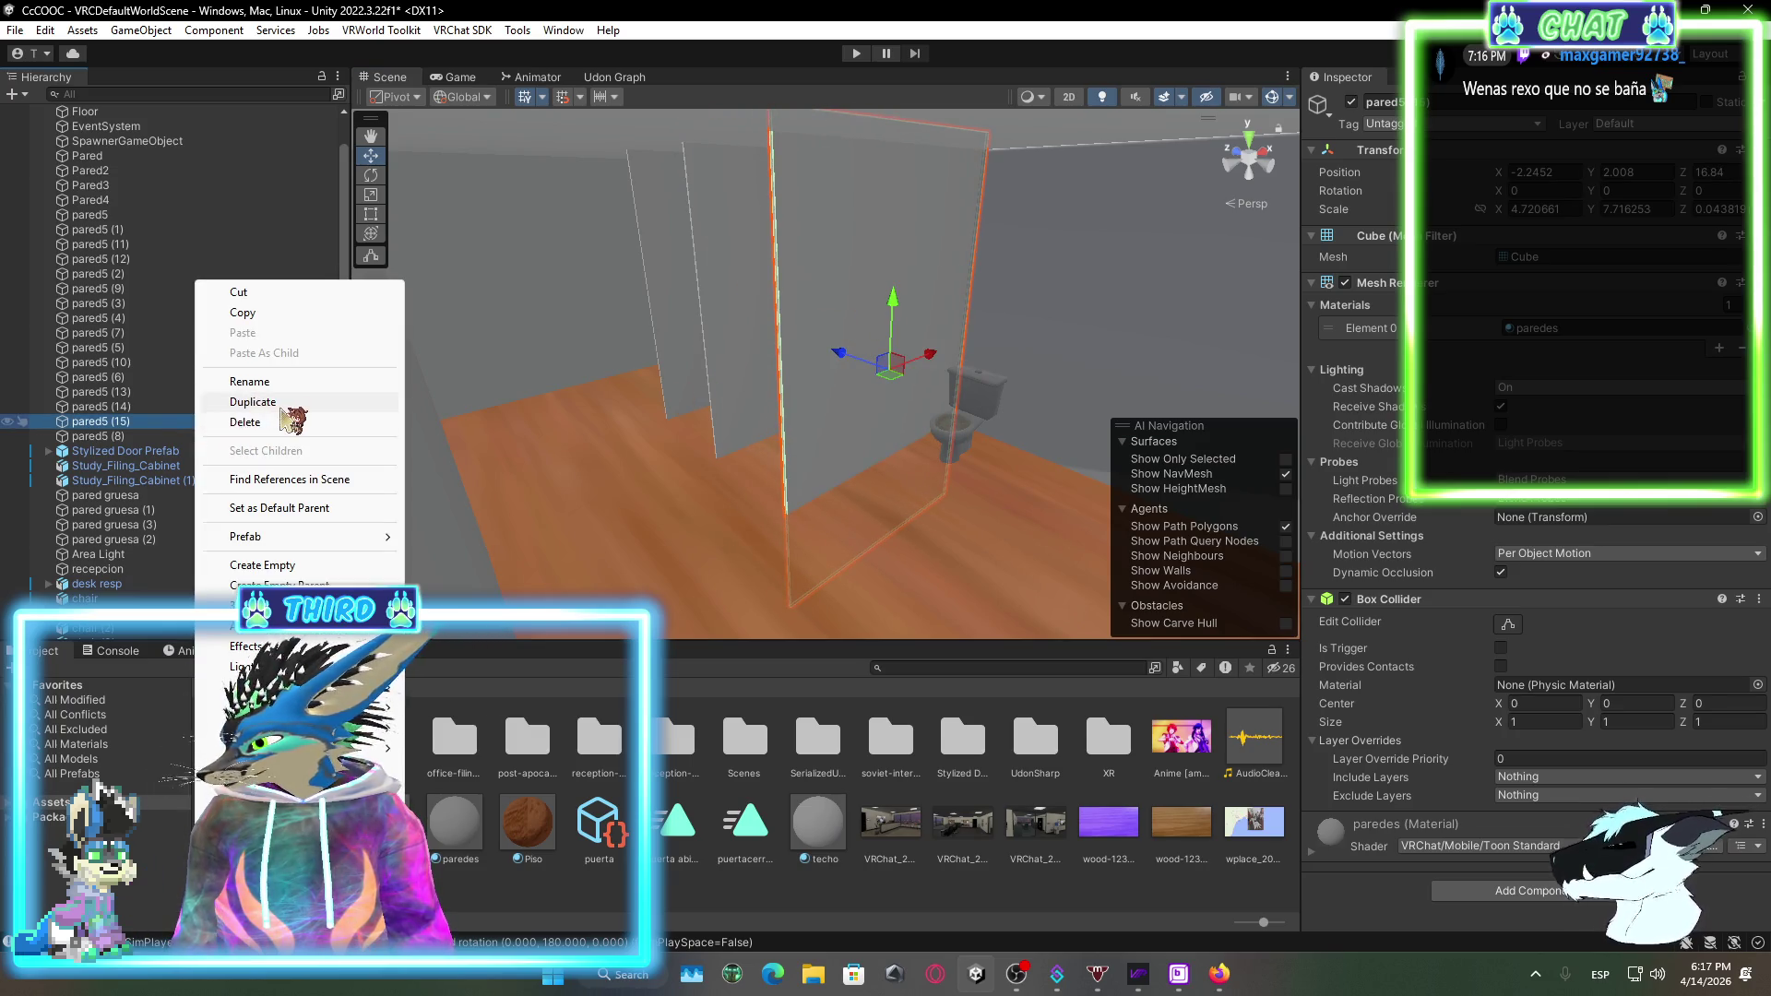
left_click(252, 402)
mouse_move(844, 366)
left_mouse_down()
mouse_move(949, 396)
mouse_move(785, 447)
mouse_move(971, 445)
mouse_move(676, 367)
left_mouse_up()
Step: Shift the long corridor wall pared5 (6) further along Z beside the toilet stalls
left_click(773, 380)
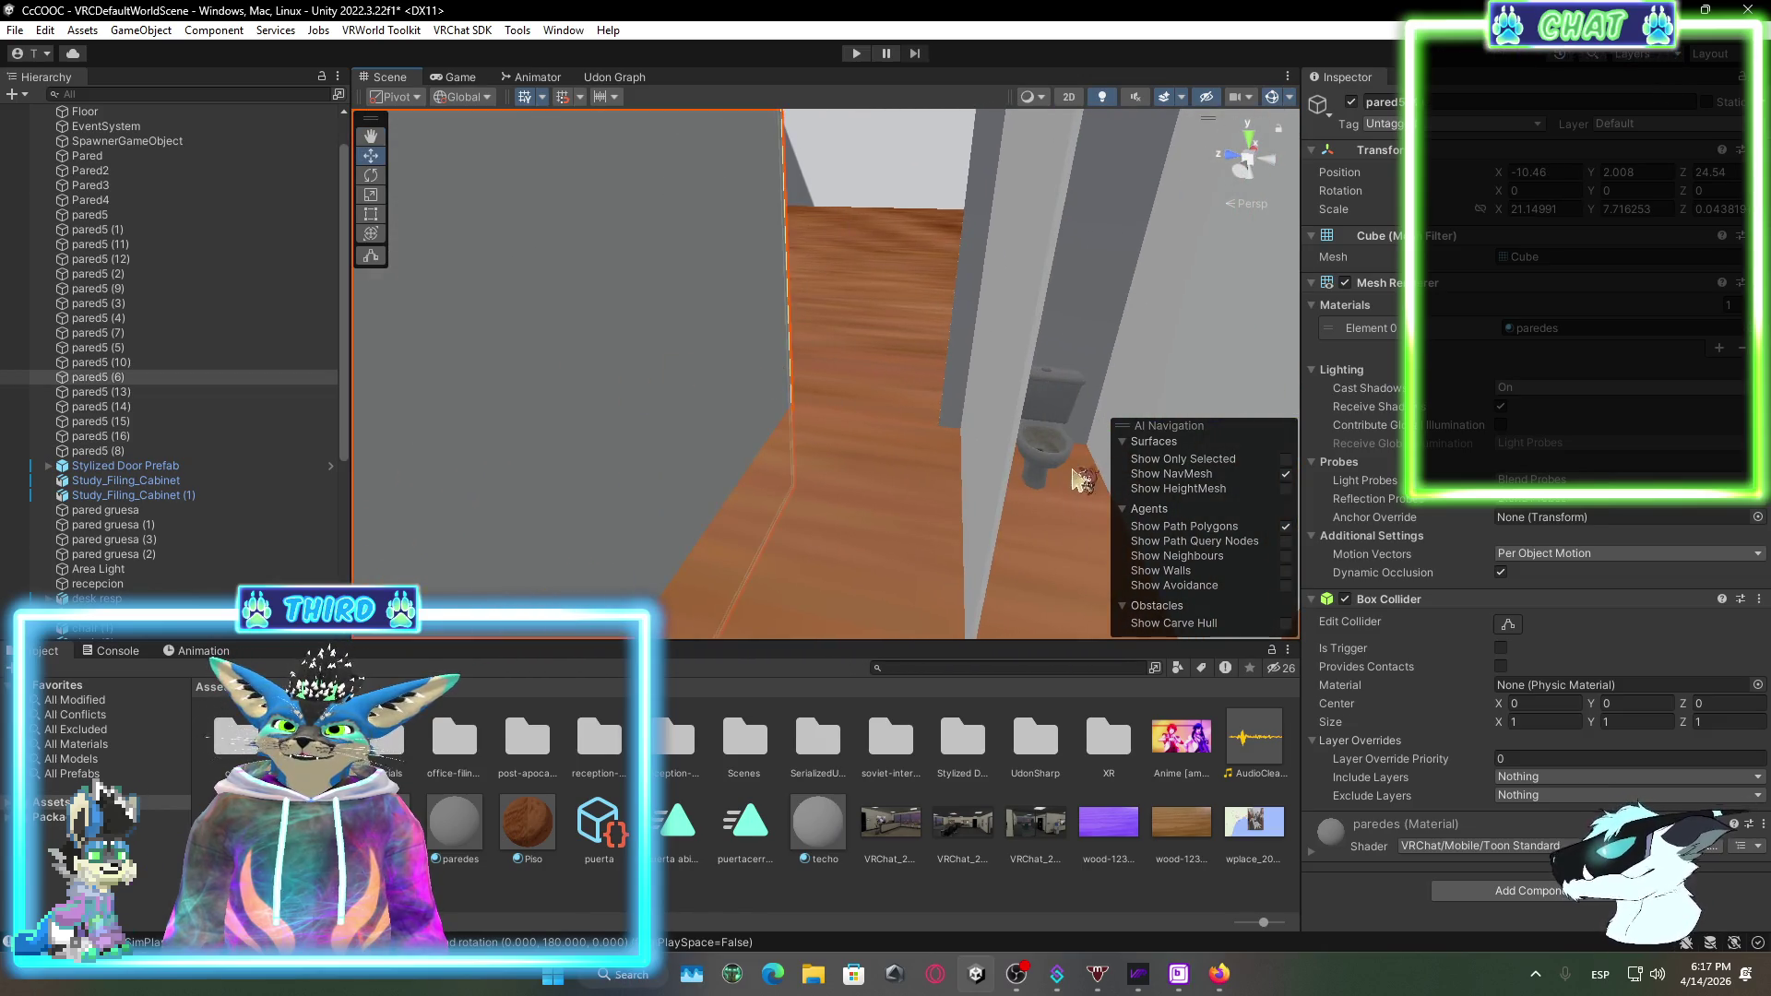
key("f")
mouse_move(900, 472)
left_mouse_down()
mouse_move(1012, 458)
mouse_move(684, 583)
left_mouse_up()
left_click_drag(579, 551, 601, 553)
left_click_drag(846, 639, 877, 650)
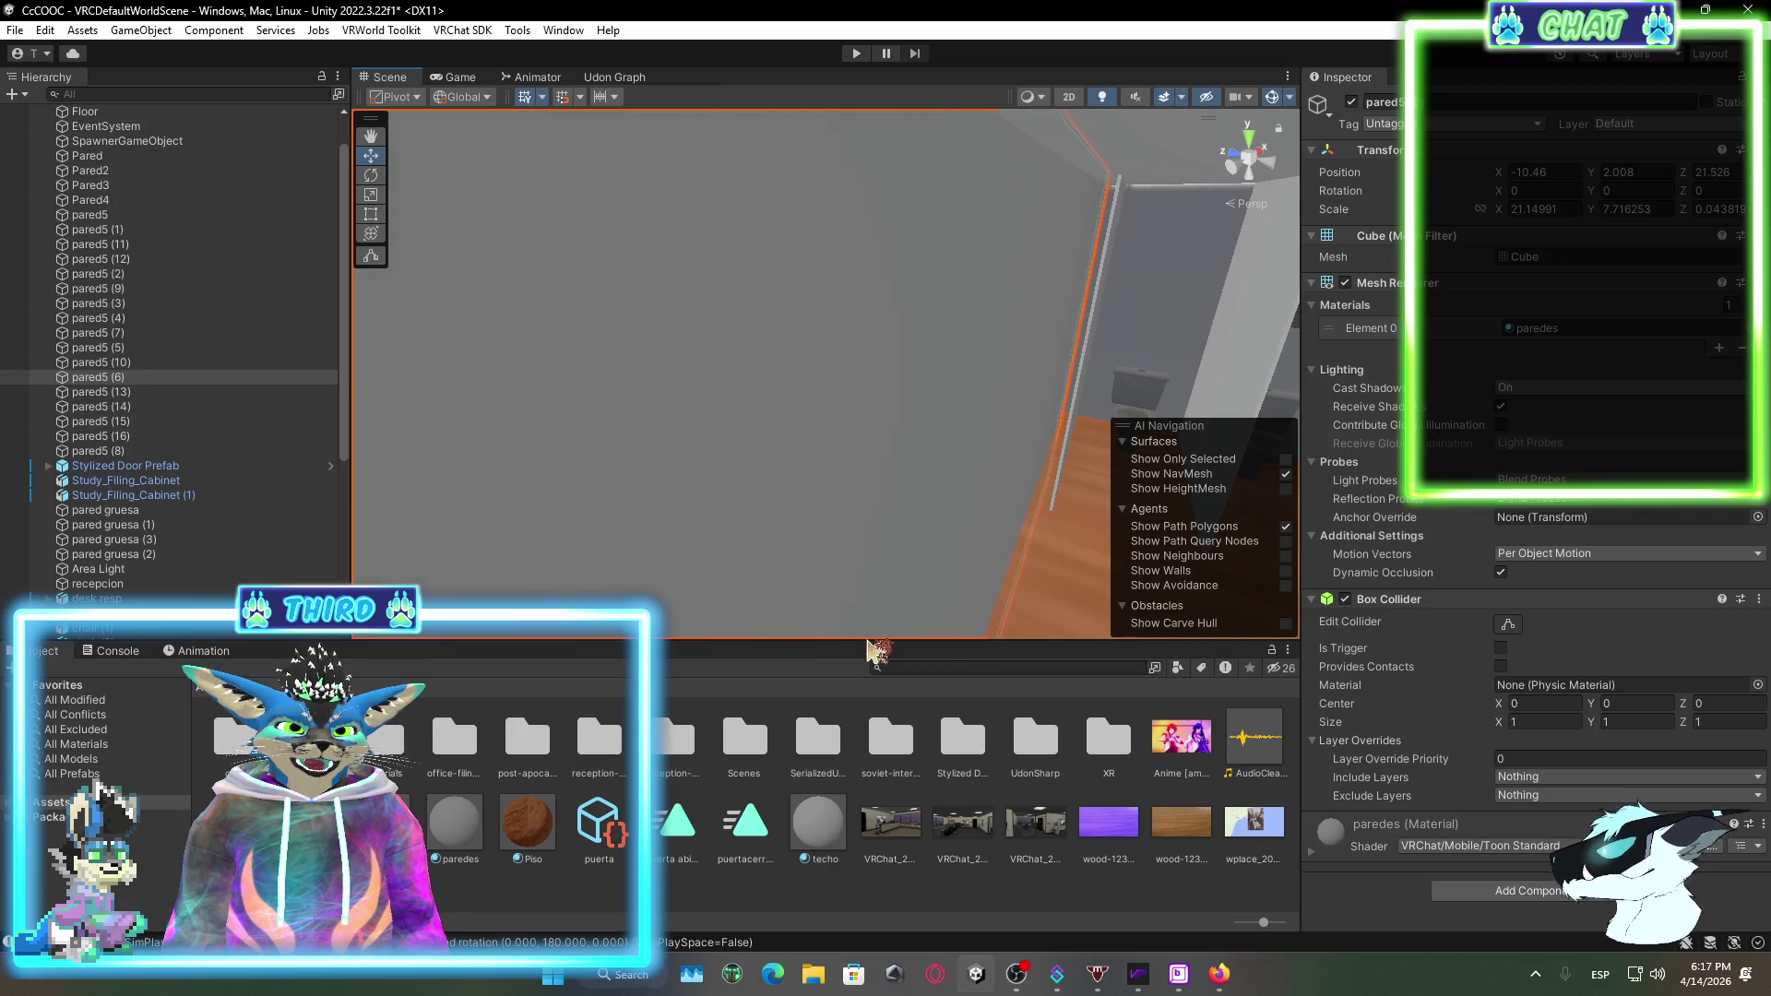
mouse_move(1144, 411)
left_mouse_down()
mouse_move(1153, 341)
mouse_move(670, 451)
mouse_move(826, 490)
mouse_move(1036, 470)
mouse_move(744, 427)
mouse_move(726, 295)
left_mouse_up()
mouse_move(755, 378)
left_mouse_down()
mouse_move(763, 348)
mouse_move(968, 462)
mouse_move(1134, 434)
mouse_move(1193, 501)
left_mouse_up()
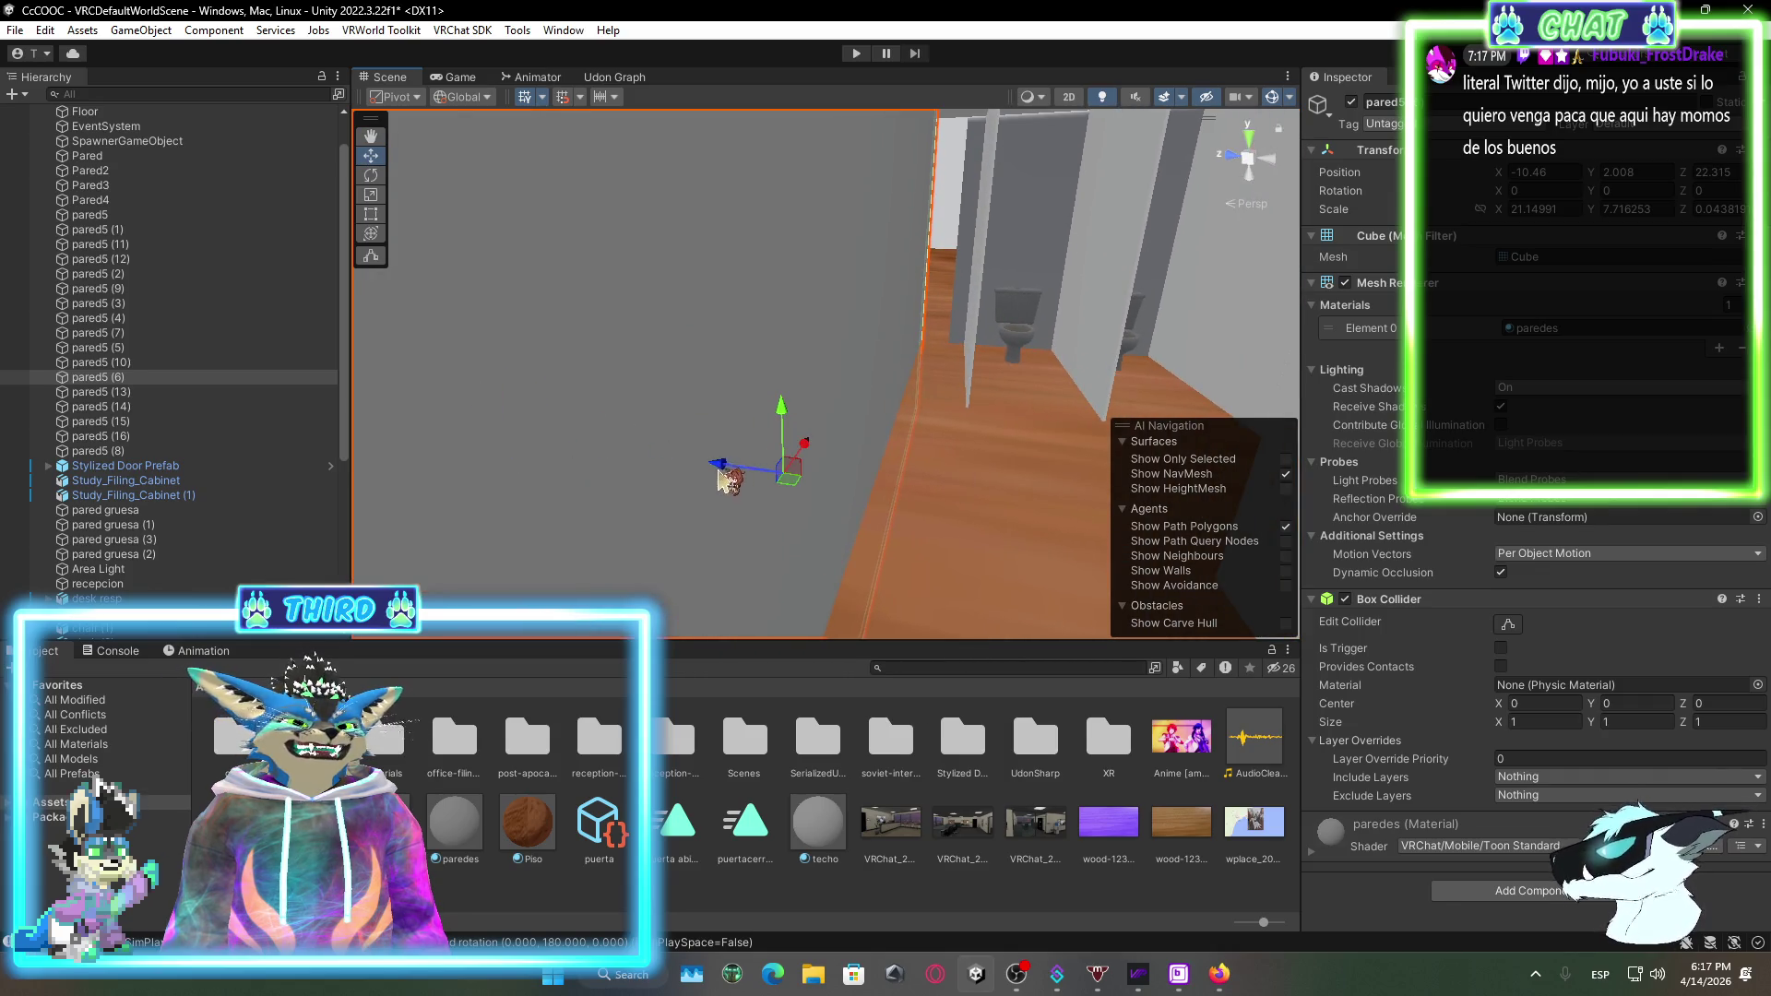
left_click_drag(729, 470, 700, 472)
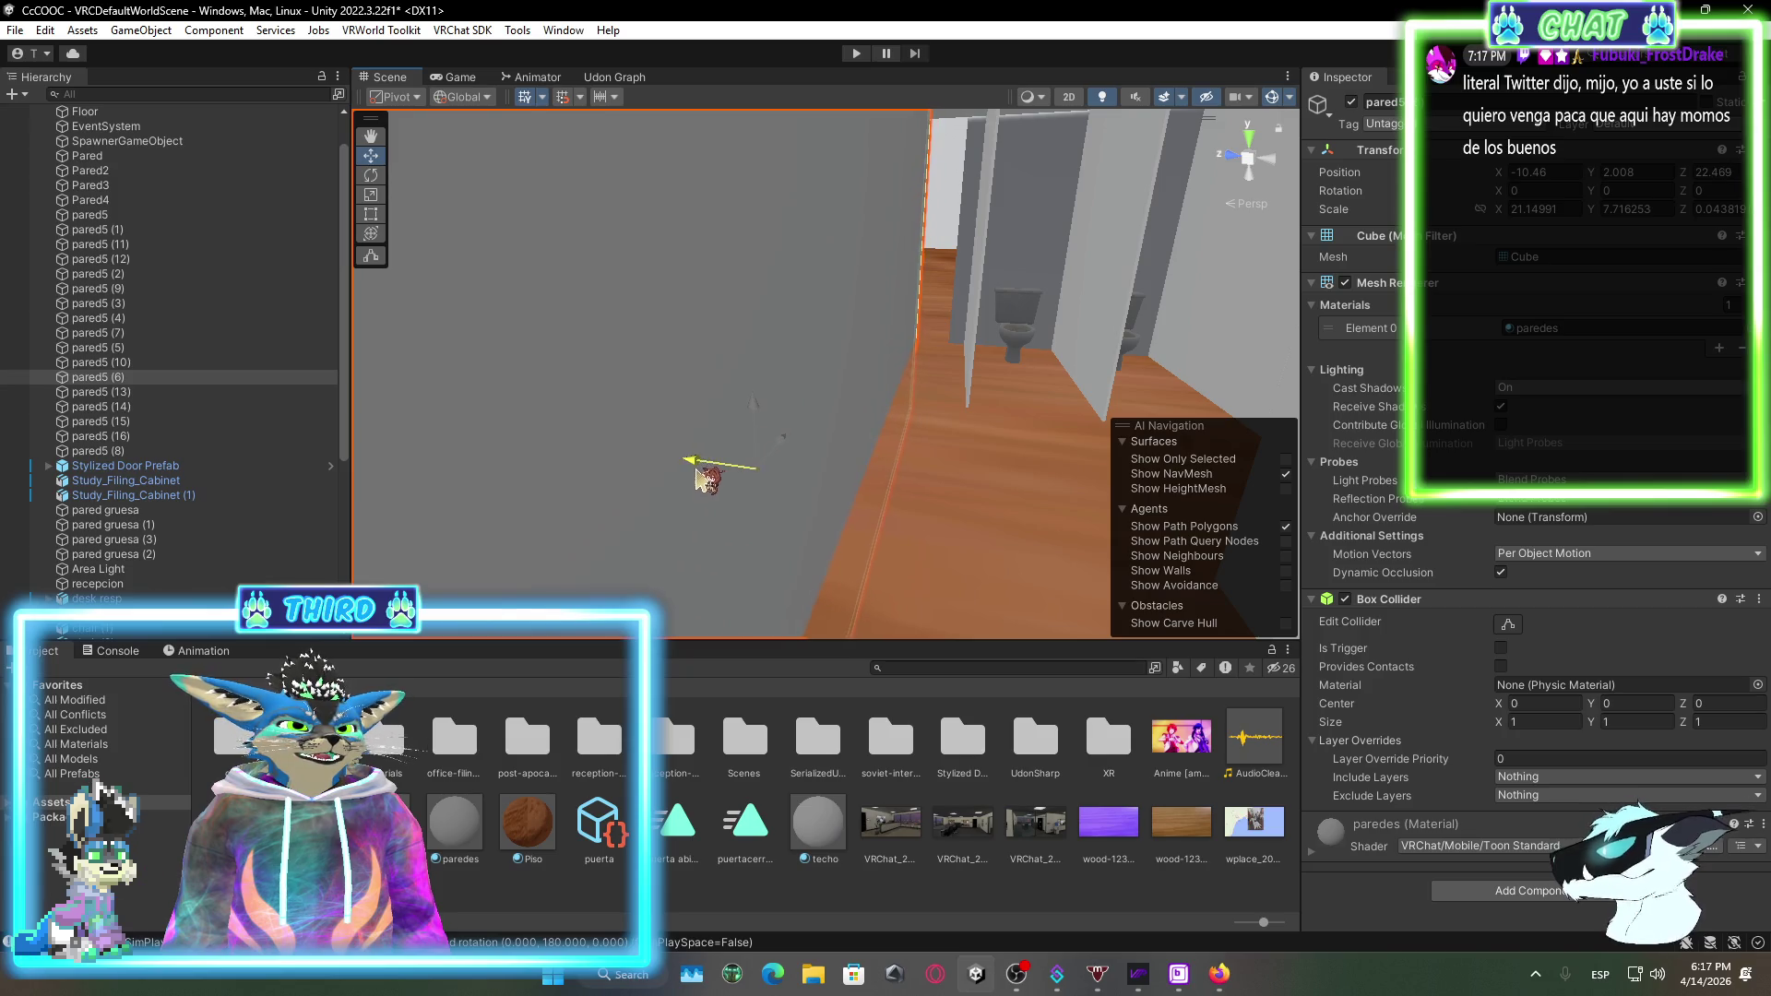
left_click_drag(591, 484, 557, 486)
mouse_move(1033, 446)
left_mouse_down()
mouse_move(972, 364)
mouse_move(885, 334)
left_mouse_up()
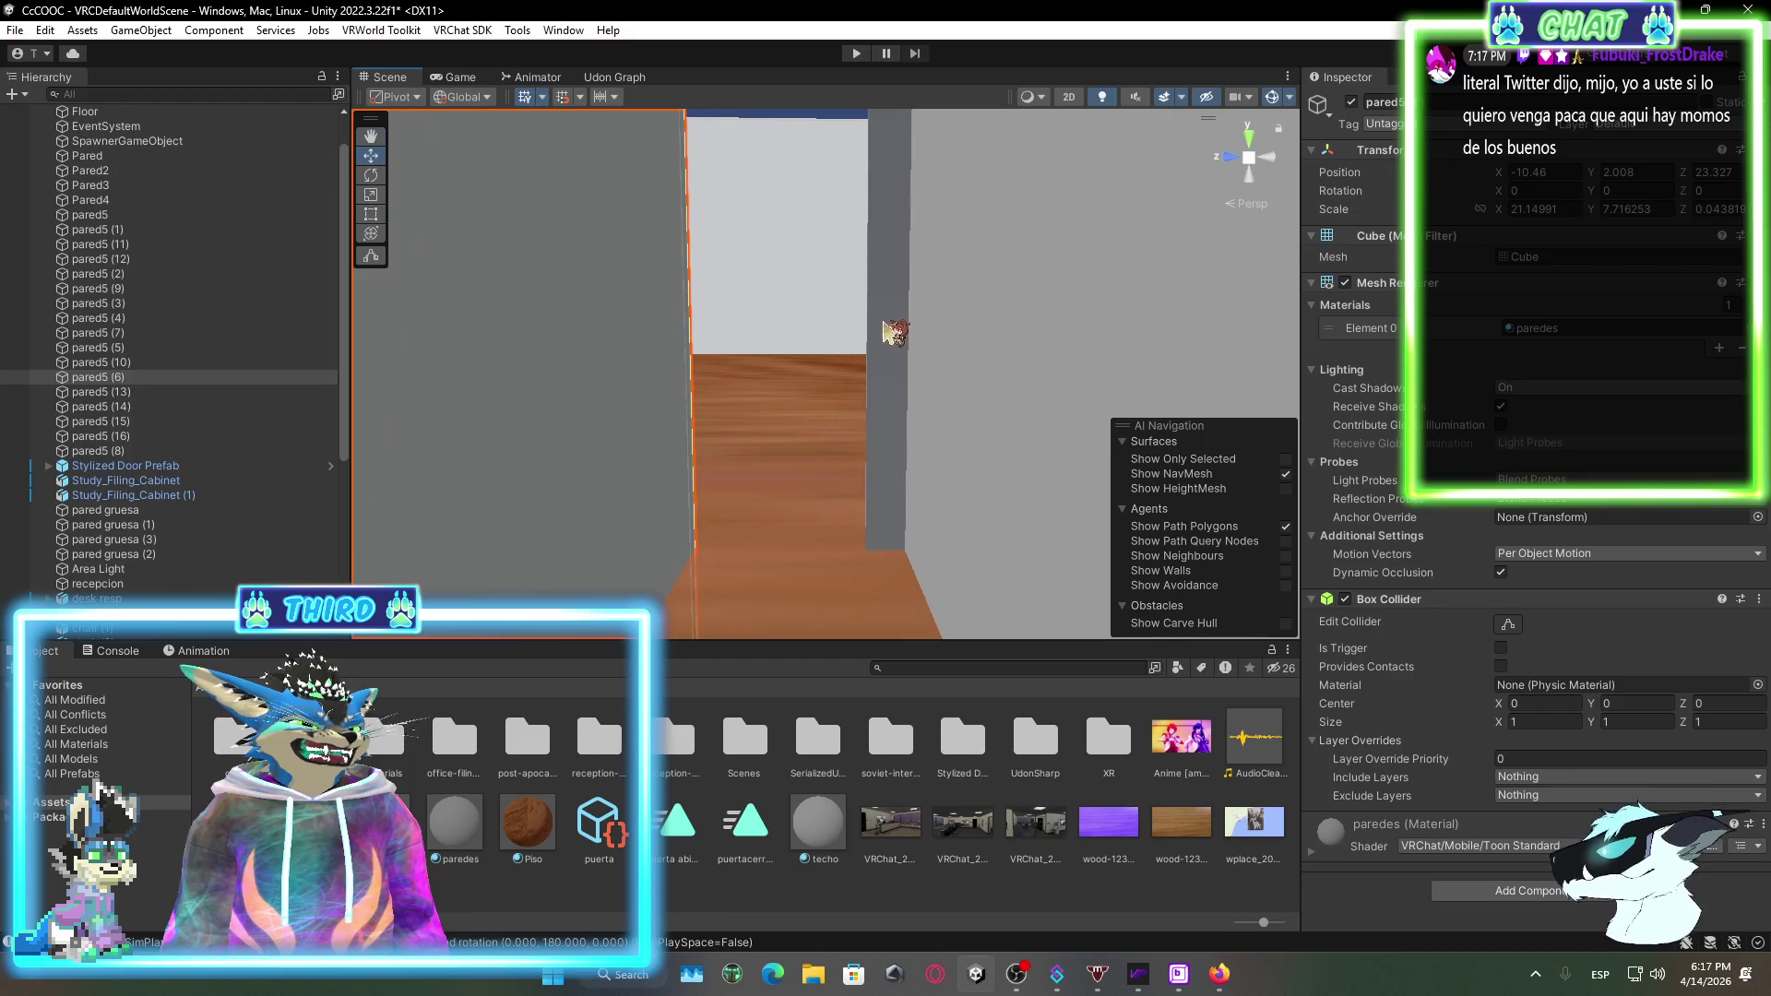
Step: Stretch corridor wall pared5 (3) with the Rect tool to Scale X 24.79 at Z 11.21
left_click(881, 371)
left_click(370, 198)
left_click_drag(872, 296, 660, 321)
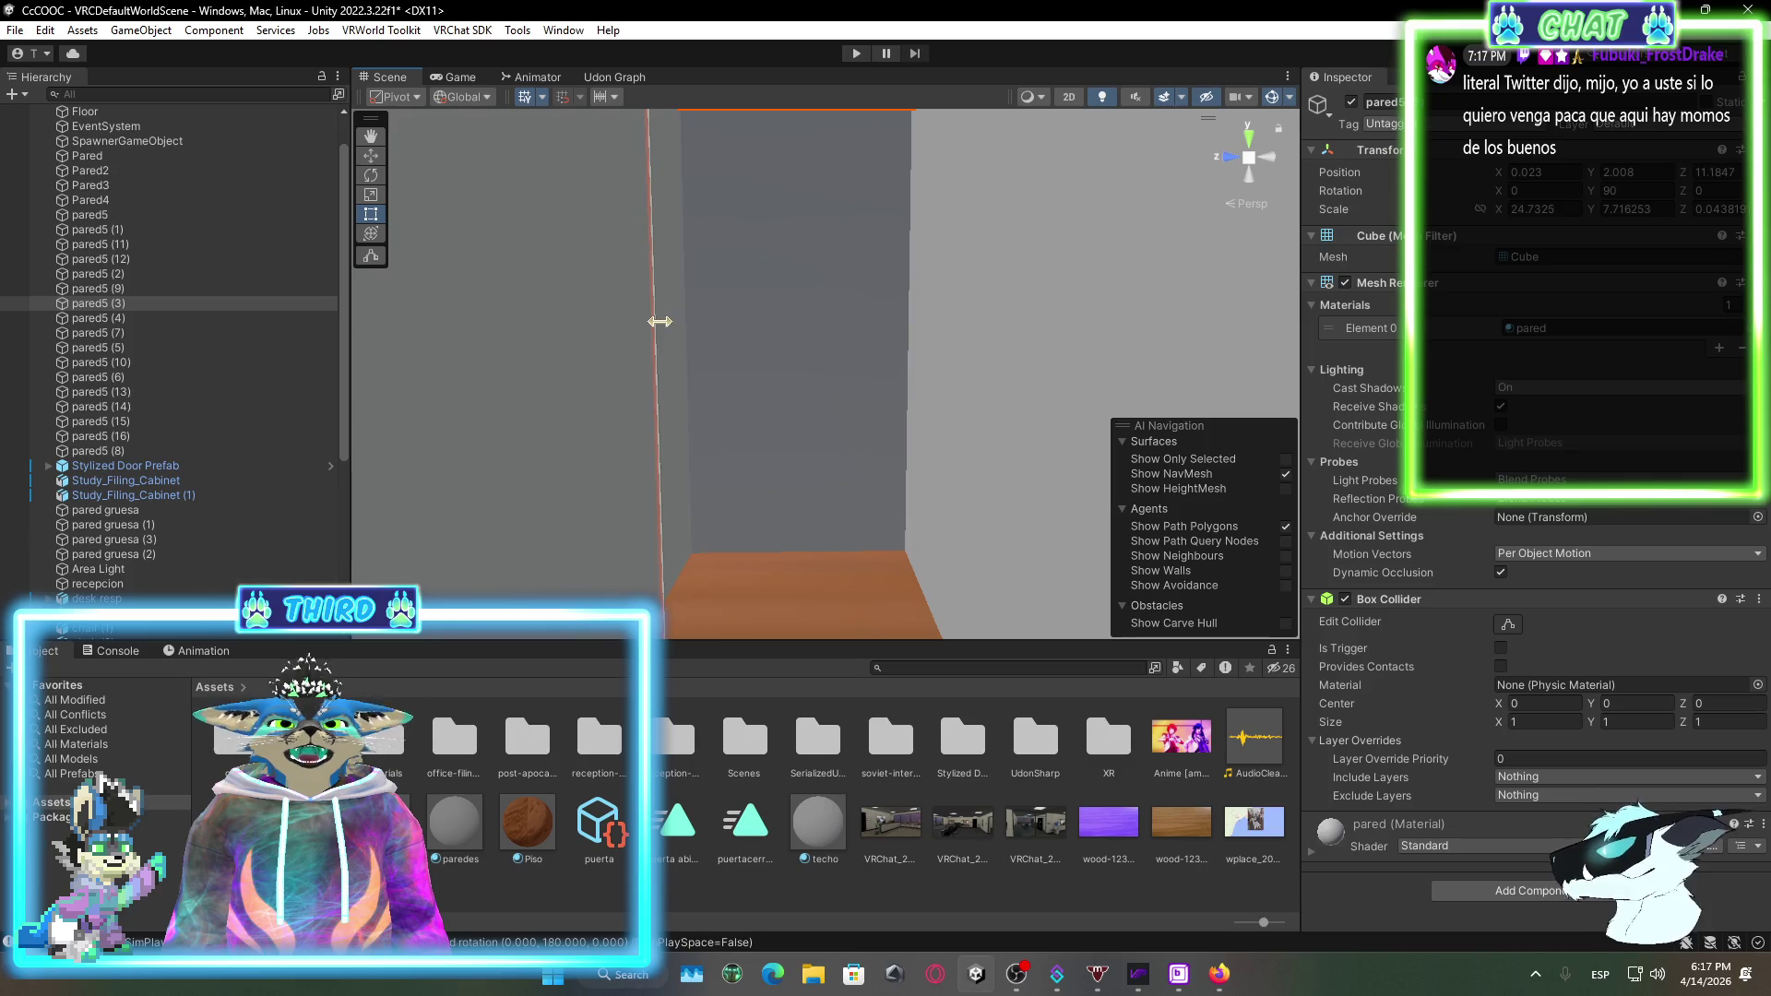
mouse_move(941, 526)
left_mouse_down()
mouse_move(881, 362)
mouse_move(888, 432)
mouse_move(325, 486)
mouse_move(246, 461)
mouse_move(834, 422)
left_mouse_up()
left_click(918, 458)
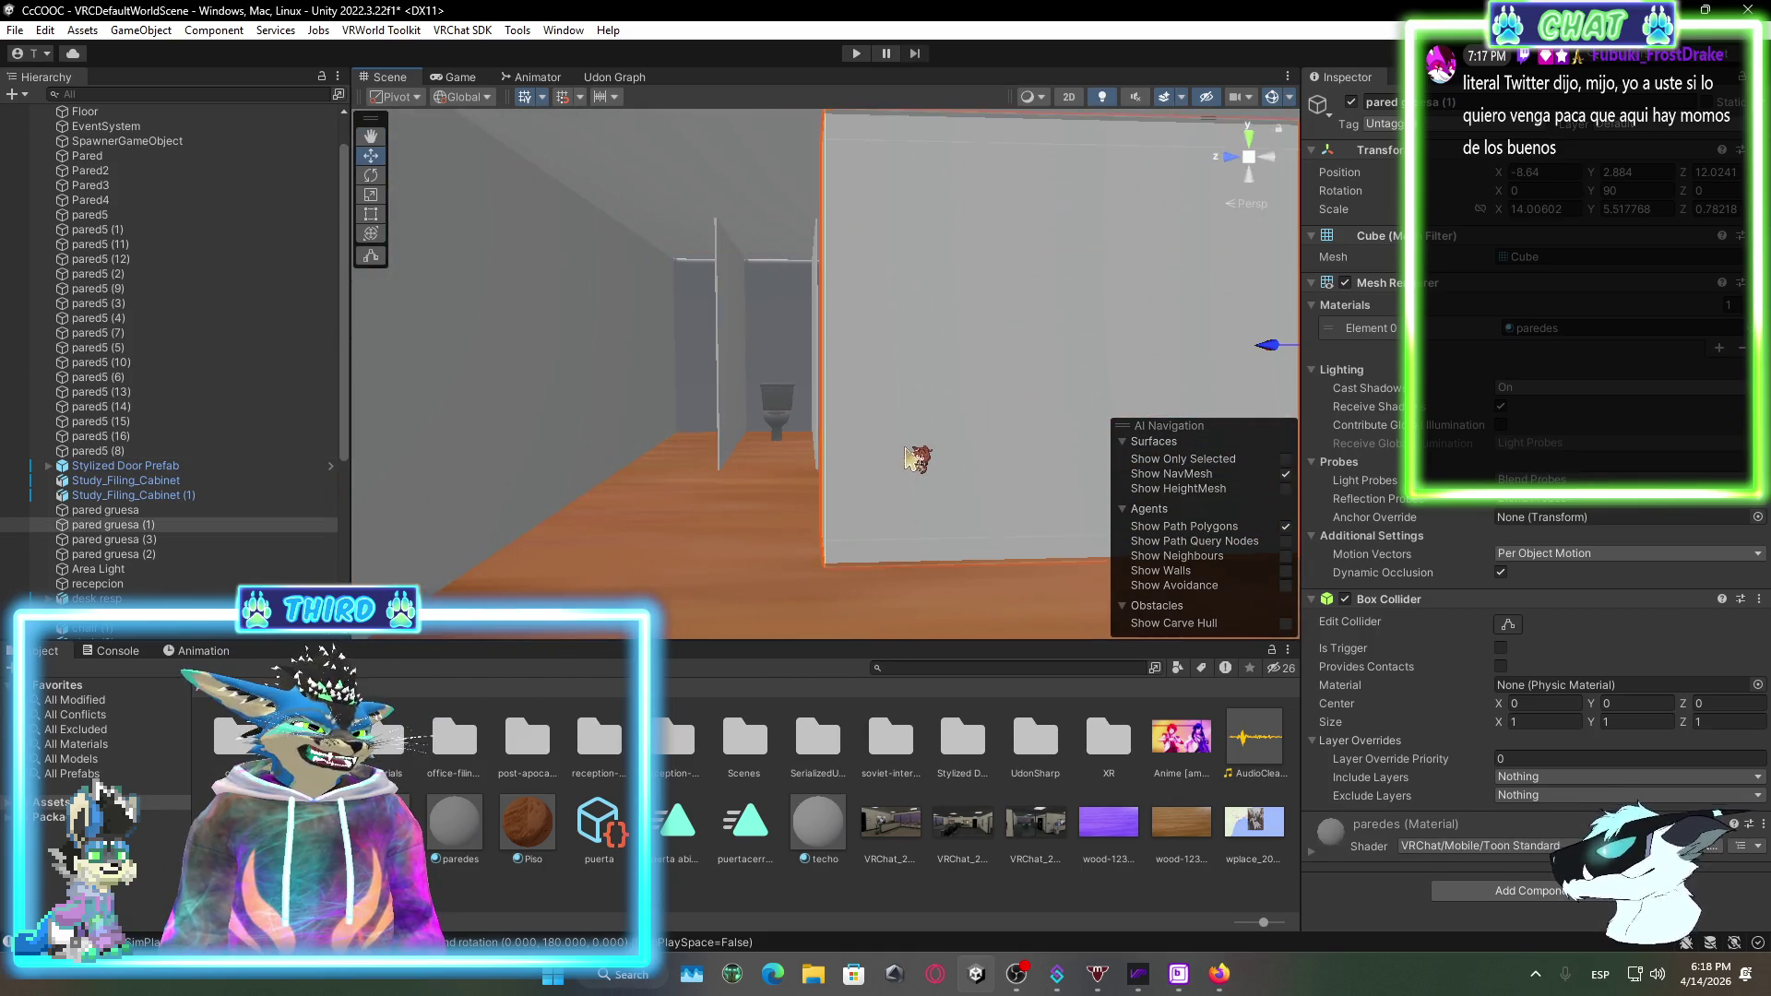
Step: With Center handles and the Rect tool, stretch pared gruesa (1) to Scale X about 18.8
mouse_move(838, 354)
left_mouse_down()
mouse_move(811, 474)
mouse_move(865, 424)
mouse_move(877, 486)
mouse_move(849, 425)
left_mouse_up()
key("z")
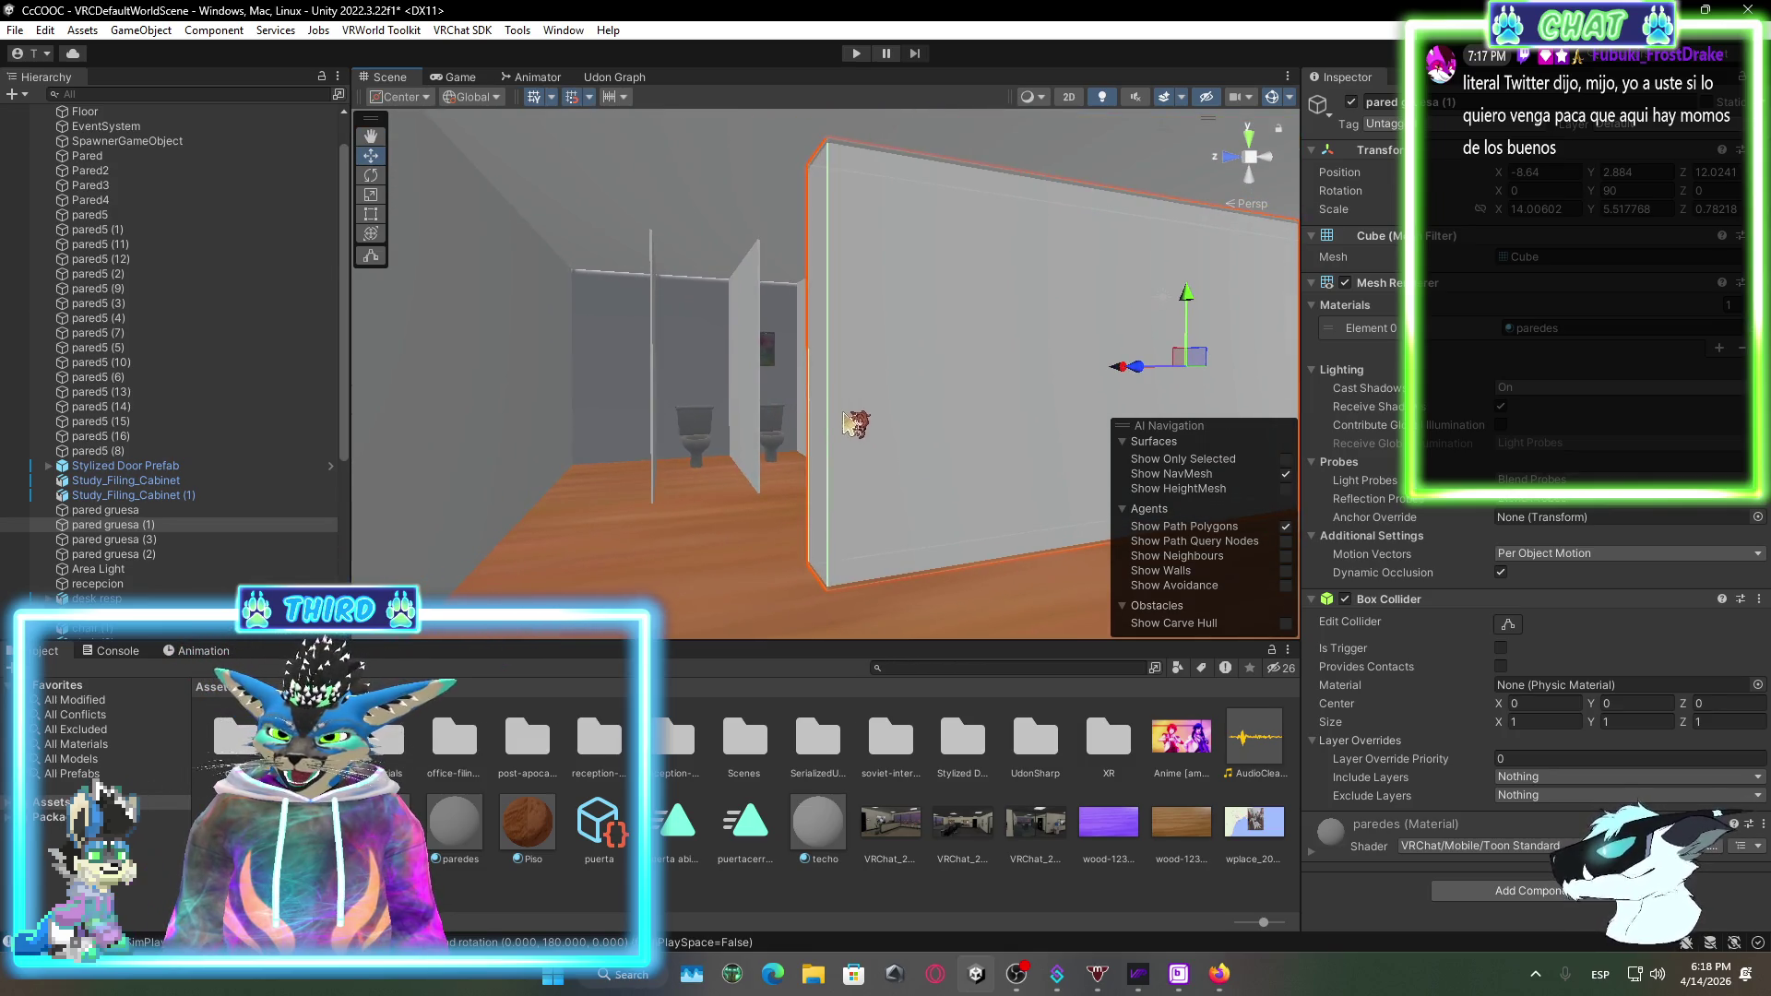
left_click(373, 215)
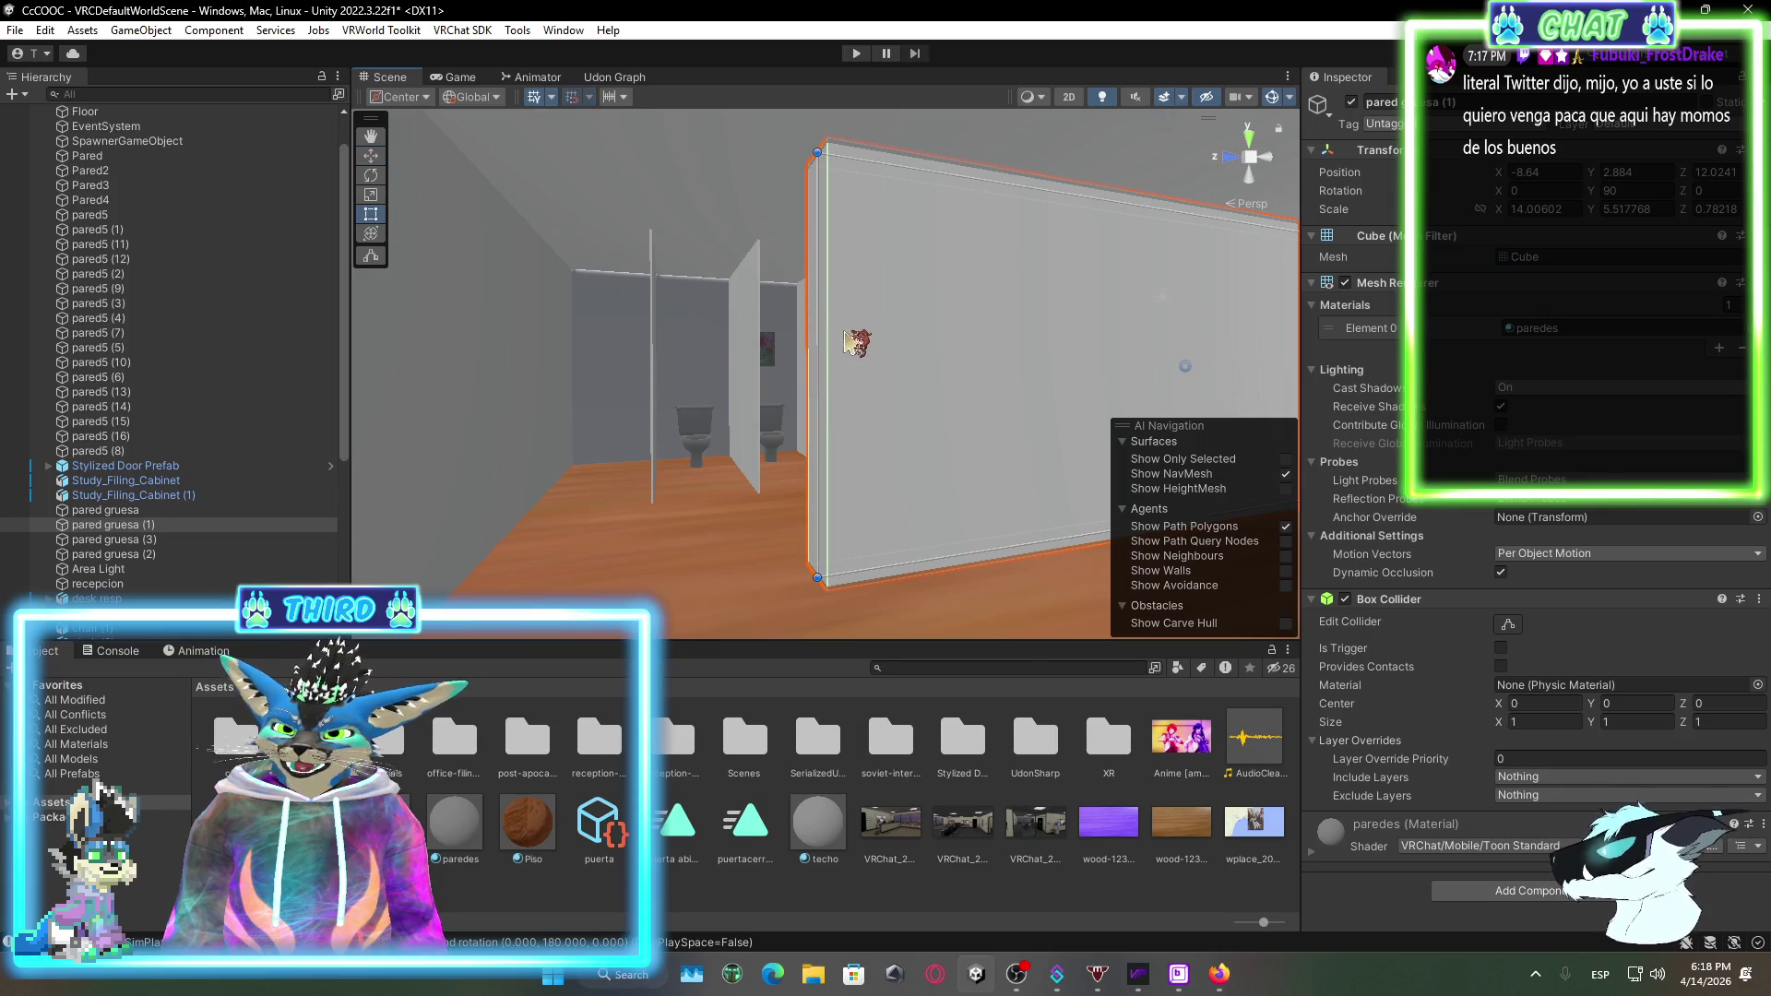
mouse_move(817, 343)
left_mouse_down()
mouse_move(402, 423)
mouse_move(847, 466)
left_mouse_up()
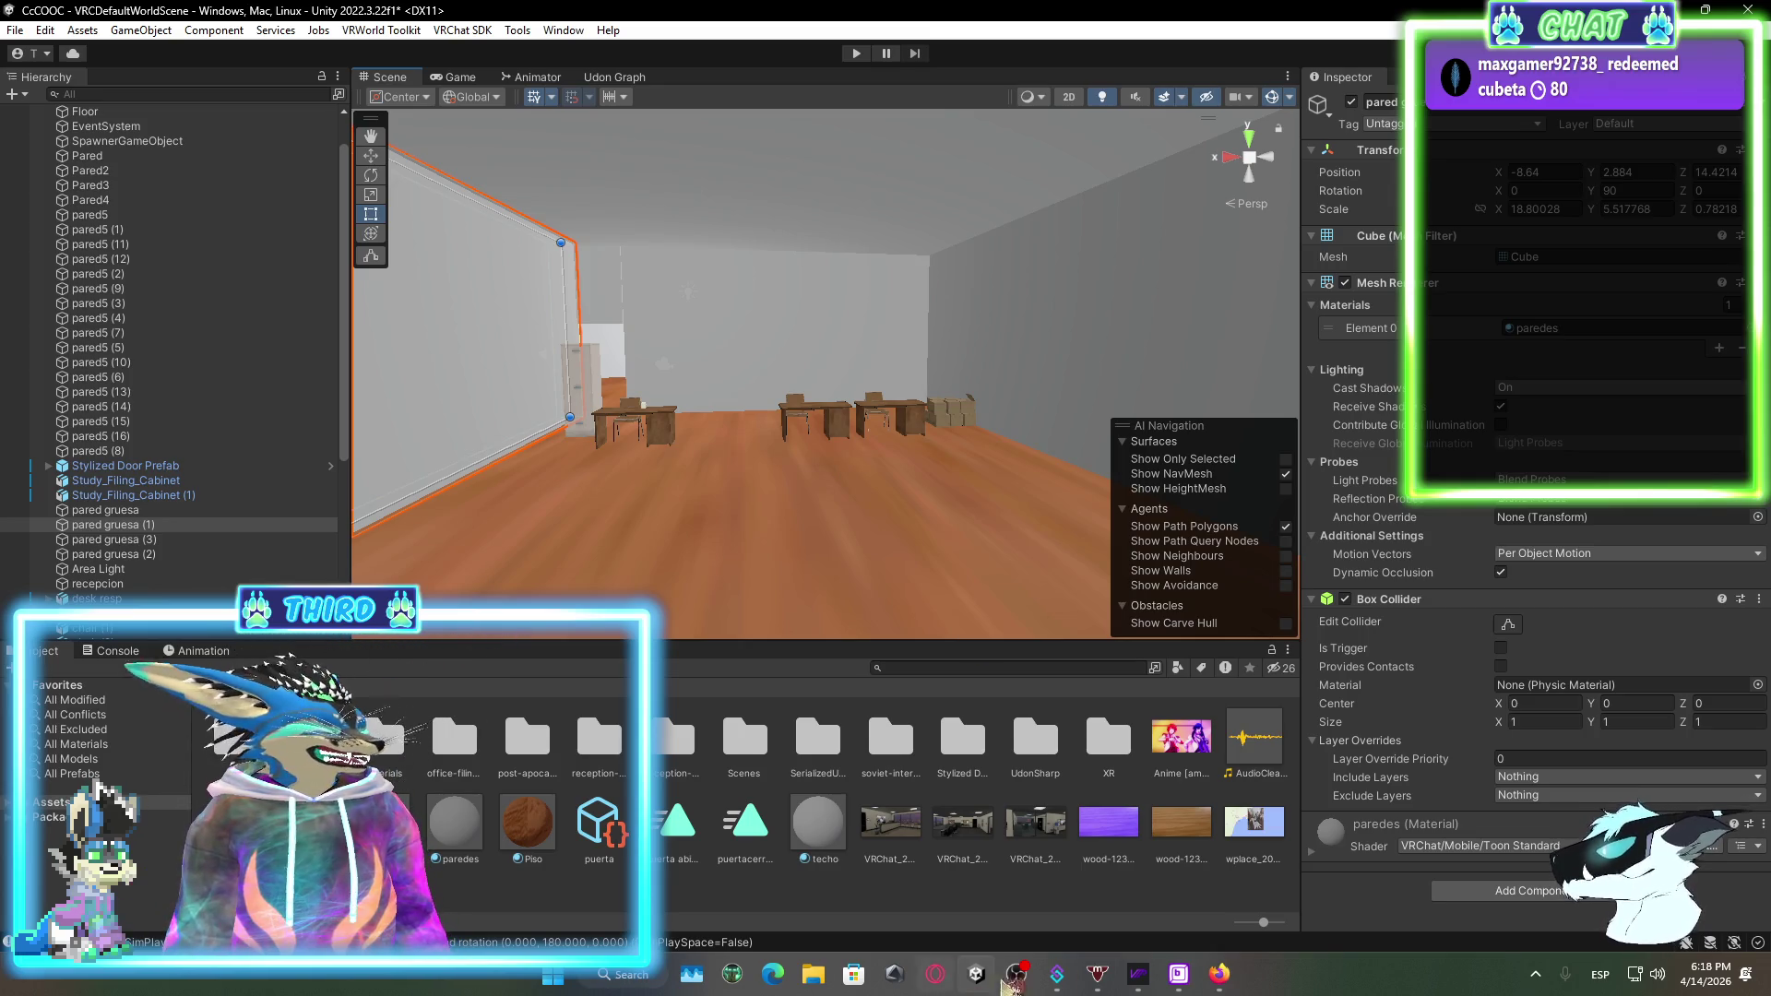
left_click(1220, 973)
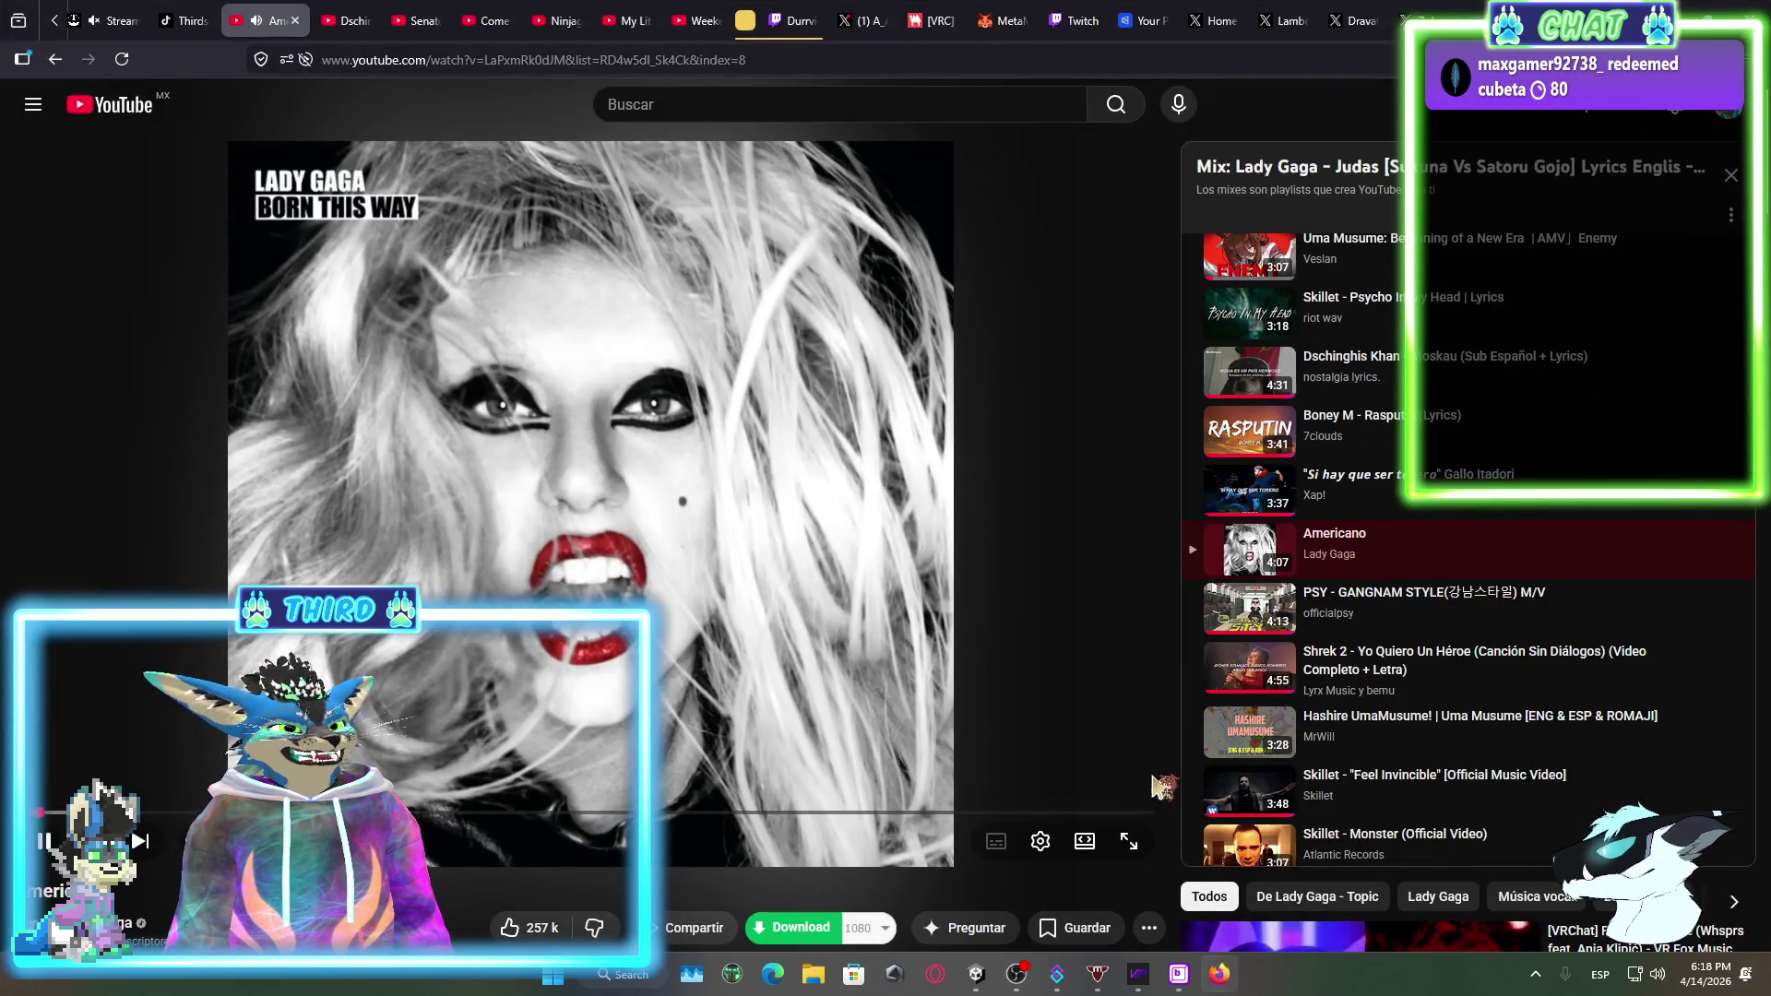
Step: Play a WHSPRS song from the YouTube Mi Mix suggestions, then return to Unity
scroll(1521, 709, "up", 1)
scroll(1017, 539, "down", 6)
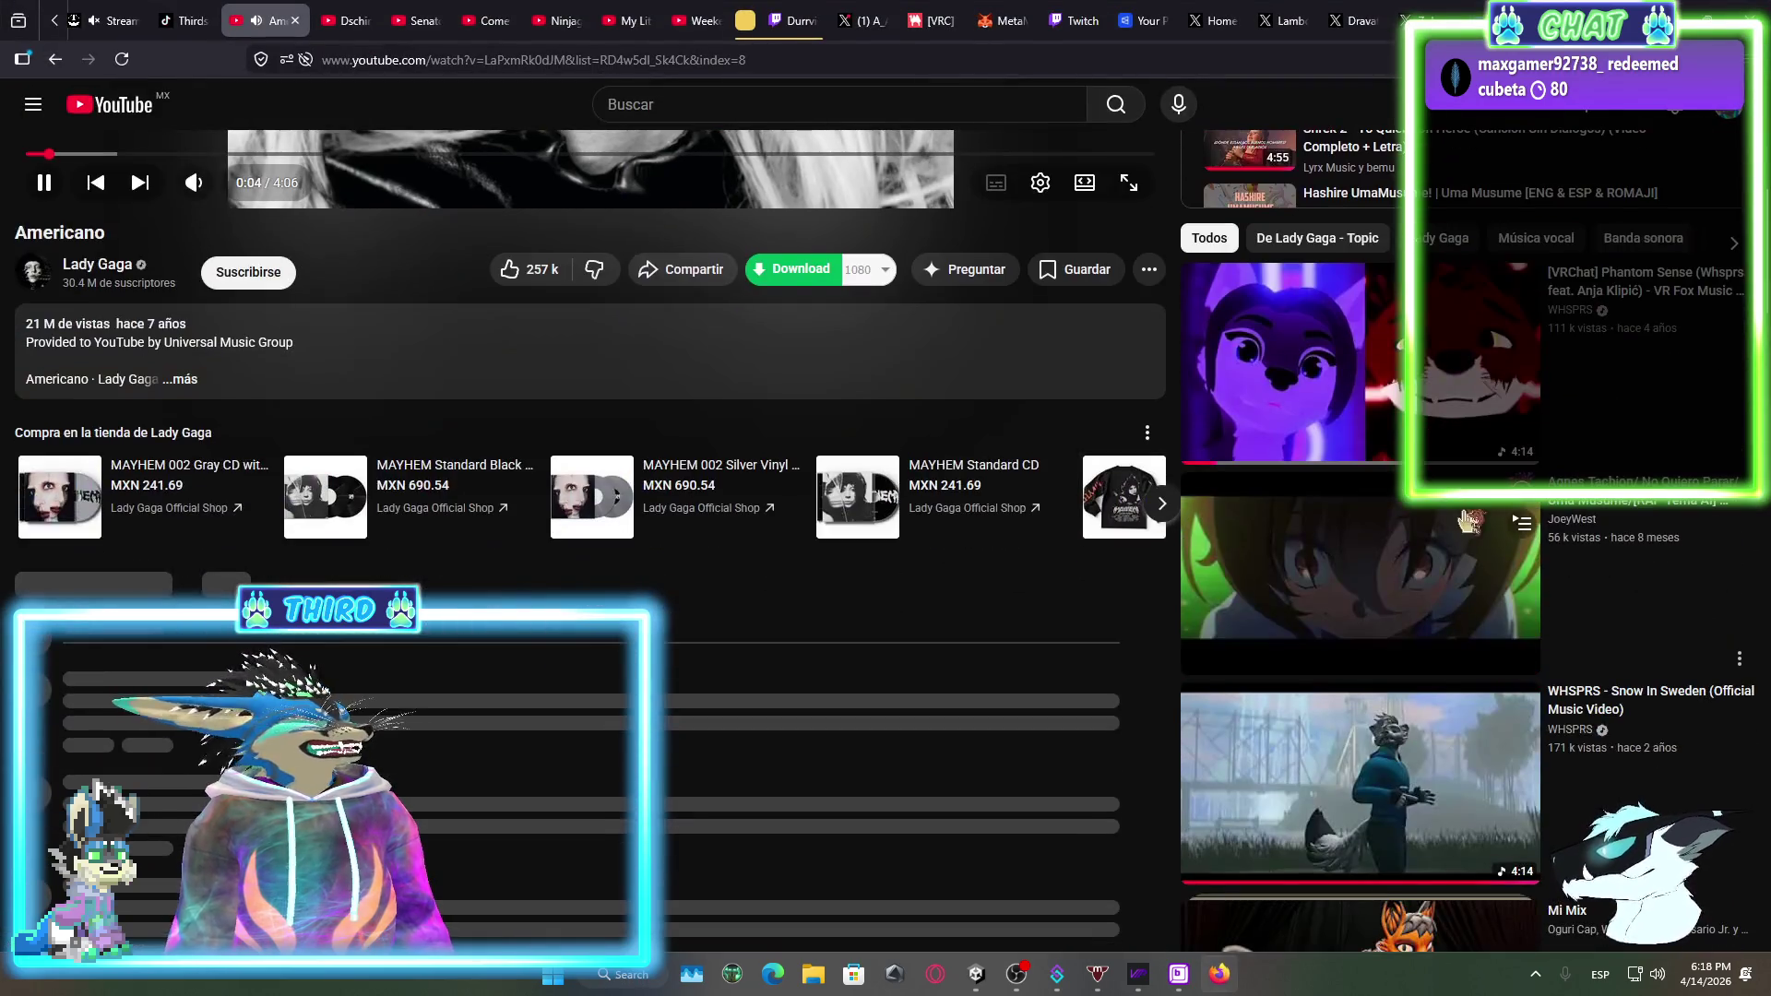
scroll(1361, 591, "down", 2)
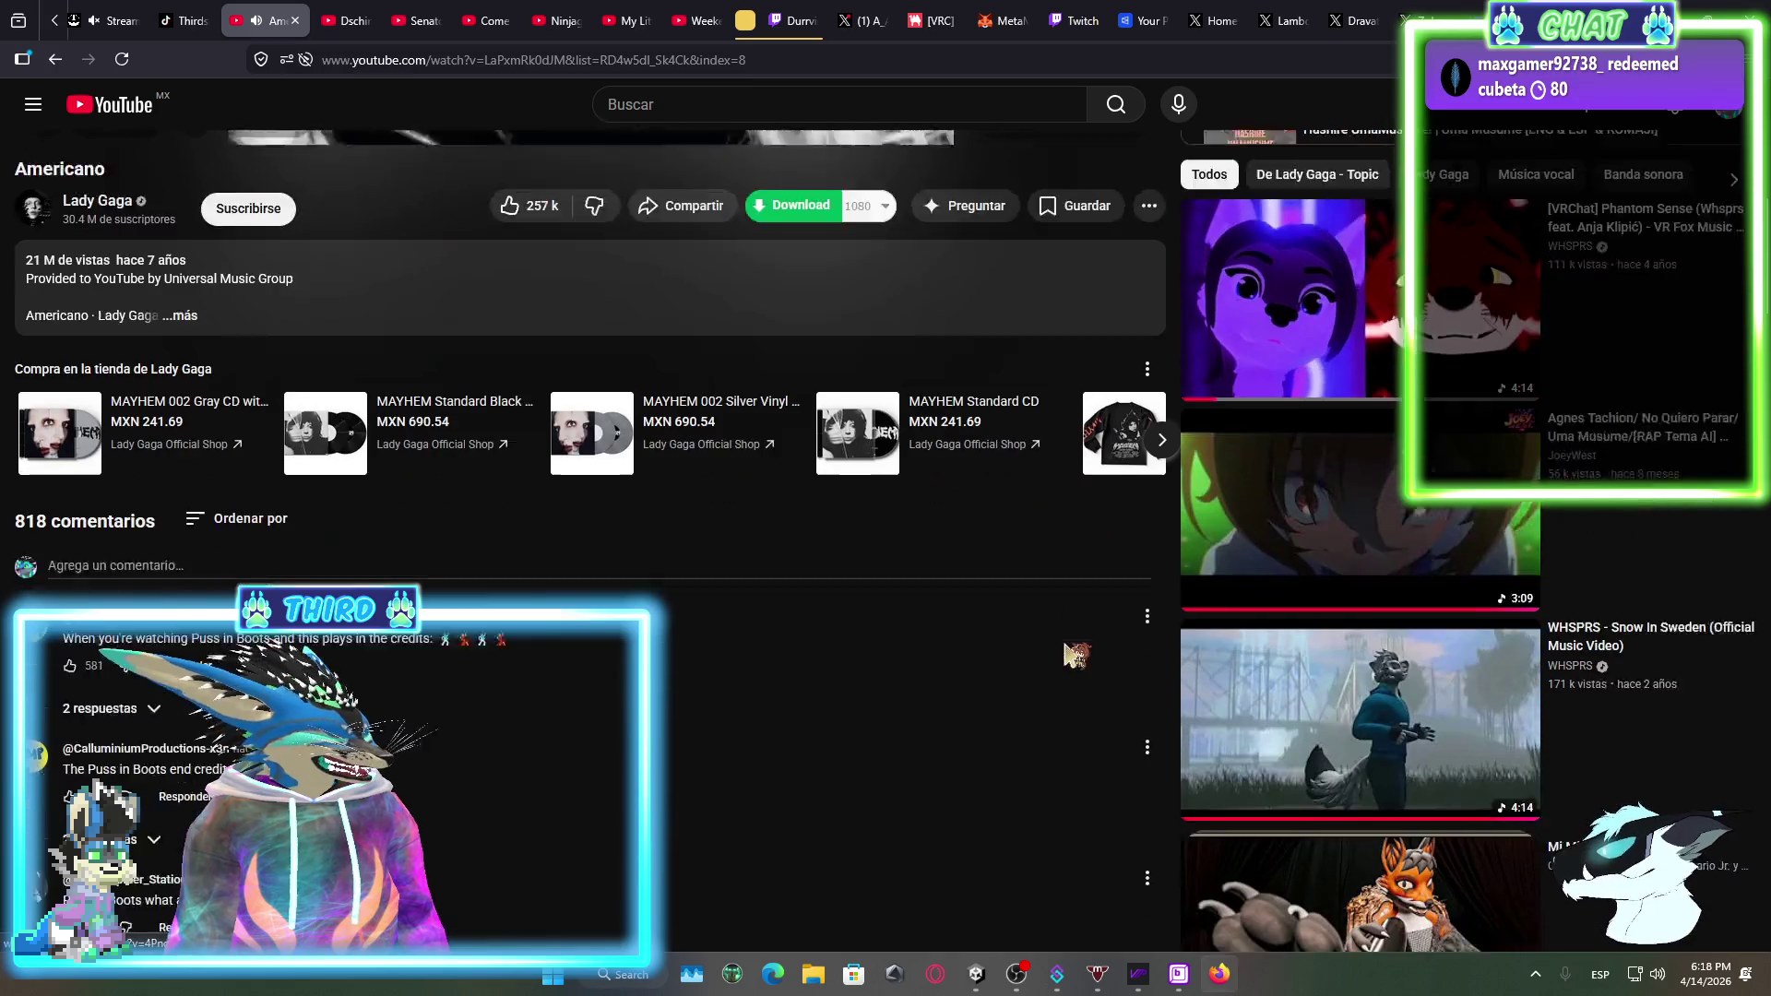
left_click(1456, 821)
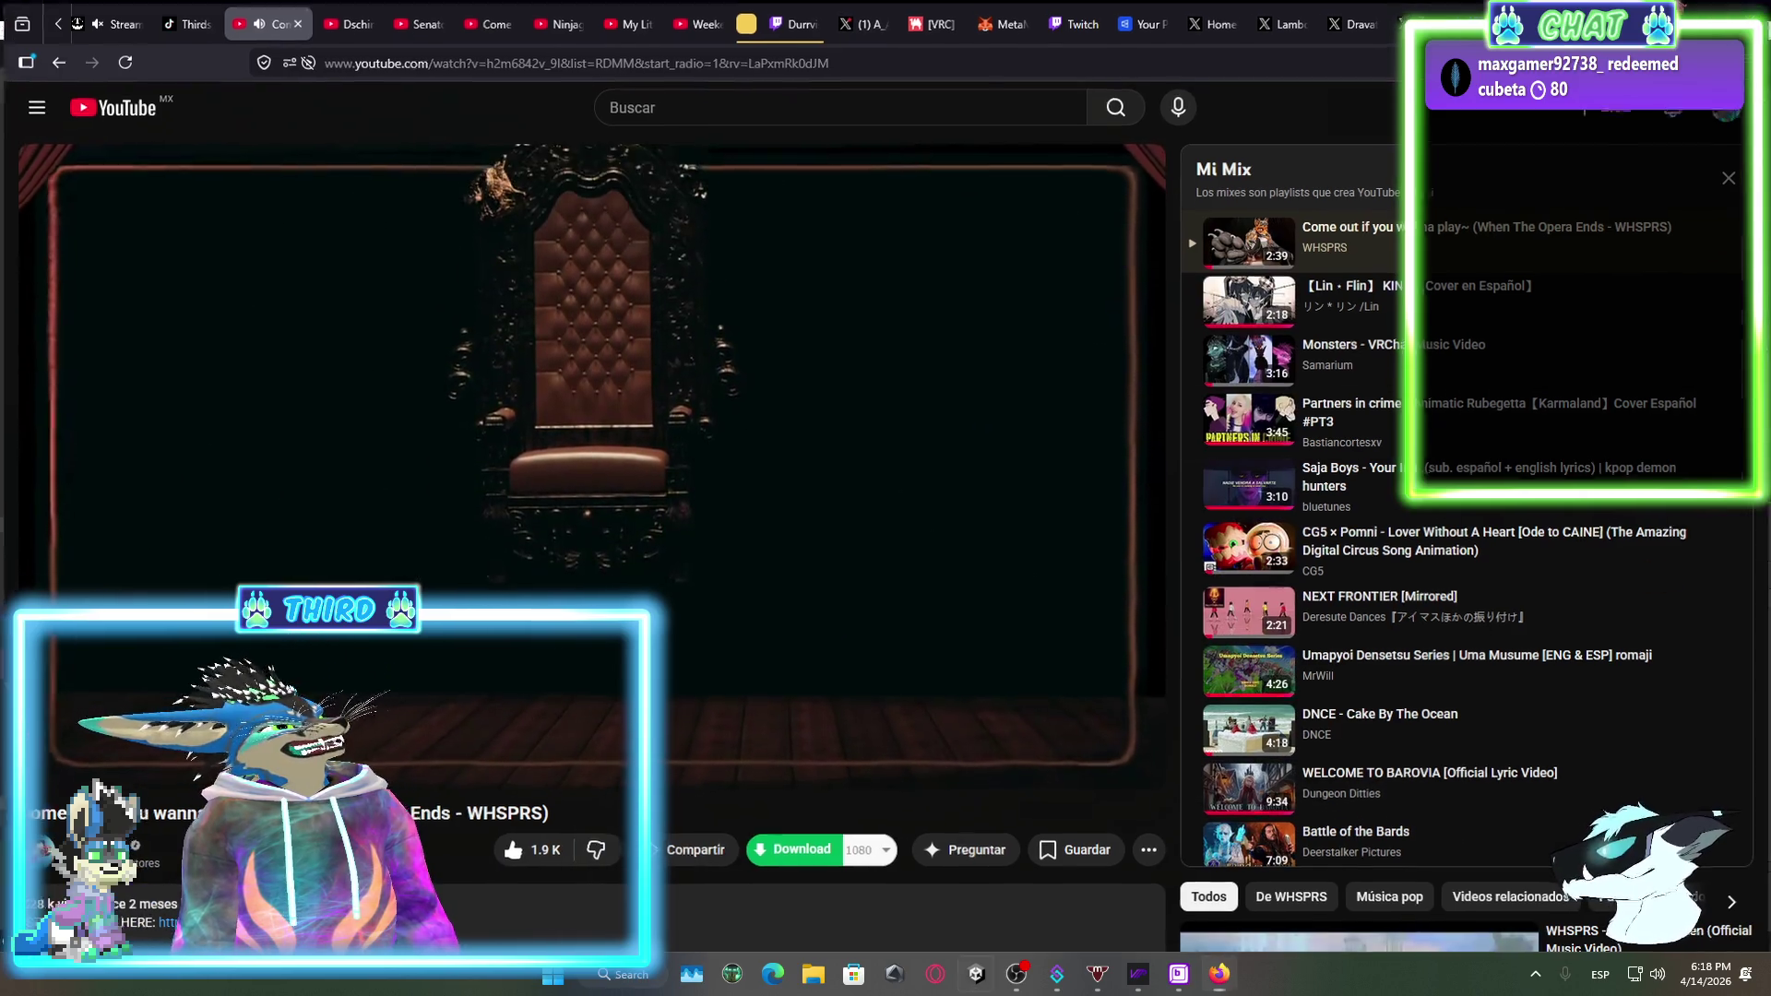
key("alt+Tab")
scroll(666, 410, "up", 5)
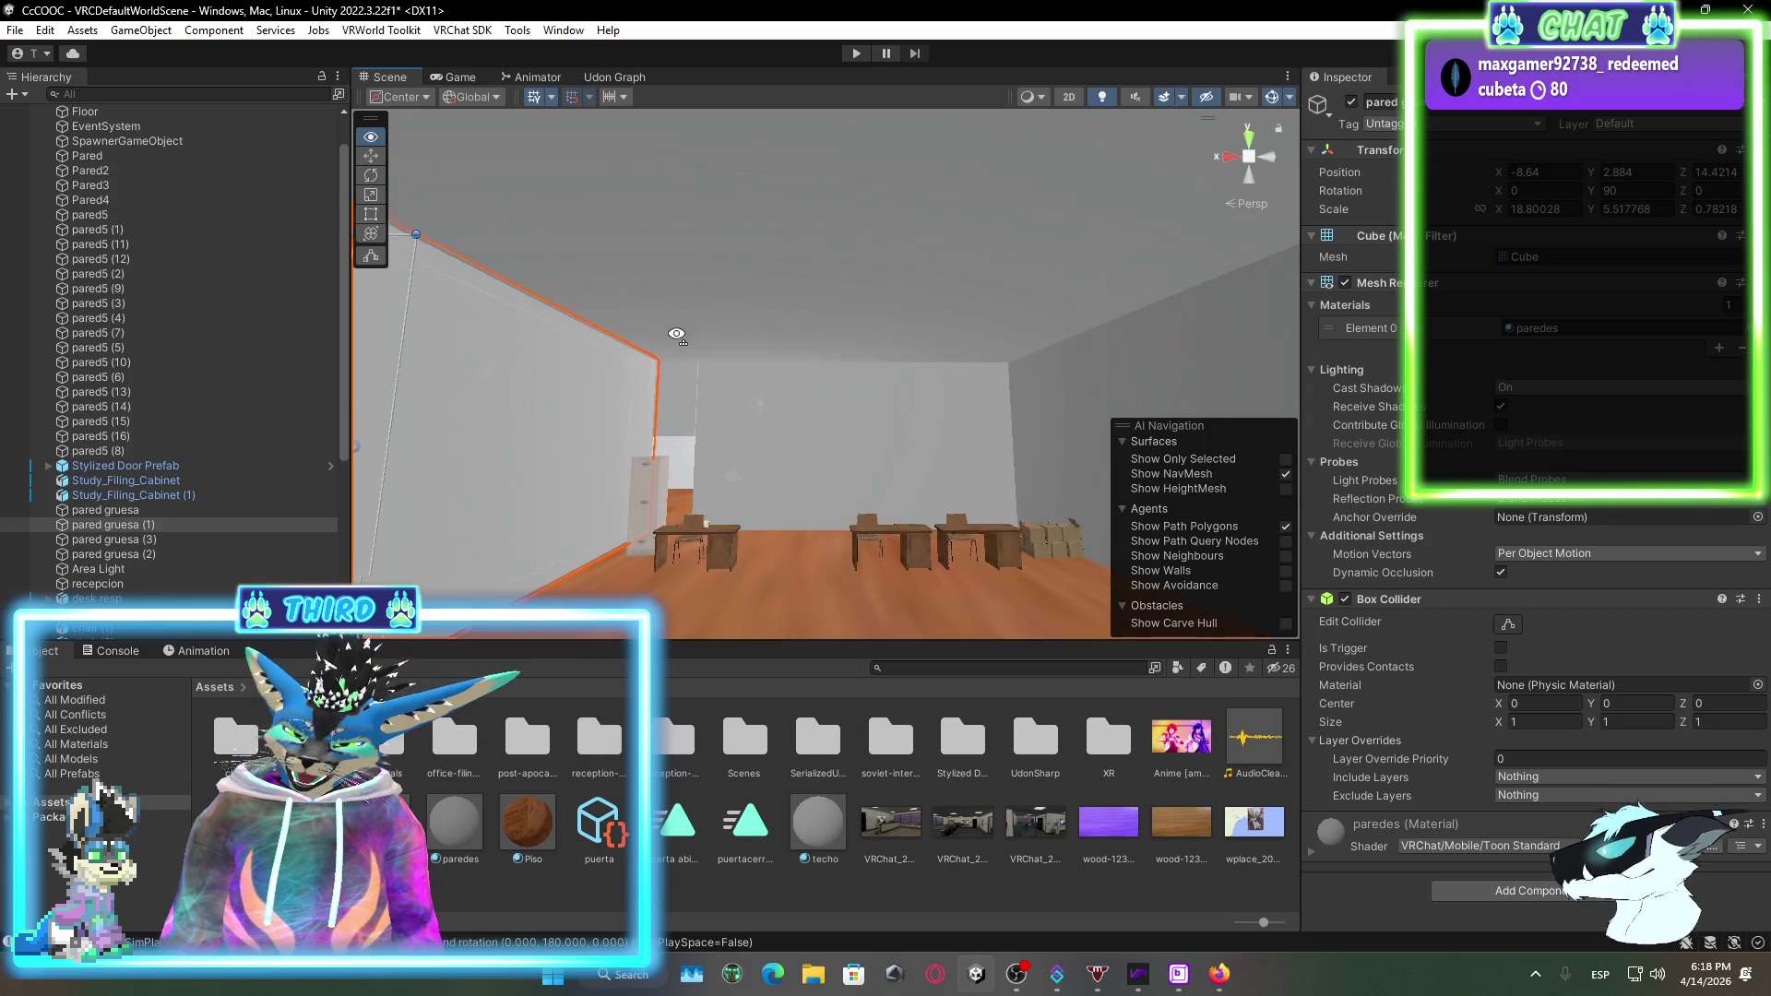
Step: Fly the Scene view through the corridor to an overview above the desk room
left_click(724, 922)
key("w")
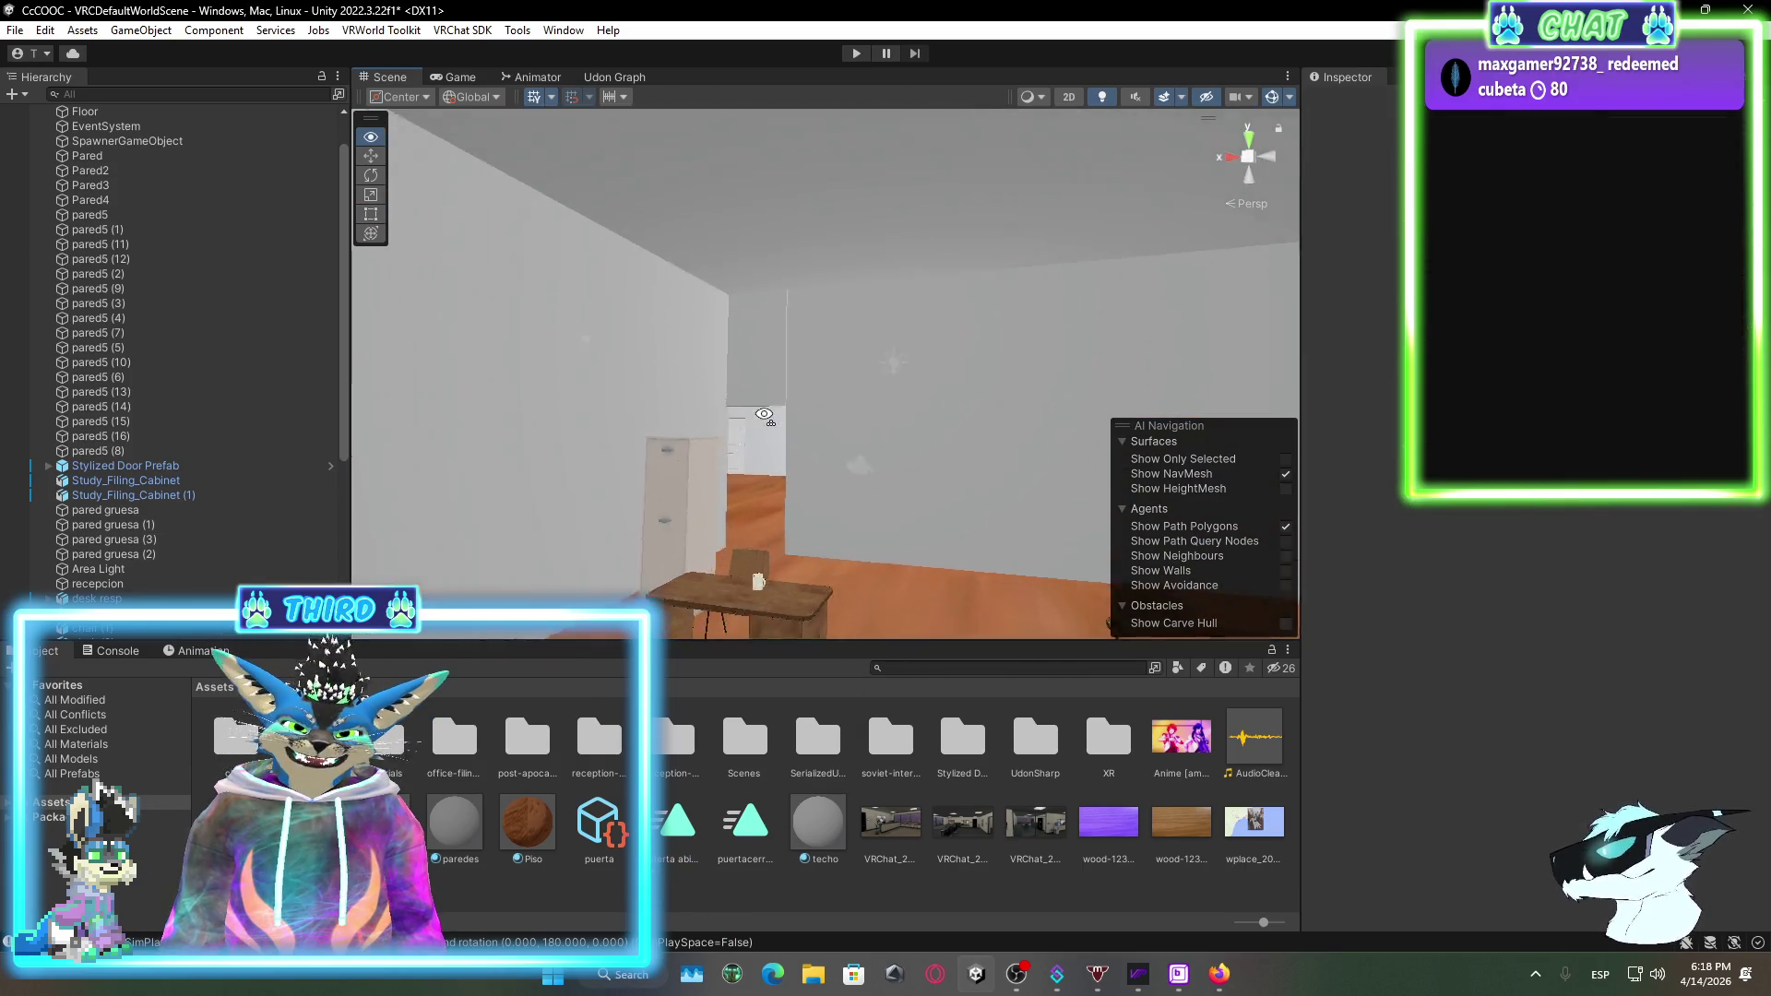
key("w")
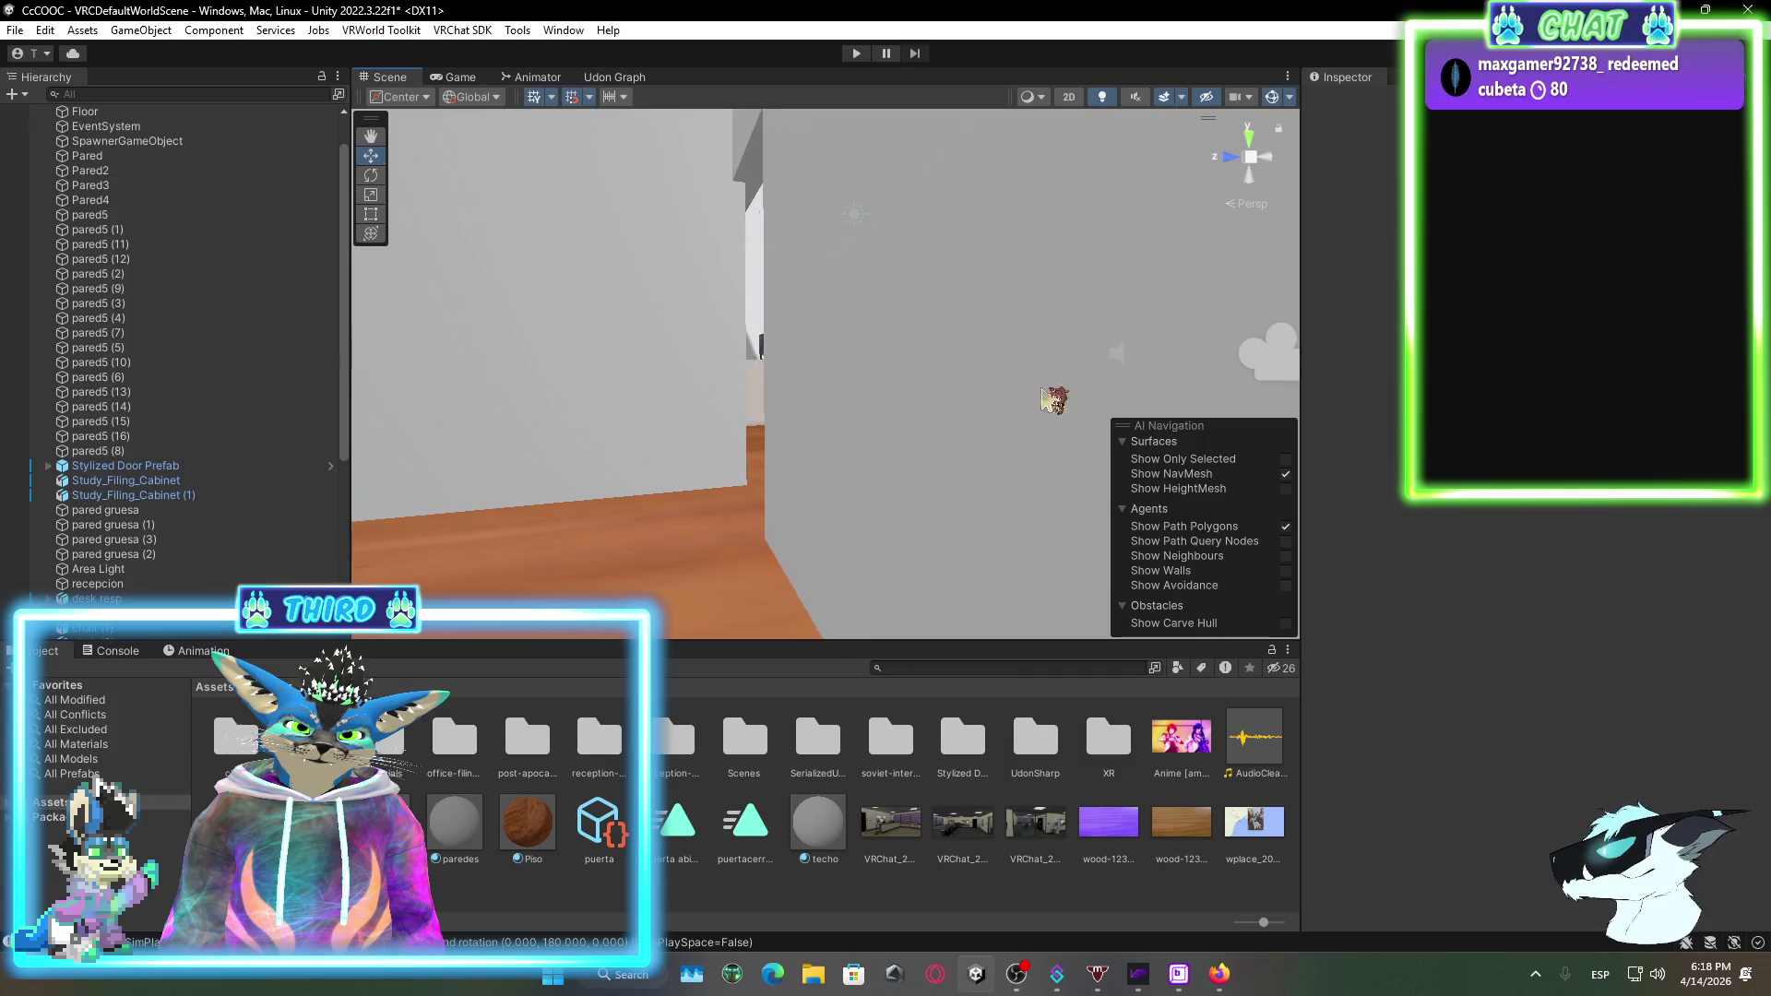
key("w")
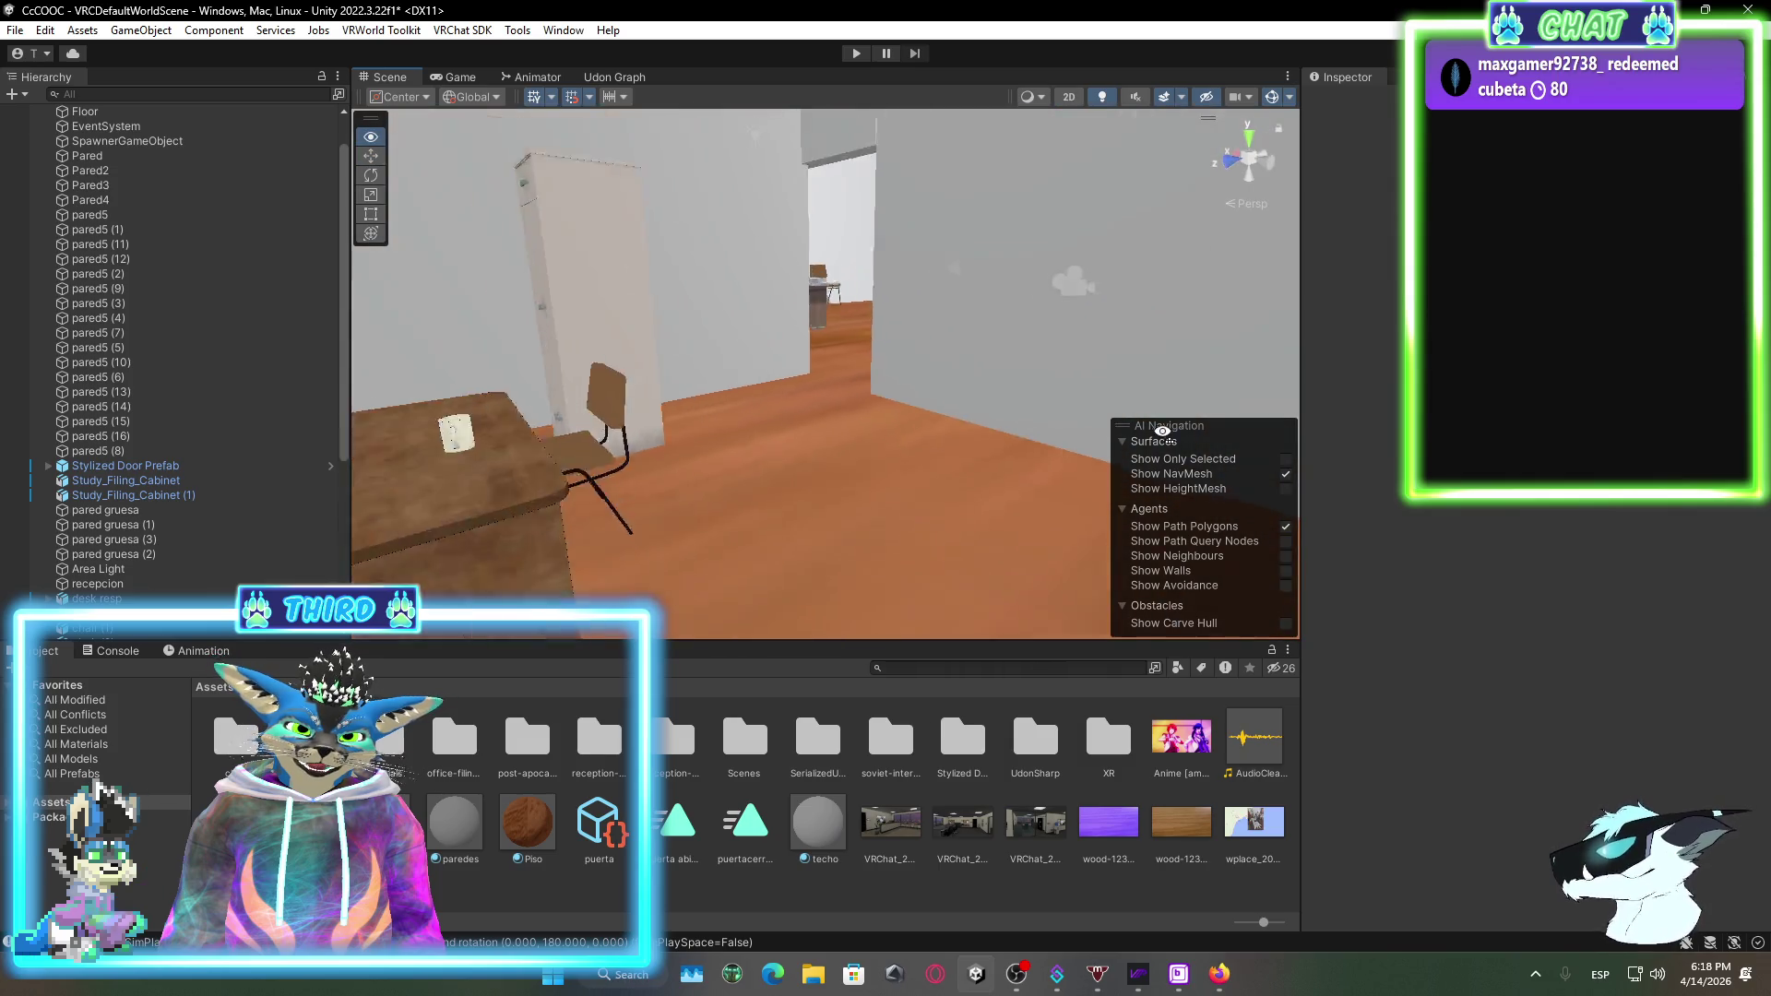
key("w")
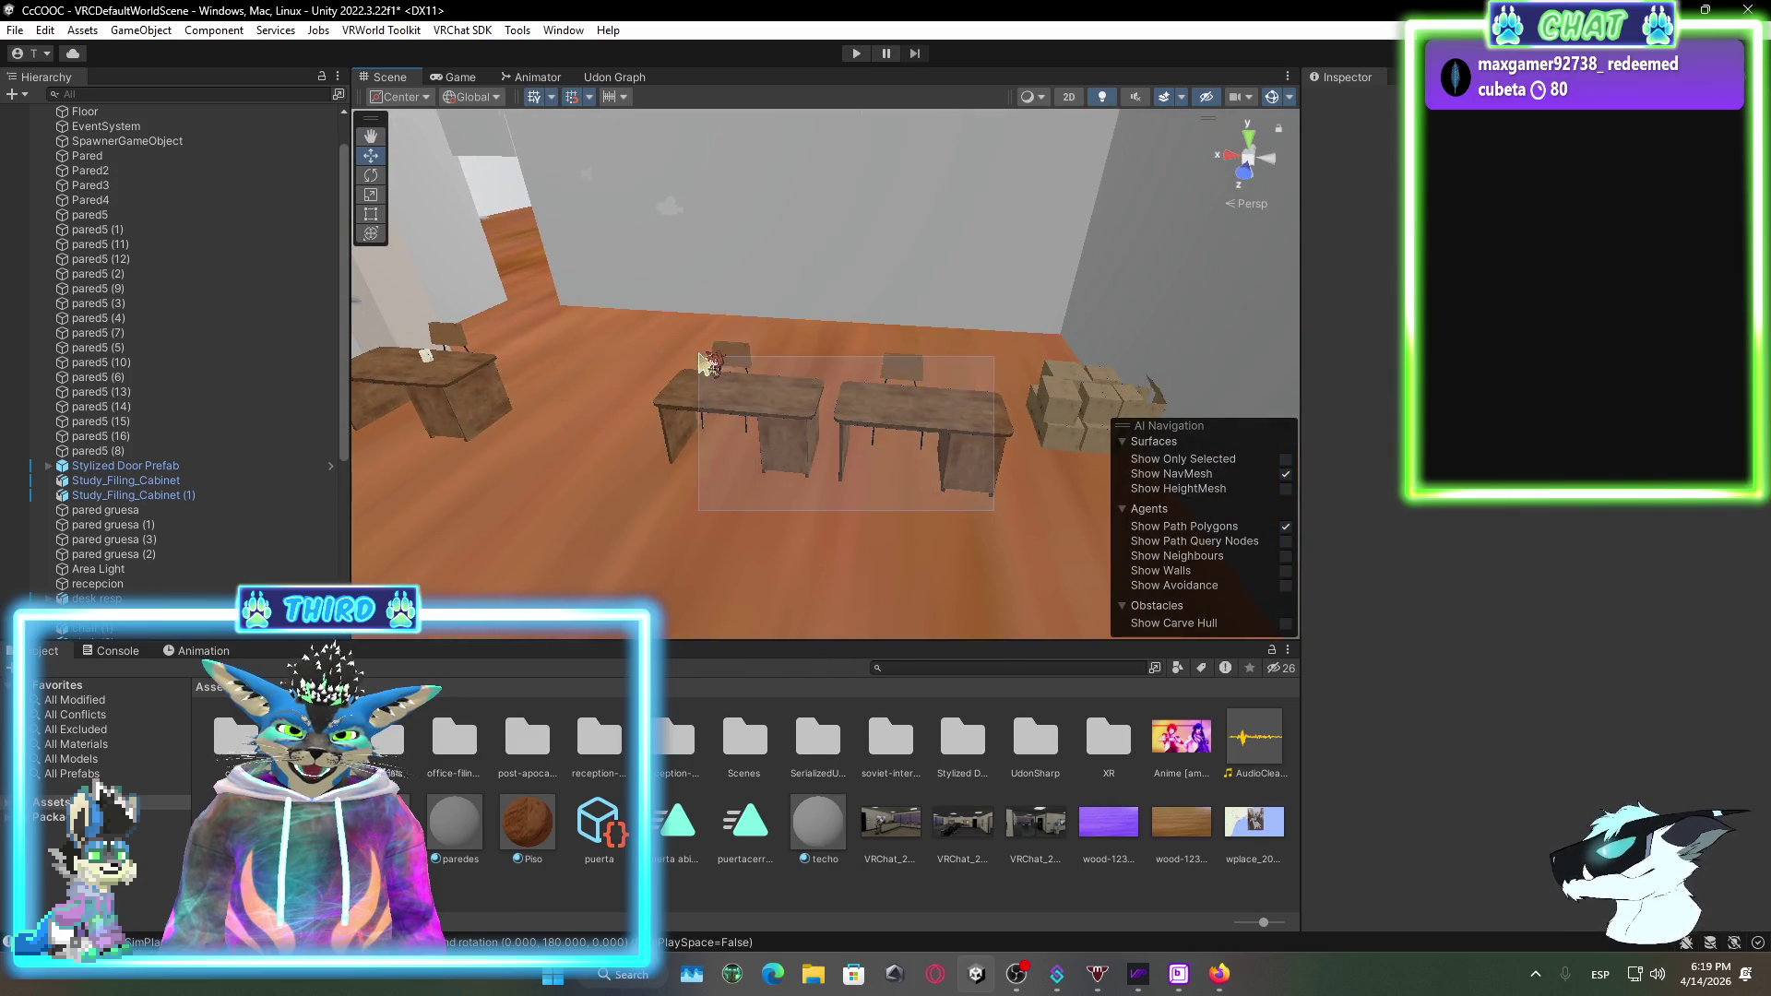
Step: Select both desks with their chairs and move them farther back in the room
left_click_drag(701, 364, 687, 343)
left_click(1009, 472)
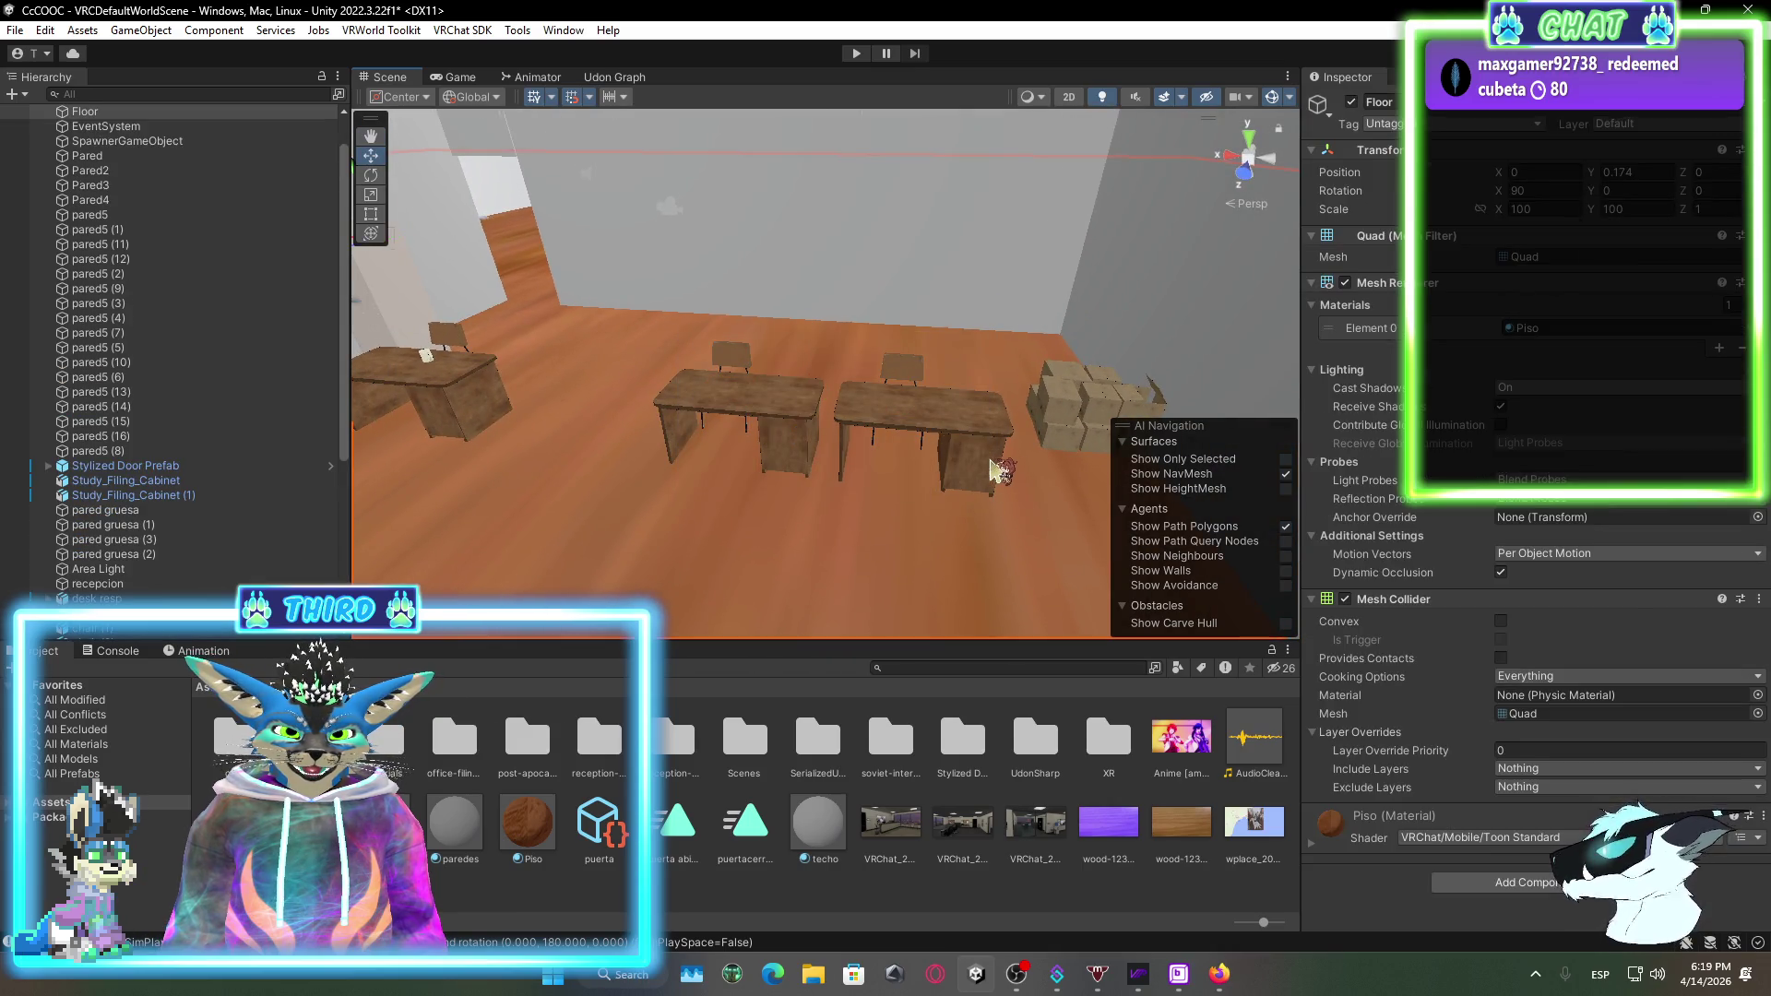
left_click(999, 473, "shift")
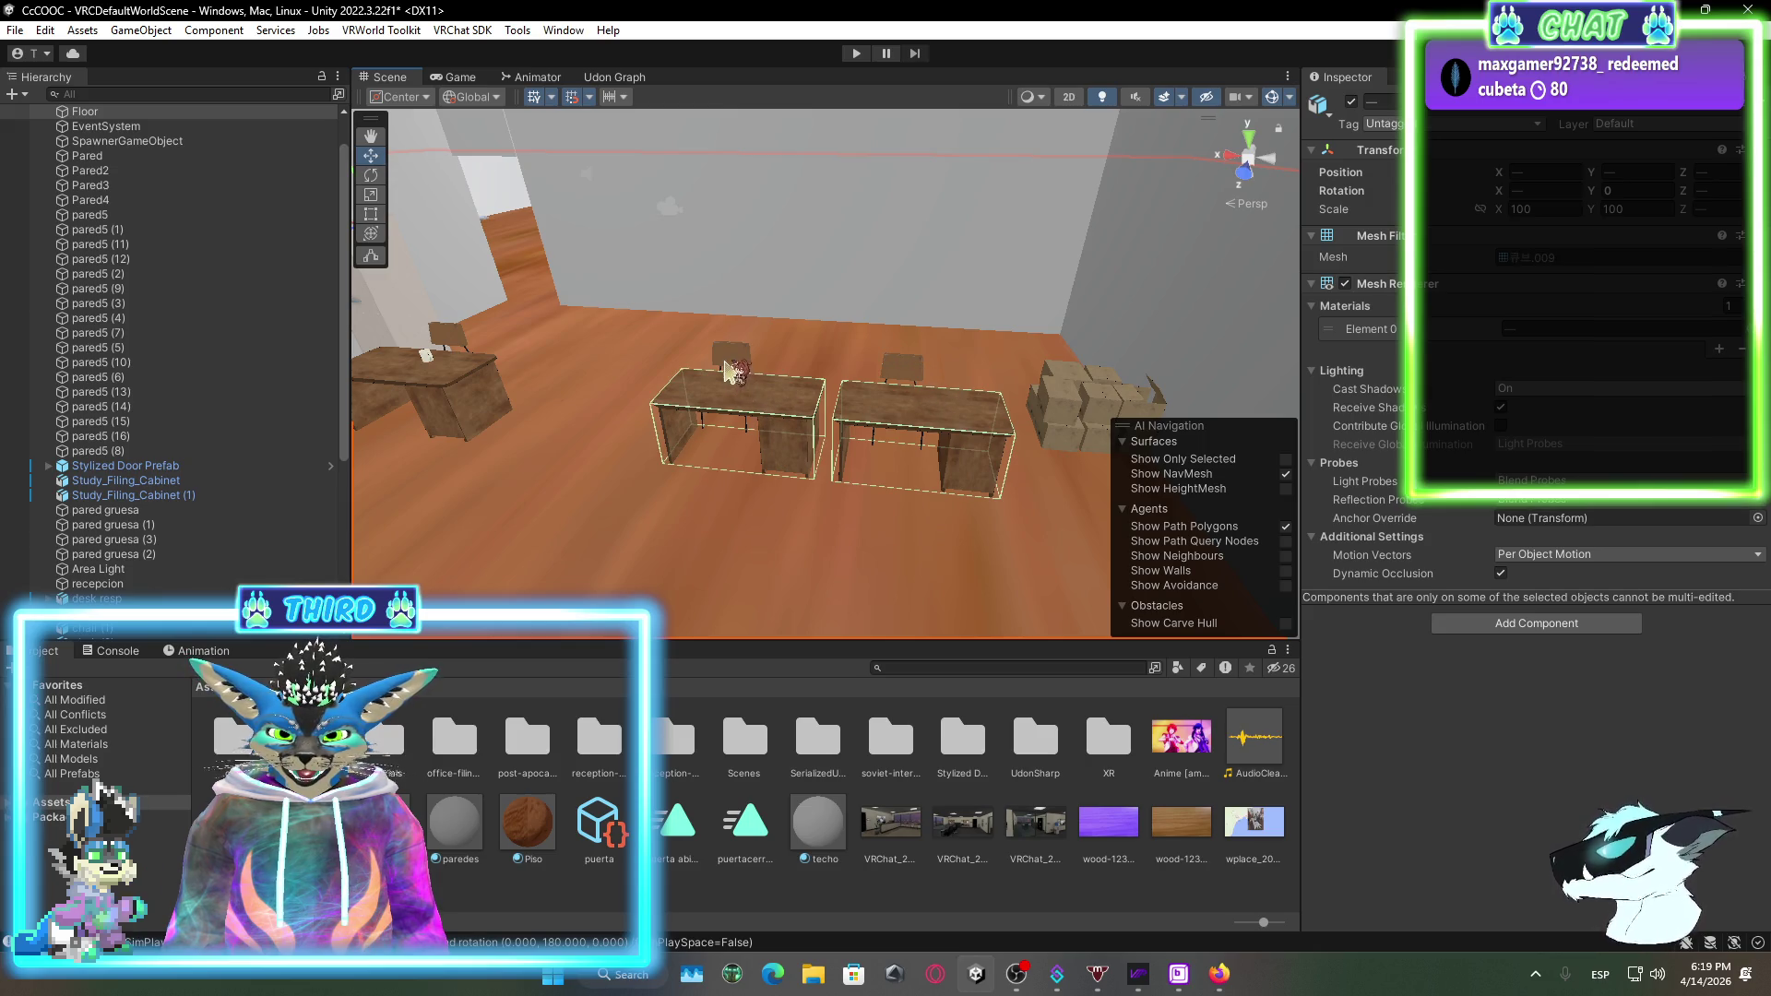
left_click_drag(1075, 518, 799, 321)
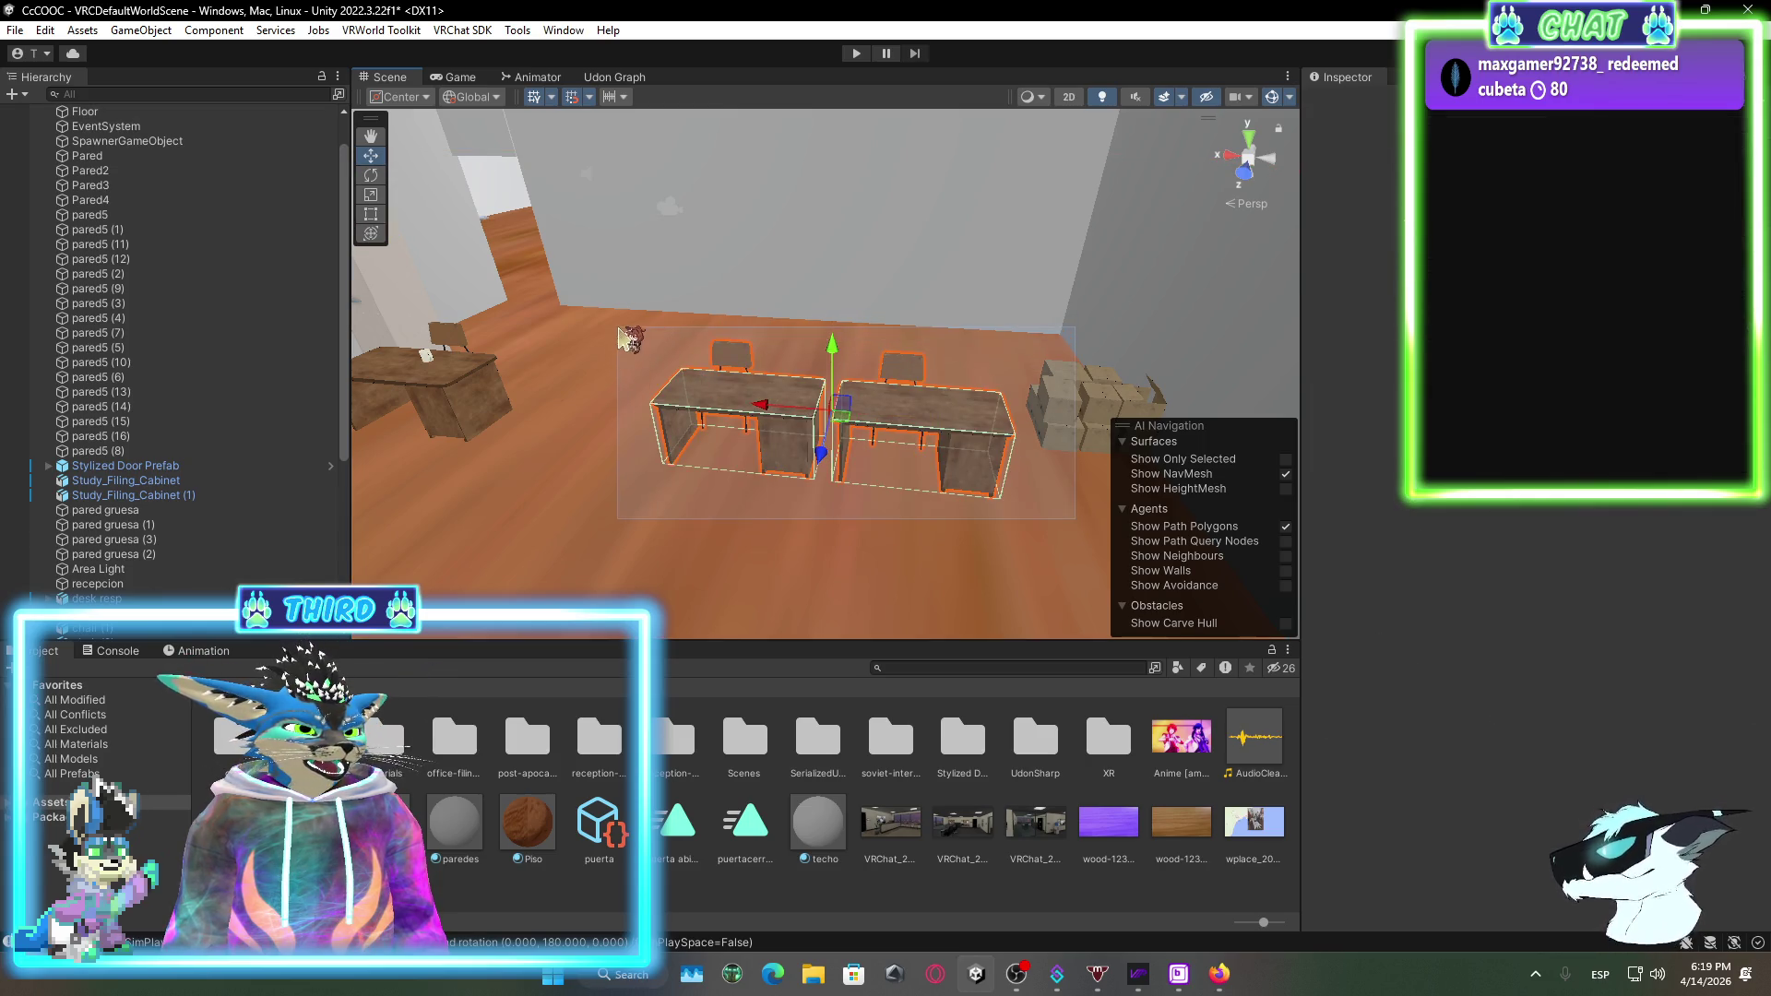
left_click_drag(591, 293, 592, 294)
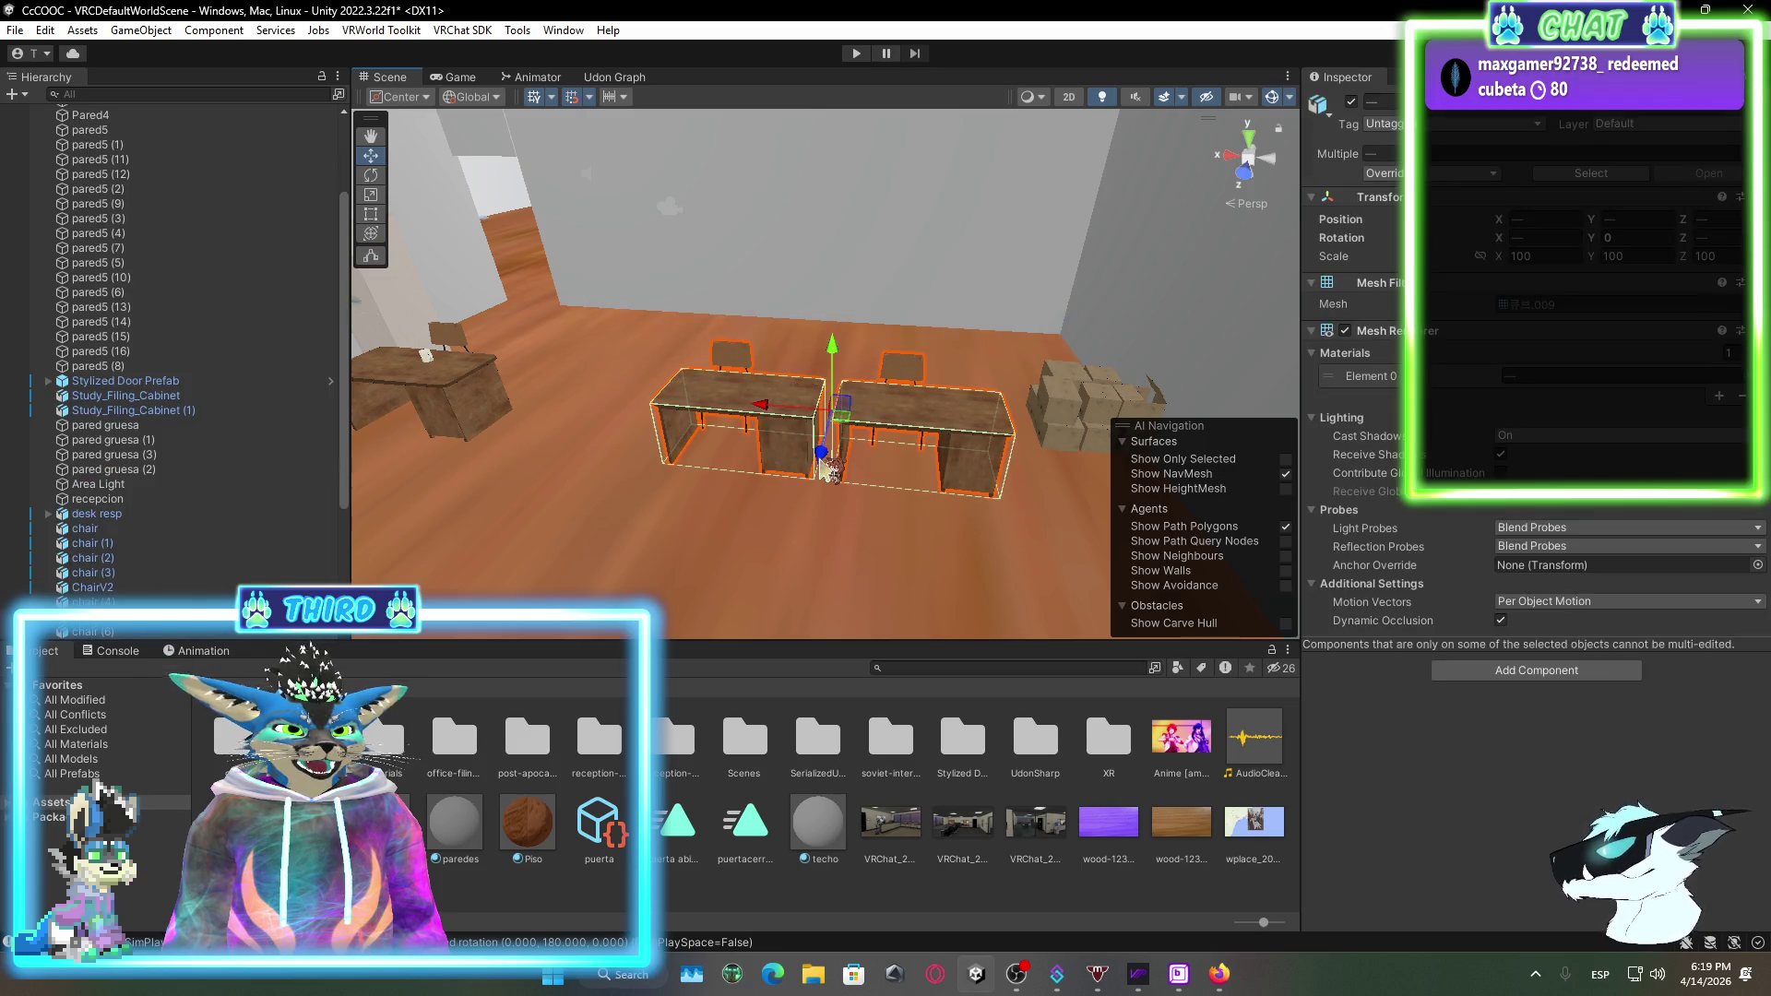
left_click_drag(841, 430, 866, 386)
Step: Orbit to check the moved desk pair, undo the last change, and view the cabinet desk
mouse_move(890, 456)
left_mouse_down()
mouse_move(517, 435)
mouse_move(625, 407)
left_mouse_up()
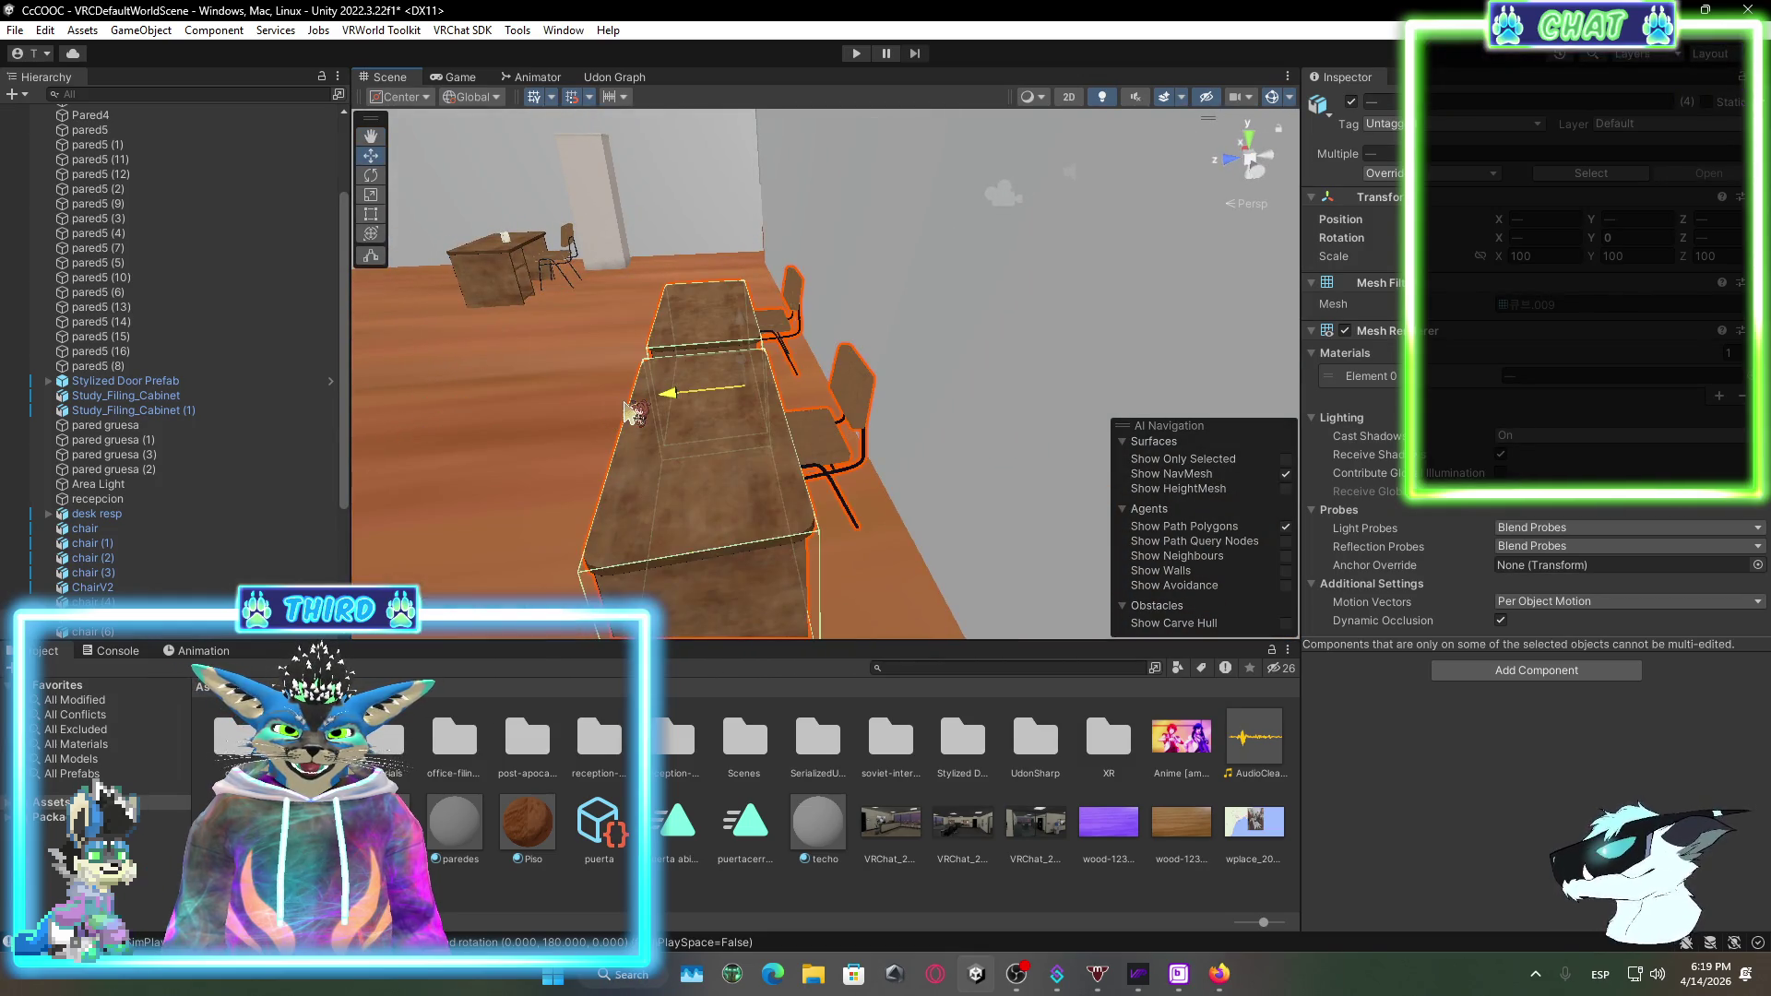
mouse_move(746, 410)
left_mouse_down()
mouse_move(1294, 324)
mouse_move(826, 477)
mouse_move(850, 526)
mouse_move(657, 363)
left_mouse_up()
key("ctrl+z")
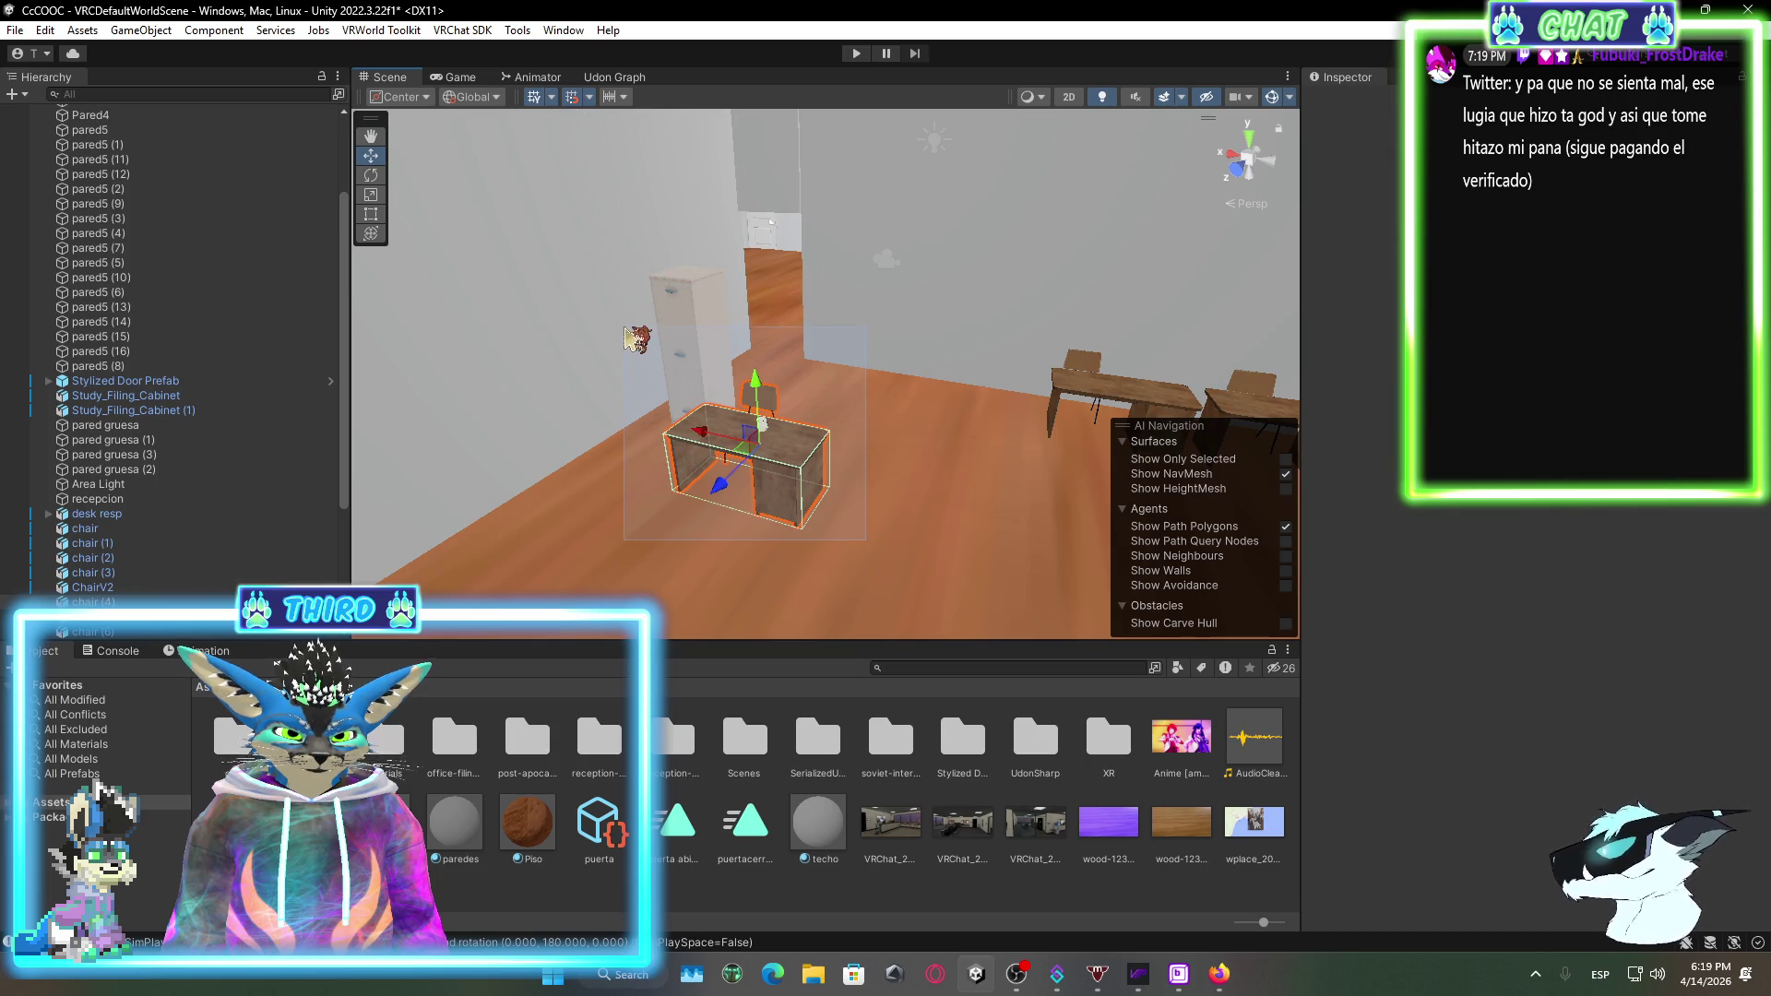
left_click_drag(552, 319, 766, 408)
mouse_move(966, 409)
left_mouse_down()
mouse_move(734, 485)
mouse_move(927, 590)
left_mouse_up()
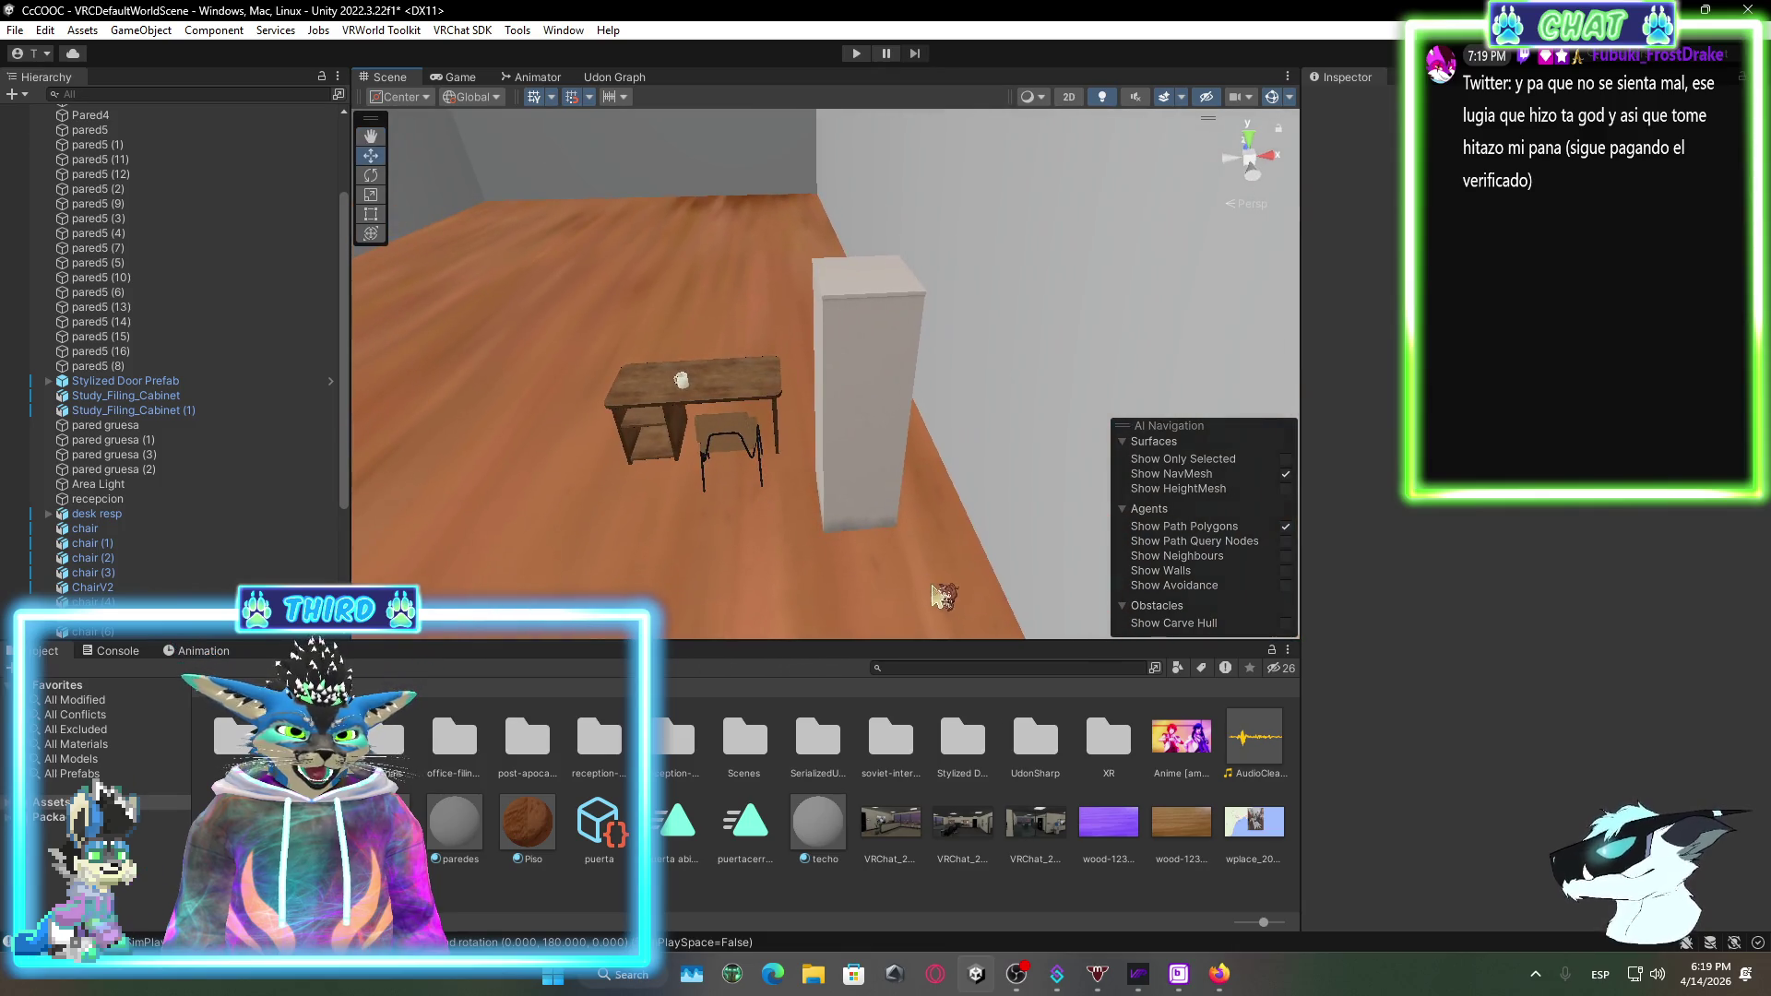
Step: Rotate the desk, chair and filing cabinet set around Y and slide it left along X
left_click_drag(575, 406, 472, 201)
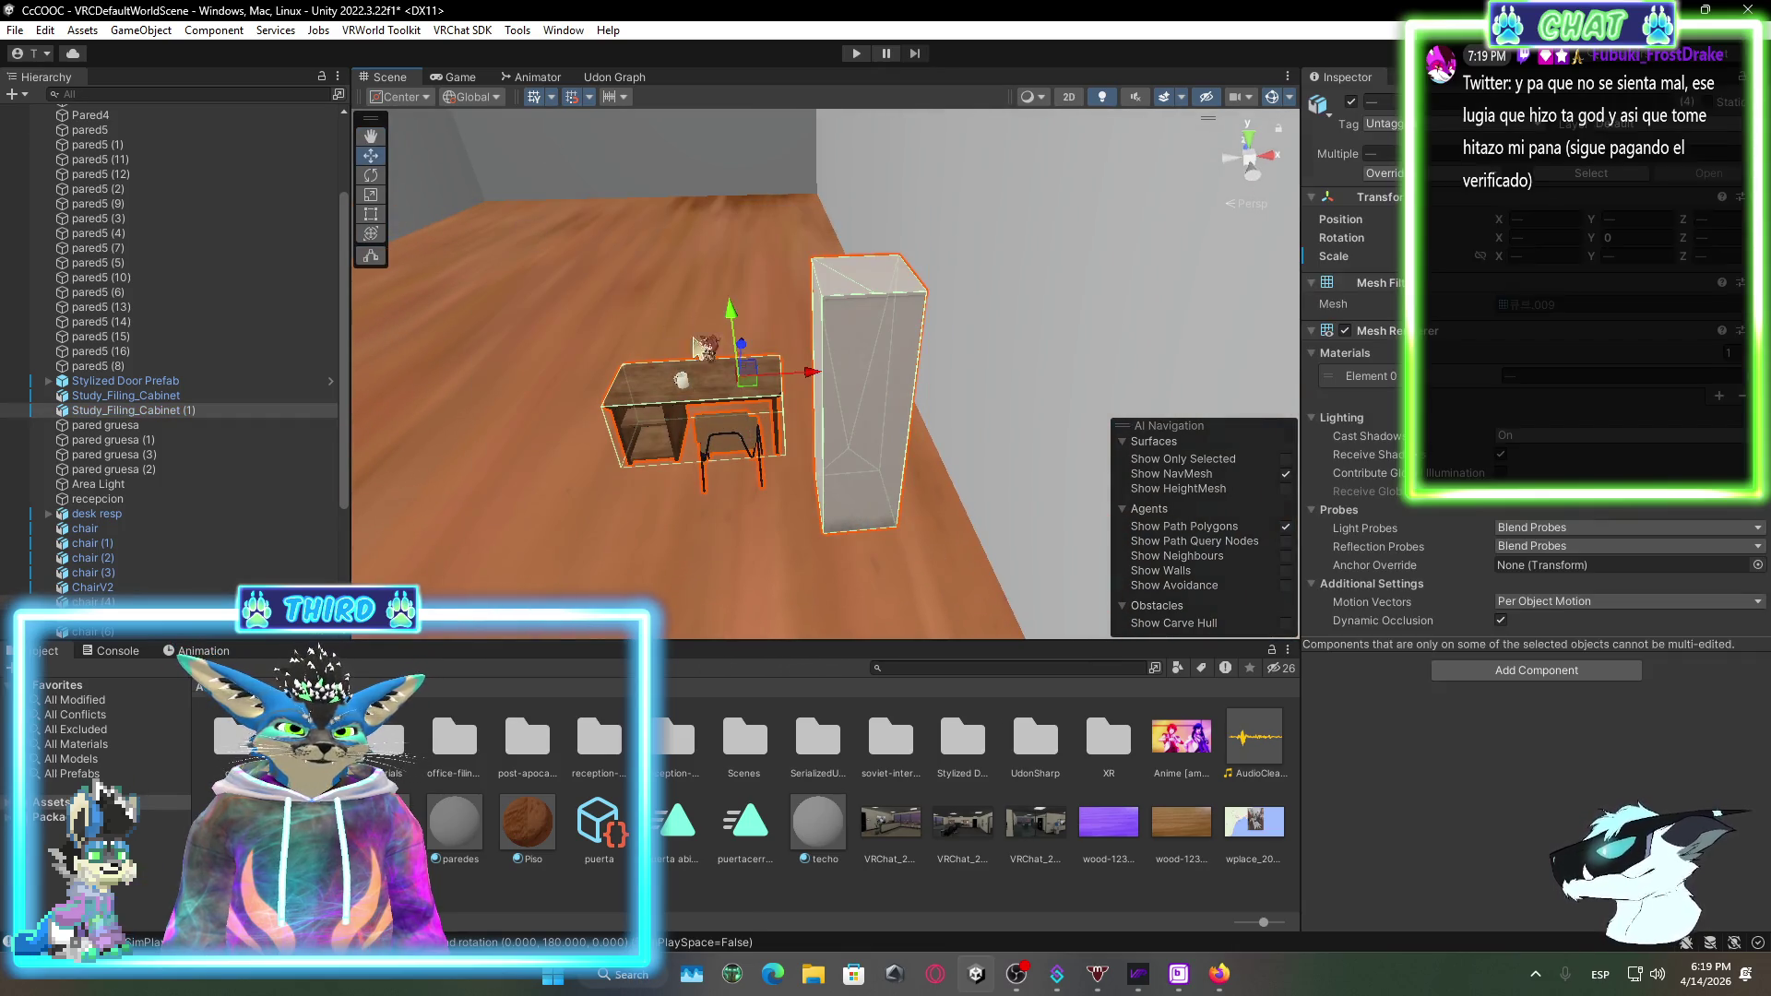
scroll(827, 373, "down", 5)
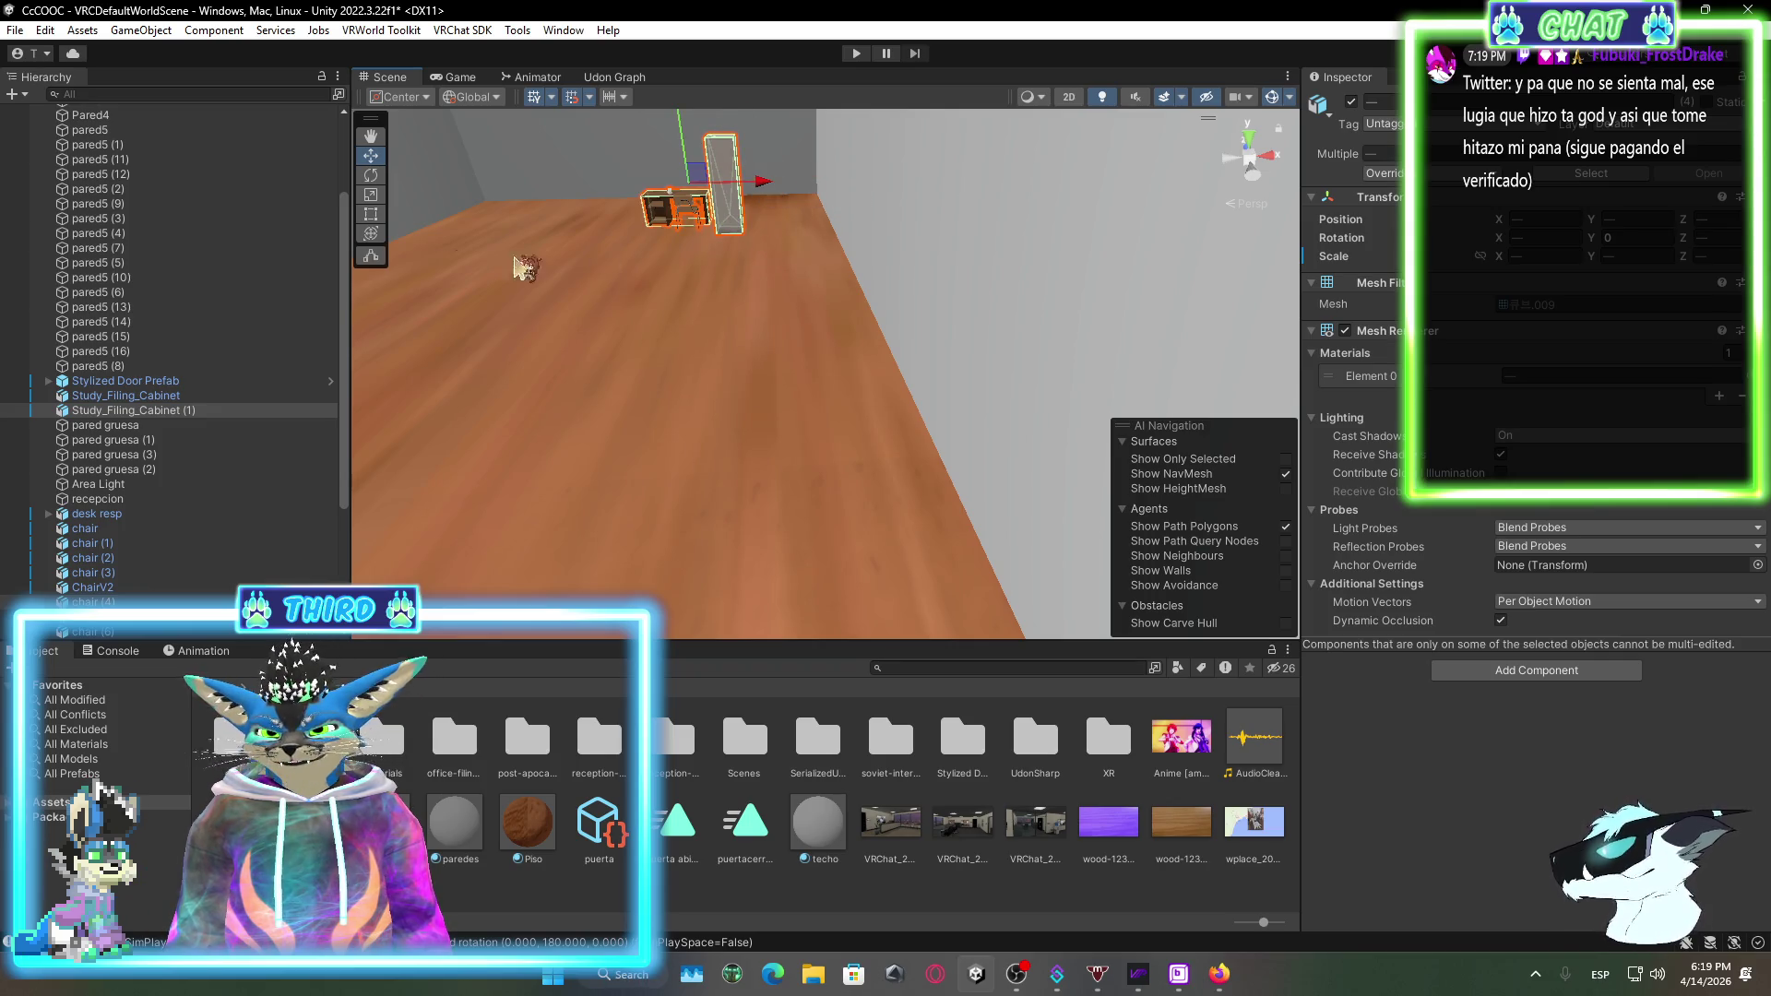
left_click(378, 178)
left_click_drag(1013, 210, 1378, 107)
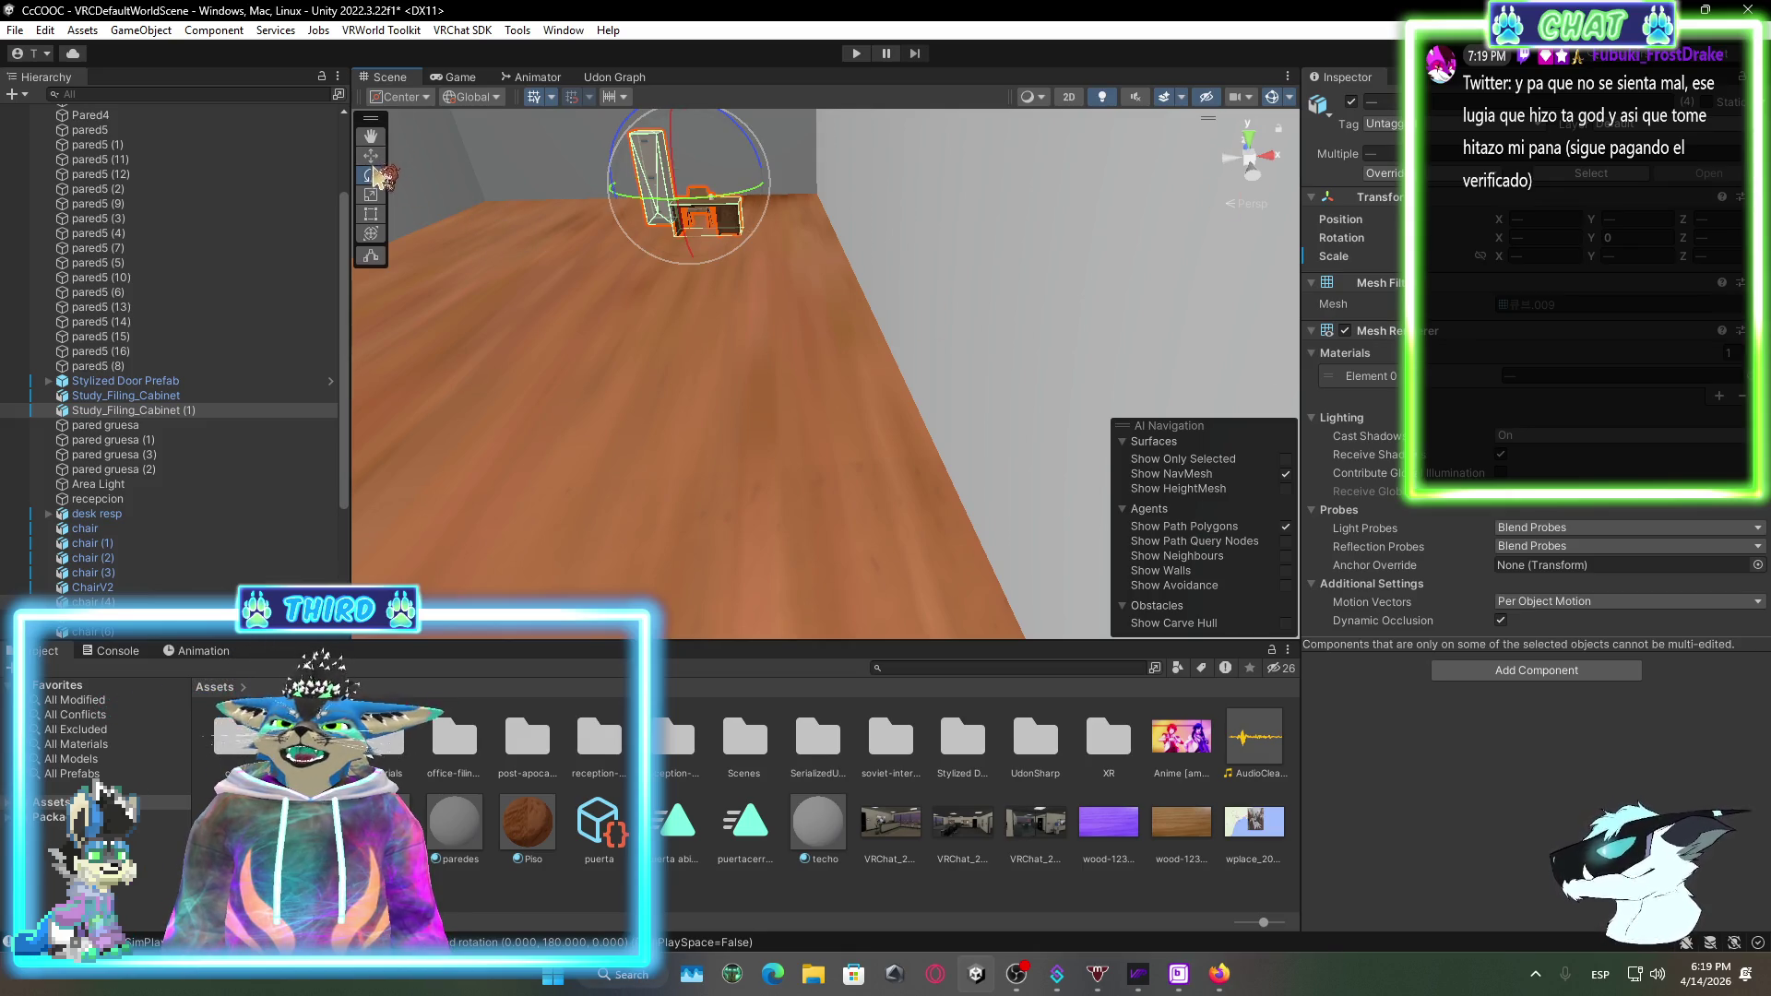
left_click_drag(787, 189, 519, 184)
Step: Orbit around the repositioned desk set, deselect it, and drop a material onto the floor
mouse_move(724, 344)
left_mouse_down()
mouse_move(1032, 149)
mouse_move(683, 387)
mouse_move(816, 431)
mouse_move(773, 380)
mouse_move(885, 347)
mouse_move(1084, 337)
left_mouse_up()
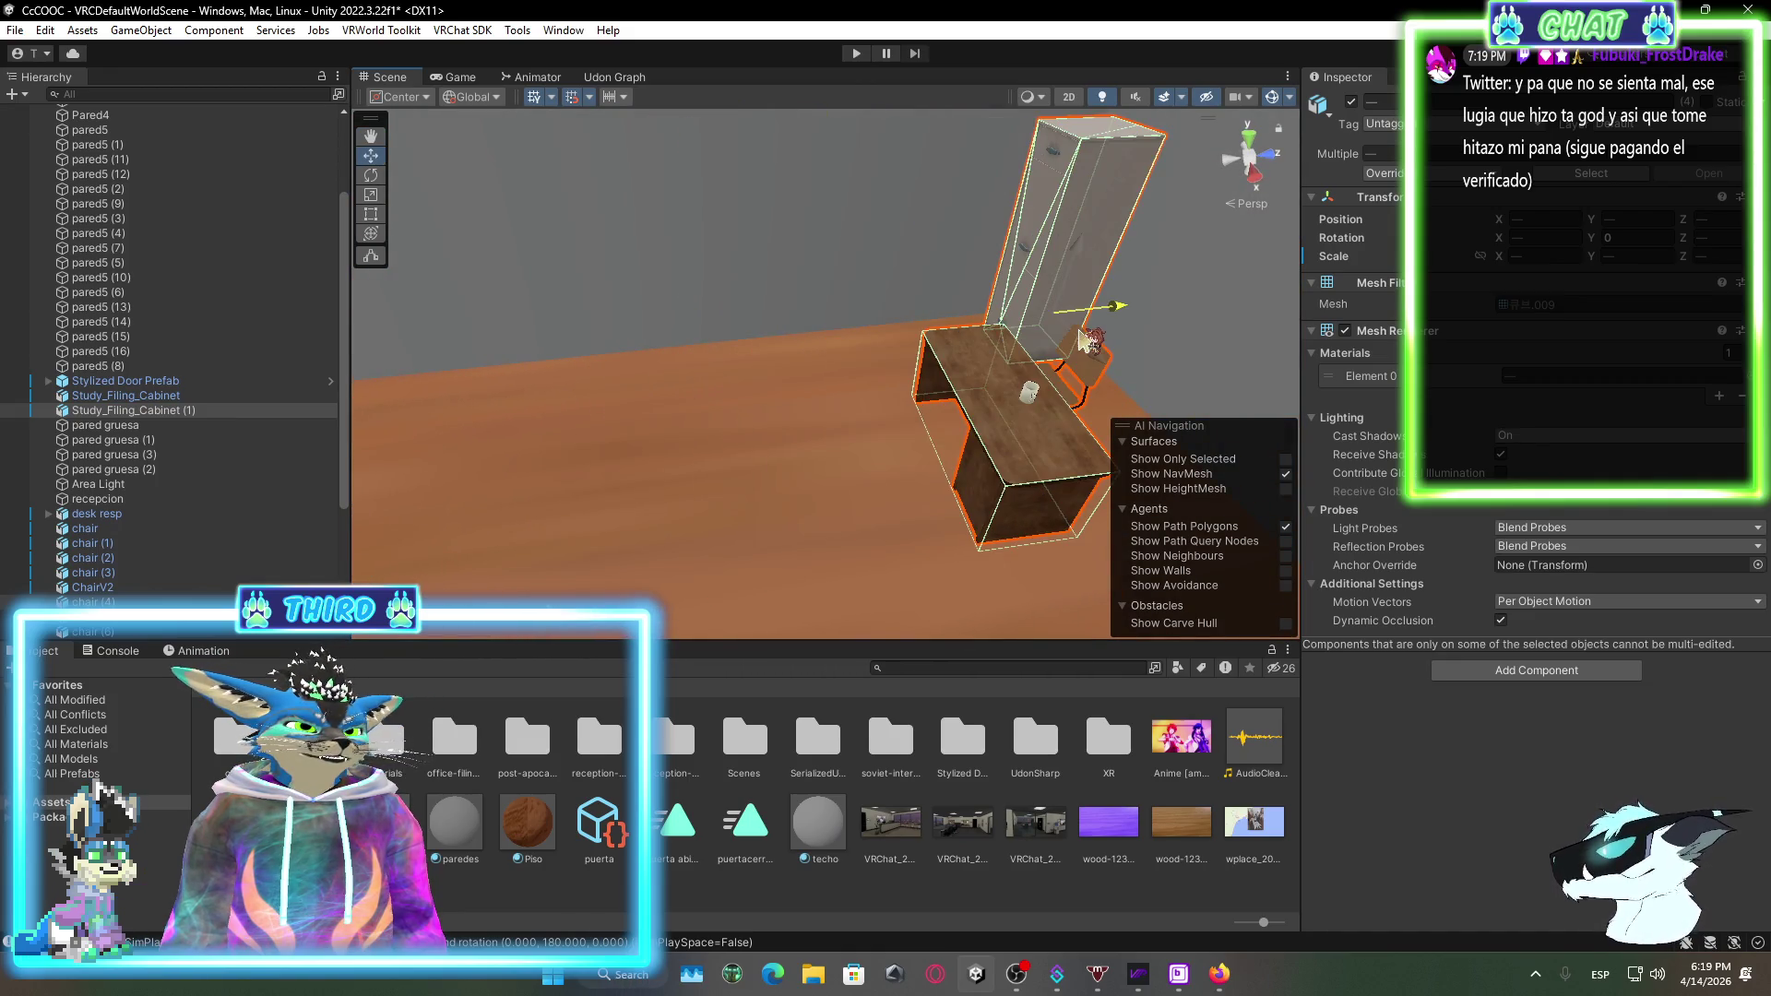
left_click_drag(706, 445, 955, 349)
left_click_drag(821, 452, 701, 498)
left_click(1093, 897)
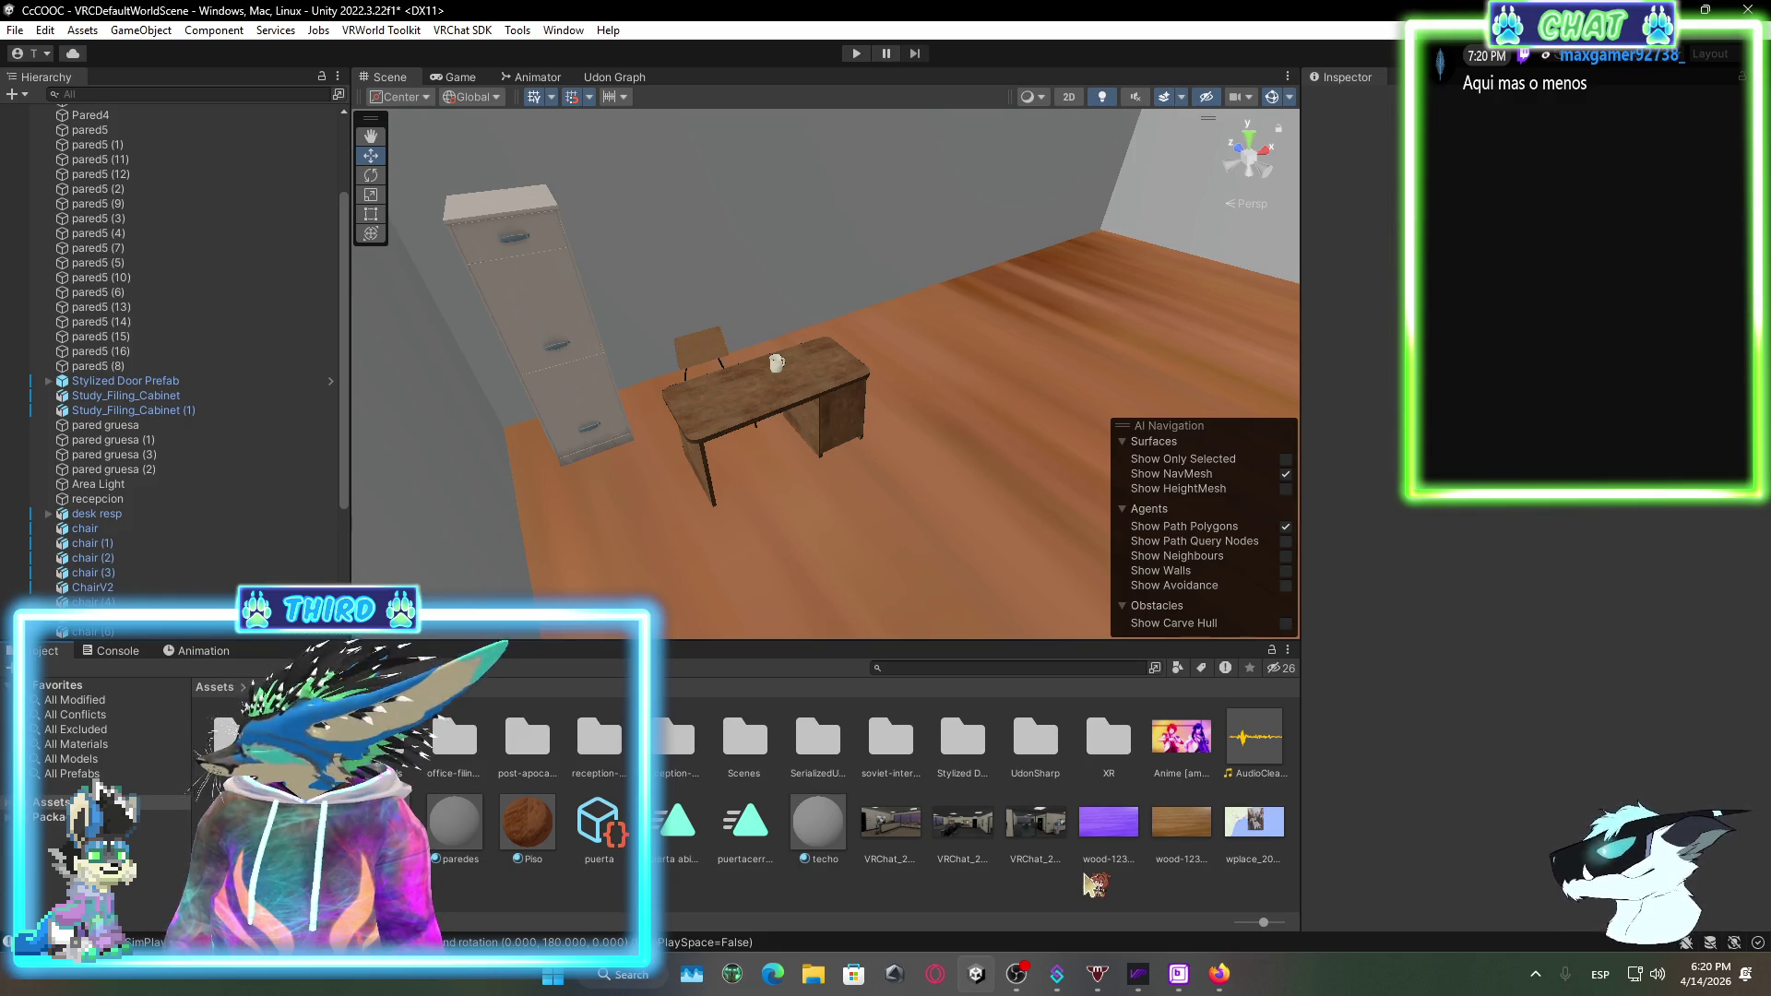
mouse_move(931, 355)
left_mouse_down()
mouse_move(949, 423)
mouse_move(842, 376)
mouse_move(843, 261)
mouse_move(870, 314)
mouse_move(803, 308)
mouse_move(707, 170)
mouse_move(743, 355)
left_mouse_up()
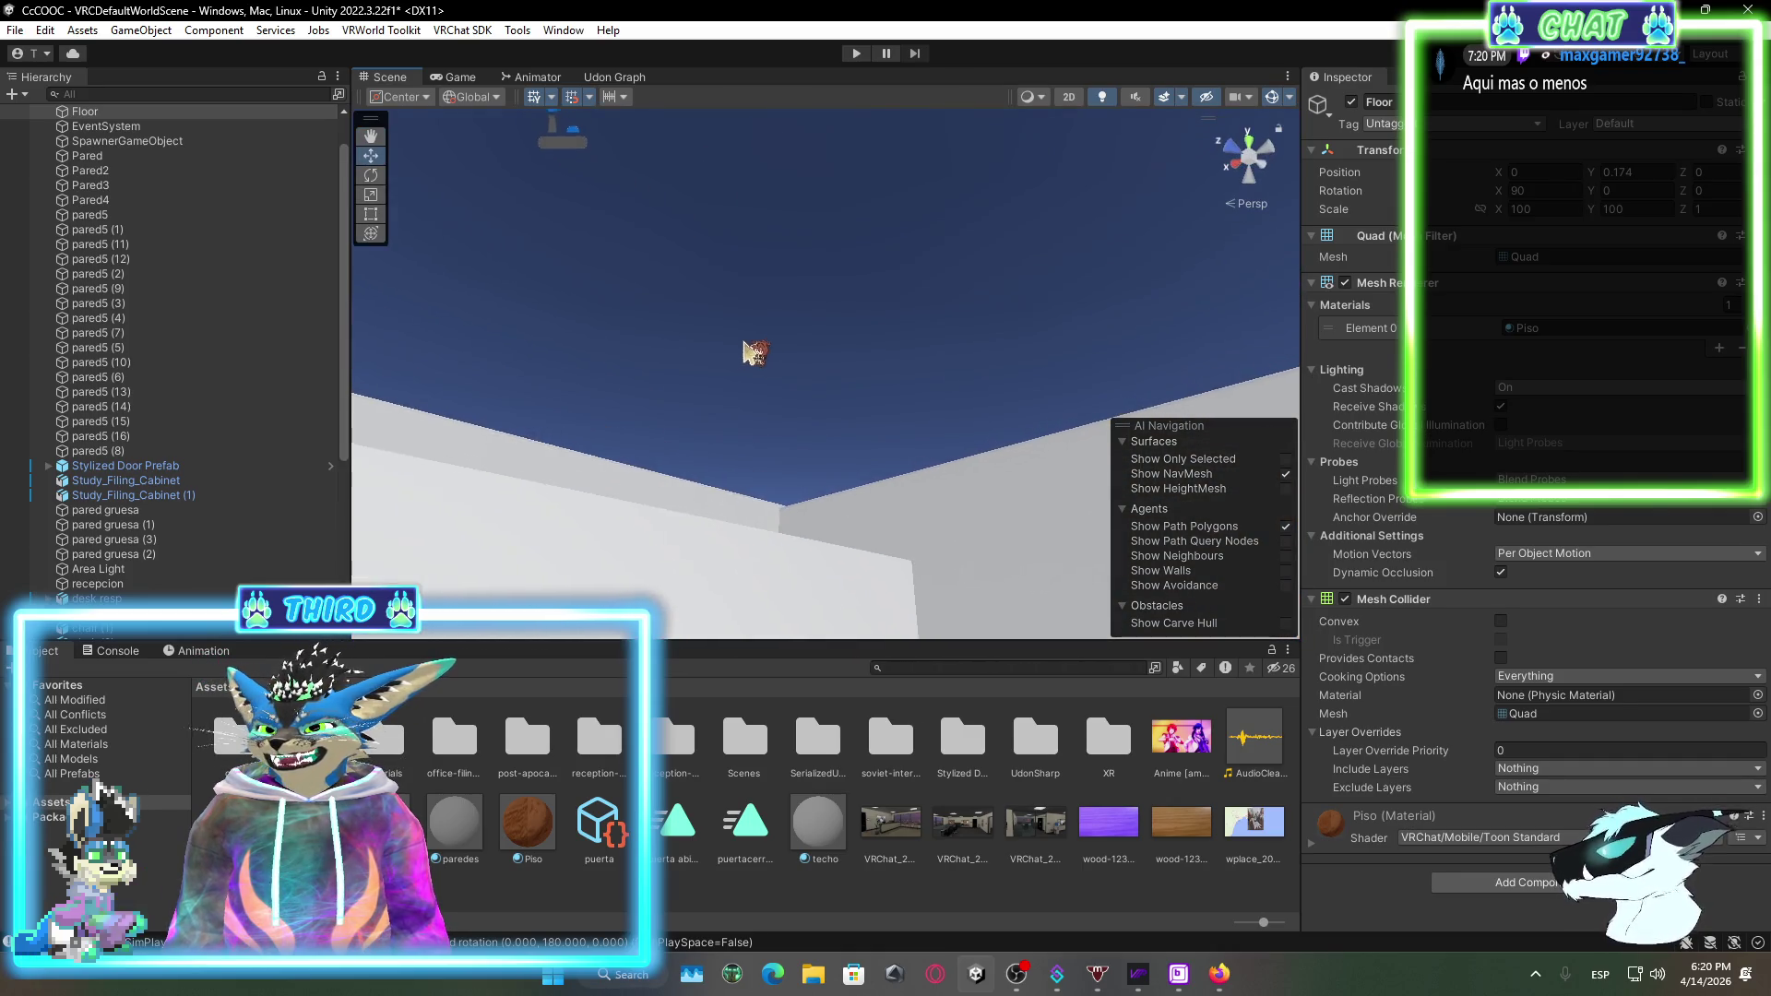
left_click(749, 356)
mouse_move(968, 296)
left_mouse_down()
mouse_move(731, 514)
mouse_move(877, 363)
mouse_move(915, 523)
mouse_move(887, 267)
mouse_move(595, 237)
mouse_move(747, 233)
mouse_move(379, 514)
mouse_move(949, 395)
mouse_move(954, 415)
mouse_move(846, 376)
mouse_move(929, 384)
mouse_move(782, 296)
mouse_move(877, 316)
mouse_move(901, 285)
mouse_move(849, 324)
mouse_move(749, 261)
mouse_move(735, 225)
mouse_move(510, 407)
mouse_move(693, 399)
mouse_move(917, 459)
mouse_move(886, 467)
mouse_move(937, 431)
mouse_move(738, 380)
left_mouse_up()
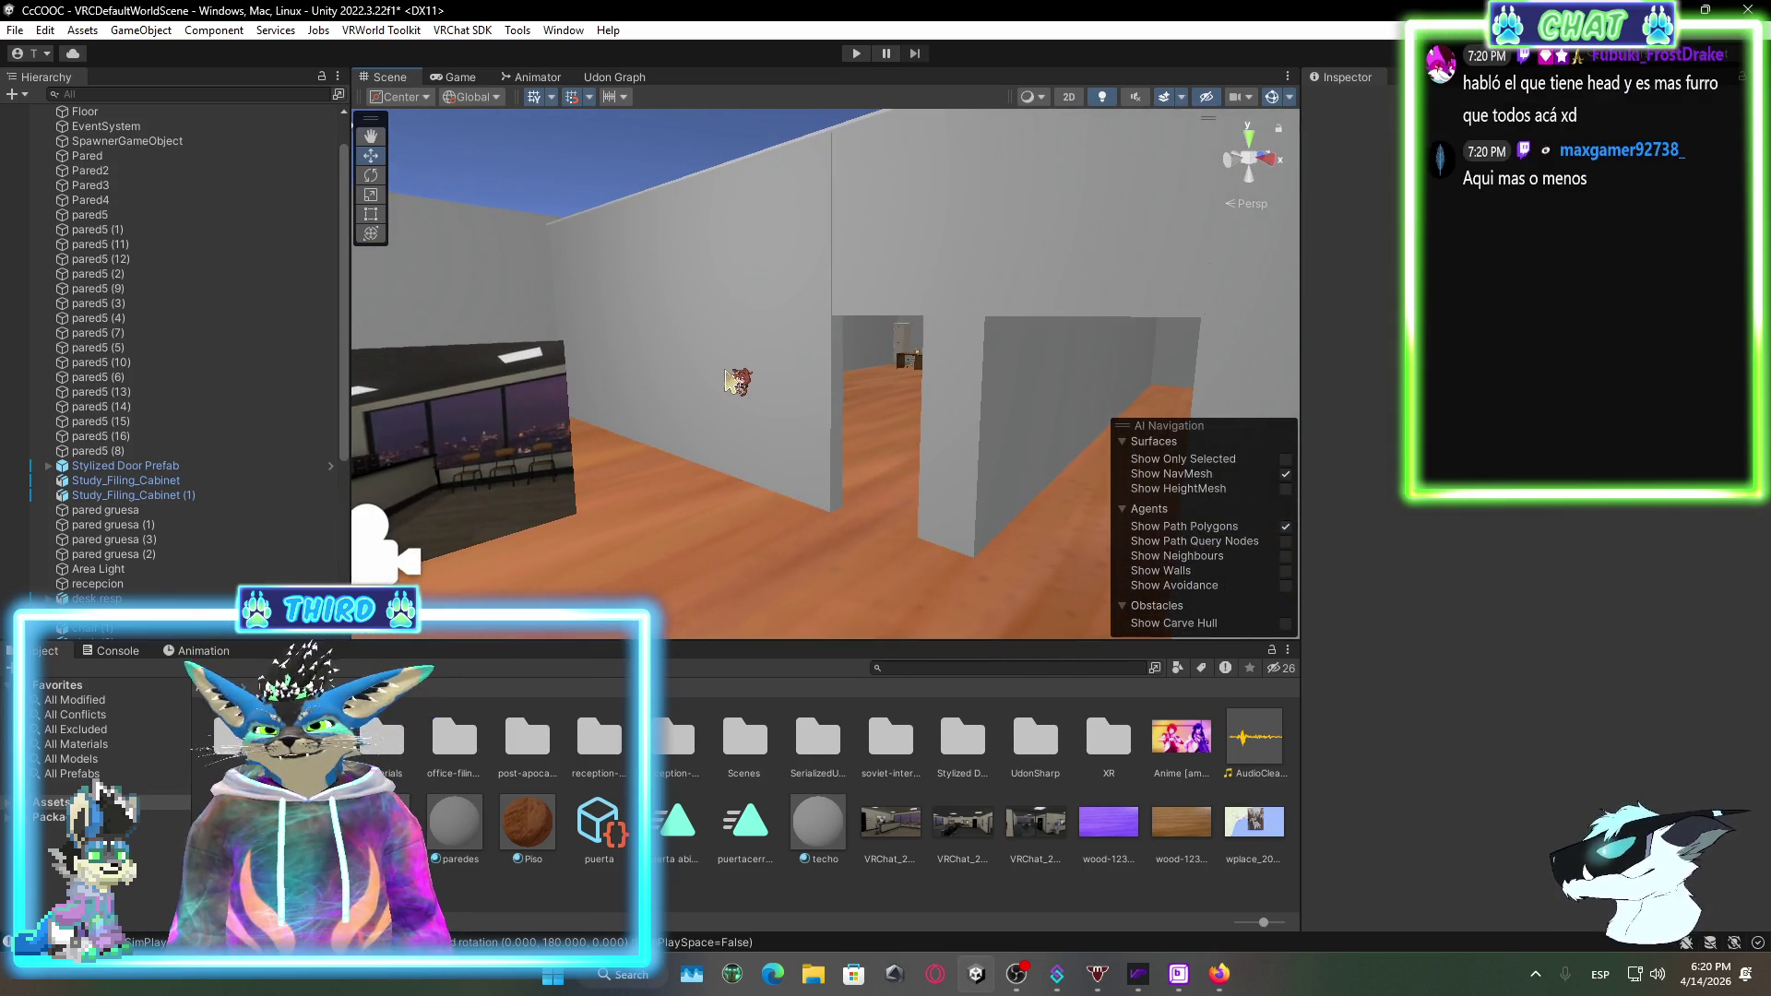
scroll(723, 379, "up", 3)
Step: Switch the paredes wall material from the VRChat mobile shader to Standard
left_click(830, 332)
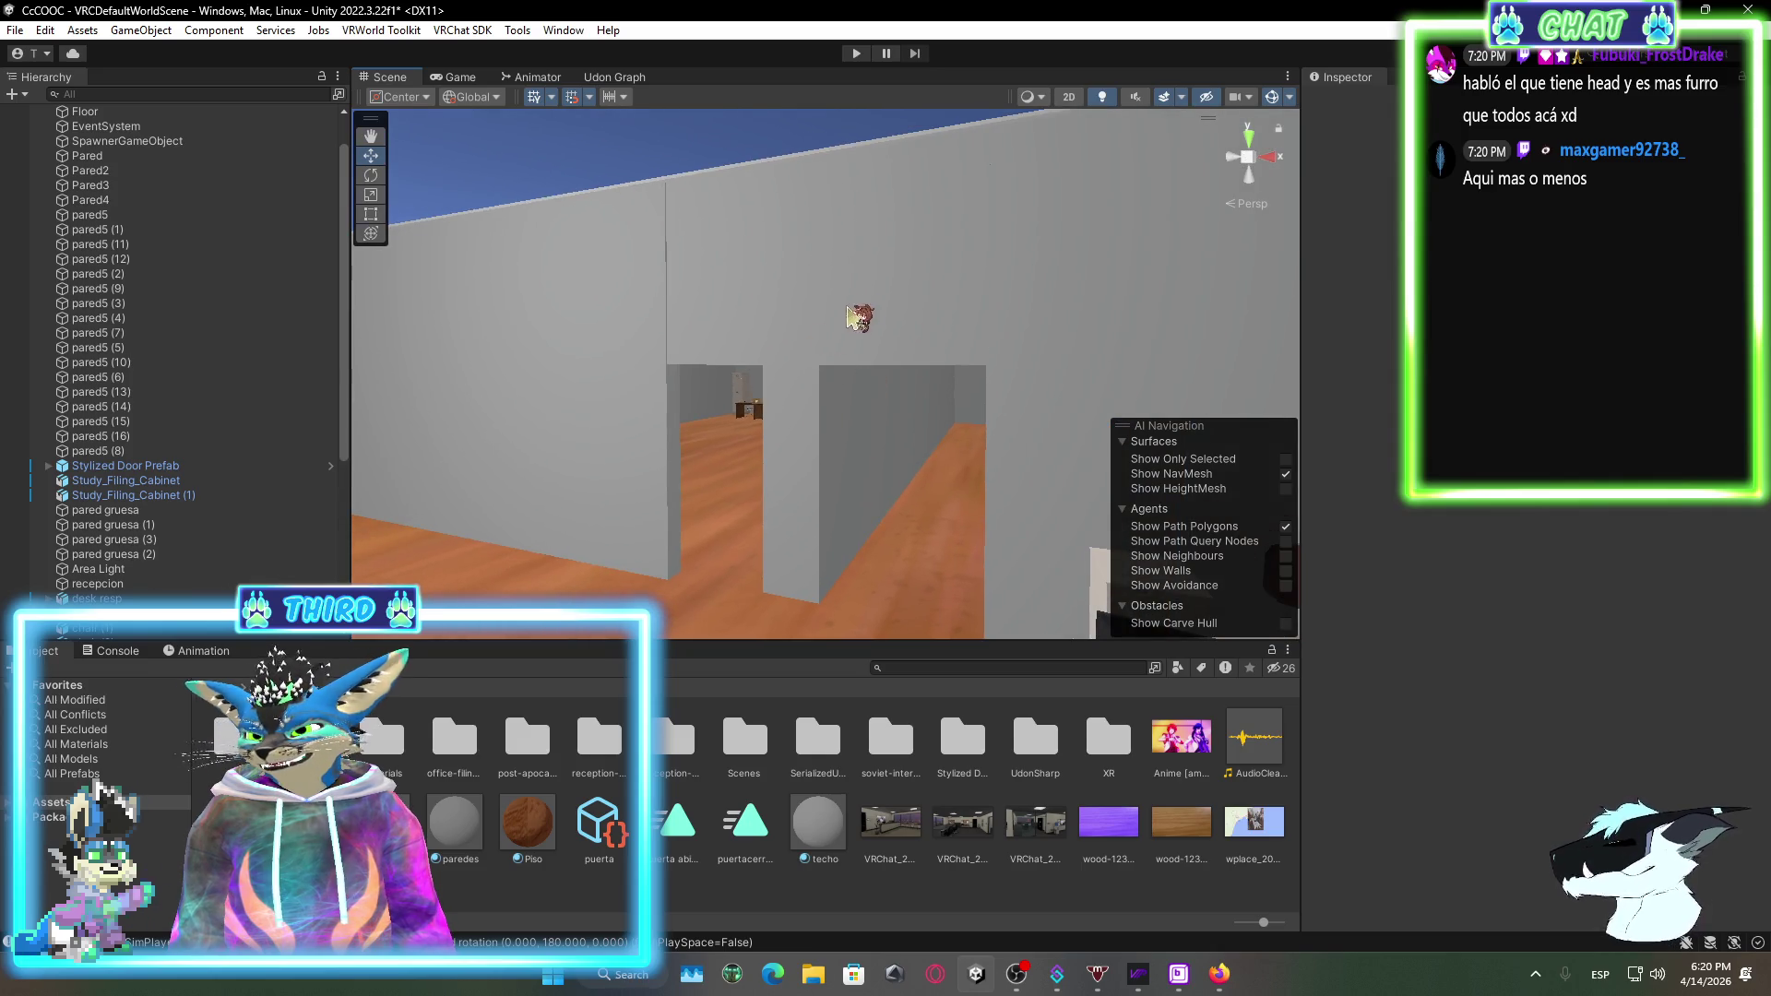
left_click(542, 328)
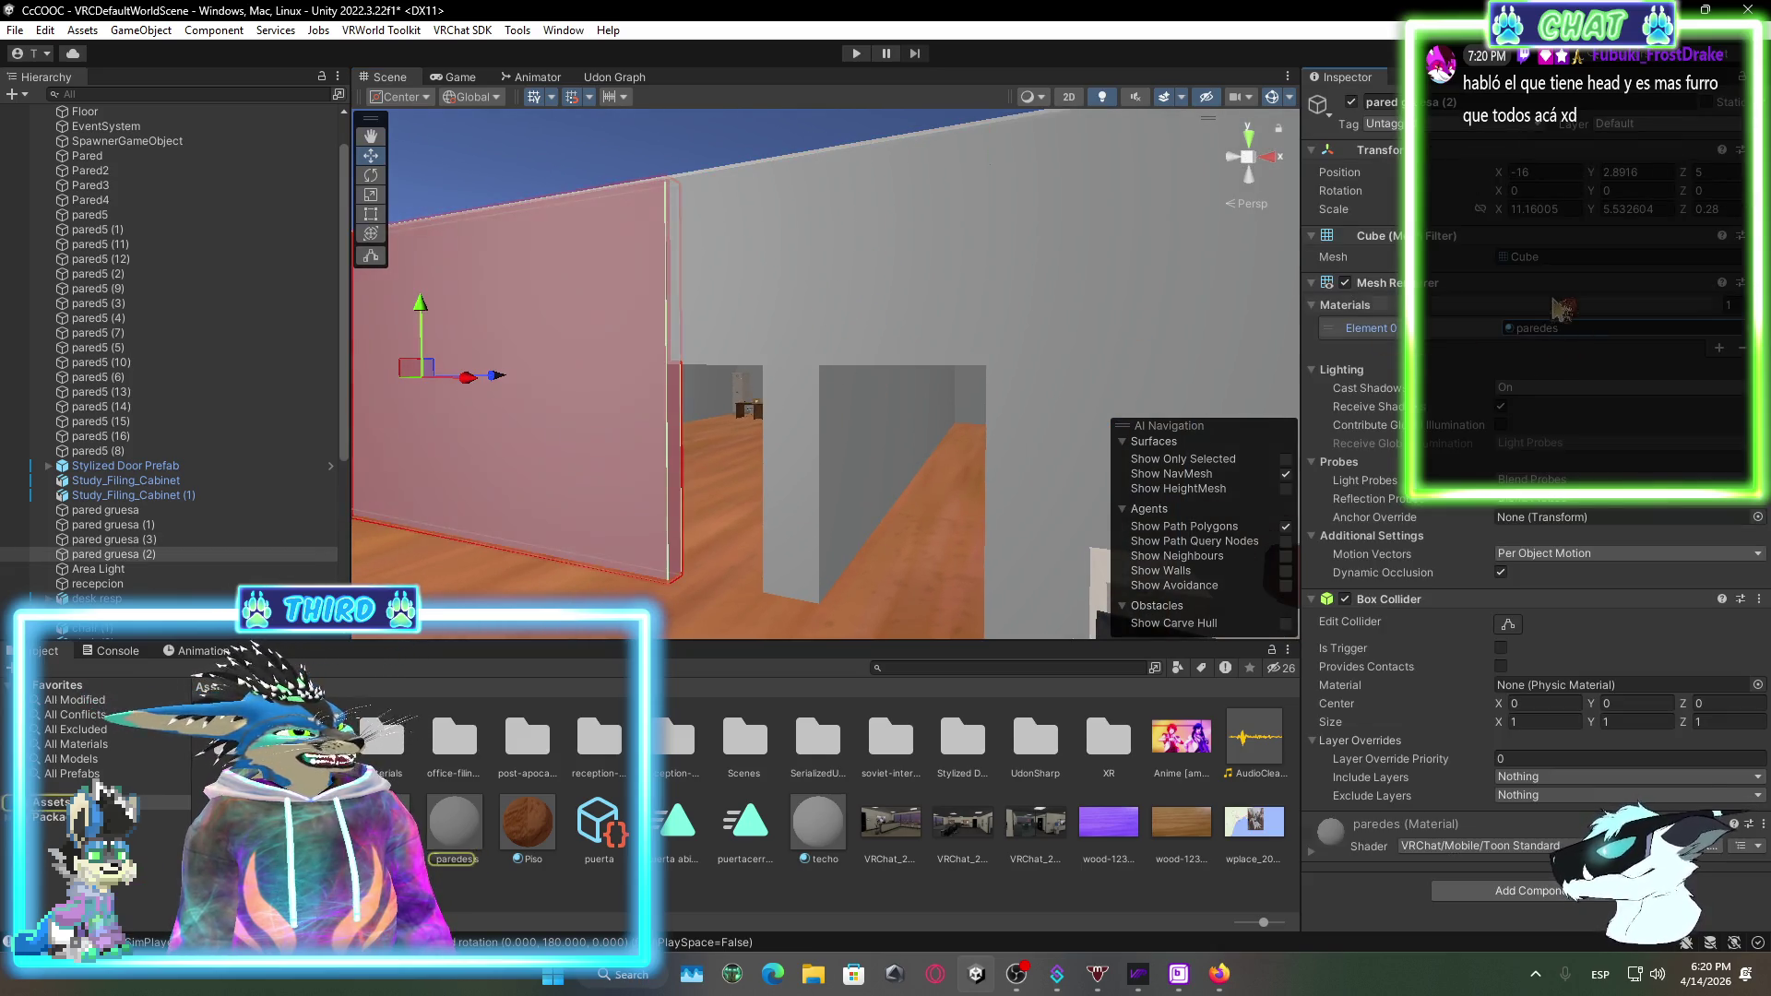
double_click(1557, 327)
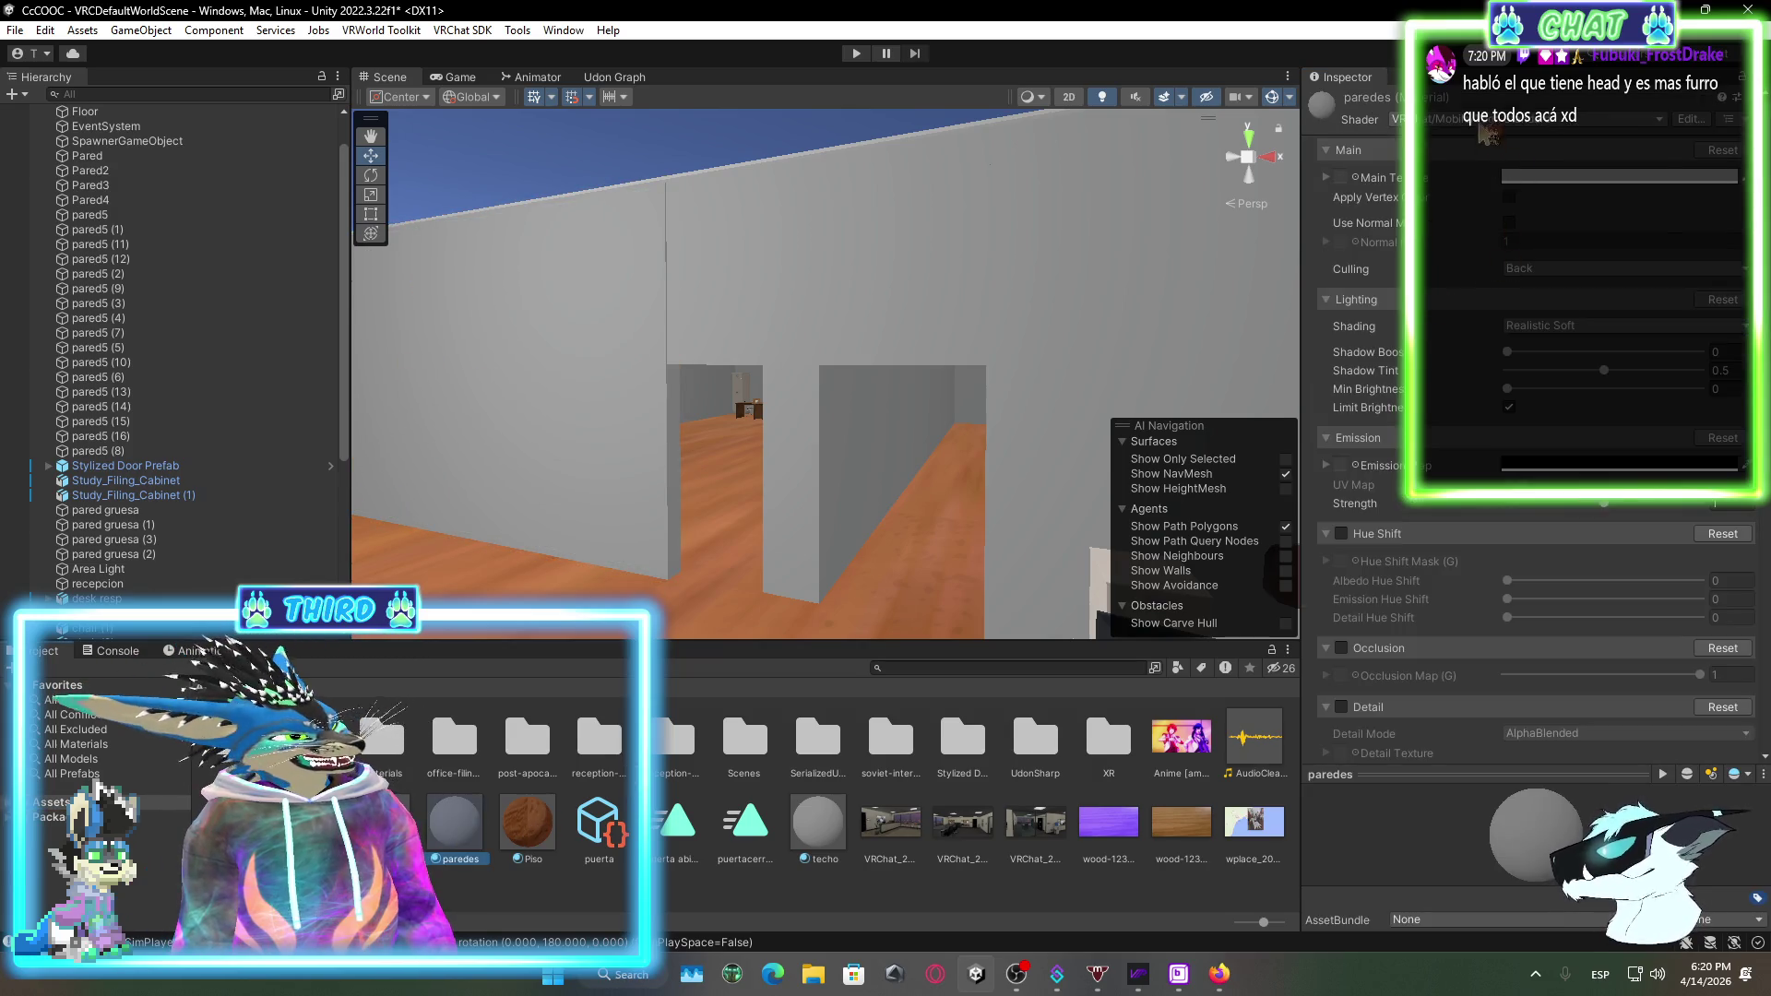
left_click(1485, 120)
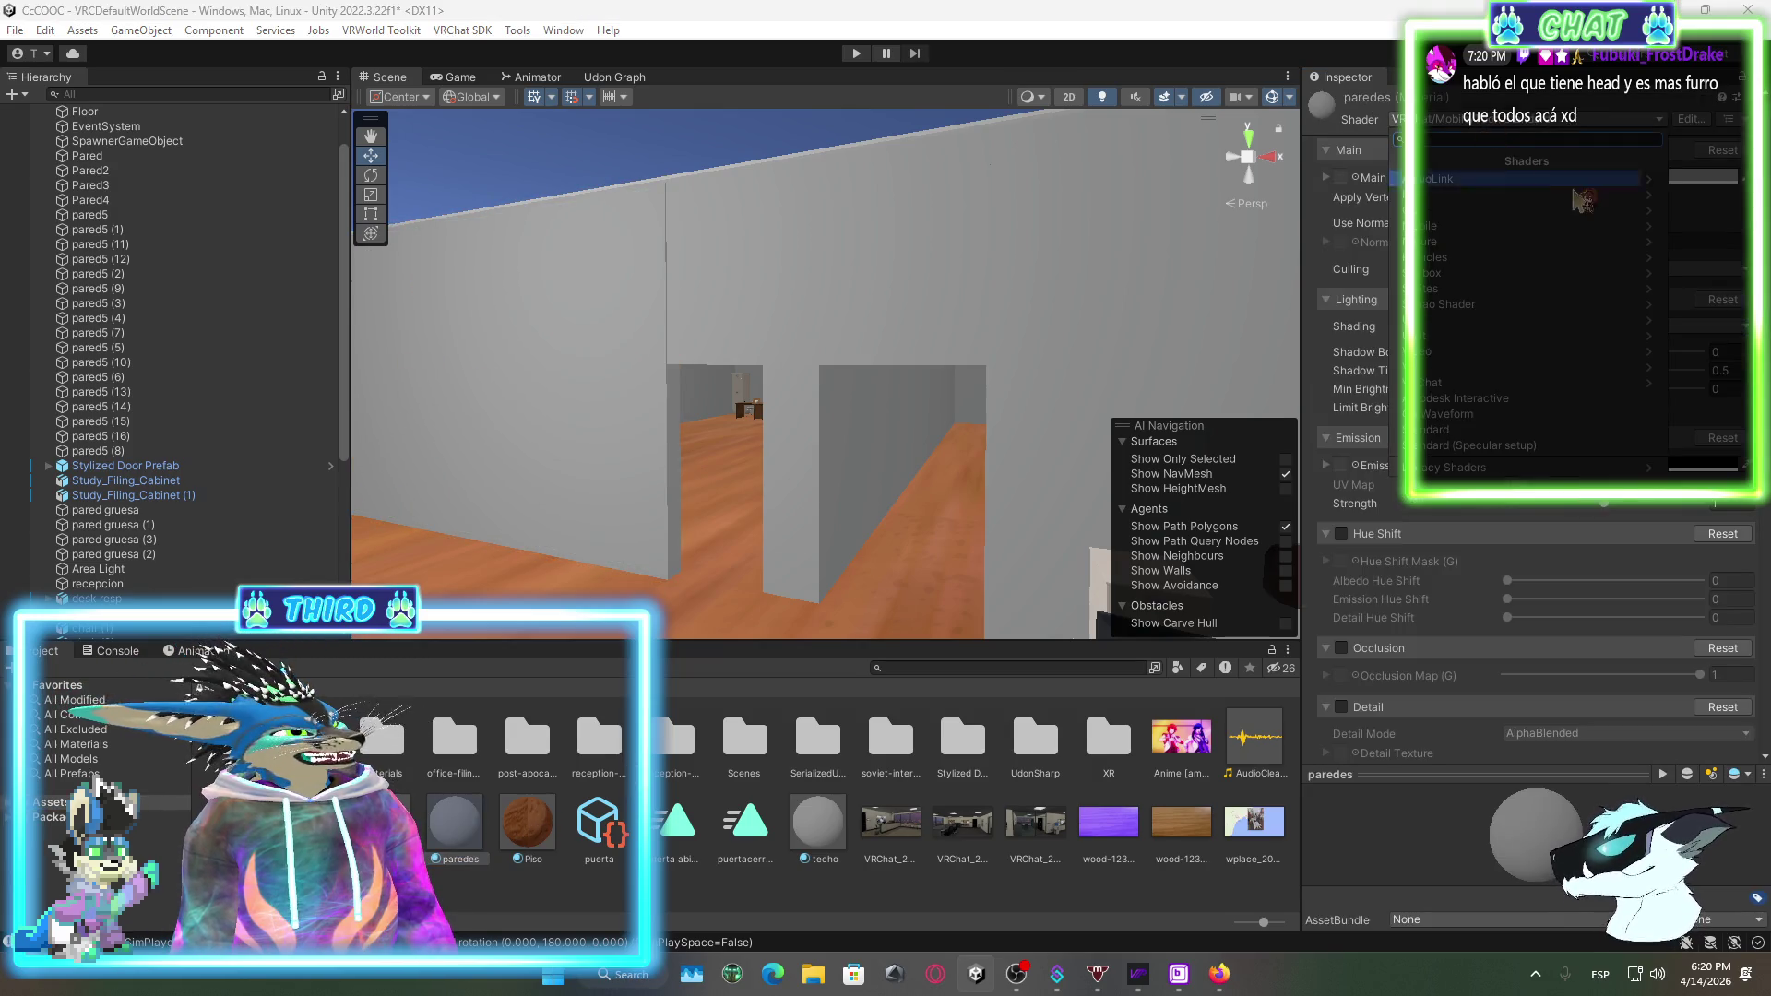
left_click(1539, 431)
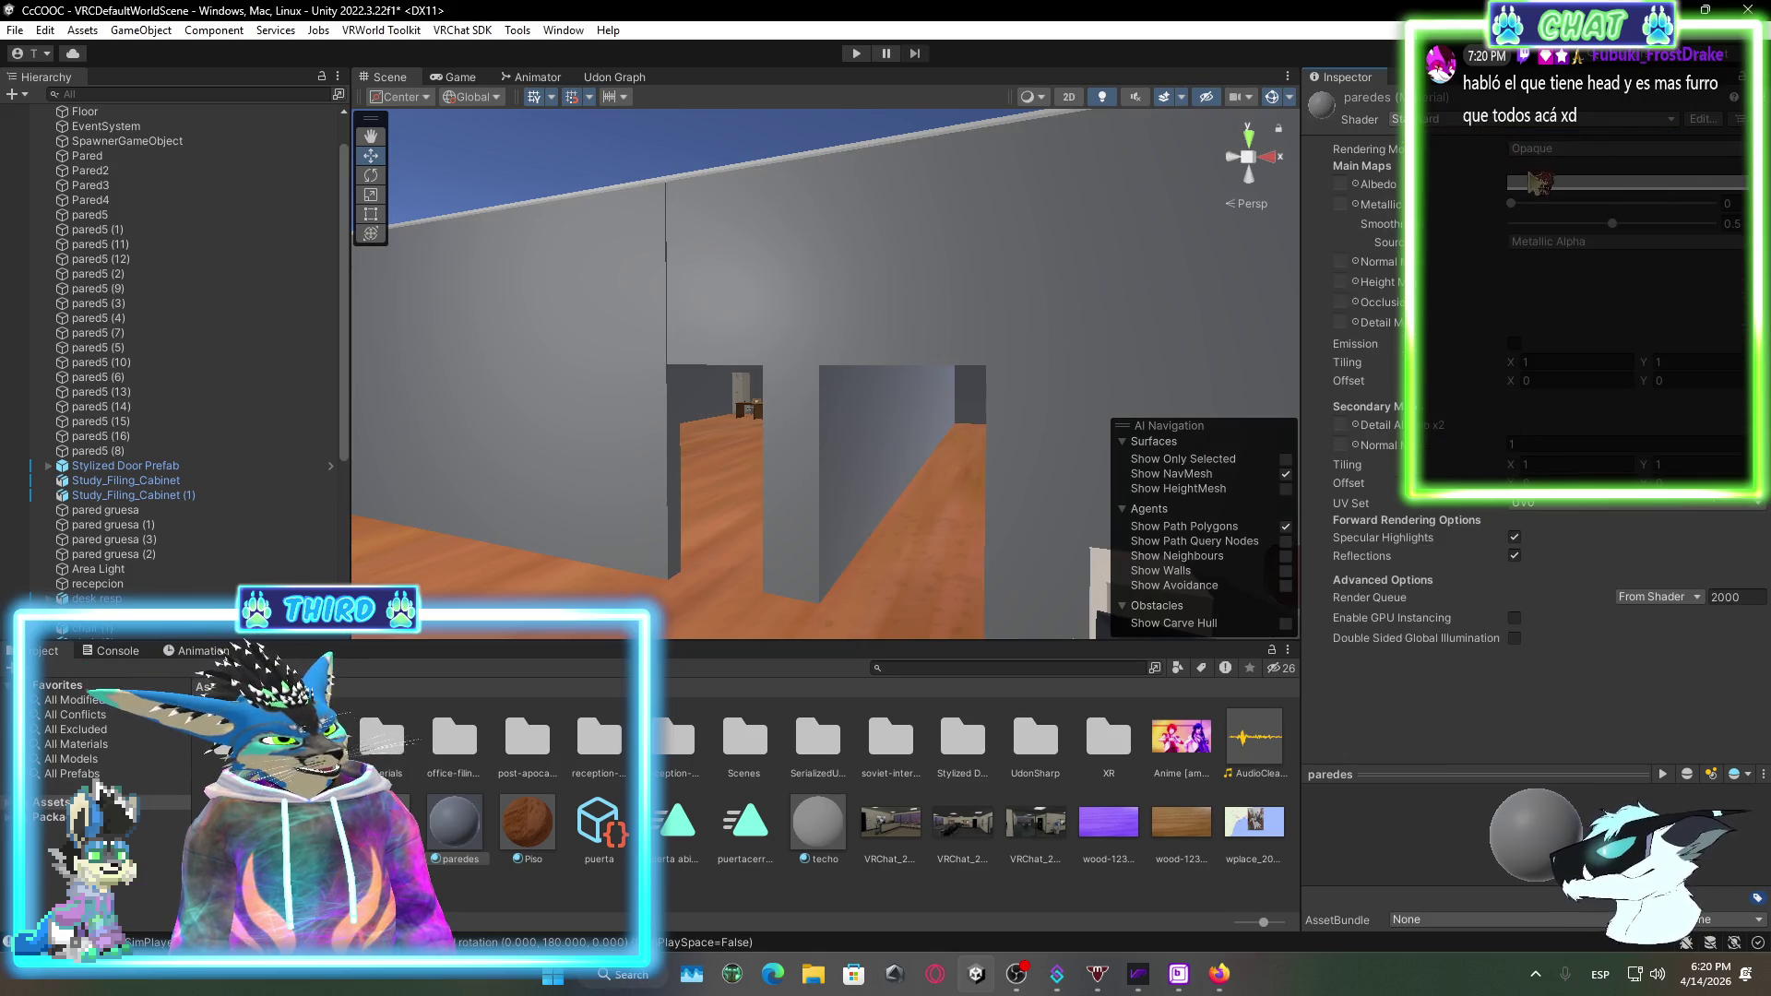
mouse_move(735, 513)
left_mouse_down()
mouse_move(767, 427)
mouse_move(585, 446)
mouse_move(519, 503)
left_mouse_up()
left_click_drag(735, 480, 1018, 490)
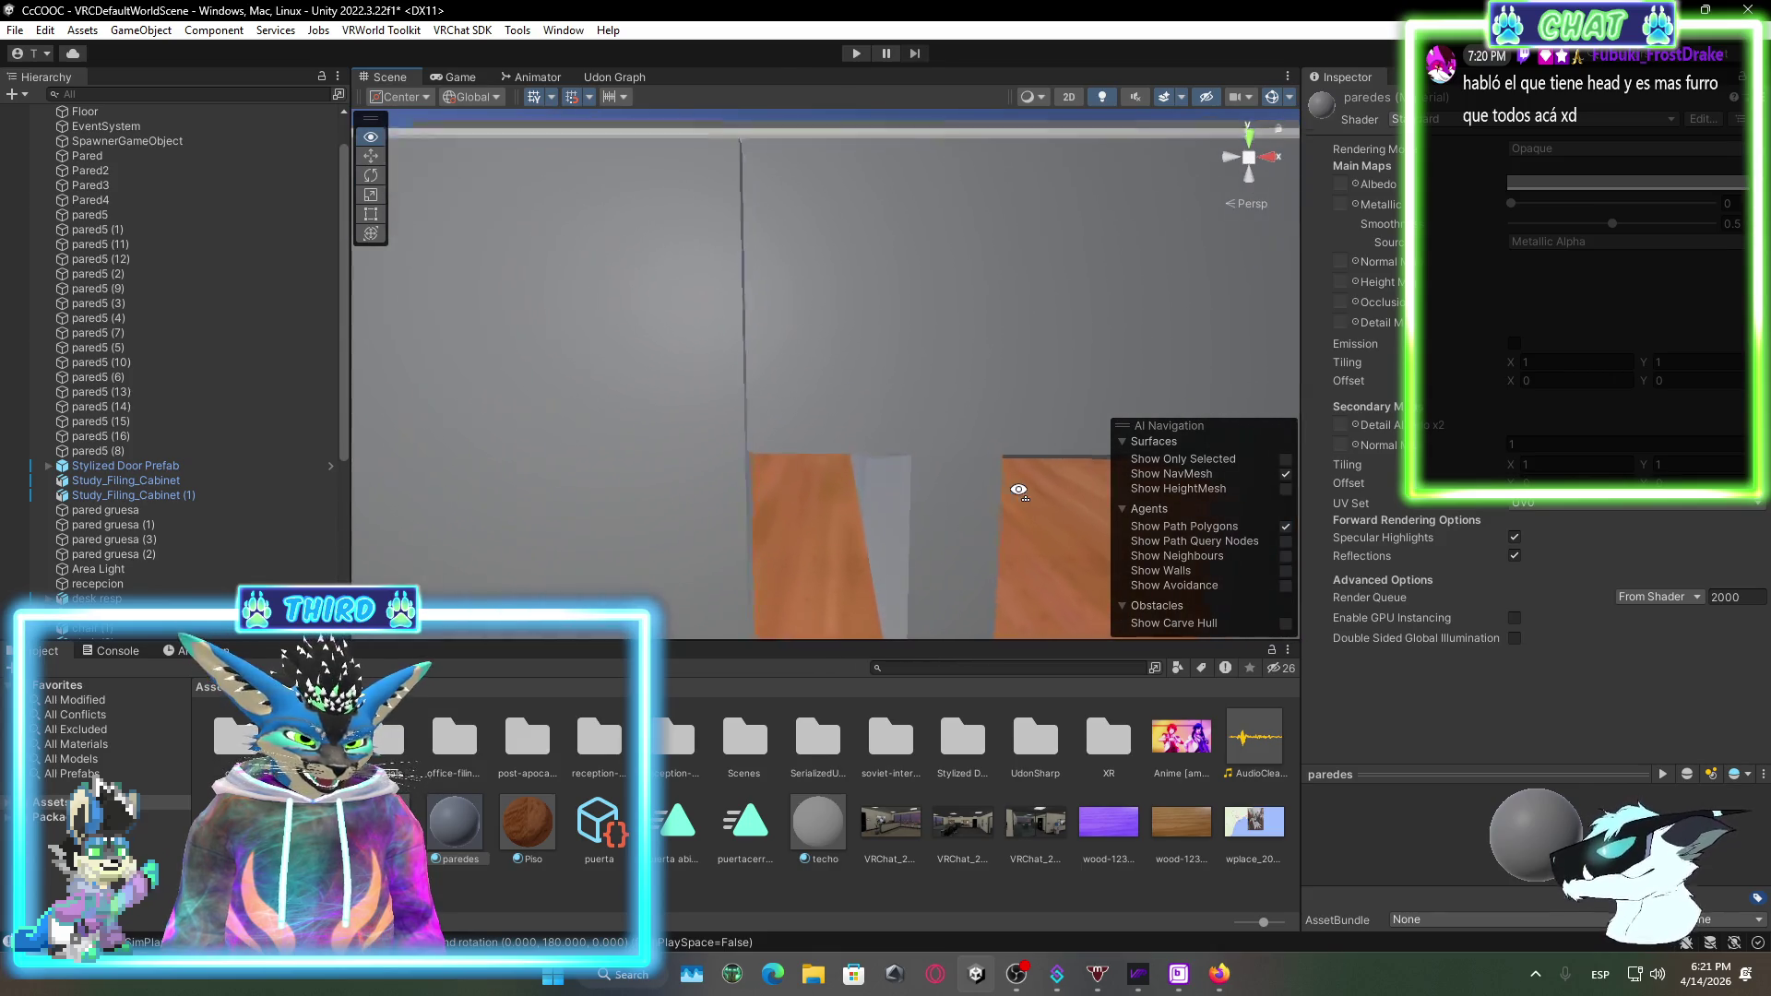
left_click(834, 429)
Step: Shift the wall above the doorway left and stretch its left edge to X scale about 4.61
left_click_drag(827, 446, 973, 448)
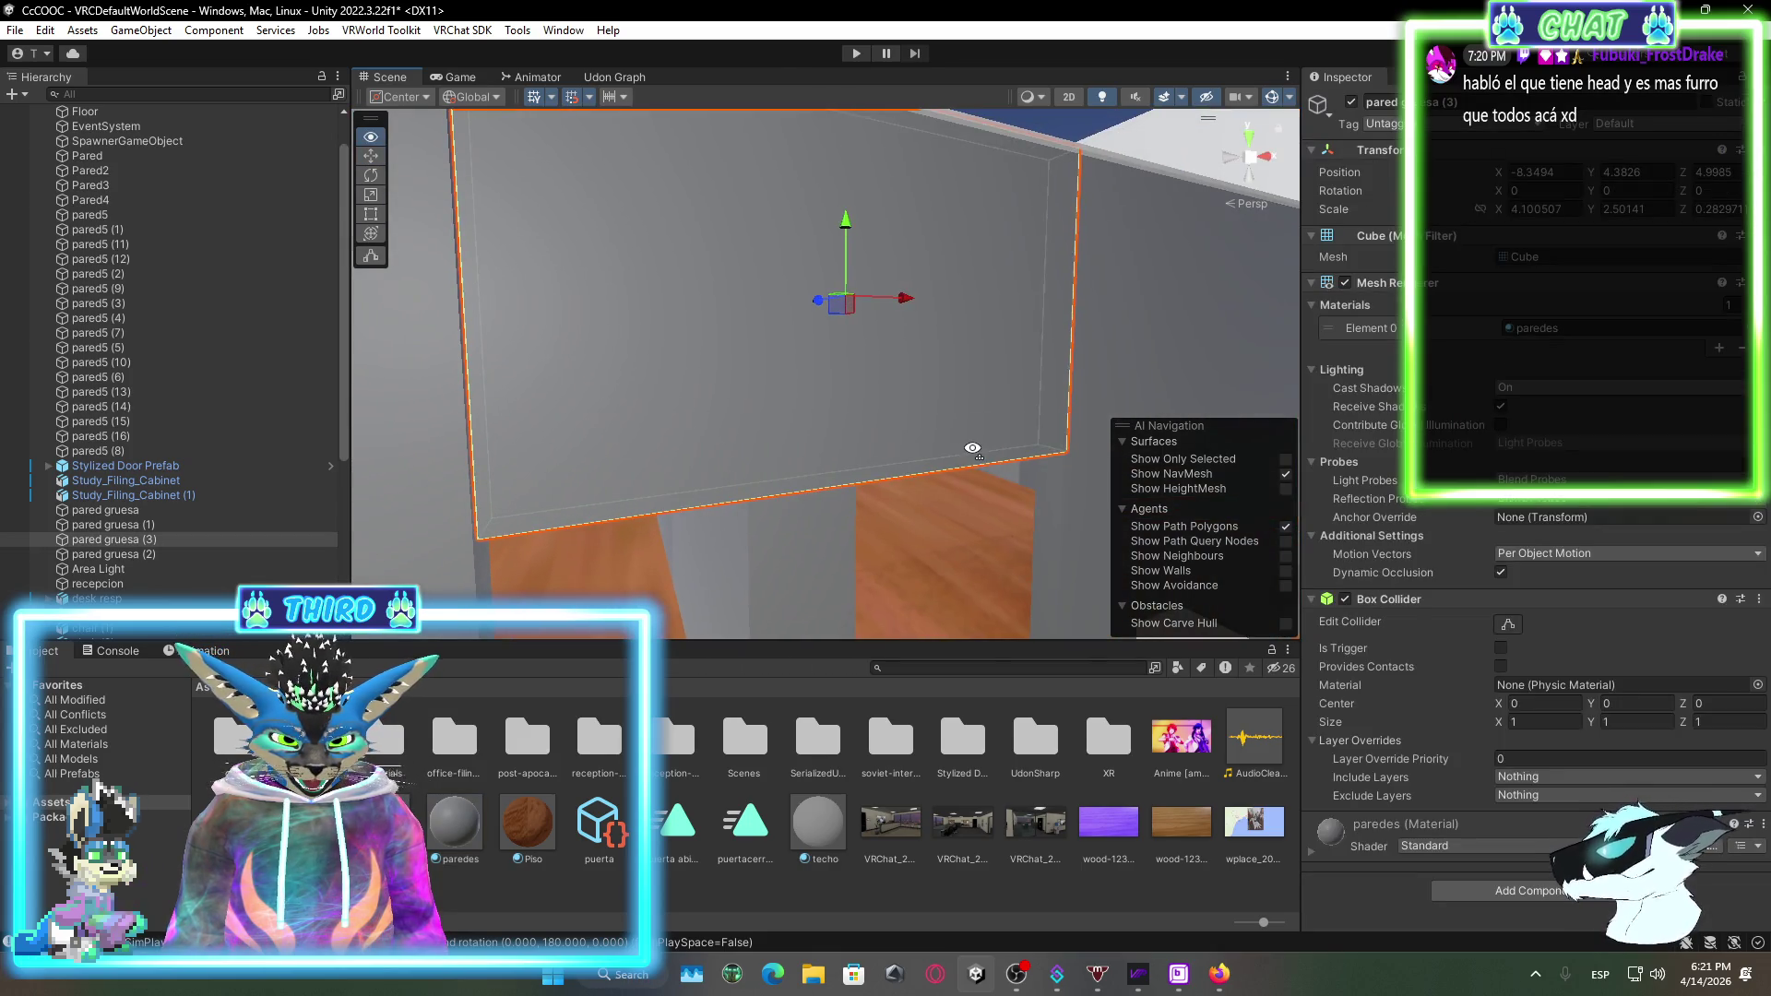
mouse_move(910, 312)
left_mouse_down()
mouse_move(880, 315)
mouse_move(902, 321)
left_mouse_up()
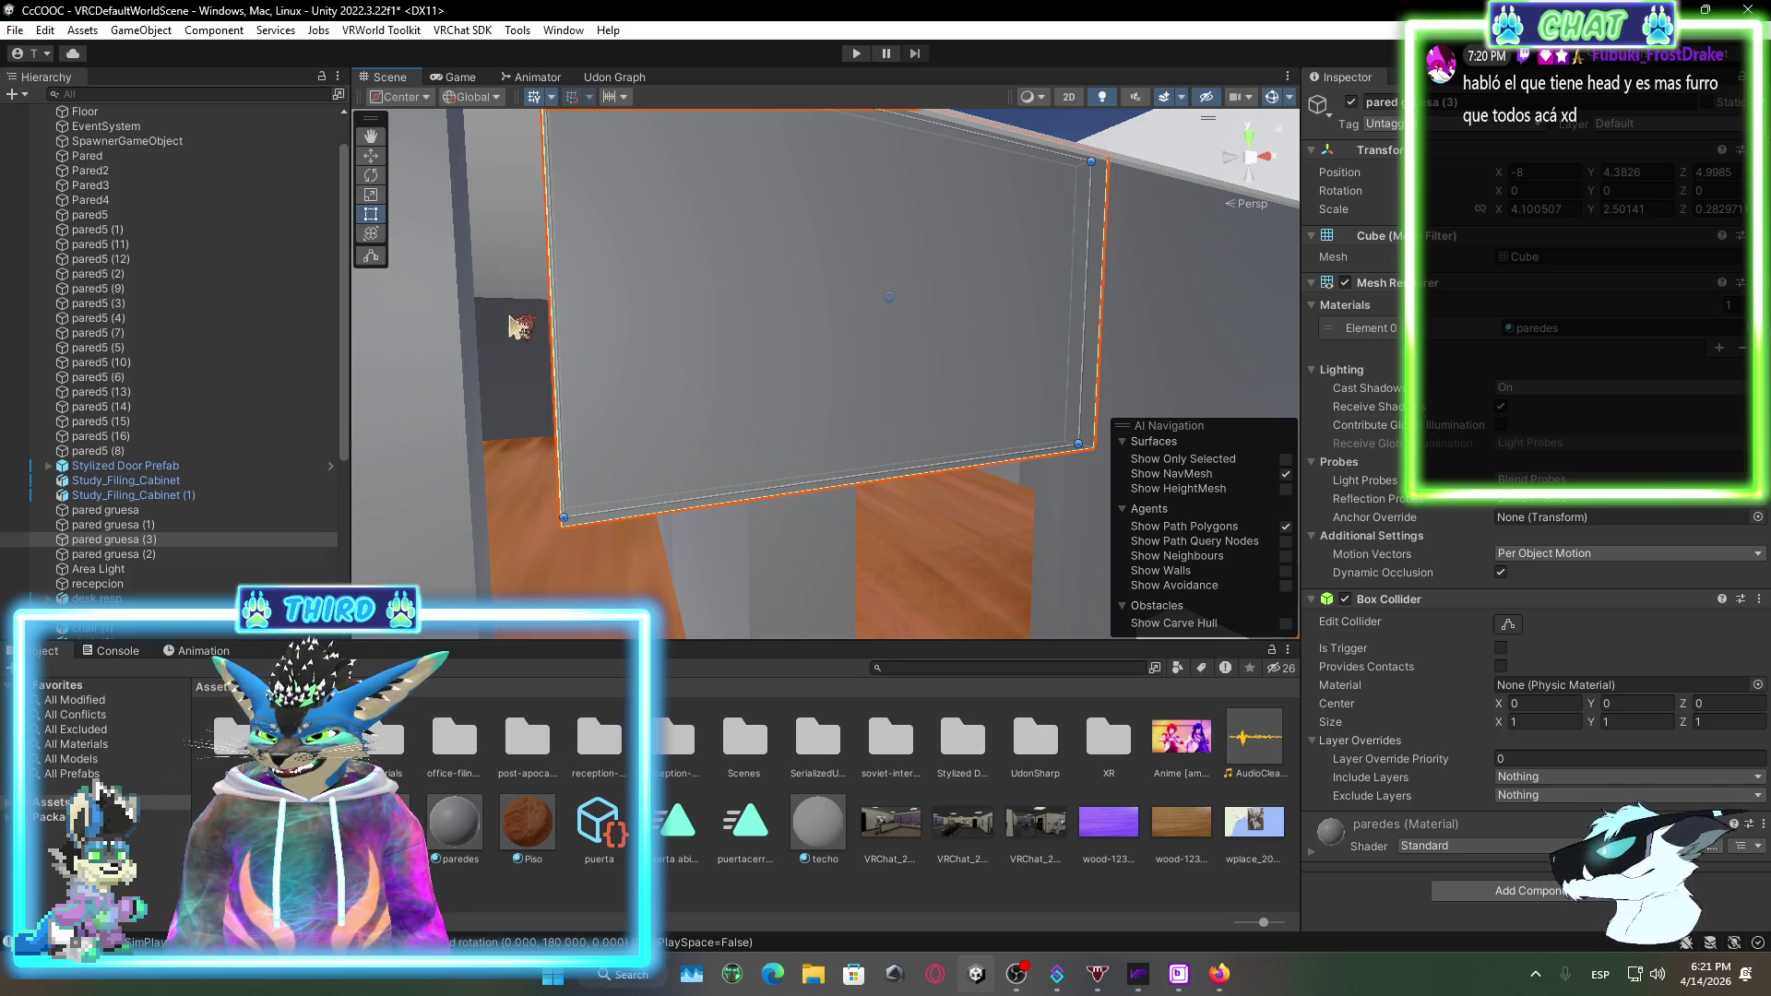
left_click_drag(557, 315, 426, 317)
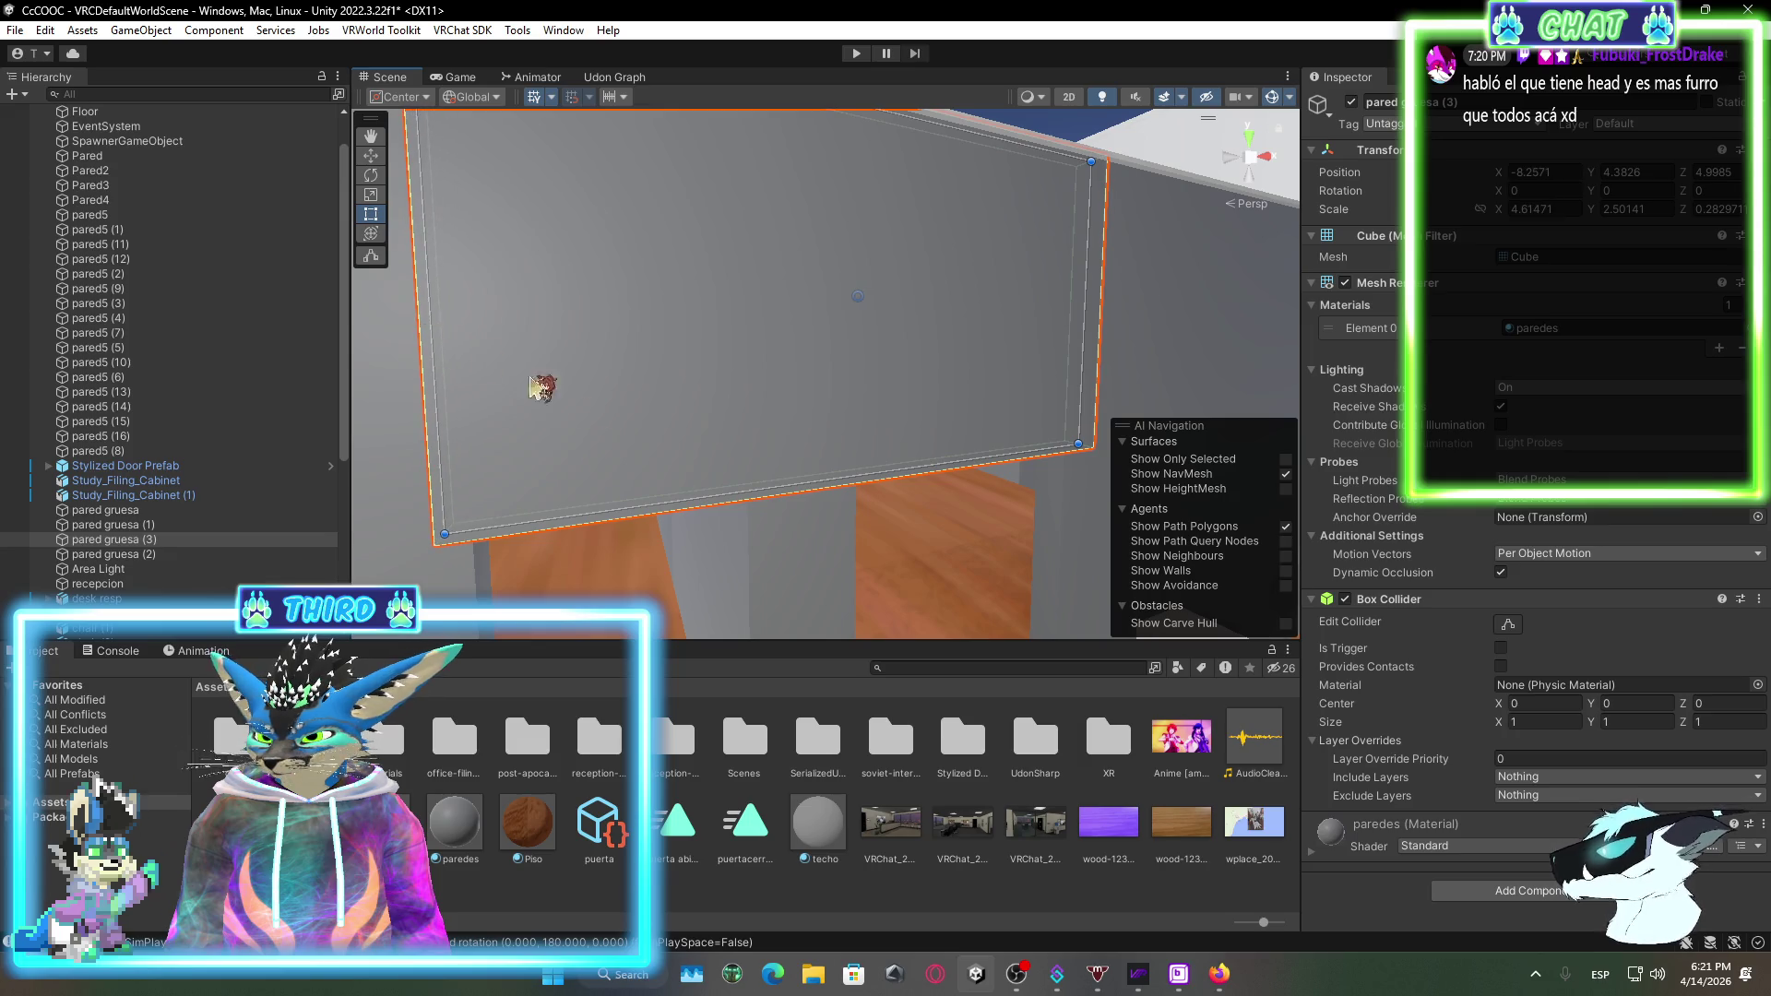
left_click(891, 554)
mouse_move(892, 553)
left_mouse_down()
mouse_move(950, 554)
mouse_move(719, 462)
mouse_move(581, 363)
mouse_move(672, 333)
mouse_move(605, 305)
mouse_move(735, 301)
mouse_move(718, 307)
mouse_move(869, 360)
mouse_move(617, 320)
mouse_move(953, 364)
mouse_move(1238, 290)
mouse_move(679, 356)
mouse_move(514, 348)
mouse_move(1044, 395)
mouse_move(727, 345)
mouse_move(701, 304)
mouse_move(750, 249)
mouse_move(701, 369)
mouse_move(604, 402)
left_mouse_up()
left_click(1012, 887)
left_click(604, 402)
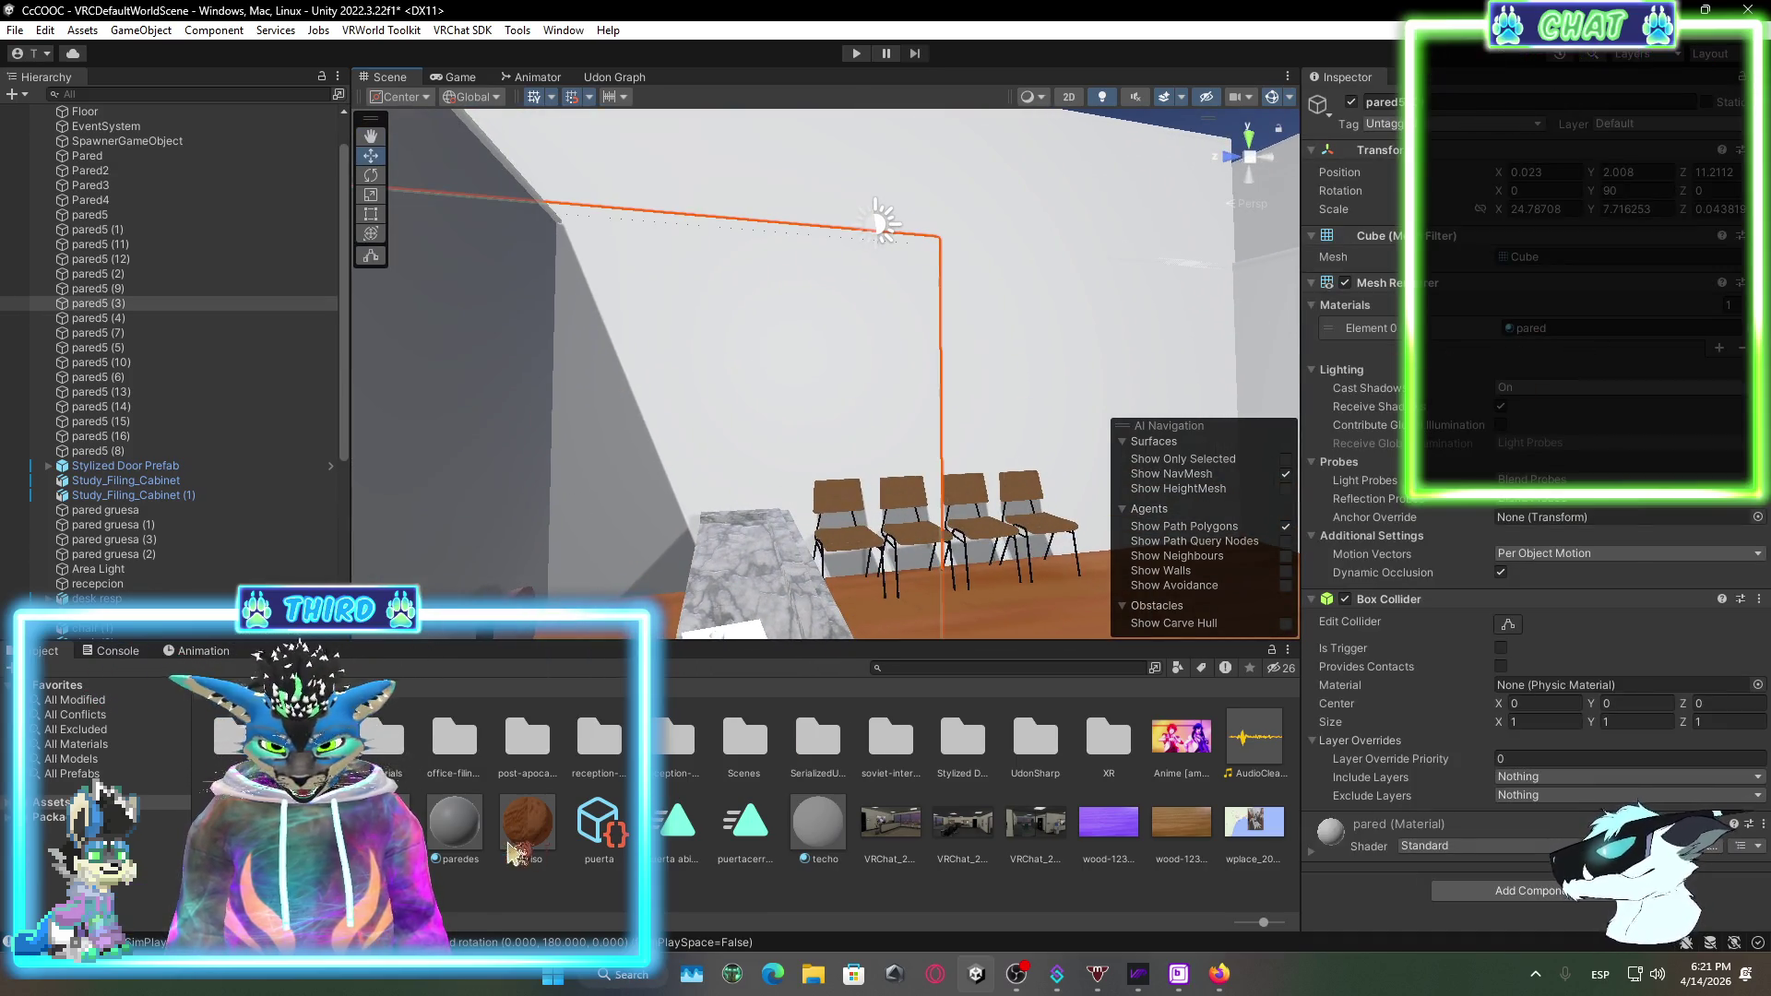
Step: Apply the paredes material to the reception walls: side, back, door wall and left of door
mouse_move(482, 841)
left_mouse_down()
mouse_move(701, 517)
mouse_move(685, 383)
left_mouse_up()
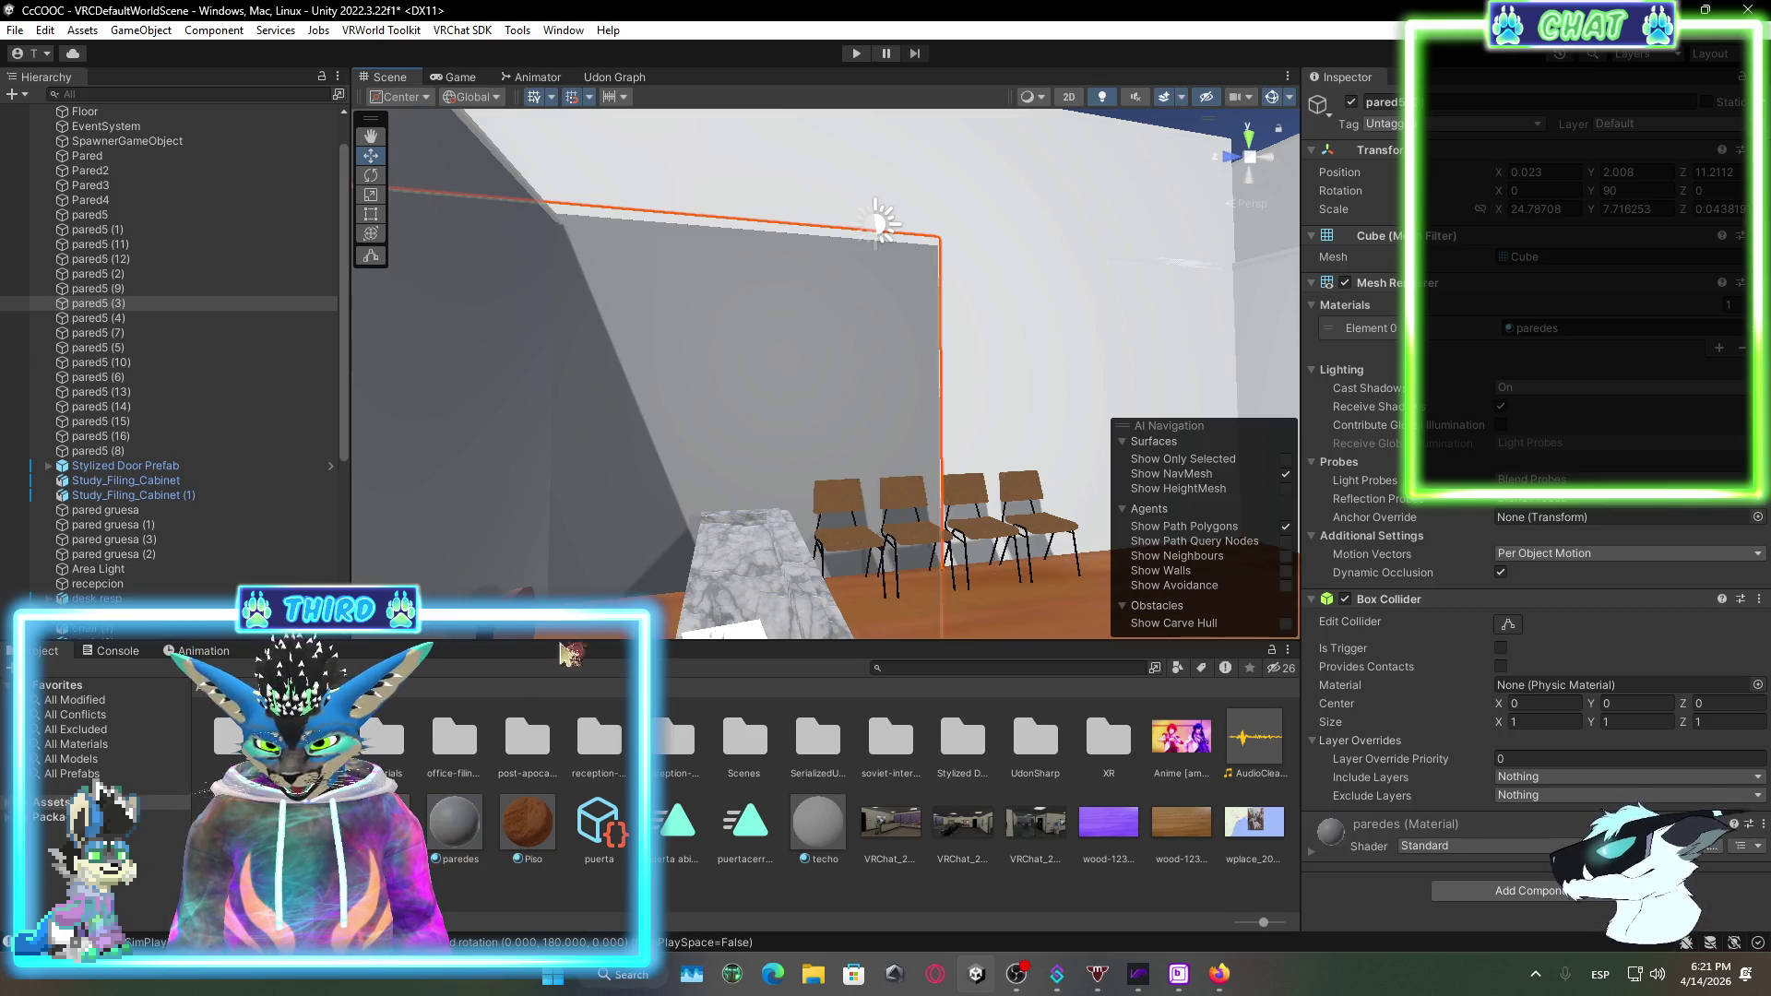
left_click_drag(466, 834, 1019, 387)
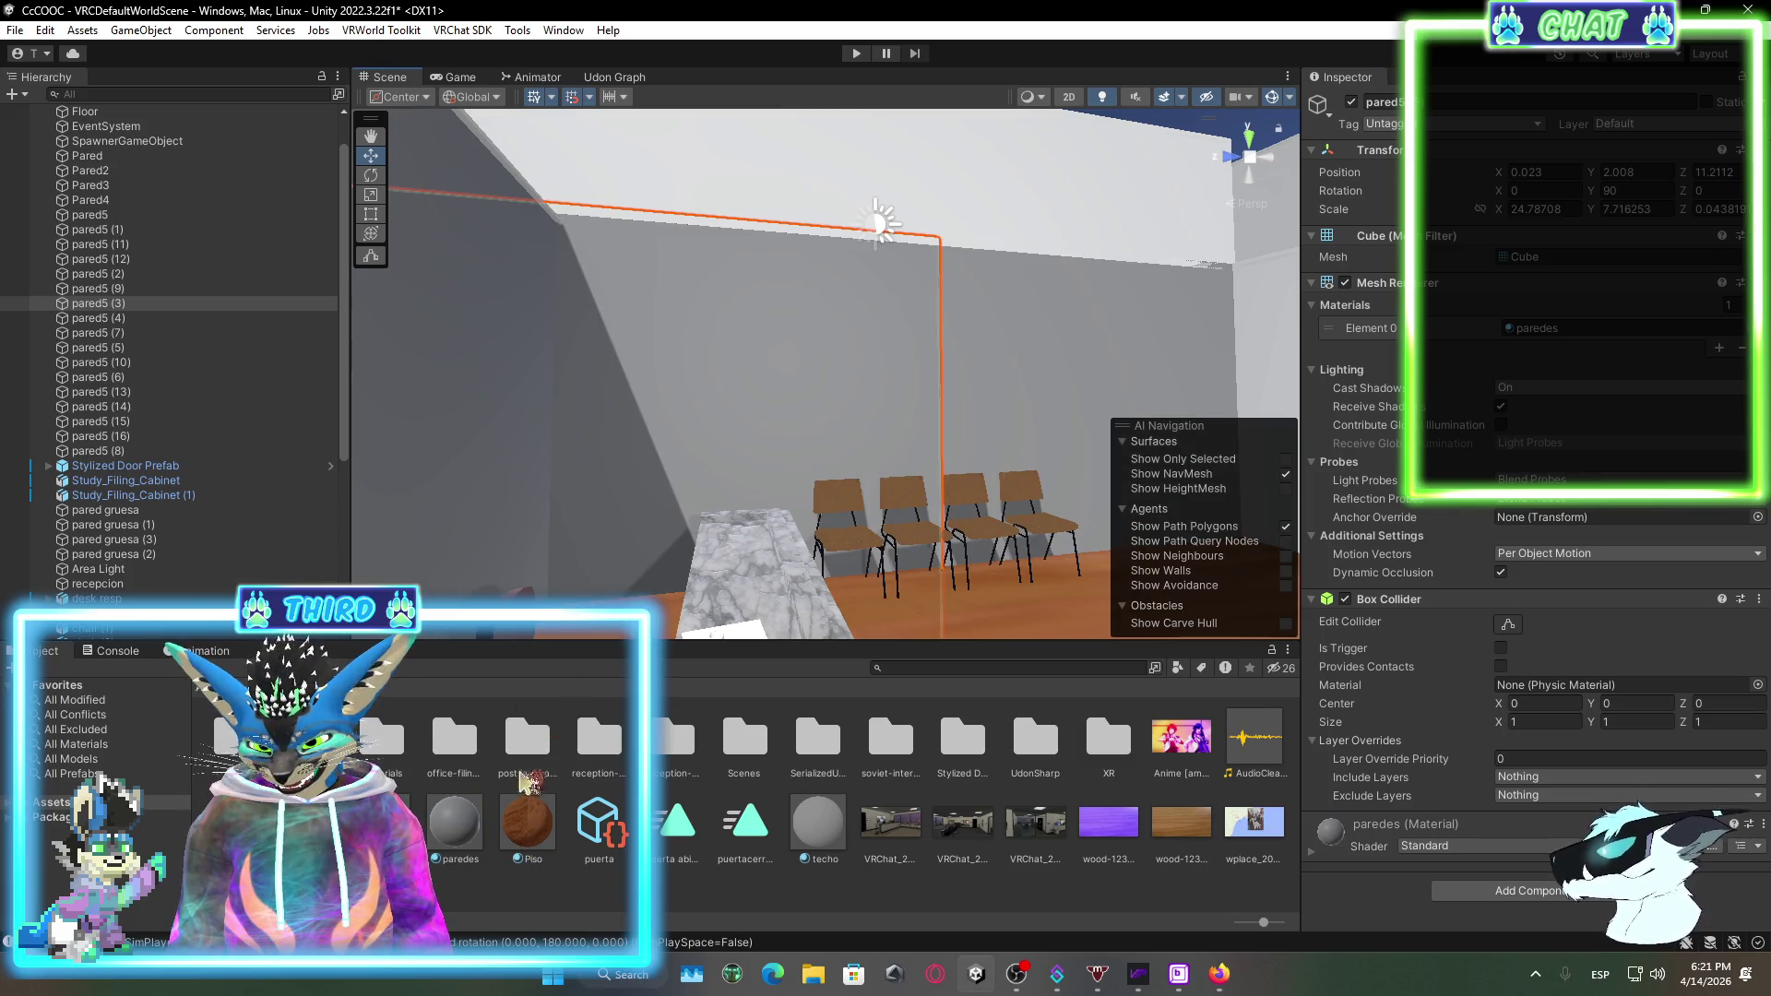
left_click_drag(877, 217, 609, 637)
left_click_drag(480, 824, 635, 413)
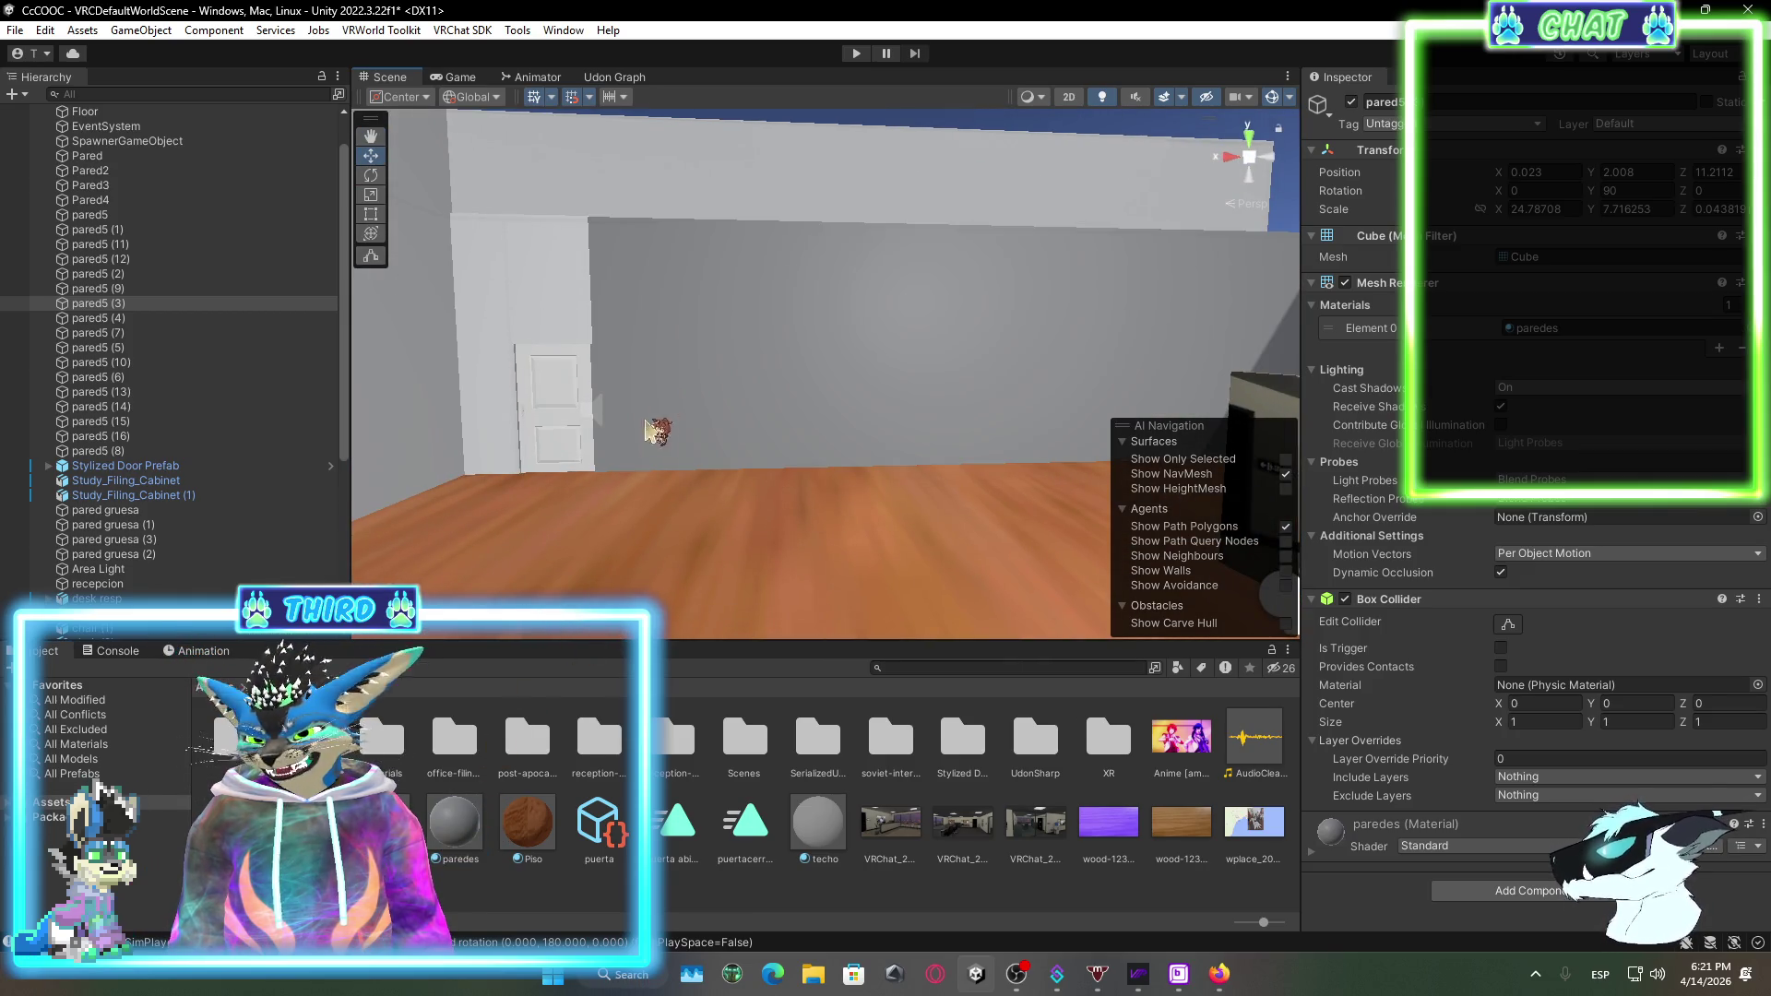
left_click_drag(436, 379, 494, 395)
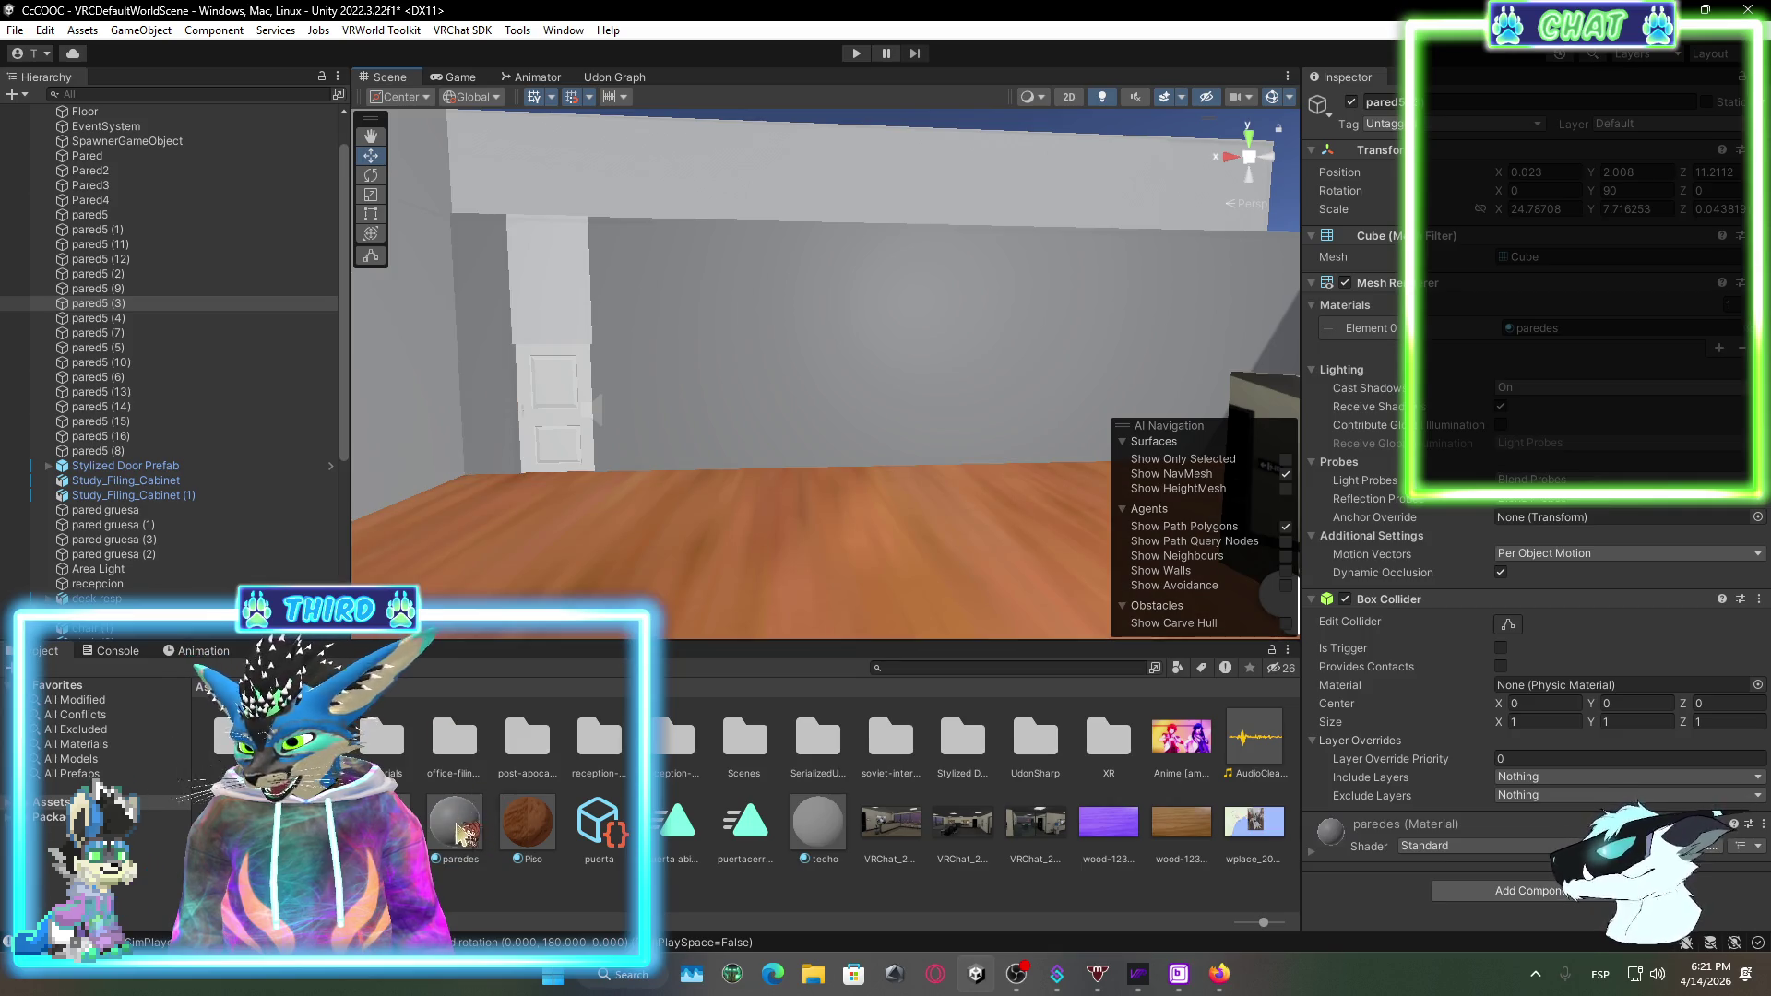
mouse_move(583, 260)
left_mouse_down()
mouse_move(884, 501)
mouse_move(1077, 443)
mouse_move(1026, 470)
mouse_move(957, 469)
left_mouse_up()
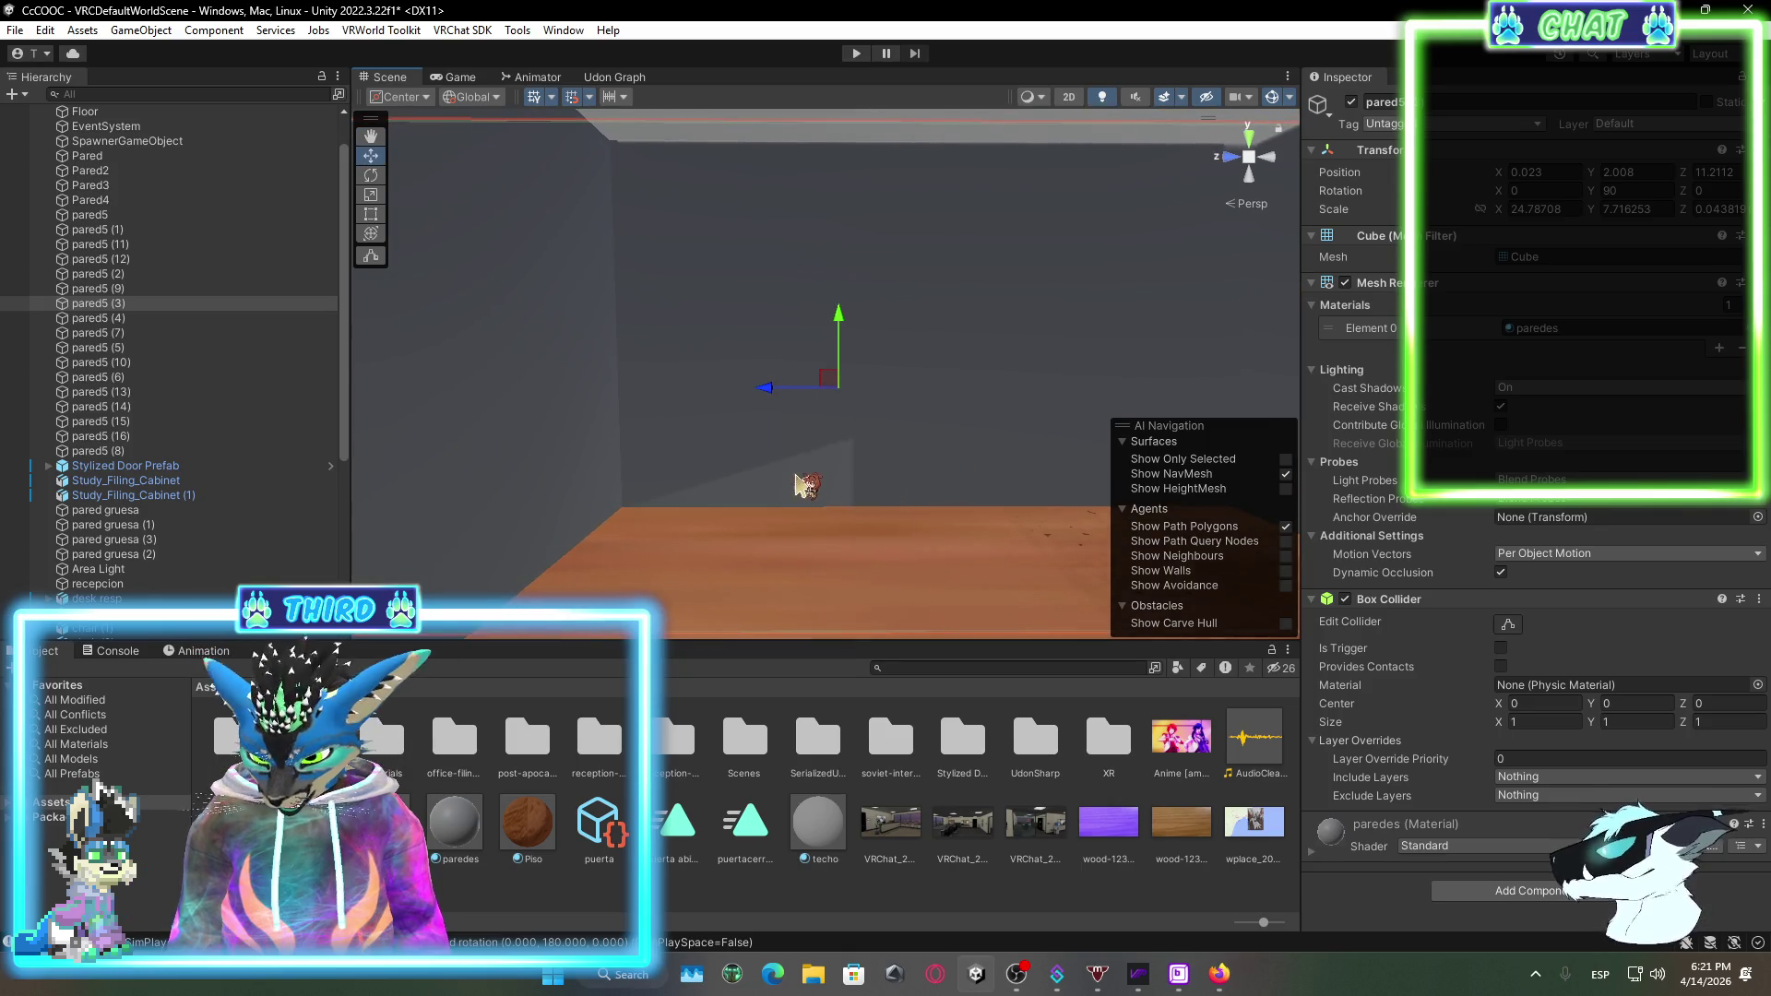
Step: Move the wall pared5 (3) along X to position 0
left_click(799, 487)
left_click(917, 378)
mouse_move(917, 379)
left_mouse_down()
mouse_move(1060, 494)
mouse_move(478, 308)
mouse_move(1021, 427)
mouse_move(897, 496)
mouse_move(723, 486)
left_mouse_up()
left_click(661, 498)
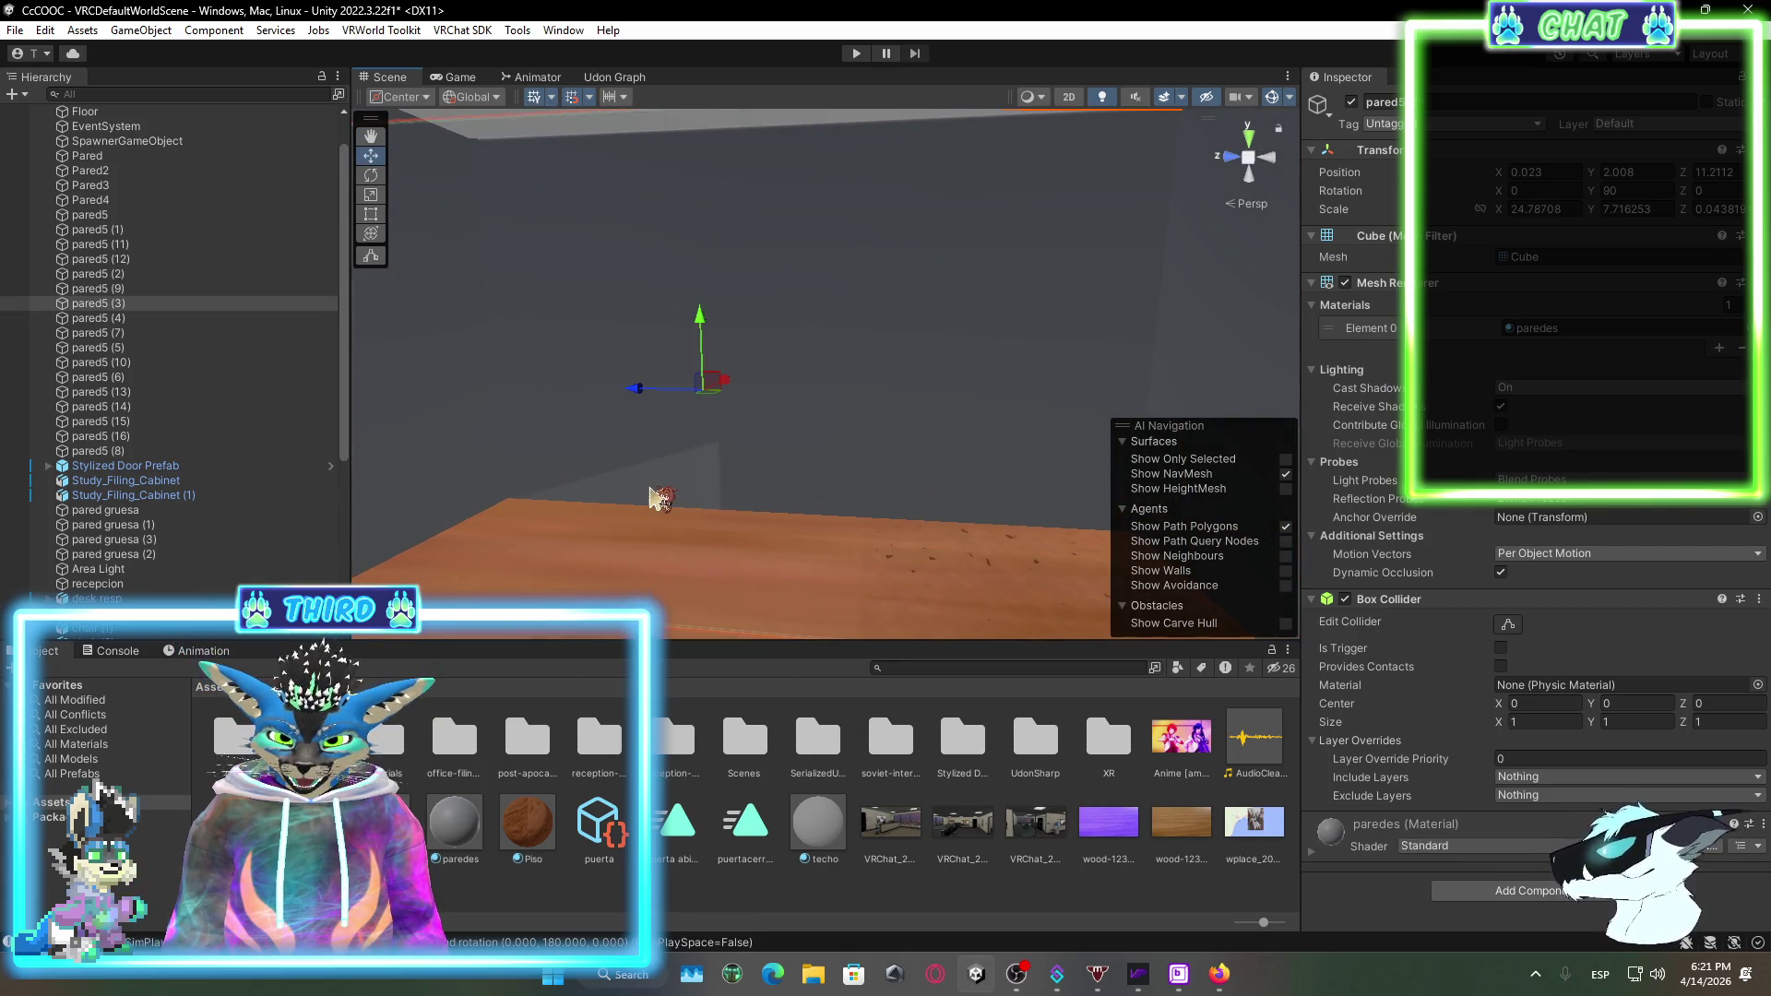
mouse_move(733, 383)
left_mouse_down()
mouse_move(873, 300)
mouse_move(764, 473)
left_mouse_up()
Step: Raise the Directional Light to Y 8
mouse_move(983, 496)
left_mouse_down()
mouse_move(985, 435)
mouse_move(1149, 446)
mouse_move(1446, 391)
mouse_move(980, 381)
left_mouse_up()
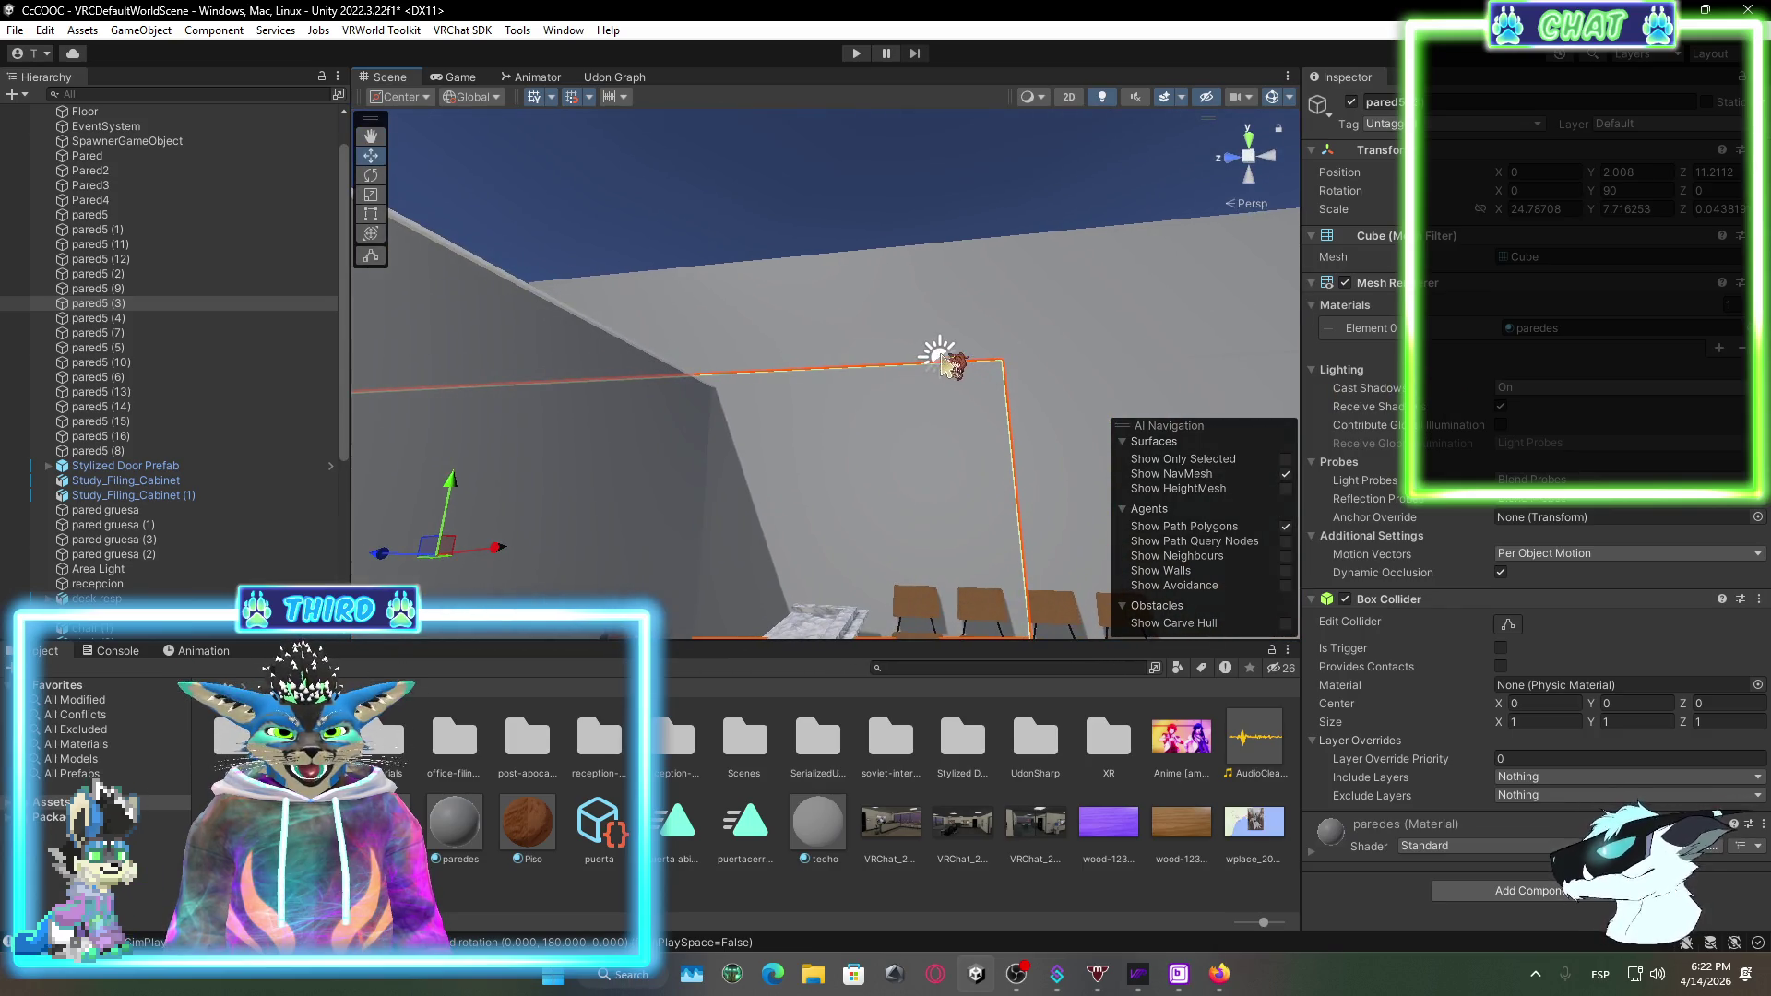
left_click(939, 355)
mouse_move(941, 306)
left_mouse_down()
mouse_move(941, 247)
mouse_move(701, 288)
mouse_move(830, 323)
mouse_move(853, 385)
mouse_move(830, 415)
mouse_move(877, 406)
left_mouse_up()
left_click_drag(1658, 364, 996, 473)
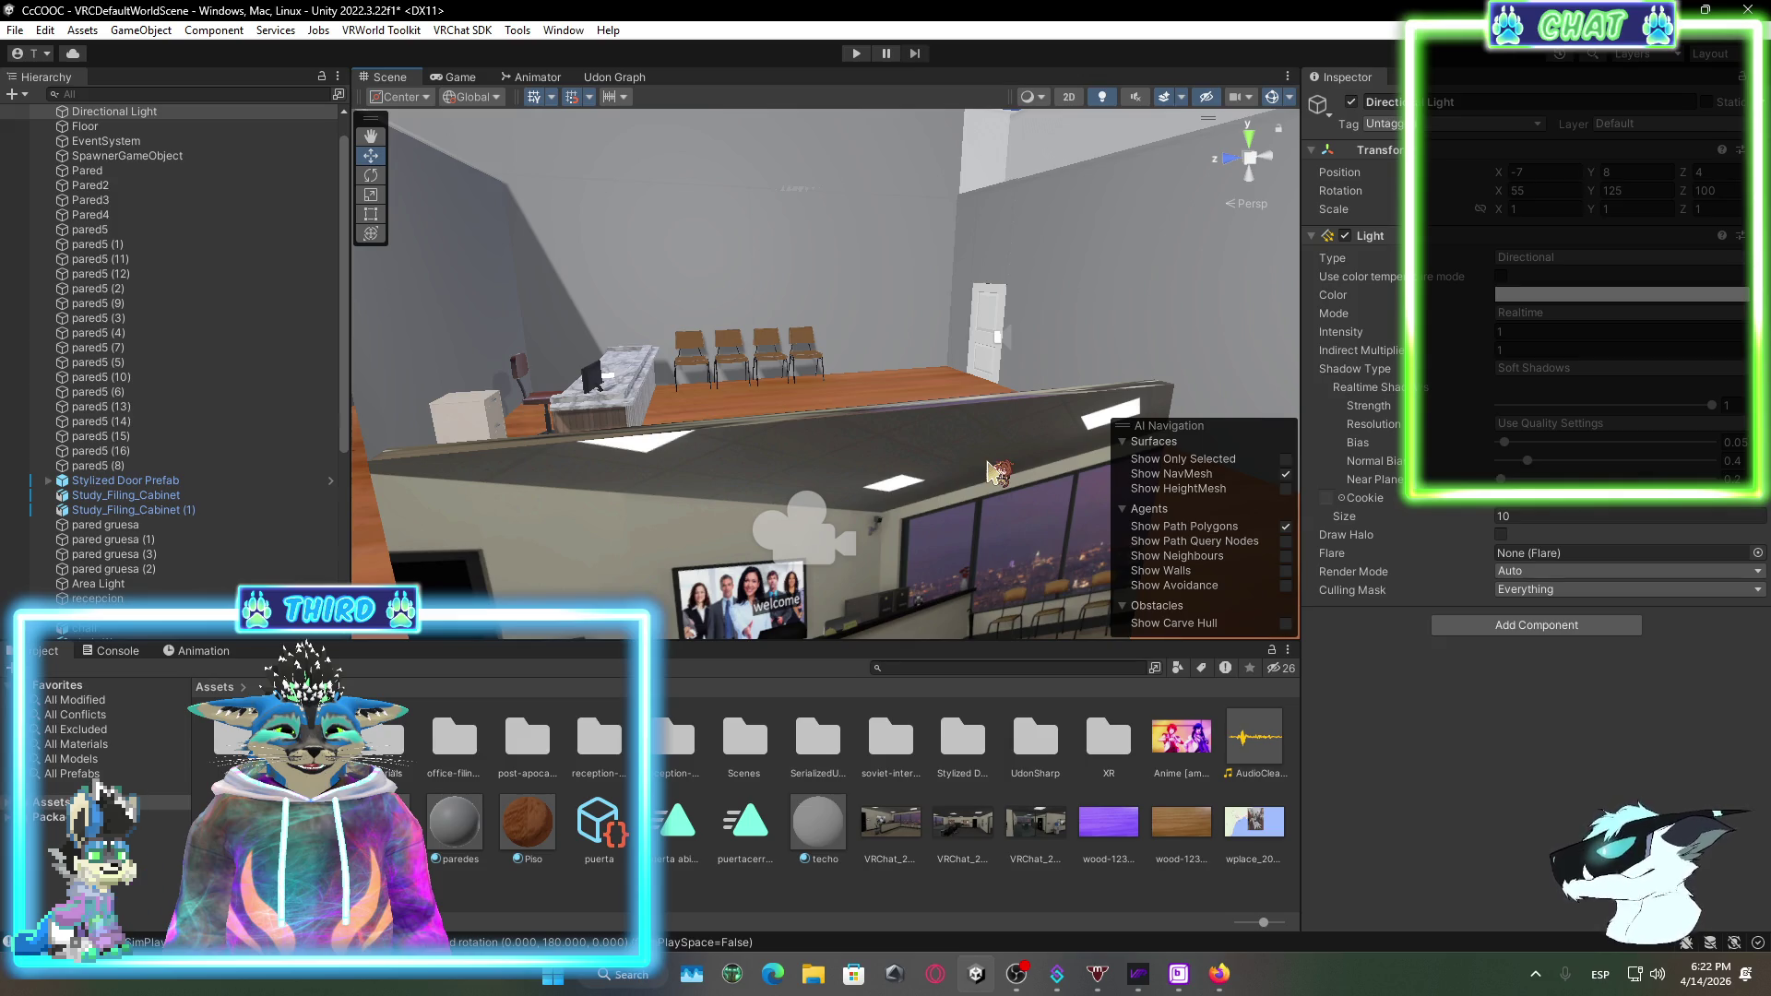
Step: Open the paredes material settings and keep its rendering mode at Opaque
mouse_move(993, 472)
left_mouse_down()
mouse_move(1052, 277)
mouse_move(873, 408)
mouse_move(806, 395)
mouse_move(1126, 403)
left_mouse_up()
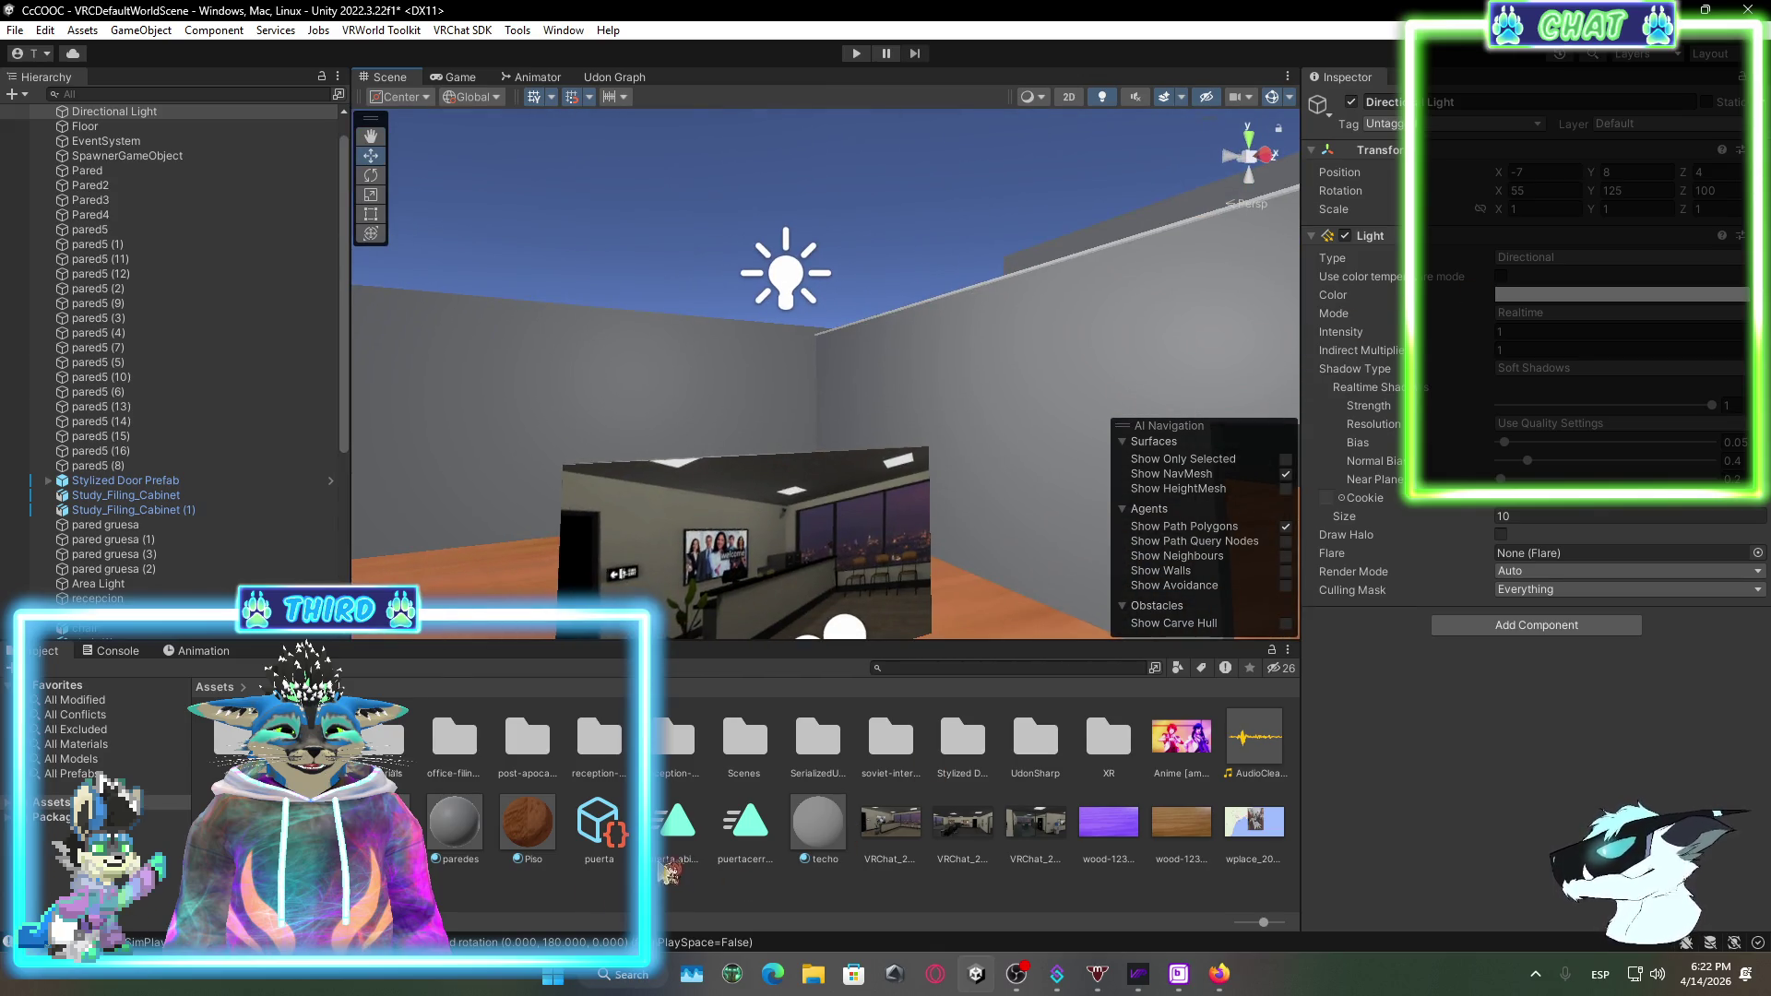
left_click(461, 834)
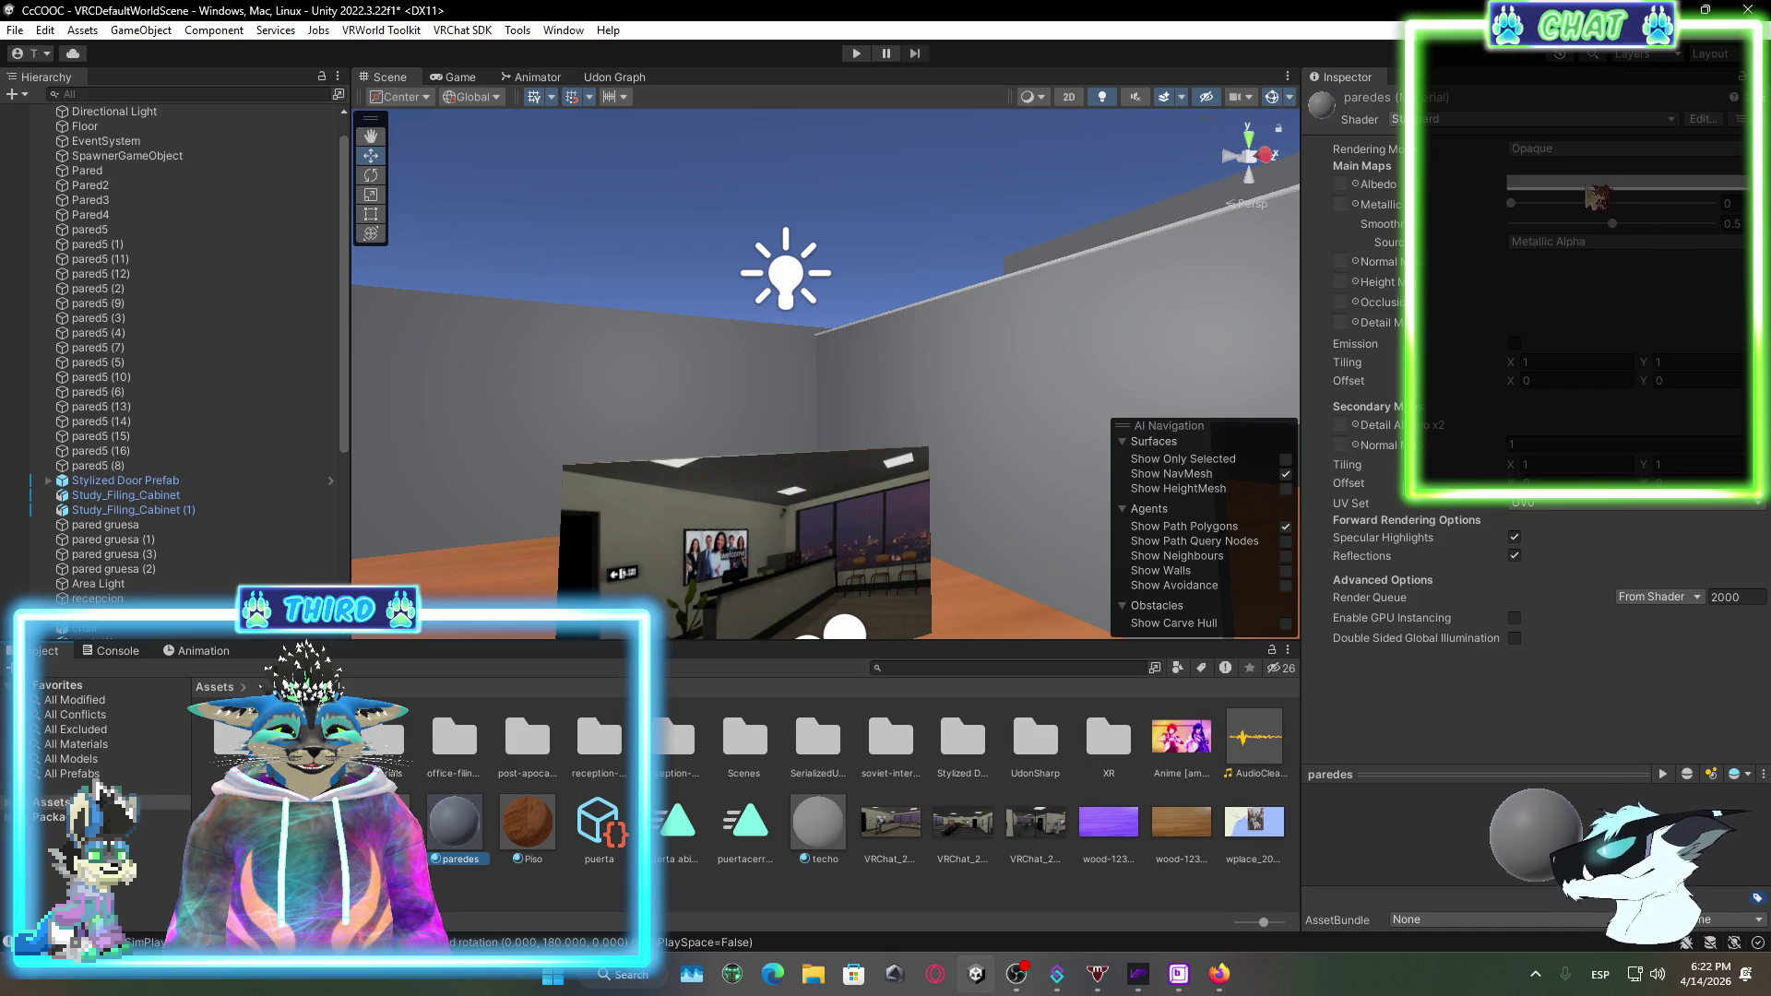
left_click(1577, 150)
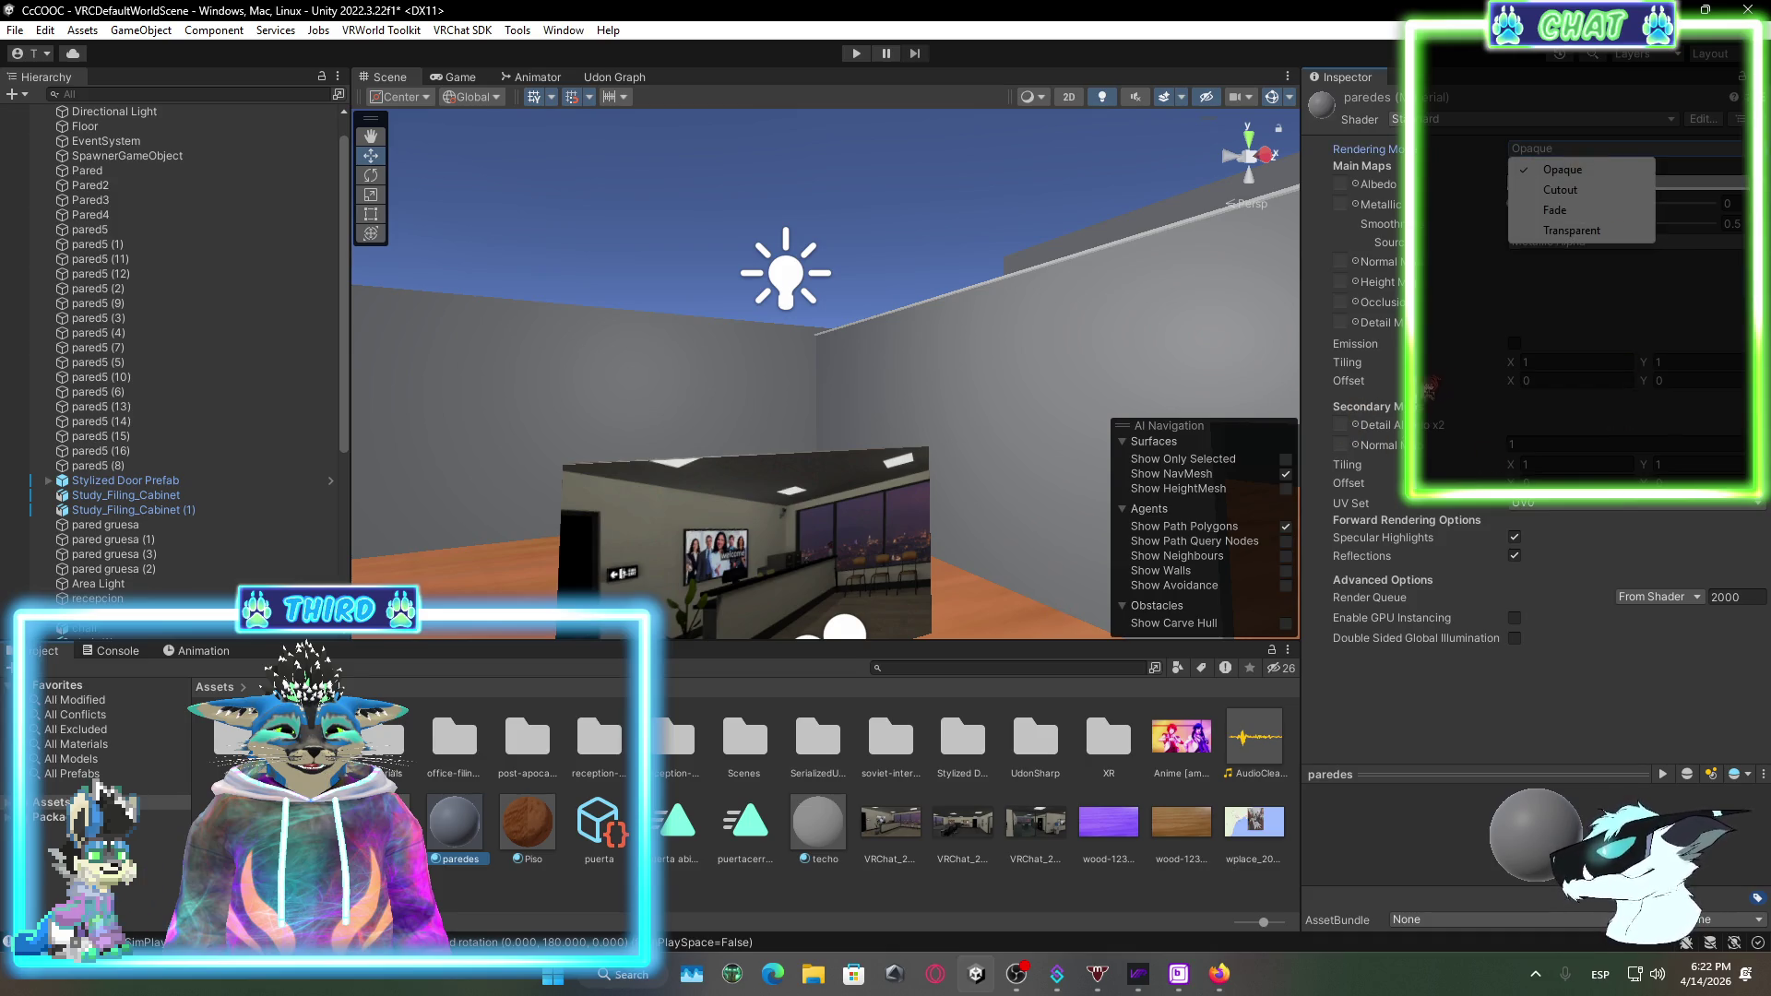
left_click(1568, 170)
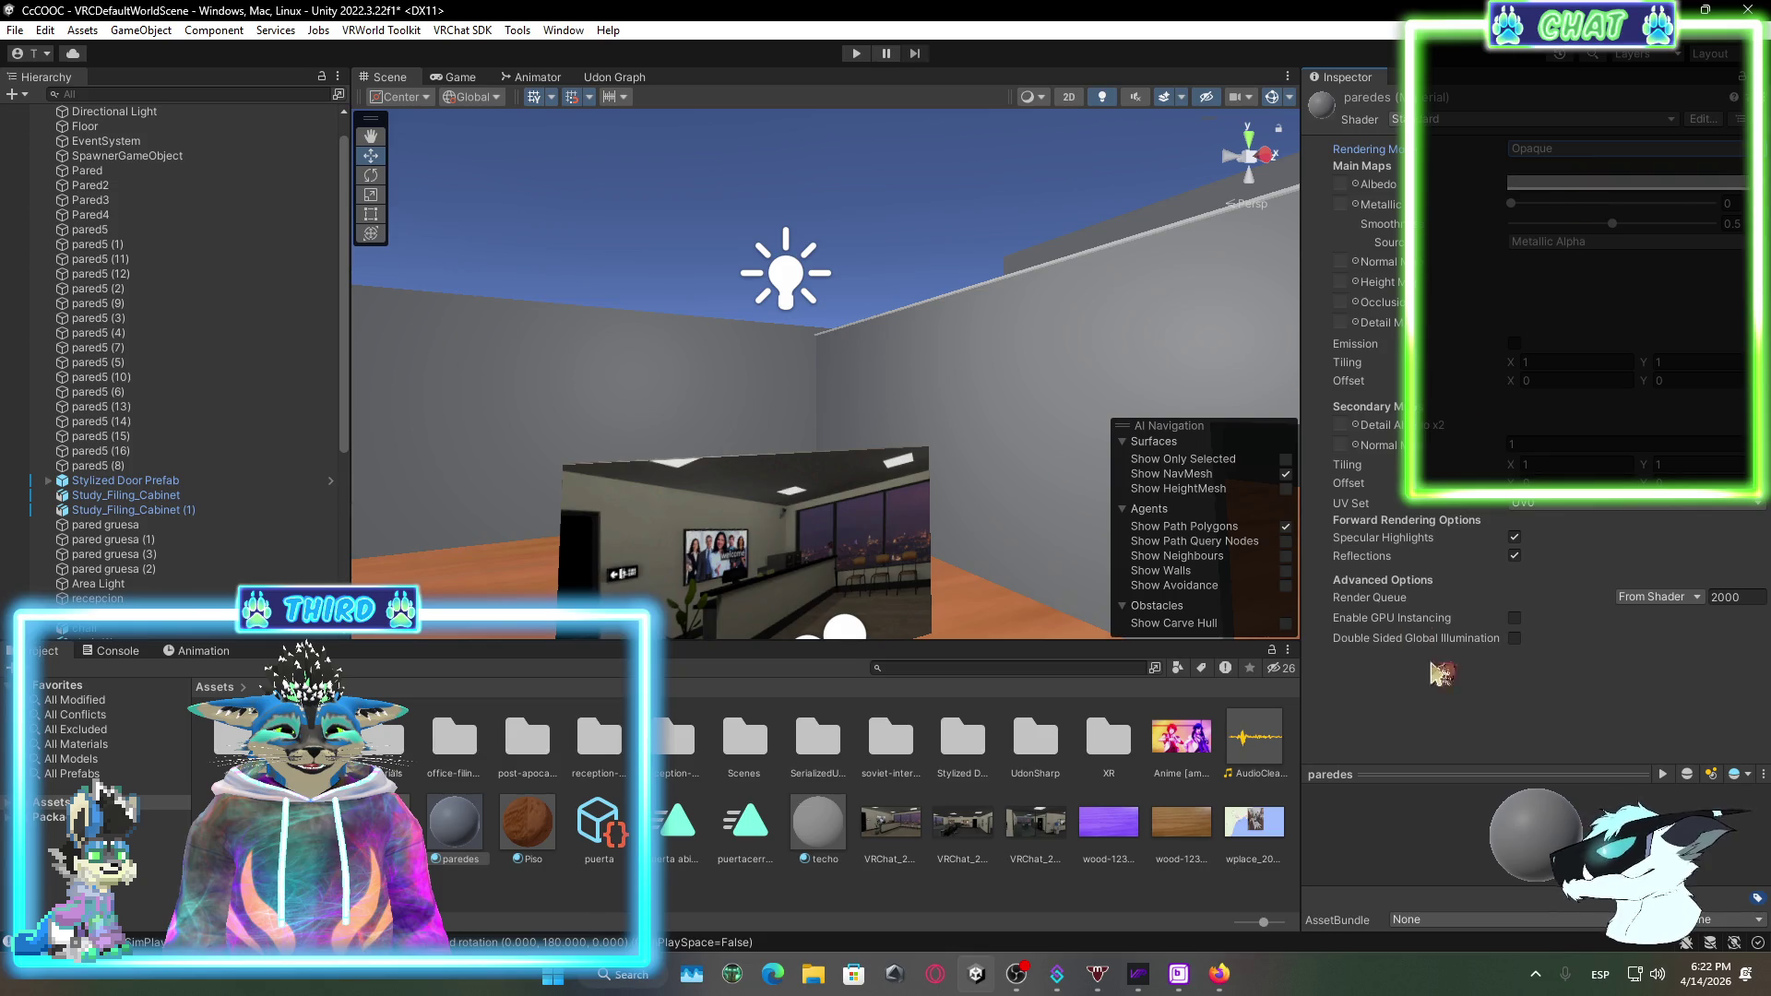
left_click_drag(544, 486, 701, 424)
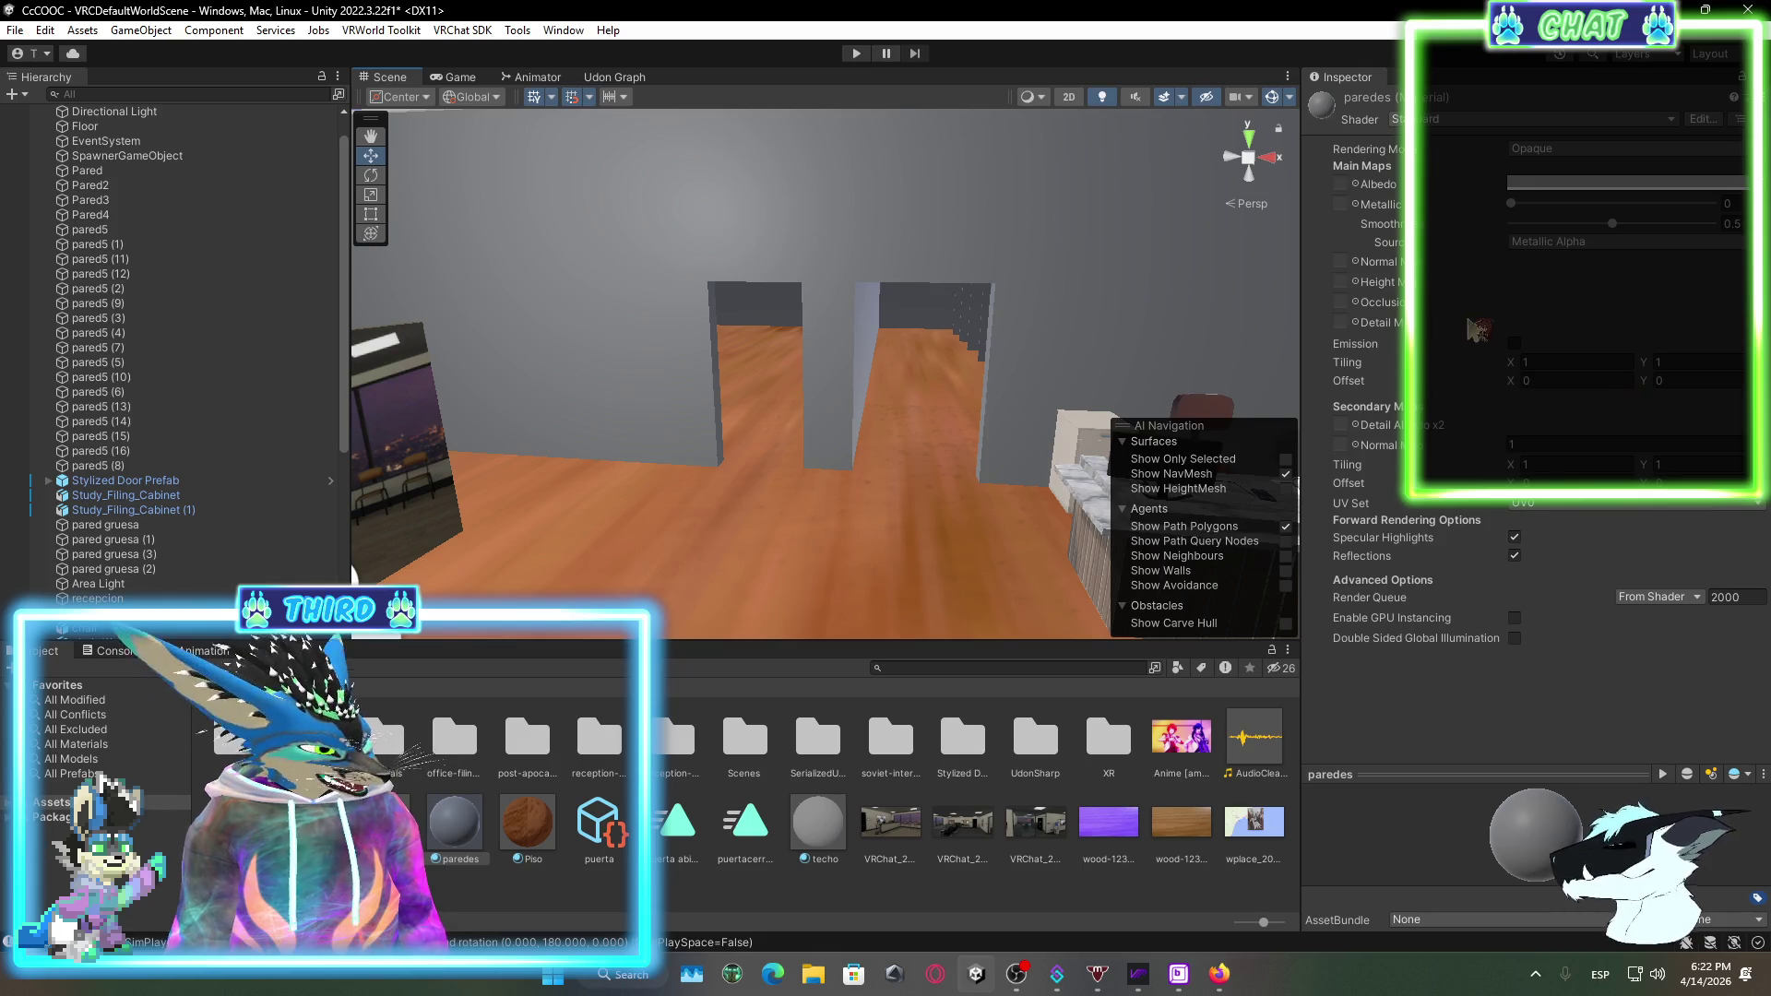
Step: Enable emission on paredes with a very dark, slightly greenish HDR colour
left_click(1514, 343)
left_click(1529, 362)
mouse_move(1678, 505)
left_mouse_down()
mouse_move(1697, 466)
mouse_move(1619, 466)
mouse_move(1586, 564)
left_mouse_up()
left_click_drag(1700, 357, 1536, 223)
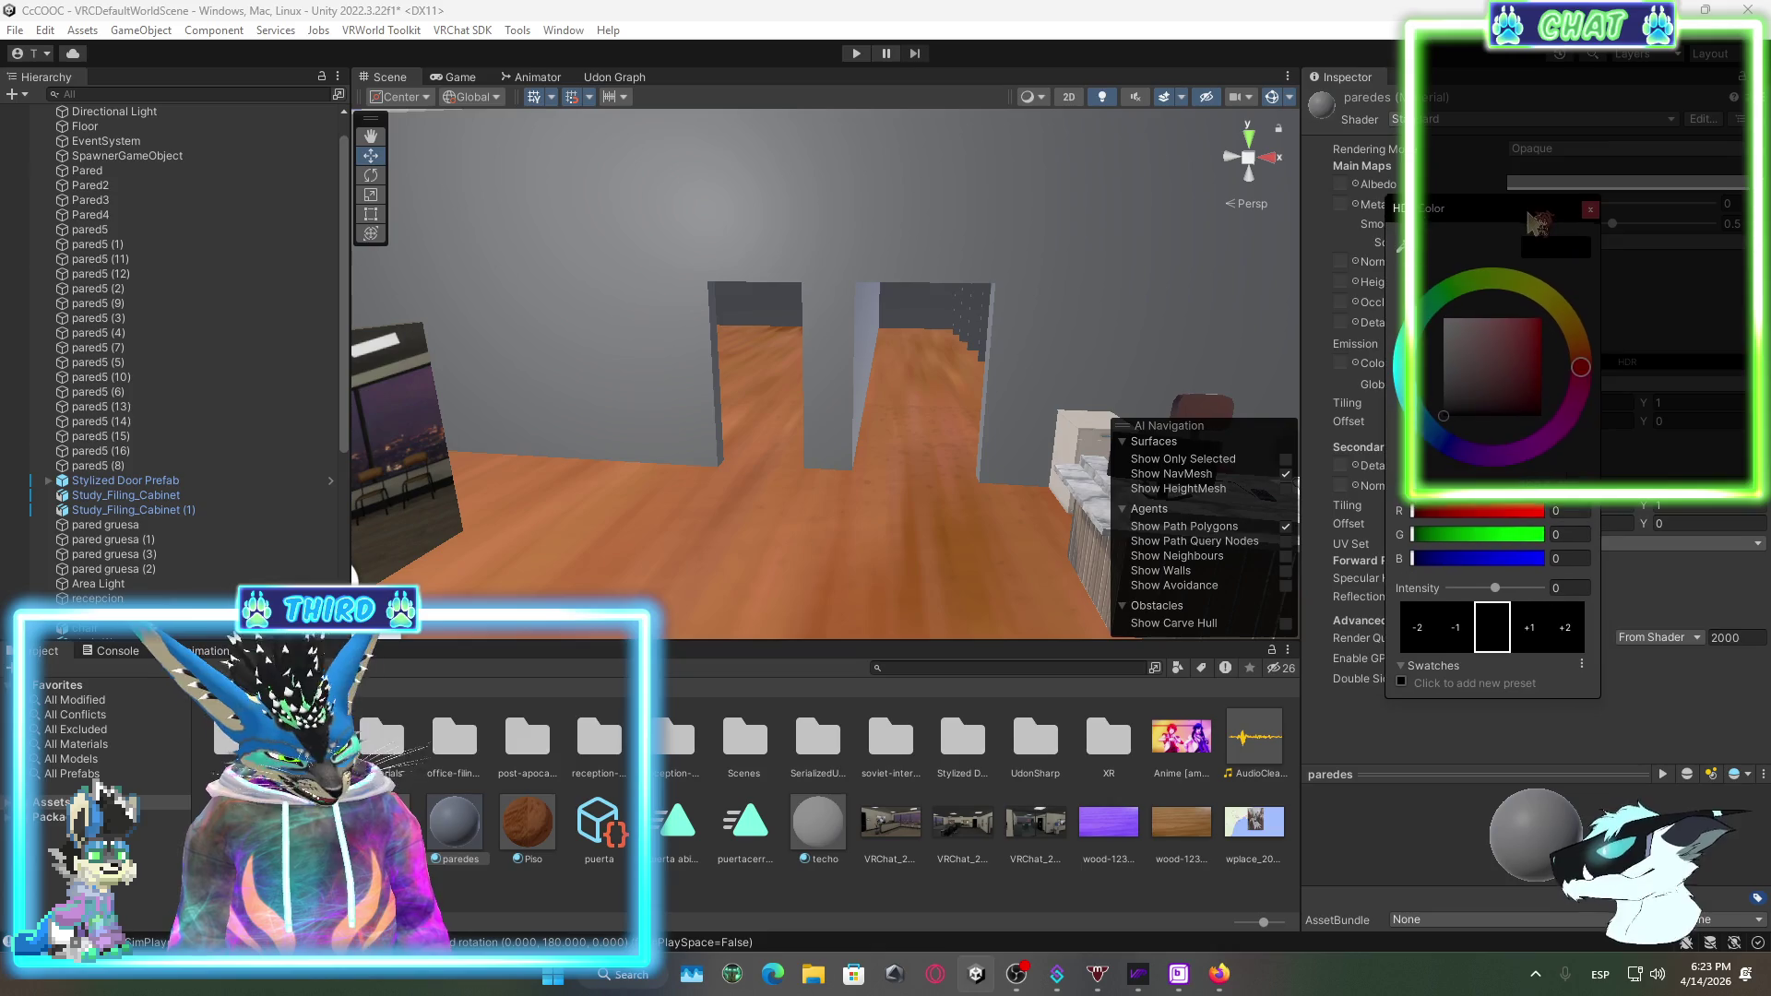
left_click(1446, 408)
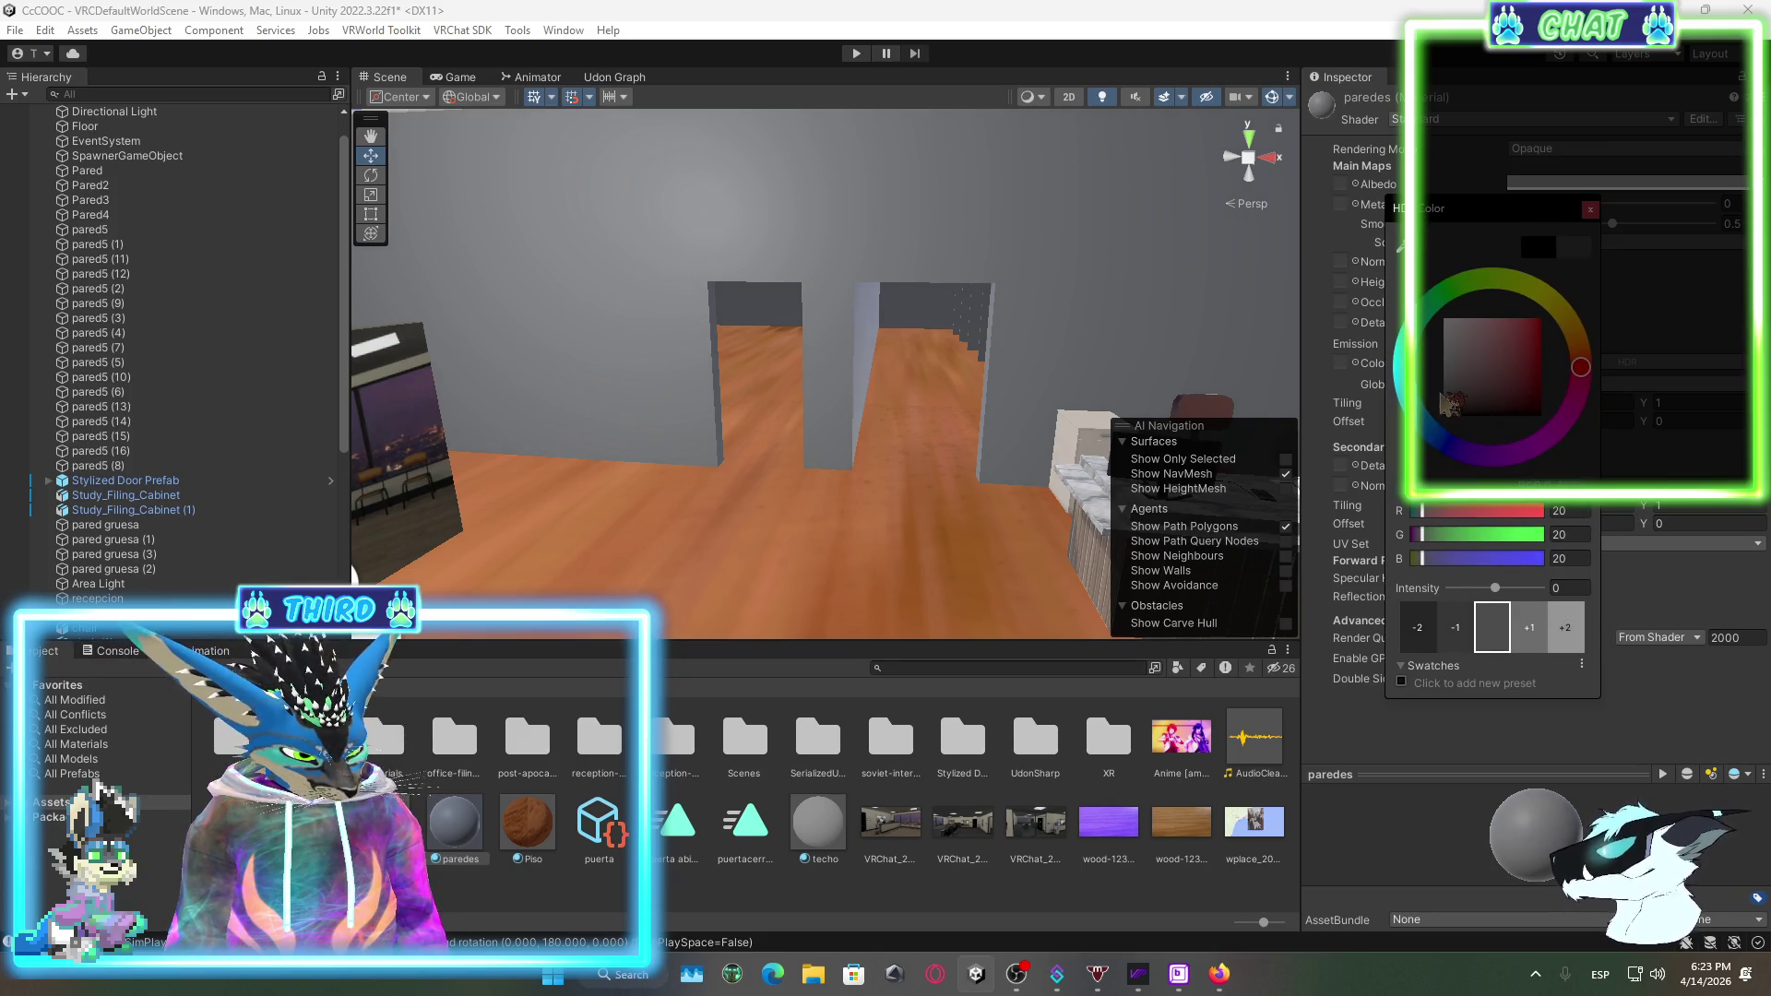
mouse_move(1455, 398)
left_mouse_down()
mouse_move(1493, 408)
mouse_move(1509, 277)
left_mouse_up()
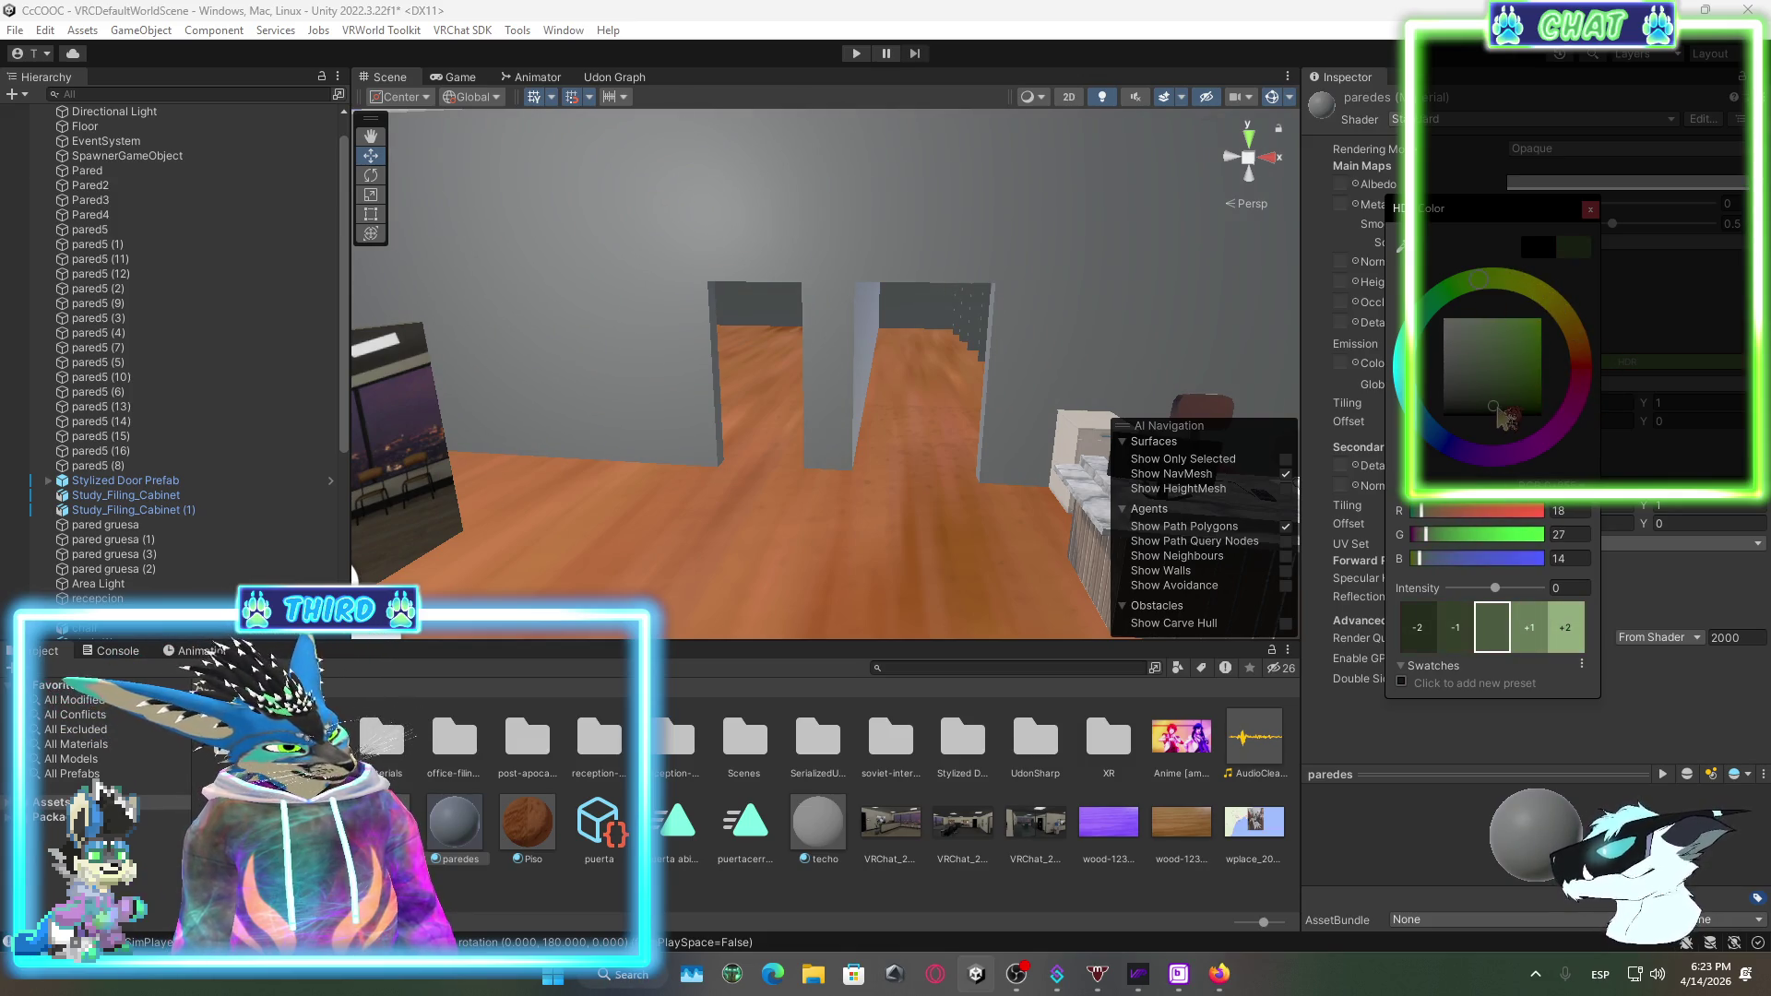
mouse_move(1495, 409)
left_mouse_down()
mouse_move(1477, 409)
mouse_move(1518, 417)
mouse_move(1513, 432)
left_mouse_up()
mouse_move(844, 544)
left_mouse_down()
mouse_move(840, 479)
mouse_move(990, 418)
mouse_move(1018, 449)
left_mouse_up()
key("w")
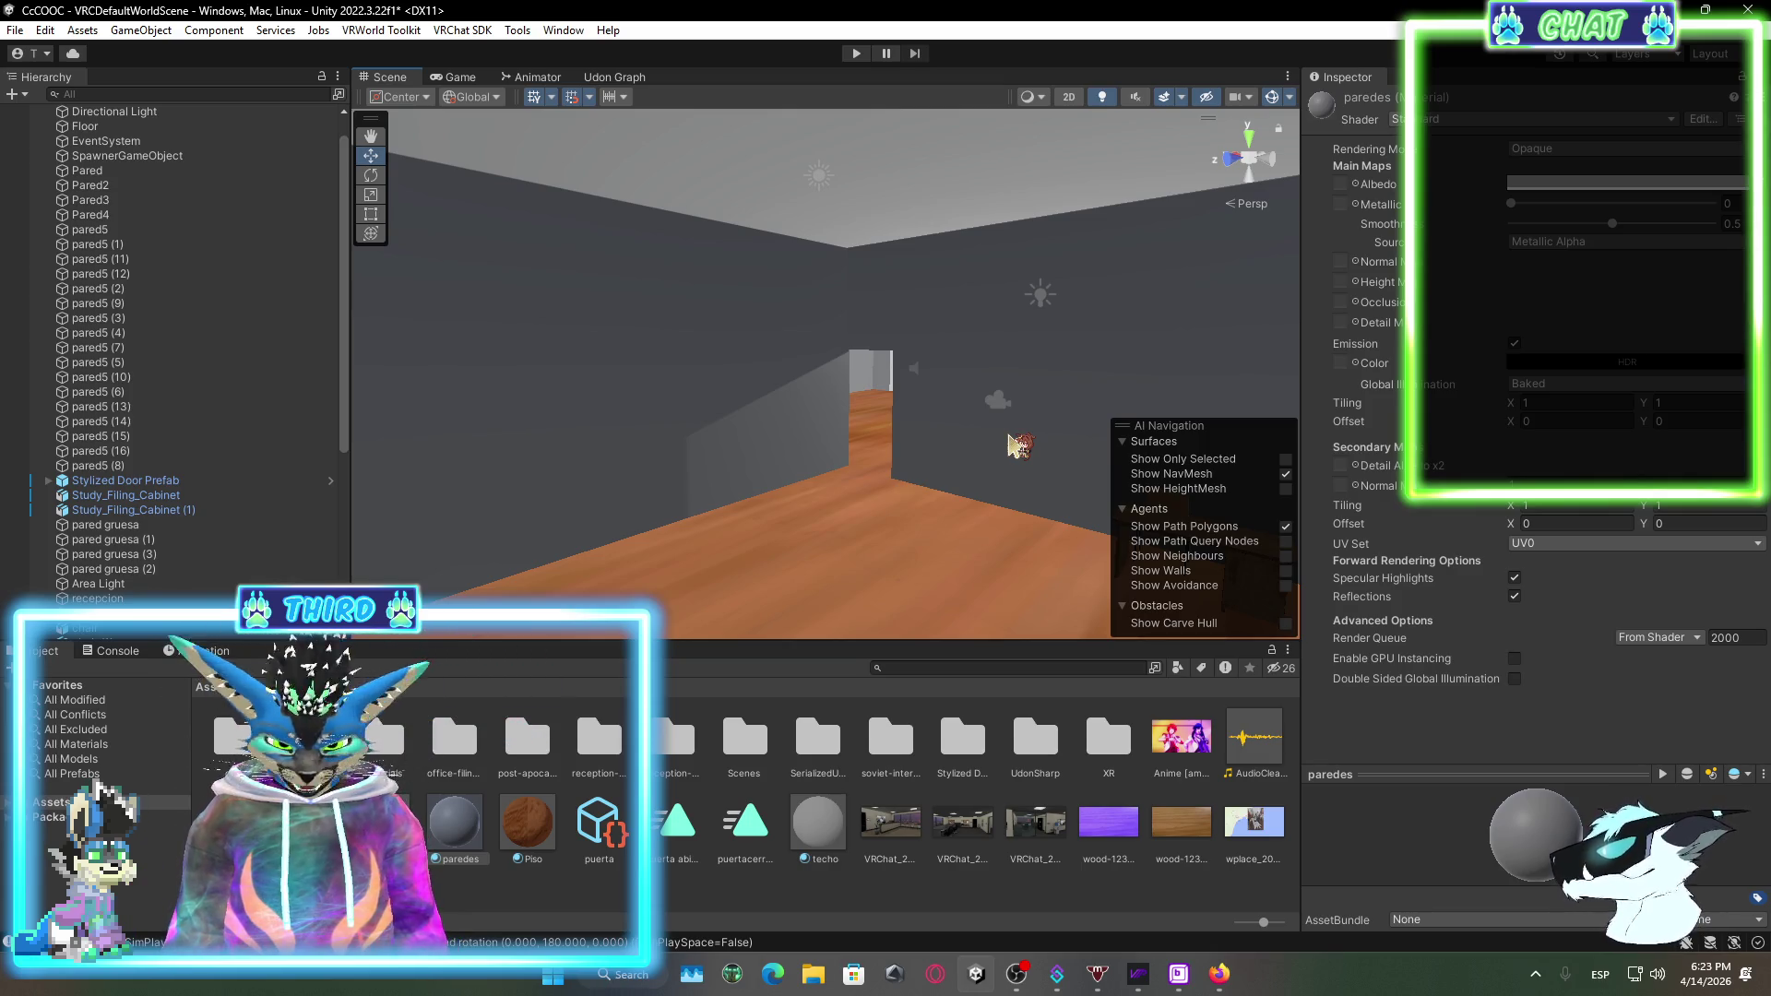
Step: Fly through the doorway and back up until both desks and chairs are in view
left_click_drag(715, 526, 1107, 492)
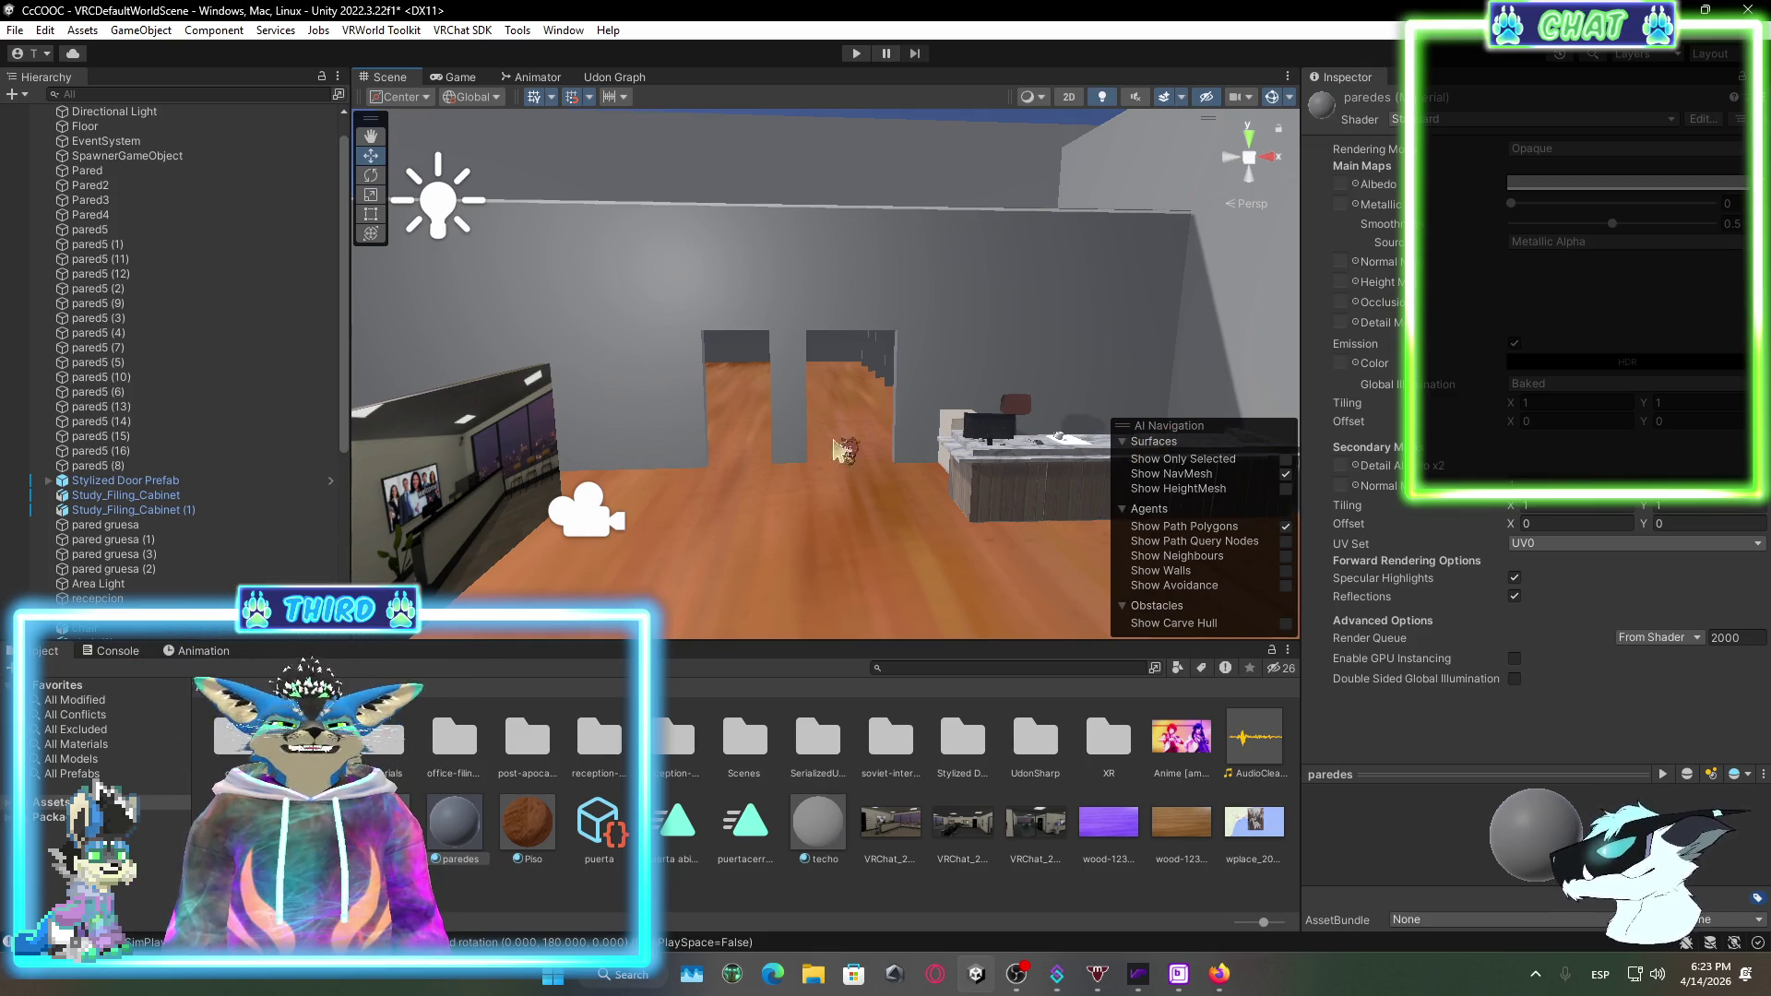
key("w")
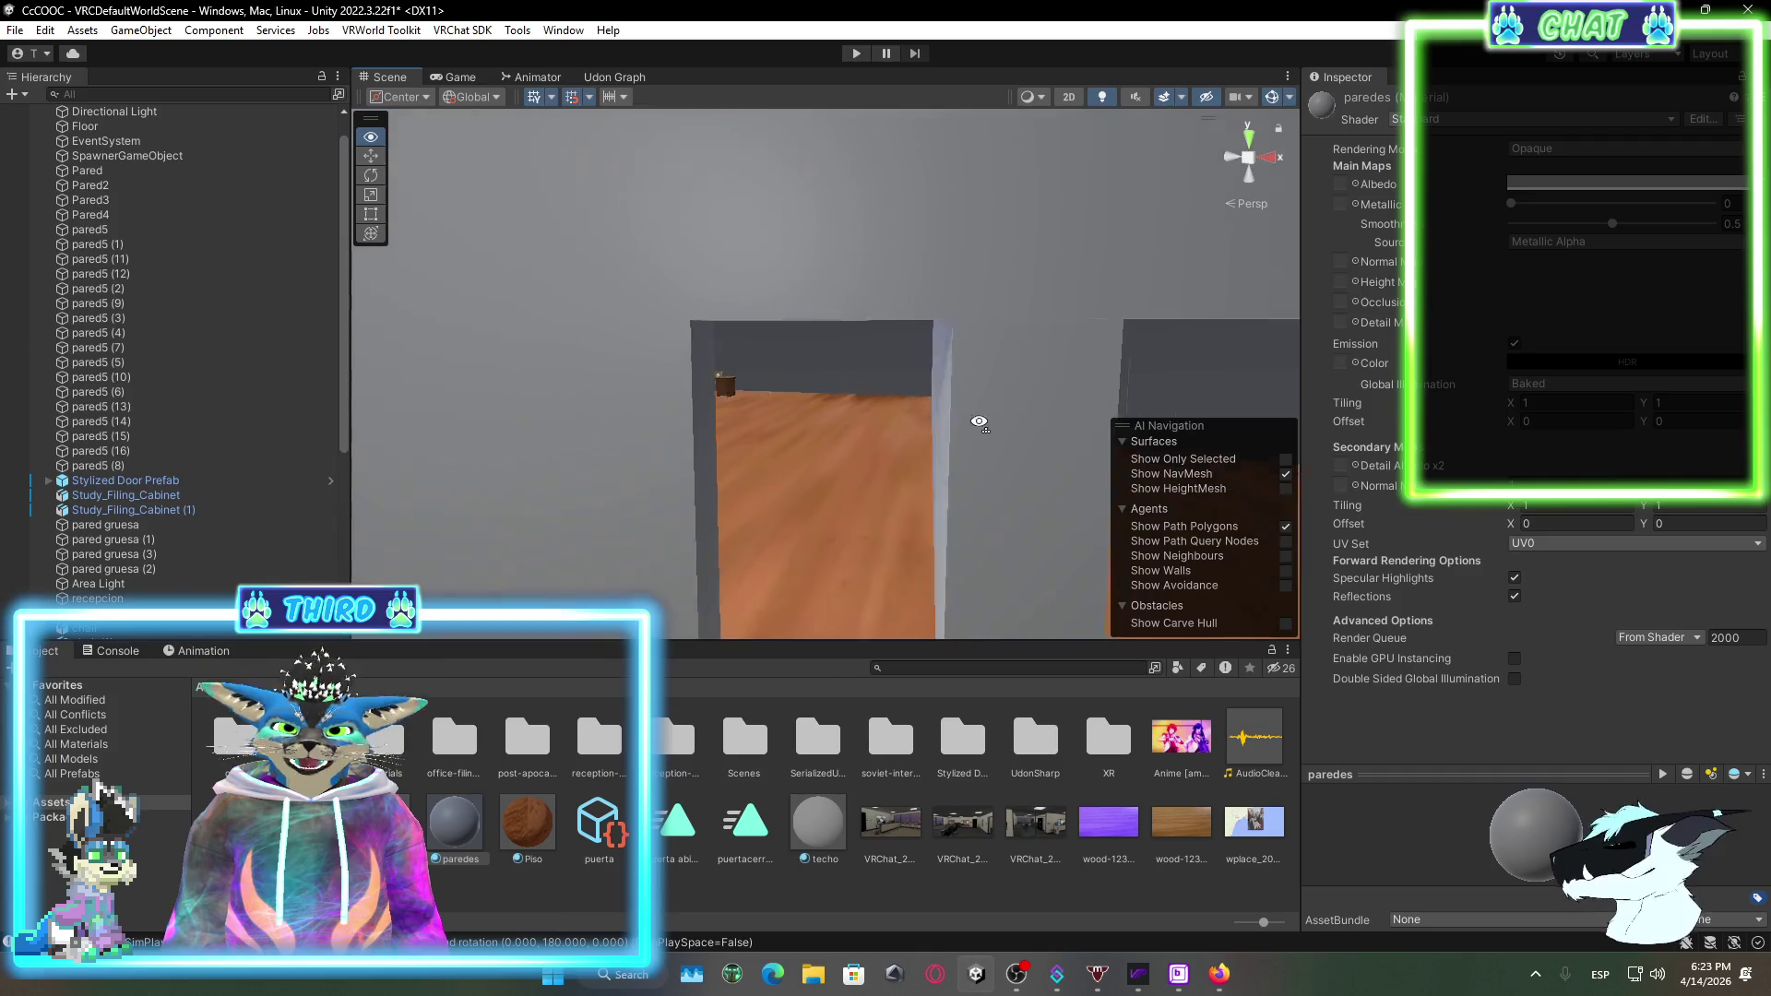
key("w")
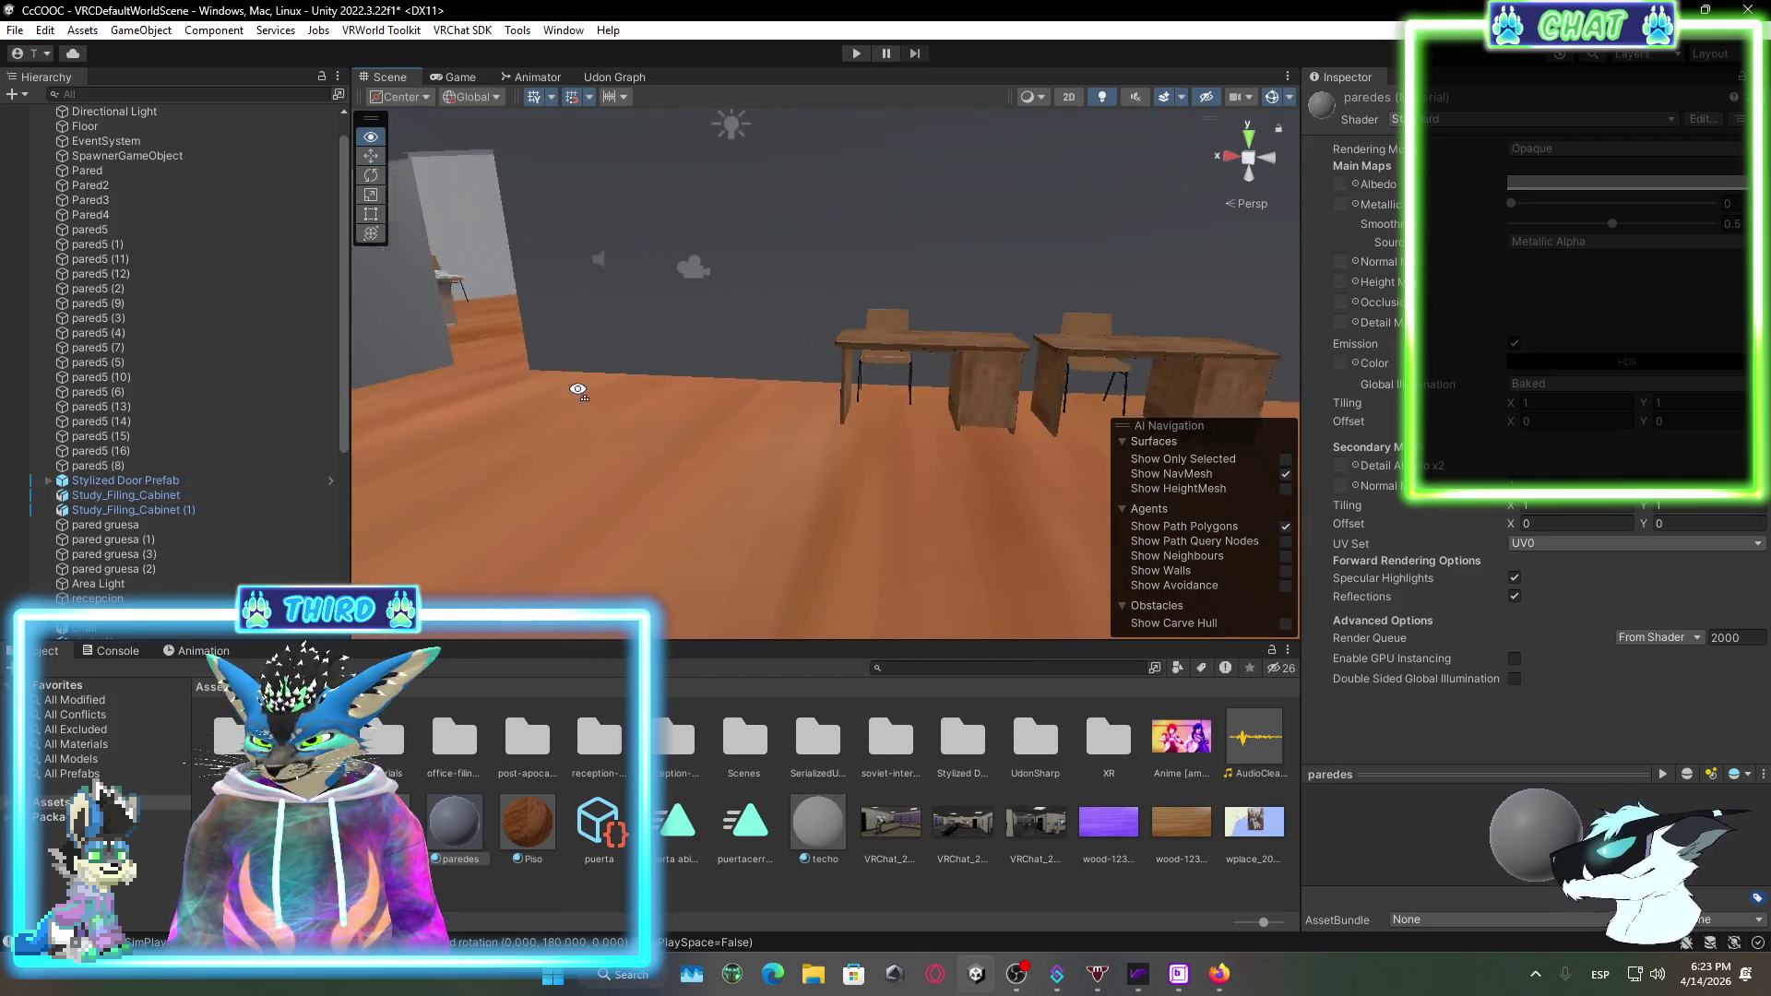
key("w")
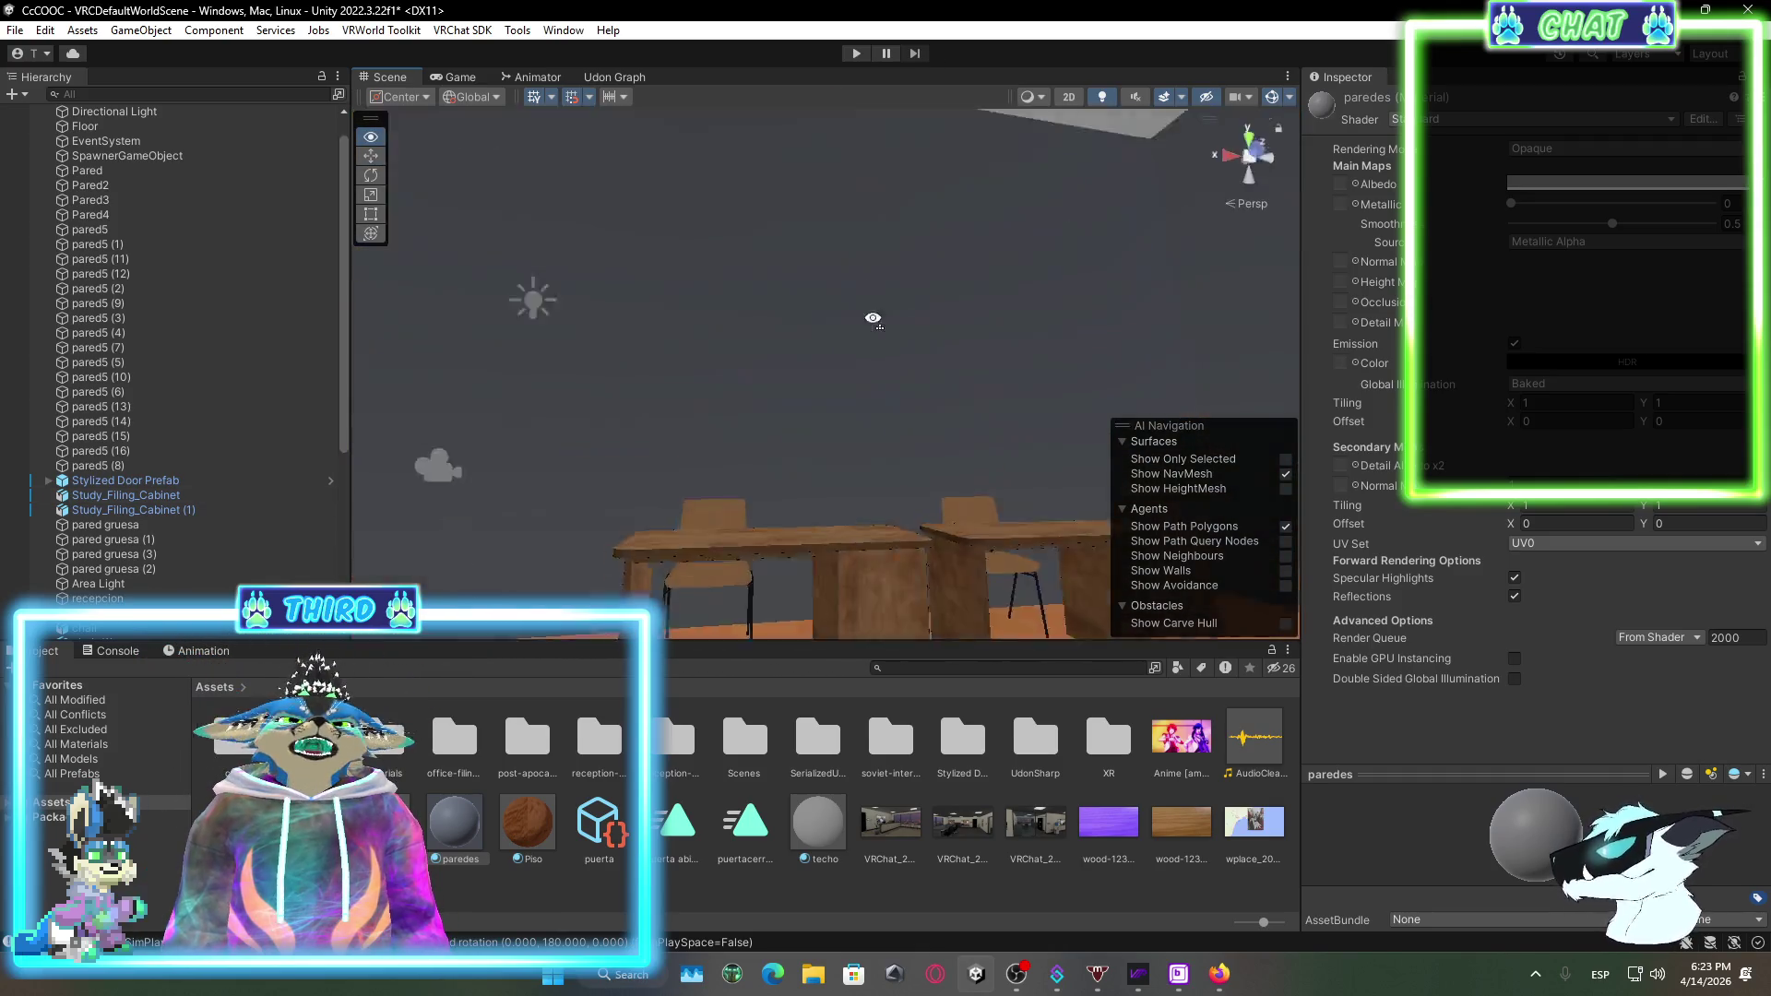
key("s")
mouse_move(843, 466)
left_mouse_down()
mouse_move(836, 495)
mouse_move(765, 374)
left_mouse_up()
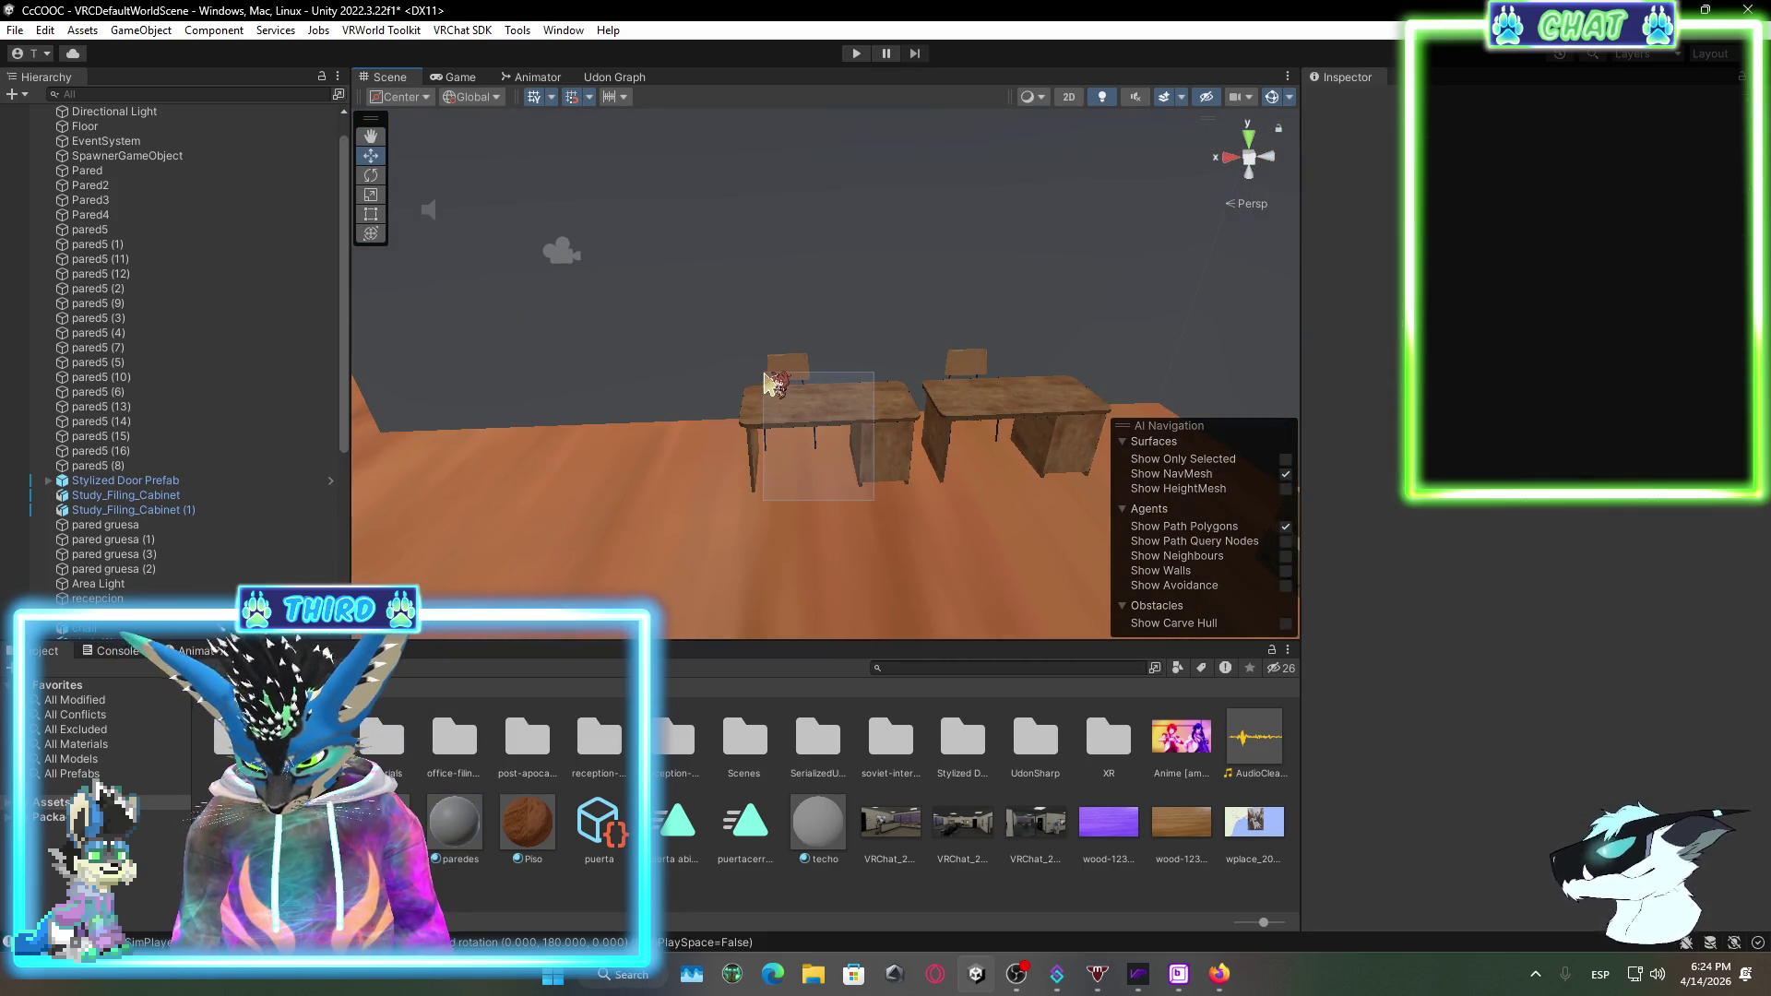
Step: Create an empty GameObject named ComboGameObject
left_click(825, 410)
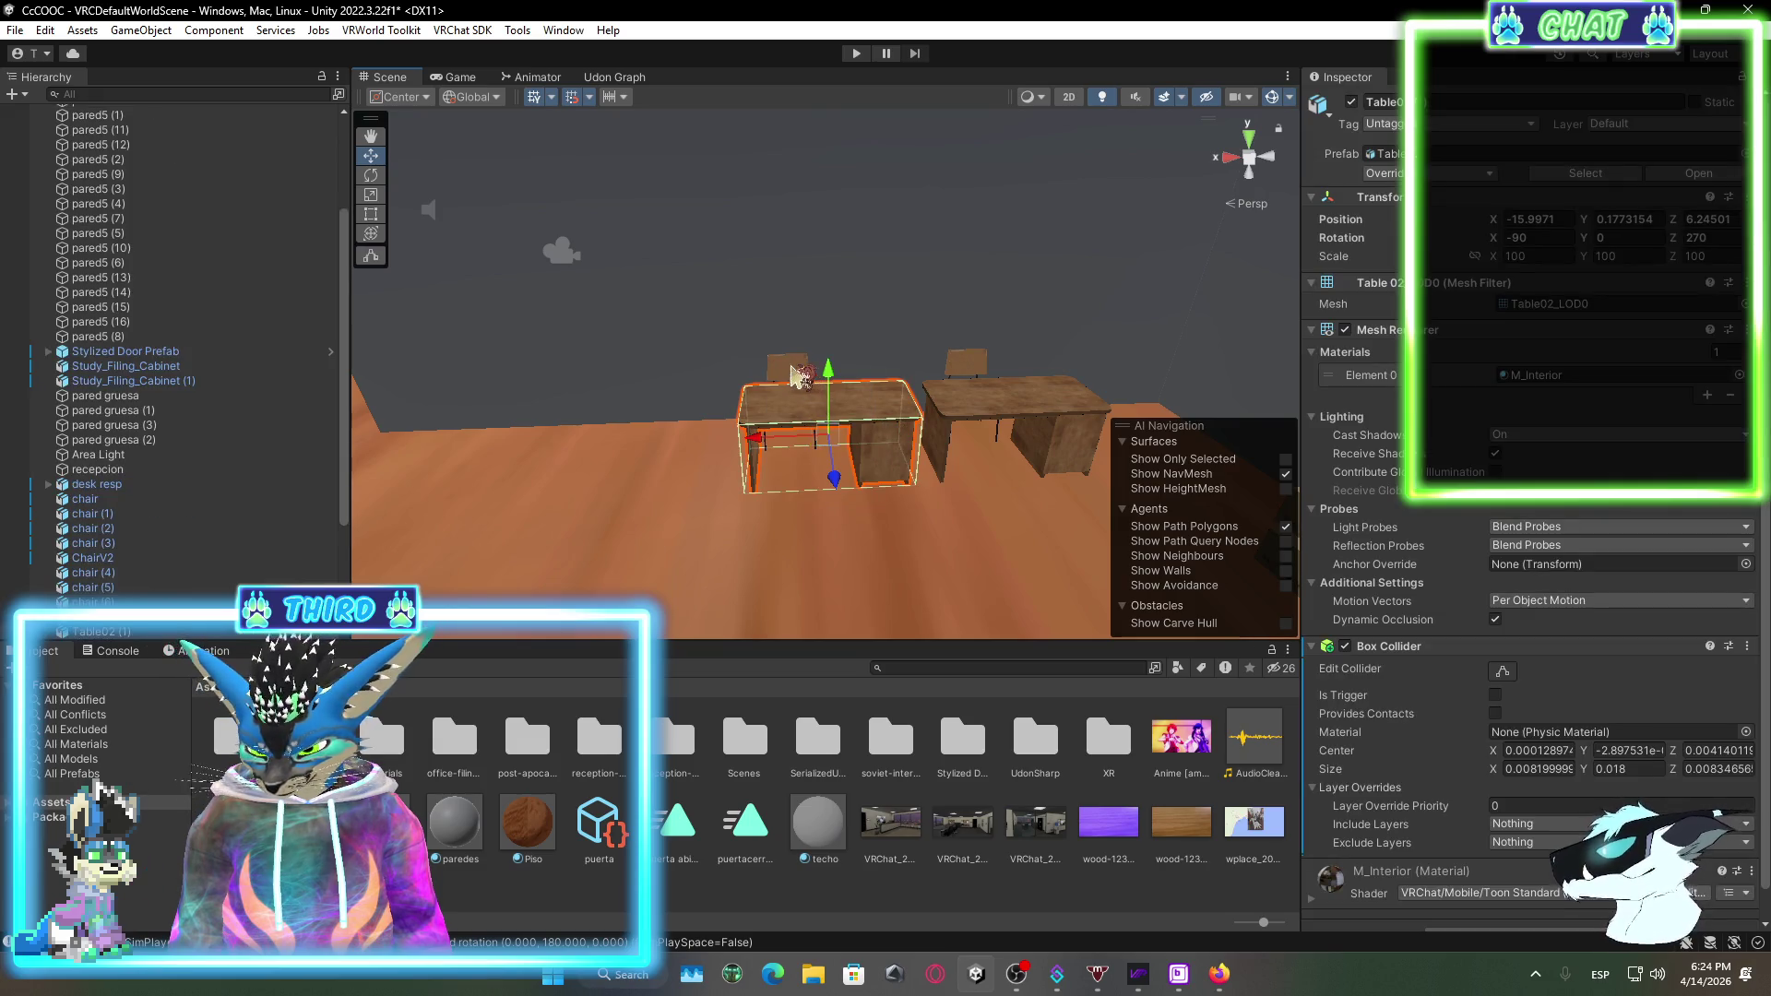
left_click(799, 374, "shift")
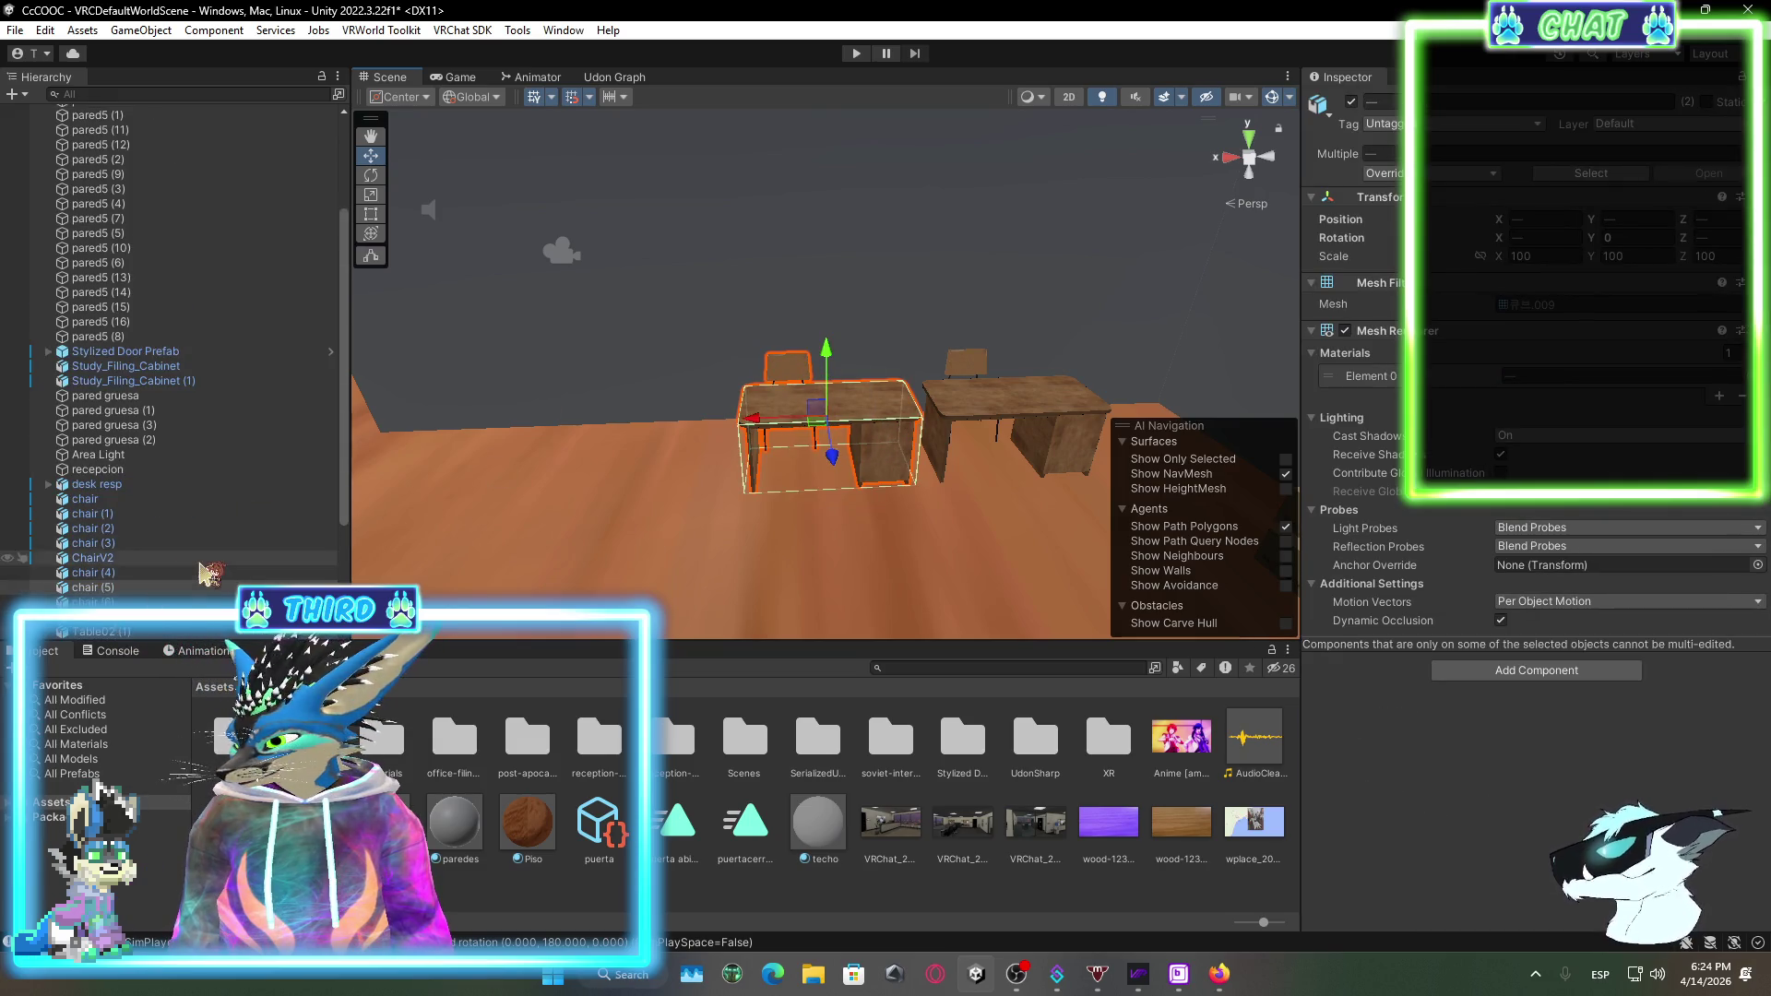
scroll(204, 571, "down", 4)
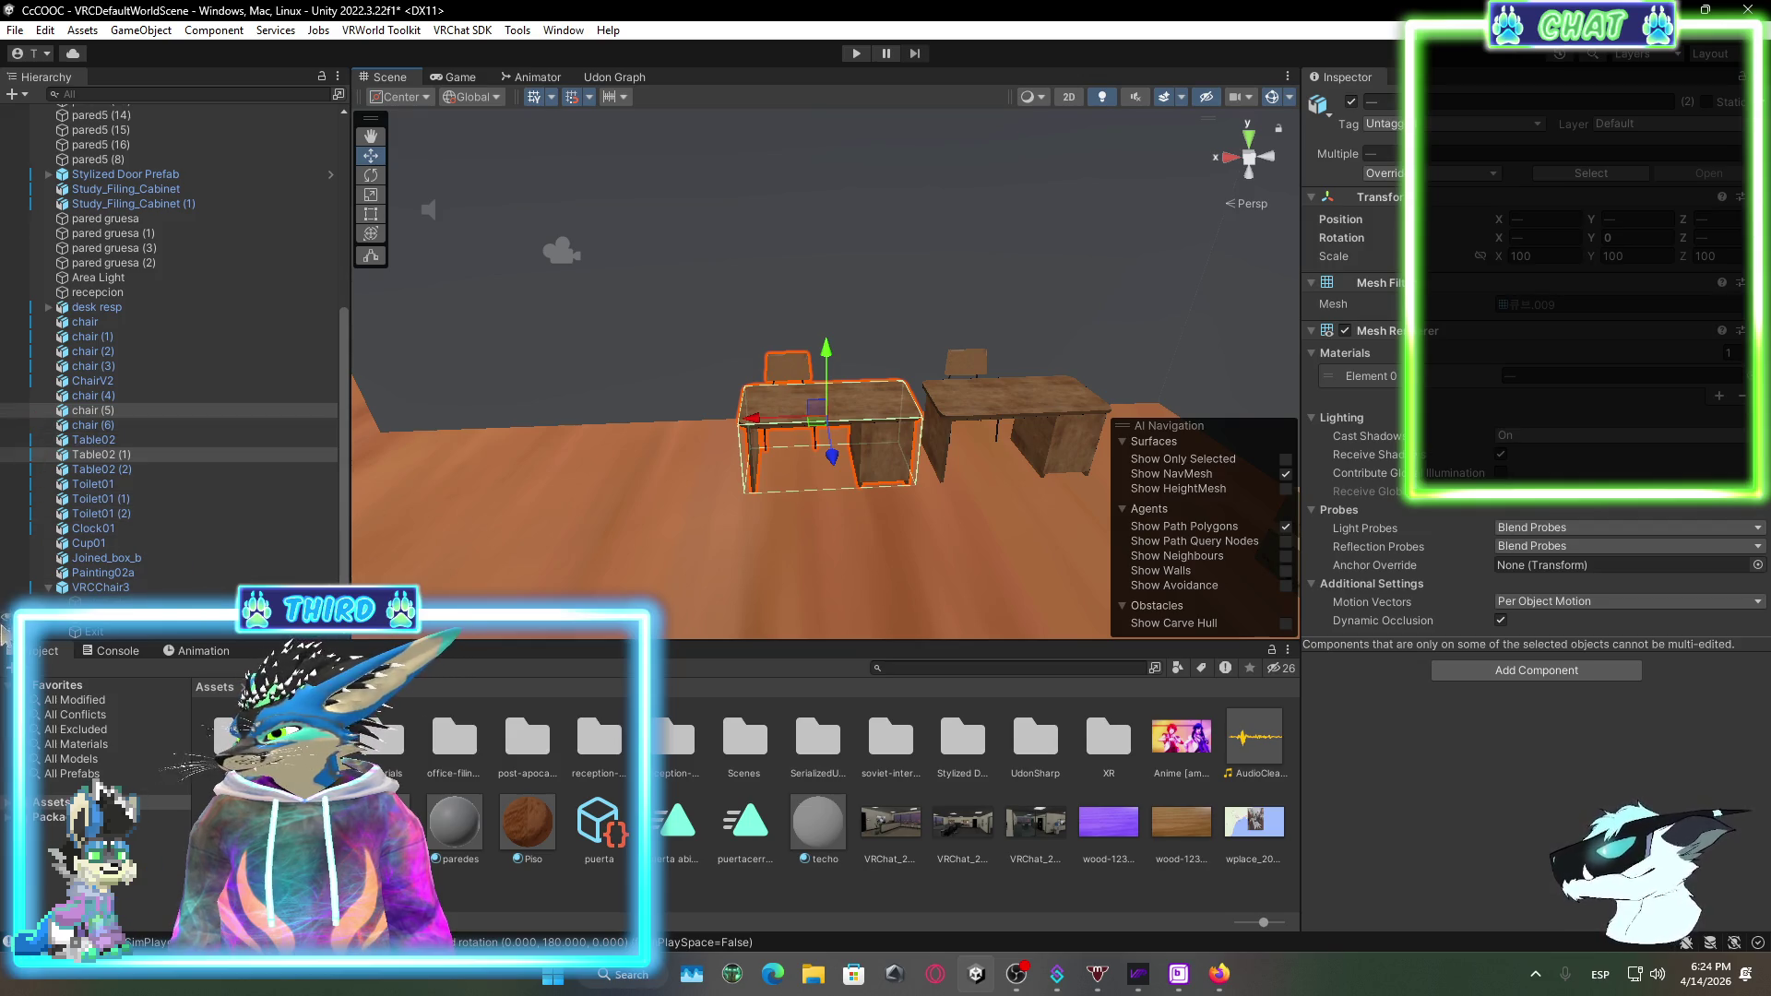
scroll(92, 415, "up", 10)
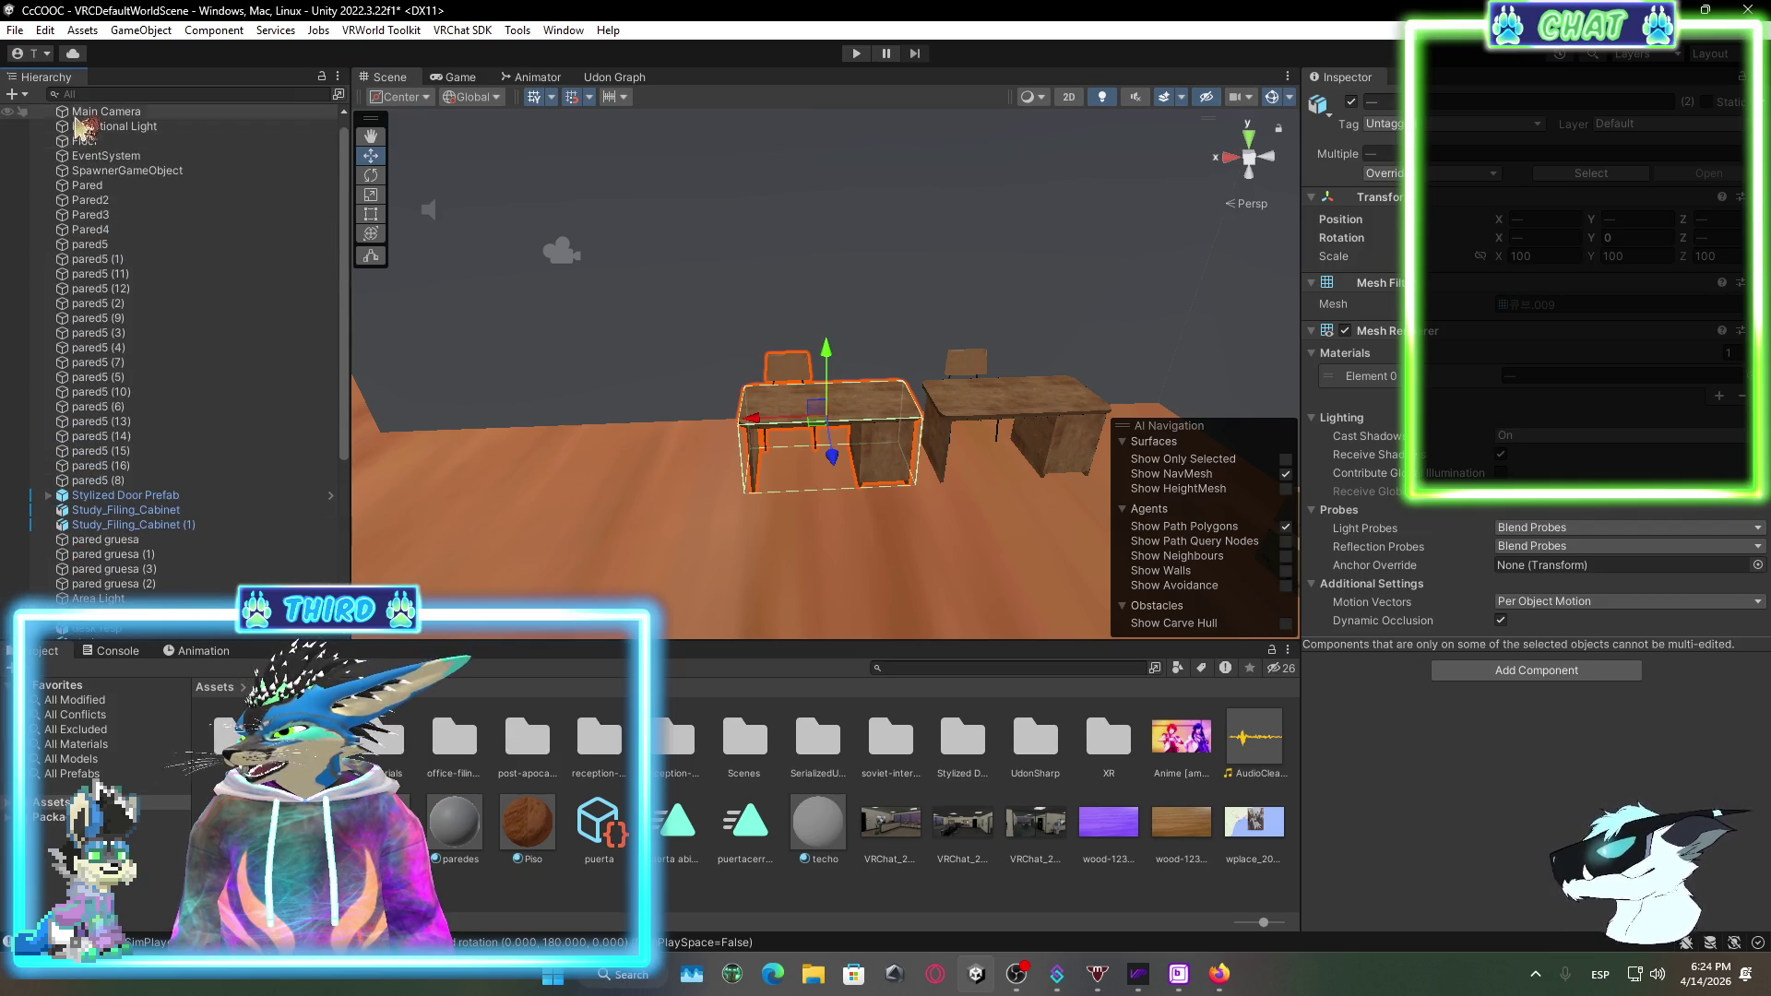
left_click(15, 94)
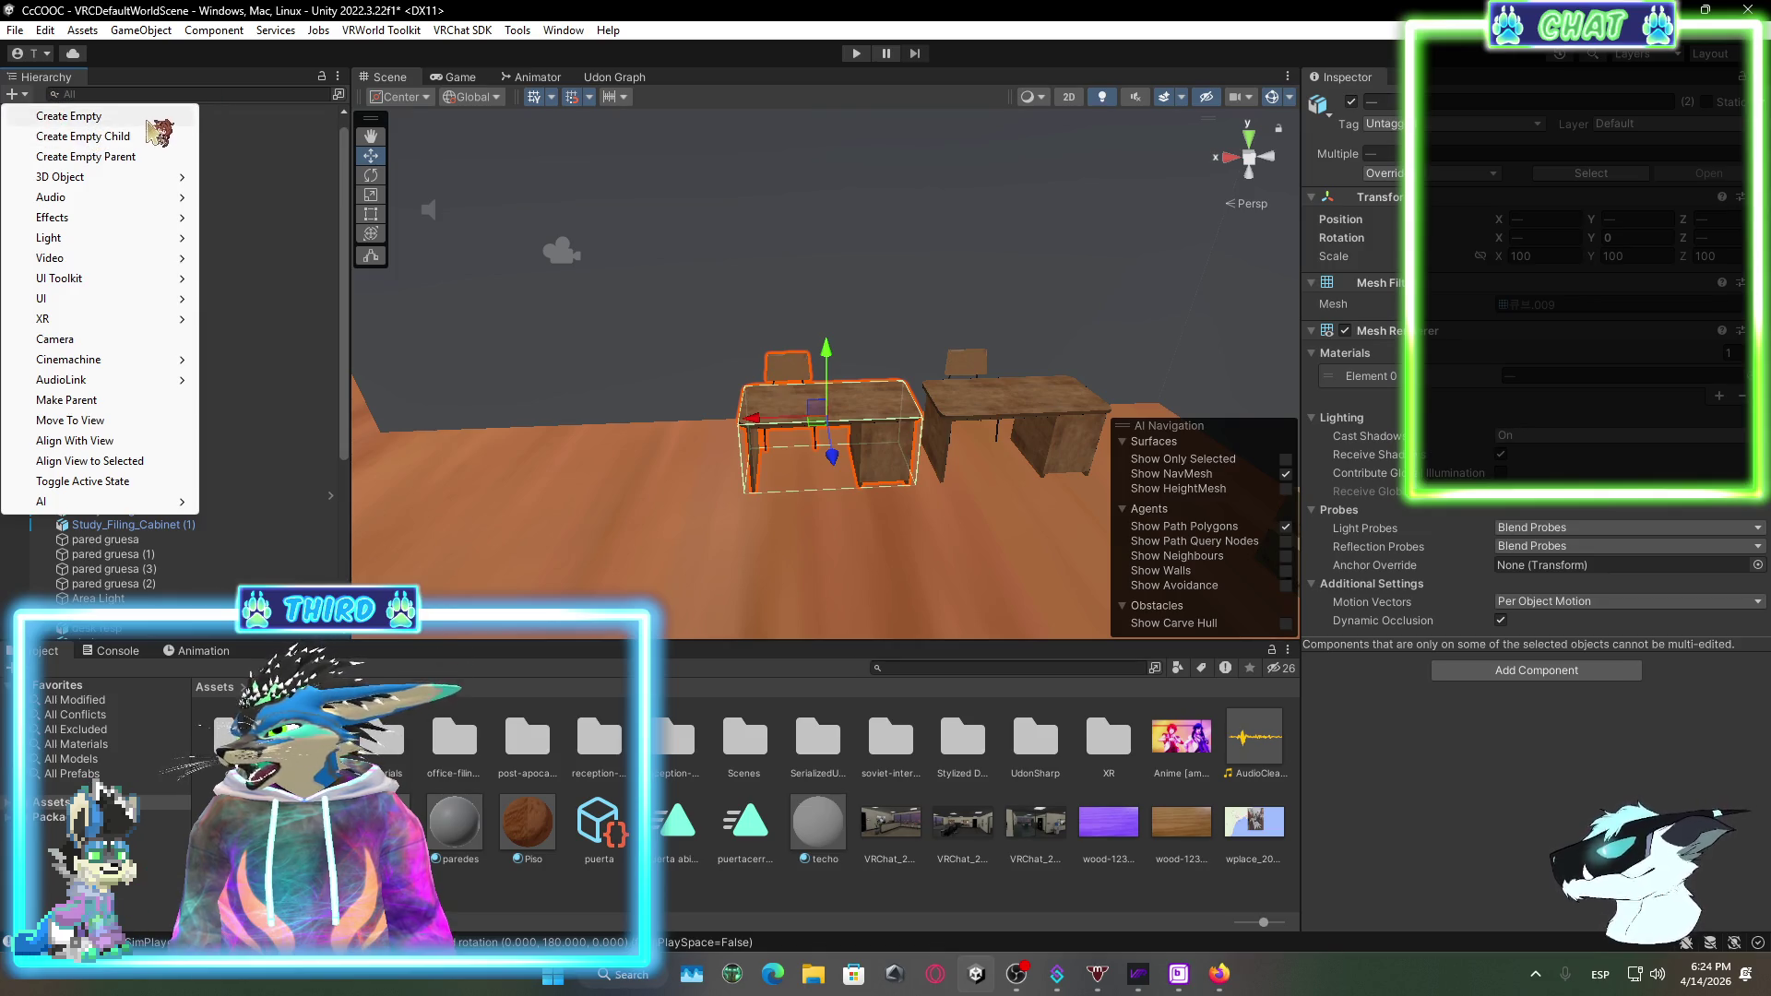
left_click(123, 117)
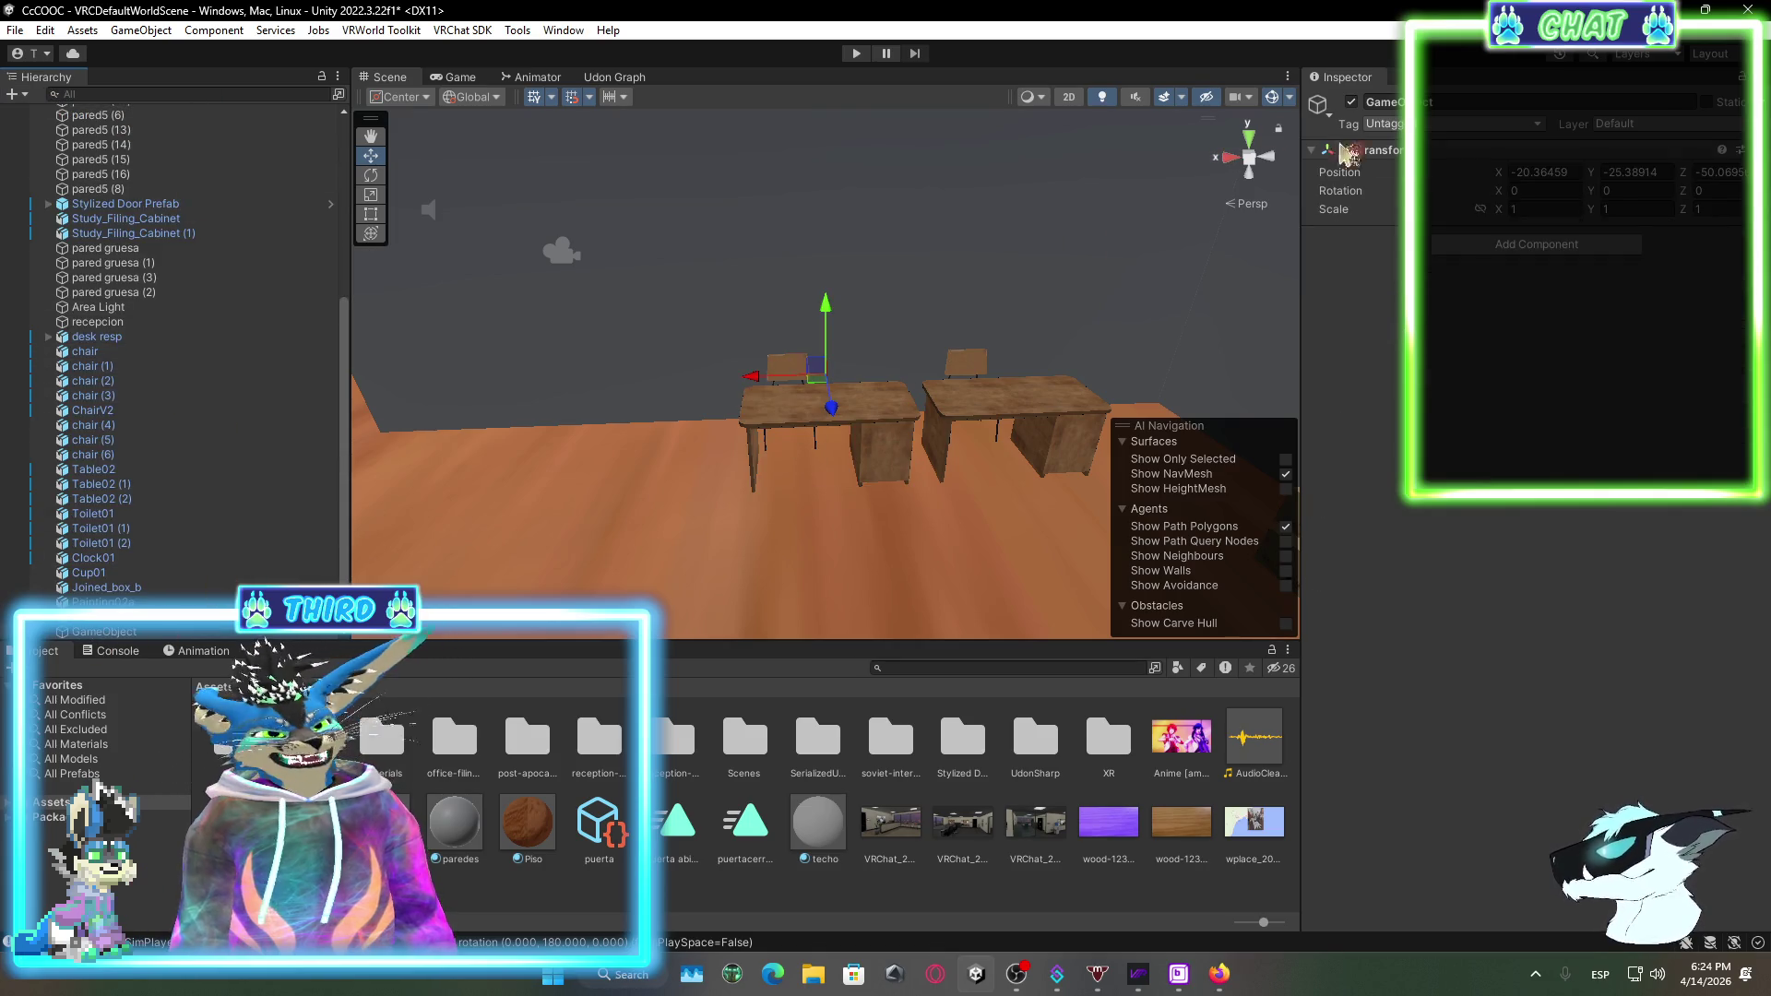
left_click(1481, 101)
type("Combo")
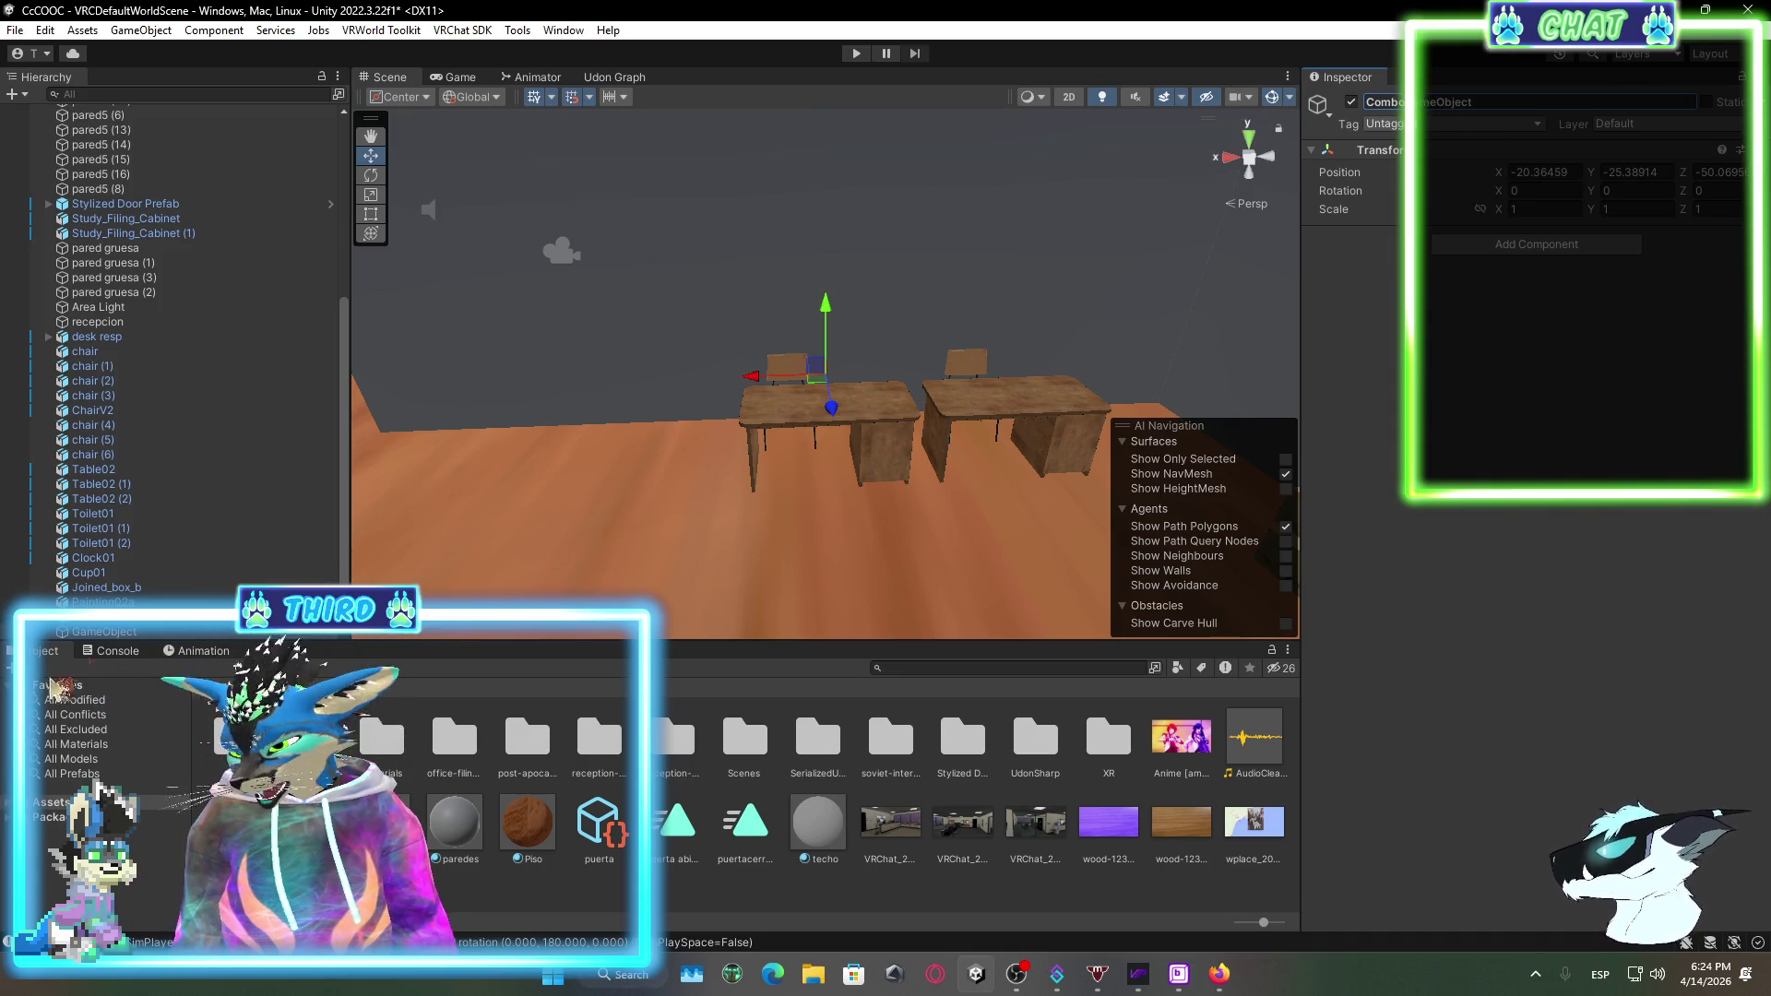
left_click(198, 367)
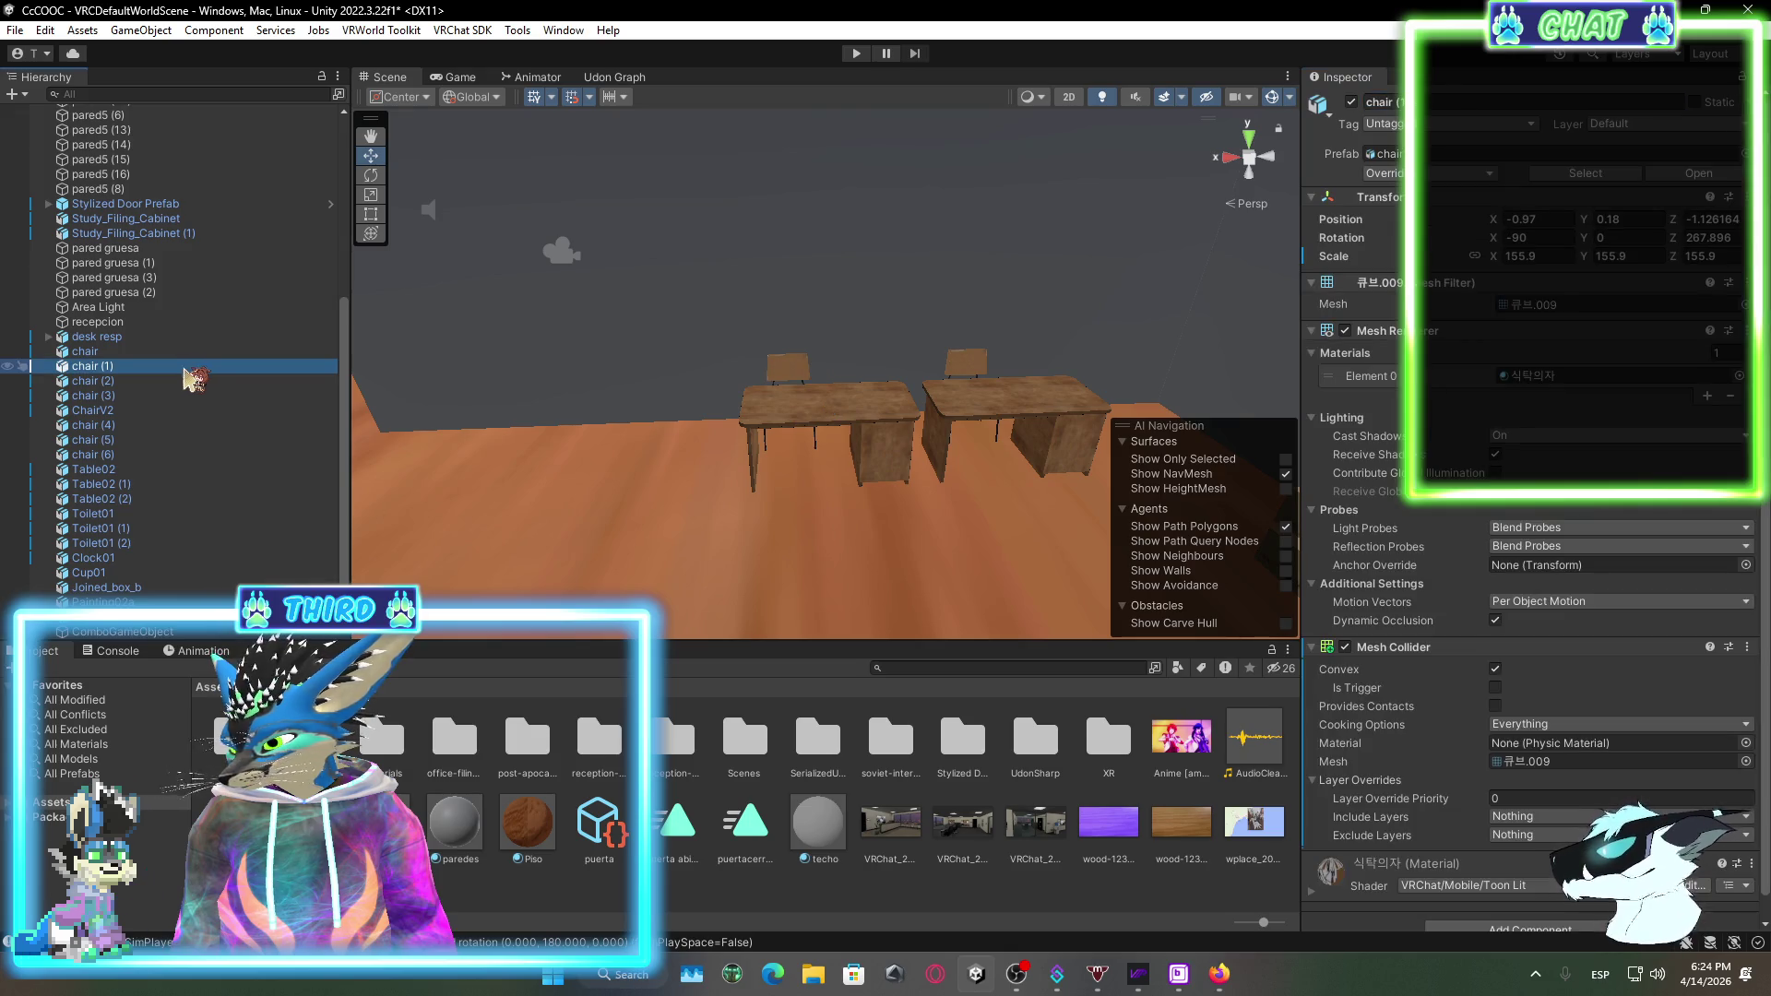
Step: Duplicate the left desk as Table02 (3) and its chair as chair (7), parenting chair (7) under ComboGameObject
left_click(789, 427)
right_click(120, 485)
left_click(188, 403)
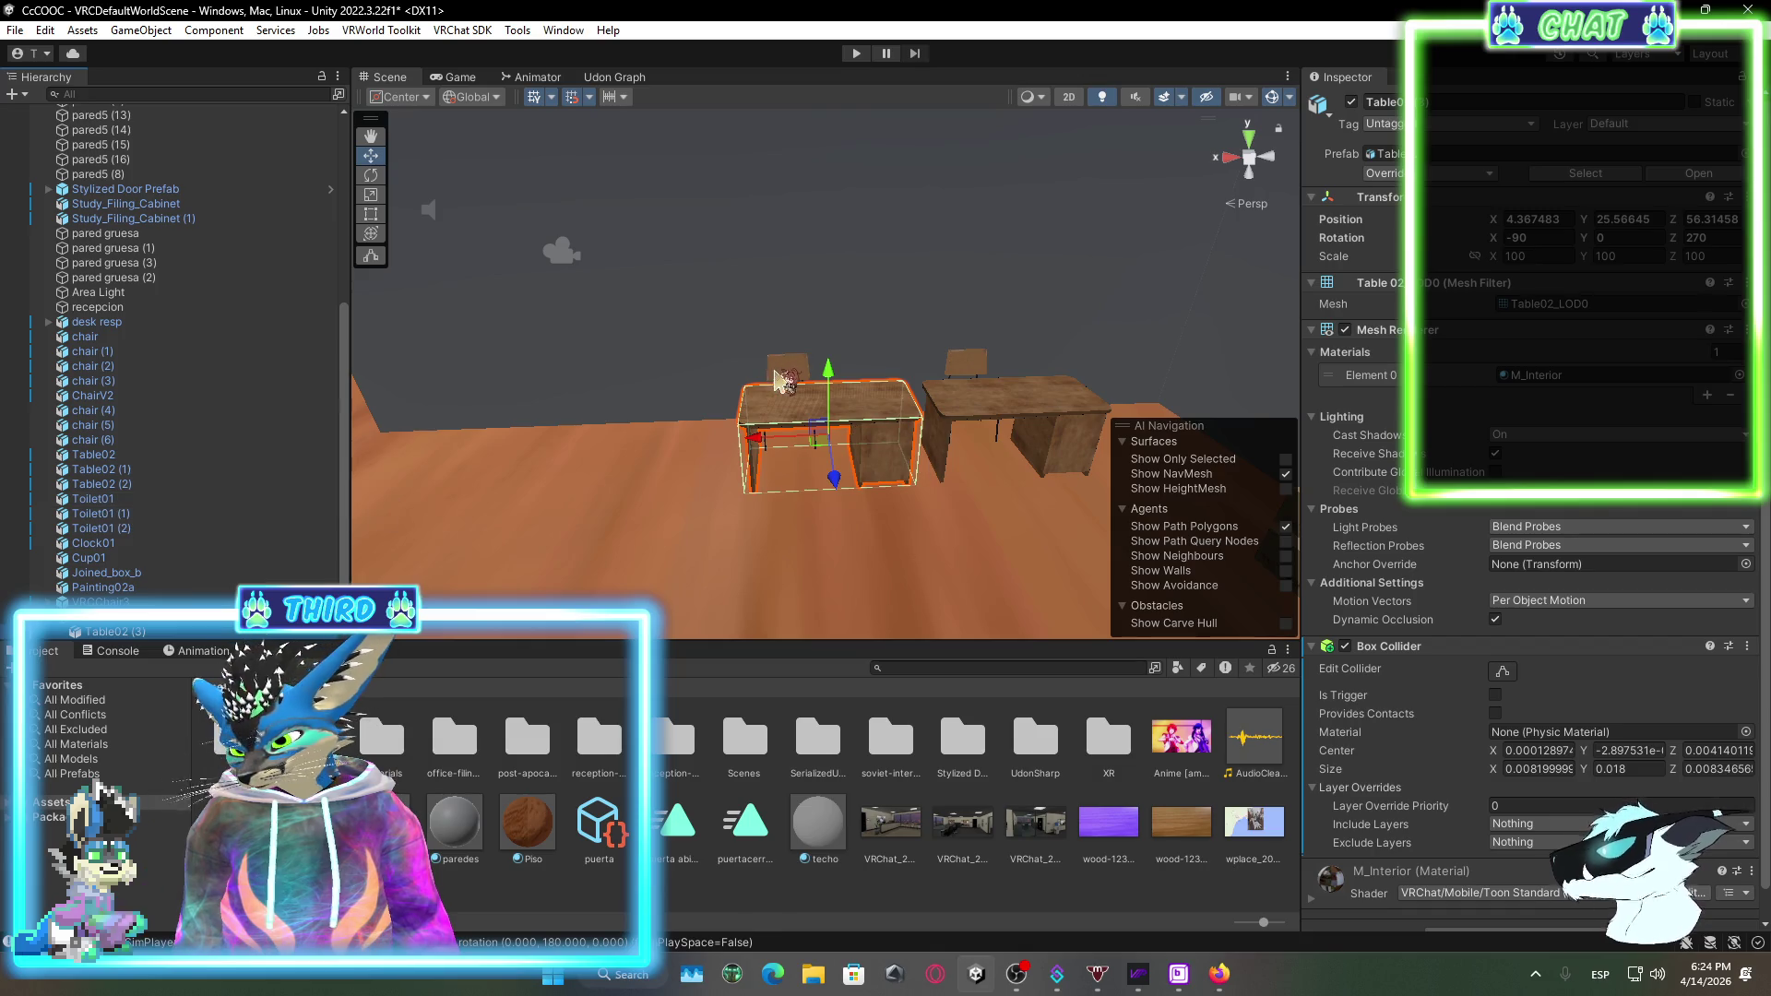
left_click(783, 380)
right_click(120, 425)
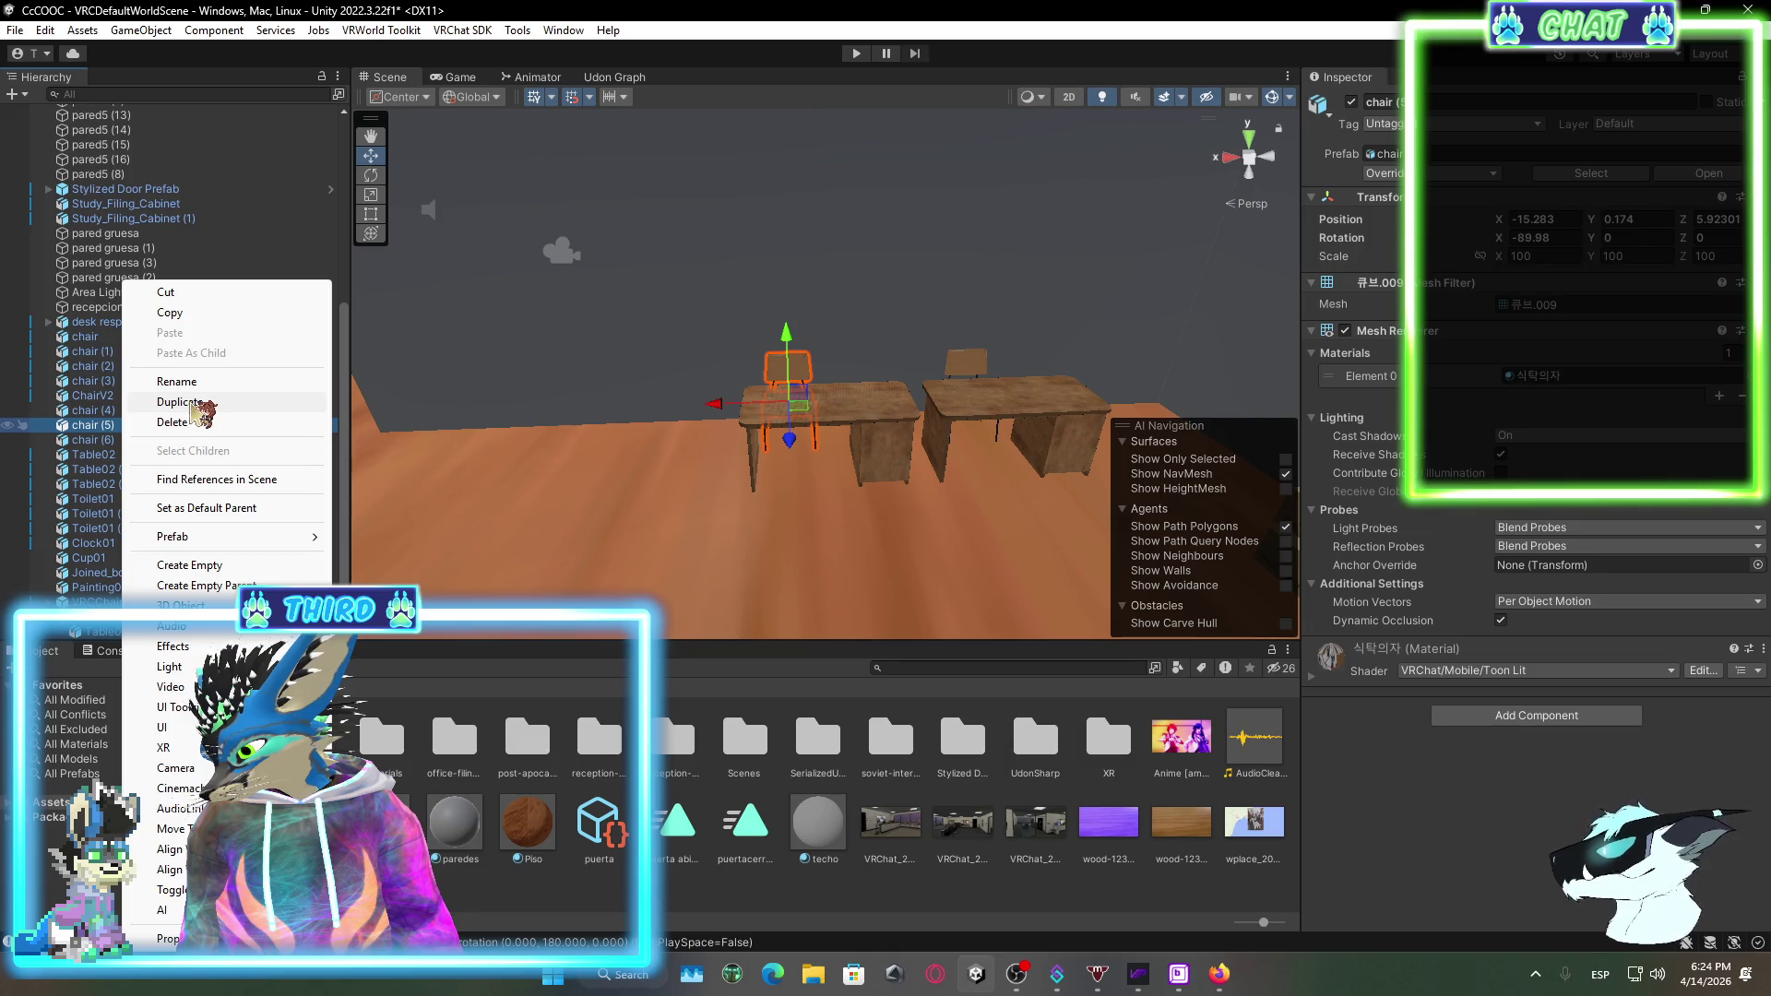
left_click(178, 402)
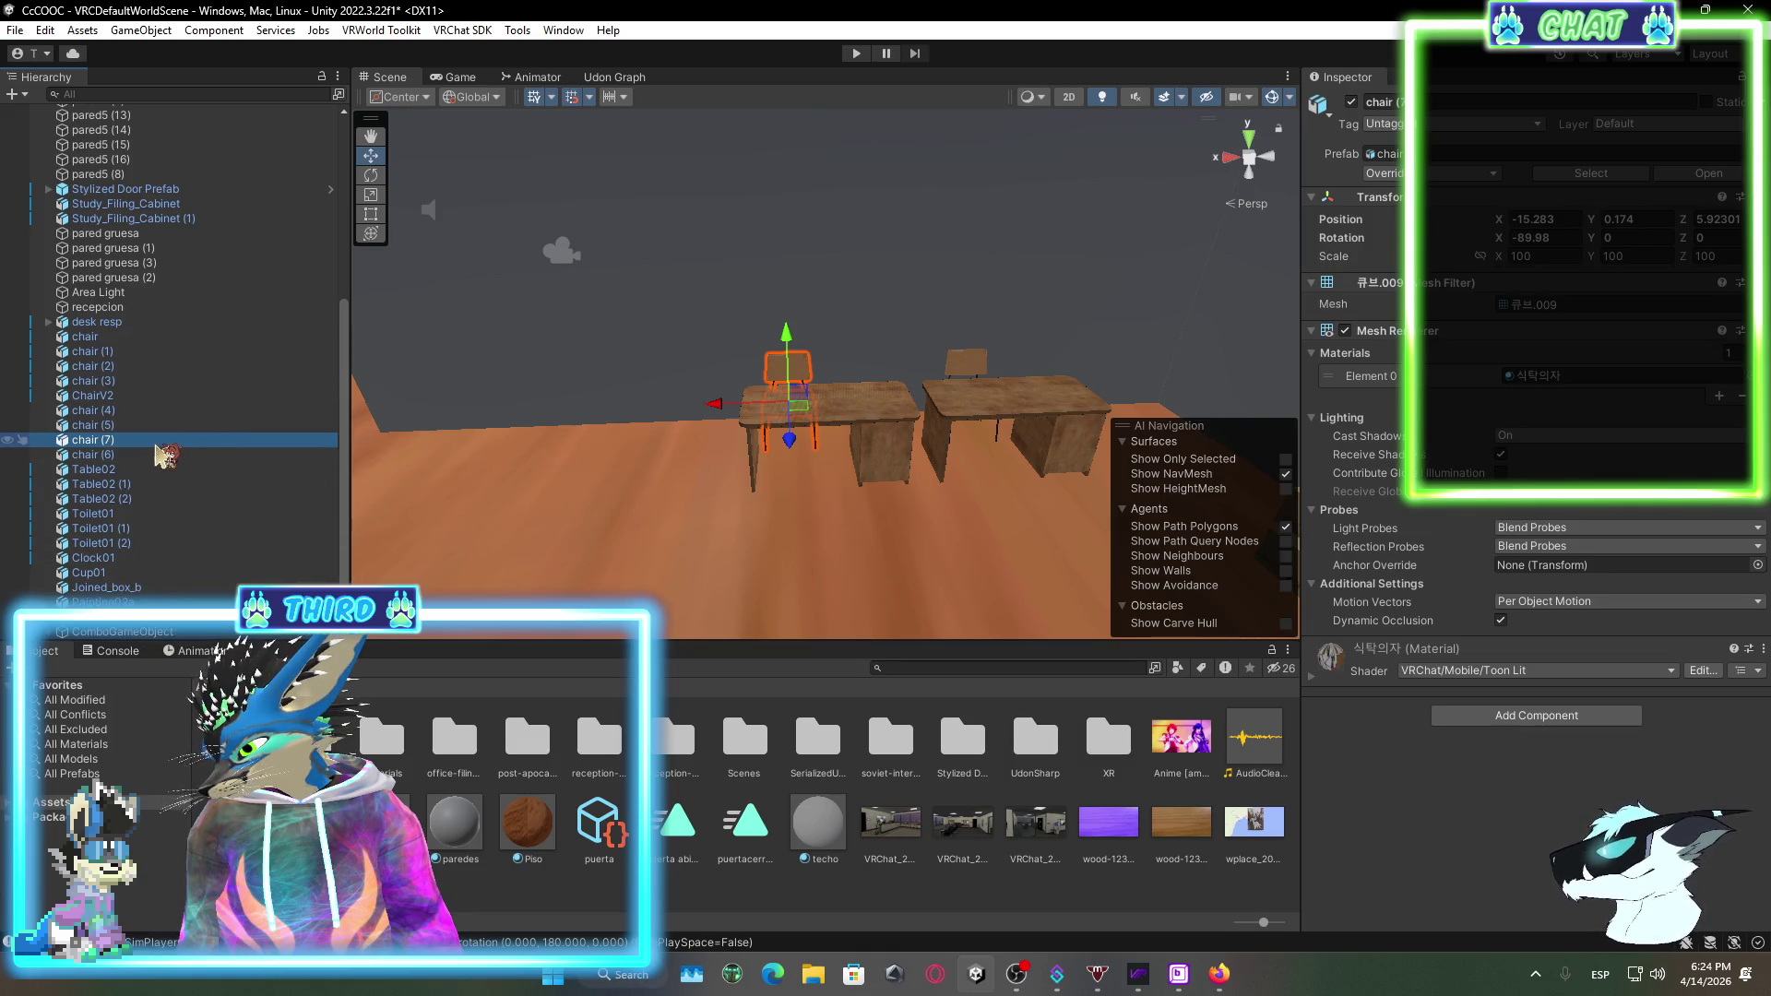
scroll(161, 447, "down", 1)
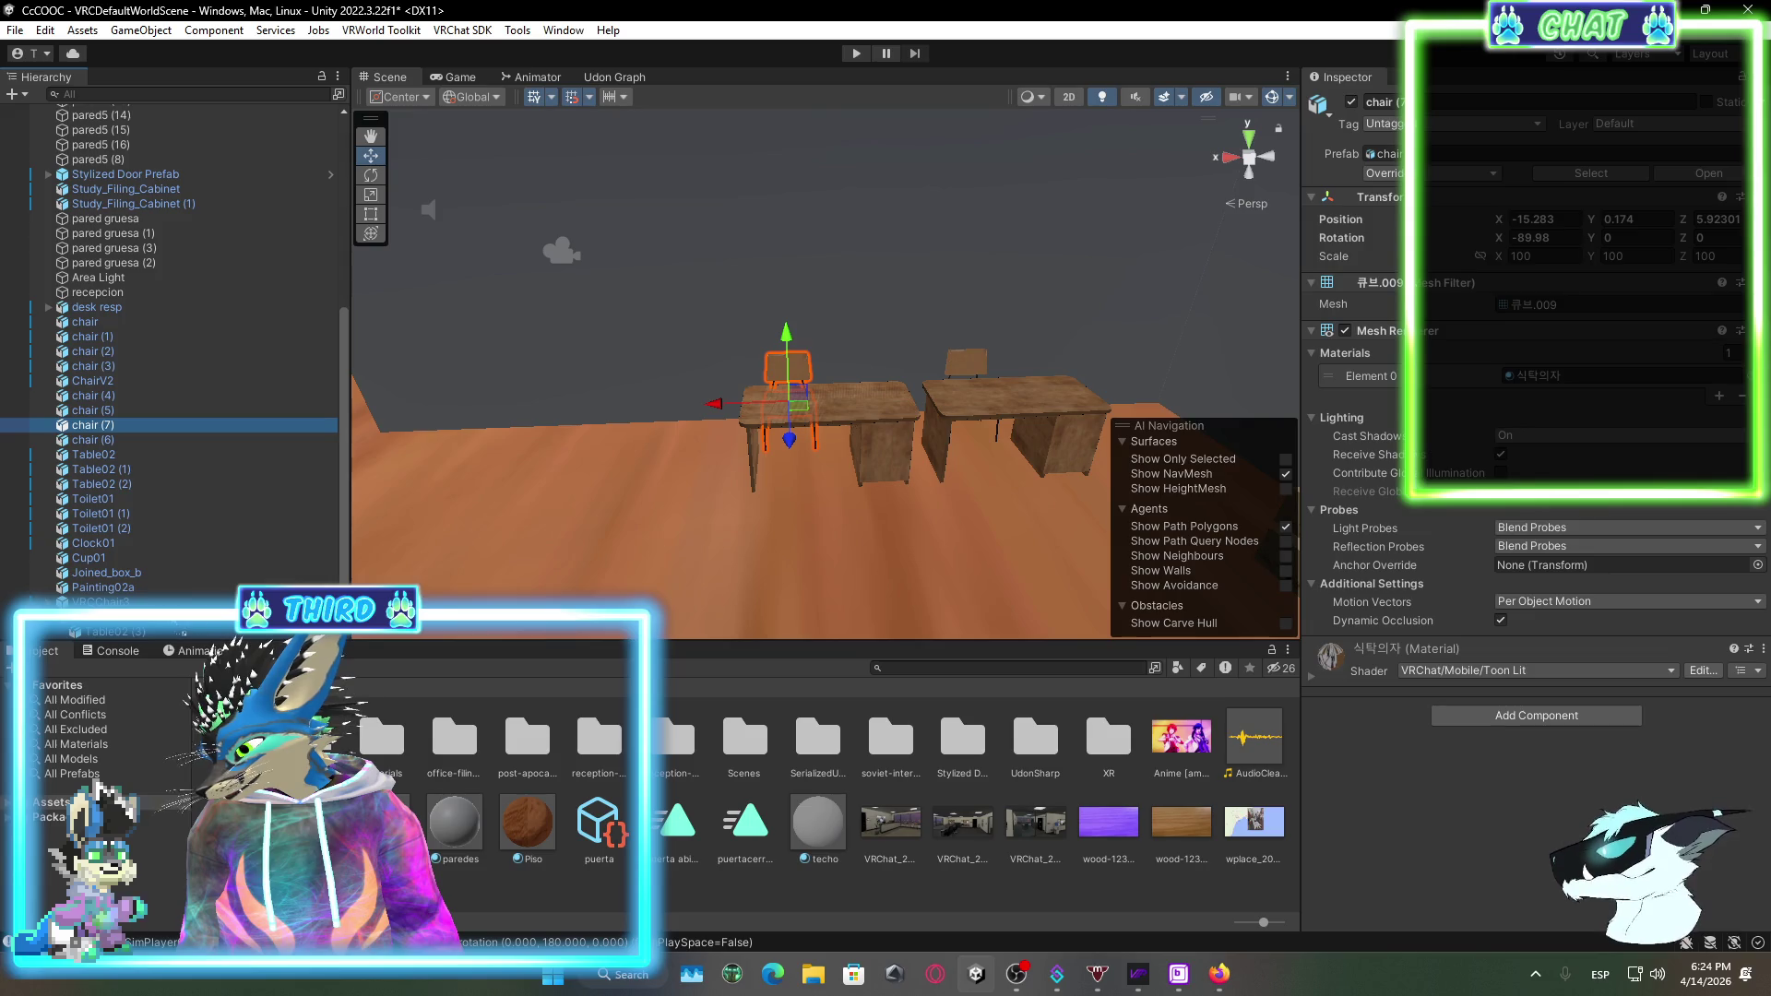
mouse_move(92, 424)
left_mouse_down()
mouse_move(384, 503)
mouse_move(973, 454)
mouse_move(888, 496)
left_mouse_up()
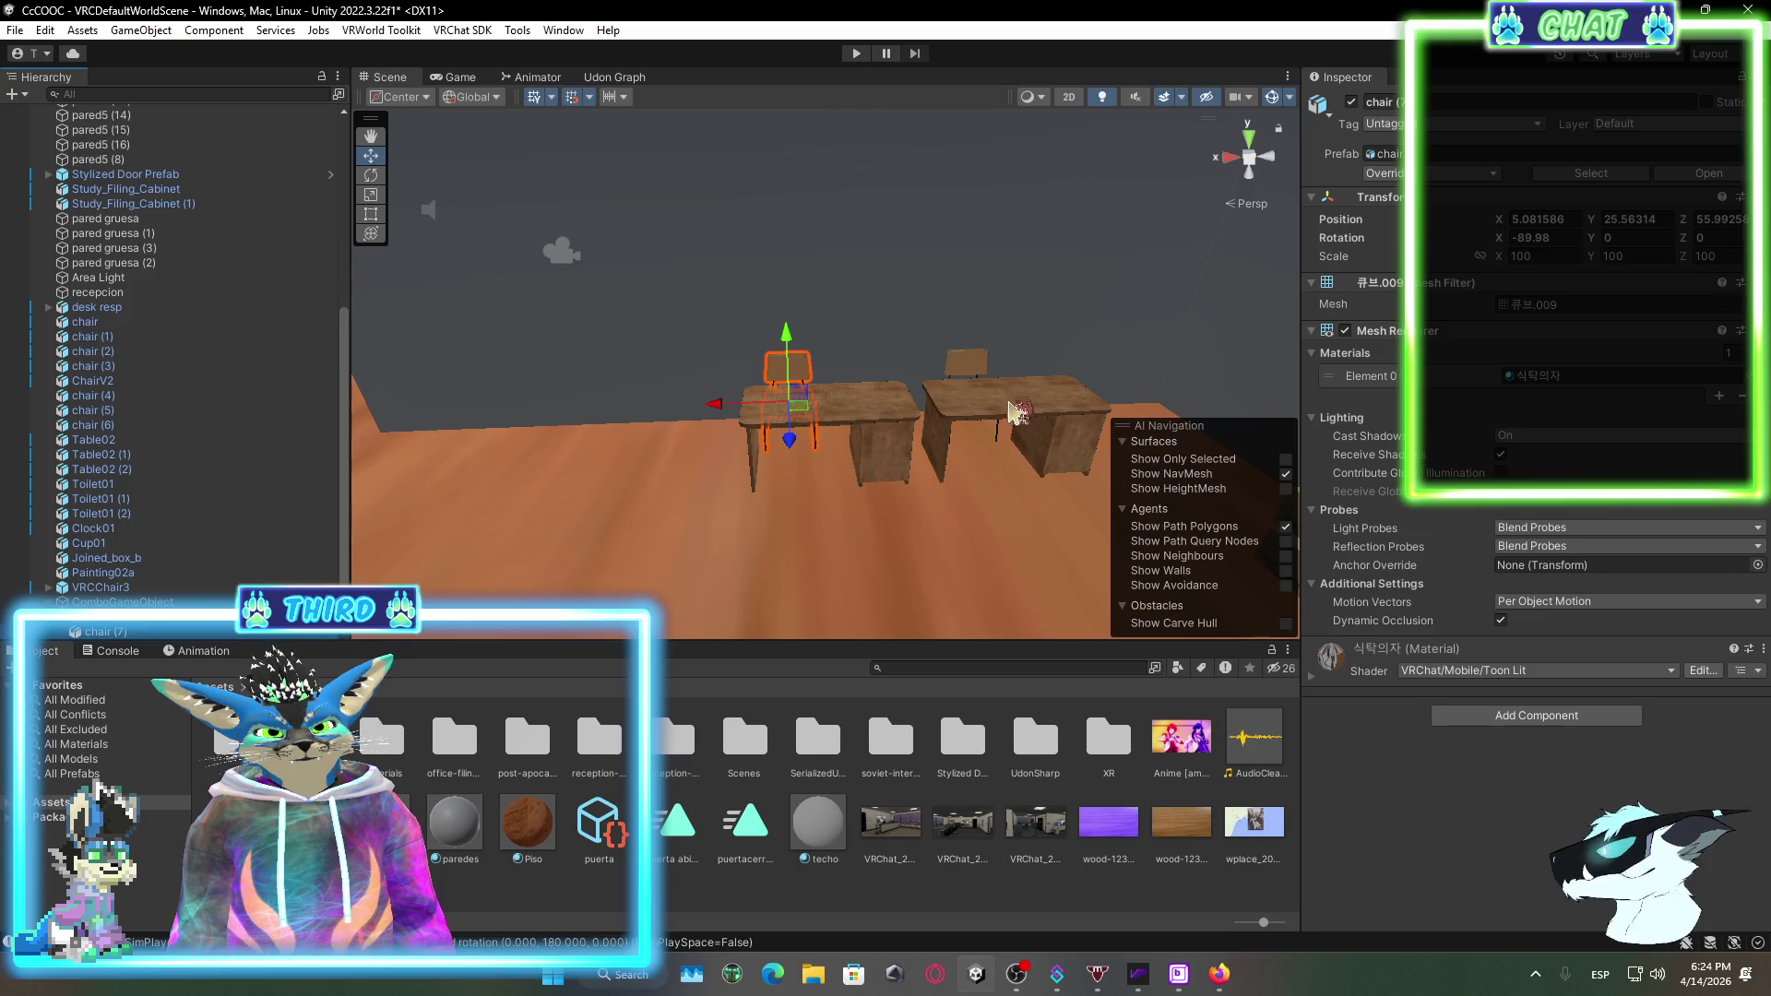
Step: Delete desks Table02 (2) and Table02 (1) and the extra chair (6)
left_click(1015, 412)
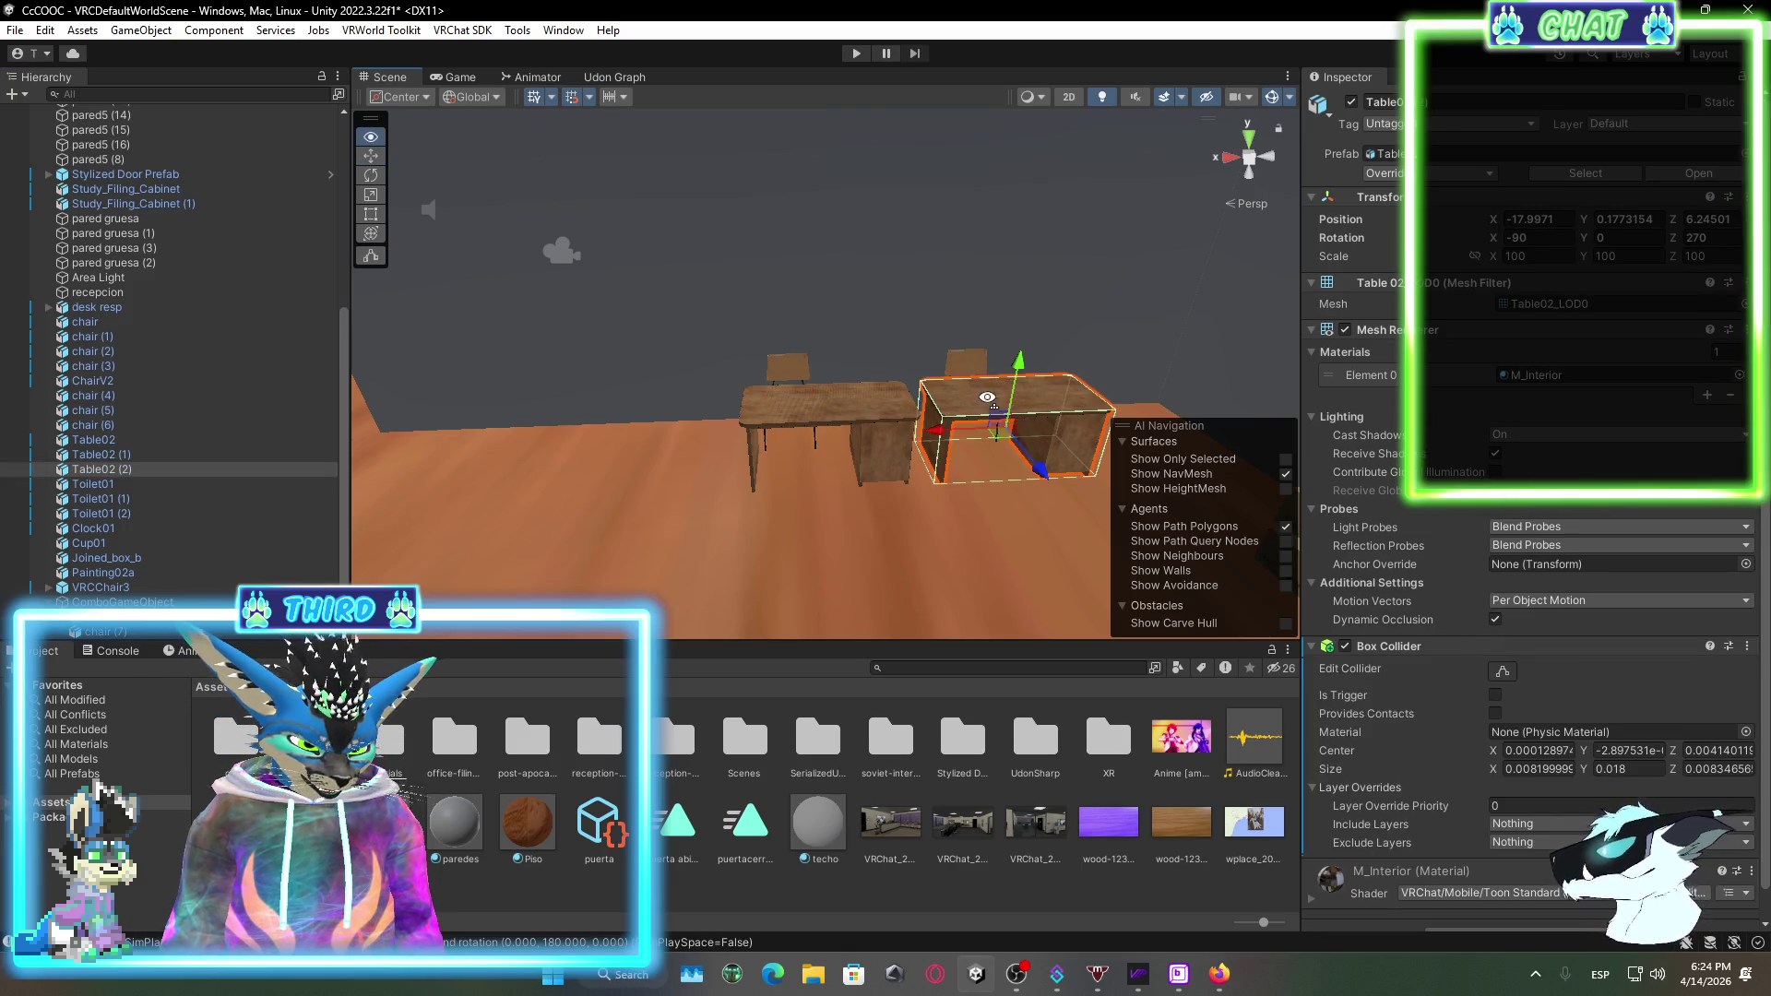
right_click(155, 468)
left_click(205, 421)
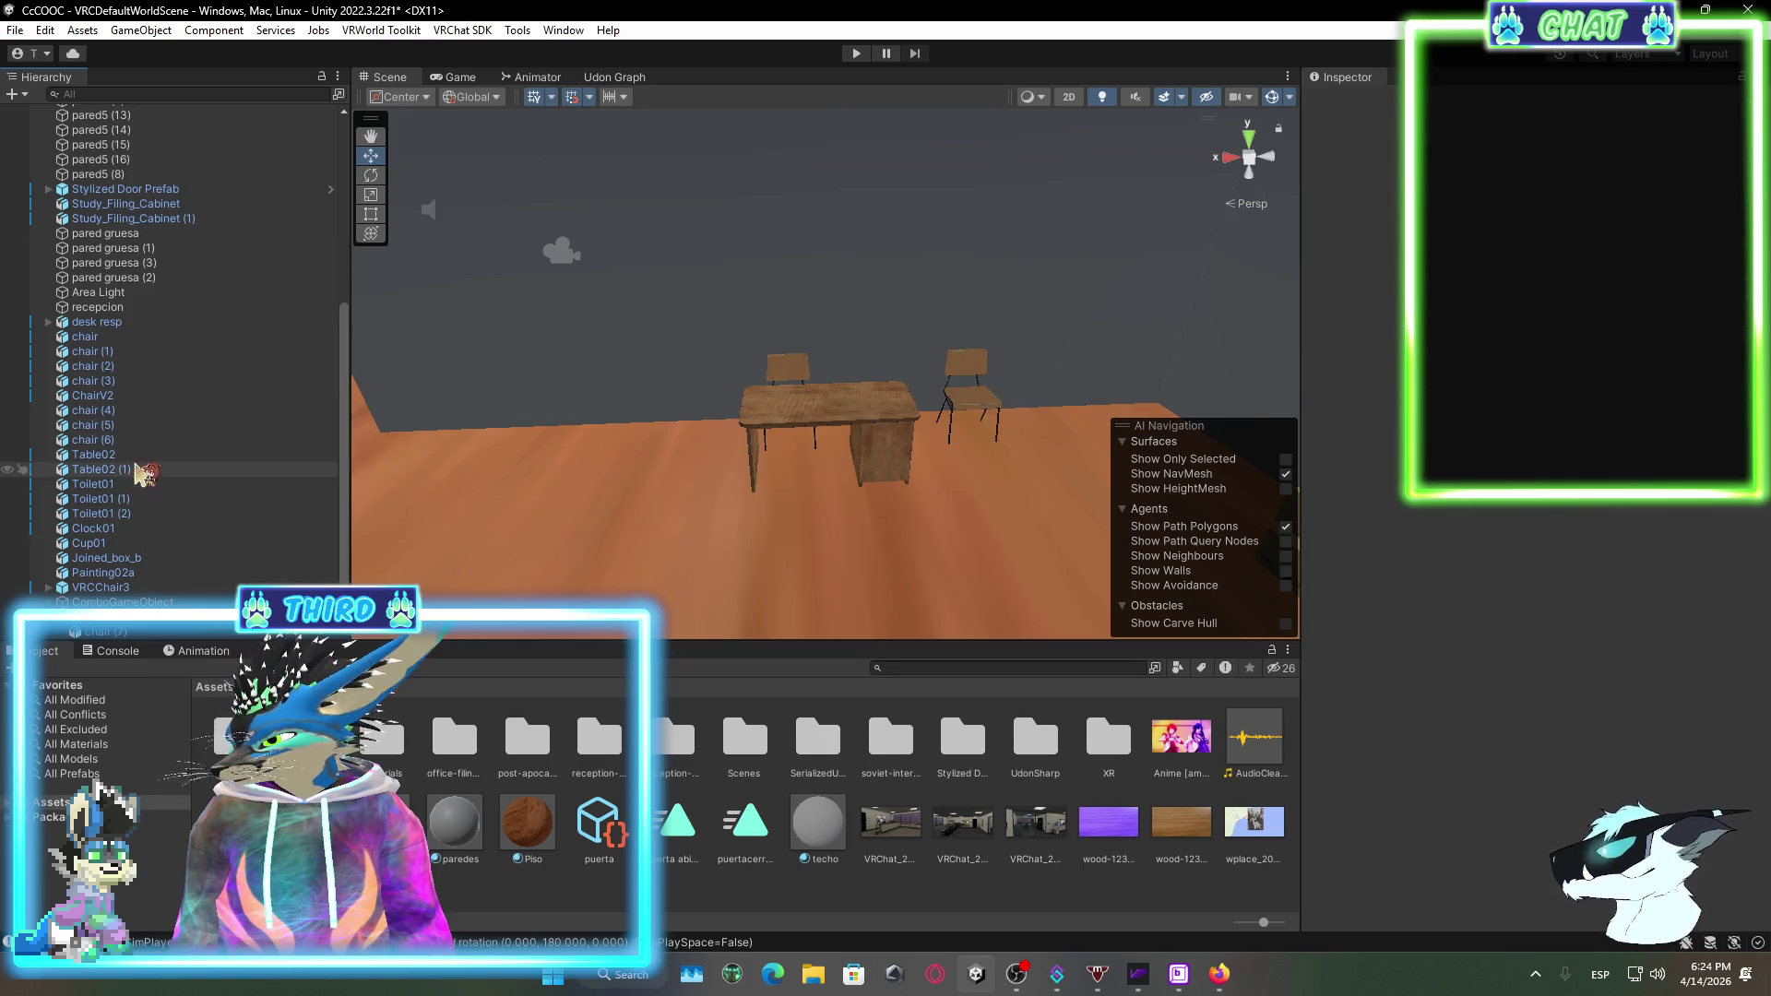
right_click(103, 469)
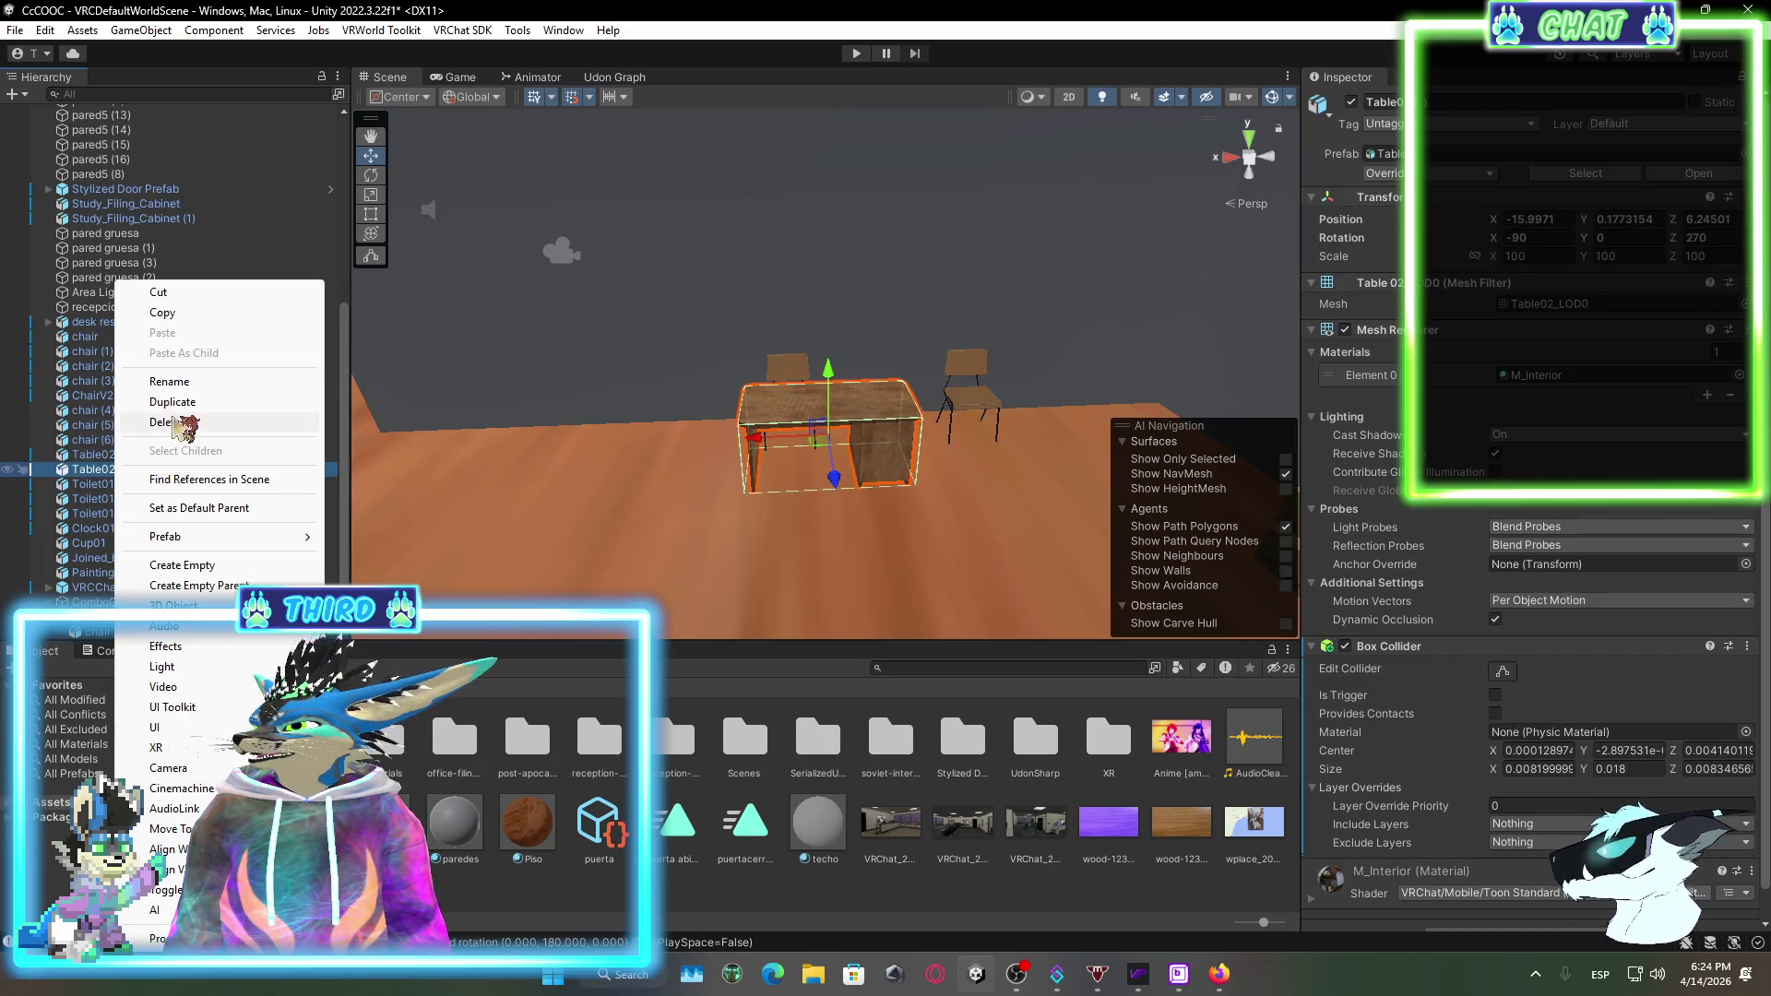
left_click(176, 425)
left_click(183, 456)
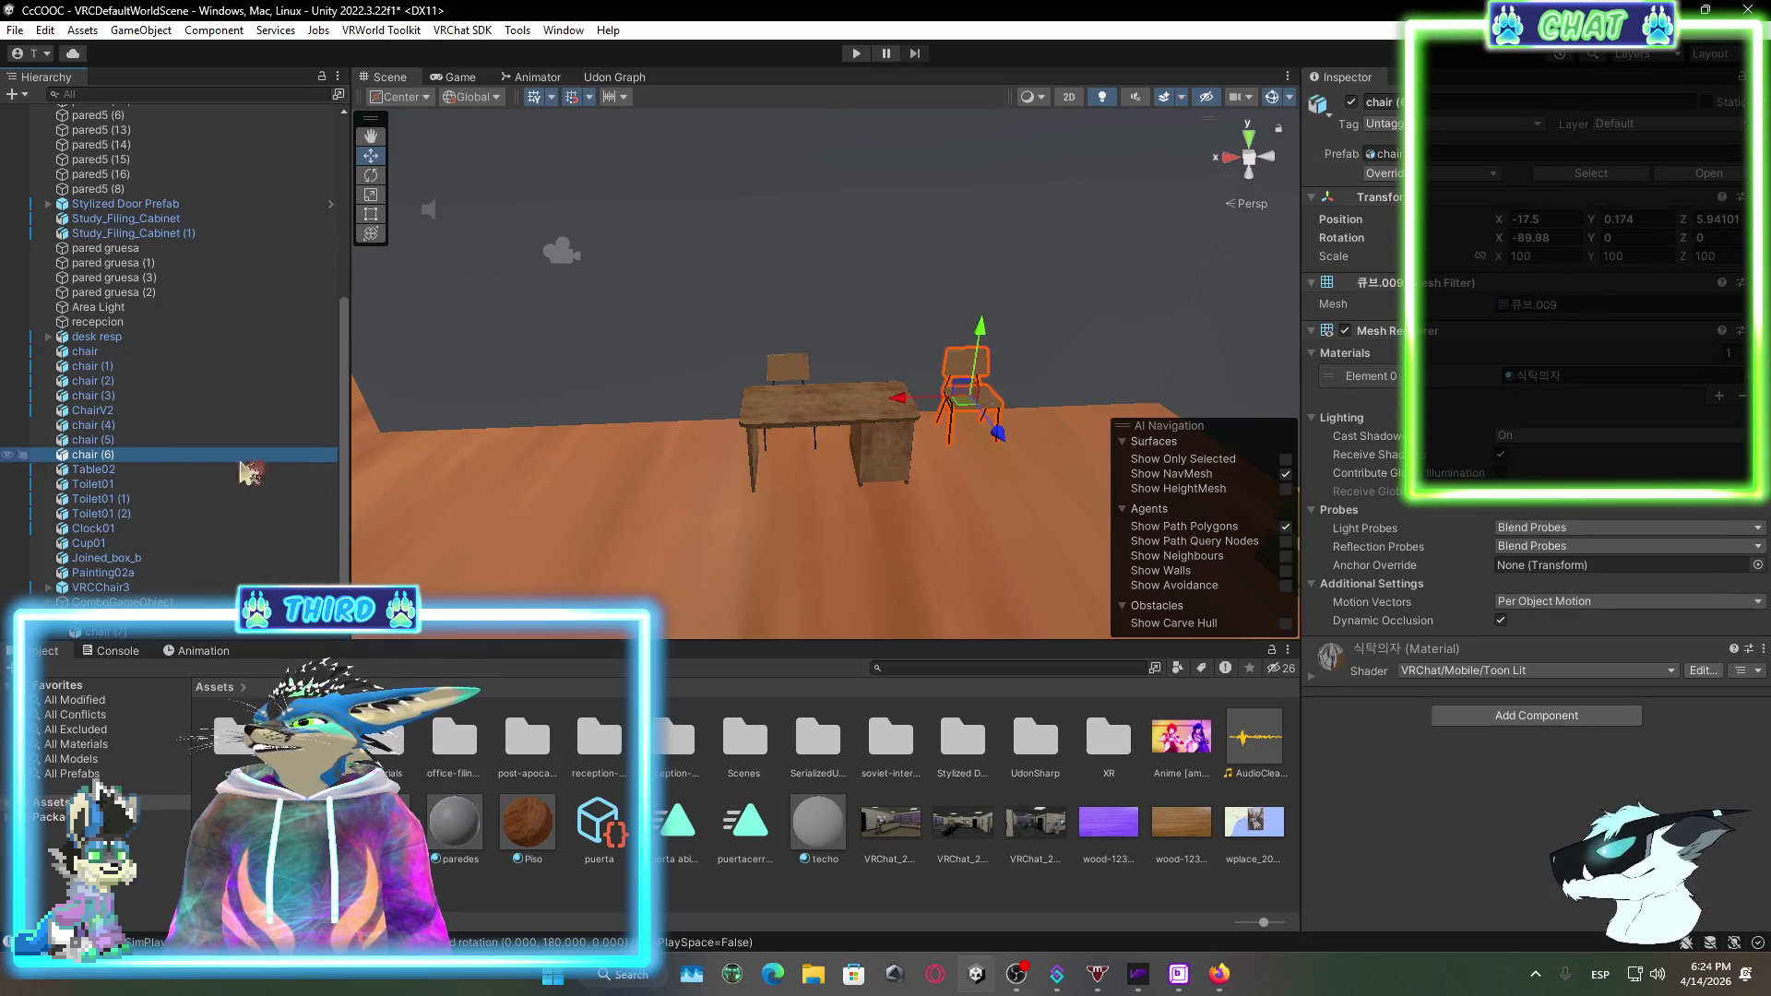
right_click(159, 455)
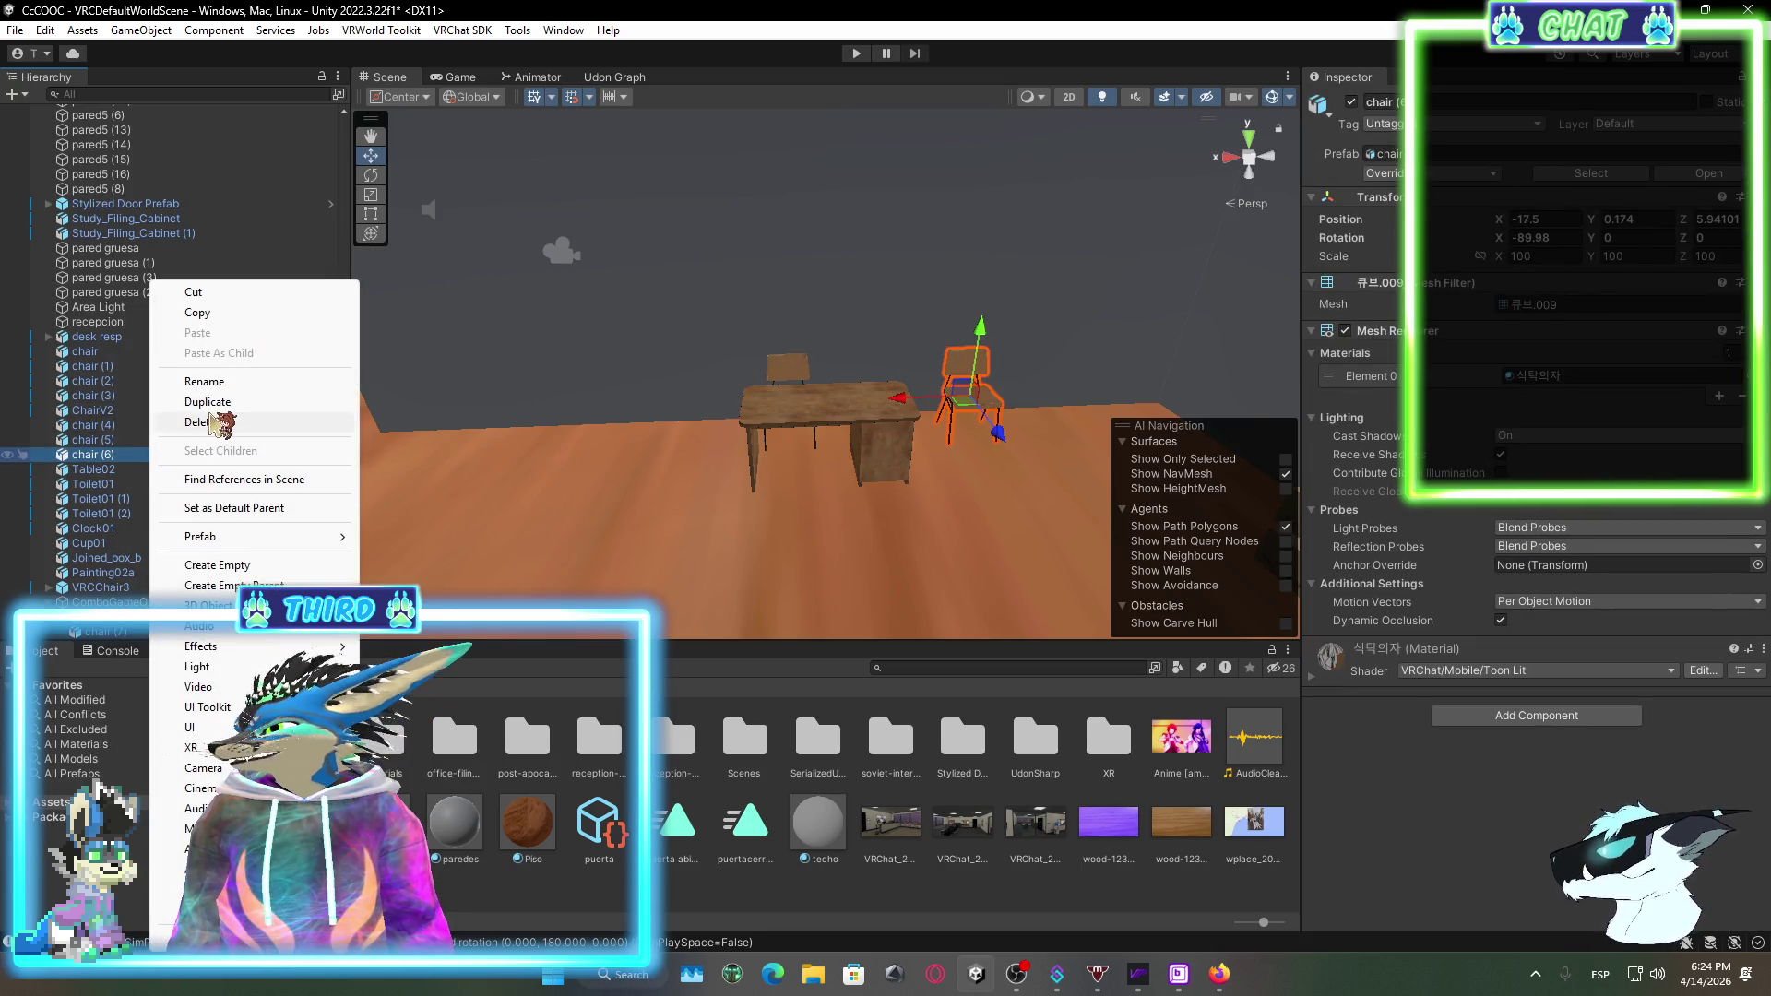
left_click(220, 423)
Step: Move the ComboGameObject desk group 2 units along X
left_click(140, 441)
left_click(784, 385)
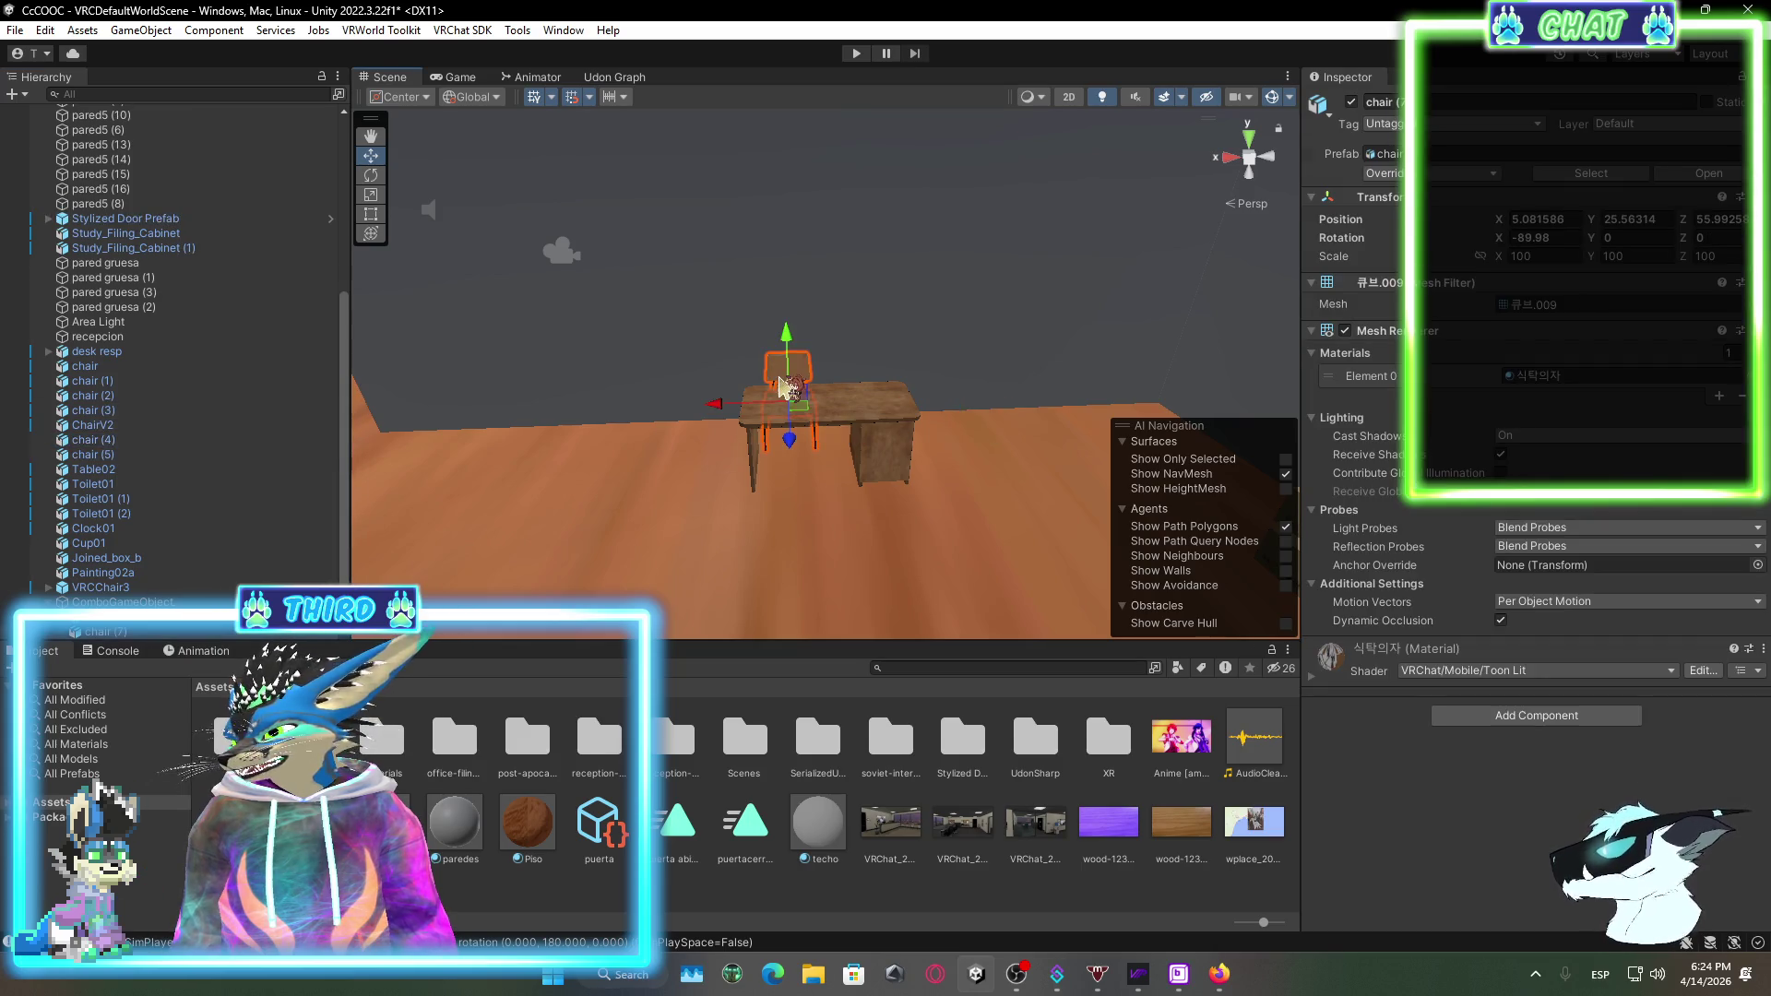
left_click(1015, 431)
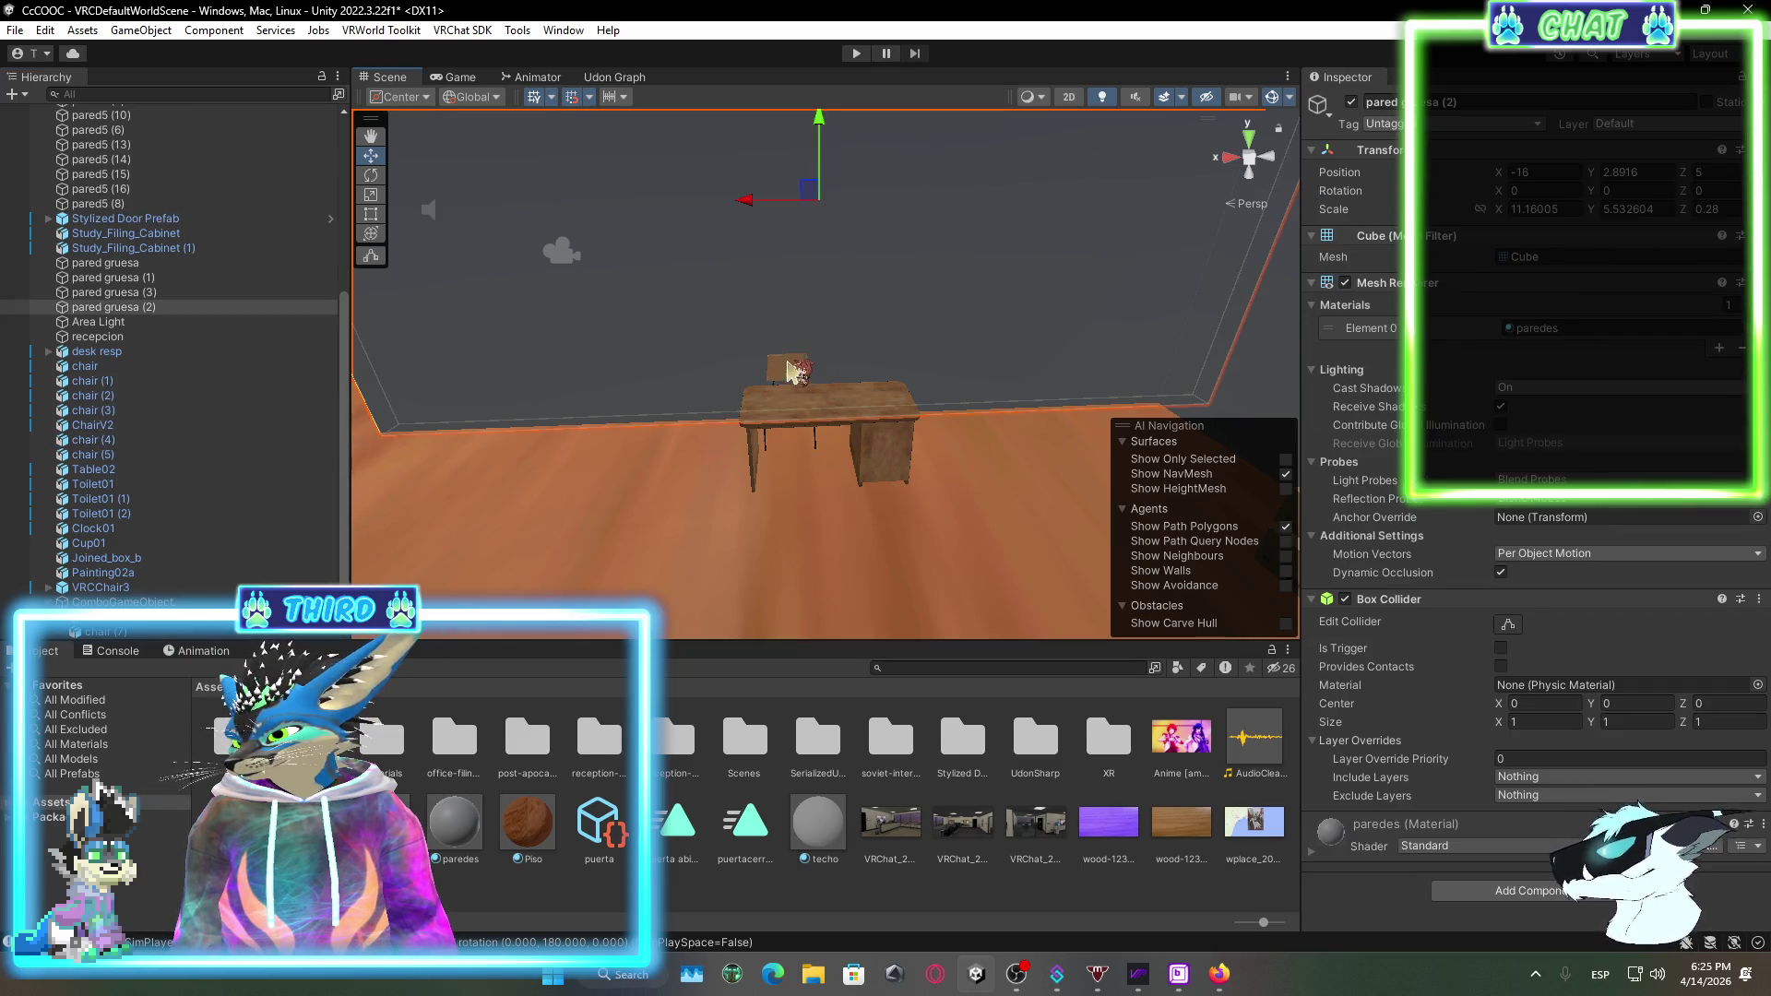
left_click(791, 369)
left_click(157, 601)
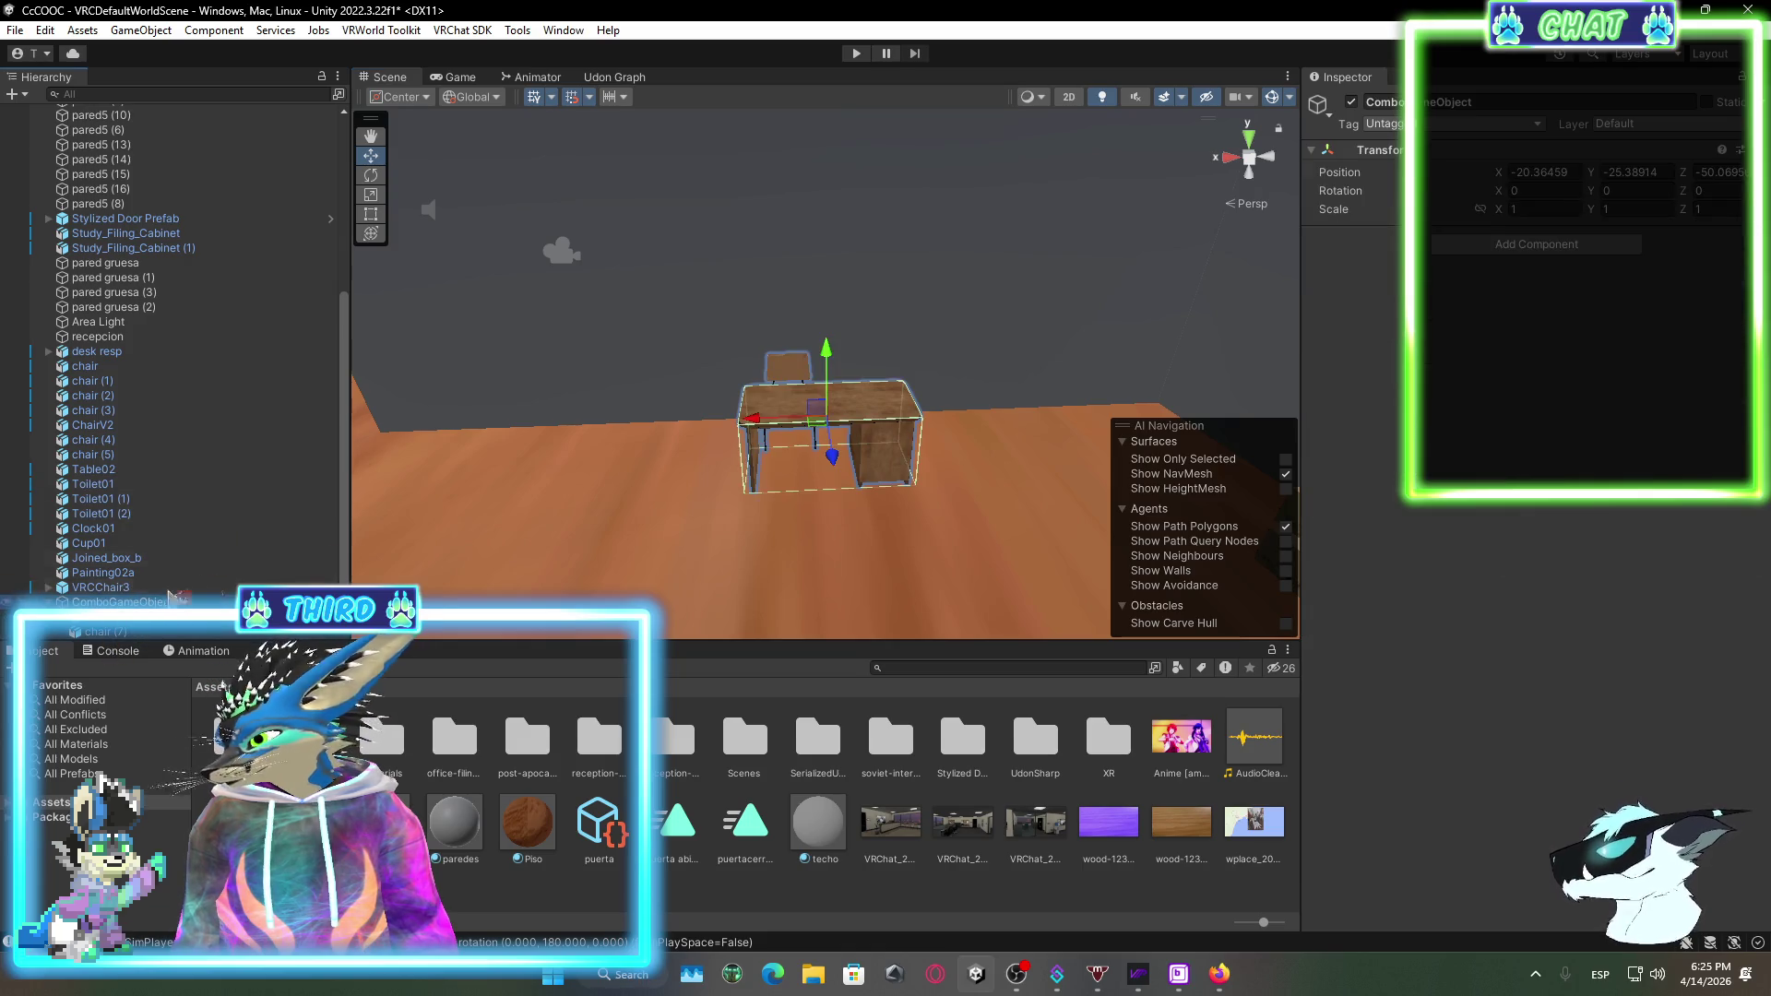
left_click_drag(757, 425, 912, 432)
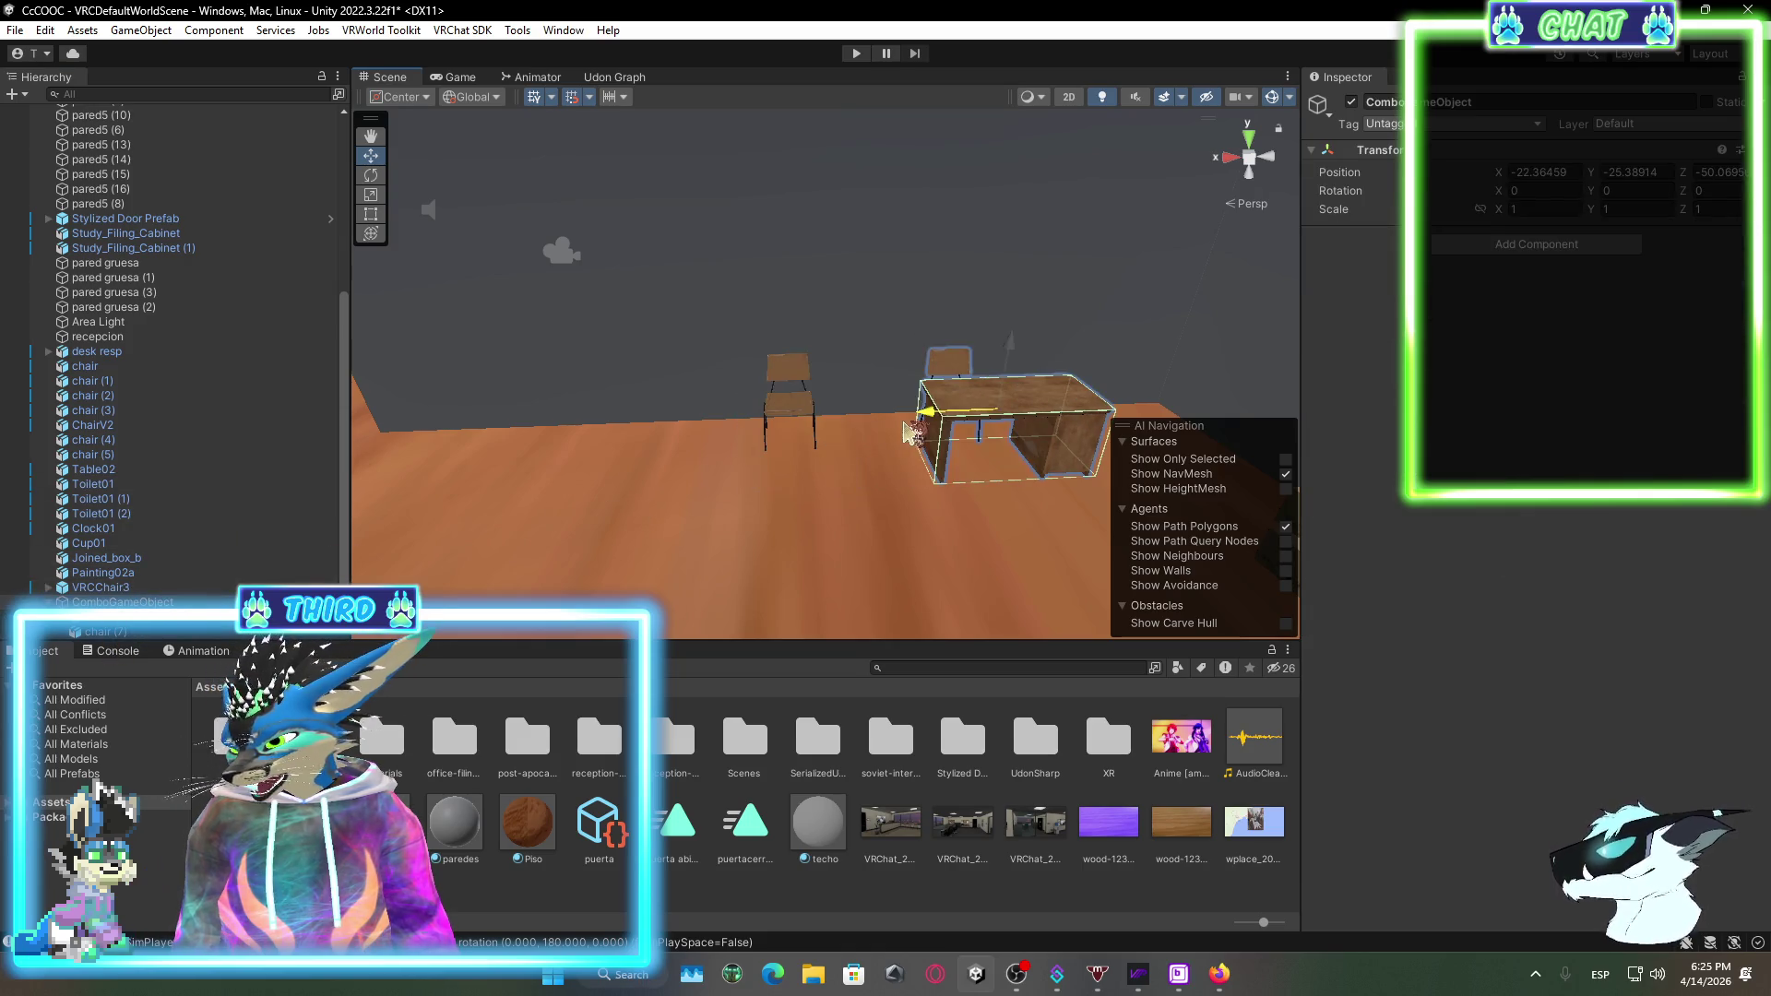
Step: Delete the loose chair (5) from the scene
left_click(799, 417)
right_click(159, 455)
left_click(226, 426)
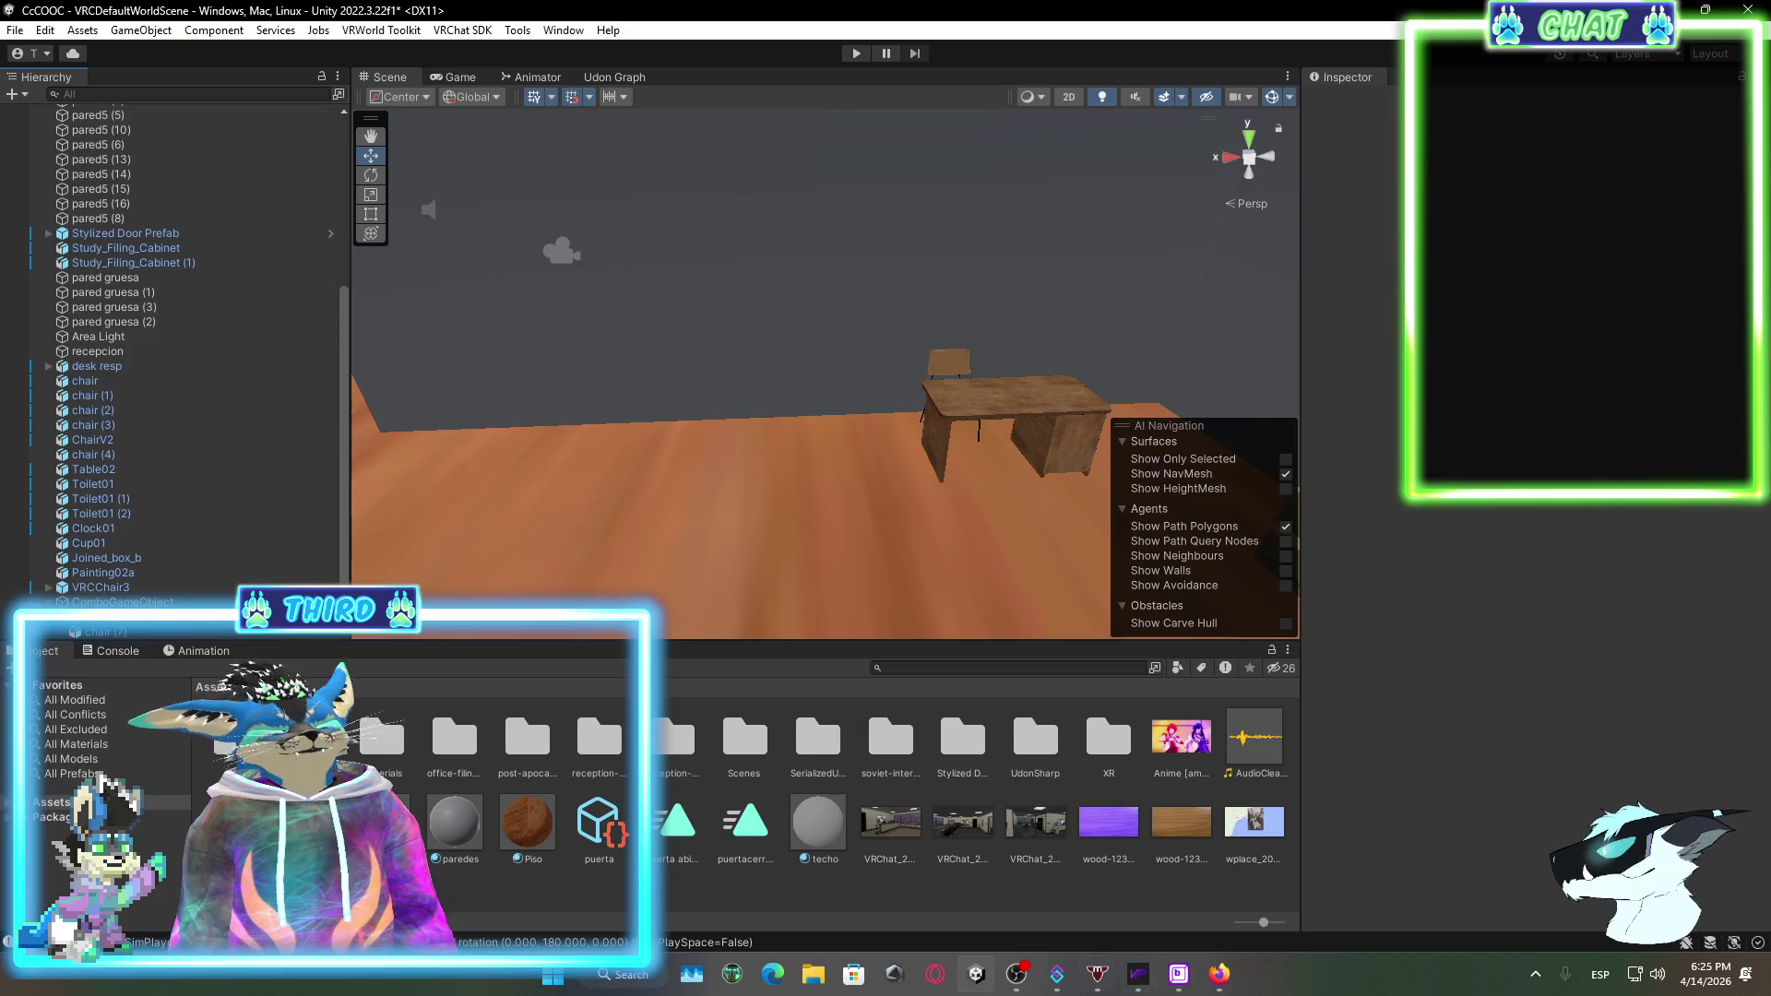
Step: Bring Firefox with the YouTube Mi Mix video to the front
left_click(1219, 974)
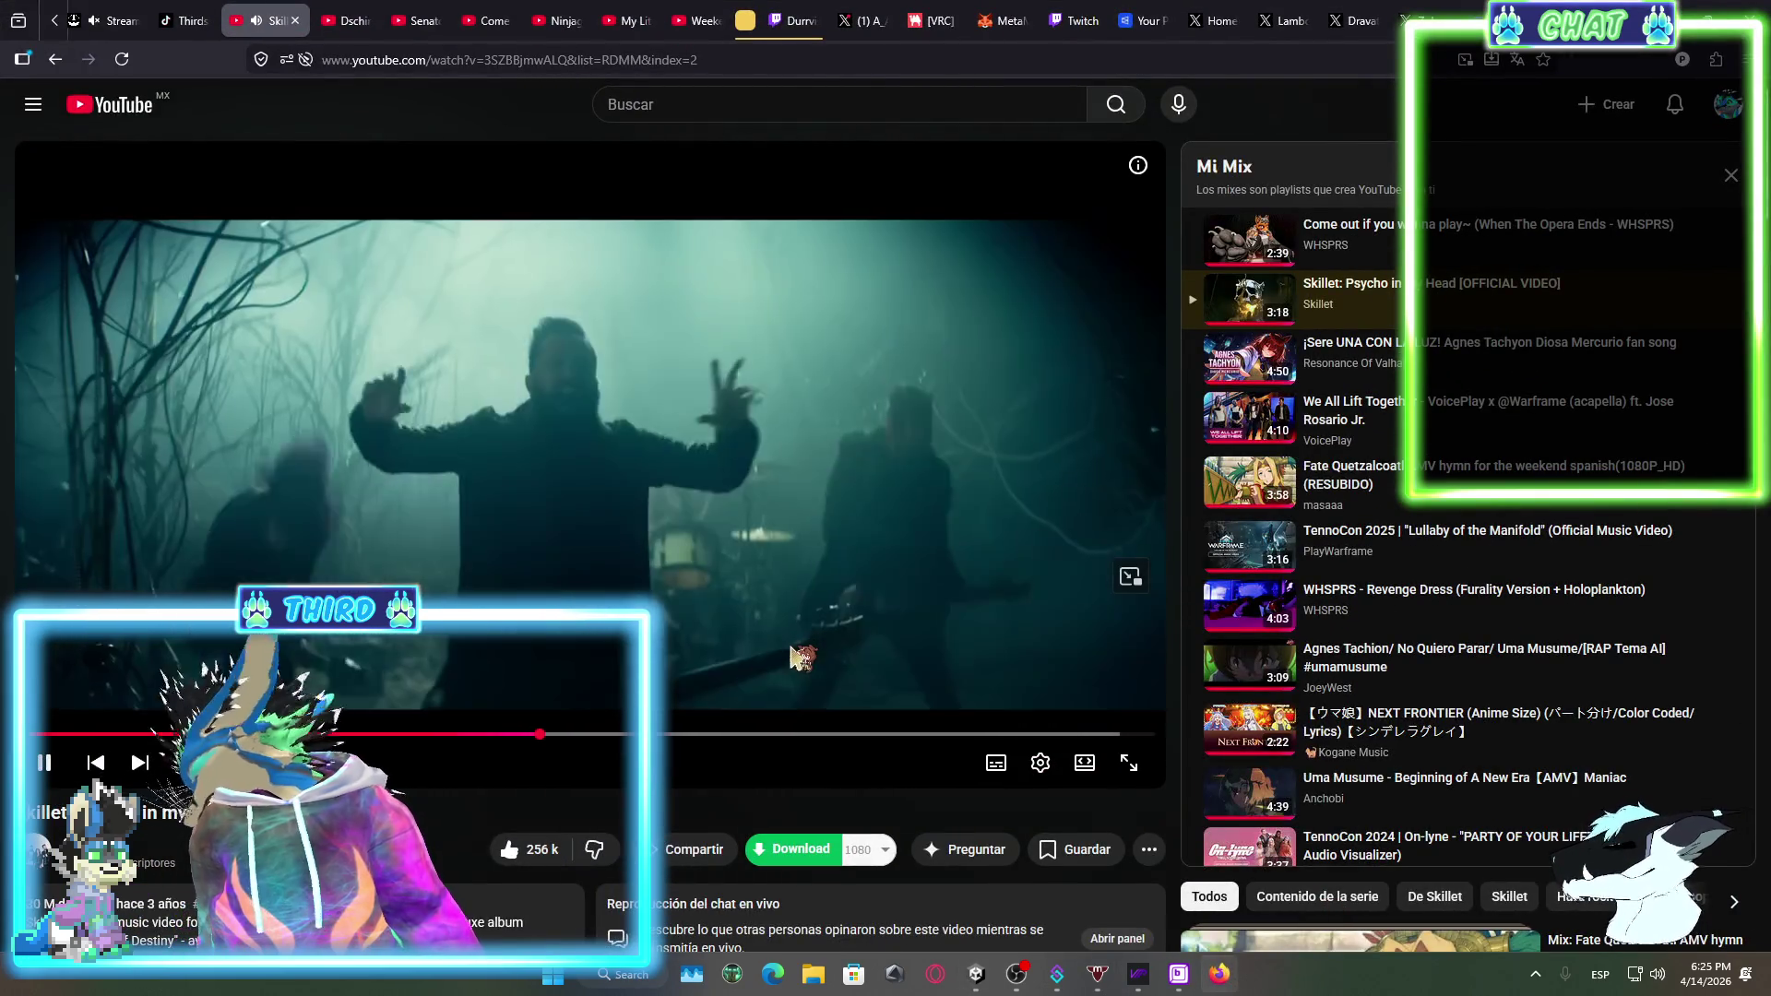
Step: Pause the music video and go to the Tú account page
left_click(799, 442)
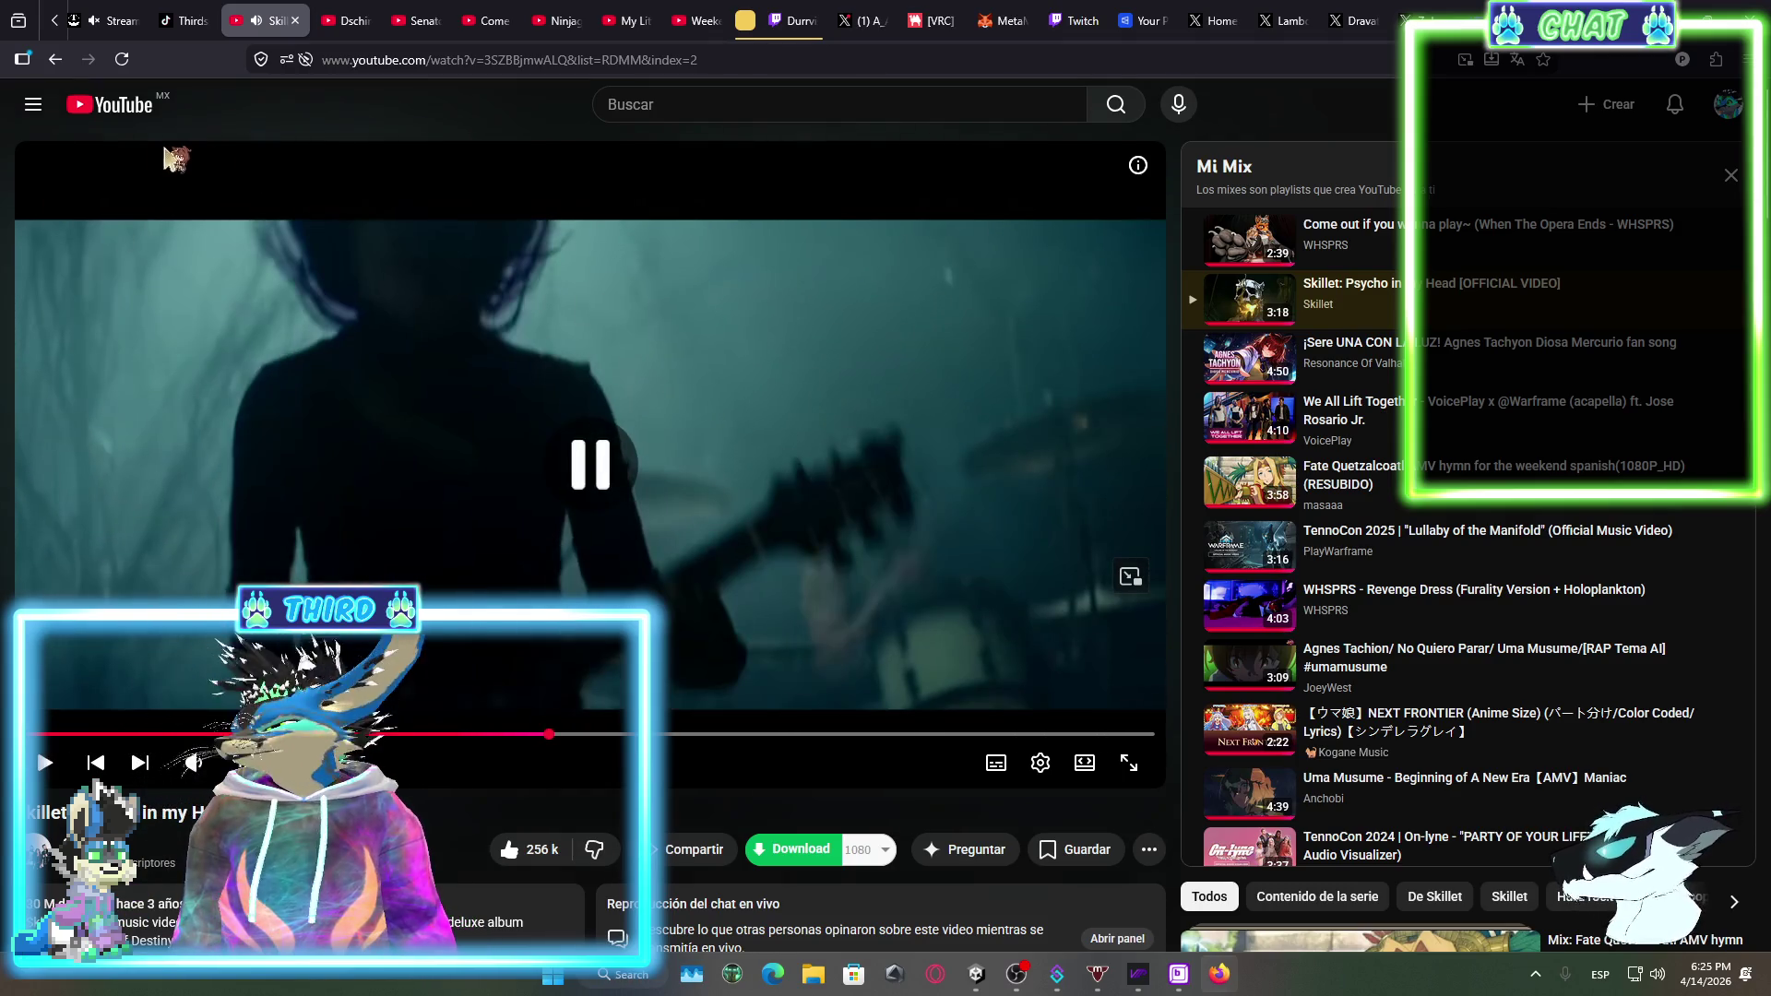
left_click(33, 103)
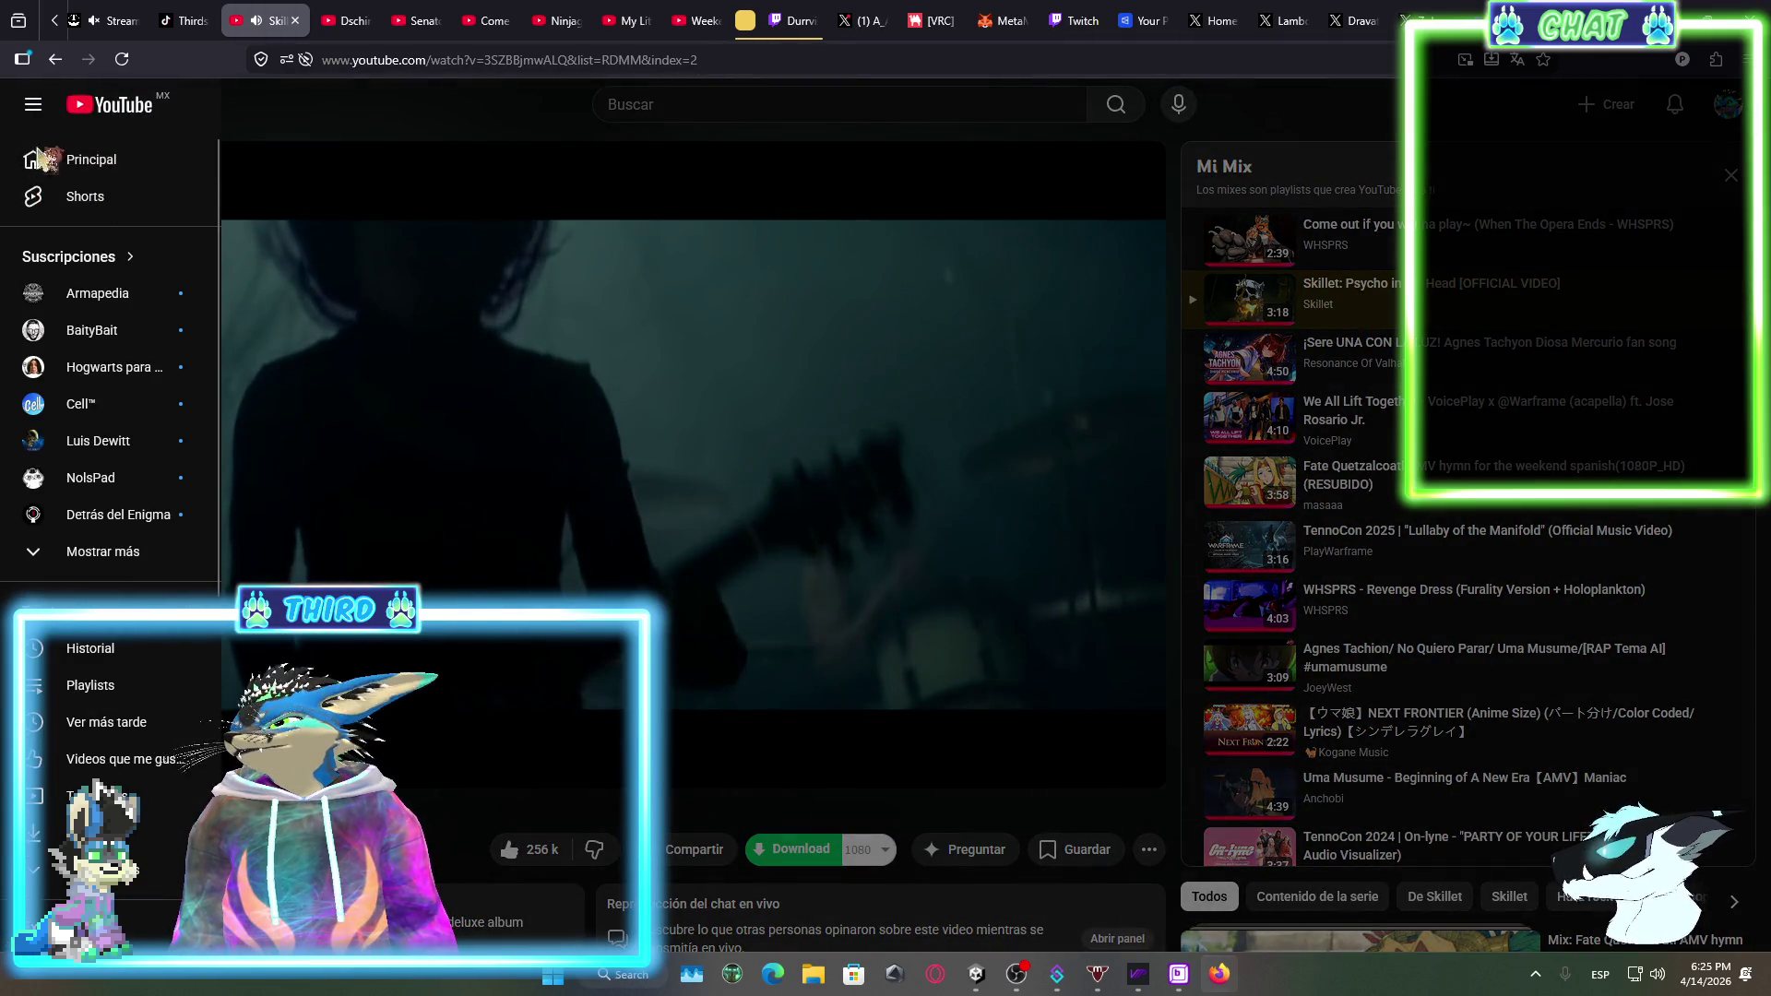
left_click(113, 627)
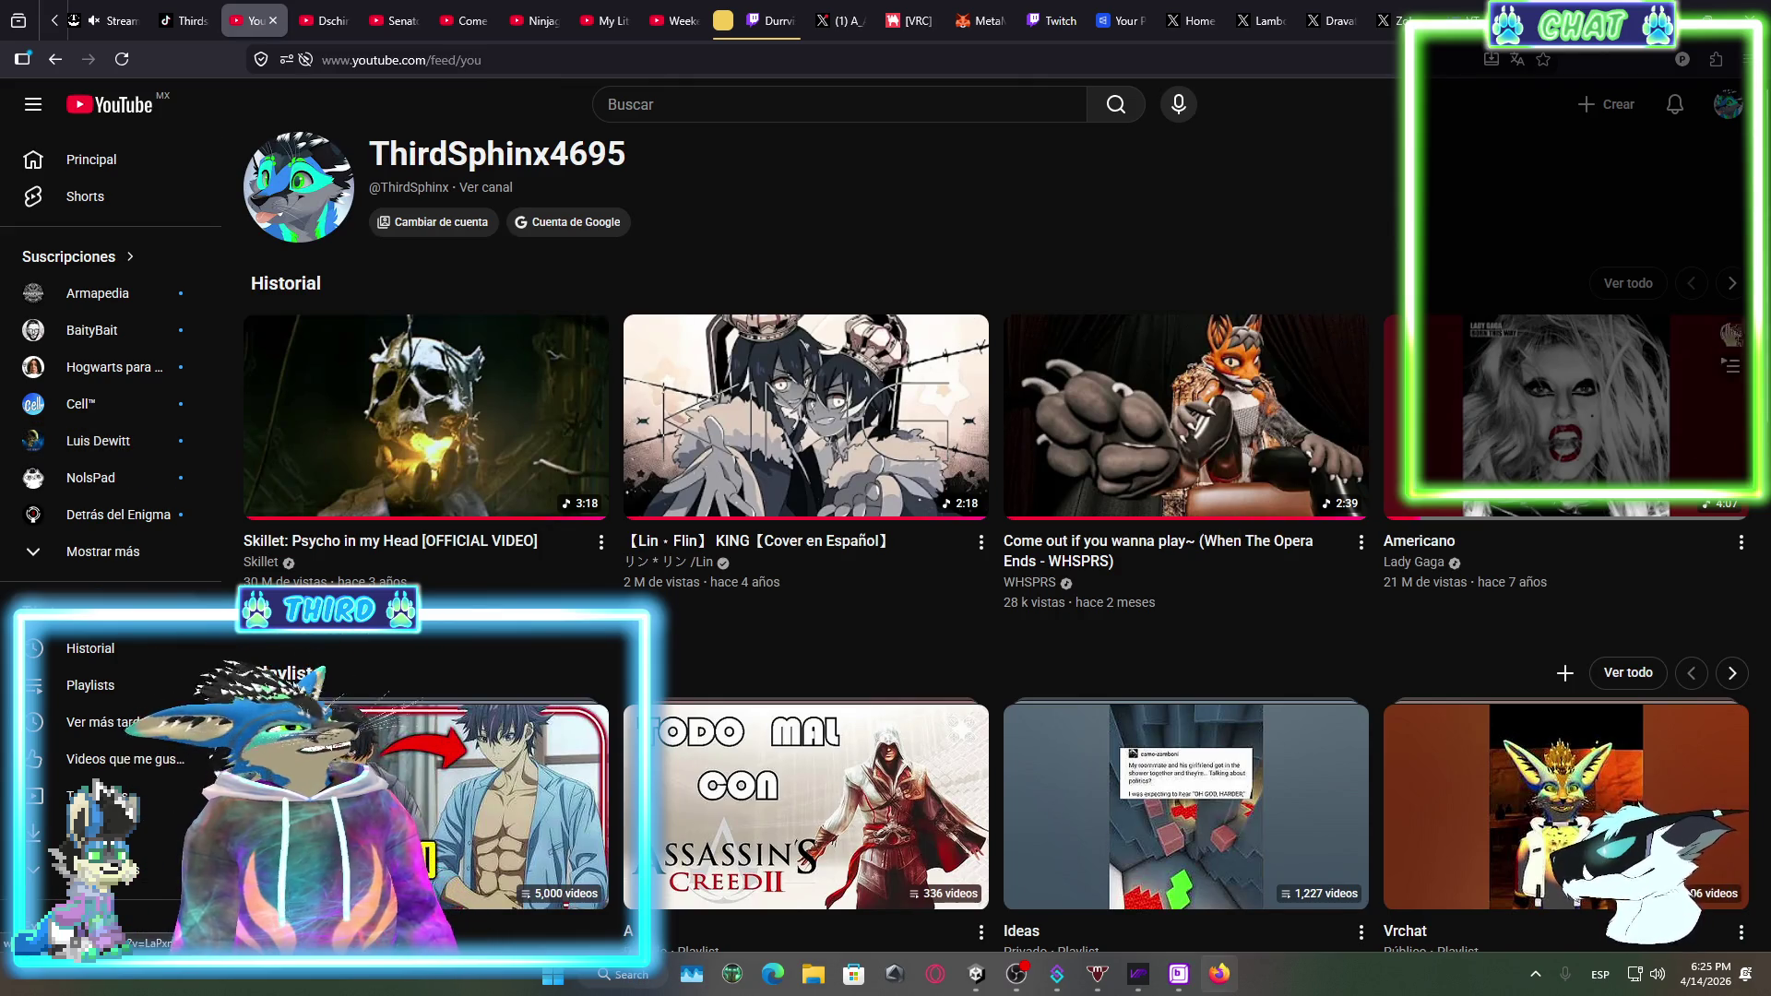
Step: Open the full watch history and scroll through today's Shorts and the Skillet video
left_click(1610, 286)
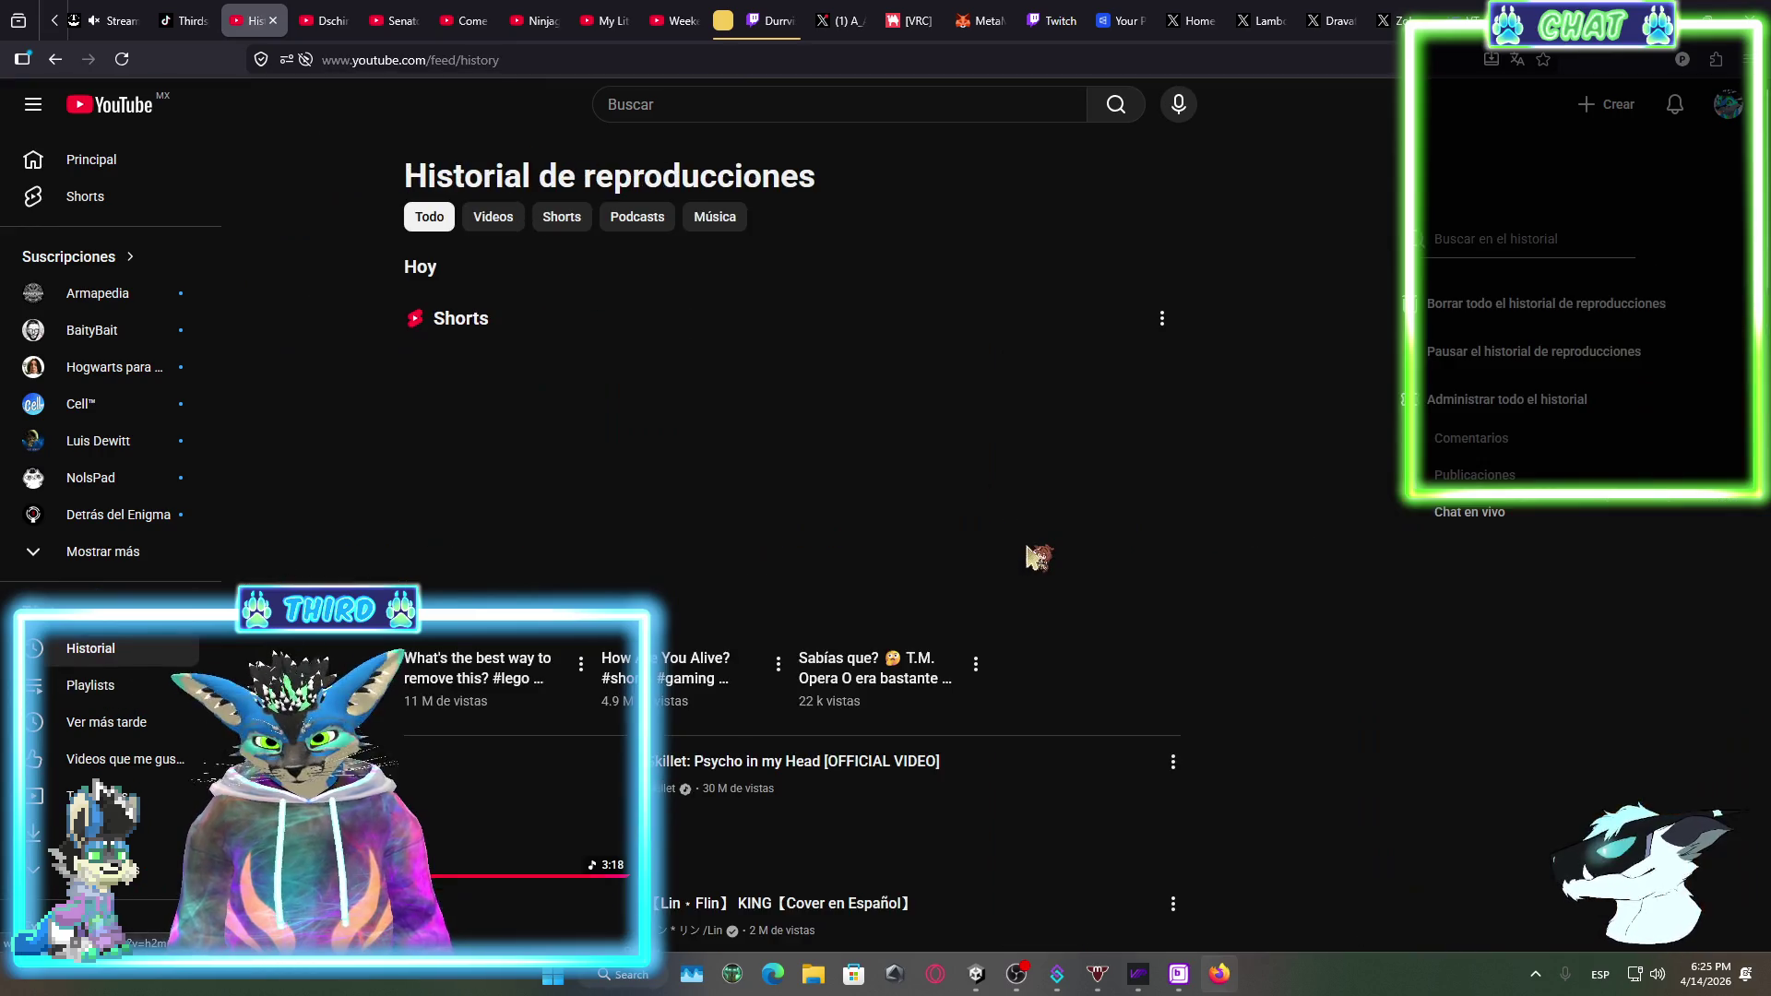
scroll(1014, 567, "down", 18)
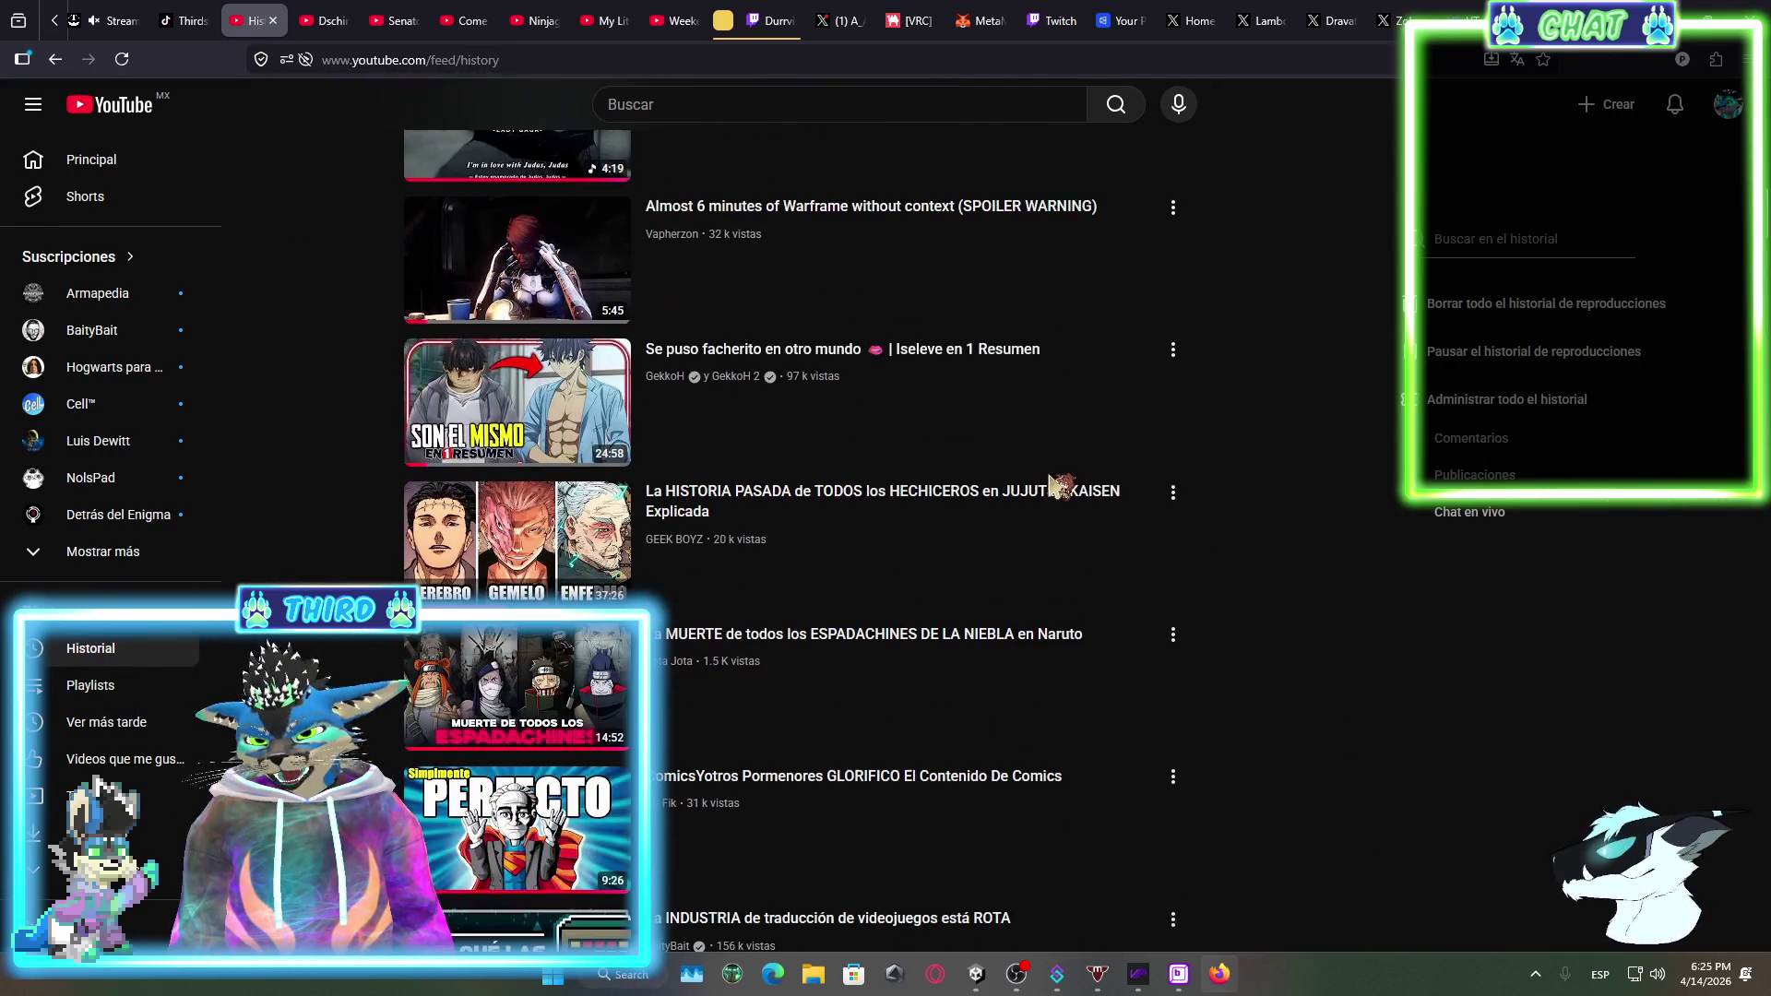
scroll(1056, 484, "down", 10)
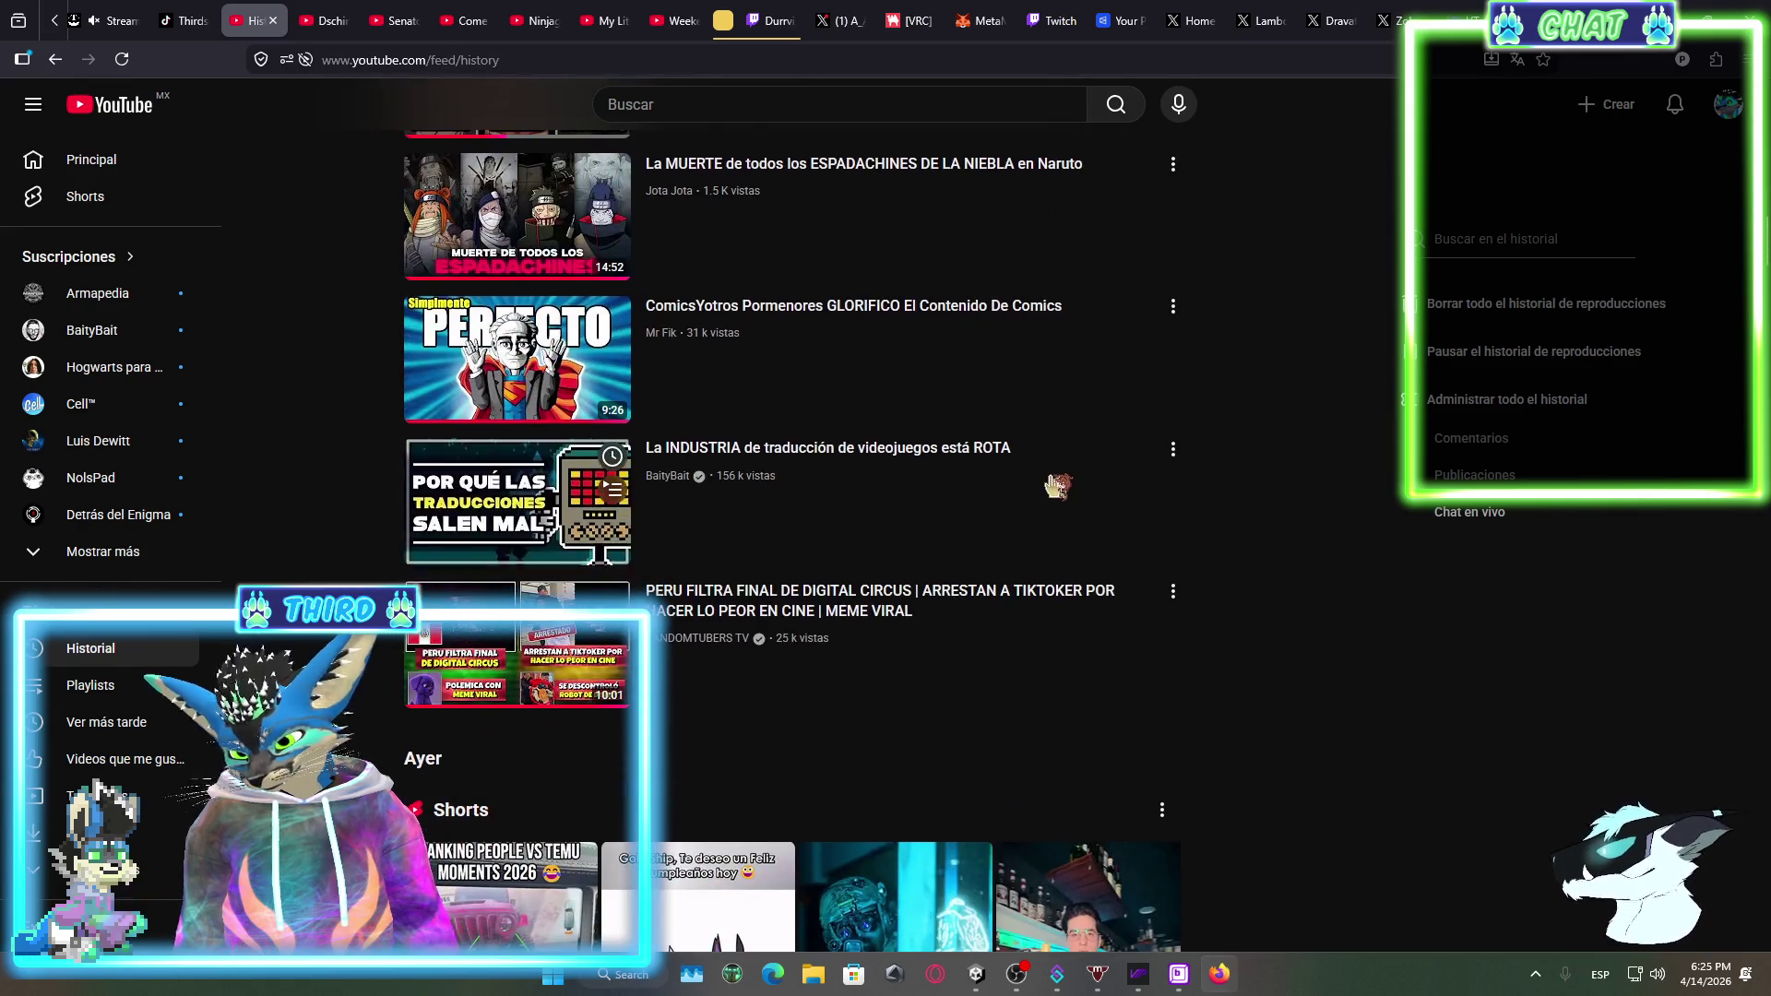
scroll(1052, 484, "down", 8)
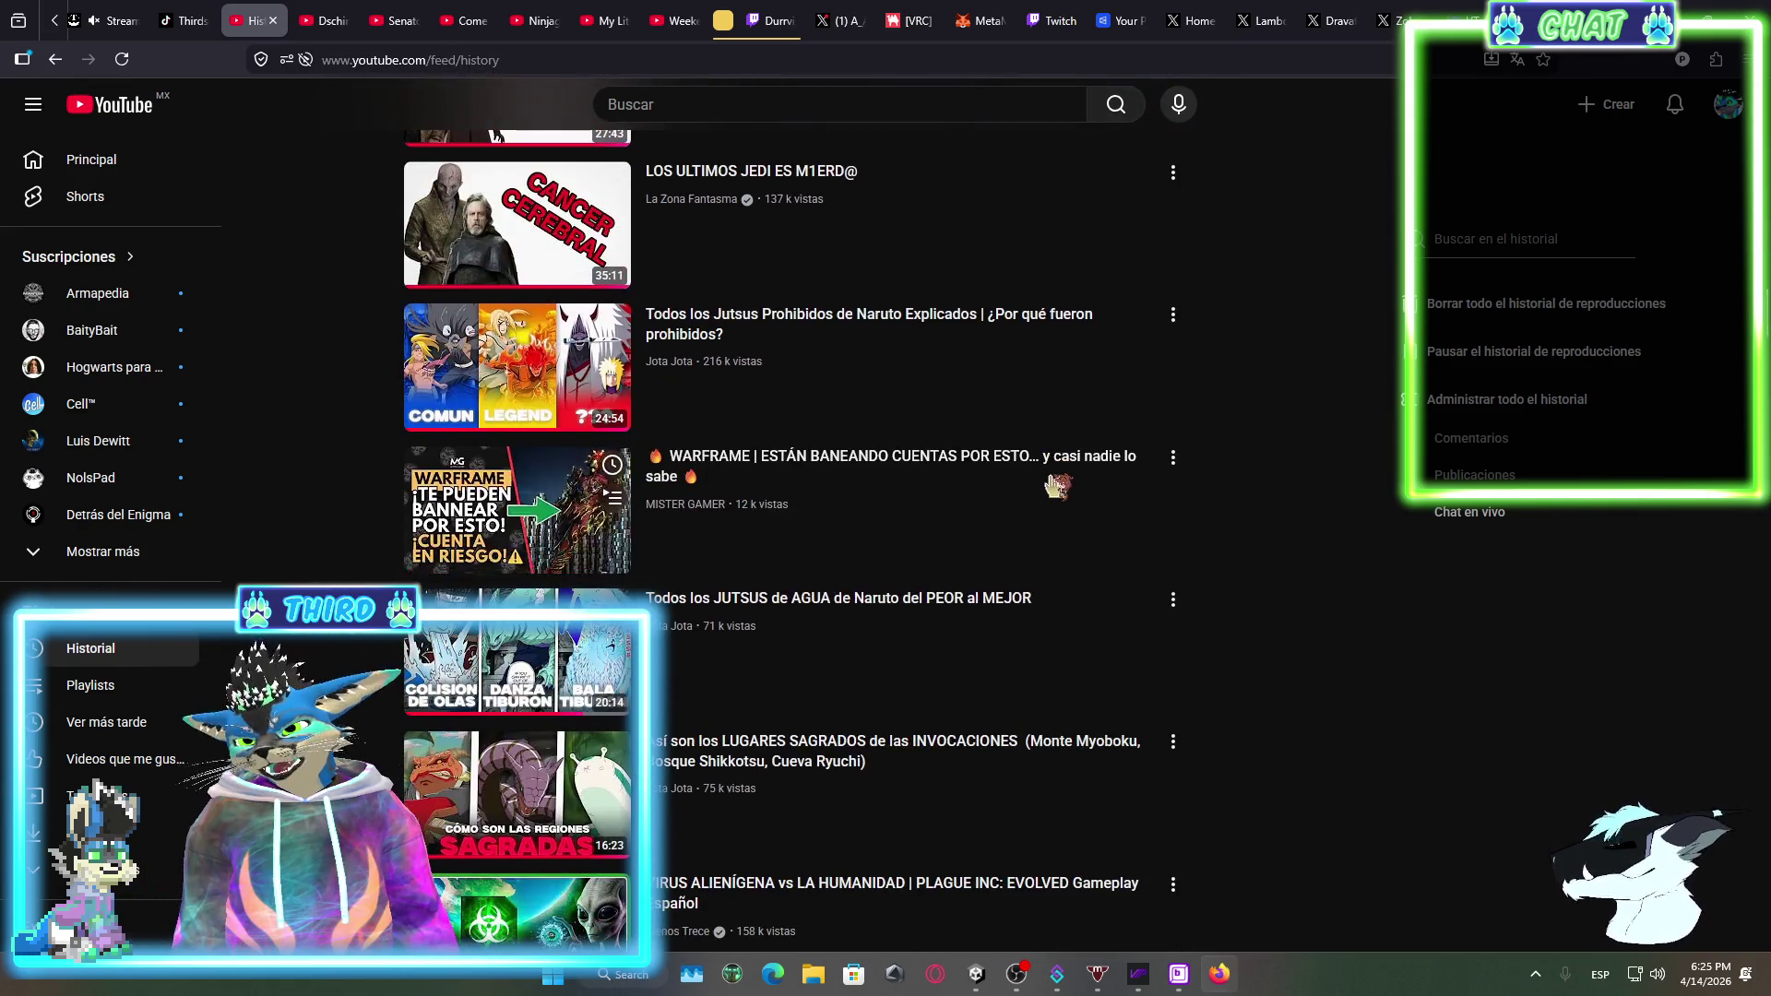
scroll(1559, 728, "up", 20)
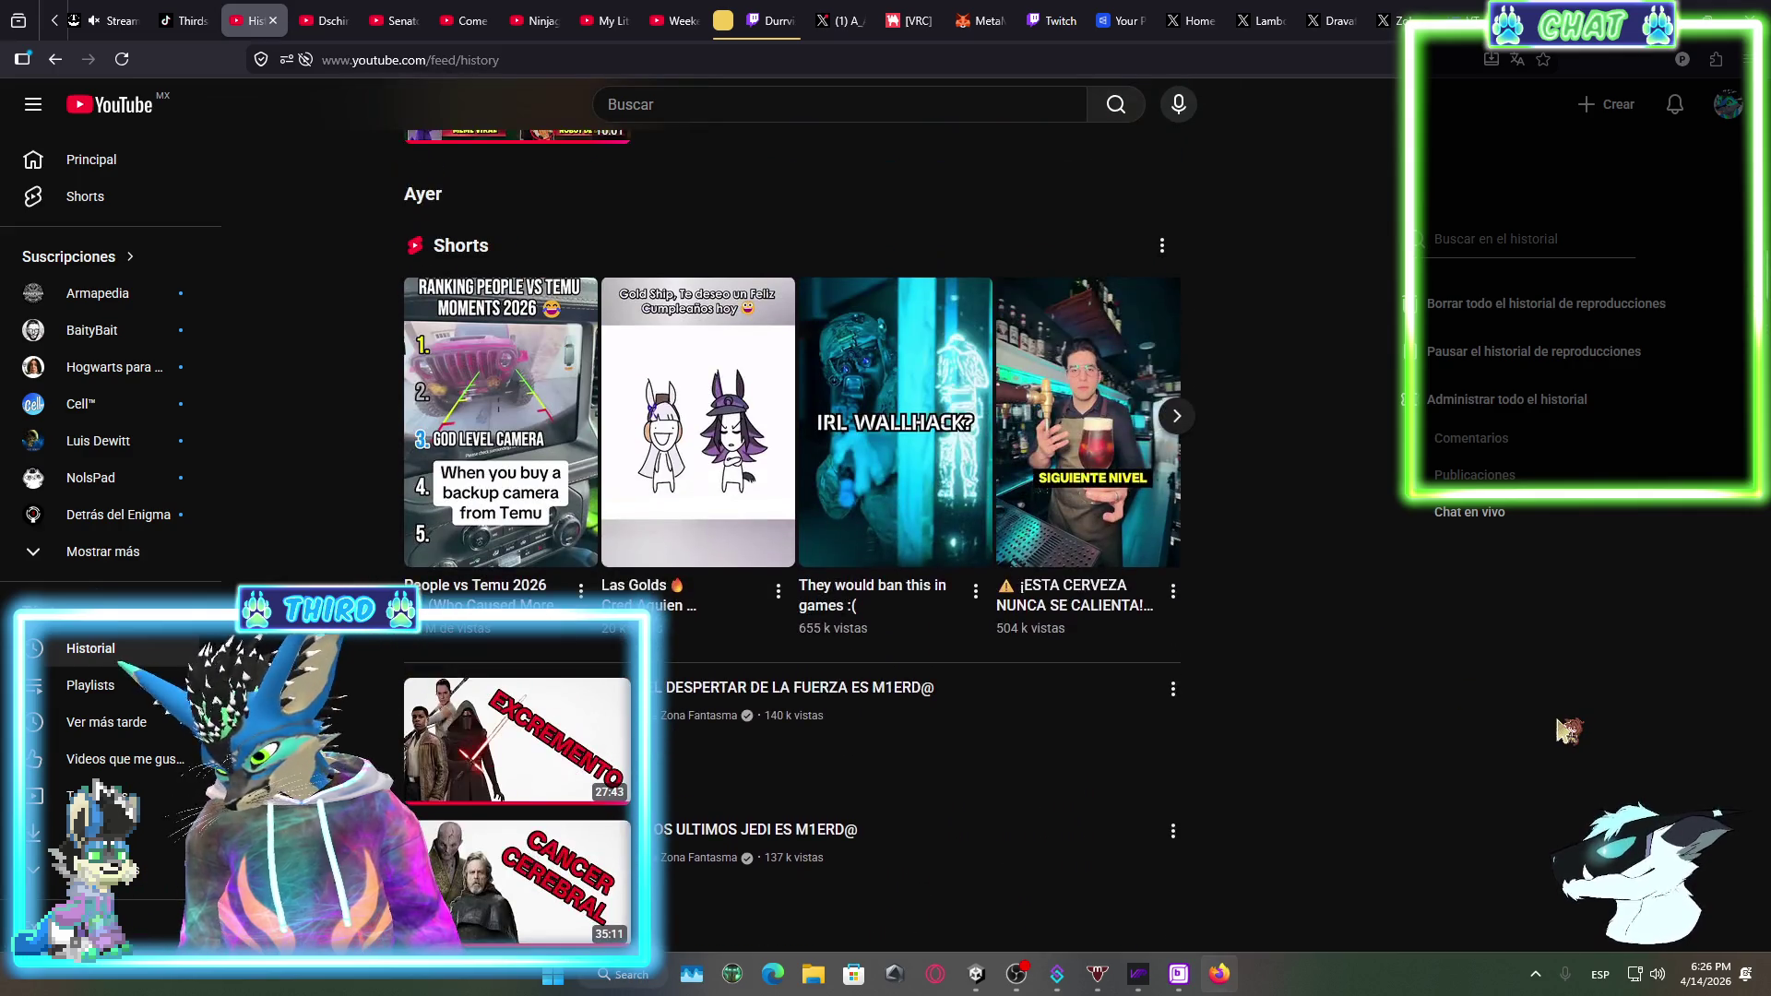
scroll(1565, 730, "up", 8)
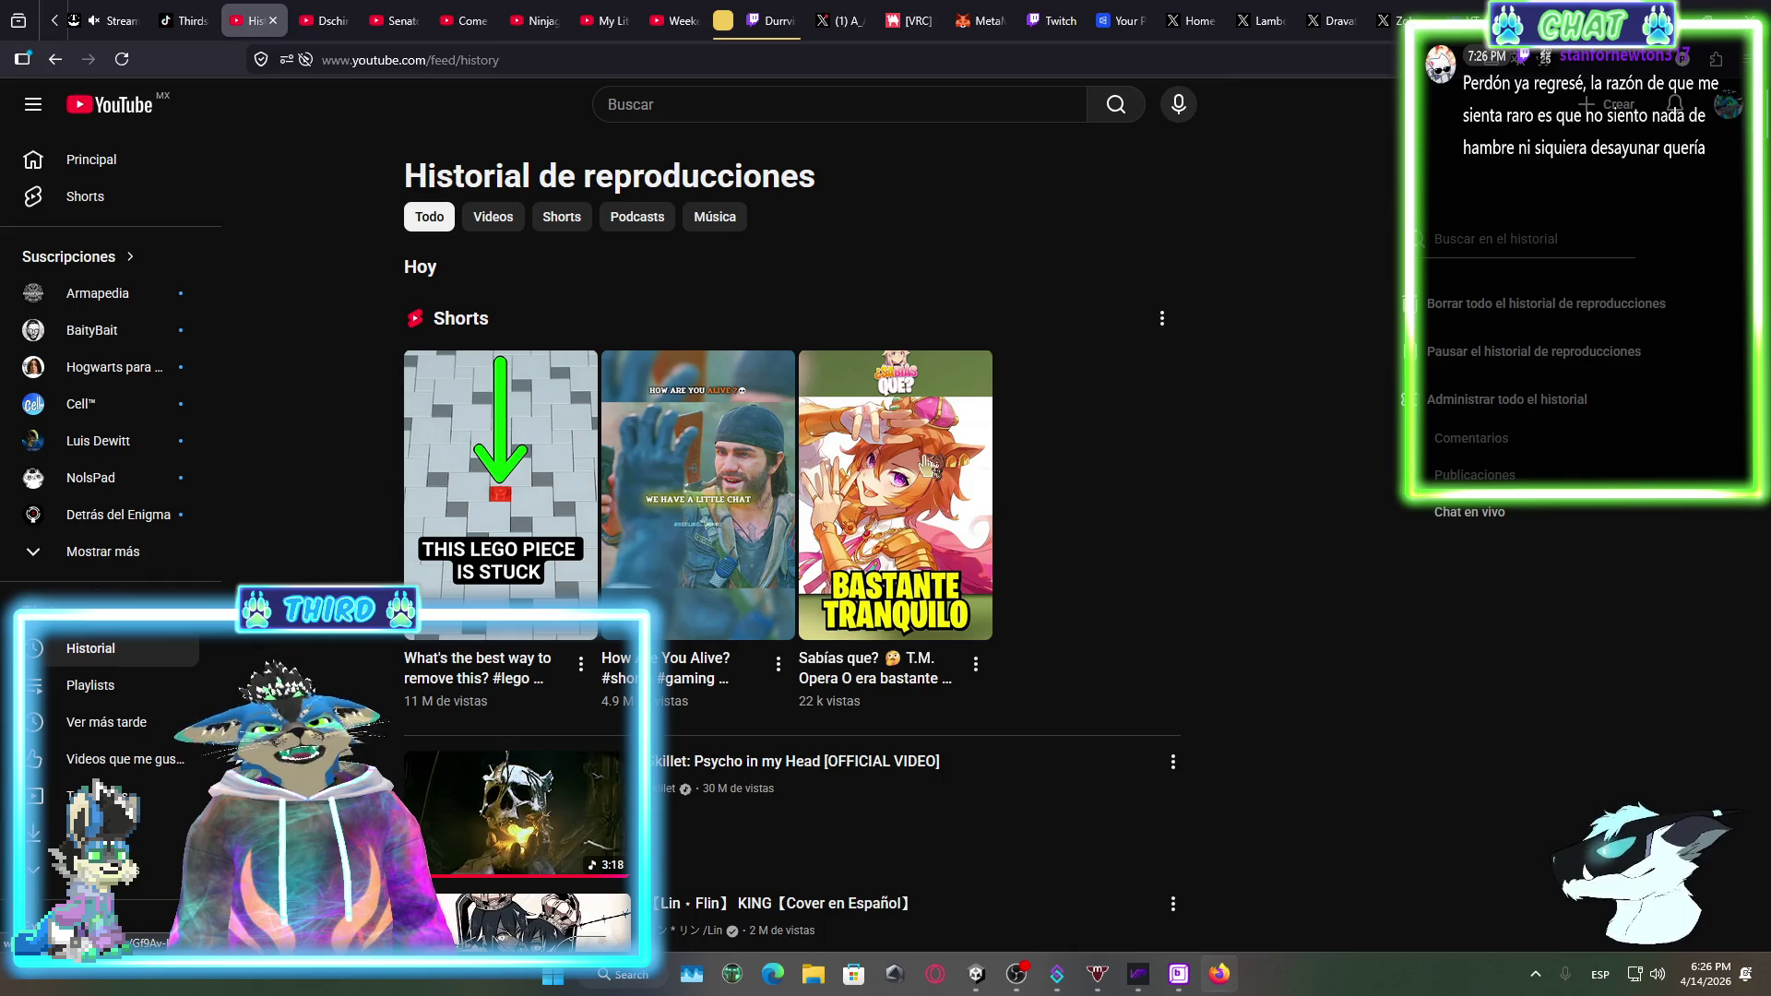
Step: Open the Detrás del Enigma channel's Videos tab and scroll through its mystery videos
left_click(118, 514)
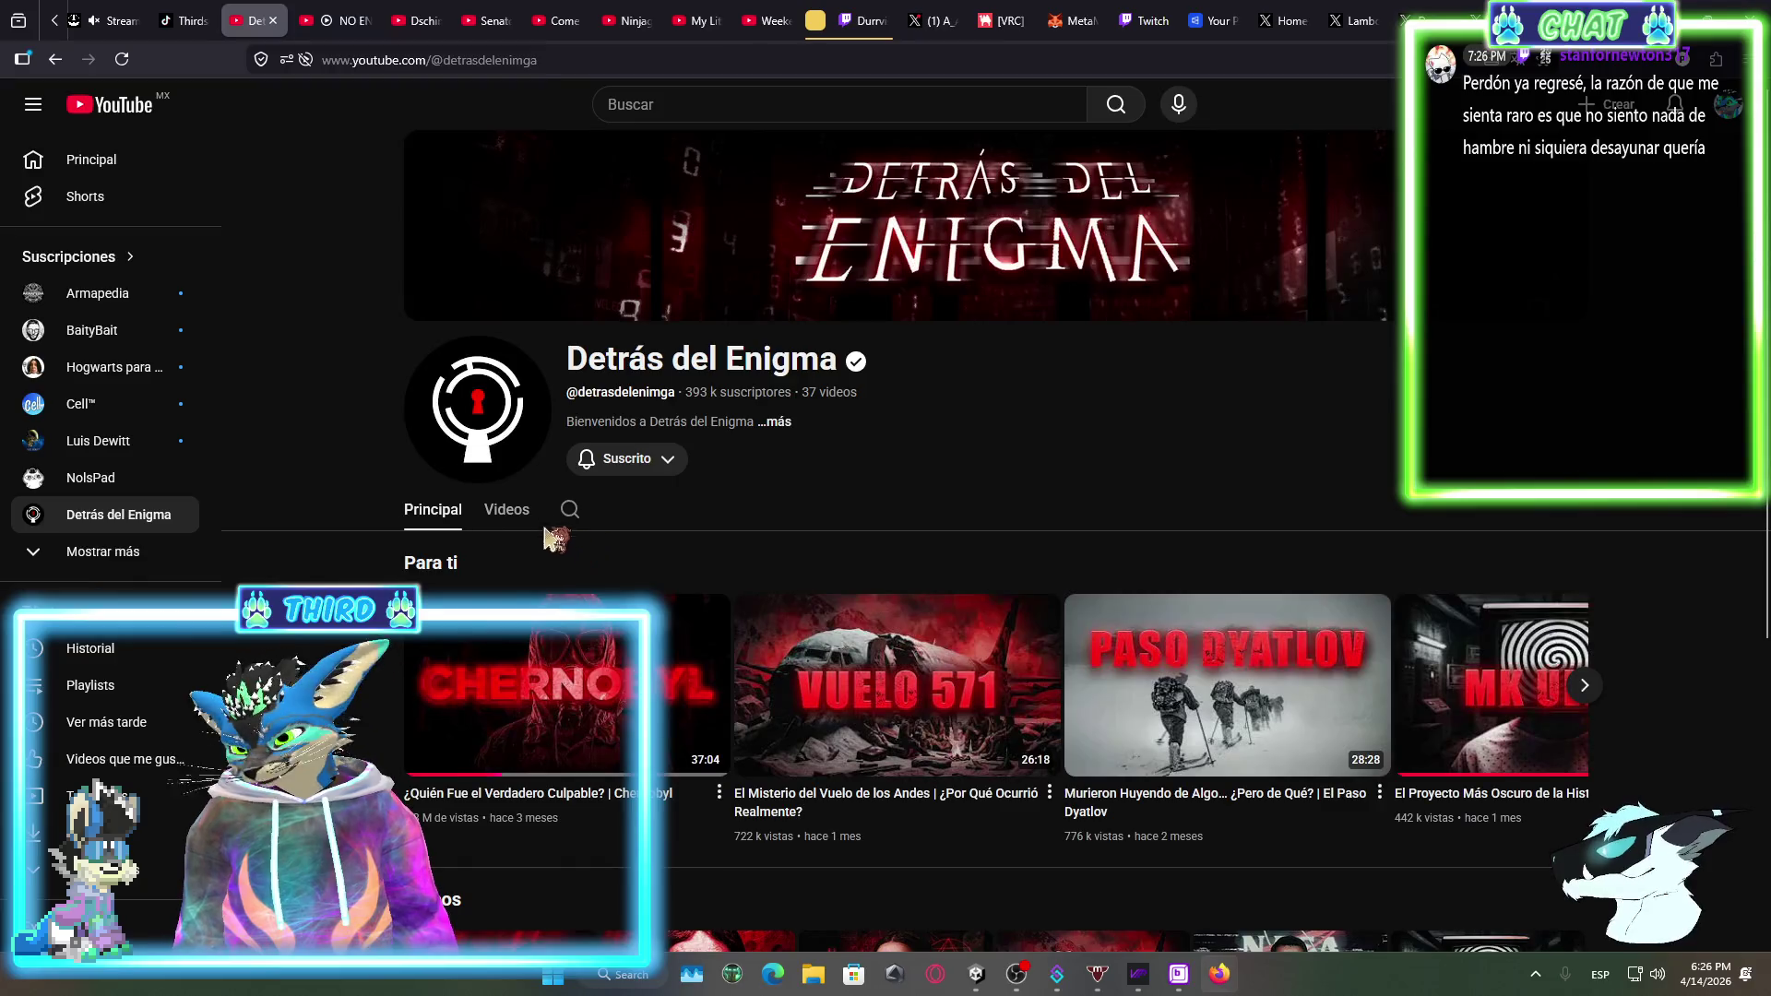
left_click(510, 515)
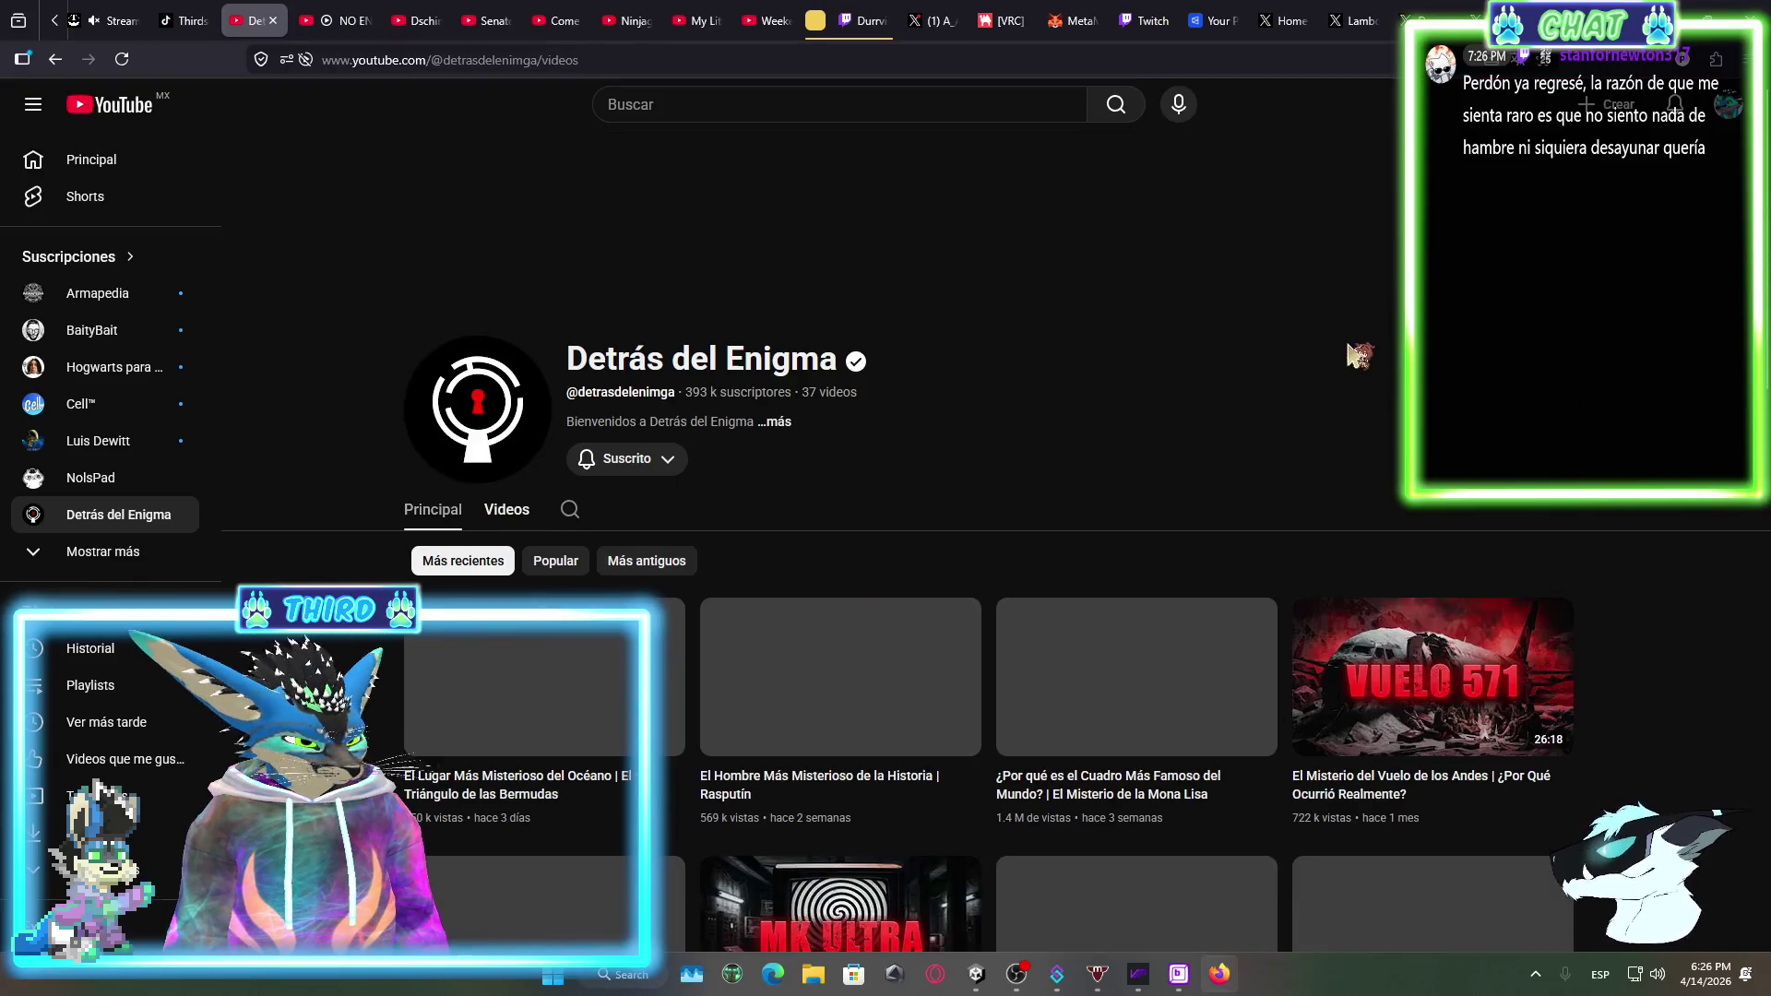
scroll(1354, 353, "down", 1)
scroll(1354, 353, "down", 2)
scroll(1355, 353, "down", 7)
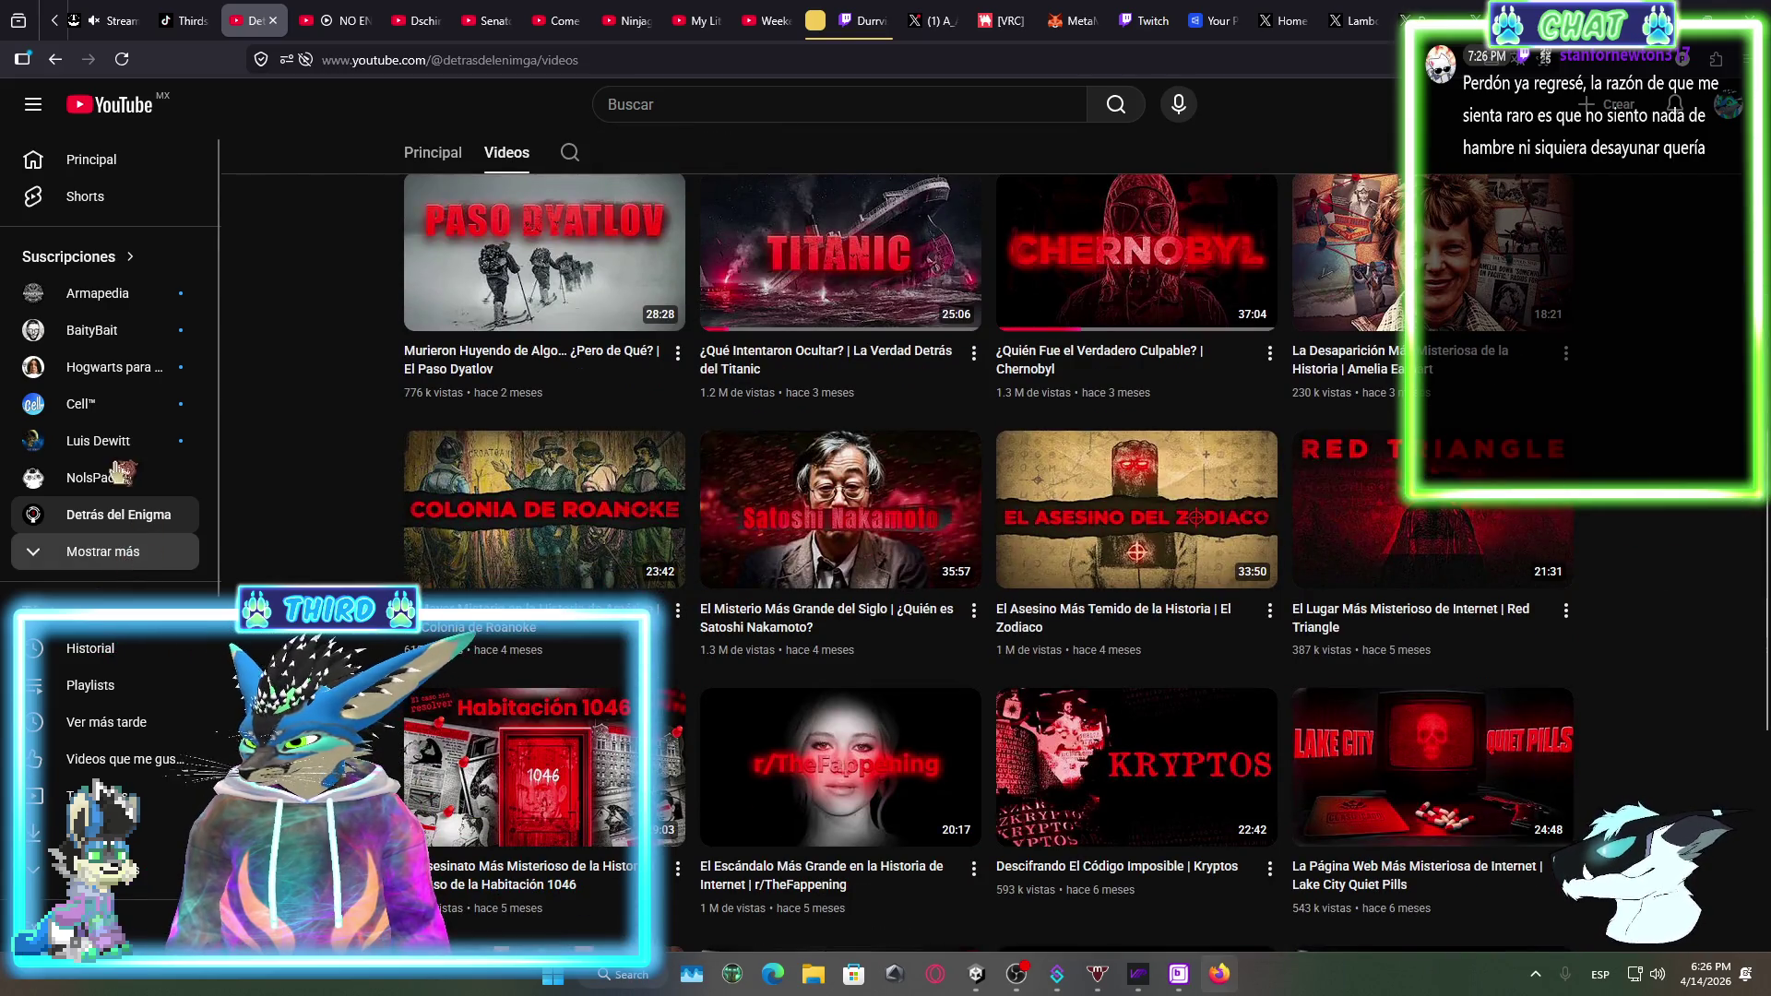
Step: Expand the full Suscripciones list with Mostrar más, then go to the NolsPad channel
left_click(127, 558)
scroll(117, 443, "down", 1)
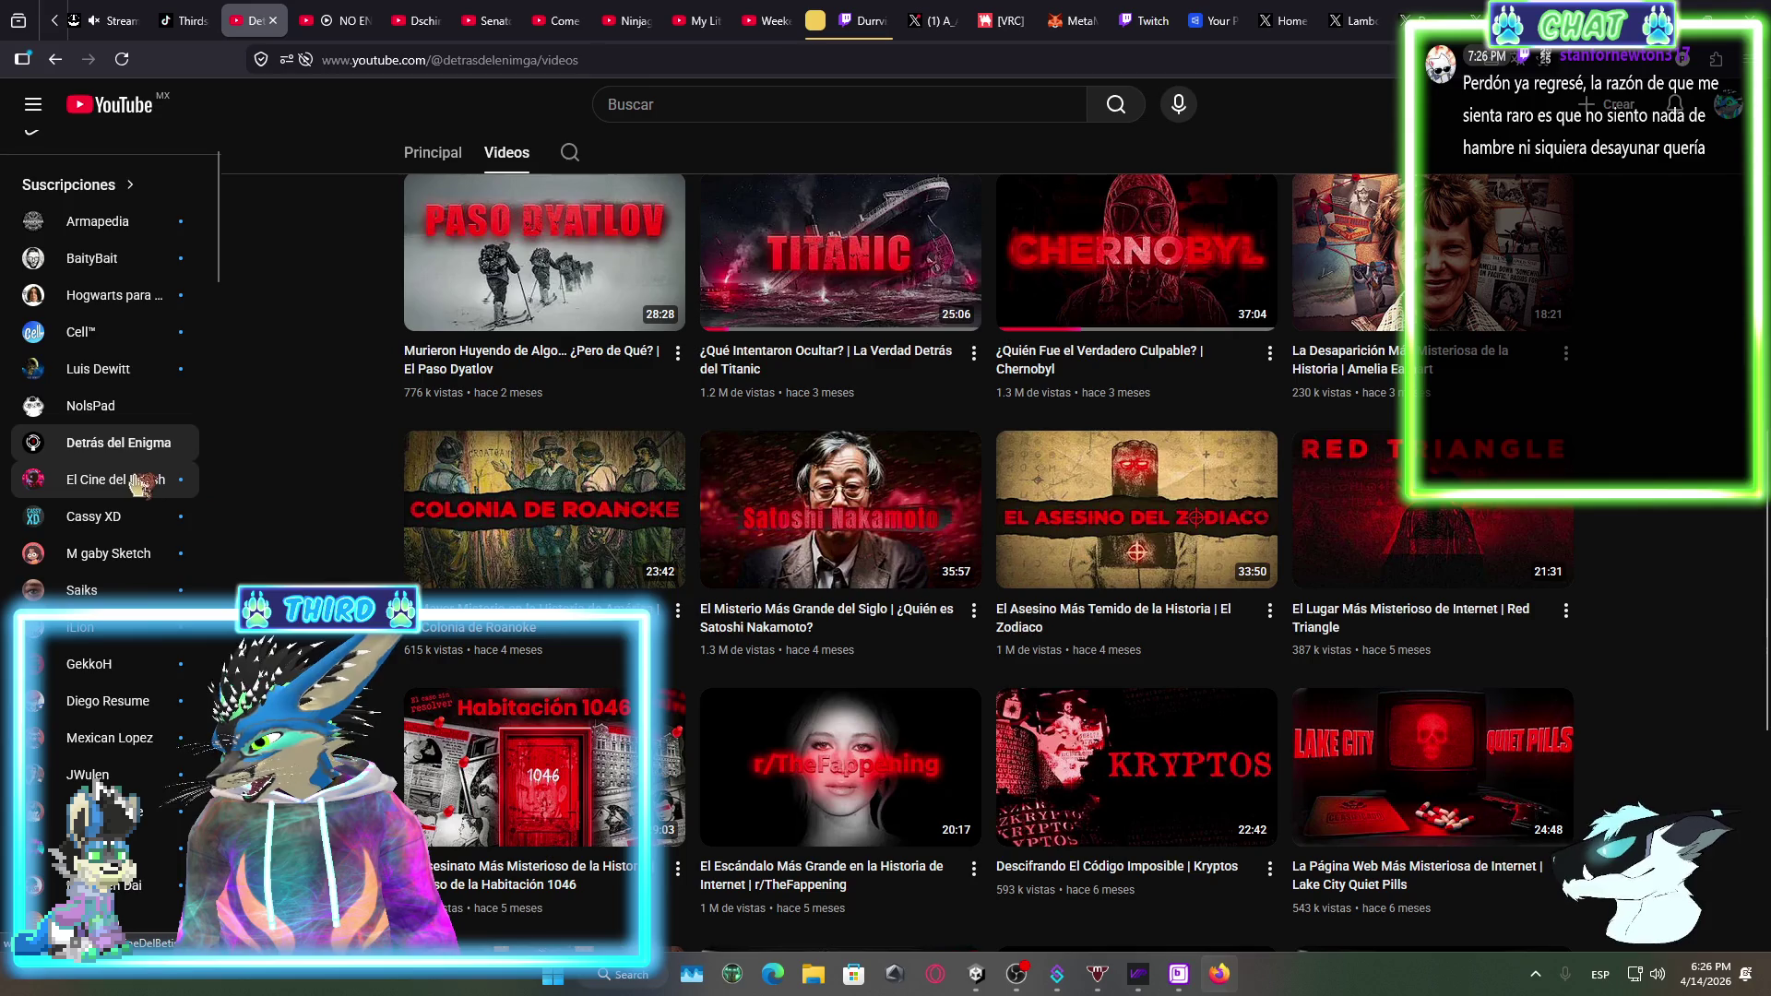
scroll(598, 381, "down", 3)
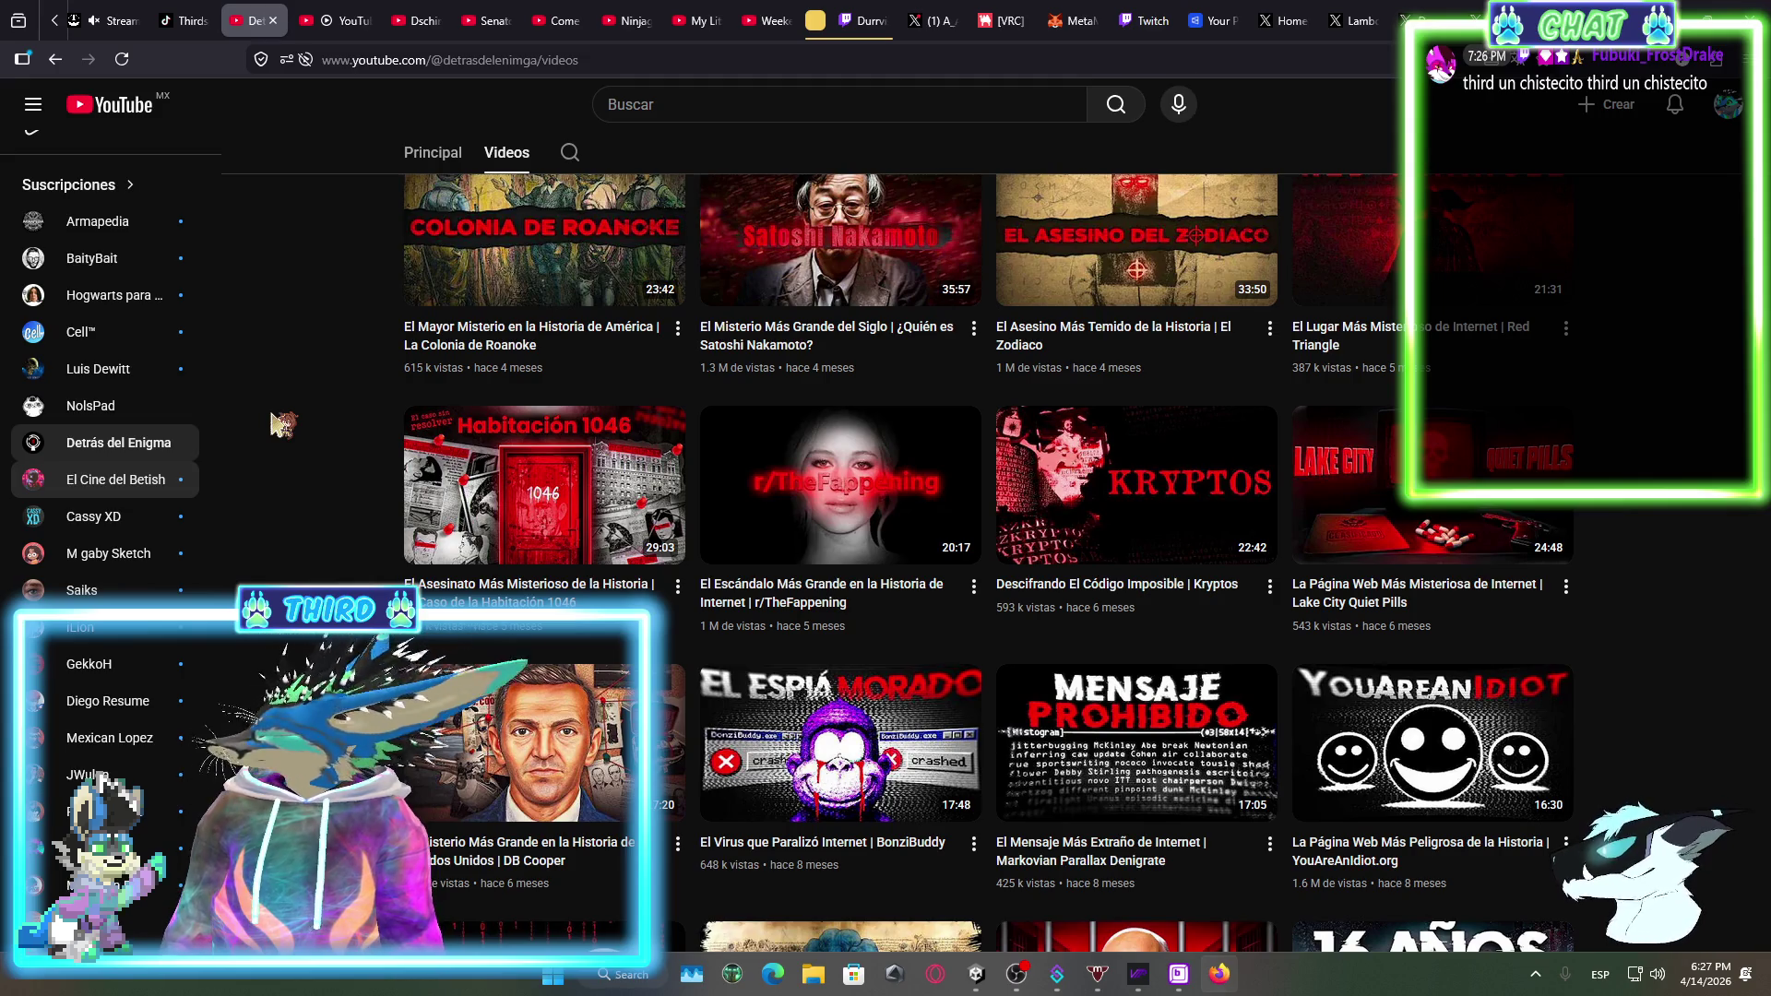
left_click(1530, 985)
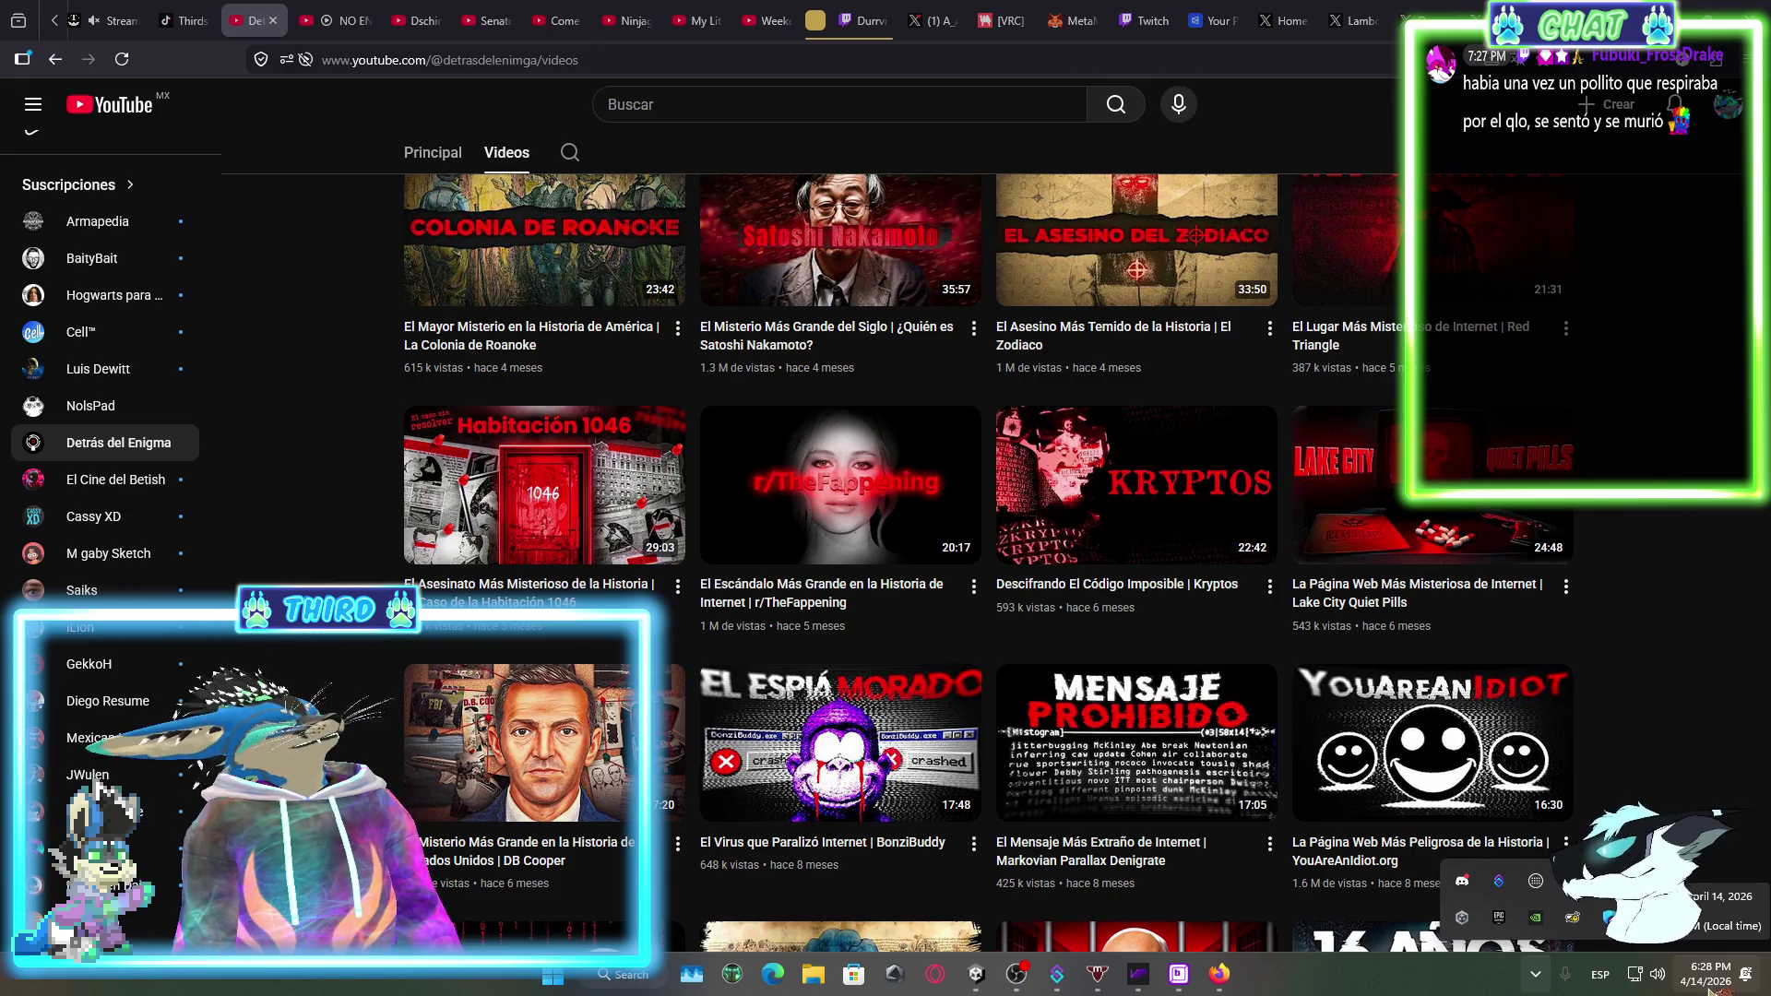
left_click(94, 411)
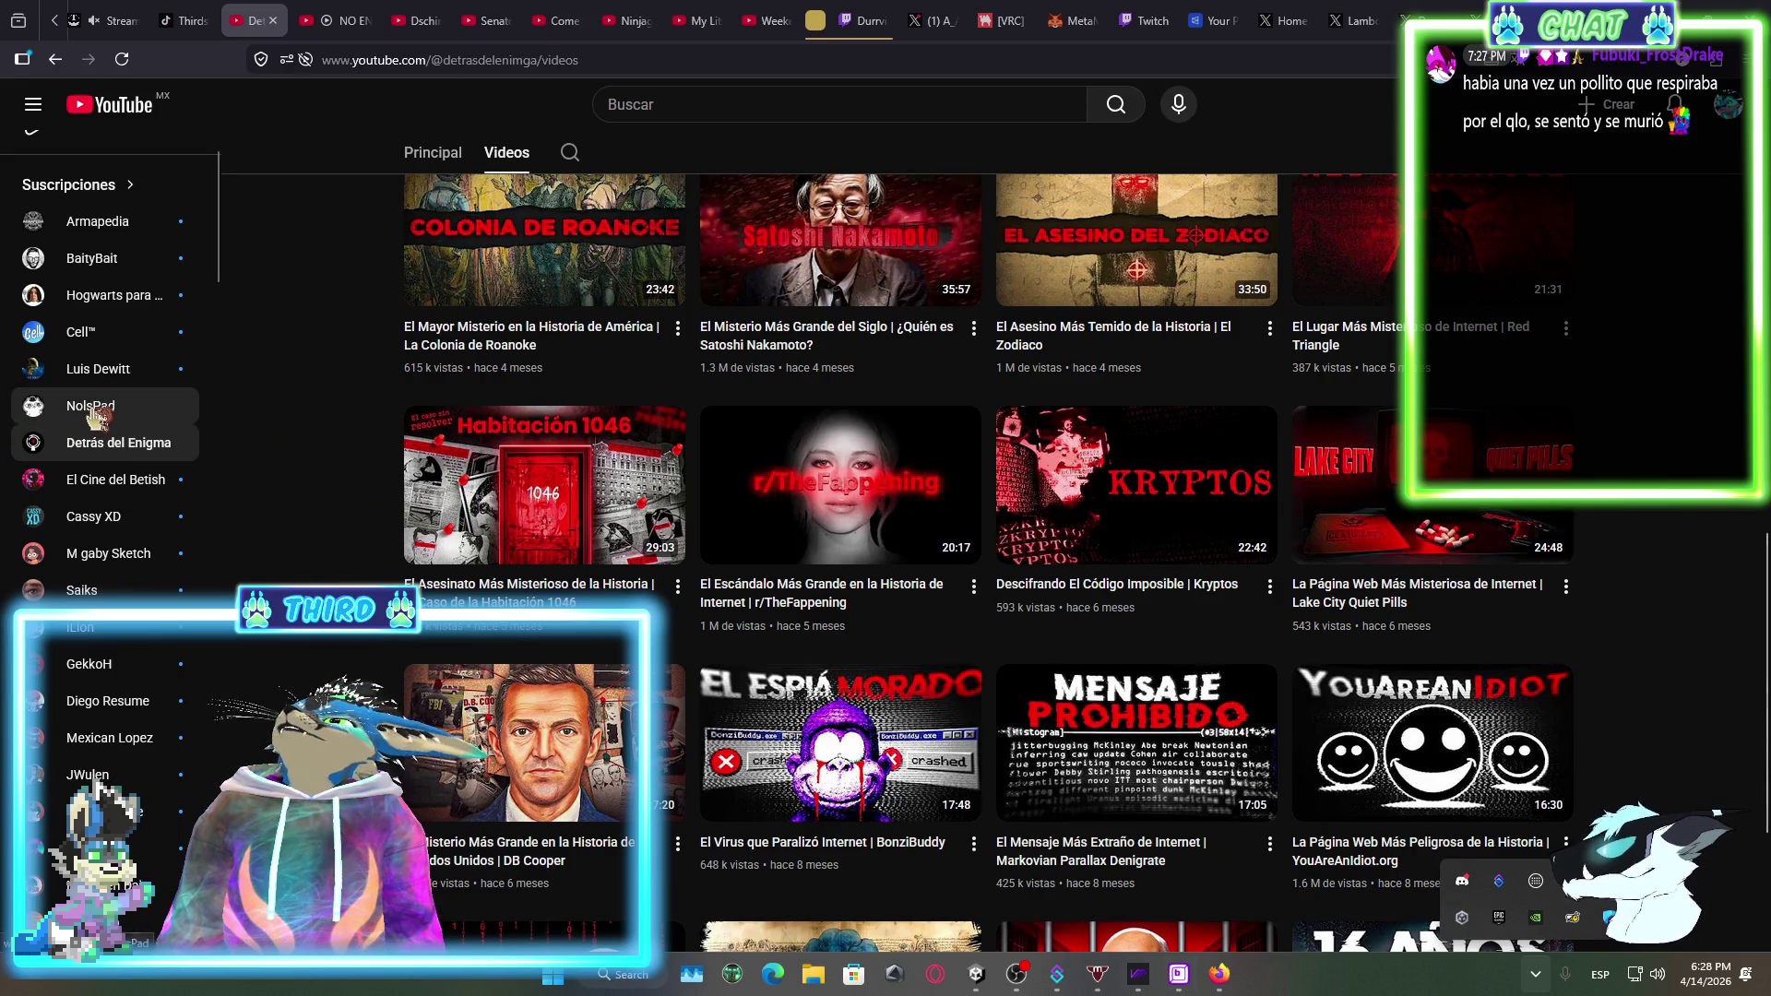
Step: Check NolsPad's live streams, then scroll down through its uploaded Videos tab
left_click(593, 551)
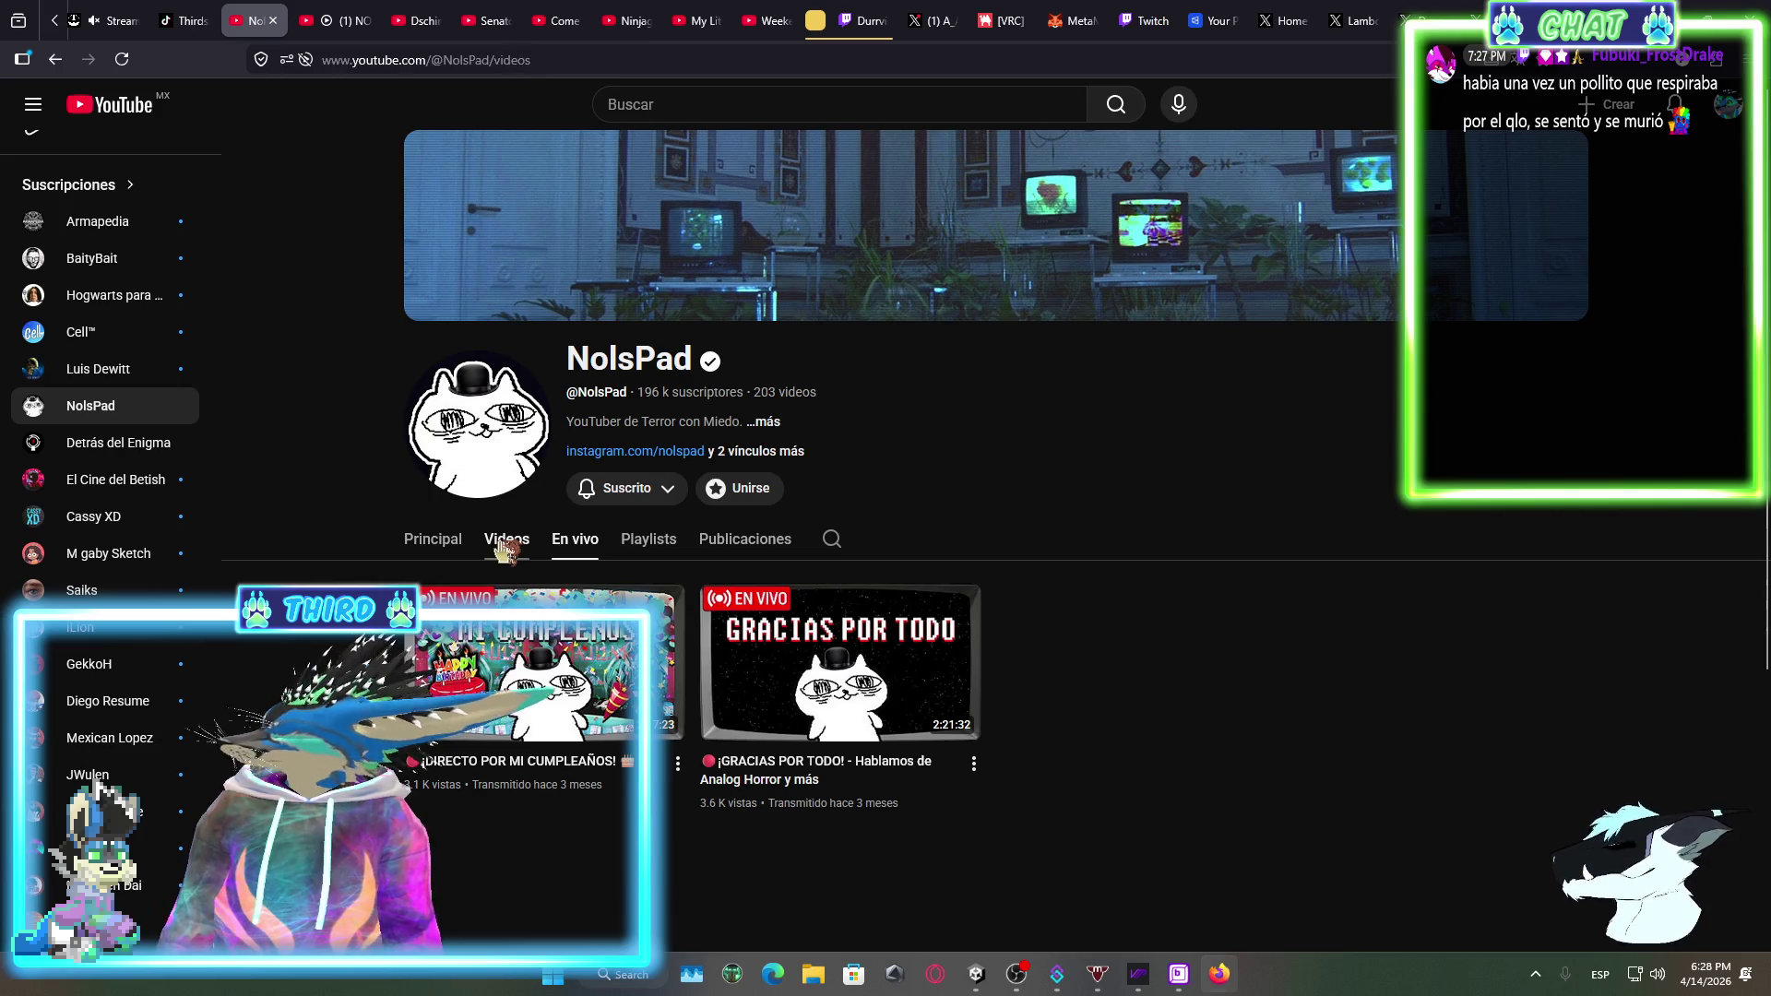
left_click(504, 544)
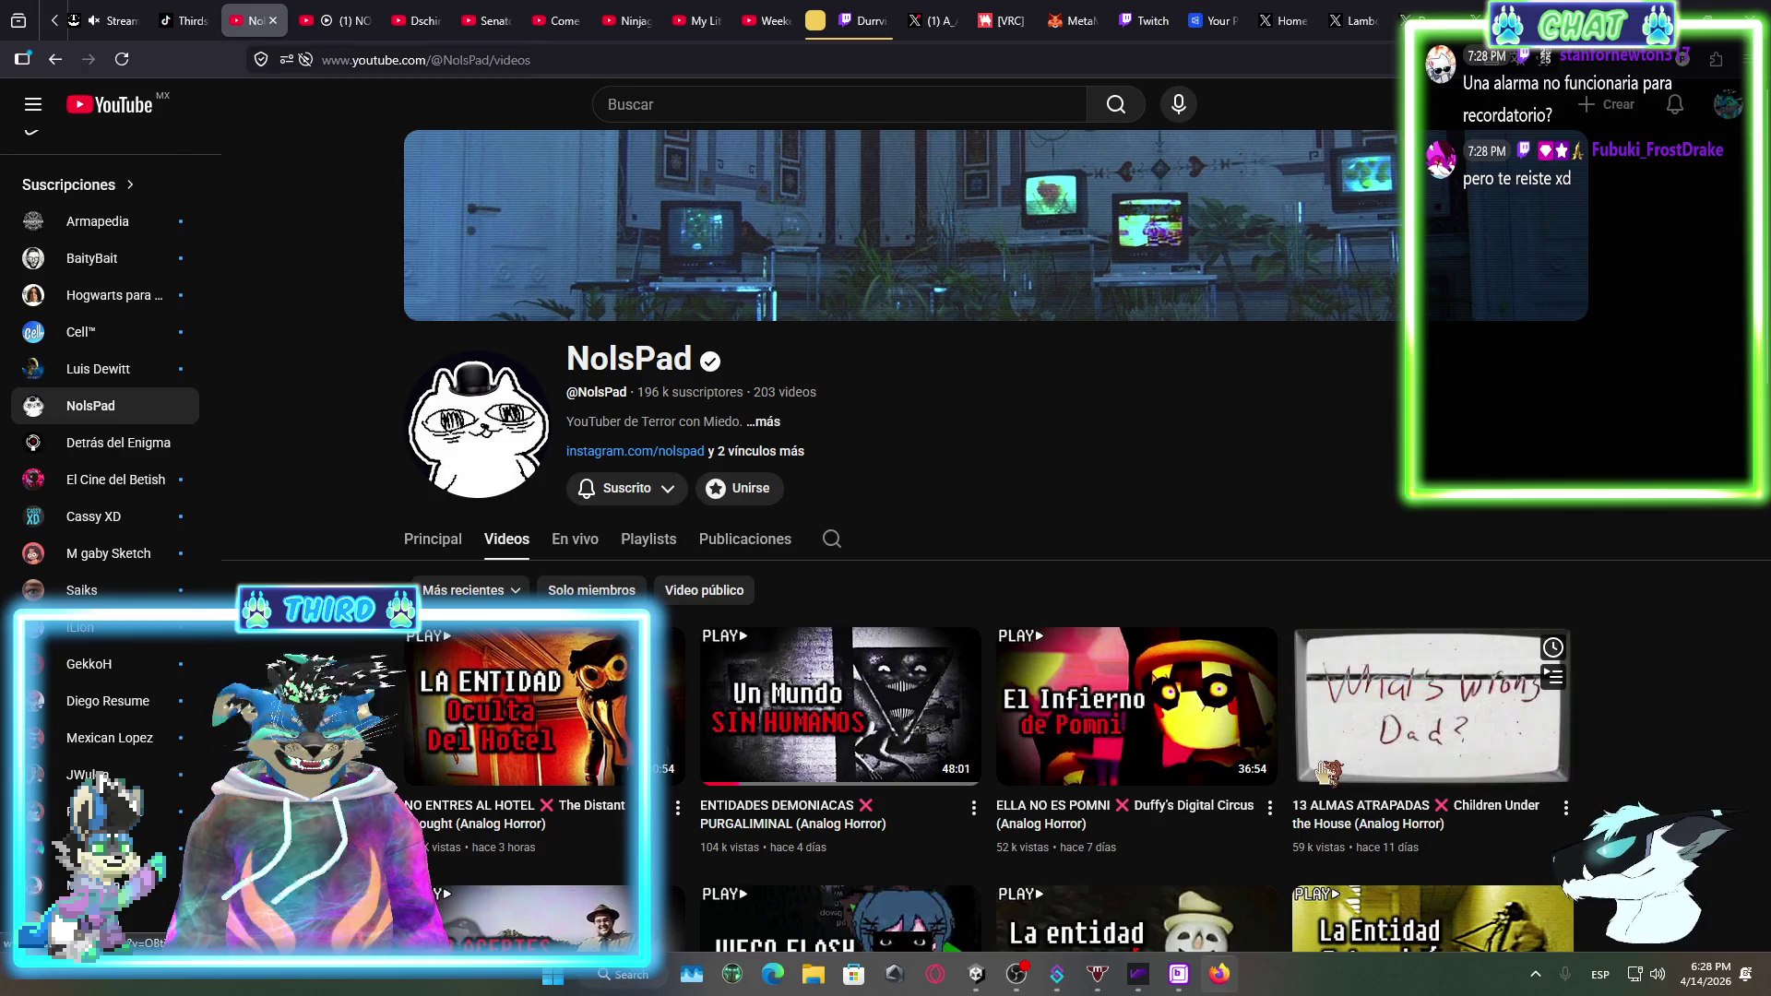
scroll(1227, 770, "down", 3)
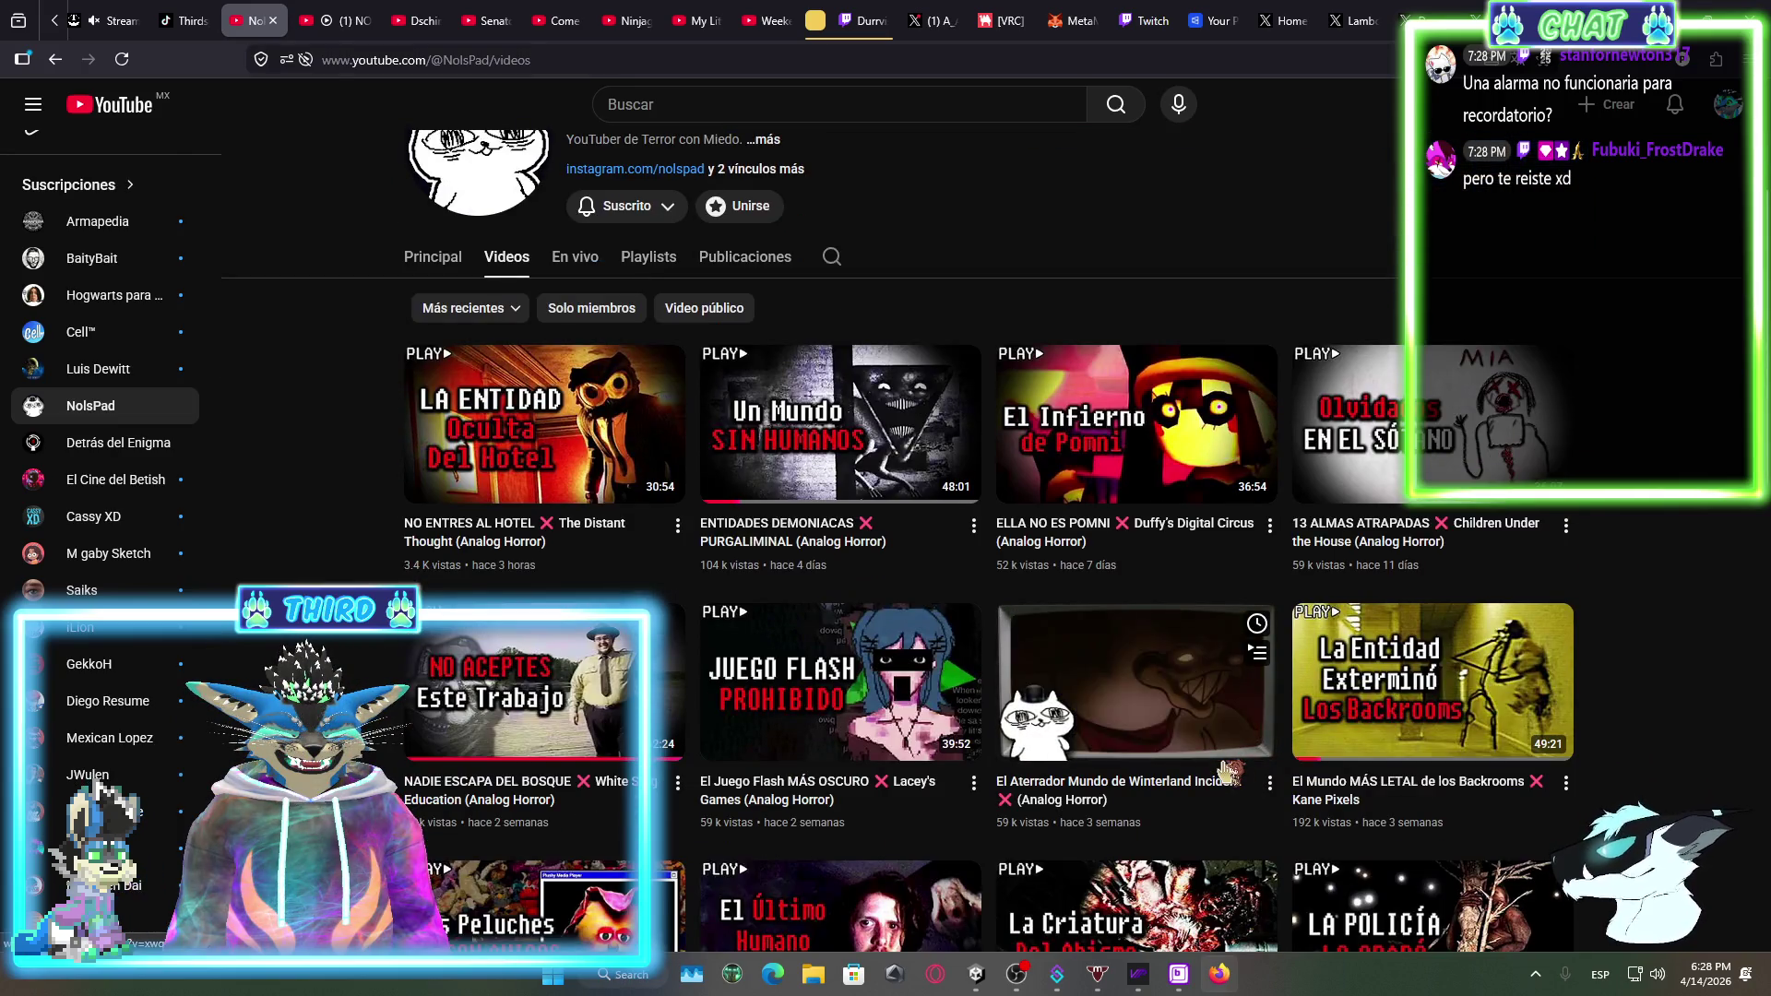
scroll(1189, 747, "down", 3)
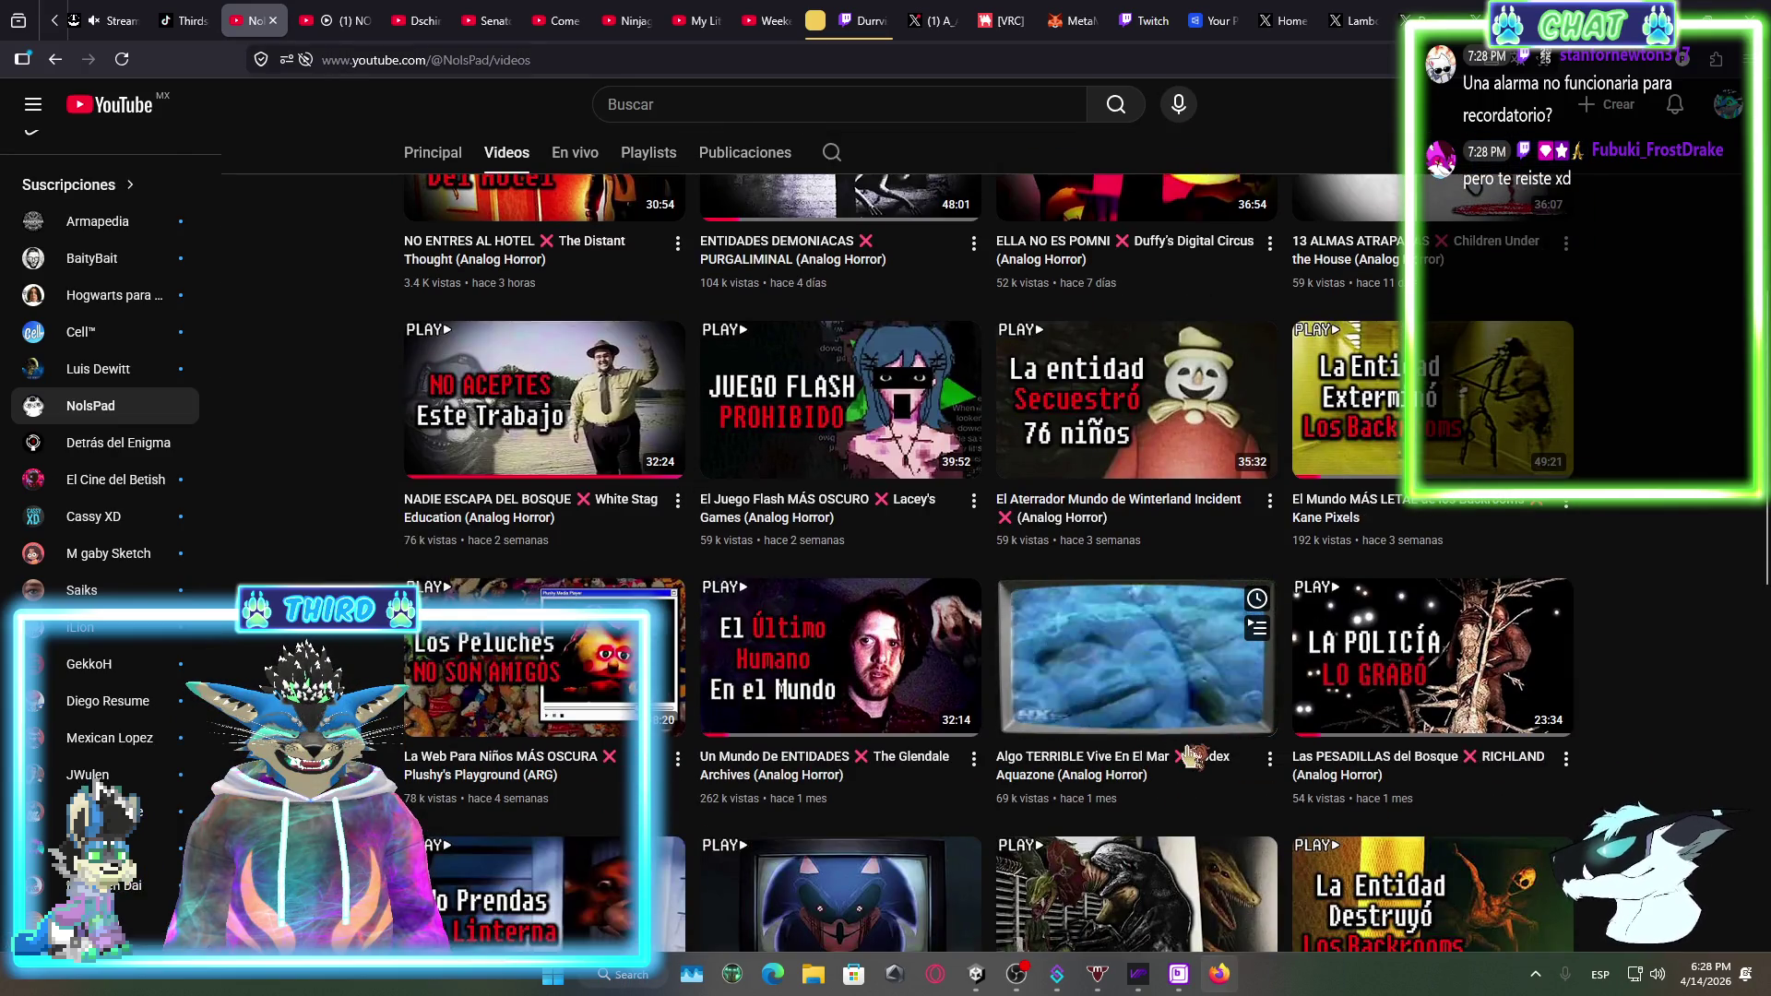
scroll(1718, 590, "down", 3)
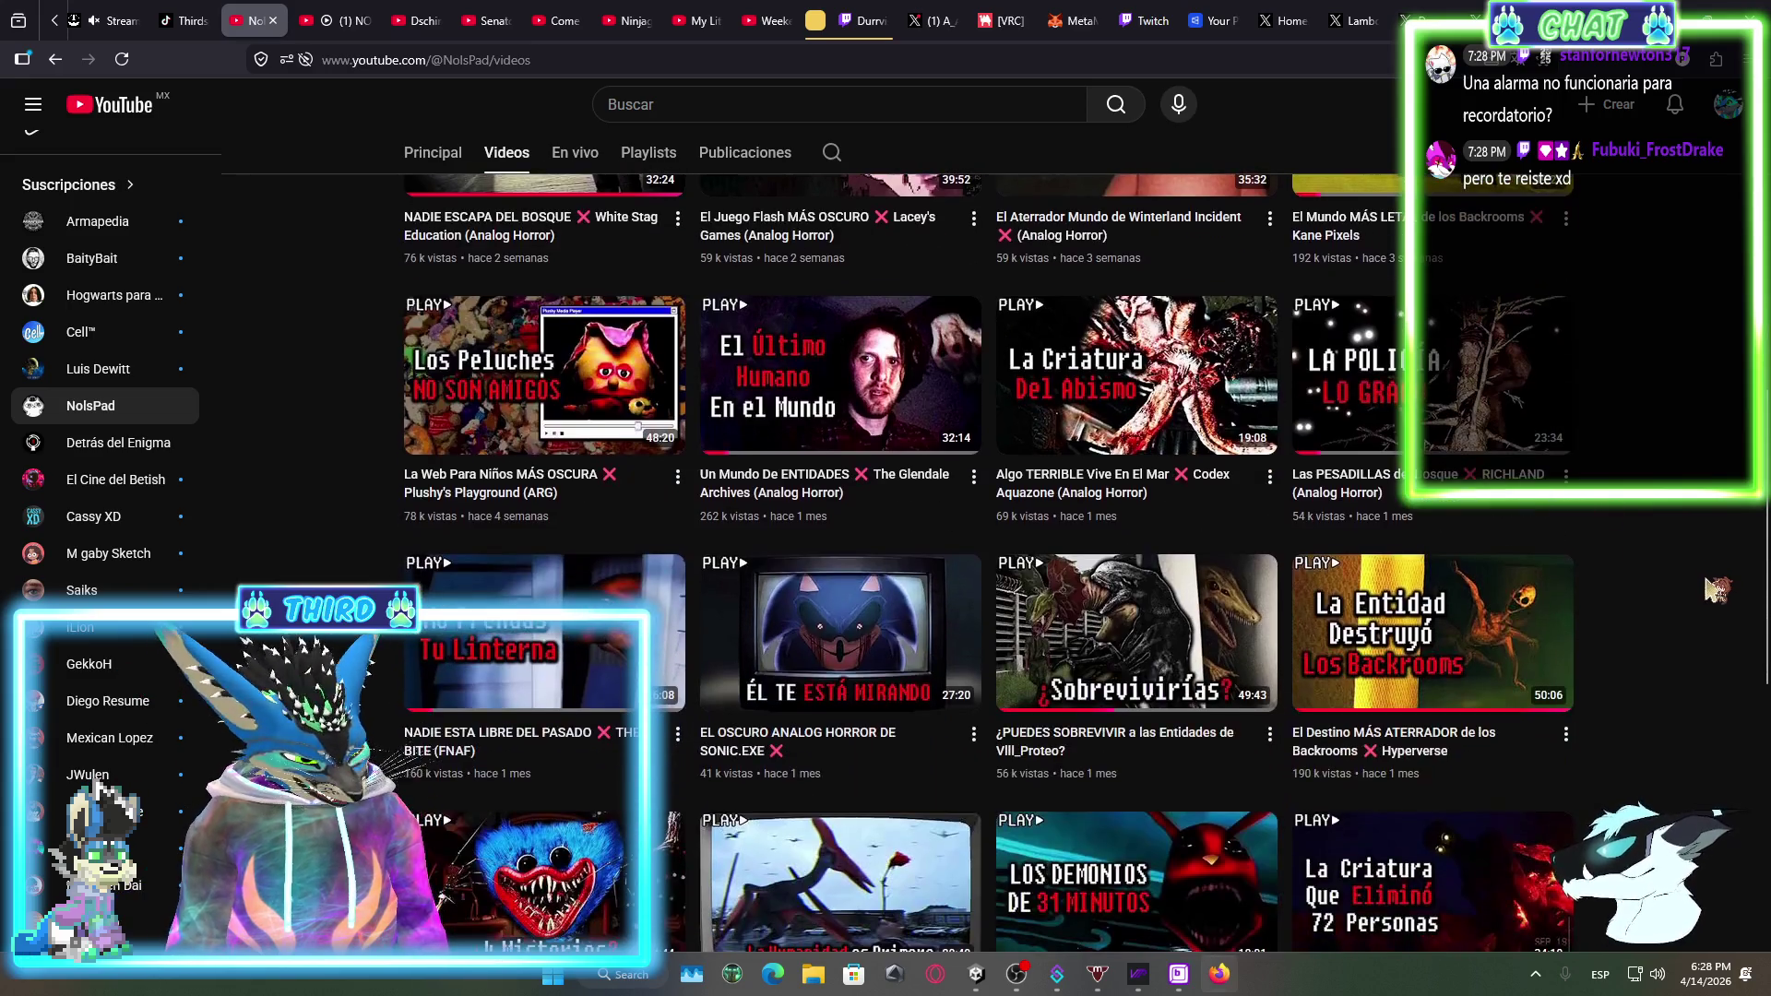
scroll(1711, 590, "down", 3)
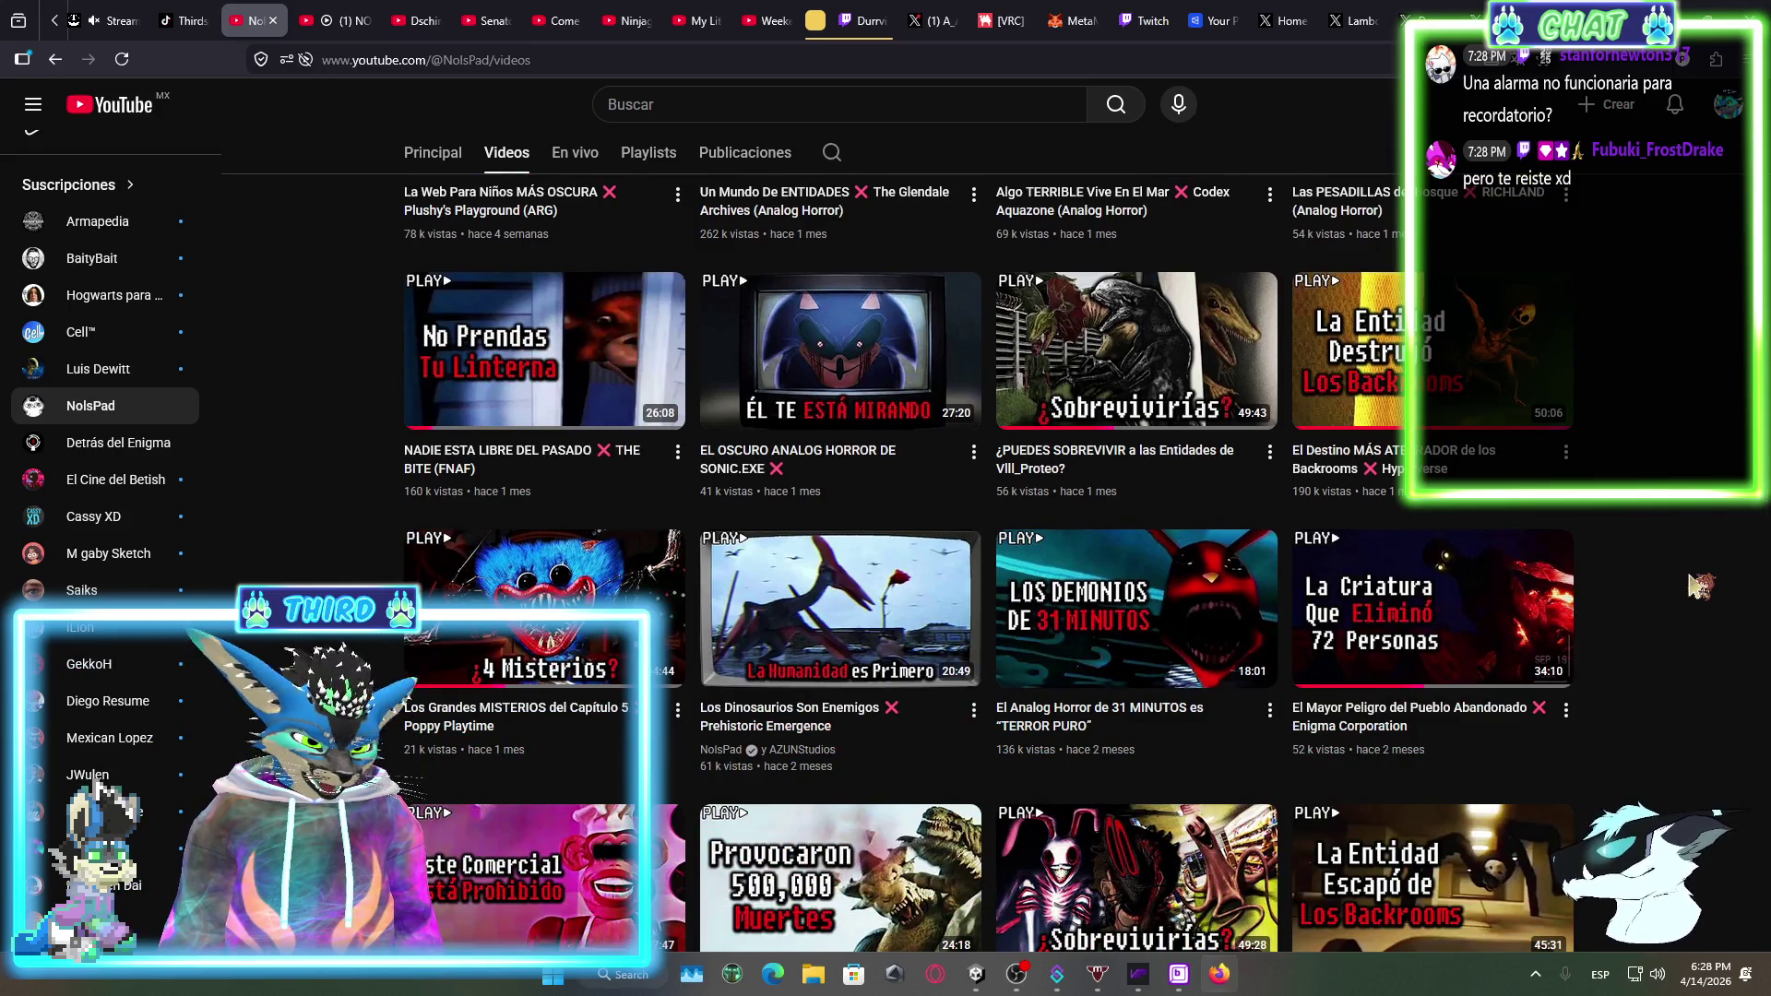
scroll(1309, 332, "down", 5)
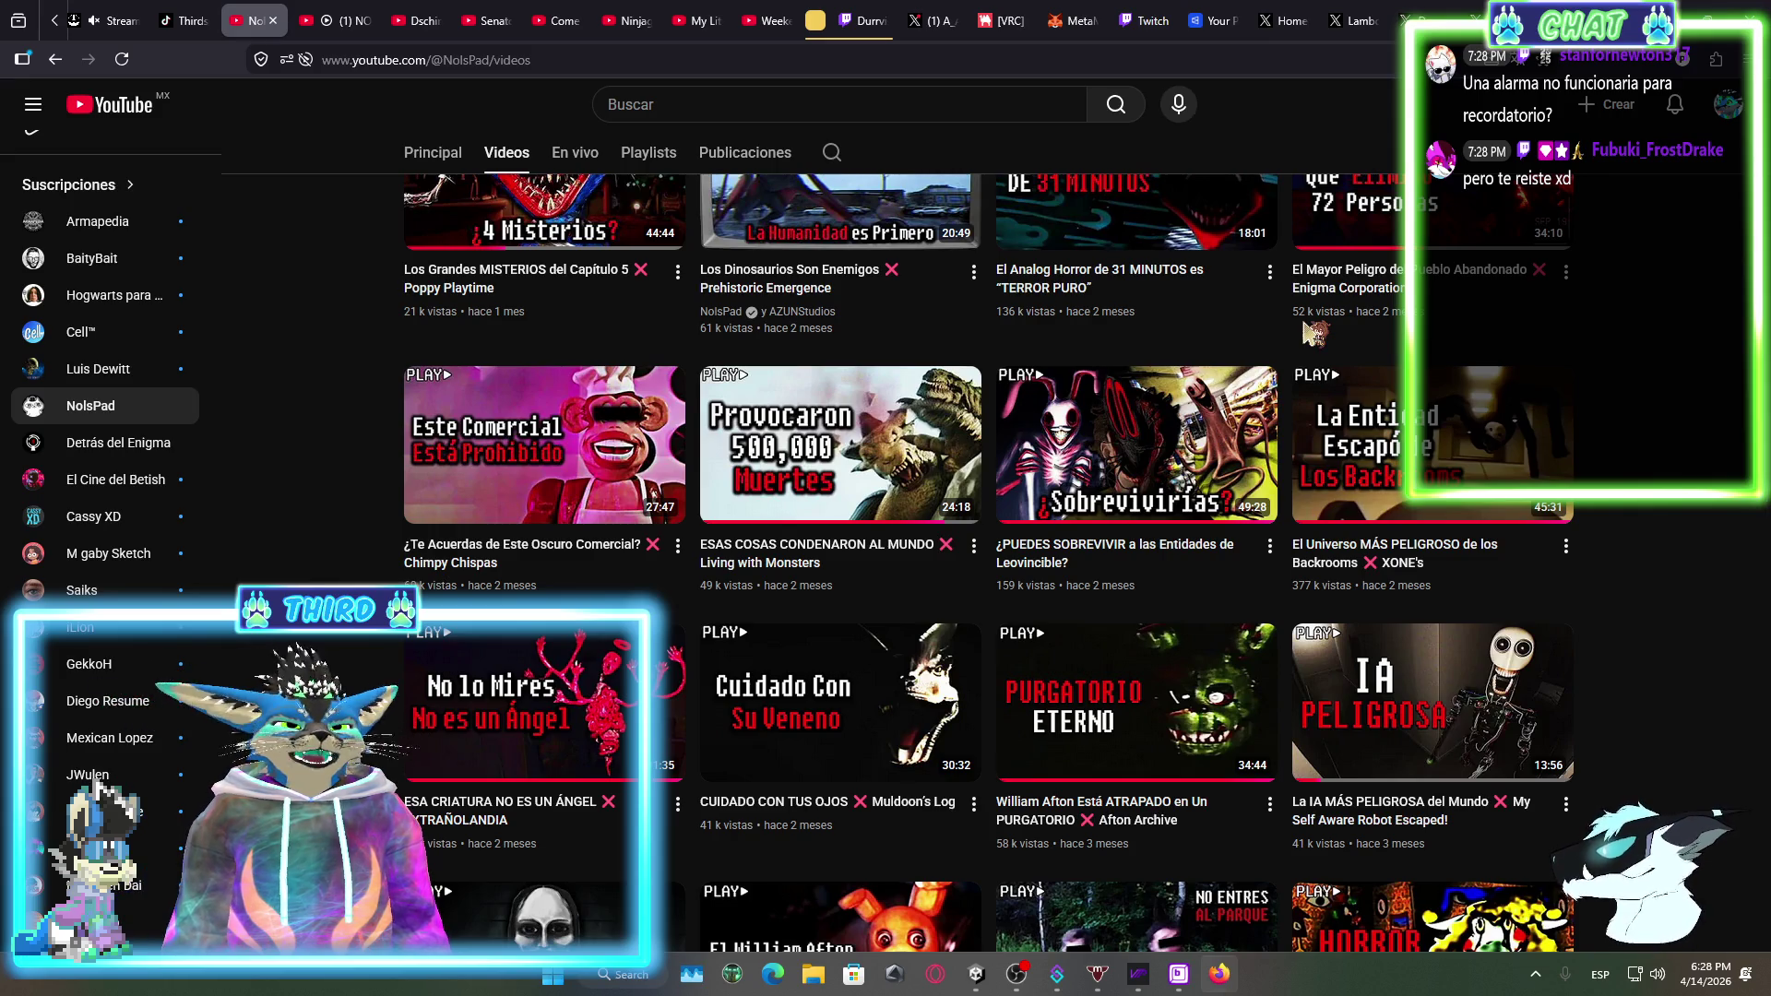
scroll(1310, 332, "down", 3)
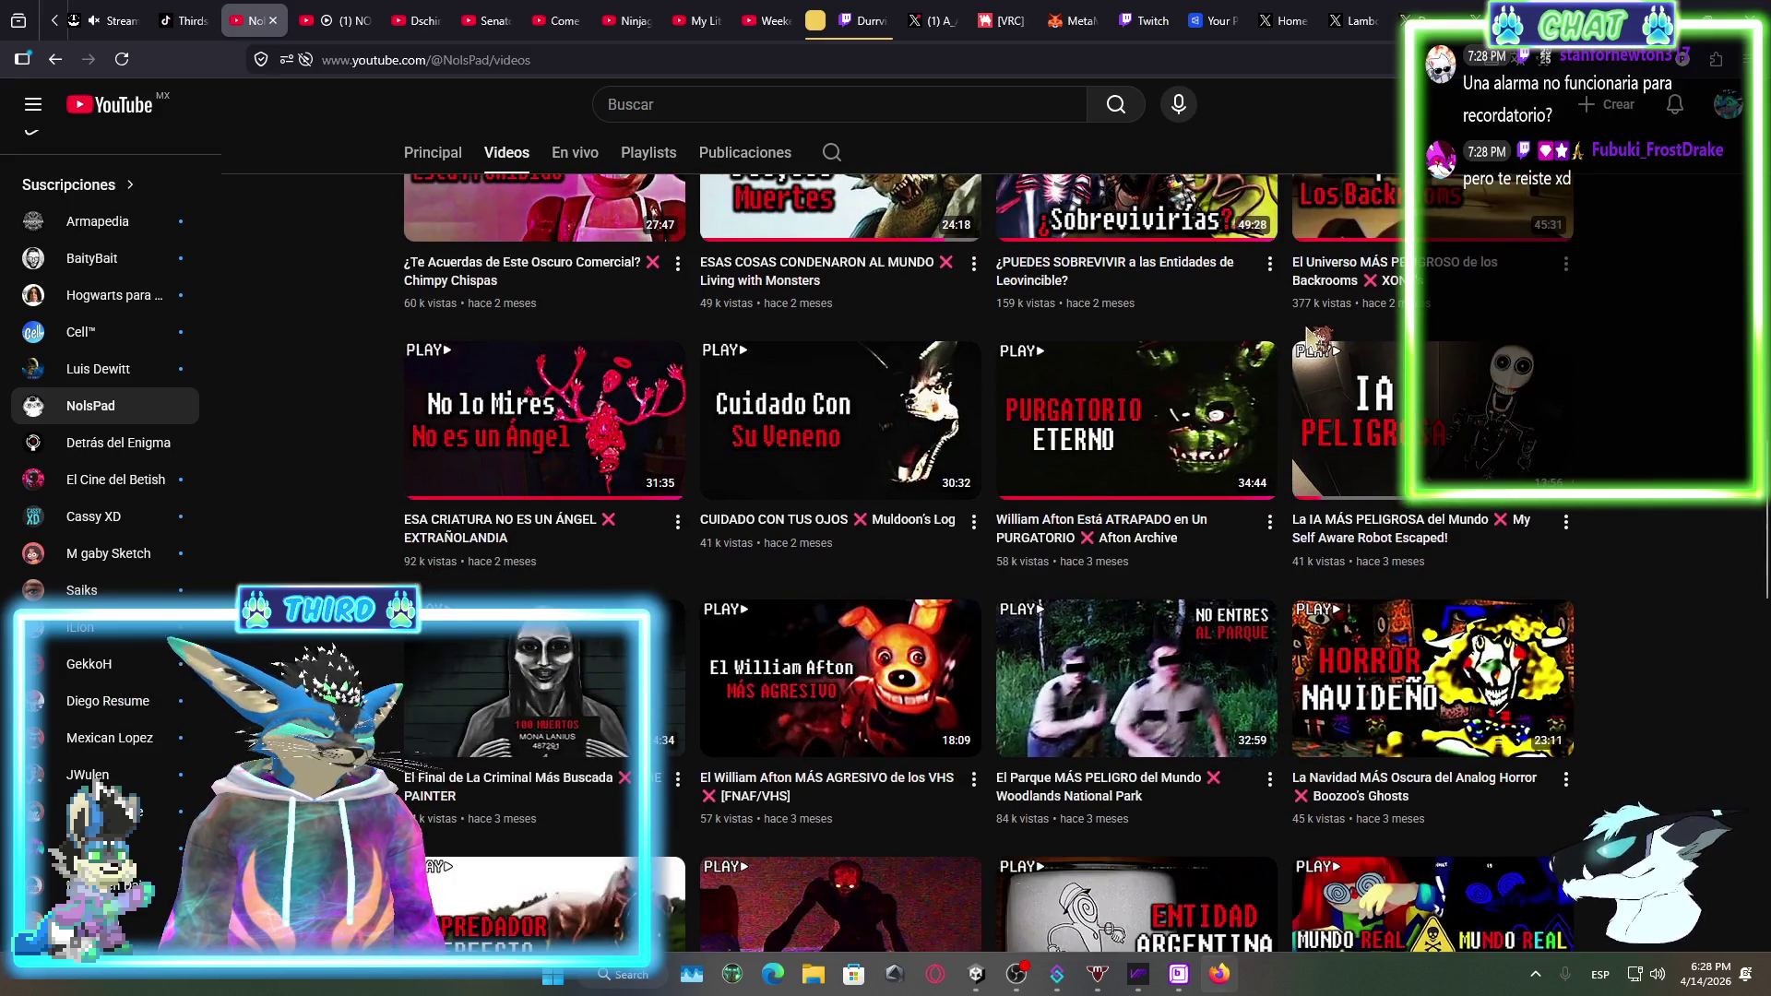
scroll(1457, 678, "down", 2)
scroll(1459, 678, "down", 3)
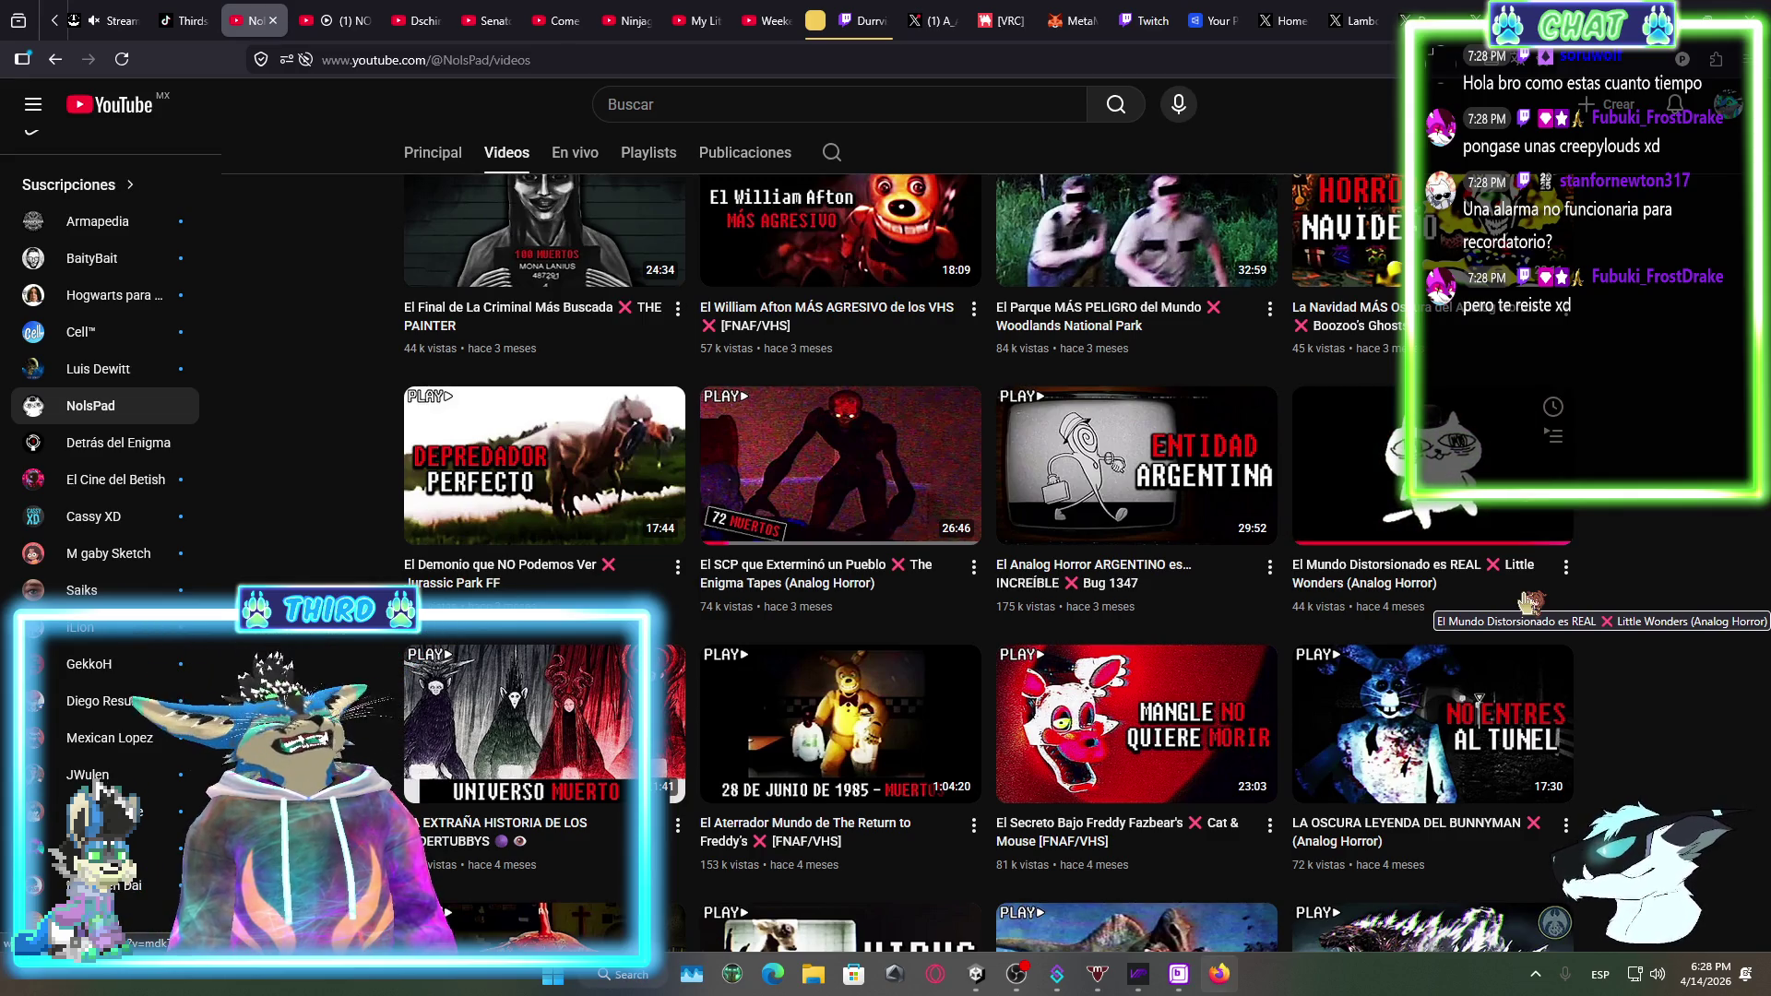
scroll(1020, 604, "down", 3)
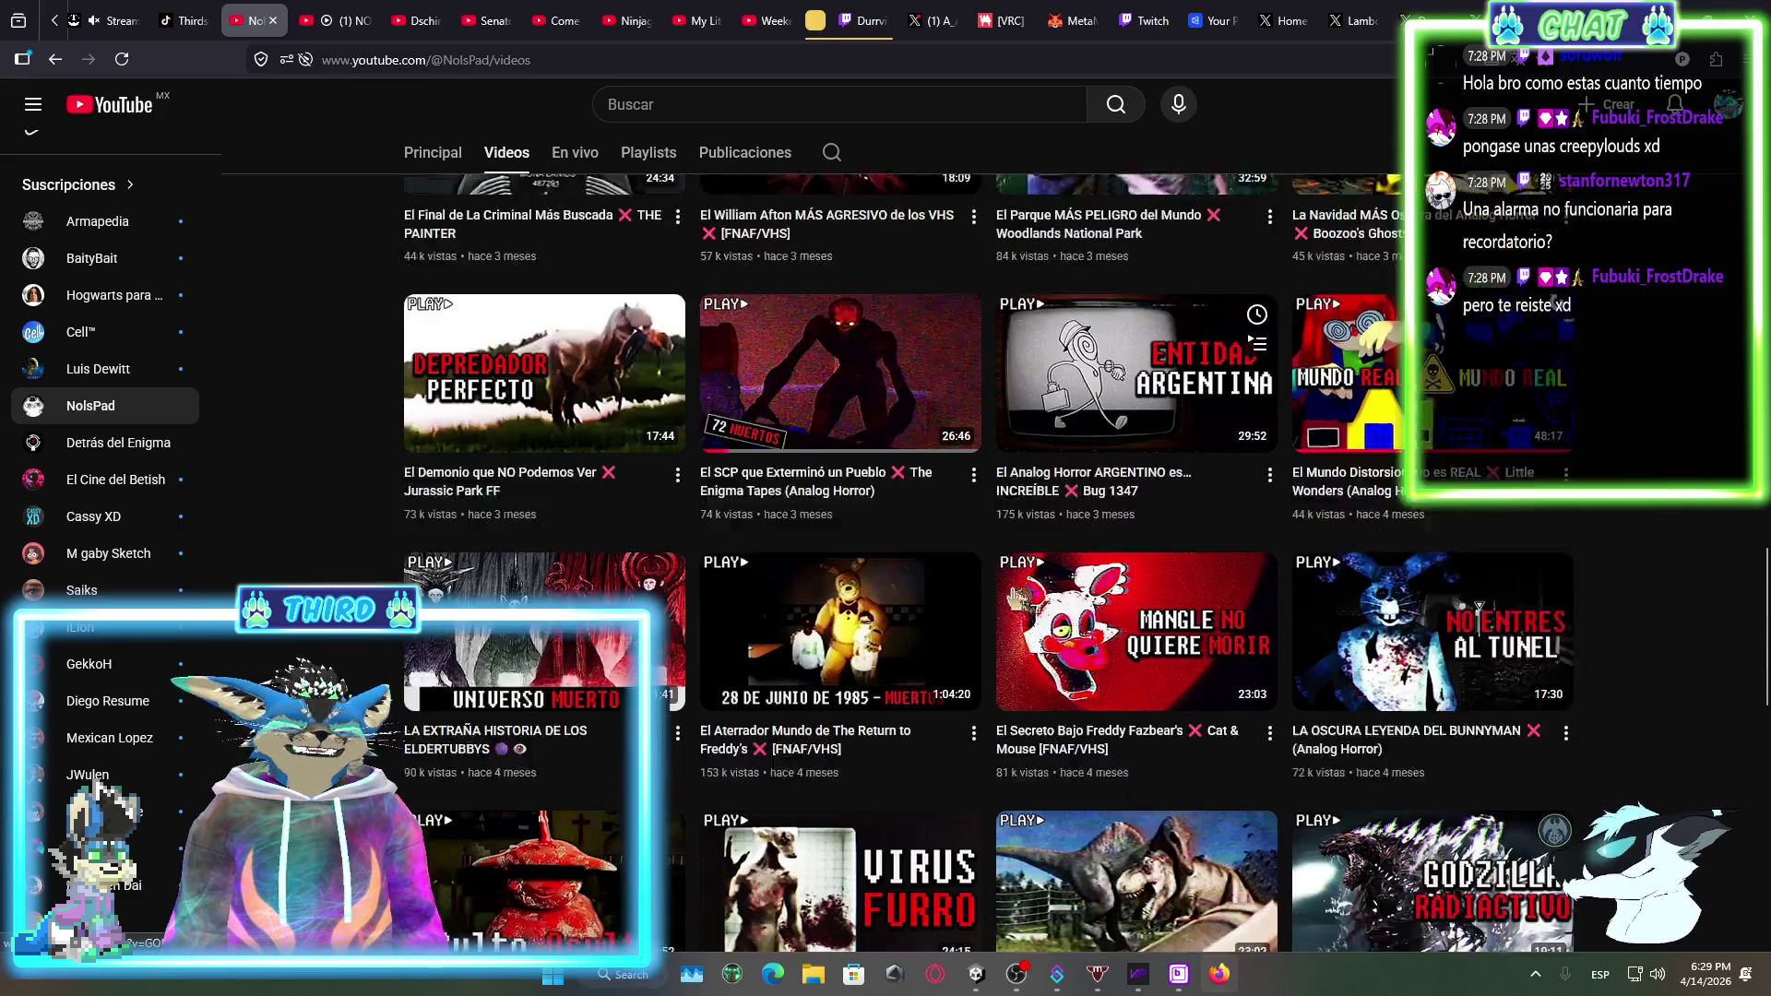
scroll(1022, 602, "down", 5)
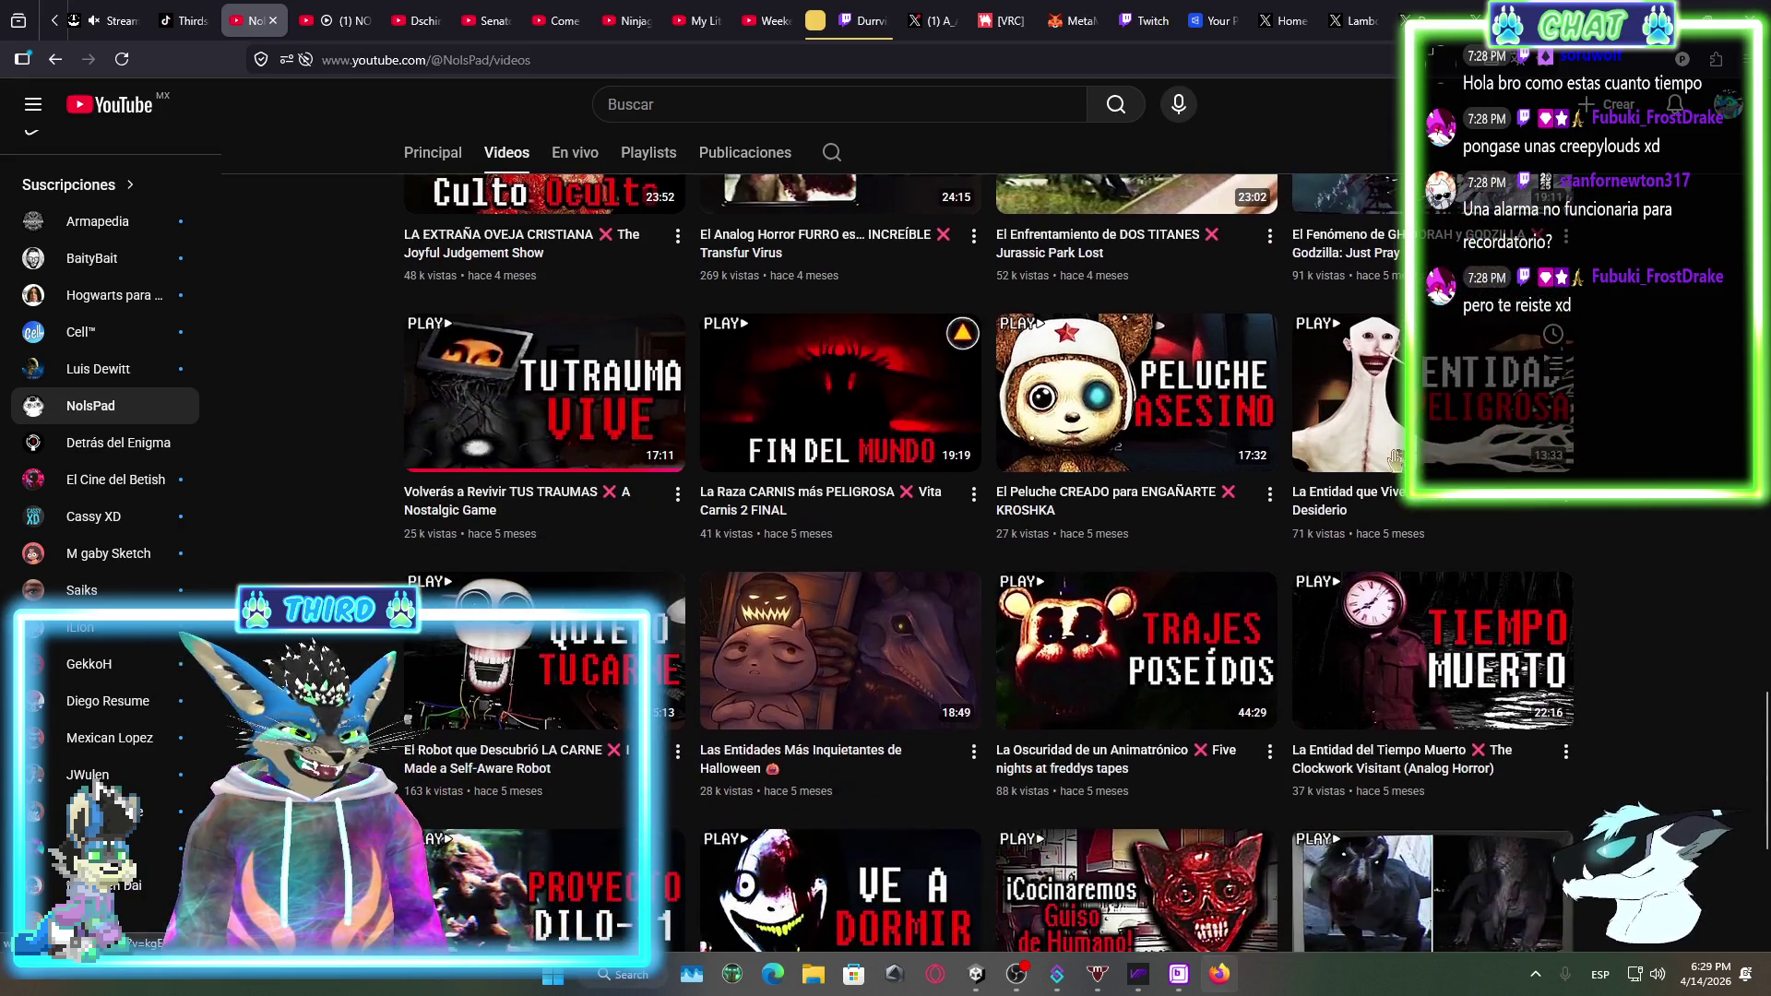
Step: Play the ELLA NO ES POMNI video and minimize the browser back to Unity
scroll(1677, 572, "down", 4)
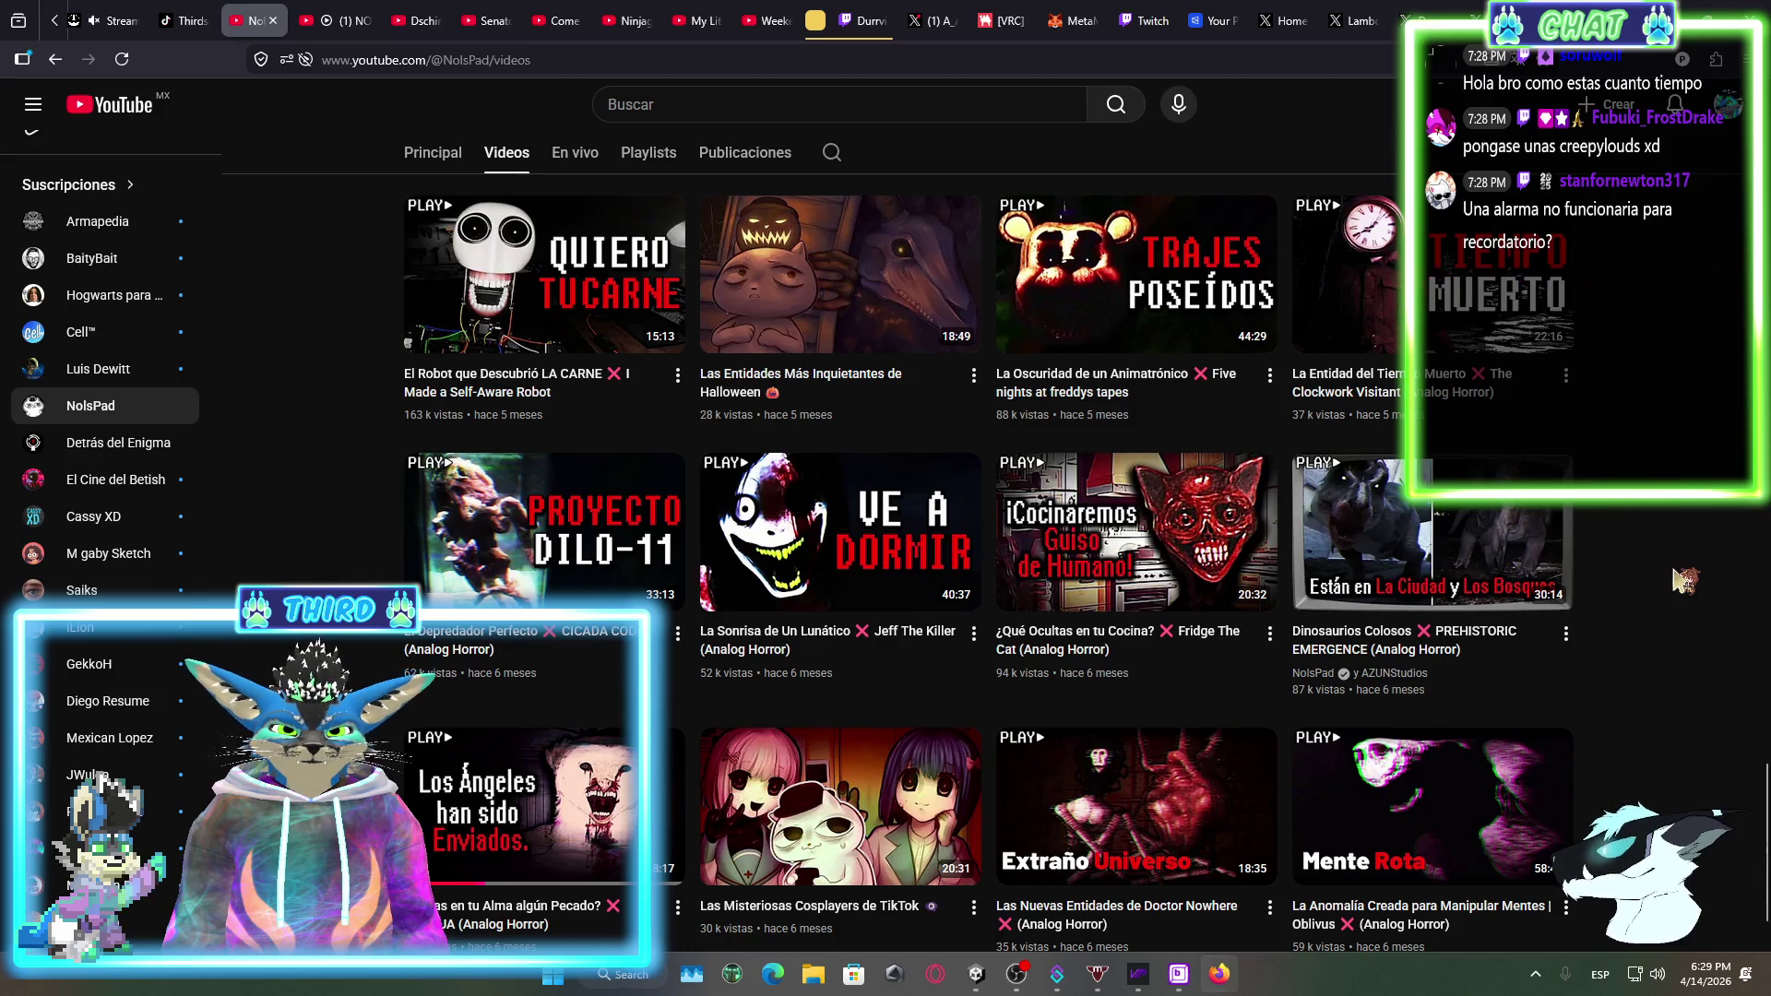
scroll(1677, 581, "down", 1)
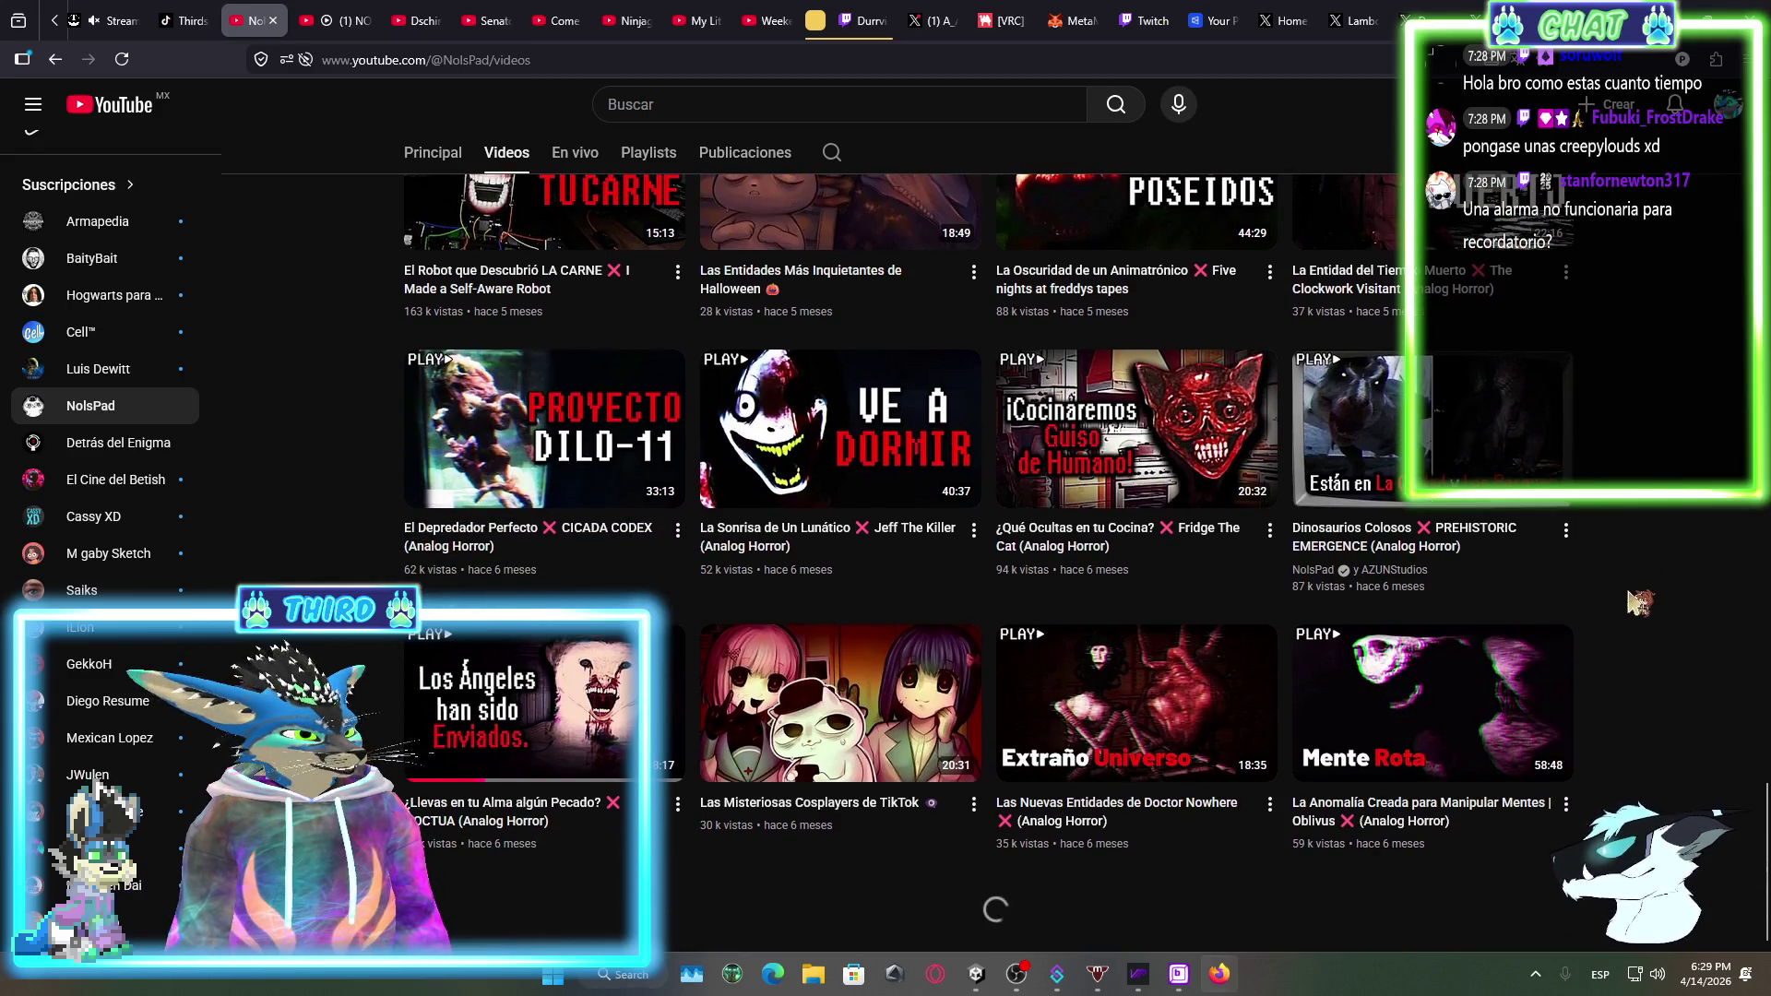
scroll(1623, 598, "down", 7)
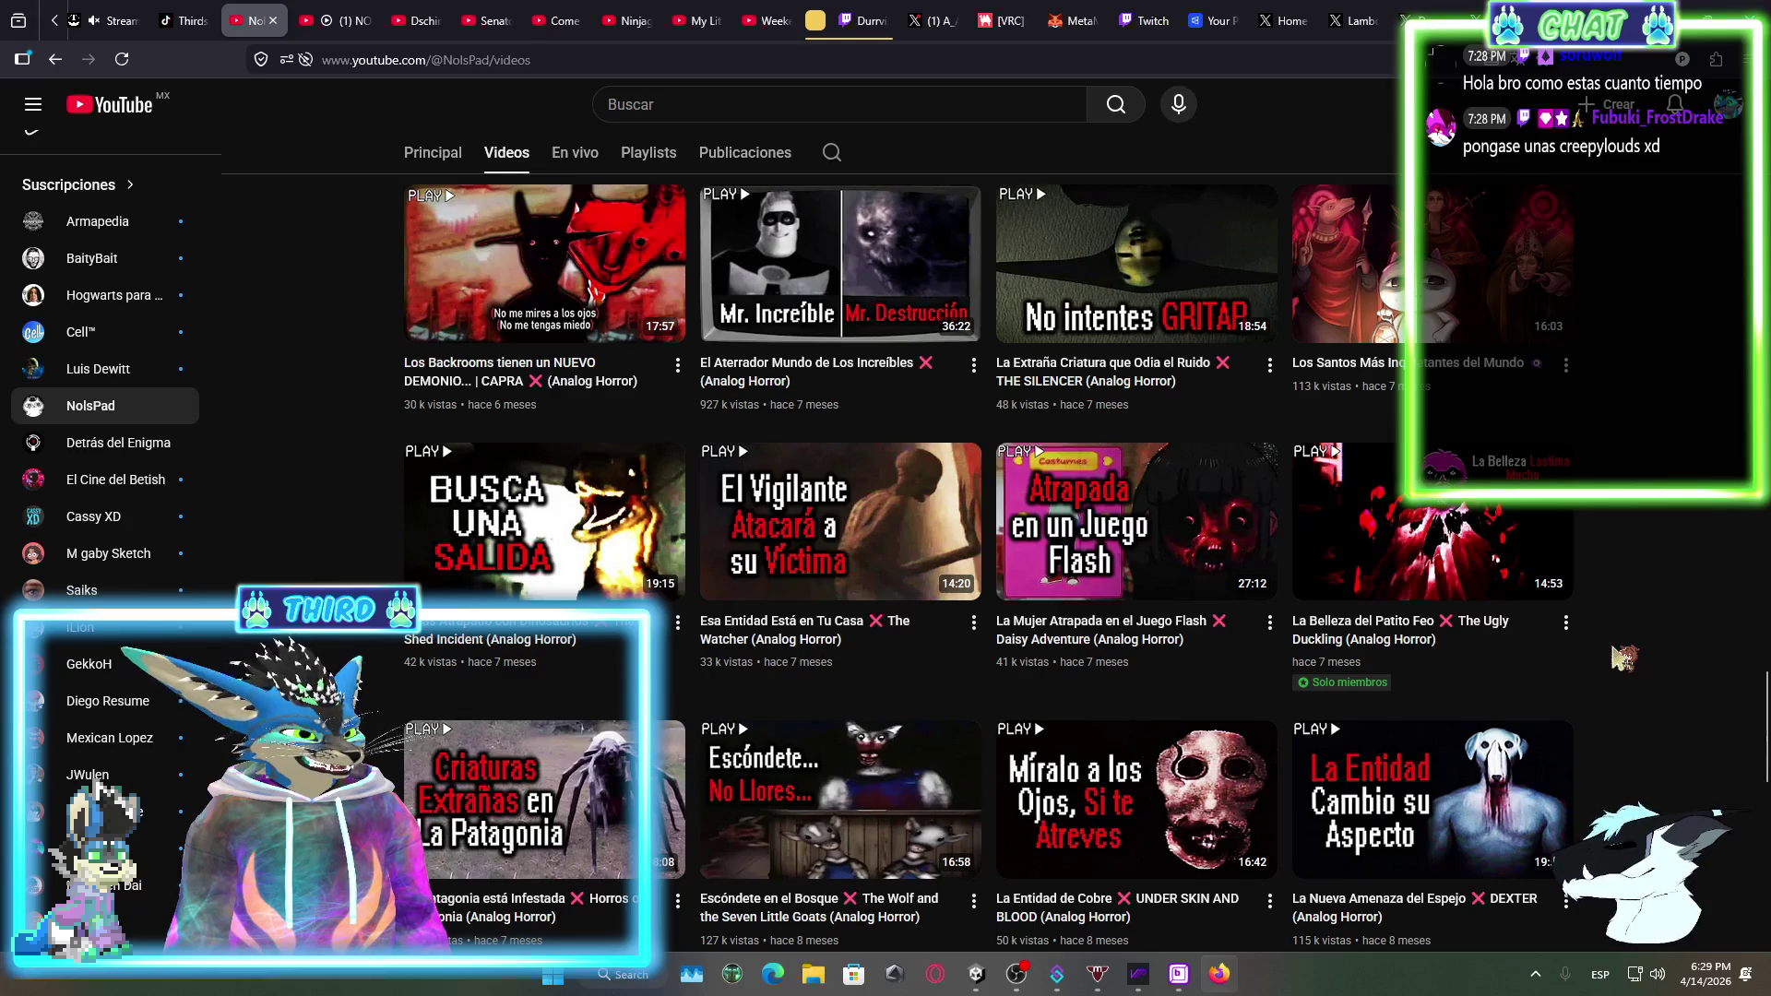
scroll(1619, 657, "down", 2)
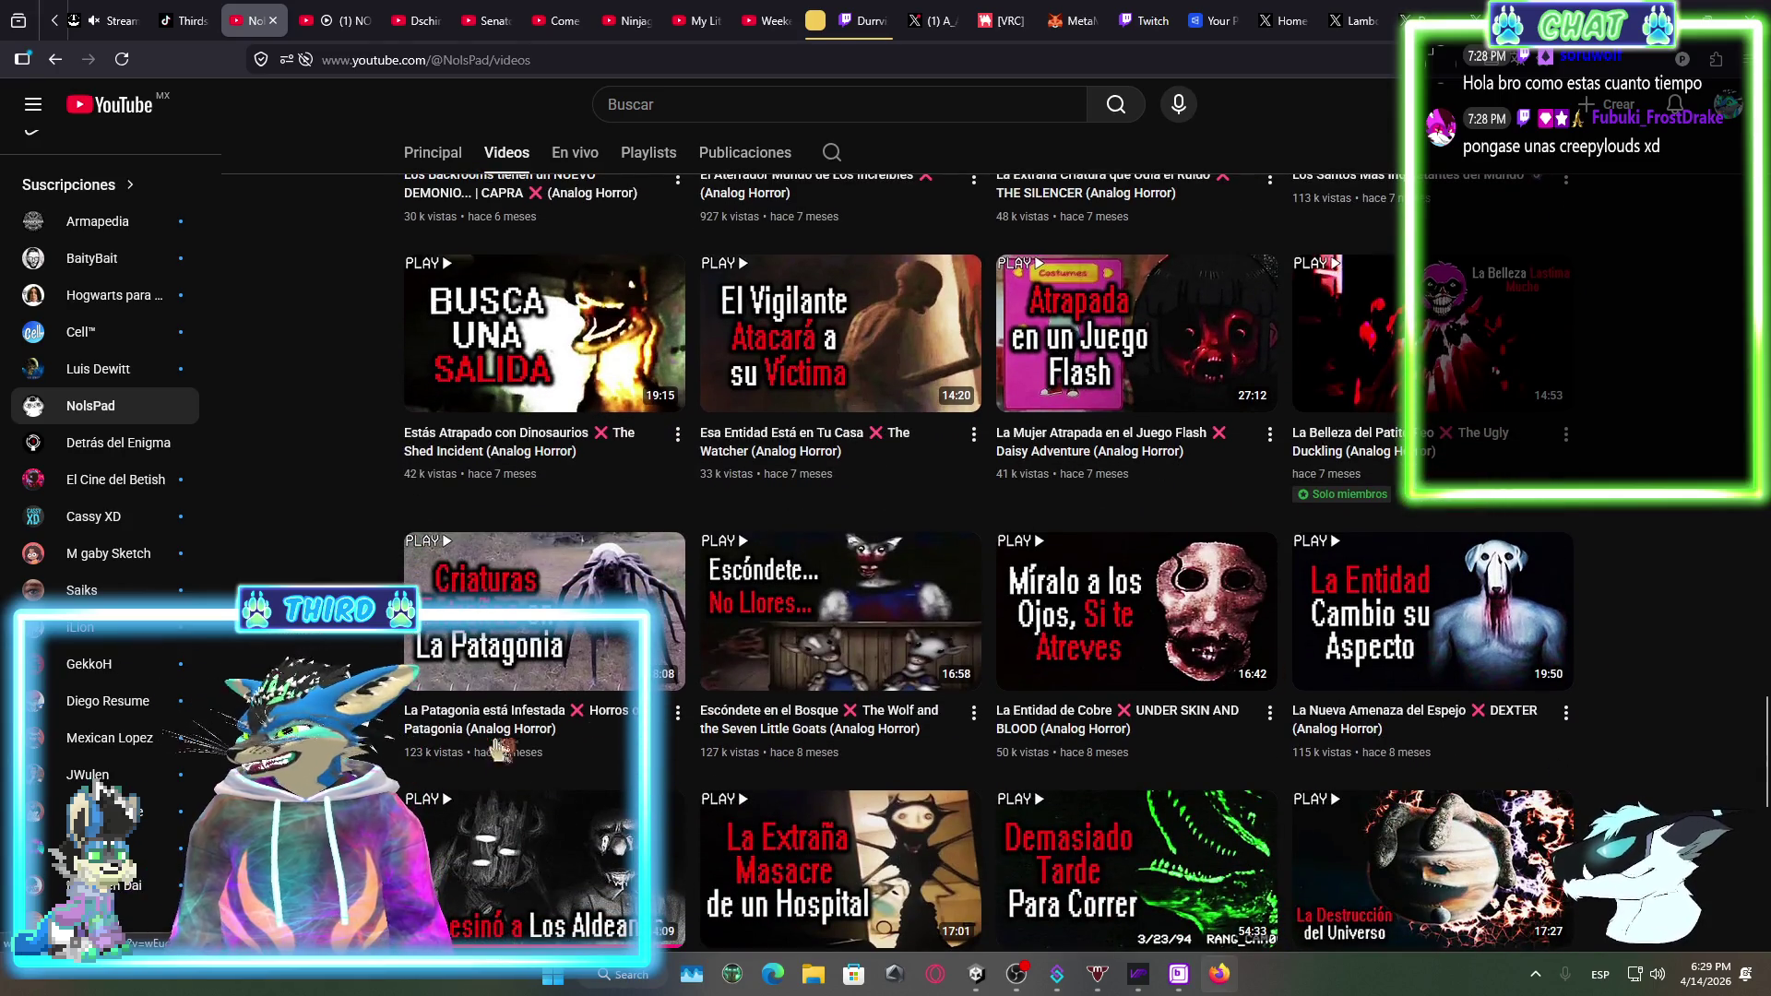
scroll(1670, 642, "down", 3)
scroll(1624, 535, "down", 4)
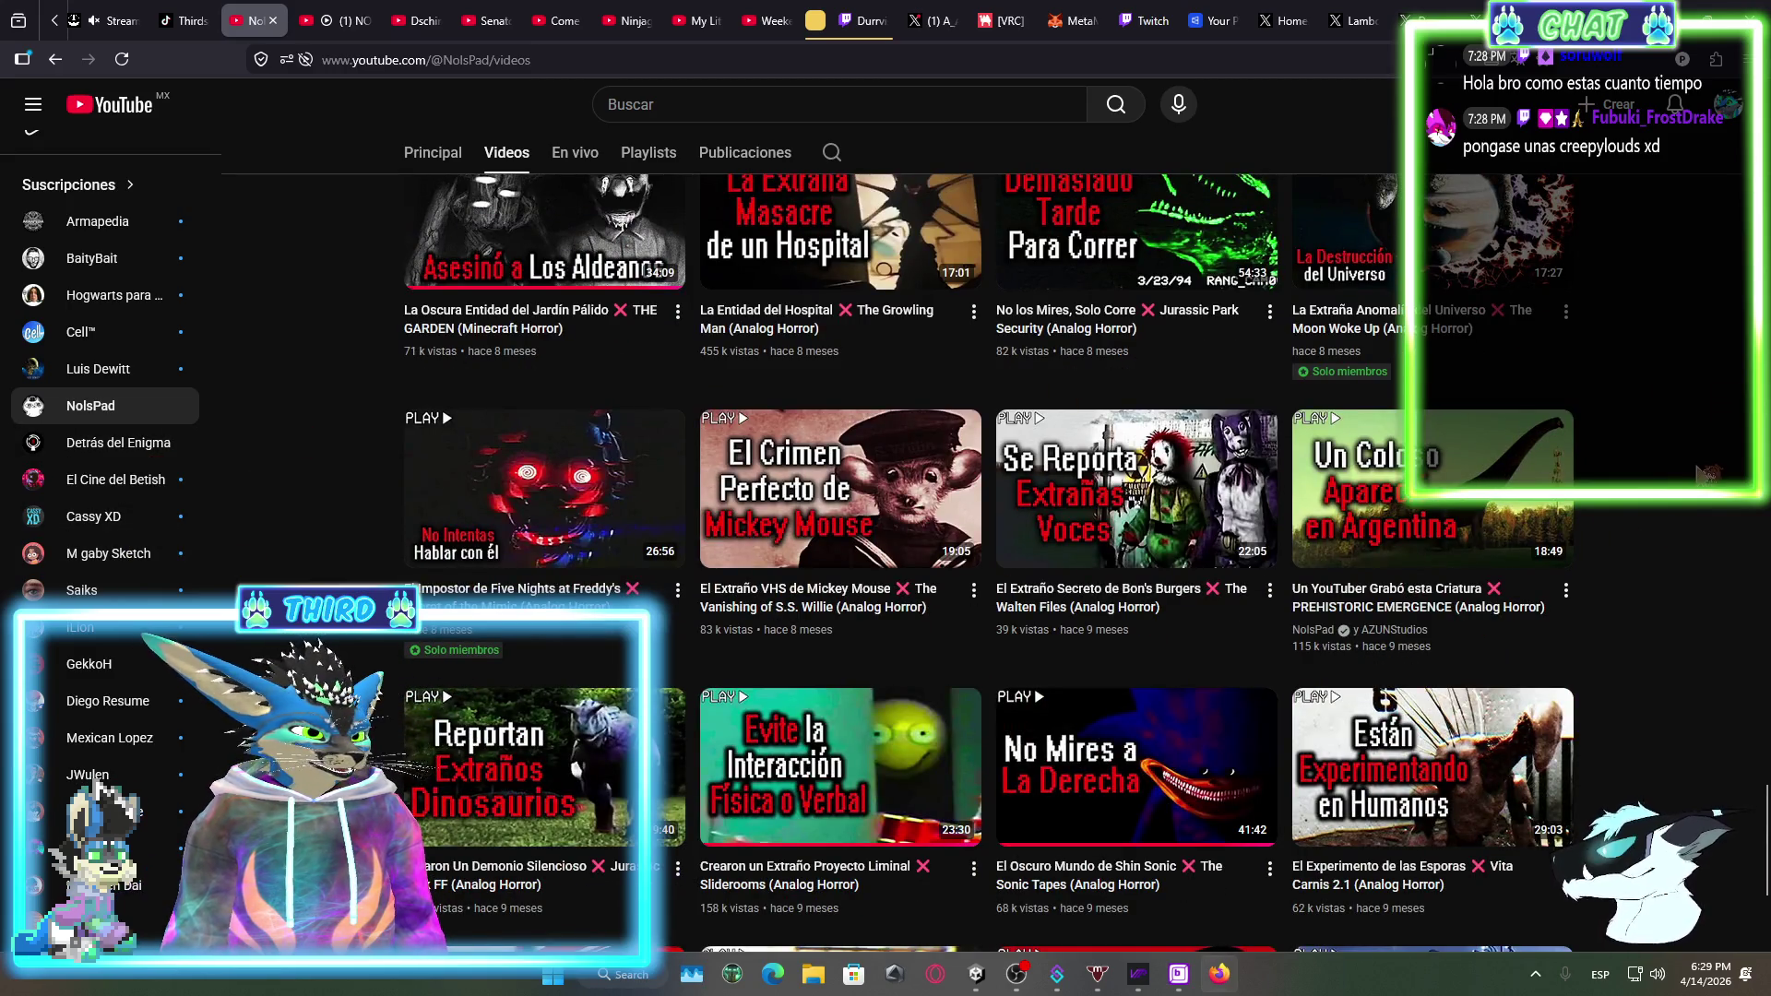
scroll(987, 553, "up", 20)
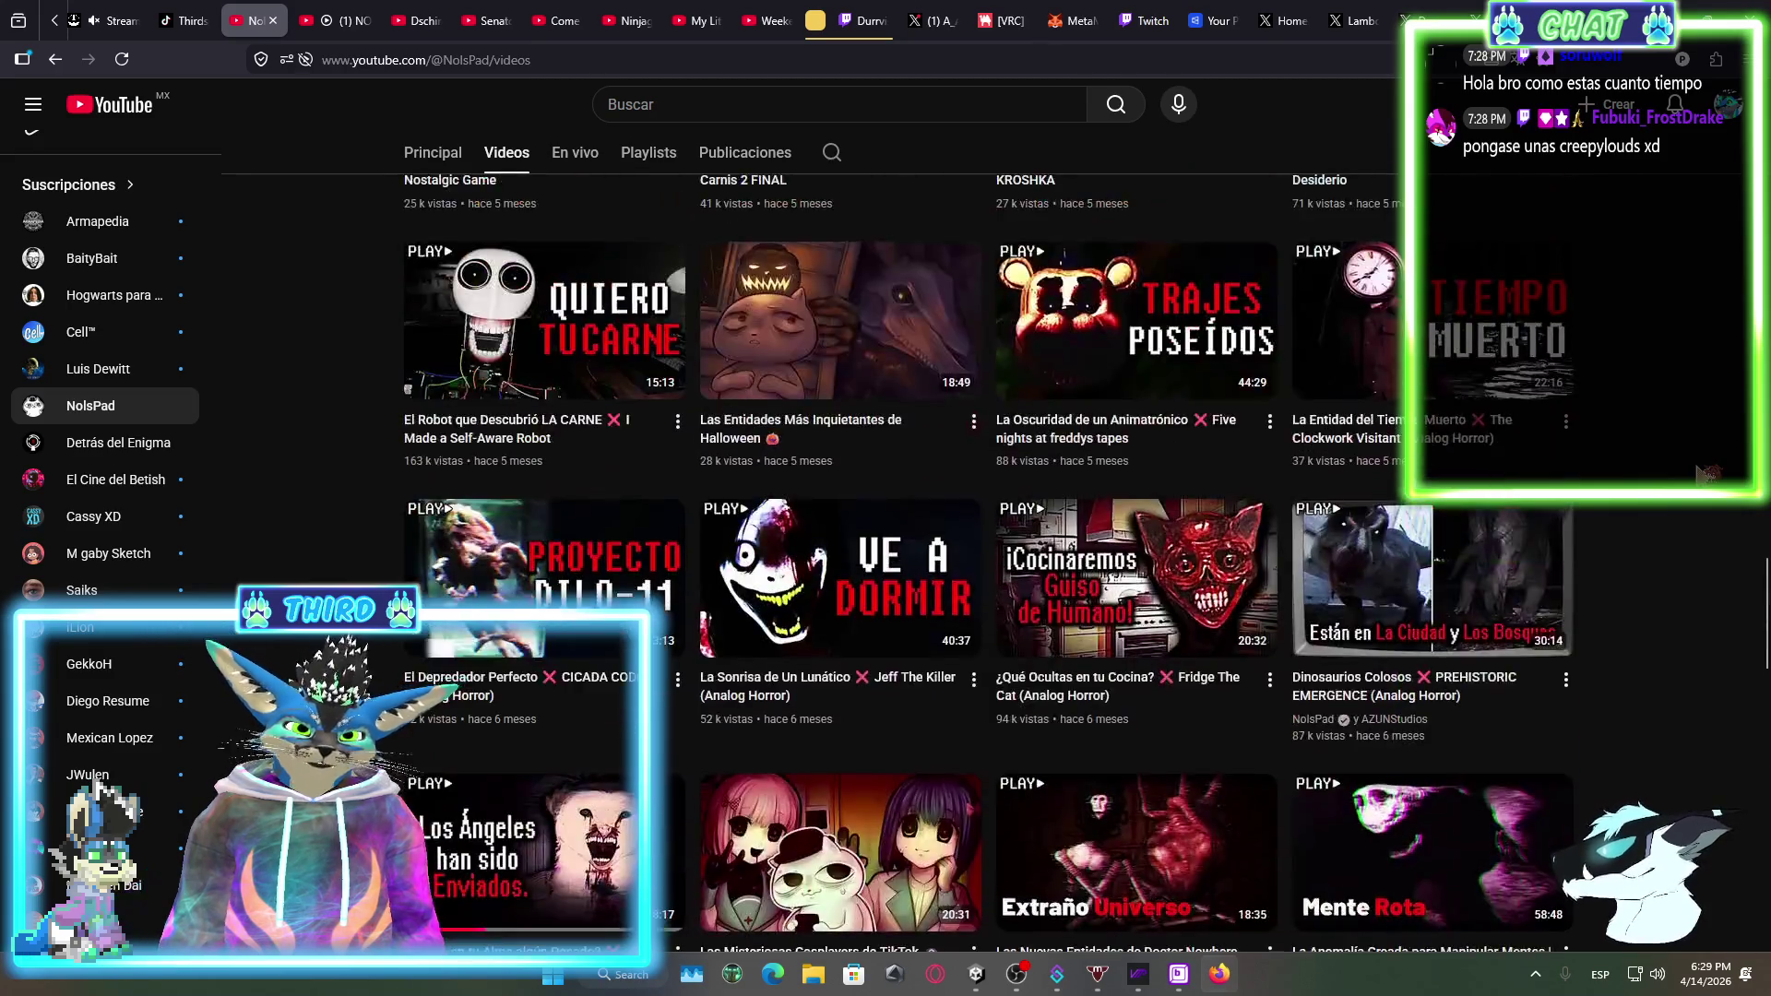
scroll(987, 553, "up", 10)
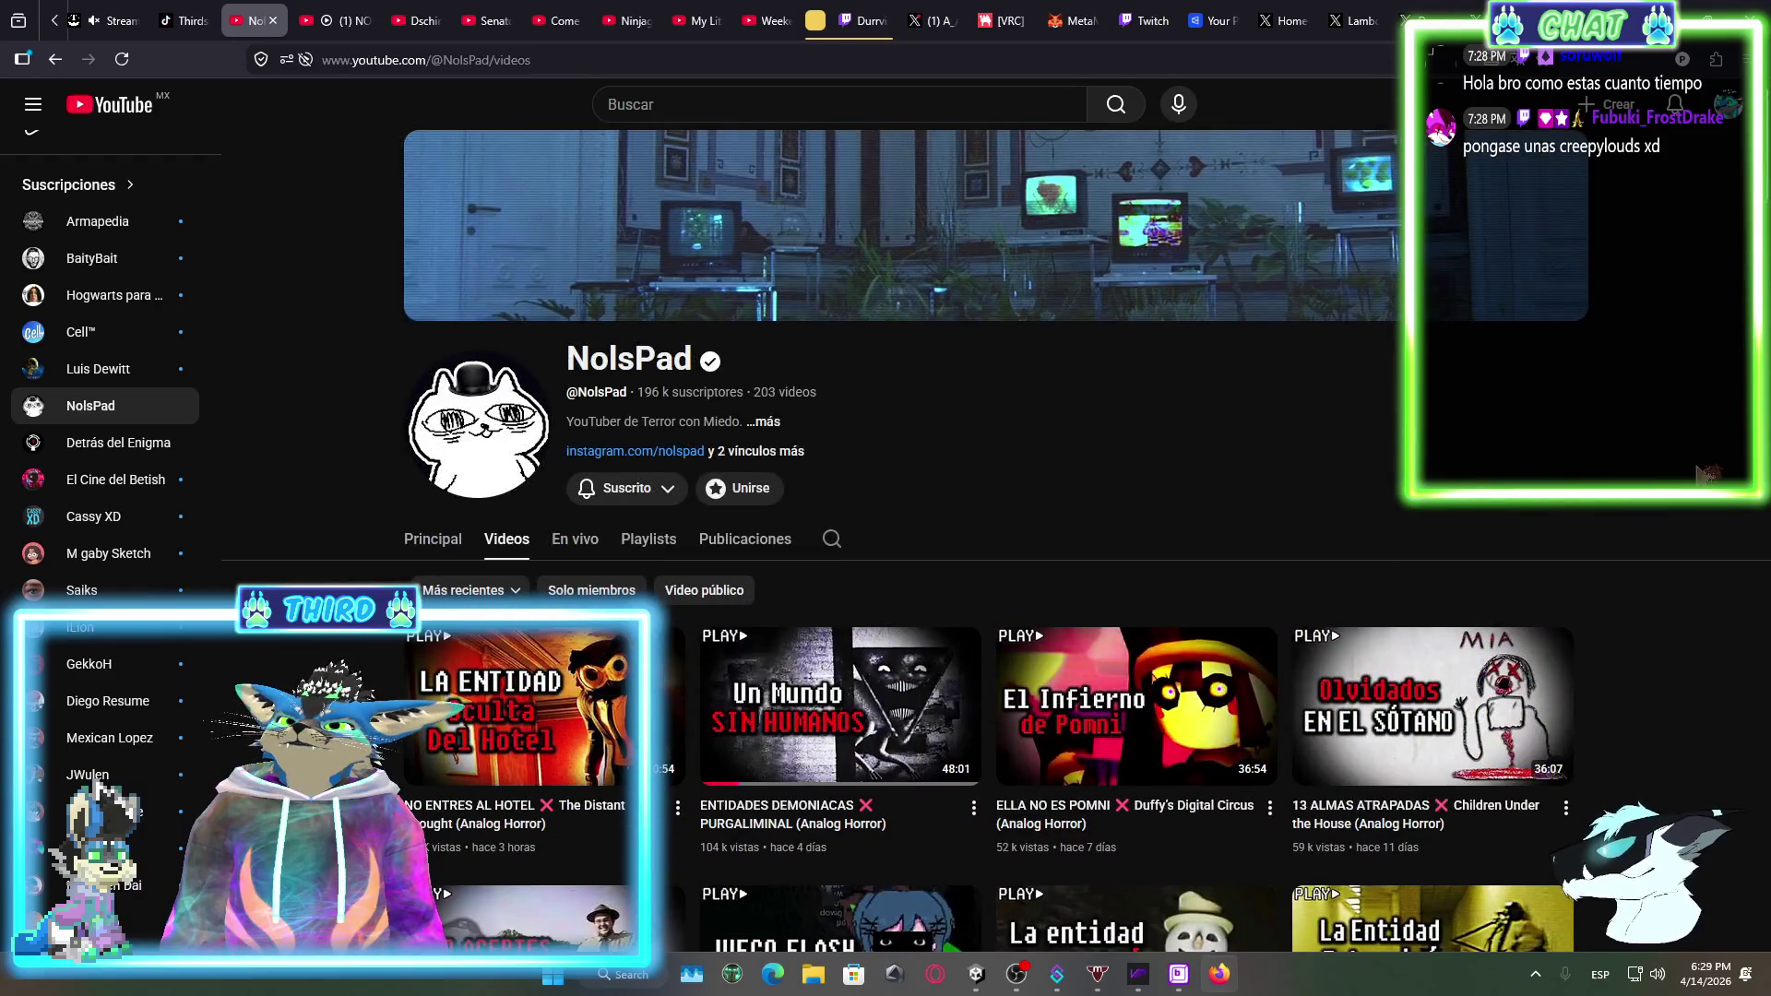
scroll(1250, 420, "down", 2)
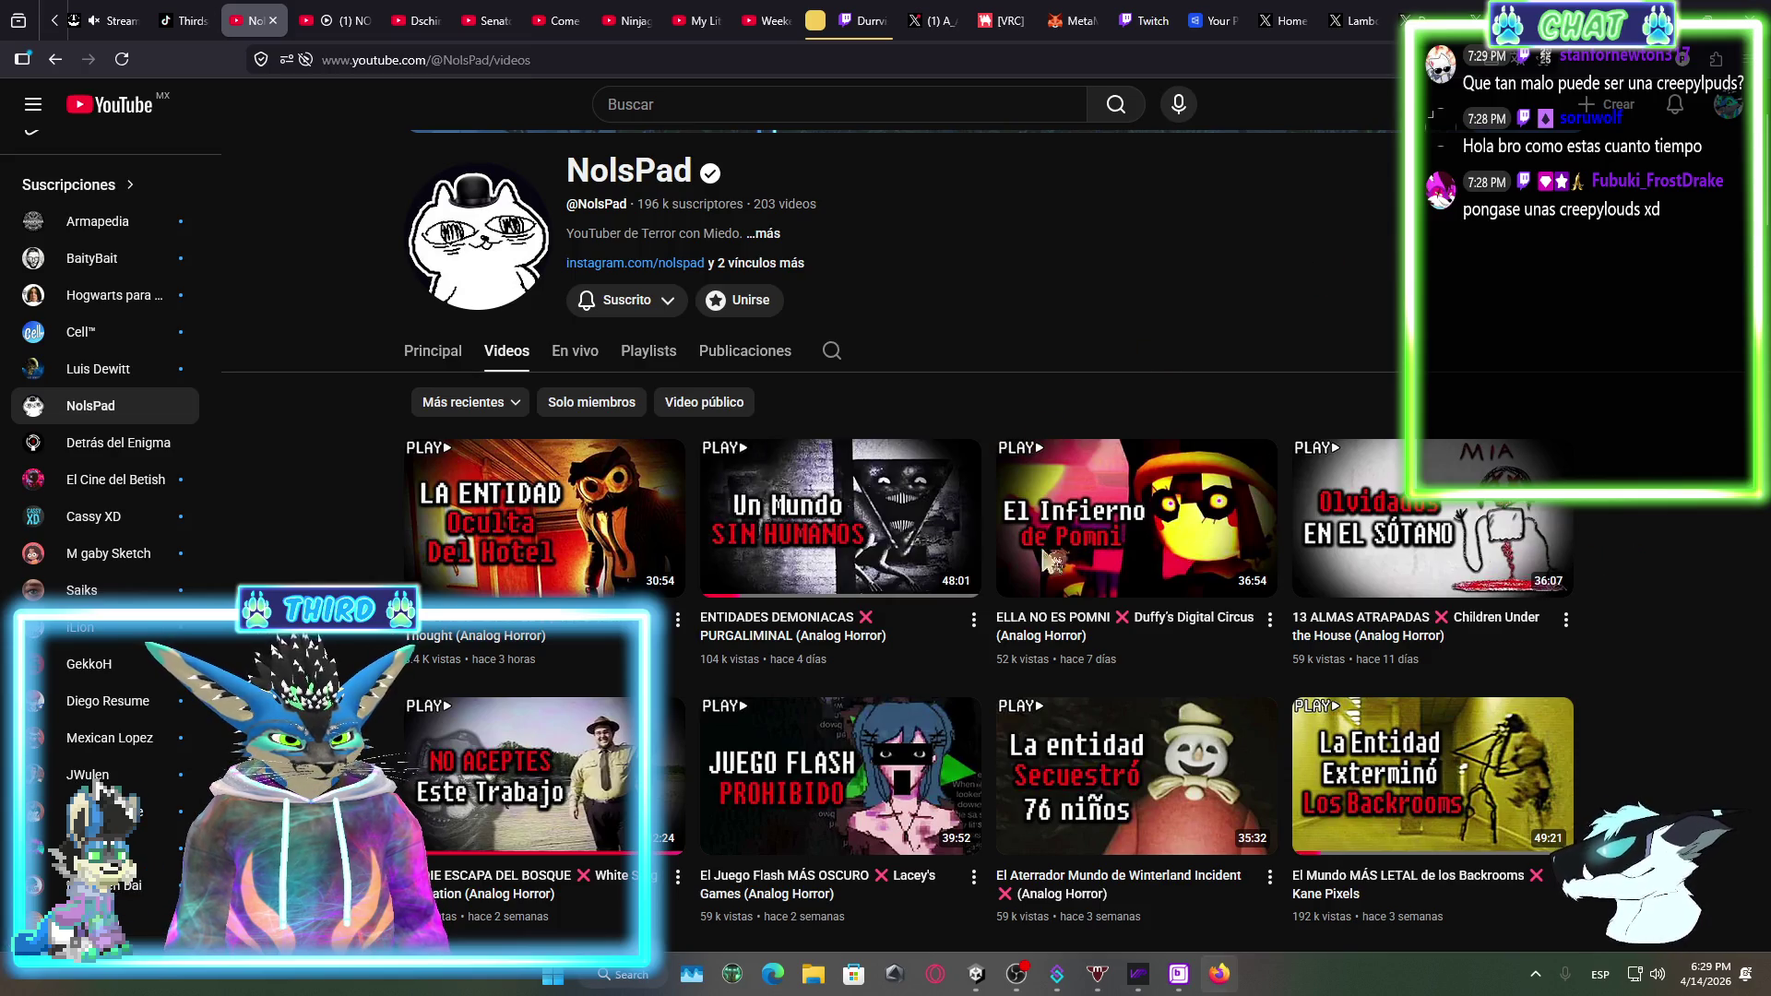
left_click(1190, 555)
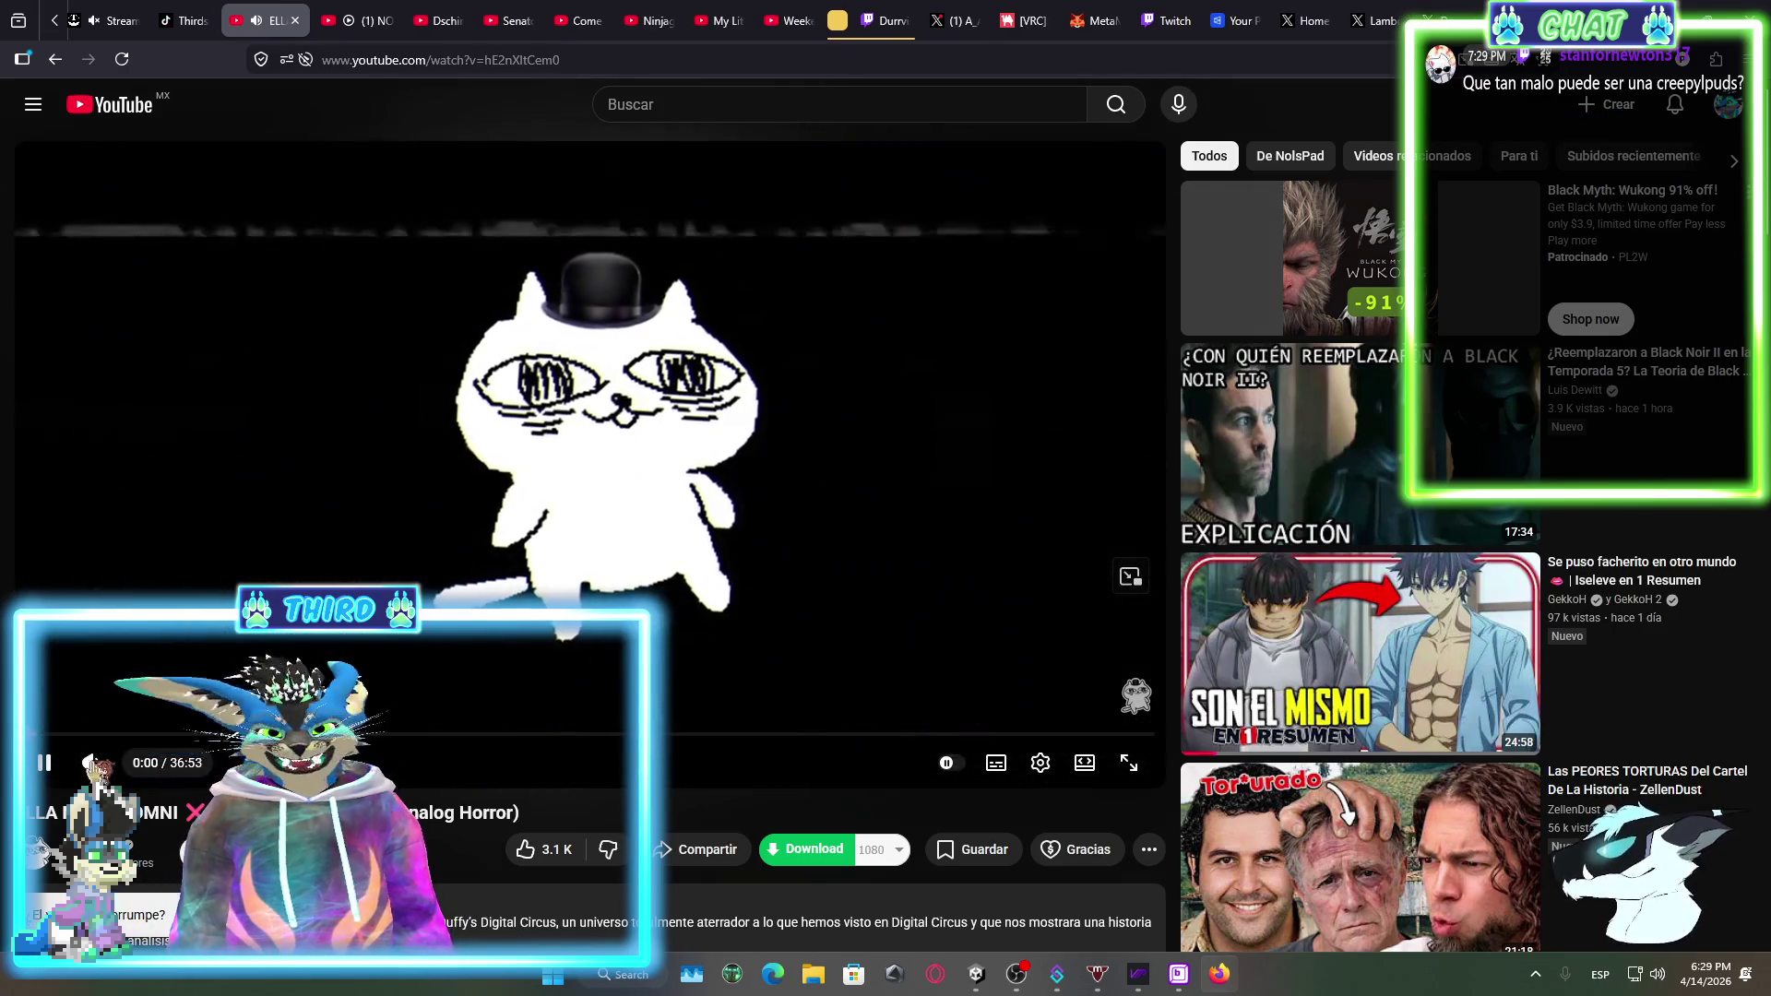
left_click(1017, 974)
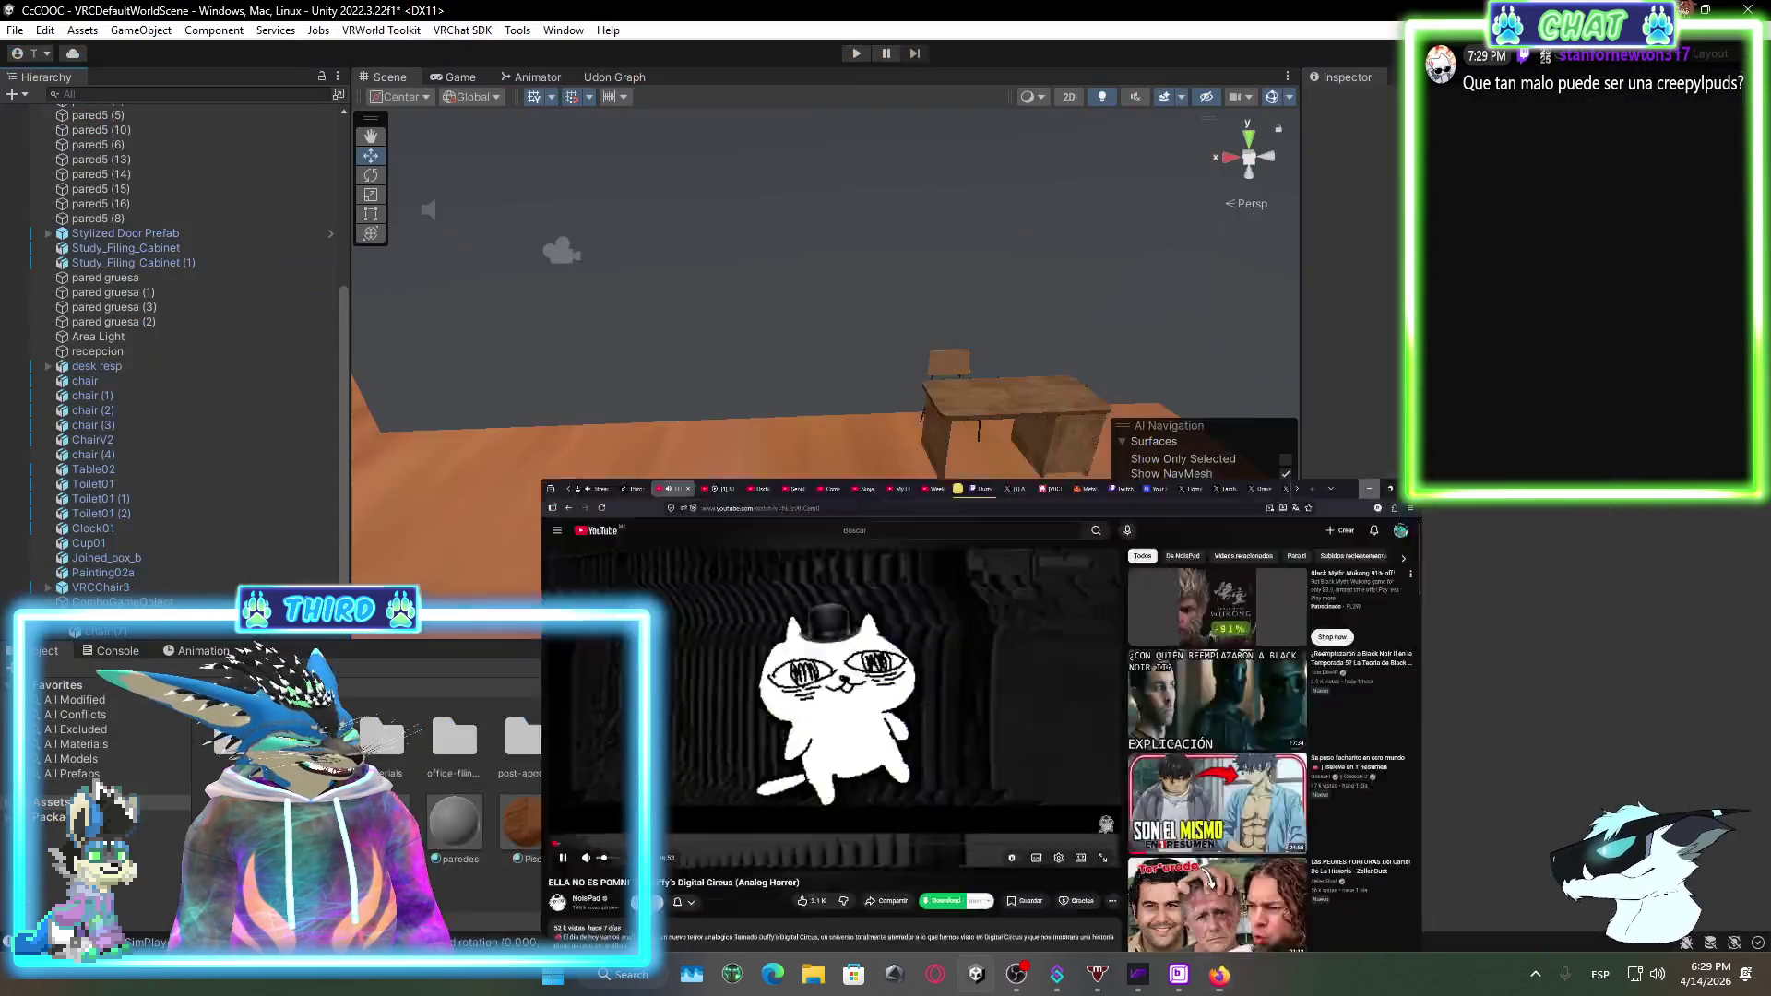
Step: Back in Unity, select ComboGameObject and search the Project for chair prefabs to find VRCChair3
left_click(1016, 974)
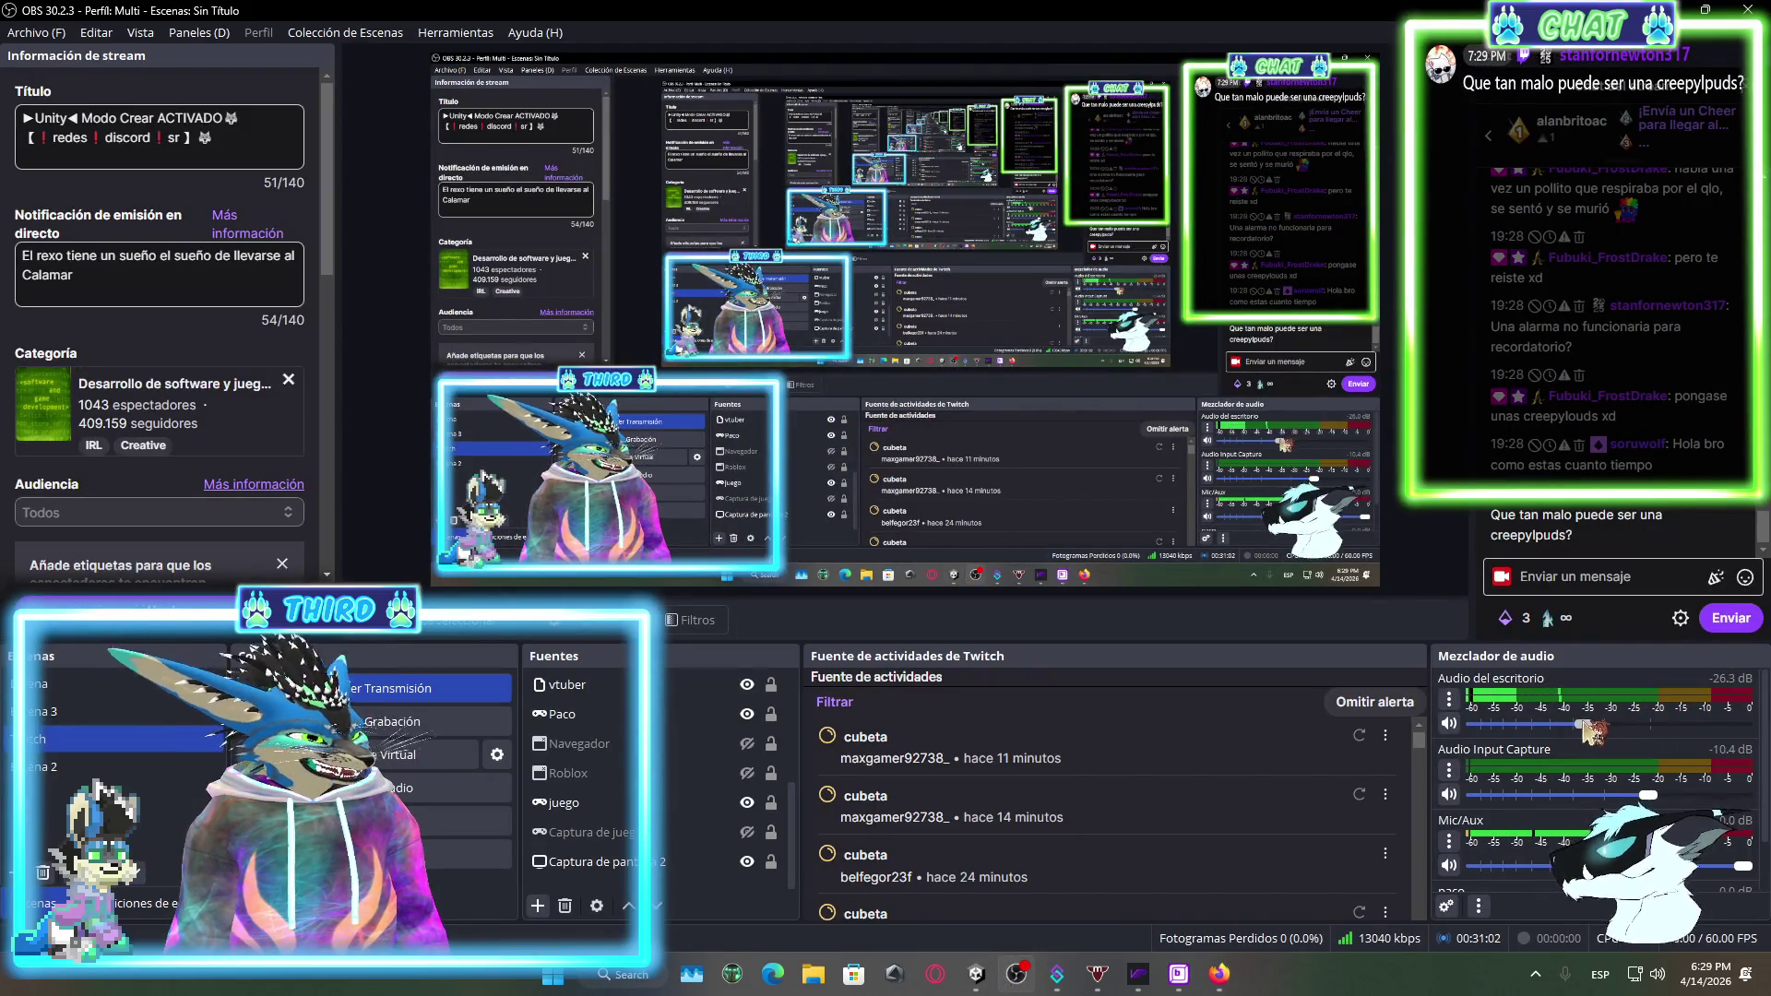
left_click(964, 973)
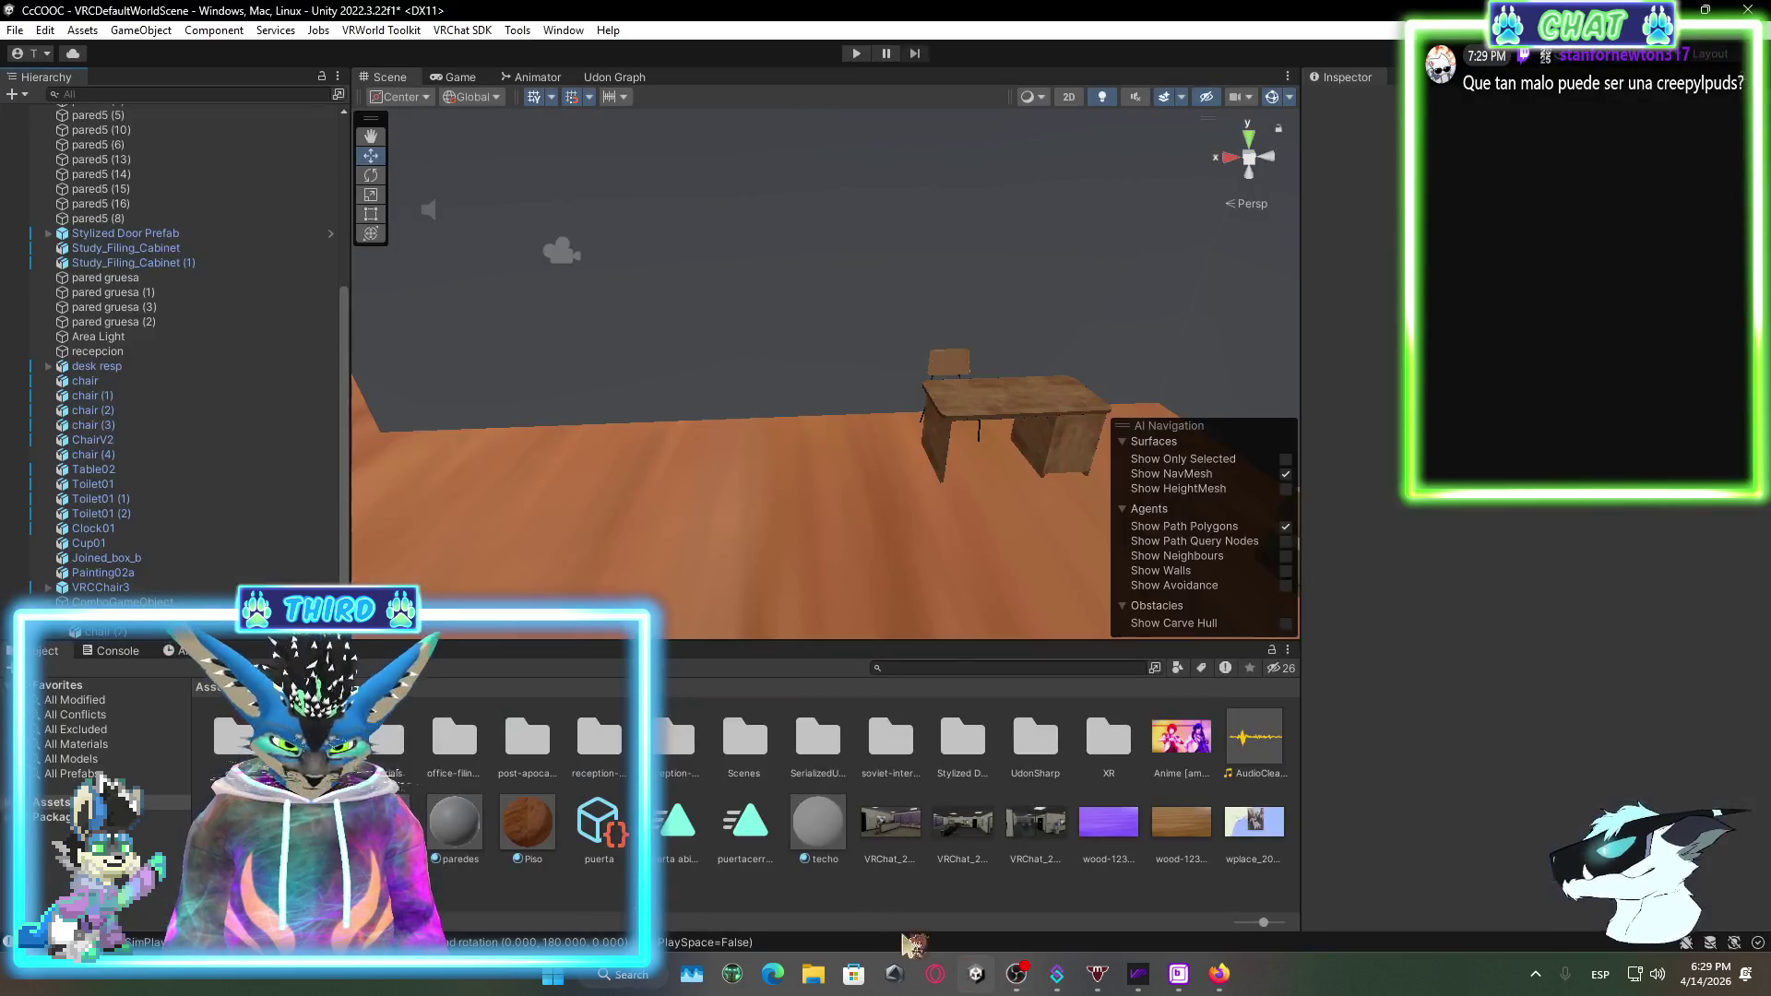
left_click(109, 602)
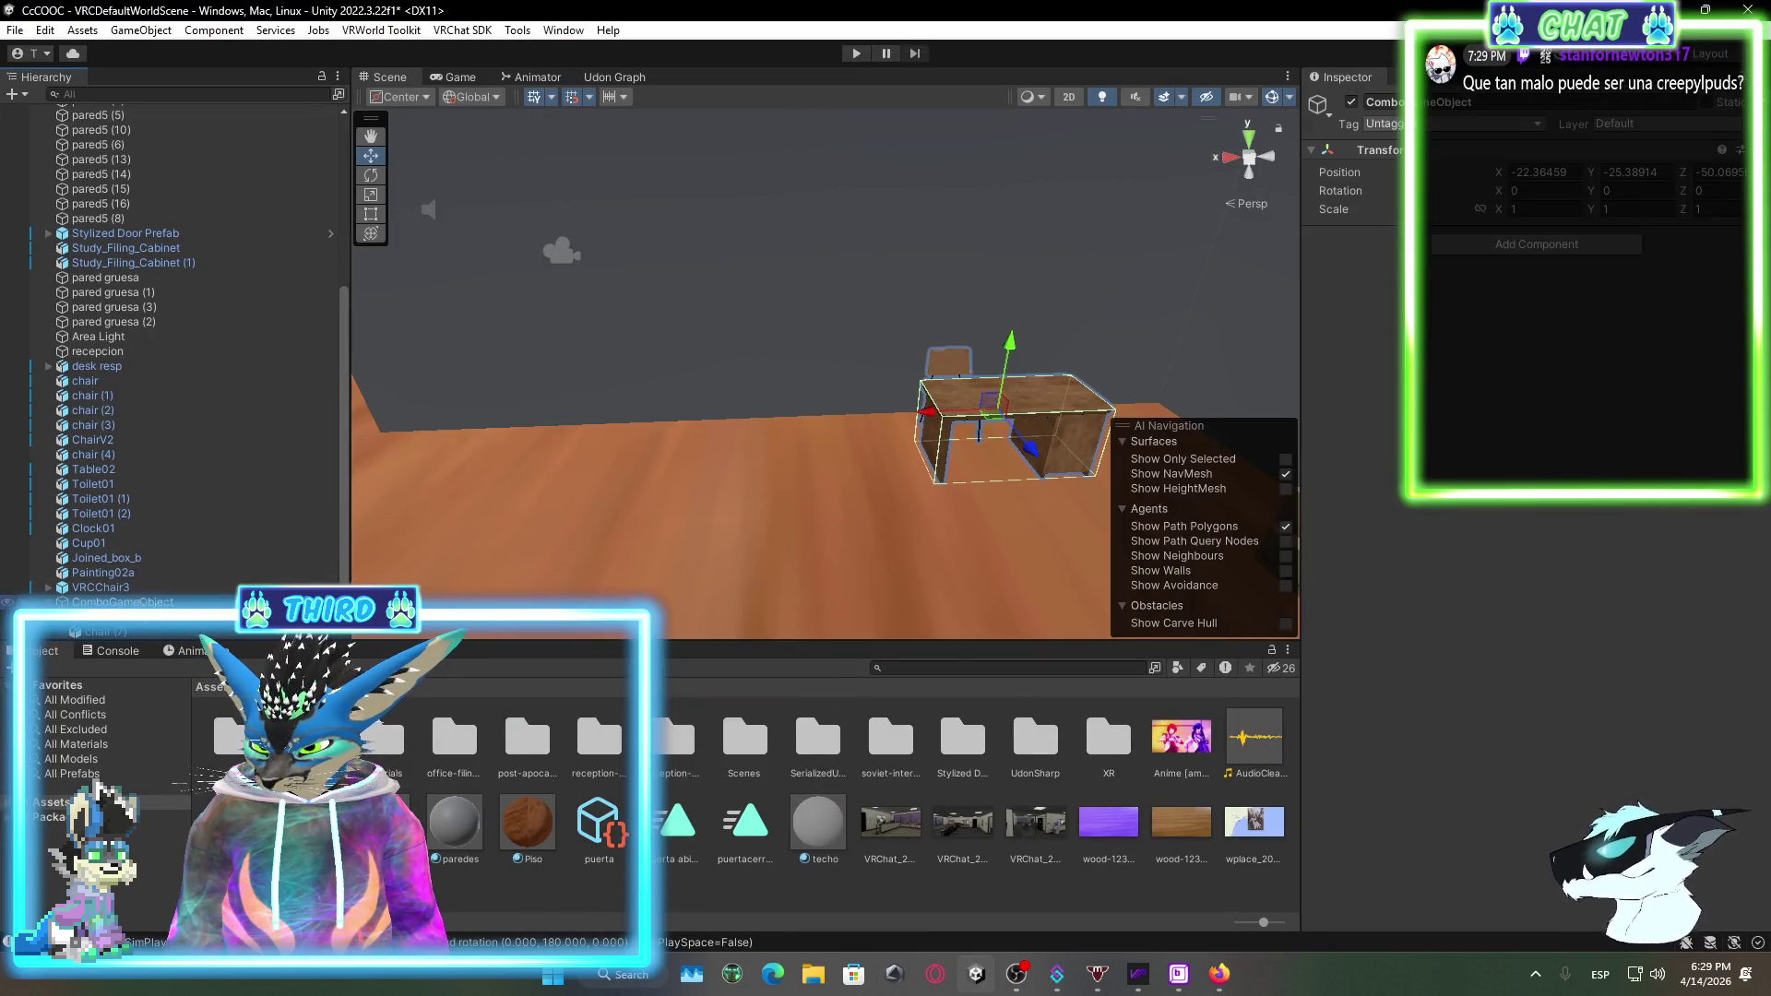
left_click(92, 773)
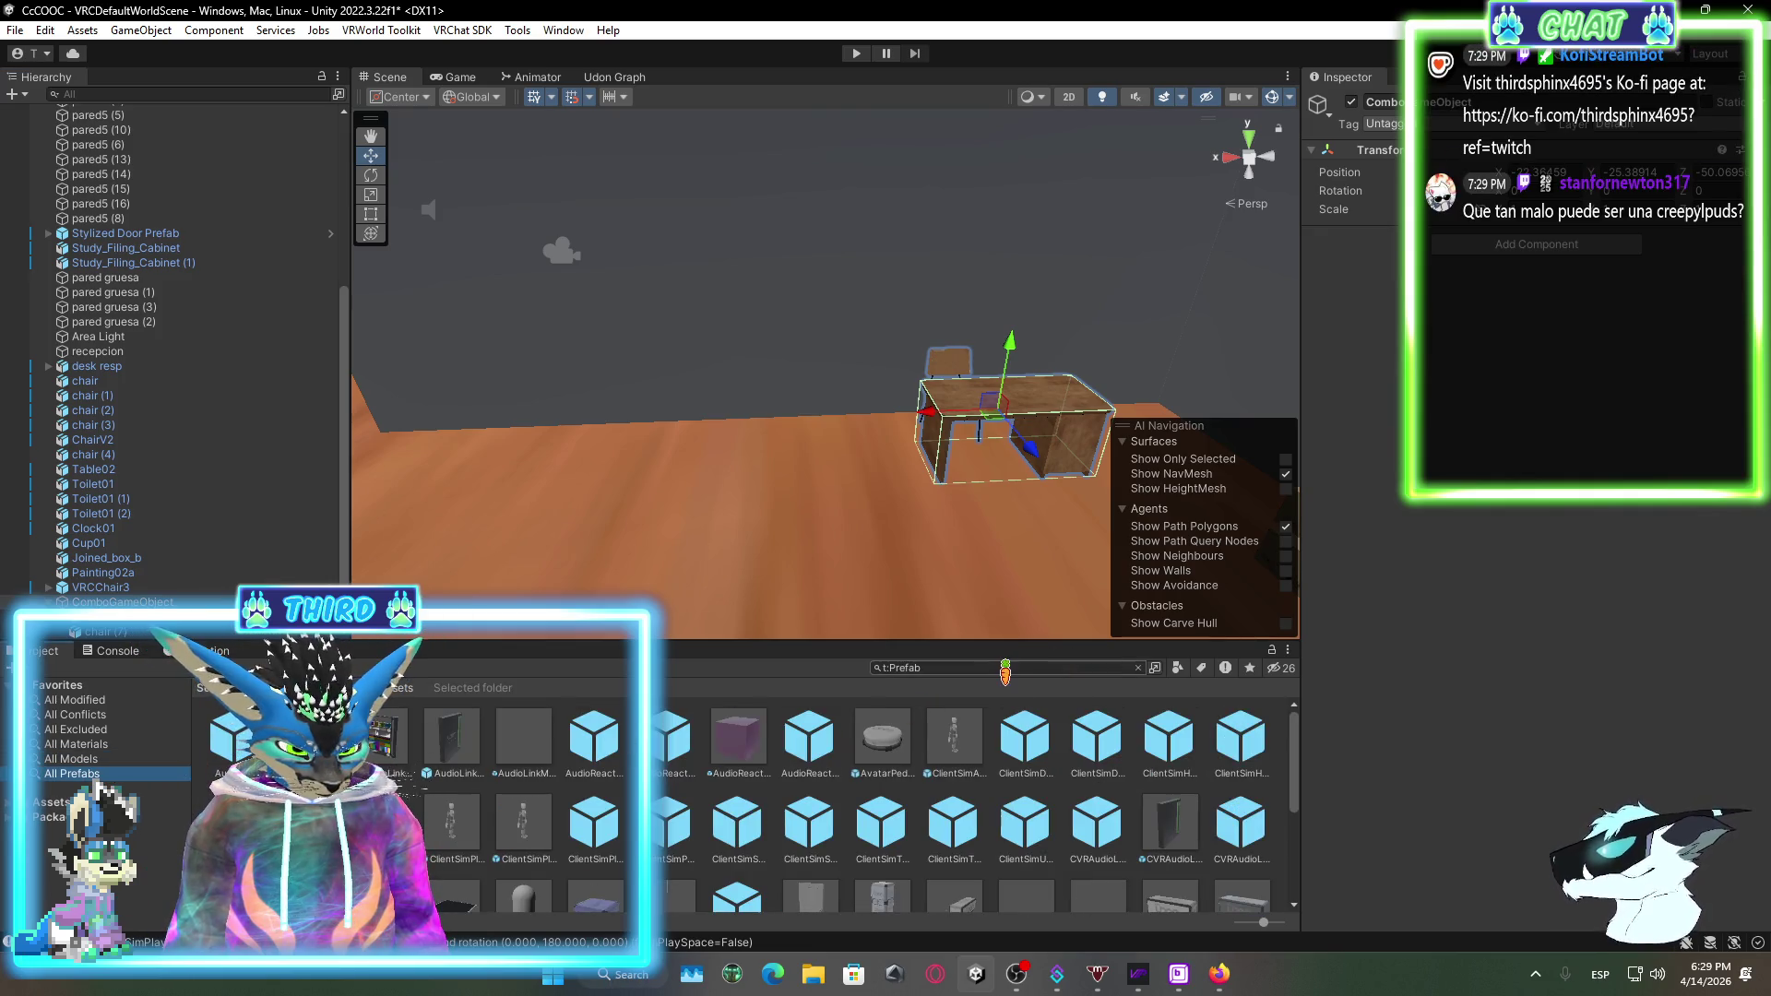
type("chair")
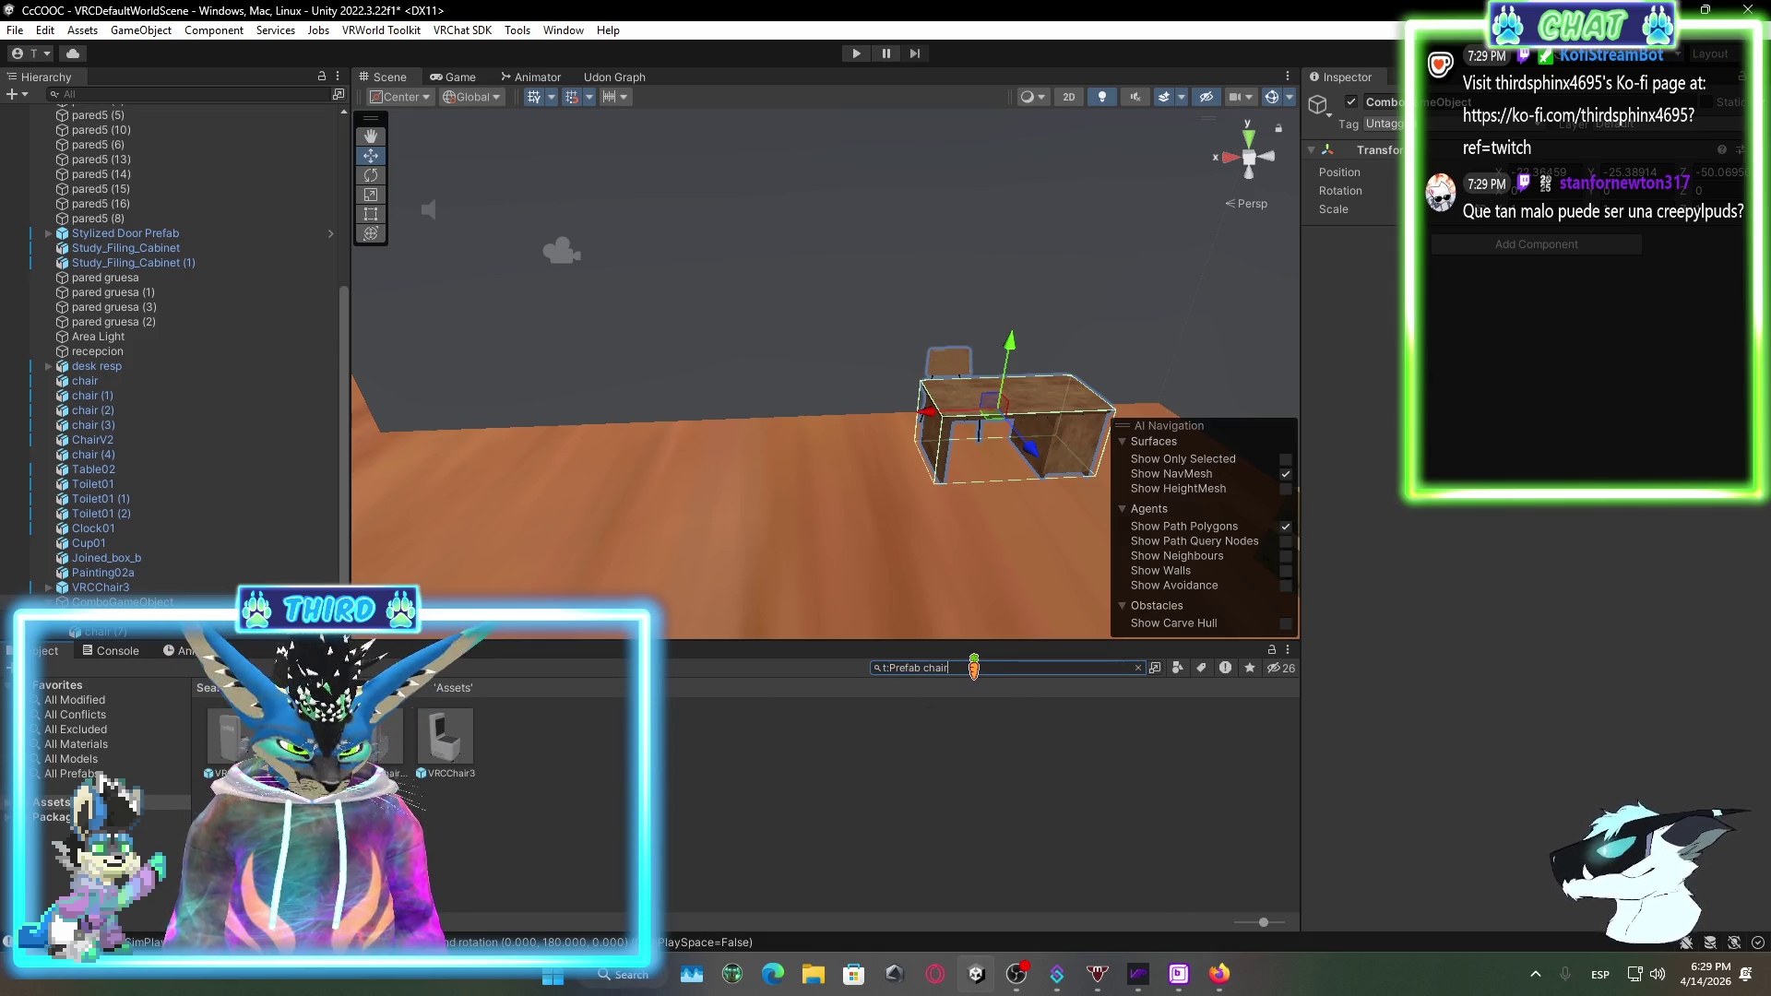
left_click(388, 738)
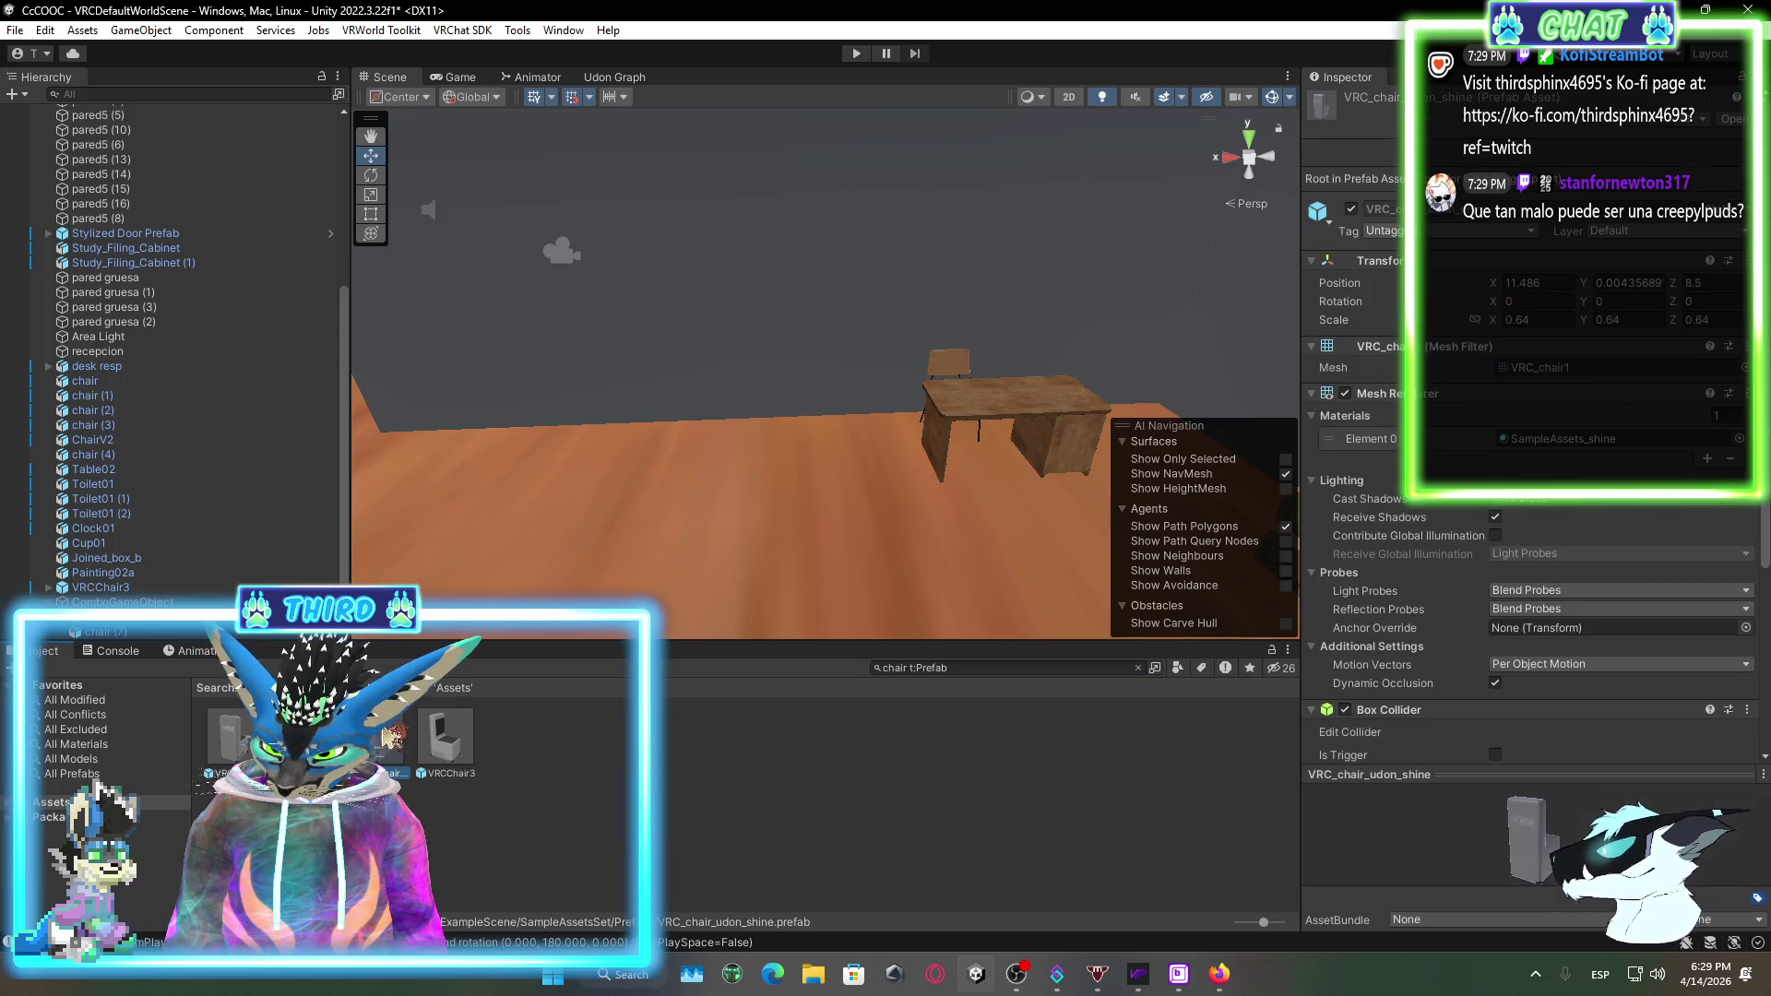
left_click(448, 745)
Step: Place a VRCChair3 station, parent it under ComboGameObject, and move it onto the desk chair
left_click_drag(448, 746, 870, 467)
key("f")
left_click_drag(716, 501, 915, 553, "alt")
left_click_drag(126, 599, 120, 593)
left_click_drag(645, 341, 821, 278)
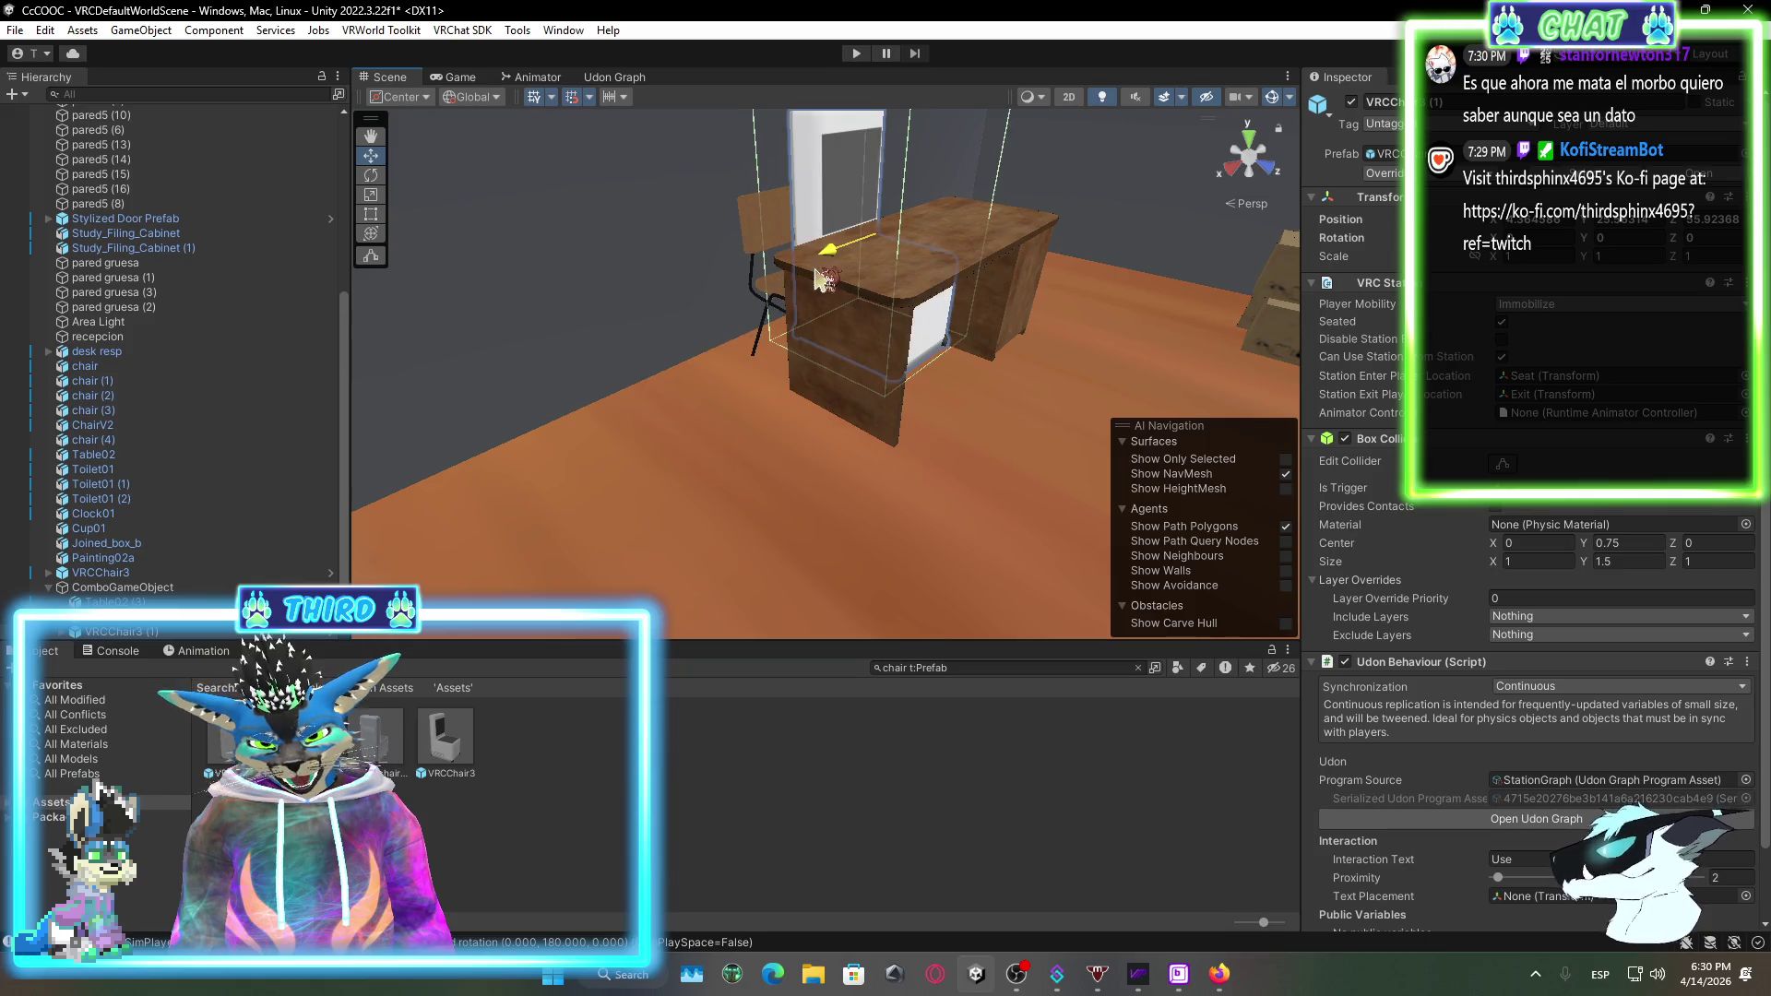
mouse_move(735, 323)
left_mouse_down()
mouse_move(1020, 315)
mouse_move(1086, 289)
left_mouse_up()
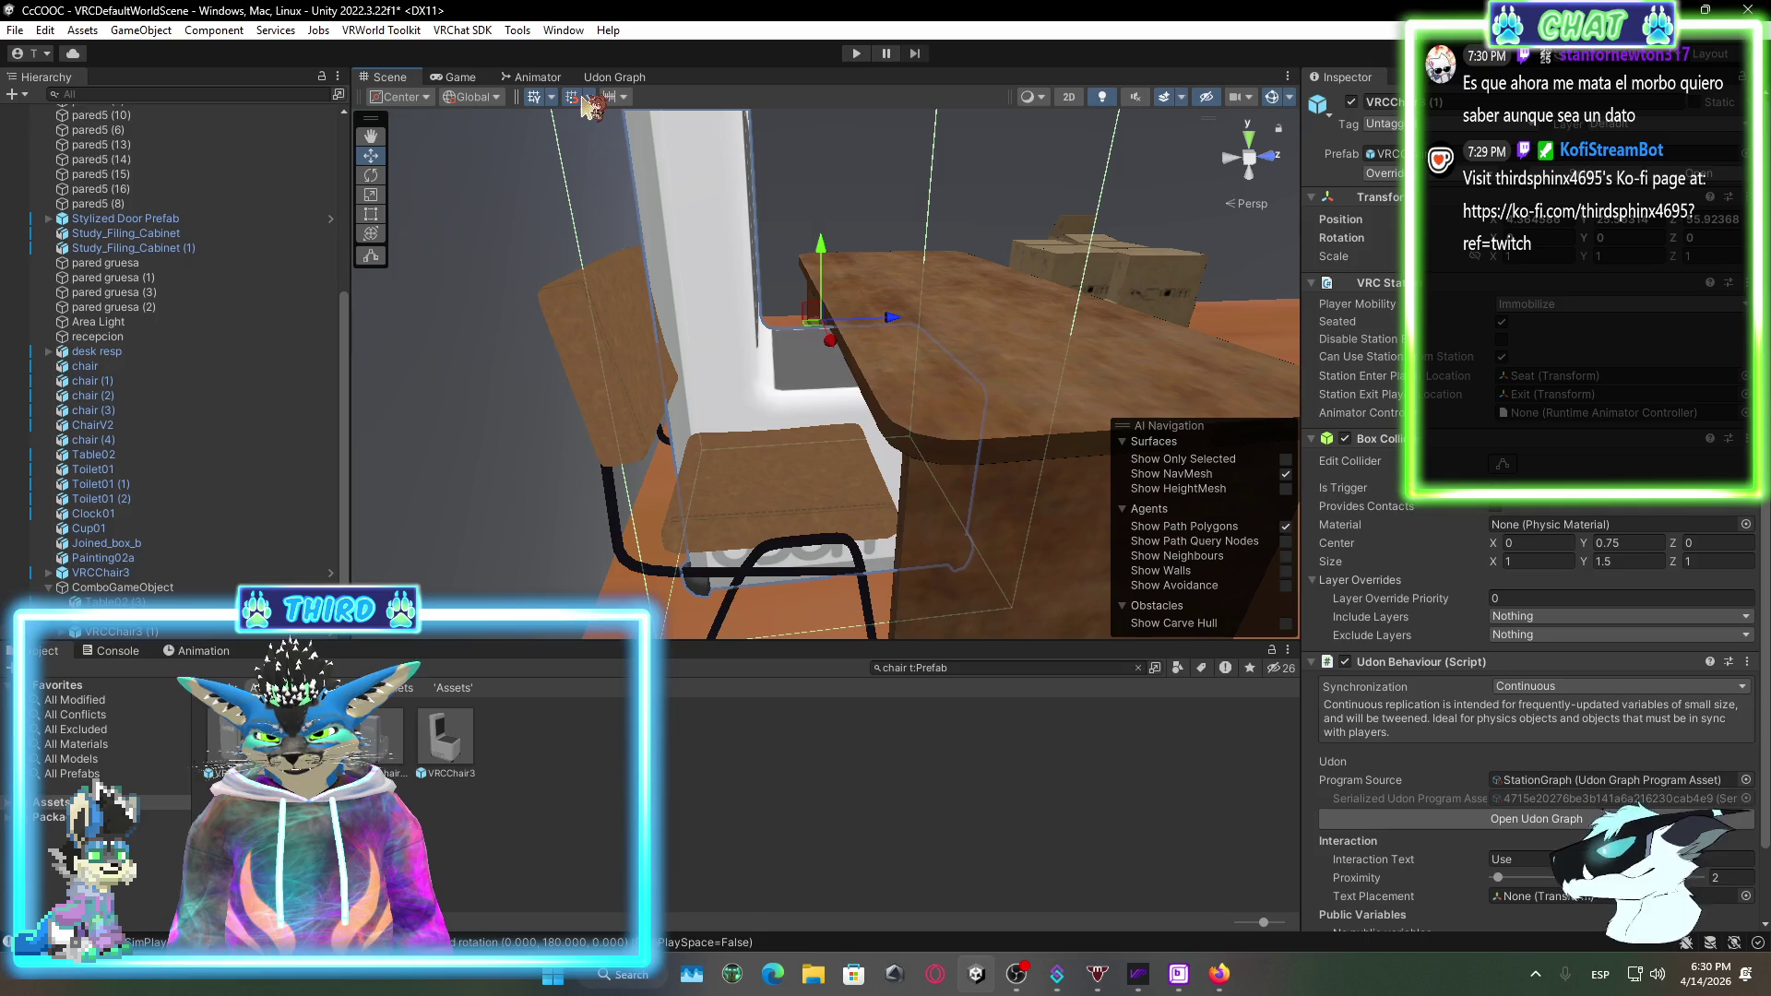
Step: Nudge the VRCChair3 (1) station along Z to align with the desk chair
left_click(590, 97)
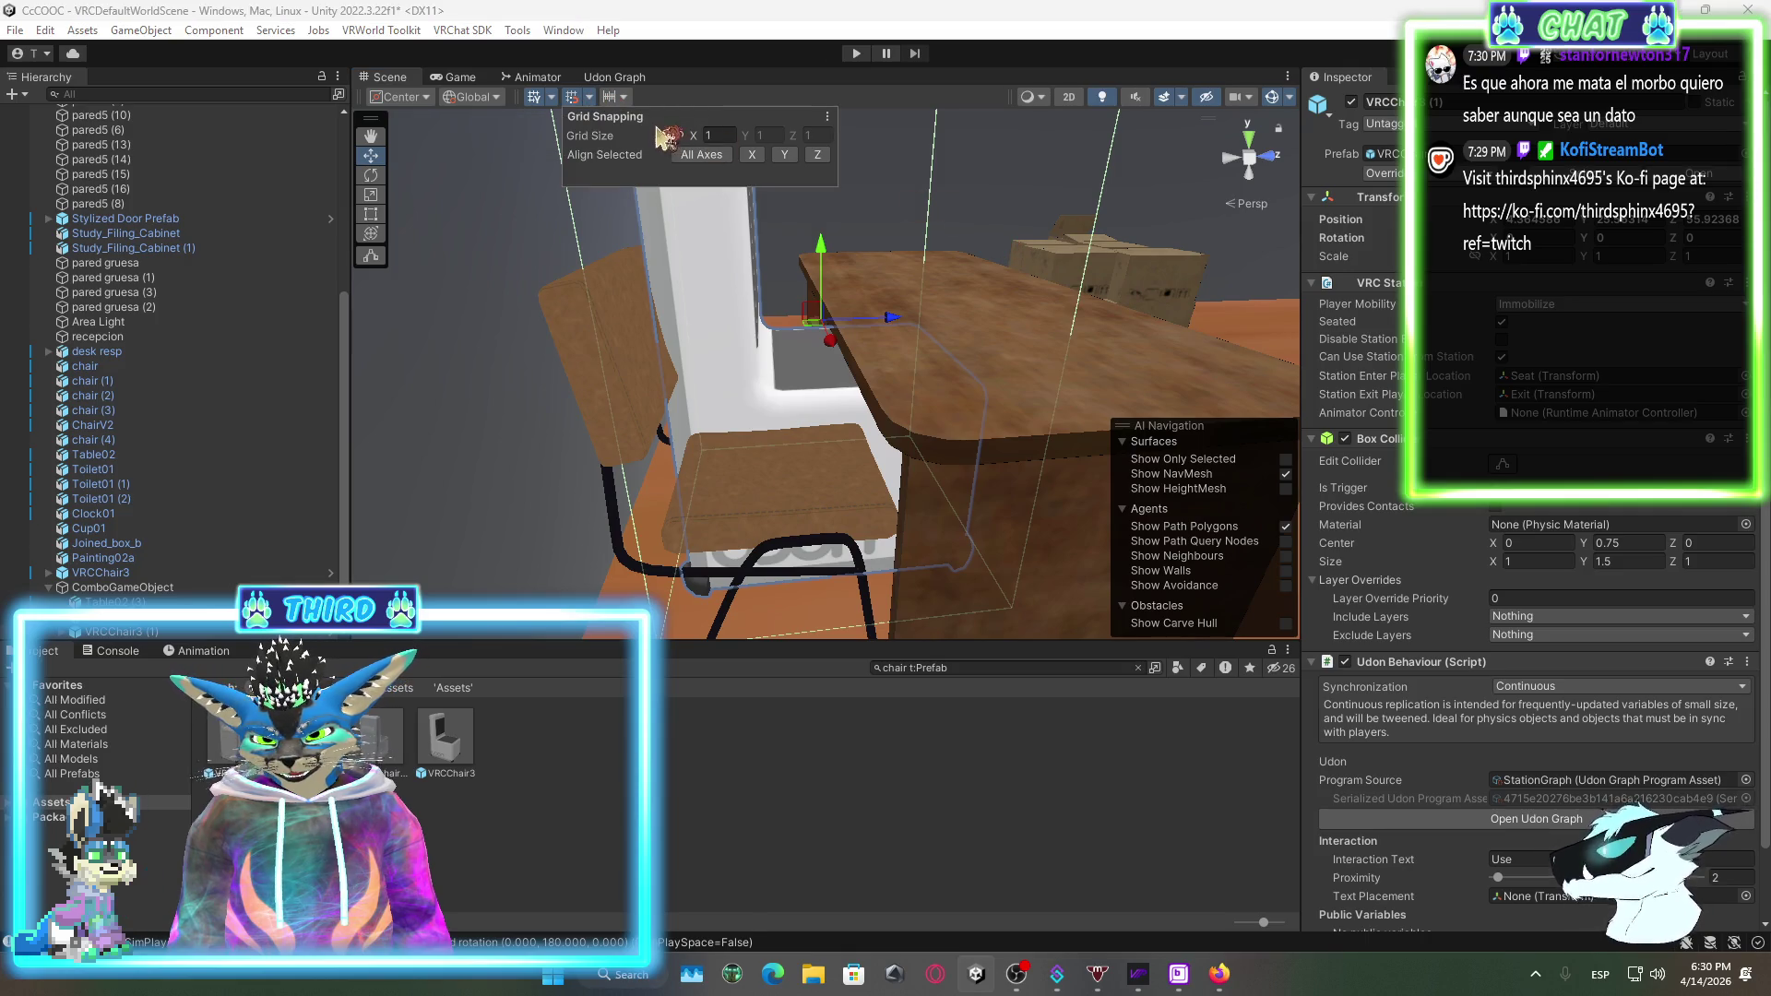
left_click(575, 102)
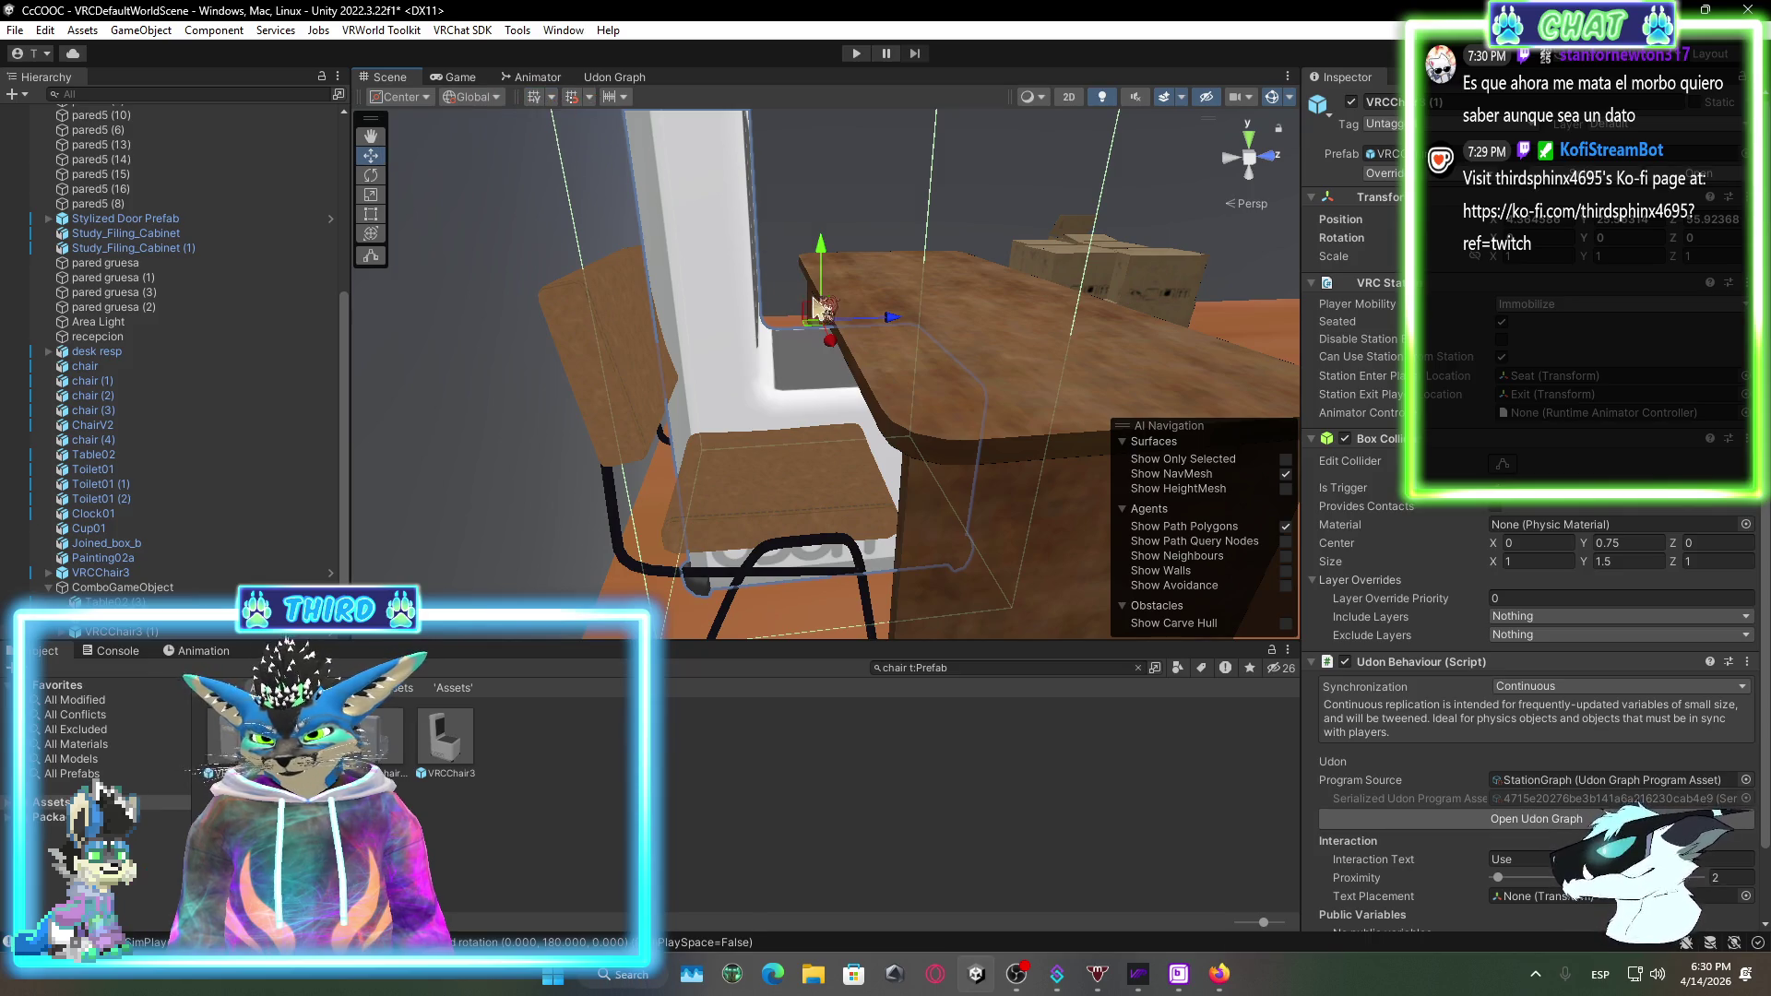
mouse_move(846, 342)
left_mouse_down()
mouse_move(839, 408)
mouse_move(780, 487)
mouse_move(654, 322)
mouse_move(1022, 424)
left_mouse_up()
mouse_move(998, 302)
left_mouse_down()
mouse_move(957, 312)
mouse_move(858, 249)
mouse_move(857, 304)
mouse_move(894, 344)
mouse_move(877, 346)
left_mouse_up()
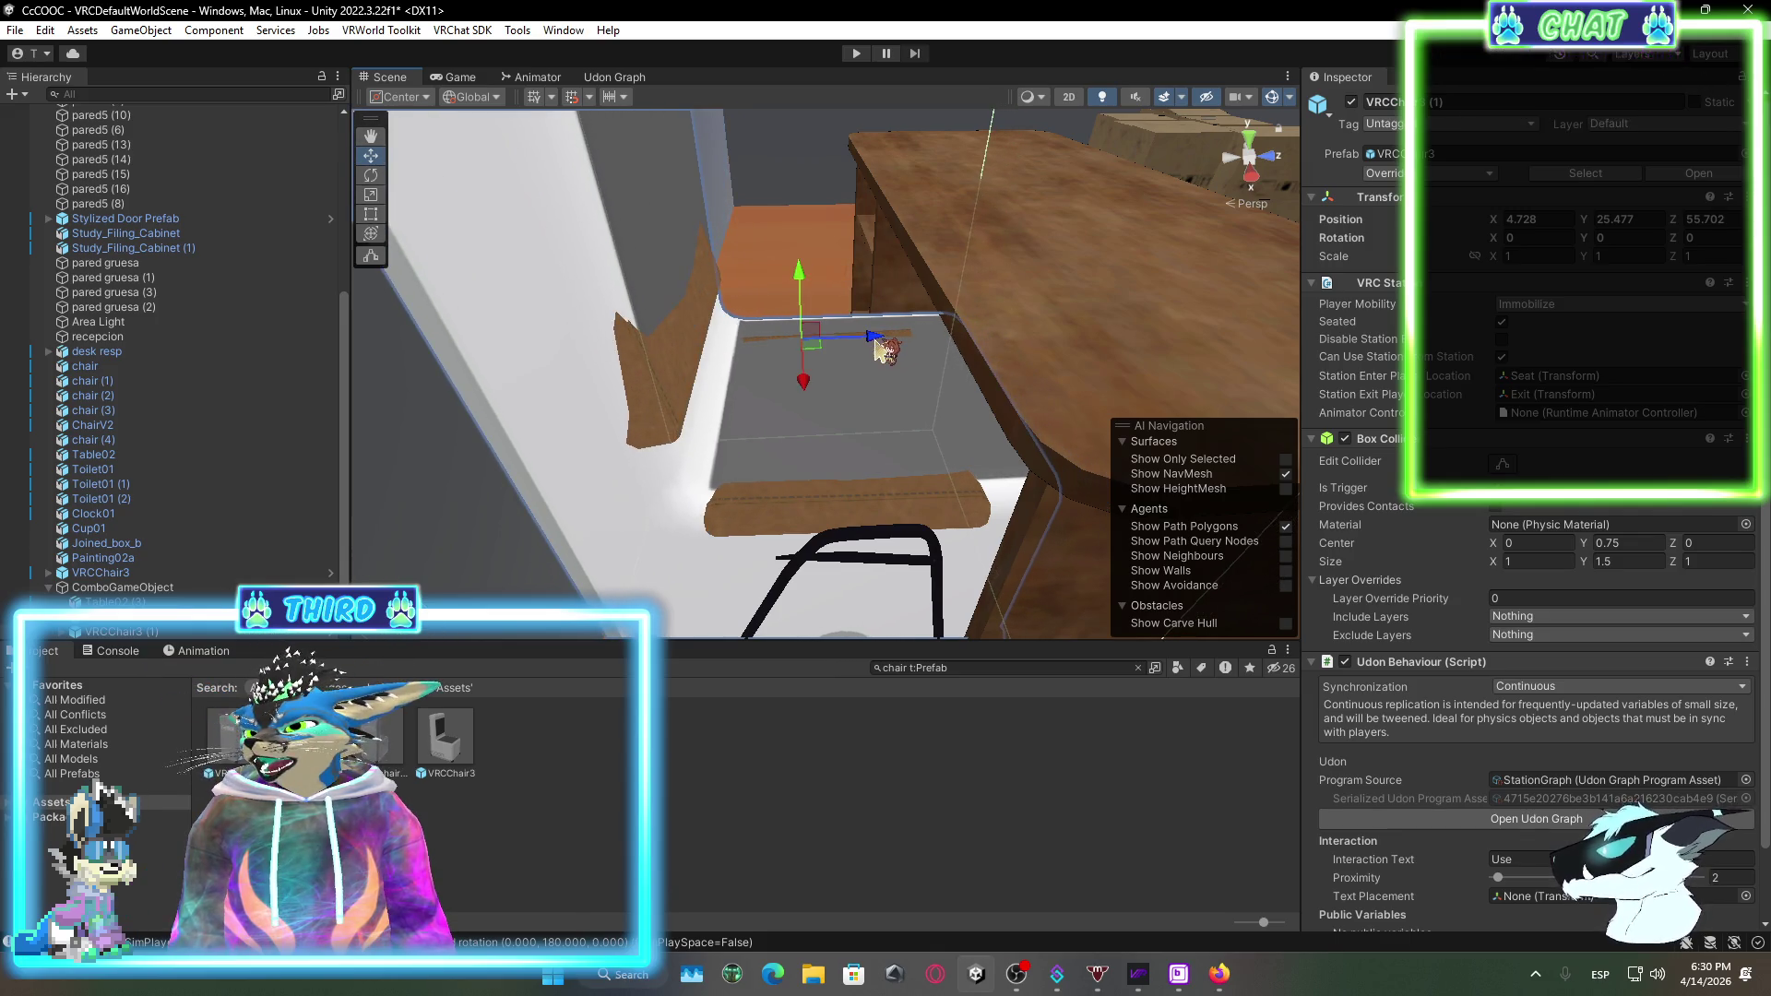
left_click(173, 631)
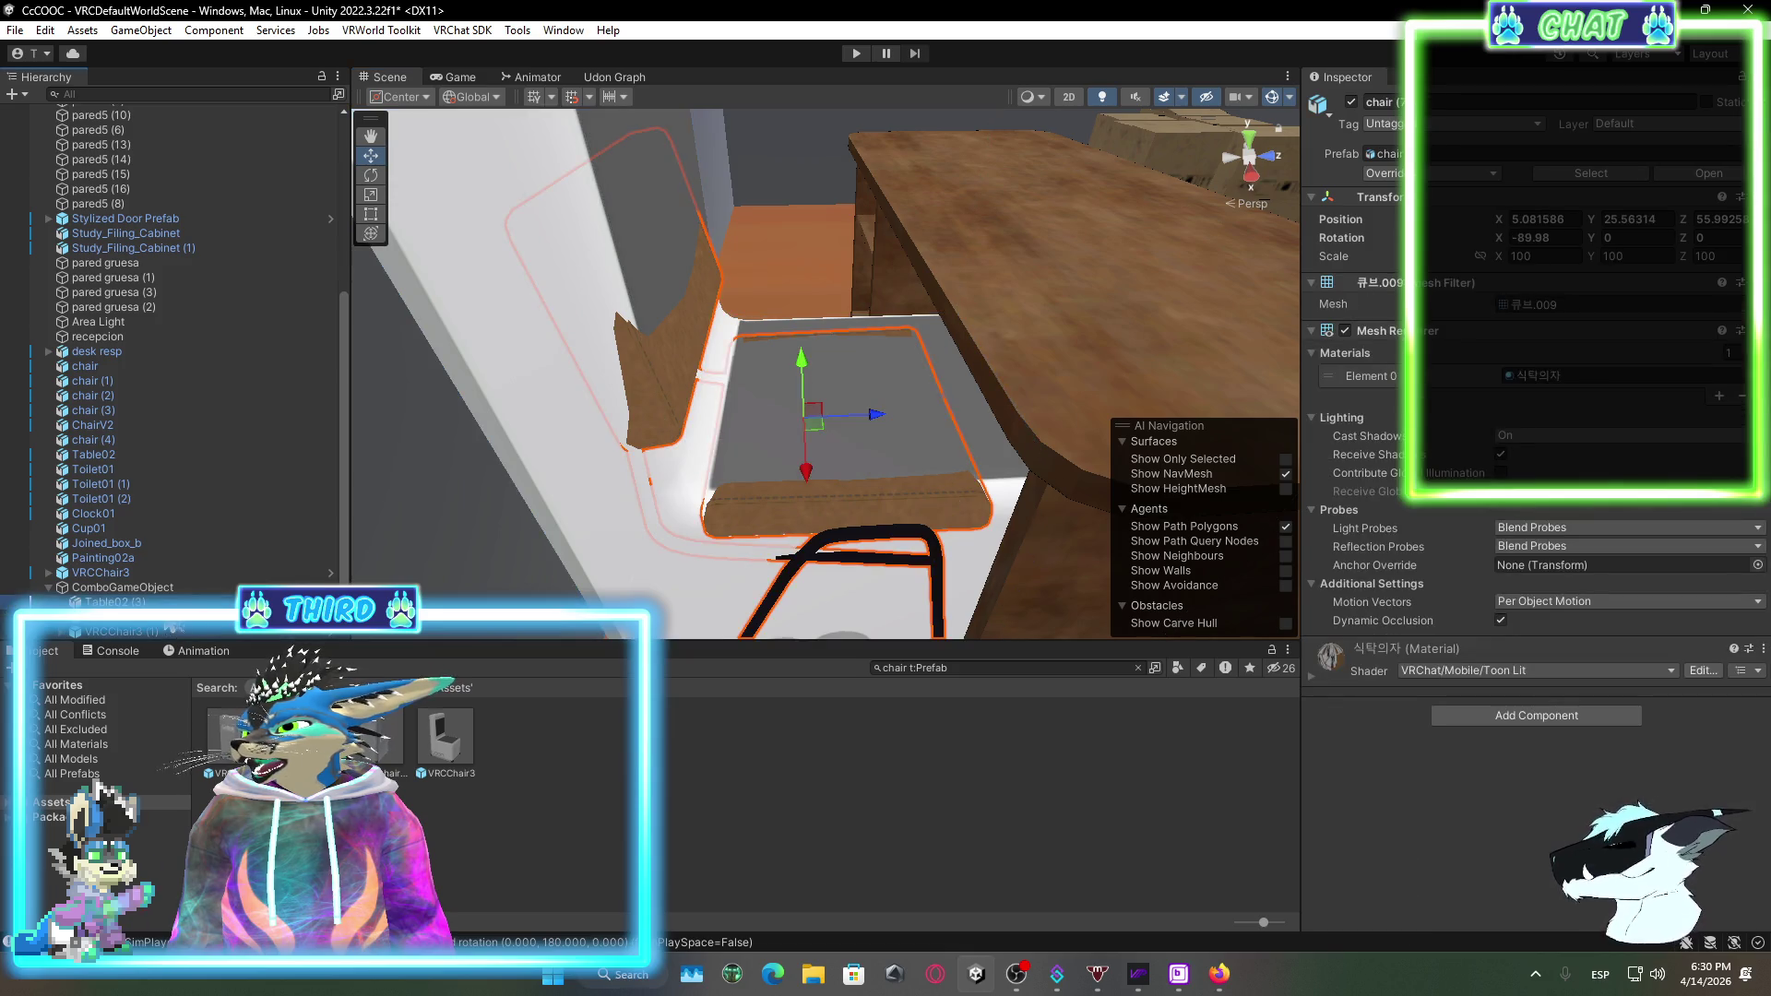
left_click(174, 631)
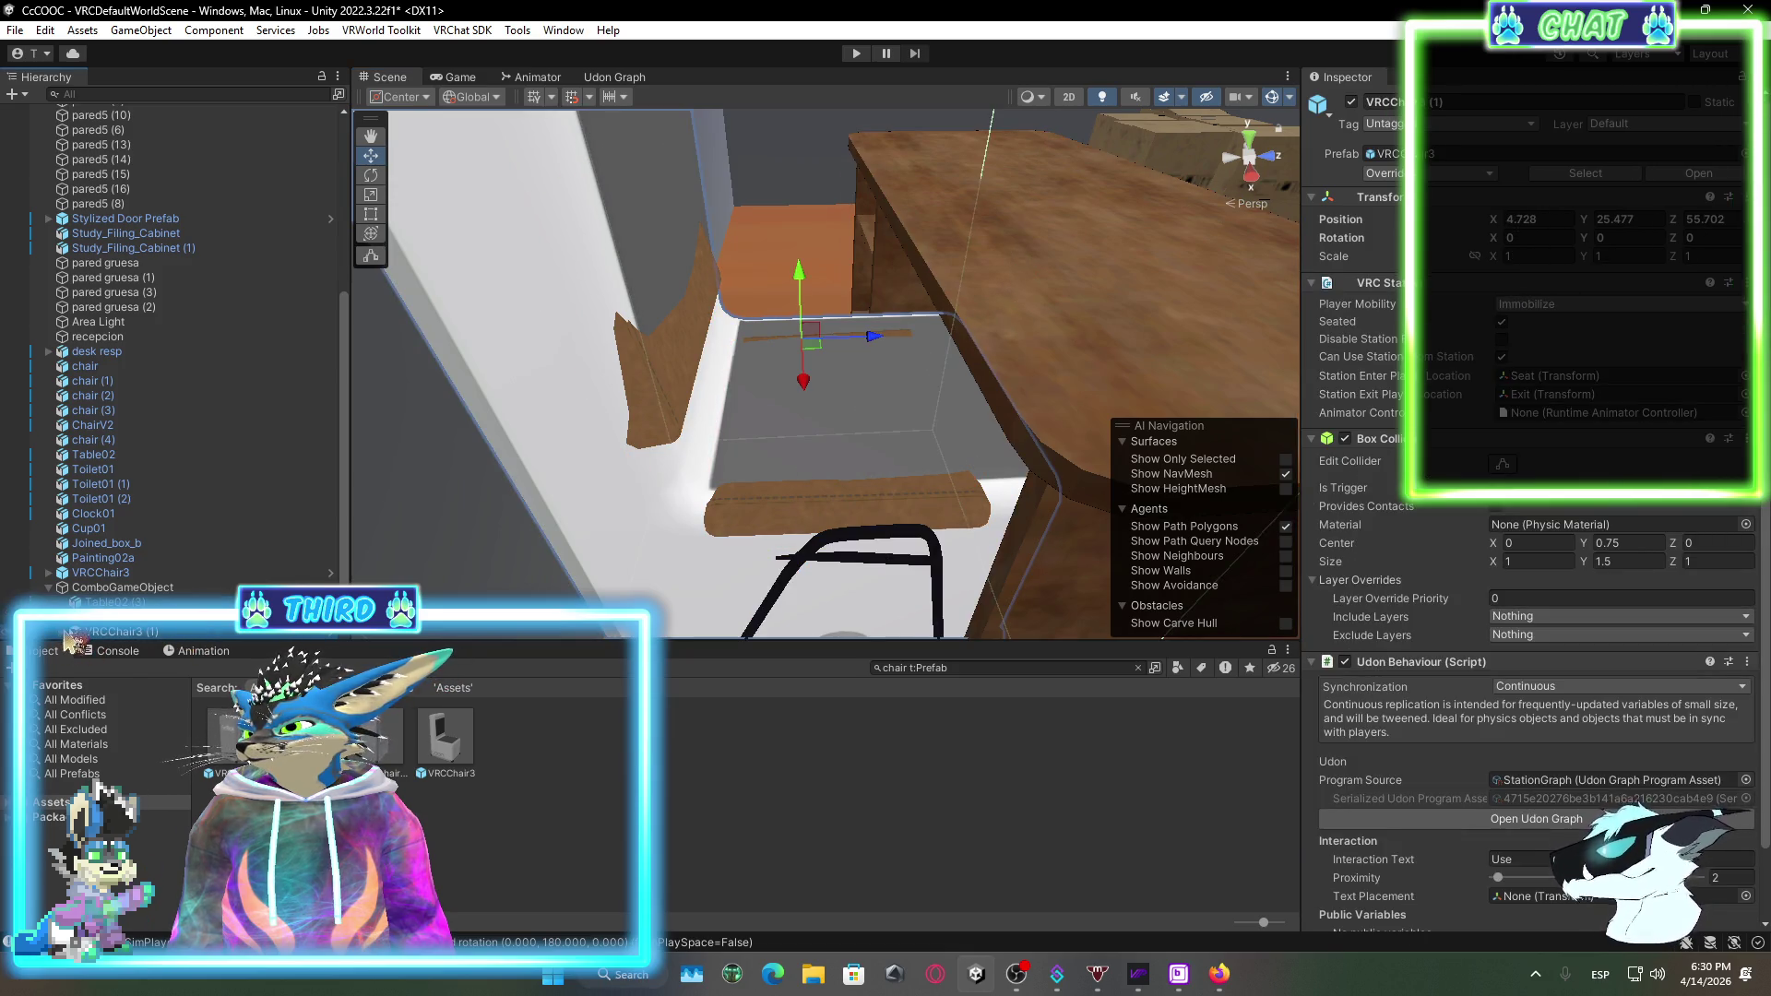
Step: Deactivate the station's VRC_chair_udon model and start Play mode
scroll(189, 573, "down", 1)
left_click(139, 601)
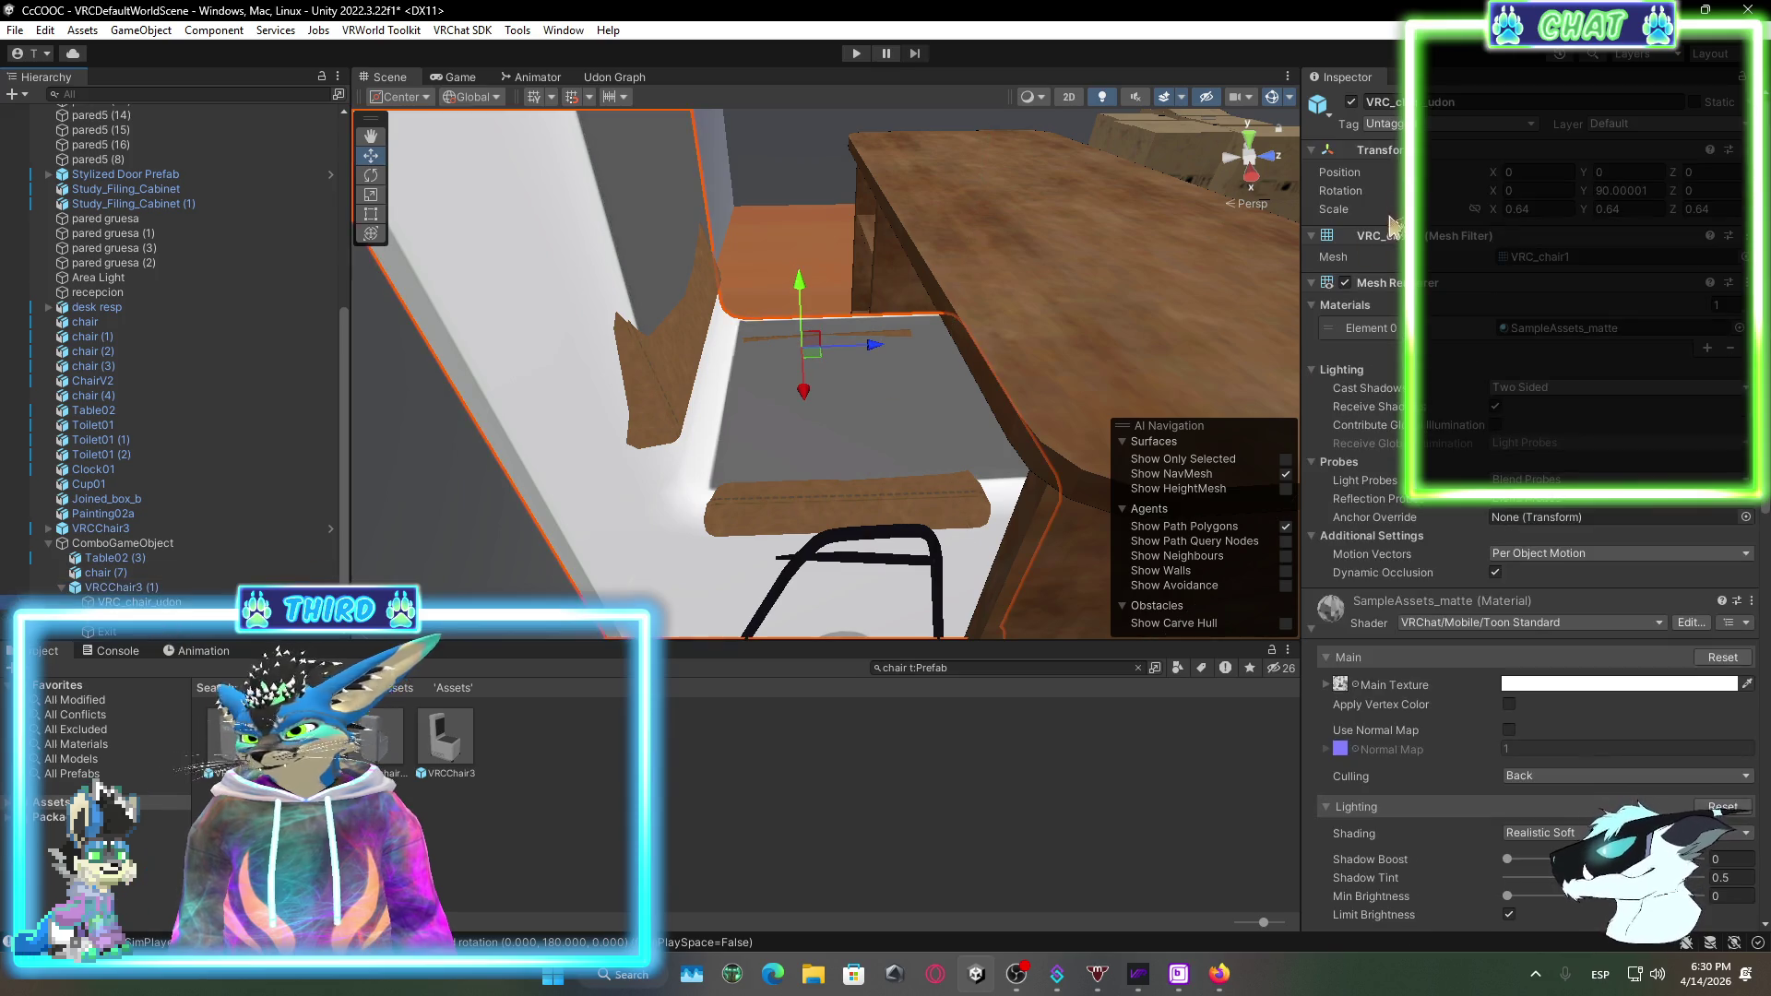
left_click(1351, 102)
mouse_move(910, 506)
left_mouse_down()
mouse_move(1076, 268)
mouse_move(900, 86)
left_mouse_up()
left_click(863, 53)
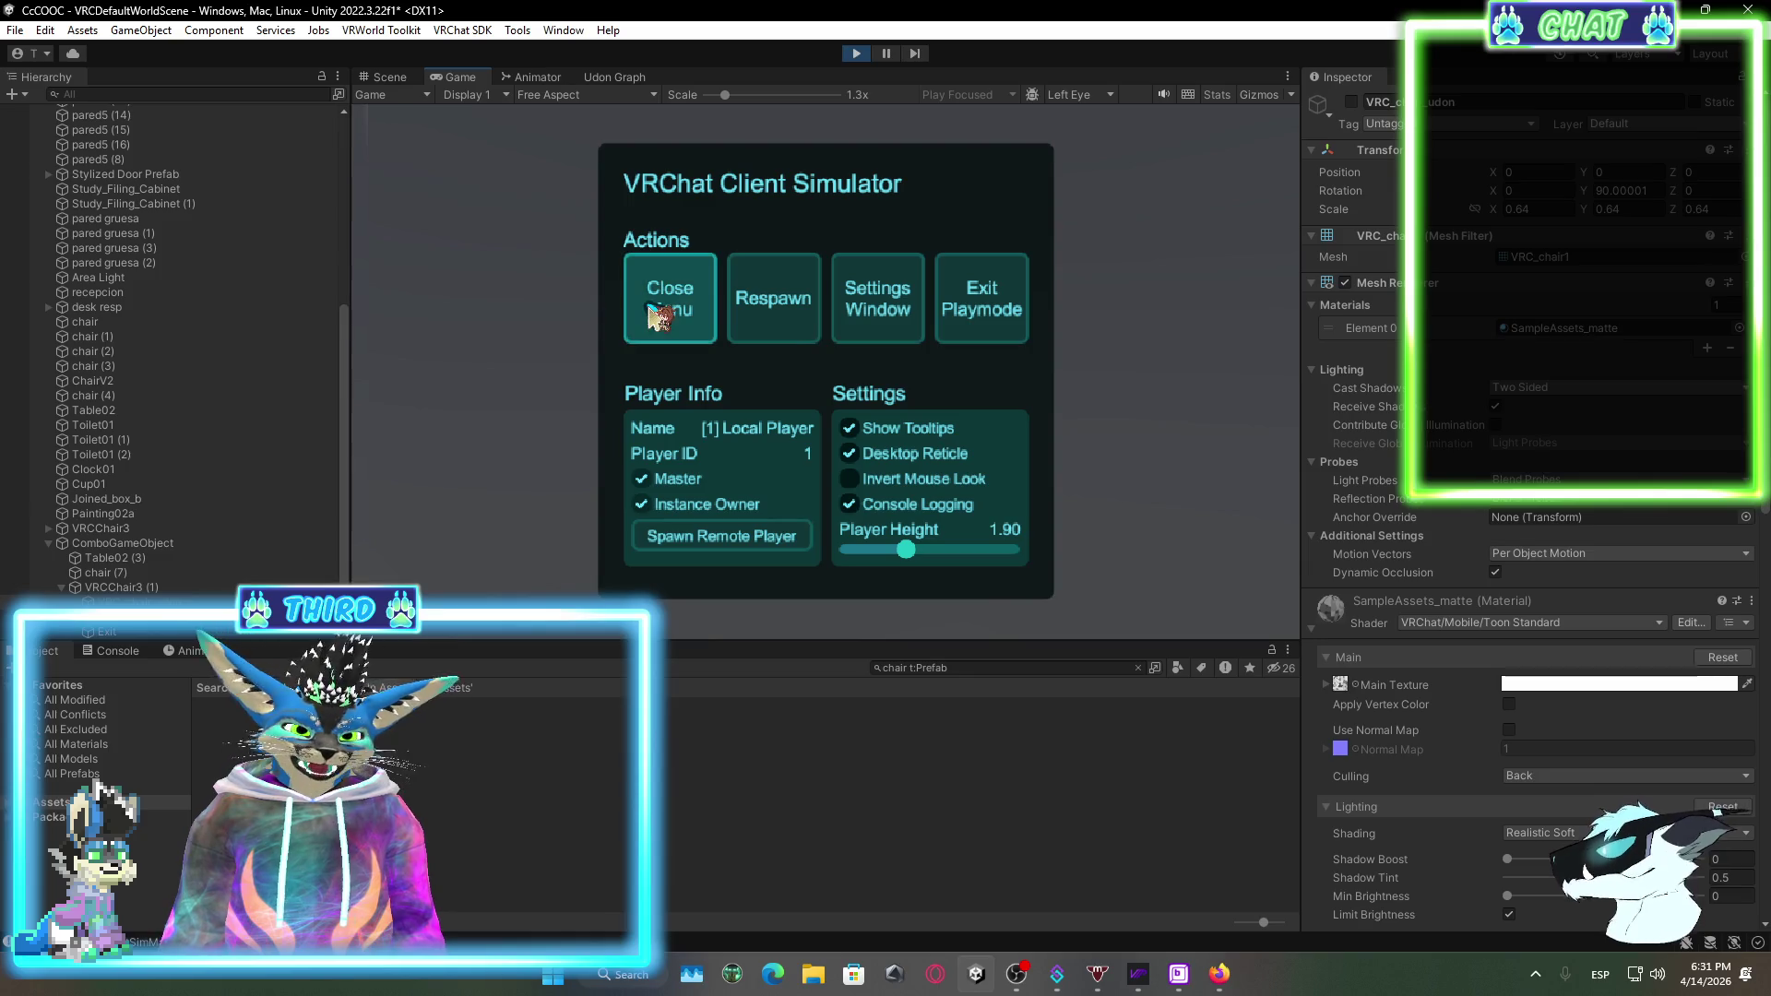
Step: Walk with W through the doorway up to the desk and chair, then exit Play mode
left_click(658, 318)
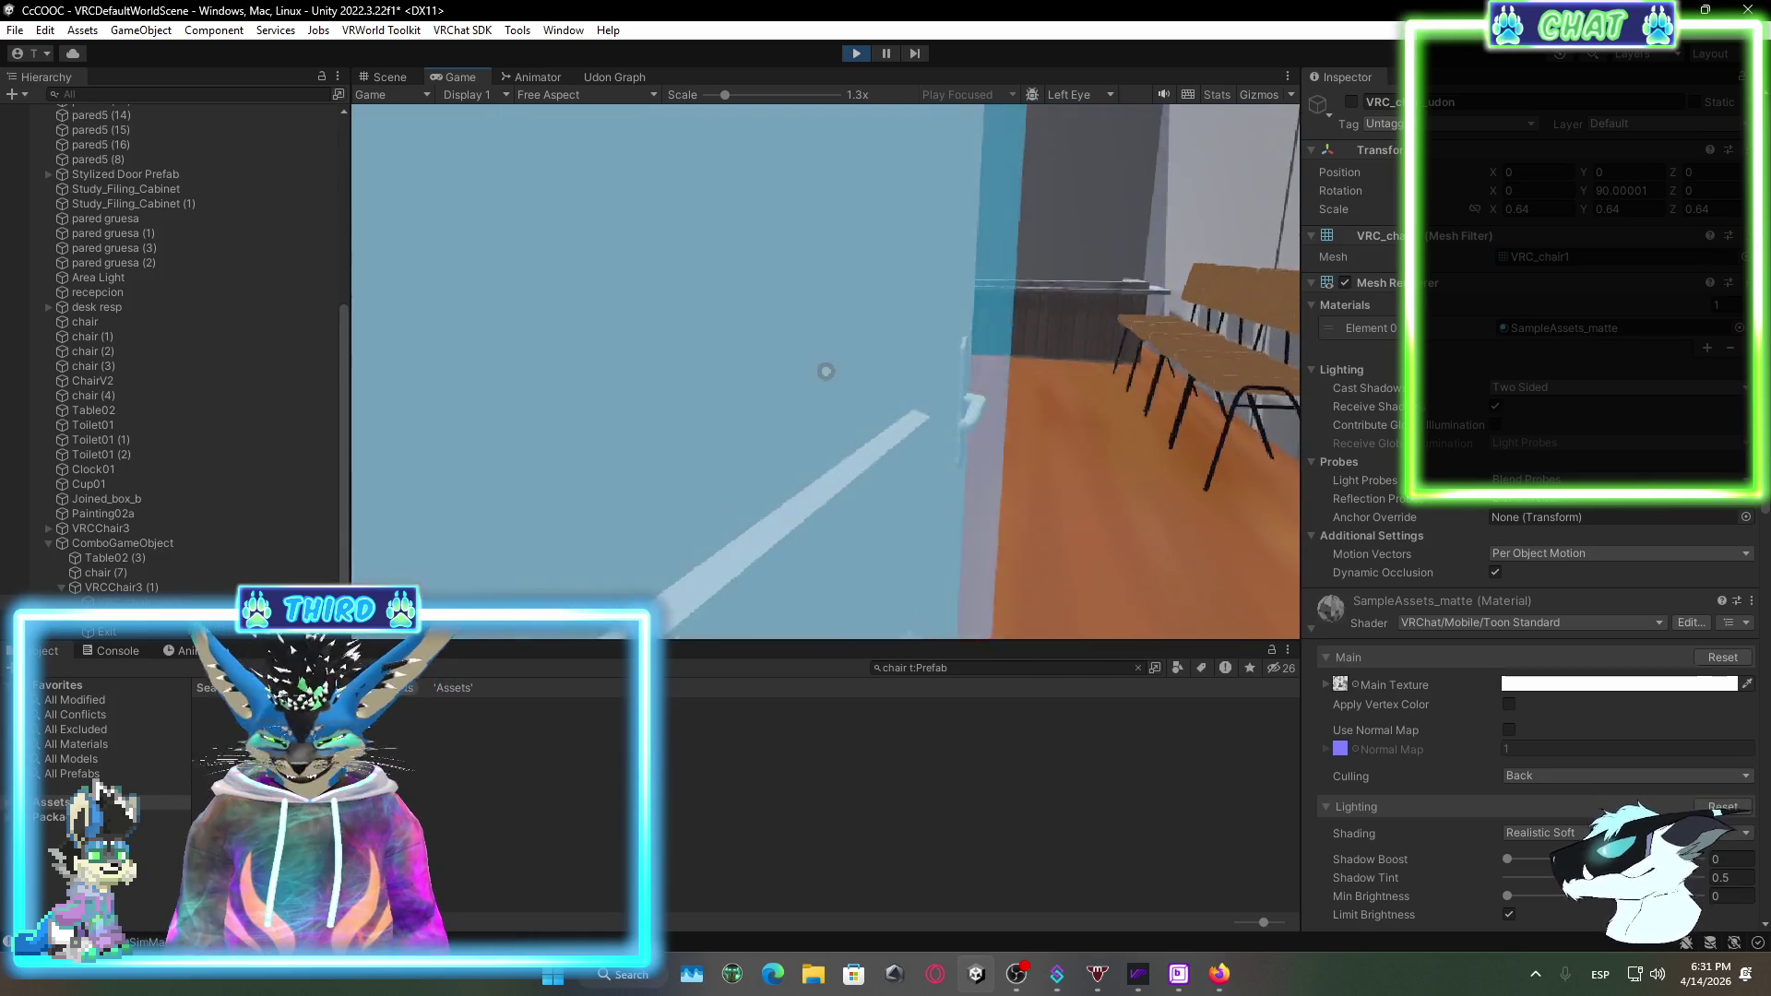
key("w")
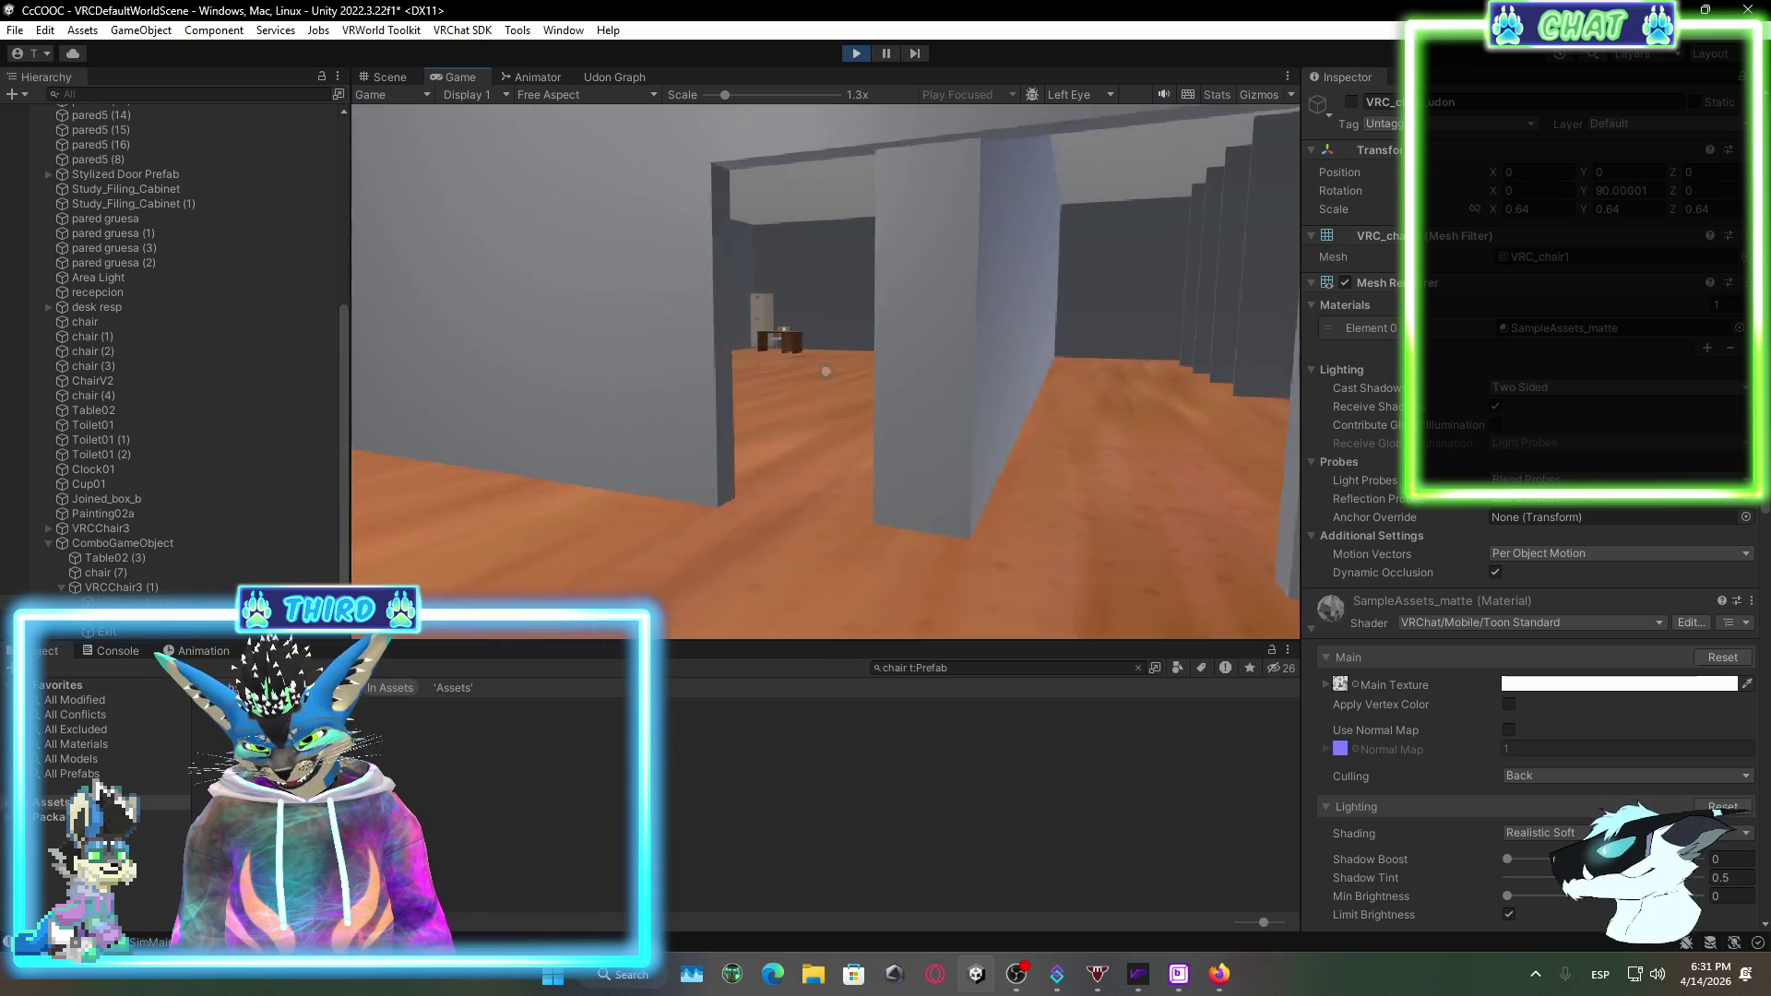
key("w")
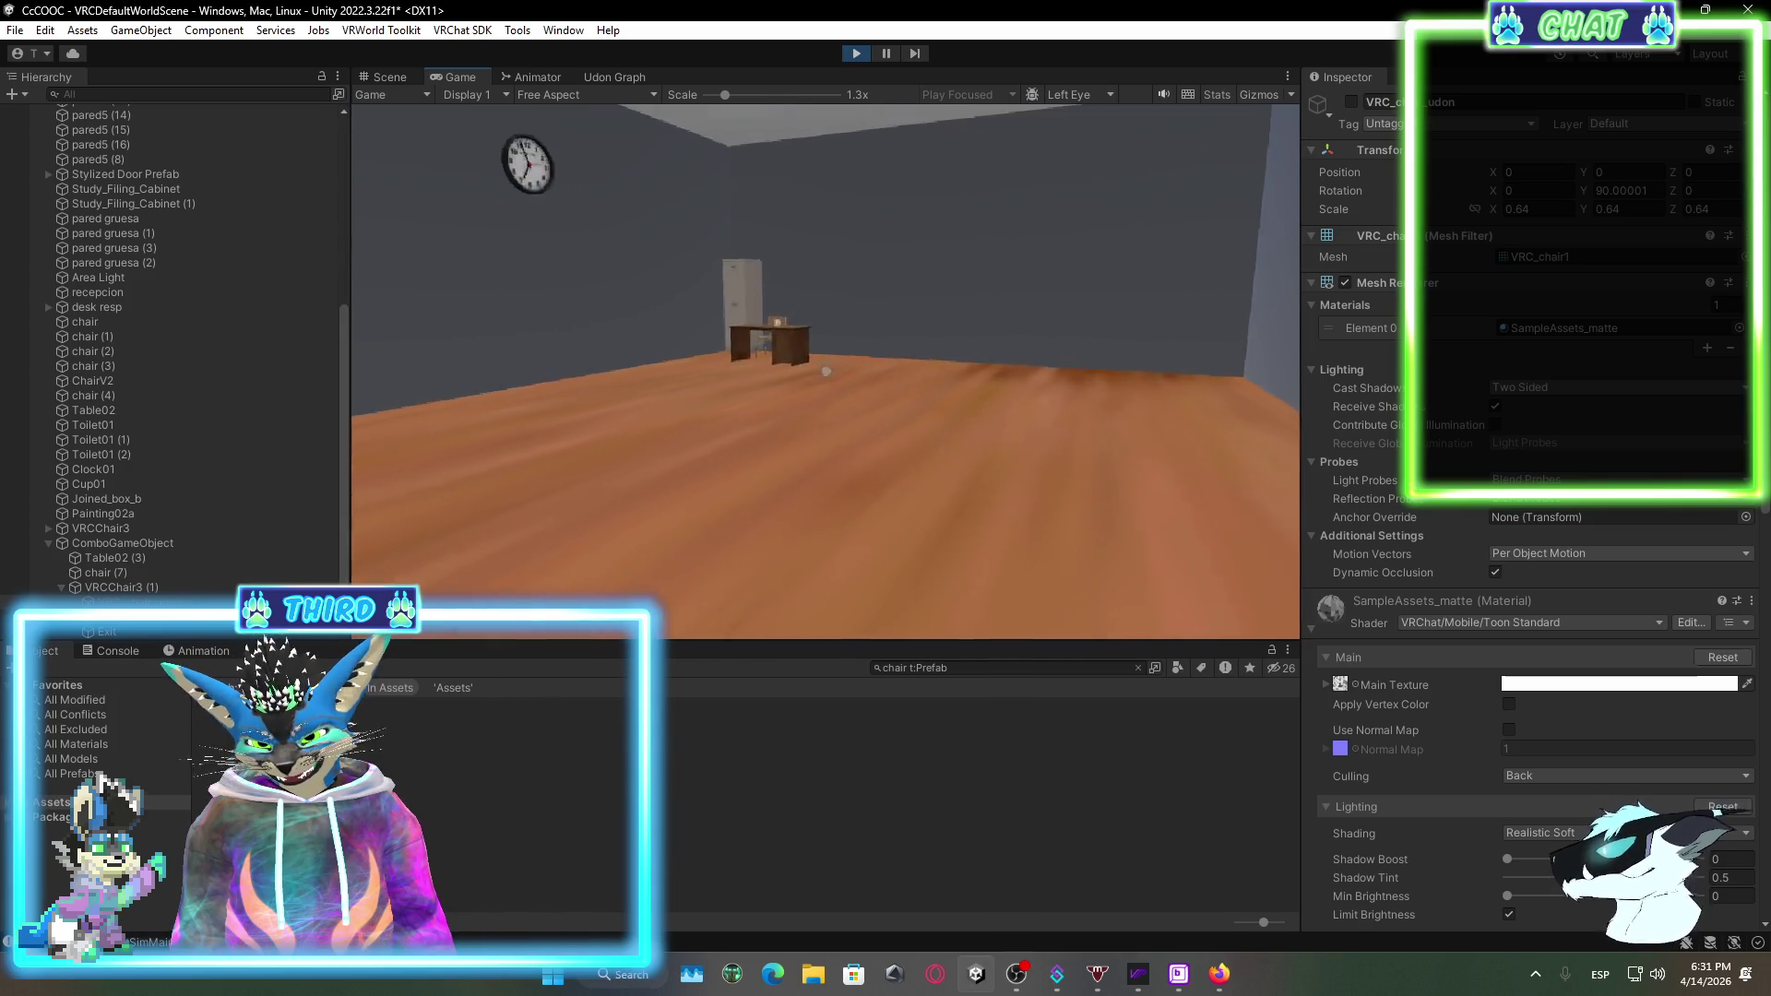
key("w")
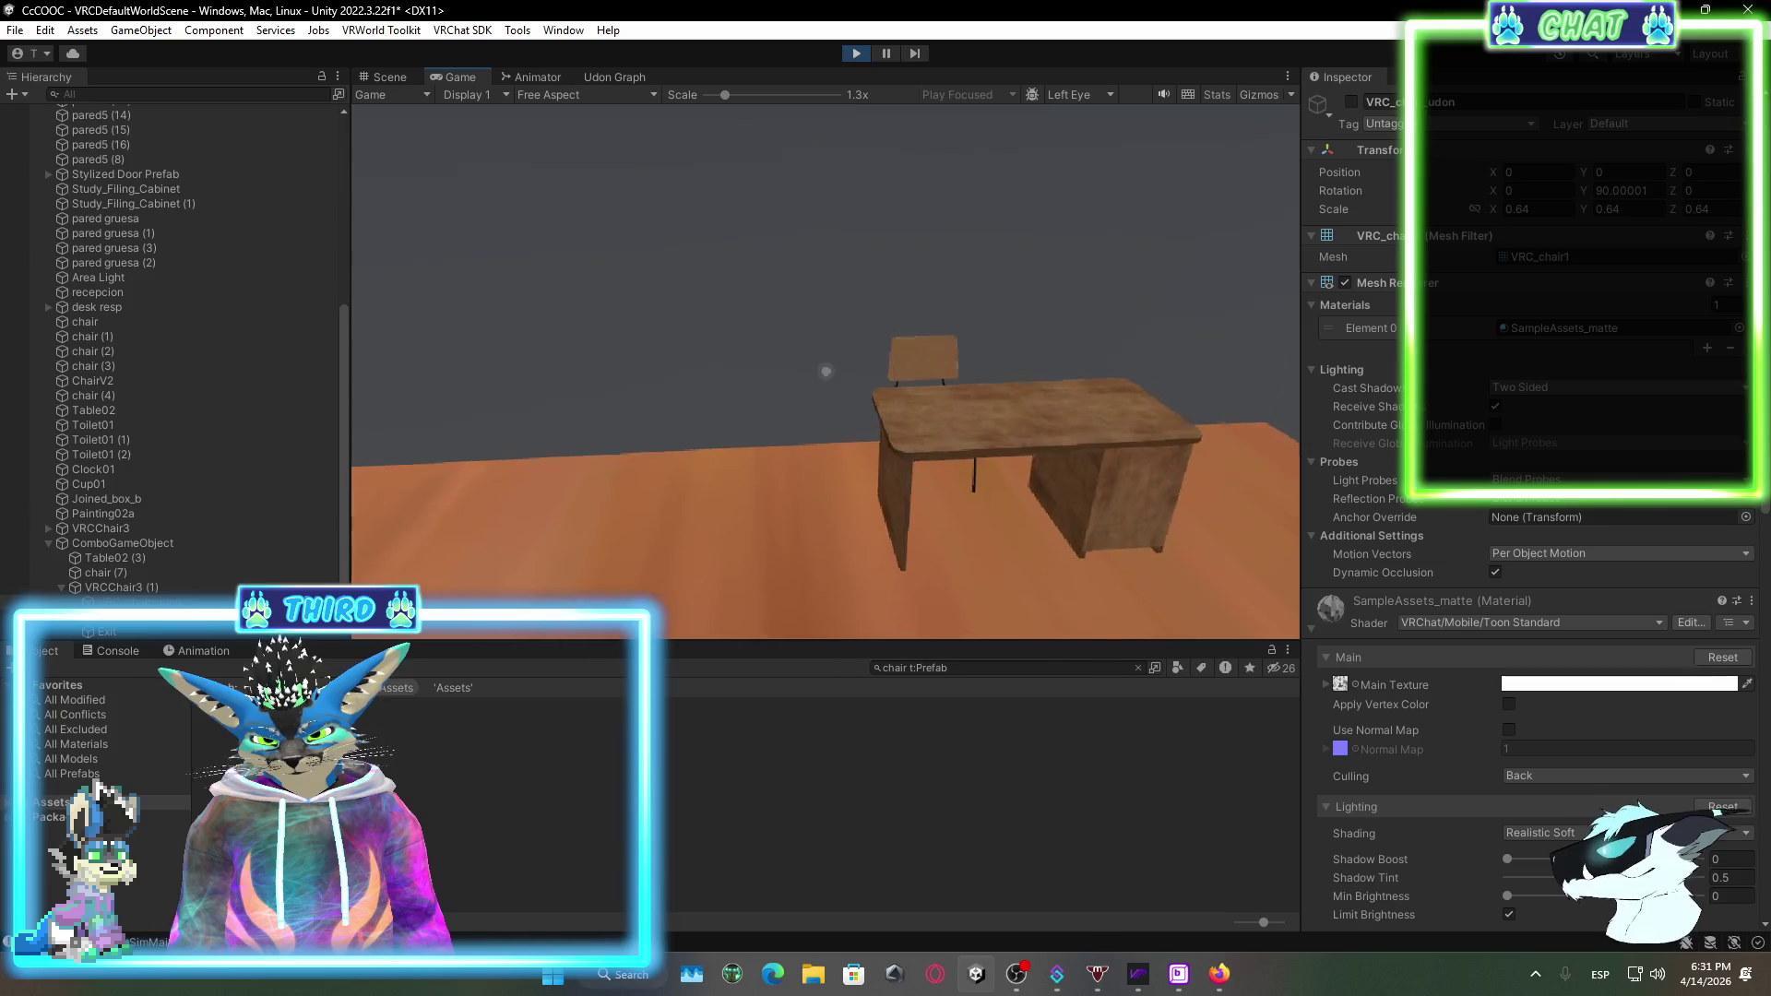
key("w")
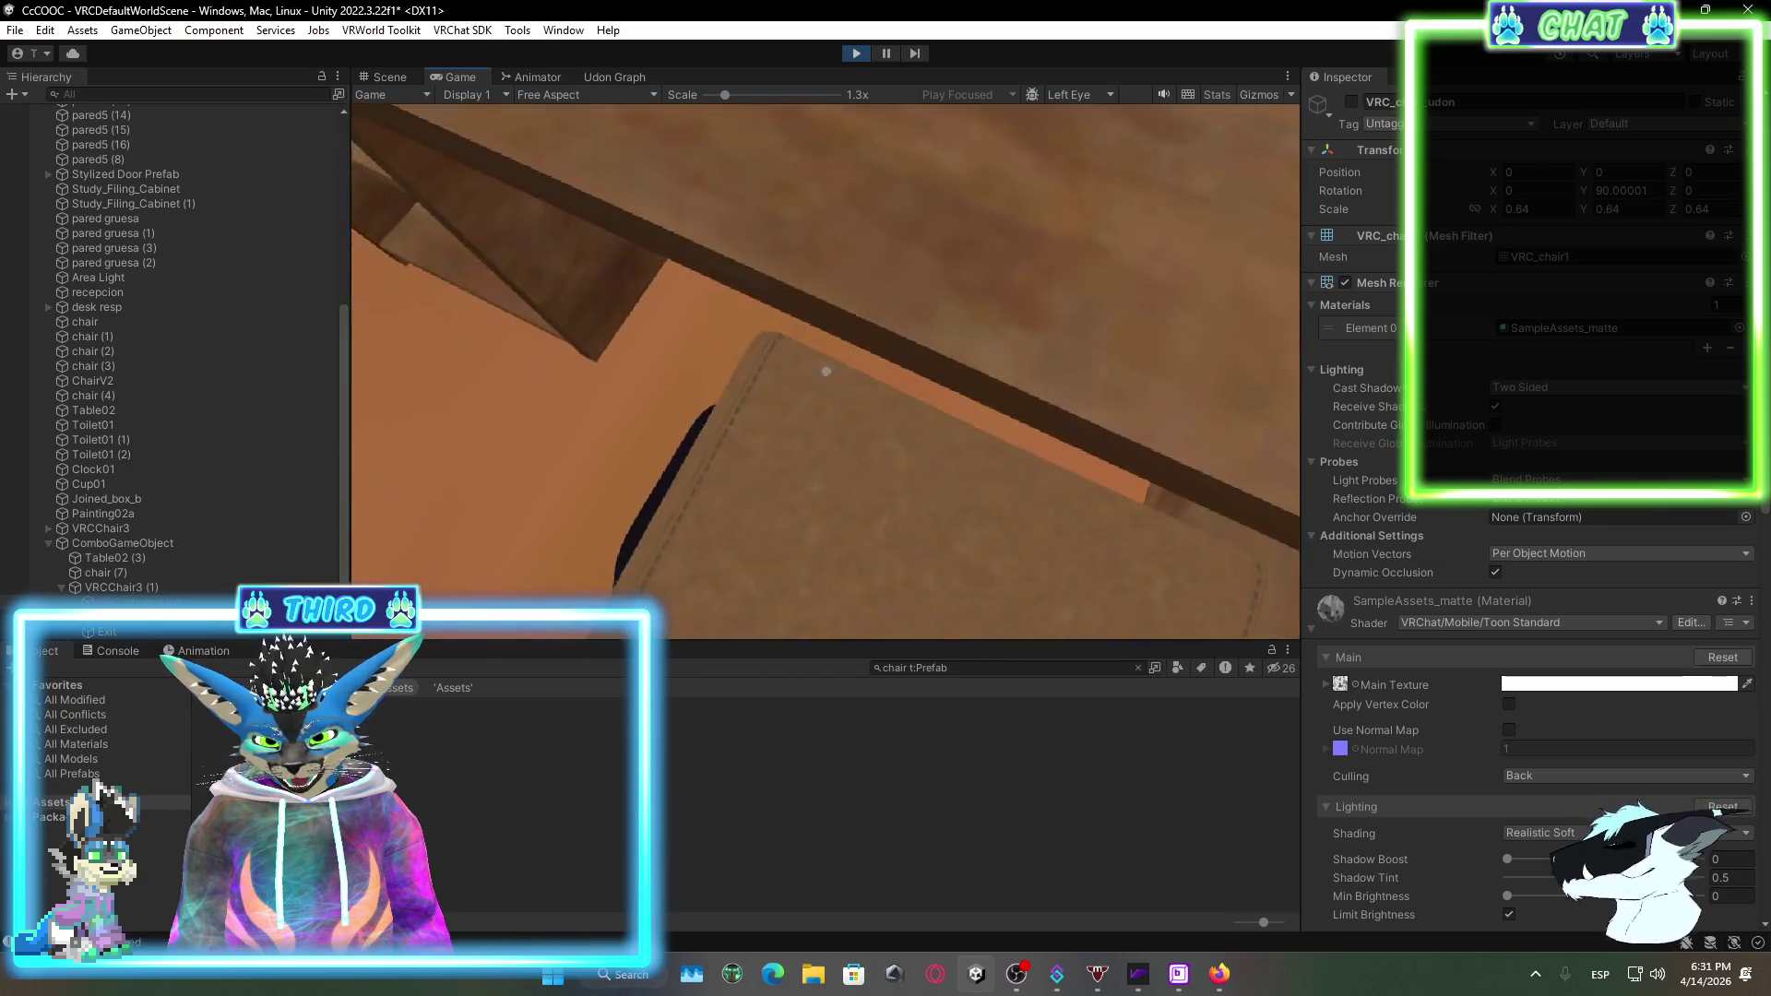
key("w")
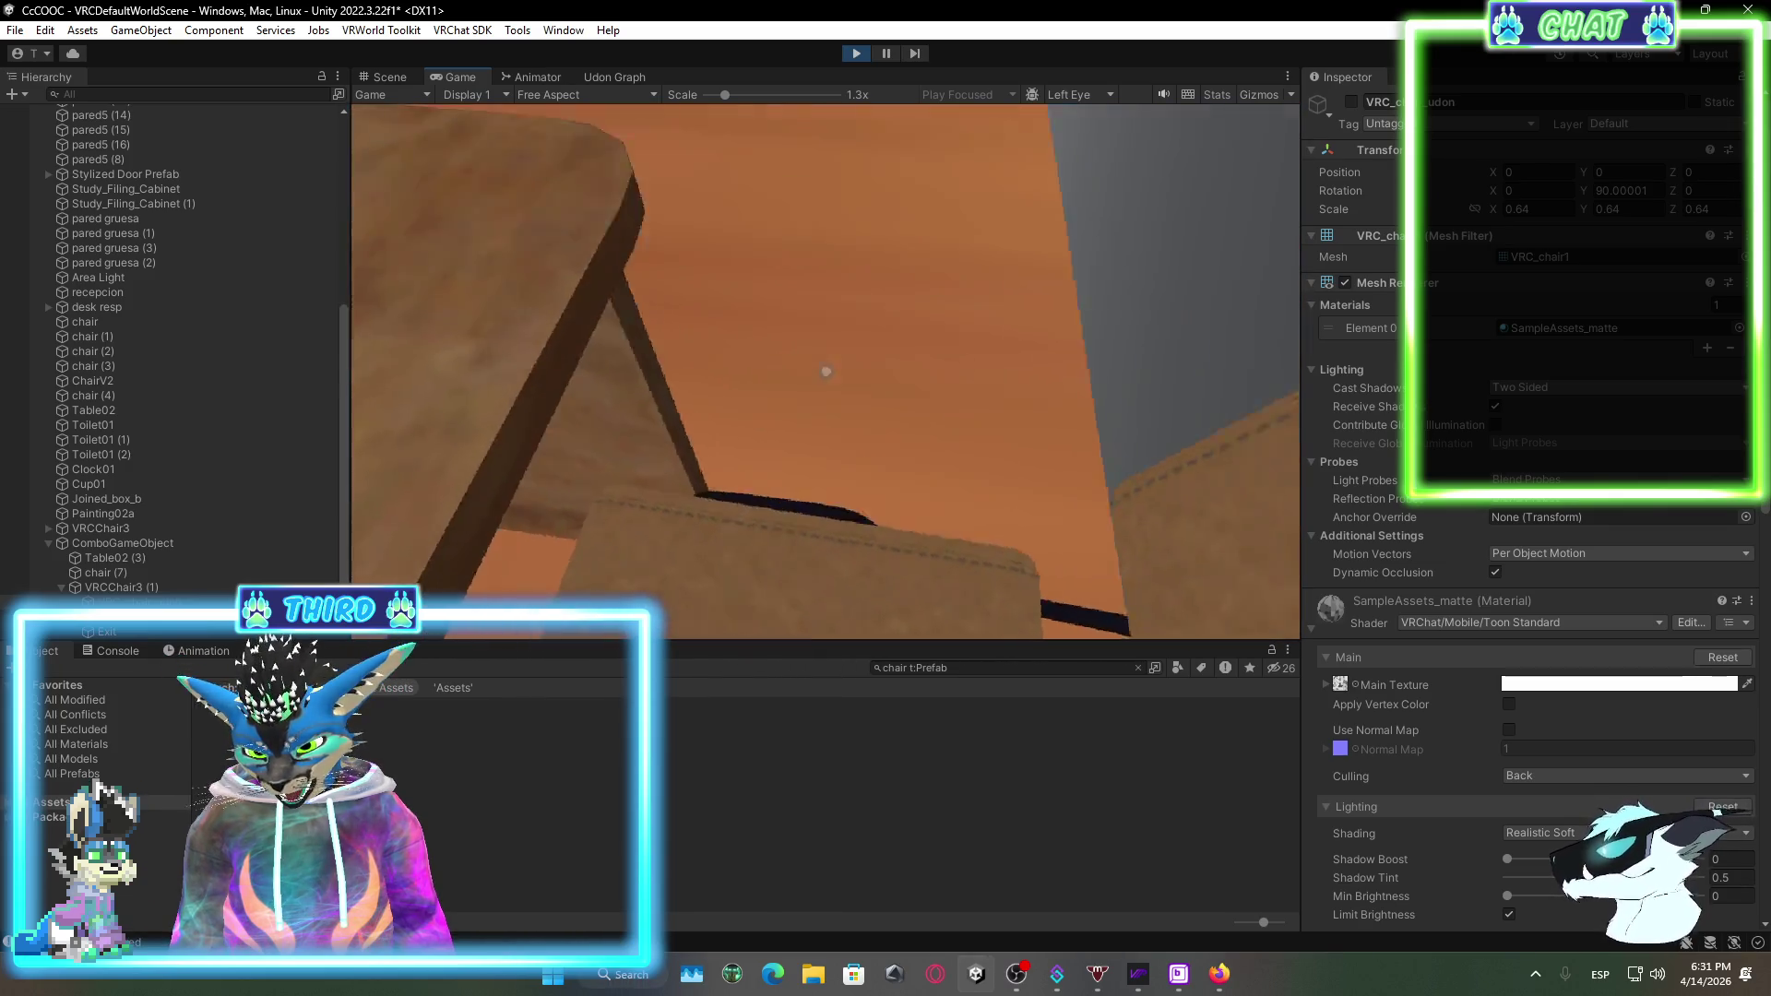
key("w")
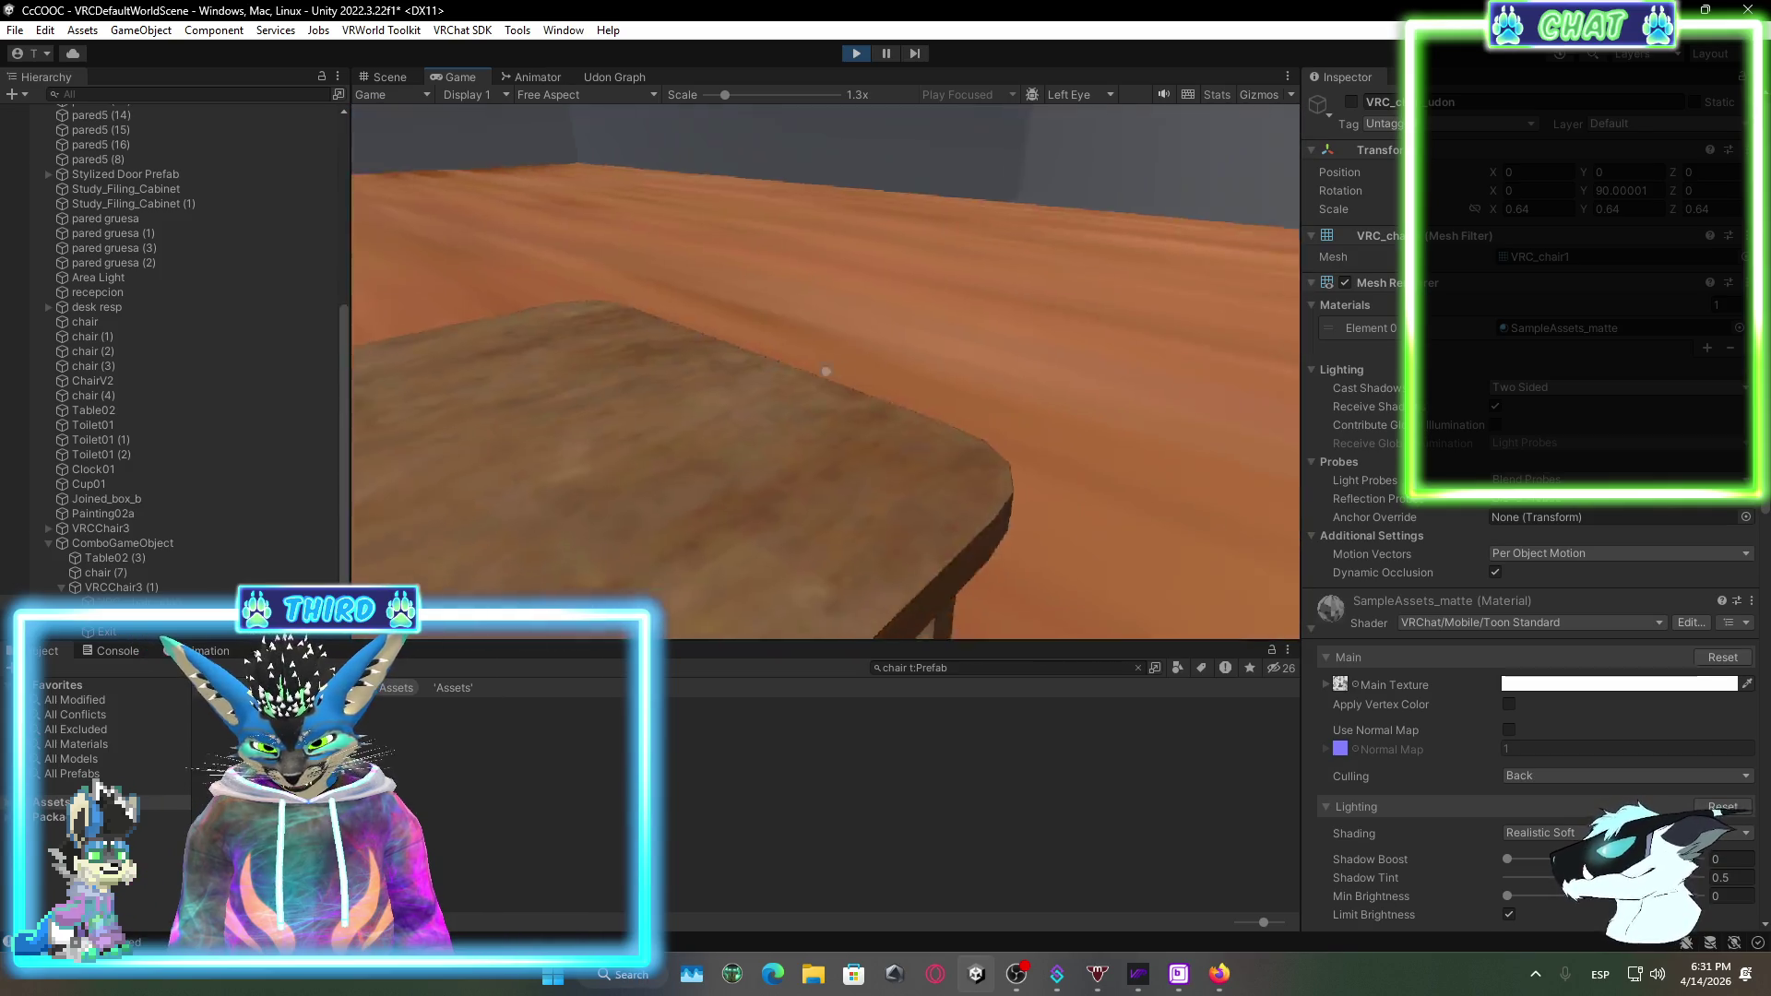
key("w")
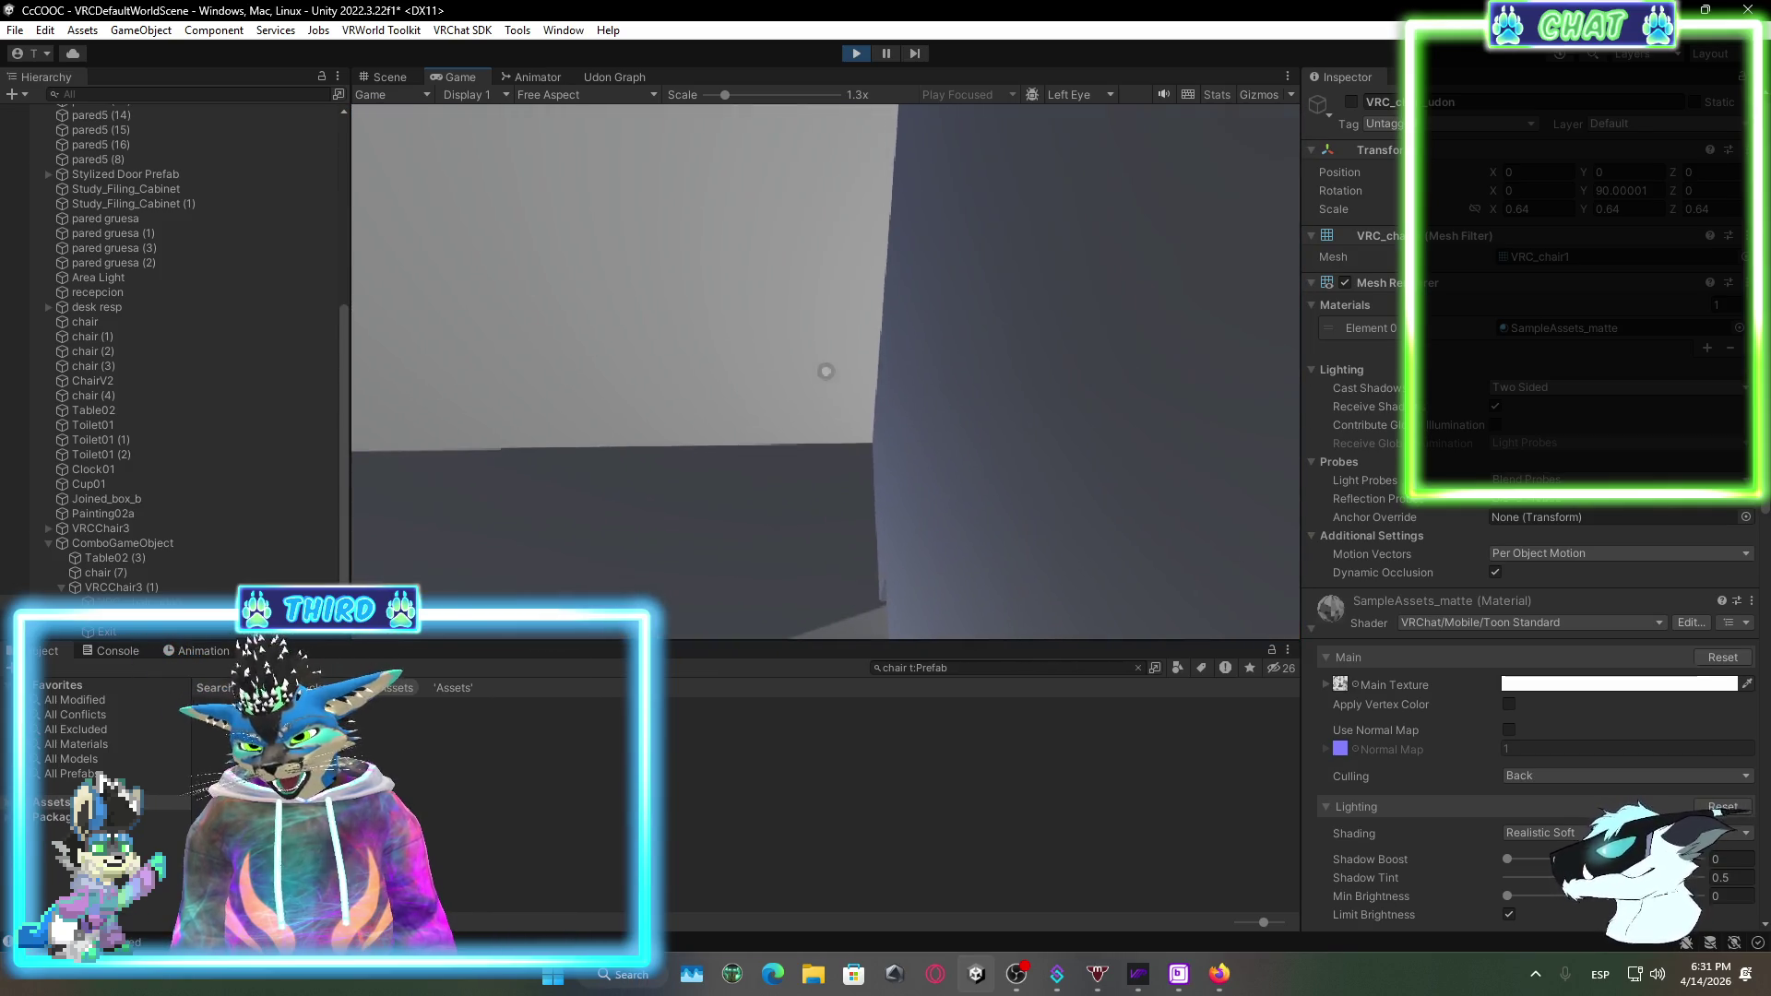
key("Escape")
left_click(976, 338)
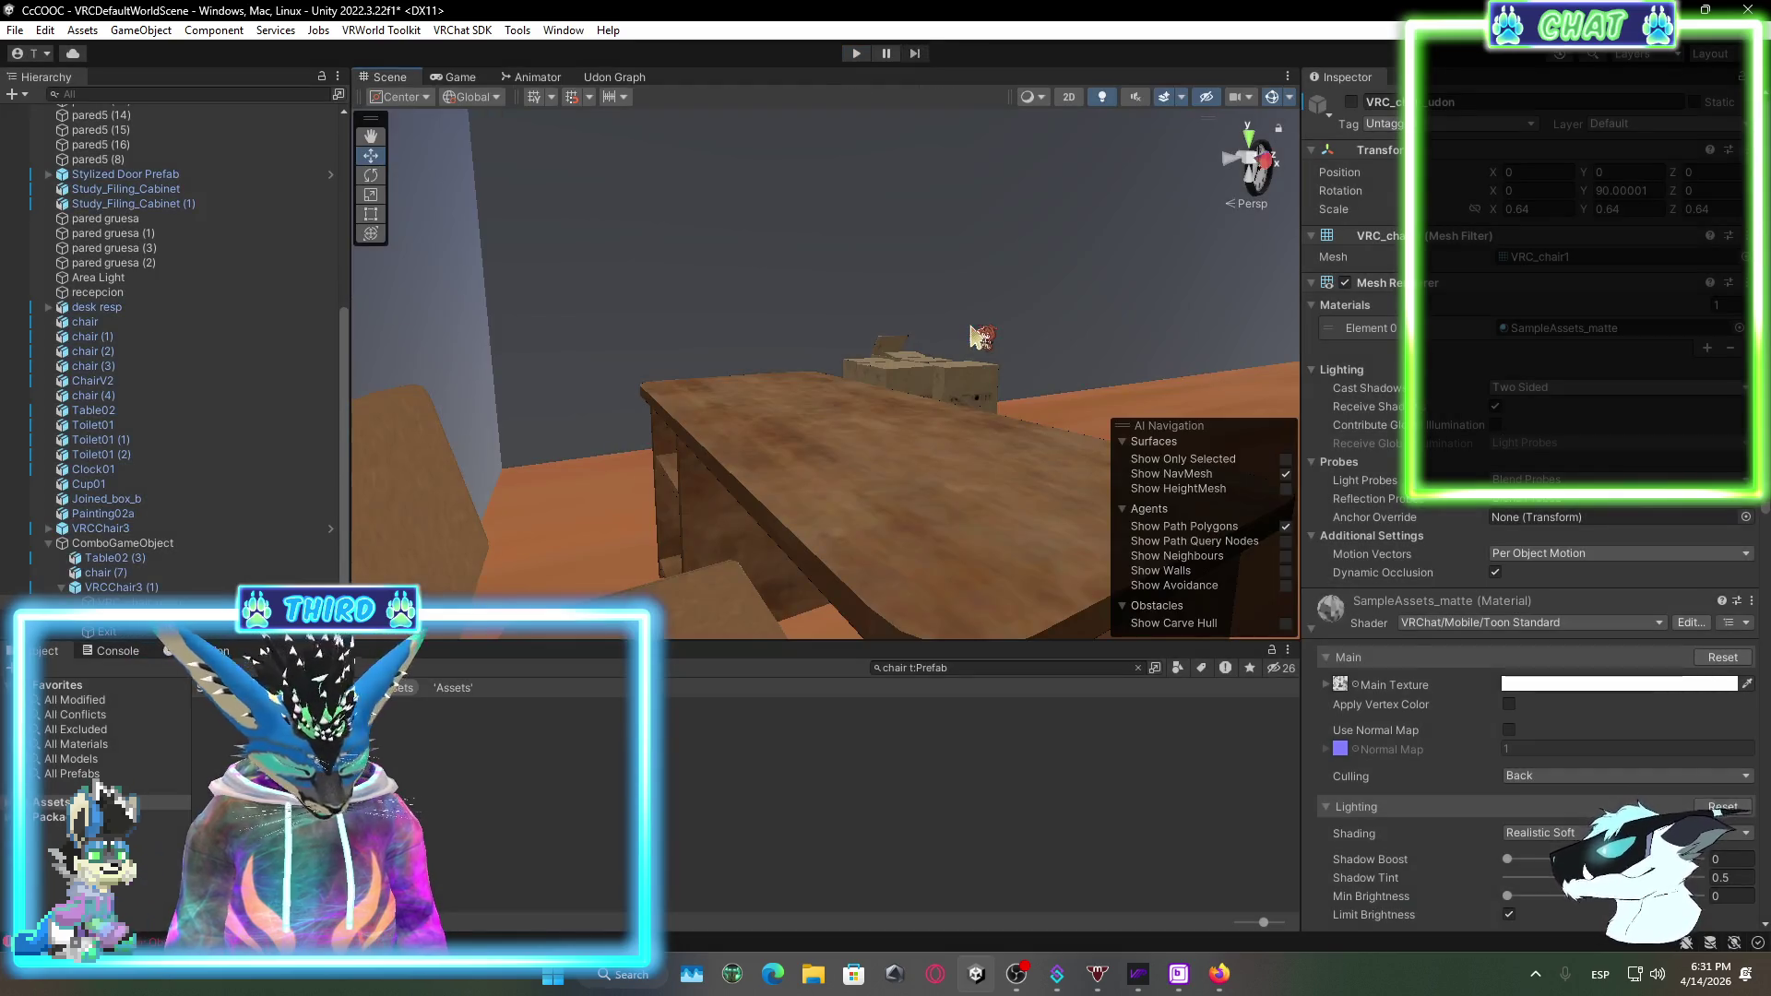
Step: Duplicate ComboGameObject and shift the copy along X beside the original
mouse_move(1190, 367)
left_mouse_down()
mouse_move(249, 501)
mouse_move(148, 553)
mouse_move(129, 591)
left_mouse_up()
scroll(66, 593, "up", 1)
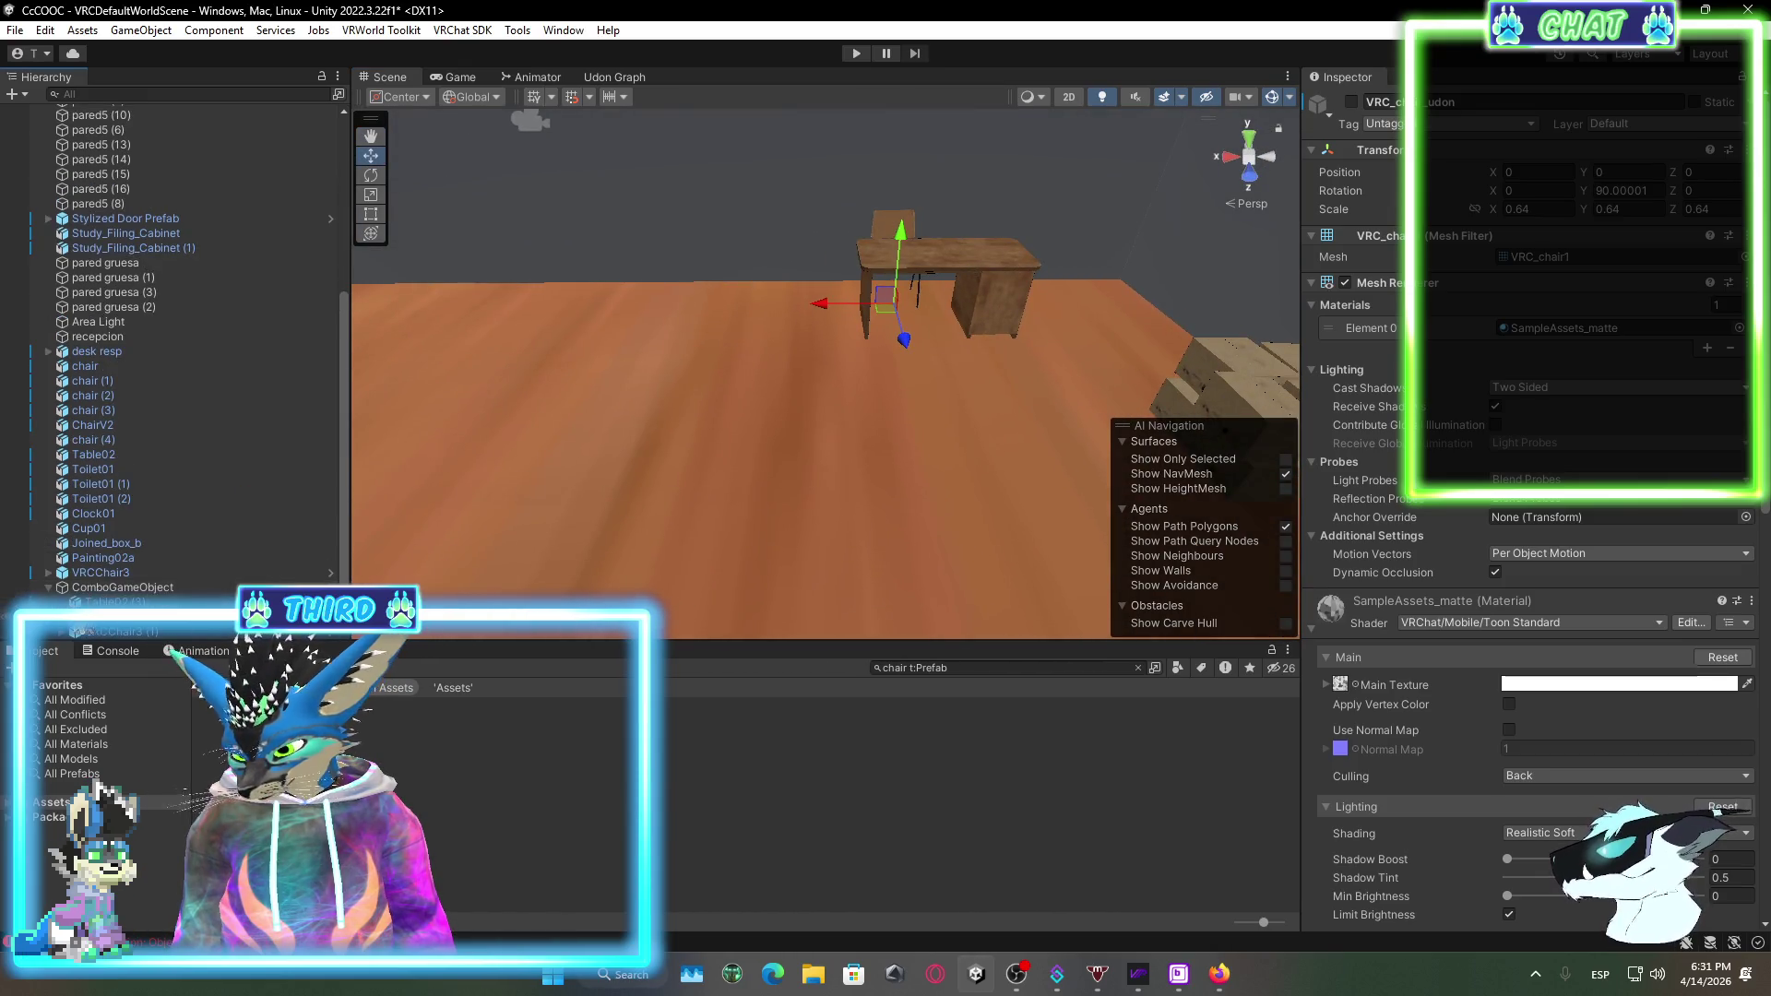
scroll(129, 590, "up", 1)
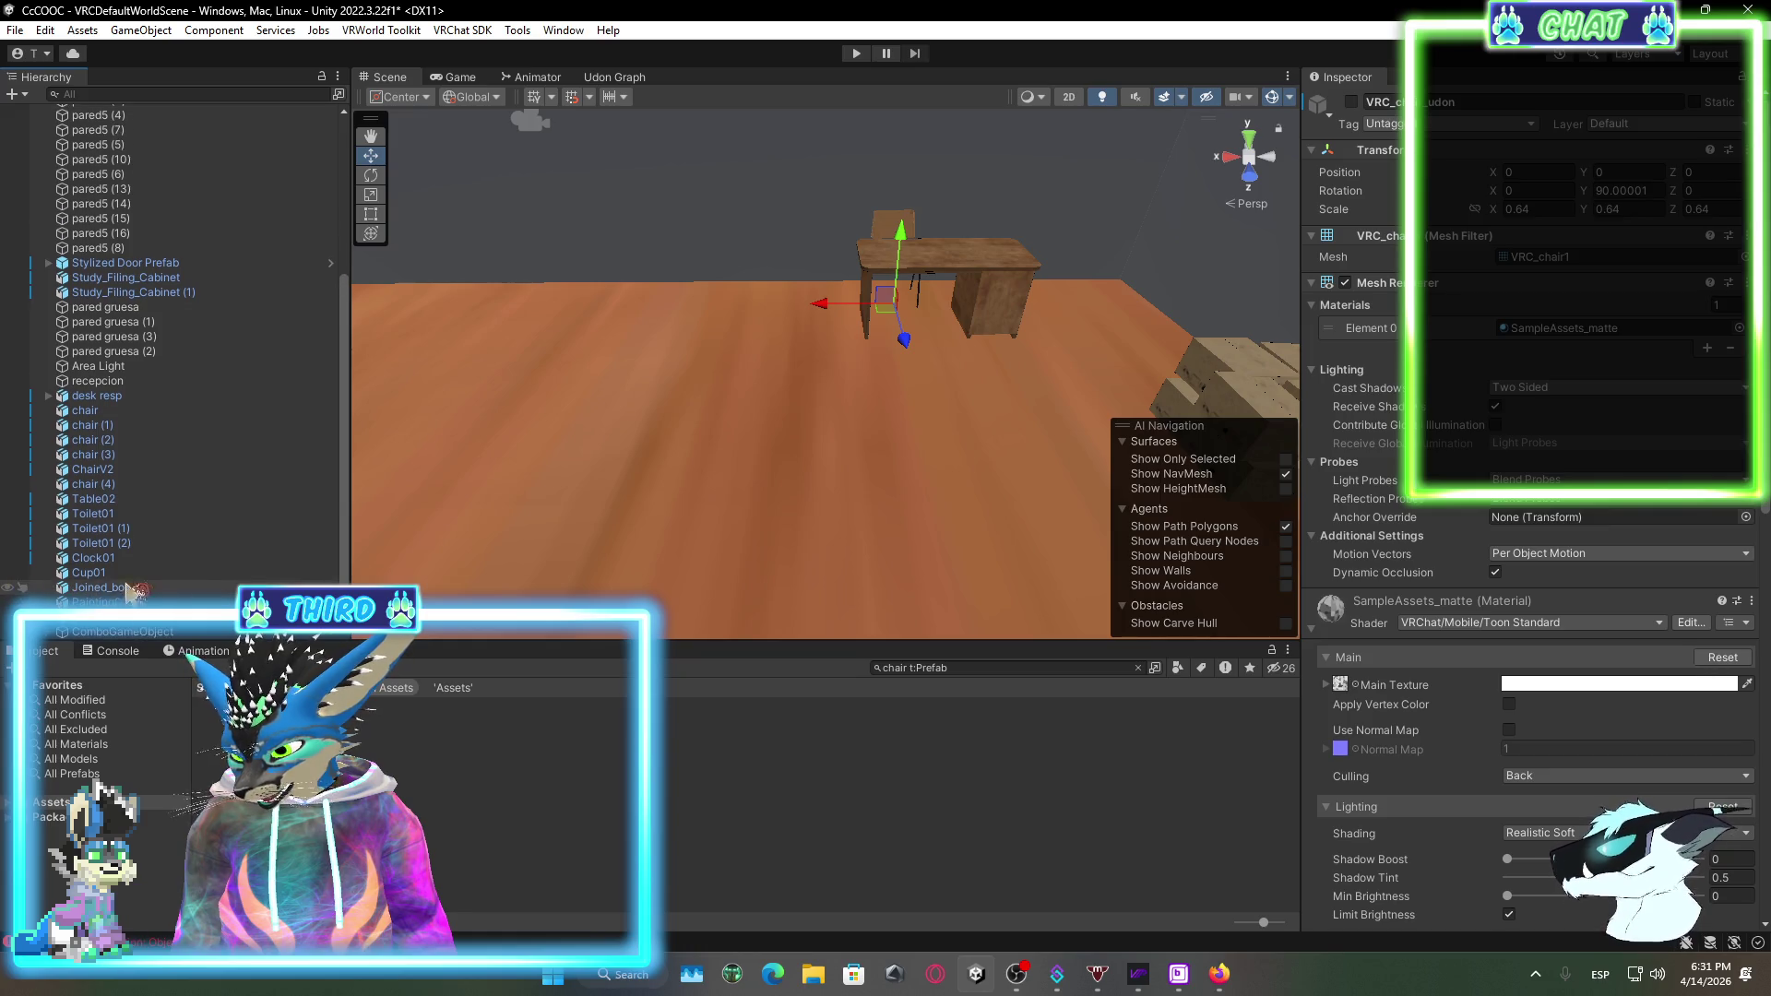
left_click(141, 632)
right_click(166, 635)
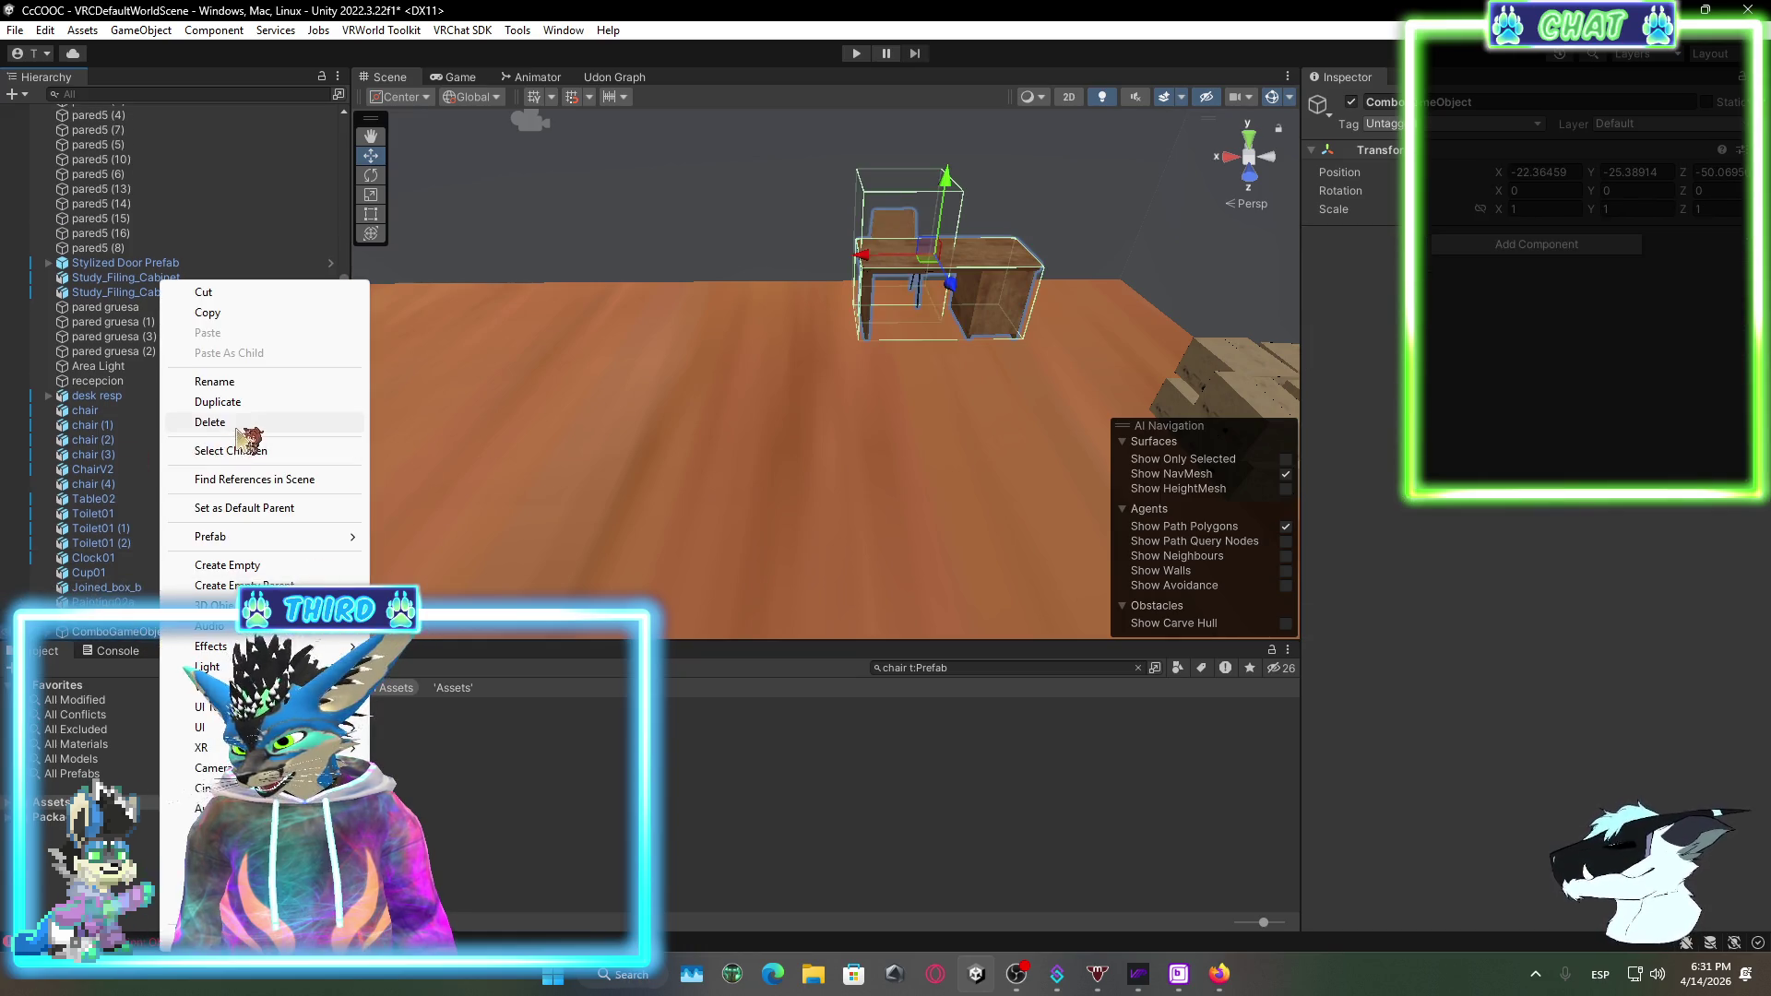
left_click(218, 402)
mouse_move(870, 260)
left_mouse_down()
mouse_move(673, 256)
mouse_move(698, 257)
left_mouse_up()
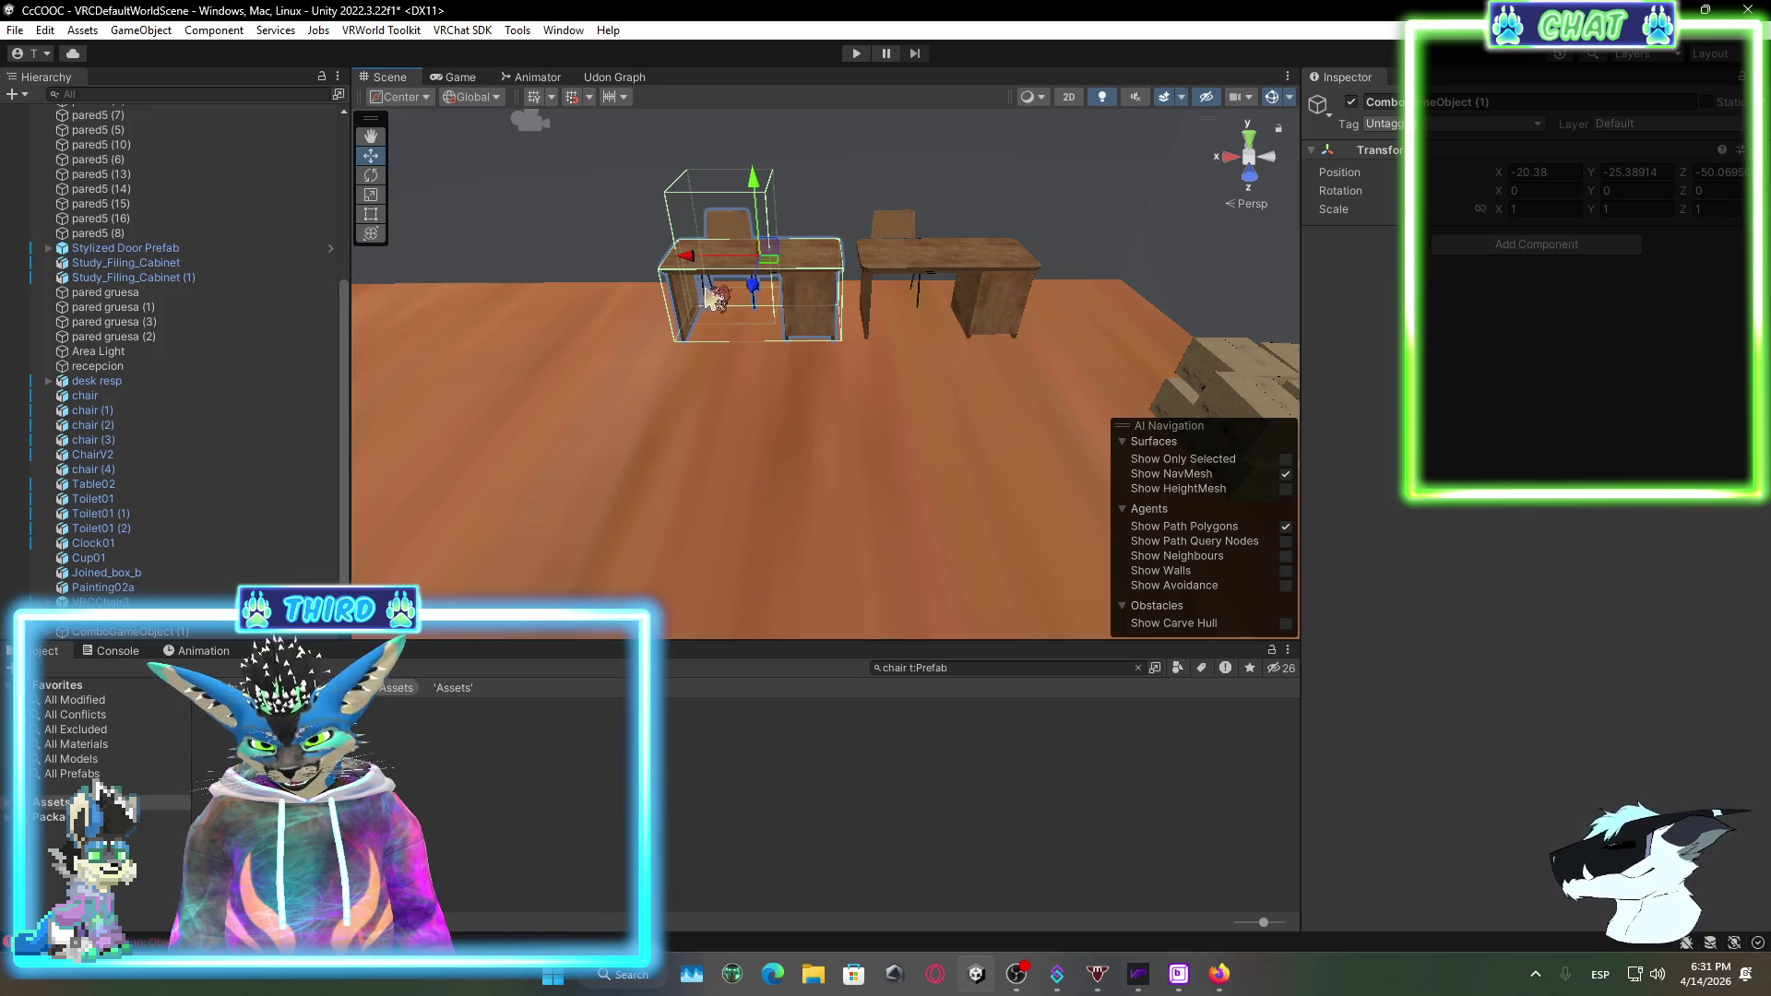
left_click_drag(888, 409, 836, 322)
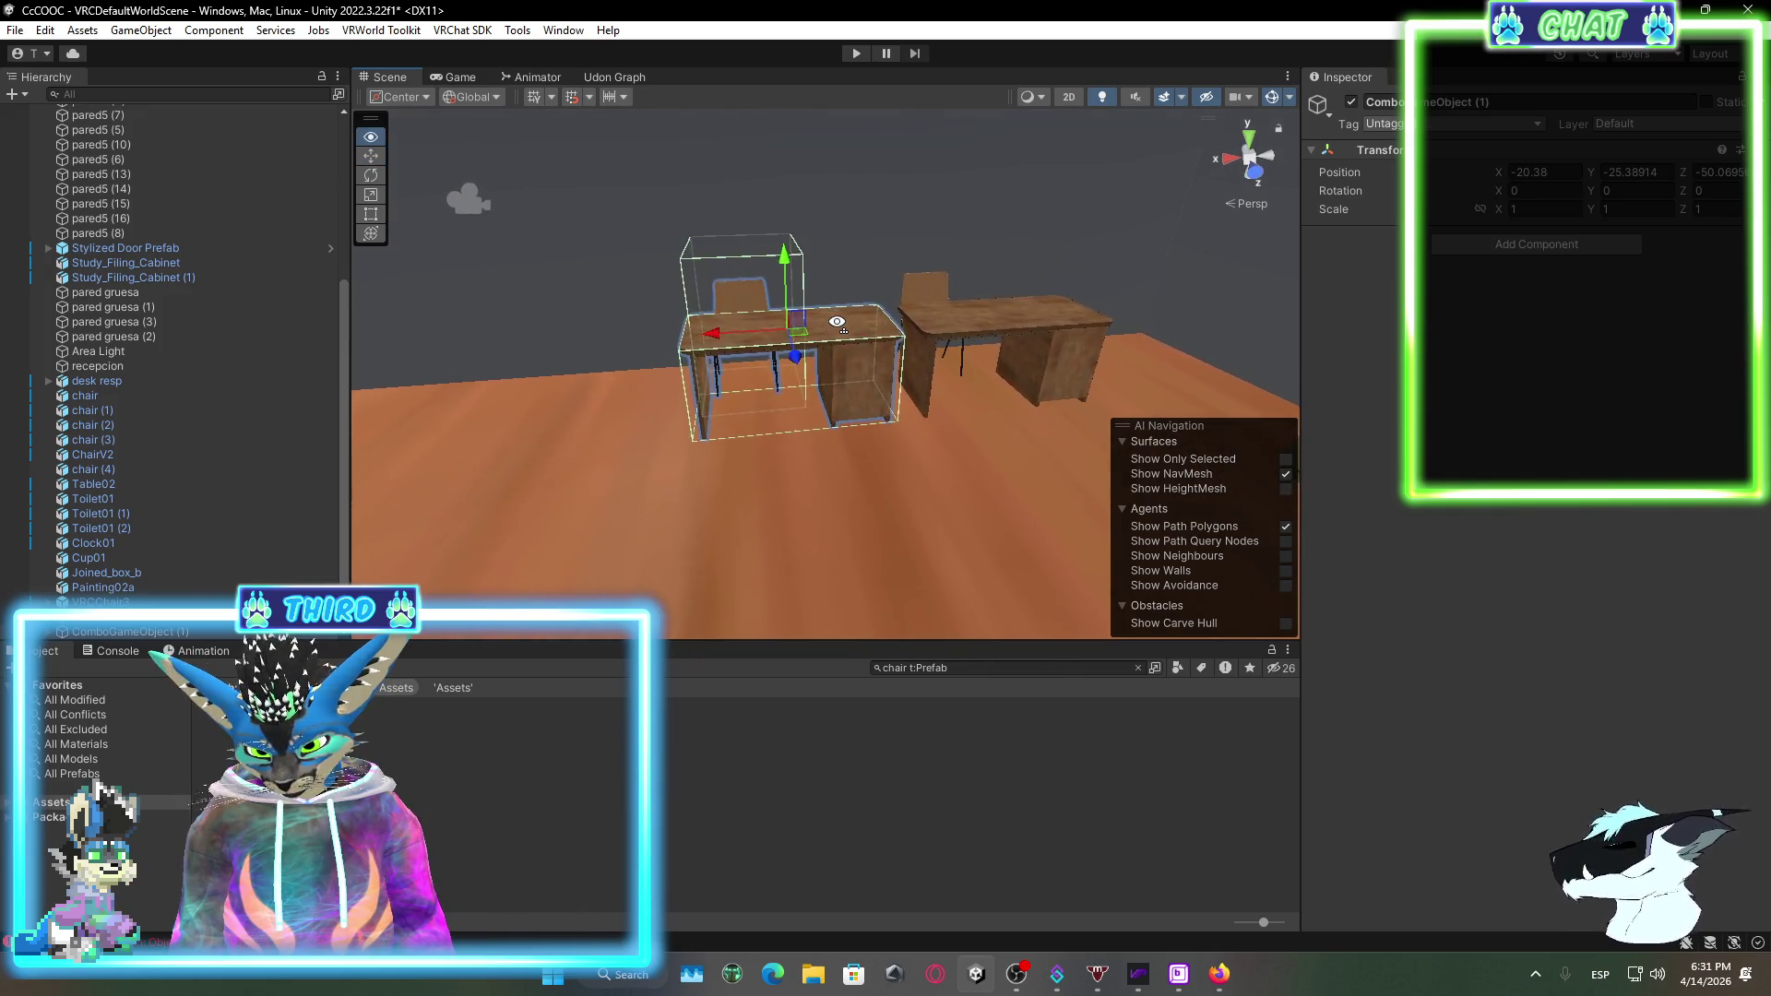
Step: Duplicate the copied desk set and move the third set further along the row
right_click(175, 633)
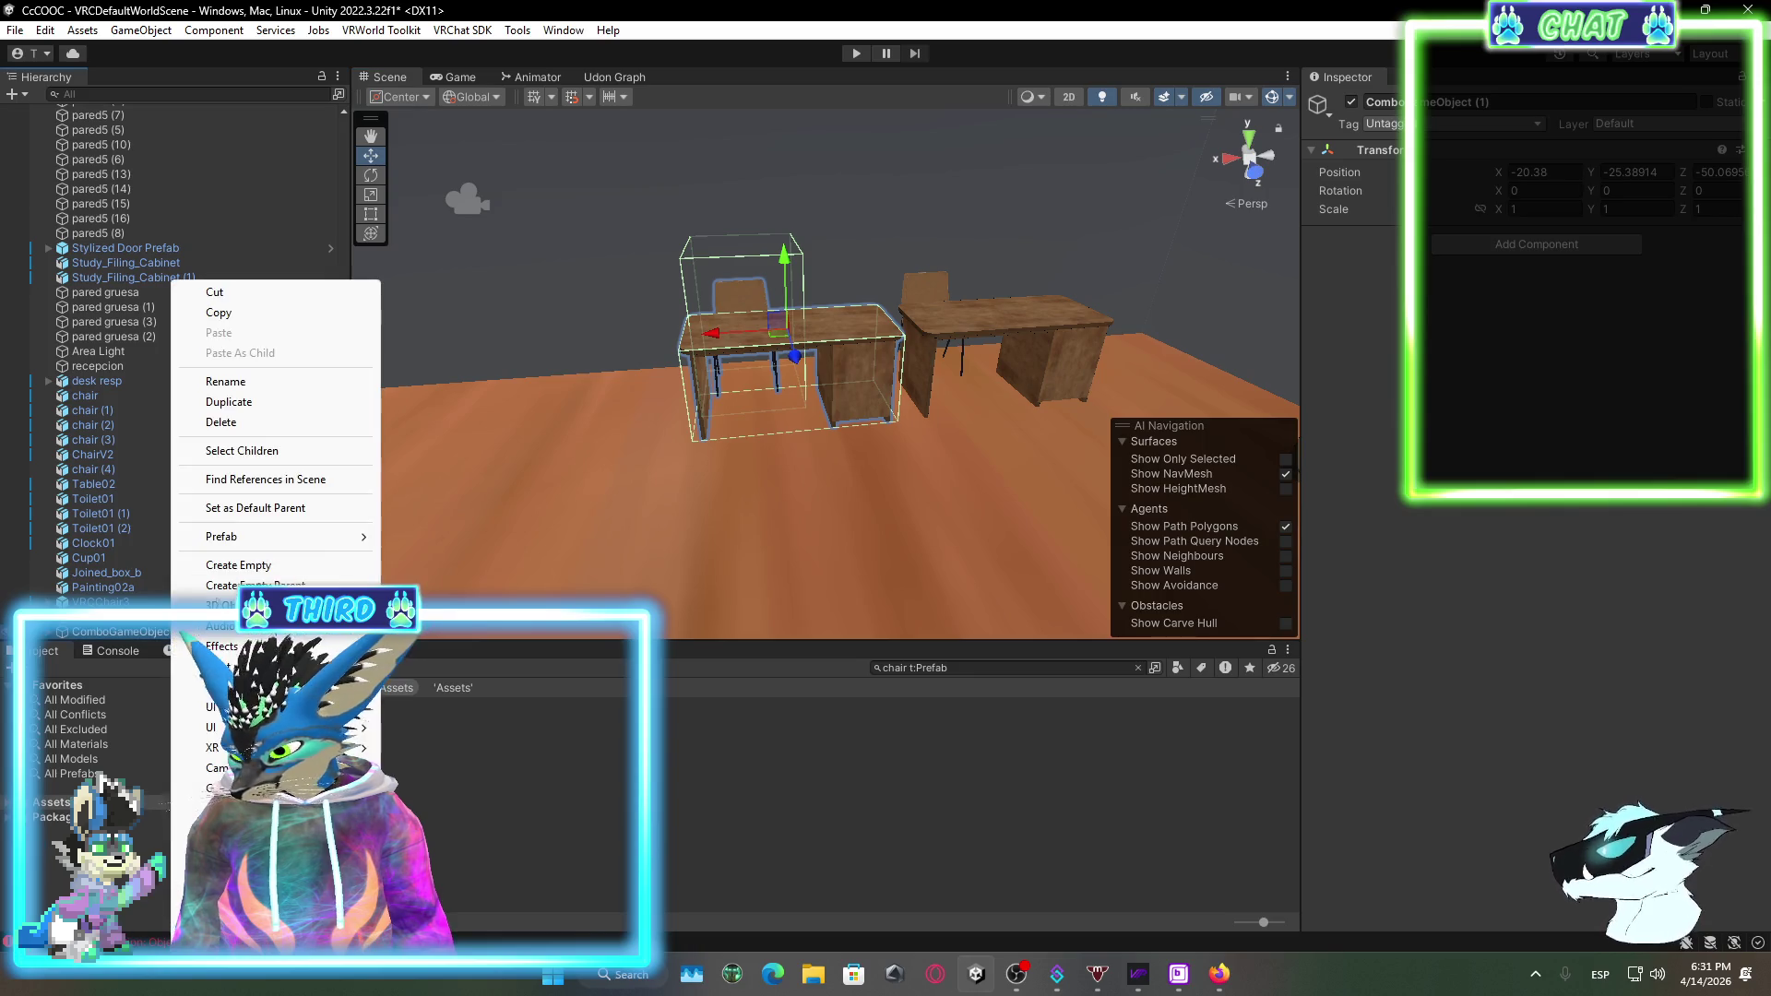
left_click(242, 402)
left_click_drag(730, 344, 504, 360)
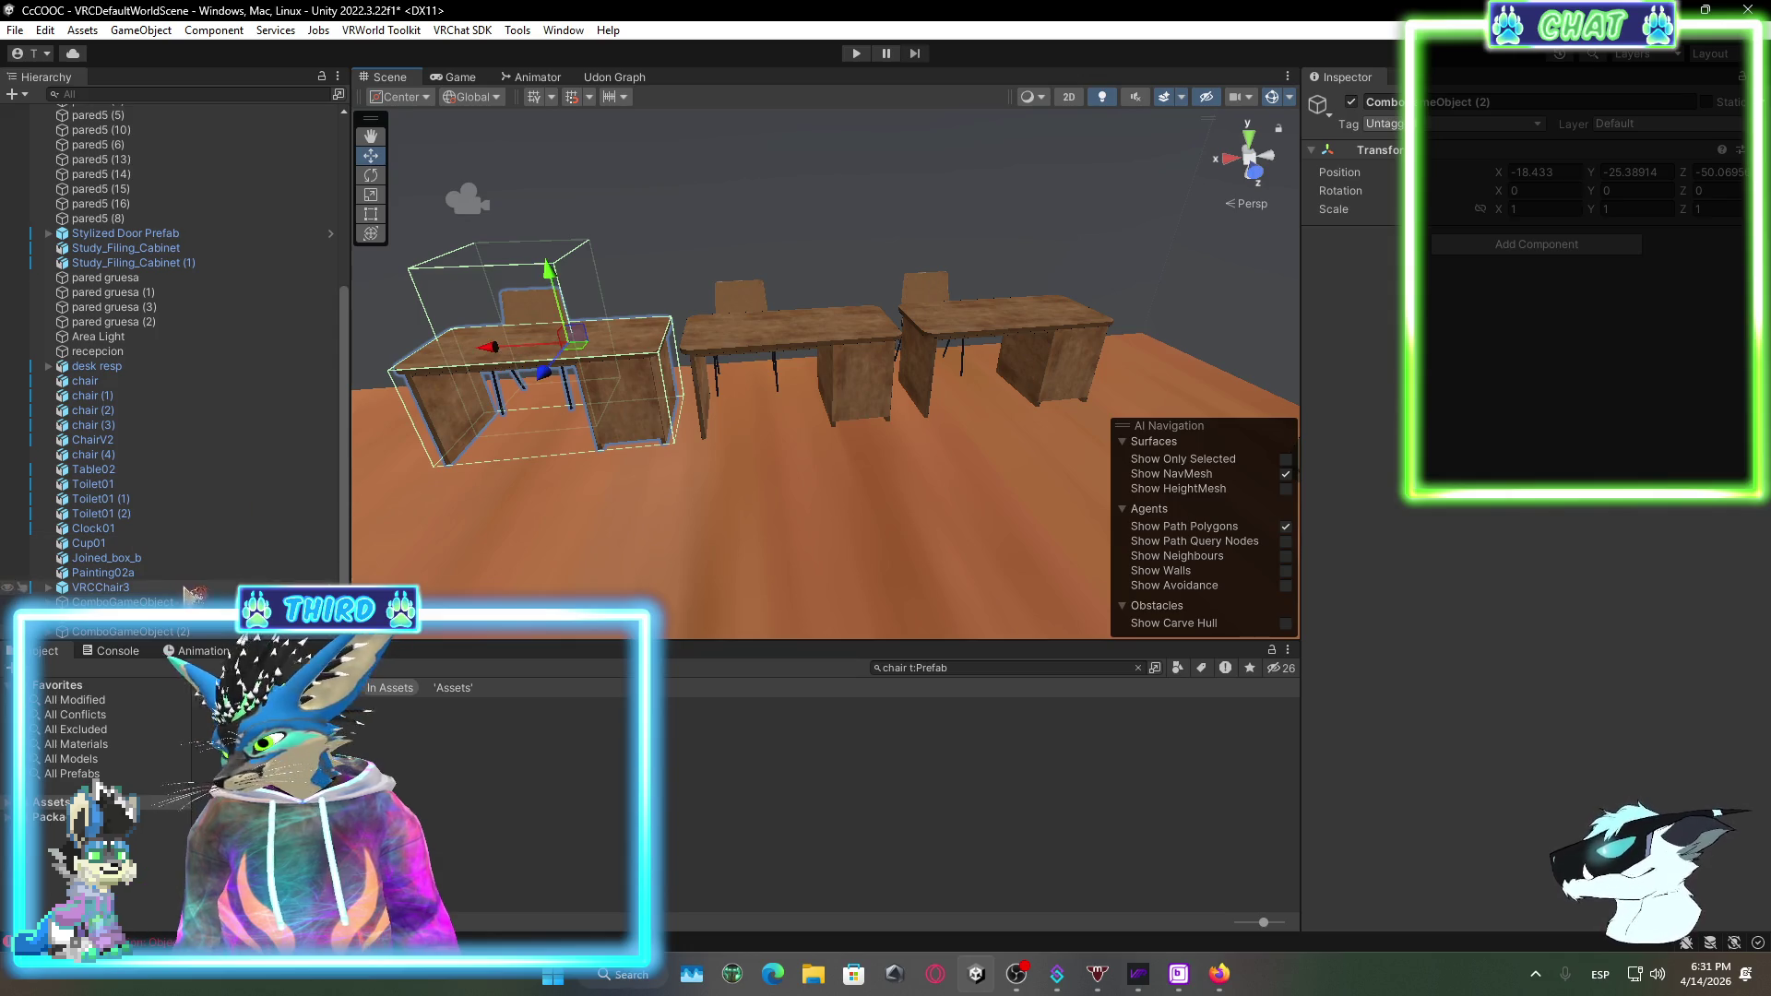
Step: Duplicate a fourth desk set, move it forward along Z, and turn it about 179° on Y
left_click(120, 602)
right_click(181, 632)
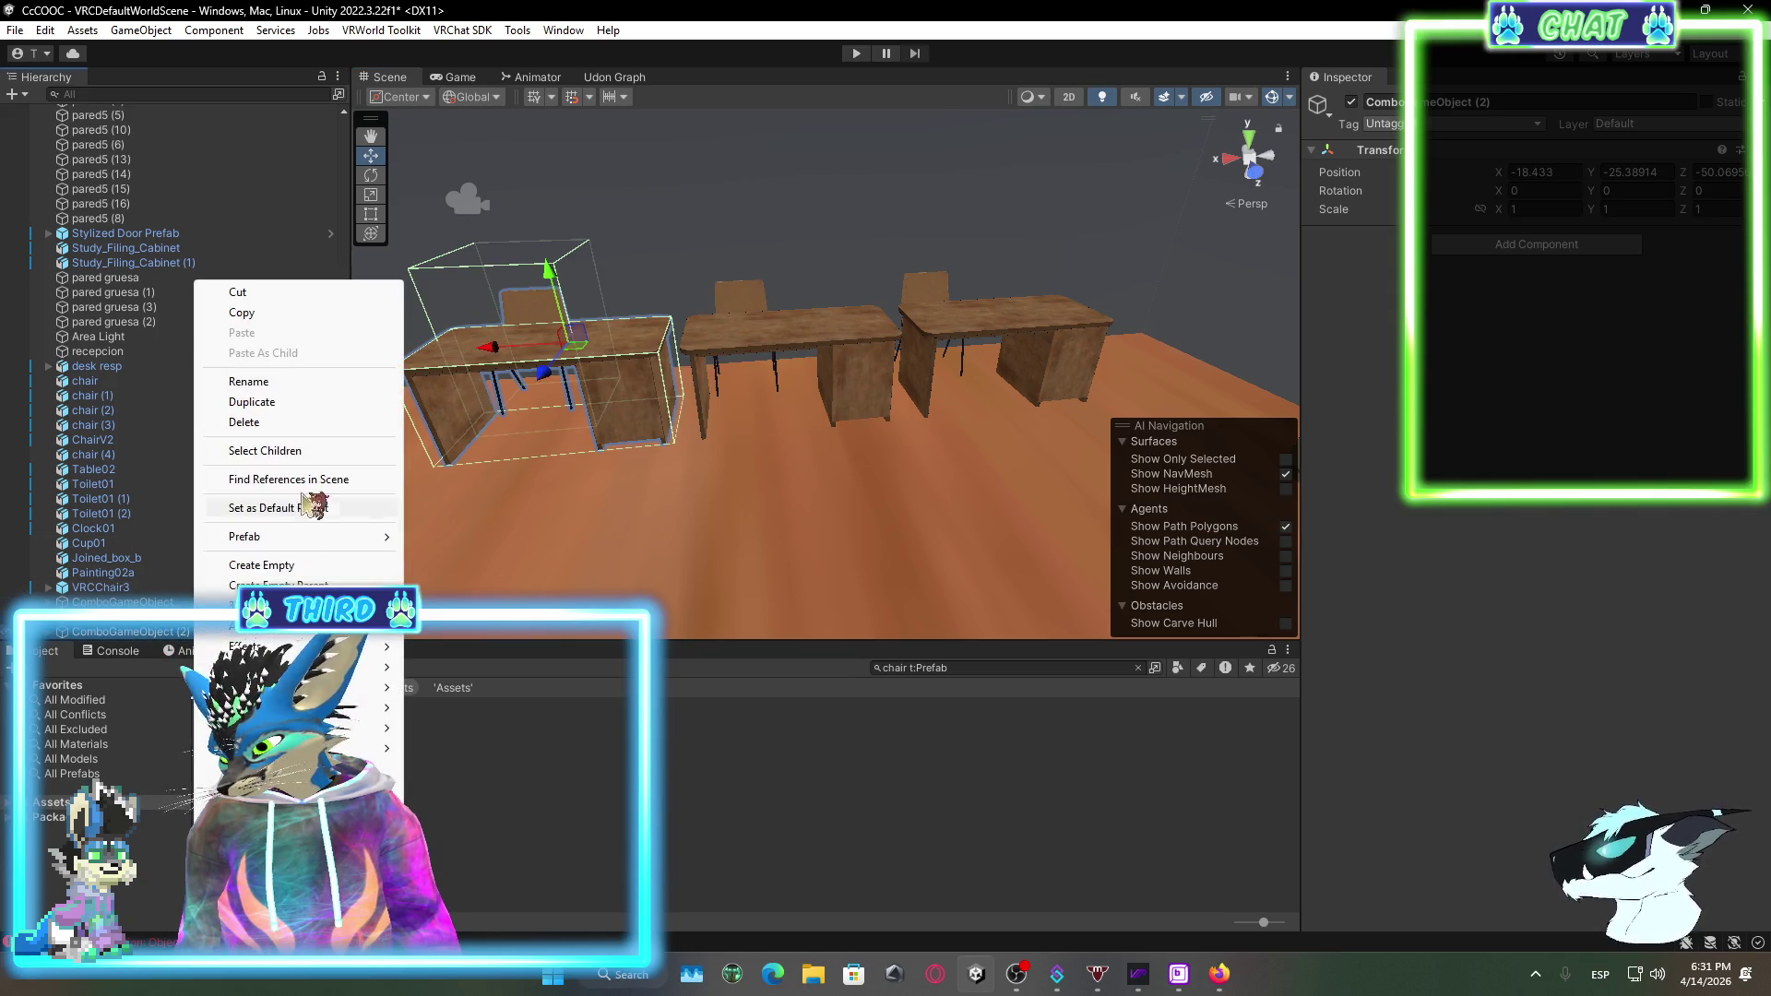
left_click(251, 402)
key("f")
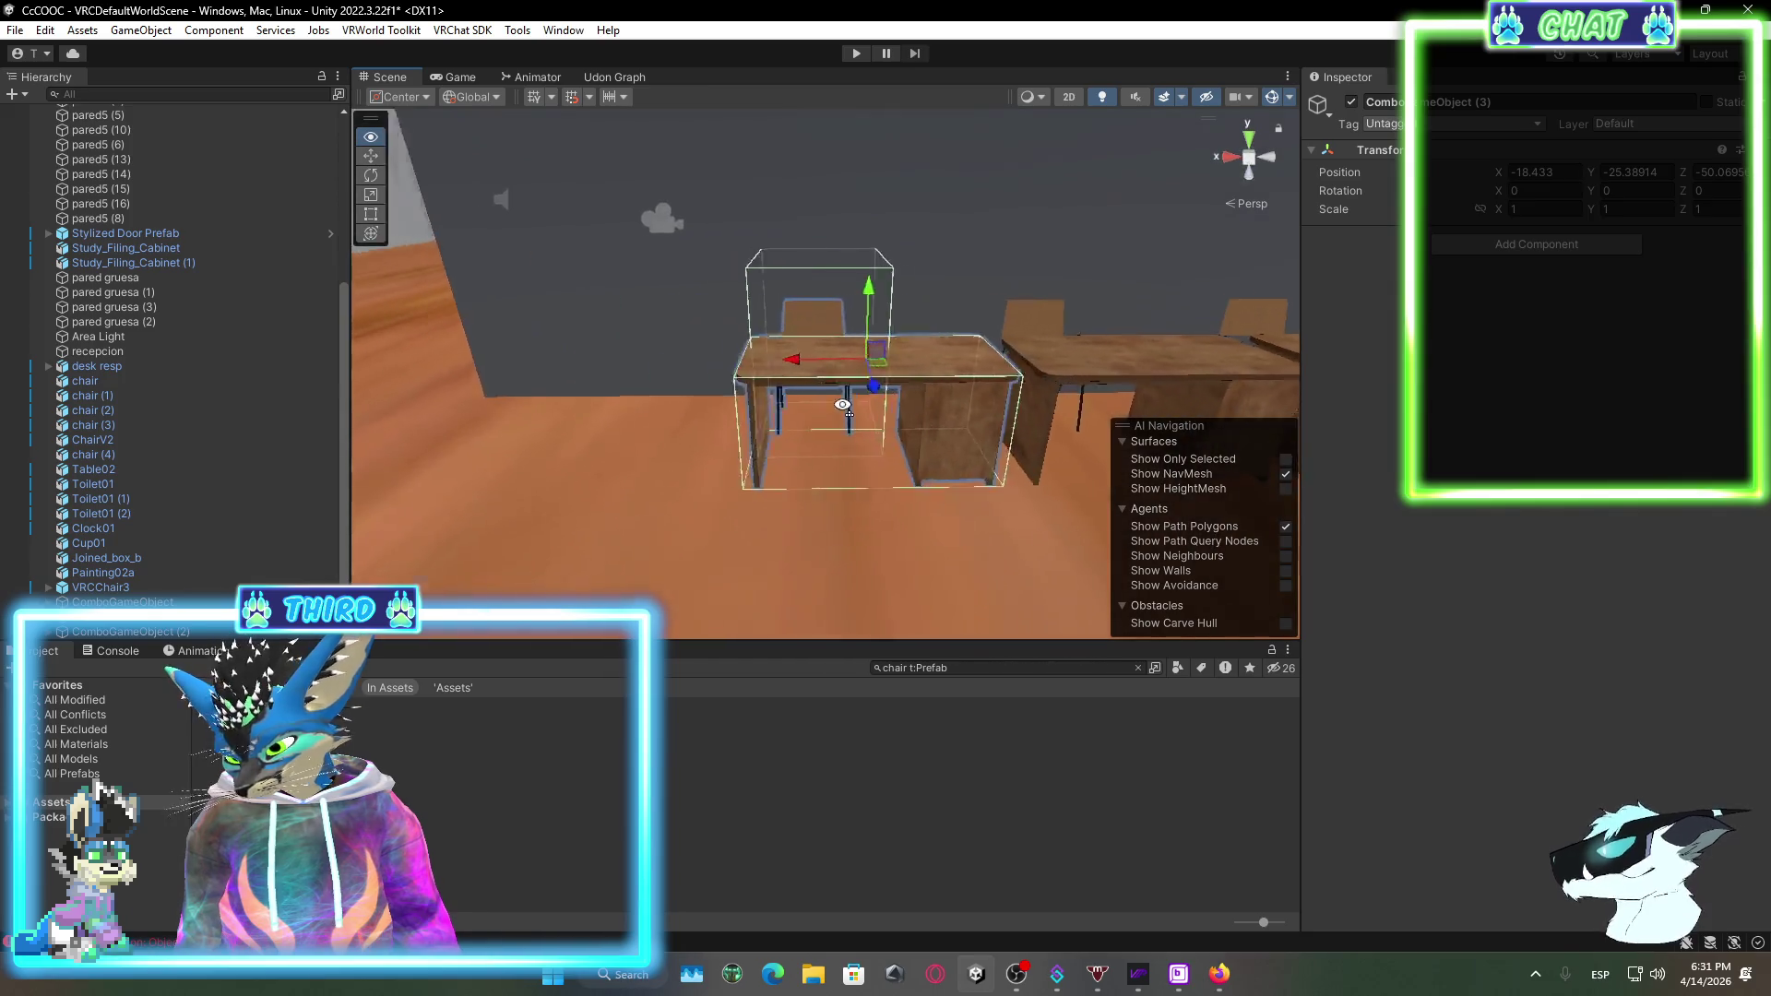
mouse_move(921, 403)
left_mouse_down()
mouse_move(1079, 508)
mouse_move(830, 462)
mouse_move(932, 475)
left_mouse_up()
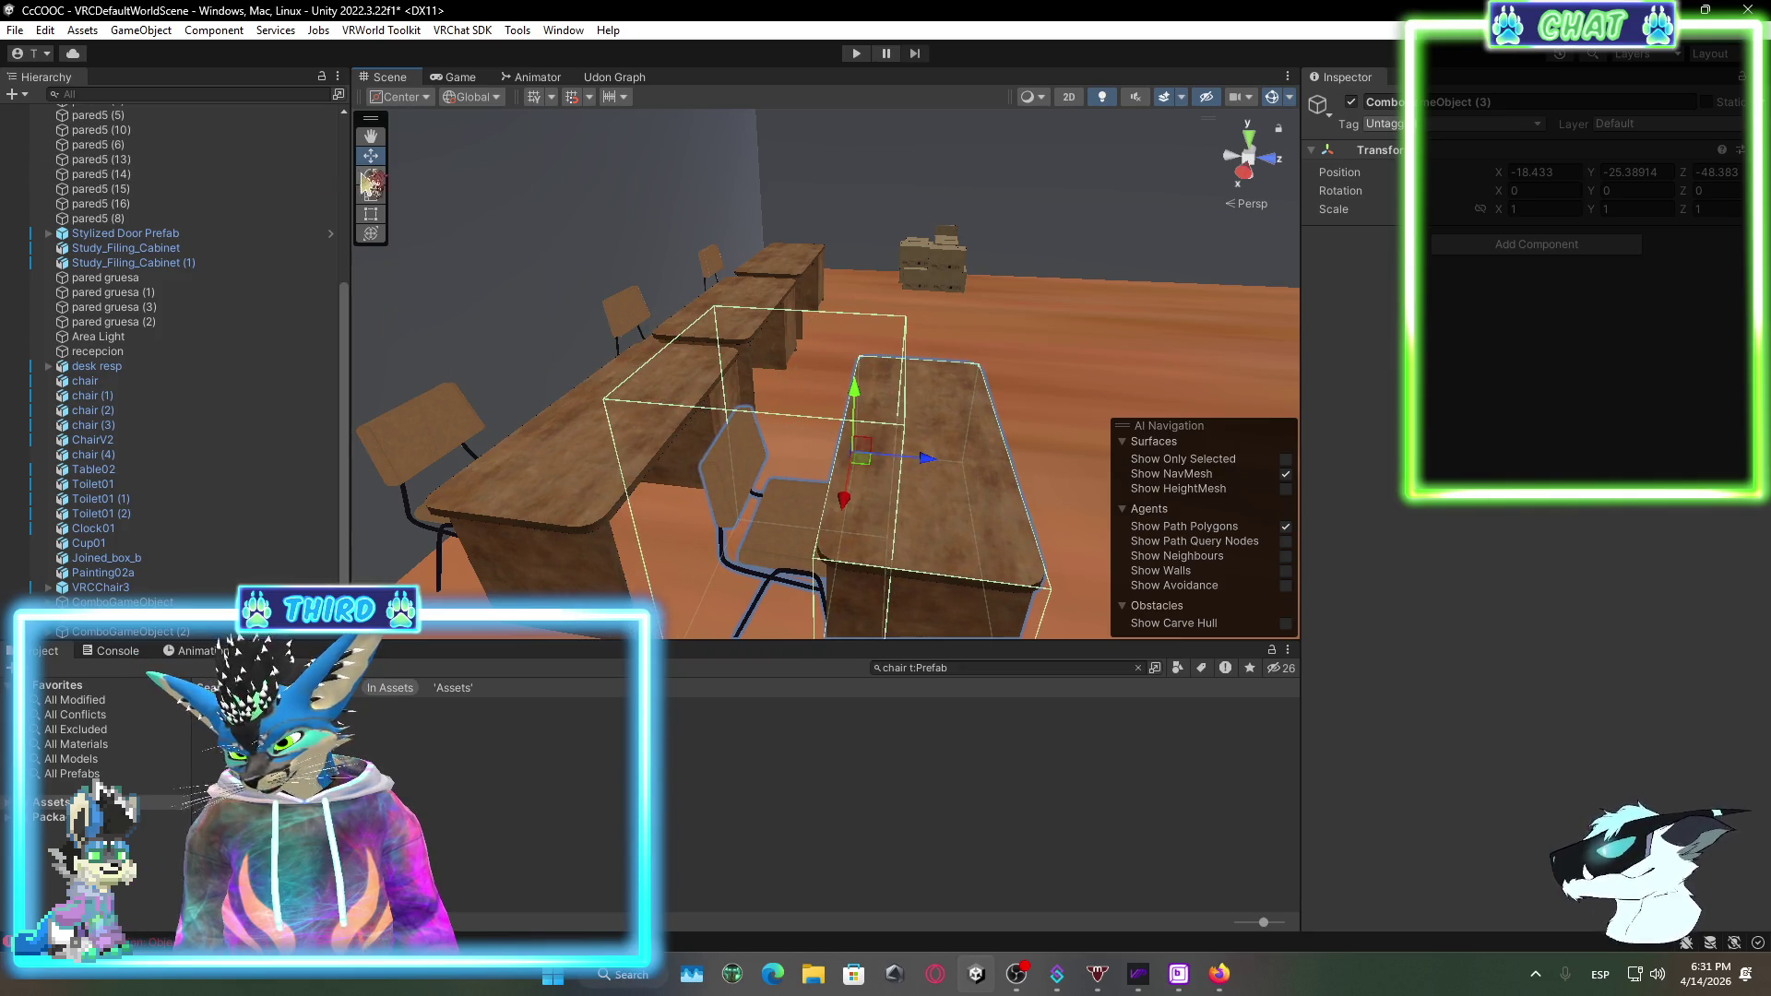
mouse_move(934, 480)
left_mouse_down()
mouse_move(834, 548)
mouse_move(657, 535)
mouse_move(551, 494)
left_mouse_up()
key("ctrl+z")
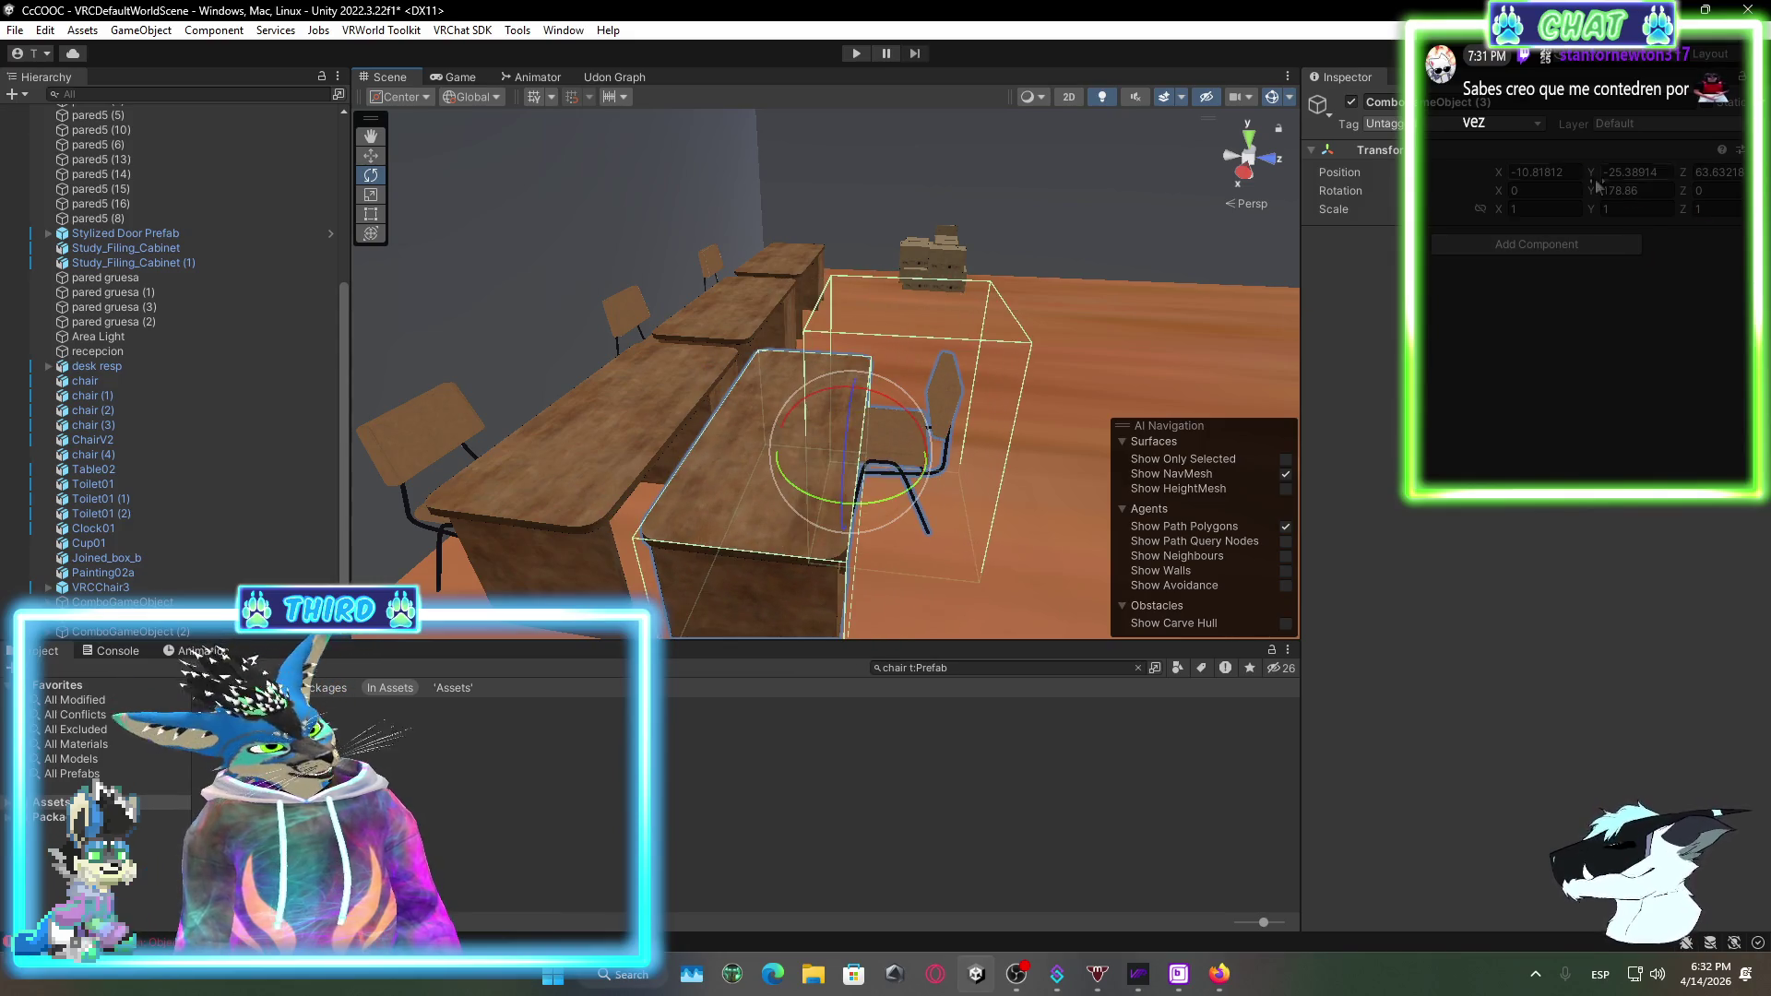
Step: Set ComboGameObject (3)'s Rotation Y to exactly 180 in the Inspector
type("180")
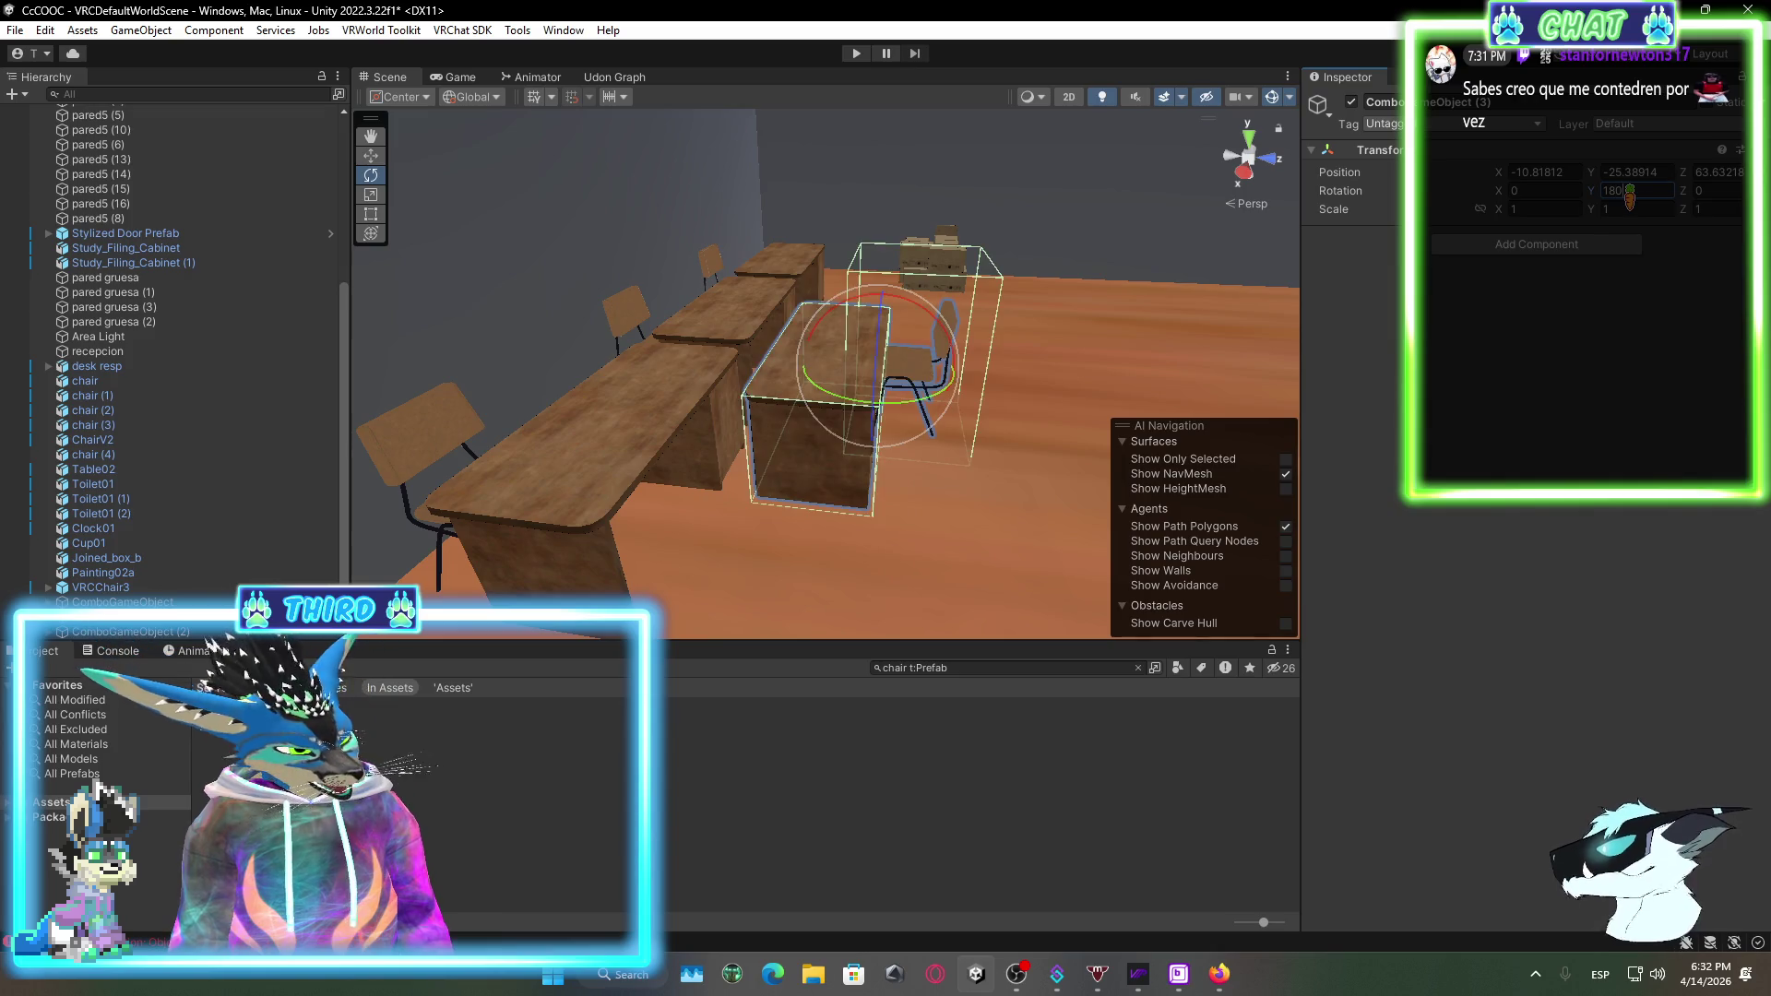
right_click(1629, 190)
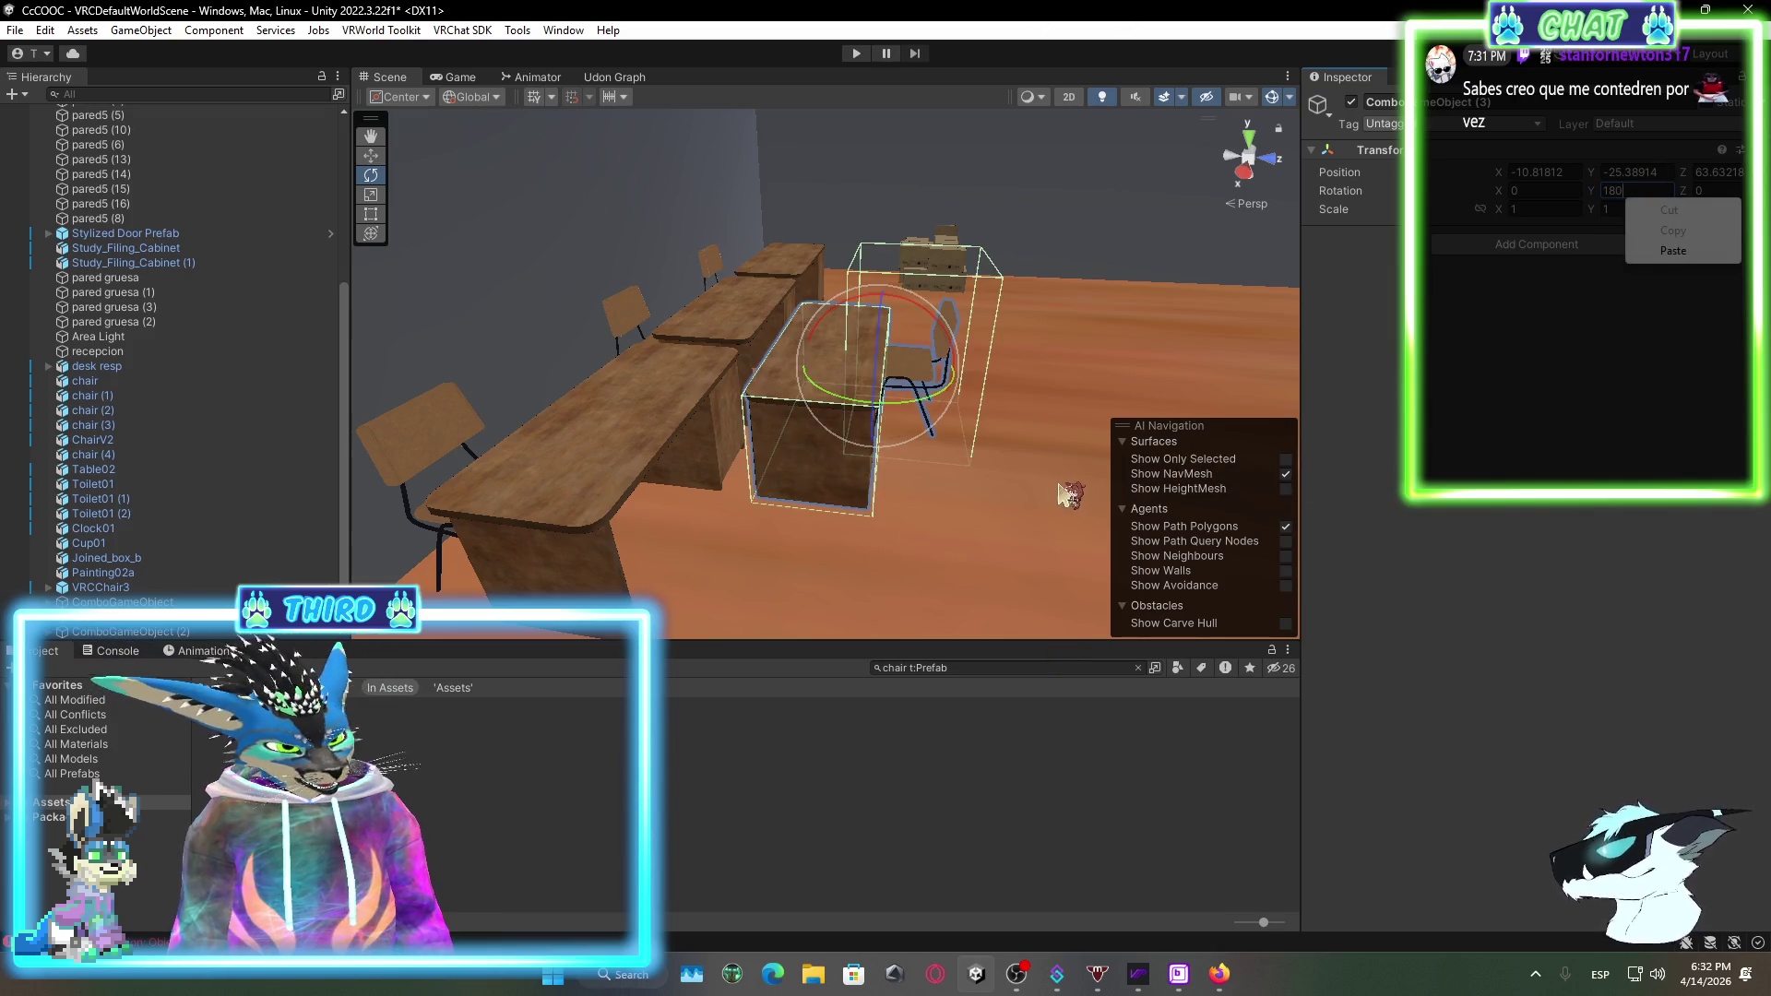
left_click(459, 175)
Step: Slide the turned desk set along X to about -9.70, in line with the row
key("w")
left_click_drag(887, 413, 828, 506)
mouse_move(567, 515)
left_mouse_down()
mouse_move(1027, 503)
mouse_move(874, 356)
mouse_move(1157, 450)
mouse_move(1292, 415)
left_mouse_up()
left_click_drag(950, 420, 962, 420)
left_click_drag(621, 238, 624, 237)
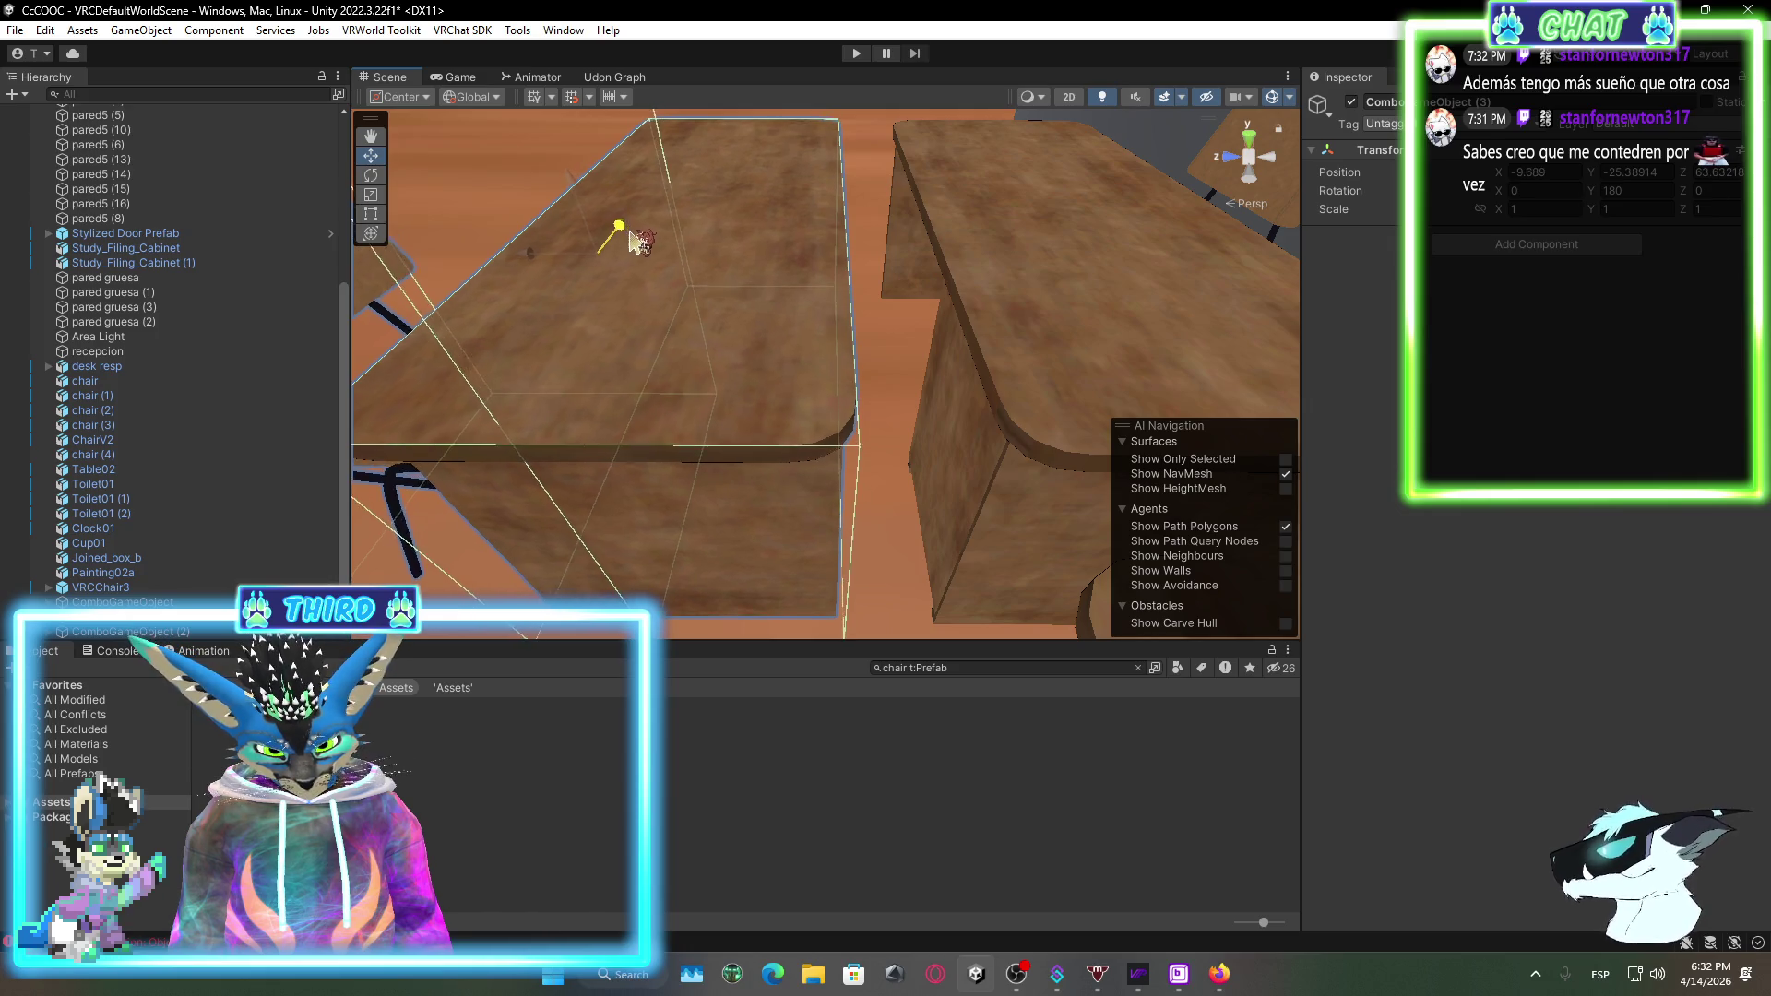
key("f")
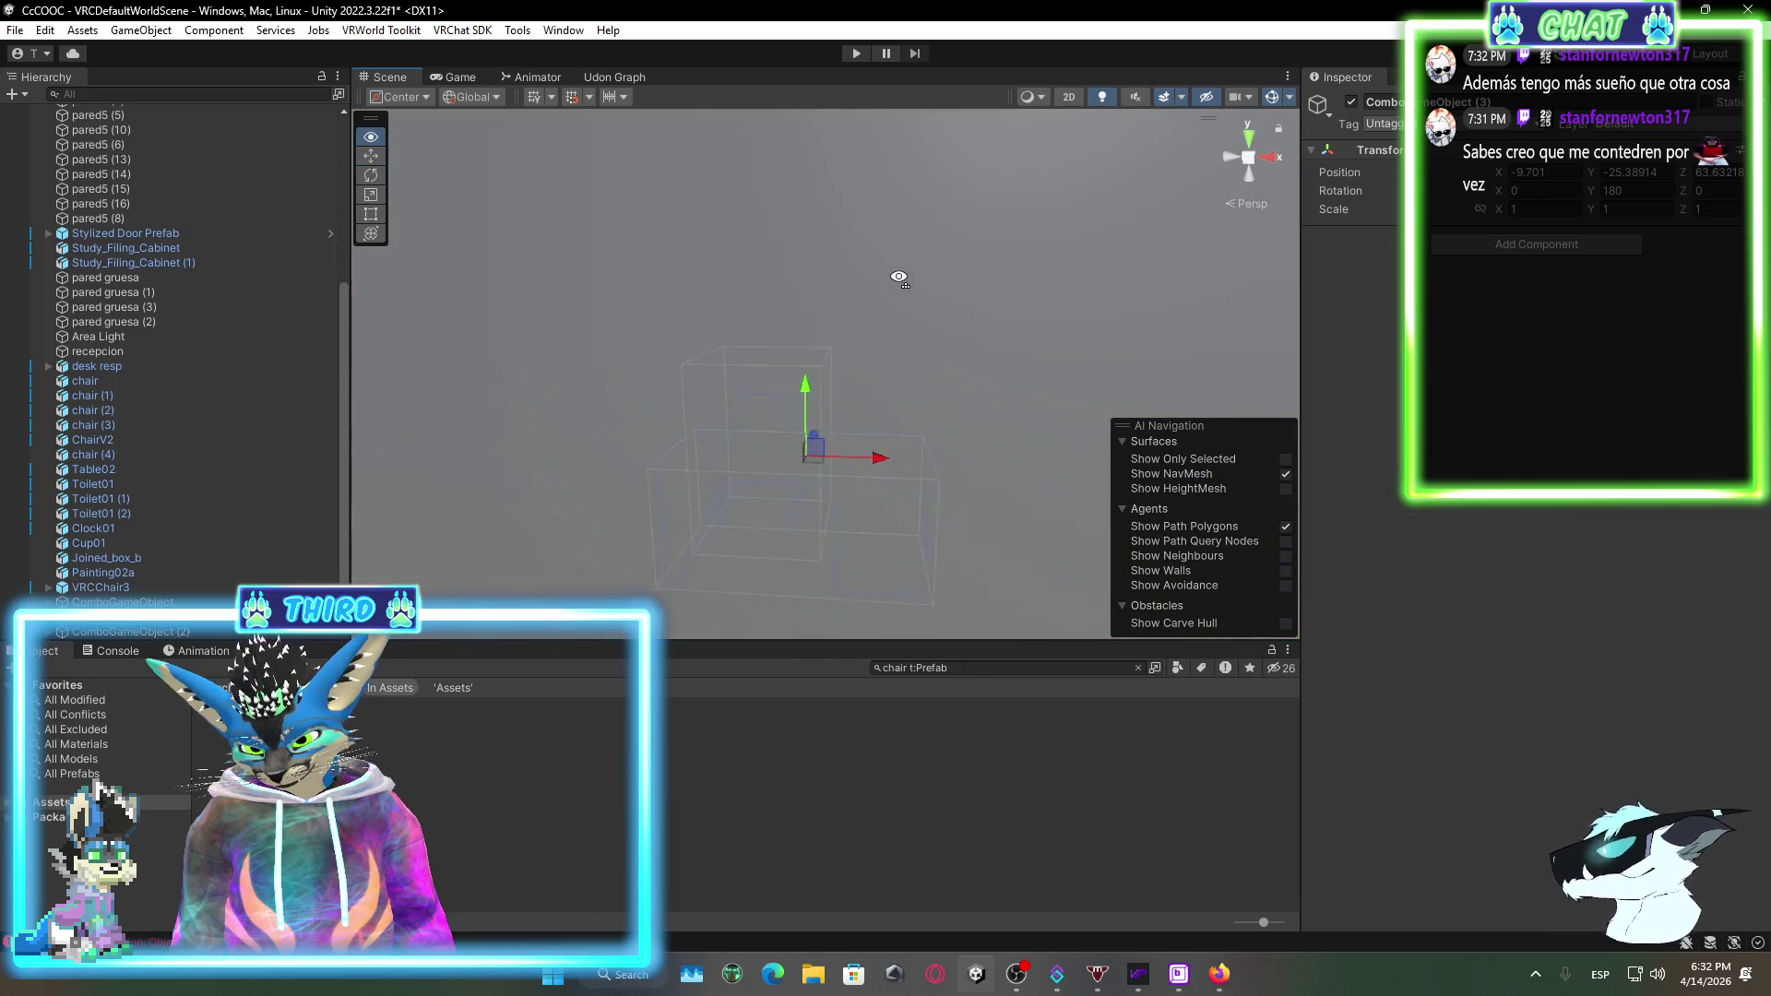
mouse_move(944, 304)
left_mouse_down()
mouse_move(961, 351)
mouse_move(434, 288)
mouse_move(762, 402)
mouse_move(501, 190)
mouse_move(529, 379)
mouse_move(833, 412)
mouse_move(806, 486)
mouse_move(794, 462)
mouse_move(874, 510)
mouse_move(953, 502)
mouse_move(923, 503)
left_mouse_up()
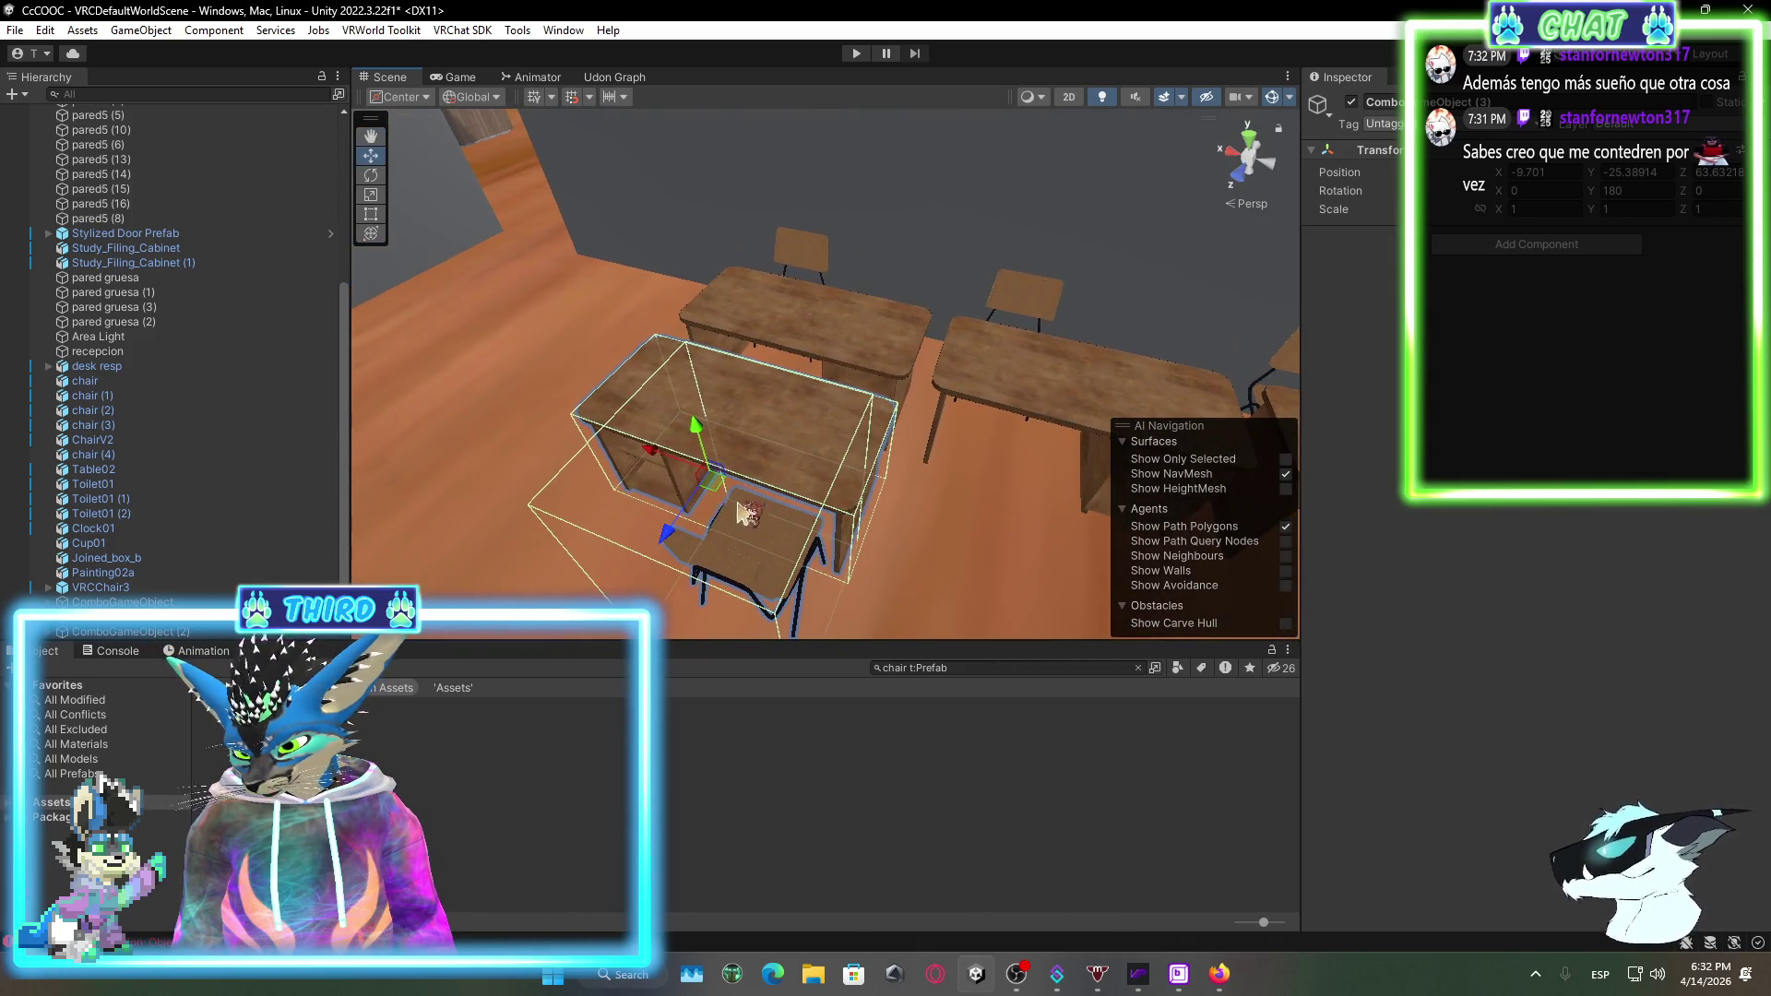
scroll(277, 461, "down", 1)
right_click(167, 638)
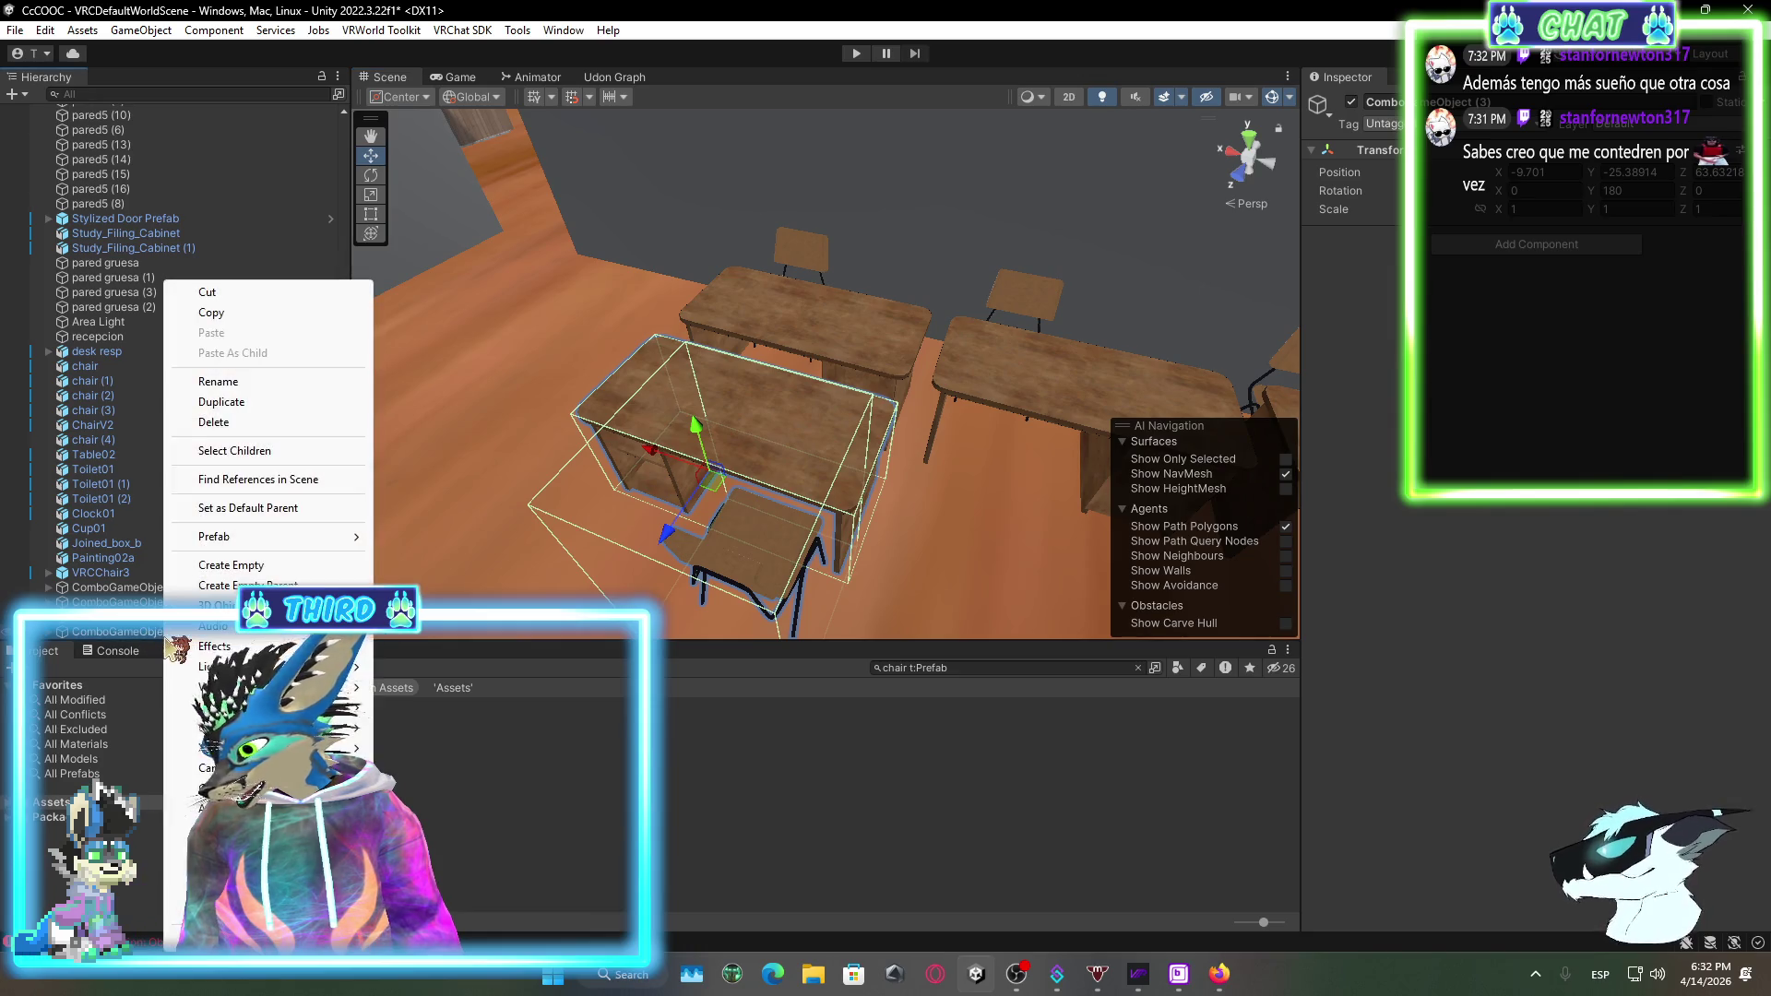
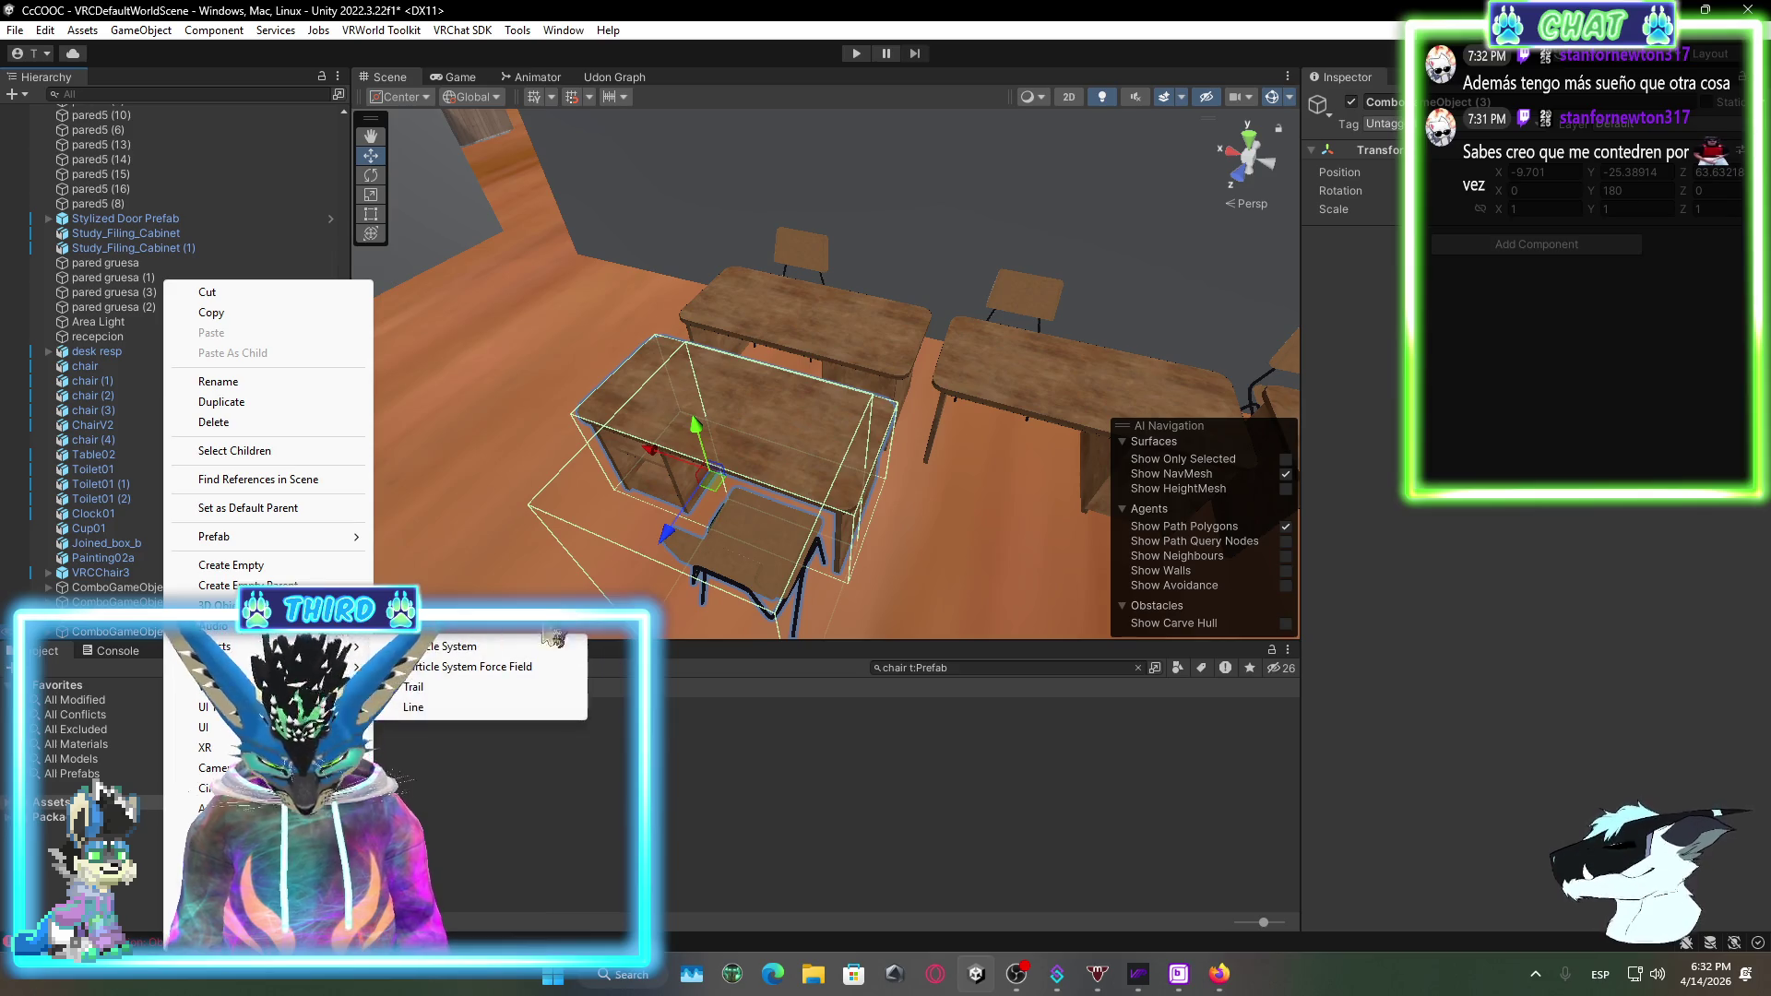
Step: Duplicate the desk-and-chair set twice as ComboGameObject (4) and (5), sliding each copy further along the row
left_click(222, 401)
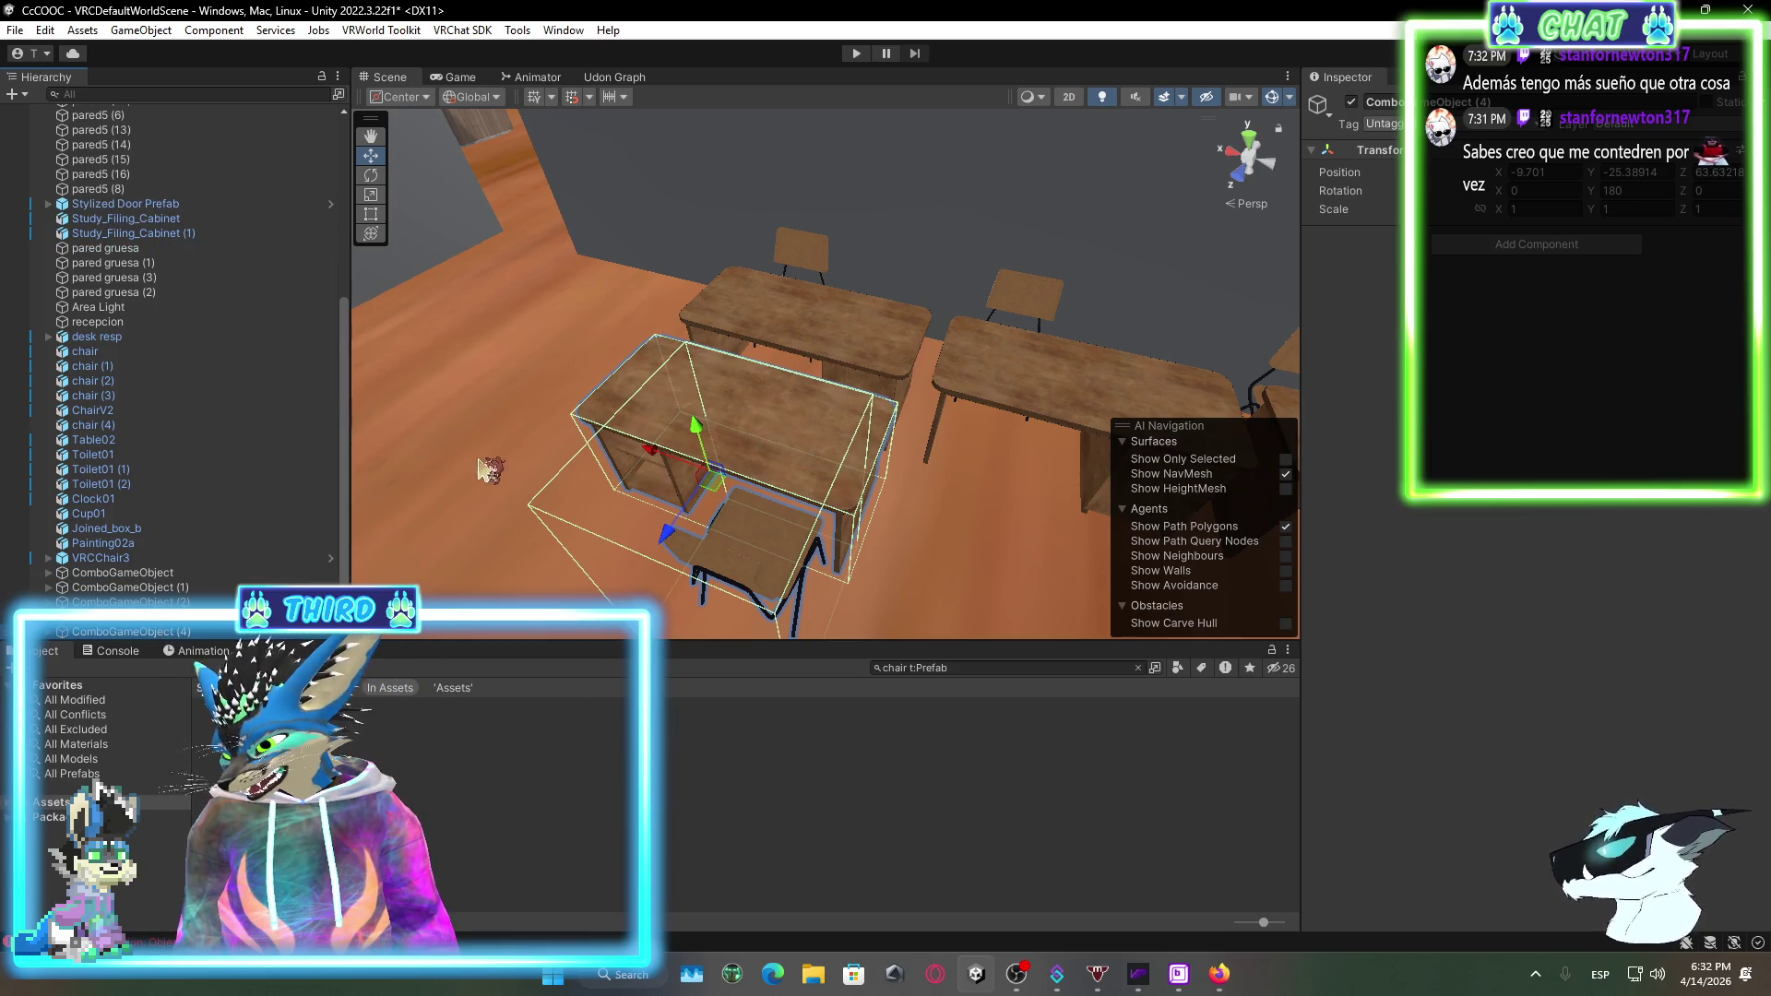
left_click_drag(496, 473, 858, 459)
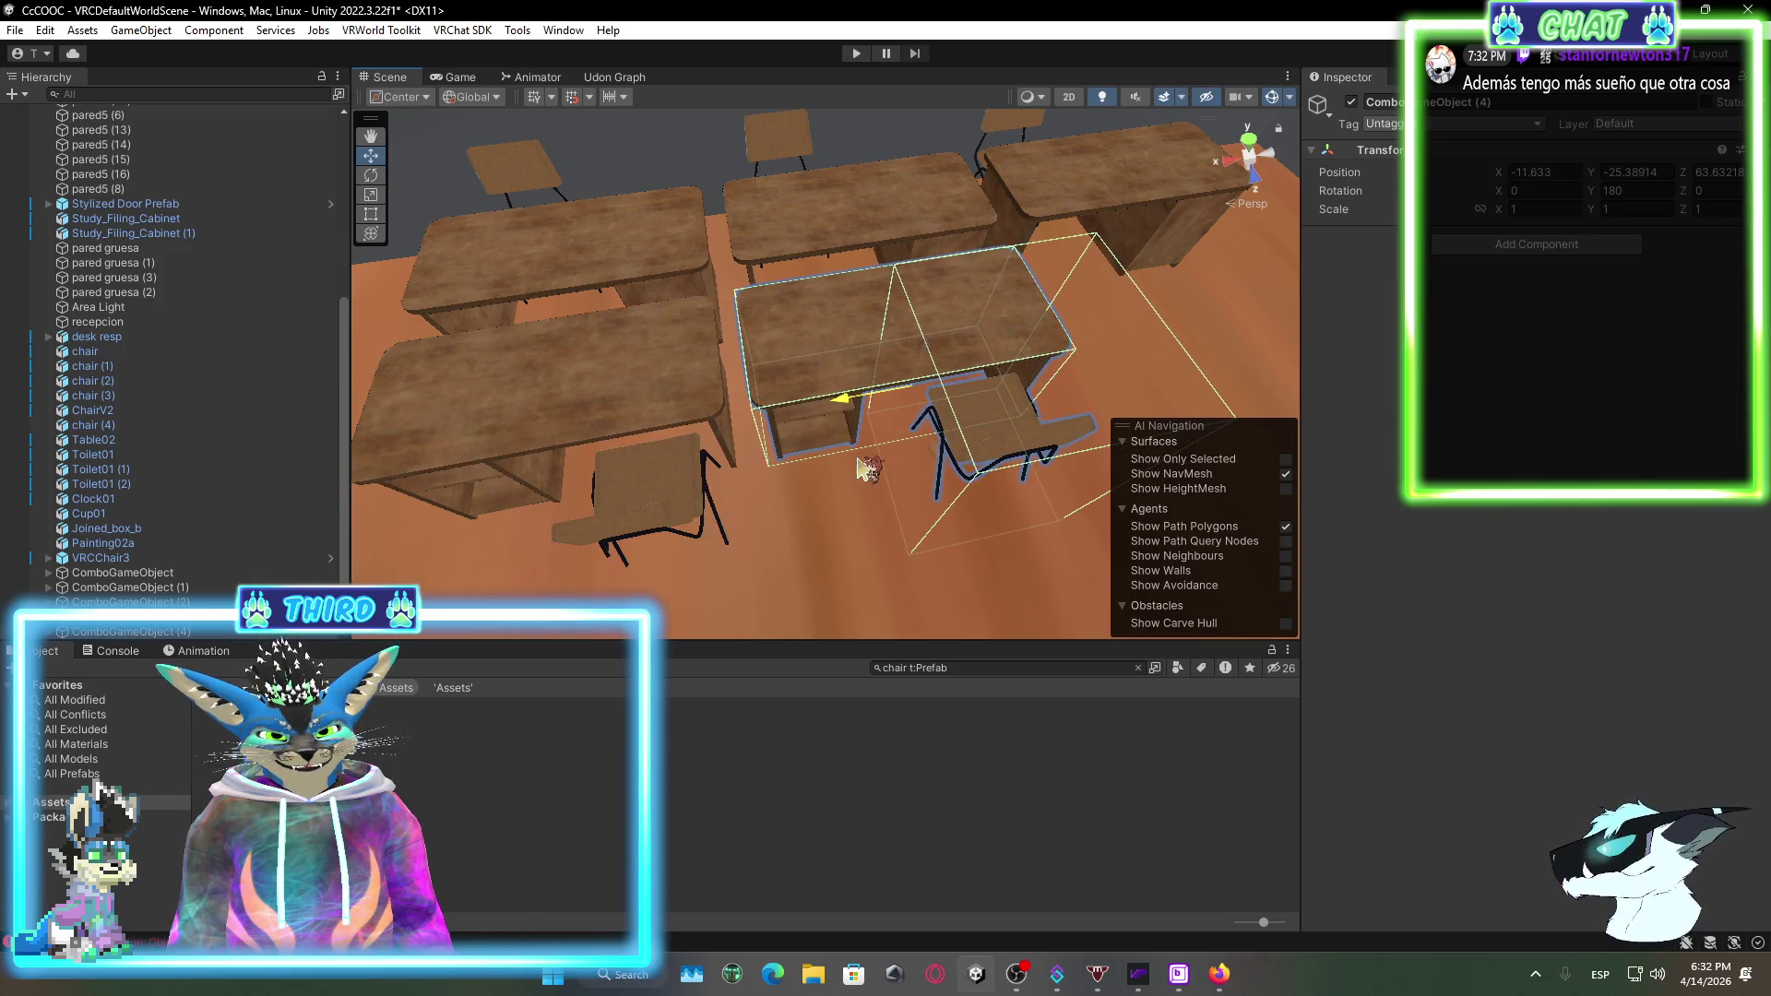
right_click(189, 630)
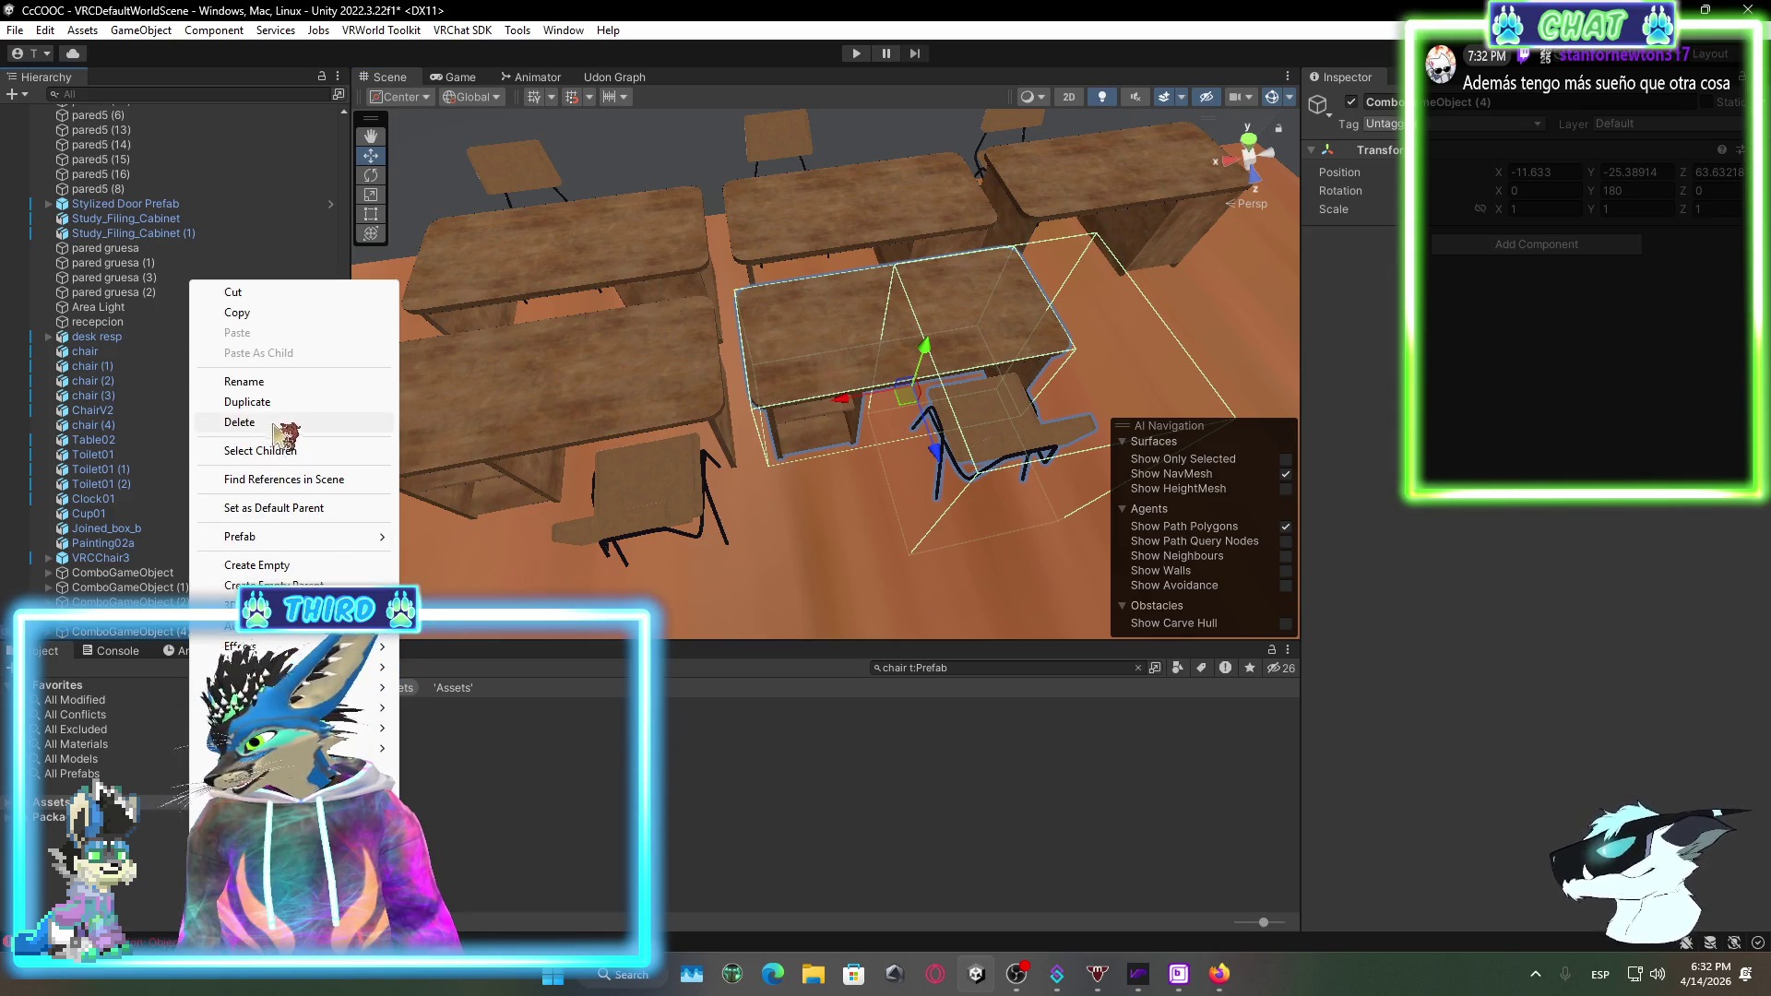
left_click(249, 403)
left_click_drag(858, 408, 964, 419)
key("f")
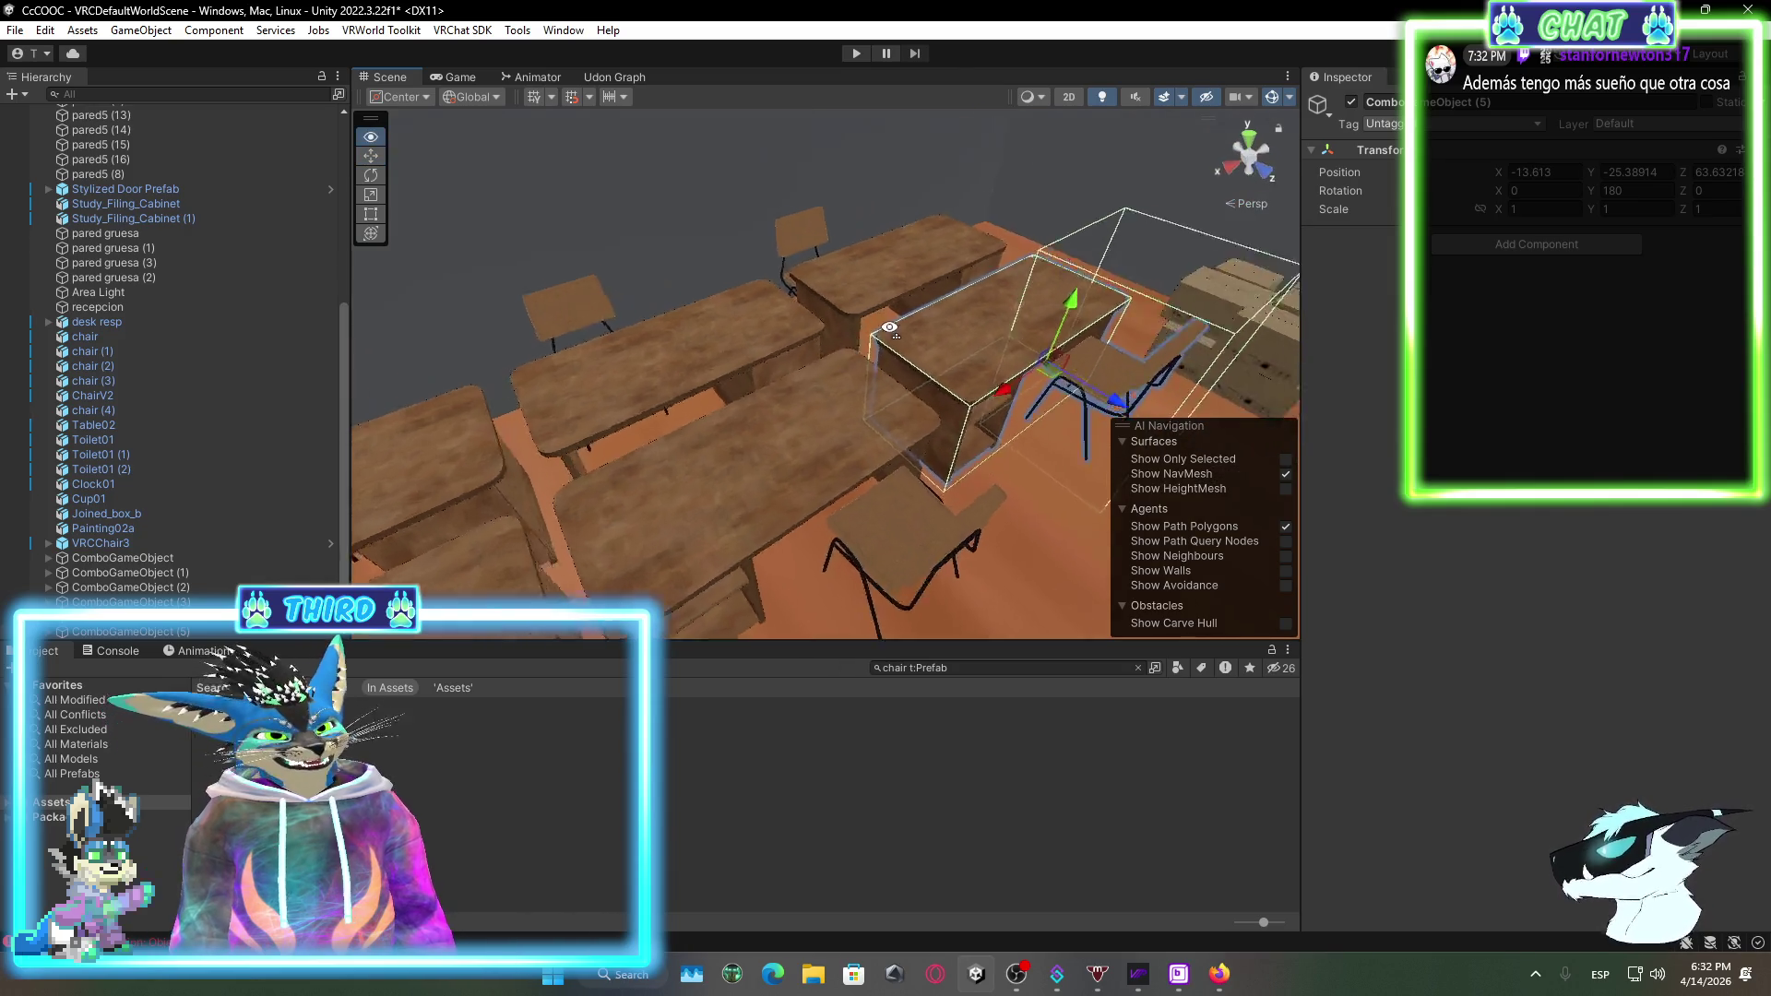
mouse_move(1134, 268)
left_mouse_down()
mouse_move(818, 193)
mouse_move(763, 363)
mouse_move(783, 424)
mouse_move(912, 278)
mouse_move(798, 373)
mouse_move(888, 358)
left_mouse_up()
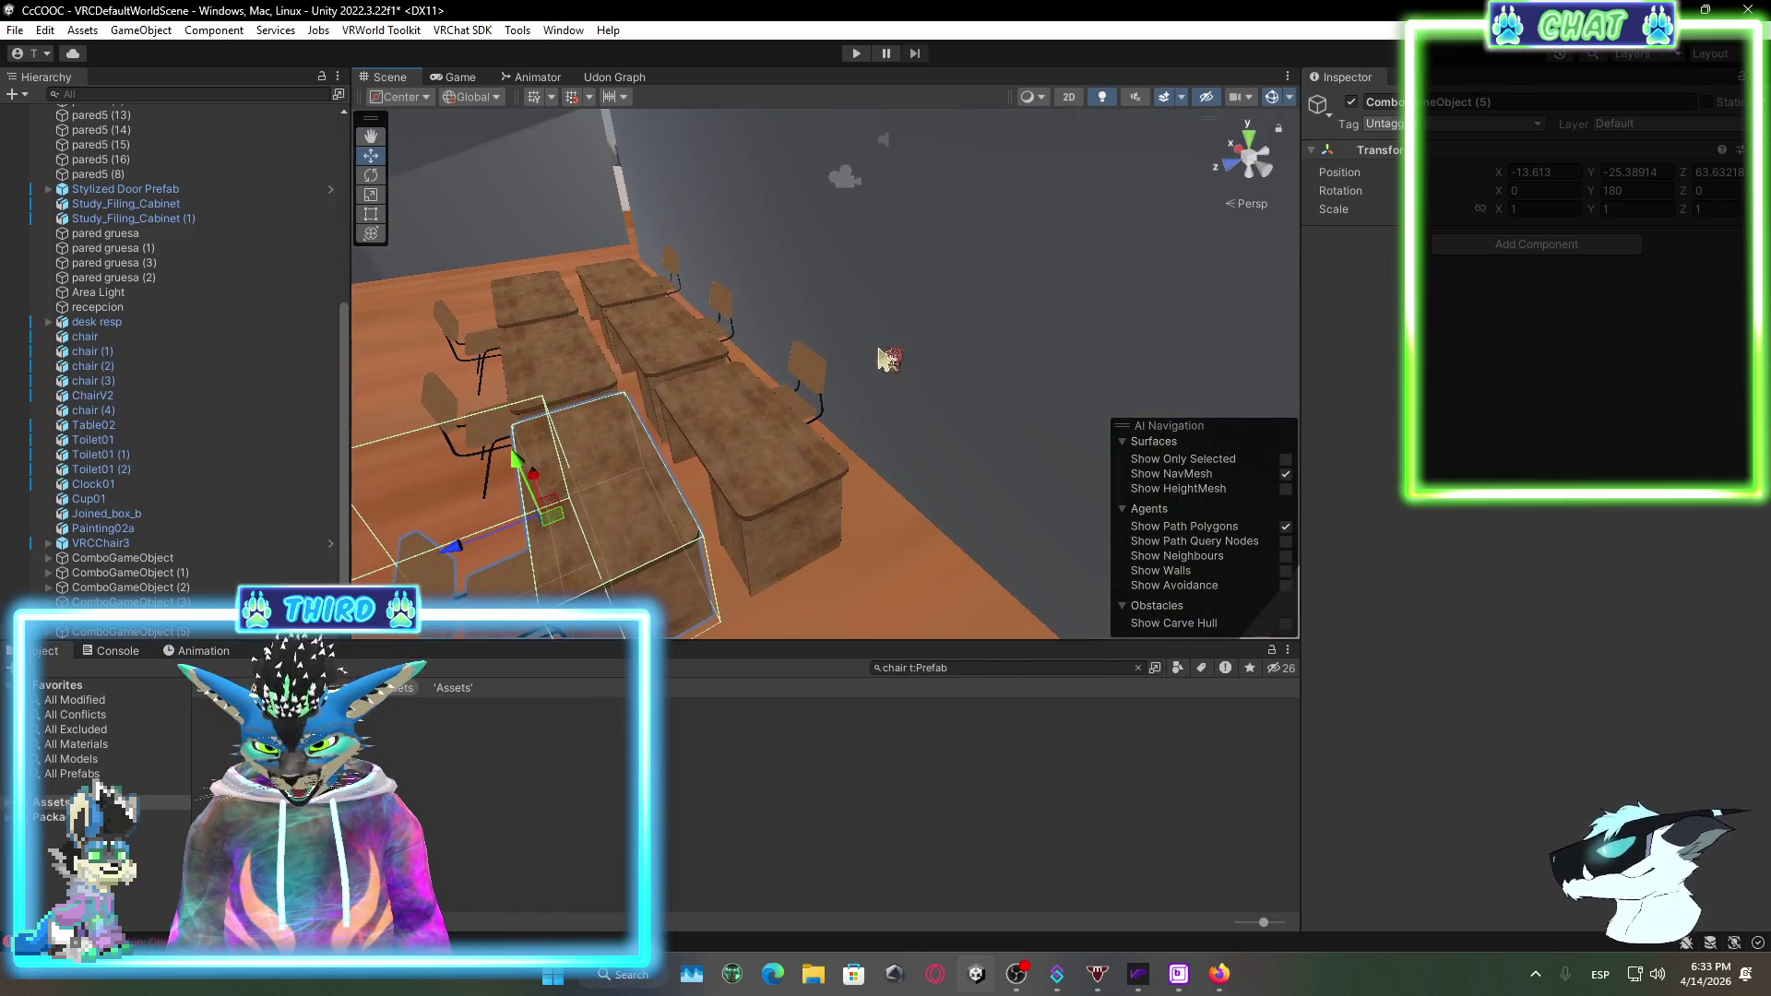
left_click(718, 747)
mouse_move(892, 421)
left_mouse_down()
mouse_move(490, 296)
mouse_move(905, 400)
mouse_move(889, 416)
mouse_move(961, 466)
mouse_move(812, 415)
left_mouse_up()
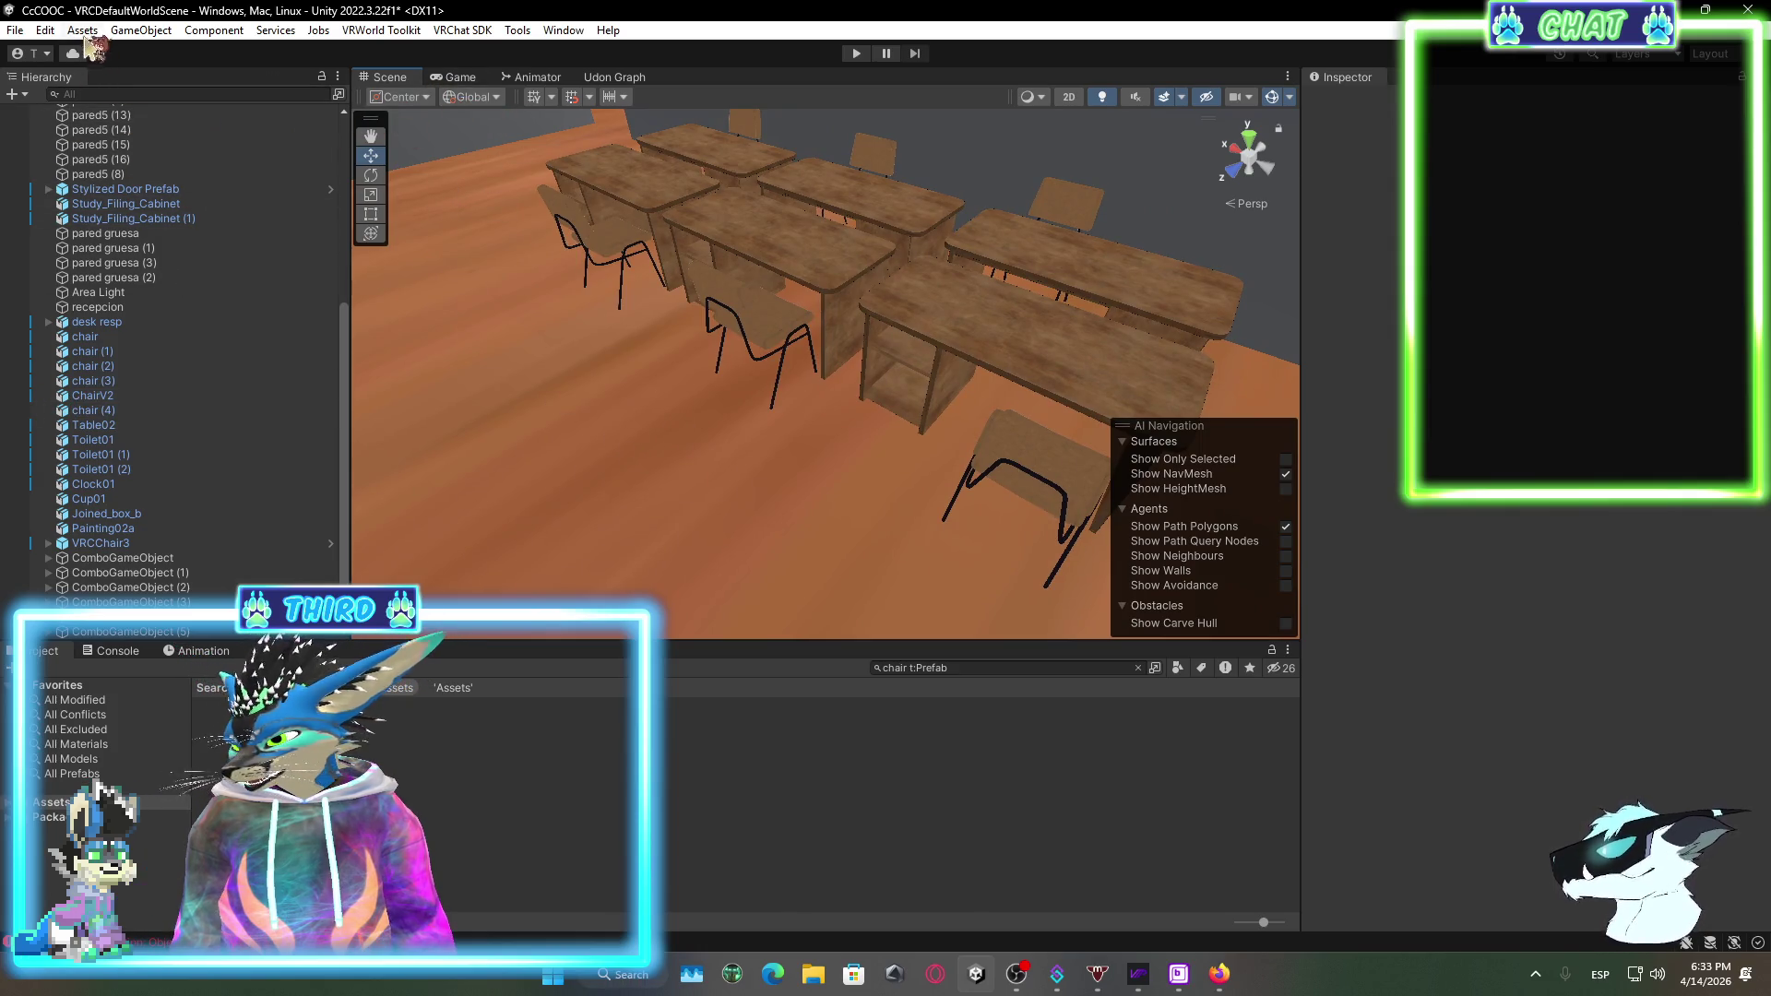
Step: Add a default 3D cube to the scene and name it 'cubiculo'
left_click(20, 94)
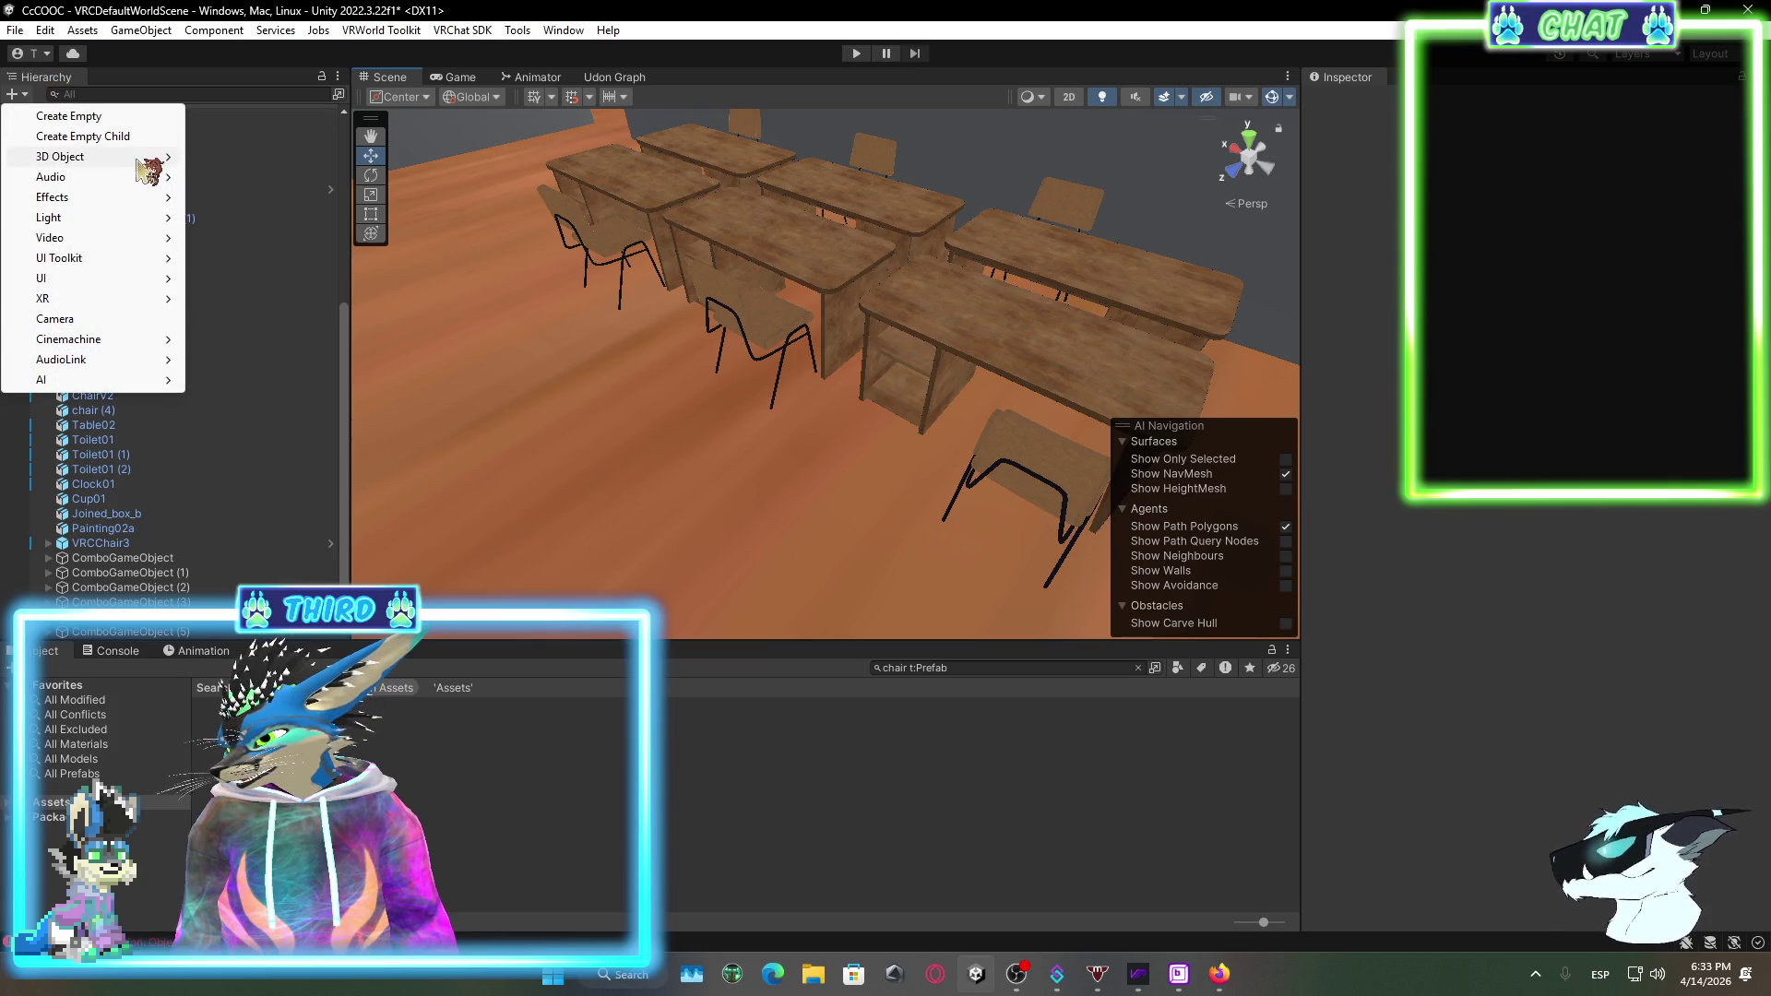
mouse_move(139, 159)
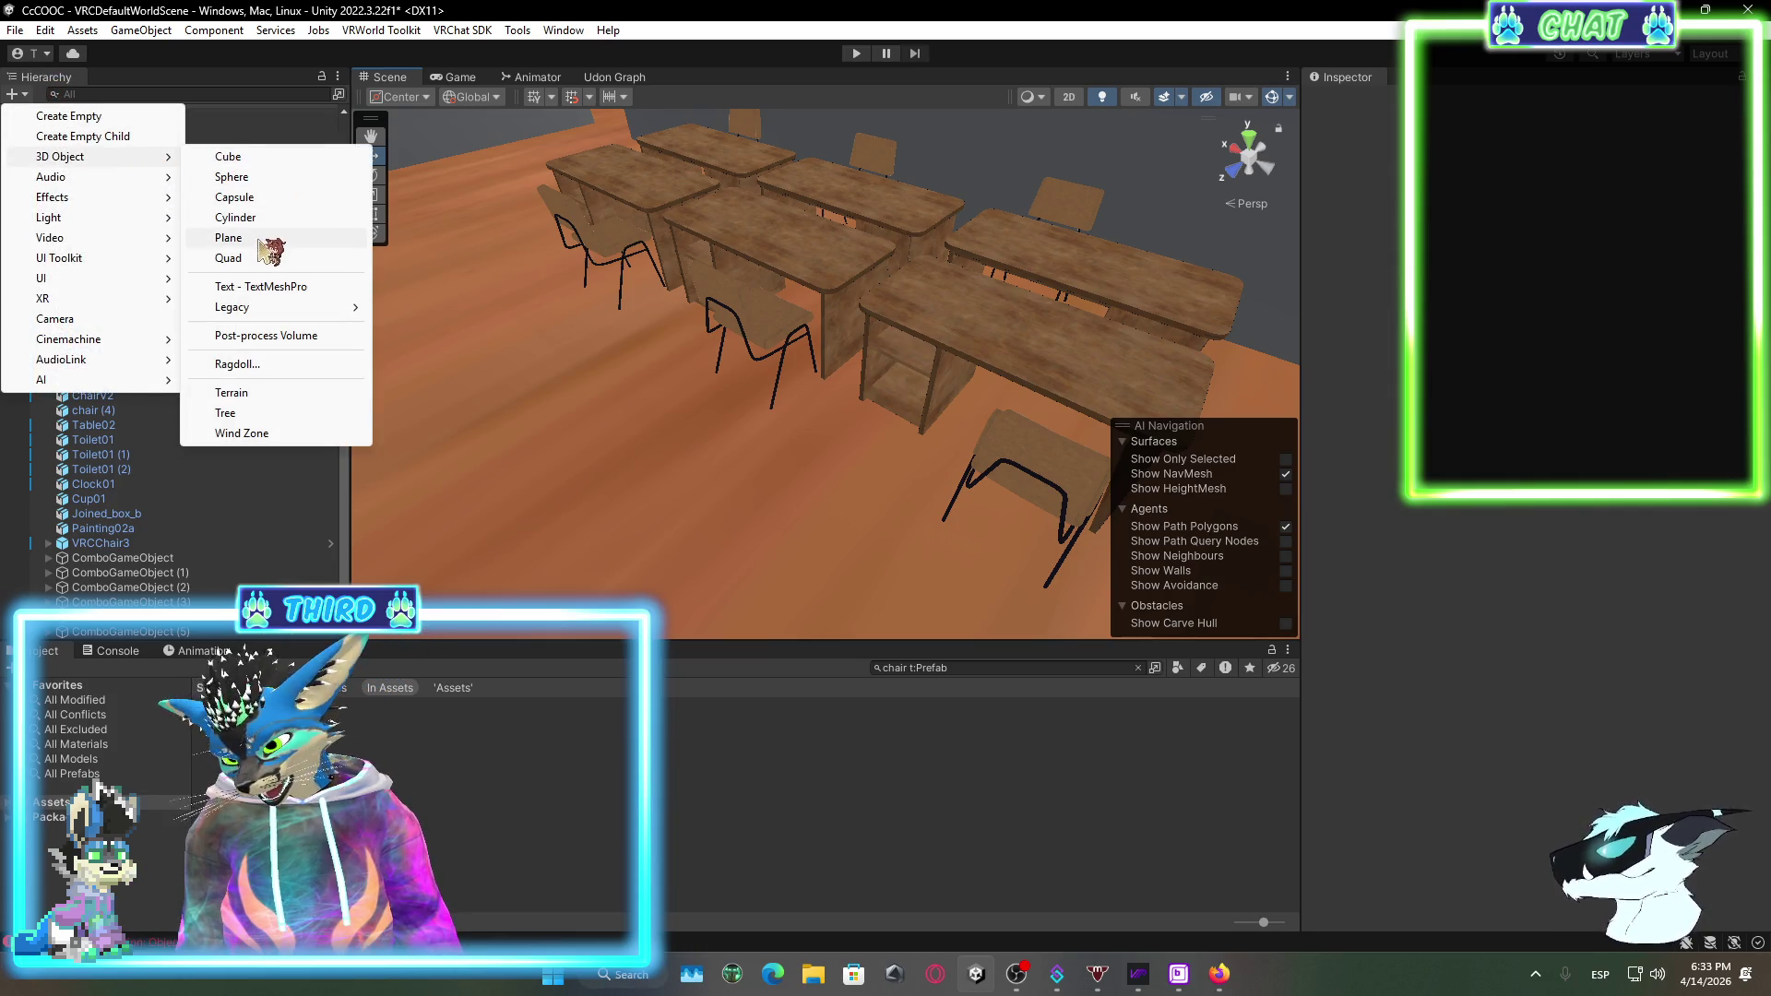
left_click(235, 158)
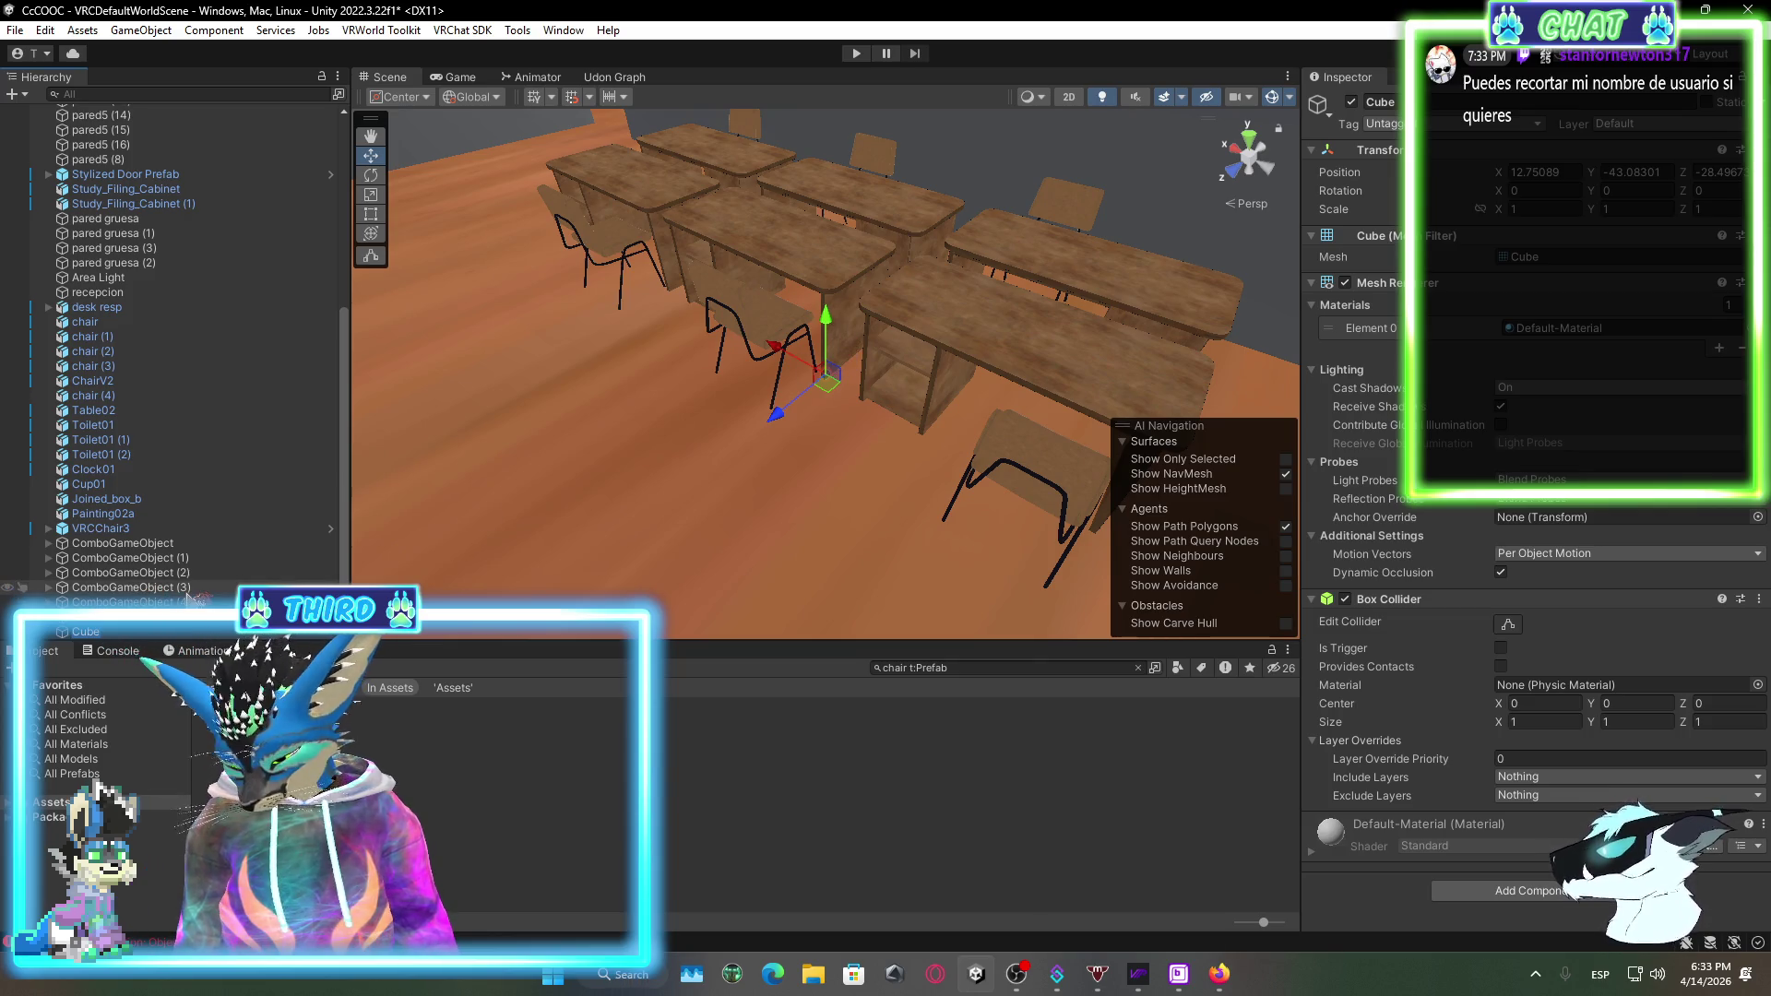
type("cubiculo")
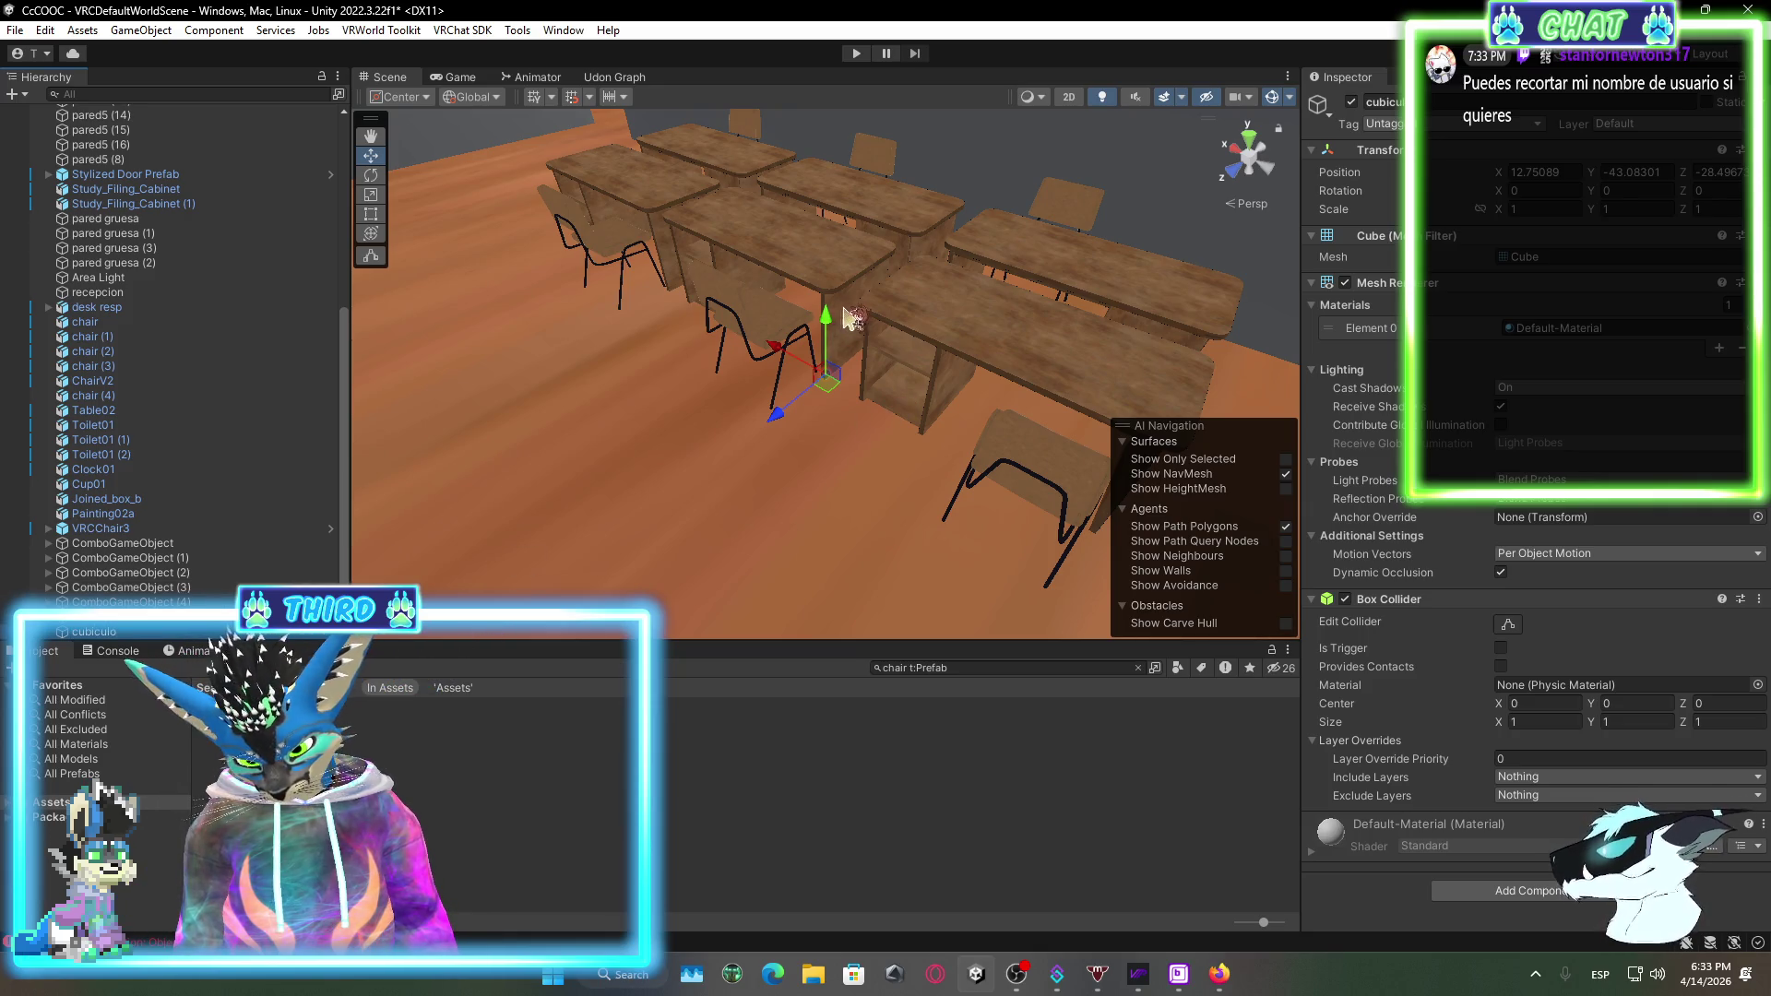
Step: Raise the cube and shift it sideways so it sits among the desks
left_click_drag(834, 308, 863, 185)
left_click_drag(892, 120, 892, 121)
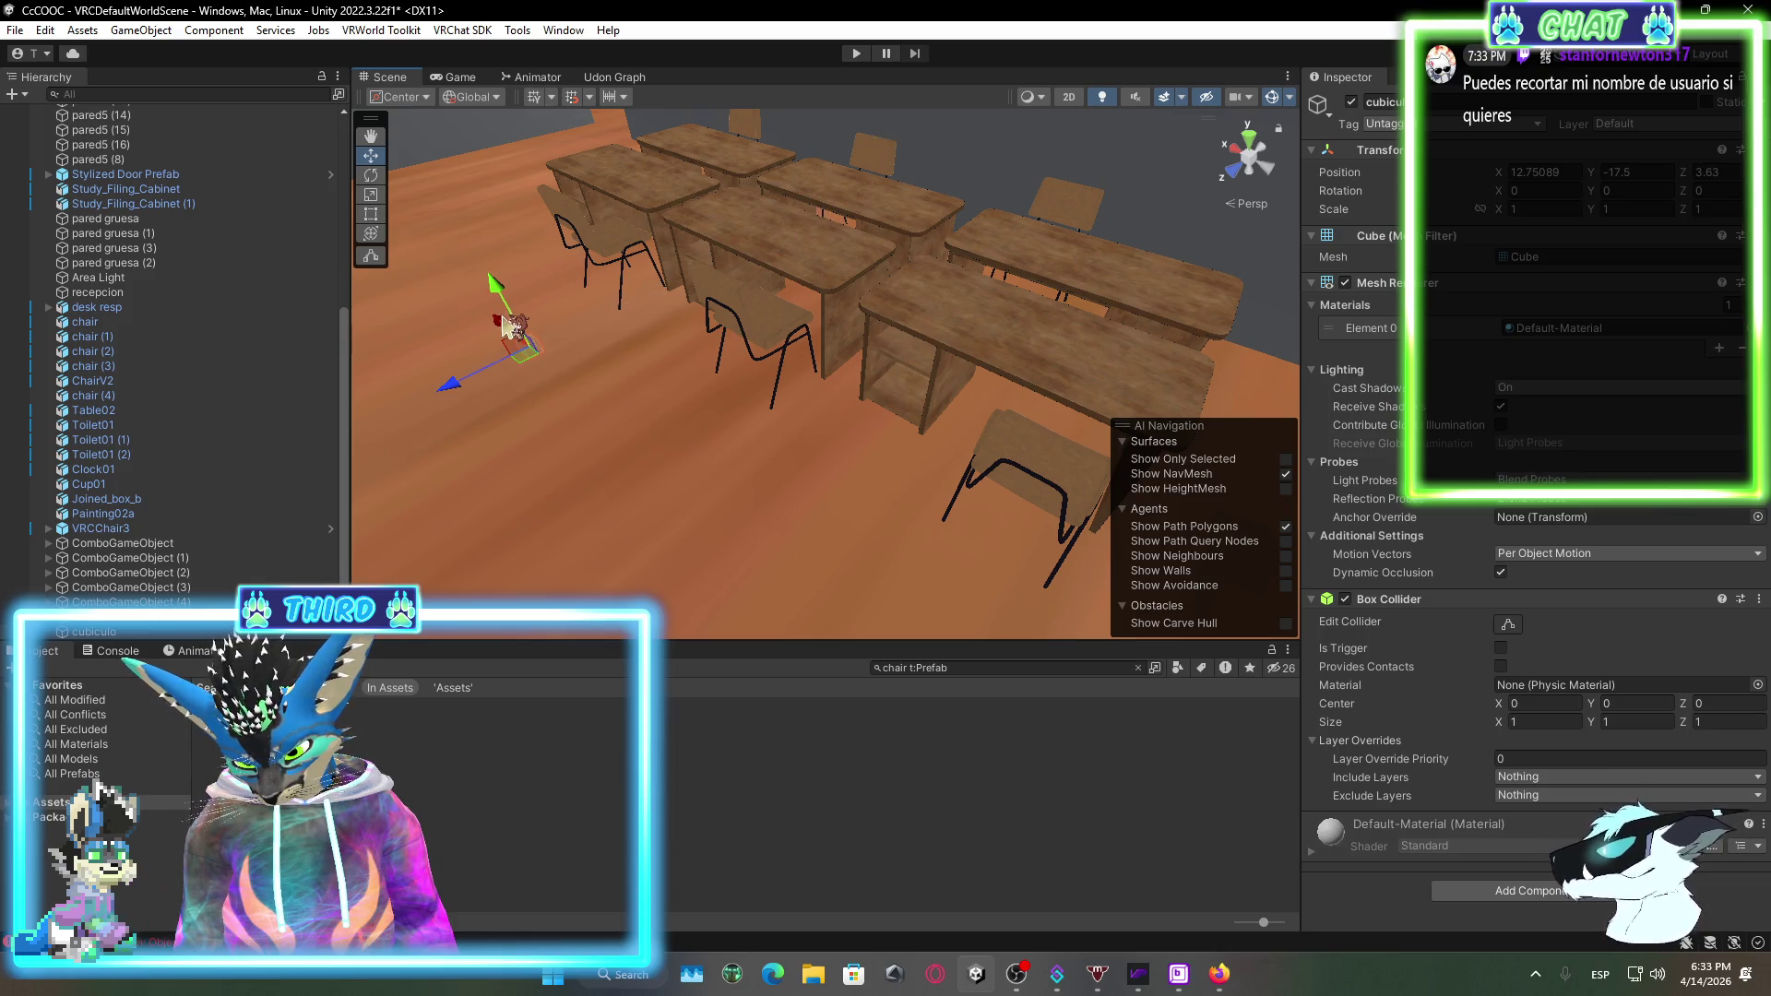
left_click_drag(772, 549, 758, 498)
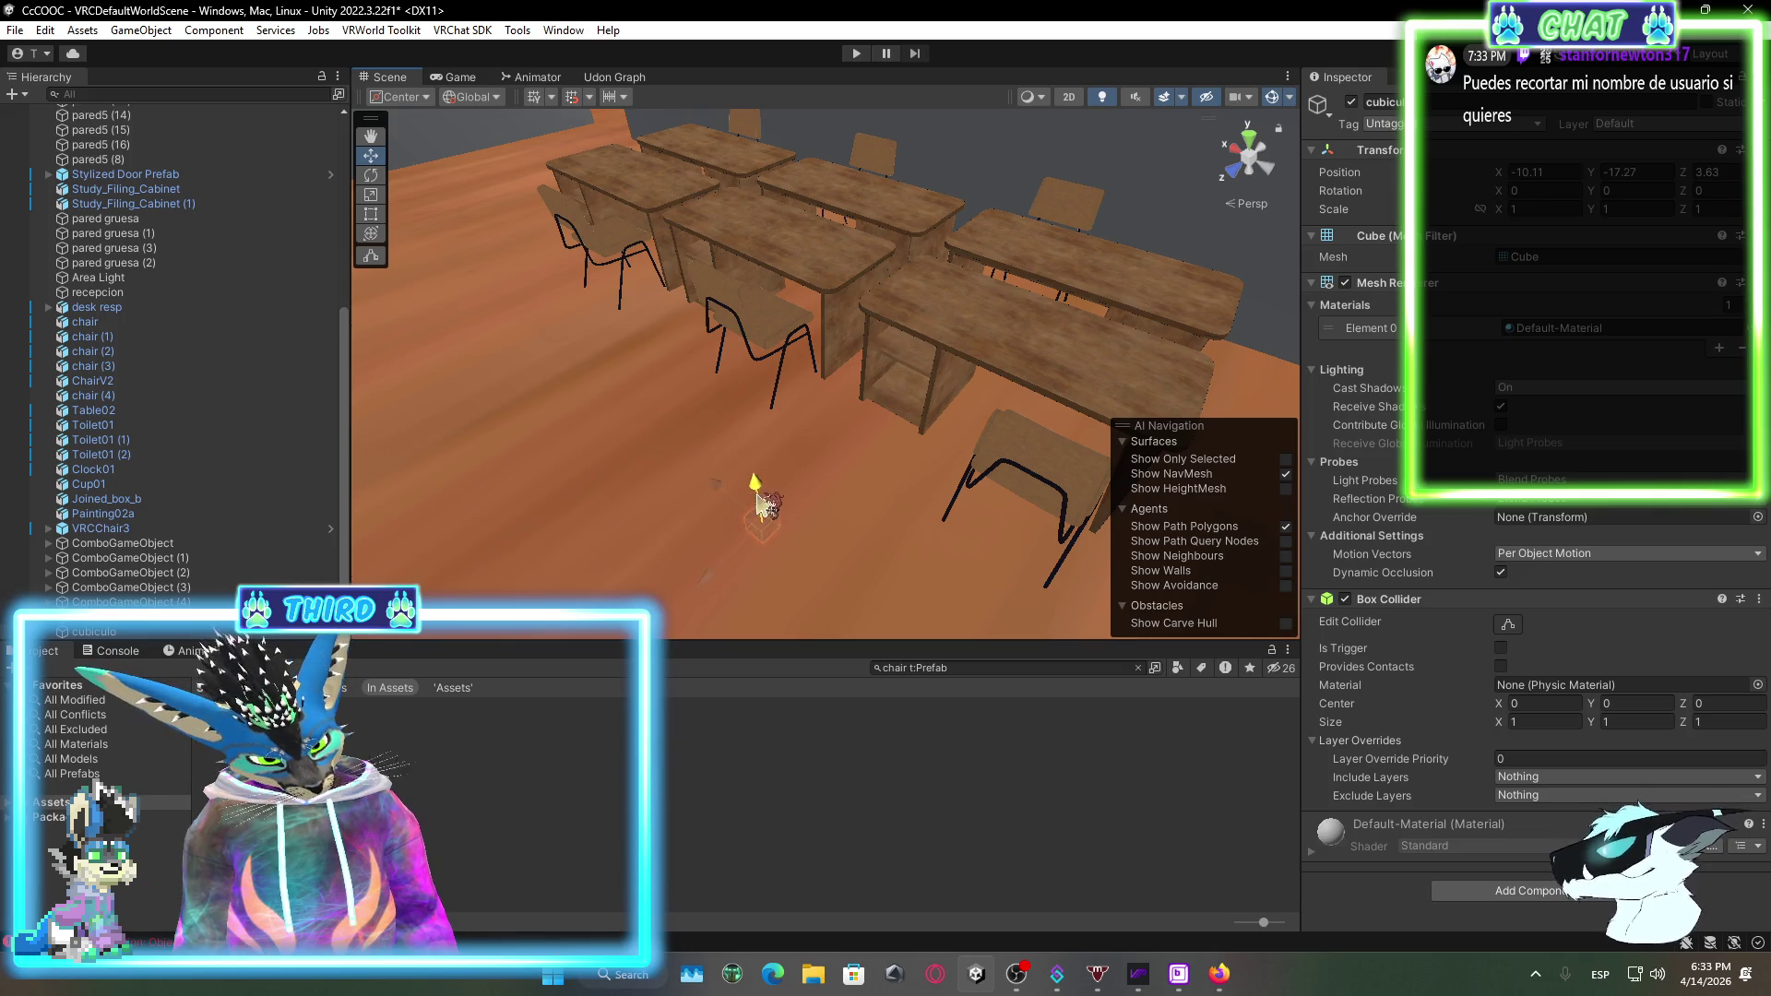
mouse_move(795, 413)
left_mouse_down()
mouse_move(842, 237)
mouse_move(841, 155)
left_mouse_up()
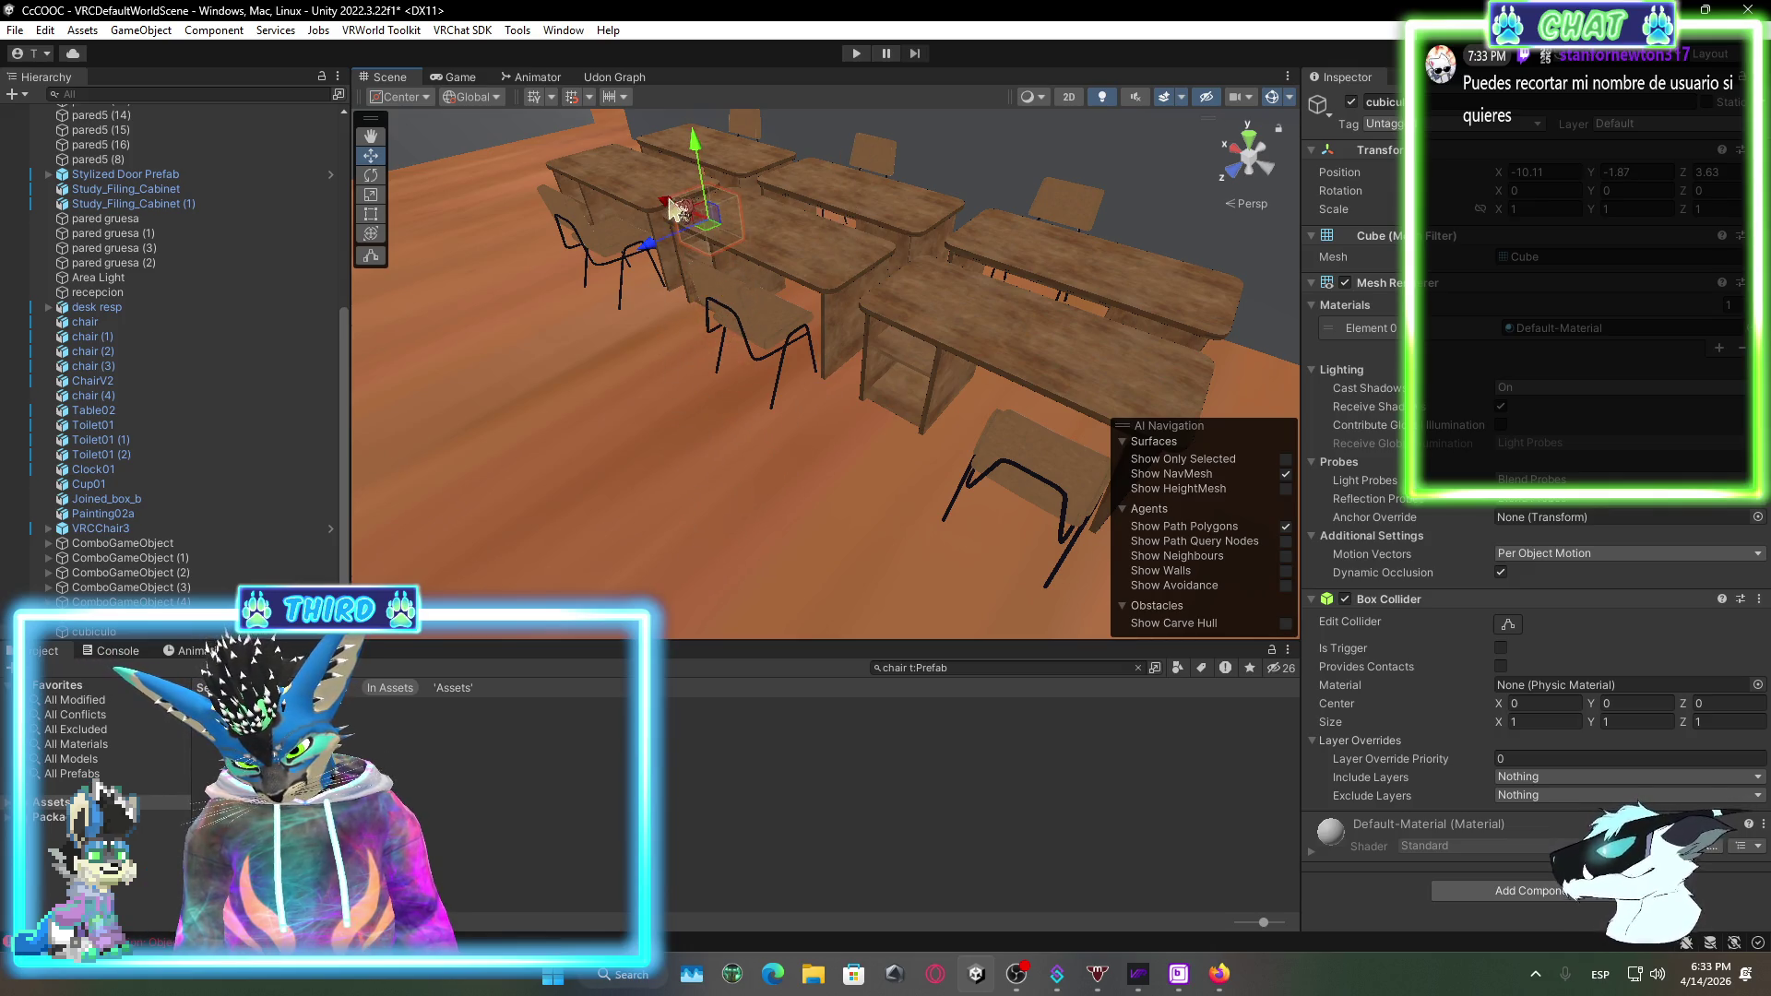
left_click_drag(754, 260, 920, 341)
mouse_move(715, 529)
left_mouse_down()
mouse_move(742, 471)
mouse_move(786, 189)
left_mouse_up()
key("f")
mouse_move(1444, 415)
left_mouse_down()
mouse_move(1277, 327)
mouse_move(724, 462)
mouse_move(765, 355)
mouse_move(820, 368)
left_mouse_up()
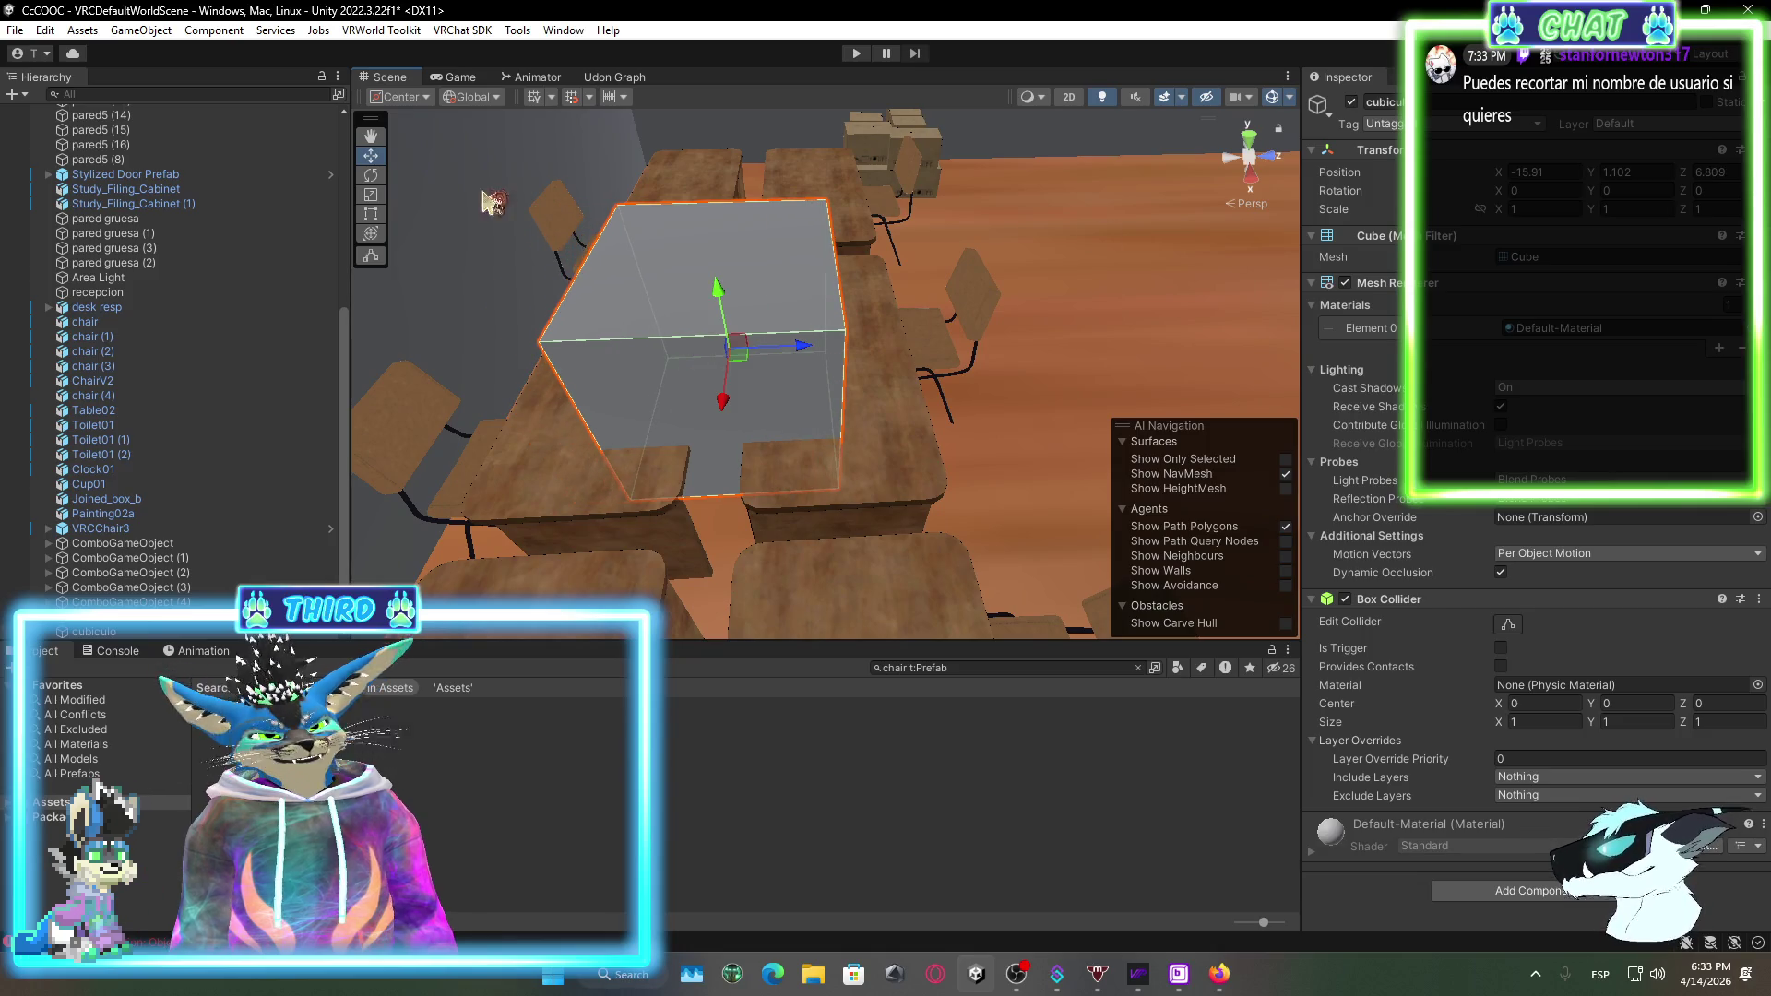
left_click(373, 216)
Step: Scale the cube into a thin panel stretched along the desk row
left_click(373, 196)
left_click_drag(803, 352, 739, 359)
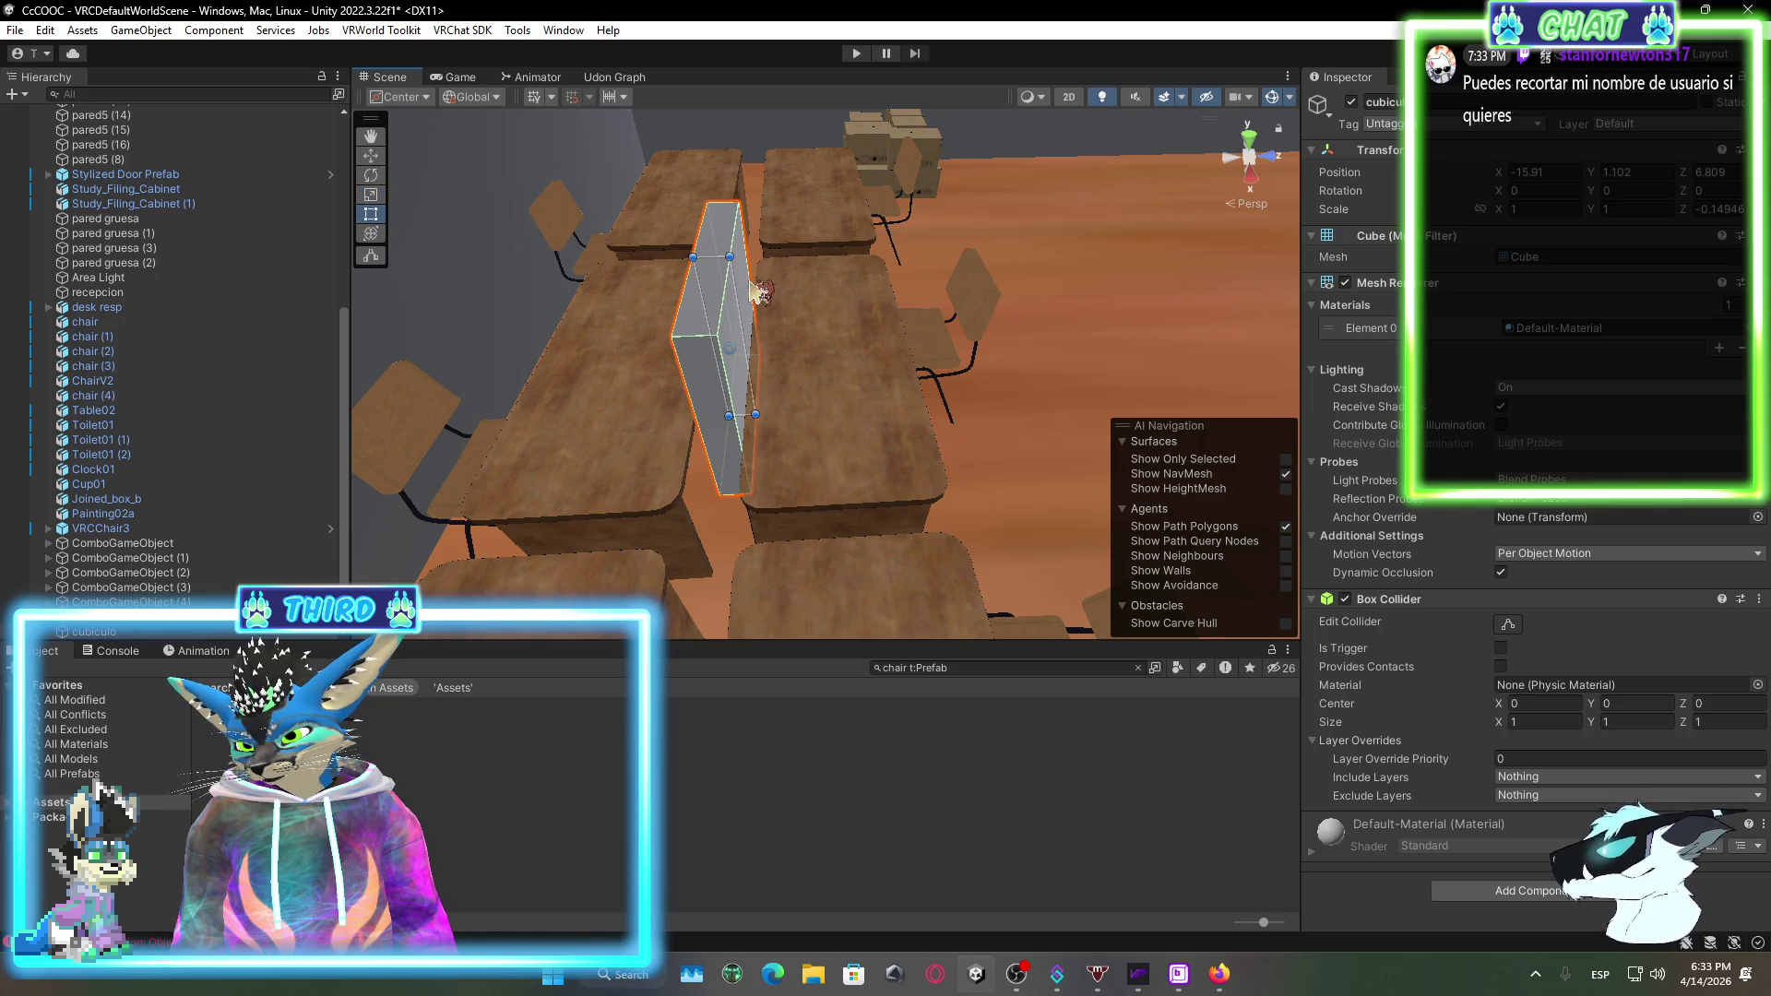
left_click(371, 195)
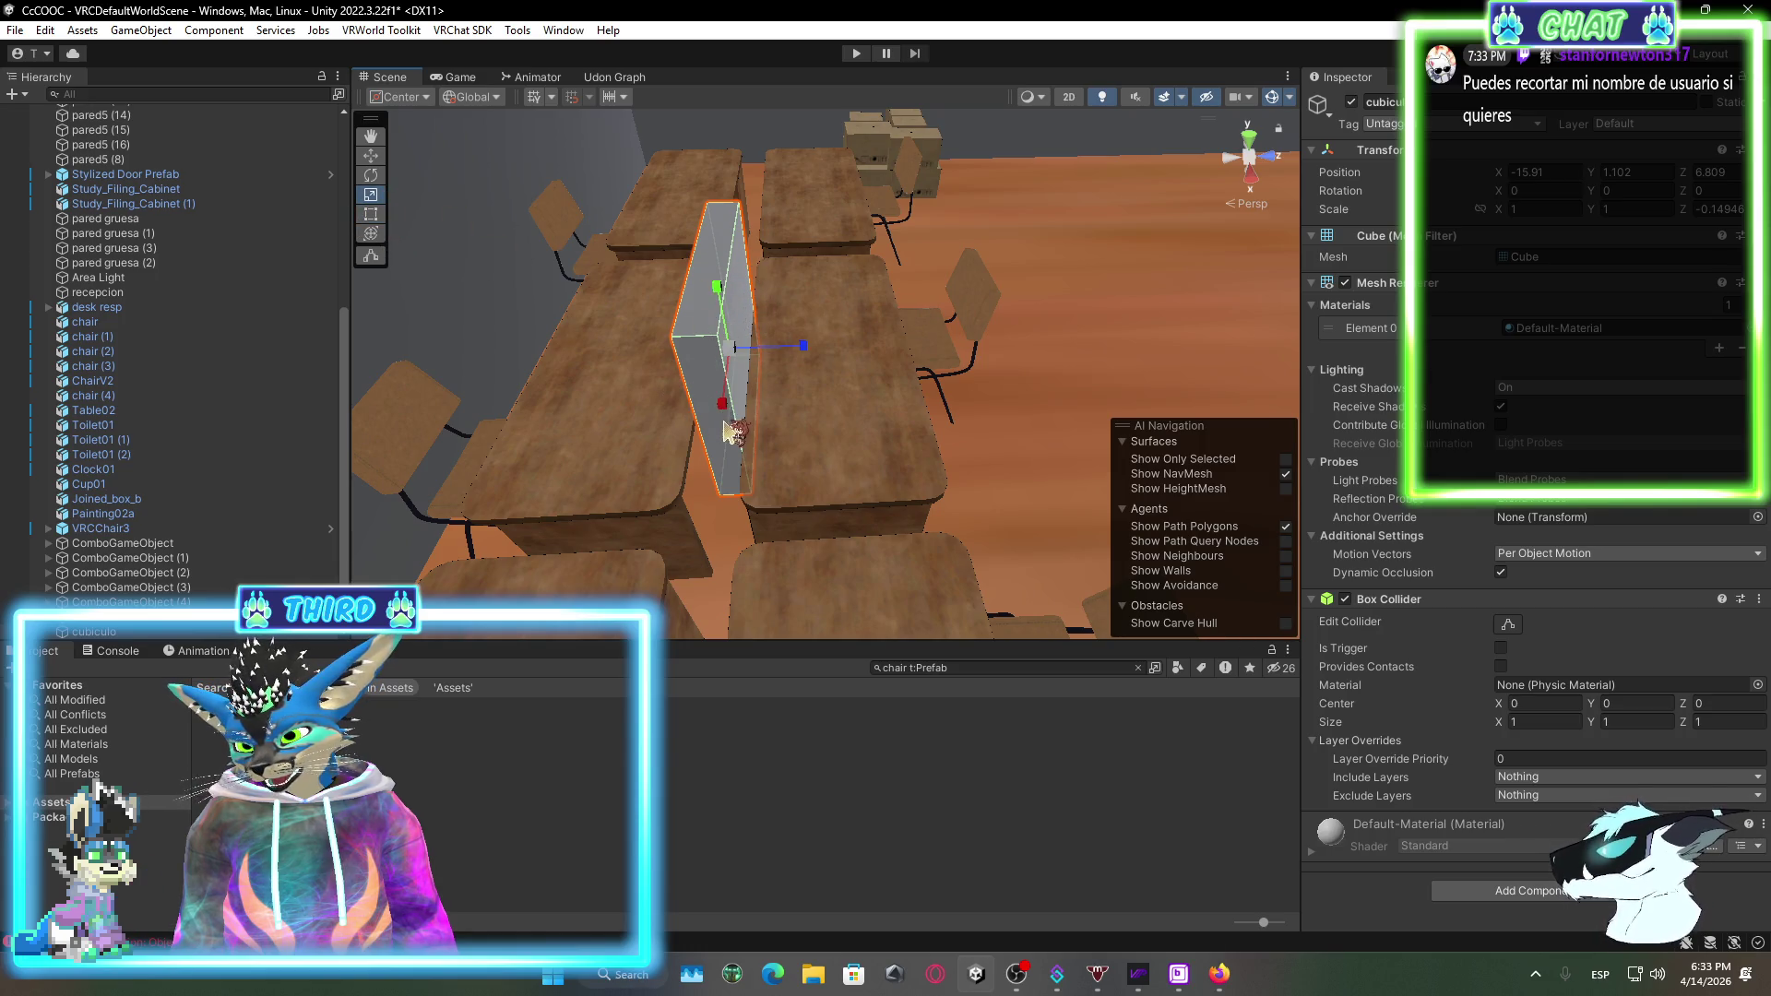
left_click_drag(723, 407, 717, 473)
mouse_move(720, 560)
left_mouse_down()
mouse_move(676, 357)
mouse_move(703, 358)
left_mouse_up()
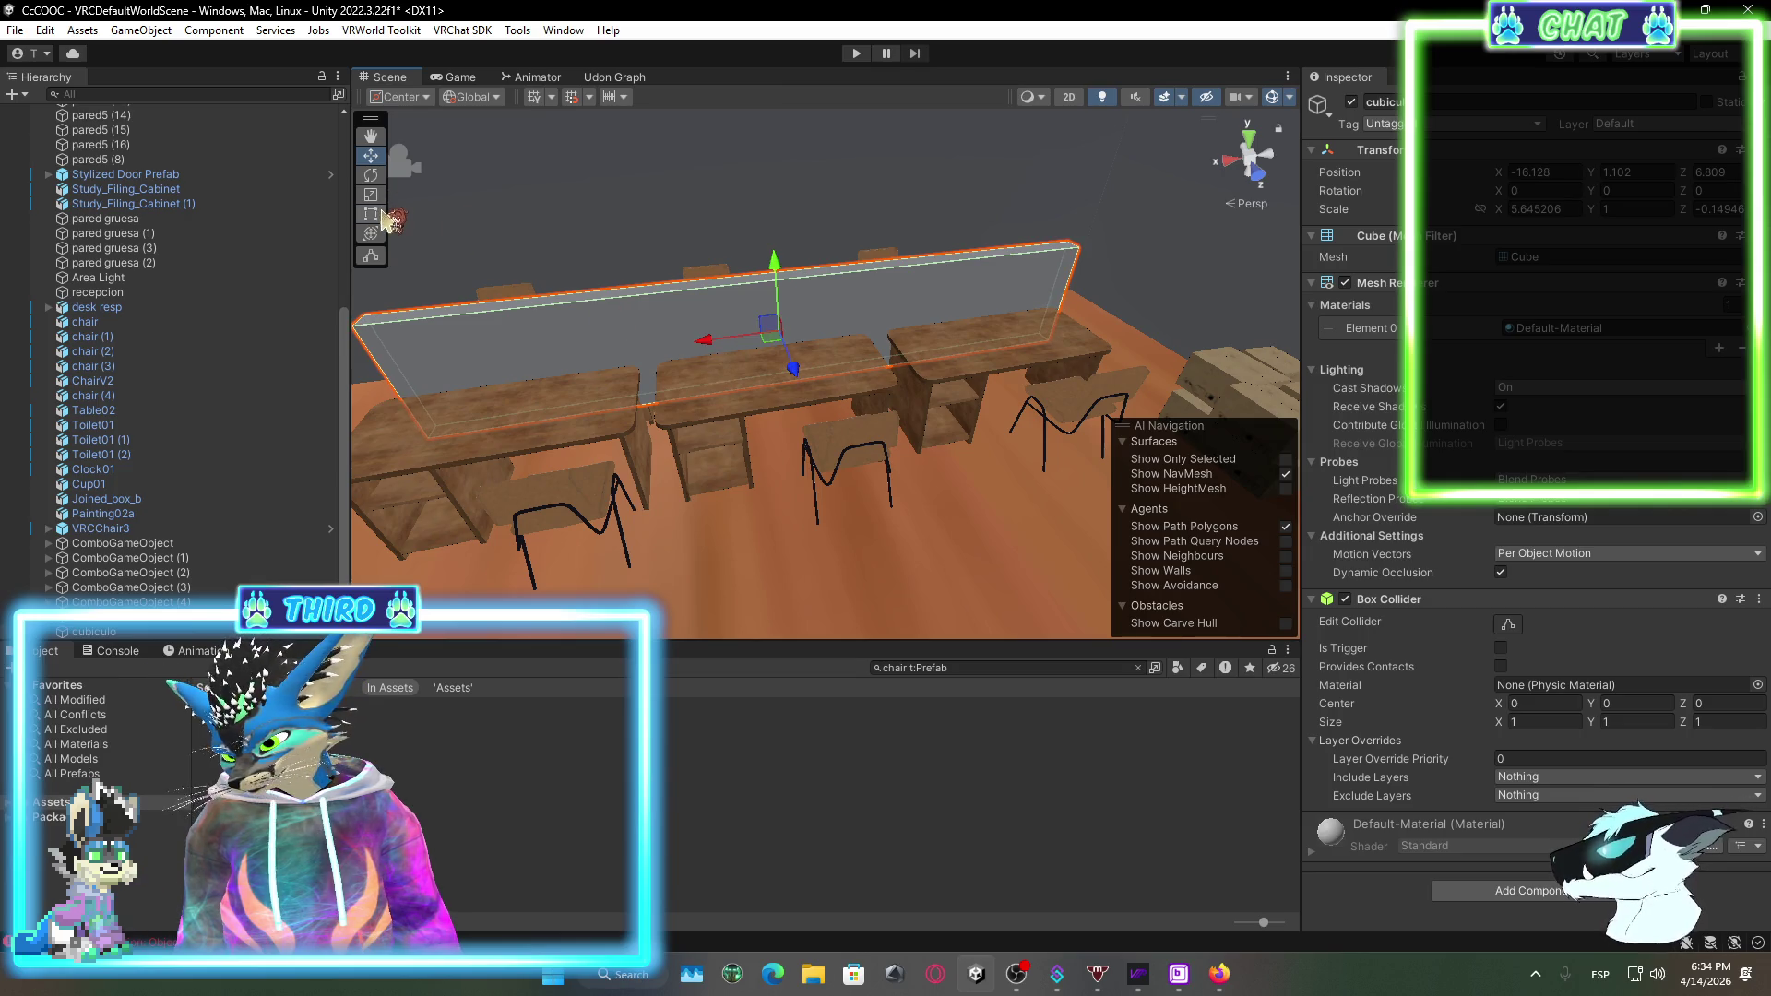
left_click_drag(703, 340, 698, 350)
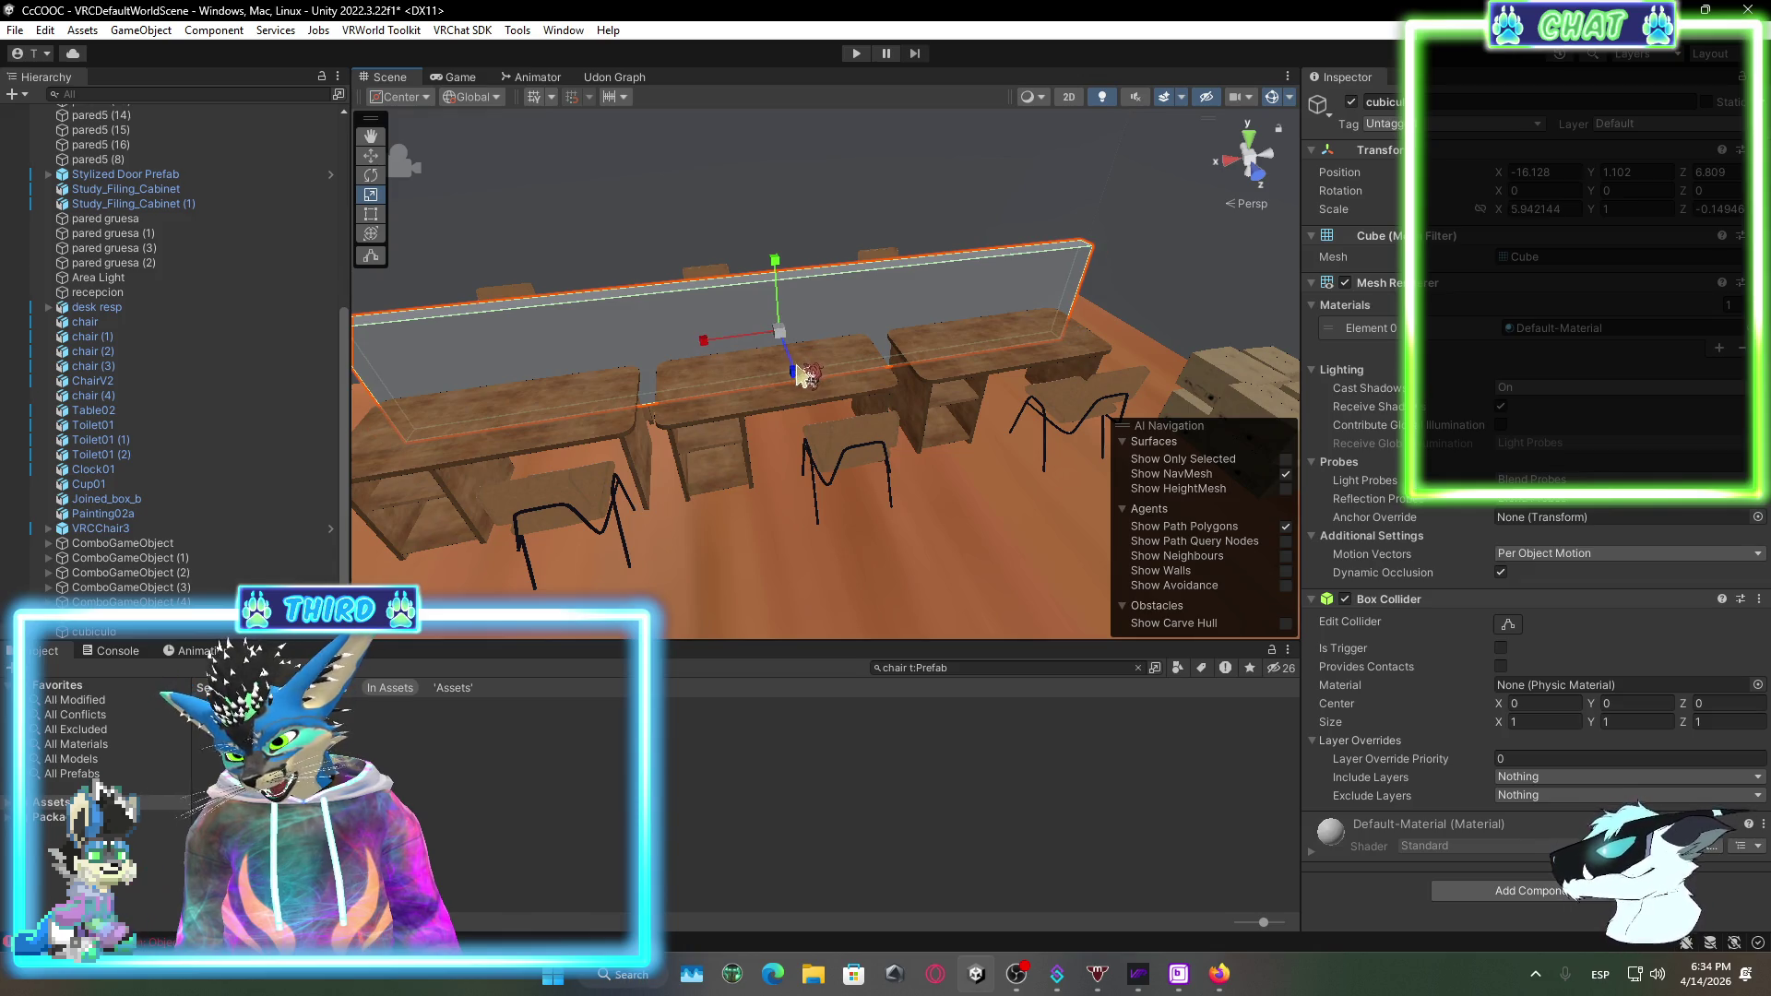
mouse_move(802, 377)
left_mouse_down()
mouse_move(752, 337)
mouse_move(1043, 487)
left_mouse_up()
mouse_move(864, 340)
left_mouse_down()
mouse_move(943, 427)
mouse_move(927, 462)
mouse_move(830, 480)
mouse_move(726, 395)
left_mouse_up()
Step: Lower the wall panel down onto the desks
key("w")
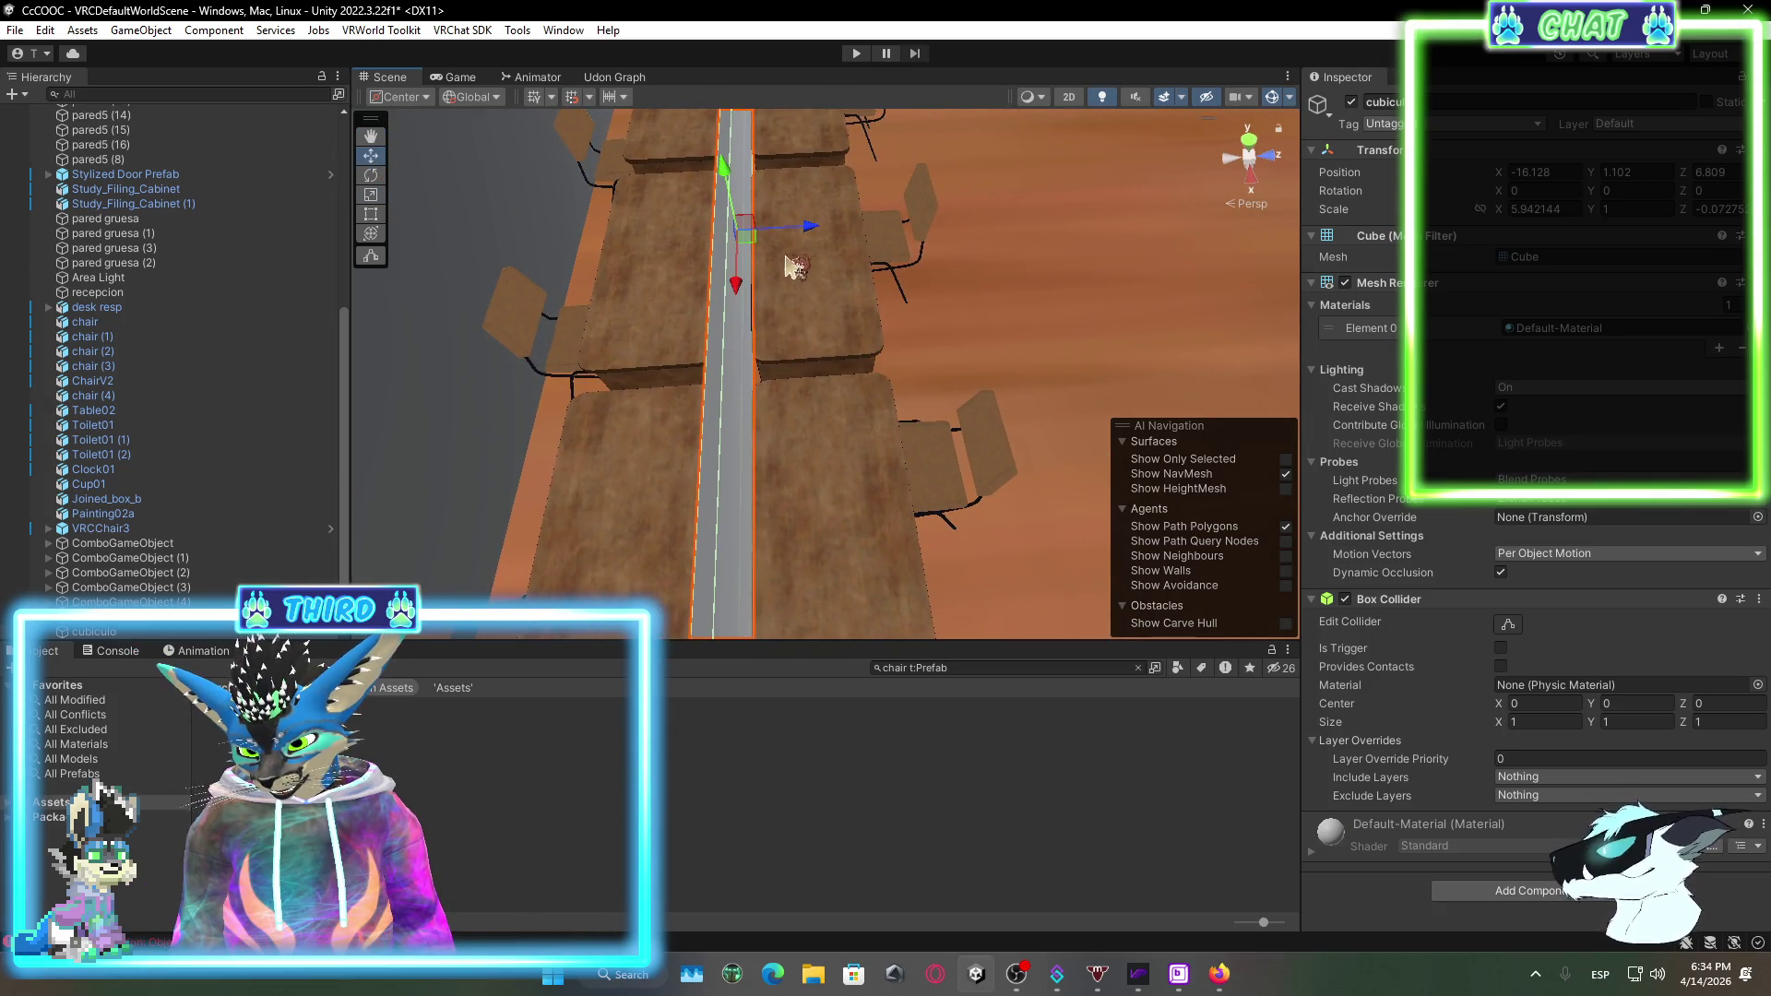
left_click_drag(804, 238, 795, 240)
left_click_drag(784, 385, 858, 311)
mouse_move(847, 427)
left_mouse_down()
mouse_move(1015, 360)
mouse_move(1186, 324)
mouse_move(952, 379)
mouse_move(803, 384)
mouse_move(903, 284)
mouse_move(870, 277)
left_mouse_up()
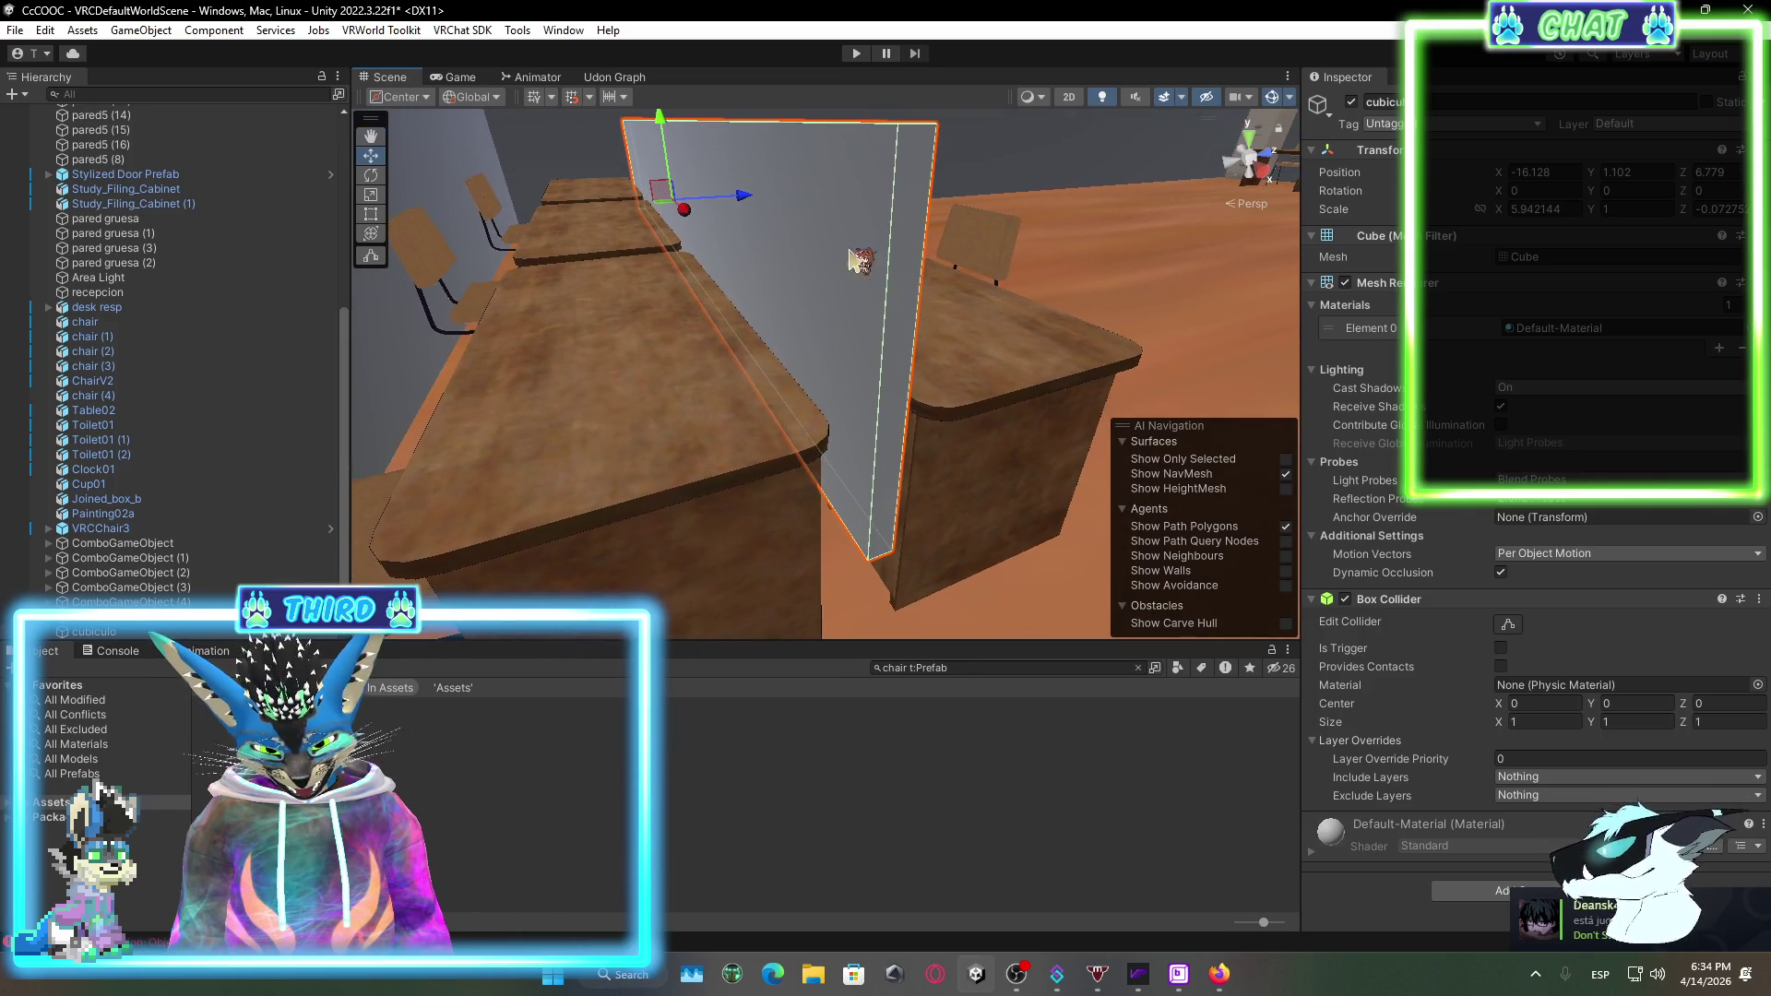
mouse_move(681, 139)
left_mouse_down()
mouse_move(687, 188)
mouse_move(662, 203)
left_mouse_up()
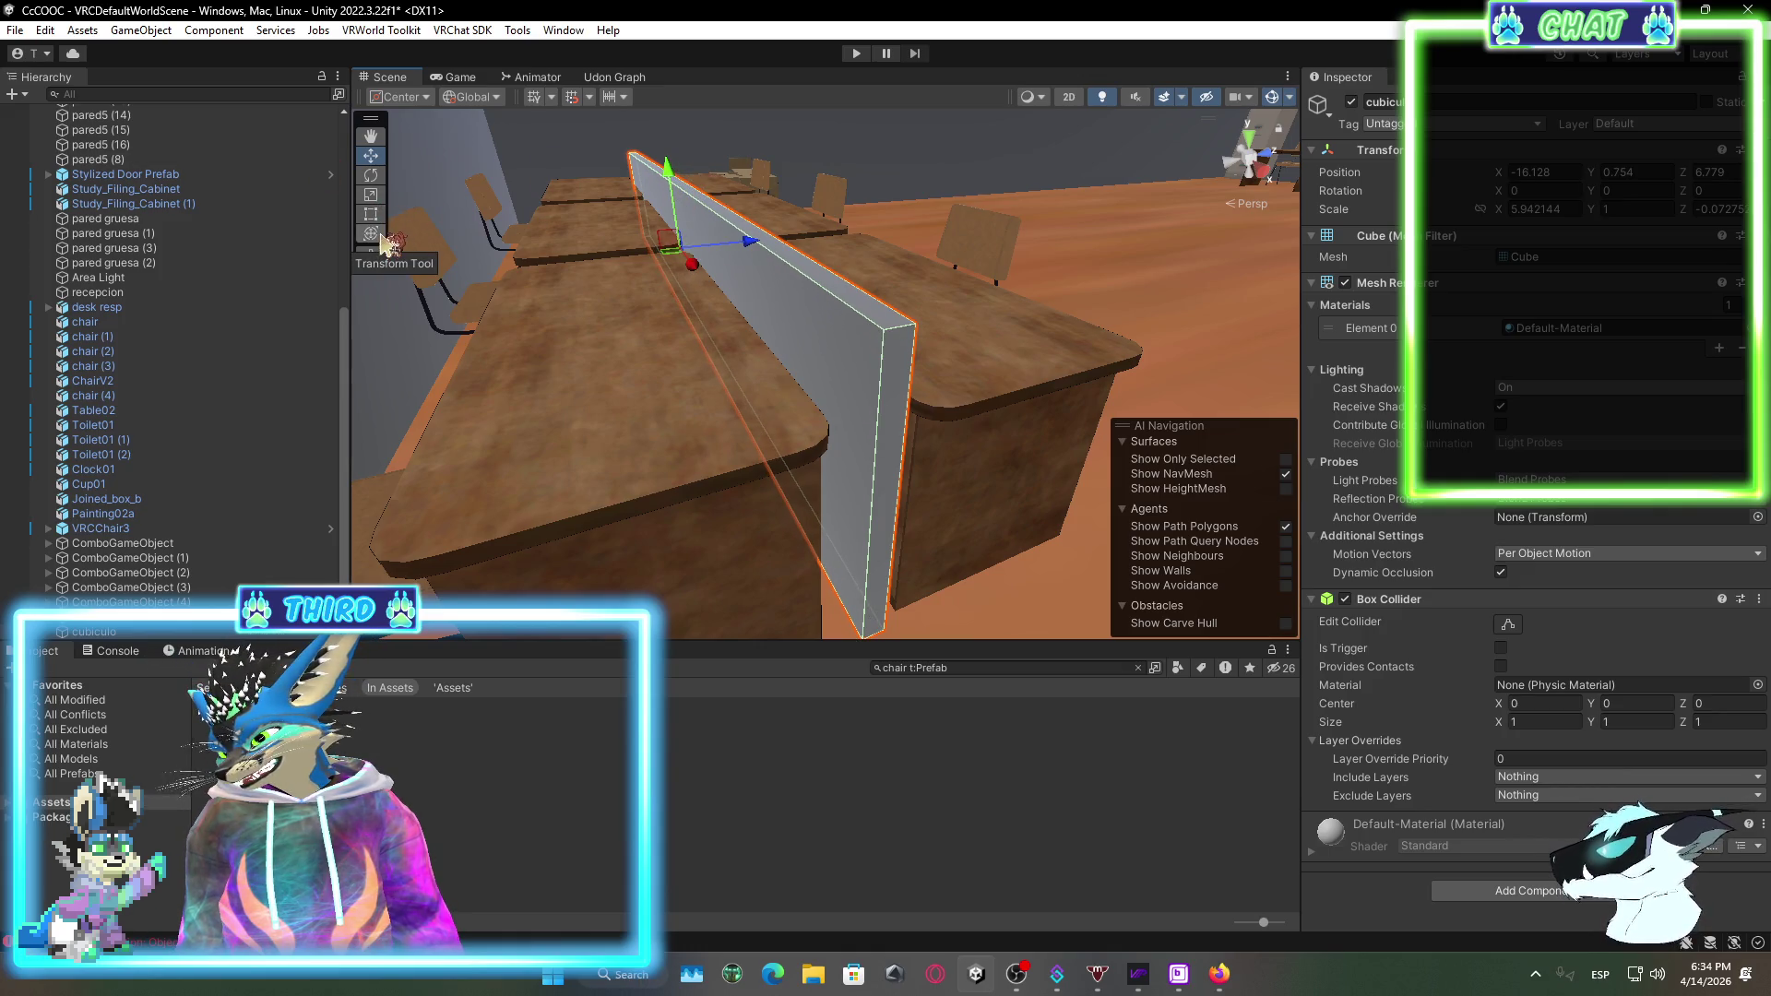
Step: Rescale the wall slightly taller and trim its length to fit the desks
left_click(374, 195)
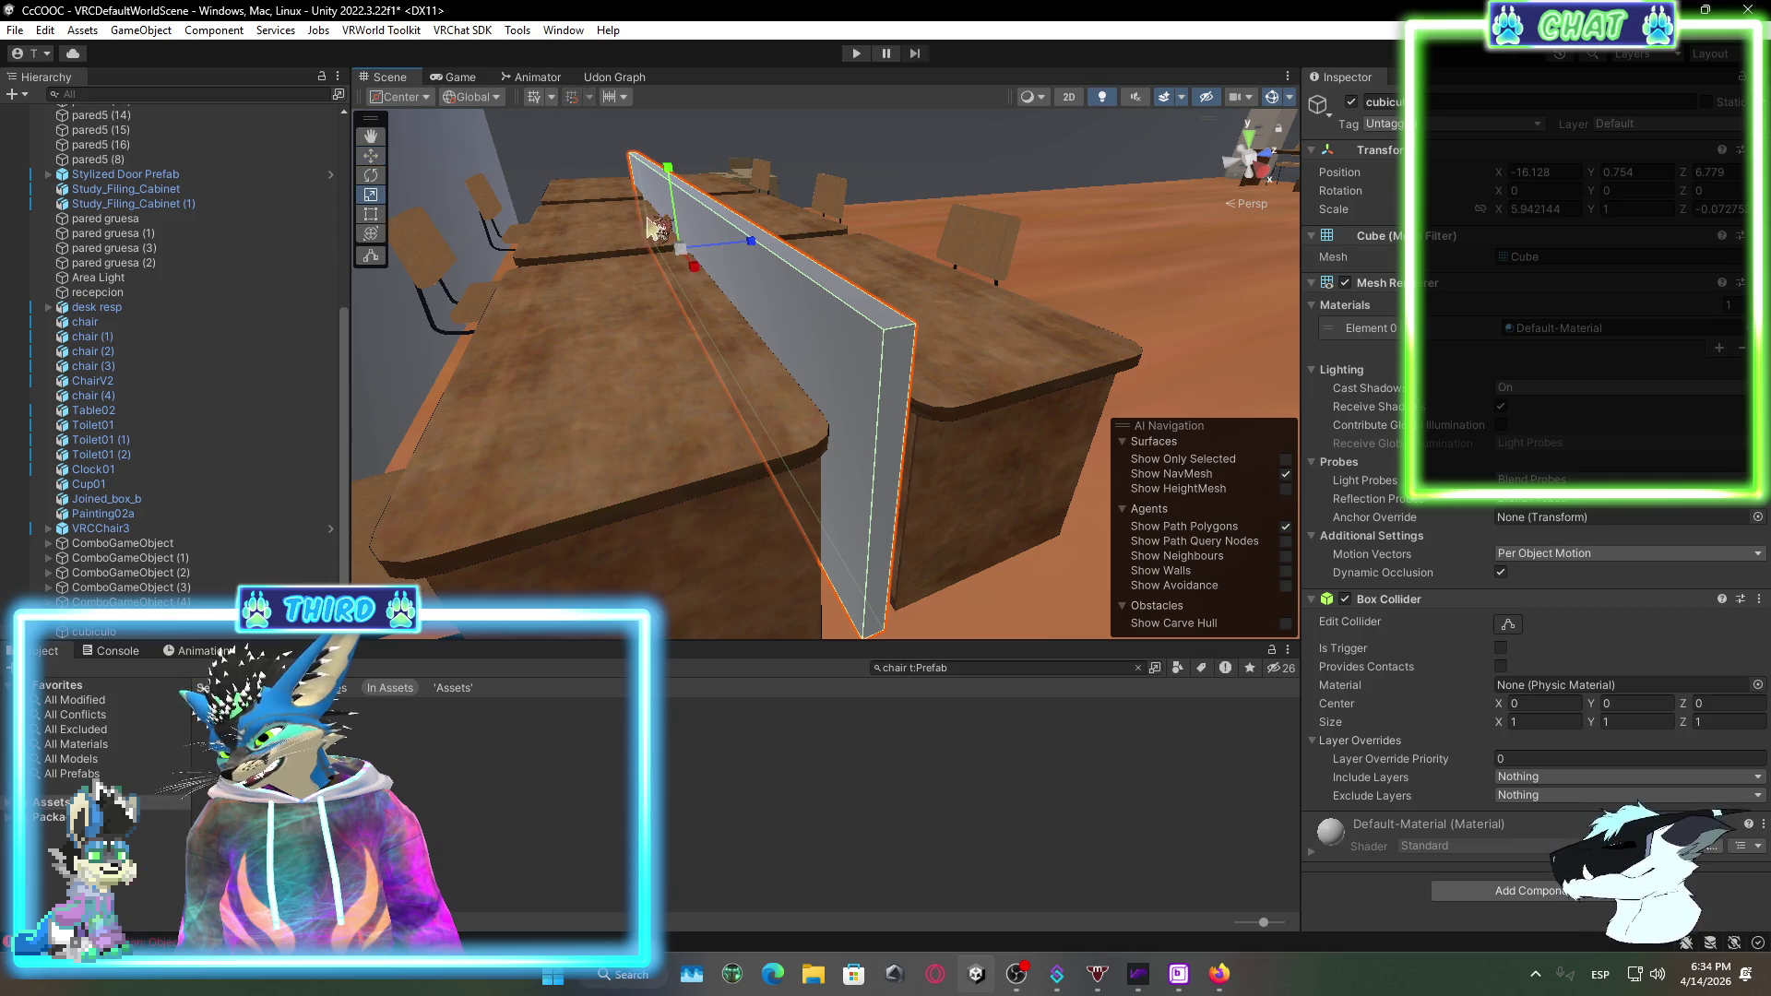
left_click_drag(683, 179, 681, 175)
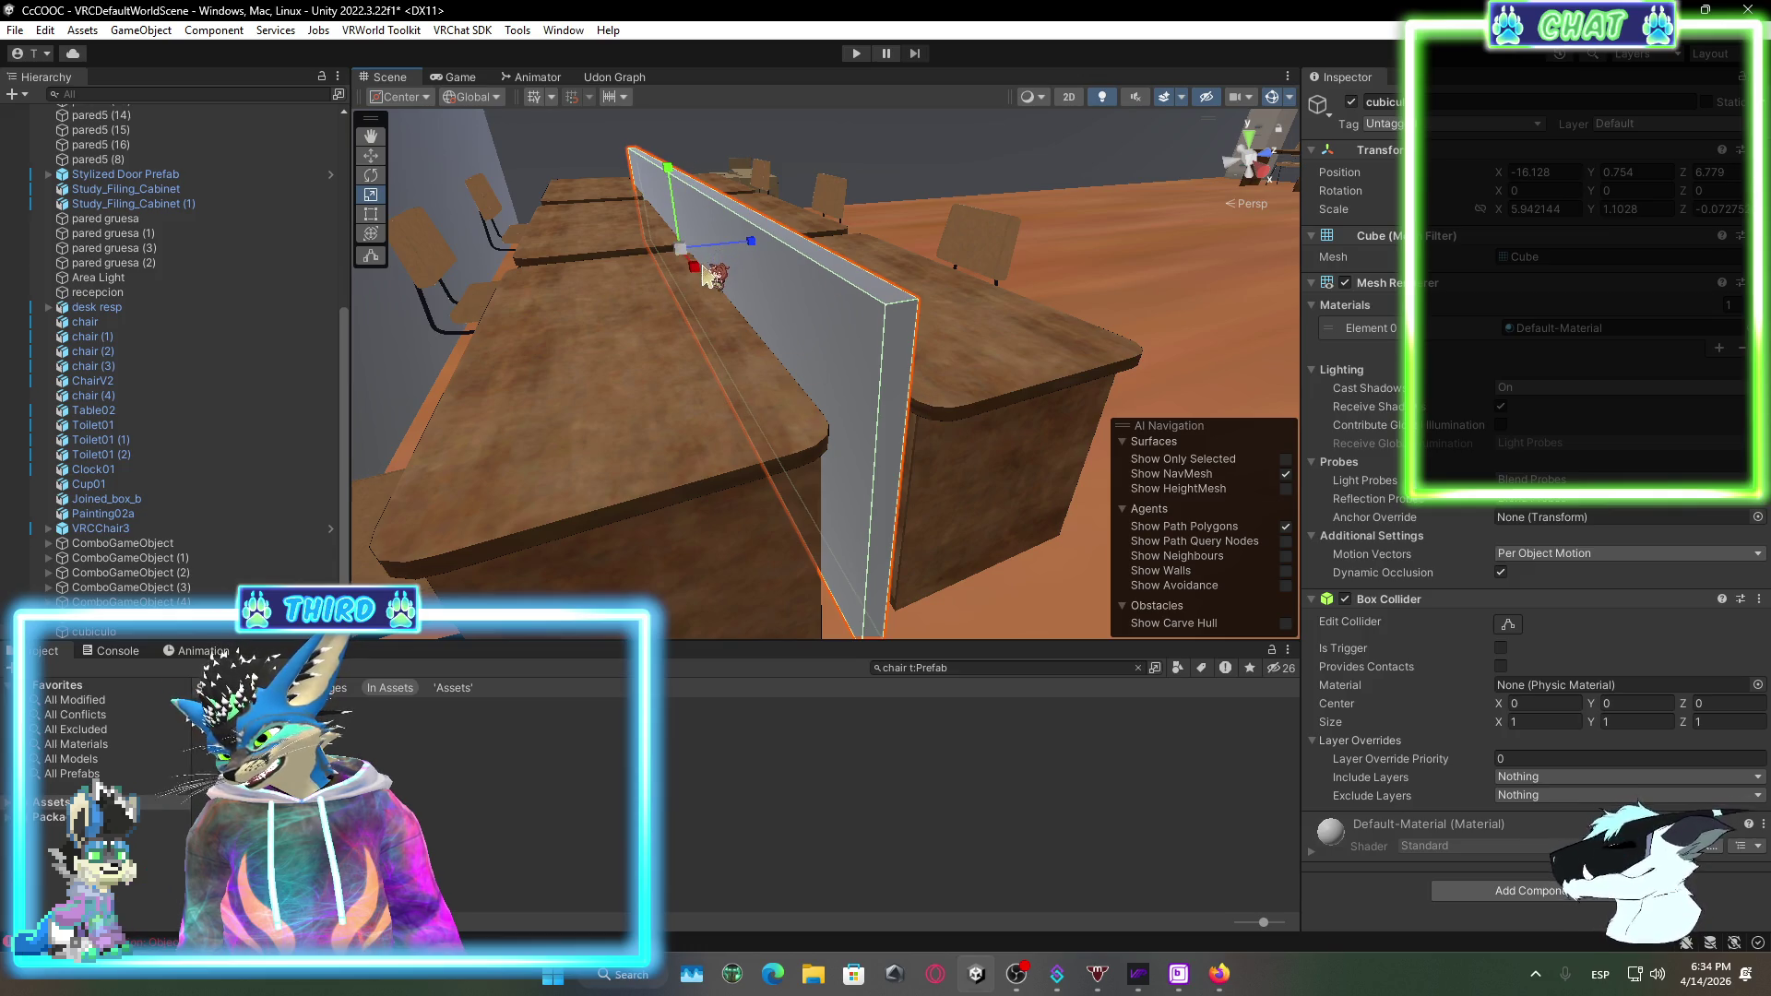
left_click_drag(710, 275, 696, 281)
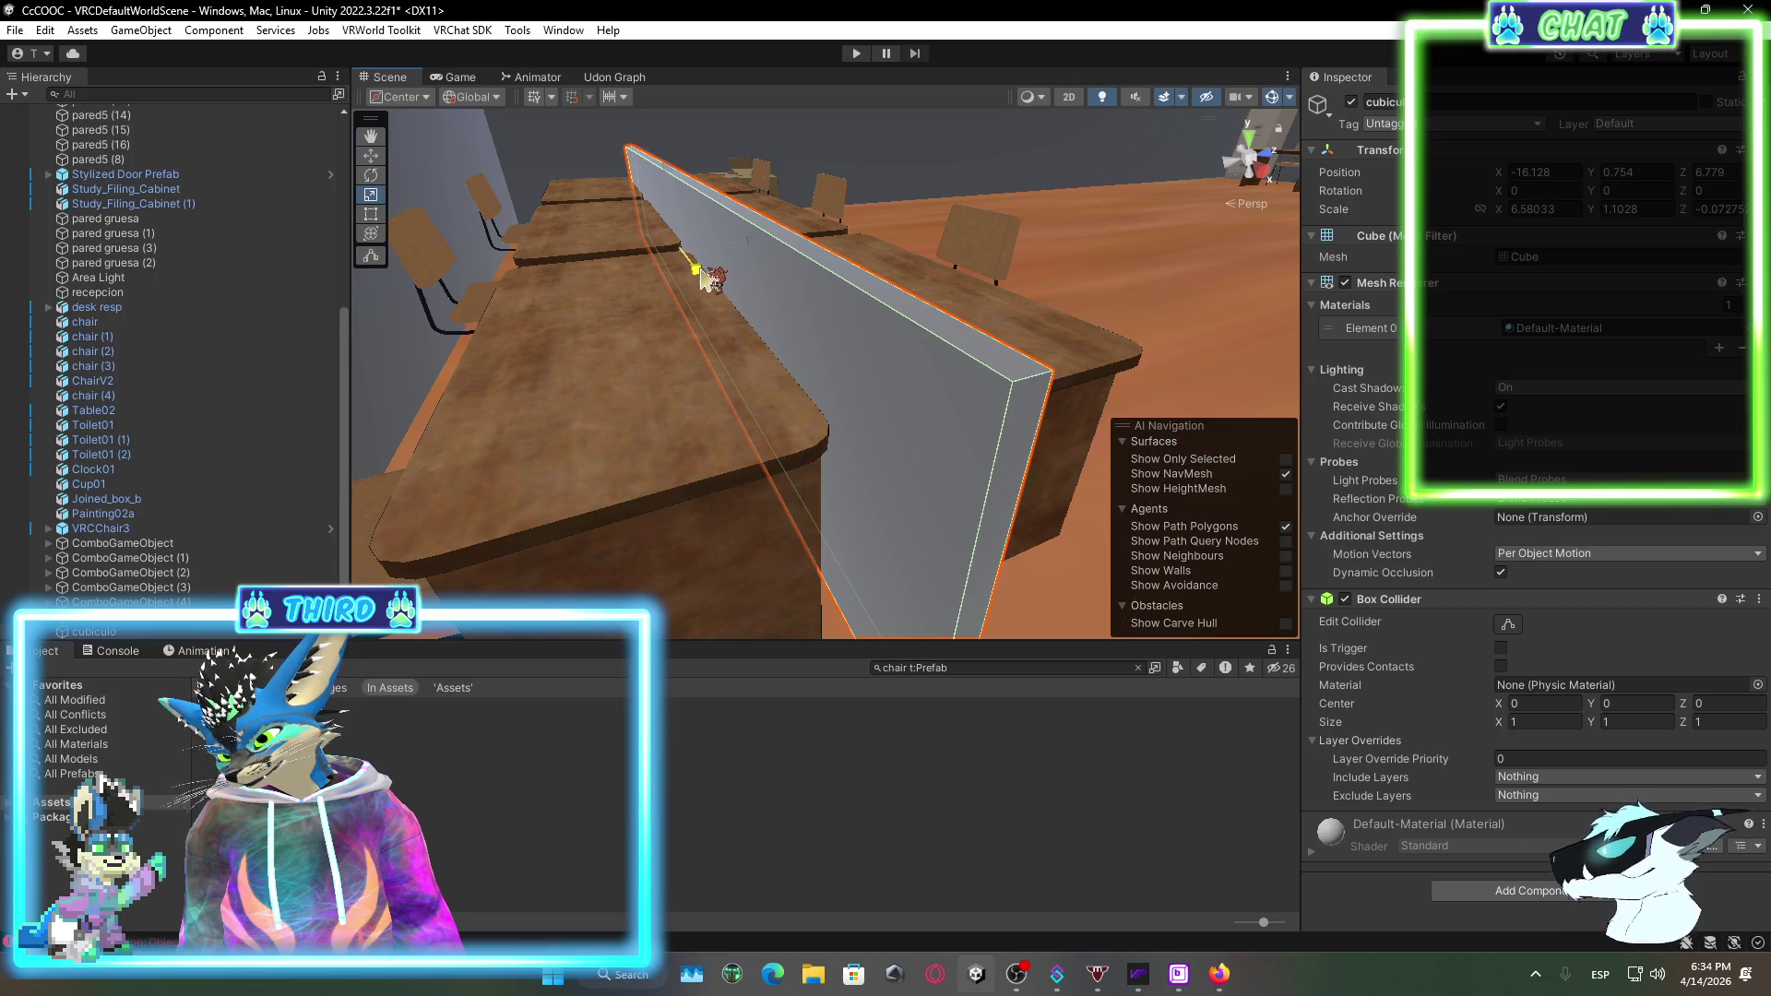
mouse_move(941, 419)
left_mouse_down()
mouse_move(285, 304)
mouse_move(360, 333)
mouse_move(885, 356)
left_mouse_up()
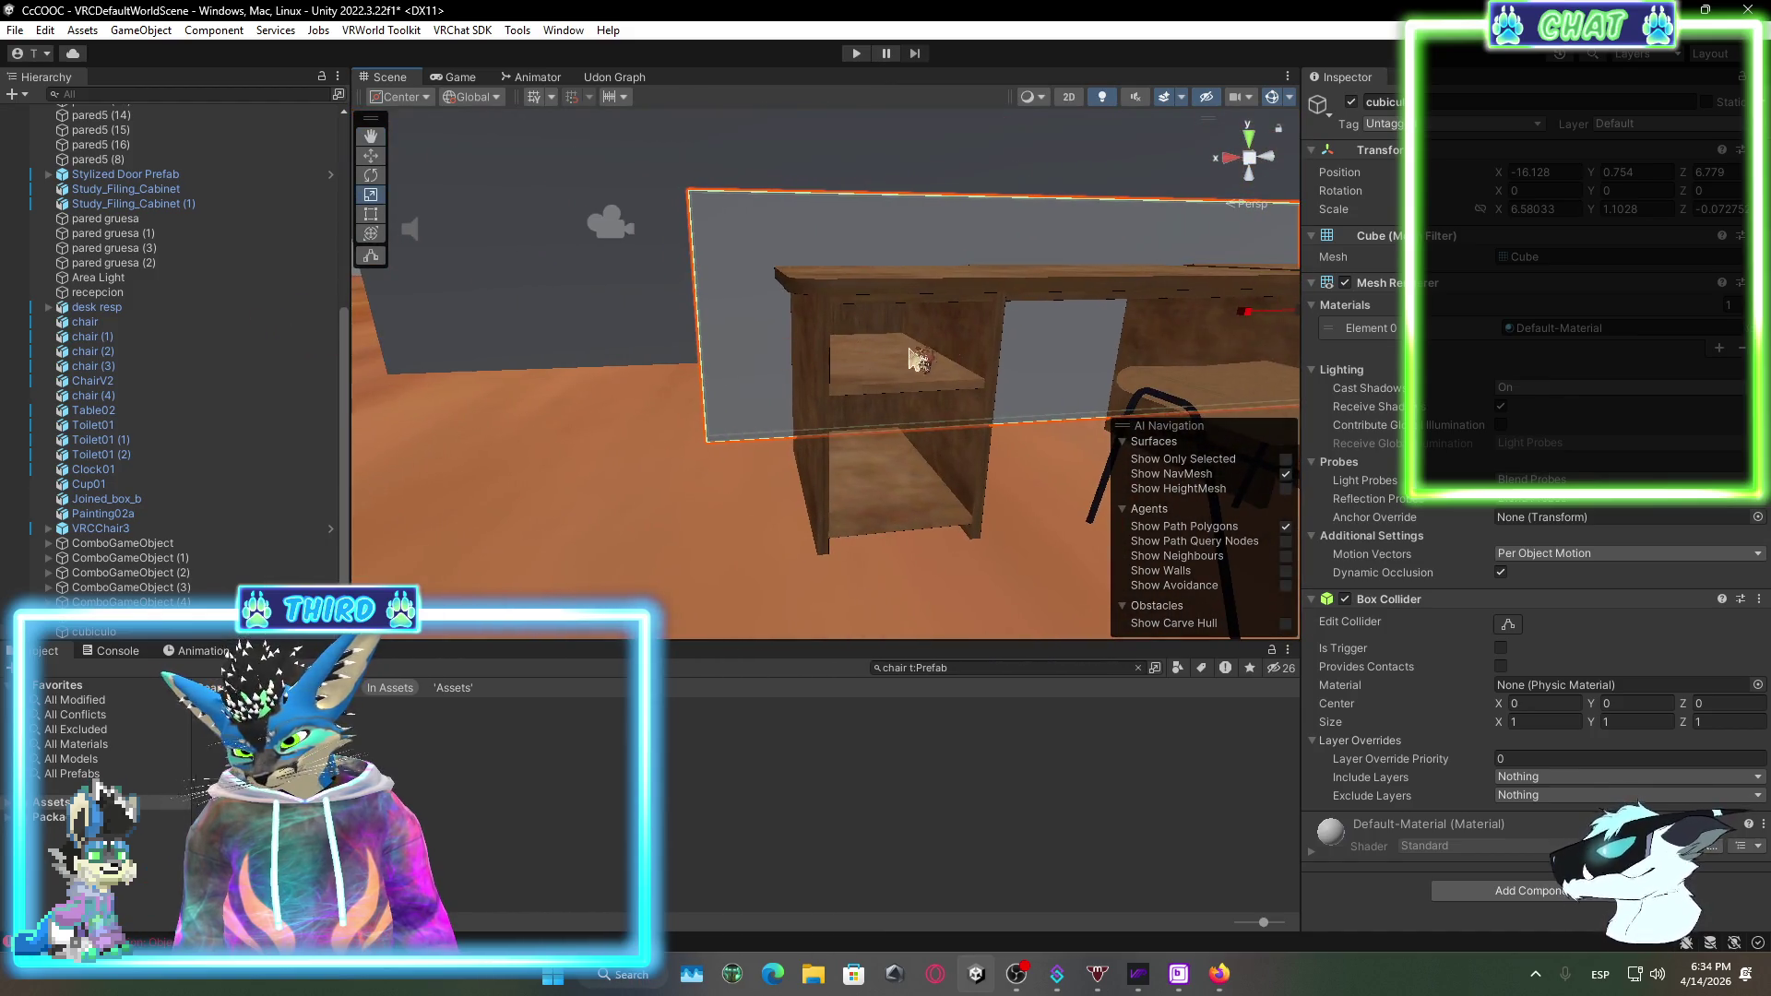
mouse_move(1253, 317)
left_mouse_down()
mouse_move(842, 384)
mouse_move(731, 364)
mouse_move(749, 118)
mouse_move(848, 495)
mouse_move(1011, 386)
mouse_move(994, 371)
left_mouse_up()
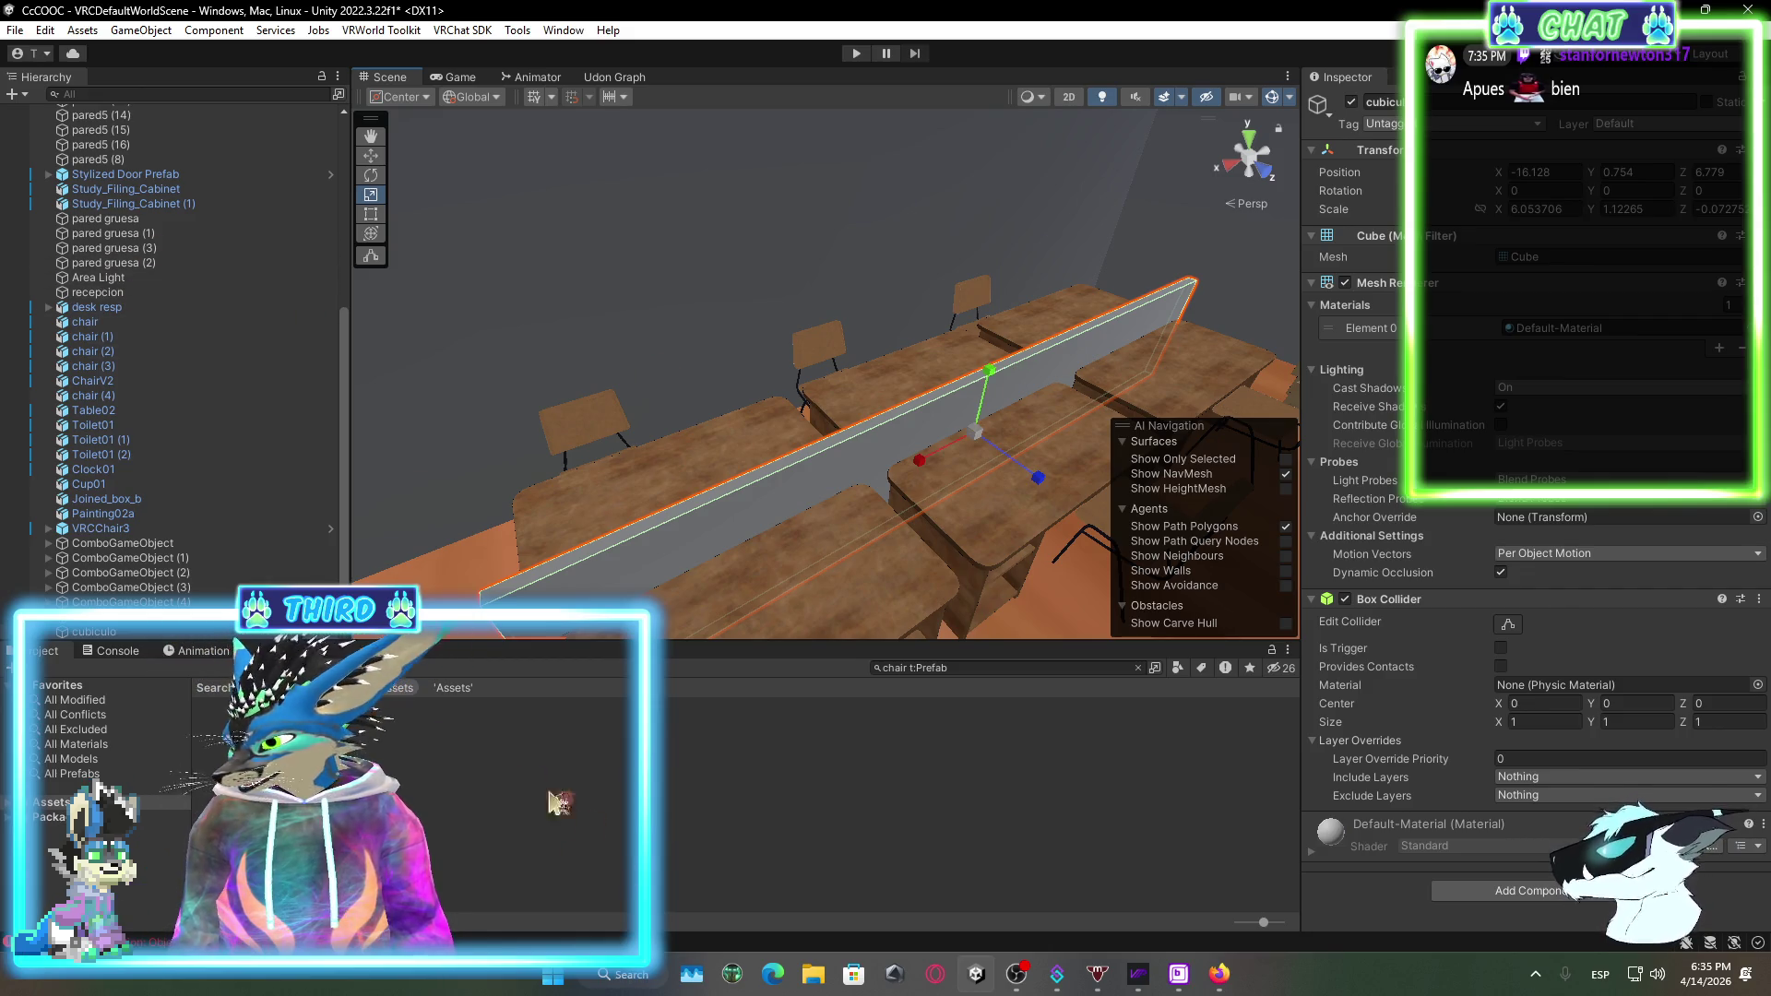
Step: Clear the Project search and apply the paredes material to the wall
key("w")
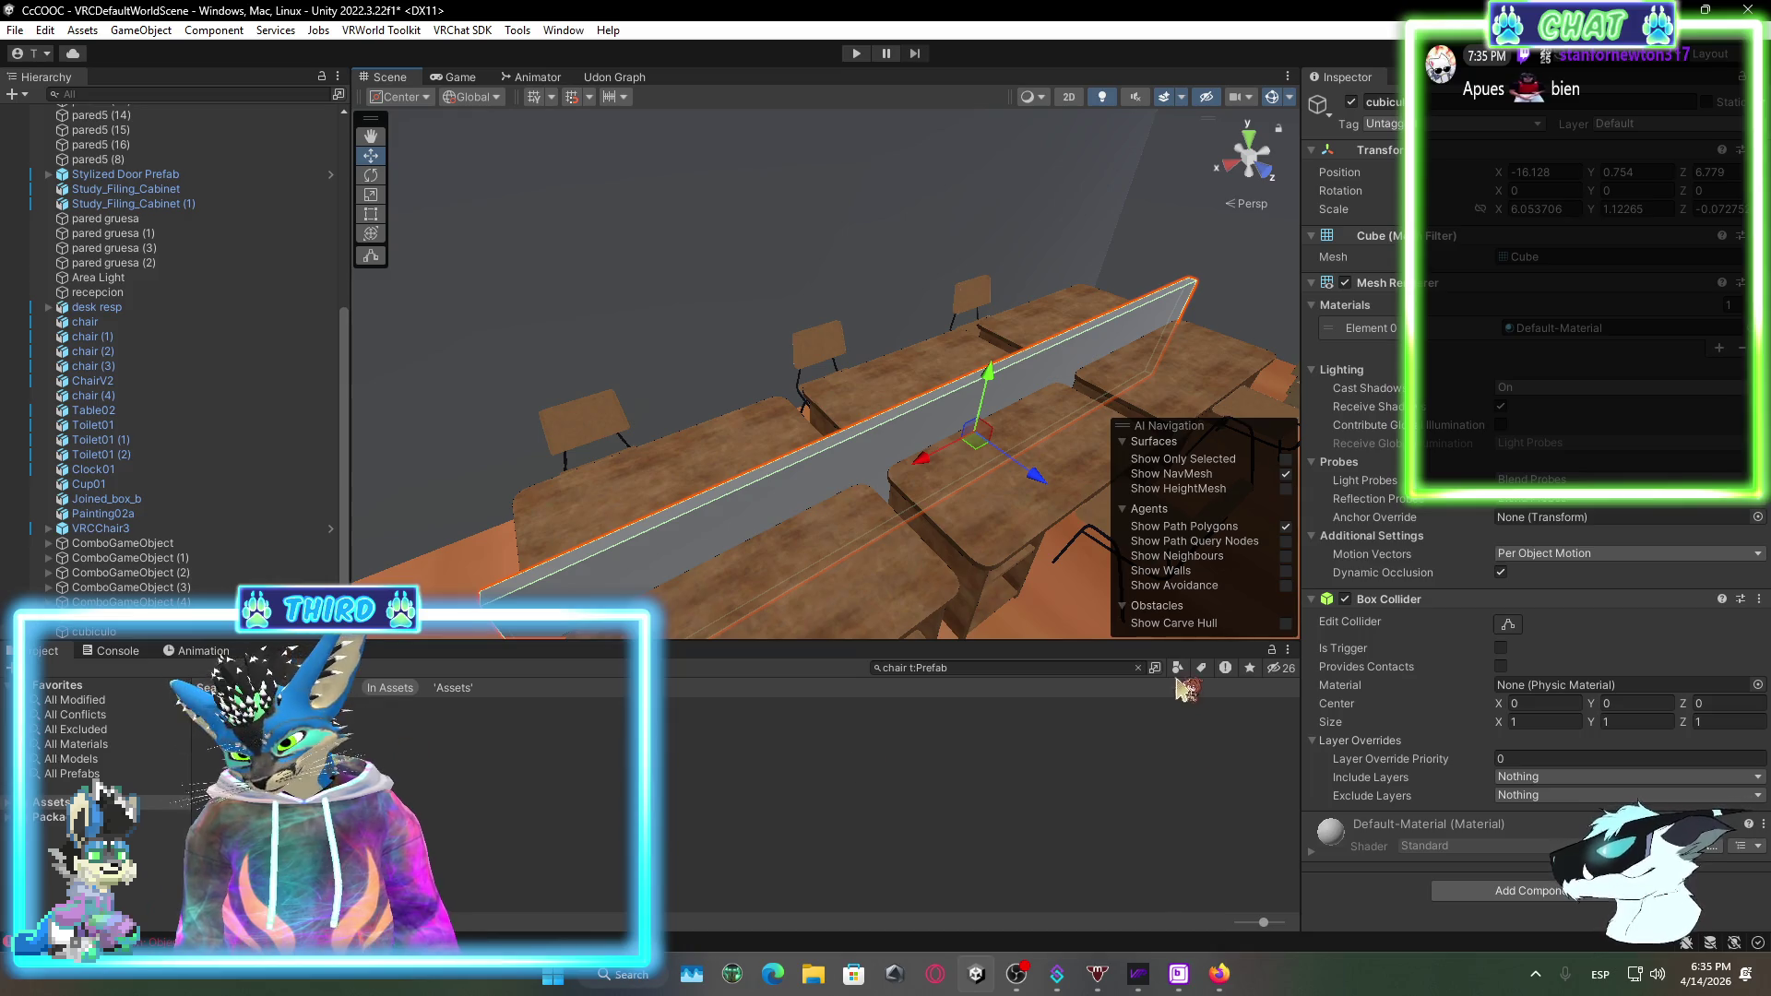
key("BackSpace")
mouse_move(835, 392)
left_mouse_down()
mouse_move(806, 382)
mouse_move(687, 546)
left_mouse_up()
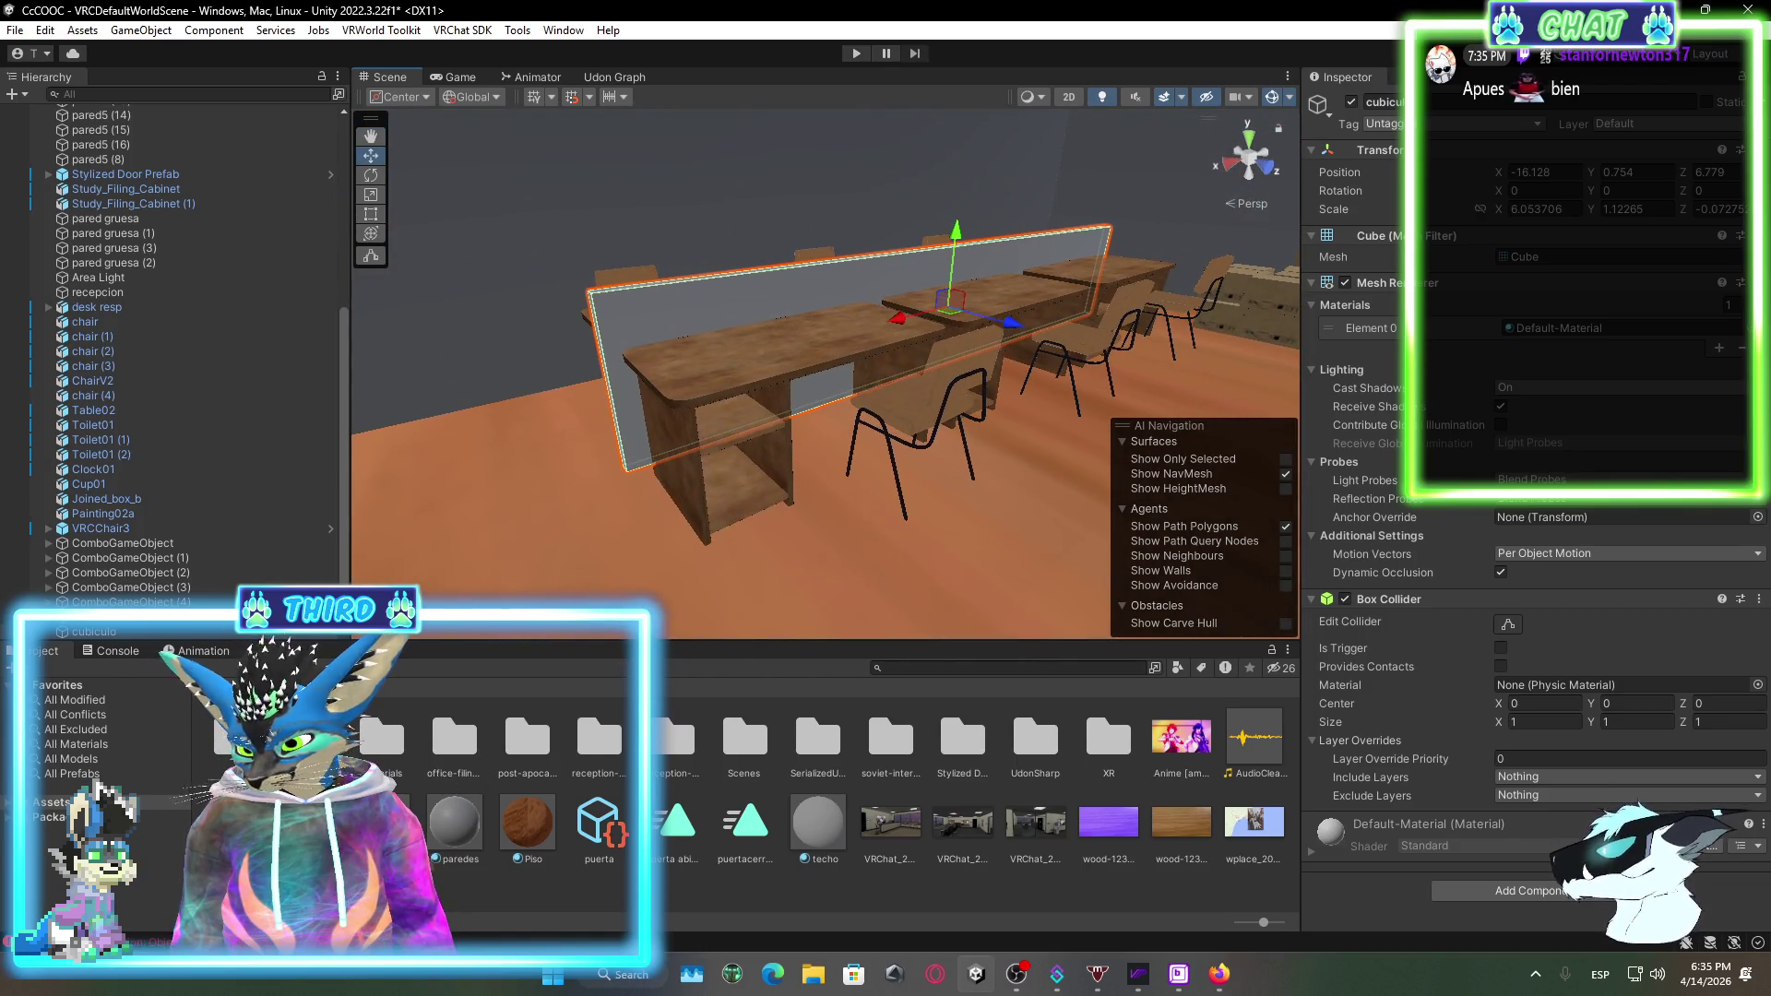
mouse_move(455, 821)
left_mouse_down()
mouse_move(665, 351)
mouse_move(830, 369)
mouse_move(669, 329)
mouse_move(692, 316)
mouse_move(842, 542)
mouse_move(558, 241)
mouse_move(666, 310)
left_mouse_up()
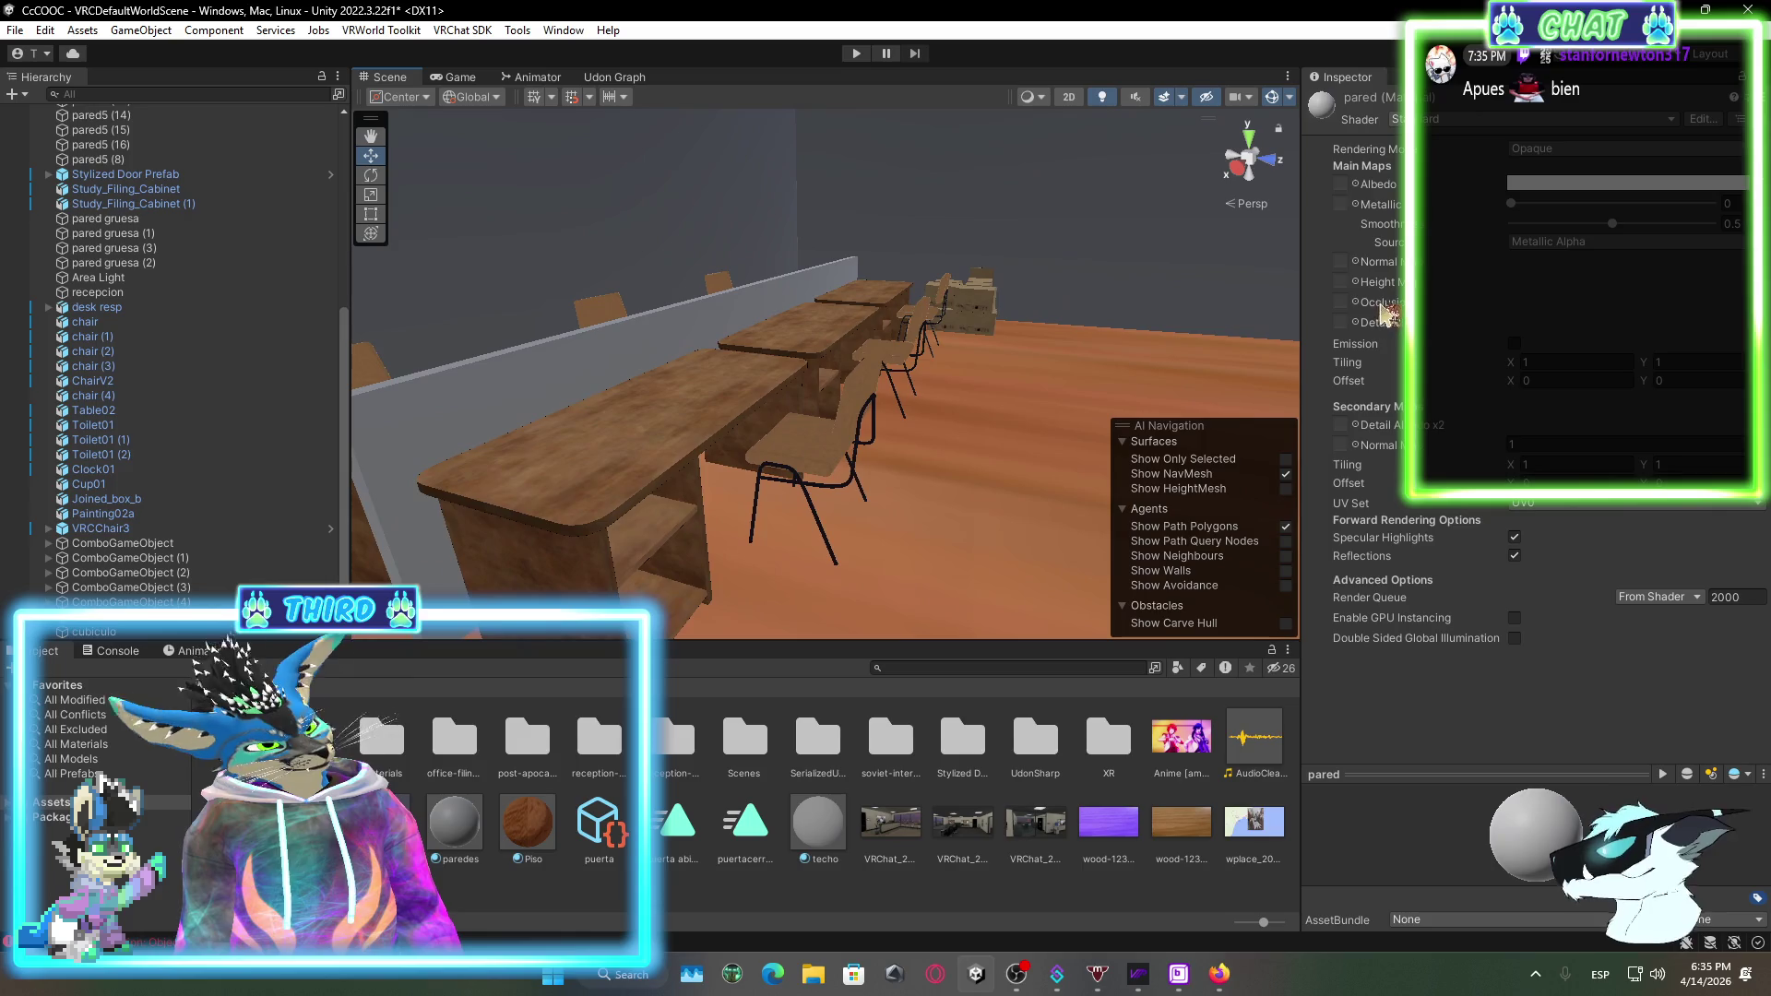
Step: Raise the Metallic value of the pared material
left_click(1563, 182)
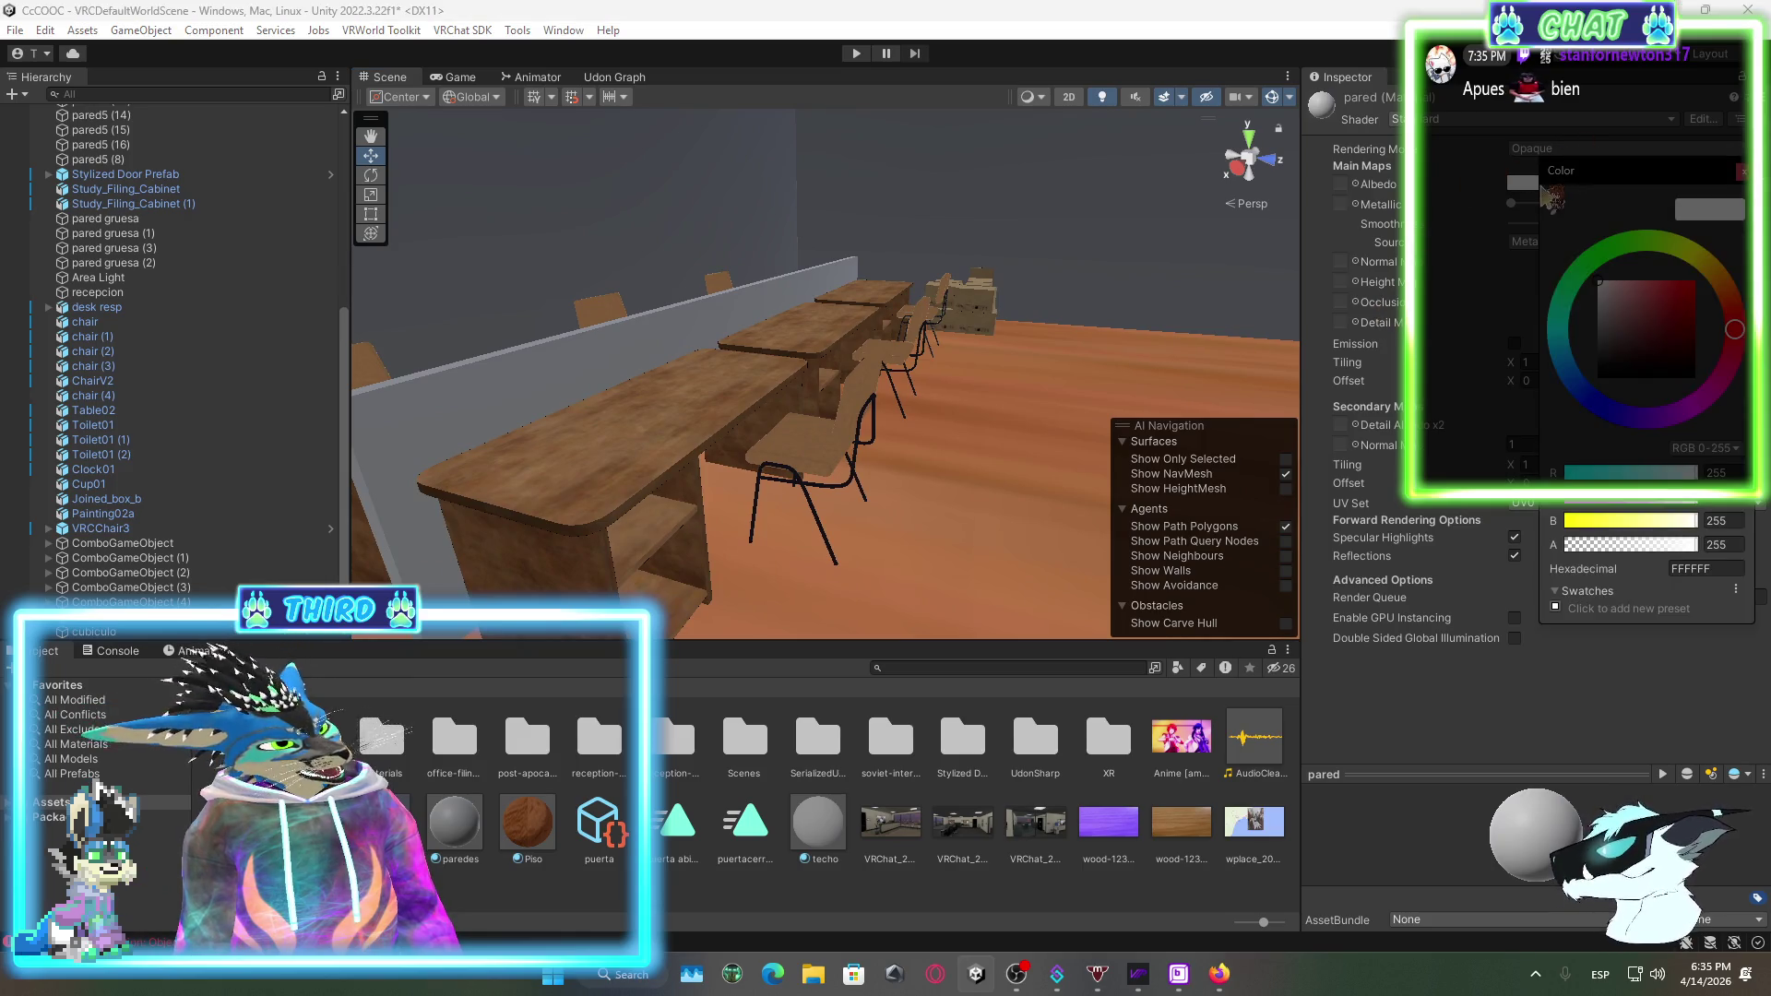
left_click(1695, 281)
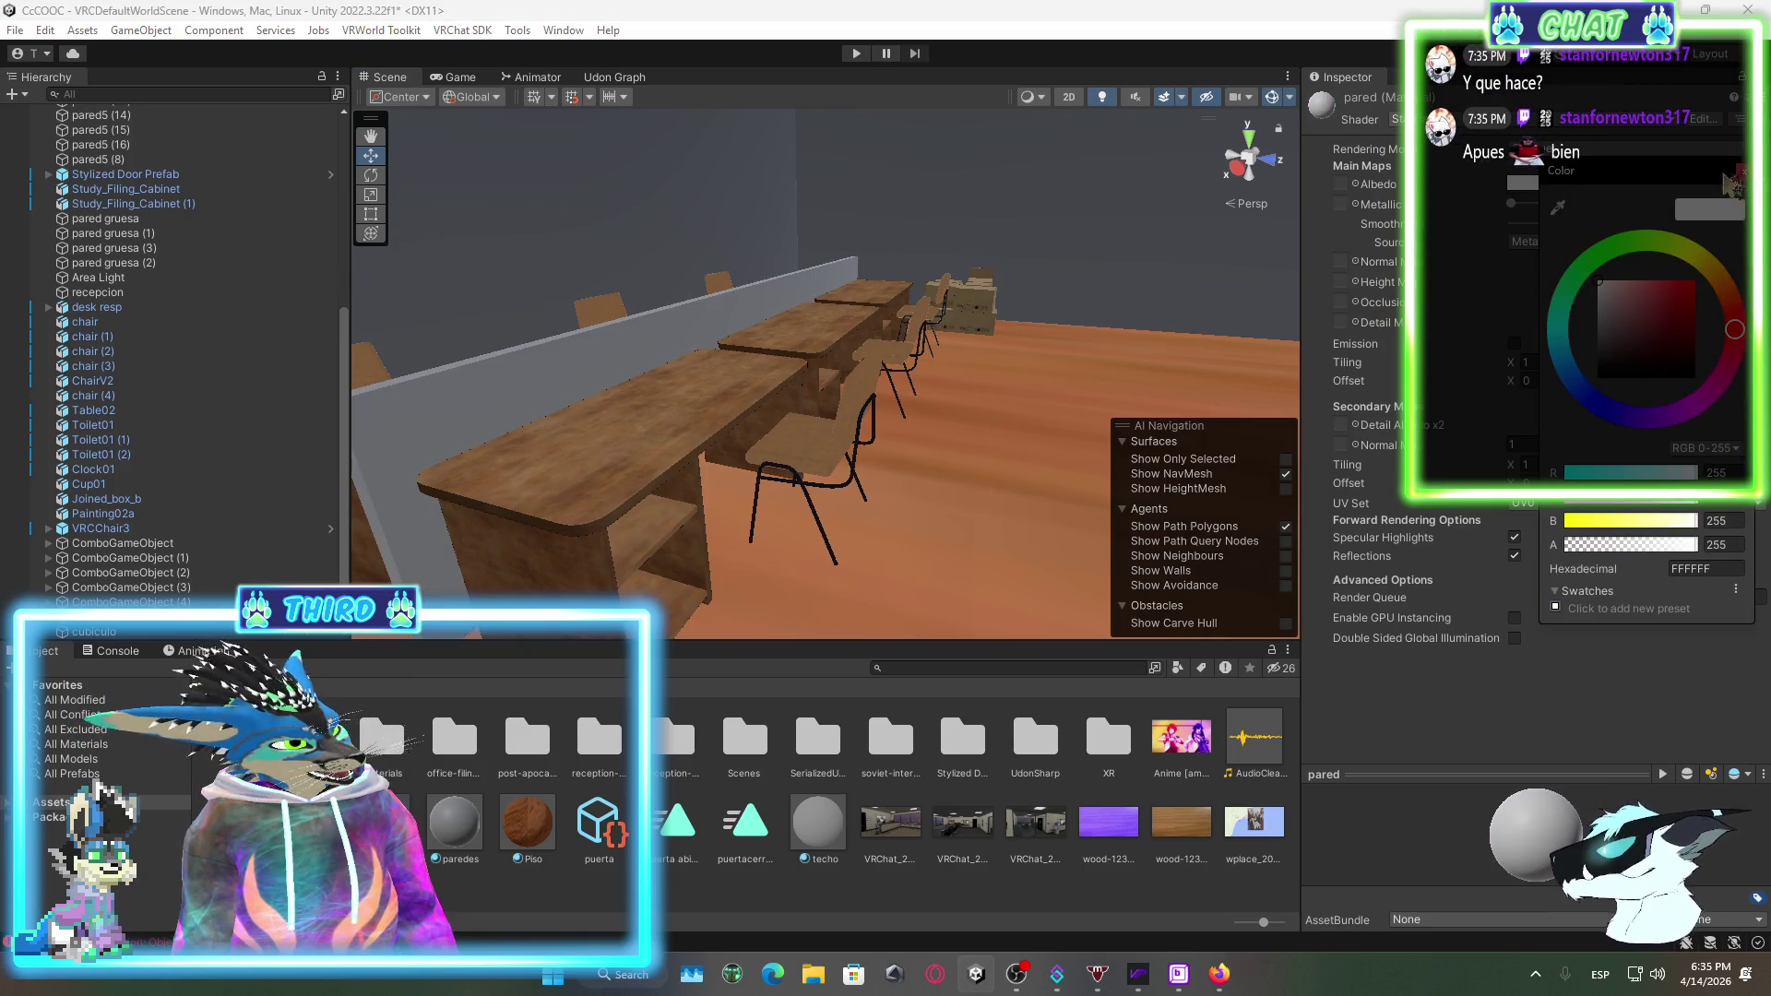
key("Escape")
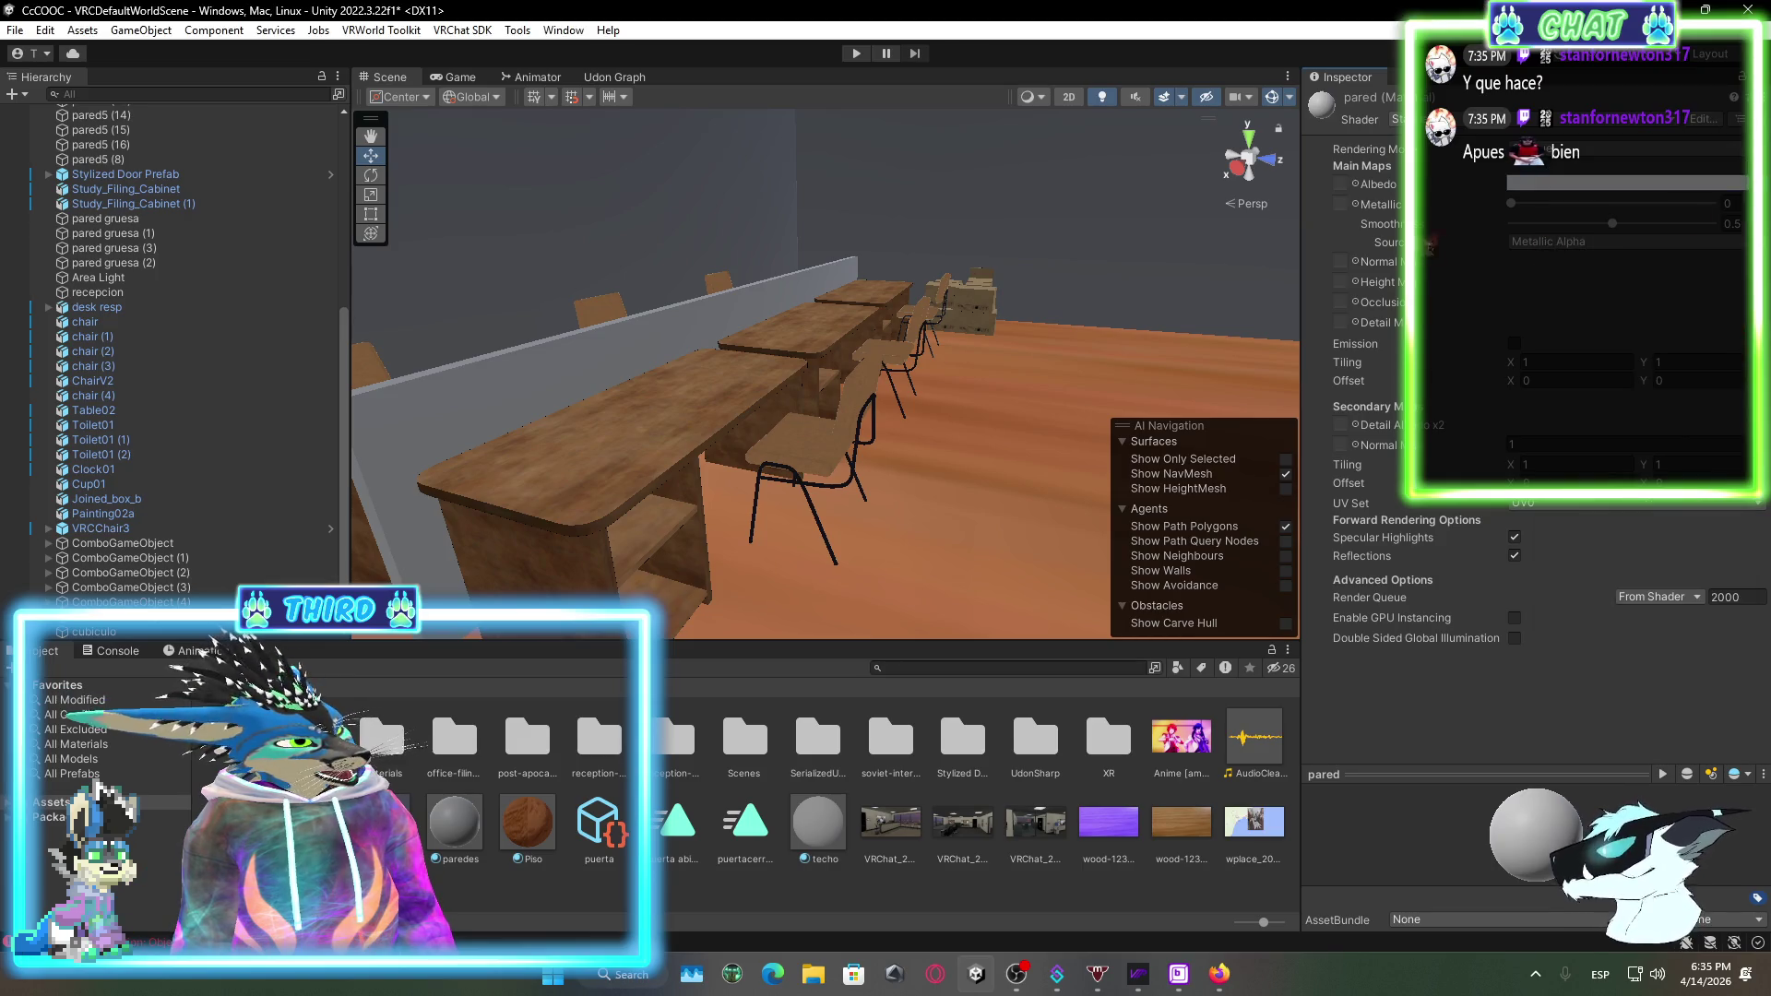
mouse_move(1553, 214)
left_mouse_down()
mouse_move(1706, 223)
mouse_move(1668, 238)
mouse_move(1606, 218)
mouse_move(1580, 236)
mouse_move(1689, 244)
left_mouse_up()
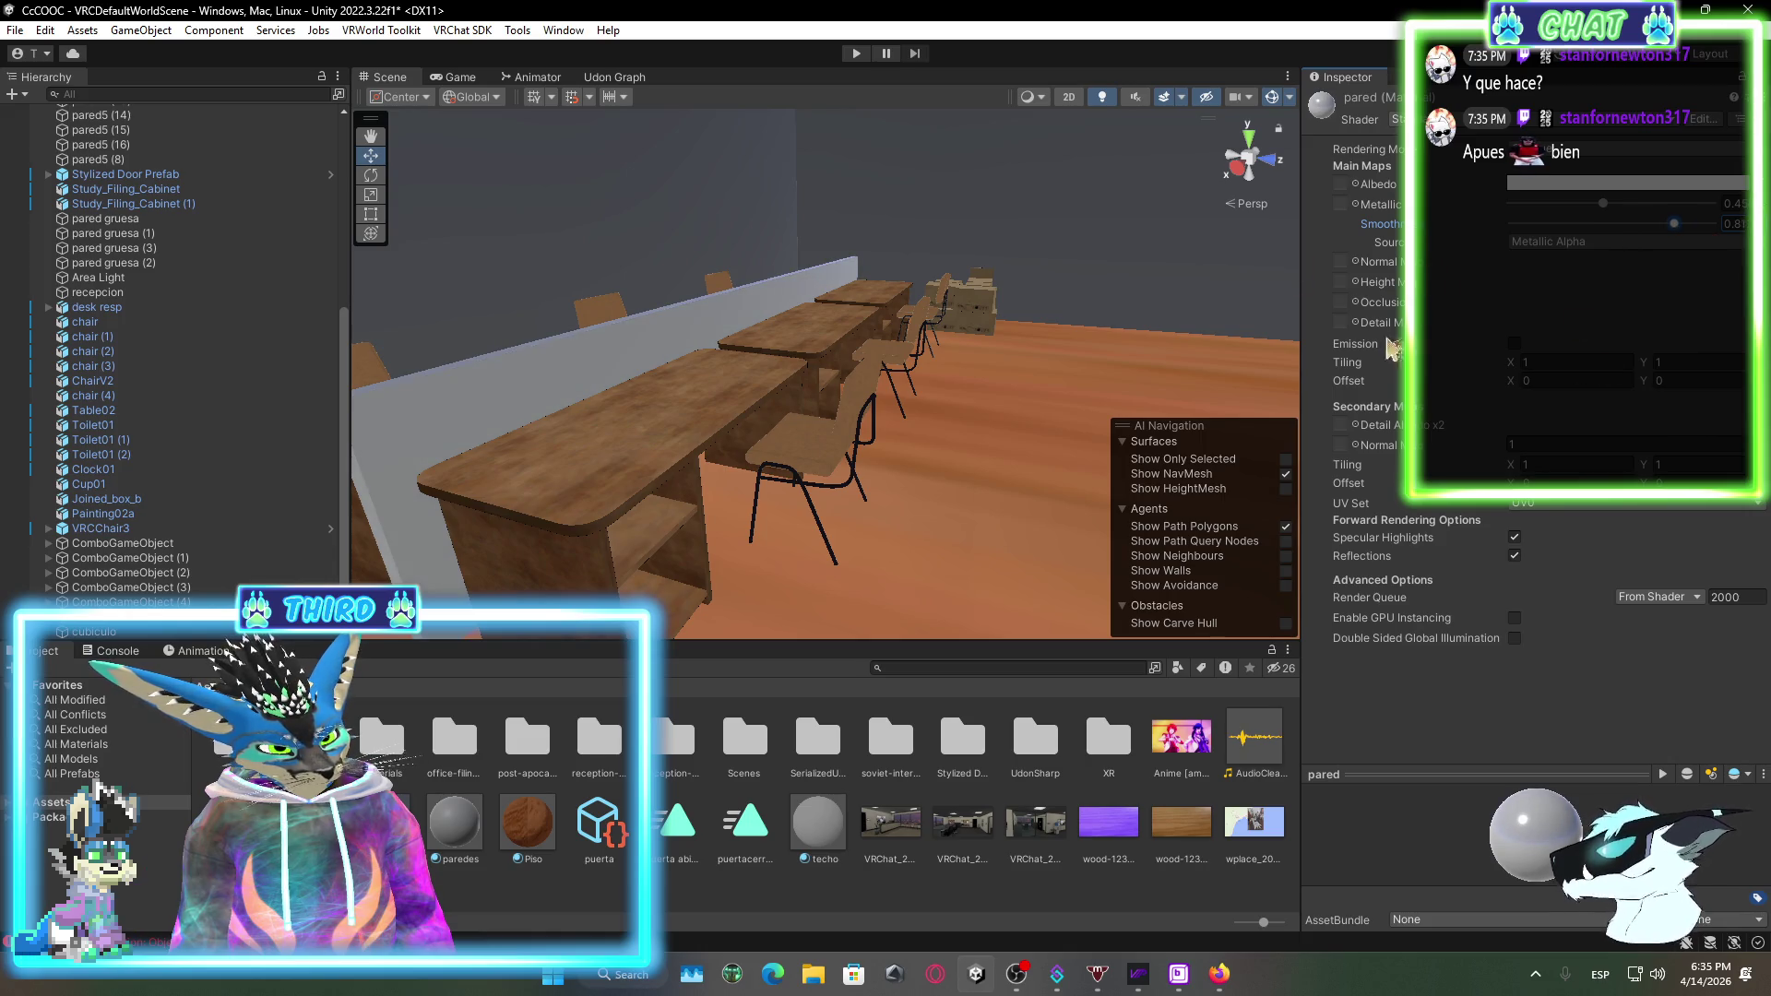
Step: Enable emission on the pared material with a dark bluish grey colour (RGB 67, 74, 77)
left_click(1513, 343)
left_click(1585, 364)
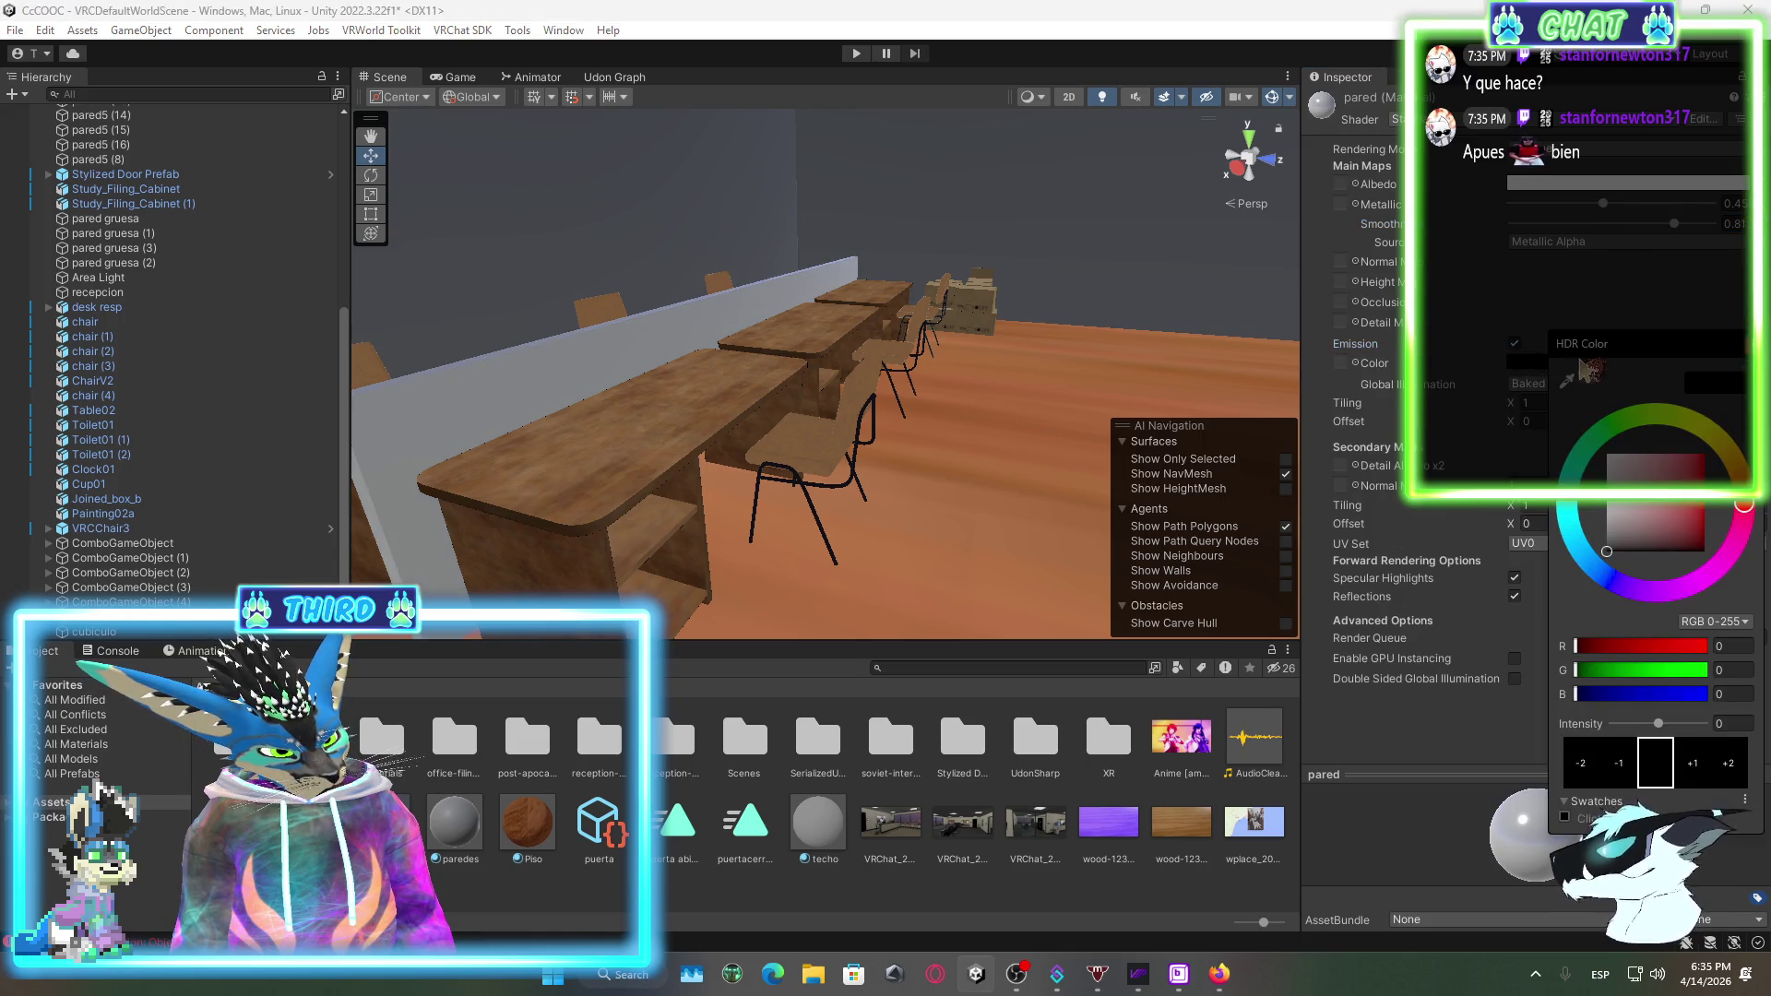
mouse_move(1629, 517)
left_mouse_down()
mouse_move(1603, 515)
mouse_move(1652, 527)
mouse_move(1614, 461)
mouse_move(1627, 529)
left_mouse_up()
left_click(1746, 519)
mouse_move(1743, 590)
left_mouse_down()
mouse_move(1614, 657)
mouse_move(1651, 424)
left_mouse_up()
left_click_drag(1610, 519, 1609, 551)
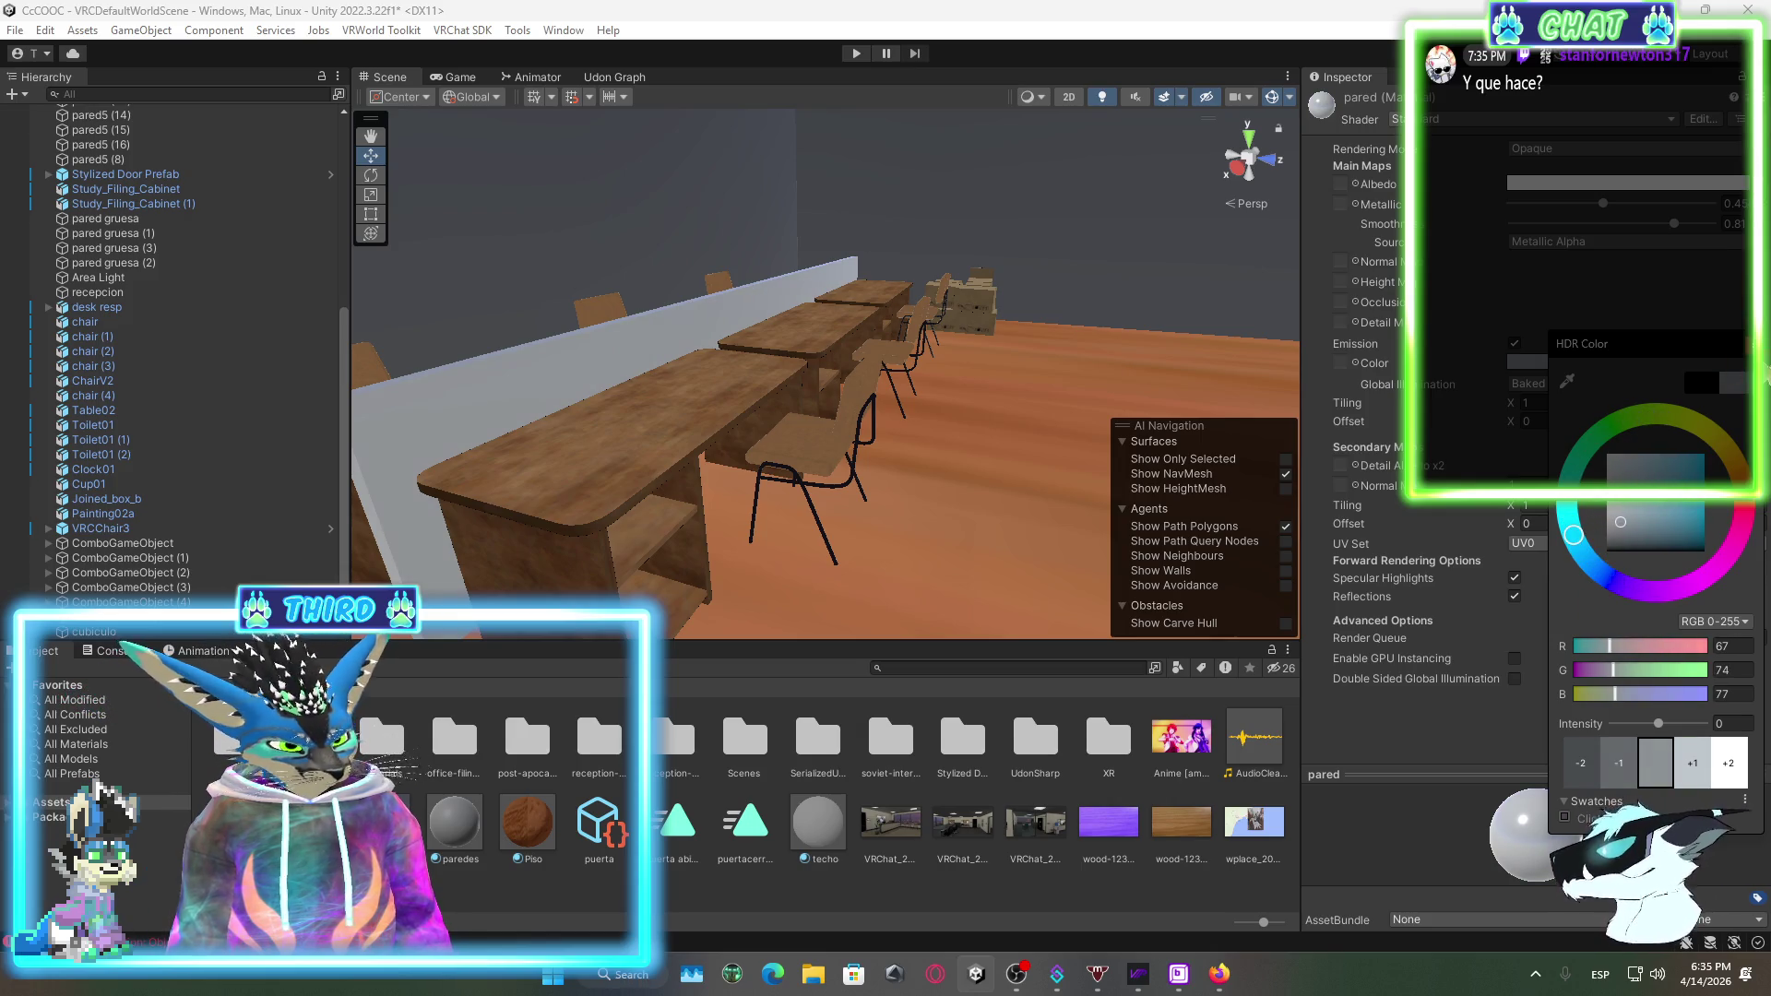
left_click(1496, 383)
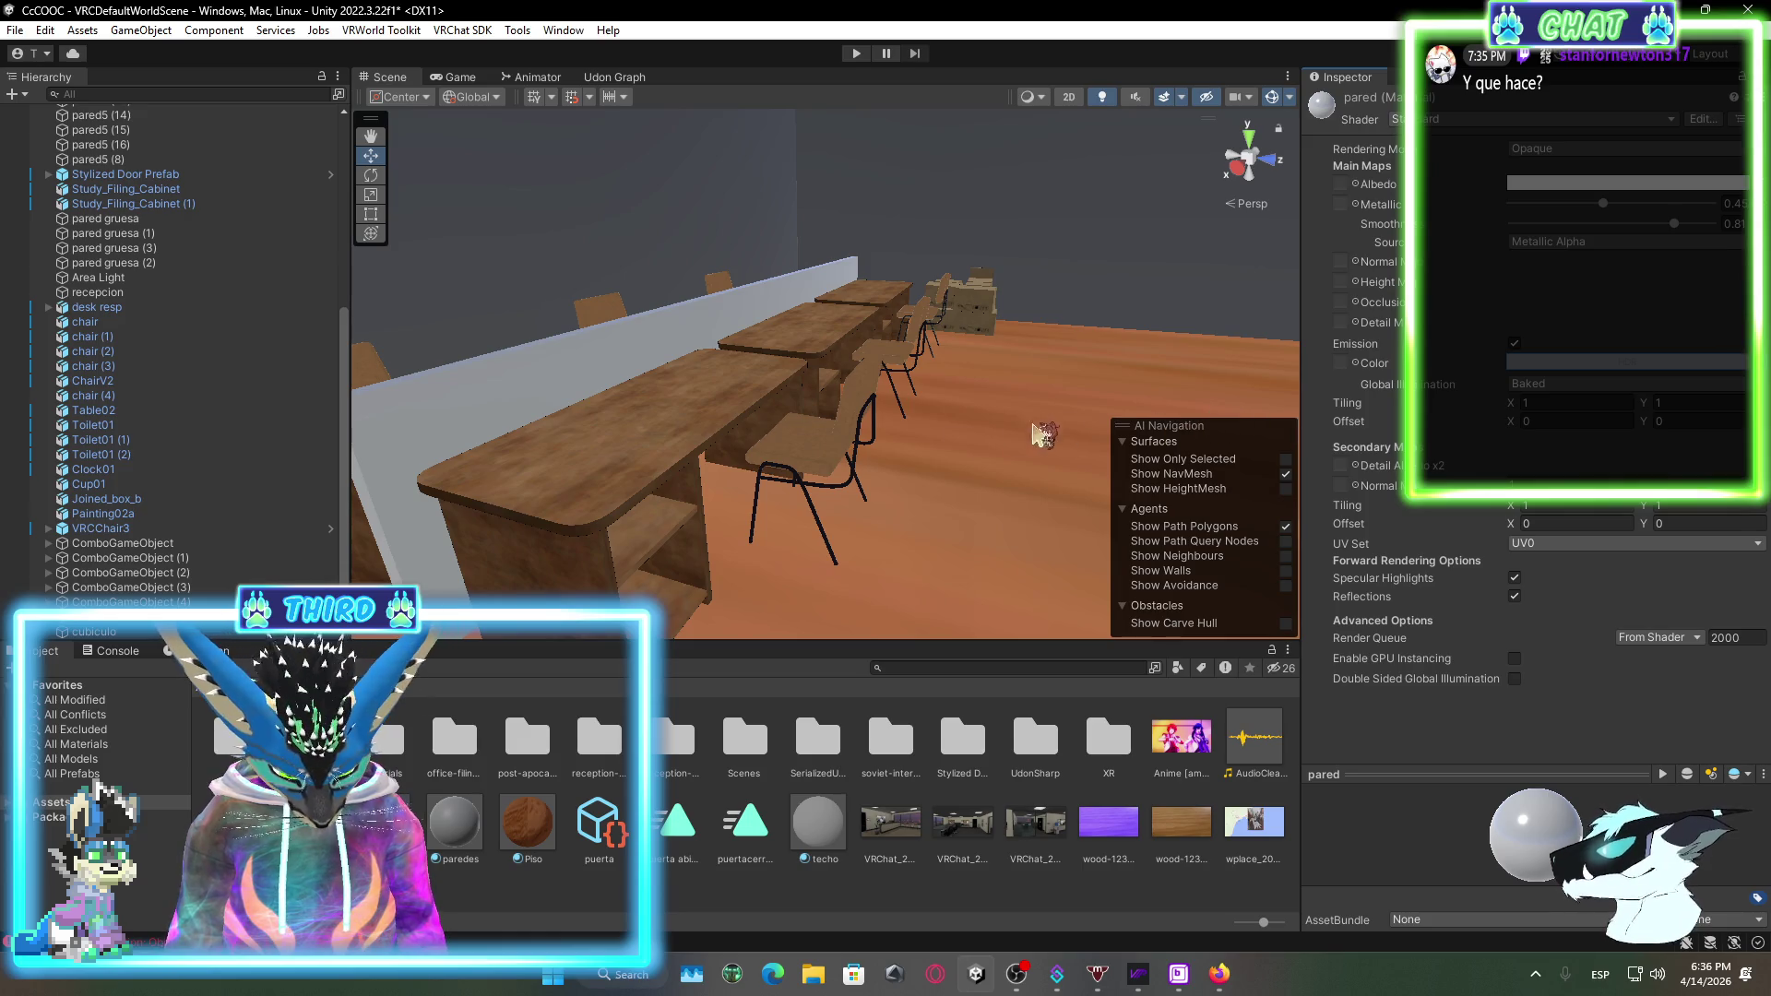
mouse_move(661, 589)
left_mouse_down()
mouse_move(960, 474)
mouse_move(811, 442)
mouse_move(670, 462)
mouse_move(553, 446)
mouse_move(572, 452)
mouse_move(575, 567)
mouse_move(858, 422)
left_mouse_up()
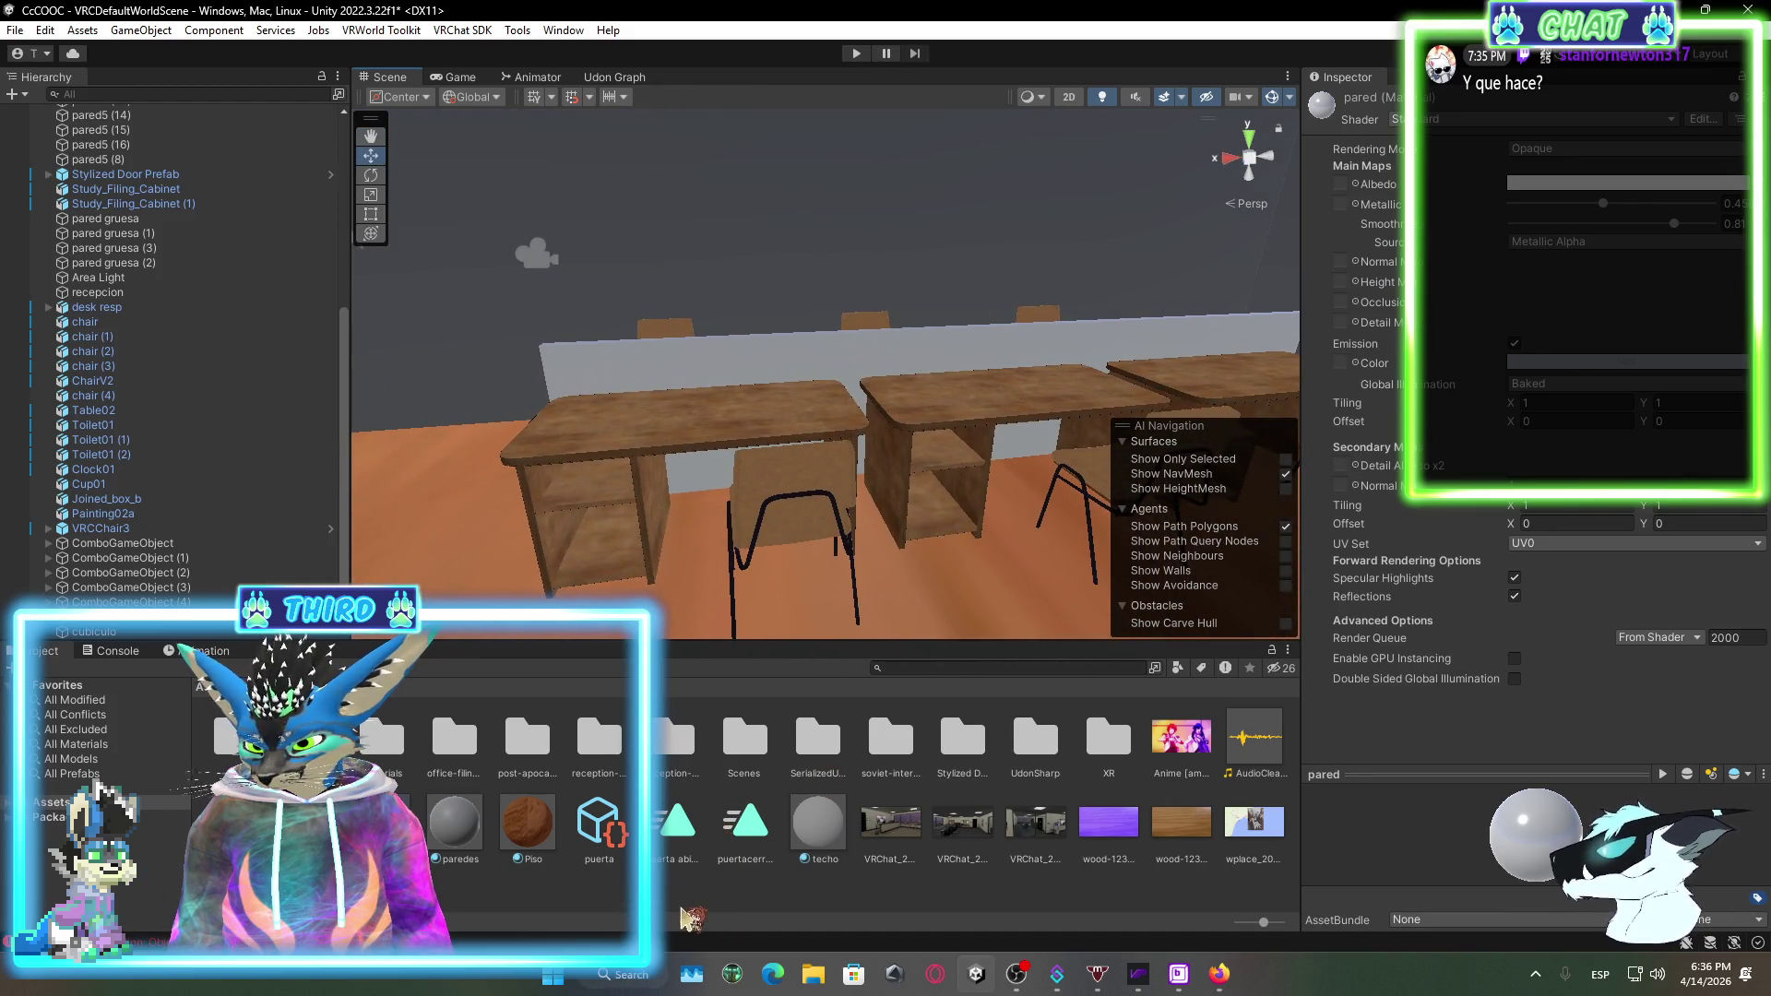
left_click(456, 748)
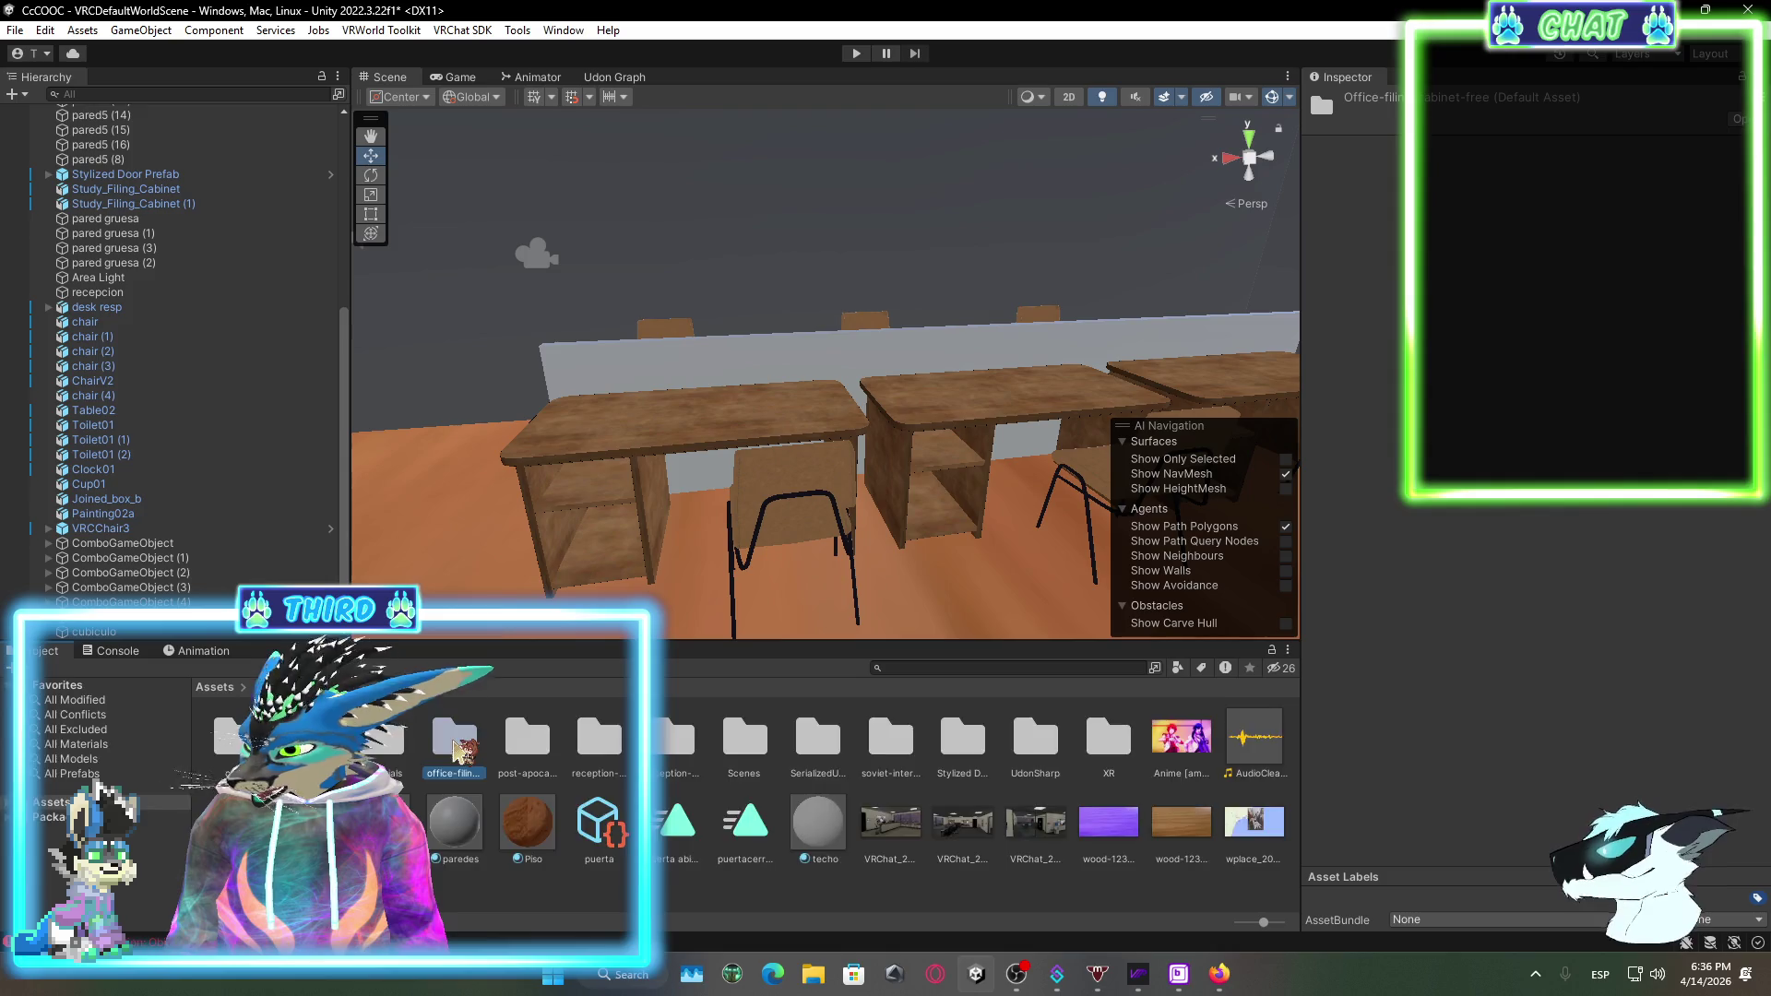
double_click(458, 749)
left_click(51, 775)
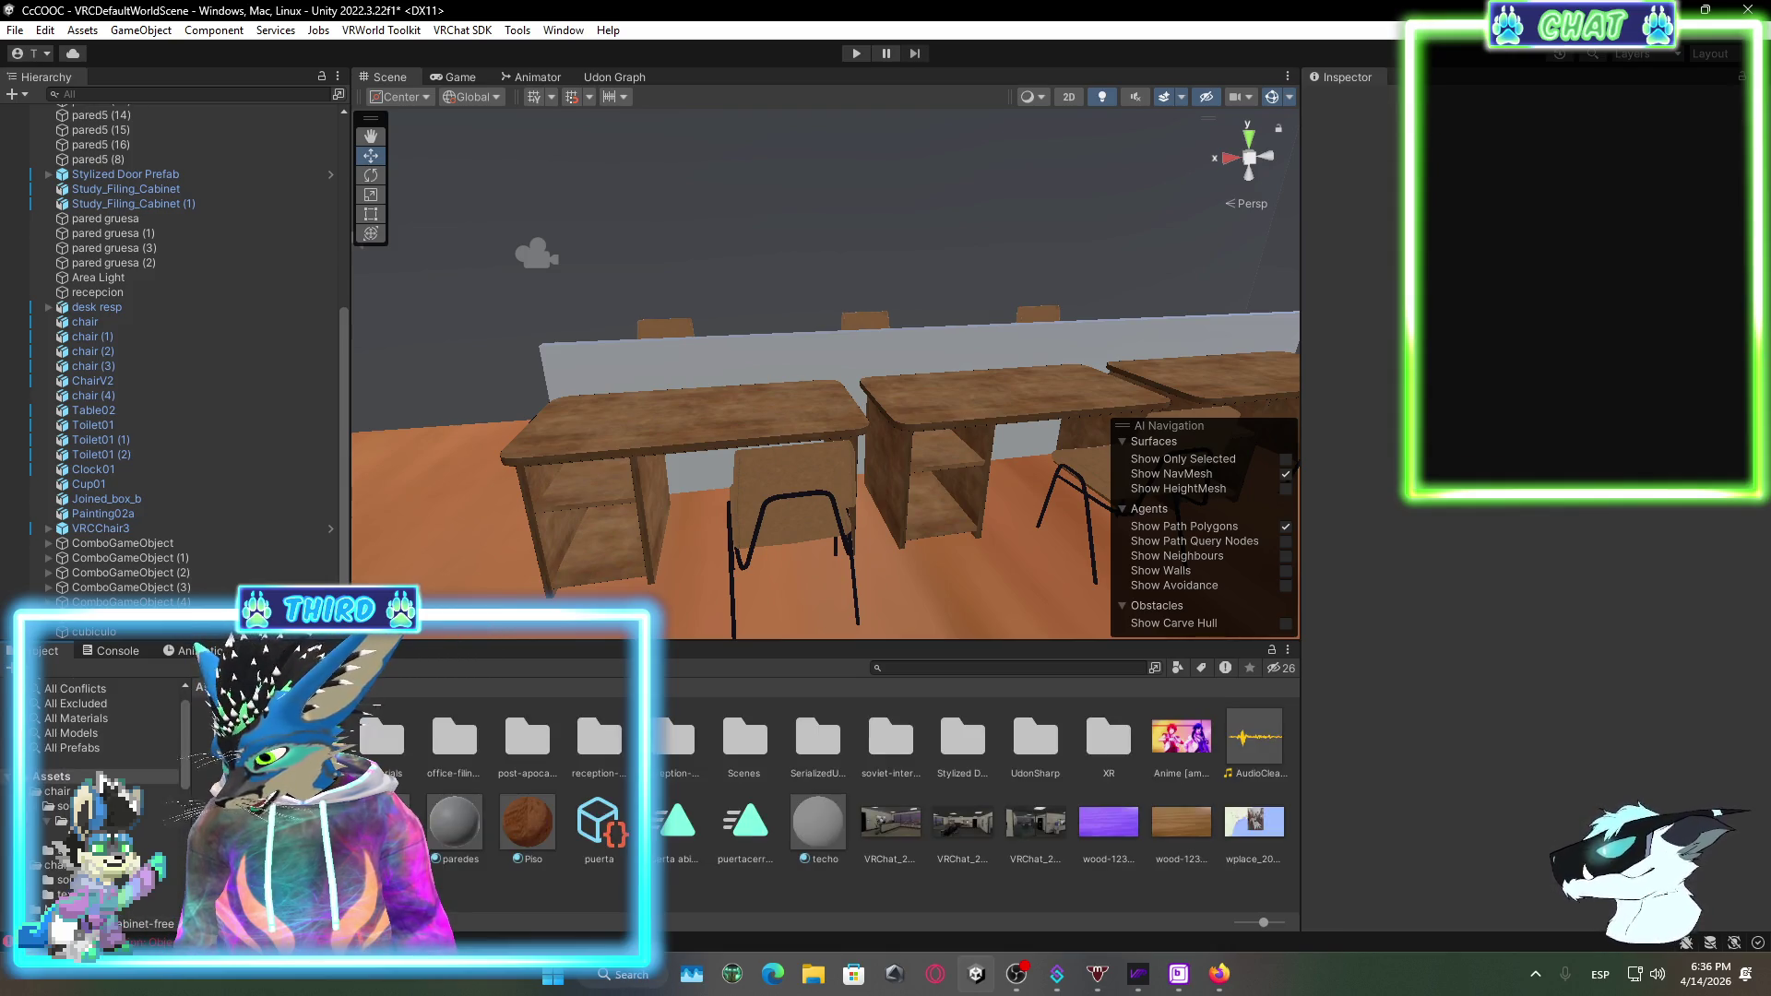
left_click(527, 741)
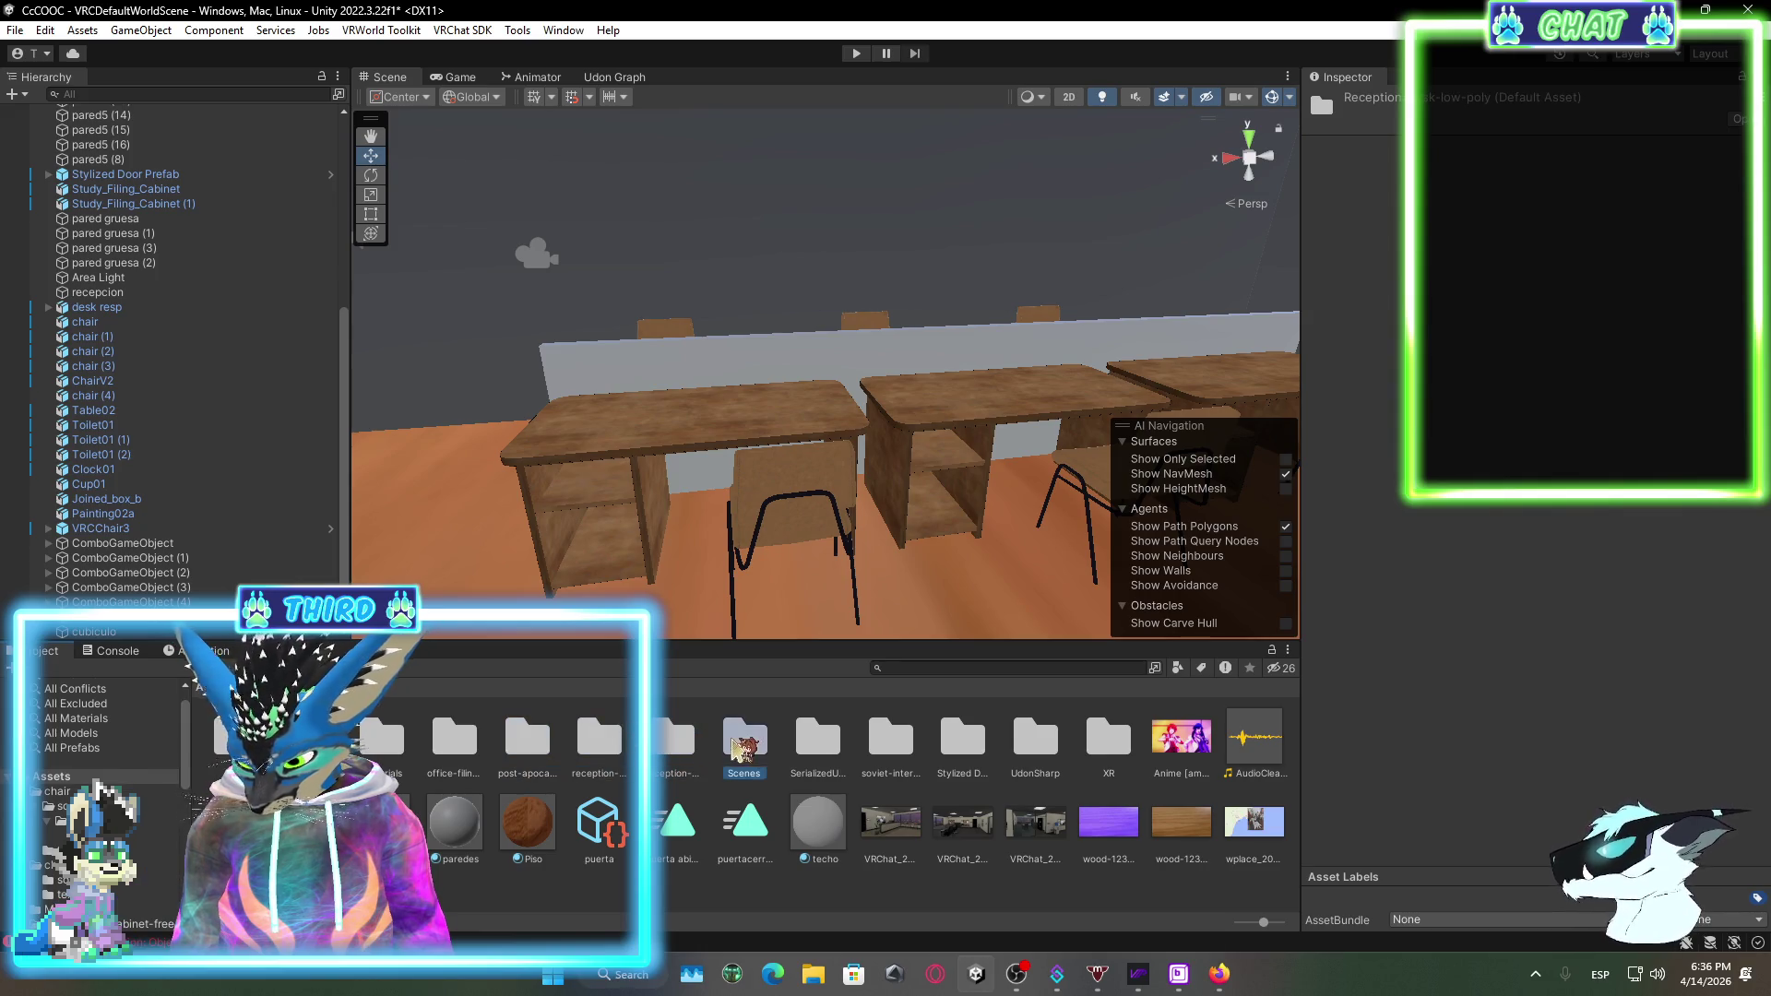
left_click(830, 745)
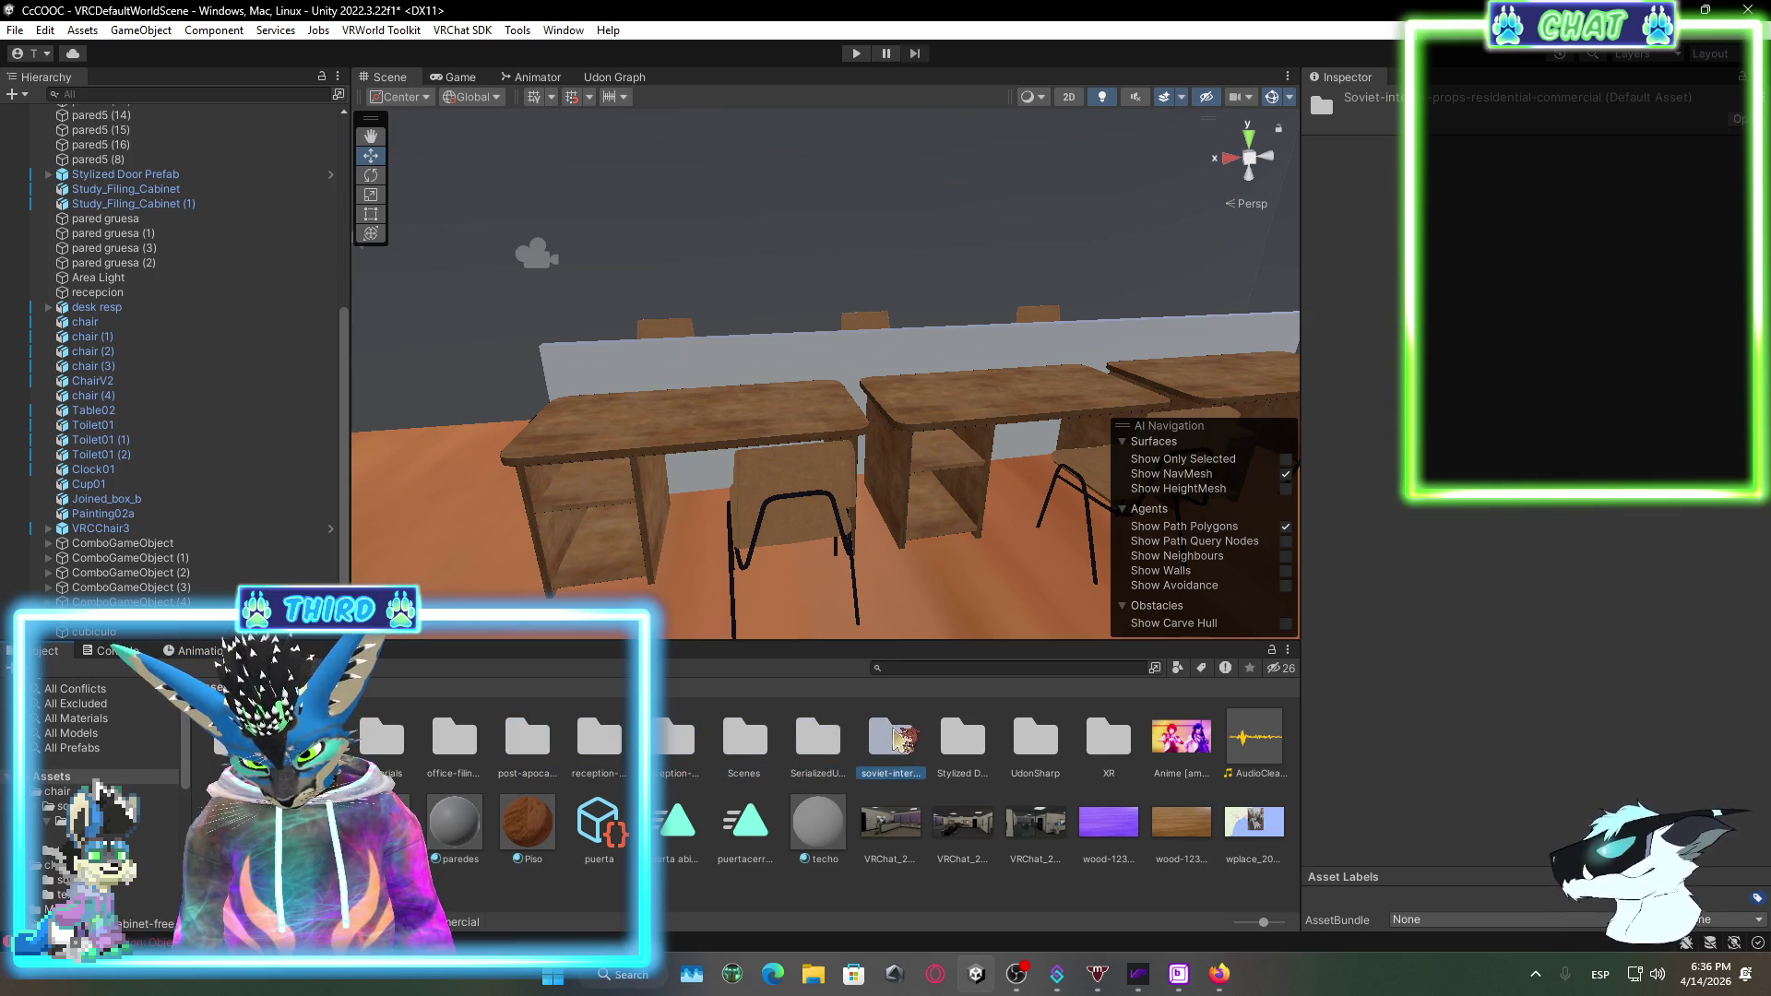
double_click(884, 740)
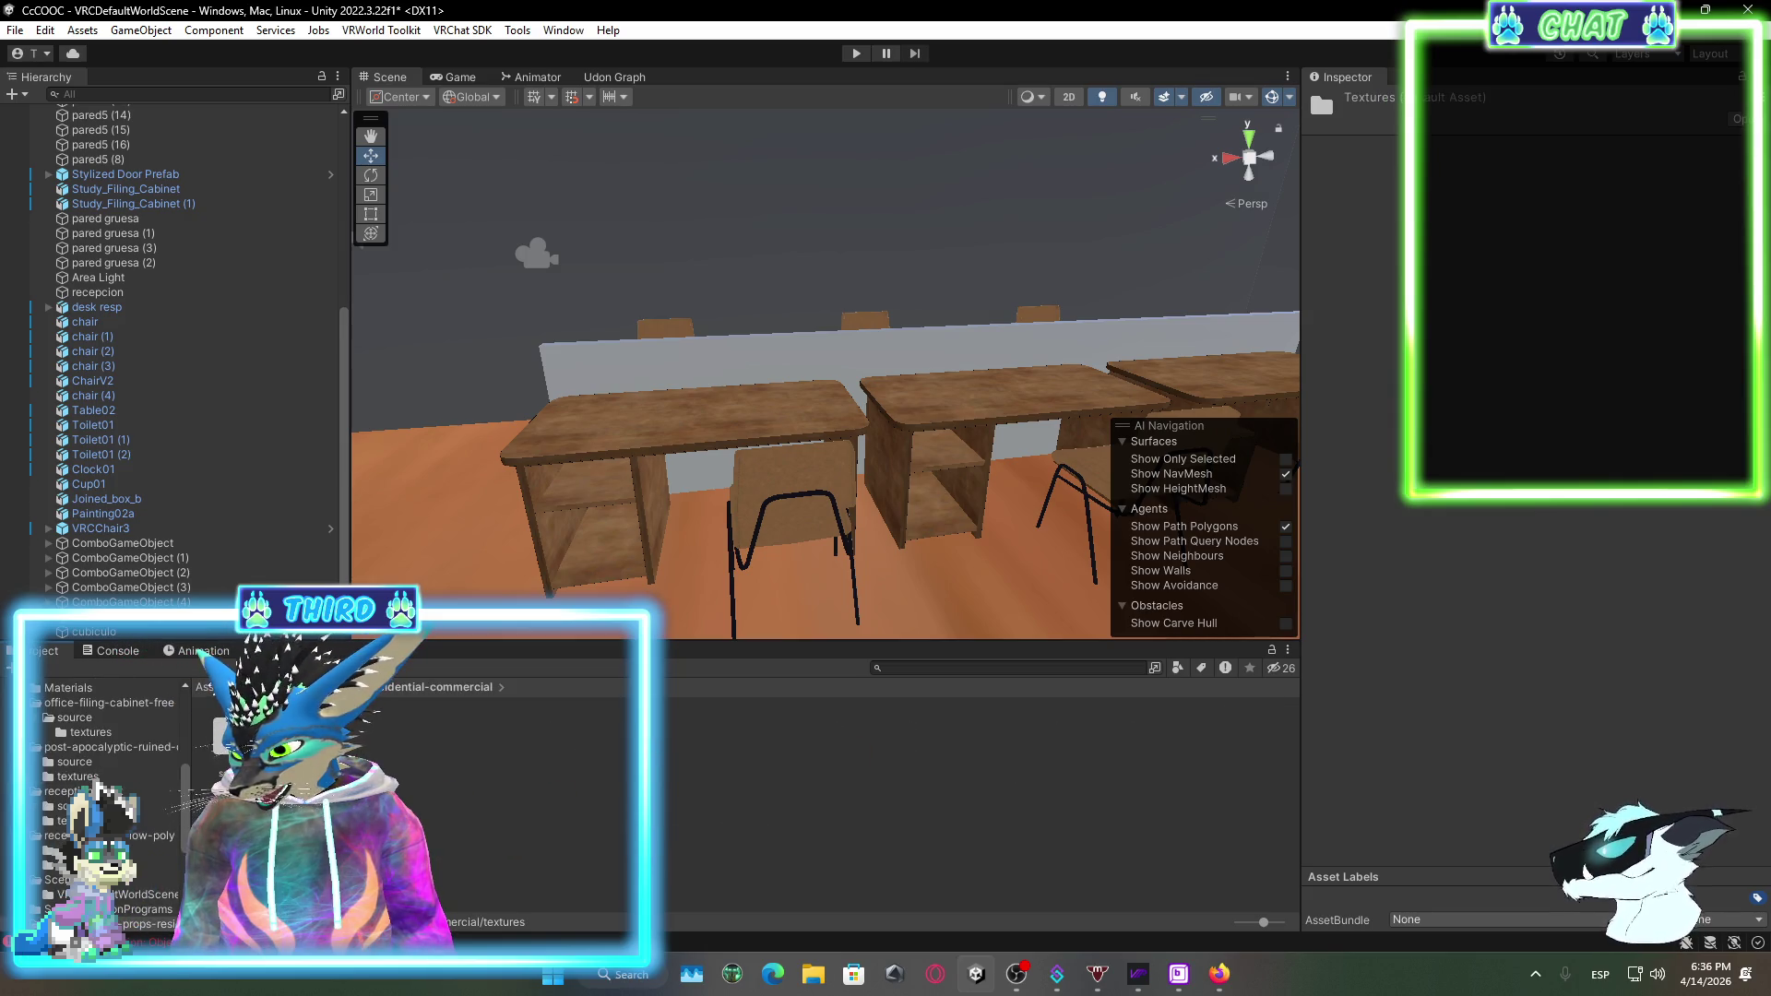
scroll(102, 803, "down", 1)
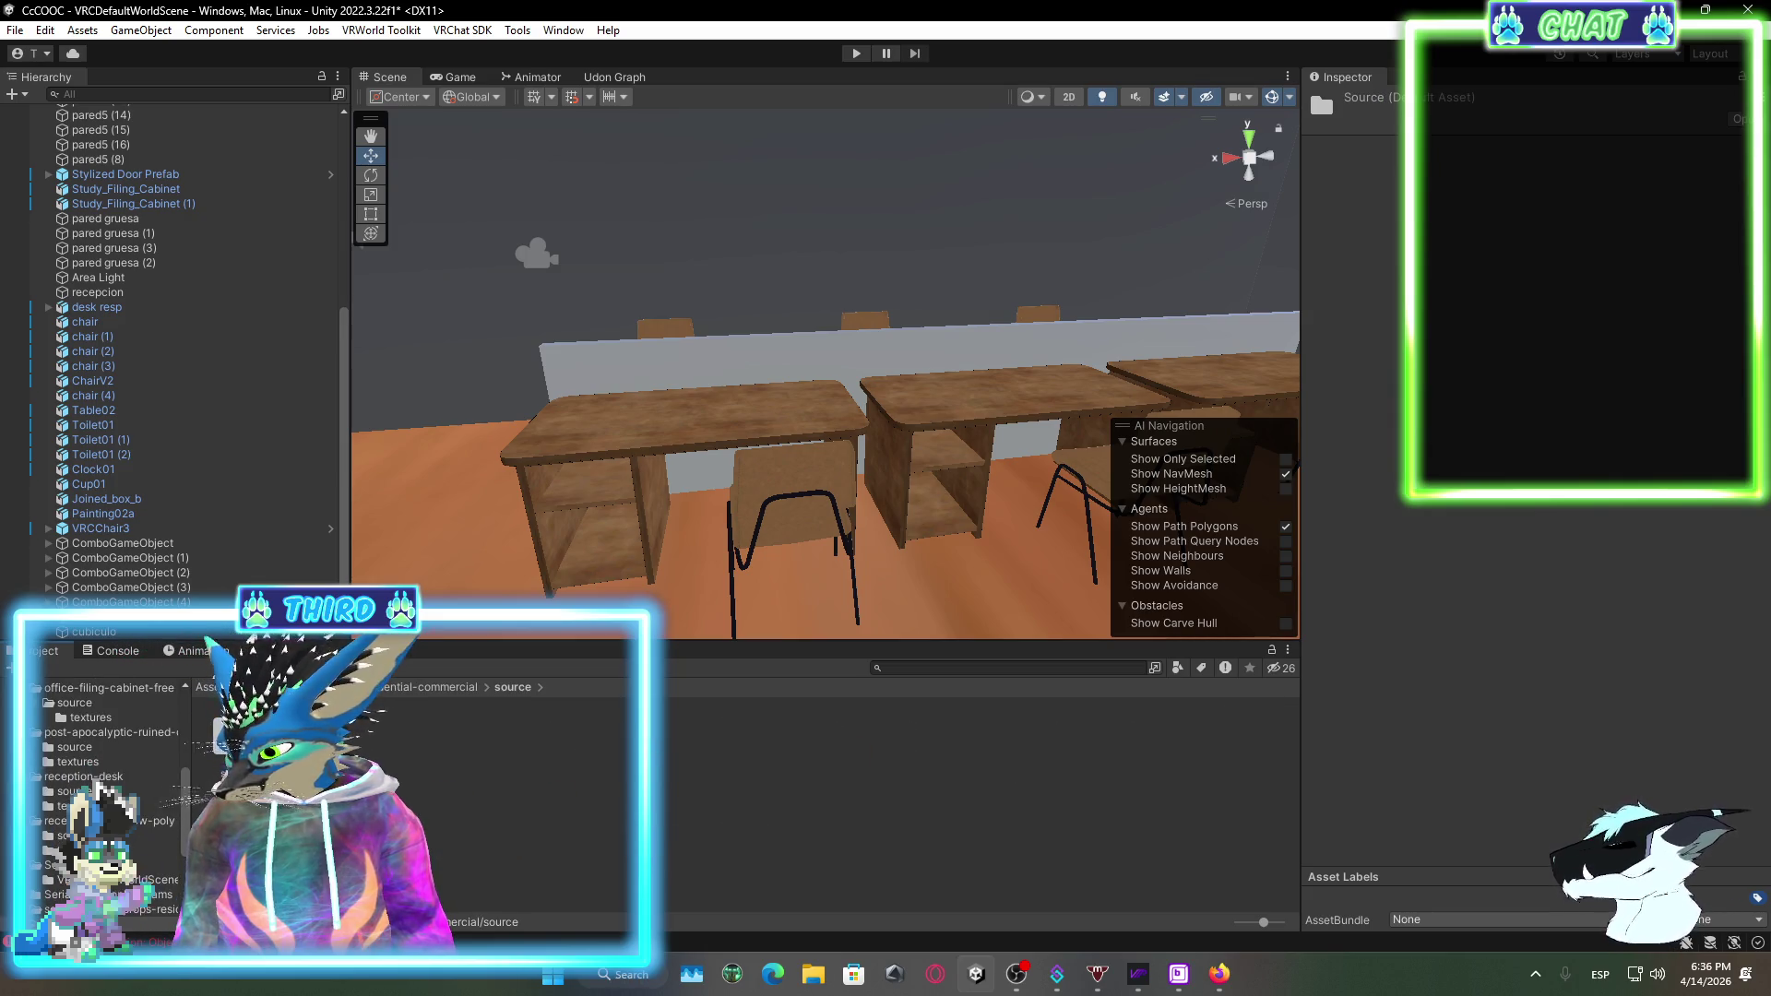
double_click(226, 738)
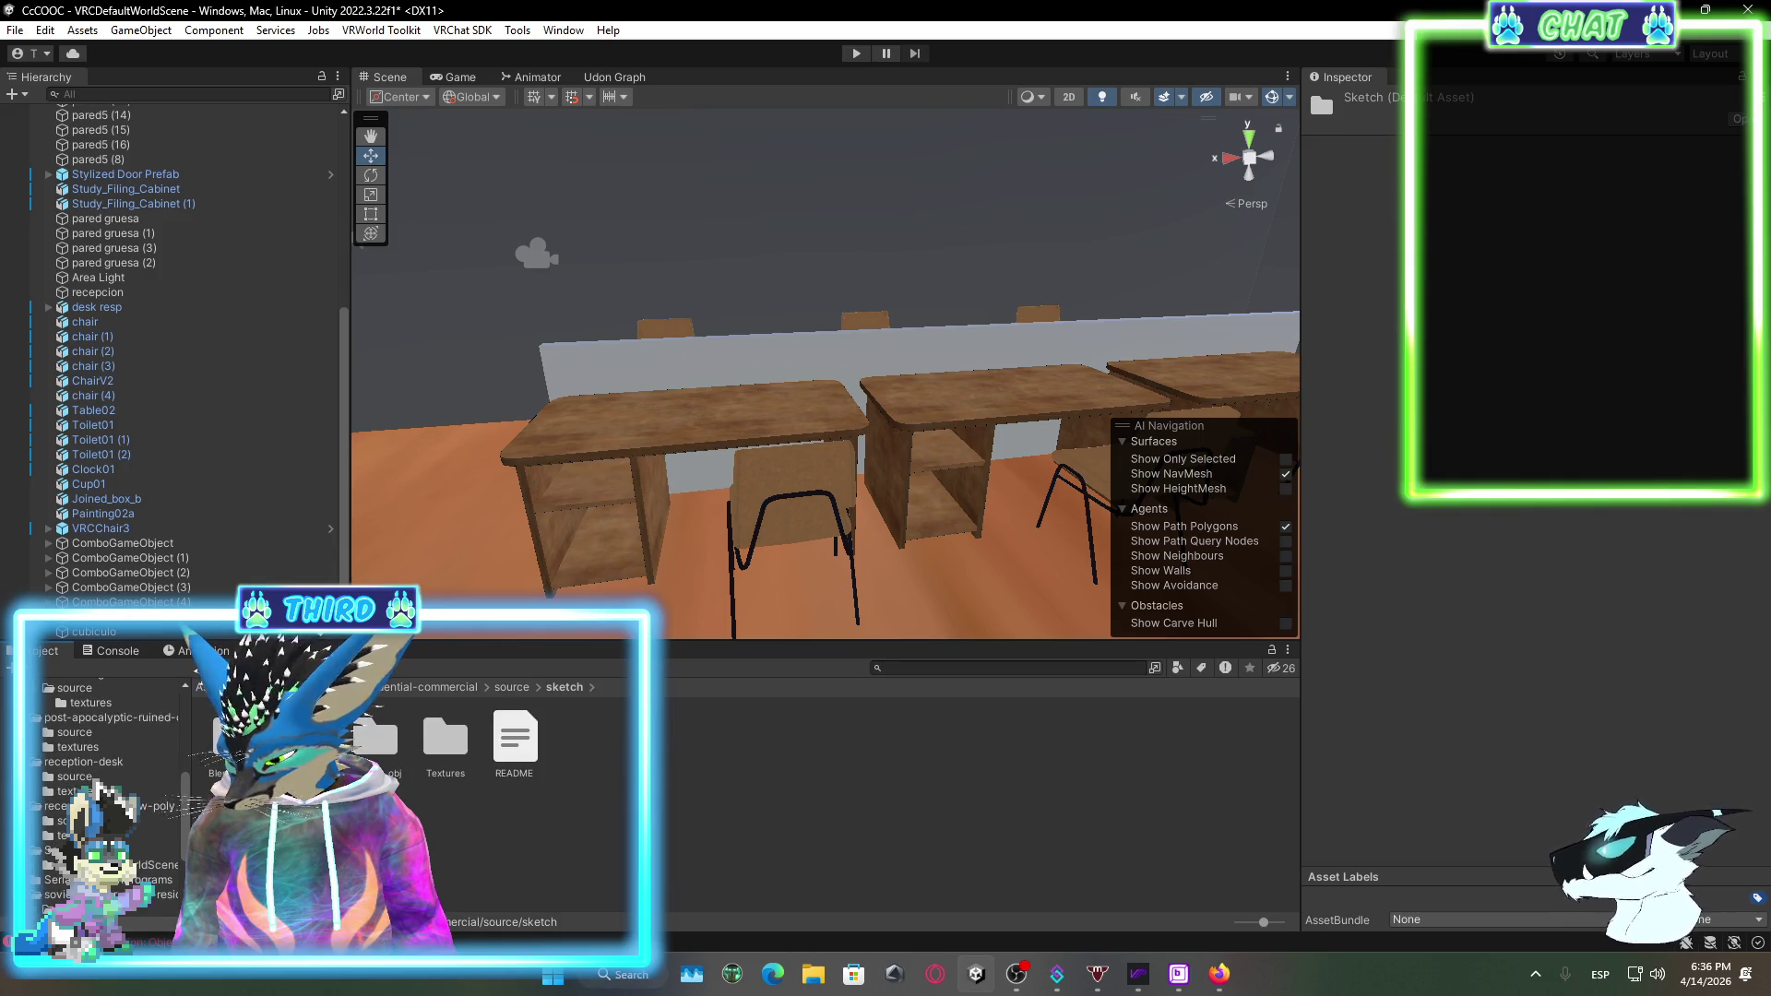
double_click(379, 742)
left_click(235, 738)
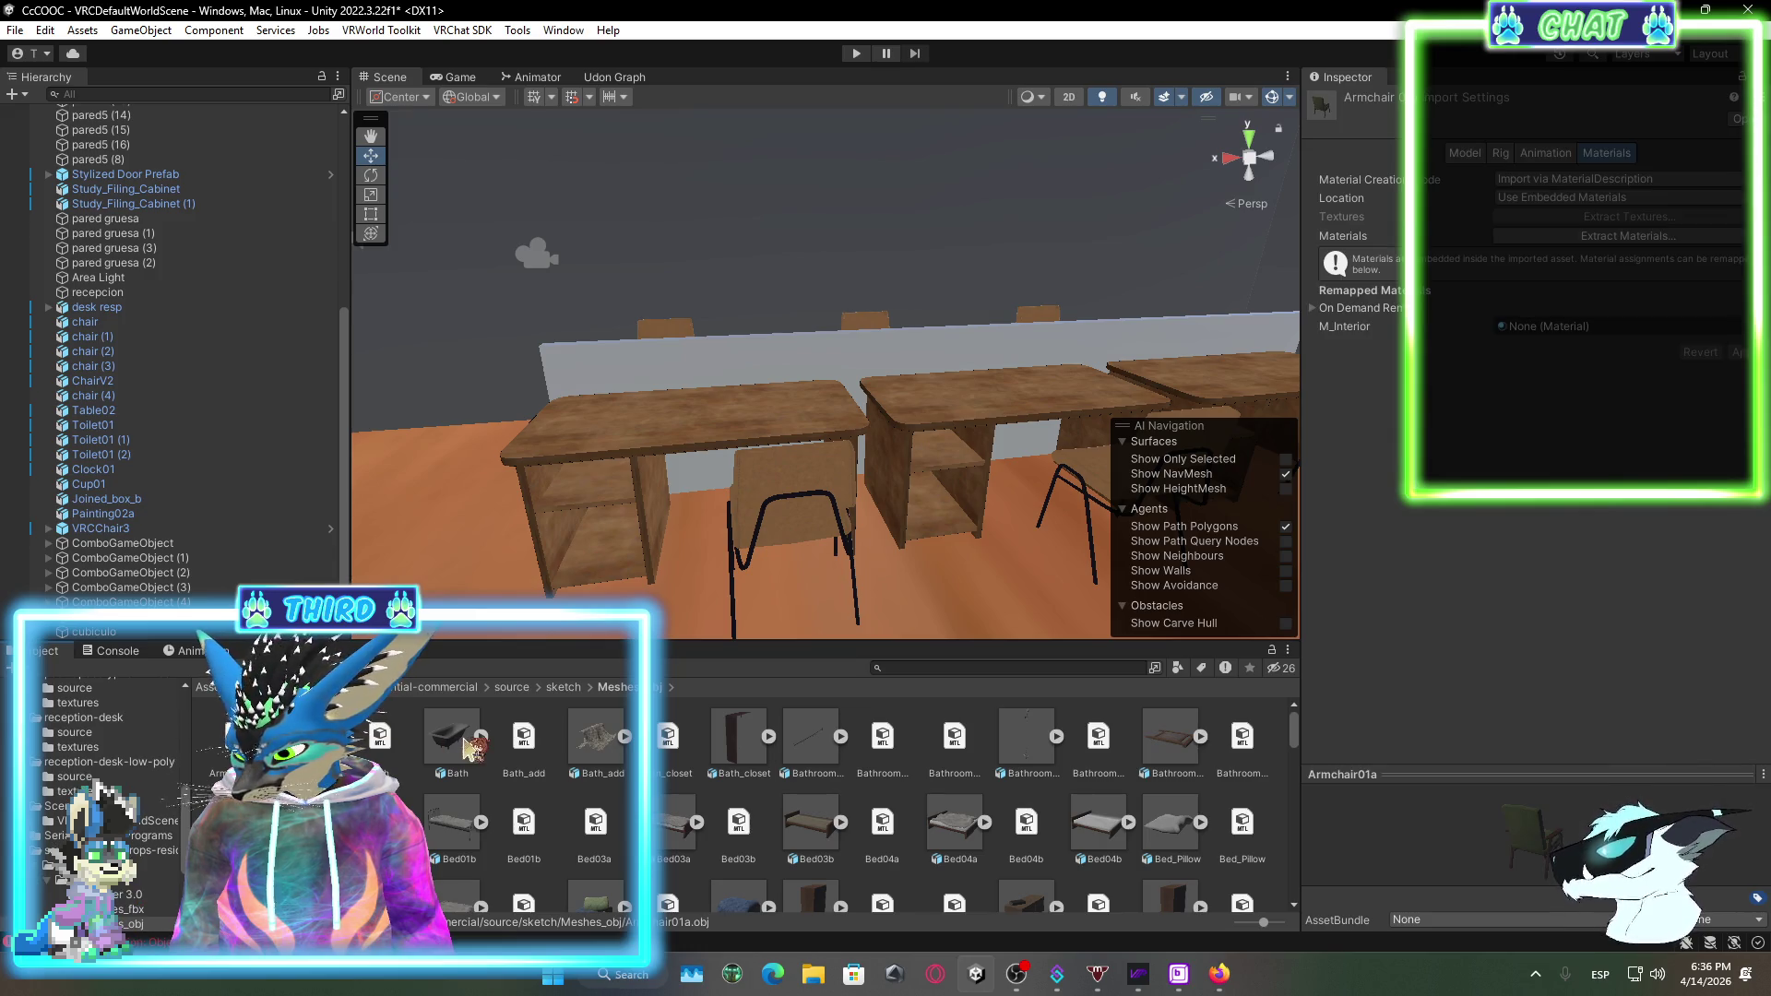
left_click(598, 738)
left_click(769, 738)
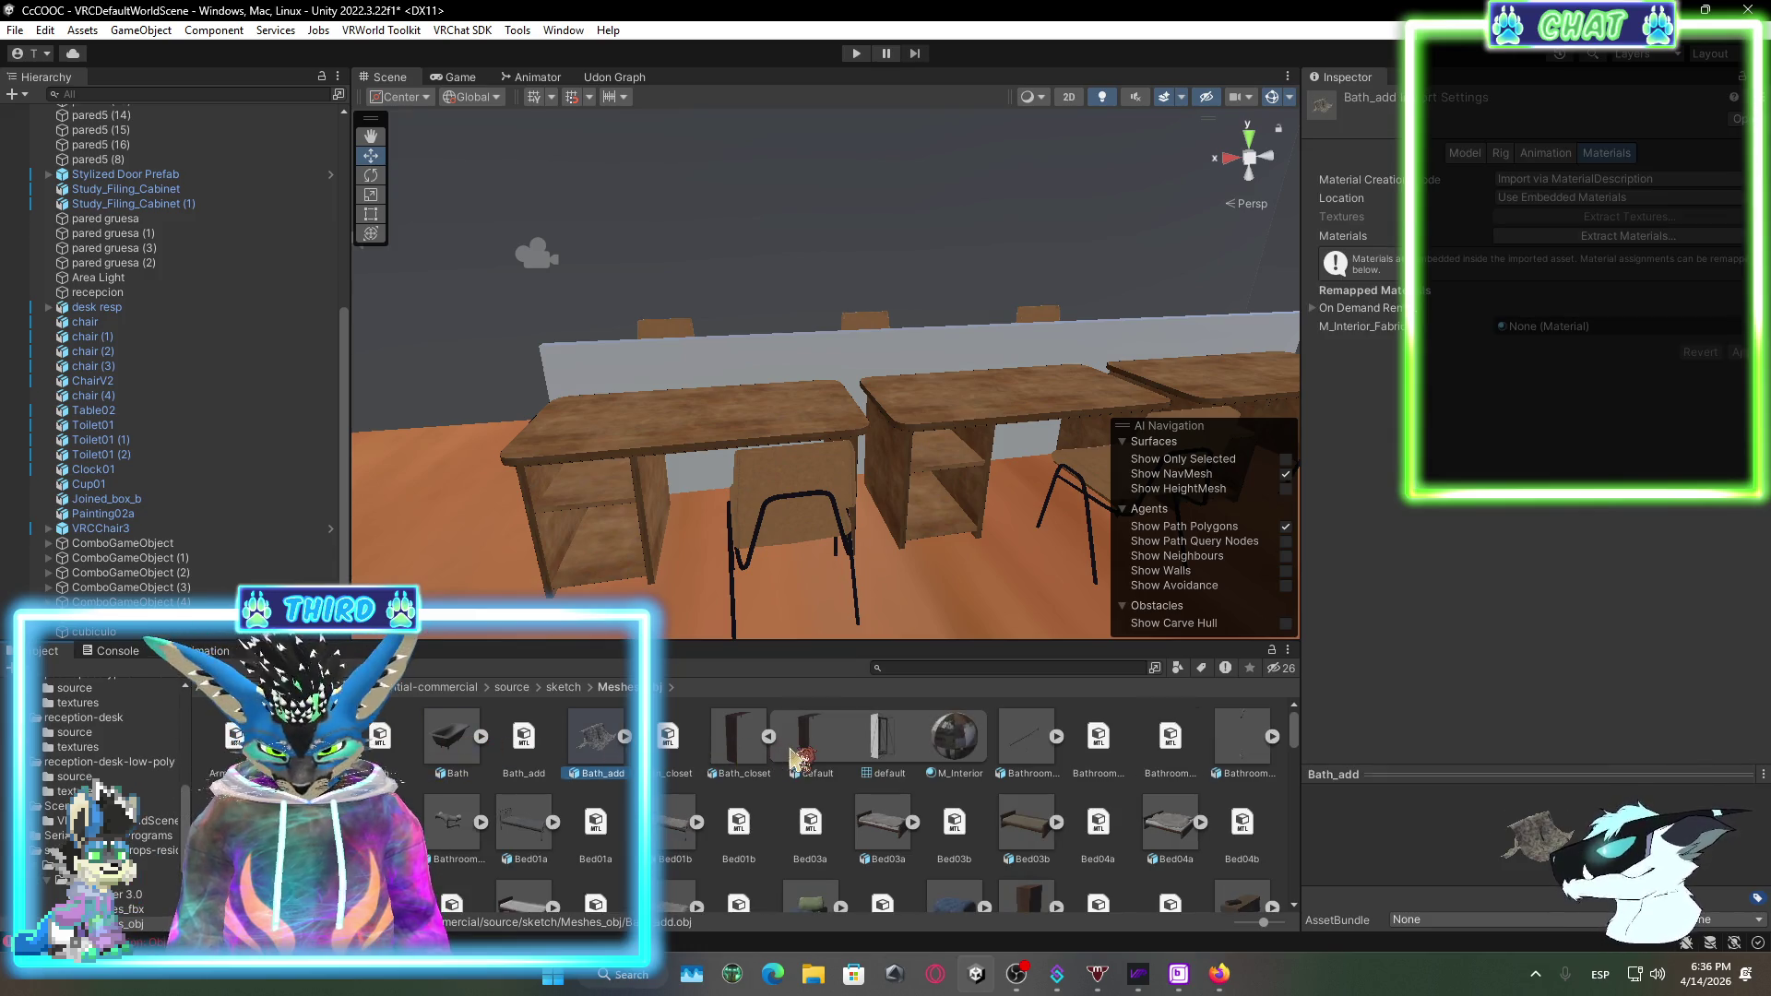
left_click(770, 737)
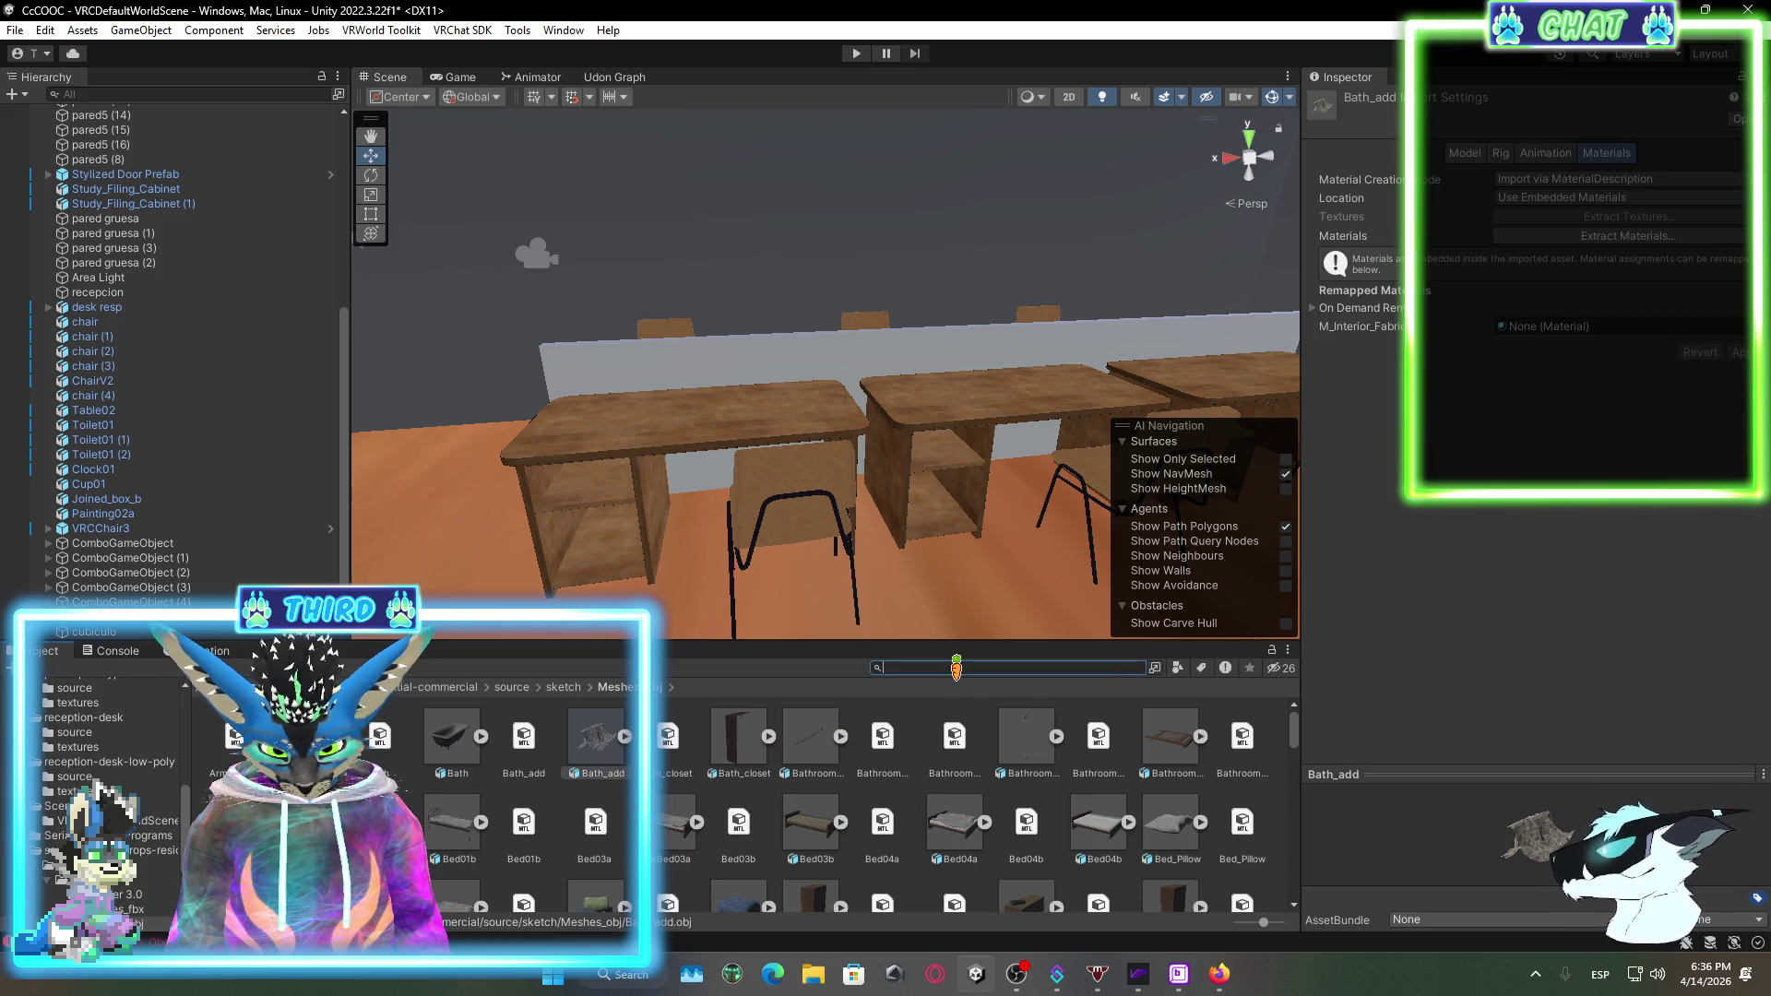
type("pc")
key("BackSpace")
key("BackSpace")
scroll(710, 835, "down", 5)
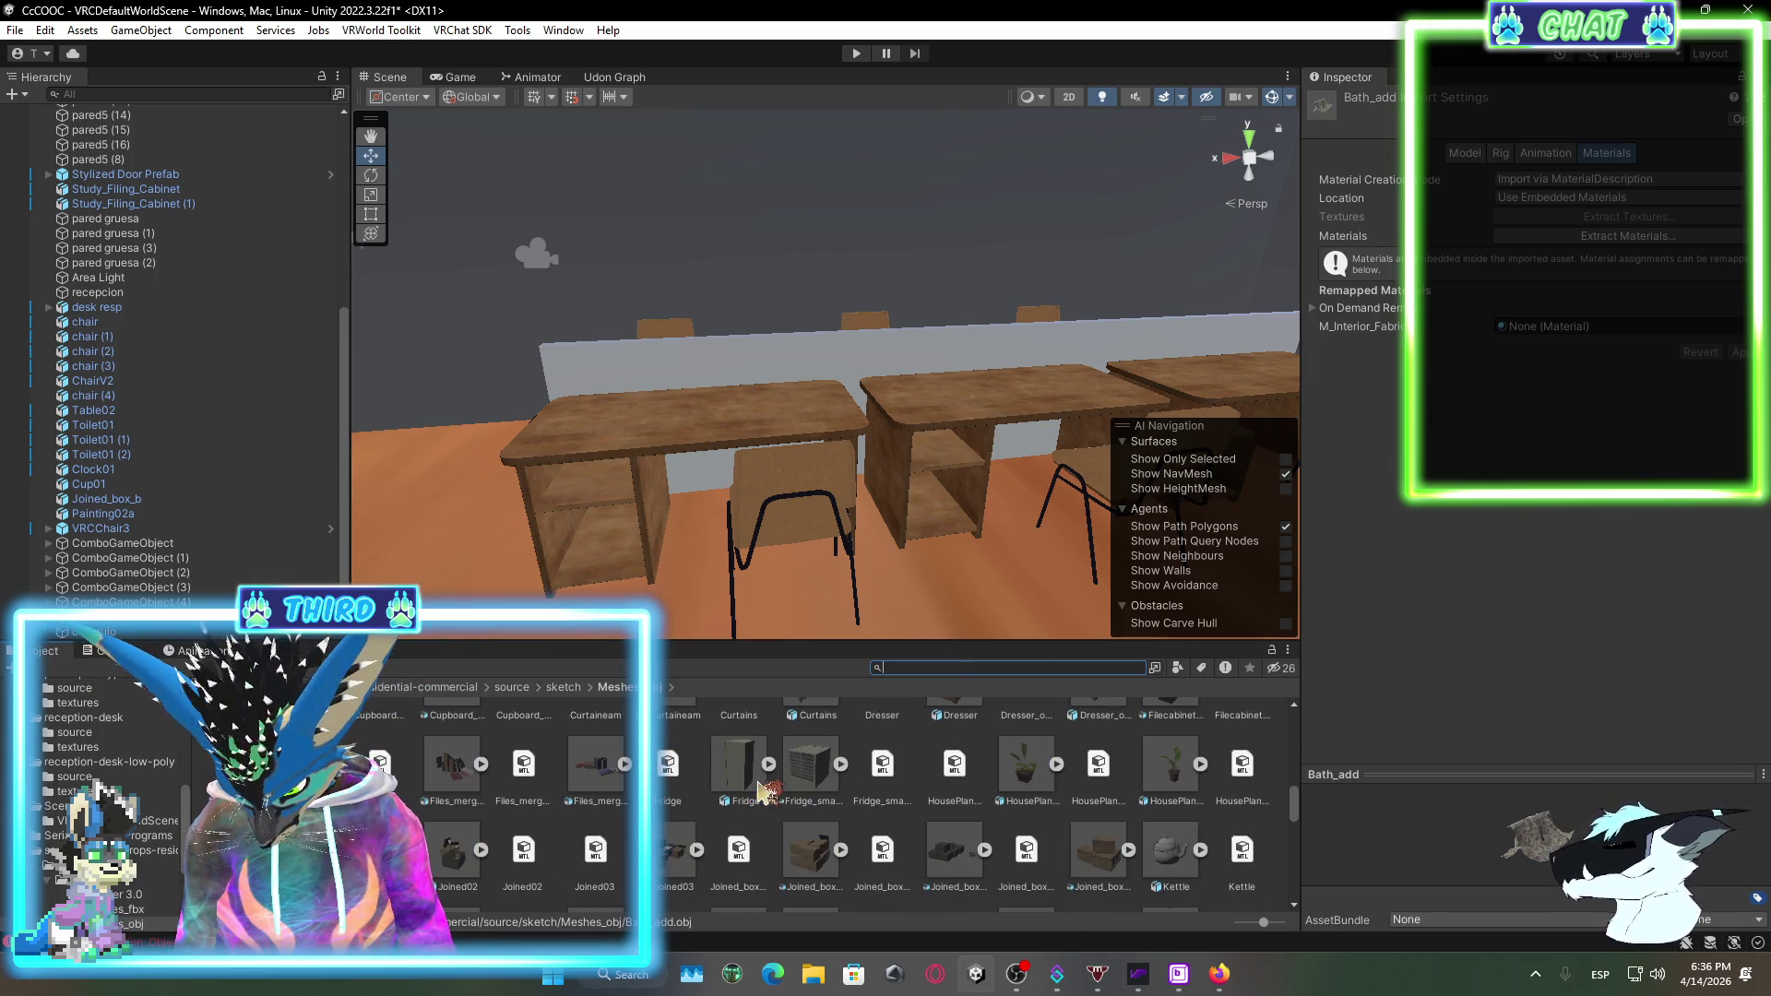
left_click(441, 867)
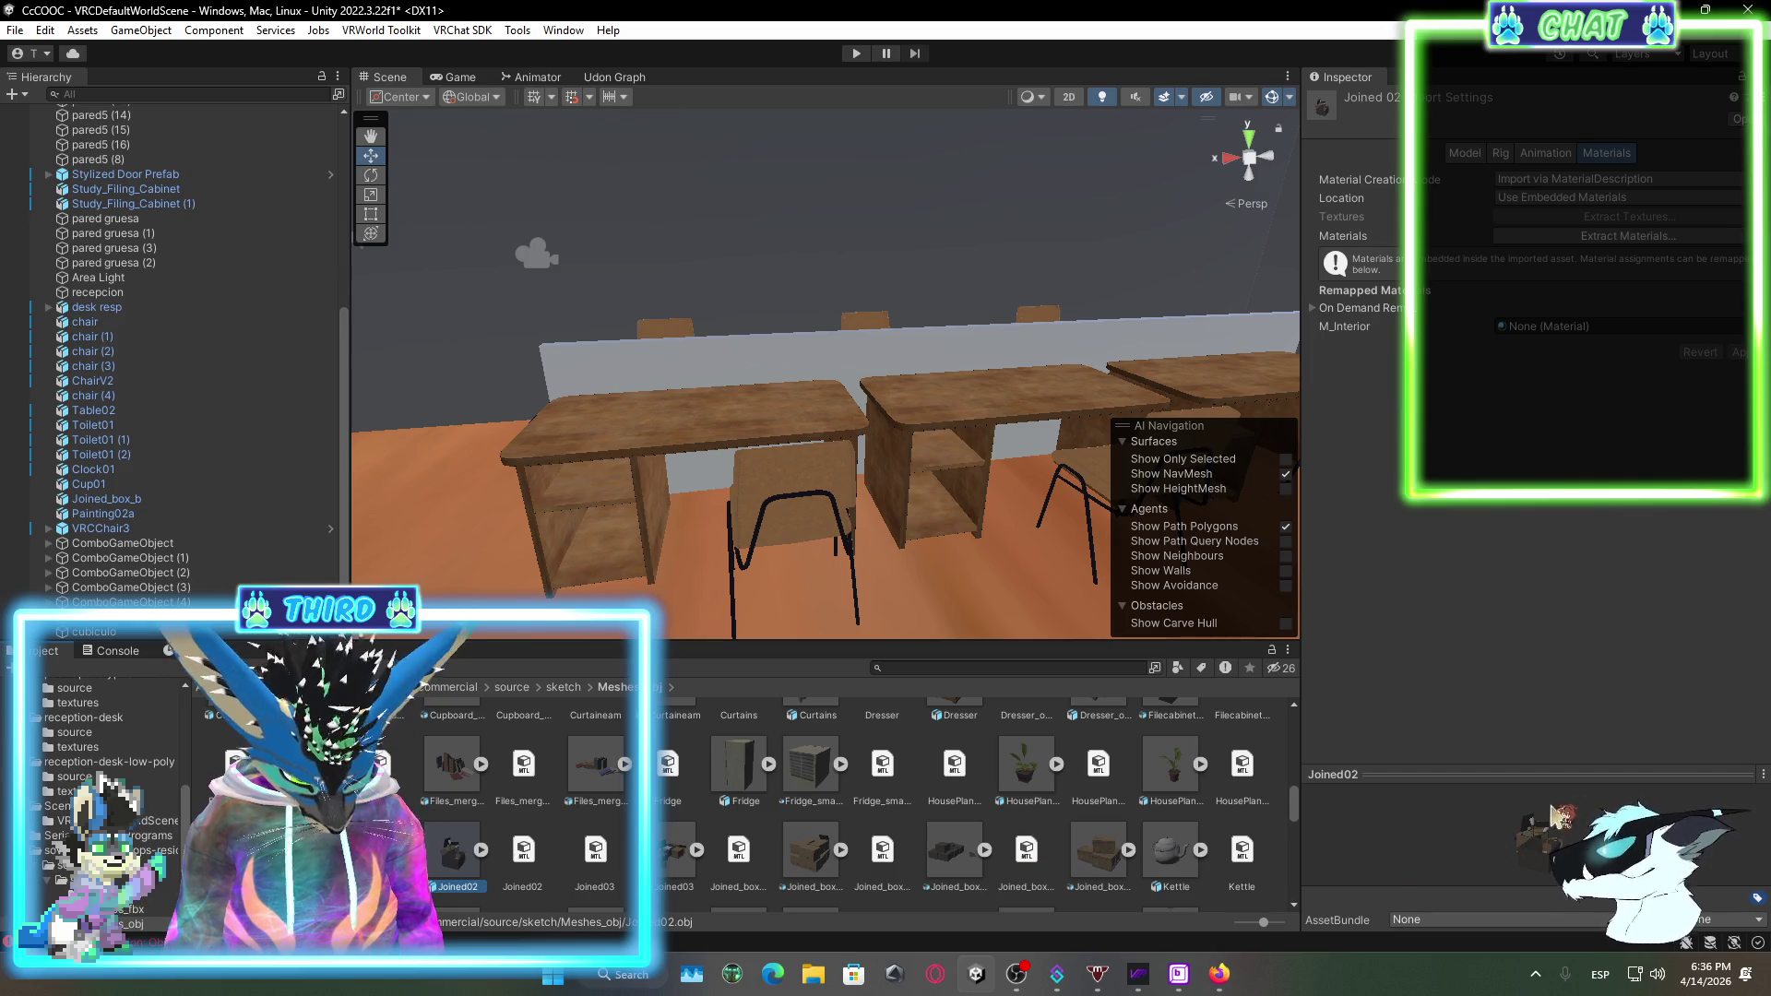
mouse_move(1553, 773)
left_mouse_down()
mouse_move(1553, 375)
mouse_move(1581, 794)
left_mouse_up()
scroll(1005, 881, "down", 10)
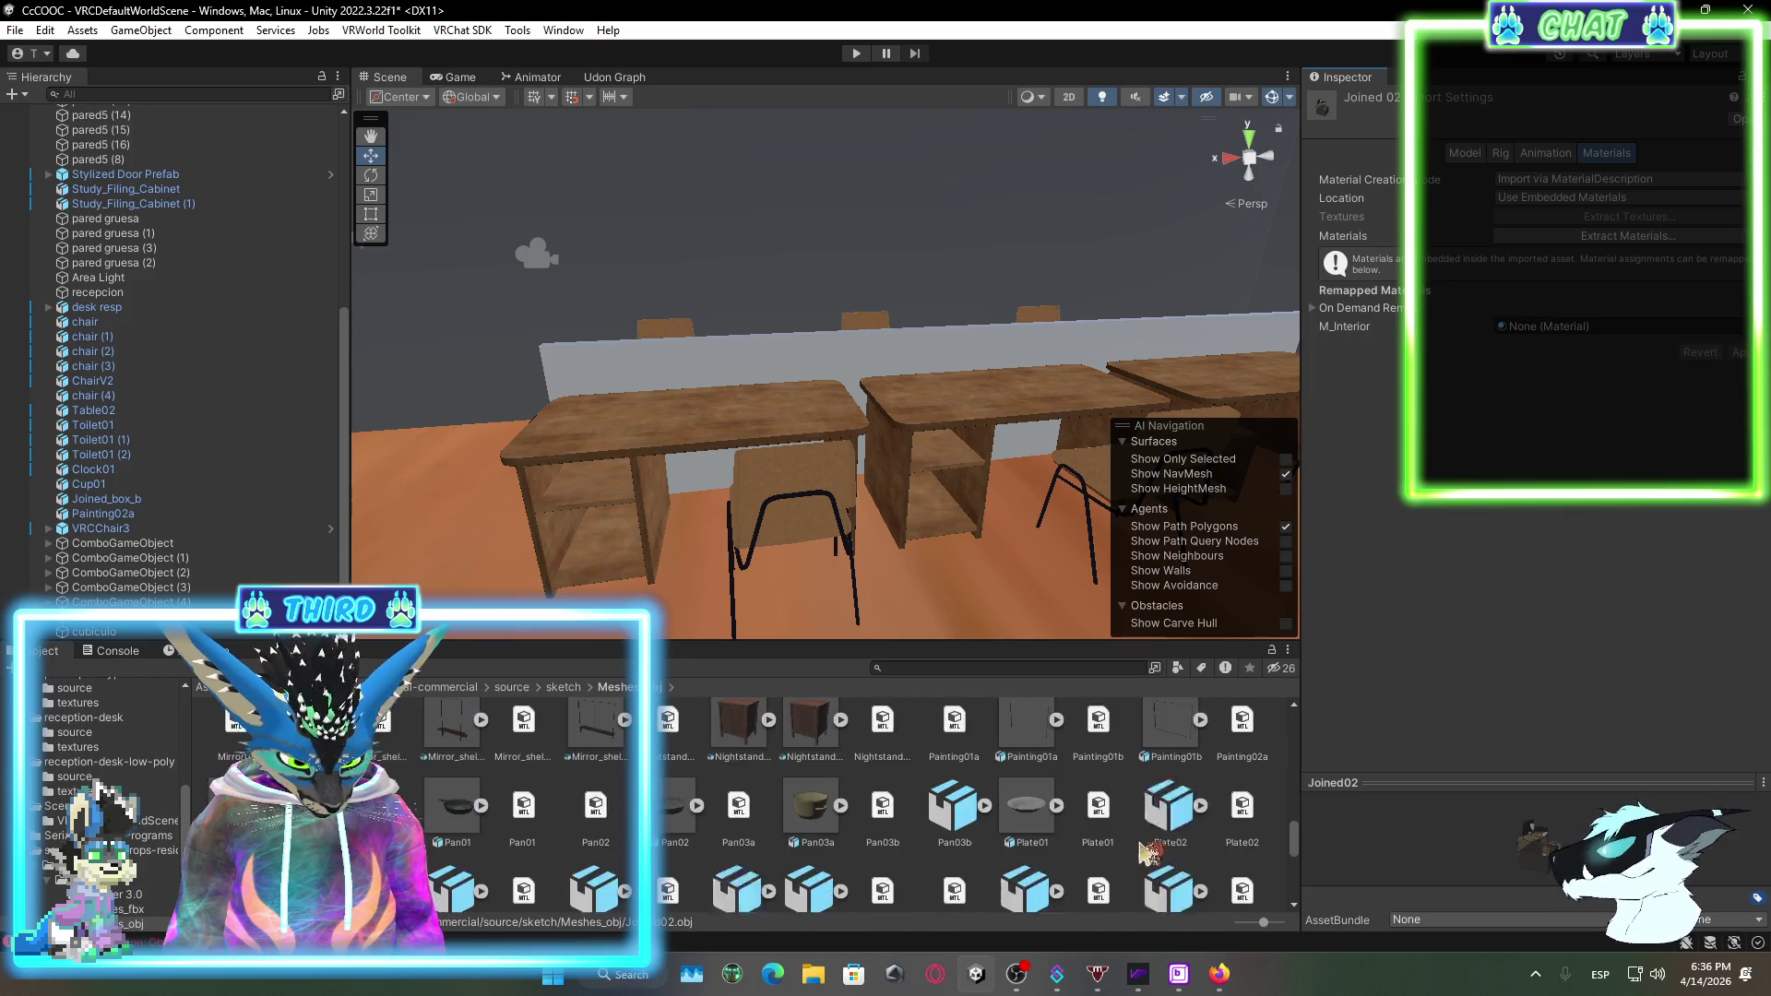
left_click(448, 687)
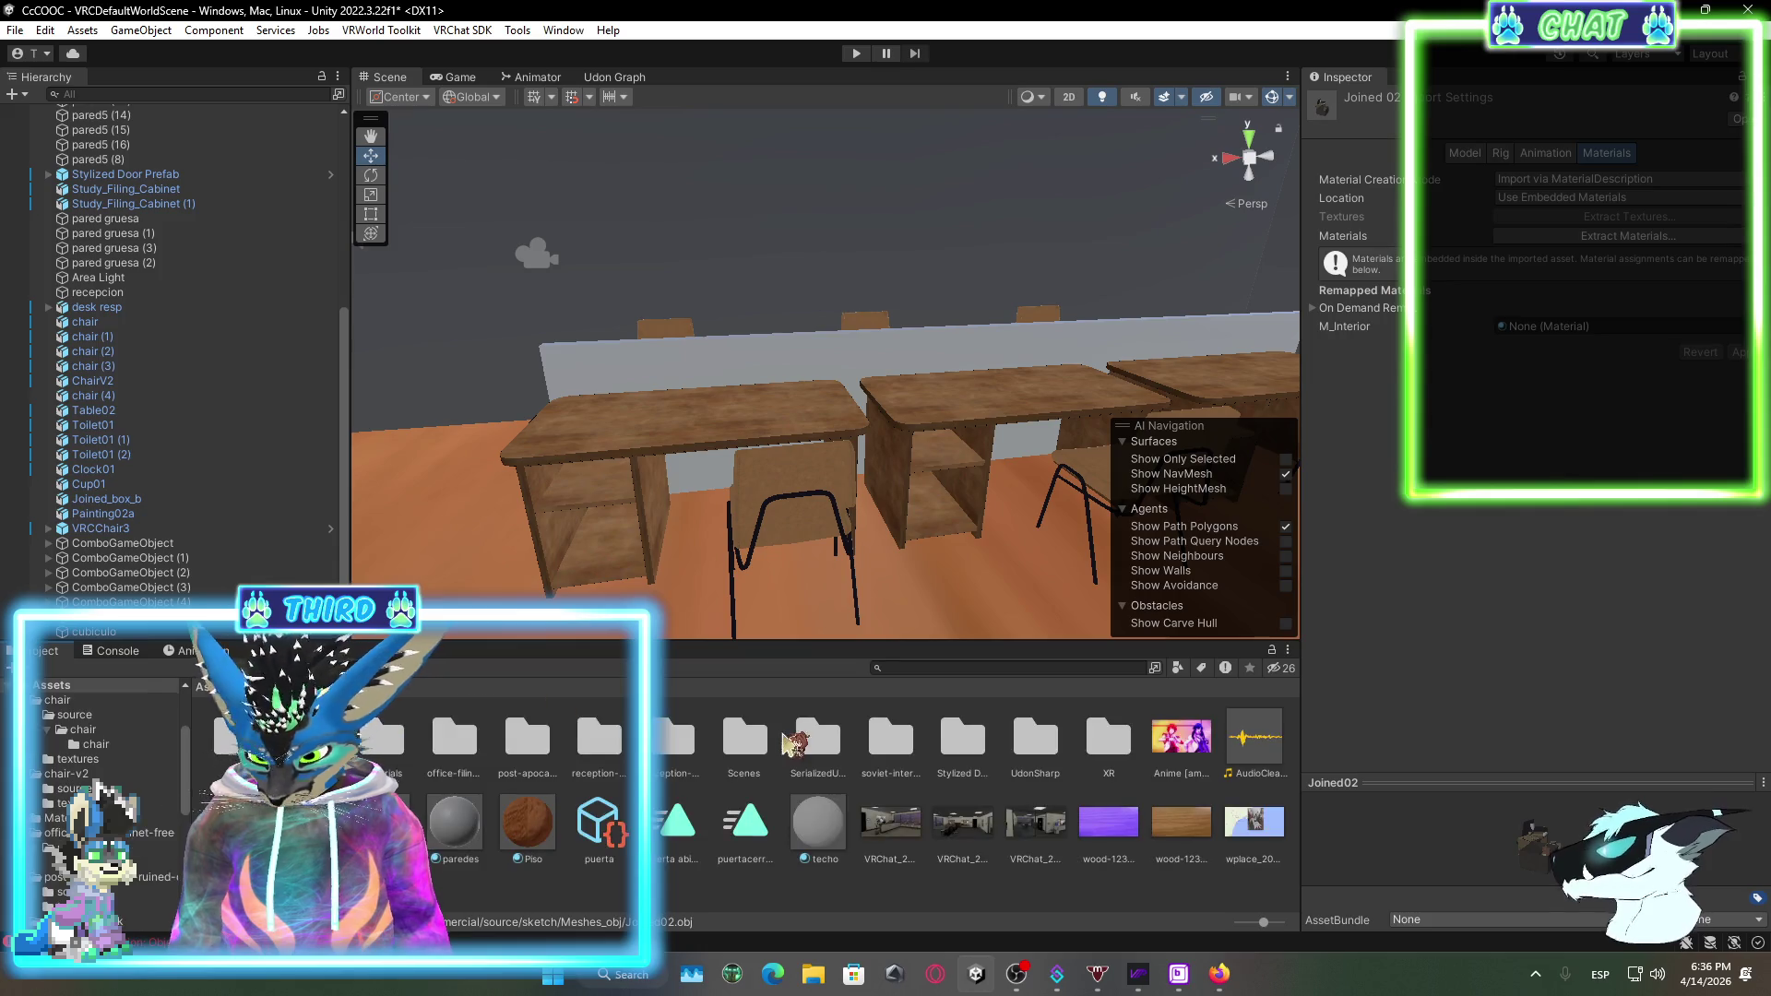
left_click(956, 742)
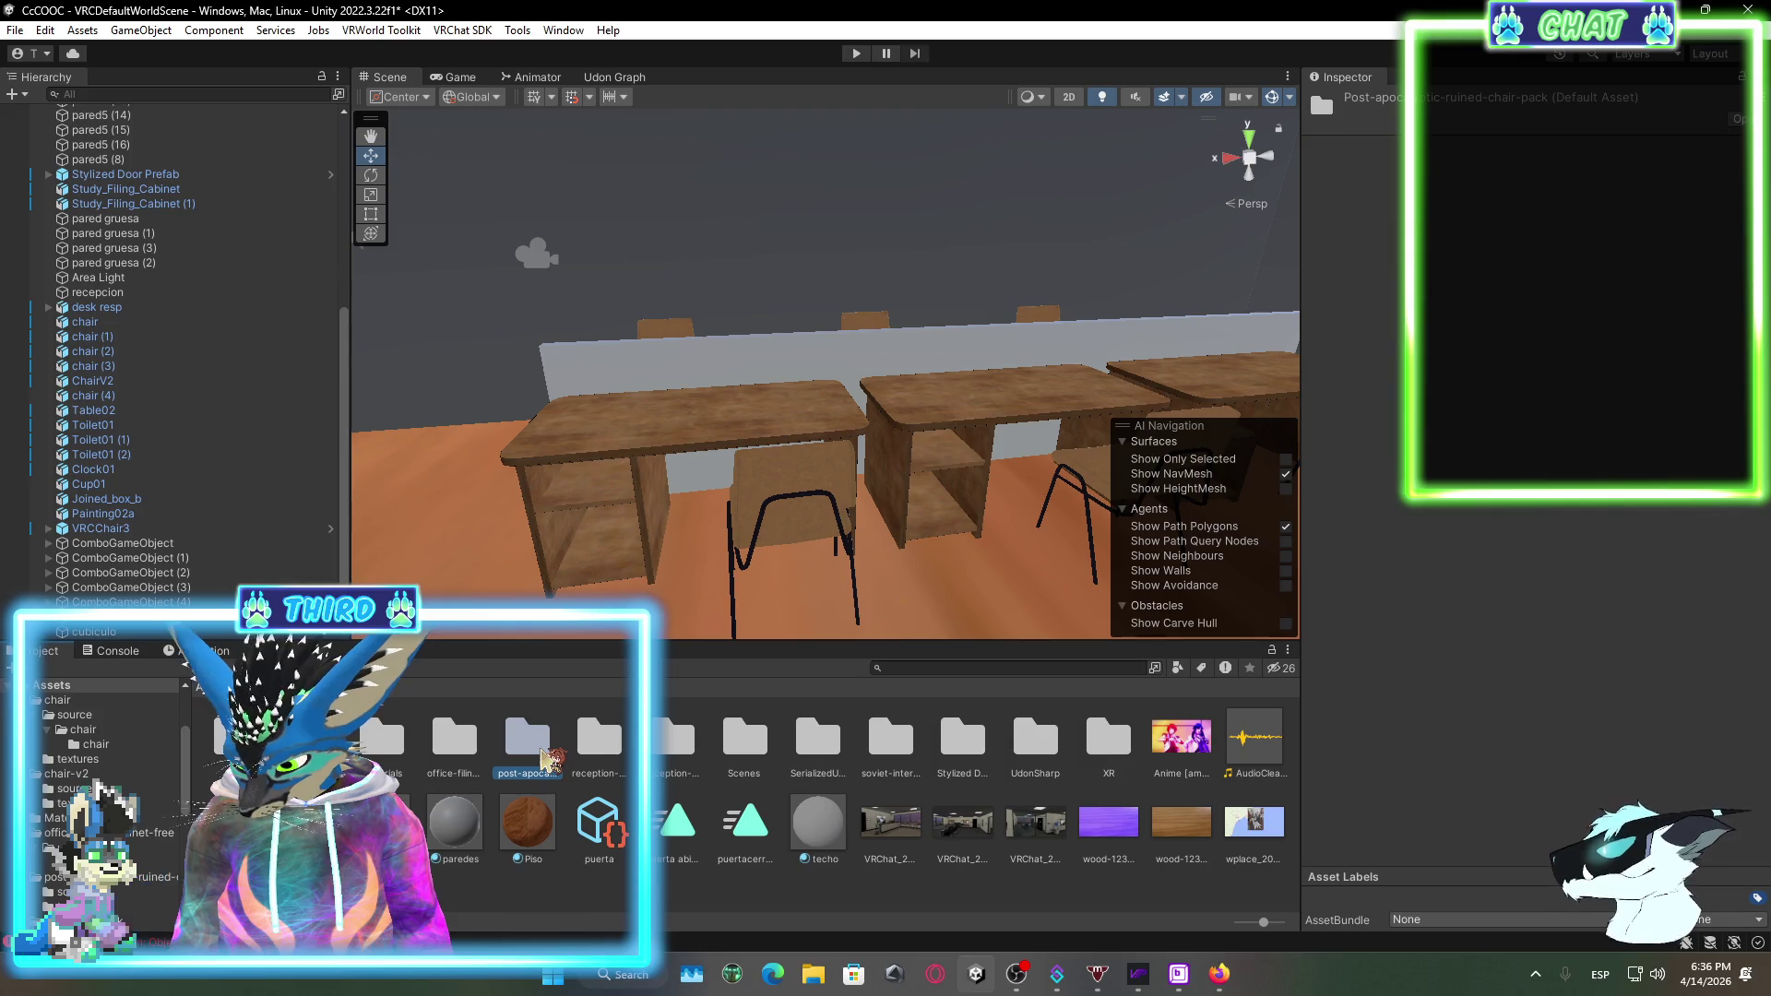
double_click(547, 756)
left_click(65, 892)
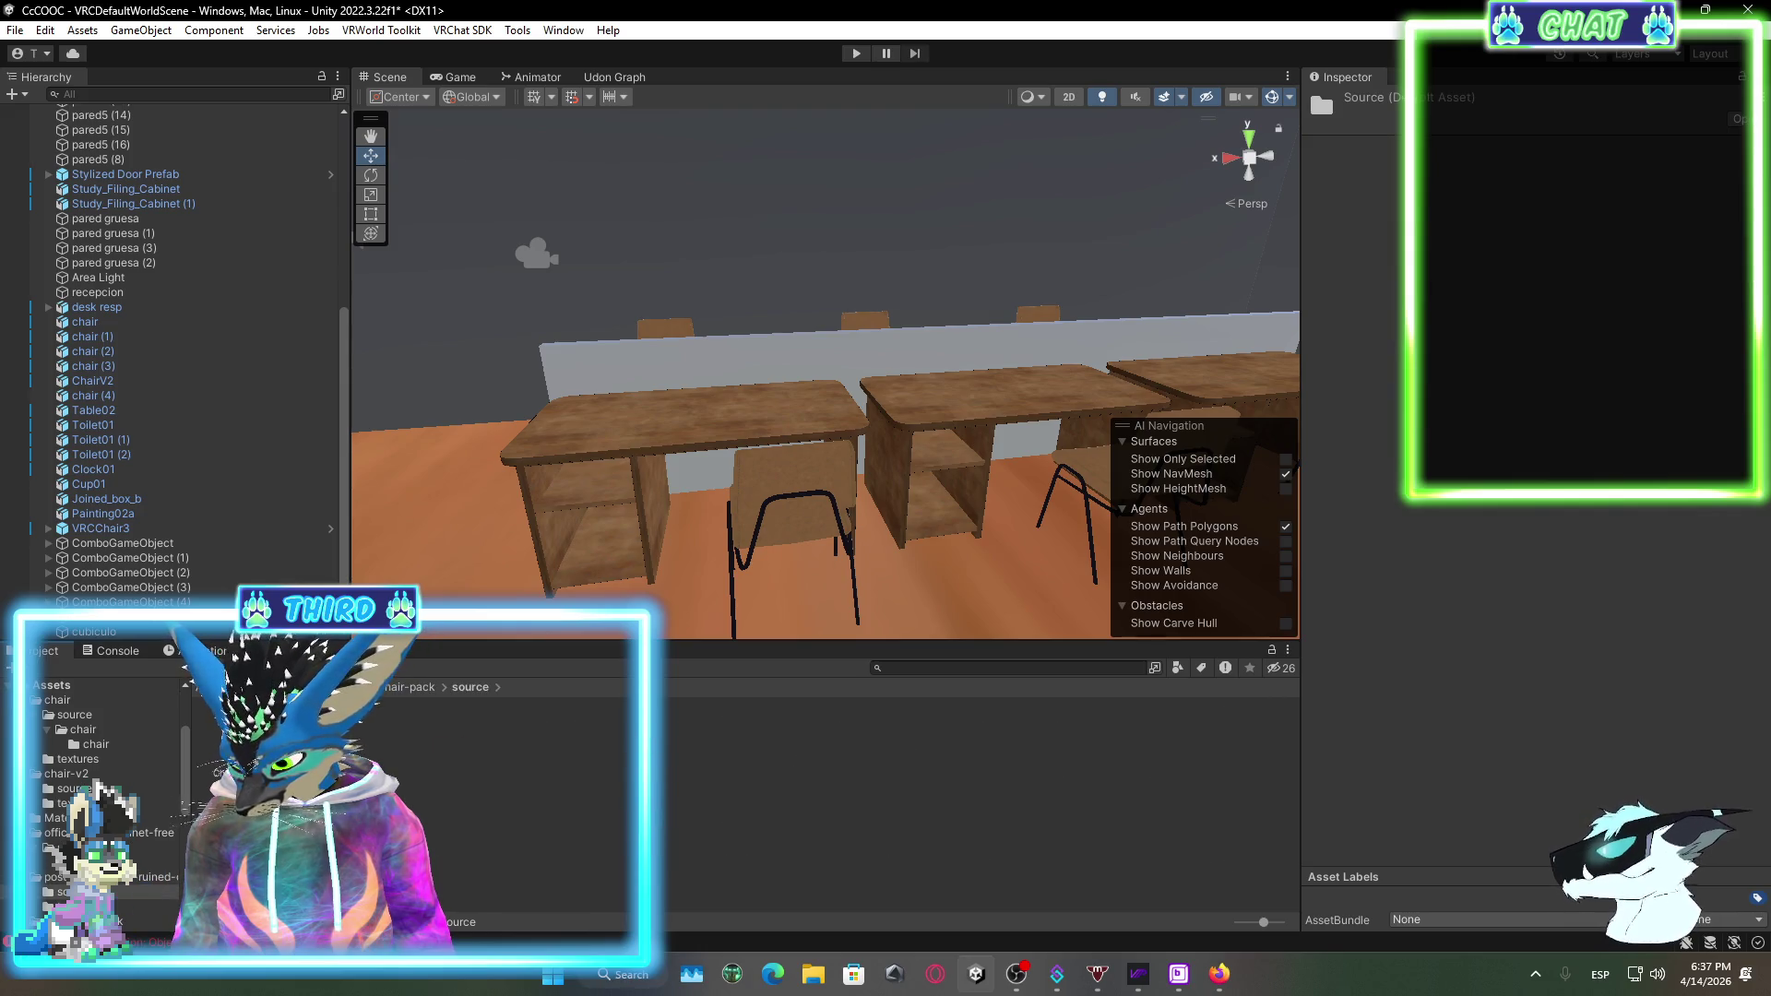
left_click(51, 686)
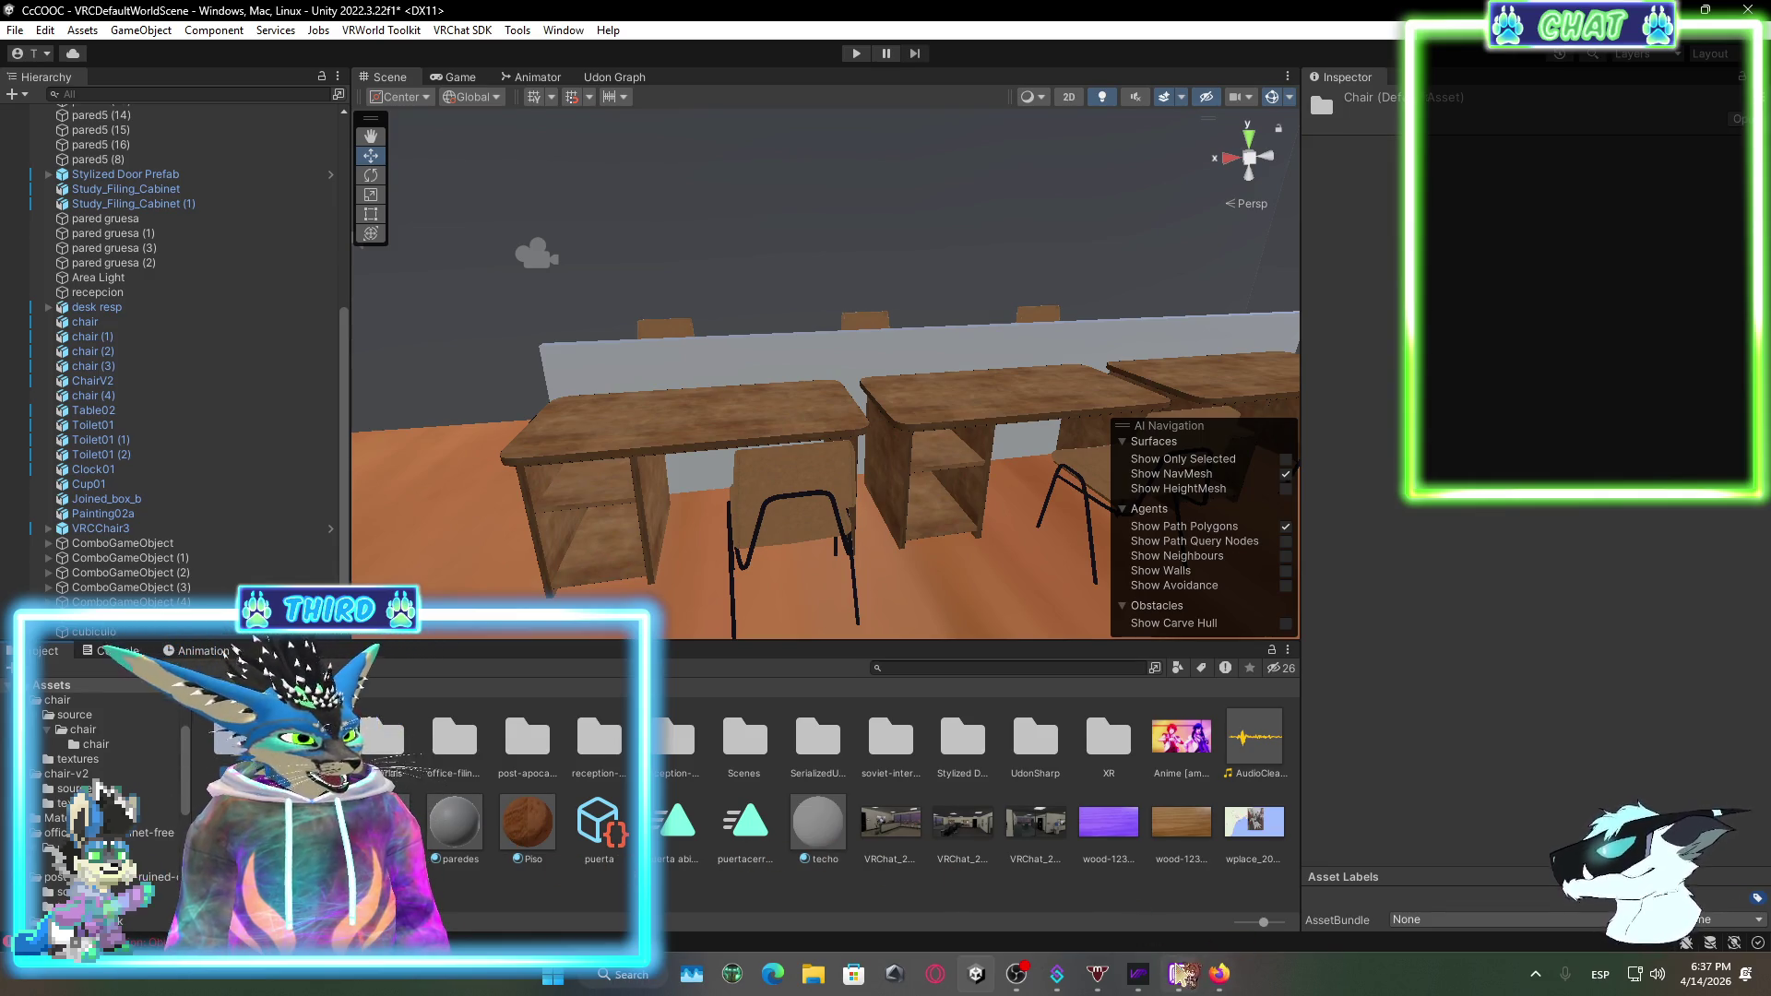
Step: Duplicate the monitor Cube.003 under desk resp and move the copy to the Hierarchy root
left_click_drag(840, 533, 883, 448)
scroll(883, 449, "up", 5)
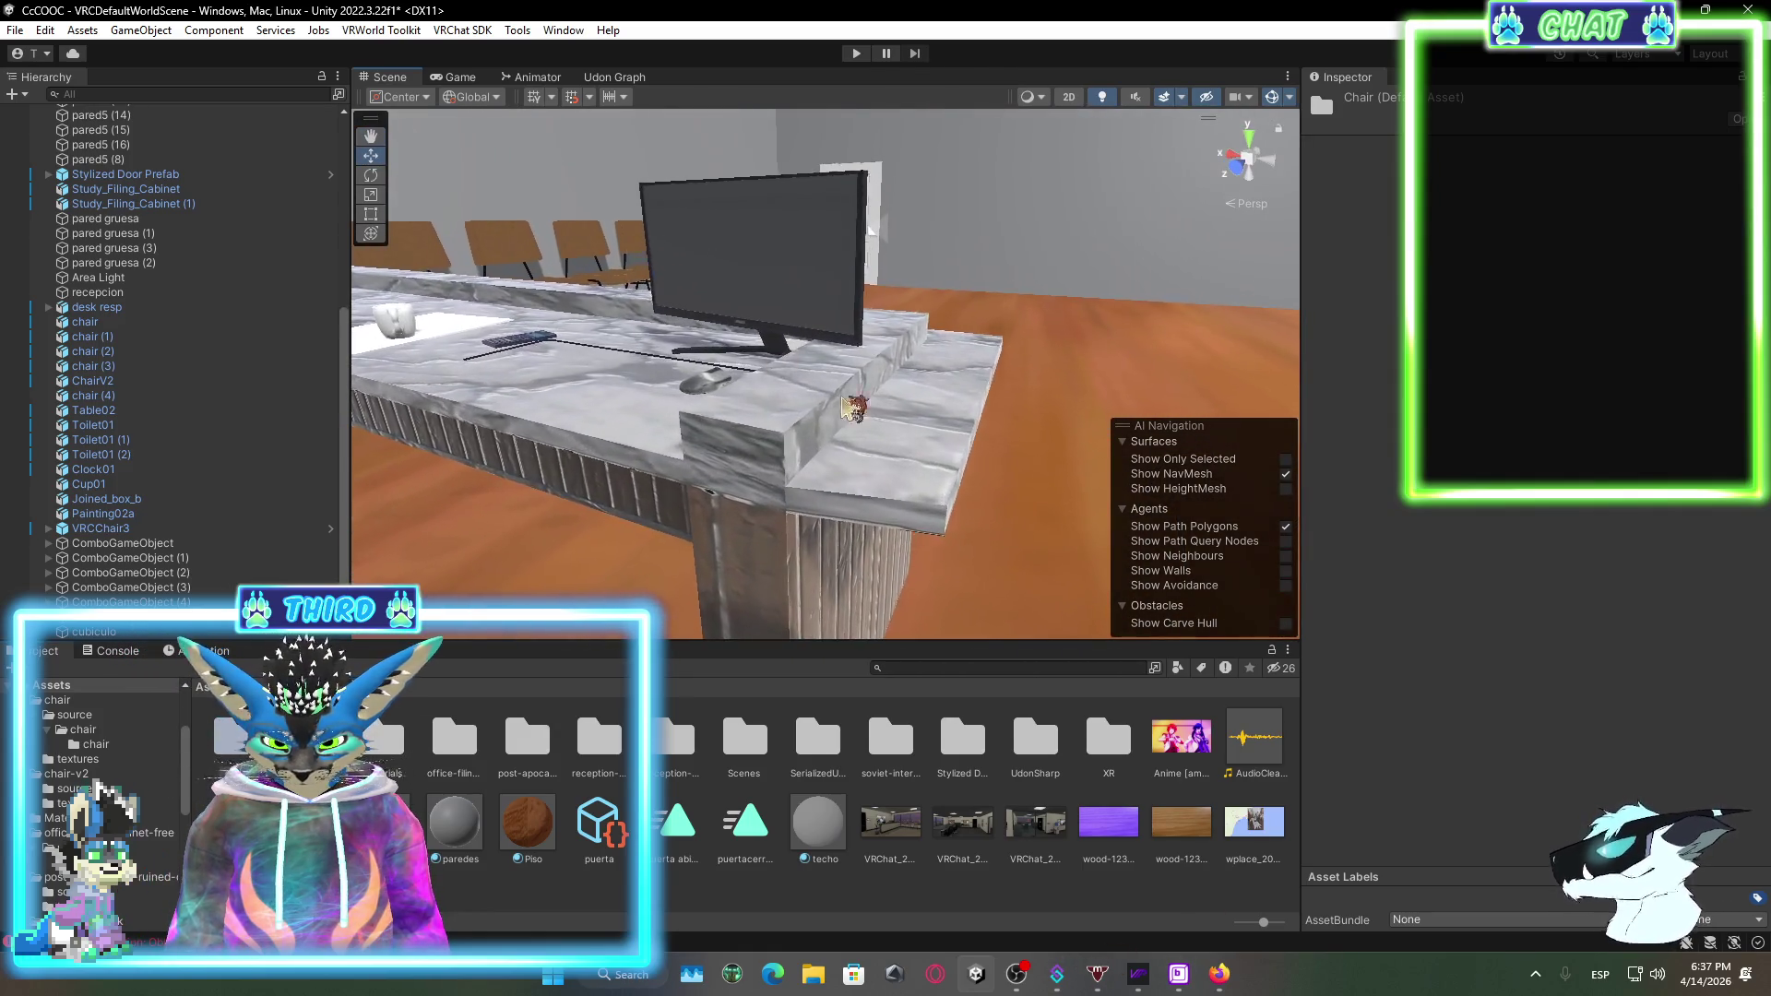
left_click(855, 309)
left_click(789, 287)
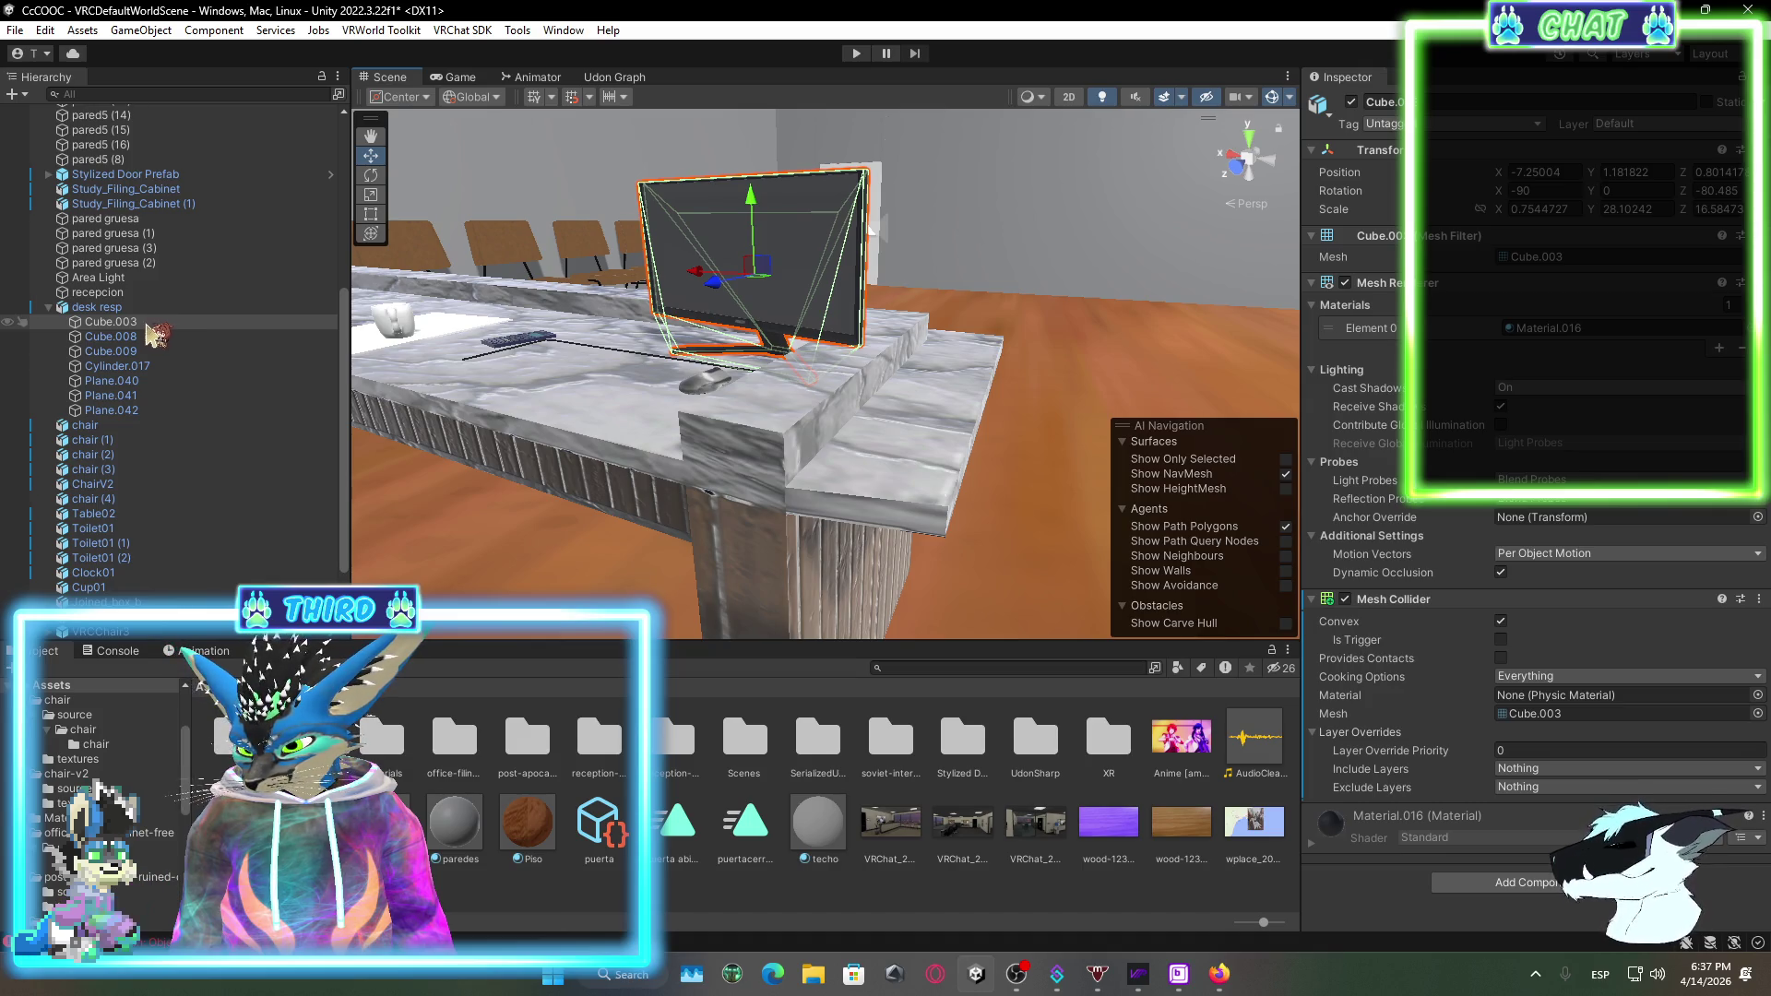
left_click(1067, 251)
left_click(739, 291)
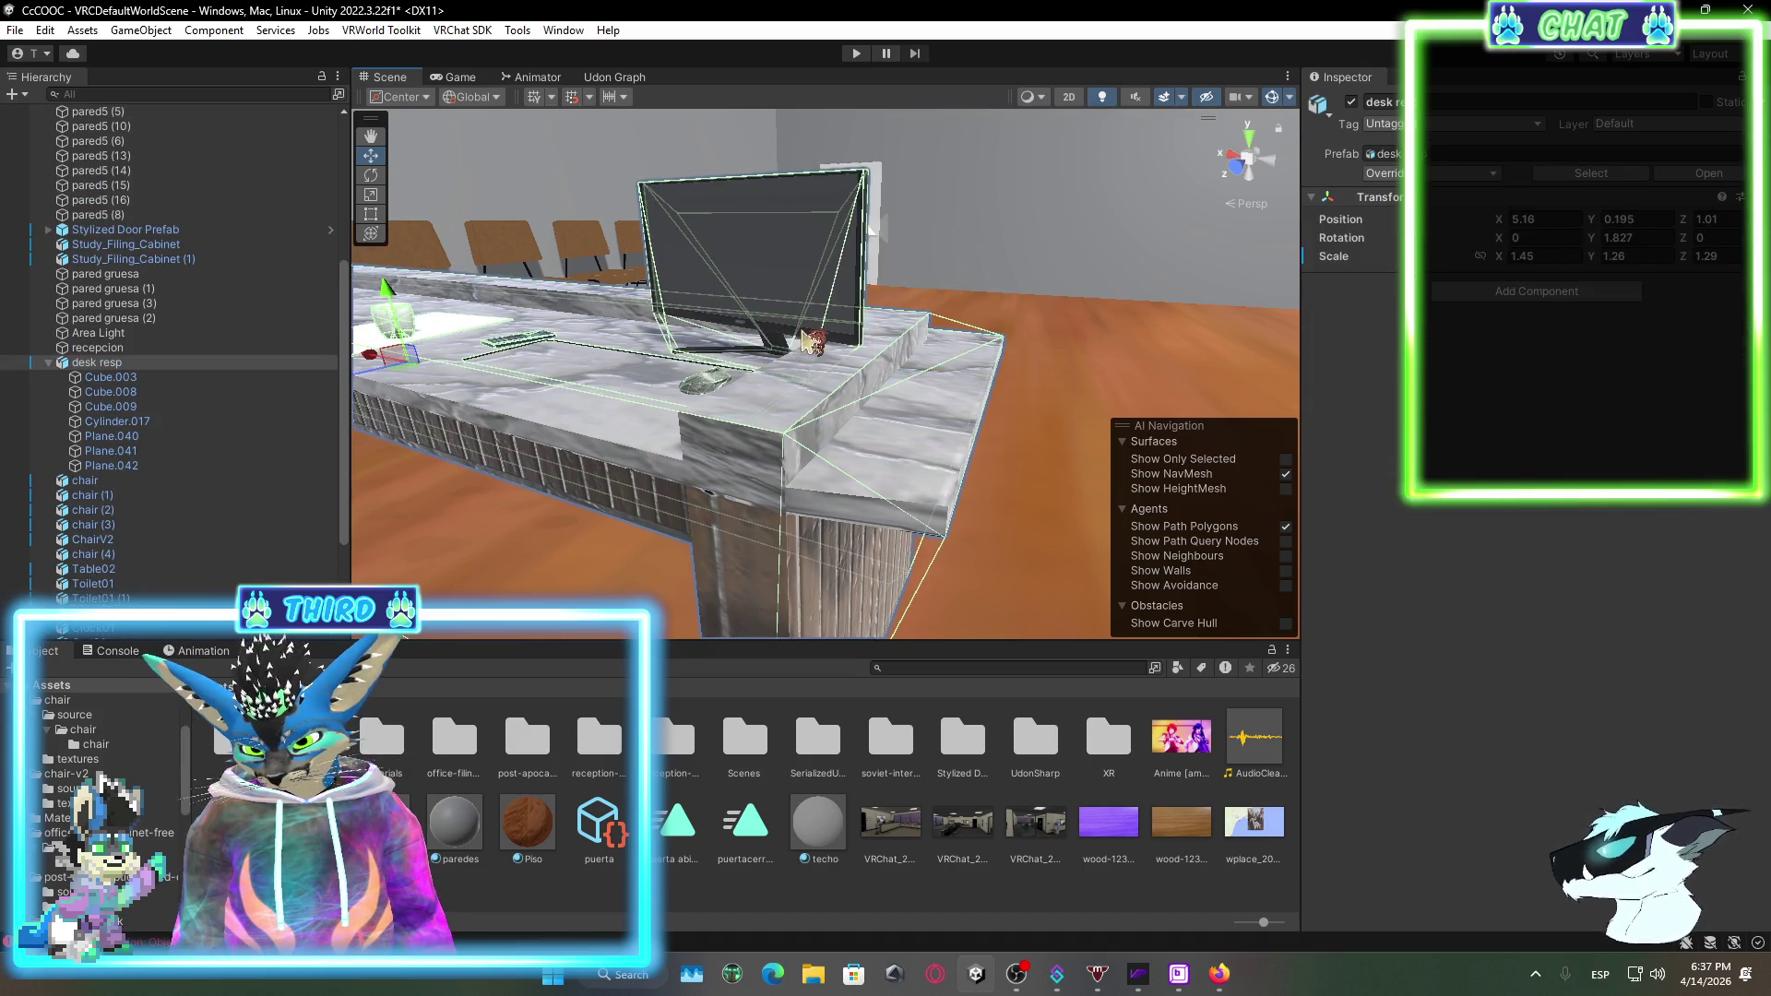
left_click(203, 380)
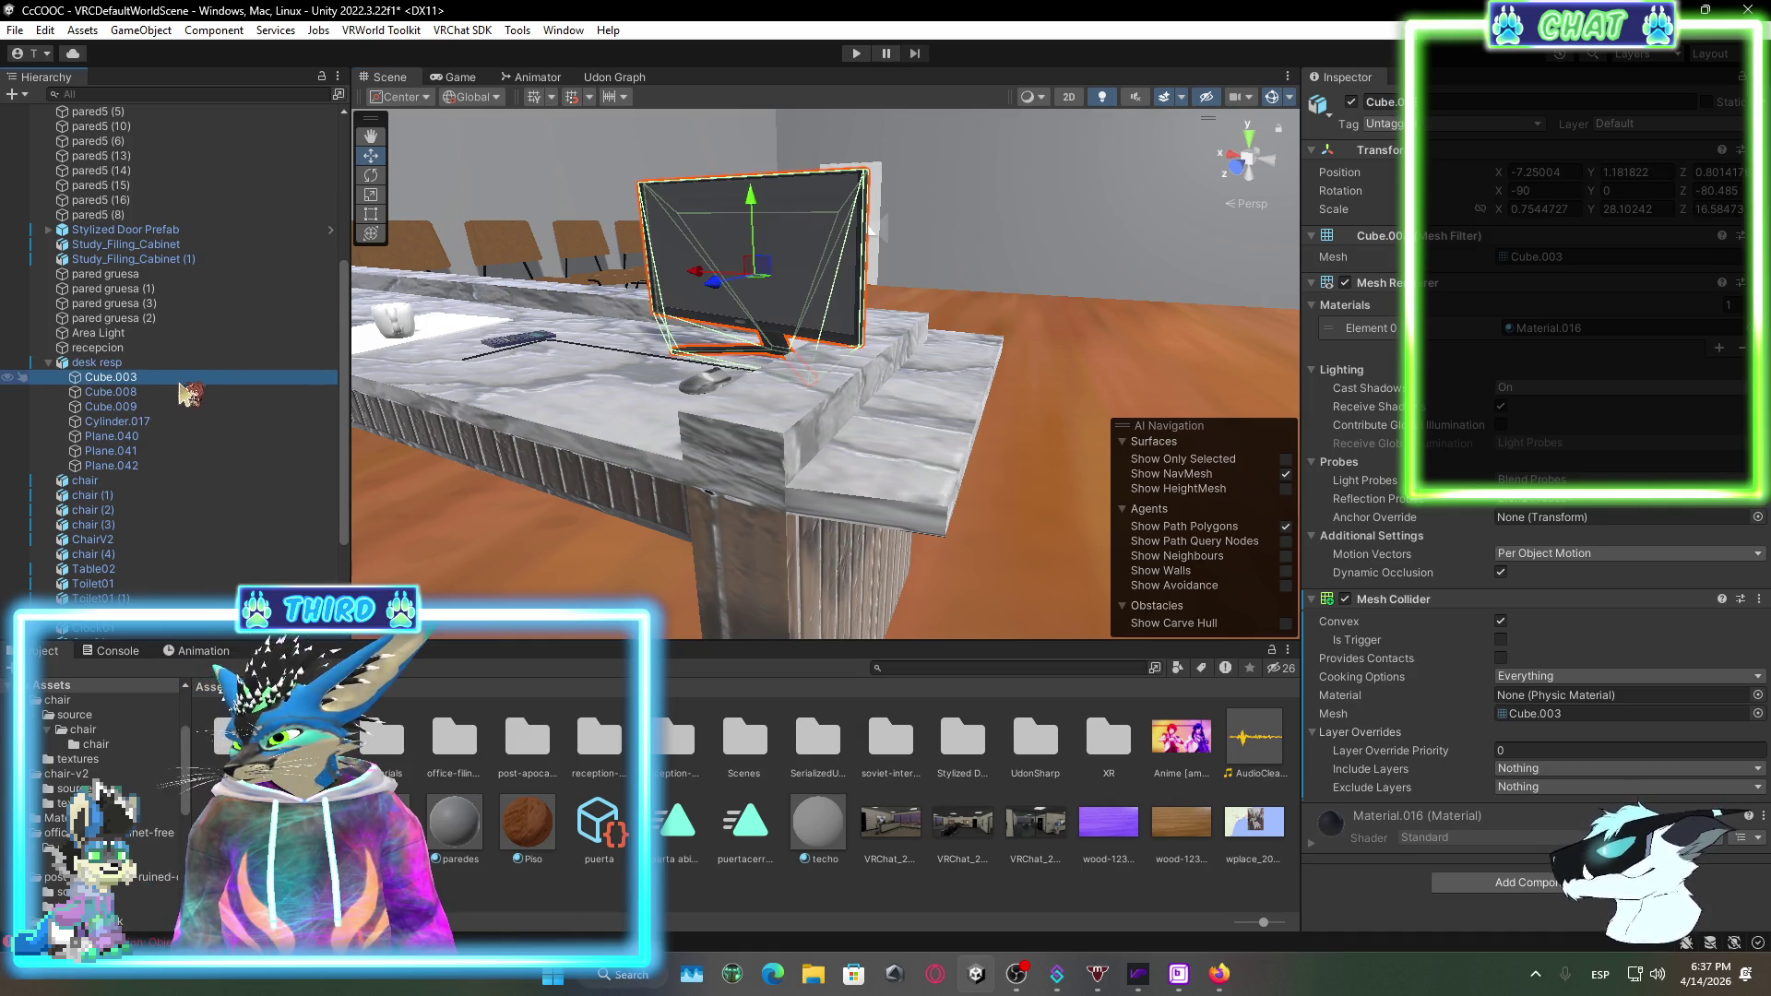
right_click(182, 387)
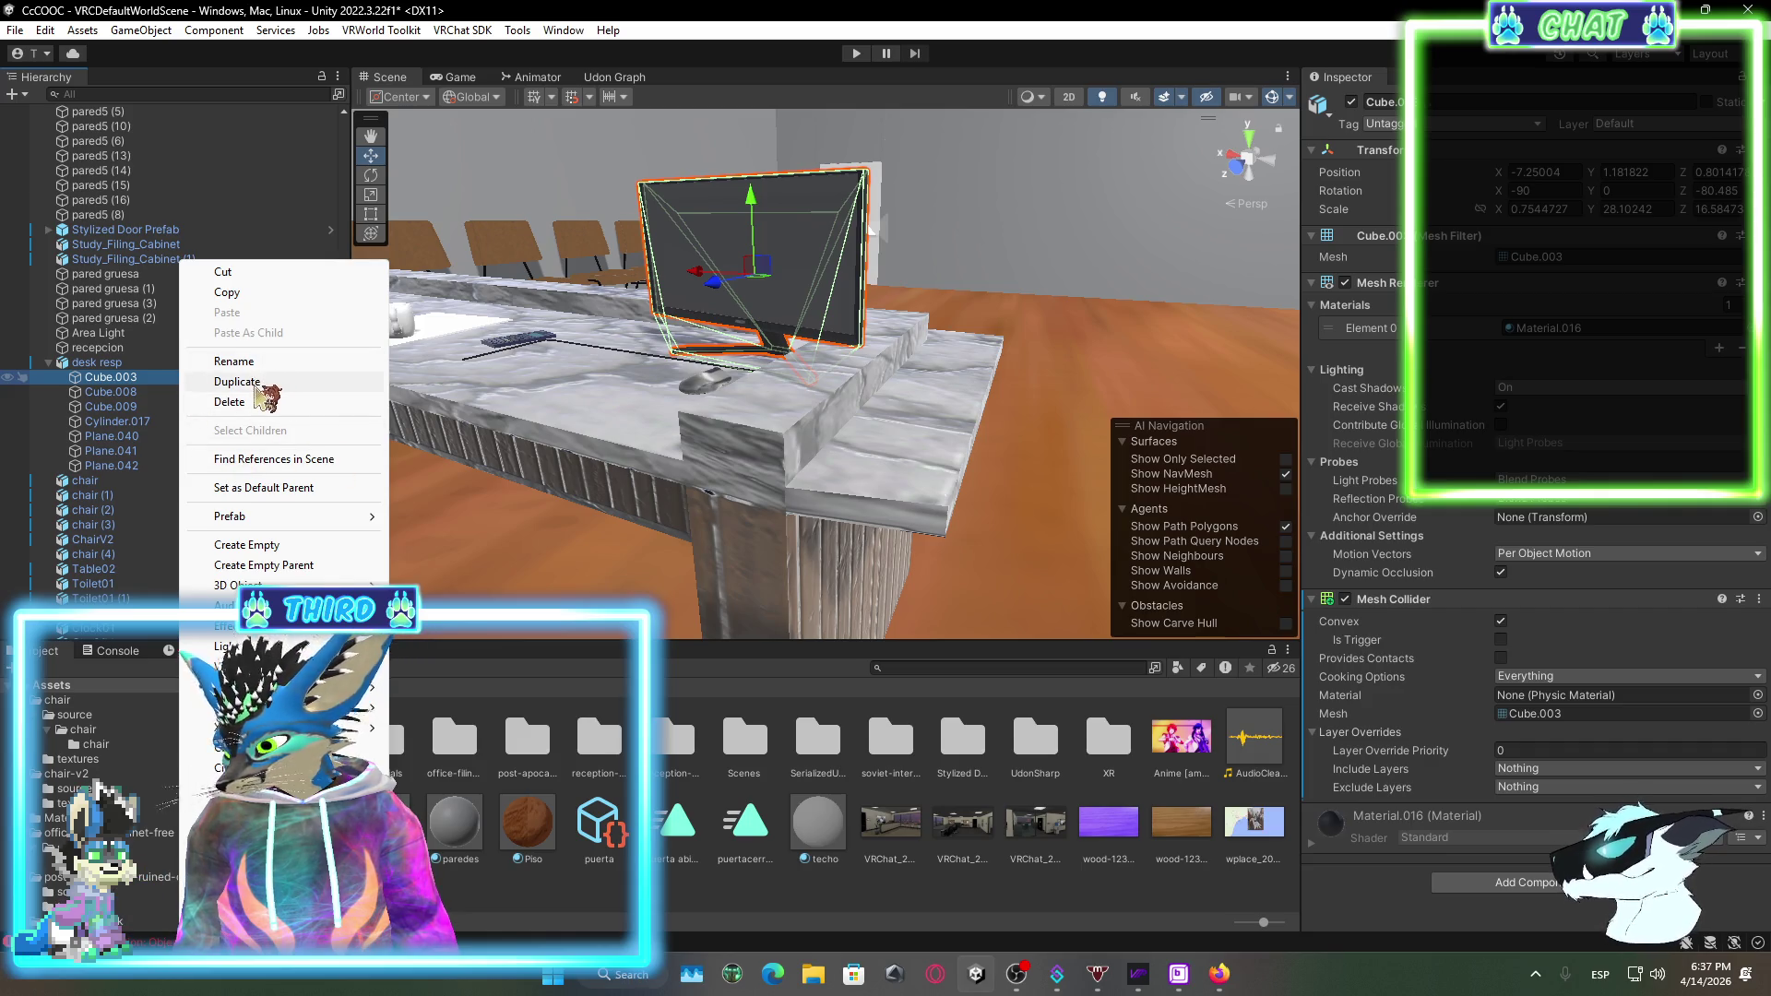
left_click(238, 382)
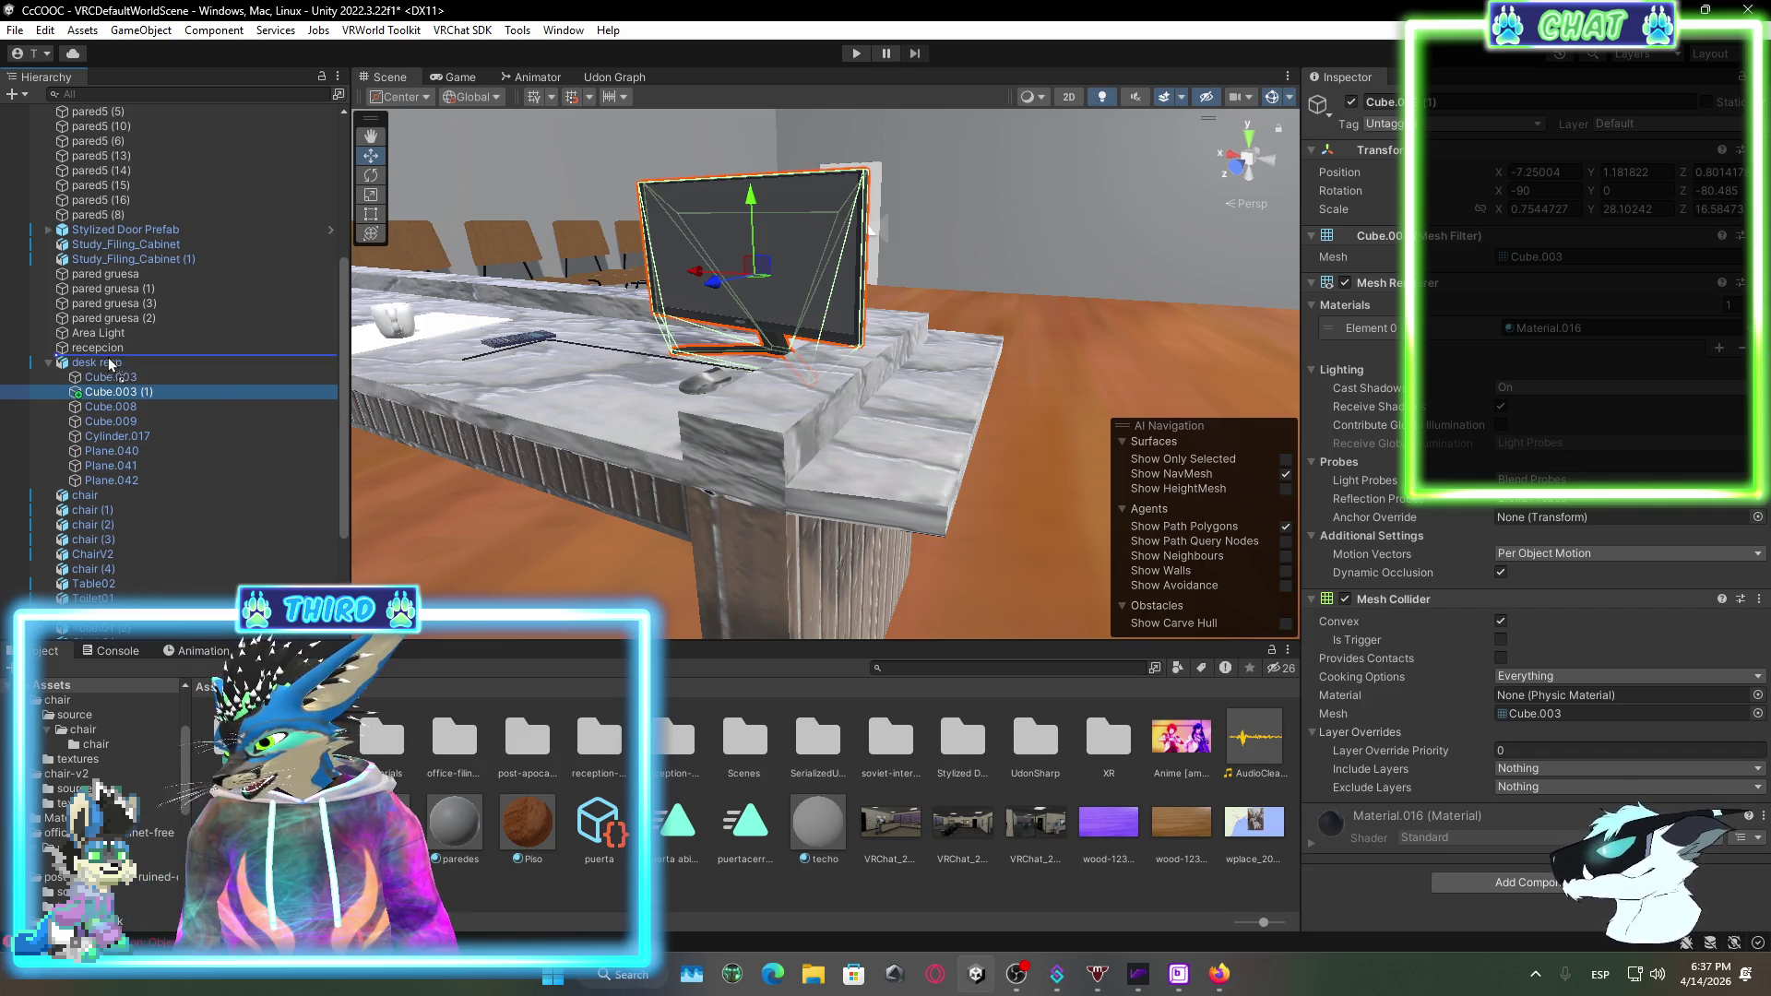
left_click_drag(109, 363, 112, 363)
Step: Place the Cube.003 (1) copy on a classroom desk, rotated to about -91° facing the room
mouse_move(698, 286)
left_mouse_down()
mouse_move(1051, 295)
mouse_move(698, 305)
mouse_move(1281, 431)
mouse_move(1107, 387)
left_mouse_up()
mouse_move(1014, 355)
left_mouse_down()
mouse_move(549, 354)
mouse_move(857, 242)
mouse_move(365, 329)
mouse_move(637, 448)
left_mouse_up()
mouse_move(466, 373)
left_mouse_down()
mouse_move(1005, 429)
mouse_move(1084, 424)
mouse_move(1124, 395)
mouse_move(694, 353)
mouse_move(729, 387)
mouse_move(590, 396)
left_mouse_up()
key("f")
key("f")
mouse_move(657, 298)
left_mouse_down()
mouse_move(681, 362)
mouse_move(886, 332)
mouse_move(980, 280)
mouse_move(830, 415)
mouse_move(877, 462)
mouse_move(855, 357)
mouse_move(877, 334)
mouse_move(937, 332)
mouse_move(918, 369)
left_mouse_up()
left_click(371, 175)
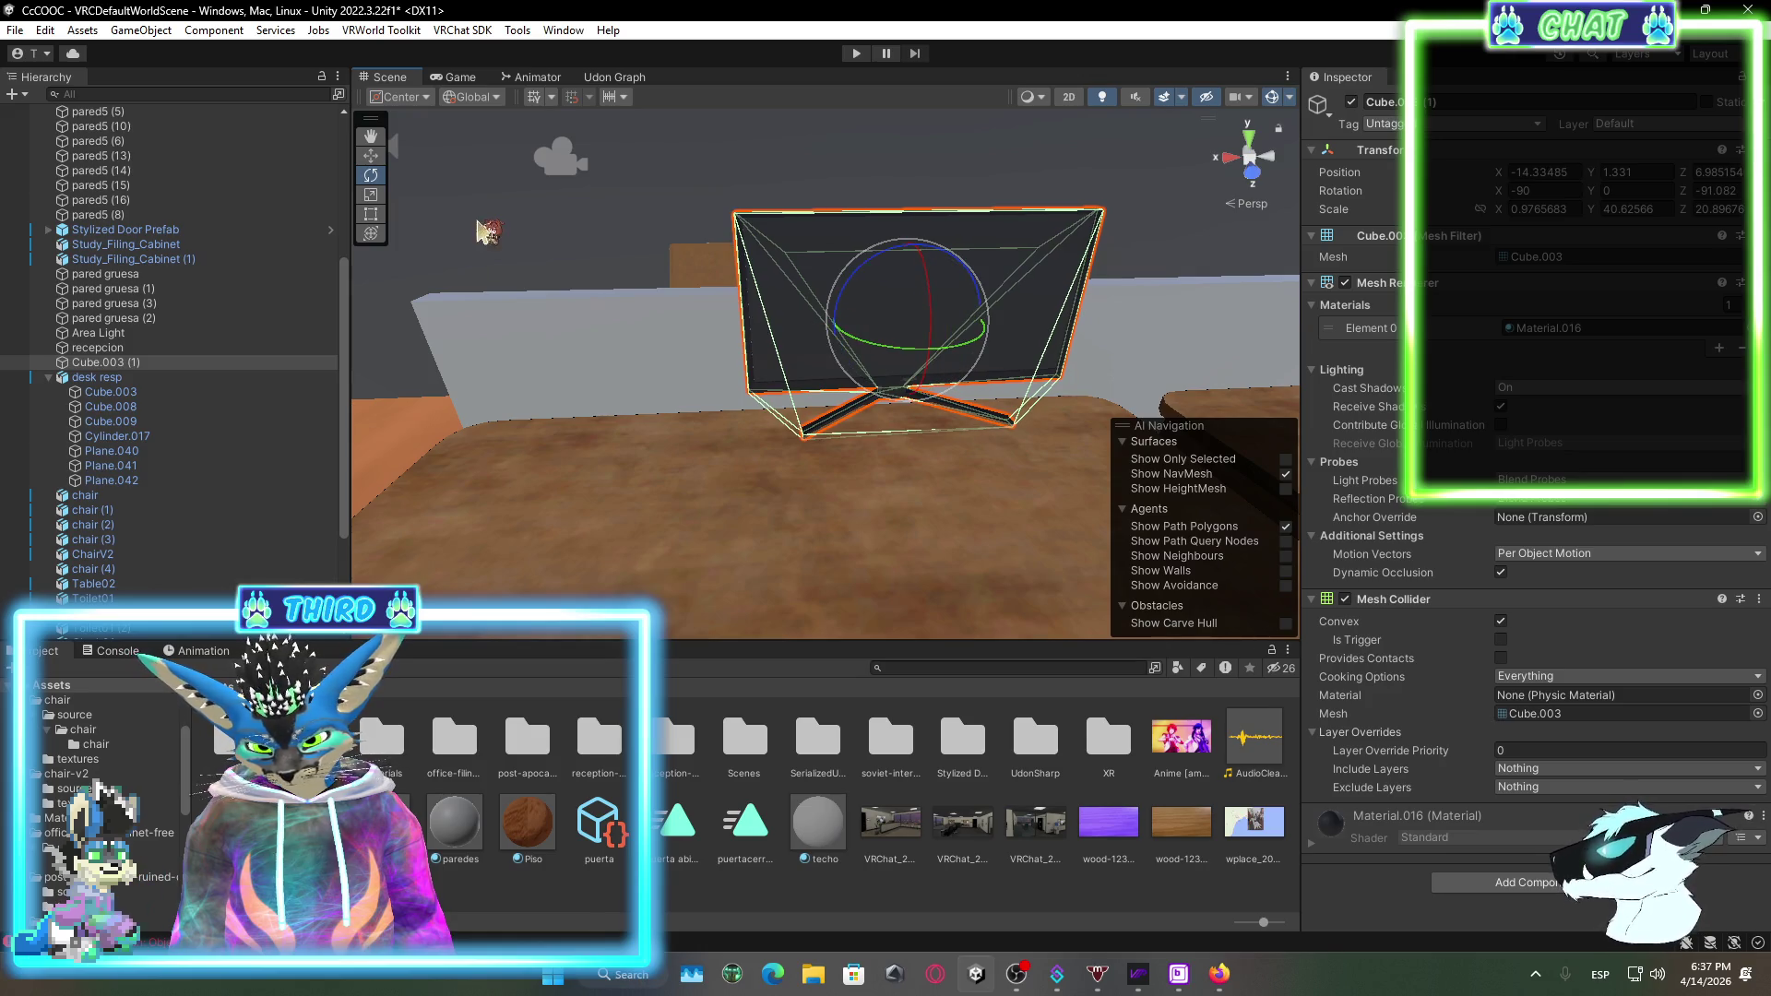
mouse_move(837, 343)
left_mouse_down()
mouse_move(797, 343)
mouse_move(832, 351)
mouse_move(856, 388)
mouse_move(969, 388)
mouse_move(1148, 284)
left_mouse_up()
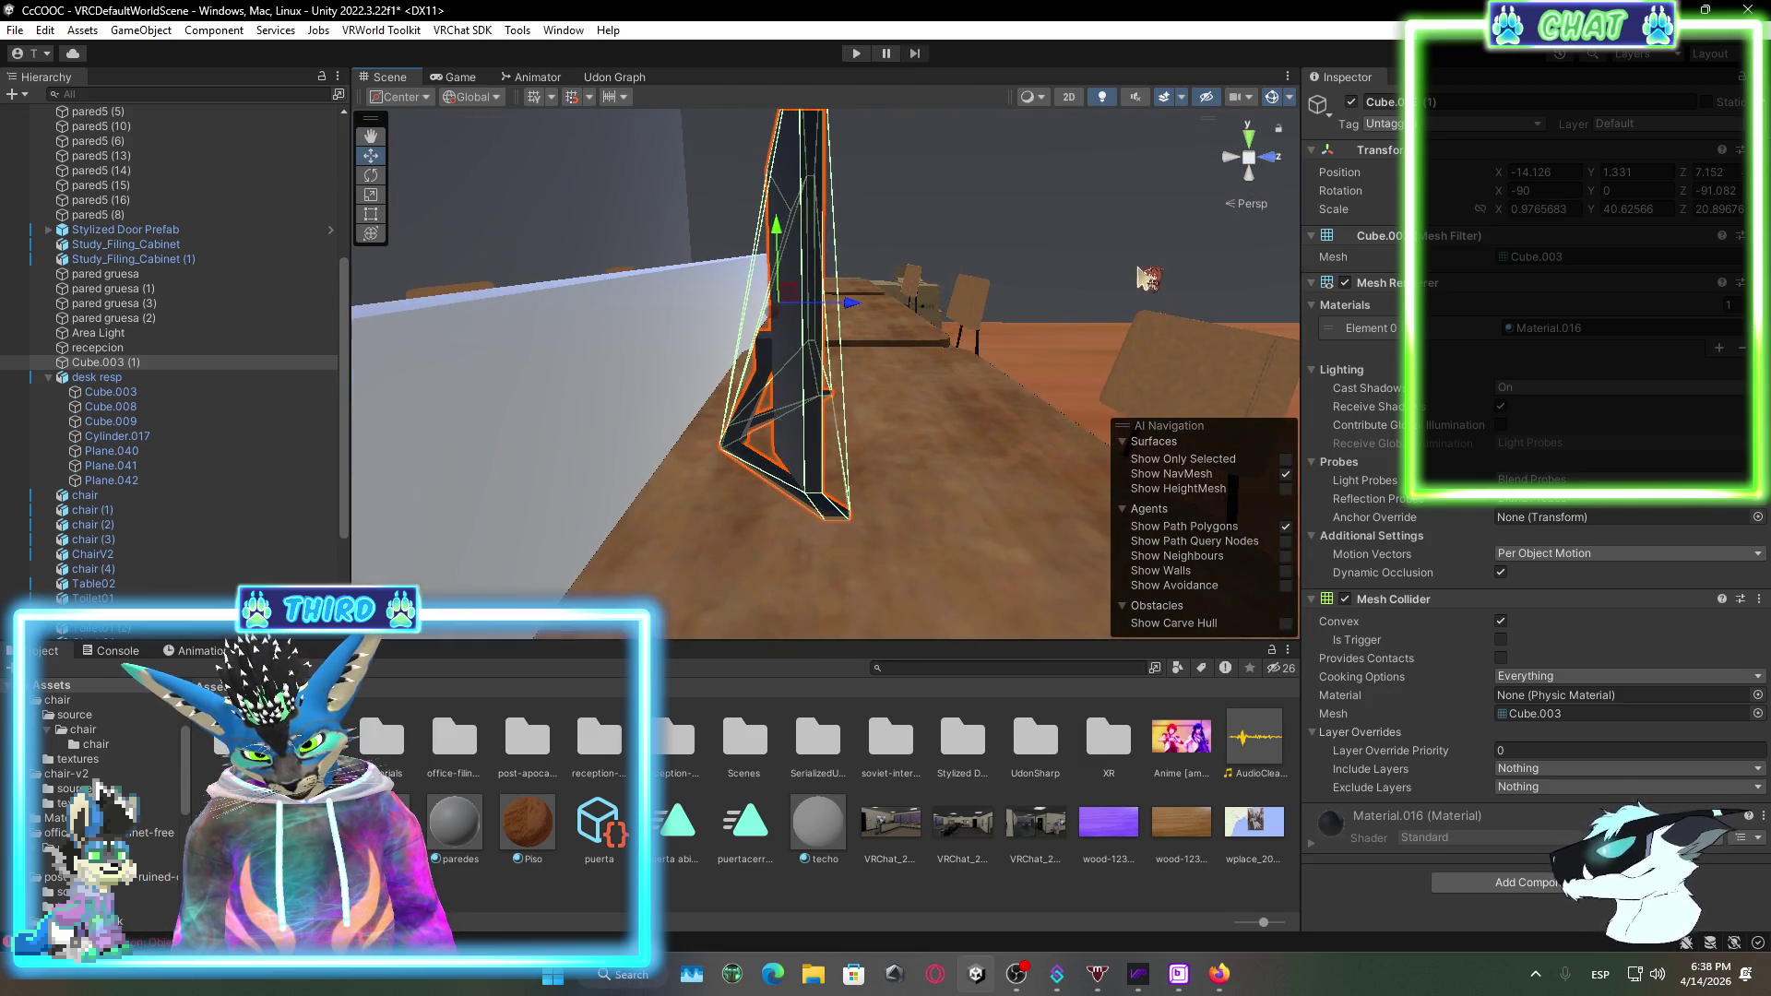
left_click(912, 887)
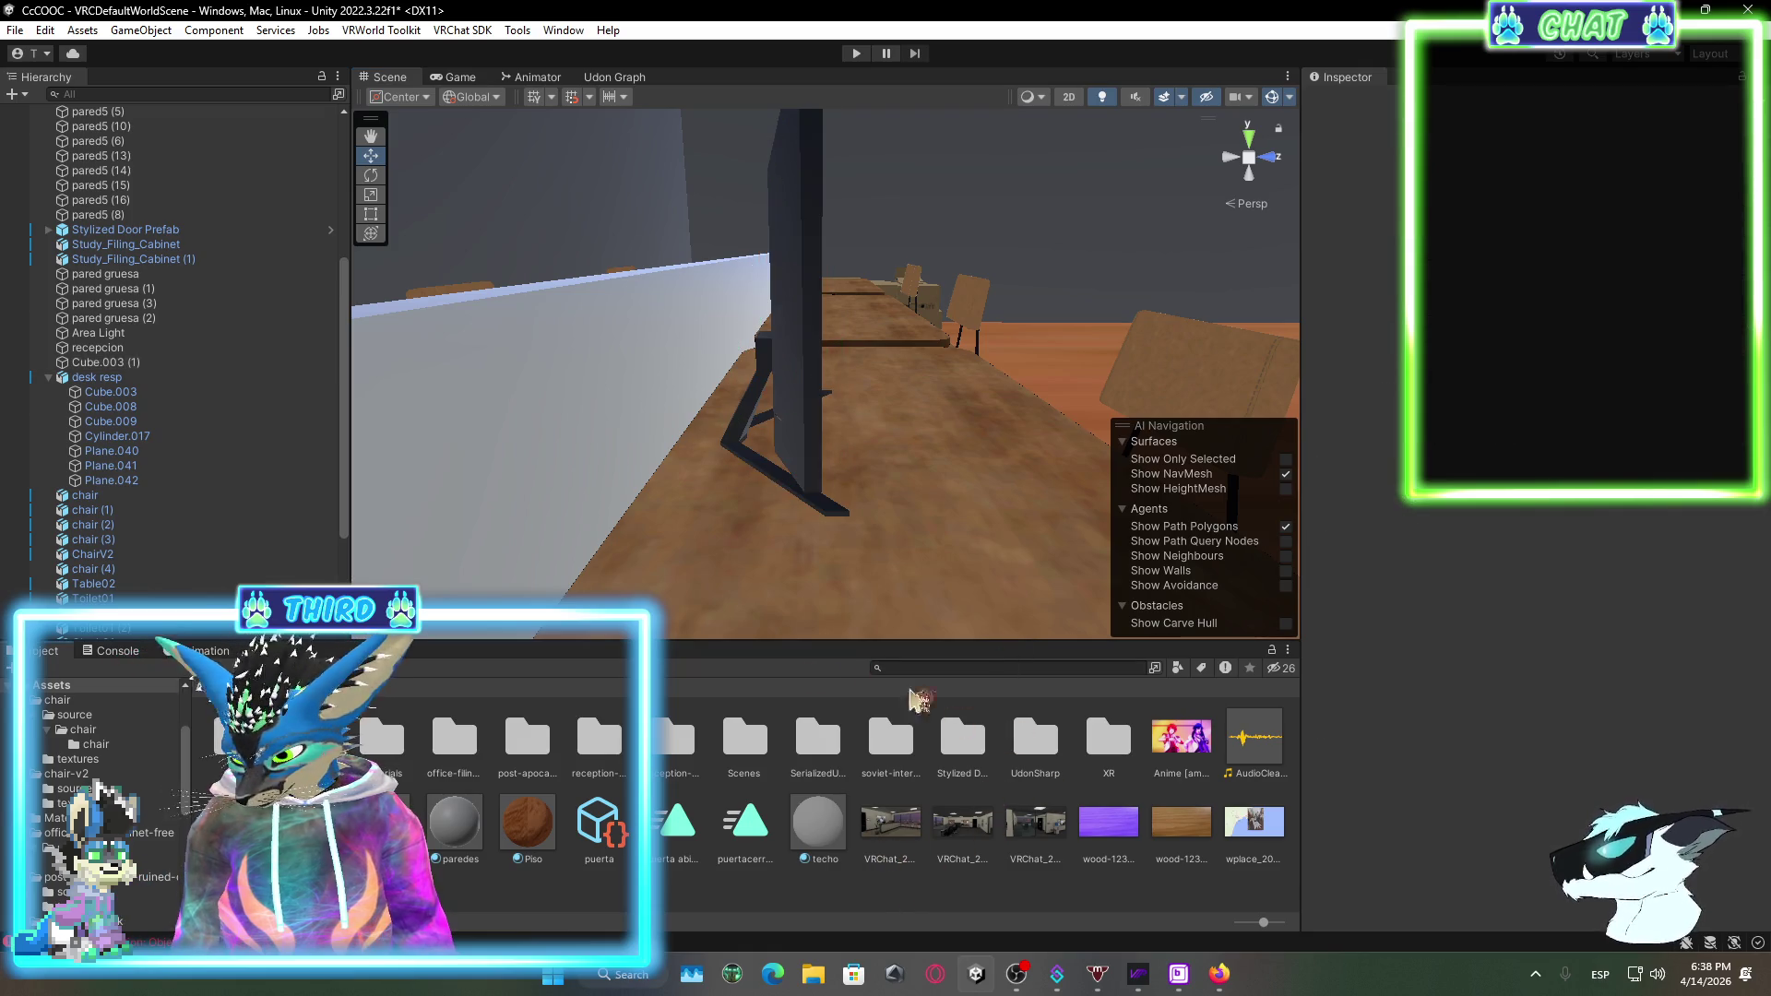
Step: Reparent Cube.003 (1) under ComboGameObject (3) in the Hierarchy
scroll(147, 554, "down", 4)
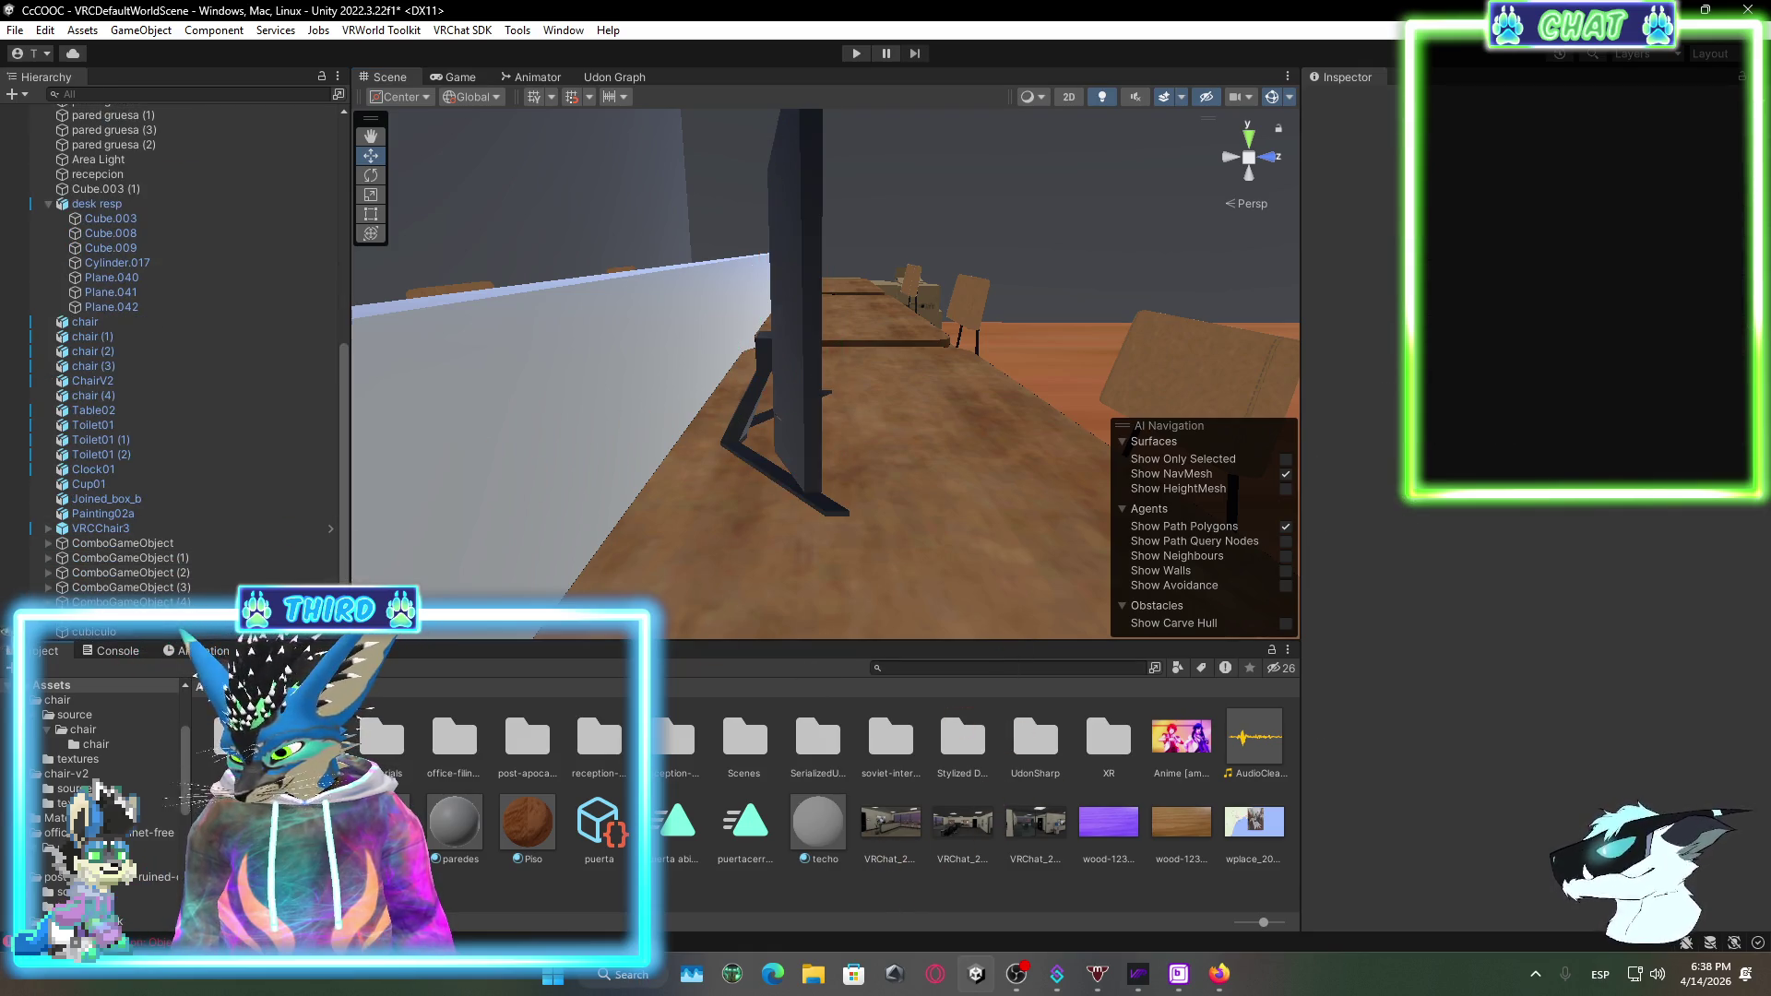
left_click(807, 415)
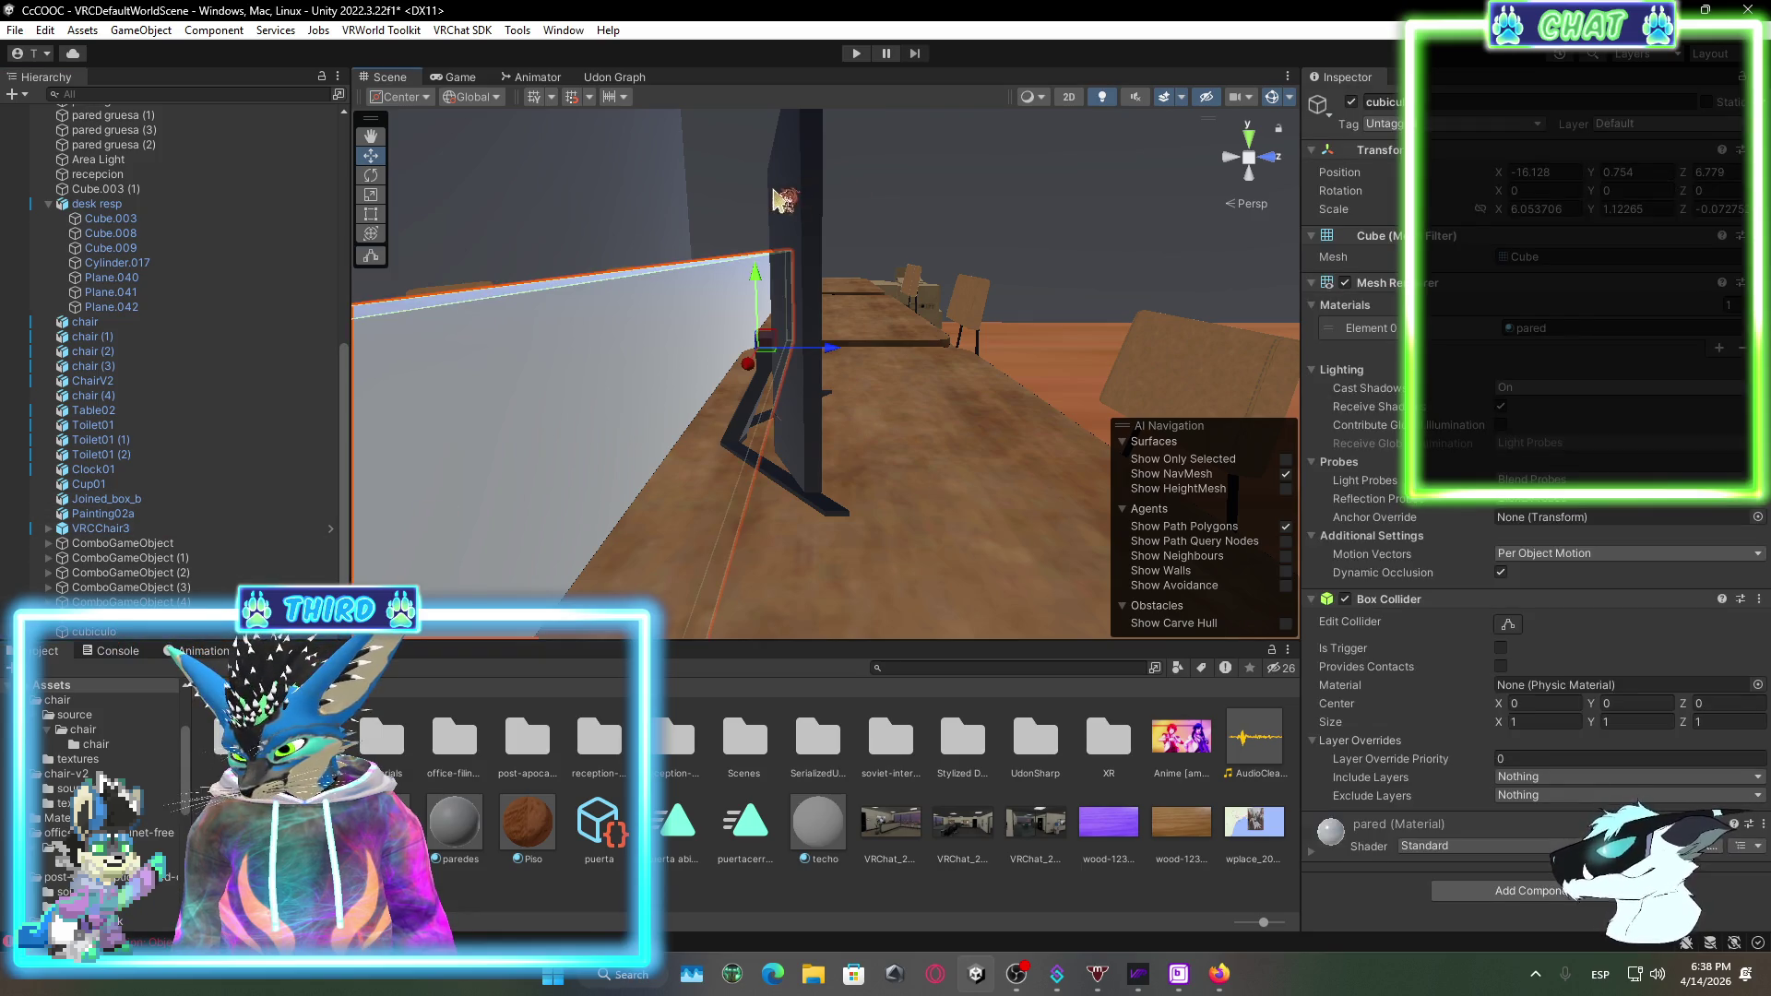
mouse_move(106, 188)
left_mouse_down()
mouse_move(129, 208)
mouse_move(151, 570)
mouse_move(257, 382)
mouse_move(945, 267)
left_mouse_up()
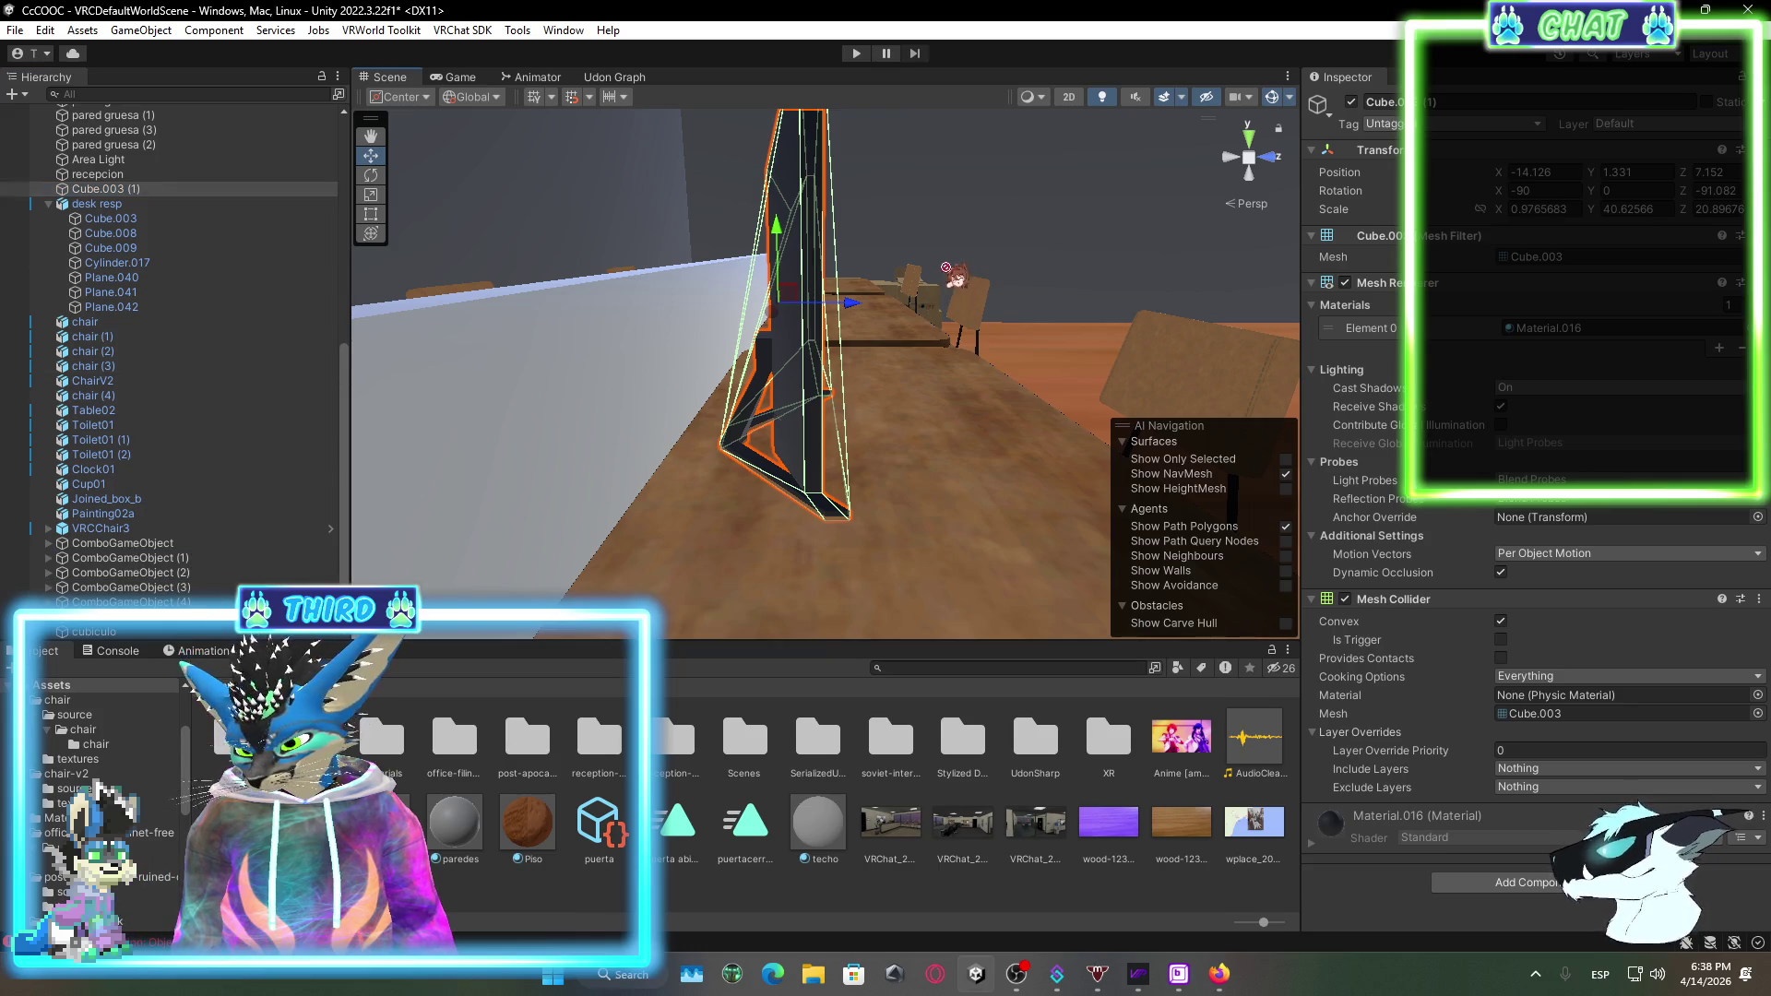
left_click_drag(938, 417, 886, 461)
left_click(877, 467)
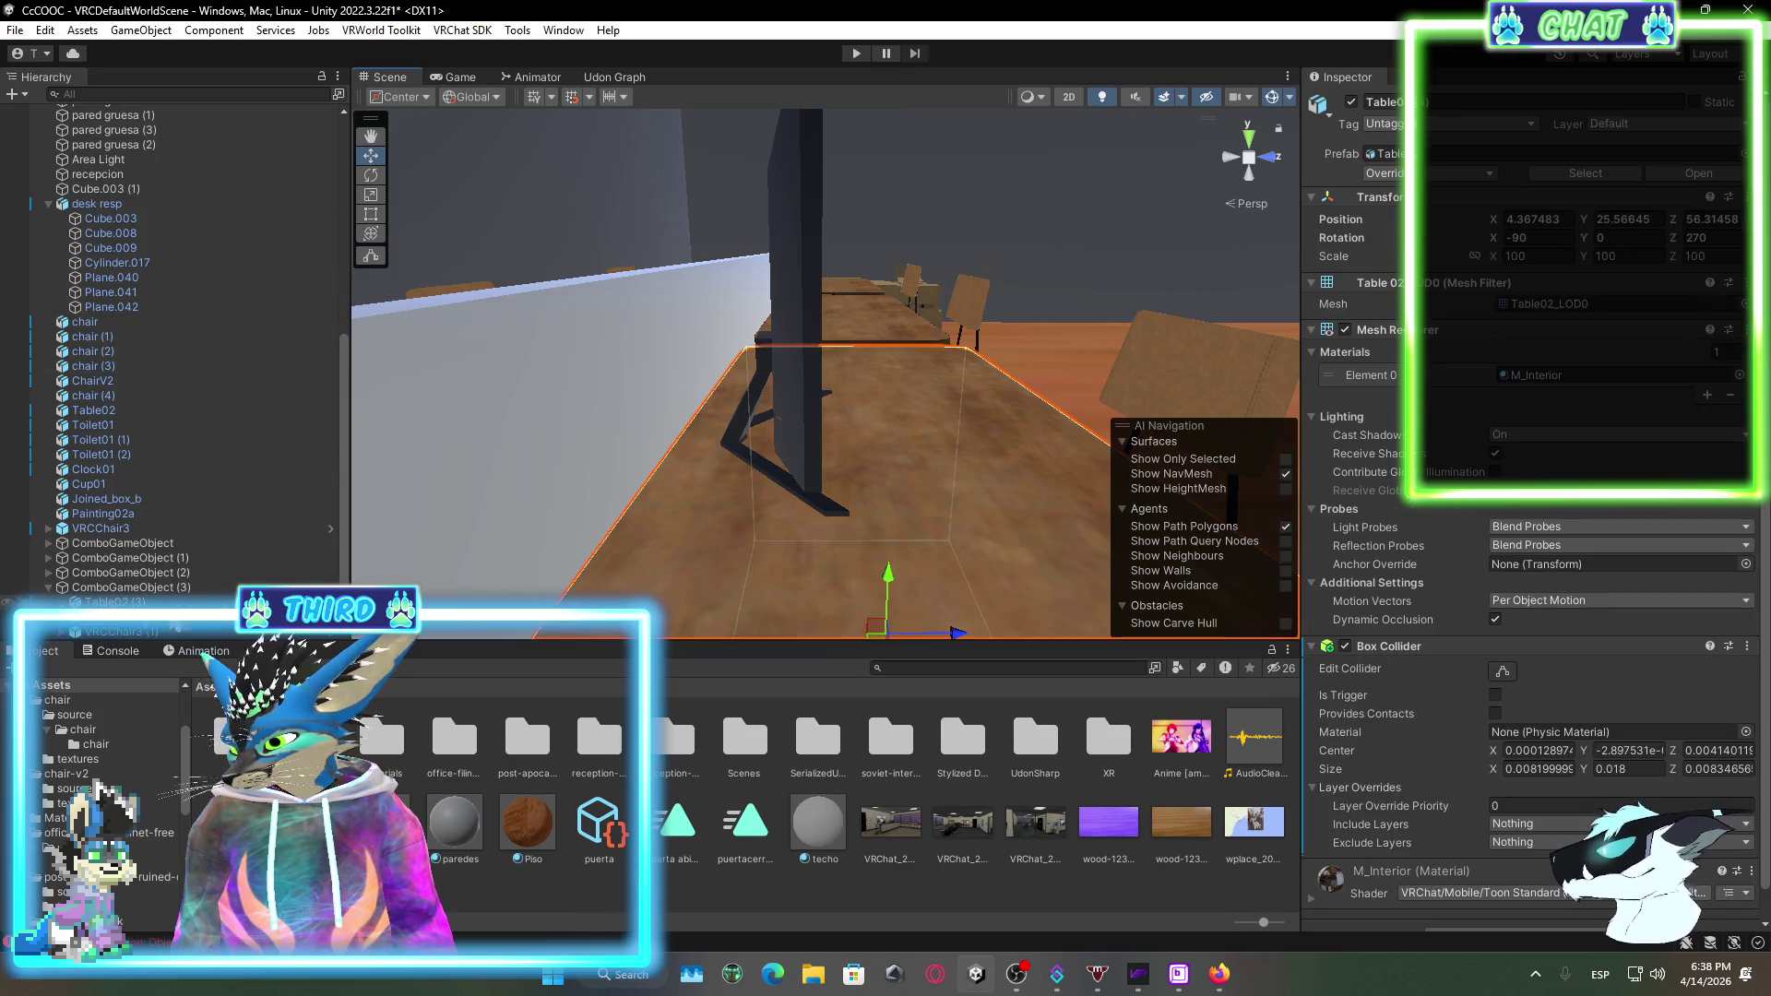
left_click(787, 348)
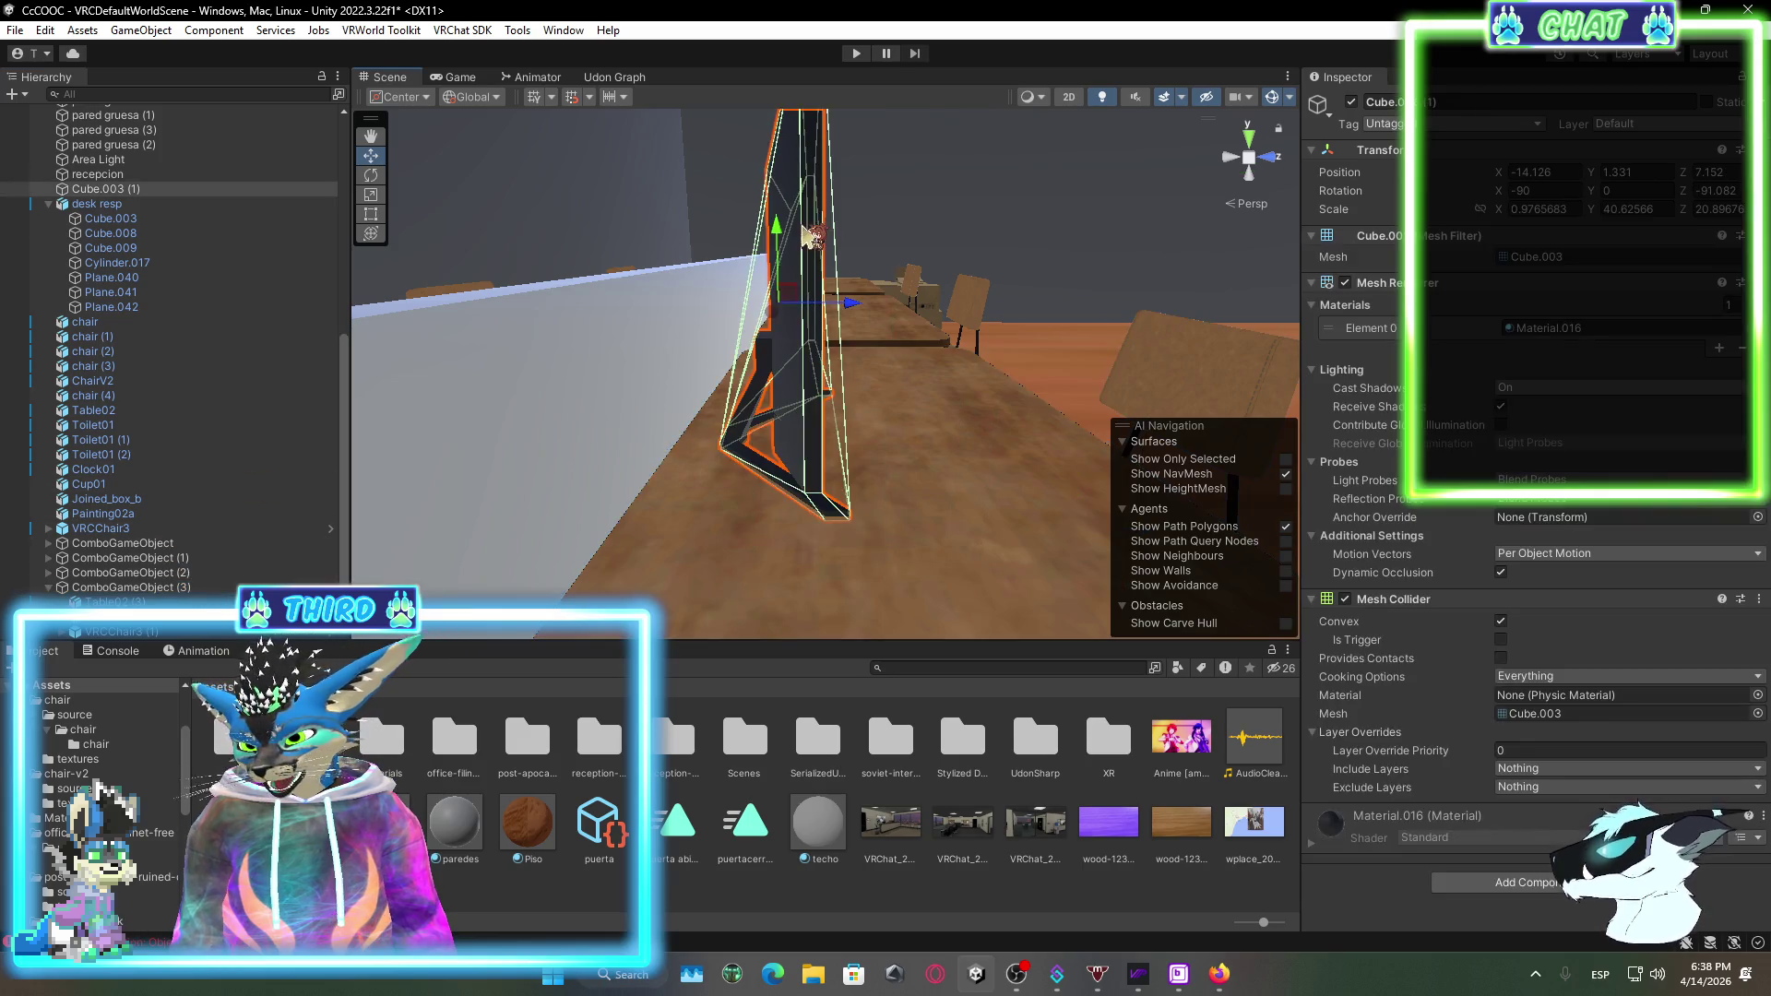
left_click(106, 189)
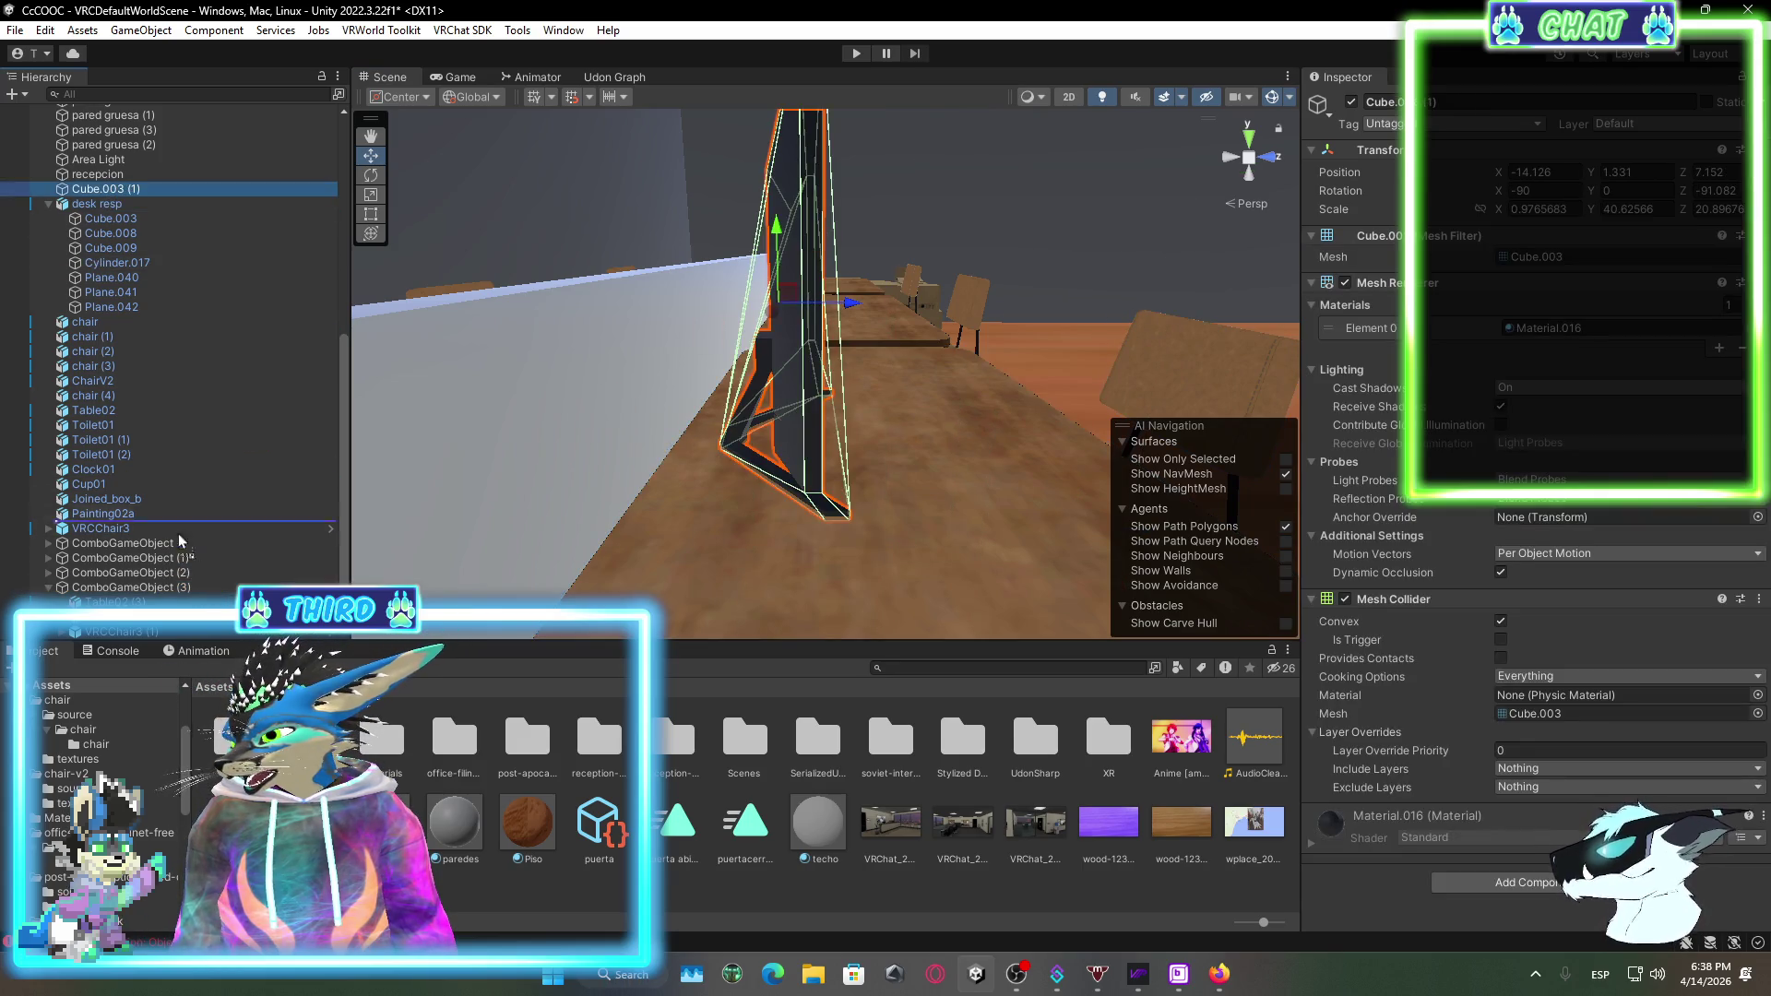
left_click_drag(106, 188, 169, 589)
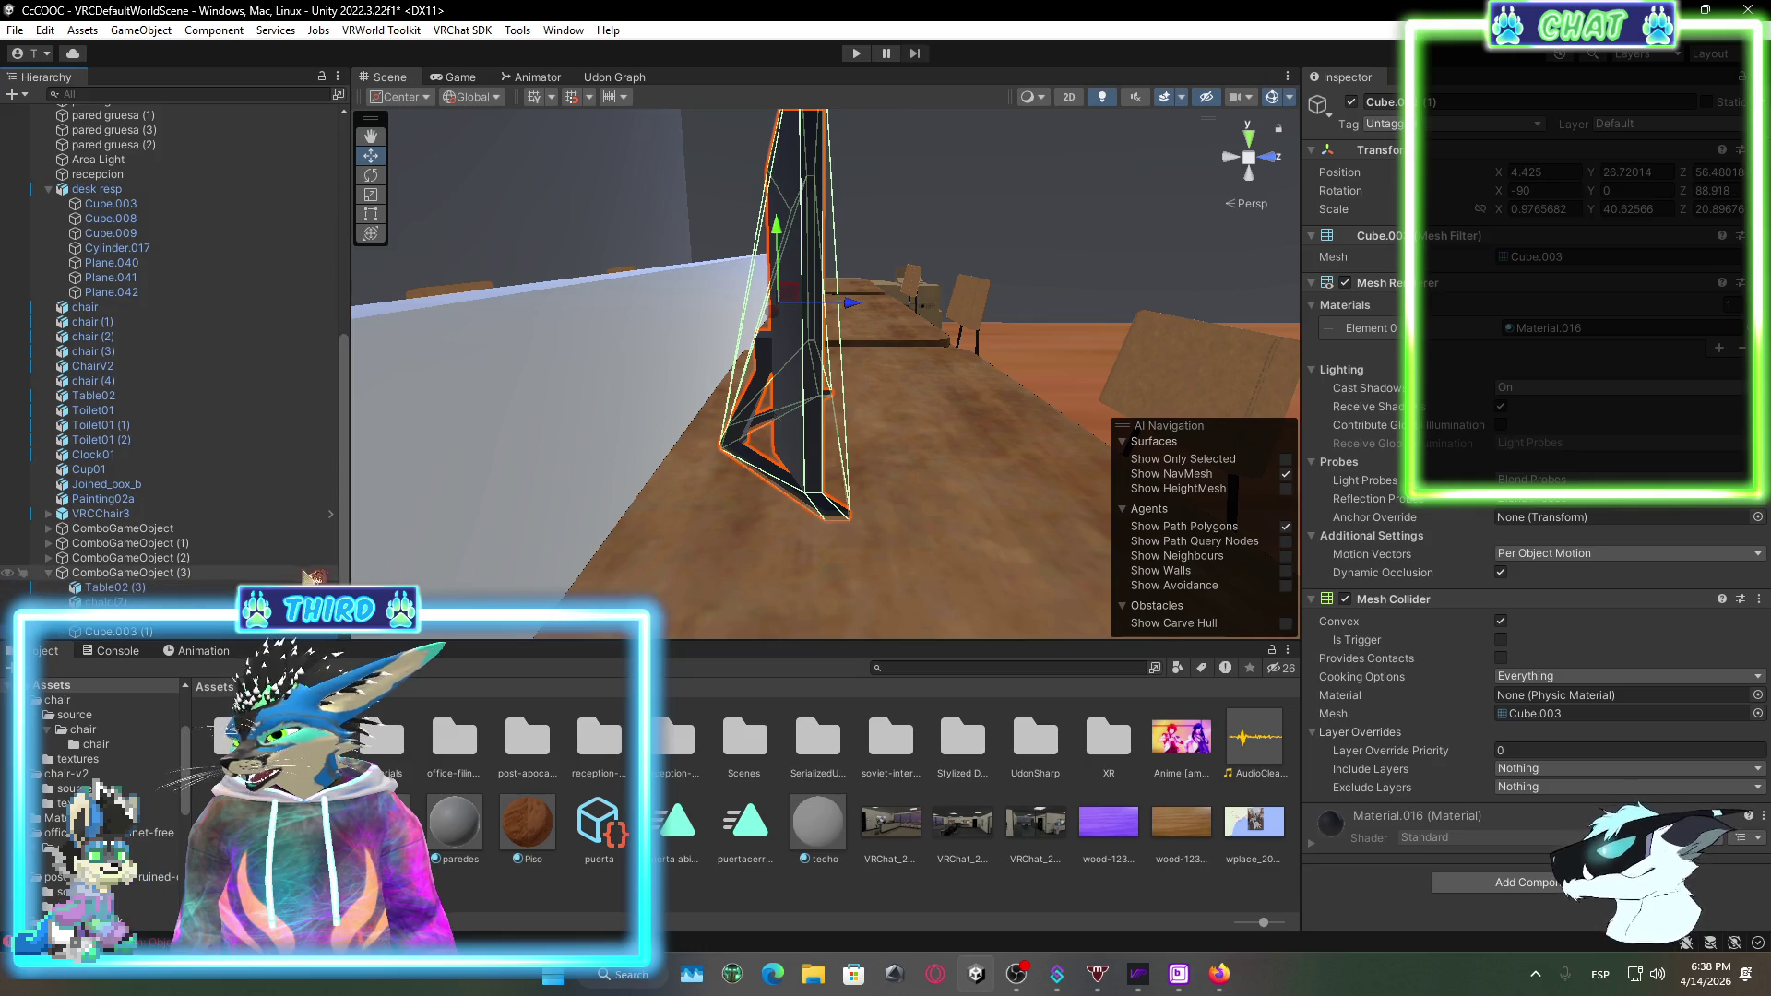
Step: Orbit around the panel and box-select all the desks and chairs
mouse_move(872, 492)
left_mouse_down()
mouse_move(778, 388)
mouse_move(724, 455)
mouse_move(890, 341)
mouse_move(853, 355)
mouse_move(923, 509)
mouse_move(810, 514)
mouse_move(1059, 585)
left_mouse_up()
mouse_move(881, 513)
left_mouse_down()
mouse_move(844, 483)
mouse_move(594, 497)
mouse_move(862, 506)
mouse_move(959, 403)
mouse_move(1114, 431)
mouse_move(1222, 498)
mouse_move(1218, 581)
mouse_move(1001, 535)
mouse_move(1162, 573)
left_mouse_up()
left_click_drag(824, 232, 637, 125)
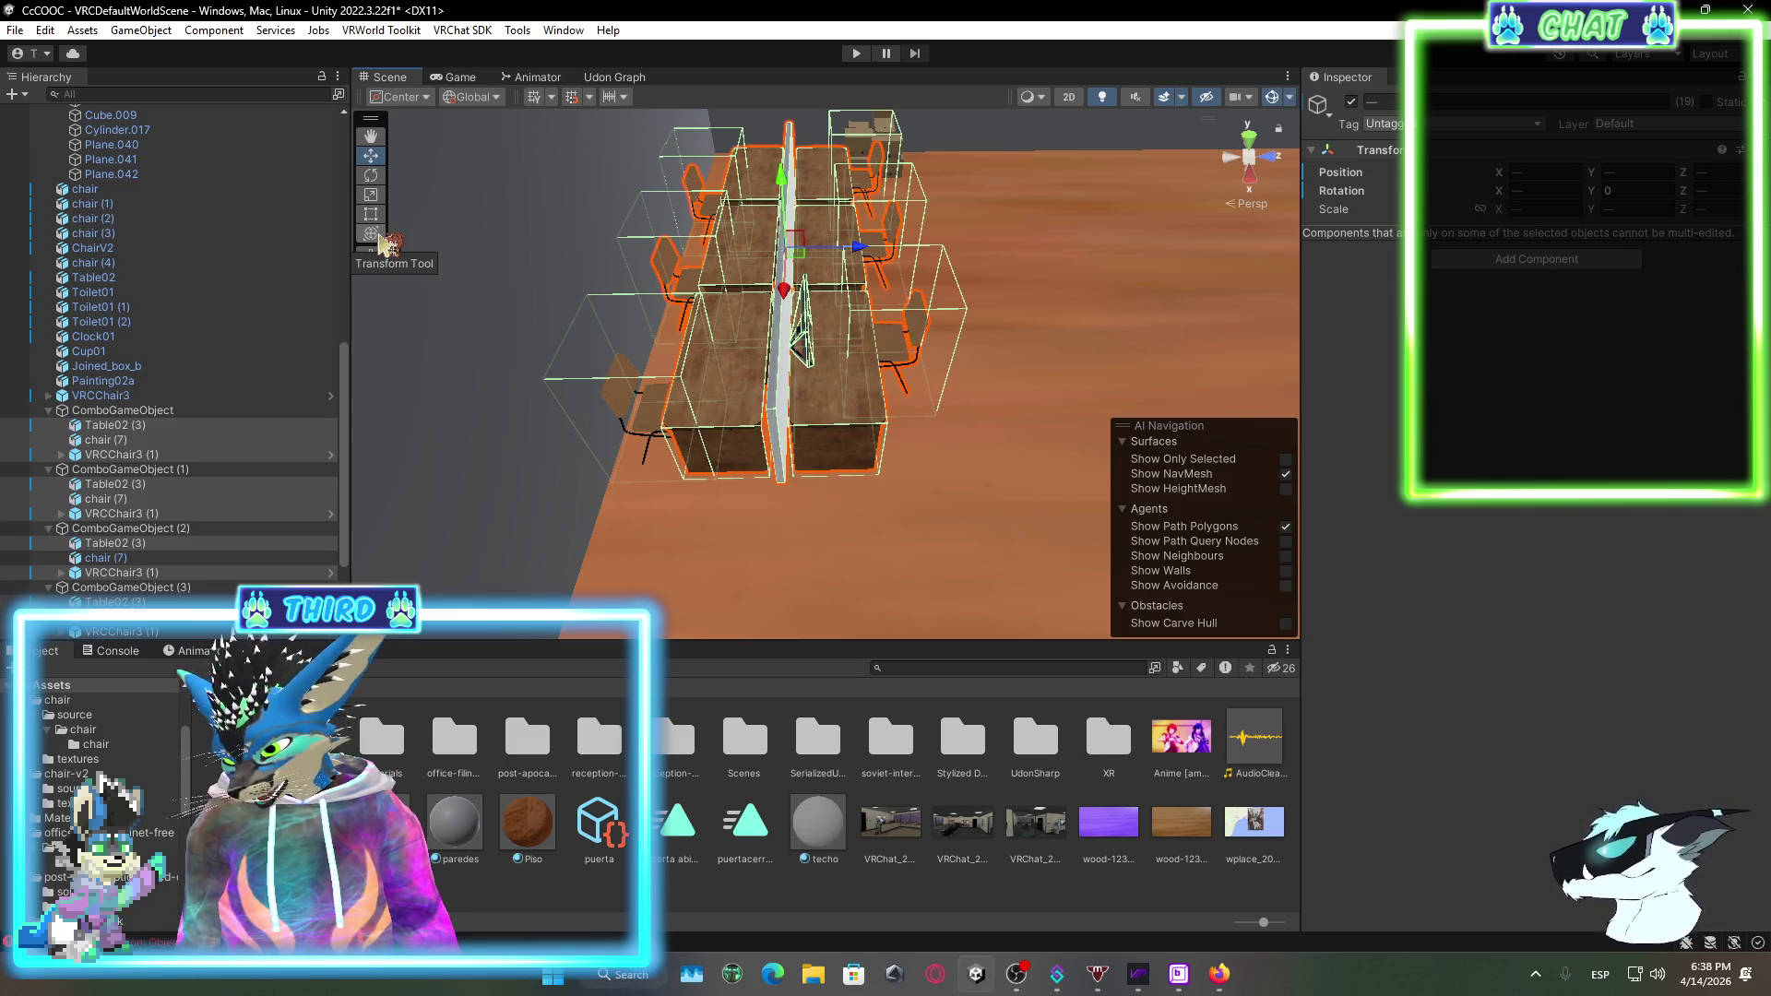
left_click(378, 236)
left_click(374, 214)
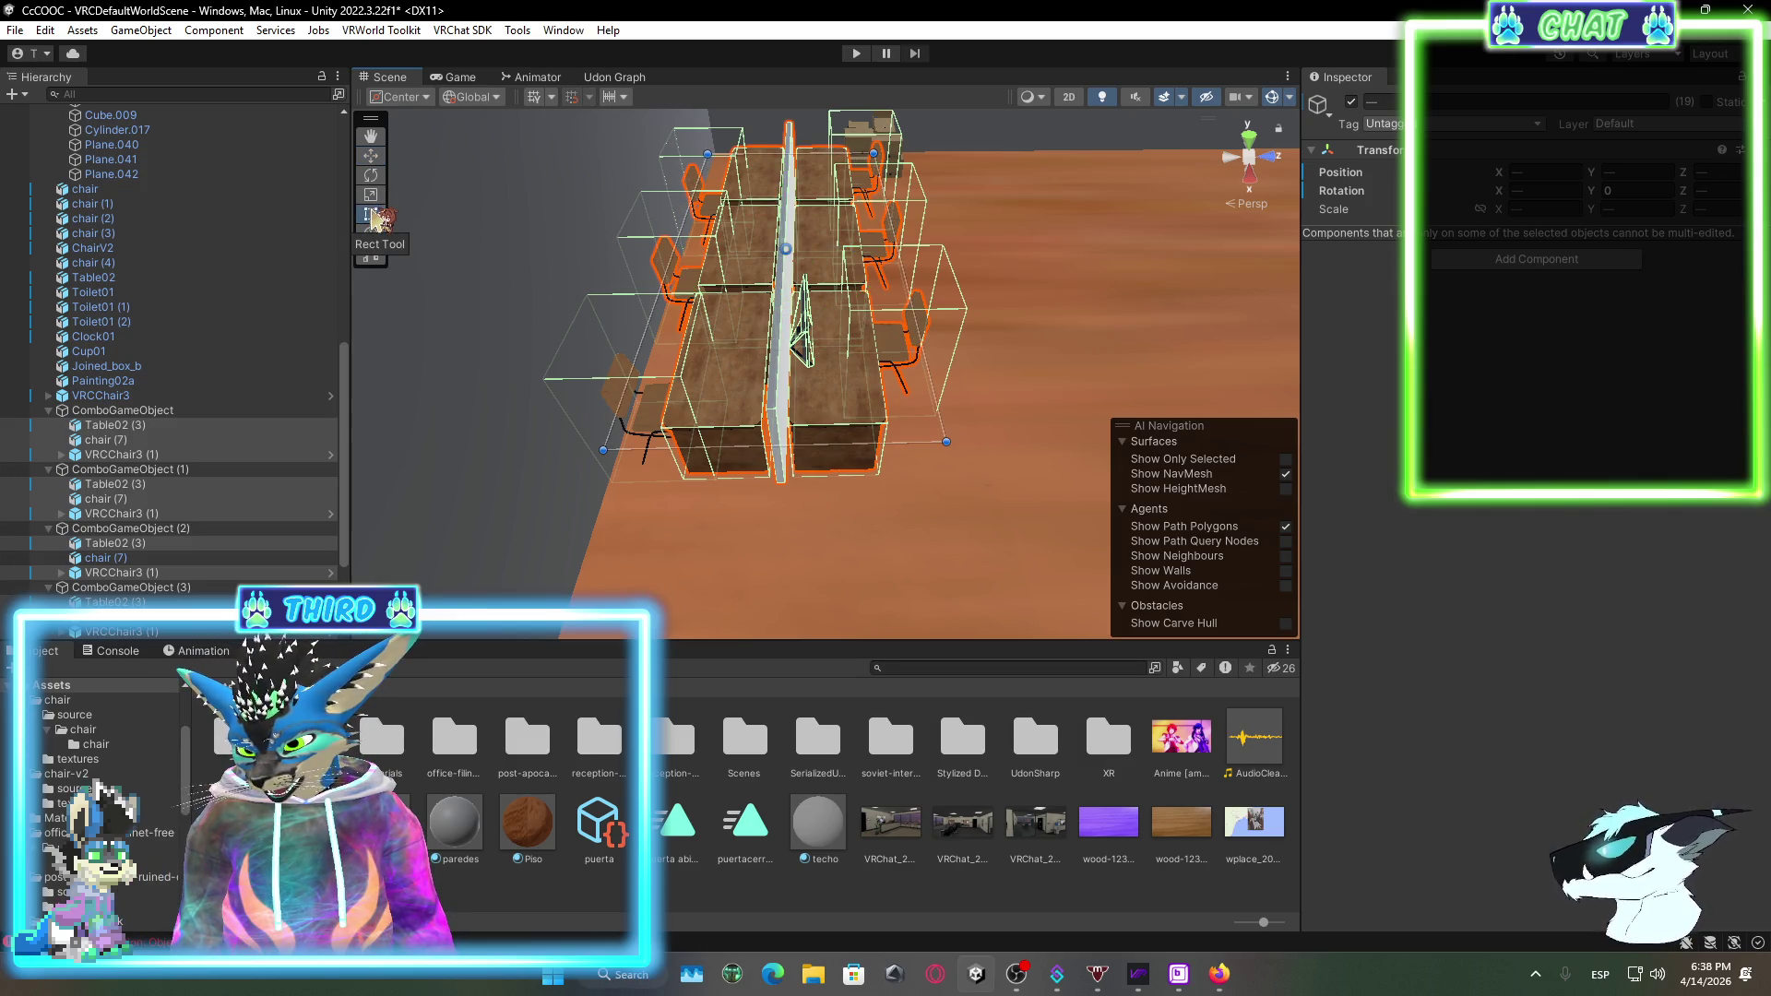
left_click(372, 195)
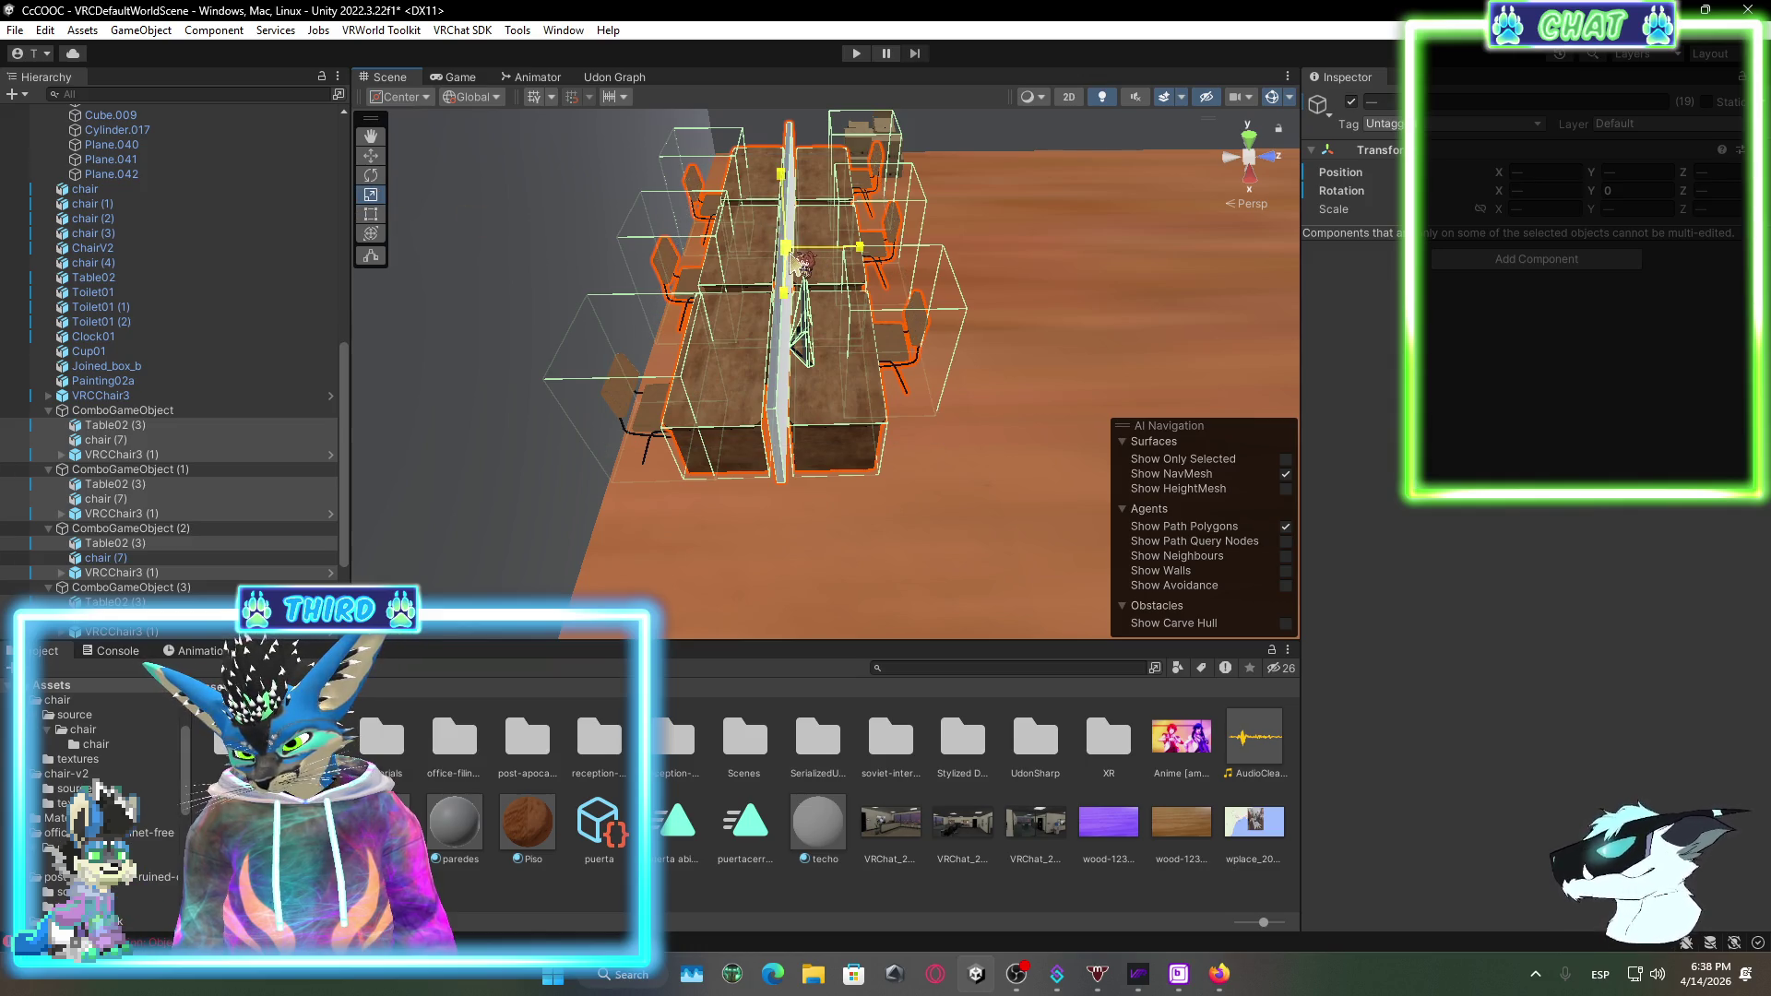
left_click_drag(798, 263, 805, 261)
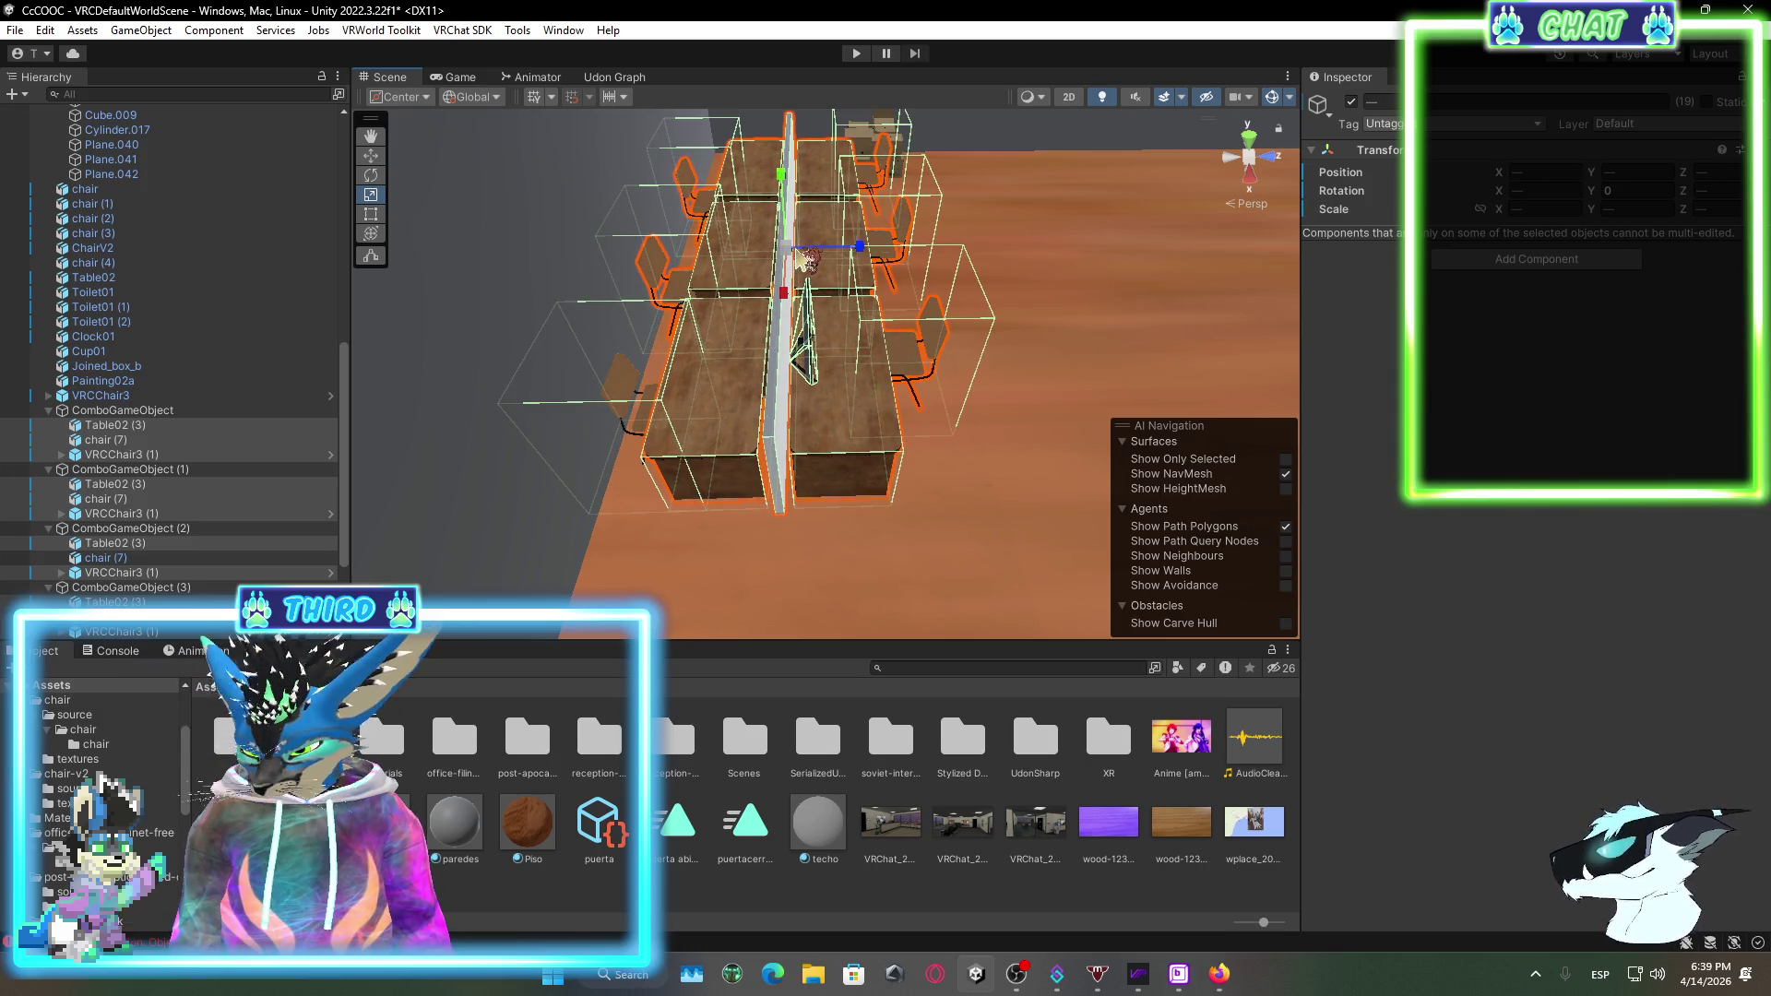
key("ctrl+z")
left_click(657, 429, "shift")
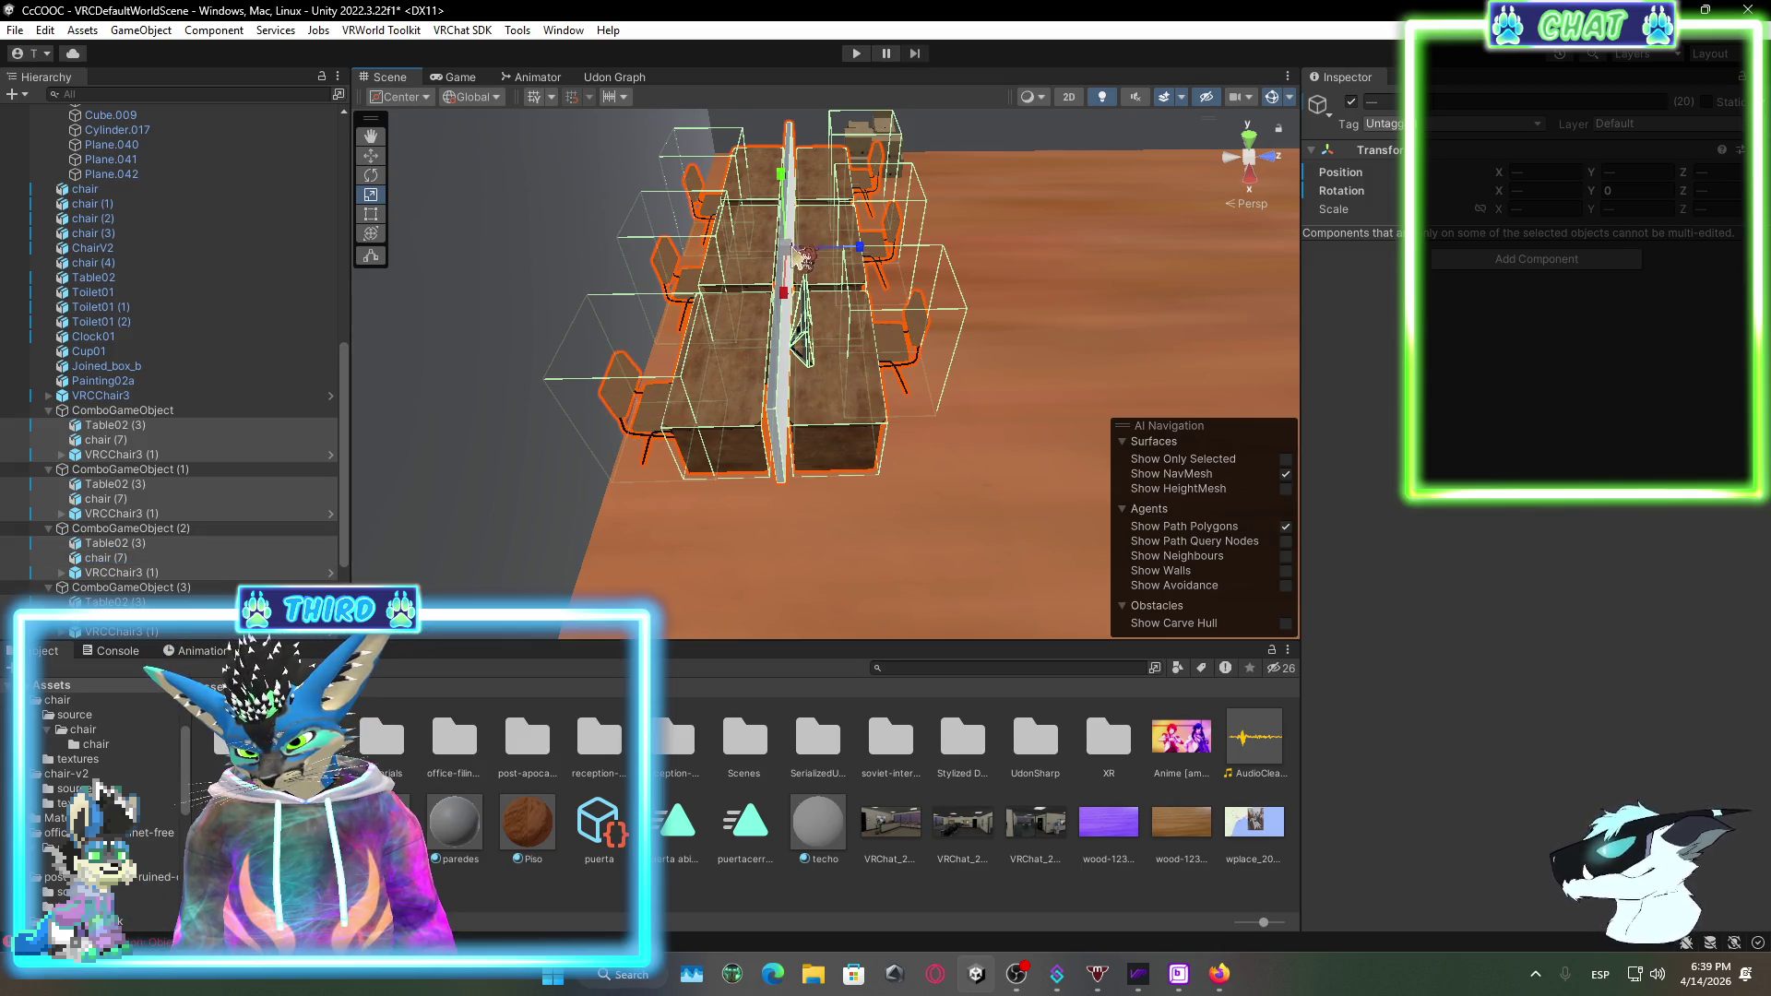
scroll(798, 253, "up", 5)
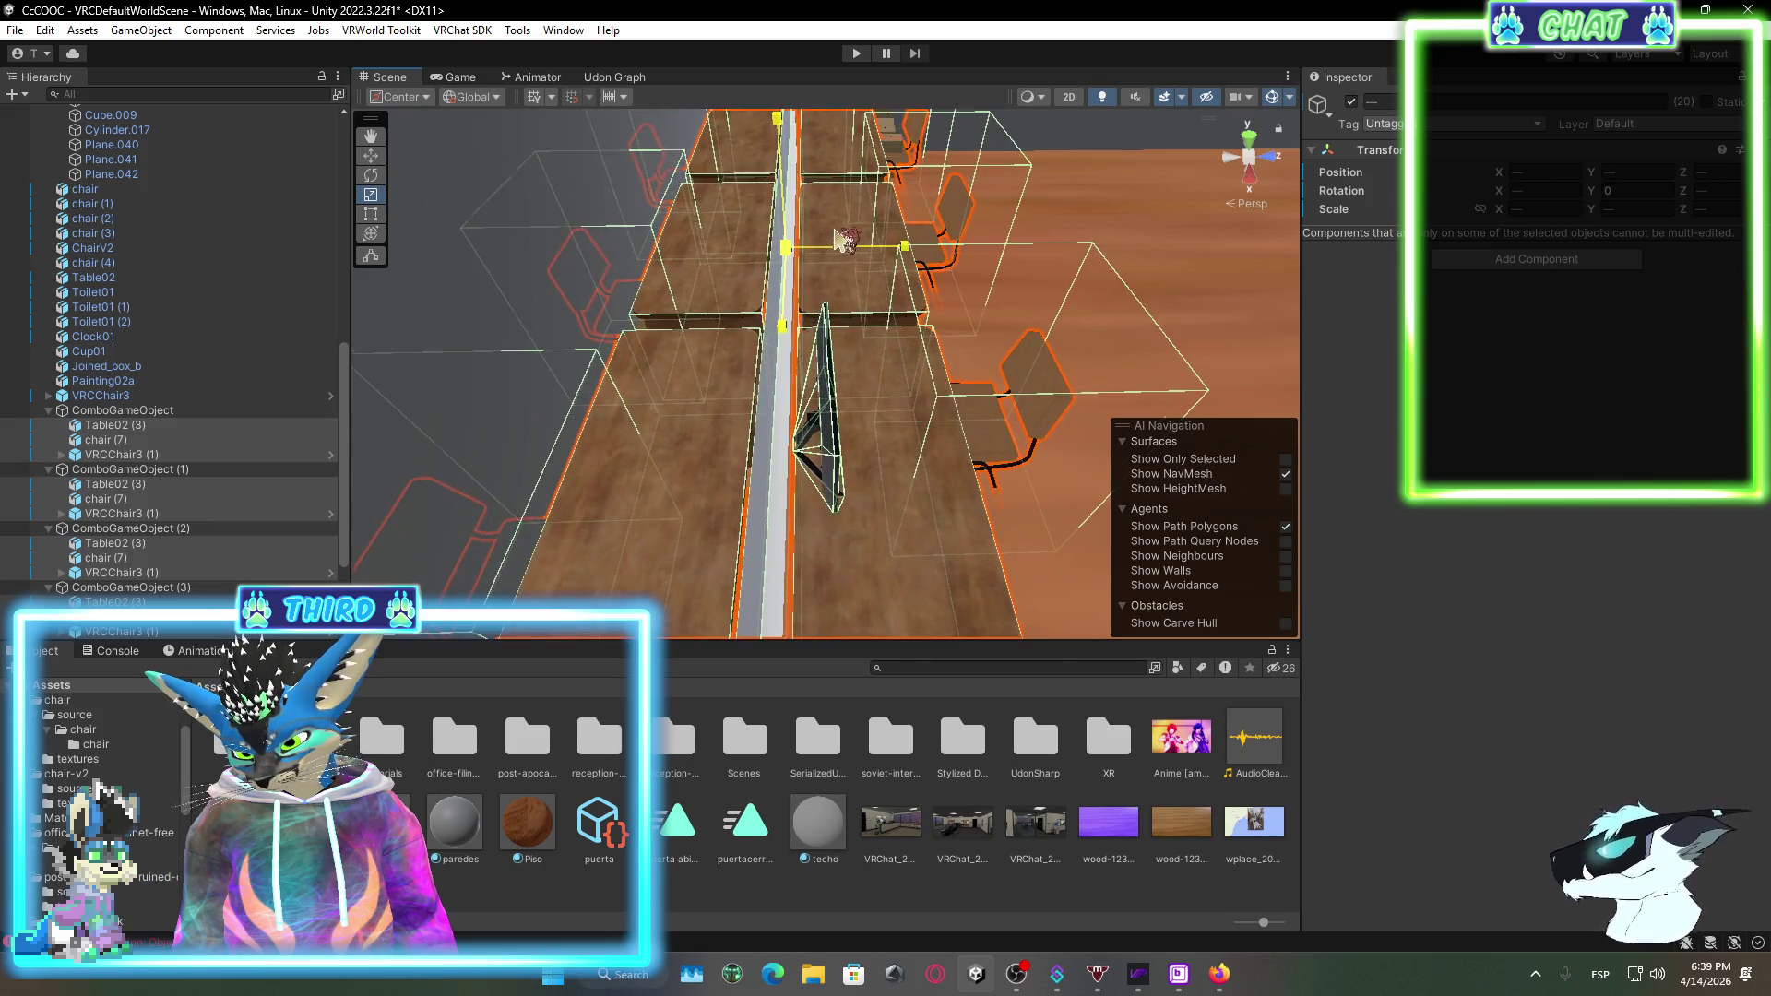
scroll(824, 247, "down", 2)
scroll(824, 247, "down", 2)
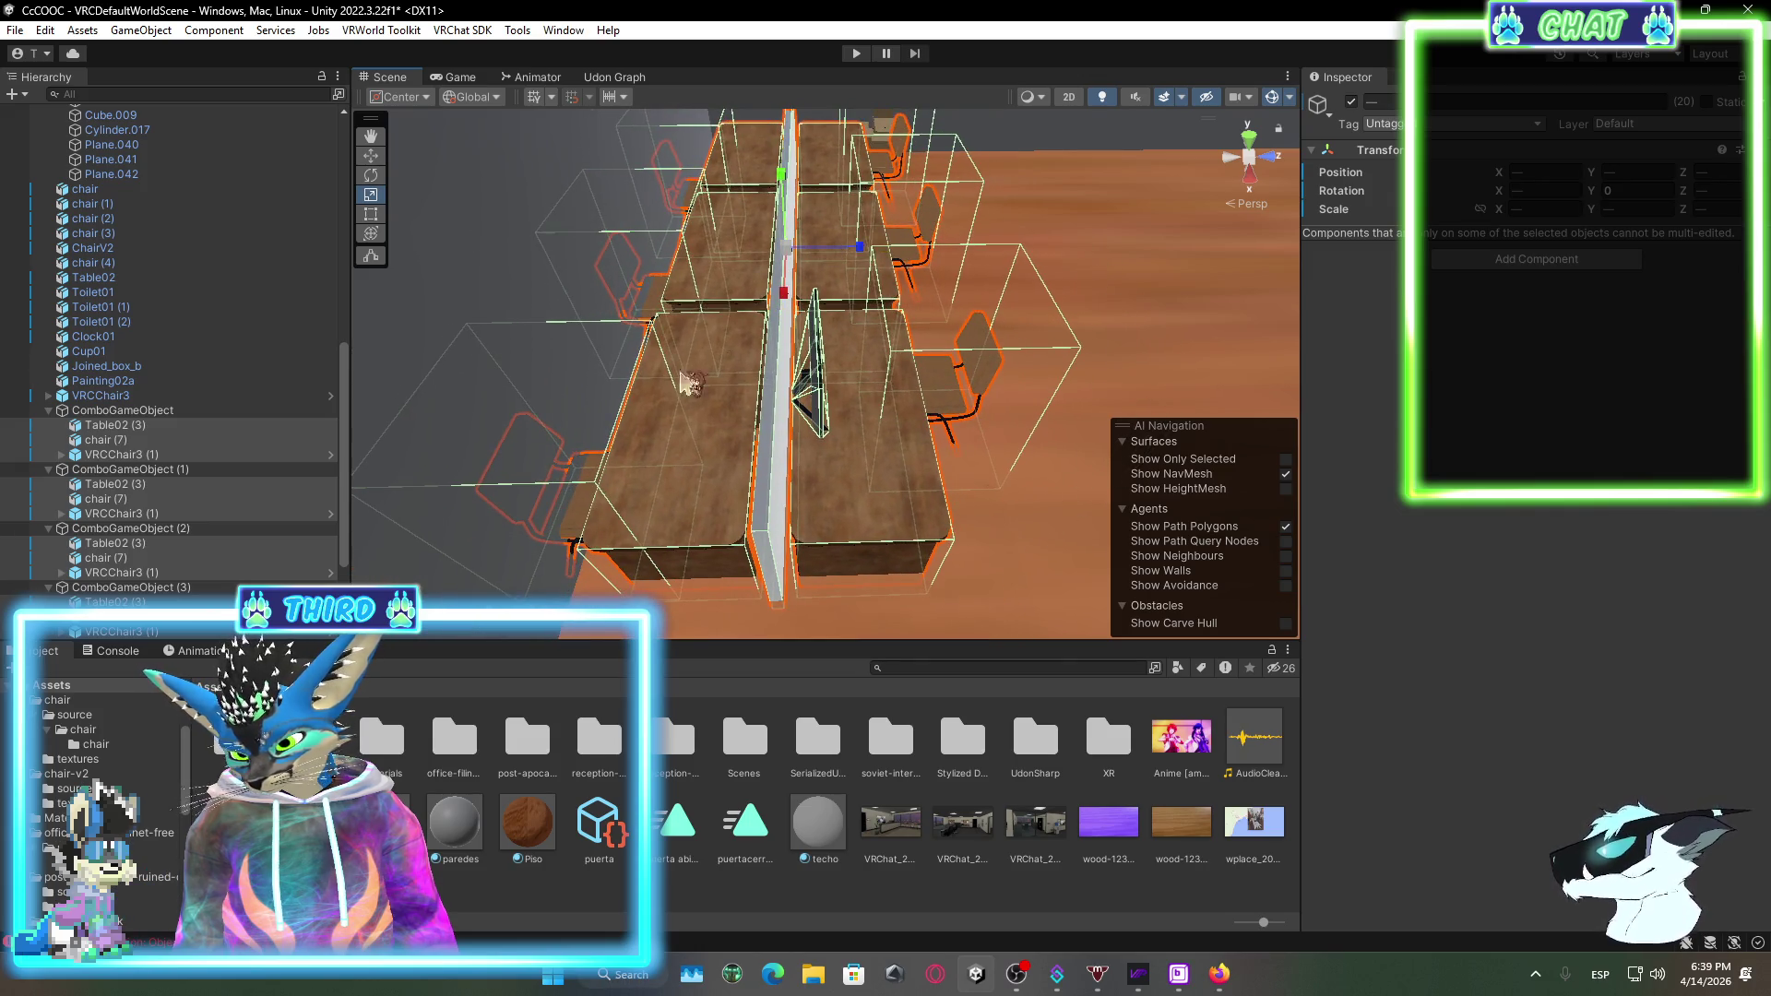
mouse_move(860, 258)
left_mouse_down()
mouse_move(793, 323)
mouse_move(807, 426)
mouse_move(858, 378)
mouse_move(916, 220)
left_mouse_up()
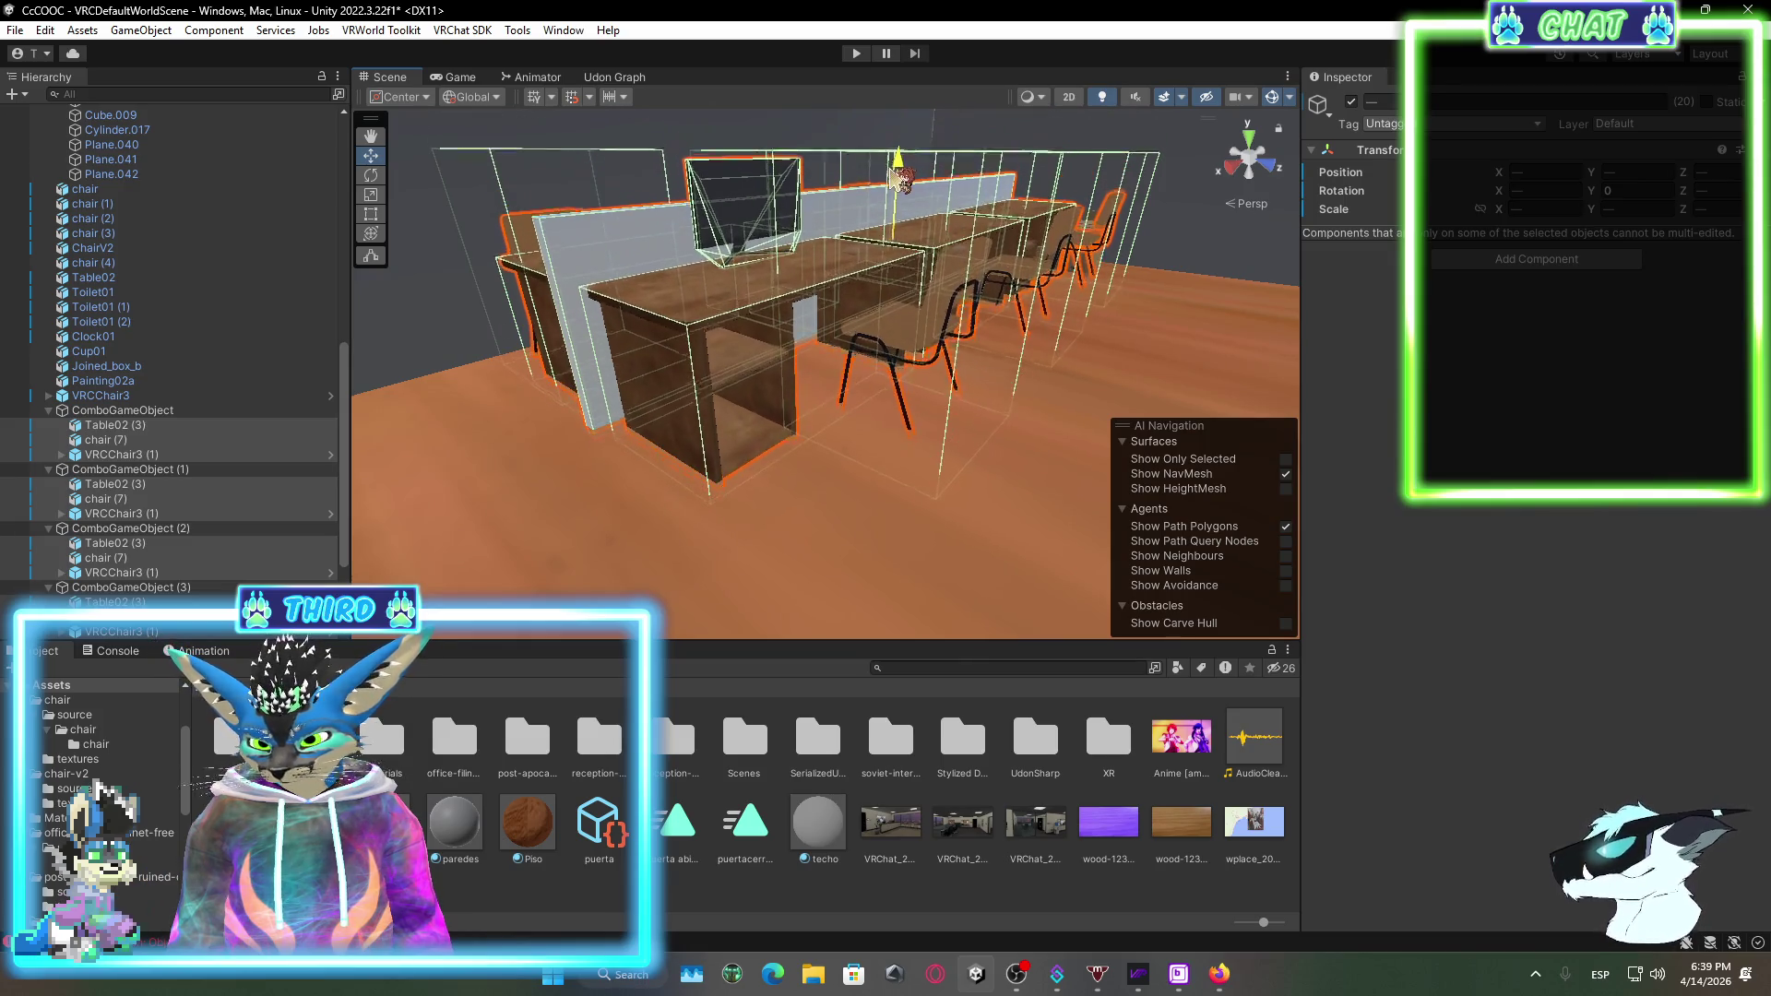
mouse_move(950, 406)
left_mouse_down()
mouse_move(960, 396)
mouse_move(783, 253)
mouse_move(1024, 466)
left_mouse_up()
key("f")
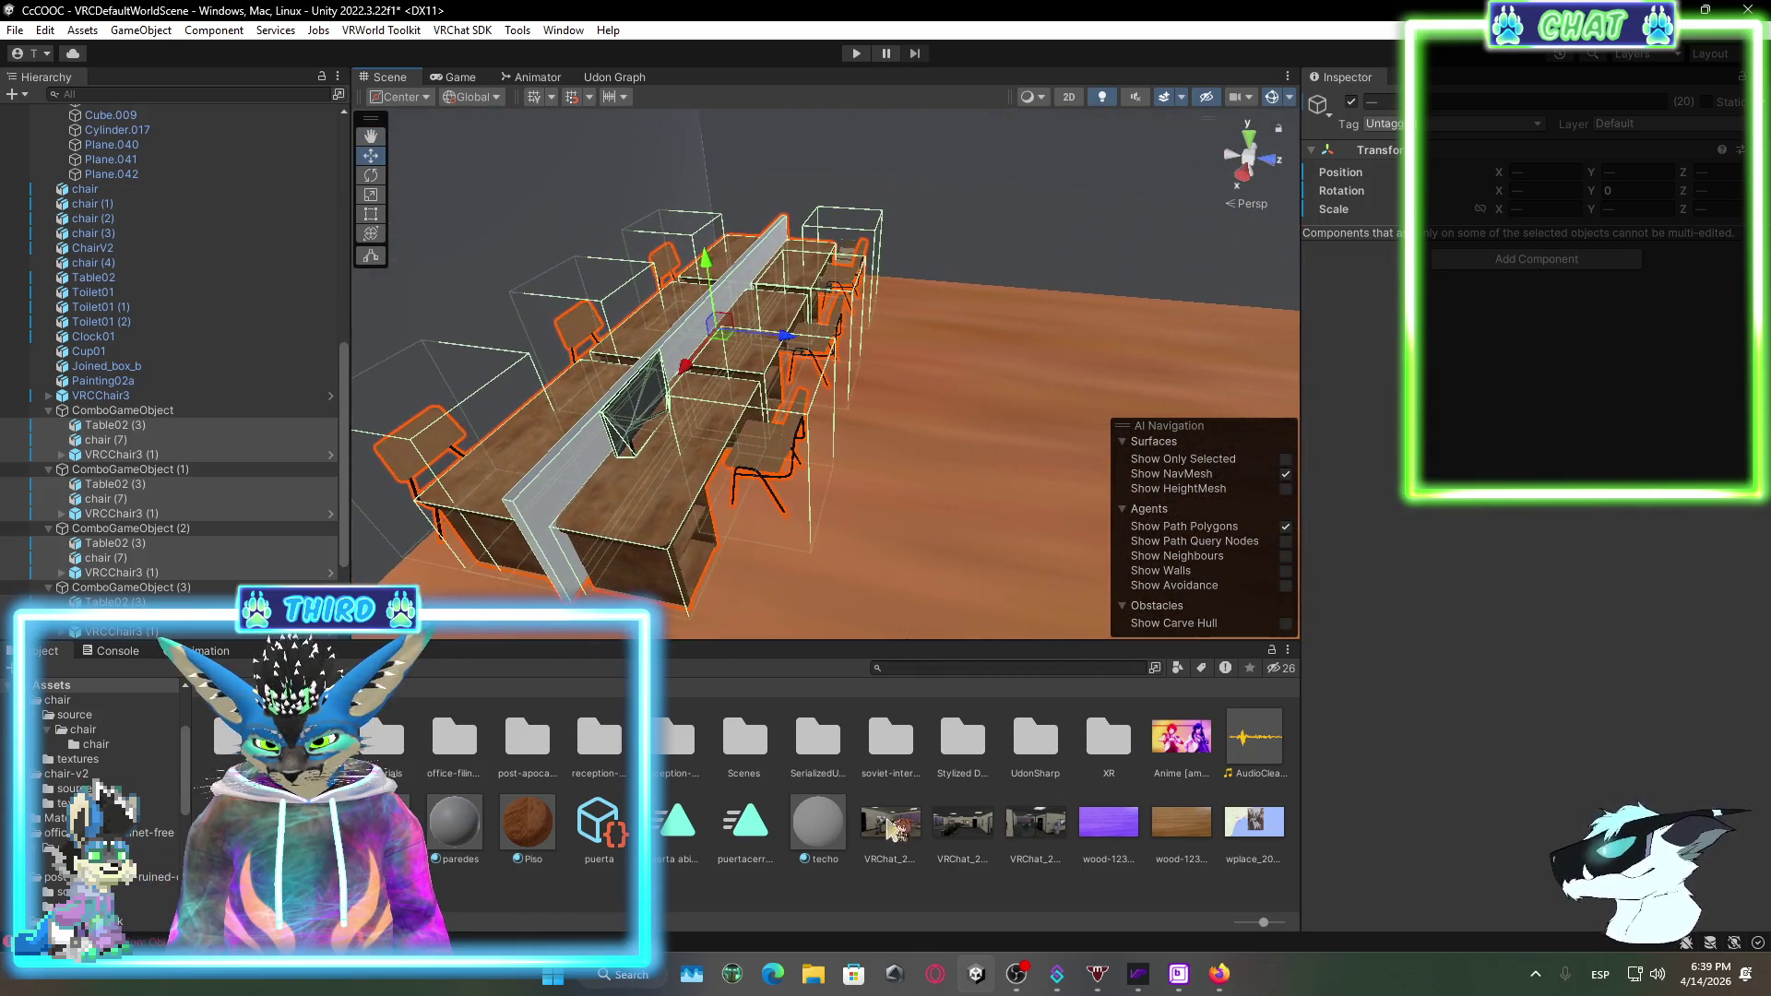
left_click(821, 705)
mouse_move(923, 517)
left_mouse_down()
mouse_move(932, 482)
mouse_move(842, 490)
mouse_move(595, 334)
mouse_move(605, 166)
mouse_move(649, 341)
mouse_move(554, 301)
mouse_move(906, 332)
mouse_move(854, 317)
mouse_move(652, 348)
mouse_move(868, 330)
mouse_move(923, 369)
mouse_move(1000, 368)
left_mouse_up()
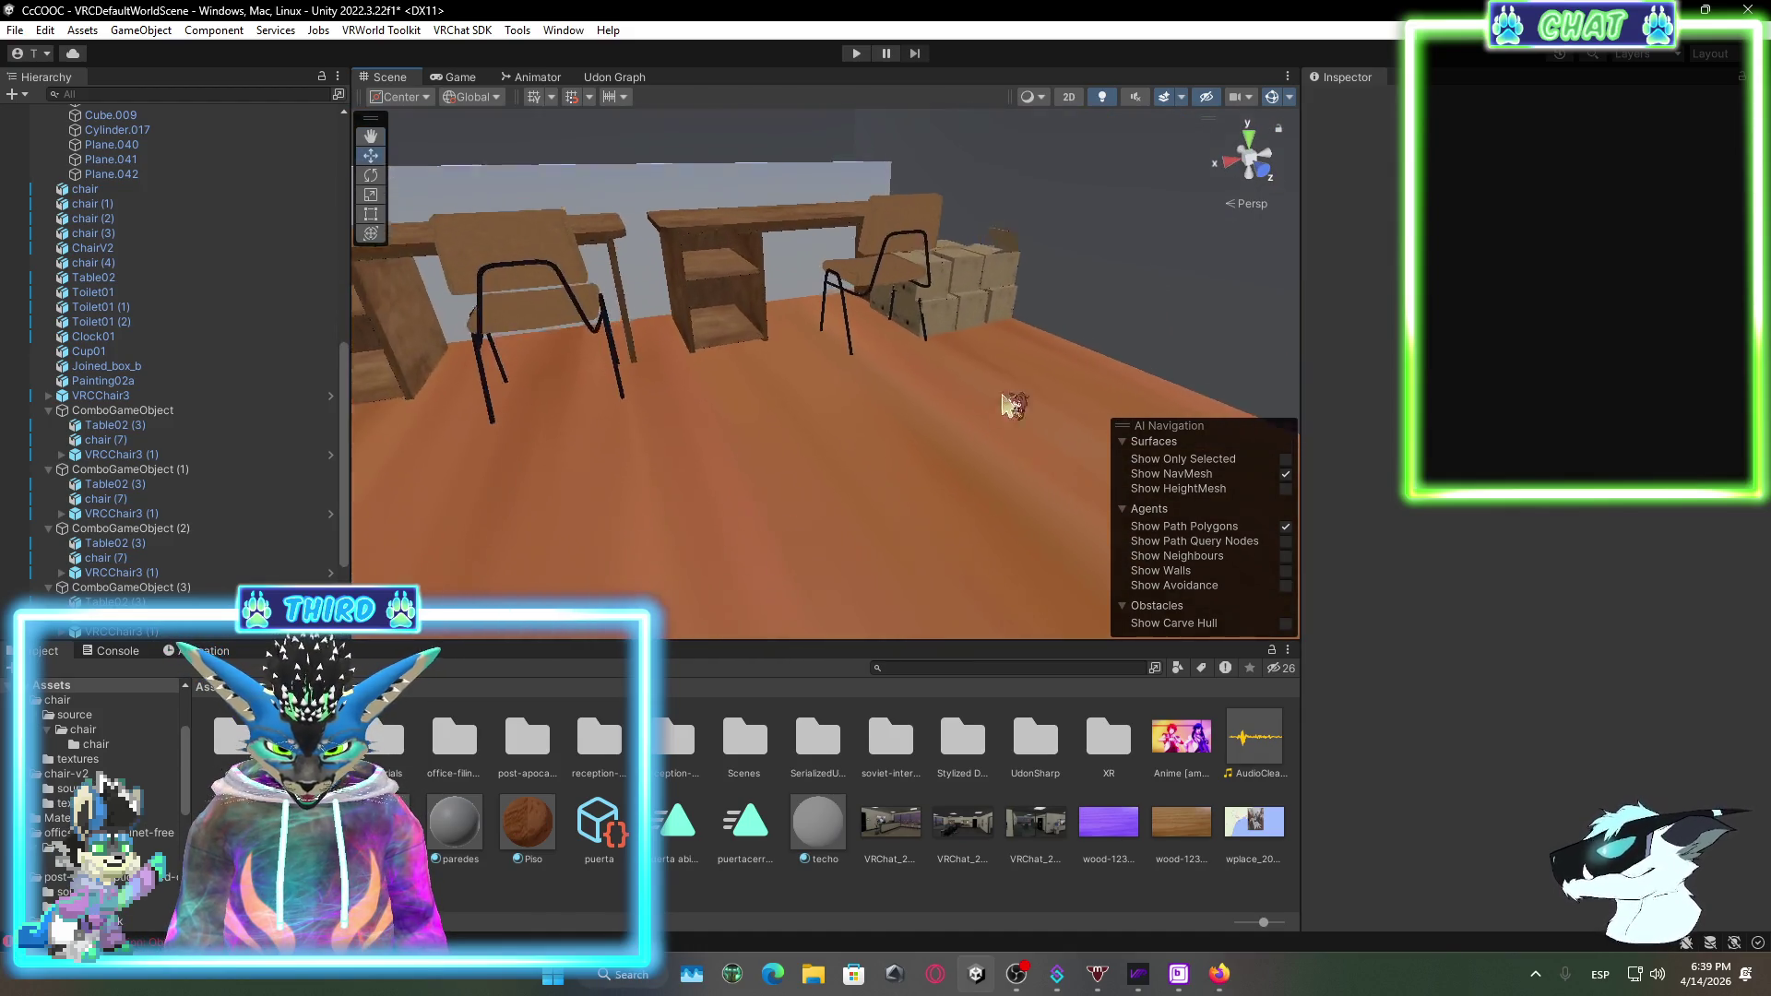
Step: Push Joined_box_b further along Z and duplicate mouse Plane.040 under ComboGameObject (3)
left_click(980, 282)
mouse_move(1003, 297)
left_mouse_down()
mouse_move(1089, 304)
mouse_move(905, 348)
mouse_move(931, 314)
mouse_move(909, 368)
mouse_move(793, 282)
mouse_move(751, 395)
mouse_move(790, 359)
mouse_move(705, 316)
mouse_move(1238, 560)
mouse_move(1091, 495)
mouse_move(1088, 357)
left_mouse_up()
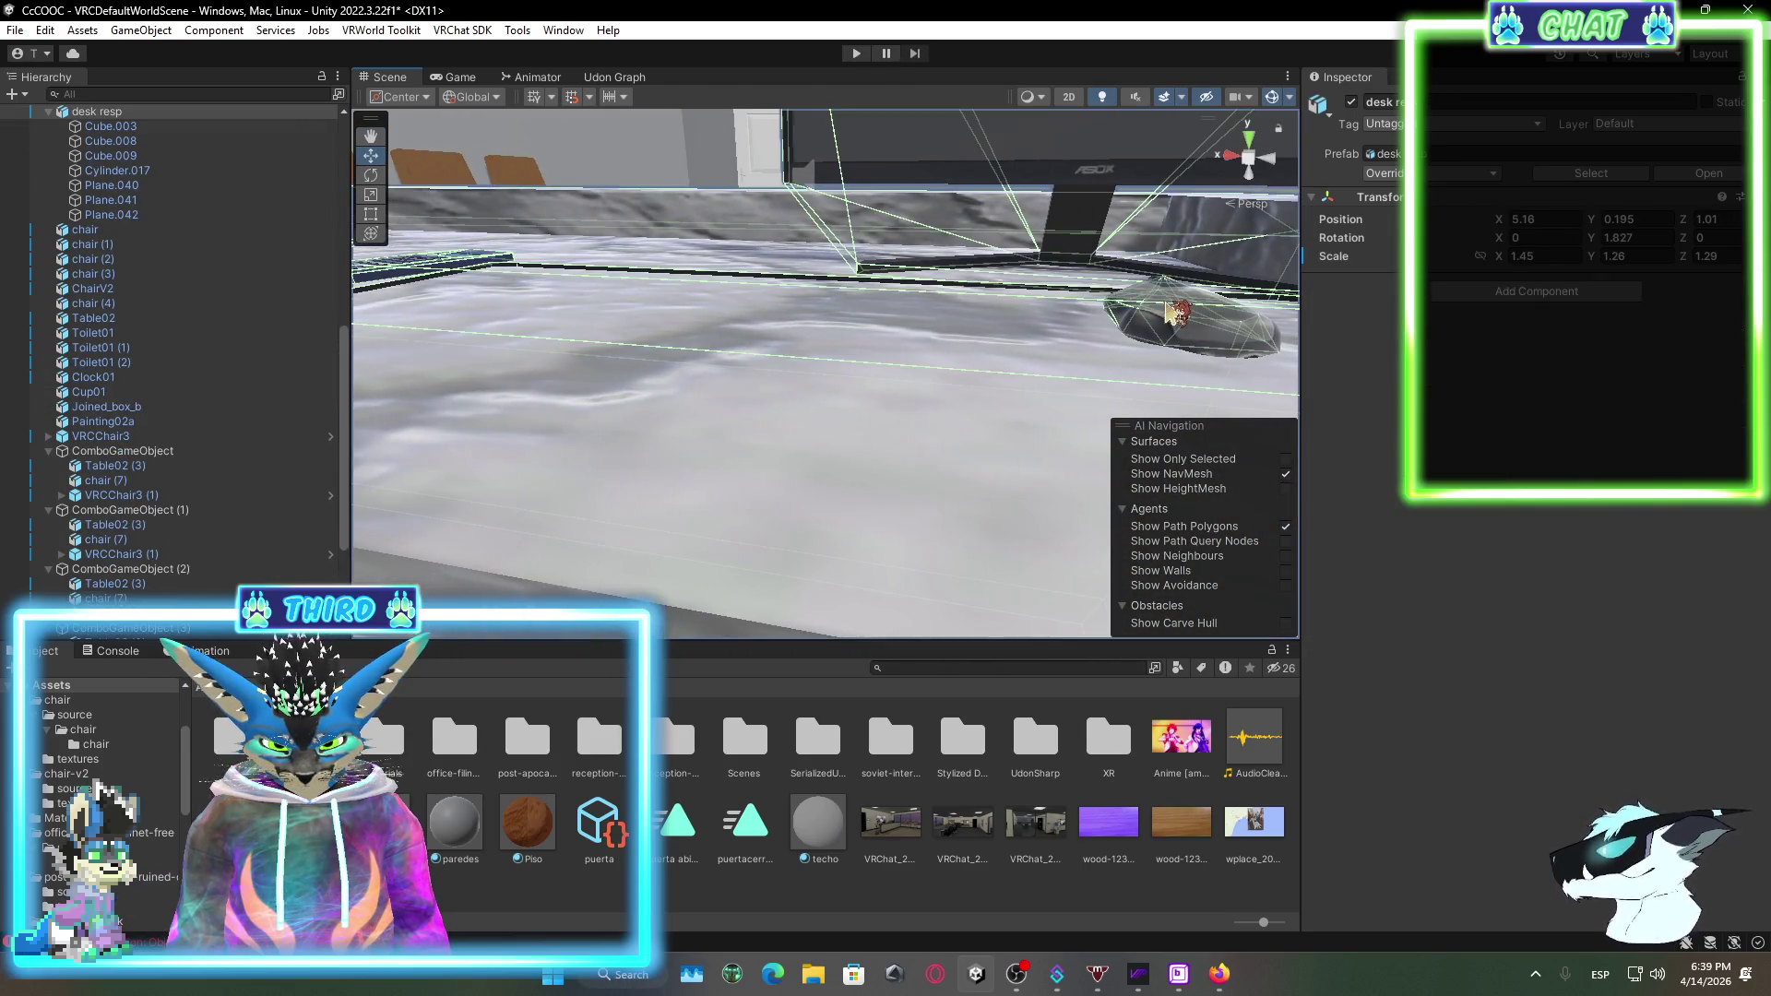
left_click(1162, 318)
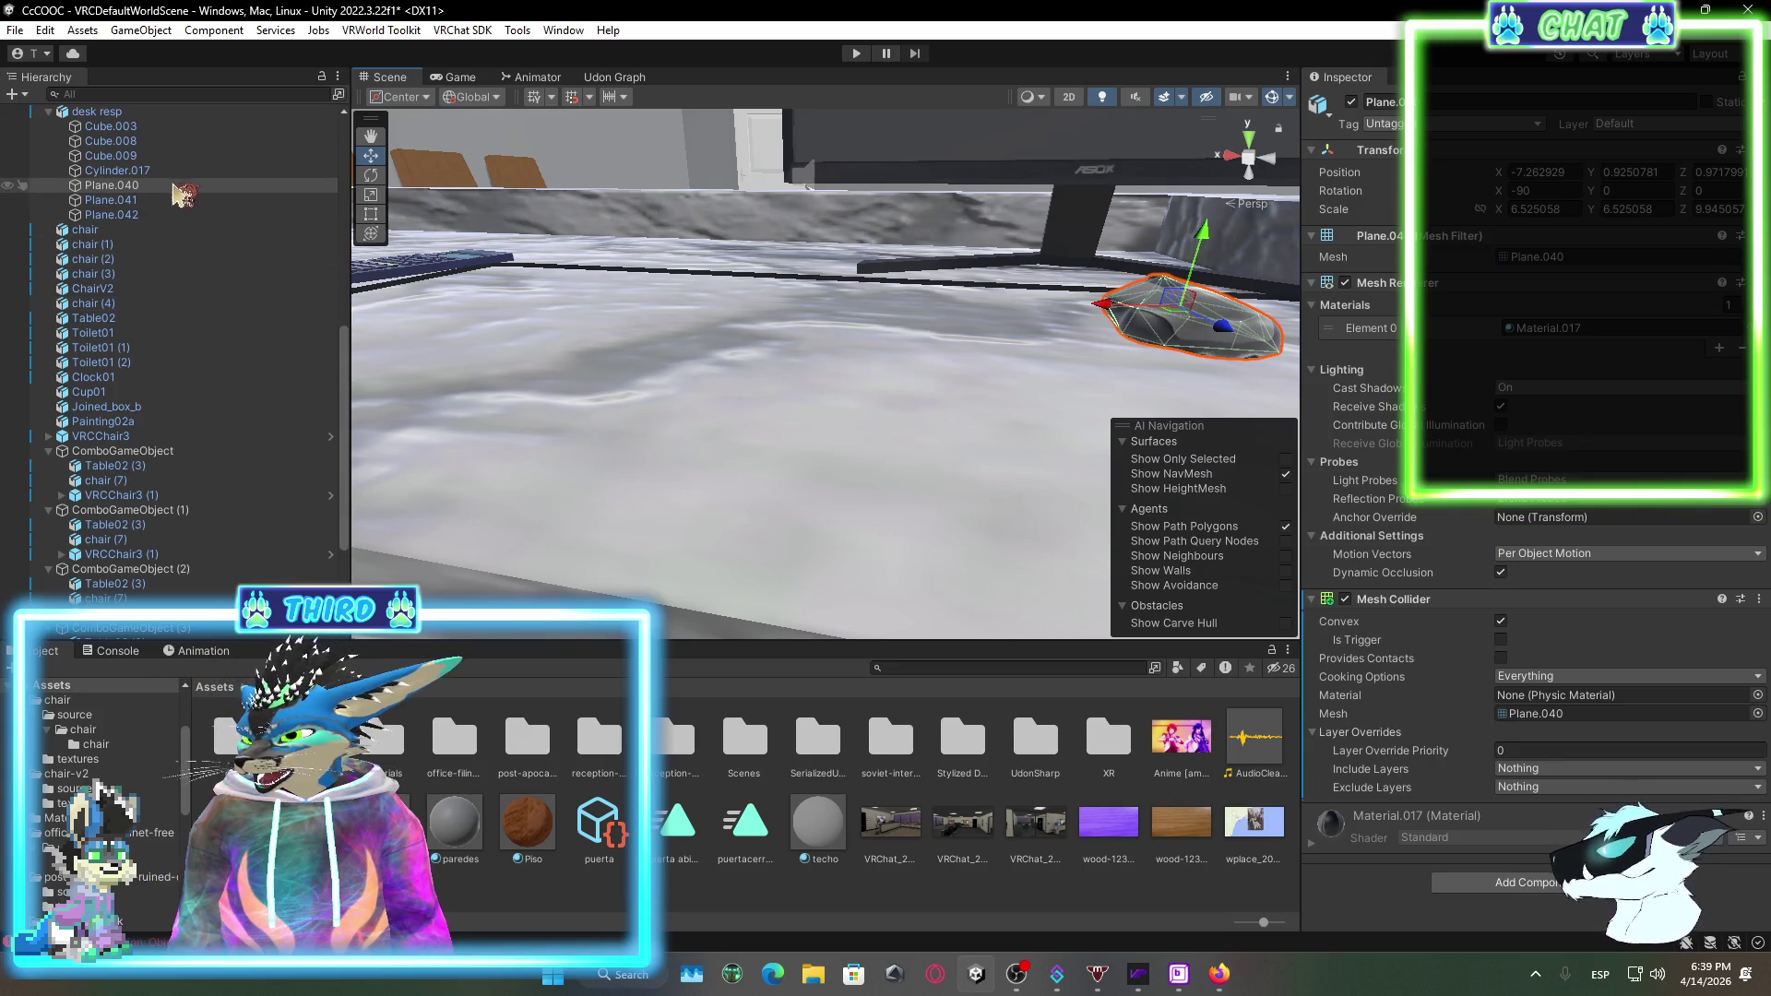
right_click(172, 185)
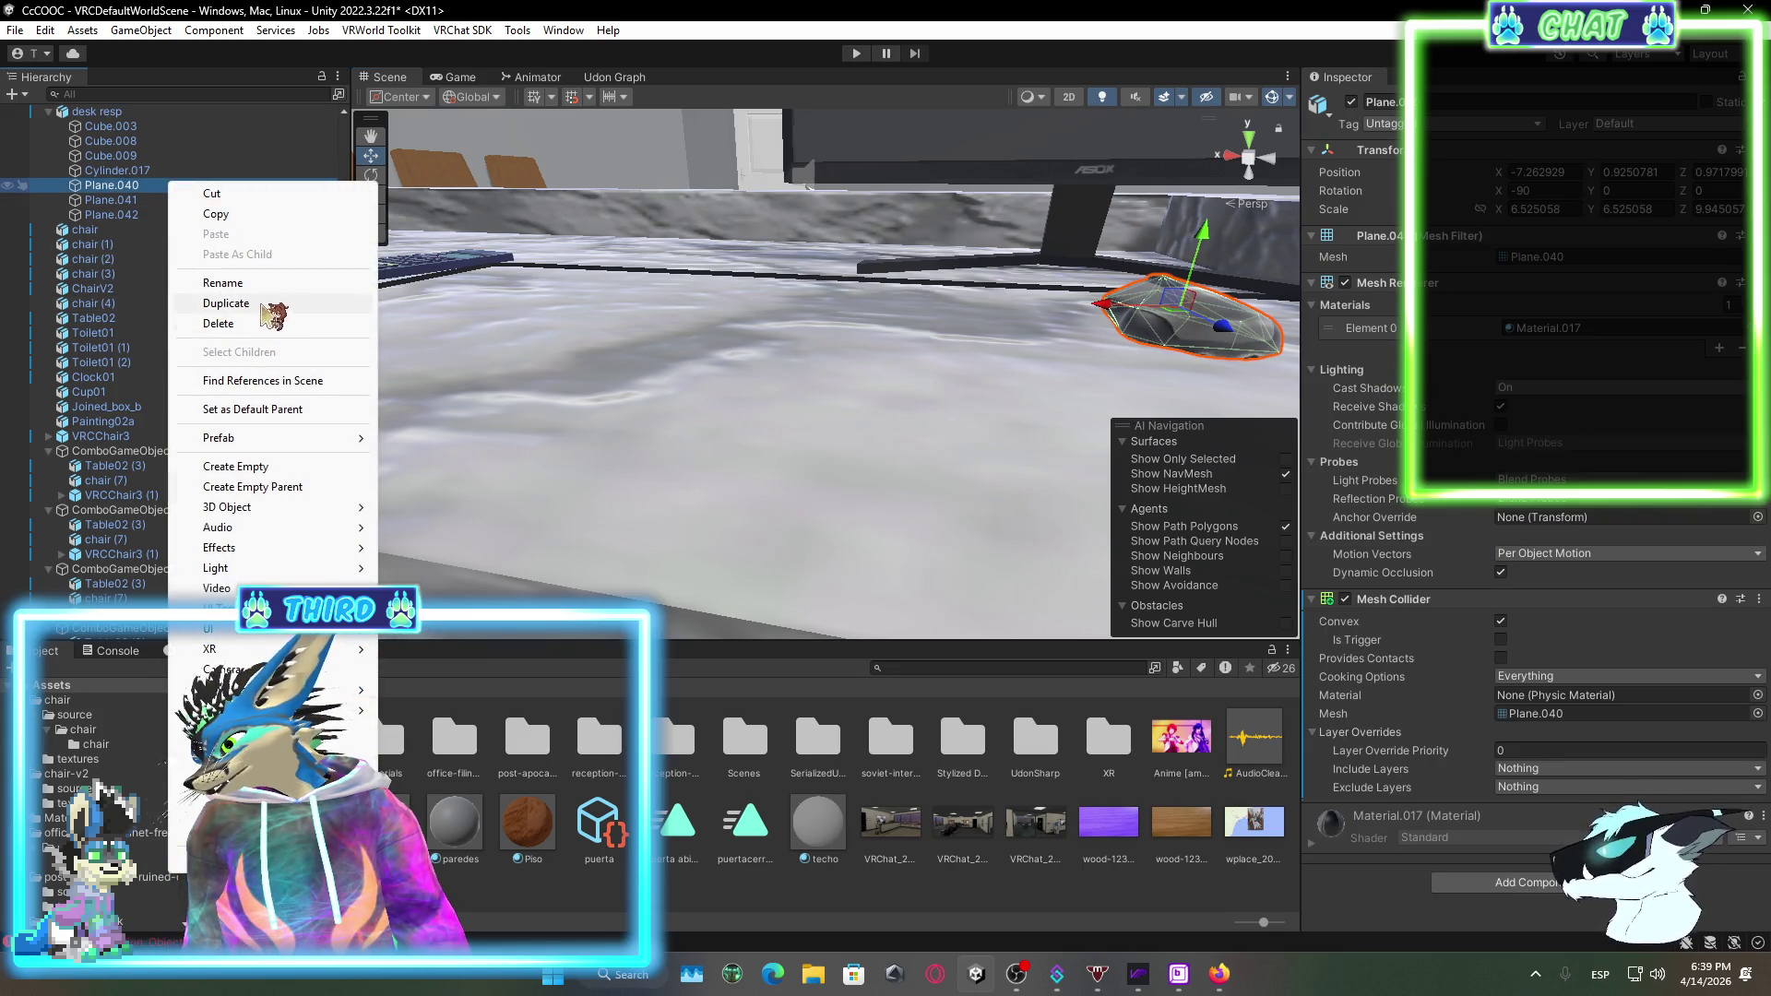
left_click(226, 304)
scroll(173, 539, "down", 5)
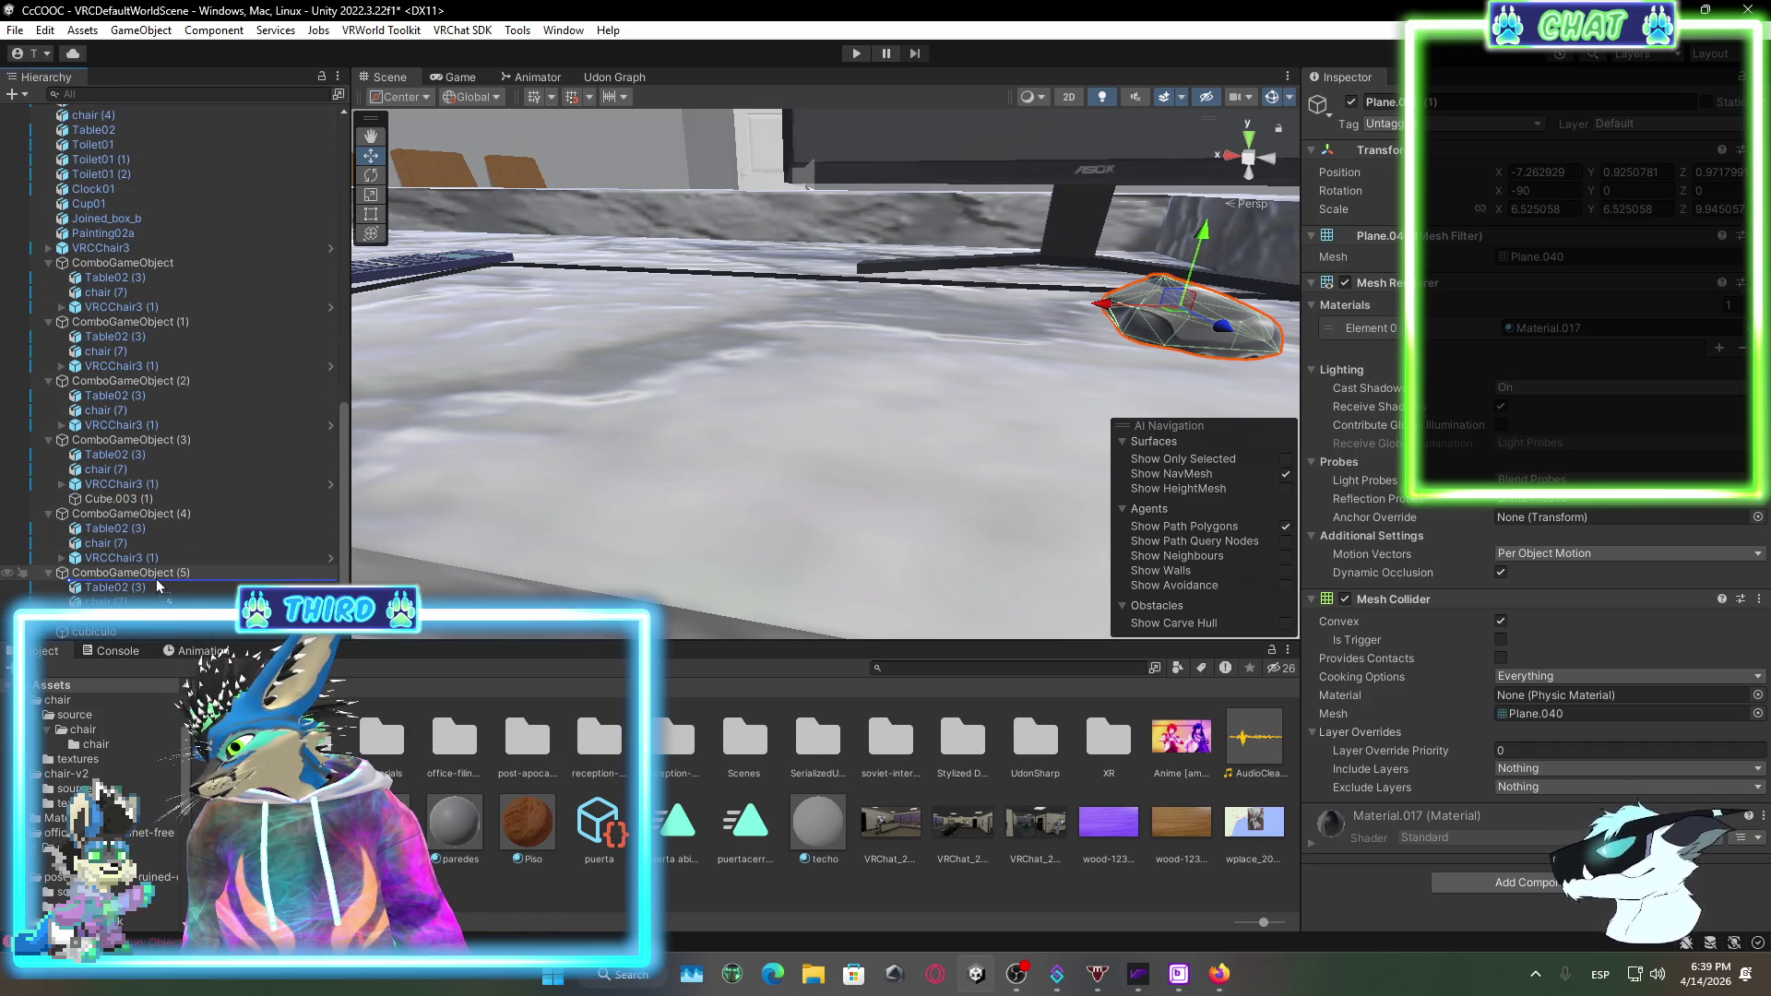
mouse_move(226, 563)
left_mouse_down()
mouse_move(205, 442)
mouse_move(189, 447)
left_mouse_up()
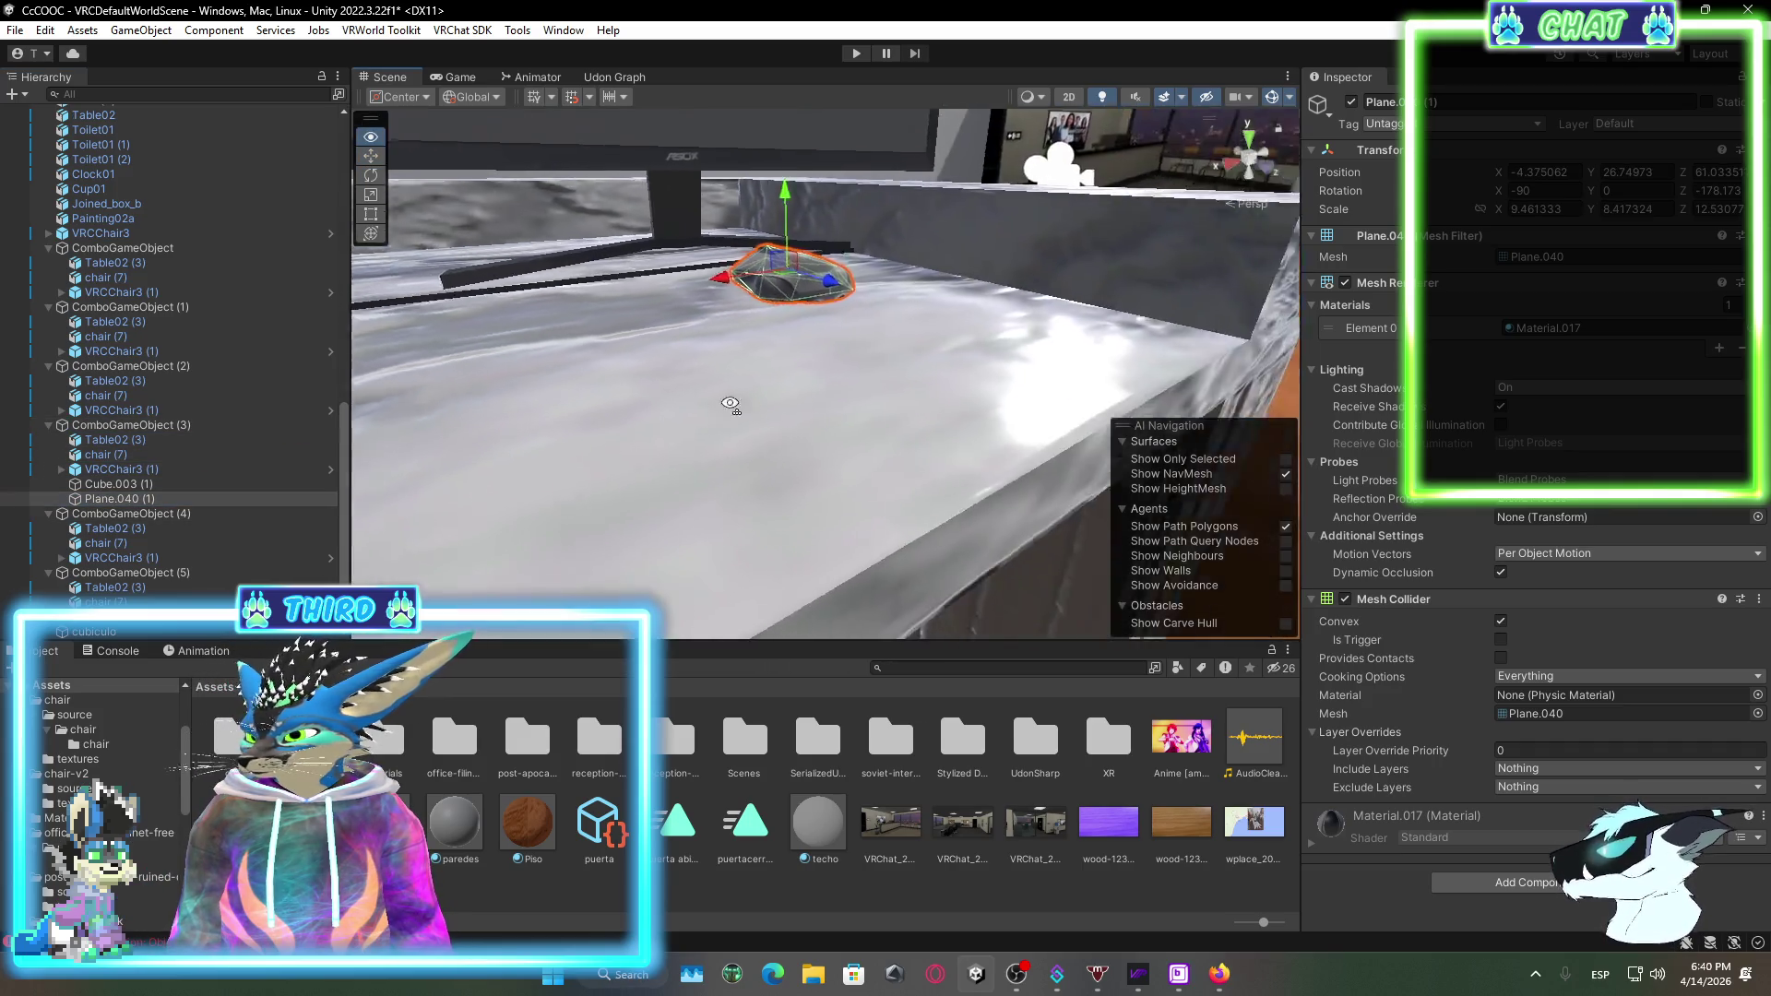
Step: Slide the Plane.040 (1) mouse copy along X over to another desk
key("f")
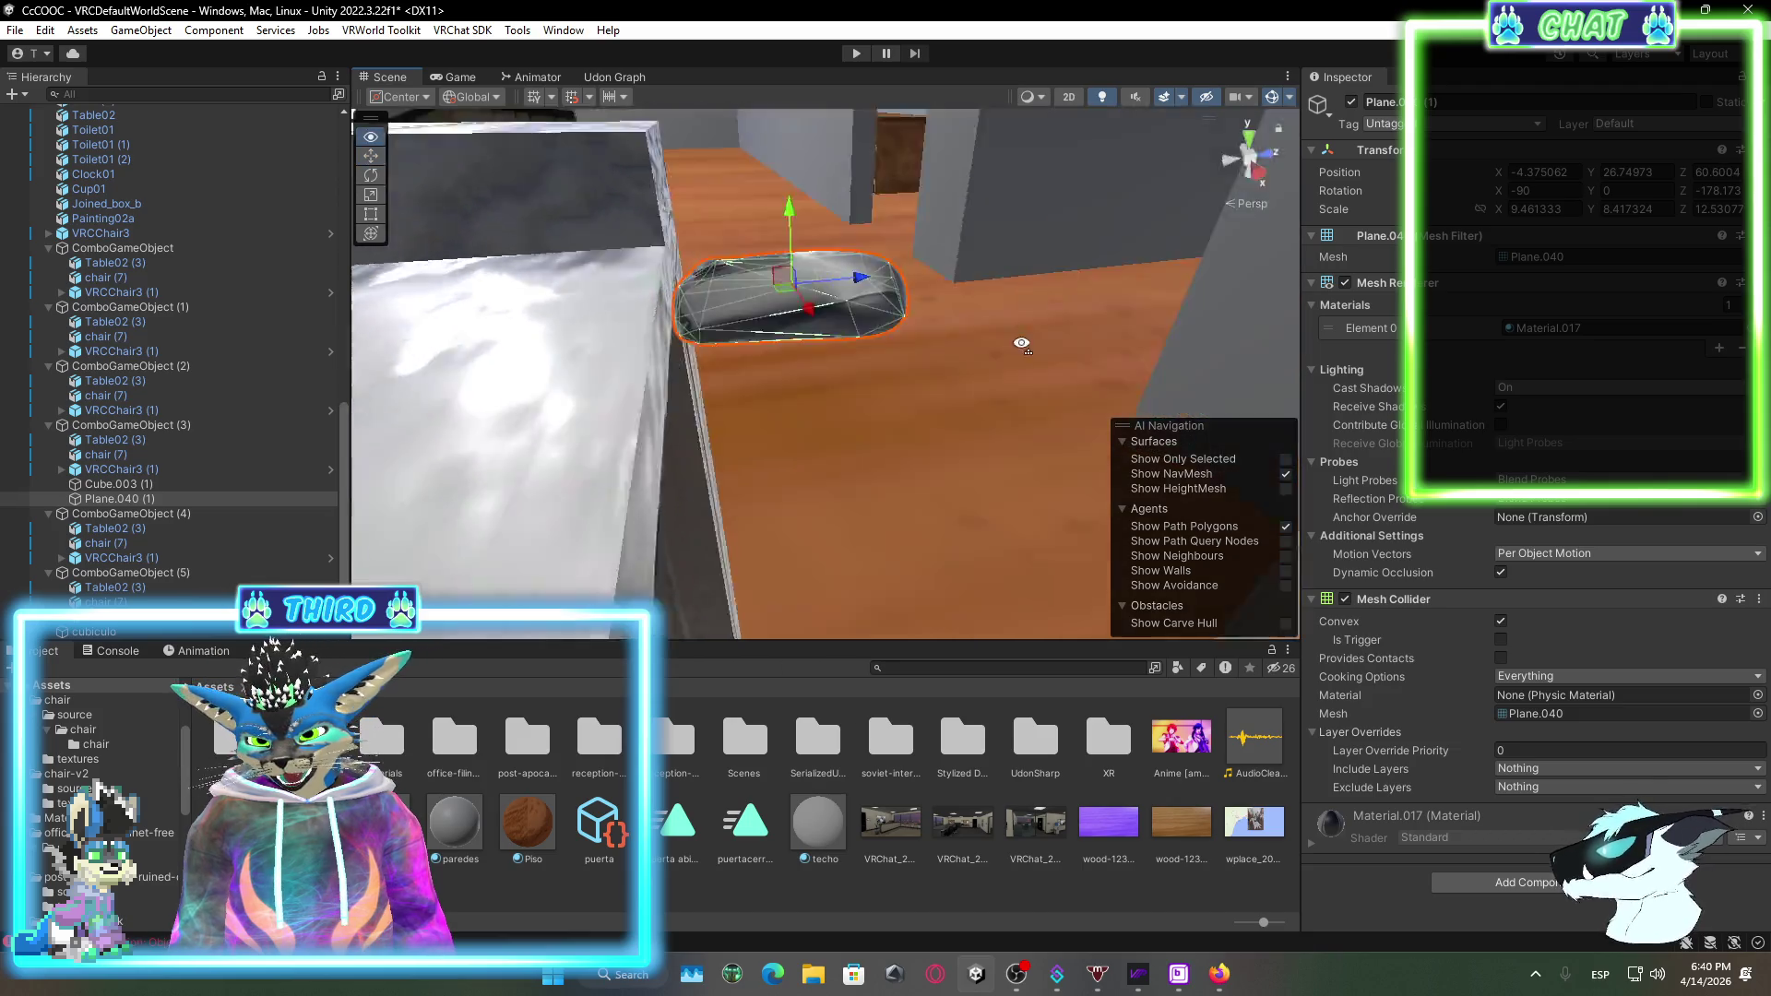
left_click_drag(616, 301, 442, 194)
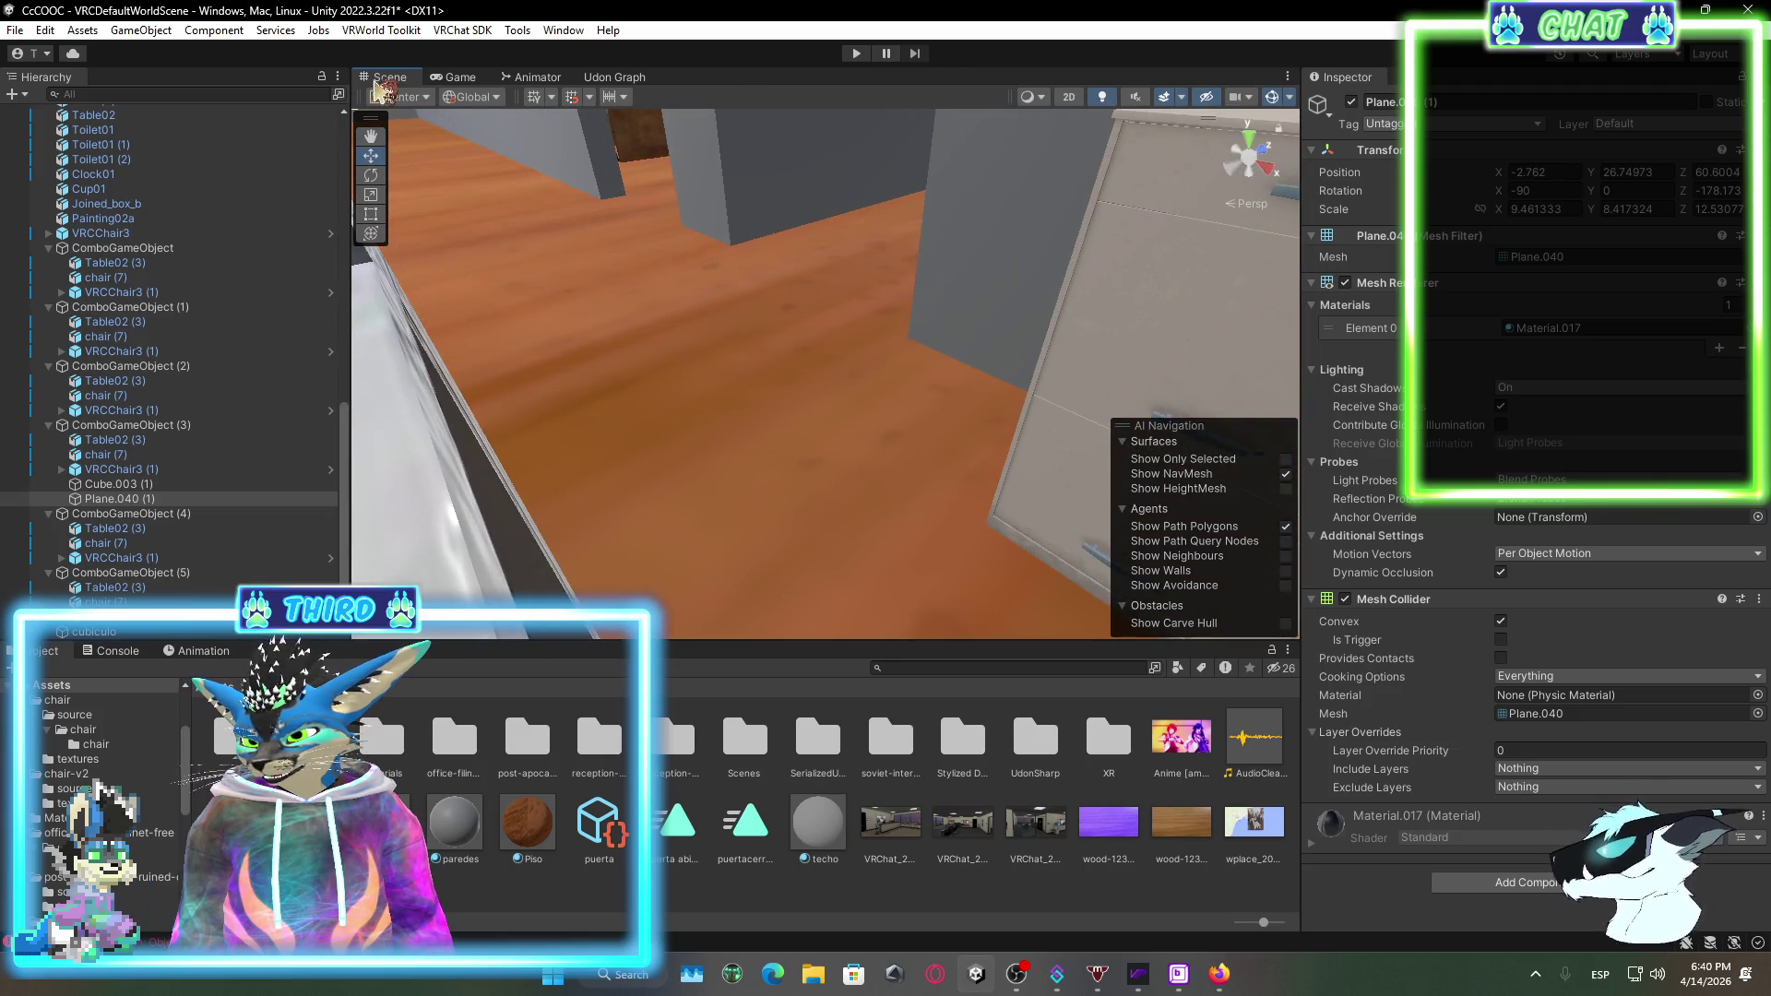
left_click_drag(876, 197, 1227, 323)
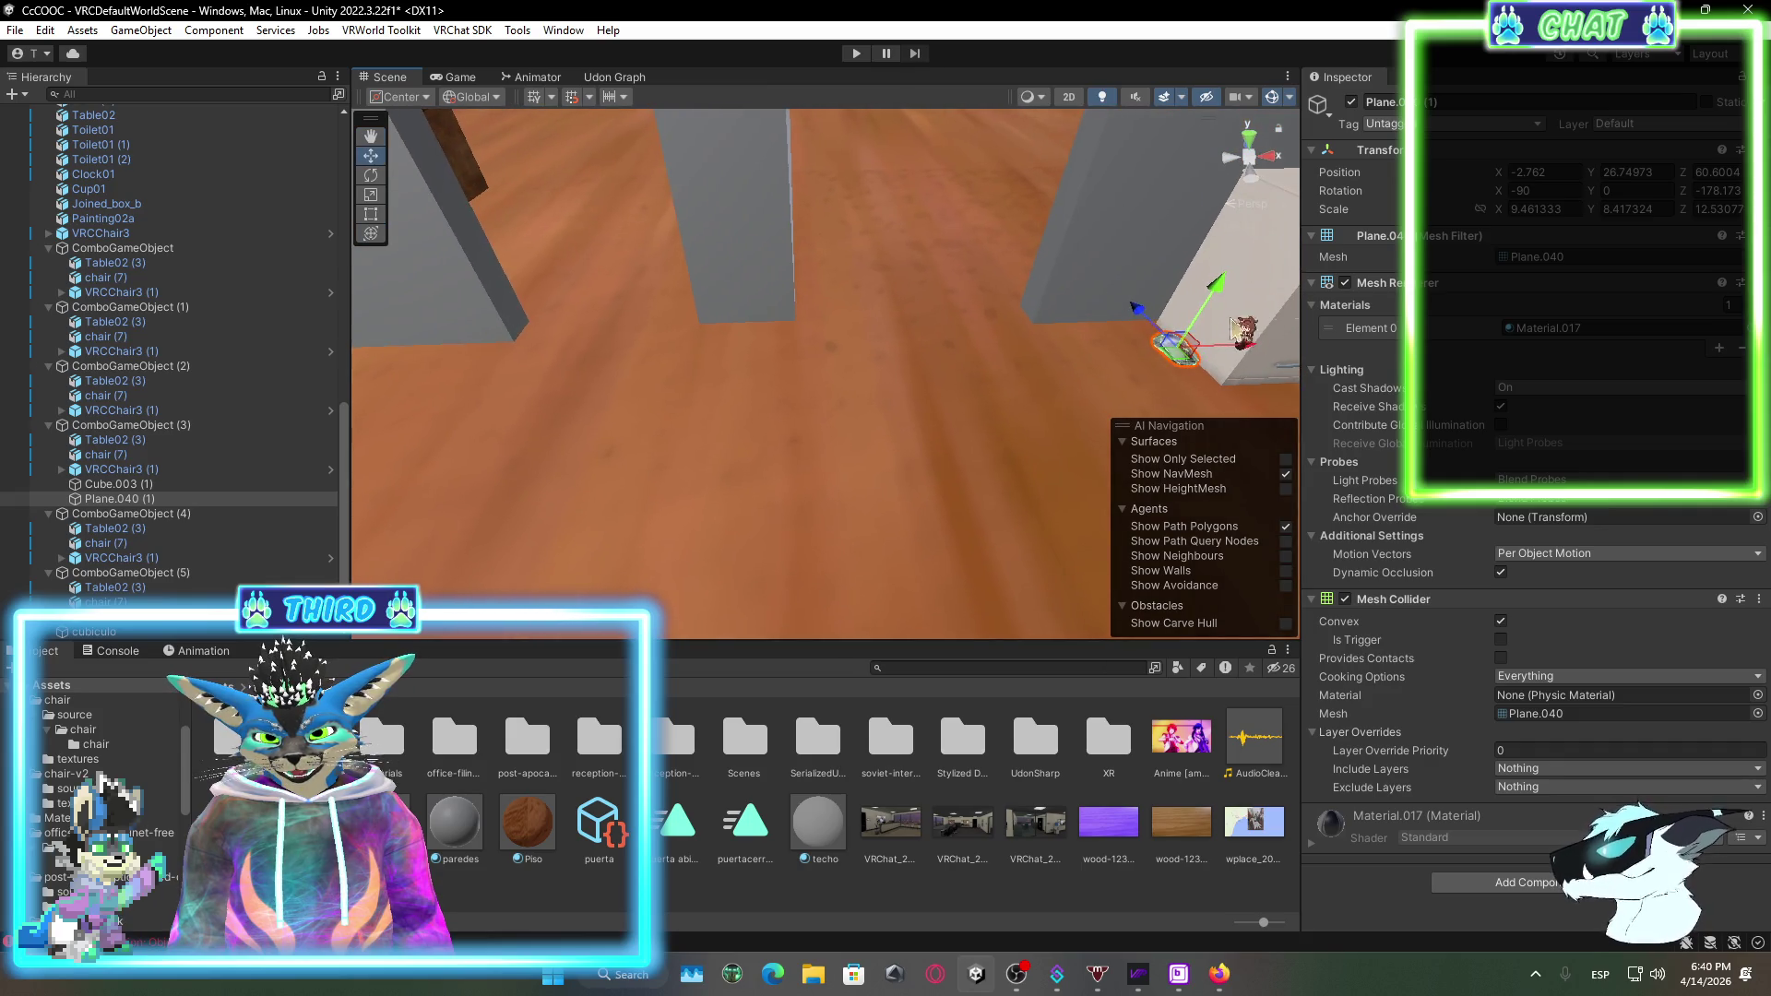
left_click_drag(636, 406, 587, 412)
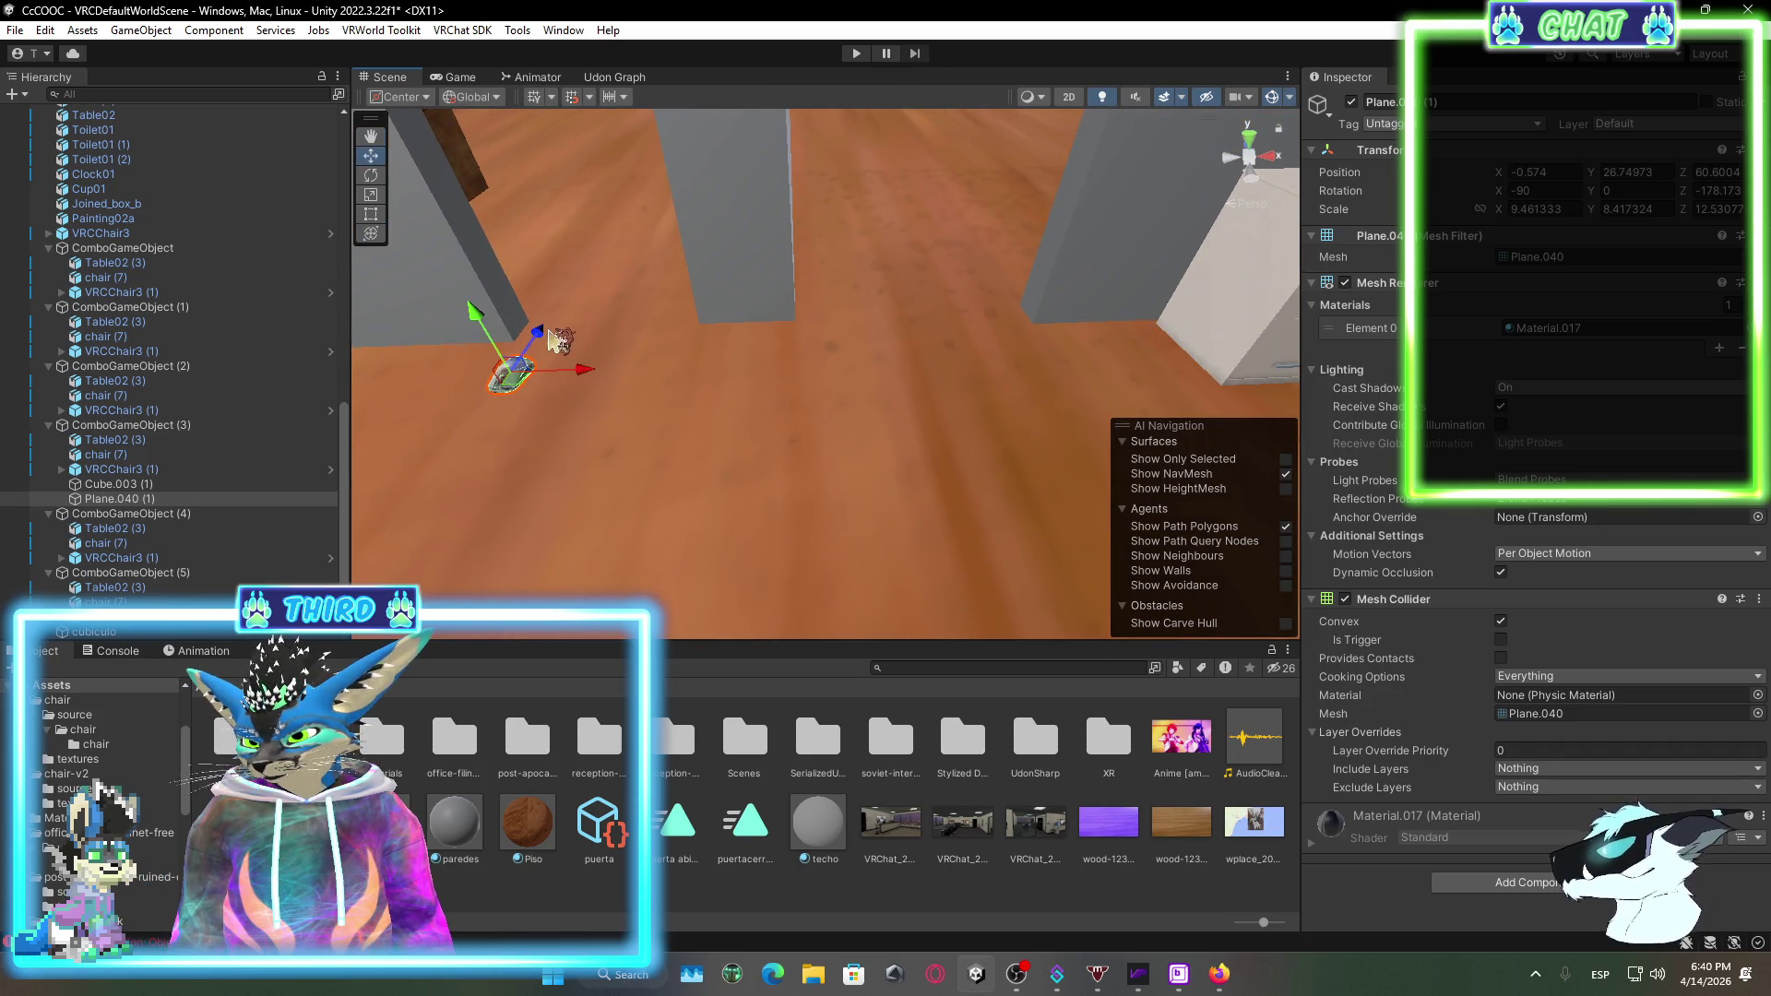
mouse_move(658, 87)
left_mouse_down()
mouse_move(1444, 263)
mouse_move(1107, 295)
mouse_move(830, 349)
mouse_move(770, 474)
mouse_move(1097, 625)
mouse_move(994, 423)
left_mouse_up()
left_click_drag(887, 403, 891, 403)
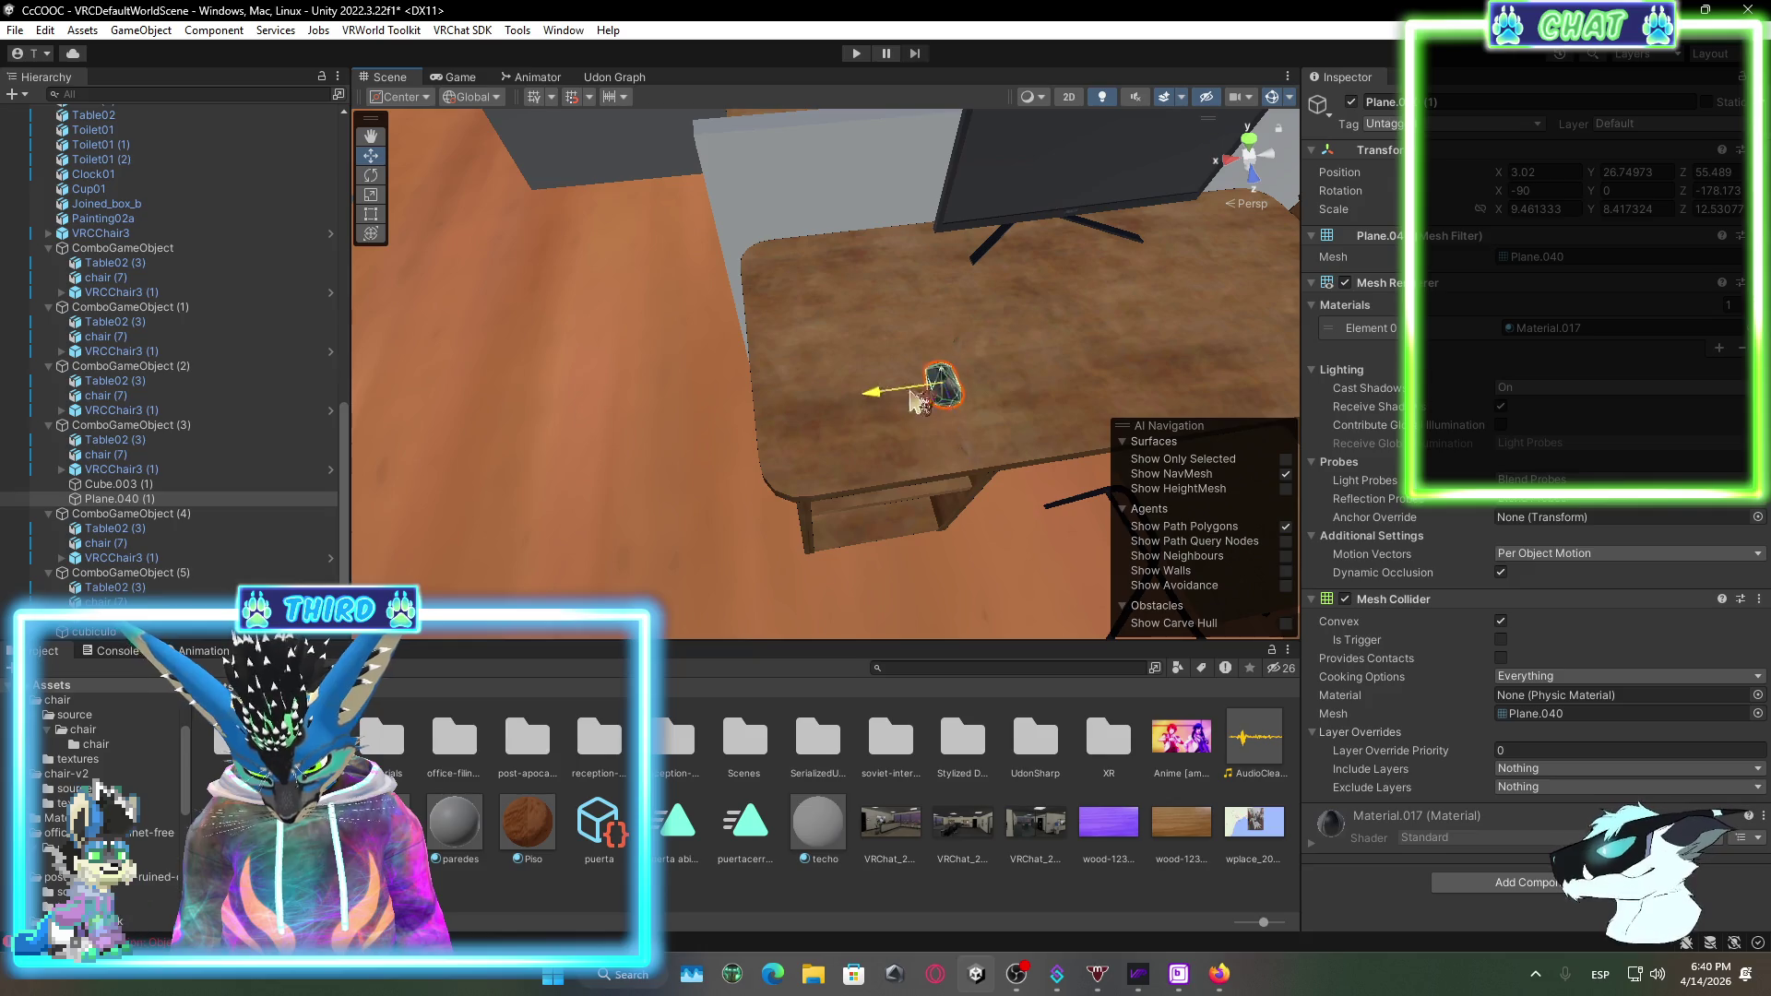
mouse_move(1256, 384)
left_mouse_down()
mouse_move(849, 415)
mouse_move(784, 277)
mouse_move(684, 178)
mouse_move(901, 188)
mouse_move(724, 204)
mouse_move(710, 297)
left_mouse_up()
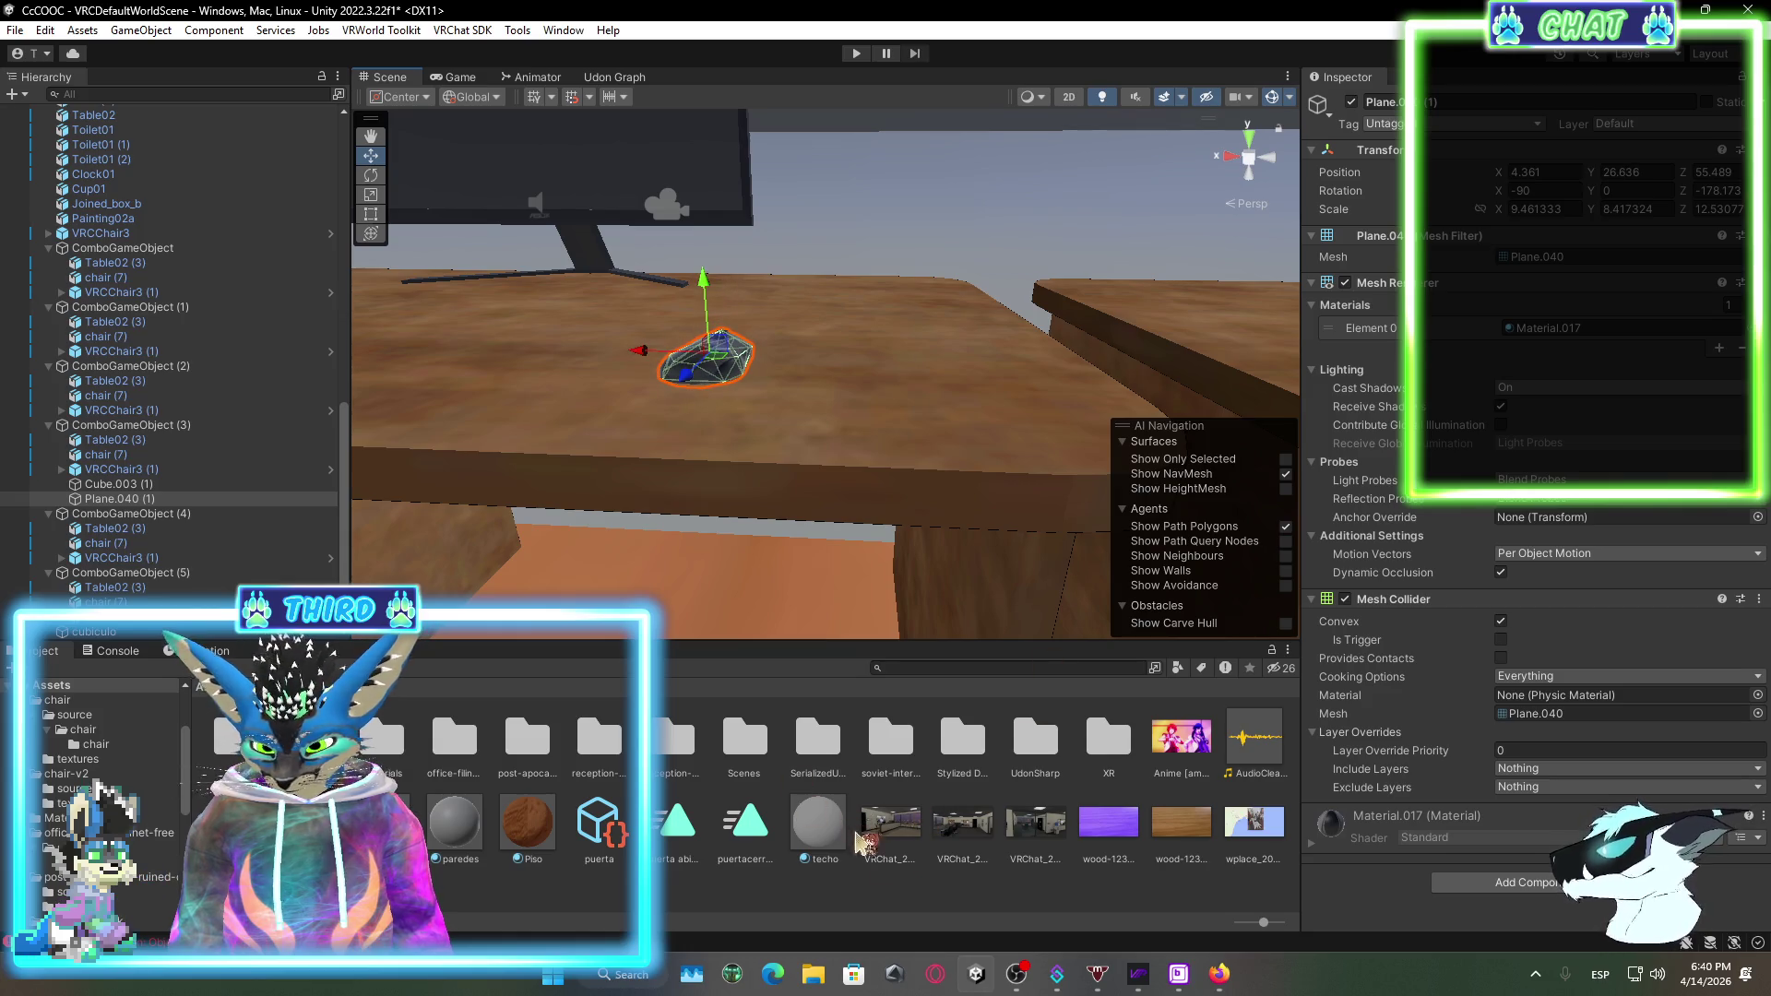
Step: Settle the mouse copy onto the desk surface beside the monitor
left_click(789, 517)
mouse_move(789, 517)
left_mouse_down()
mouse_move(851, 533)
mouse_move(834, 483)
mouse_move(1003, 417)
mouse_move(870, 395)
left_mouse_up()
left_click(844, 388)
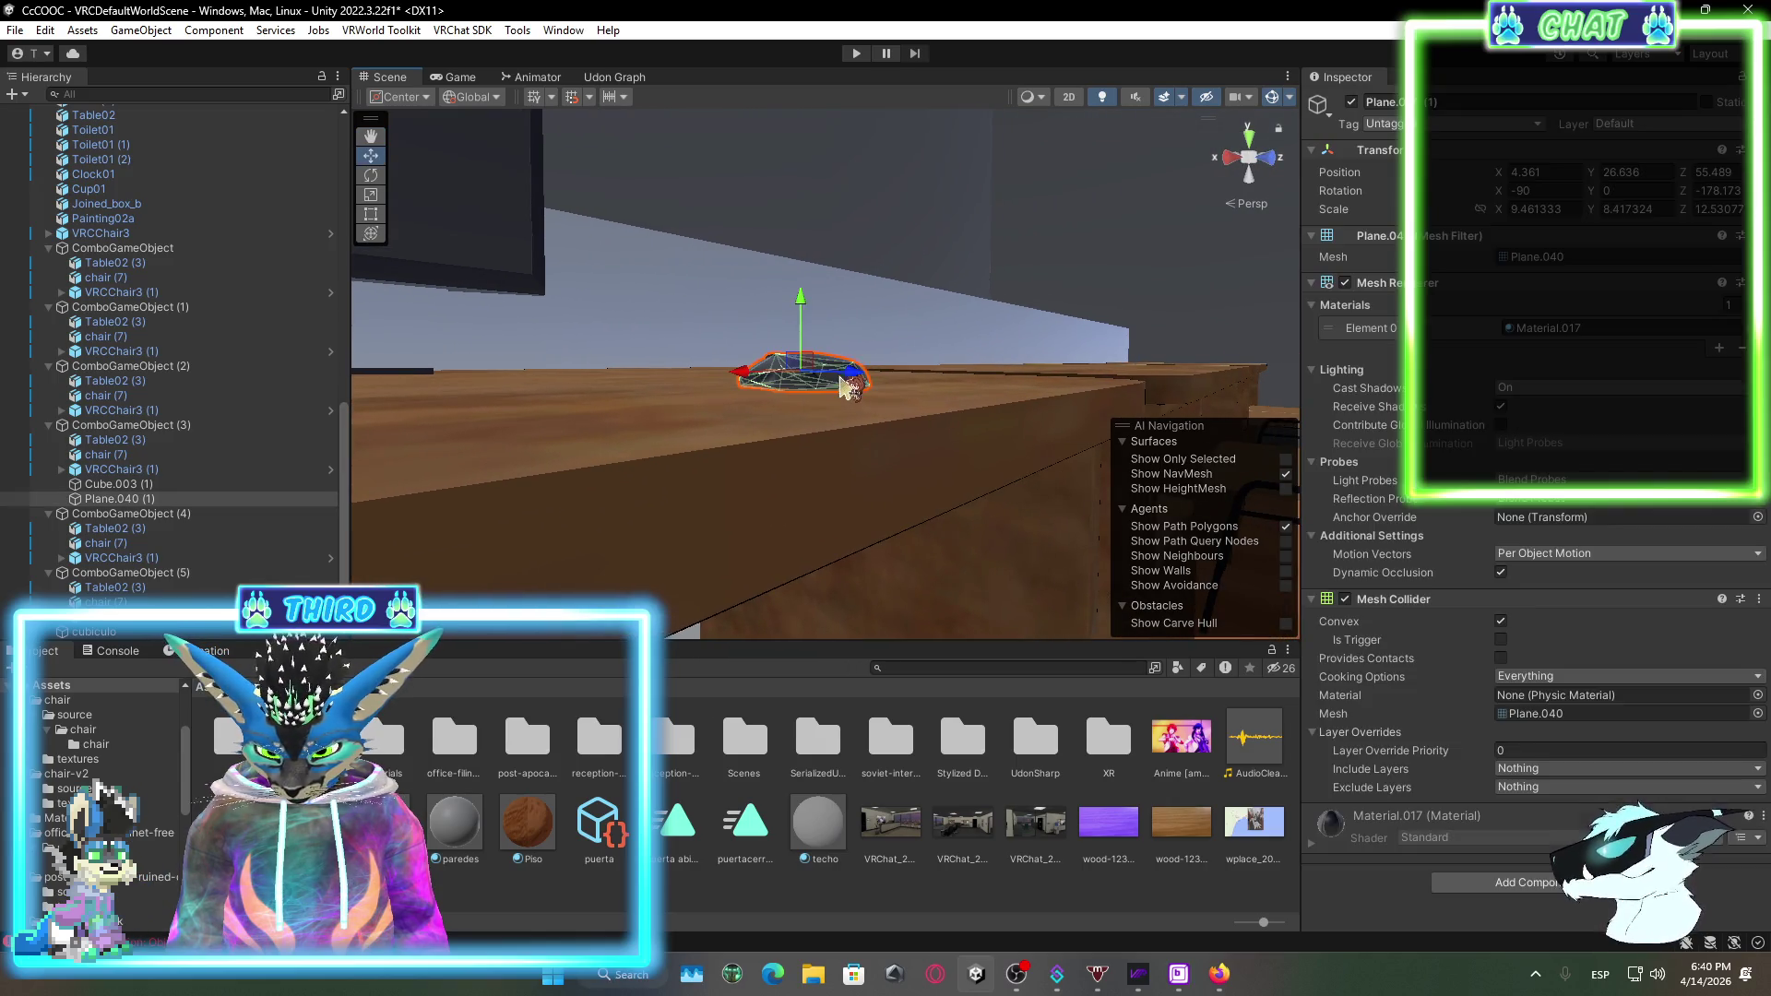
left_click_drag(799, 303, 802, 305)
left_click(1023, 876)
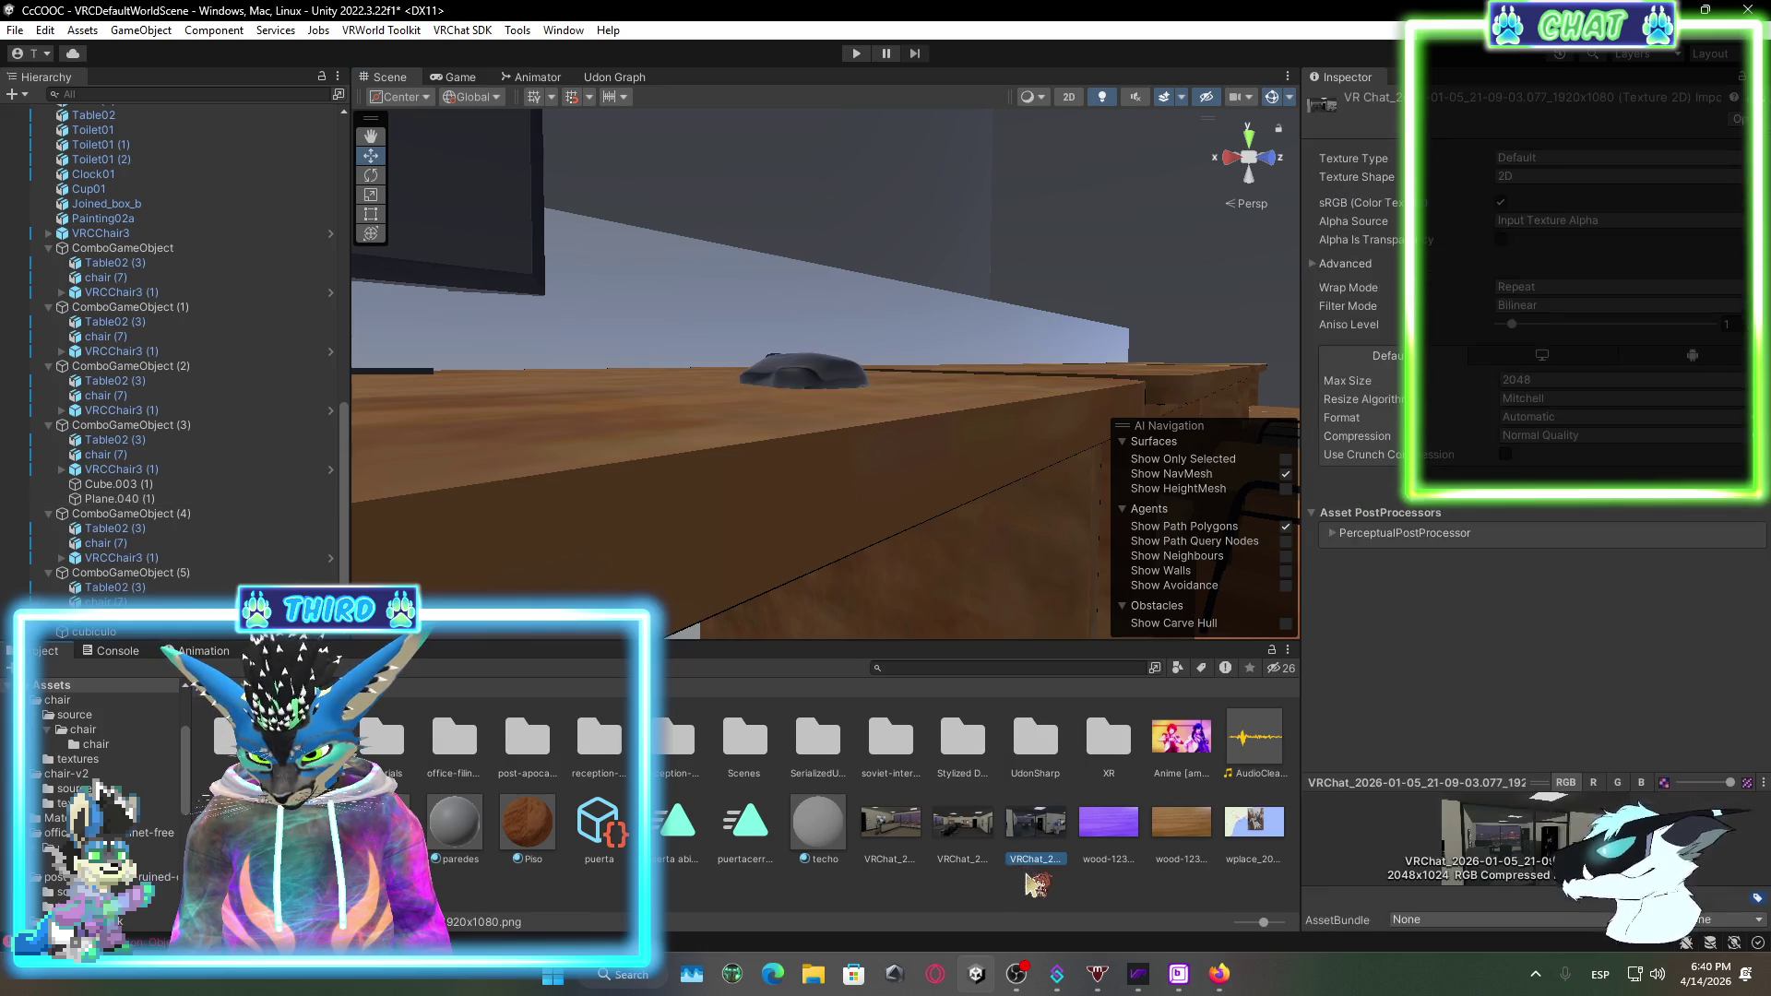
scroll(867, 421, "up", 10)
mouse_move(867, 421)
left_mouse_down()
mouse_move(960, 446)
mouse_move(950, 462)
mouse_move(568, 389)
mouse_move(593, 296)
mouse_move(733, 588)
mouse_move(682, 313)
mouse_move(779, 395)
mouse_move(711, 513)
left_mouse_up()
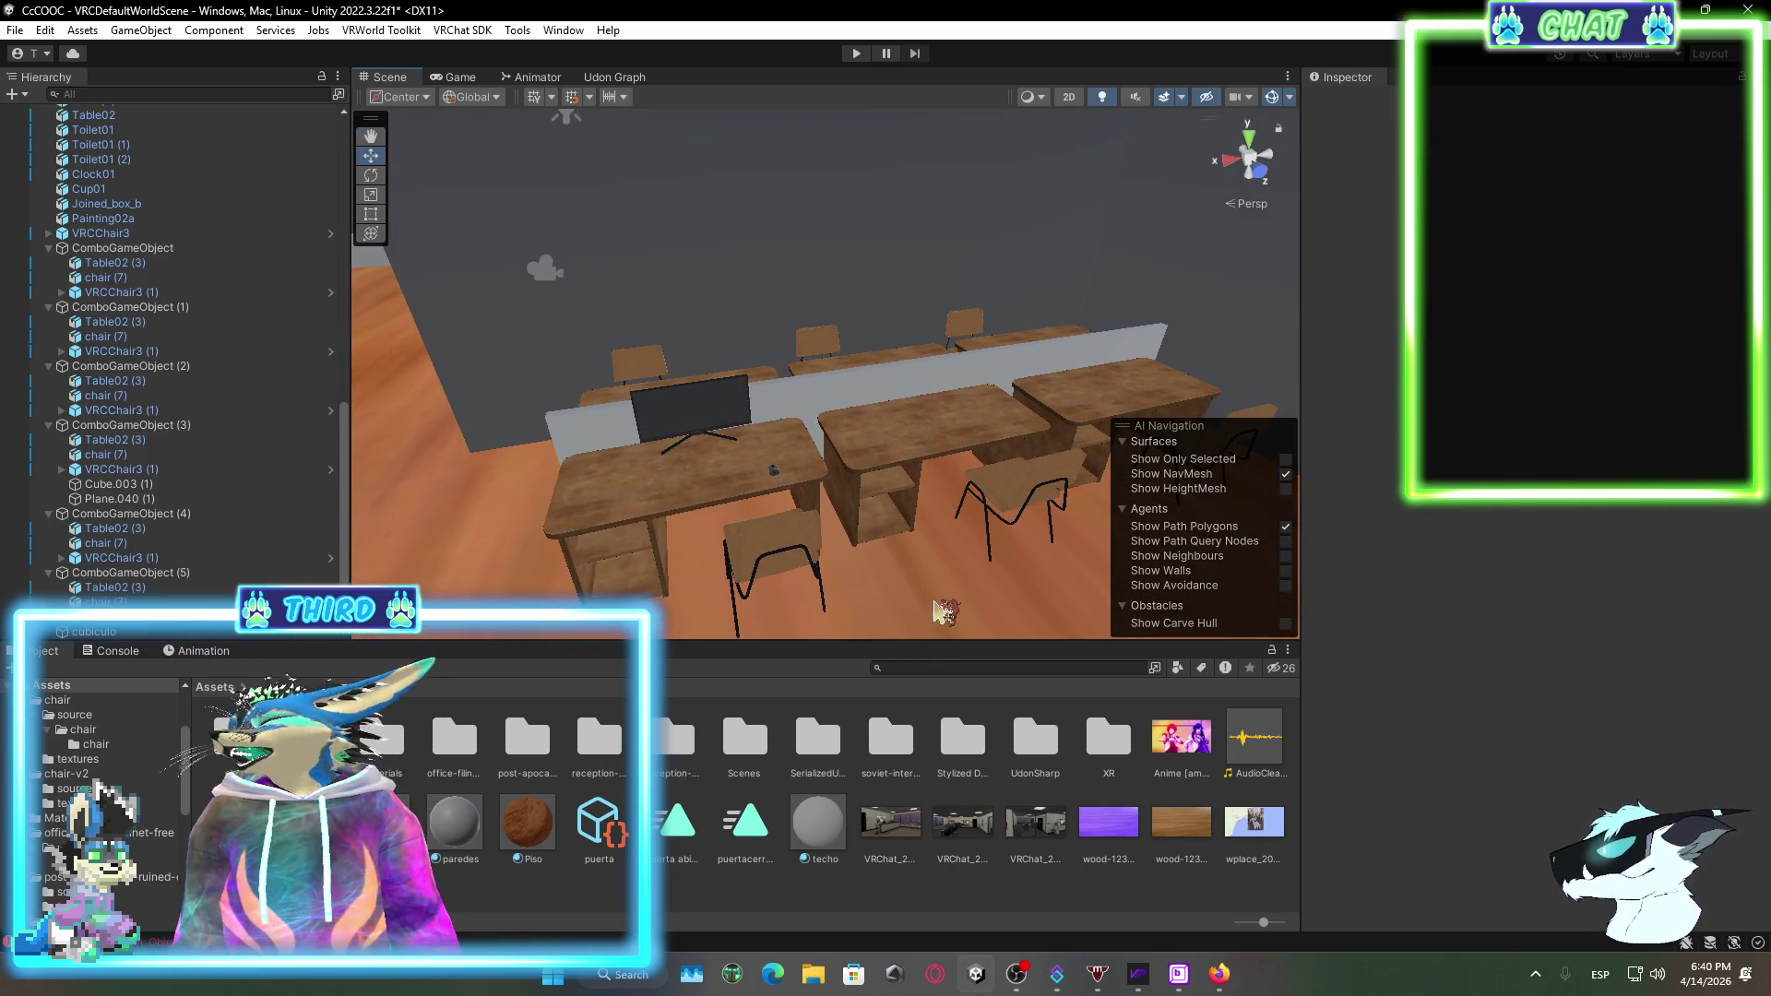
key("alt+Tab")
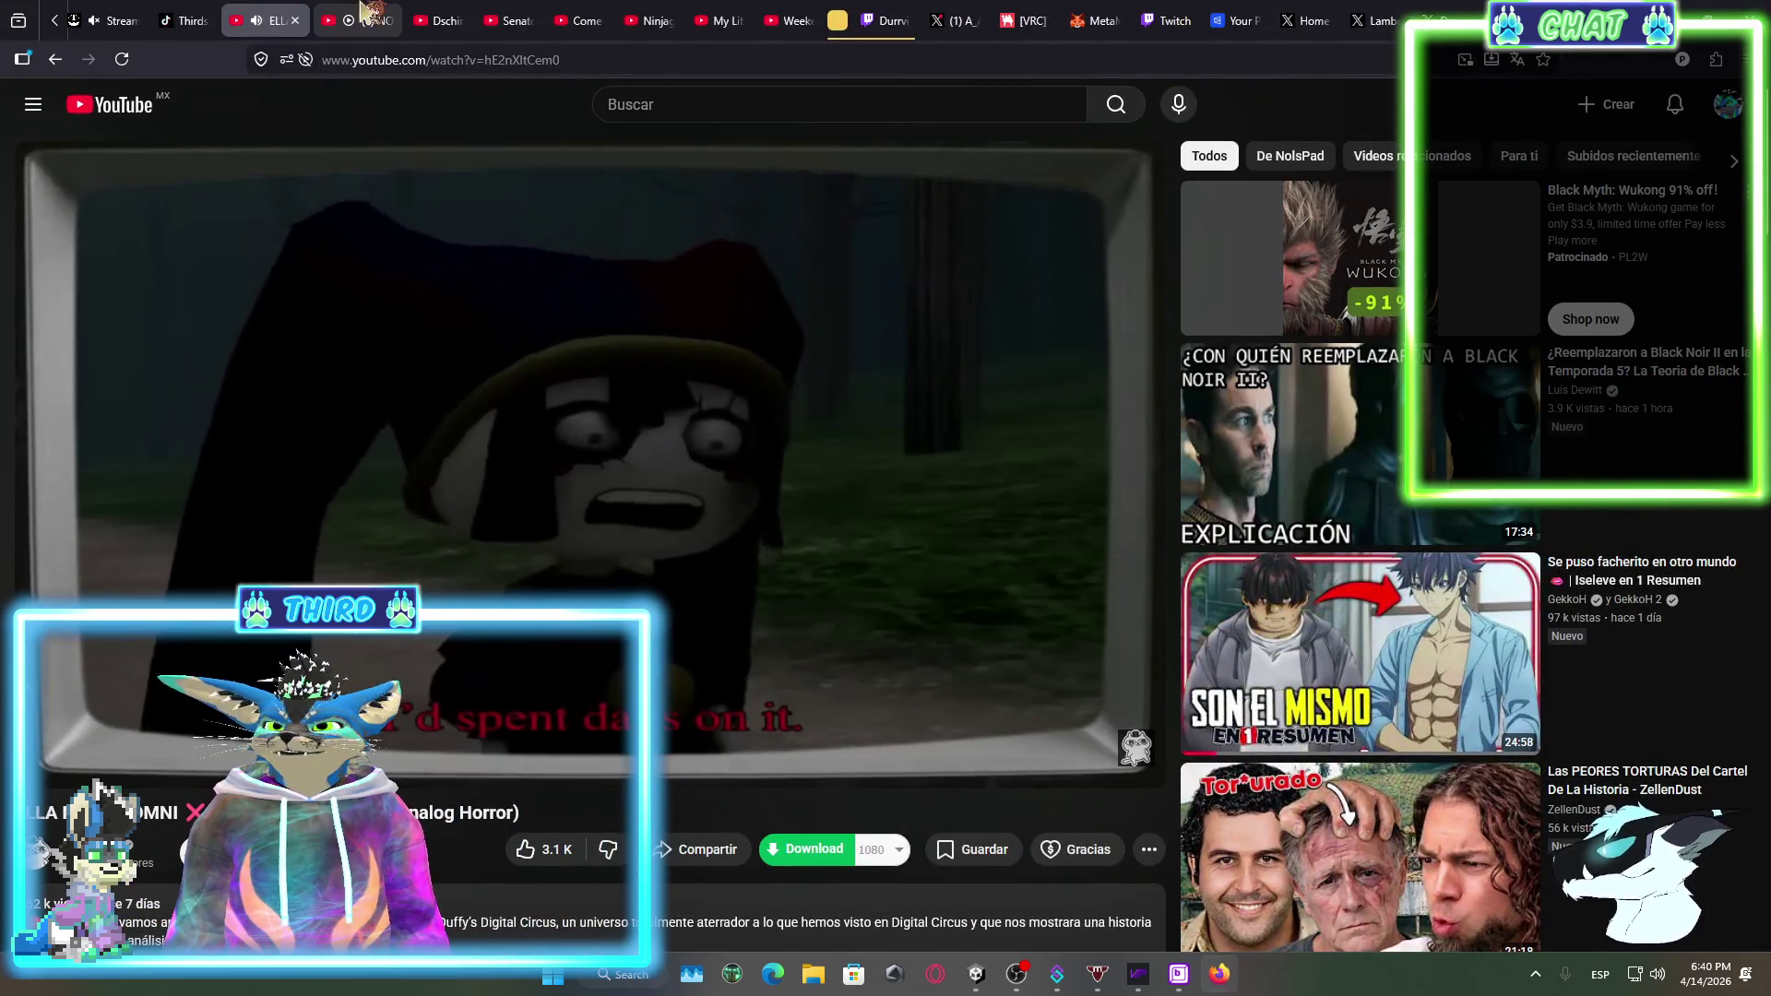
Step: Open two YouTube videos in new background tabs and switch to the next tab
mouse_move(1476, 415)
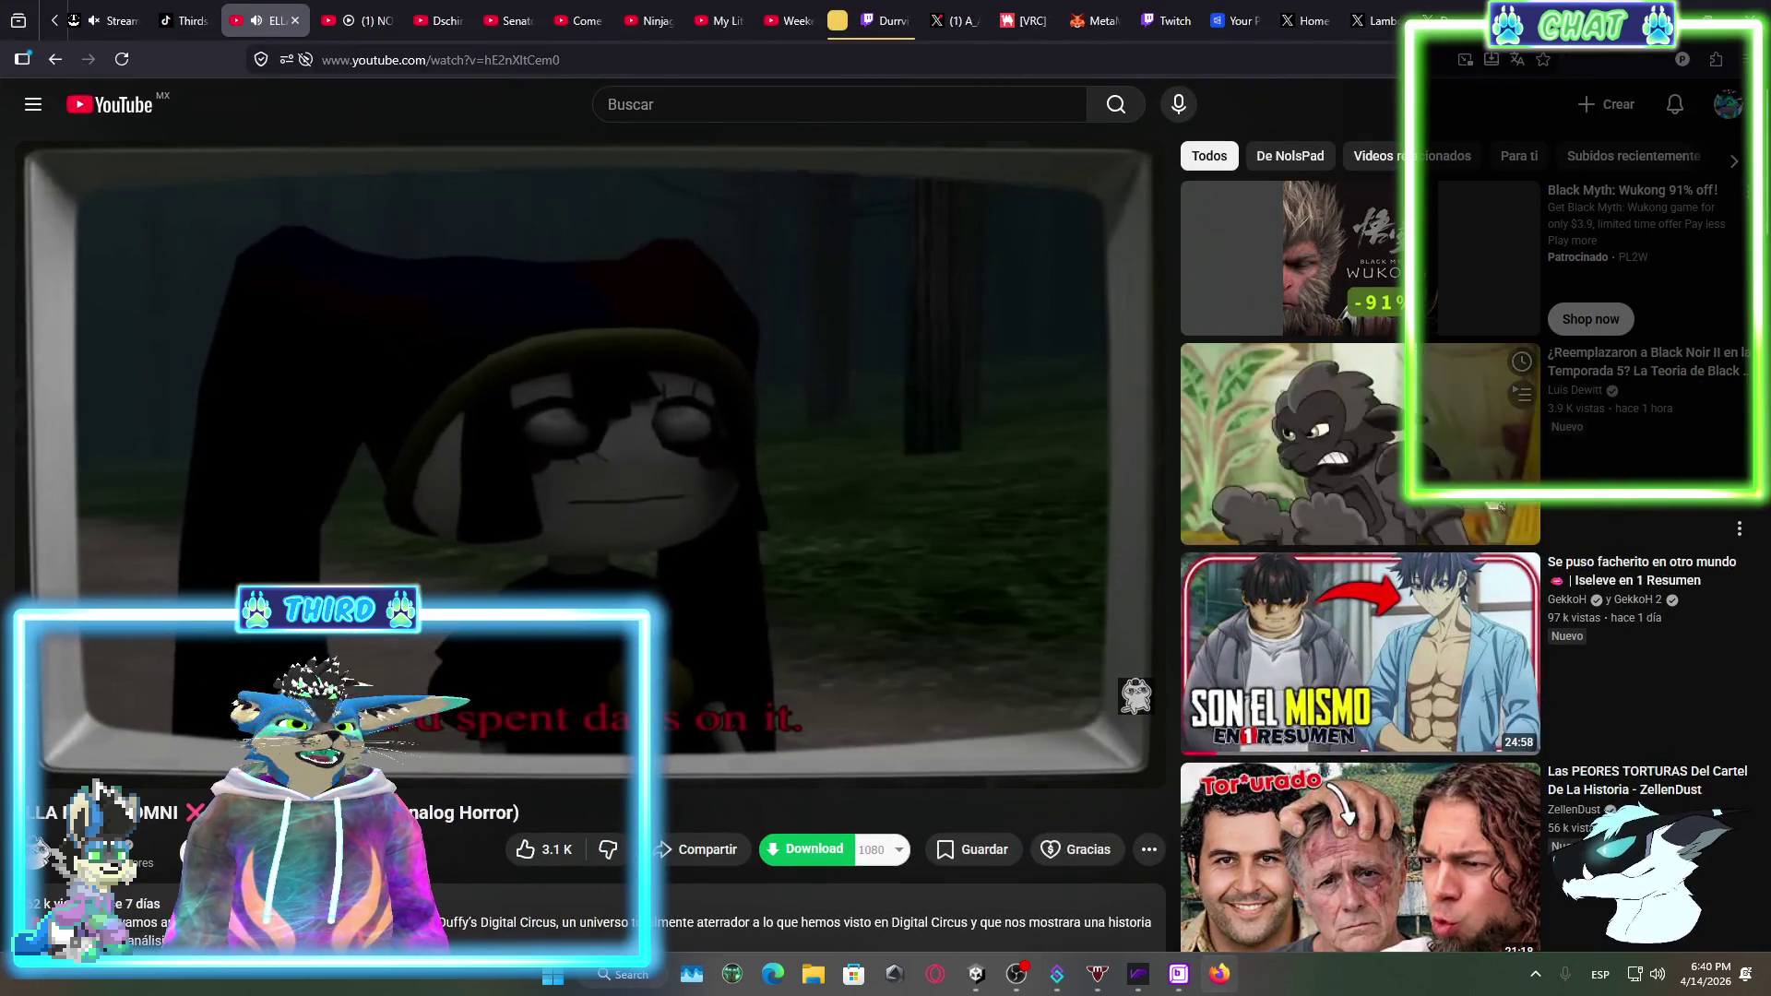
middle_click(1373, 461)
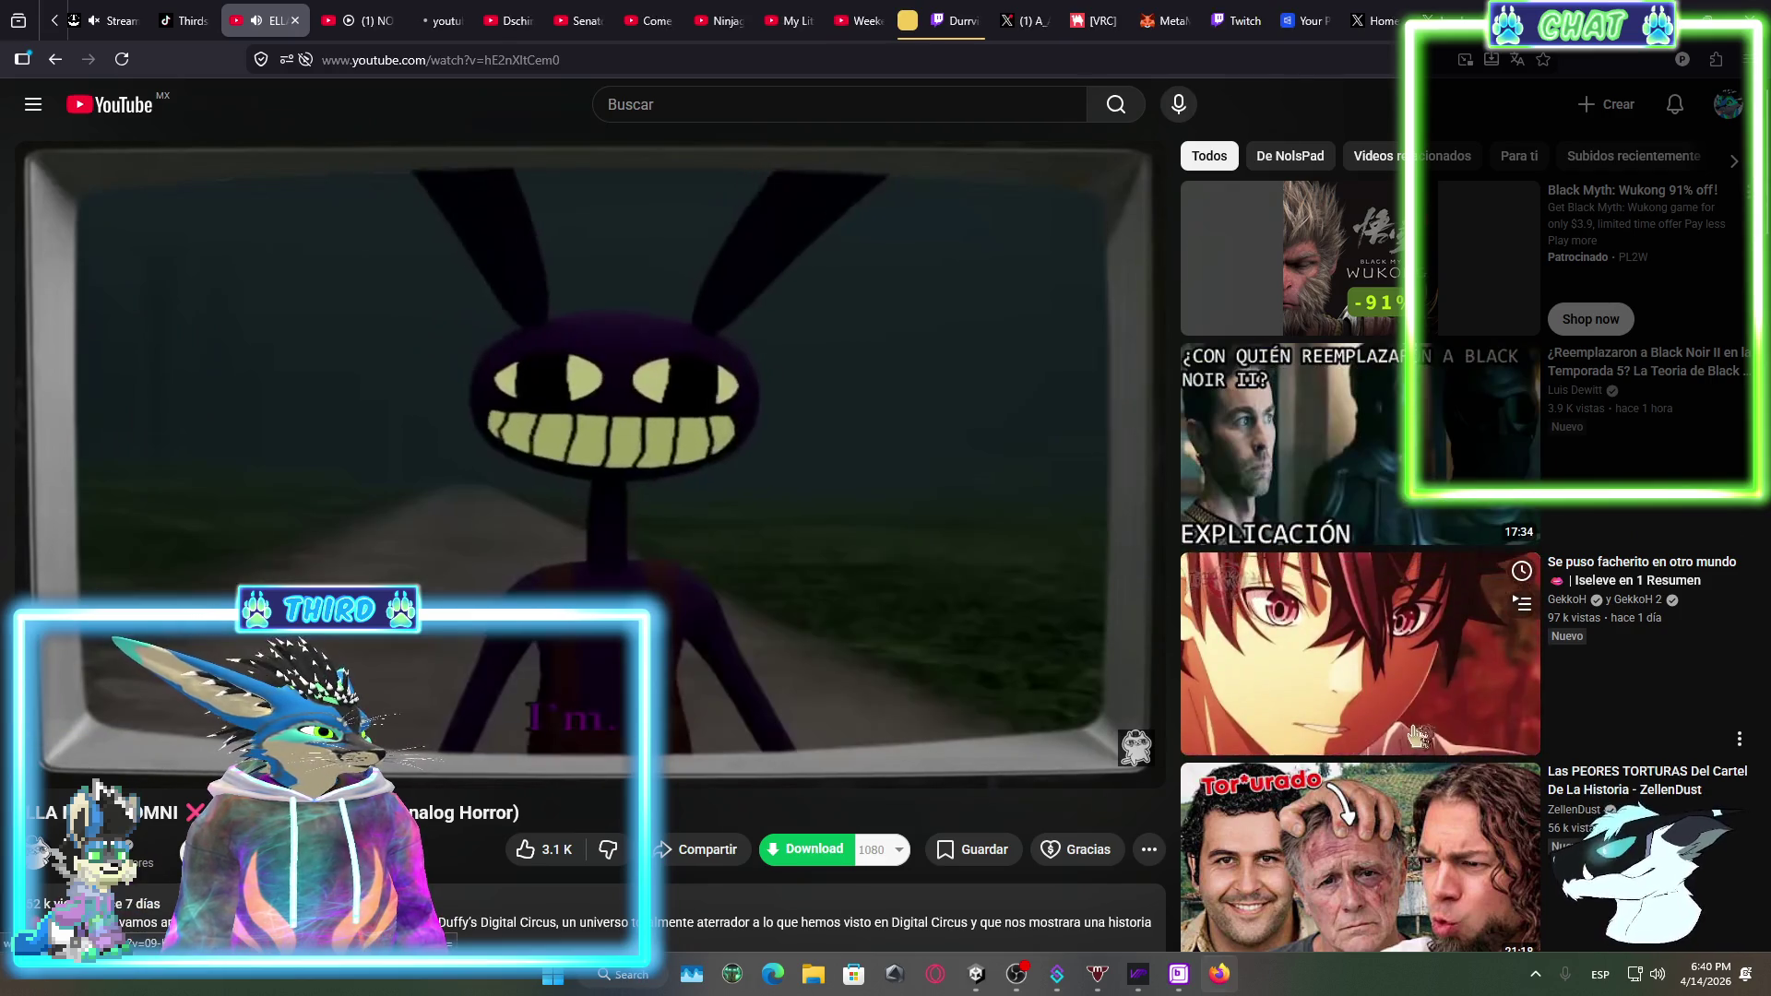
middle_click(1272, 323)
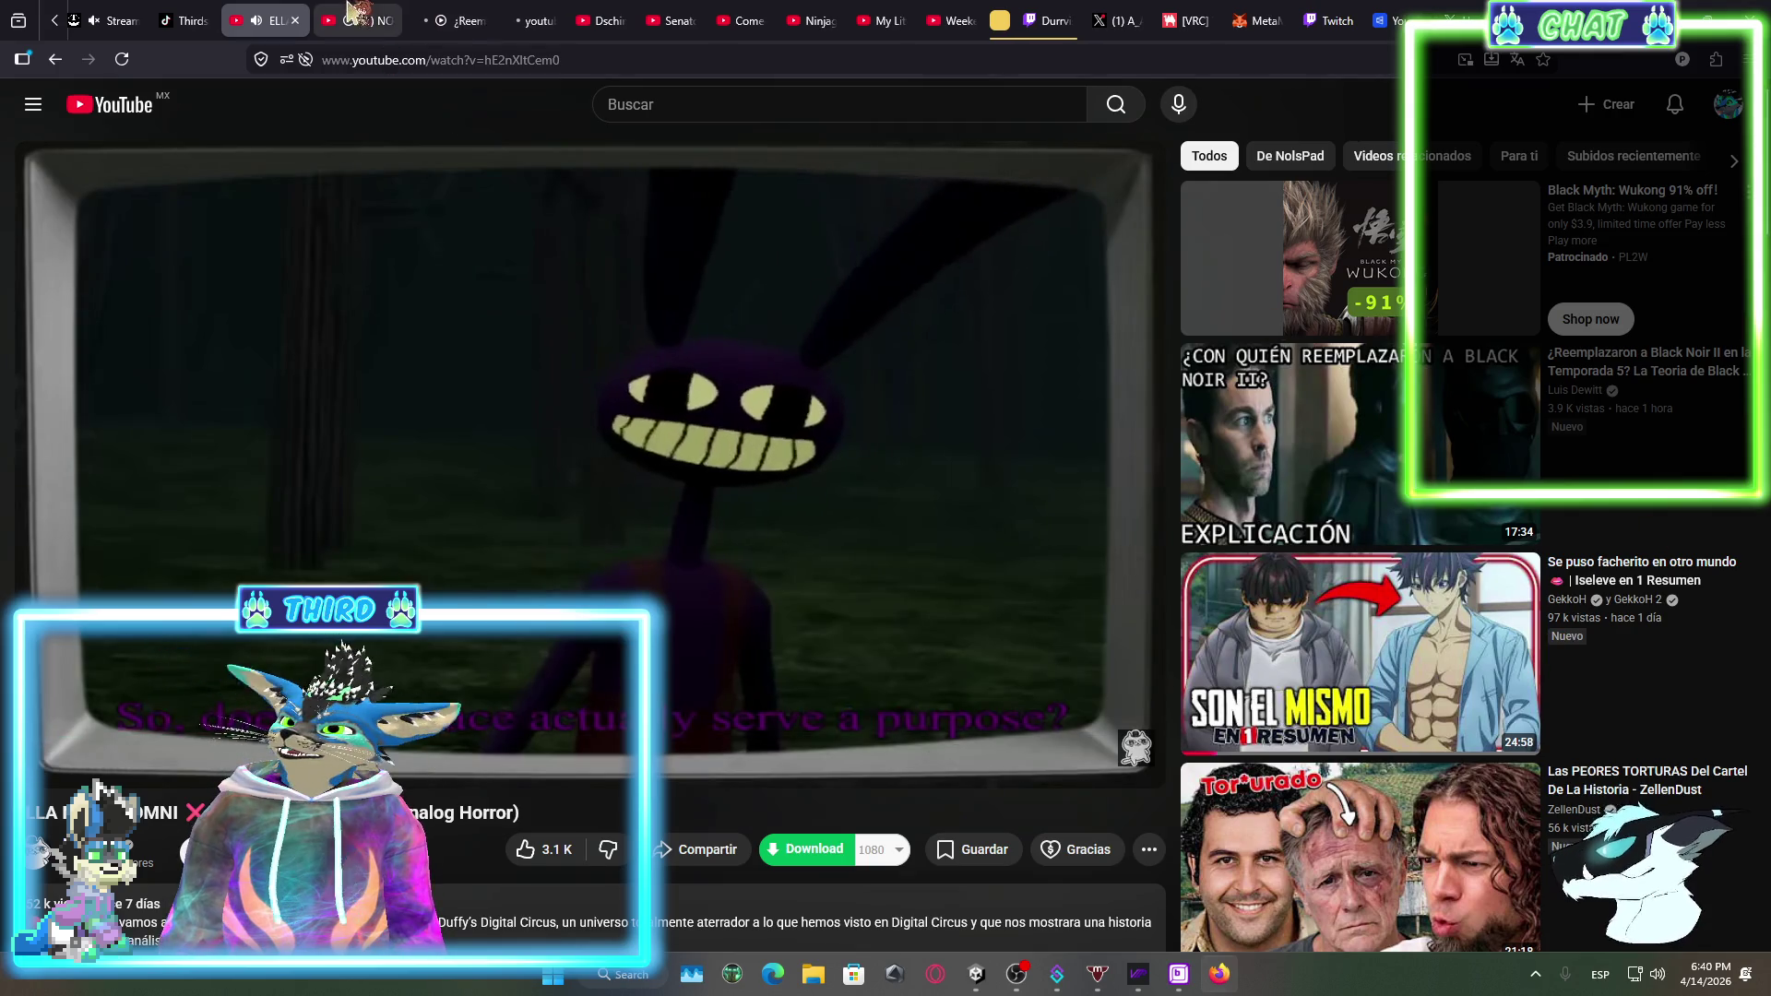
key("ctrl+Tab")
Step: Search Google for 'sketchfab' from the address bar
key("ctrl+l")
type("sketh")
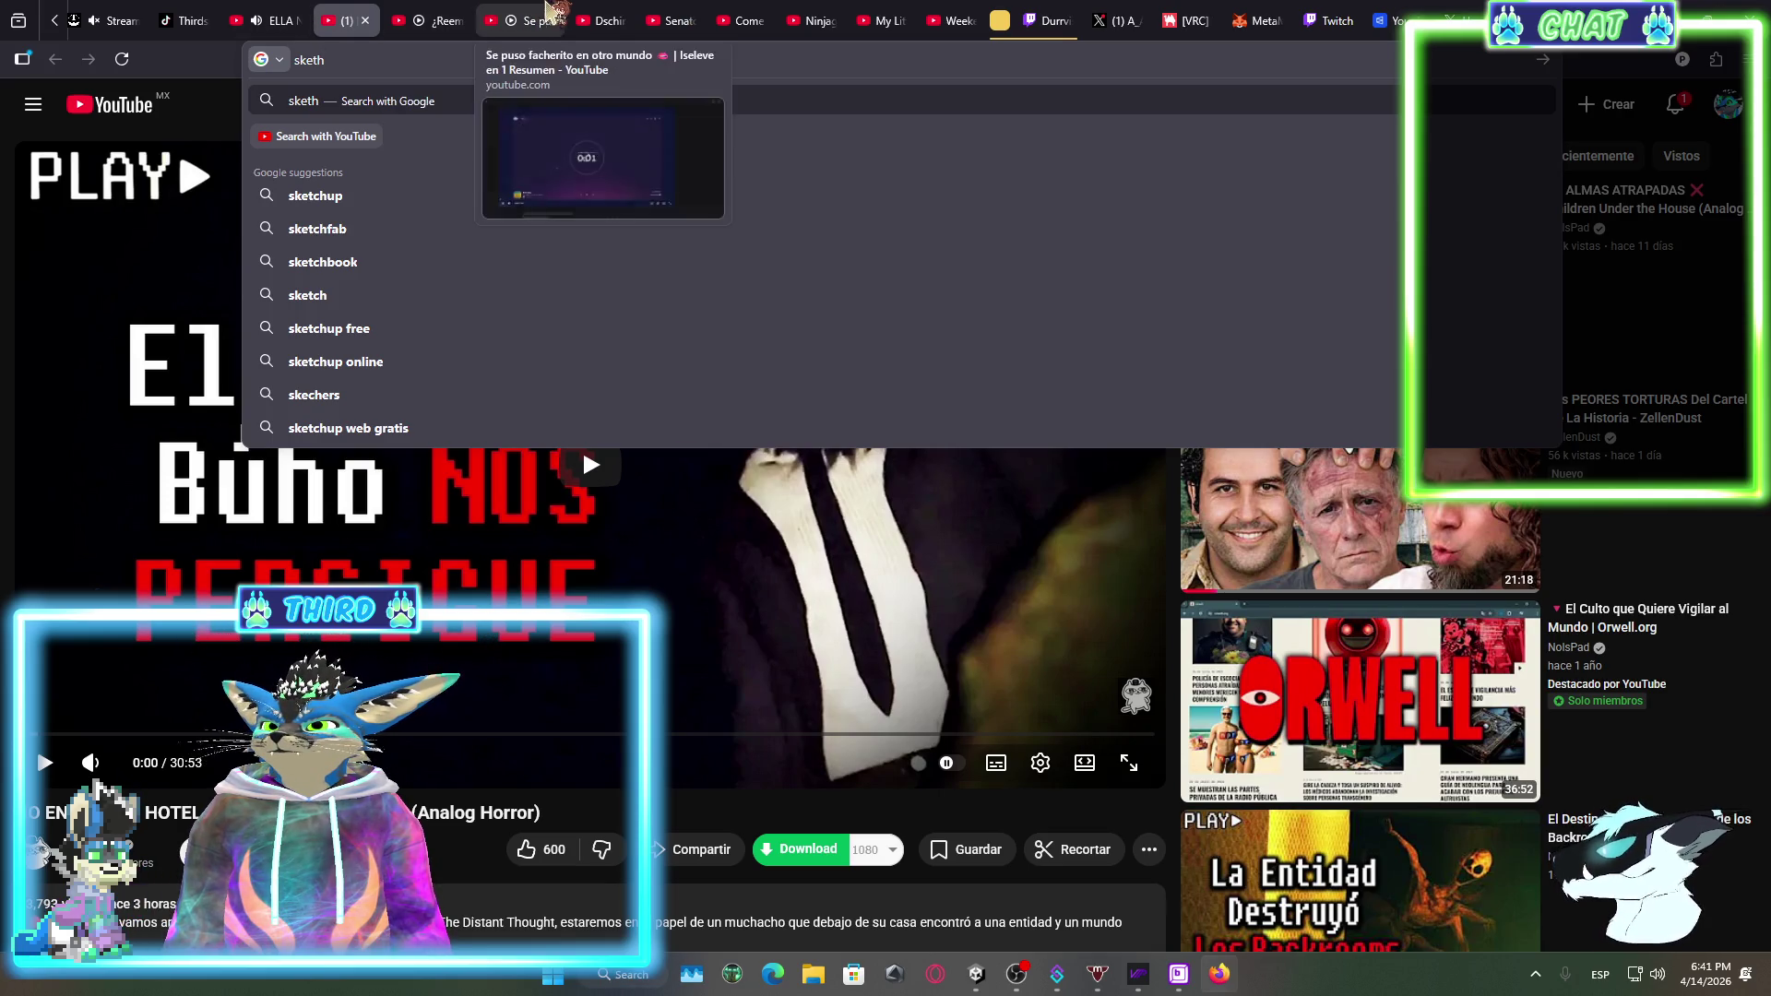
left_click(544, 7)
key("ctrl+l")
type("sket")
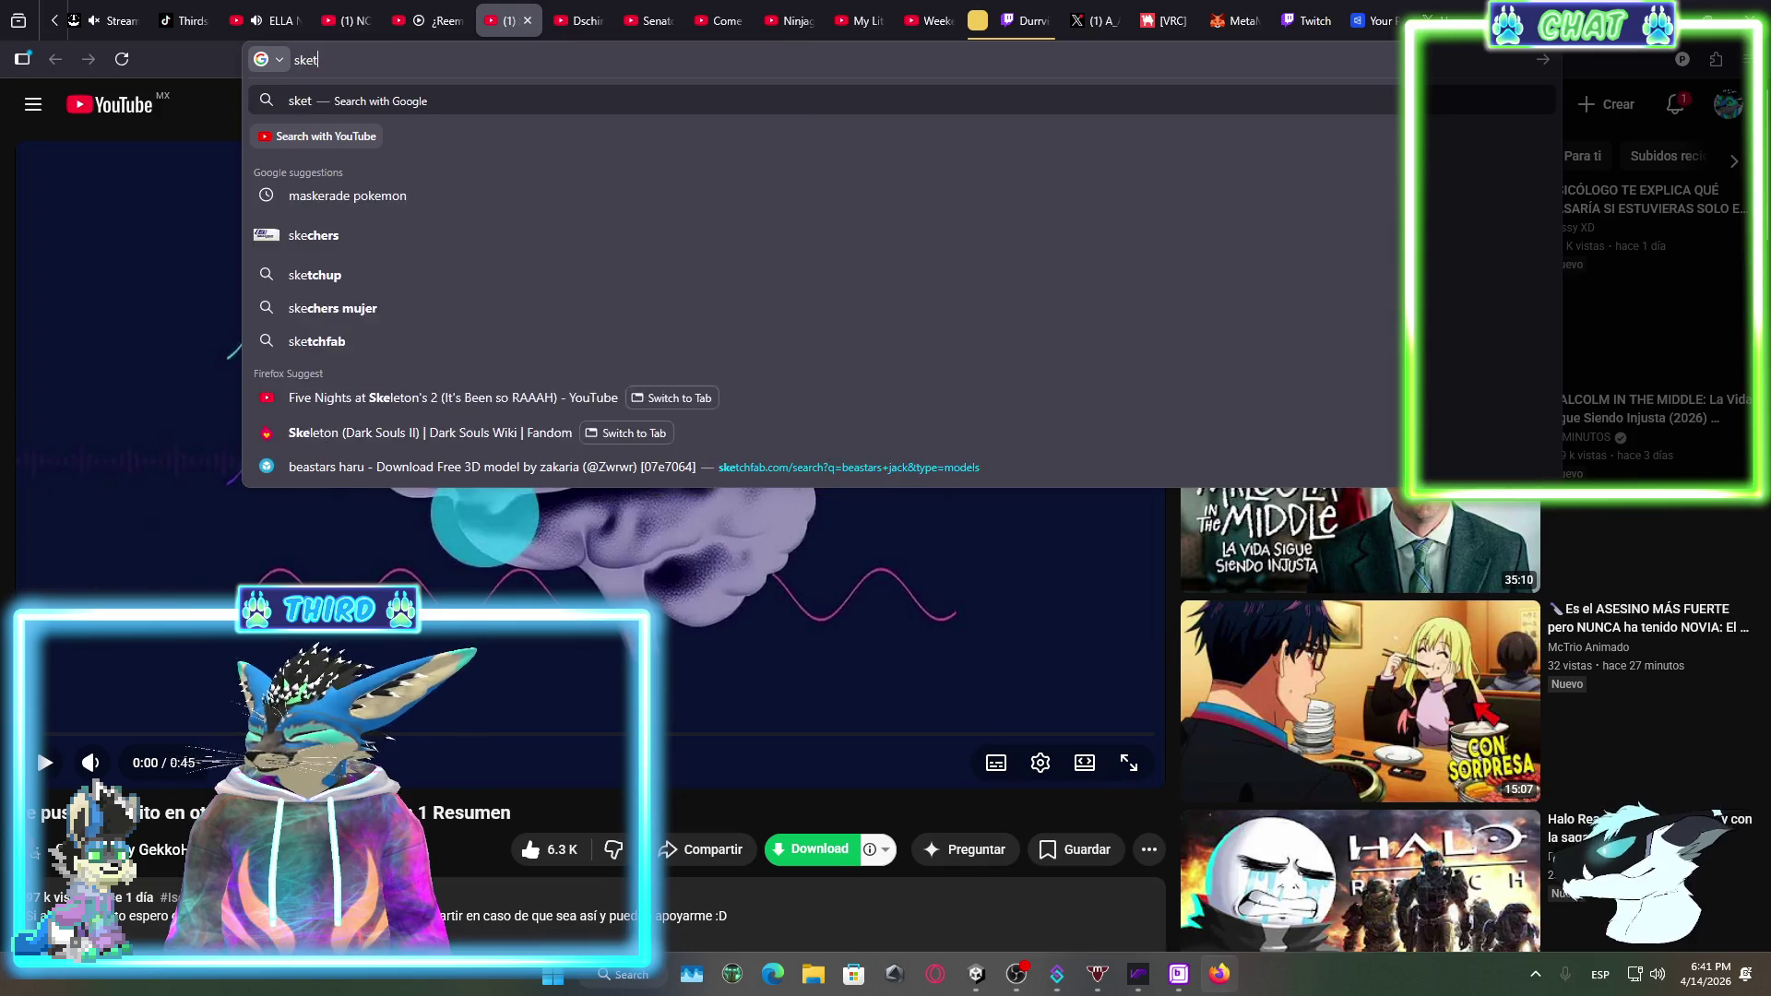
type("chfab")
key("Return")
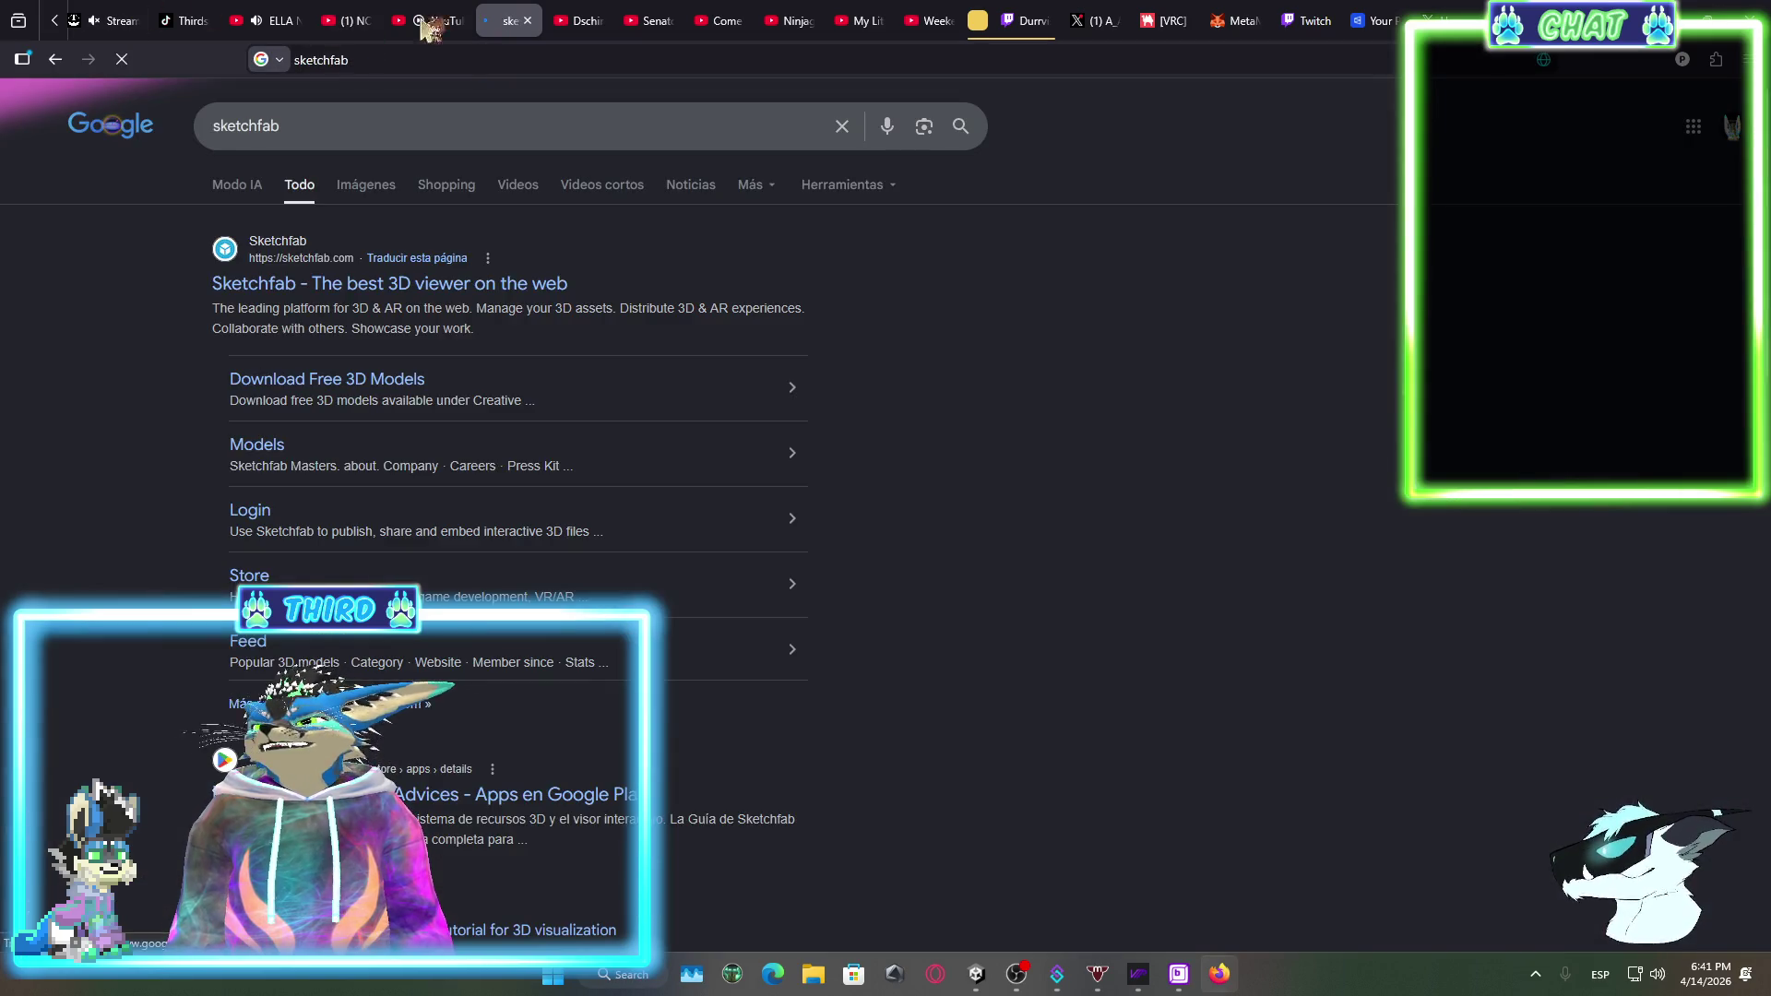
Step: Log in to Sketchfab with a Google account and open the 3D model search page
left_click_drag(498, 19, 337, 21)
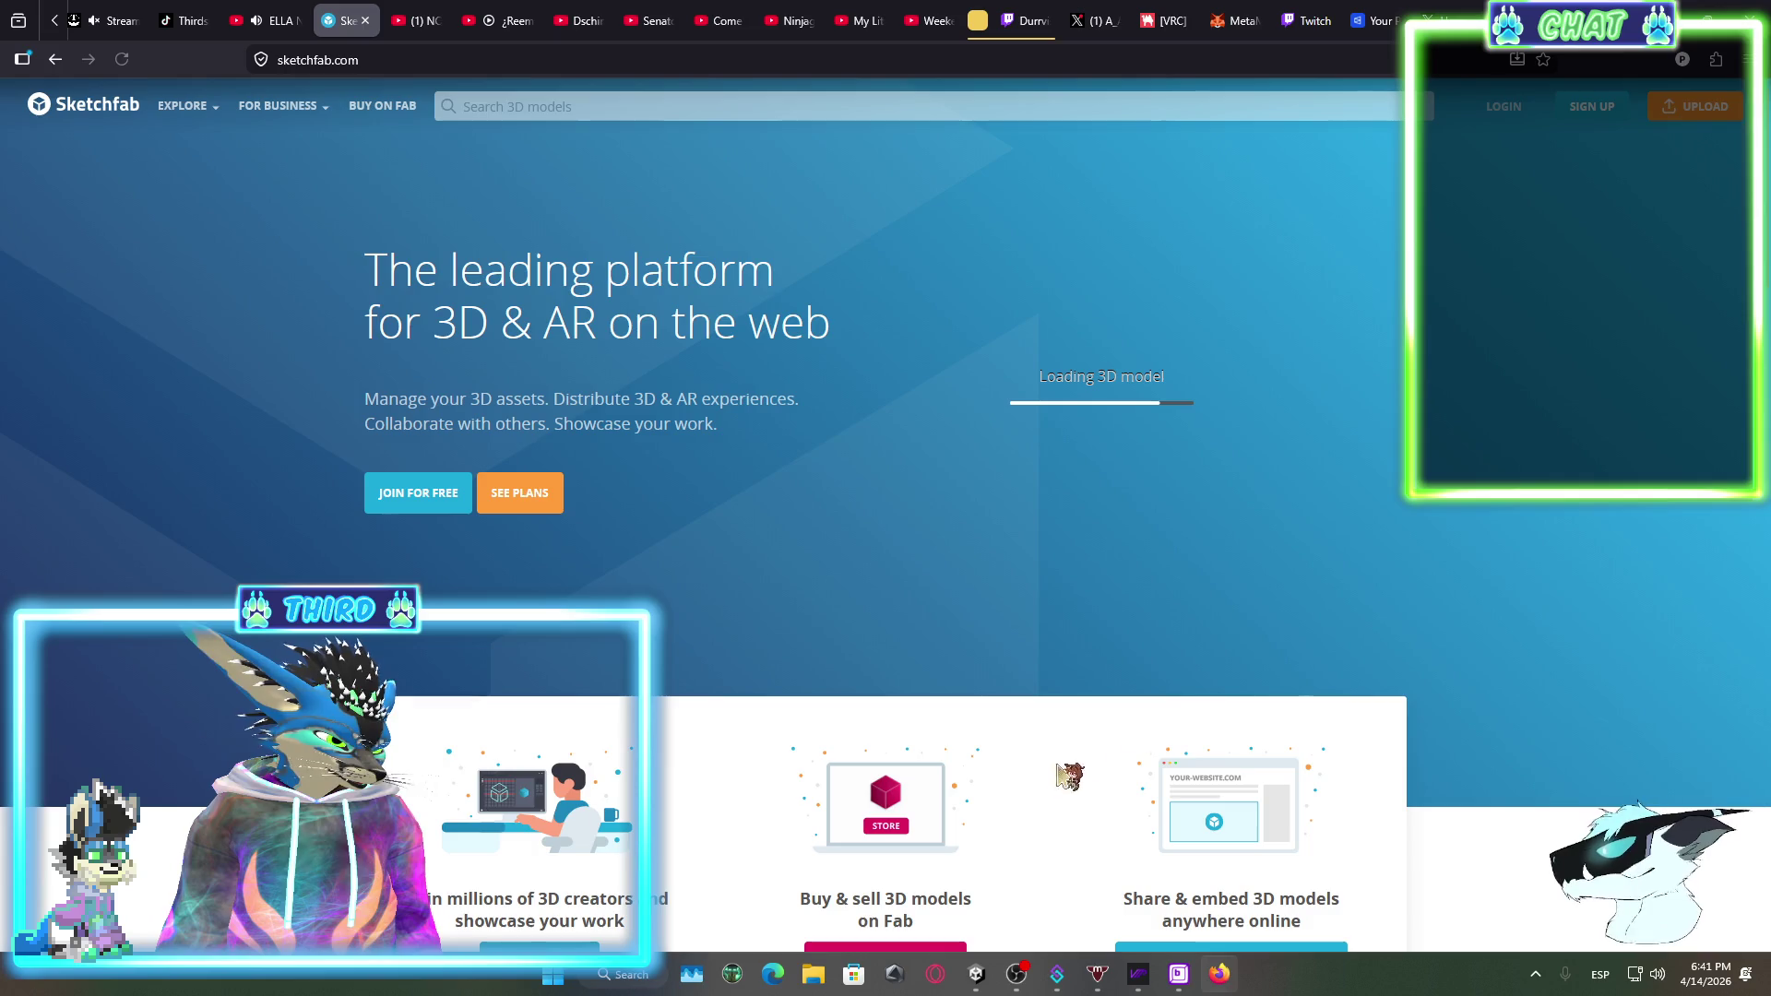
left_click(1216, 976)
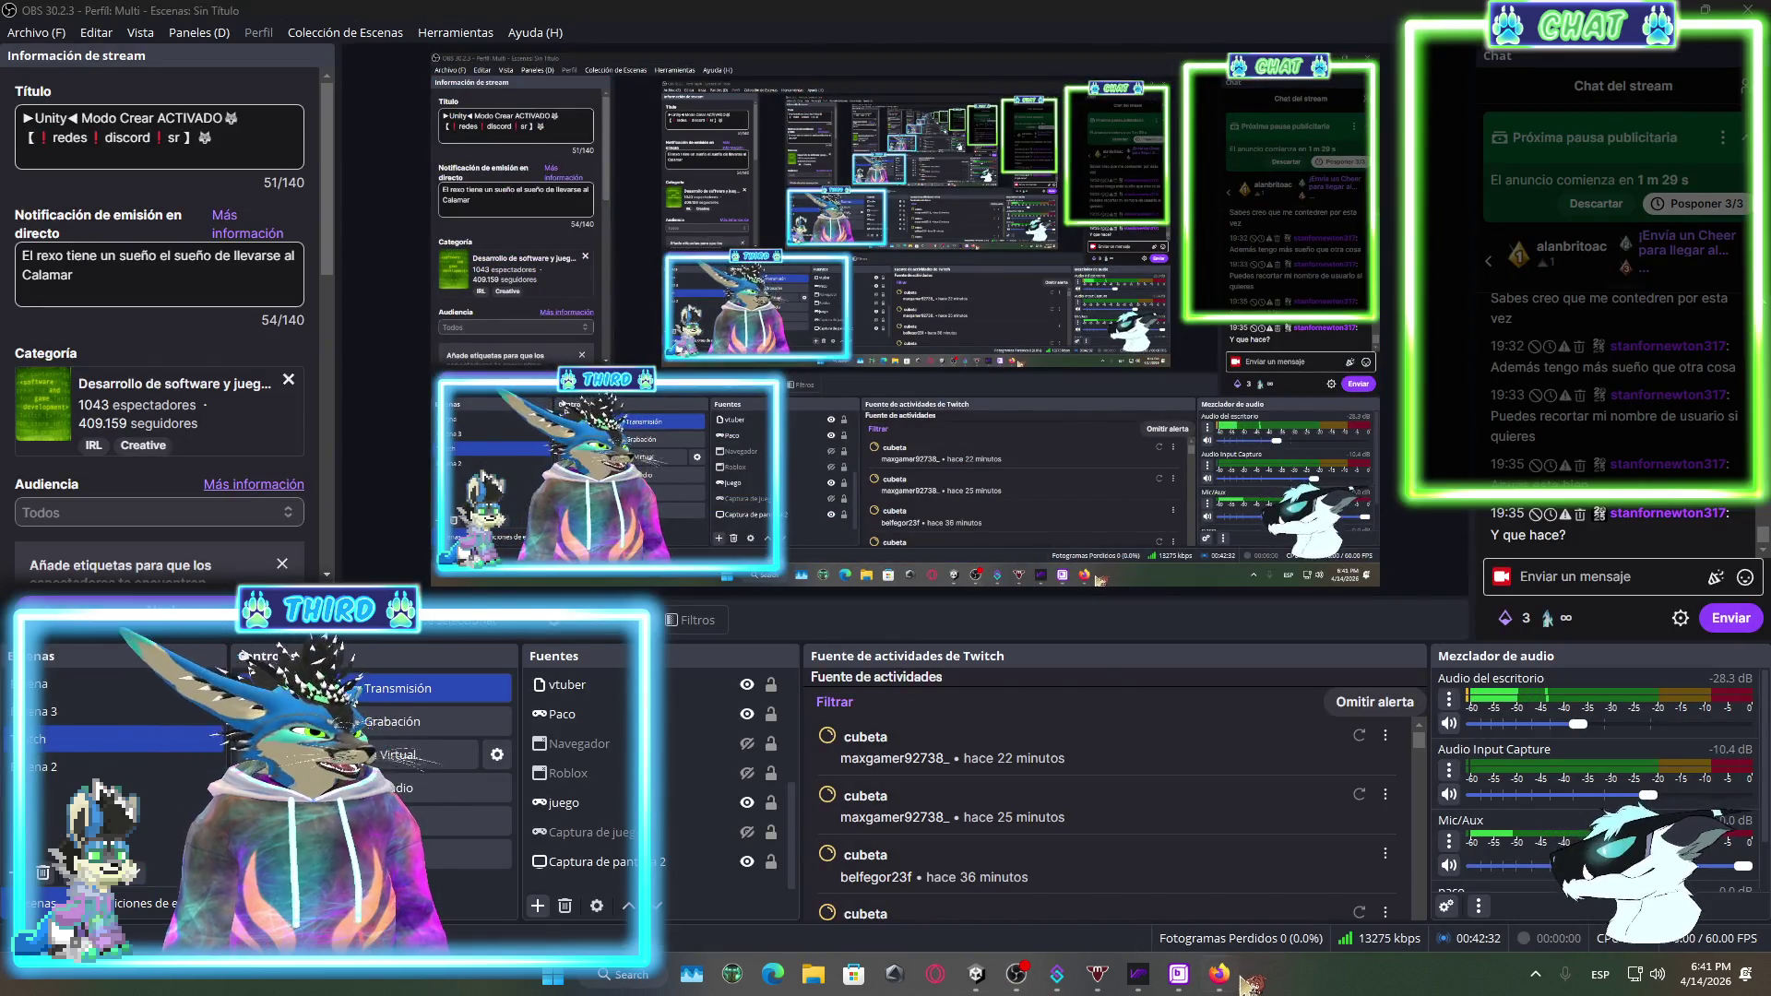
left_click(1216, 975)
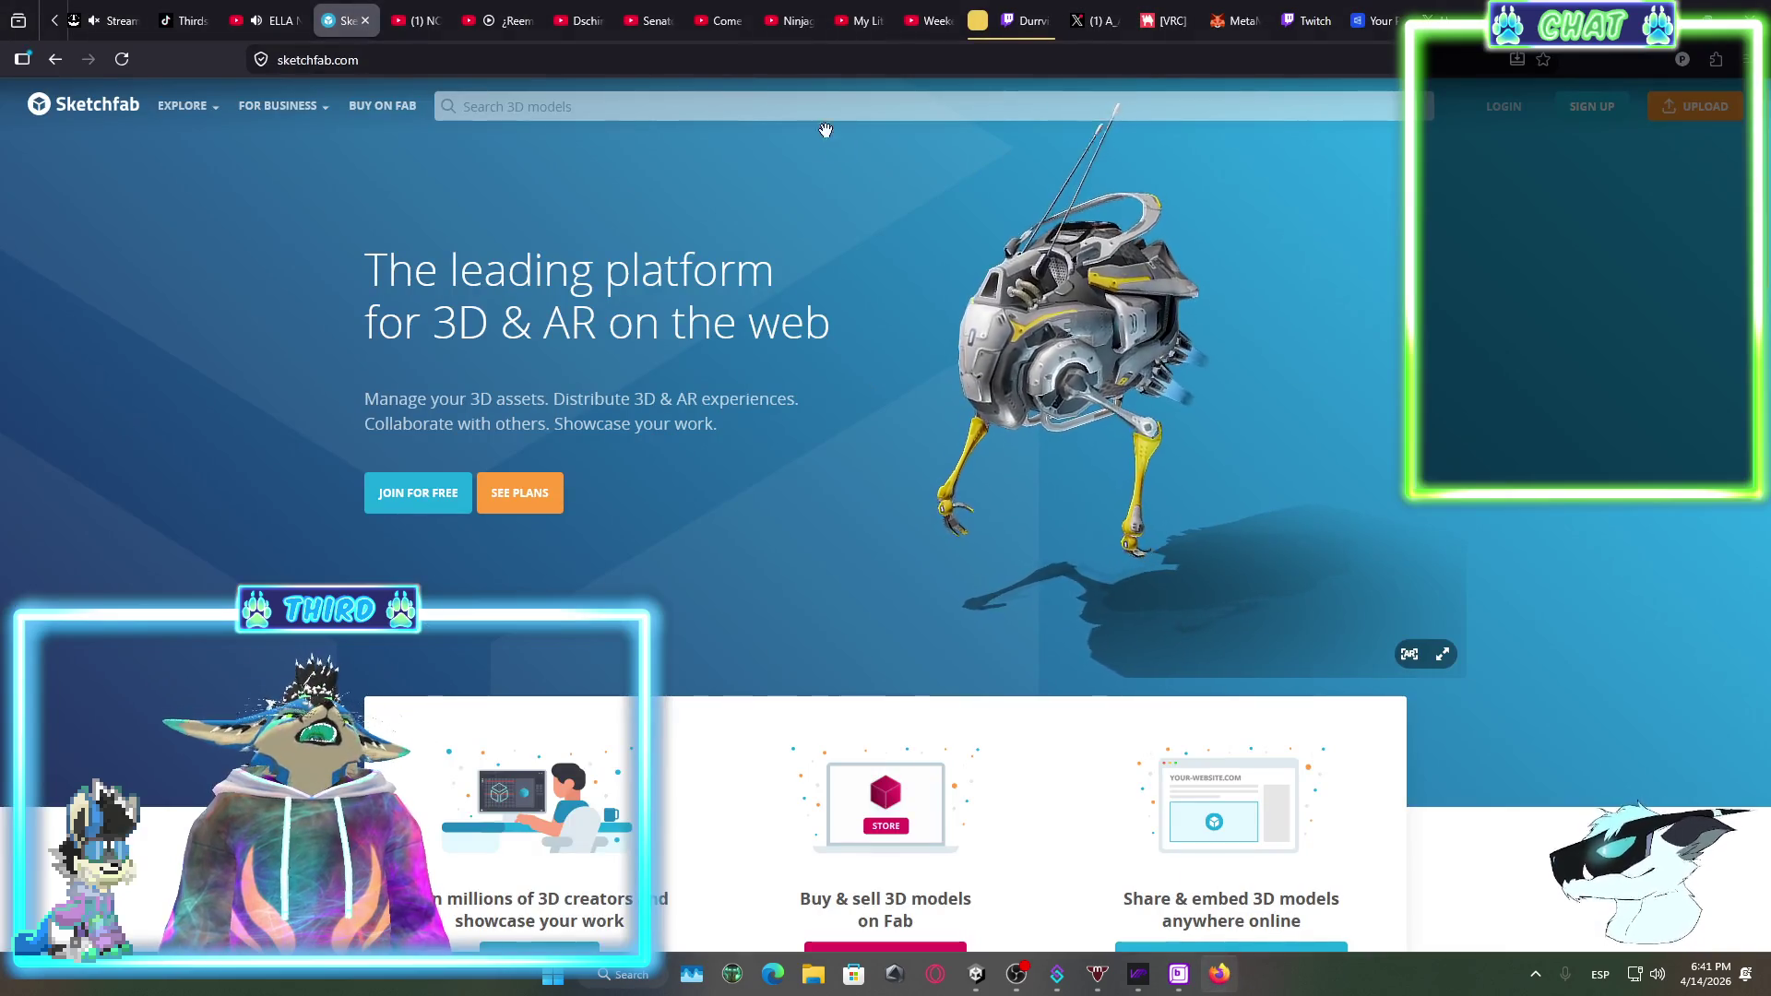
left_click(1504, 106)
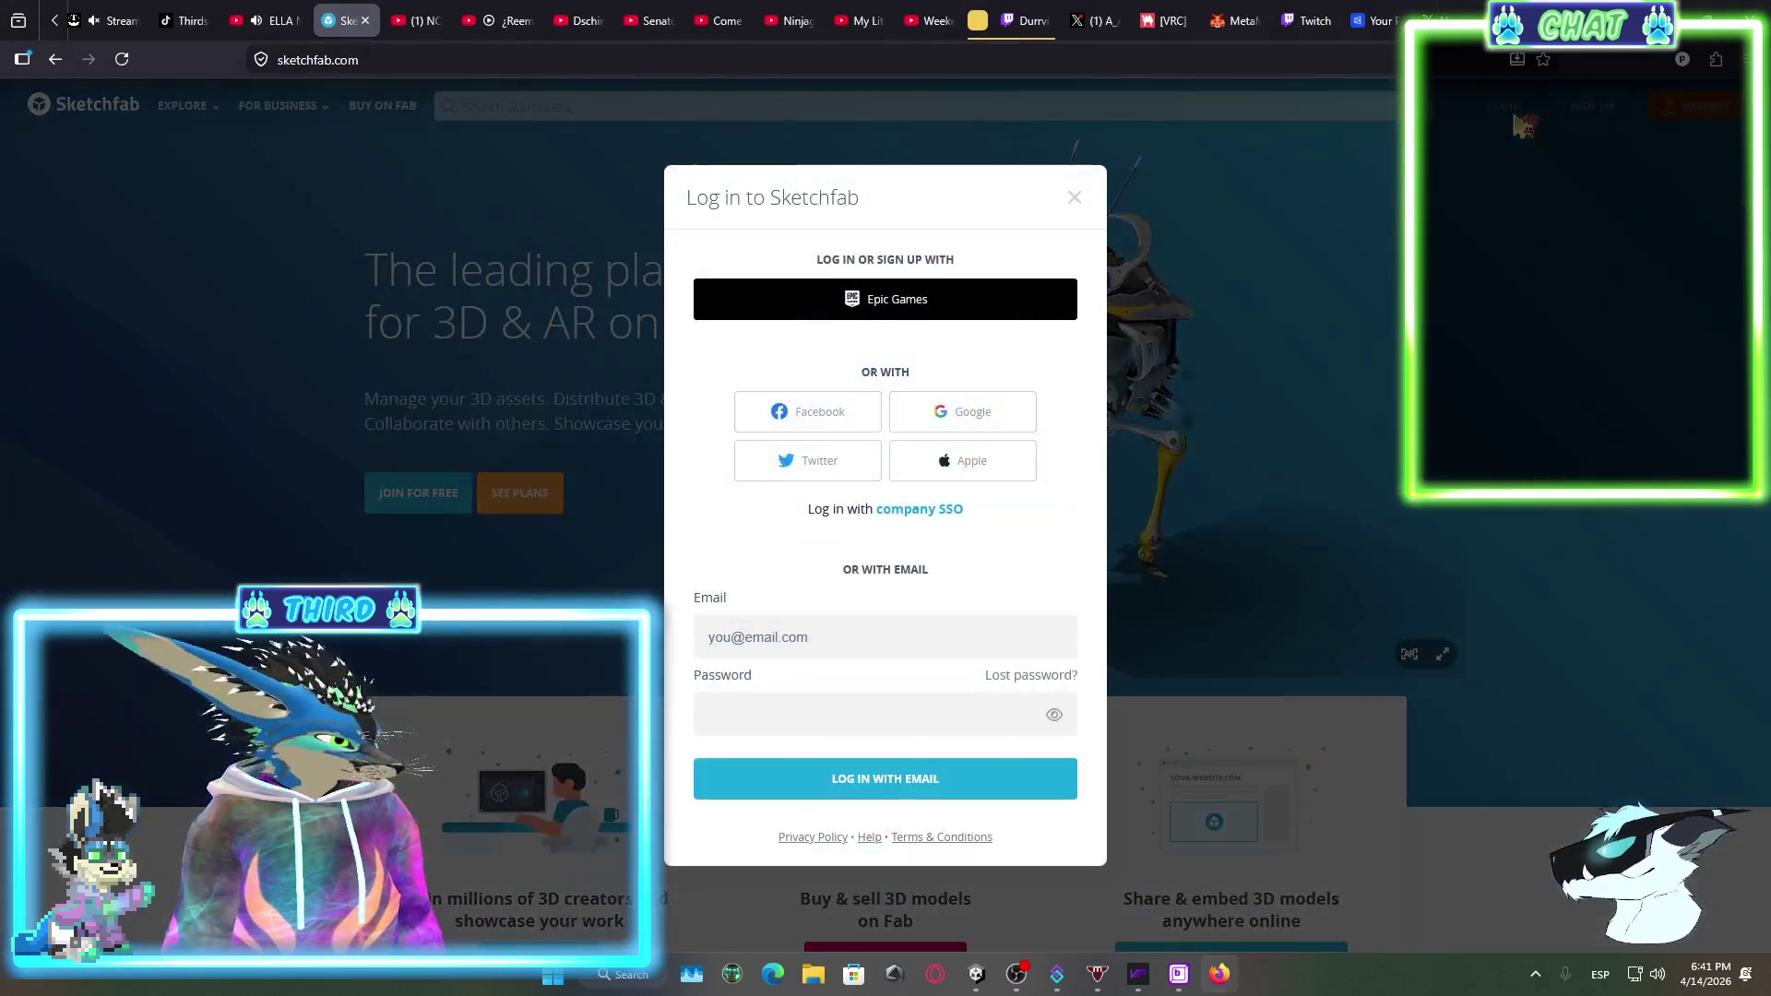
left_click(967, 412)
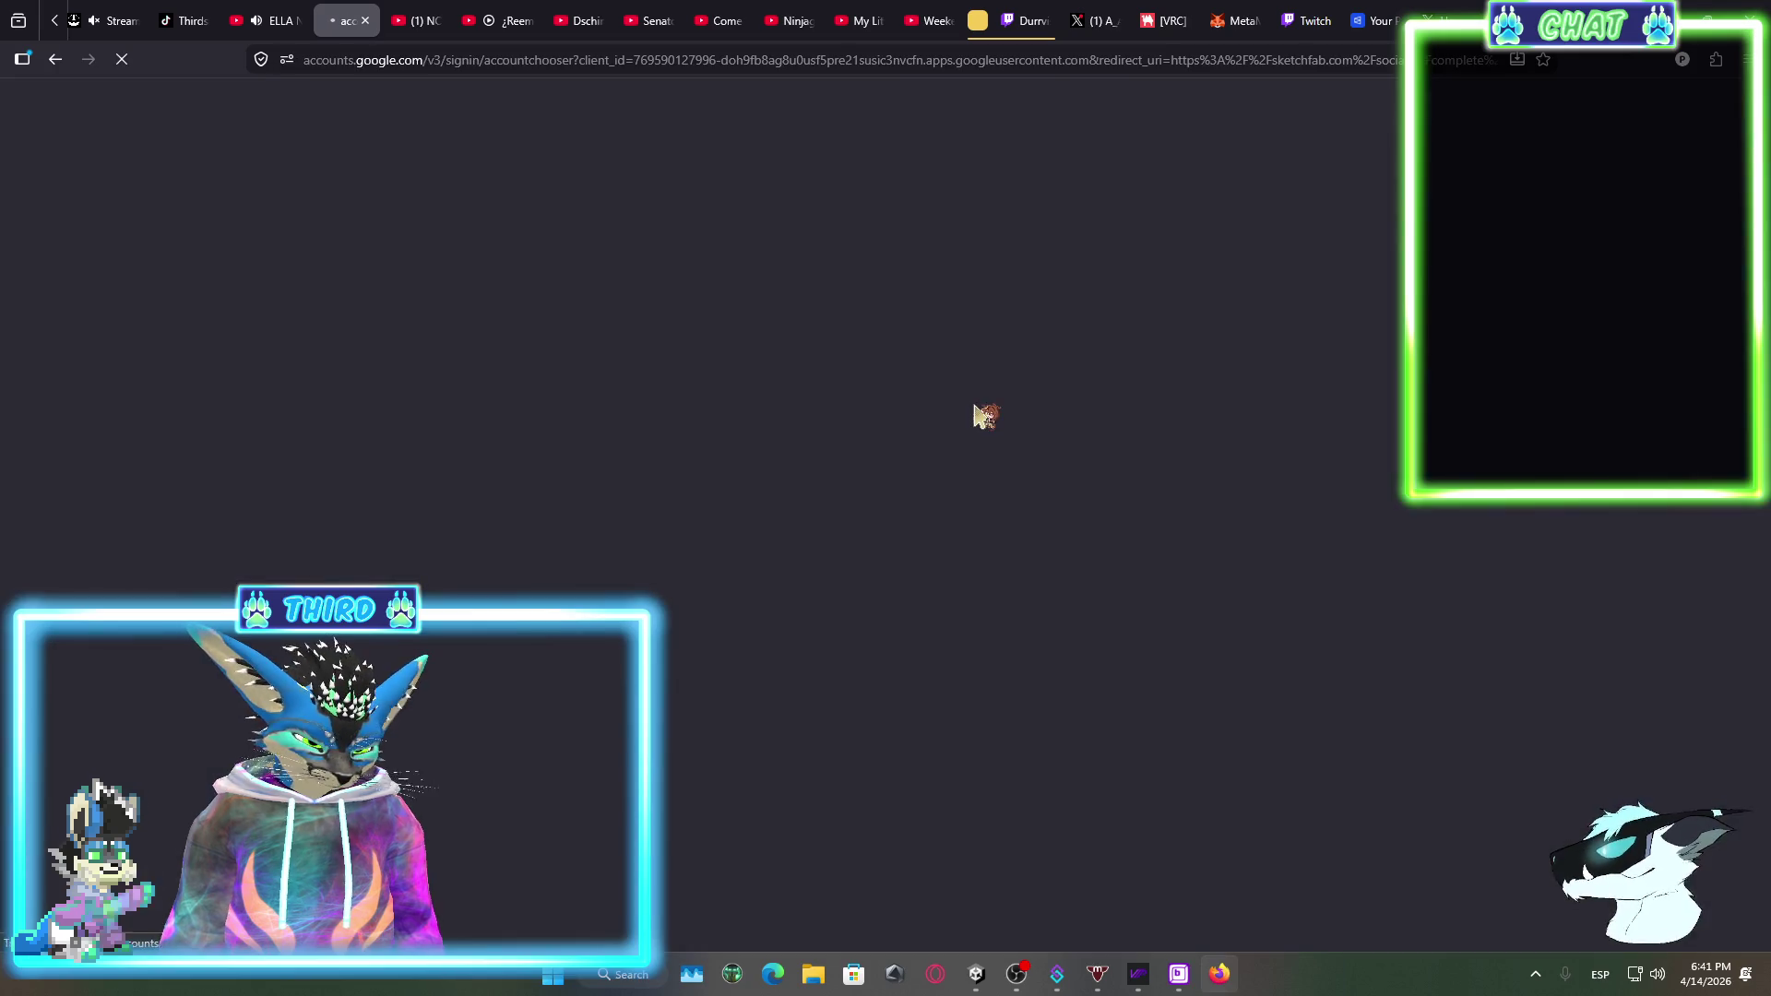
left_click(1107, 463)
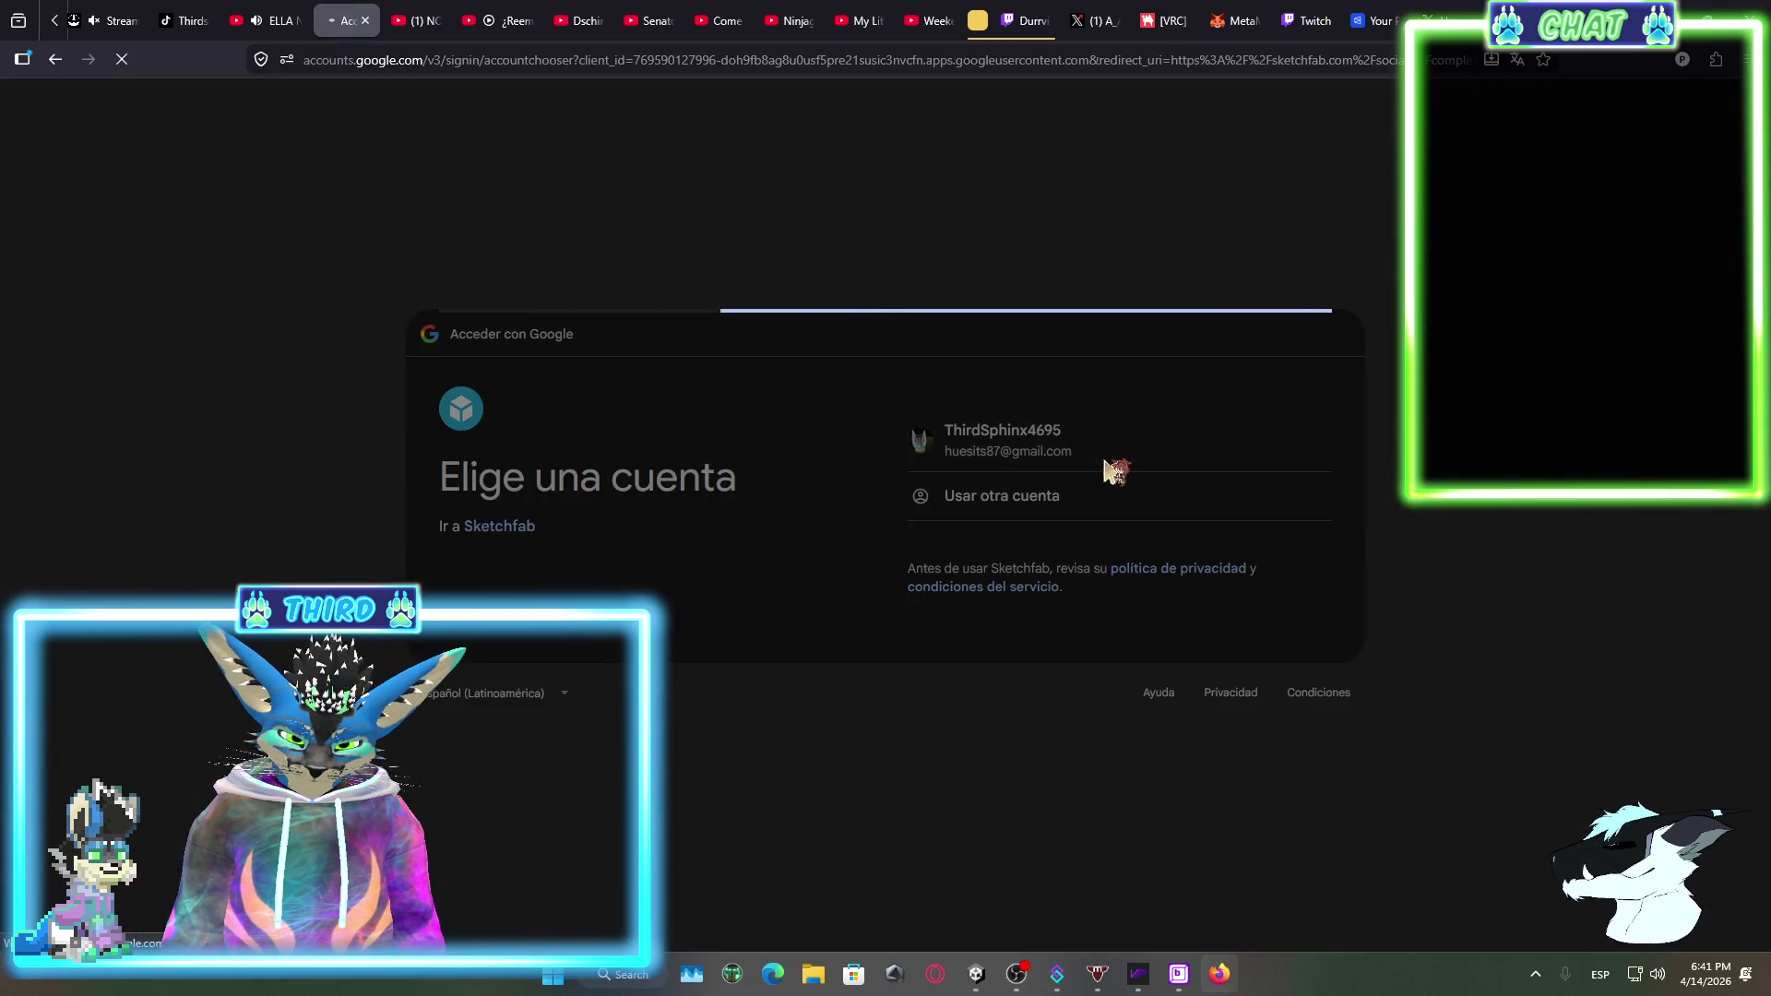
left_click(1215, 694)
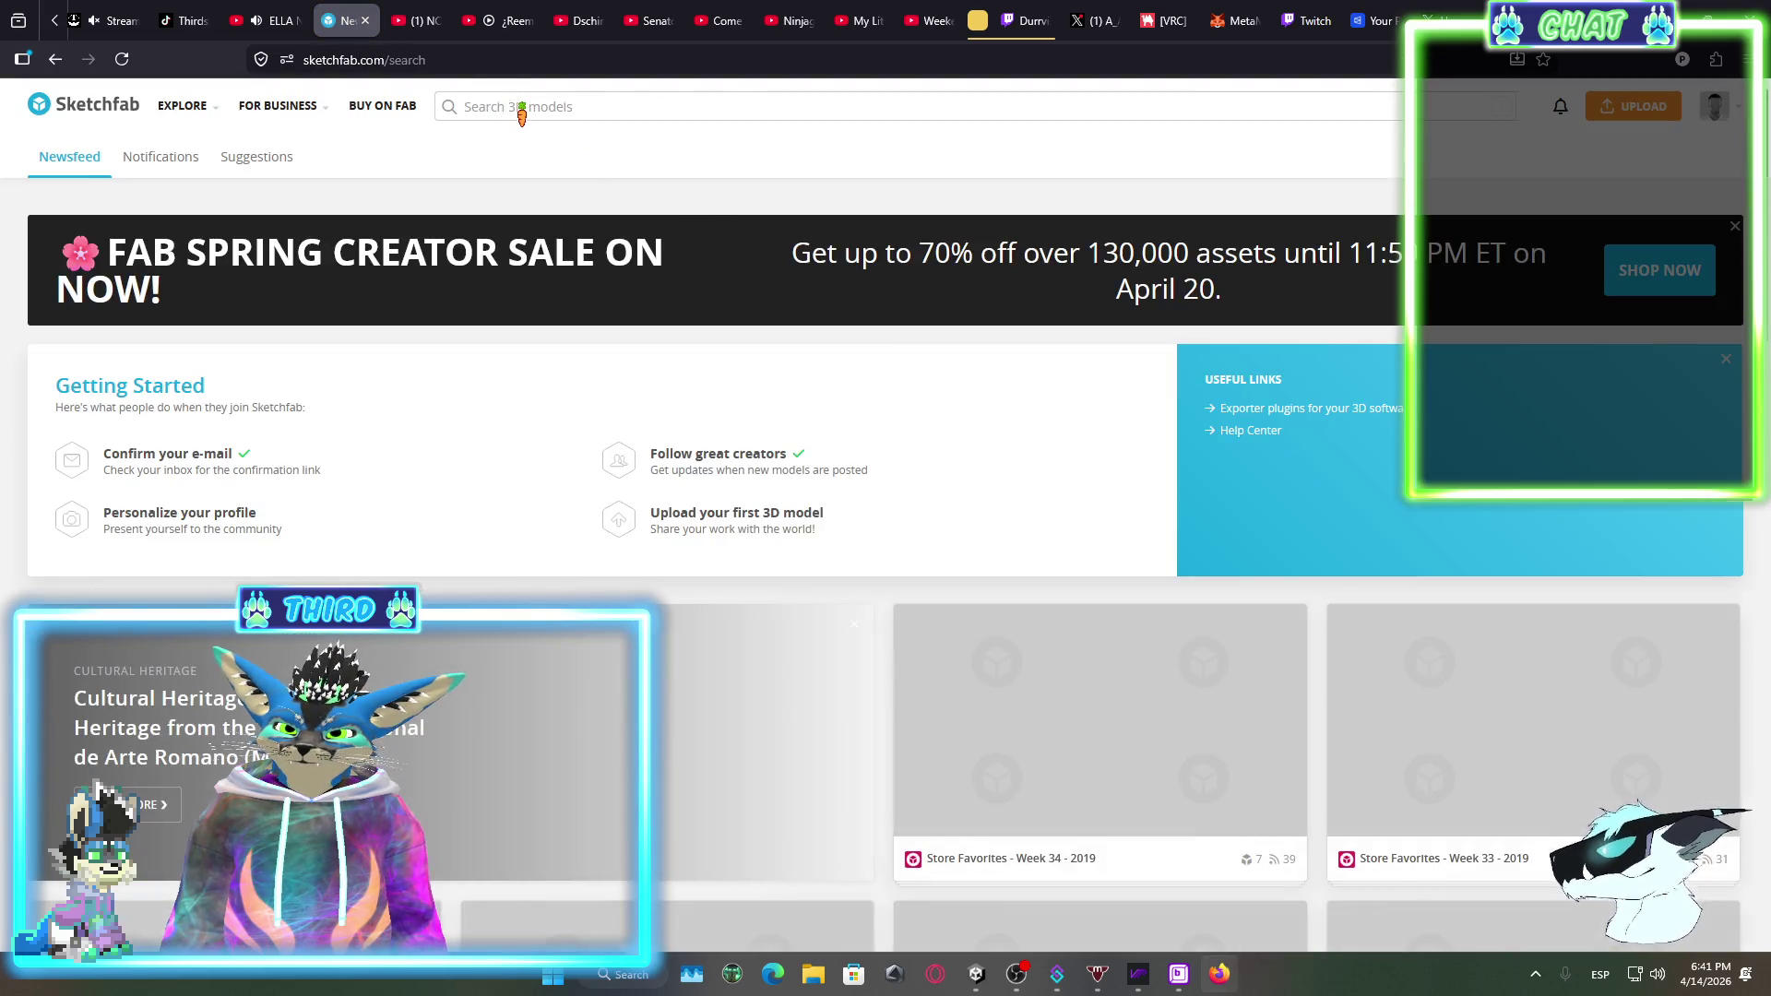
left_click(507, 106)
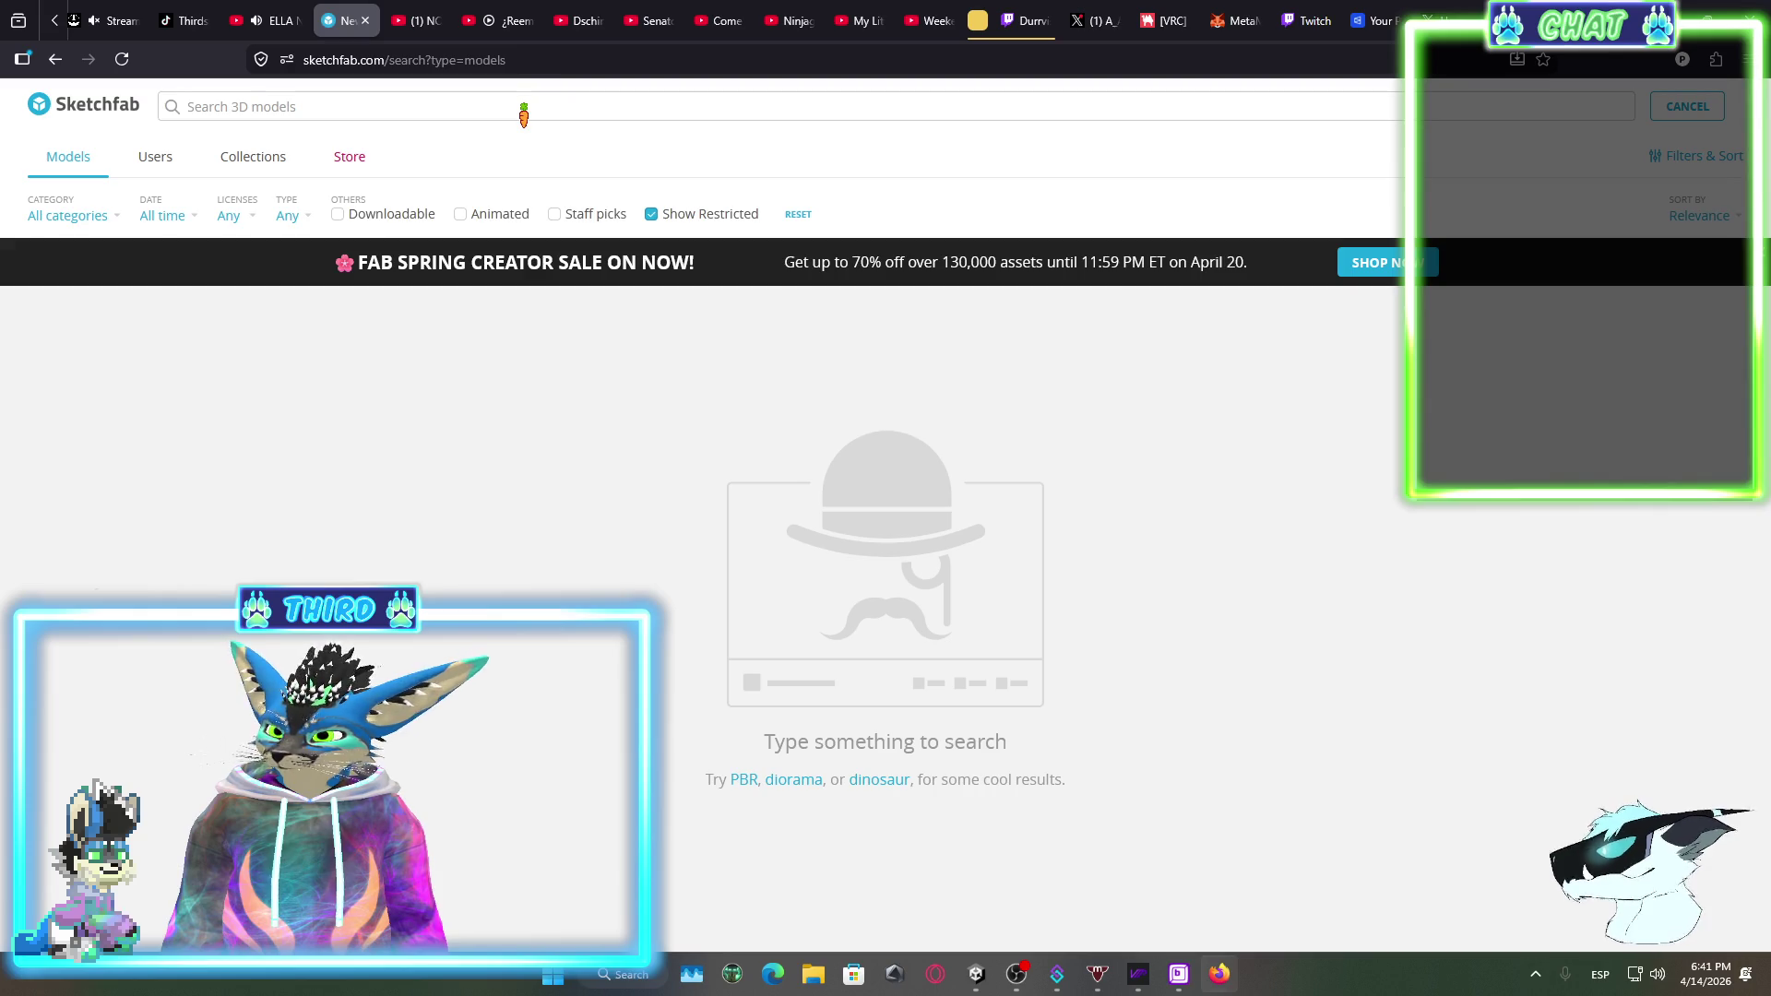
Step: Search Sketchfab for 'Computer' and scroll through the model results
type("pc")
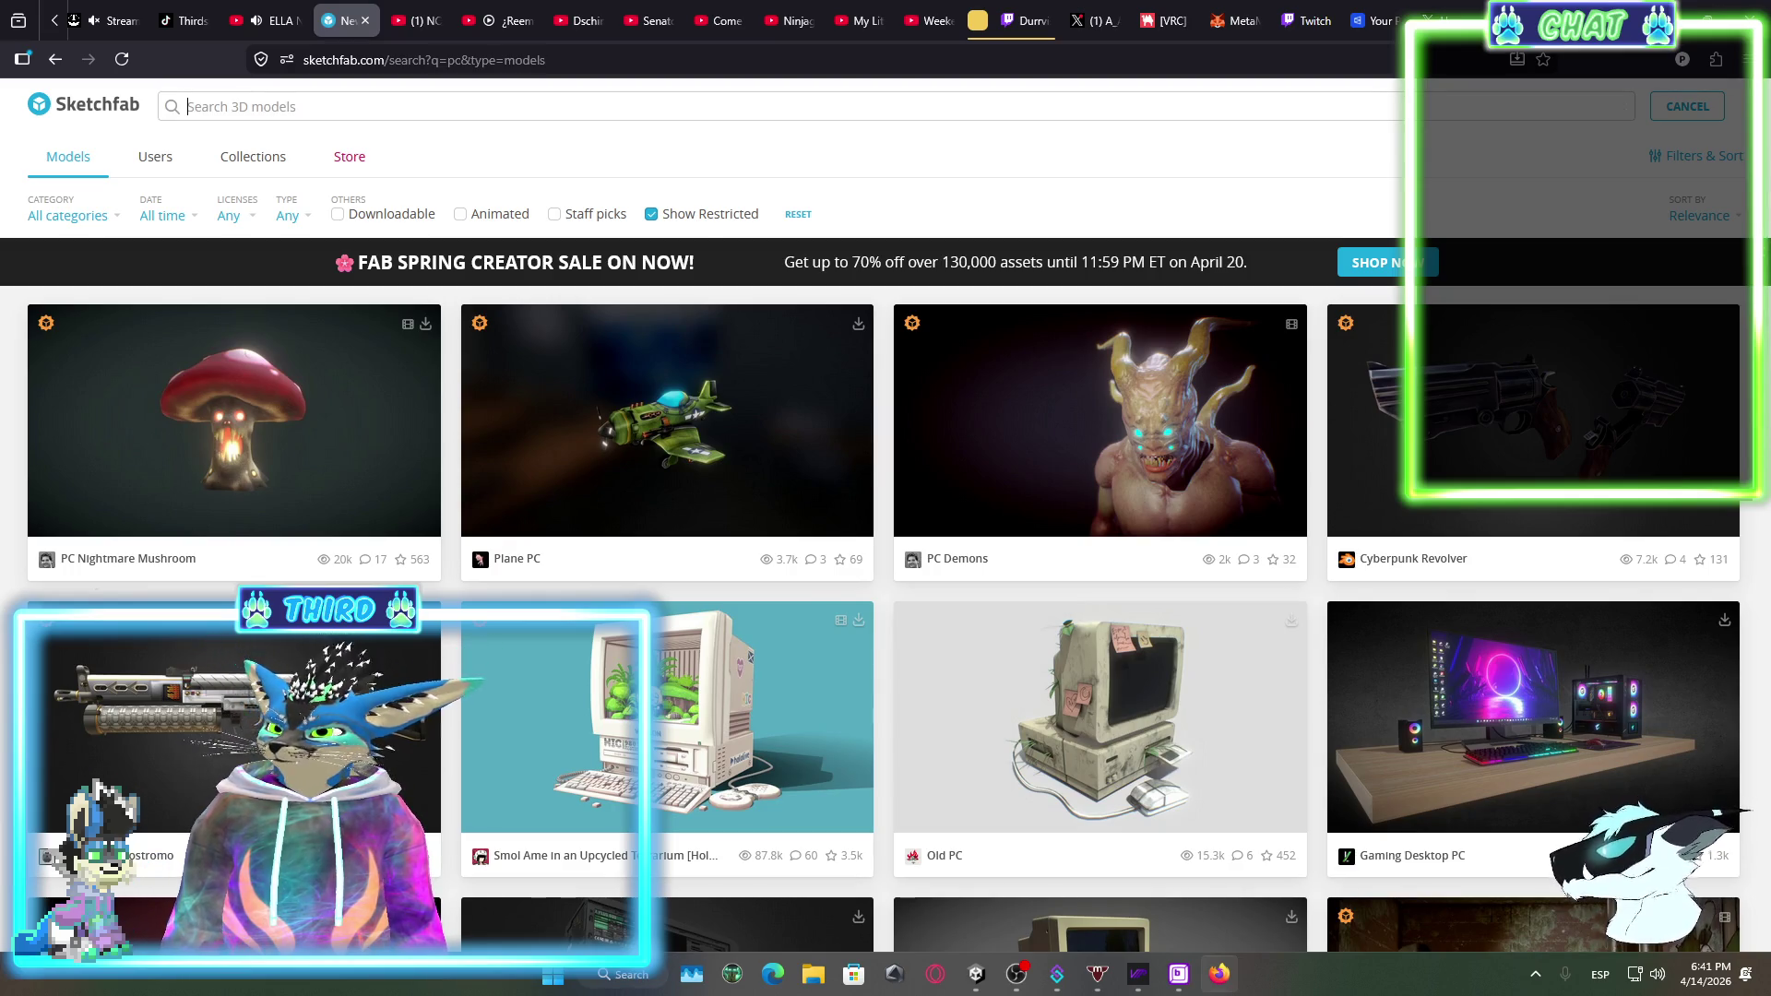
type("omputer")
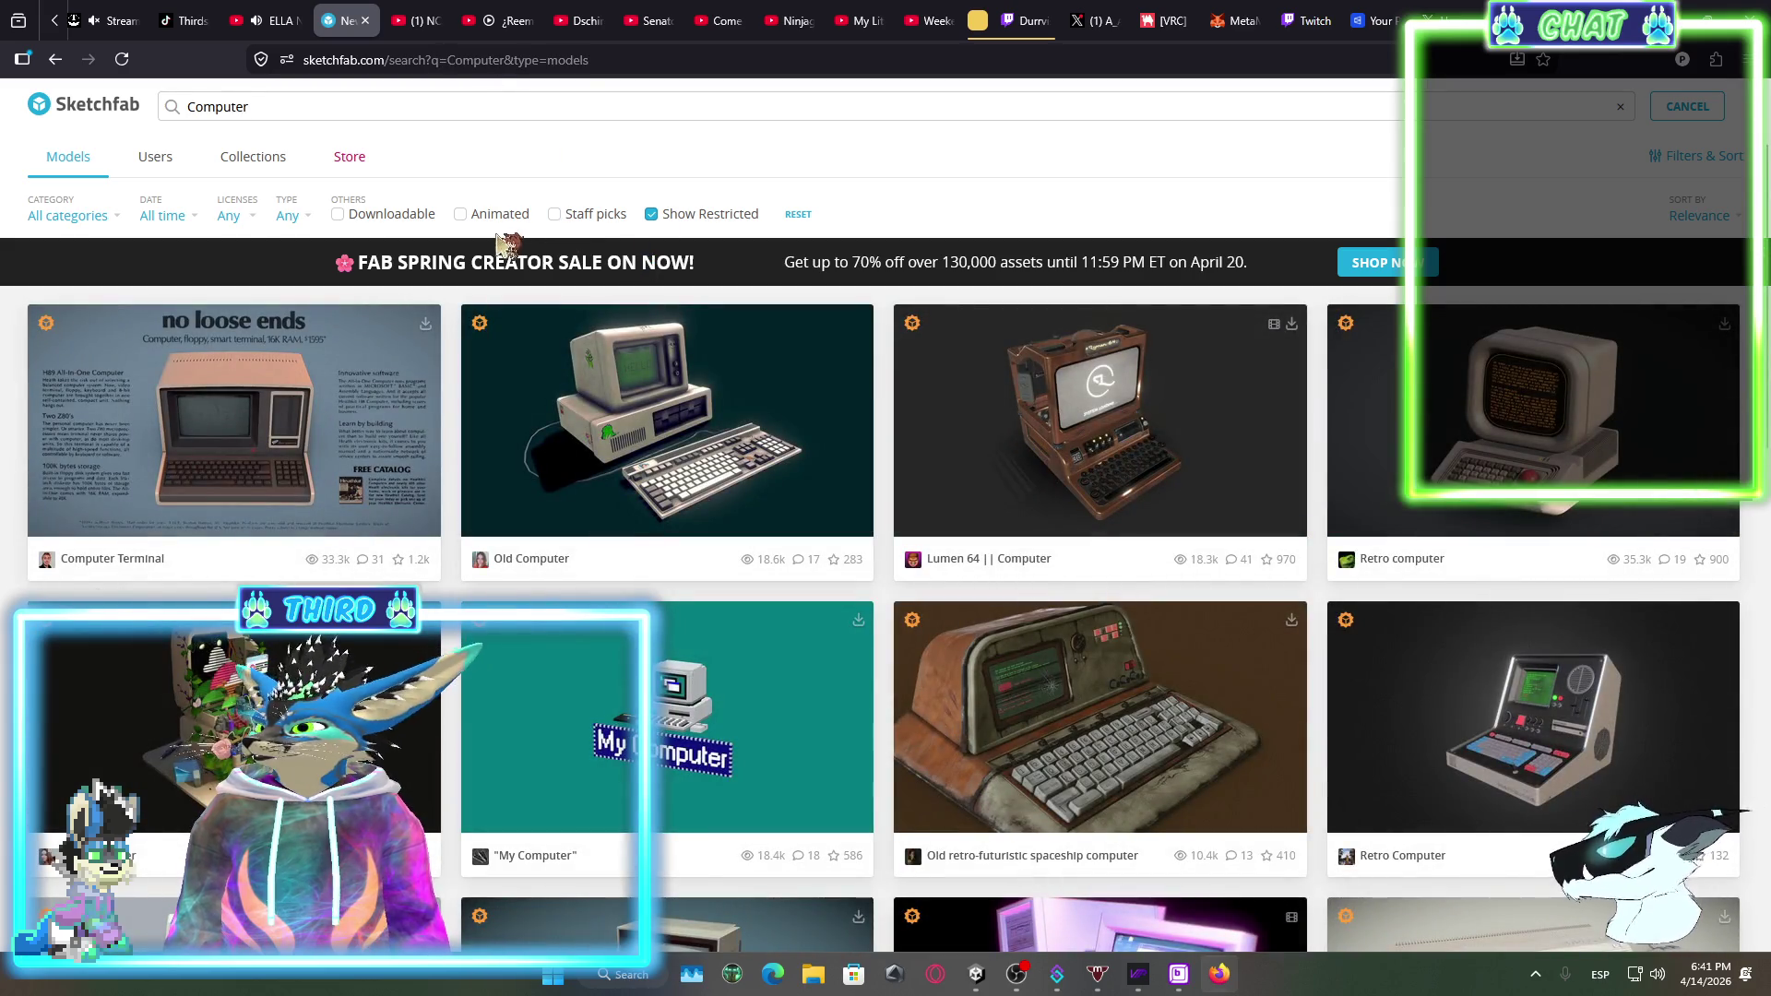
scroll(1033, 614, "down", 5)
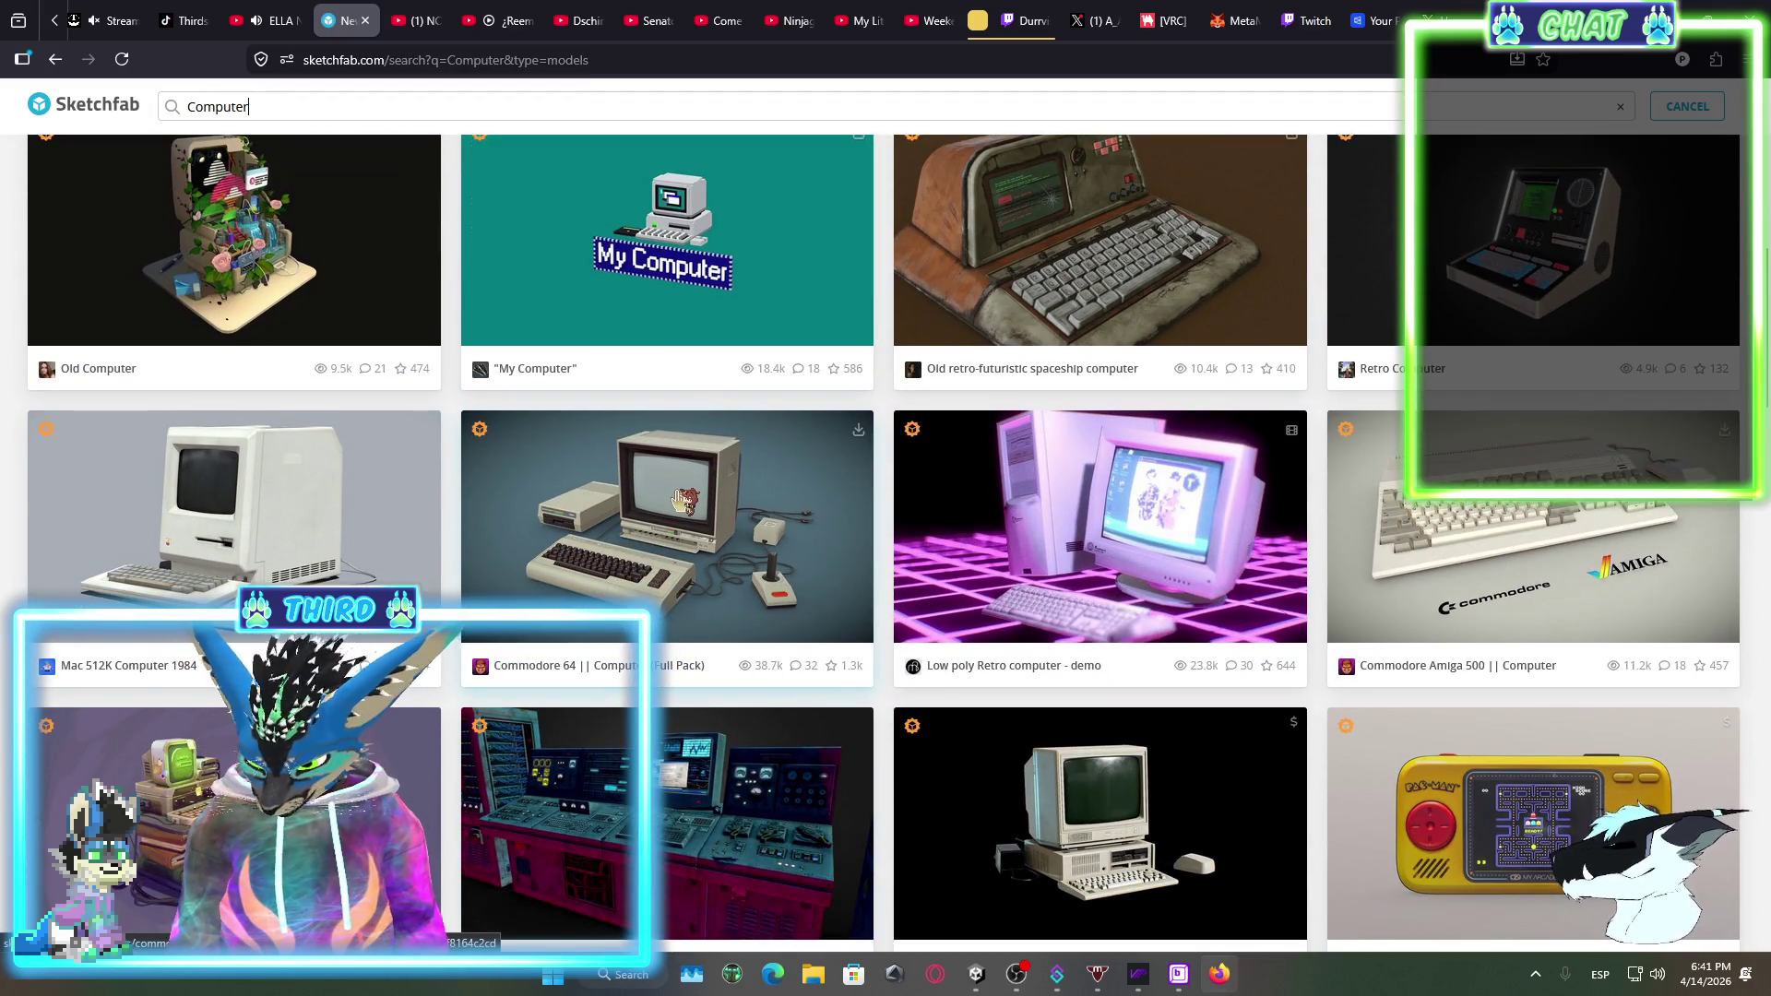
scroll(680, 501, "down", 5)
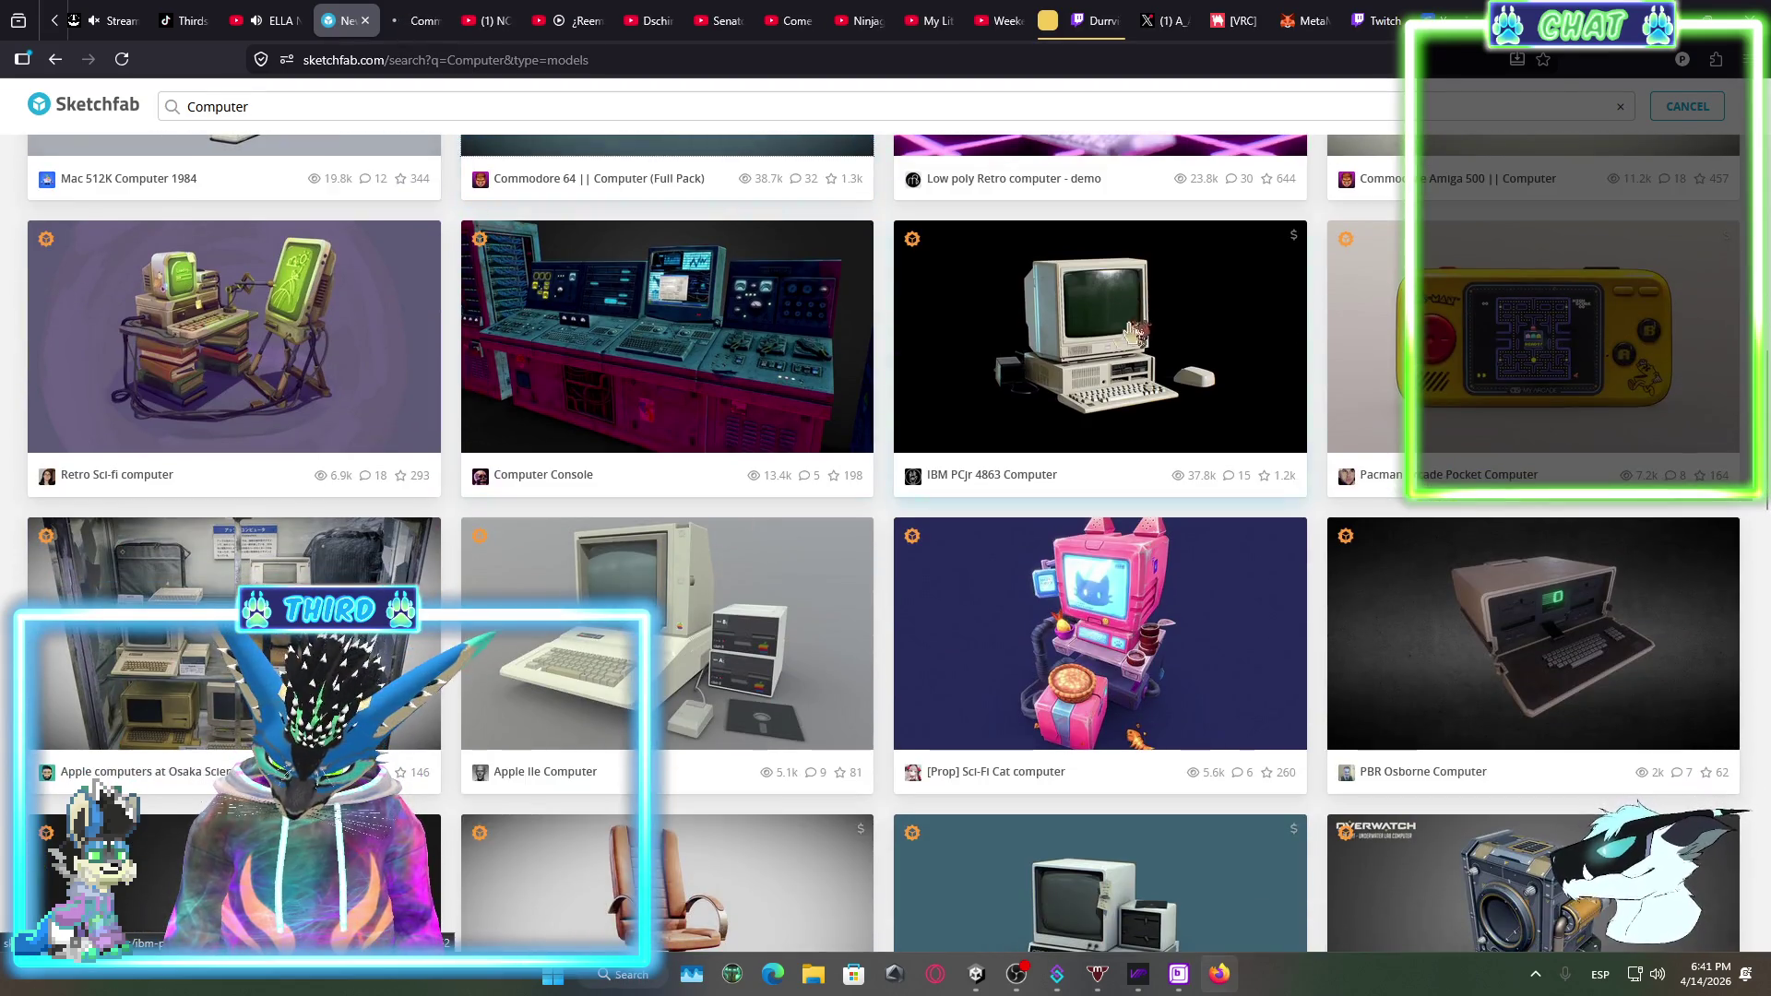
scroll(385, 742, "down", 2)
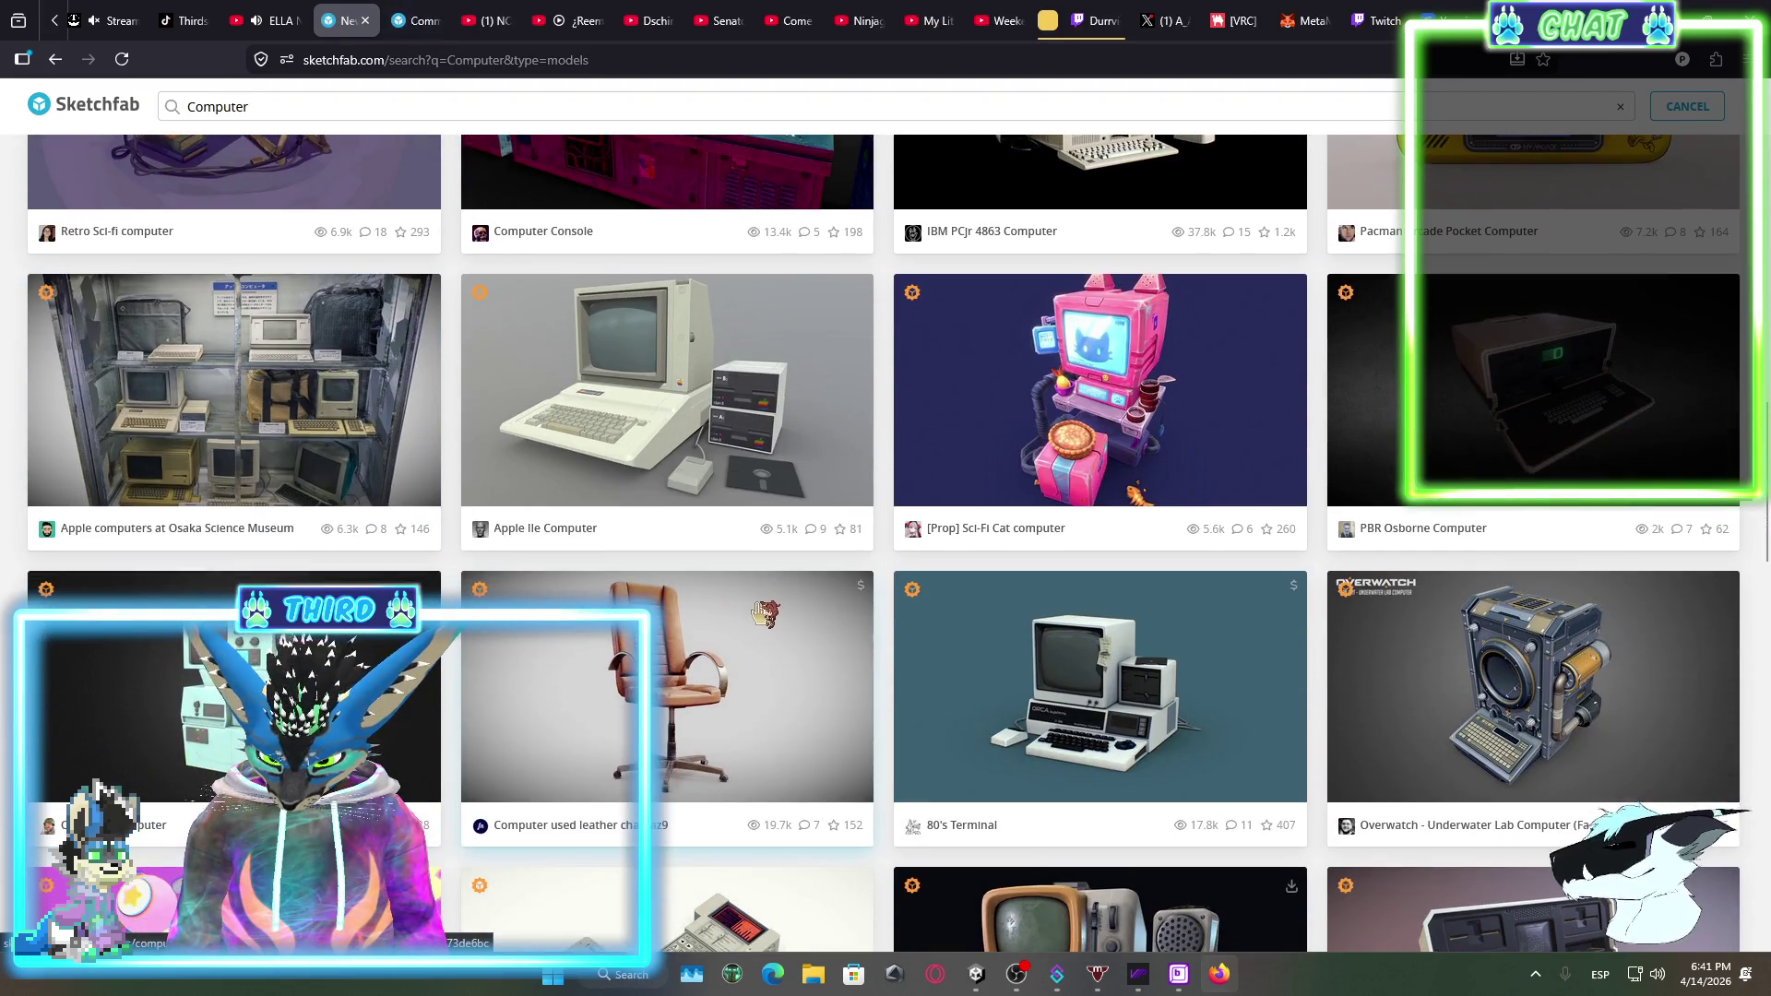
scroll(761, 613, "down", 2)
scroll(761, 613, "down", 6)
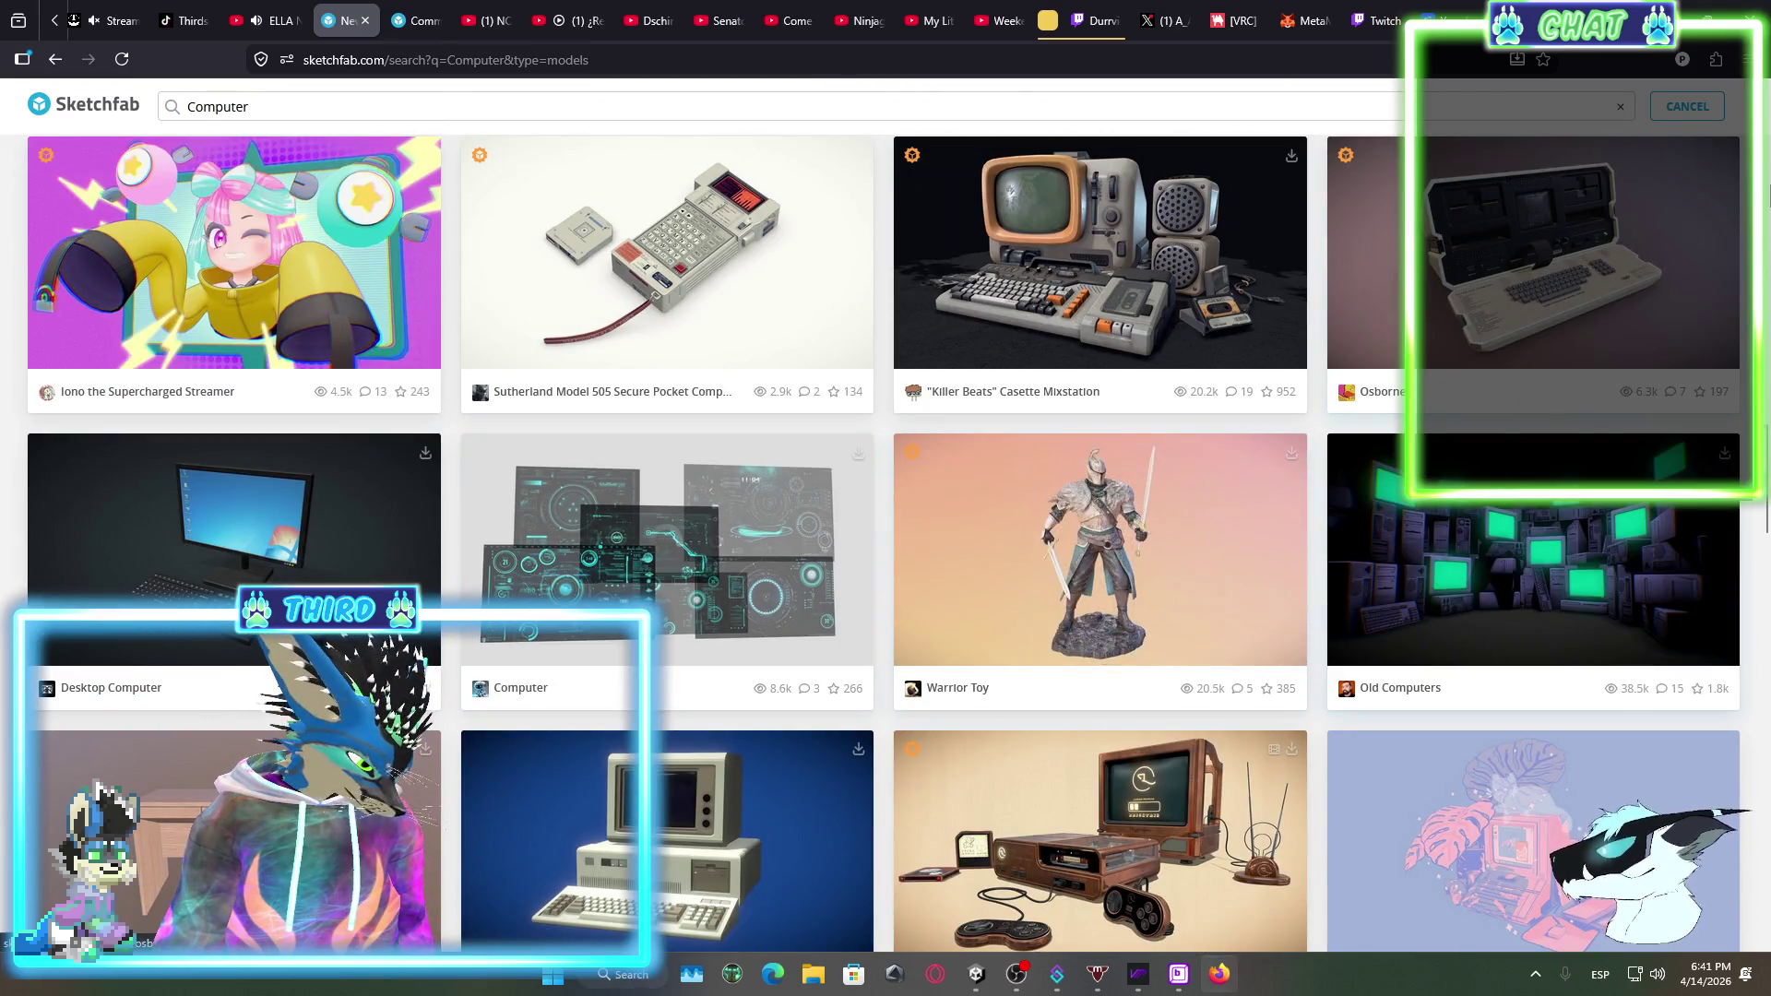
scroll(1199, 397, "down", 4)
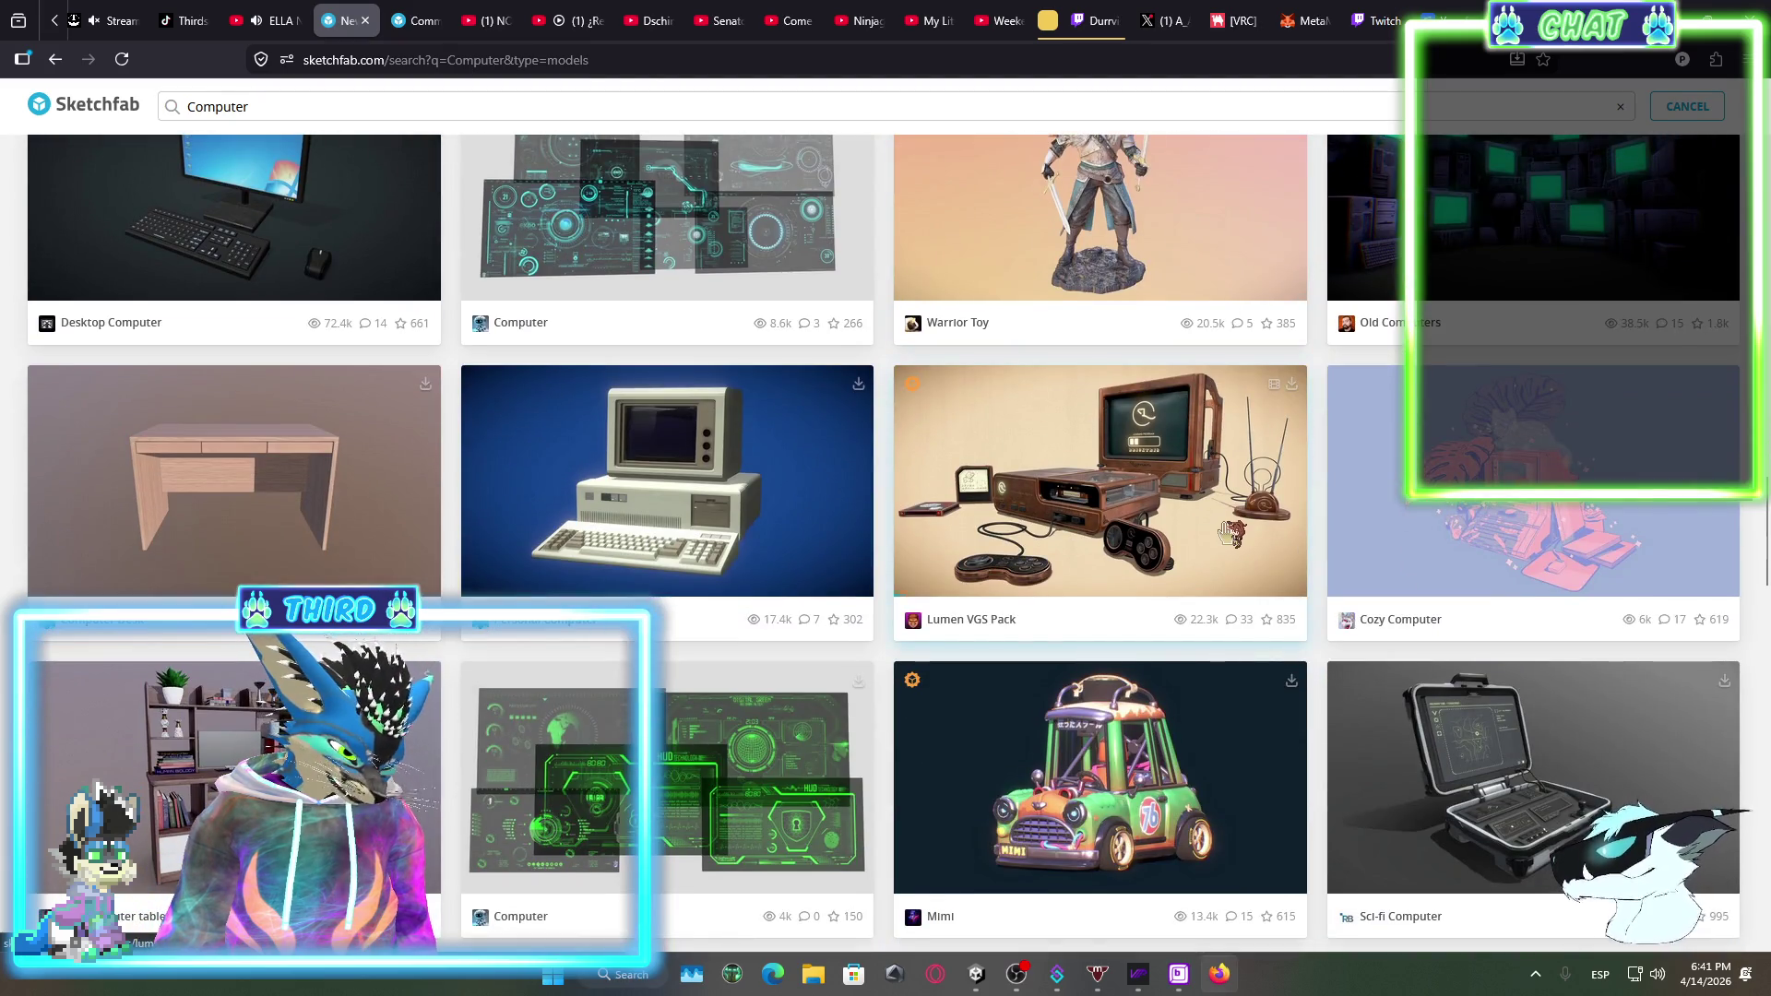
scroll(1227, 533, "down", 1)
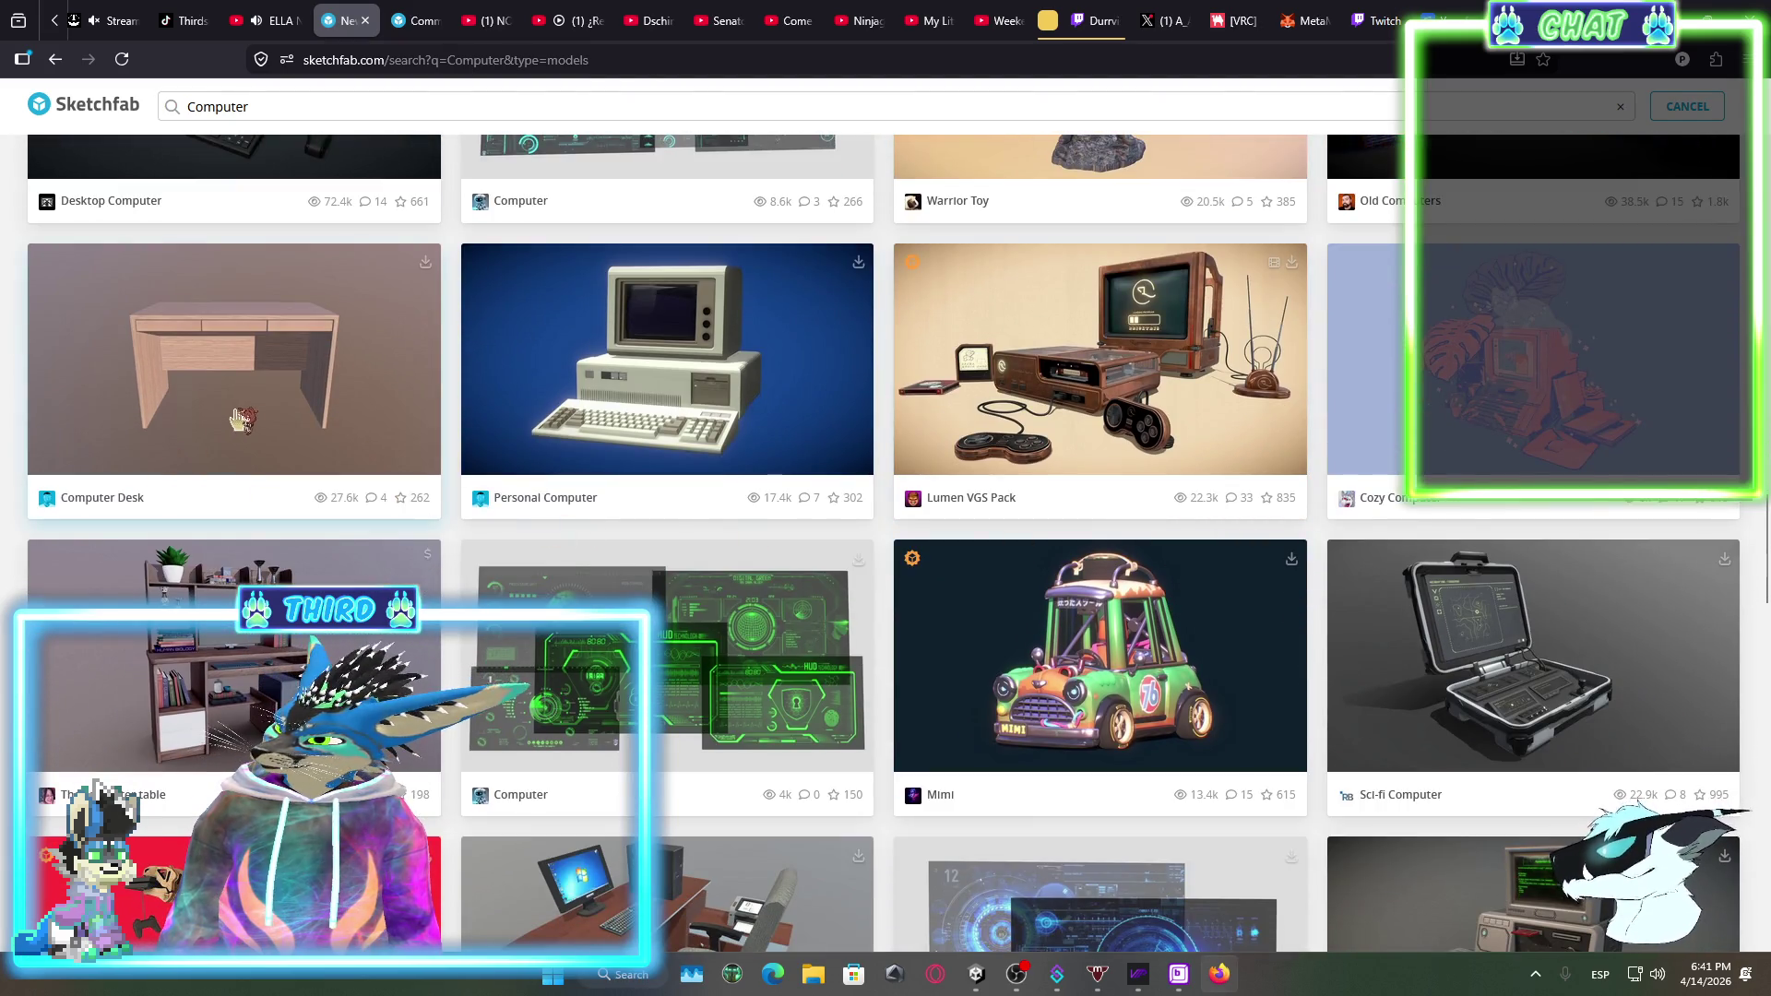
scroll(244, 417, "down", 3)
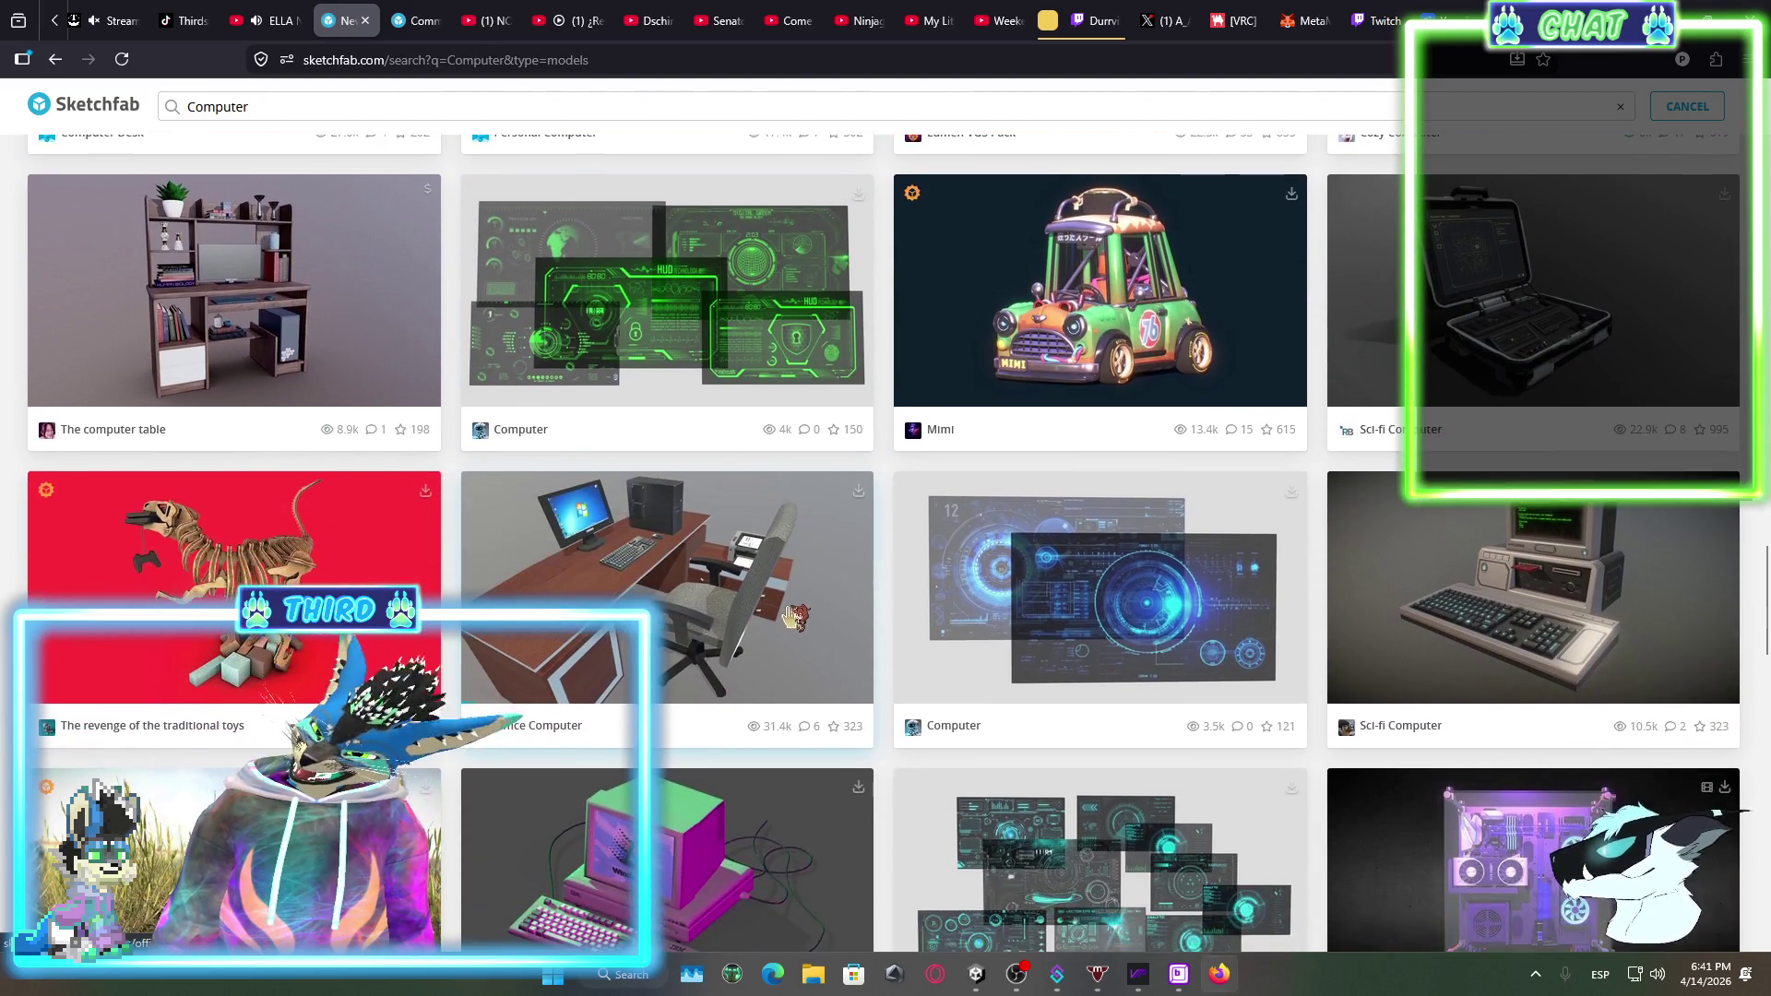
scroll(257, 464, "up", 4)
scroll(257, 464, "down", 5)
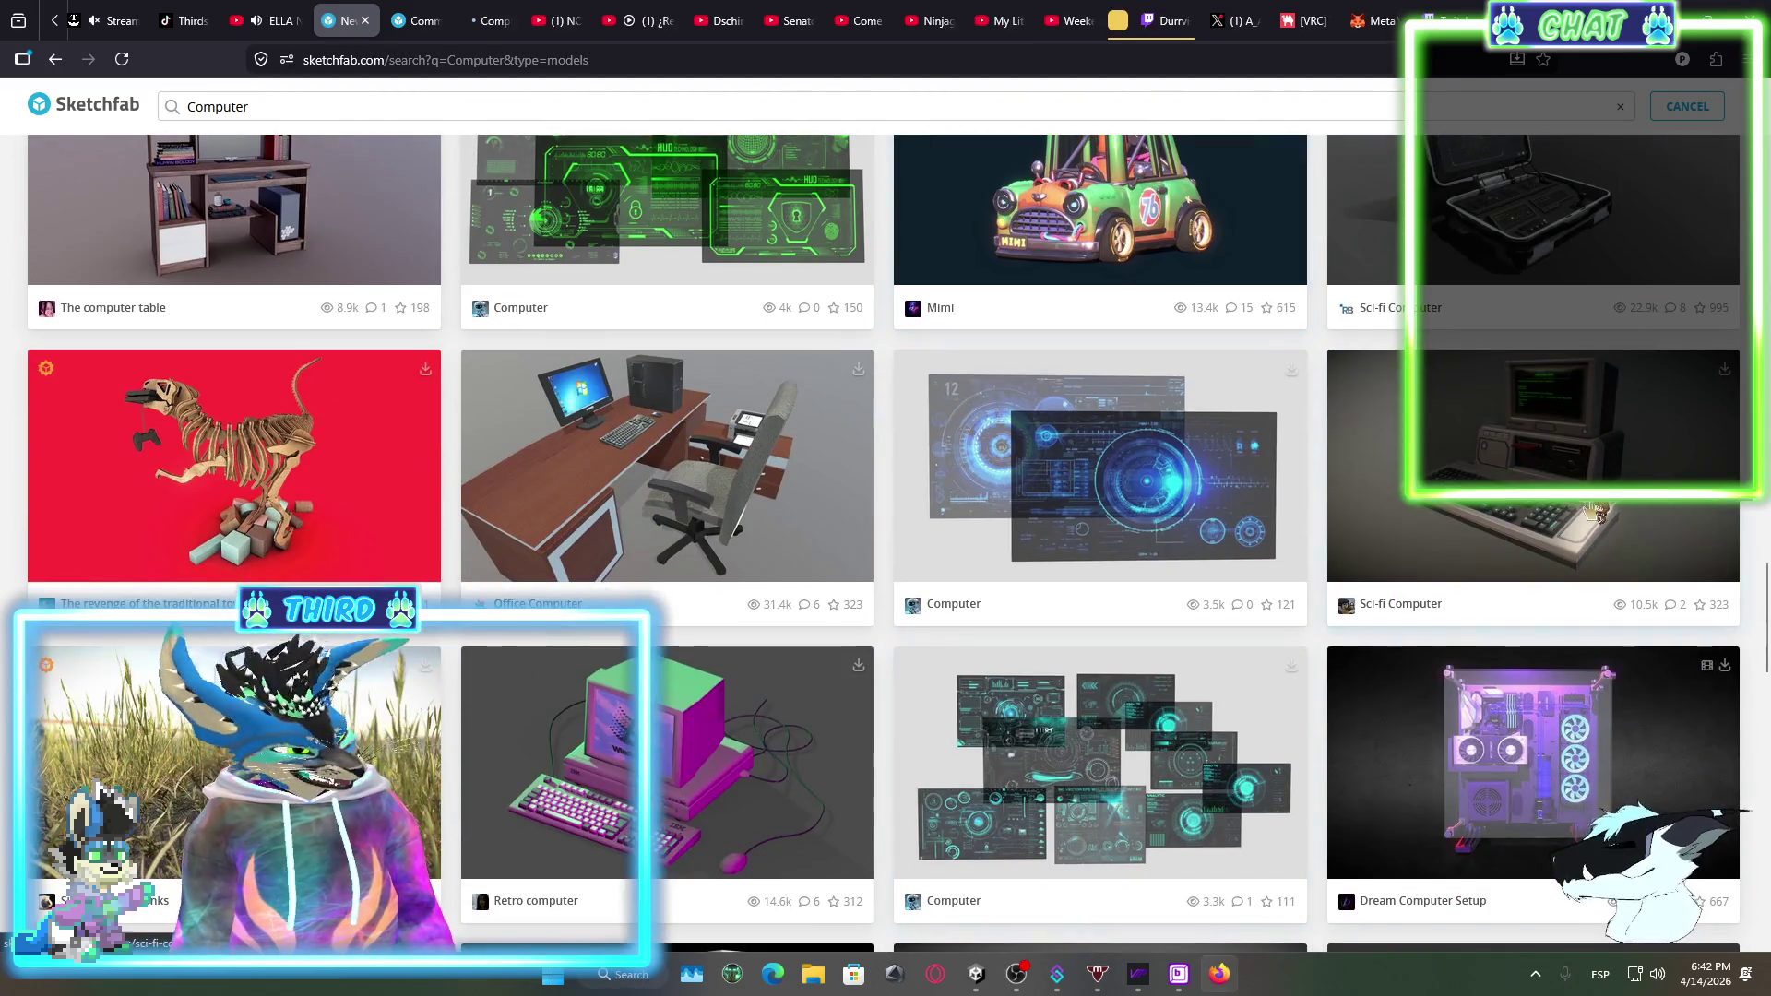
scroll(1349, 542, "down", 5)
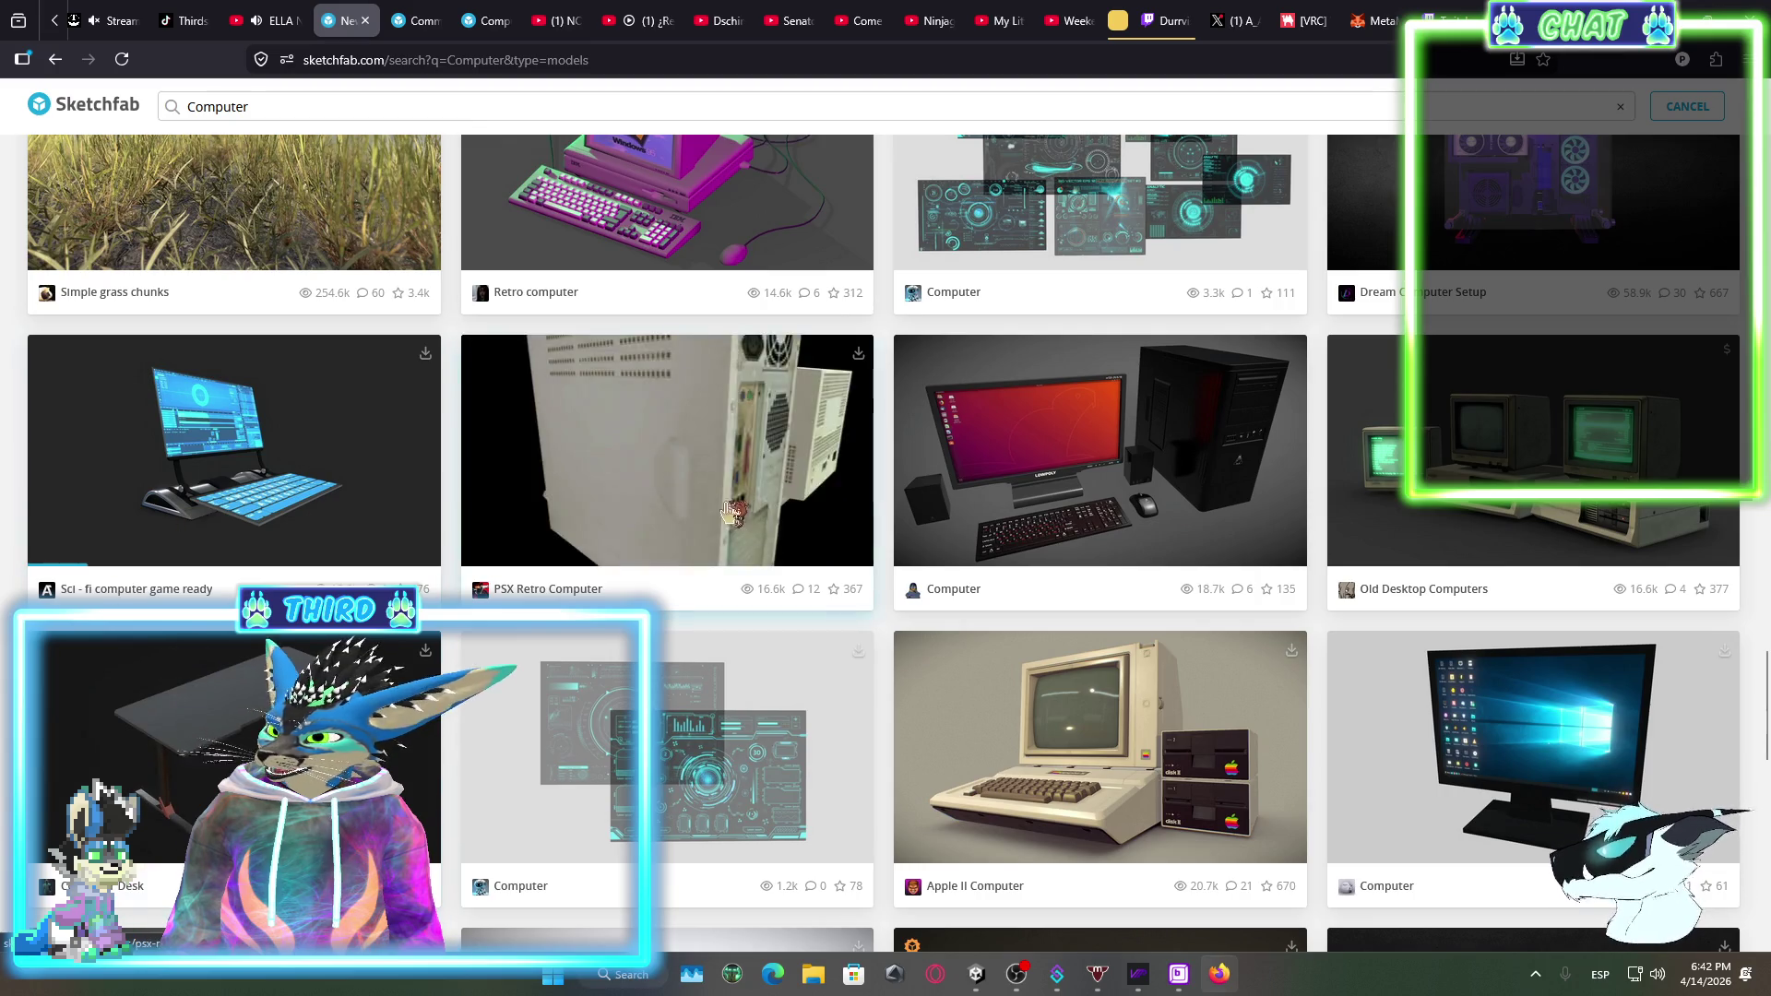
Step: Open the PSX Retro Computer model in a new tab and keep browsing the results
middle_click(687, 498)
scroll(687, 498, "down", 5)
scroll(1396, 546, "up", 1)
scroll(1476, 443, "down", 3)
scroll(1551, 360, "down", 10)
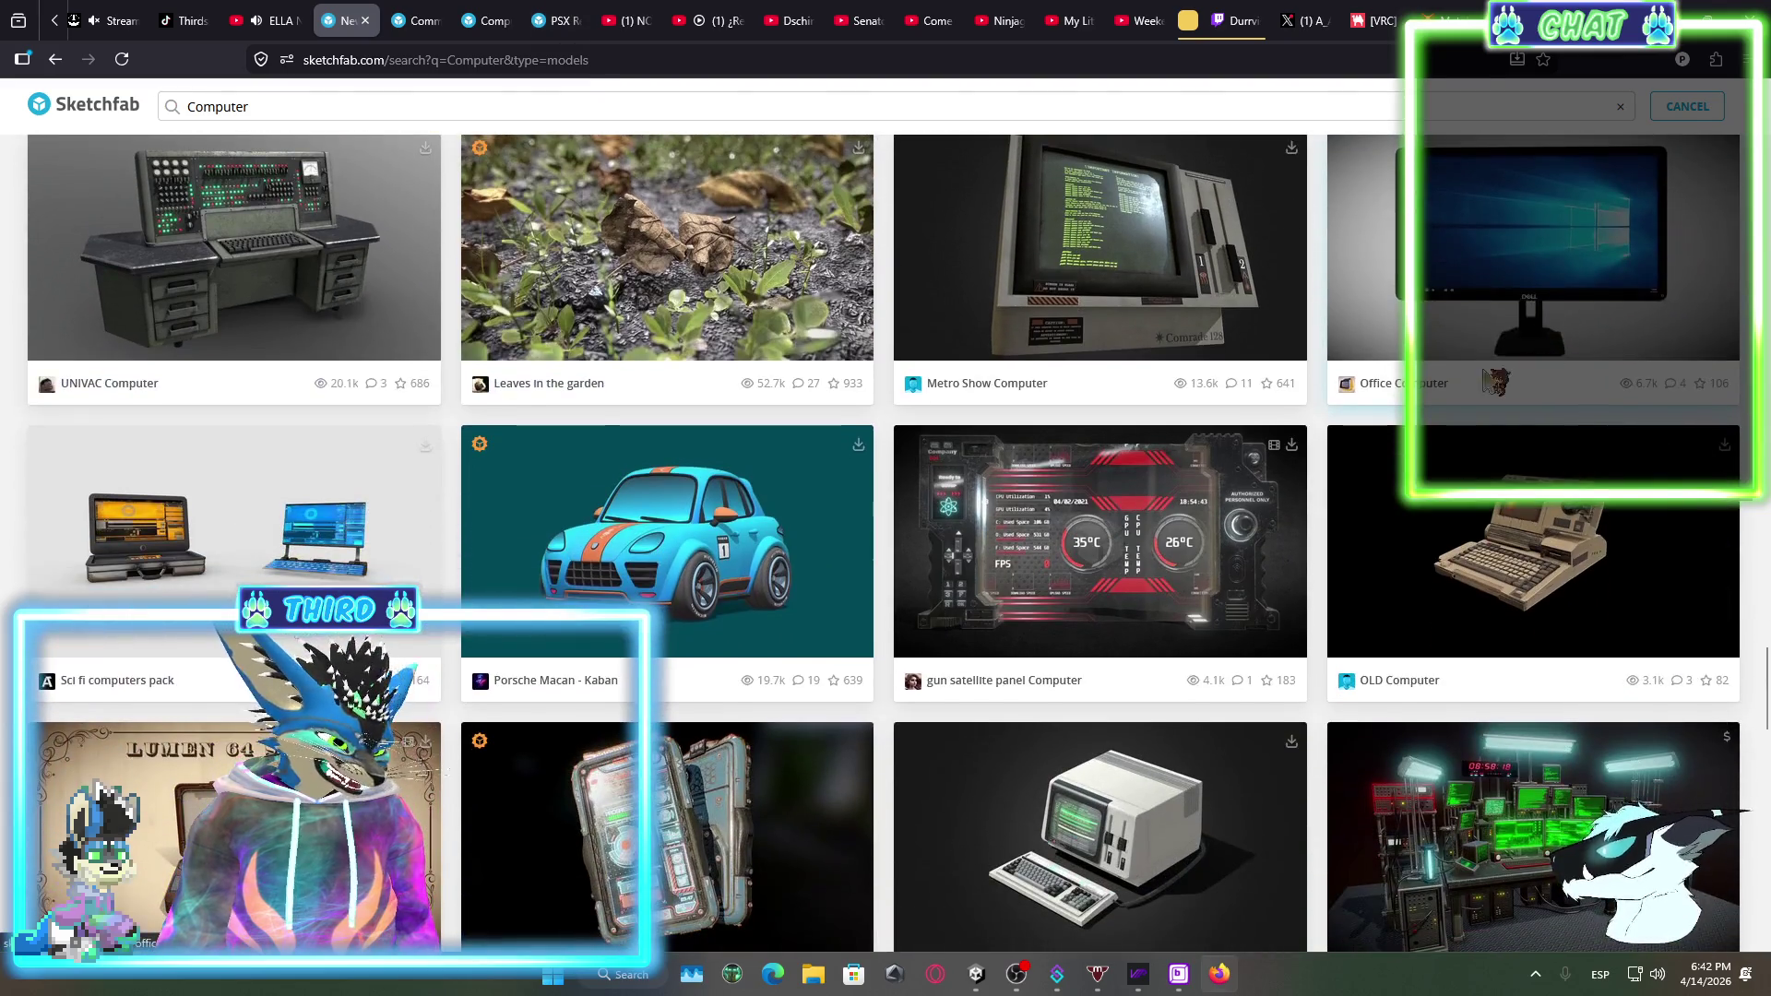
scroll(1326, 472, "down", 8)
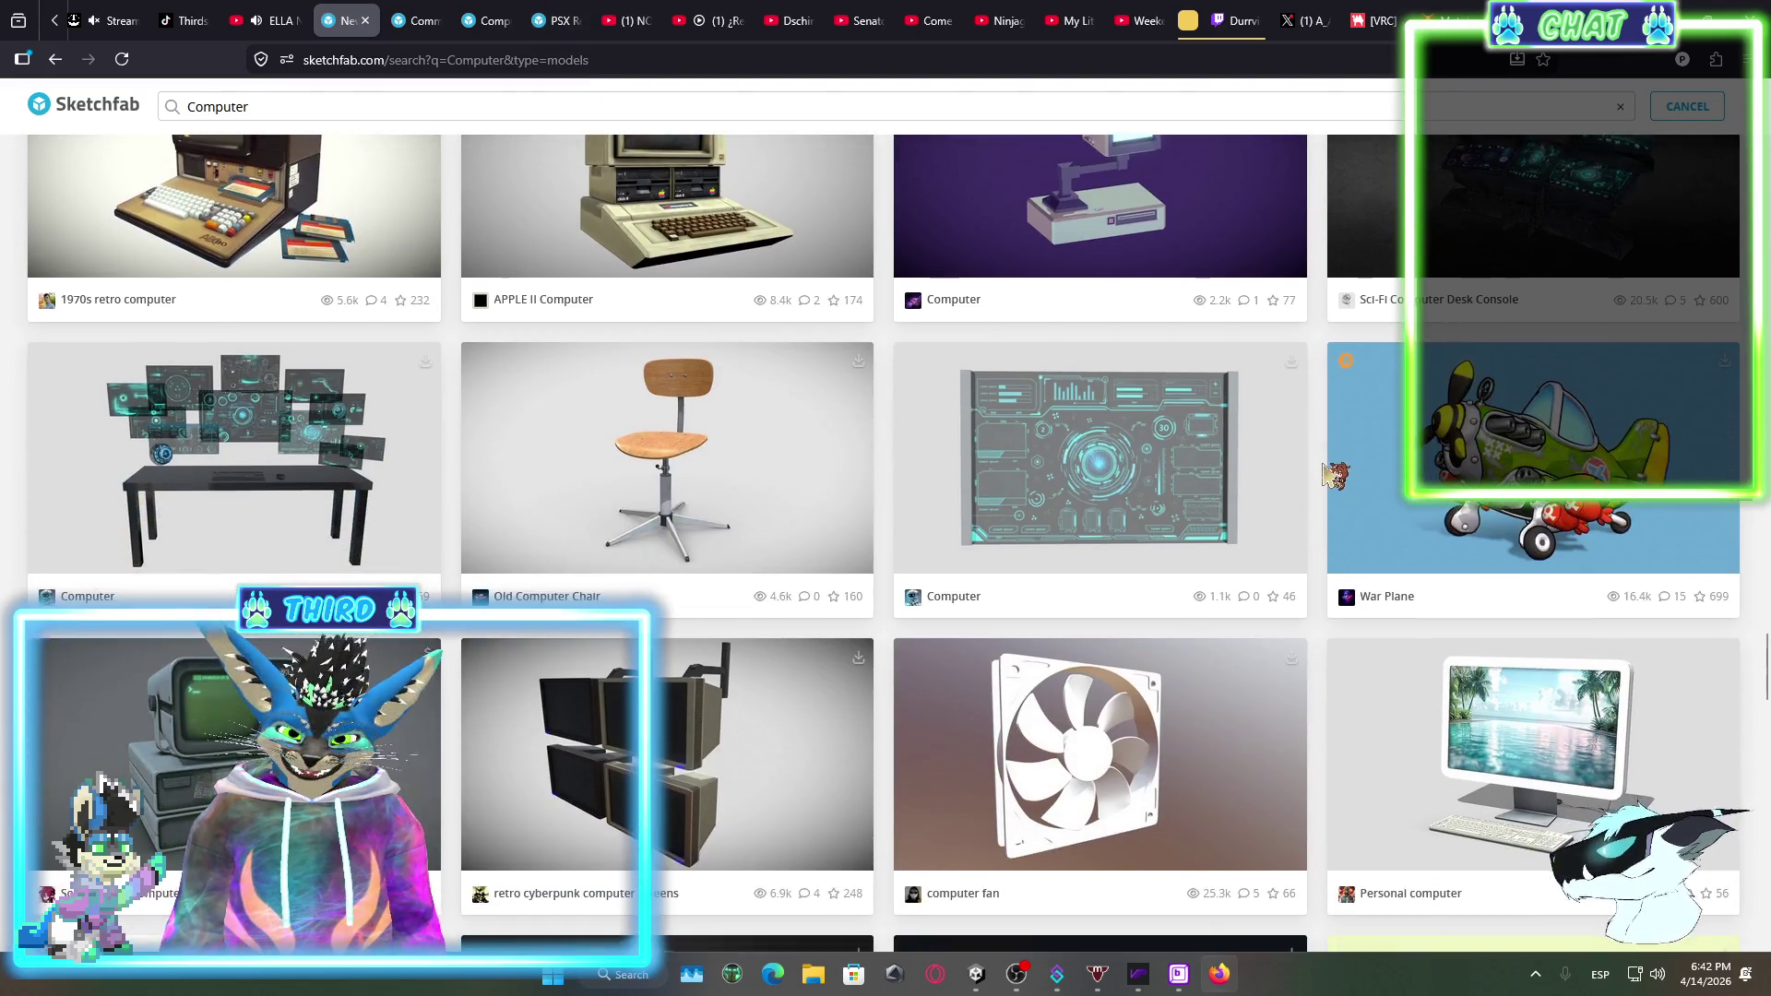
scroll(1324, 495, "down", 8)
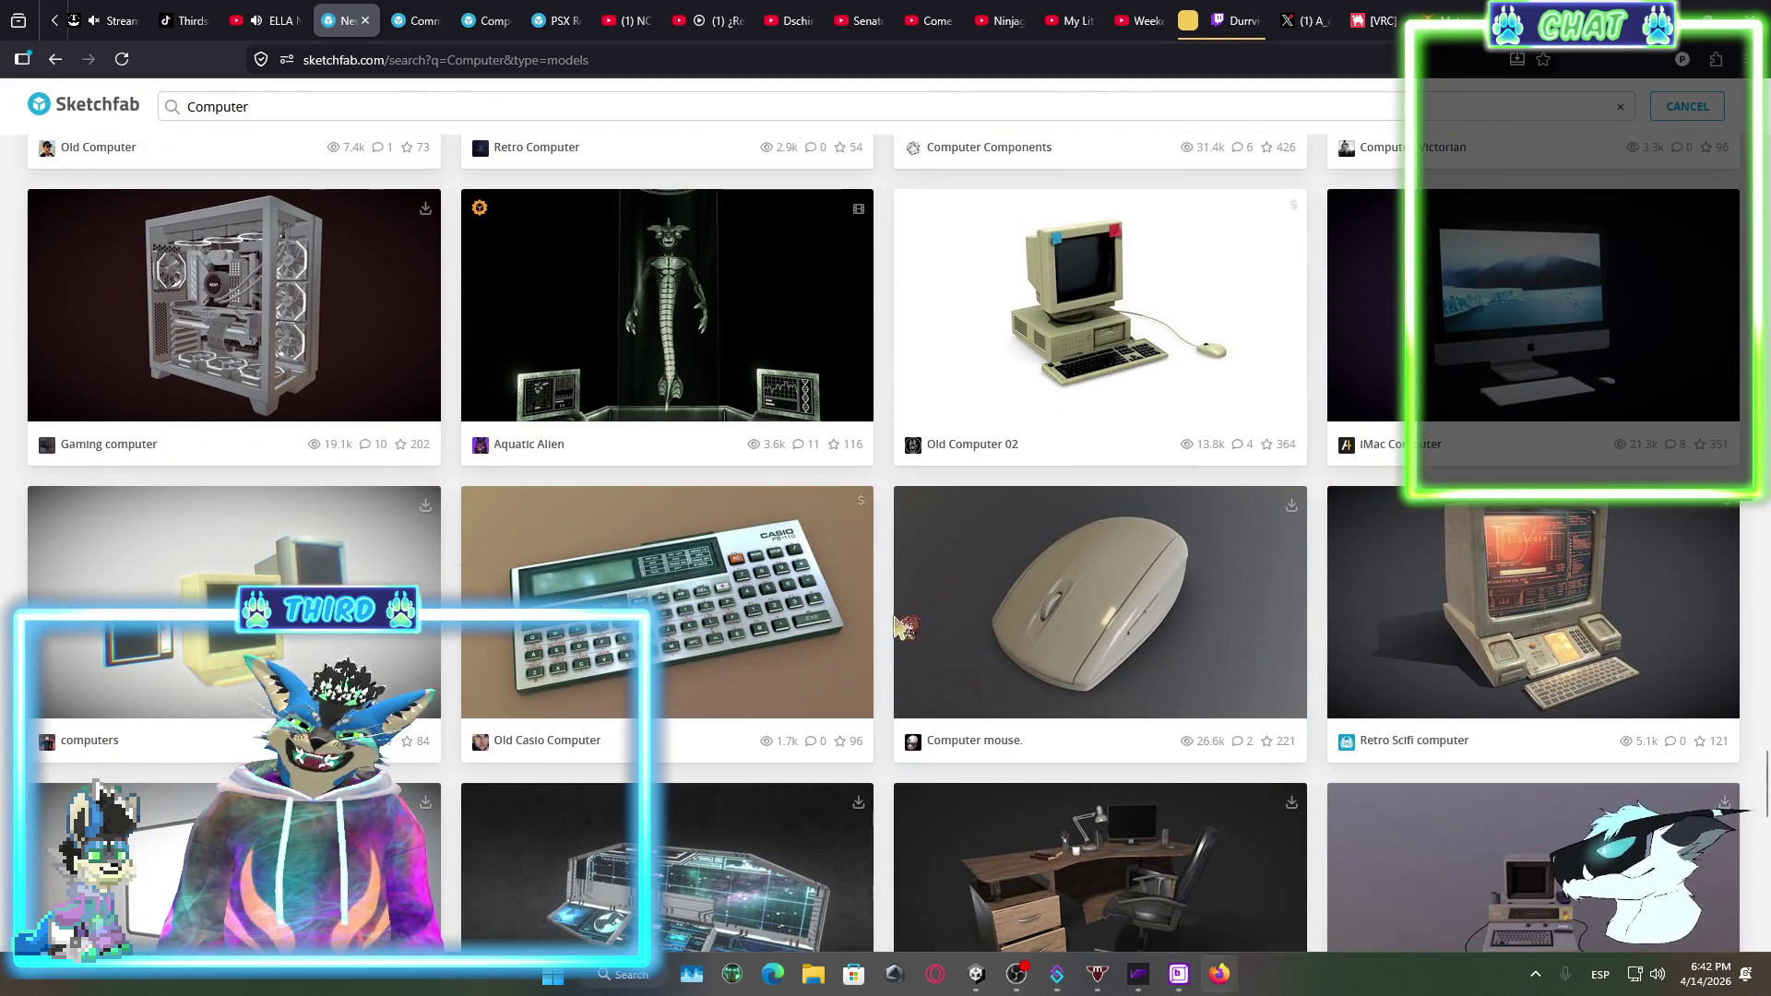
scroll(351, 372, "down", 1)
scroll(515, 277, "up", 2)
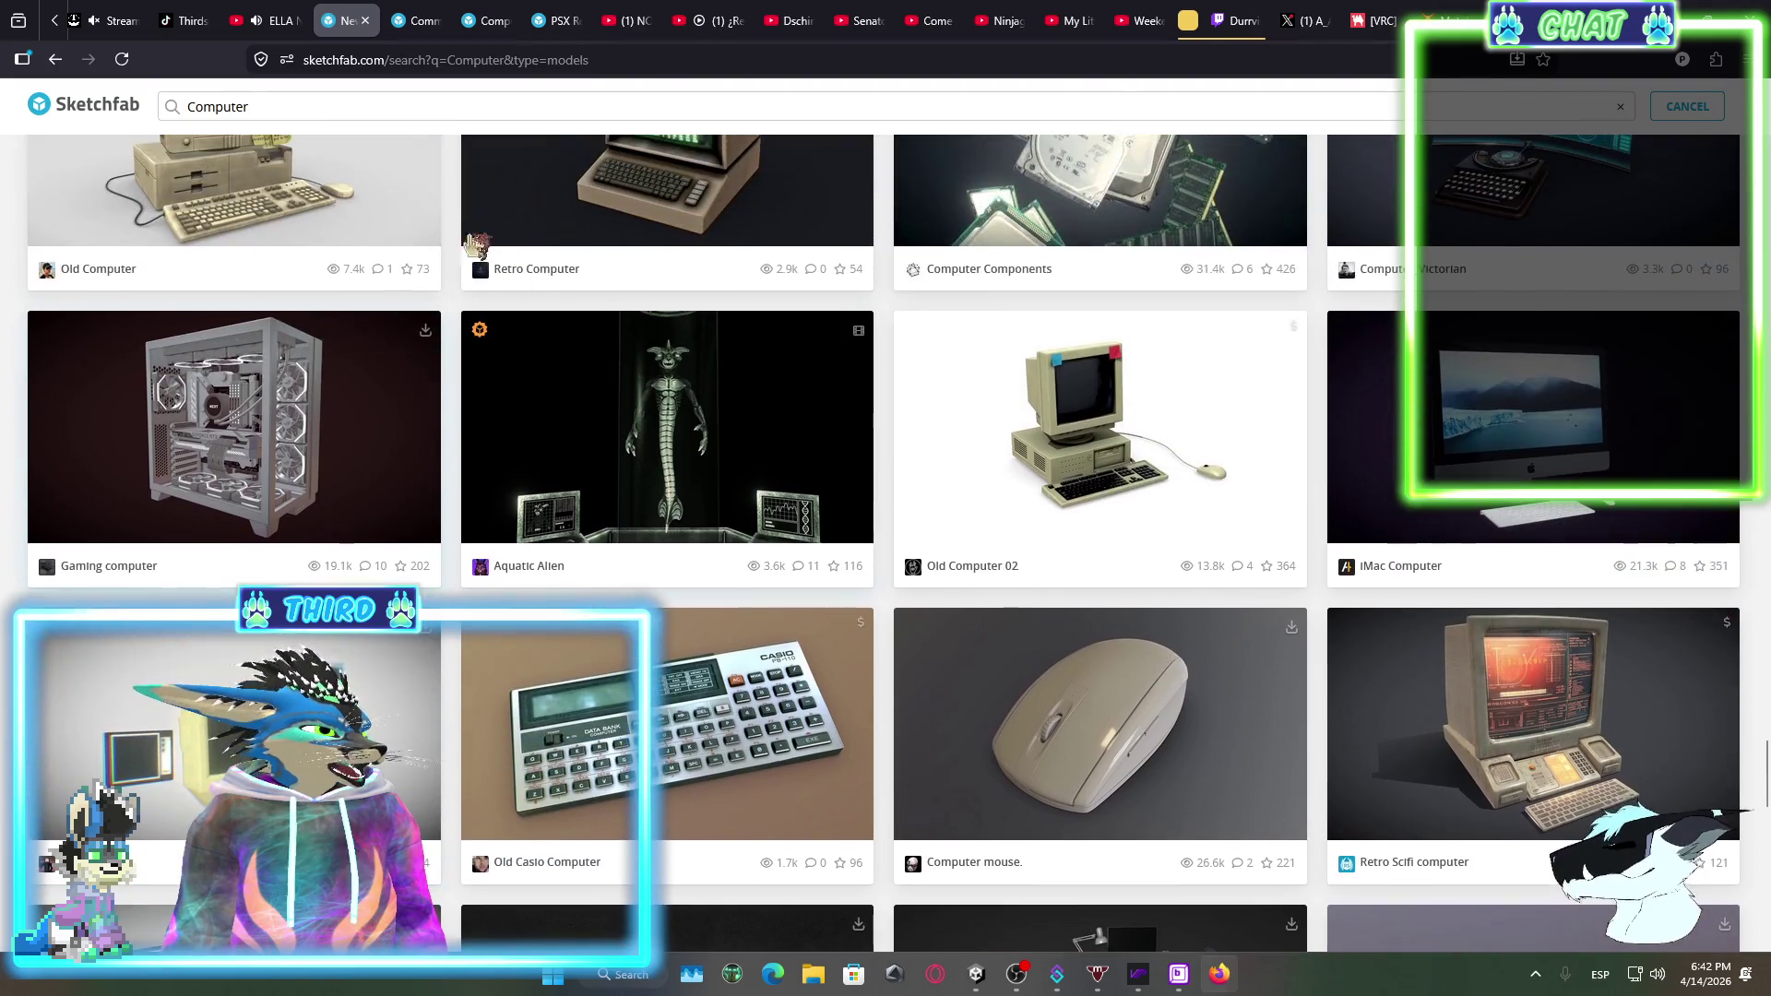
scroll(1557, 509, "down", 10)
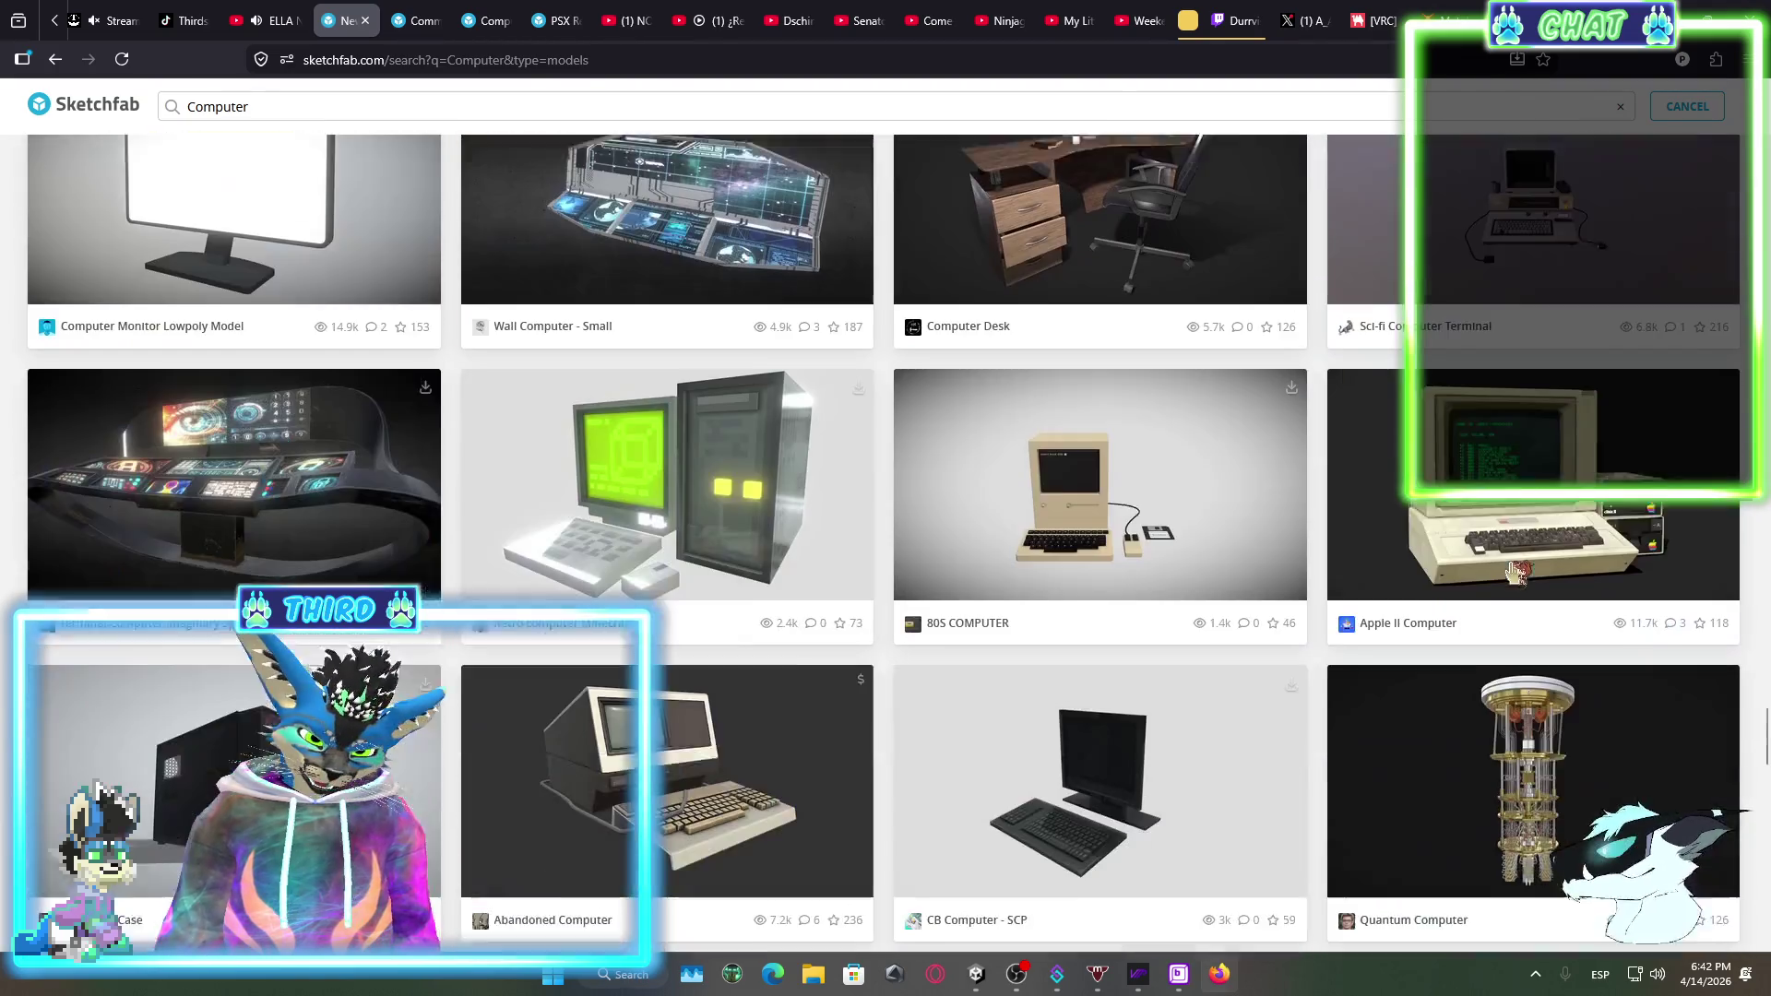
scroll(1054, 440, "down", 1)
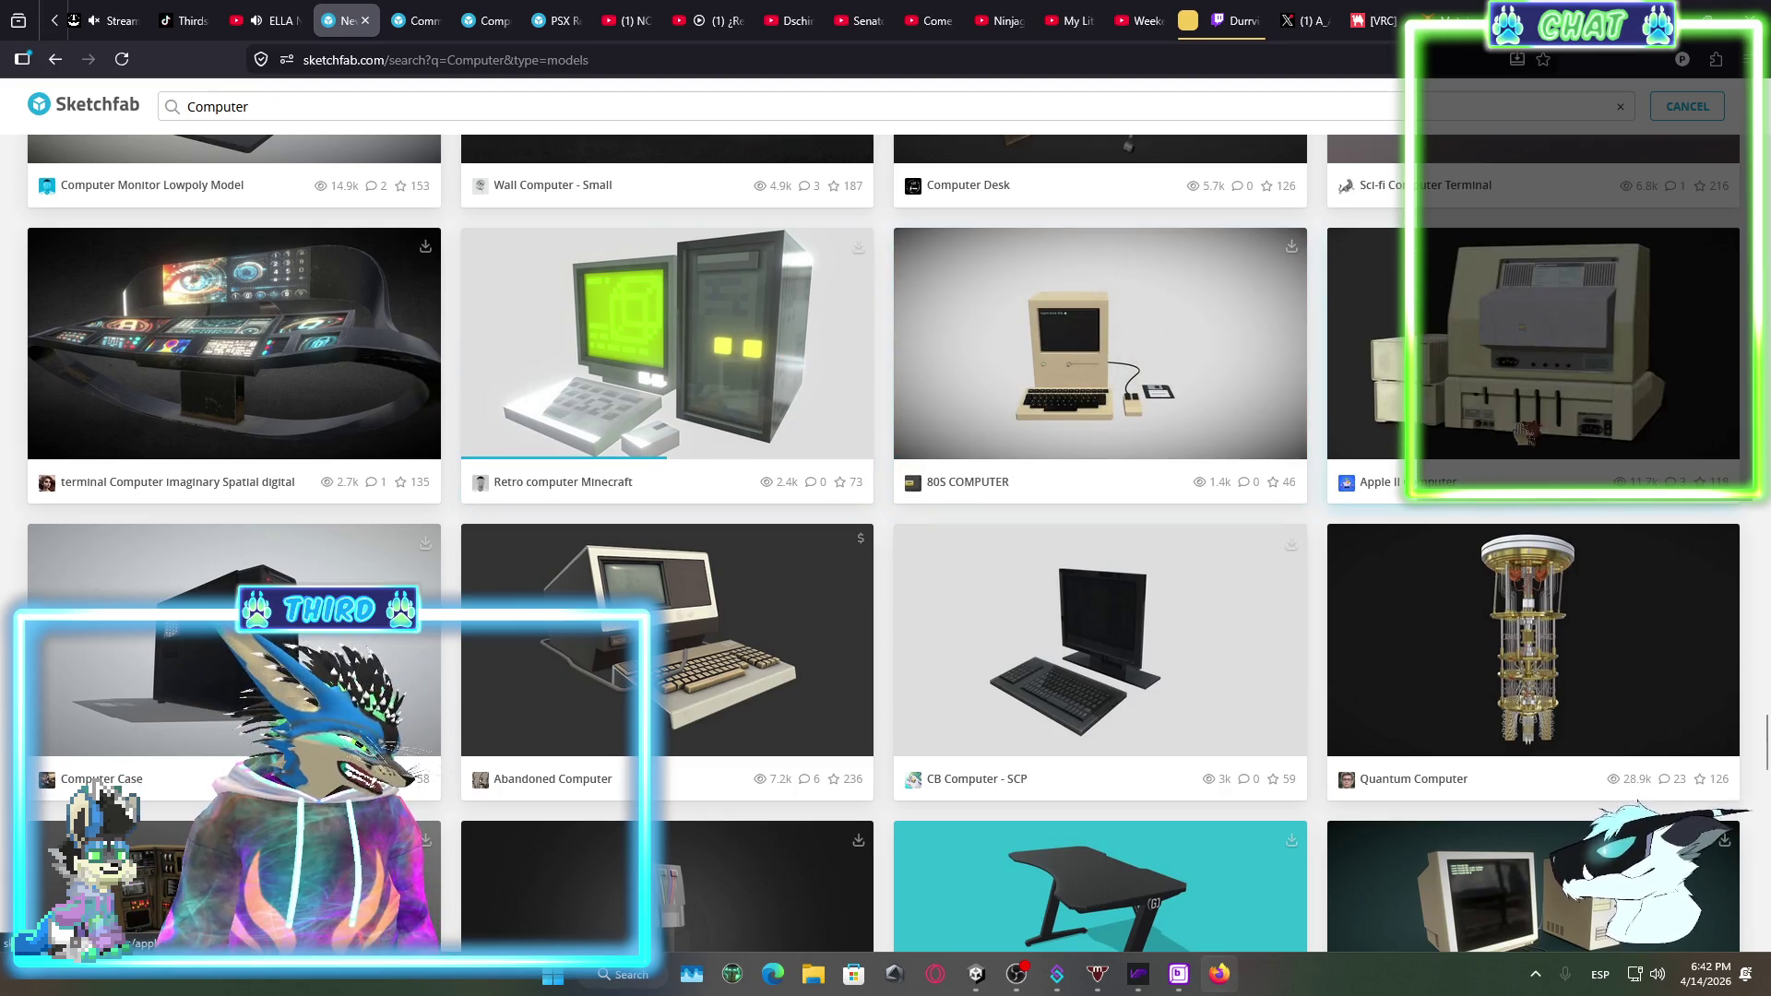
scroll(1511, 668, "down", 3)
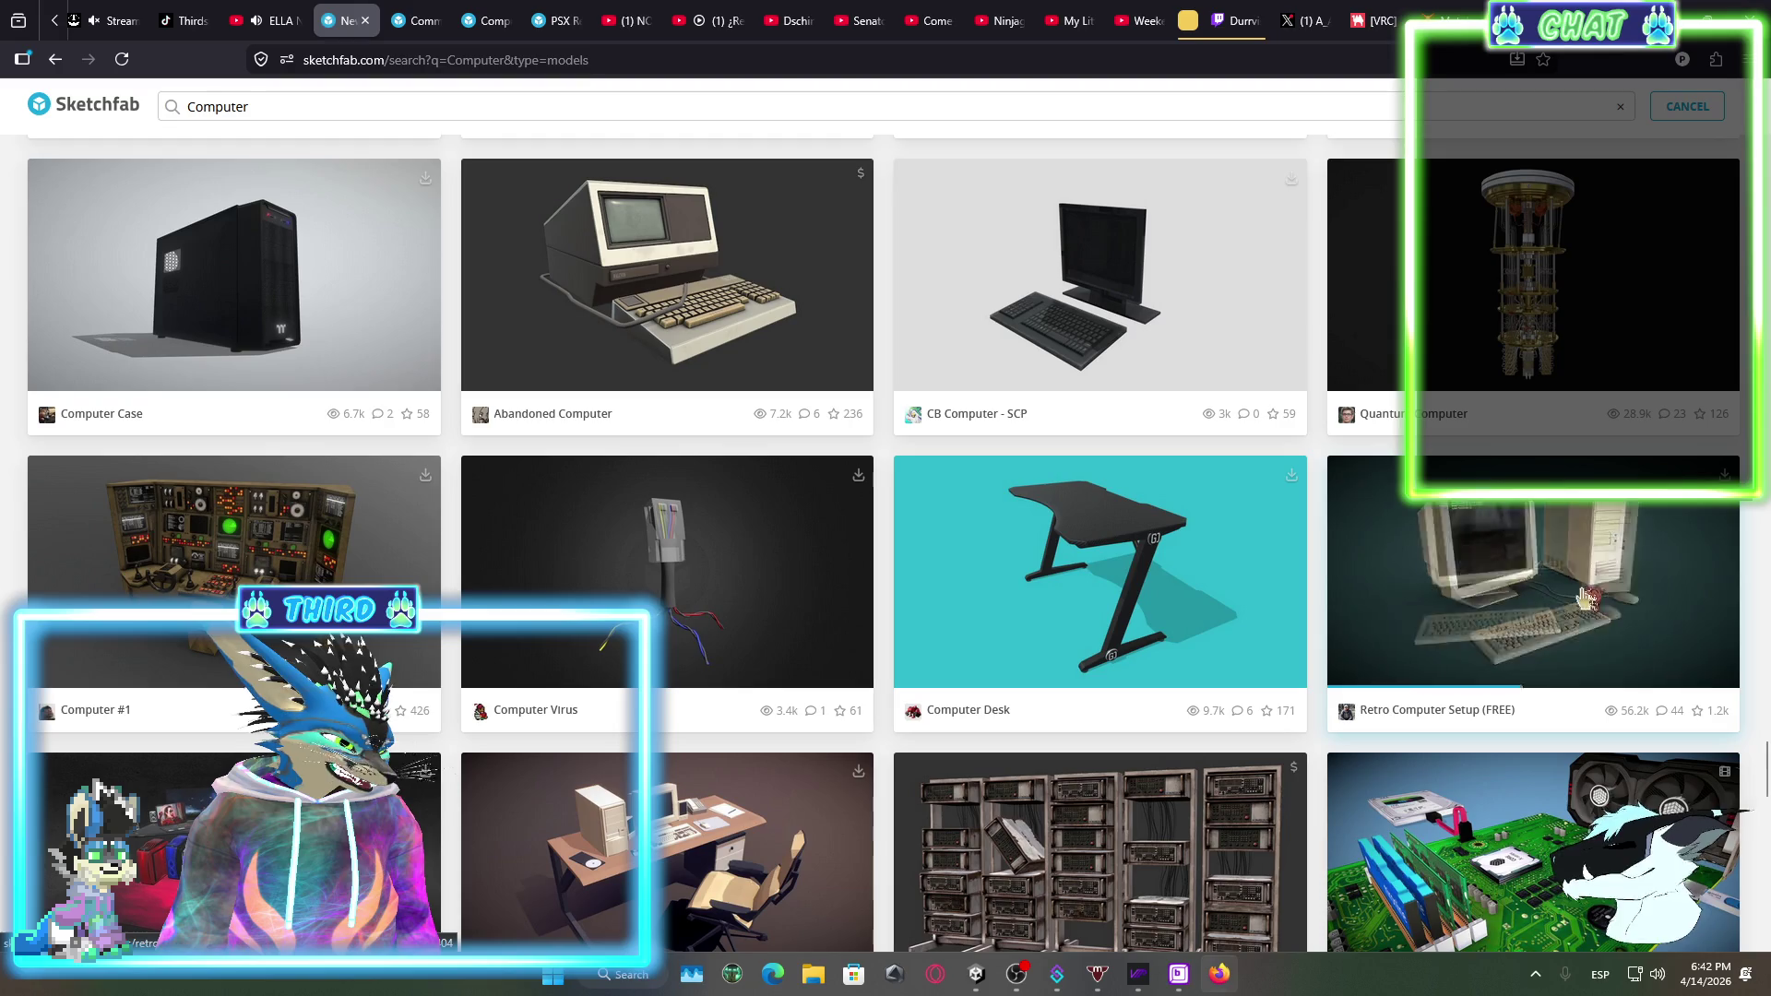
scroll(1541, 595, "up", 1)
Step: Review the Retro Computer Setup model page and orbit it to a side view, then view Commodore 64
mouse_move(636, 20)
left_mouse_down()
mouse_move(364, 11)
mouse_move(415, 15)
left_mouse_up()
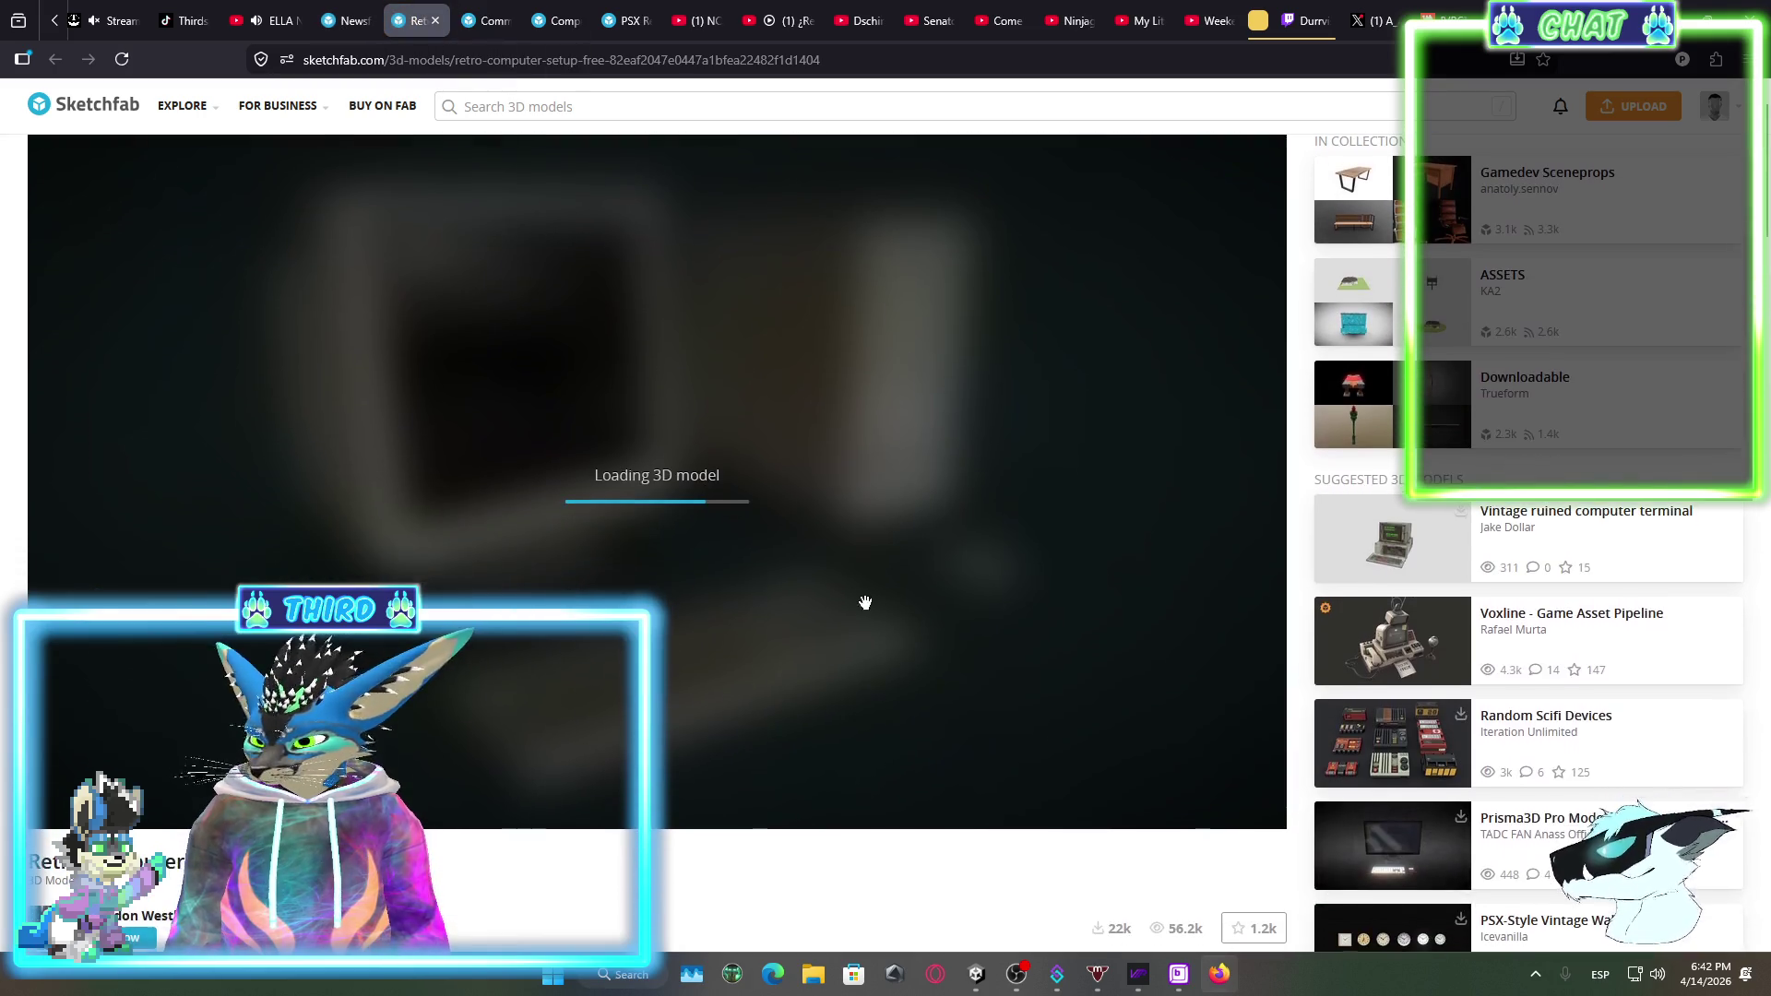
scroll(846, 711, "down", 4)
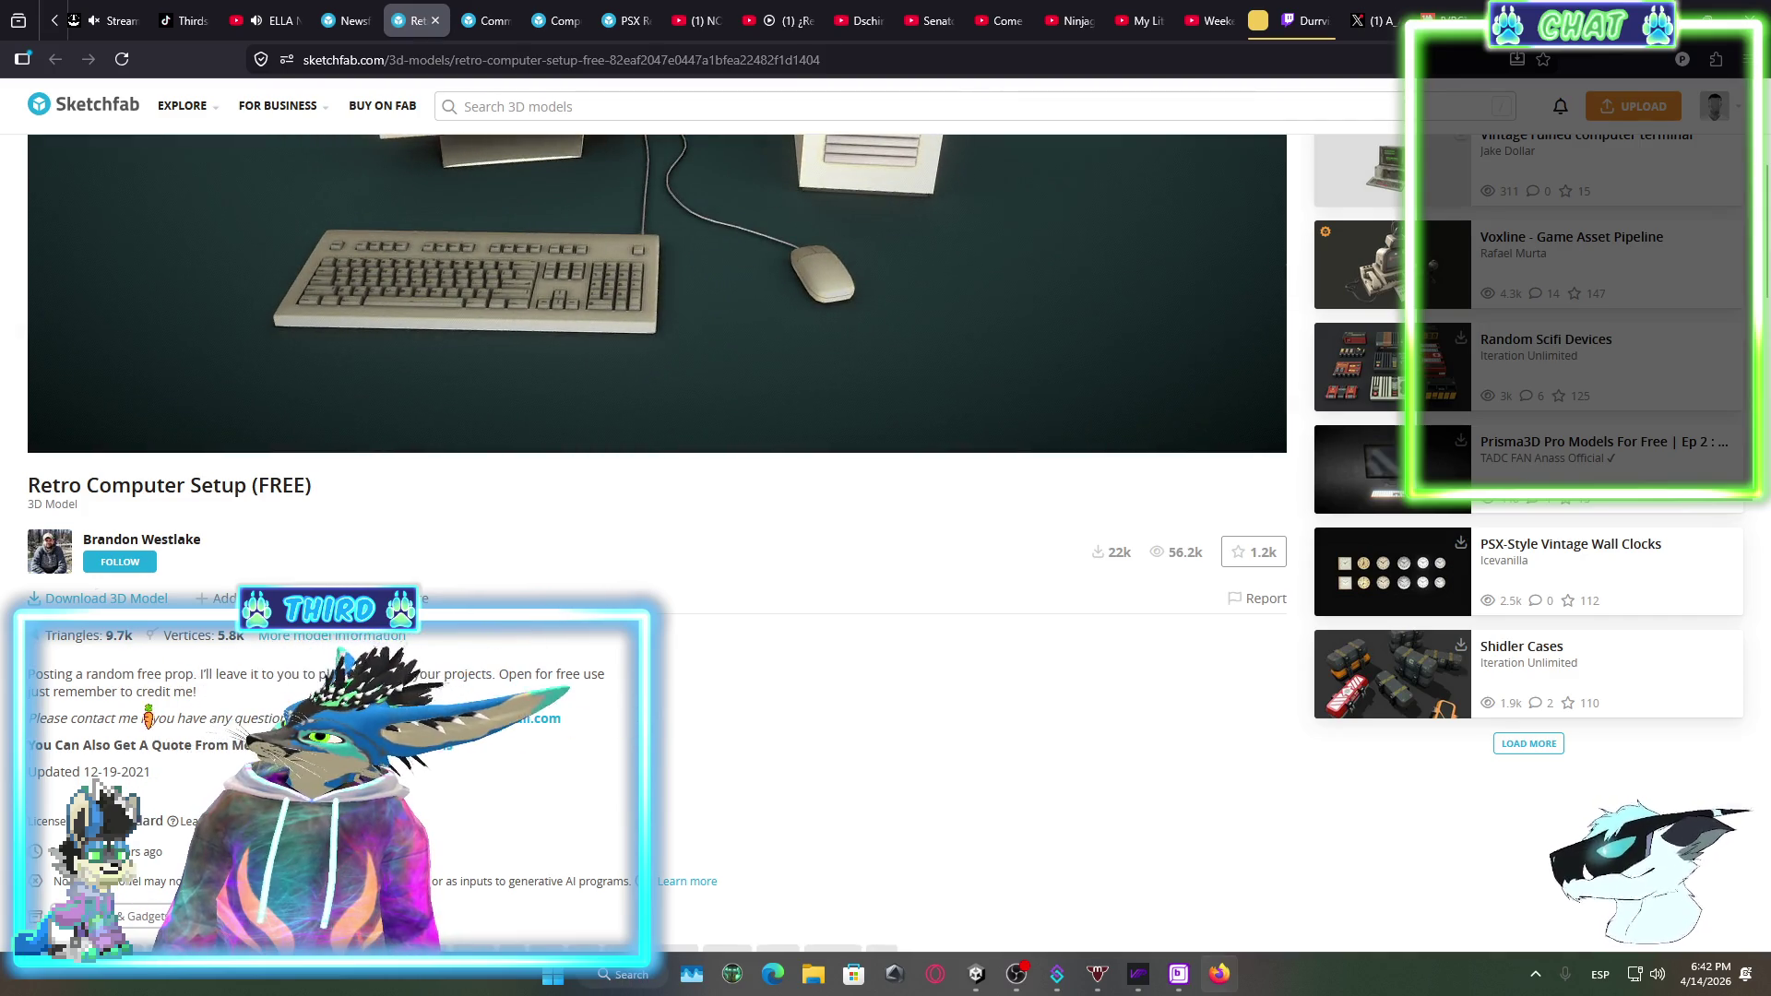
scroll(226, 643, "down", 6)
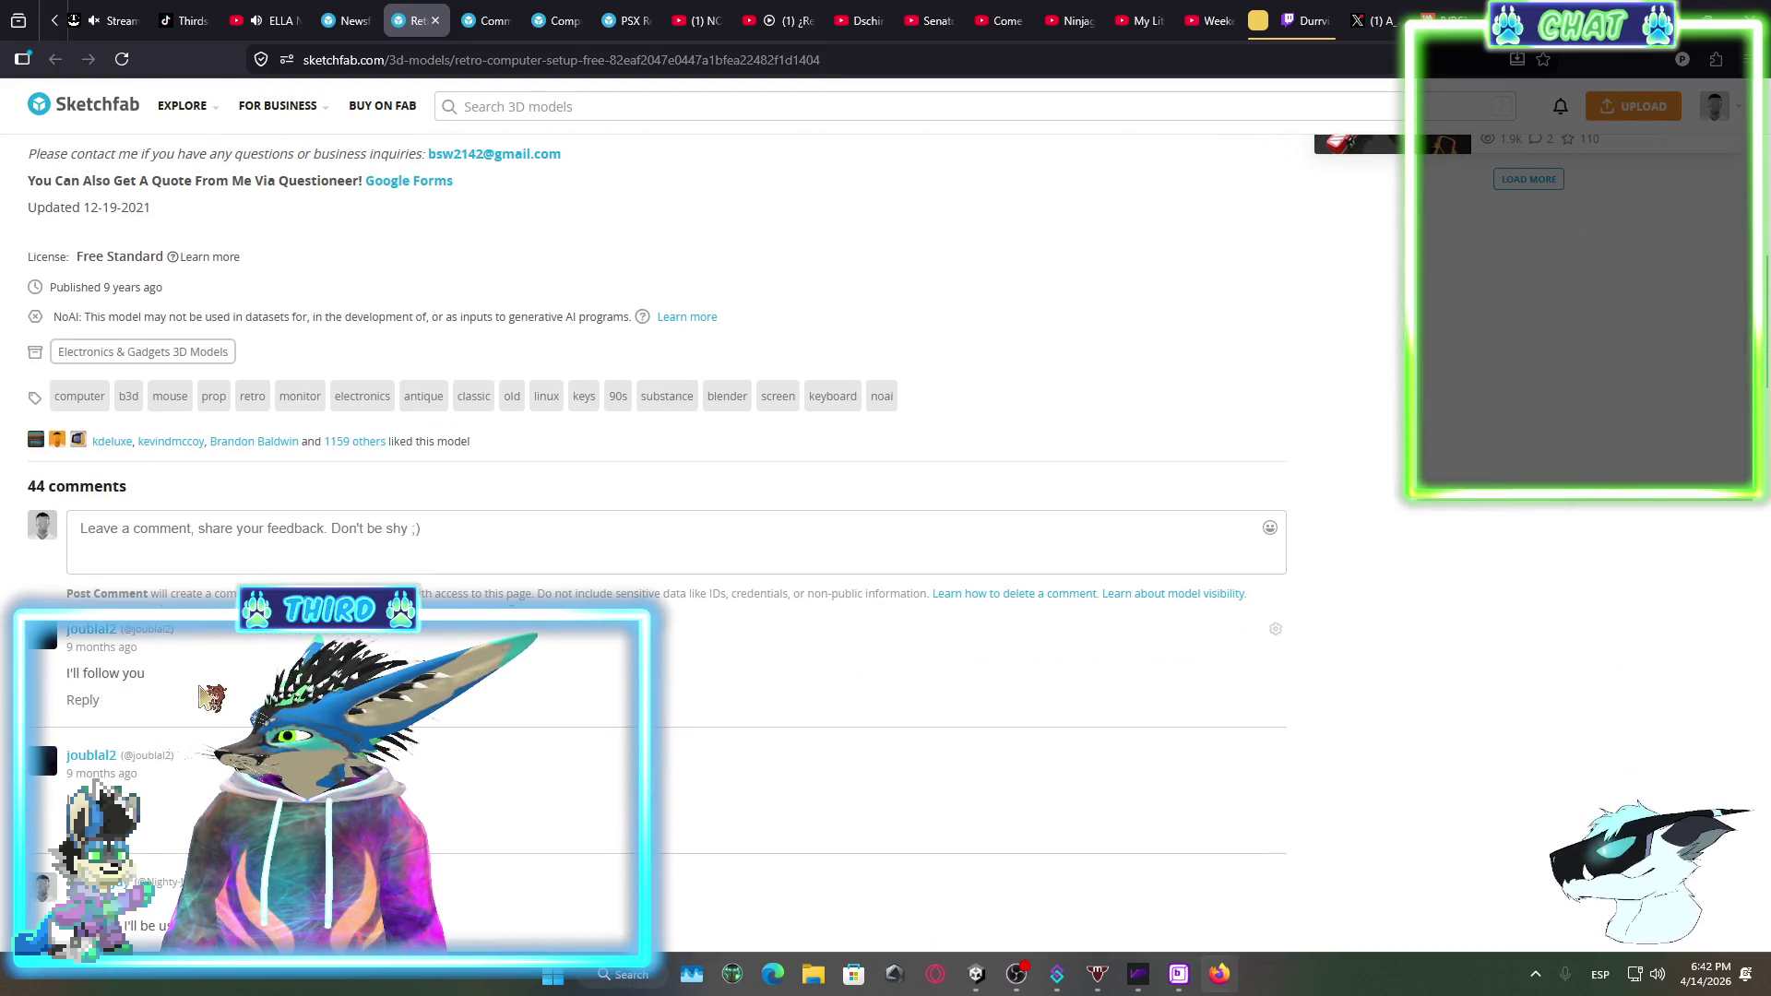
scroll(189, 713, "up", 6)
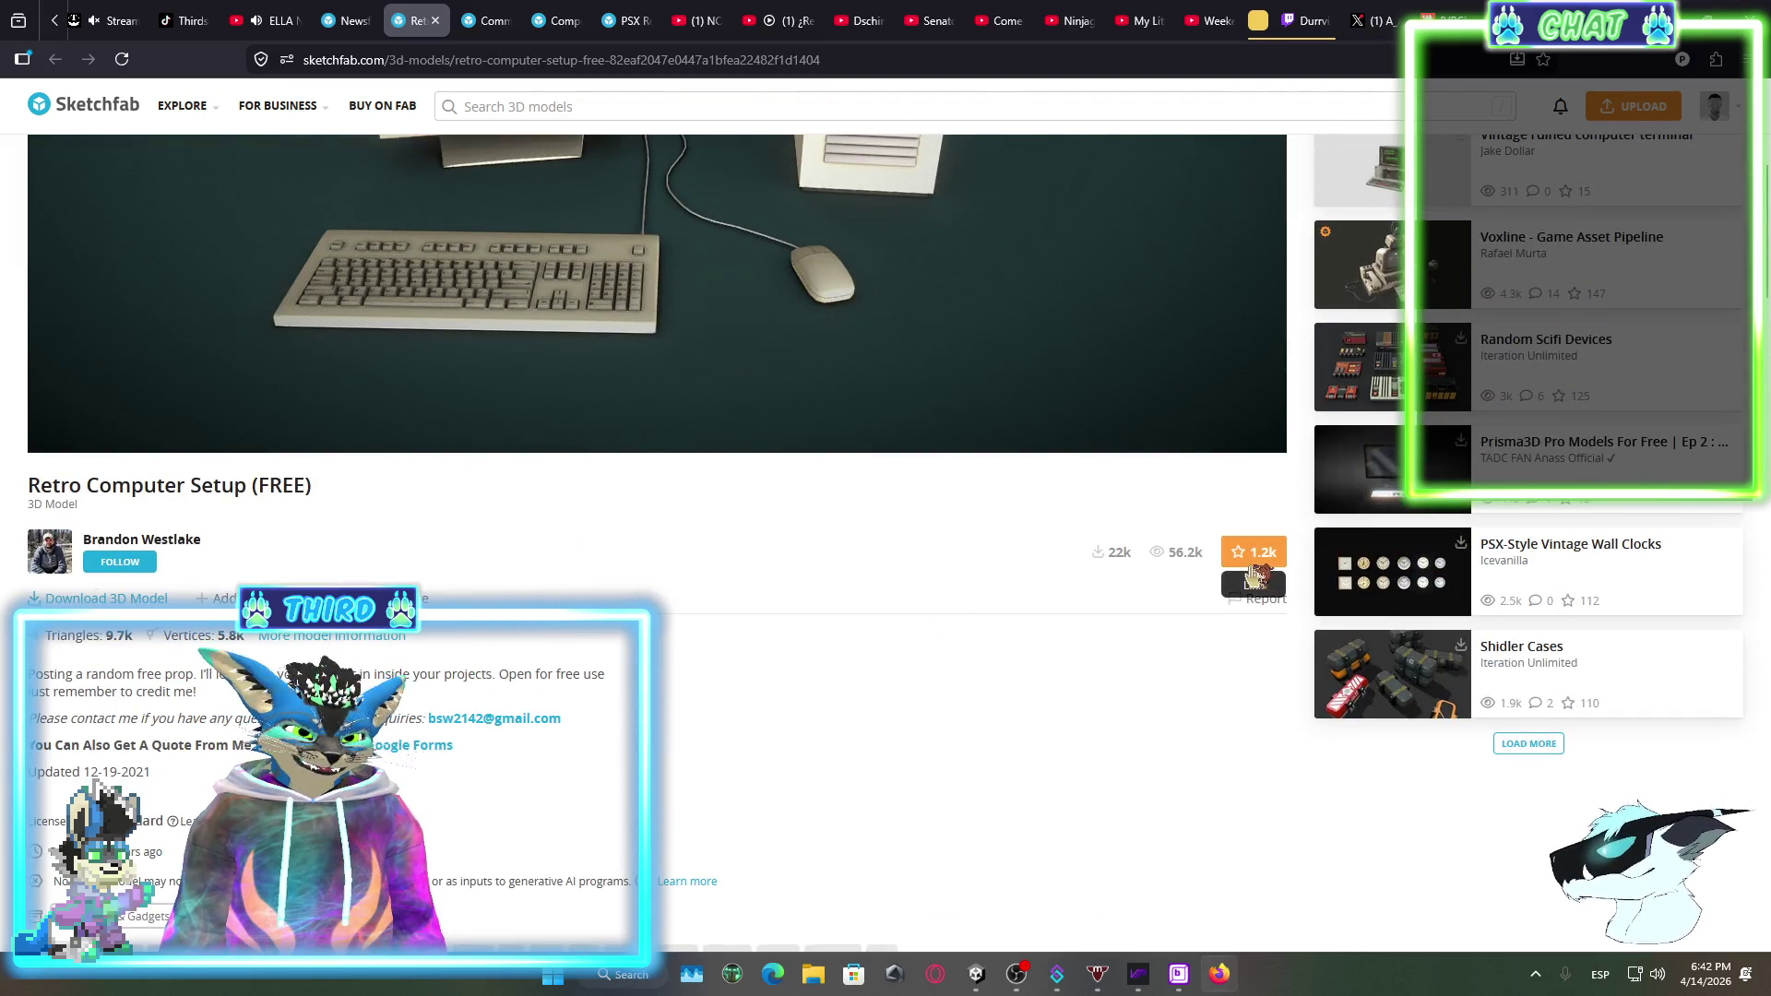
scroll(691, 569, "up", 5)
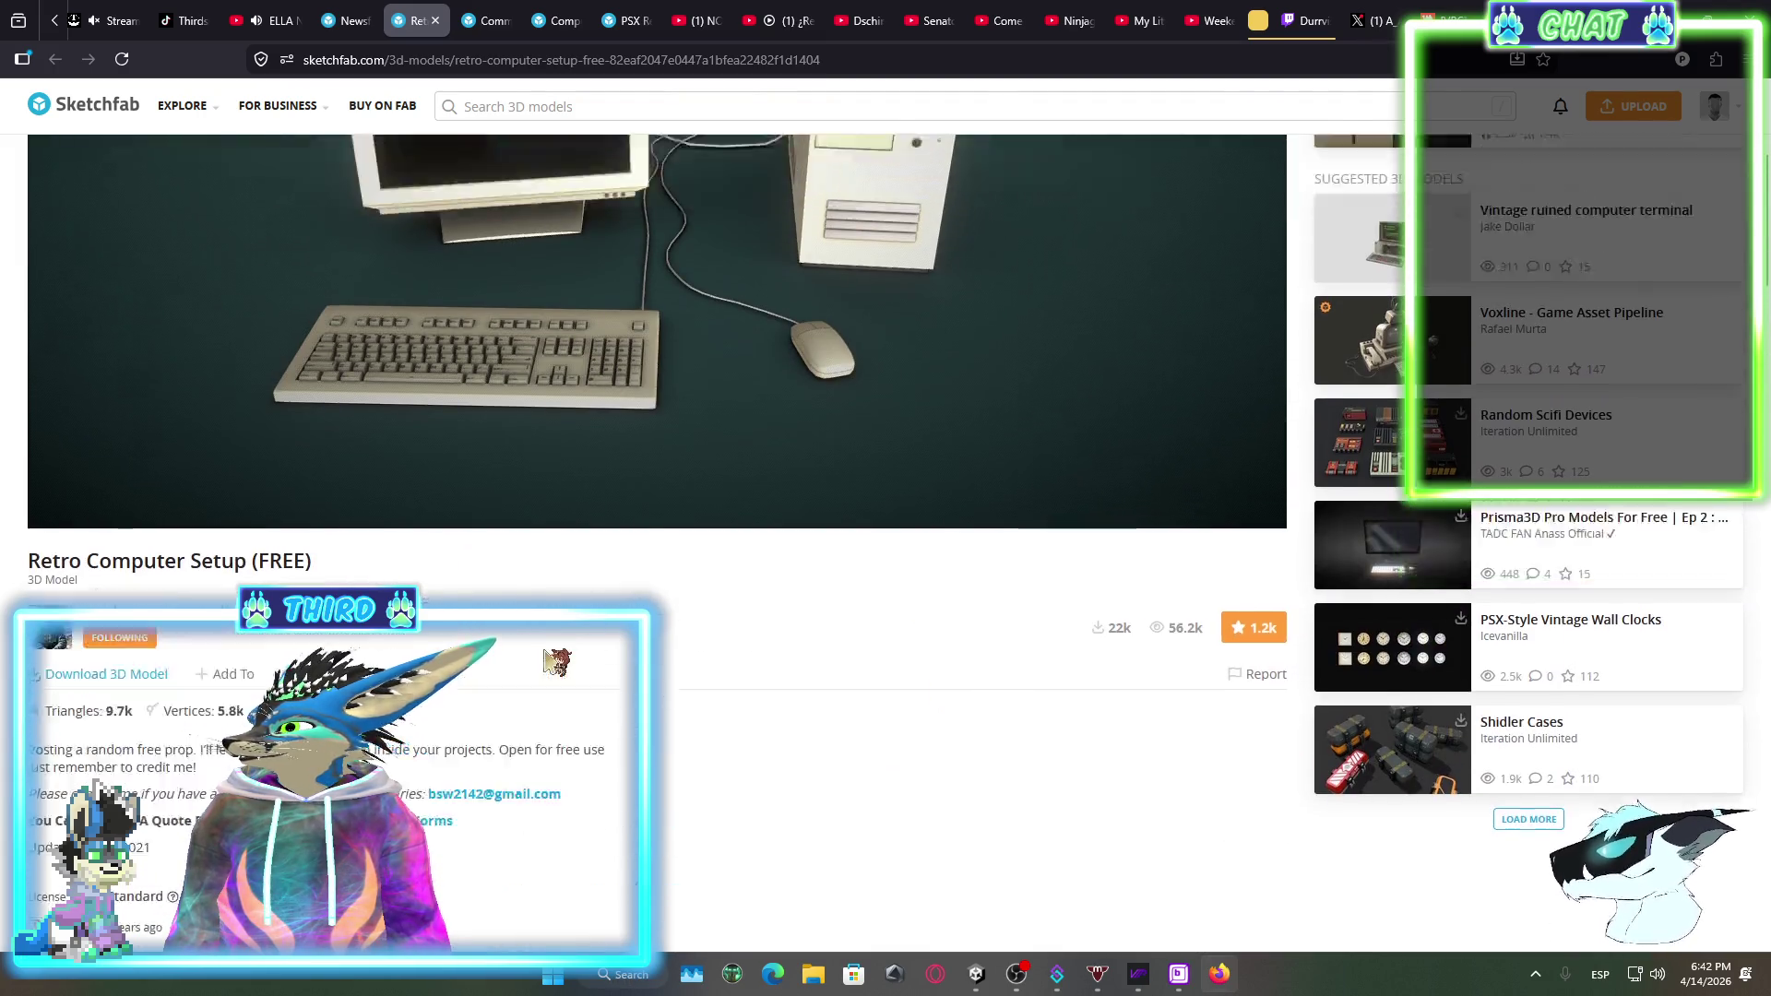
mouse_move(909, 394)
left_mouse_down()
mouse_move(871, 534)
mouse_move(811, 461)
mouse_move(744, 467)
mouse_move(701, 522)
mouse_move(607, 535)
left_mouse_up()
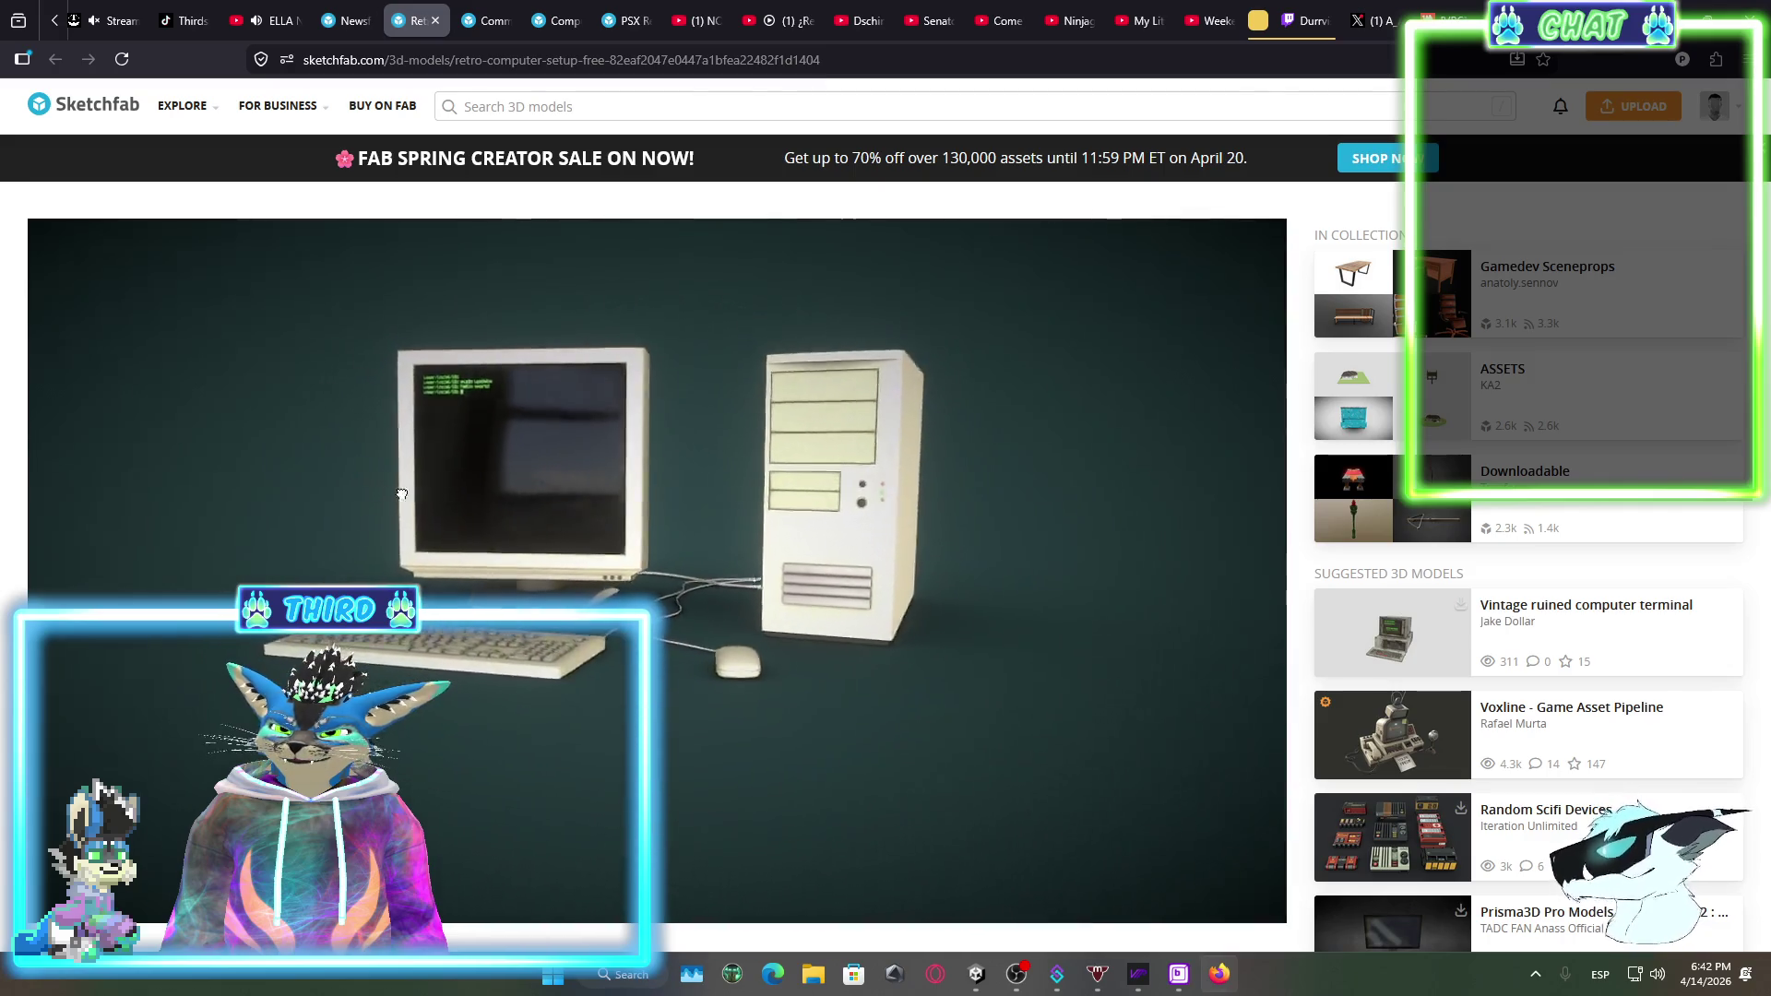
left_click(484, 21)
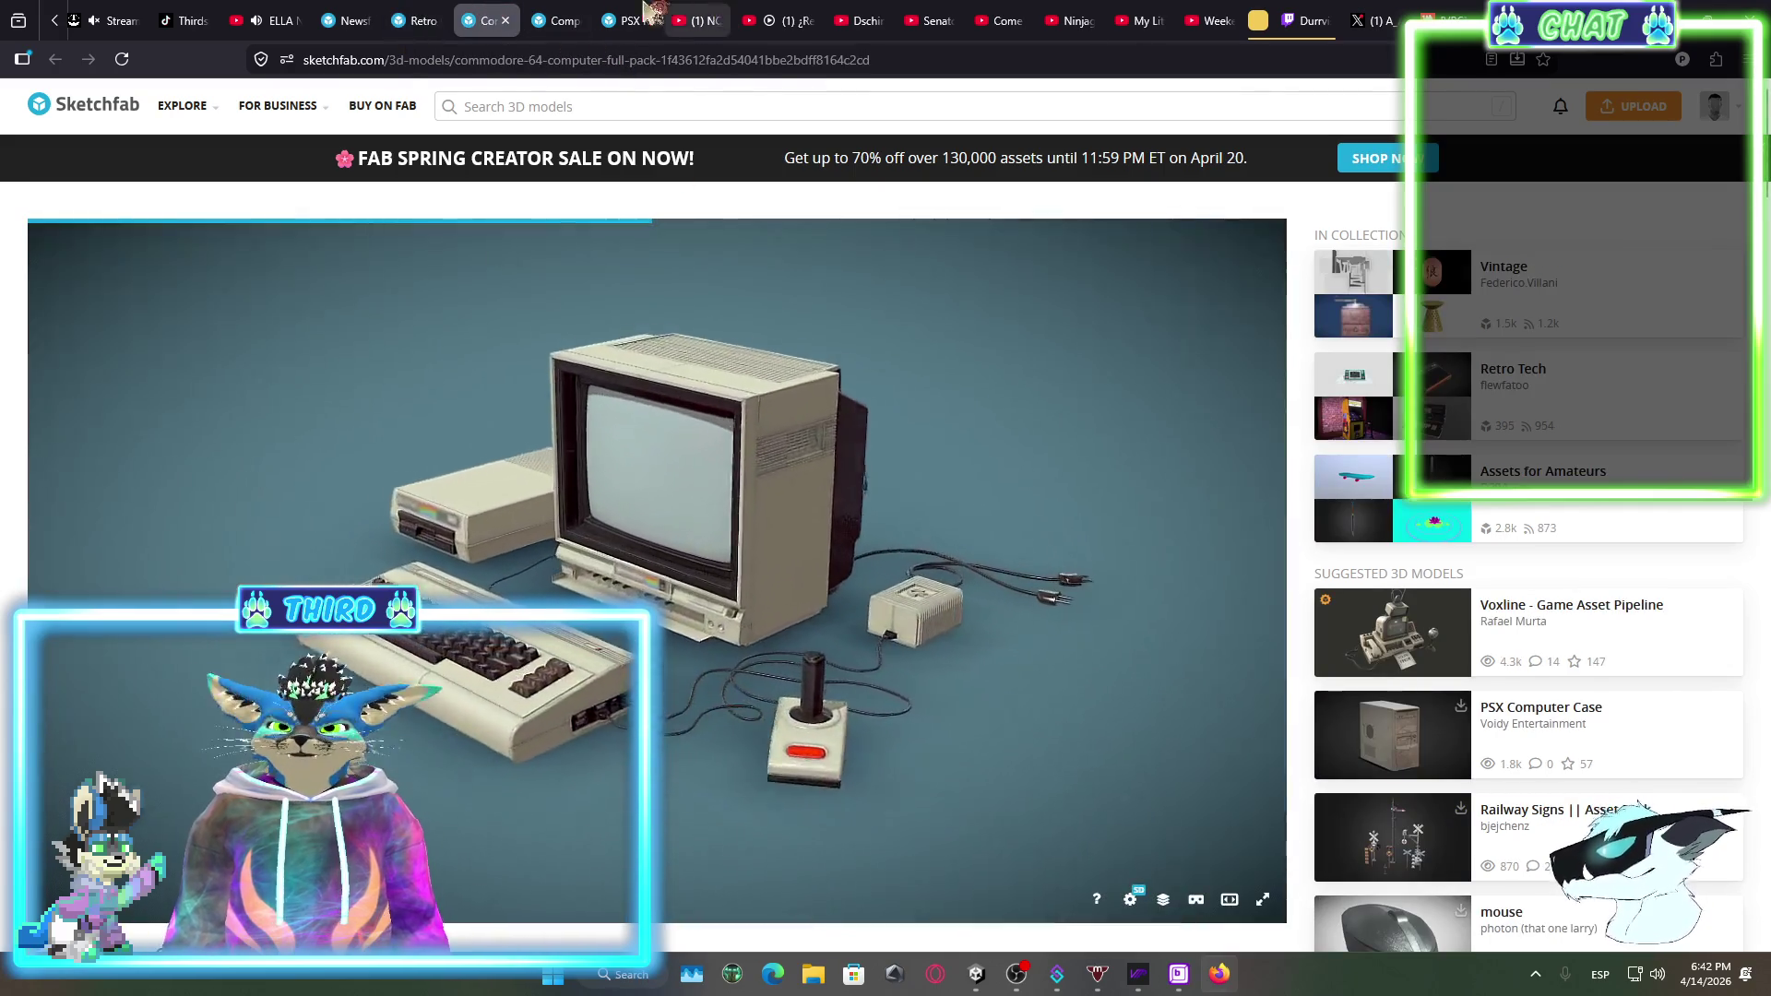
Step: Look over the PSX Retro Computer page details: 194 triangles, CC Attribution licence
left_click(559, 20)
left_click(627, 19)
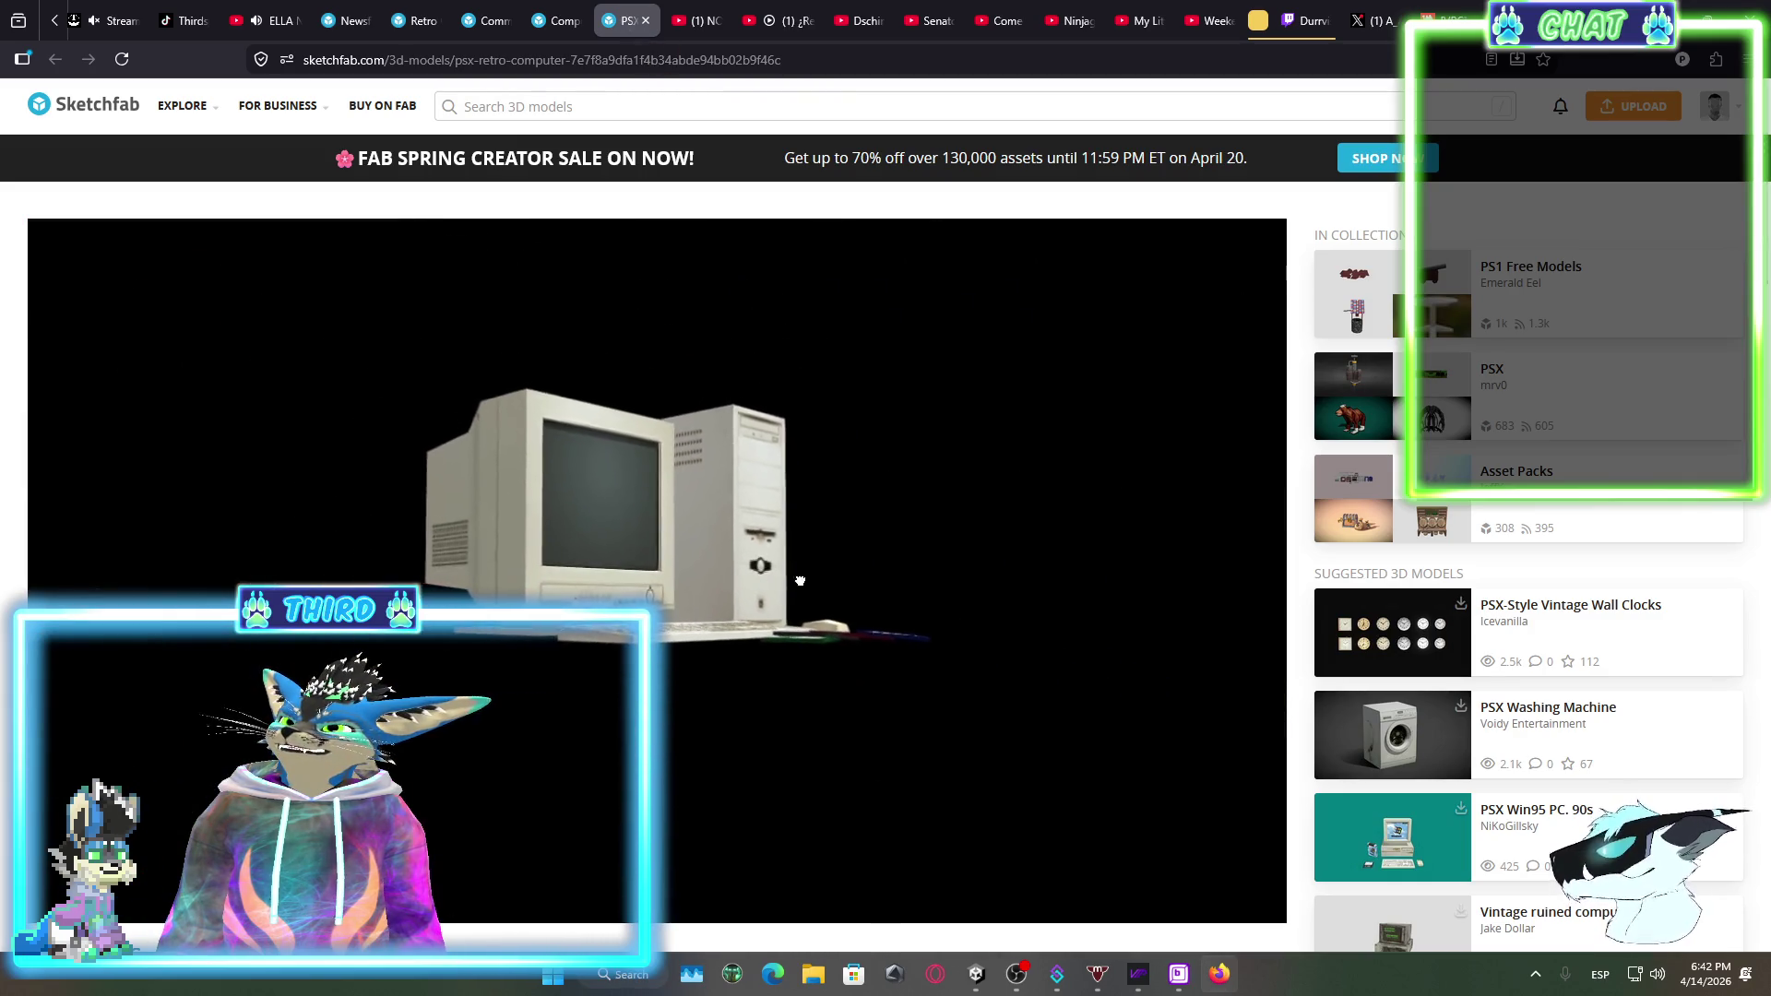
scroll(1346, 778, "down", 2)
scroll(1347, 778, "down", 3)
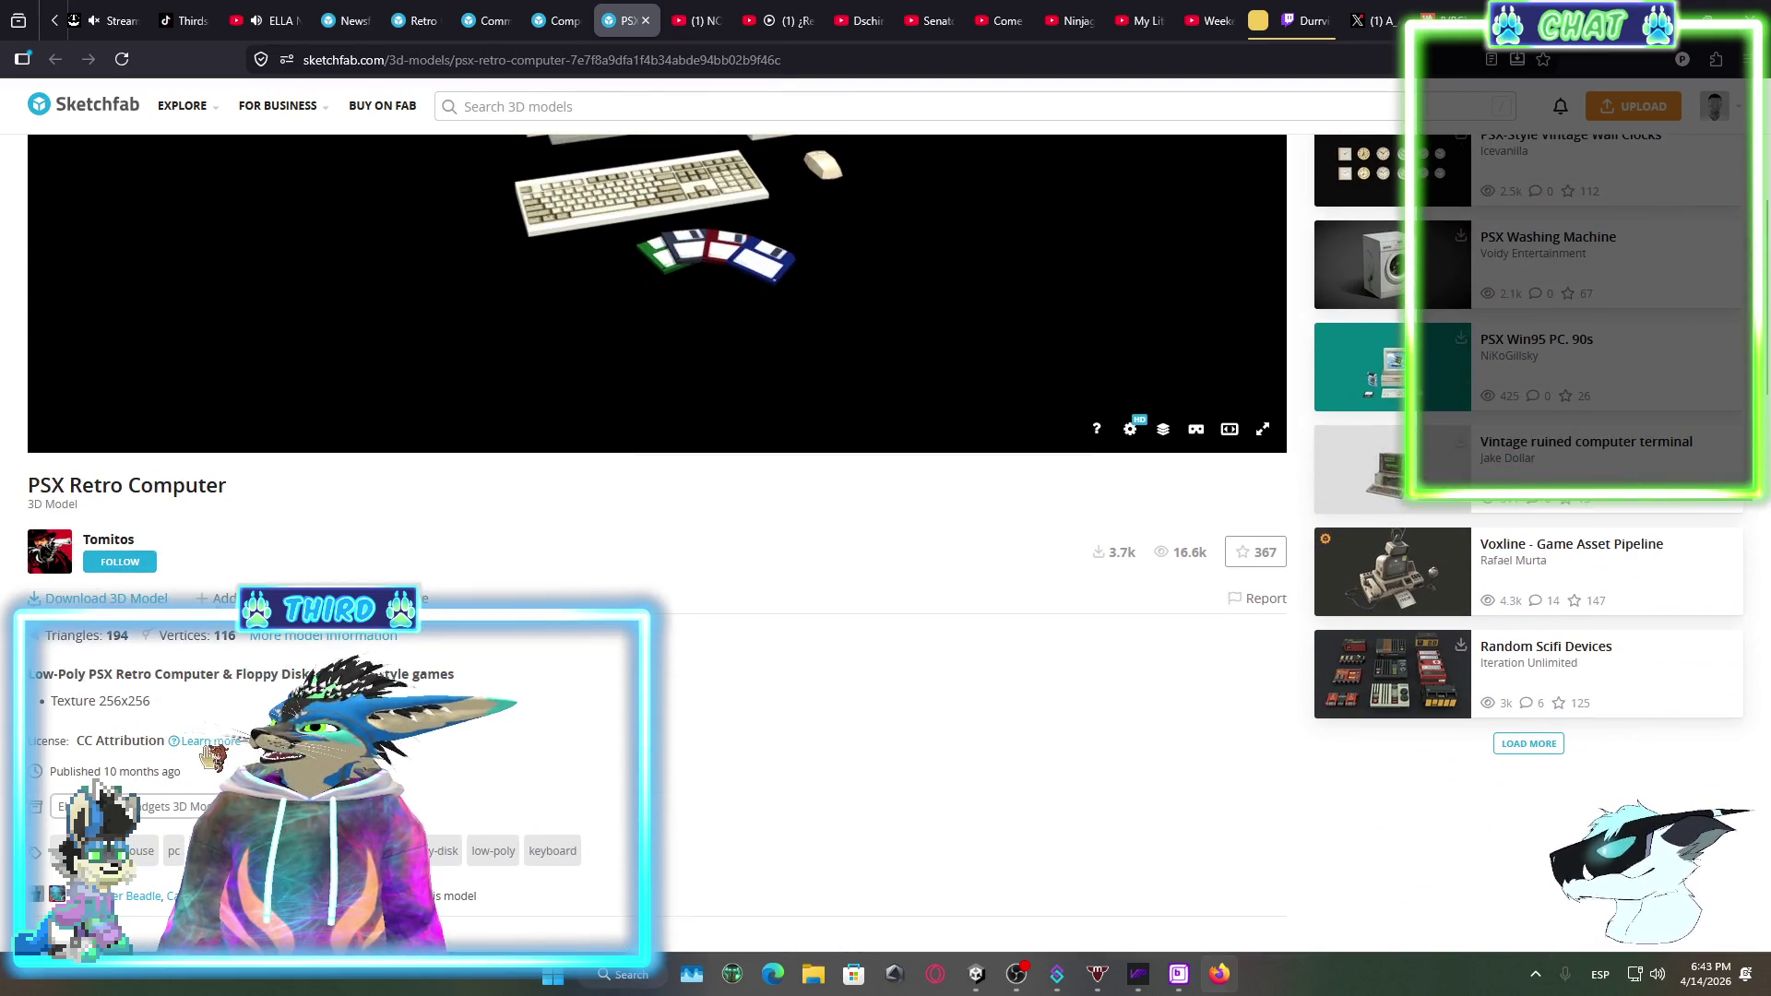
scroll(976, 577, "up", 2)
scroll(783, 477, "up", 3)
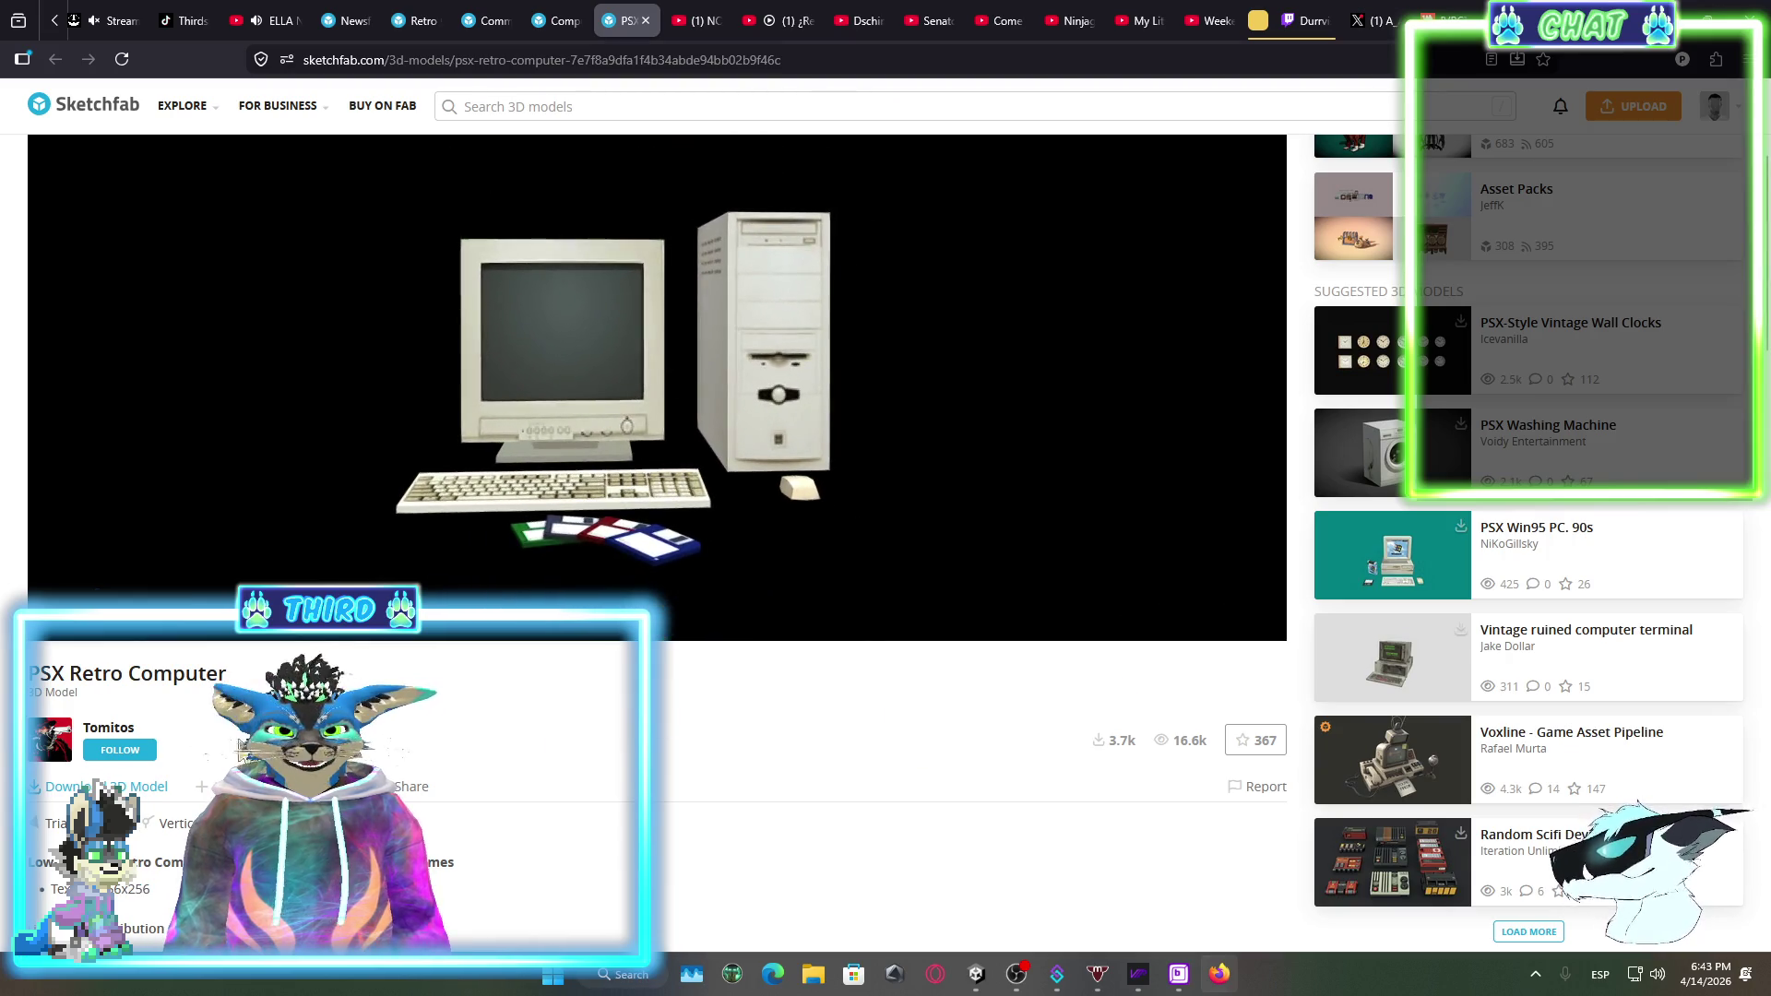
scroll(189, 814, "down", 1)
scroll(129, 709, "down", 3)
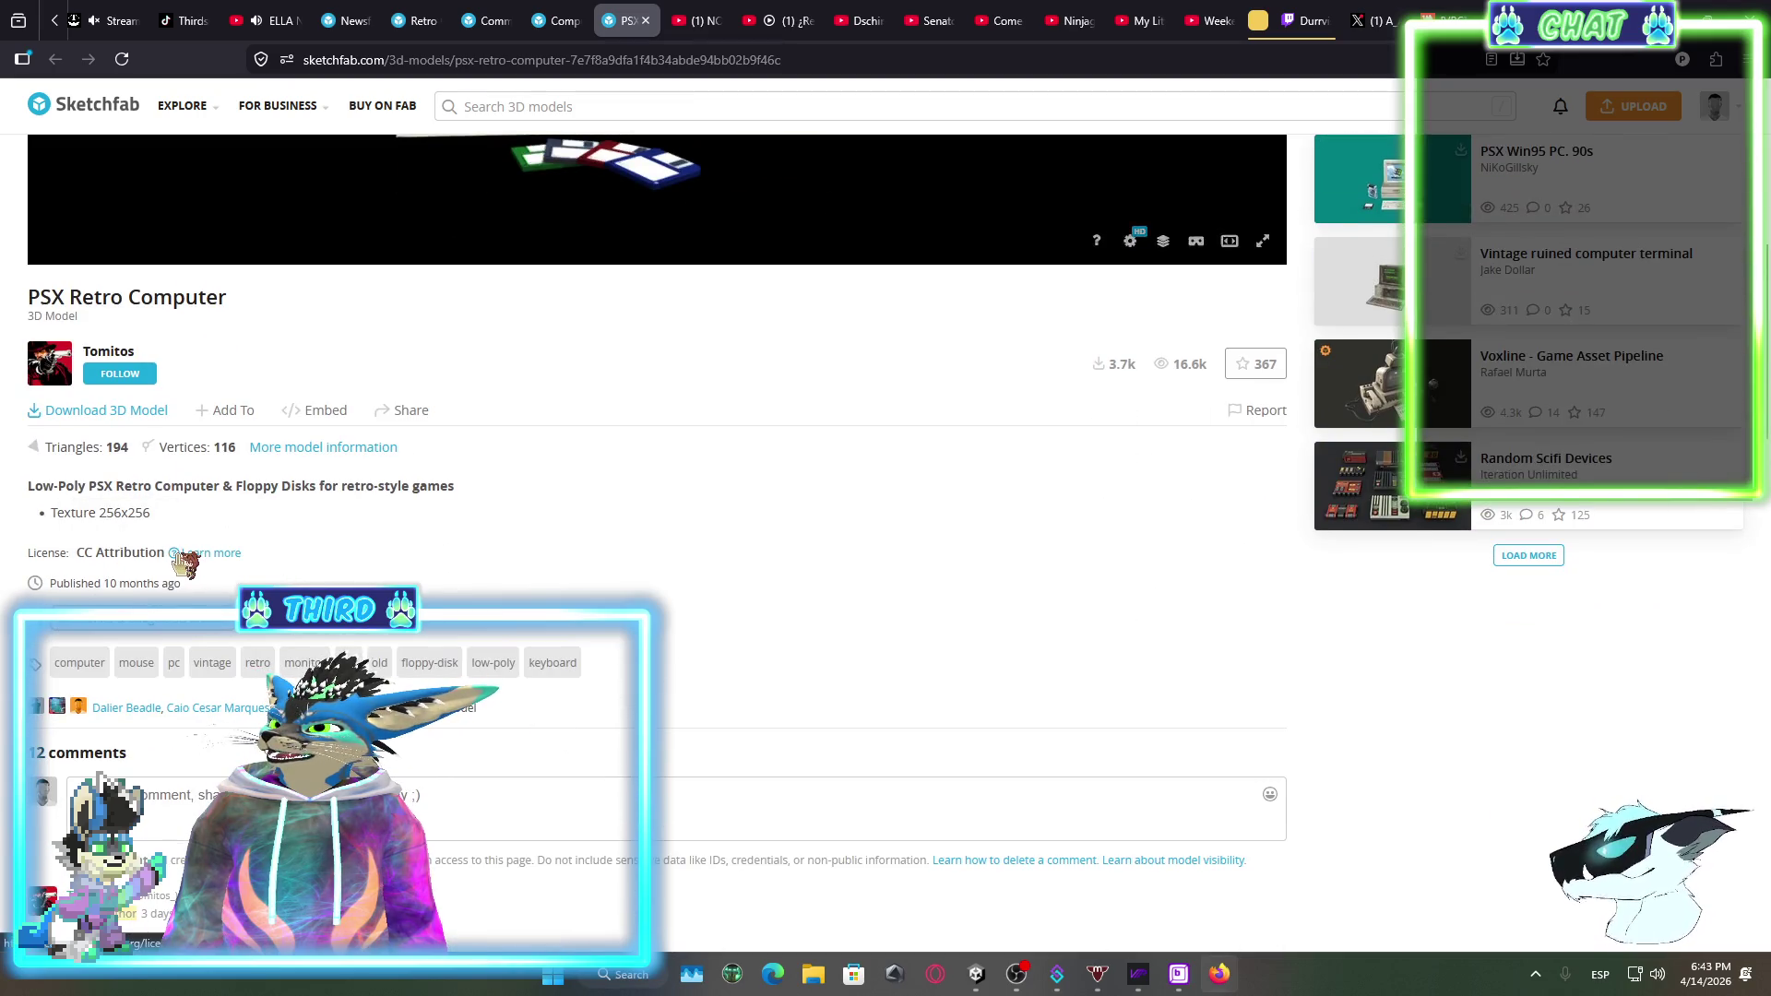
scroll(701, 507, "up", 7)
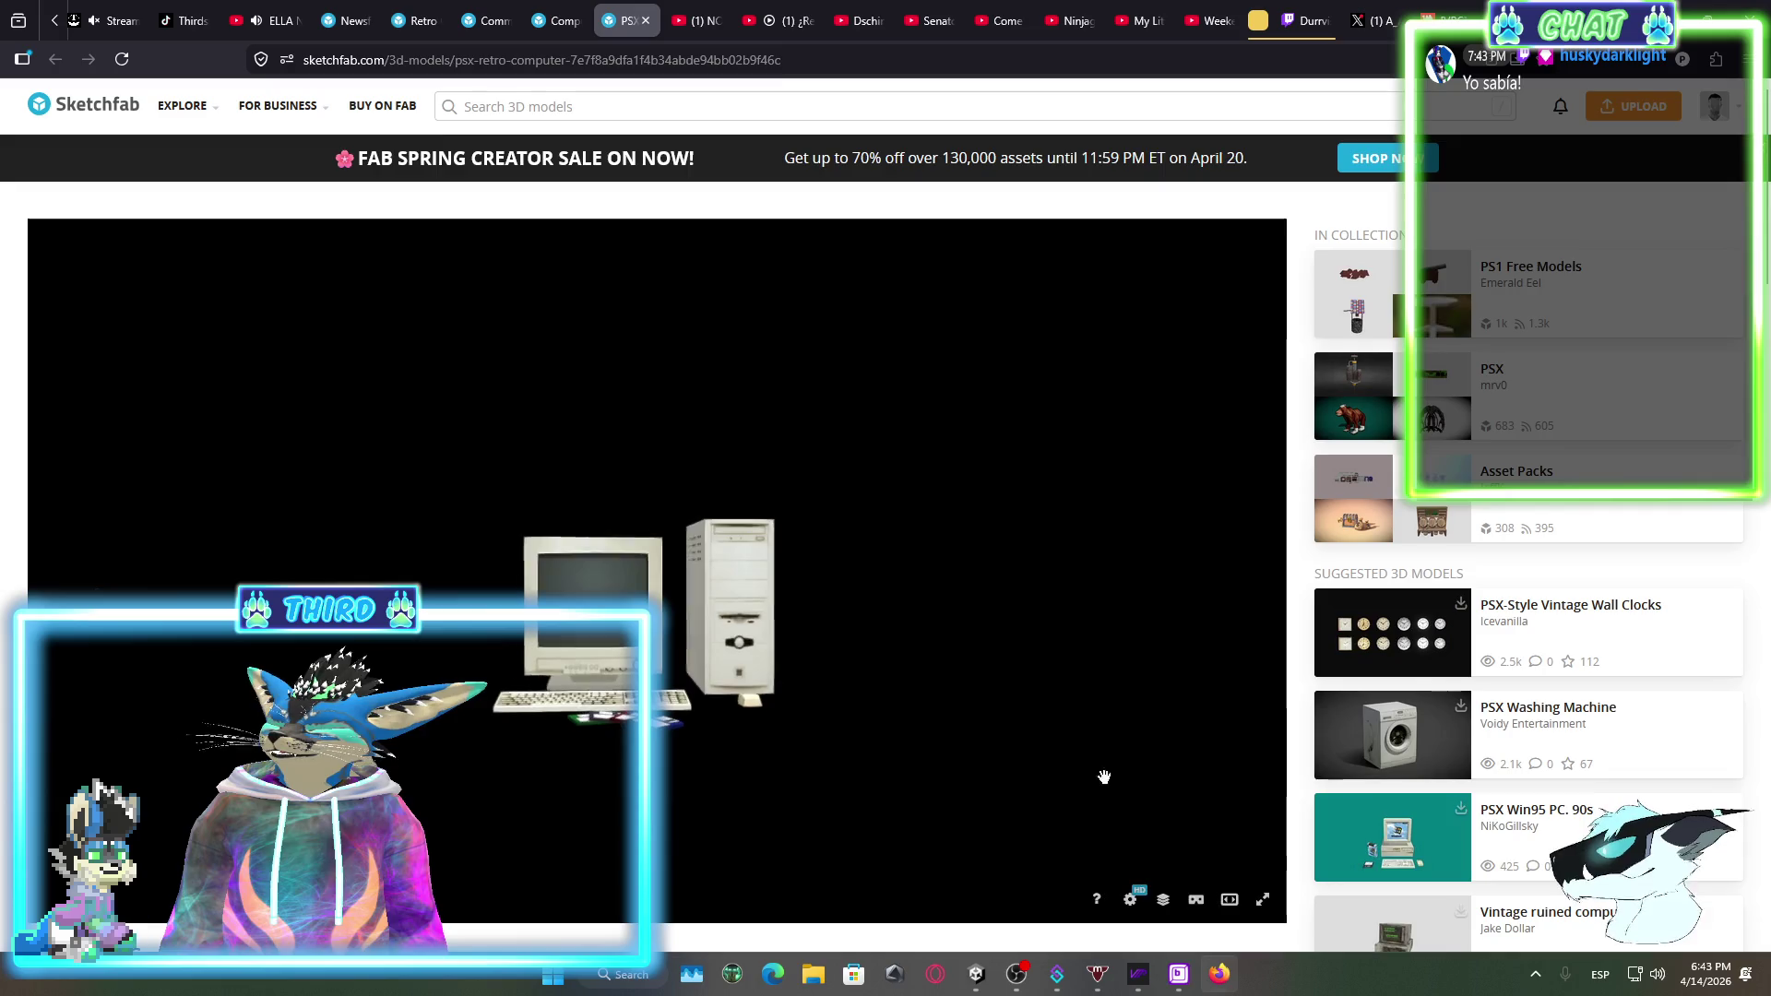
scroll(1226, 728, "down", 7)
scroll(233, 743, "down", 2)
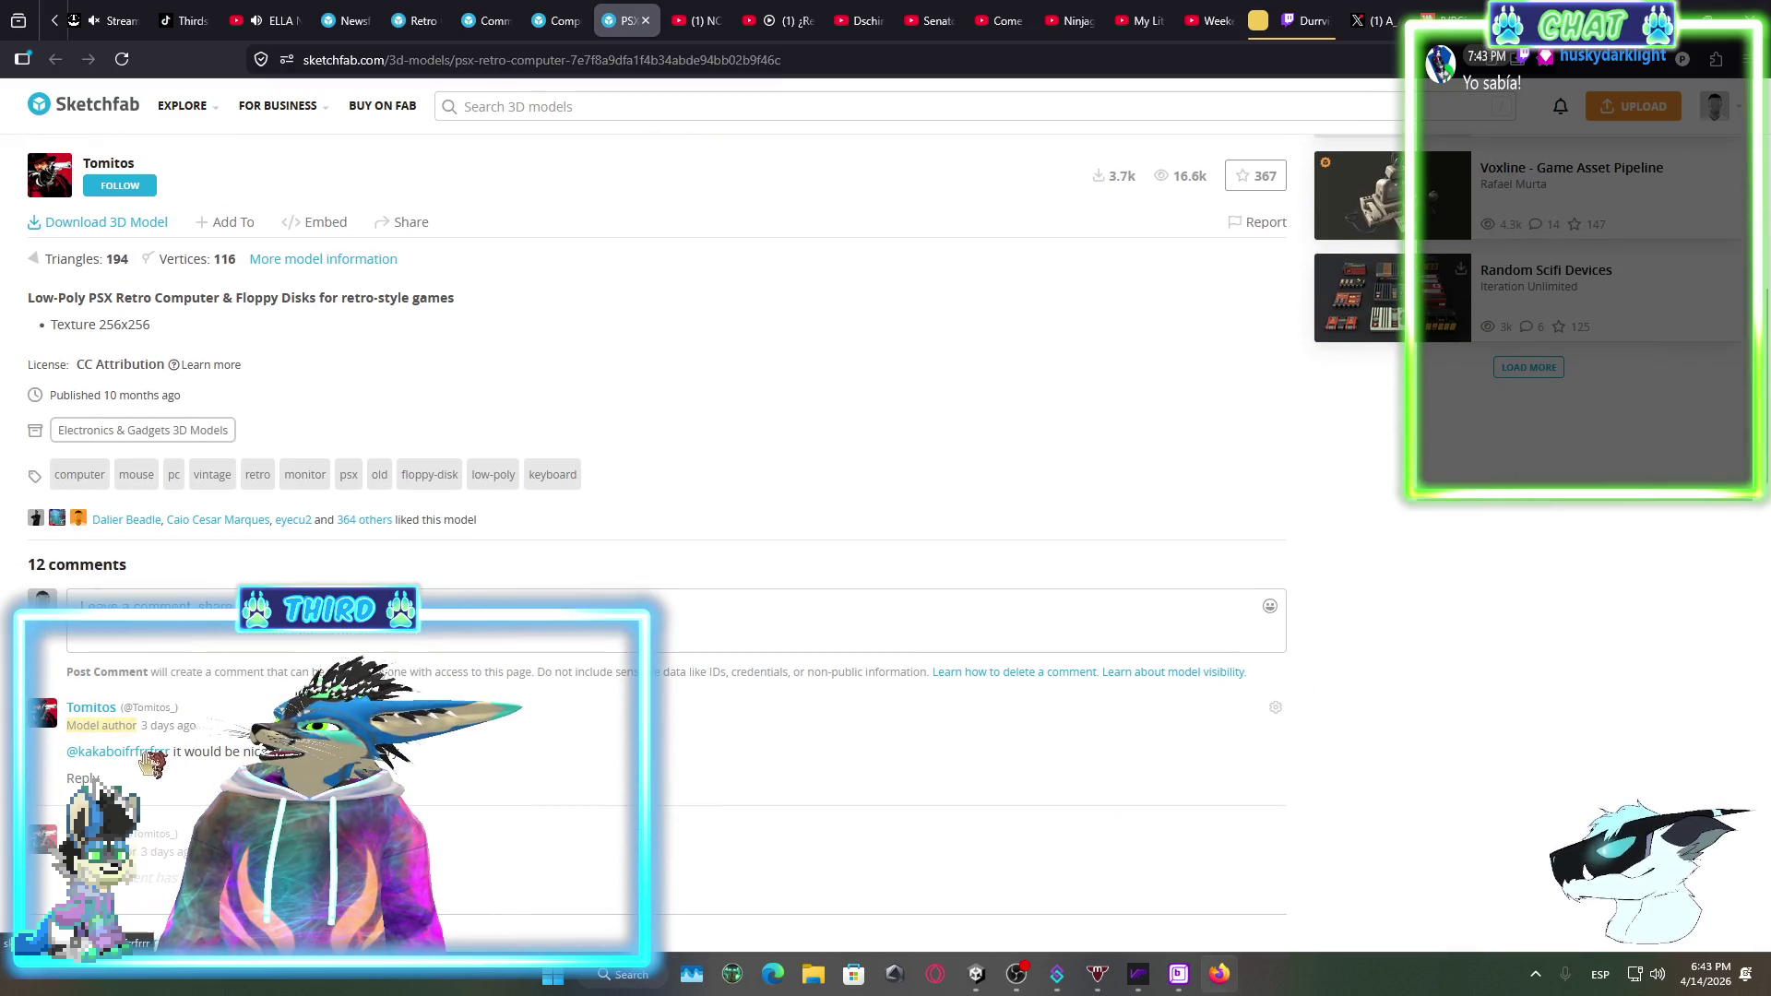
scroll(157, 763, "up", 8)
scroll(157, 764, "down", 5)
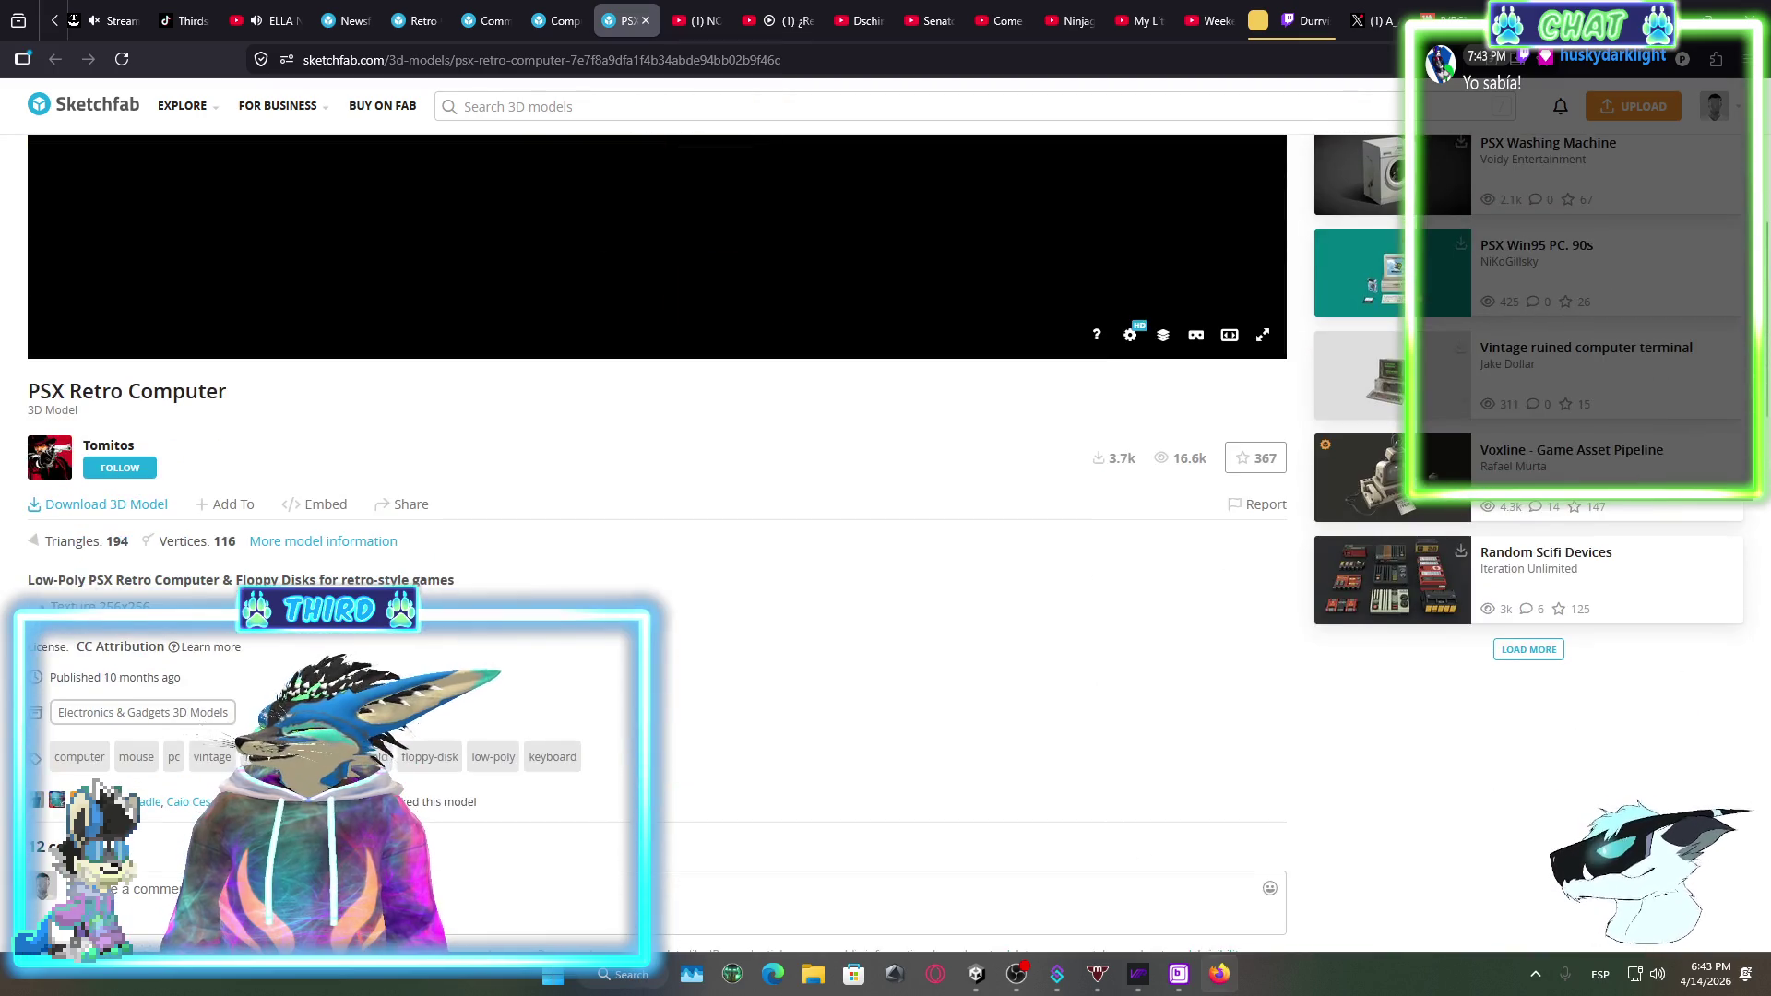
Step: Download the PSX Retro Computer model as an fbx zip and show it in Downloads
left_click(145, 509)
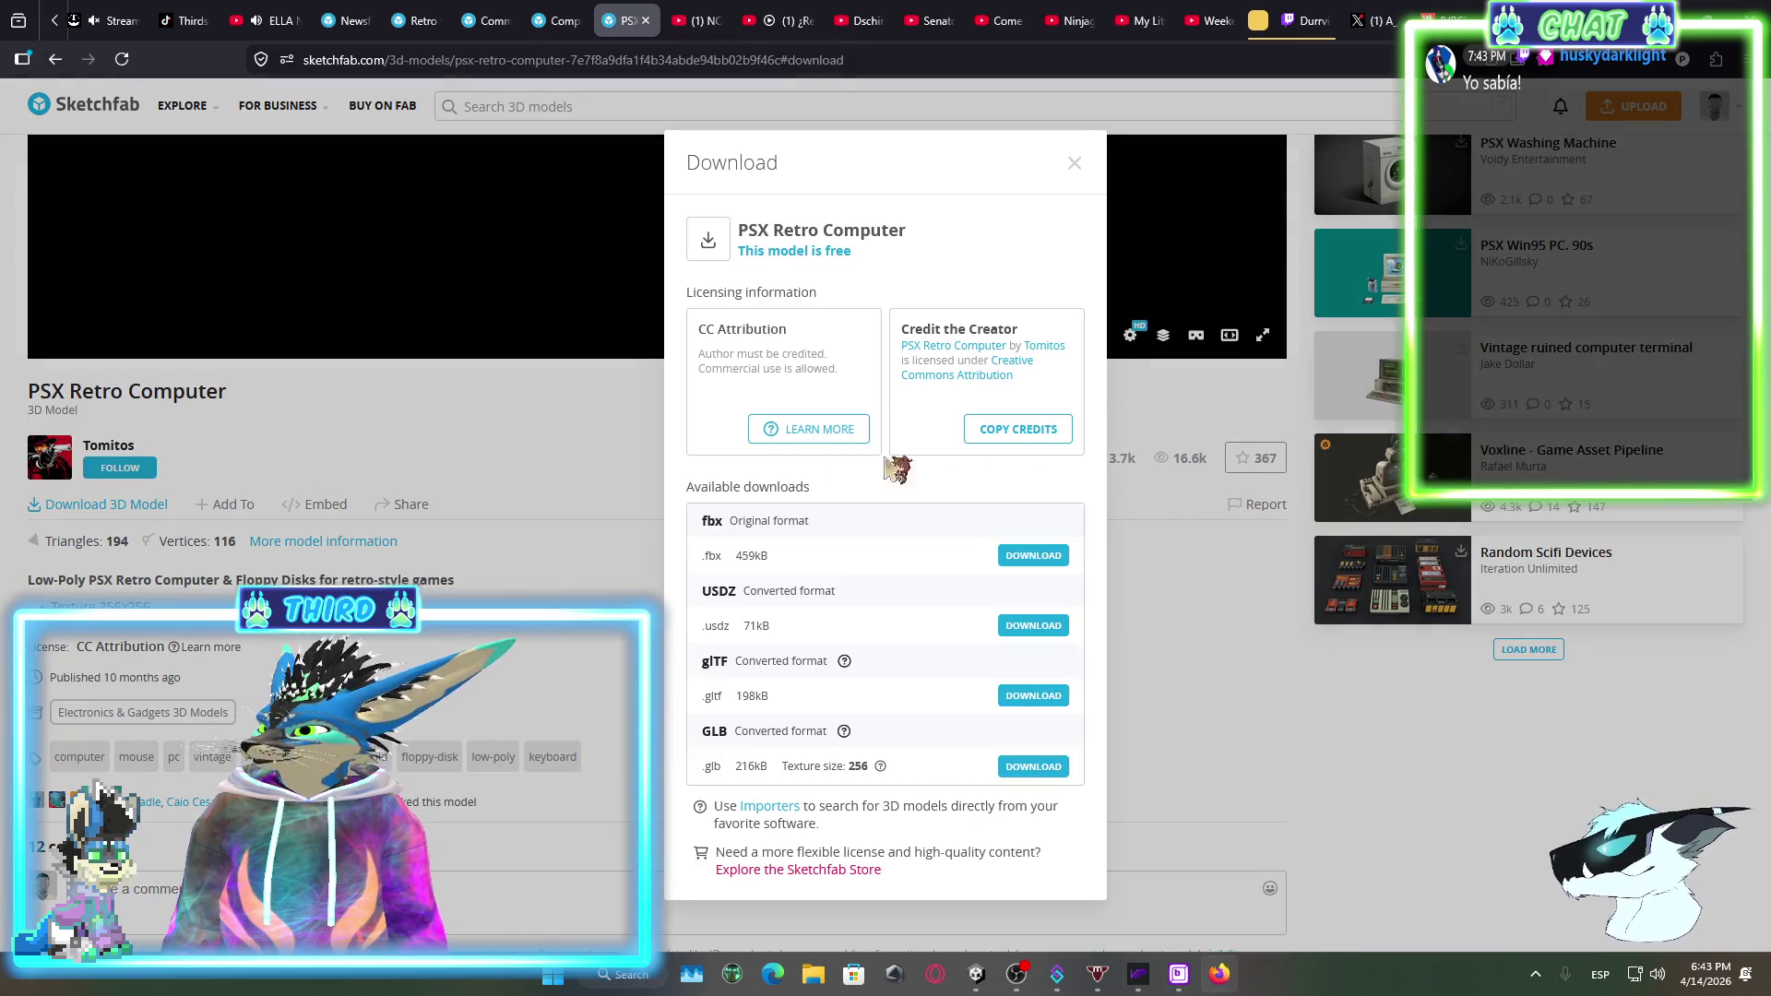
left_click(1033, 556)
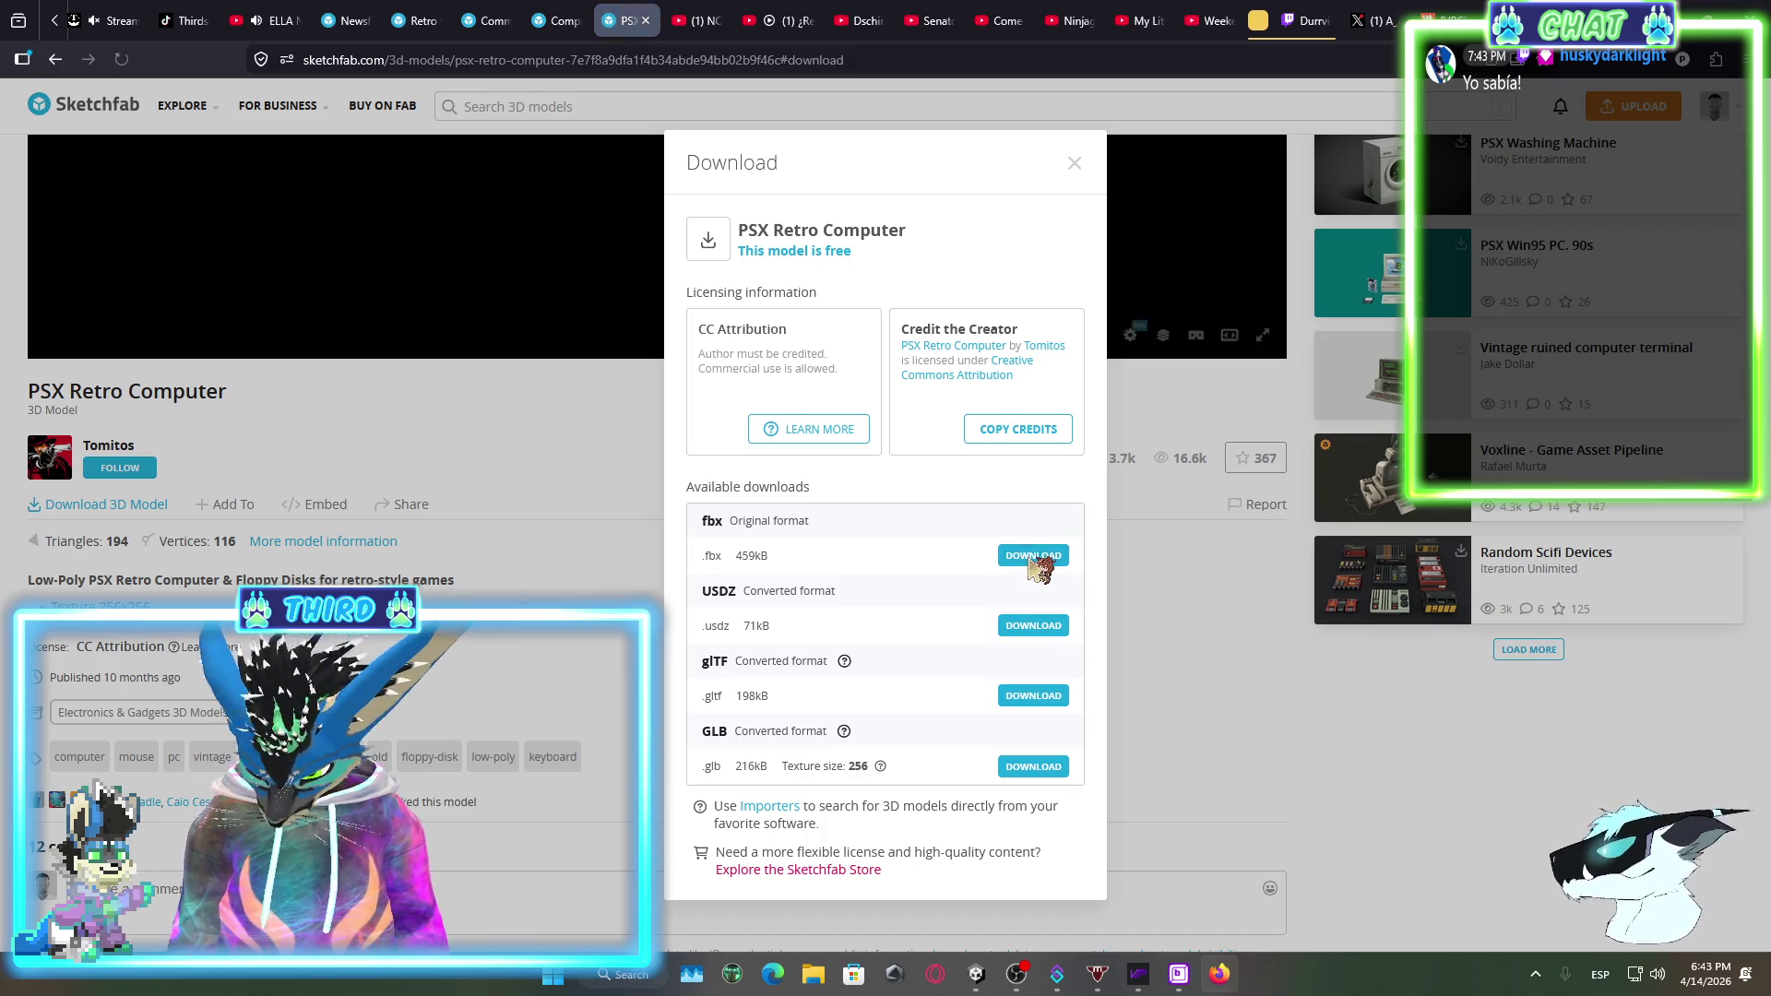
left_click(1176, 674)
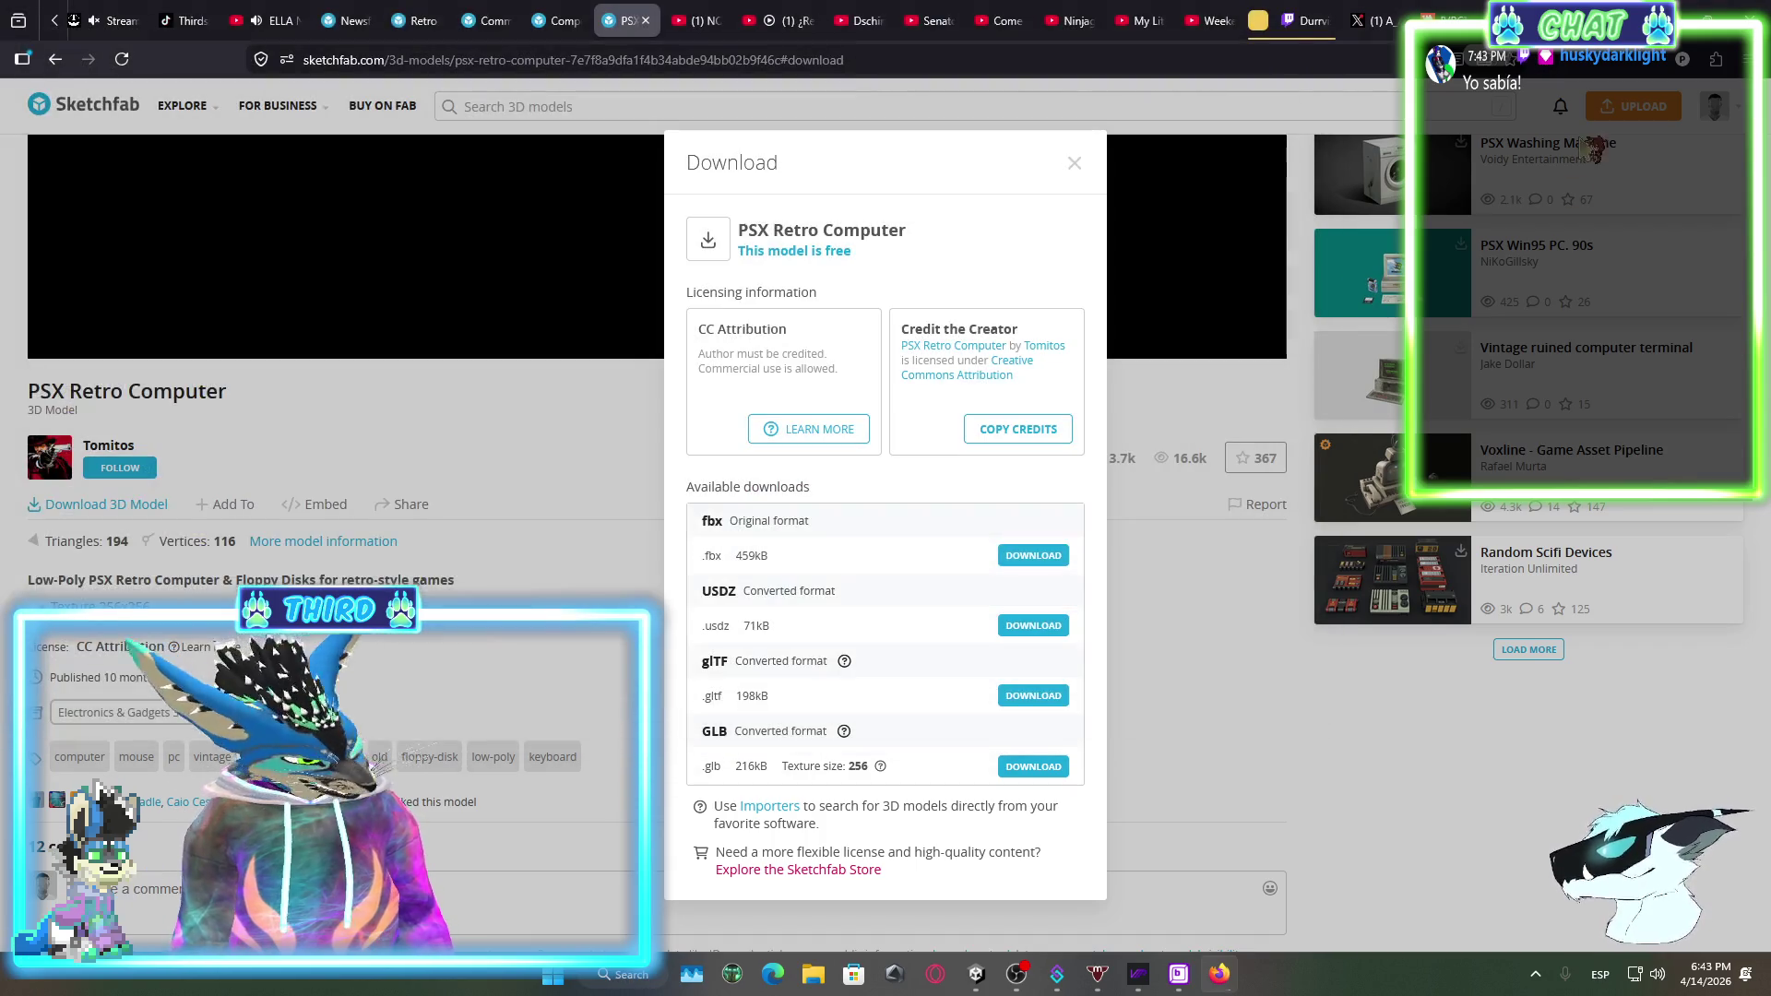
left_click(1526, 99)
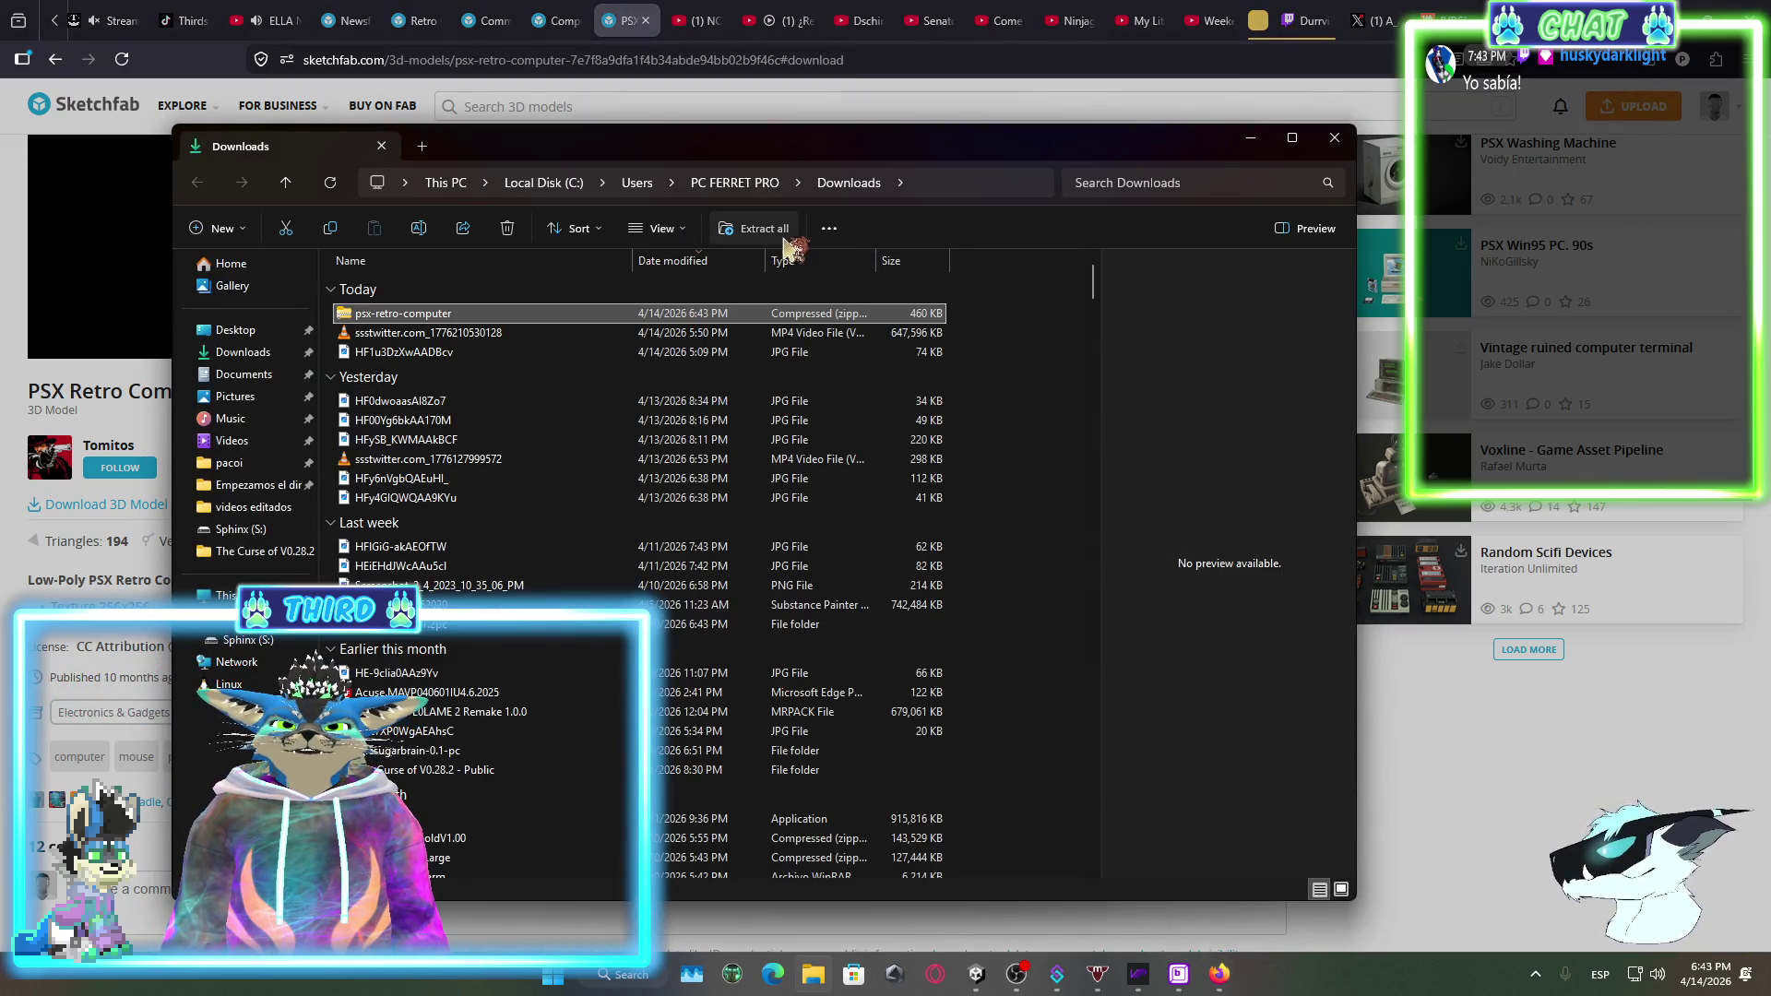
Step: Extract the psx-retro-computer zip and drag the extracted folder into Unity's Project window
left_click(762, 228)
left_click(1042, 663)
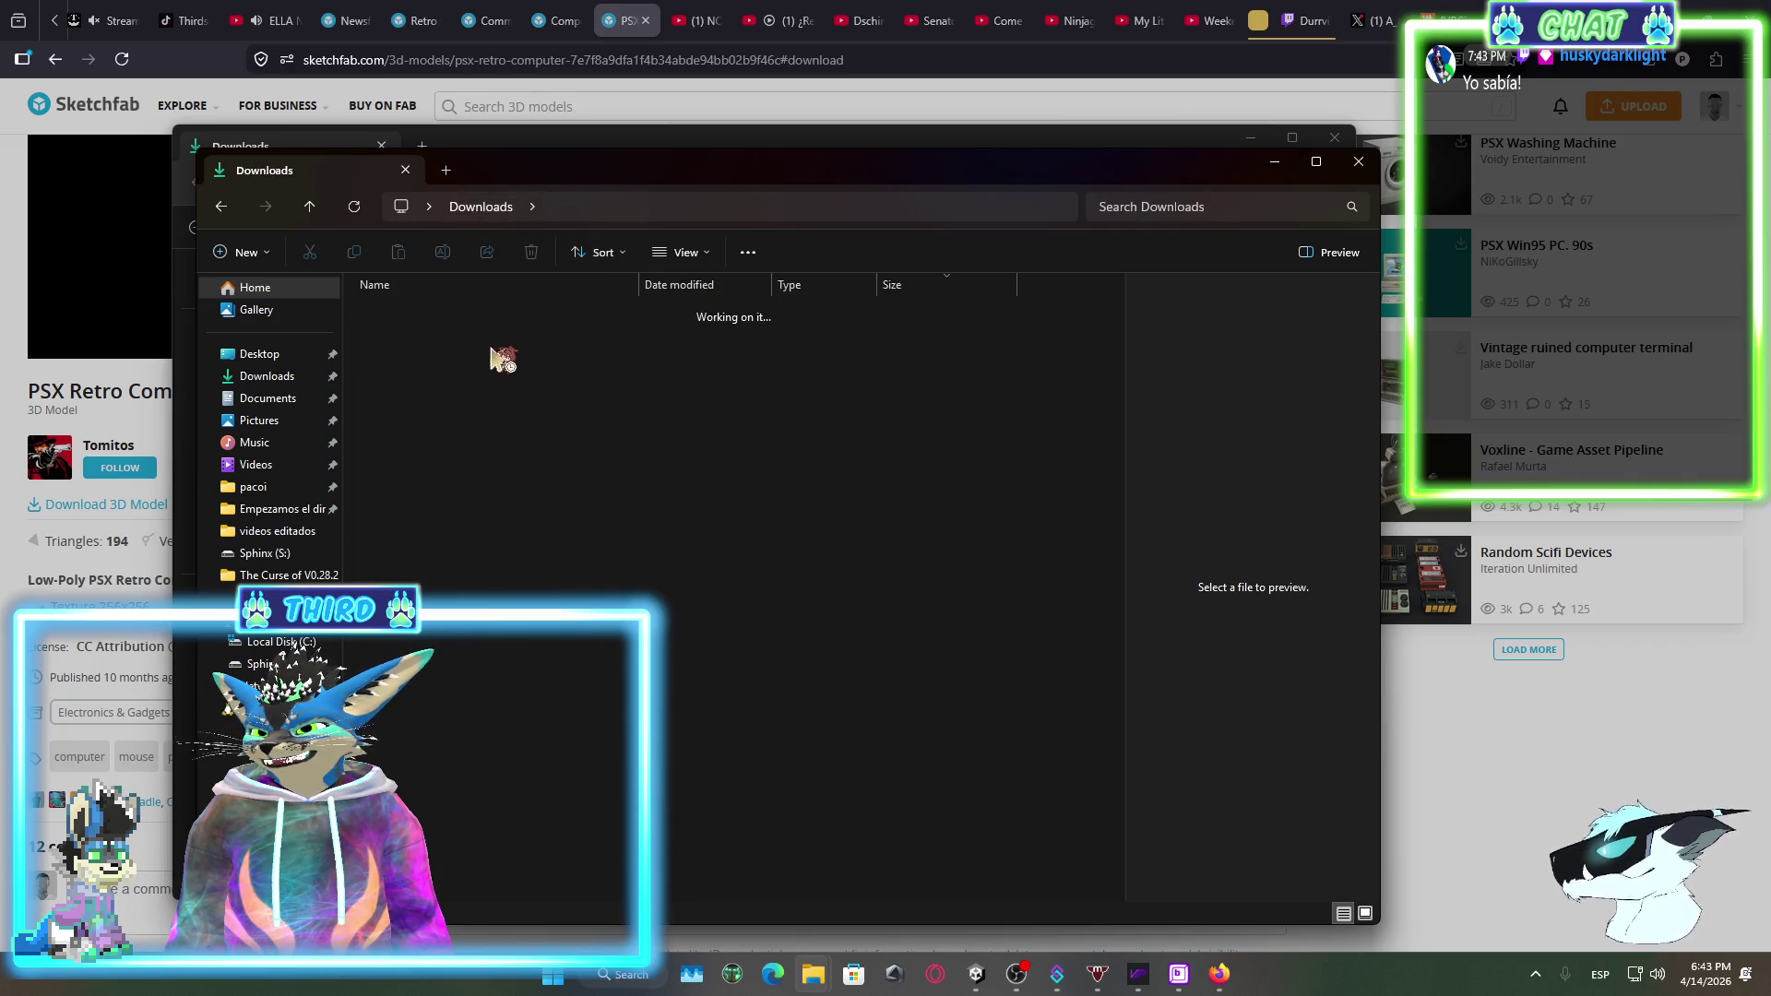
left_click(277, 375)
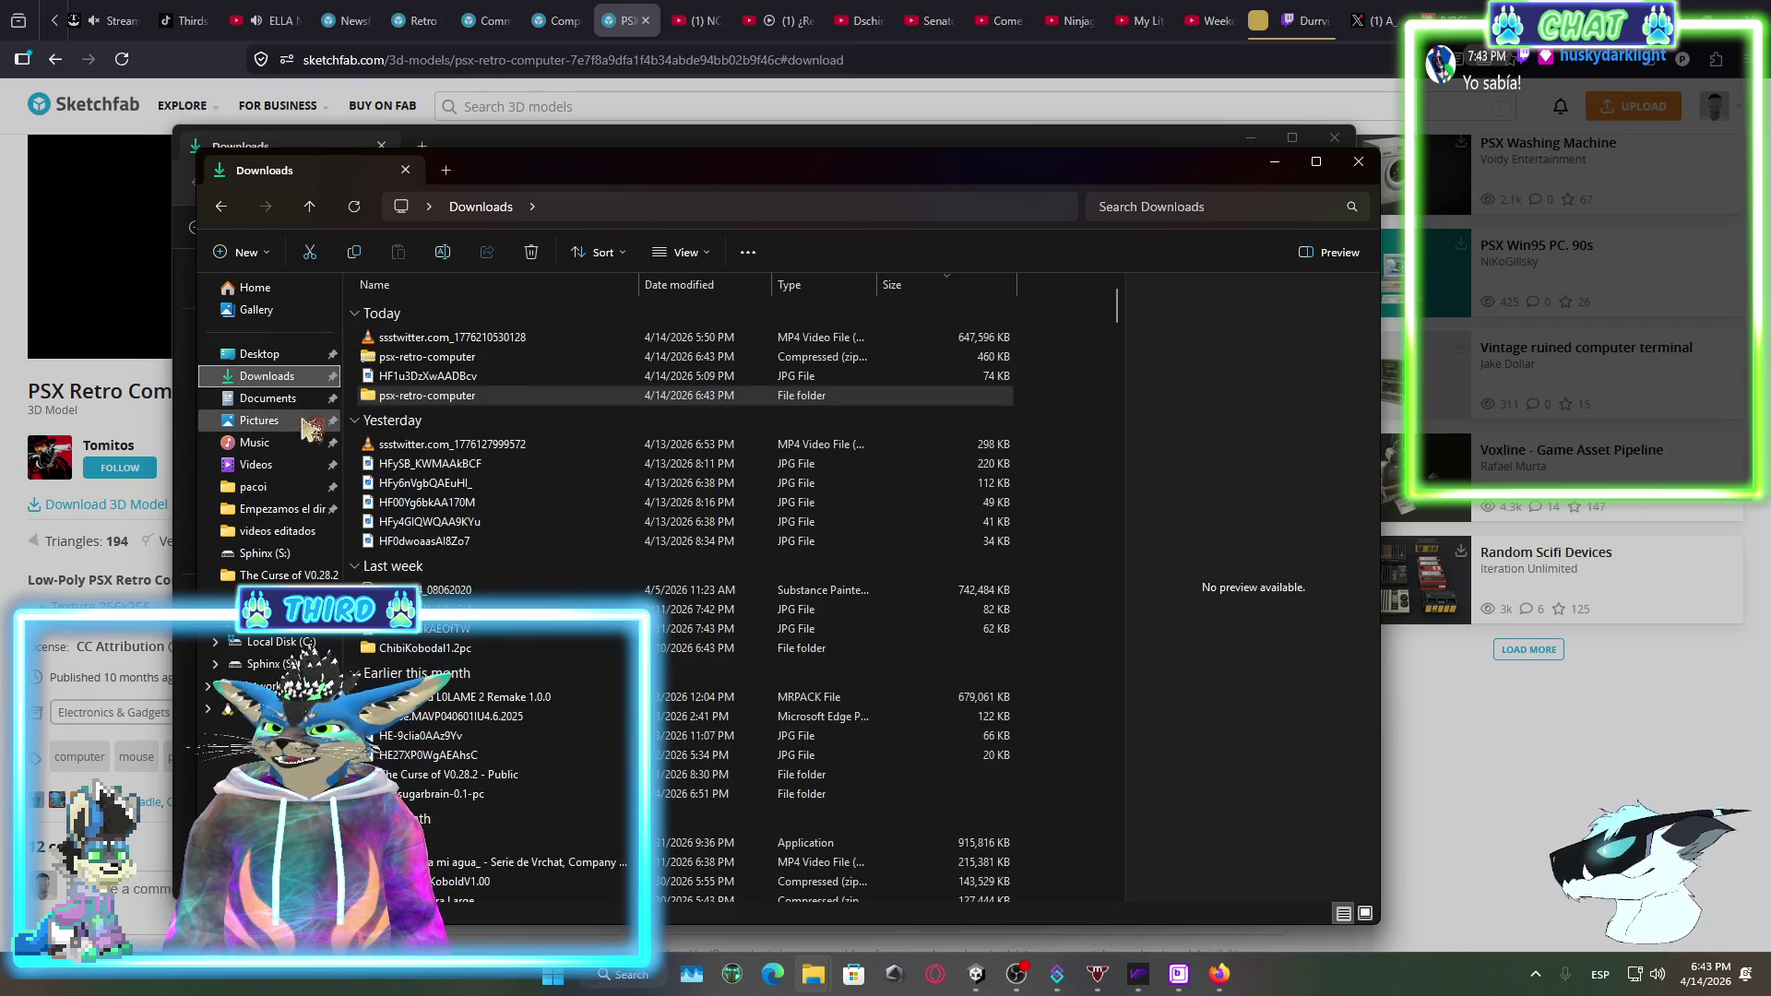
mouse_move(494, 397)
left_mouse_down()
mouse_move(1079, 539)
mouse_move(1086, 899)
mouse_move(1033, 954)
mouse_move(975, 974)
mouse_move(854, 894)
left_mouse_up()
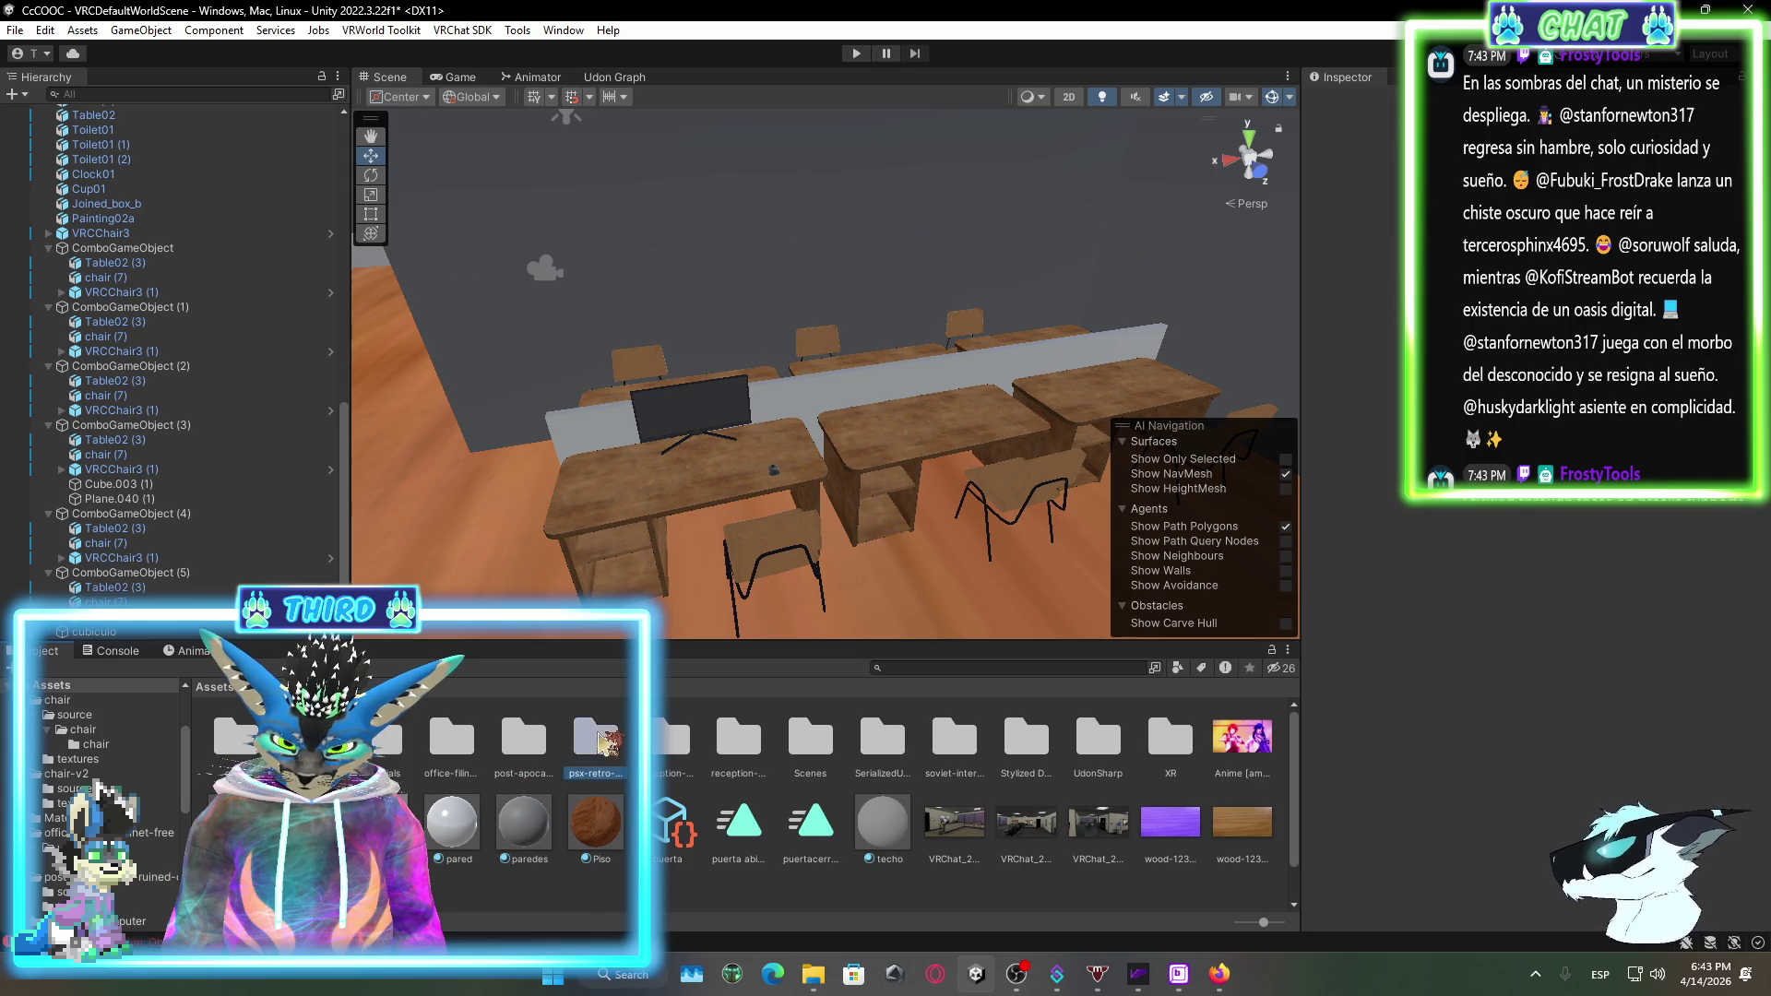
Step: Place the RetroPC model from the psx-retro folder onto the right-hand classroom desk
double_click(226, 751)
left_click(238, 752)
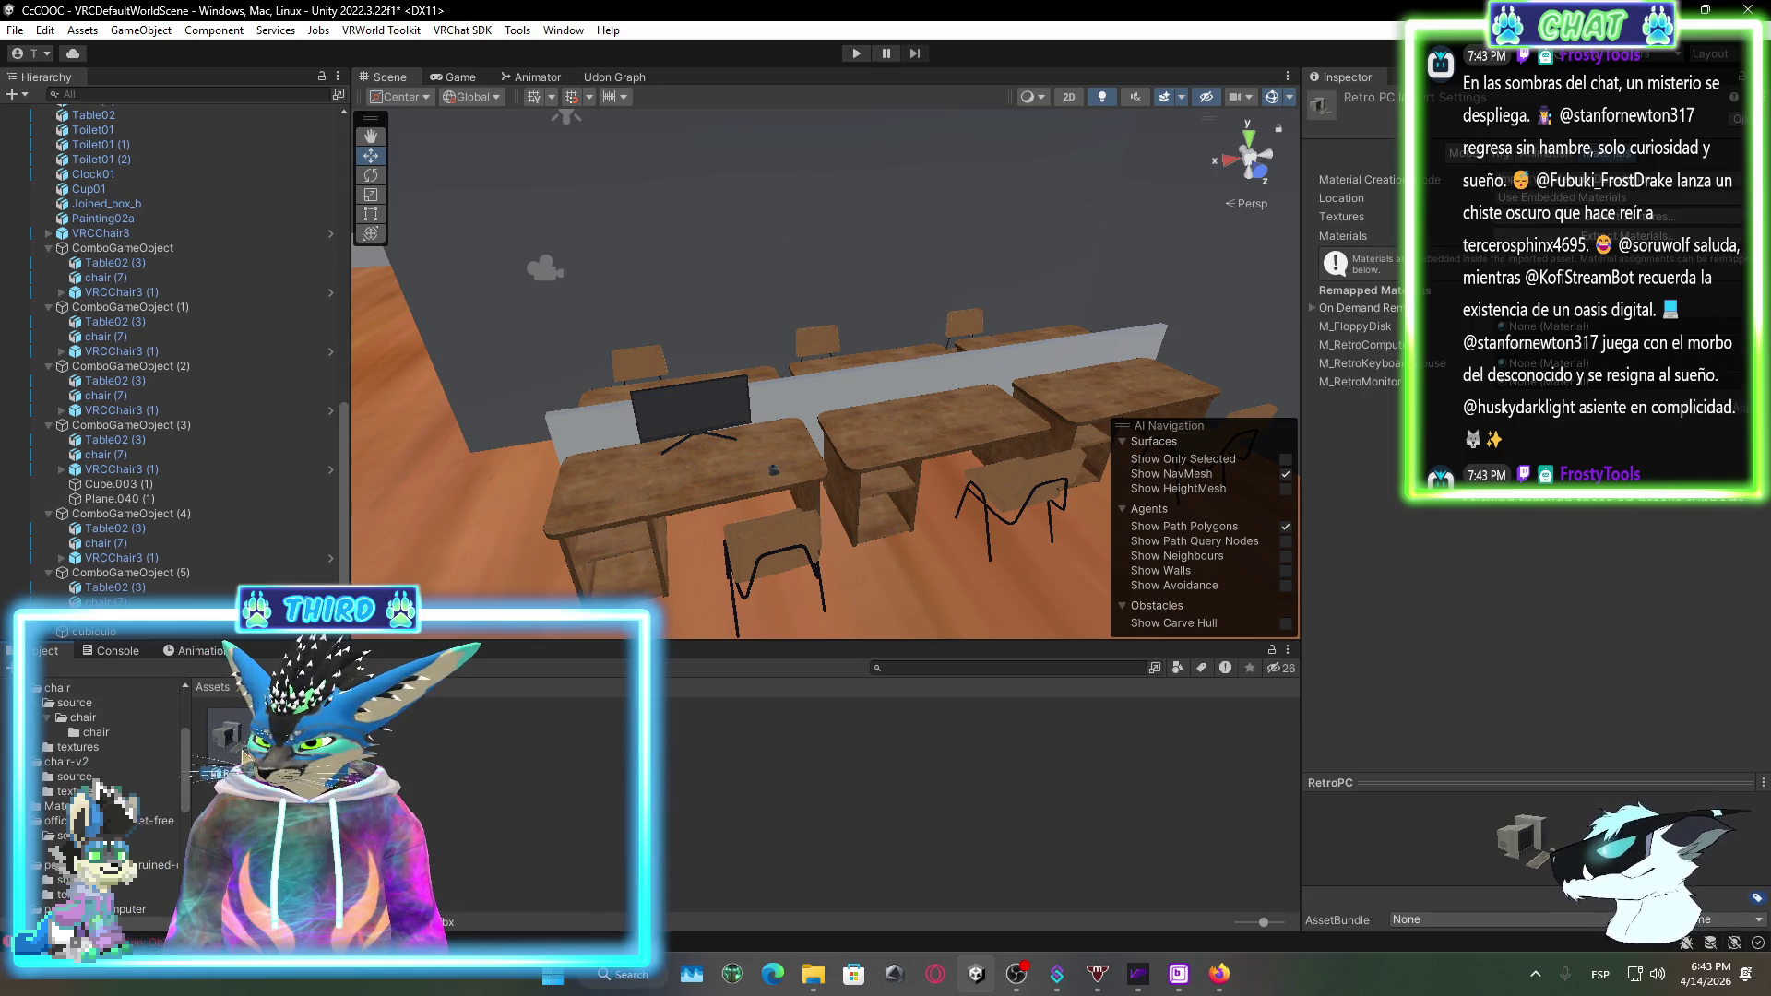
left_click_drag(241, 755, 708, 499)
mouse_move(614, 466)
left_mouse_down()
mouse_move(950, 406)
mouse_move(927, 462)
mouse_move(533, 542)
left_mouse_up()
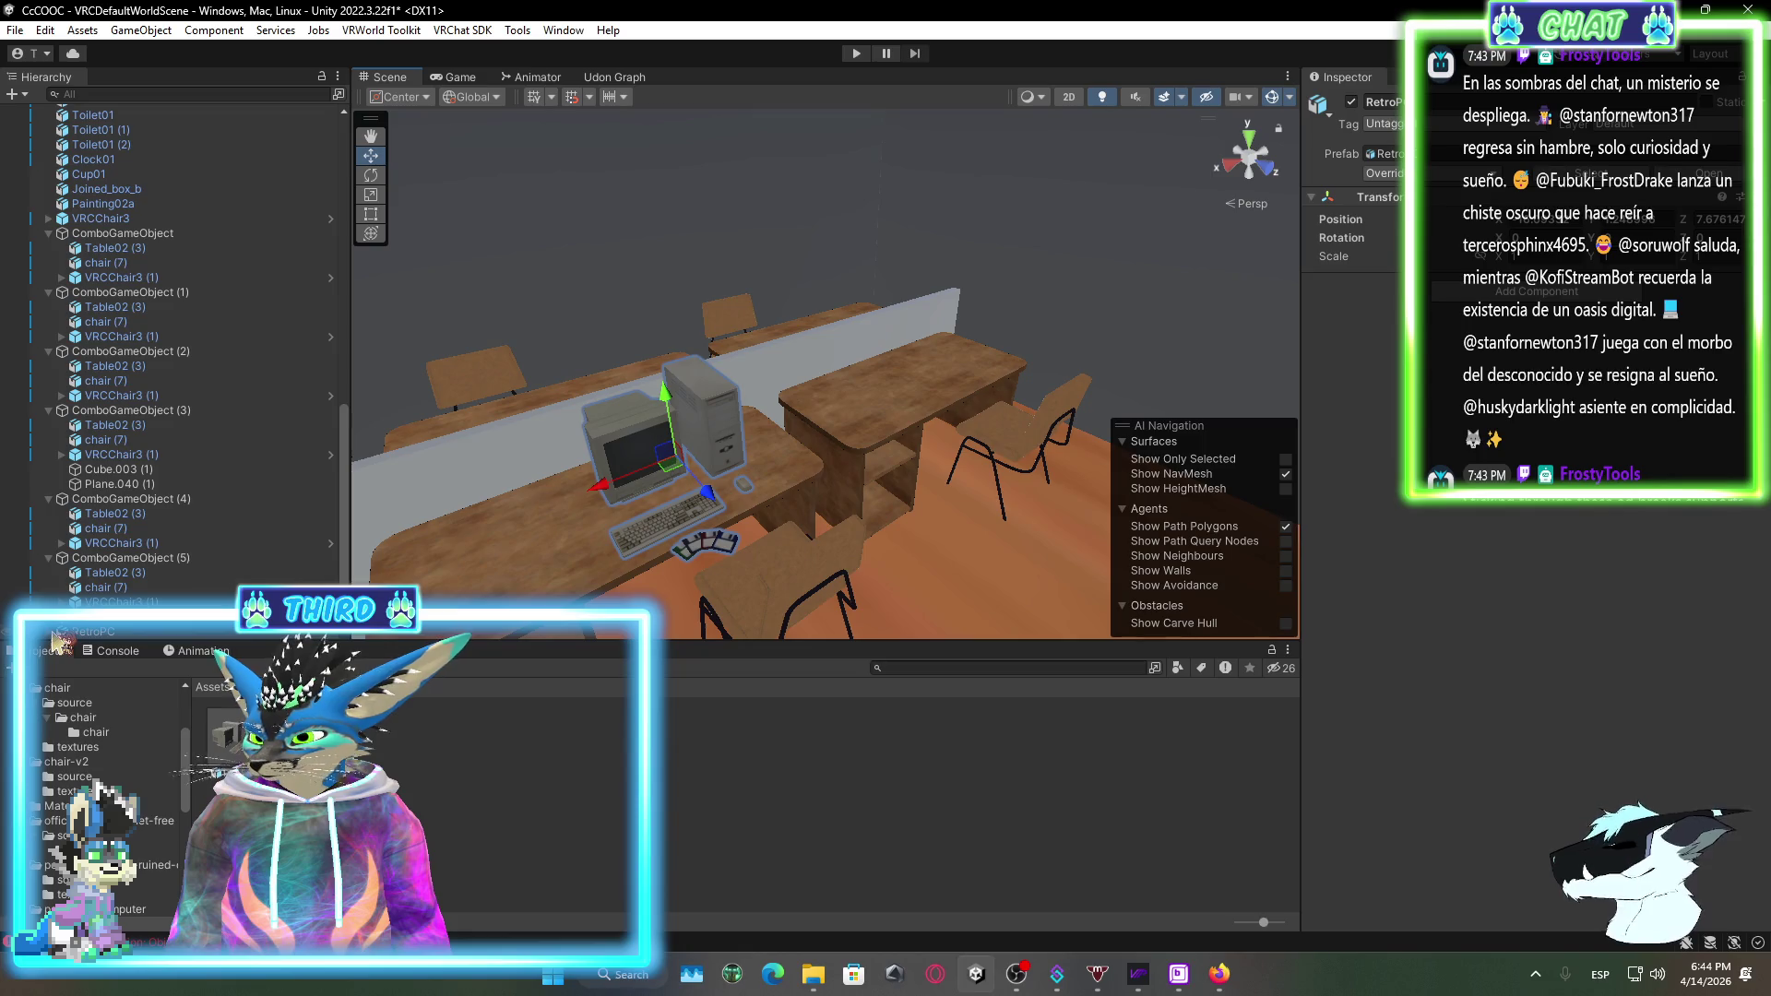
scroll(83, 635, "down", 3)
left_click_drag(409, 562, 589, 544)
scroll(588, 545, "up", 3)
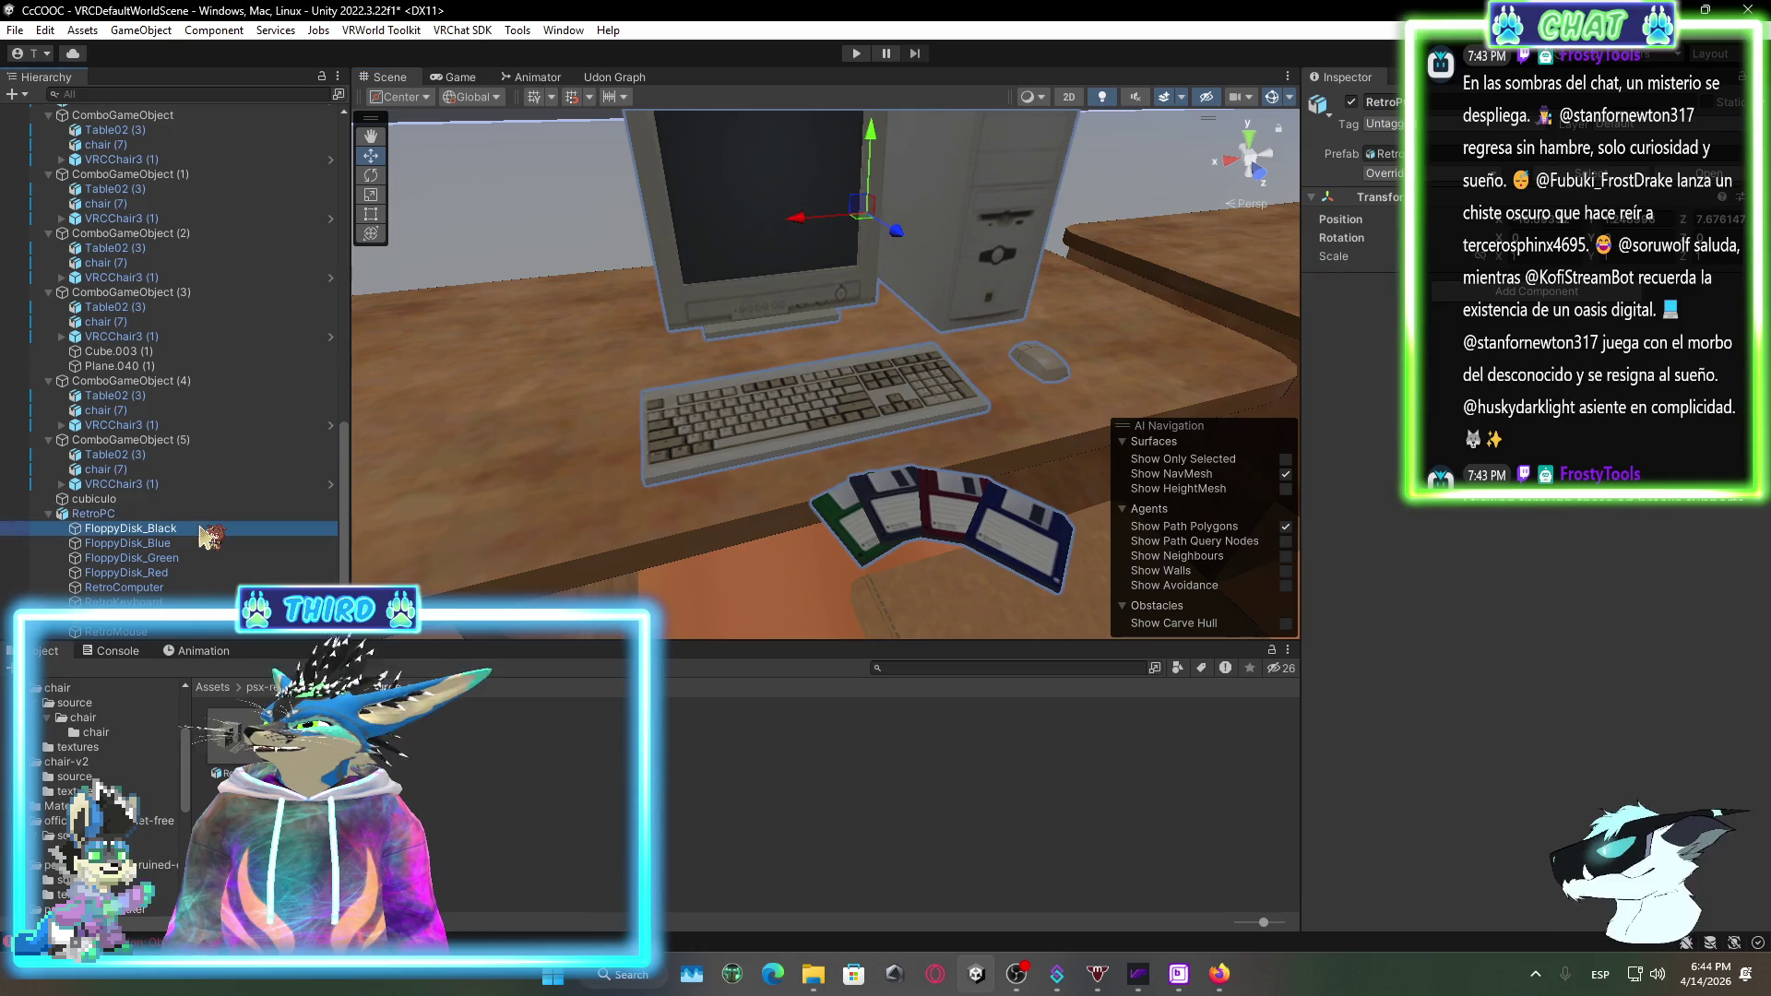
Step: Delete the four floppy disks and nudge the RetroKeyboard slightly to the left
left_click(189, 574, "shift")
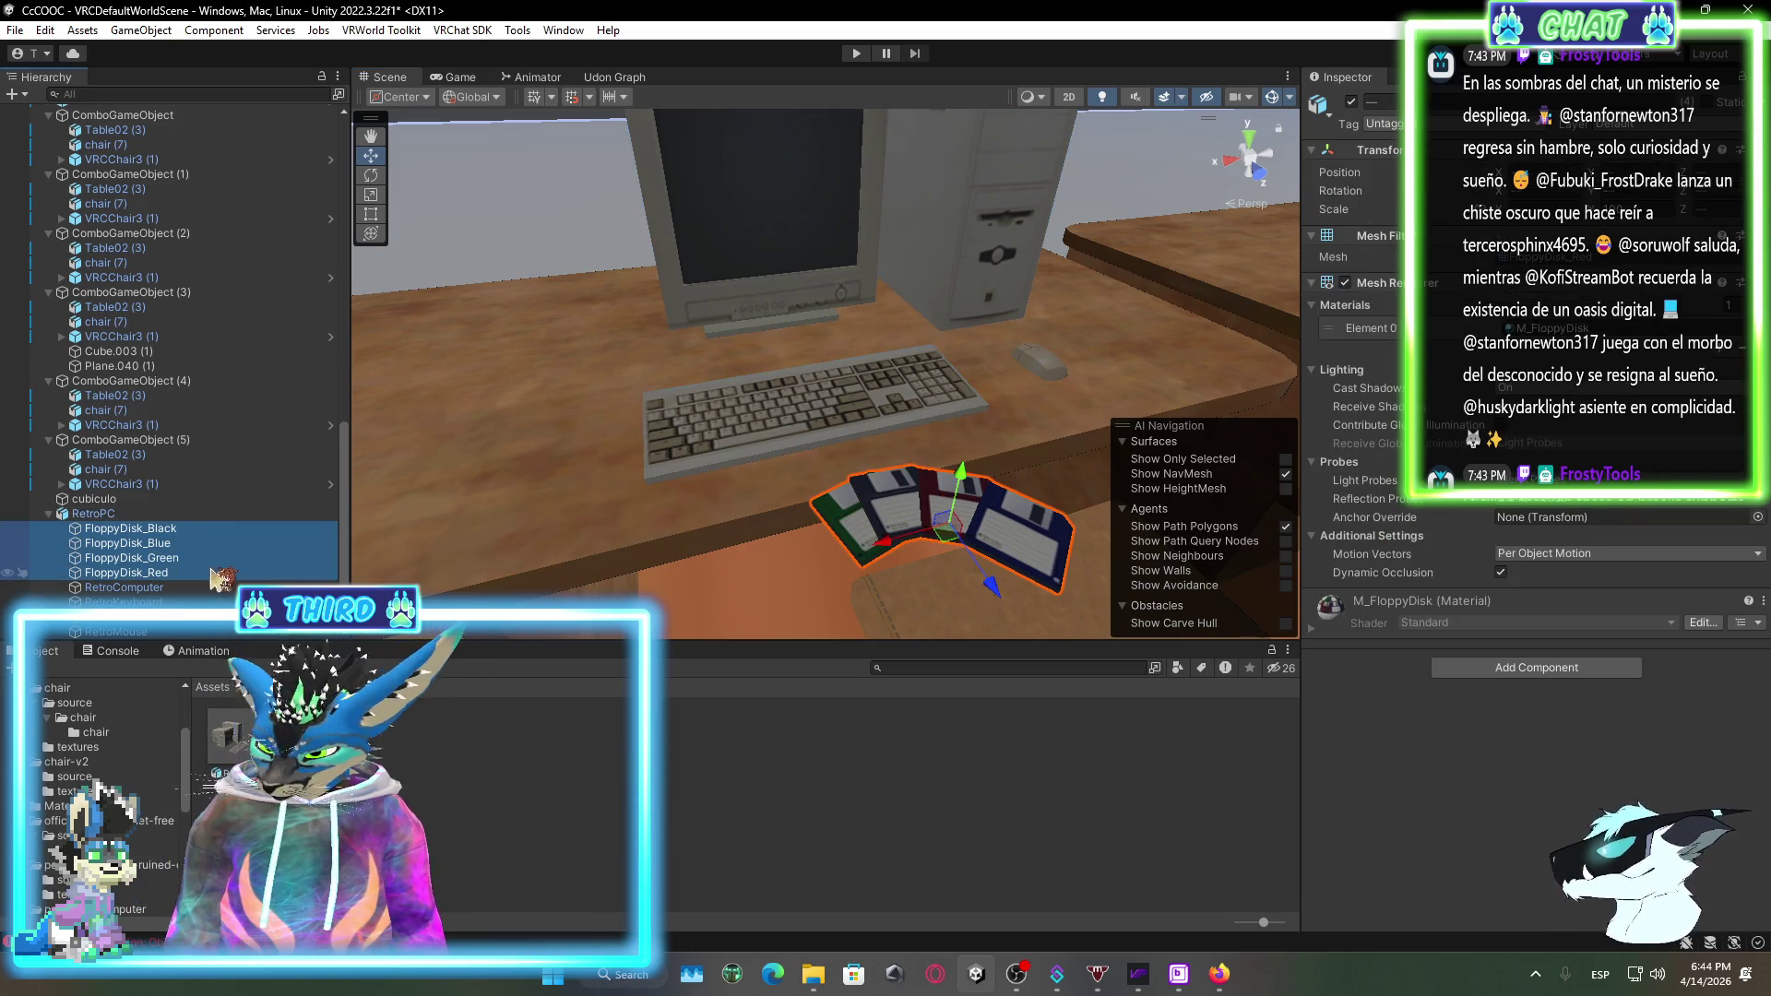
right_click(214, 574)
left_click(266, 382)
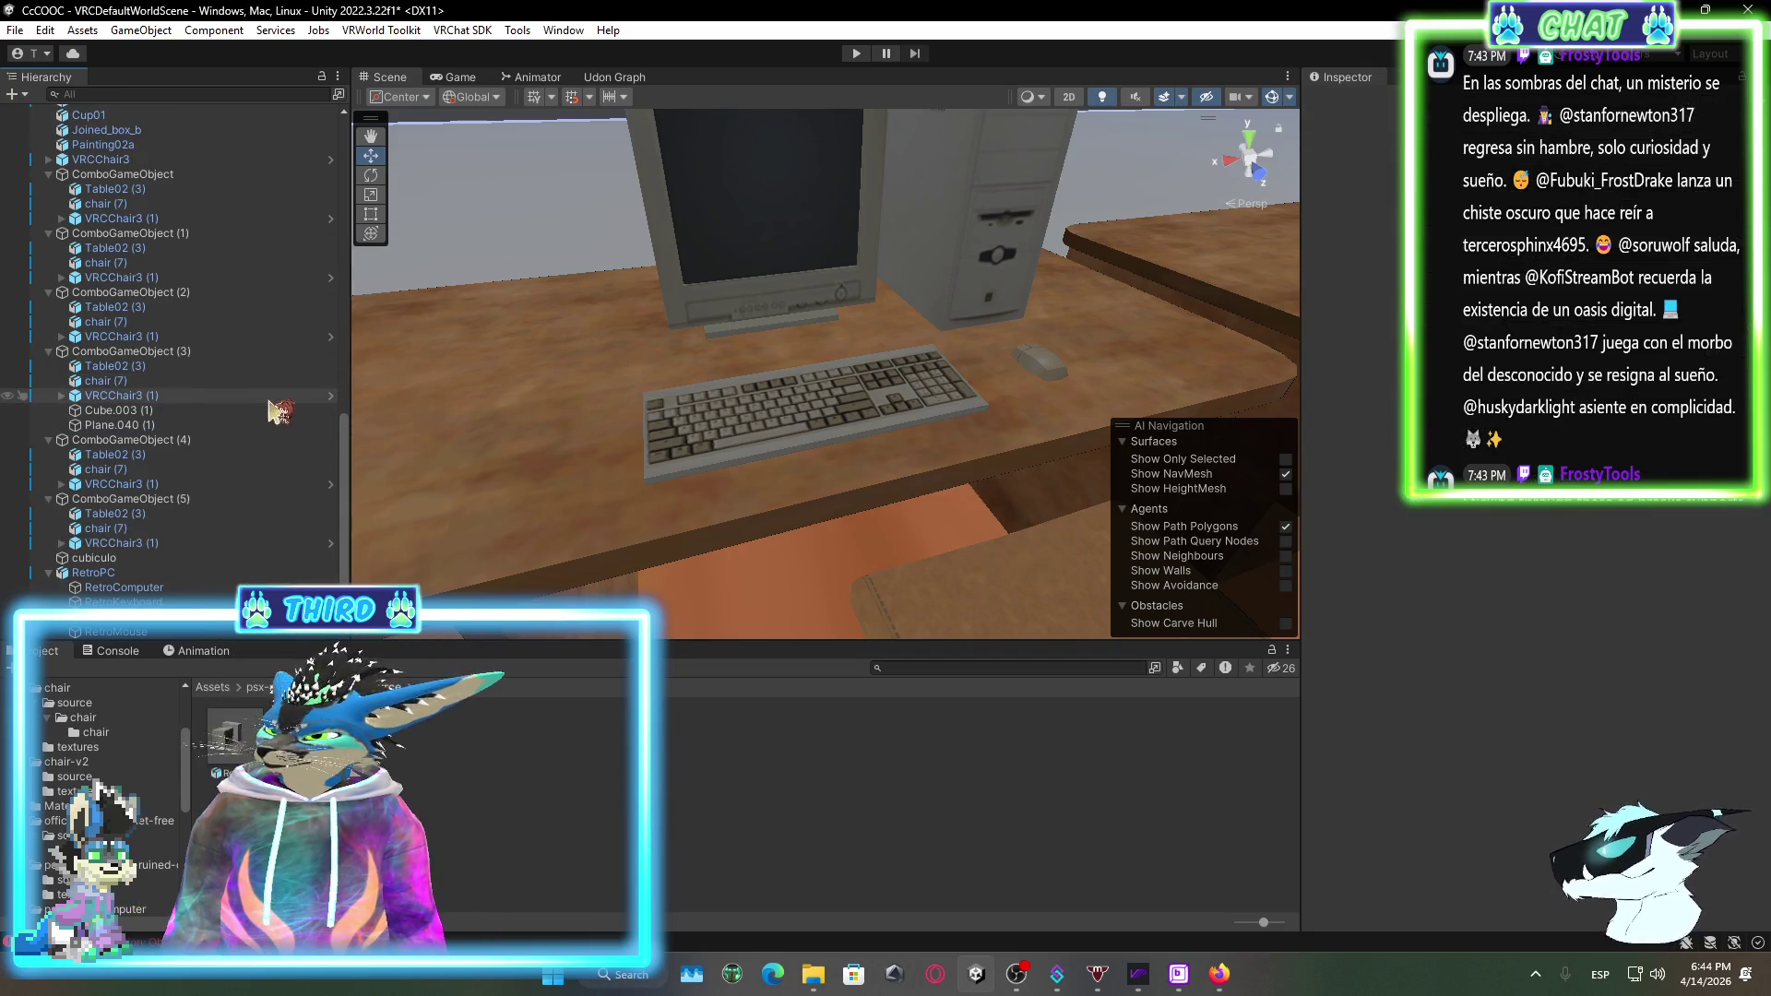
left_click(155, 601)
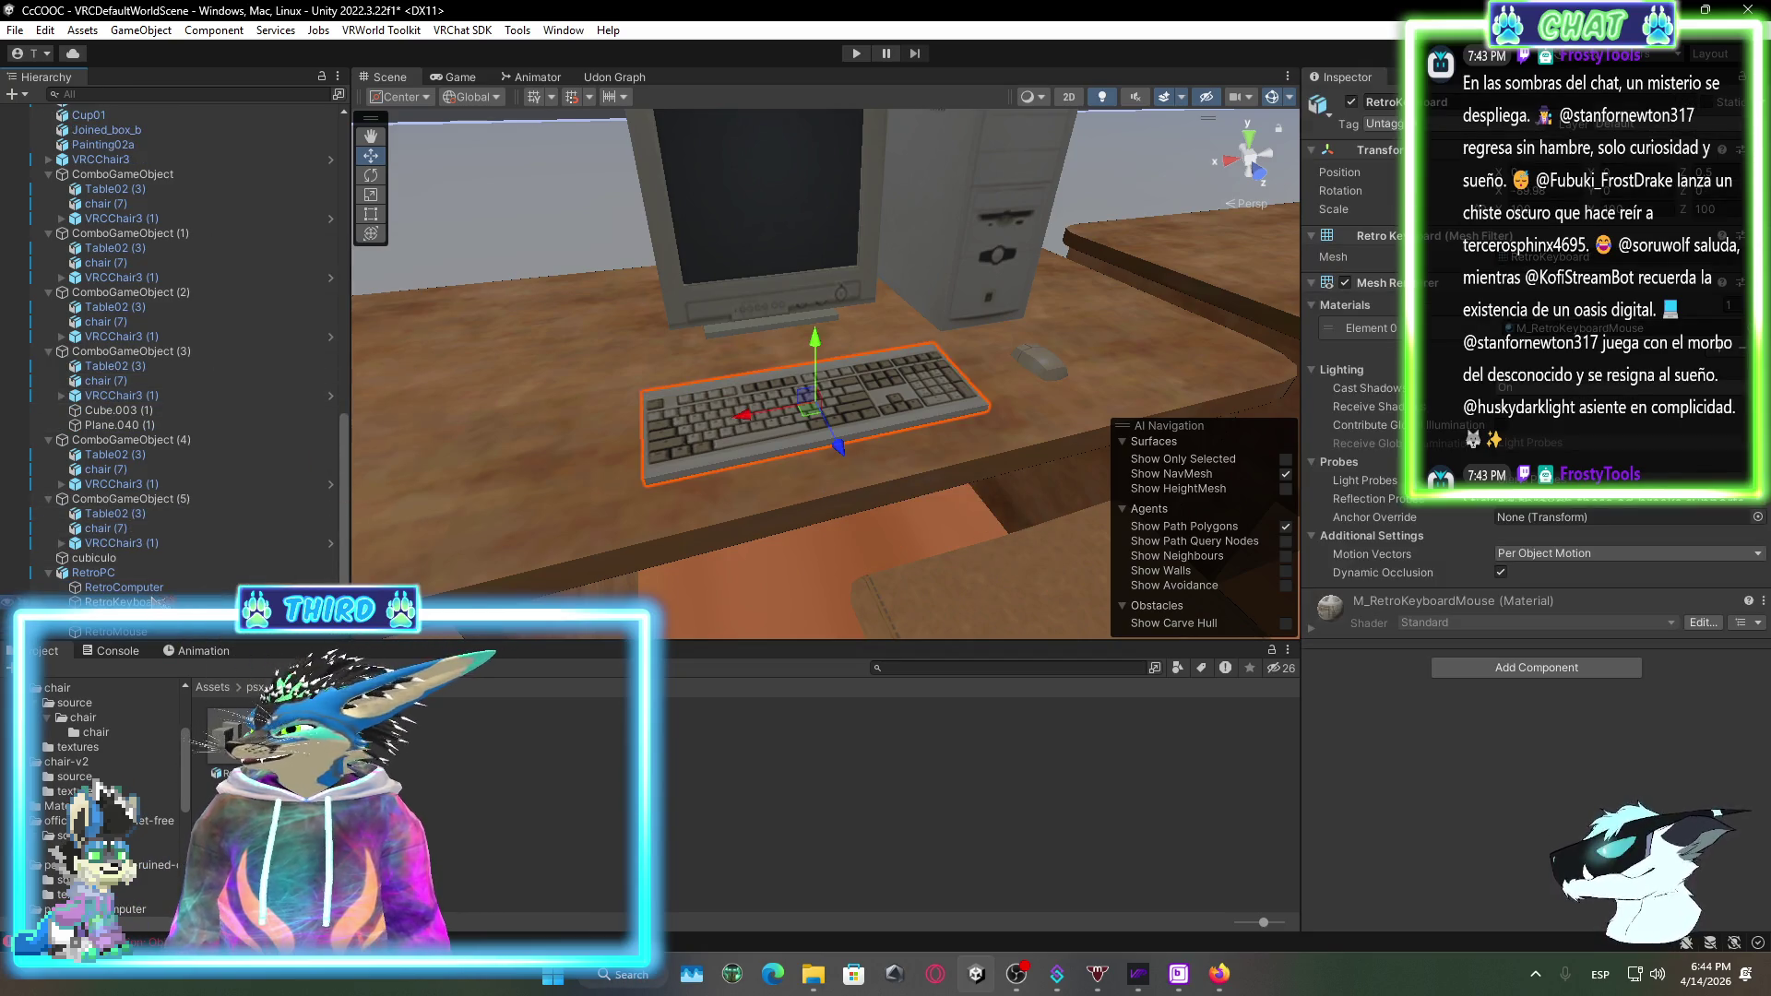
left_click_drag(763, 427, 724, 431)
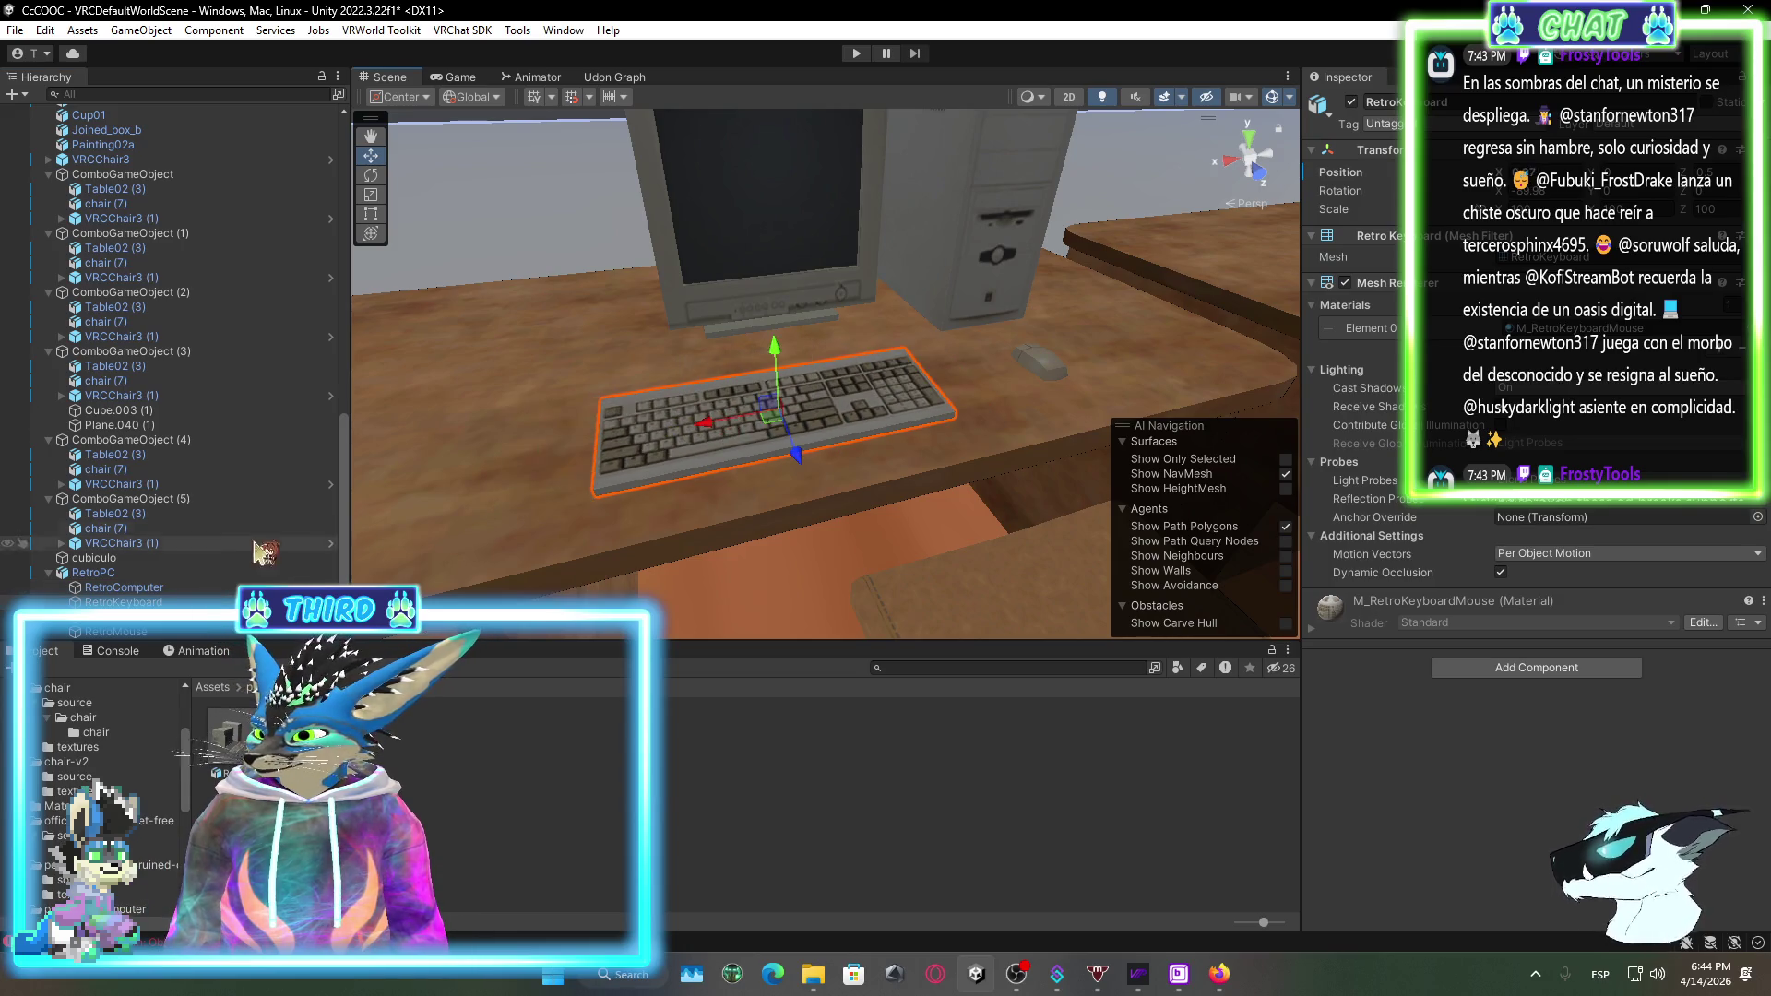
Step: Unpack the RetroPC prefab completely into plain scene objects
right_click(122, 572)
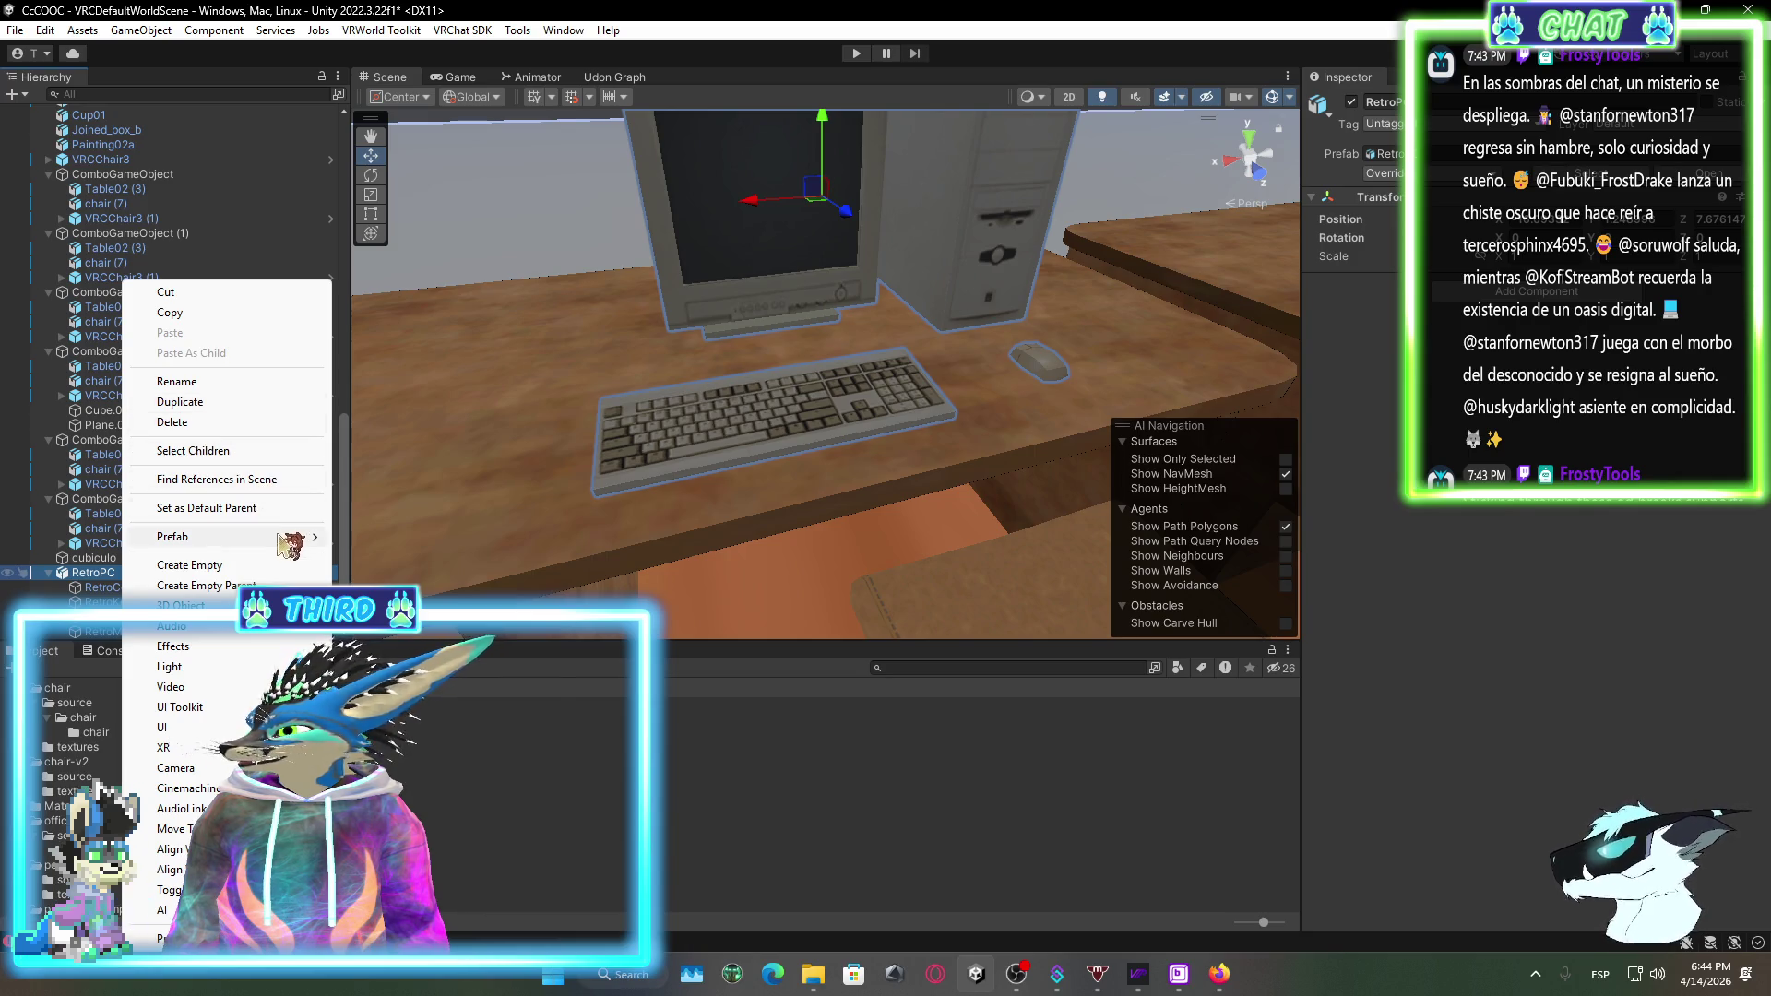
mouse_move(279, 538)
left_click(413, 683)
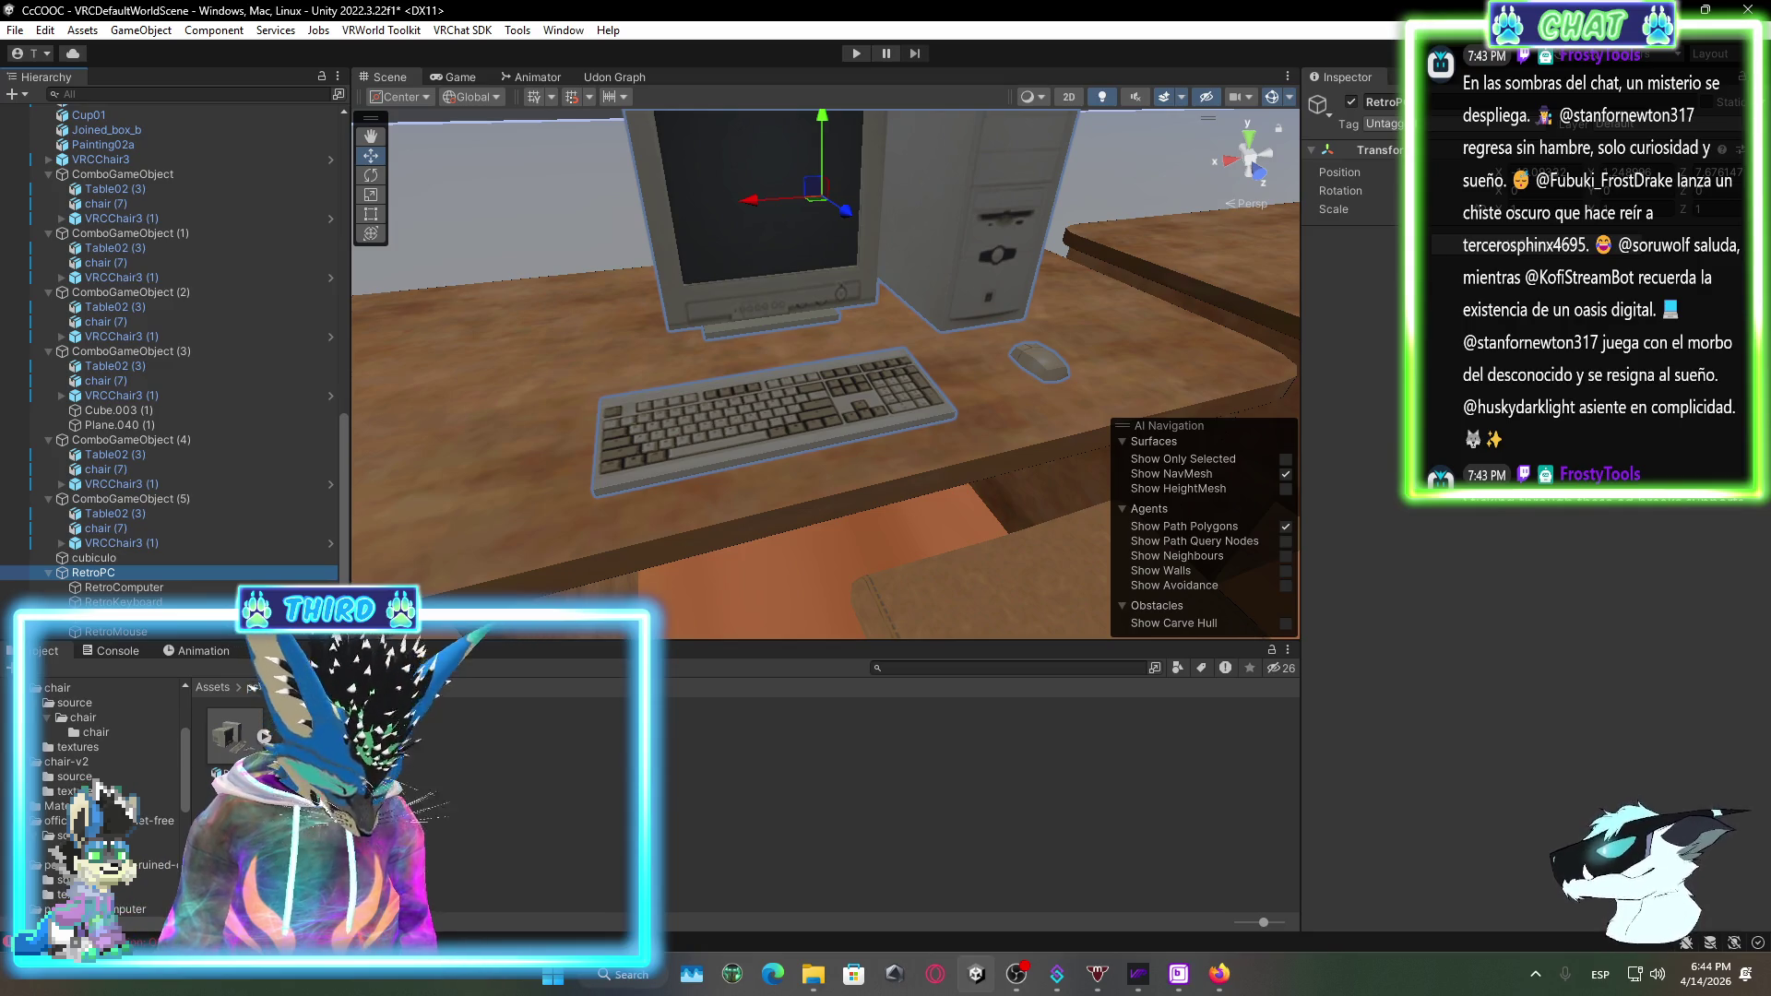
left_click_drag(809, 459, 879, 370)
mouse_move(1030, 280)
left_mouse_down()
mouse_move(784, 296)
mouse_move(553, 415)
left_mouse_up()
Step: Slide the RetroComputer case along X to 1.735, then bring Firefox to the front
key("f")
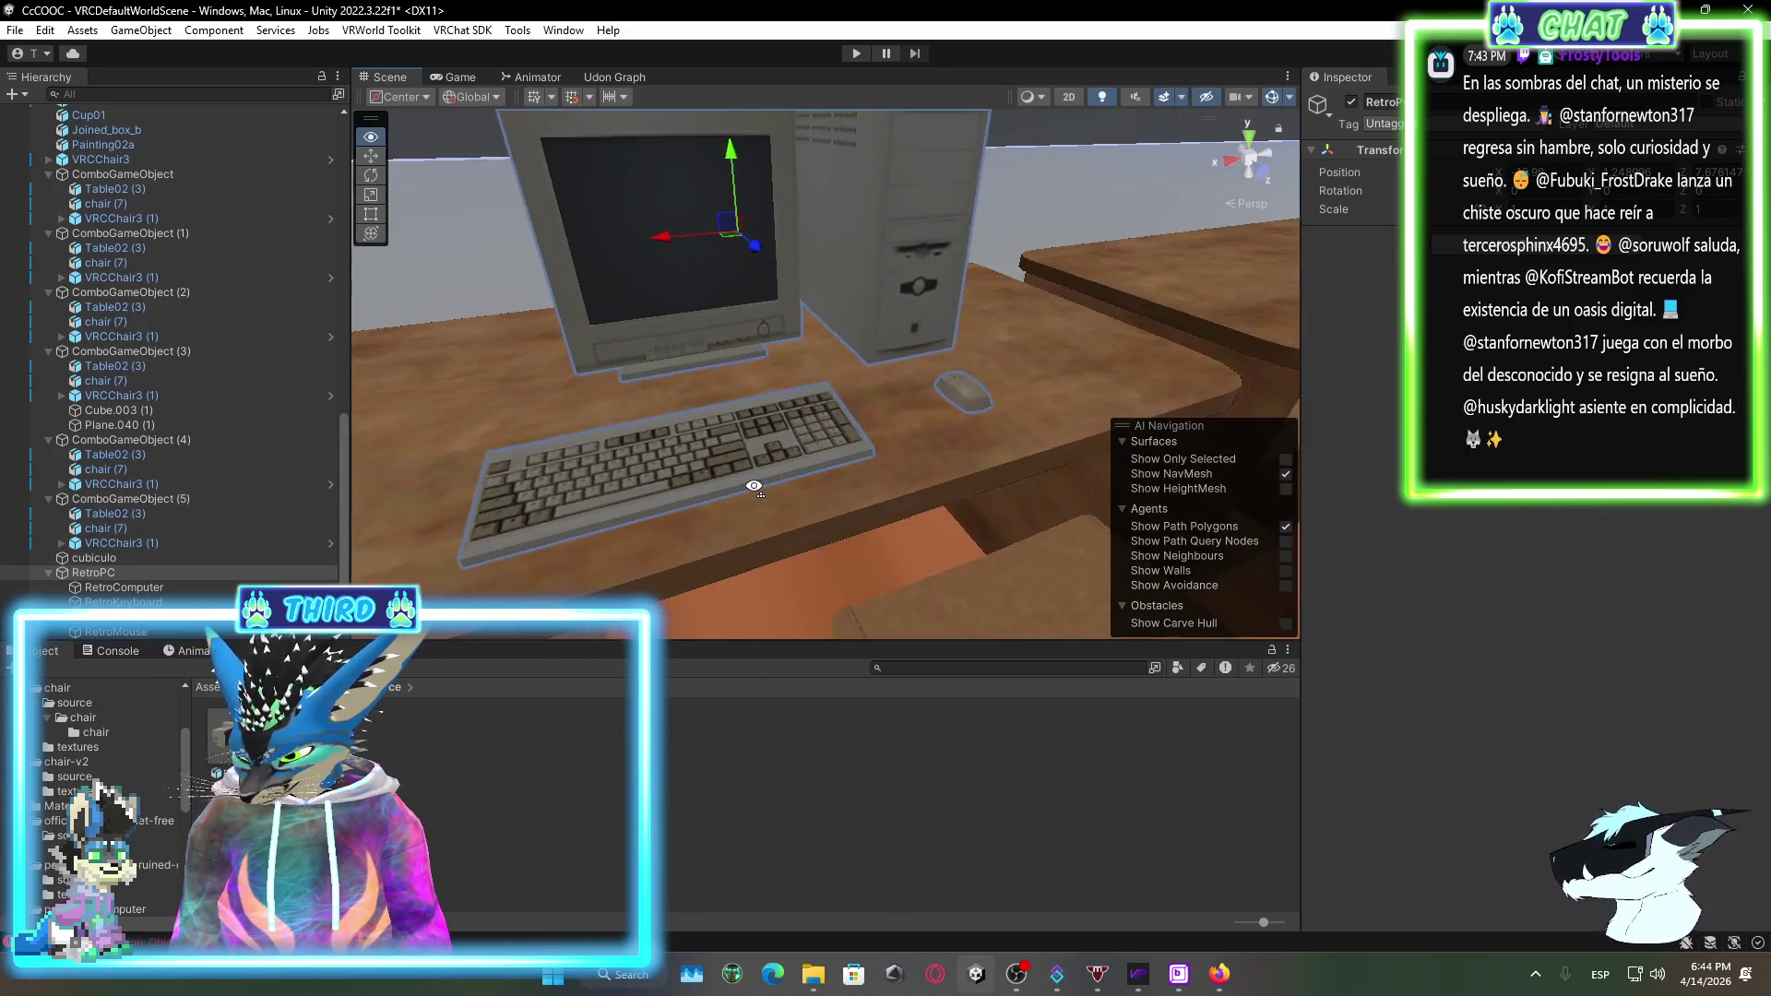
left_click(185, 589)
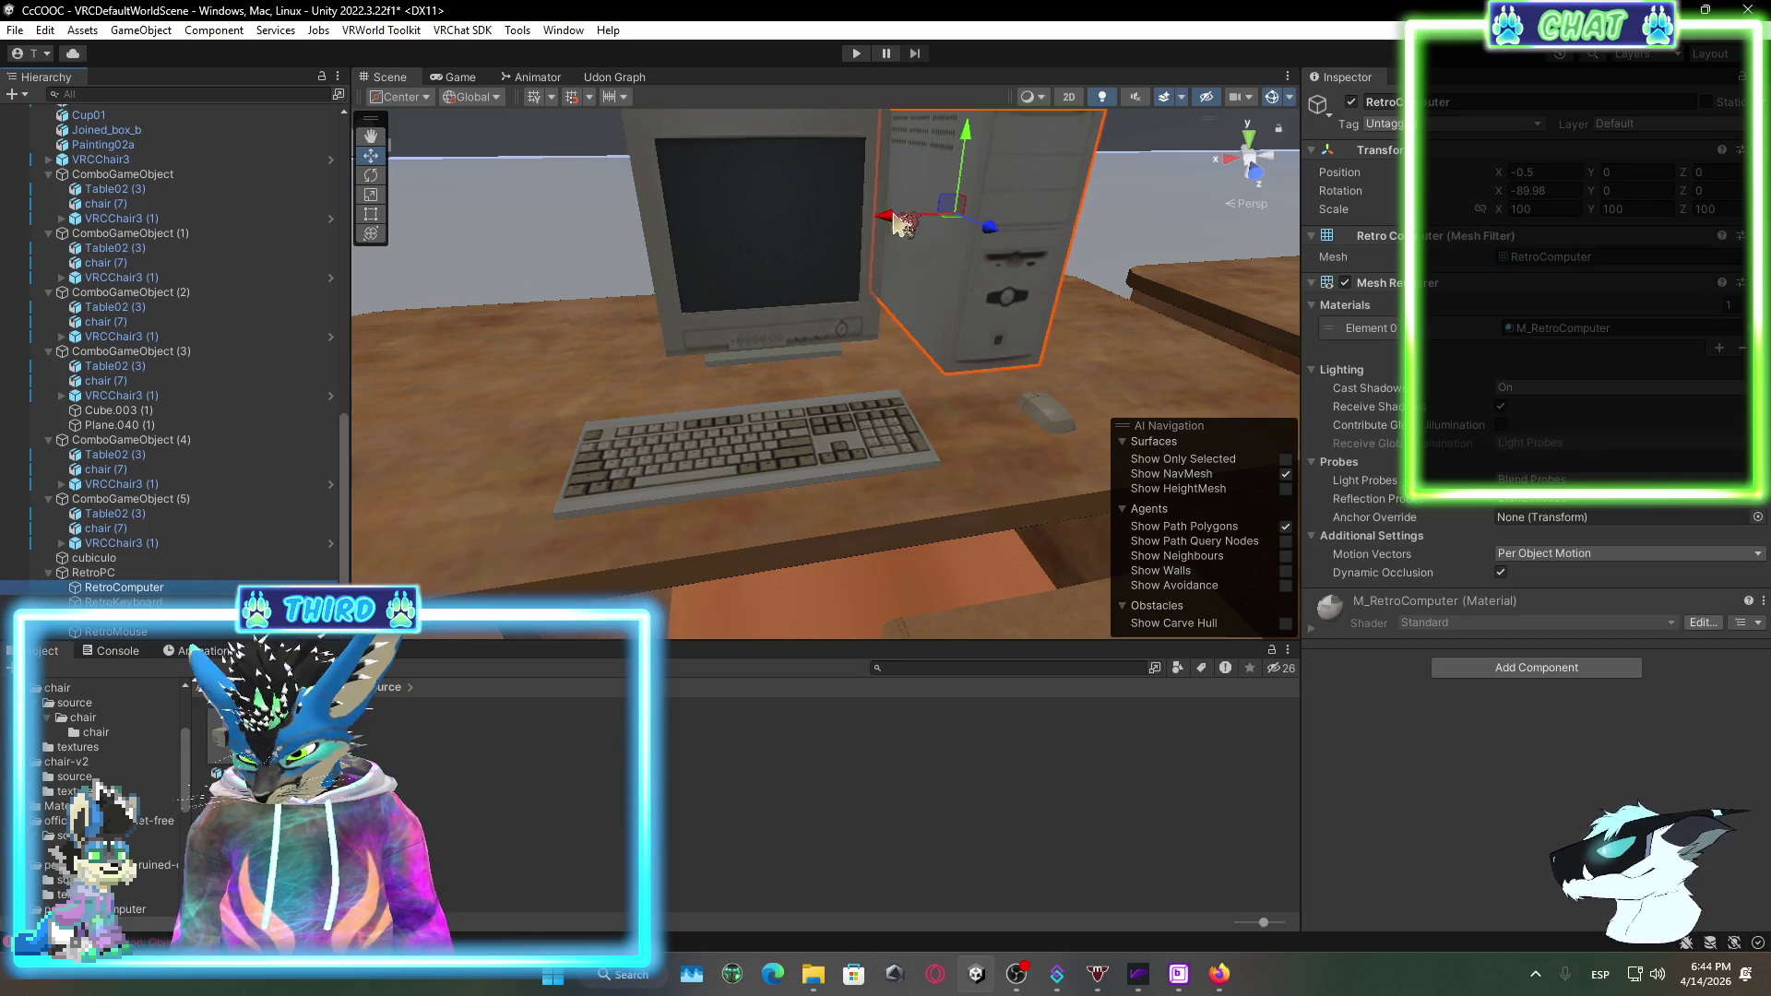
left_click_drag(891, 225, 784, 231)
key("f")
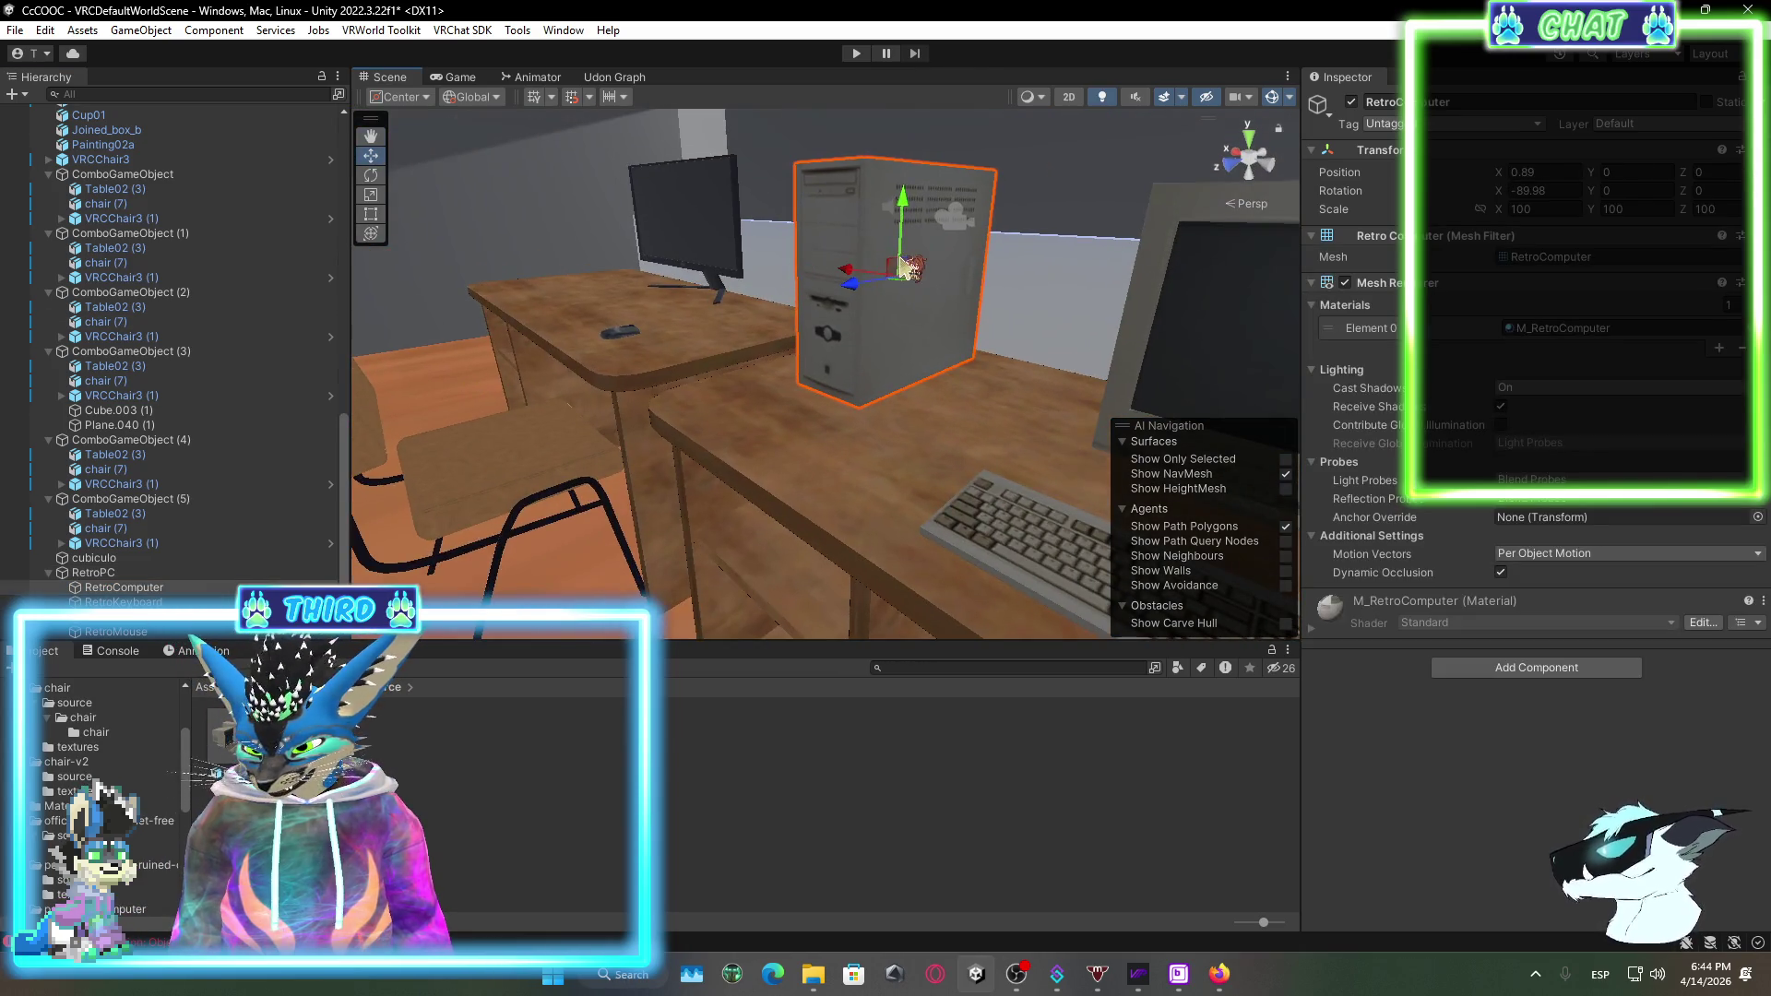
left_click_drag(861, 280, 734, 250)
mouse_move(694, 518)
left_mouse_down()
mouse_move(991, 510)
mouse_move(932, 369)
left_mouse_up()
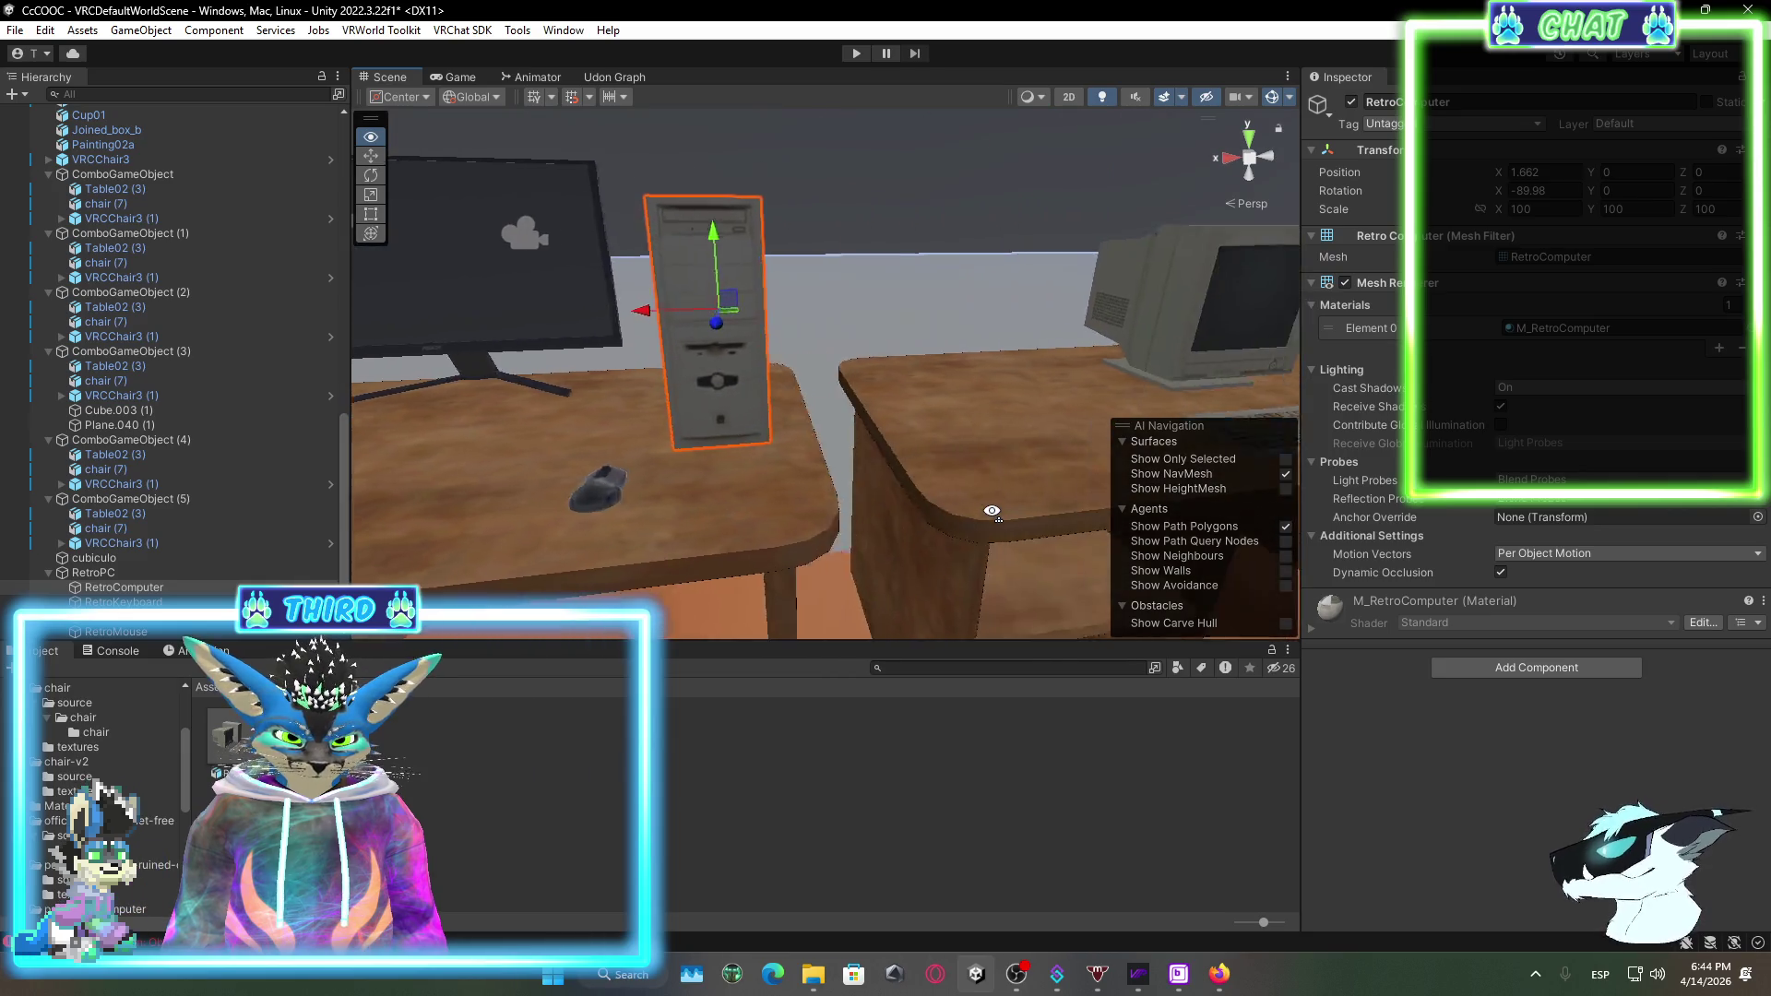
scroll(877, 238, "up", 5)
mouse_move(839, 260)
left_mouse_down()
mouse_move(775, 276)
mouse_move(804, 269)
left_mouse_up()
left_click(950, 297)
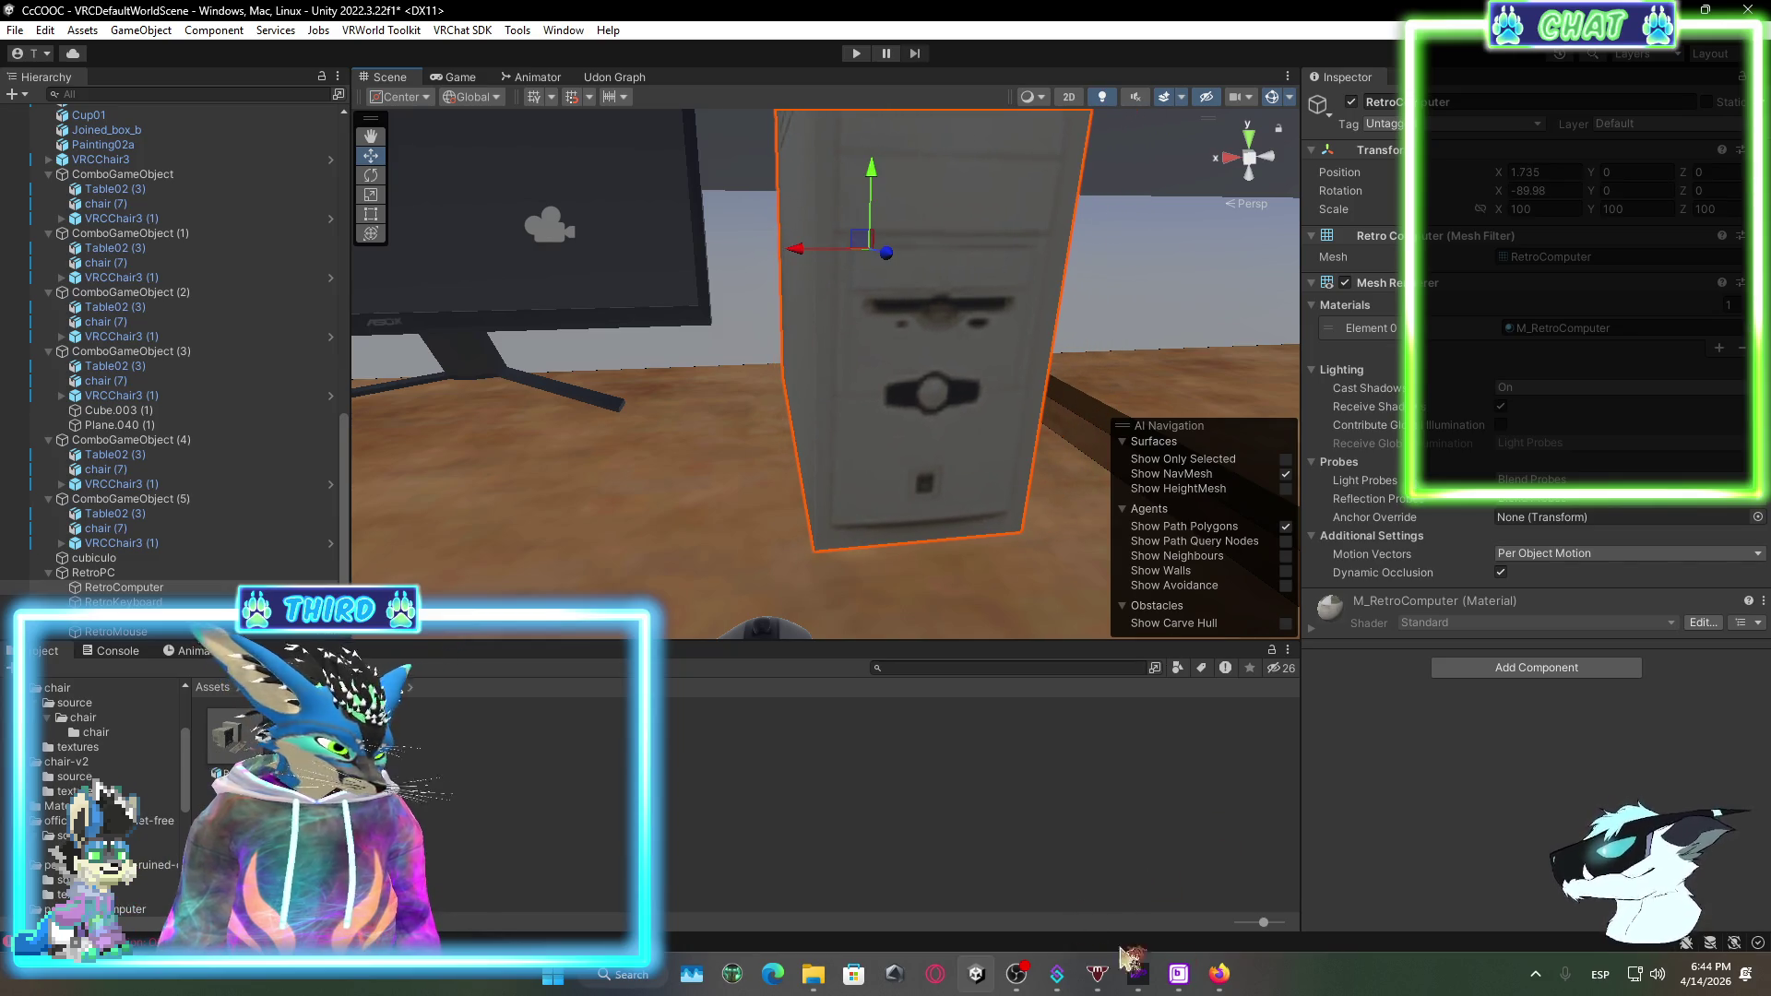
left_click(1229, 981)
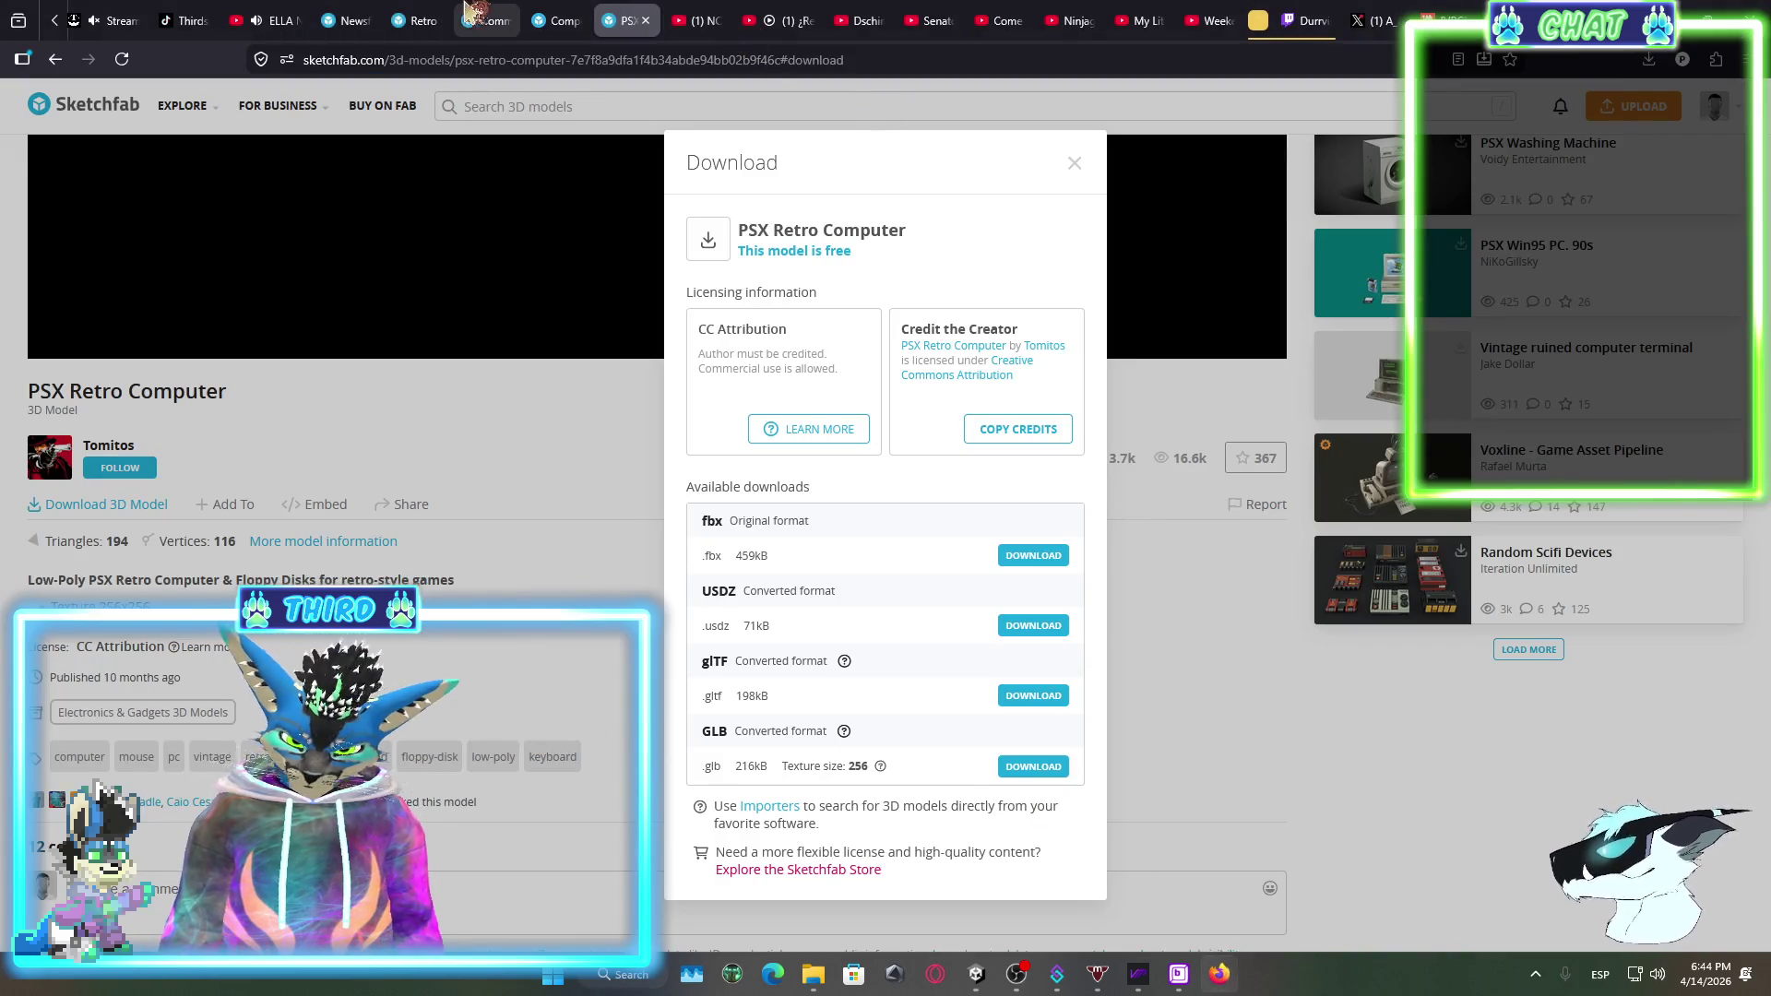
Step: Rewind the YouTube tutorial to an earlier point, then return to Unity's classroom view
left_click(267, 20)
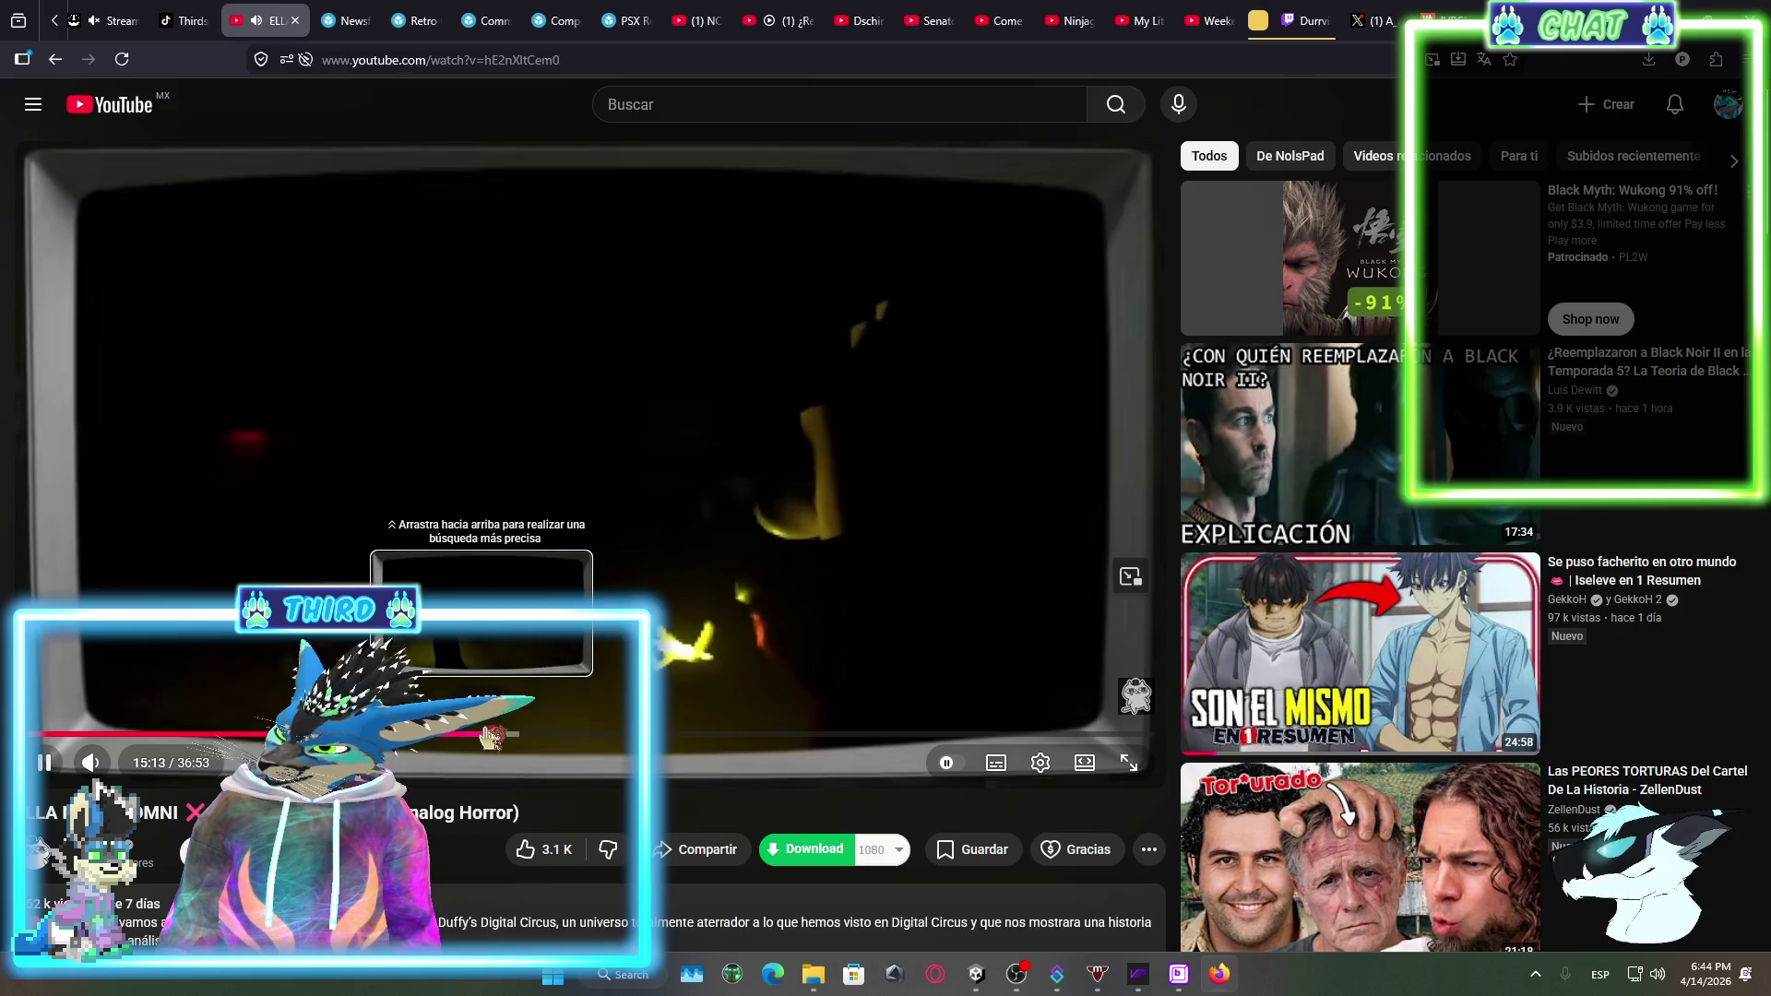
left_click(489, 735)
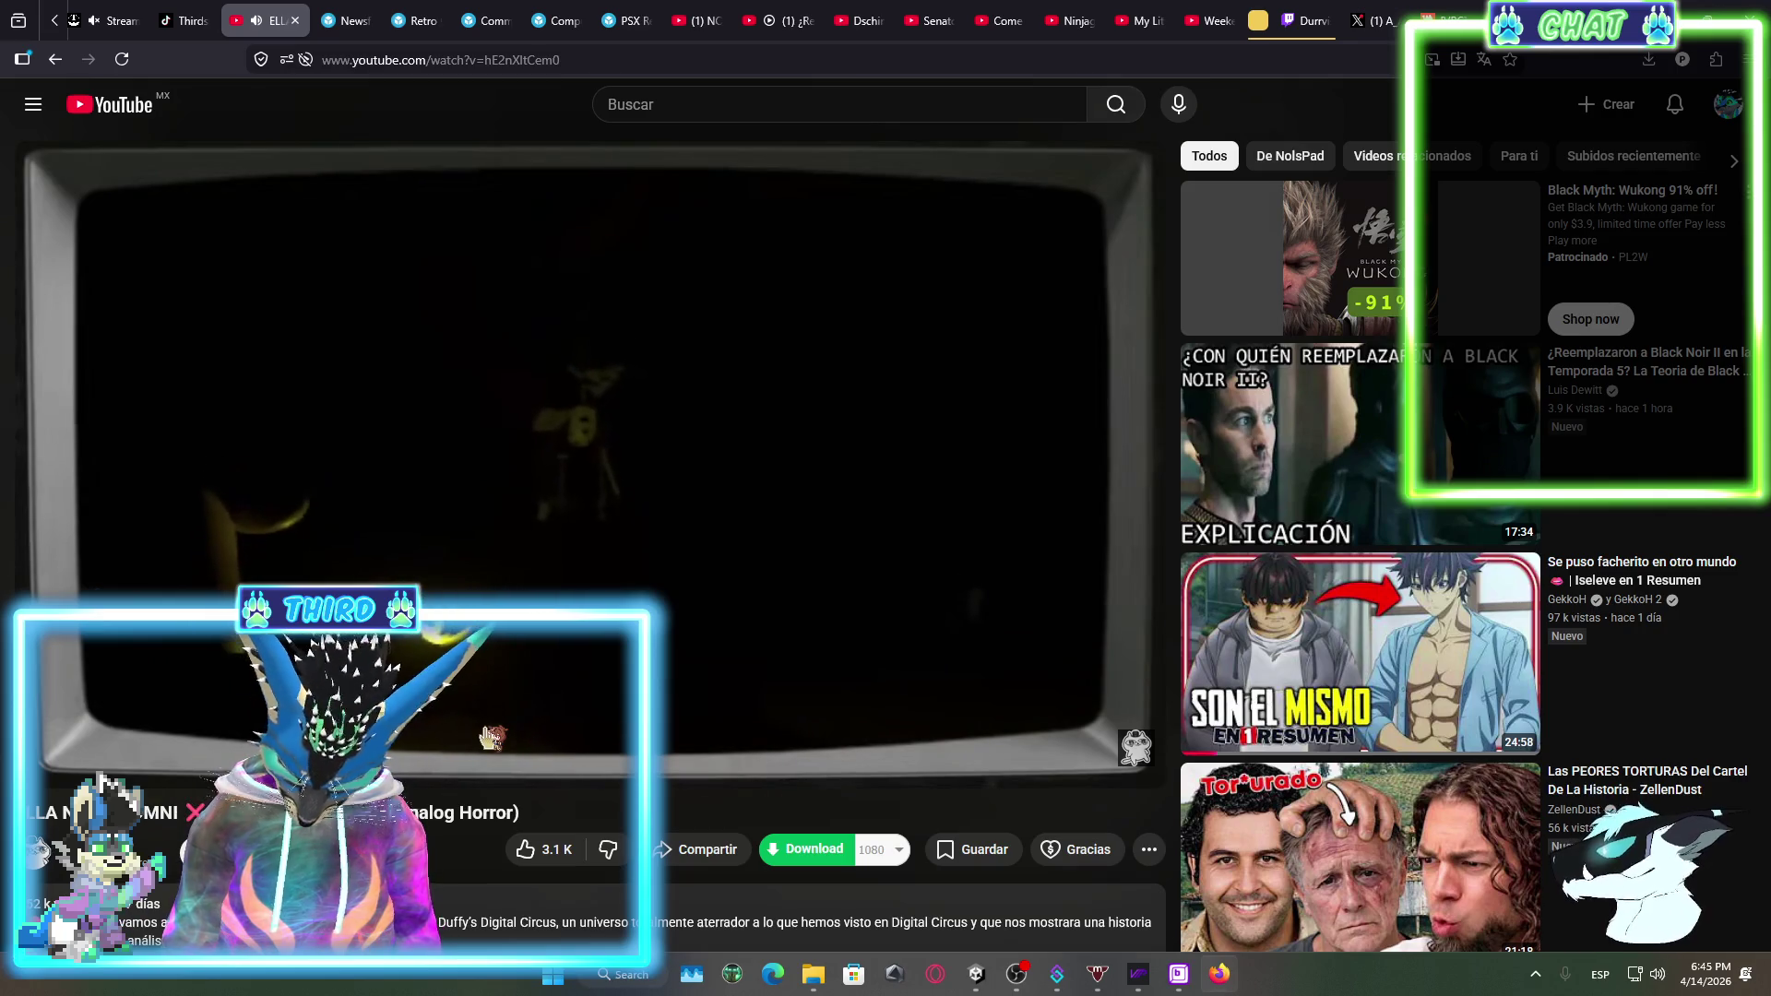
mouse_move(563, 589)
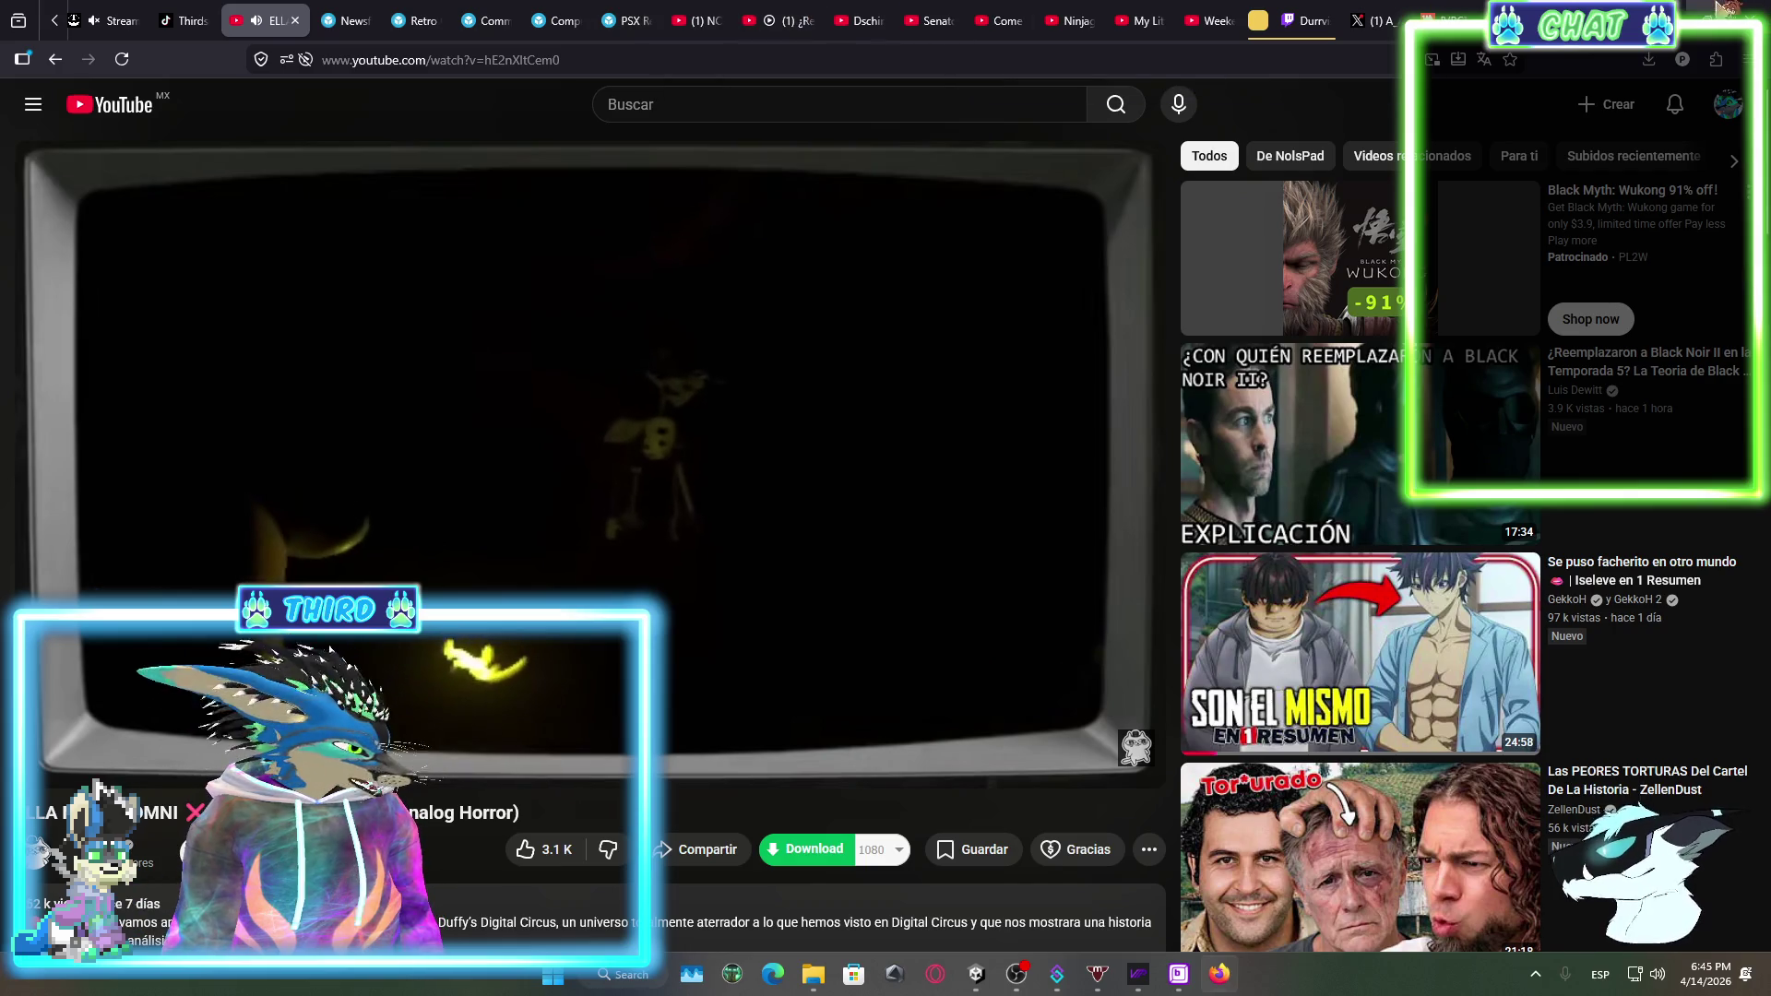
key("alt+Tab")
mouse_move(683, 565)
left_mouse_down()
mouse_move(830, 537)
mouse_move(814, 506)
mouse_move(843, 464)
mouse_move(1018, 477)
mouse_move(858, 506)
mouse_move(1000, 490)
mouse_move(971, 503)
mouse_move(786, 502)
mouse_move(834, 514)
mouse_move(929, 432)
left_mouse_up()
Step: Try shifting the monitor along X, then undo, leaving the tower at X 3.352 under the desk
left_click(927, 441)
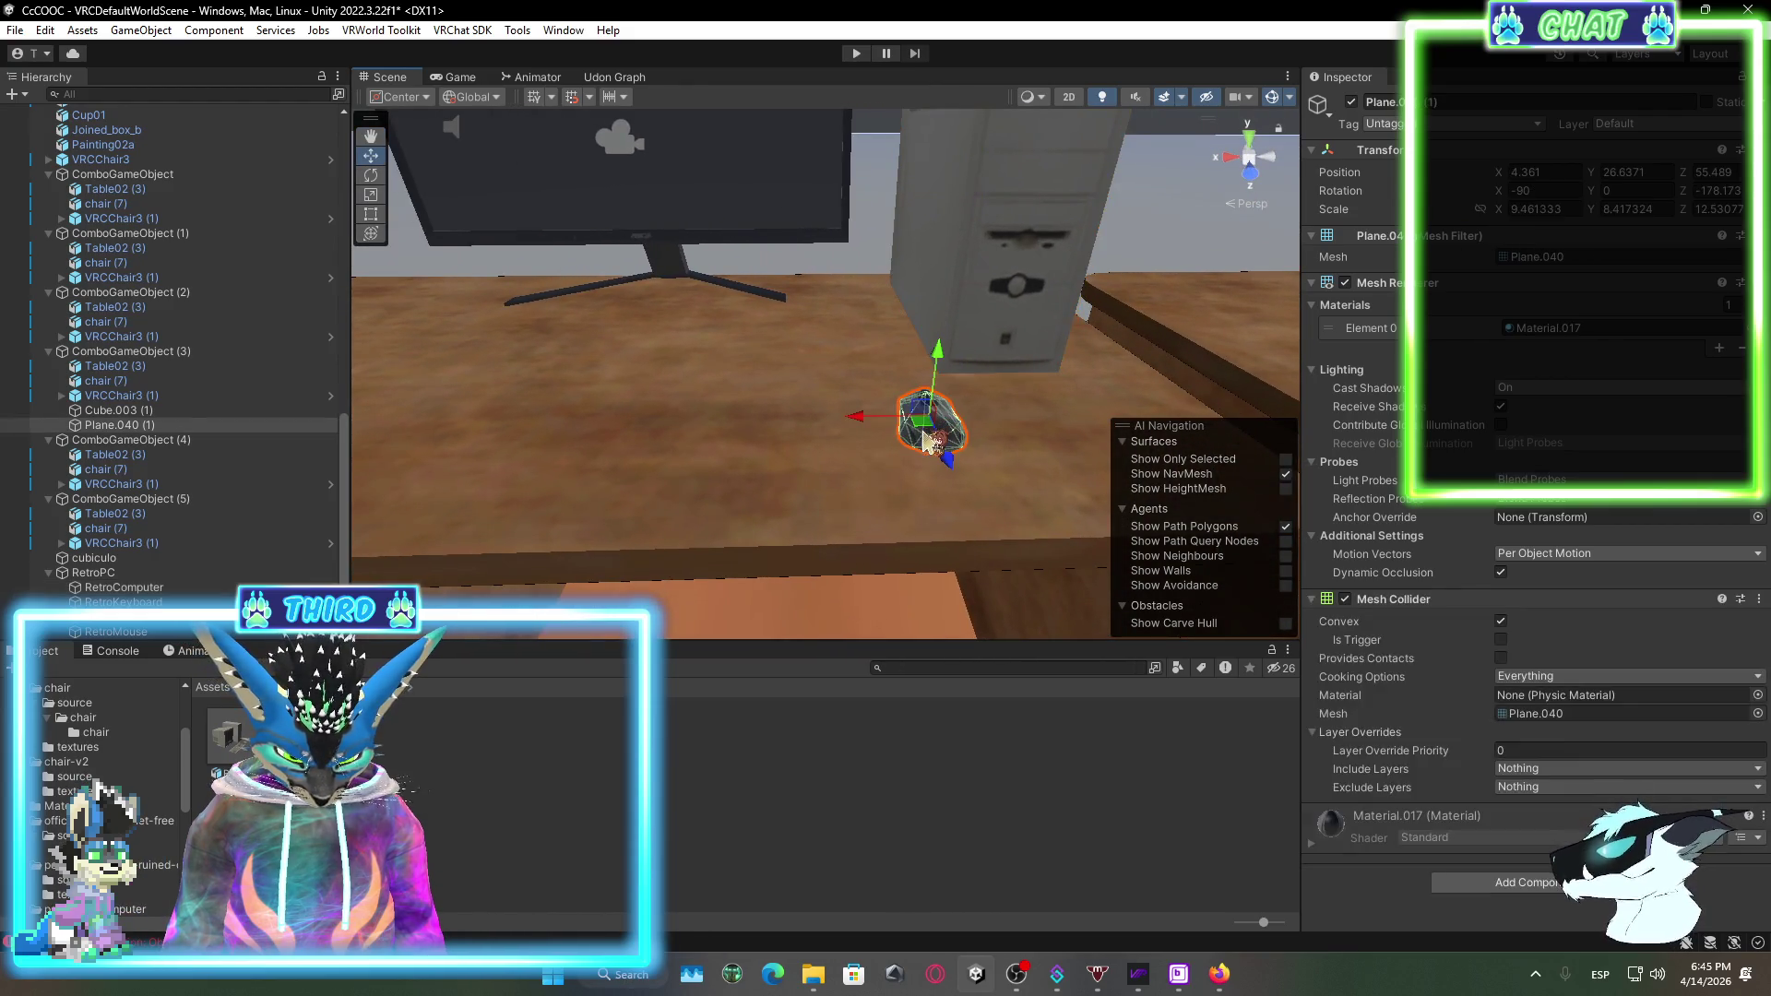
left_click(733, 267)
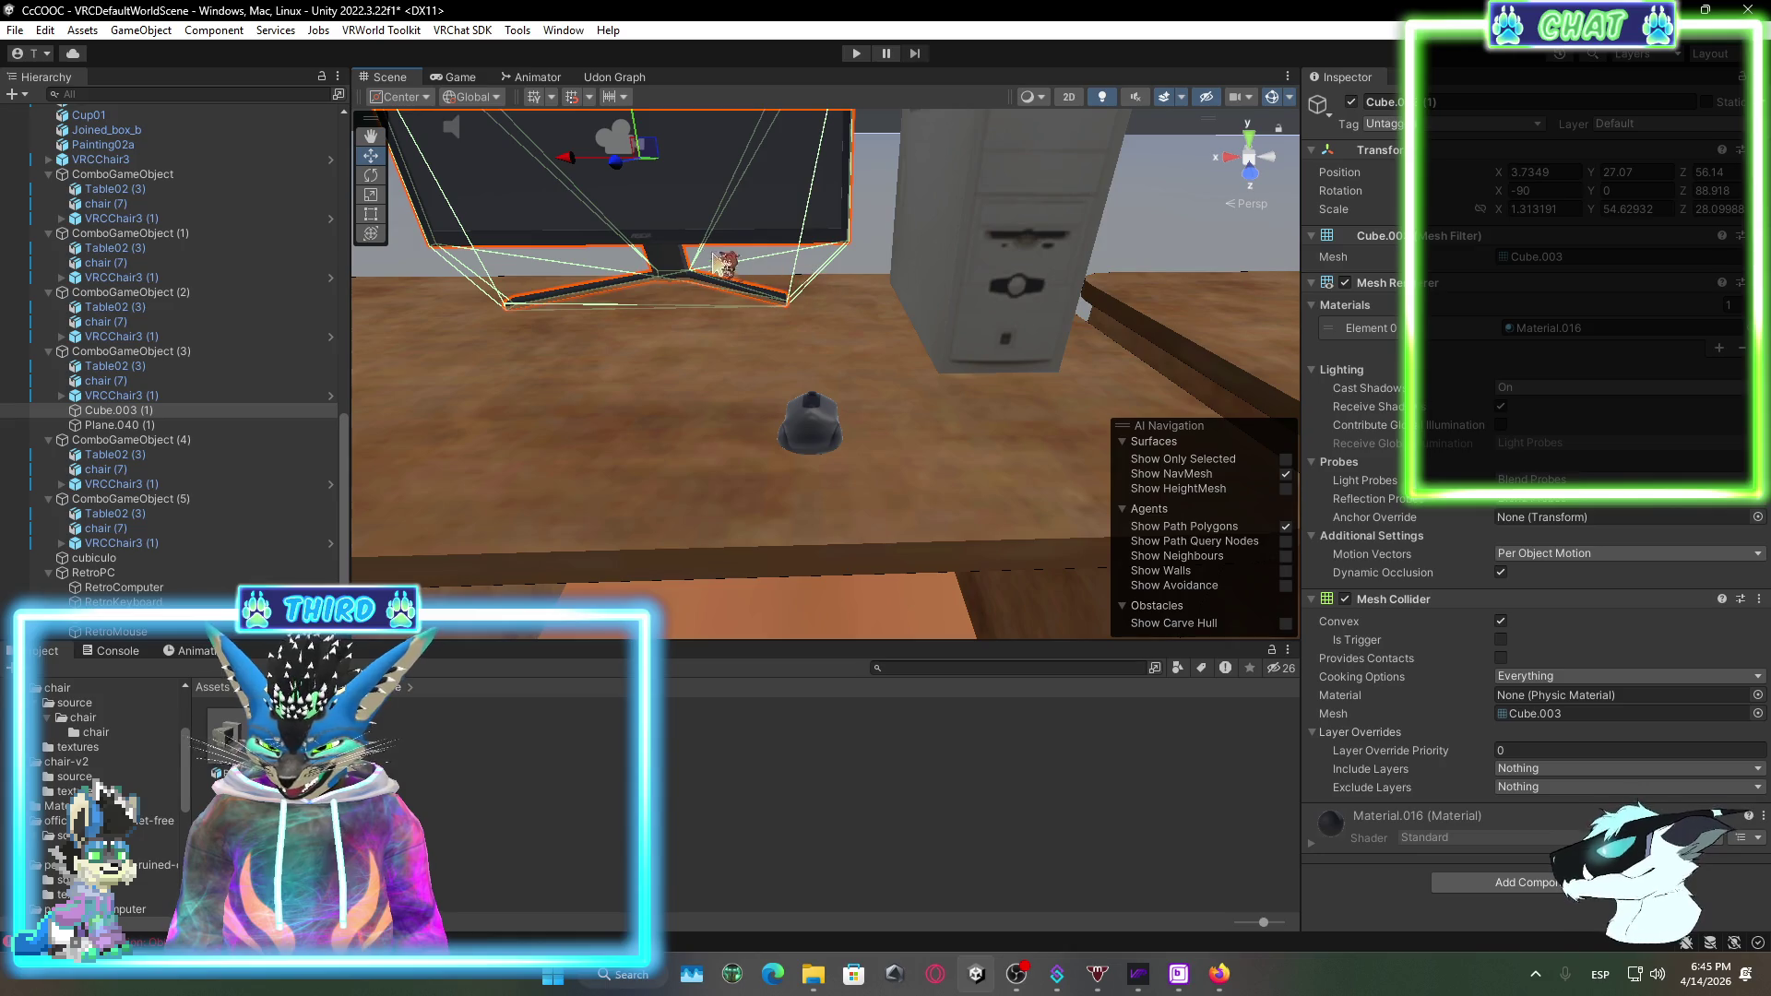
left_click_drag(578, 162, 481, 166)
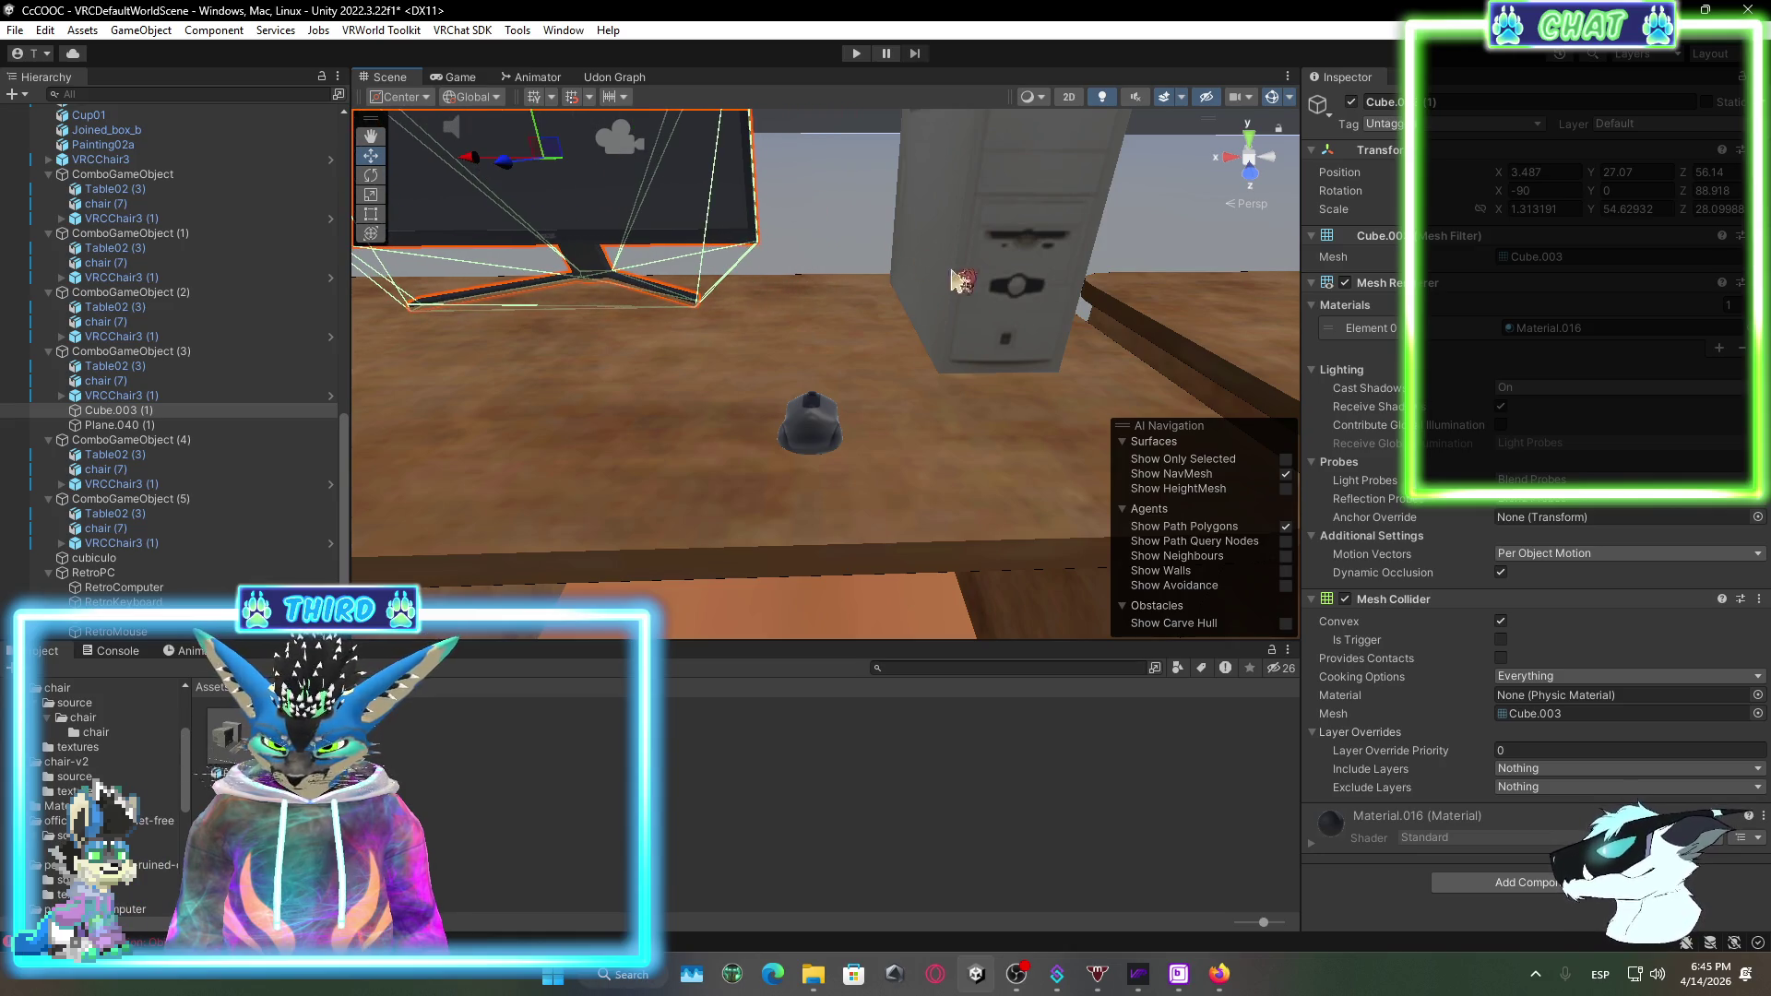
left_click(809, 446)
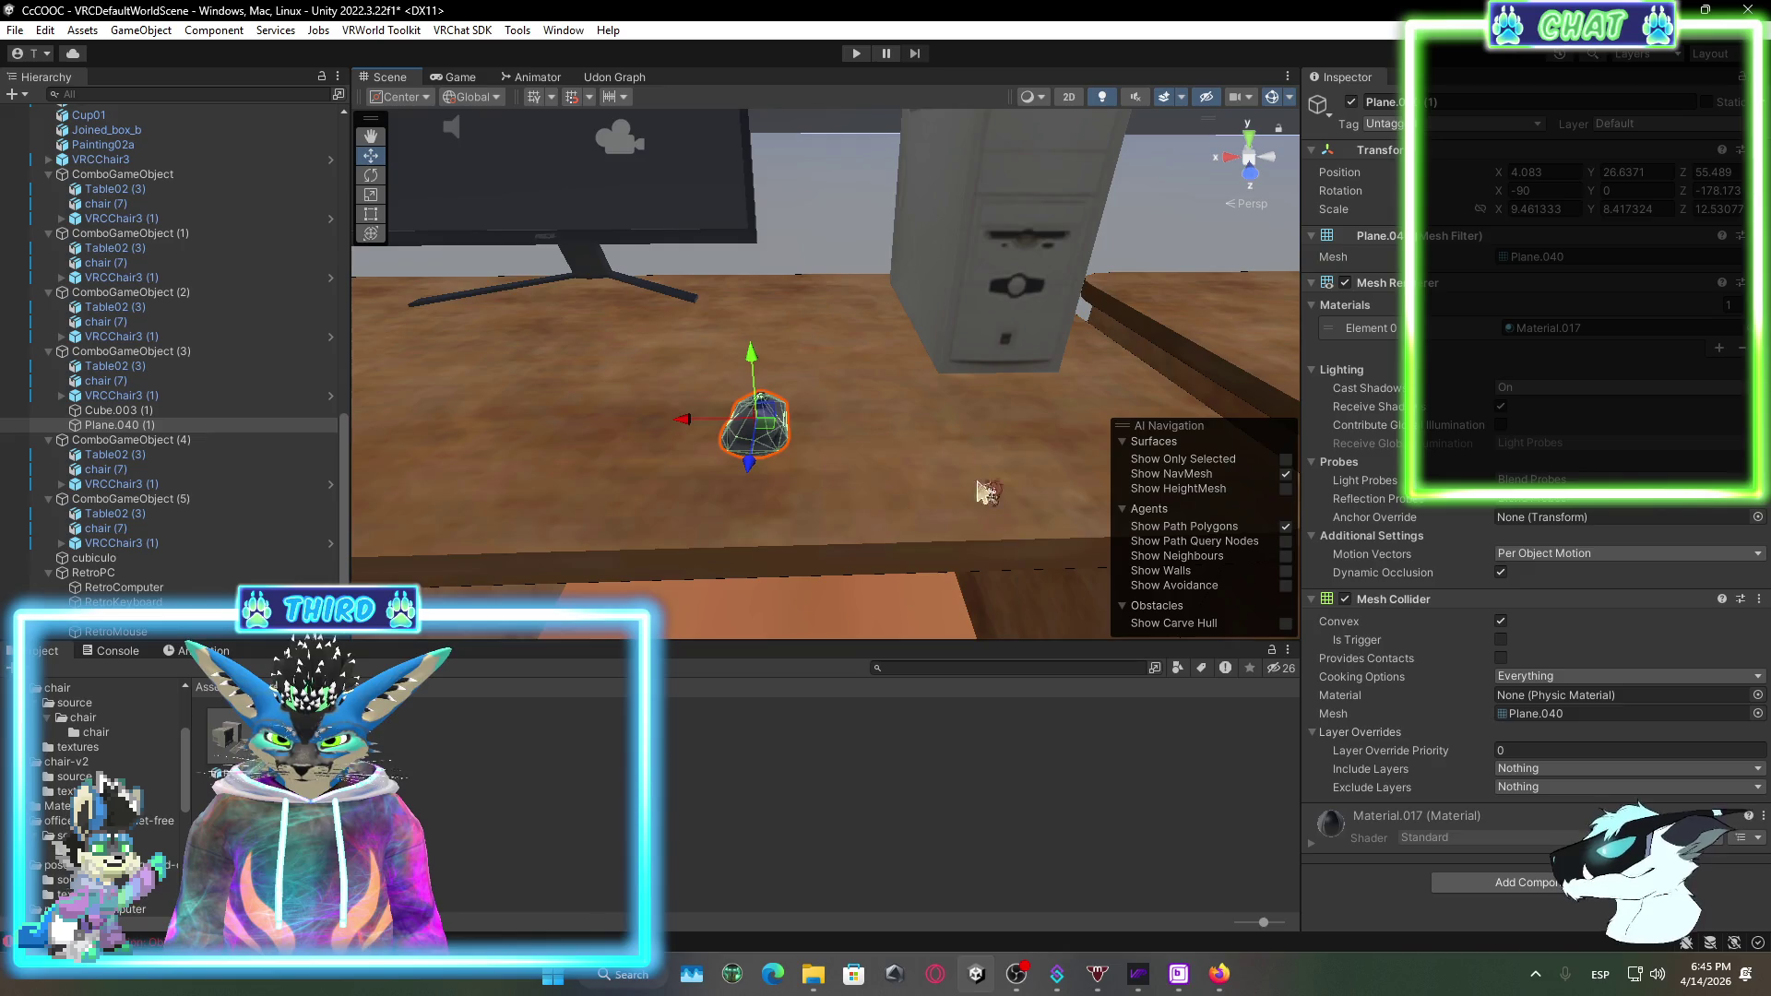
scroll(710, 434, "down", 6)
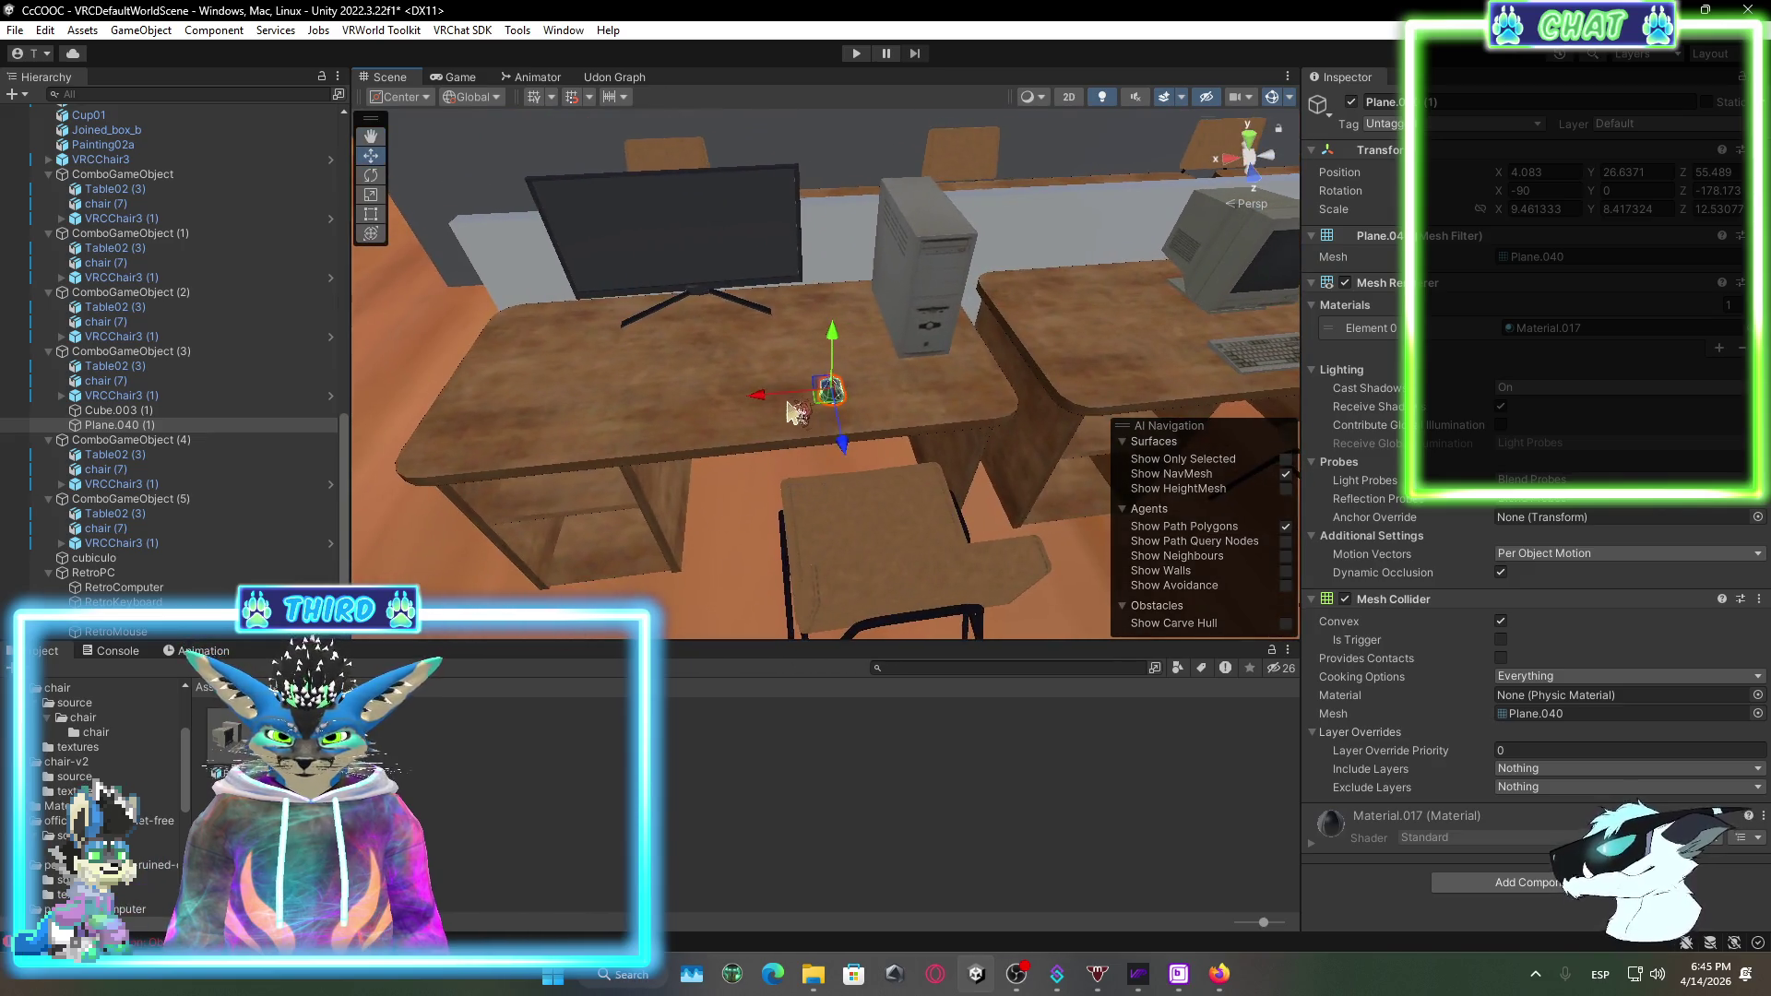
key("ctrl+z")
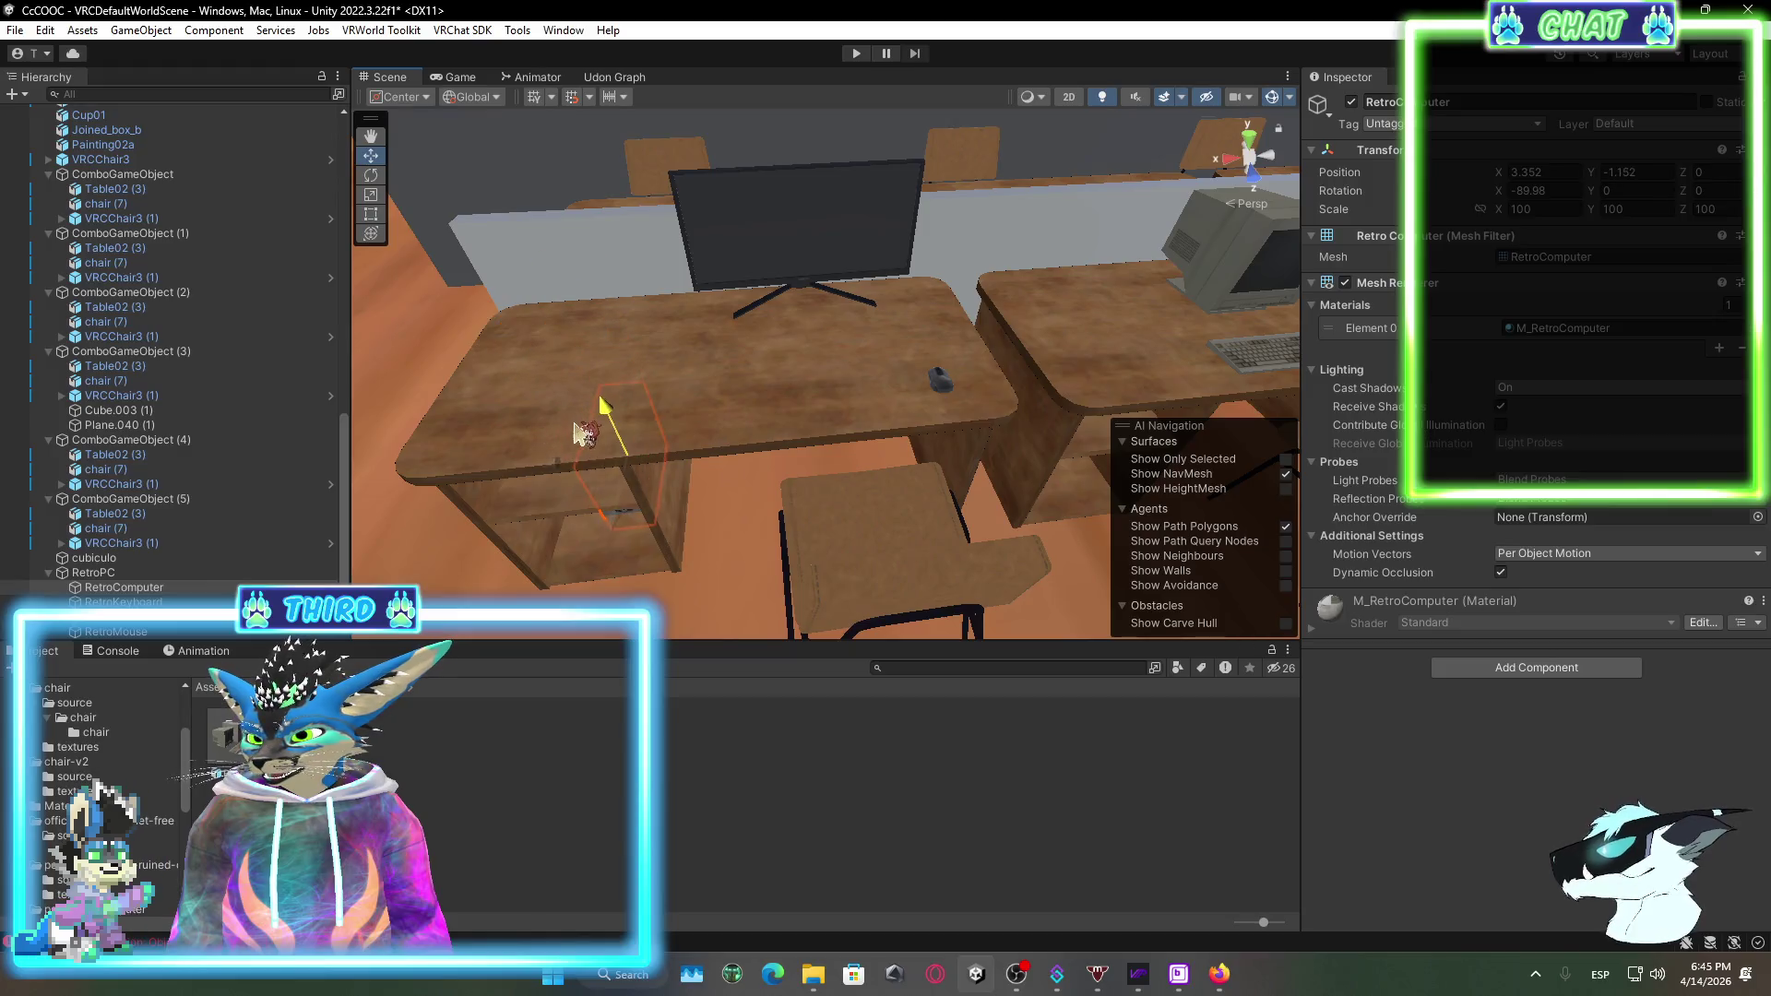
mouse_move(595, 443)
left_mouse_down()
mouse_move(791, 434)
mouse_move(959, 575)
mouse_move(877, 309)
left_mouse_up()
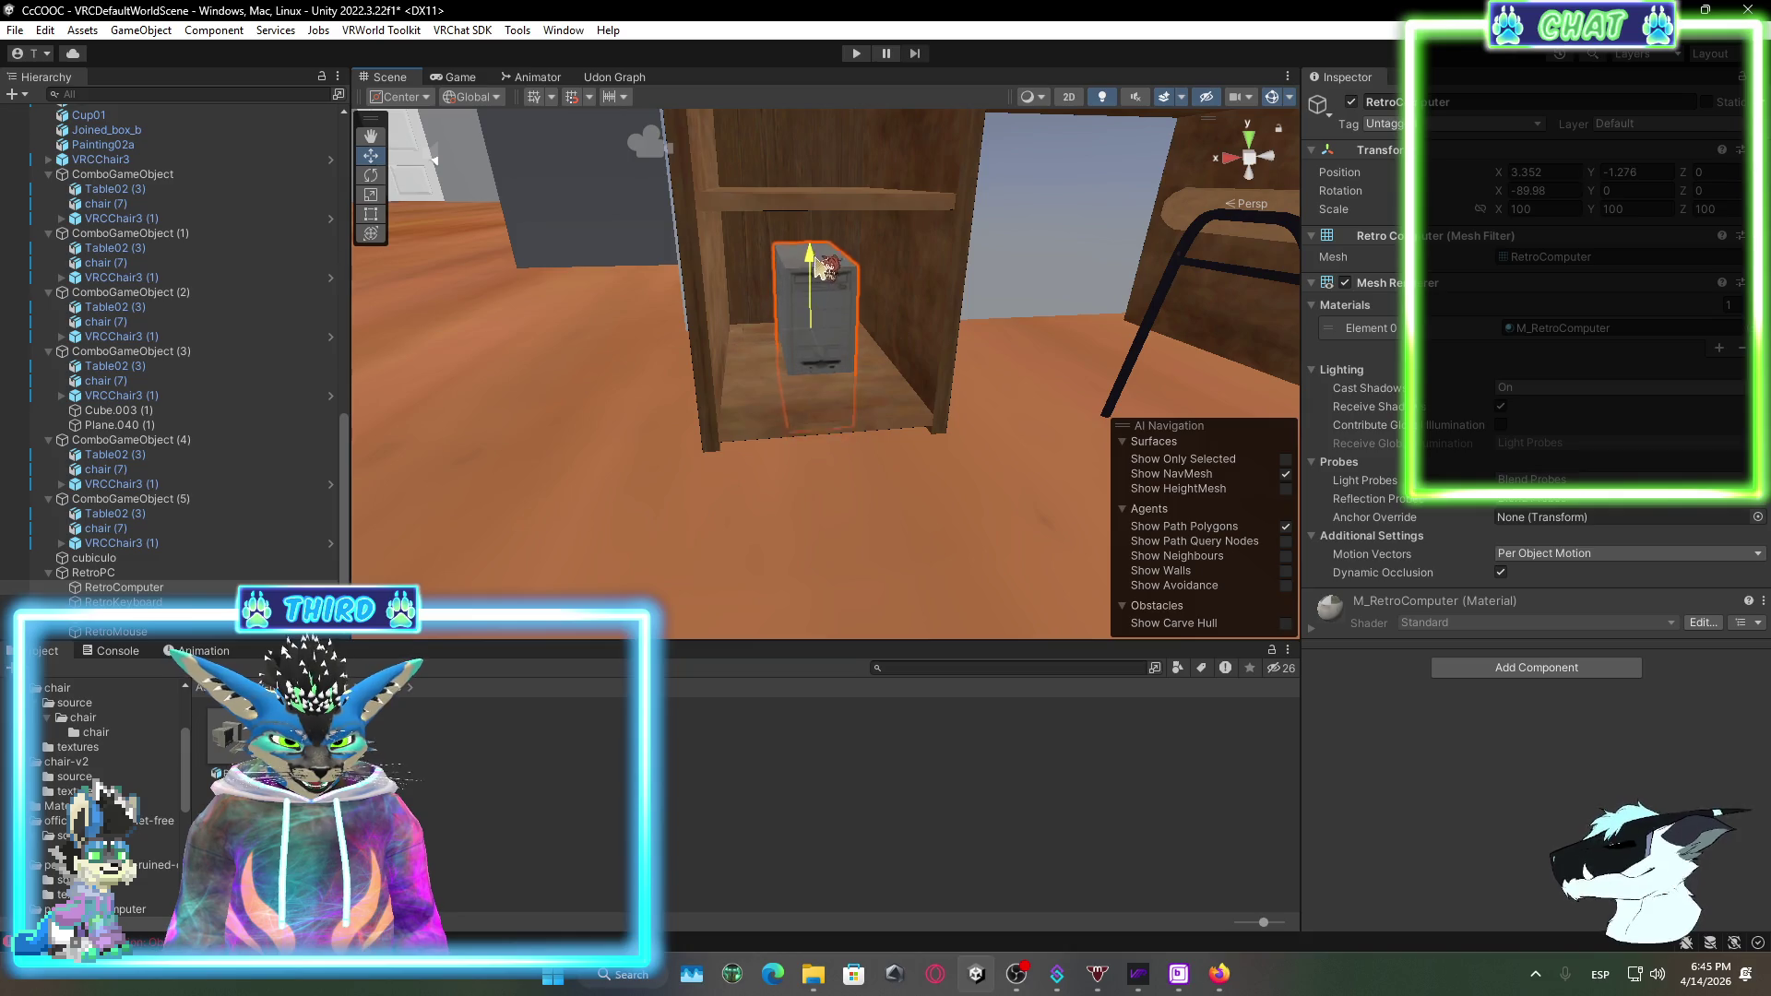
Step: Lift the RetroComputer case up onto the desk and slide it along X beside the flat monitor
left_click_drag(830, 241, 830, 226)
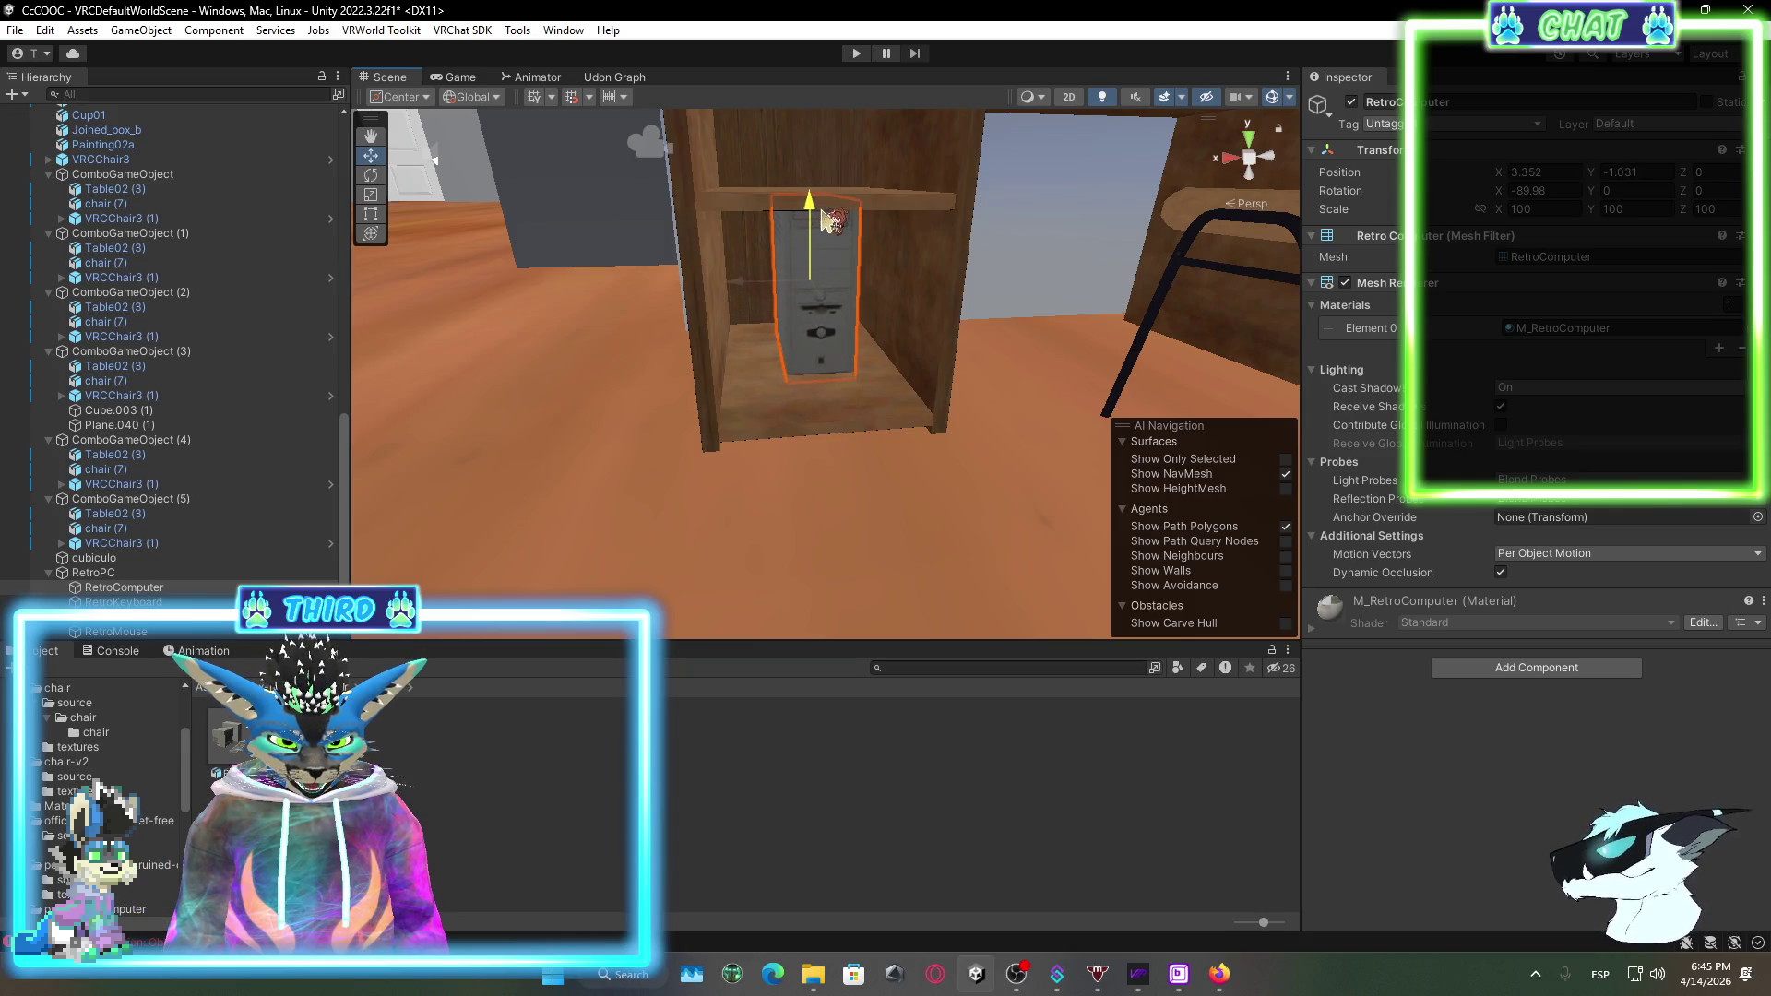
key("f")
mouse_move(839, 285)
left_mouse_down()
mouse_move(794, 396)
mouse_move(937, 395)
mouse_move(943, 318)
mouse_move(978, 251)
left_mouse_up()
mouse_move(978, 394)
left_mouse_down()
mouse_move(871, 140)
mouse_move(813, 148)
mouse_move(885, 228)
left_mouse_up()
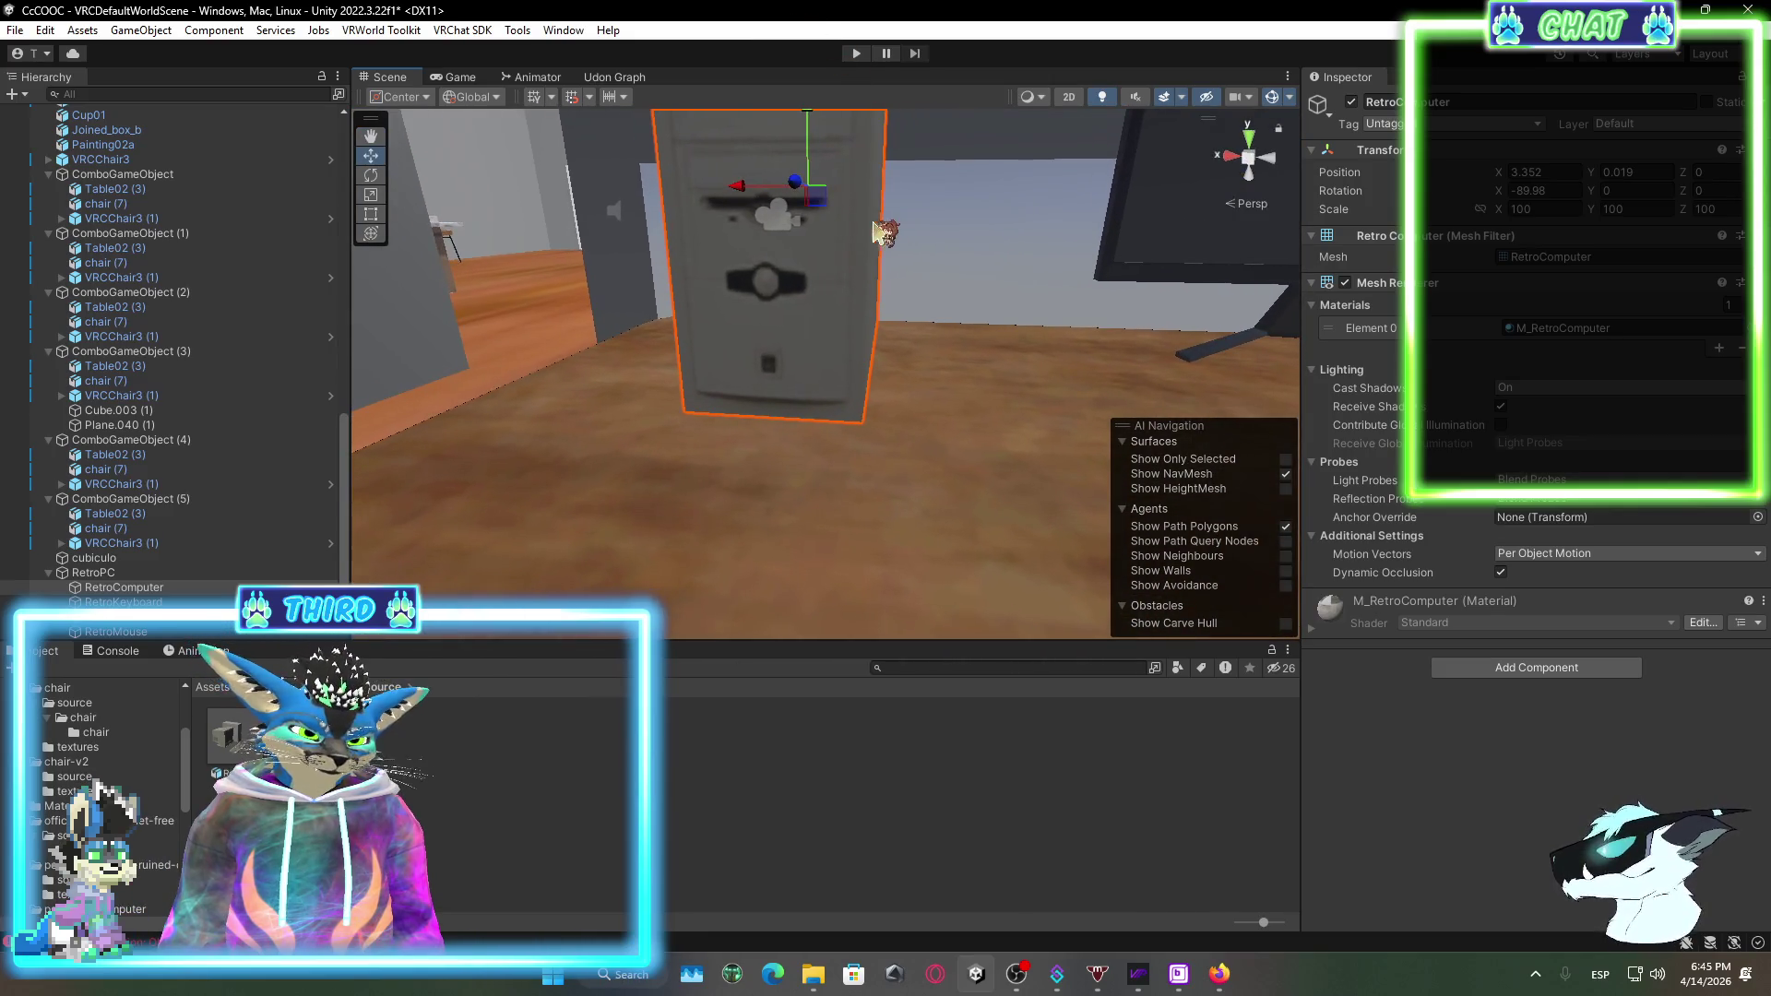
mouse_move(808, 159)
left_mouse_down()
mouse_move(823, 176)
mouse_move(817, 155)
left_mouse_up()
mouse_move(746, 215)
left_mouse_down()
mouse_move(916, 215)
mouse_move(549, 279)
mouse_move(433, 267)
left_mouse_up()
Step: Scale the case uniformly to 115.03, then nudge it along Z to sit at X 3.11, Y 0.001
left_click(371, 195)
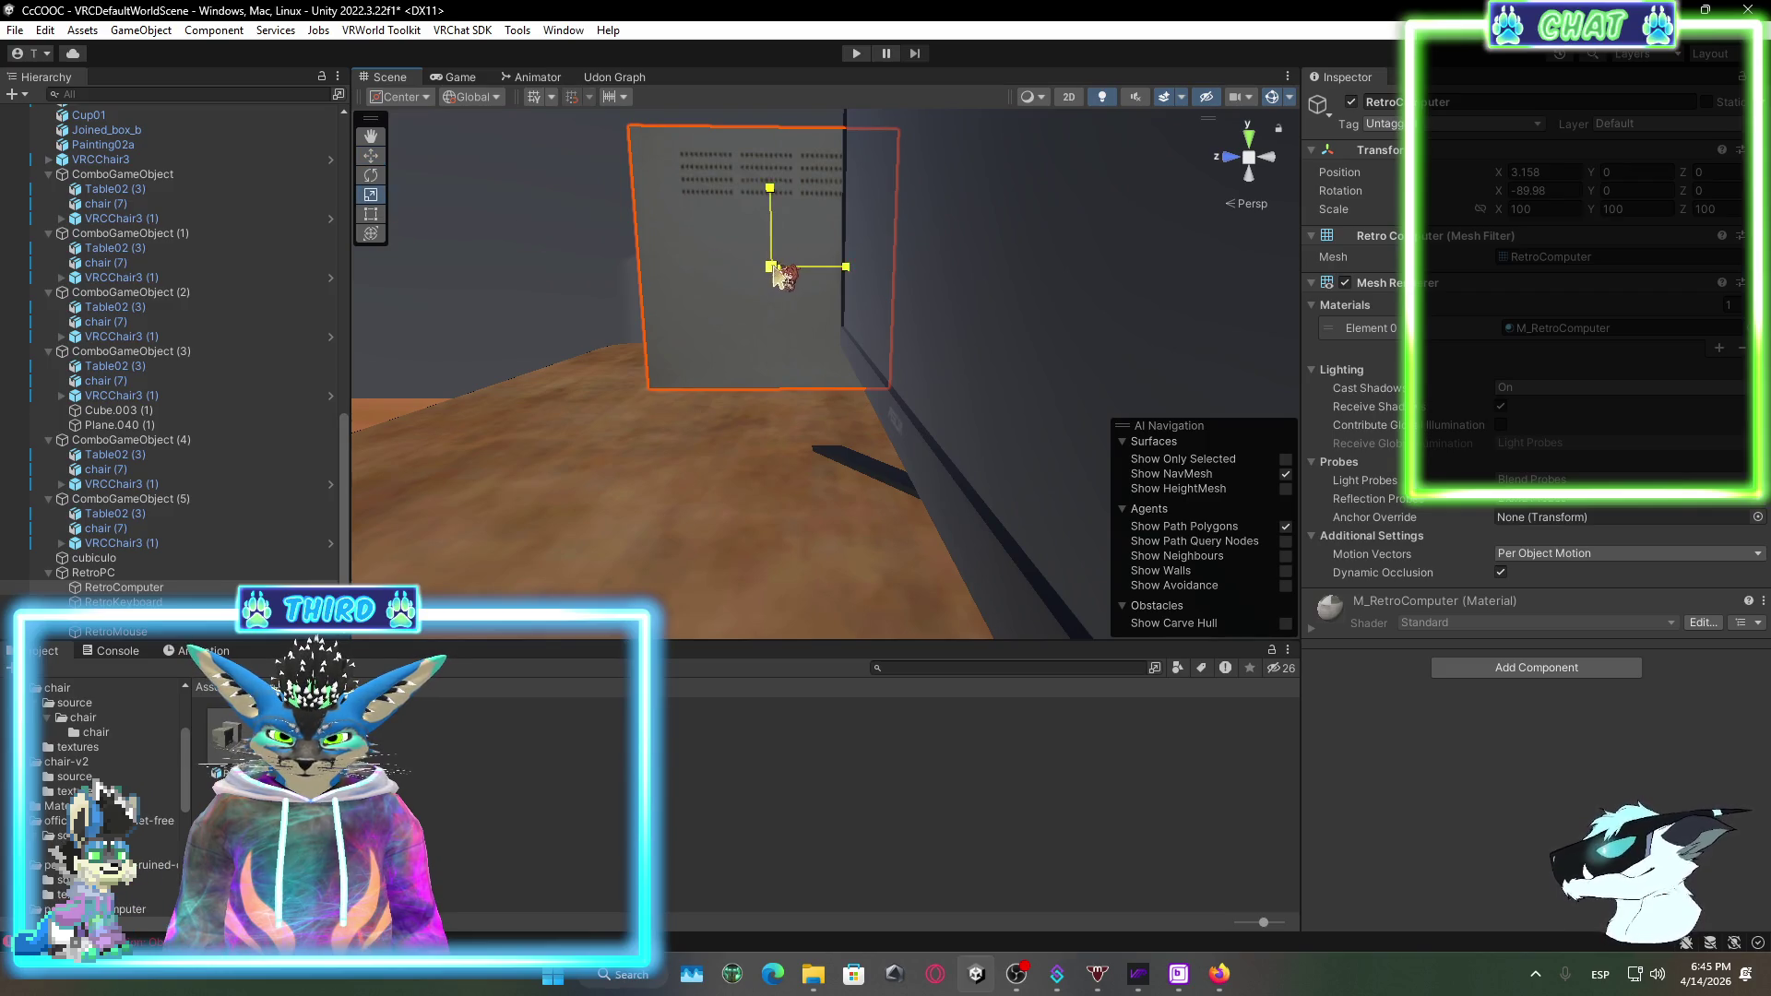
left_click_drag(771, 266, 790, 272)
left_click(371, 156)
left_click_drag(716, 268, 666, 268)
left_click_drag(717, 210, 721, 180)
mouse_move(701, 277)
left_mouse_down()
mouse_move(634, 449)
mouse_move(1059, 439)
mouse_move(724, 268)
mouse_move(742, 288)
mouse_move(715, 295)
left_mouse_up()
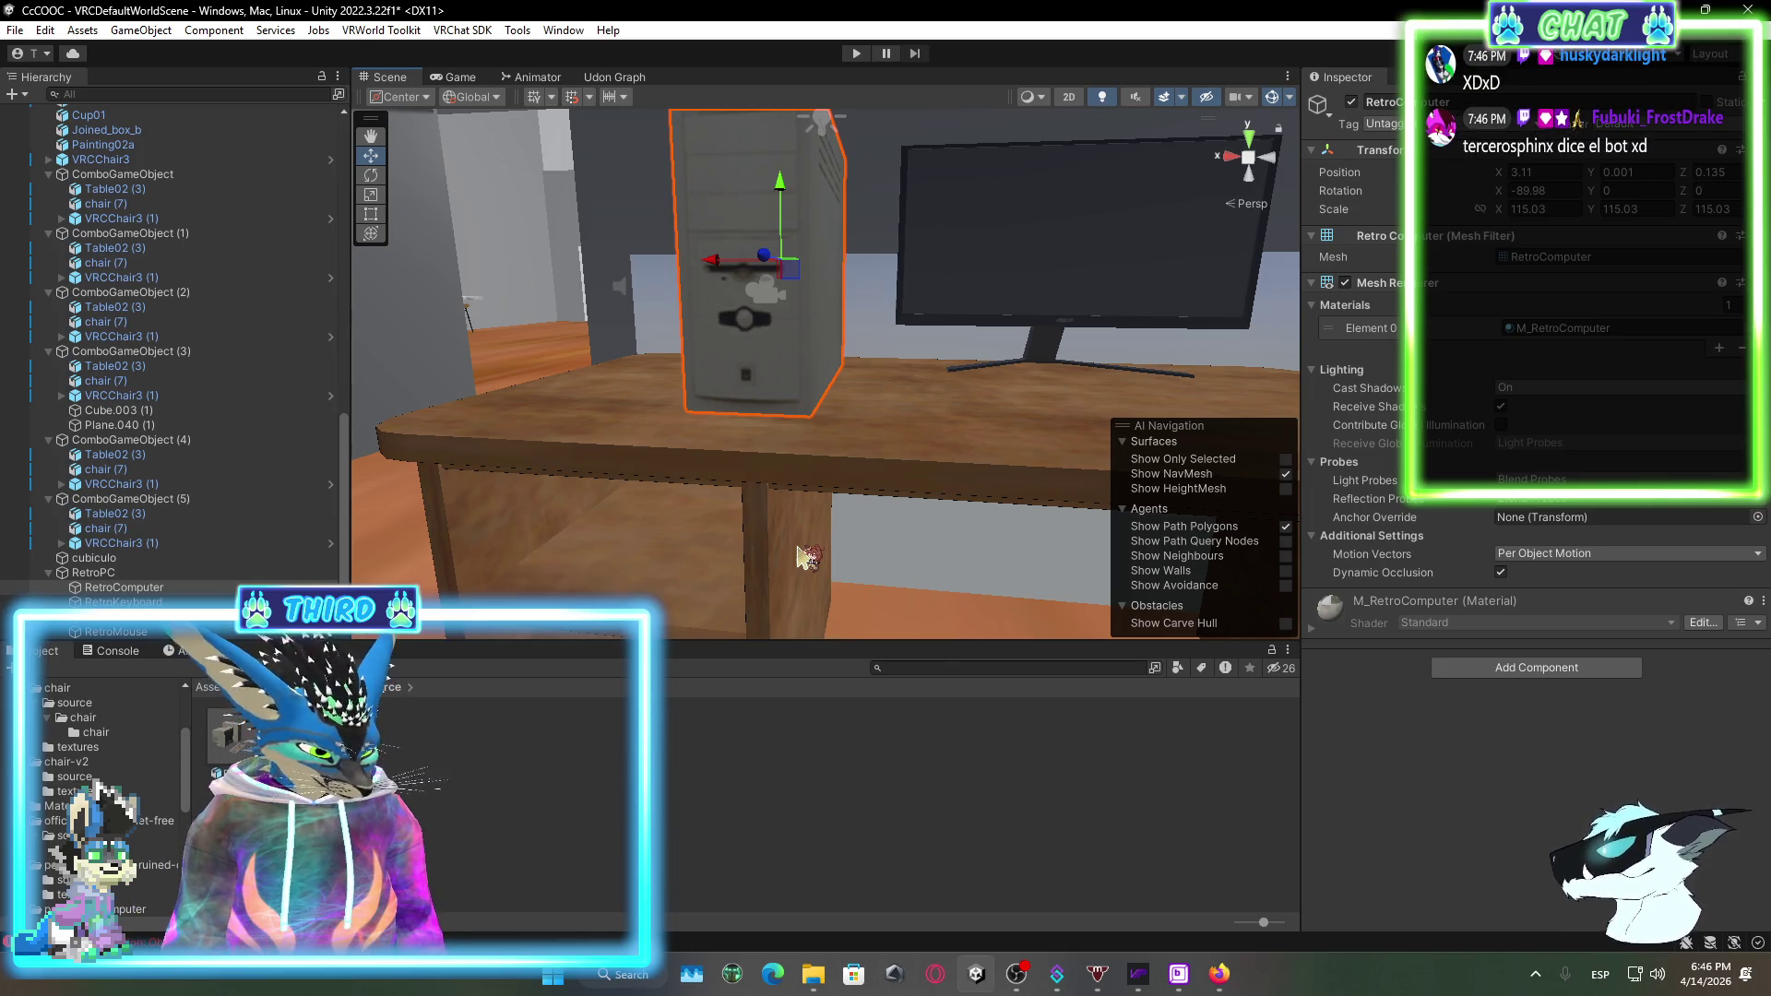
left_click_drag(779, 548, 918, 413)
Step: Frame the monitor and tower, then drag RetroComputer from RetroPC under ComboGameObject (3)
left_click(1107, 262)
key("f")
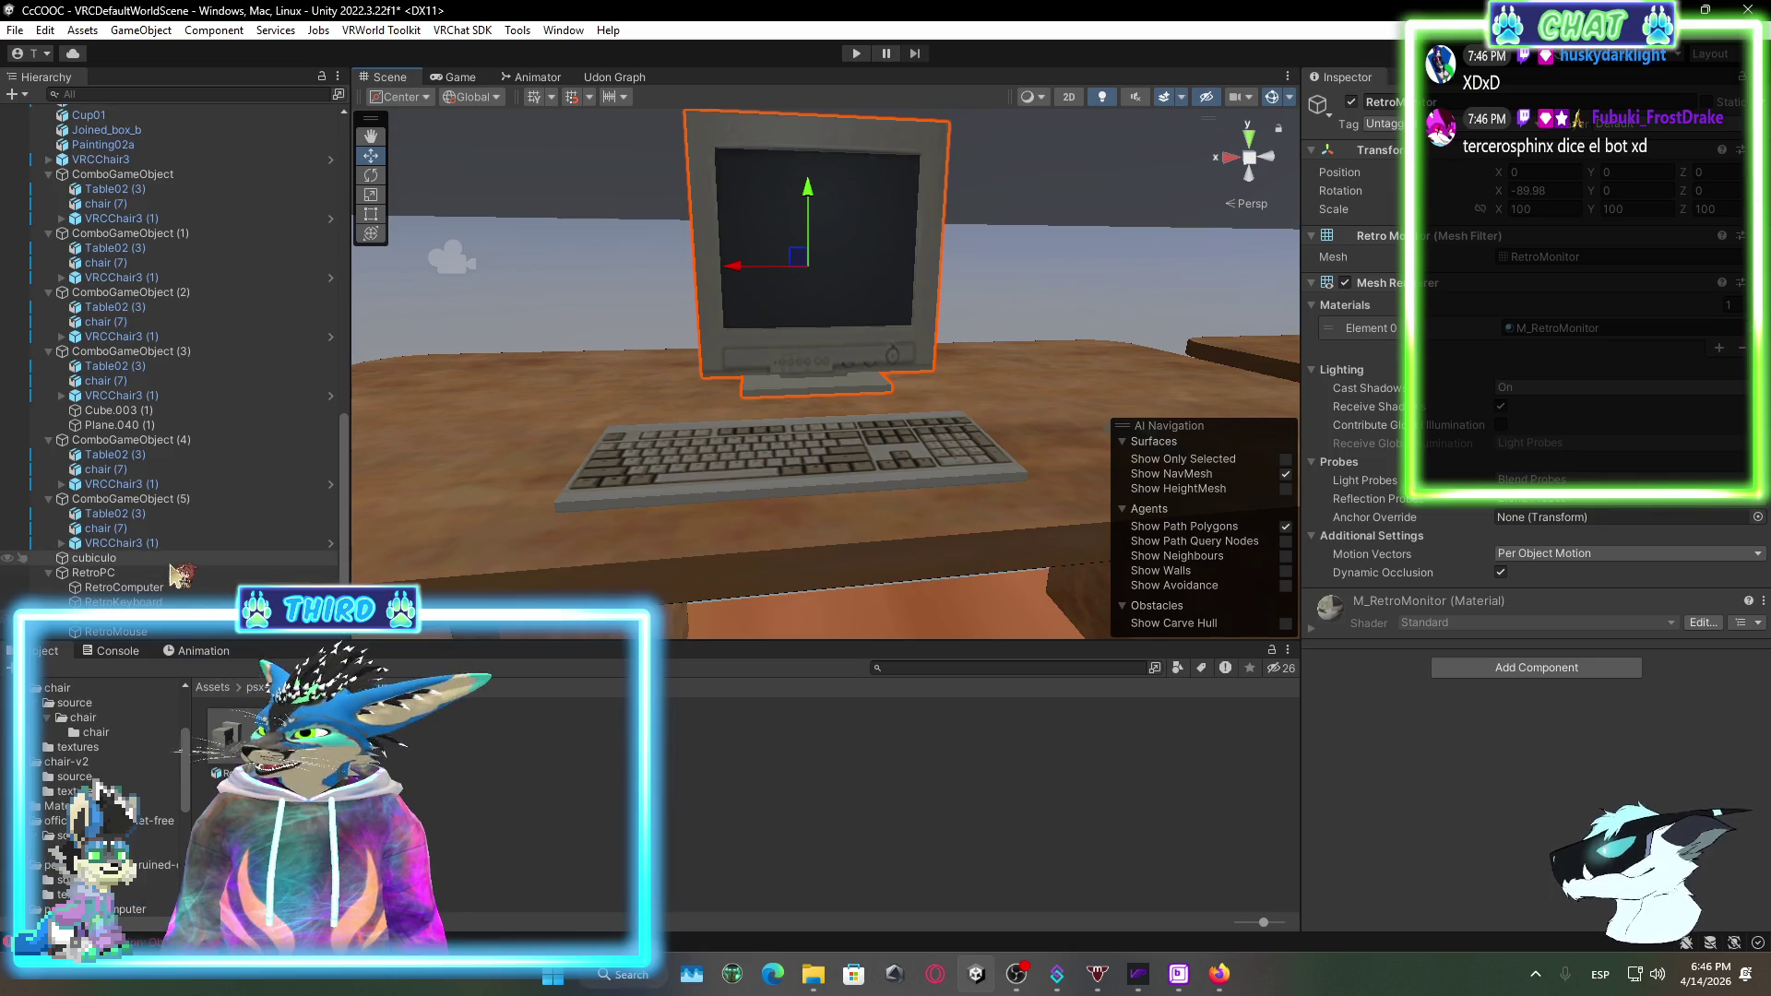
left_click(174, 602)
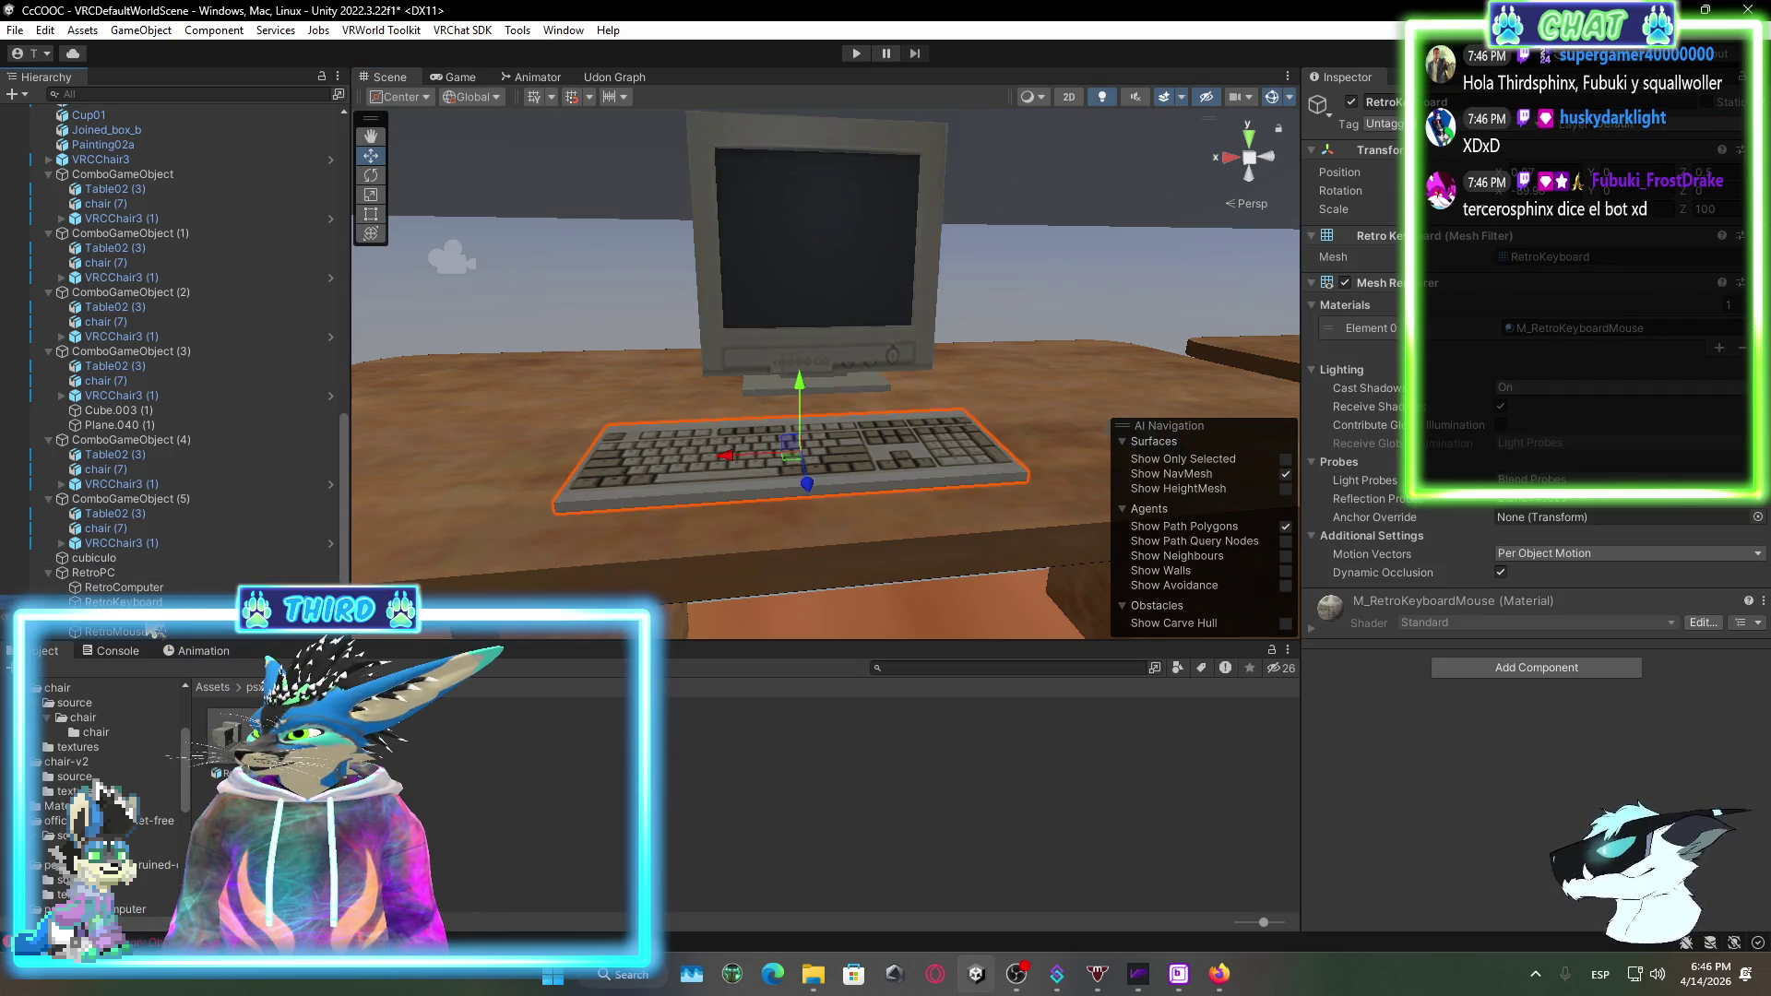
left_click(184, 588)
key("f")
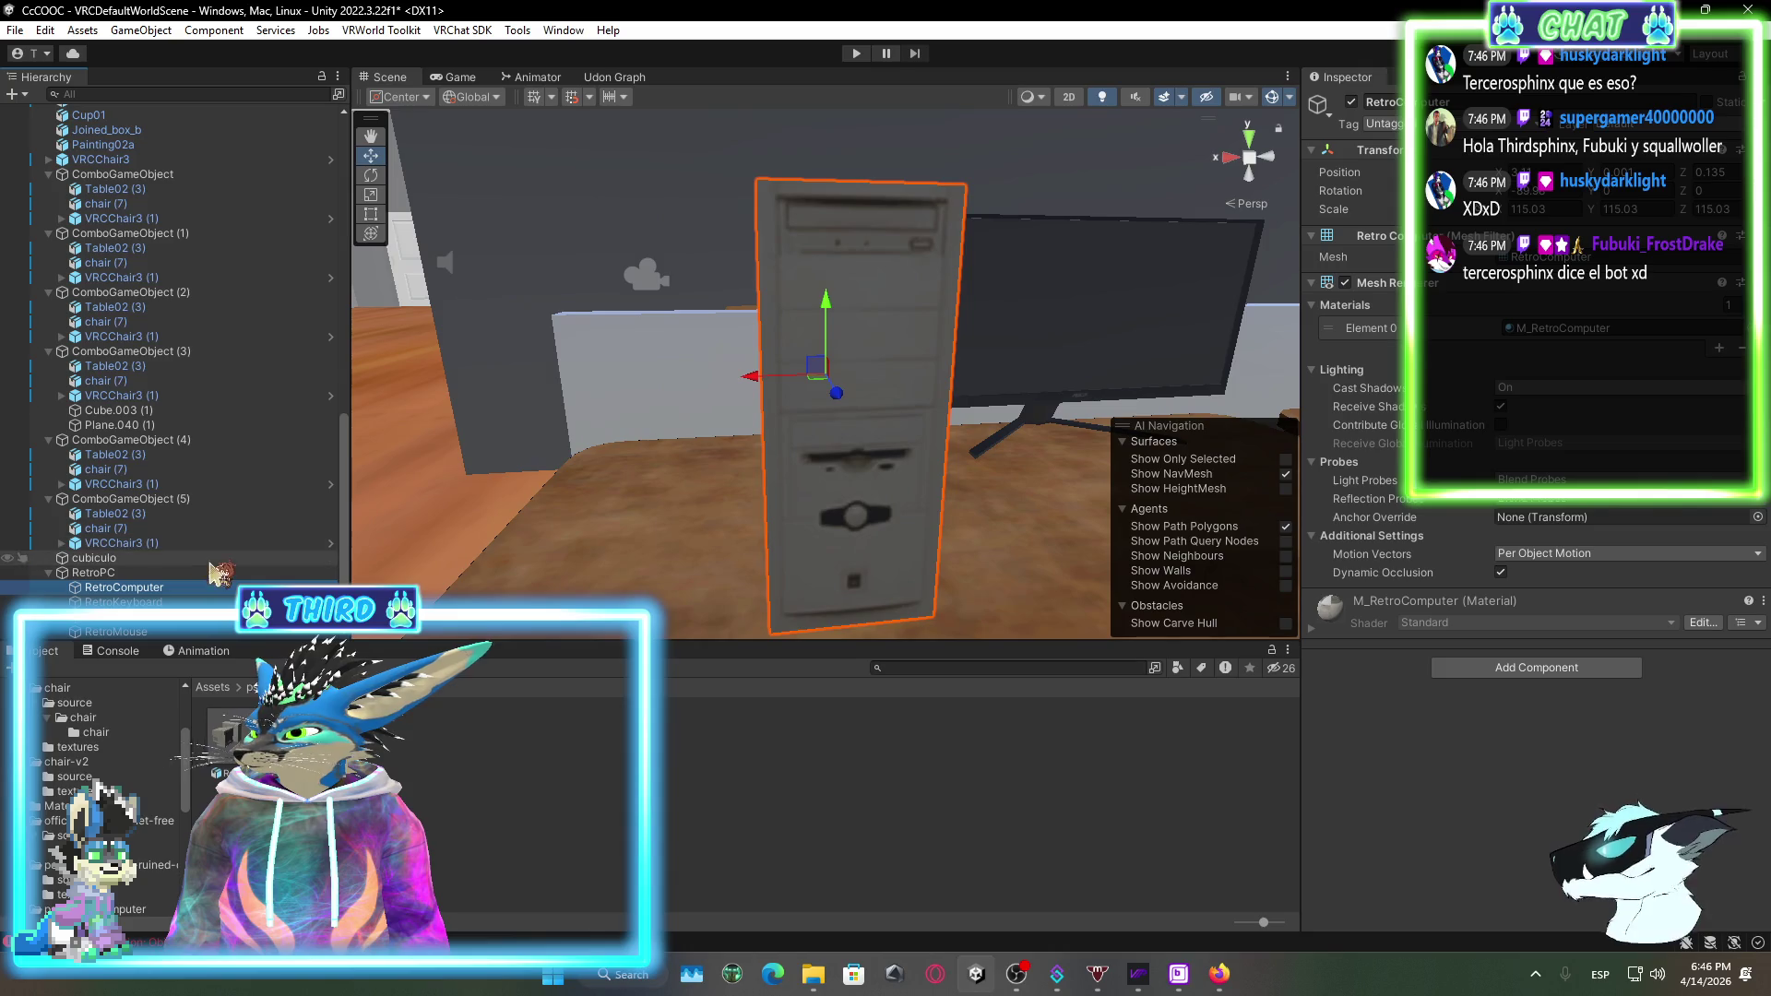
left_click_drag(265, 406, 184, 353)
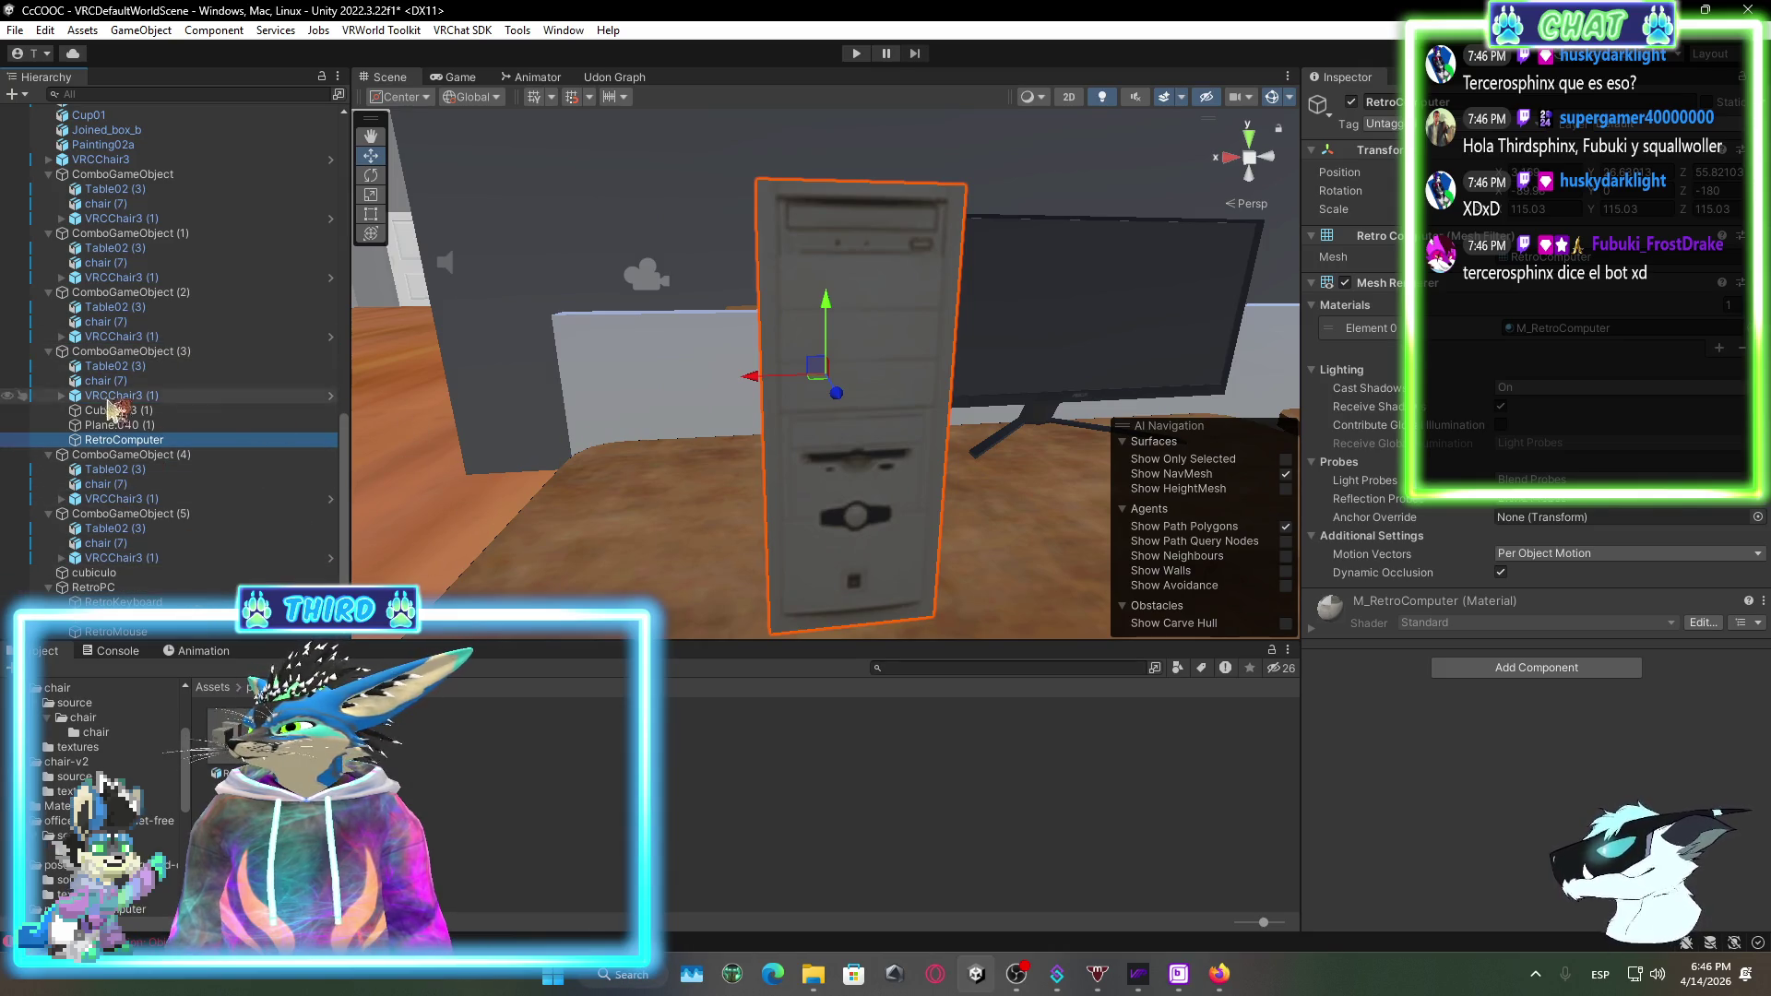
Step: Check the CRT monitor desk's RetroPC group, then select the tower and expand its material settings
left_click_drag(451, 502, 687, 314)
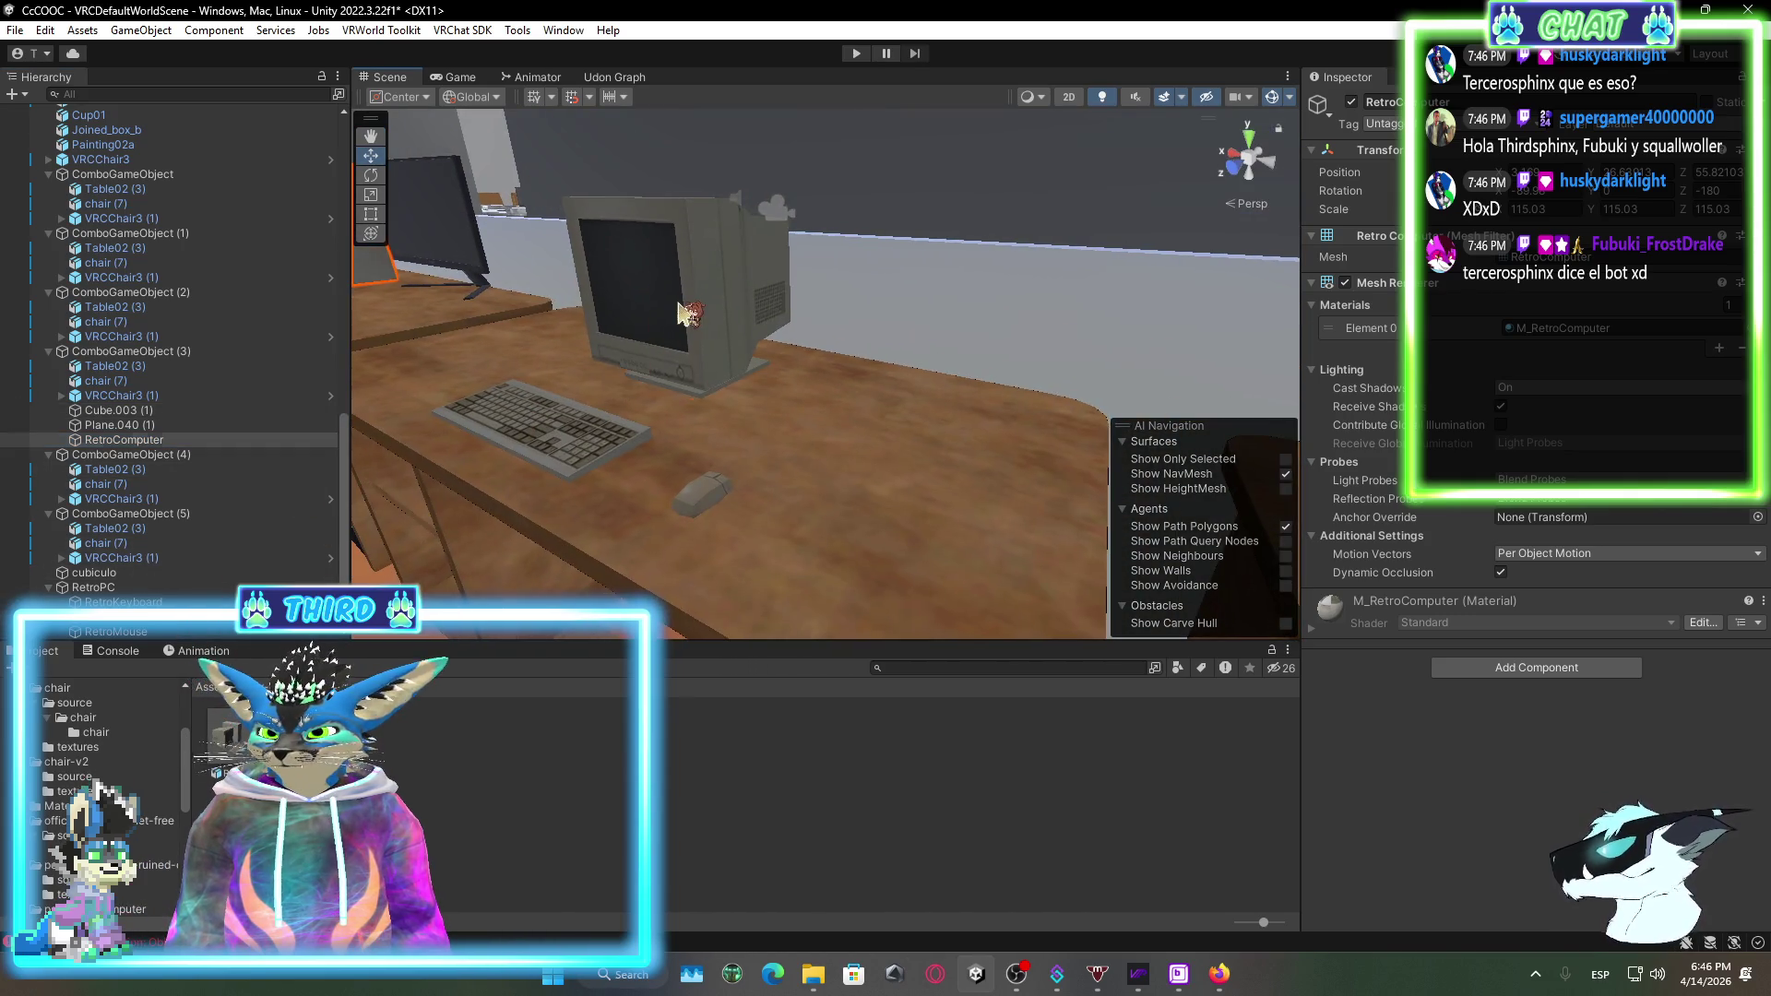
left_click(688, 313)
right_click(126, 587)
mouse_move(830, 415)
left_mouse_down()
mouse_move(885, 410)
mouse_move(867, 415)
left_mouse_up()
left_click(857, 415)
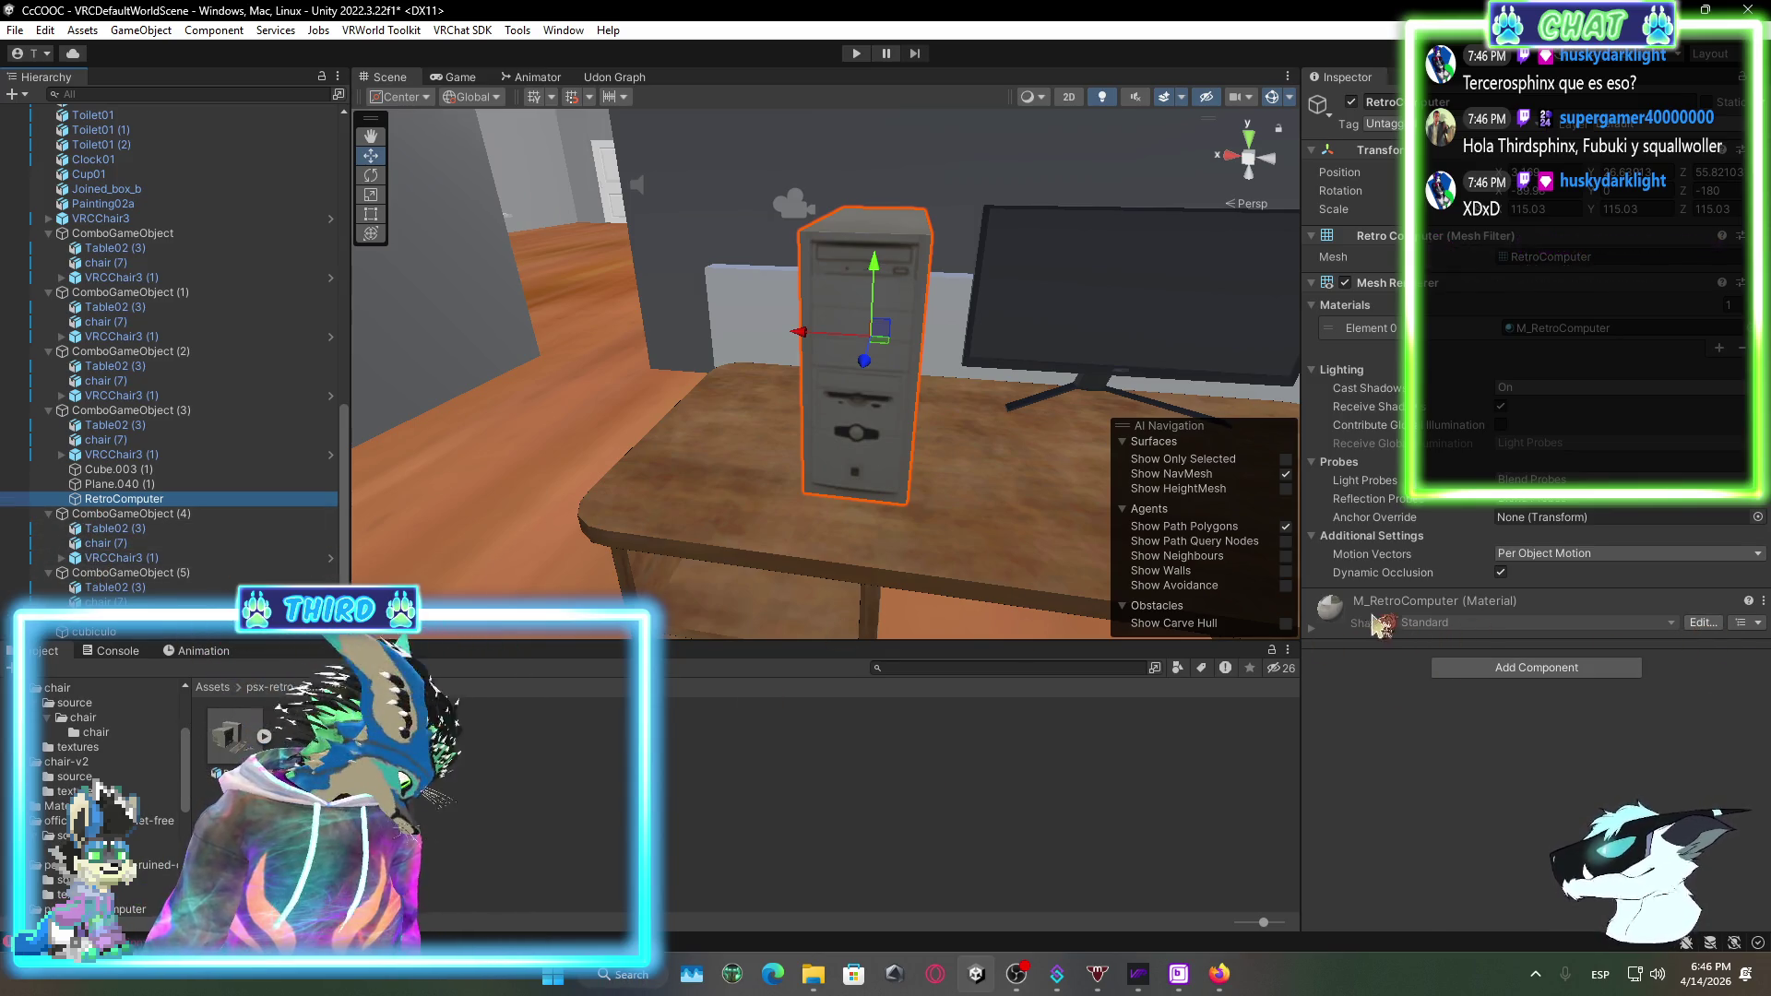
left_click(1342, 614)
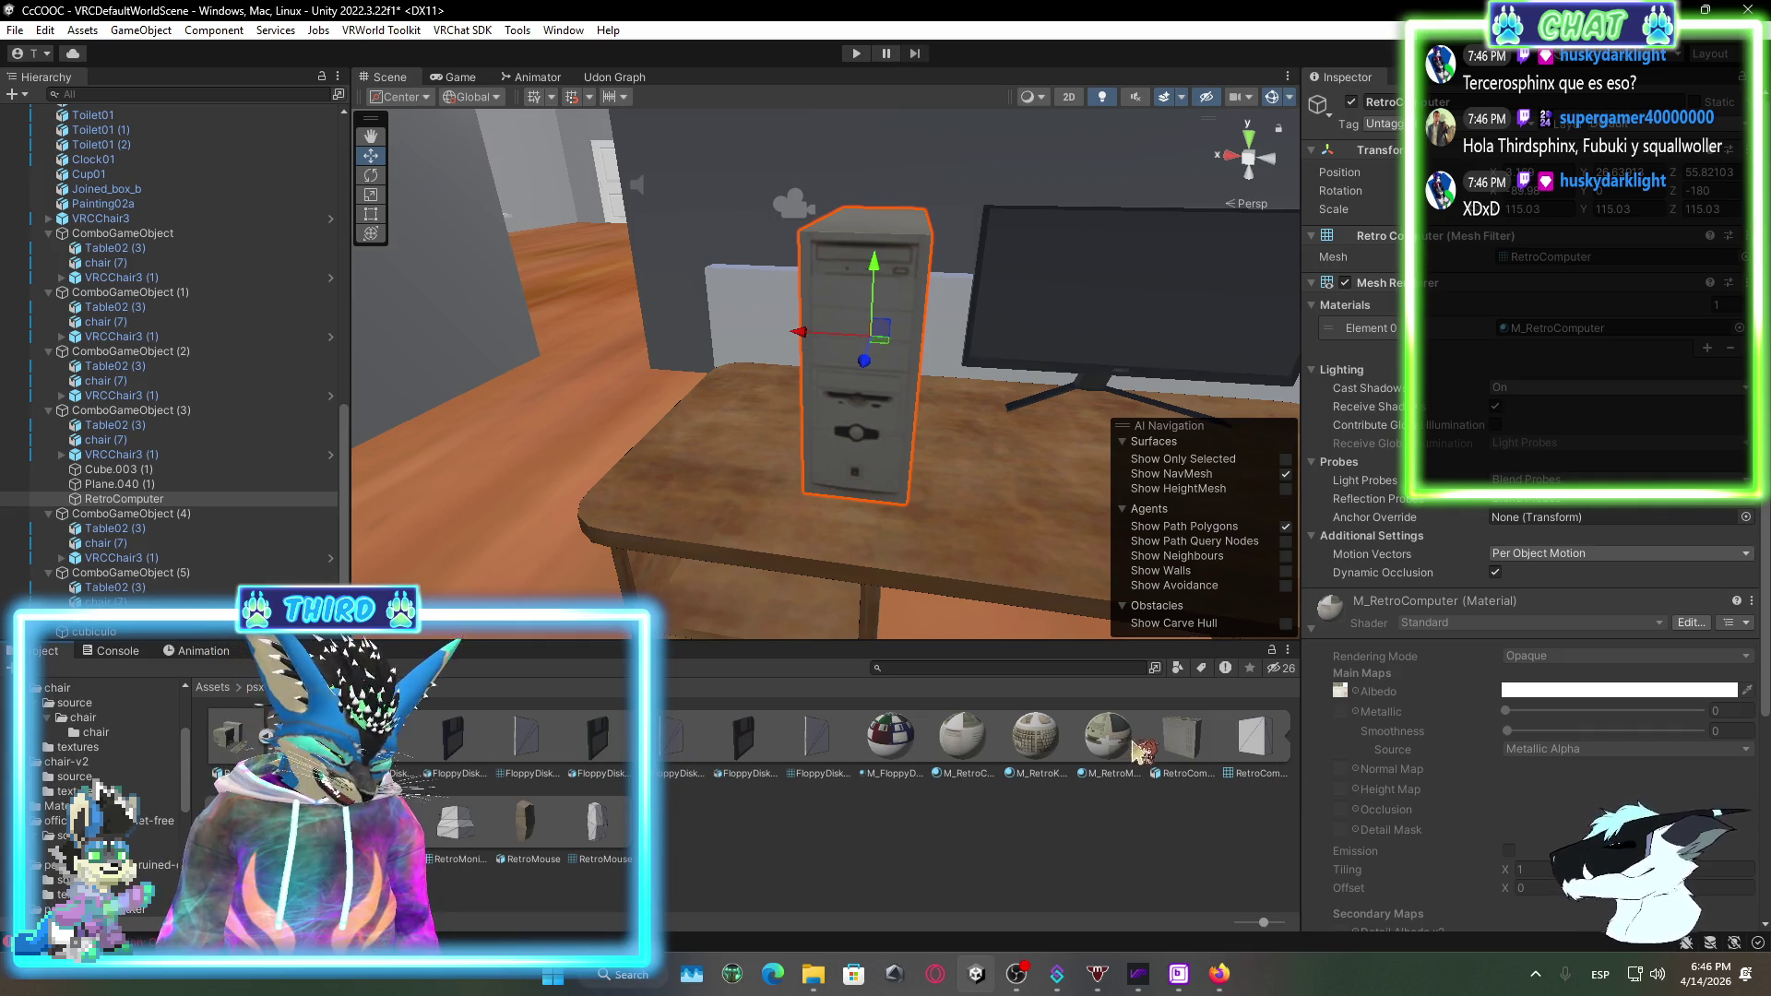
Step: Extract the RetroPC model's materials into a folder and select M_RetroComputer
left_click(967, 762)
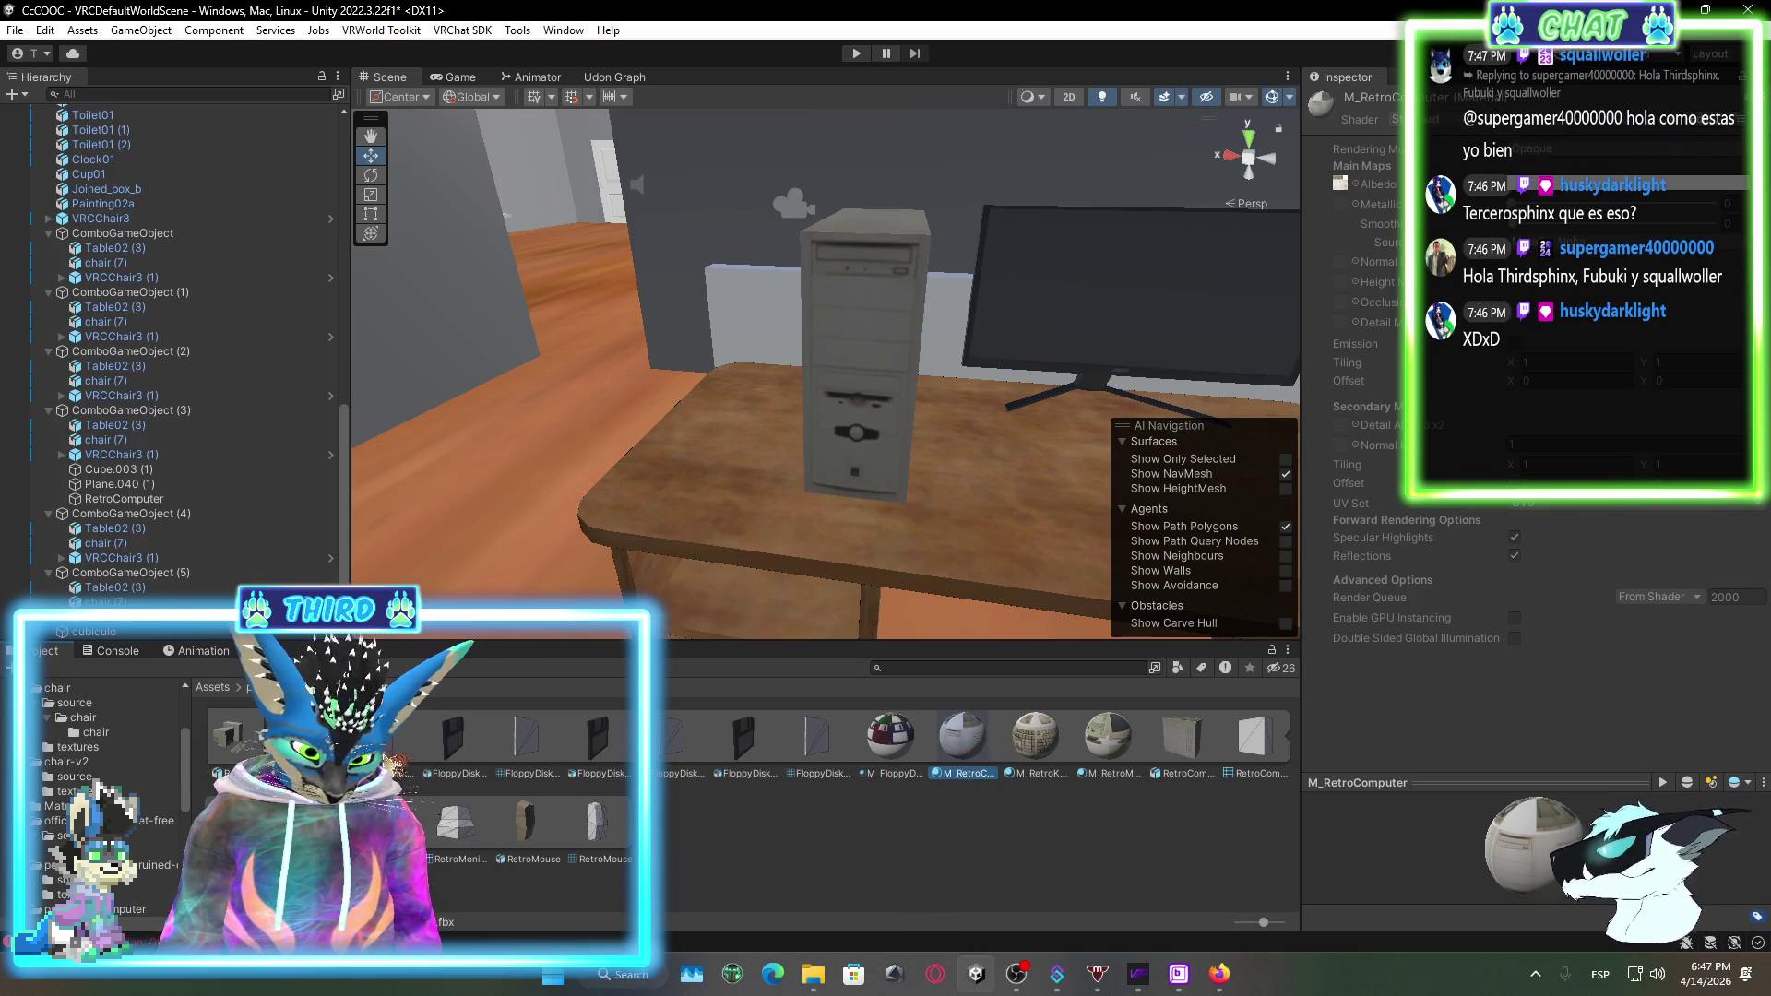
left_click(233, 746)
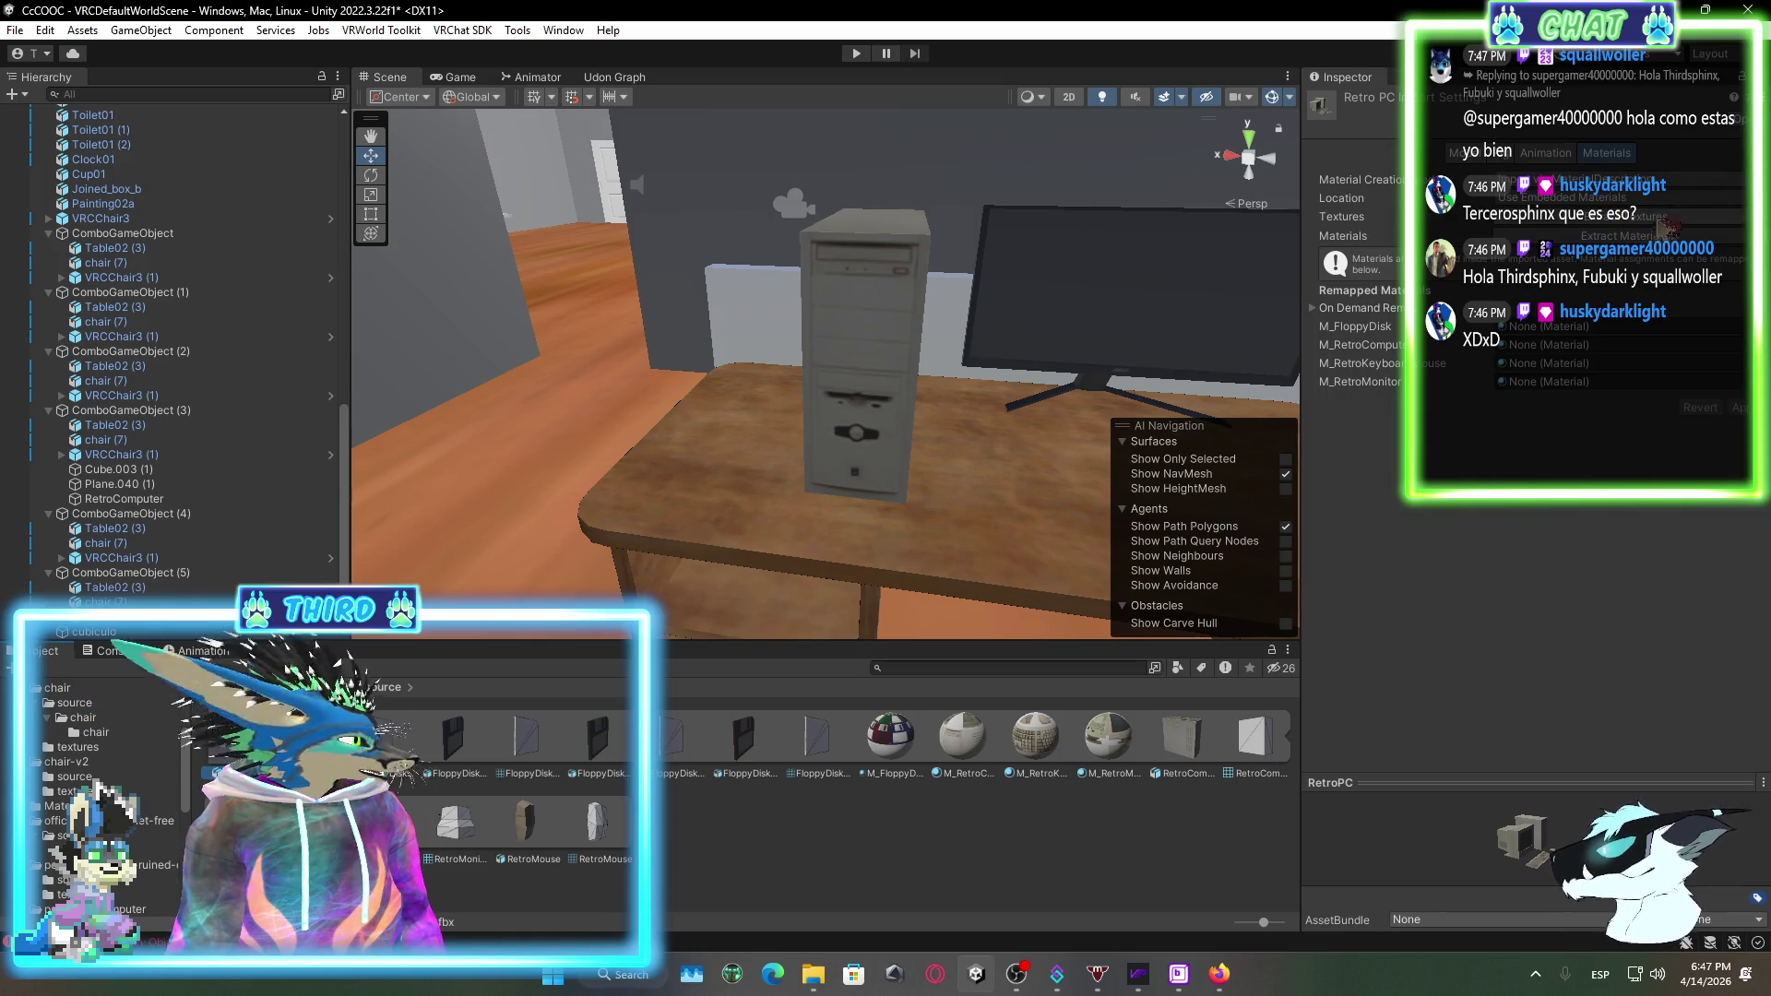
left_click(1655, 232)
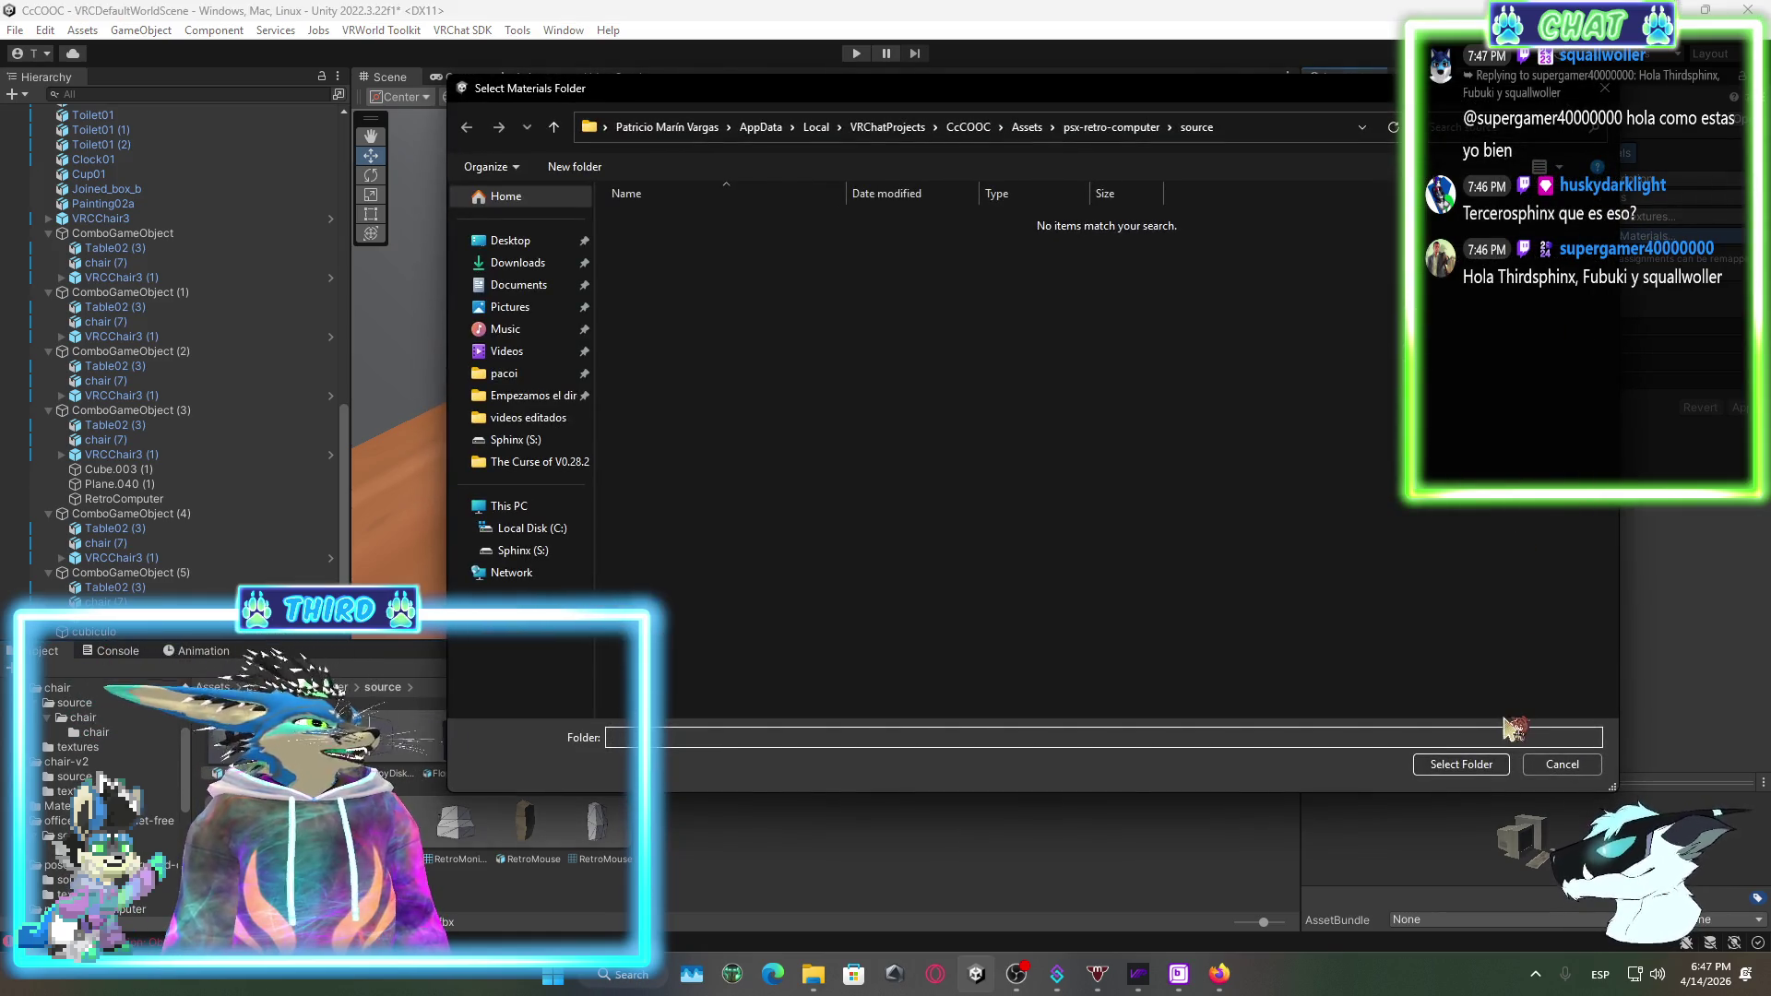
left_click(1485, 767)
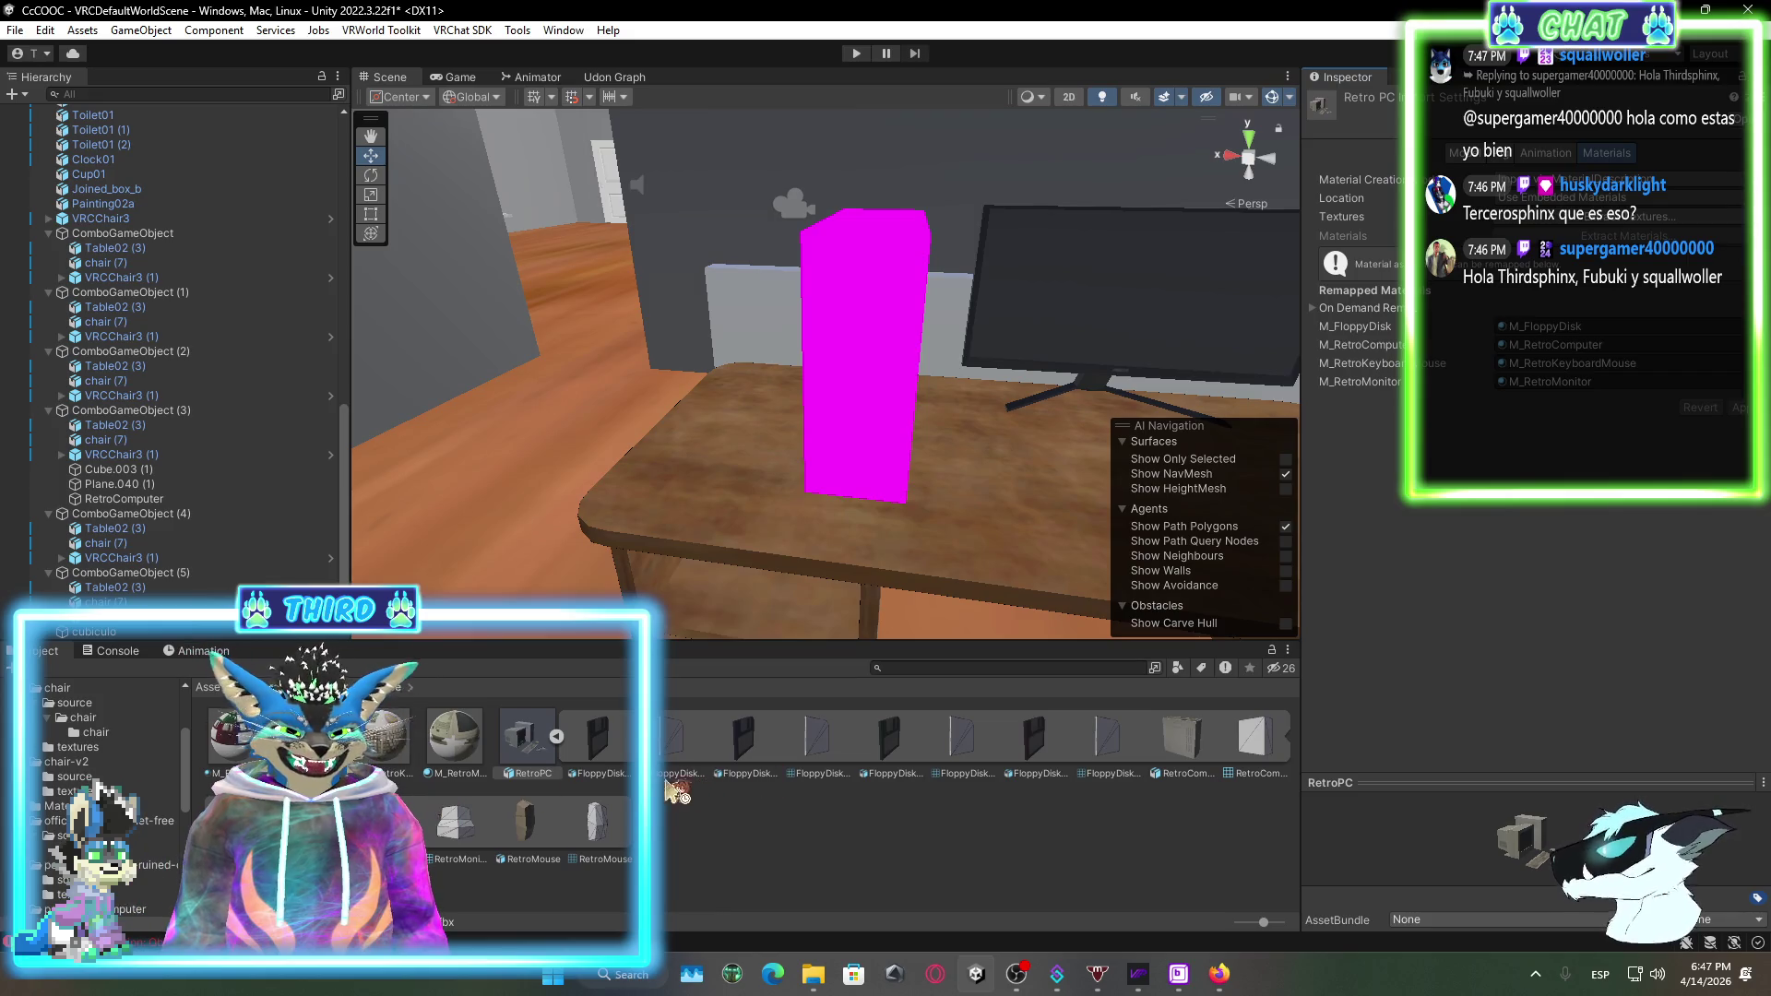
left_click(557, 737)
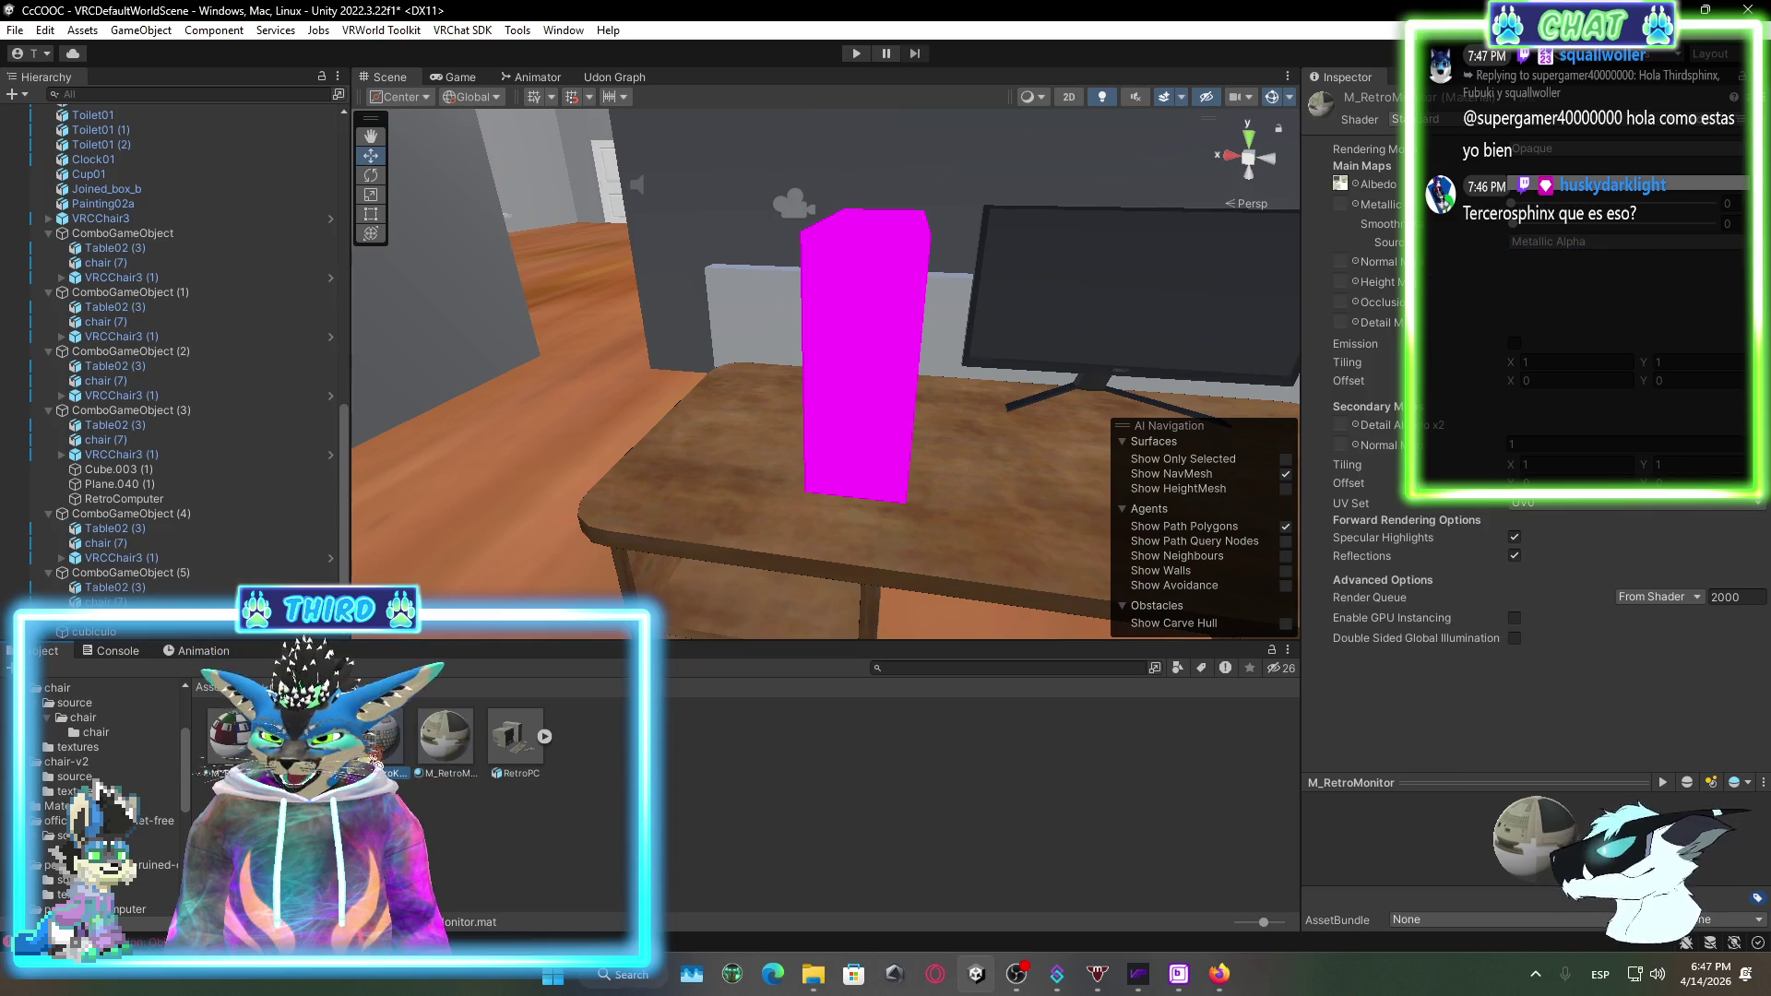
key("Left")
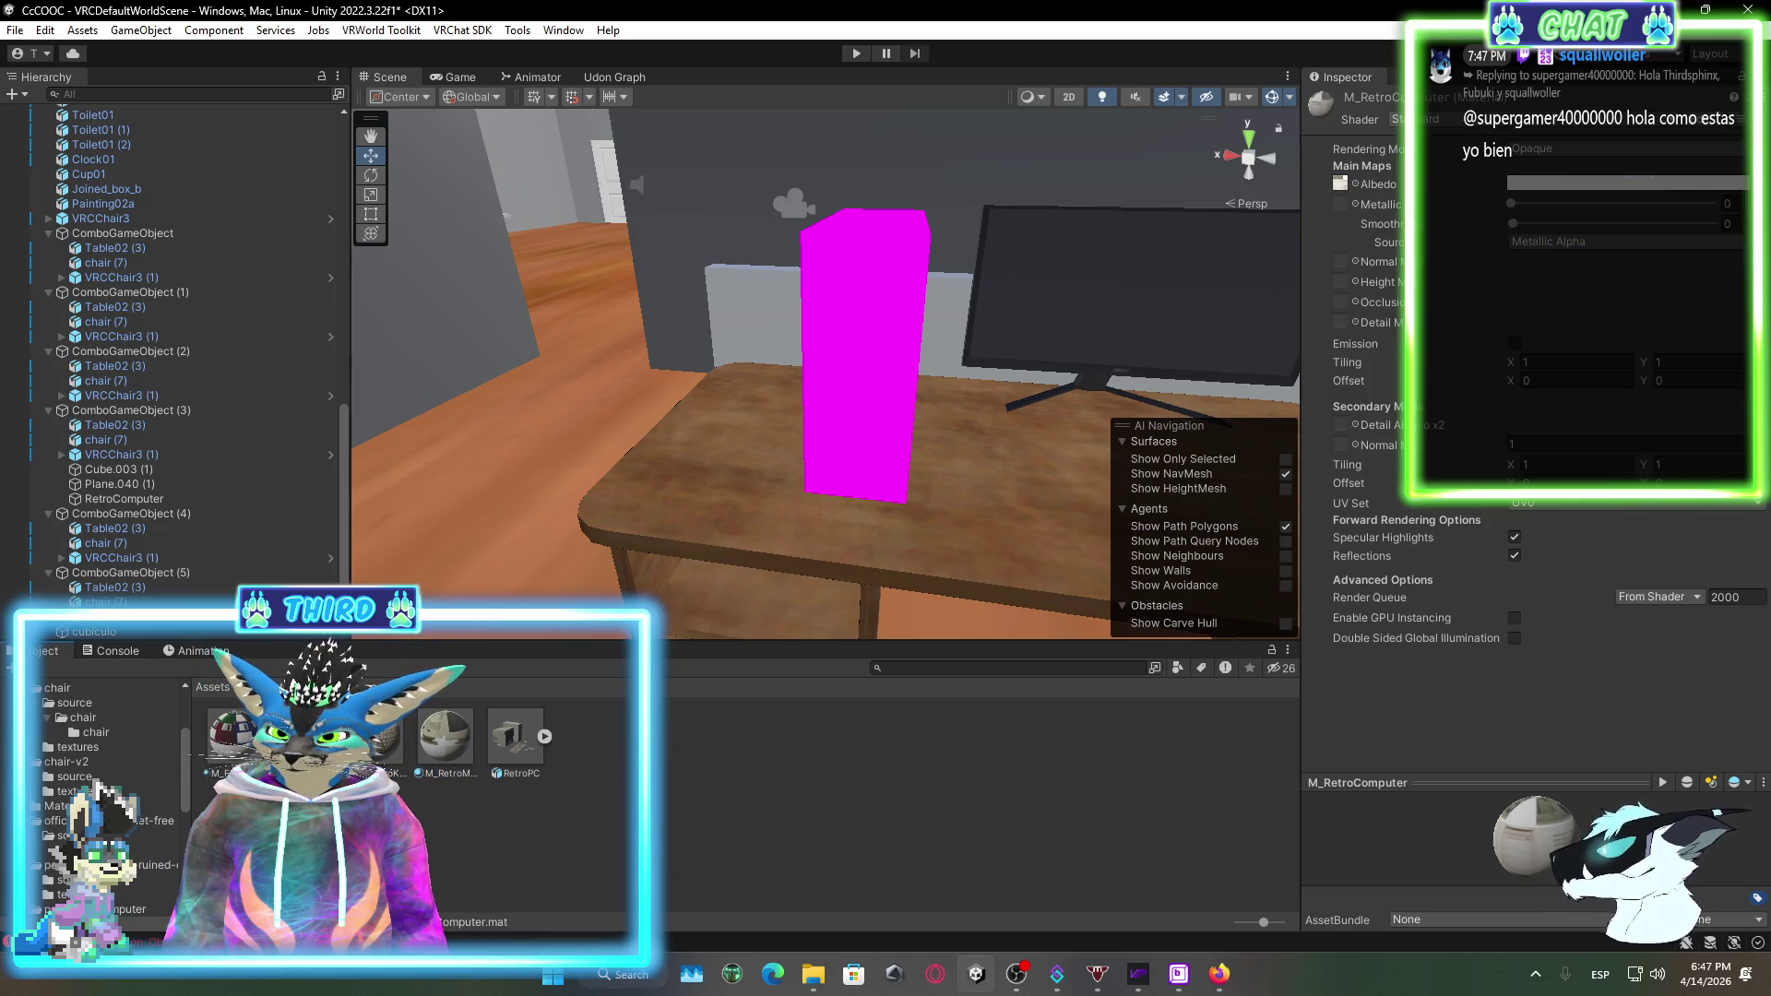
Step: Assign M_RetroComputer to the tower and browse its shader list, finding no Poiyomi shaders
left_click(906, 343)
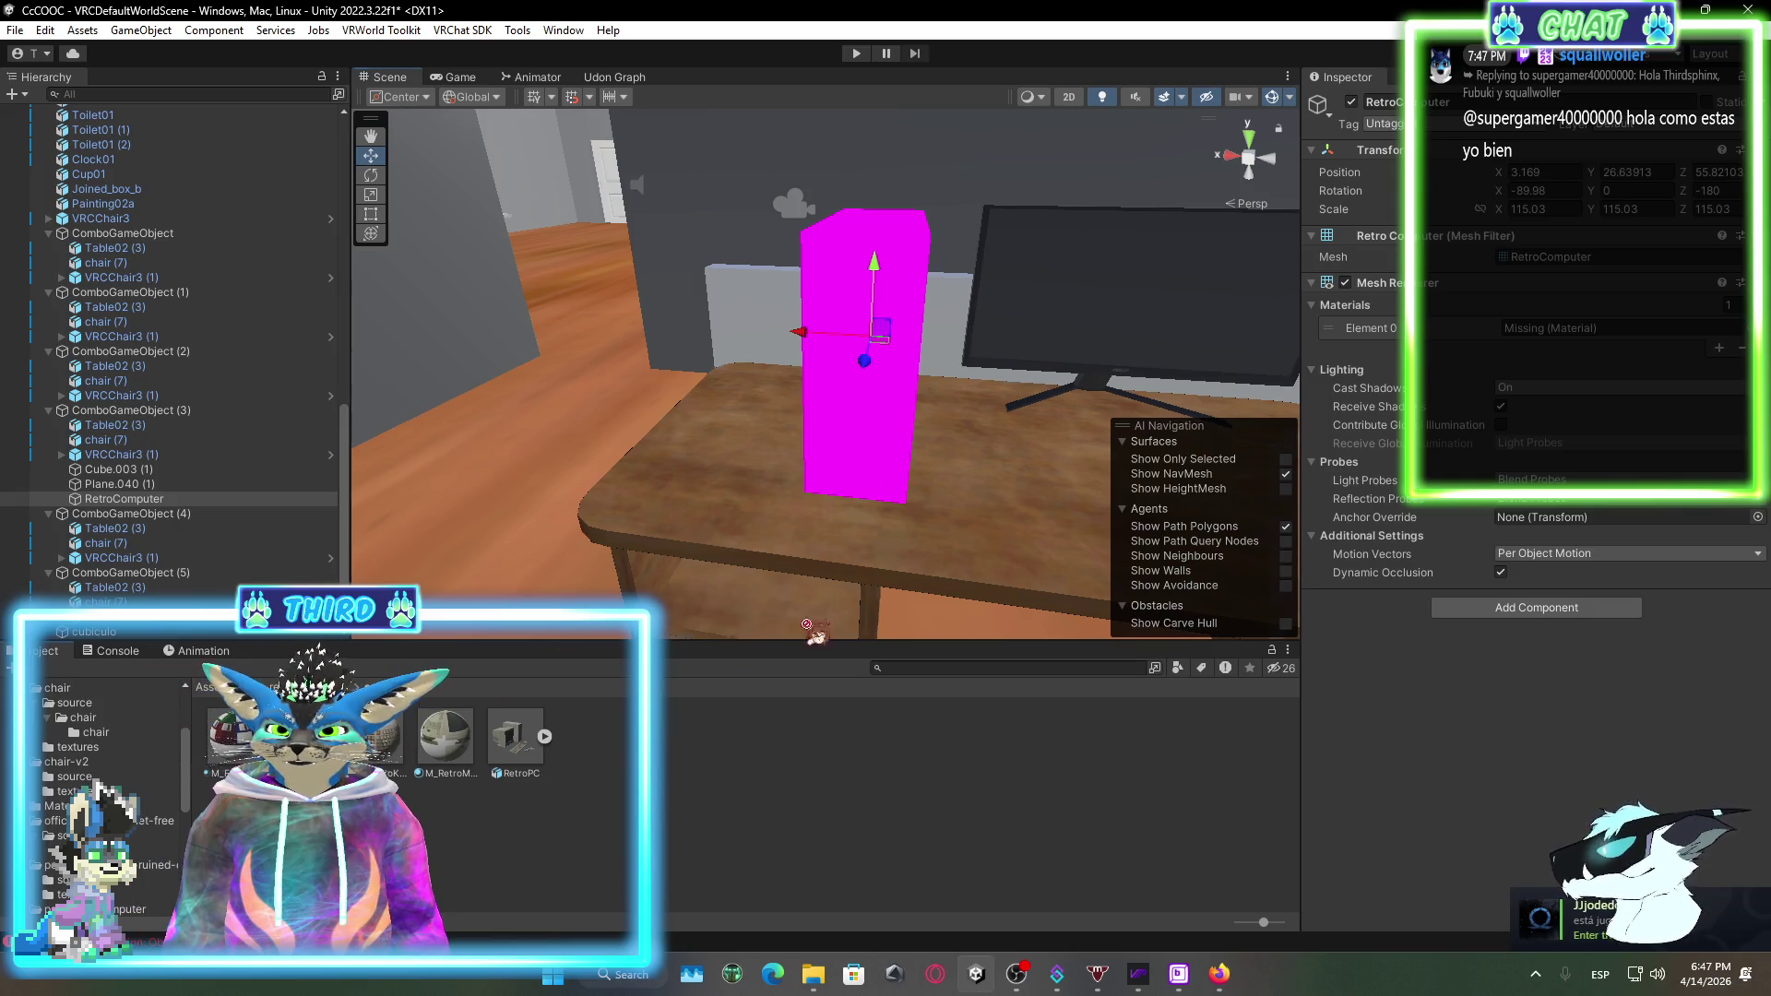
left_click_drag(1520, 367, 1559, 330)
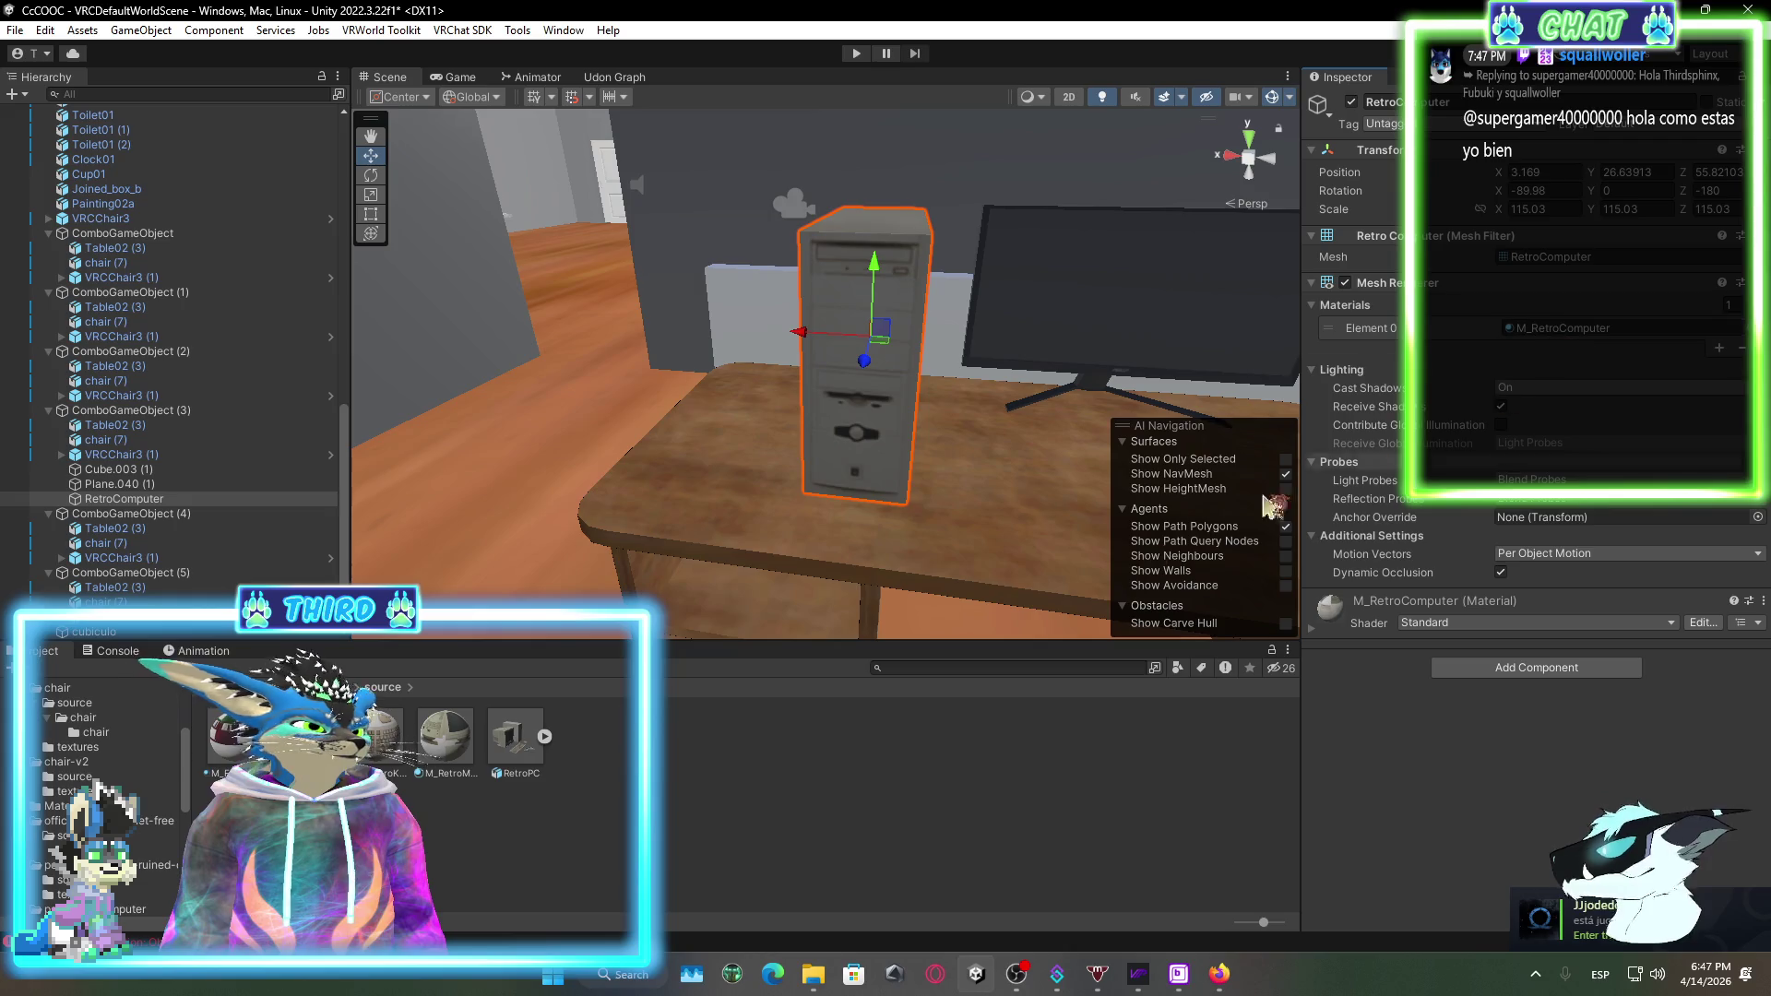
left_click(1474, 624)
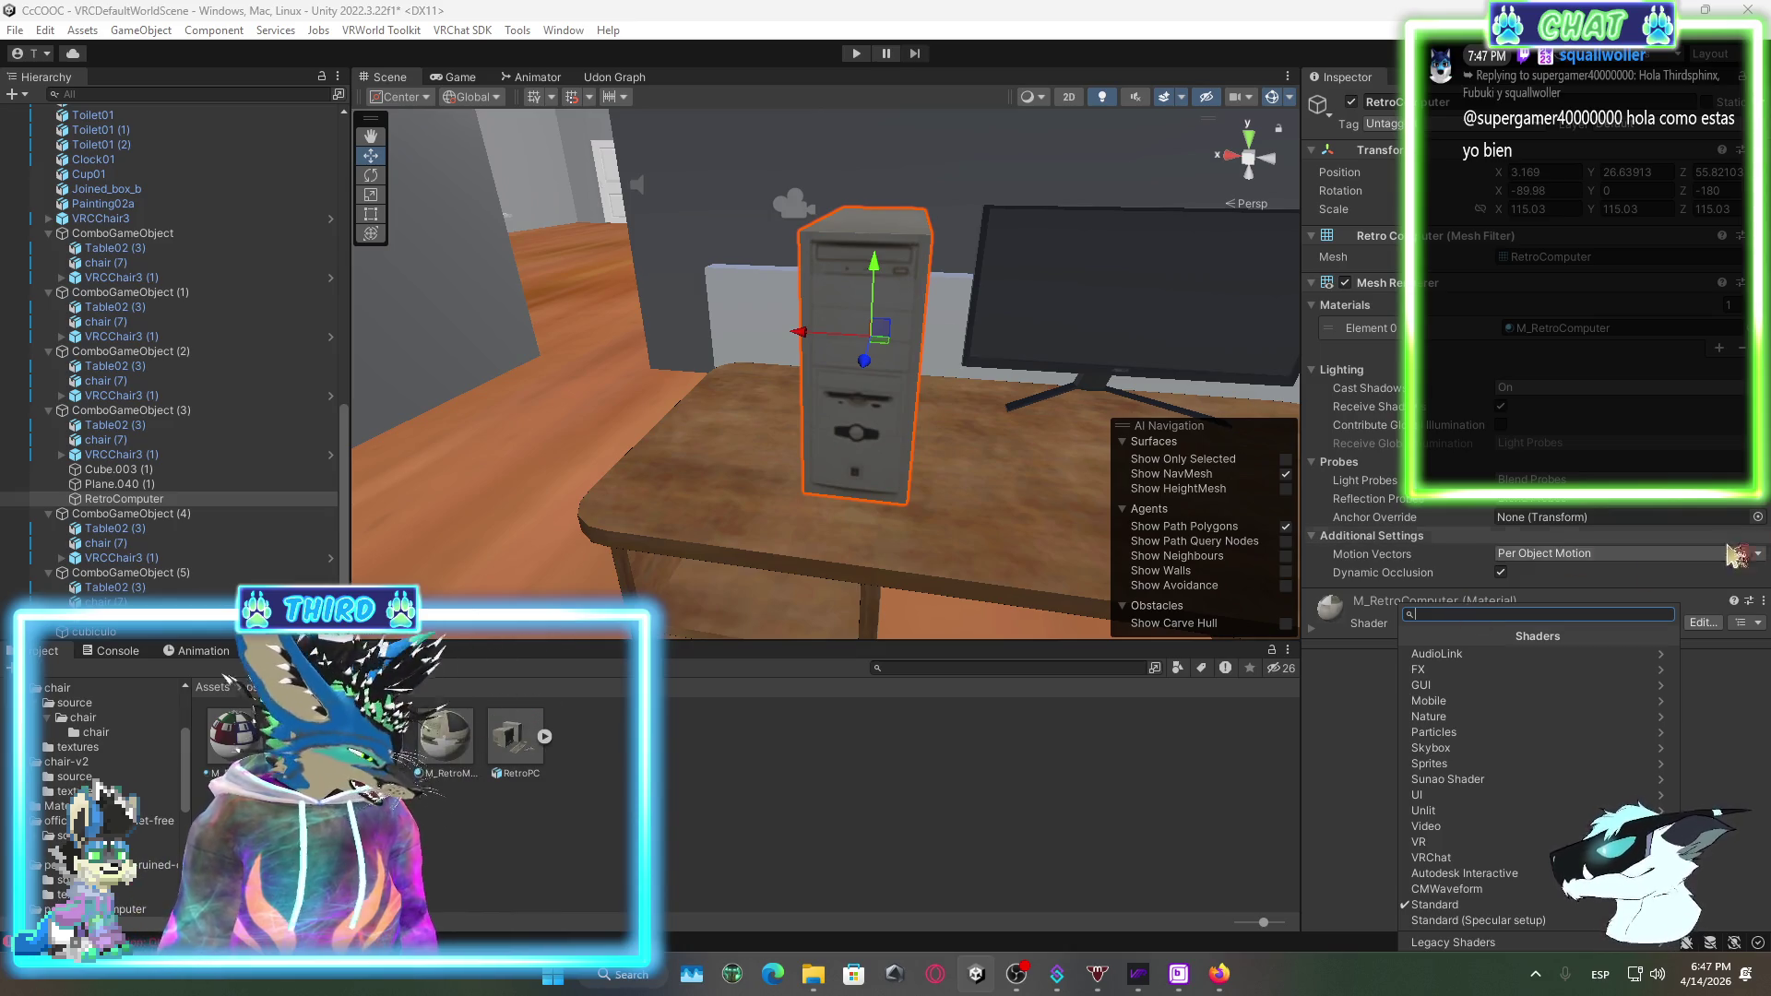
left_click(1321, 691)
Step: Import poi_Toon.7.3.50.To.8.1.163.unitypackage from Downloads as a custom package, importing all files
left_click(701, 819)
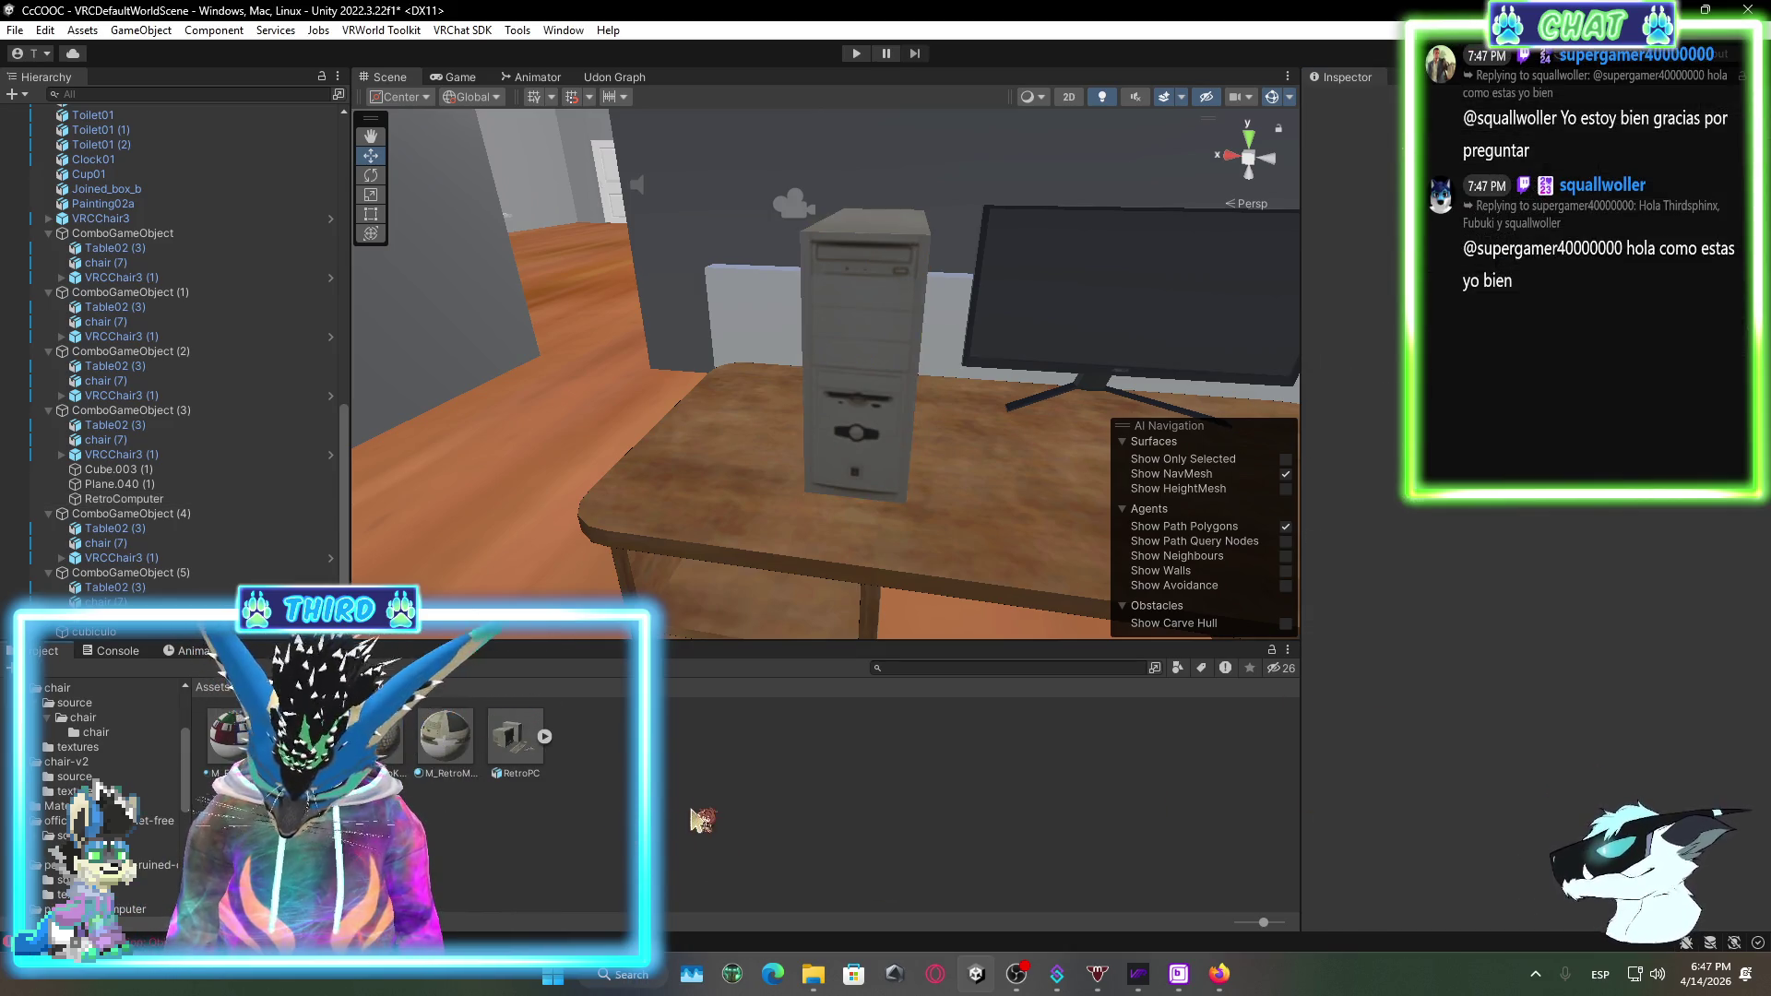
left_click(212, 687)
scroll(831, 803, "down", 1)
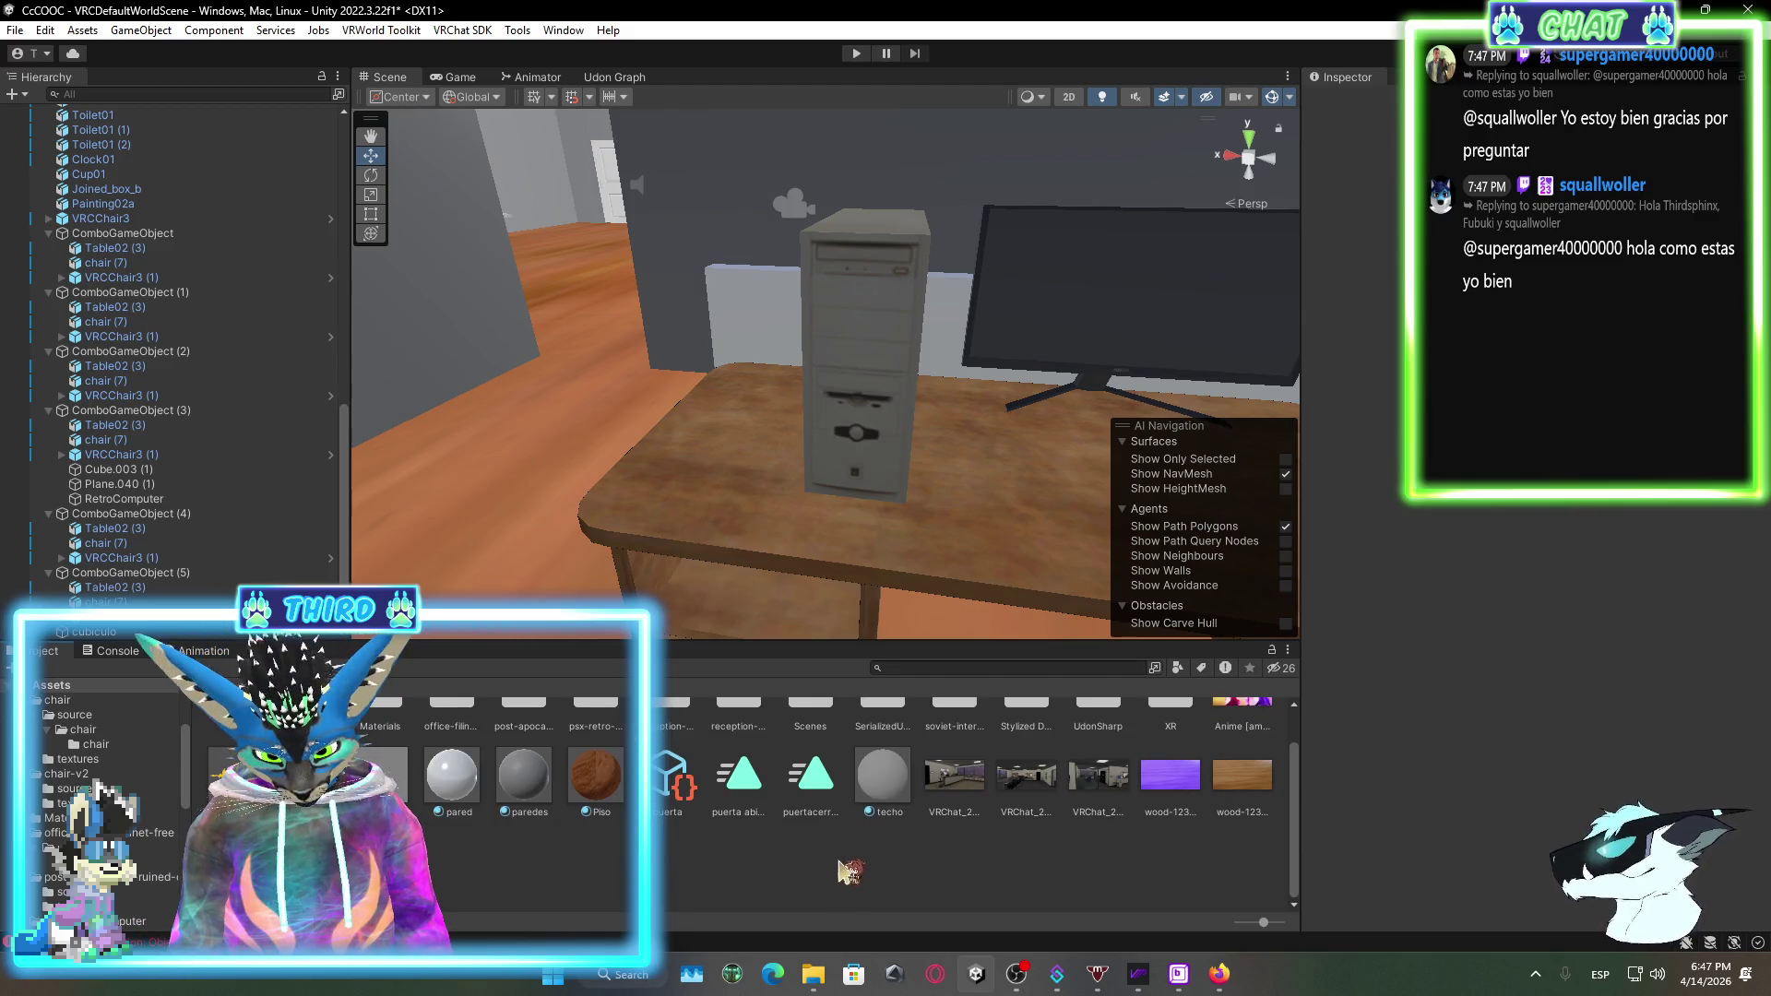
right_click(836, 884)
mouse_move(1112, 493)
left_click(1190, 491)
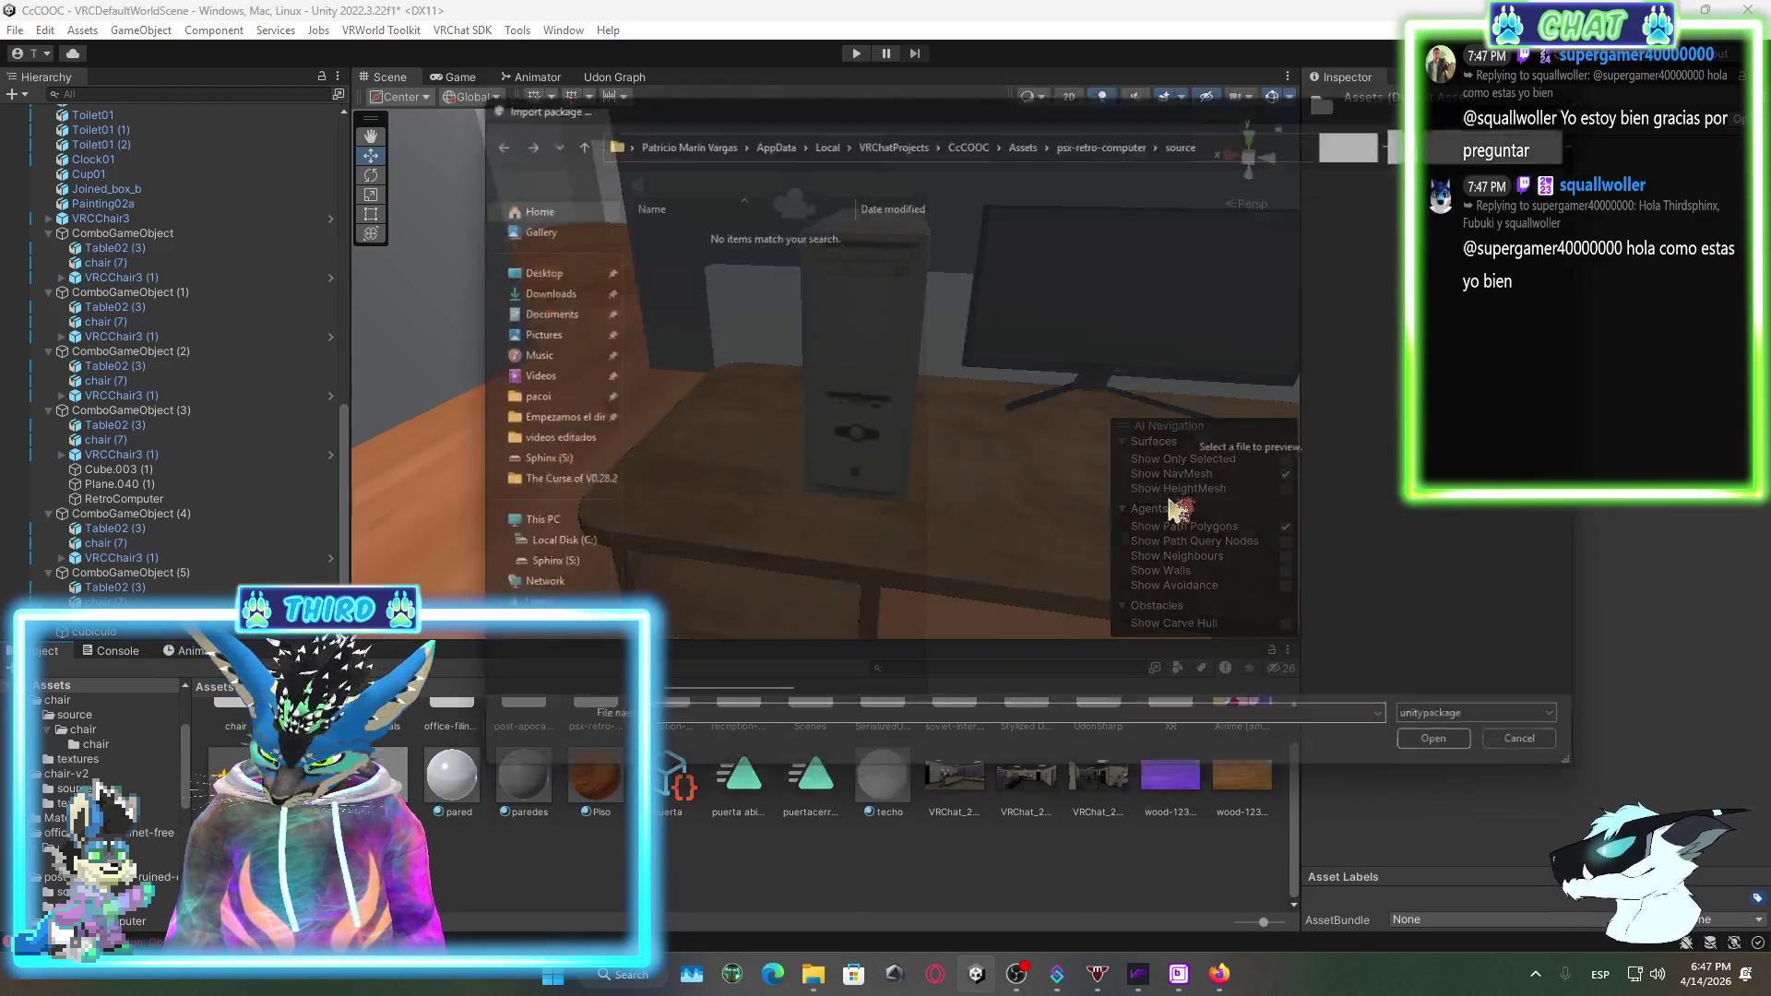
left_click(516, 285)
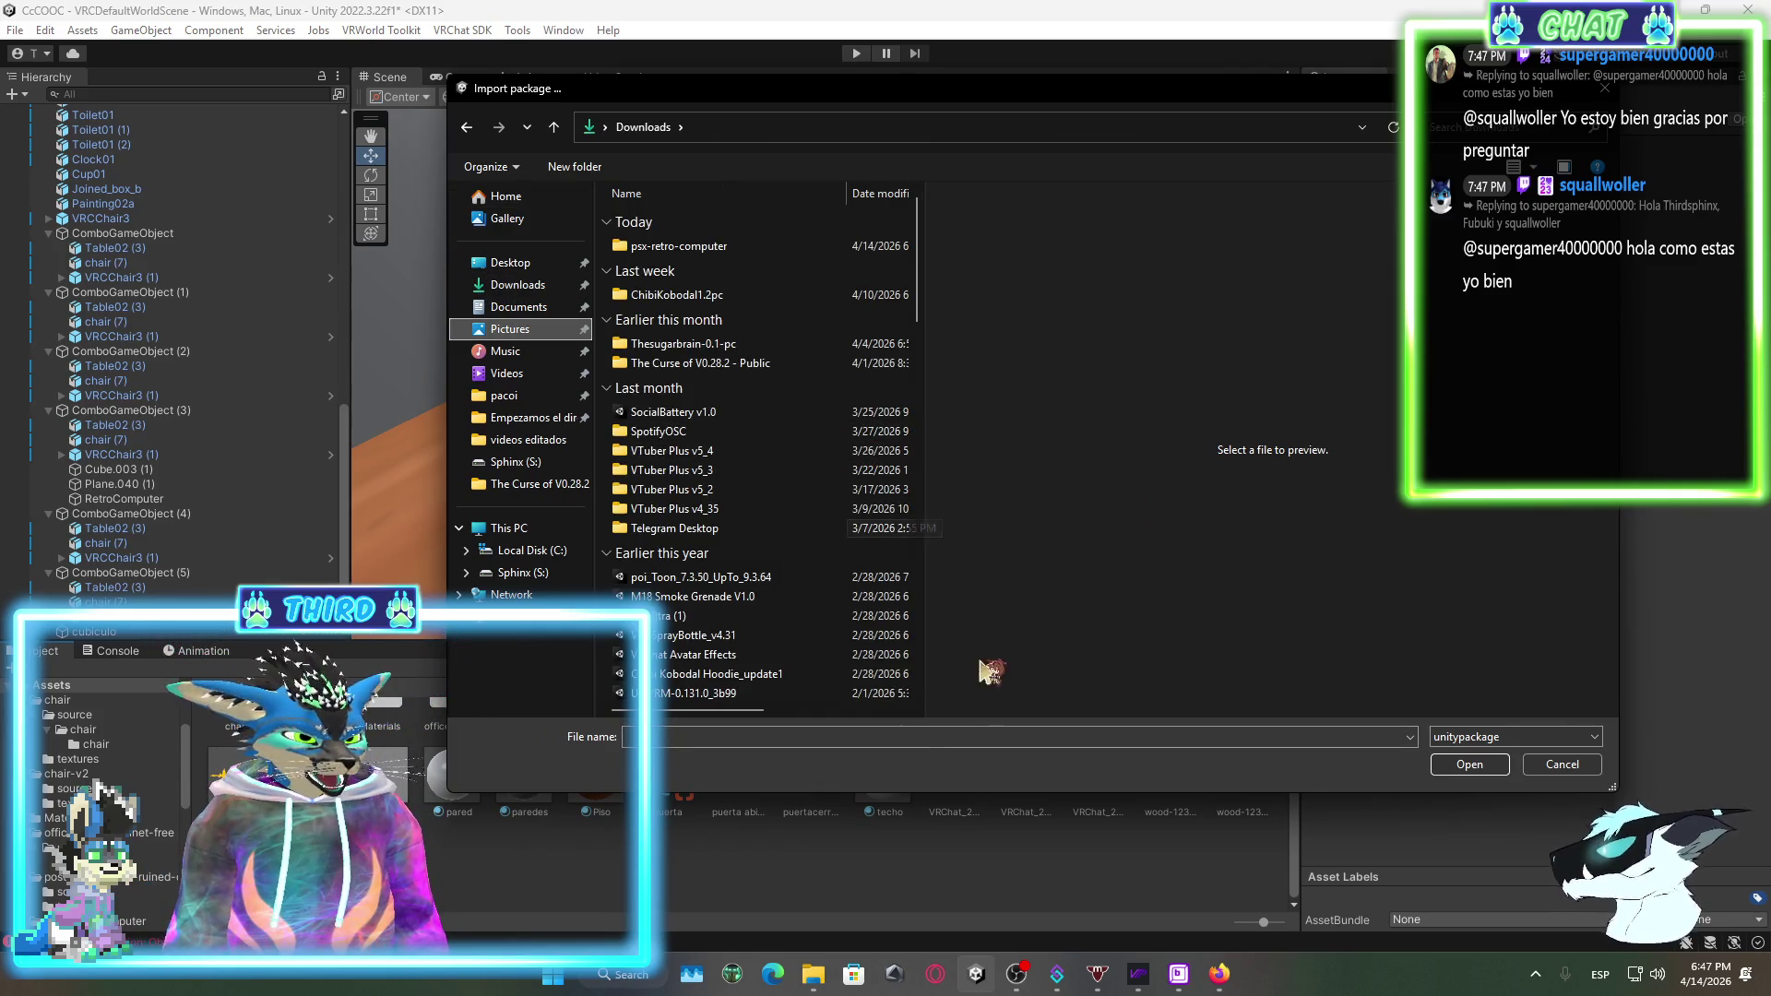
left_click(871, 737)
type("po")
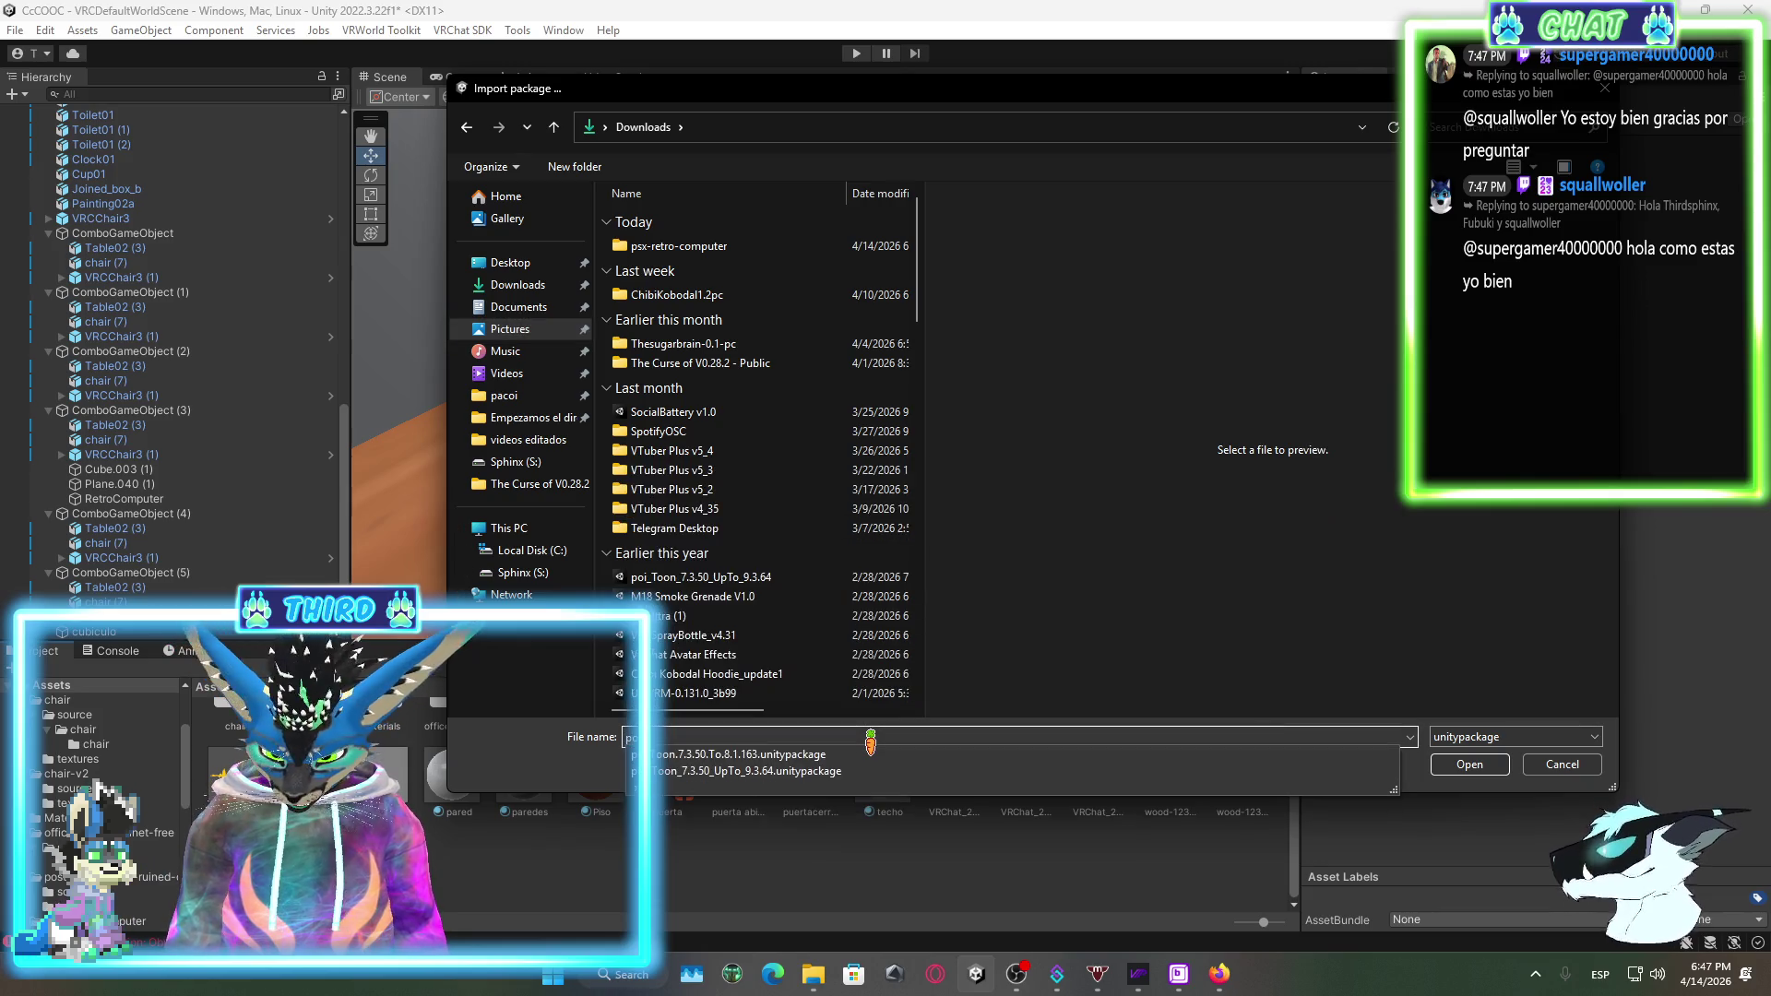
key("Down")
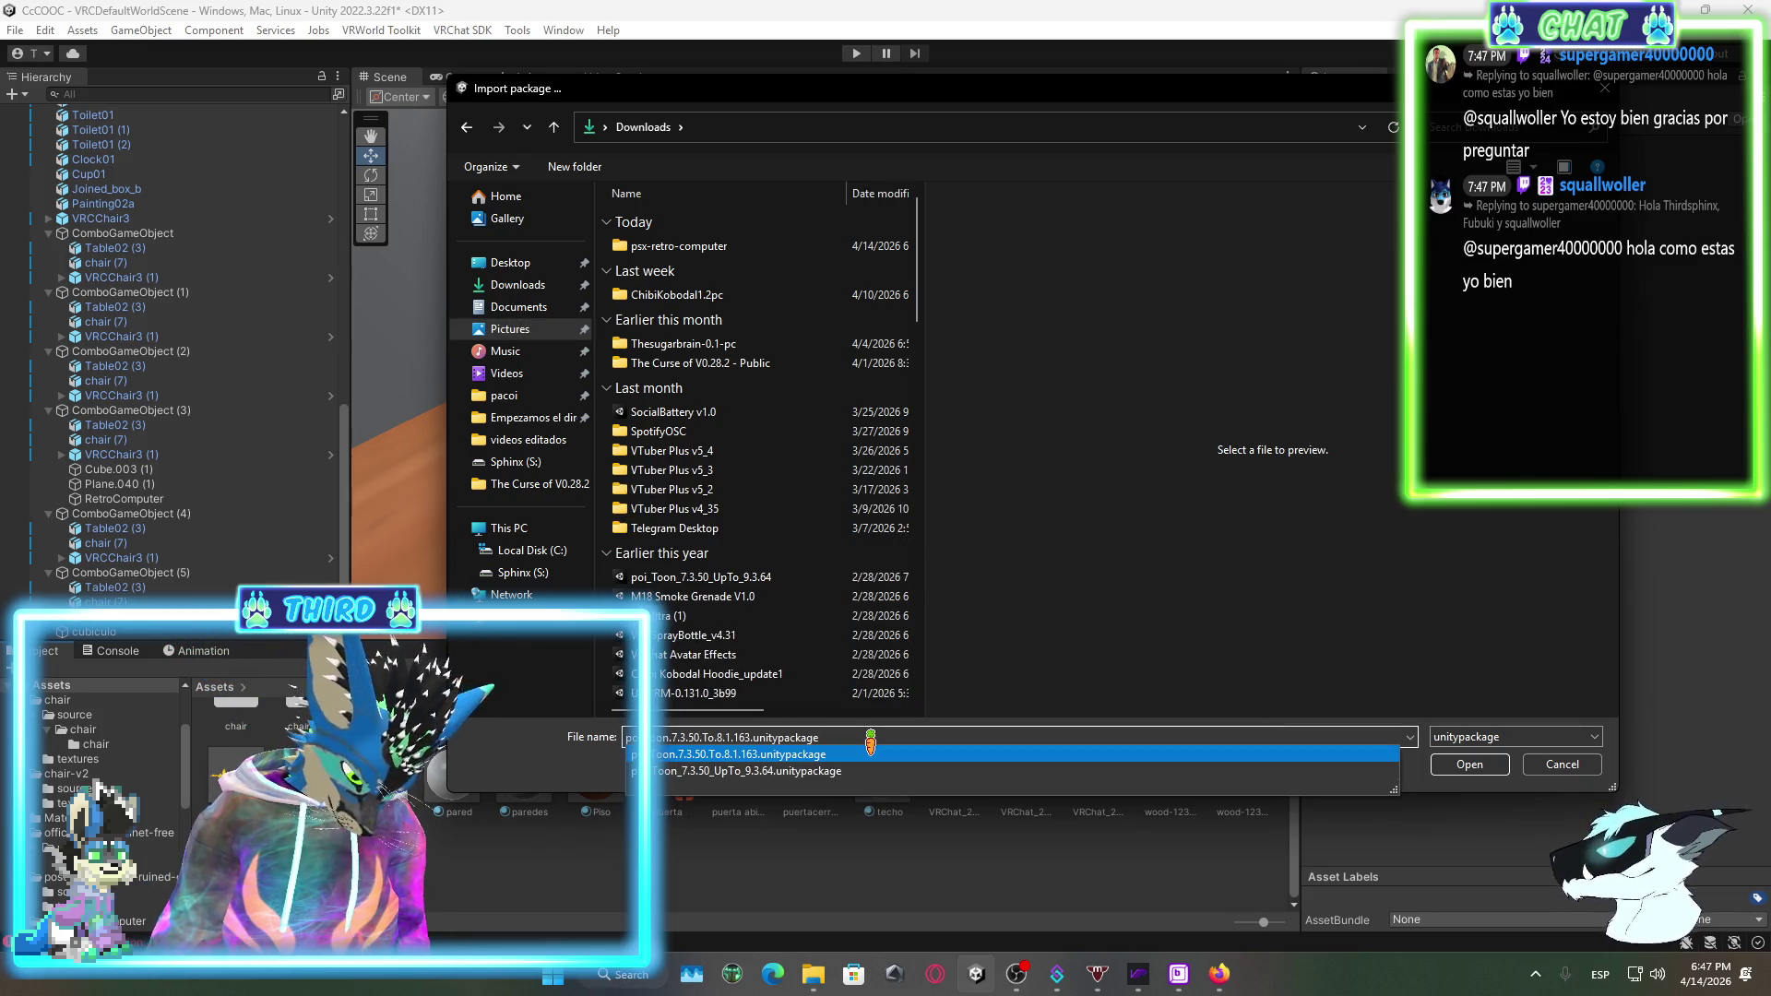
key("Return")
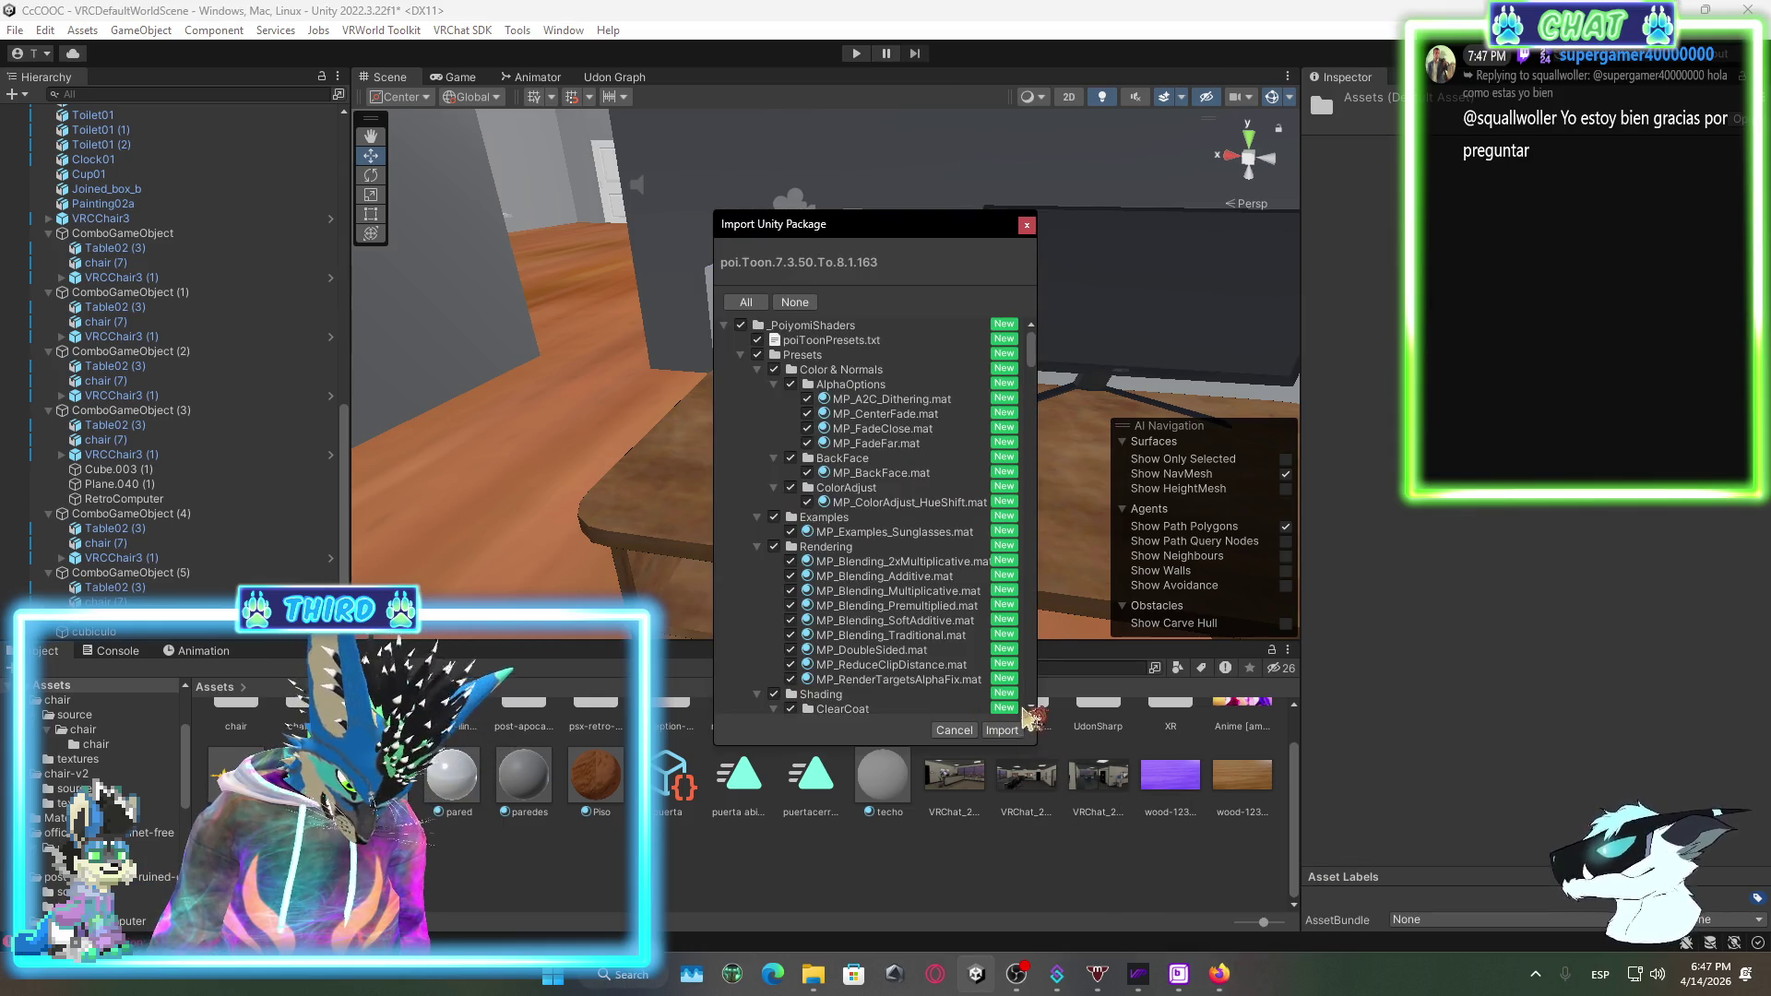
left_click(1003, 731)
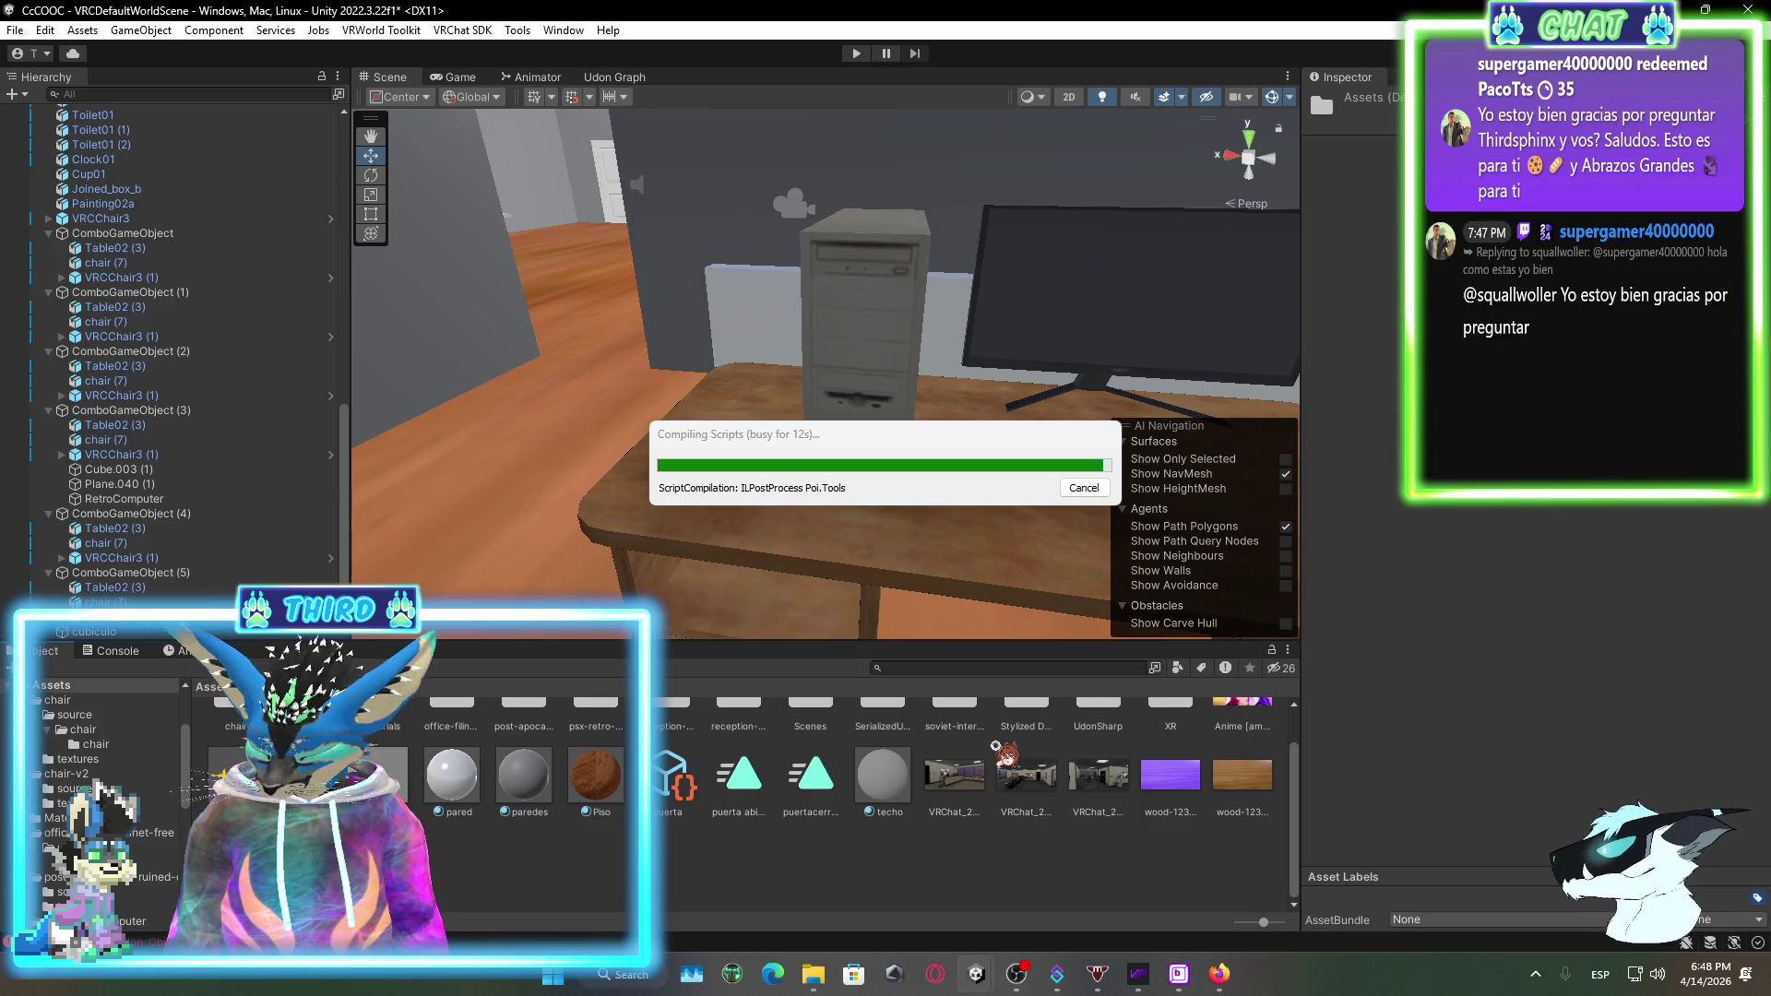
Step: Switch from Unity to the browser and toggle the YouTube video's playback
key("alt+Tab")
key("space")
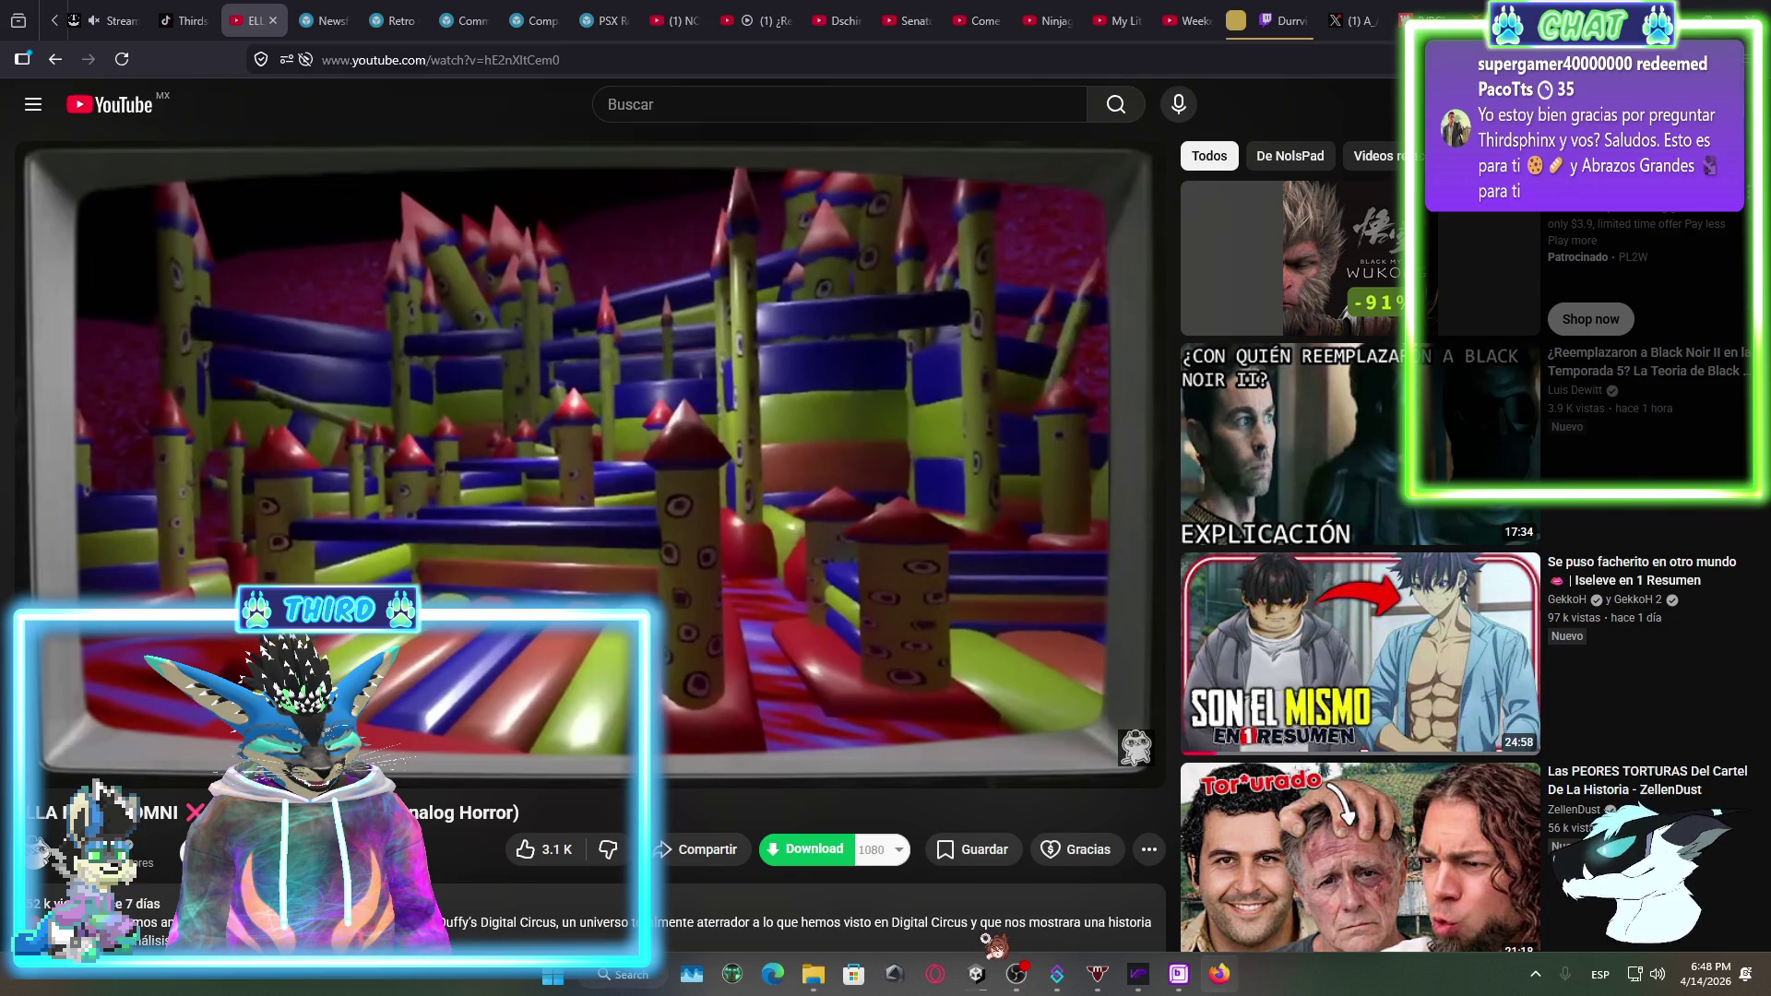
Step: Switch from the browser to OBS Studio with Alt+Tab
key("alt+Tab")
key("alt+Tab")
key("alt+Tab")
key("alt+Tab")
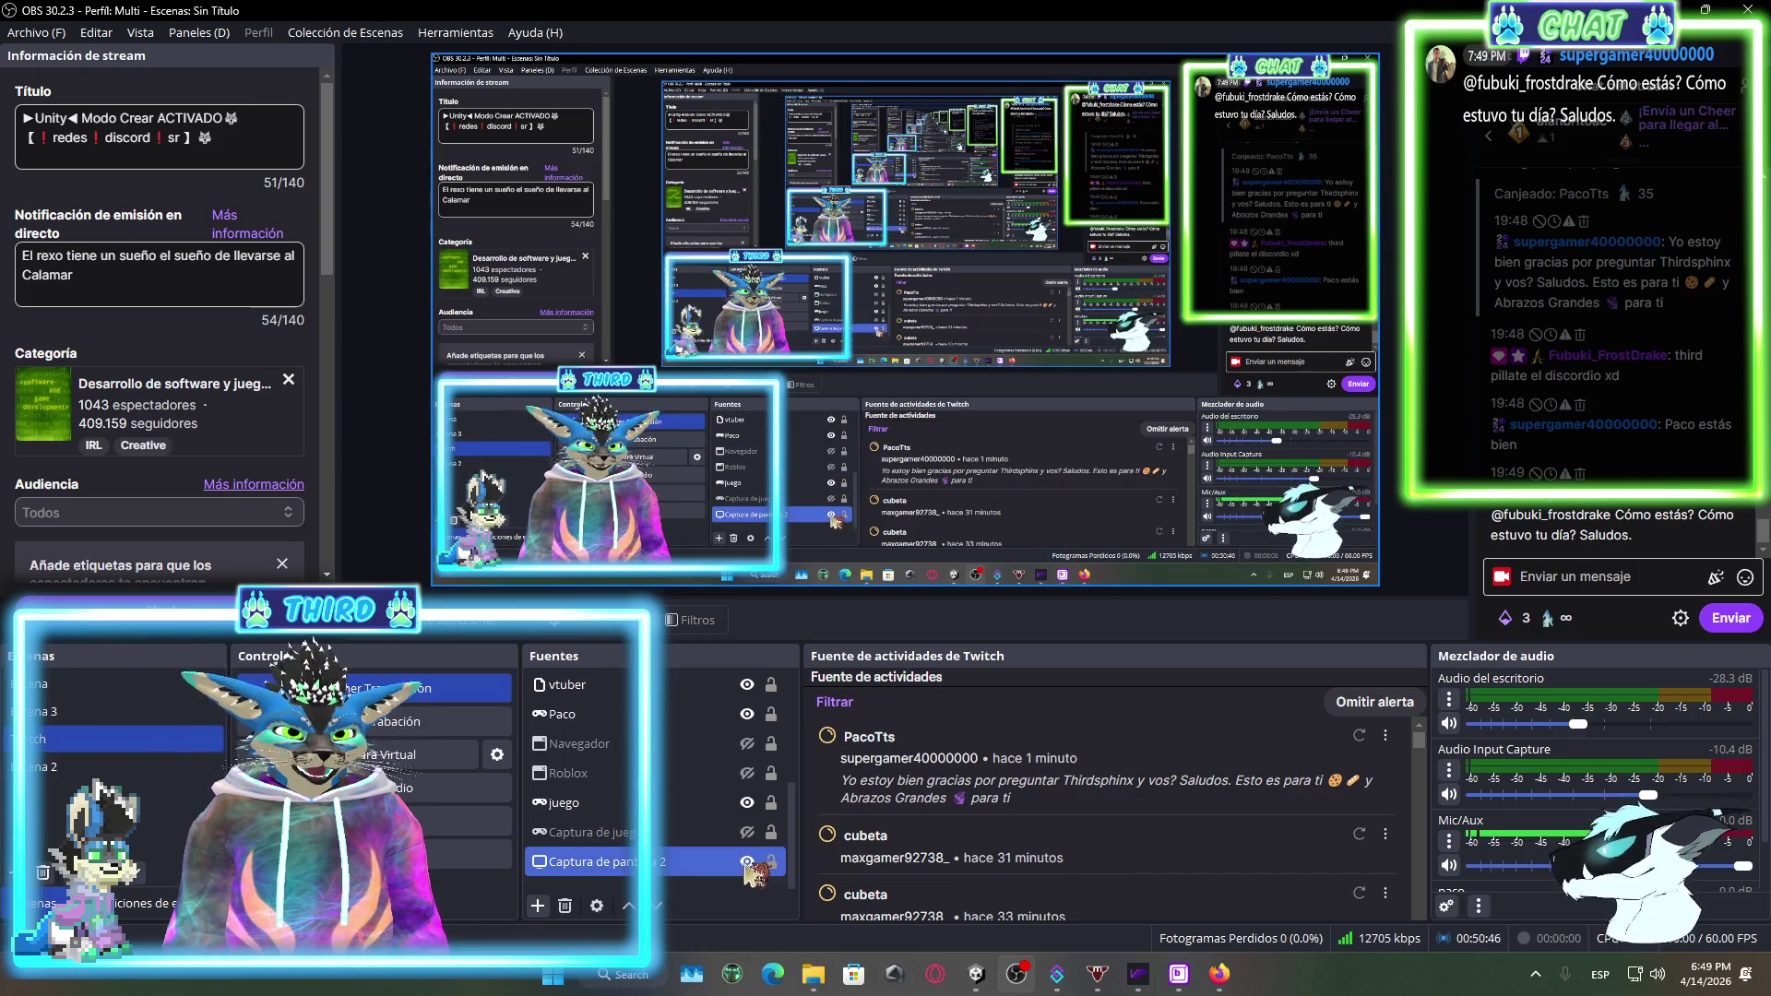
Step: Toggle the Captura de pantalla 2 source's visibility, then return to the YouTube browser window
left_click(747, 862)
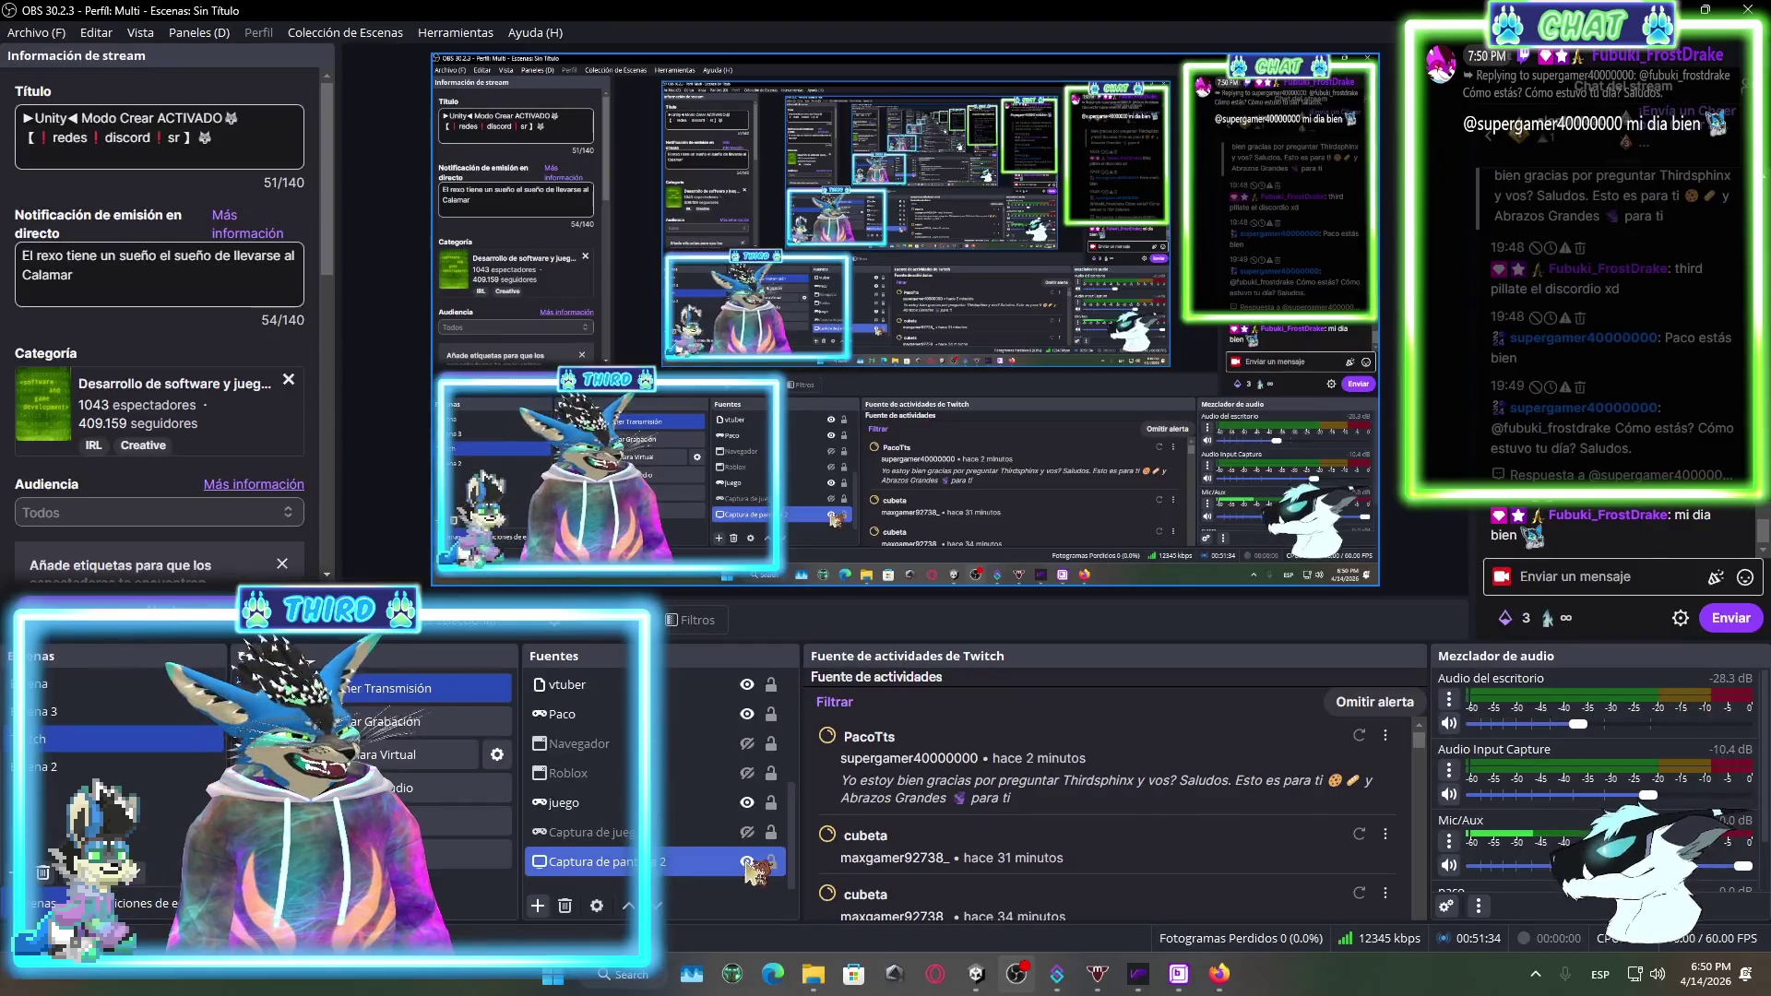
key("alt+Tab")
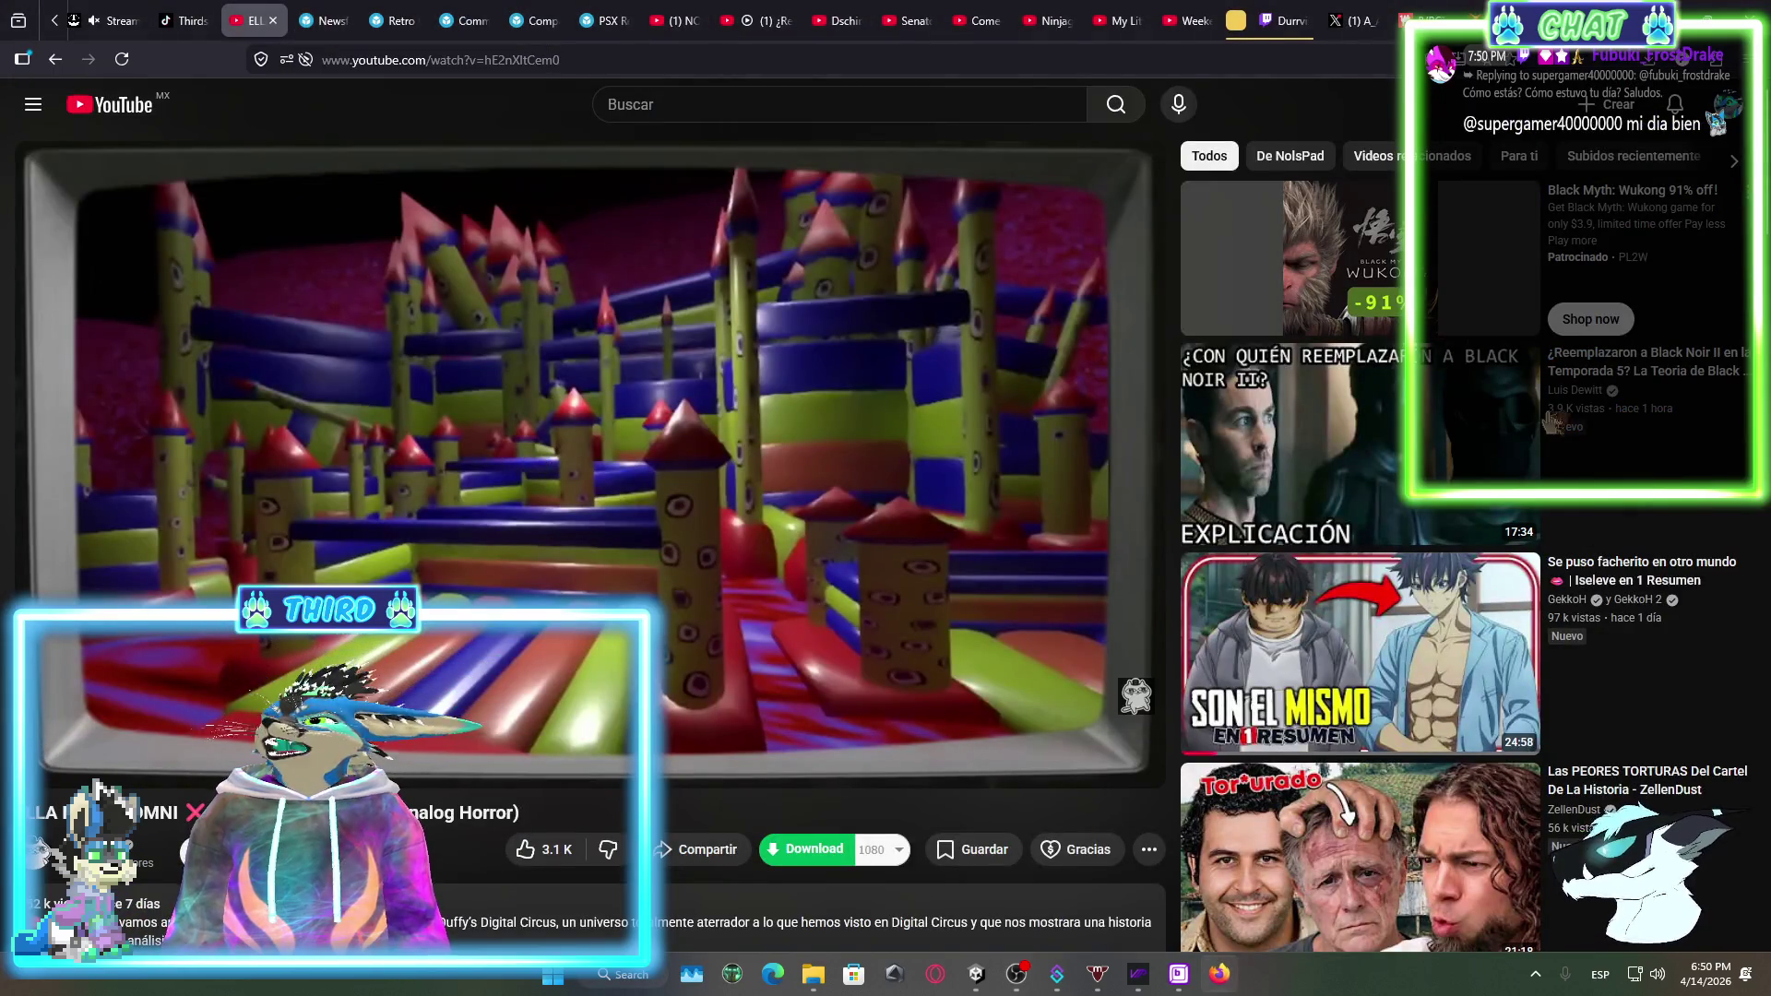
Step: Switch over to the browser window showing X
left_click(304, 18)
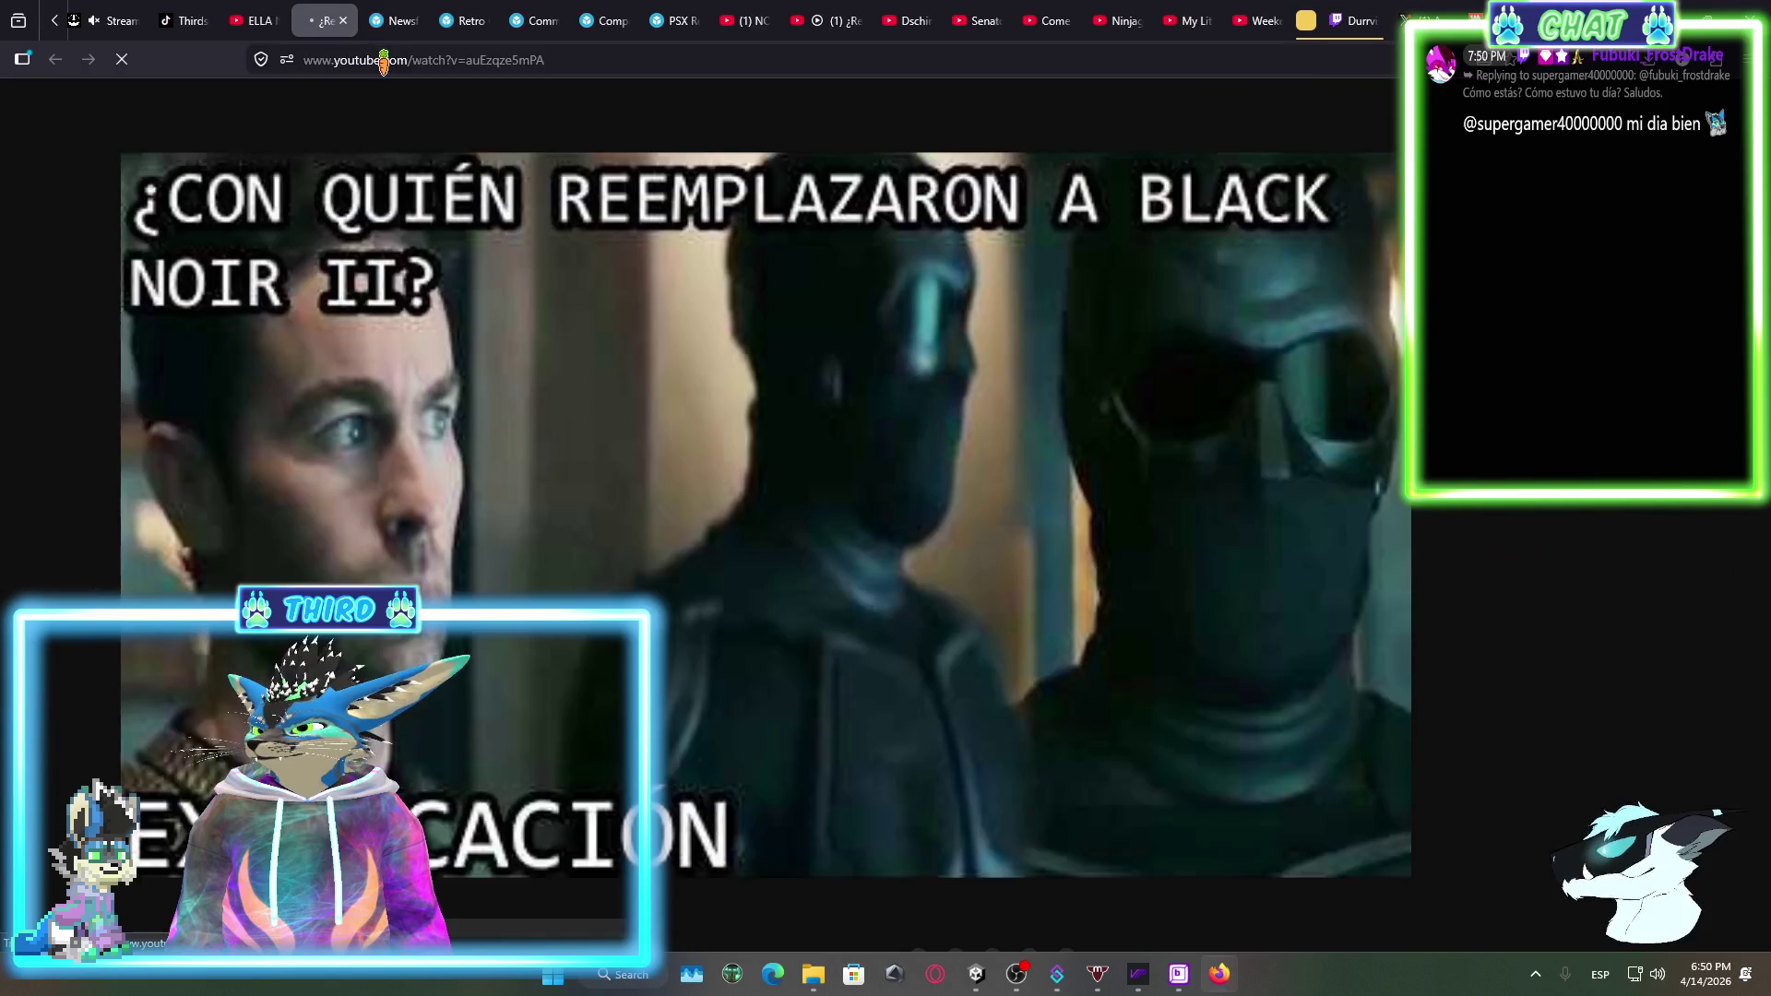
left_click(385, 60)
key("Down")
key("Return")
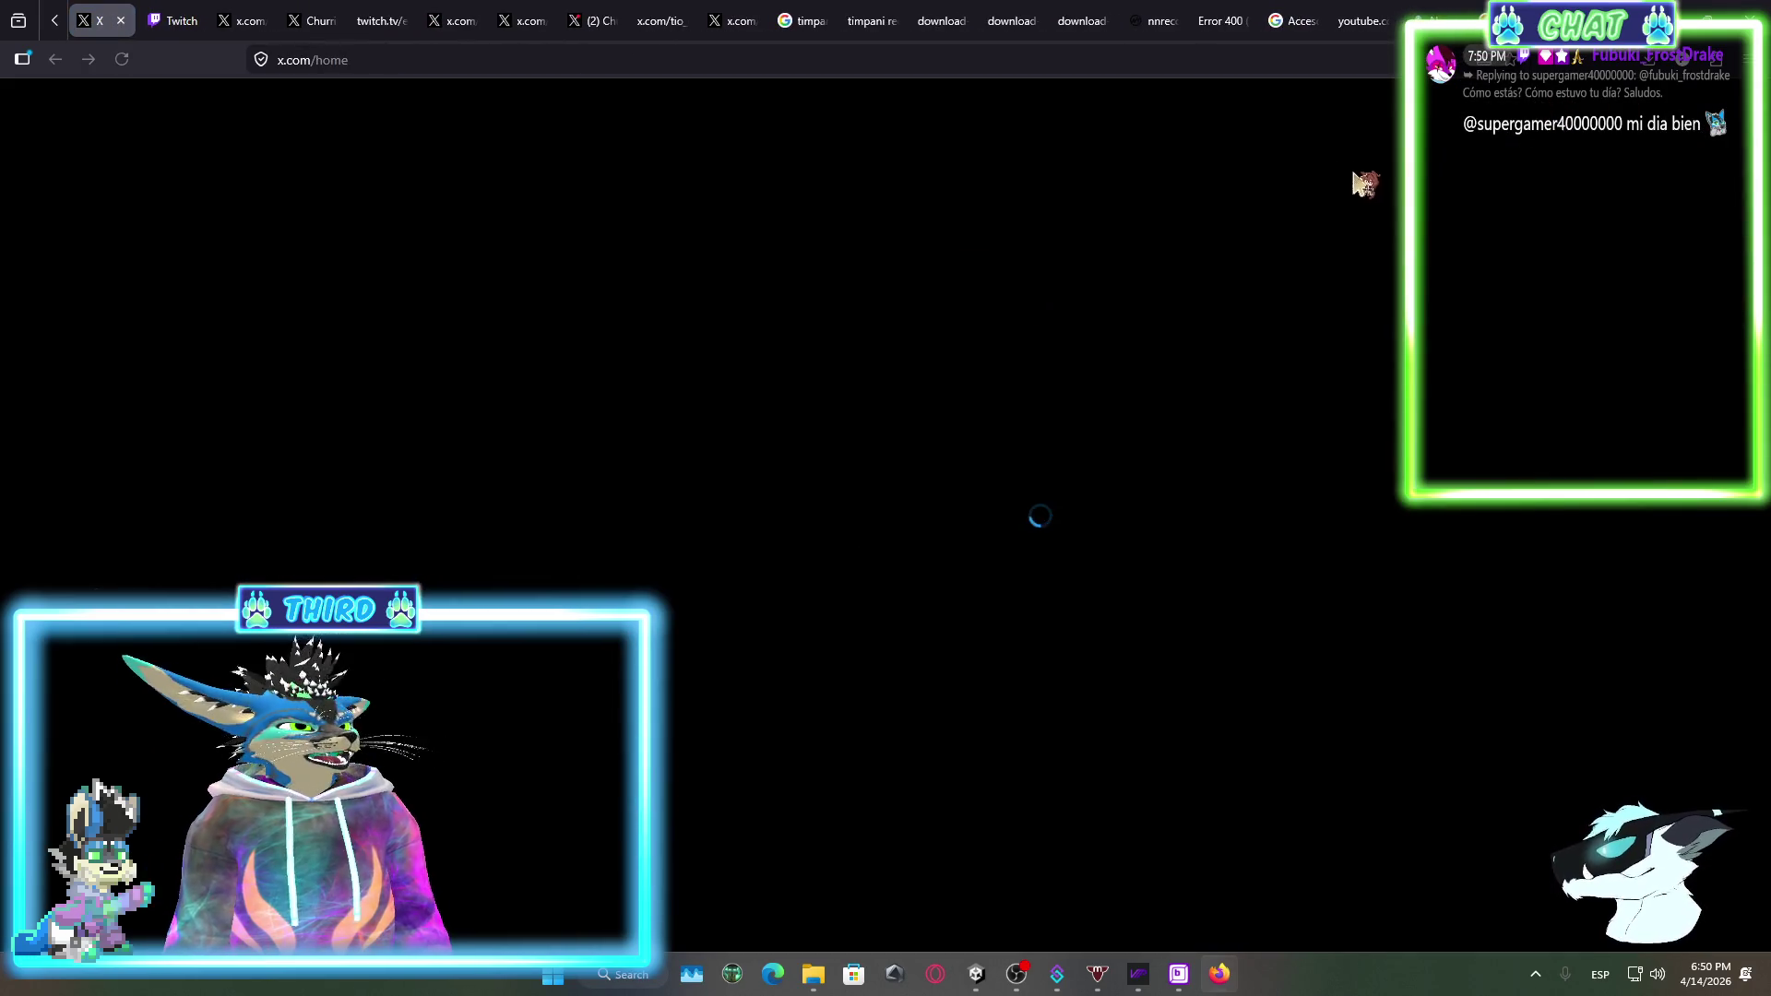
Step: Open poiyomi's profile from recent searches and scroll through its Replies
left_click(1227, 104)
left_click(1222, 191)
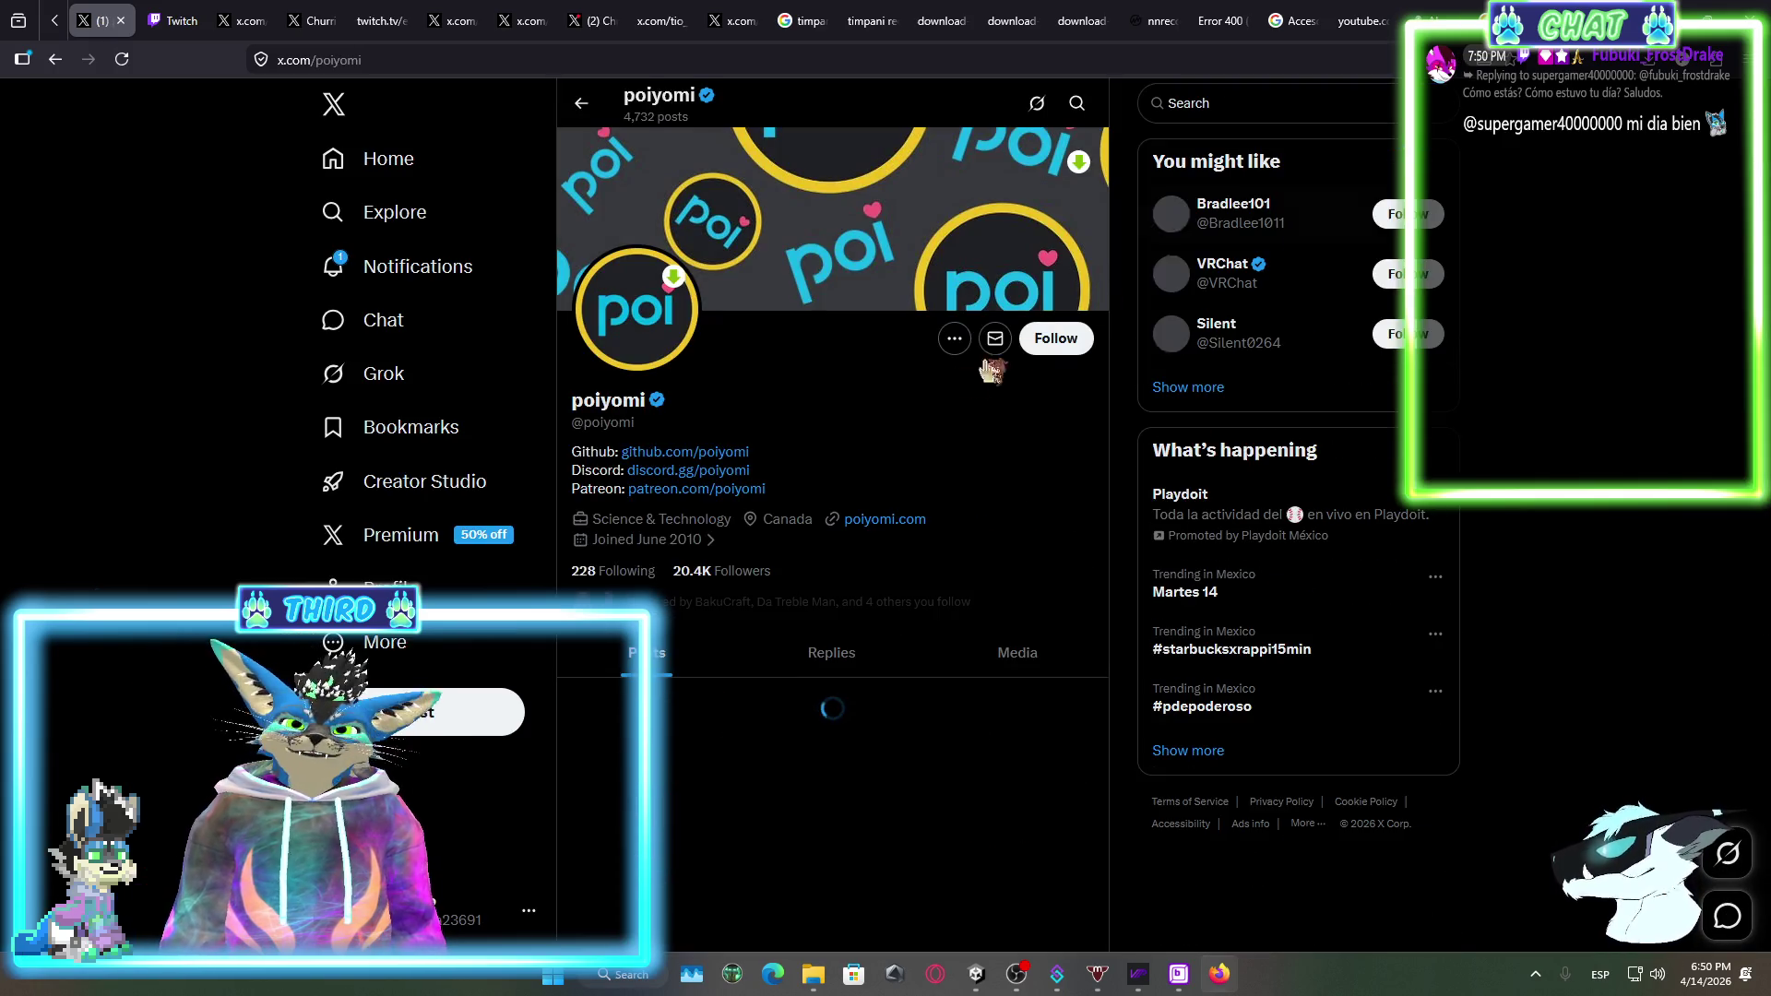
scroll(996, 489, "down", 2)
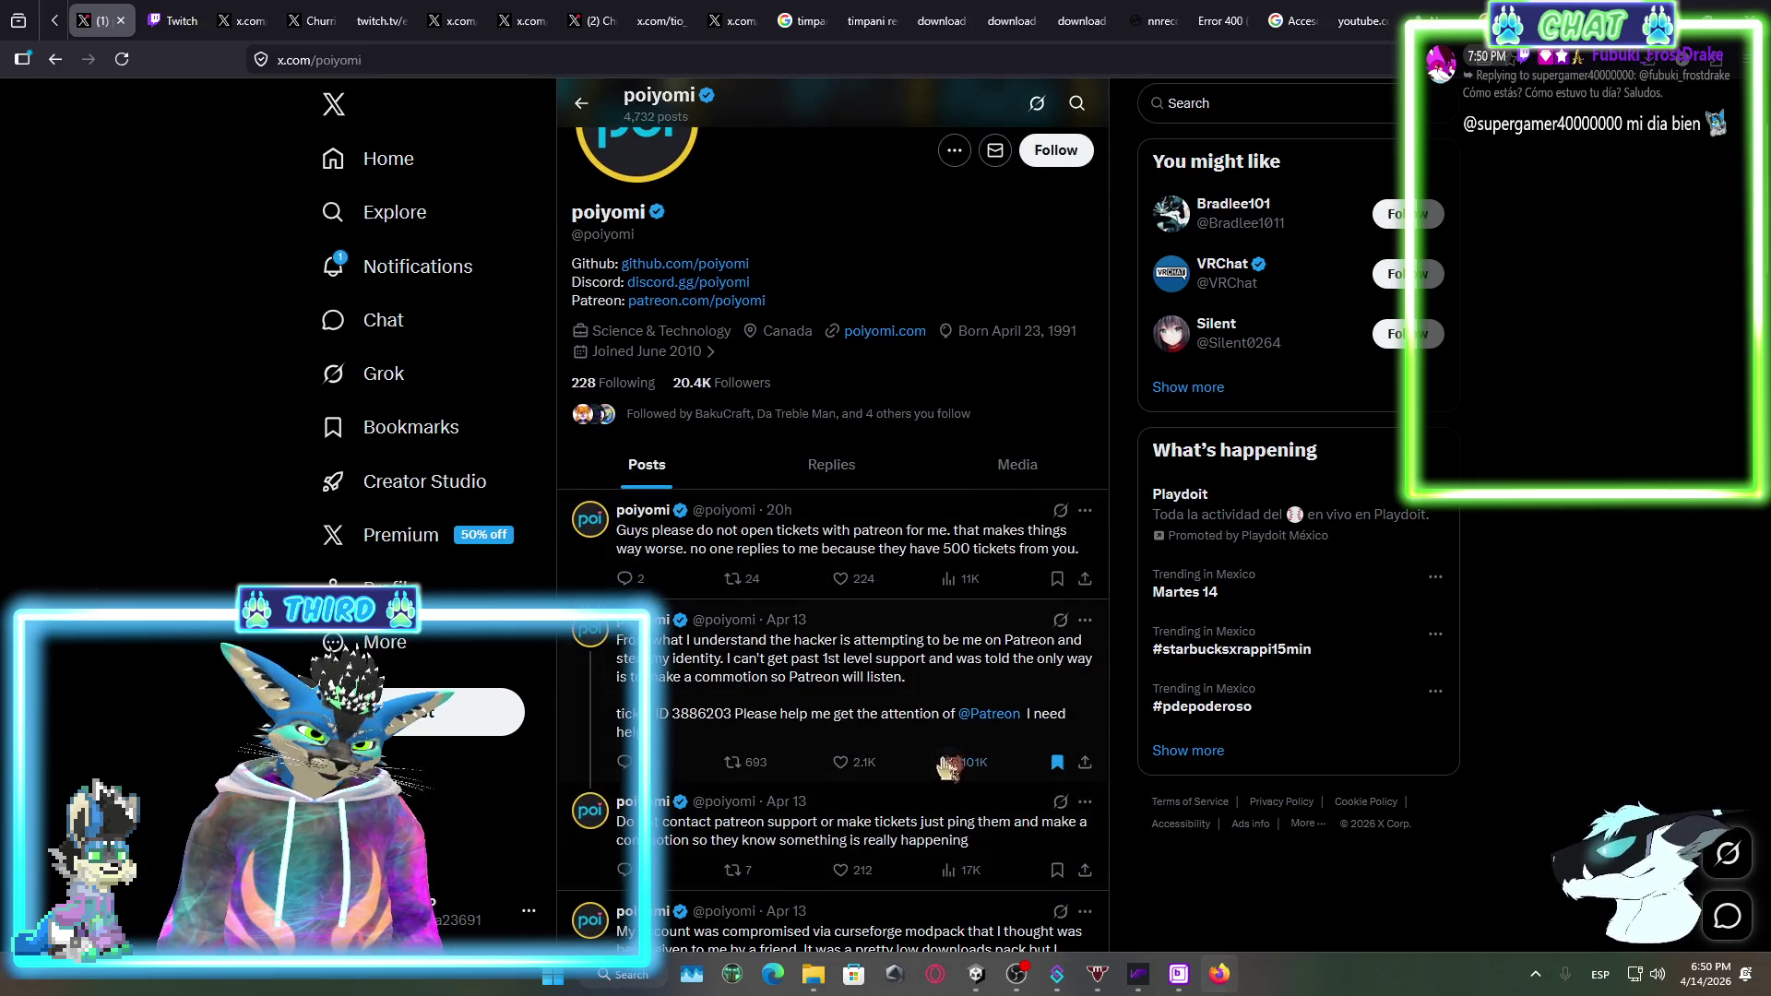
left_click(838, 471)
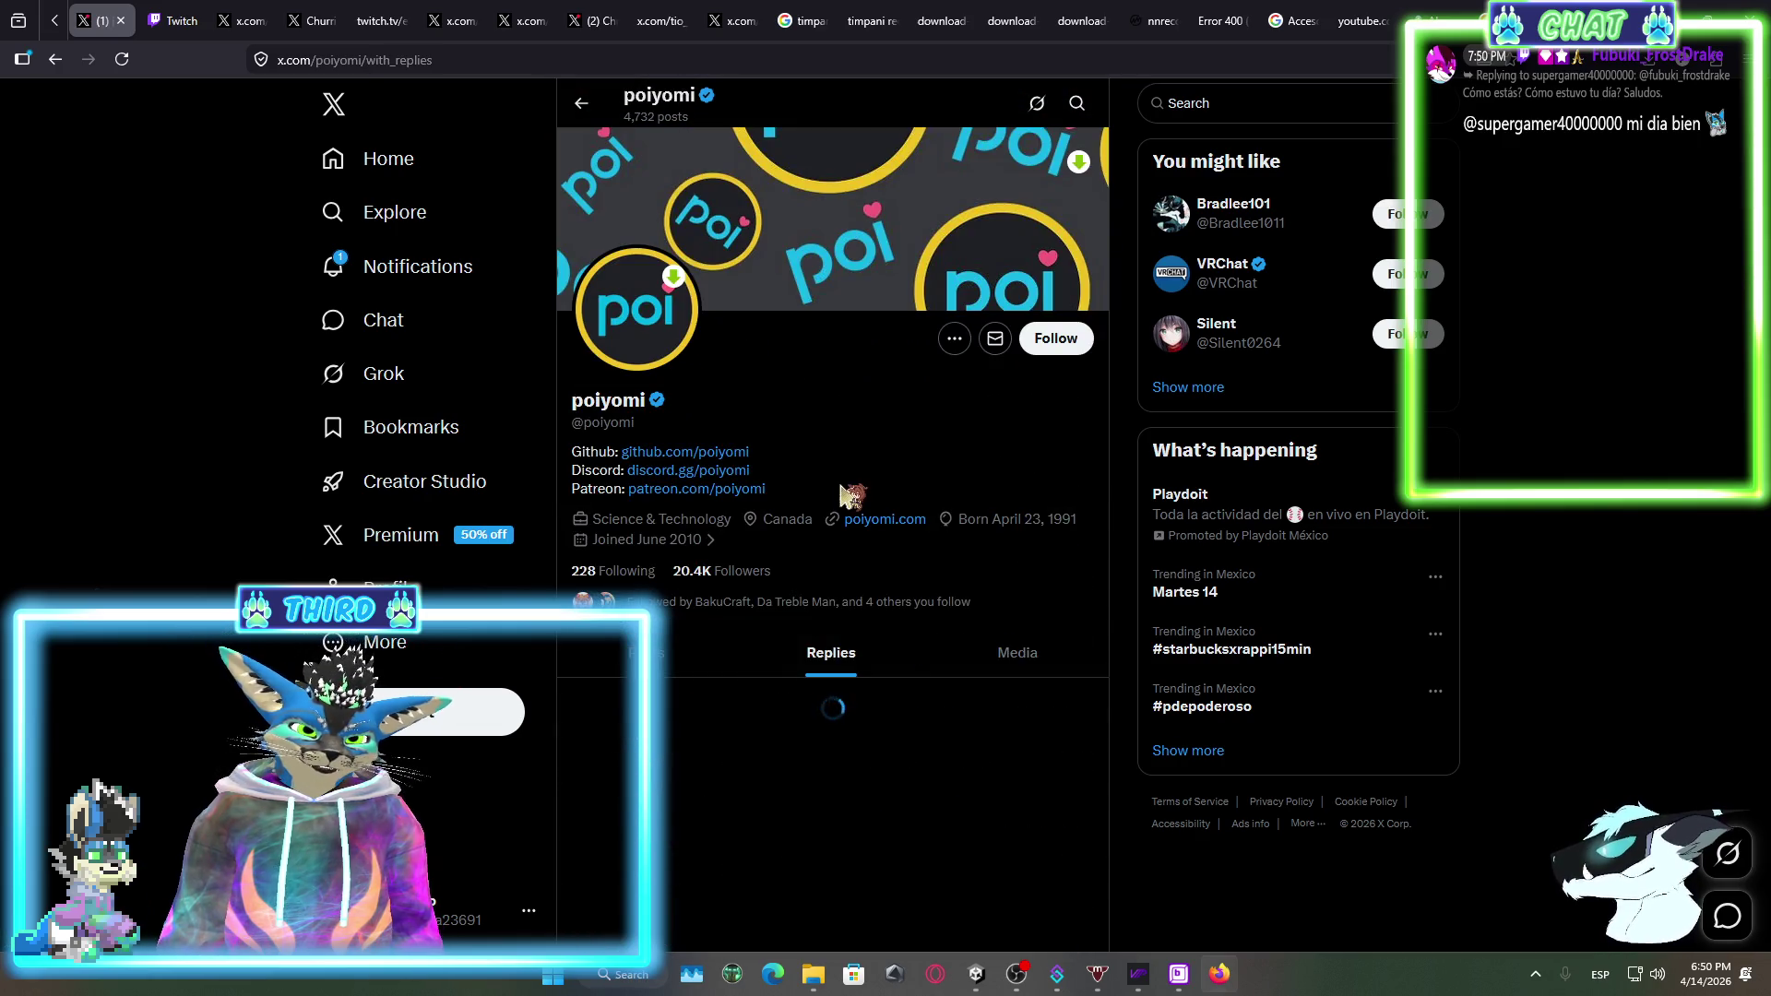
scroll(876, 590, "down", 4)
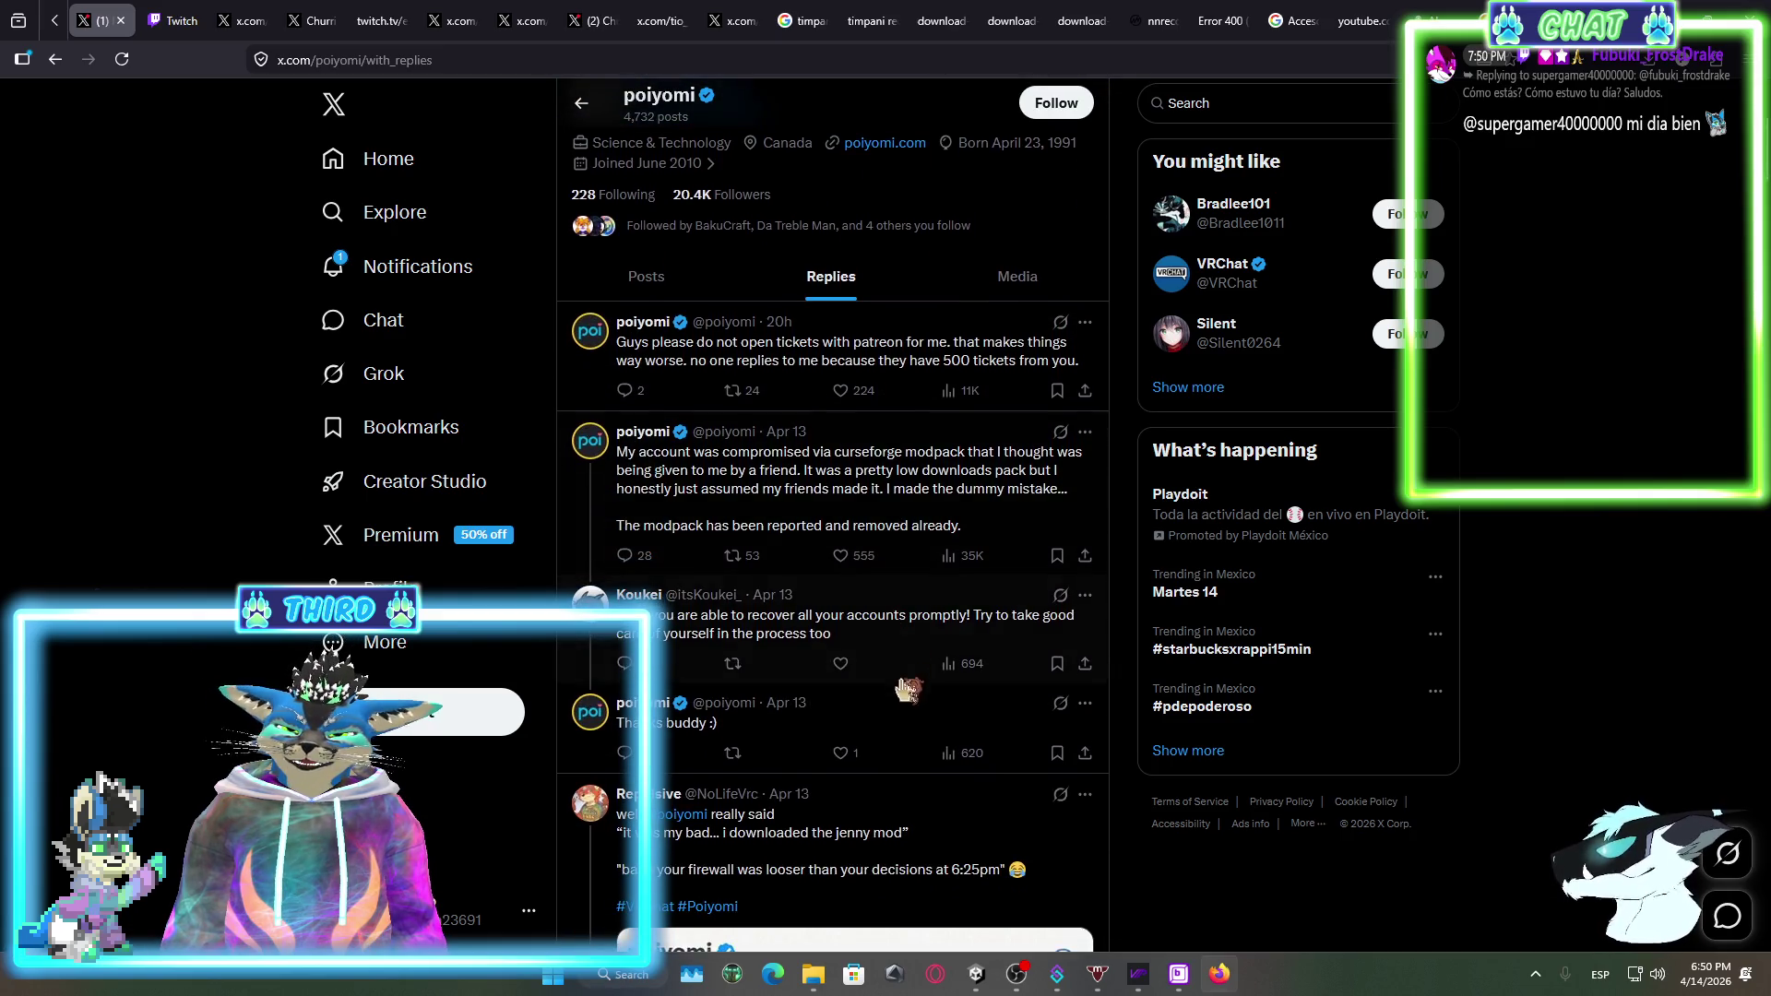
scroll(922, 542, "down", 6)
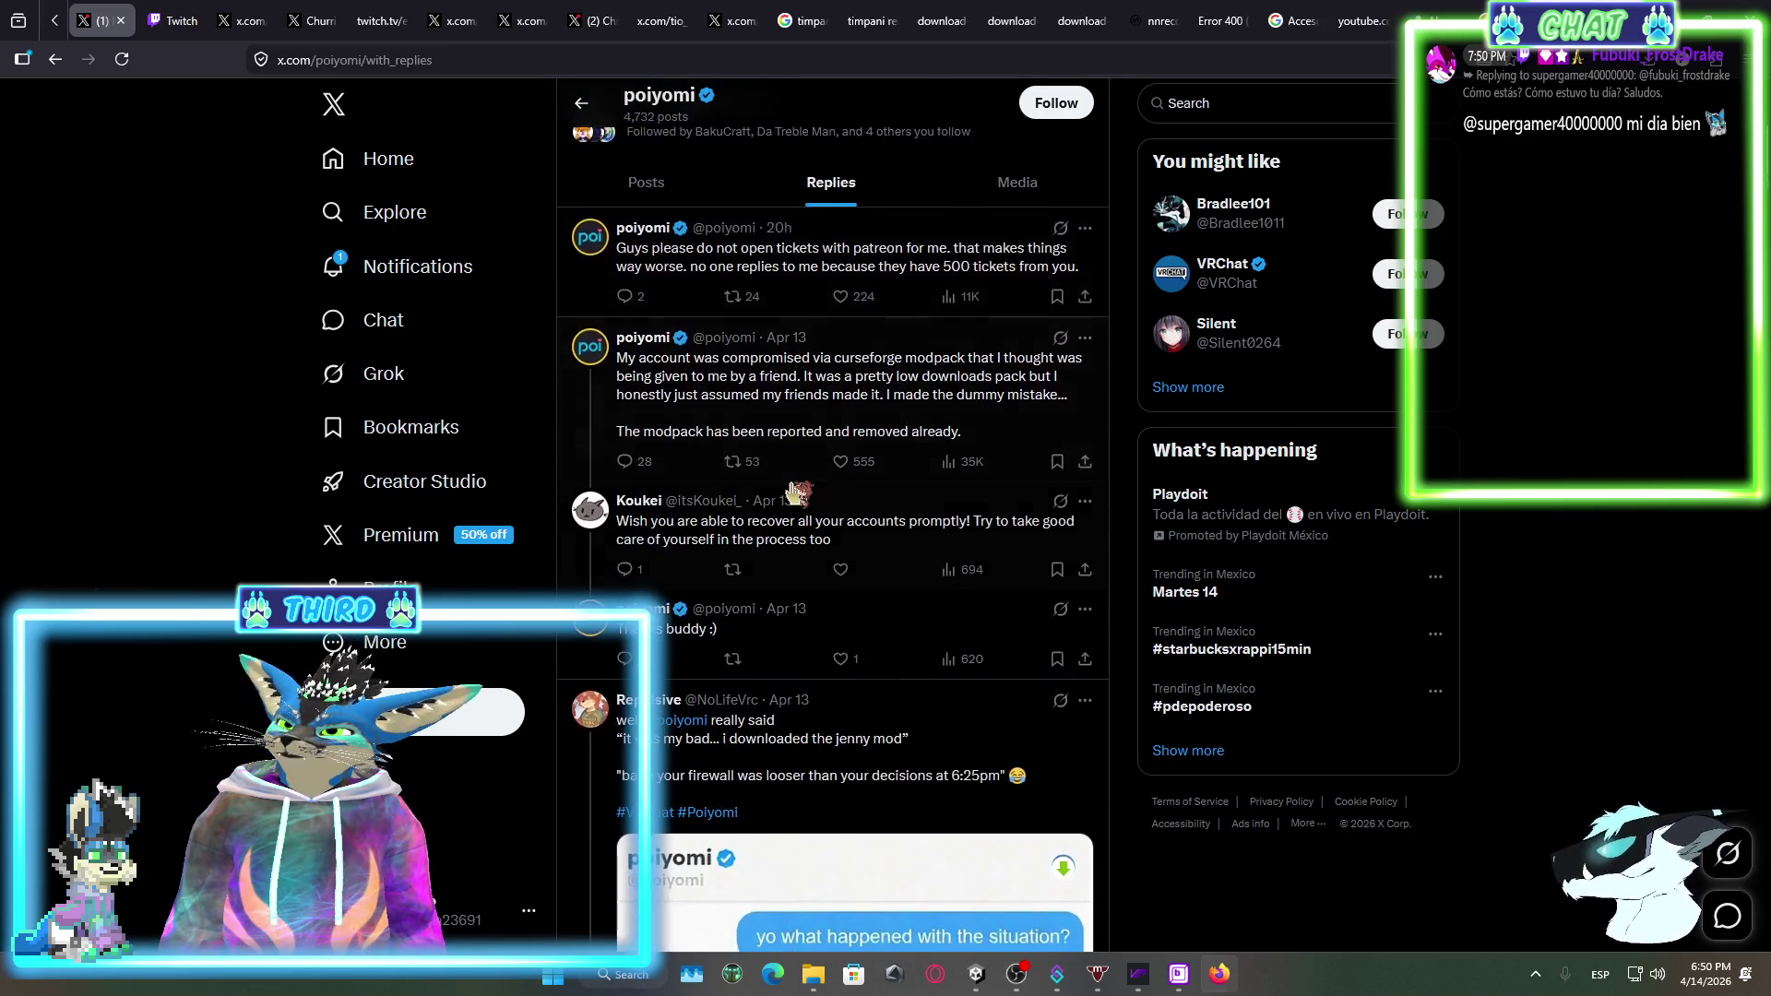
scroll(795, 598, "down", 6)
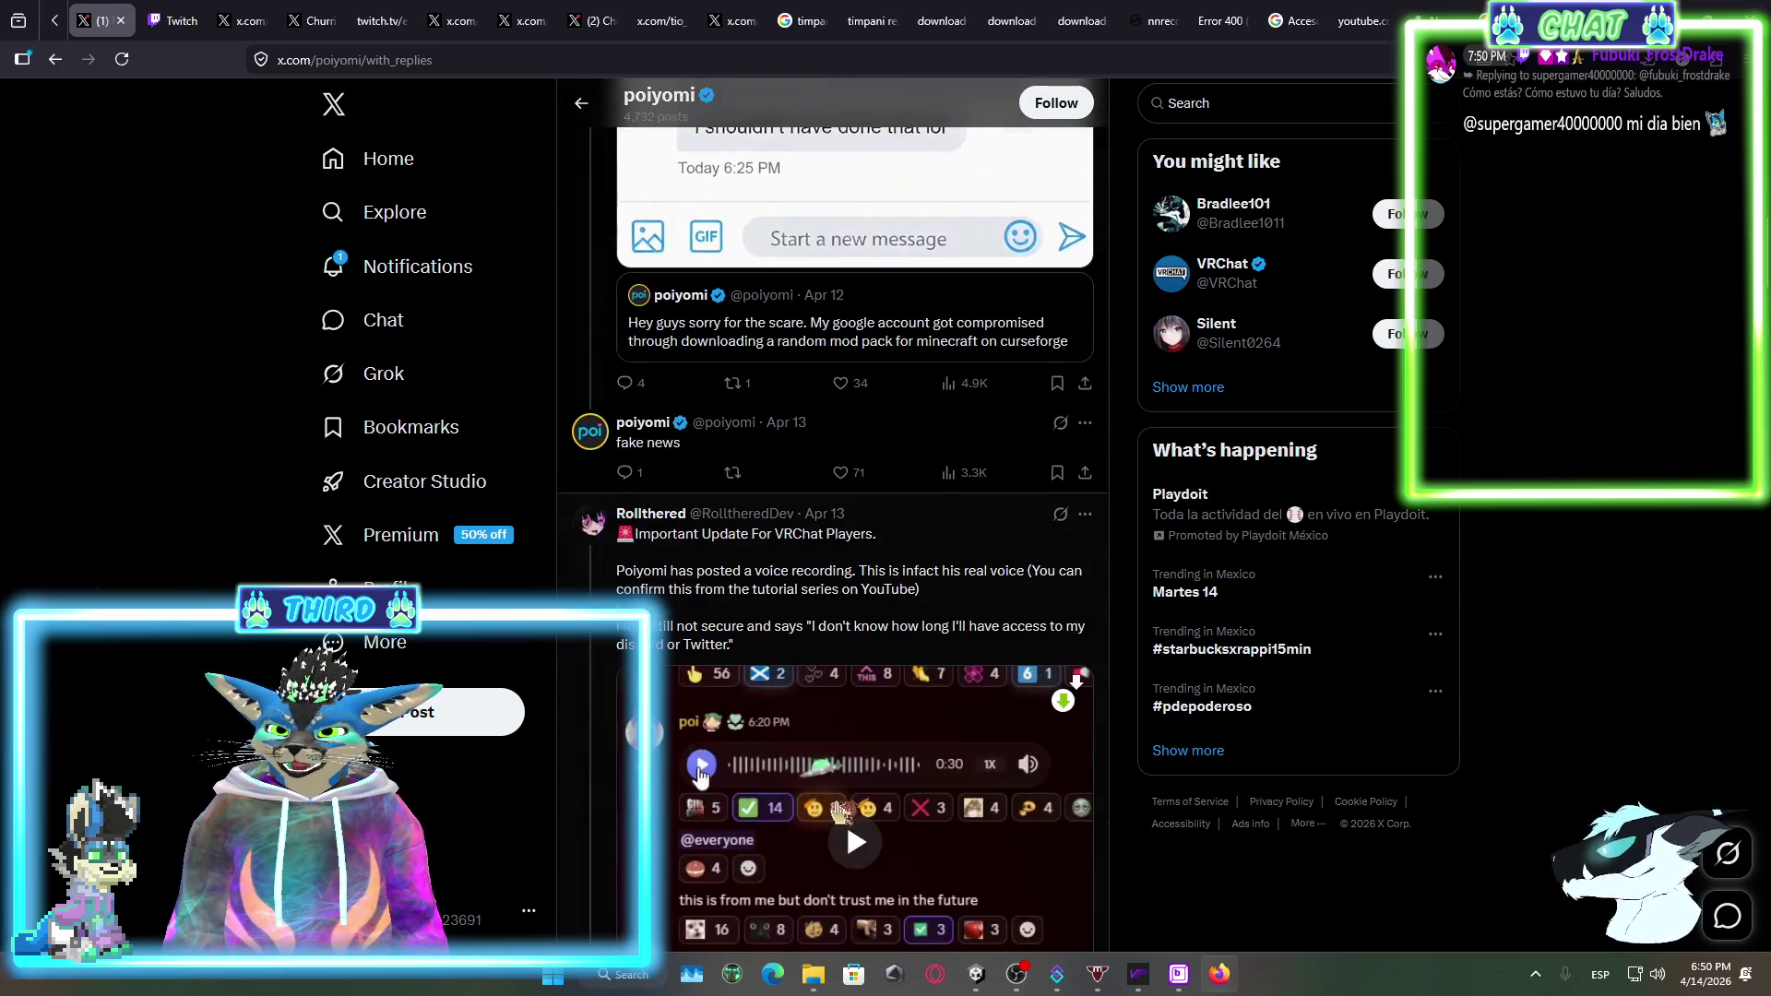
left_click(687, 515)
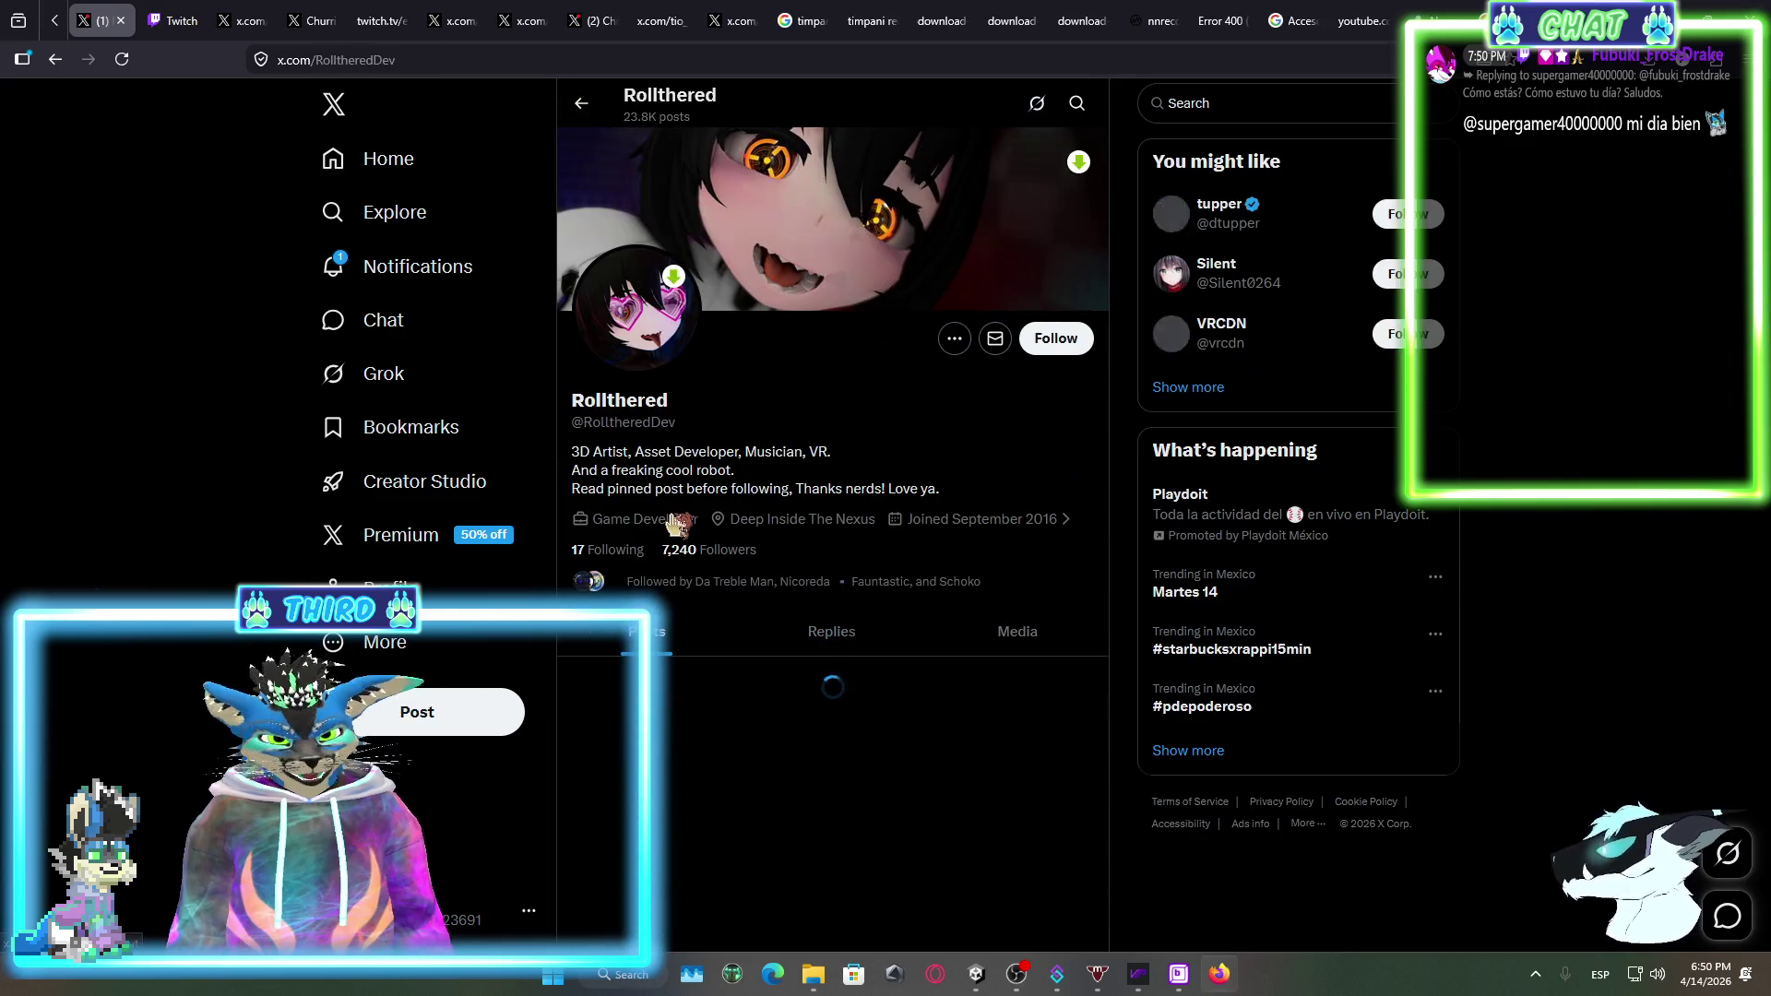
scroll(672, 655, "down", 7)
scroll(830, 674, "down", 5)
scroll(955, 687, "up", 5)
scroll(953, 687, "down", 13)
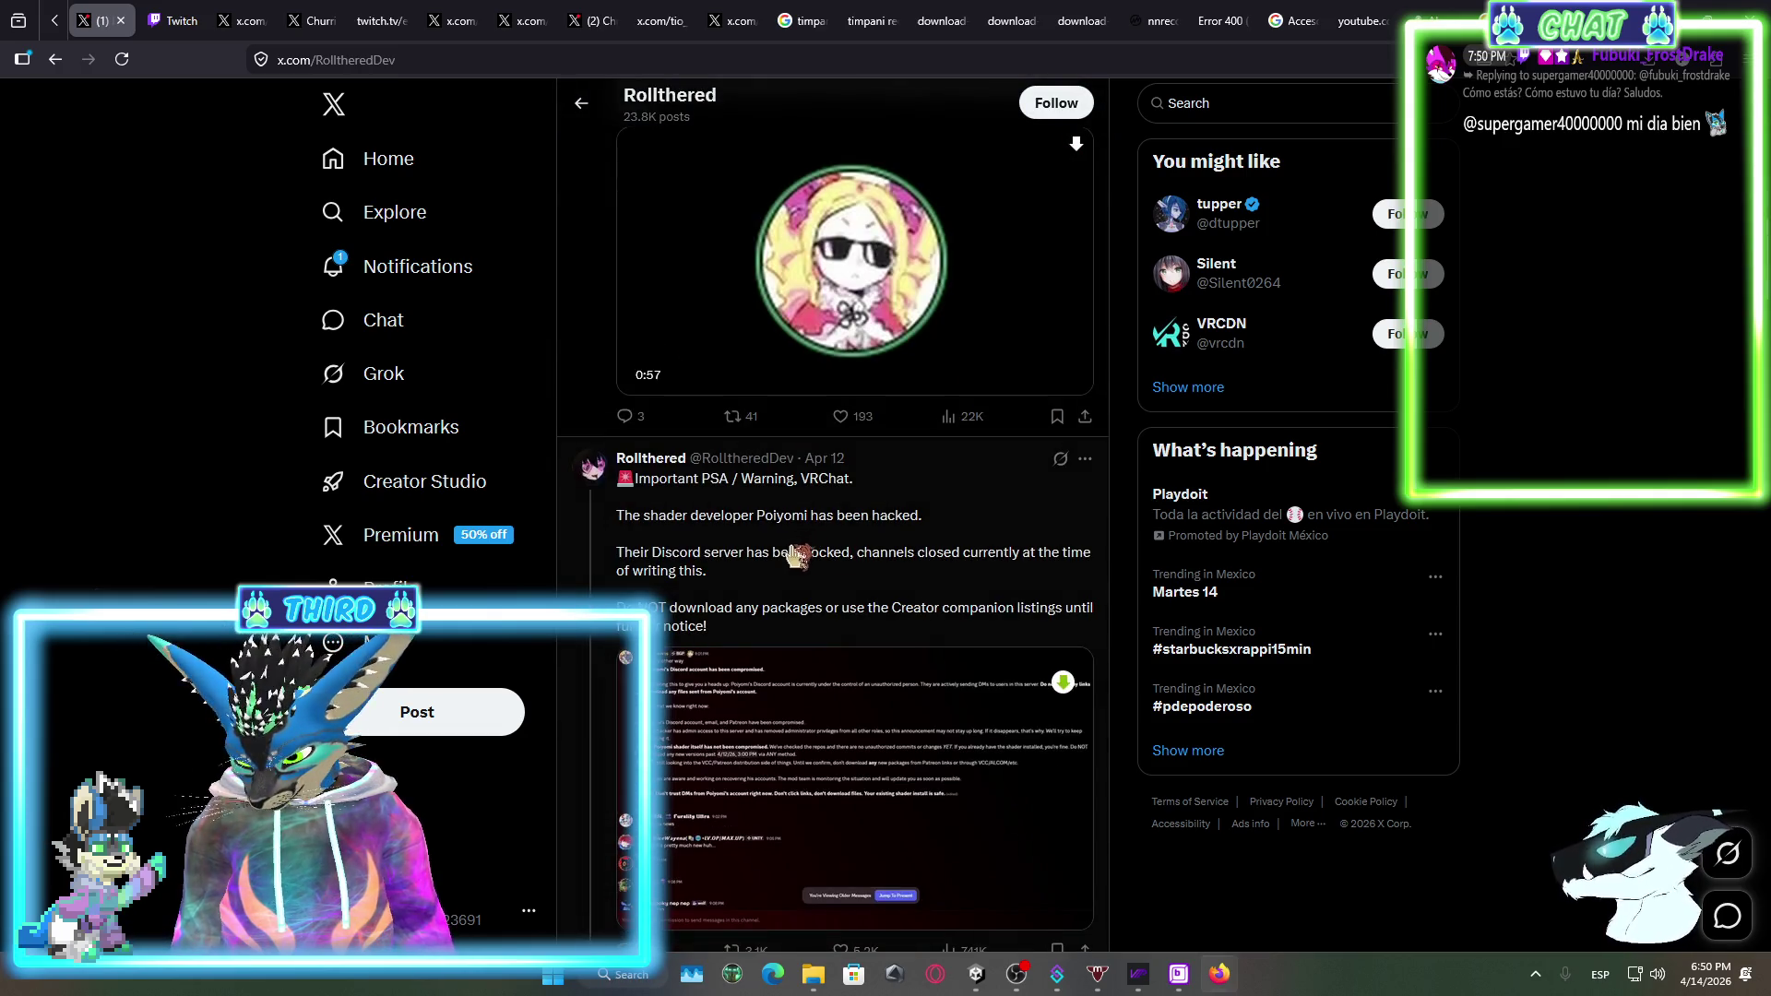
scroll(929, 566, "down", 5)
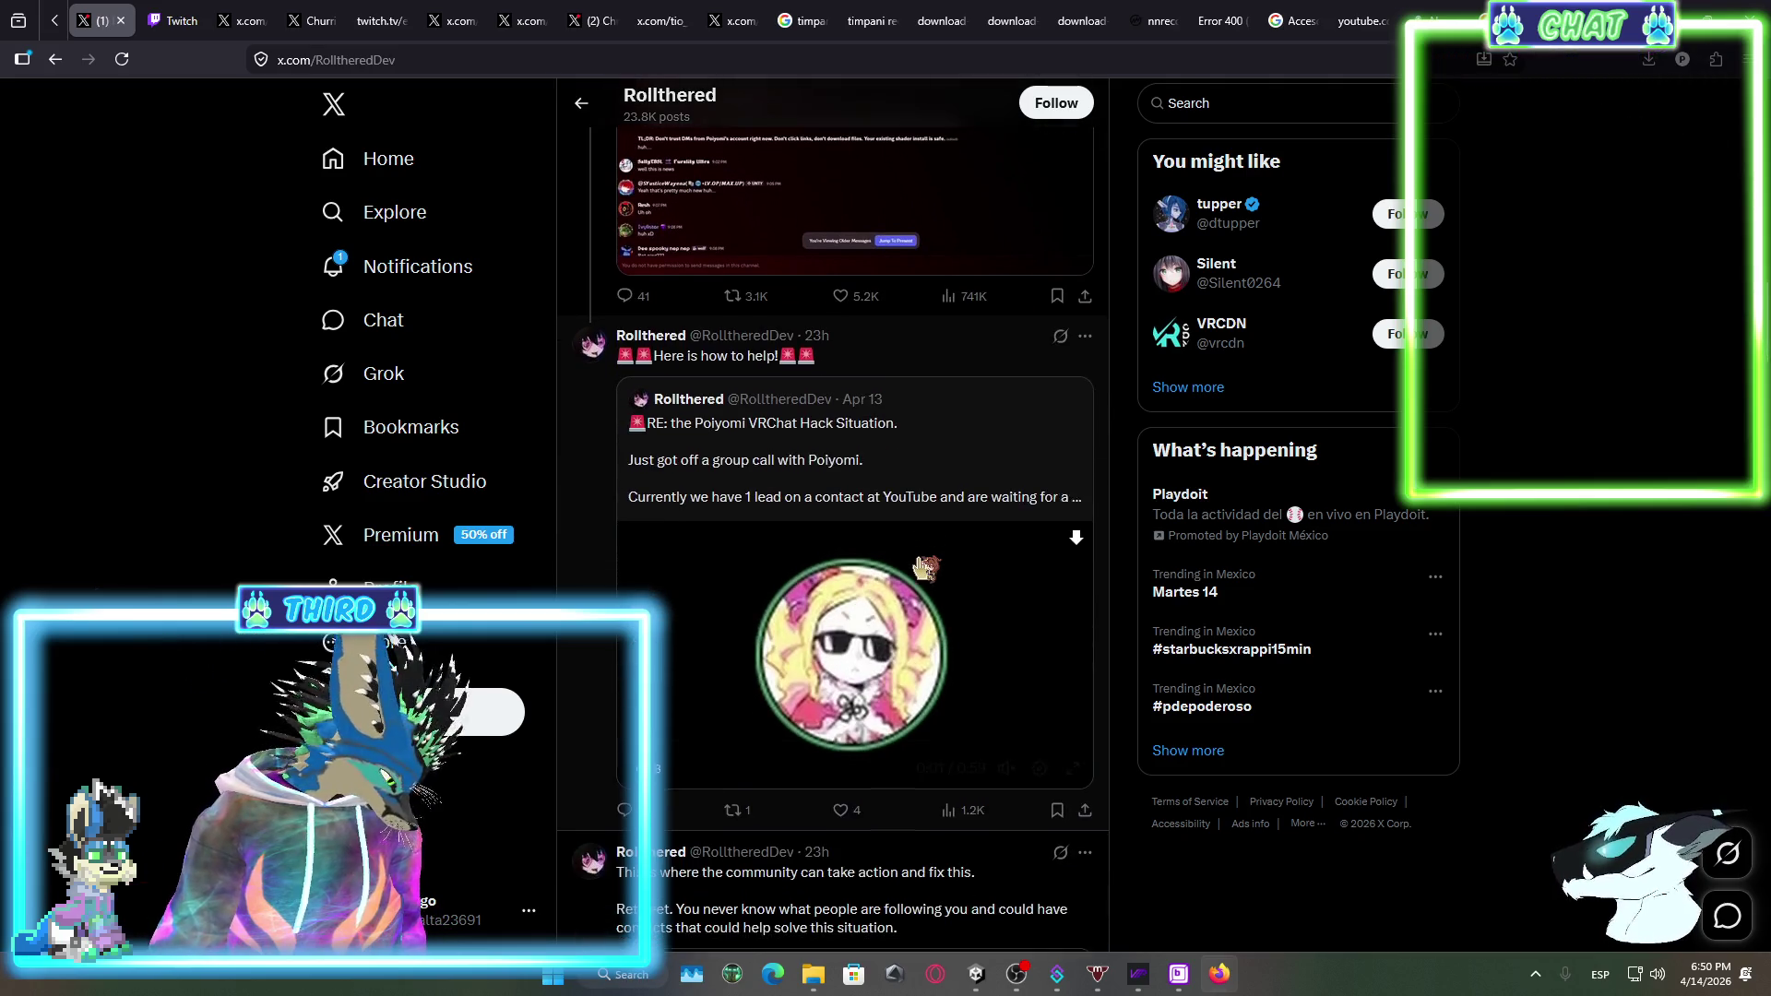
scroll(920, 579, "down", 3)
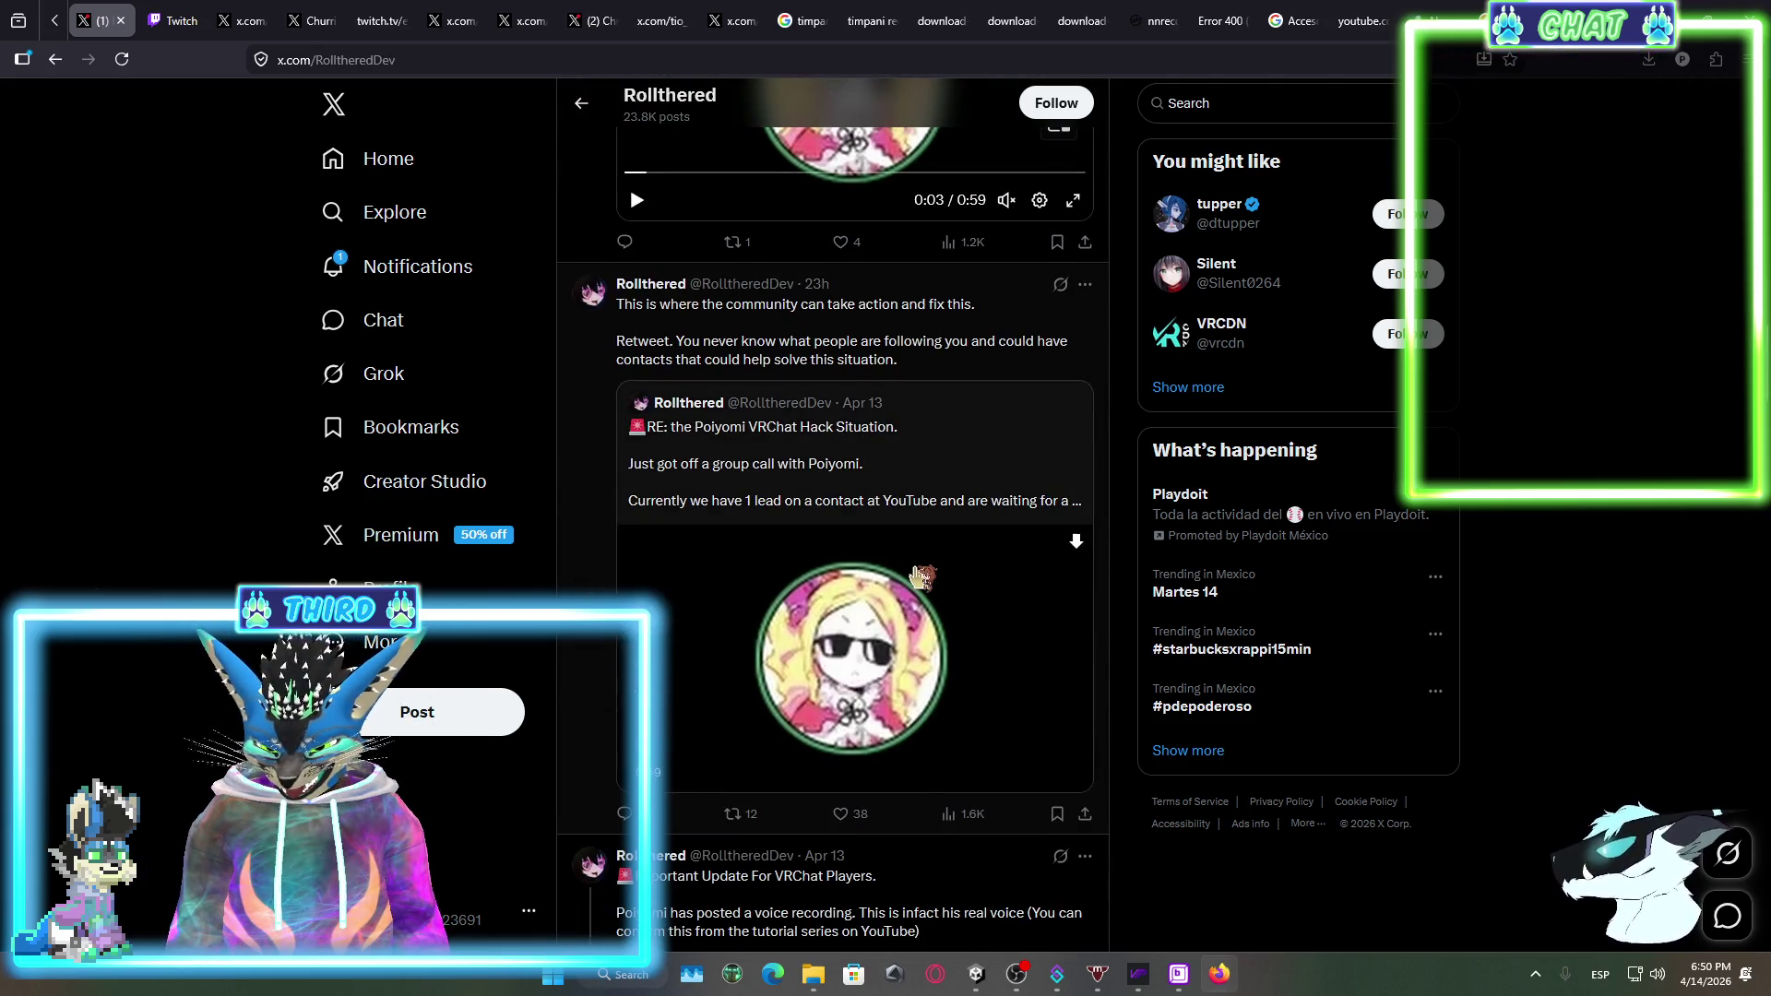
scroll(920, 575, "down", 7)
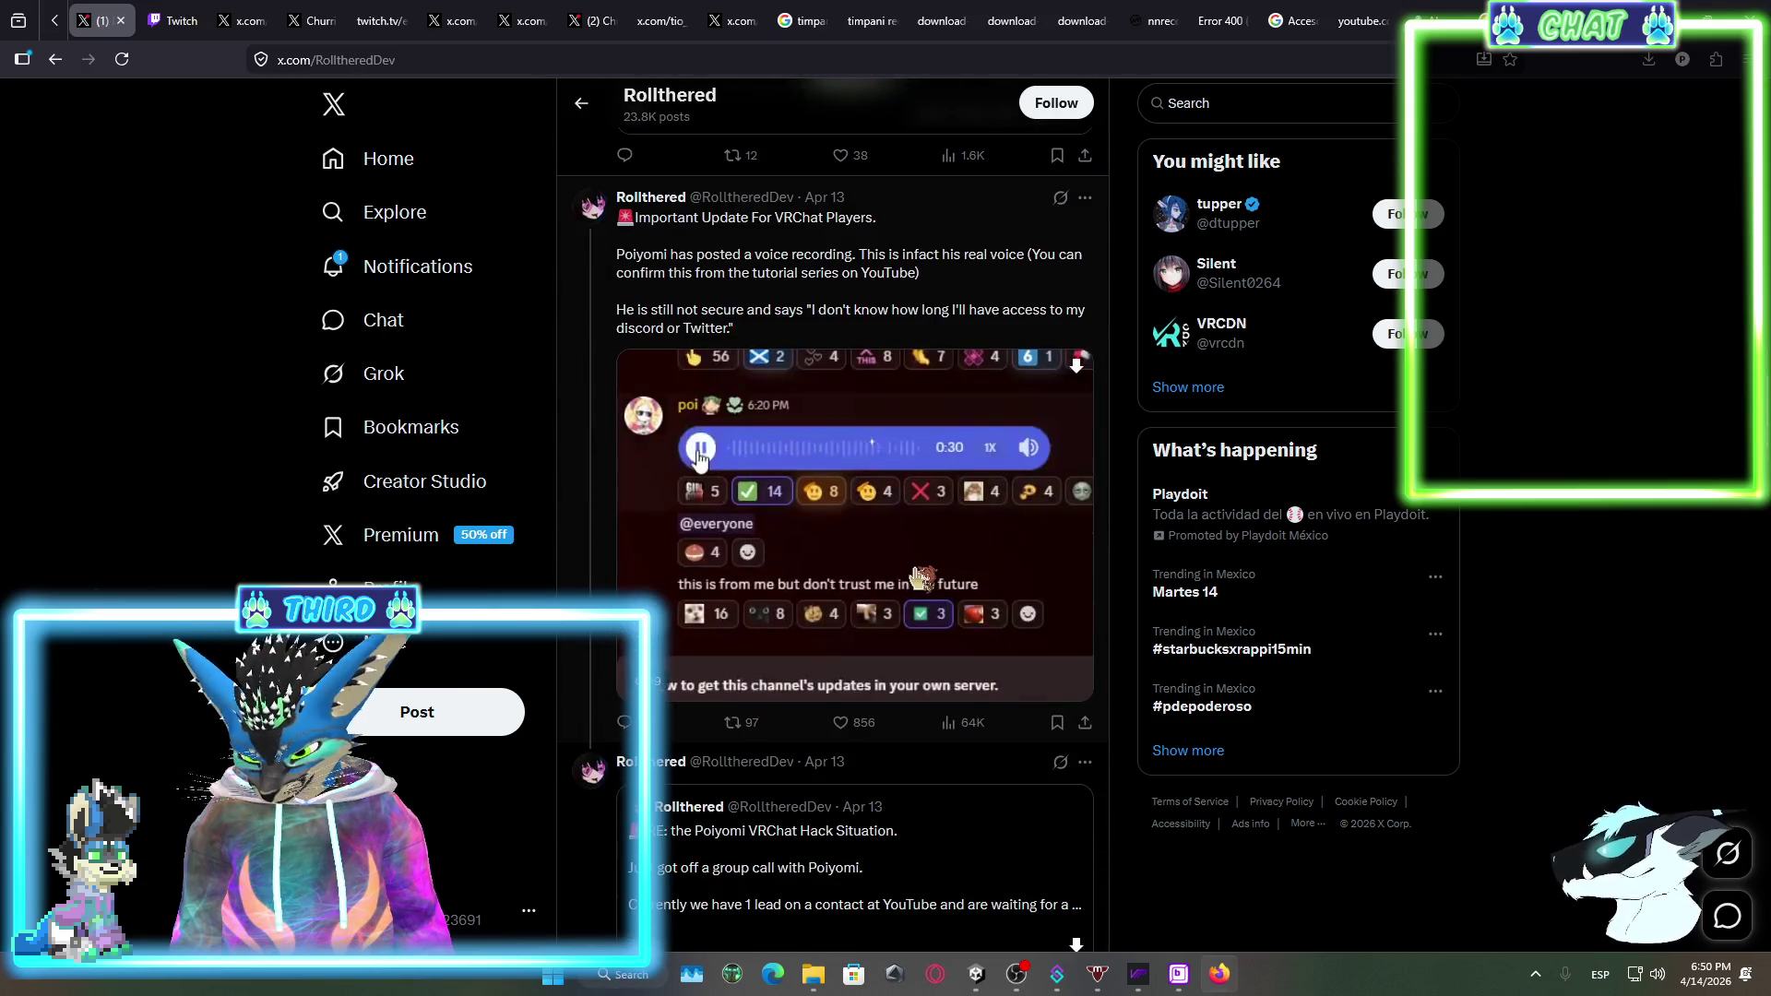
scroll(920, 550, "down", 3)
scroll(923, 369, "up", 5)
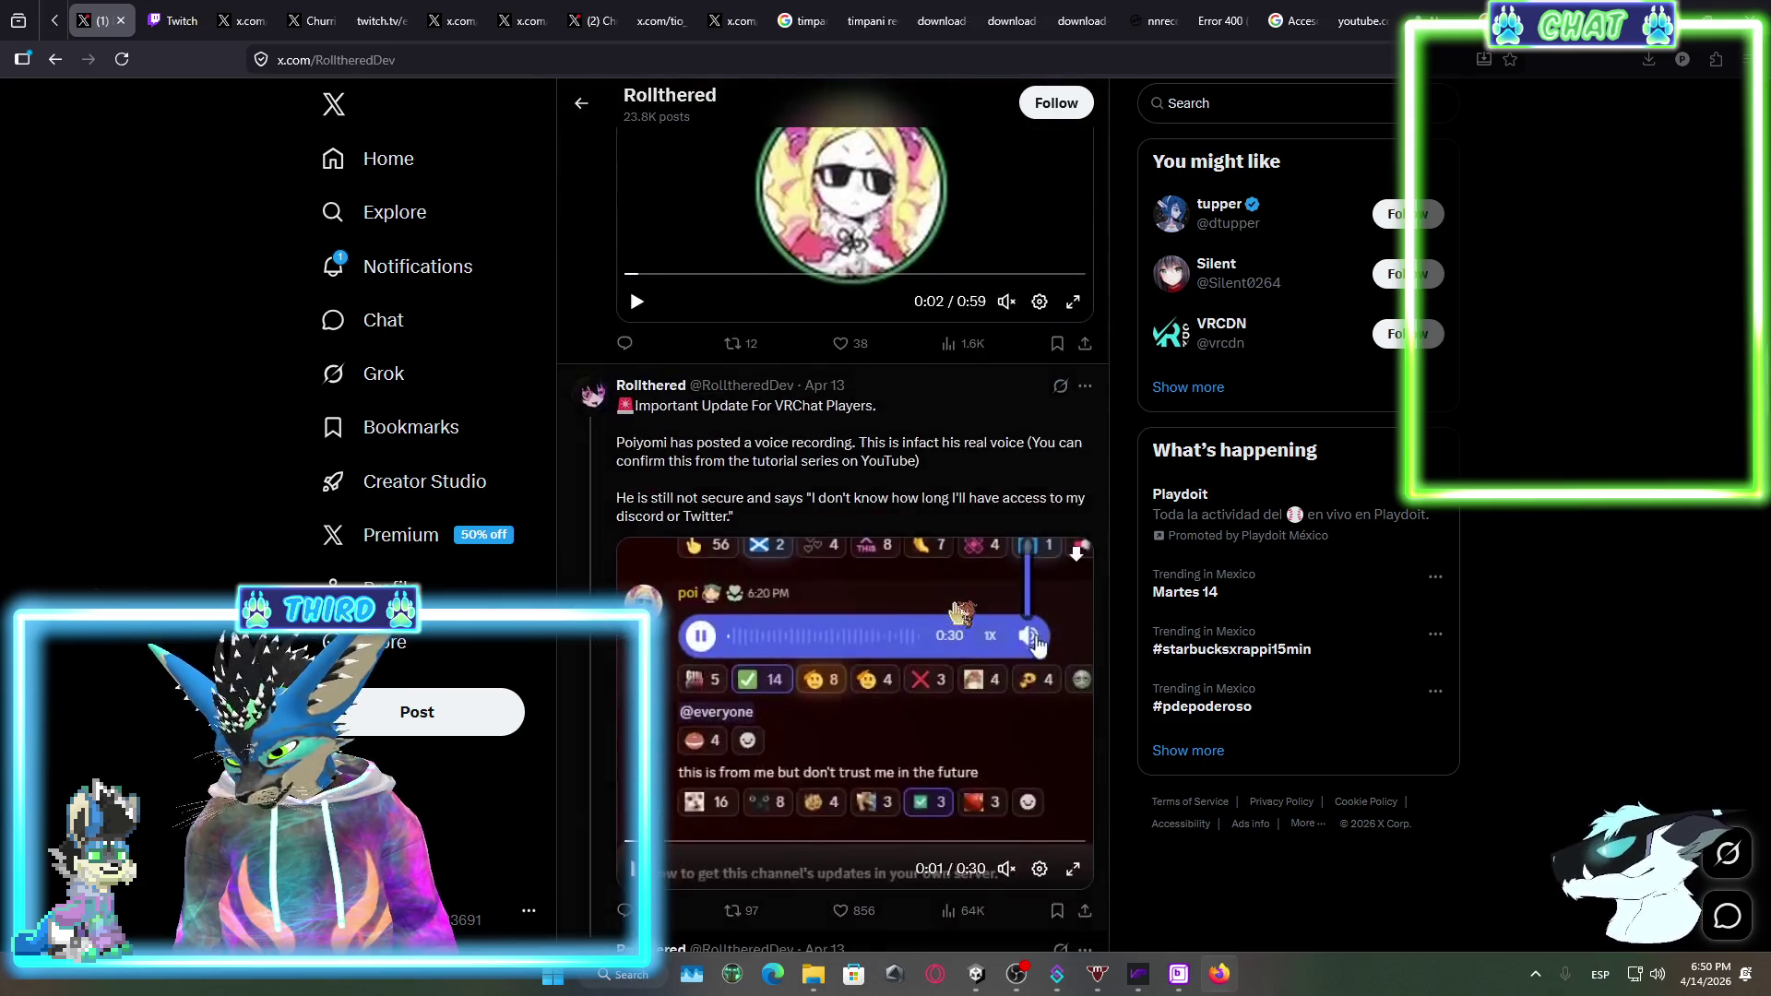
left_click(120, 21)
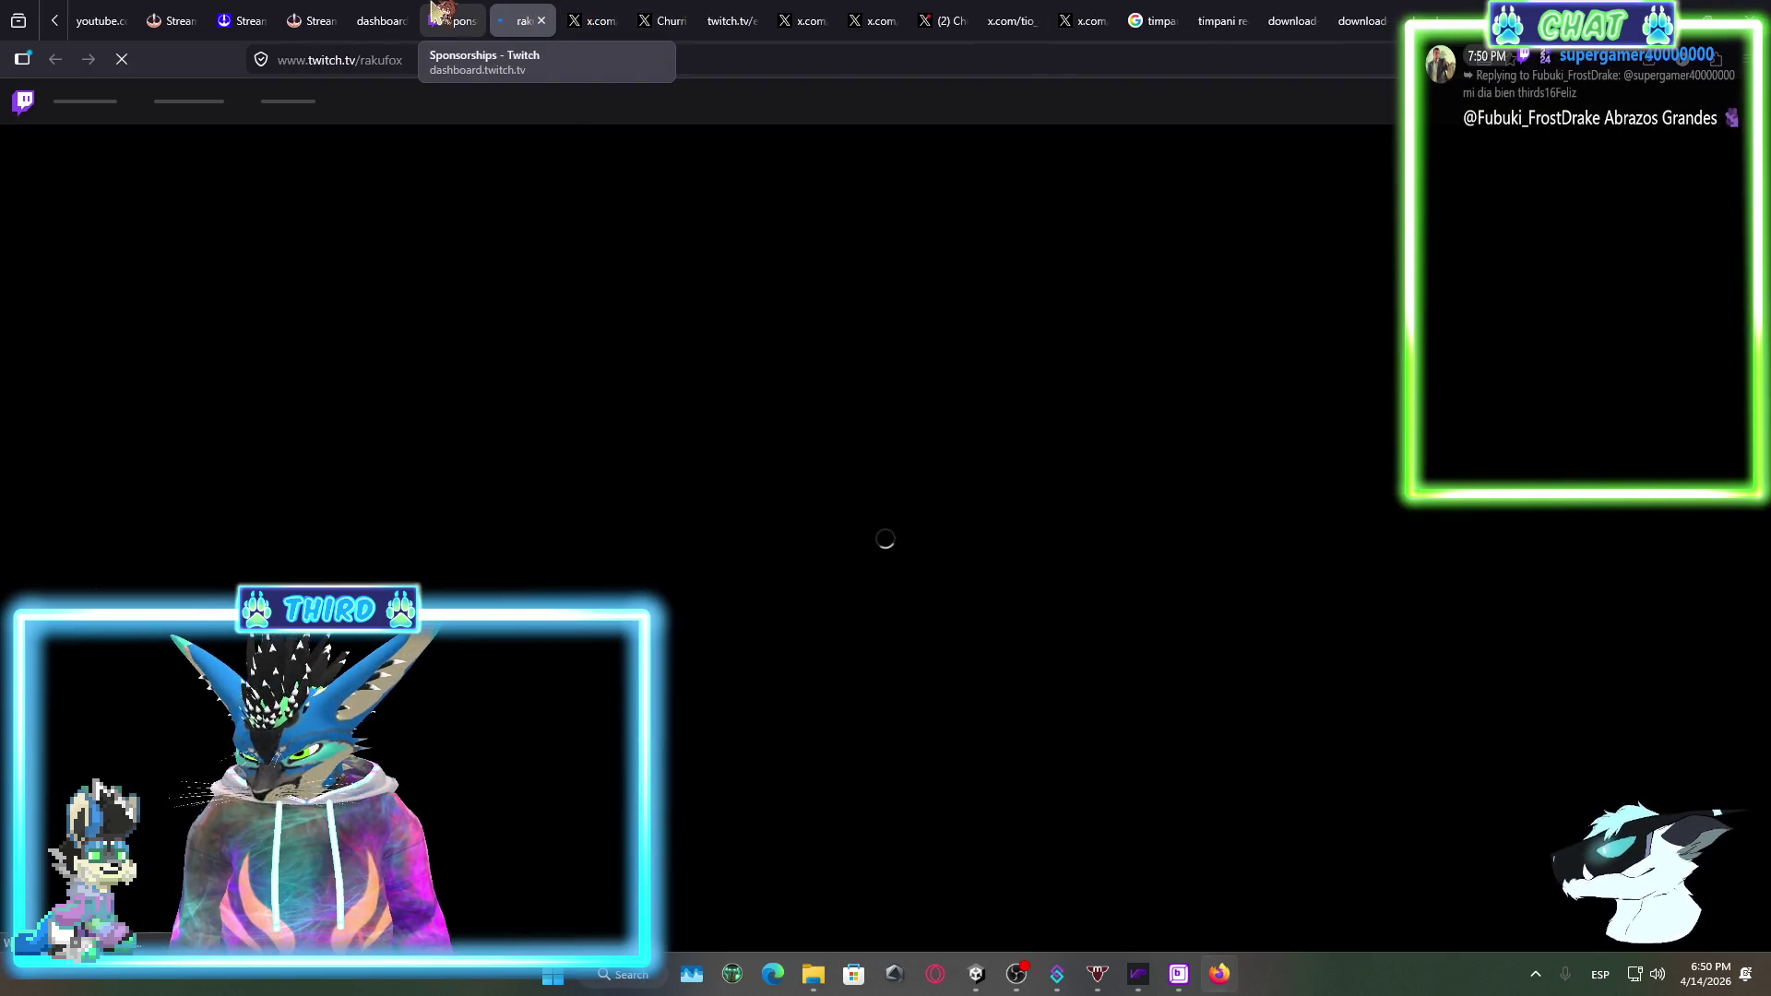
Step: Switch to the Digital Circus analog-horror YouTube tab, then Alt+Tab away to OBS
scroll(738, 21, "up", 5)
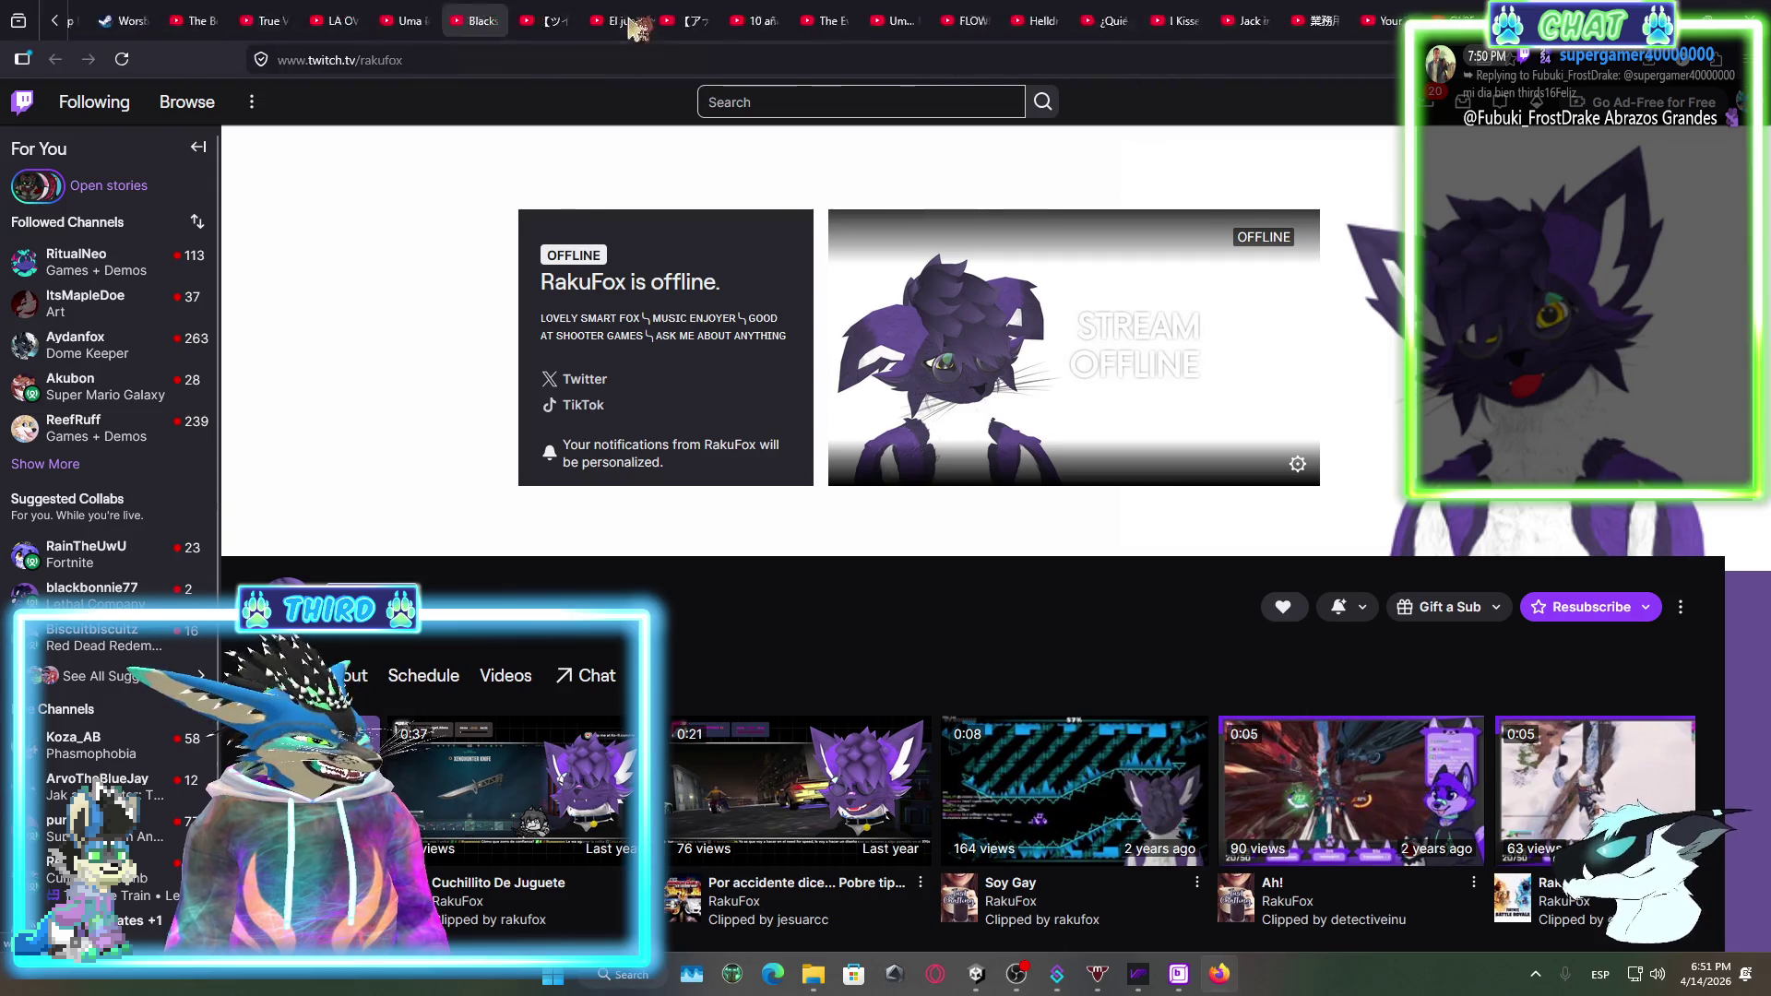
scroll(738, 14, "down", 5)
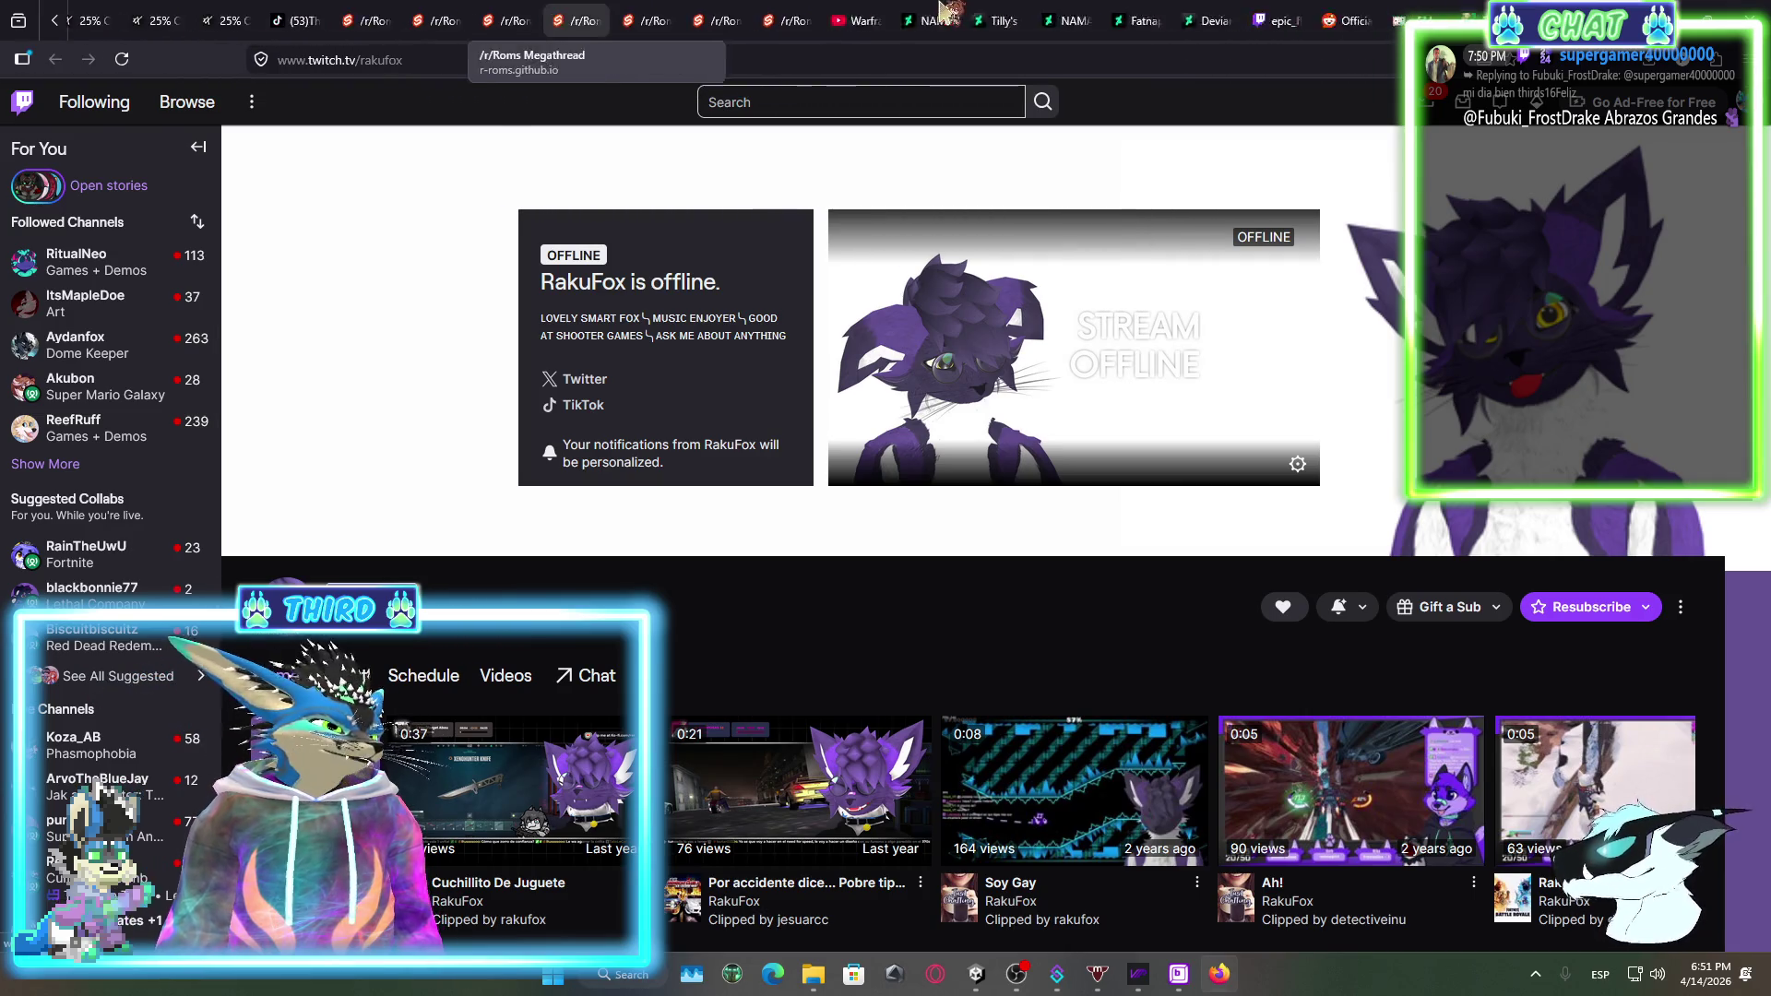
scroll(590, 14, "down", 3)
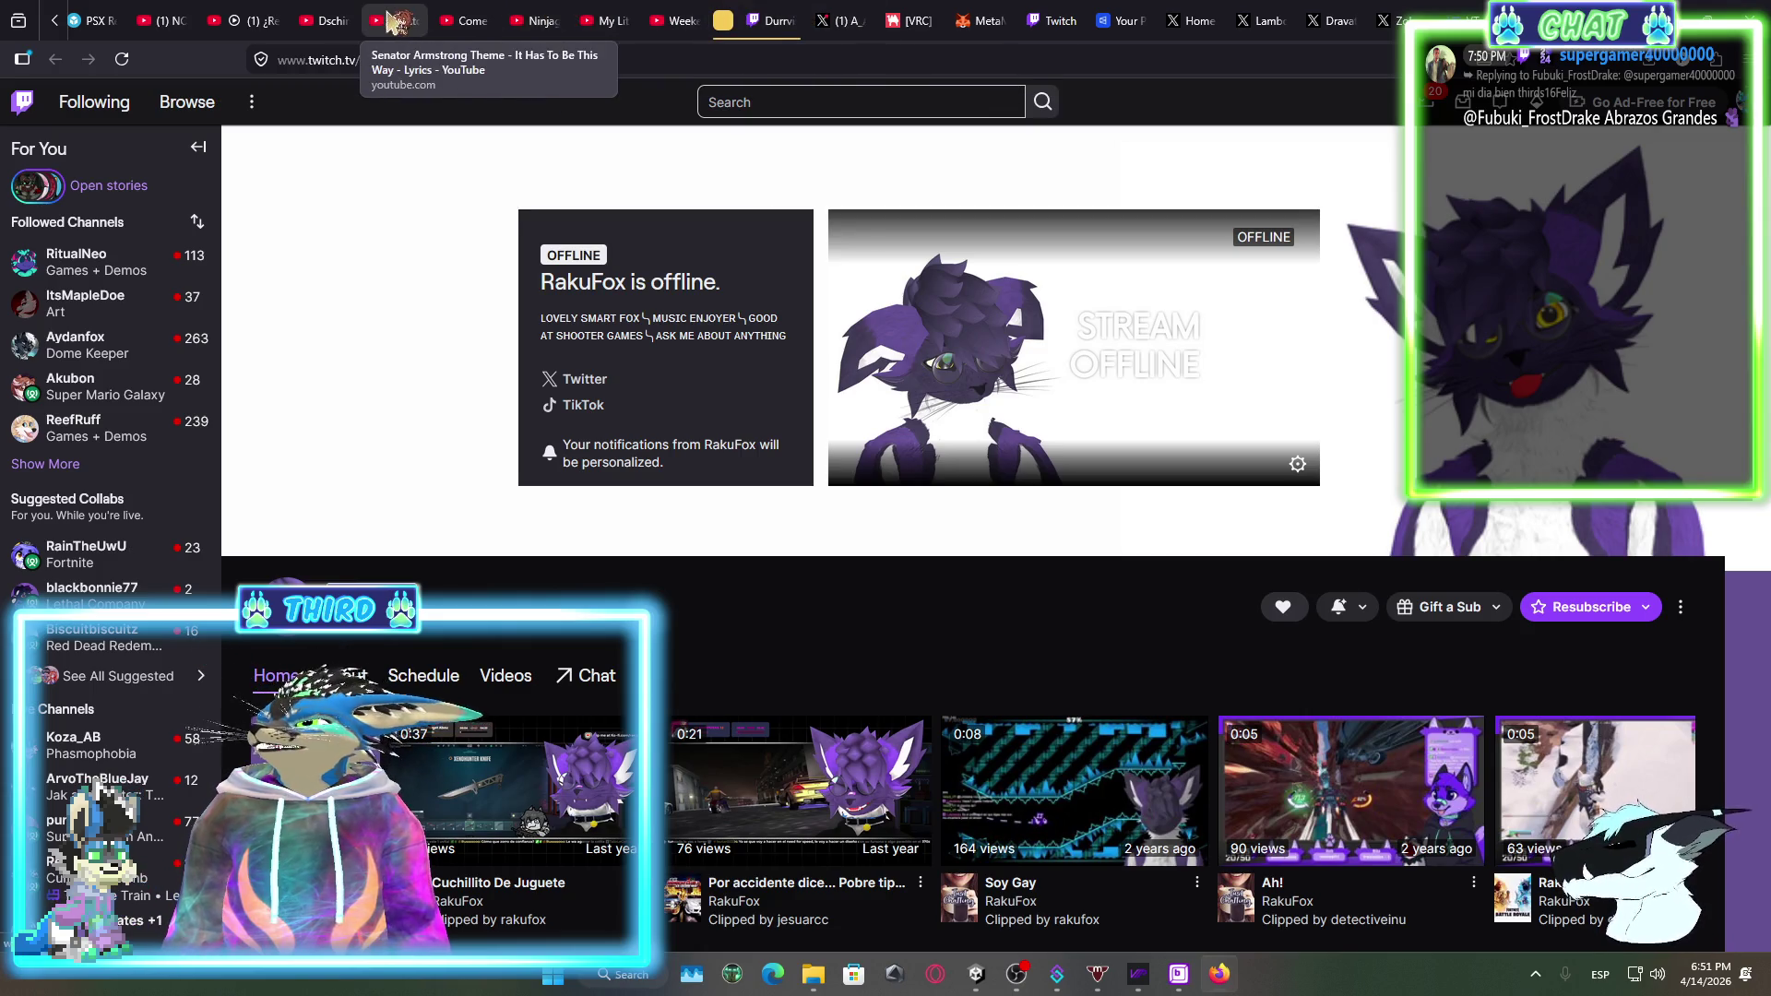
left_click(162, 20)
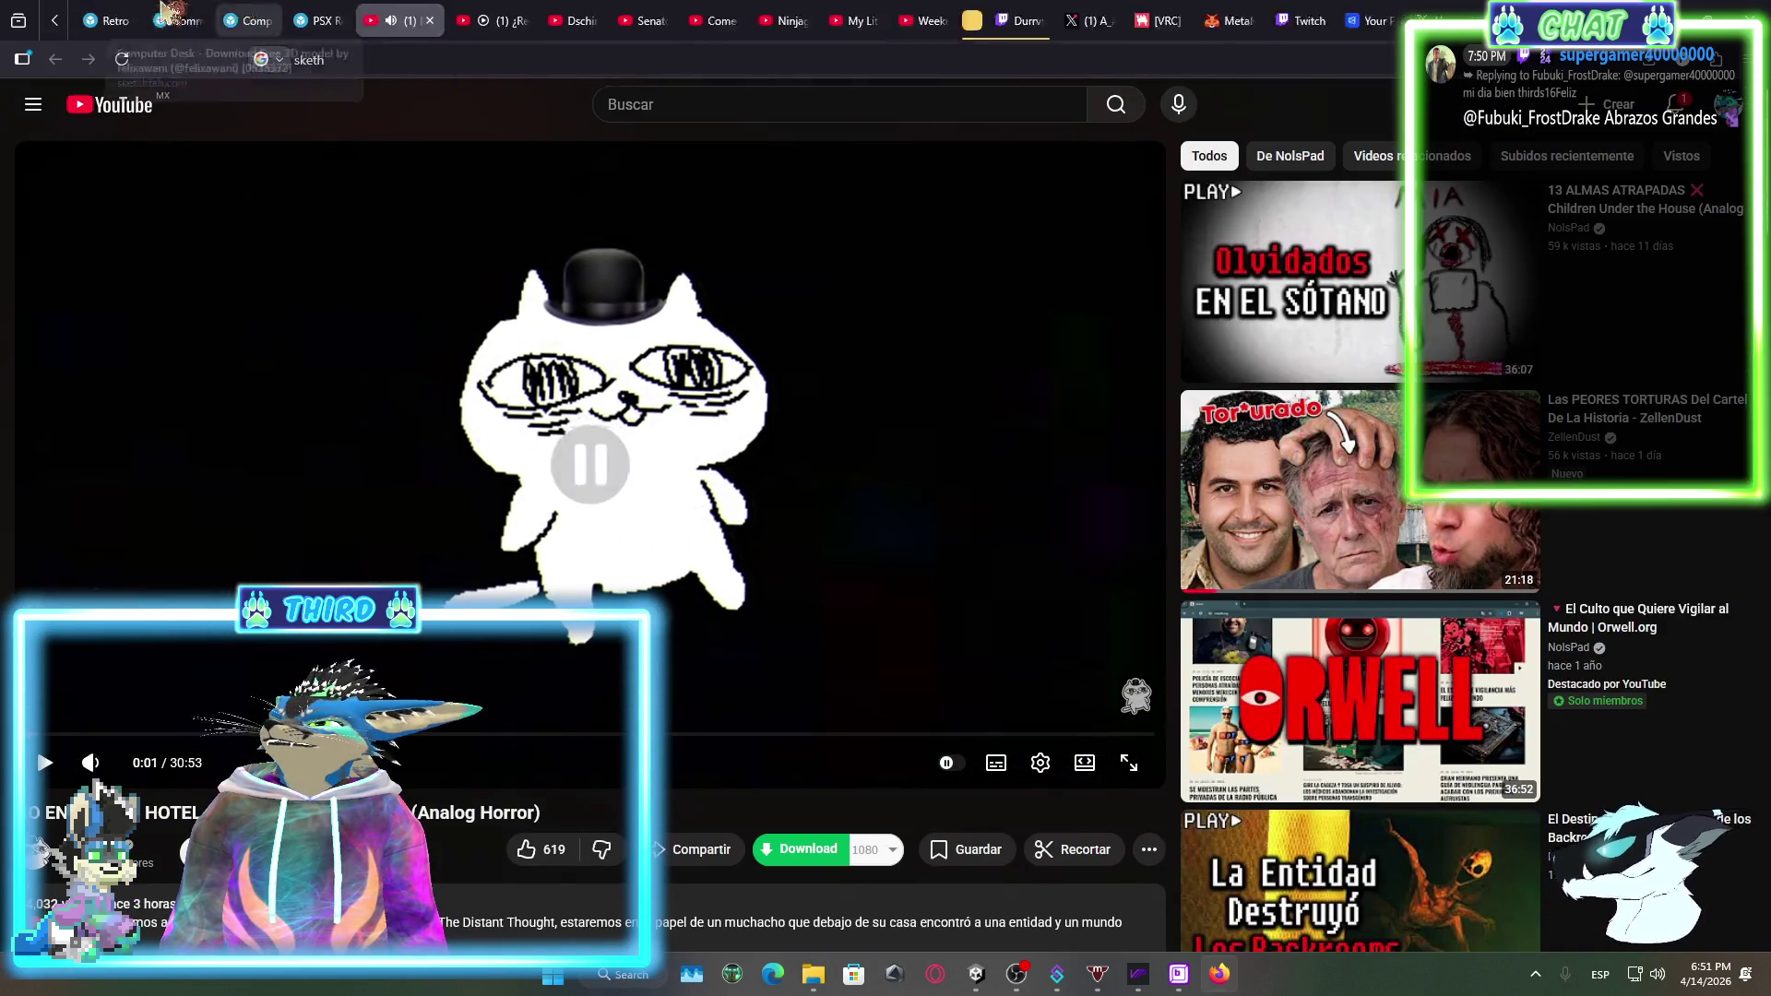
scroll(551, 11, "up", 5)
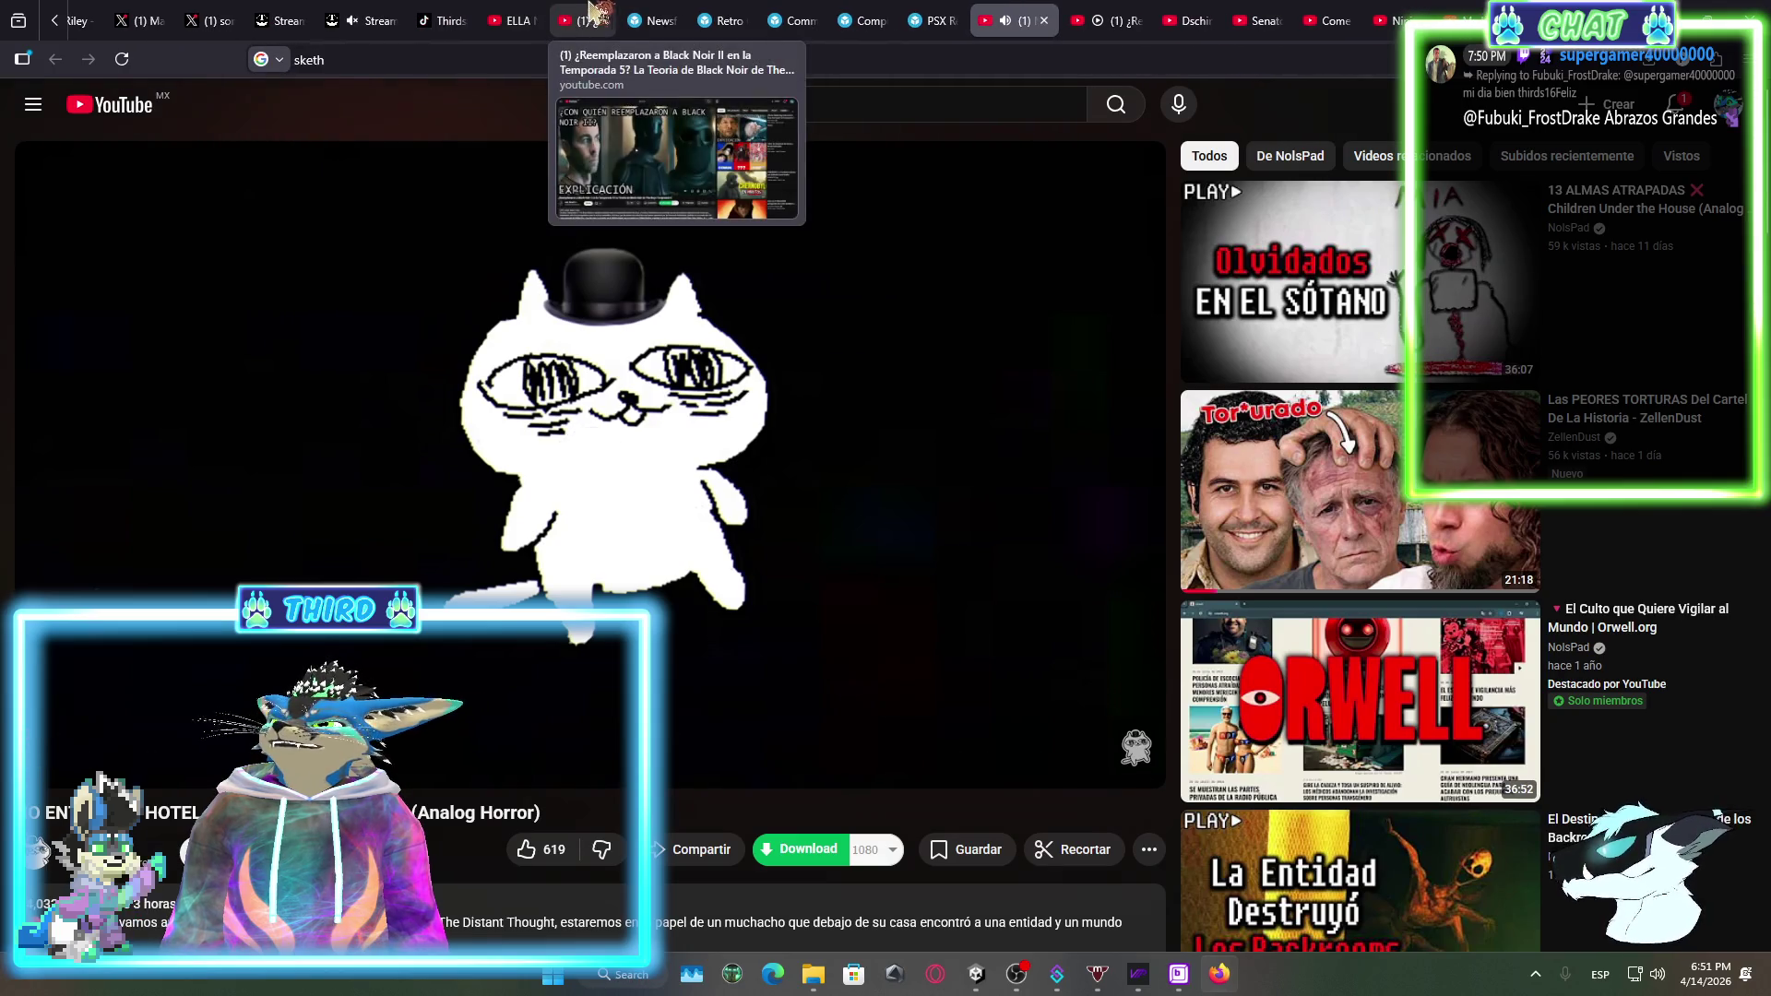
left_click(522, 20)
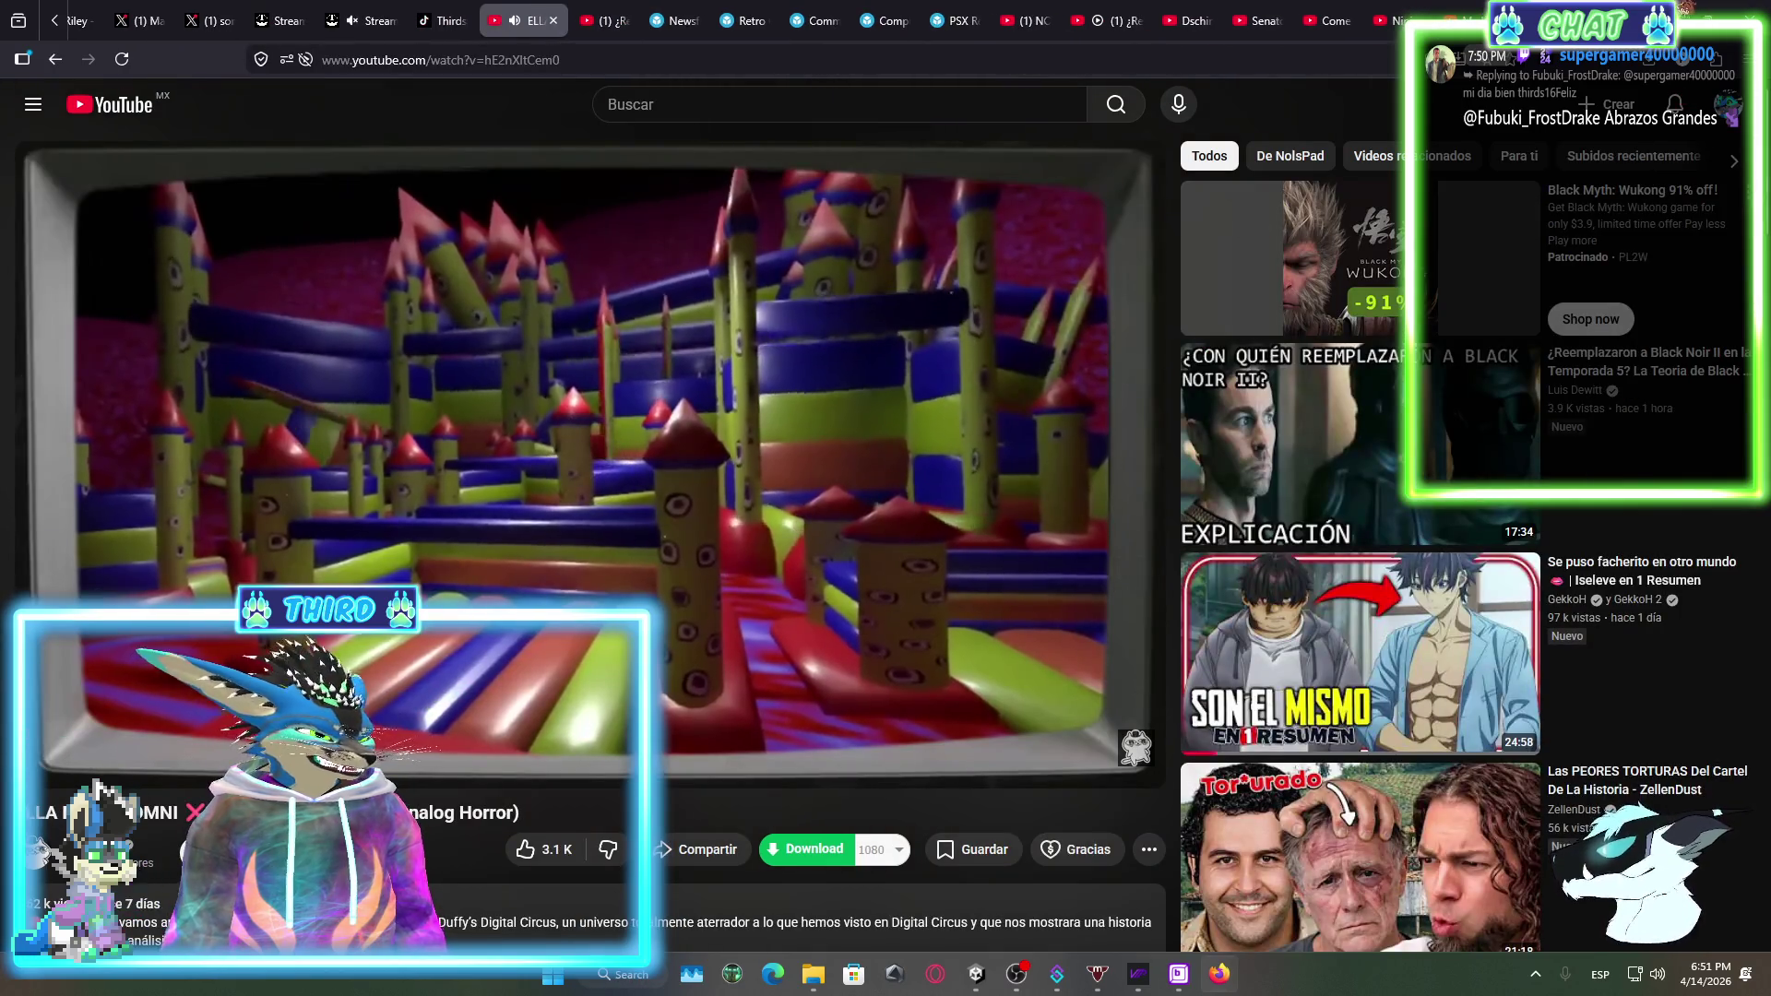
key("alt+Tab")
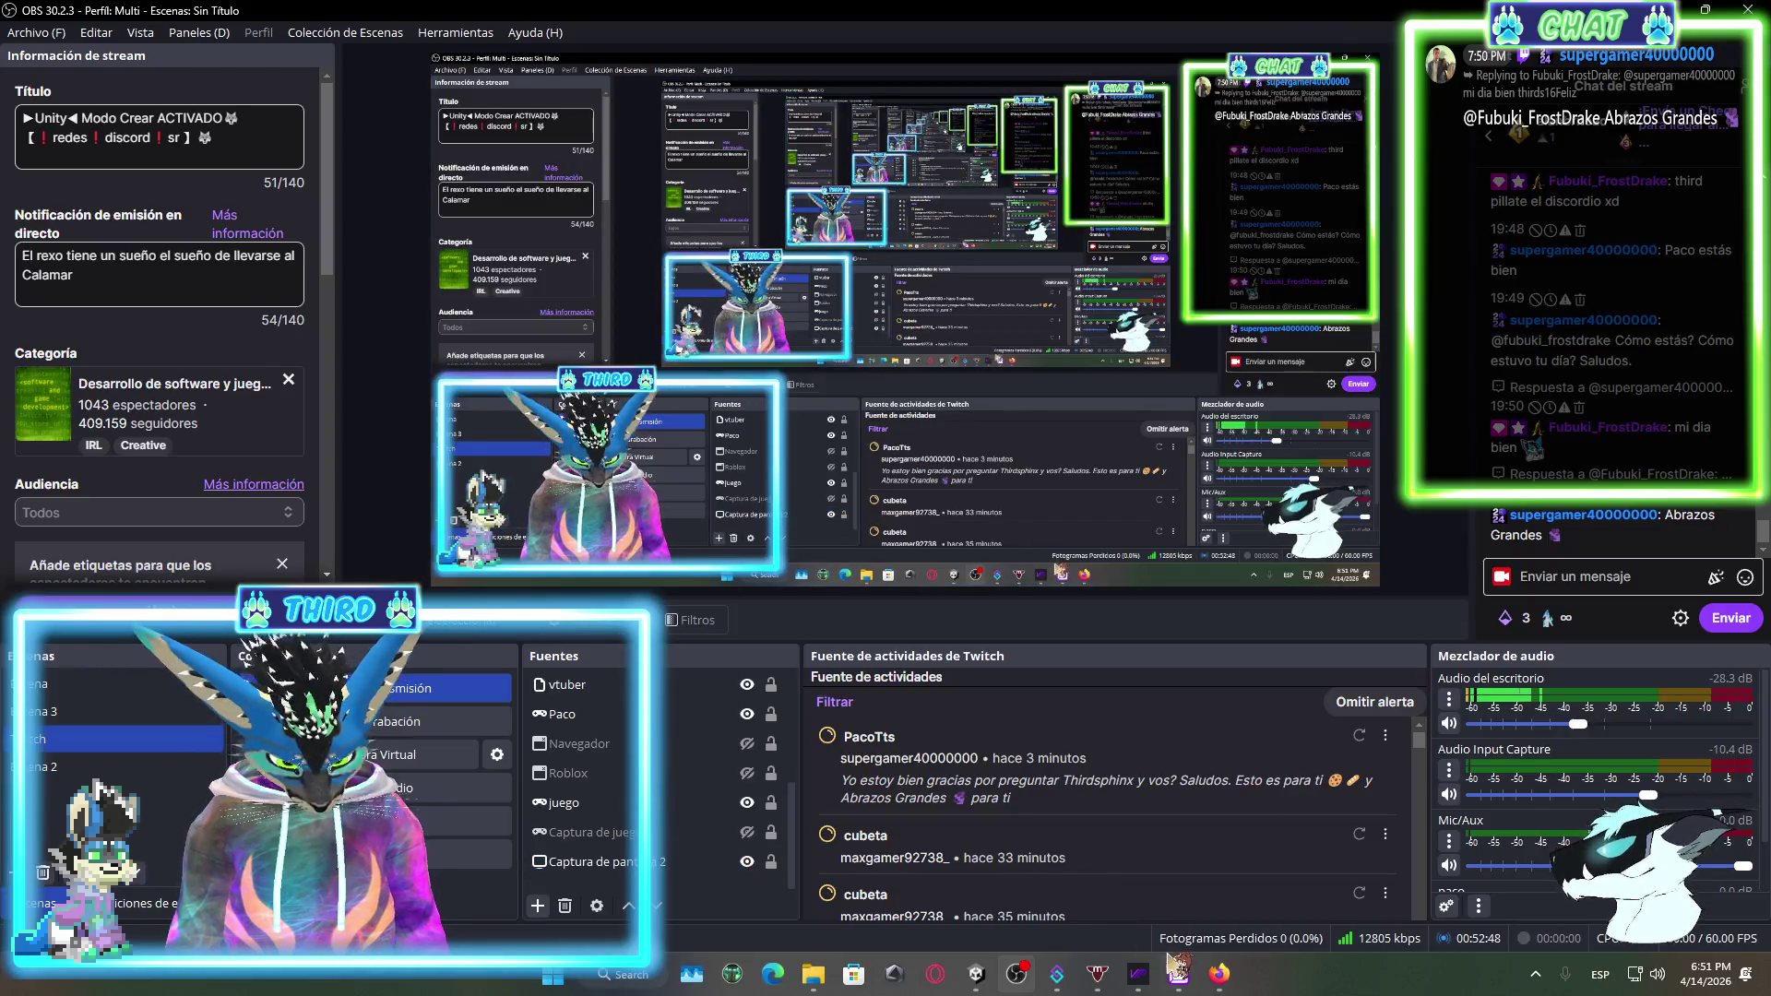
Step: Return to the Unity editor and orbit the Scene view toward the flat desk monitor
key("alt+Tab")
mouse_move(620, 514)
left_mouse_down()
mouse_move(817, 495)
mouse_move(818, 459)
mouse_move(748, 407)
mouse_move(739, 451)
mouse_move(860, 355)
left_mouse_up()
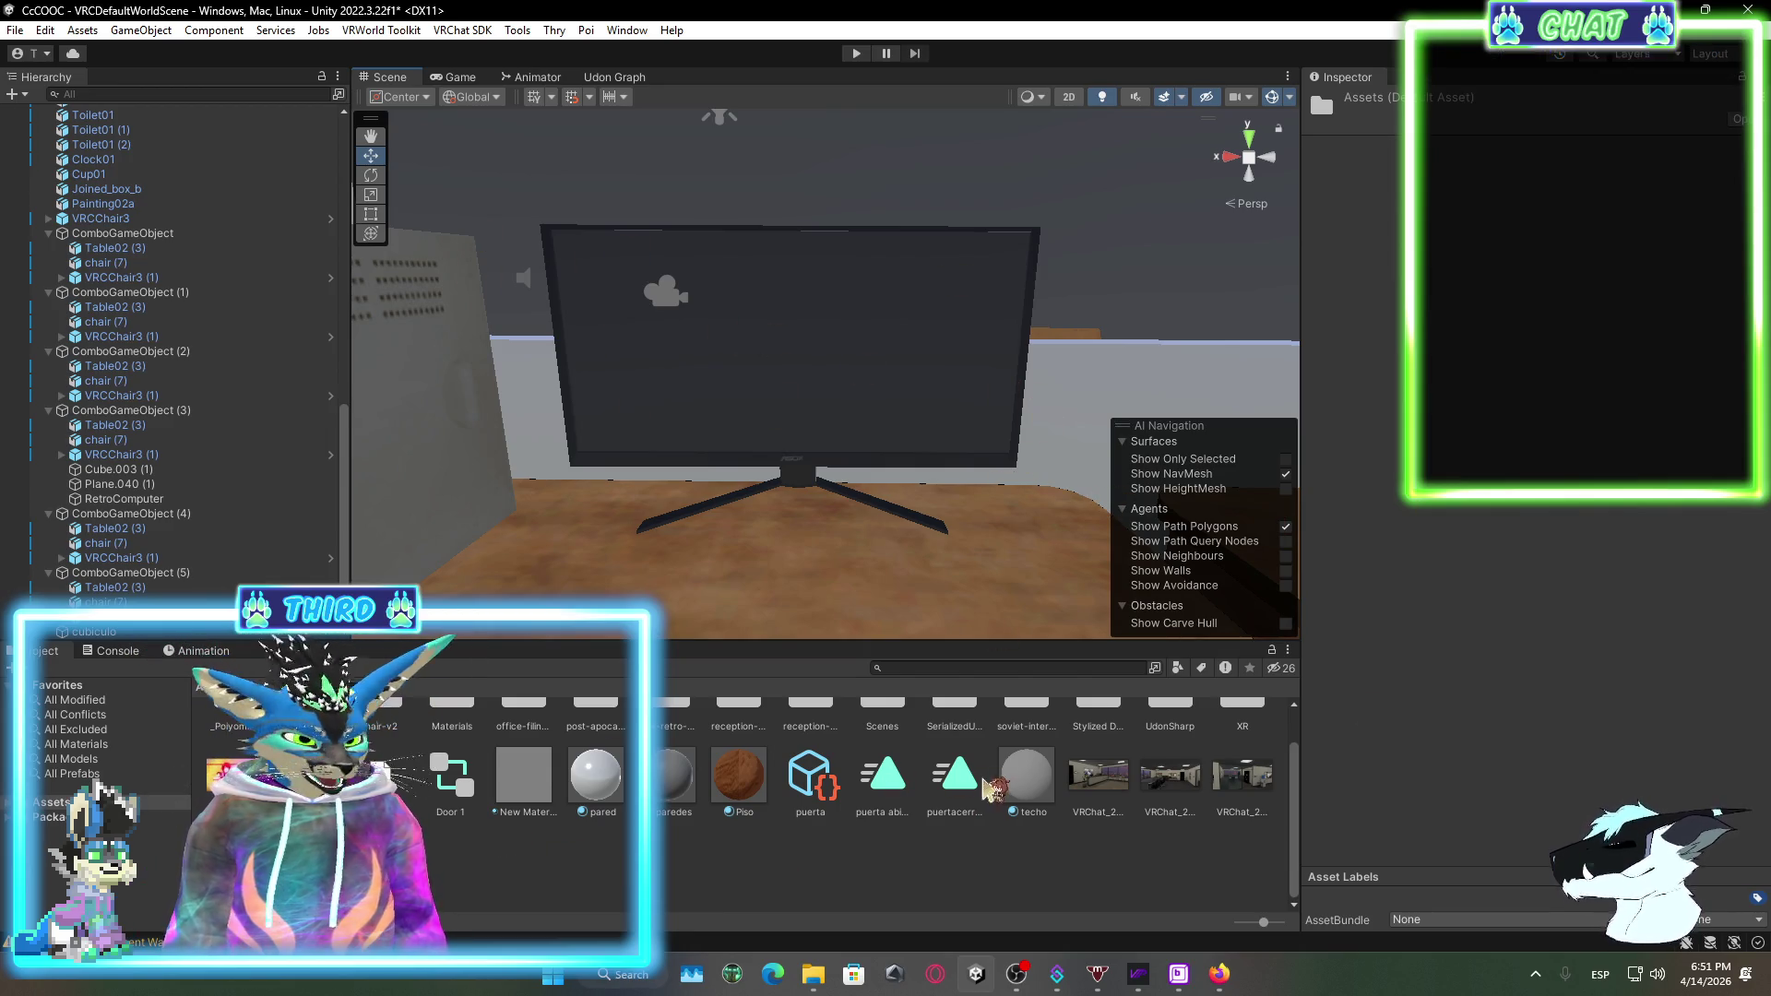
Step: Select RetroComputer and switch its material shader to .poiyomi/Poiyomi 8.0/Poiyomi World
left_click_drag(812, 517, 881, 524)
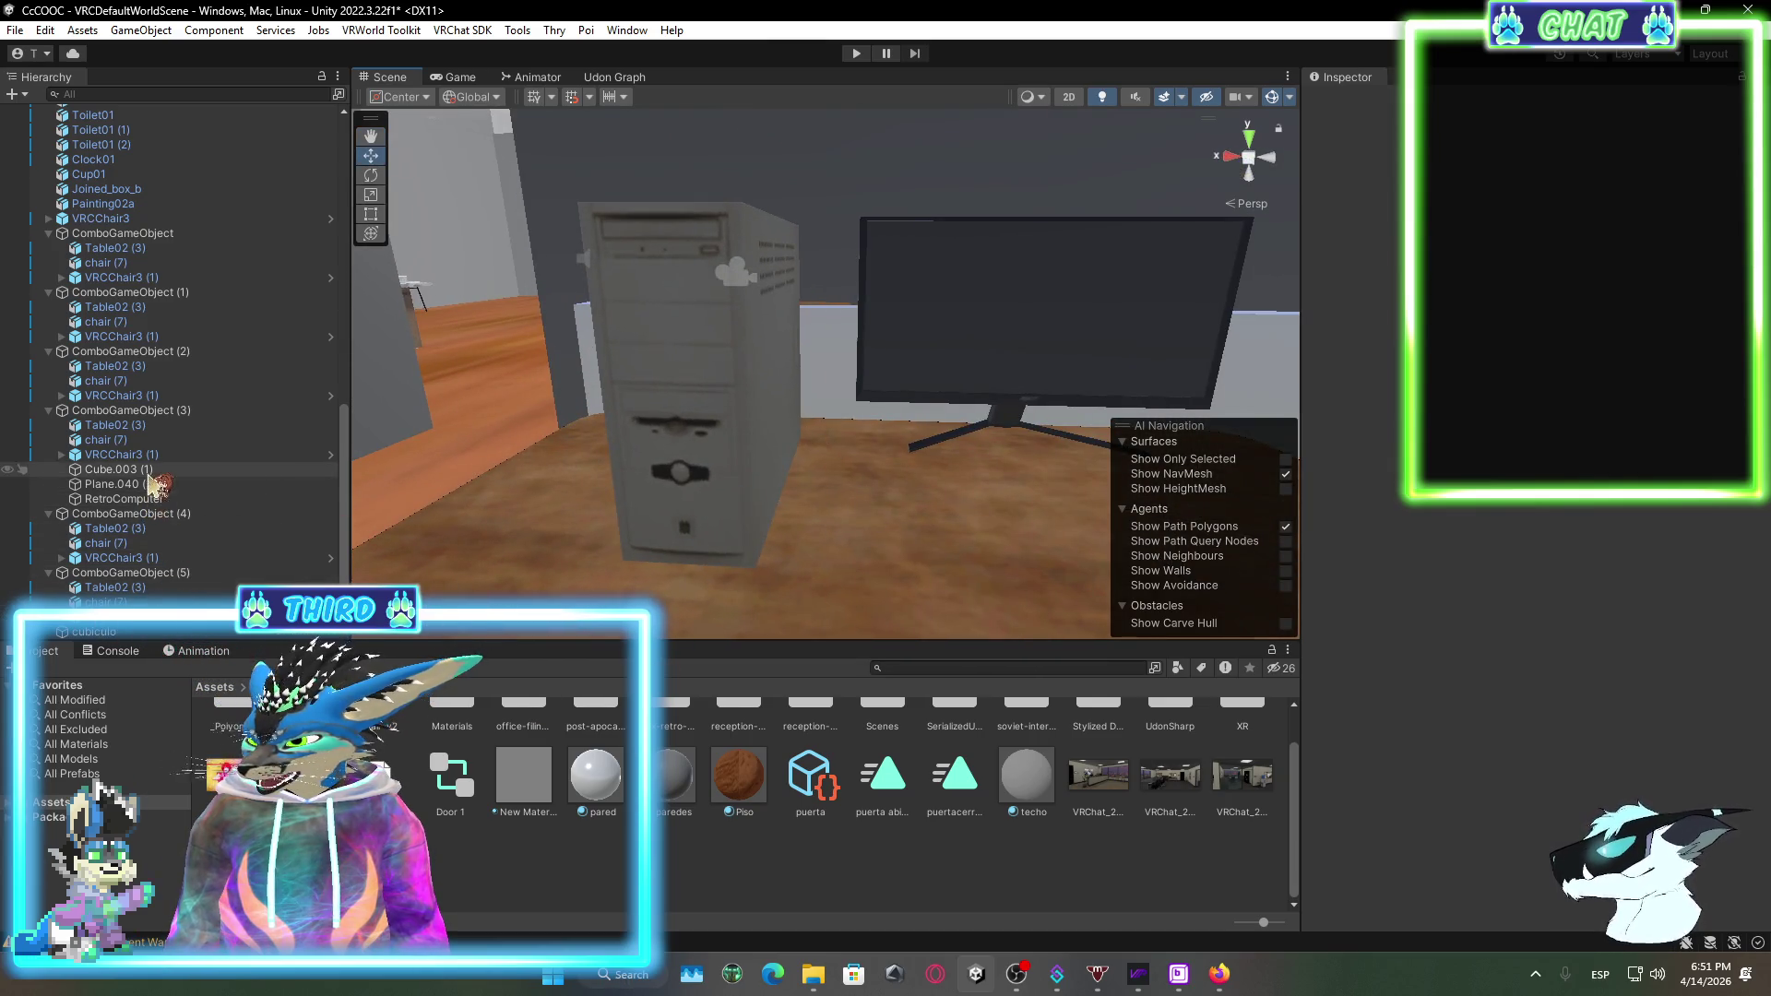
left_click(154, 499)
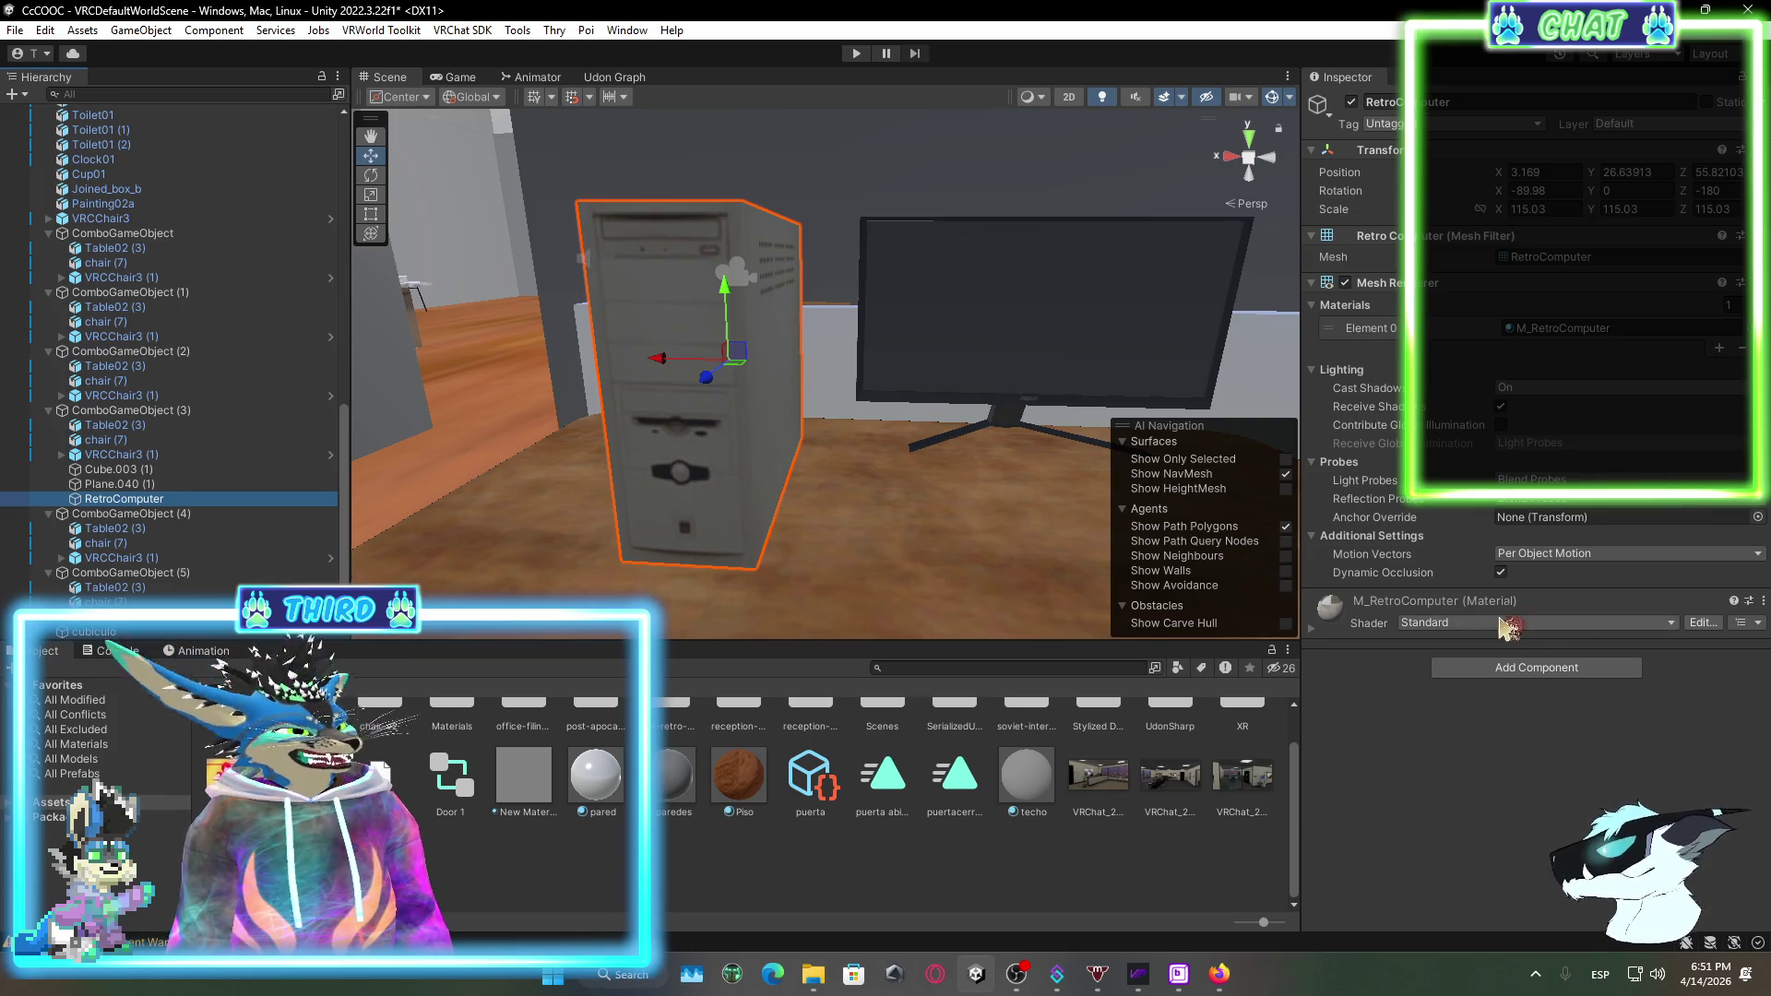
left_click(1446, 624)
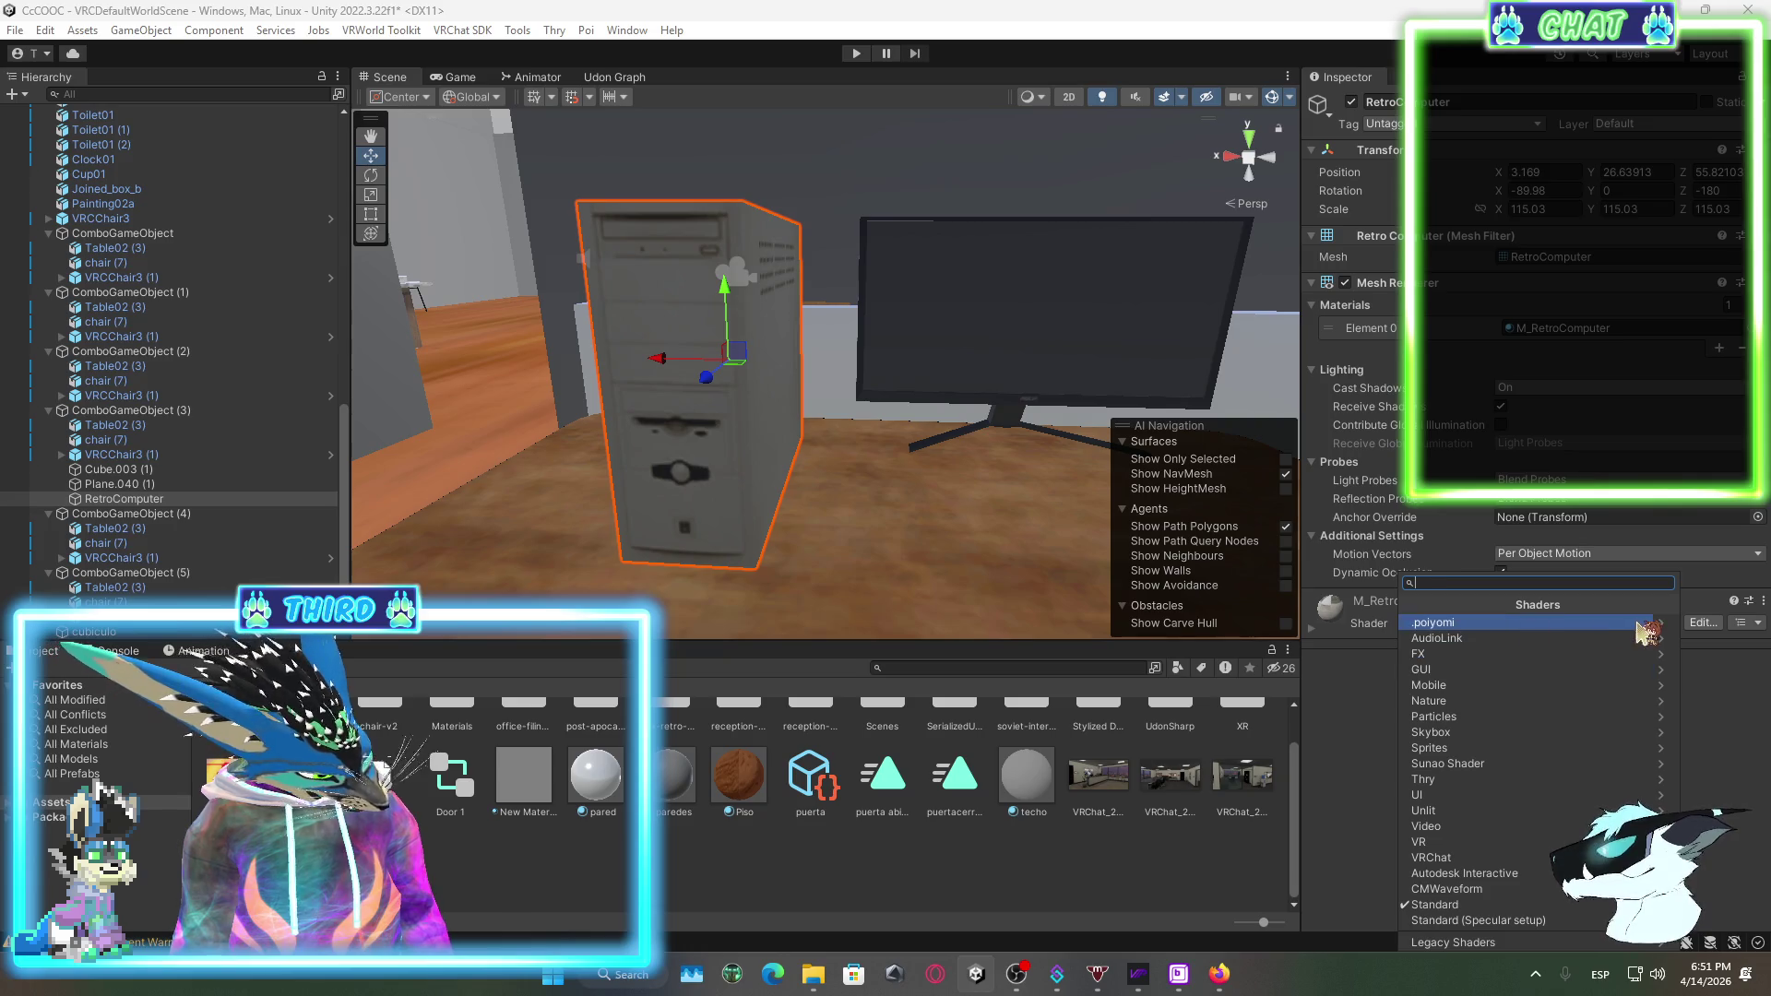
left_click(1665, 626)
left_click(1550, 654)
left_click(1518, 671)
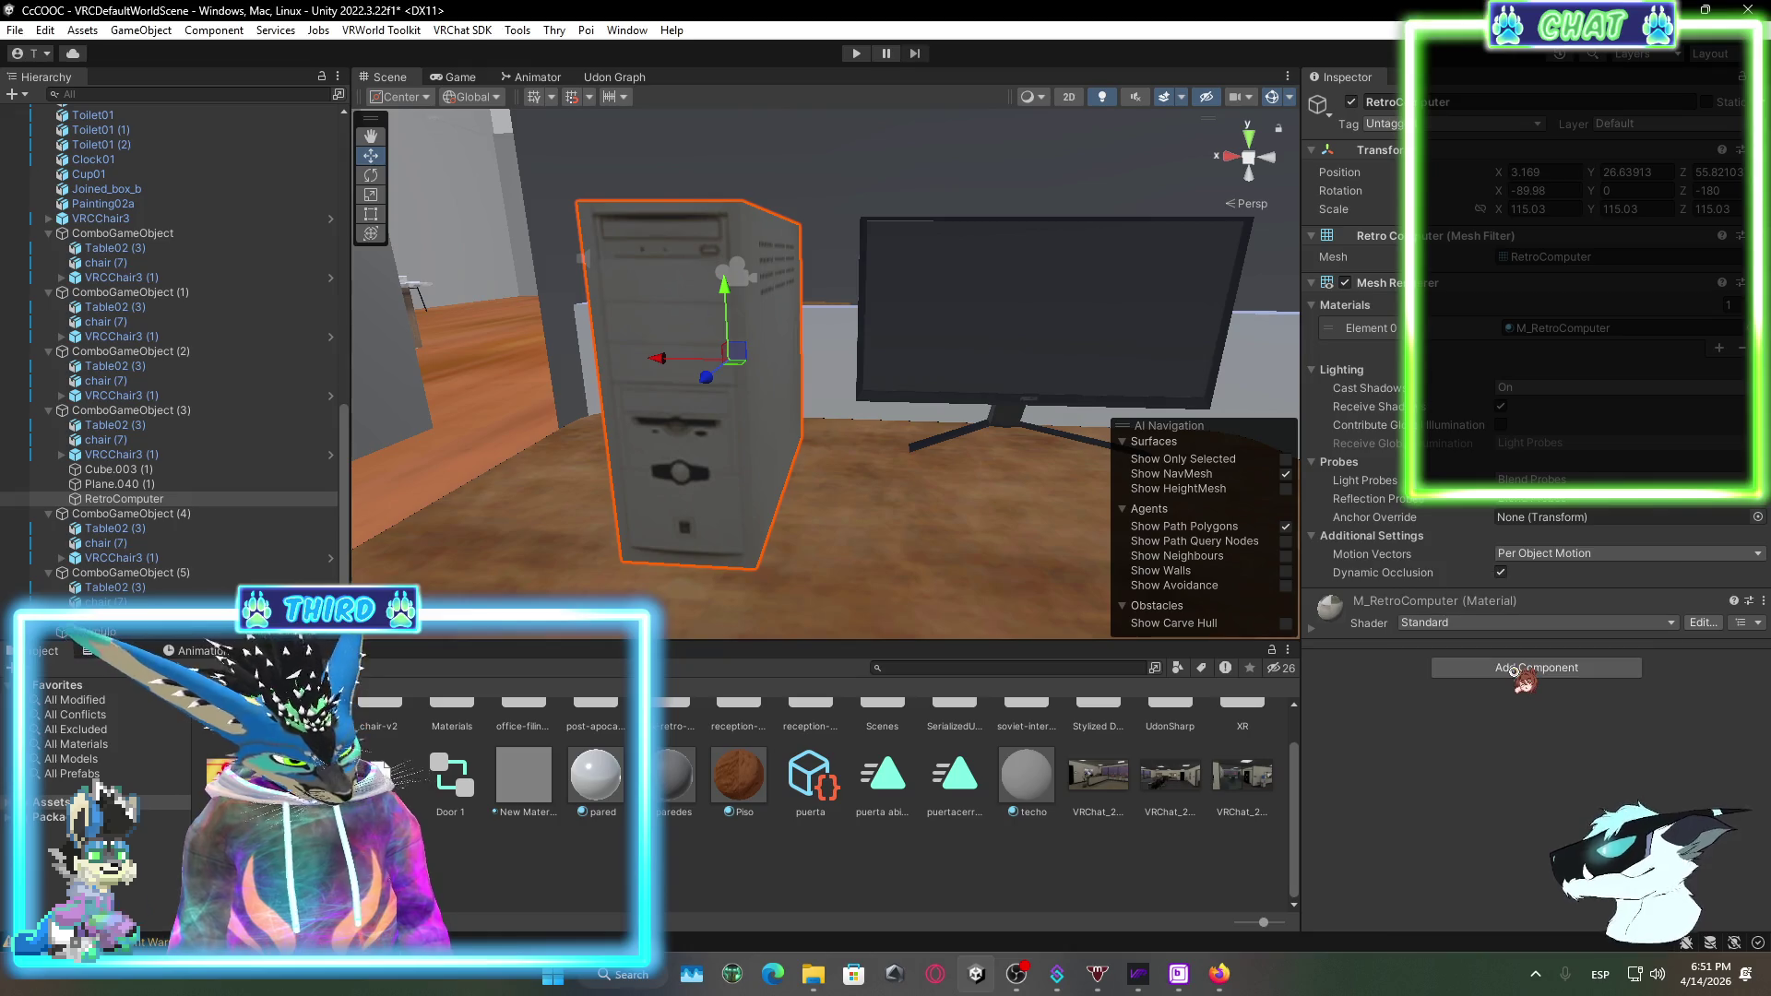
Step: Under Color & Normals, set alpha cutoff to about 0.62 and turn on texture Pixel Mode
left_click(1314, 631)
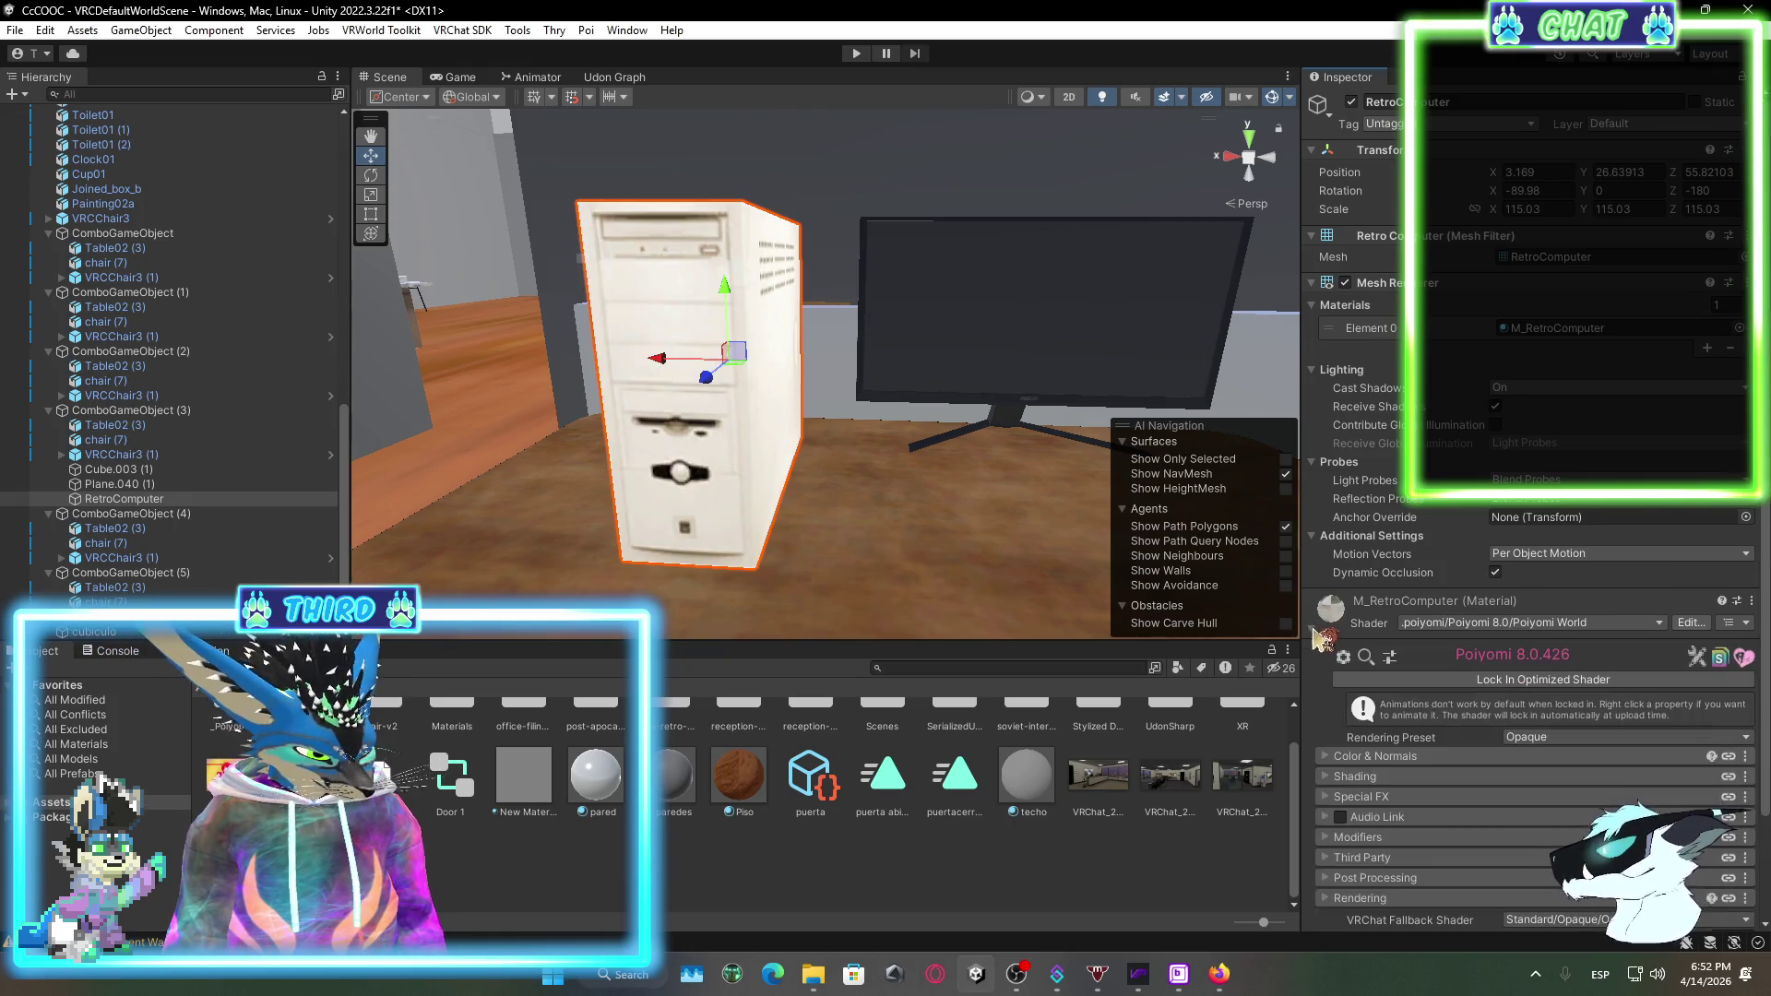
left_click(1374, 754)
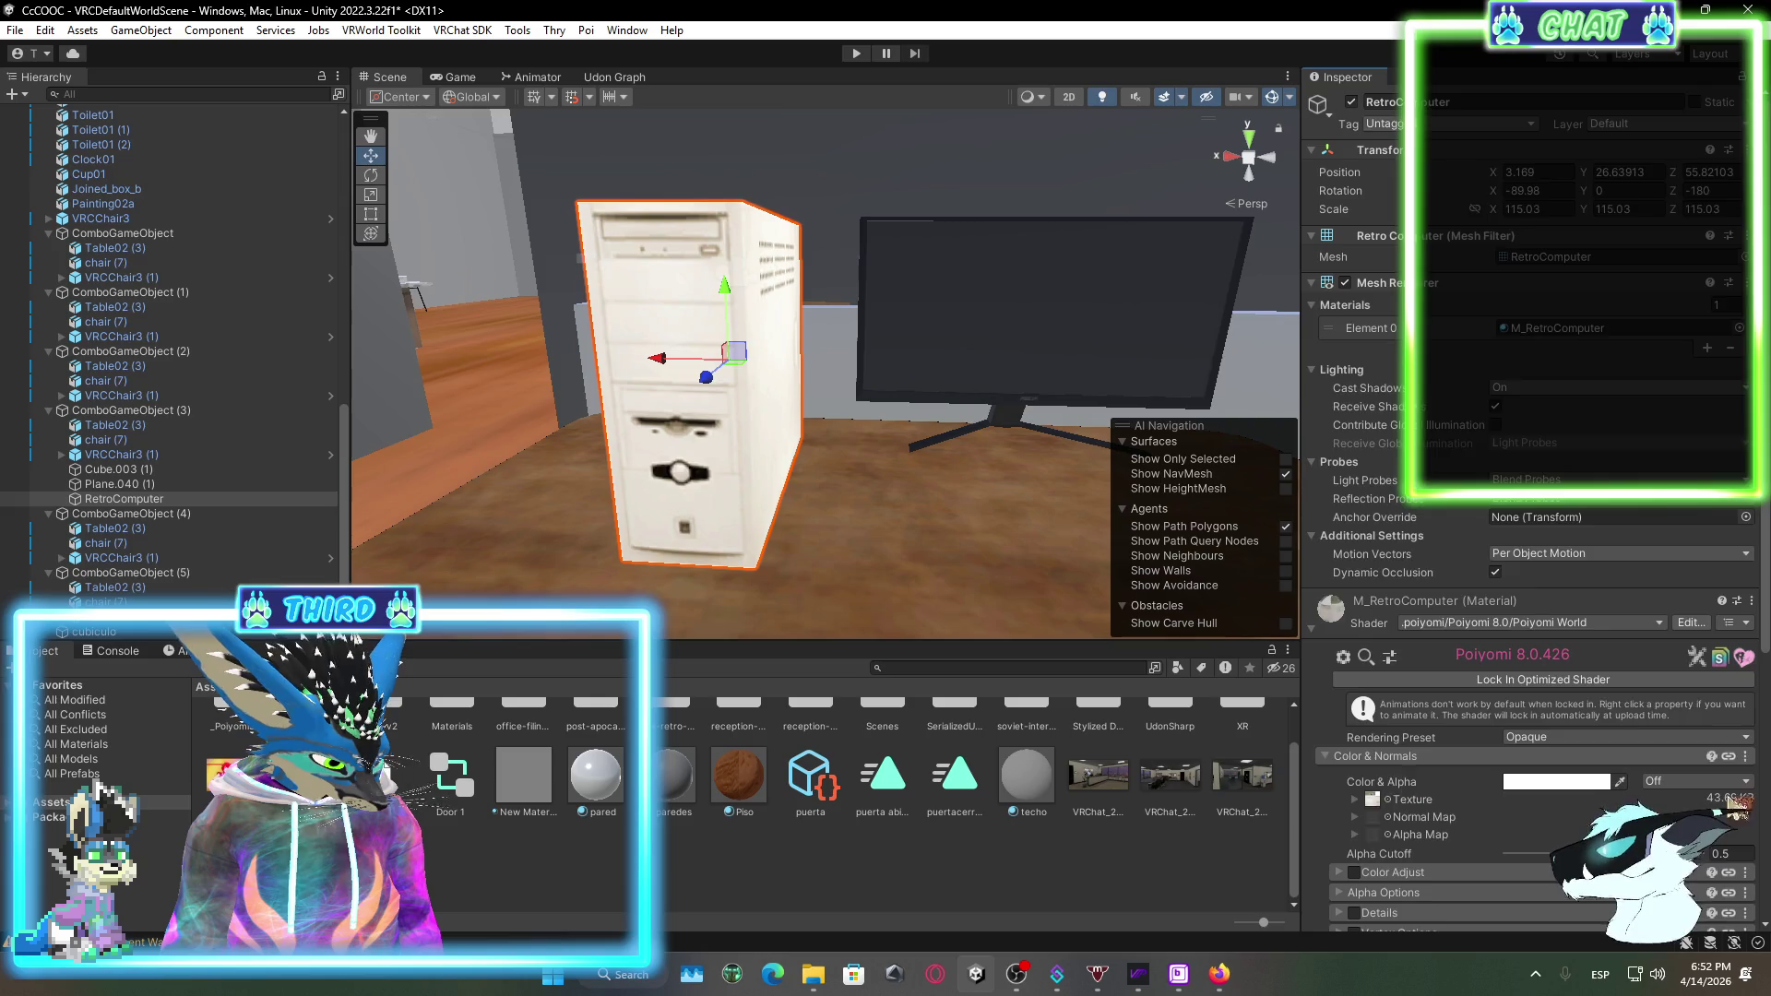
scroll(1552, 704, "down", 3)
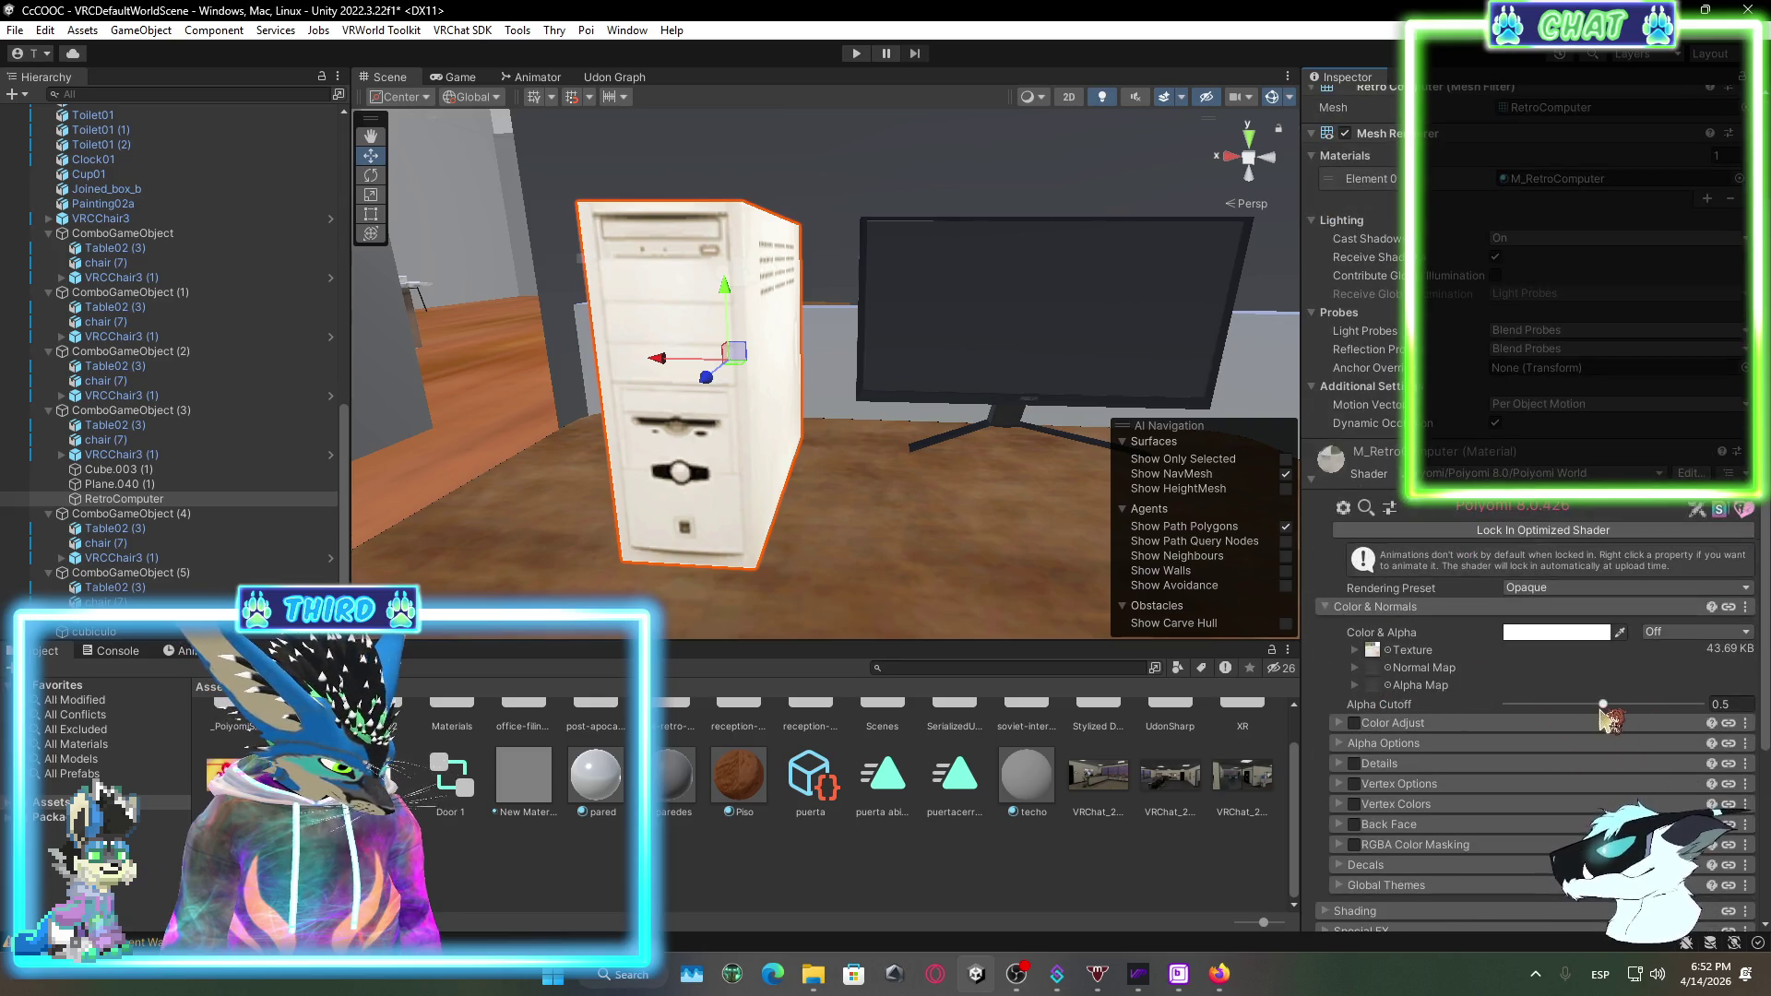
mouse_move(1626, 714)
left_mouse_down()
mouse_move(1702, 706)
mouse_move(951, 680)
left_mouse_up()
left_click_drag(1642, 706, 1629, 709)
left_click(1361, 651)
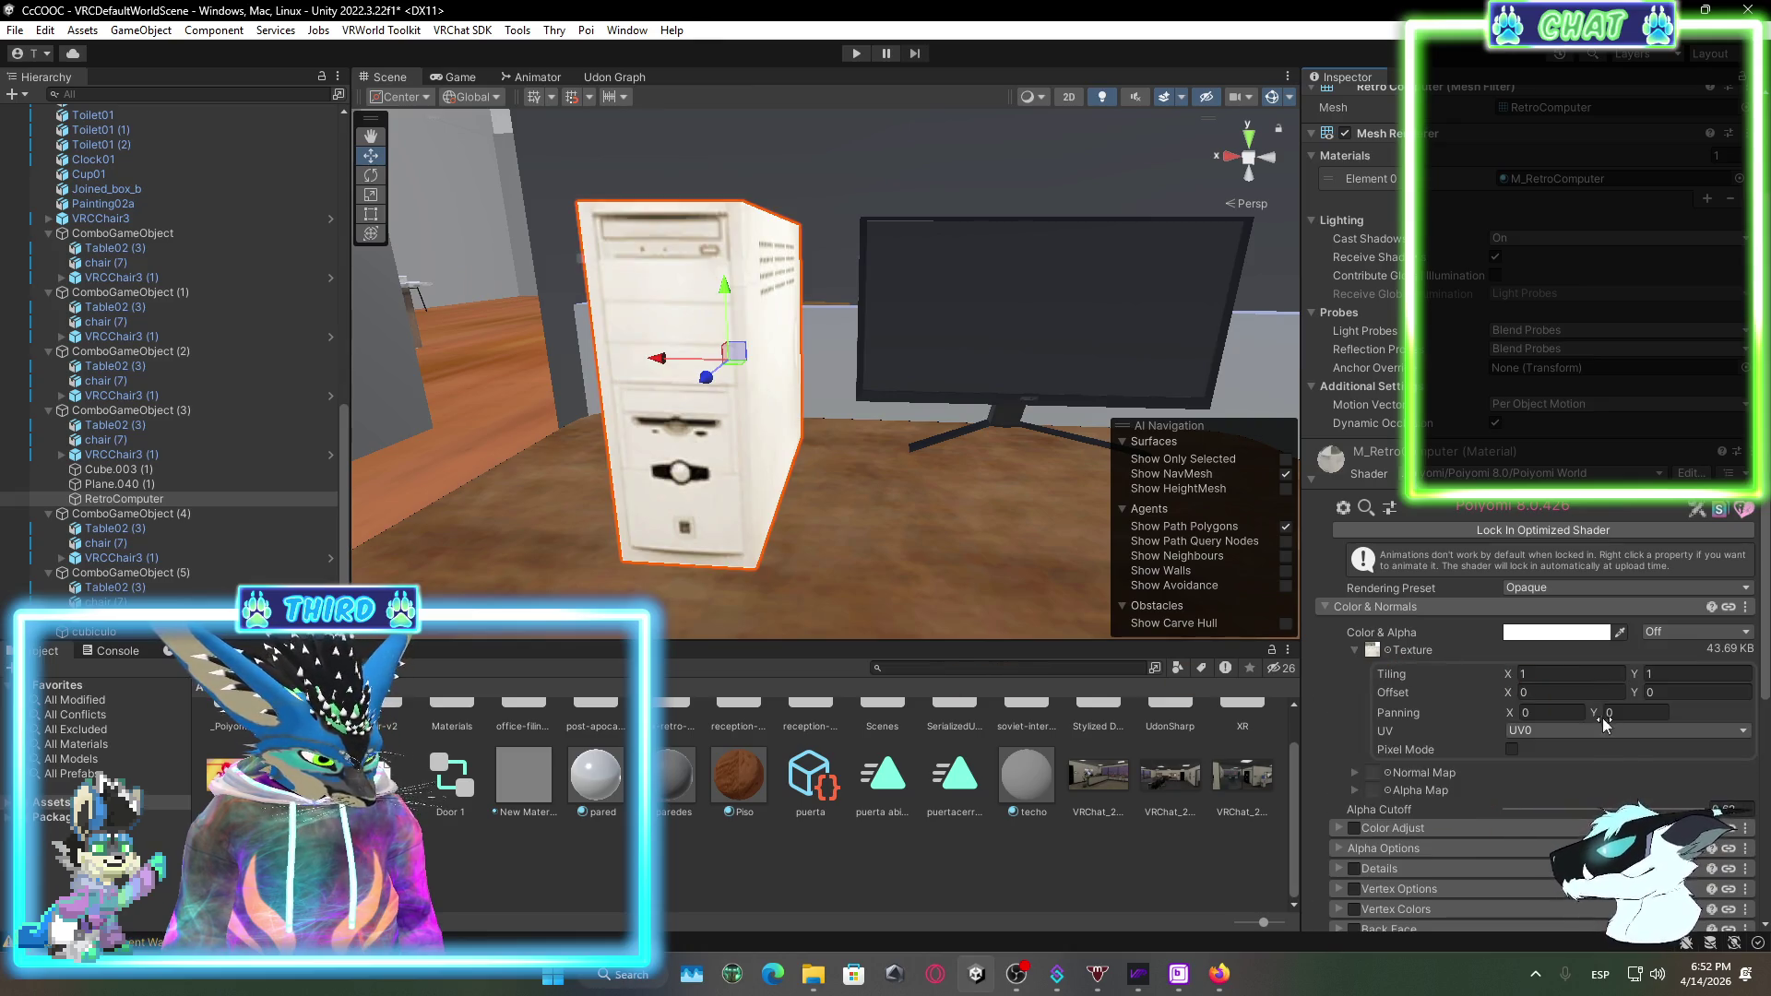
left_click(1512, 750)
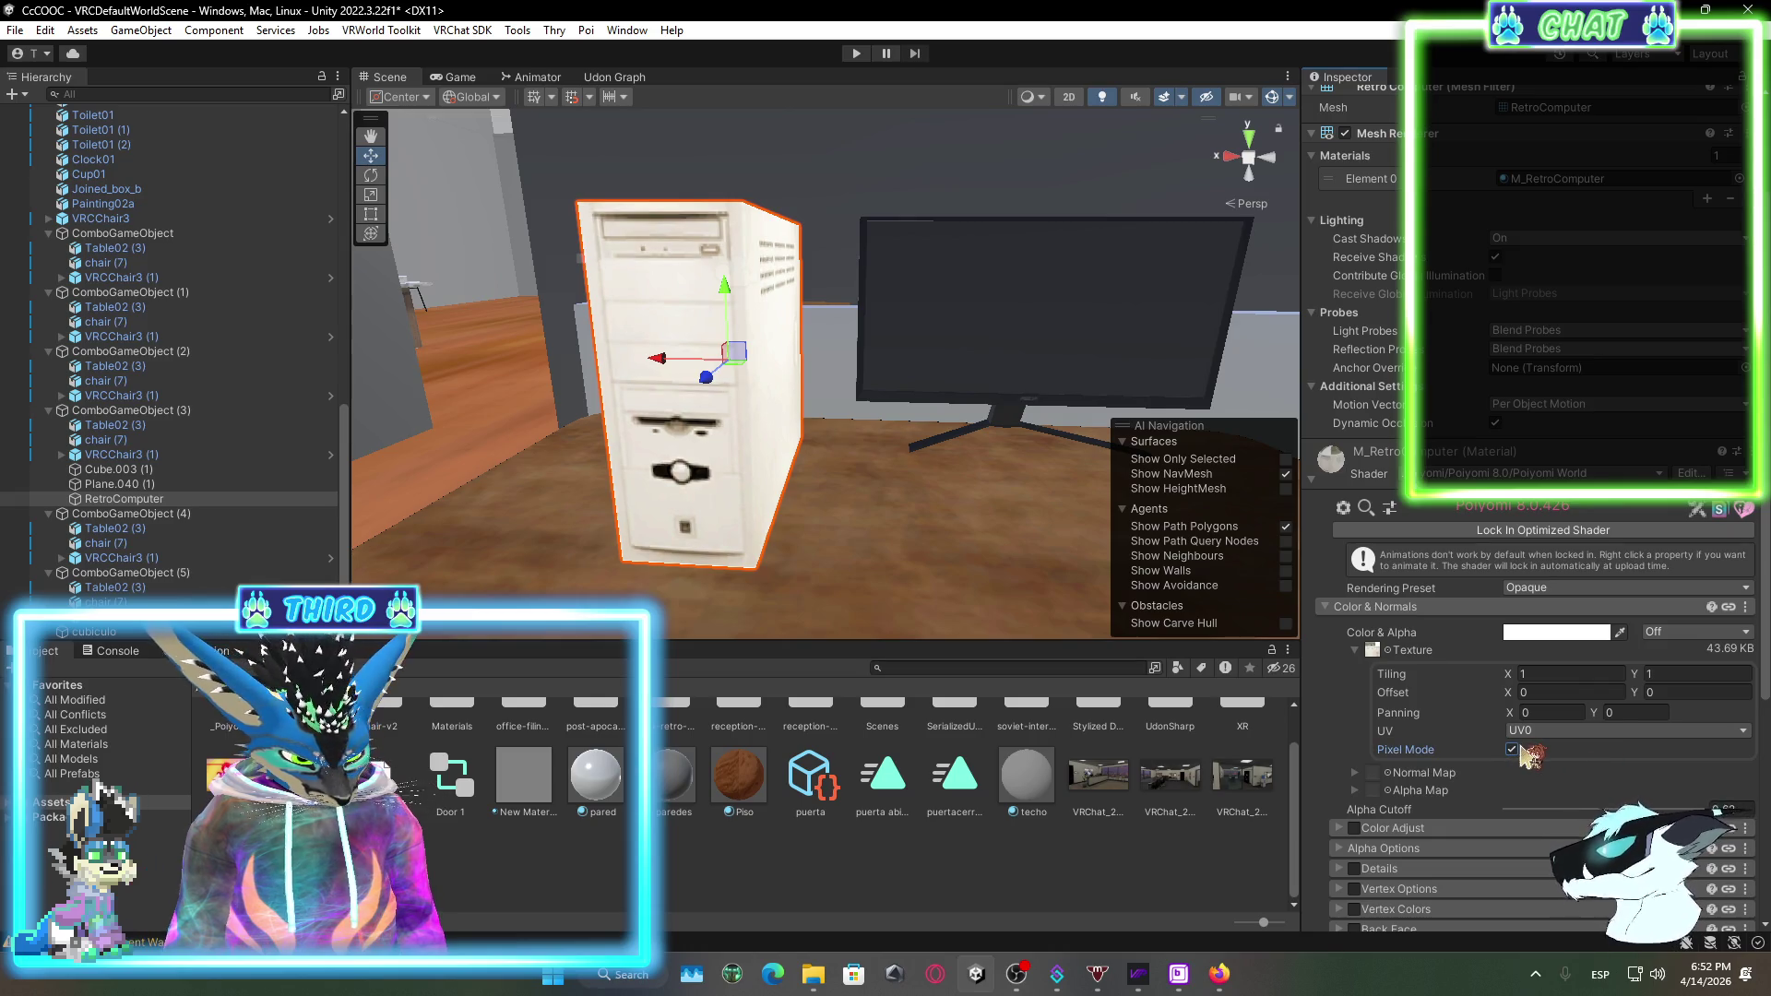
Step: Enable Color Adjust with saturation 0.22 and brightness -0.169
scroll(1522, 758, "down", 3)
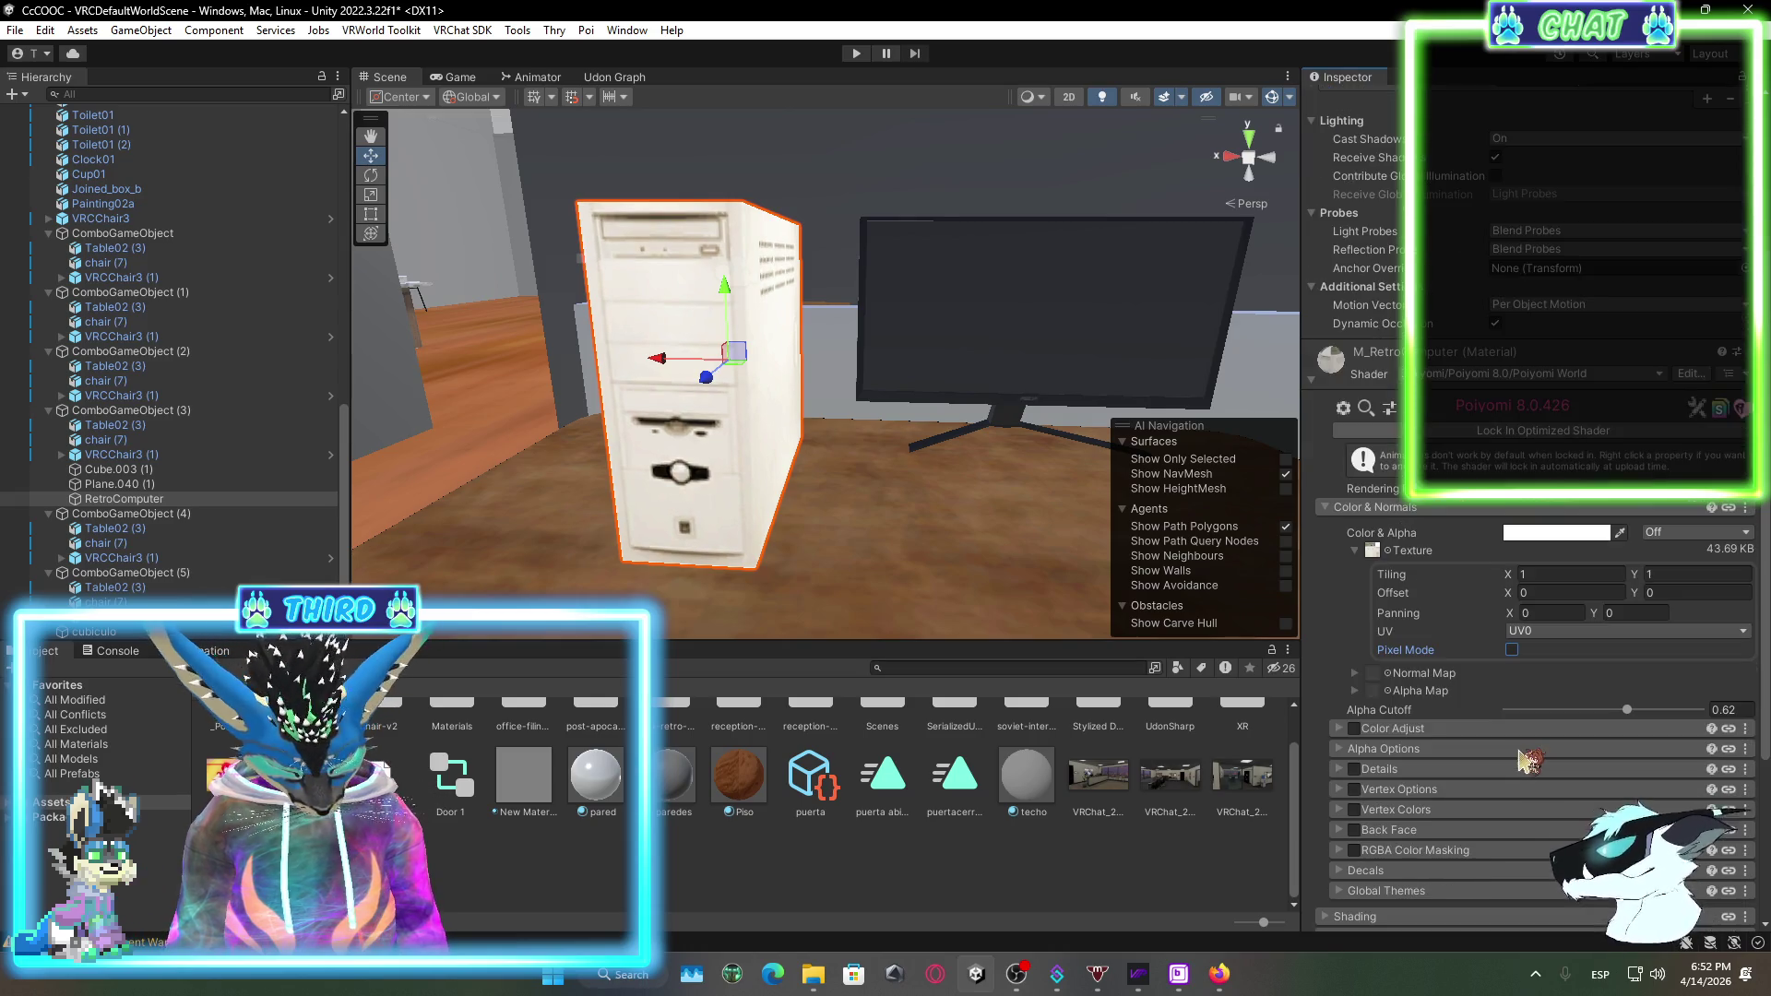
left_click(1345, 734)
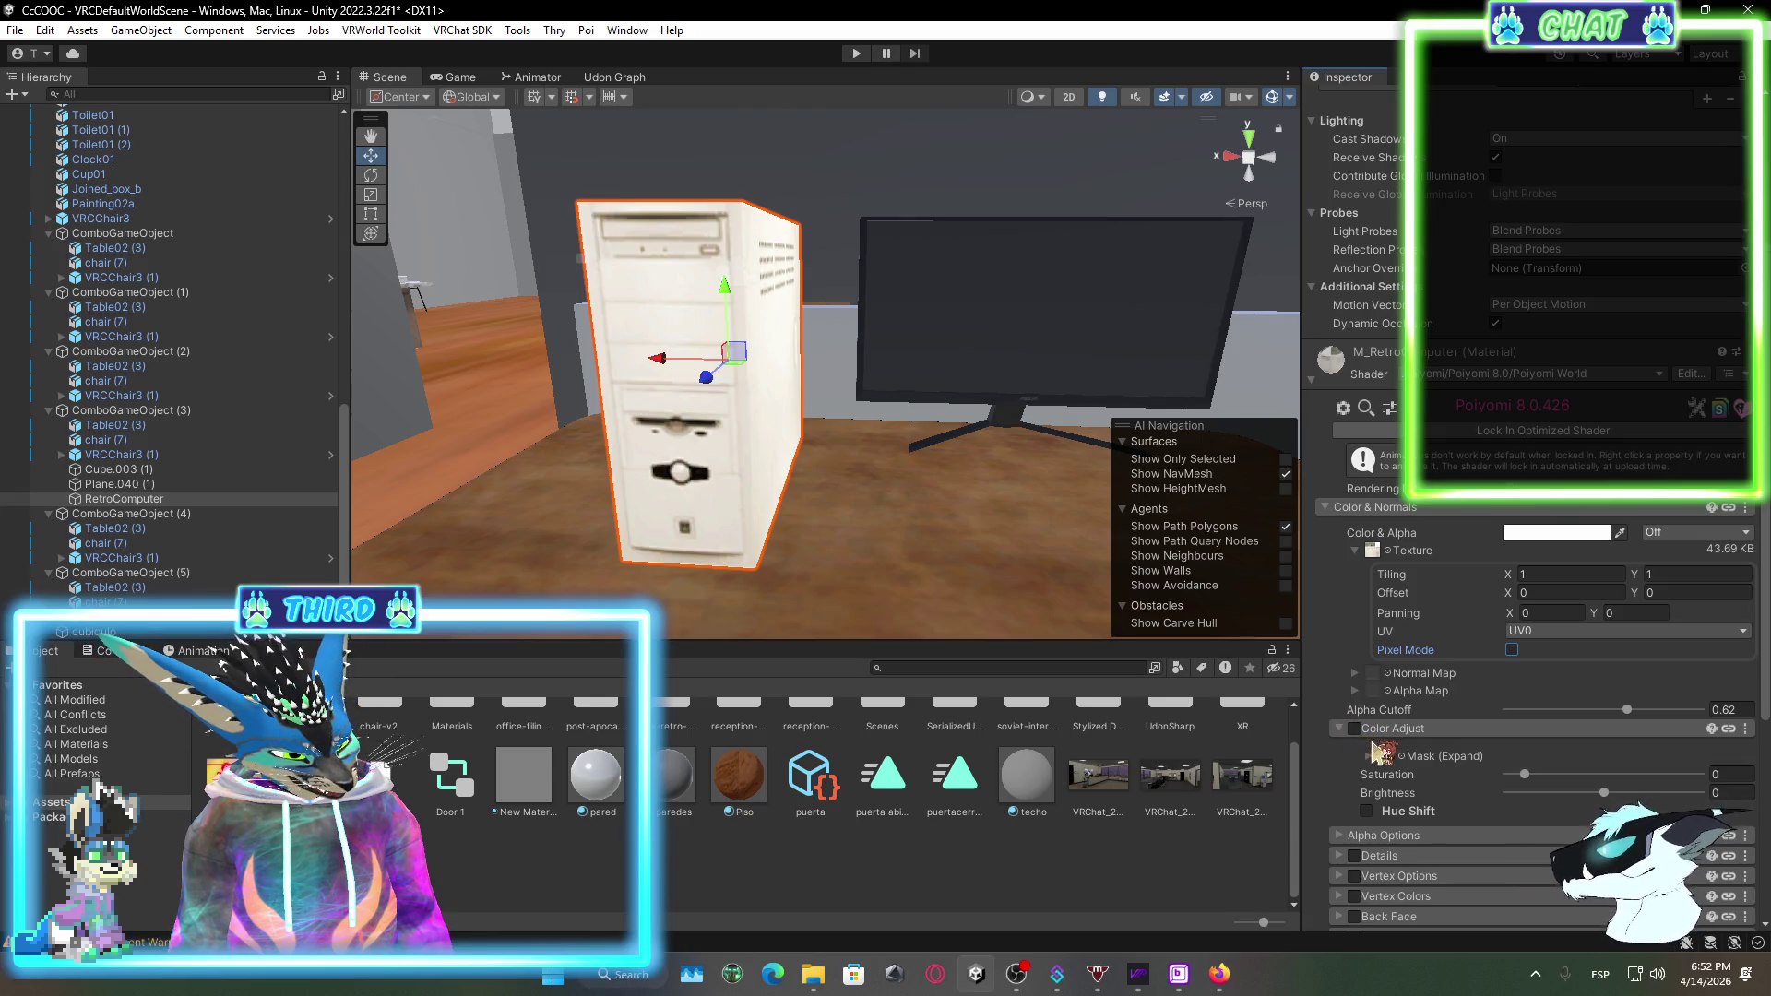
left_click(1355, 729)
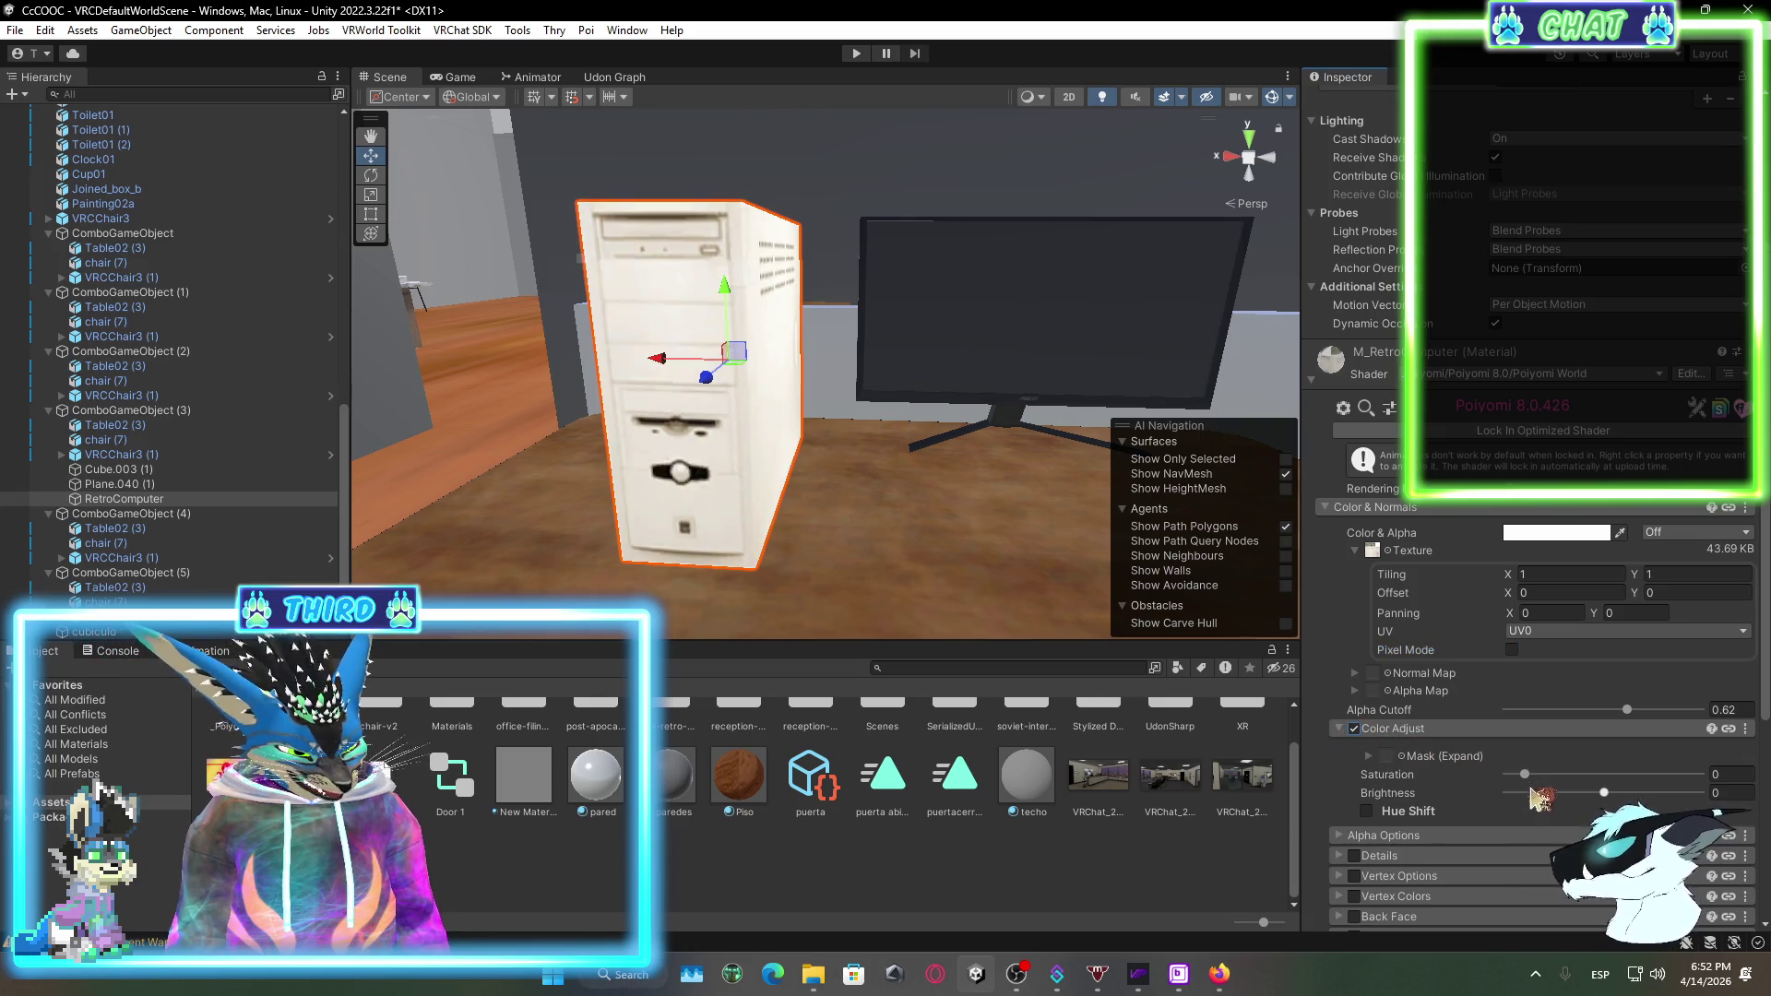
left_click_drag(1531, 780, 1587, 798)
left_click(1542, 774)
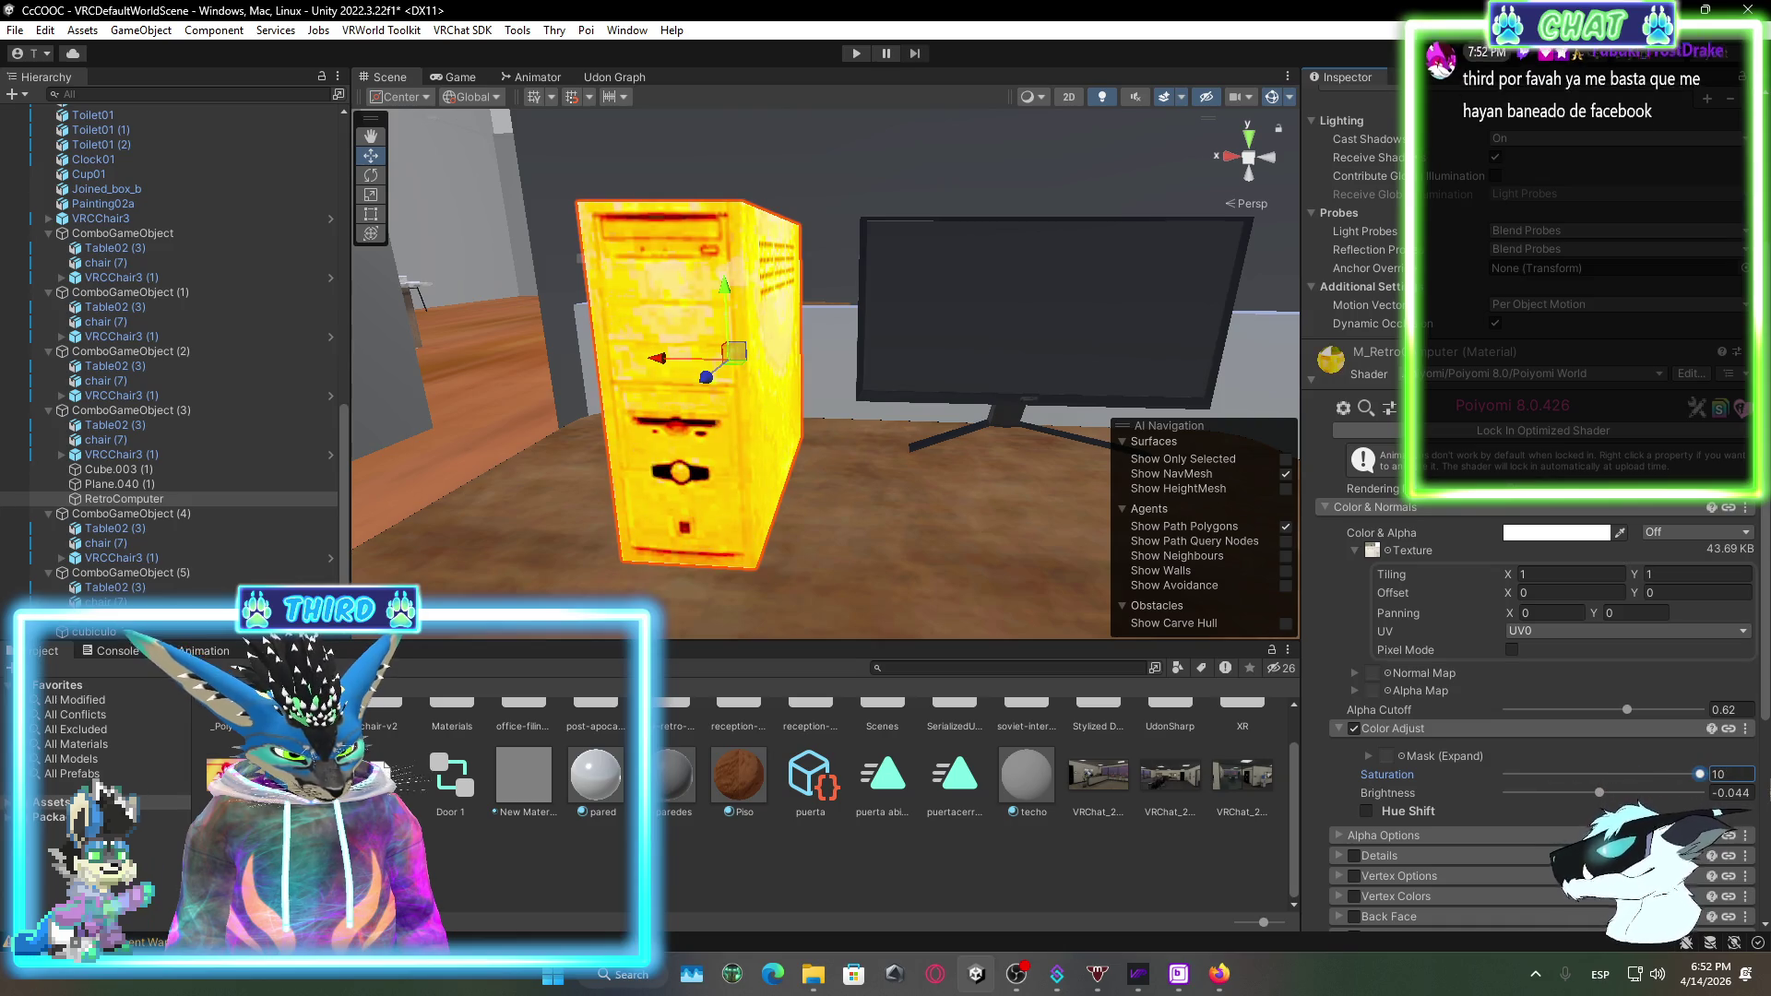
mouse_move(1623, 779)
left_mouse_down()
mouse_move(1343, 772)
mouse_move(1528, 782)
left_mouse_up()
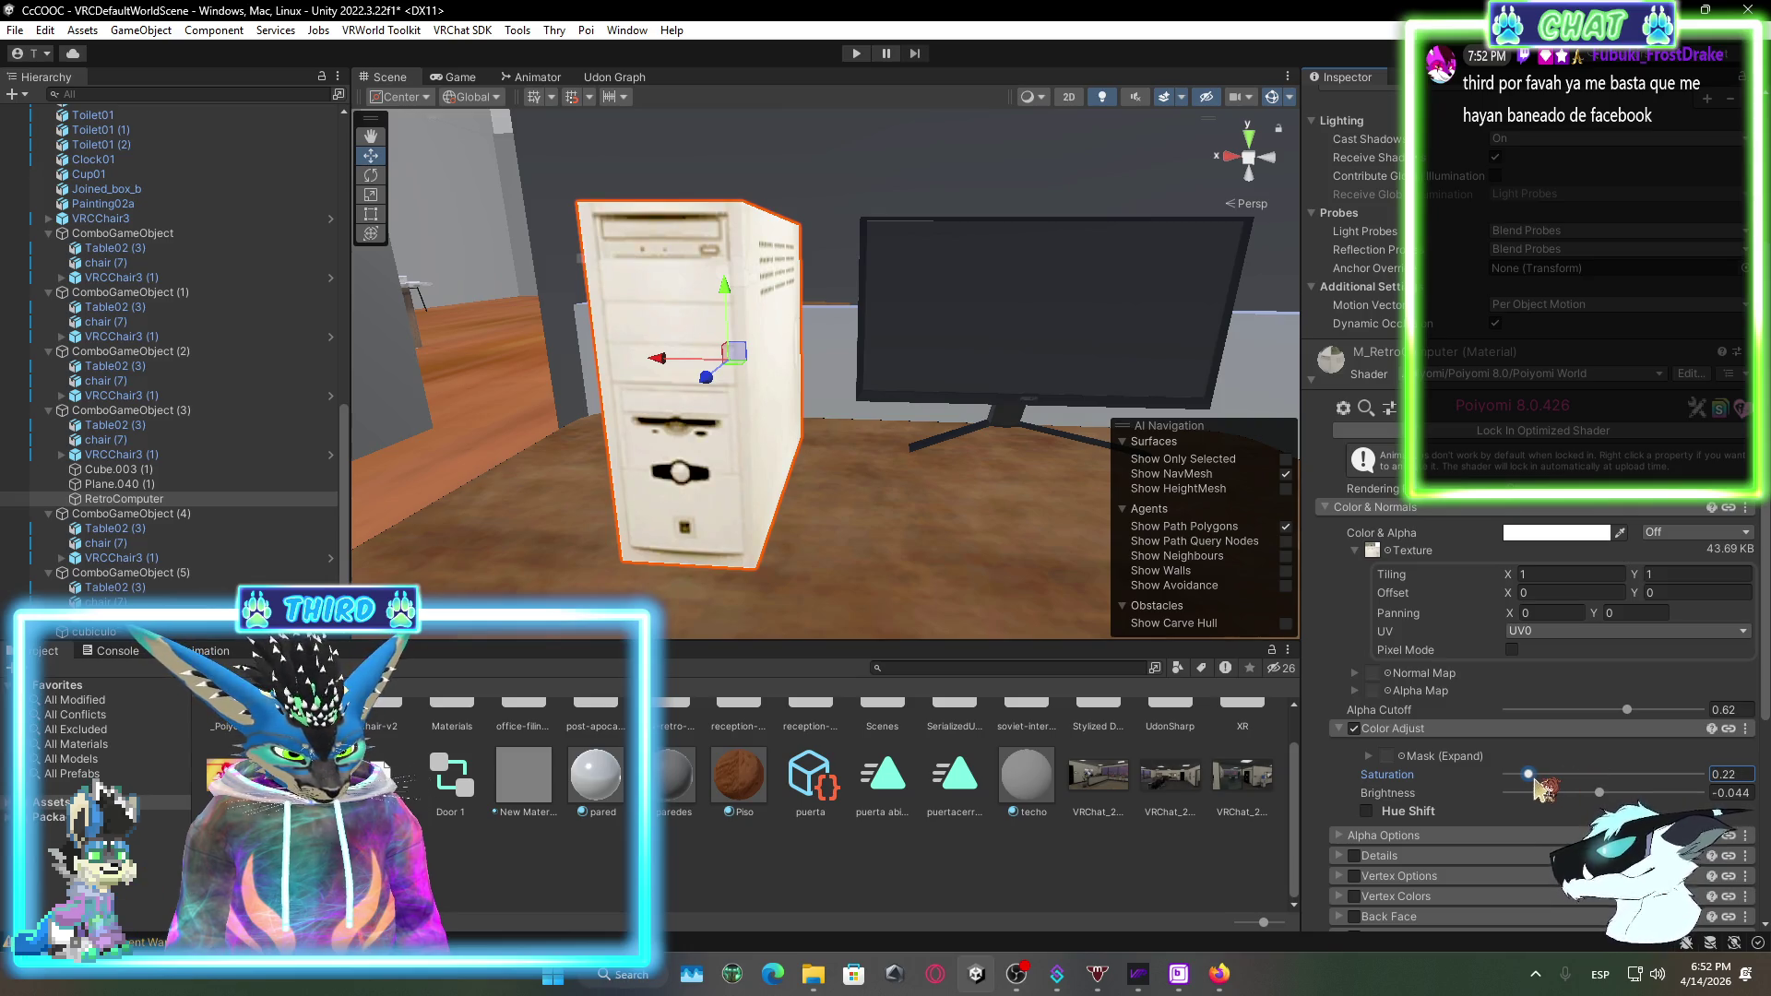
left_click_drag(1599, 792, 1587, 792)
Step: Expand the material's Details settings further down the inspector
scroll(1559, 819, "down", 1)
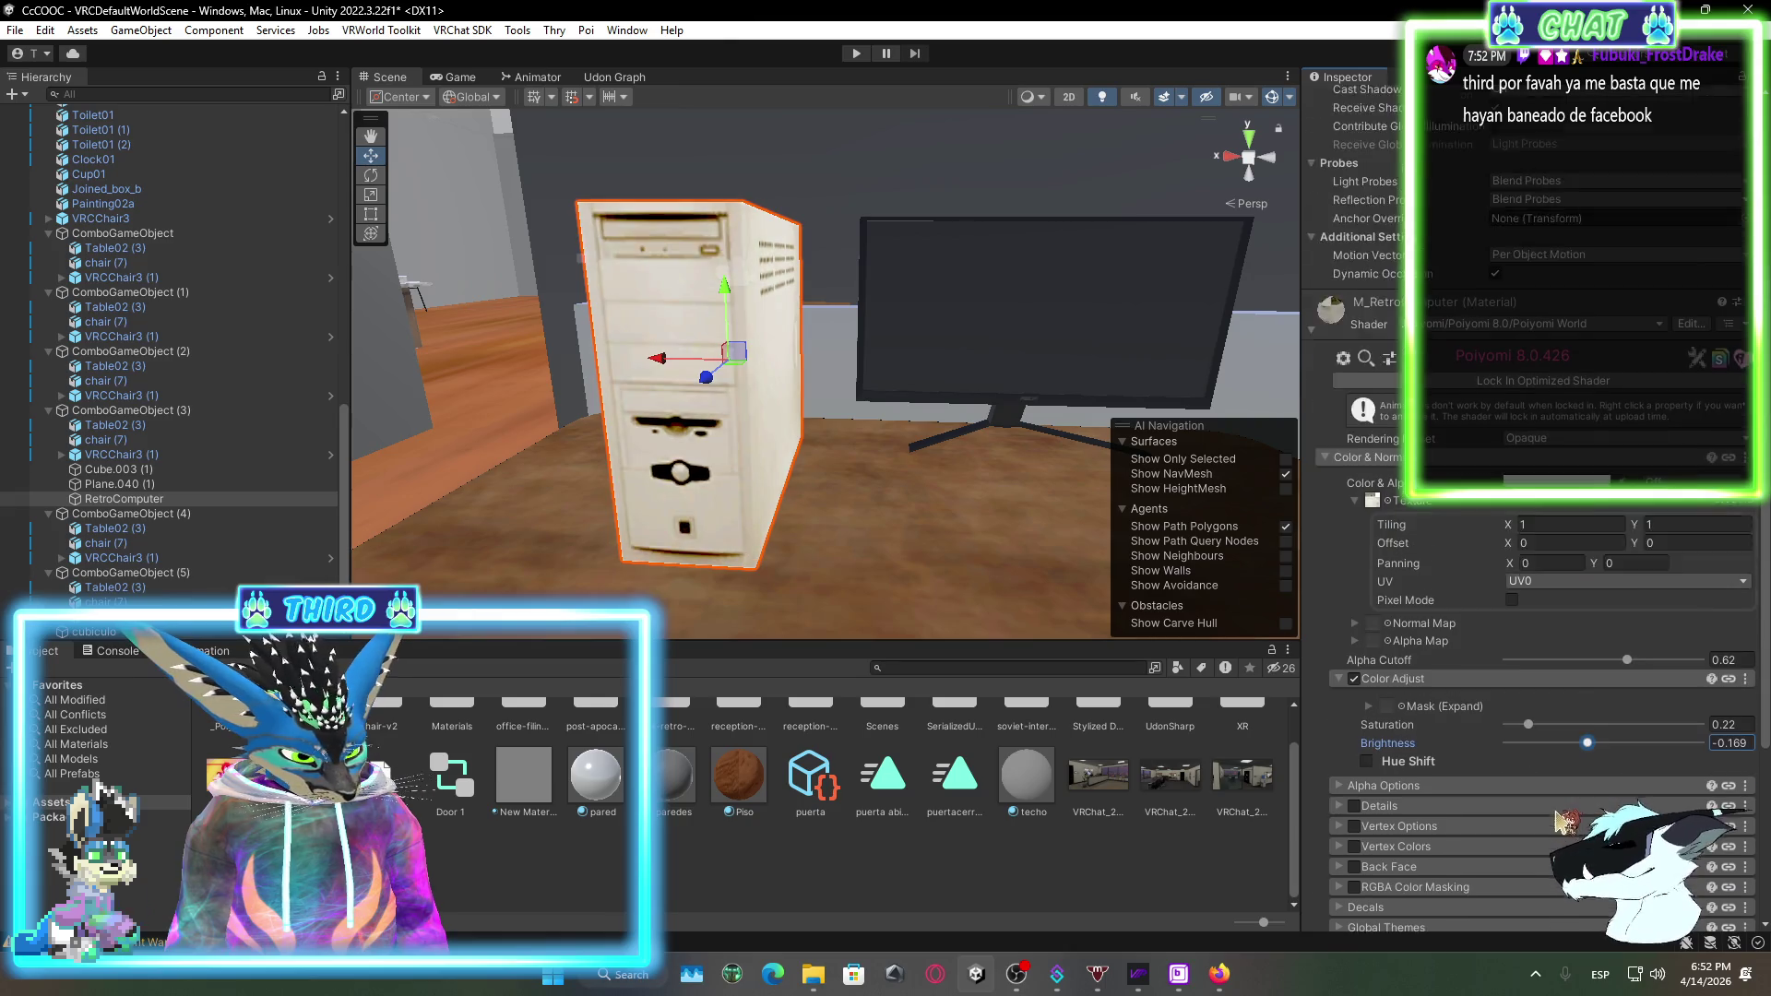
scroll(1557, 818, "down", 1)
left_click(1349, 757)
scroll(1466, 821, "down", 6)
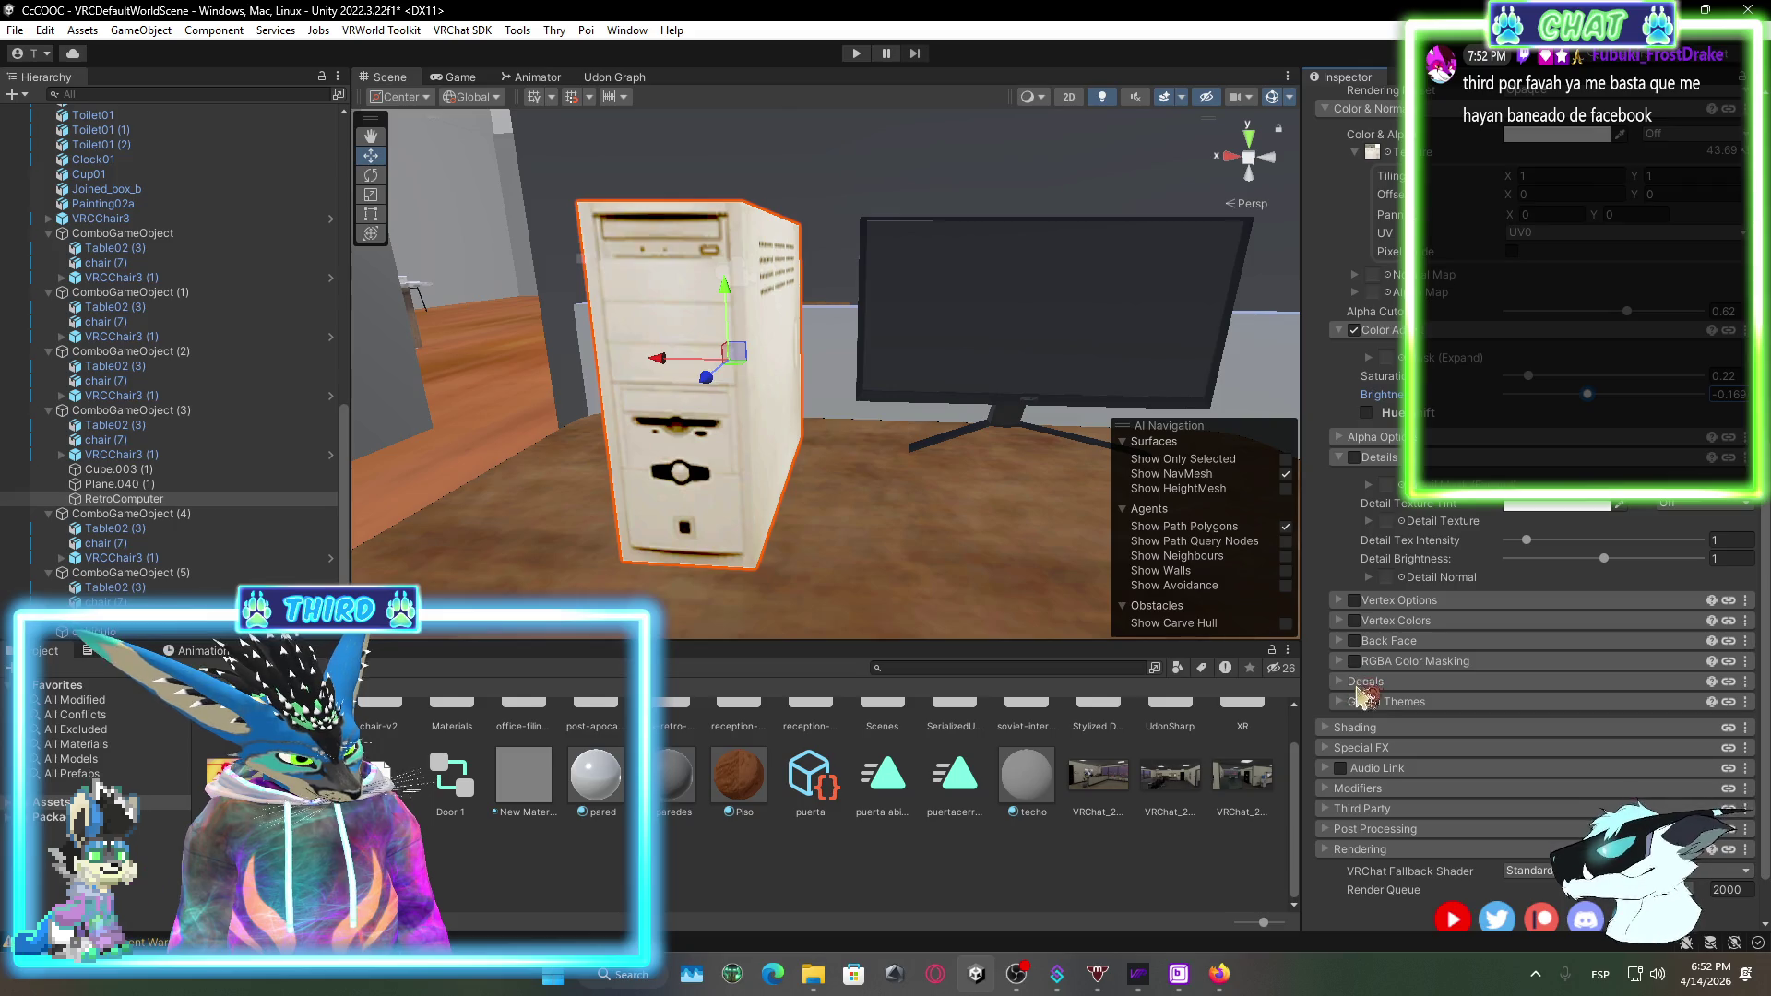
Step: Set Lighting Type to ShadeMap, using the base map as a light grey 1st ShadeColor
left_click(1330, 725)
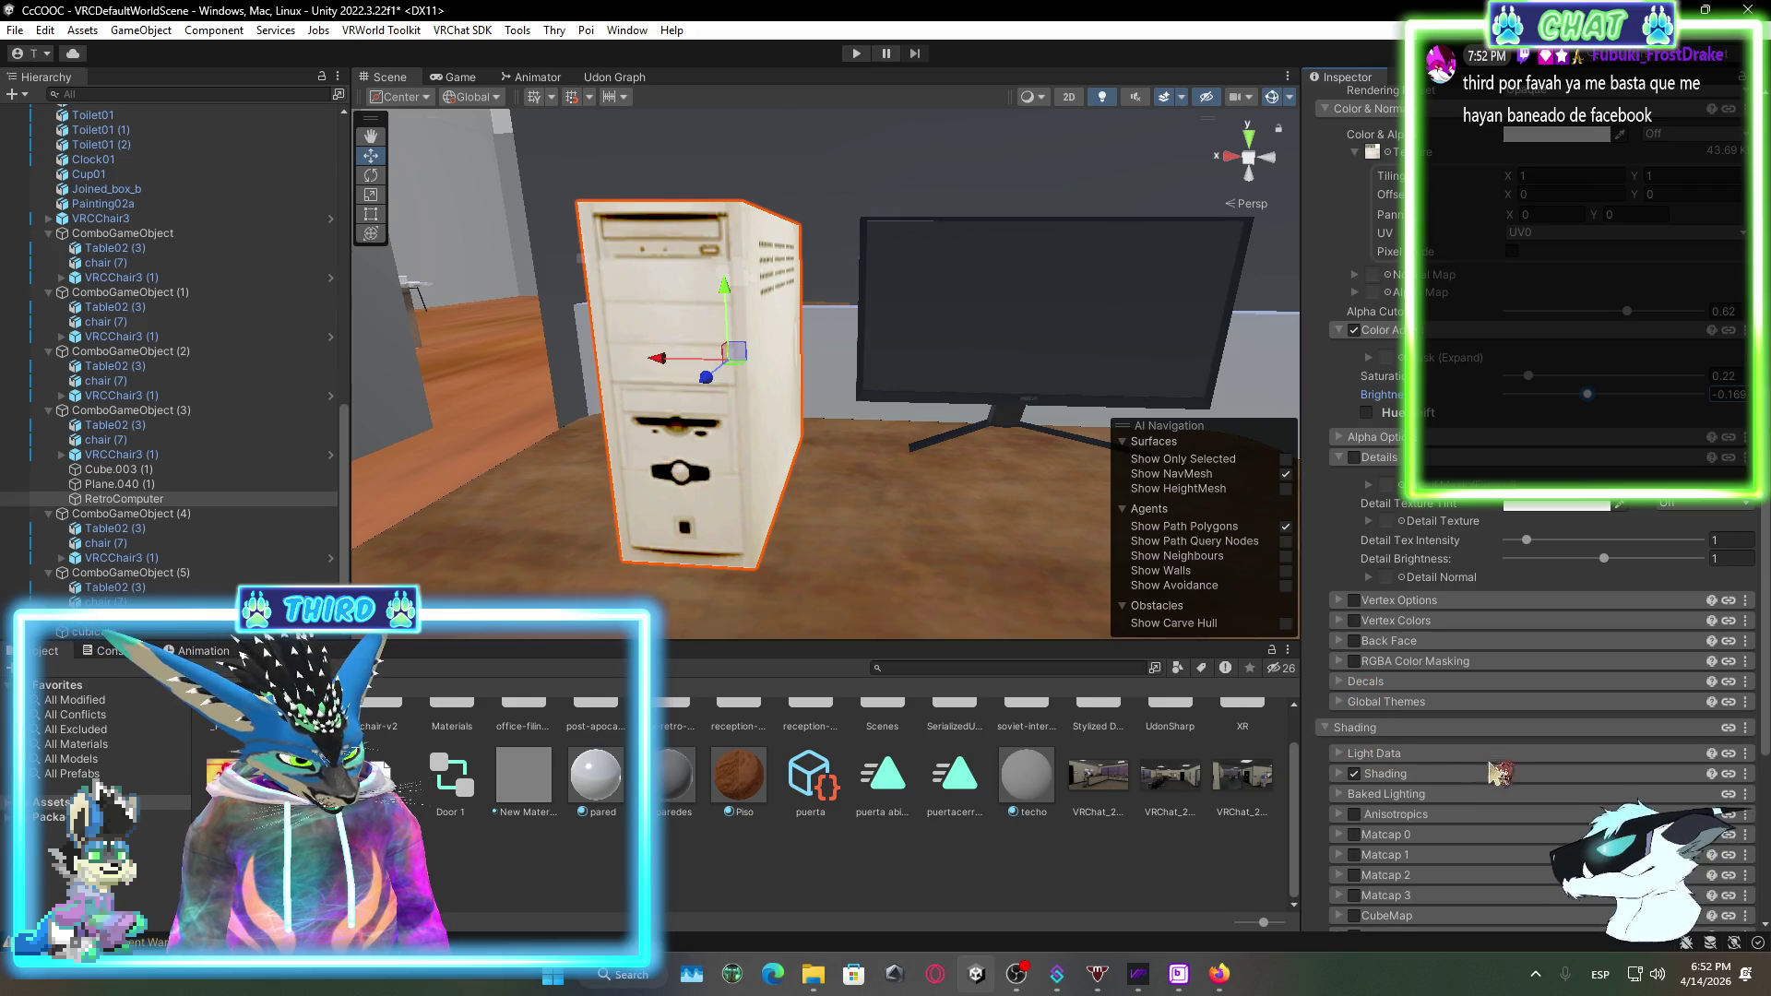
left_click(1339, 774)
scroll(1559, 721, "down", 2)
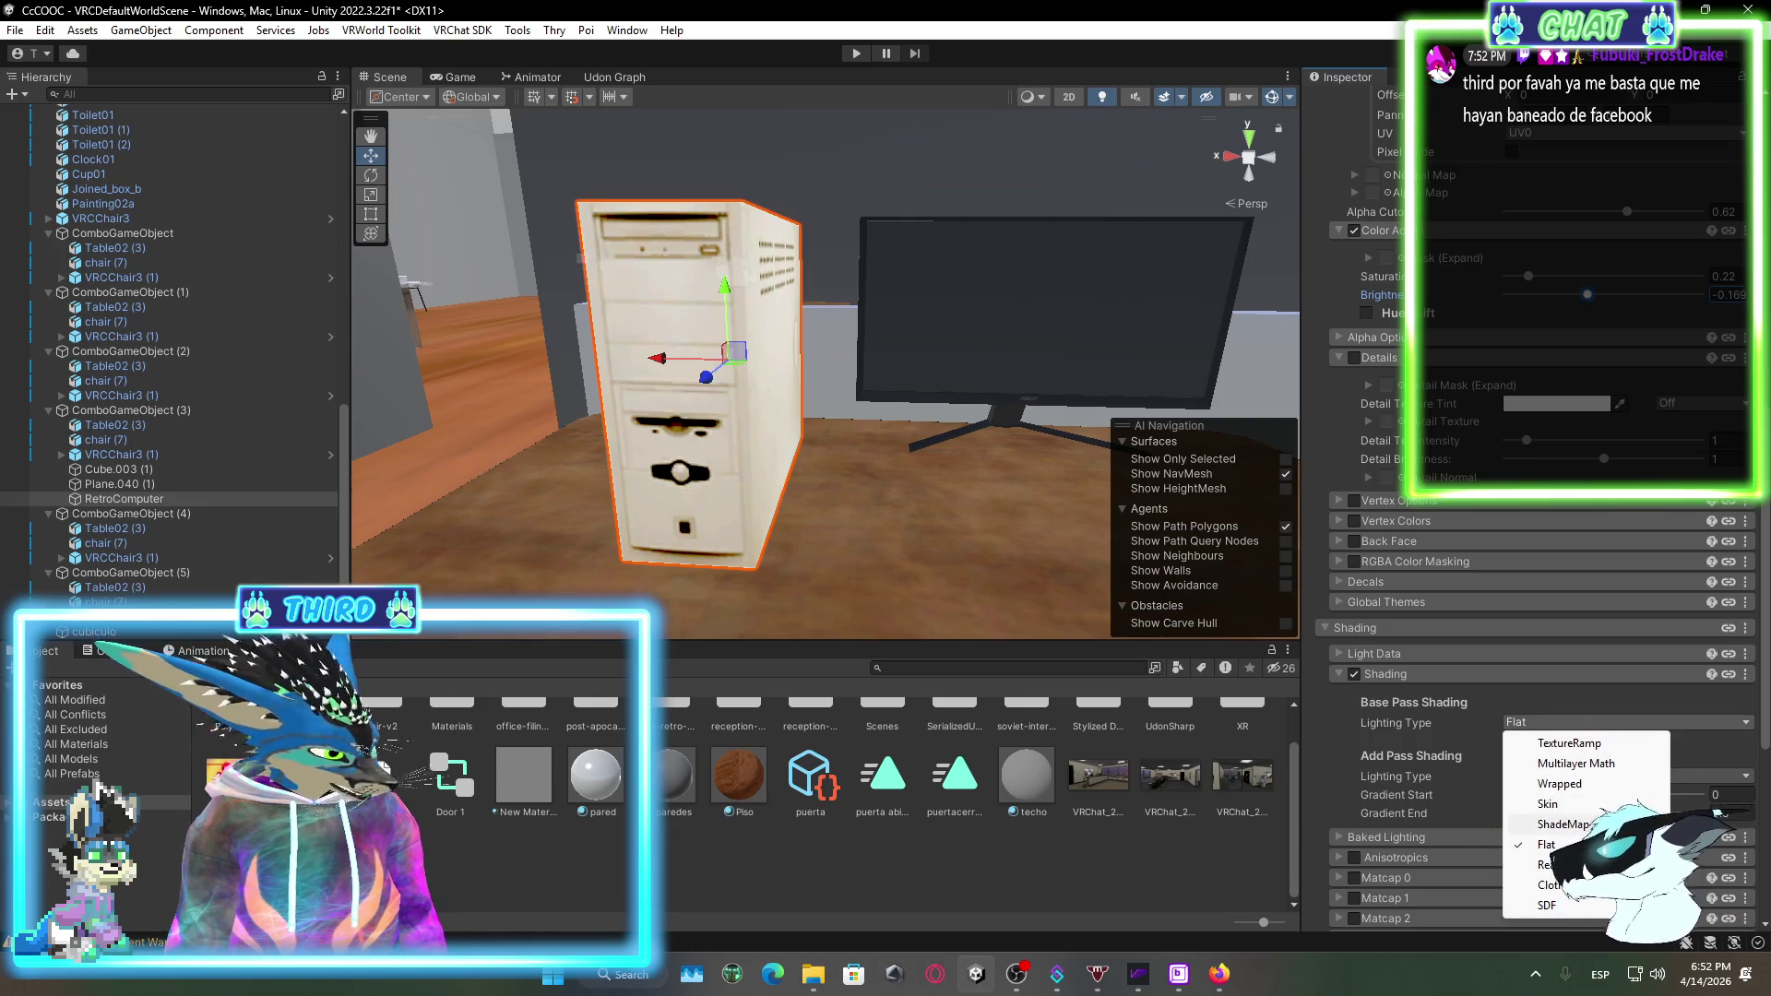
left_click(1565, 823)
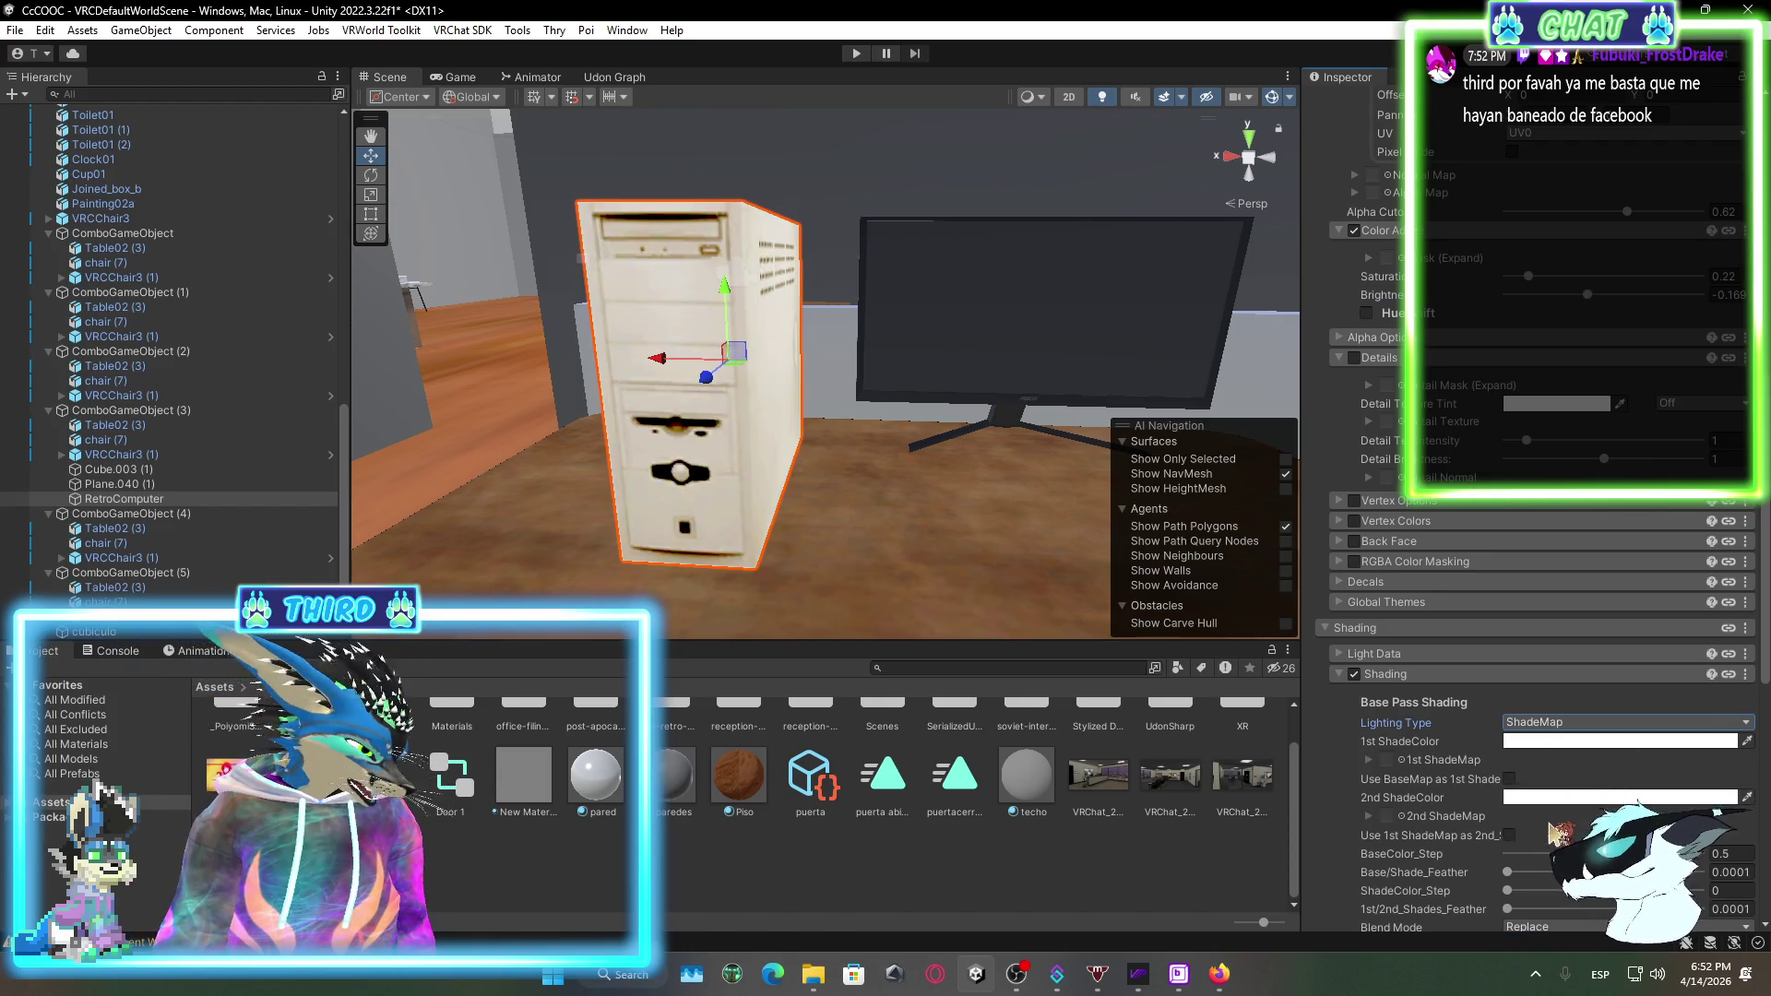
left_click(1509, 780)
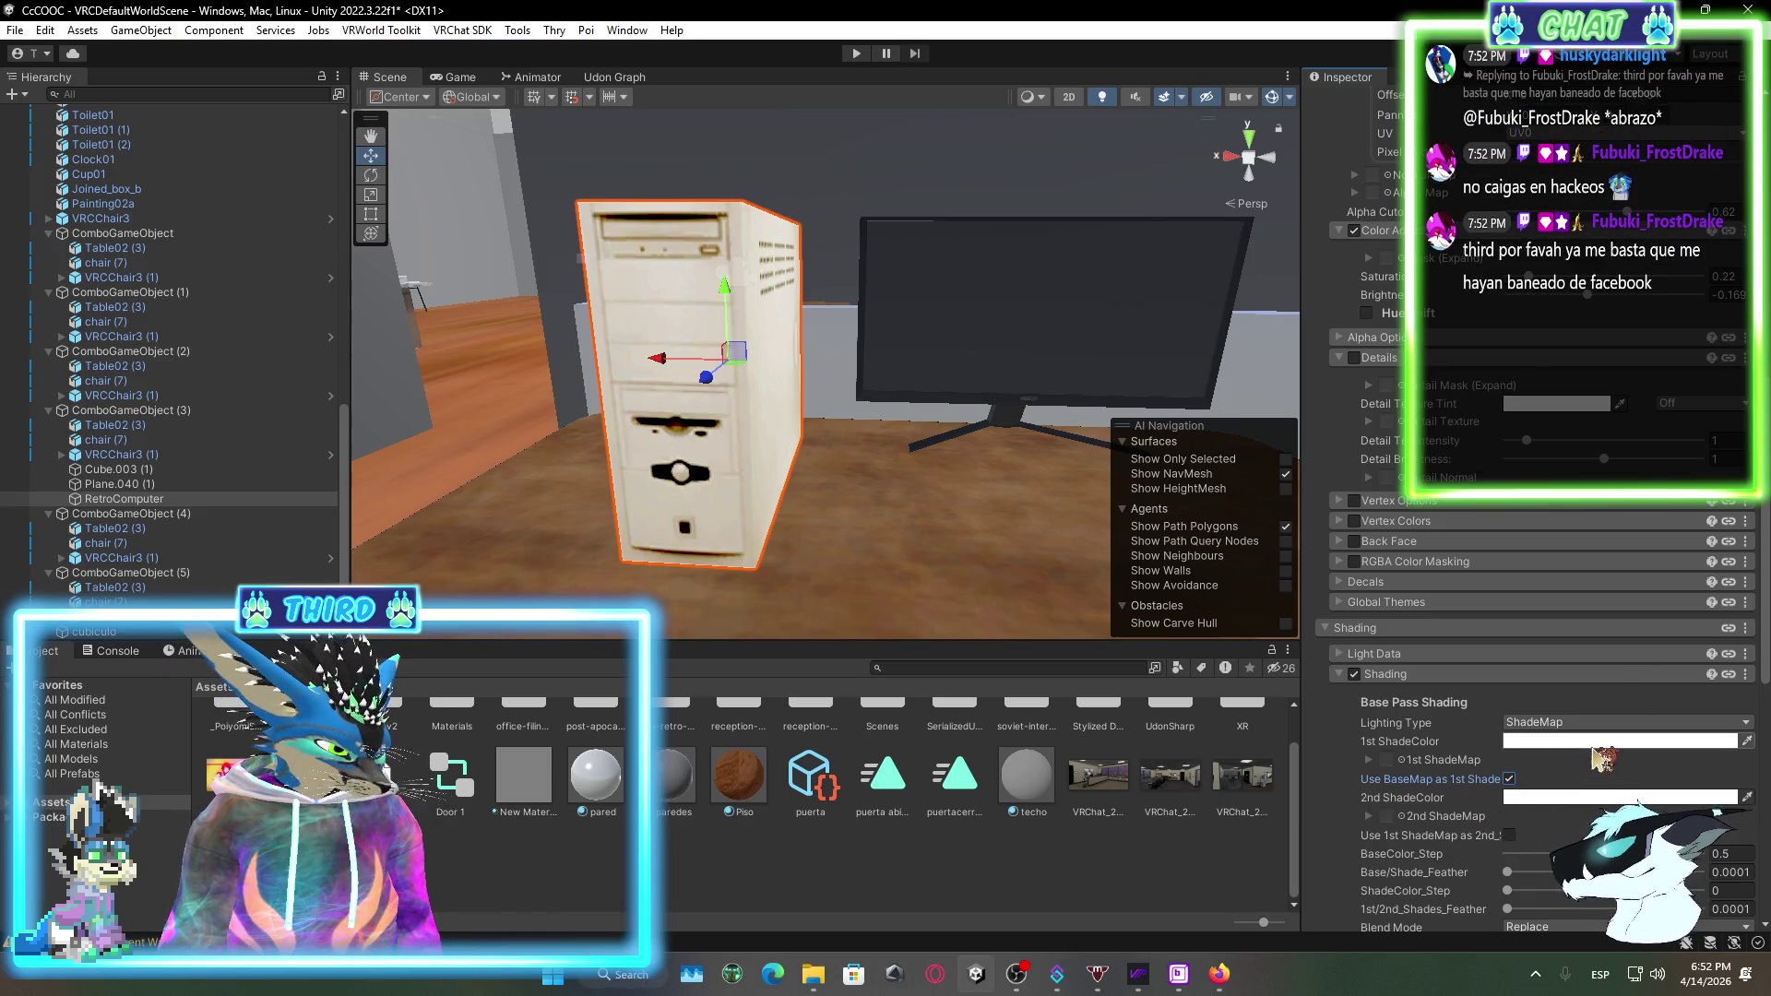
left_click(1593, 744)
mouse_move(1621, 626)
left_mouse_down()
mouse_move(1660, 637)
mouse_move(1722, 556)
left_mouse_up()
left_click_drag(1649, 604, 1616, 600)
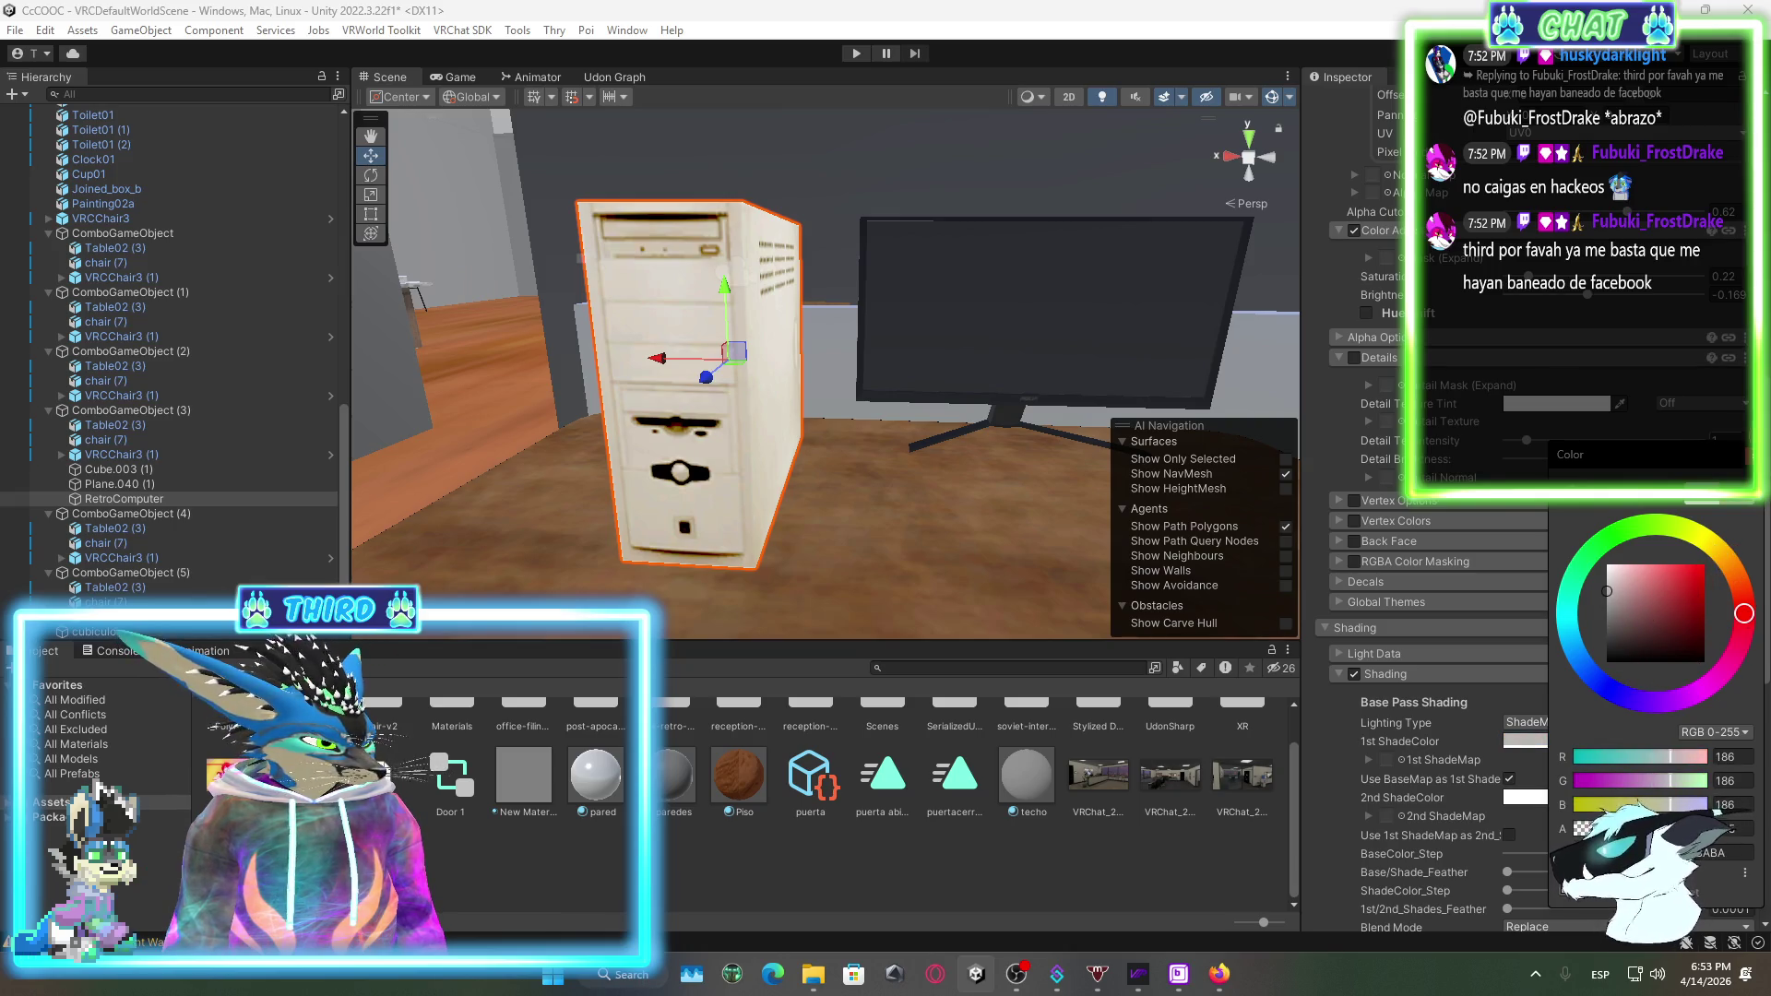
key("Return")
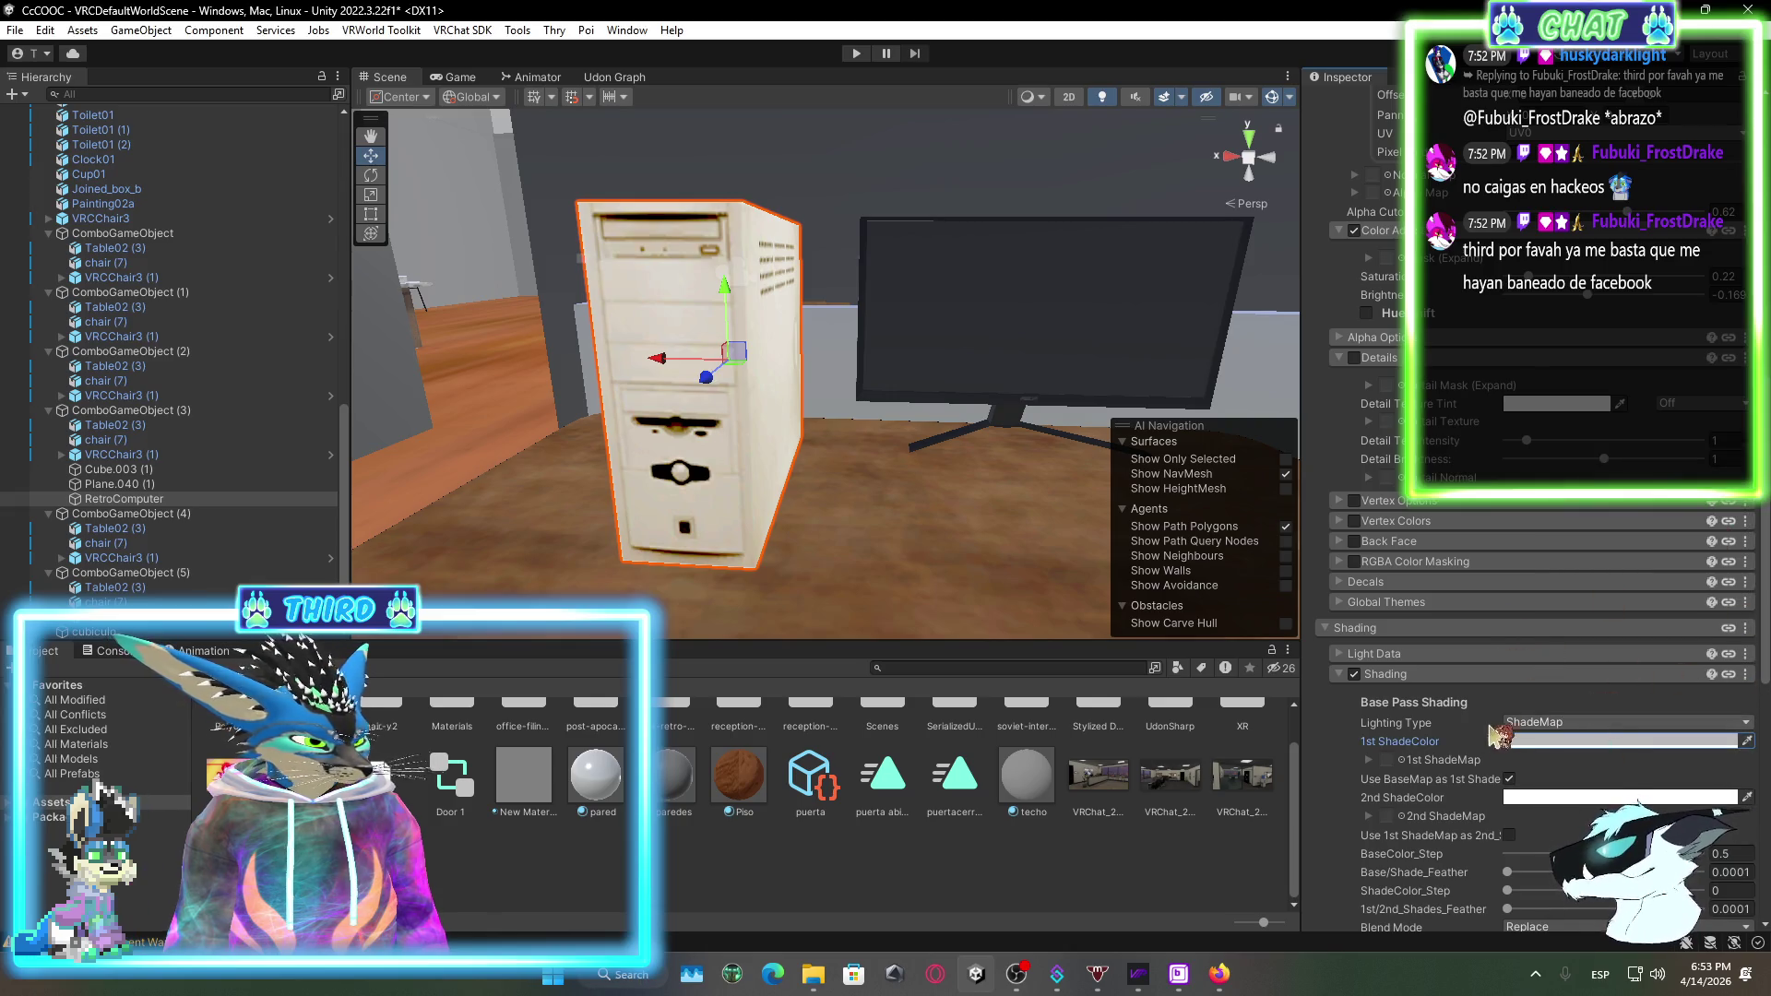
Step: Review Light Data brightness (min 0.024, max 2.29) and enter Play mode to test
left_click(1343, 655)
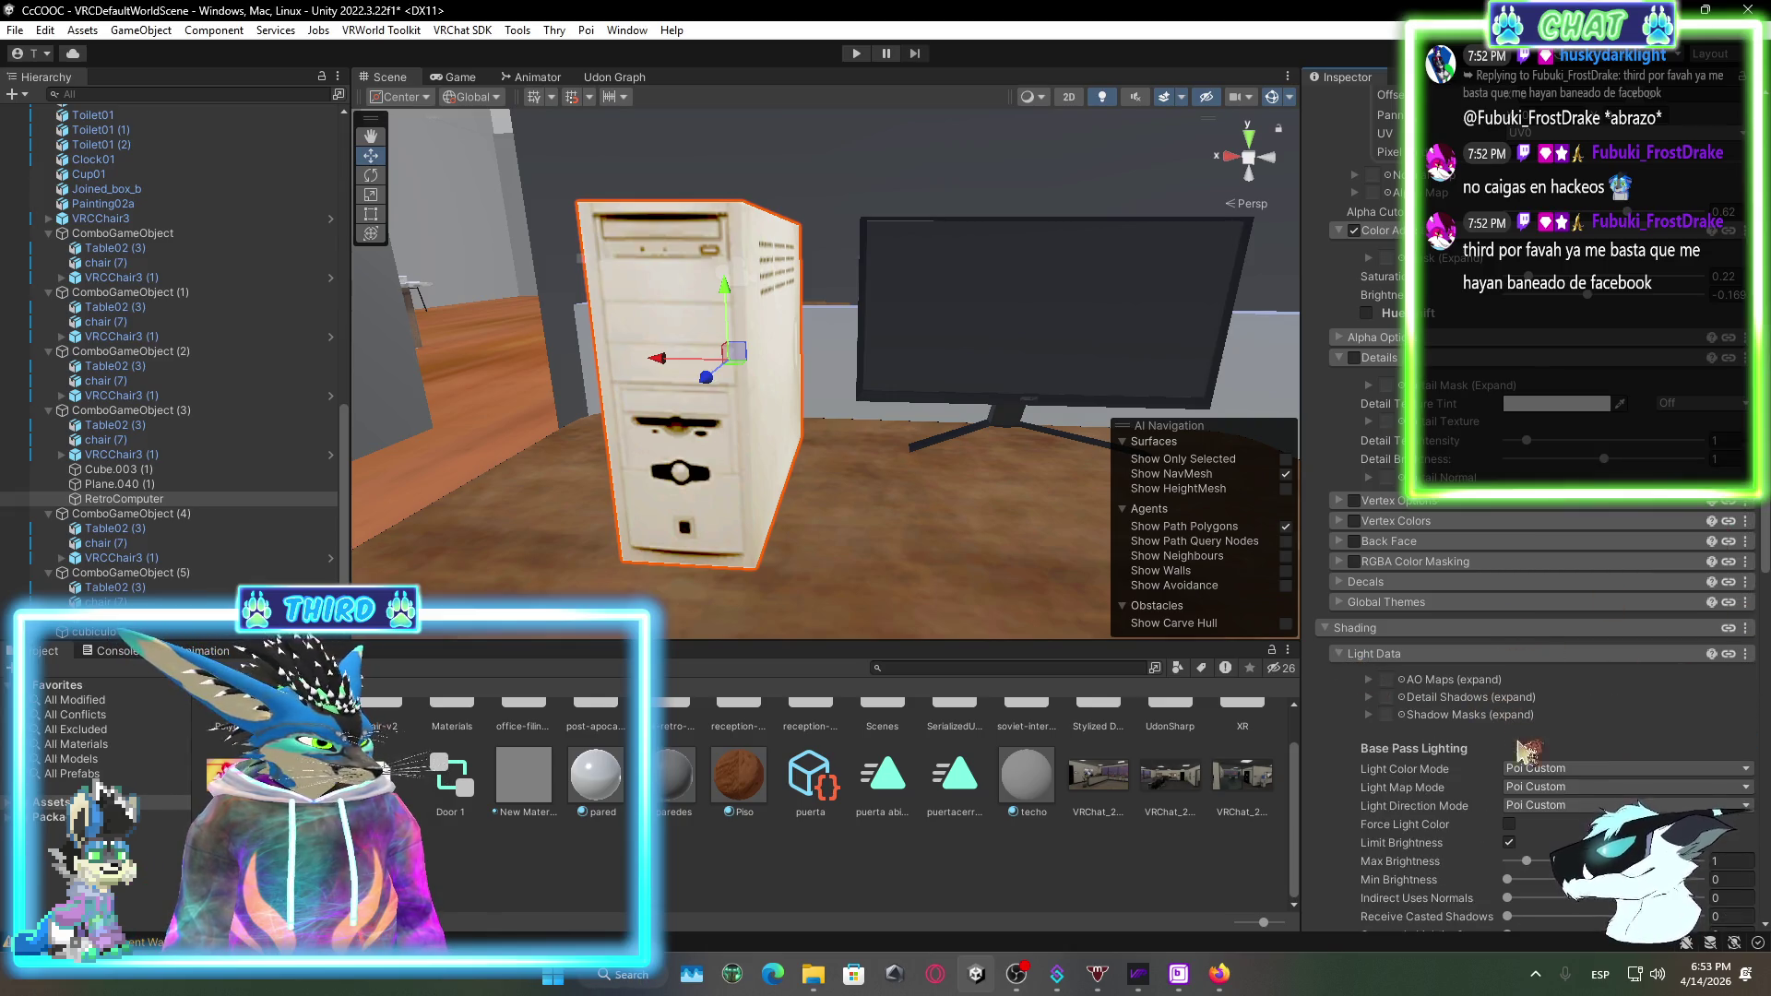
scroll(1520, 741, "down", 2)
scroll(1522, 743, "down", 2)
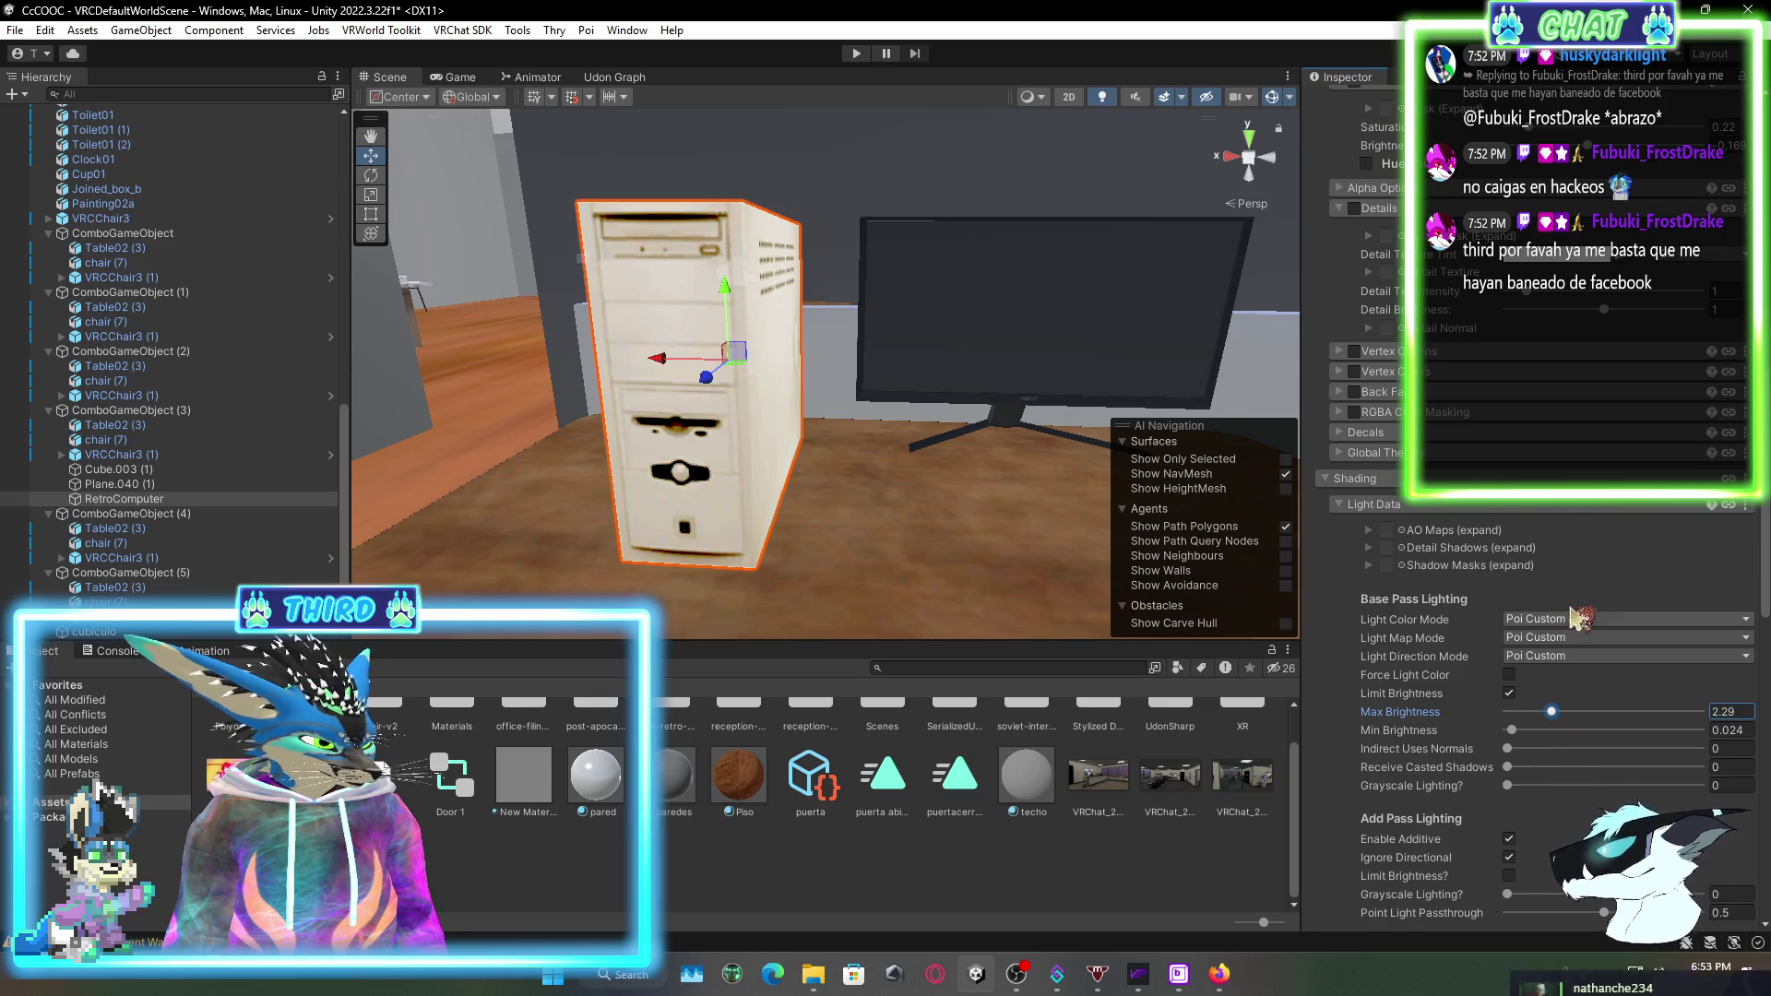
scroll(1398, 824, "up", 5)
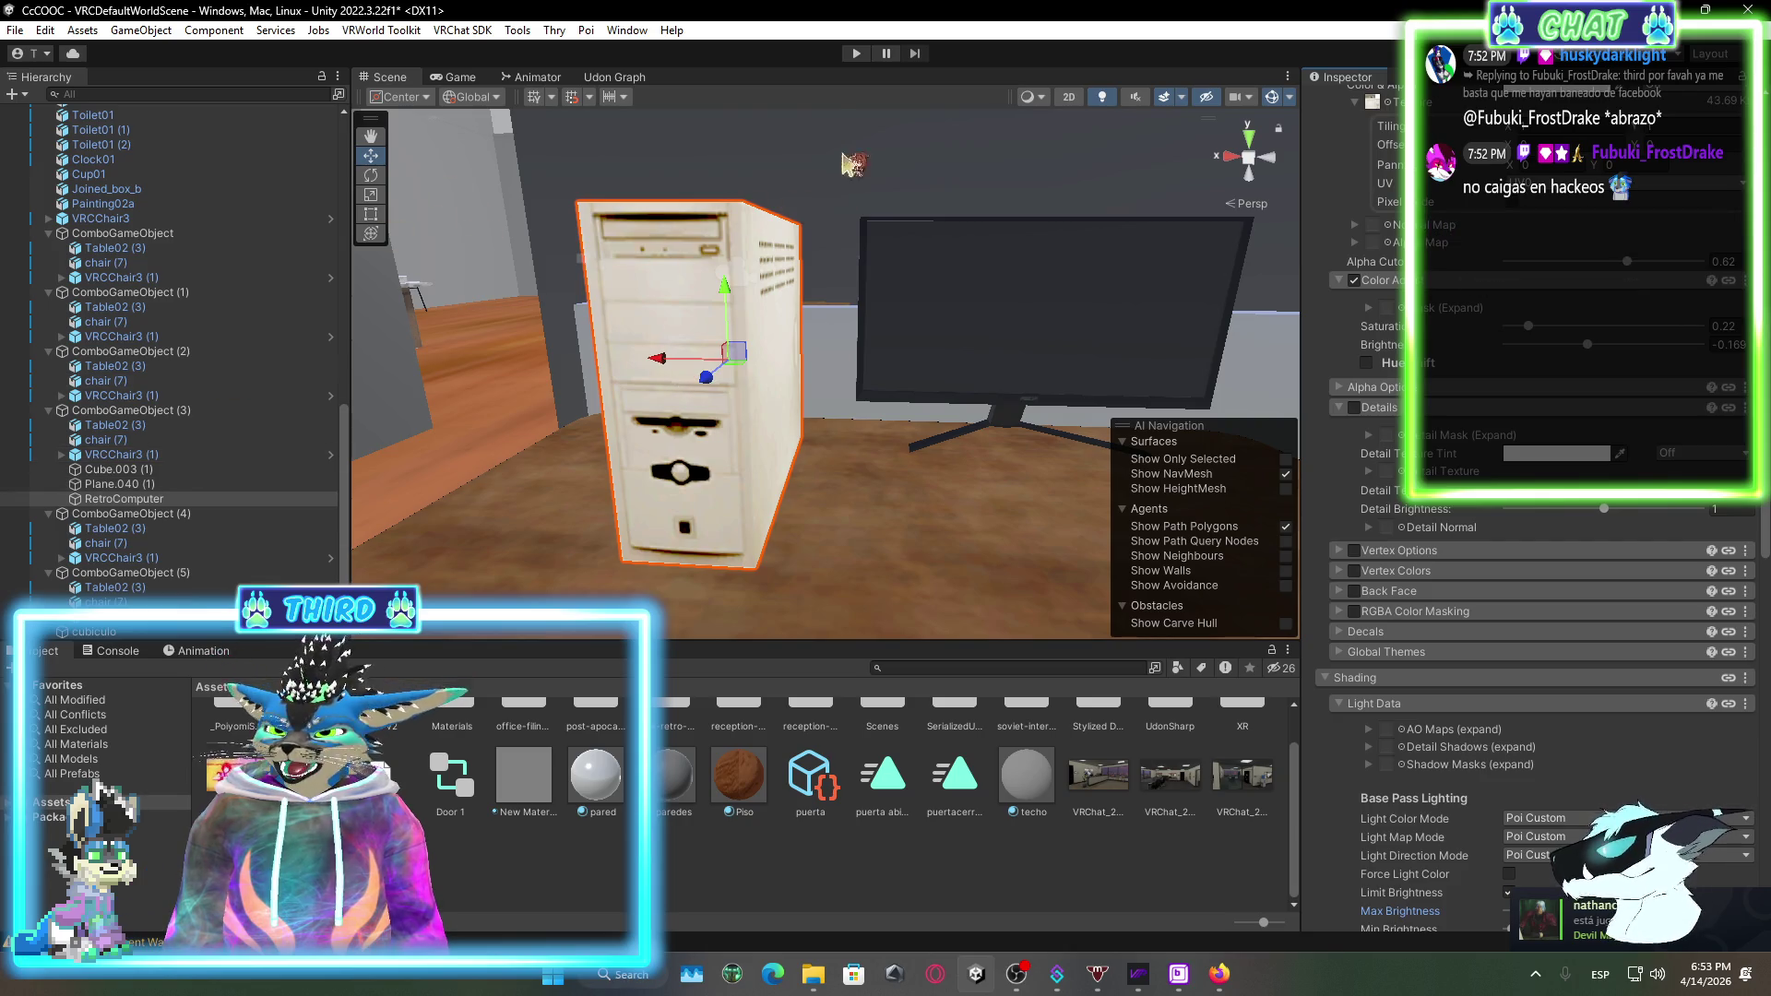
left_click(854, 55)
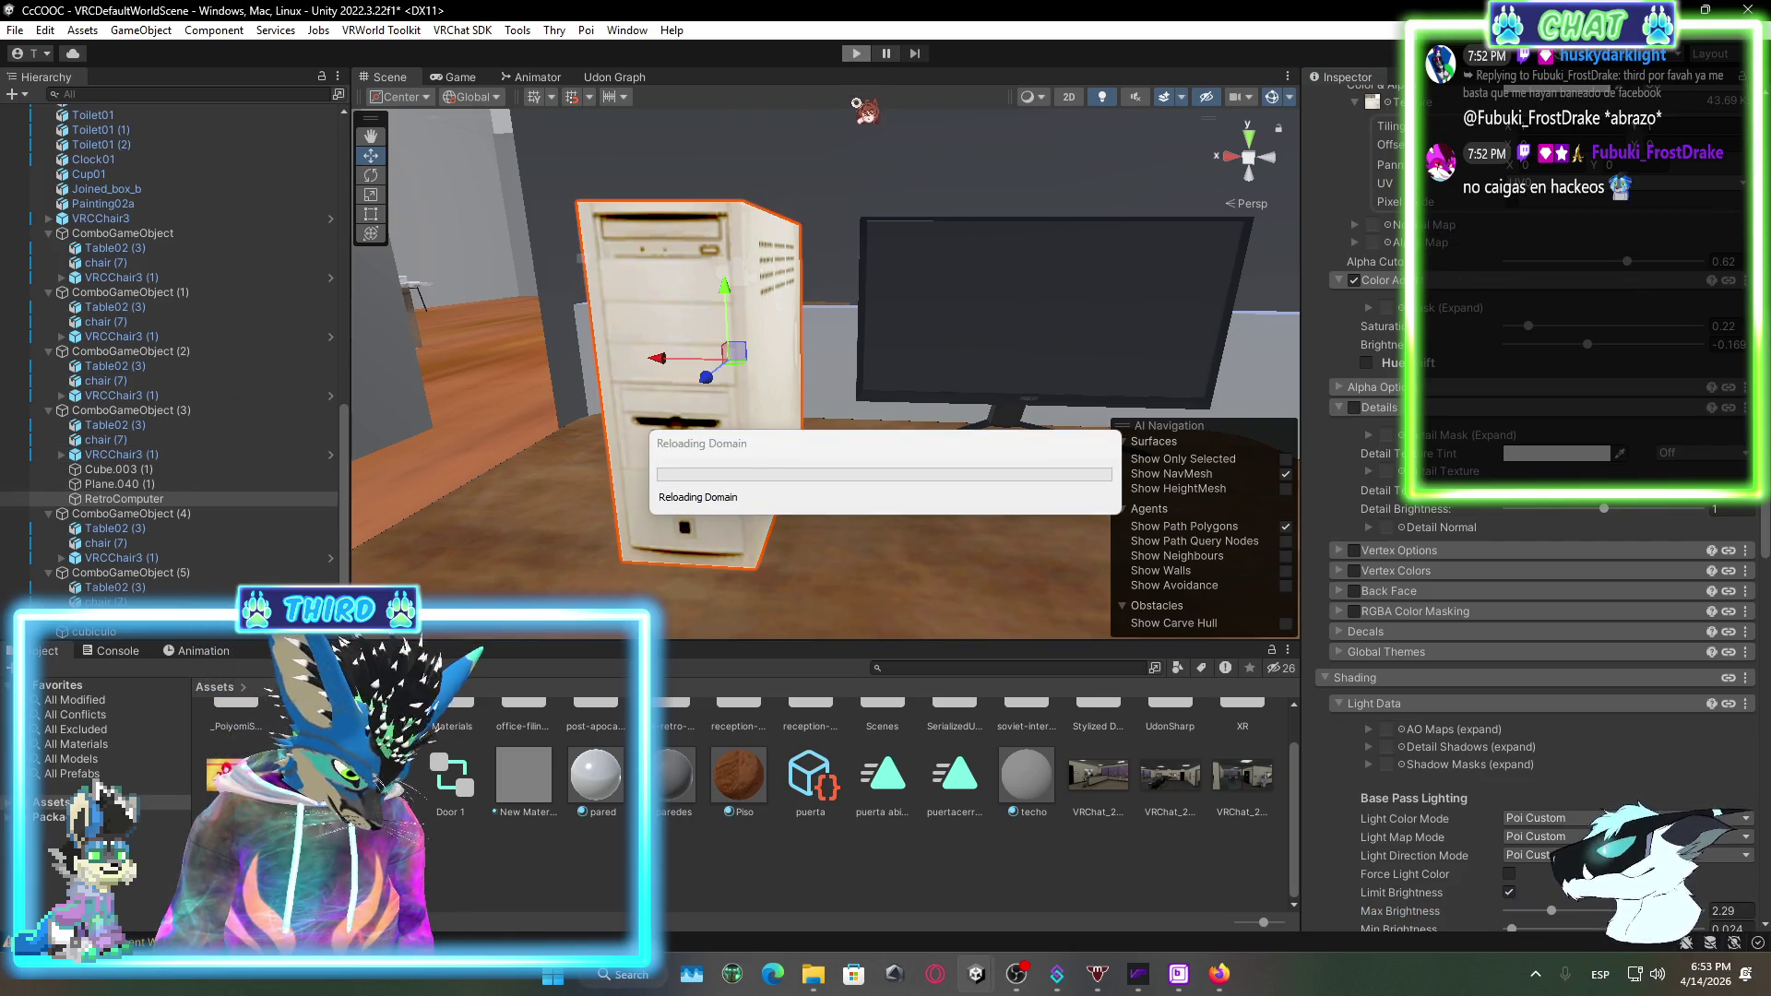
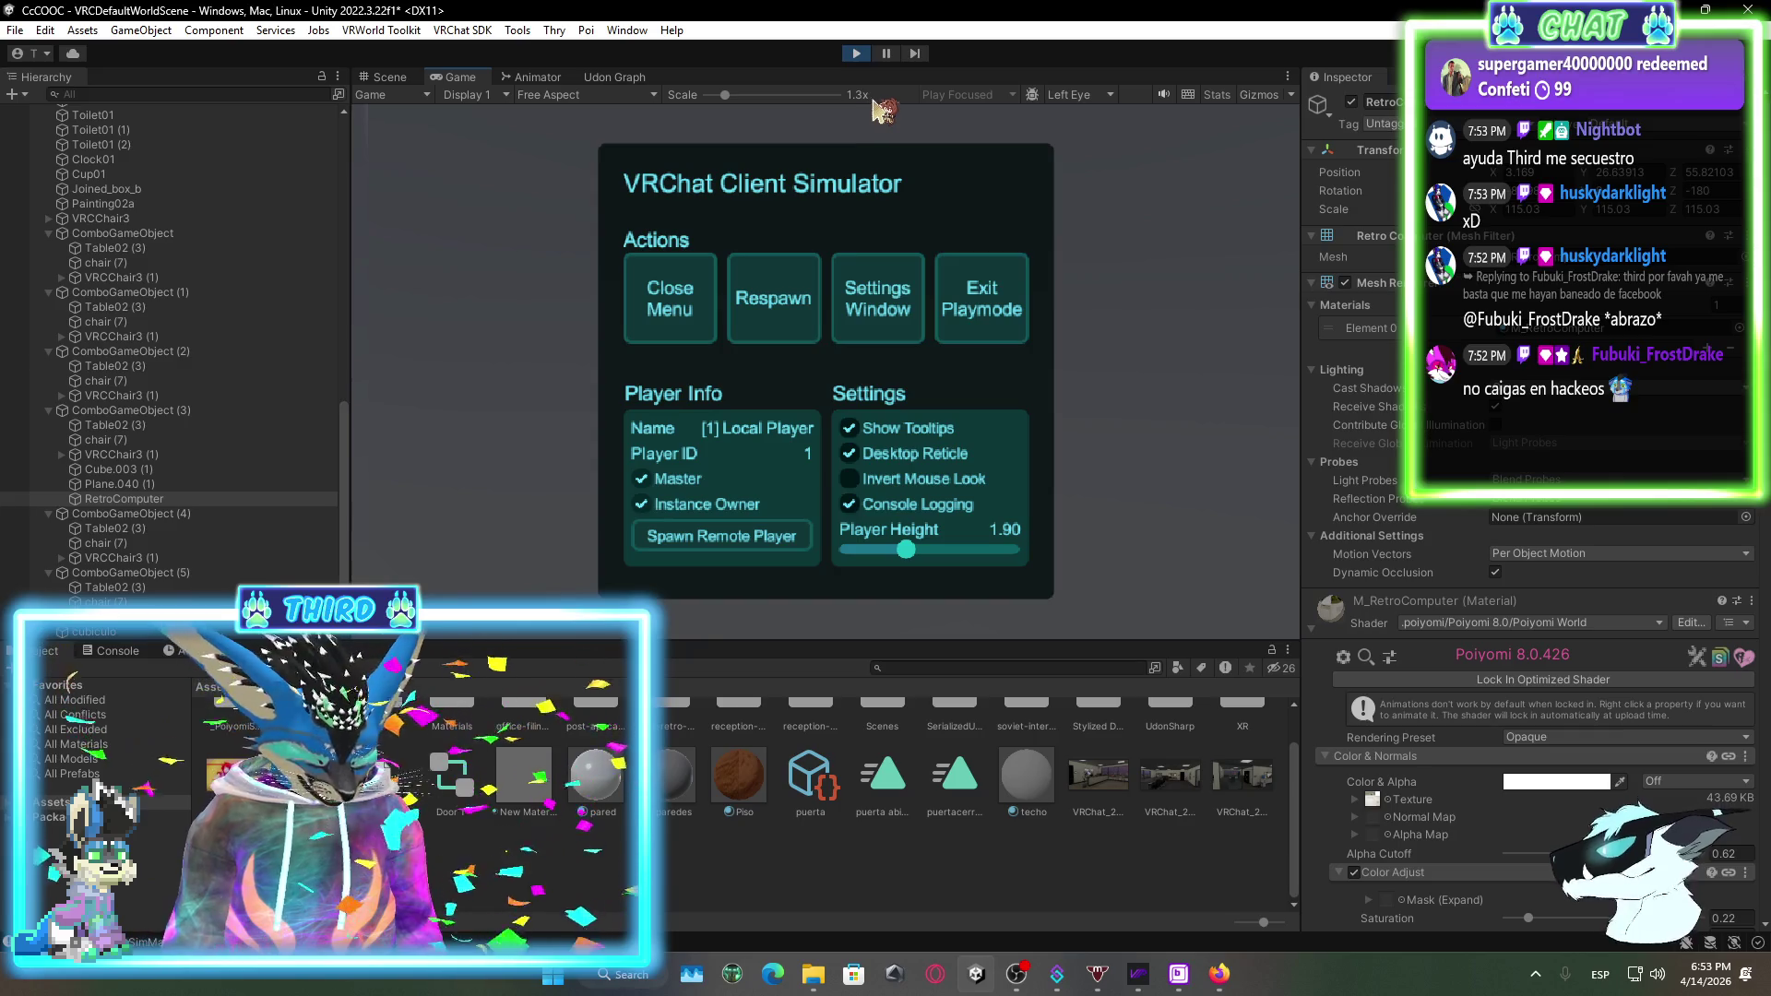
Step: In play mode, walk through the office to the computer desk and aim at the chair for its use prompt
left_click(681, 330)
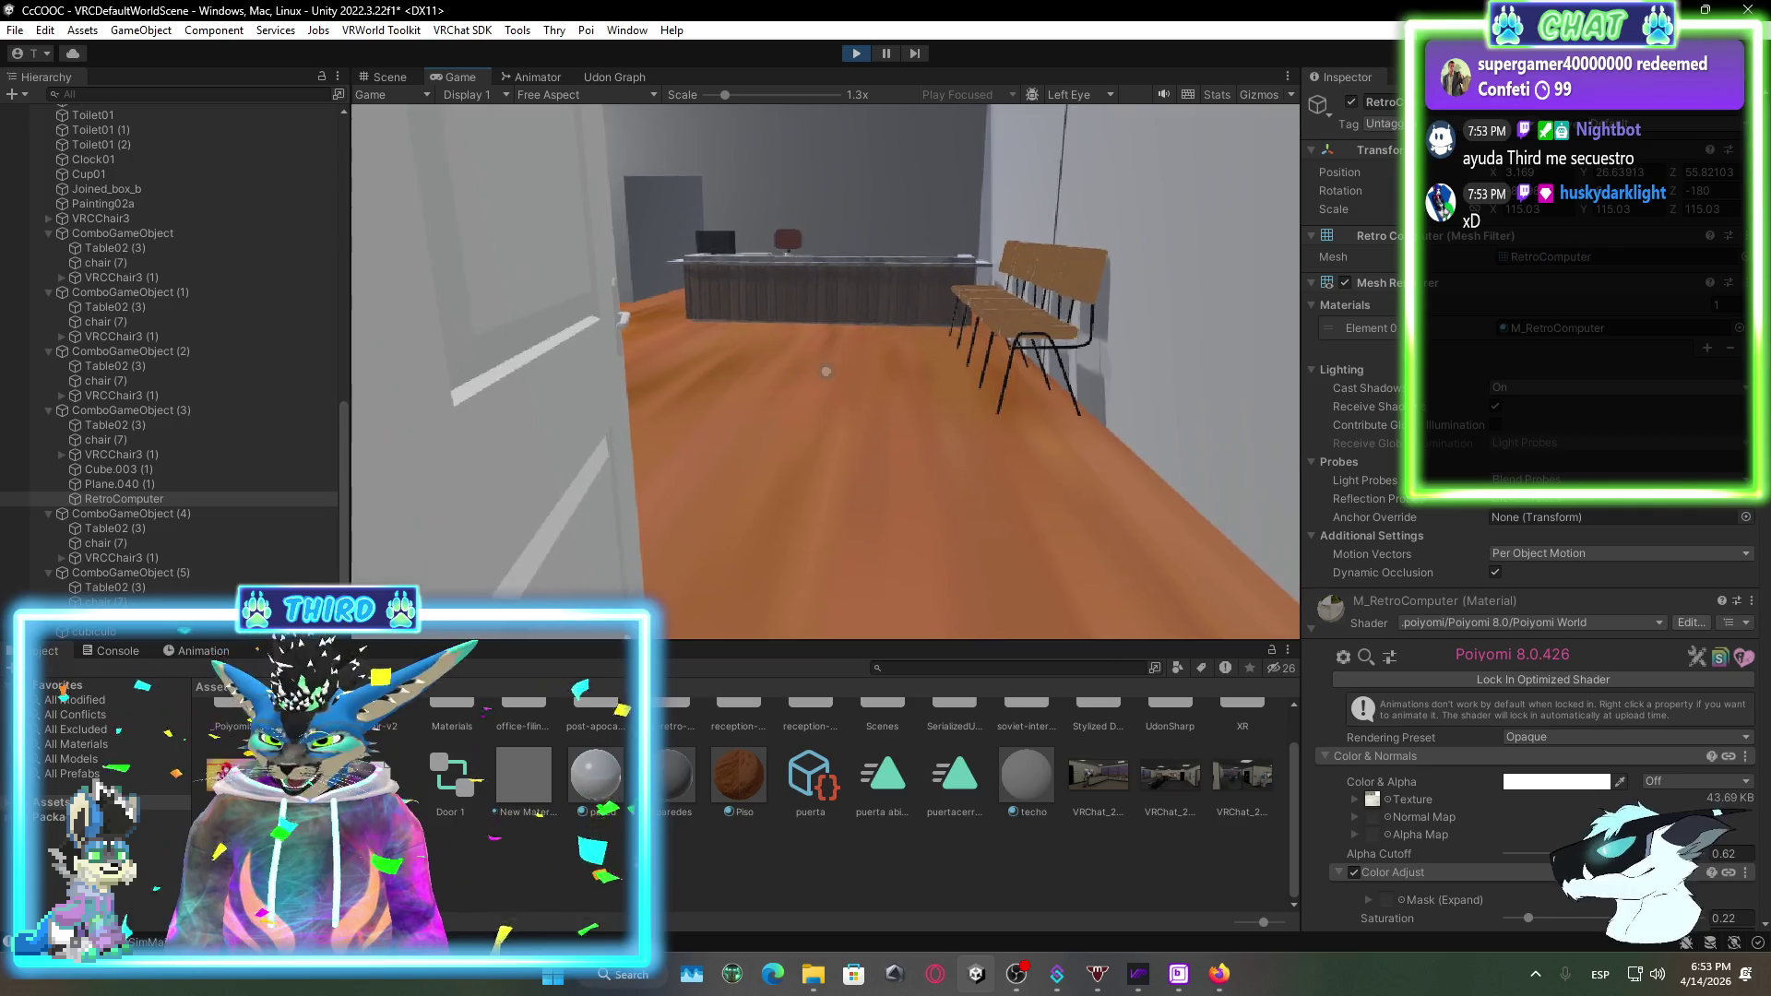
key("w")
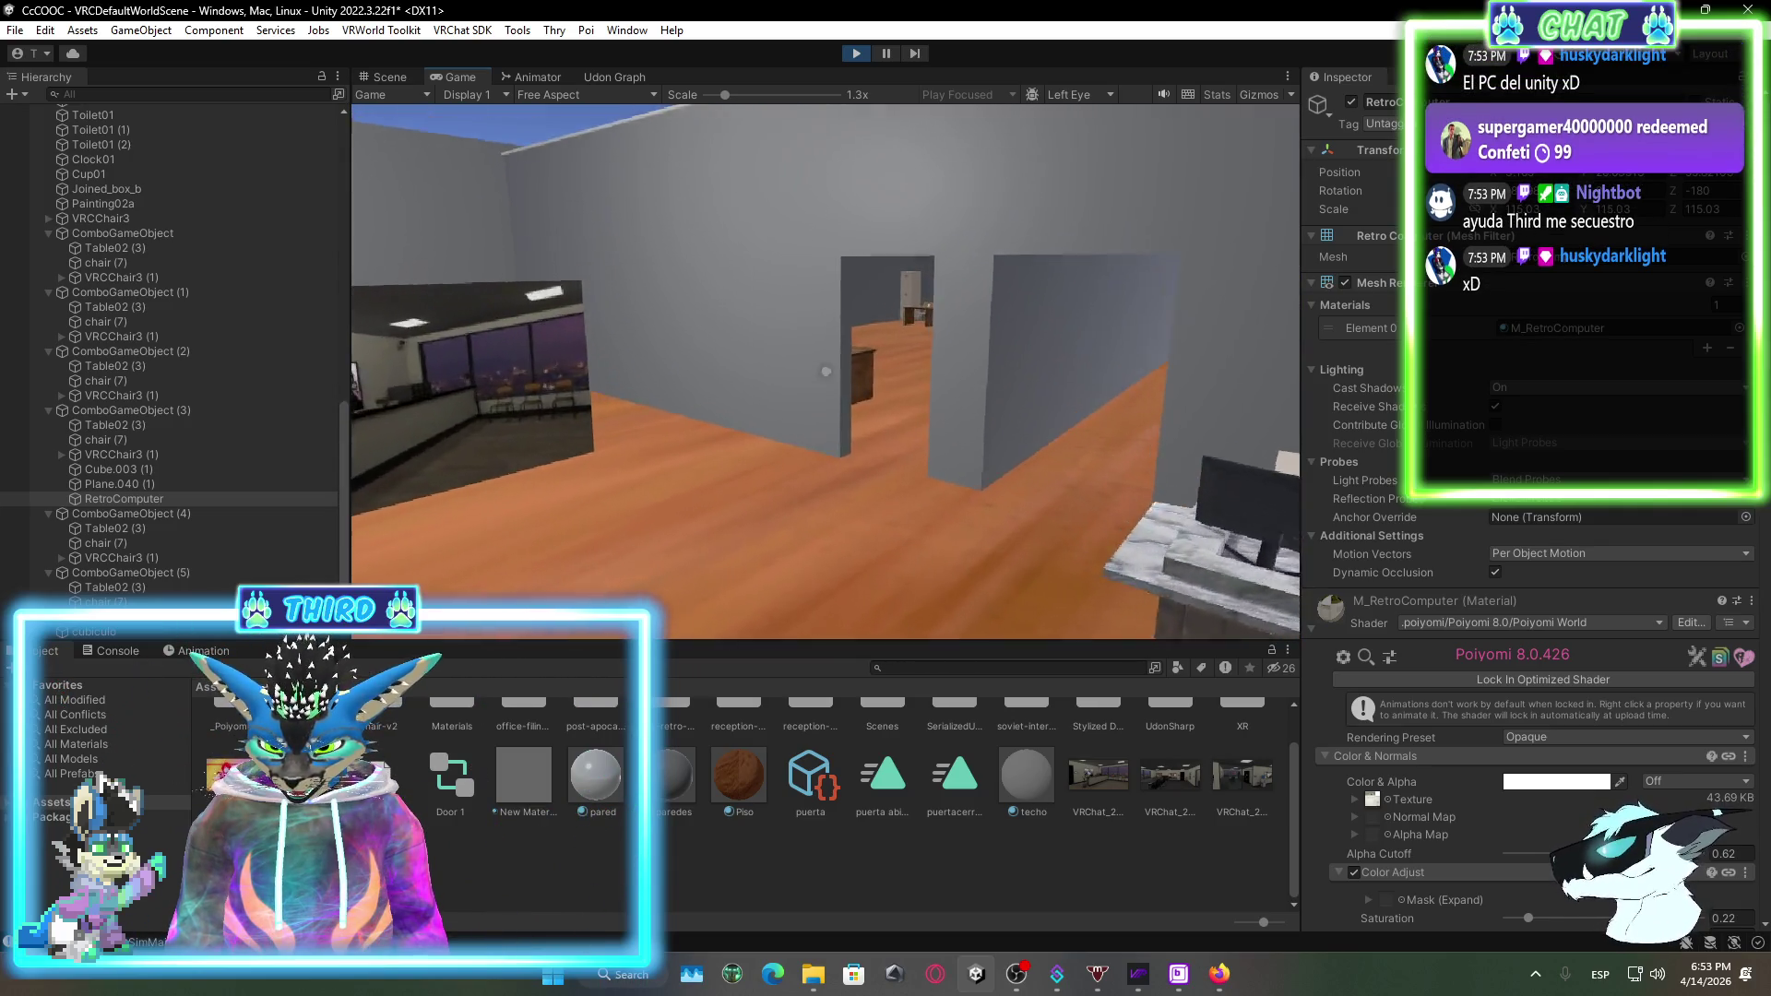
key("w")
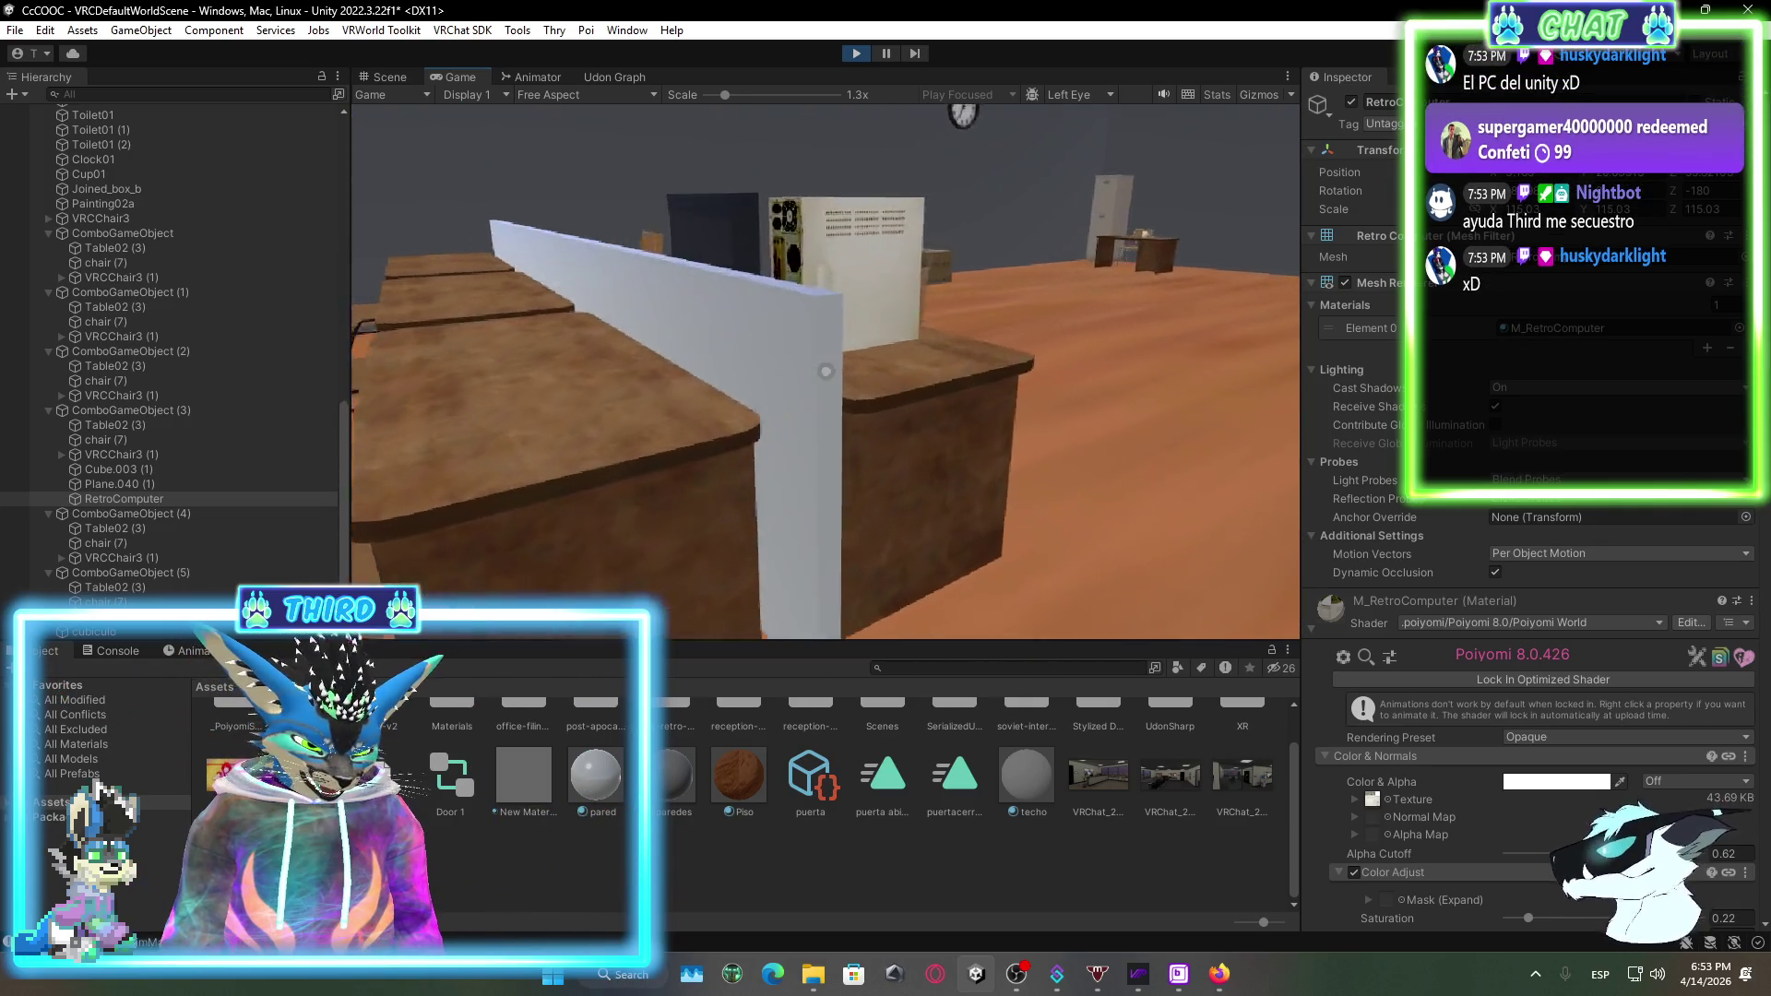
key("w")
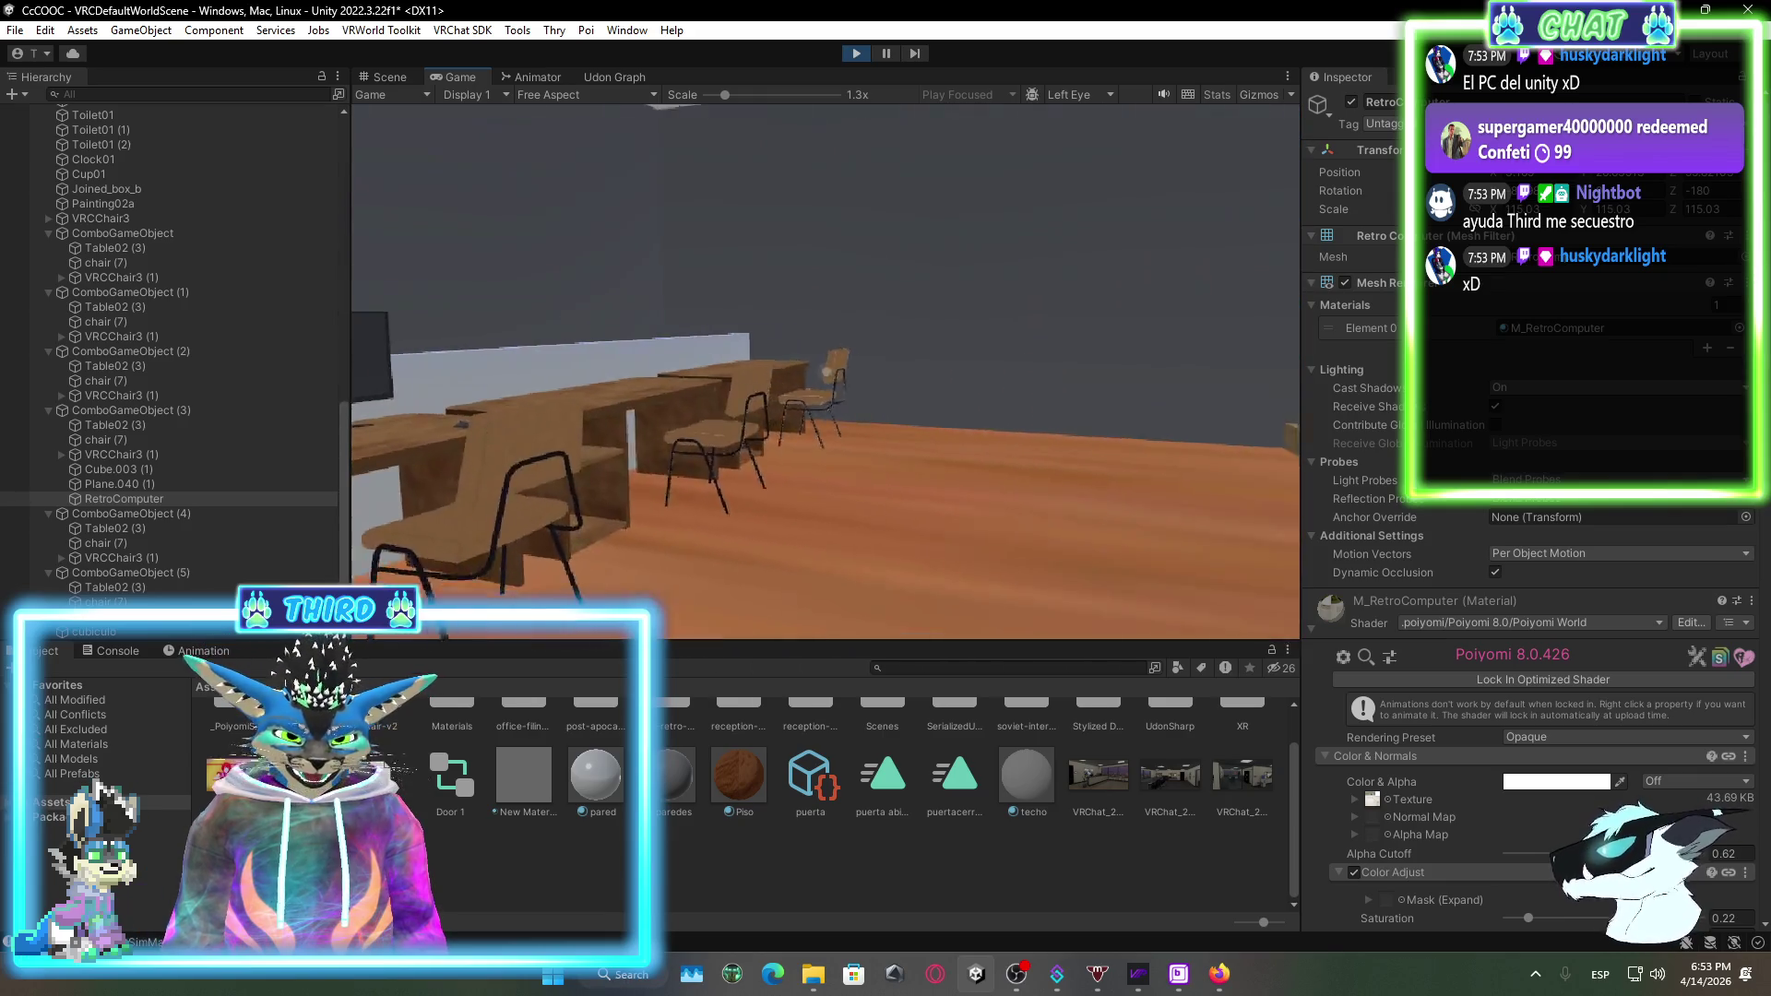
key("w")
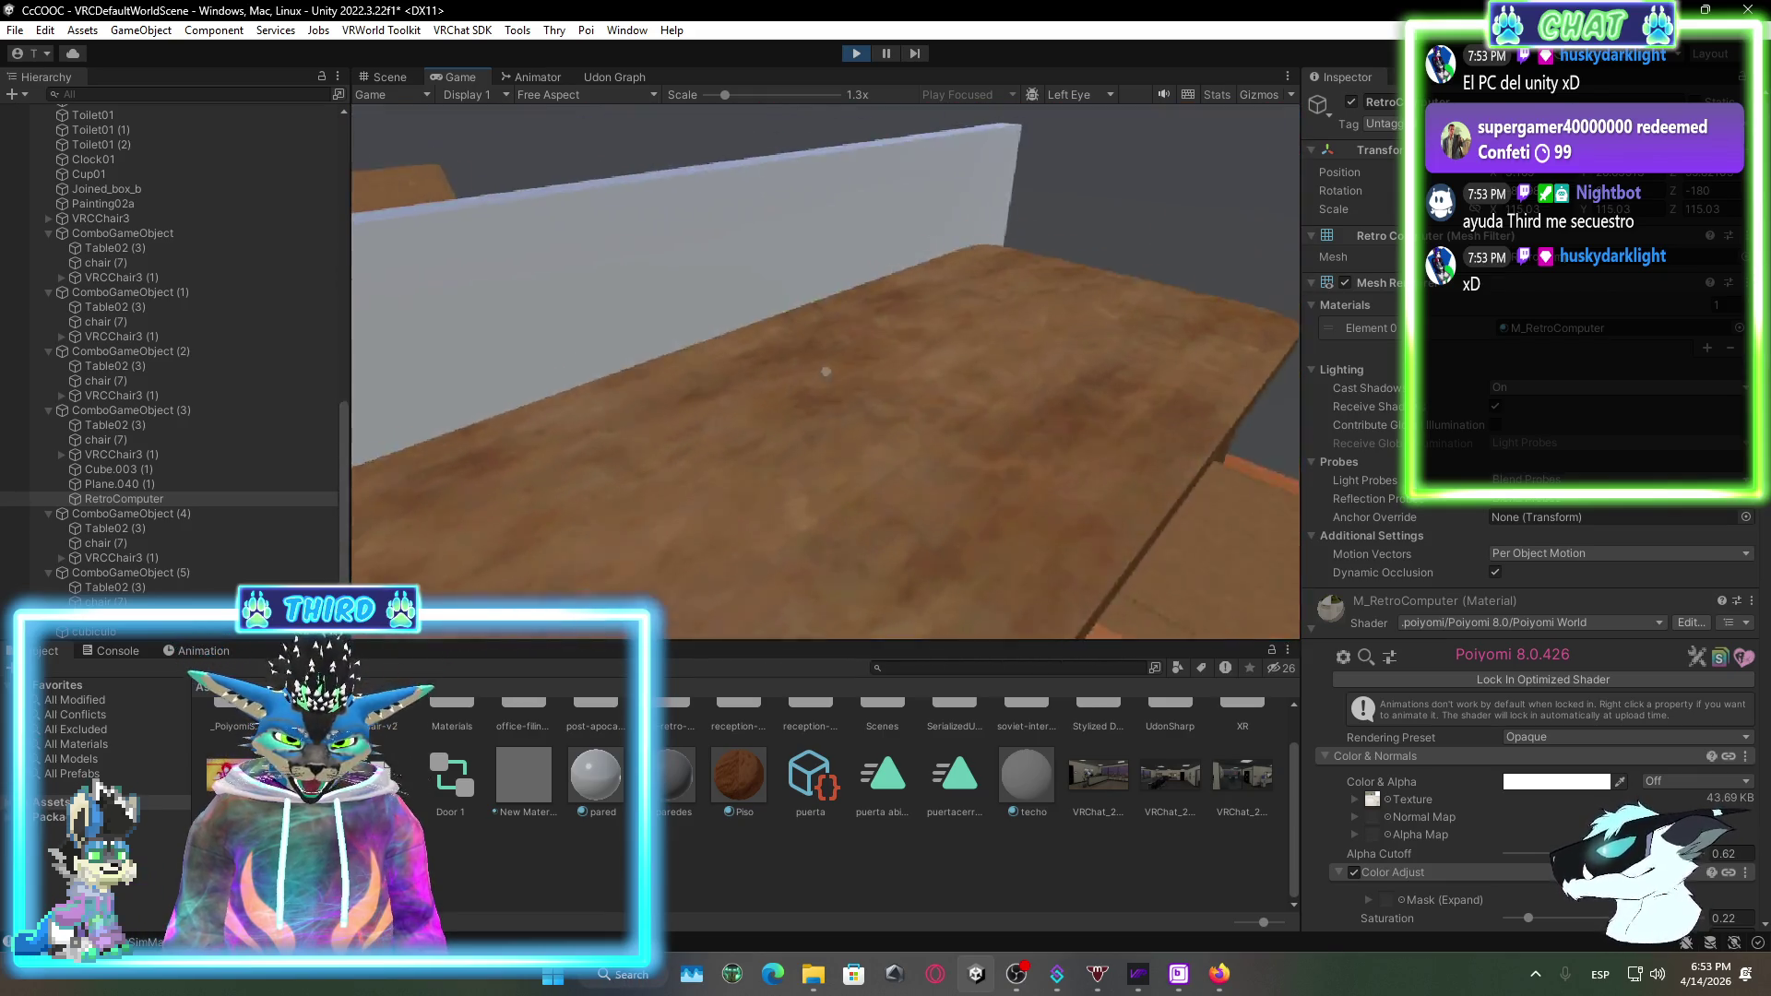
key("w")
key("w")
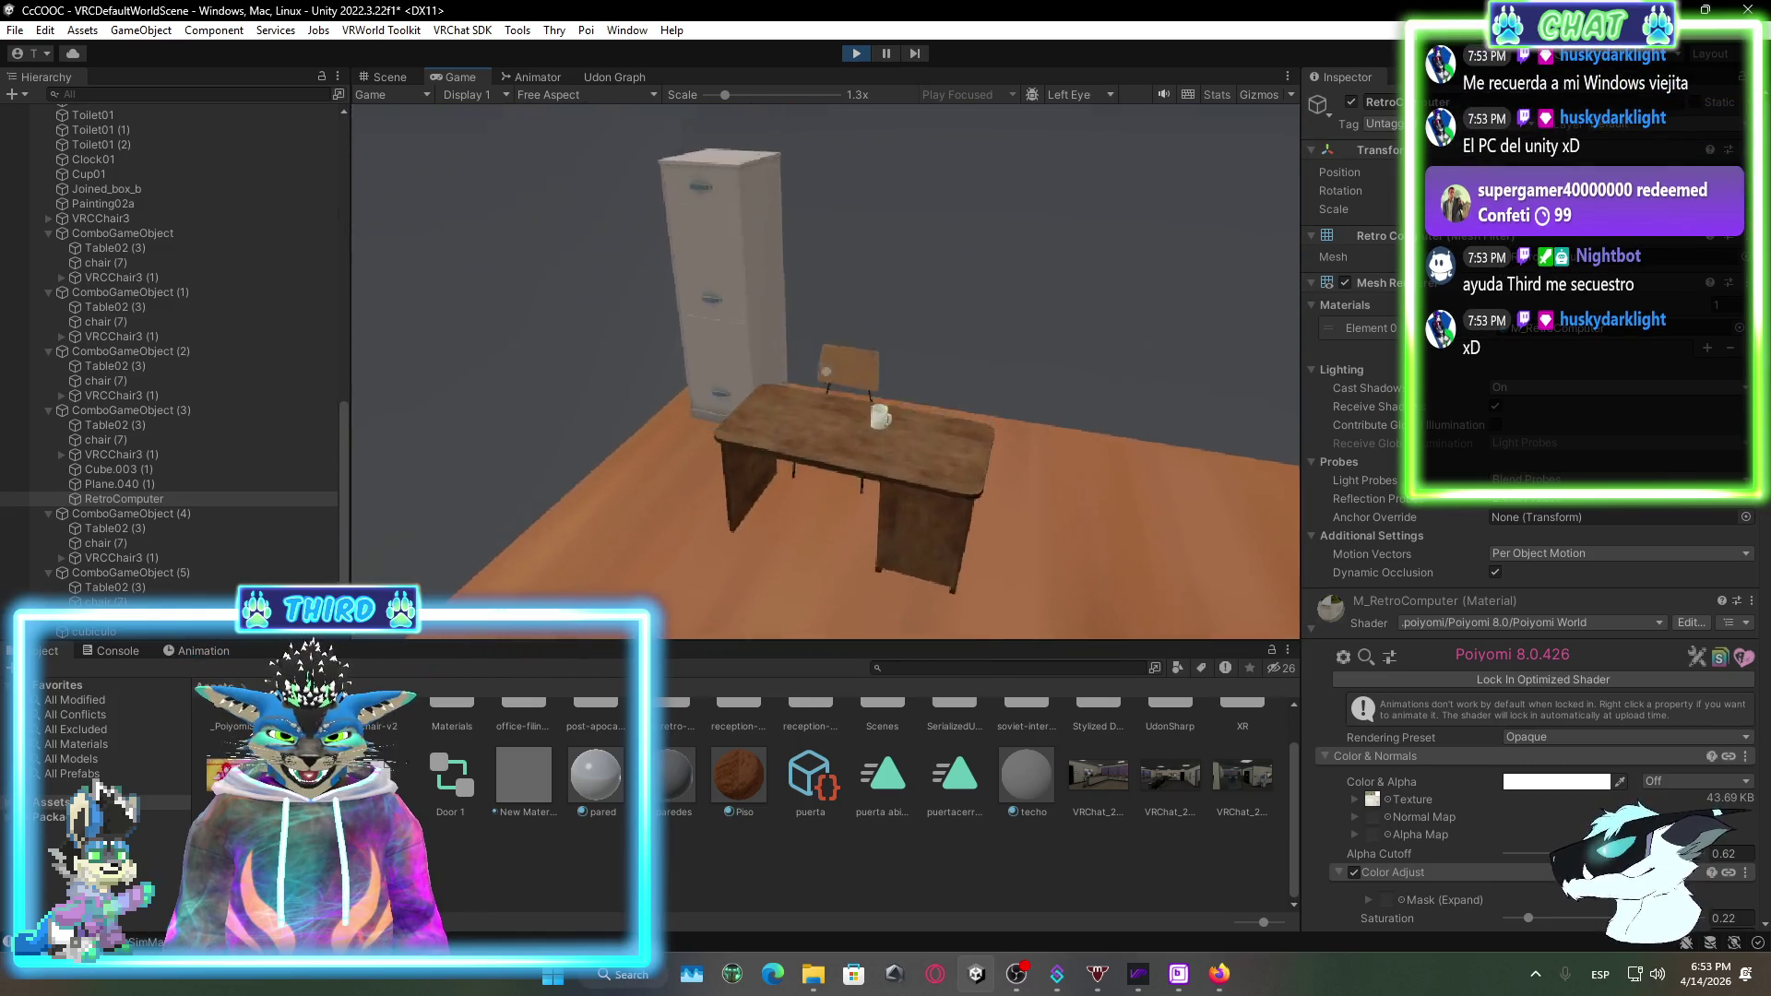
key("w")
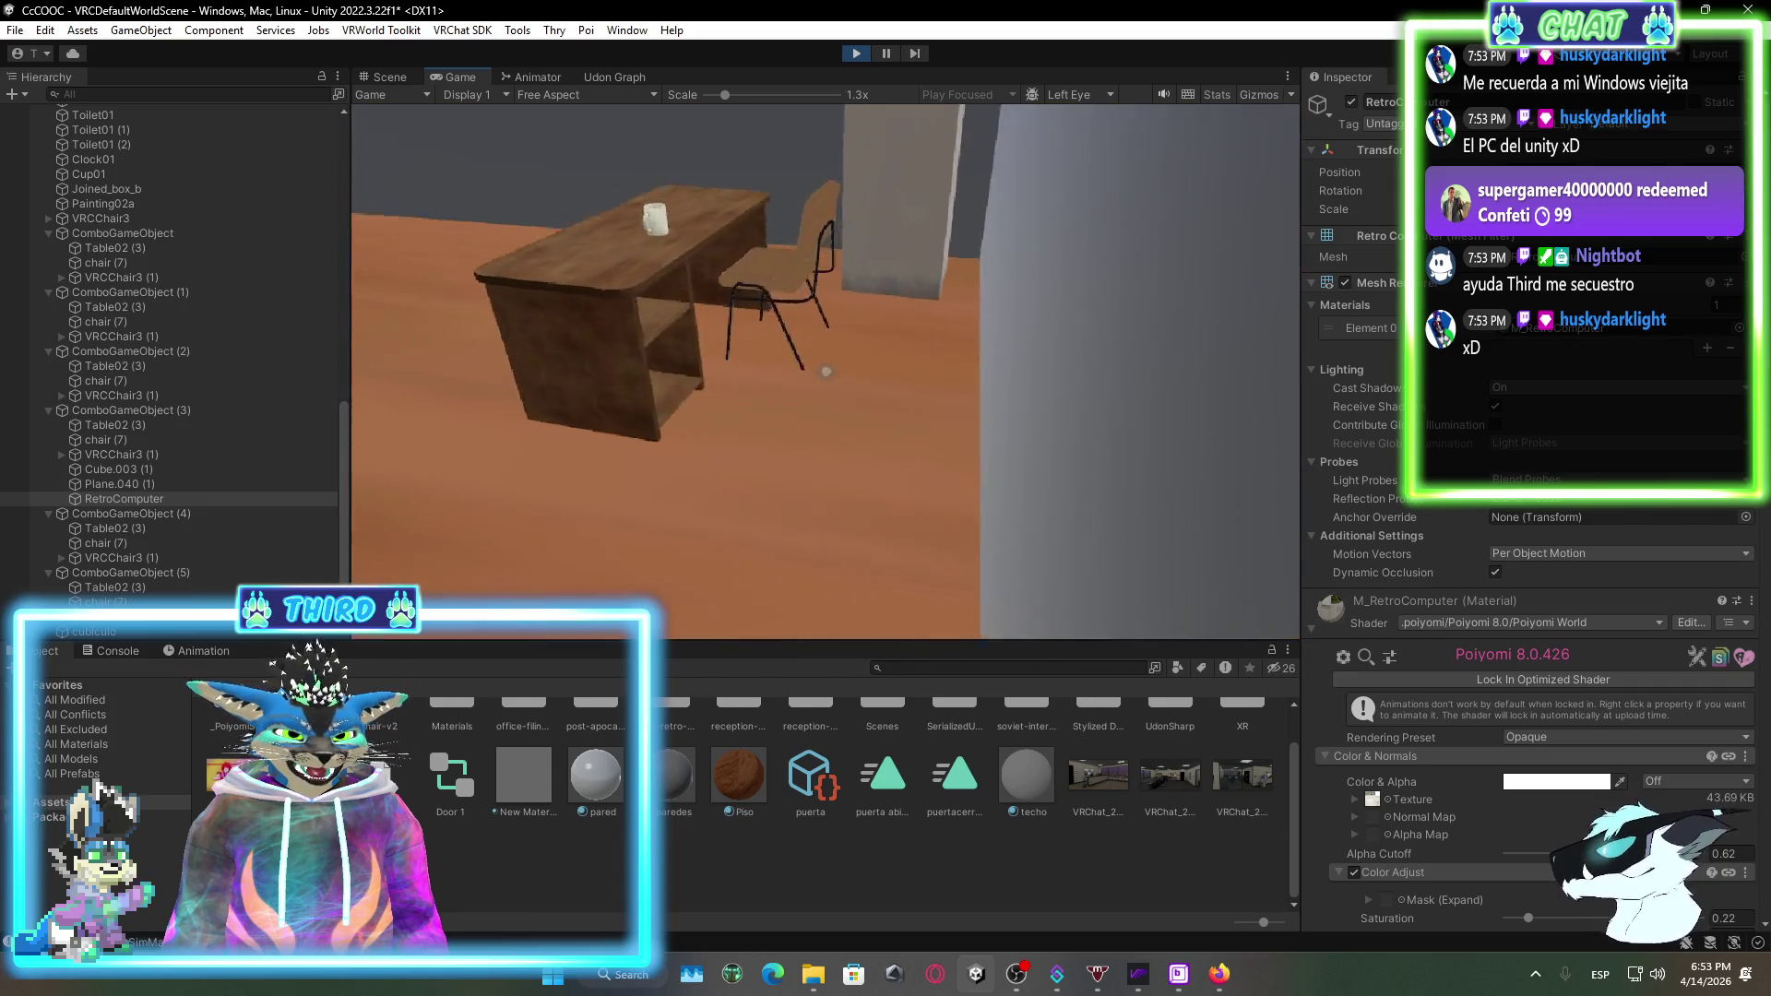
key("w")
key("w")
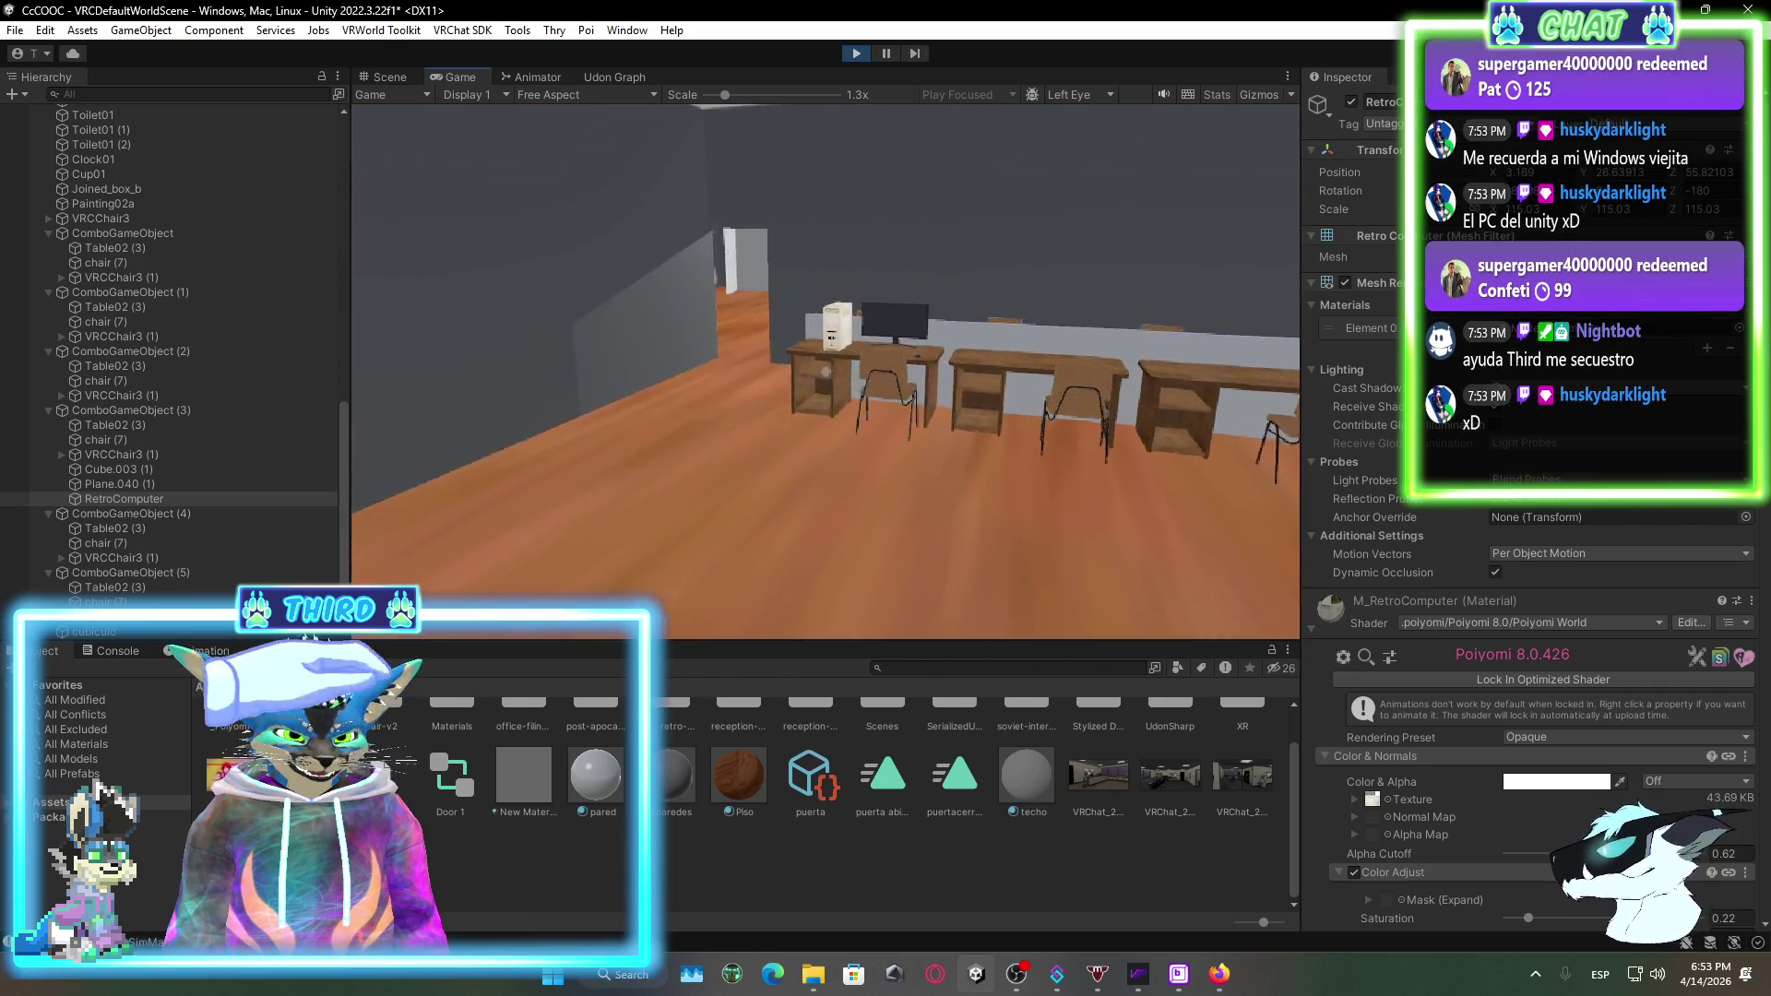
key("w")
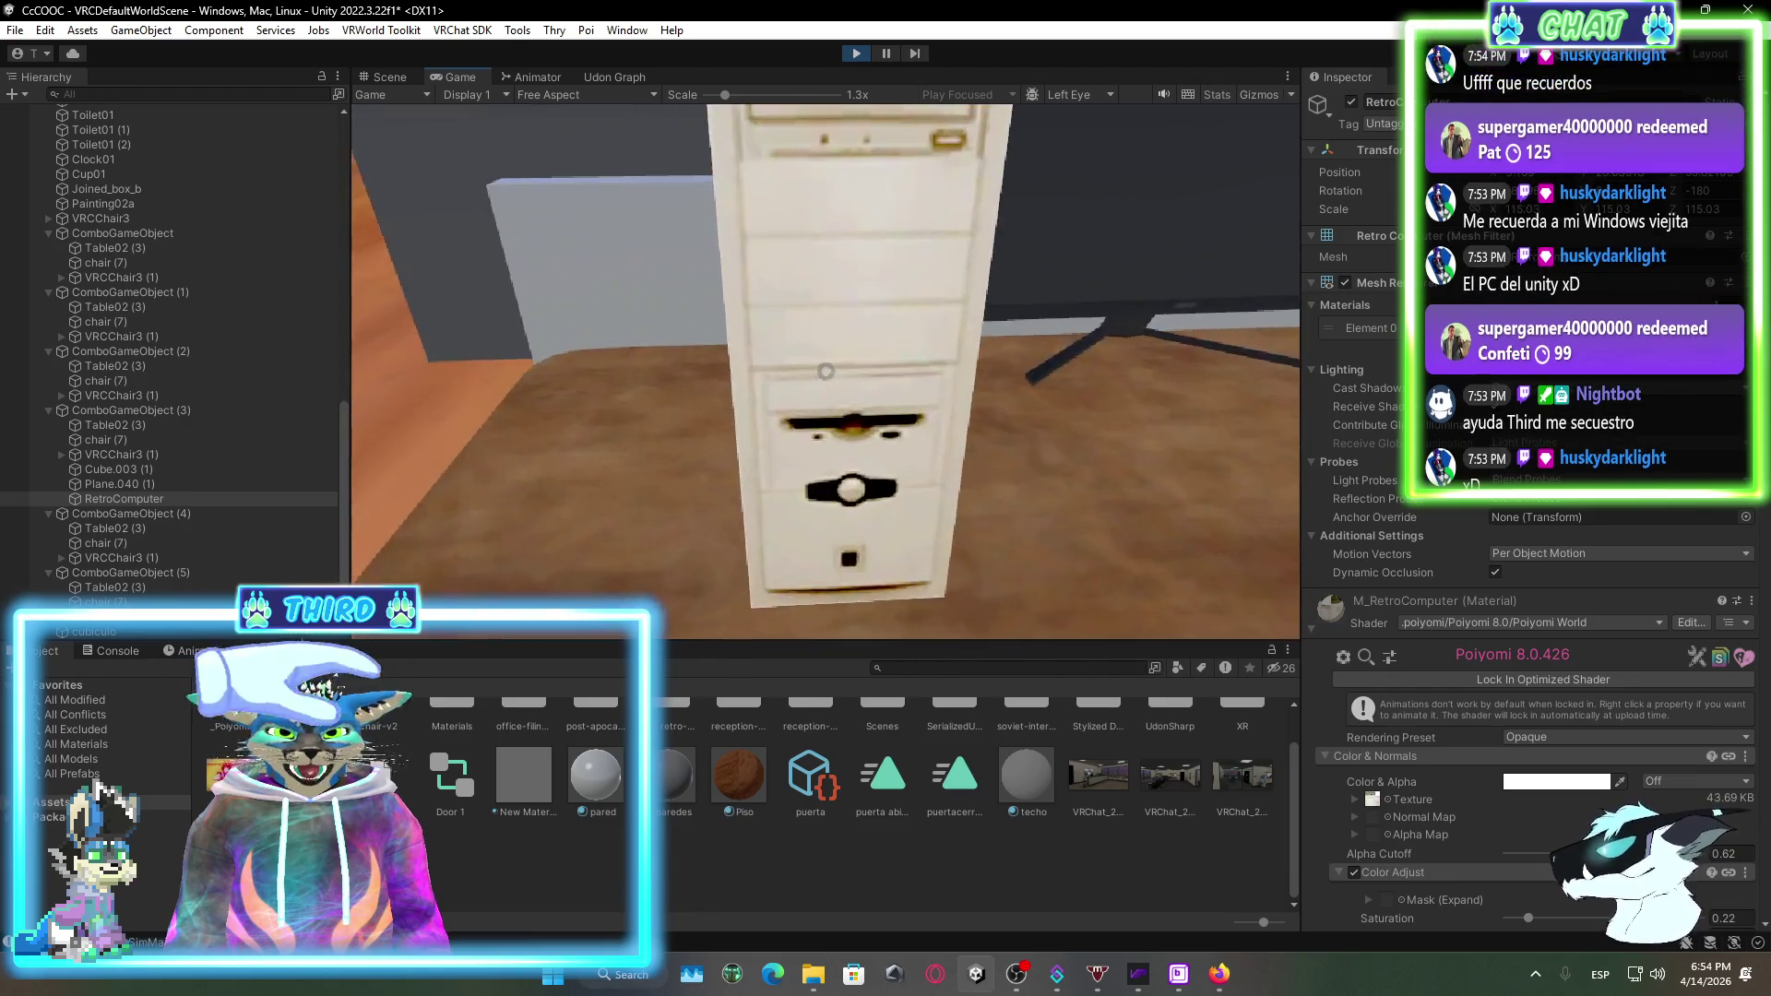
key("w")
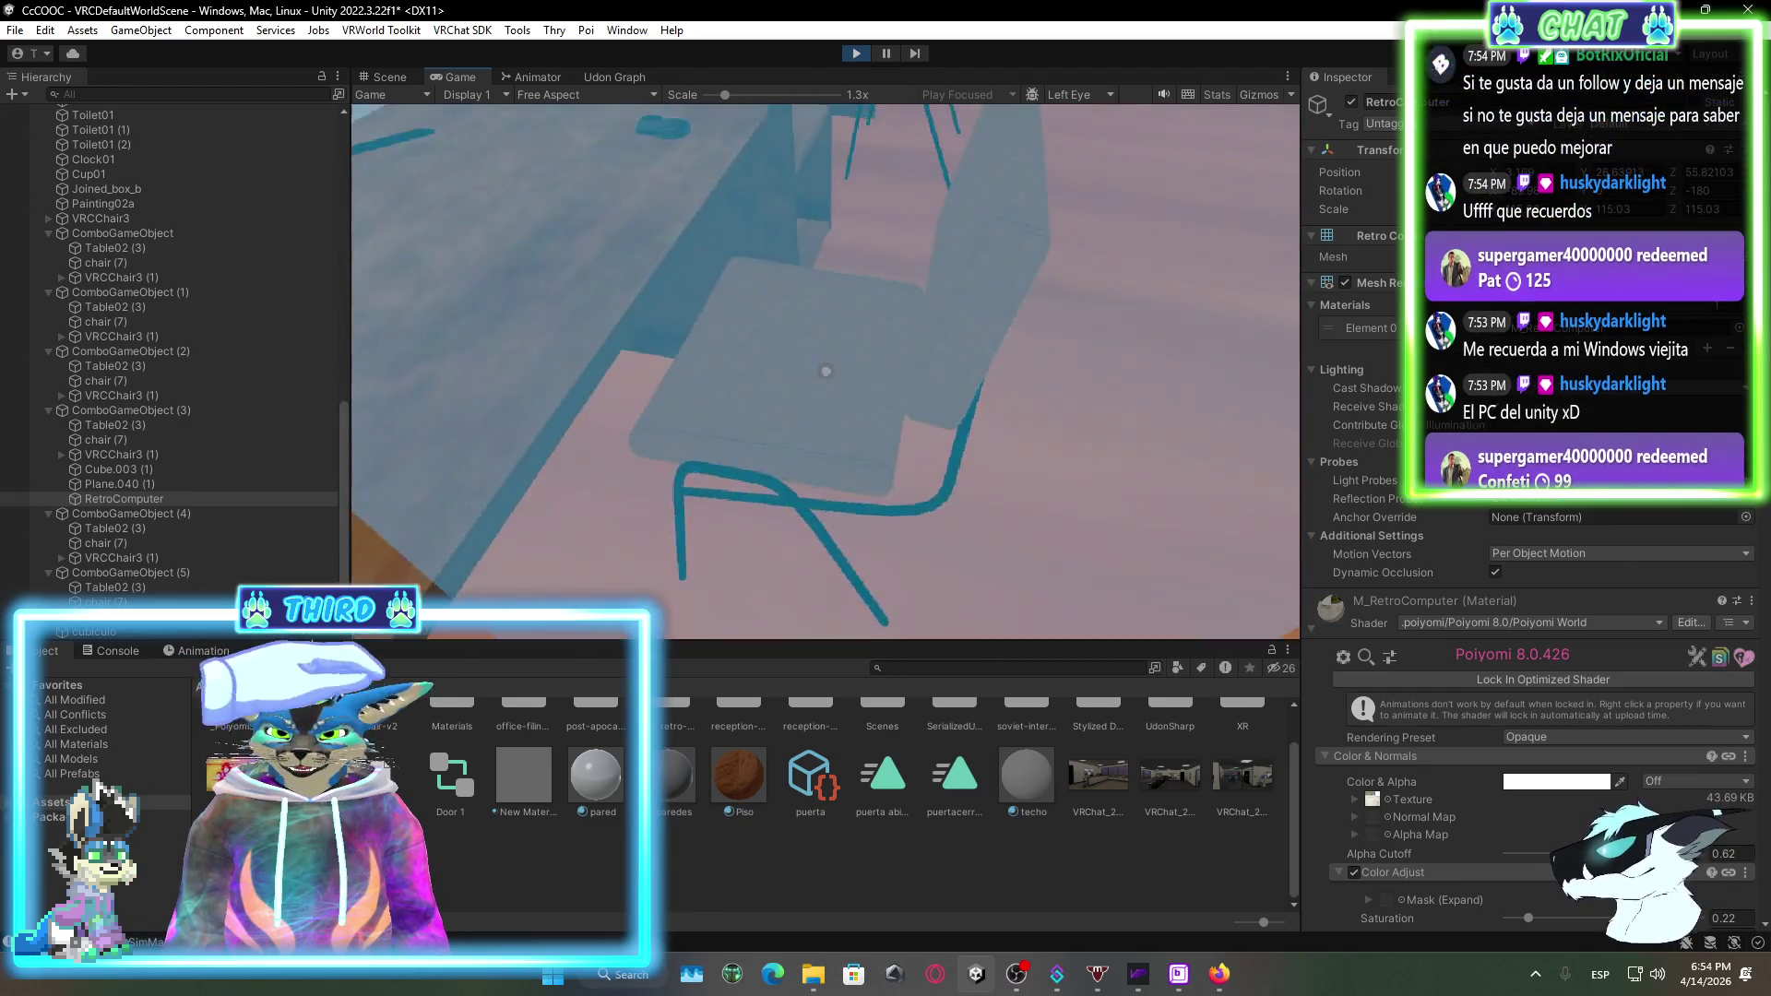
key("w")
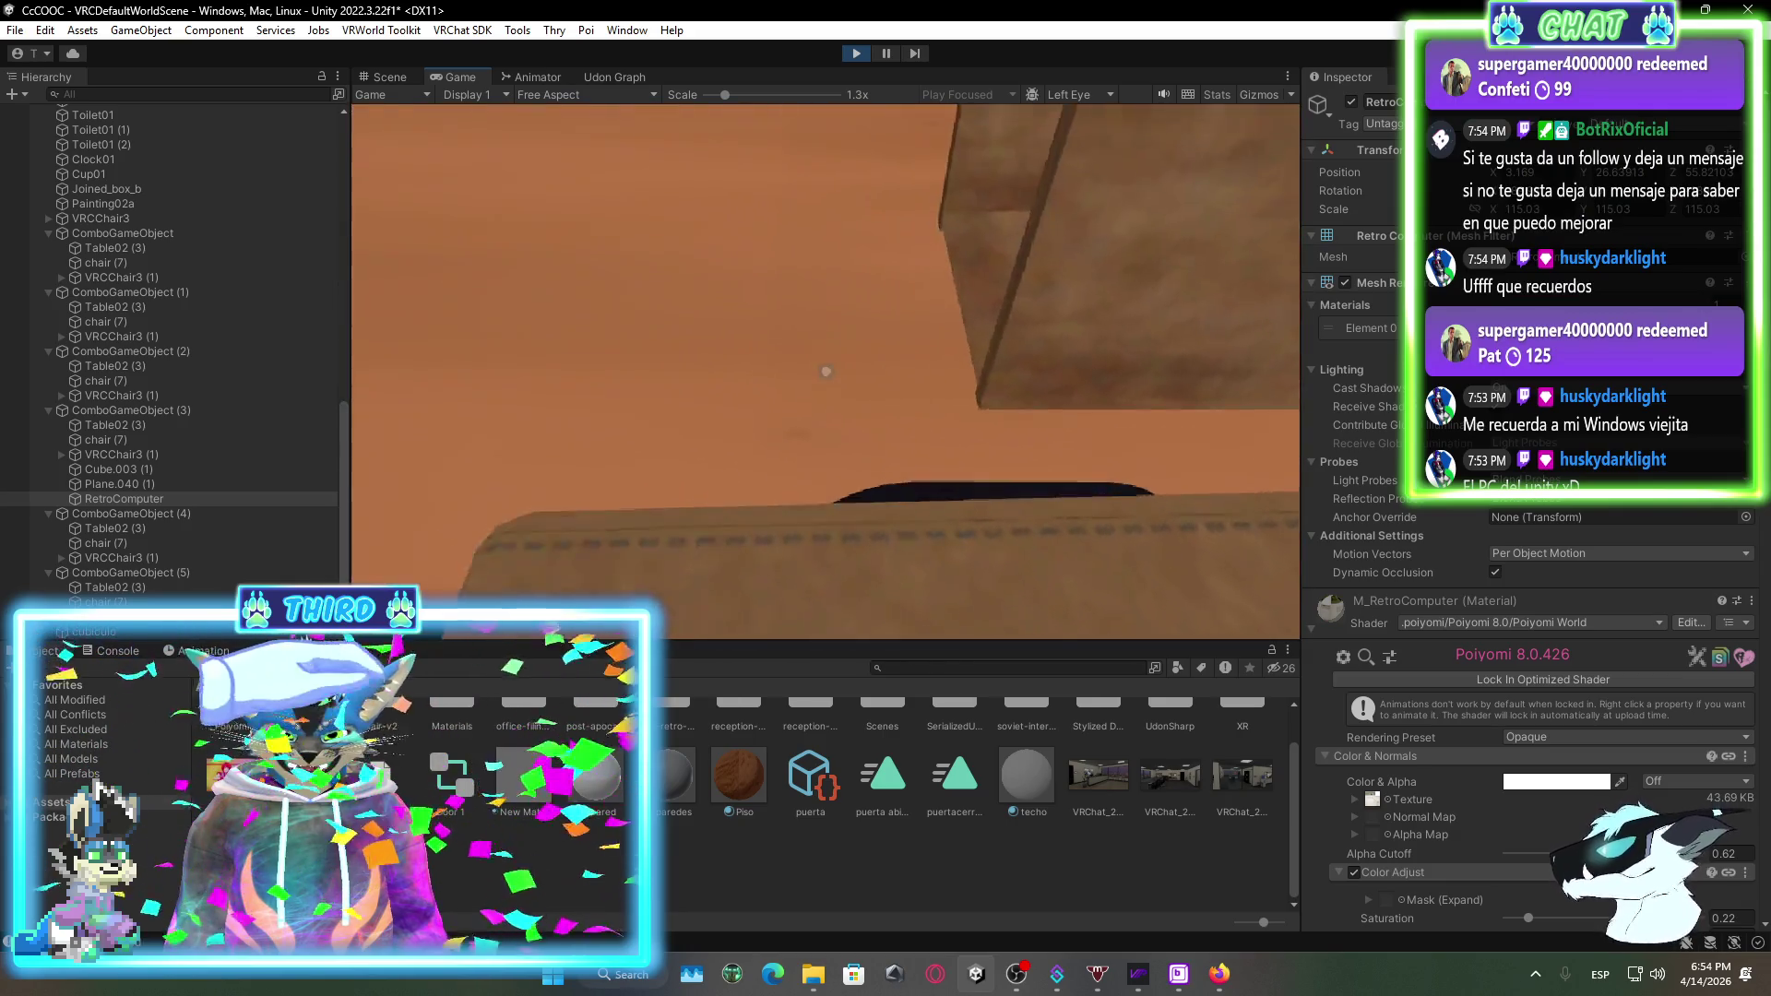
key("w")
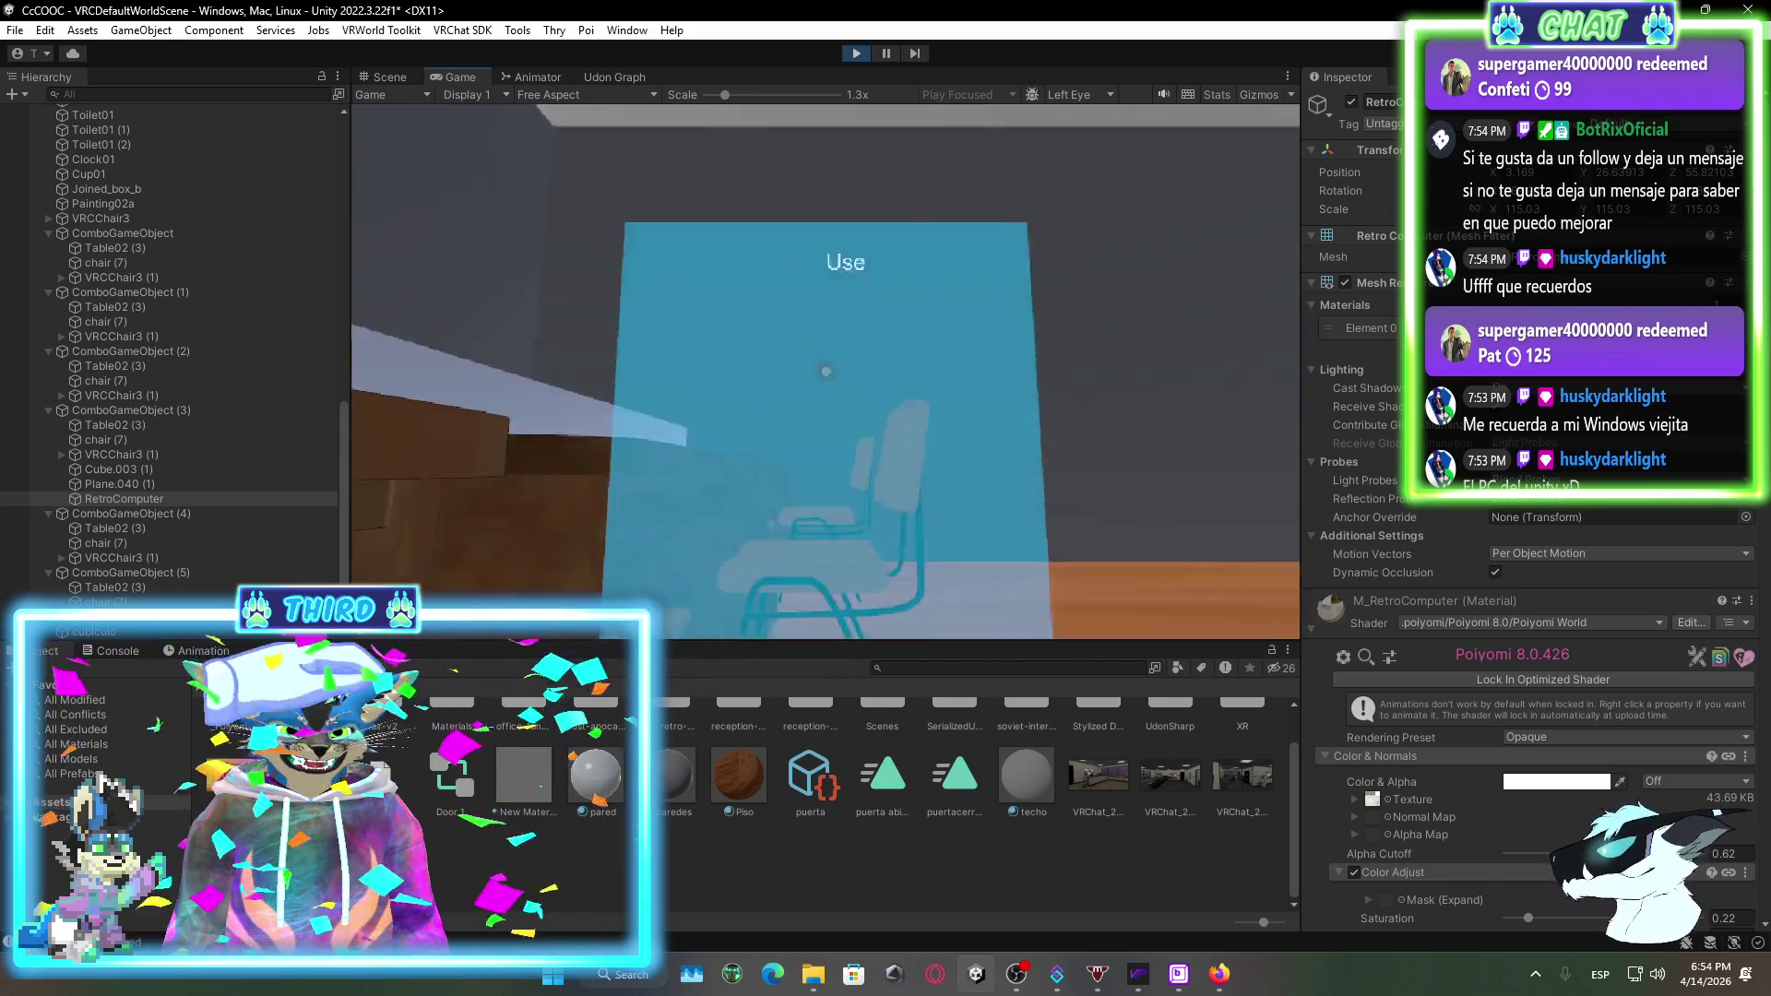
key("w")
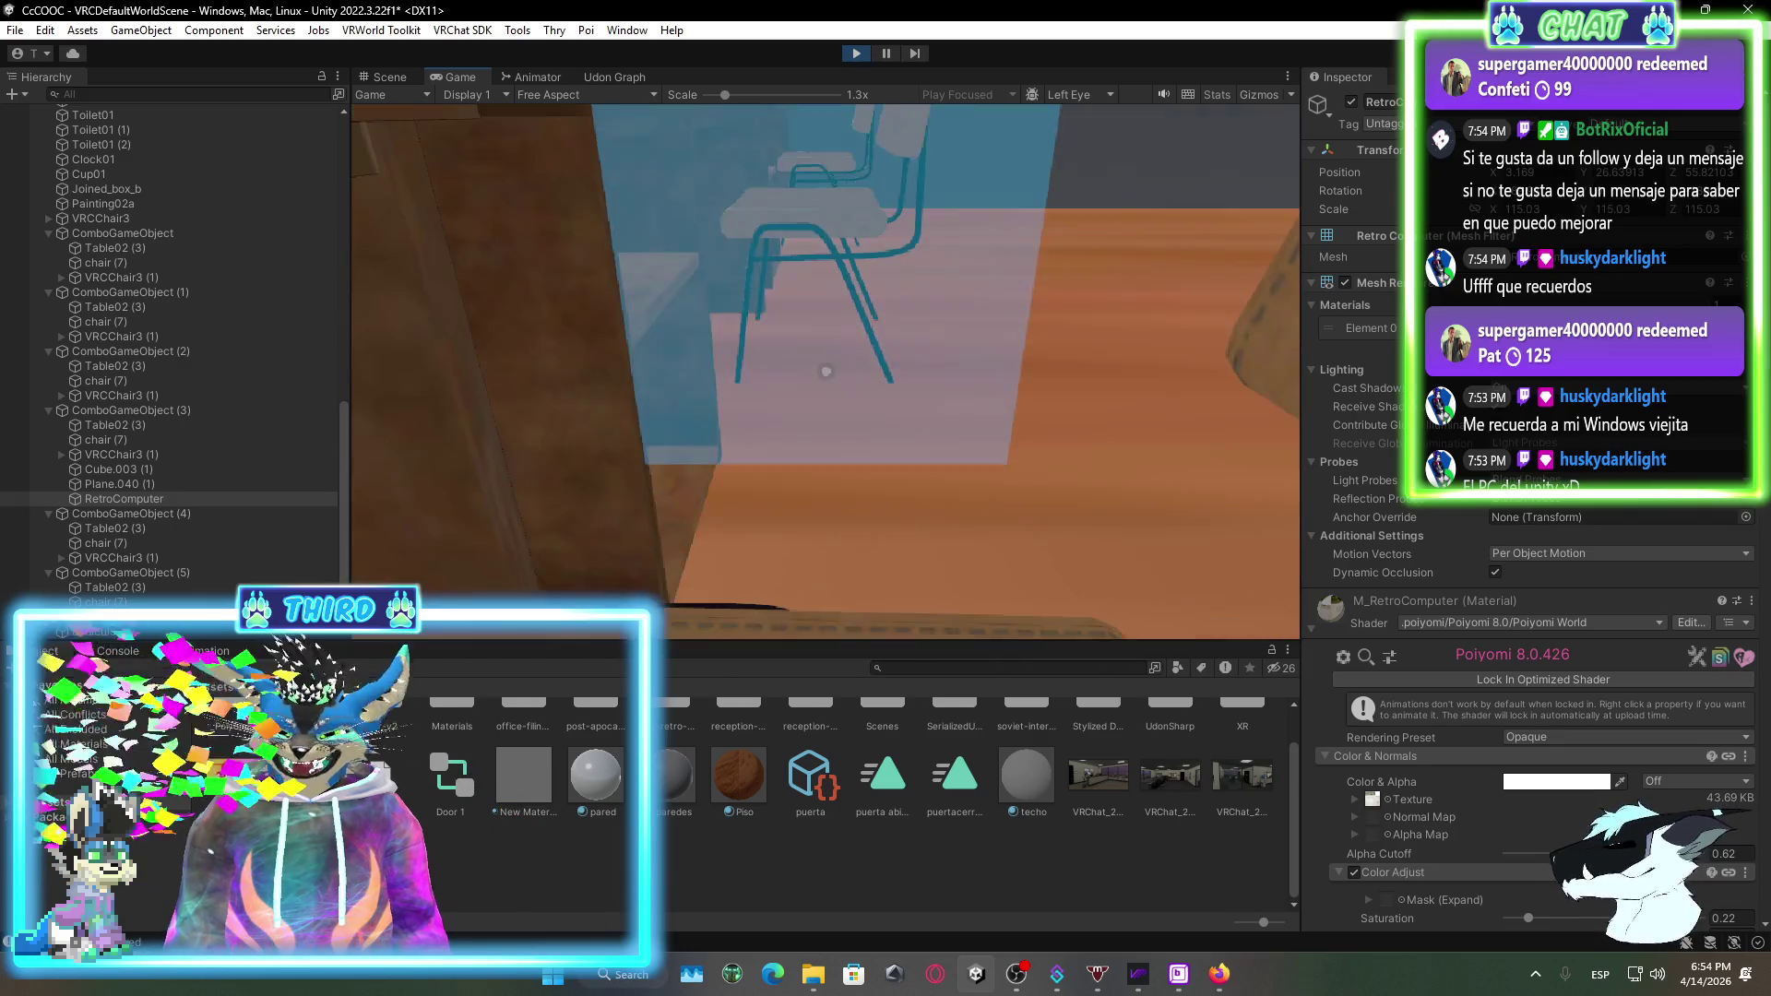
key("w")
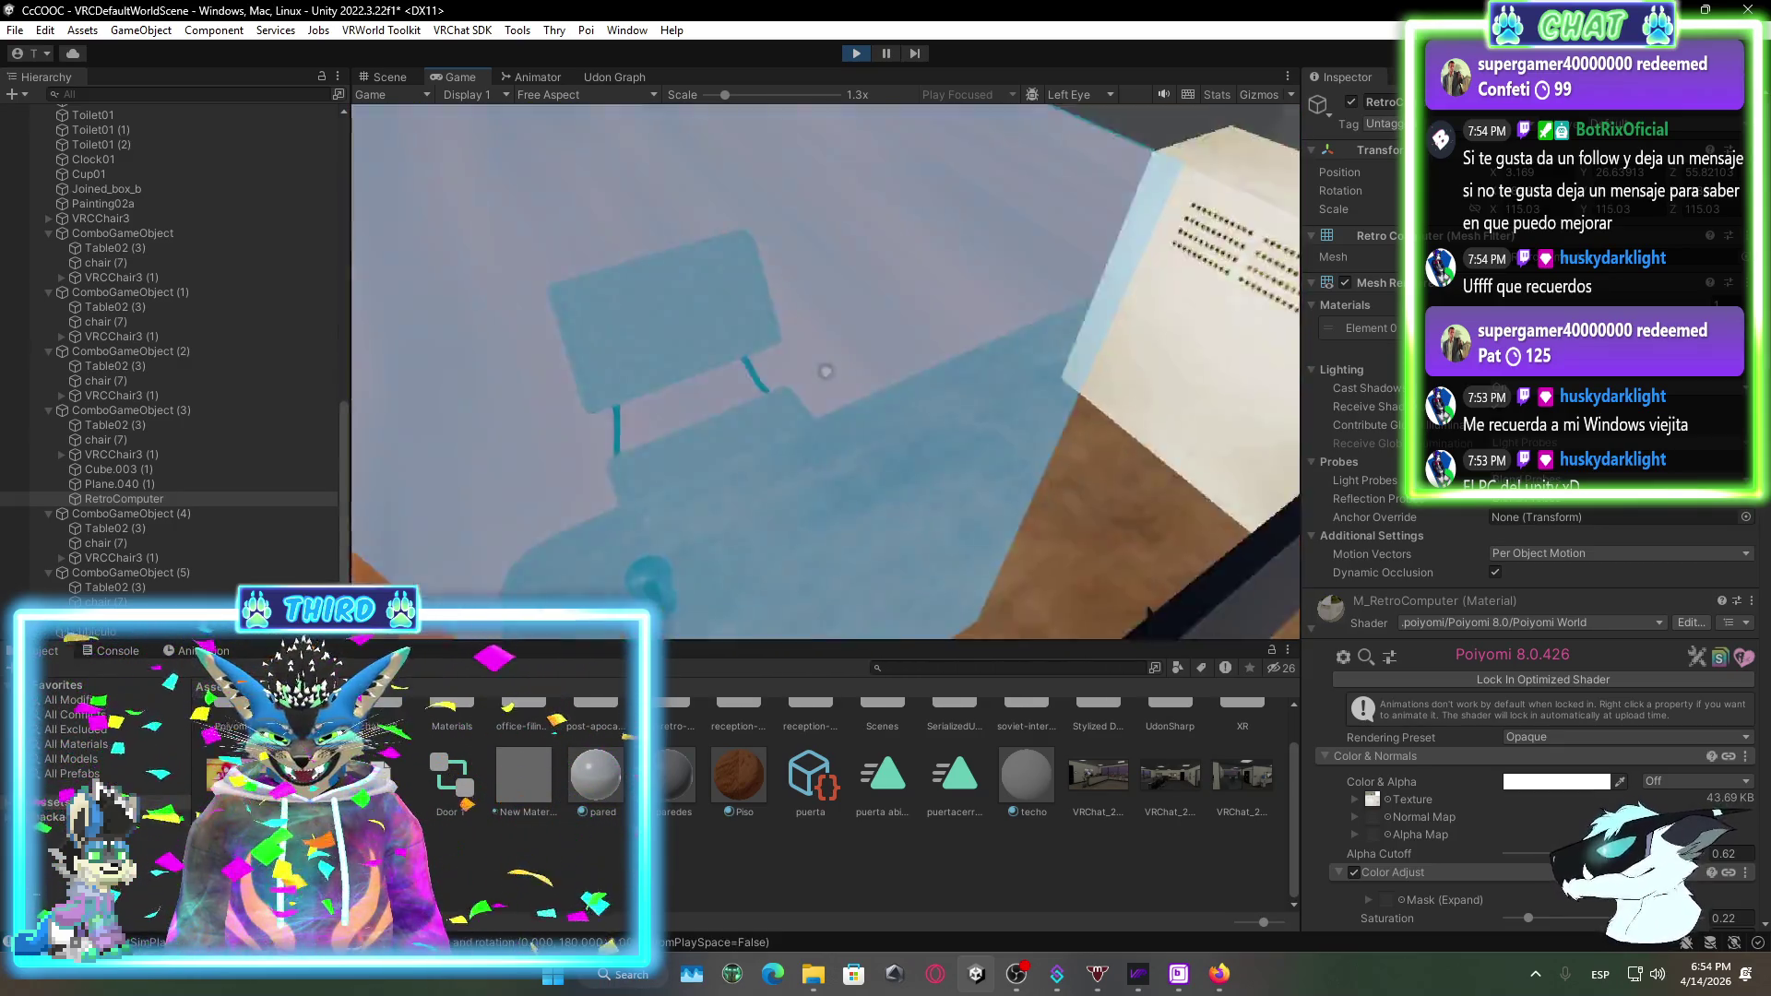
key("w")
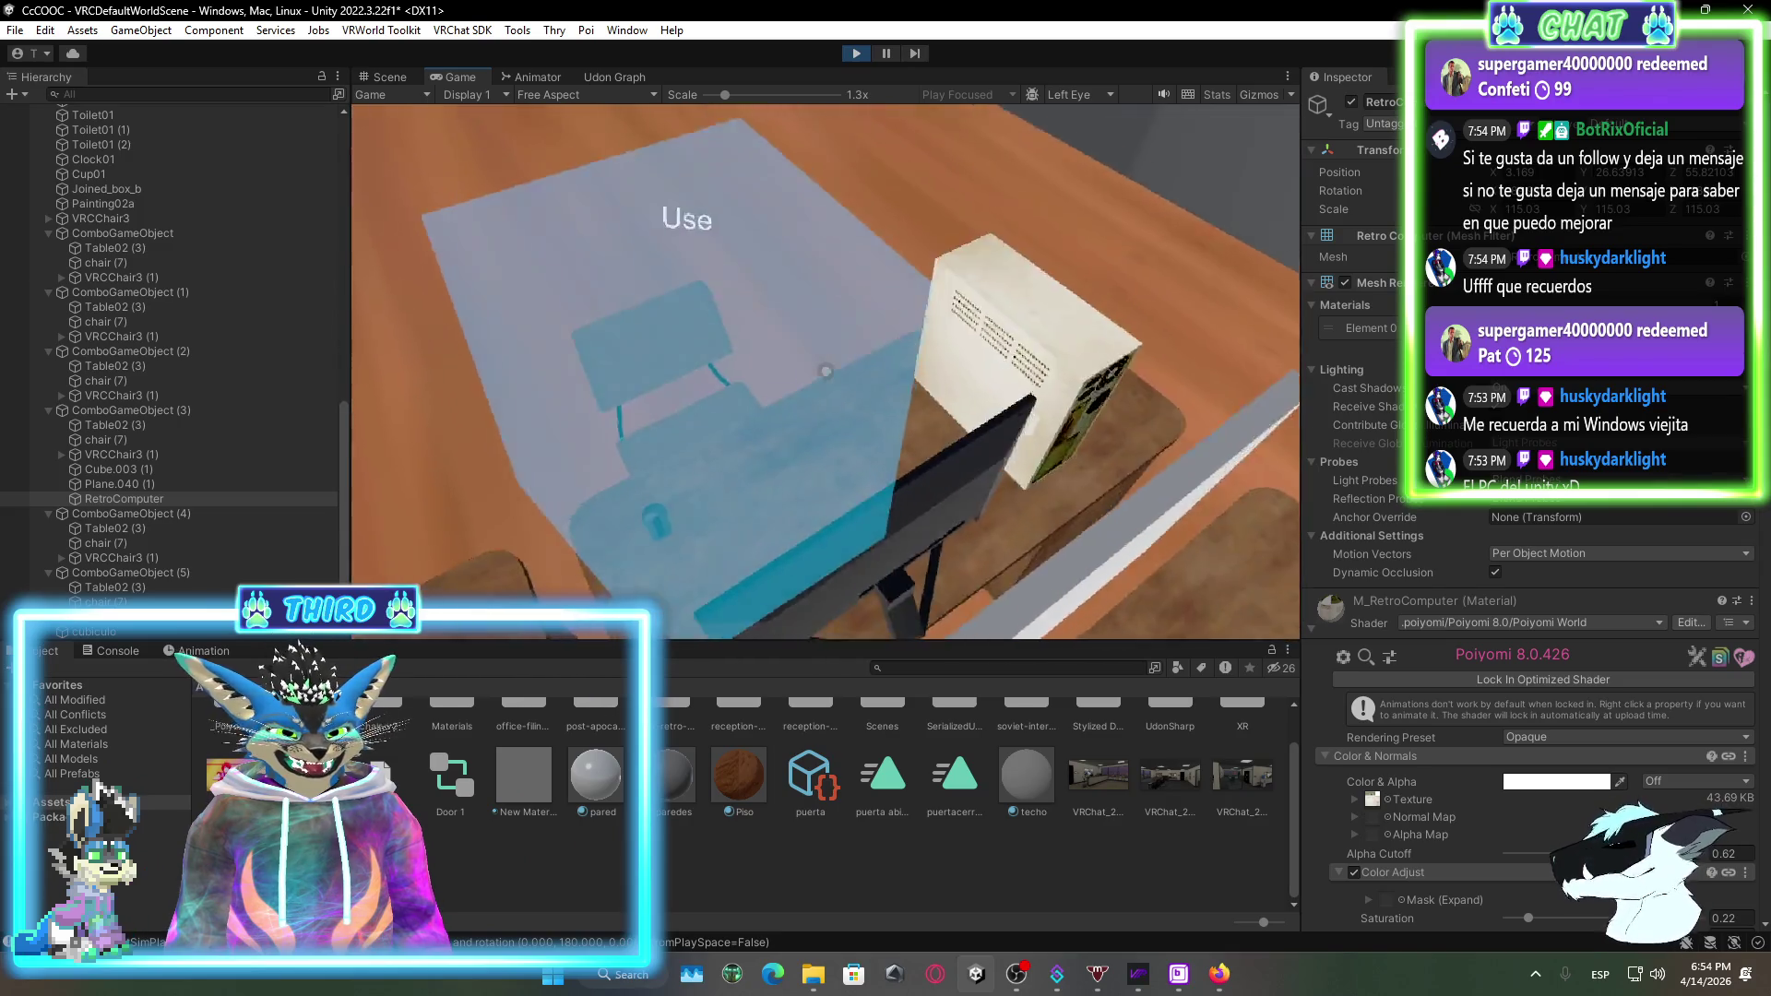
key("w")
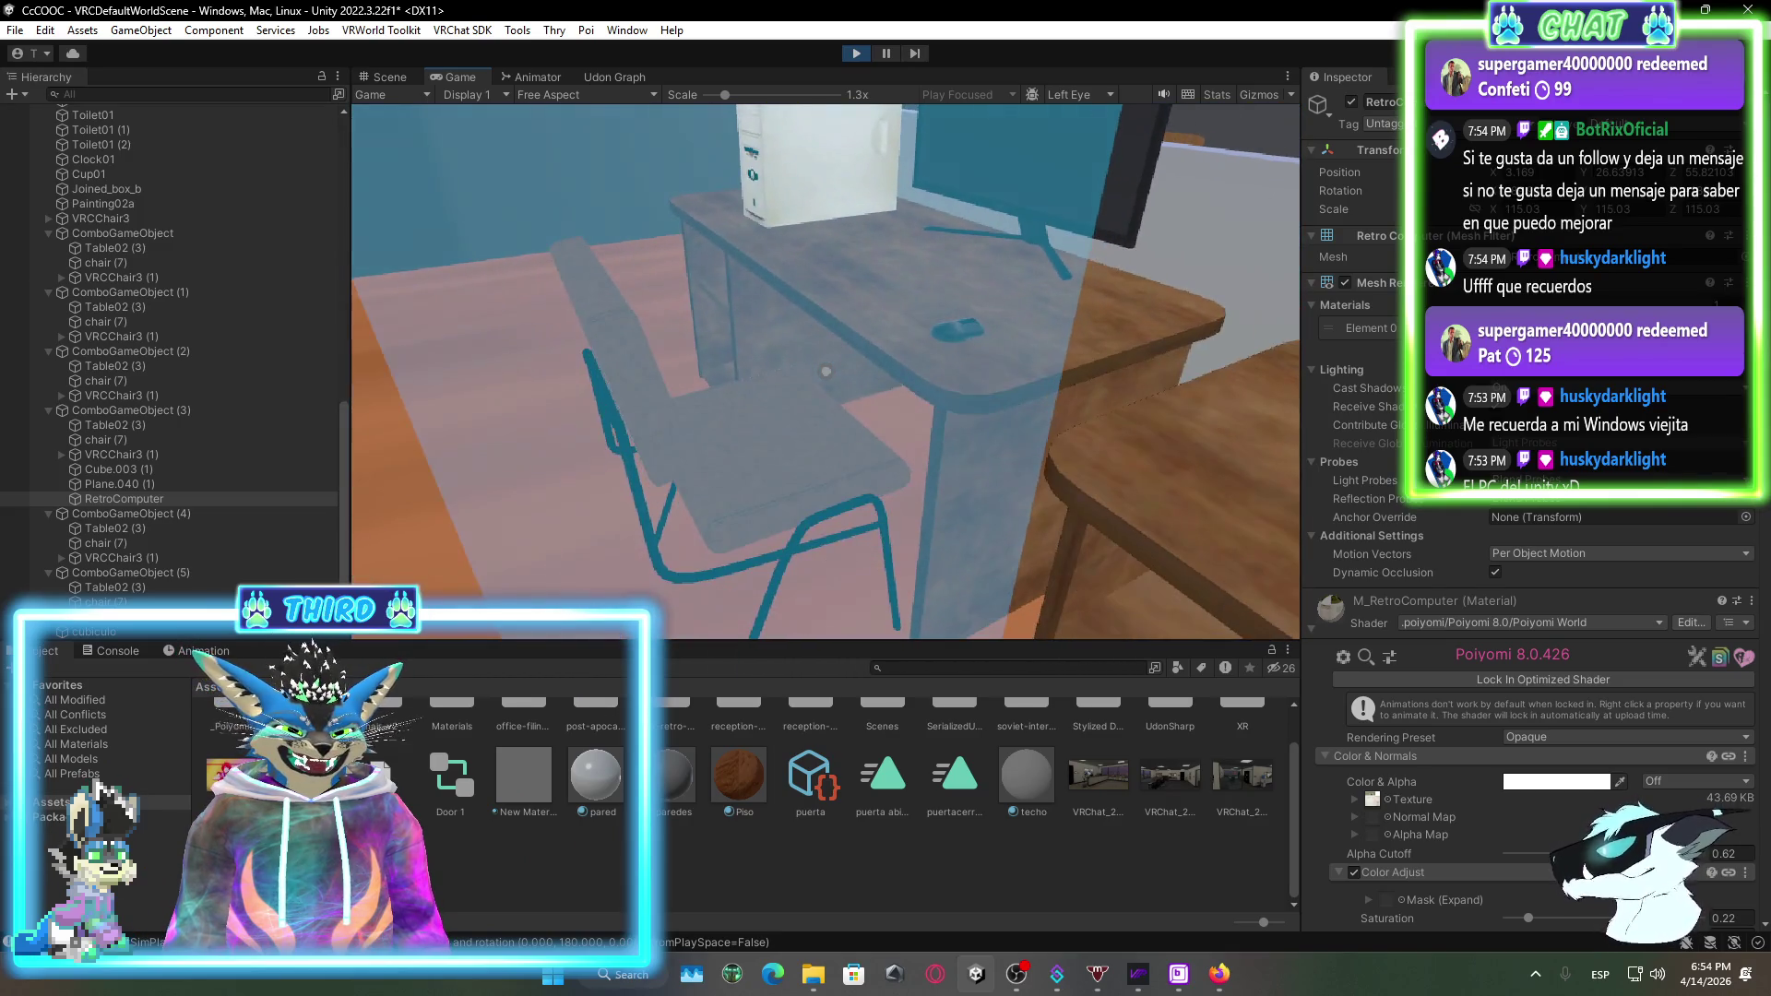
key("w")
Step: Exit play mode and raise the desk station's VRC_chair_udon mesh slightly
key("Escape")
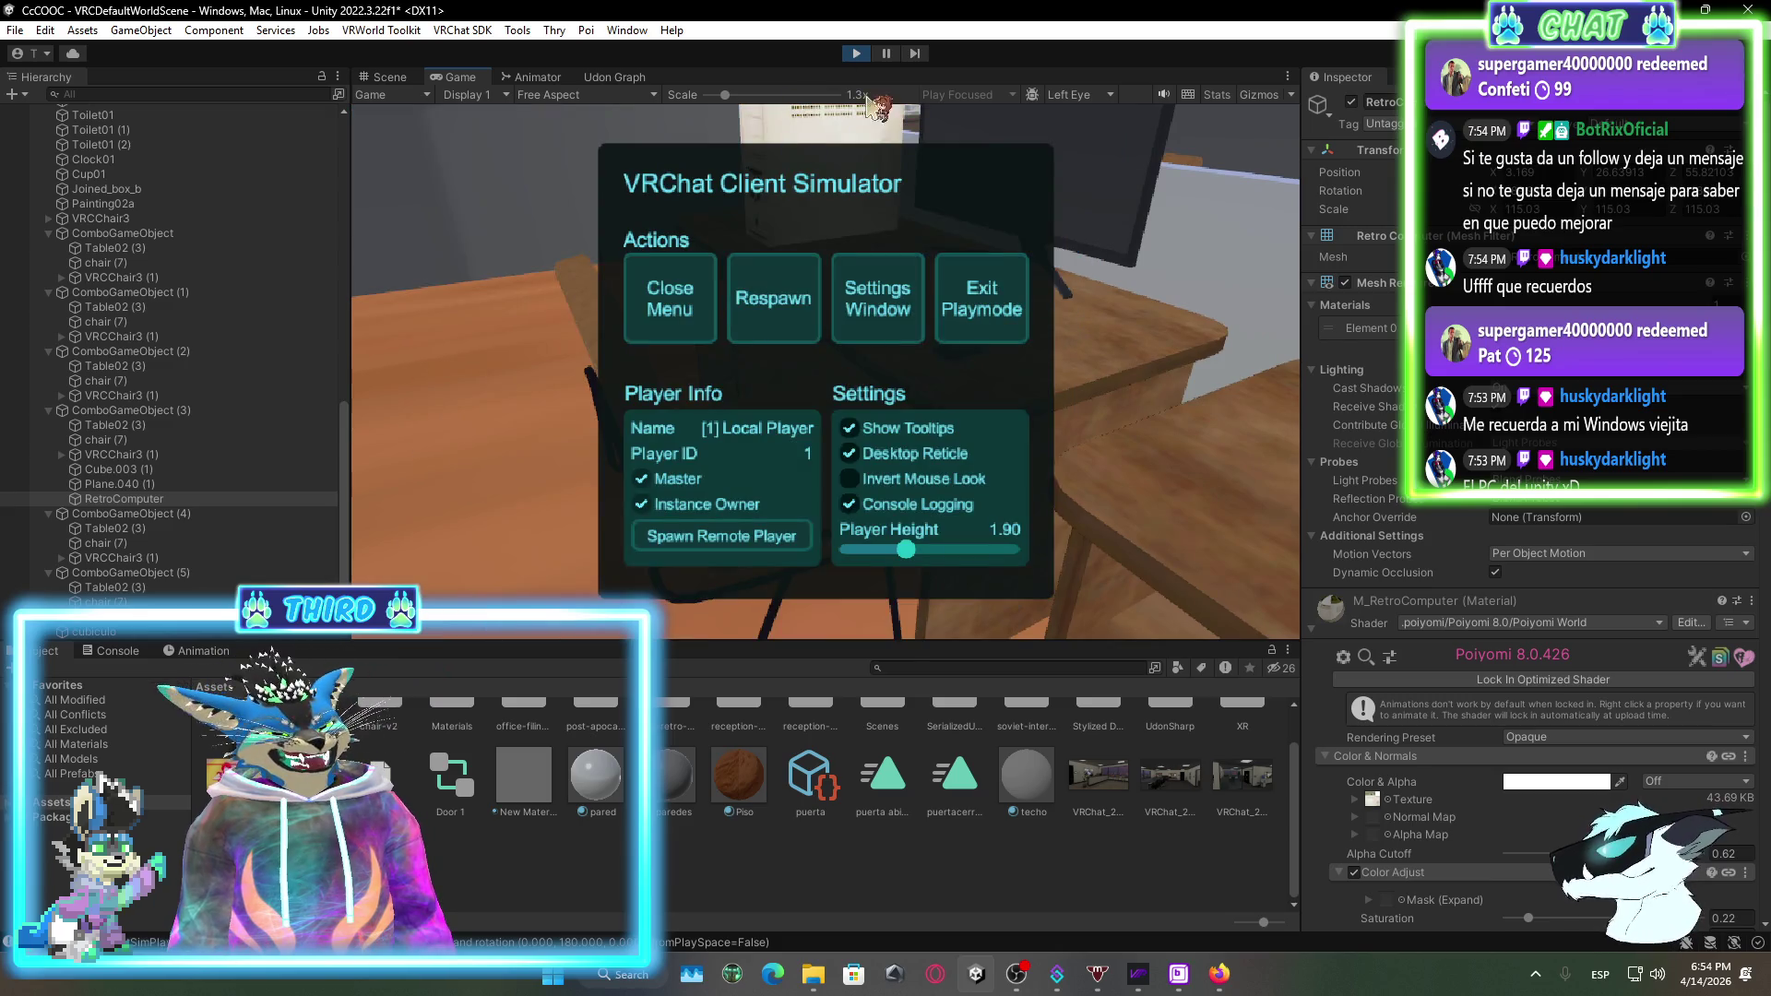
left_click(968, 286)
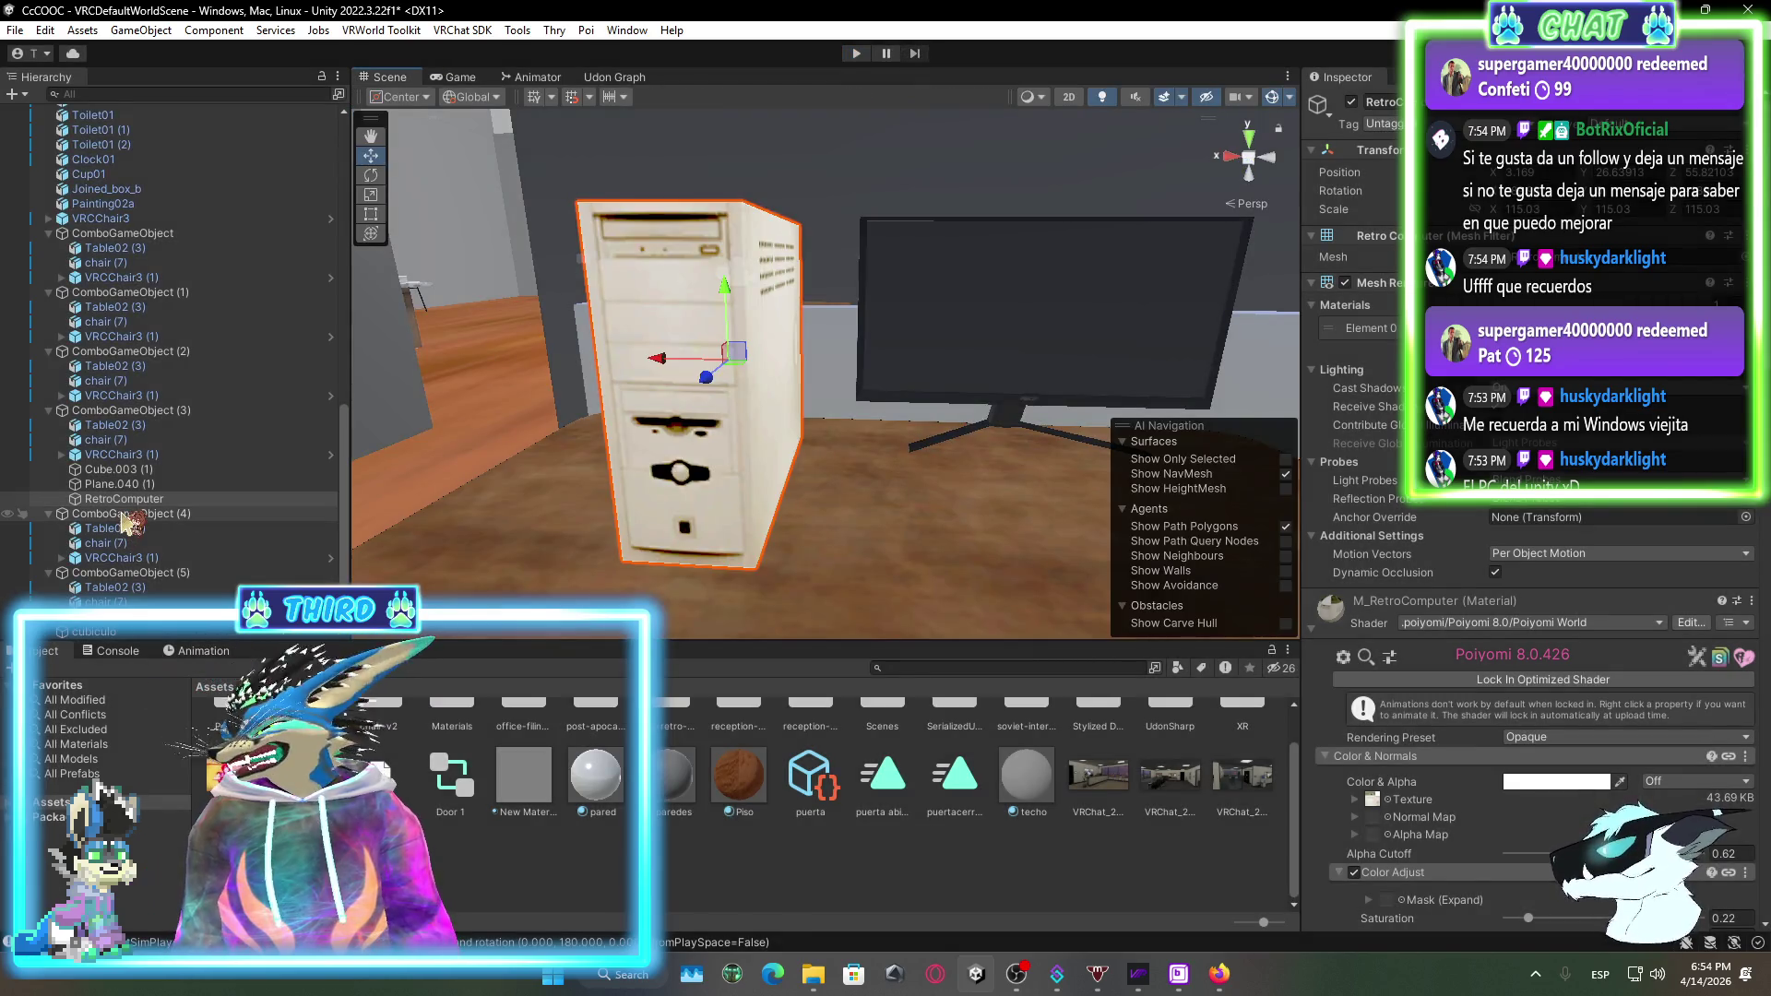
left_click_drag(839, 406, 821, 498)
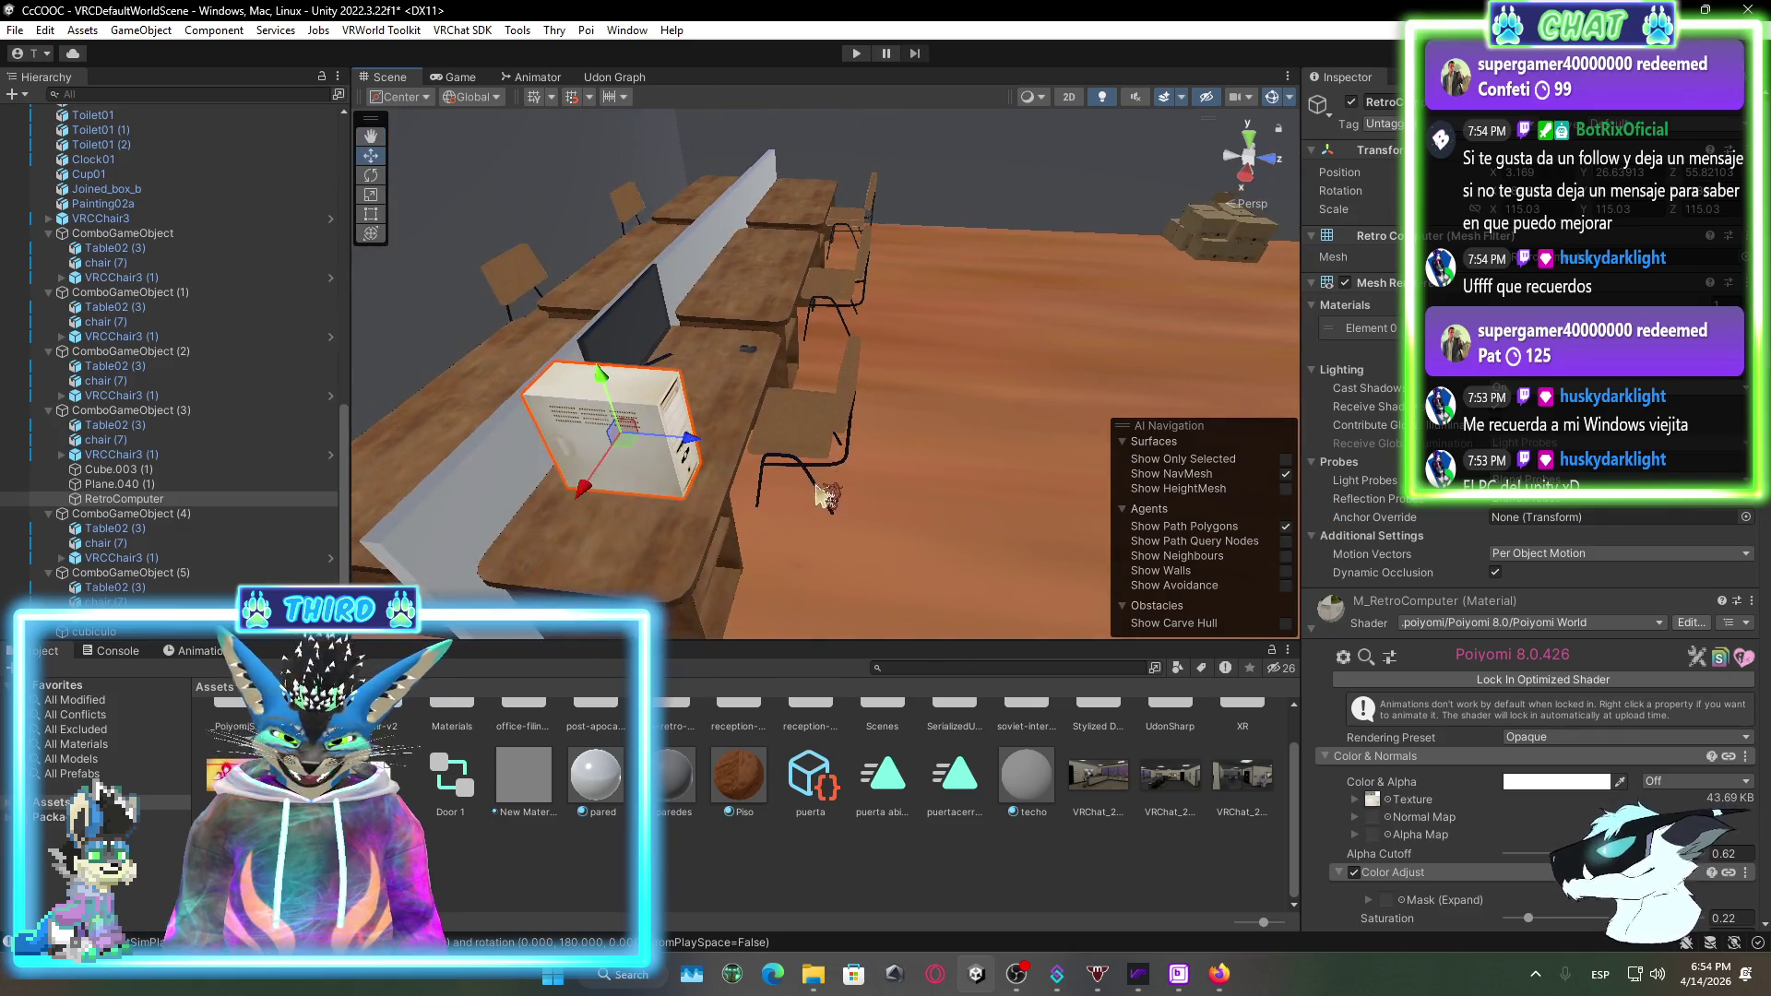
left_click(812, 446)
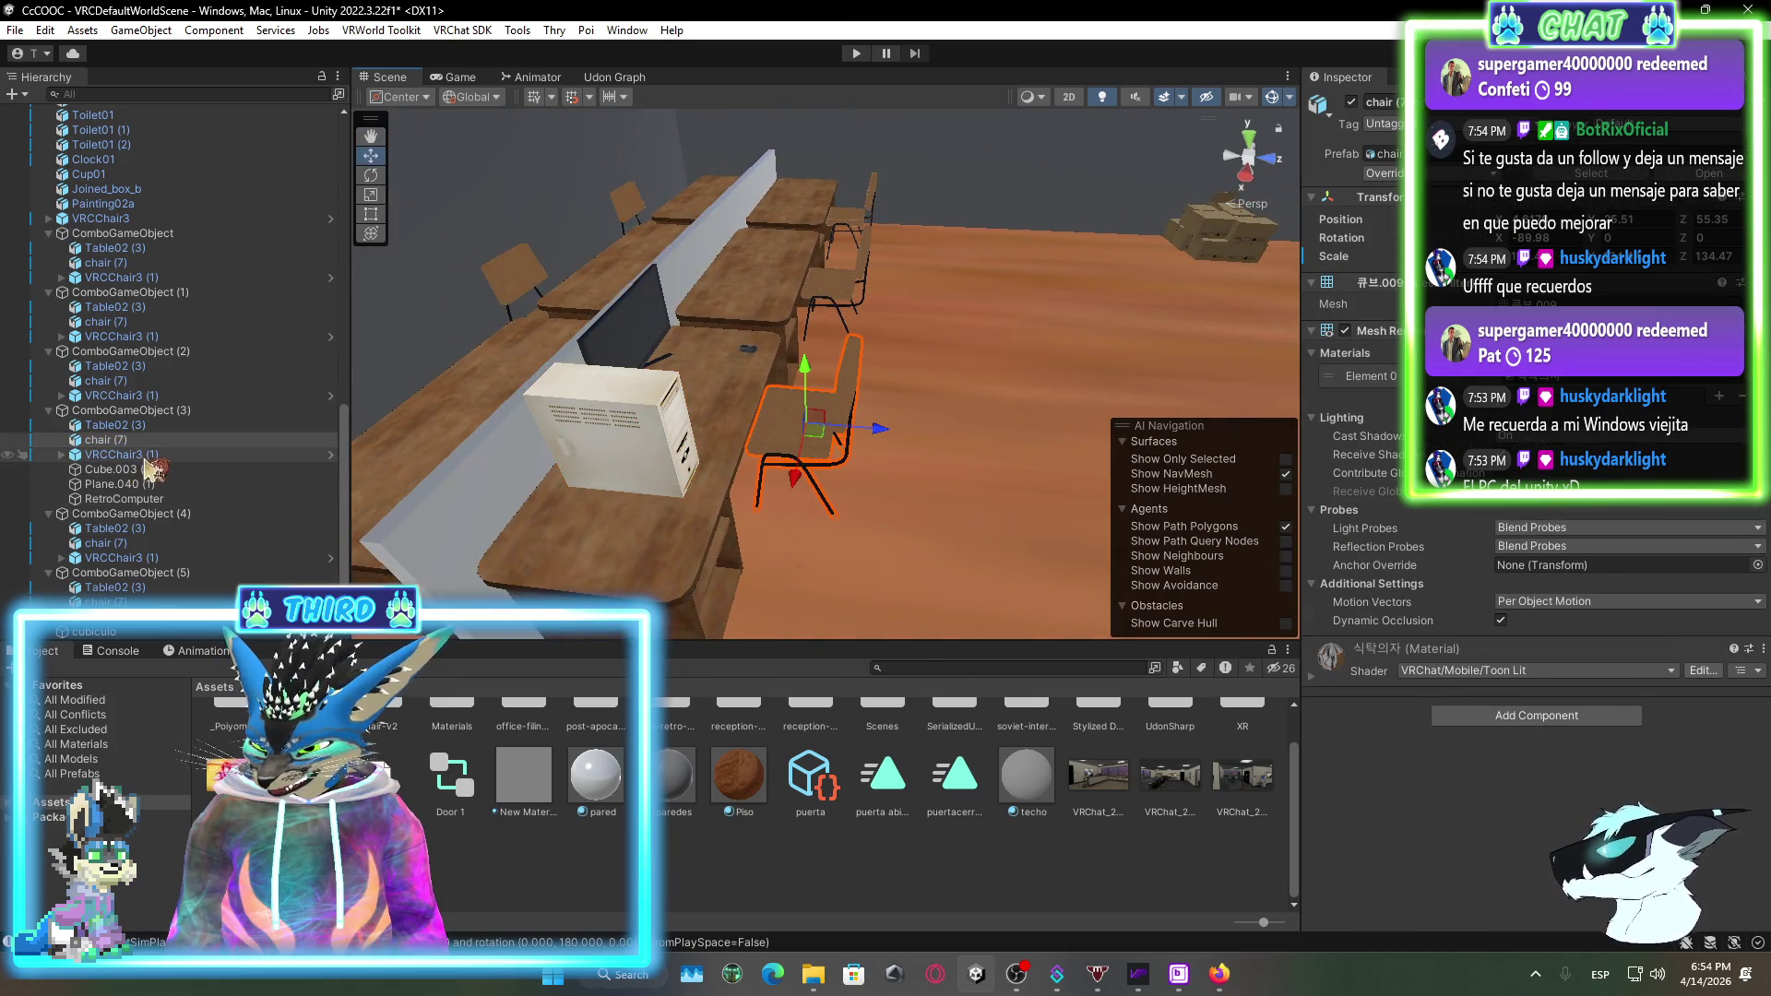
left_click(63, 455)
left_click(74, 470)
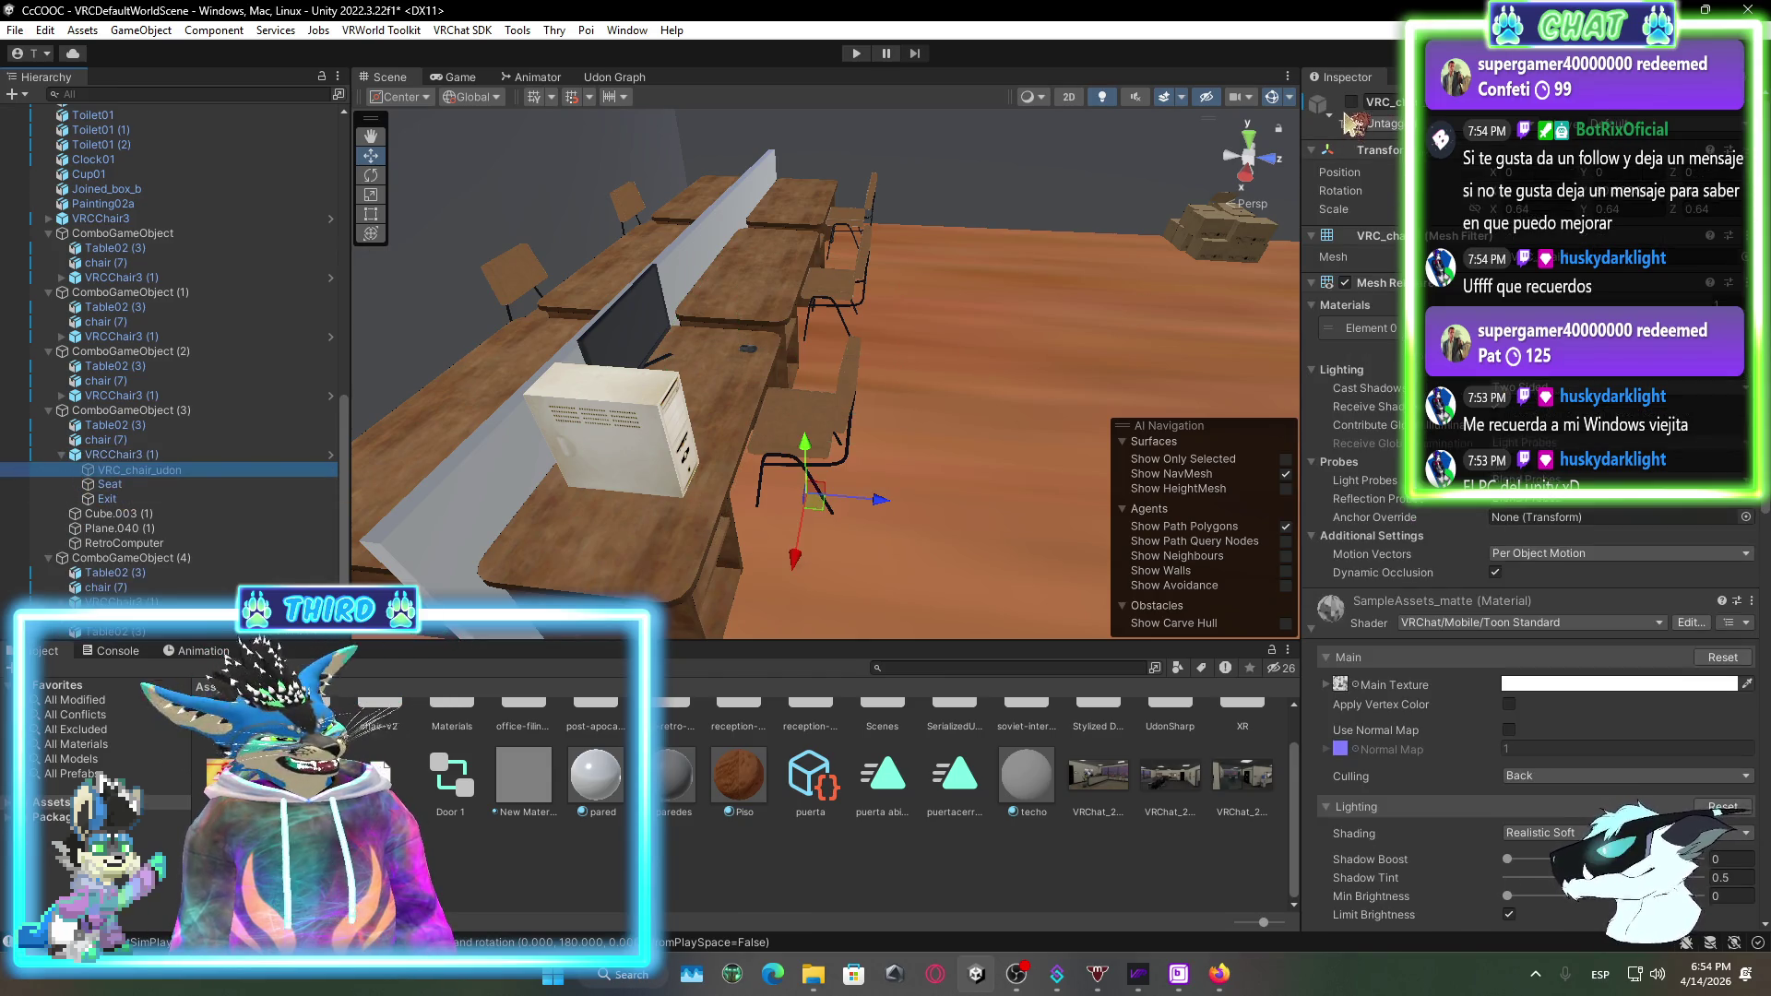
key("f")
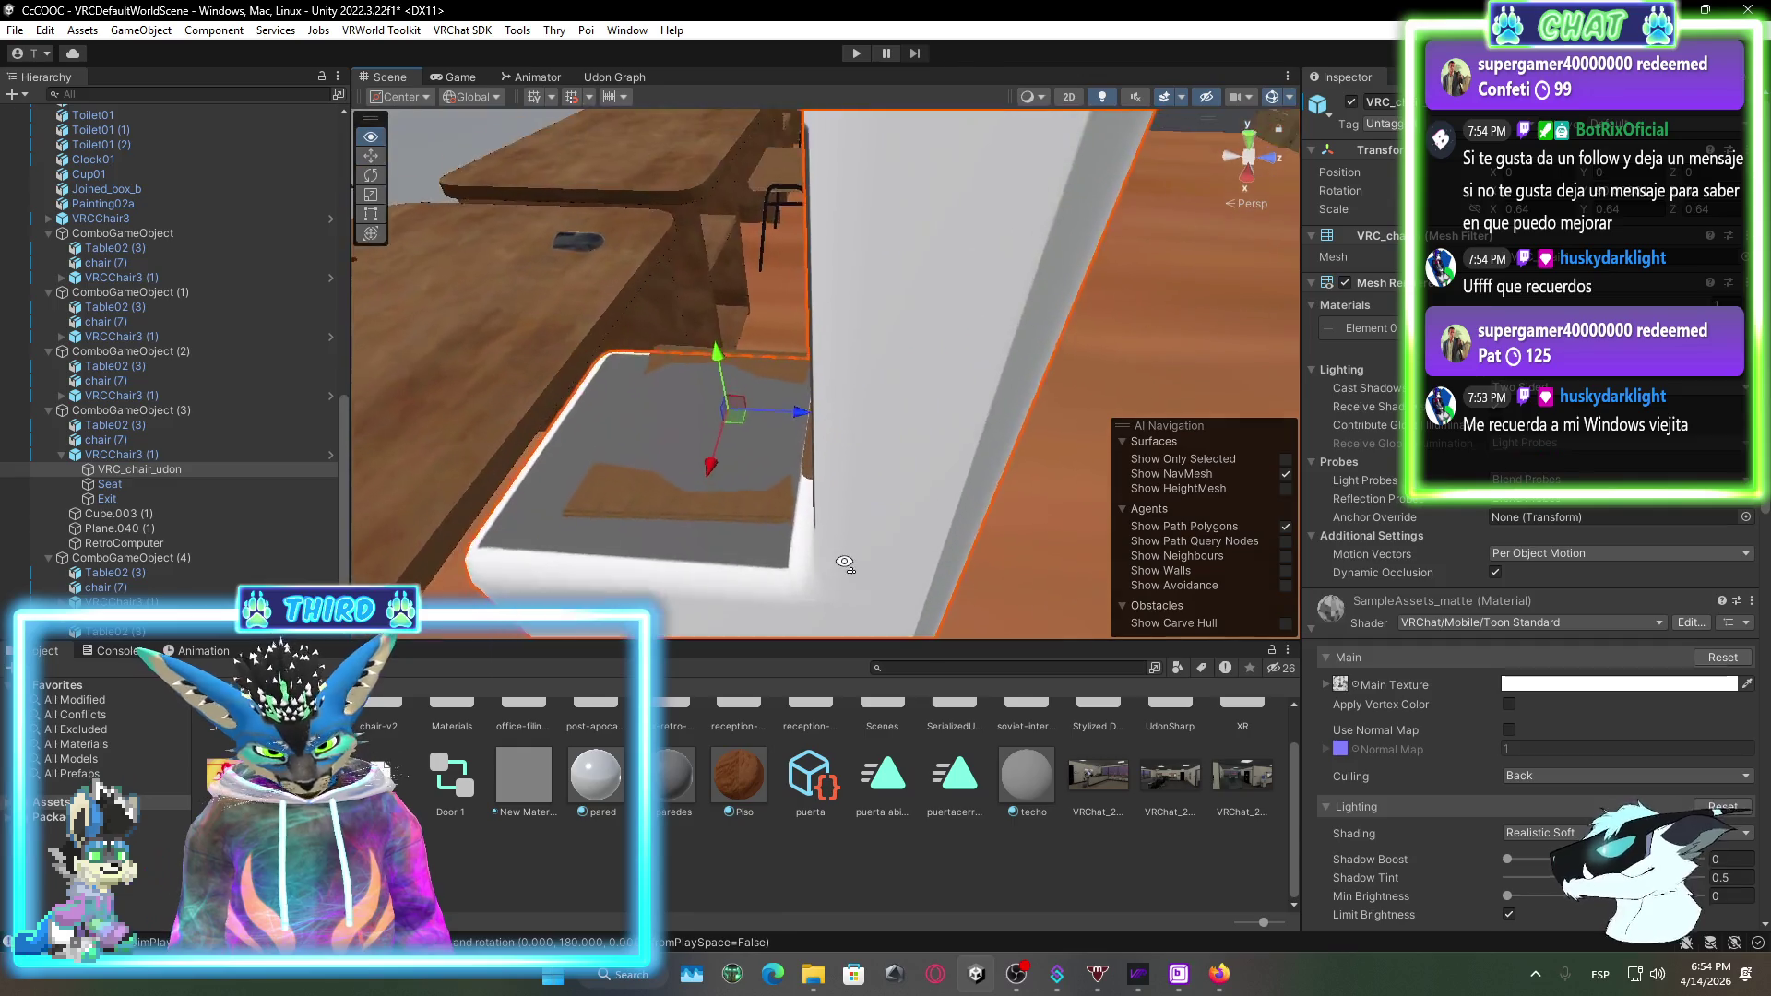
mouse_move(844, 562)
left_mouse_down()
mouse_move(805, 443)
mouse_move(818, 455)
left_mouse_up()
left_click_drag(743, 398, 745, 379)
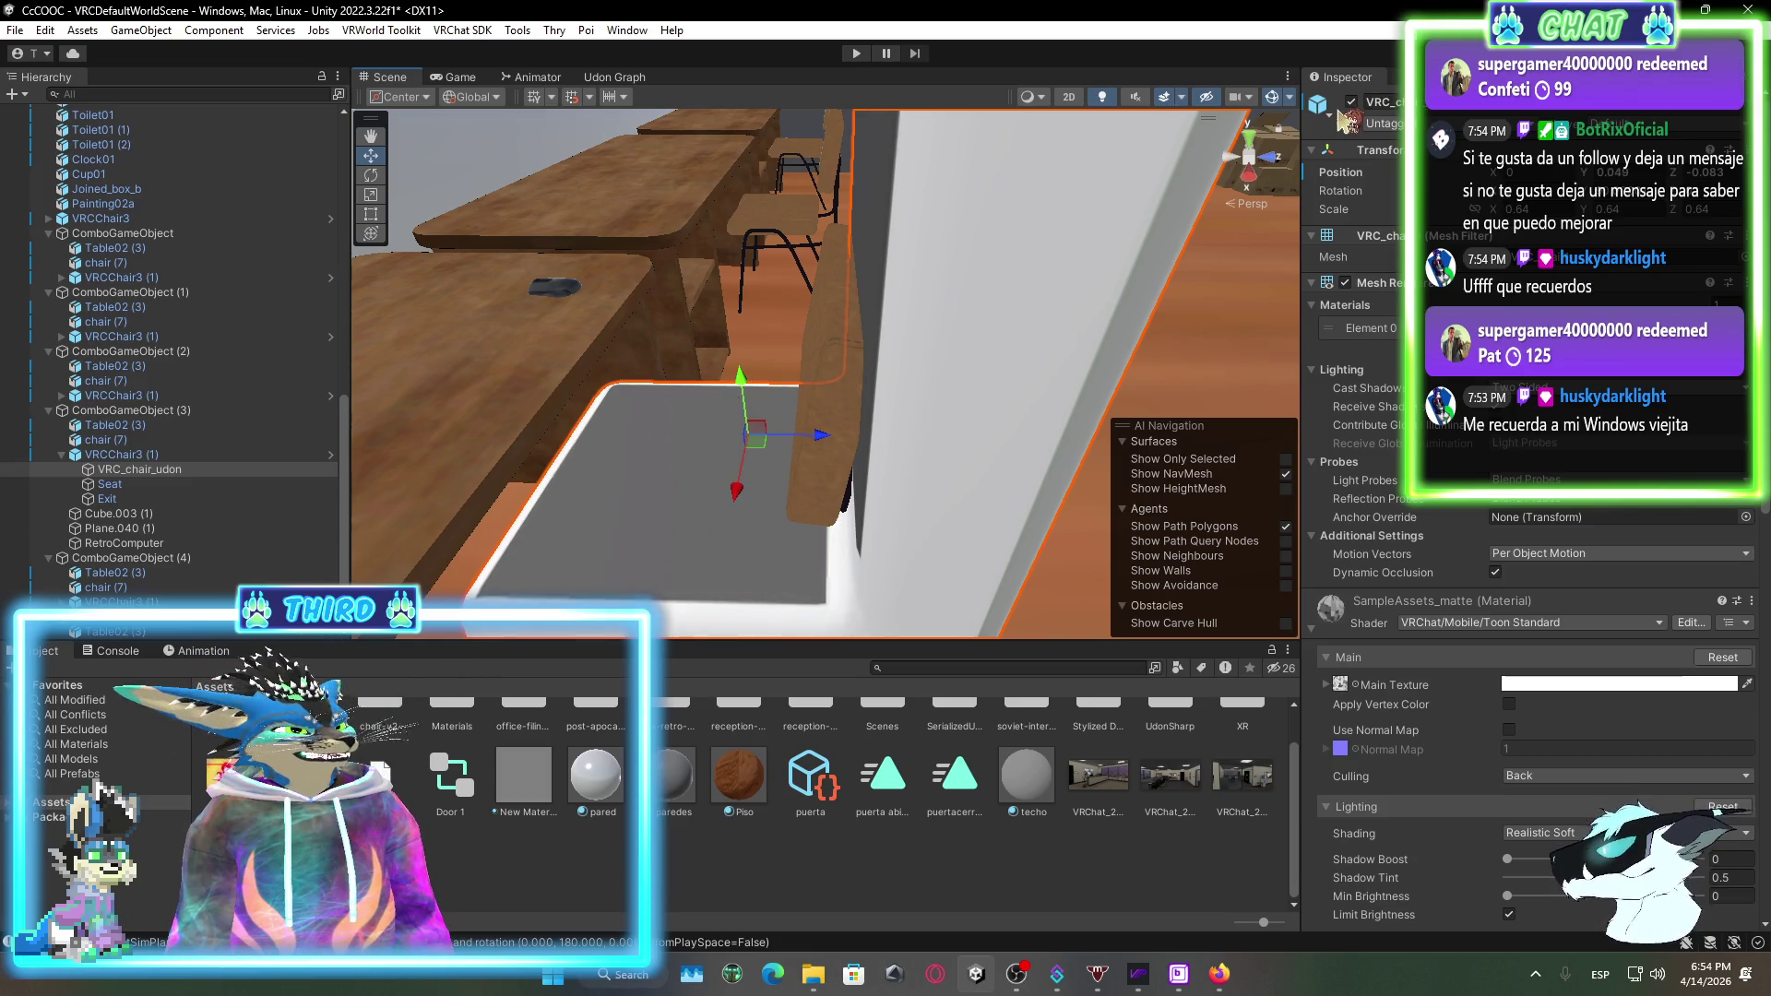
Step: Nudge wooden chair (7), raise VRCChair3 (1) onto it, and hide the VRC_chair_udon placeholder
left_click(137, 441)
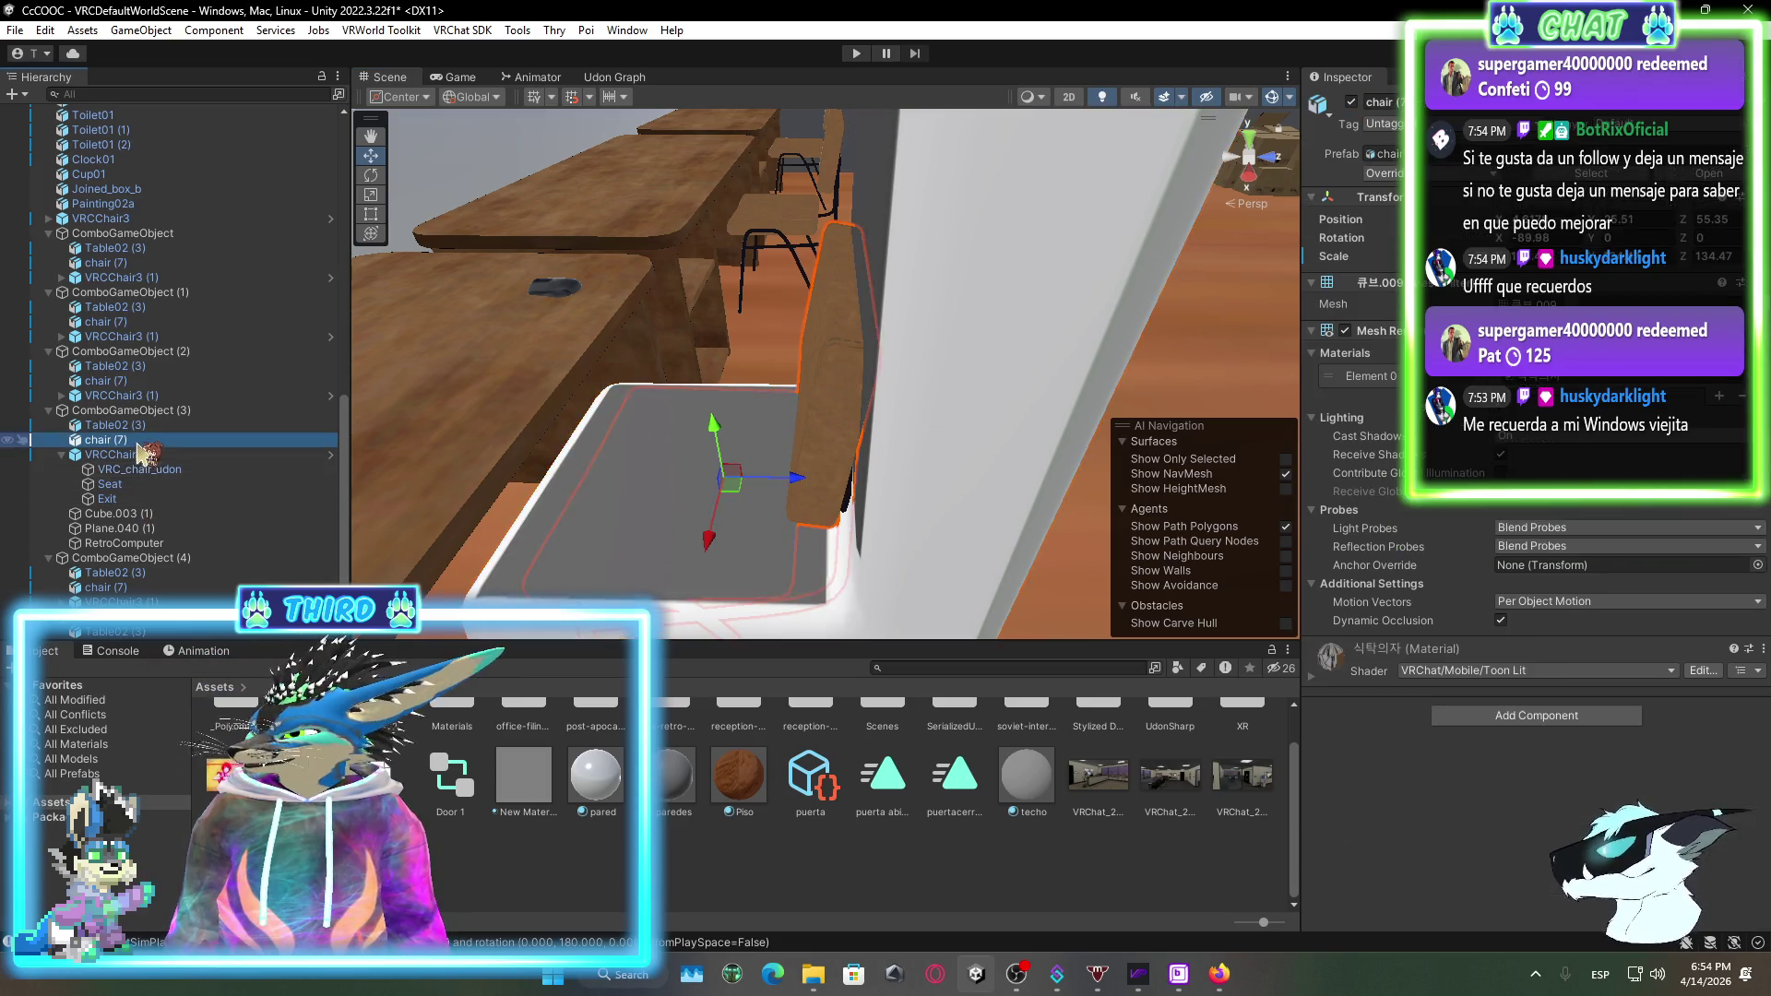
left_click_drag(796, 486, 808, 497)
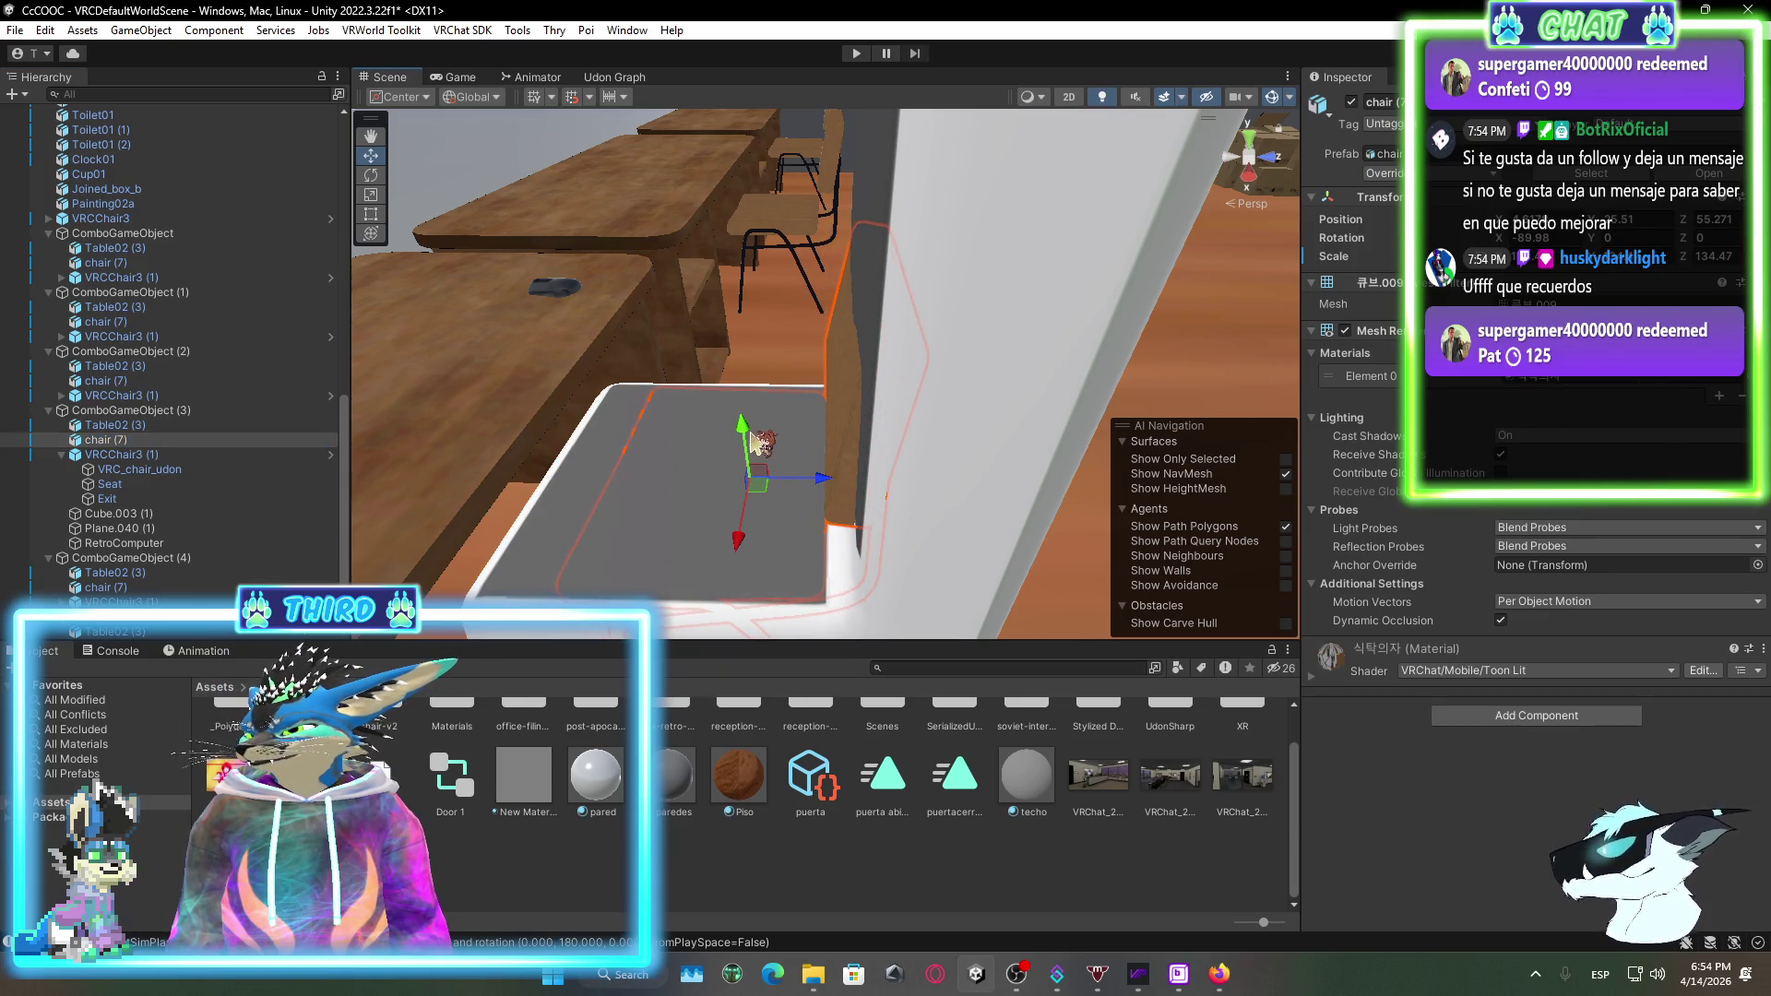
left_click(138, 470)
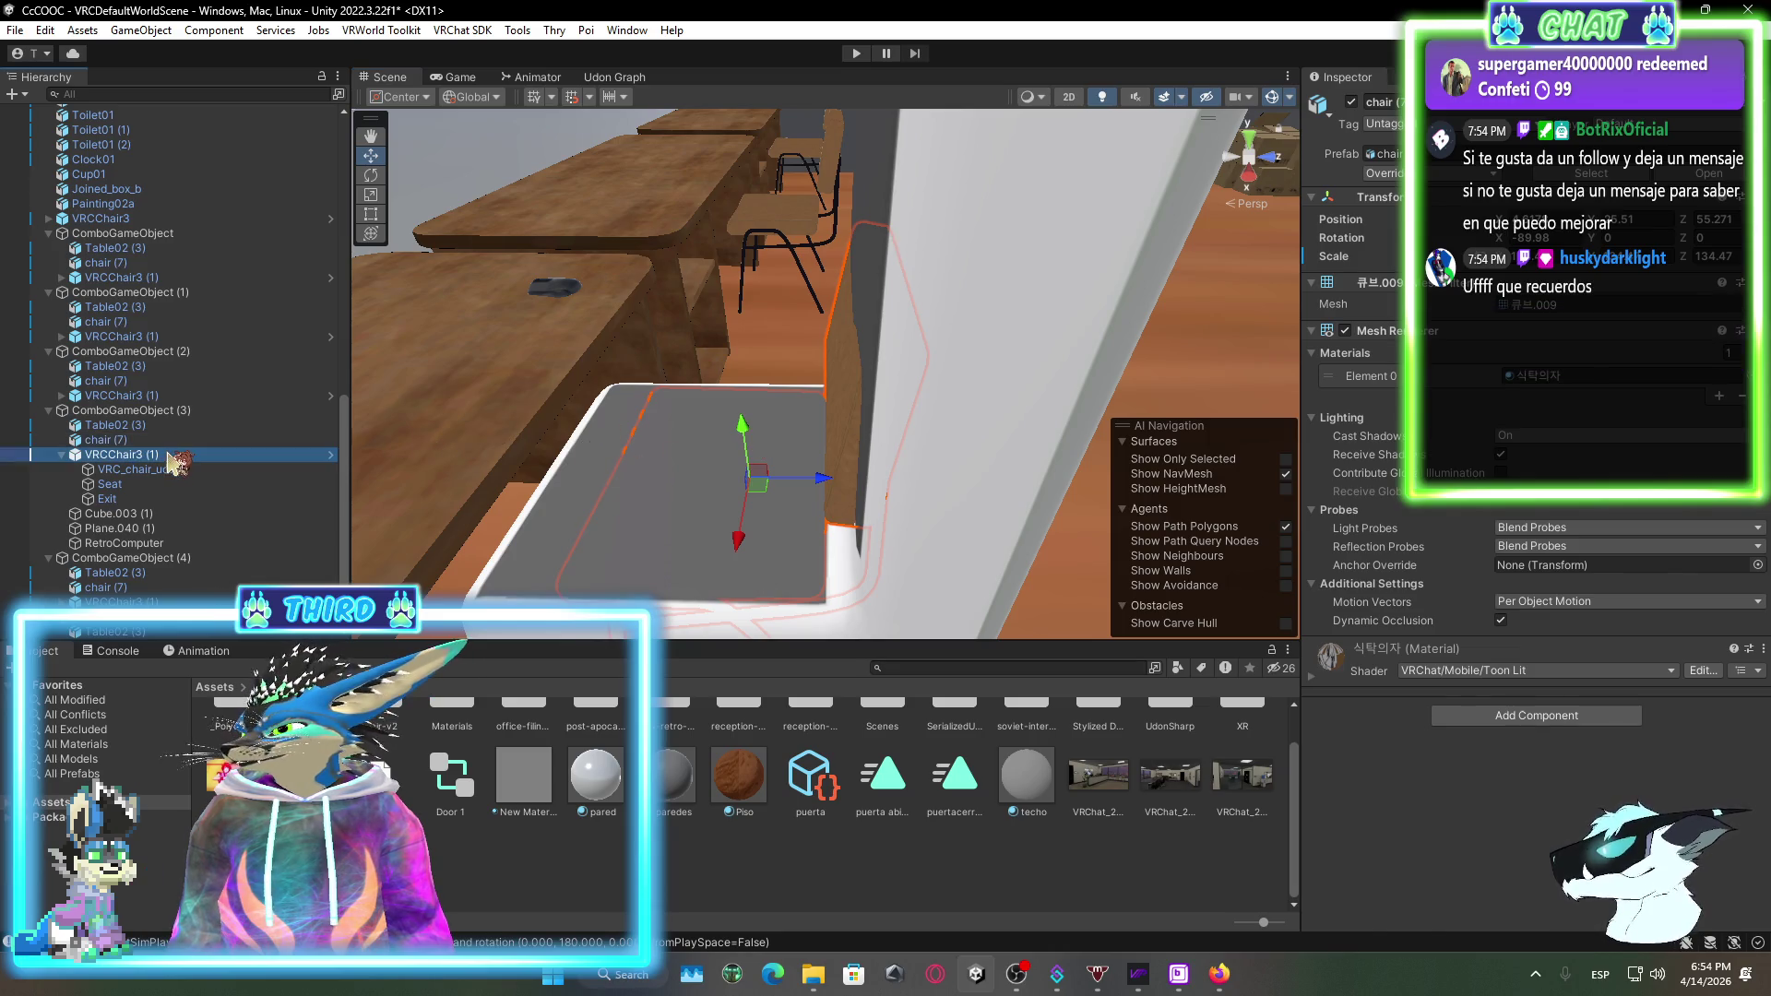
left_click(229, 453)
mouse_move(725, 405)
left_mouse_down()
mouse_move(724, 373)
mouse_move(715, 434)
mouse_move(711, 413)
left_mouse_up()
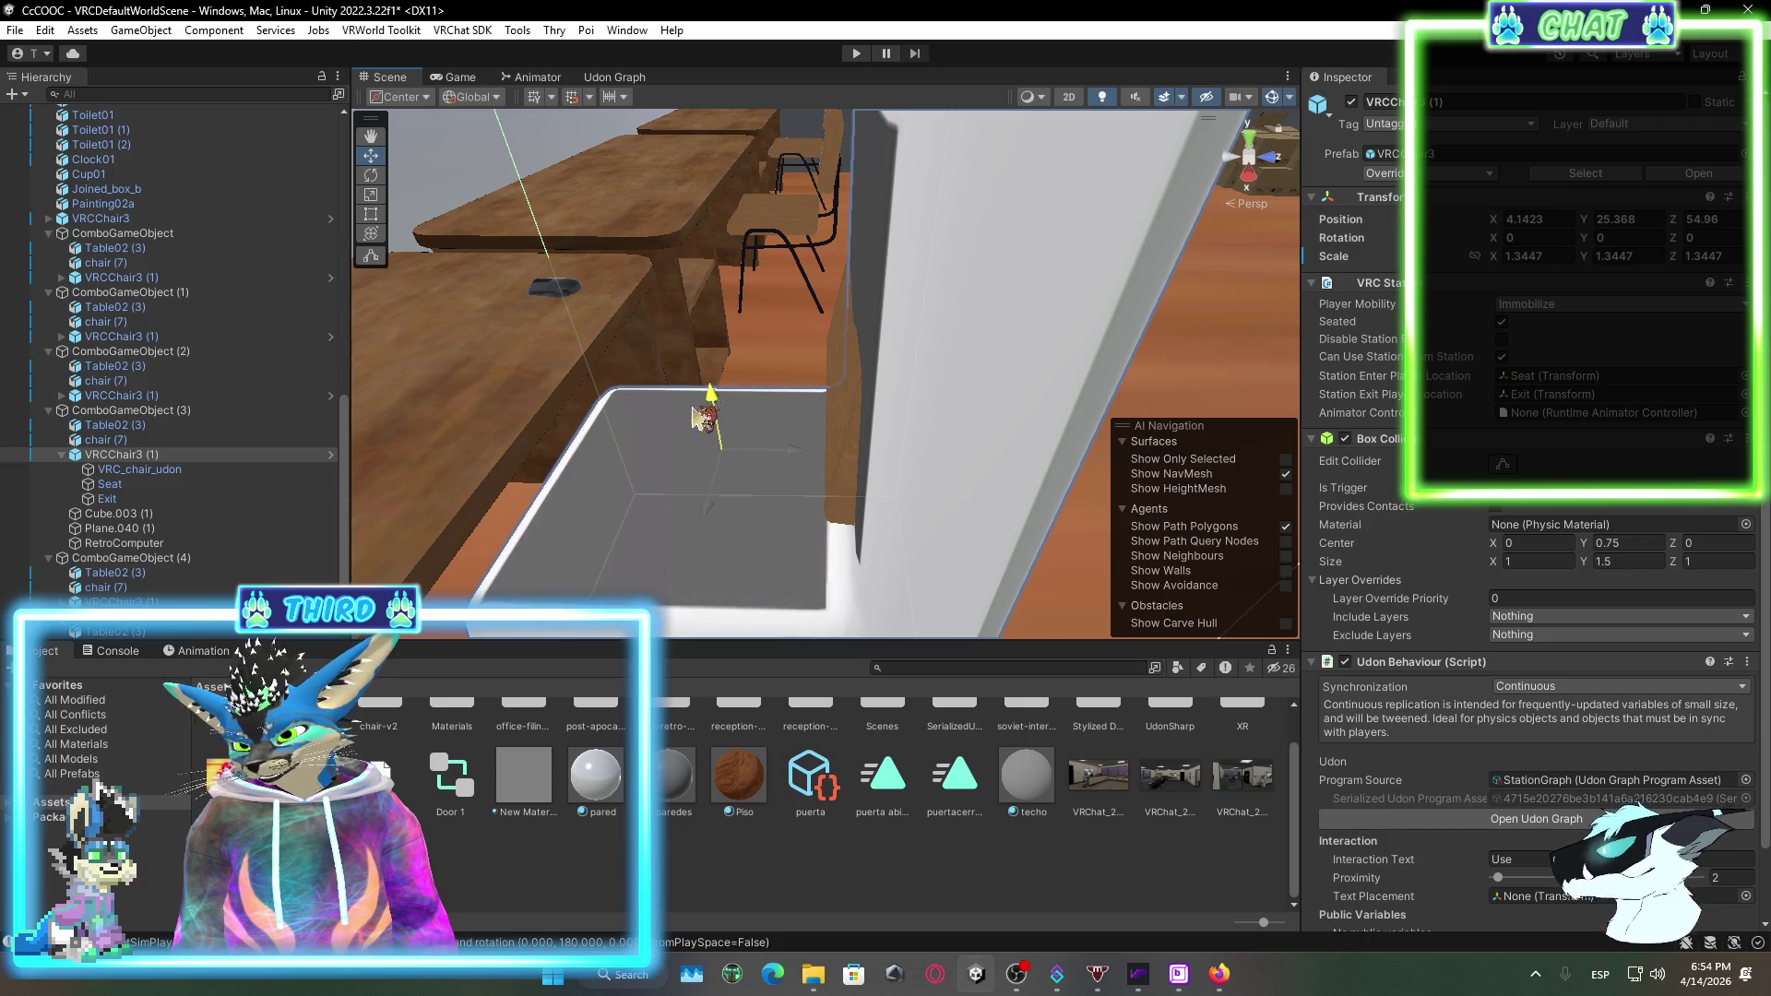
left_click(129, 468)
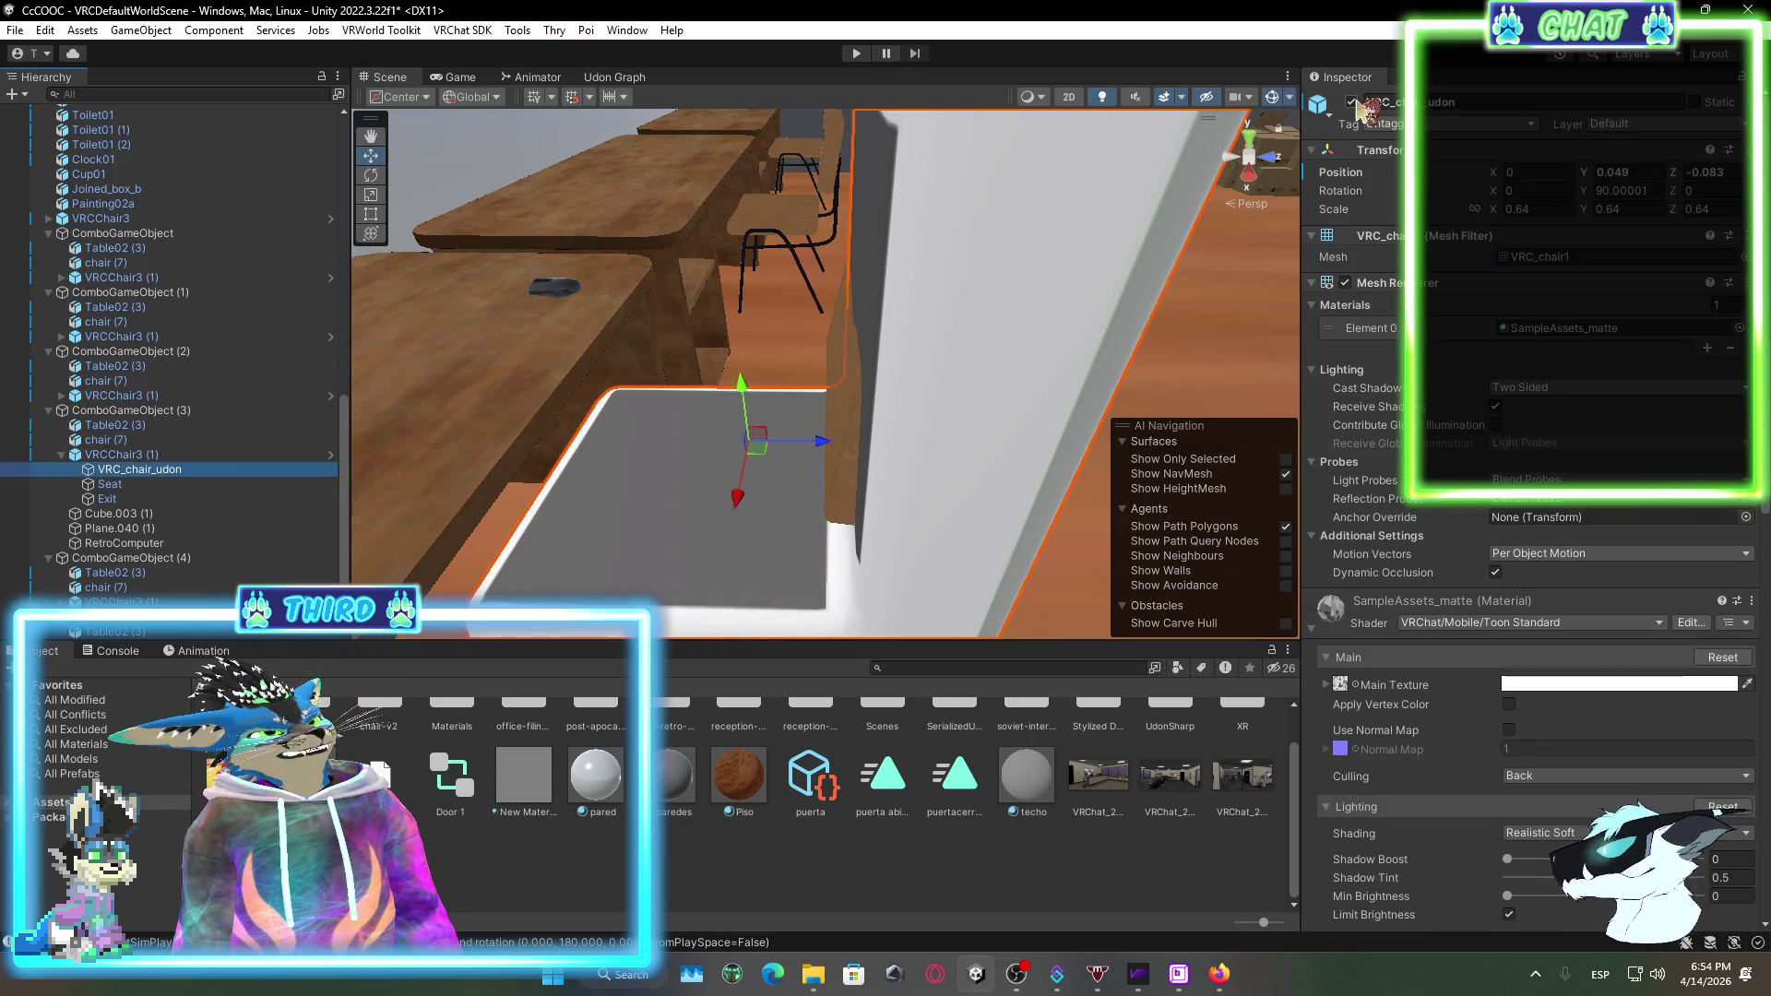
left_click(1354, 104)
mouse_move(968, 502)
left_mouse_down()
mouse_move(865, 506)
mouse_move(888, 445)
mouse_move(842, 302)
left_mouse_up()
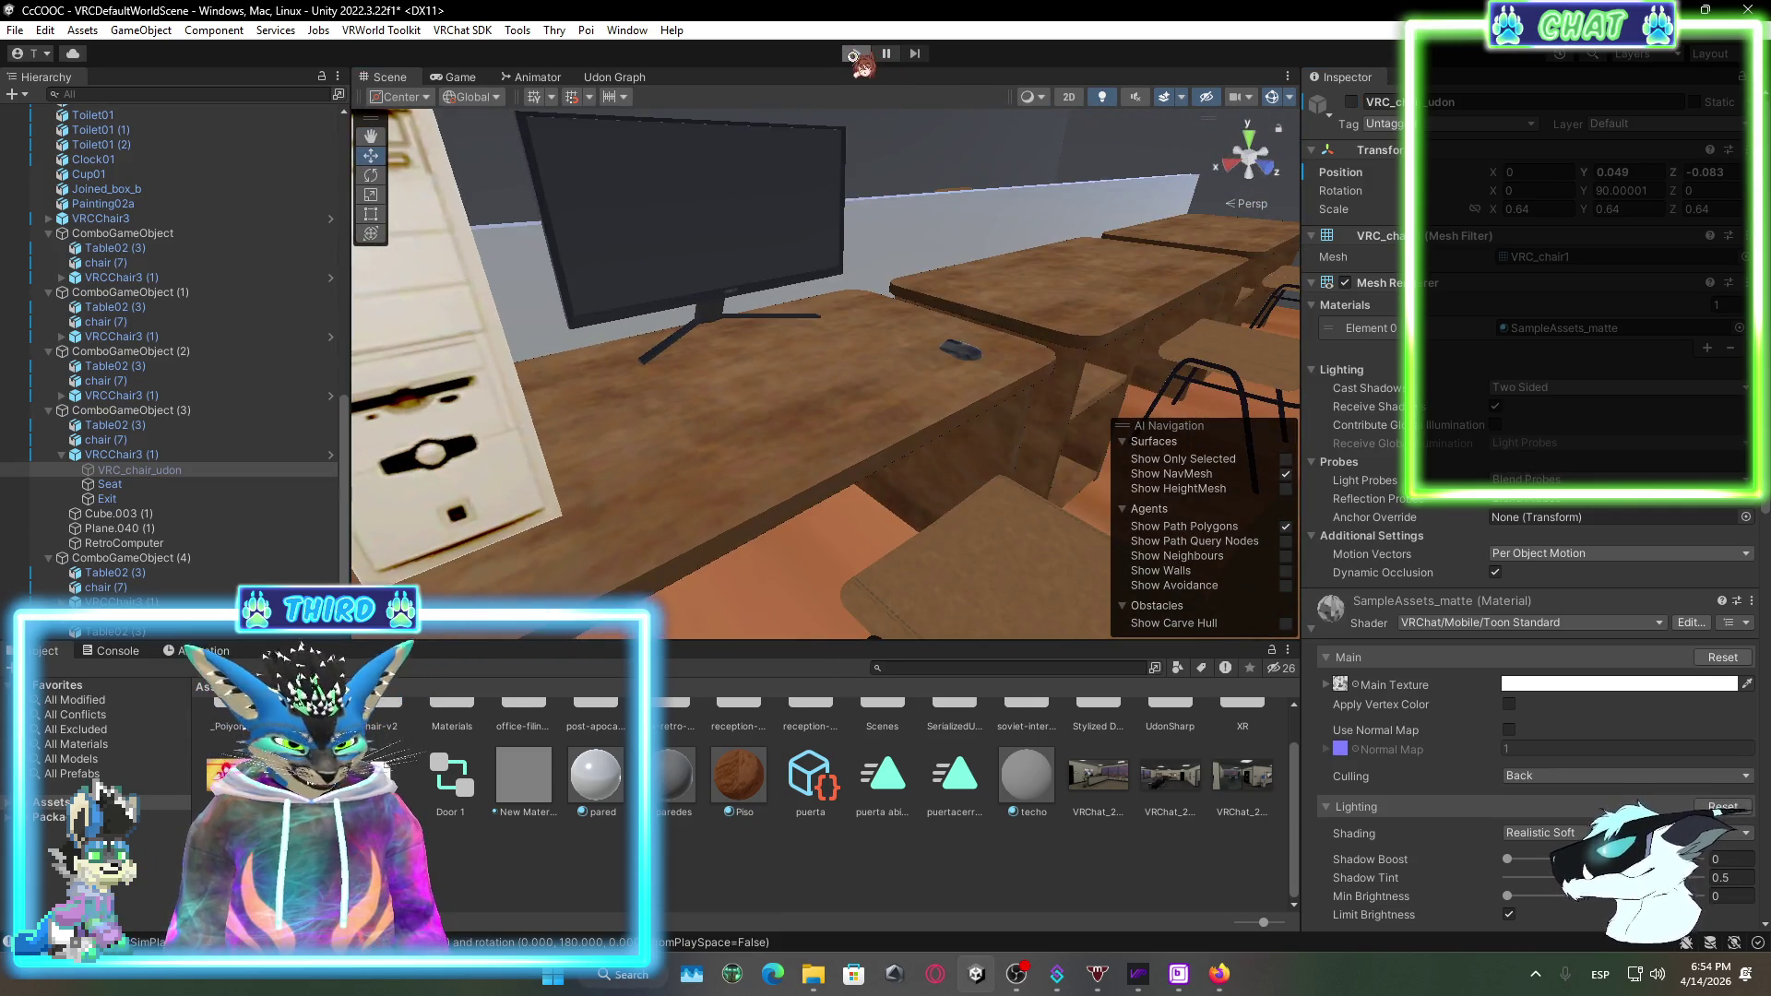
Step: Play-test the raised station by walking to the office desks, checking the chairs' Use prompt, then exit
left_click(854, 53)
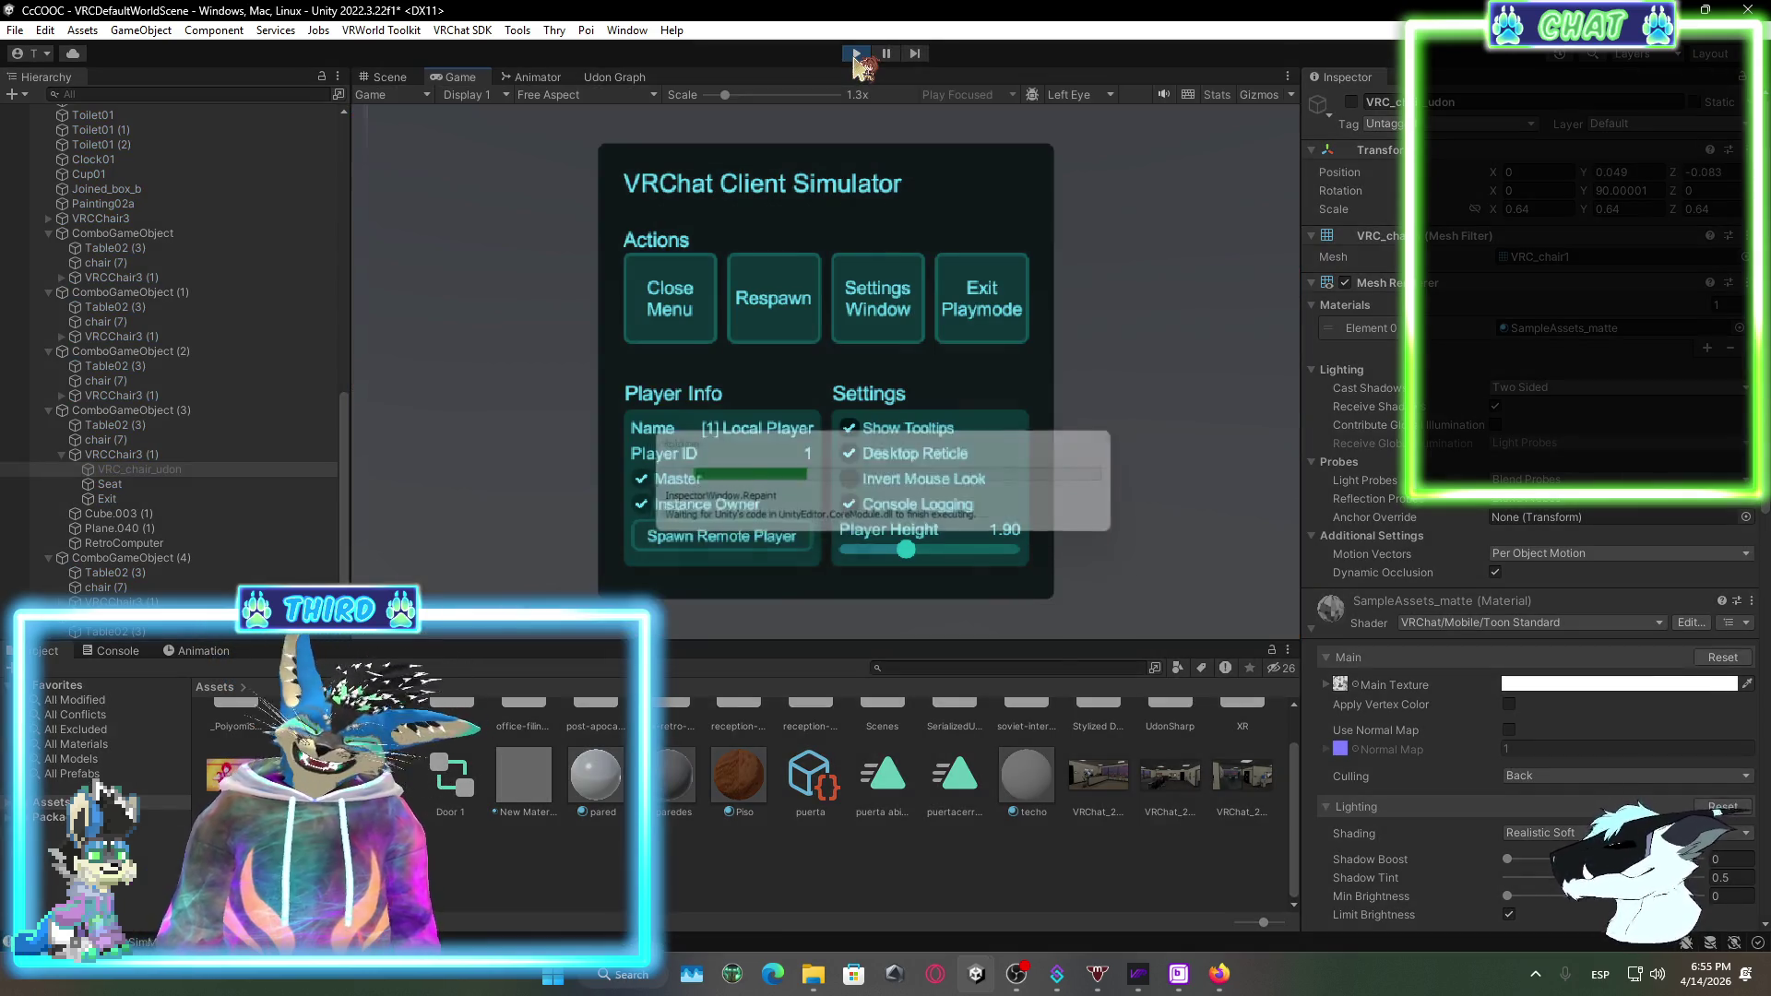
left_click(628, 313)
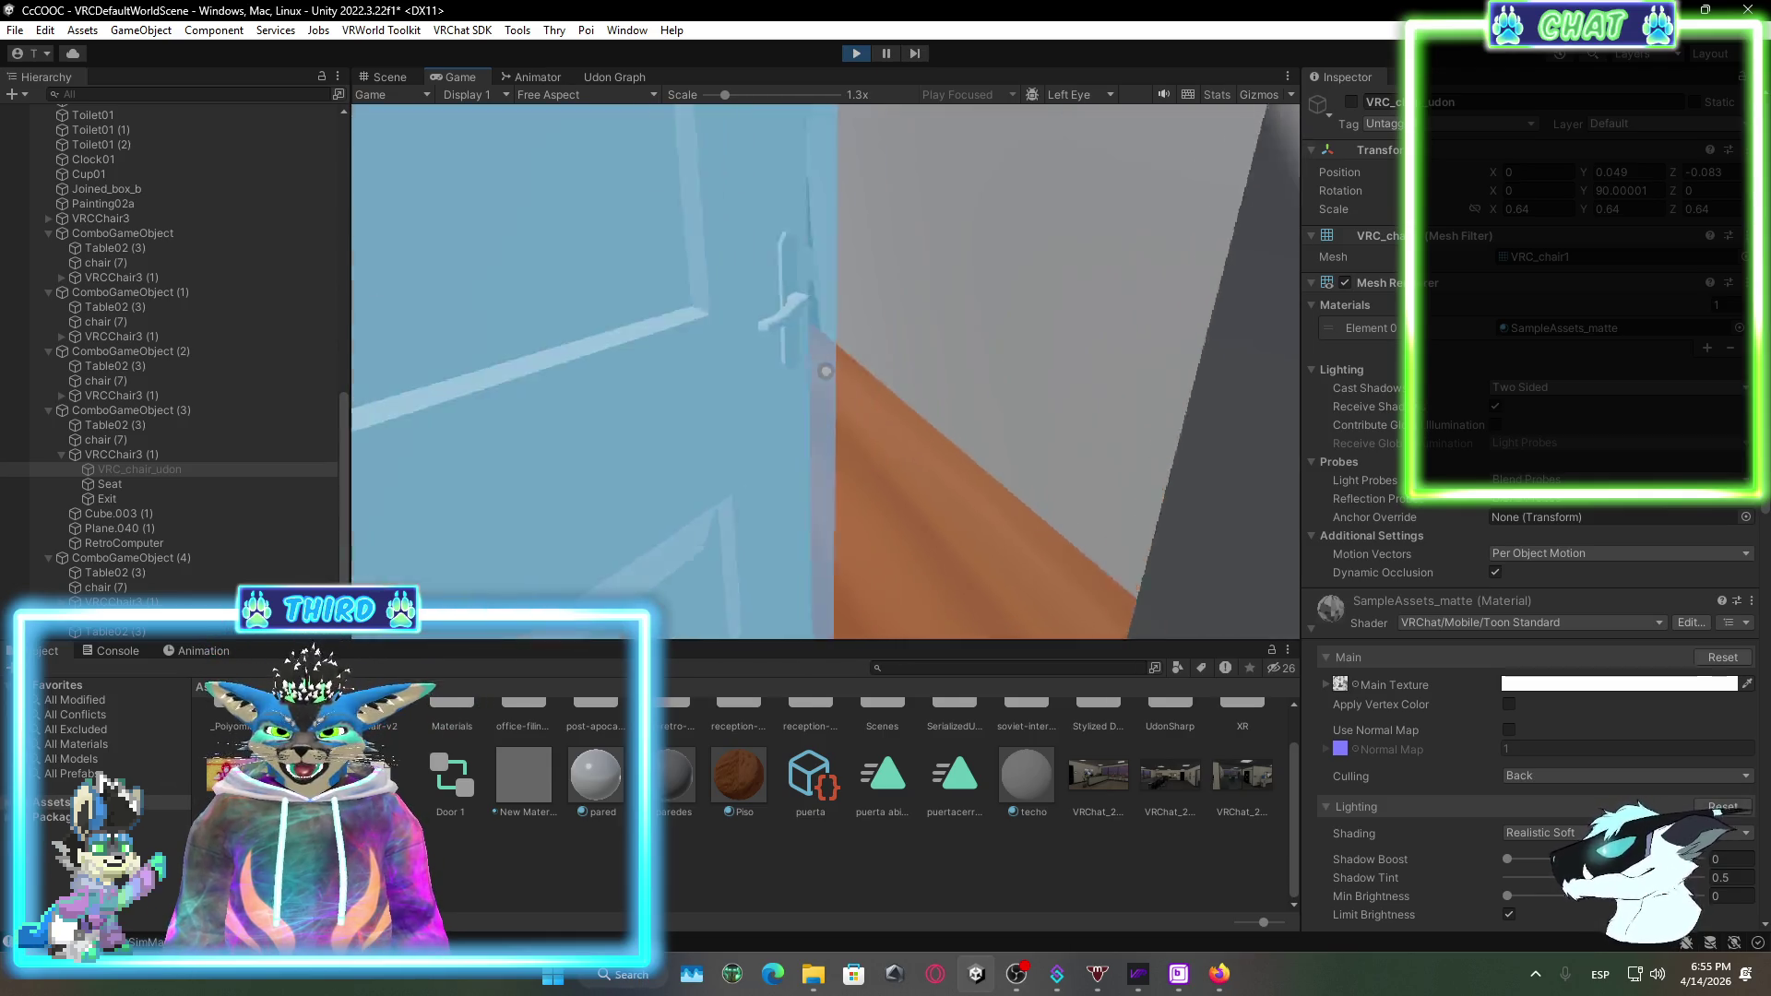
key("Caps_Lock")
key("Caps_Lock")
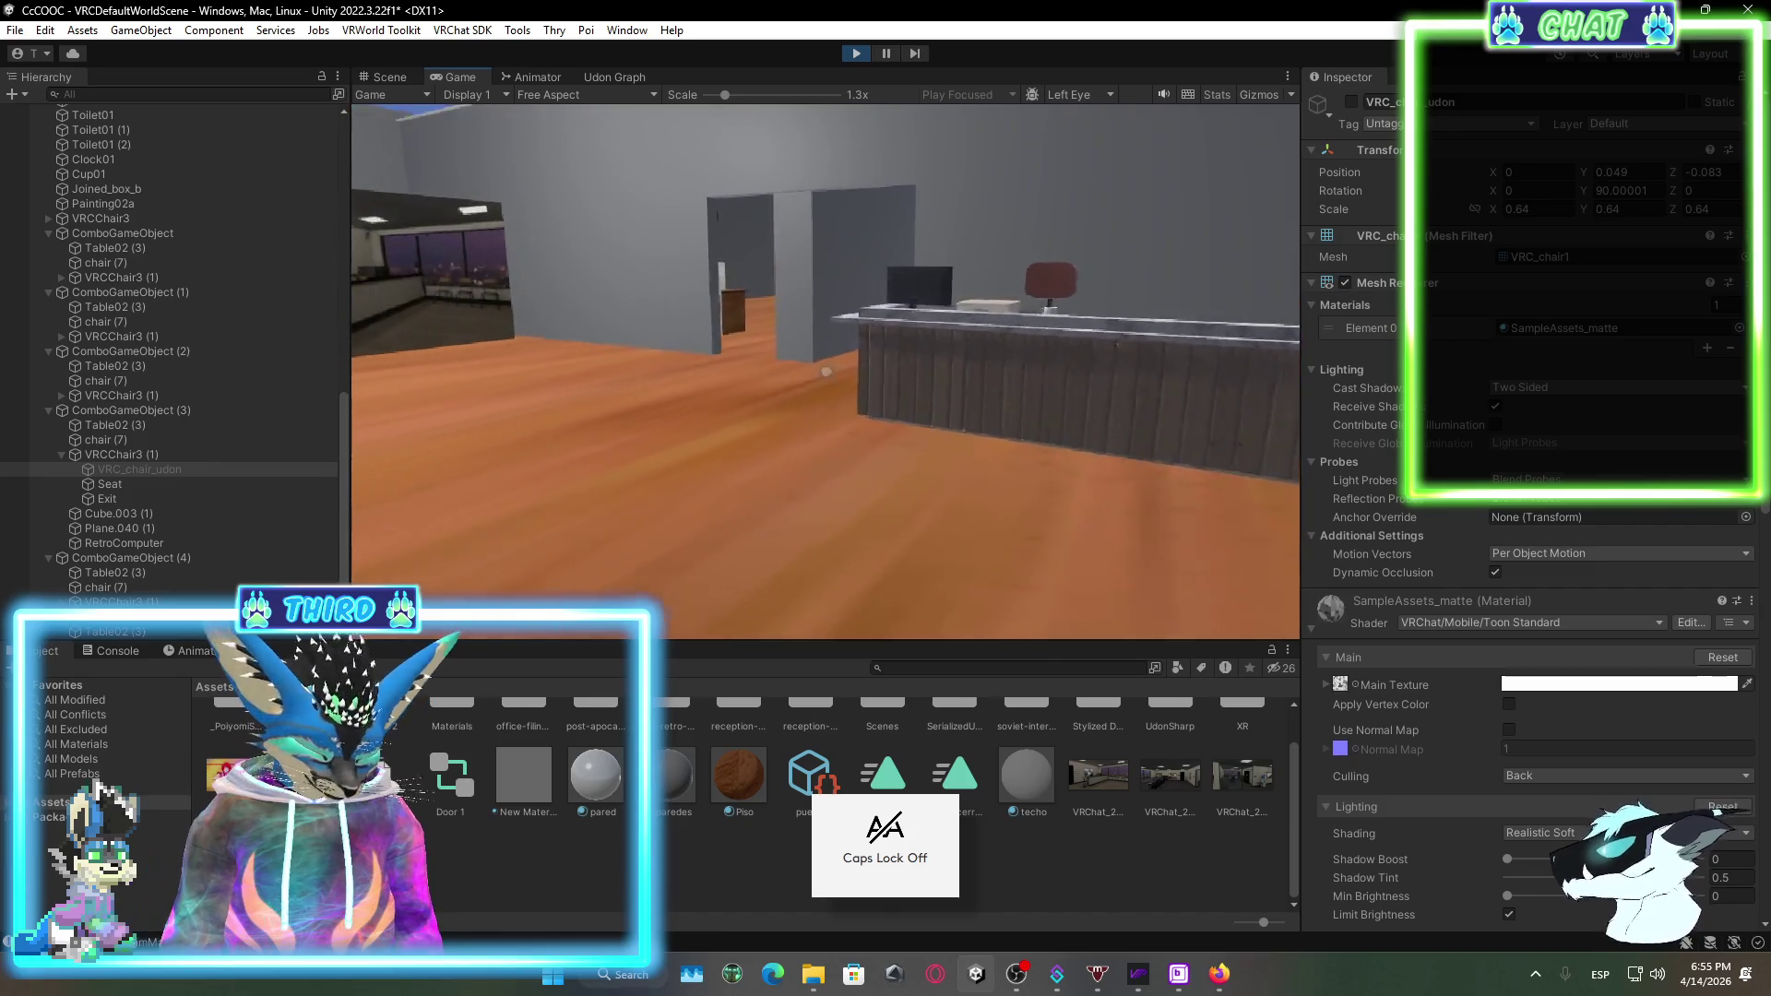
key("w")
key("w")
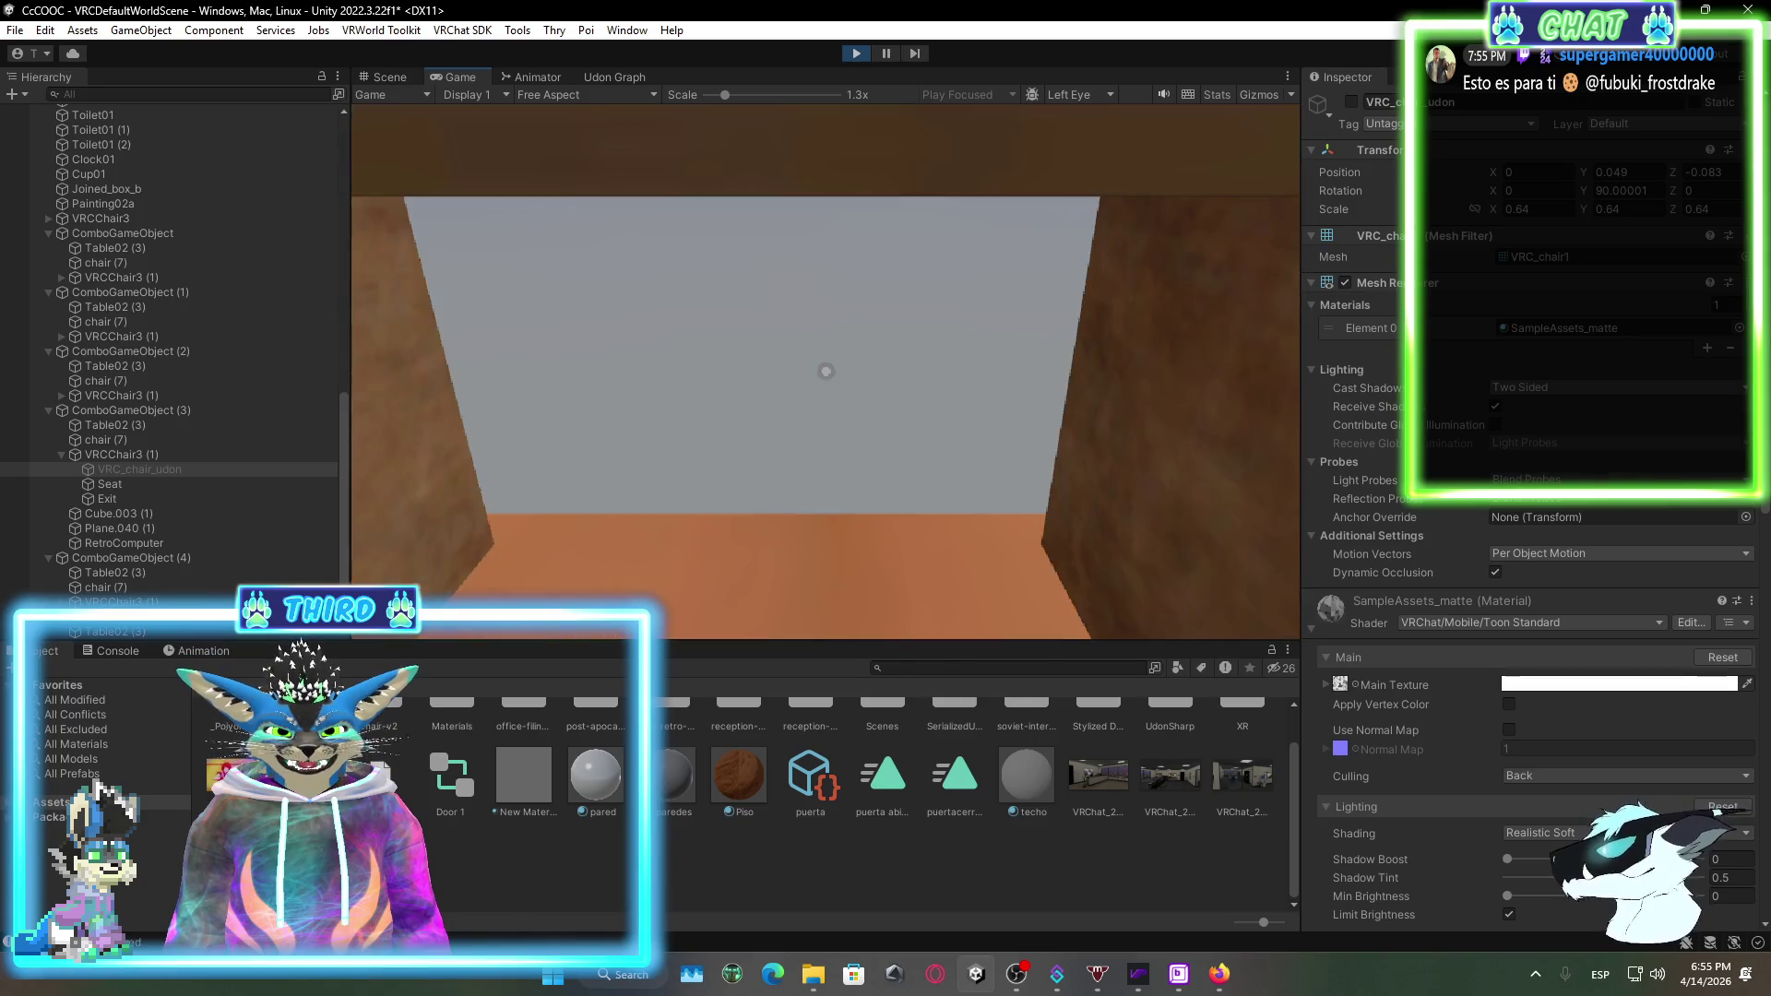
key("w")
key("w")
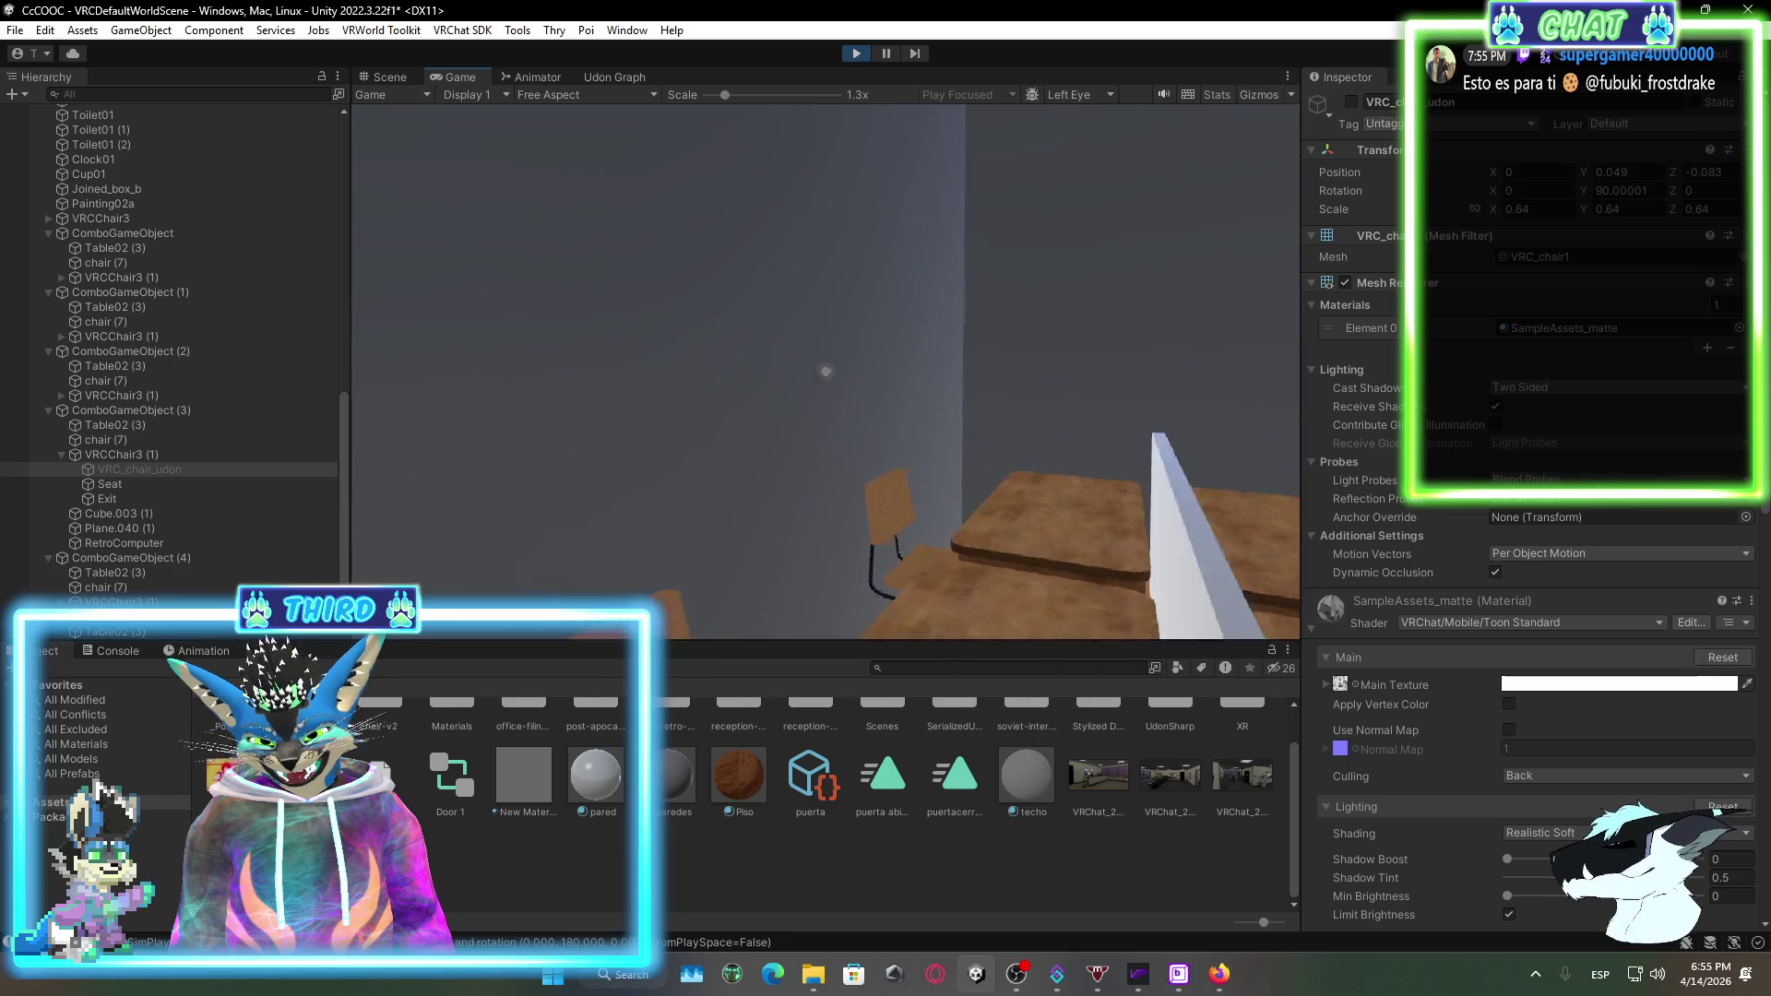
key("w")
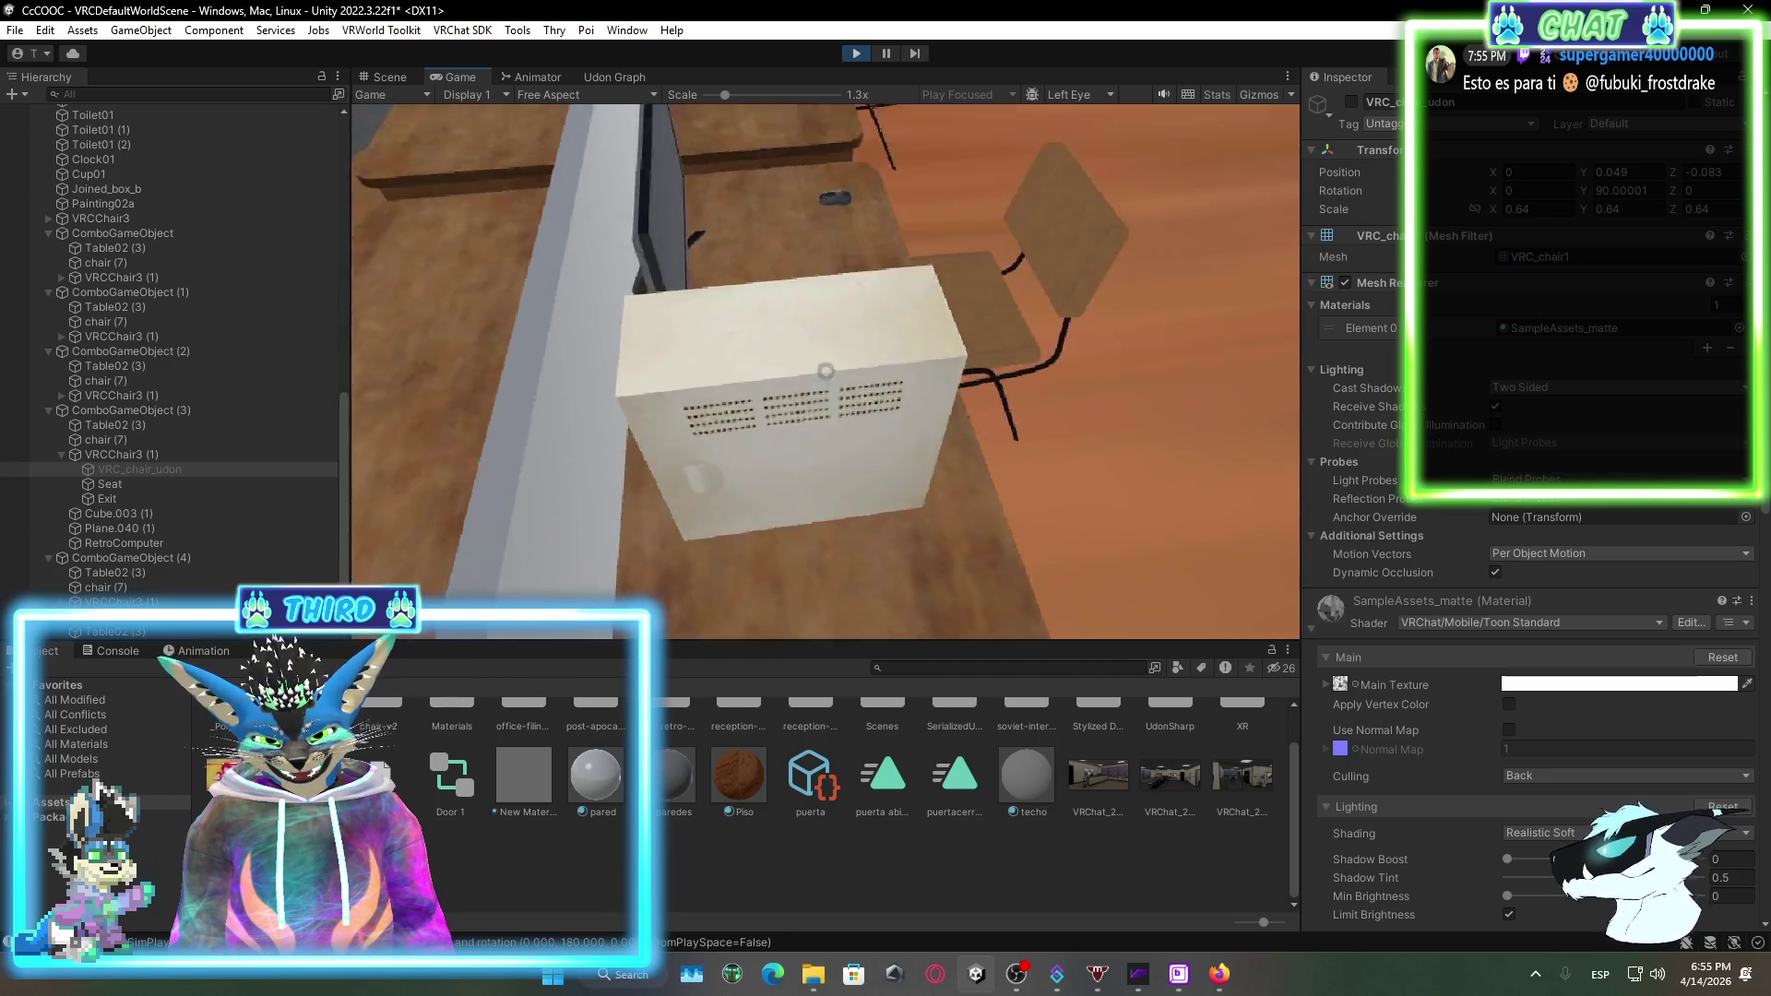
key("w")
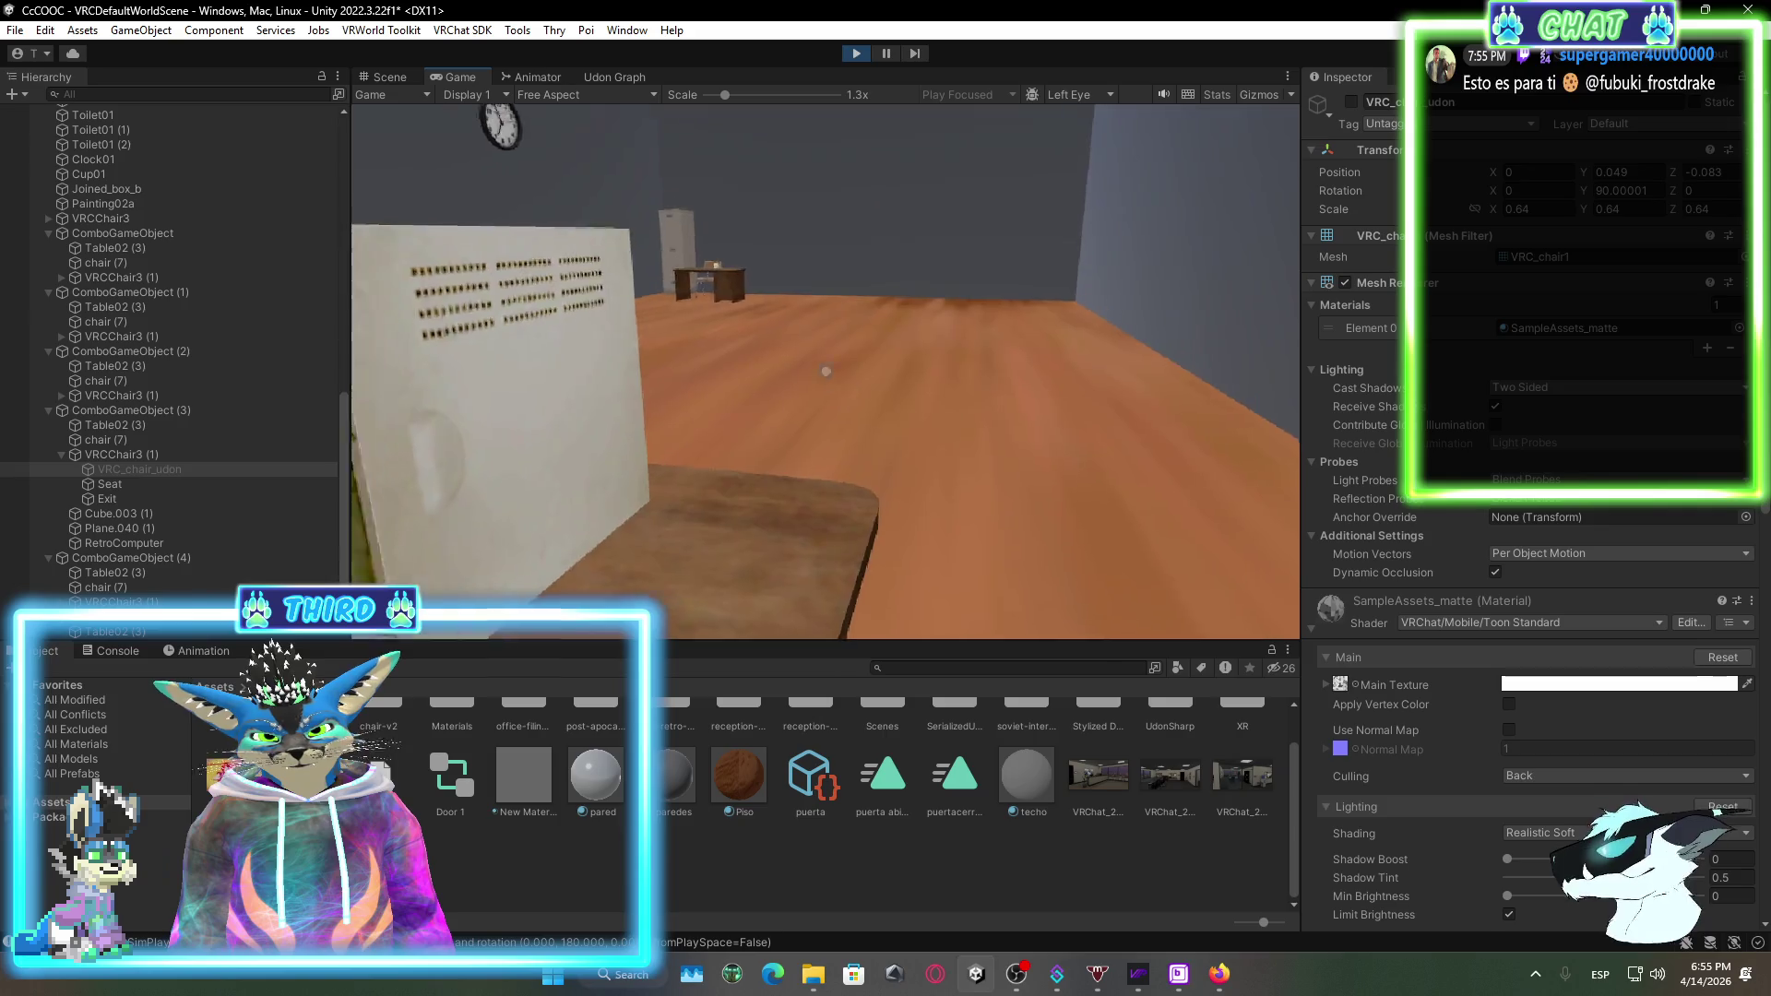
key("w")
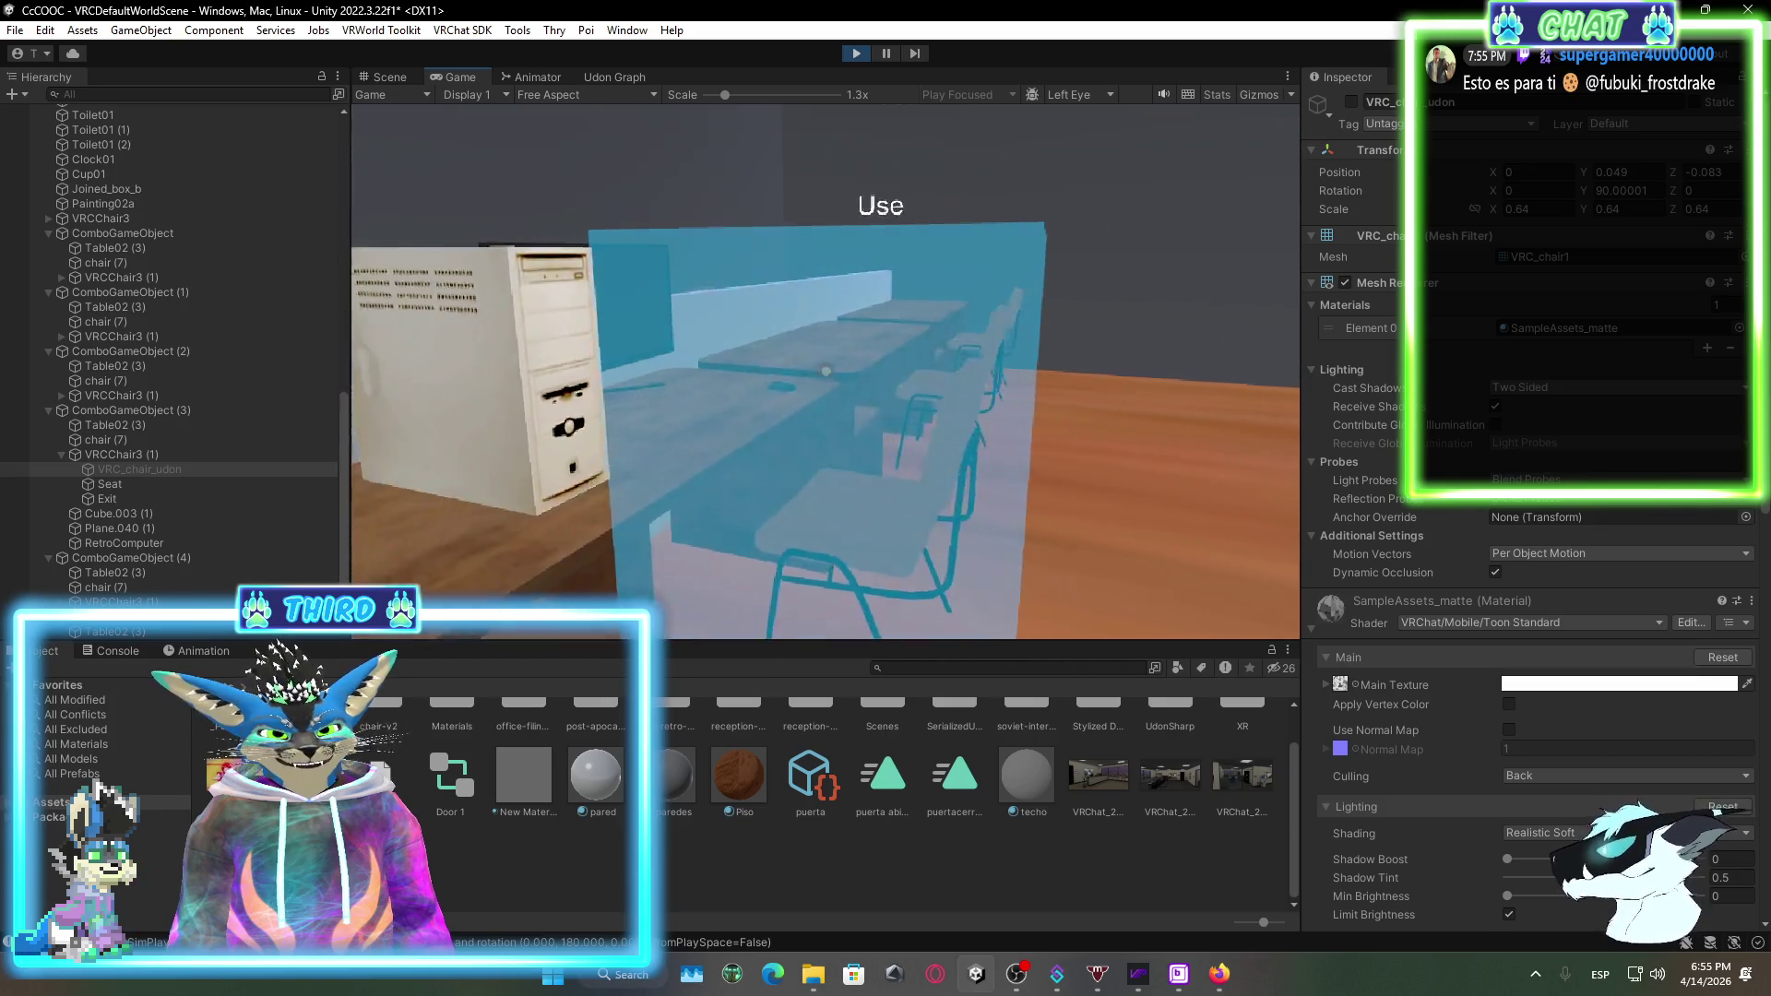
key("Escape")
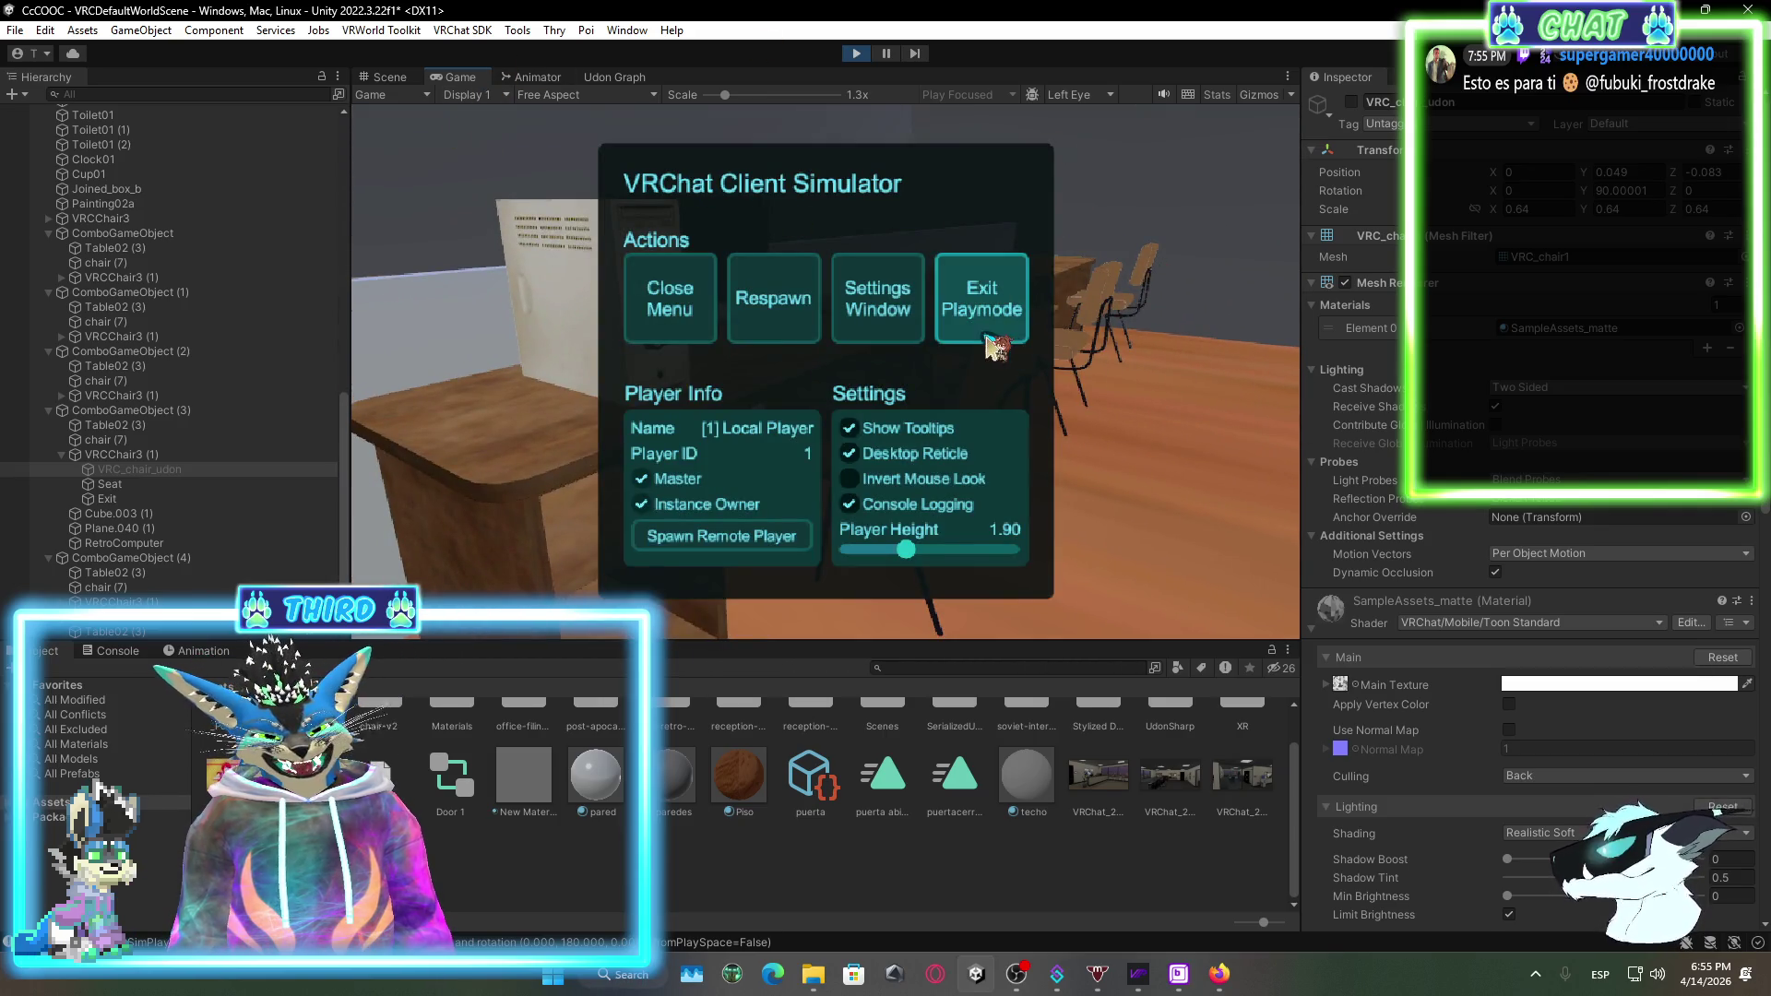
left_click(986, 337)
Step: Open the VRChat SDK Control Panel and sign in with the account username and password
left_click(463, 30)
left_click(450, 32)
left_click(449, 33)
left_click(520, 82)
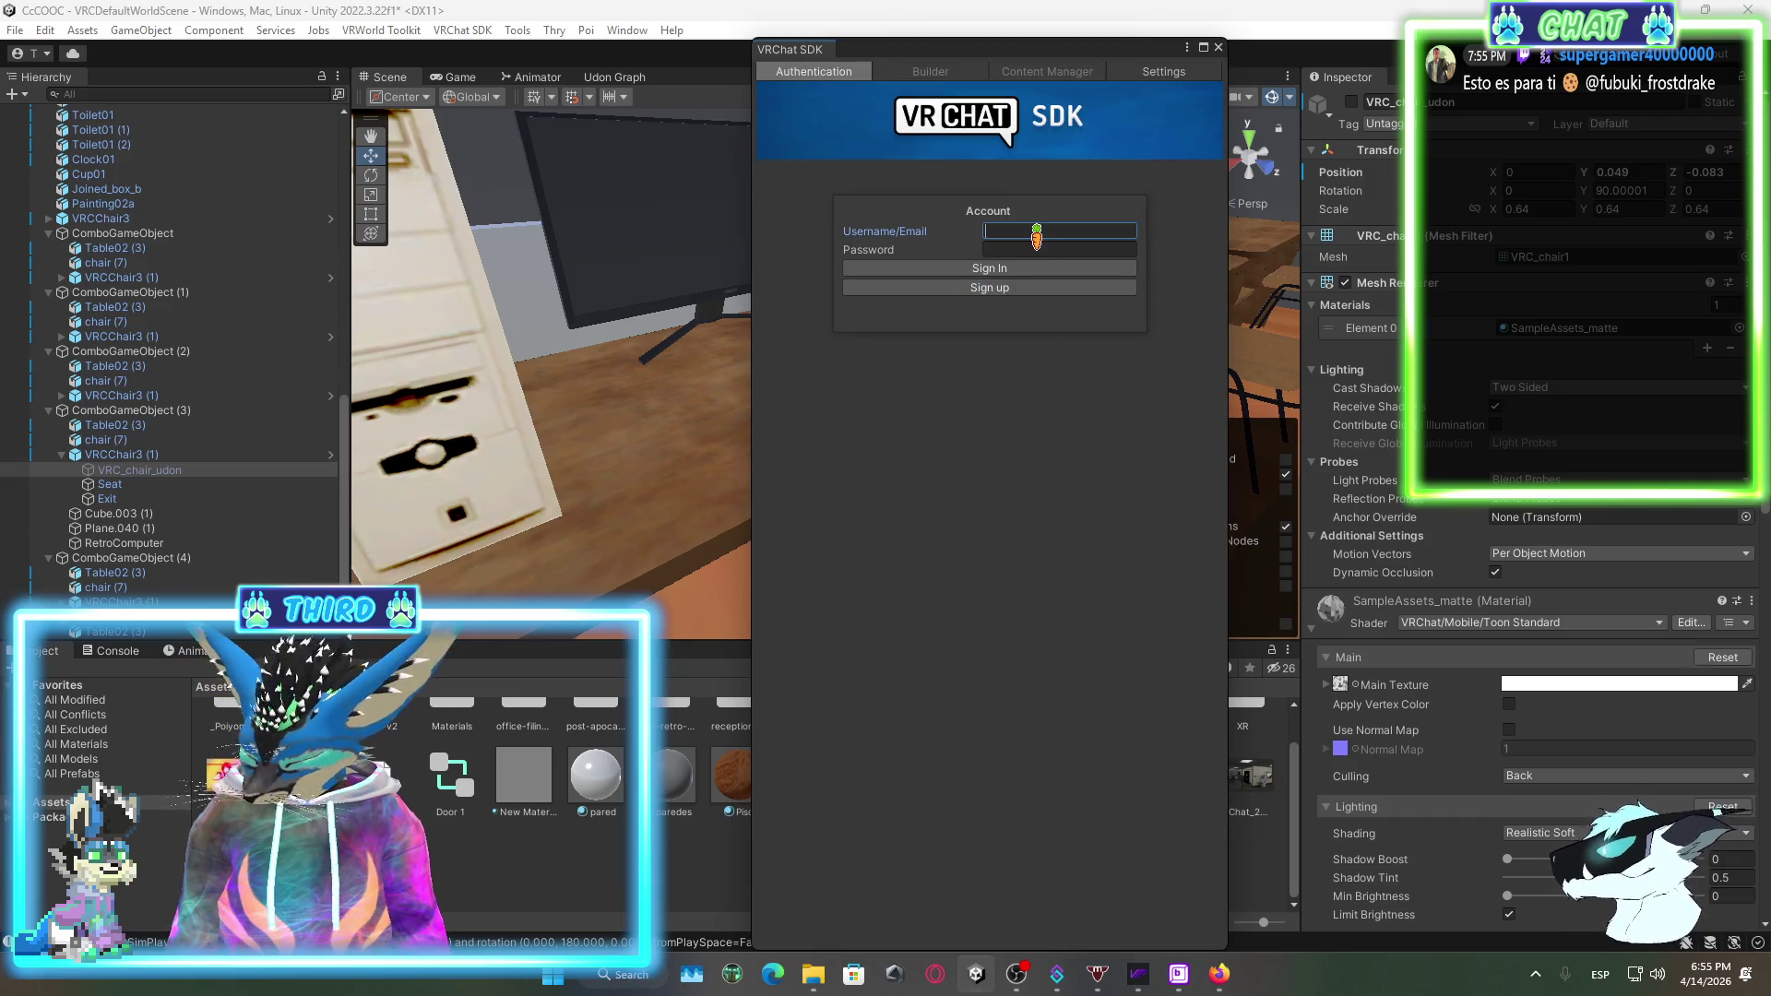
type("ymarin2000")
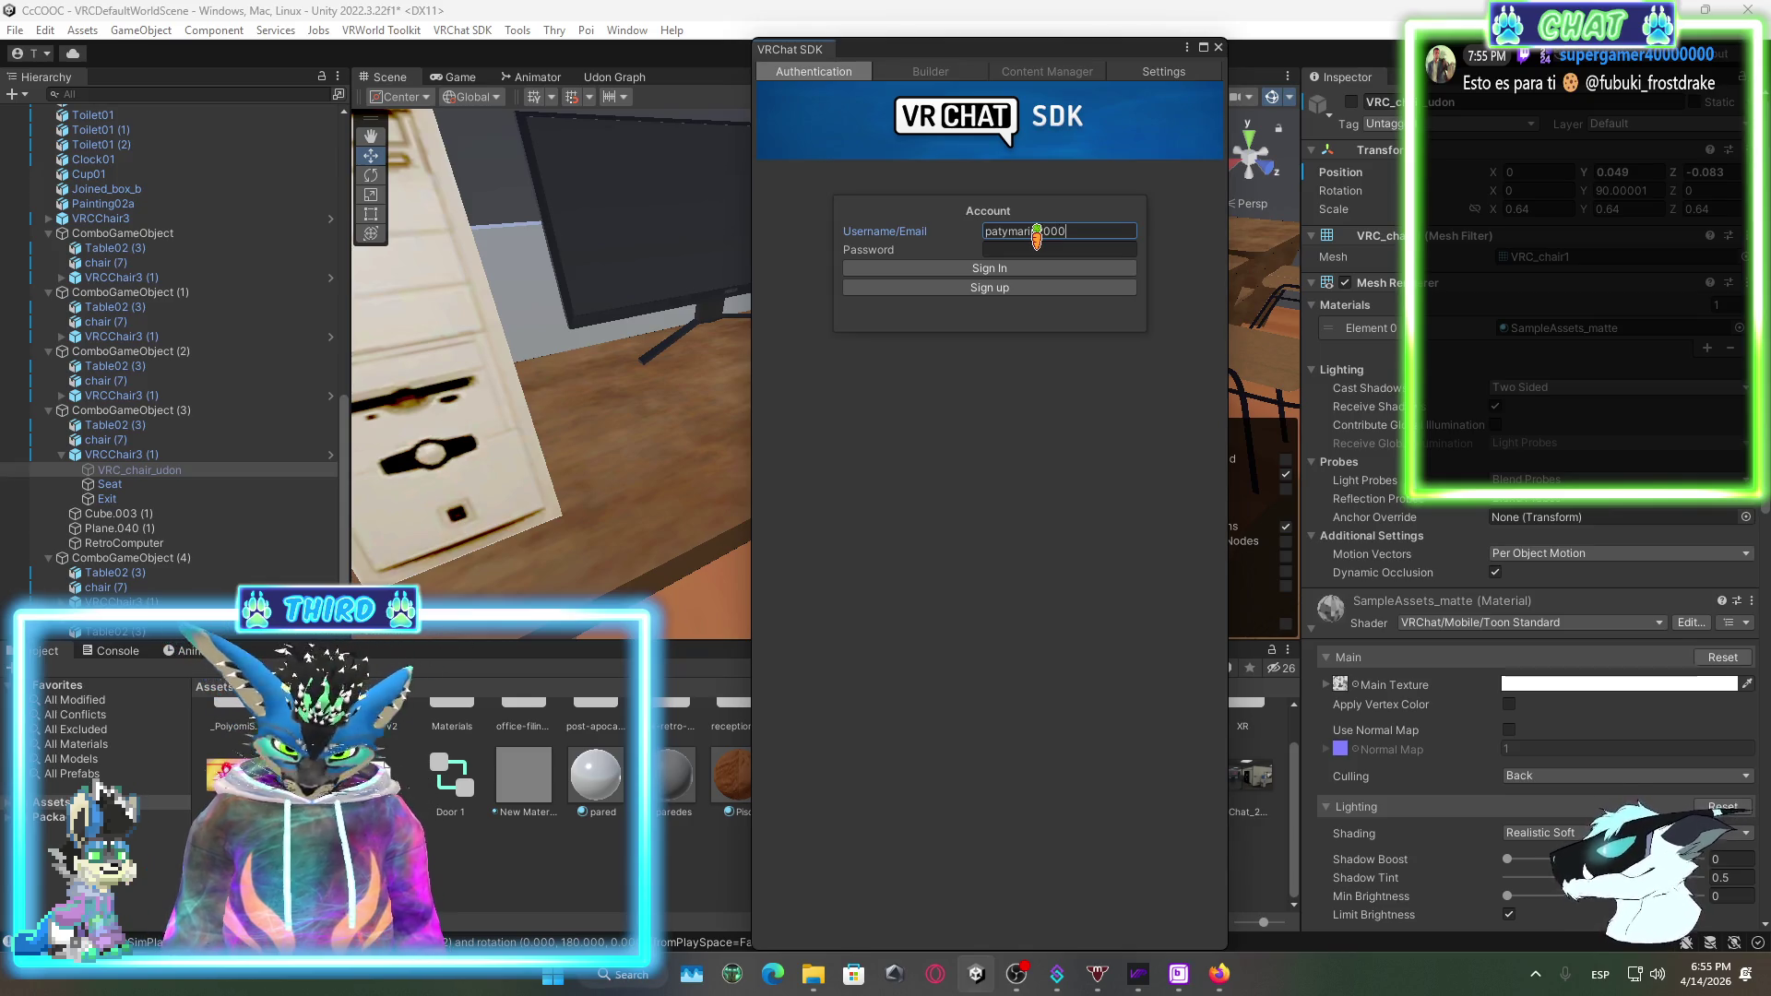
type("outlook.com")
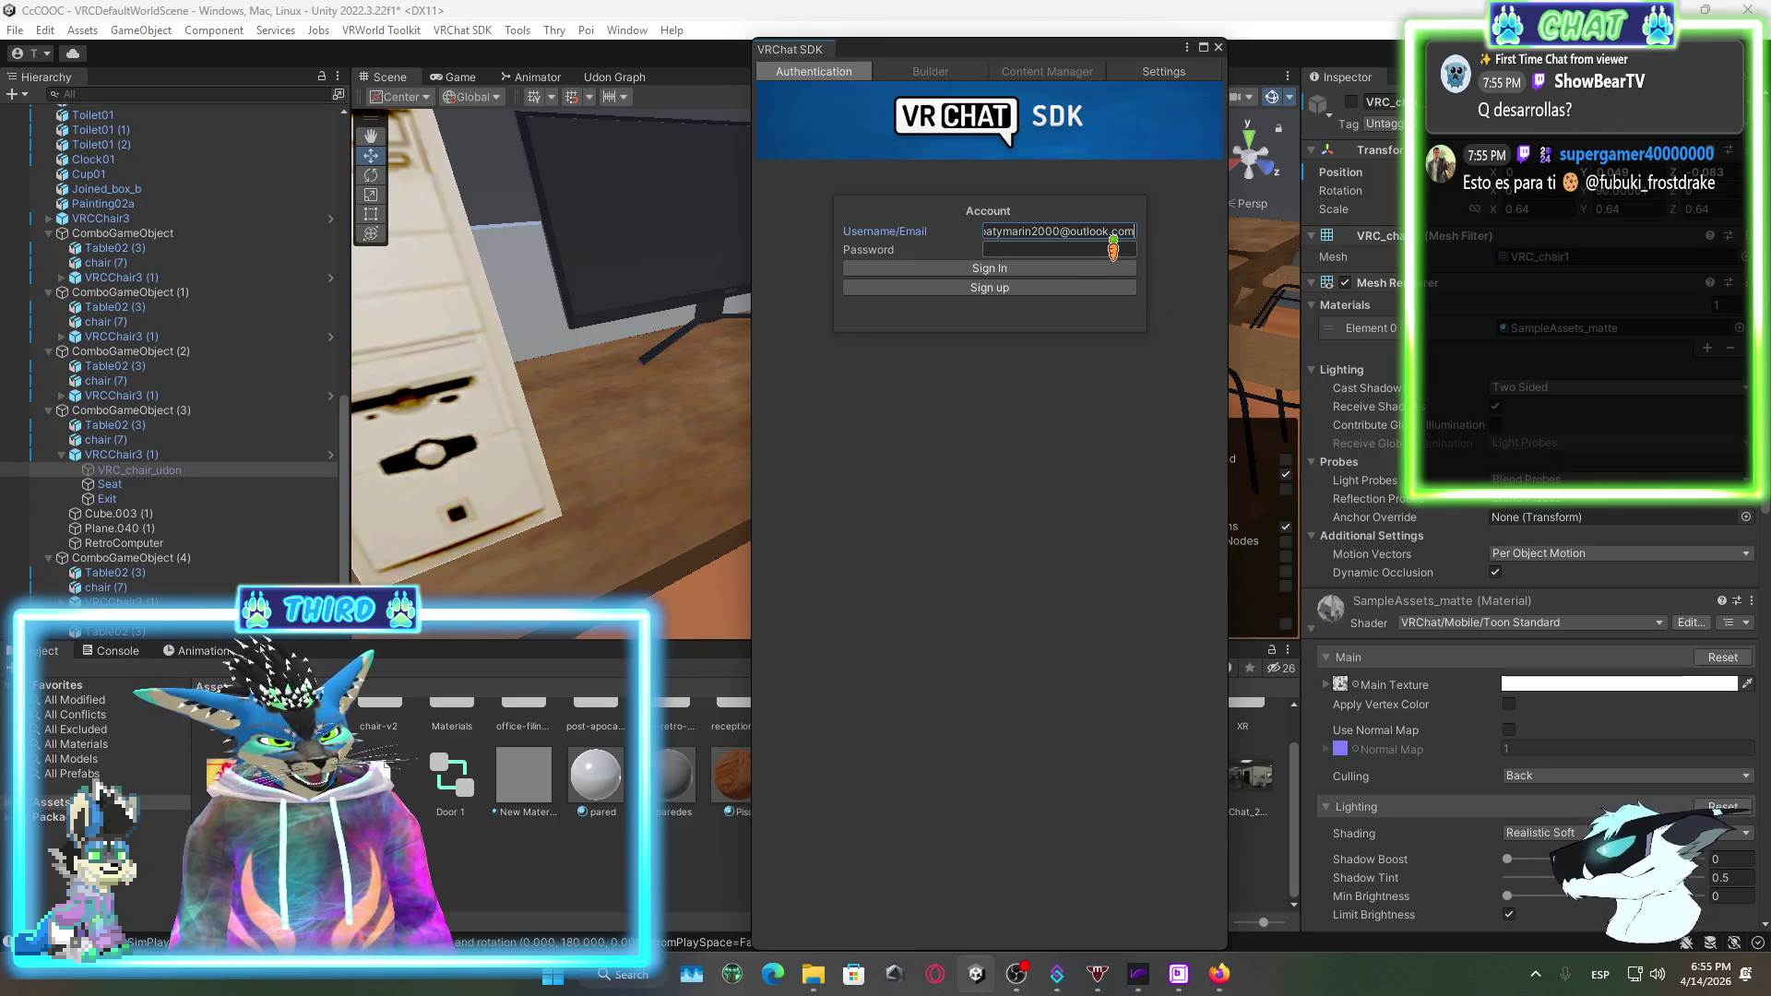
left_click(1110, 249)
type("****")
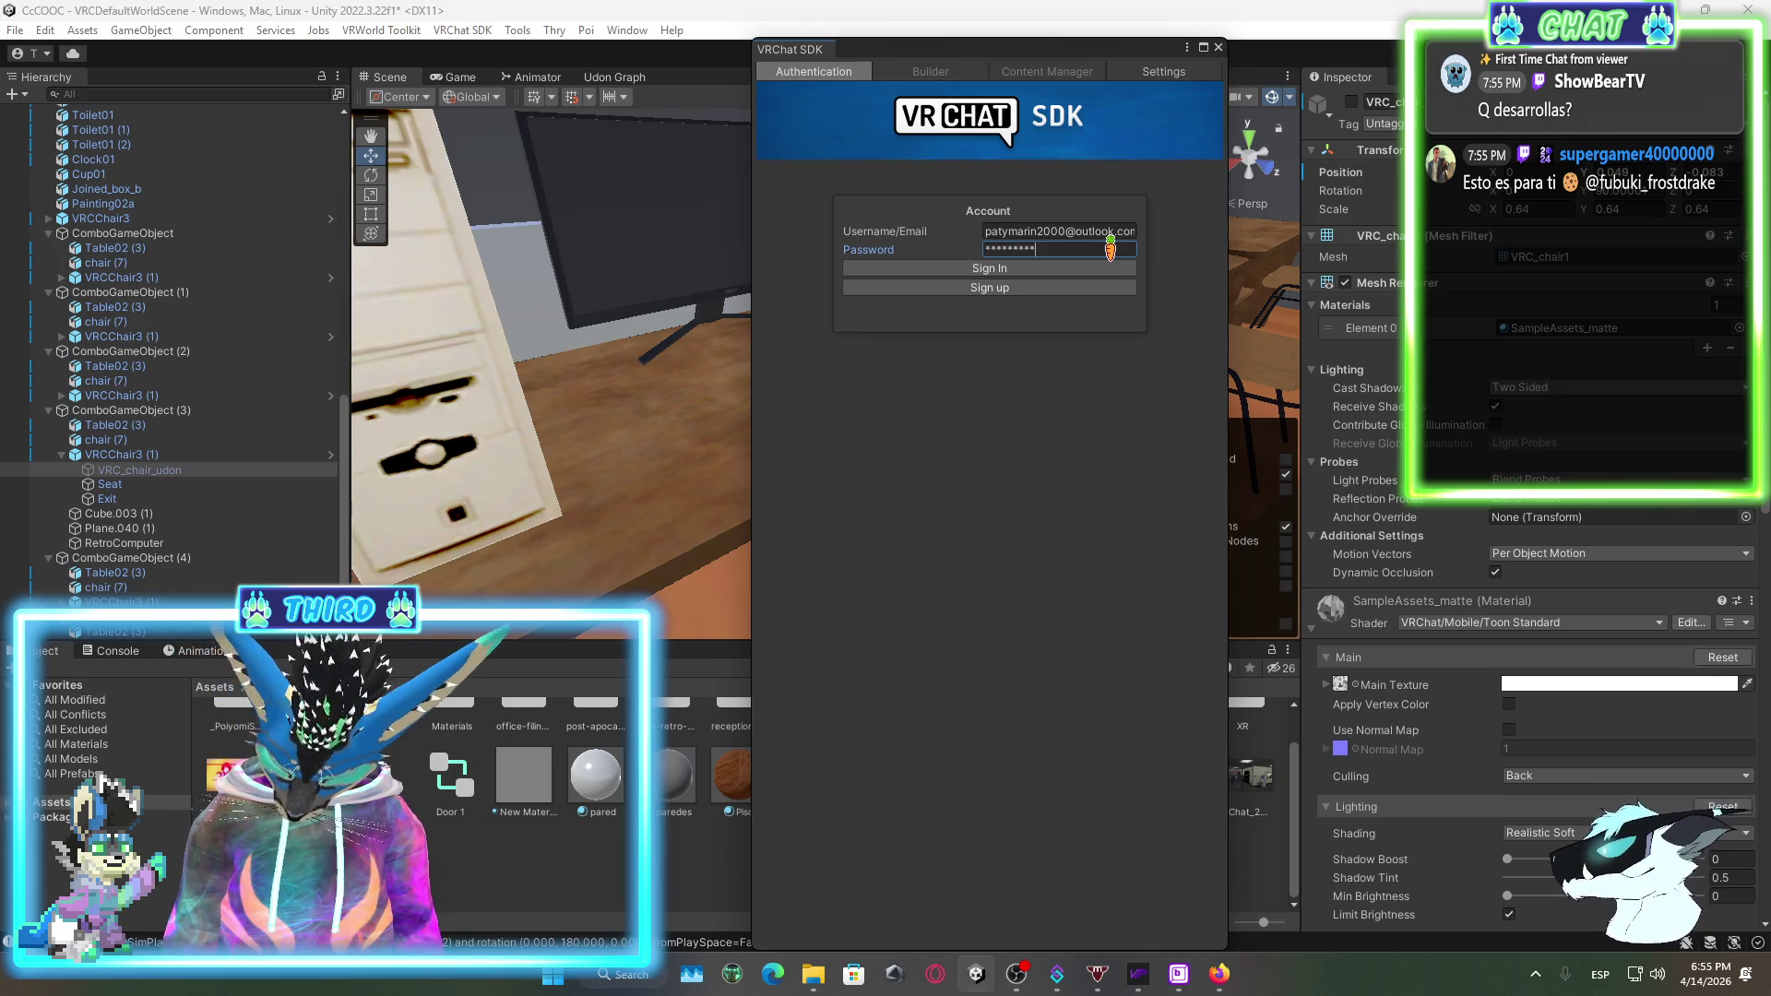
left_click(1020, 269)
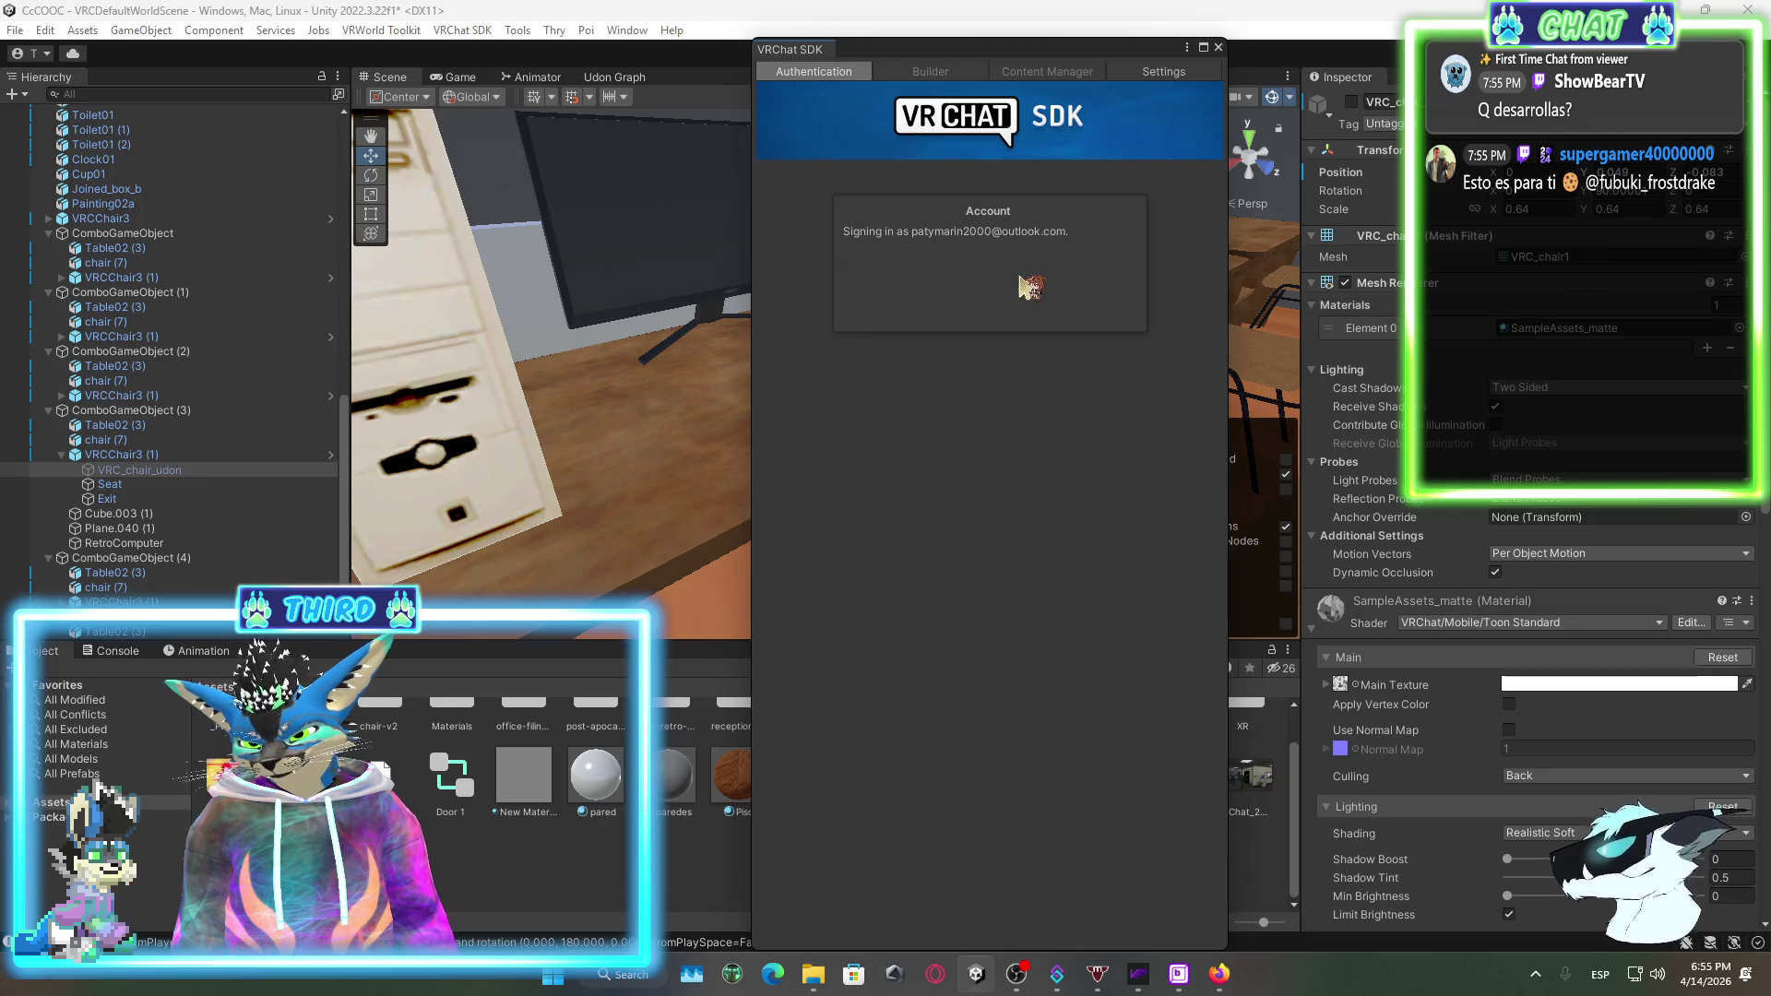
Step: Dismiss the invalid-login error, retry with an amended password, then close the extra Downloads window
left_click(1011, 522)
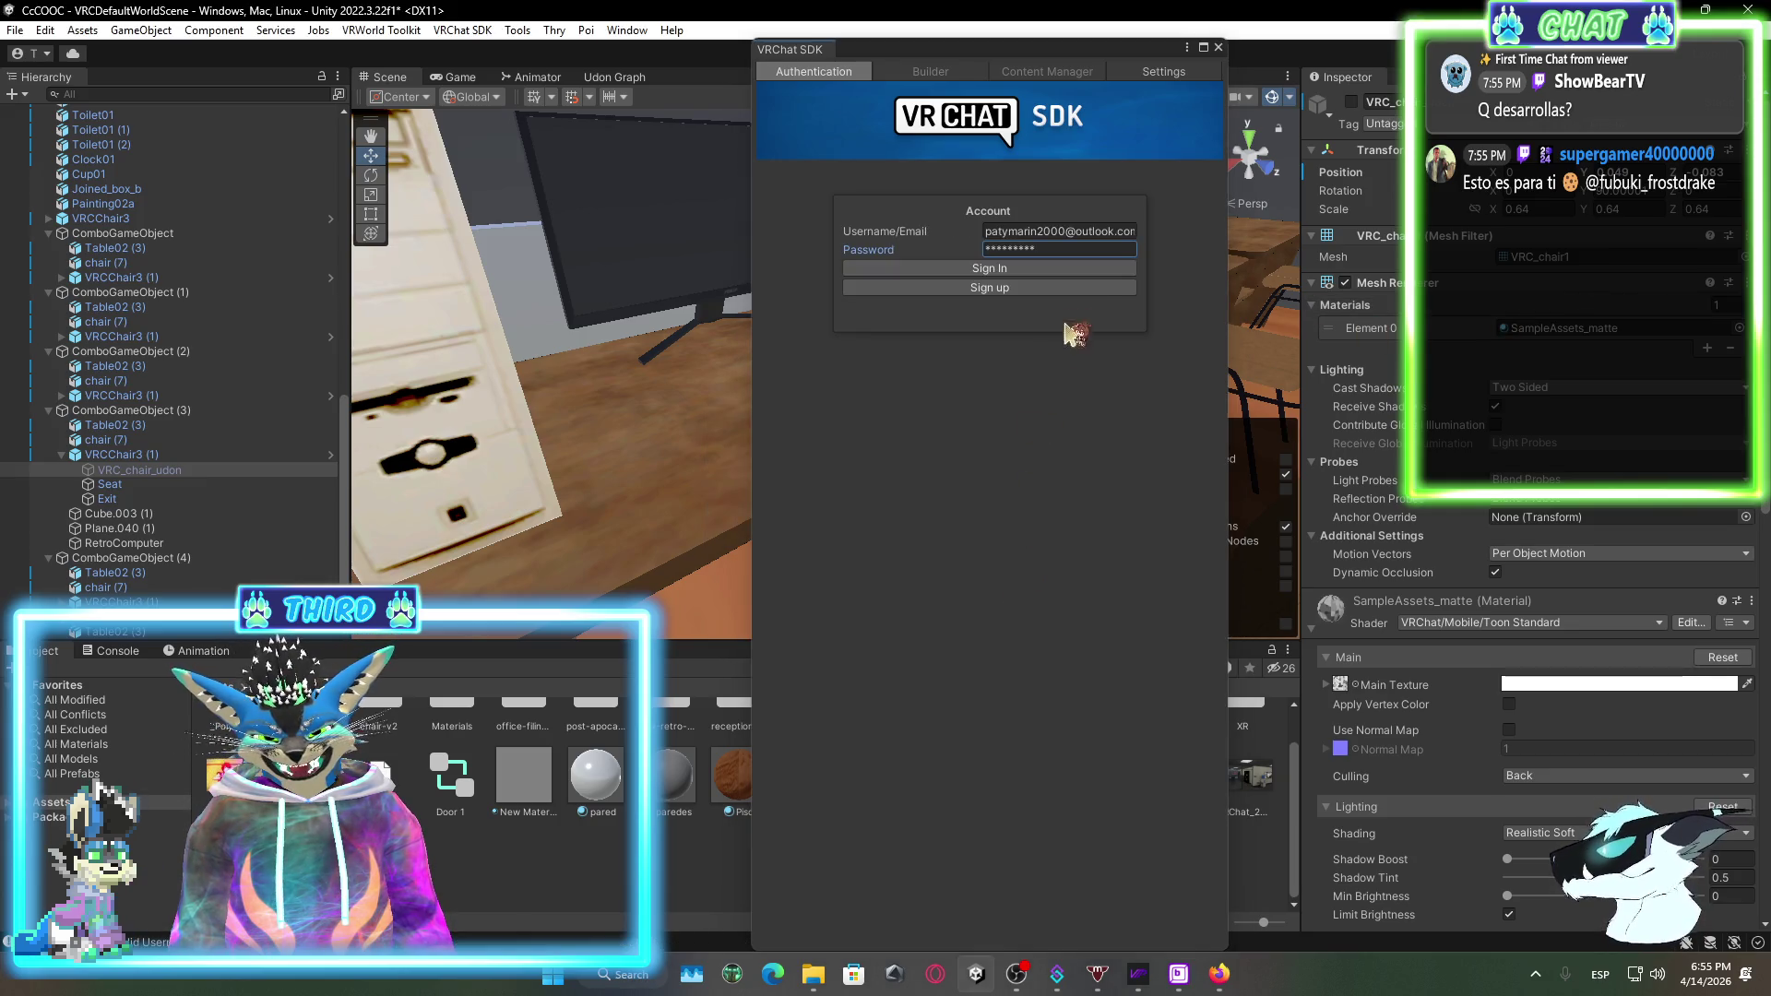
left_click(1068, 249)
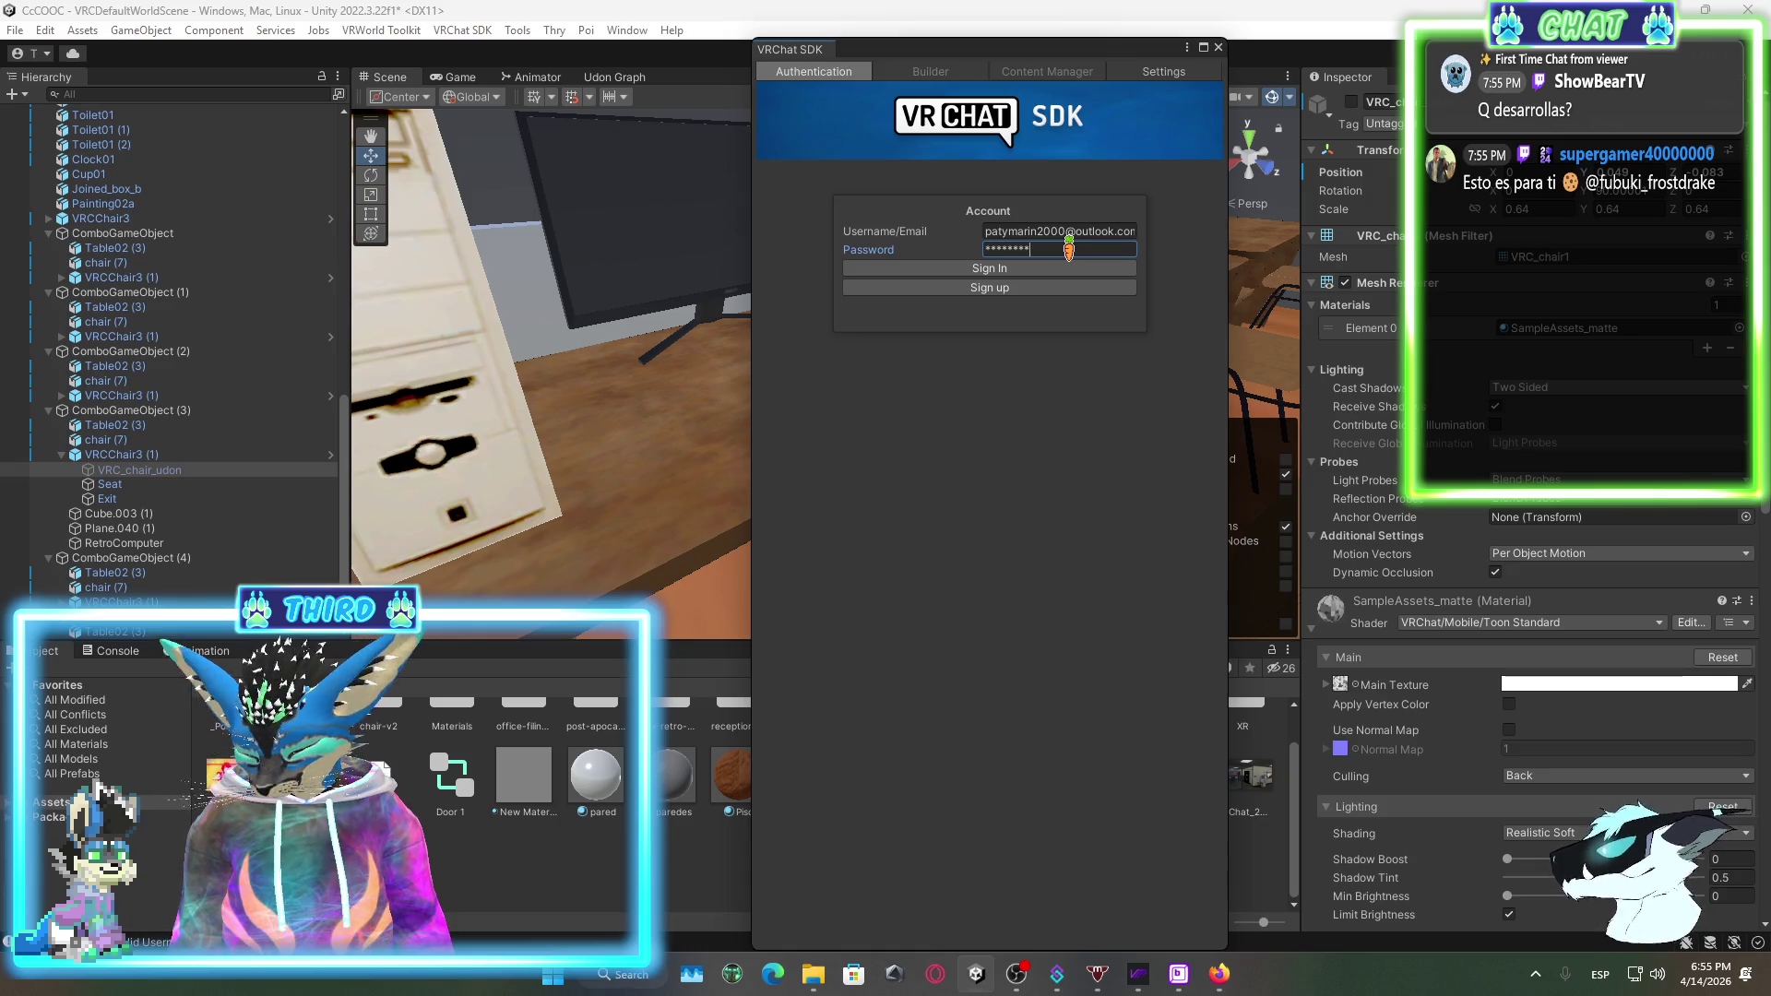
type("00")
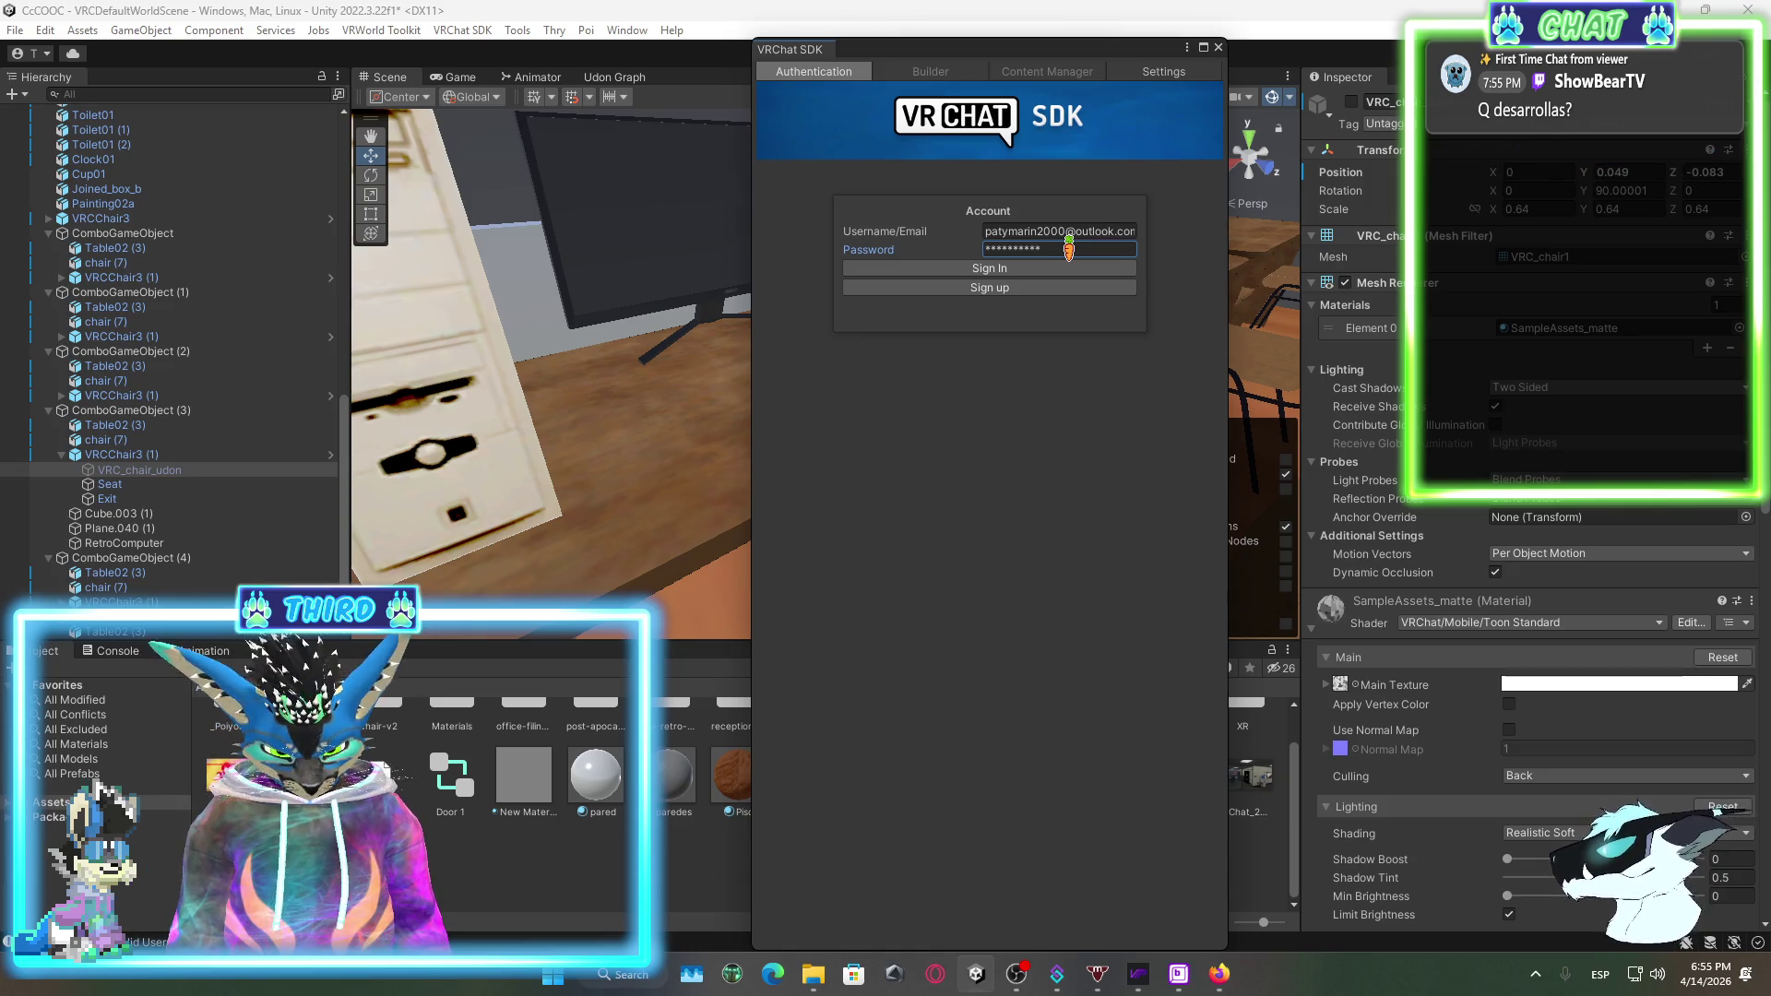
left_click(1022, 269)
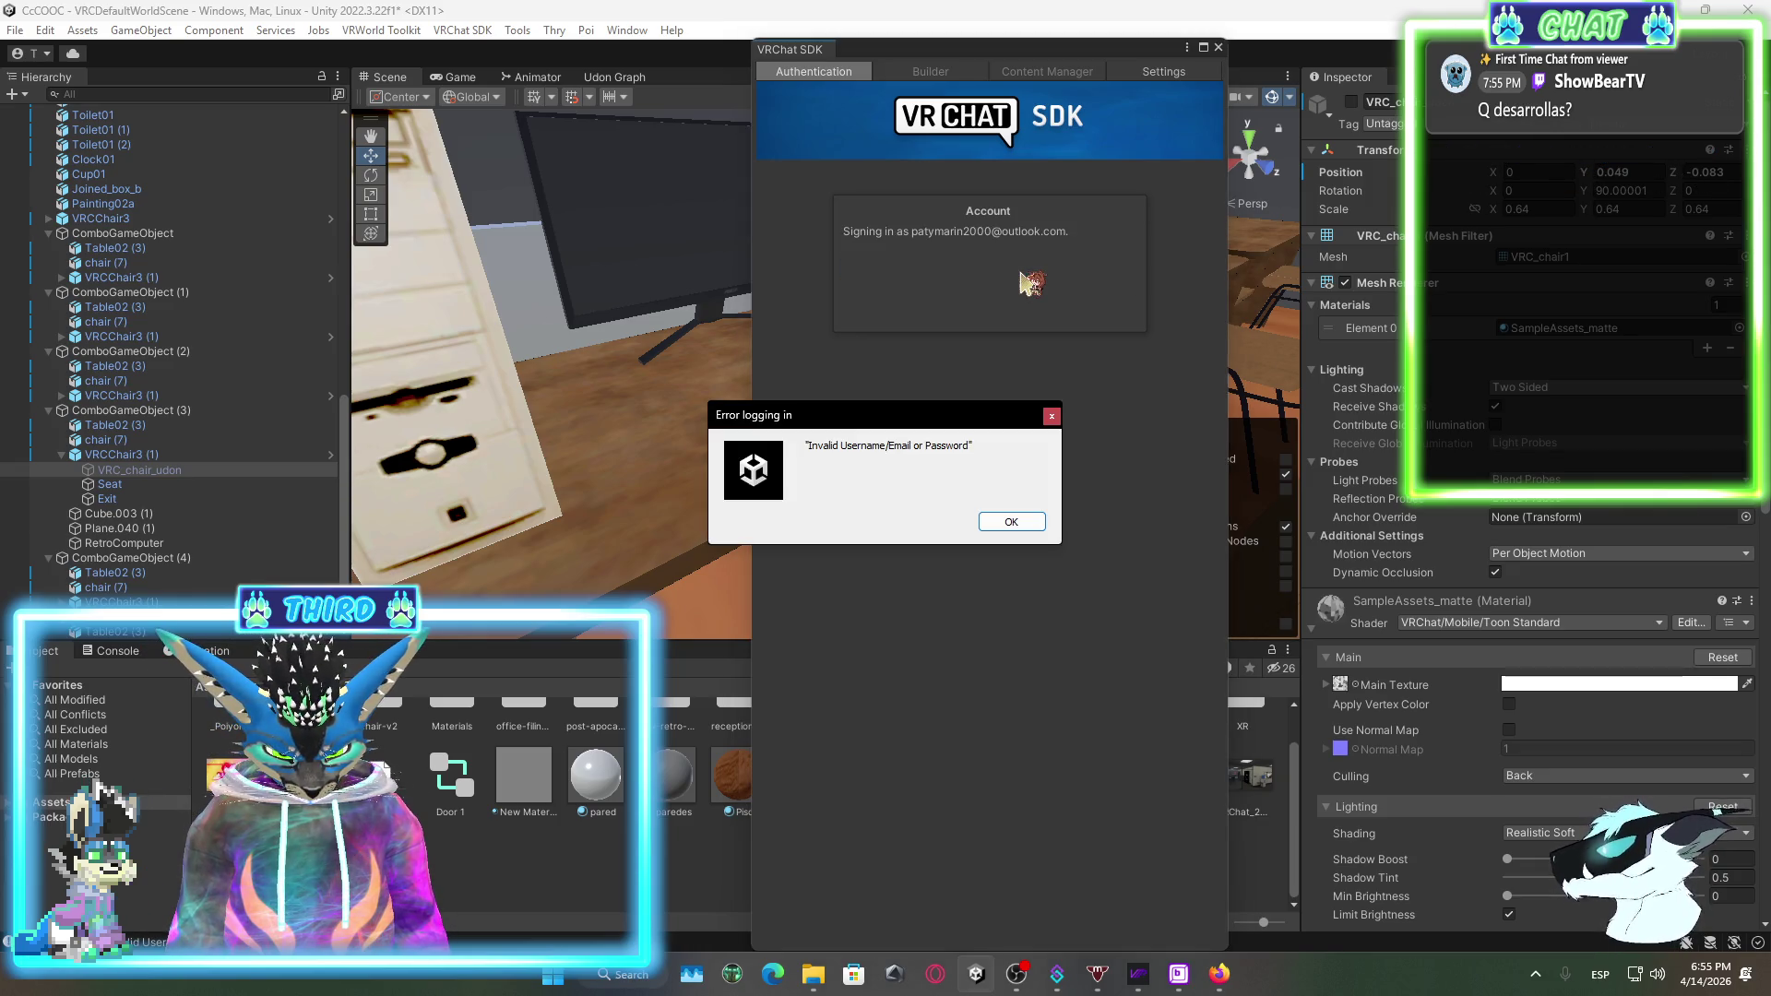
left_click(1024, 530)
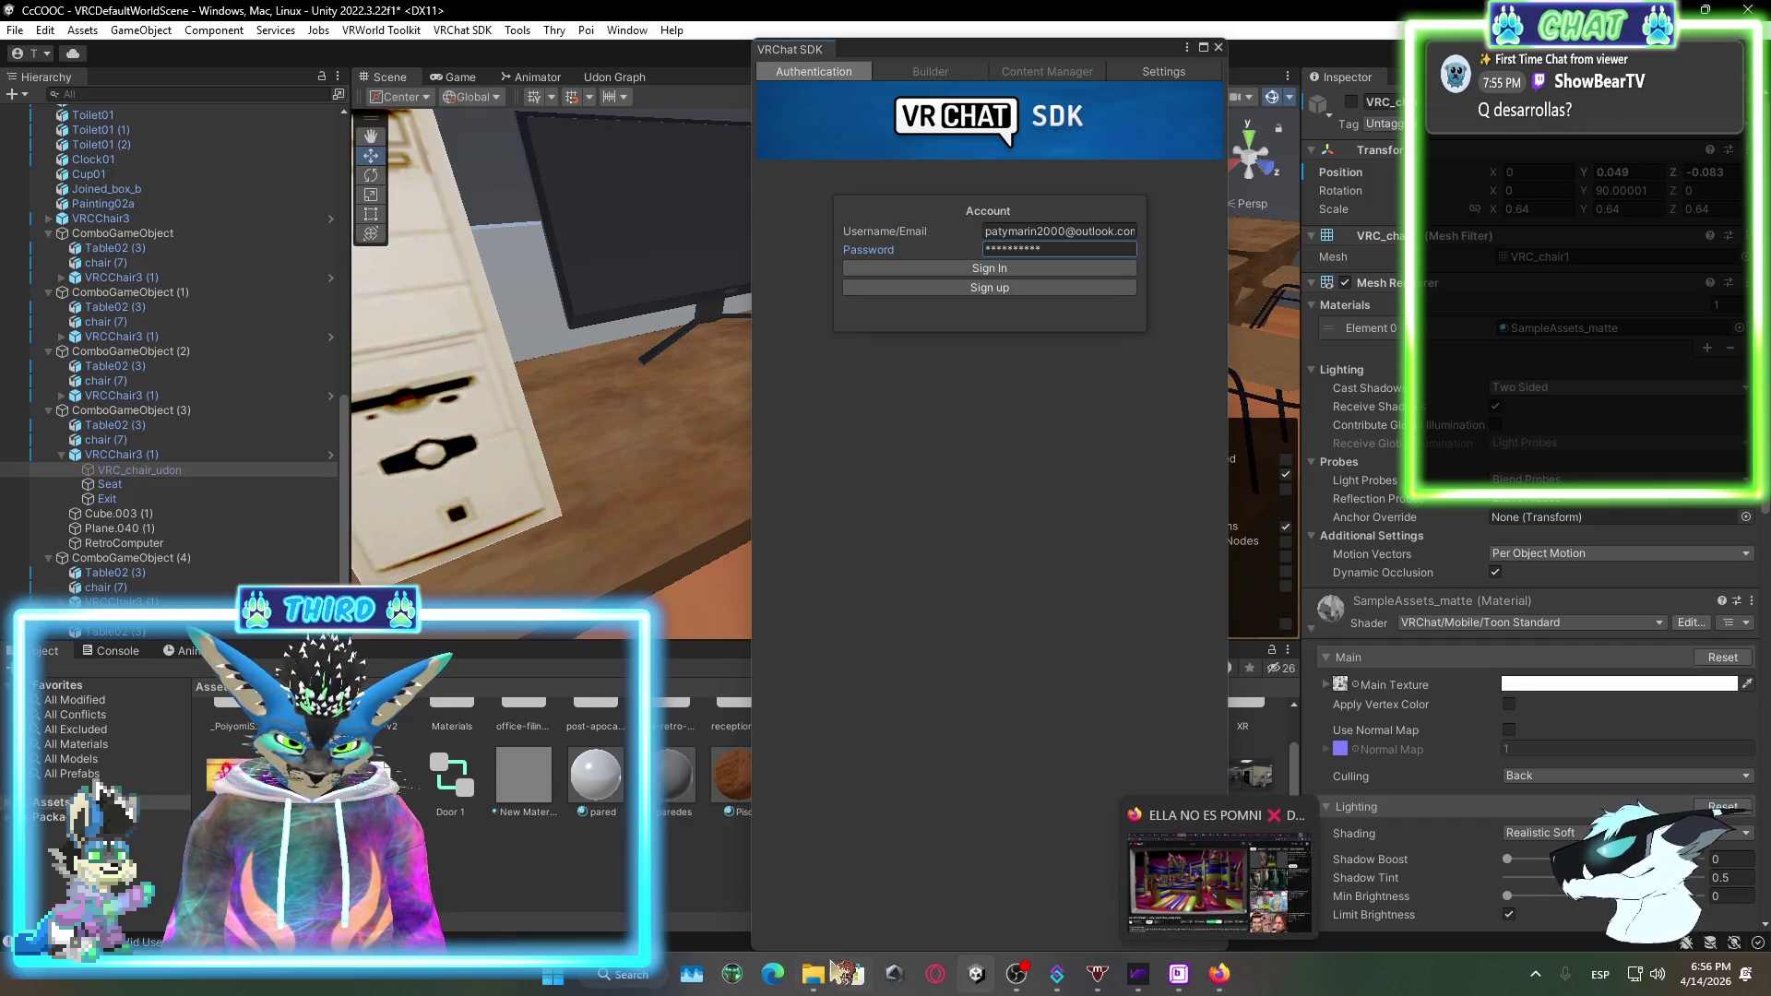
mouse_move(814, 970)
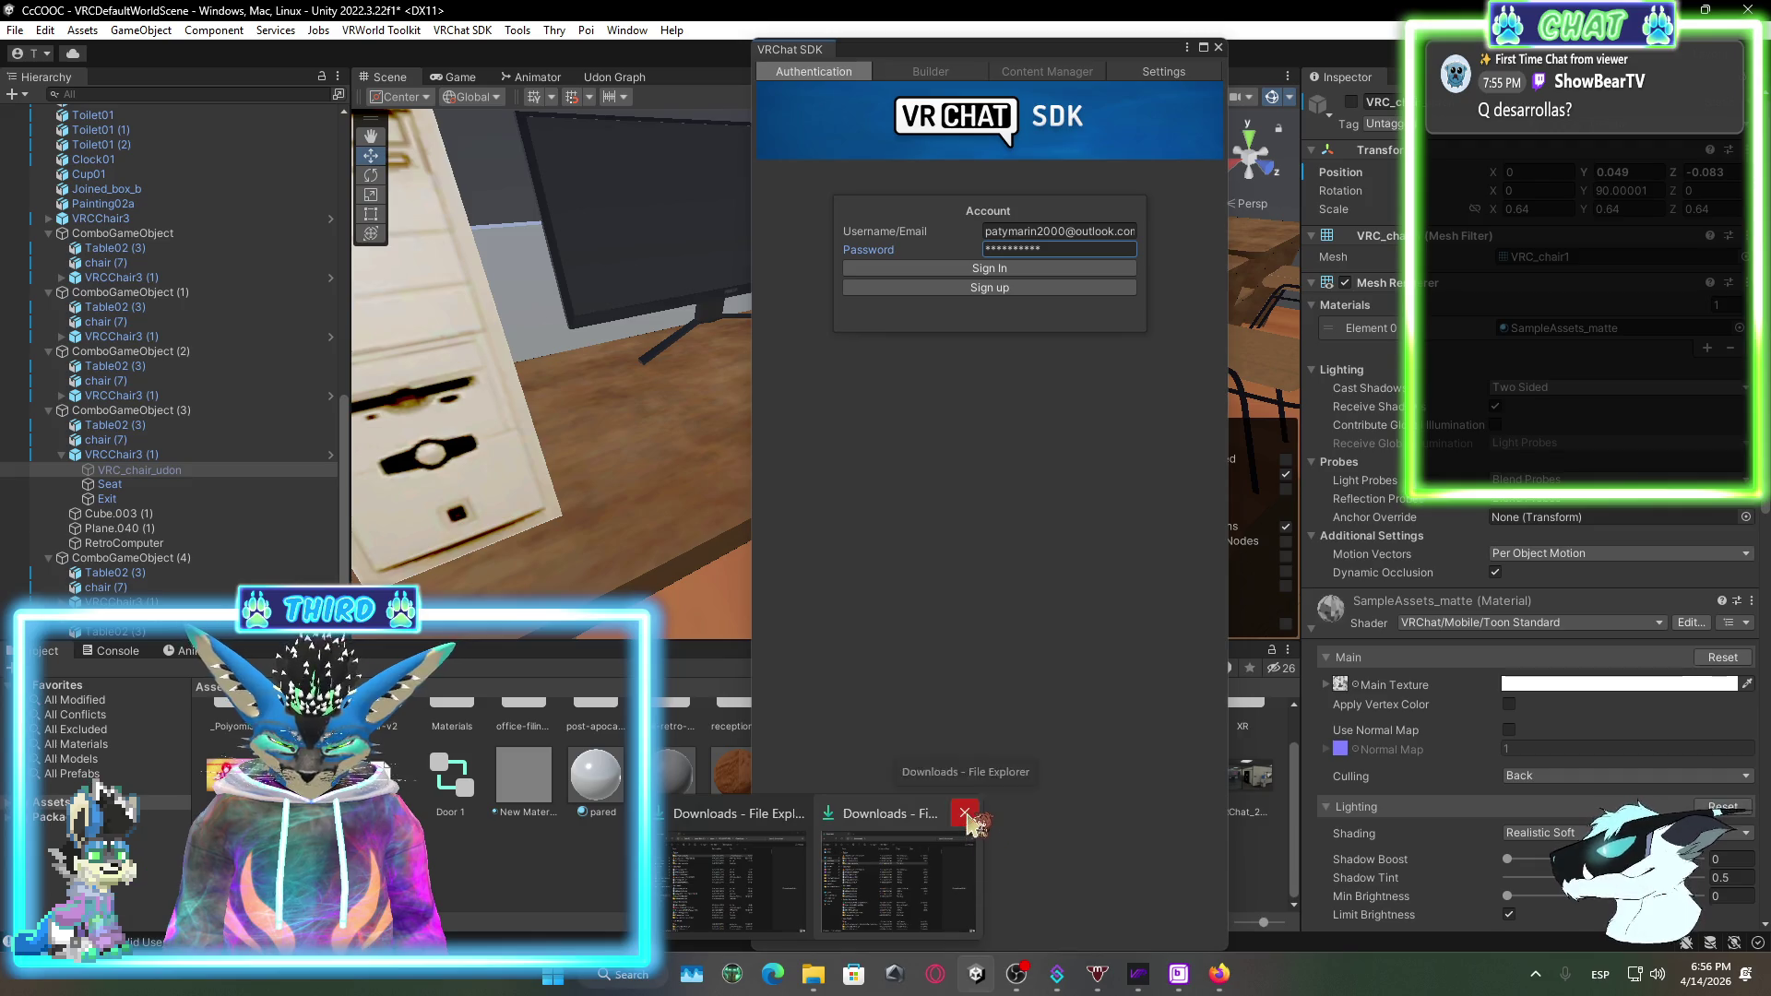
left_click(965, 814)
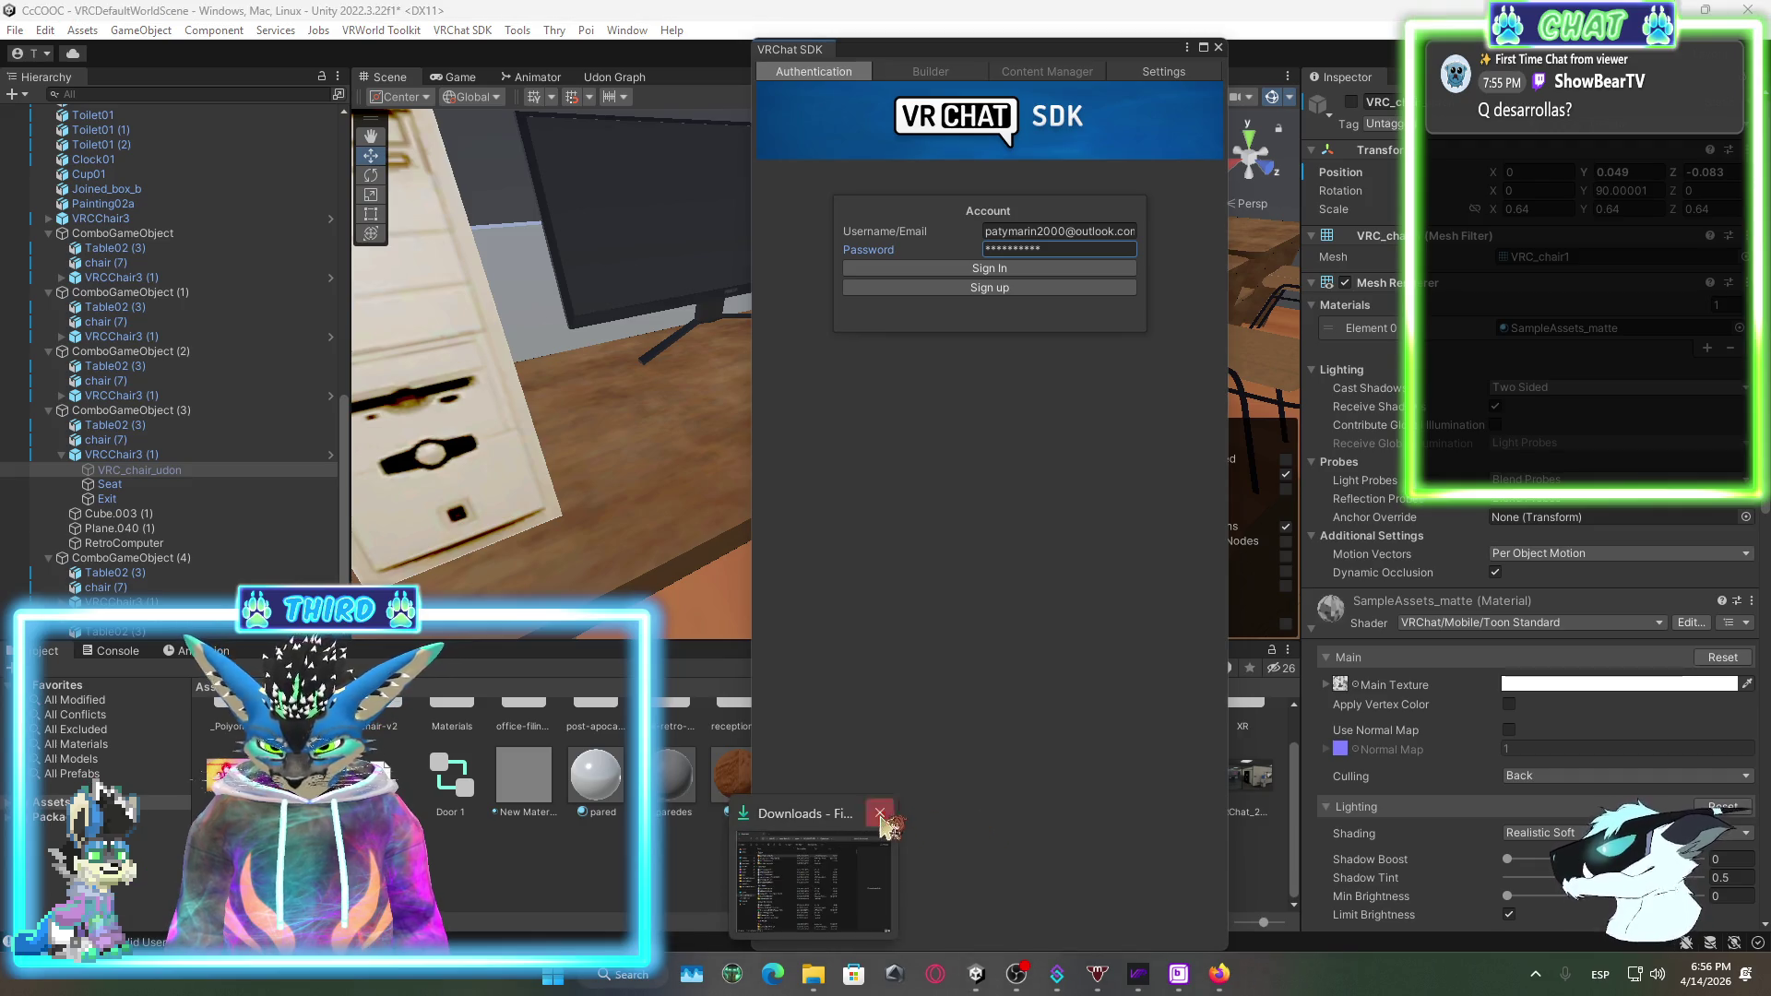
left_click(937, 976)
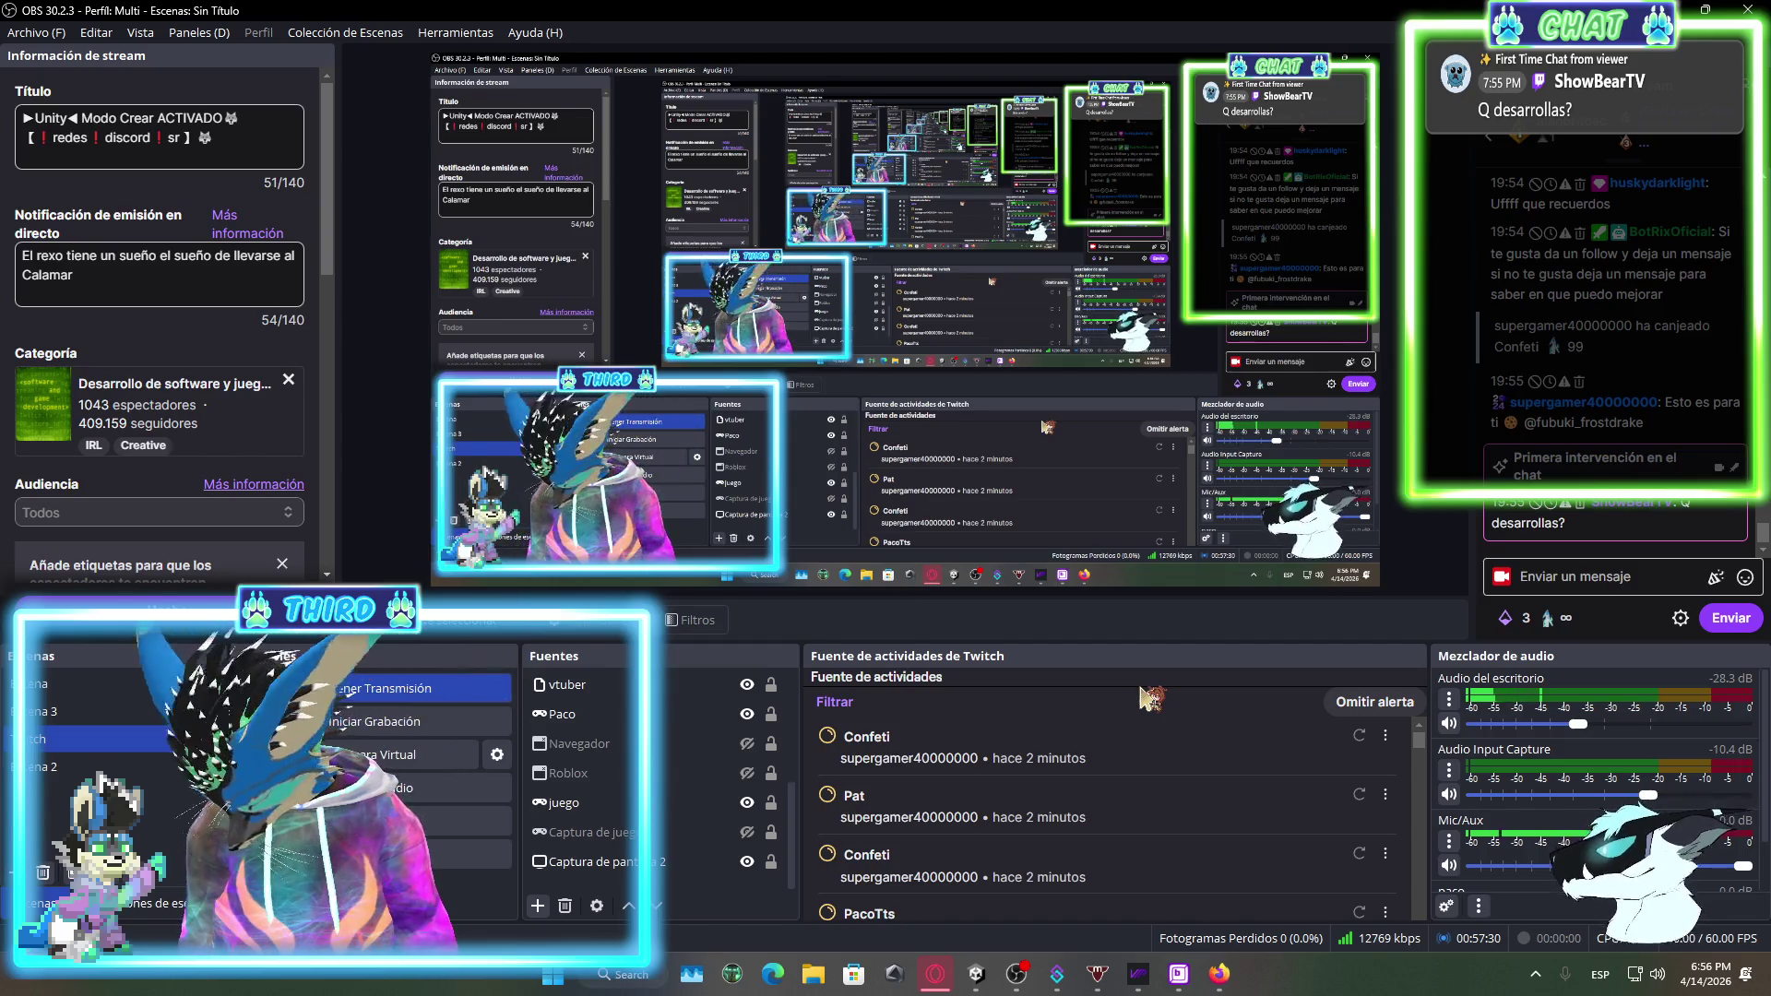
Step: Pause the YouTube video in the browser, then bring Opera GX to the front
key("alt+Tab")
left_click(746, 369)
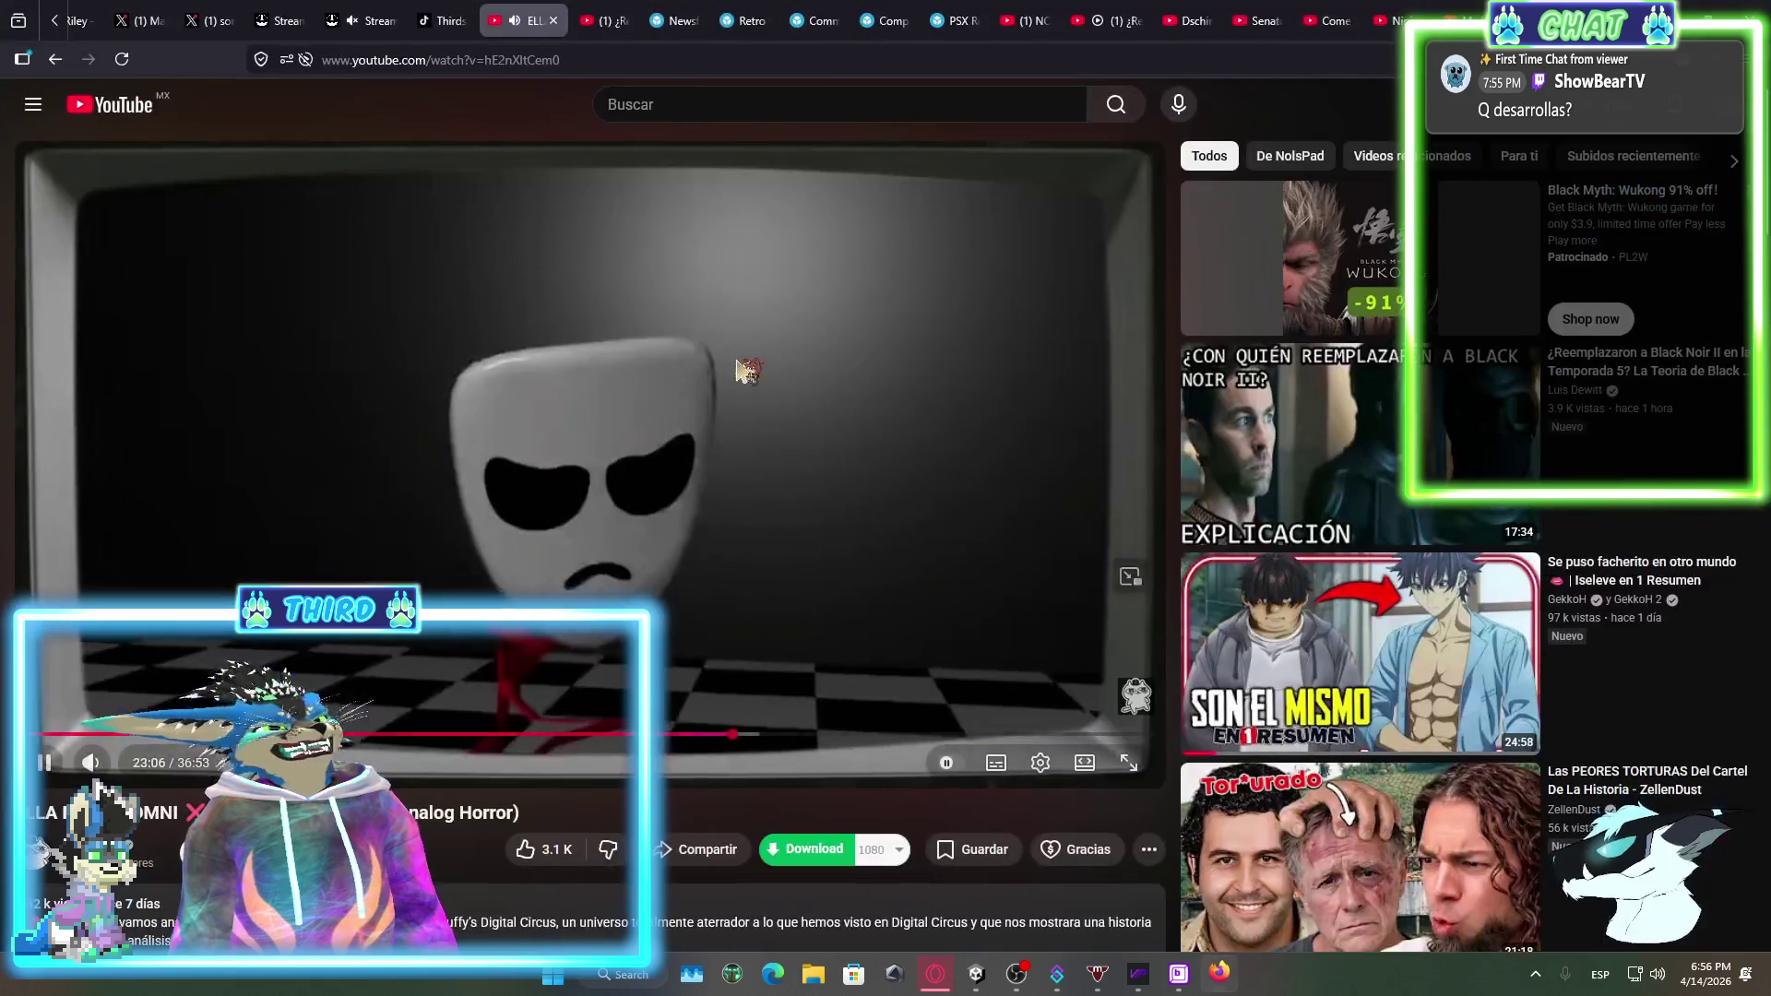
left_click(745, 369)
key("alt+Tab")
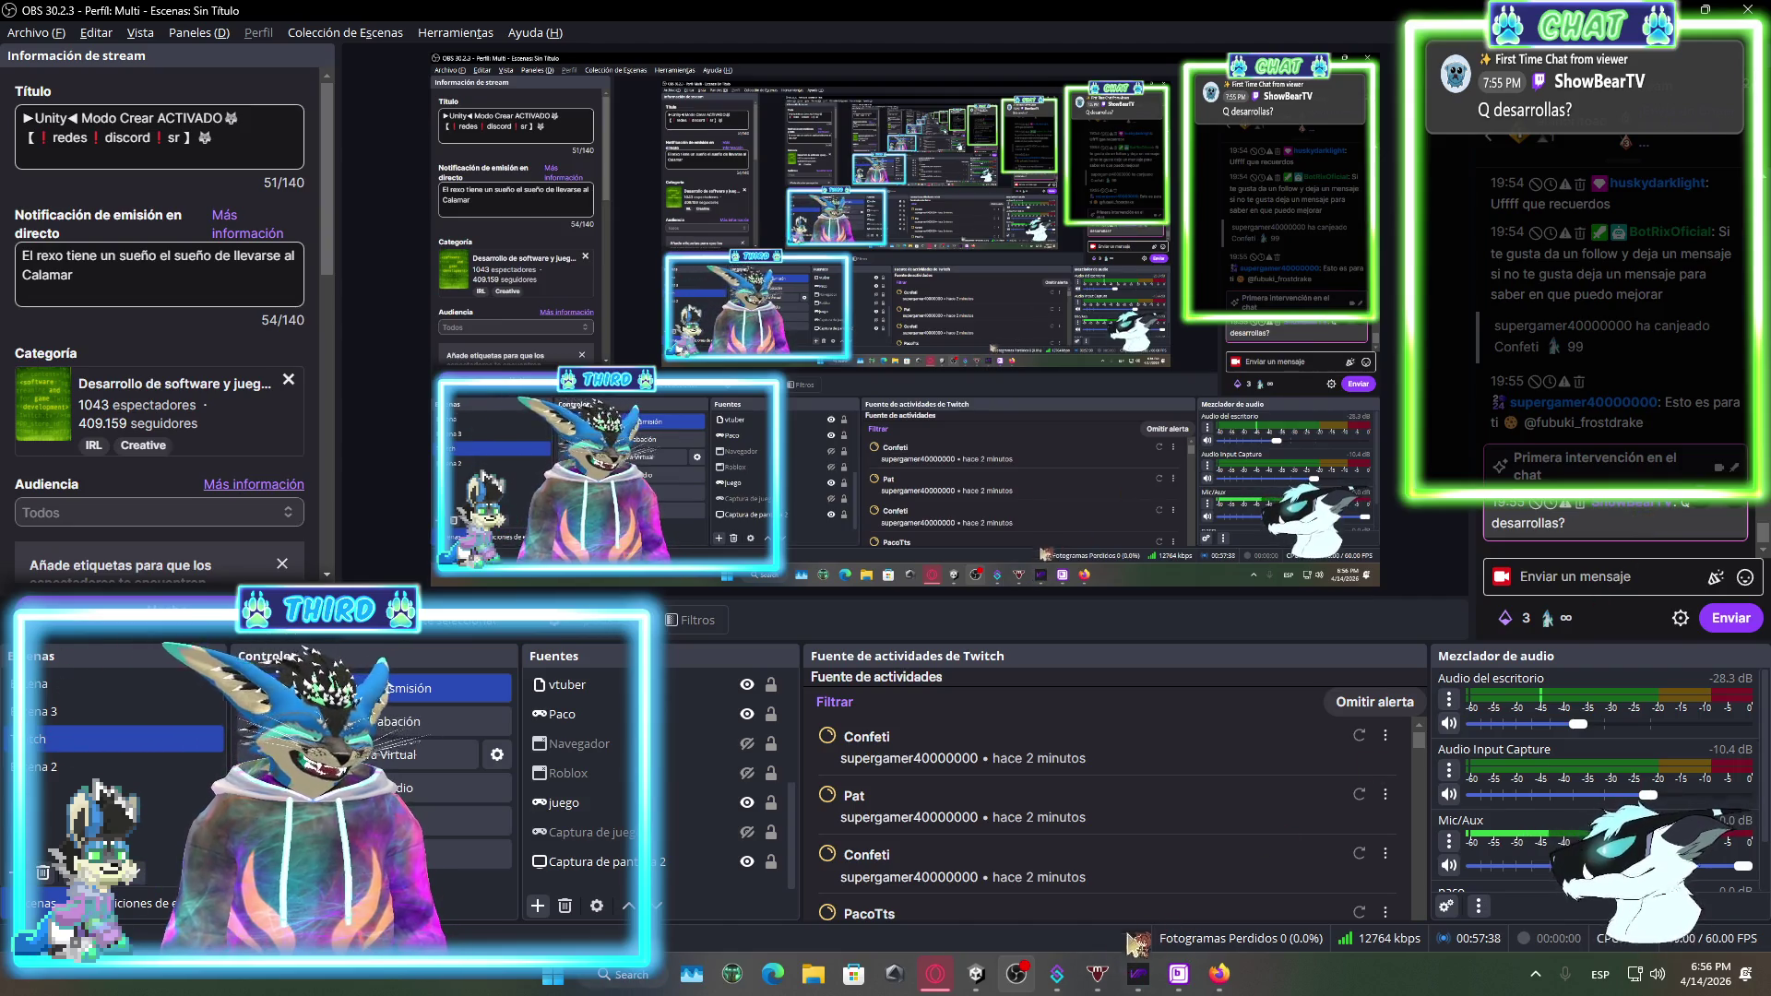
left_click(940, 974)
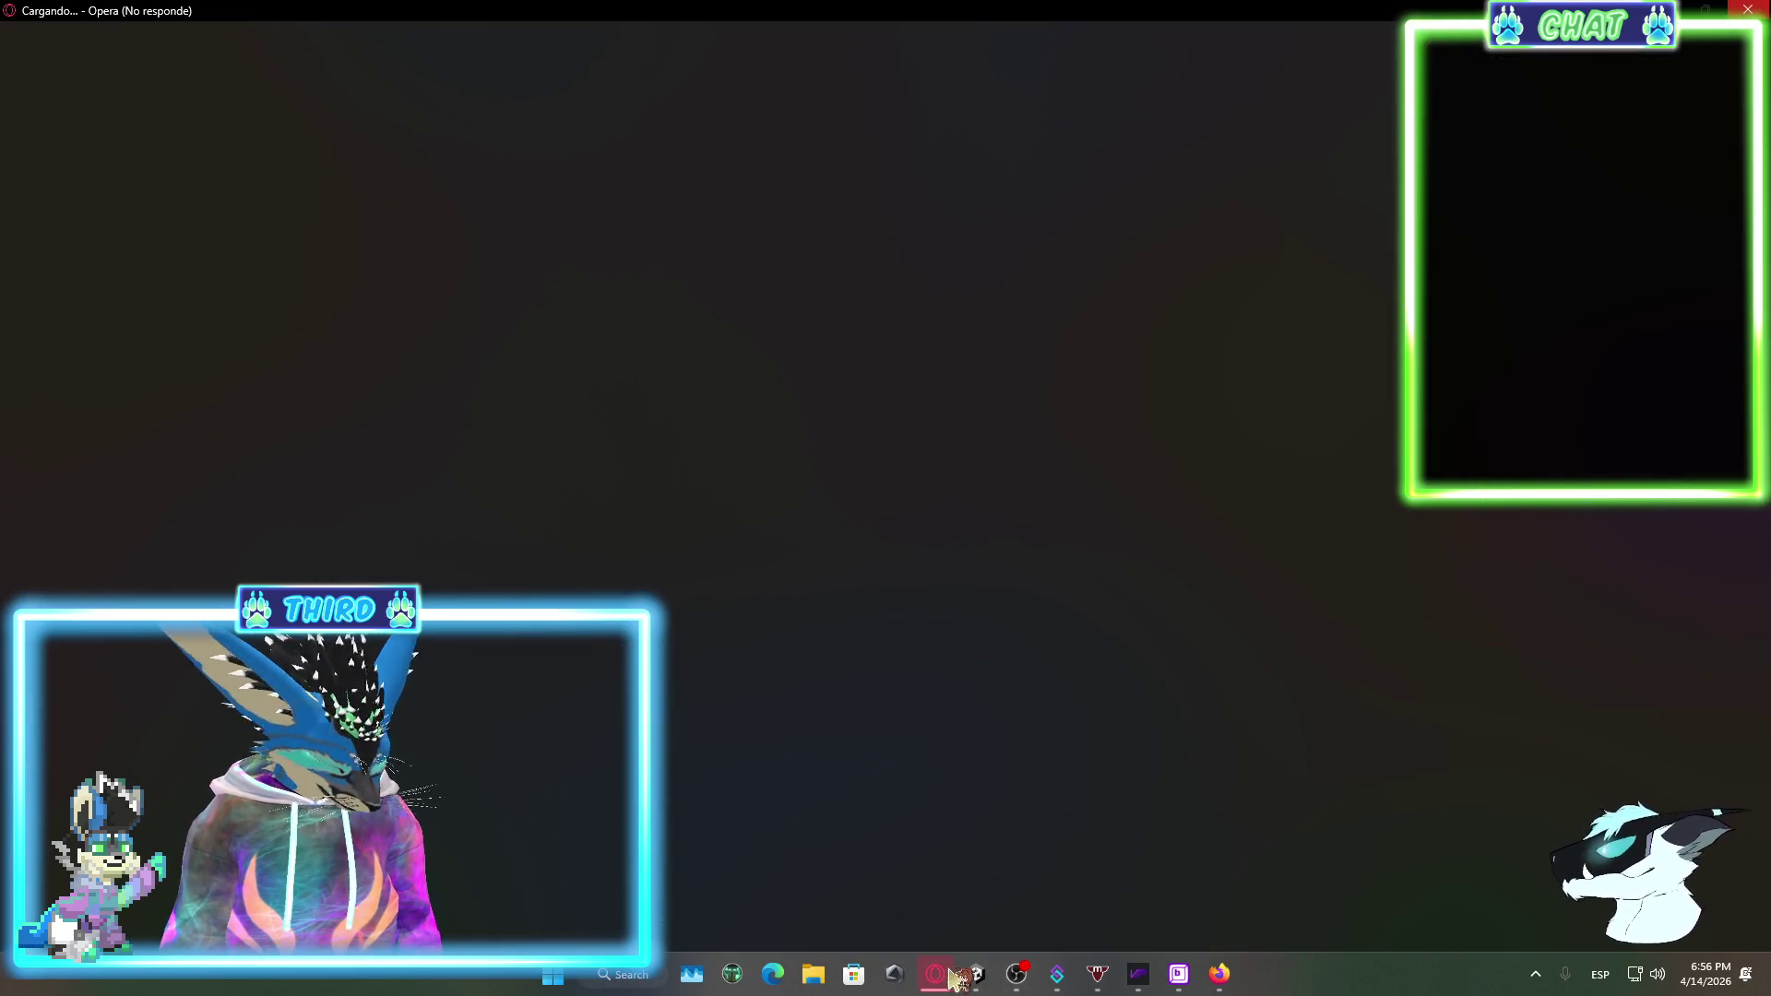
mouse_move(1038, 983)
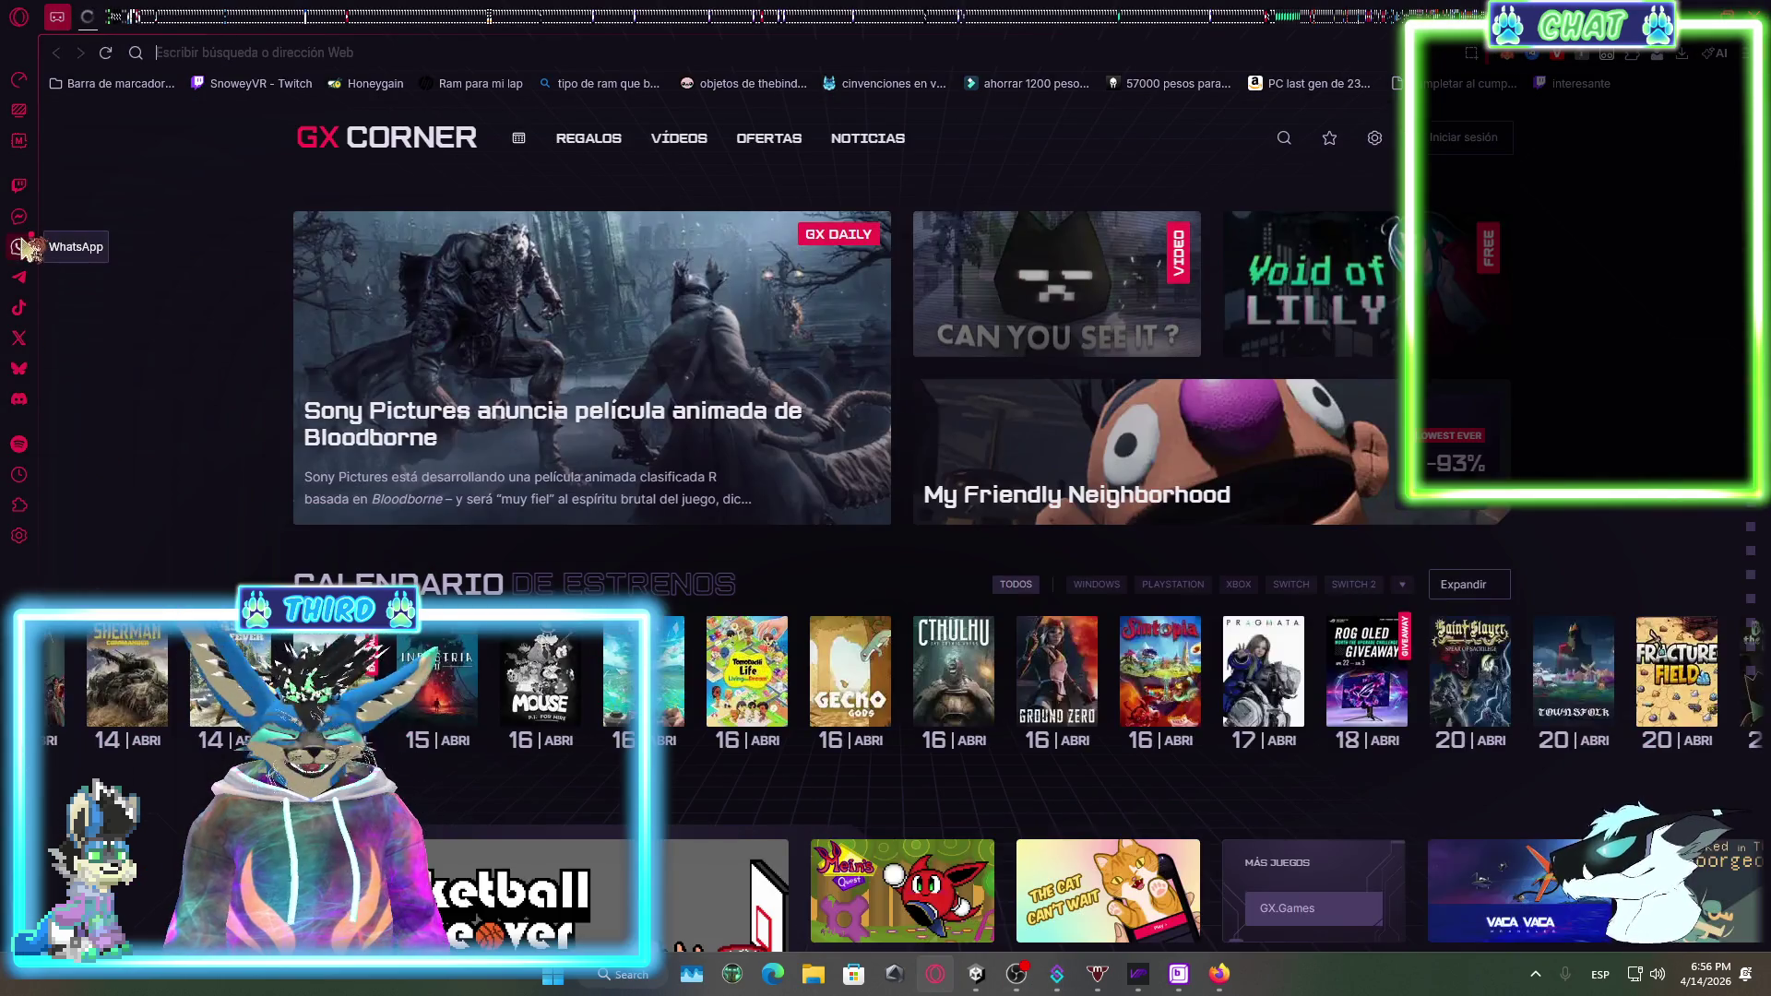
Step: Open Opera GX's settings page, then return to the Unity editor
left_click(20, 538)
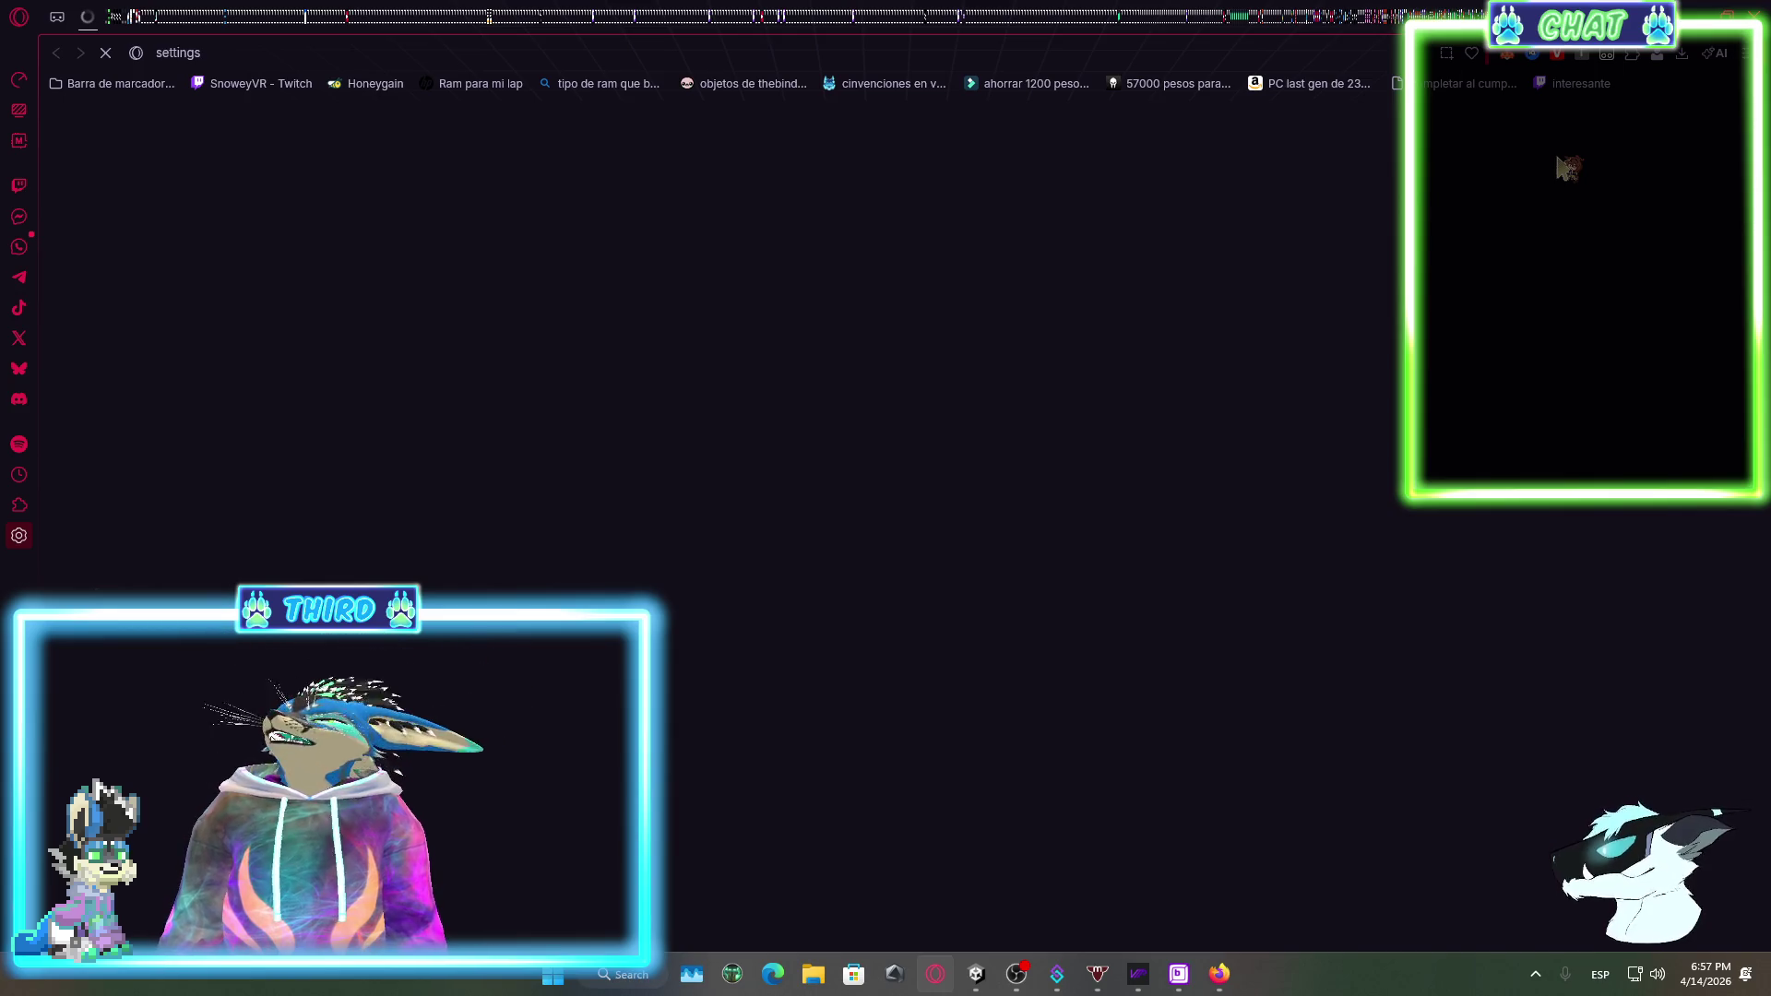
left_click(1017, 971)
left_click(980, 976)
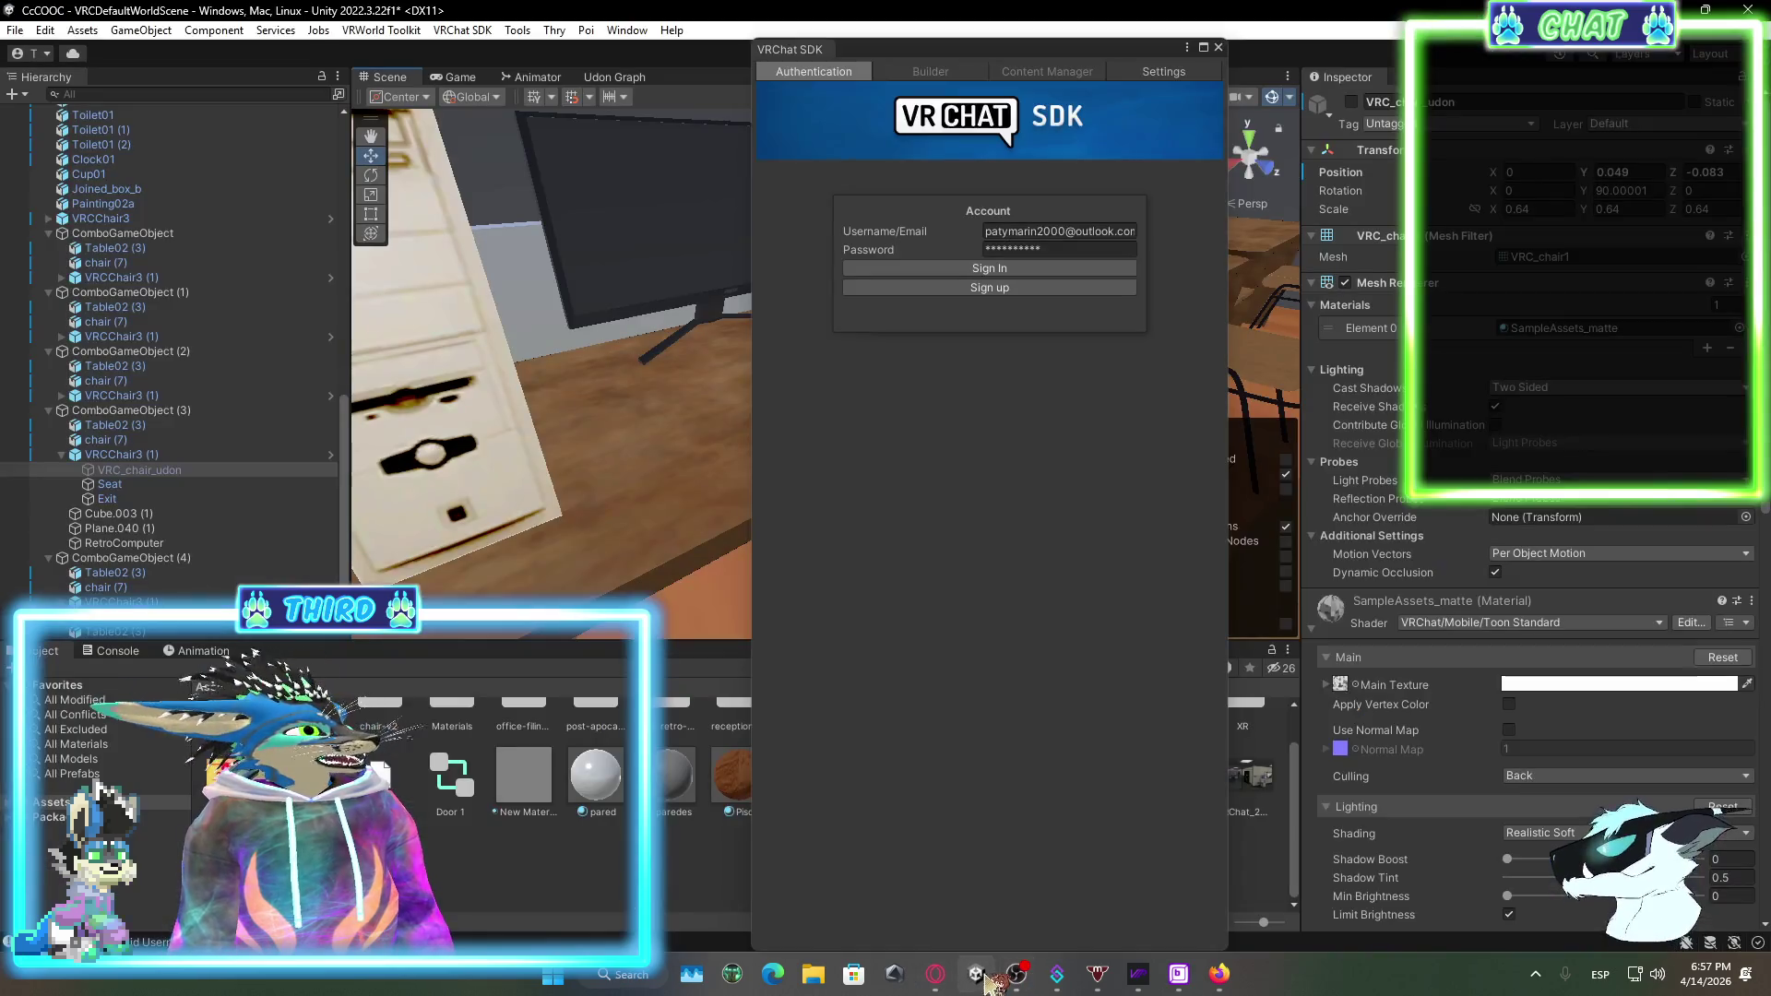
Step: Clear the VRChat SDK password field, then switch to Opera GX's settings page
left_click(1130, 249)
key("BackSpace")
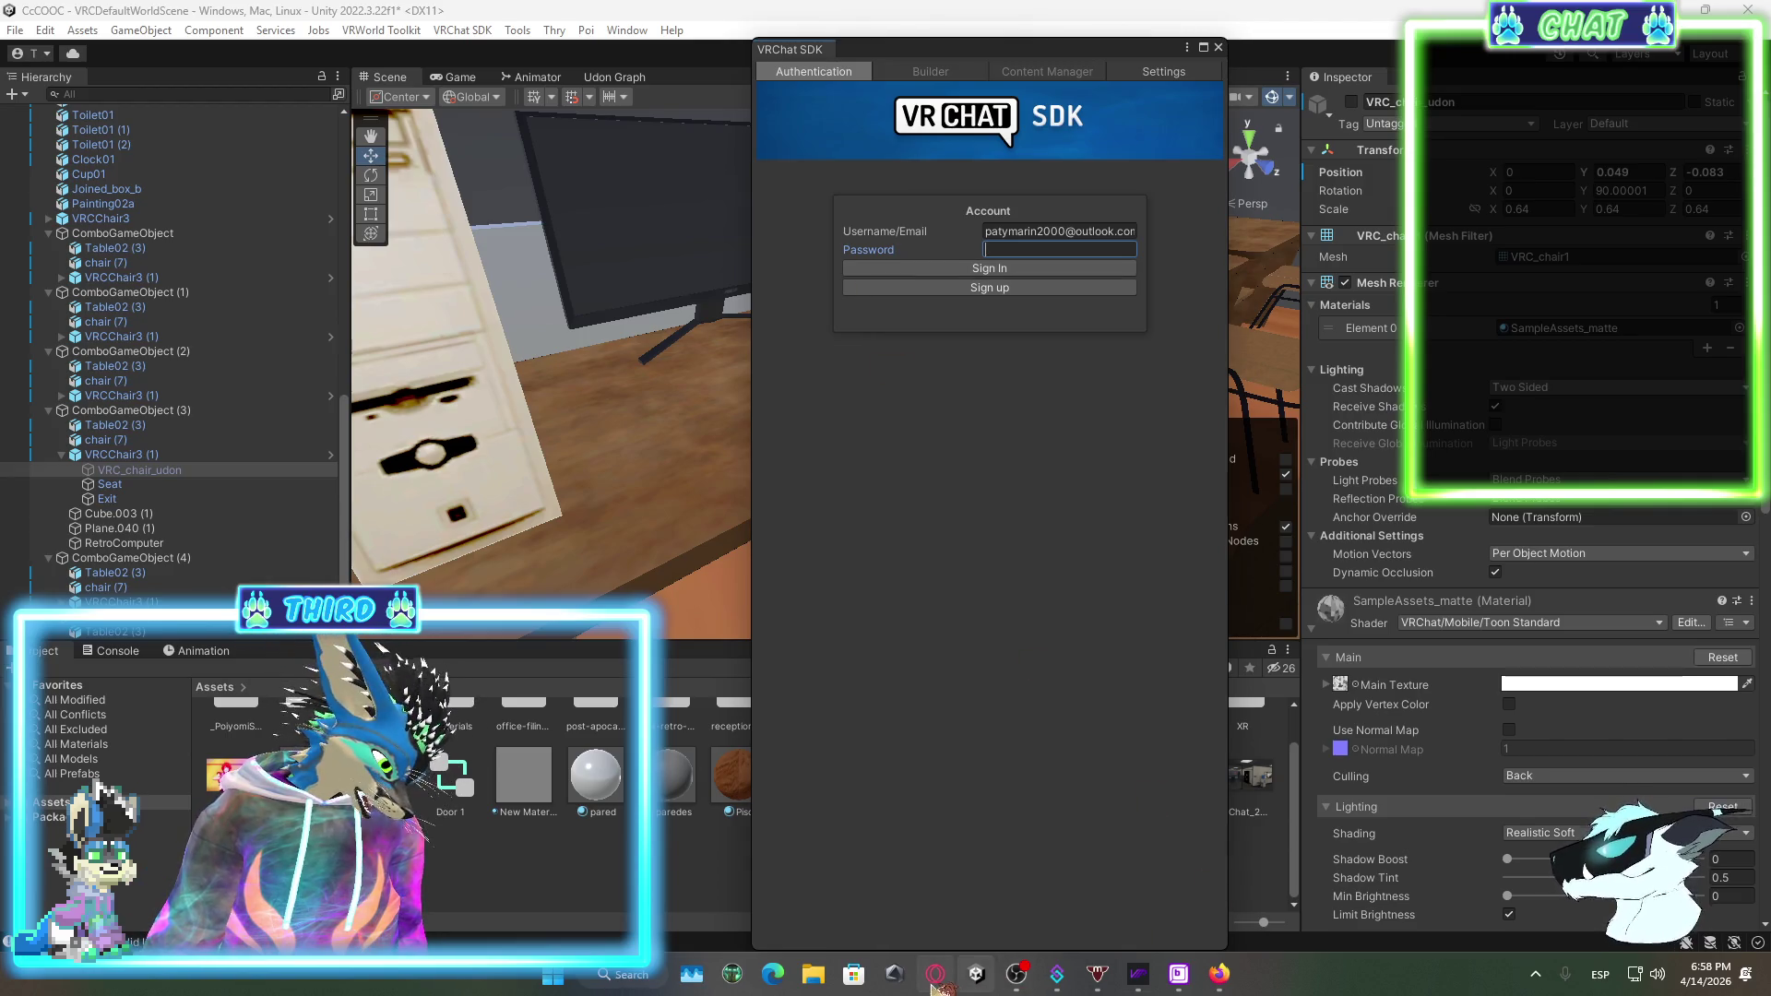
left_click(960, 986)
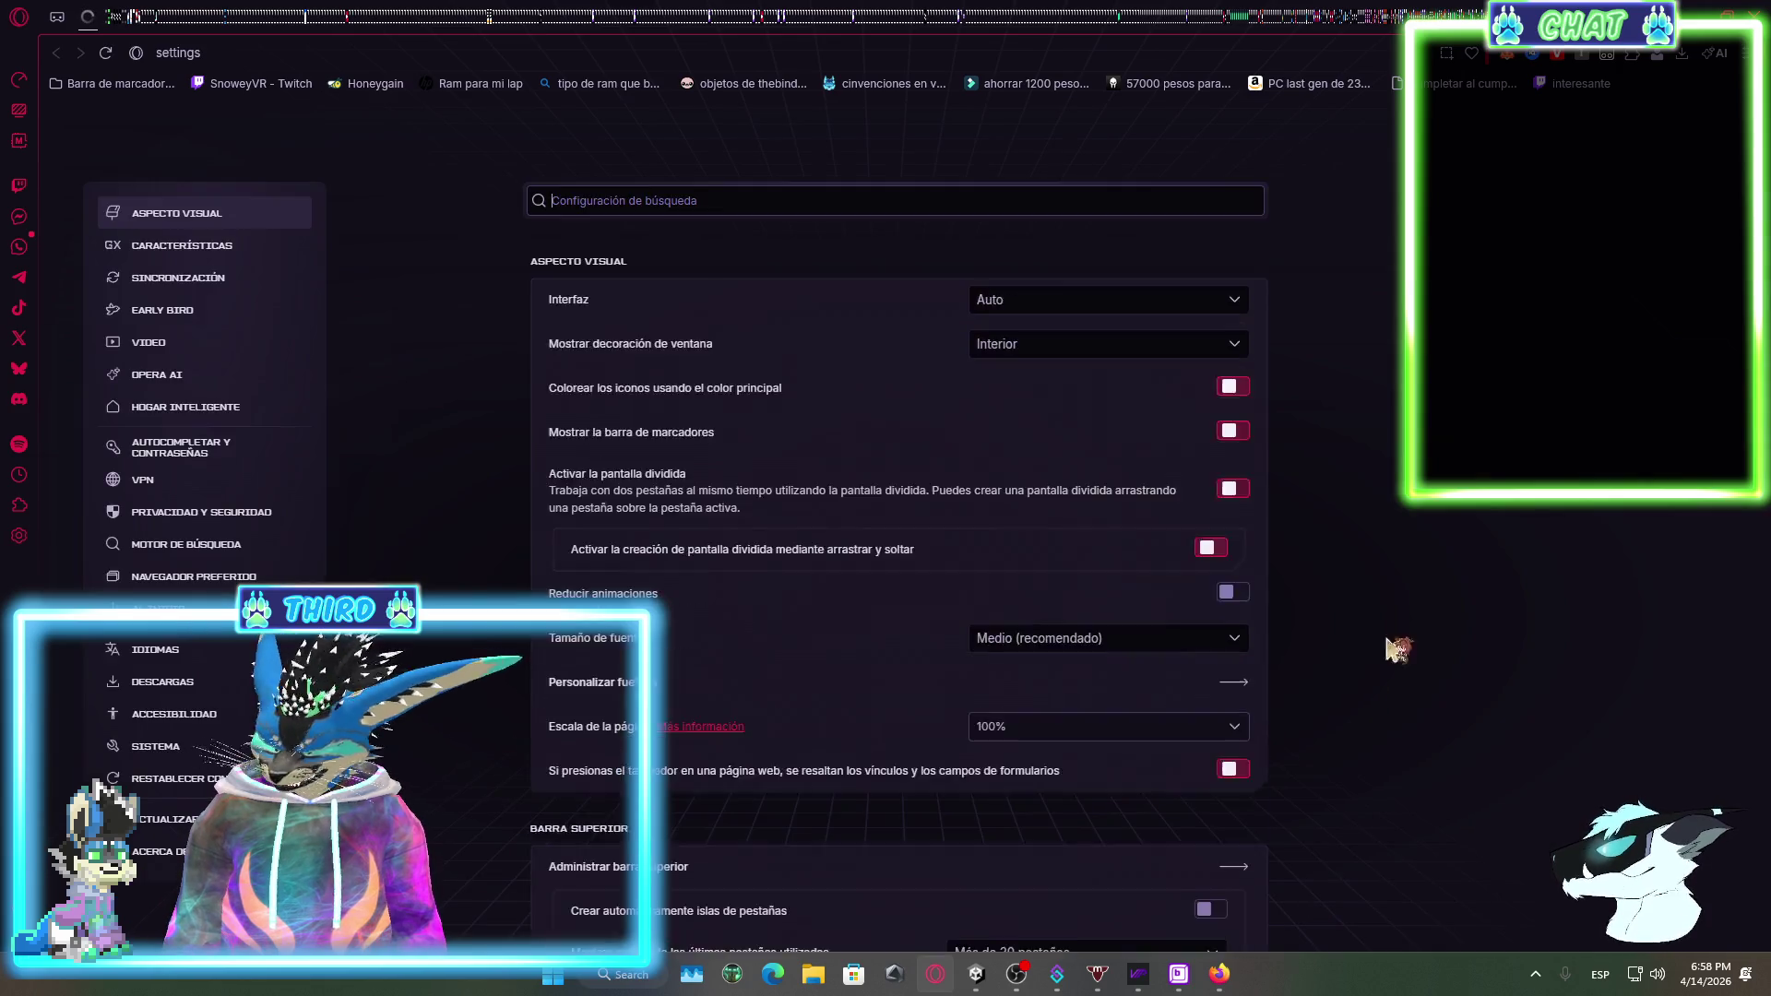
Step: Open Opera GX's autofill and passwords settings, then move Unity's VRChat SDK window aside
left_click(212, 516)
left_click(217, 449)
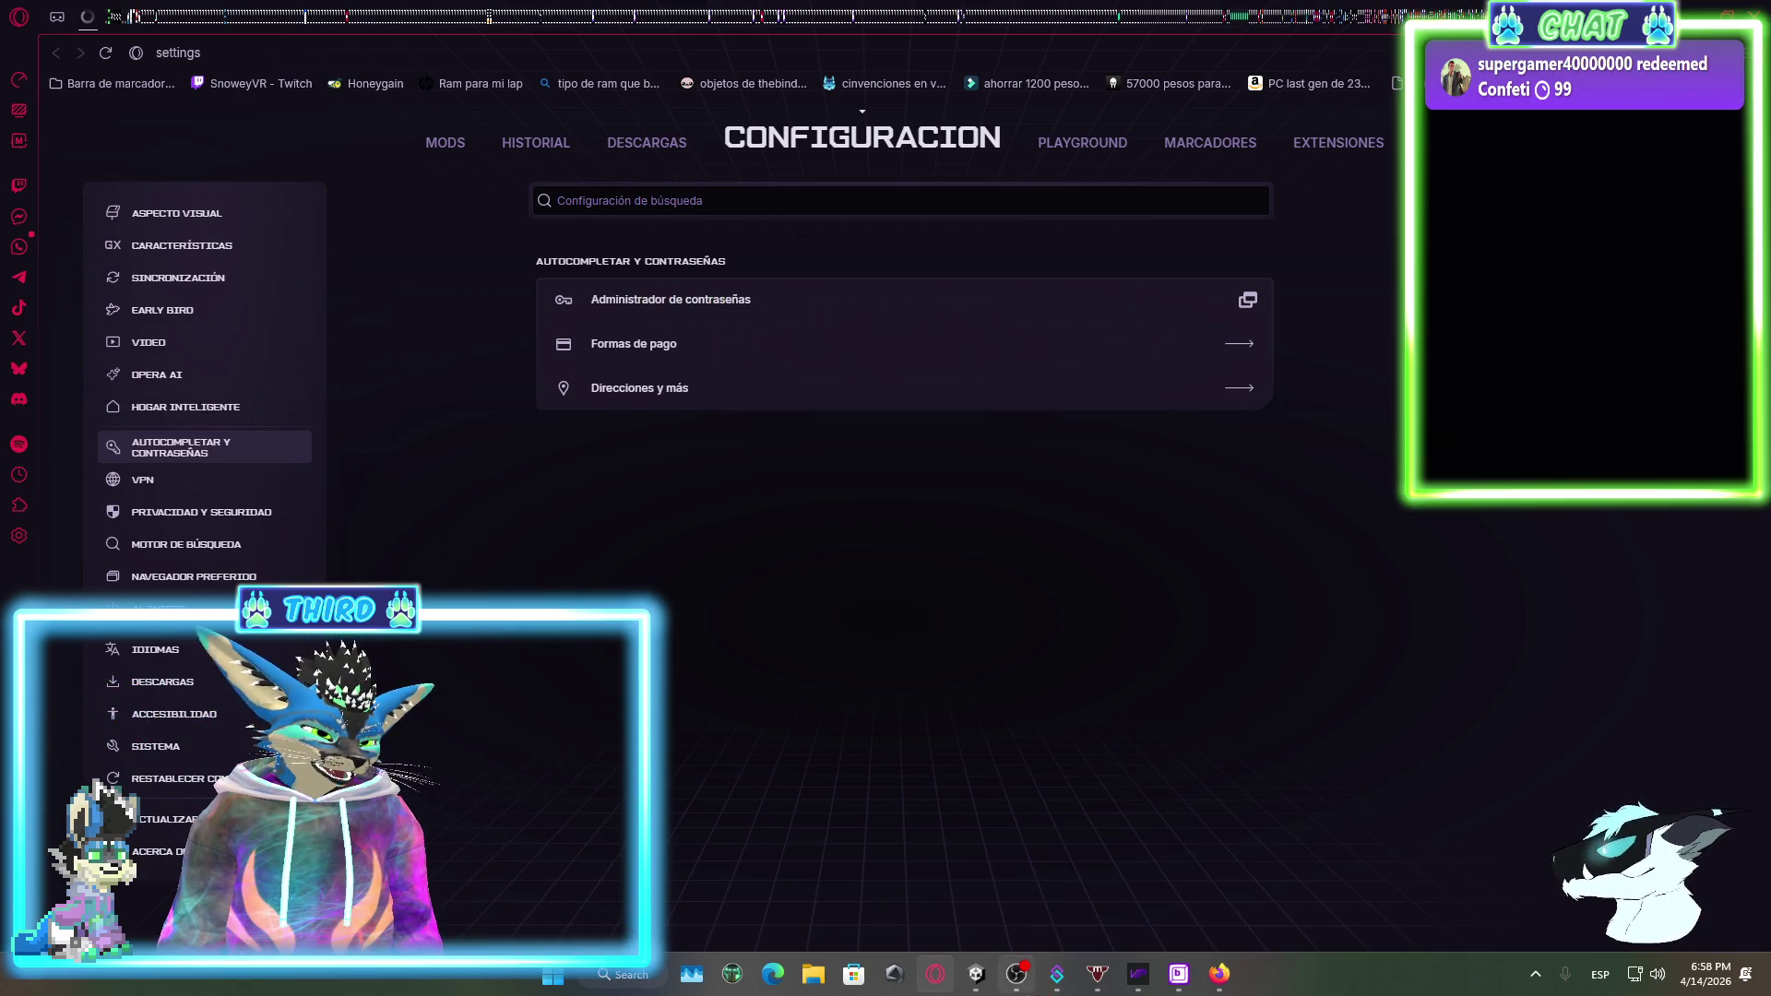
left_click(1016, 973)
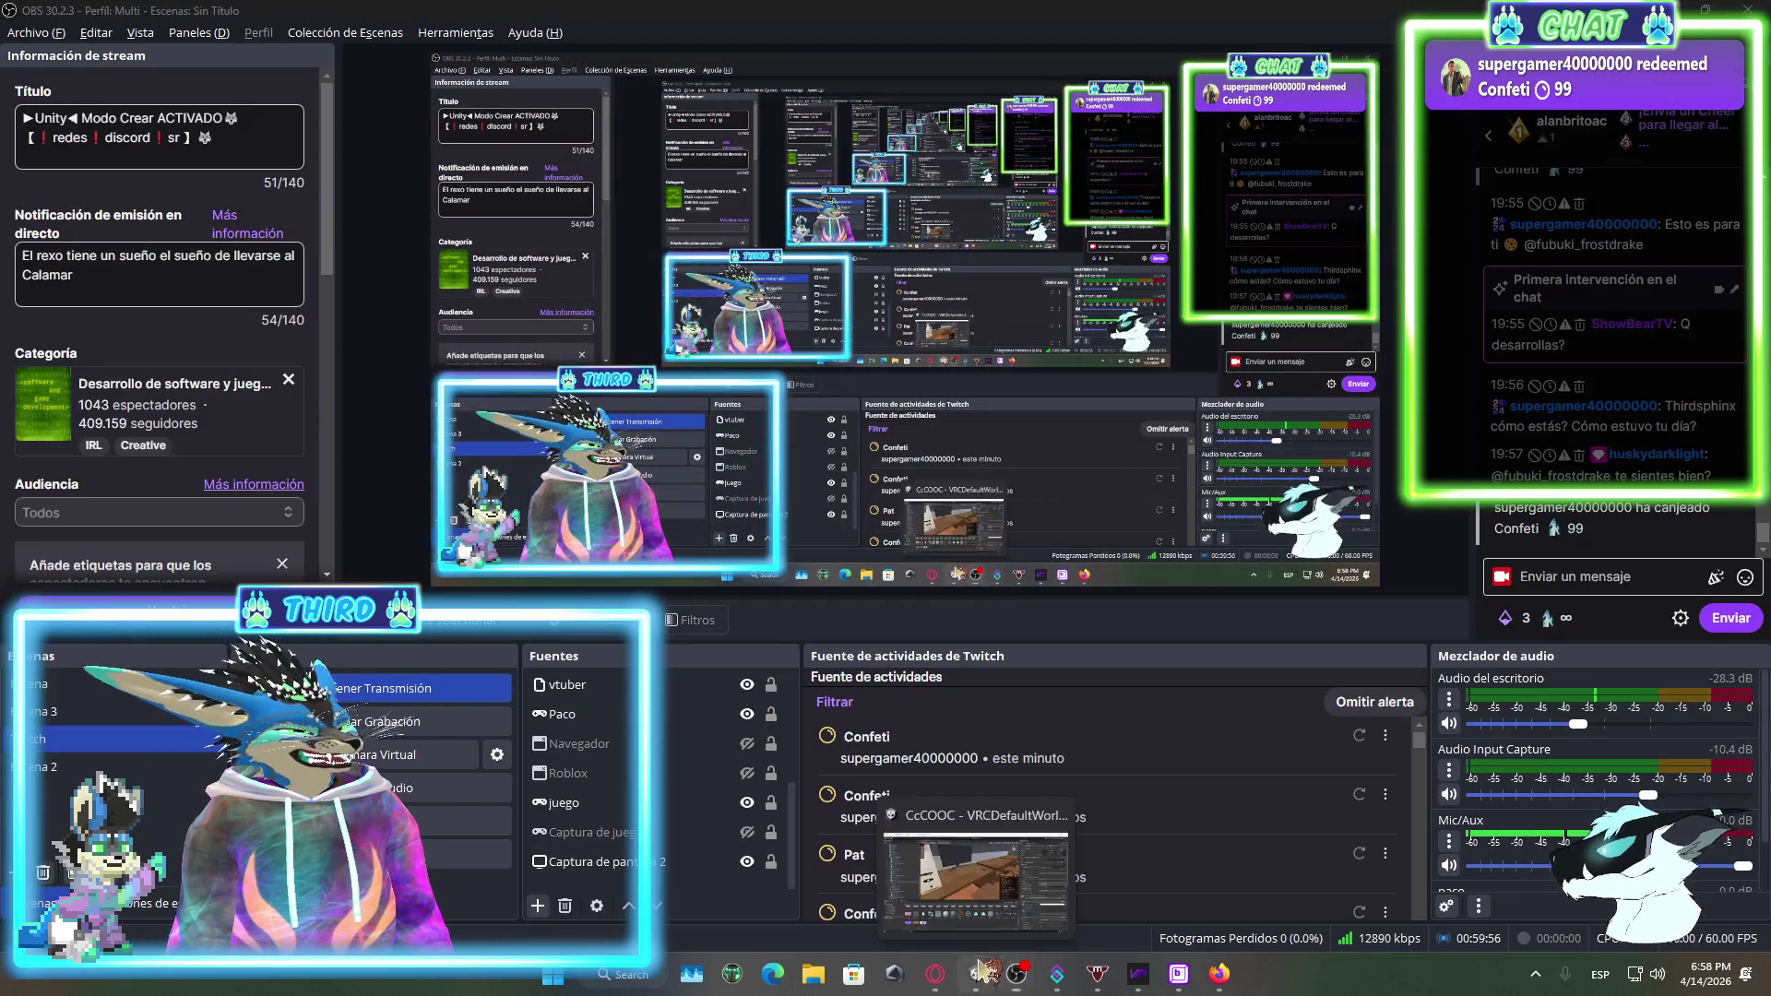
left_click(980, 964)
mouse_move(937, 51)
left_mouse_down()
mouse_move(1499, 102)
mouse_move(1449, 33)
mouse_move(1401, 21)
left_mouse_up()
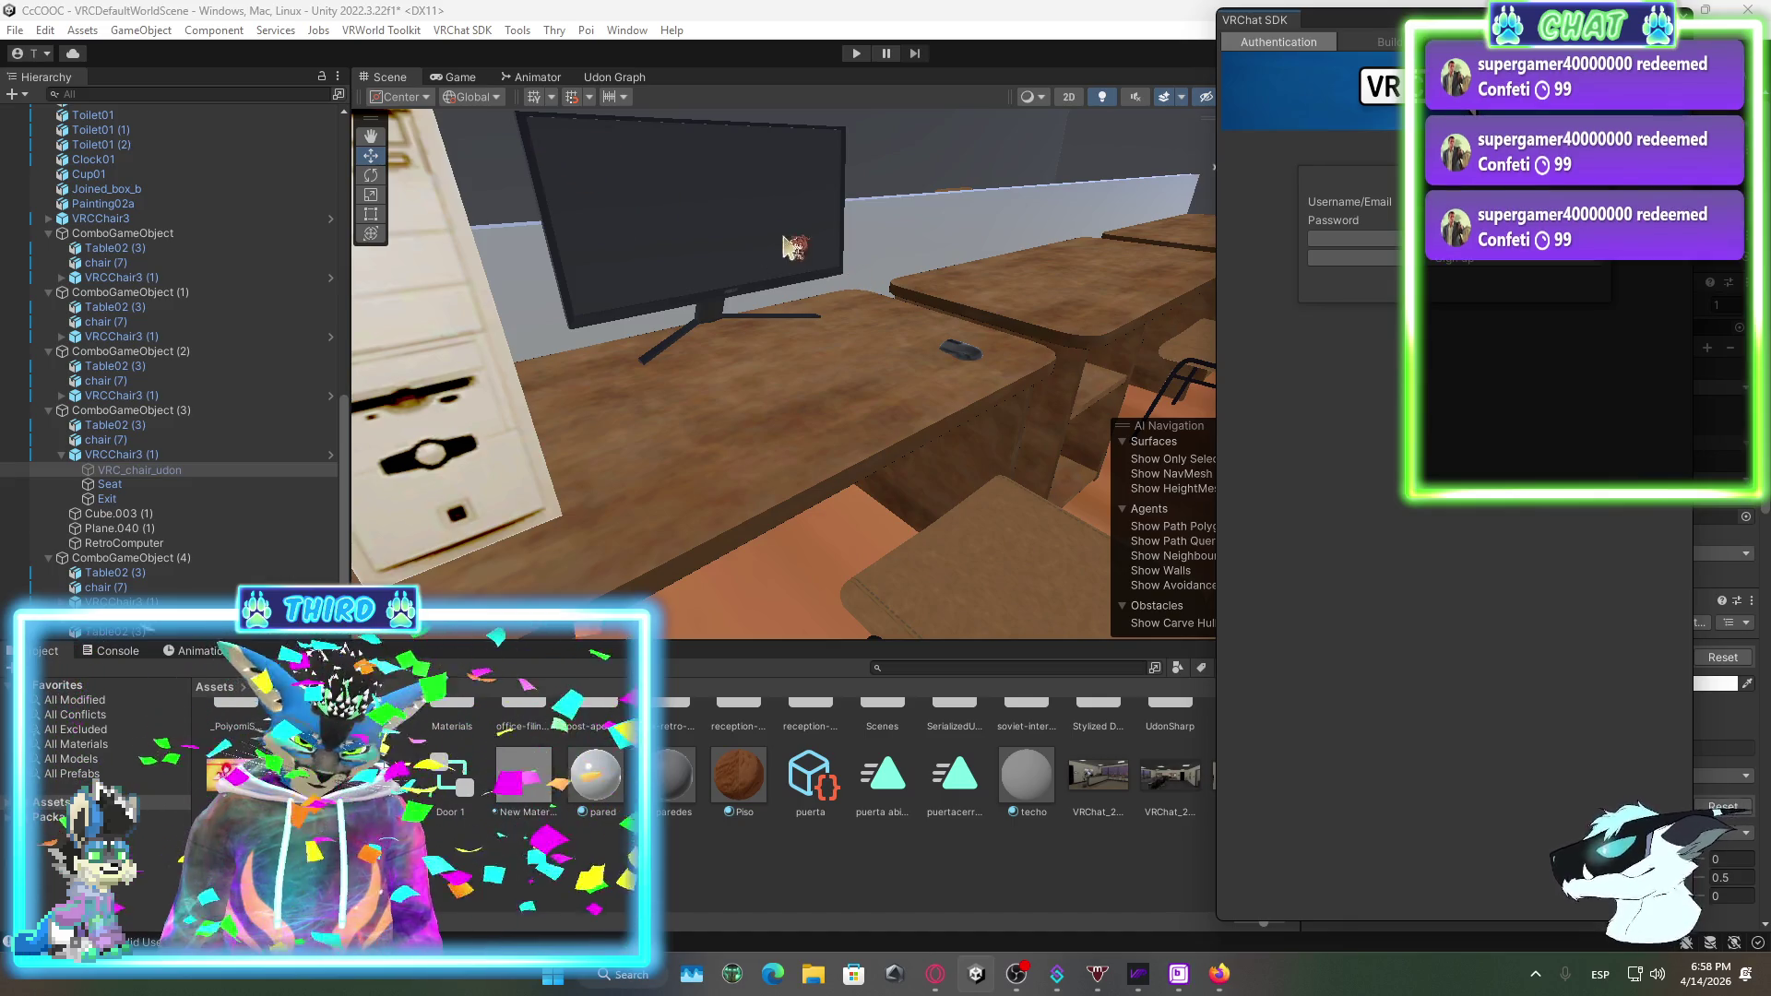
Step: Search saved passwords for 'vrc', unlock the vrchat.com login with the PIN, and fill the SDK password
left_click(1220, 973)
left_click(1219, 973)
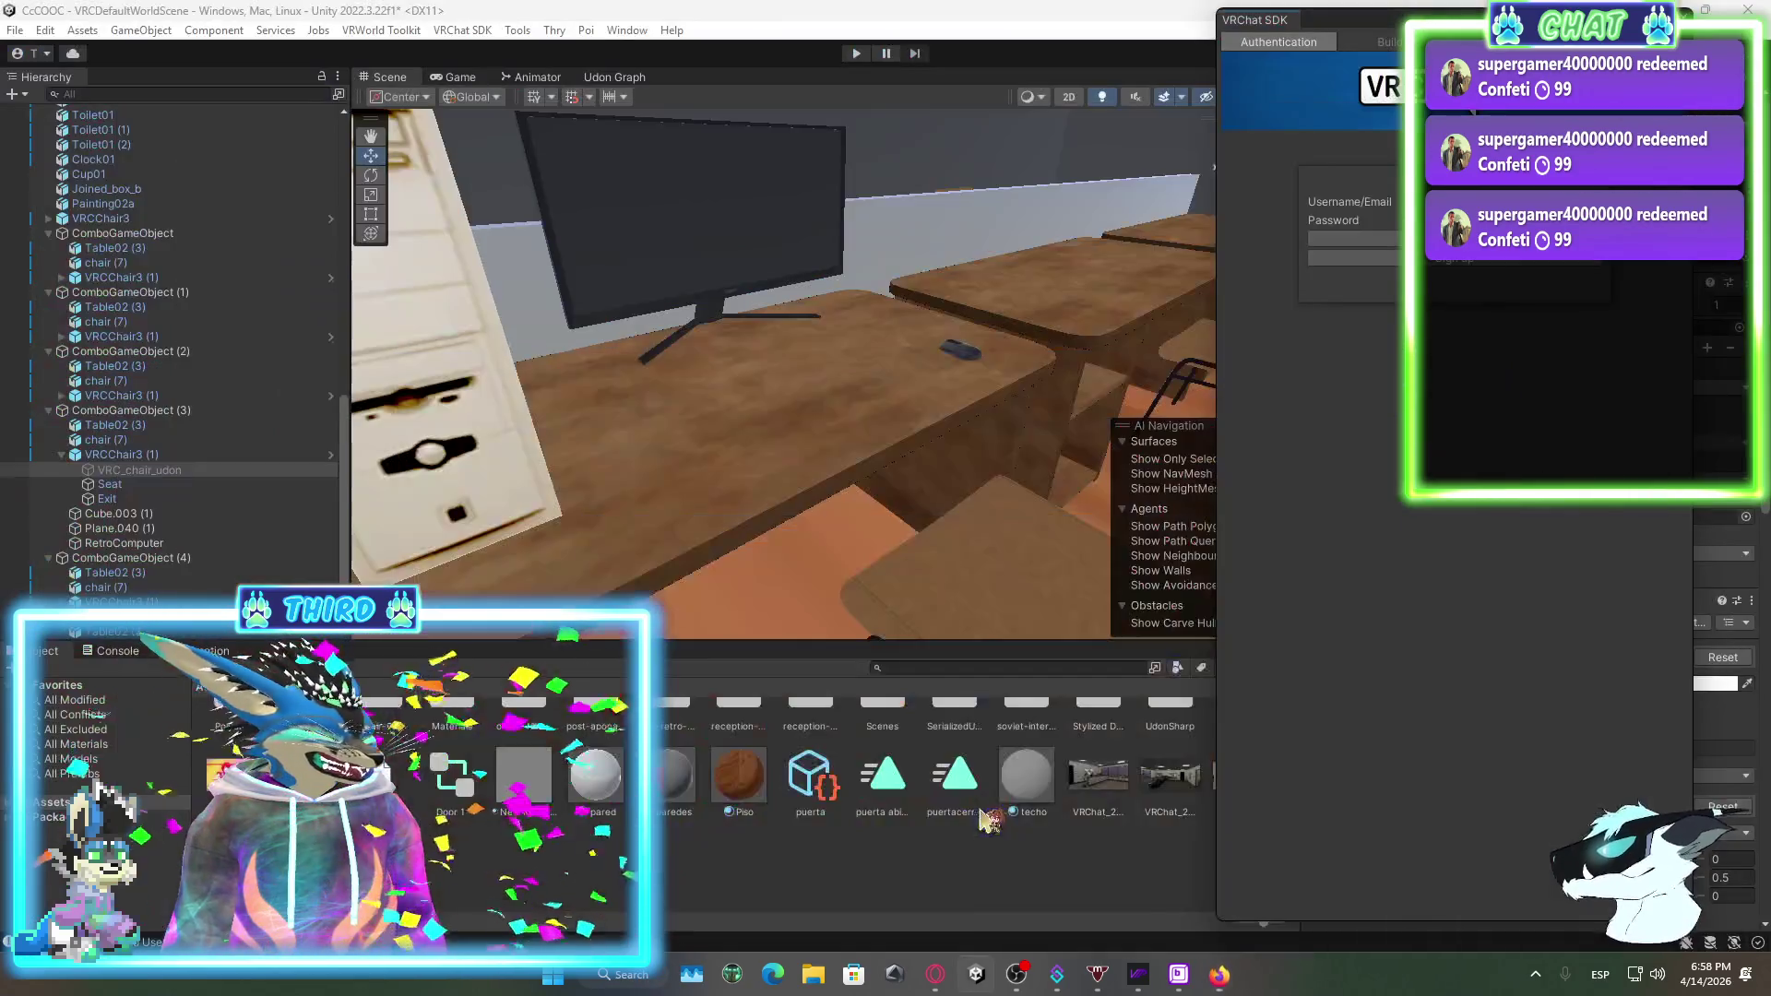
left_click(935, 973)
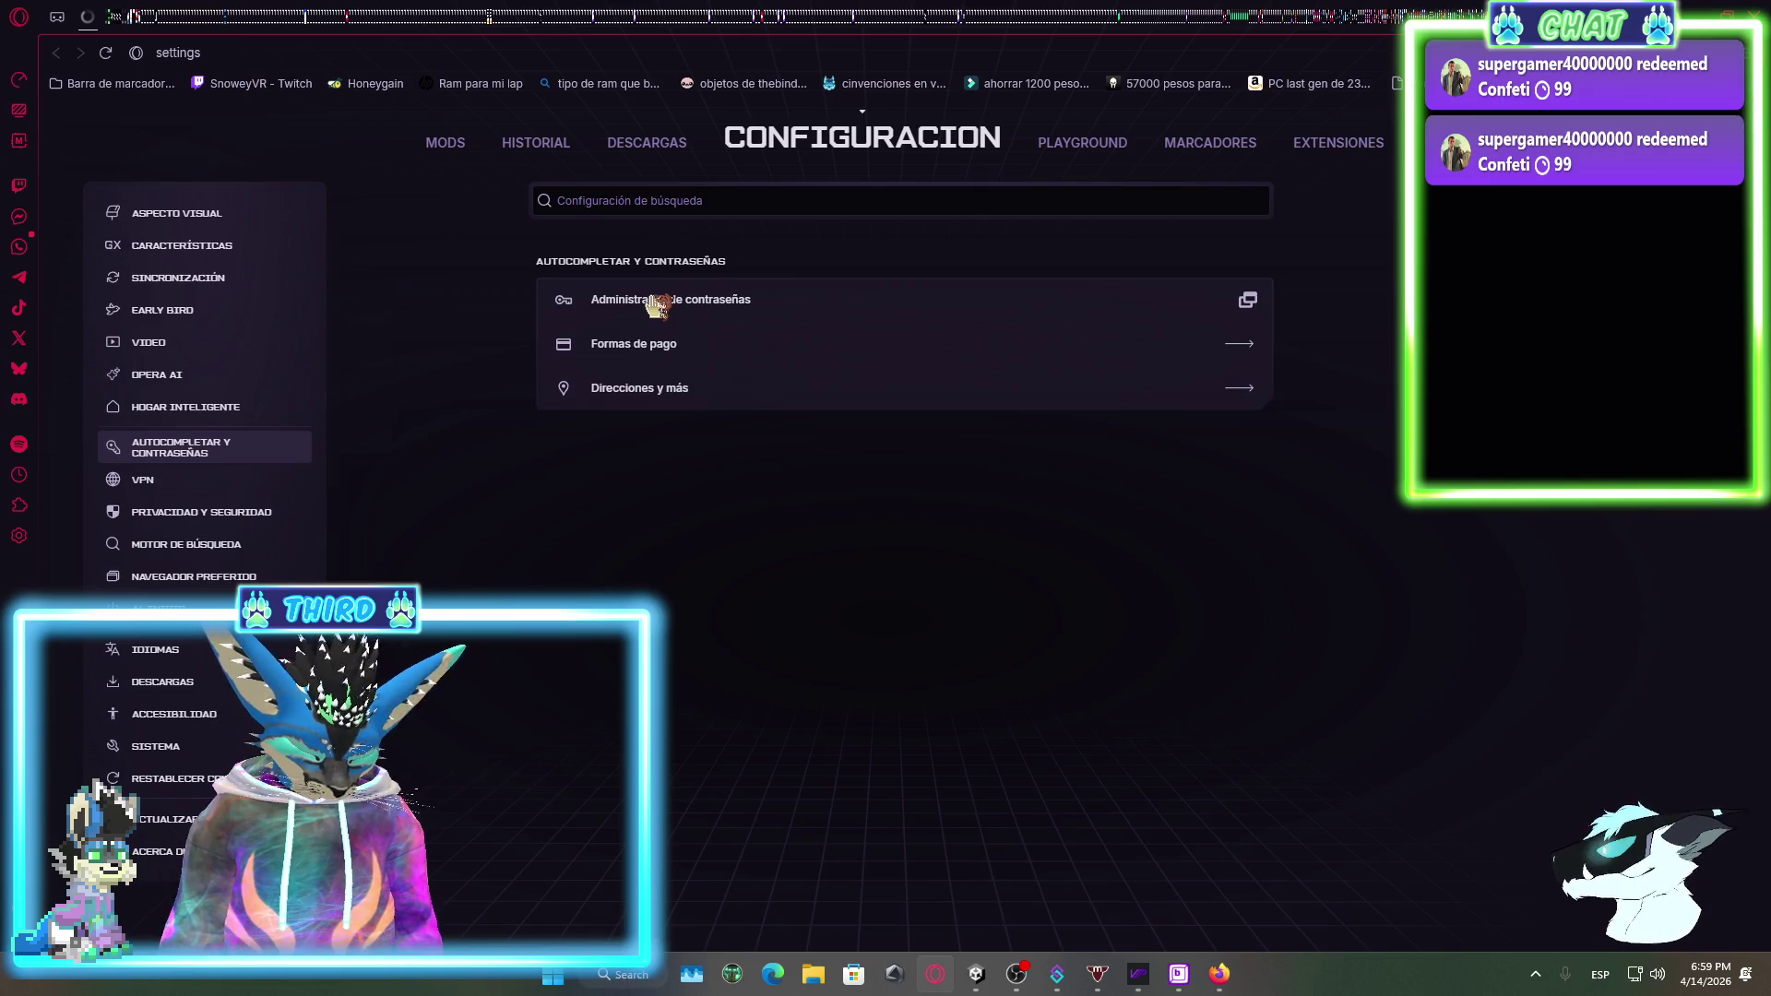
left_click(657, 304)
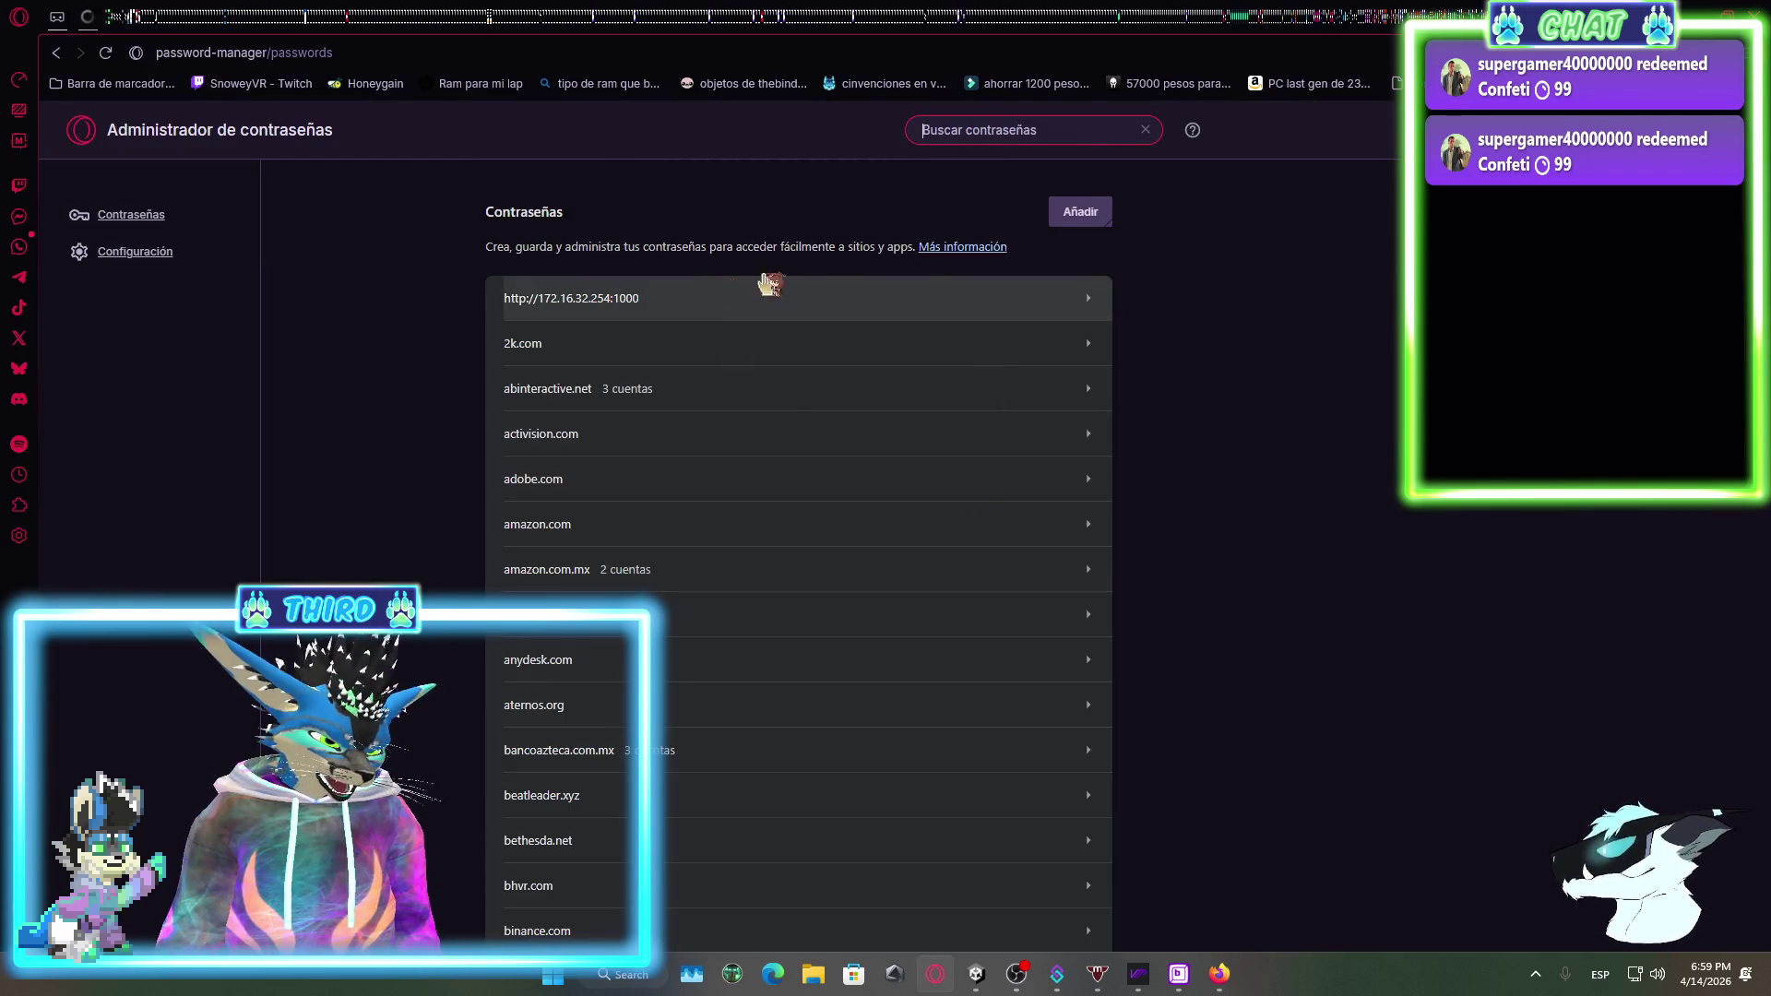
type("vrc")
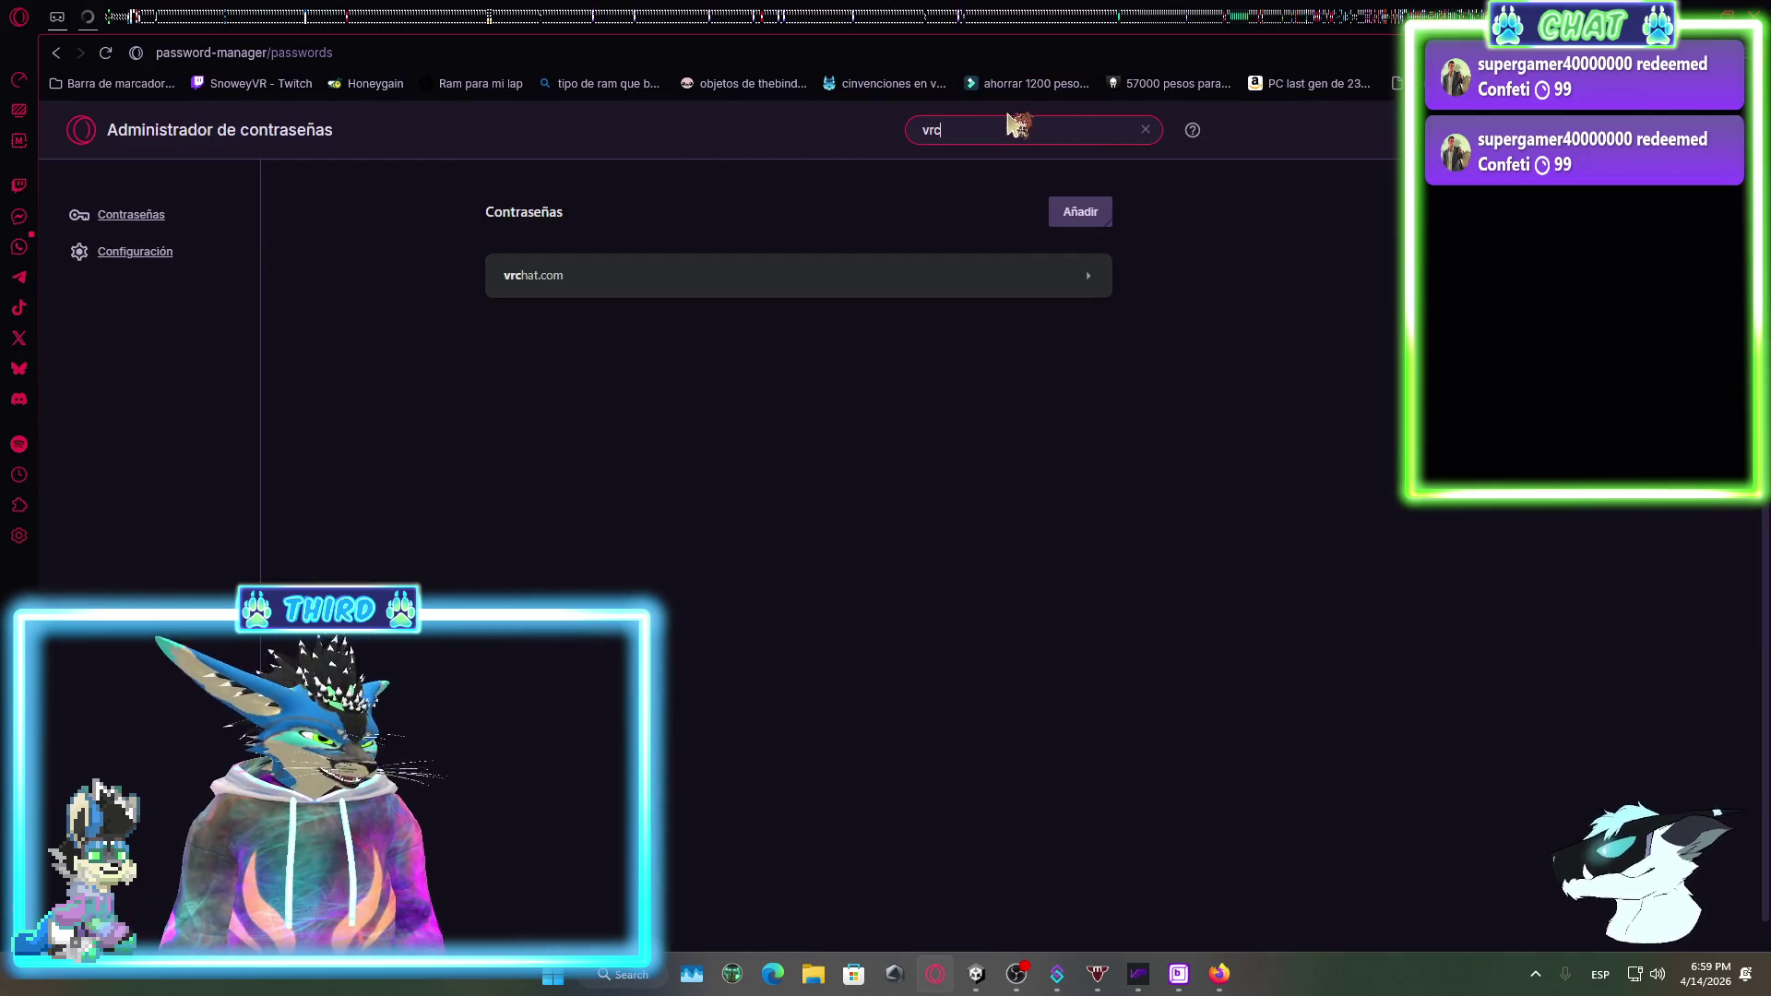
left_click(666, 283)
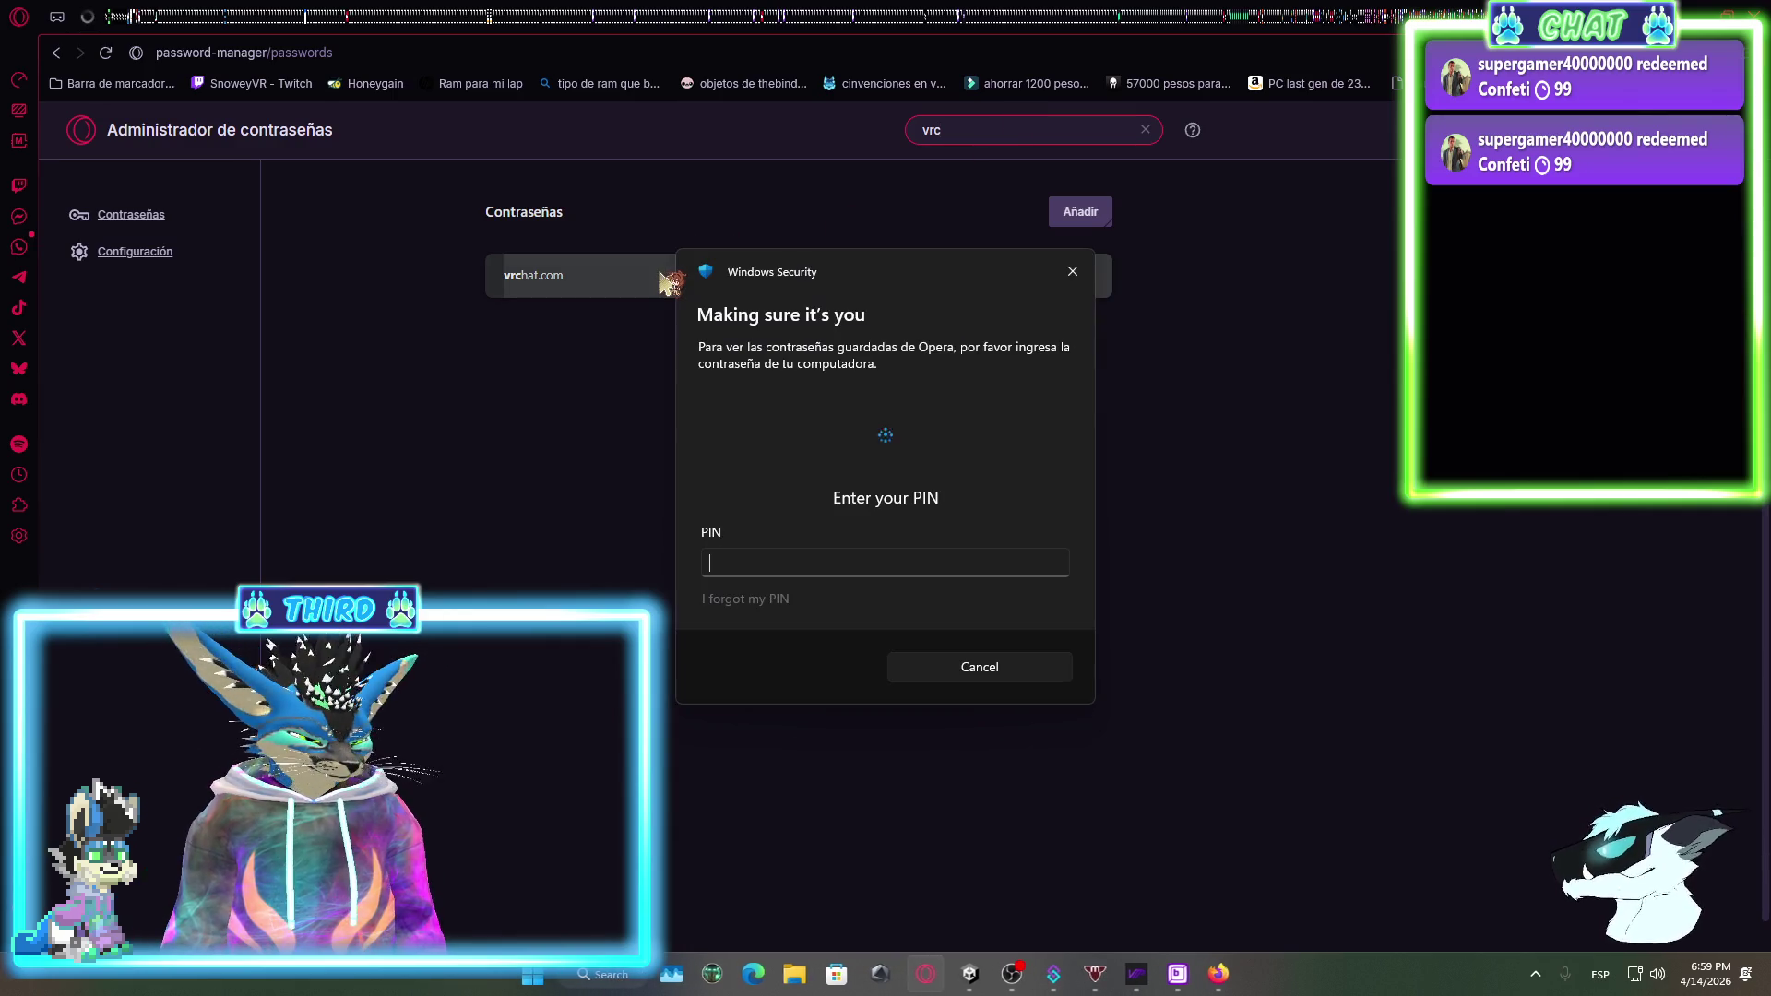
type("124")
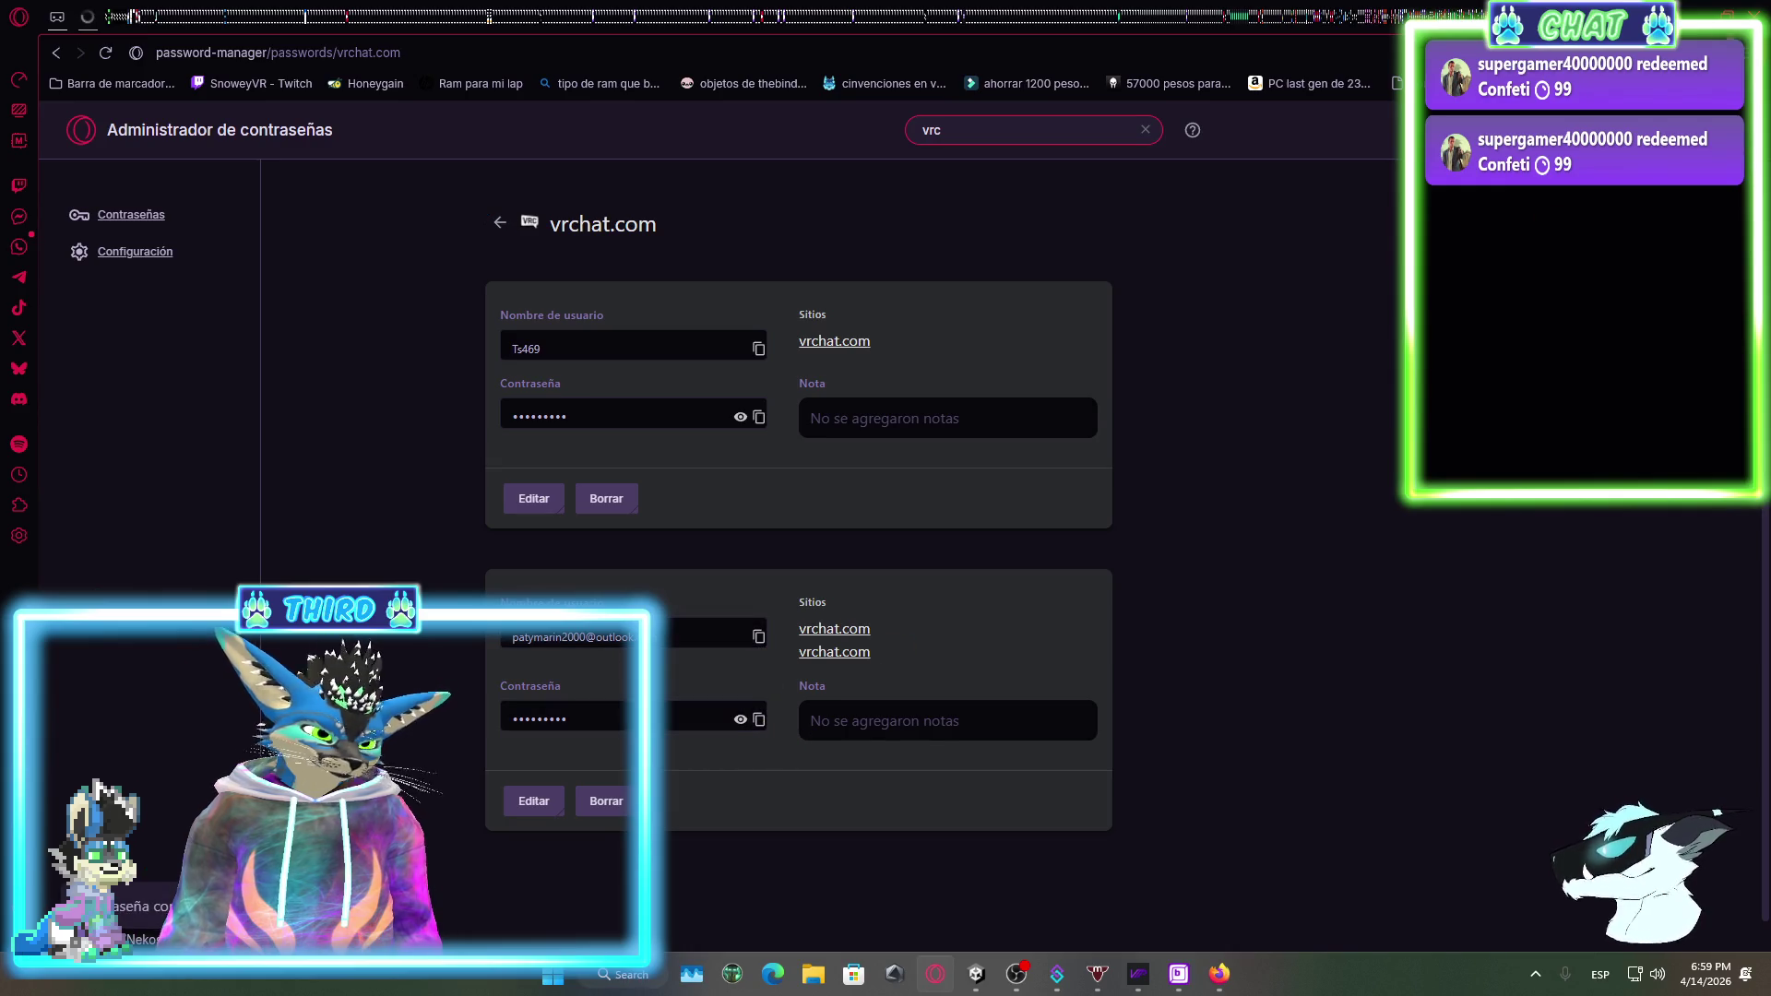
key("alt+Tab")
left_click(1506, 218)
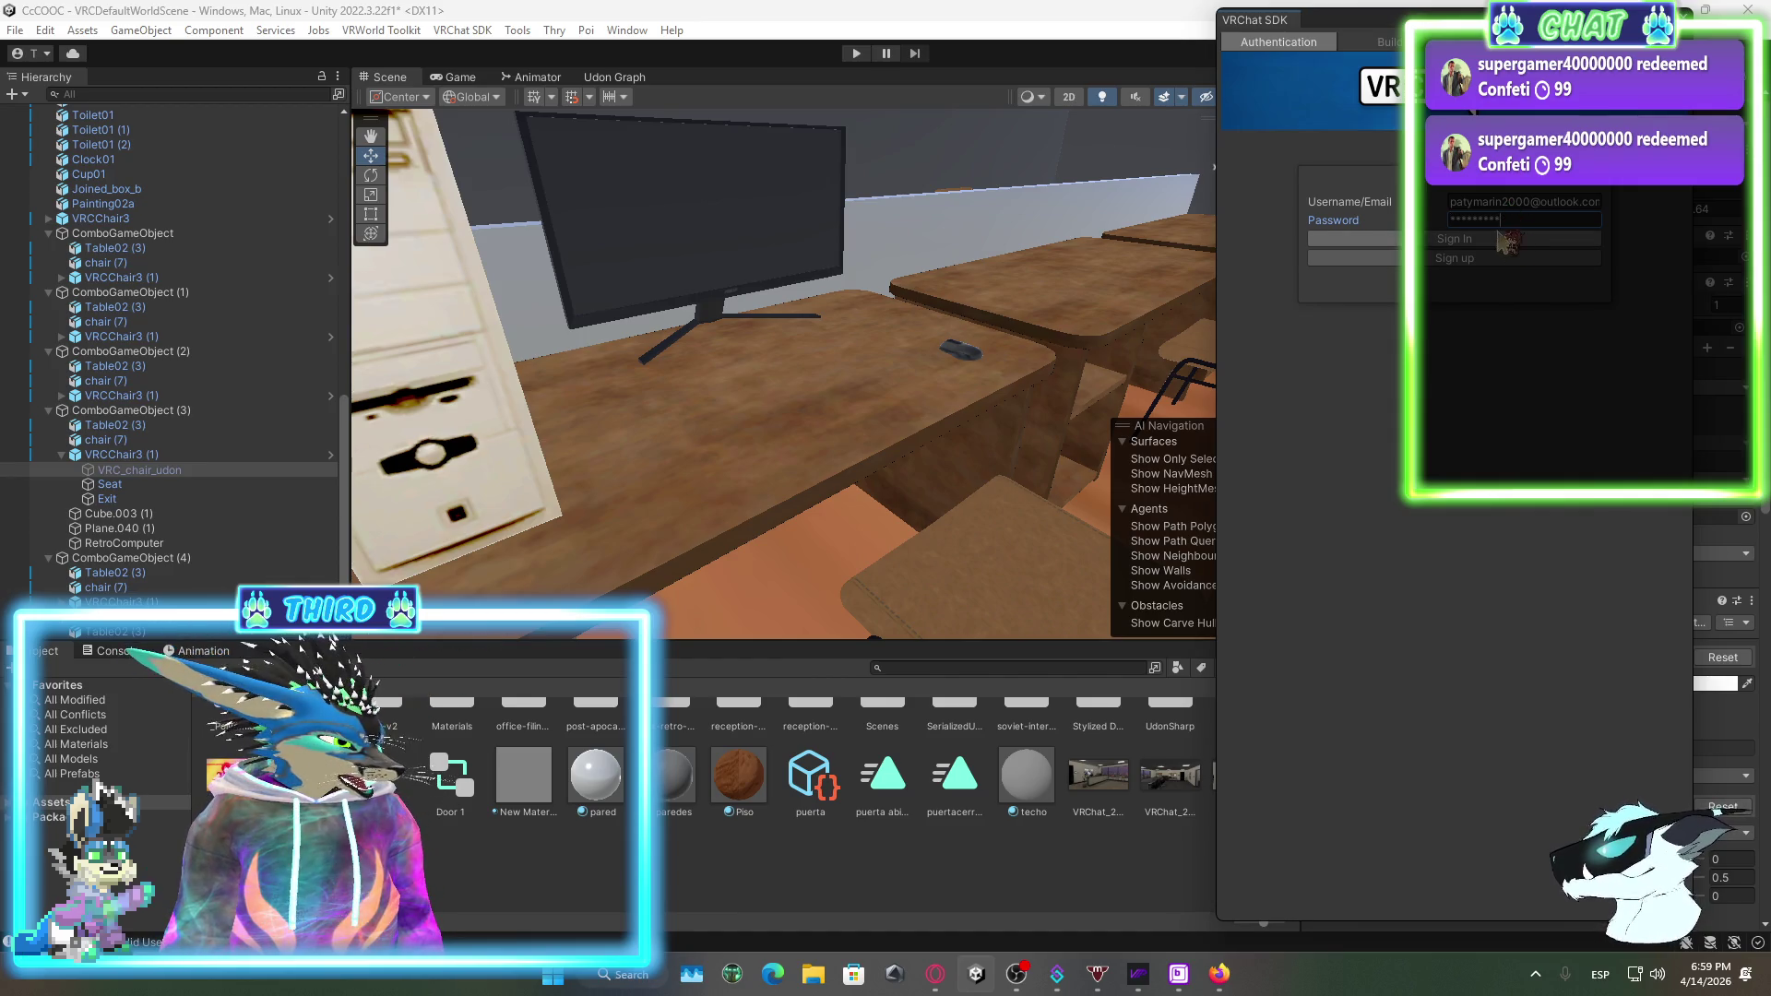
Step: Sign in to the VRChat SDK, entering the two-factor verification code
left_click(1506, 239)
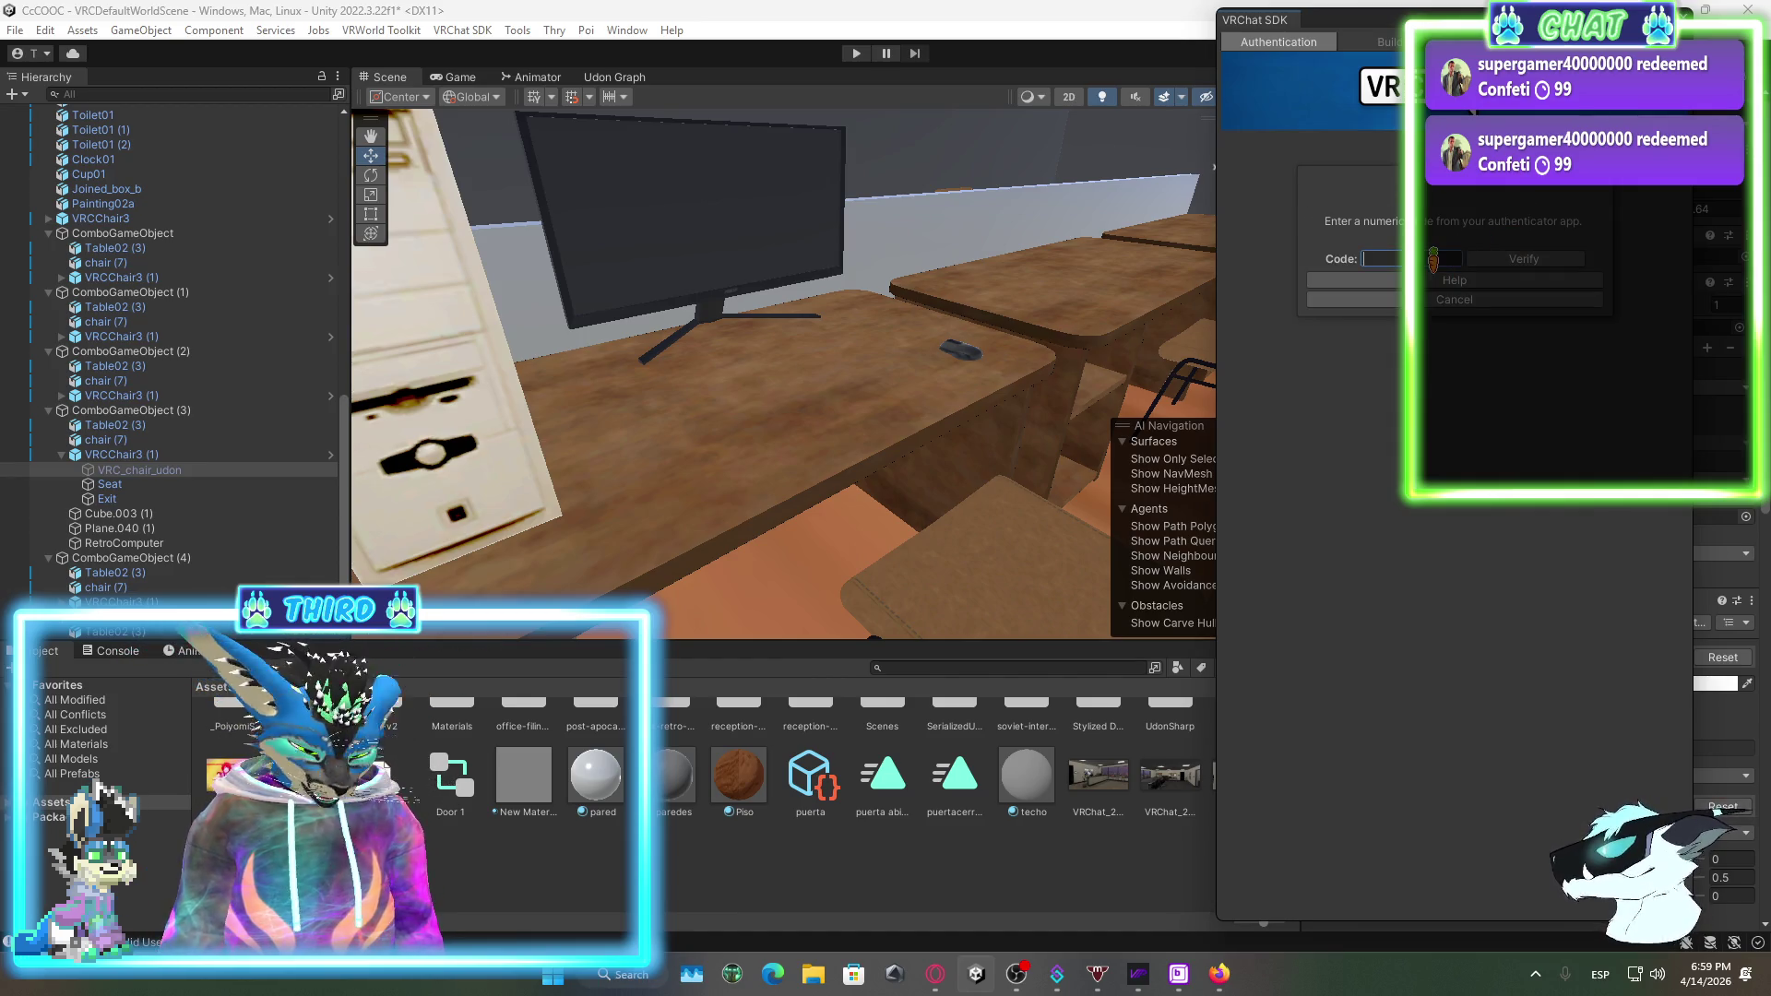
type("32631")
key("Return")
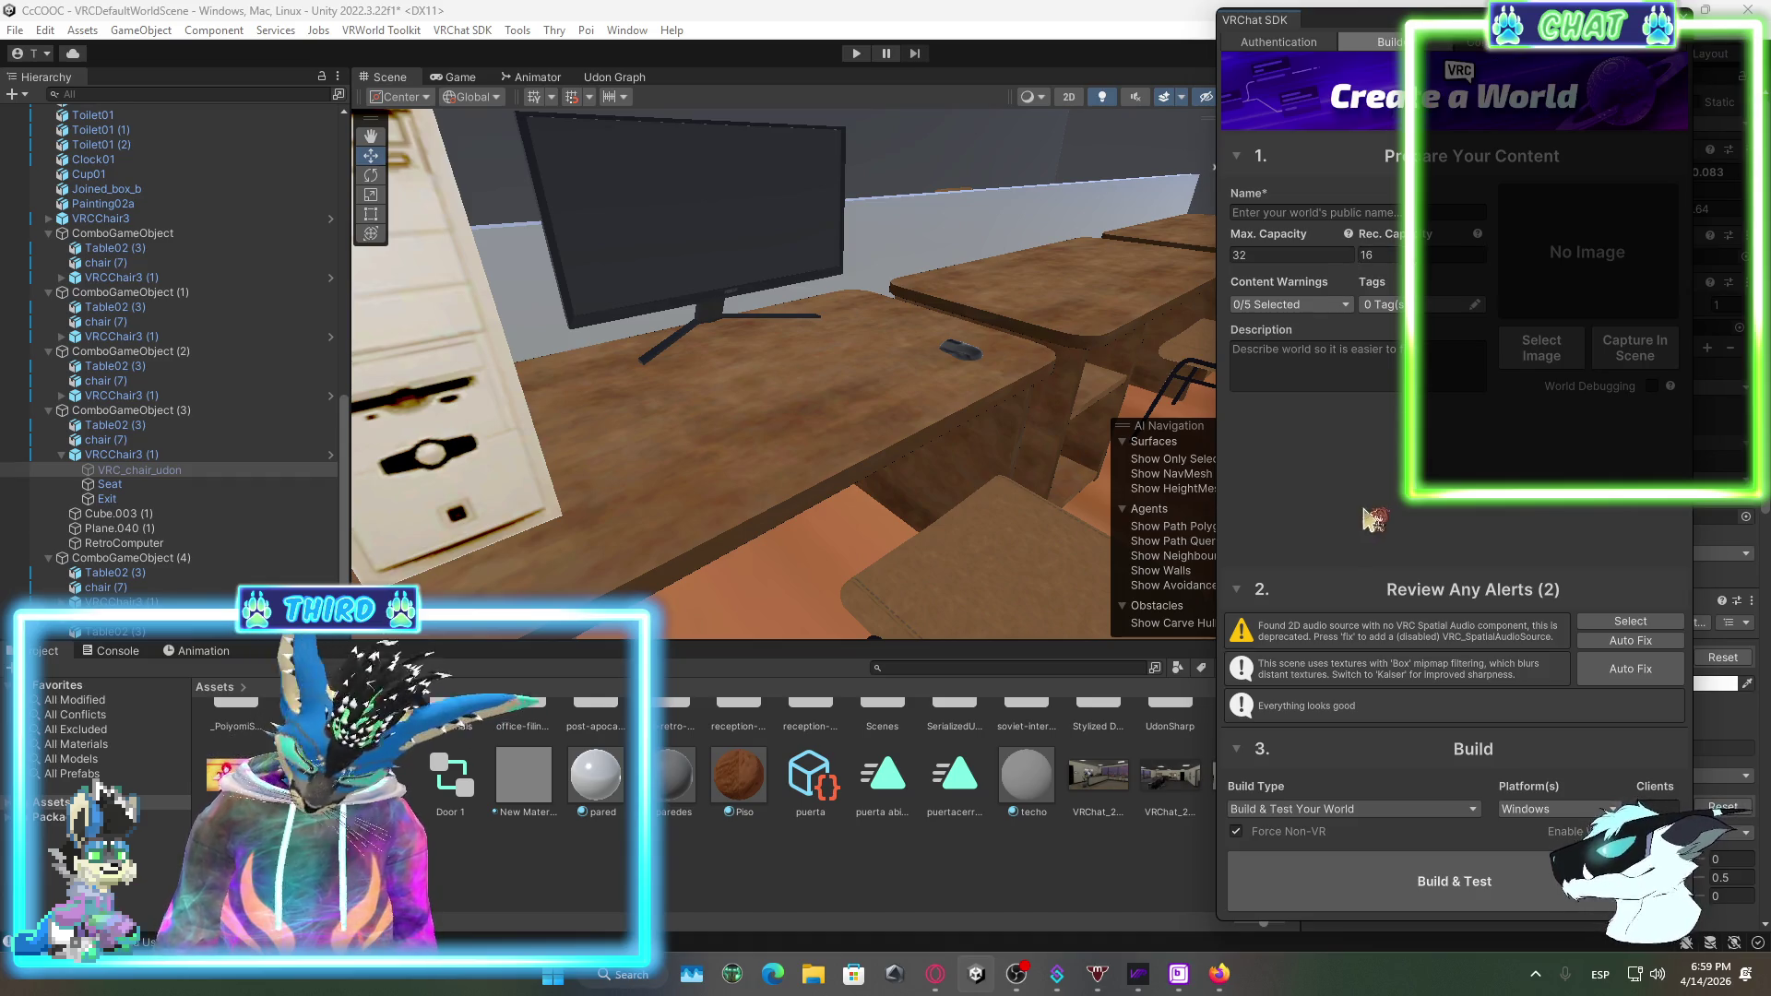
Step: Name the world 'Office' and start choosing a thumbnail image
left_click(1402, 214)
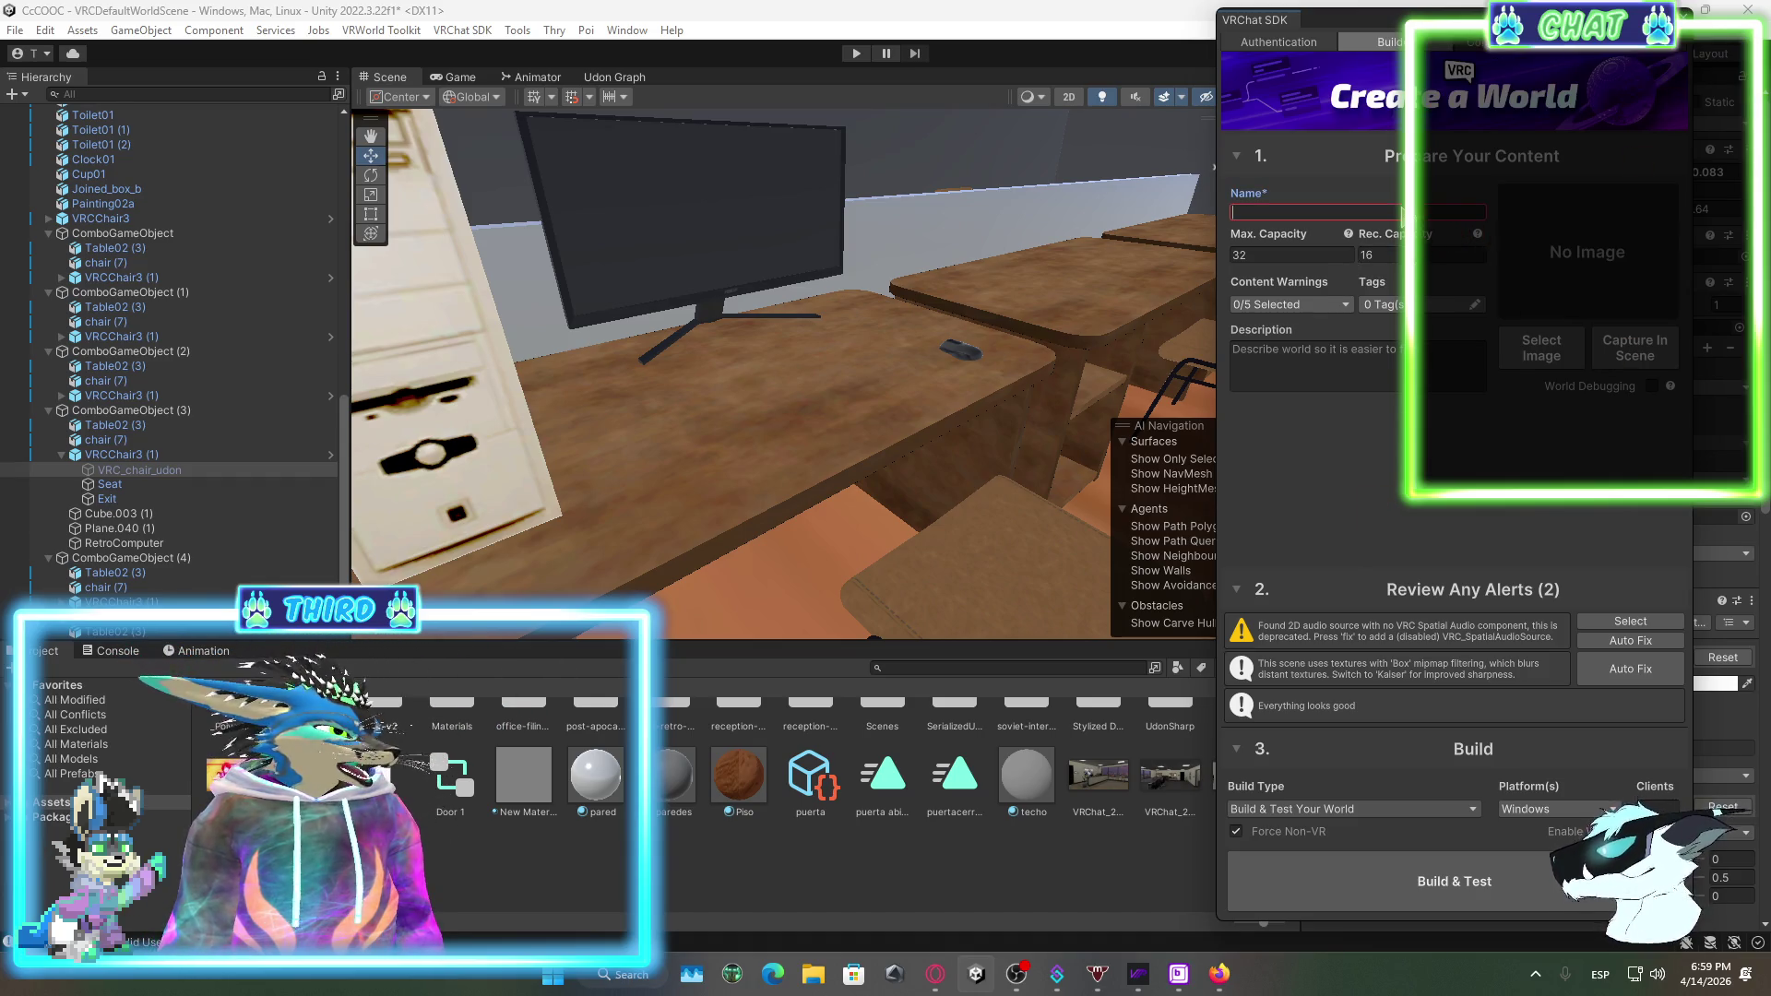
type("Office")
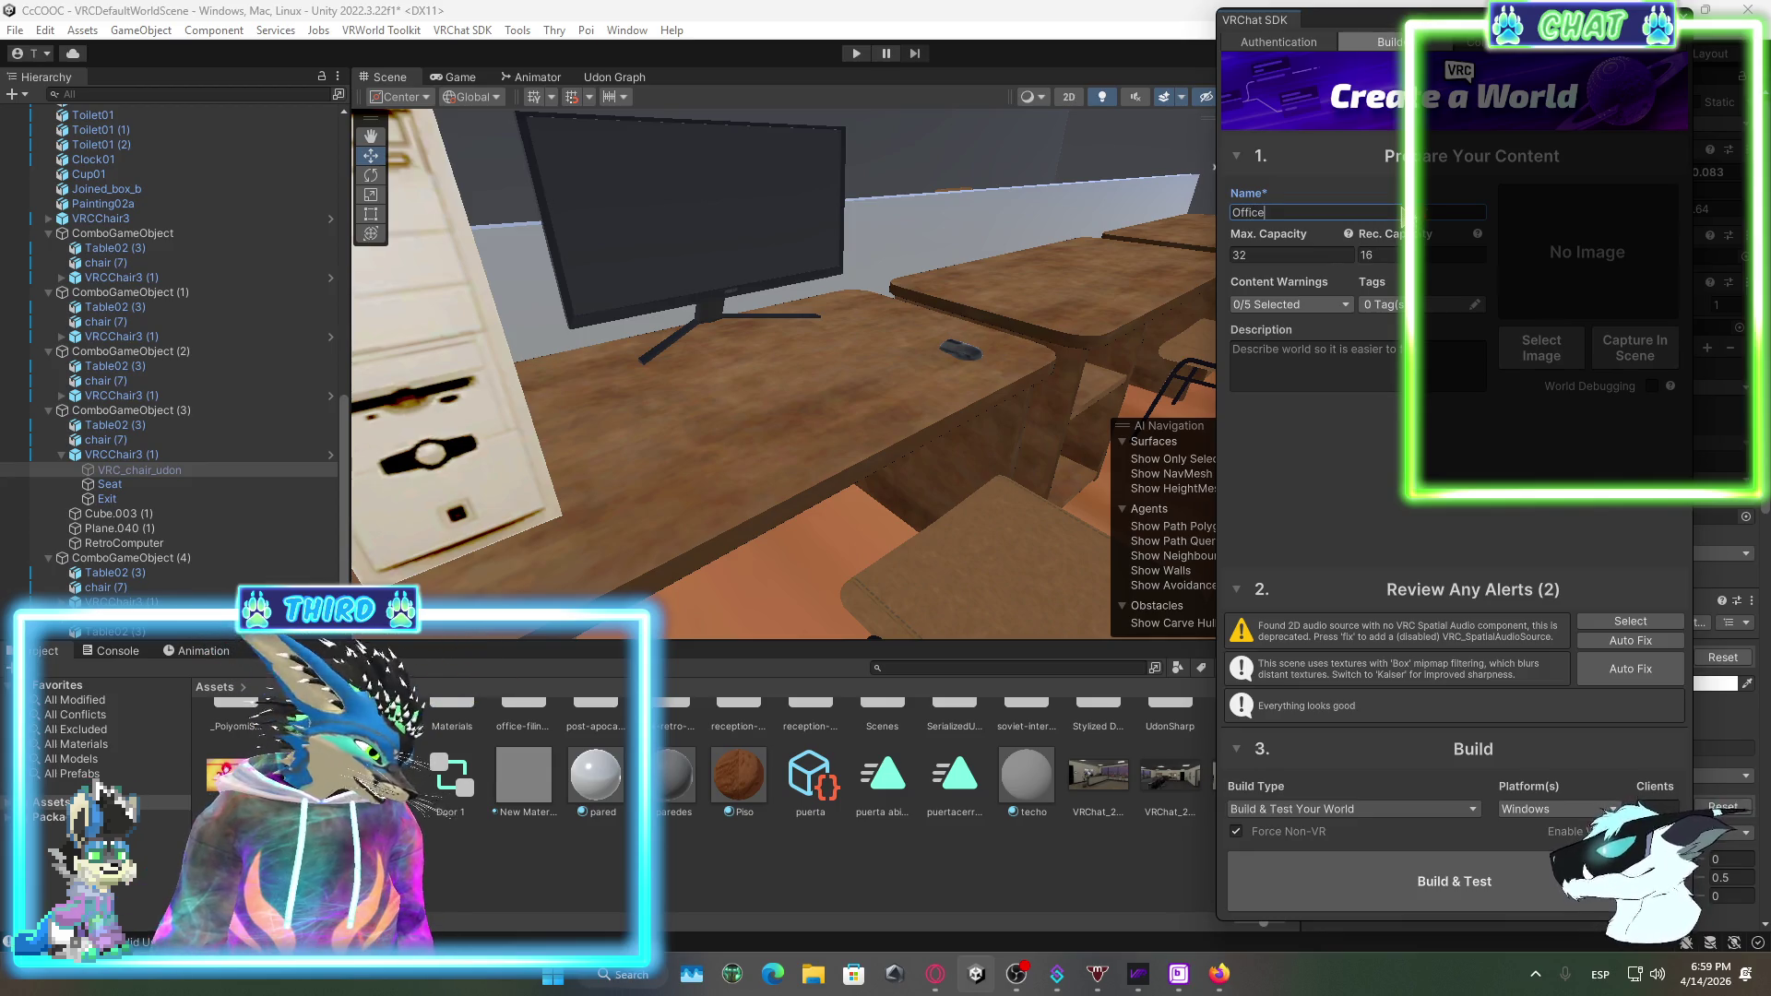
left_click(1557, 337)
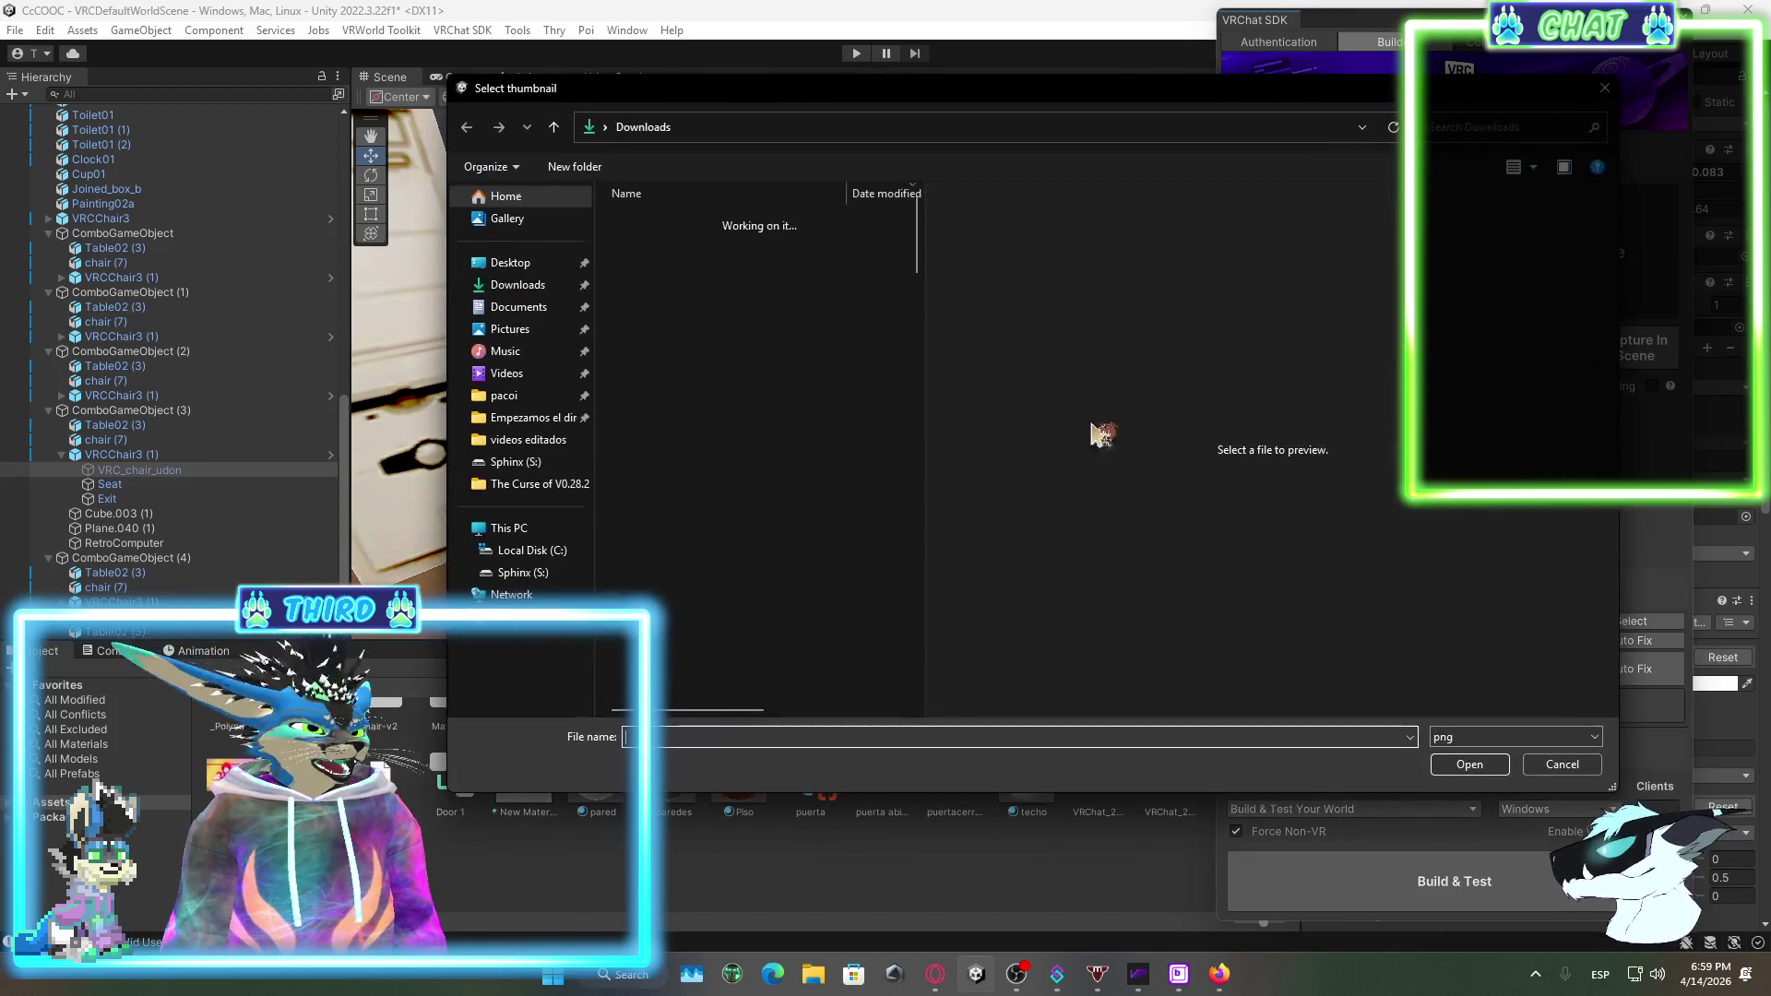
Step: Browse the downloaded images in the thumbnail picker, closing Discord along the way
left_click(786, 300)
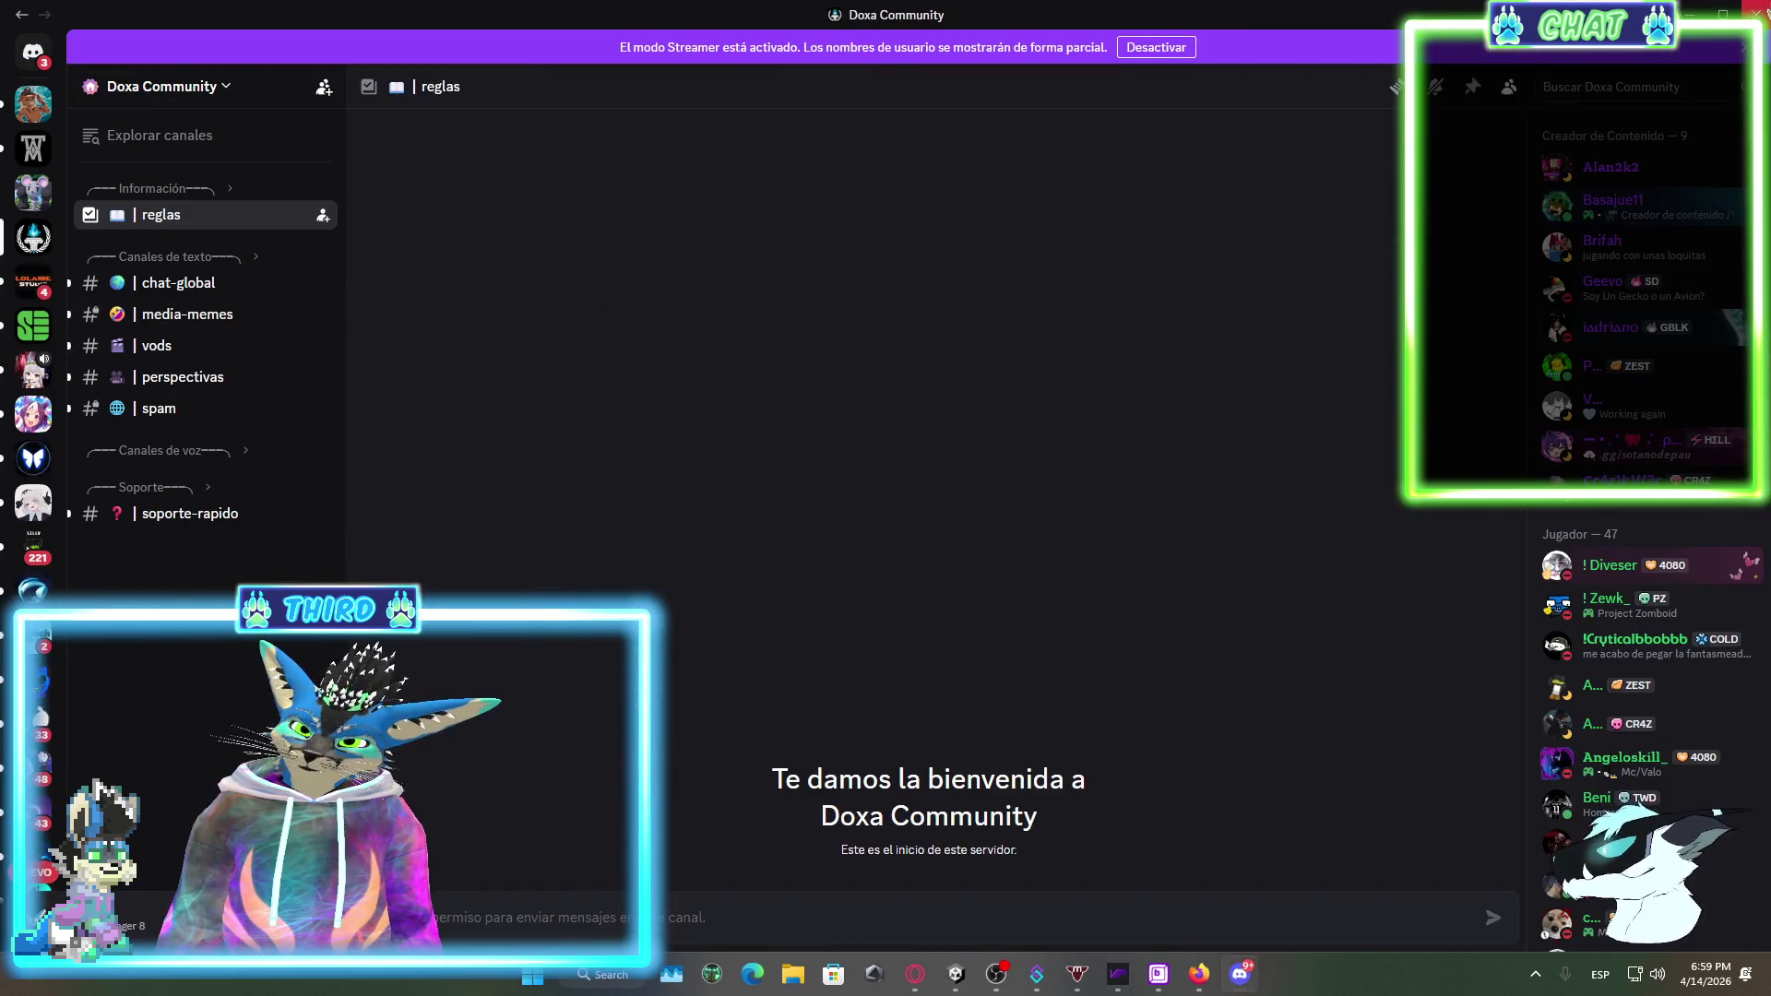
left_click(1760, 11)
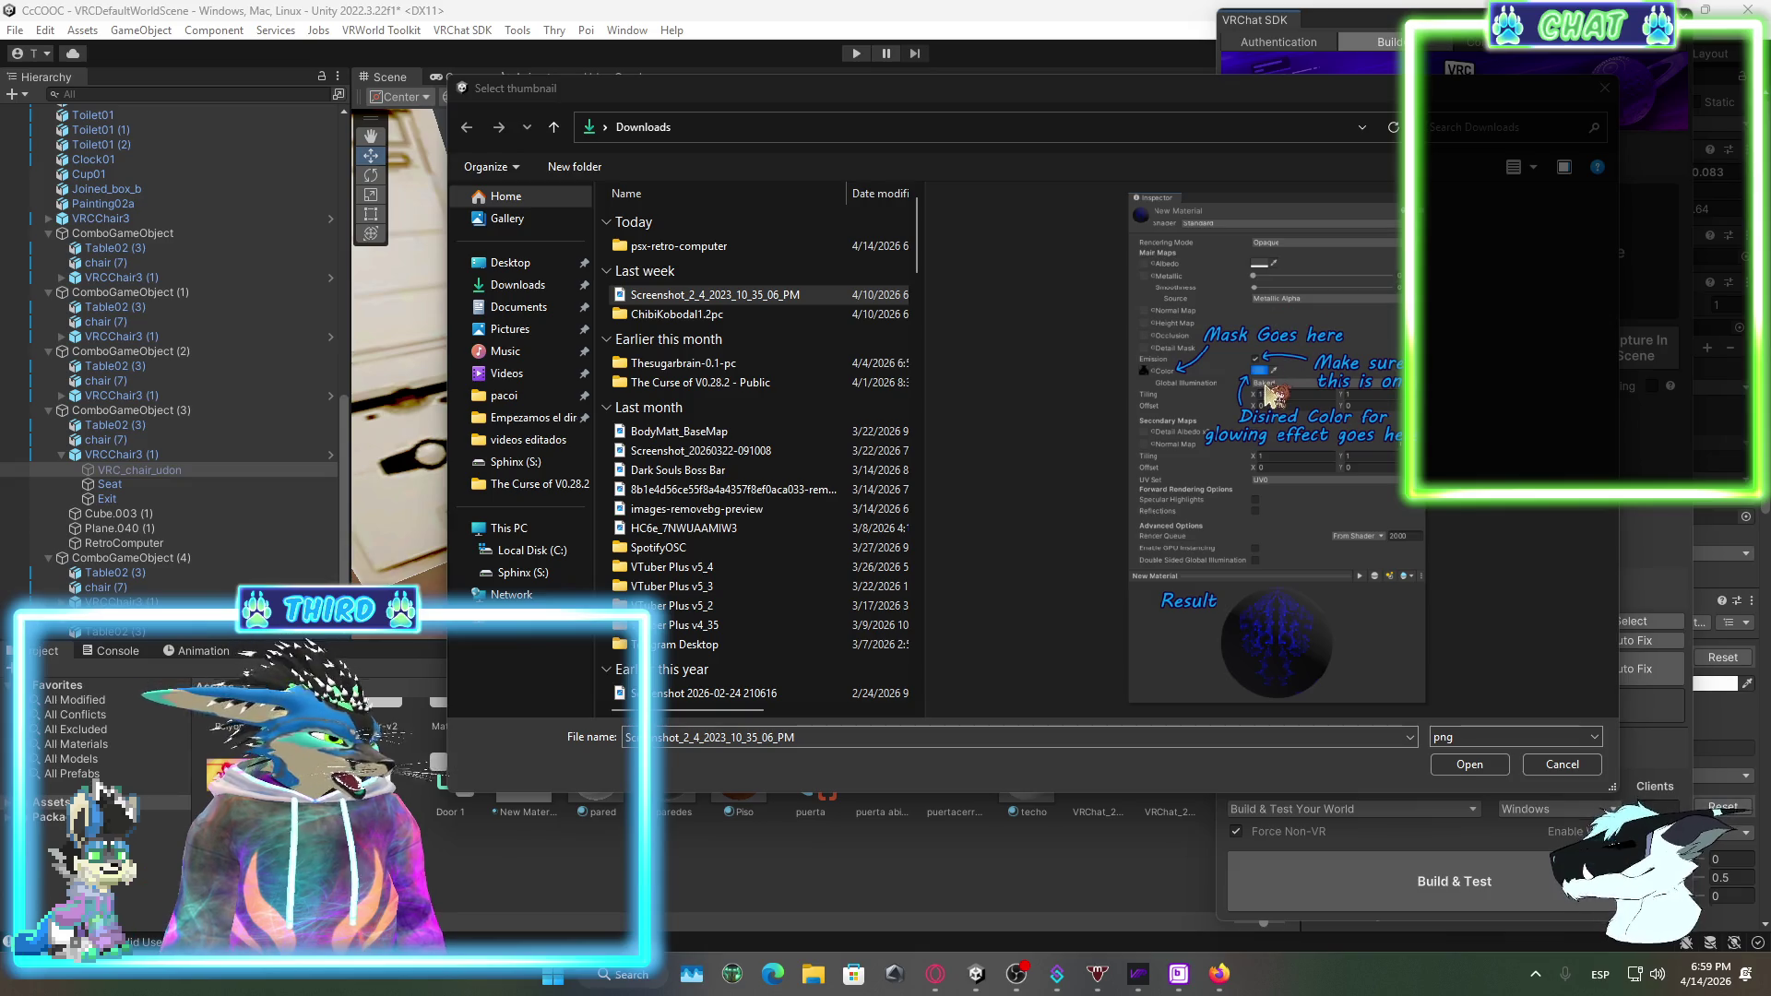
left_click(731, 431)
left_click(743, 470)
scroll(757, 452, "down", 2)
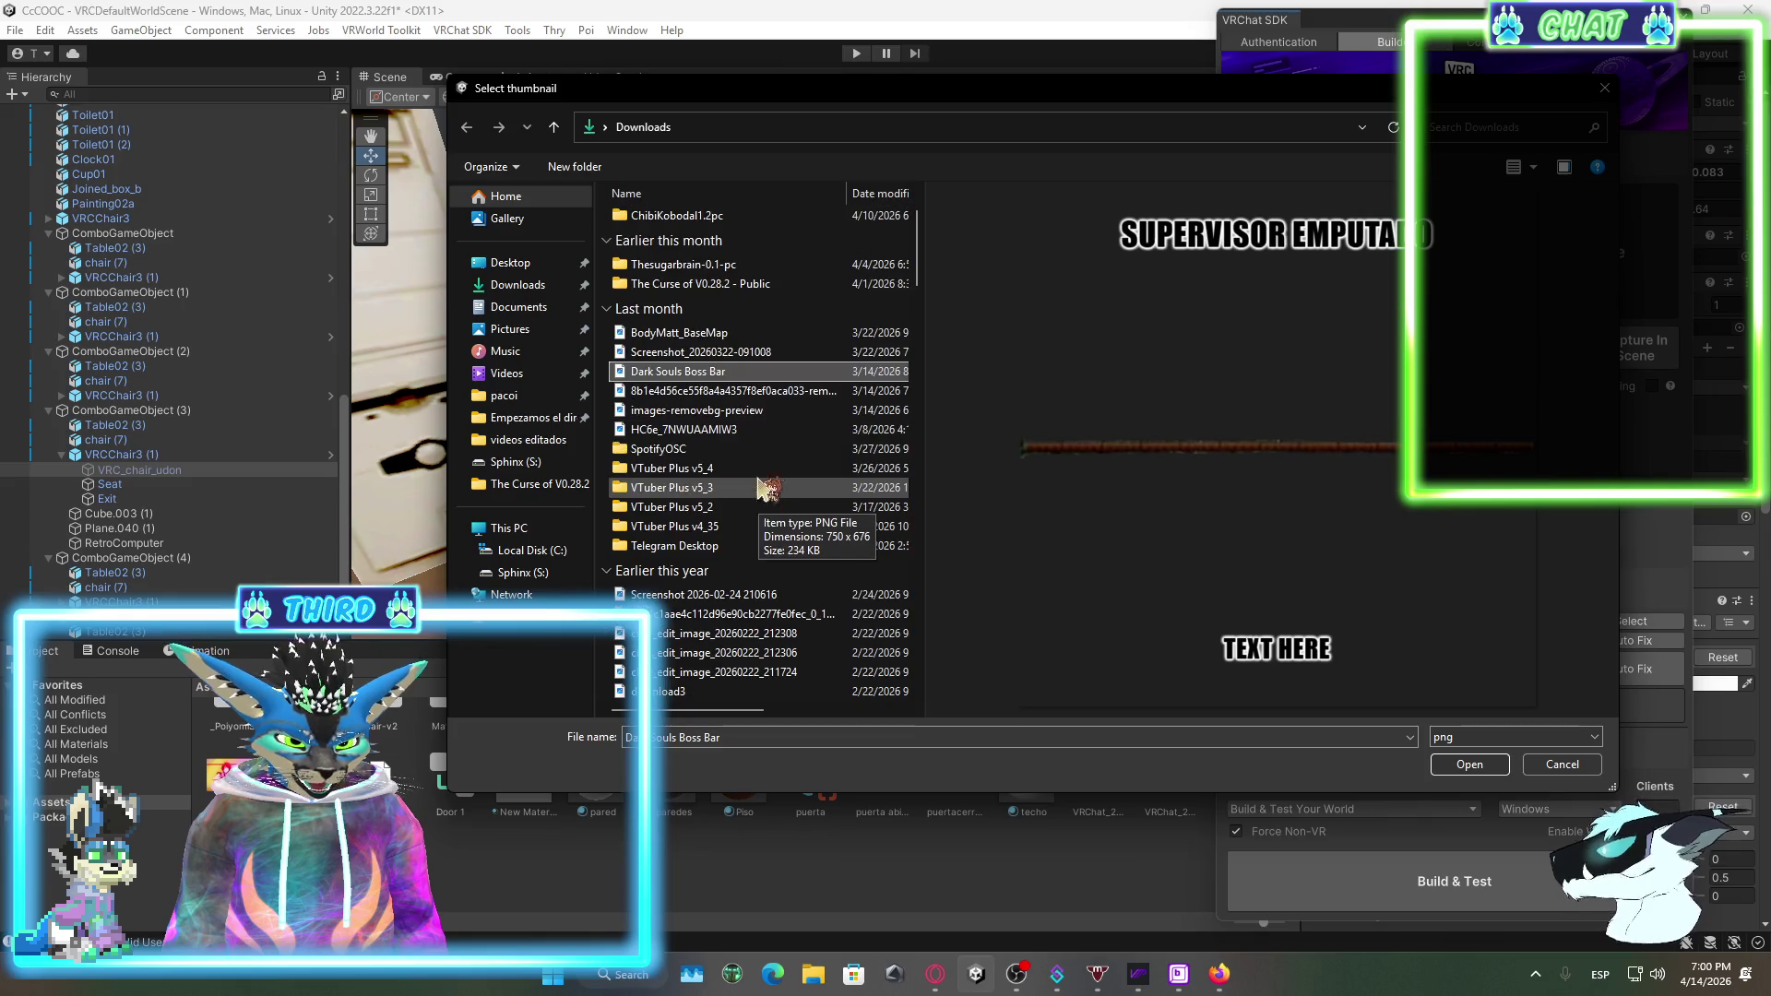
left_click(773, 413)
left_click(775, 429)
scroll(812, 433, "down", 1)
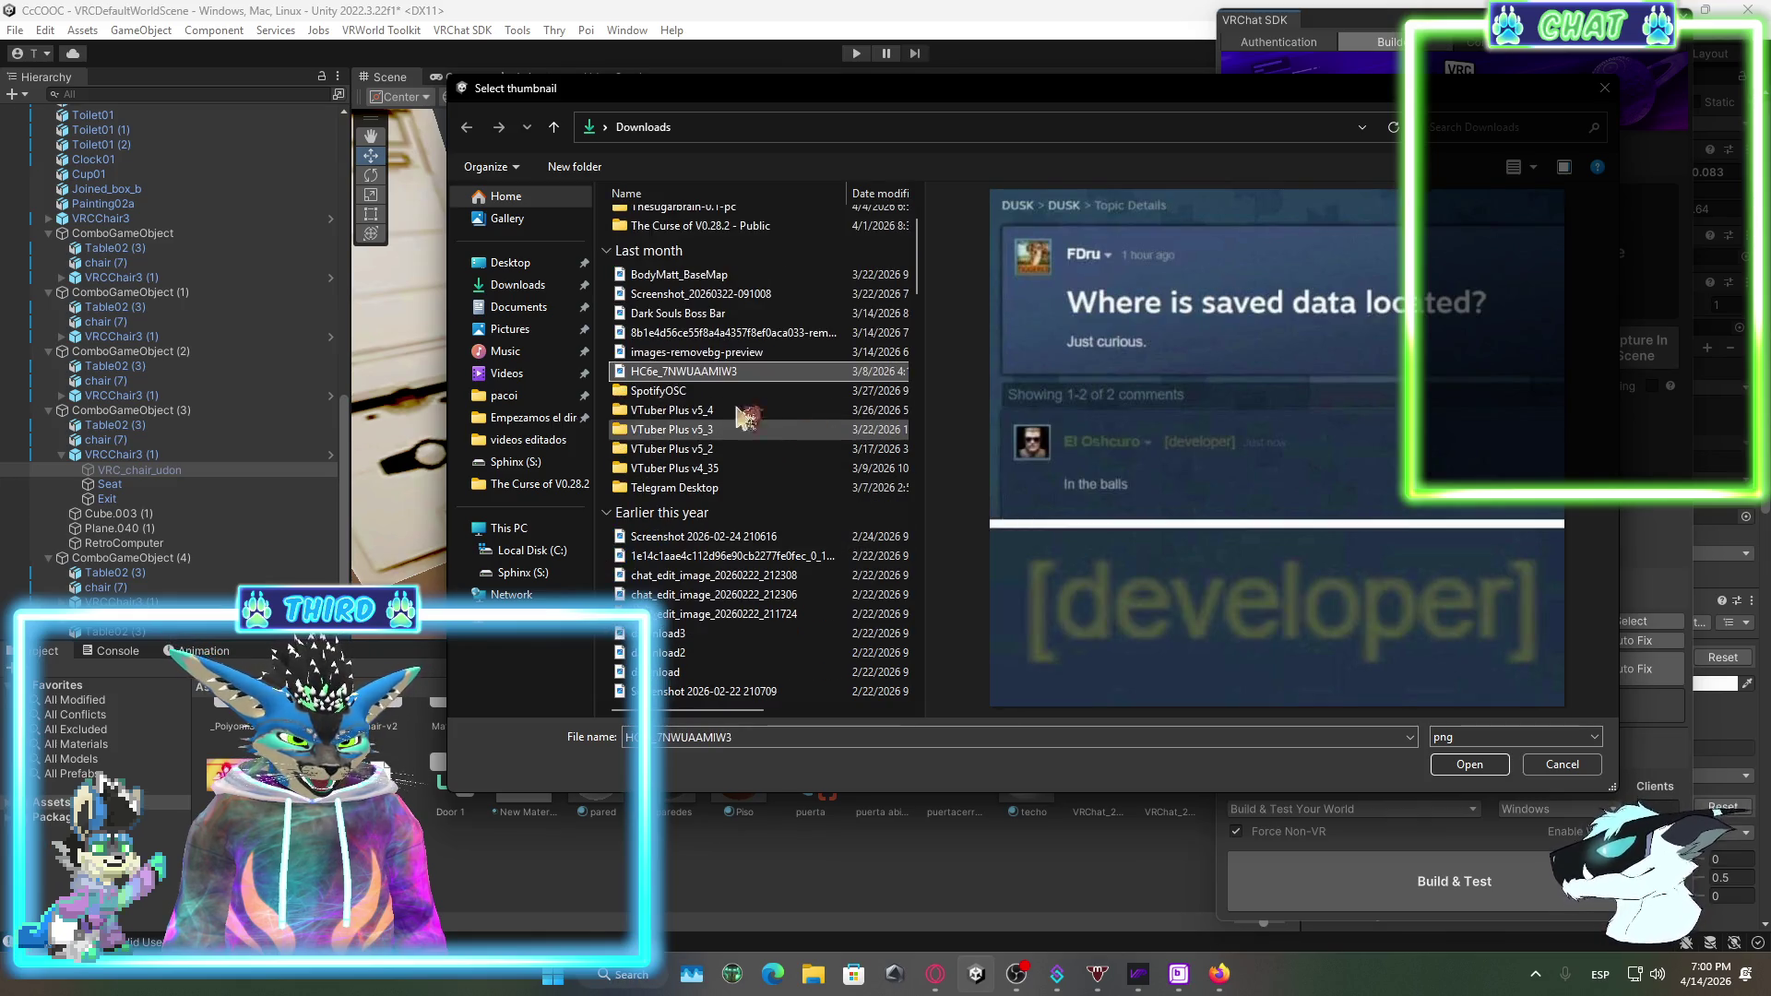
left_click(717, 352)
left_click(716, 332)
left_click(715, 313)
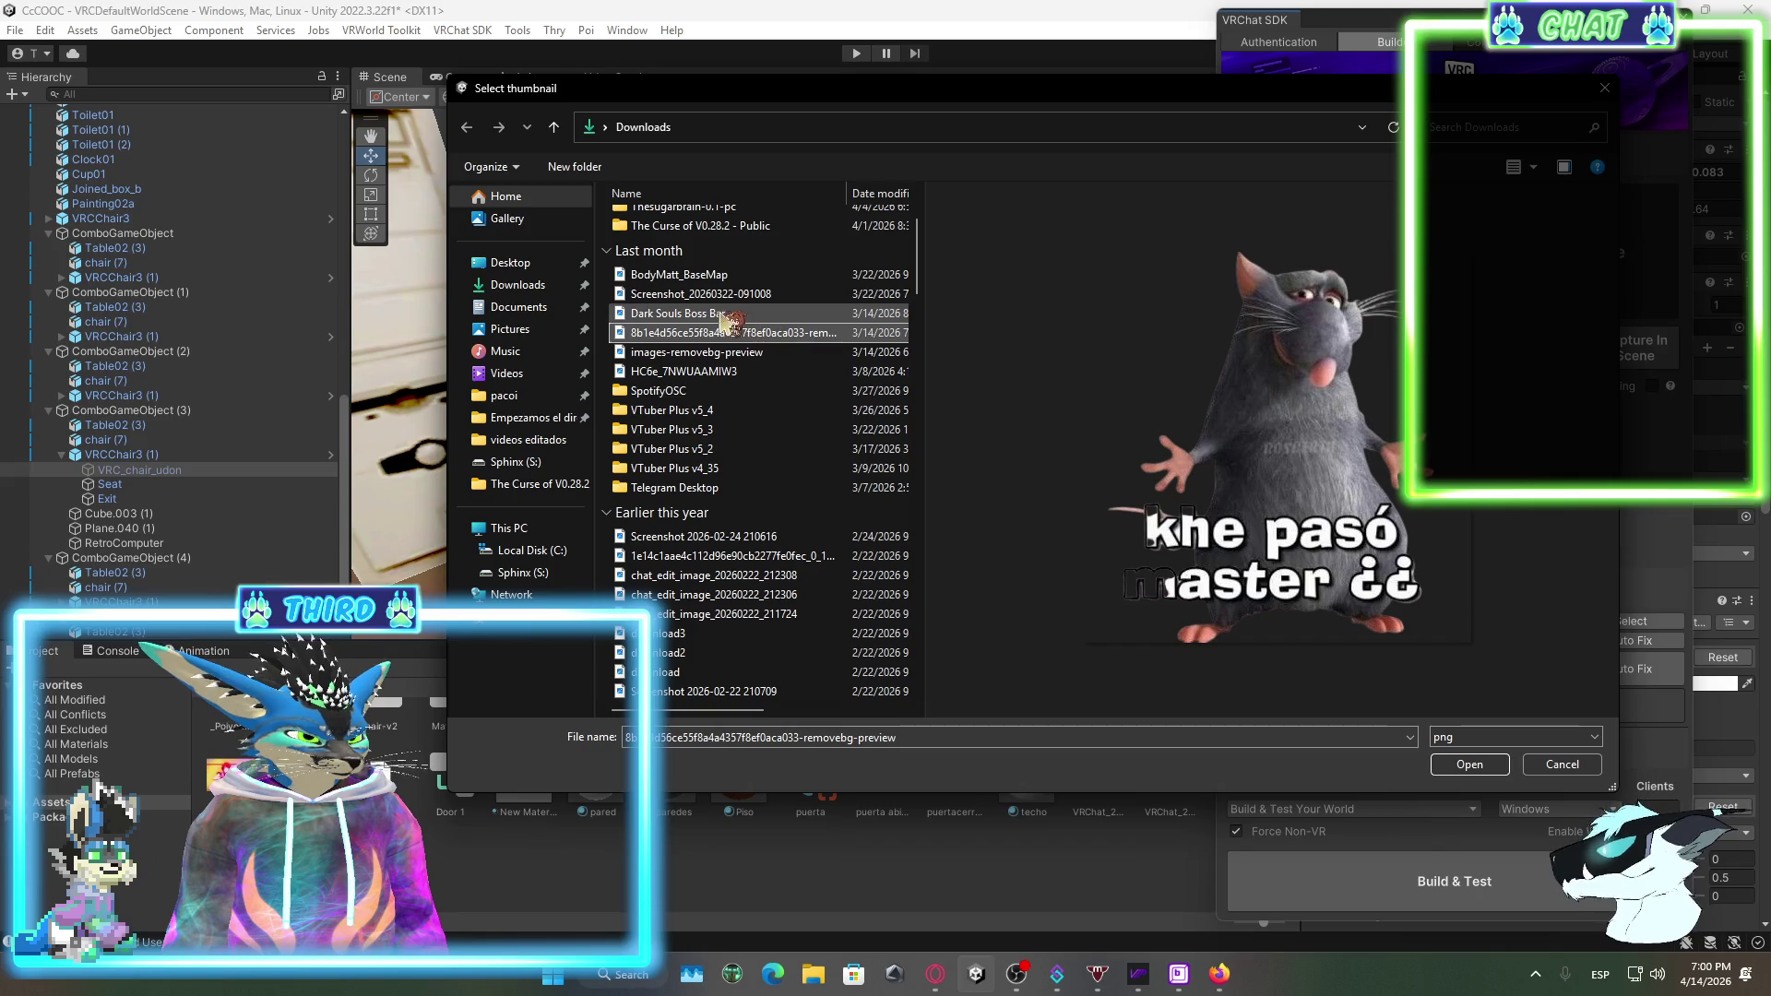
scroll(729, 369, "down", 5)
left_click(738, 478)
left_click(754, 501)
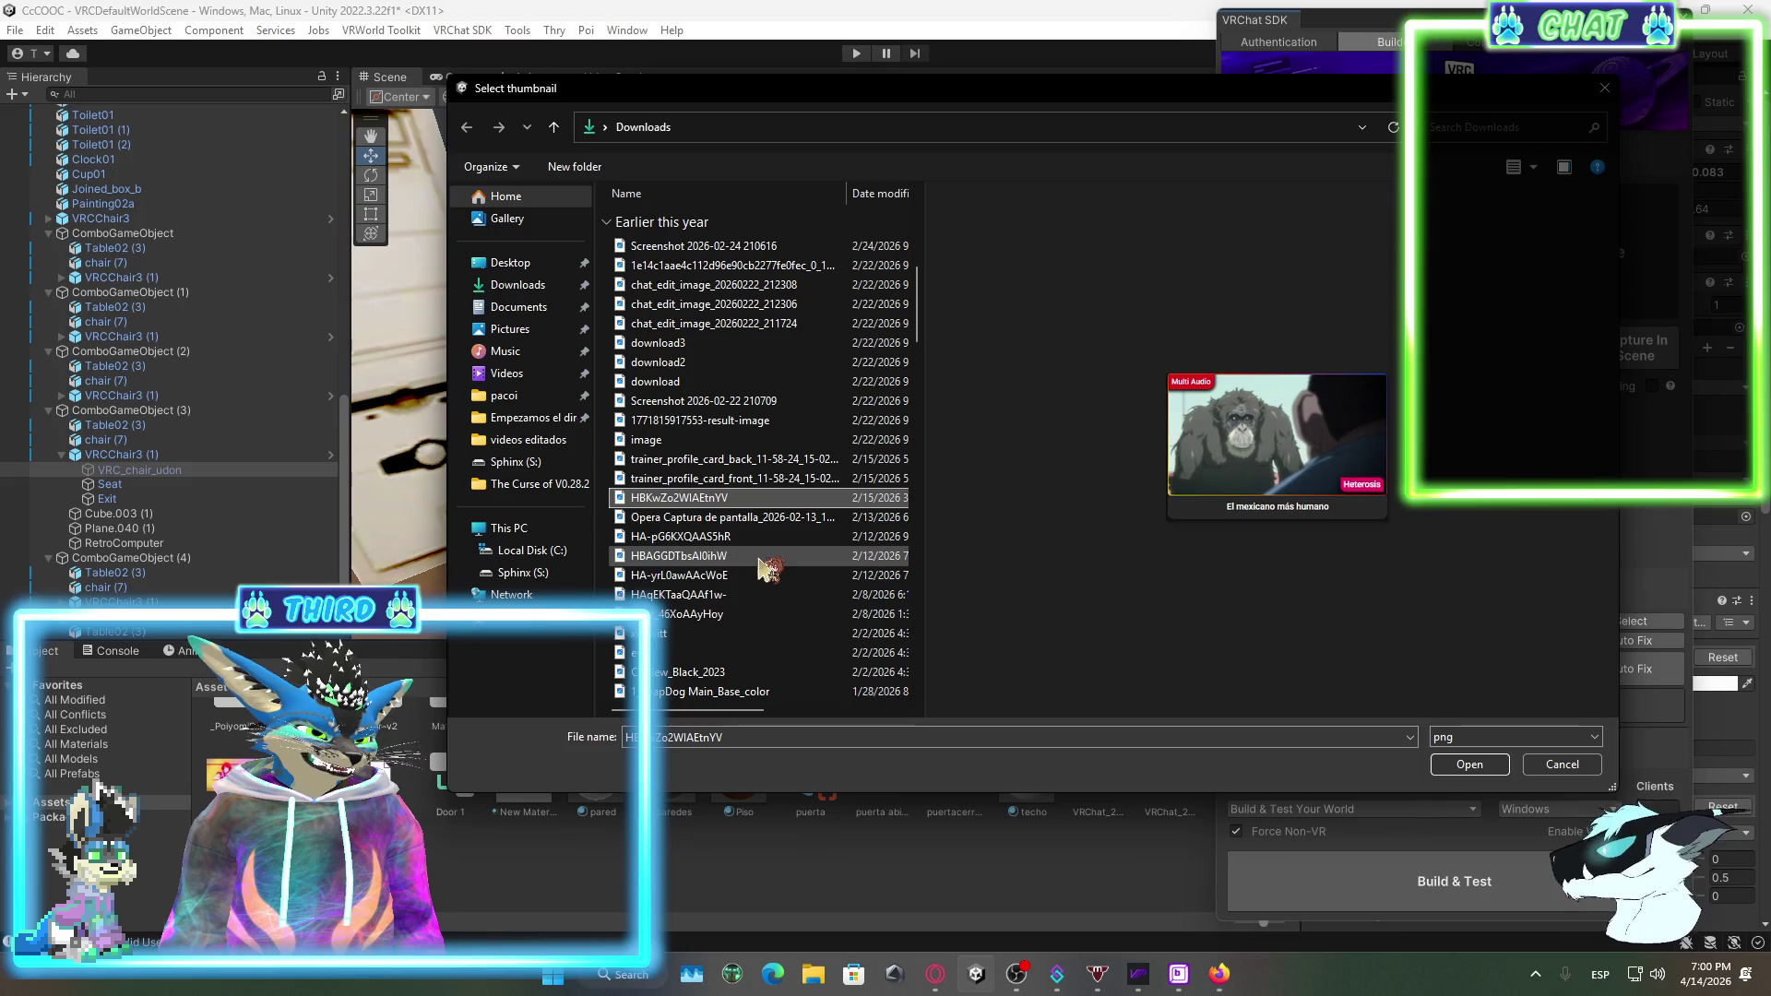
left_click(737, 516)
left_click(729, 439)
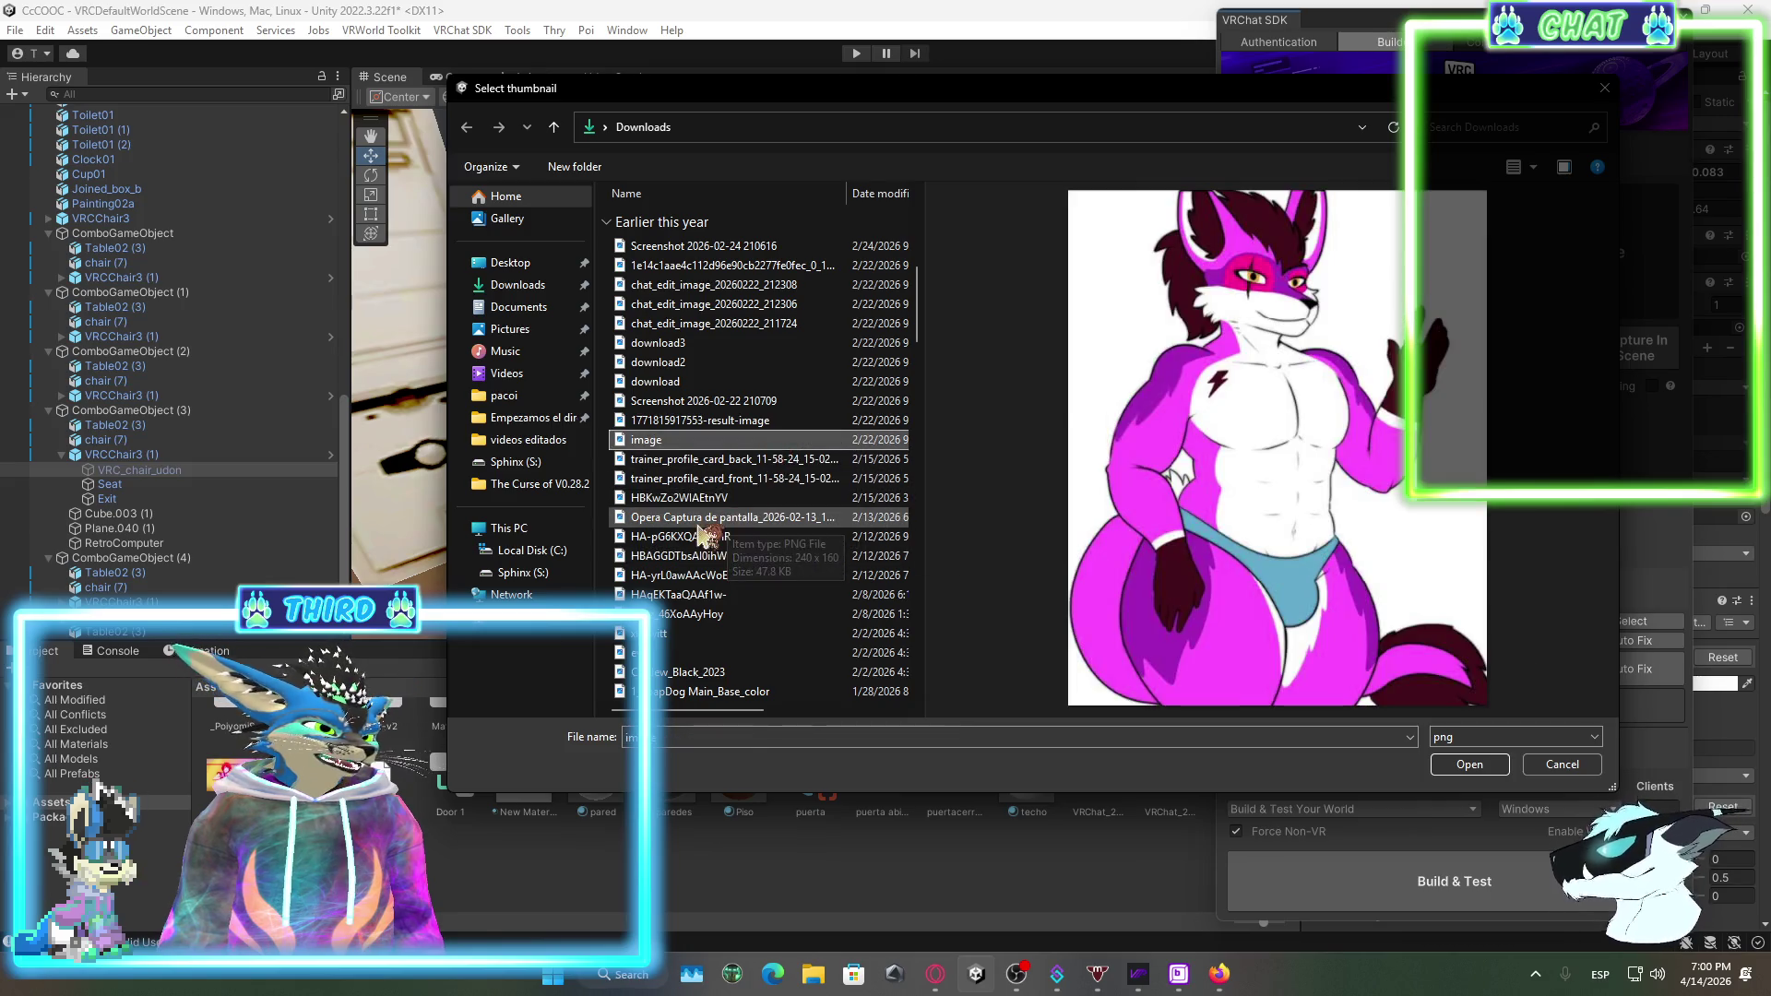
left_click(705, 517)
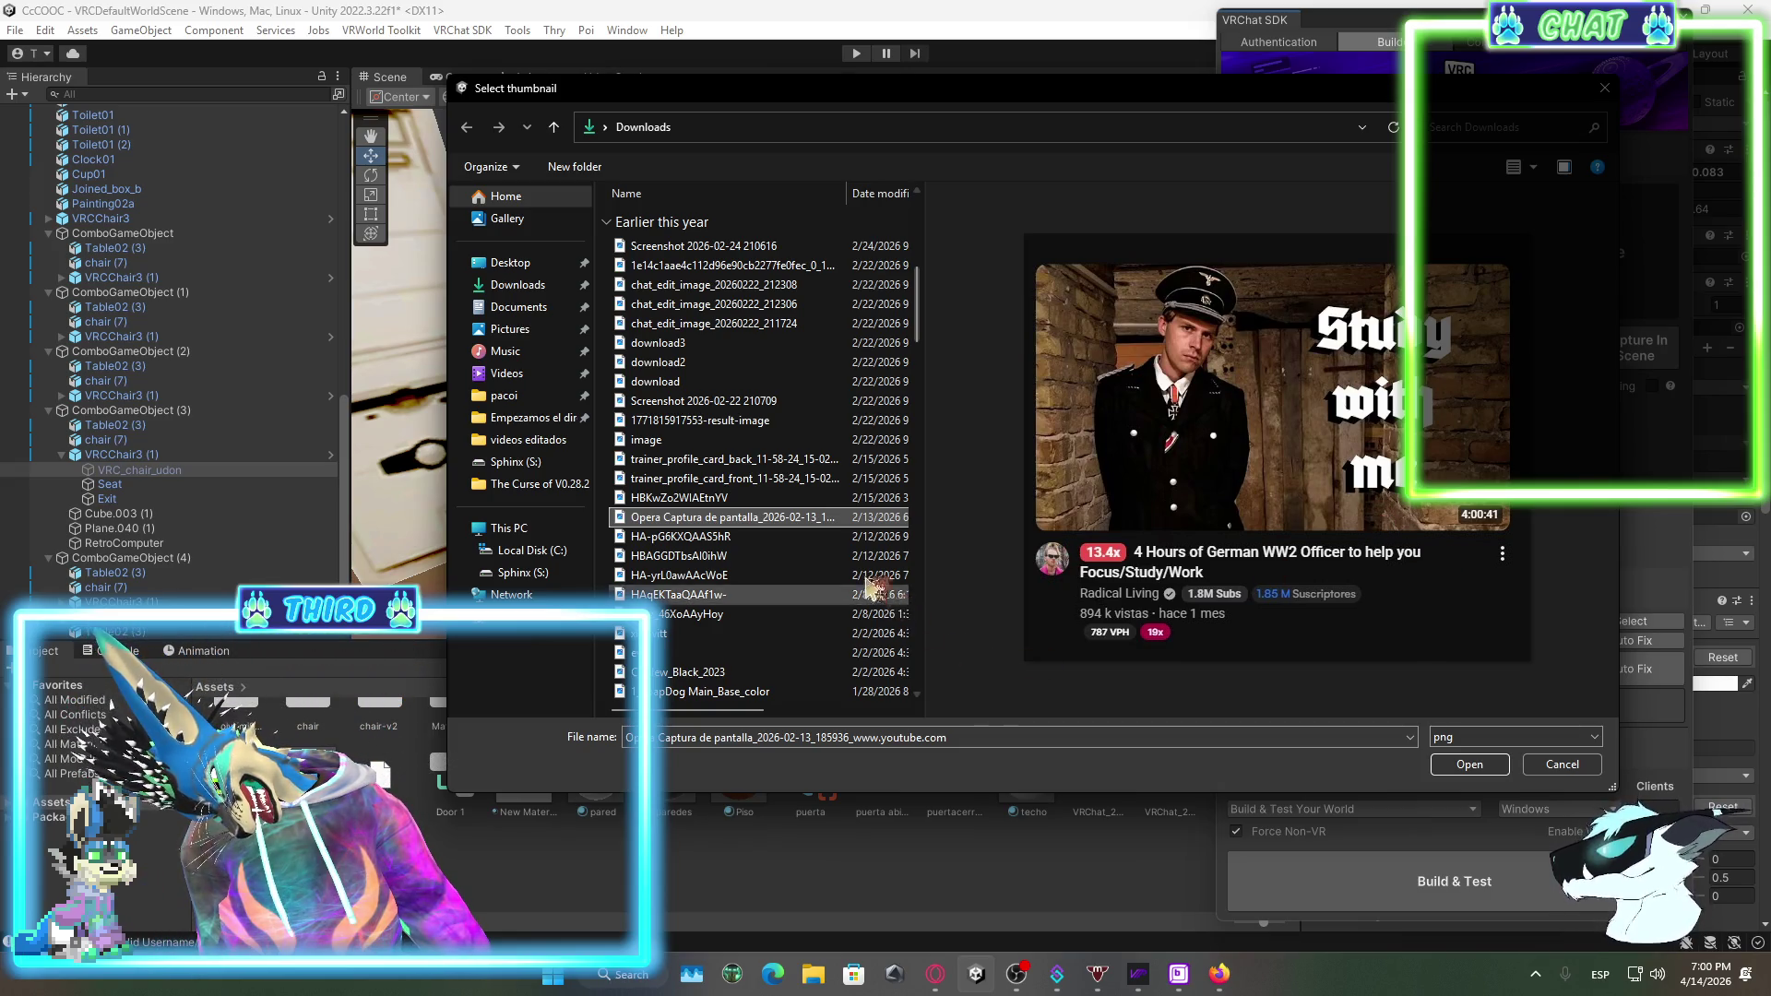
scroll(858, 581, "up", 8)
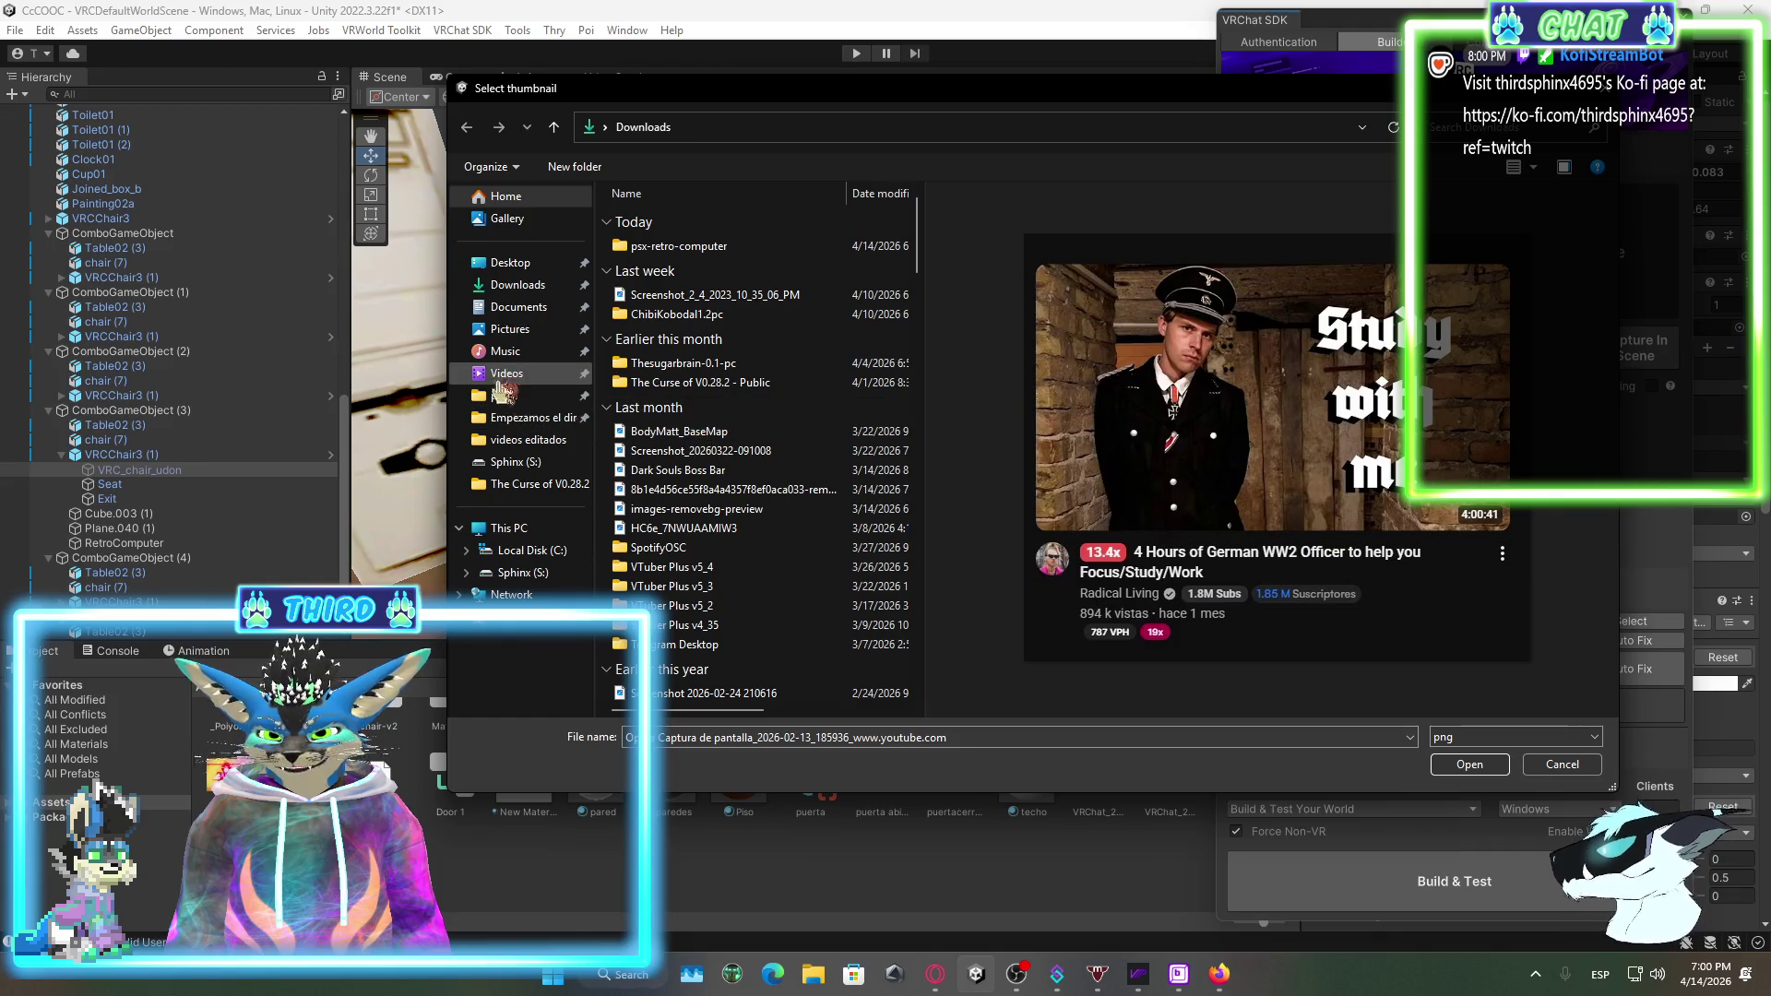
Step: In the Pictures folder, choose the 'crow of judgement' image as the world thumbnail
left_click(514, 329)
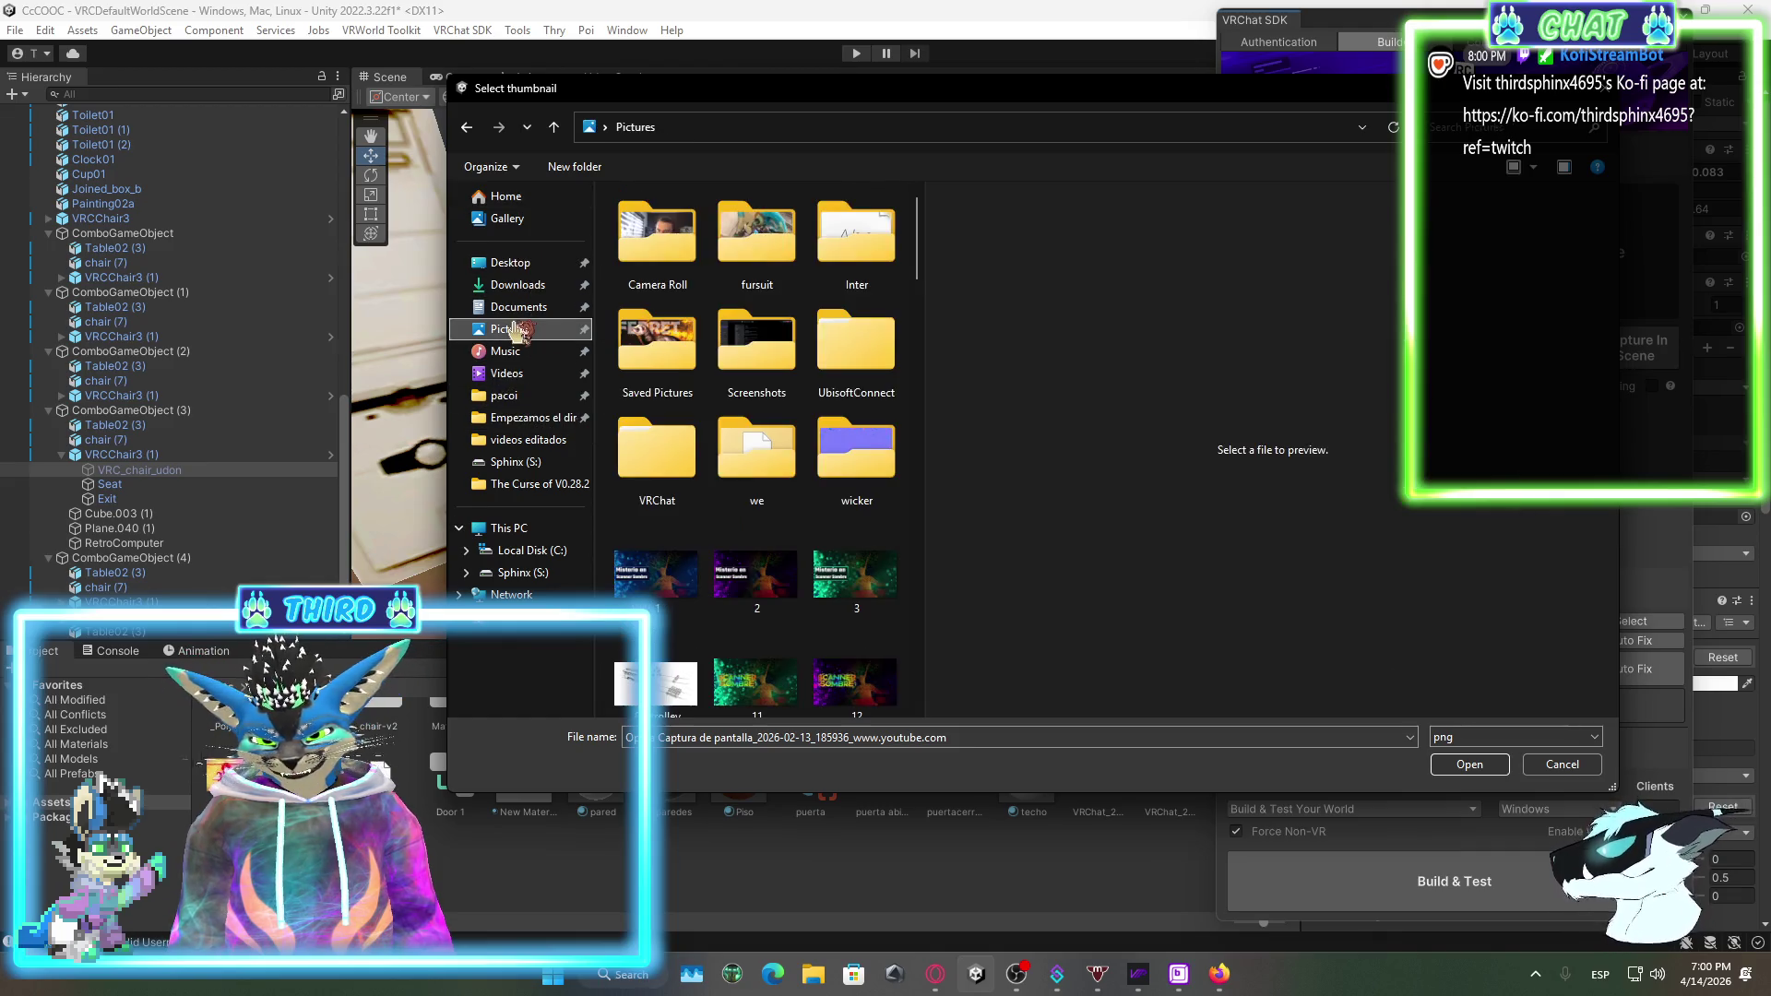
scroll(738, 415, "down", 3)
left_click(657, 516)
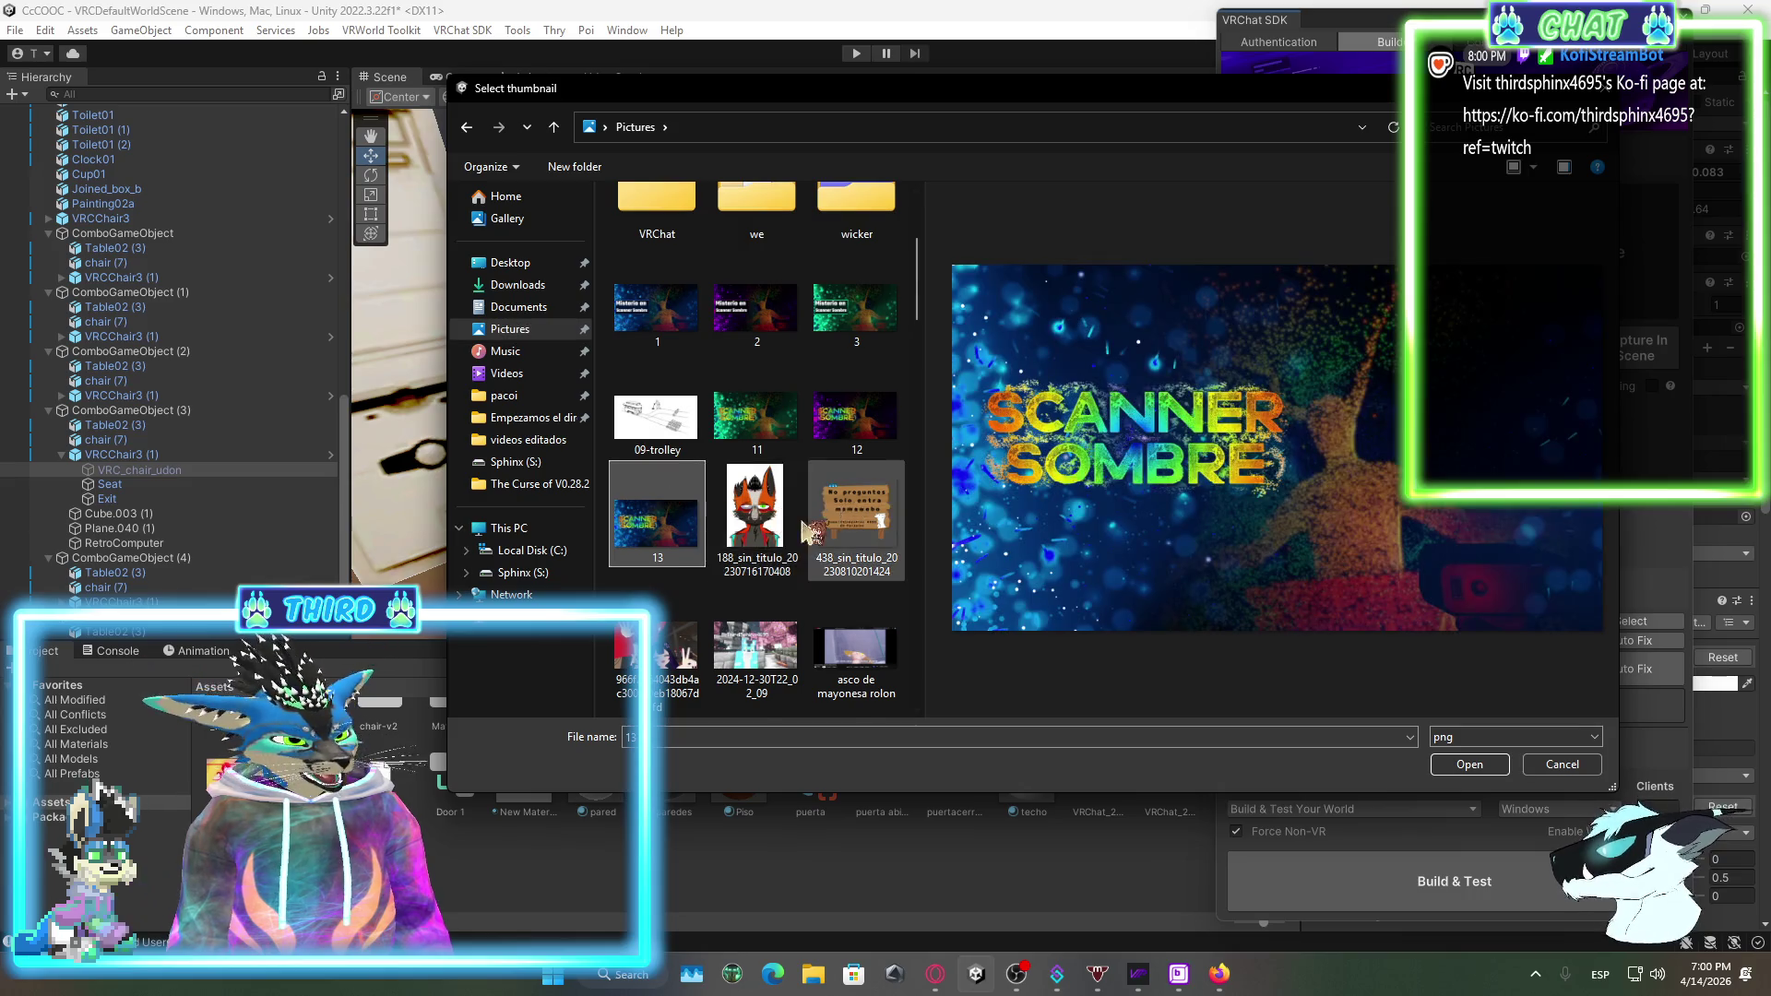
scroll(815, 526, "down", 3)
left_click(770, 346)
left_click(656, 470)
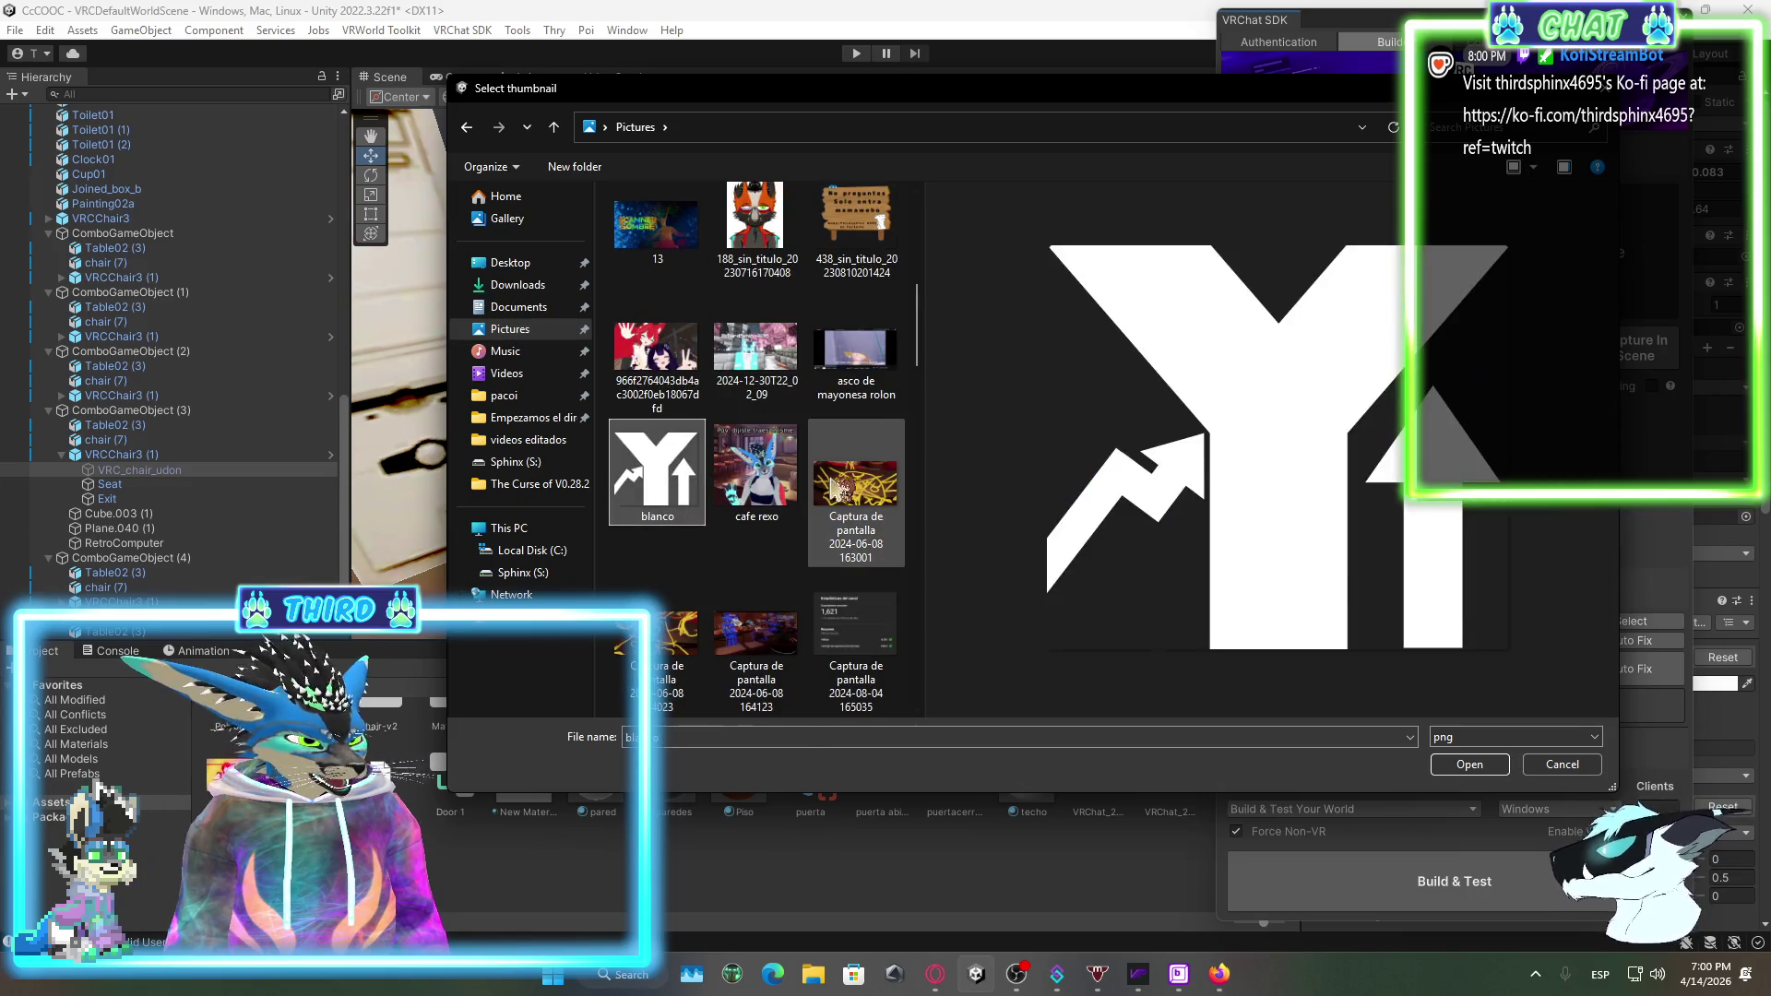
left_click(835, 493)
left_click(856, 350)
left_click(756, 470)
left_click(801, 650)
left_click(756, 465)
scroll(784, 507, "down", 5)
left_click(856, 507)
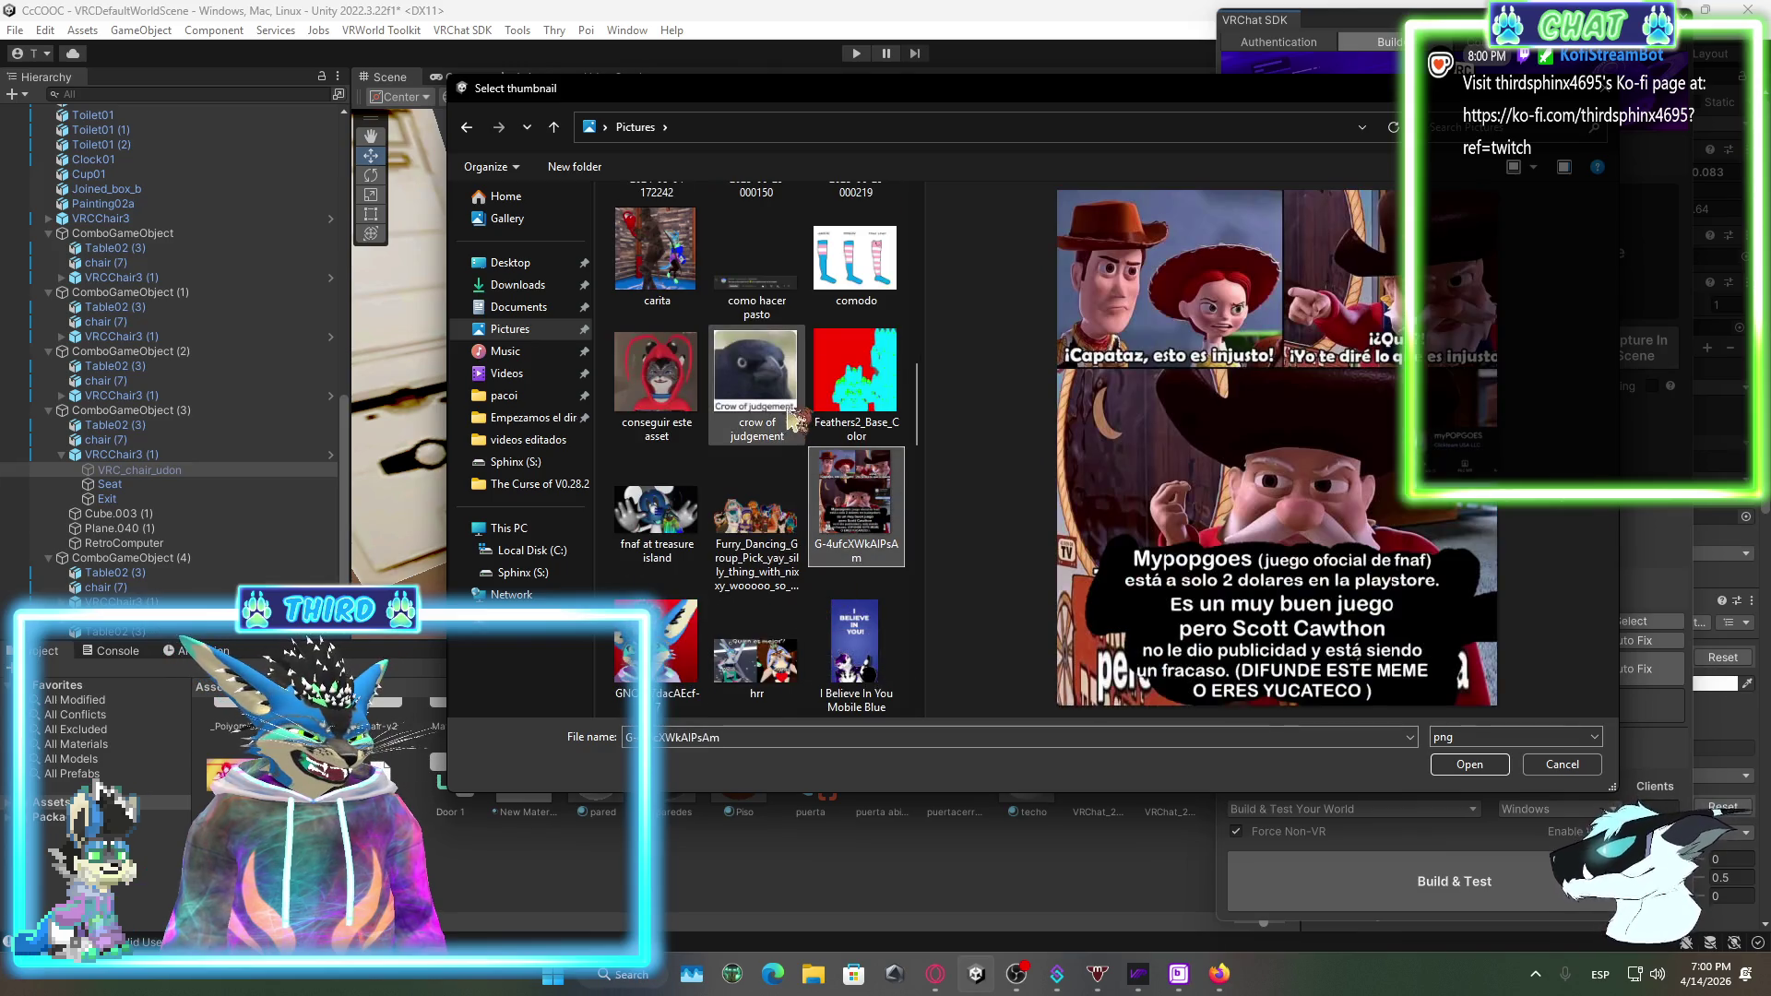
left_click(791, 417)
scroll(792, 424, "up", 3)
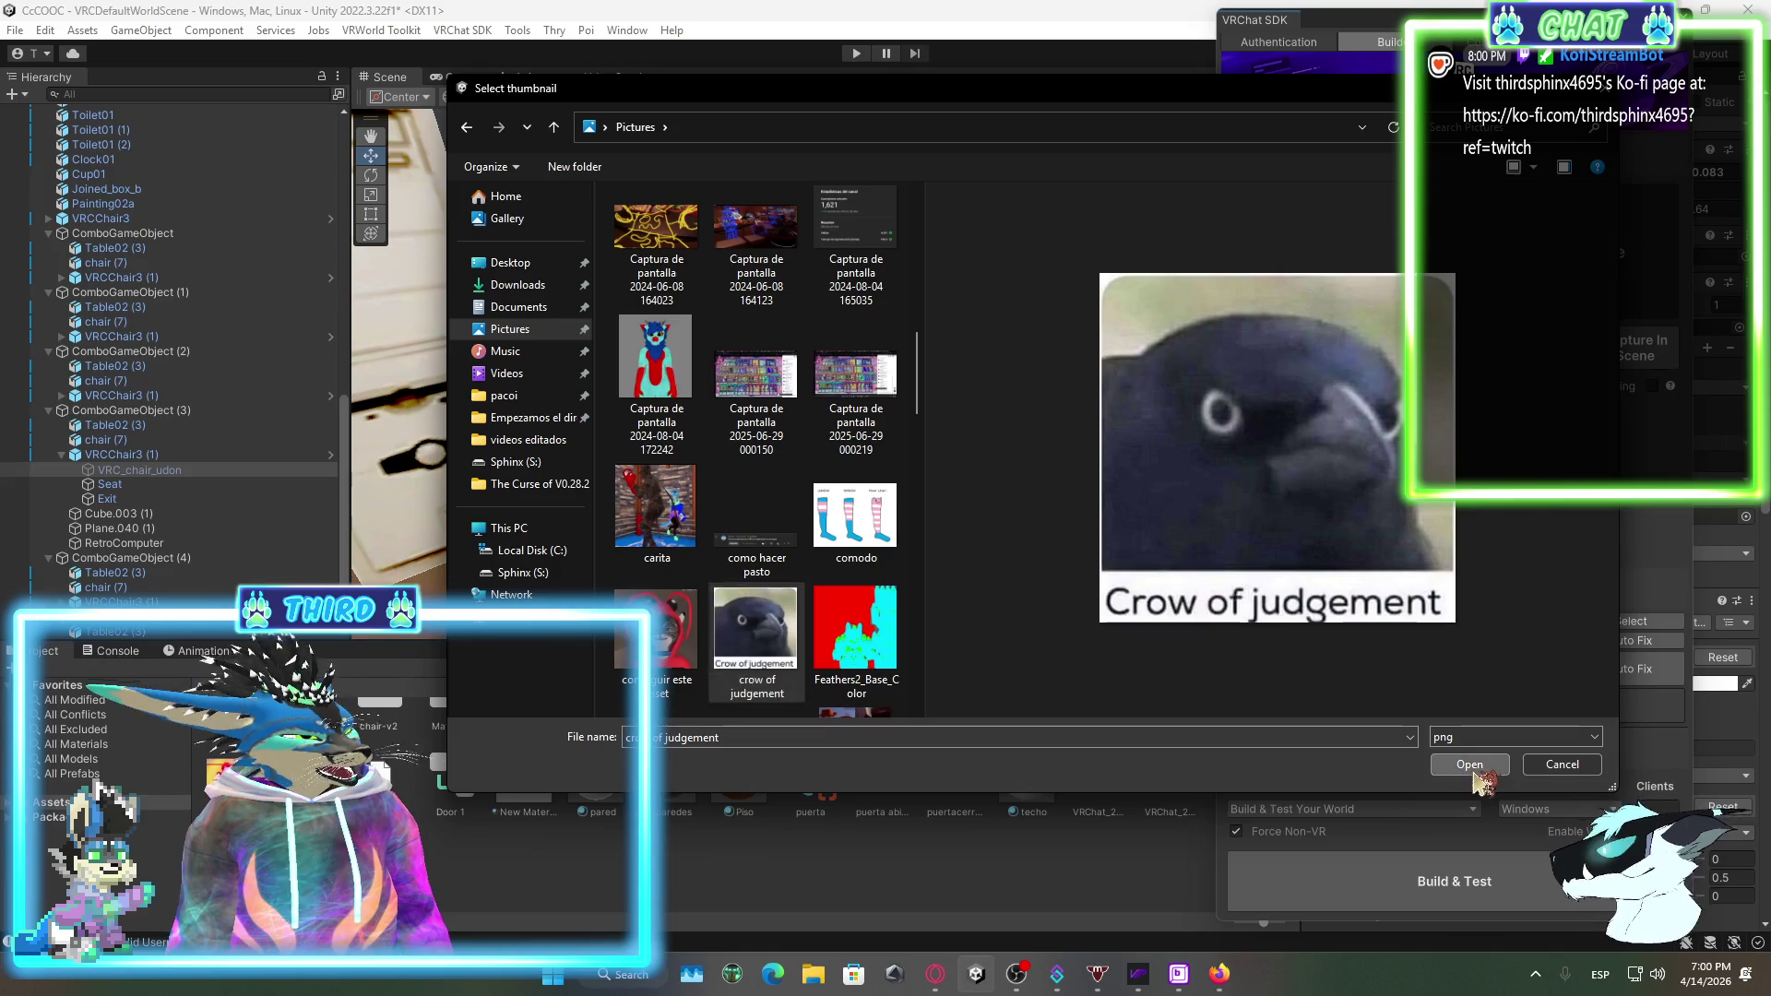
left_click(1470, 766)
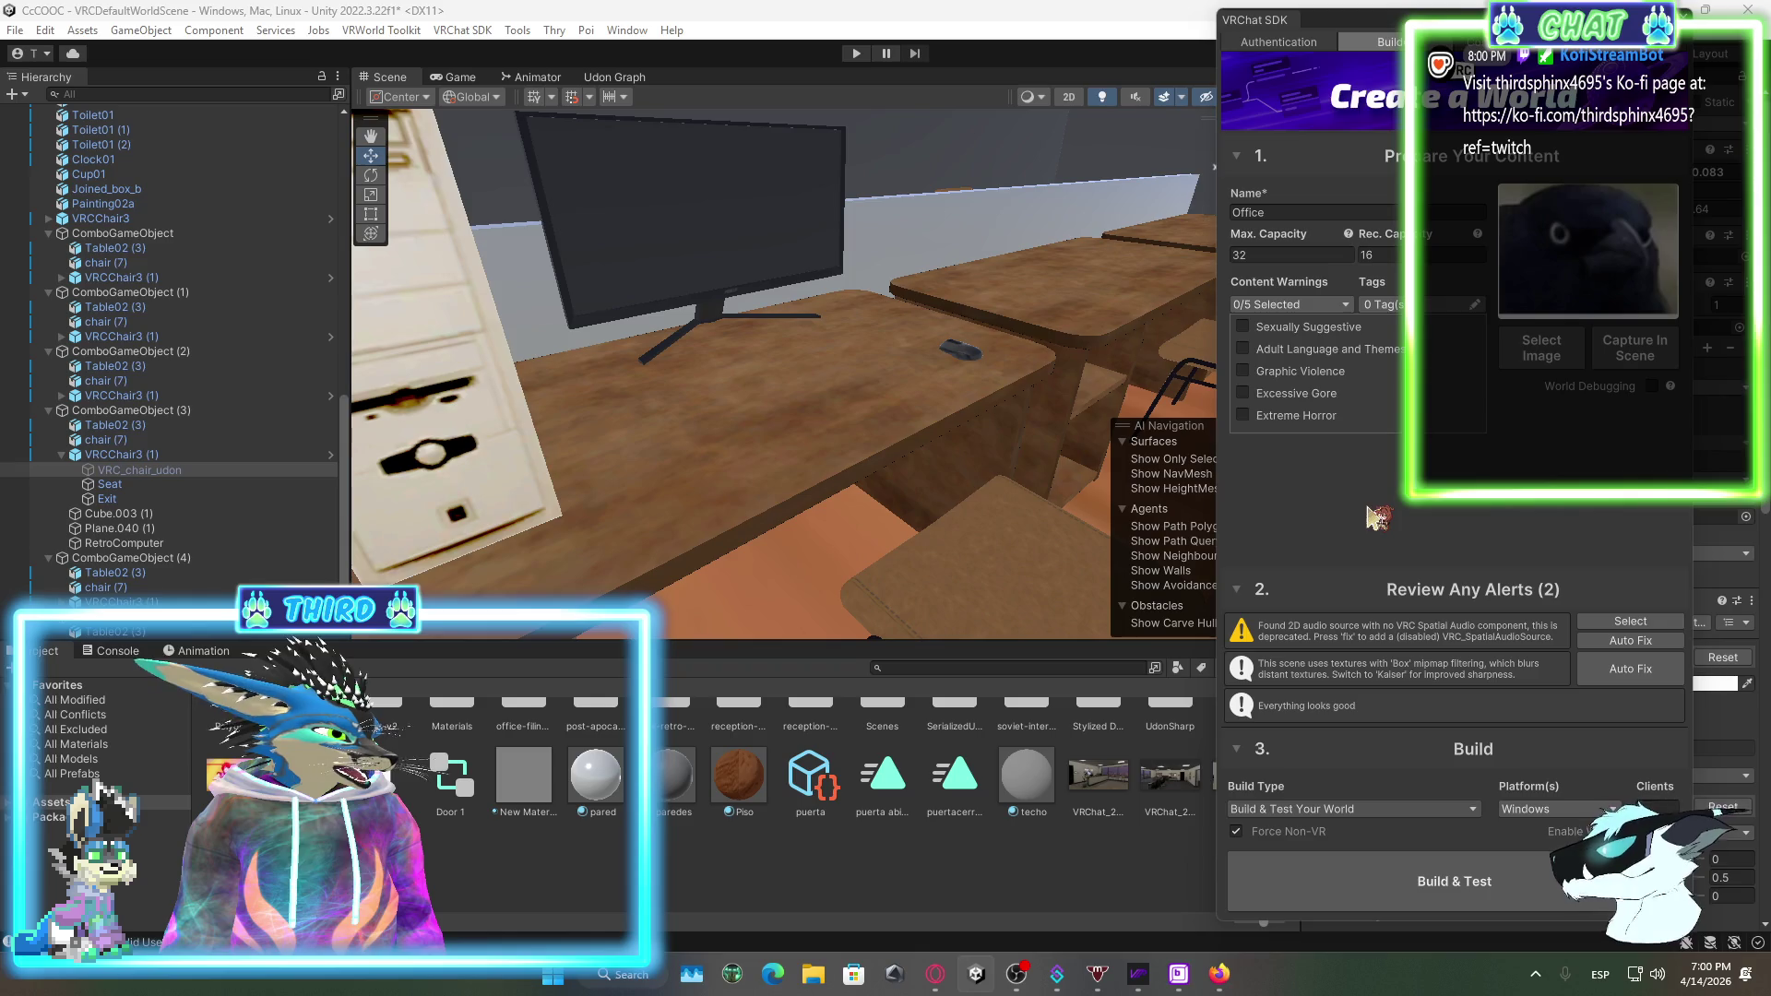
Step: Auto-fix the 2D audio build alert
left_click(1383, 304)
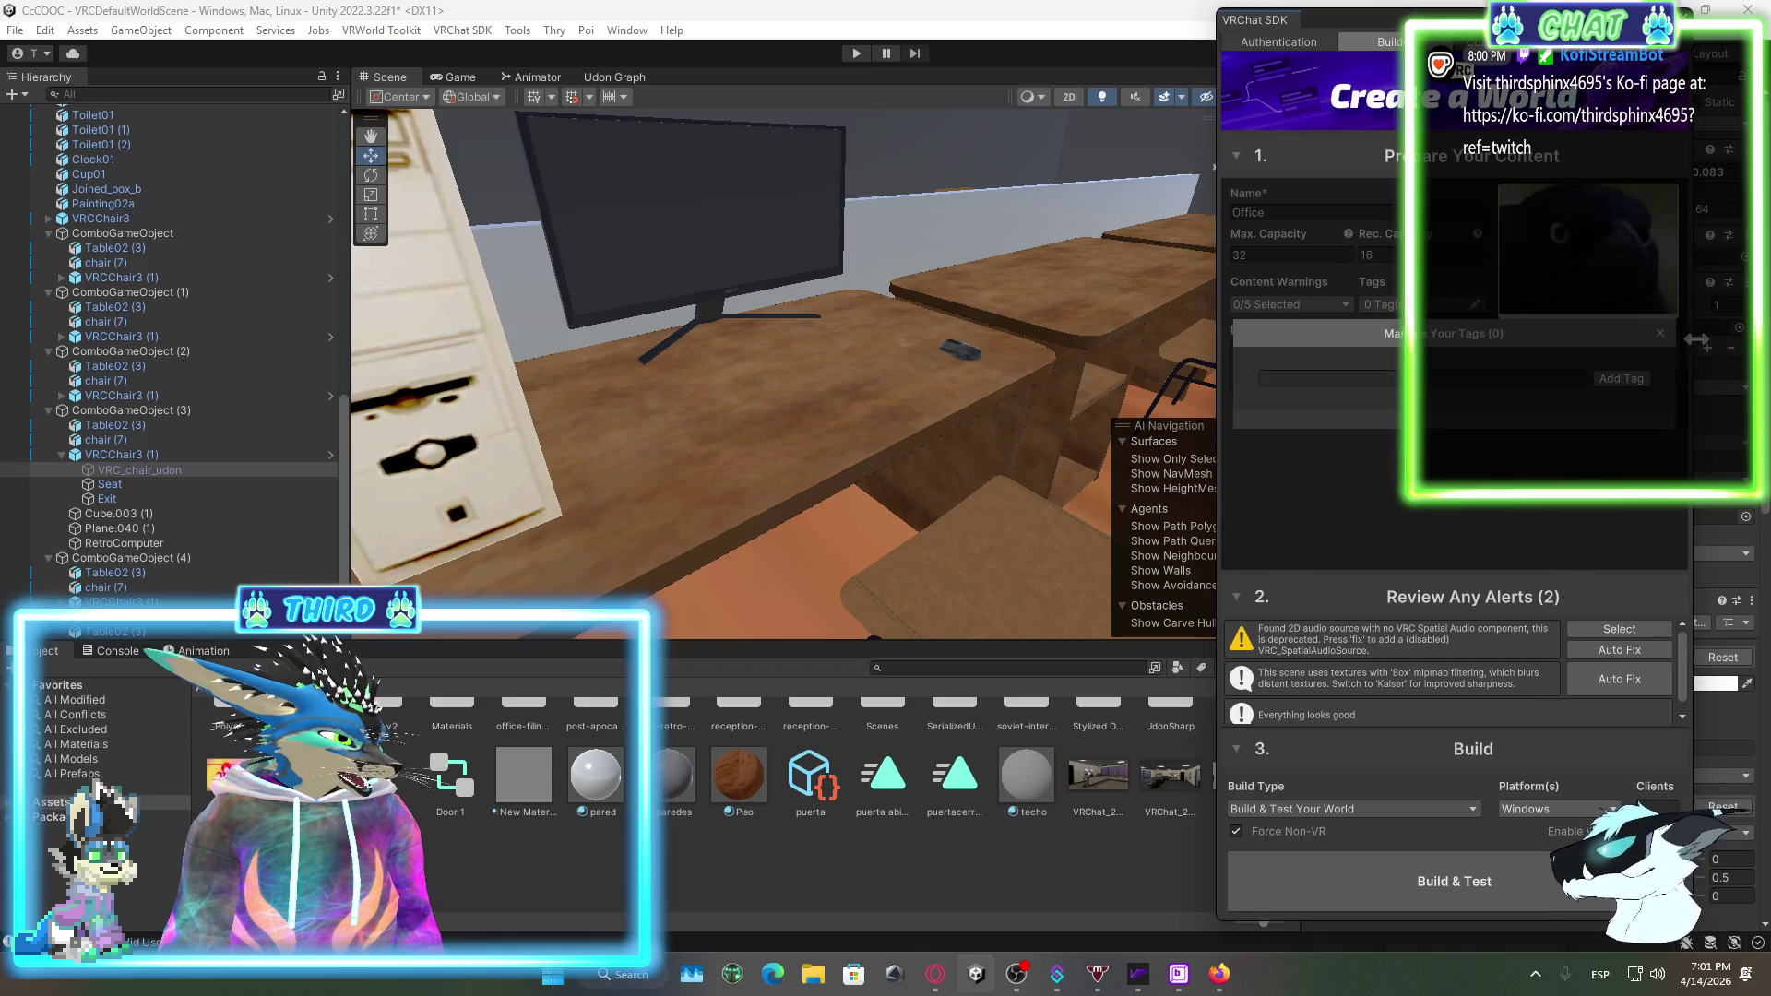
left_click(1665, 336)
left_click(1653, 650)
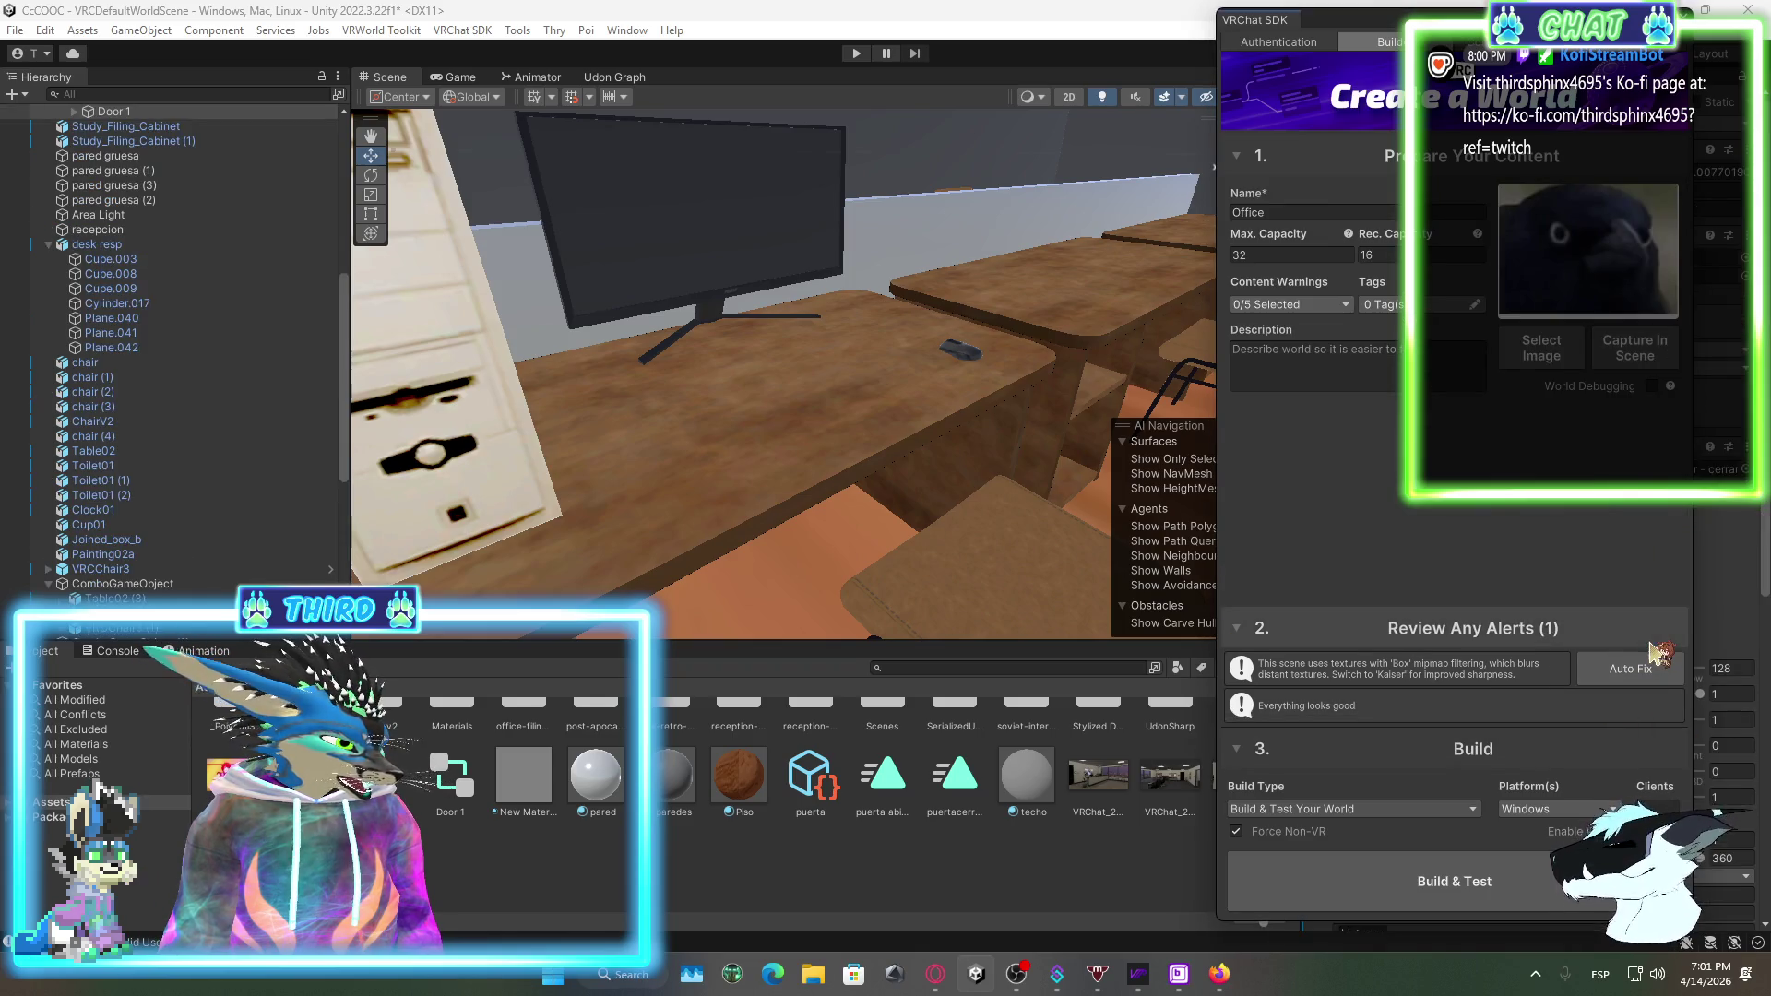
Step: Set the world description to 'La officina' and view the Build Type options
left_click(1449, 349)
type("a o")
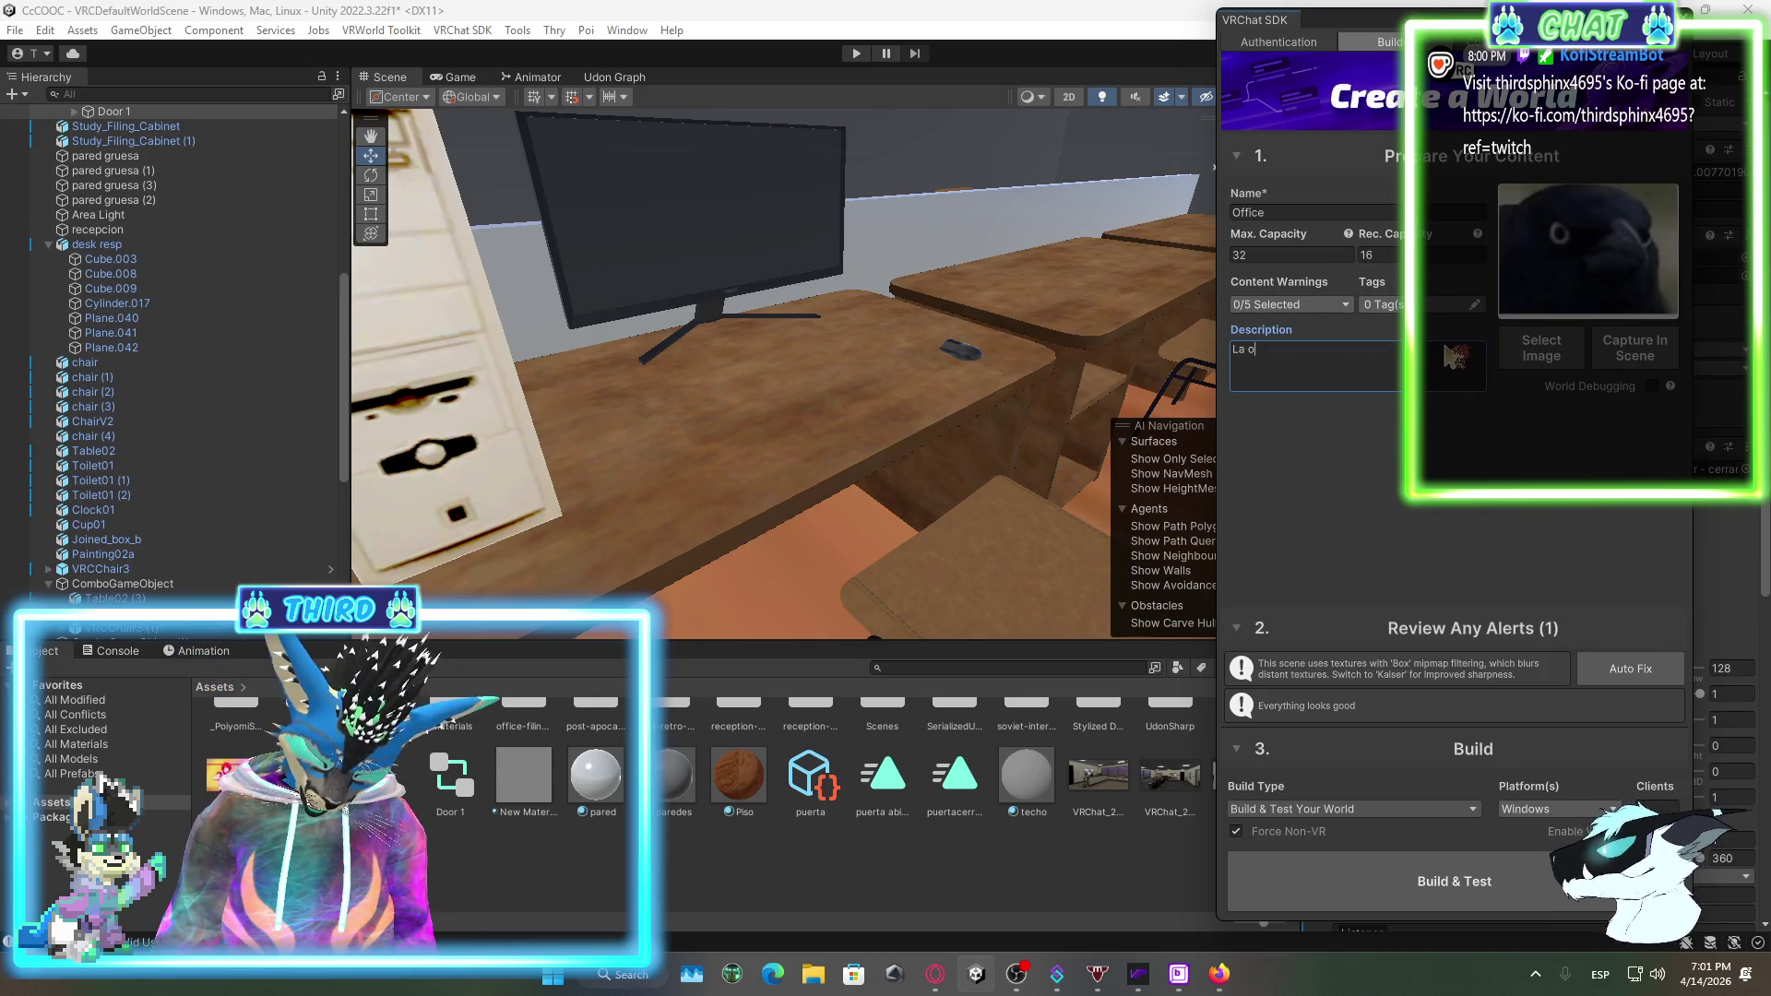
type("fficina")
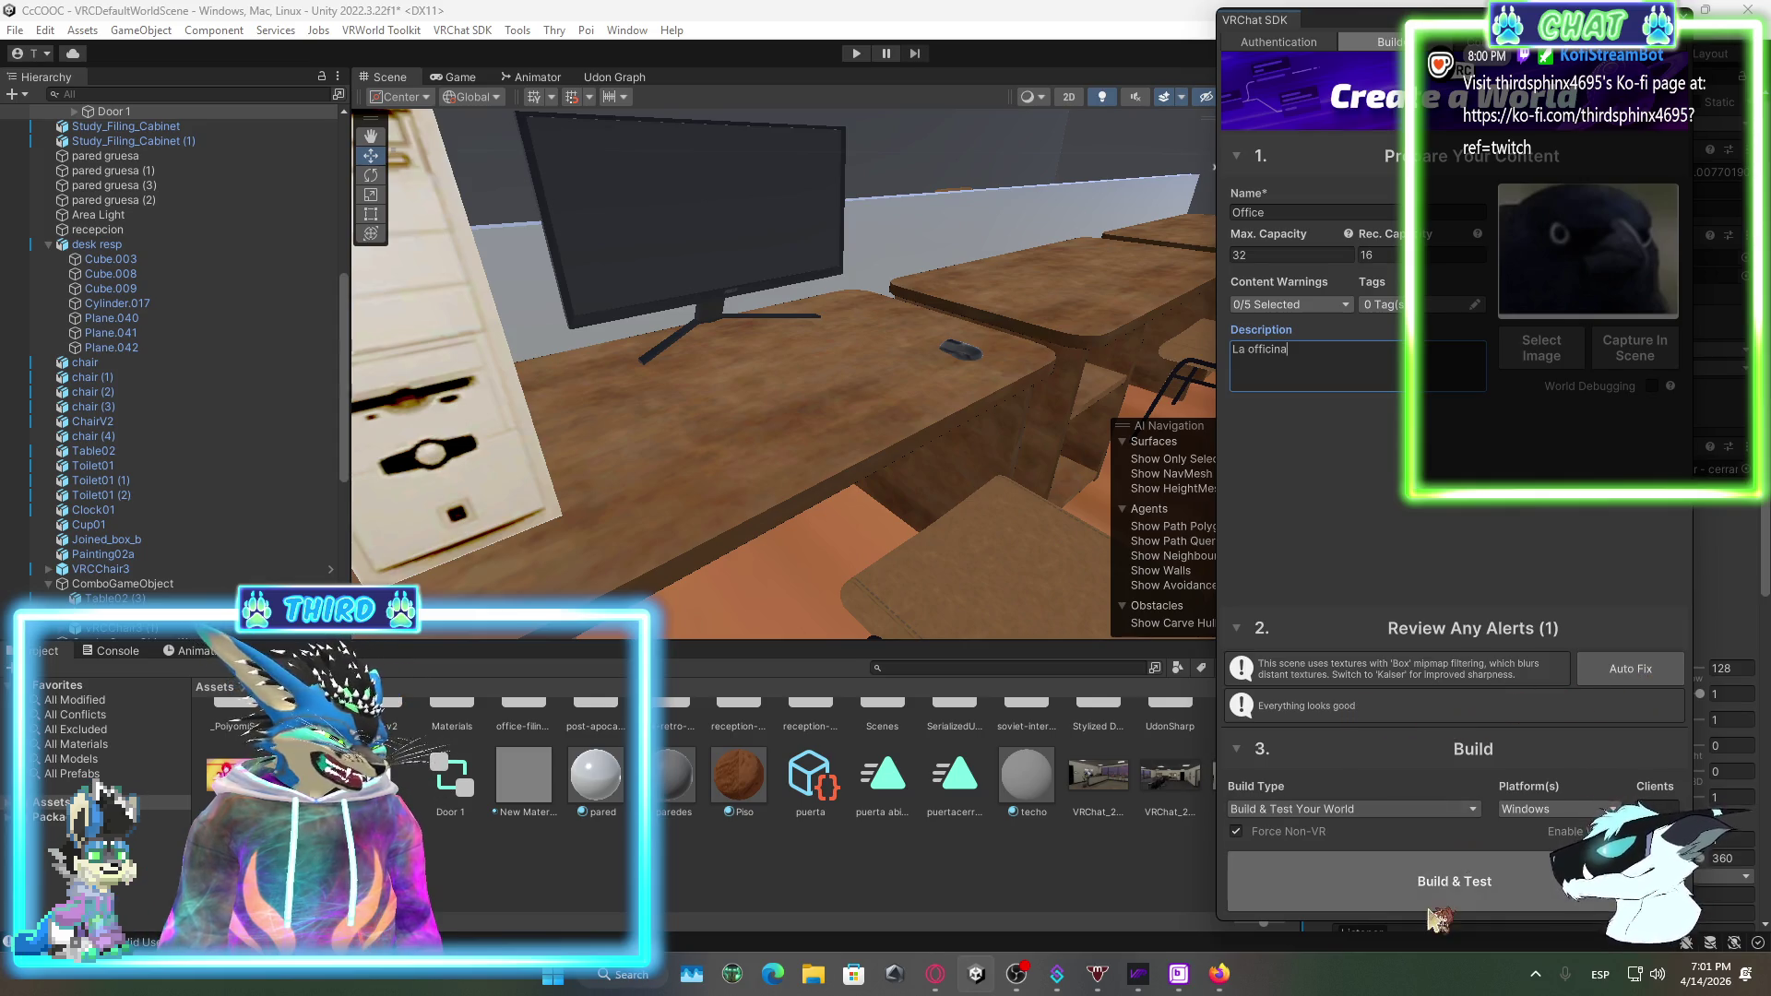
left_click(1416, 810)
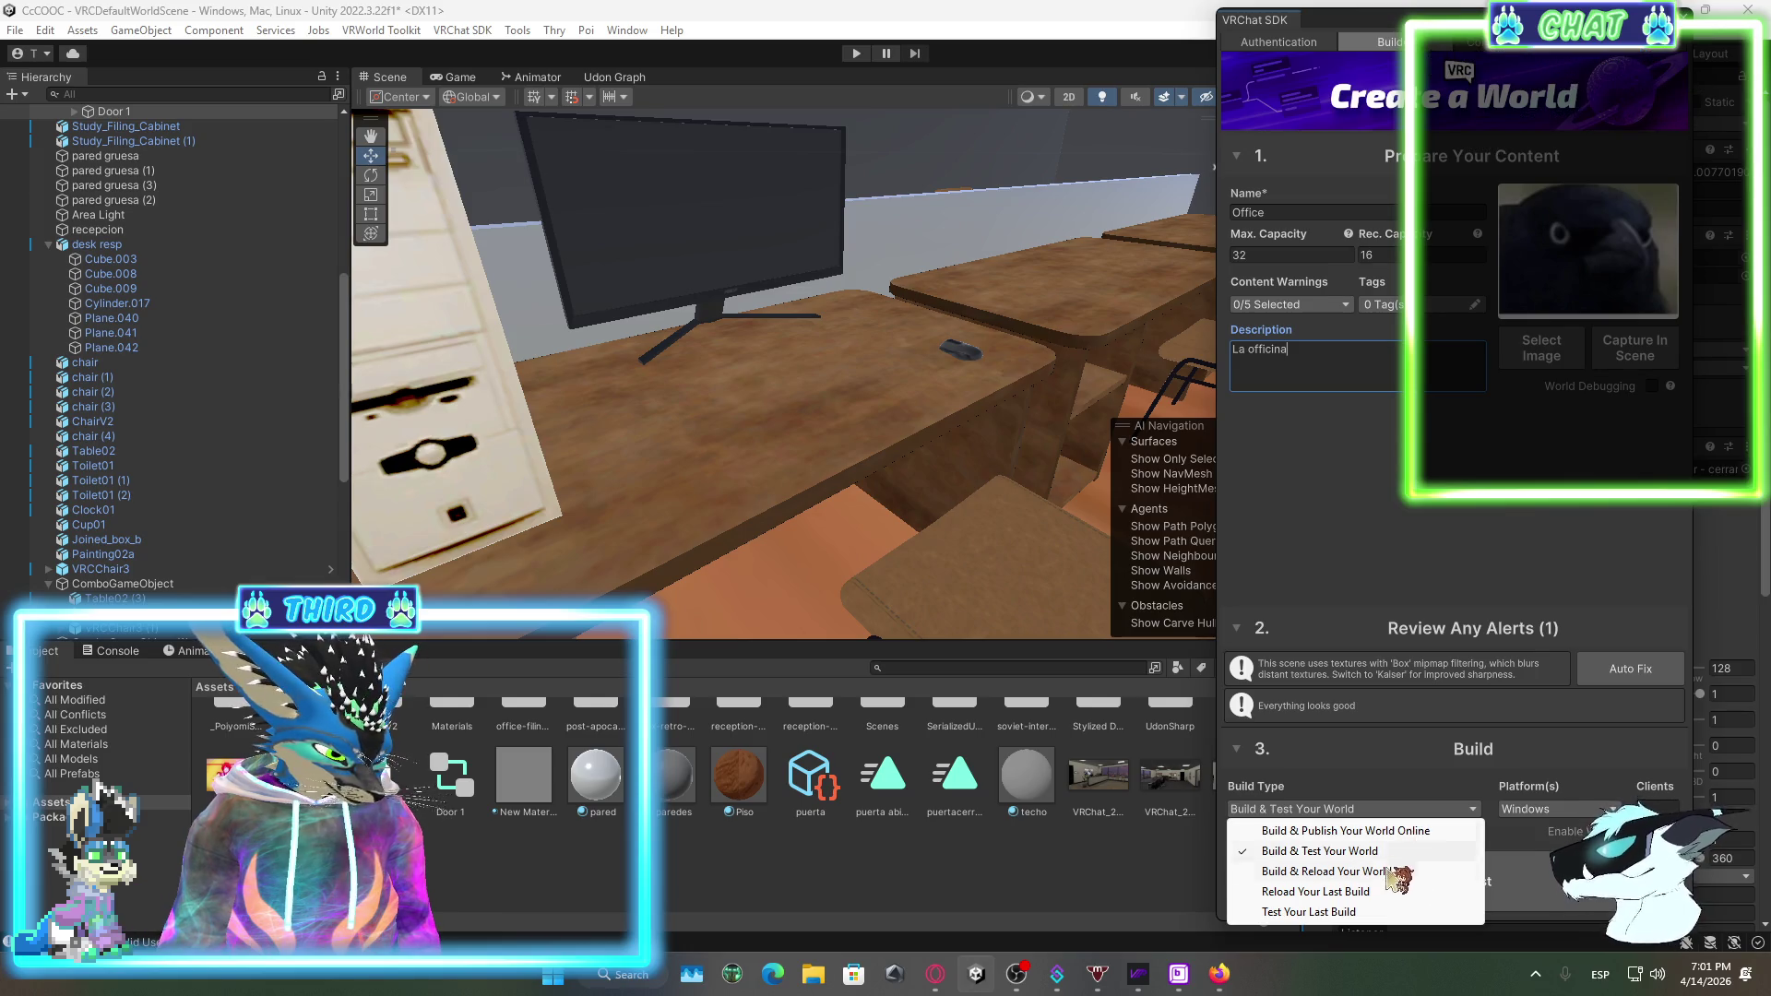
Step: Build and publish the Office world online, accepting the agreement and the material locking notice
left_click(1394, 833)
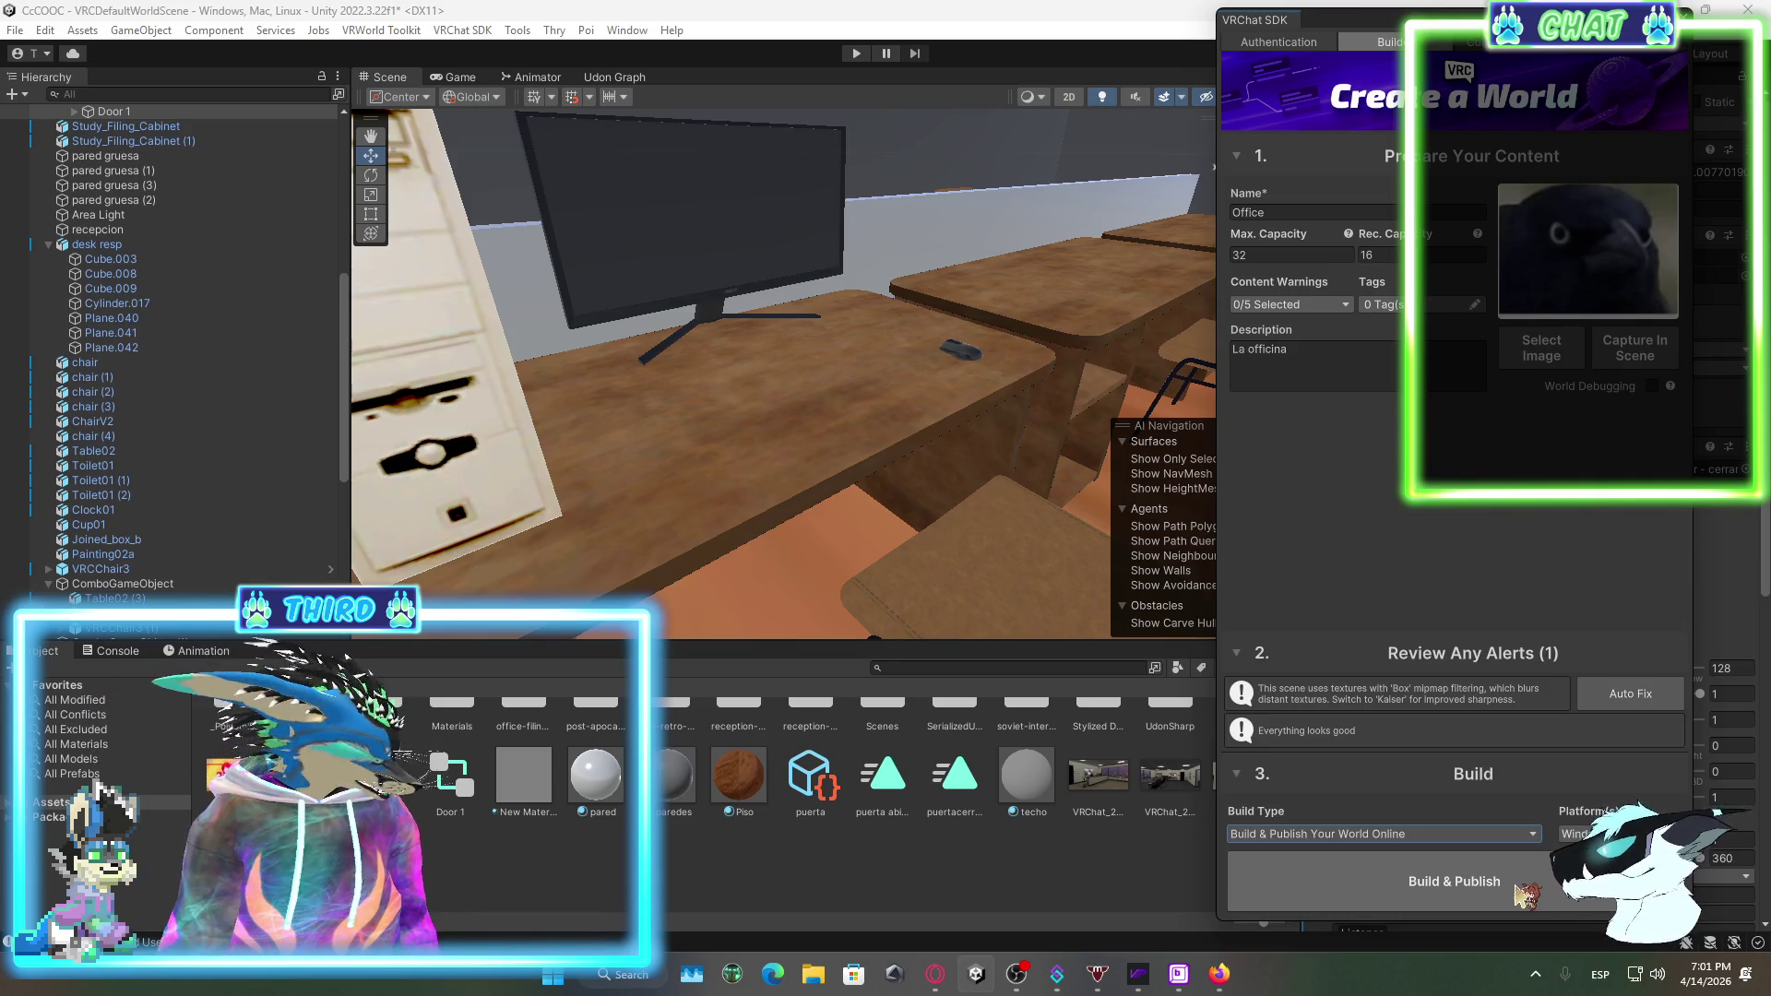
left_click(1517, 887)
key("Return")
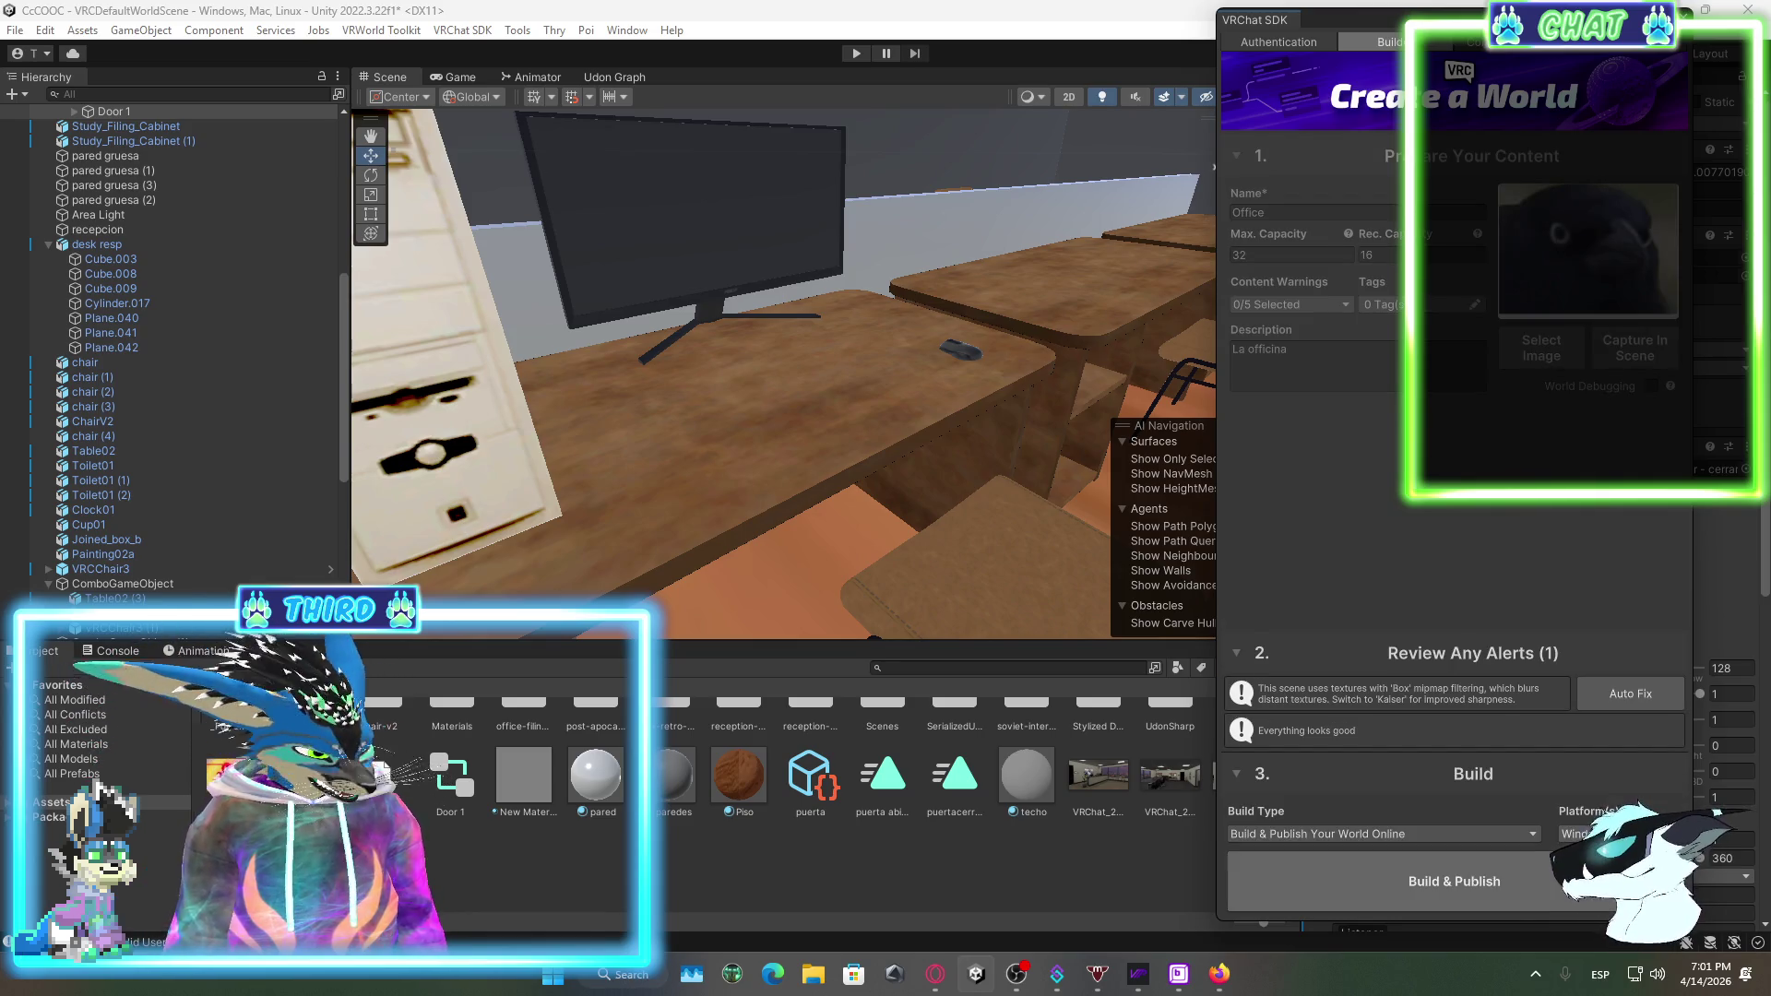
left_click(1450, 886)
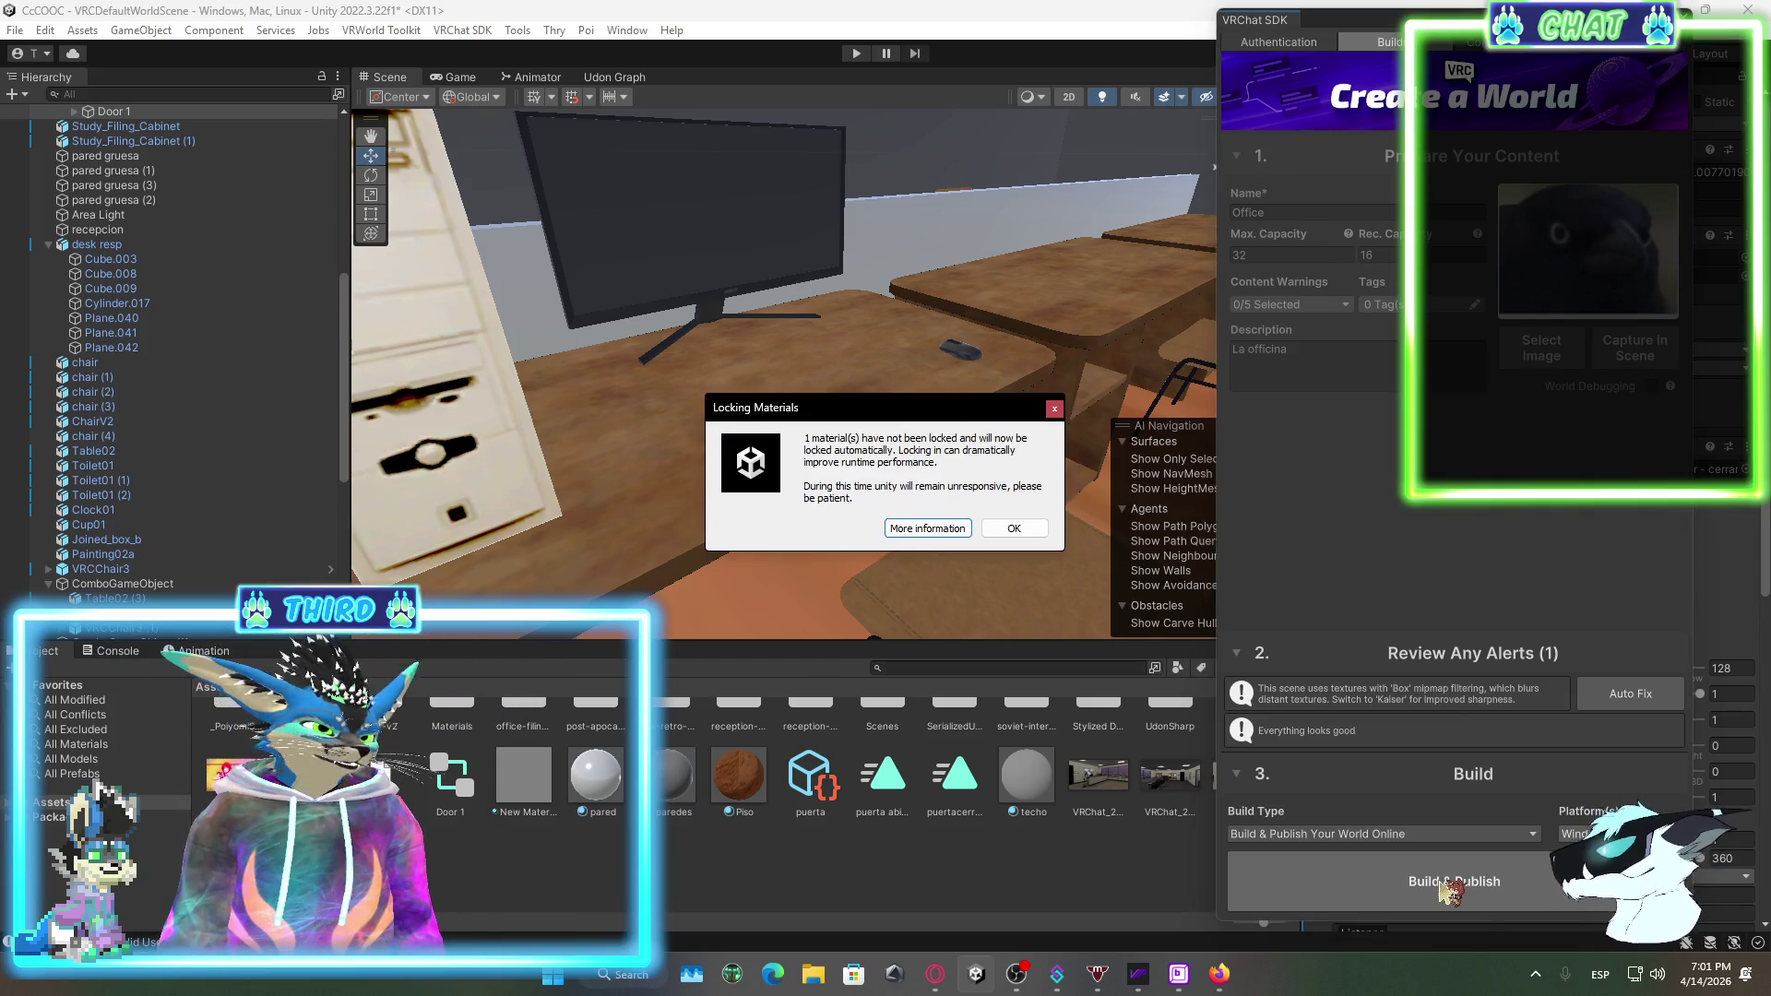
left_click(1013, 531)
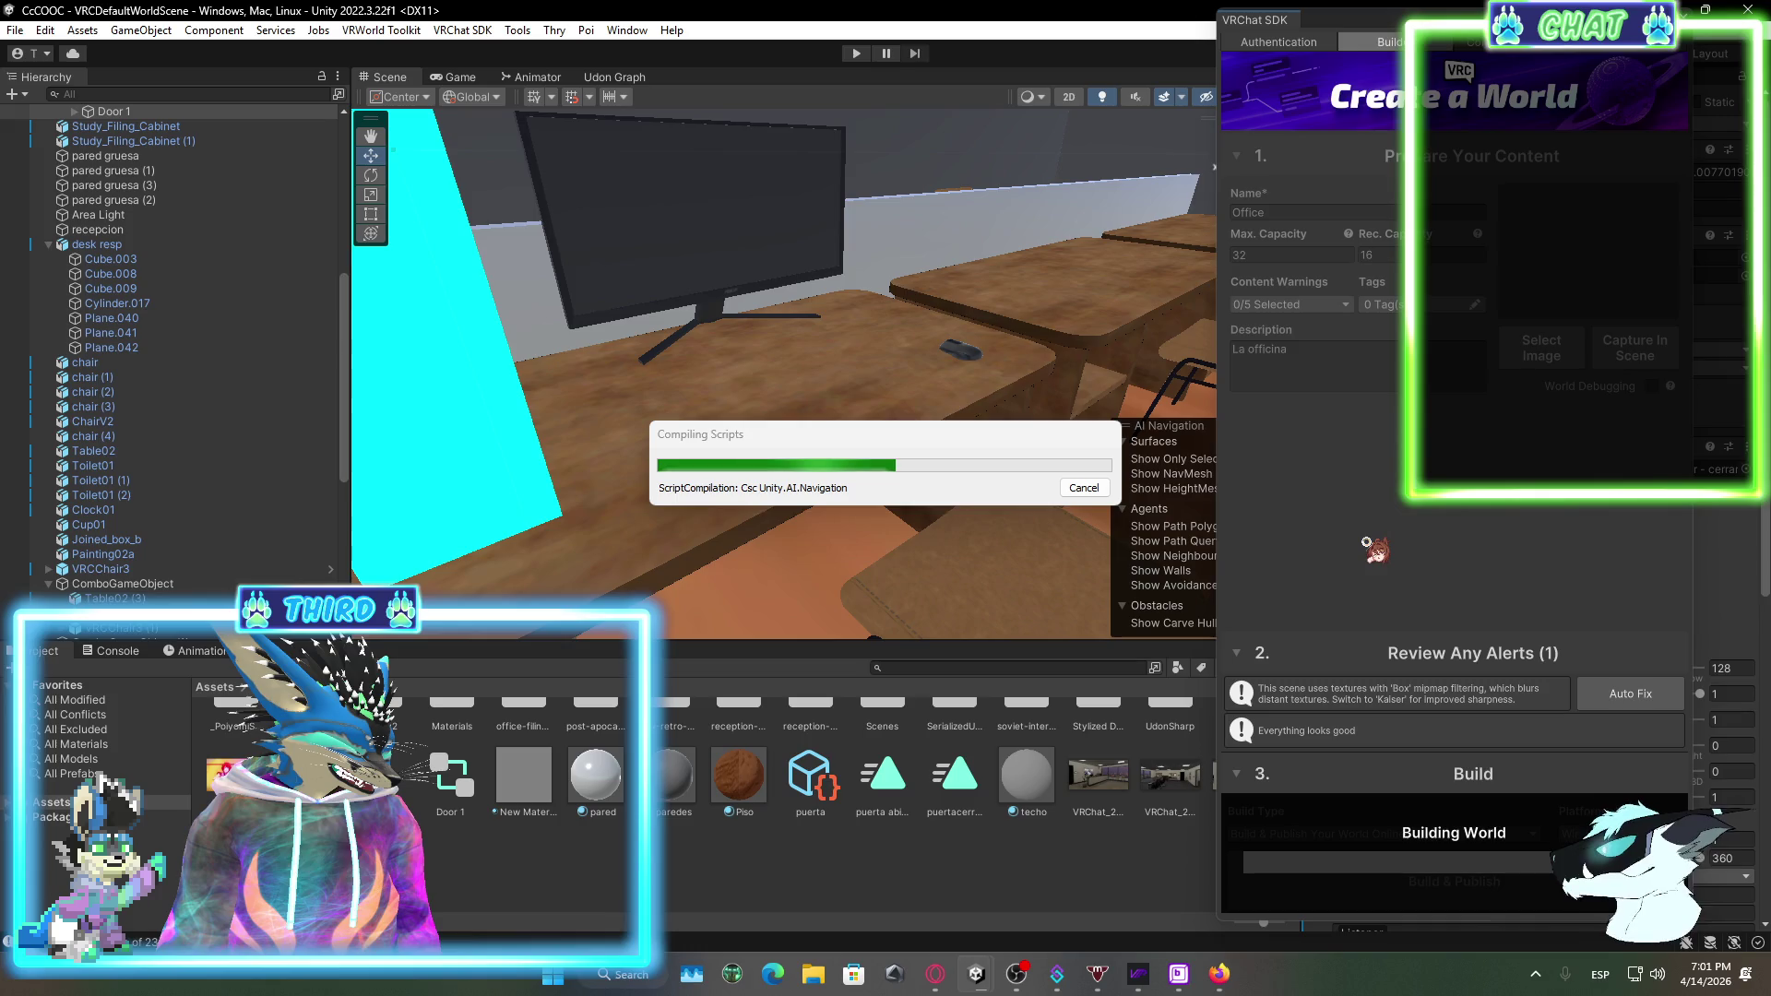
Step: Move the compiling progress window aside and resume the YouTube video in the browser
mouse_move(780, 431)
left_mouse_down()
mouse_move(671, 156)
mouse_move(718, 180)
left_mouse_up()
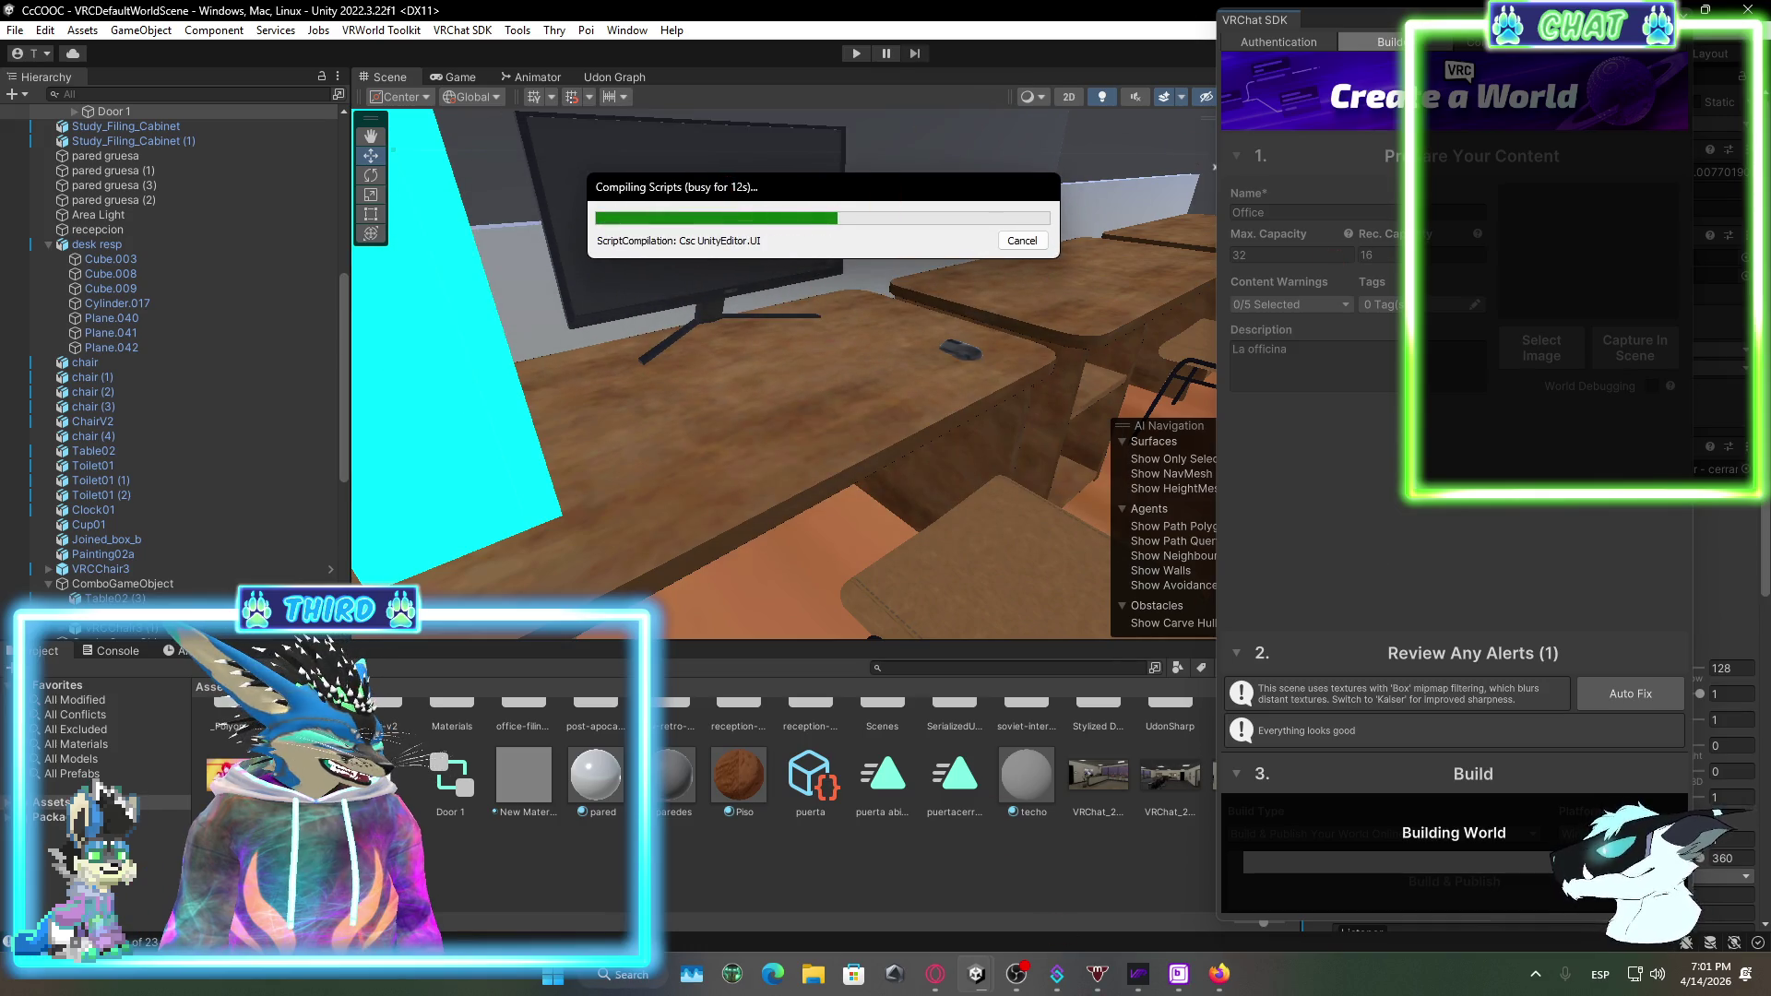
mouse_move(1018, 979)
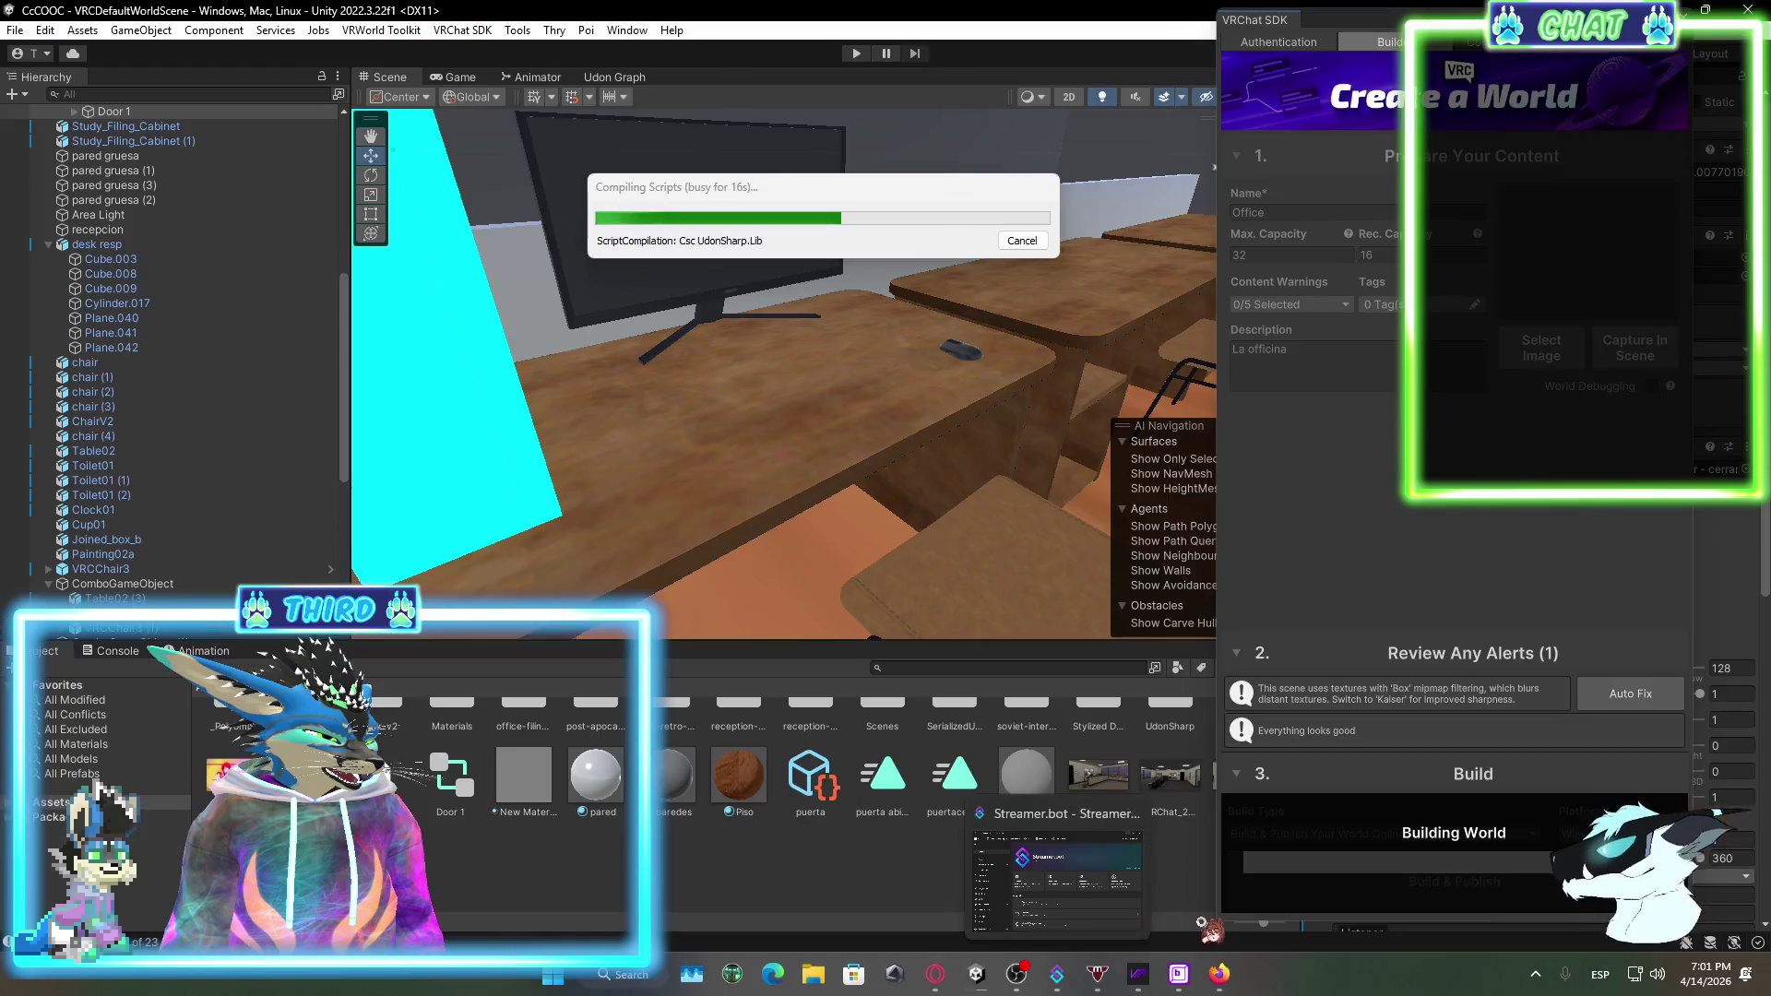
left_click(1217, 973)
left_click(651, 414)
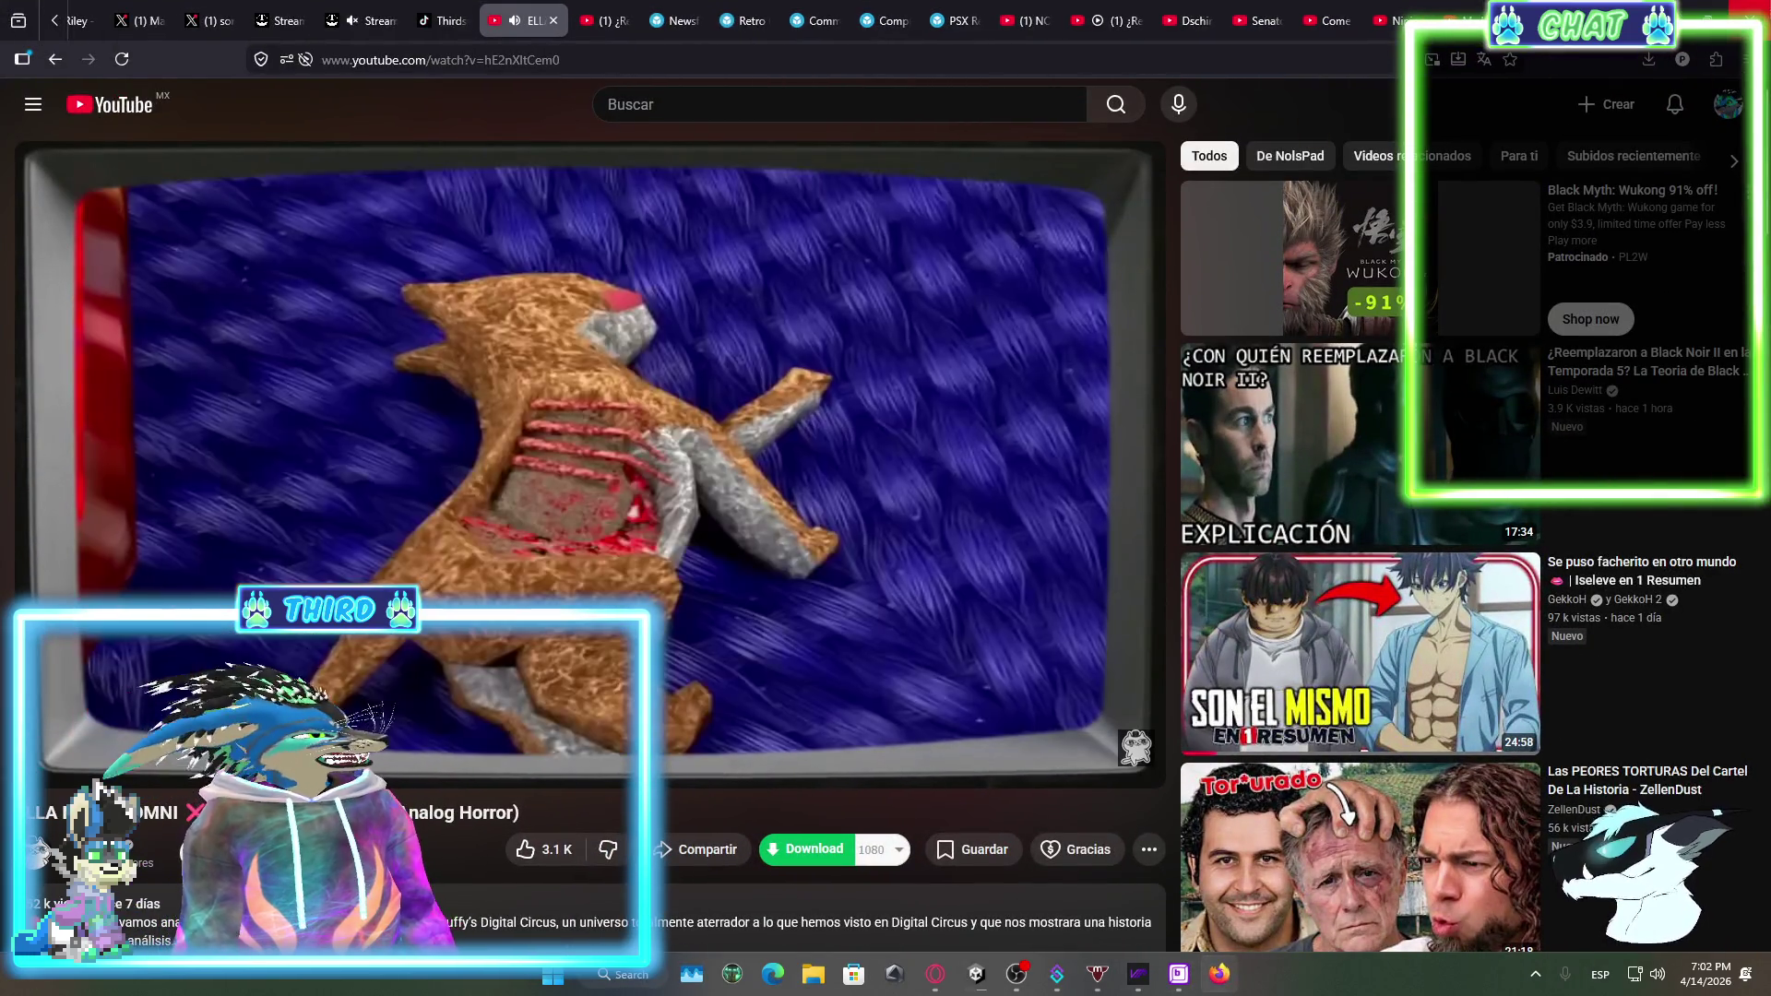
Step: Shrink the browser window while the upload finishes, then return to Unity
key("super+Down")
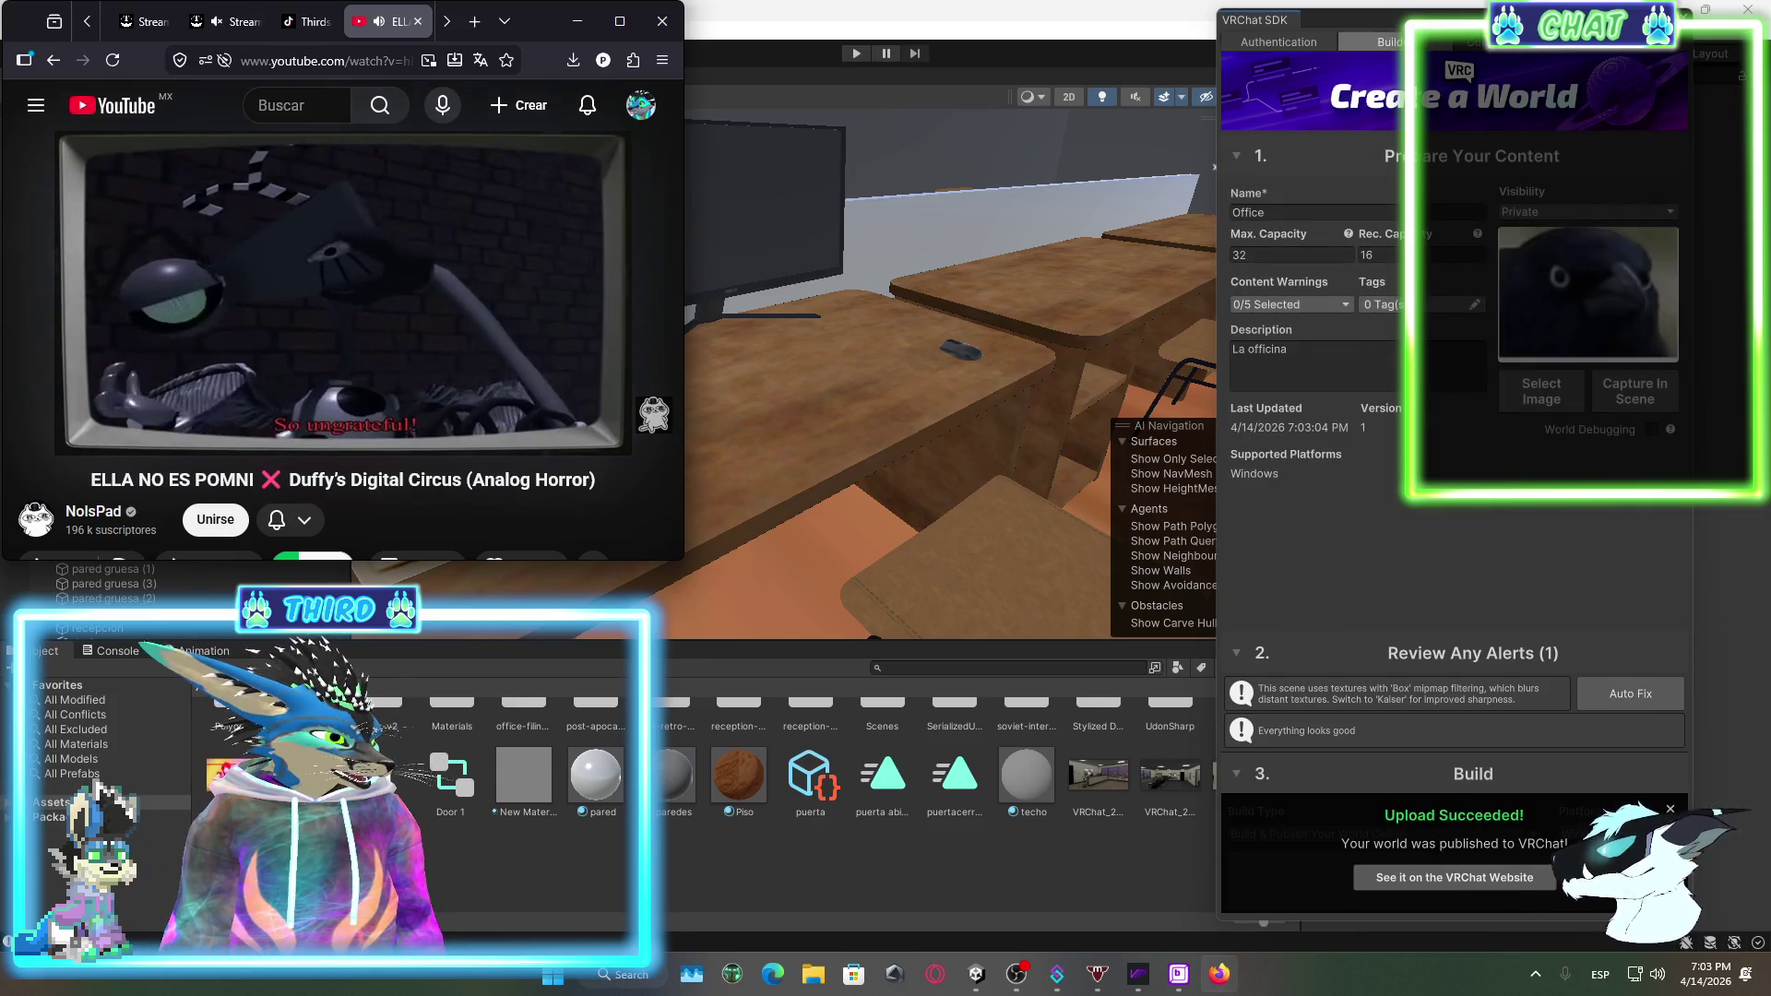
key("alt+Tab")
Step: Launch VRChat from the Steam tray menu in Desktop (Non-VR) Mode
left_click(1537, 976)
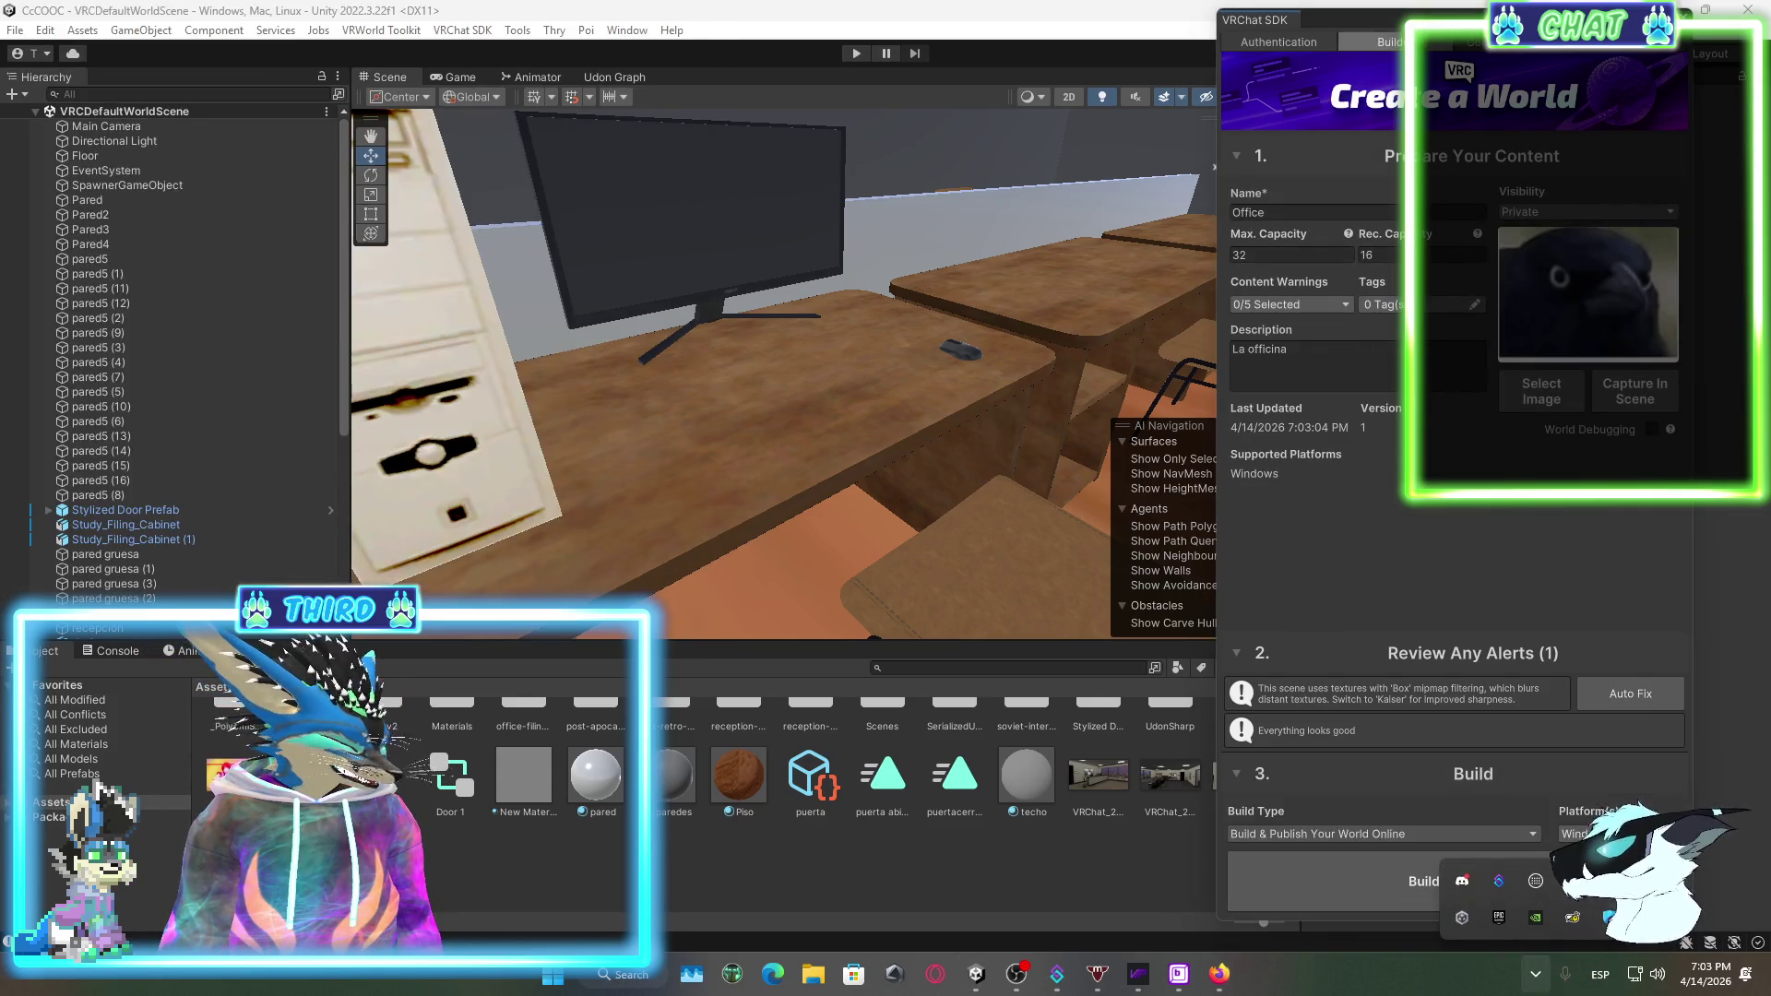
right_click(1578, 908)
left_click(1623, 553)
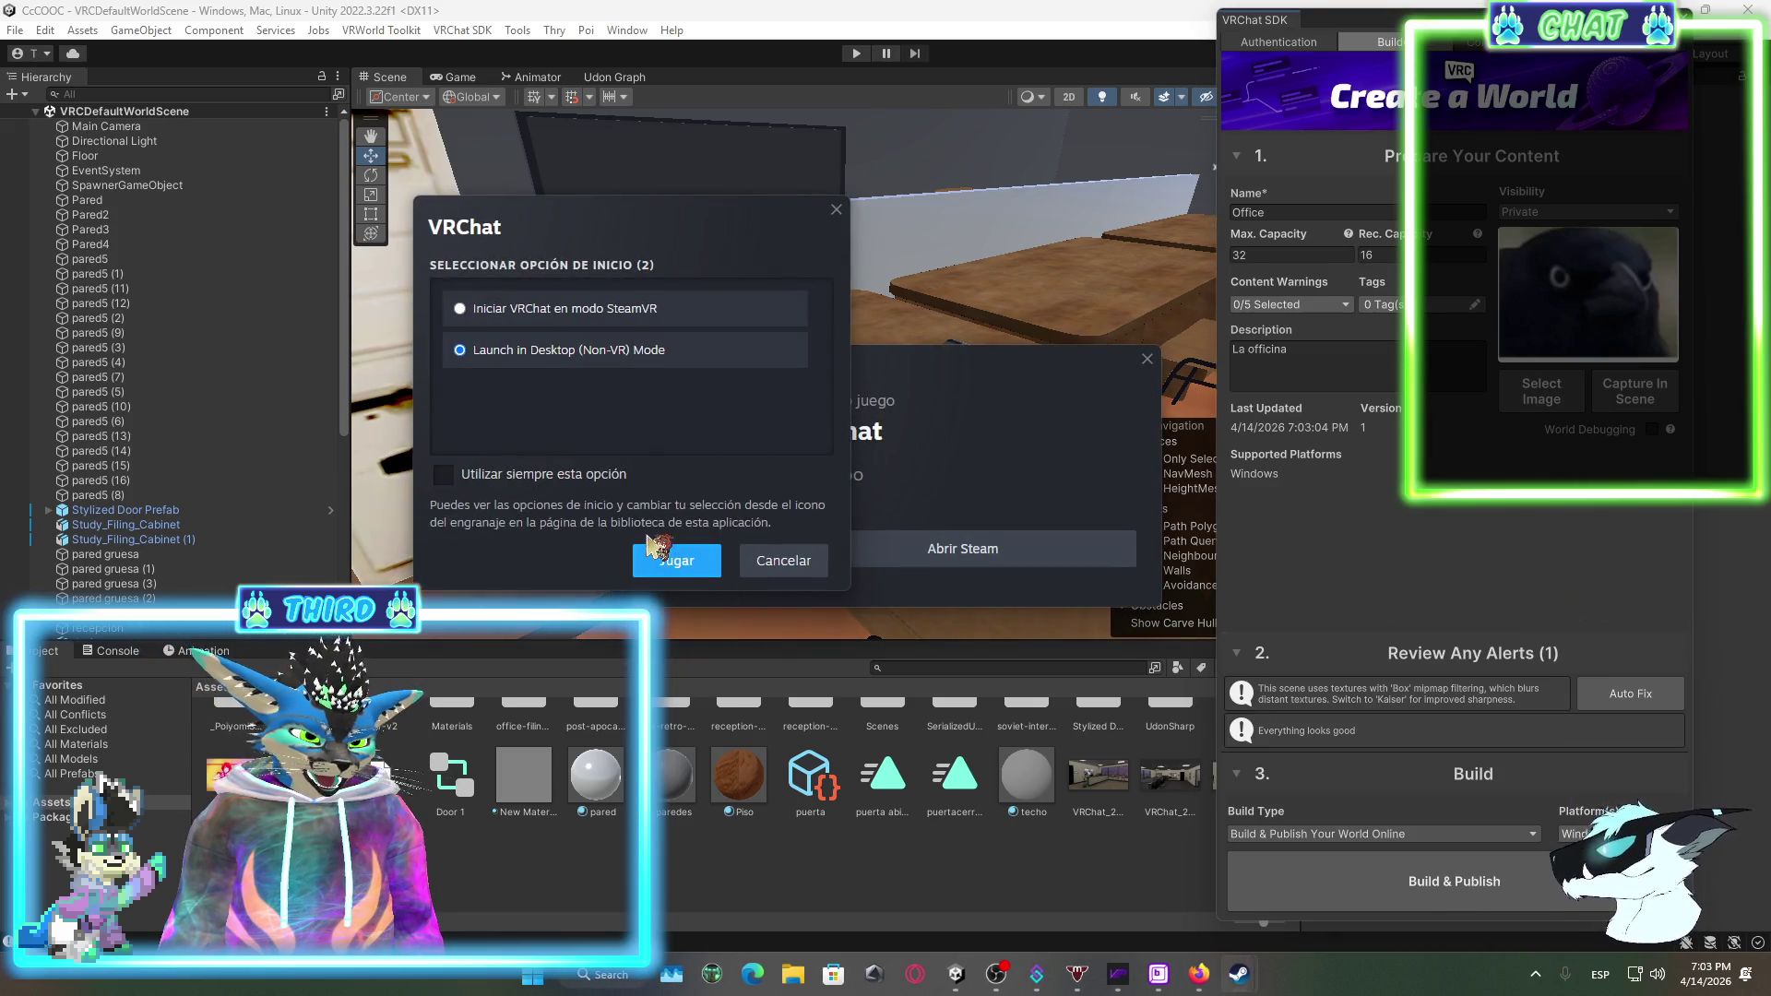
left_click(674, 560)
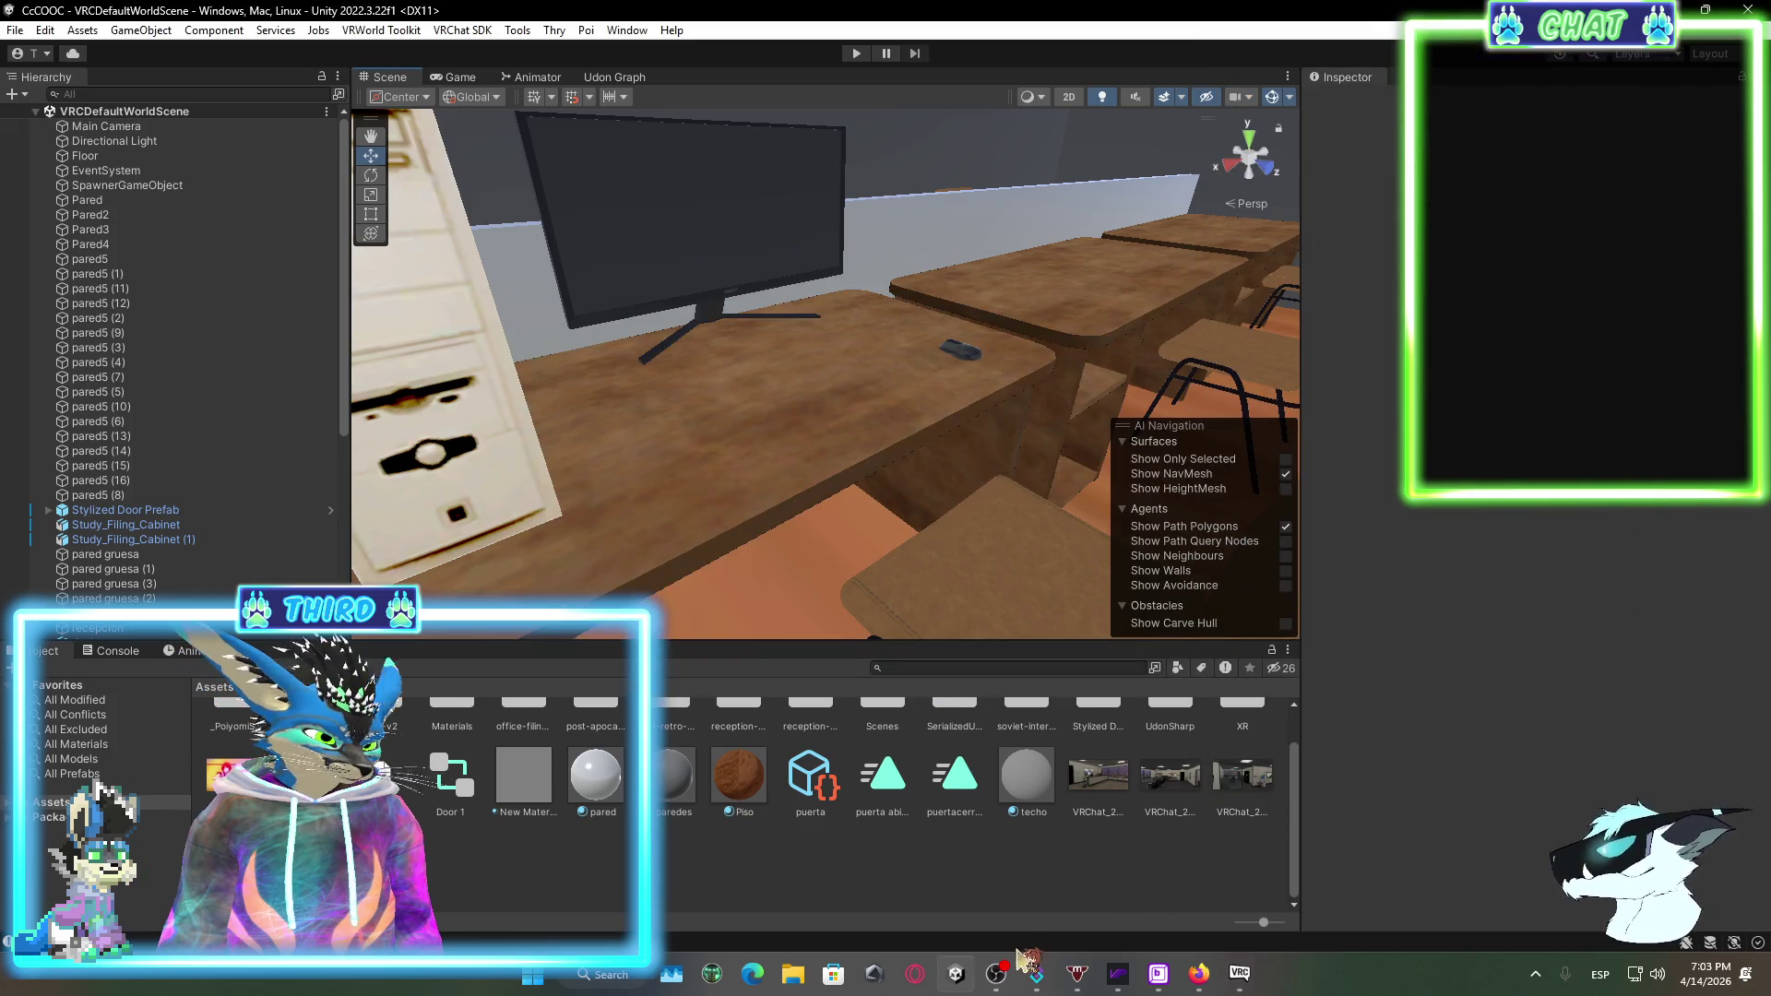
left_click(1199, 973)
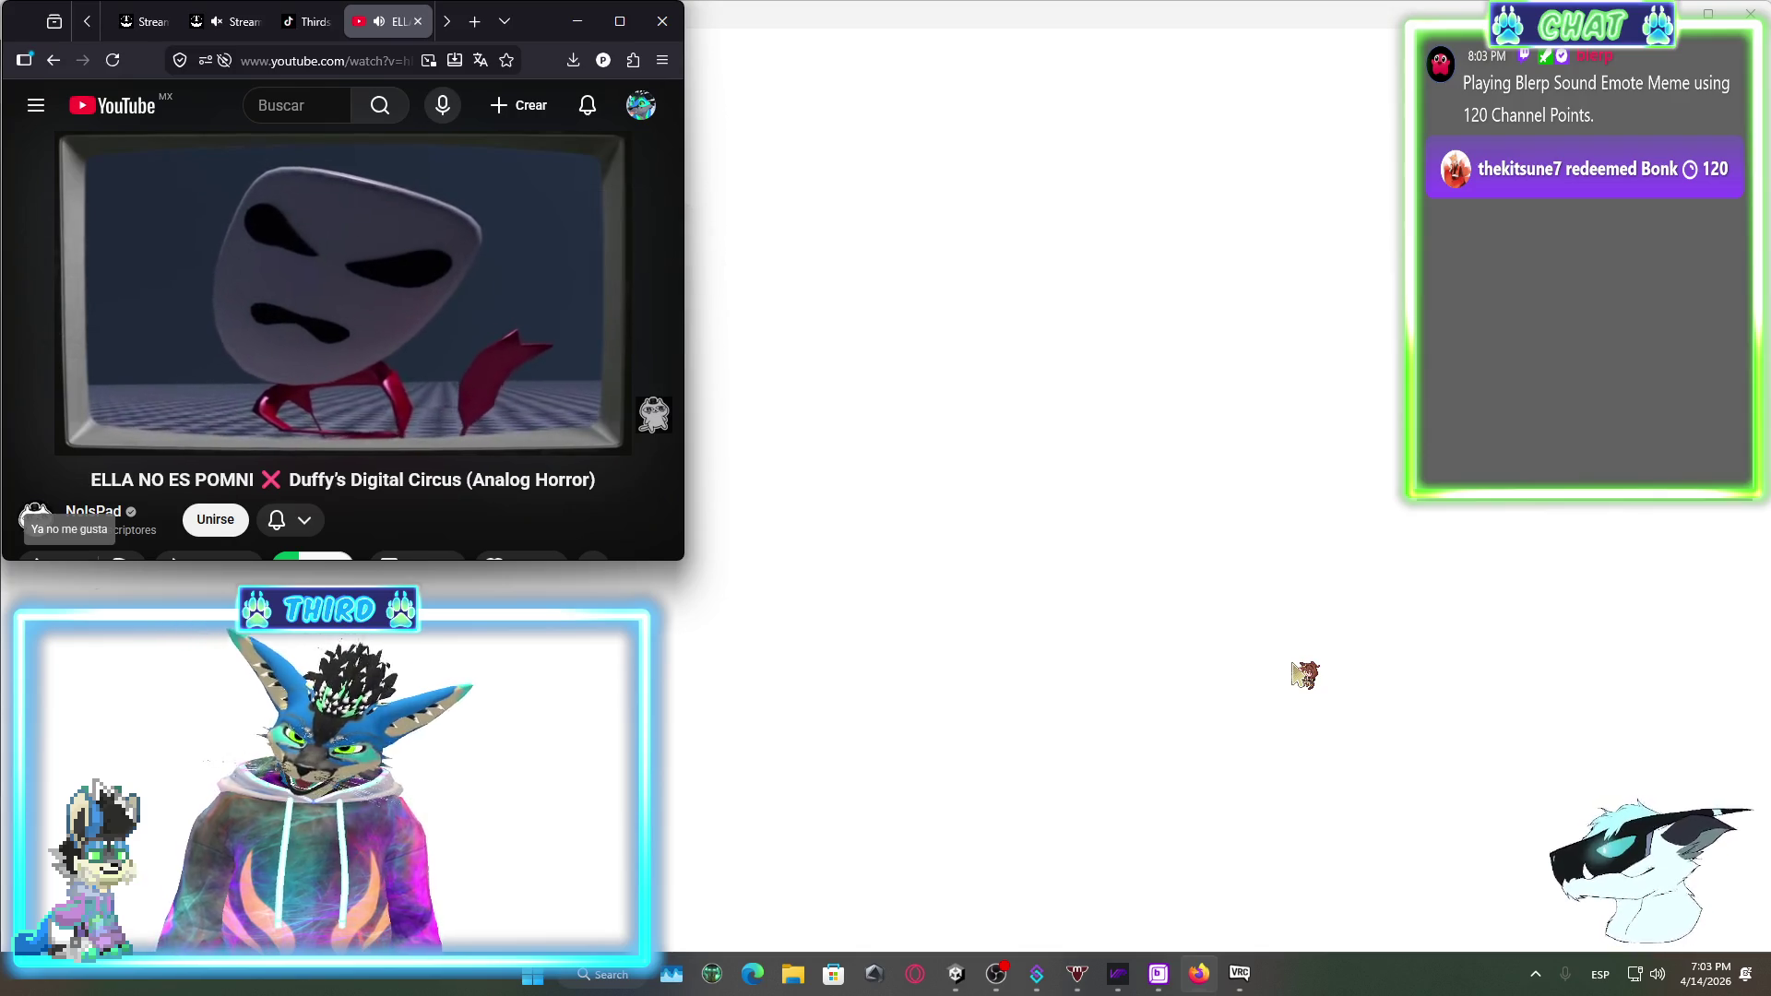
Step: Wait for VRChat to log in and load the starting world, then refocus the VRChat window
scroll(77, 418, "down", 2)
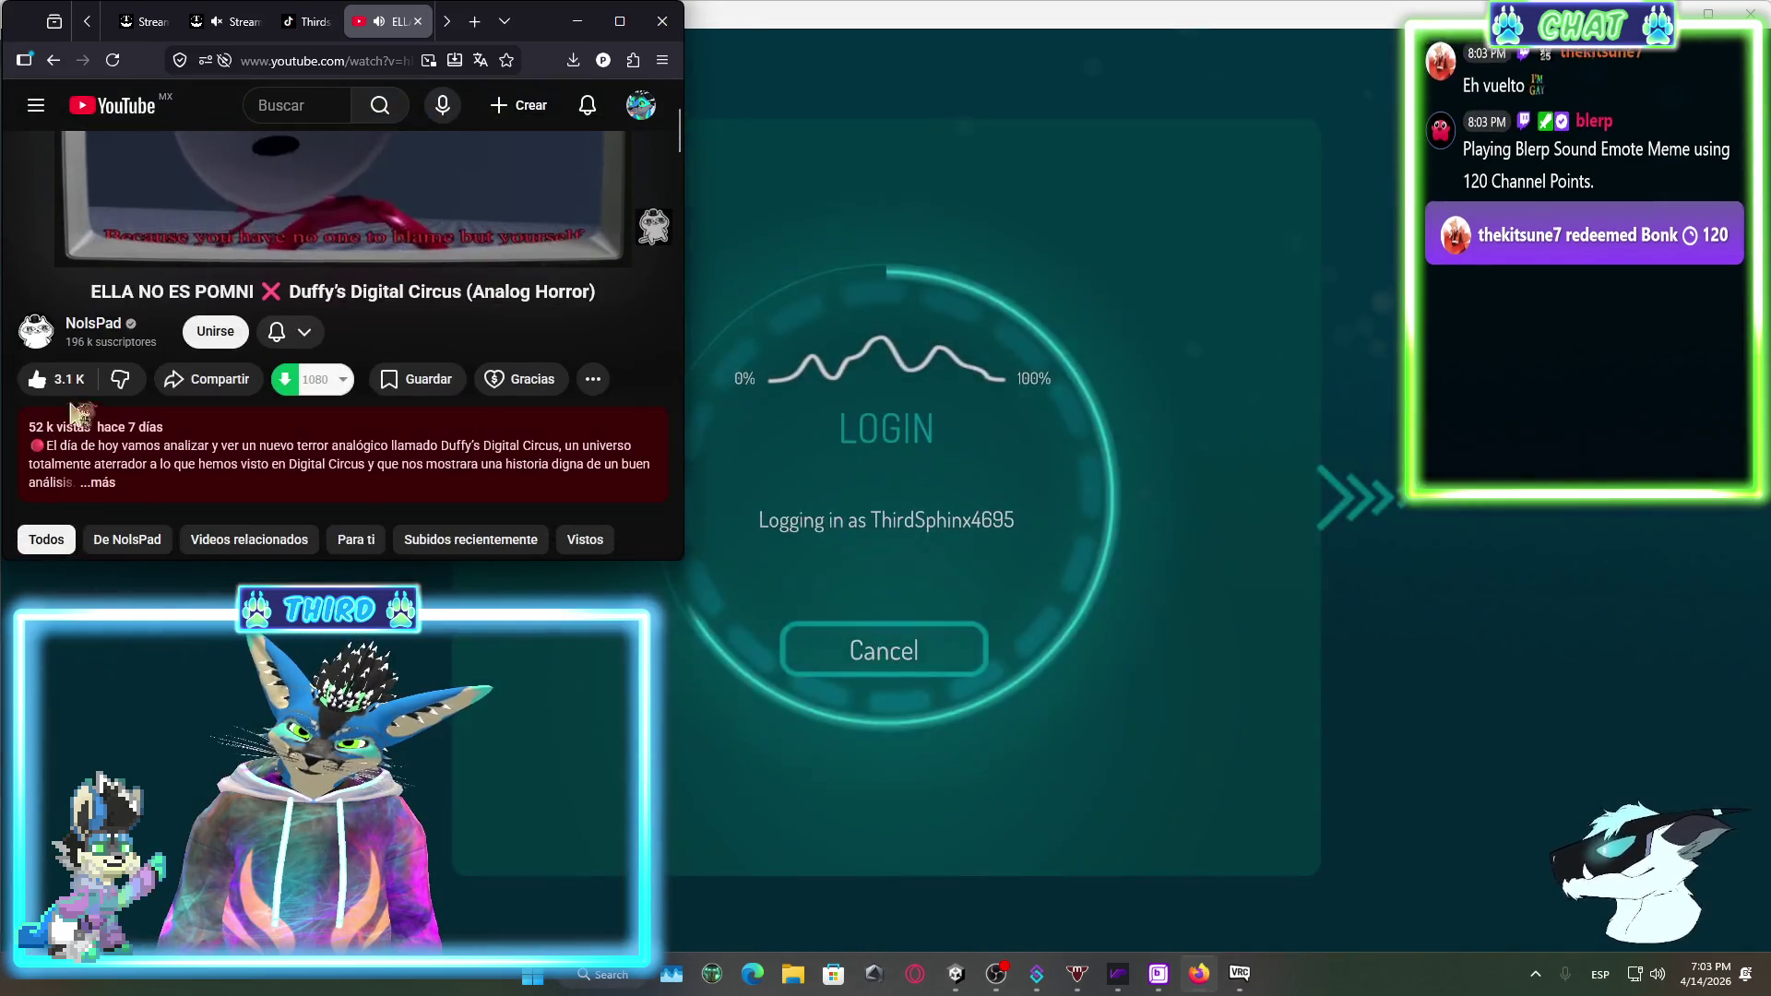
scroll(449, 422, "up", 2)
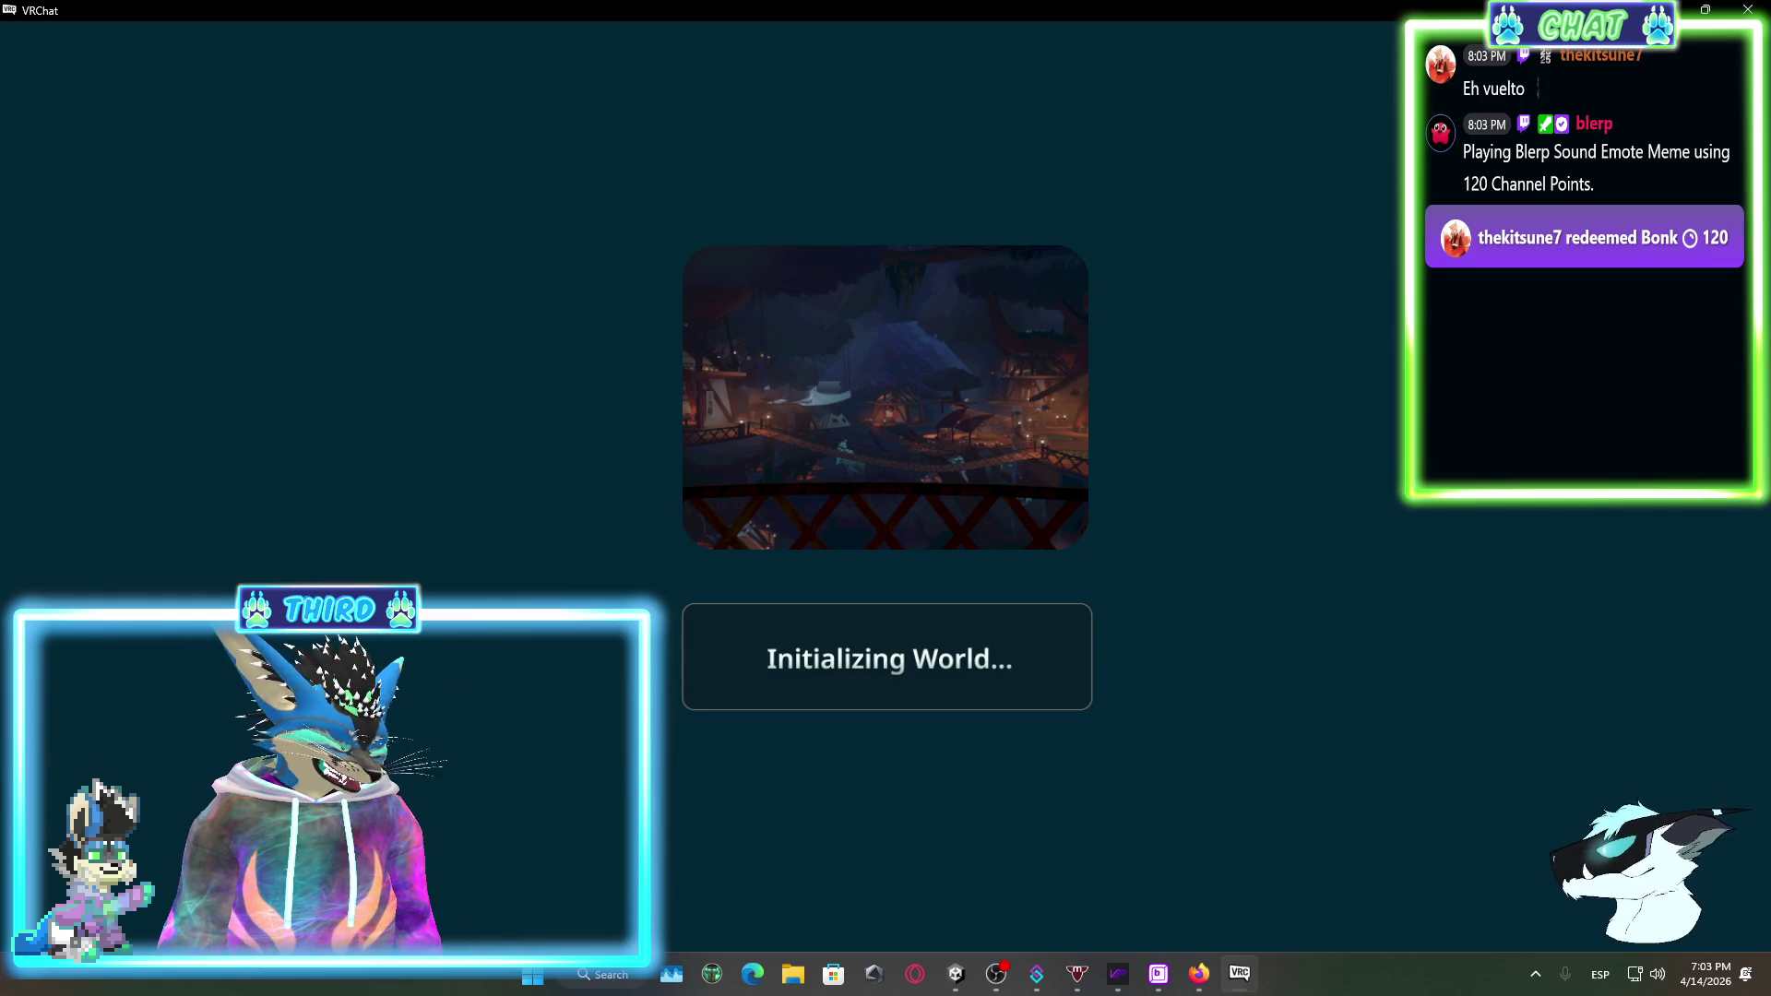
key("alt+Tab")
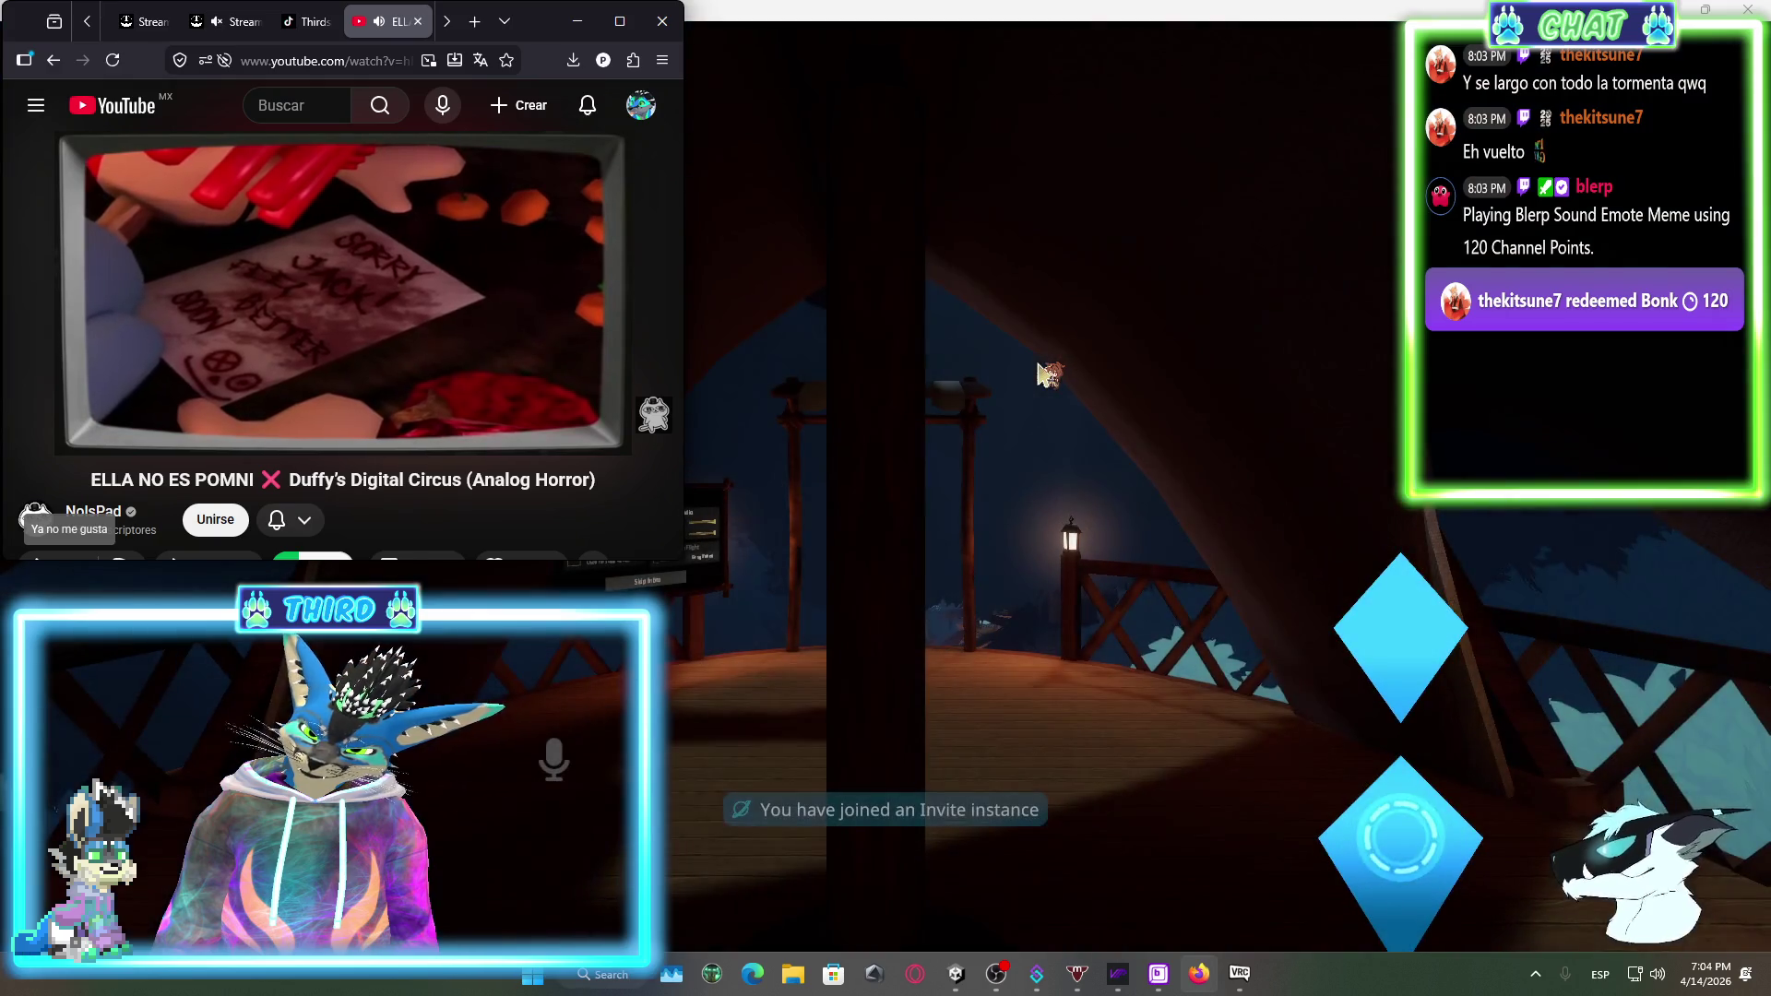
left_click(1042, 373)
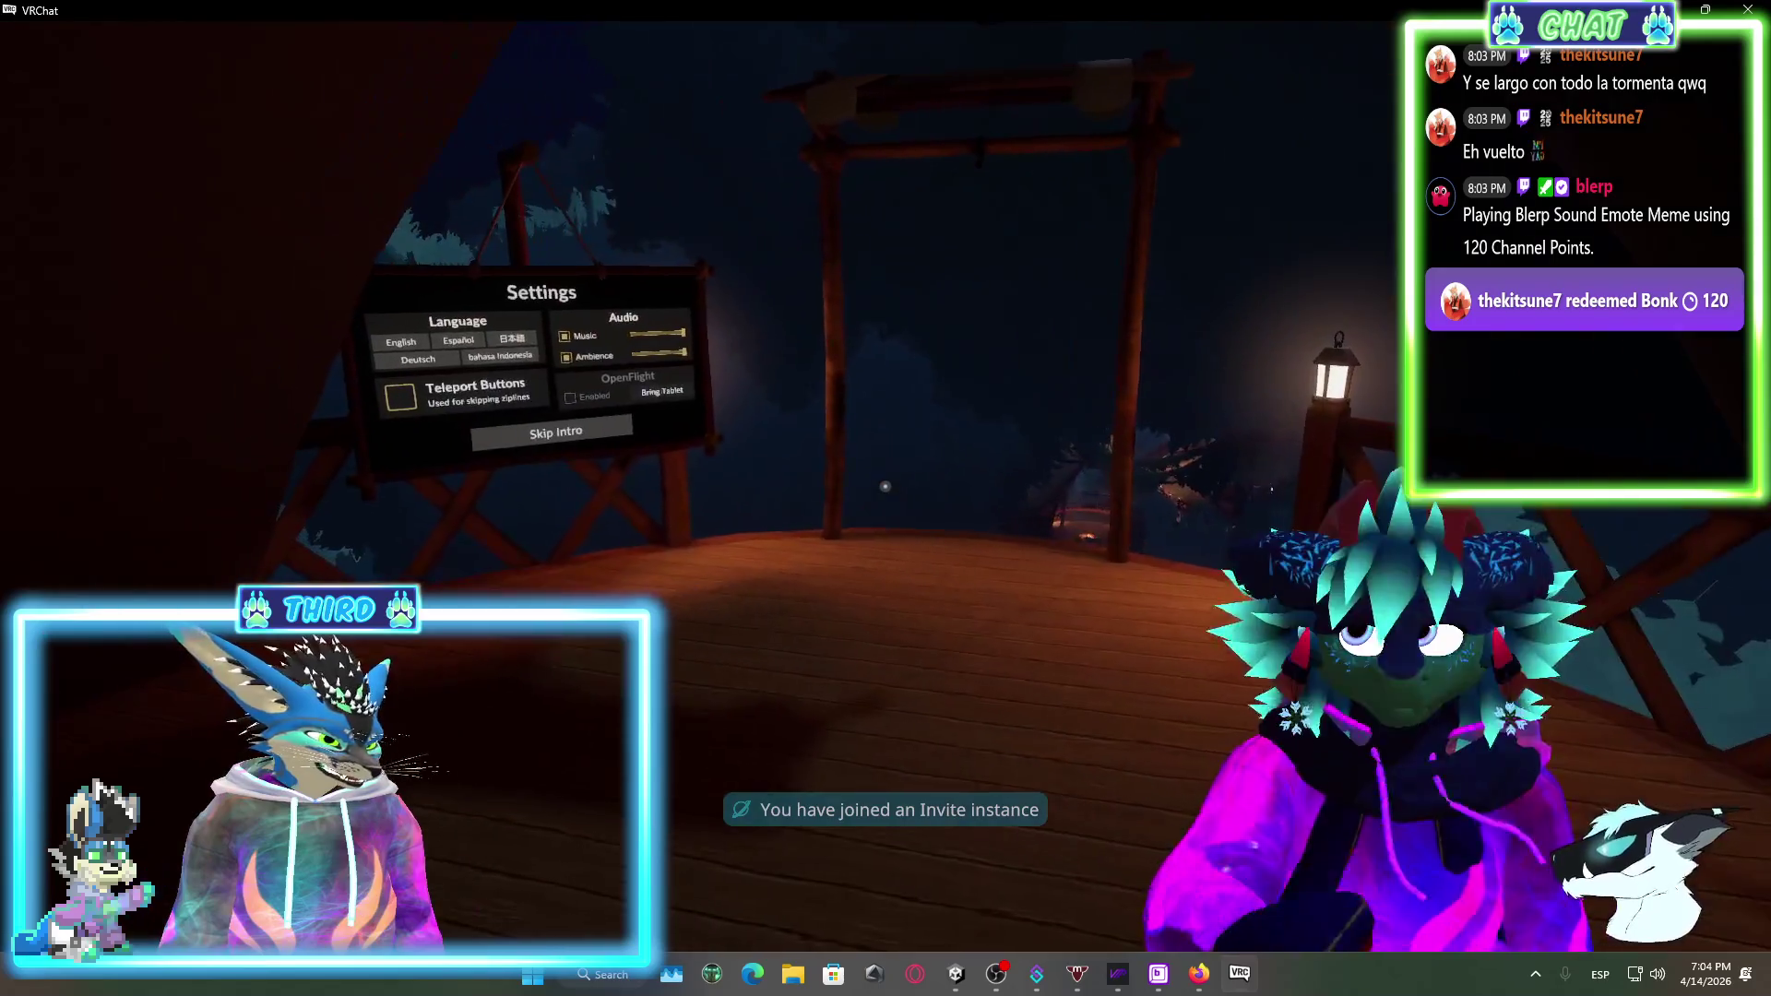
Step: Find Office under My Worlds > Uploaded and join a new Invite+ instance of it
key("Escape")
left_click(889, 572)
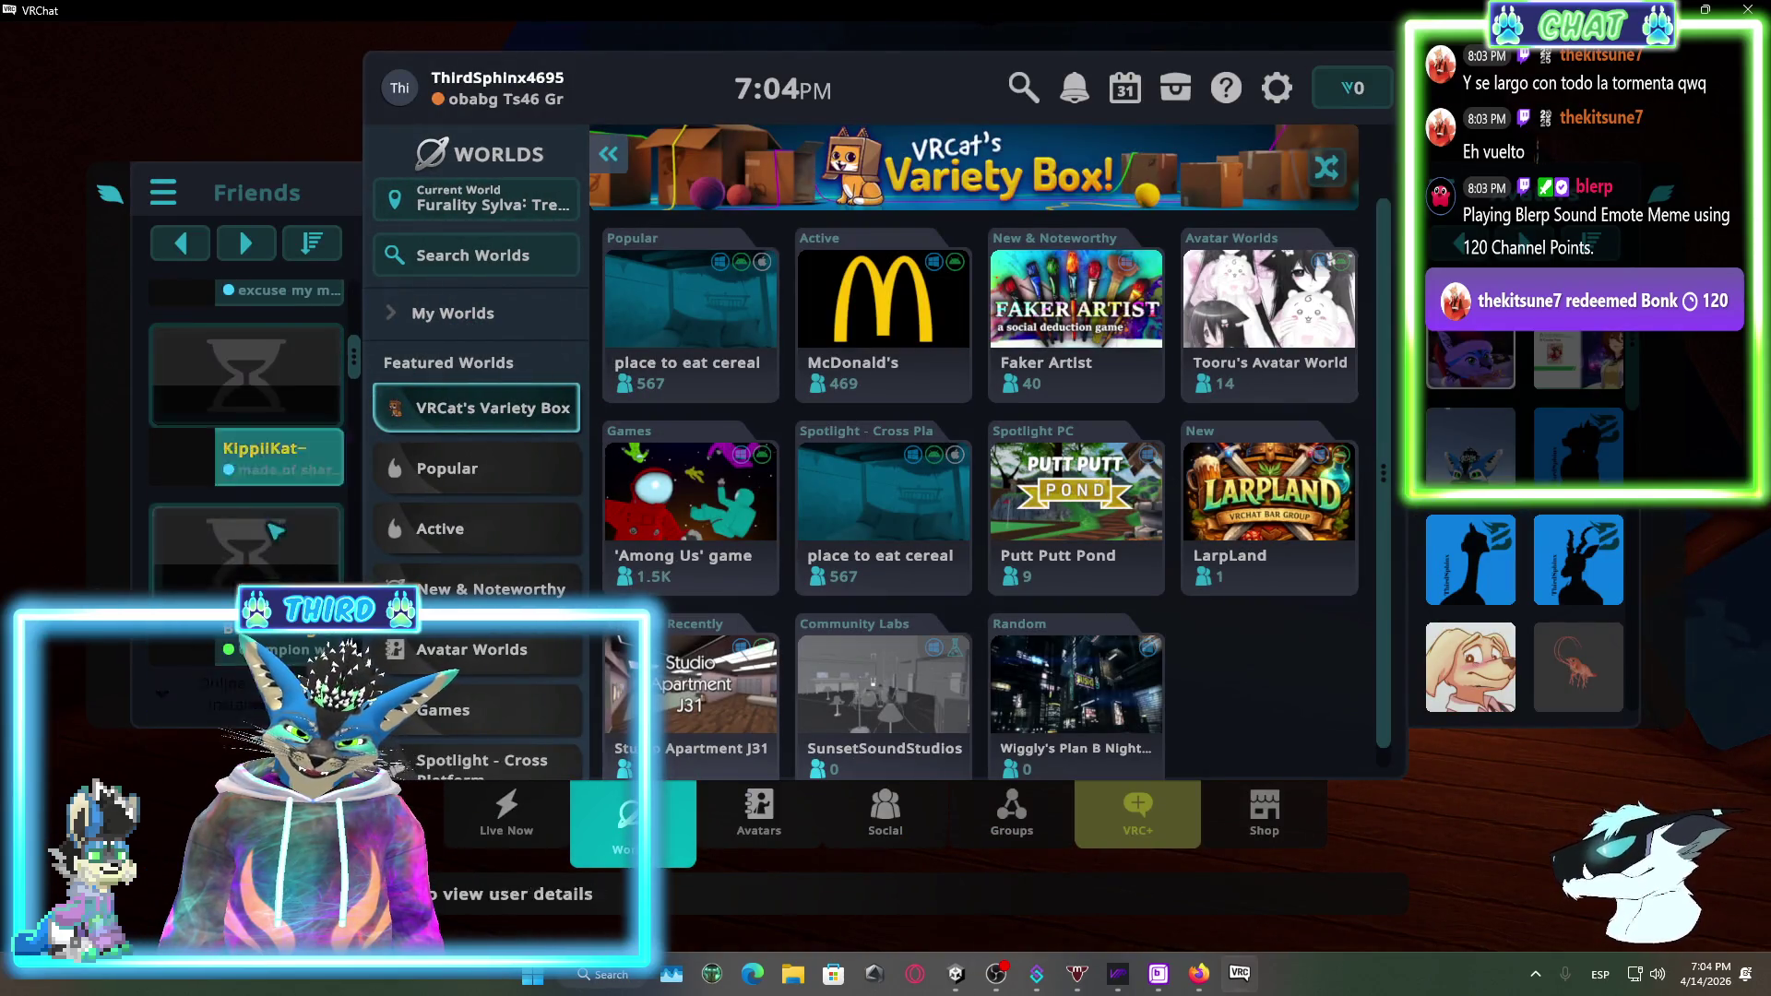
left_click(127, 494)
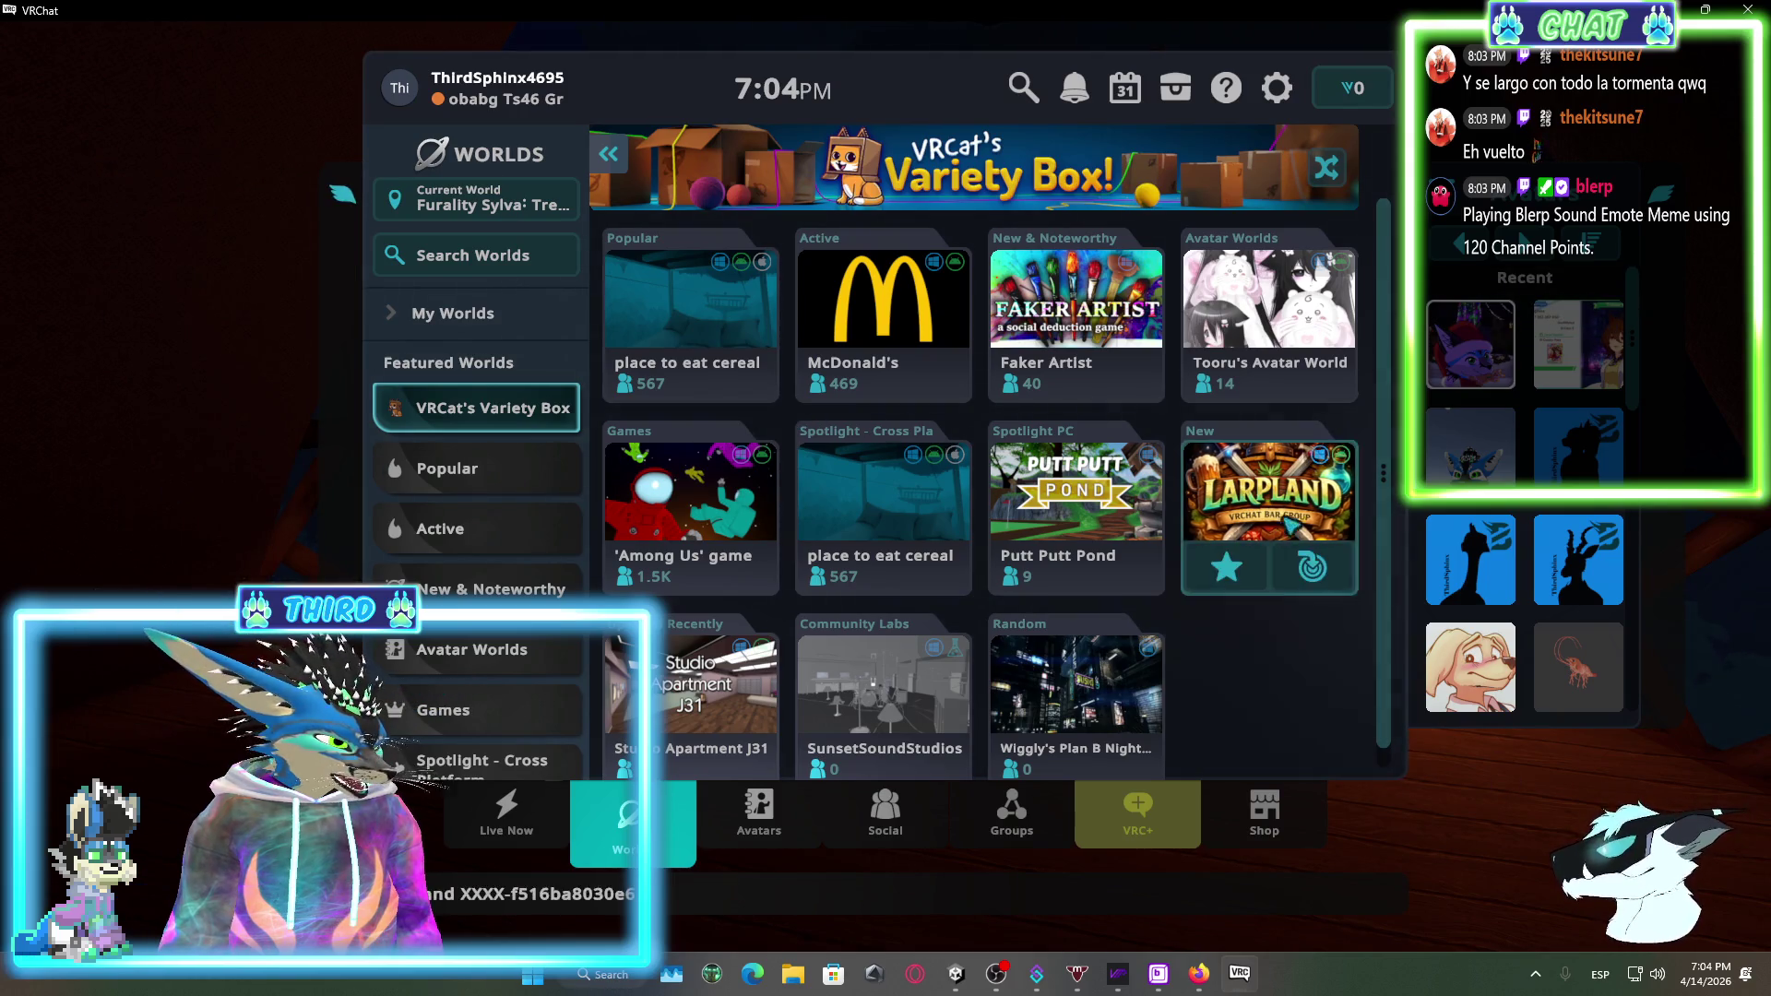
left_click(1461, 244)
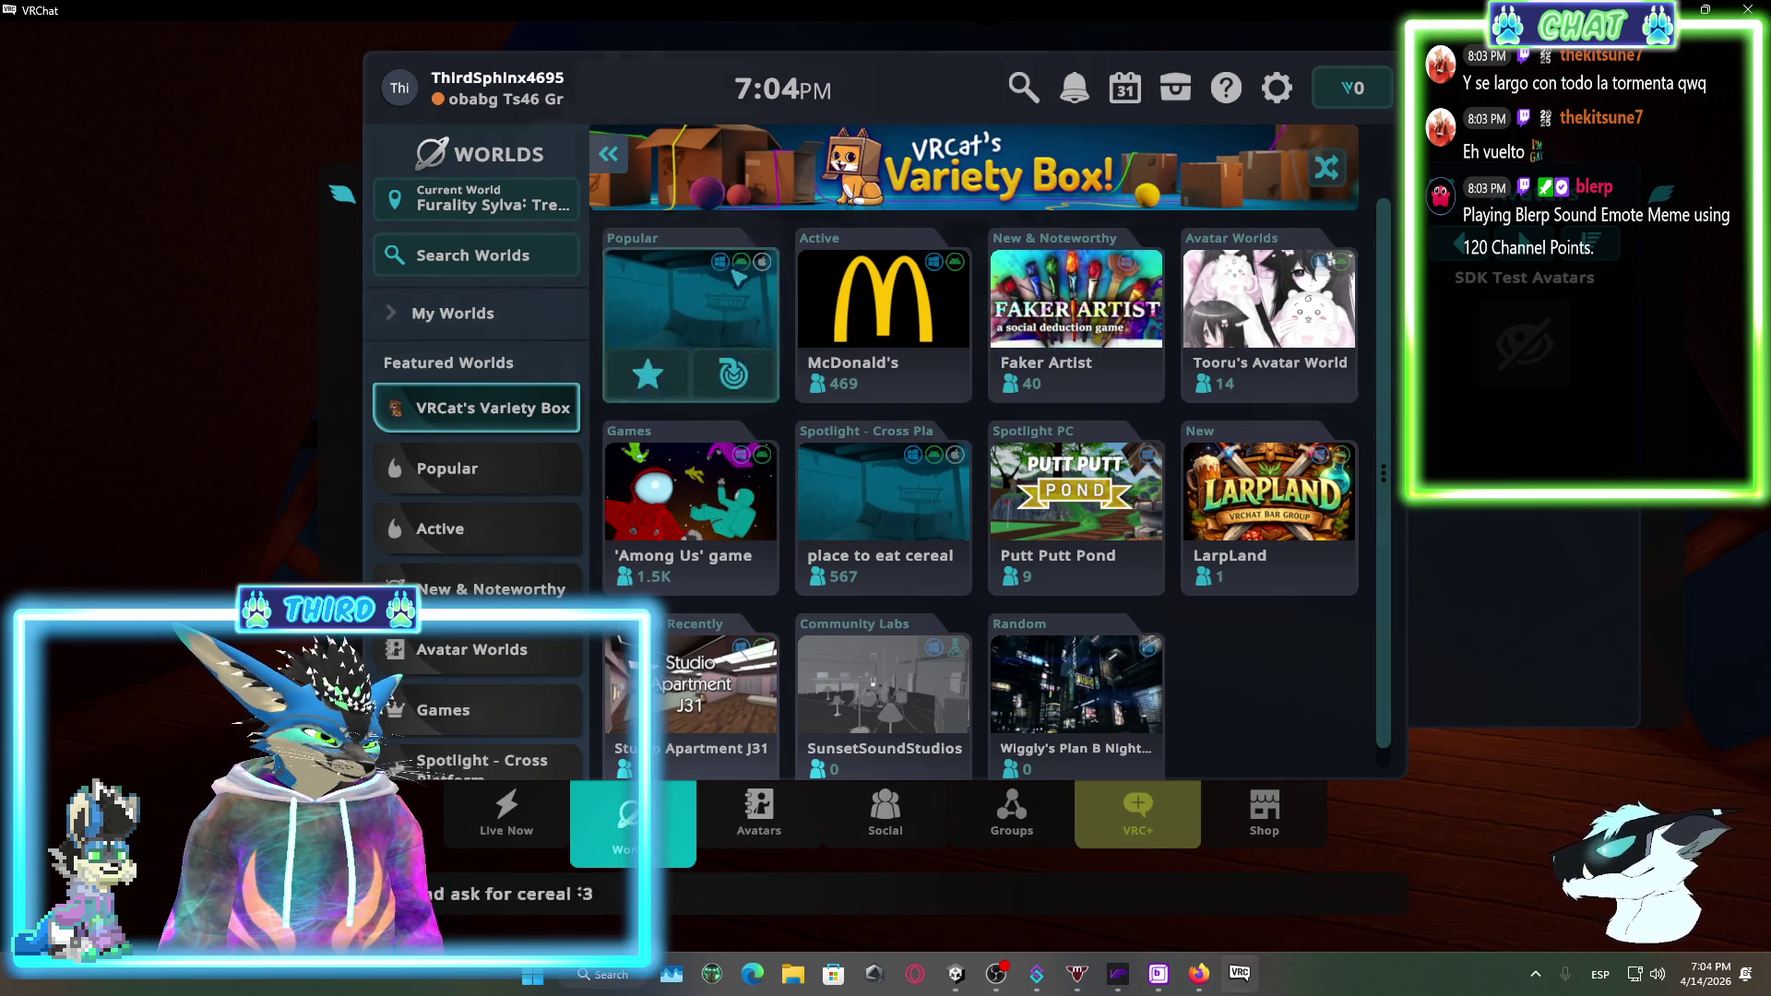
left_click(489, 314)
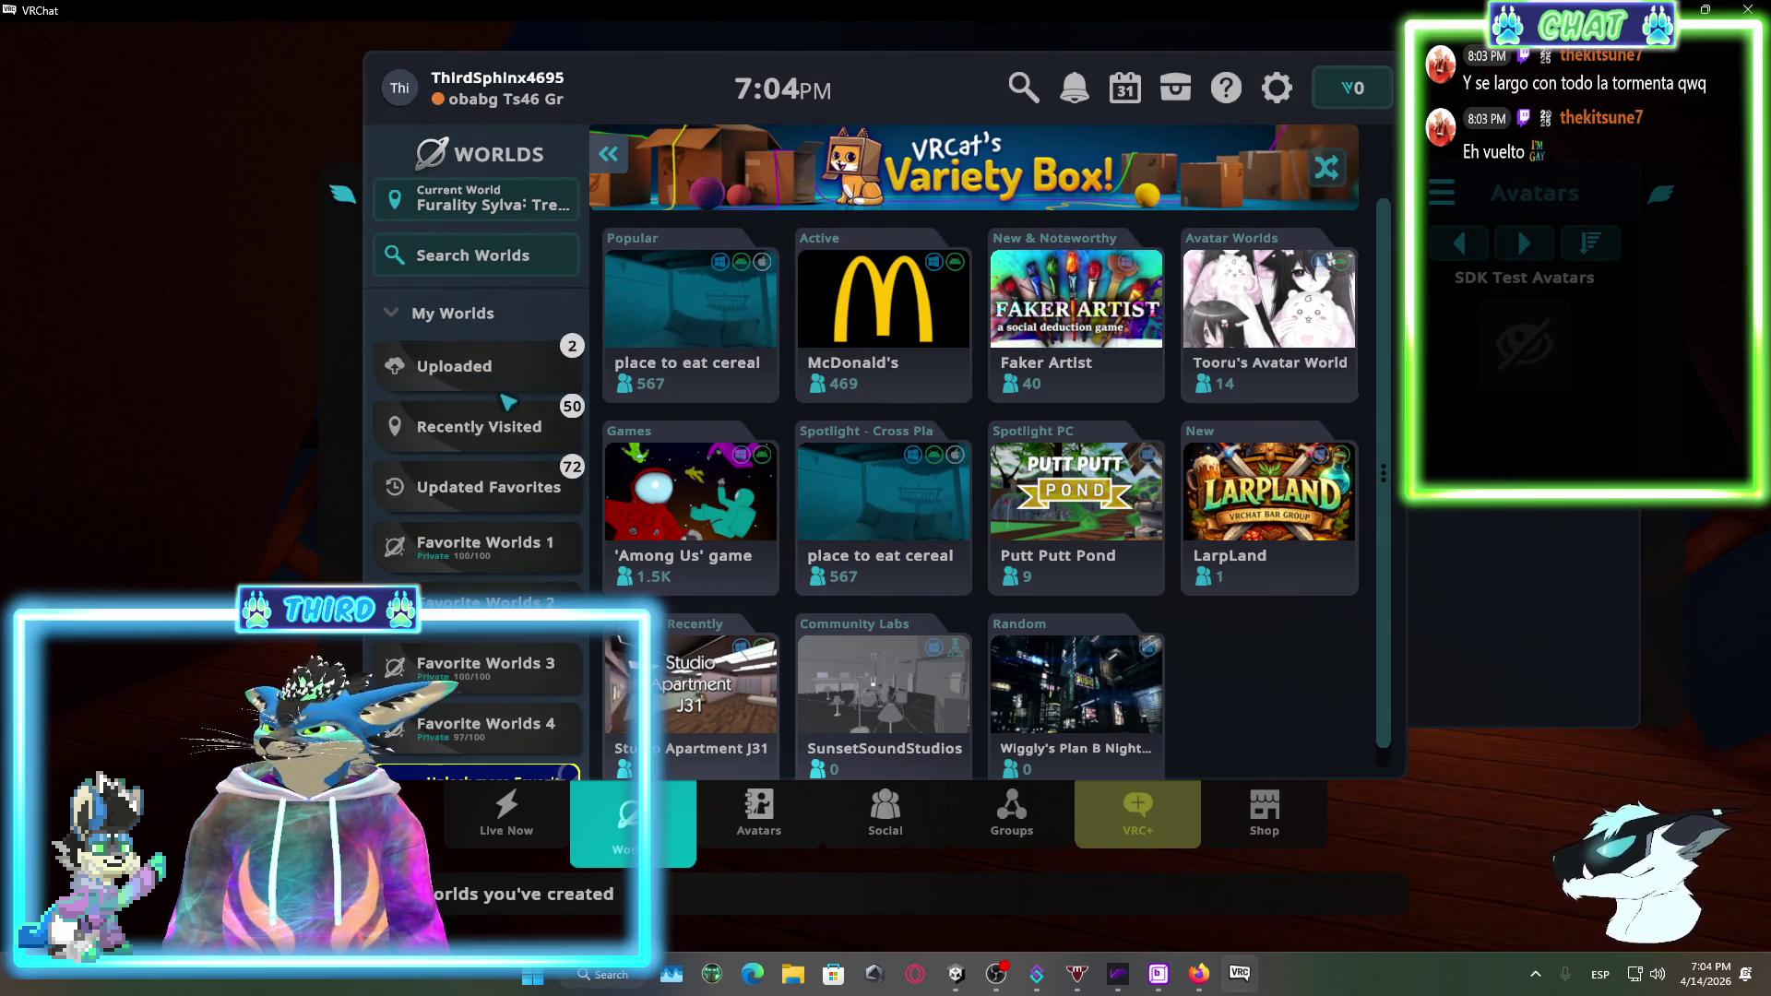
left_click(479, 367)
left_click(461, 313)
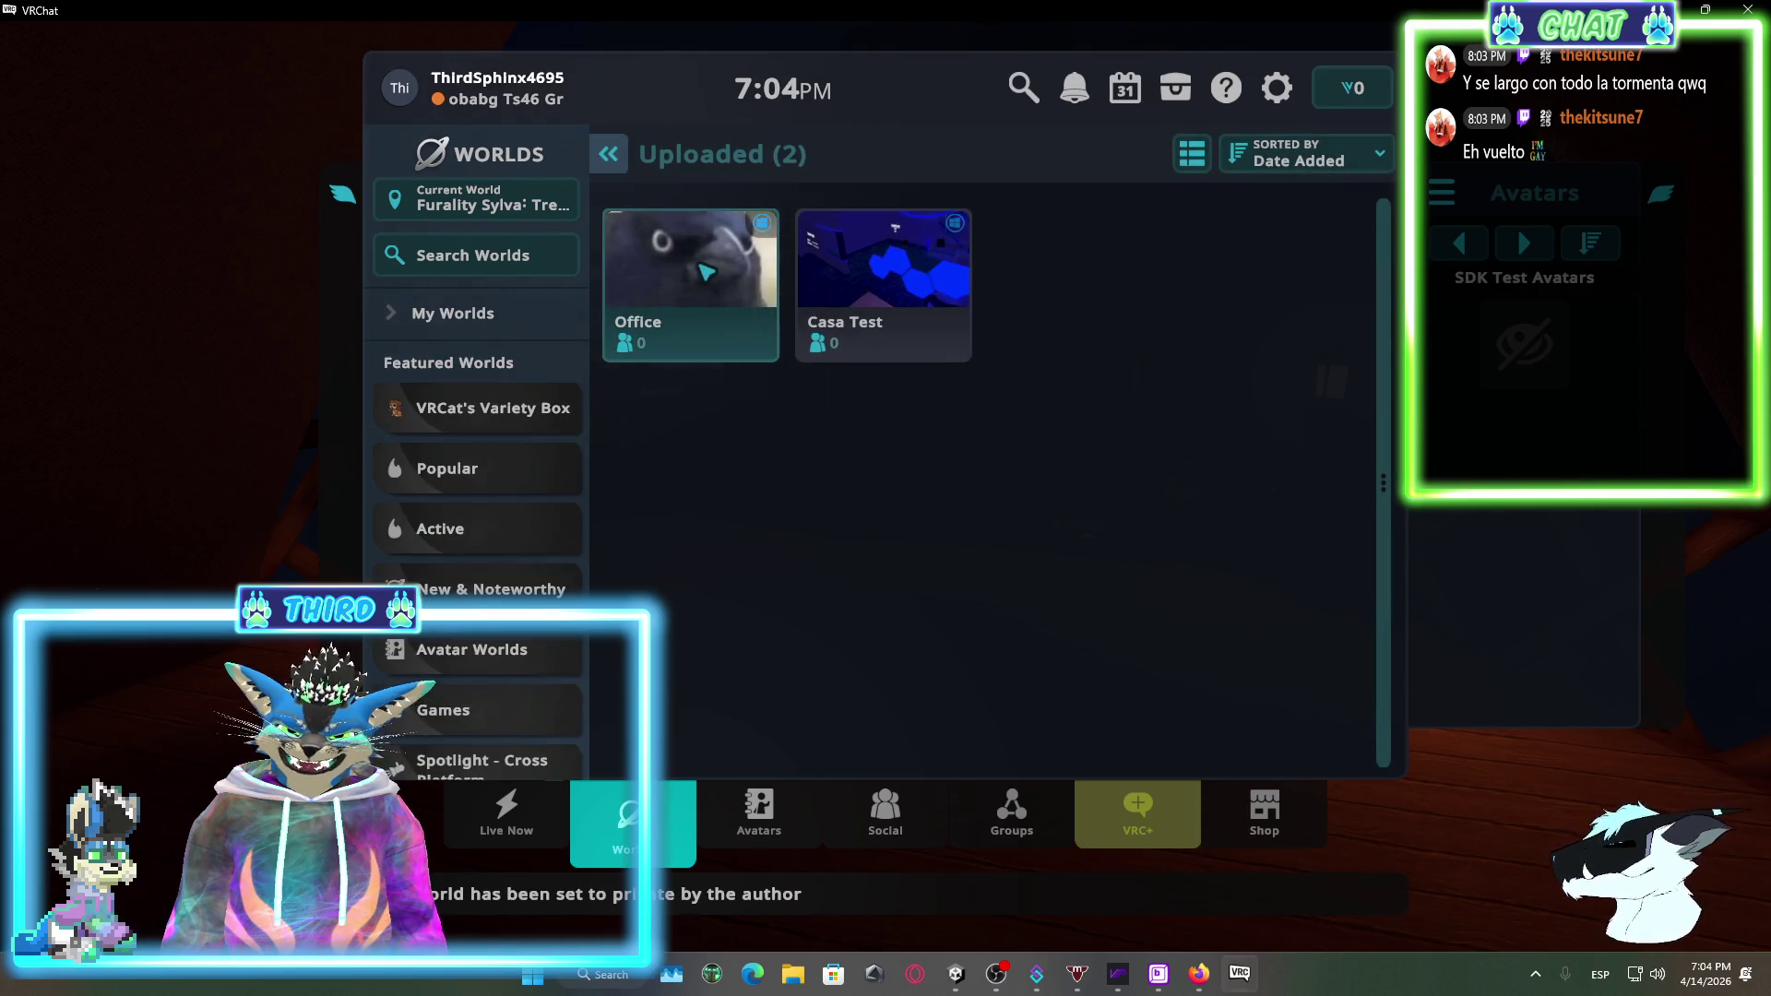
left_click(706, 271)
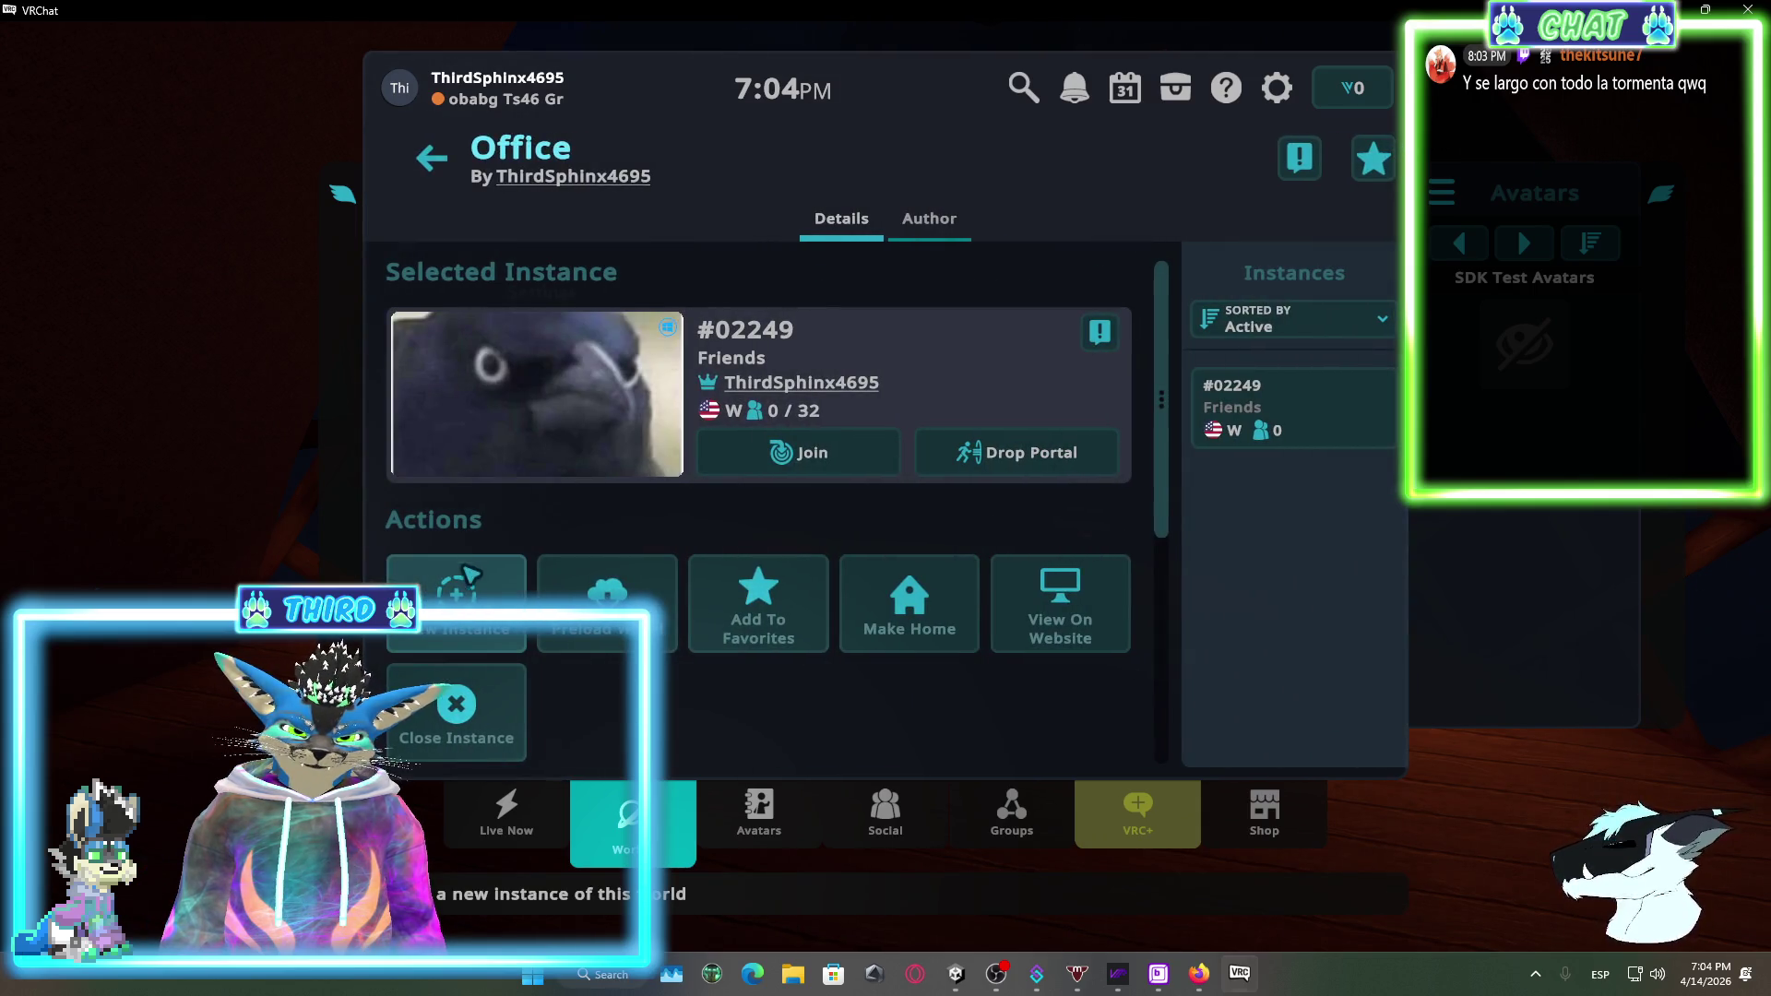
left_click(458, 590)
left_click(827, 415)
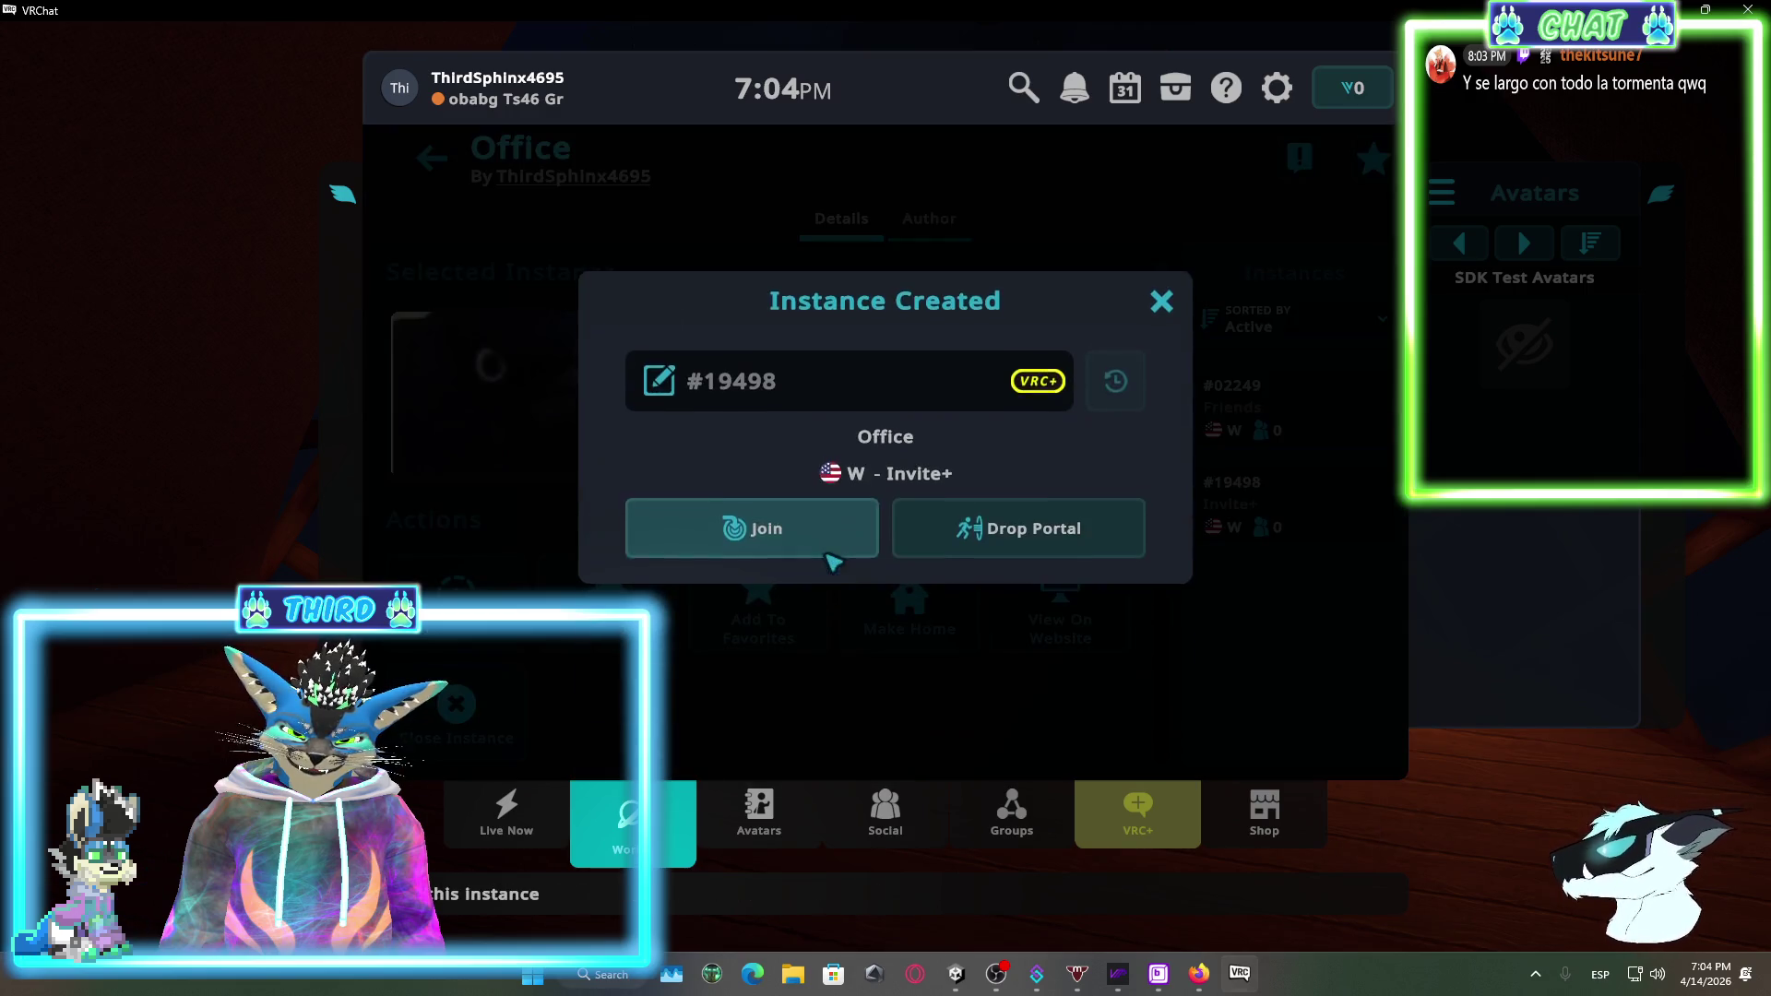
left_click(827, 551)
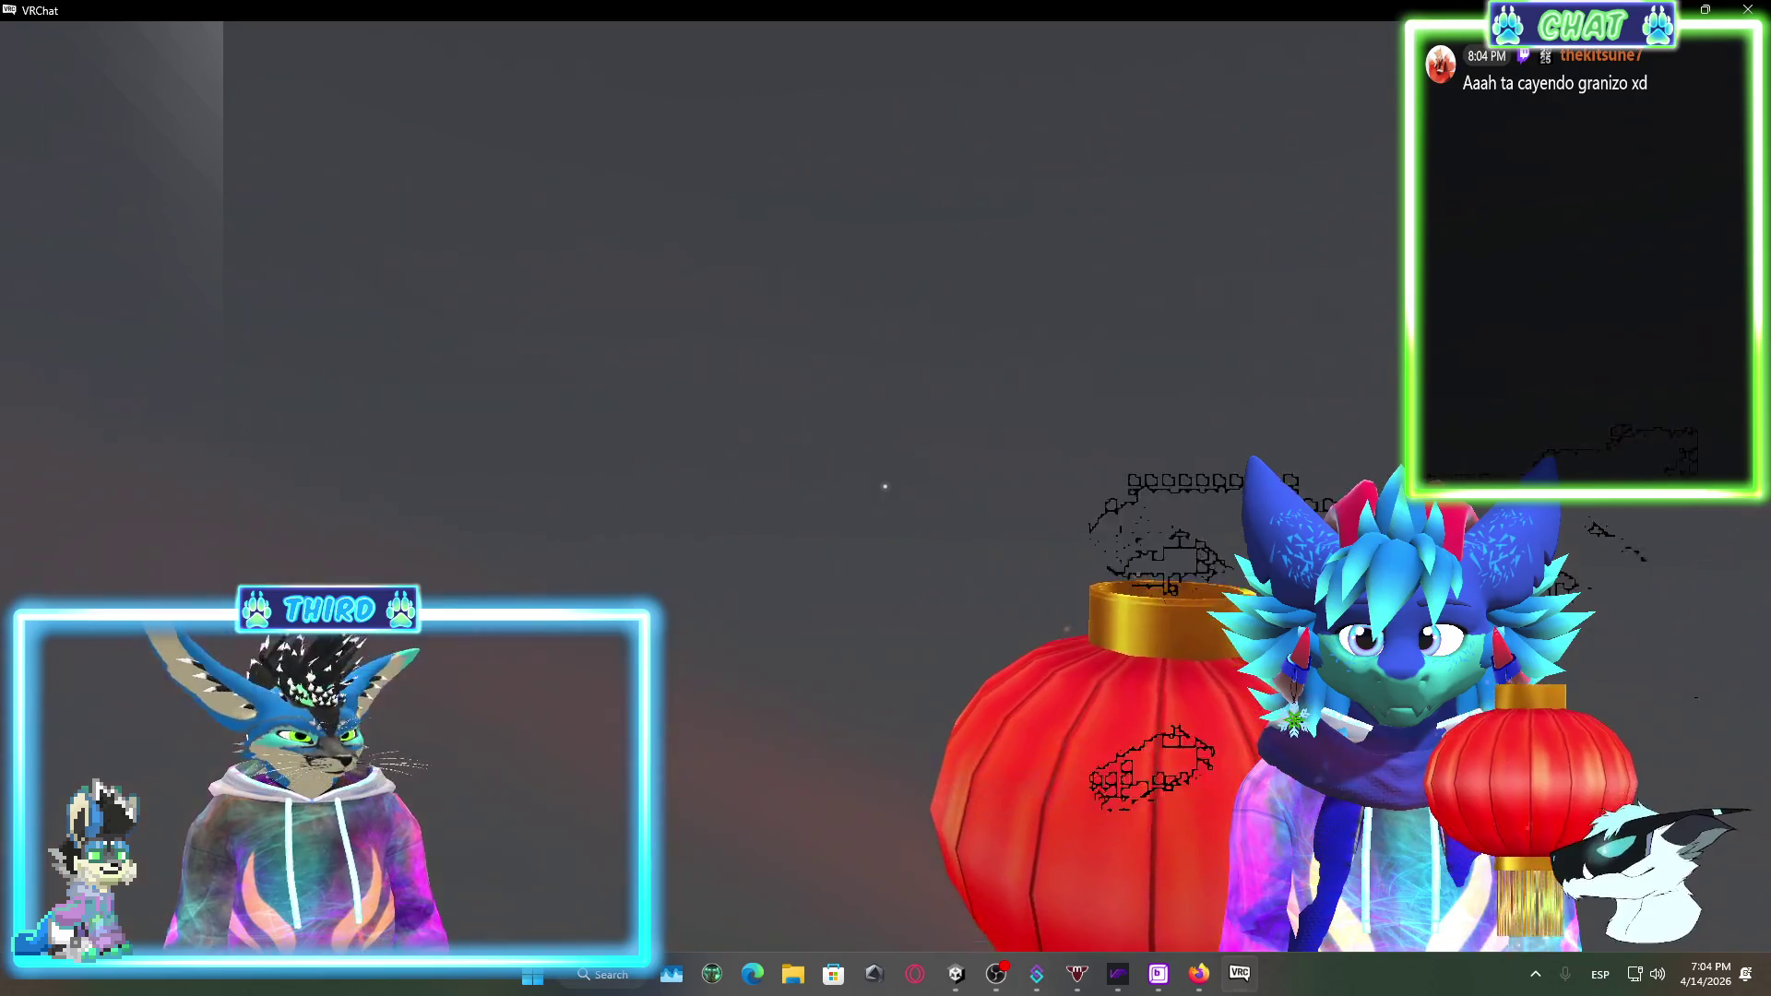
Step: Walk through the hallway and doorway into the office room toward the school desks
key("w")
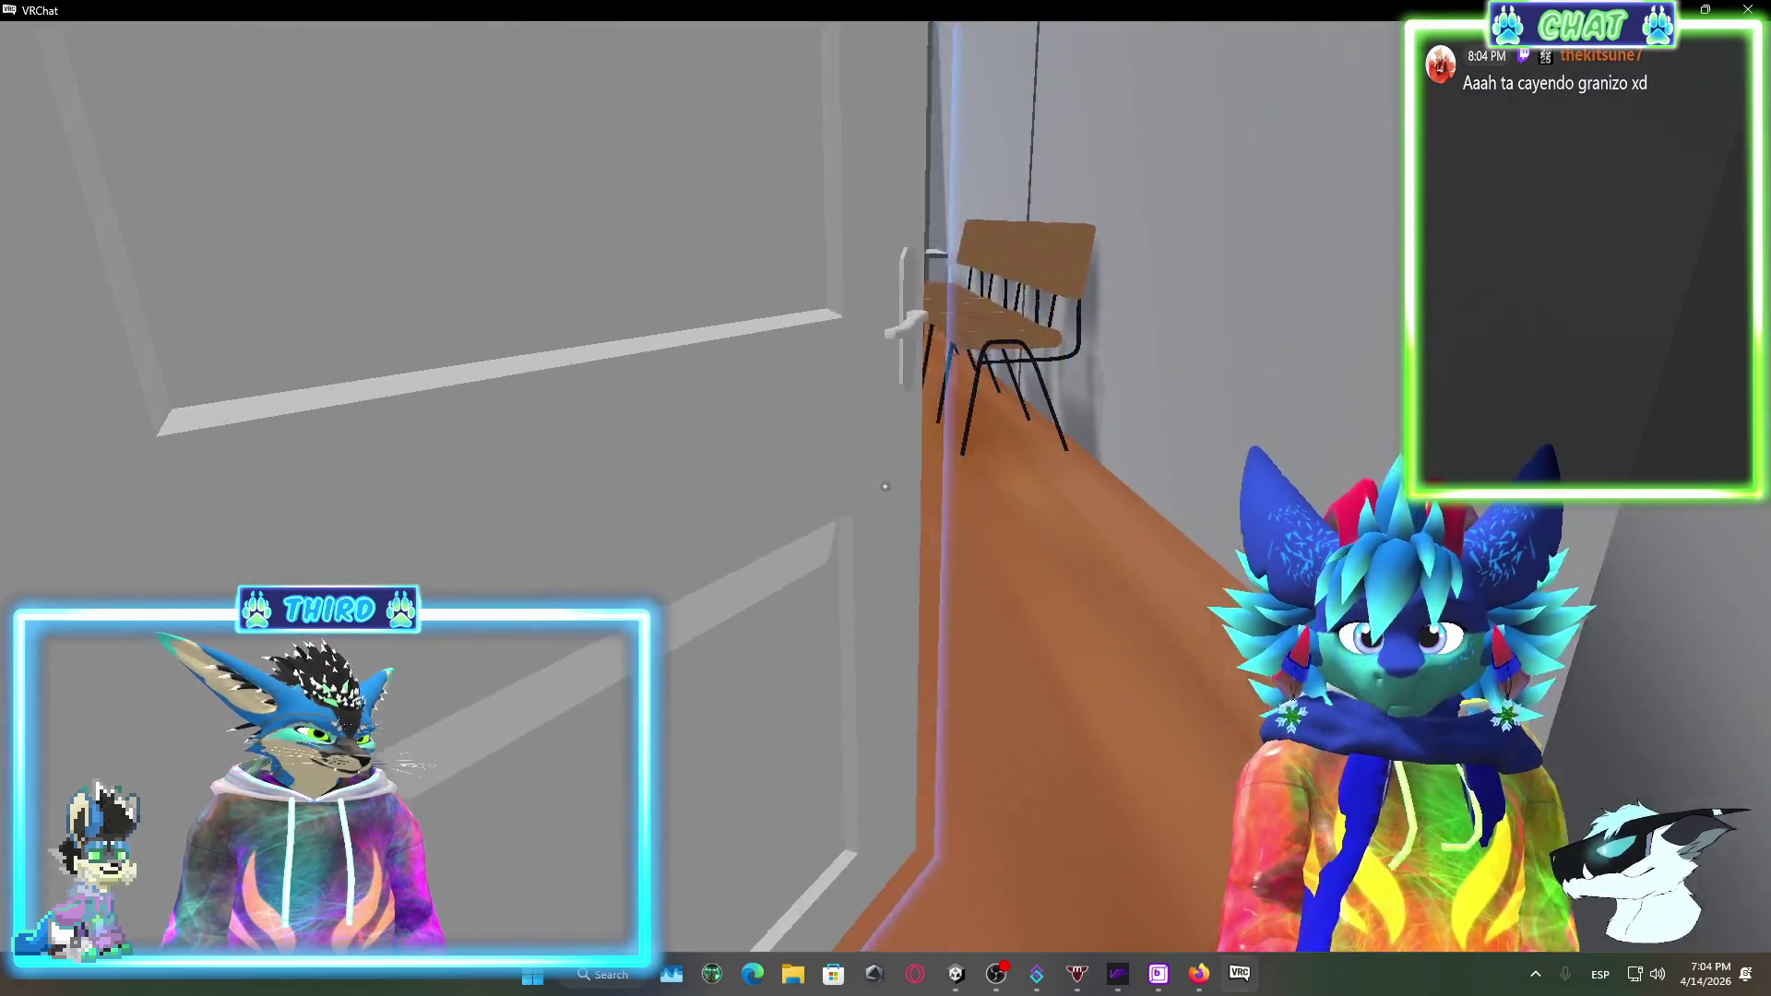
key("w")
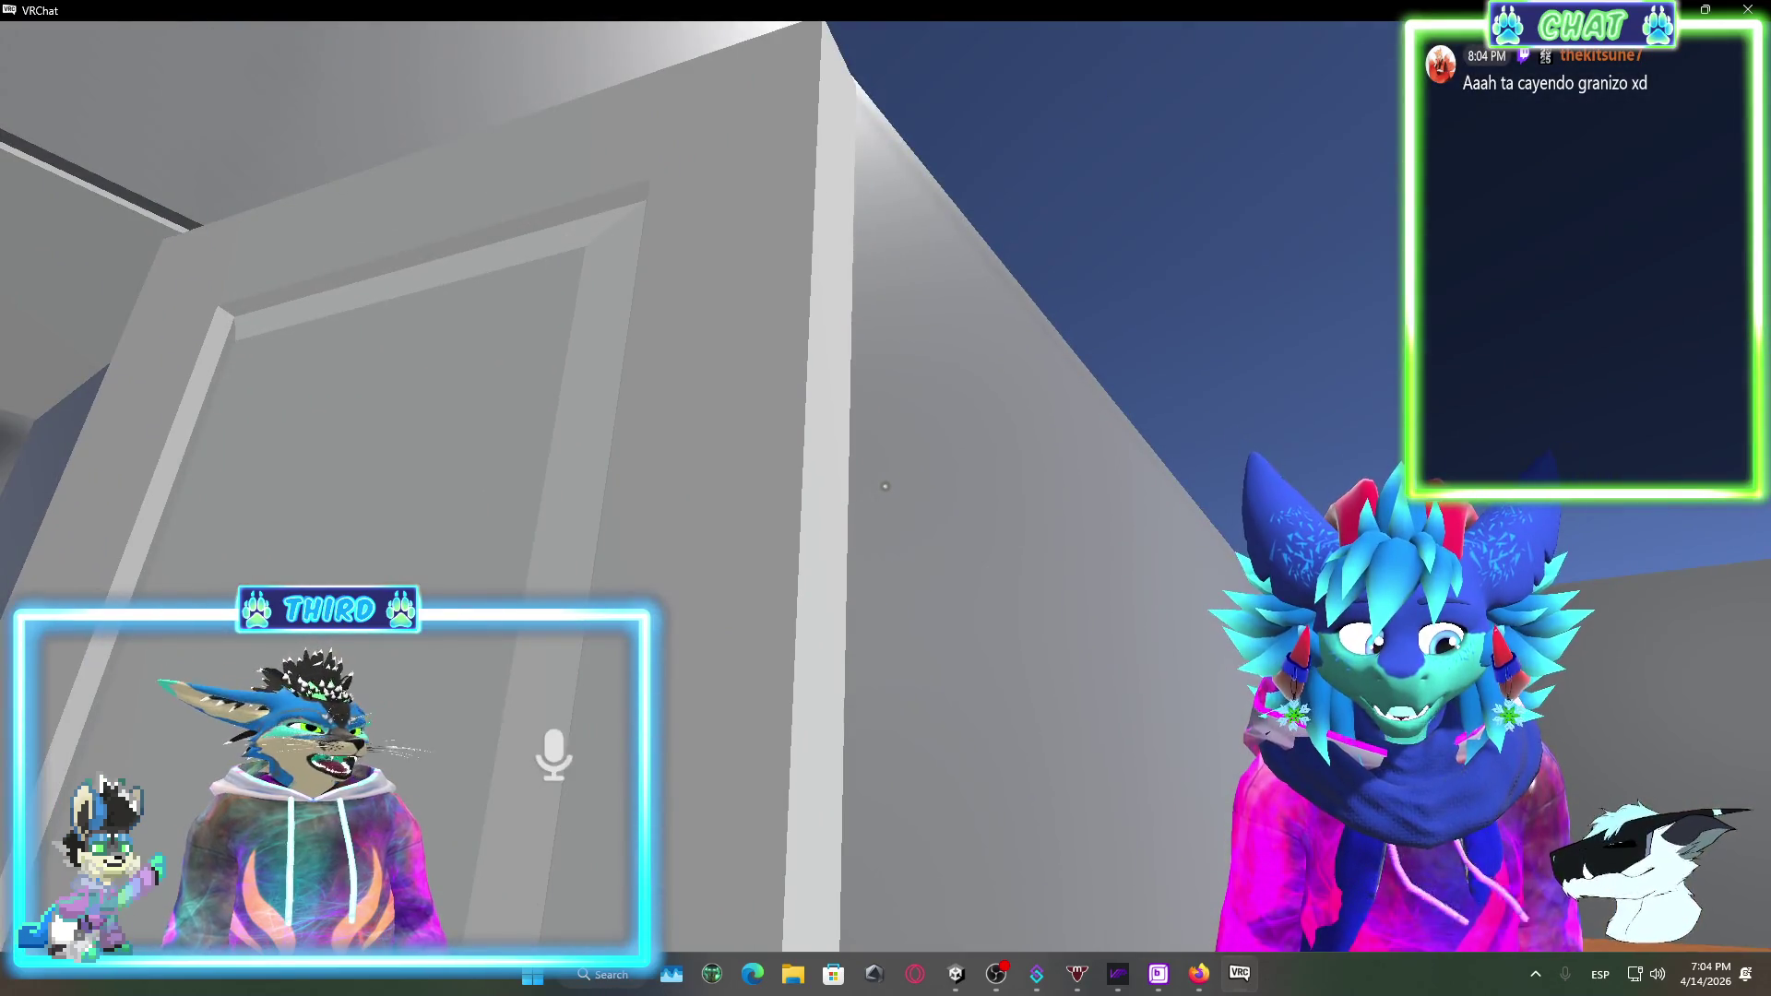
key("w")
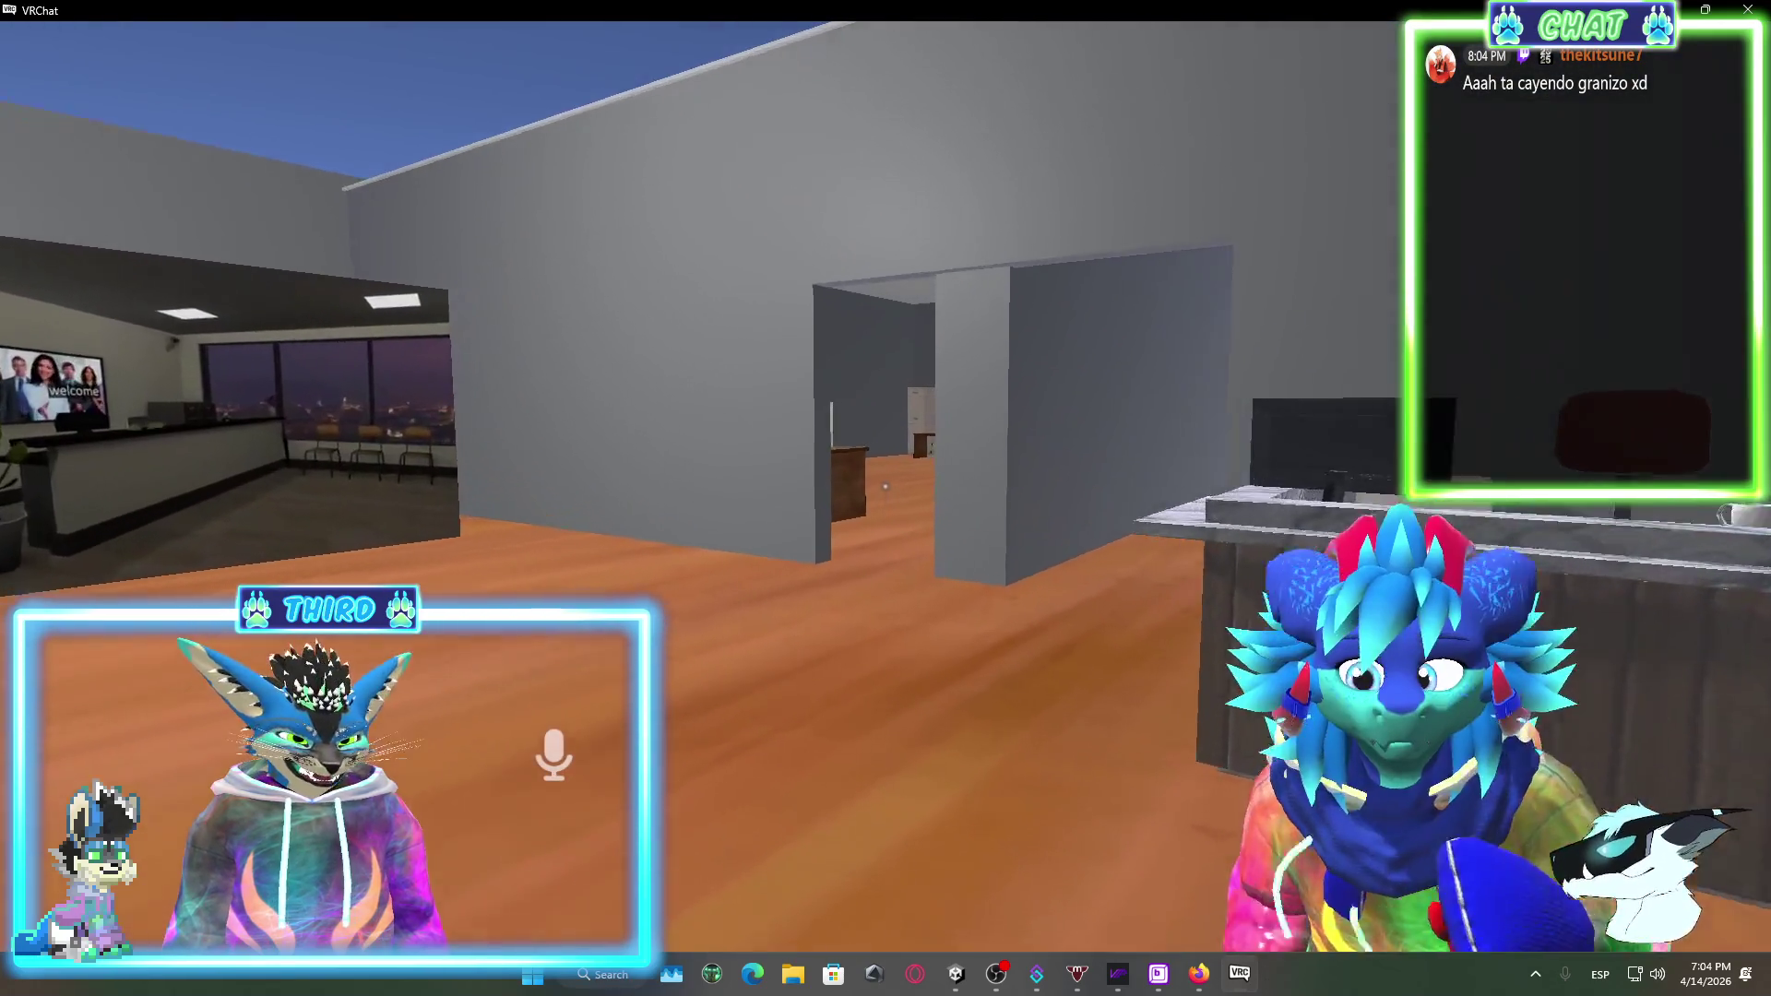
key("w")
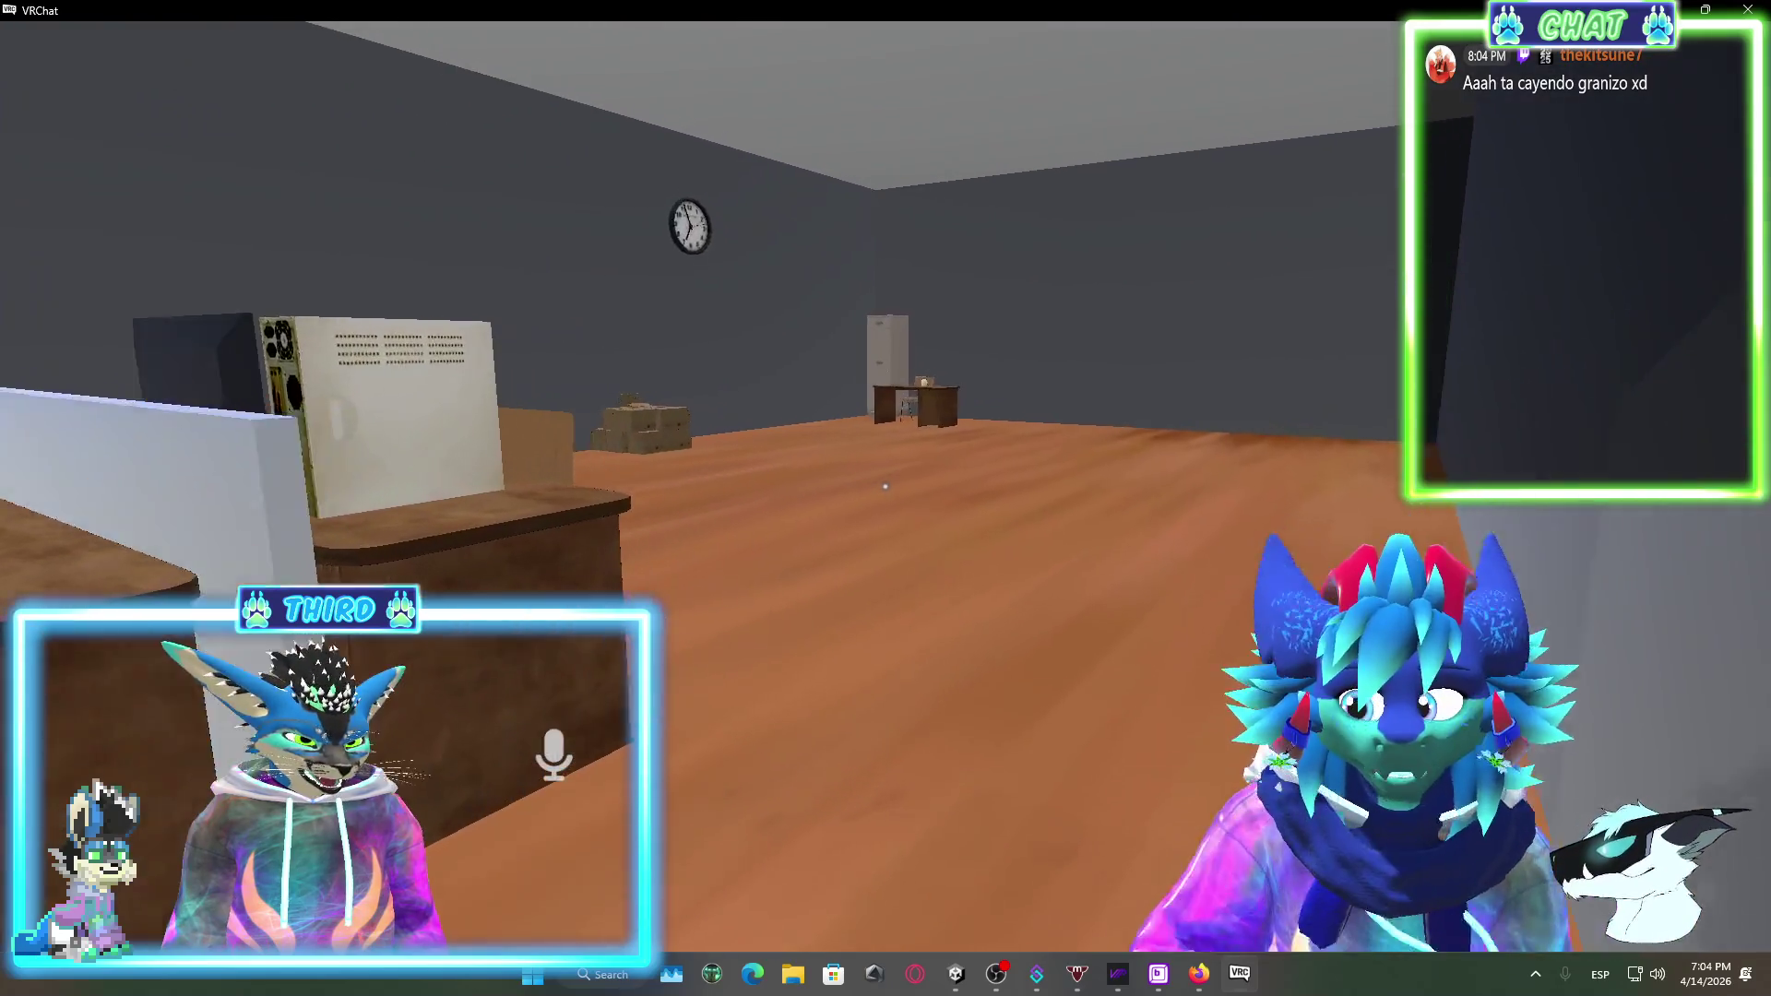
key("w")
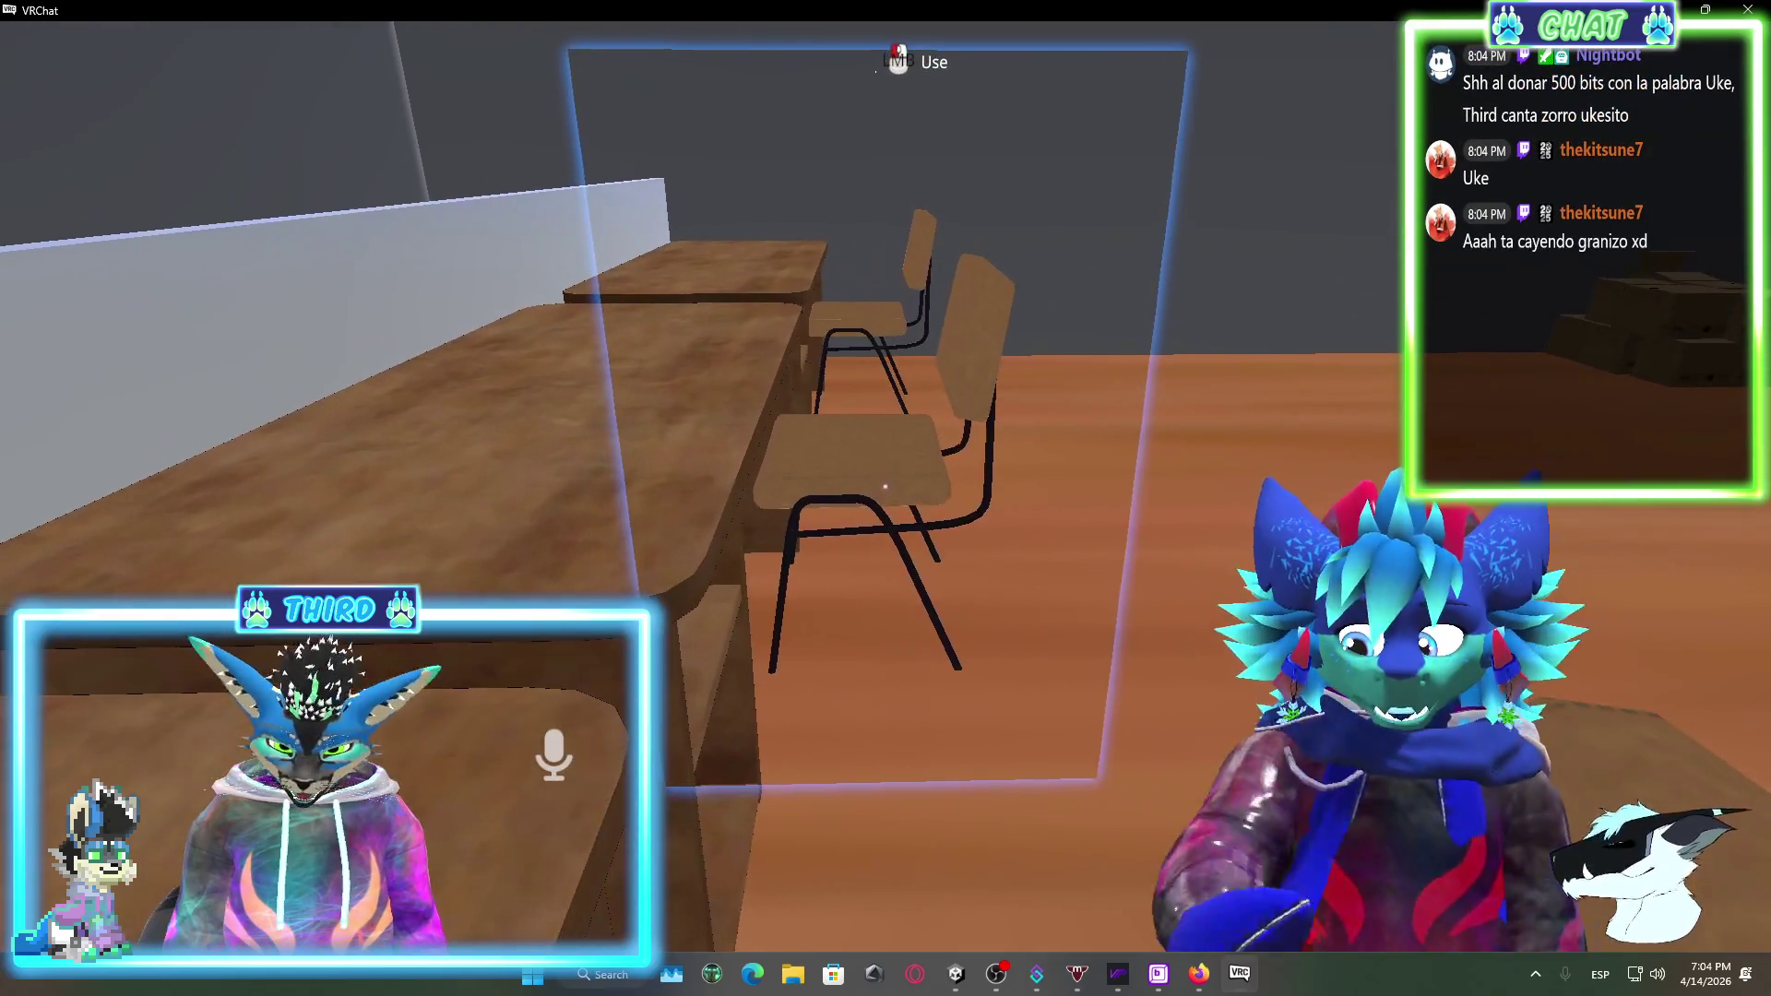
Step: Toggle the Personal Mirror from the Action Menu and sit on the classroom chairs
key("r")
left_click(1070, 616)
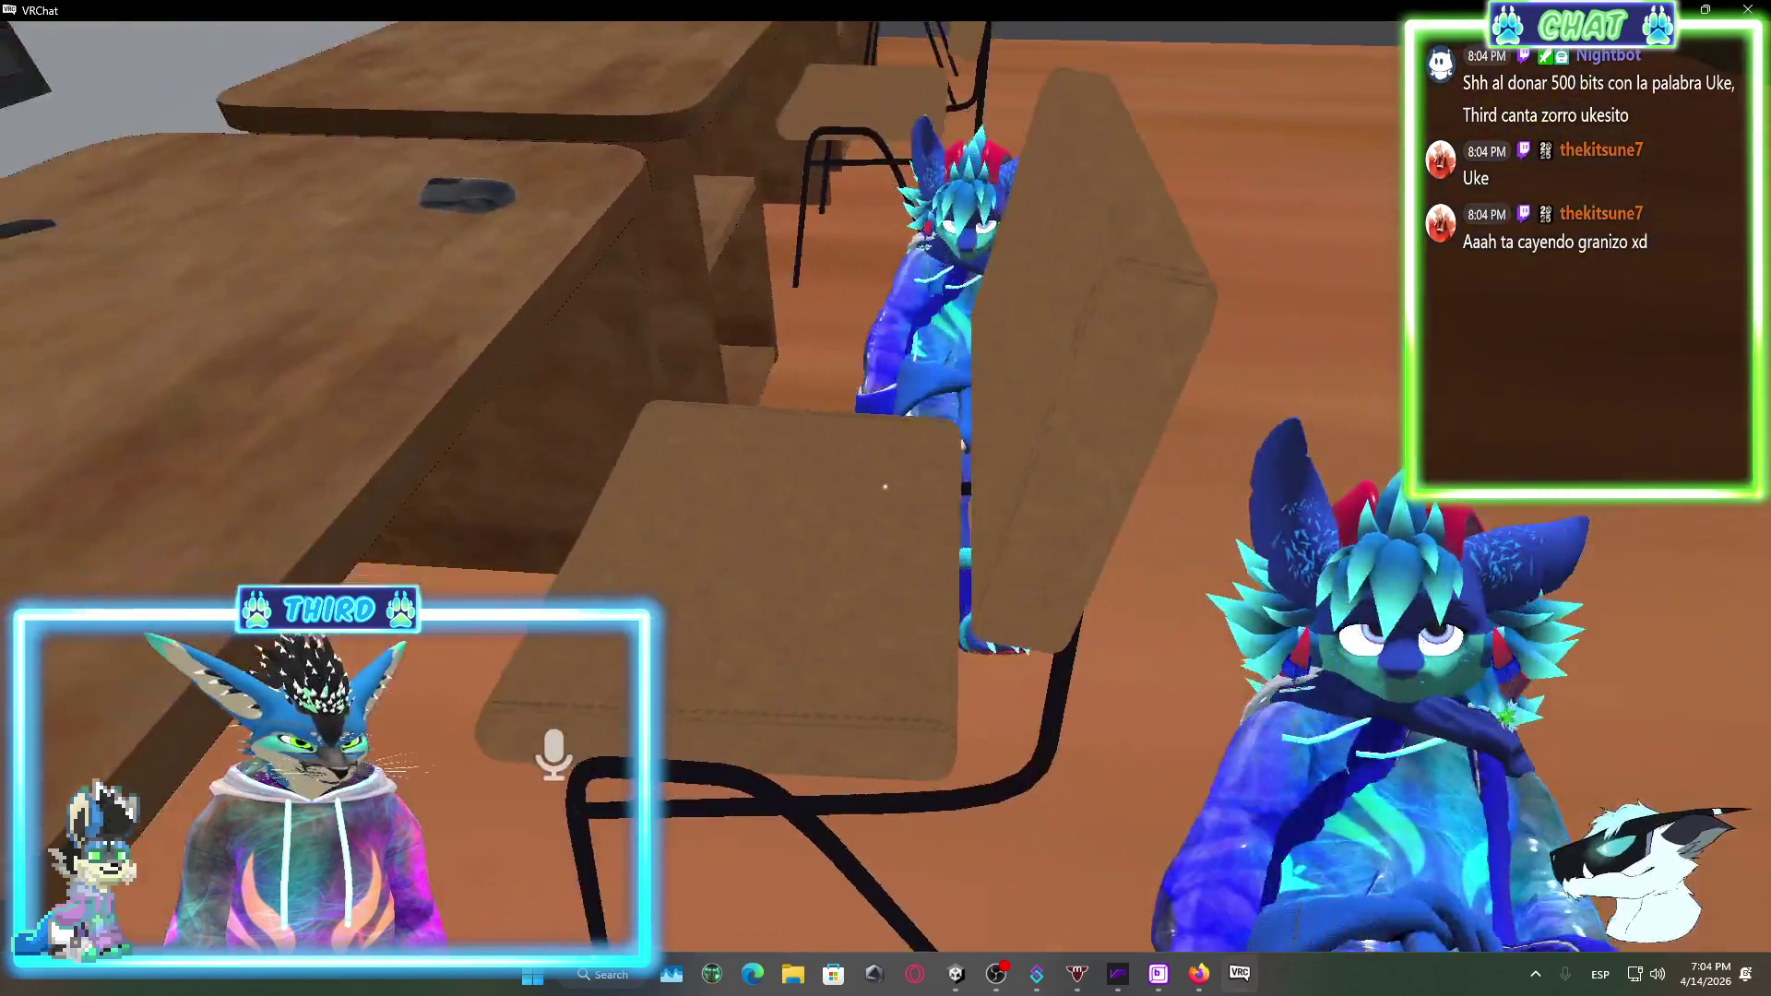
left_click(884, 486)
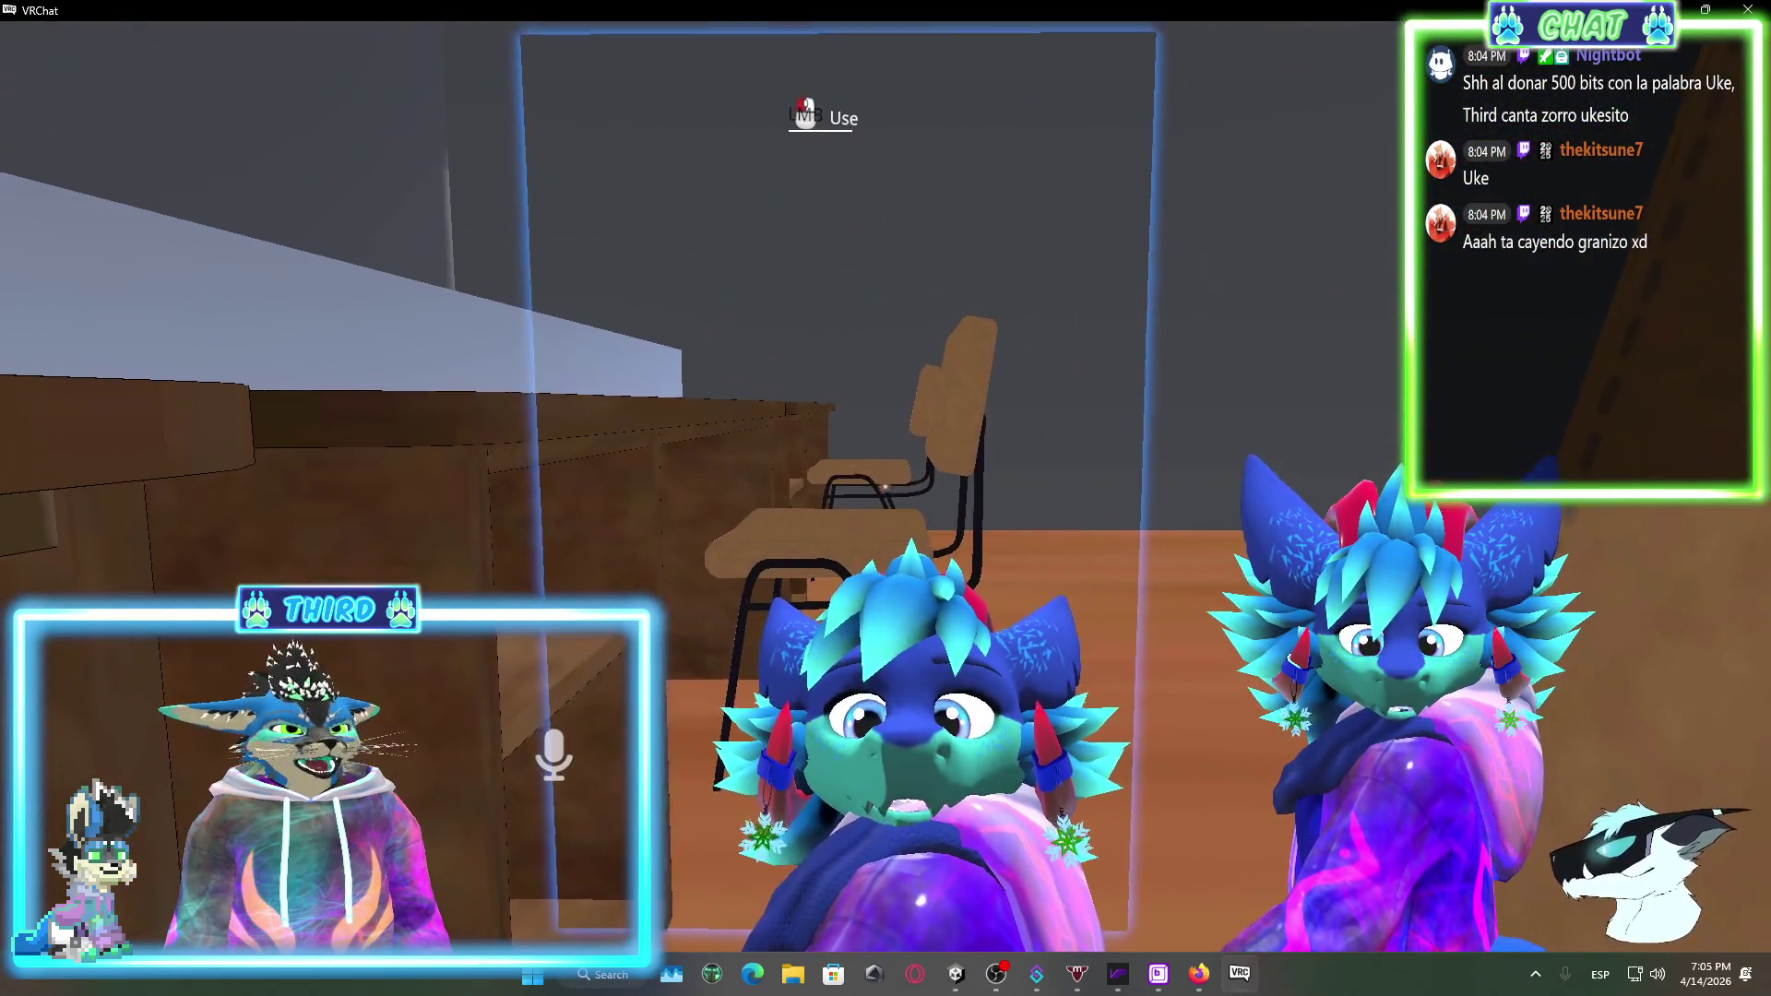
key("r")
left_click(1065, 609)
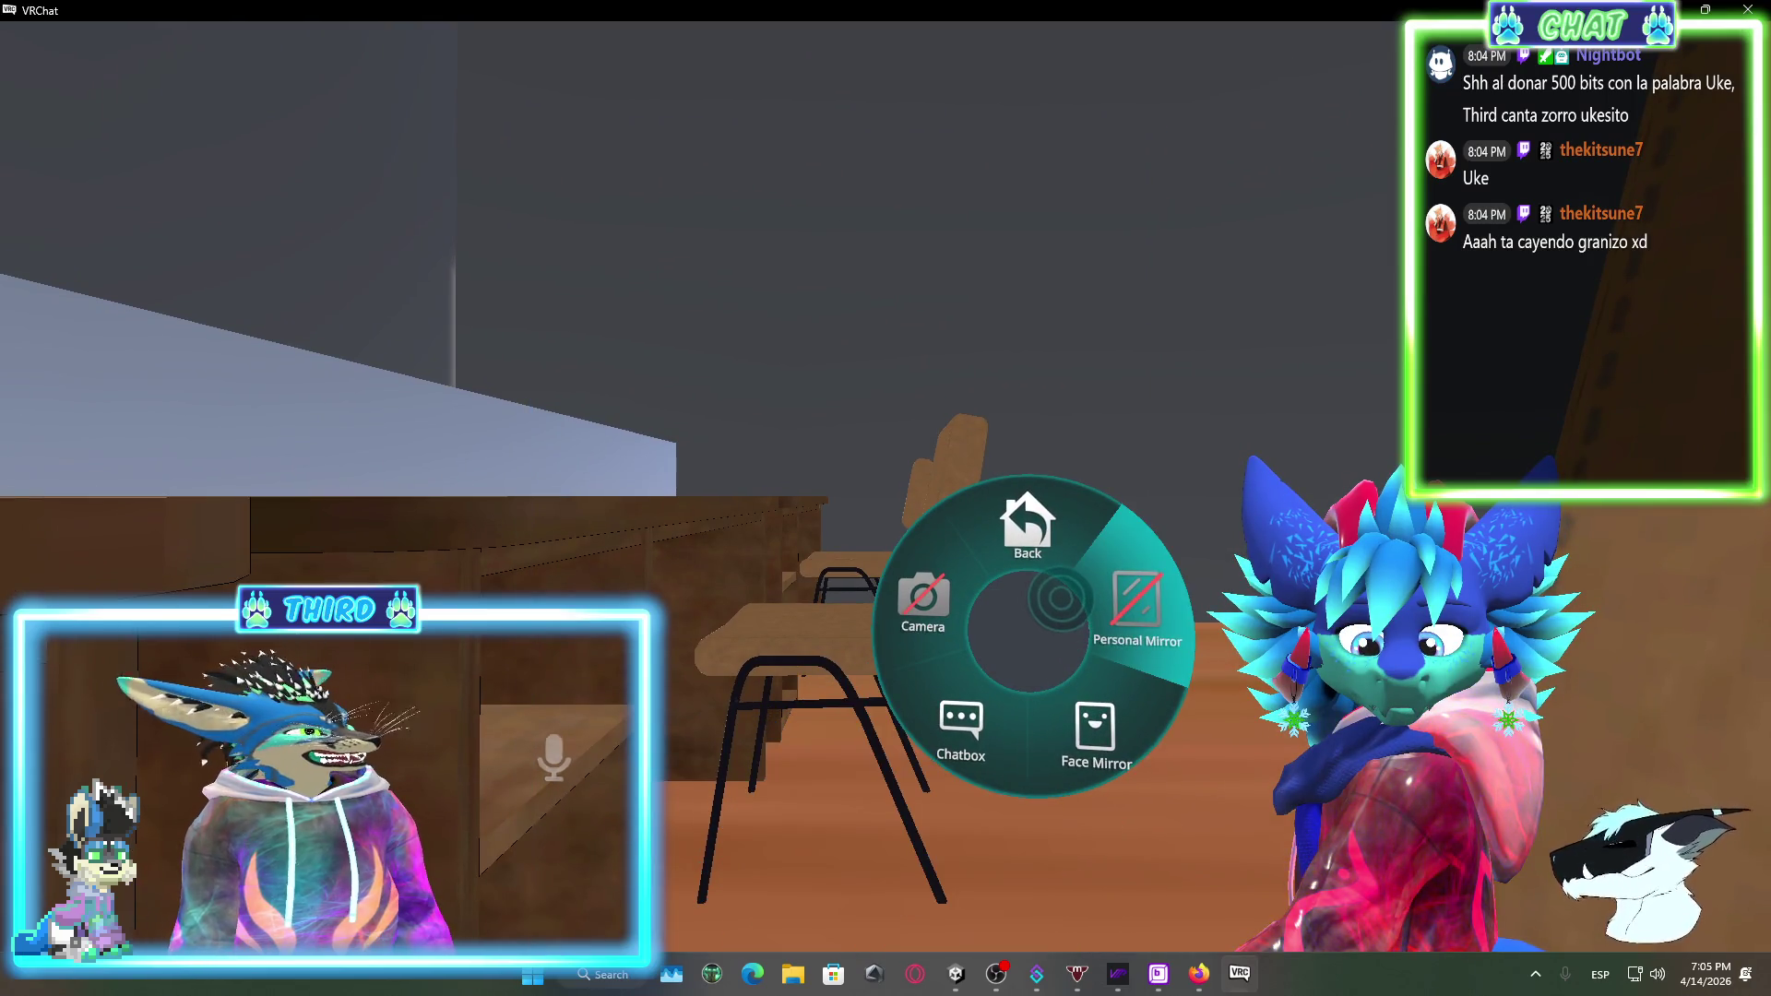
key("r")
left_click(1136, 609)
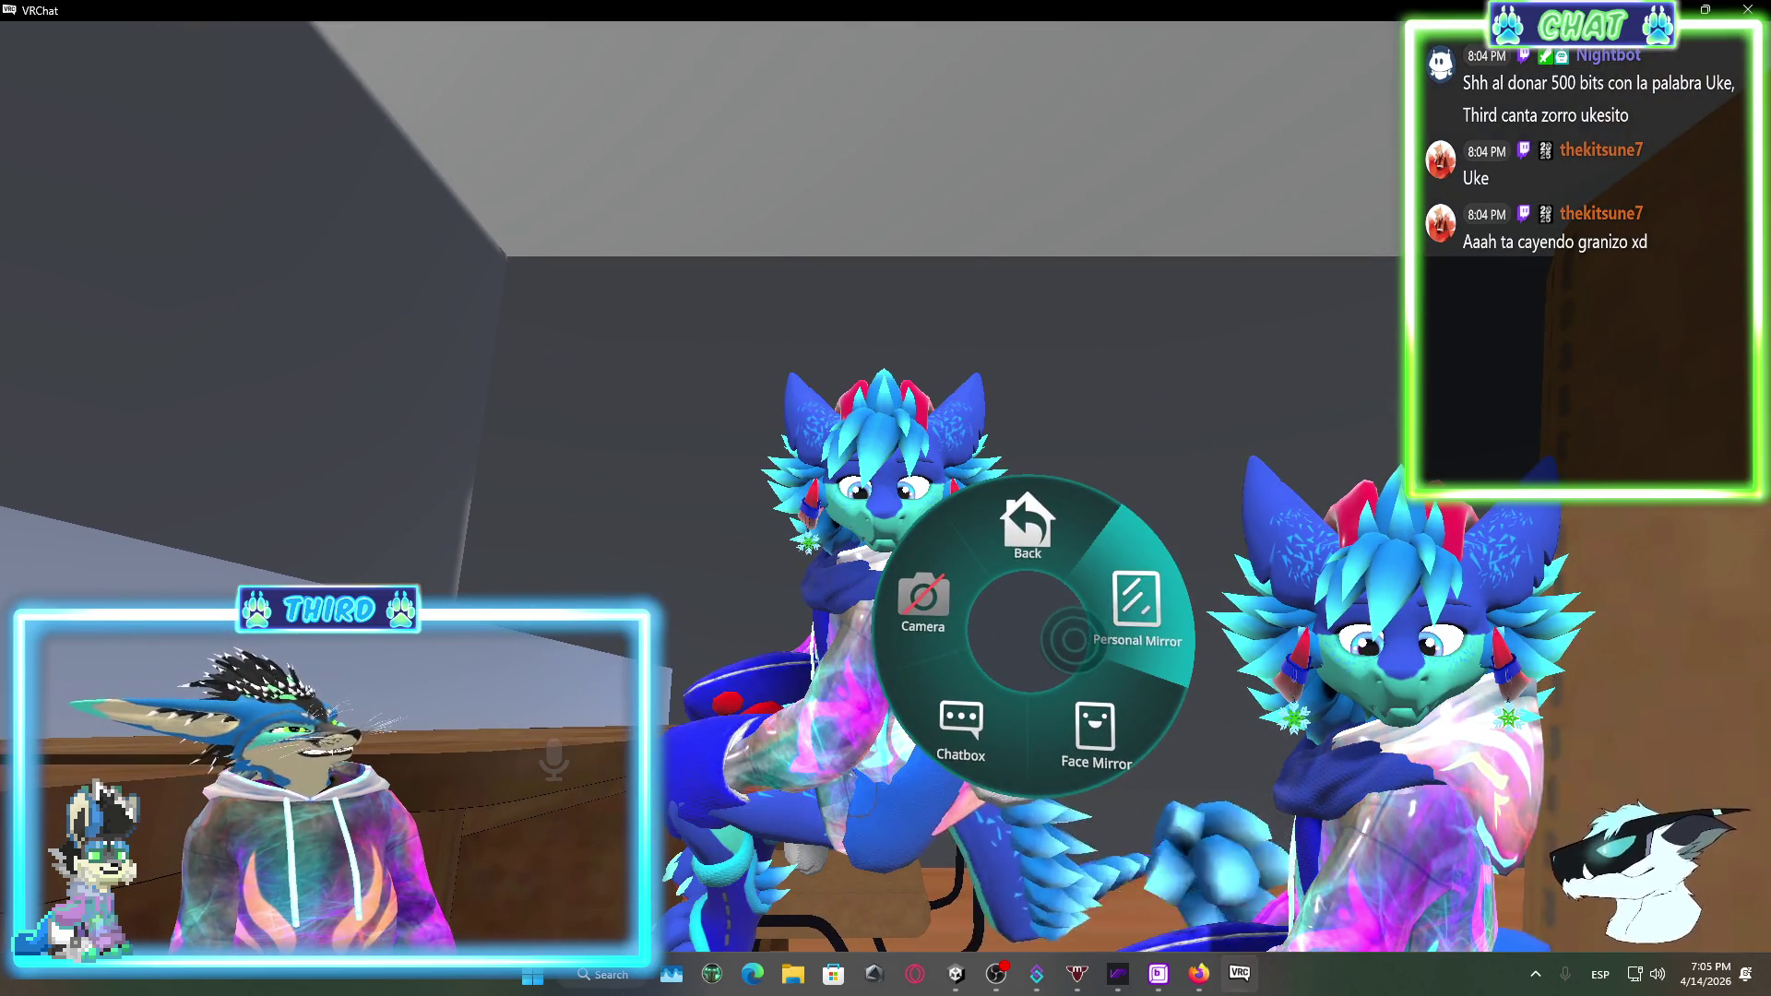
left_click(884, 486)
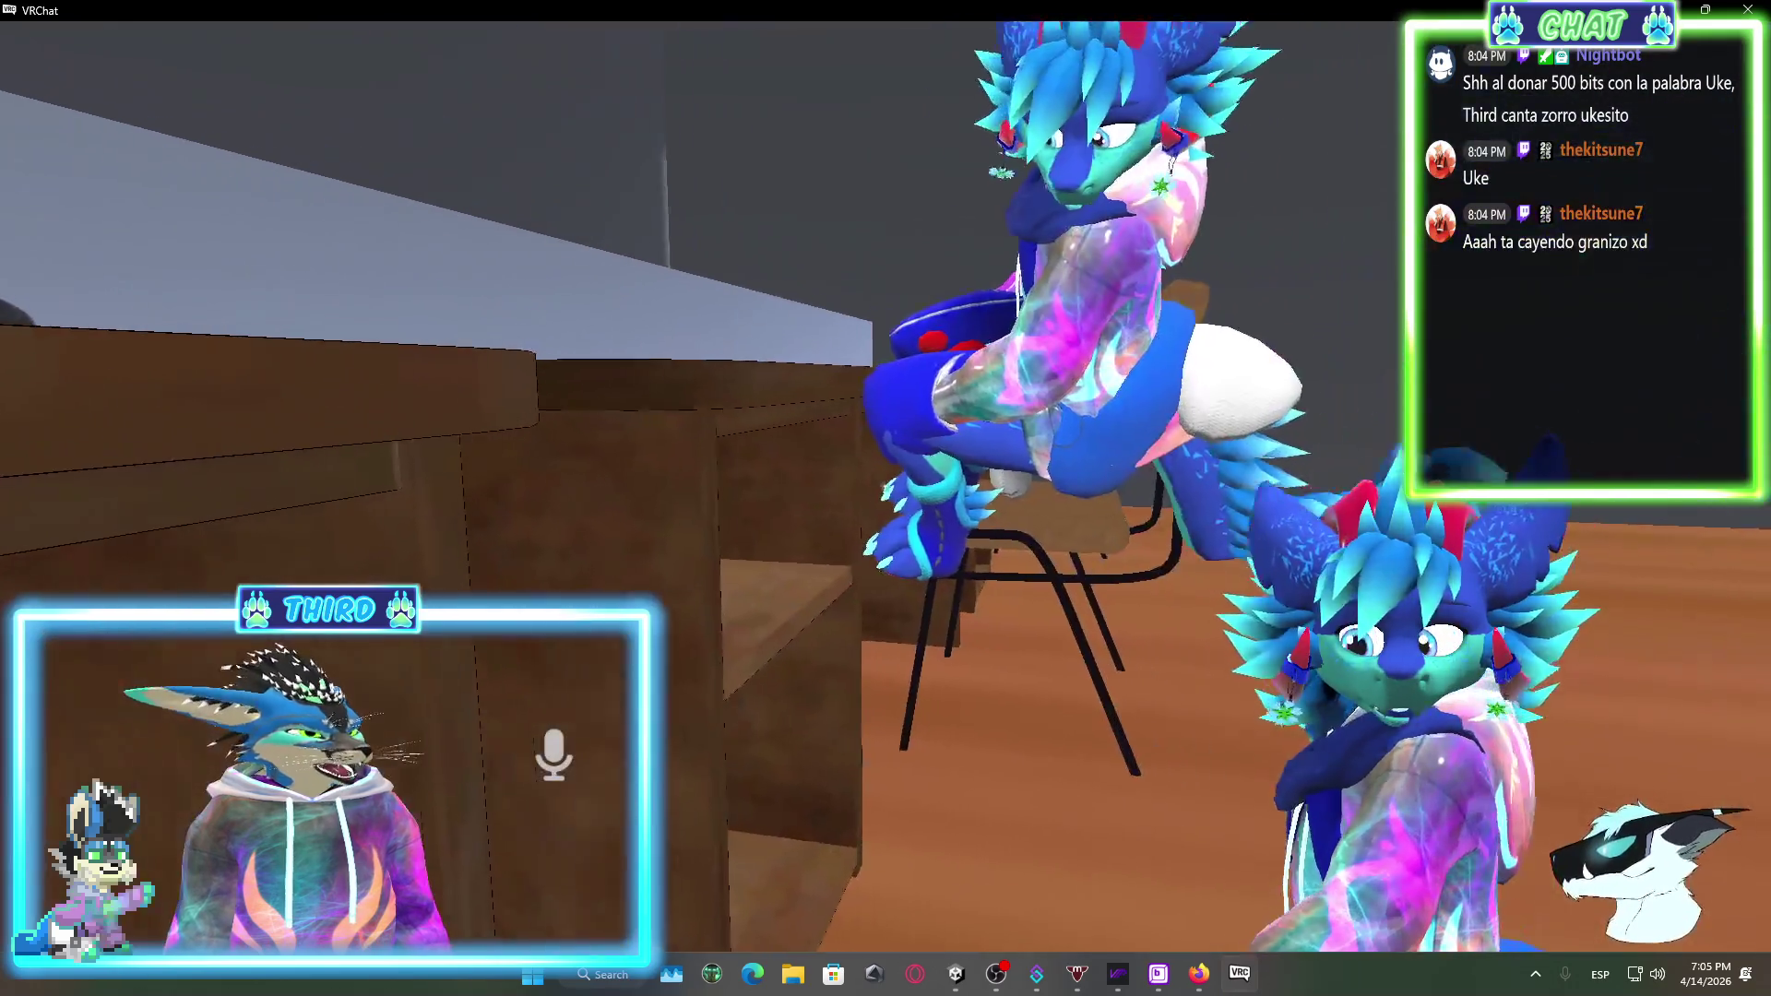
key("r")
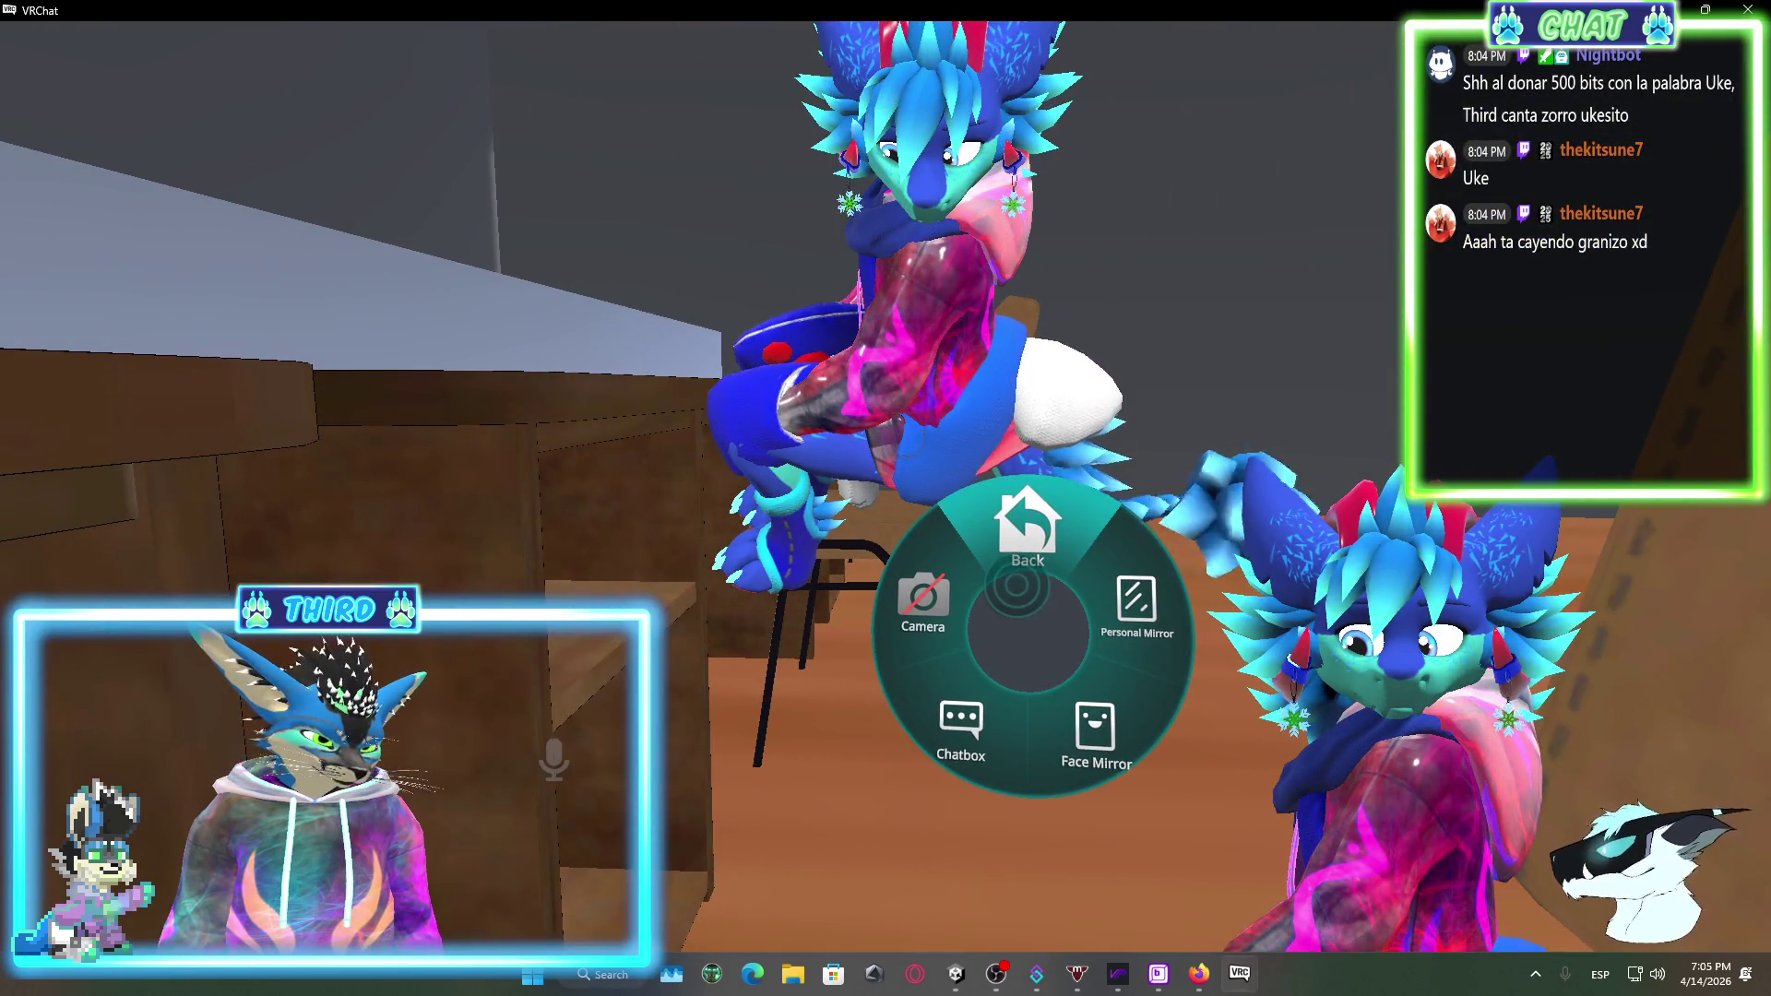
key("r")
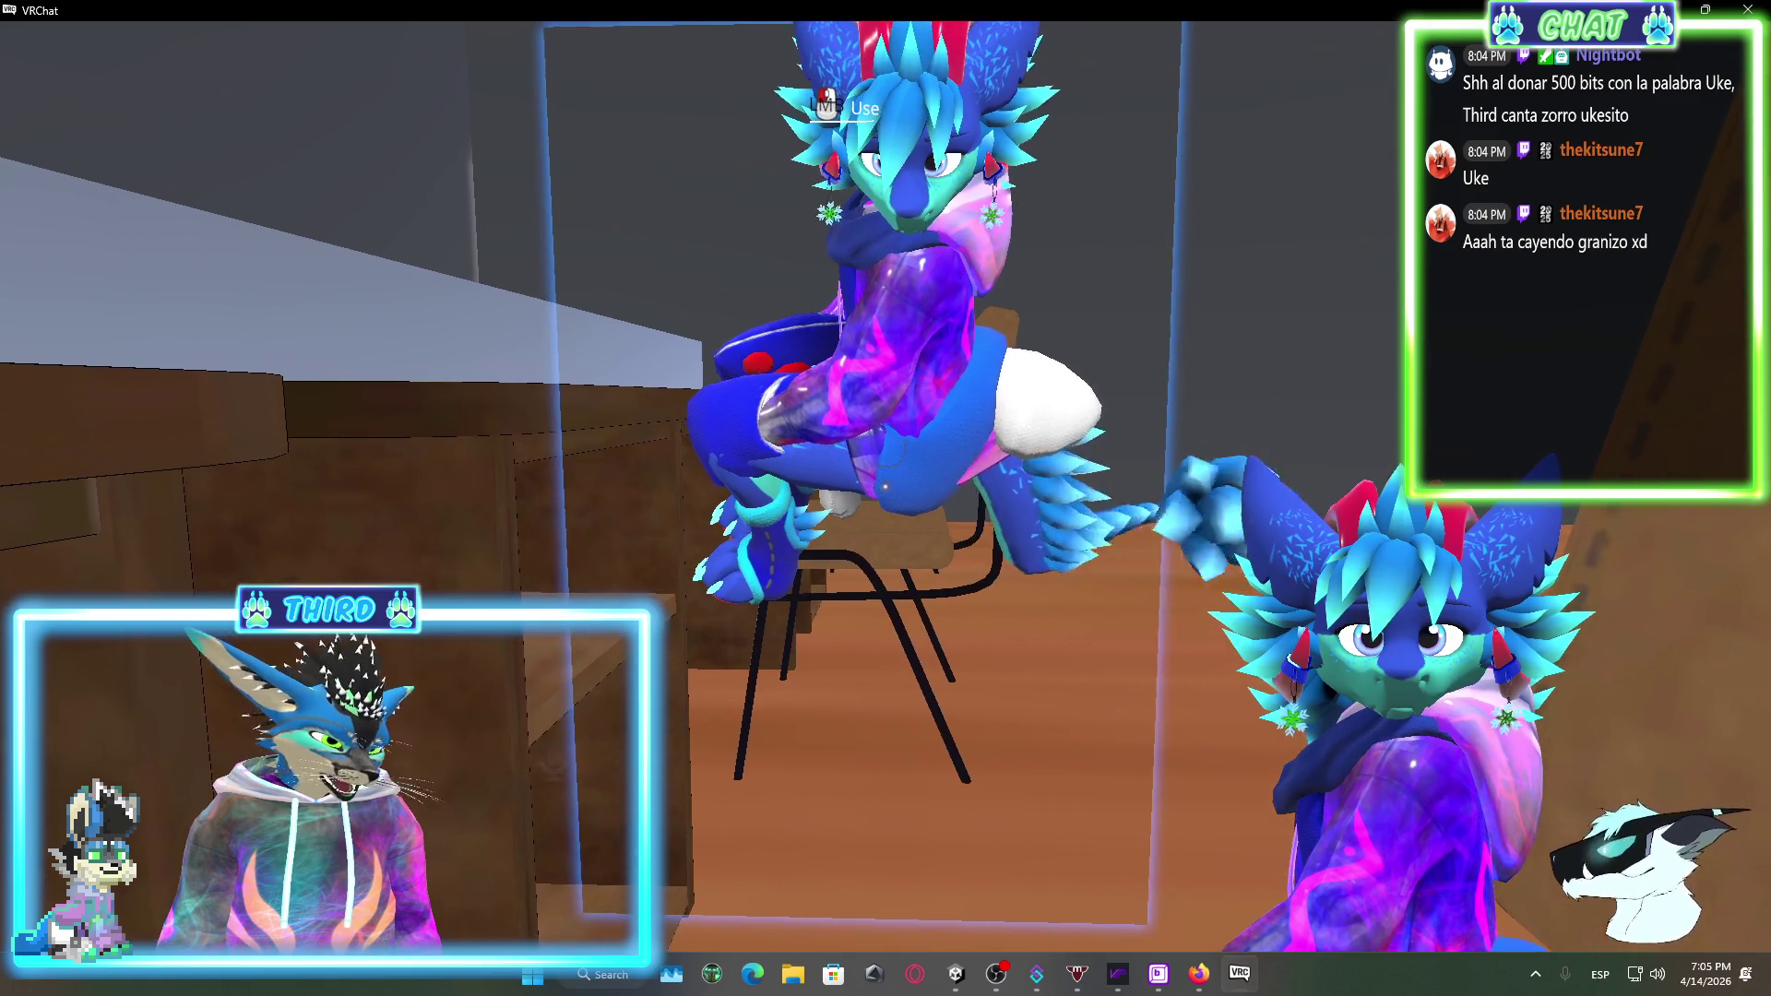
Step: Open the Personal Mirror's Masking settings, then close the menu facing the monitor
key("r")
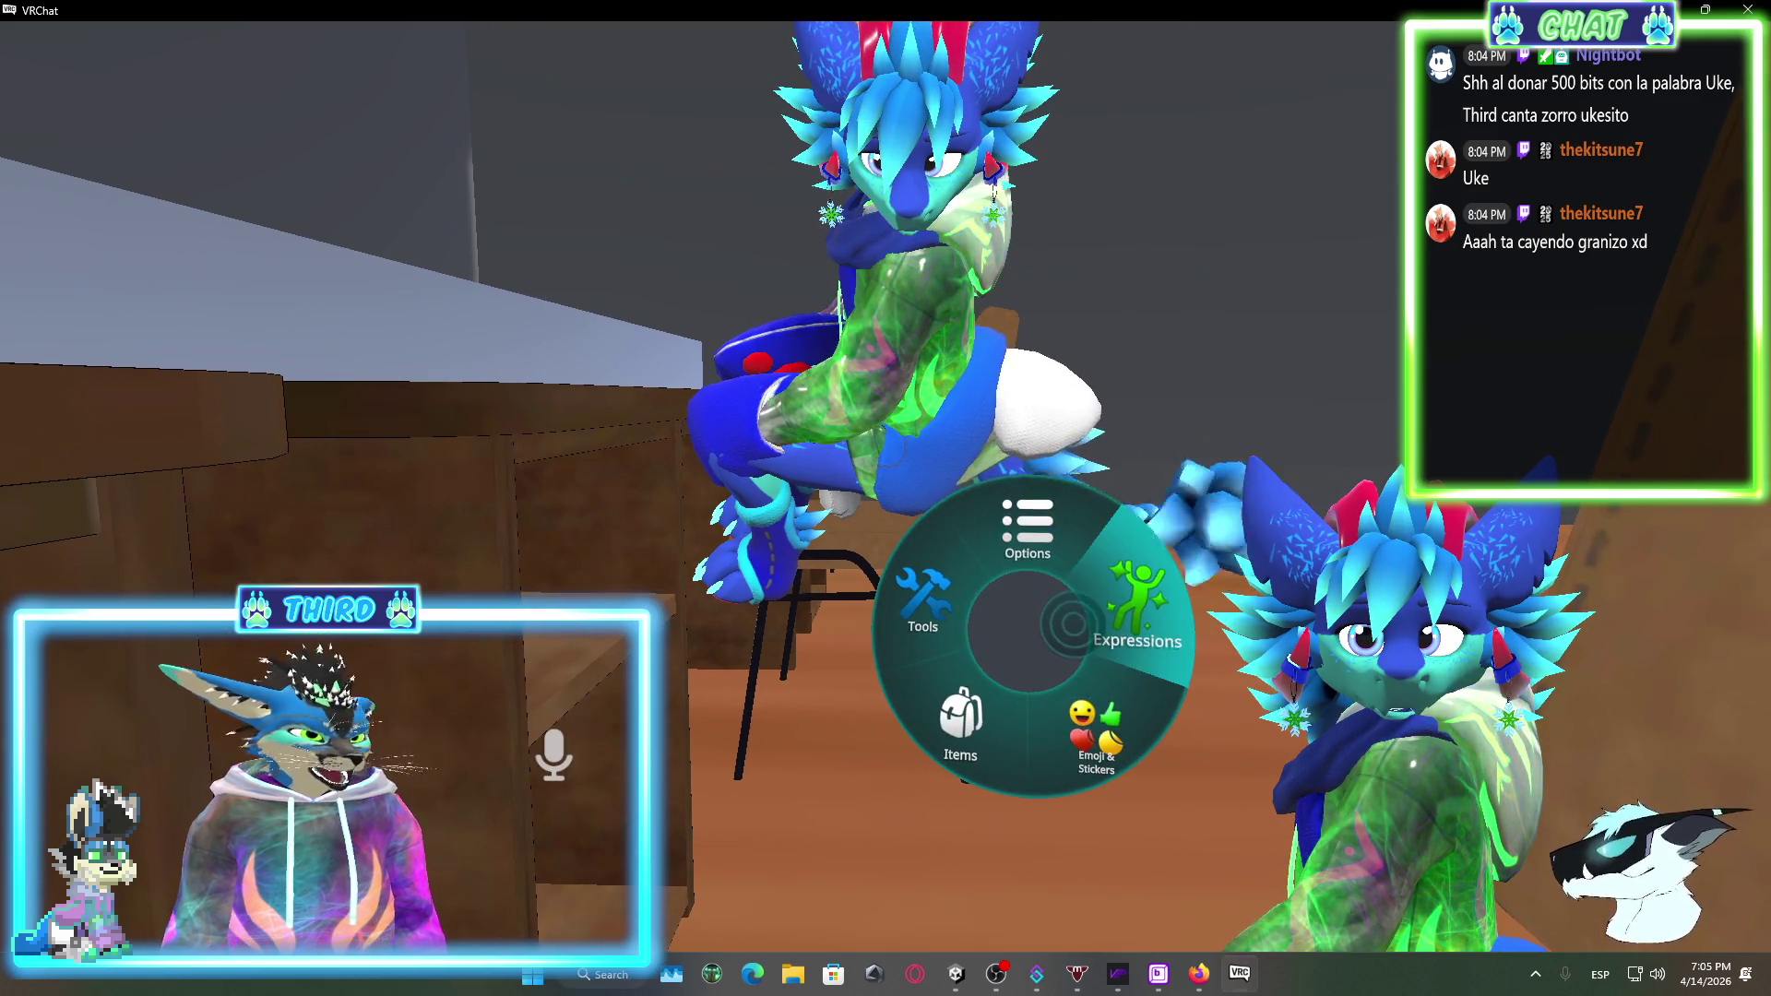
left_click(1027, 525)
left_click(1027, 521)
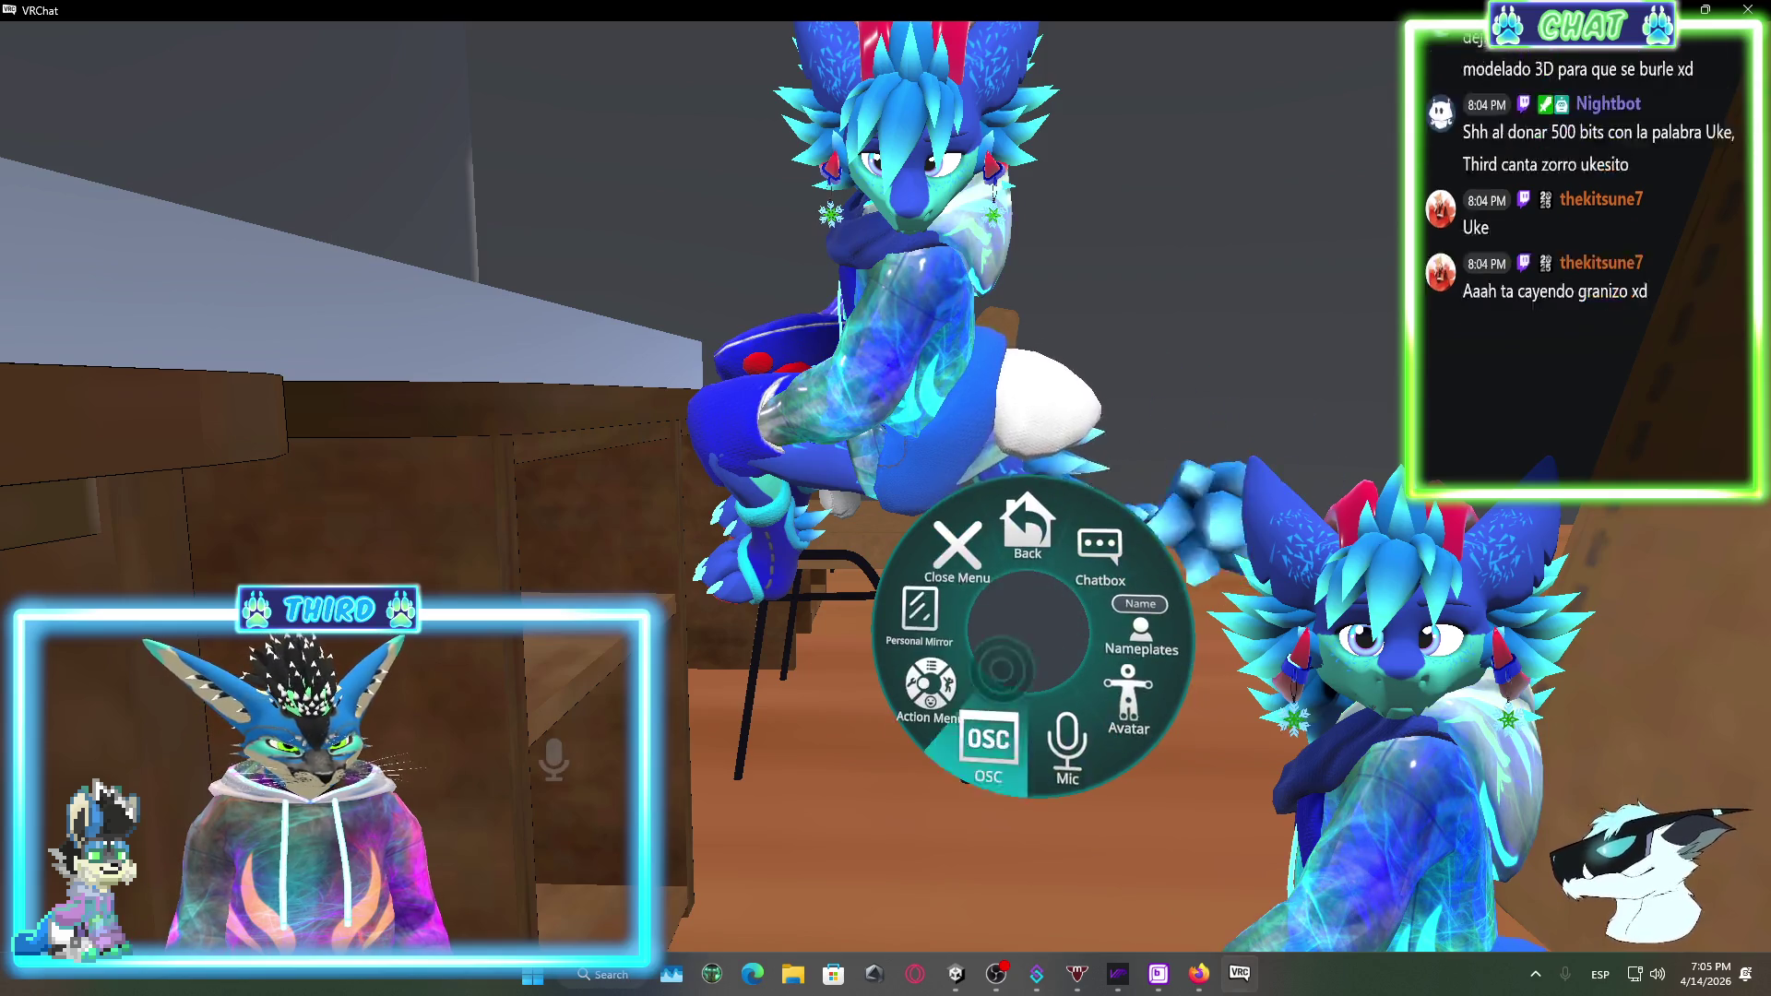
left_click(920, 614)
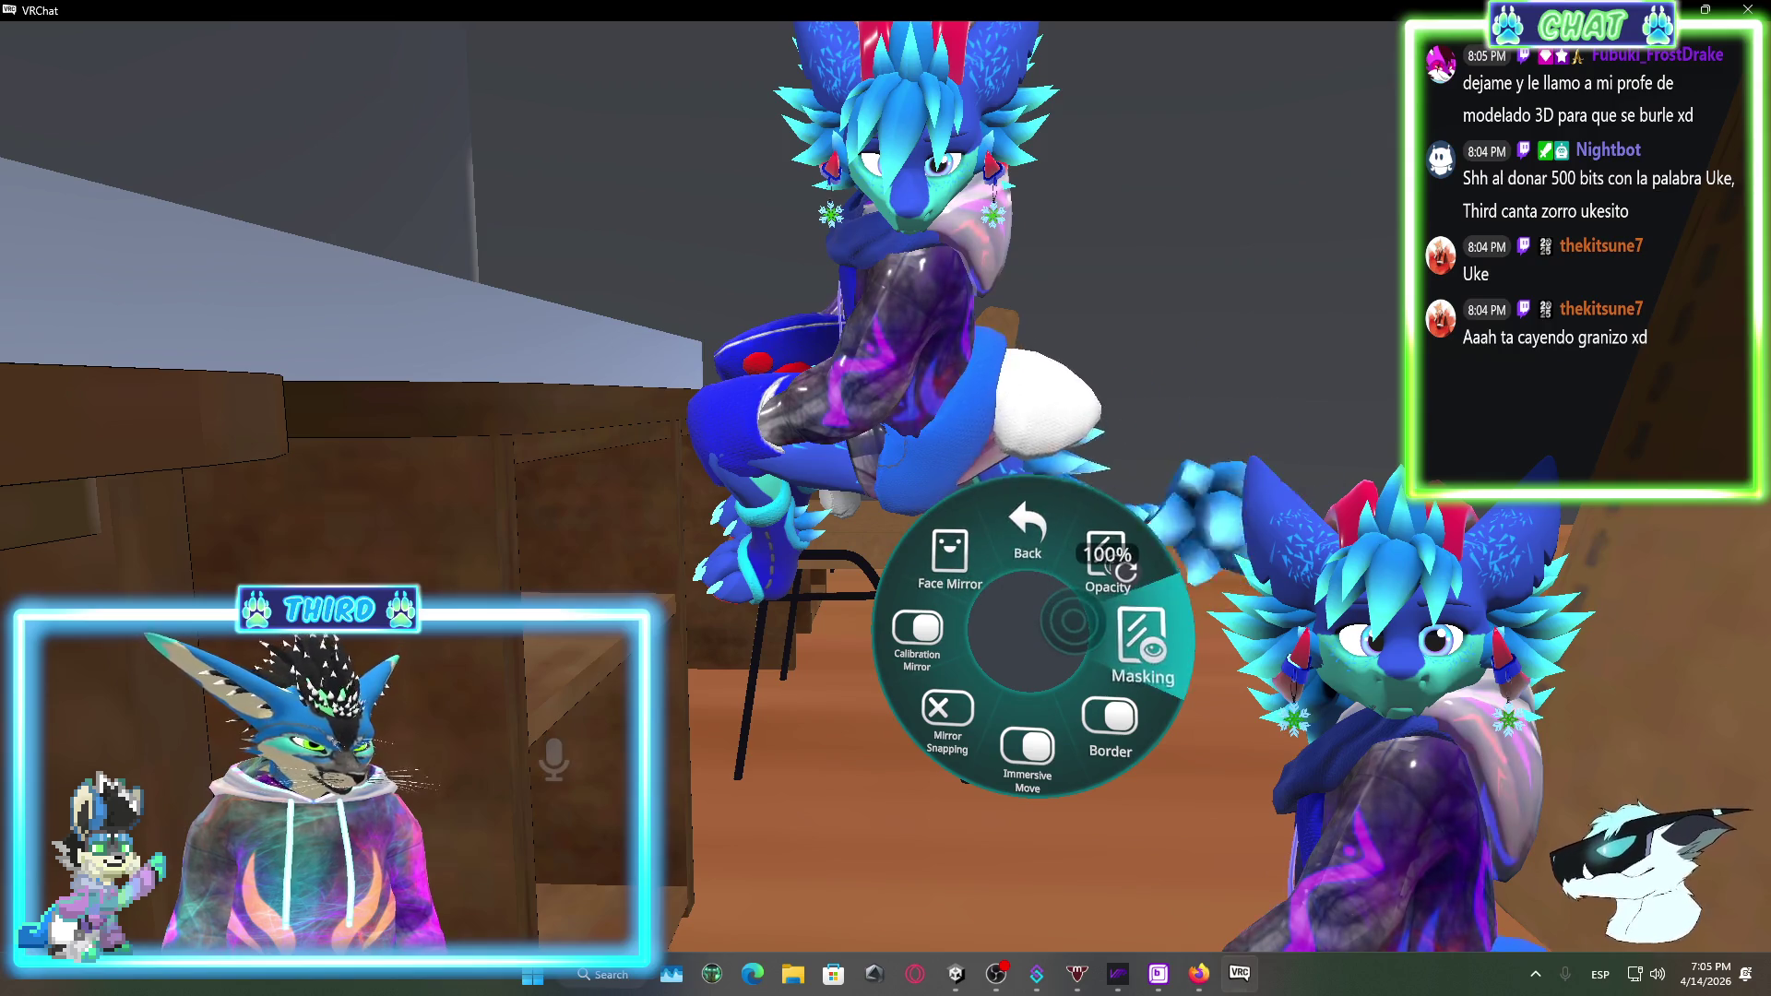
left_click(1070, 636)
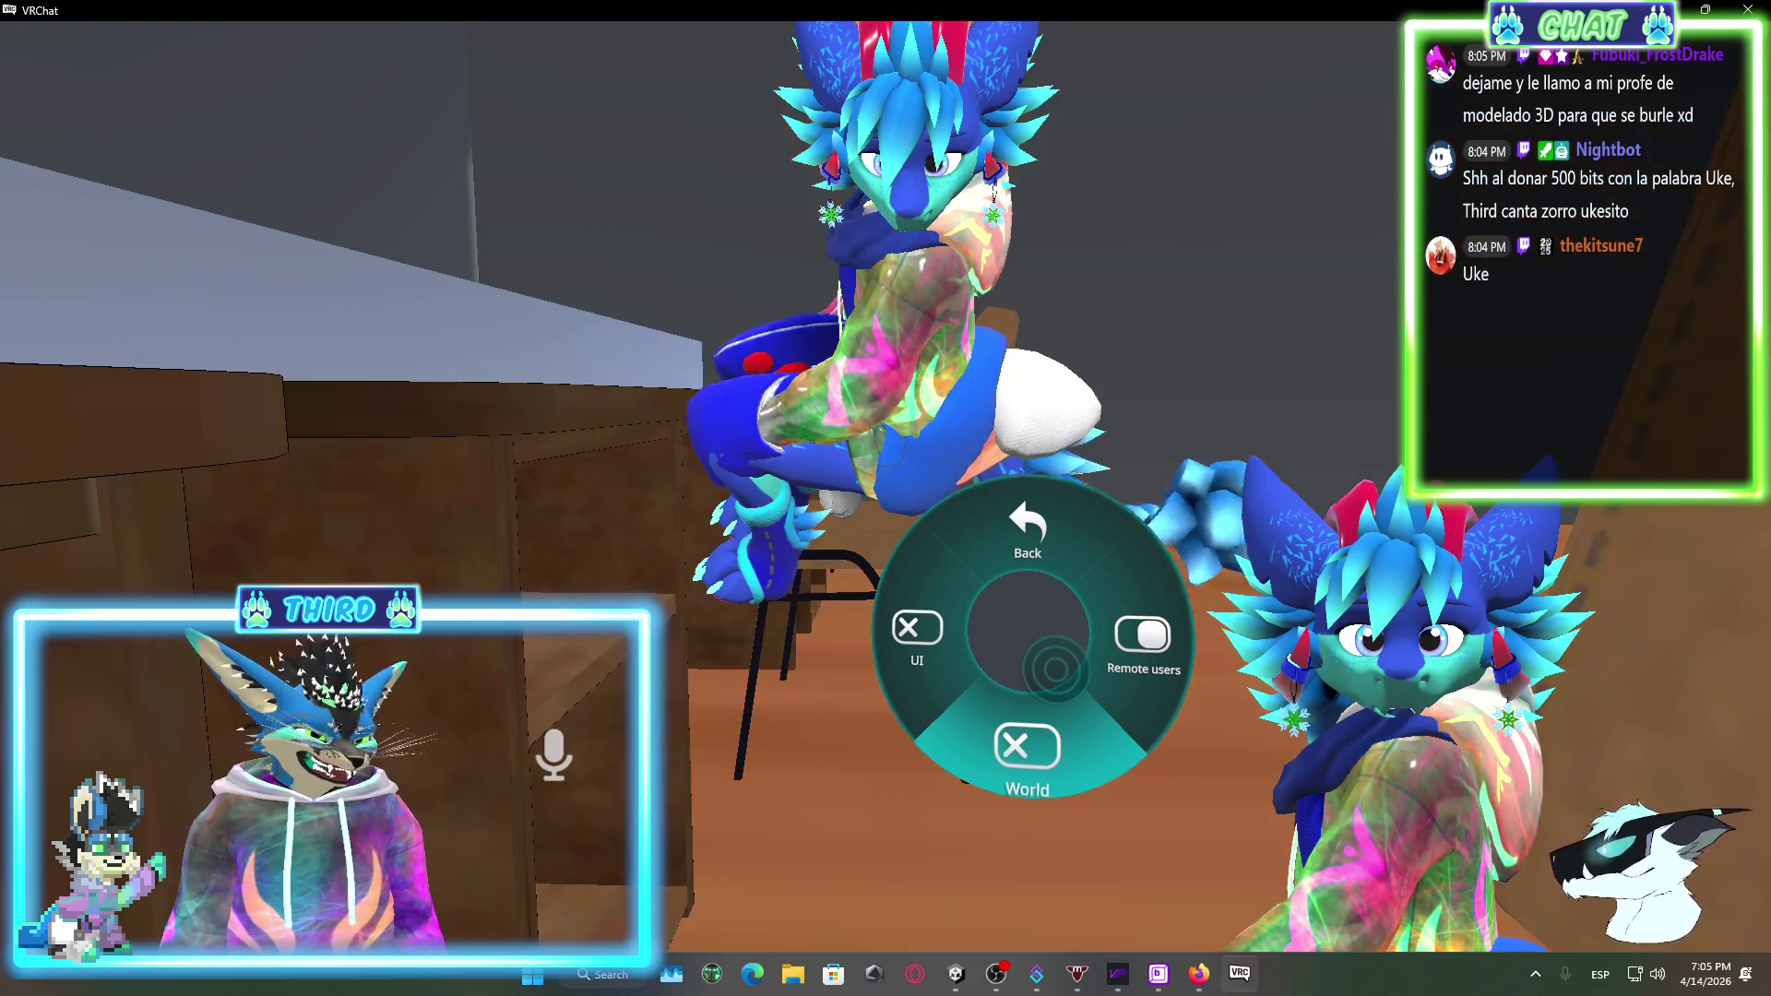
key("r")
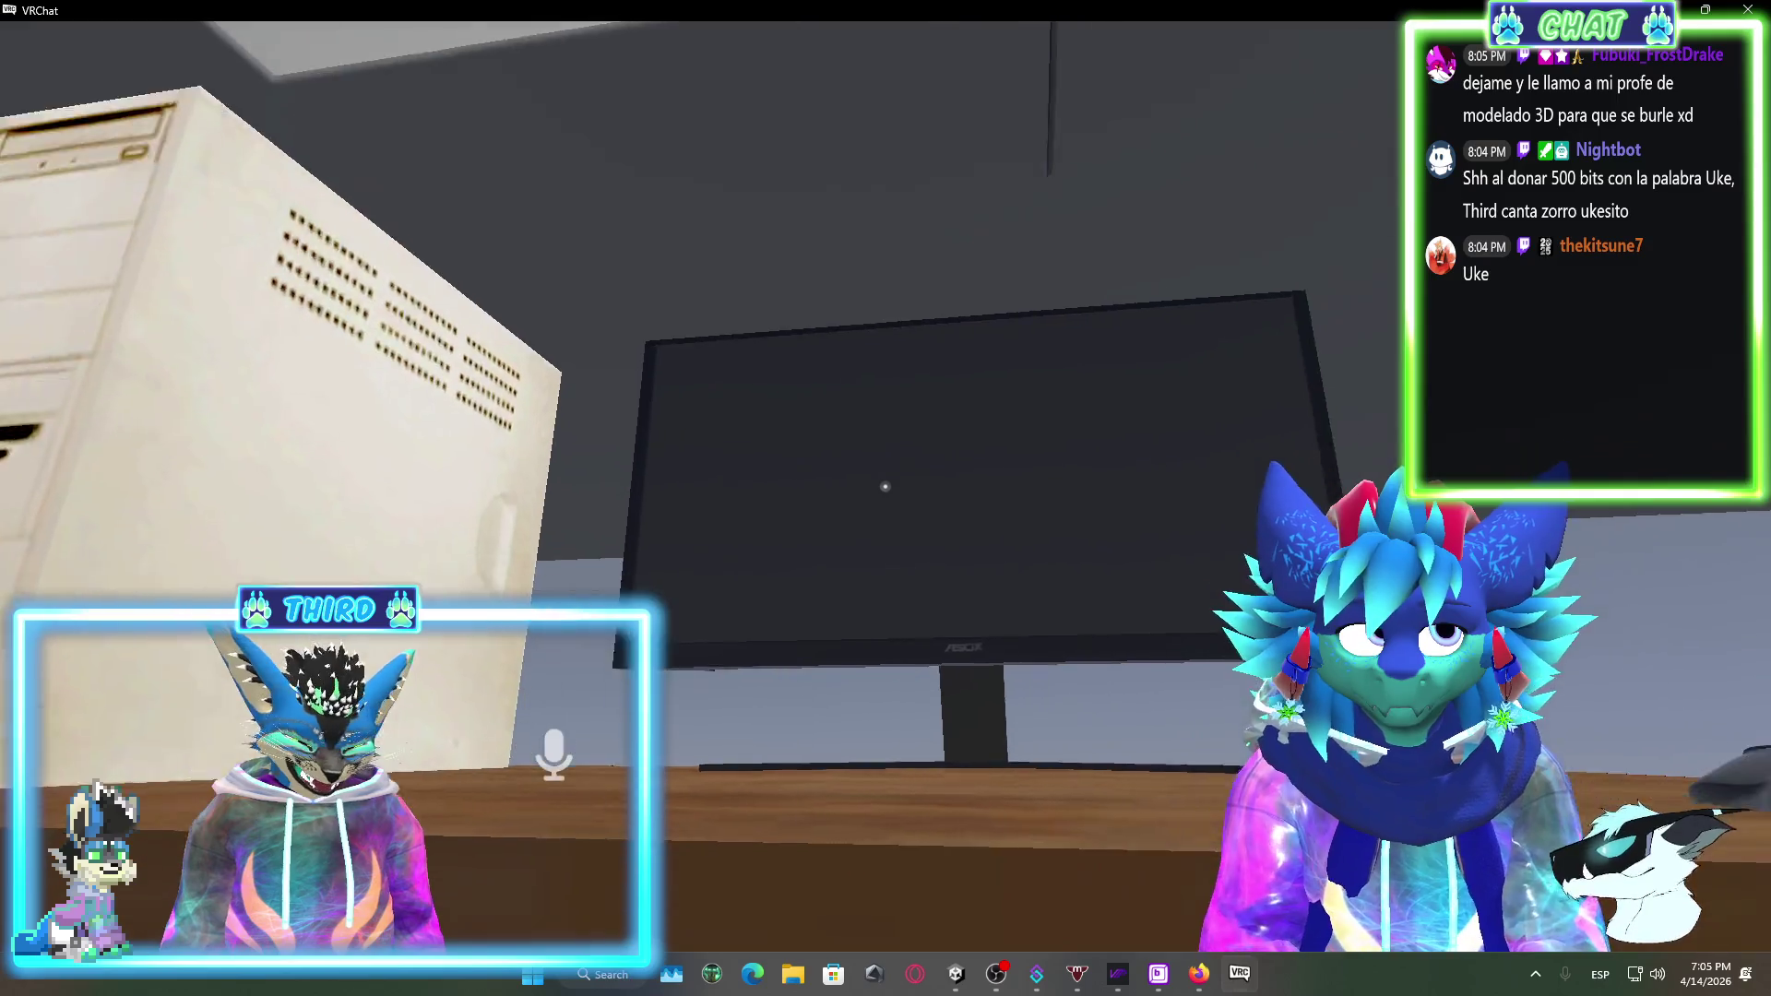
key("alt+Tab")
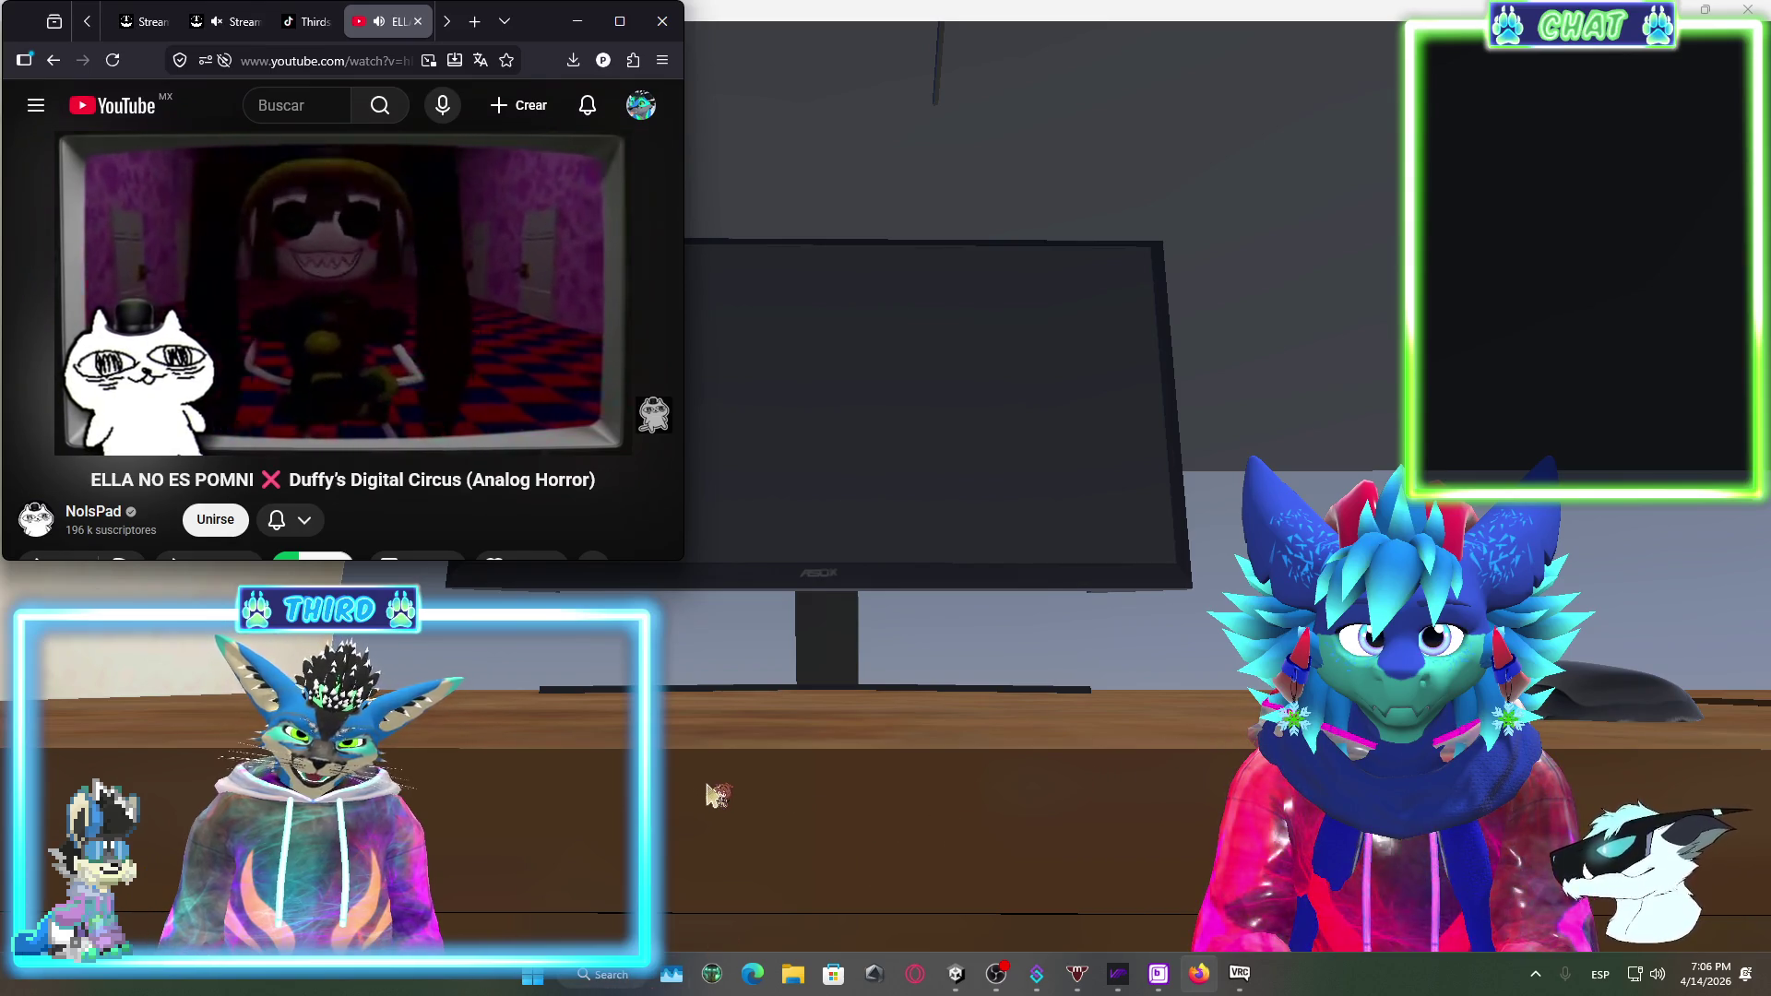
Step: Bring VRChat forward briefly, then switch back to the Unity editor
left_click(913, 779)
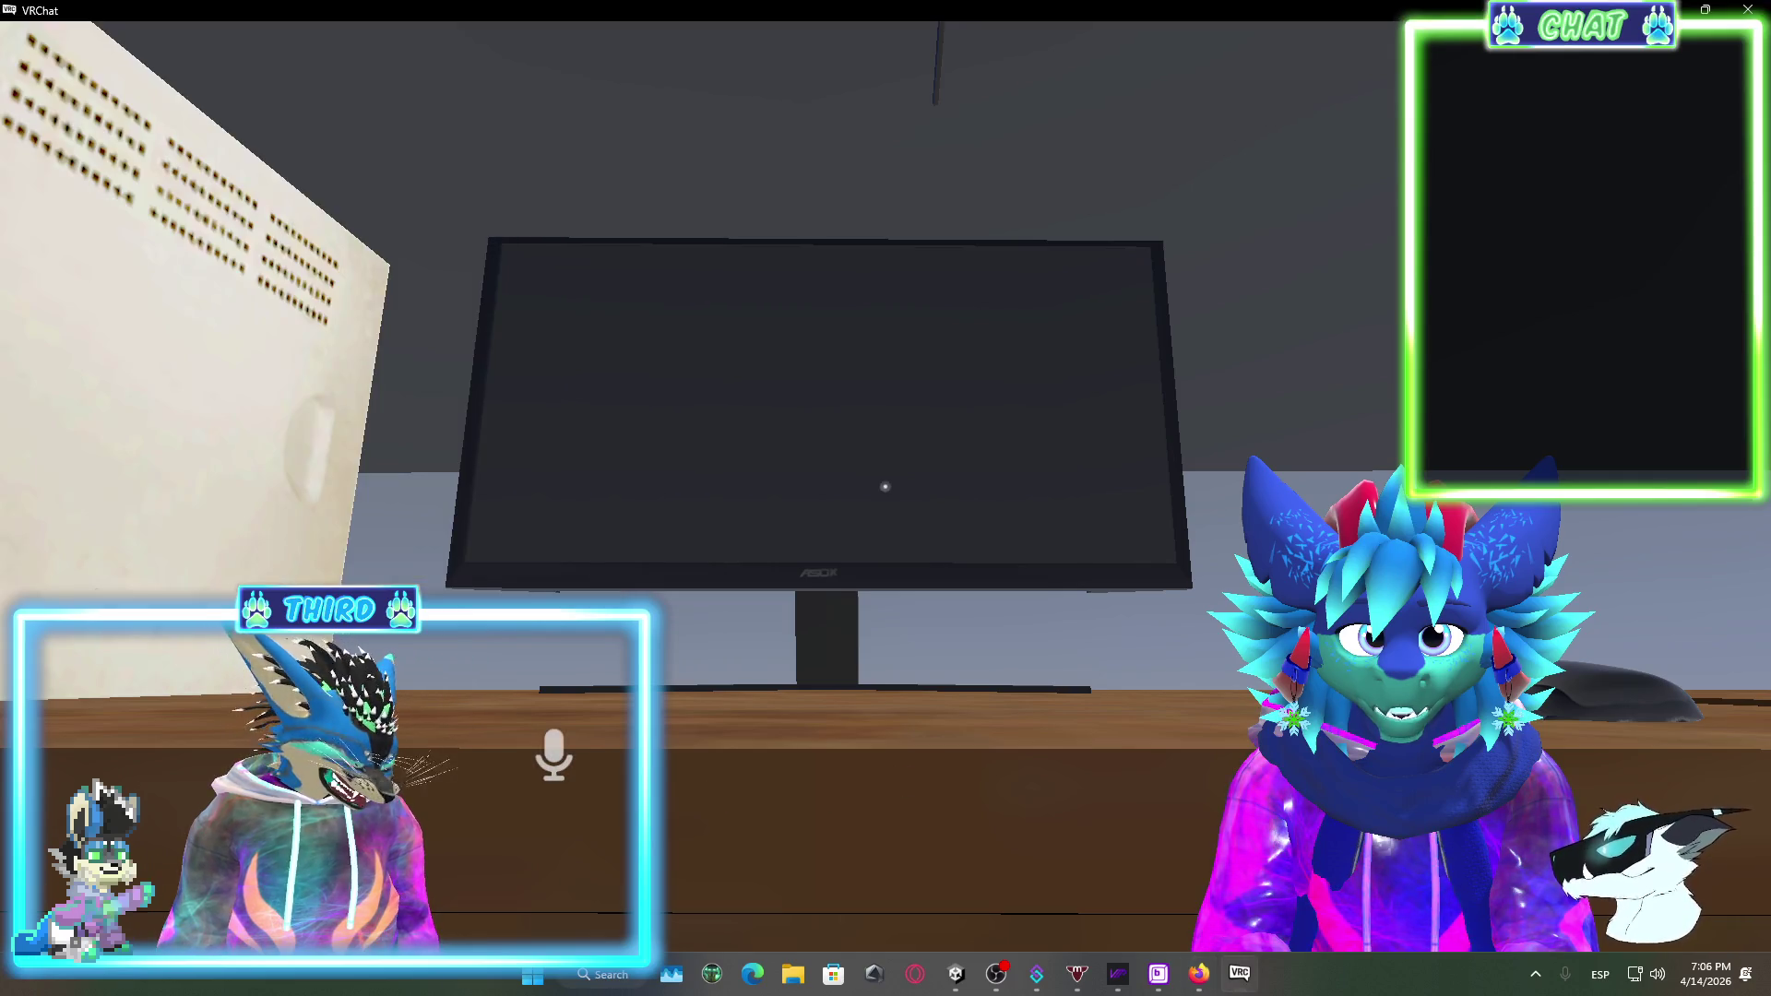
key("alt+Tab")
key("alt+Tab")
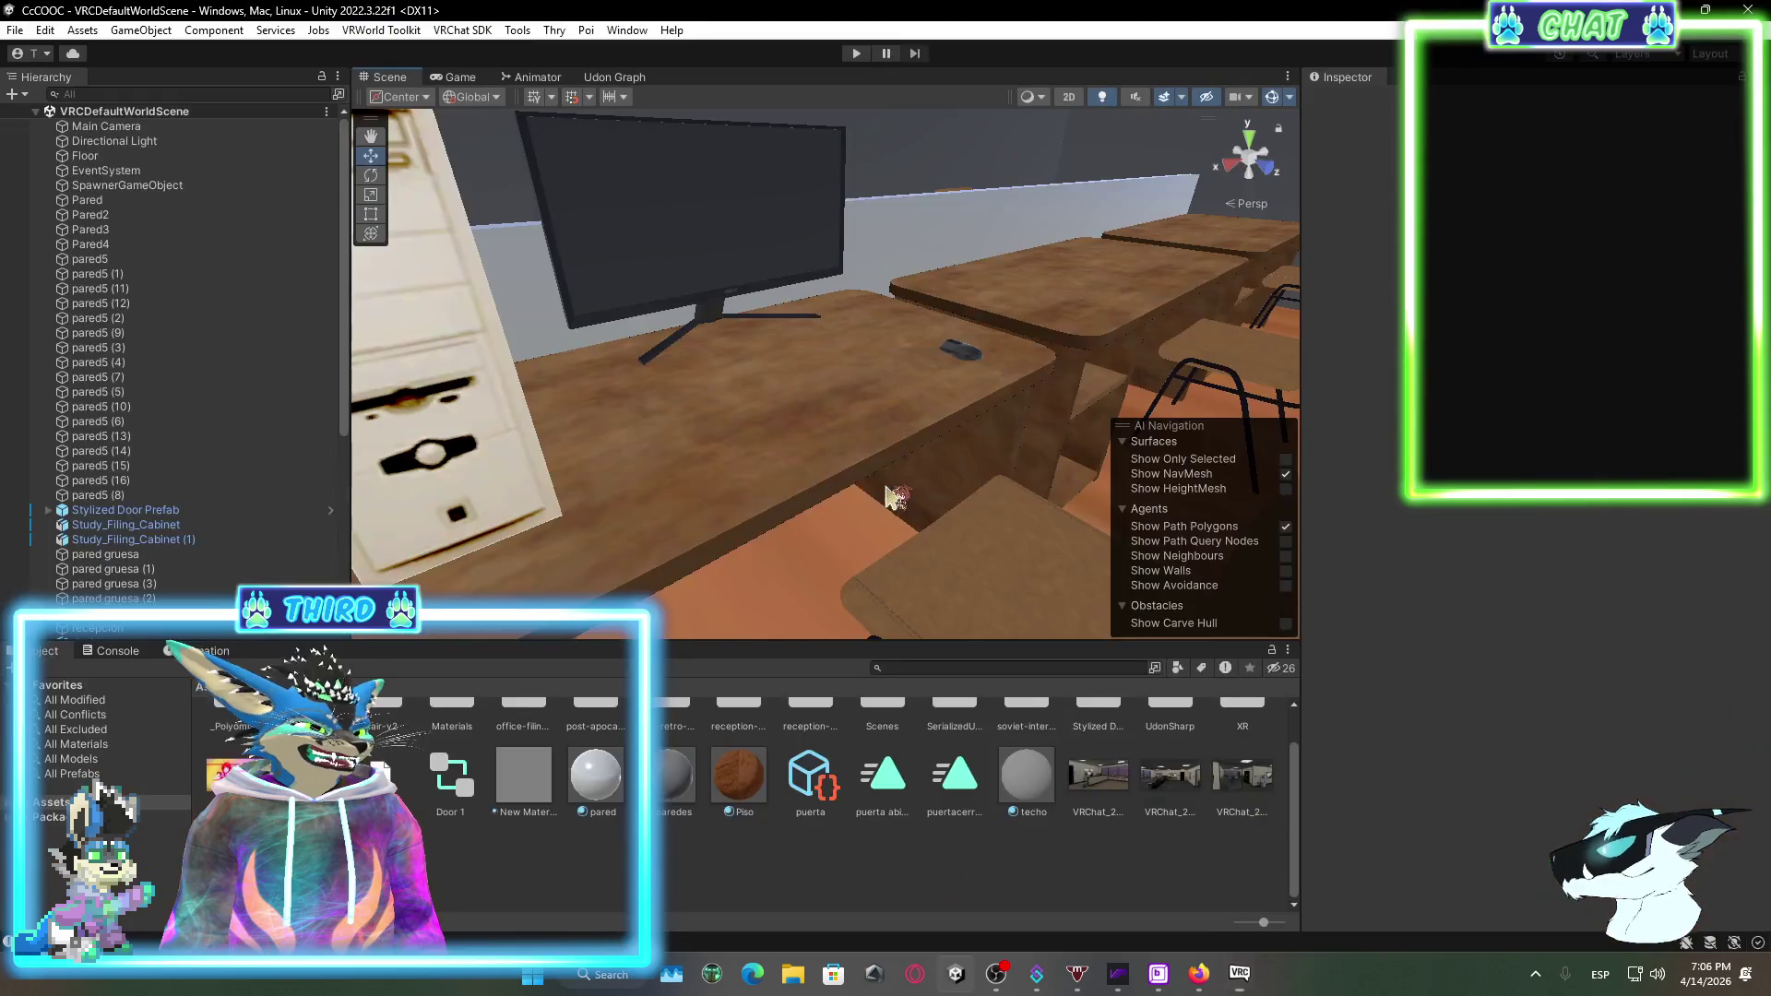
Step: Raise the VRCChair3 (1) station slightly and show its VRC_chair_udon model, lowered under the seat
scroll(226, 590, "down", 7)
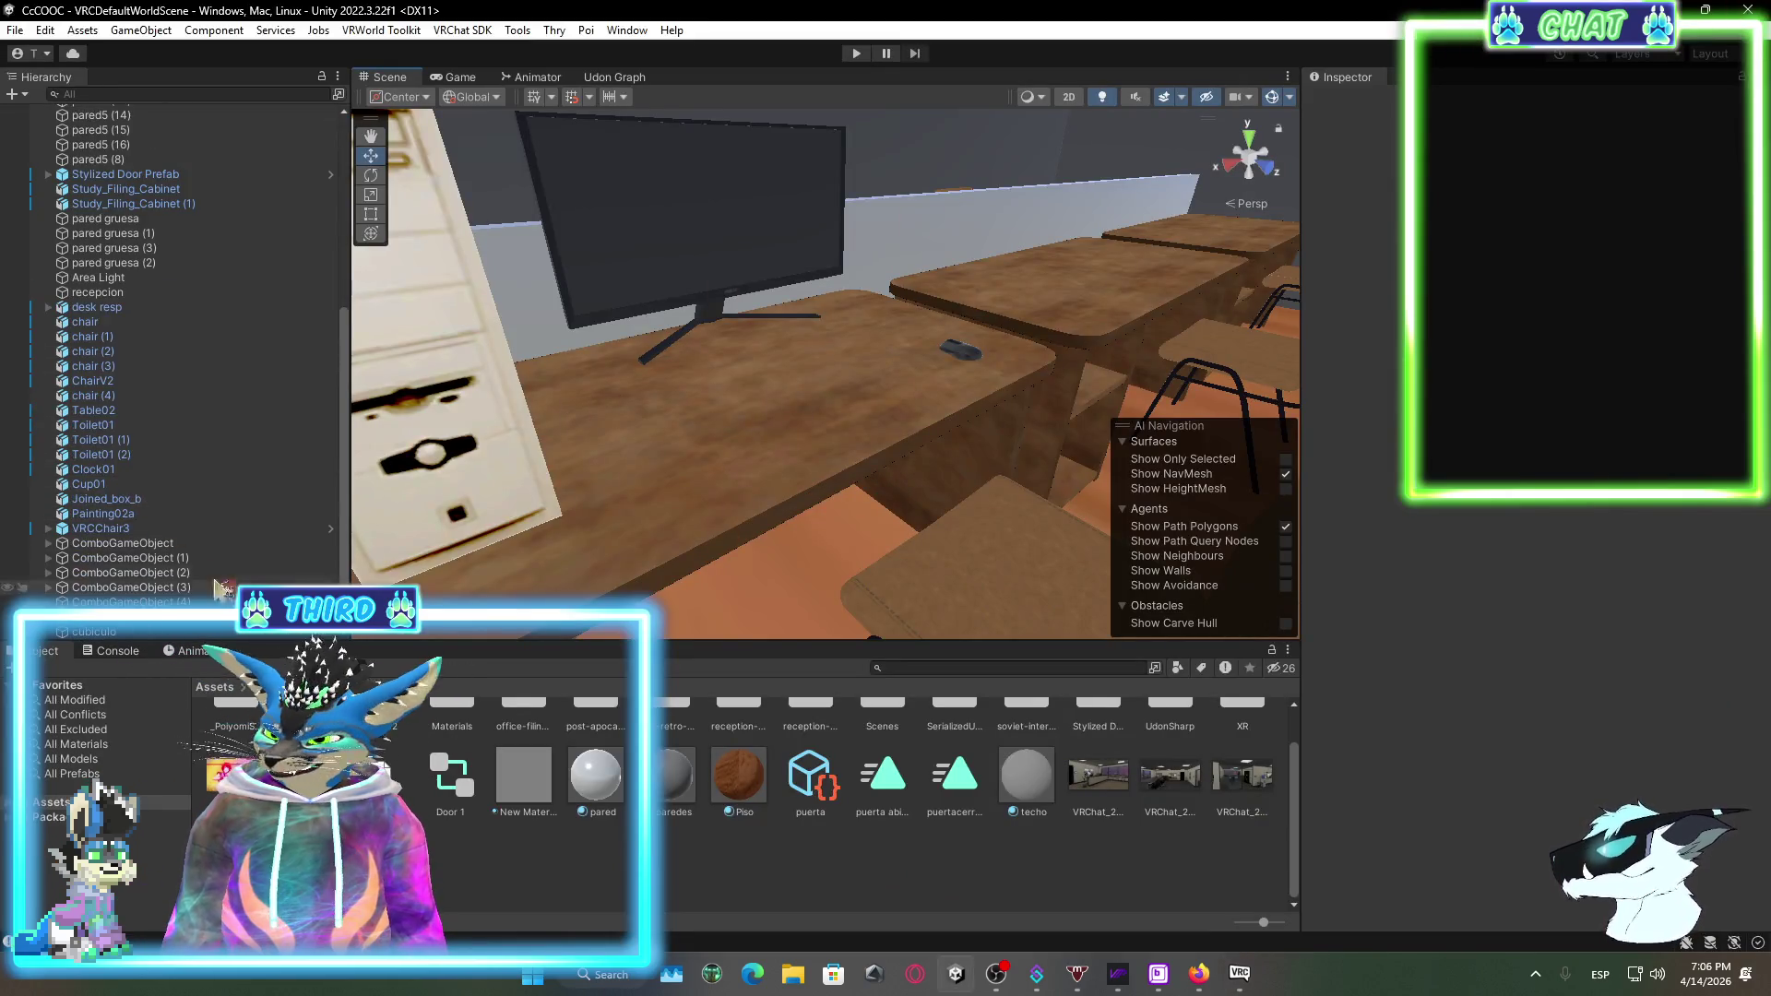
left_click(687, 461)
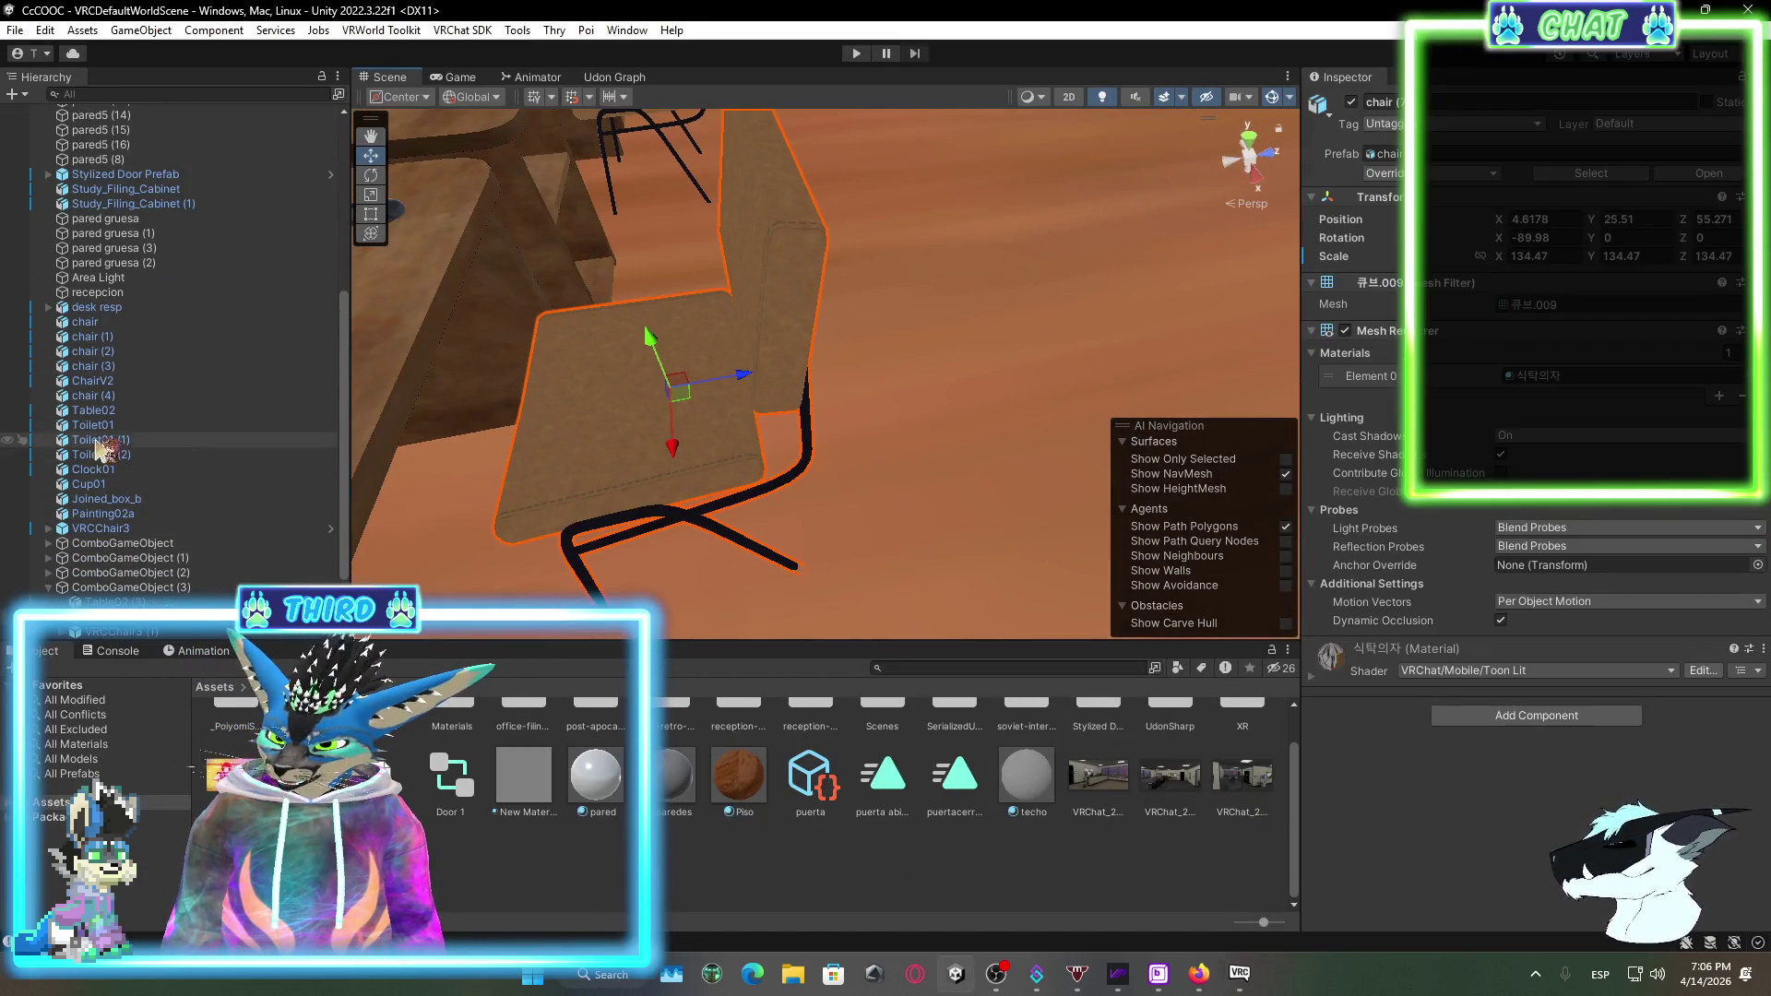
left_click(109, 543)
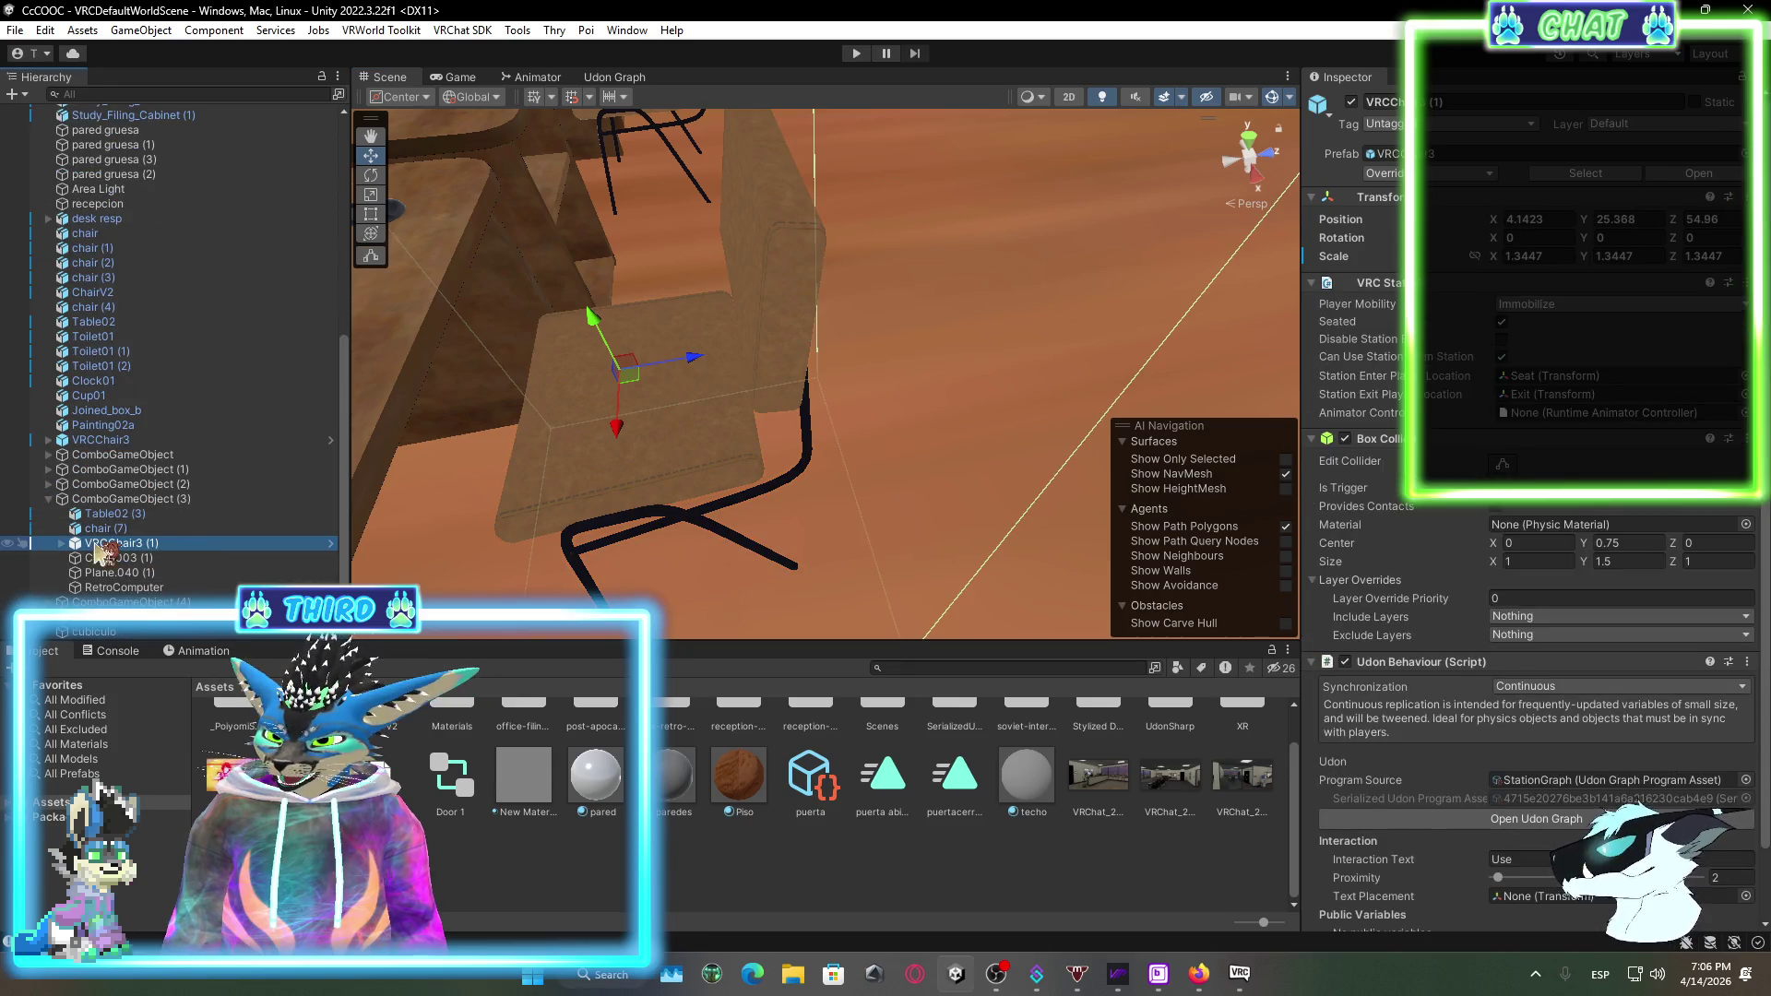
left_click(62, 543)
left_click(139, 558)
left_click(176, 550)
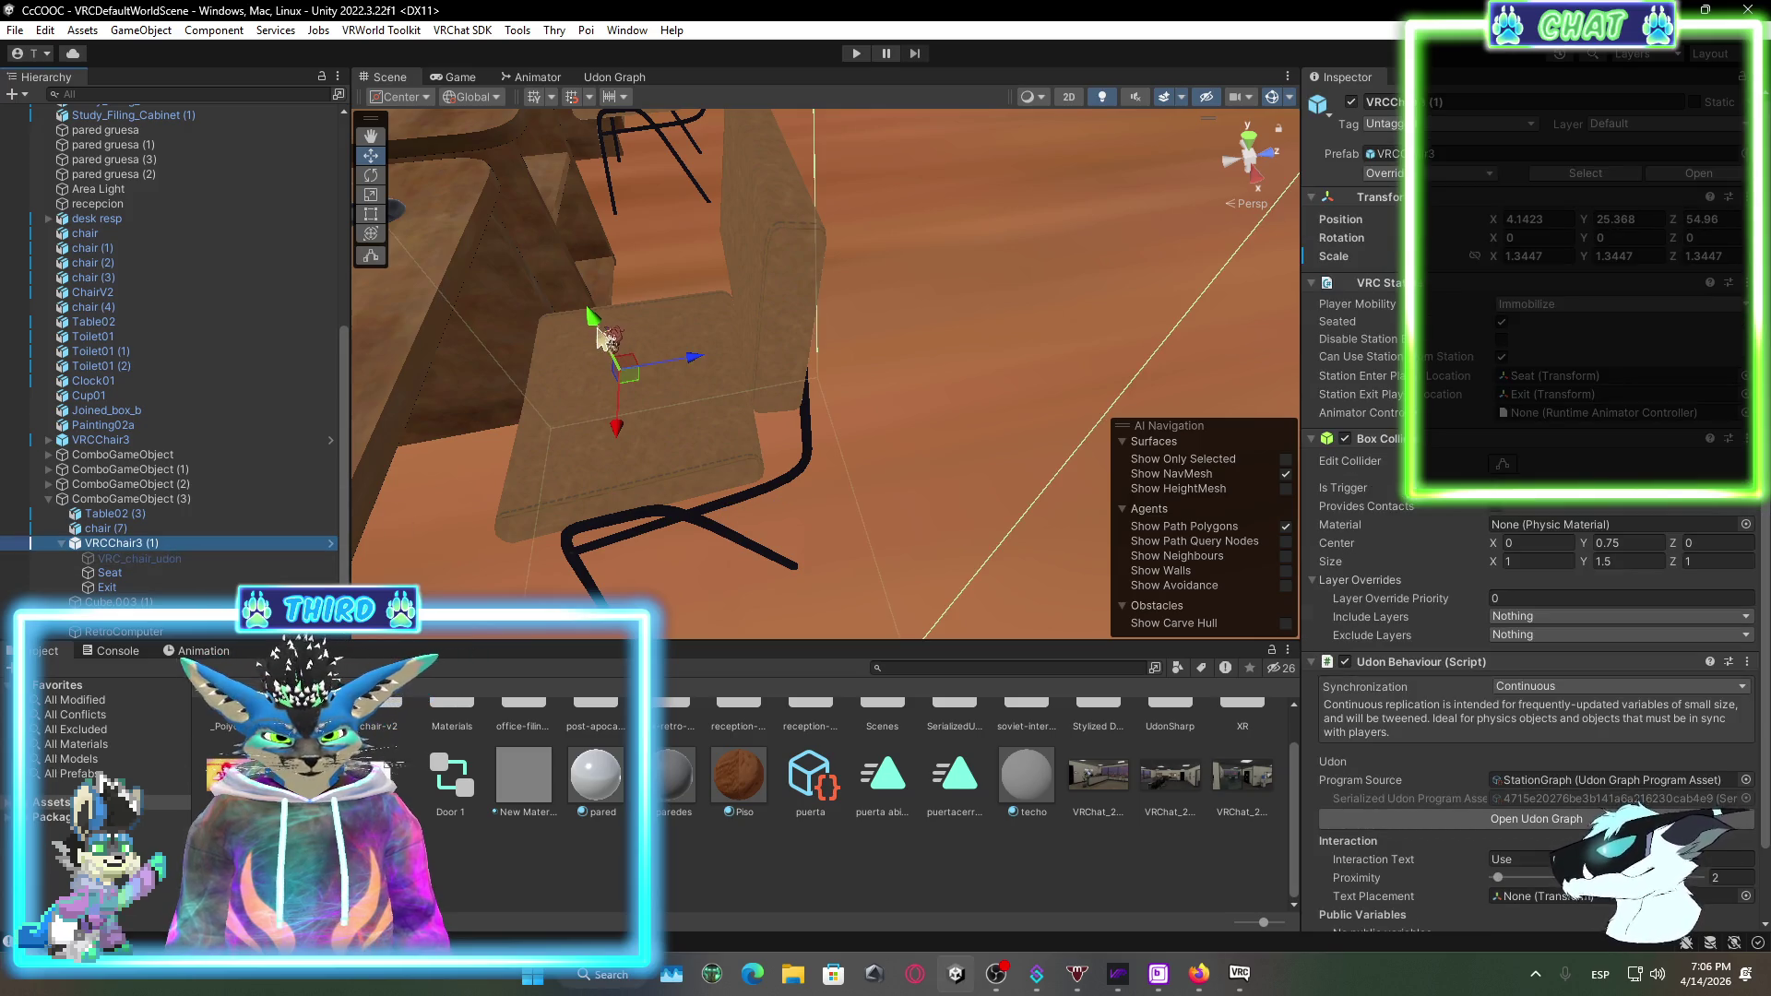
mouse_move(595, 325)
left_mouse_down()
mouse_move(594, 230)
mouse_move(749, 325)
mouse_move(591, 360)
left_mouse_up()
left_click(120, 558)
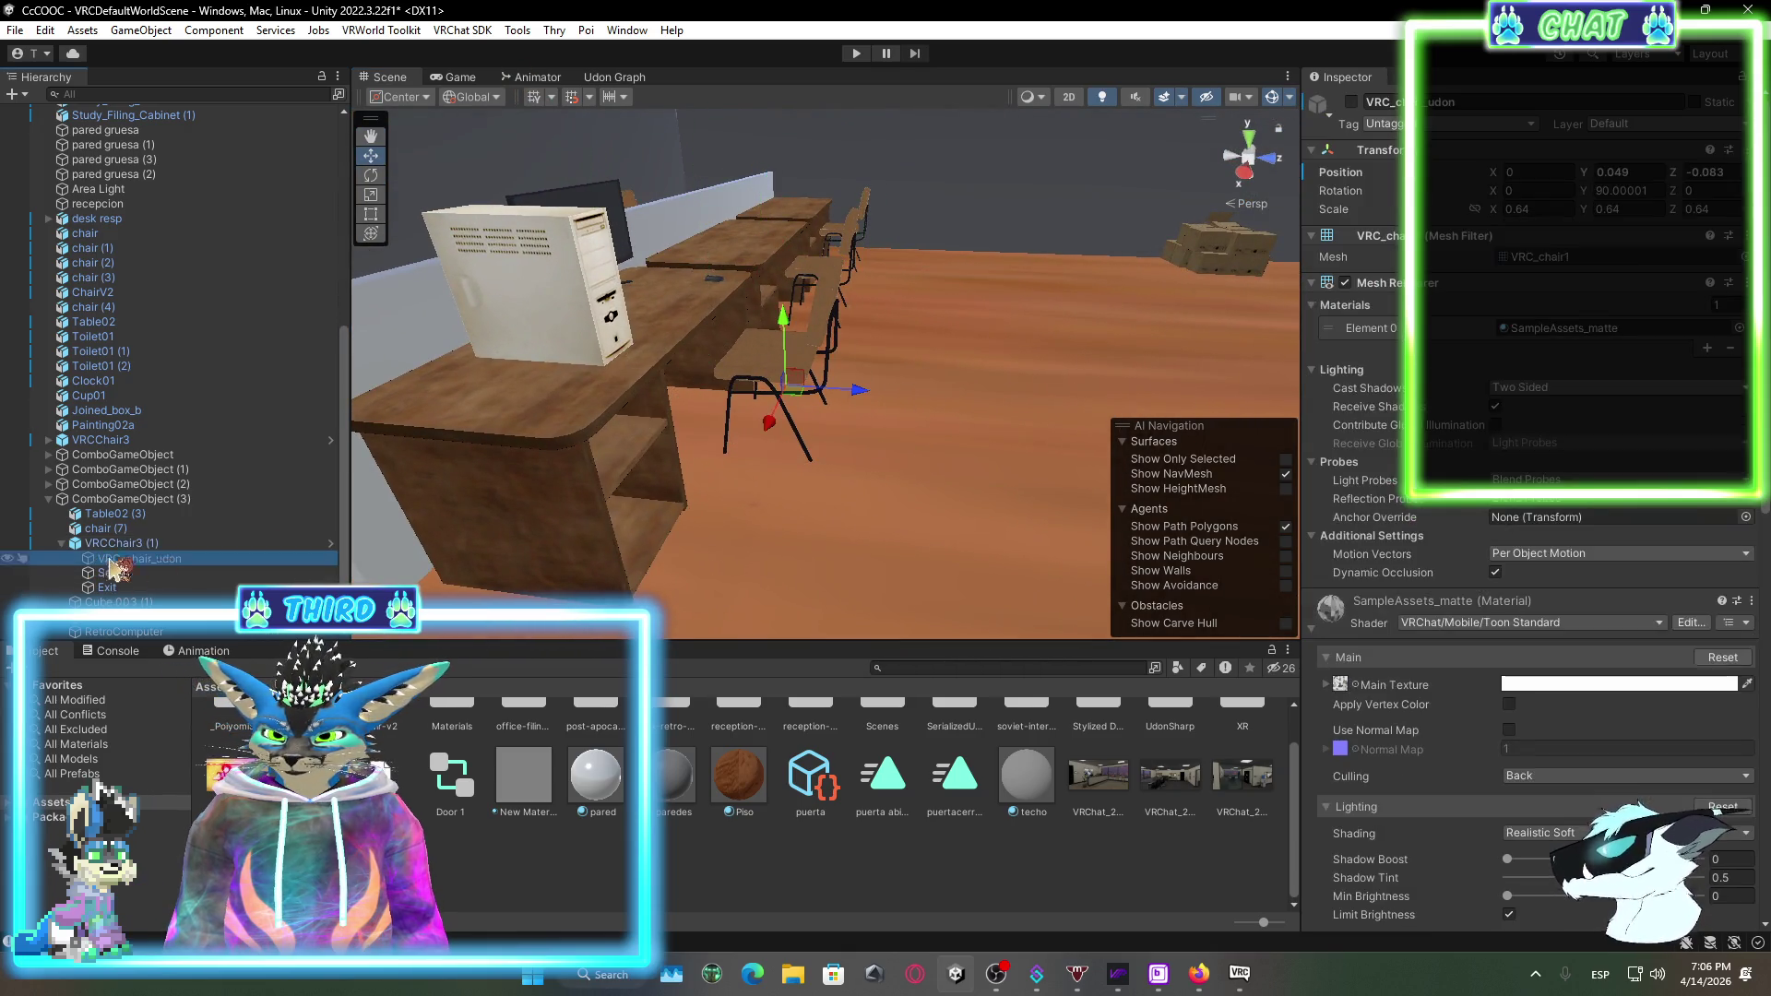
left_click(1352, 102)
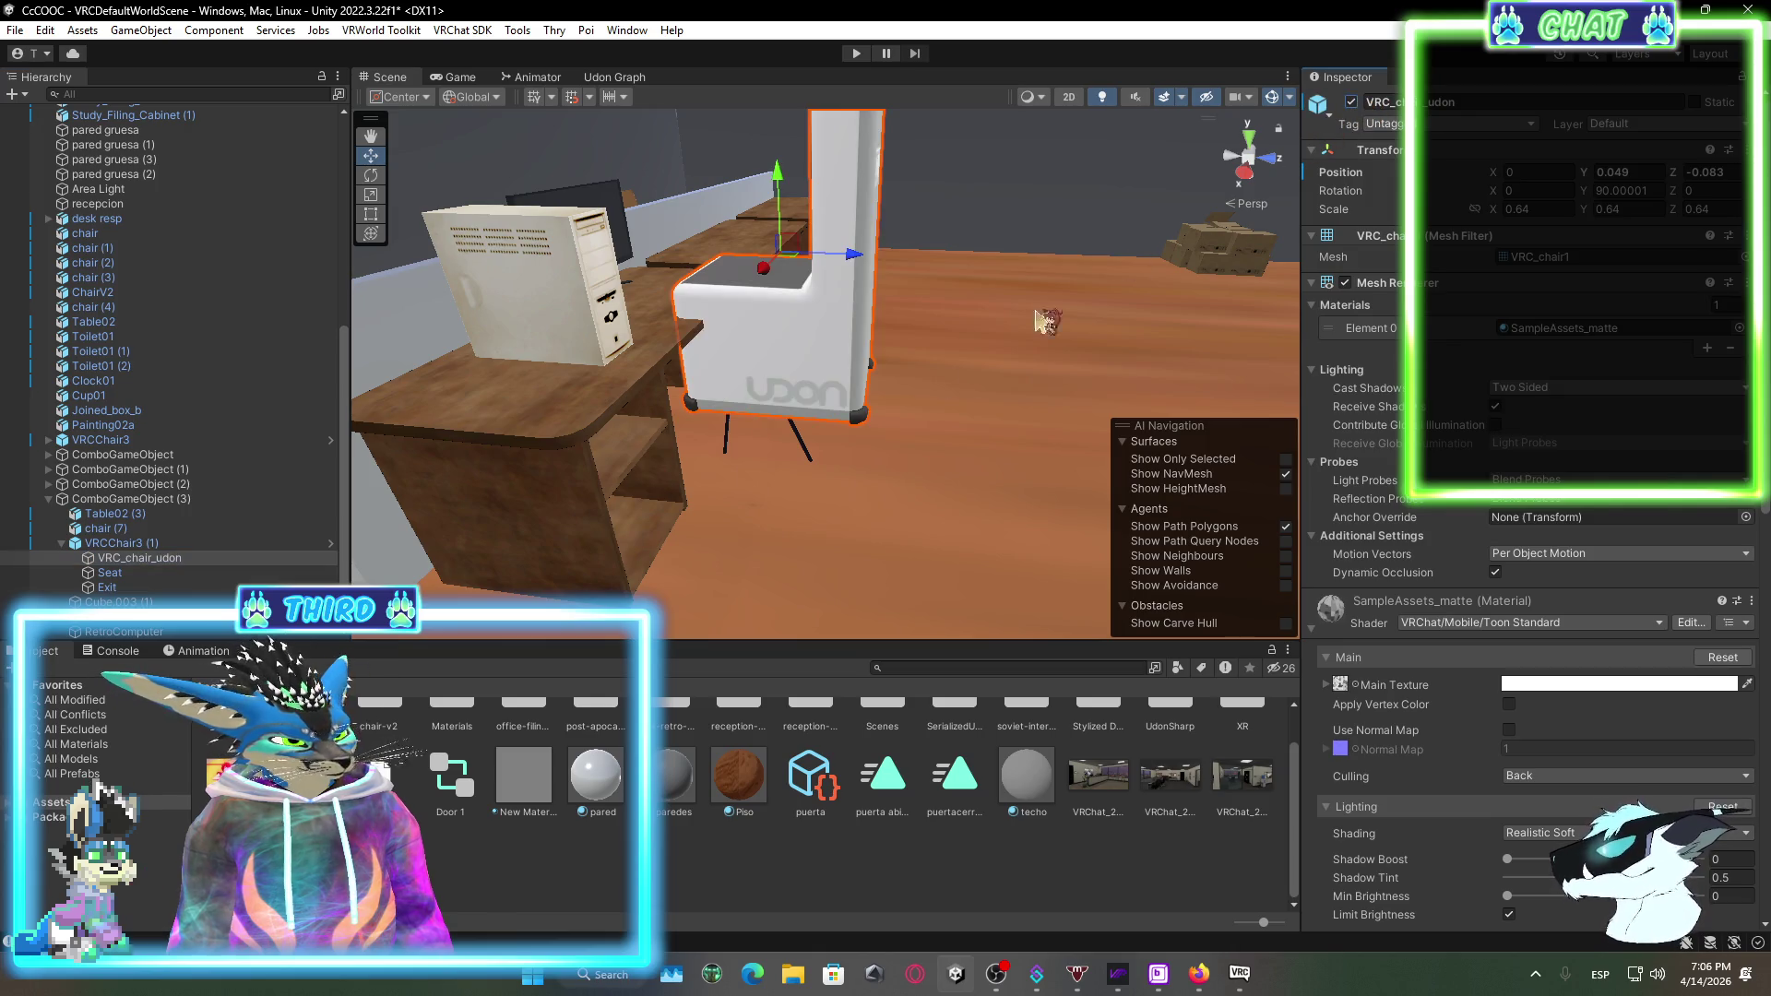
mouse_move(785, 191)
left_mouse_down()
mouse_move(785, 309)
mouse_move(781, 278)
left_mouse_up()
Step: Inspect the seat up close and raise the VRC_chair_udon model a little
left_click(138, 573)
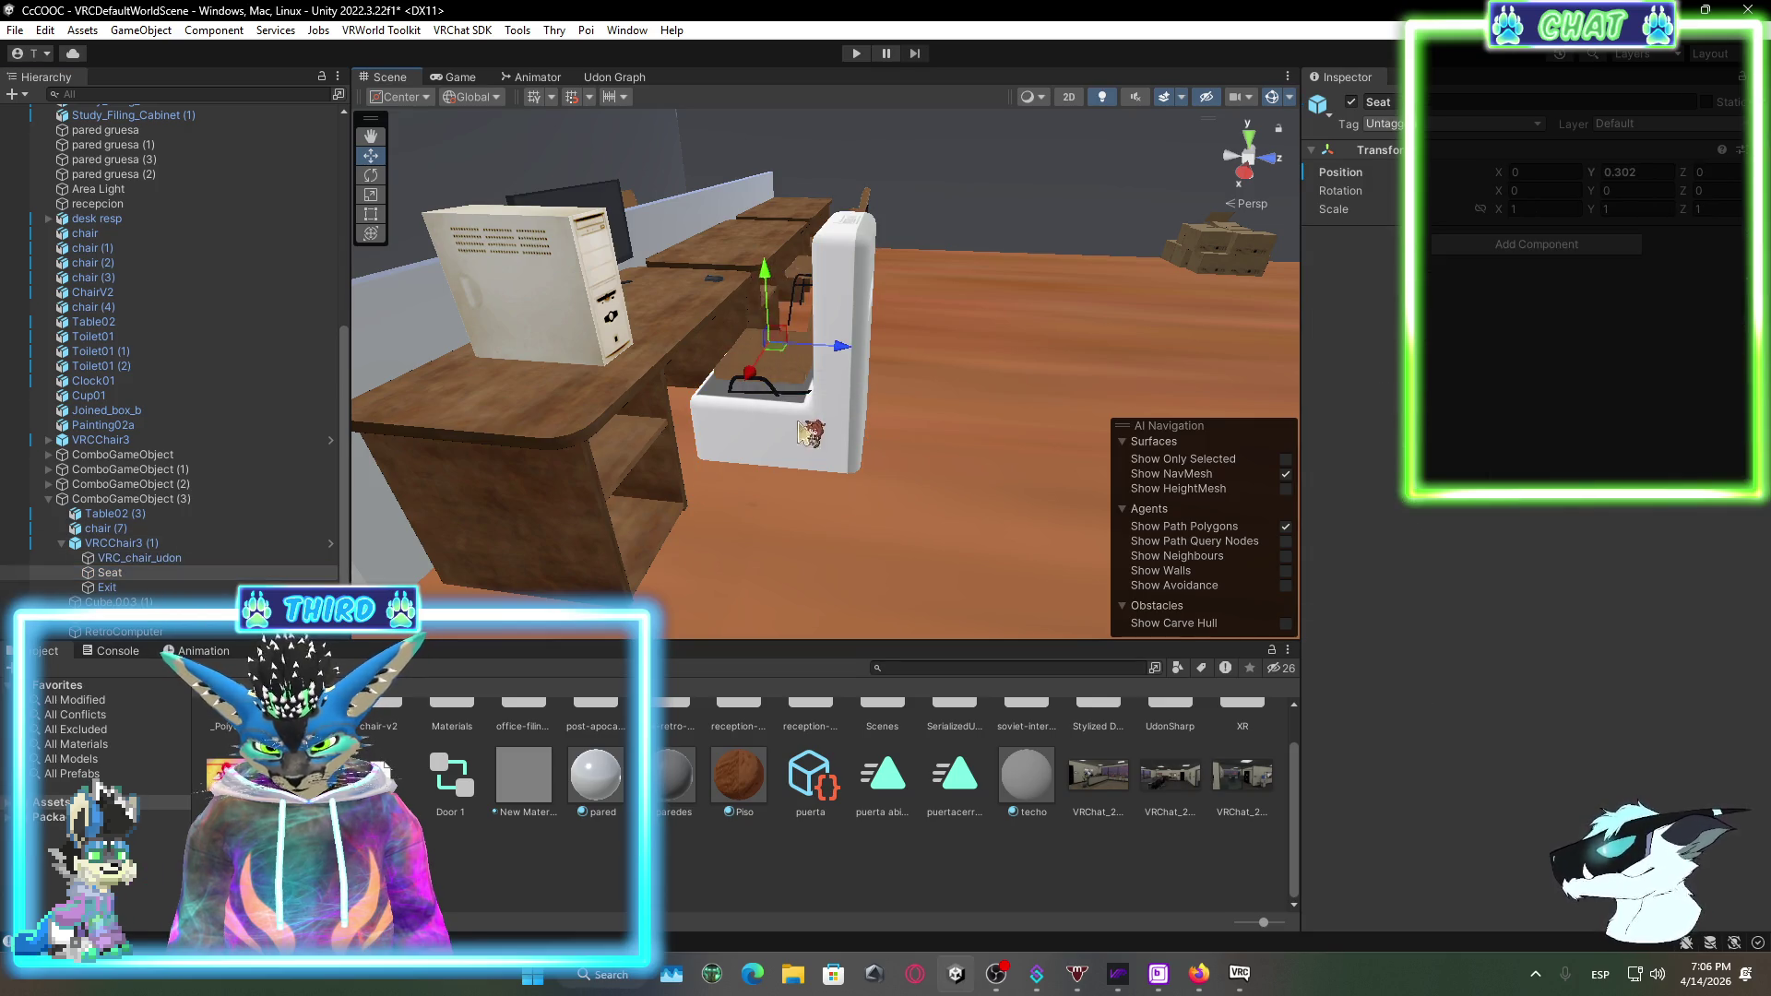
scroll(781, 371, "up", 3)
left_click_drag(779, 371, 863, 426)
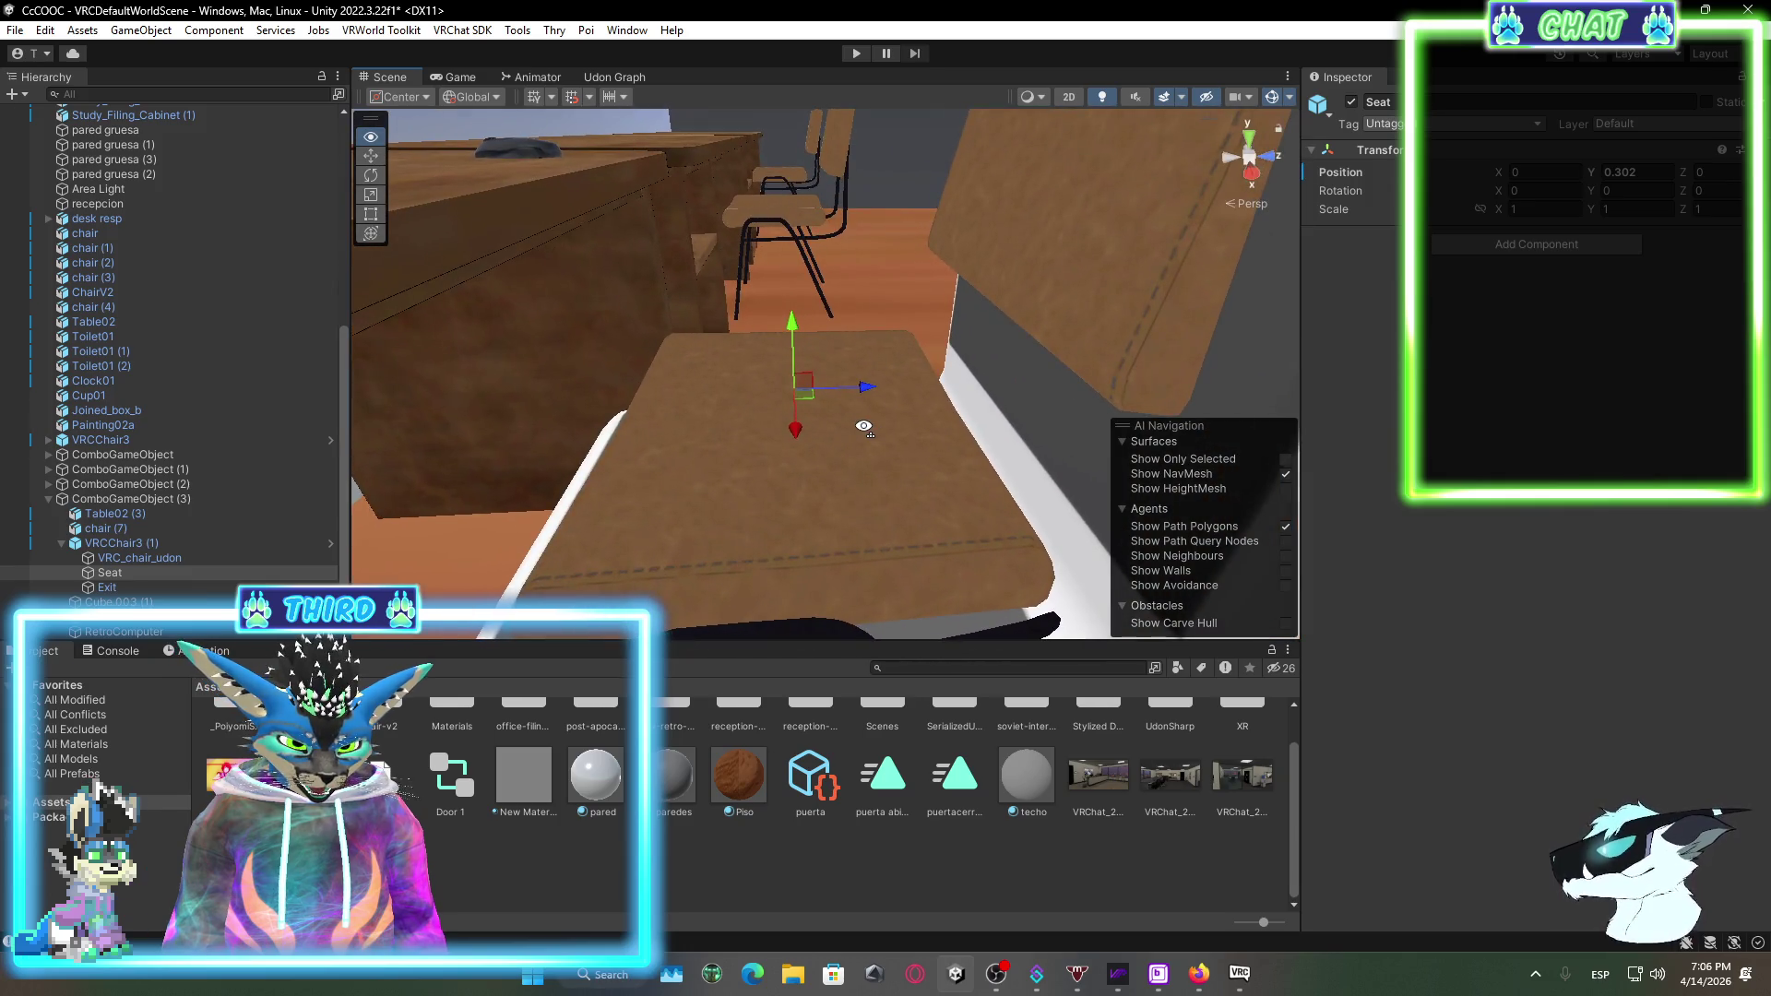
scroll(863, 426, "down", 3)
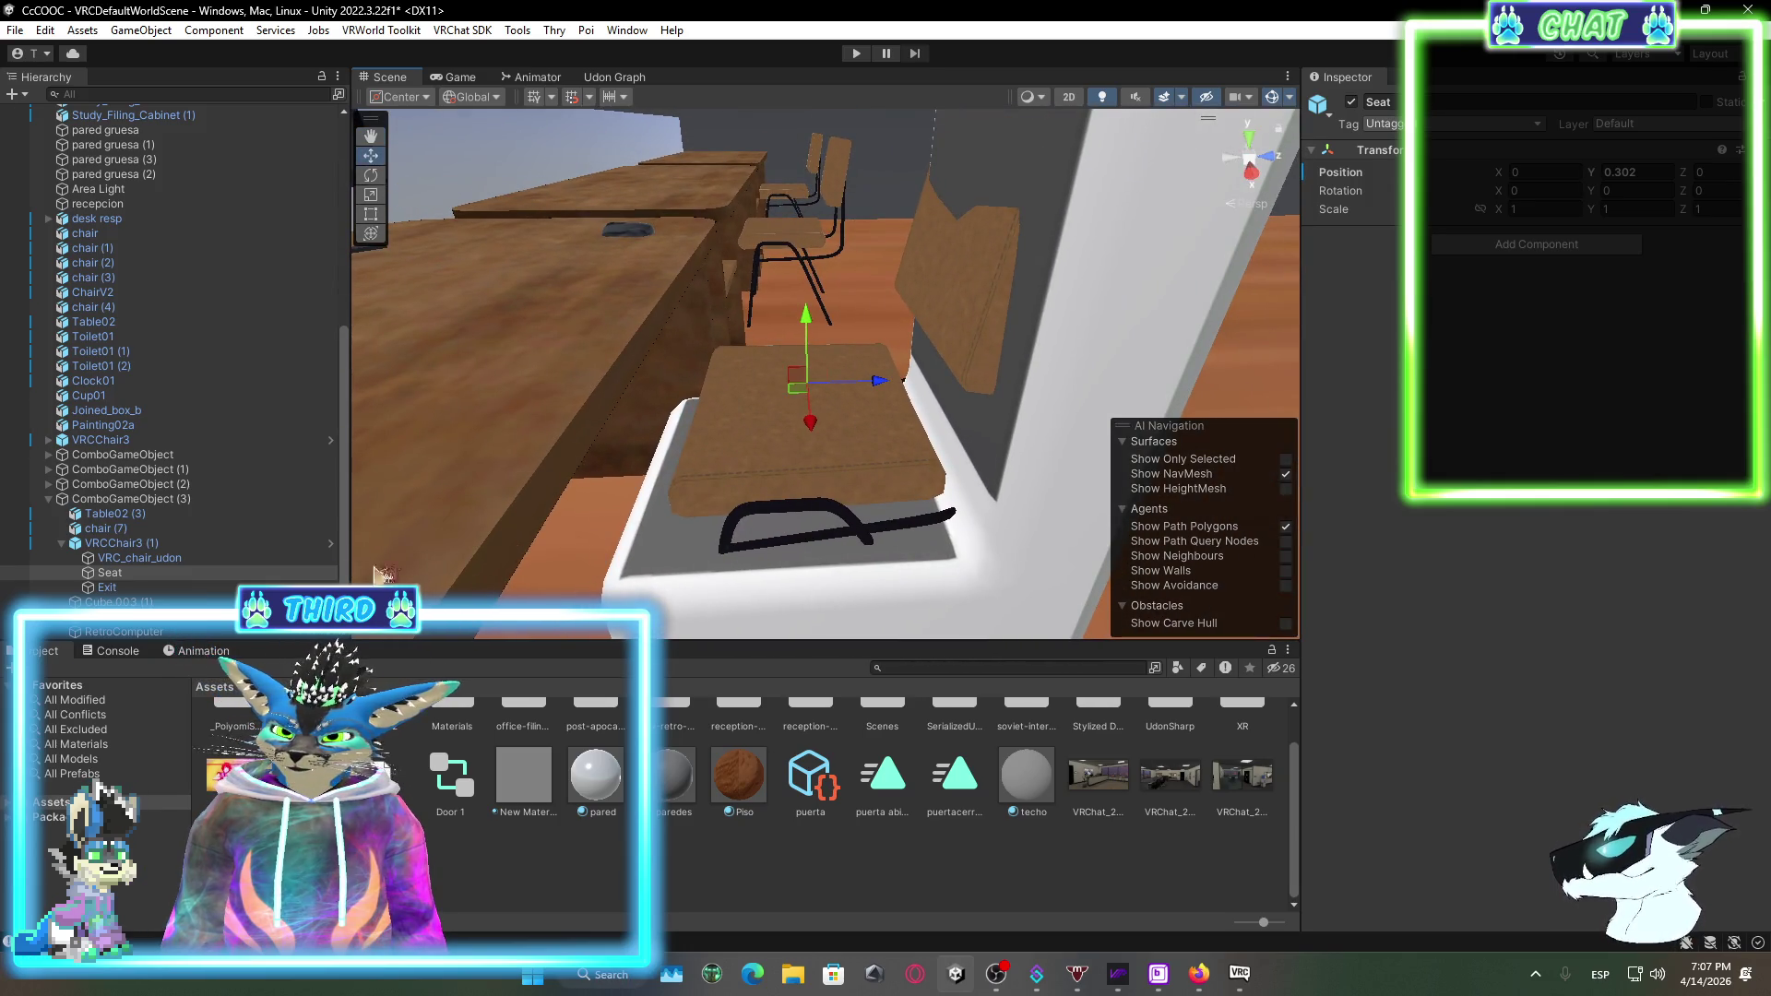
left_click(322, 557)
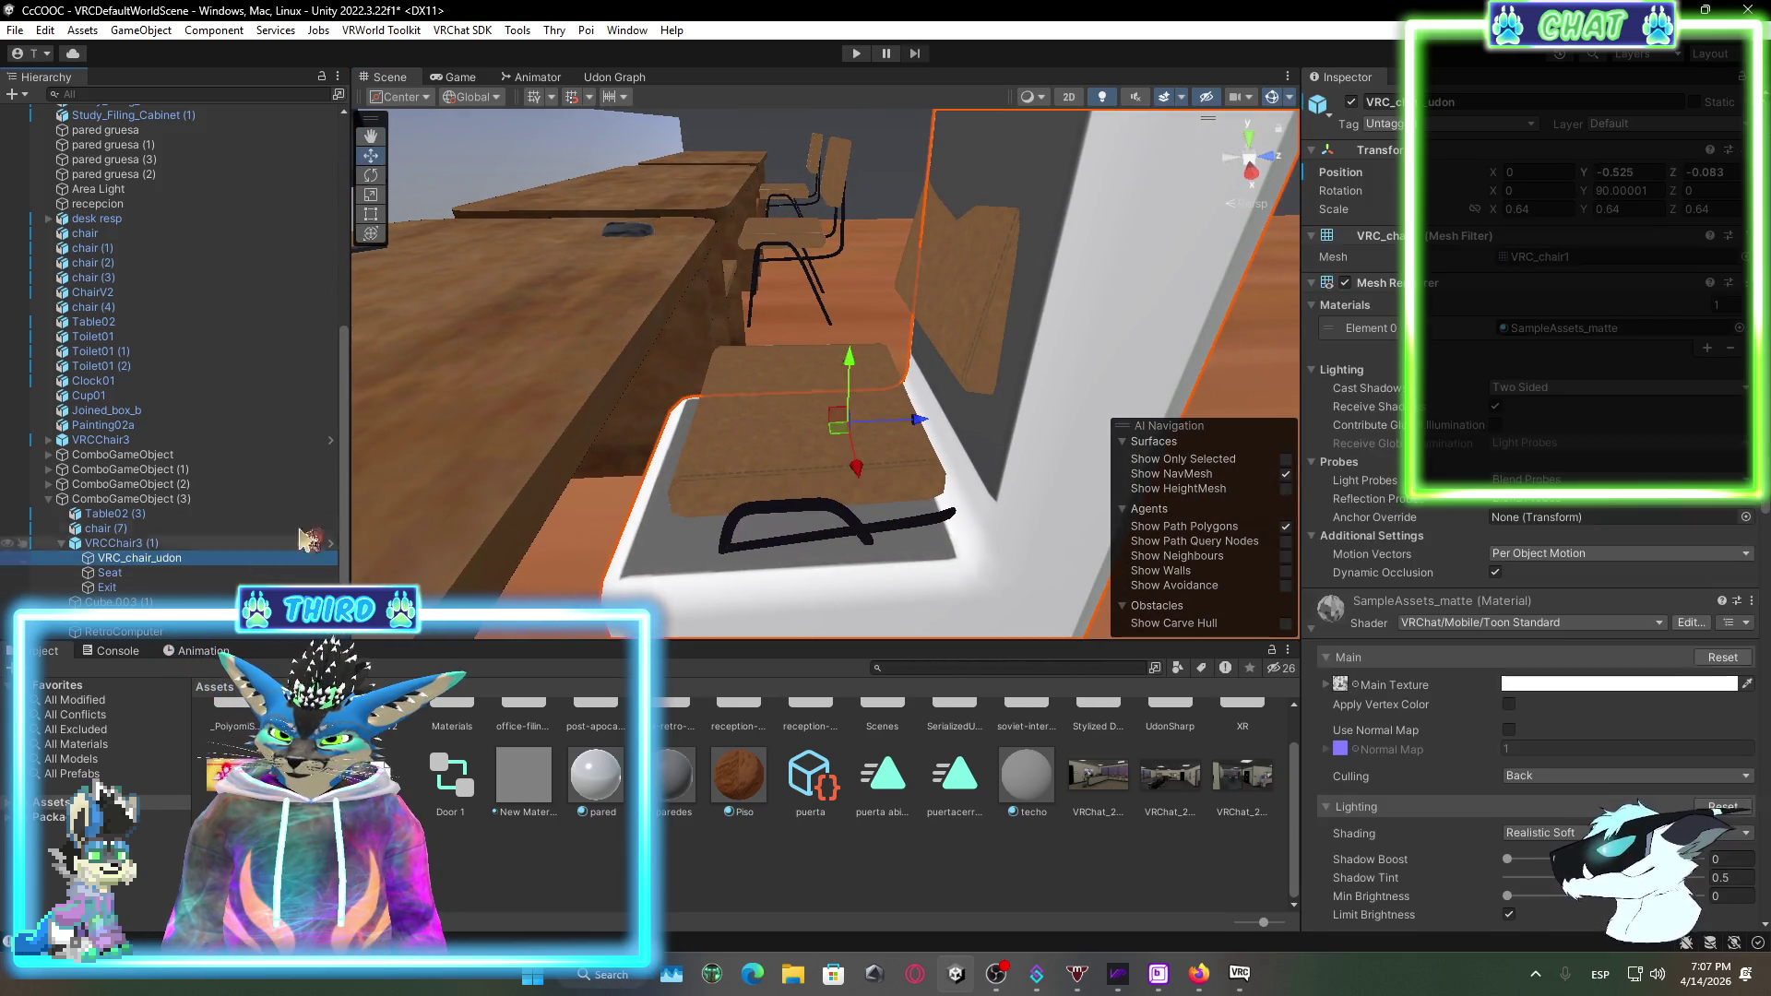
left_click(853, 379)
left_click(250, 557)
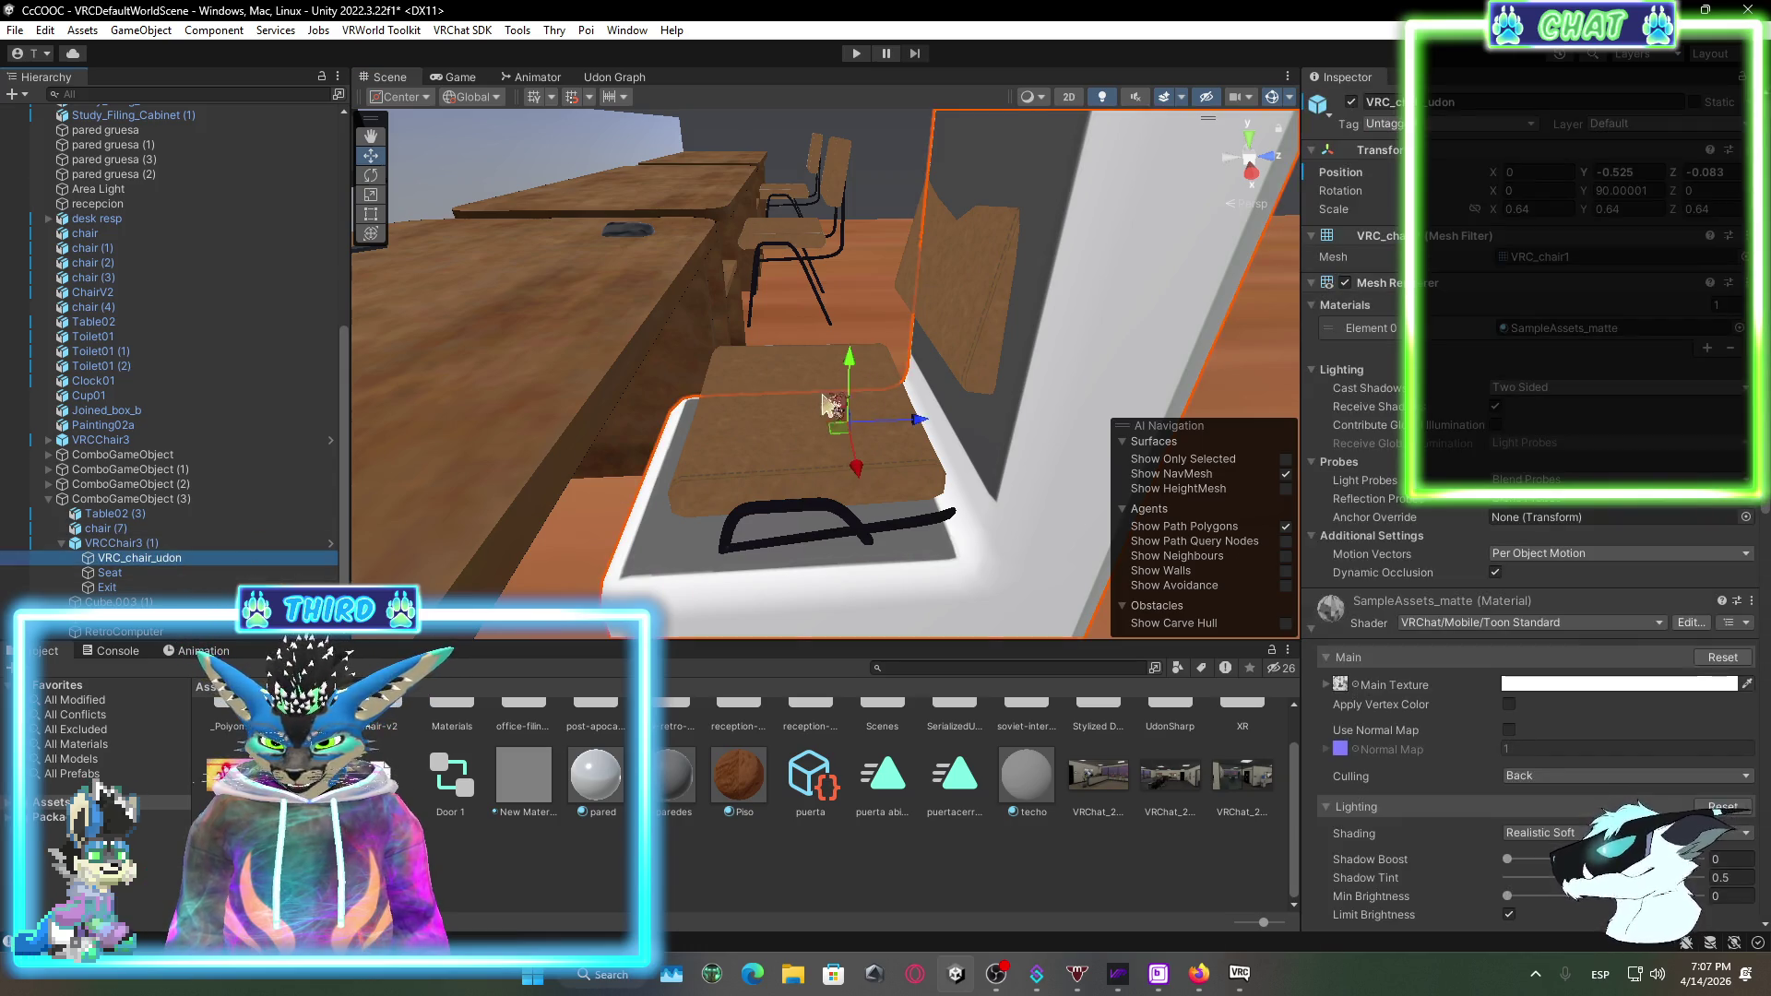
left_click_drag(846, 380, 862, 319)
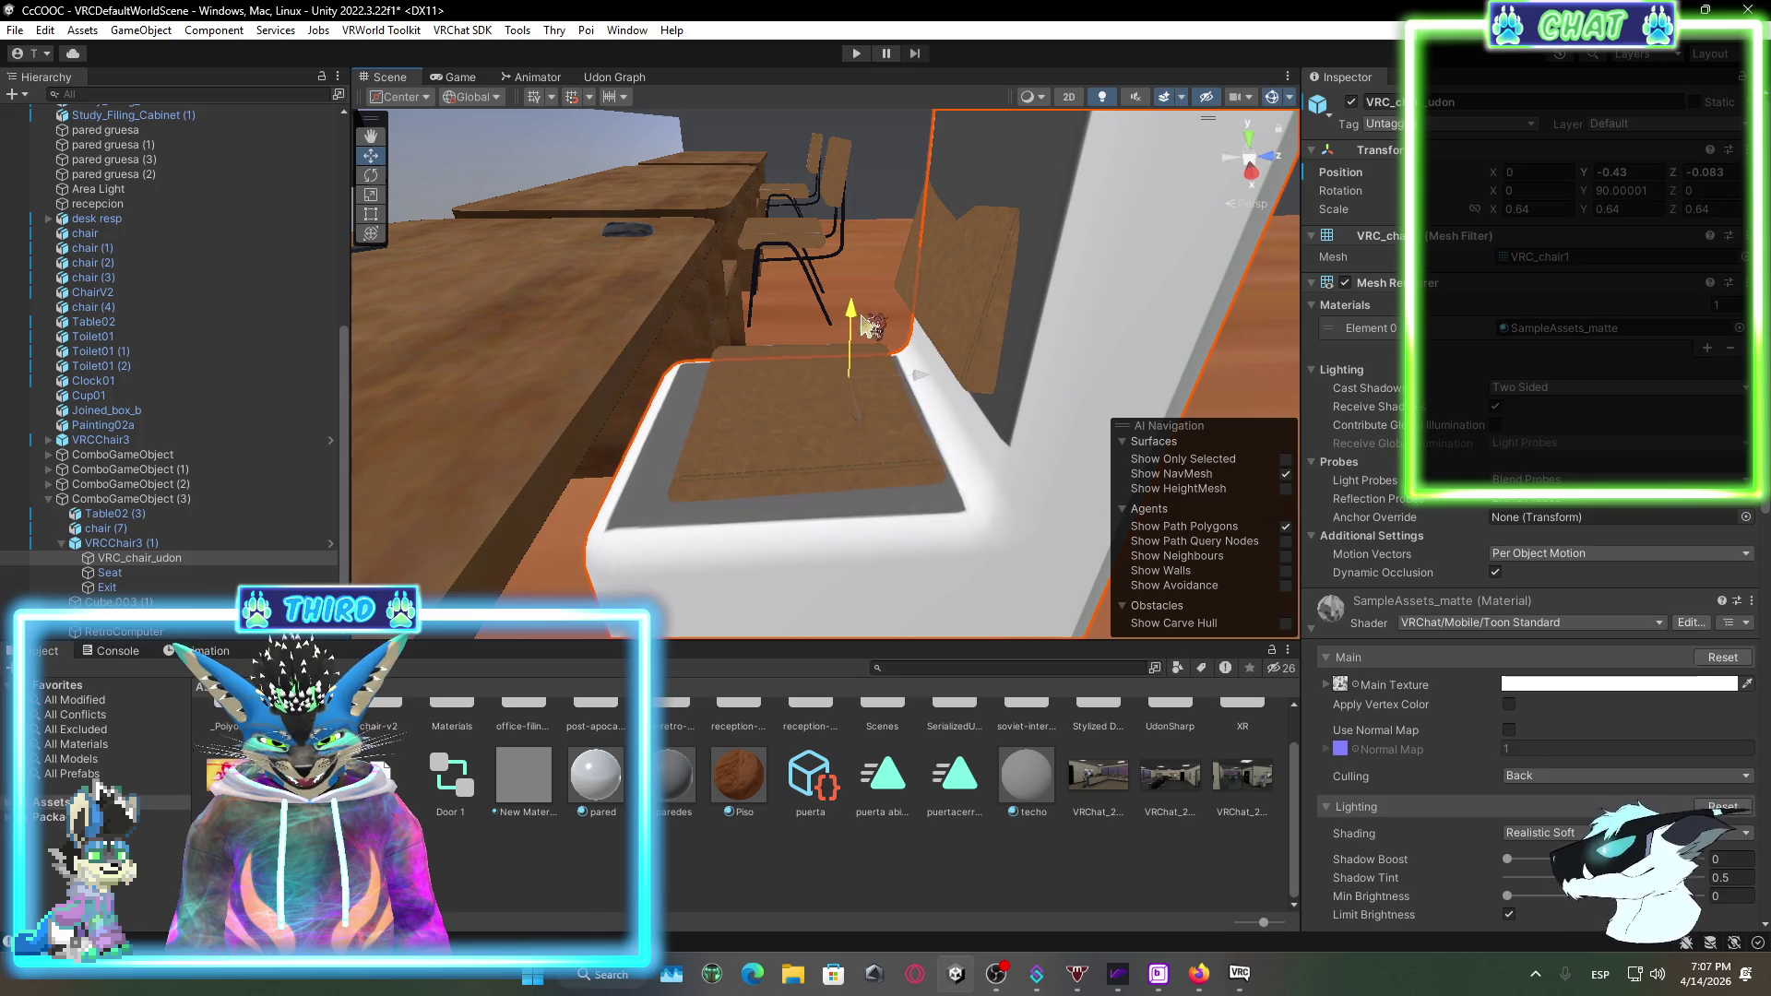
Step: Raise the Seat point slightly, hide the chair mesh, and move the Exit point back along Z
left_click(109, 572)
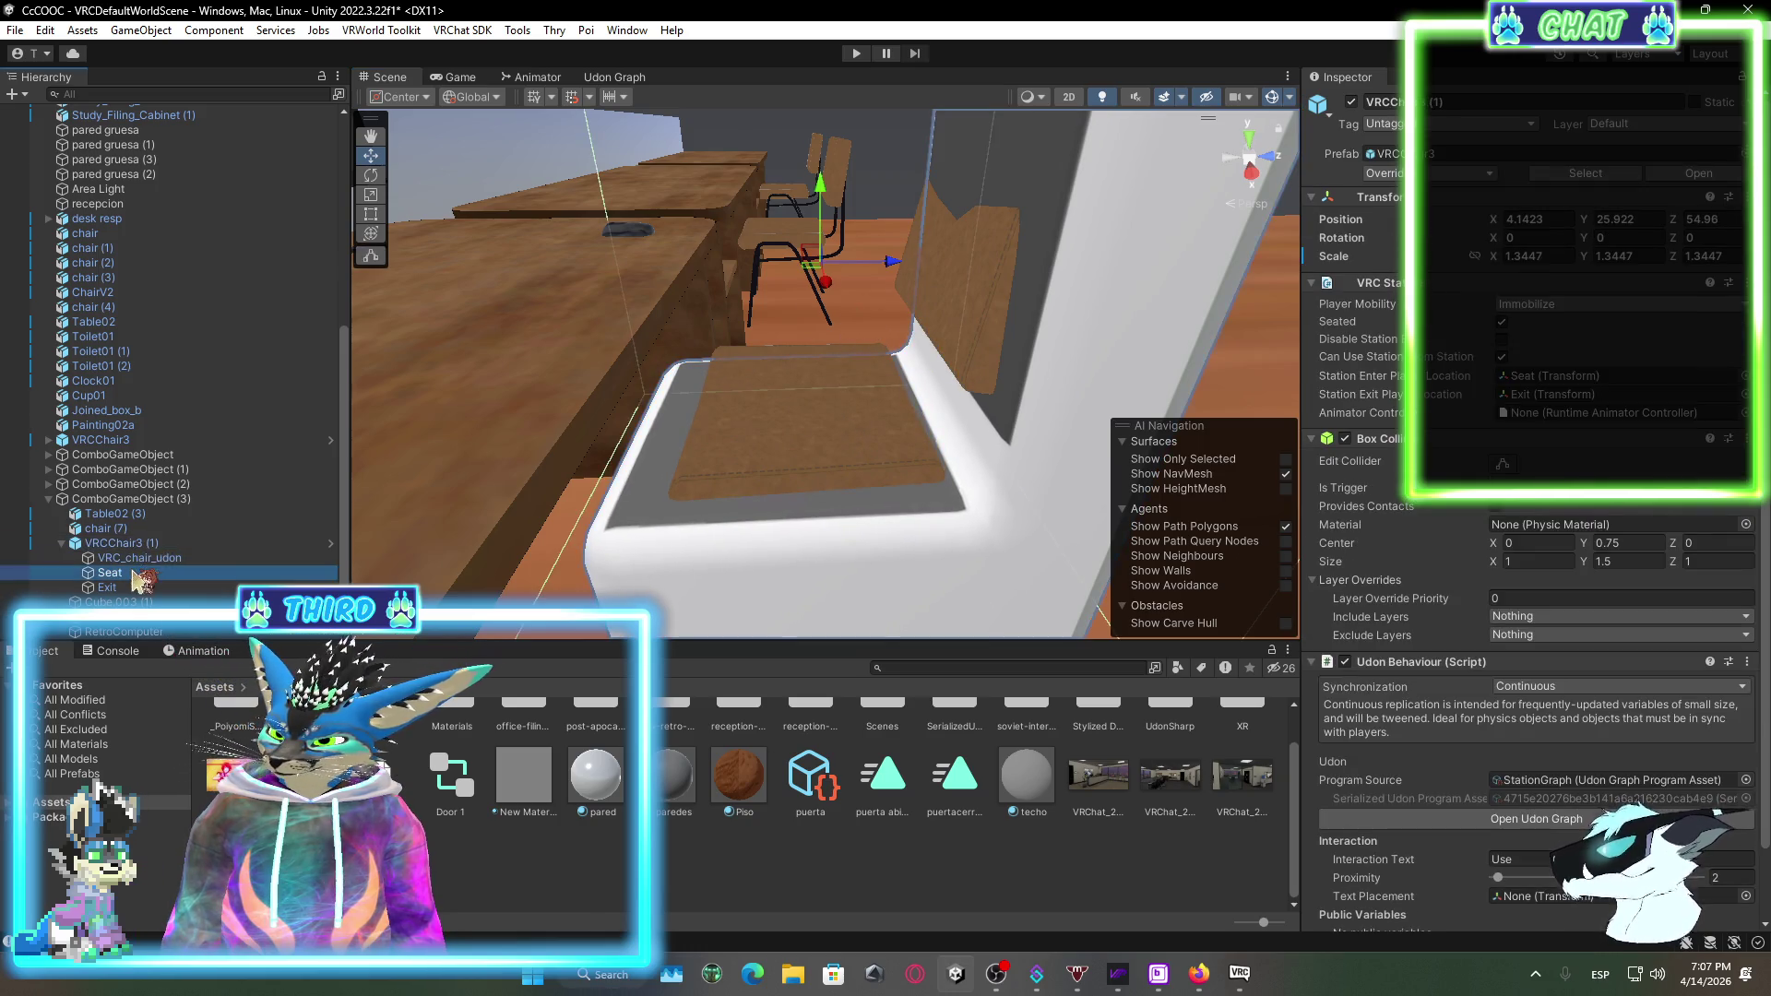
mouse_move(812, 325)
left_mouse_down()
mouse_move(818, 283)
mouse_move(819, 344)
left_mouse_up()
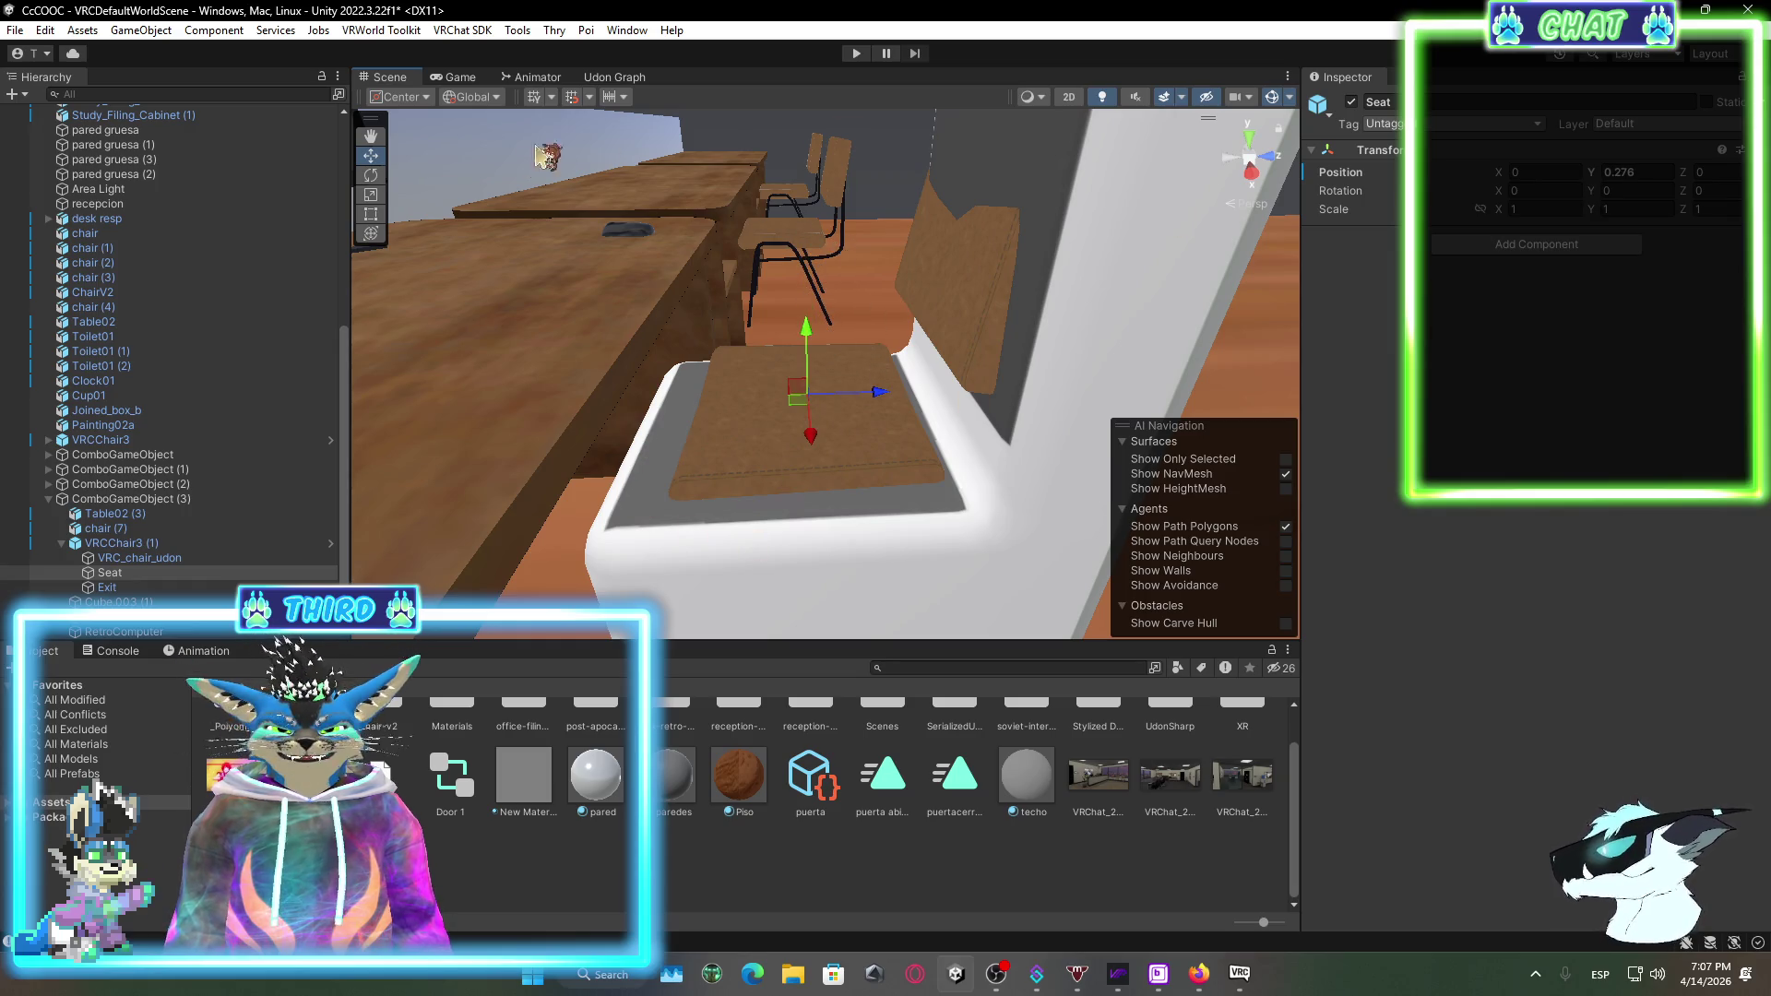
left_click(179, 559)
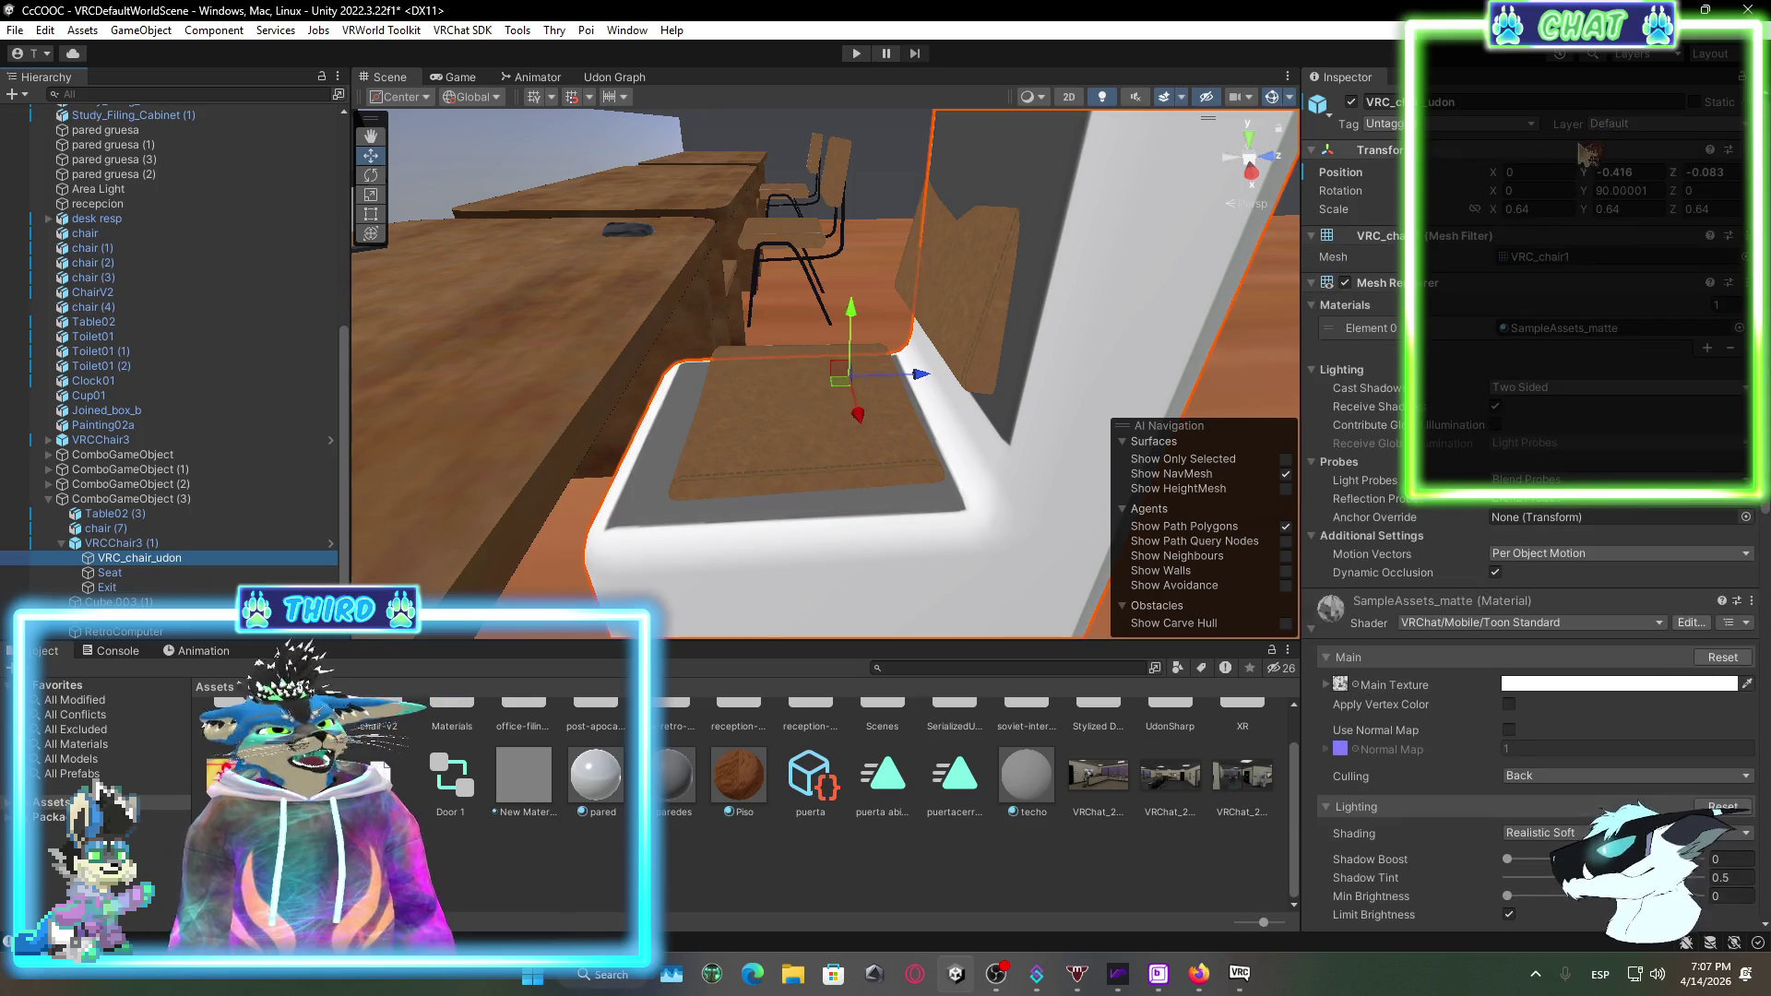
left_click(1352, 101)
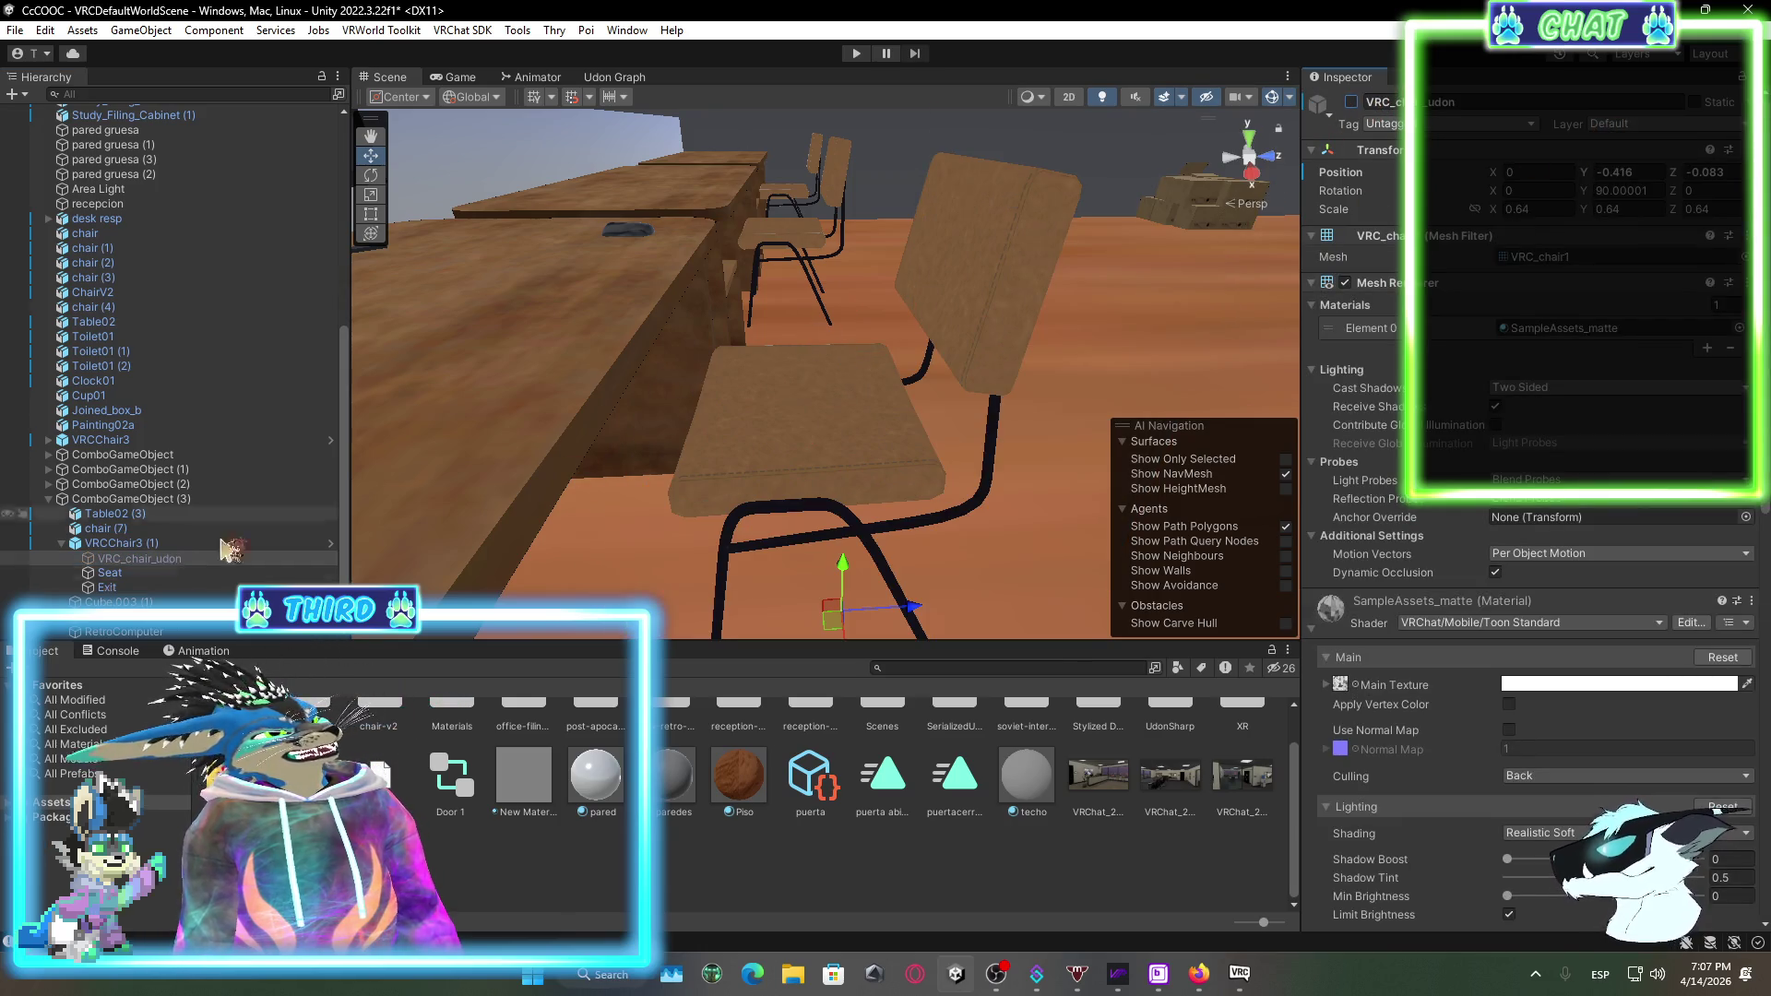
left_click(184, 587)
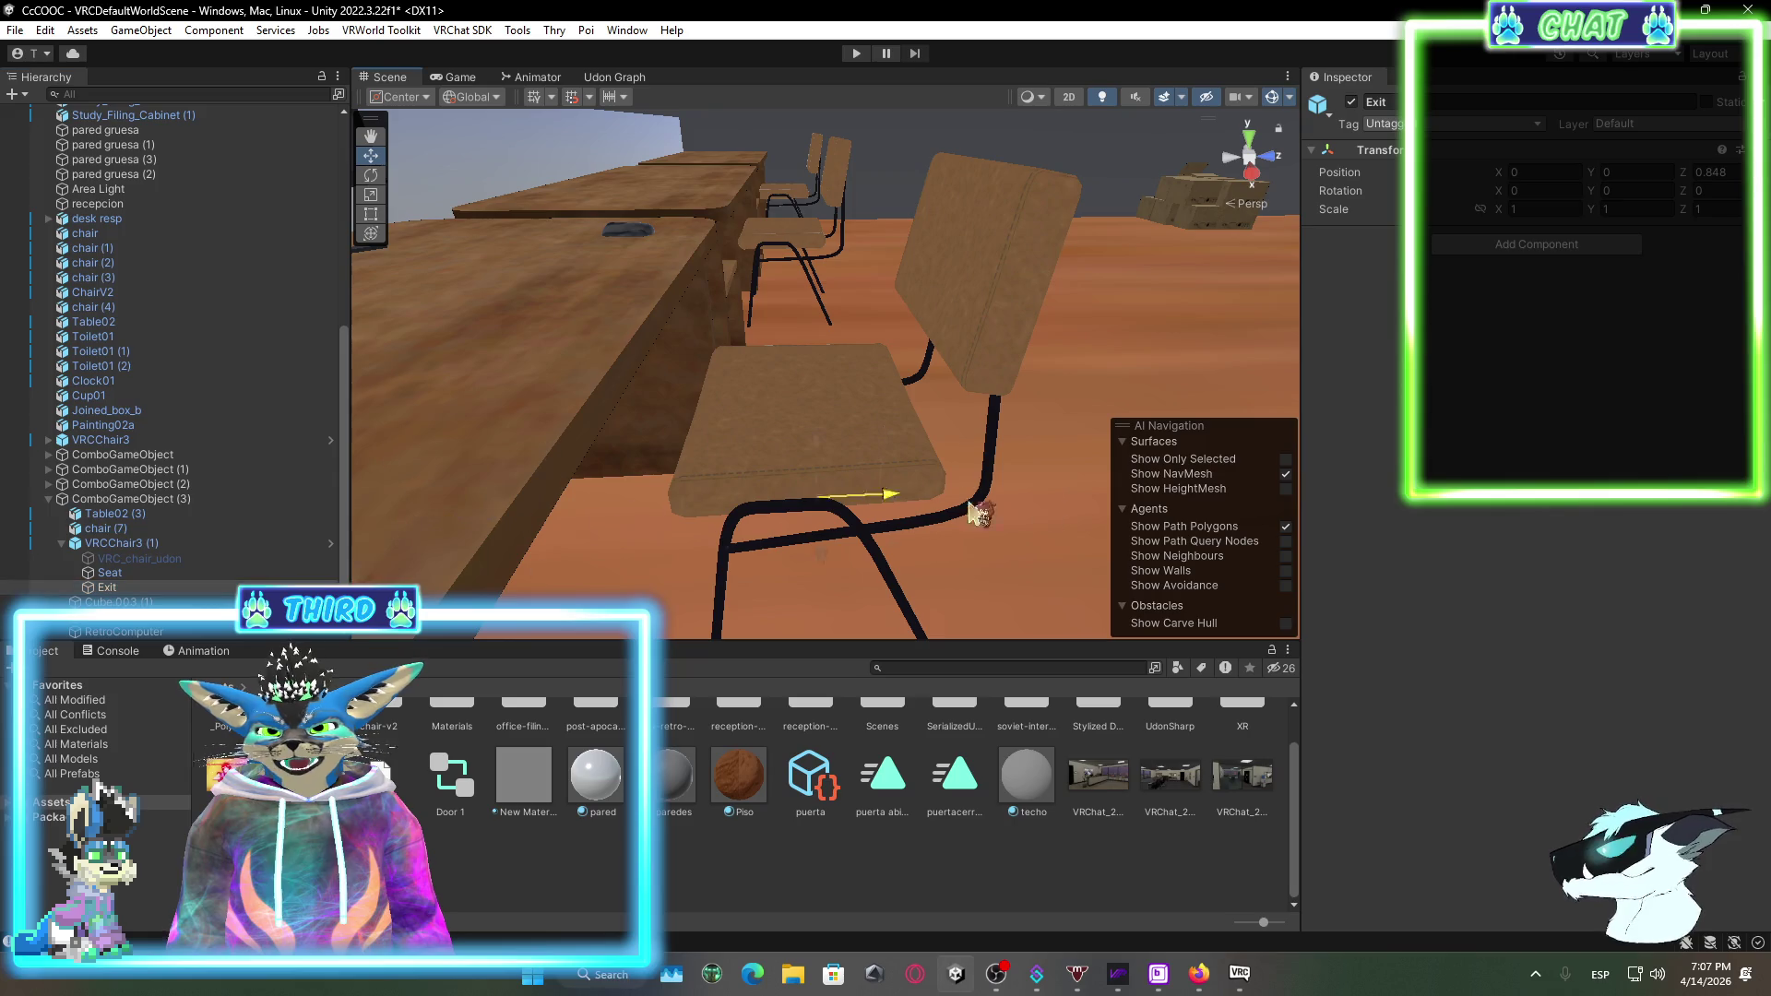
left_click_drag(1118, 484, 1166, 498)
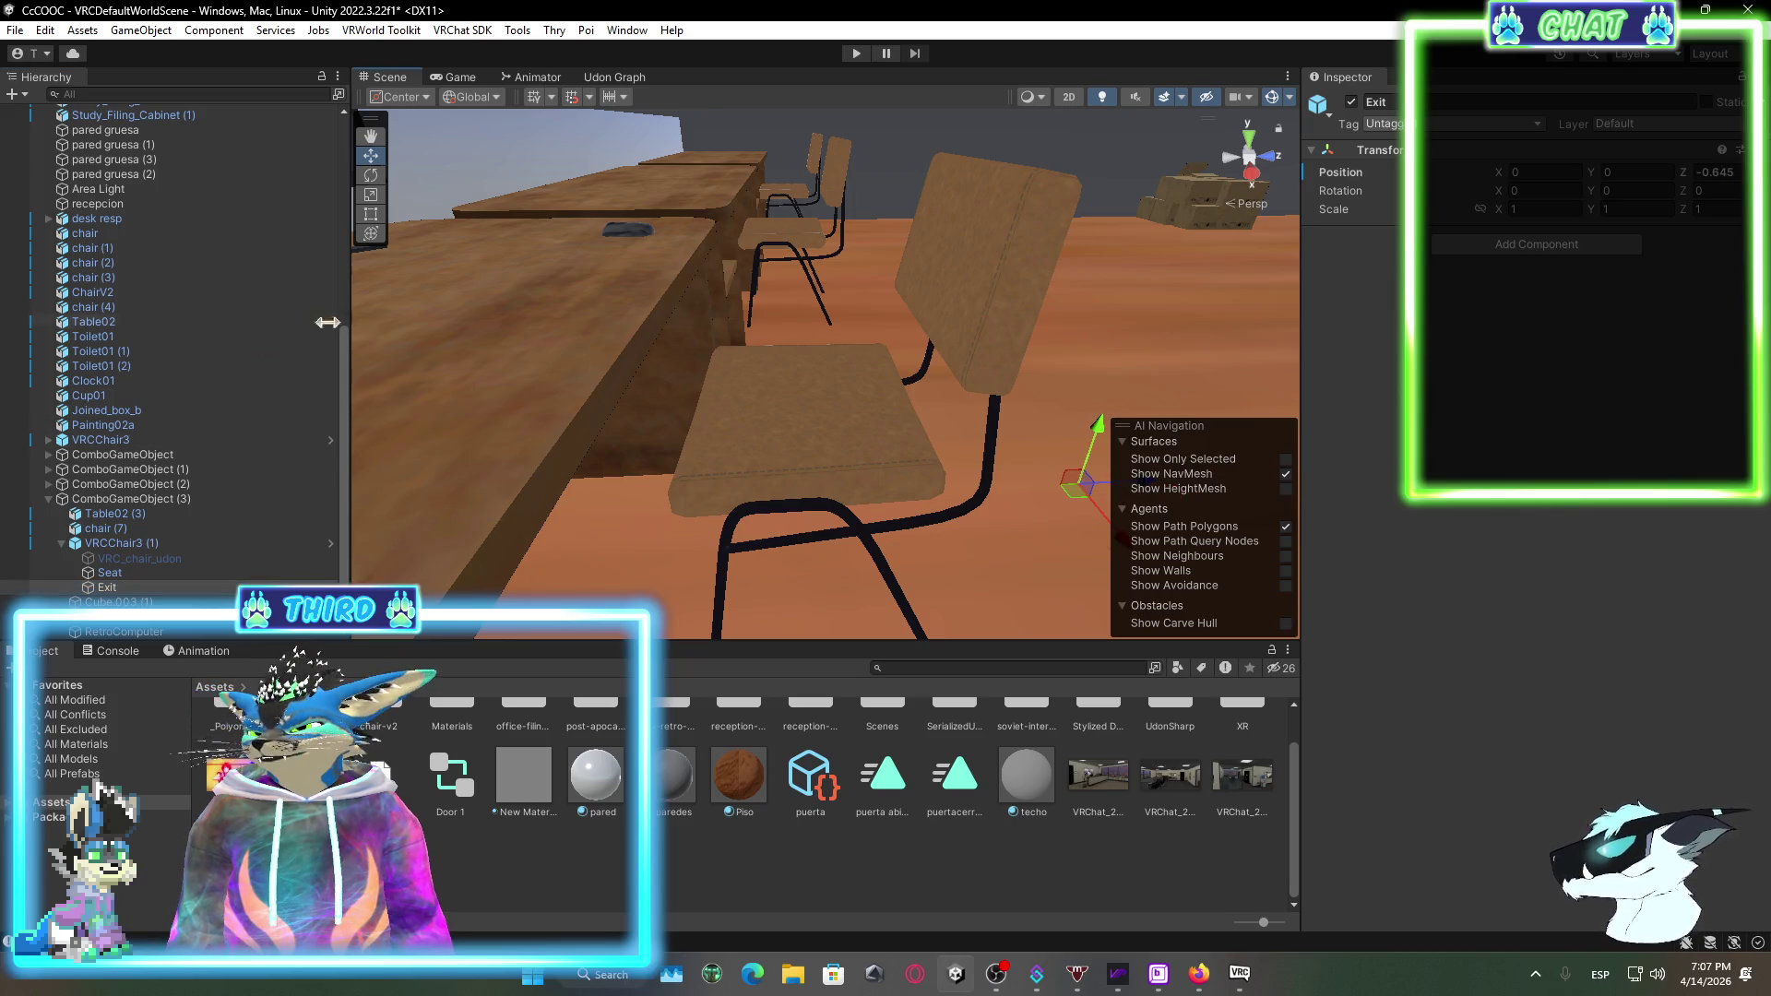
left_click(464, 29)
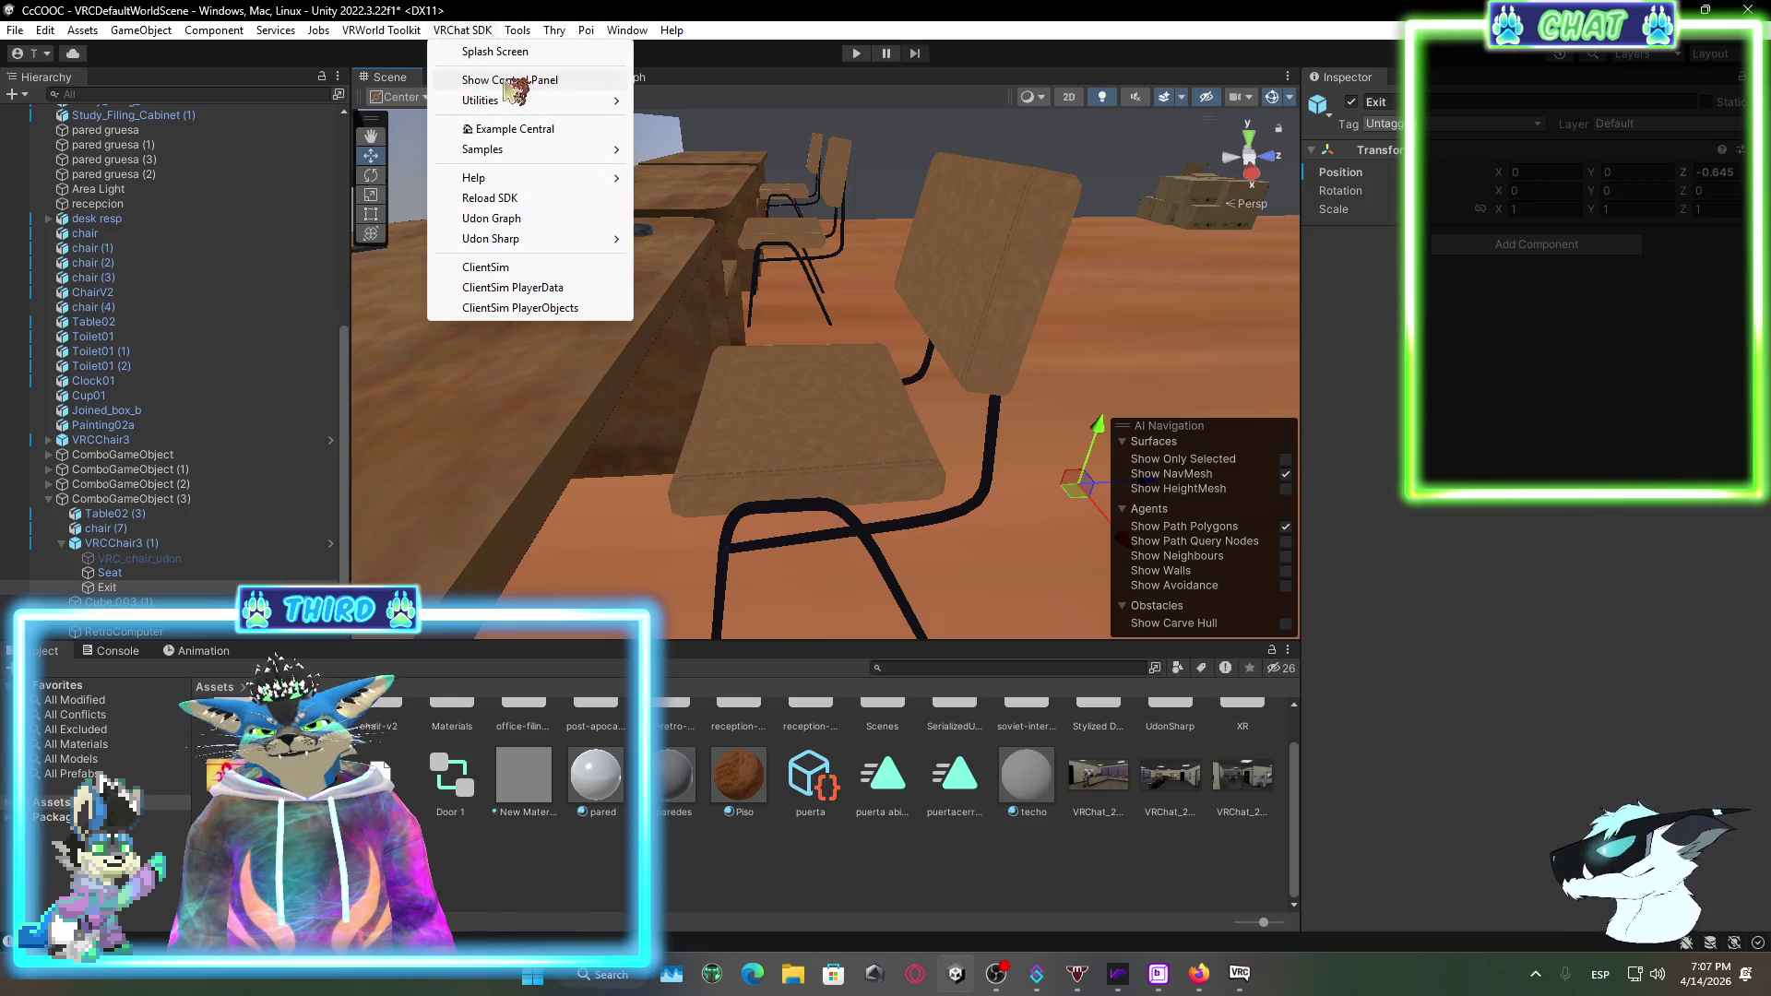
Step: Open the VRChat SDK Control Panel to build and upload the office world
left_click(510, 80)
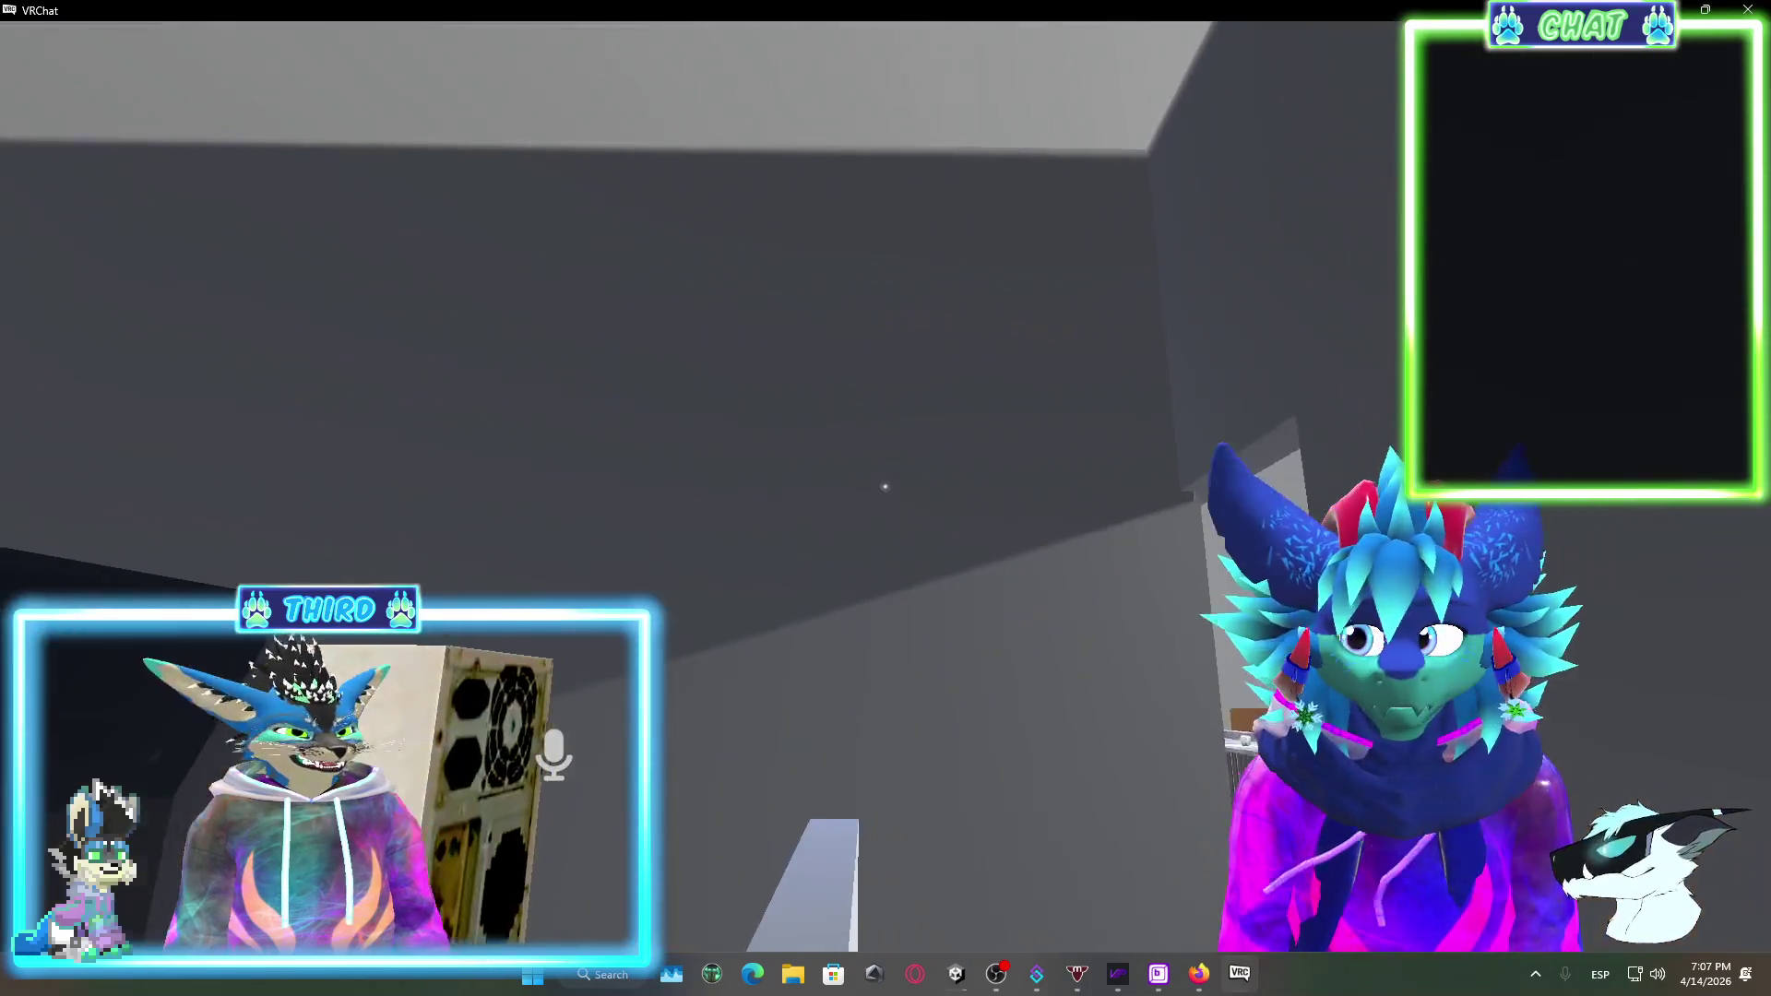
Step: Join a new Invite+ instance of the uploaded Casa Test world from My Worlds
key("Escape")
left_click(885, 569)
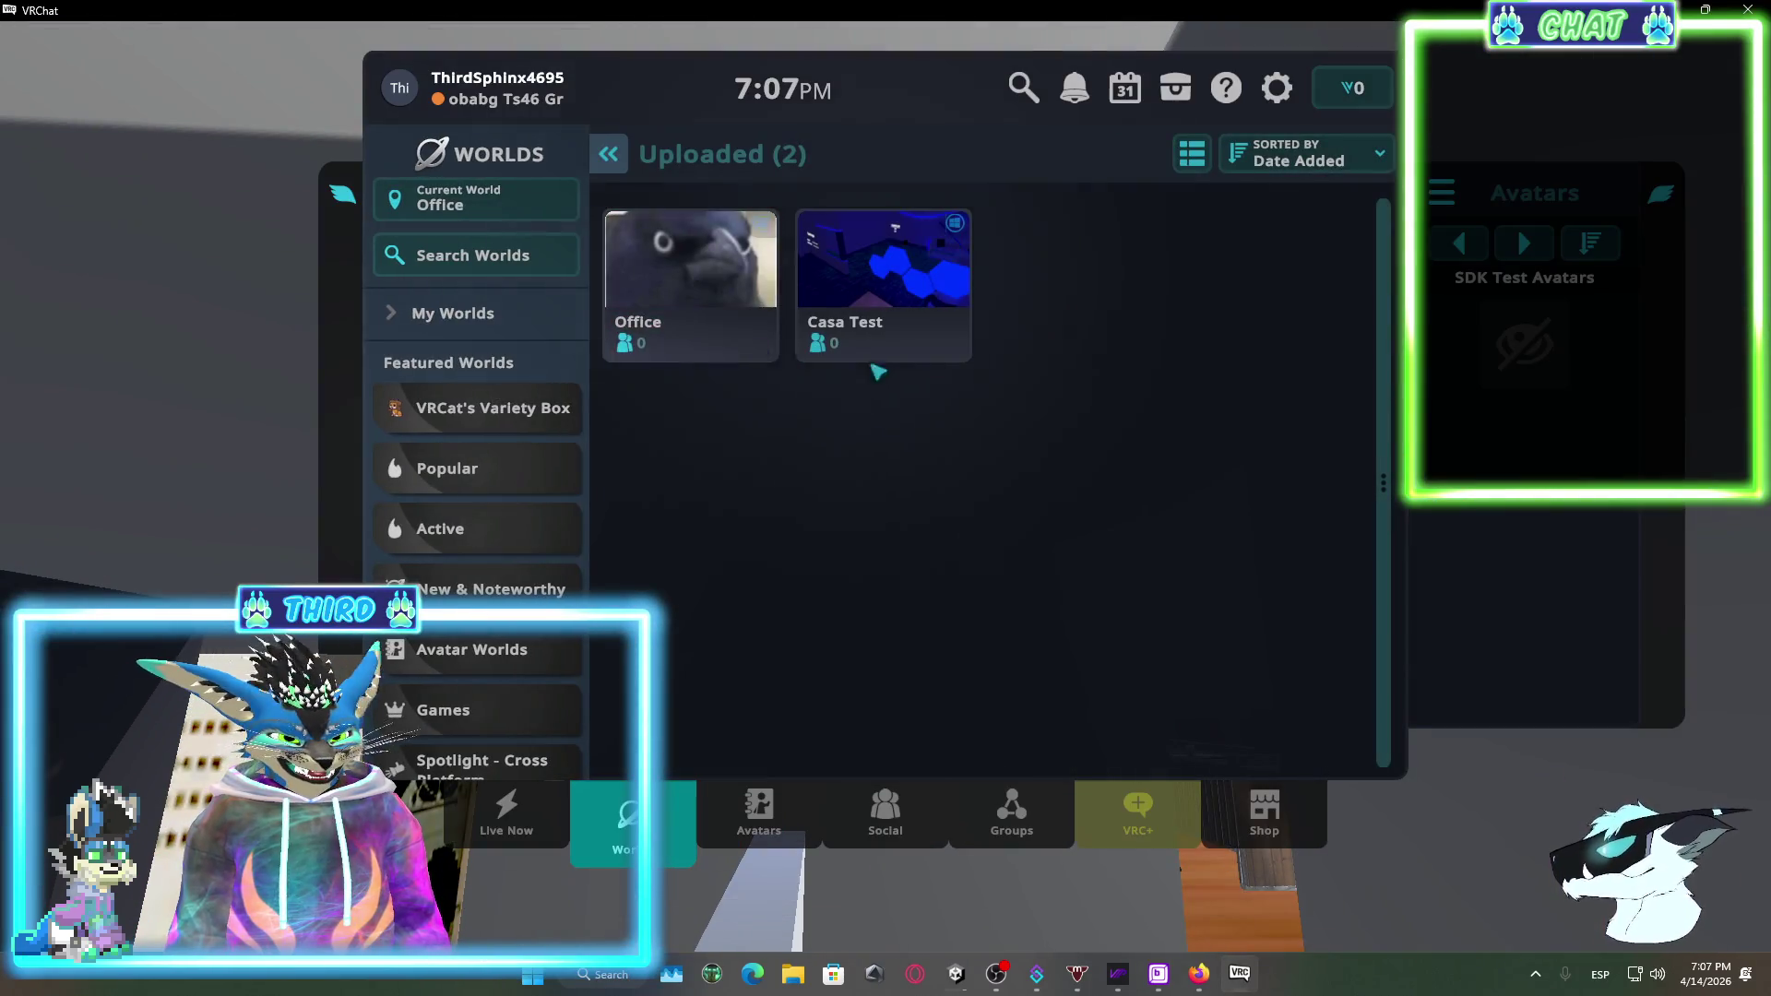
left_click(481, 311)
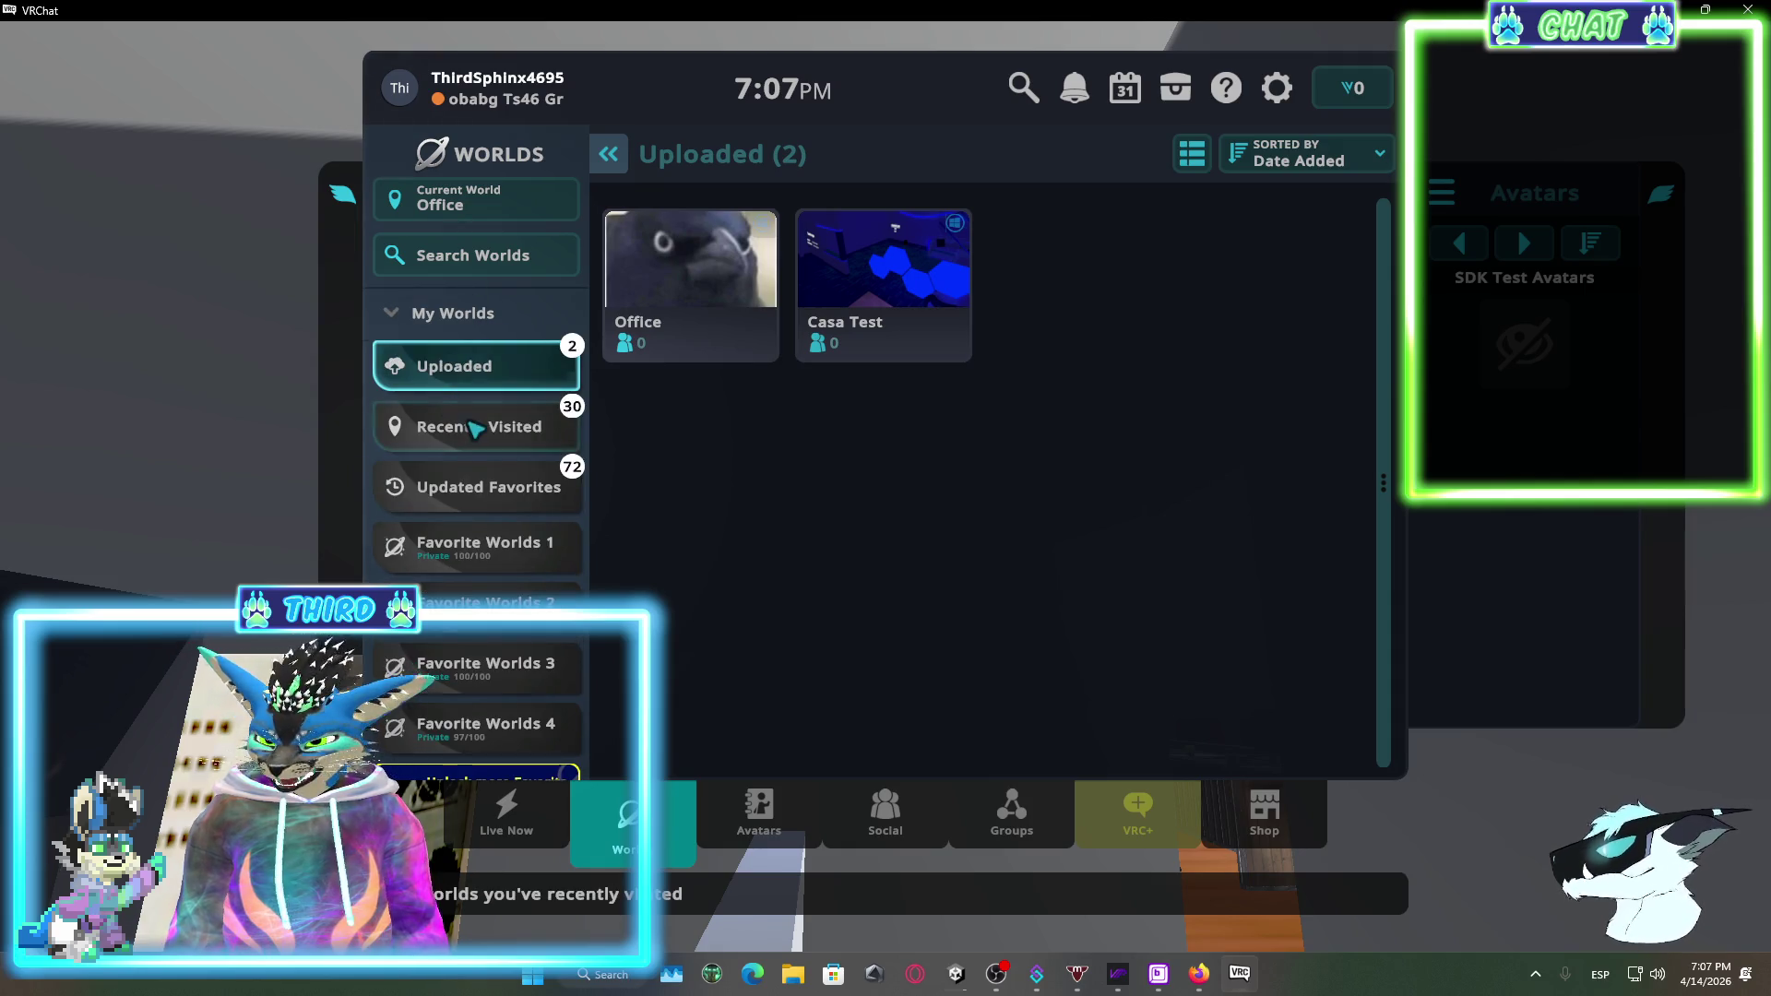
left_click(933, 310)
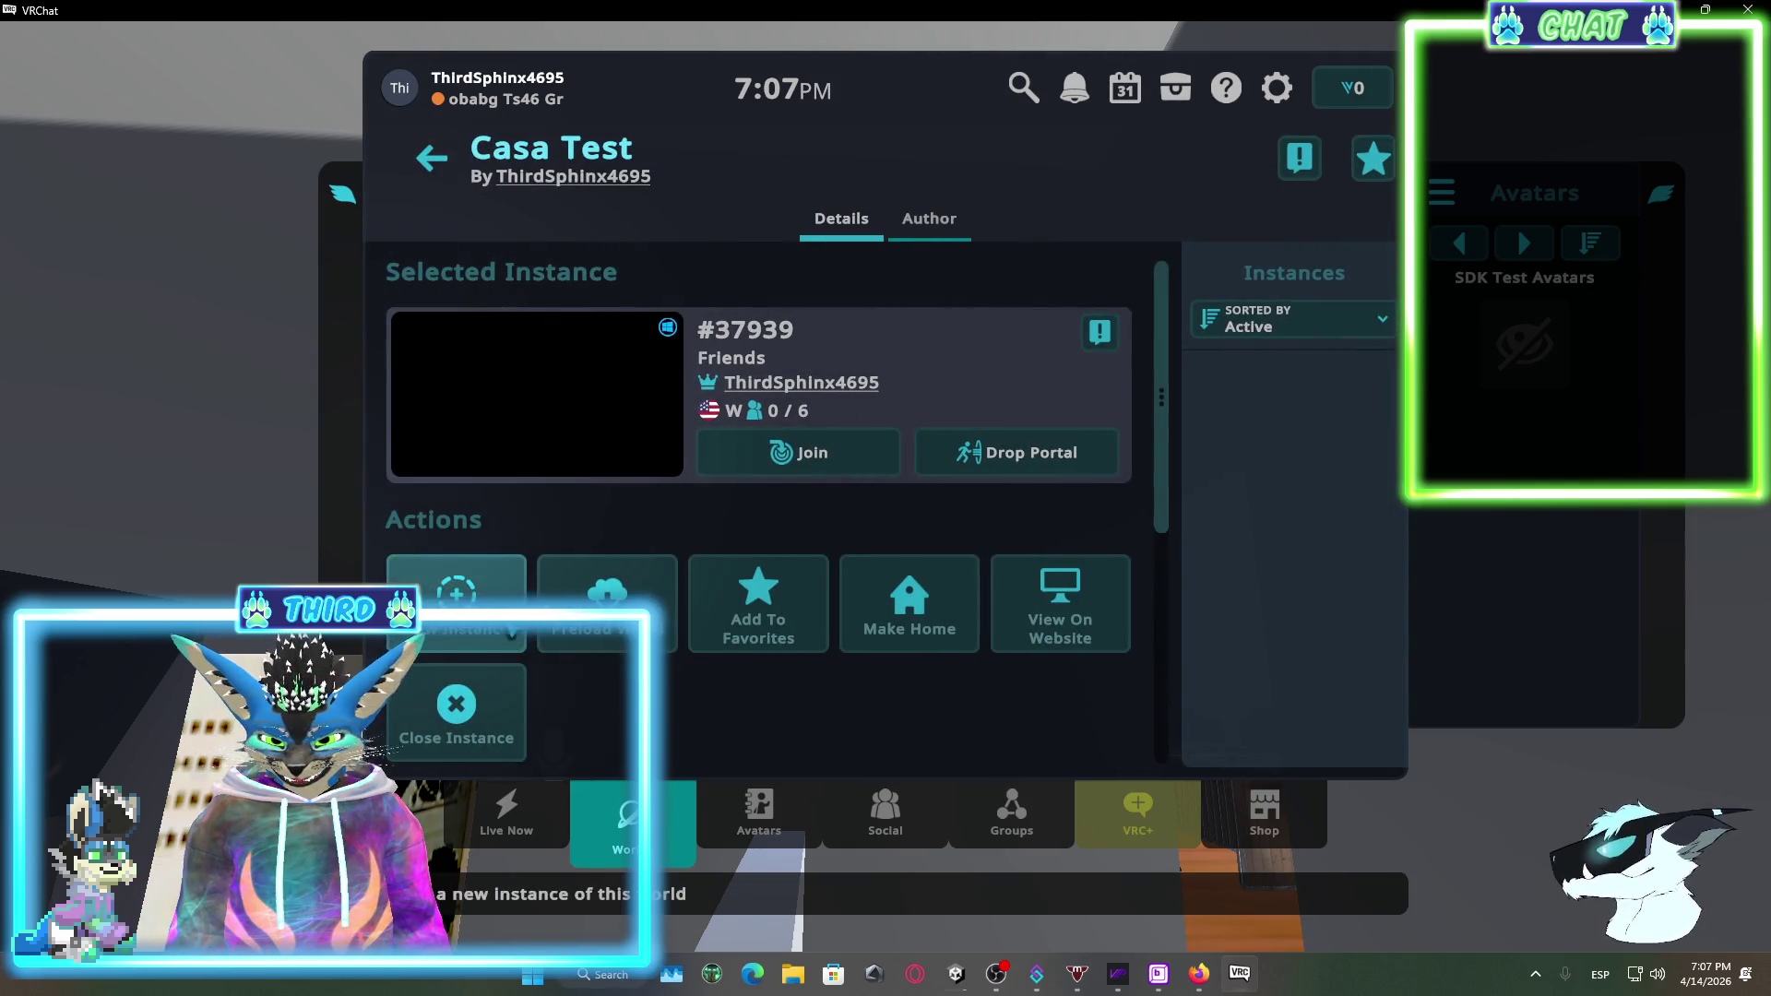
left_click(456, 604)
left_click(923, 426)
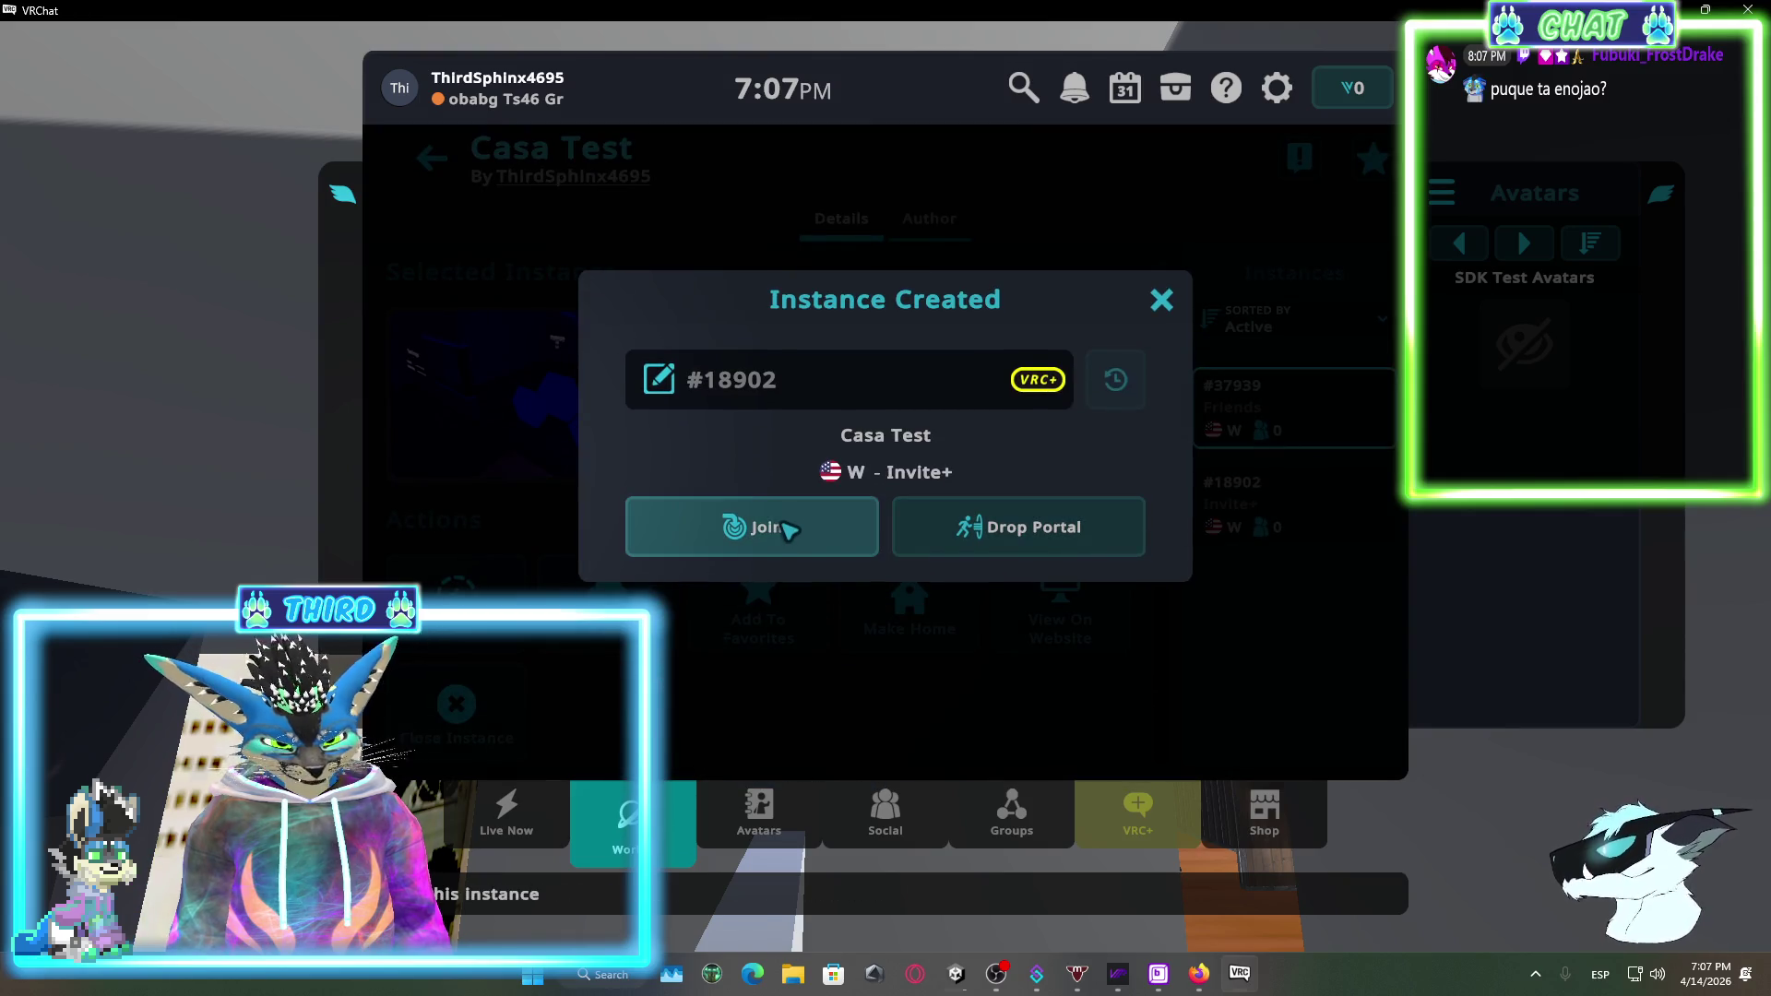
left_click(784, 526)
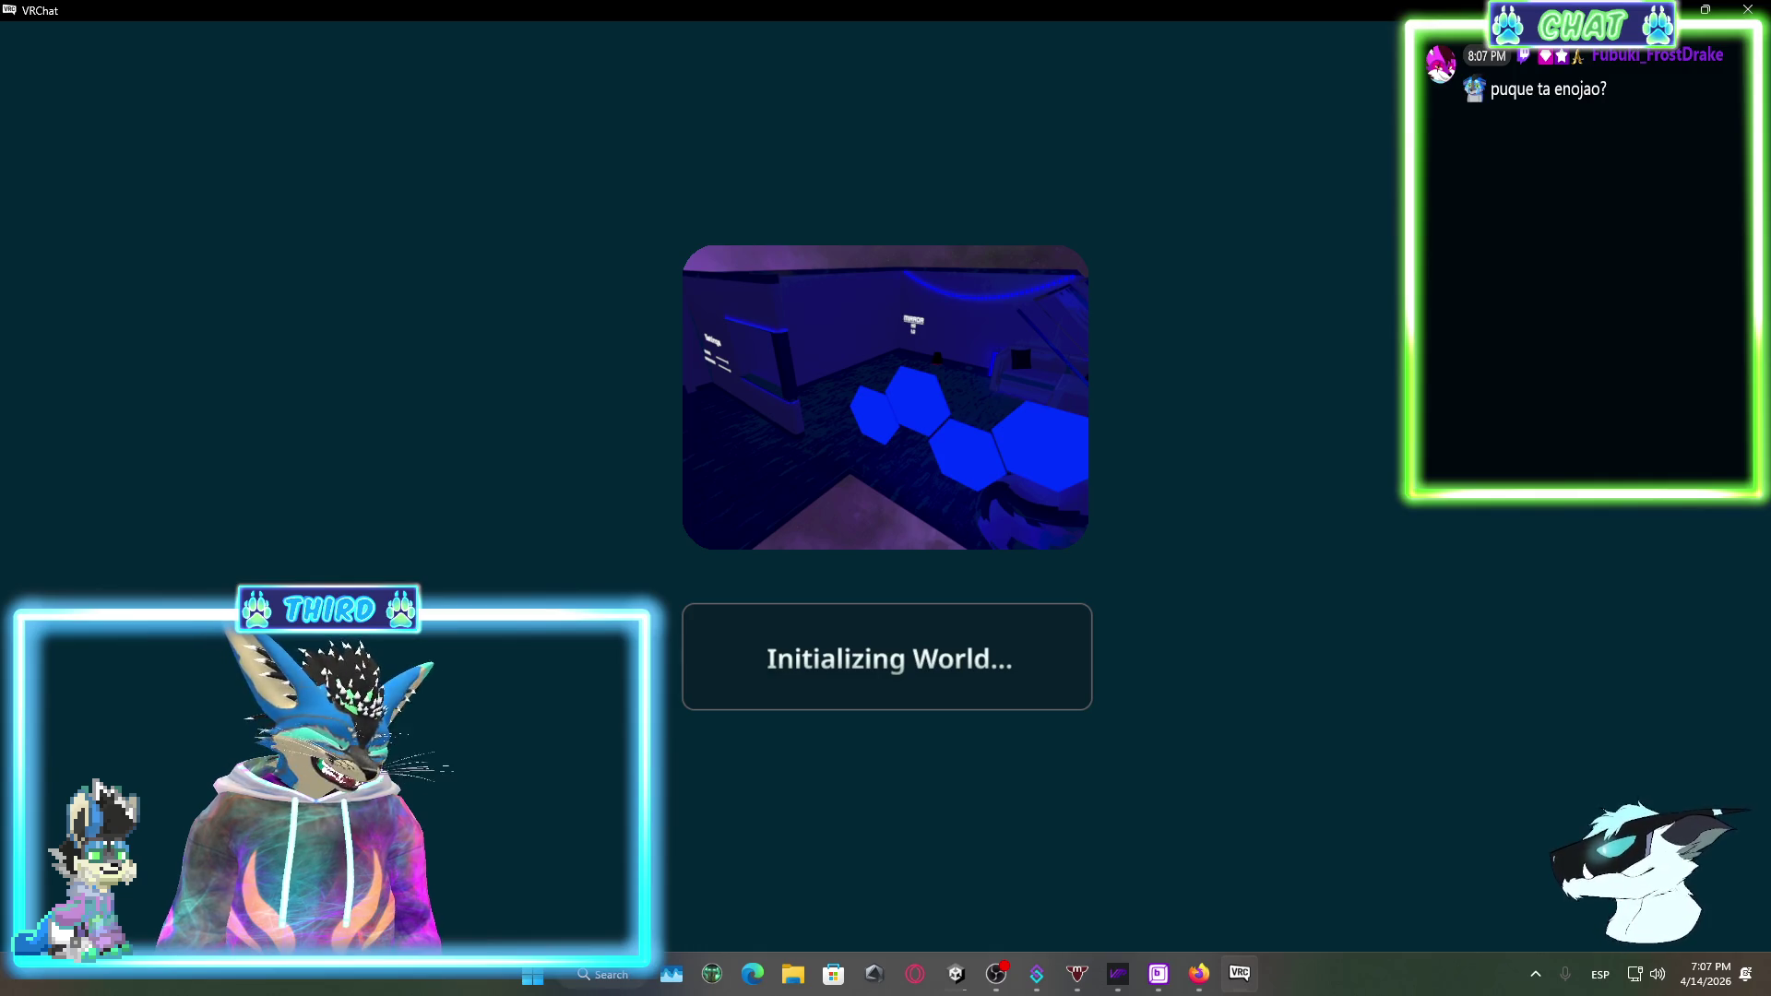
key("alt+Tab")
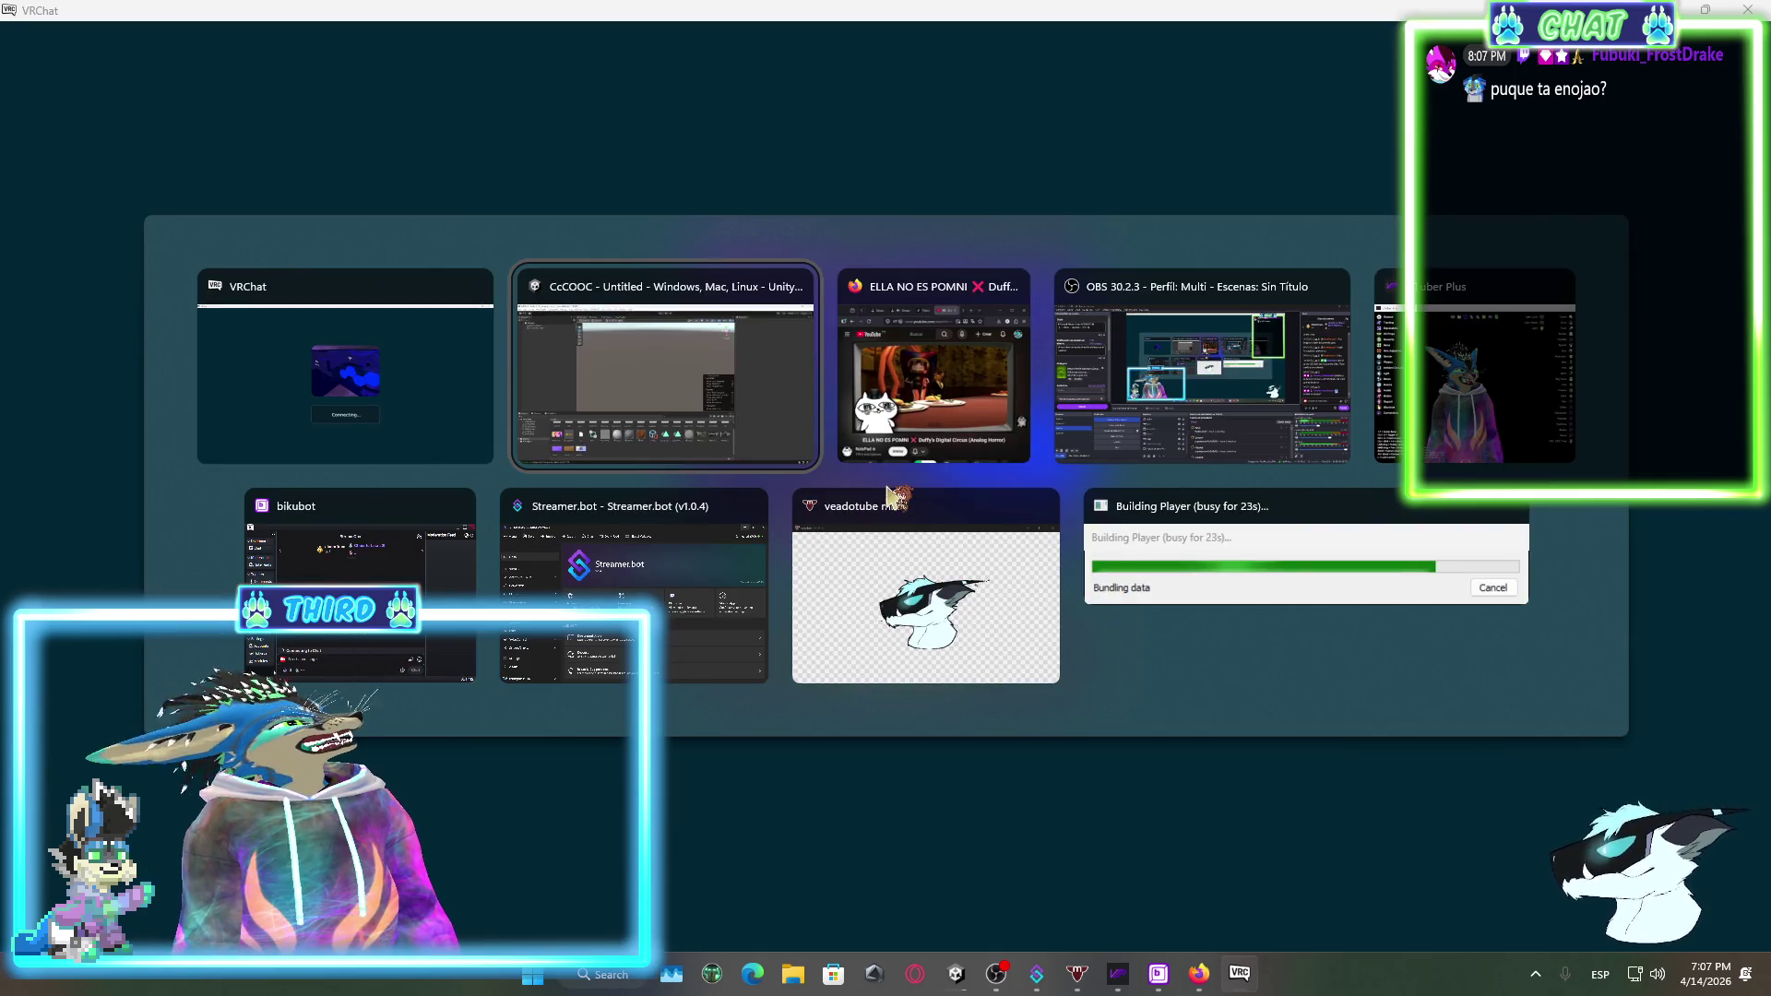
Step: Bring up OBS, then the YouTube video rewound five seconds, then return to Unity
key("Tab")
key("Tab")
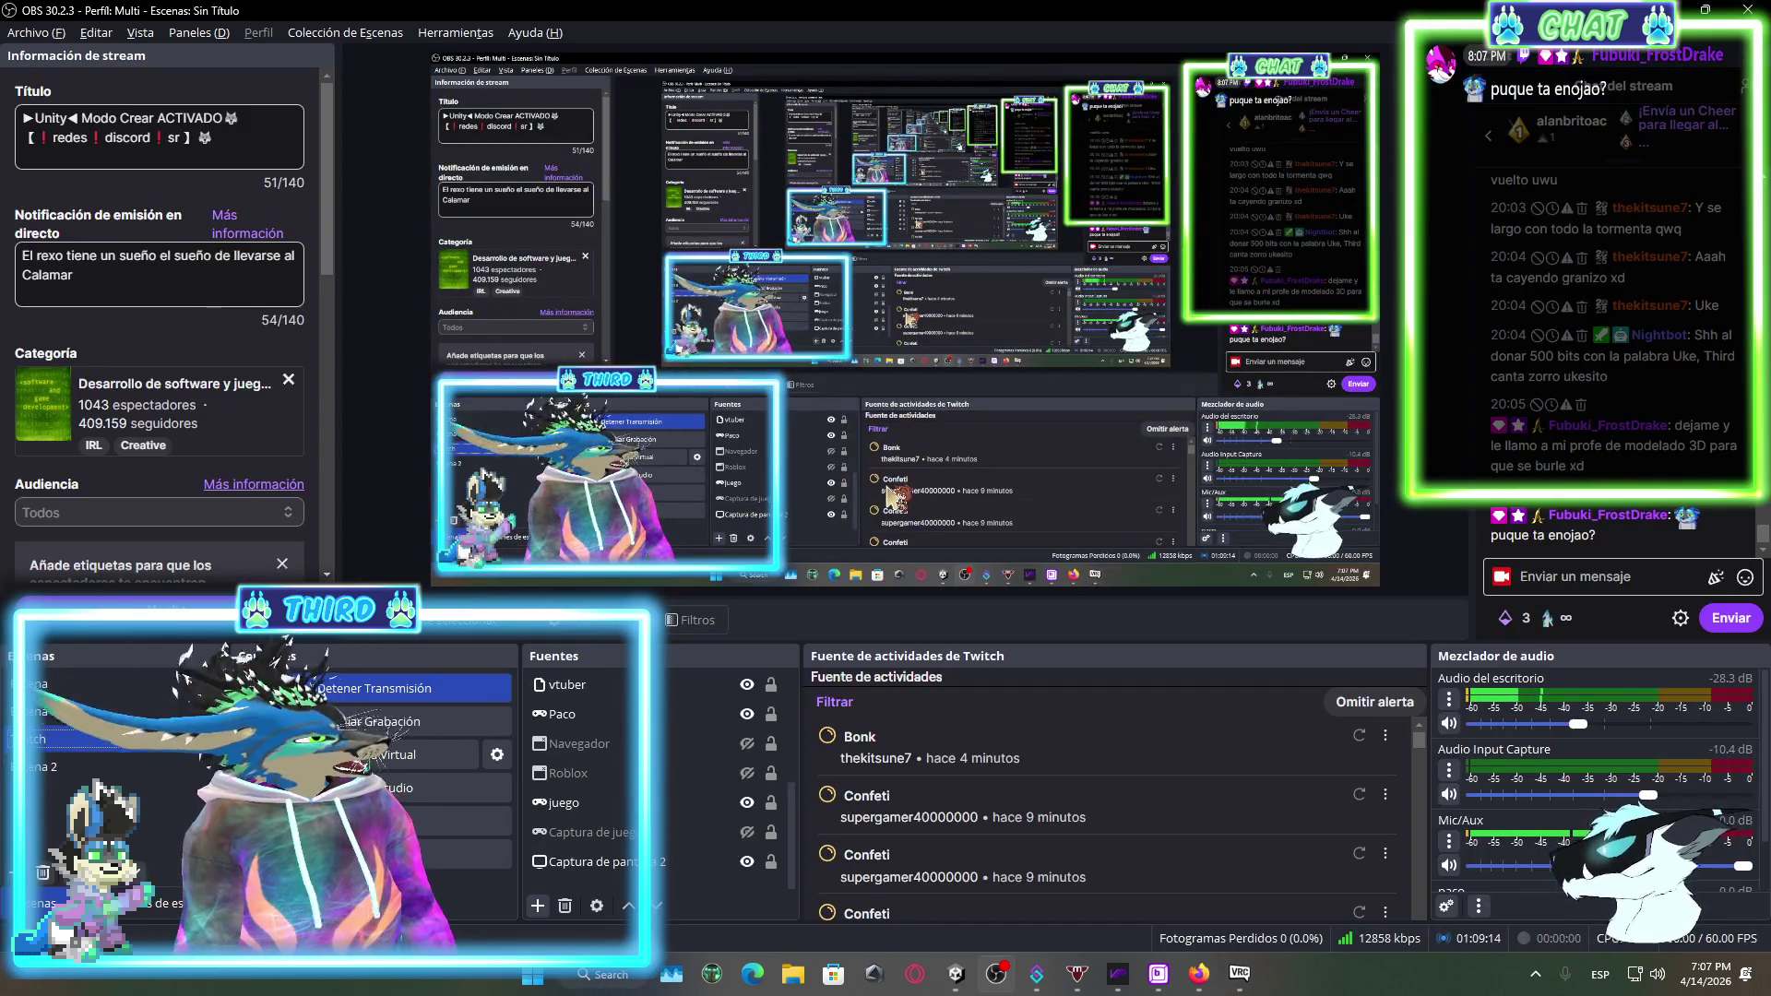
key("alt+Tab")
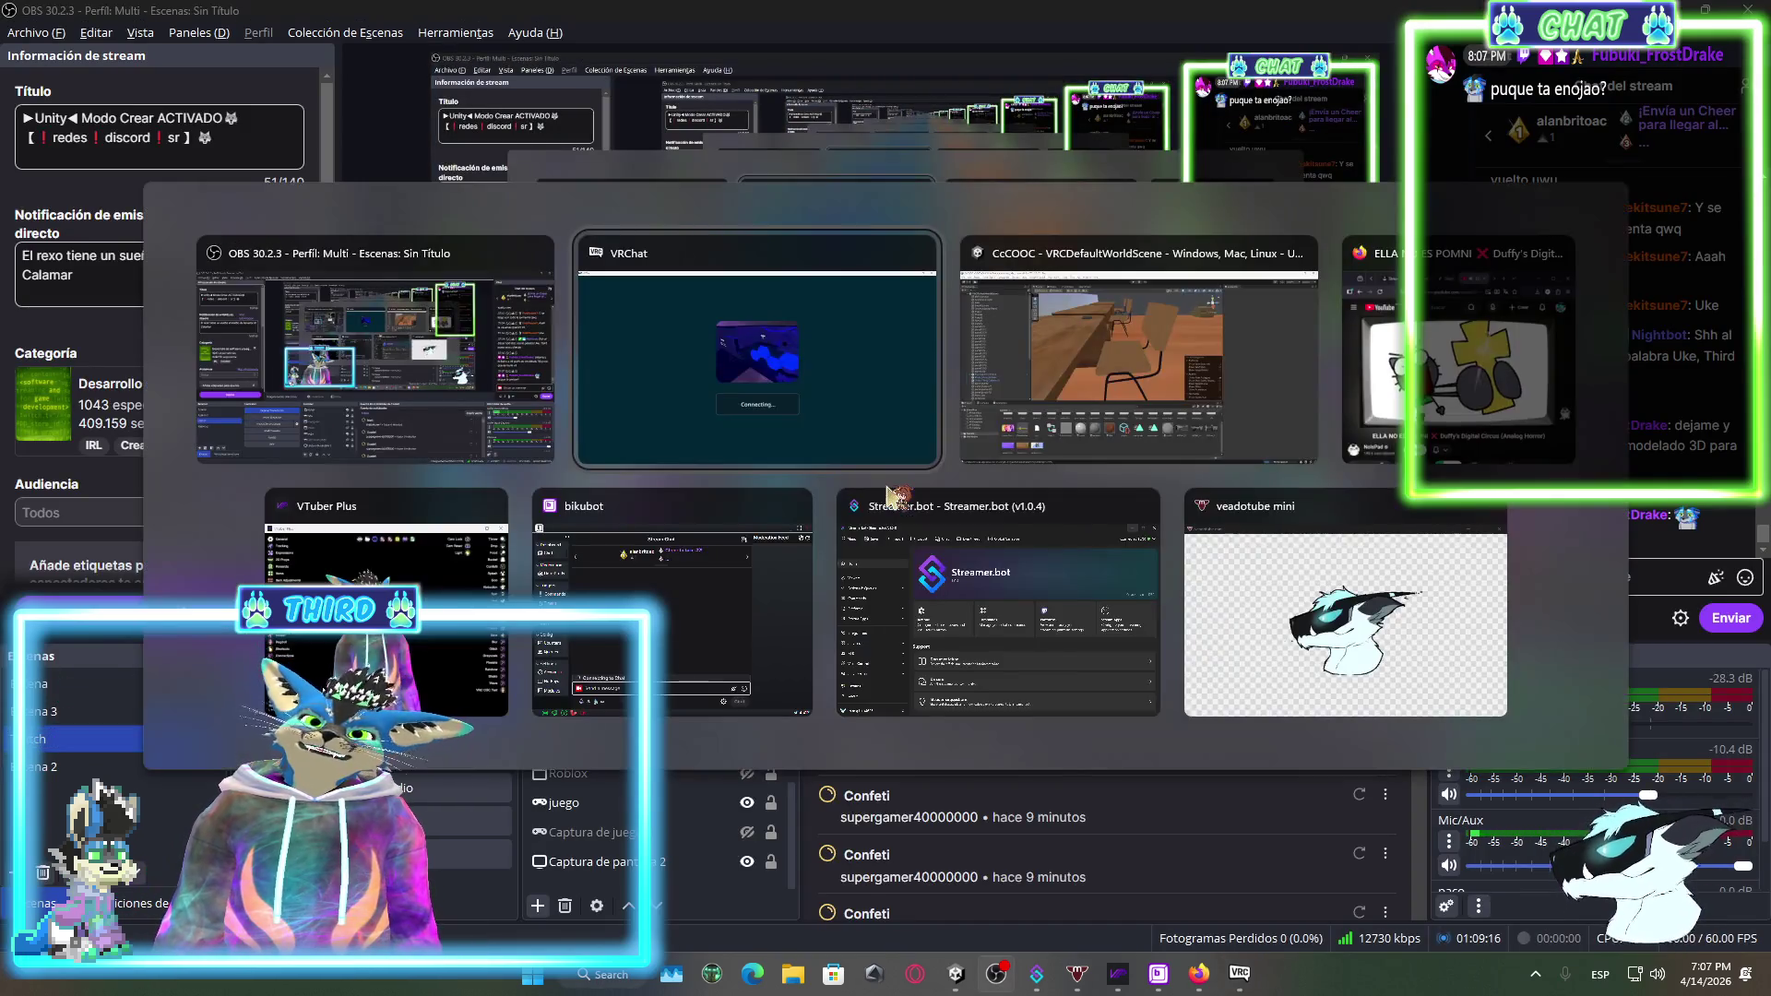
key("Tab")
key("Tab")
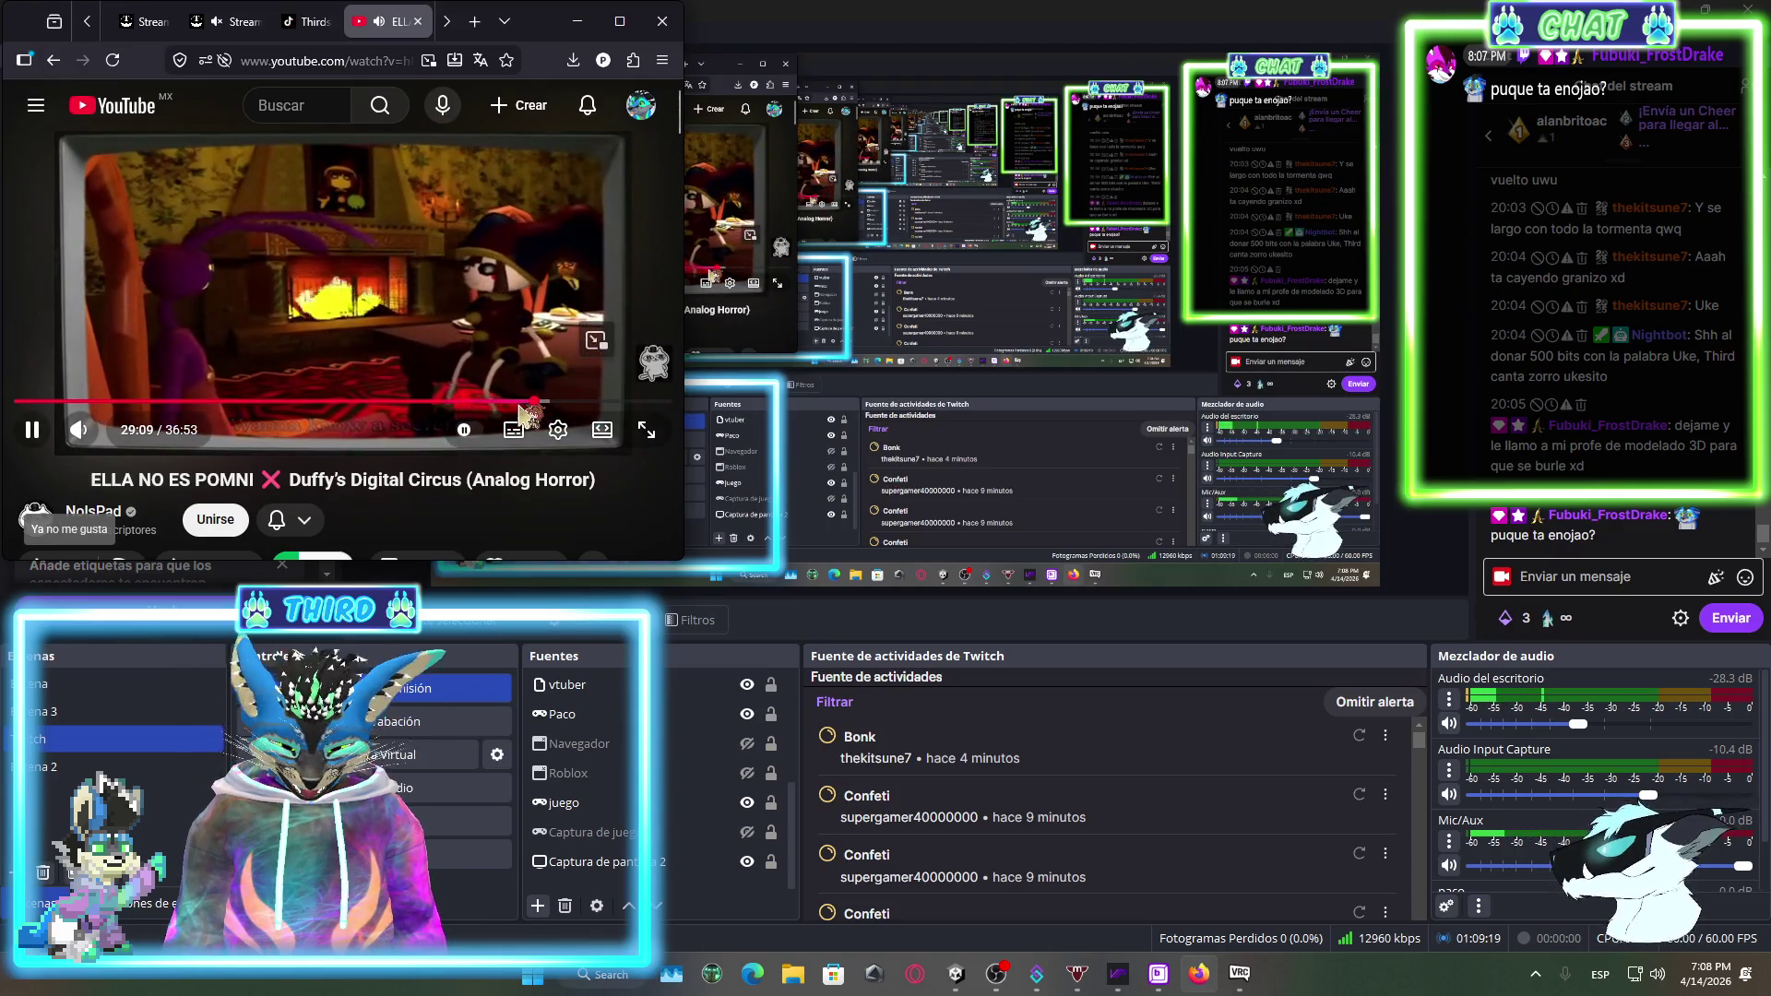
key("Left")
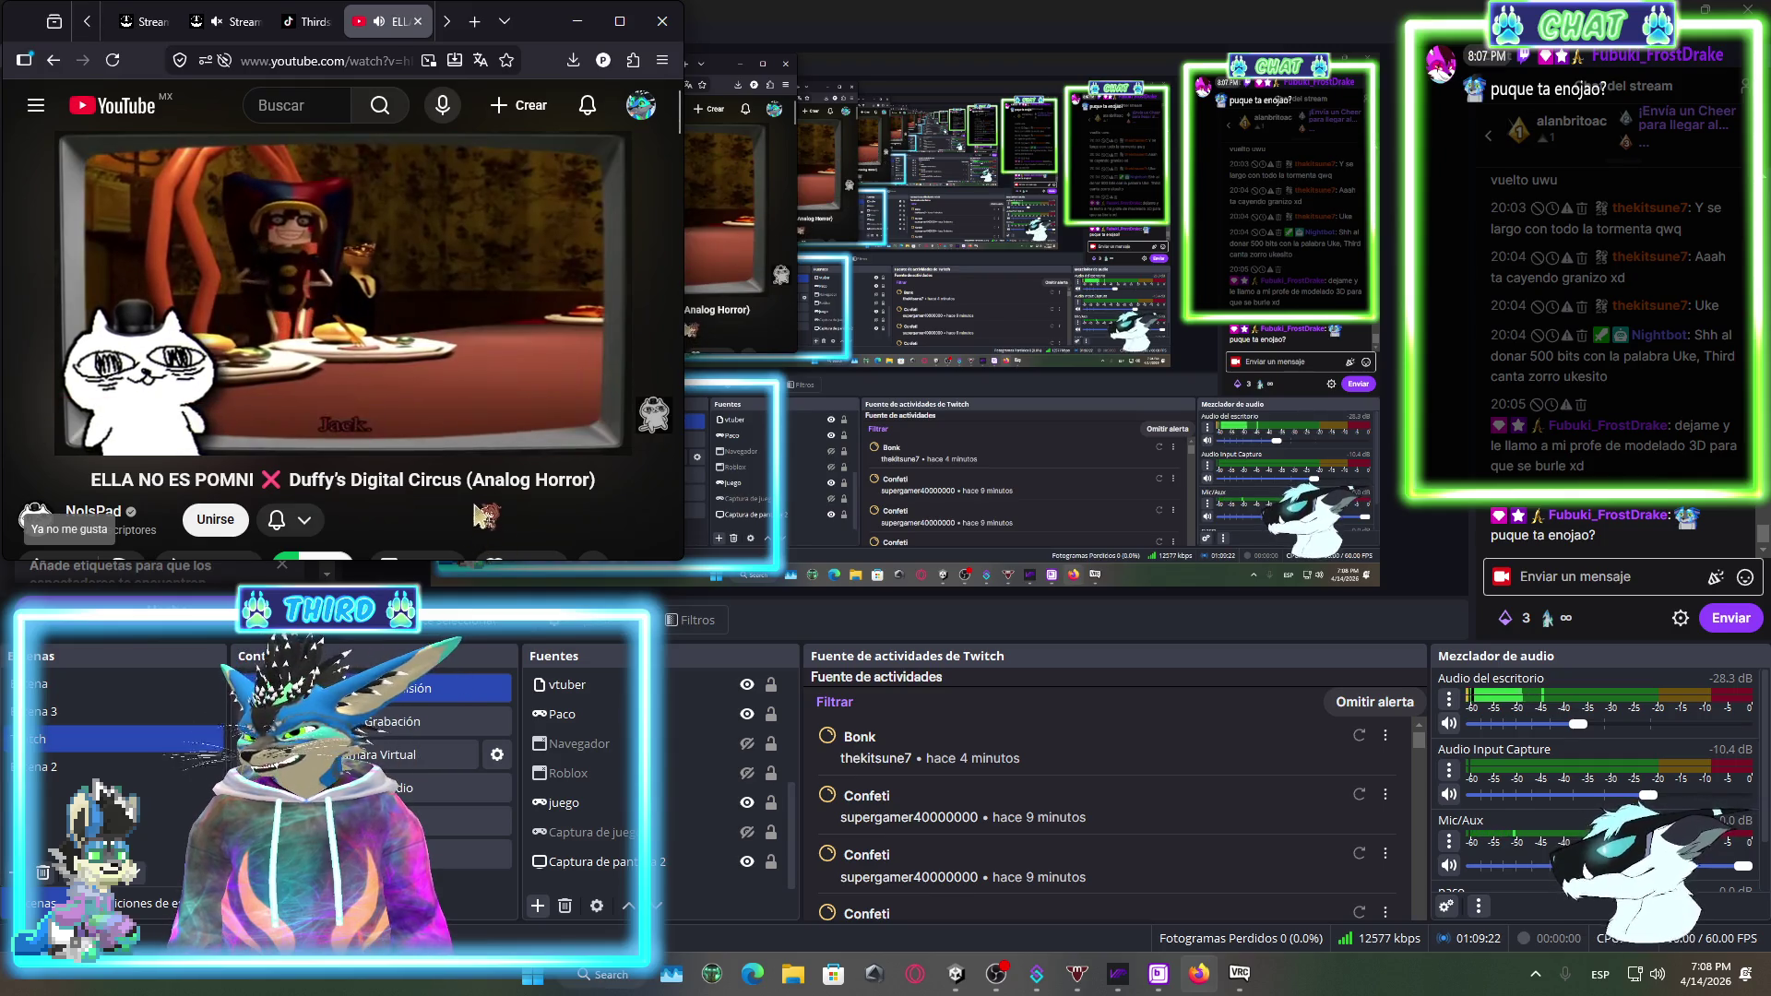
scroll(498, 498, "down", 2)
scroll(554, 480, "up", 2)
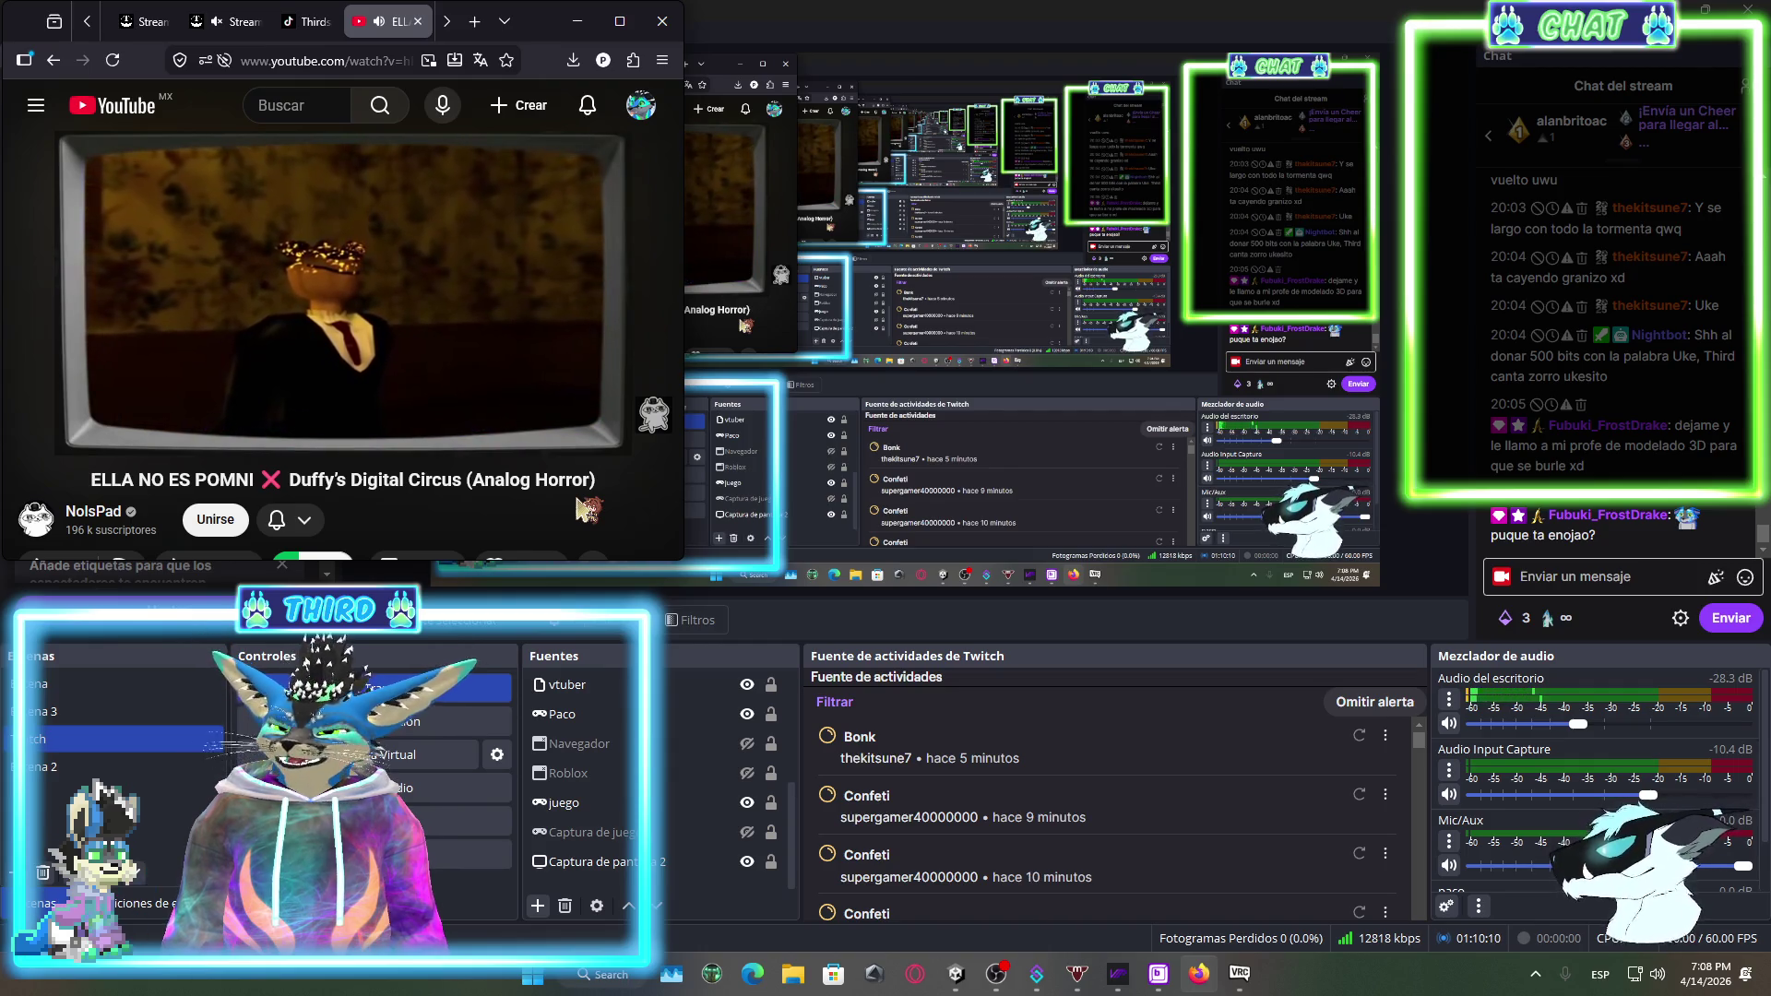
mouse_move(398, 300)
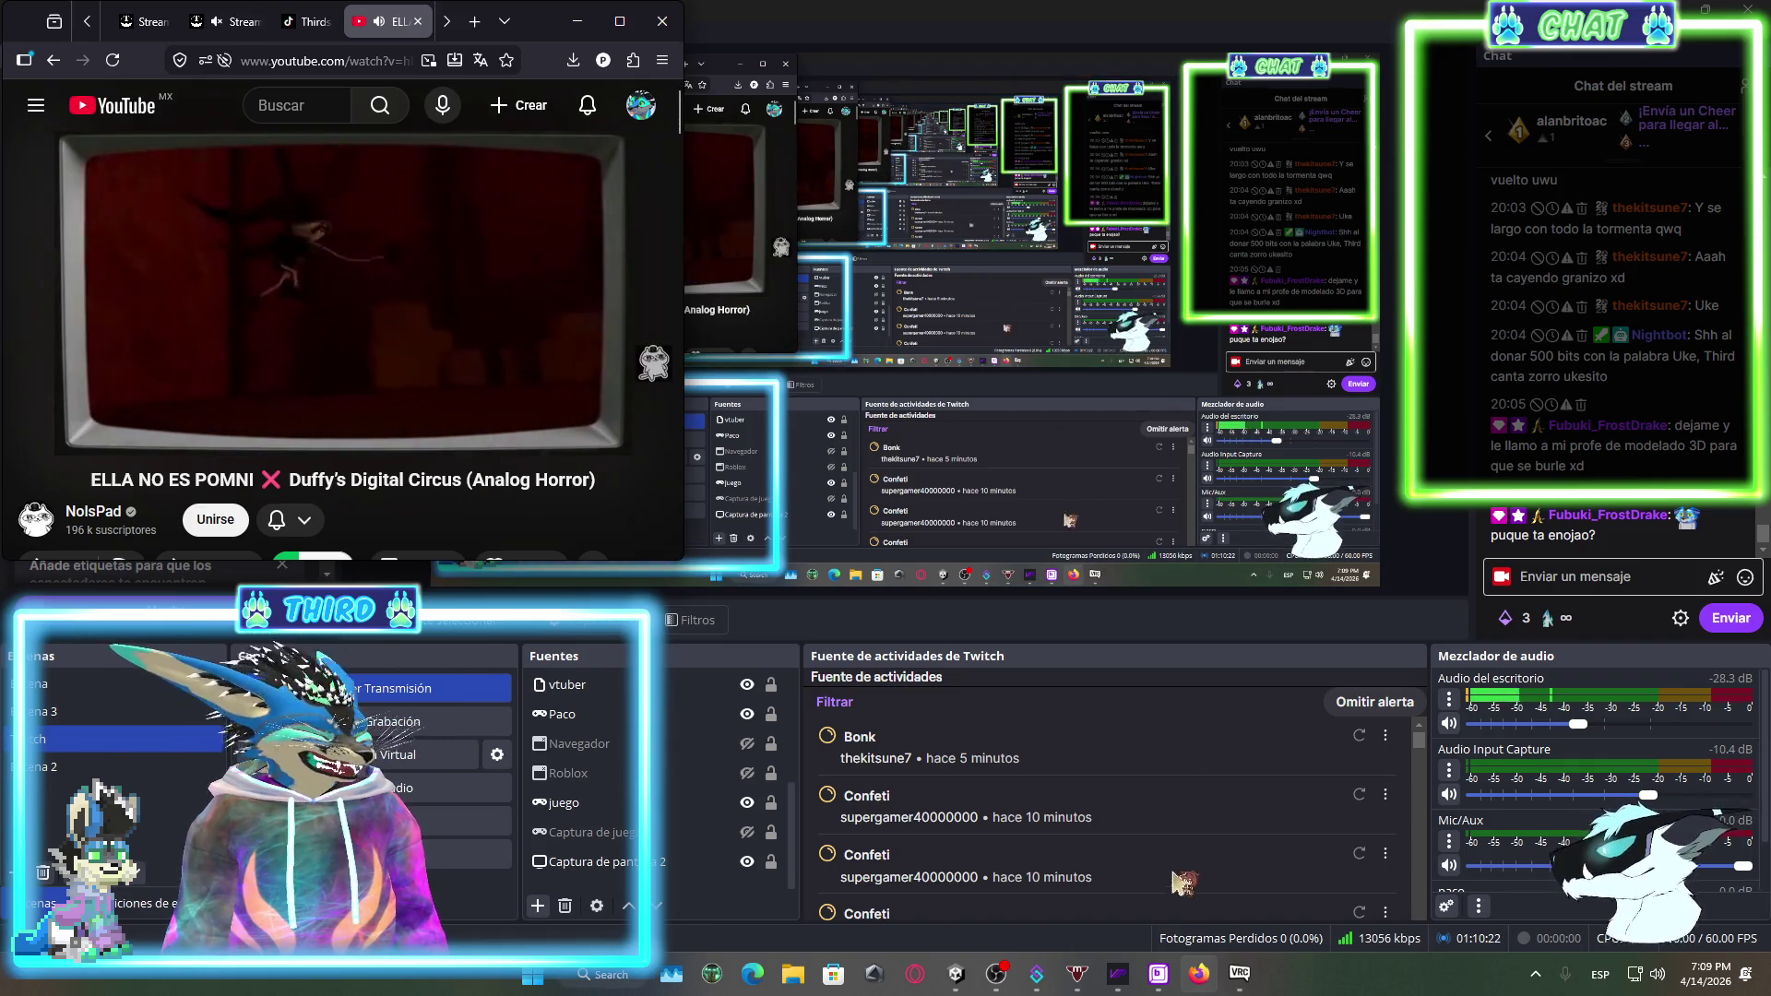
left_click(957, 973)
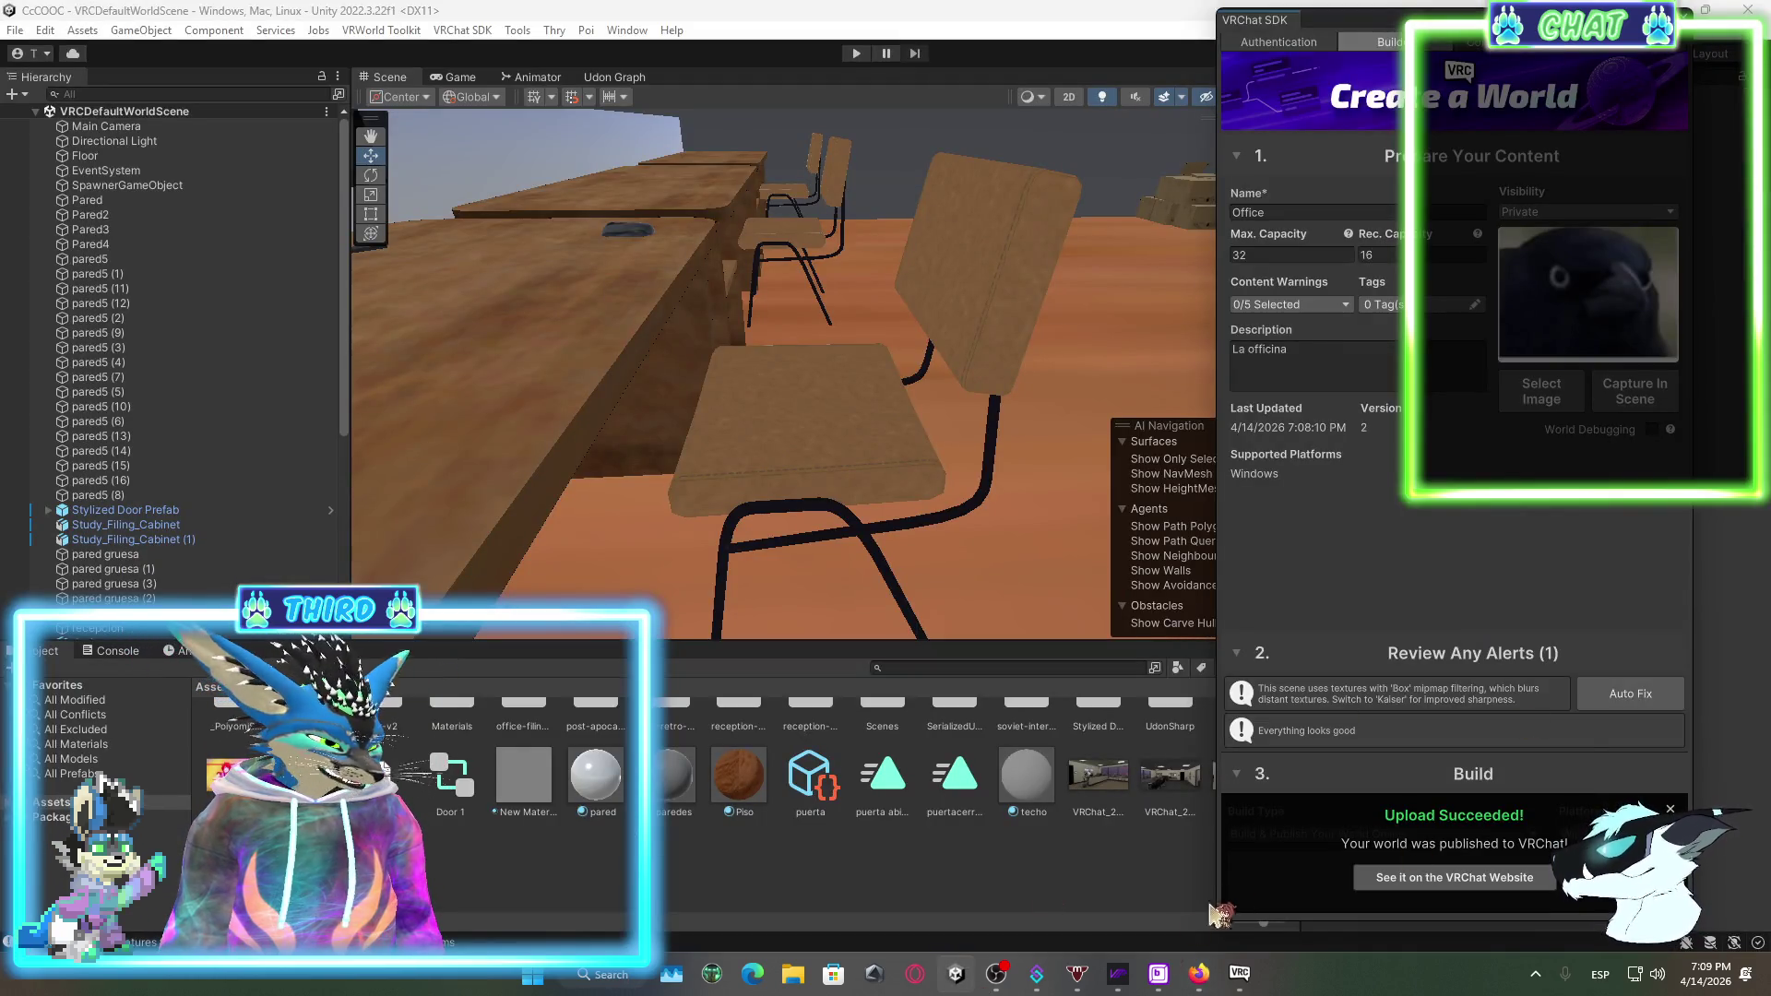
Step: Return to VRChat and walk through the blue-lit Casa Test room past the smoke machine
left_click(1239, 983)
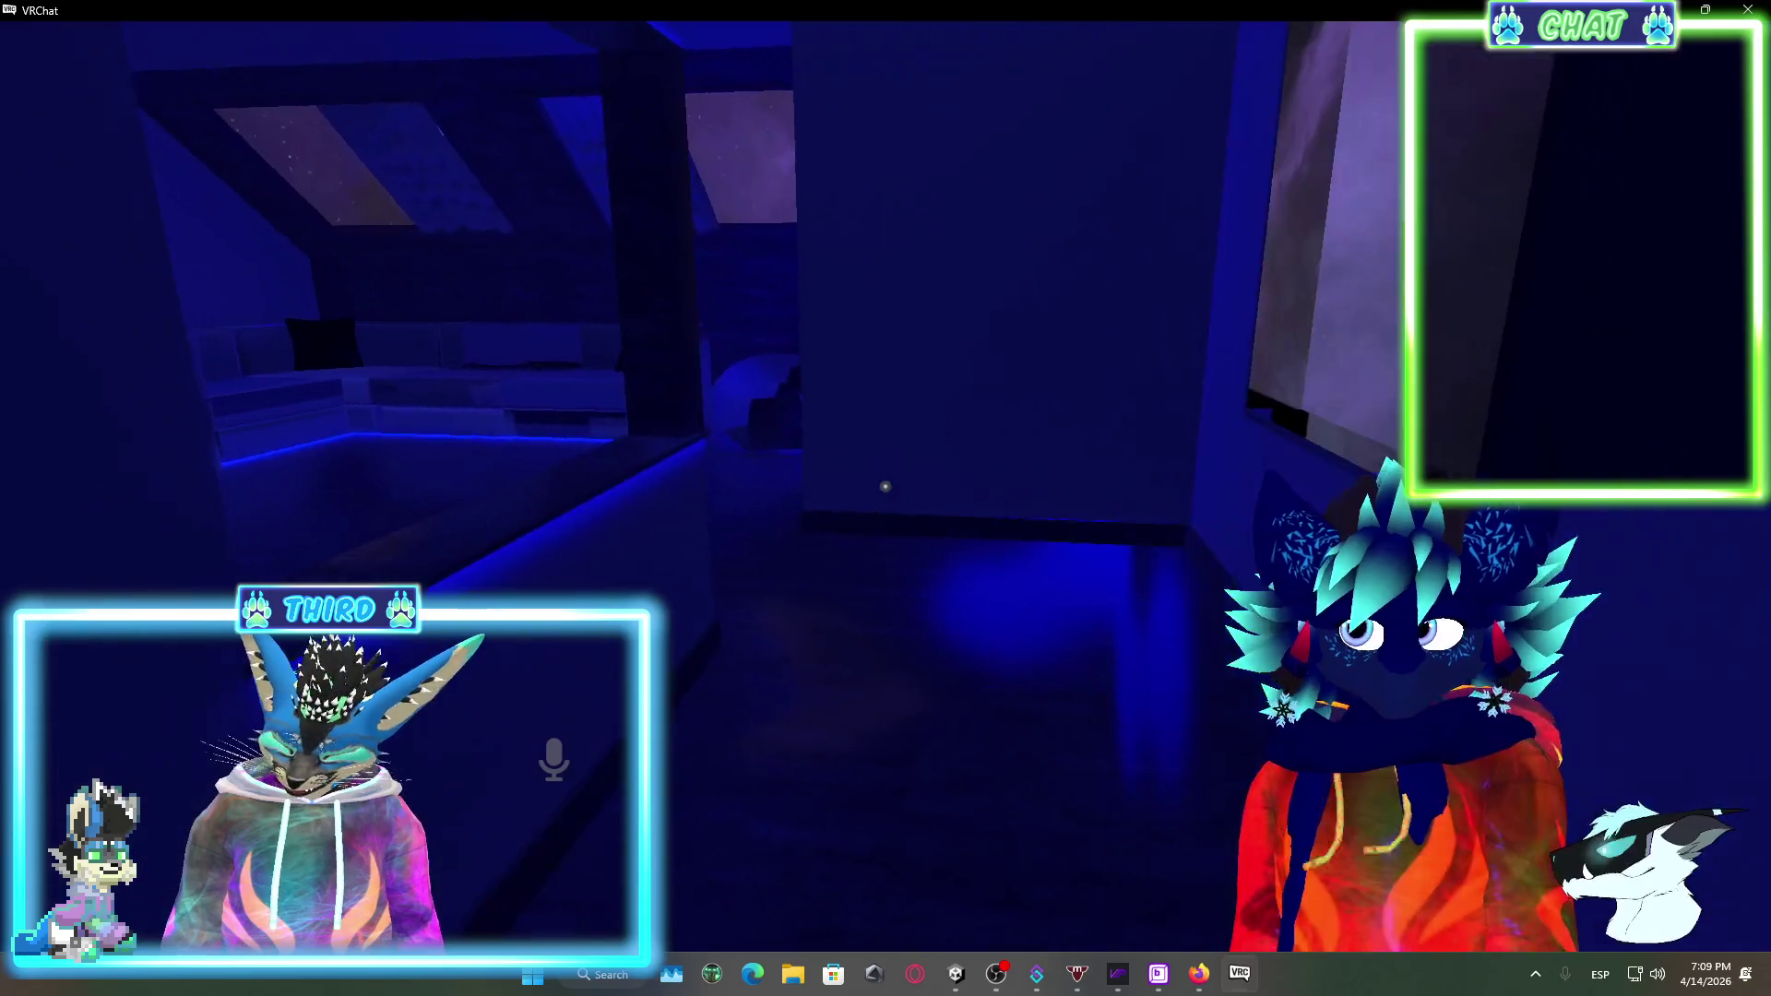
key("w")
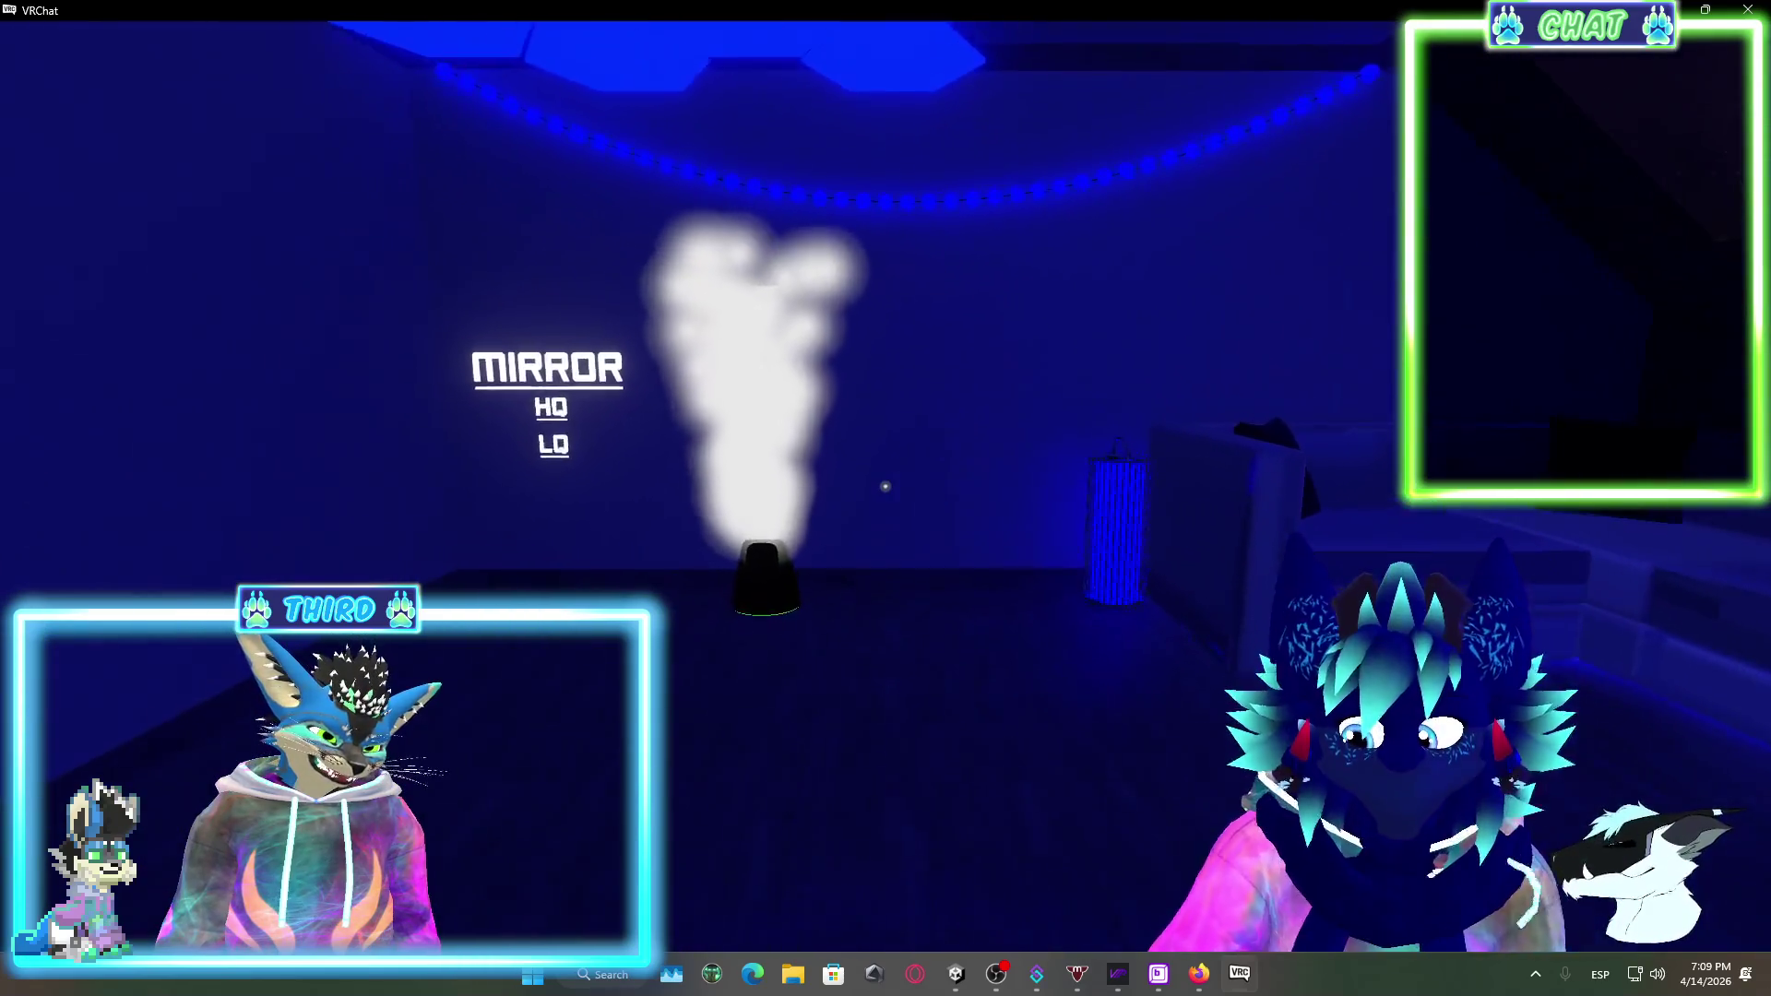
key("w")
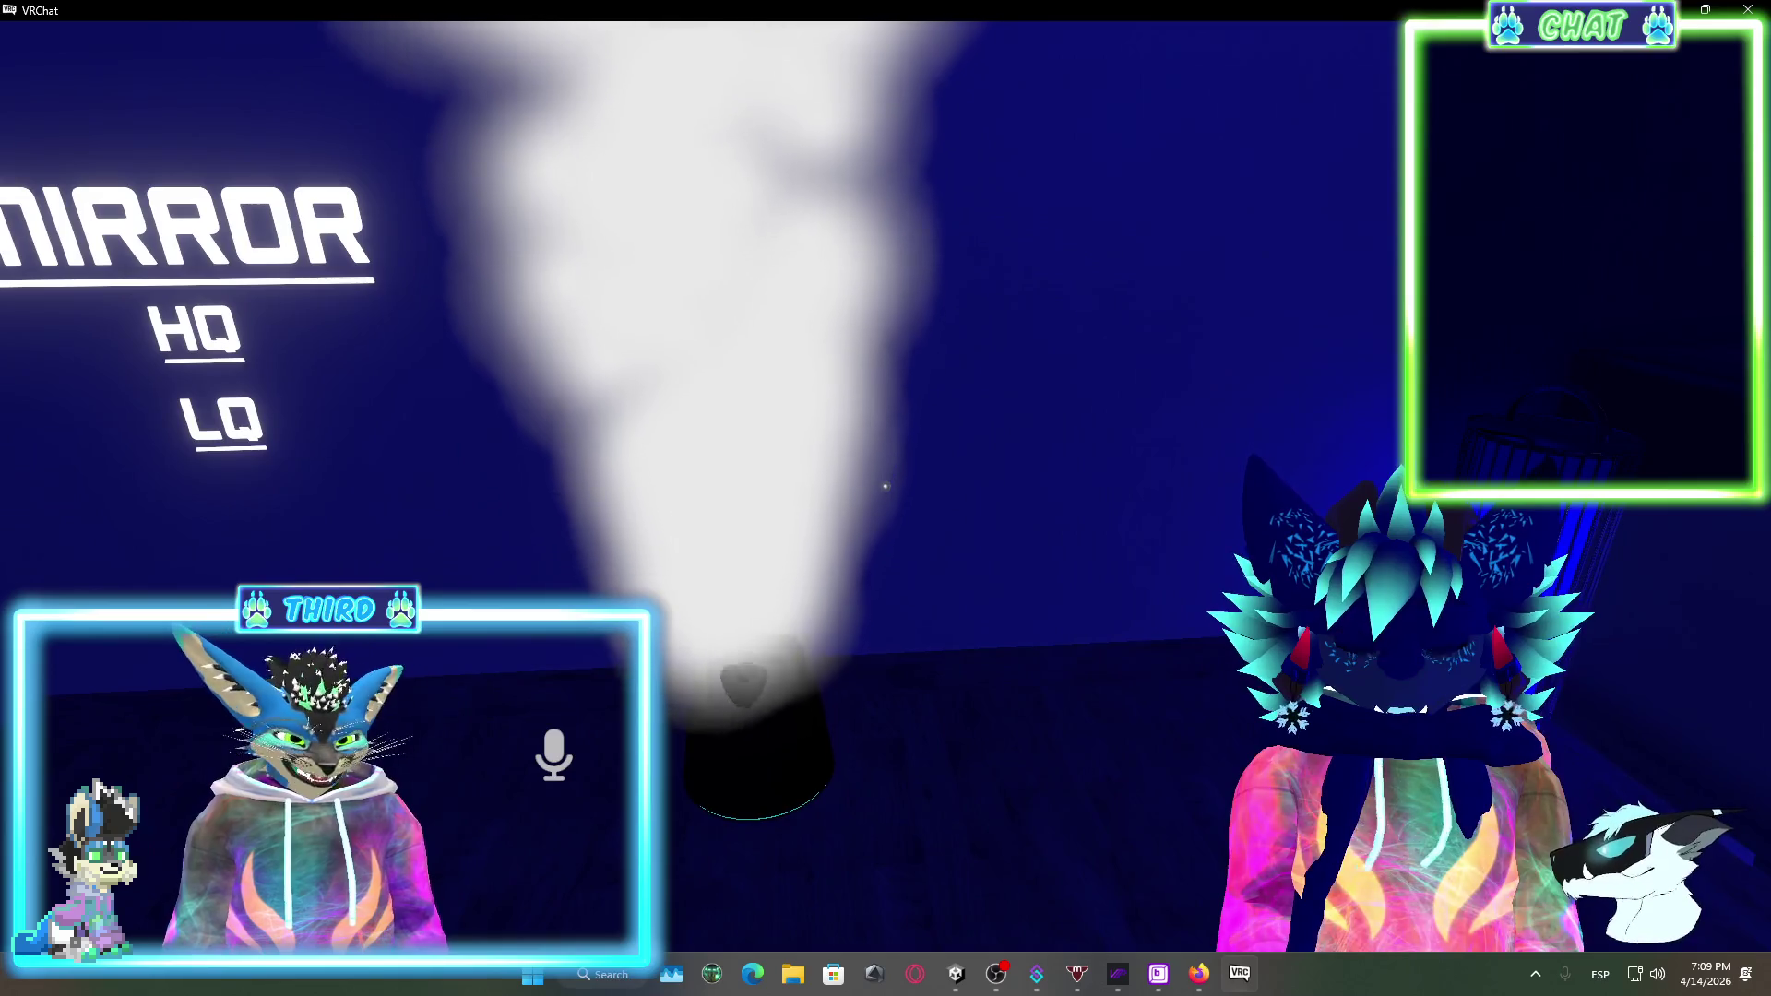
key("w")
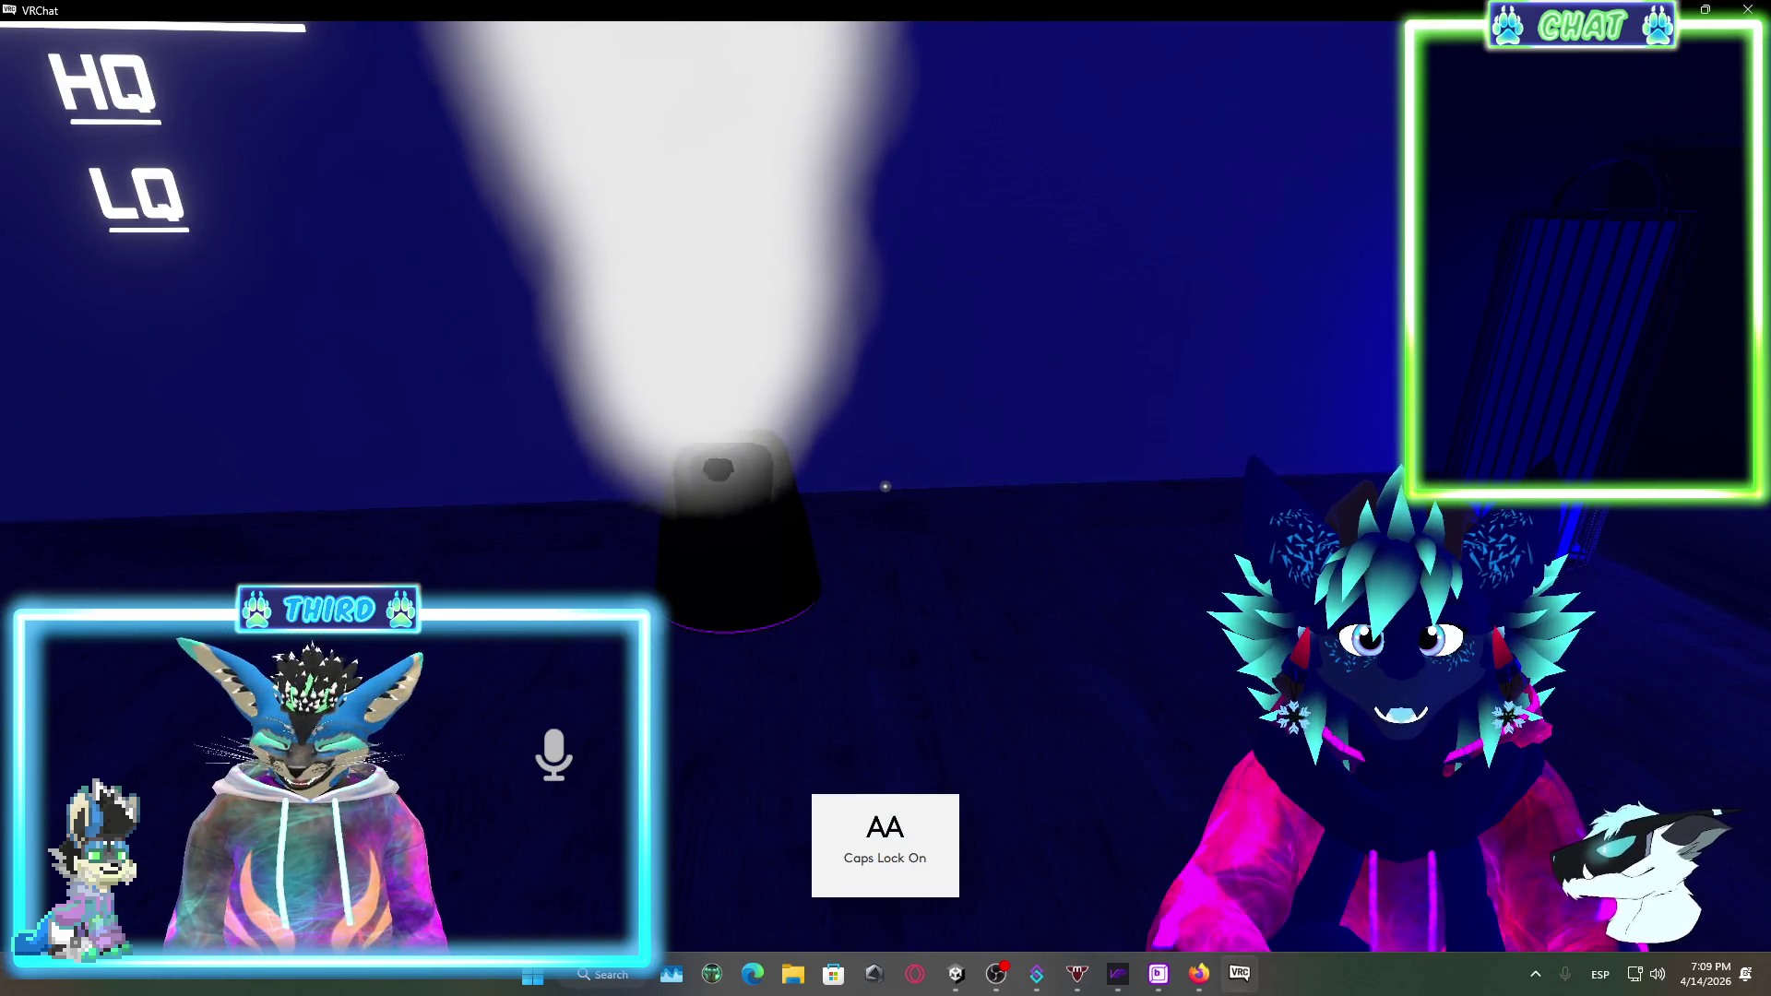
key("w")
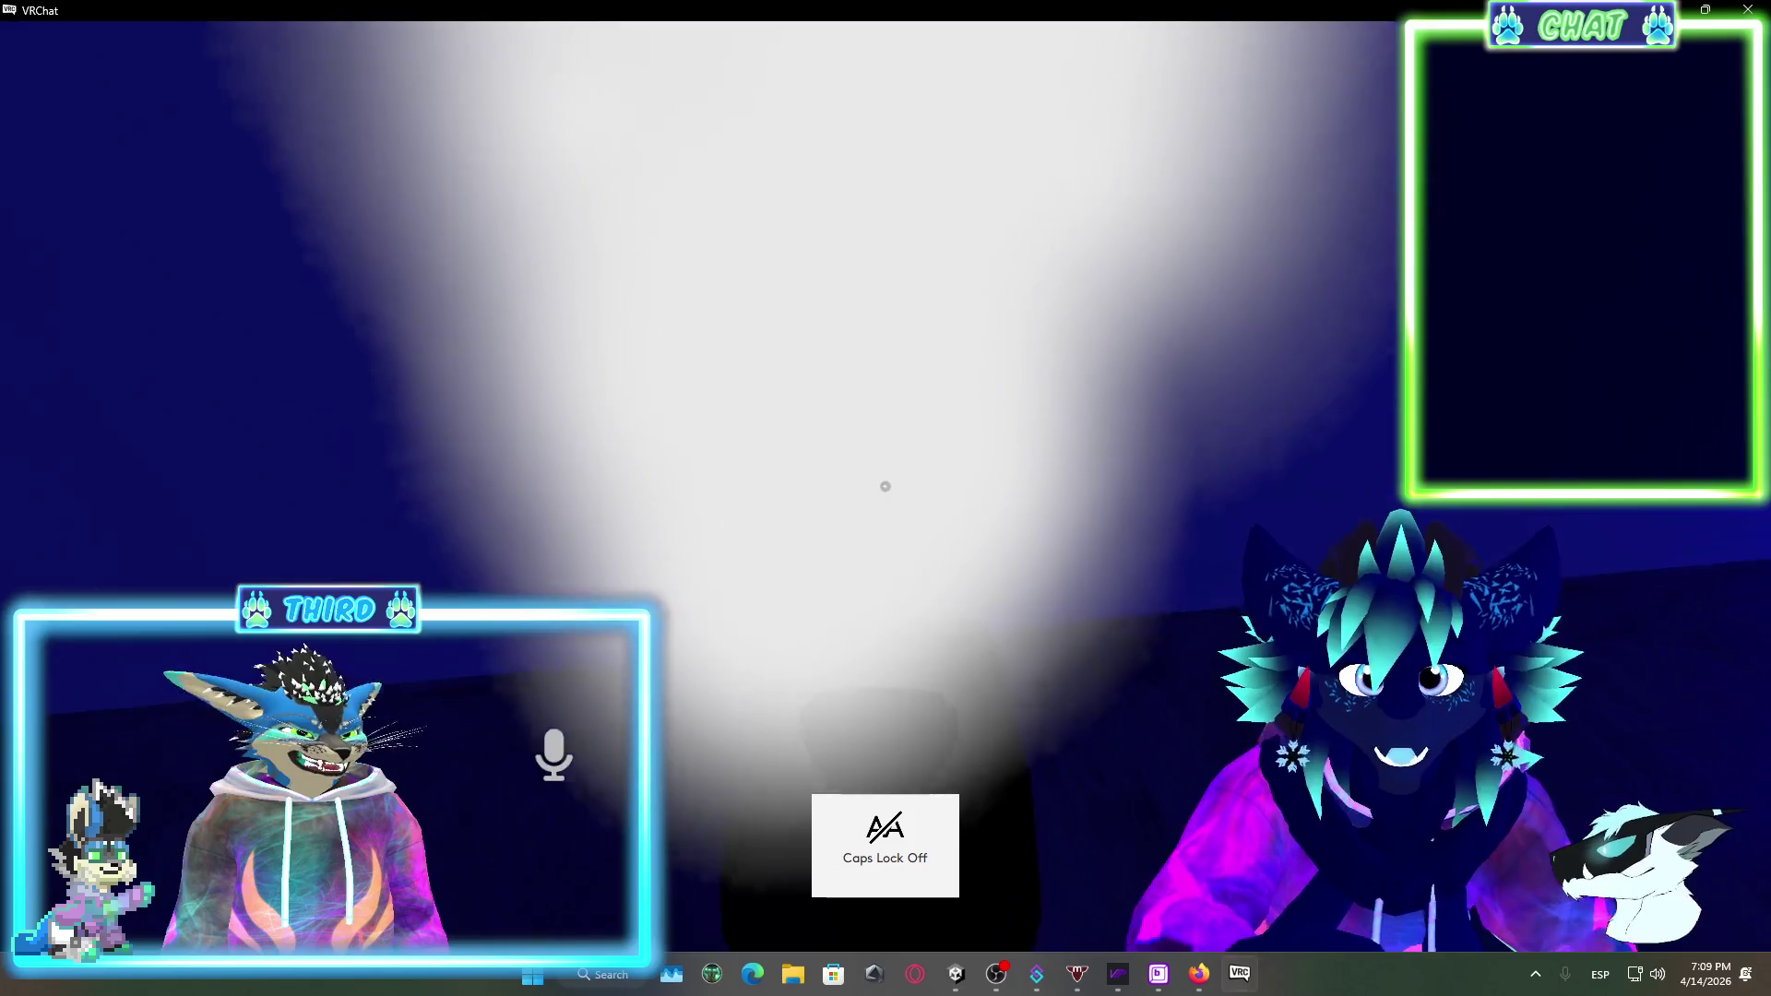
key("w")
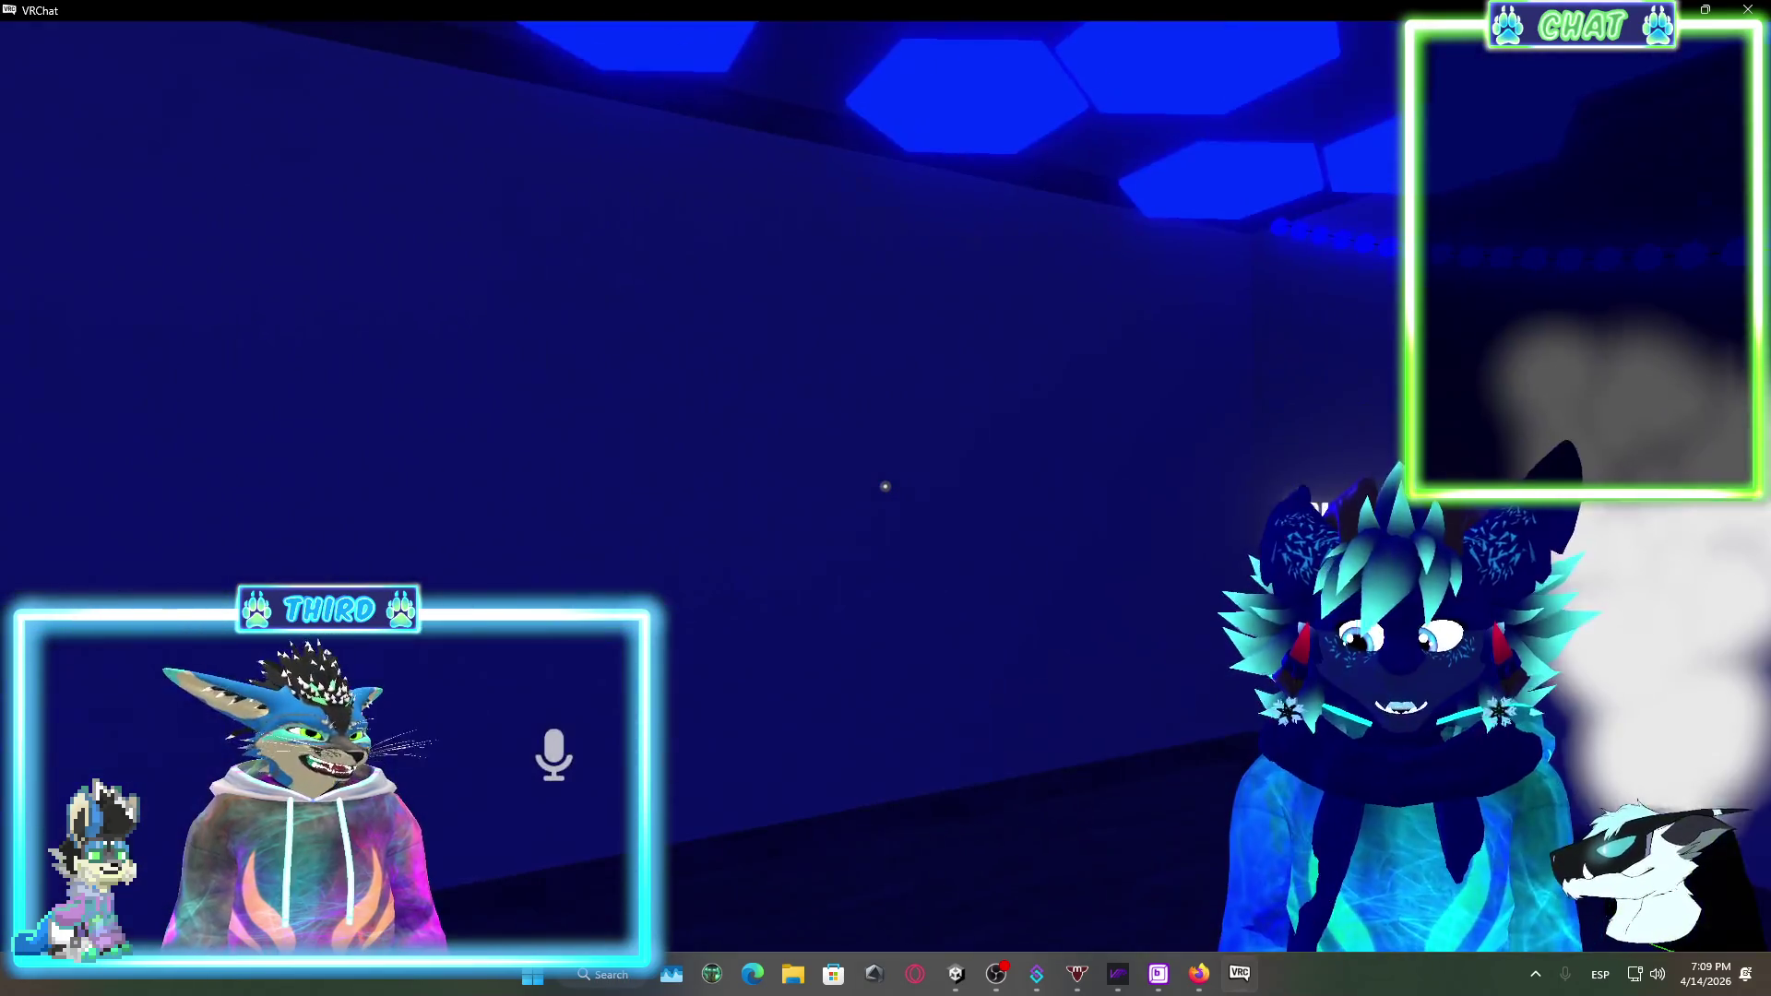
key("Escape")
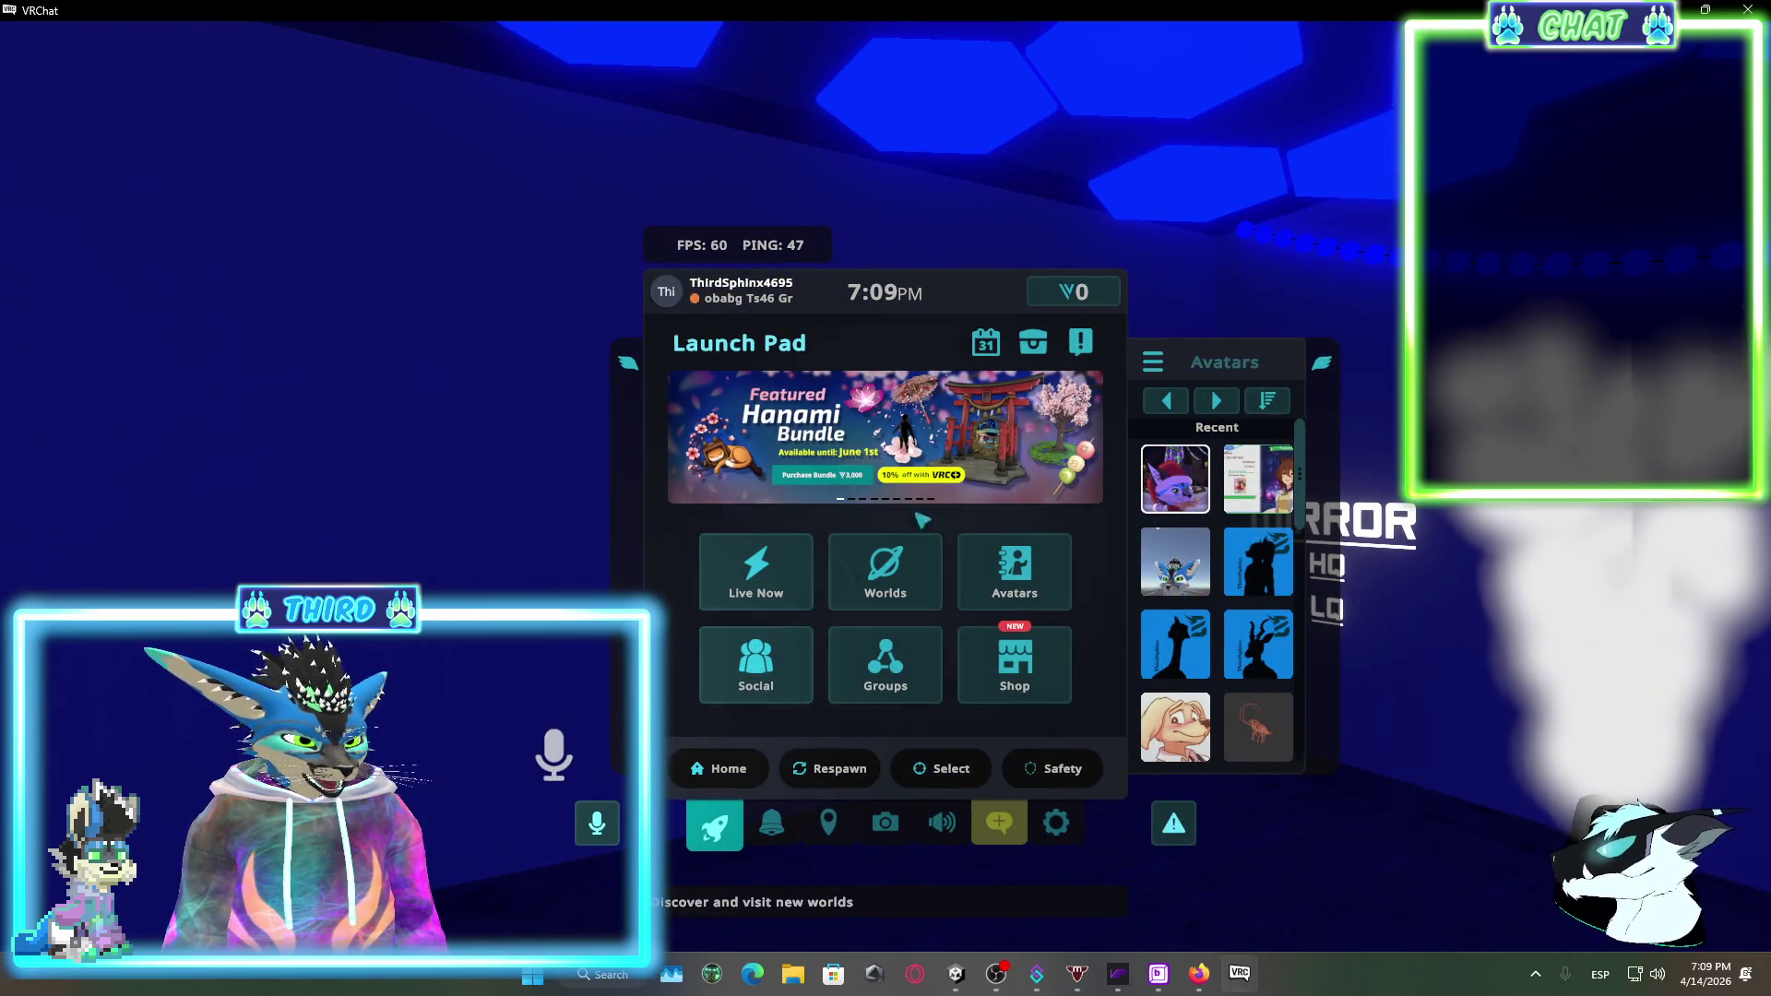
Step: Create a new Invite+ instance of the uploaded Office world and join it
left_click(926, 609)
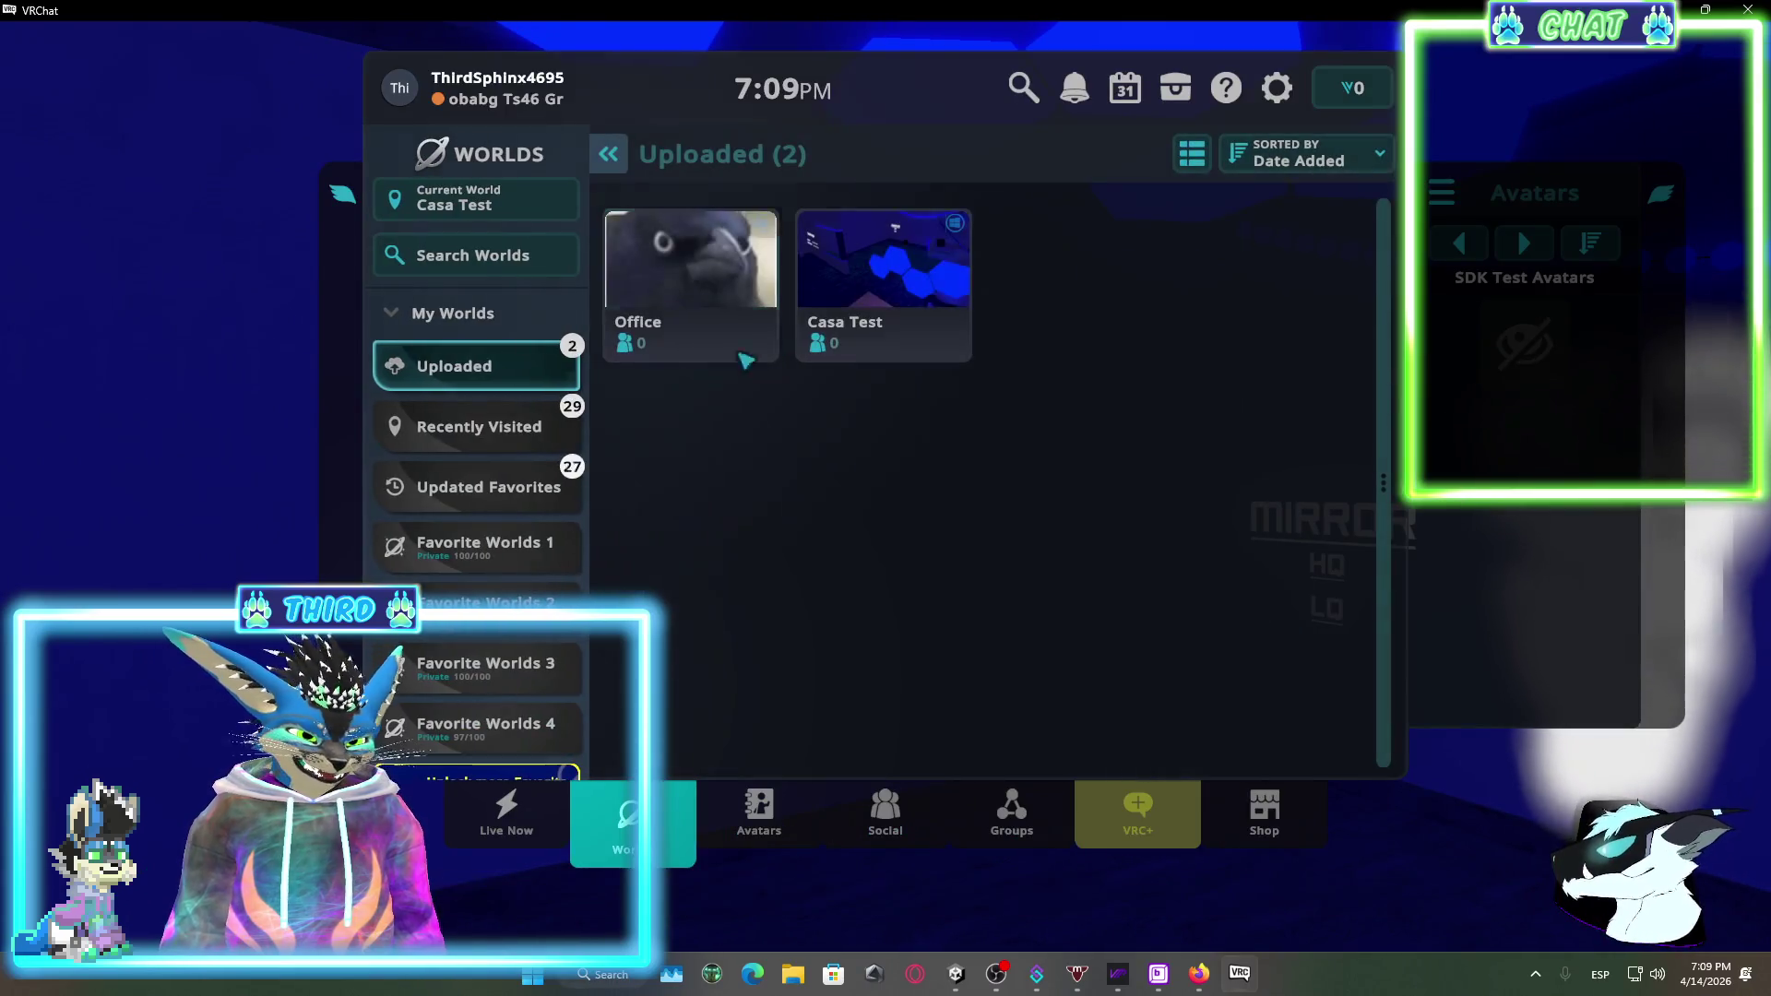
left_click(687, 291)
left_click(509, 569)
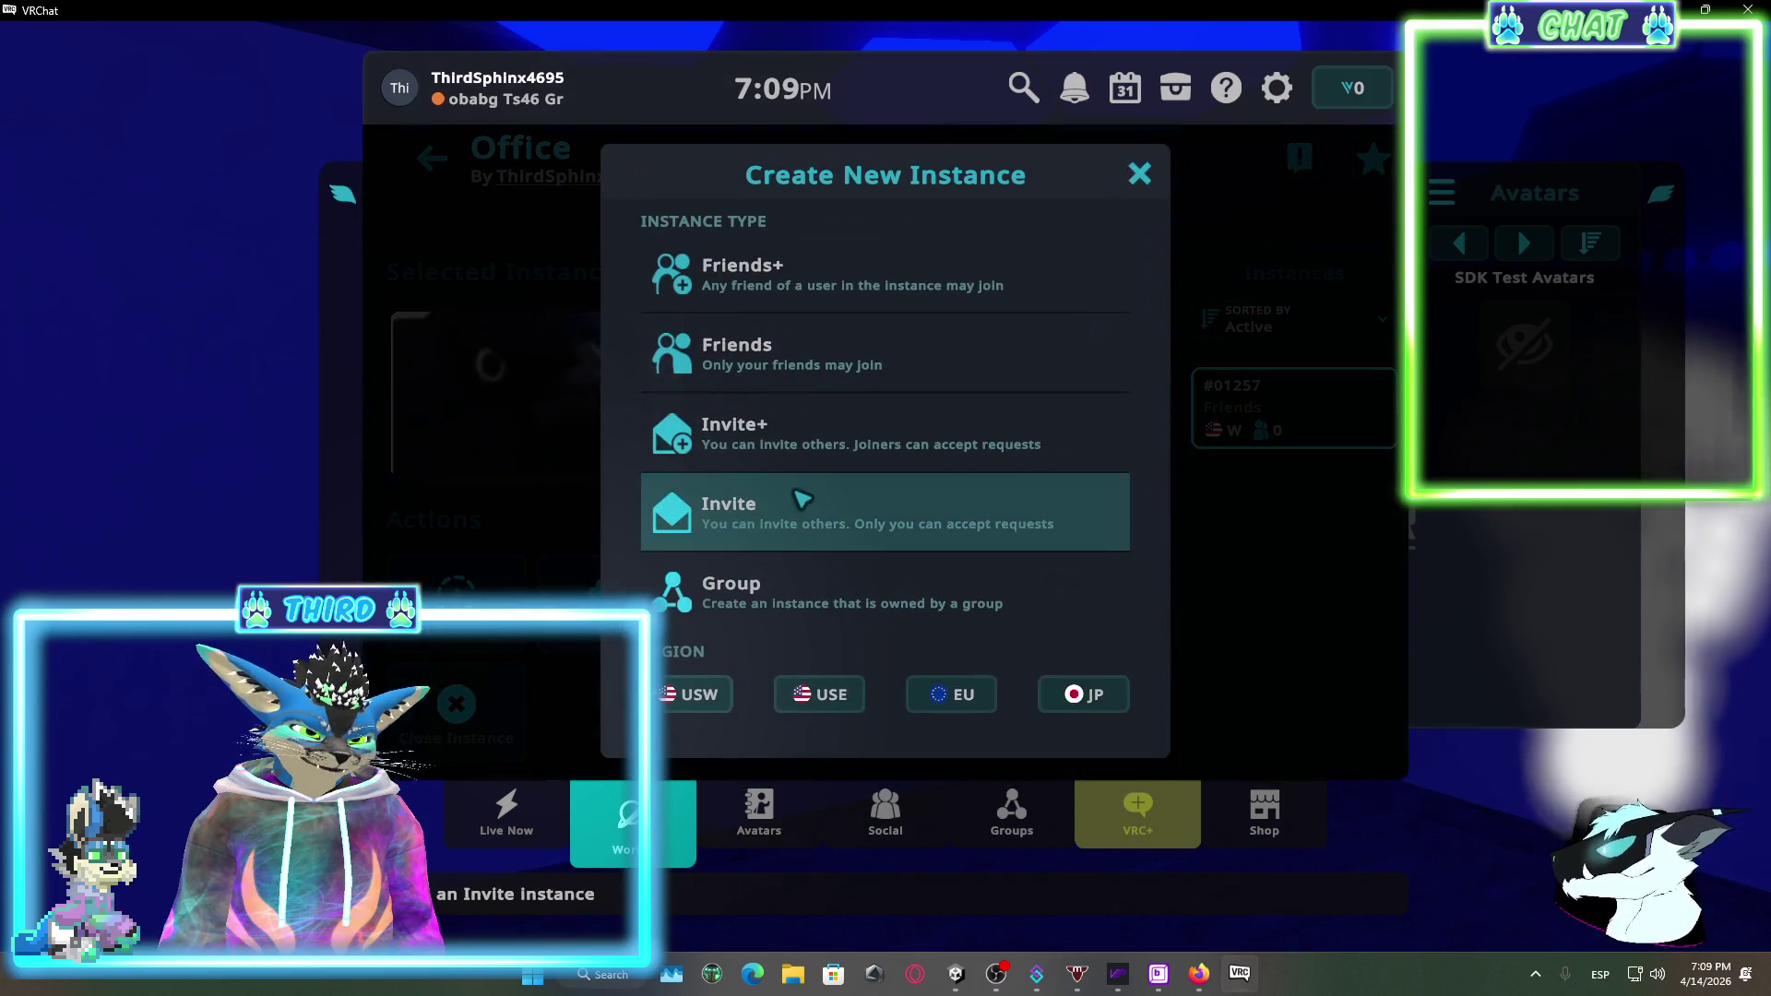
left_click(830, 435)
left_click(757, 531)
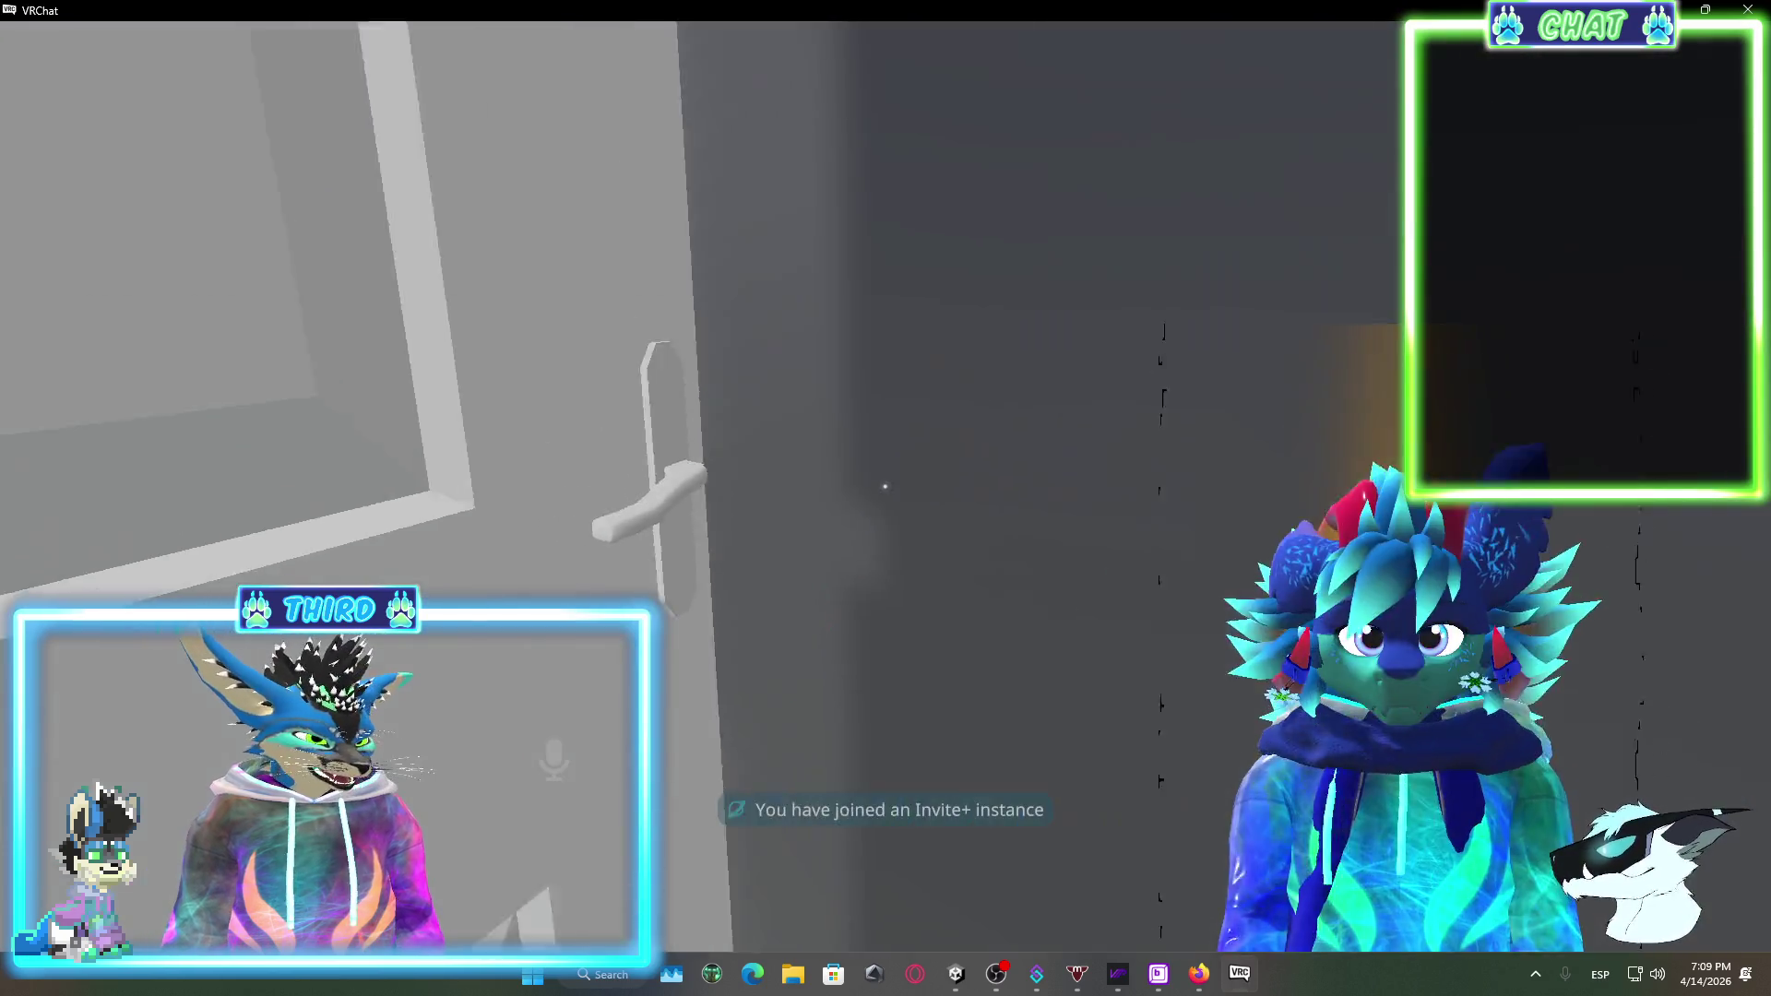
Step: Walk through the doorway up to the classroom desk
key("w")
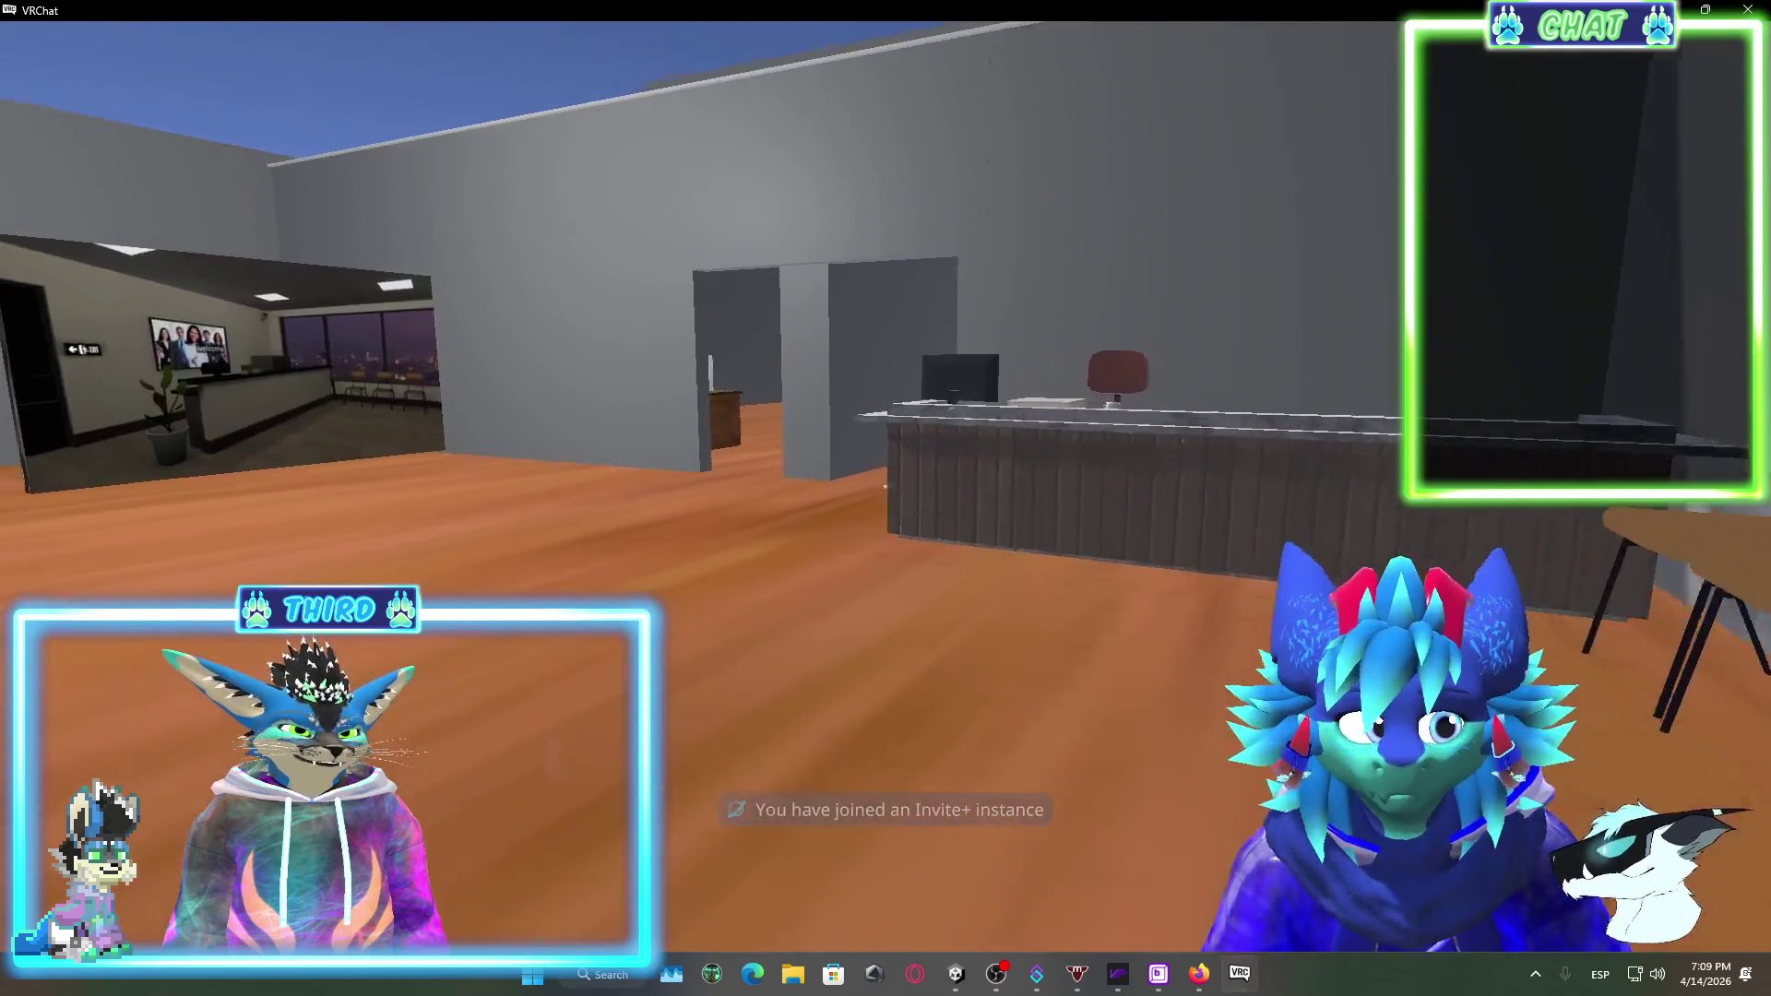
key("w")
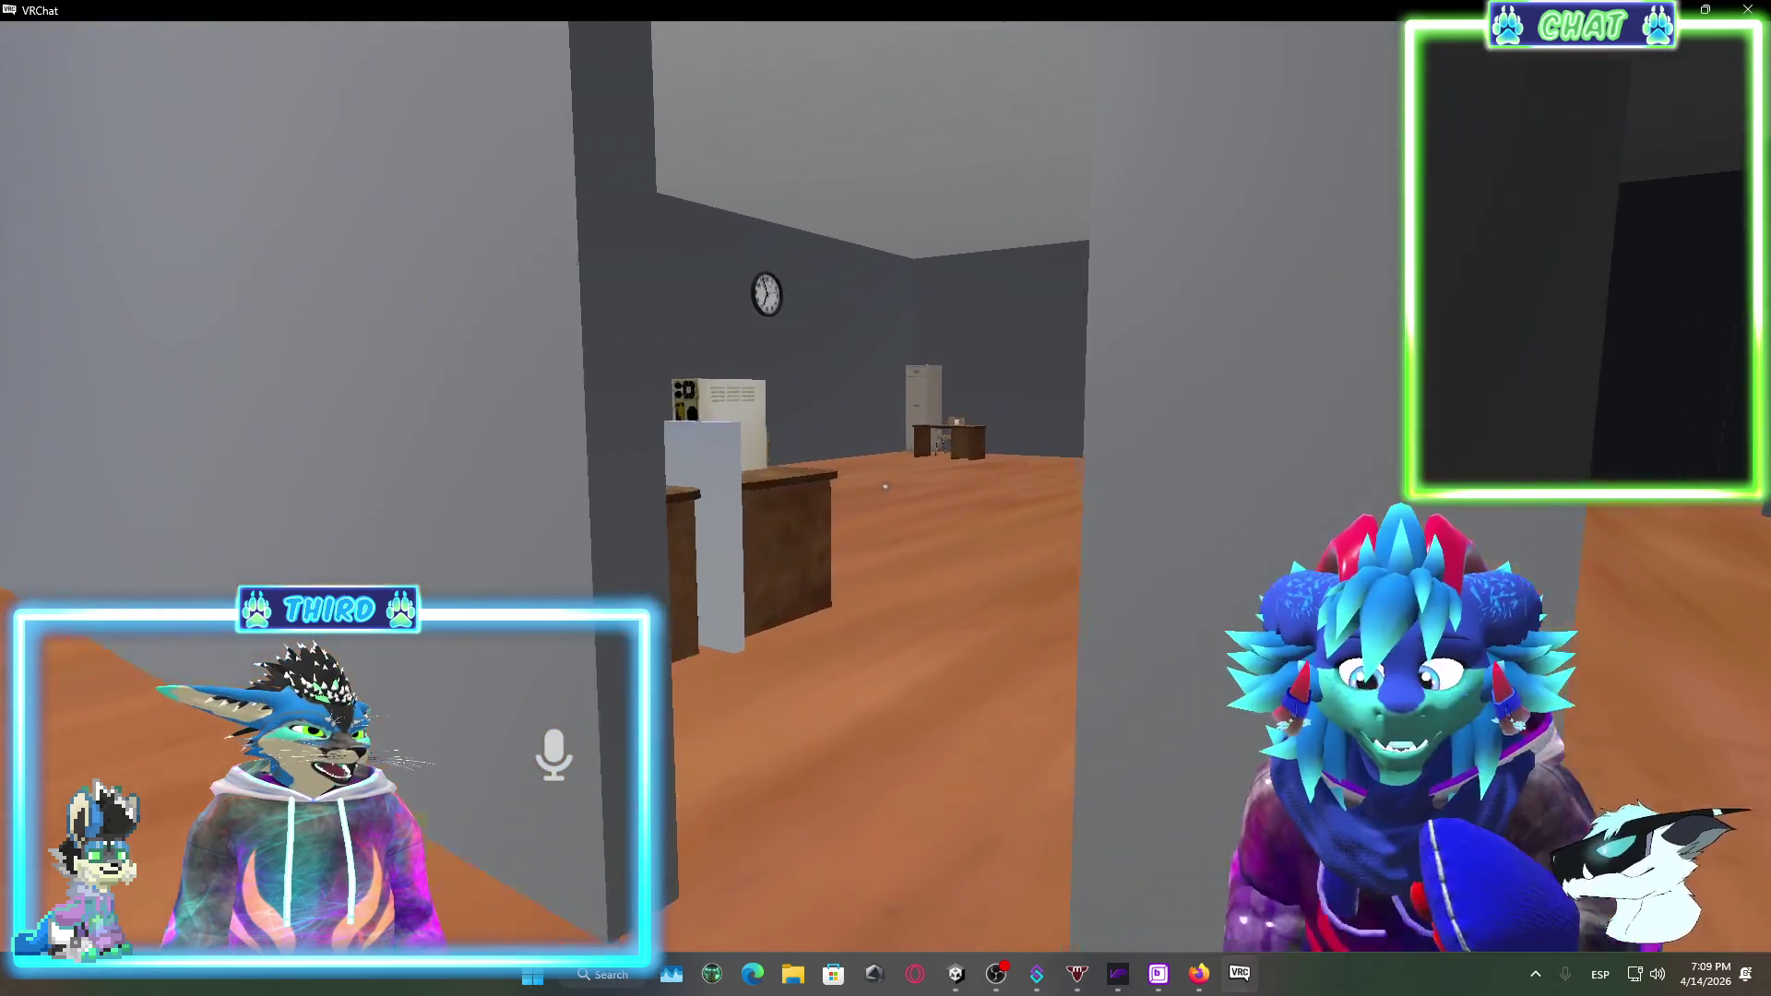
key("w")
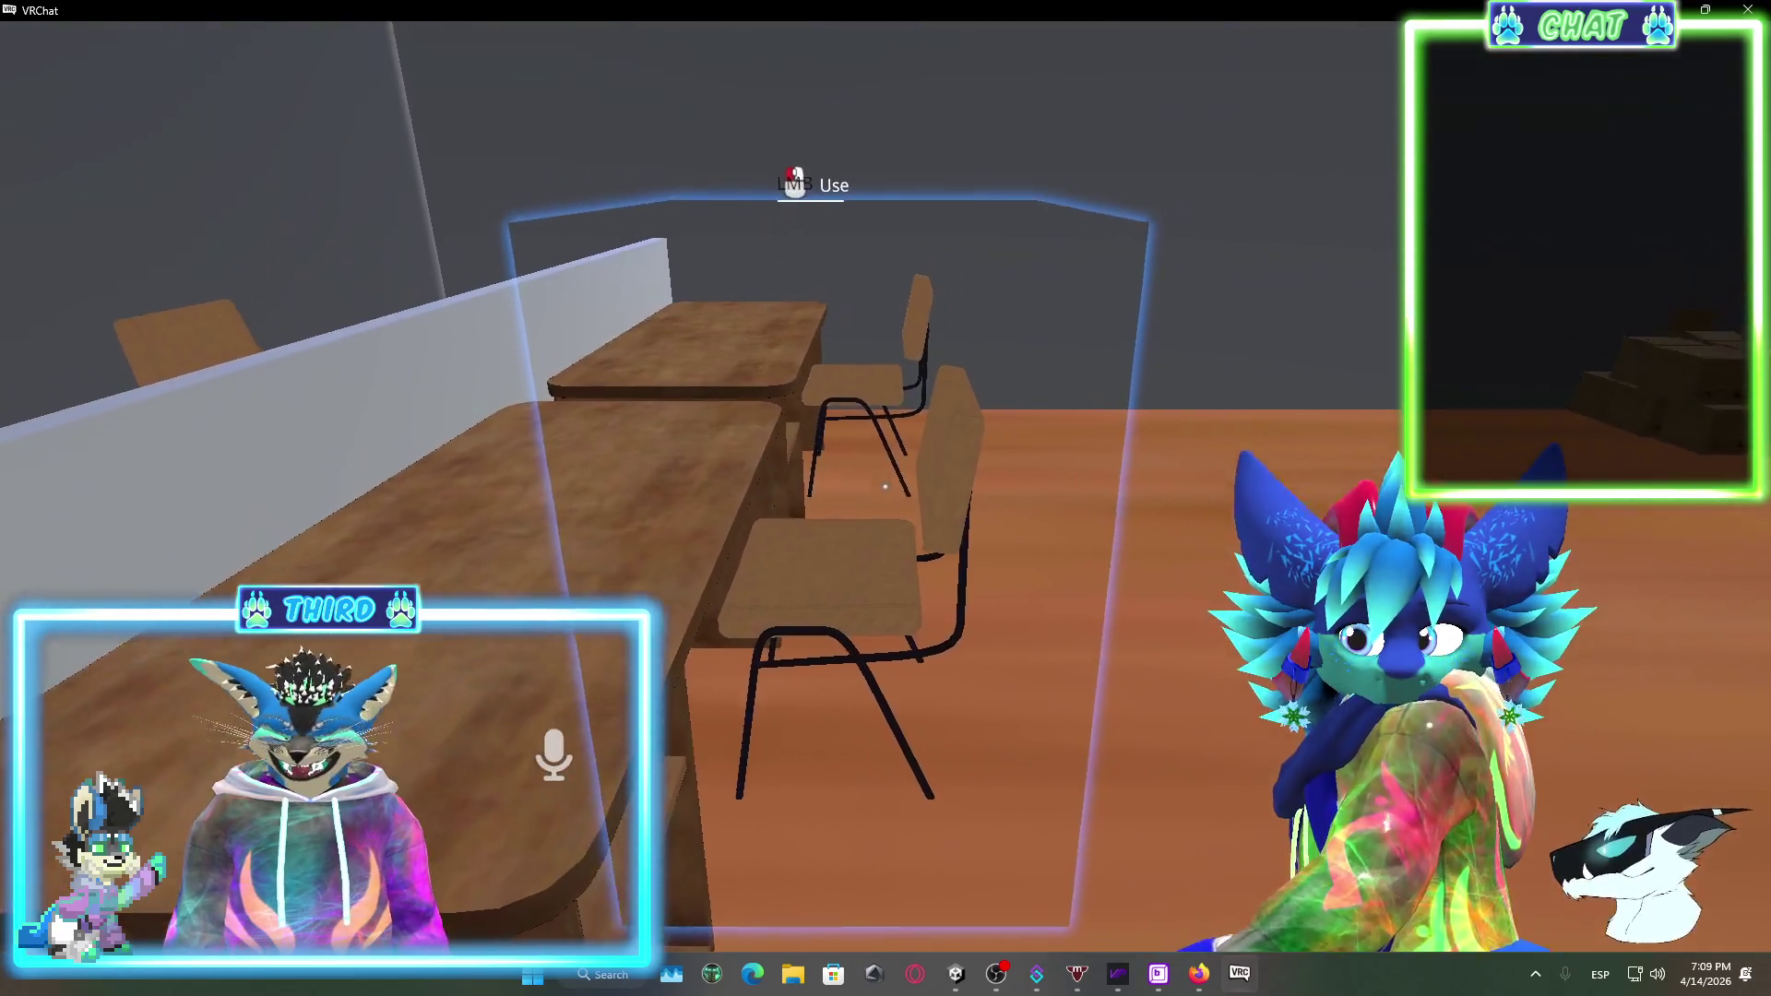
Step: Turn on a personal mirror that also reflects the world, then switch to Unity
key("r")
left_click(1072, 616)
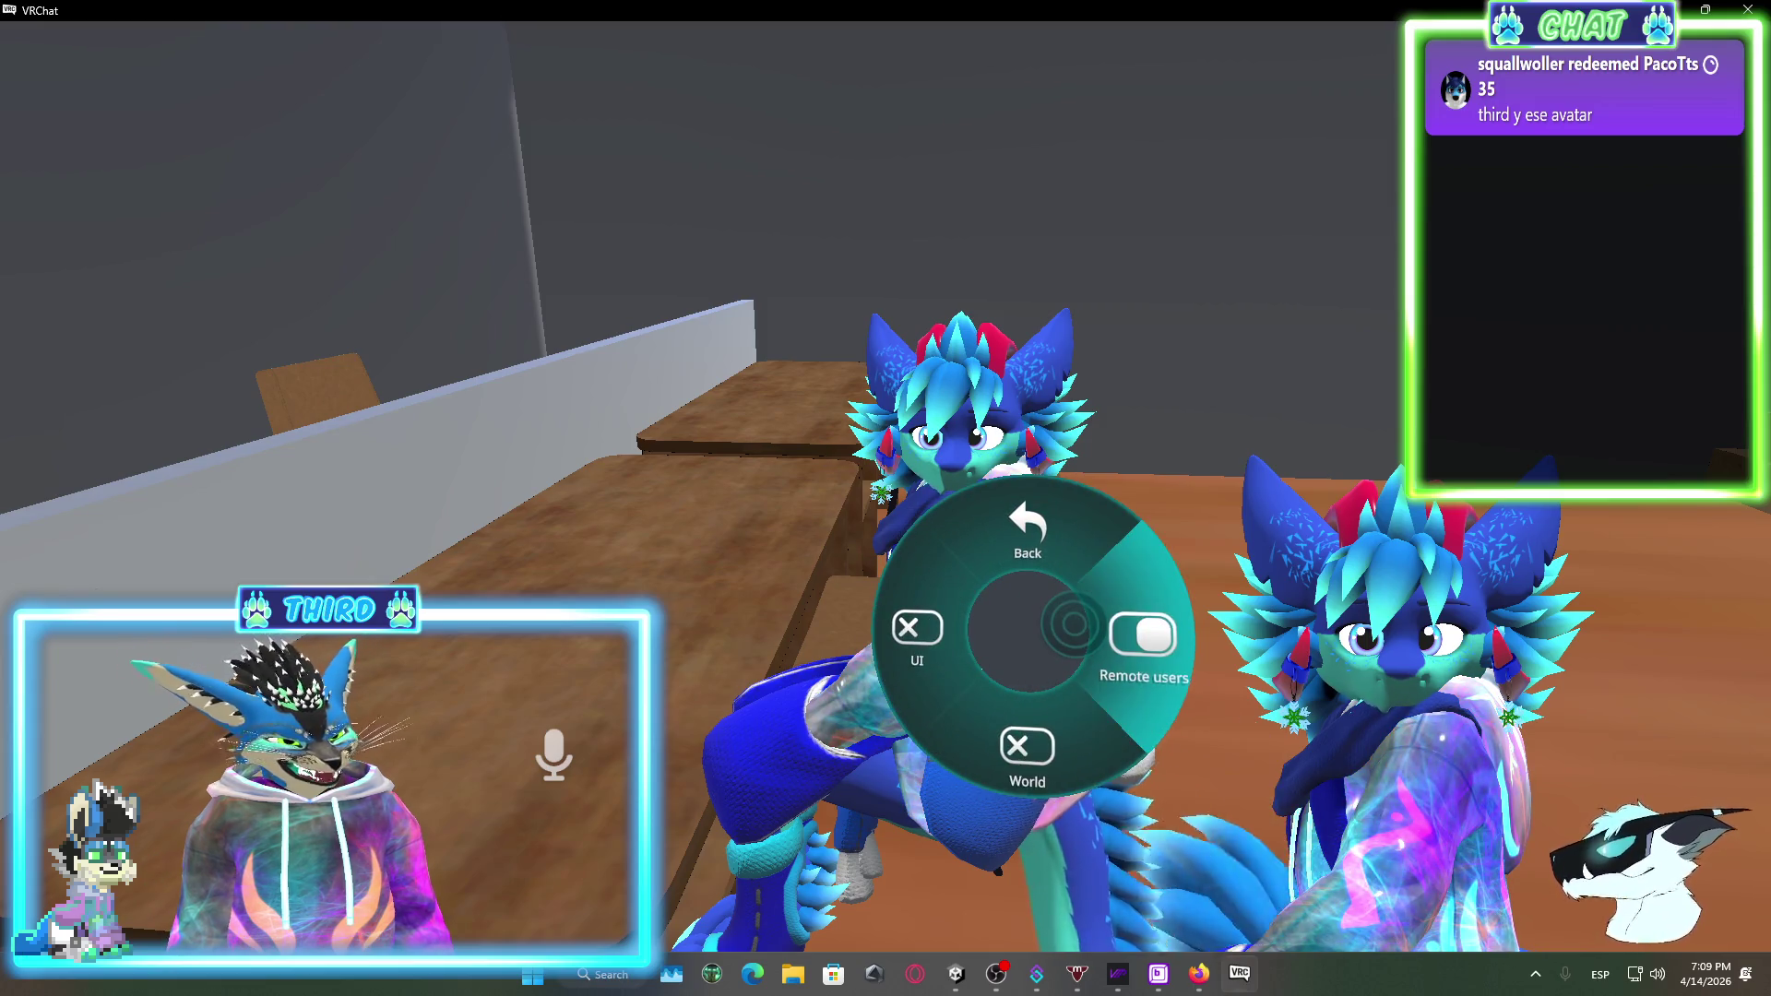
left_click(1027, 749)
key("r")
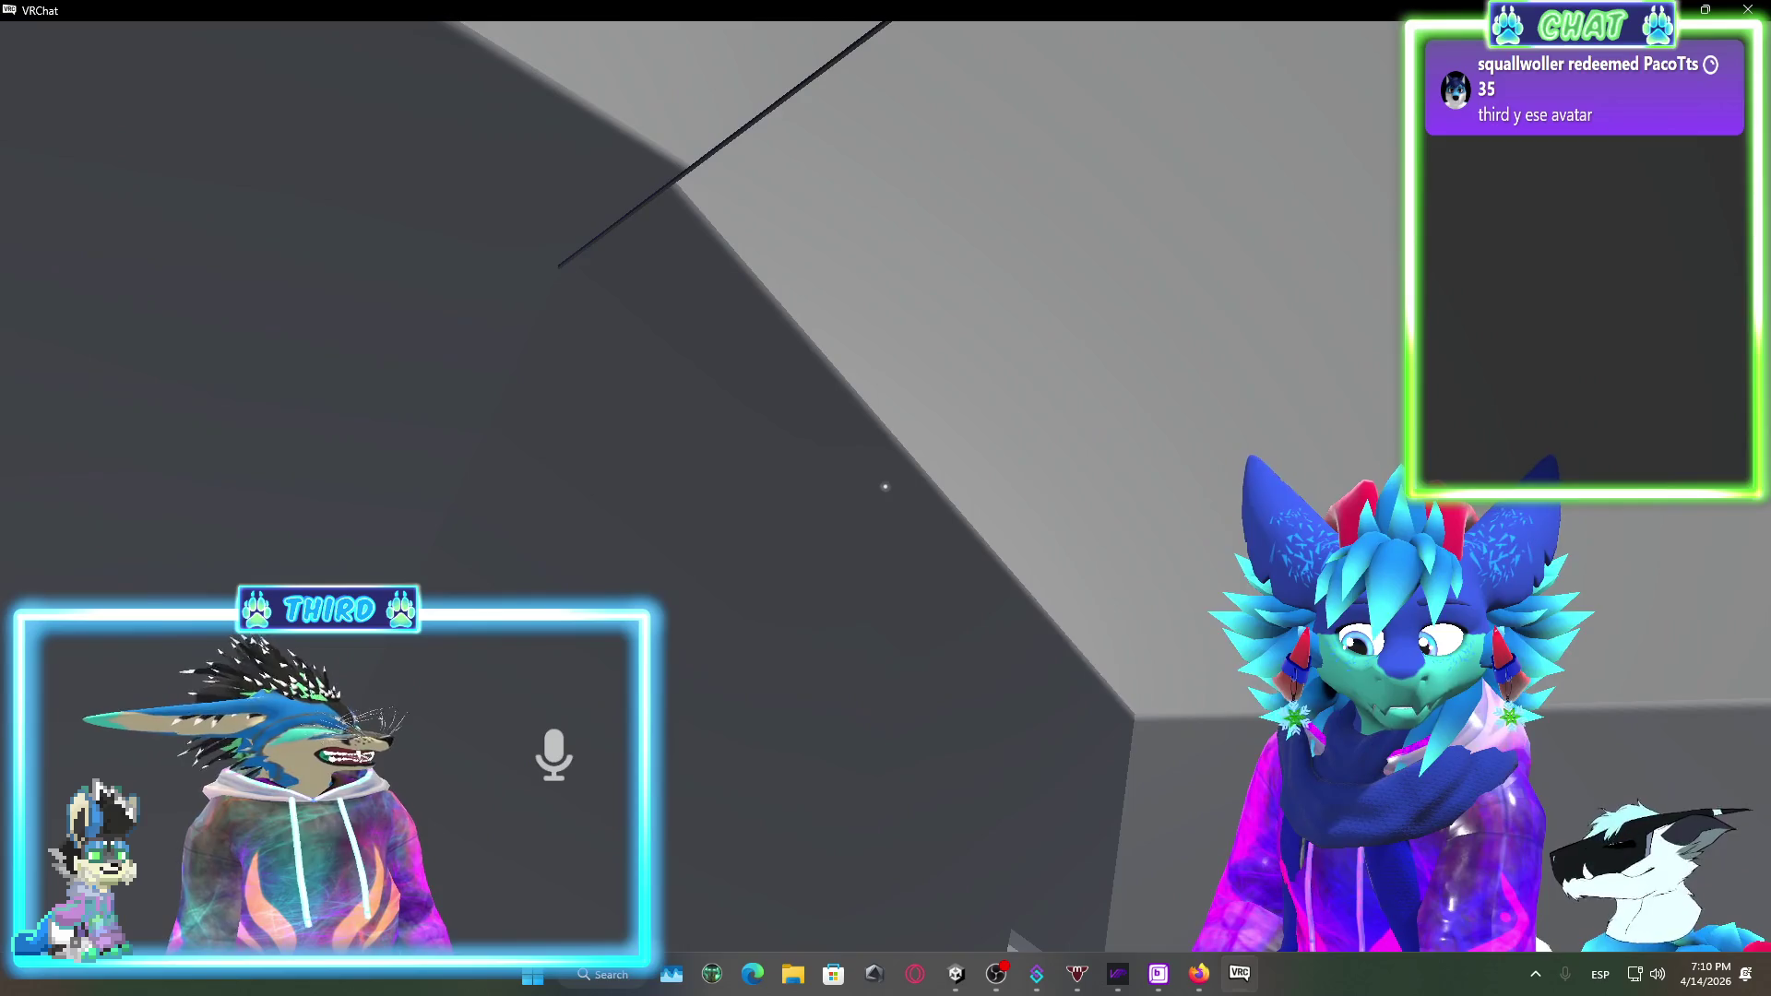
key("r")
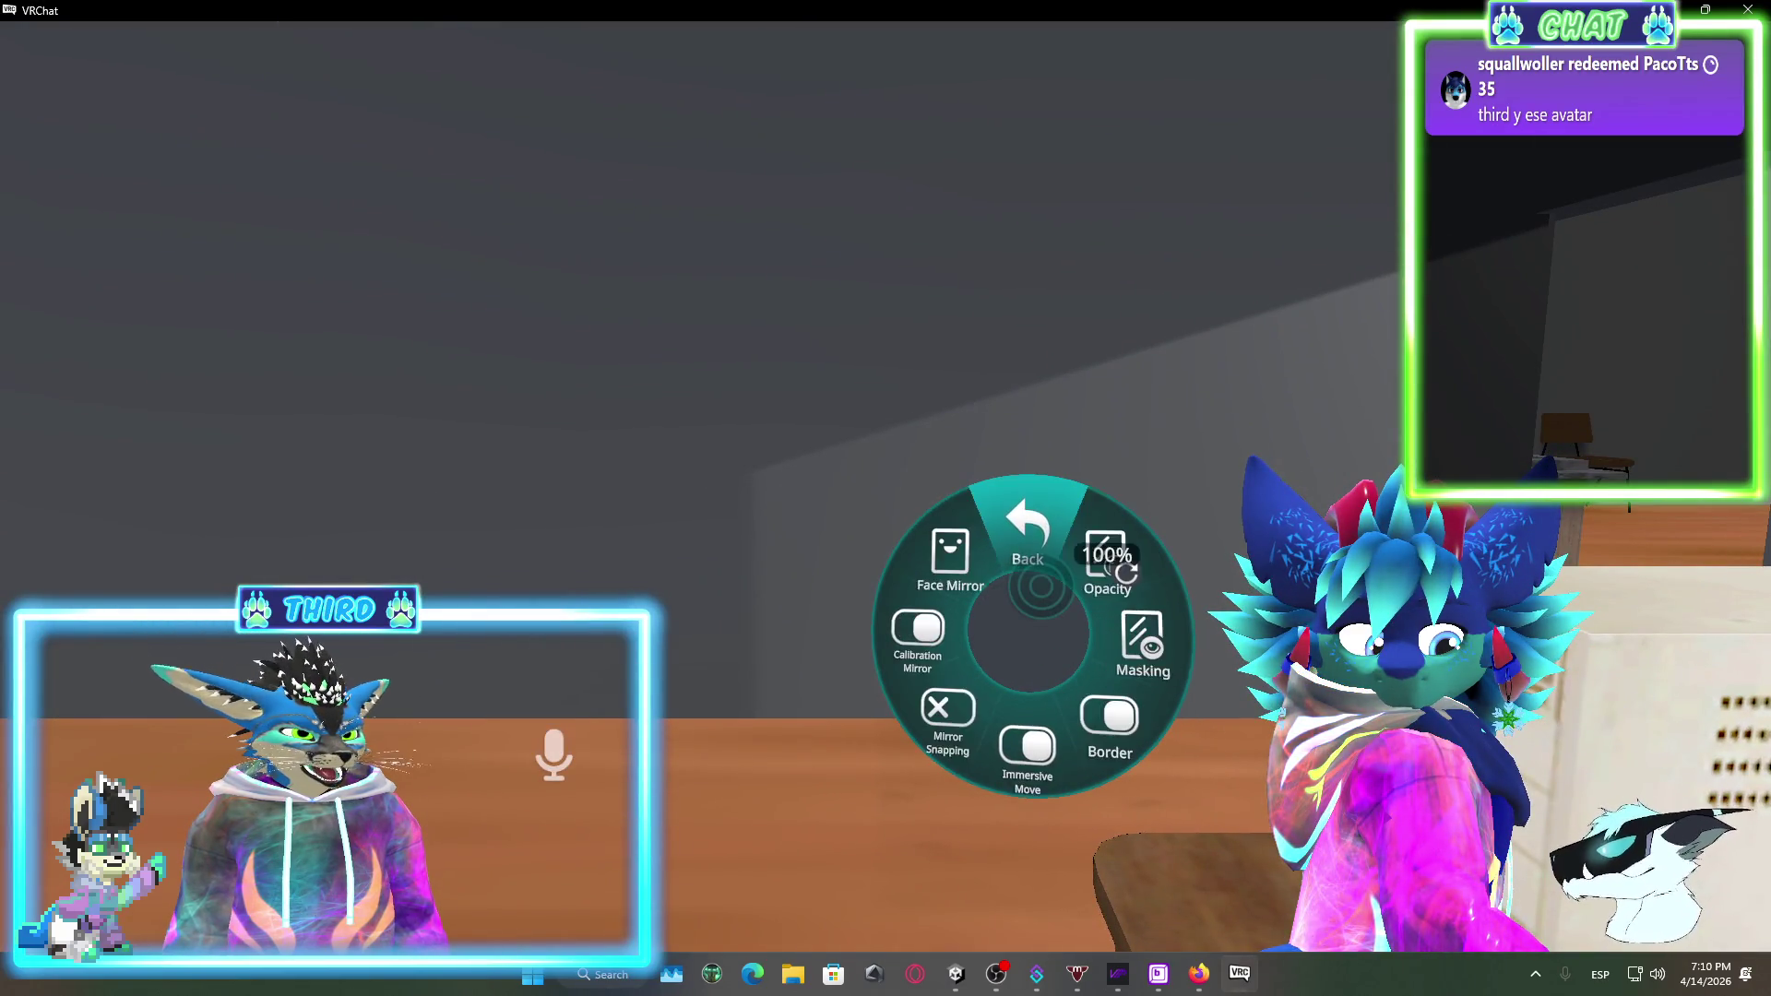
left_click(1115, 572)
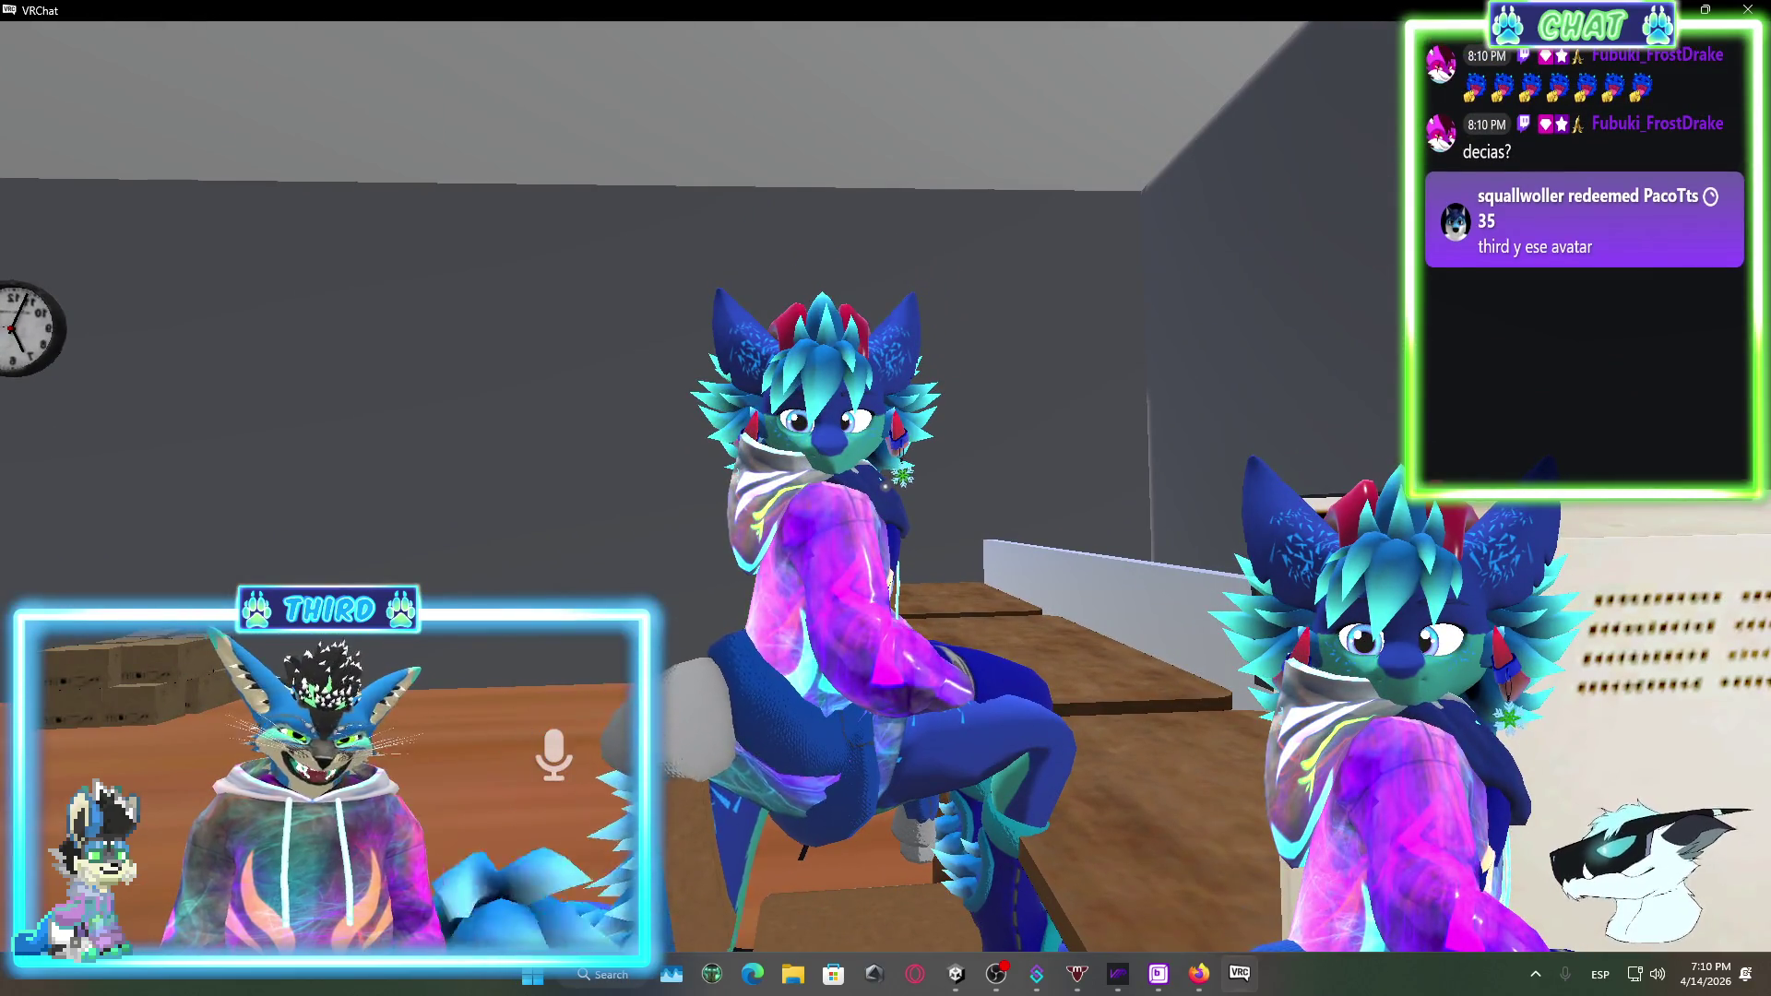
key("alt+Tab")
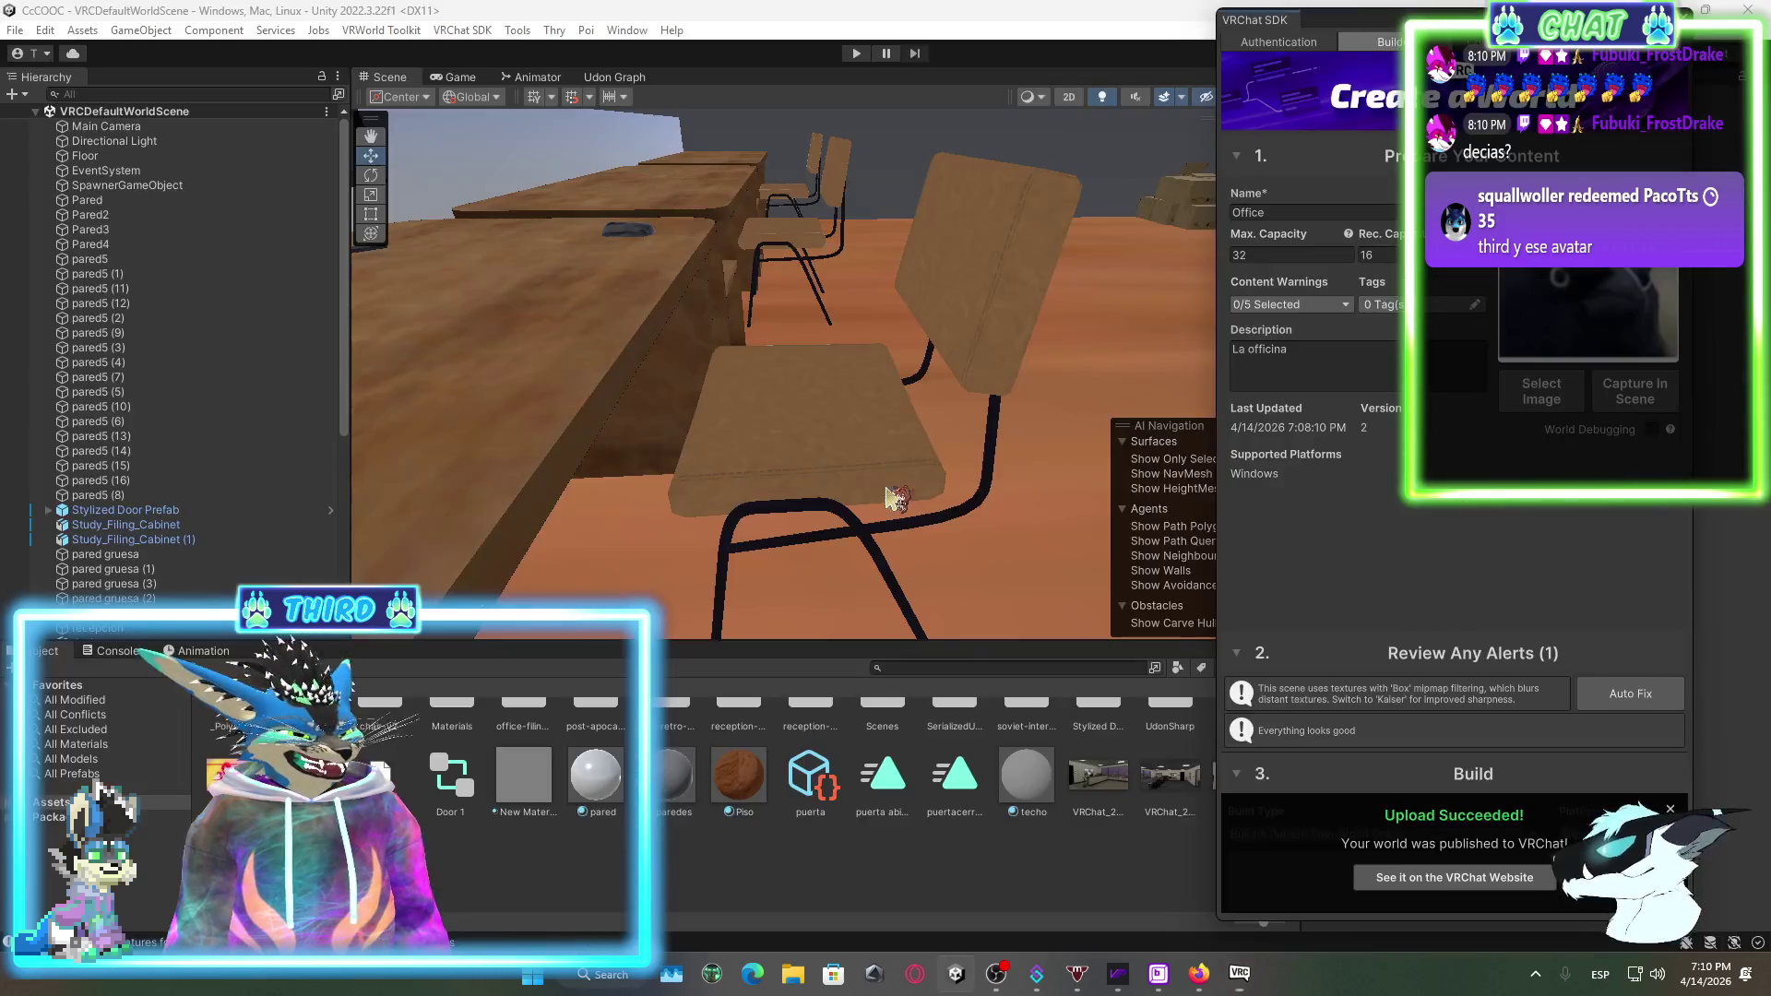
Step: Inspect desk chair (7)'s VRCChair3 setup up close in the Scene view, then return to VRChat
scroll(112, 574, "down", 6)
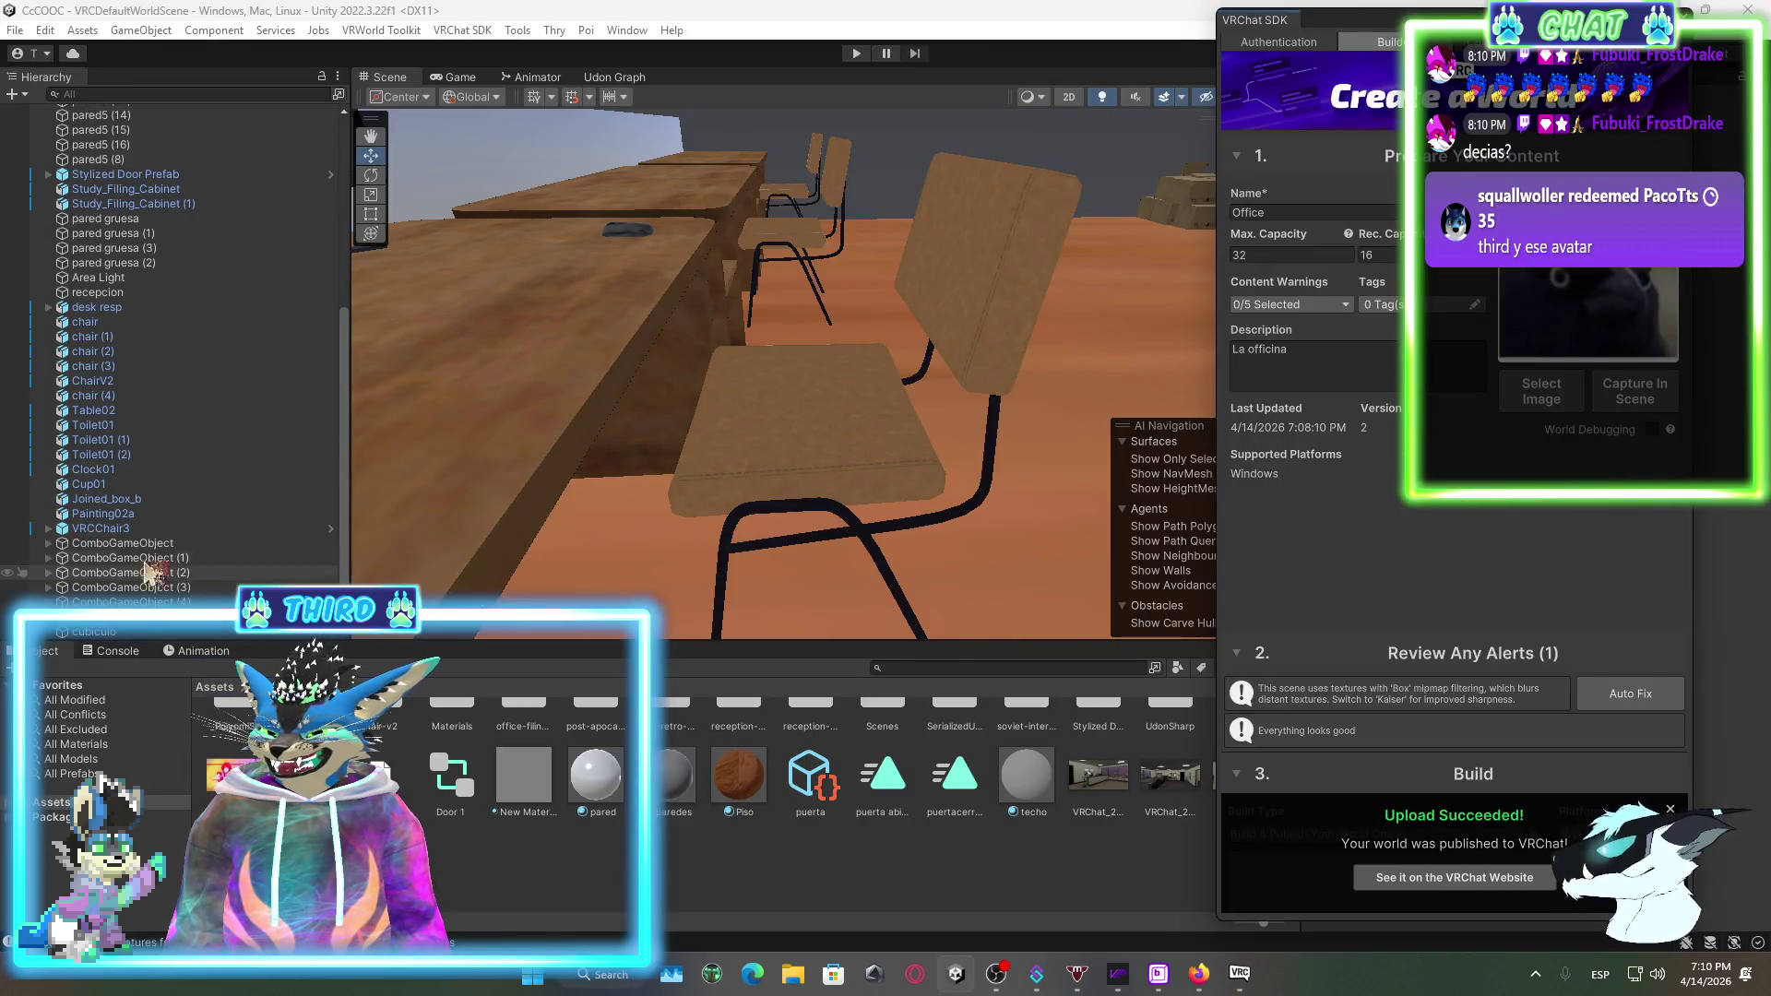
left_click(803, 433)
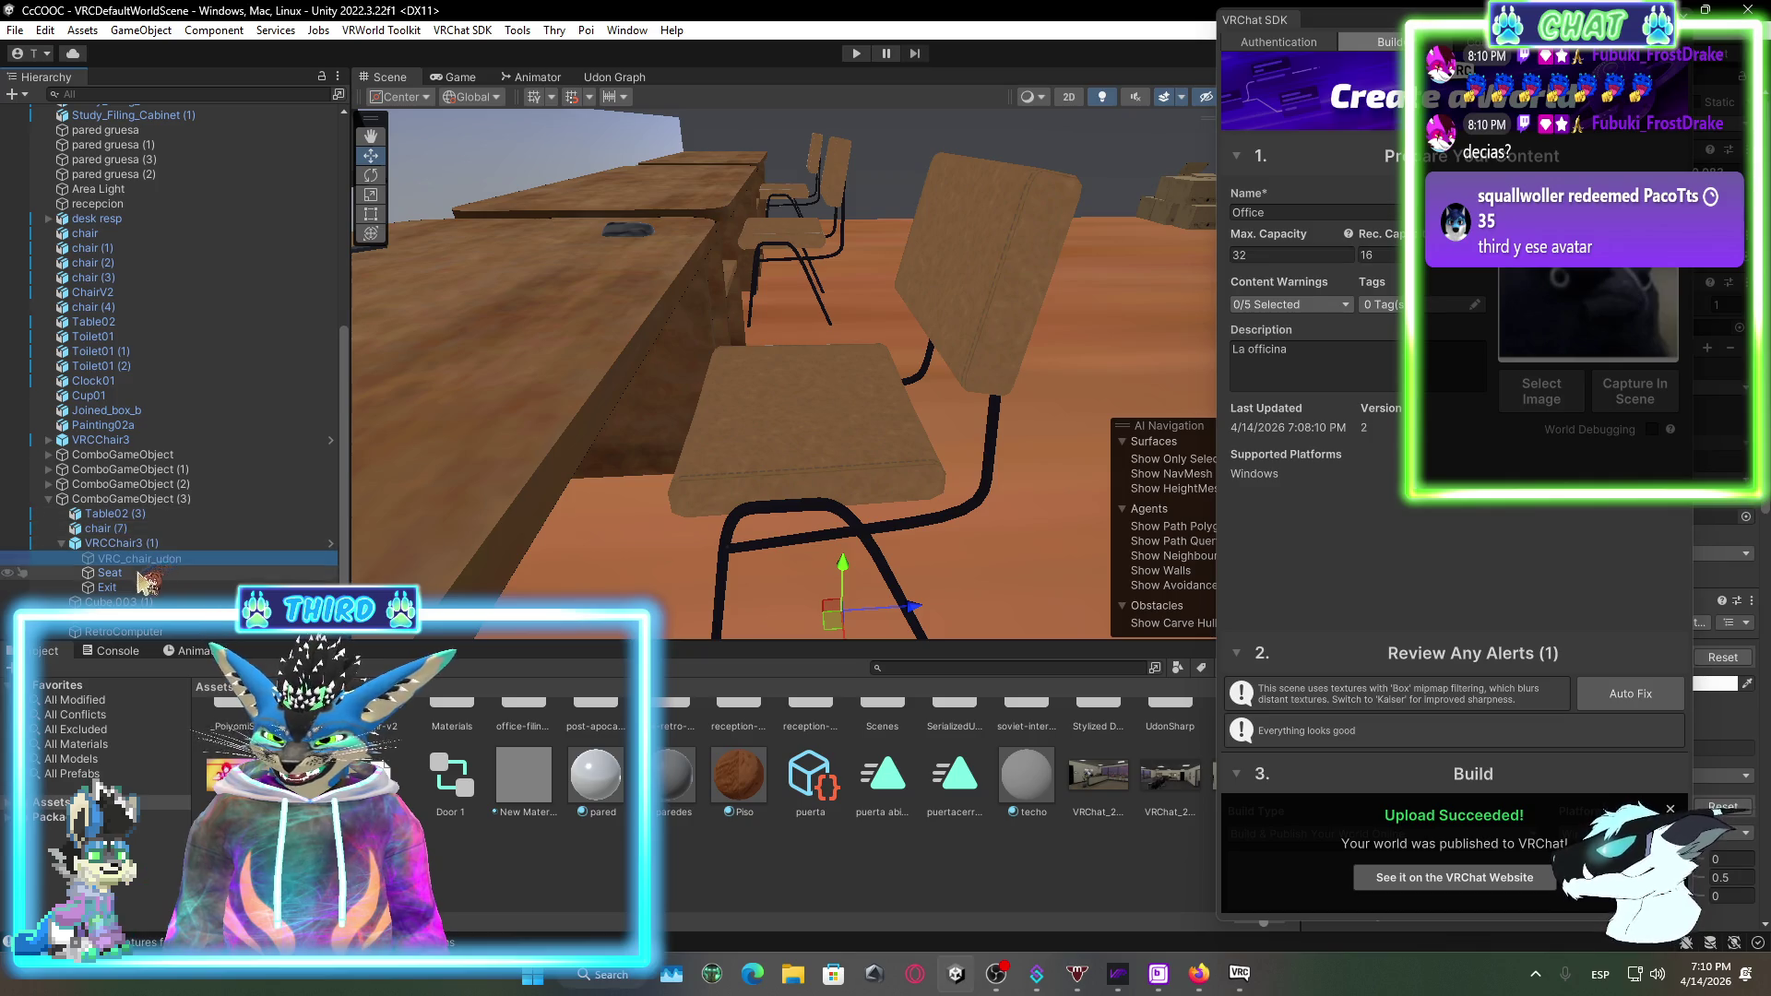
mouse_move(1001, 479)
left_mouse_down()
mouse_move(949, 483)
mouse_move(1489, 464)
mouse_move(1547, 417)
mouse_move(1513, 388)
mouse_move(1425, 369)
left_mouse_up()
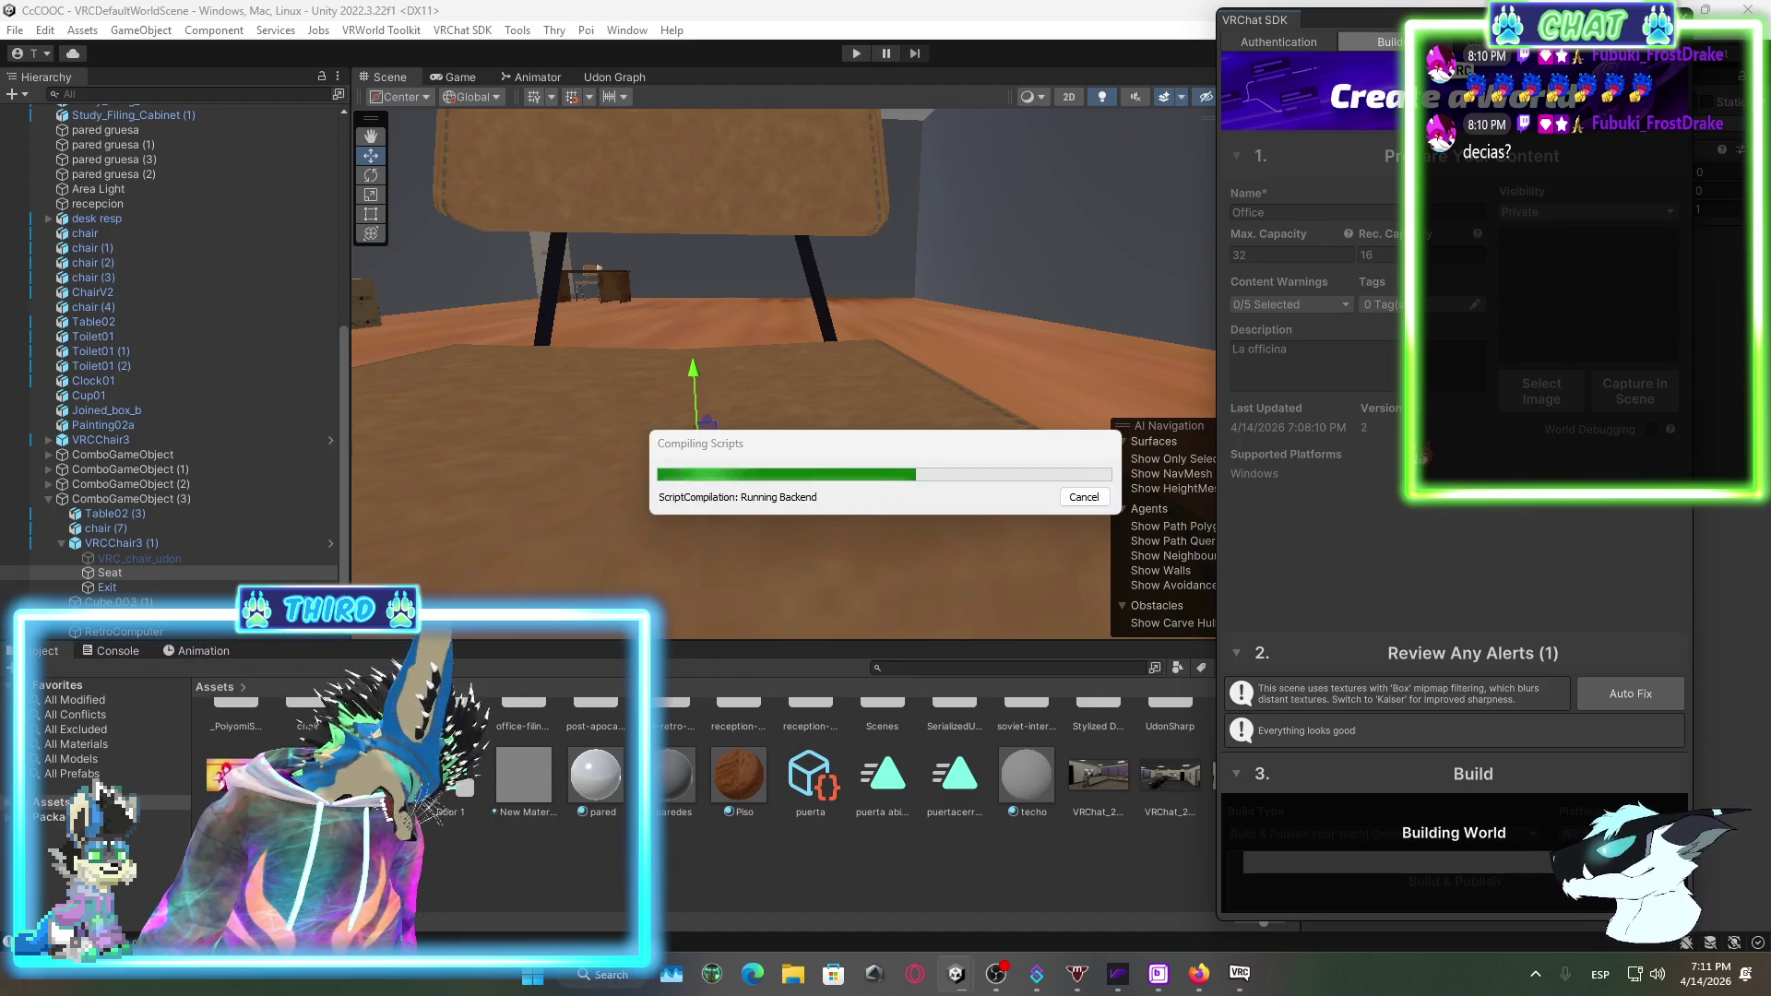
key("alt+Tab")
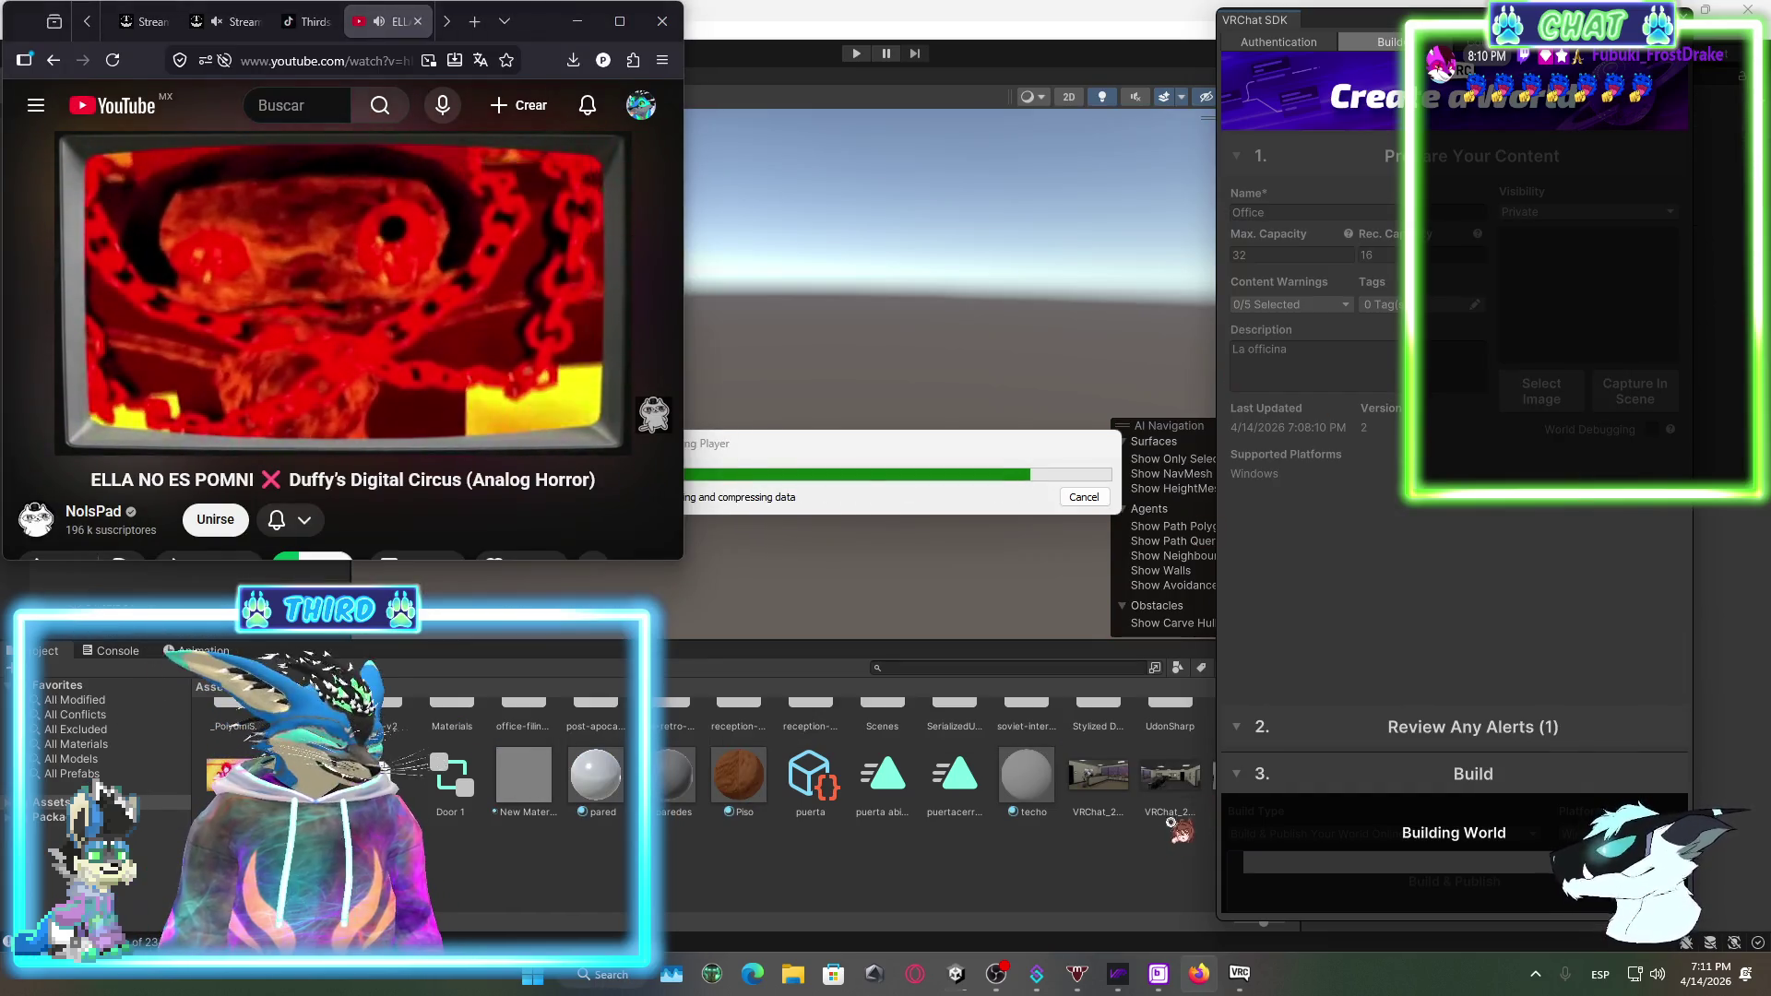
key("alt+Tab")
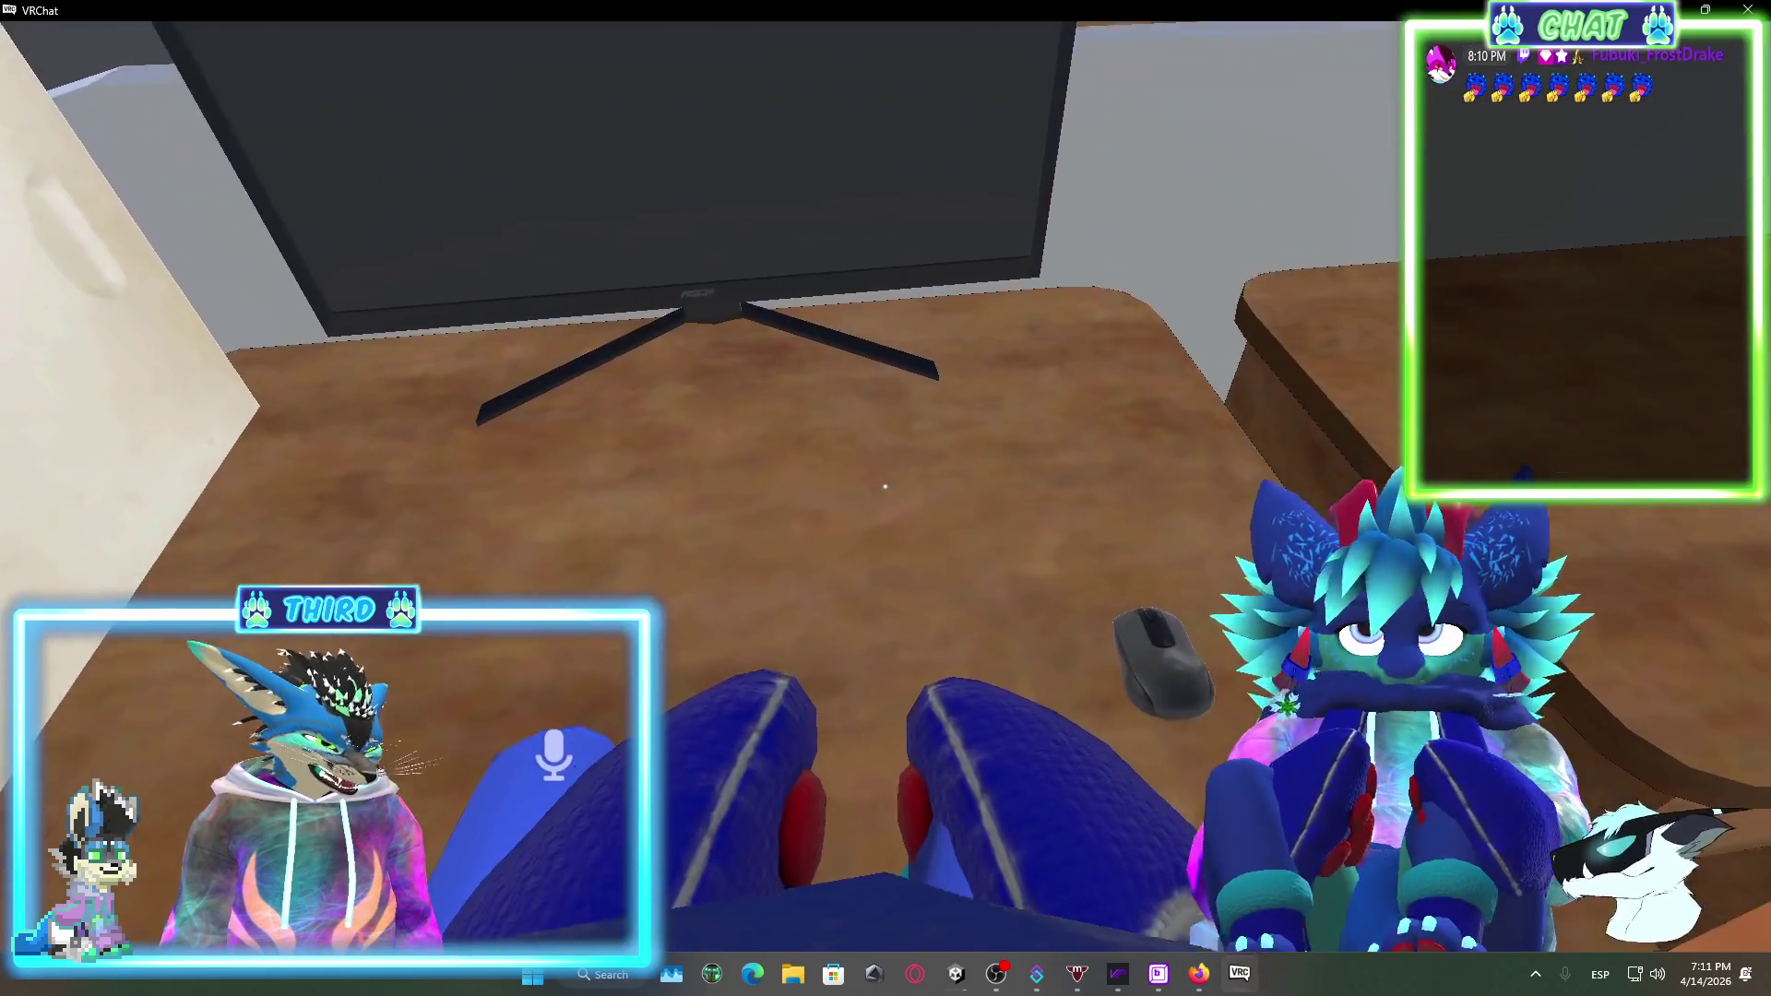
Step: Sit in the desk chair by the monitor, get up, and walk back into the office
key("w")
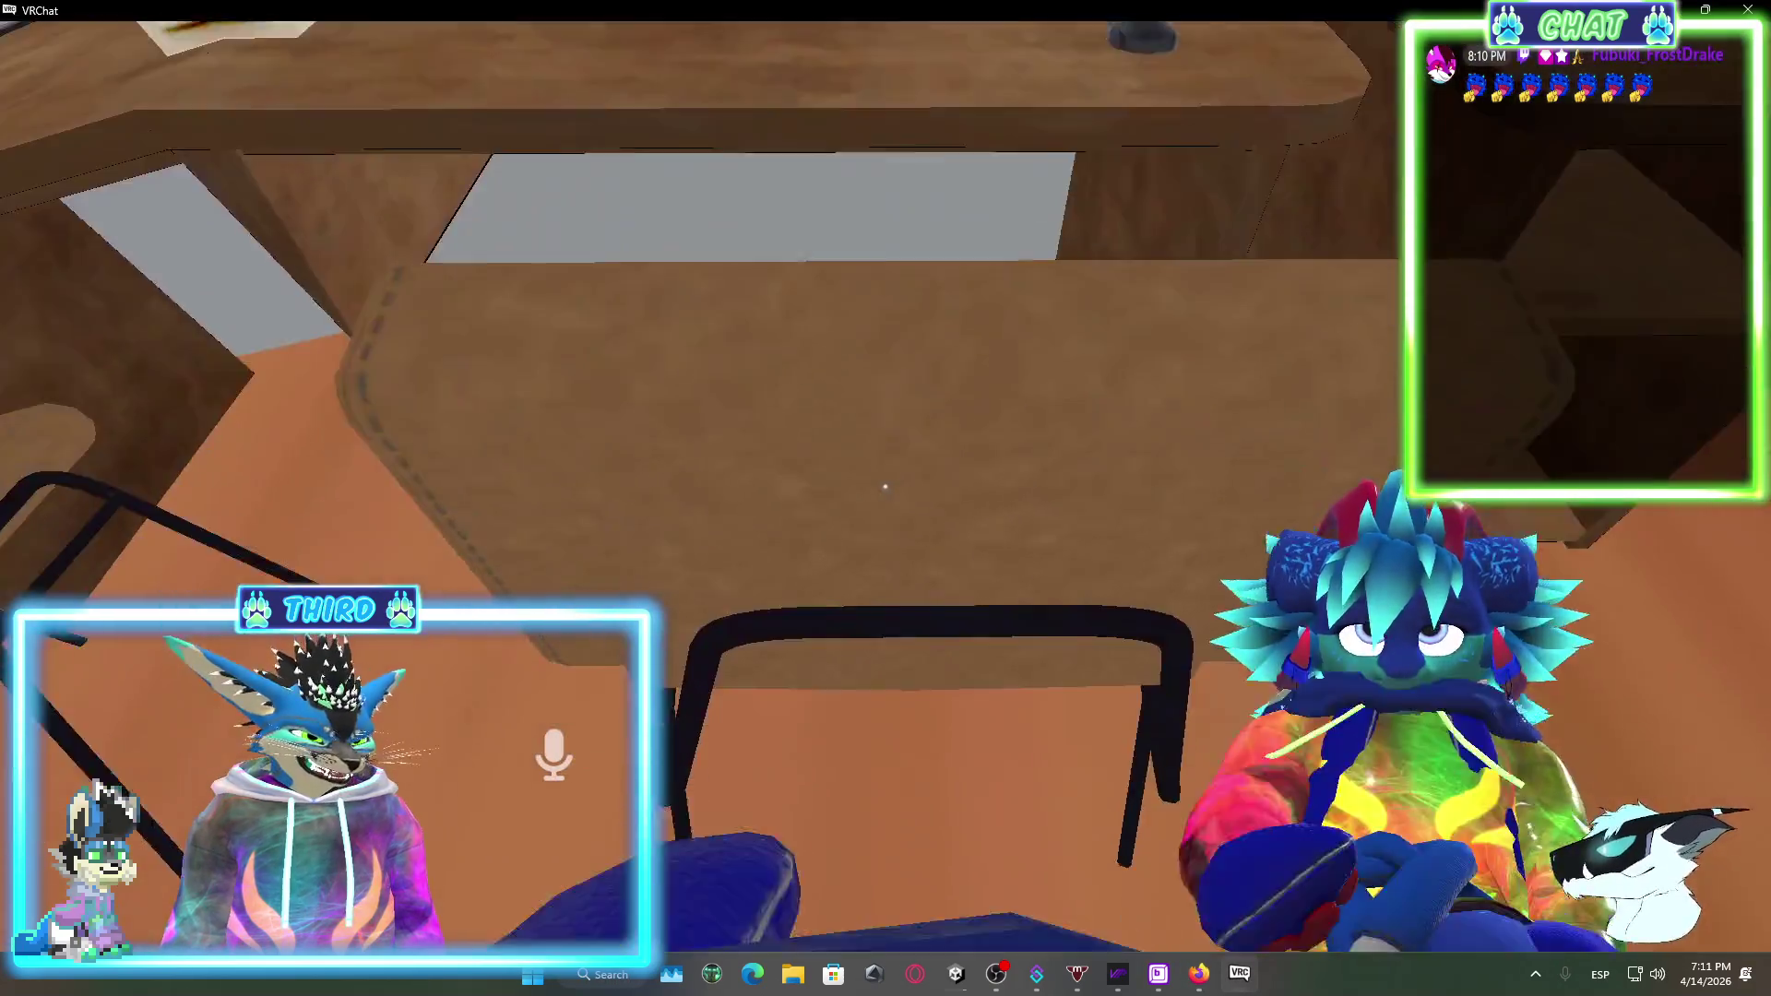
left_click(885, 487)
key("w")
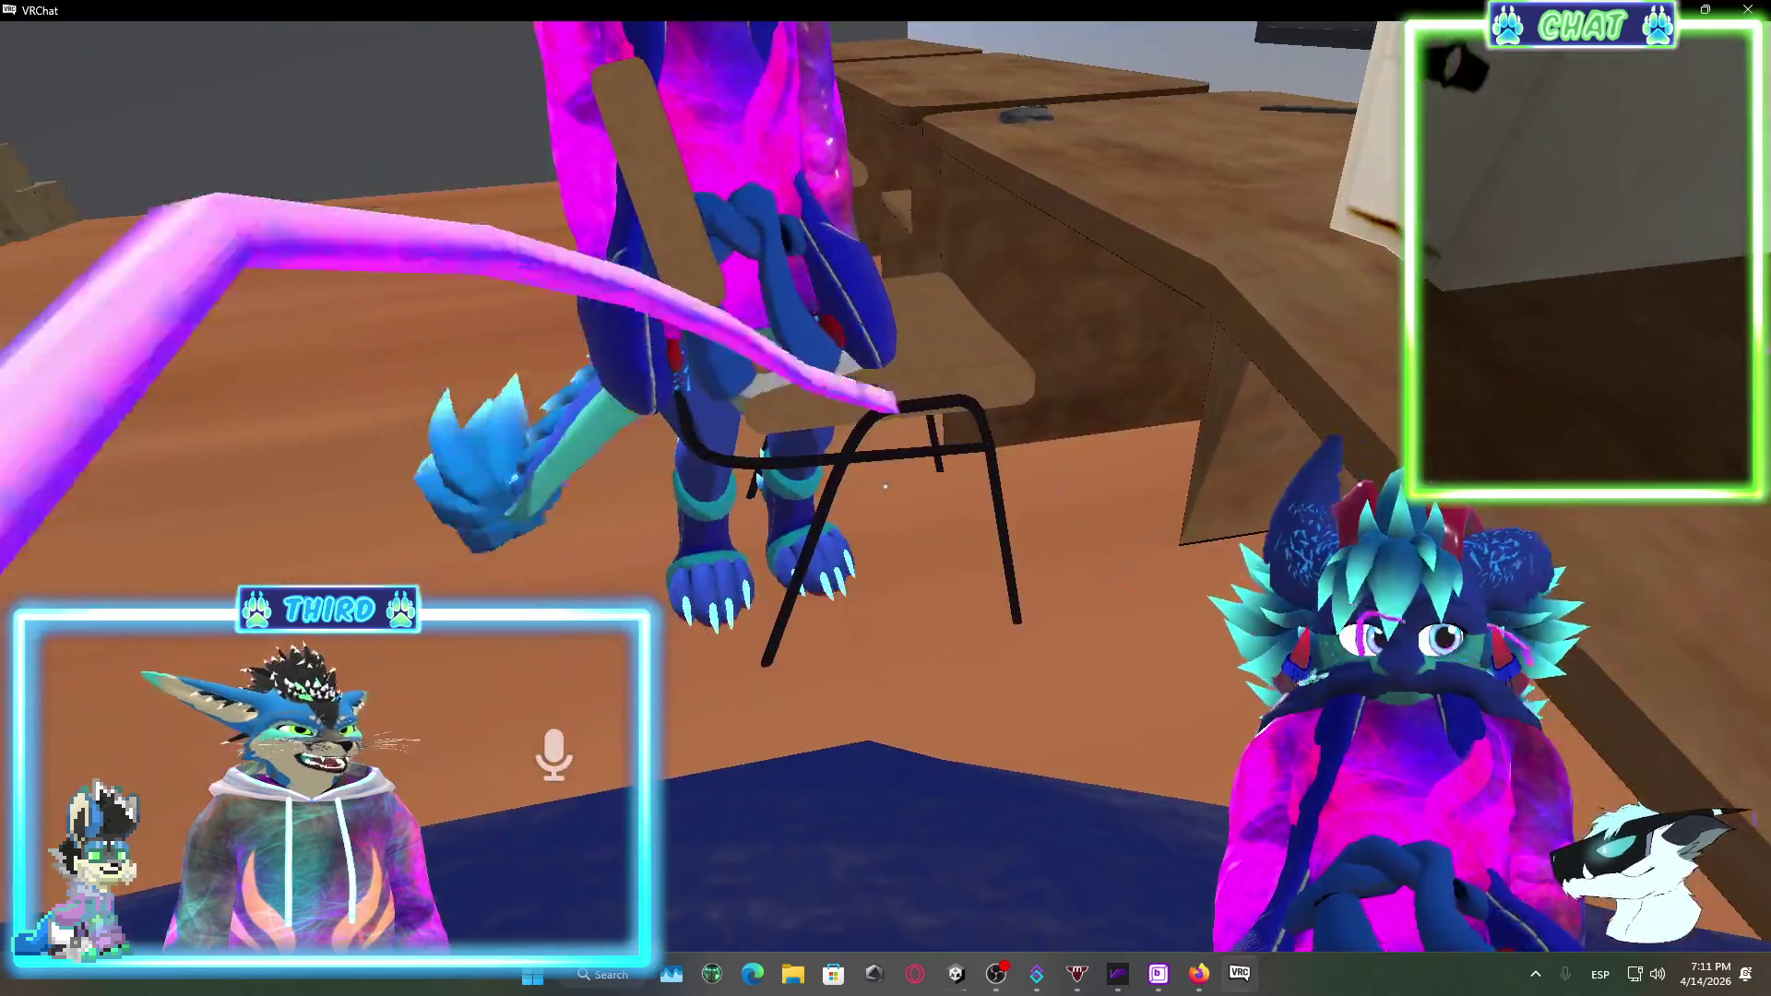
key("a")
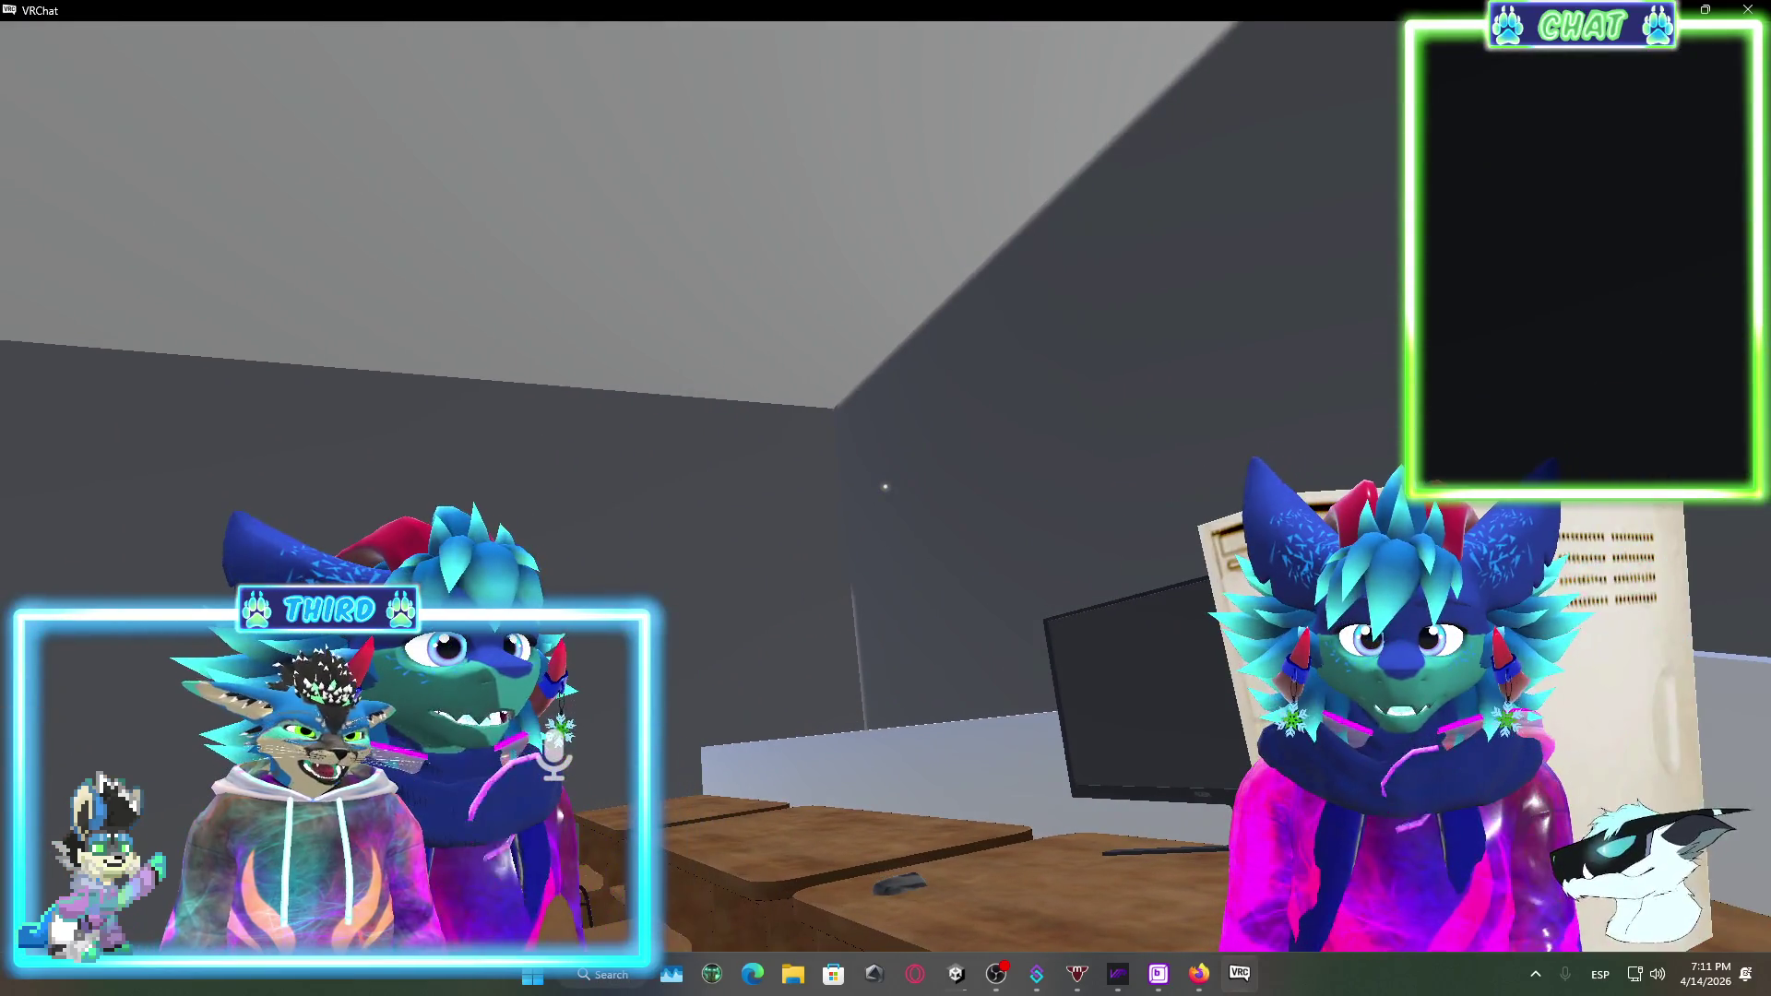
key("s")
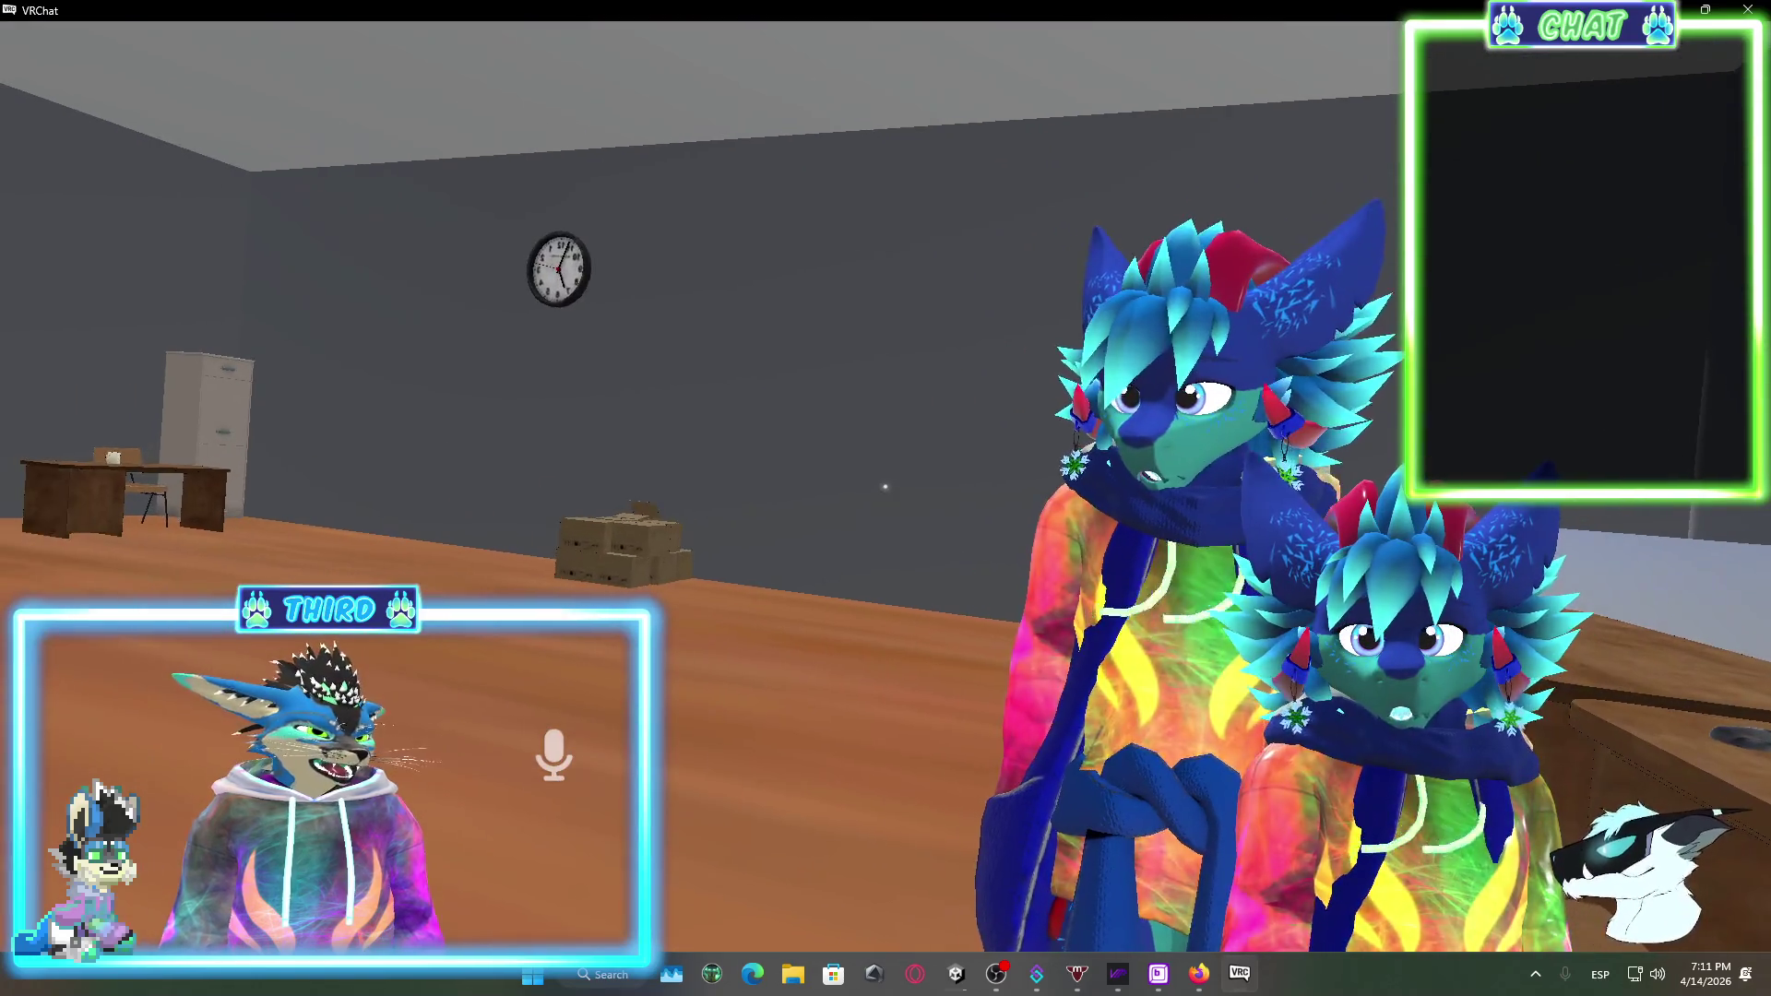
key("w")
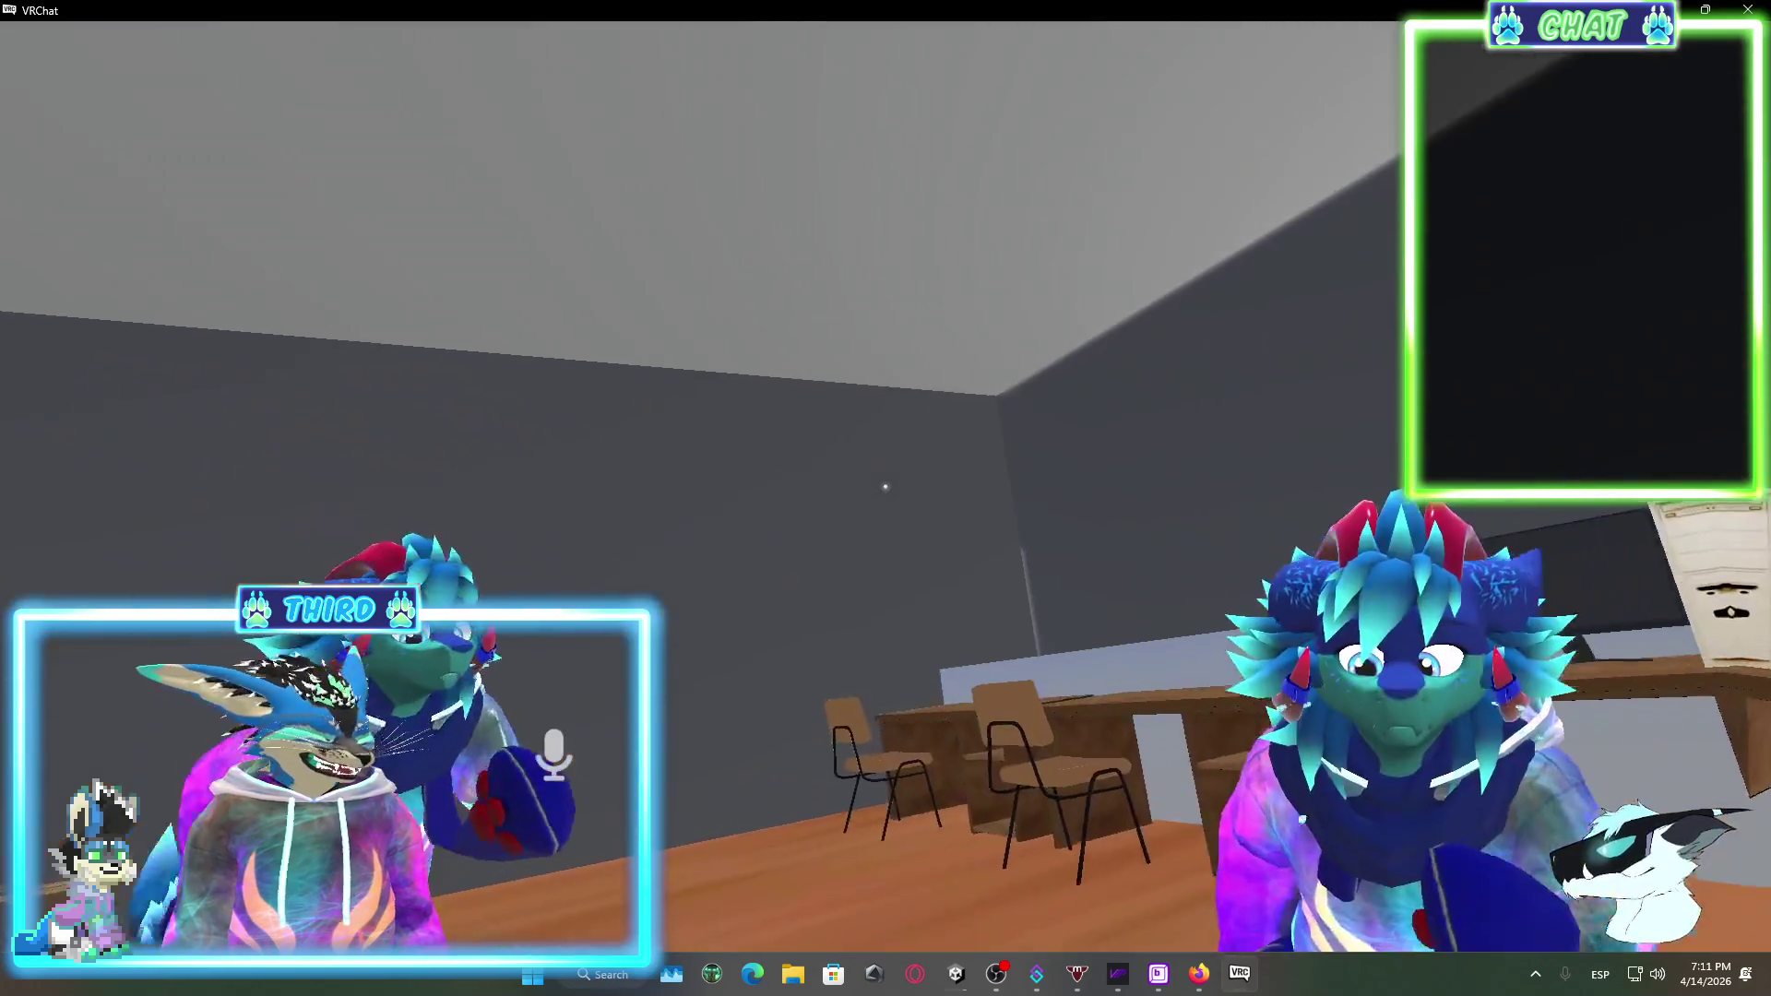
key("s")
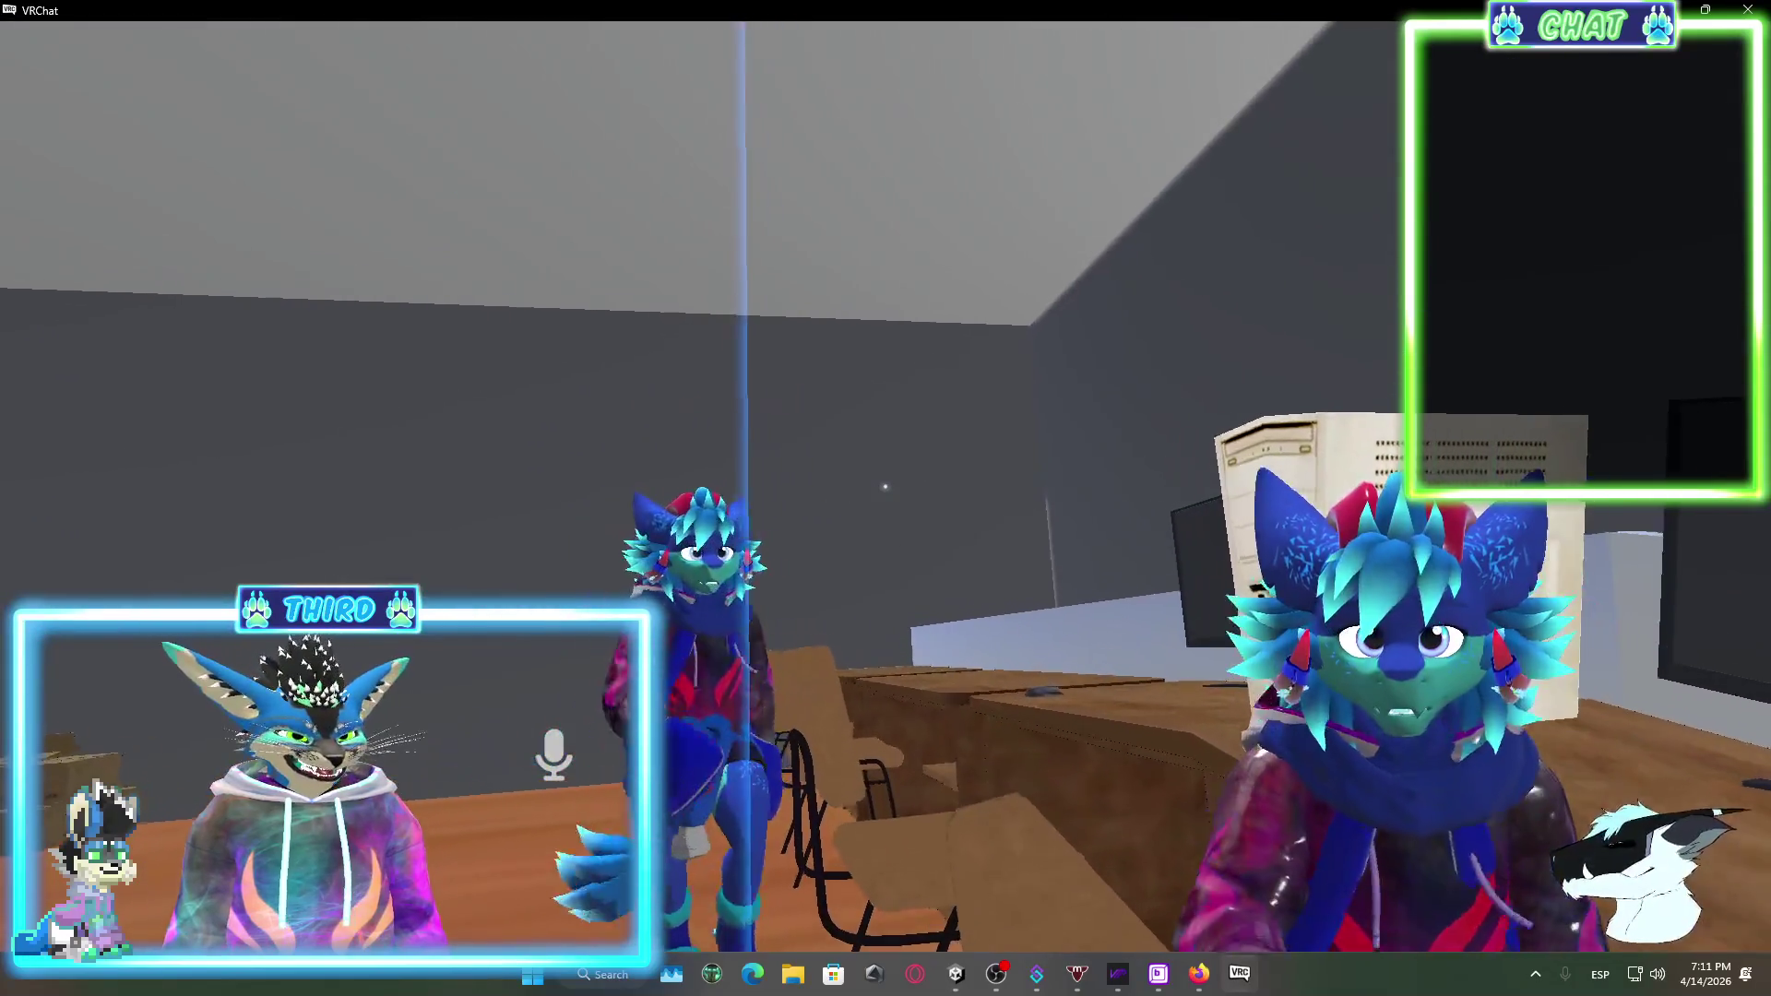
Step: Create a new Invite+ instance of the Office world from its details page and join it
key("Escape")
double_click(856, 823)
scroll(1015, 507, "down", 5)
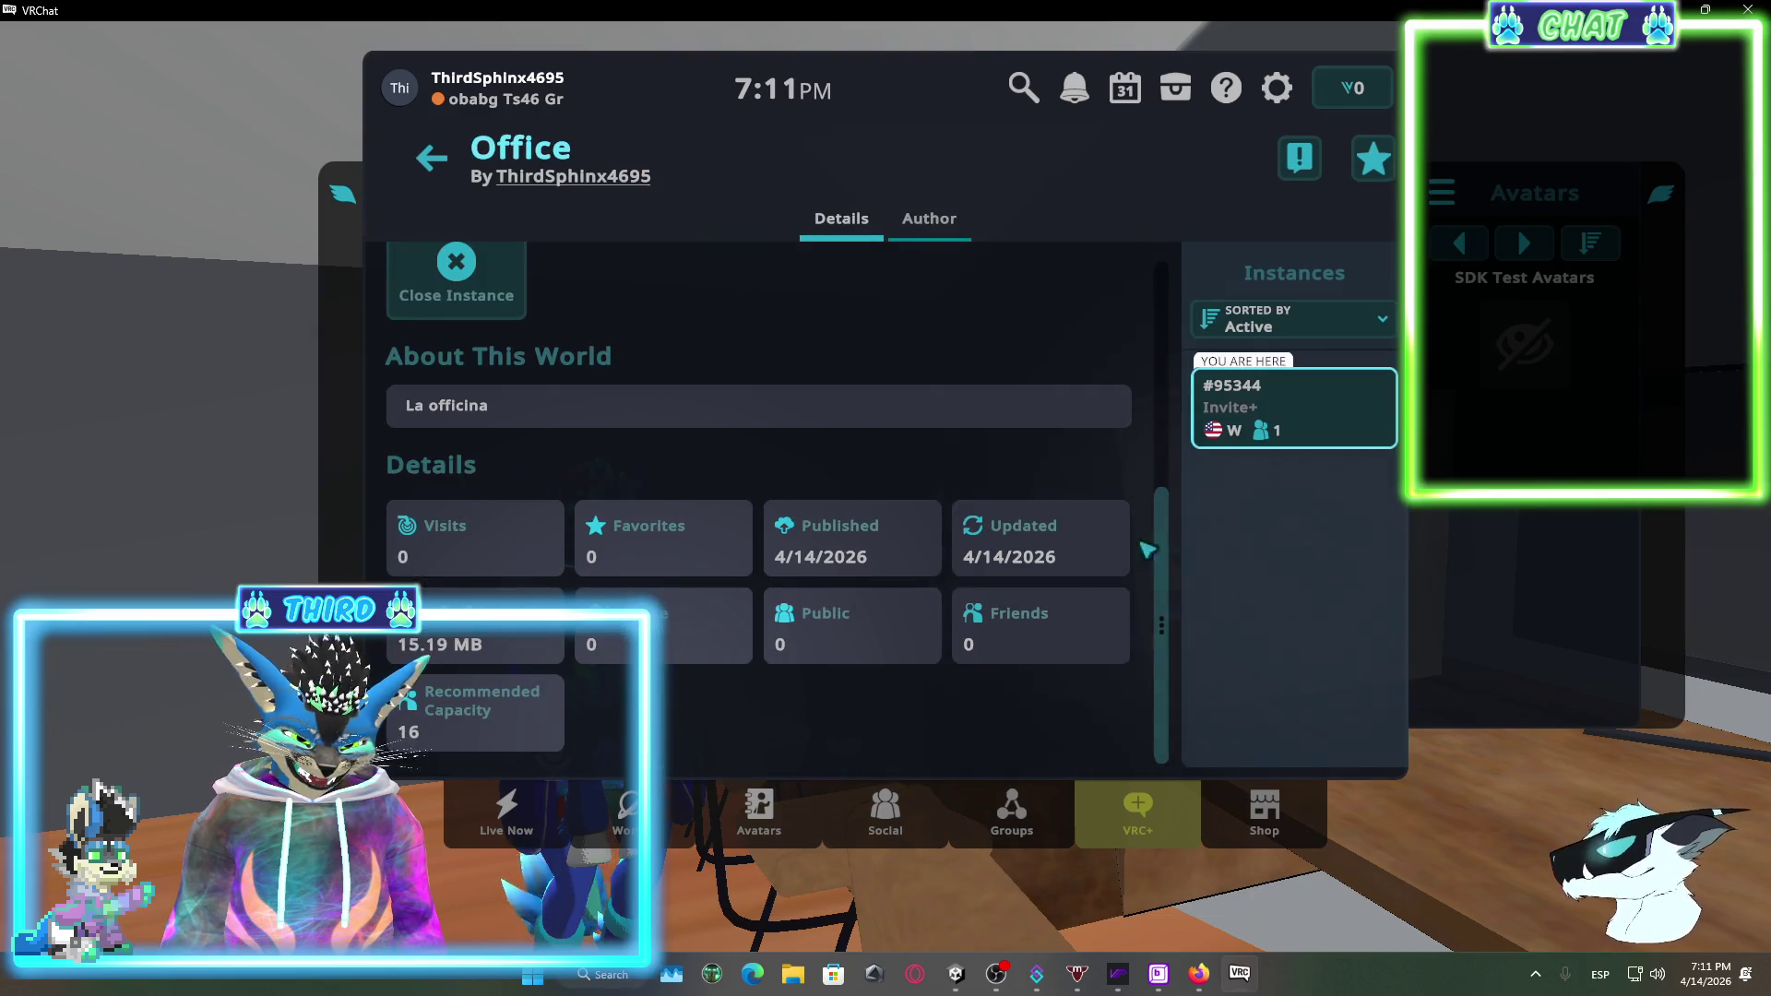
scroll(799, 457, "up", 5)
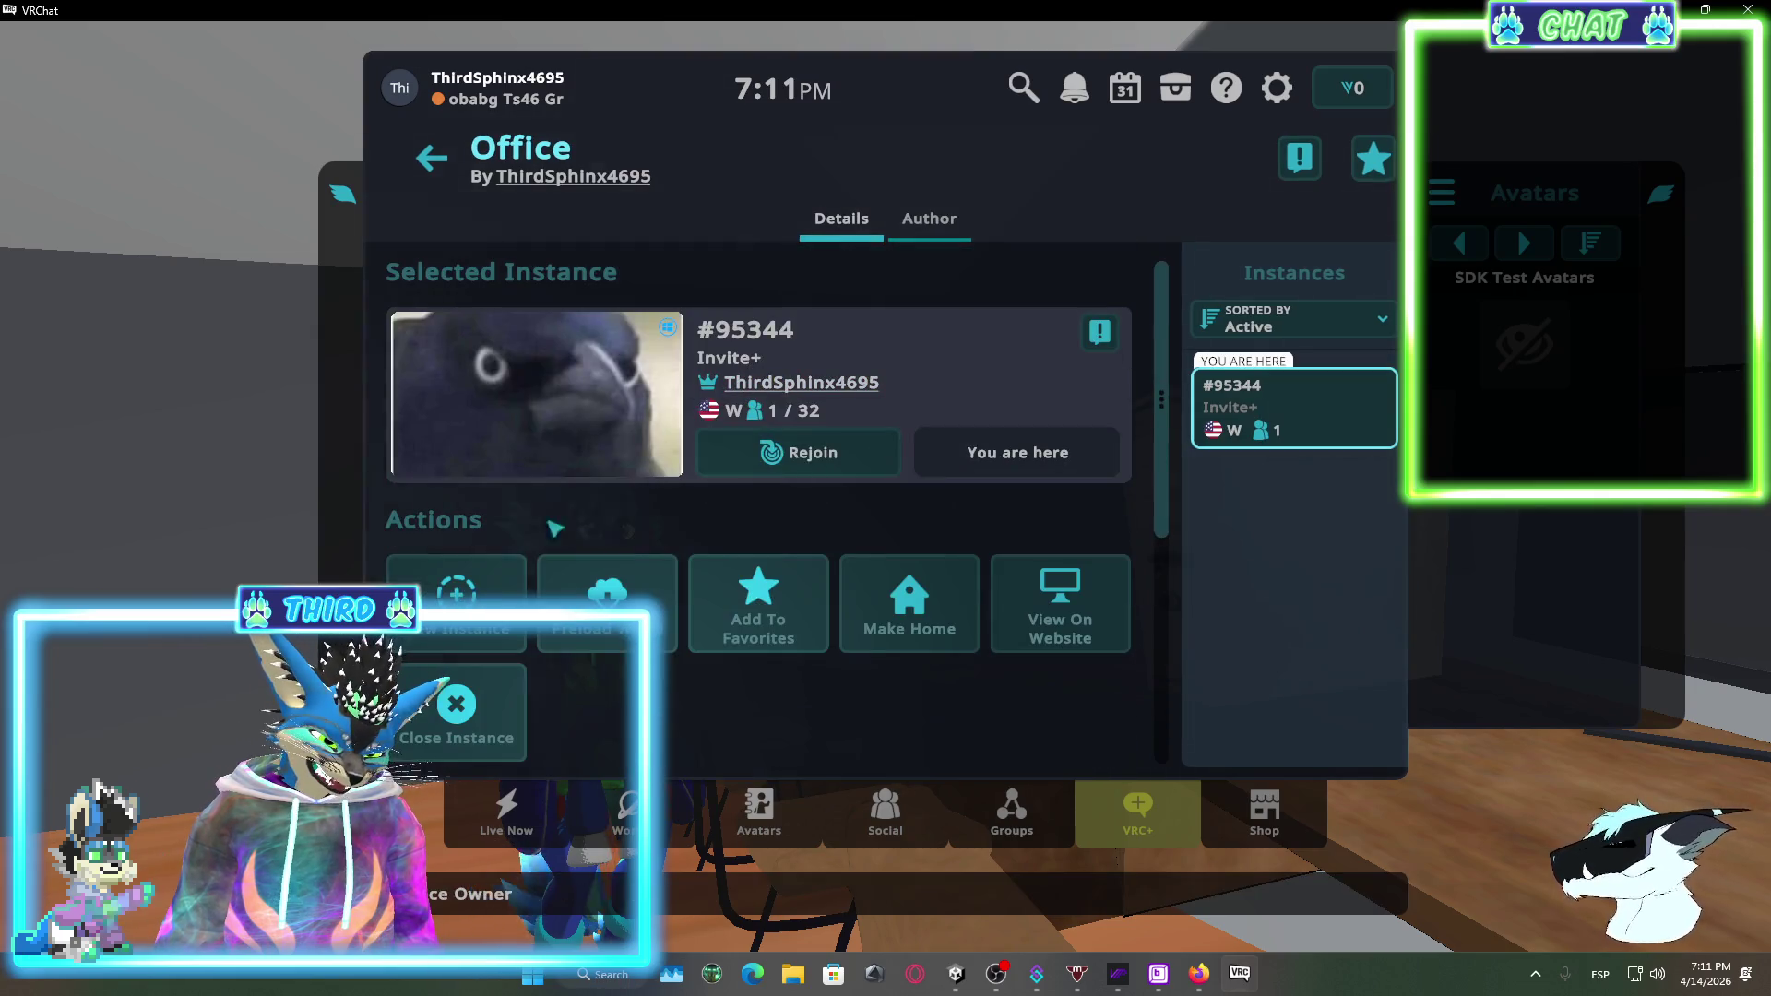
left_click(457, 590)
left_click(830, 433)
left_click(763, 530)
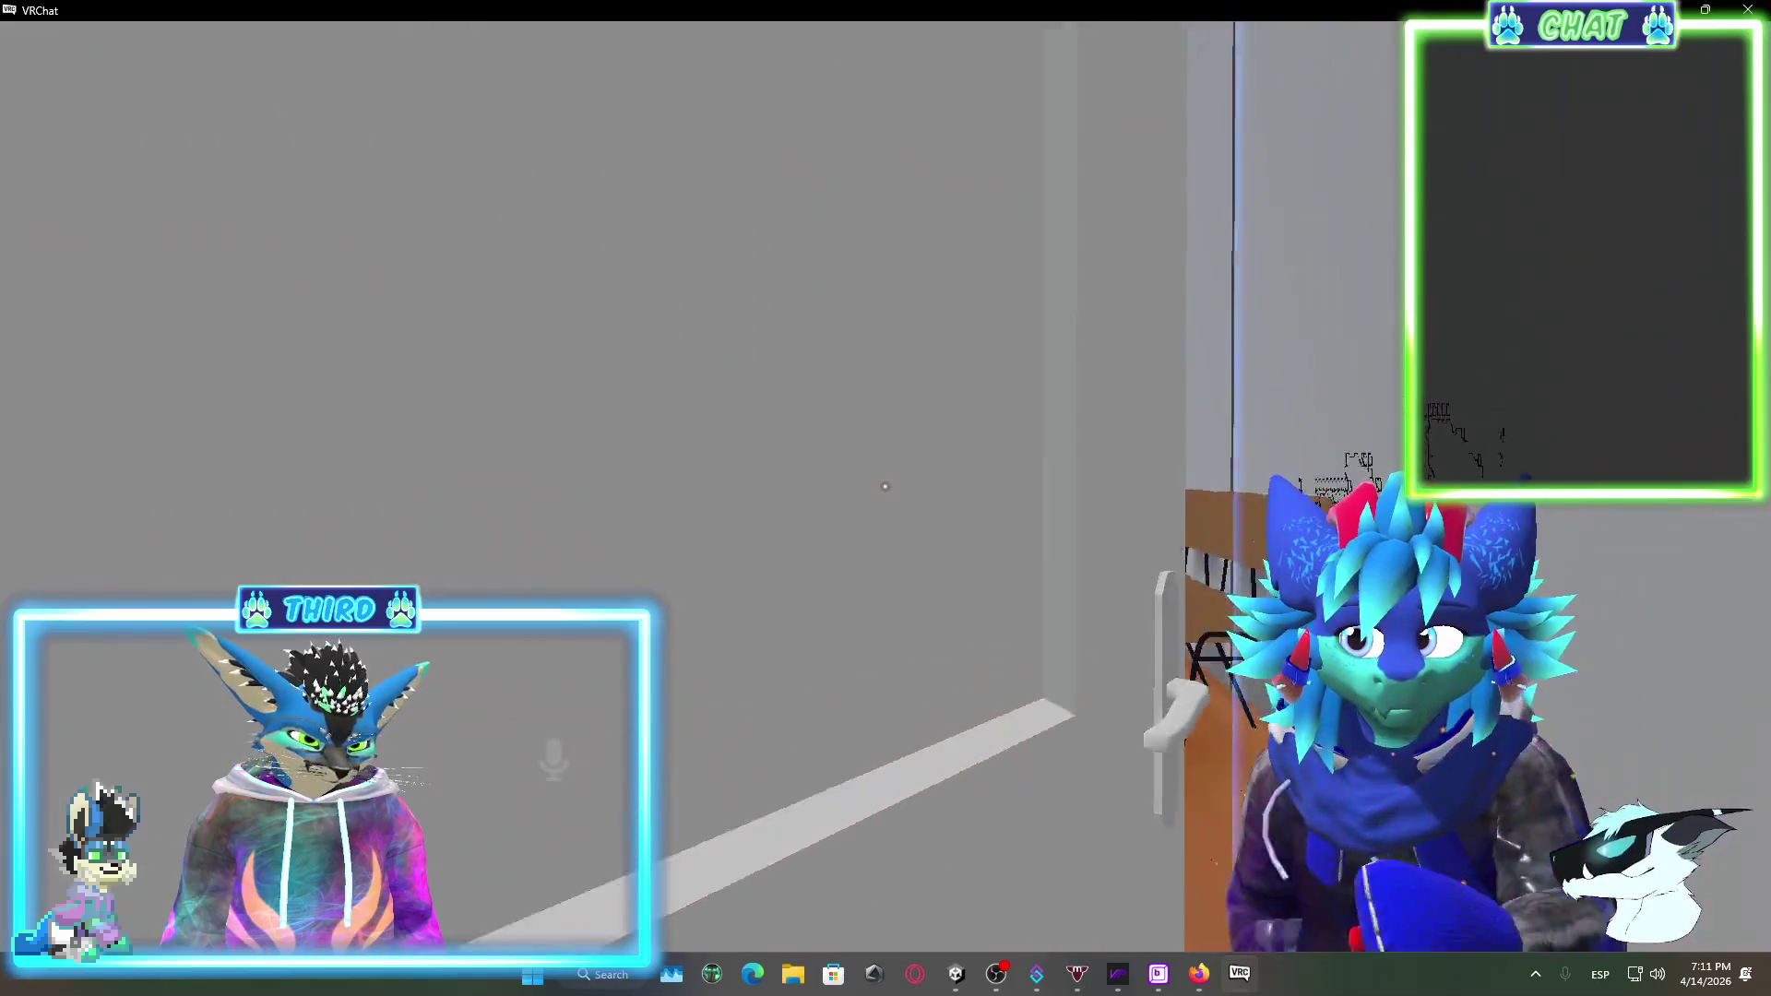
Step: Walk into the clock room, sit in the desk chair, turn on a personal mirror, then stand
key("w")
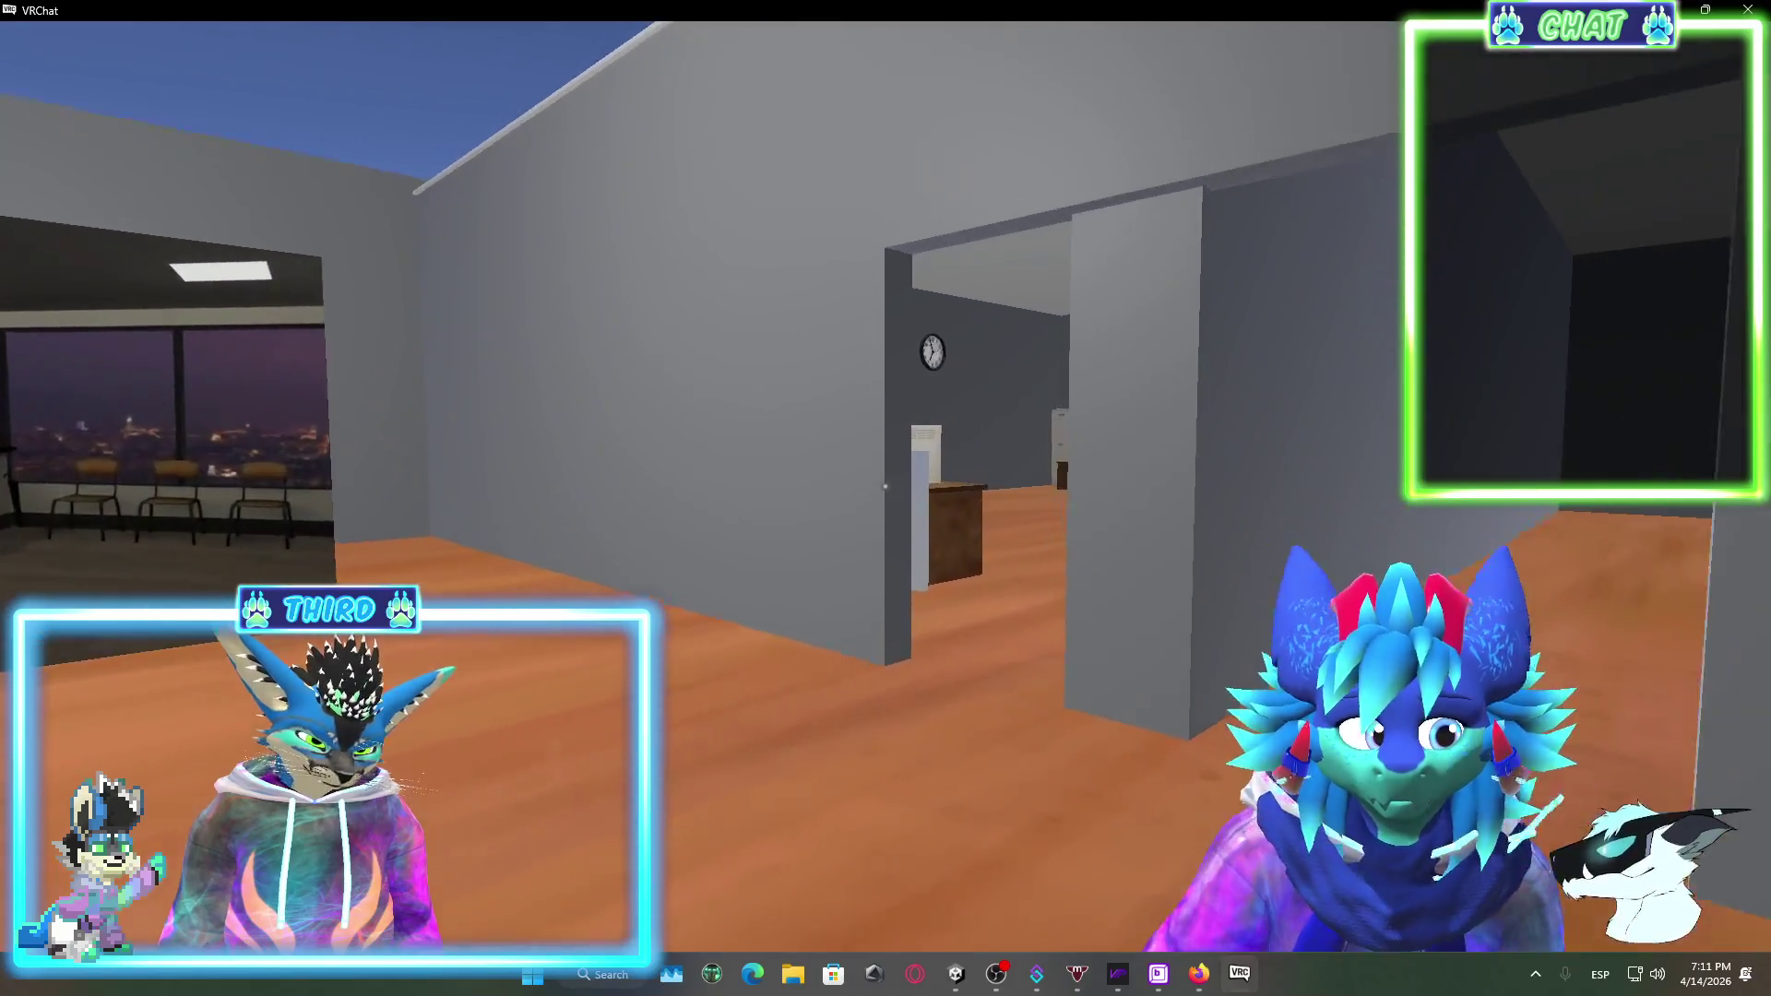
key("w")
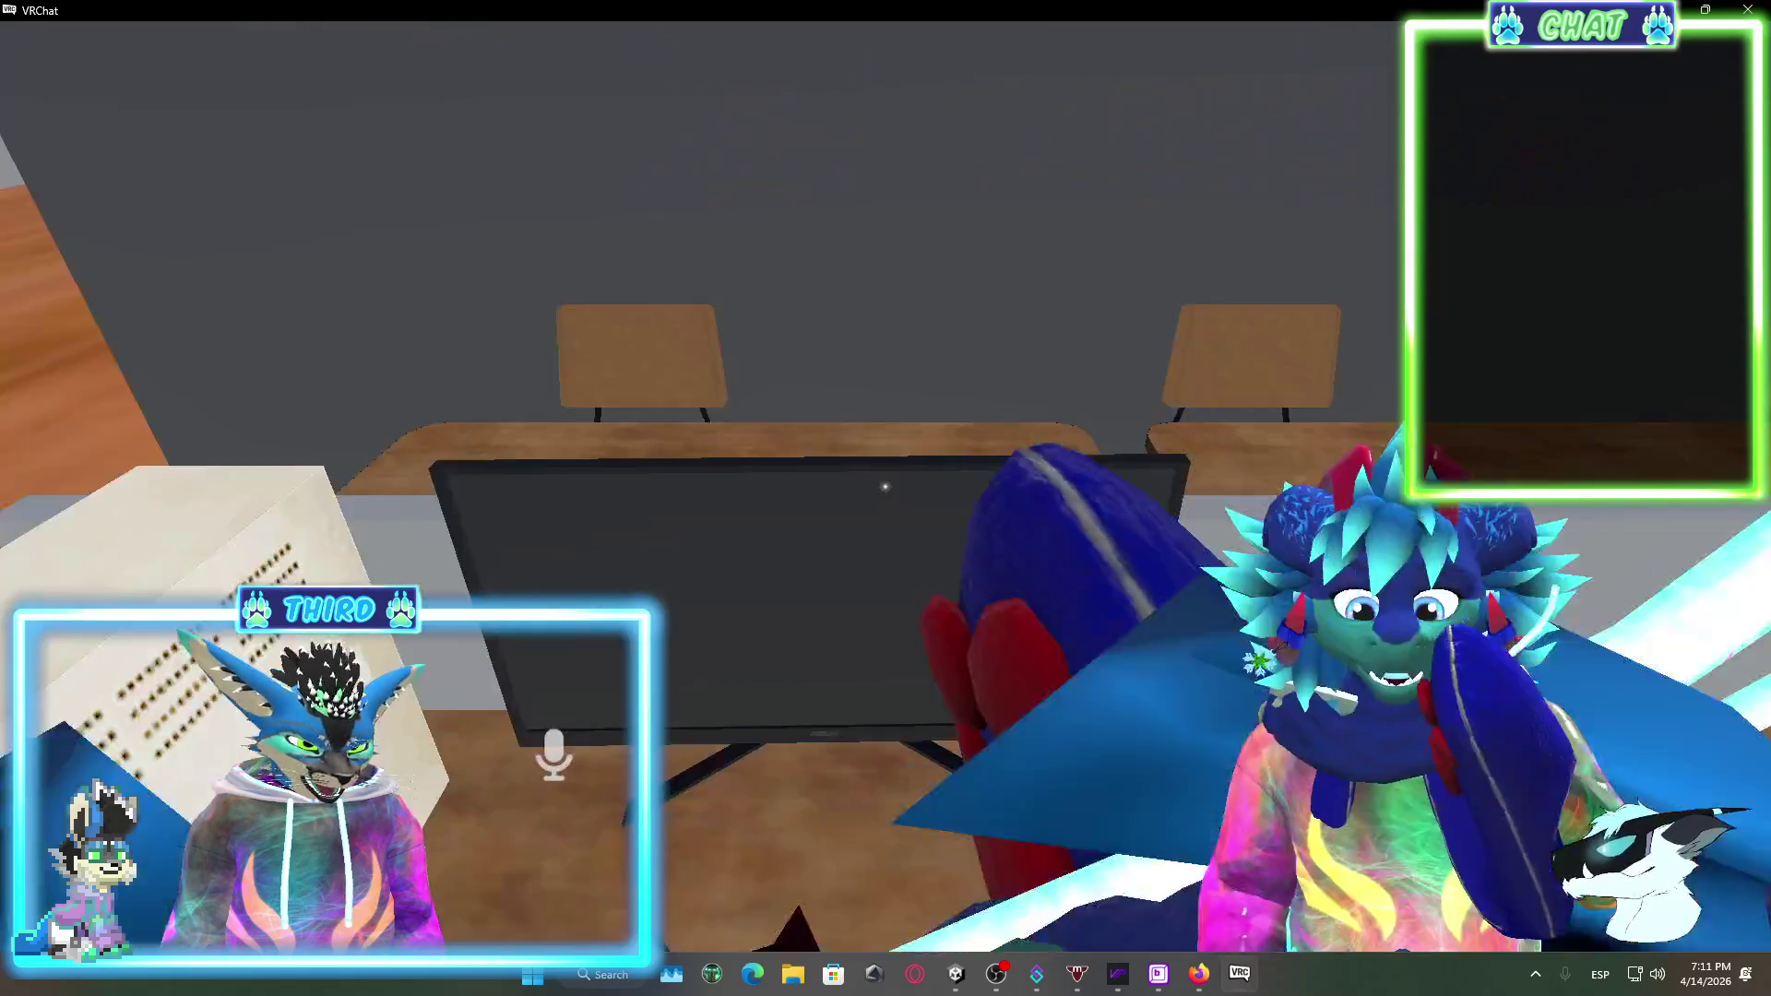
left_click(885, 486)
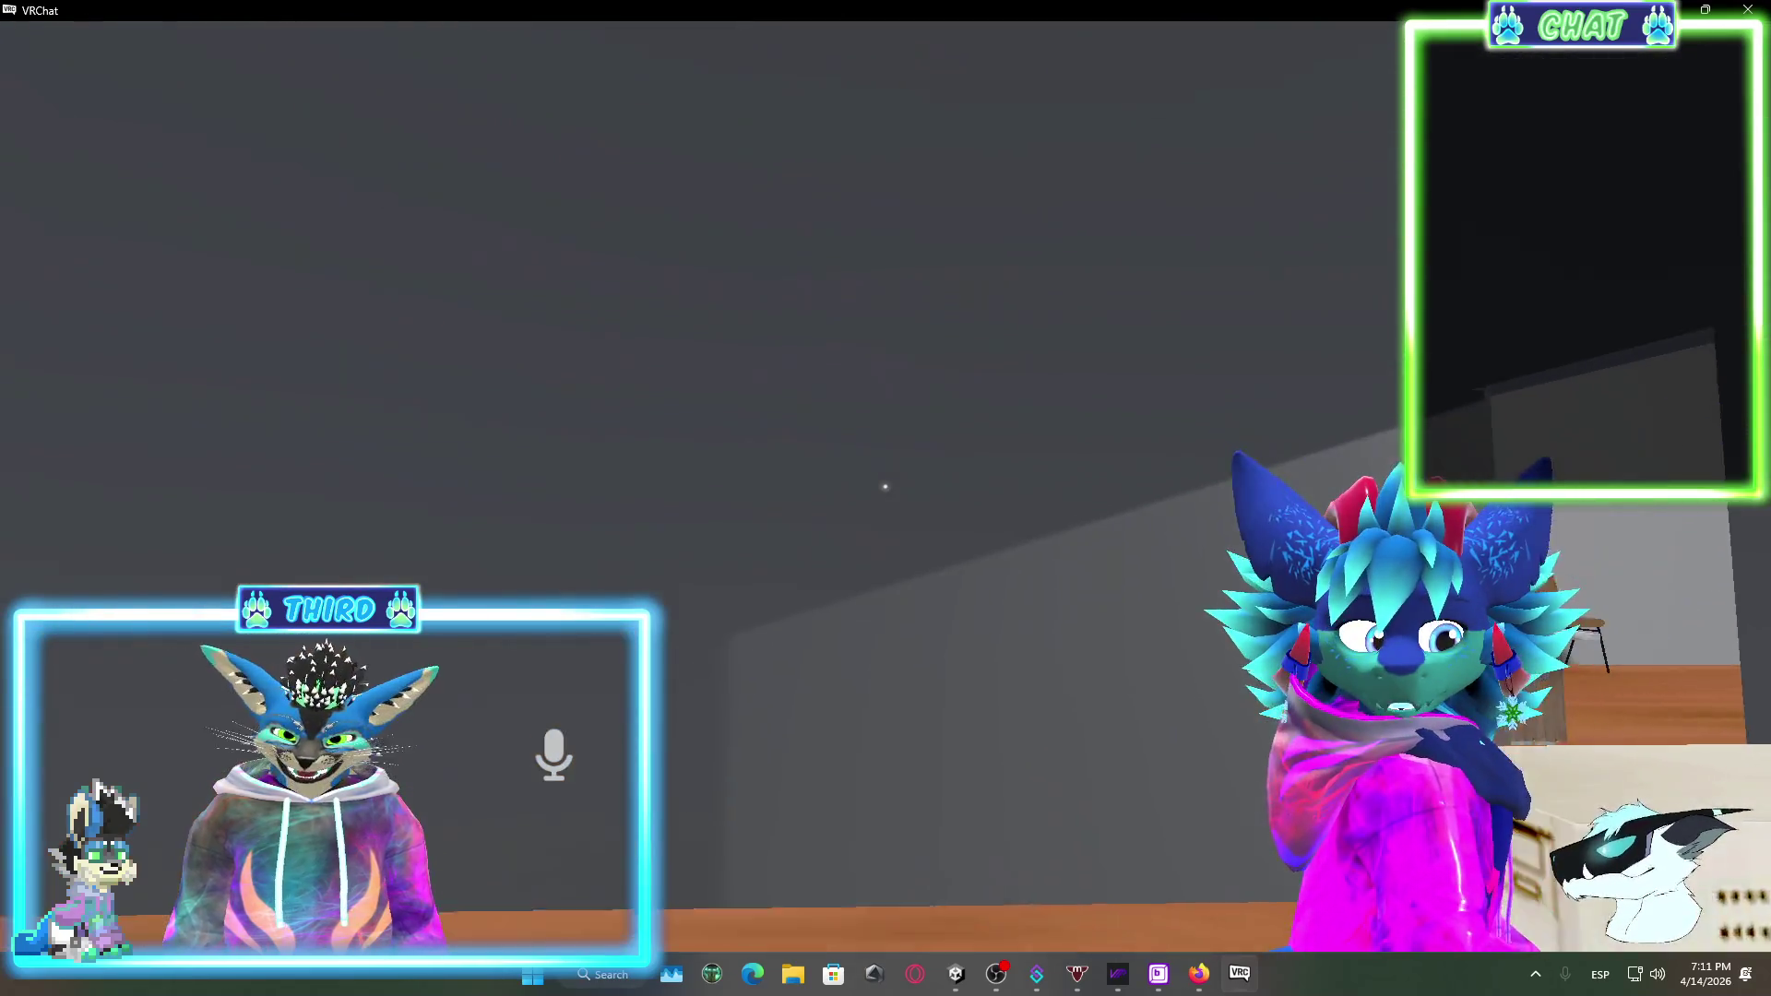
key("r")
left_click(1073, 629)
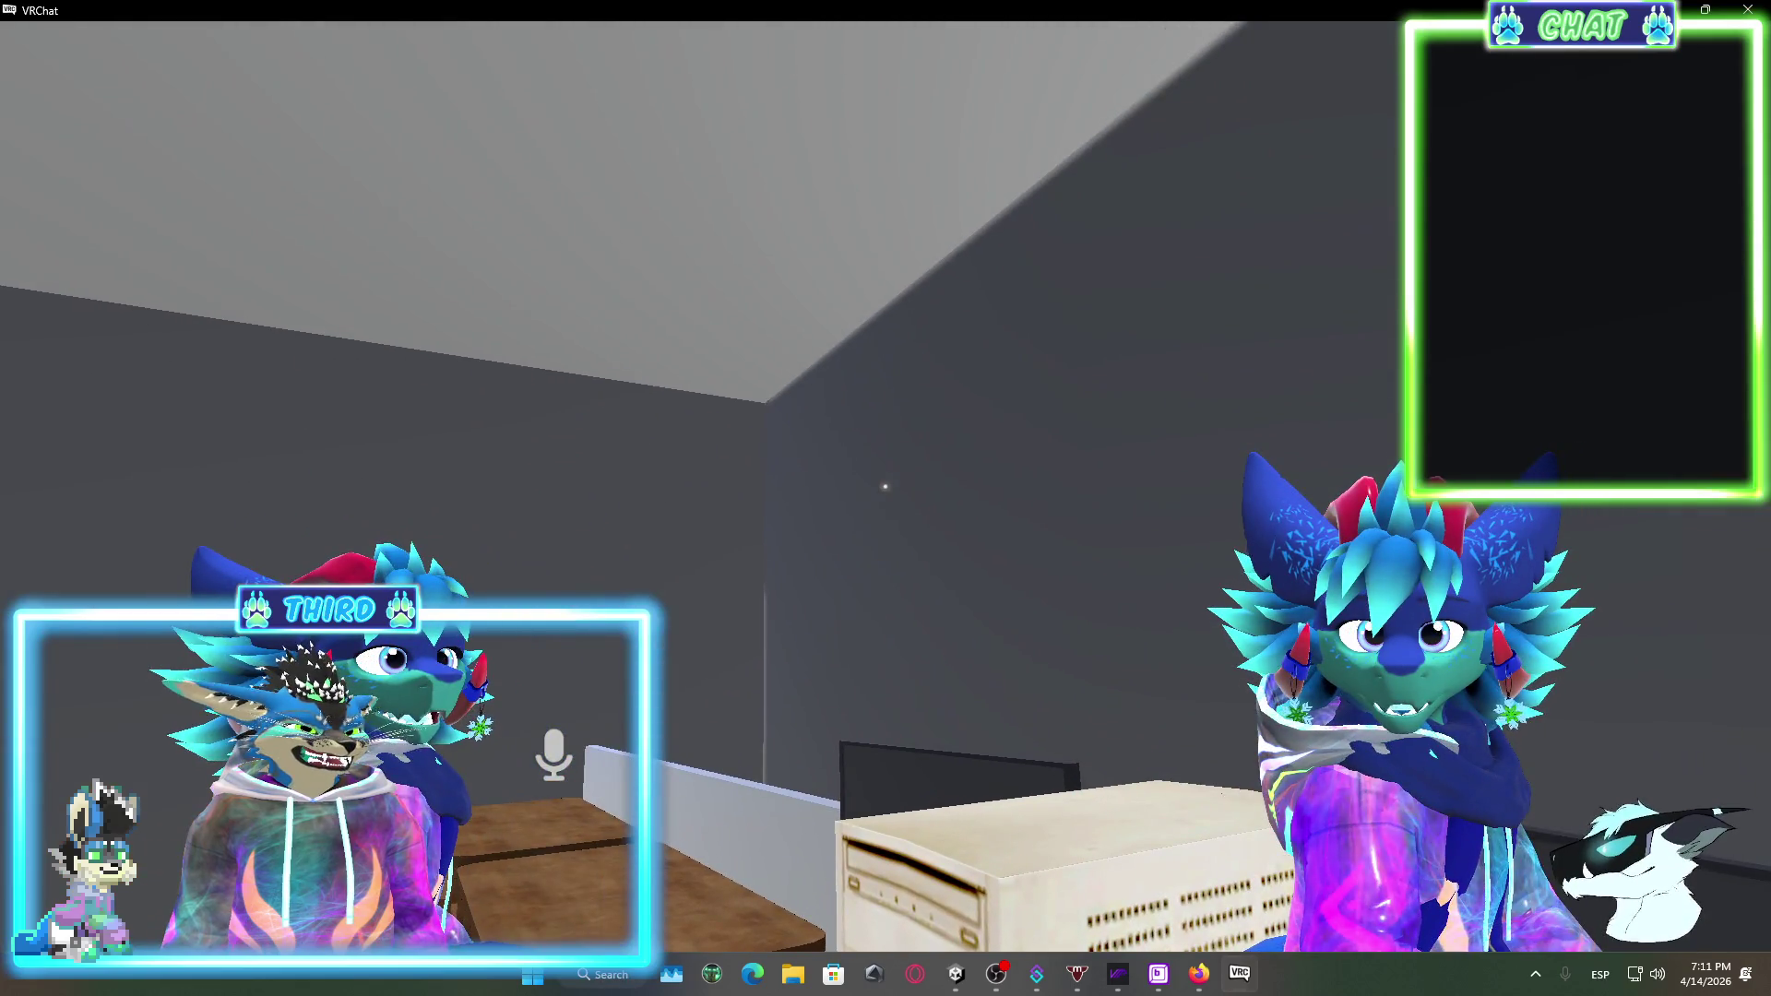
left_click(885, 487)
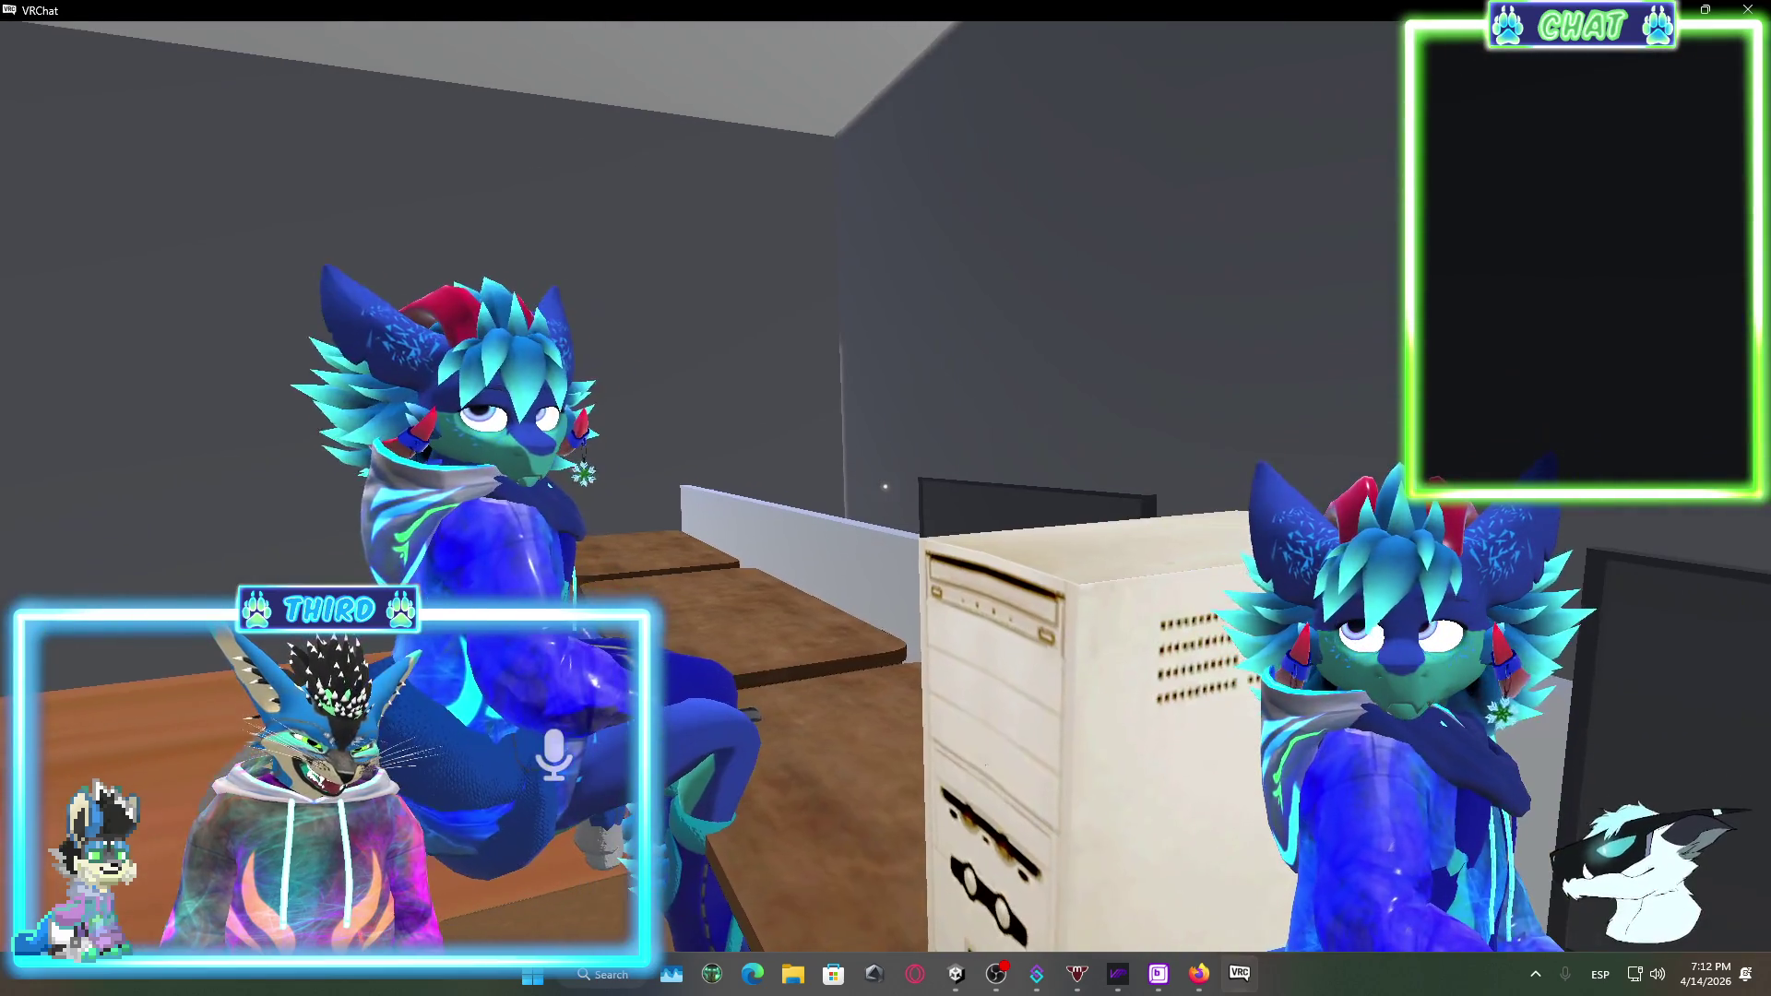
key("space")
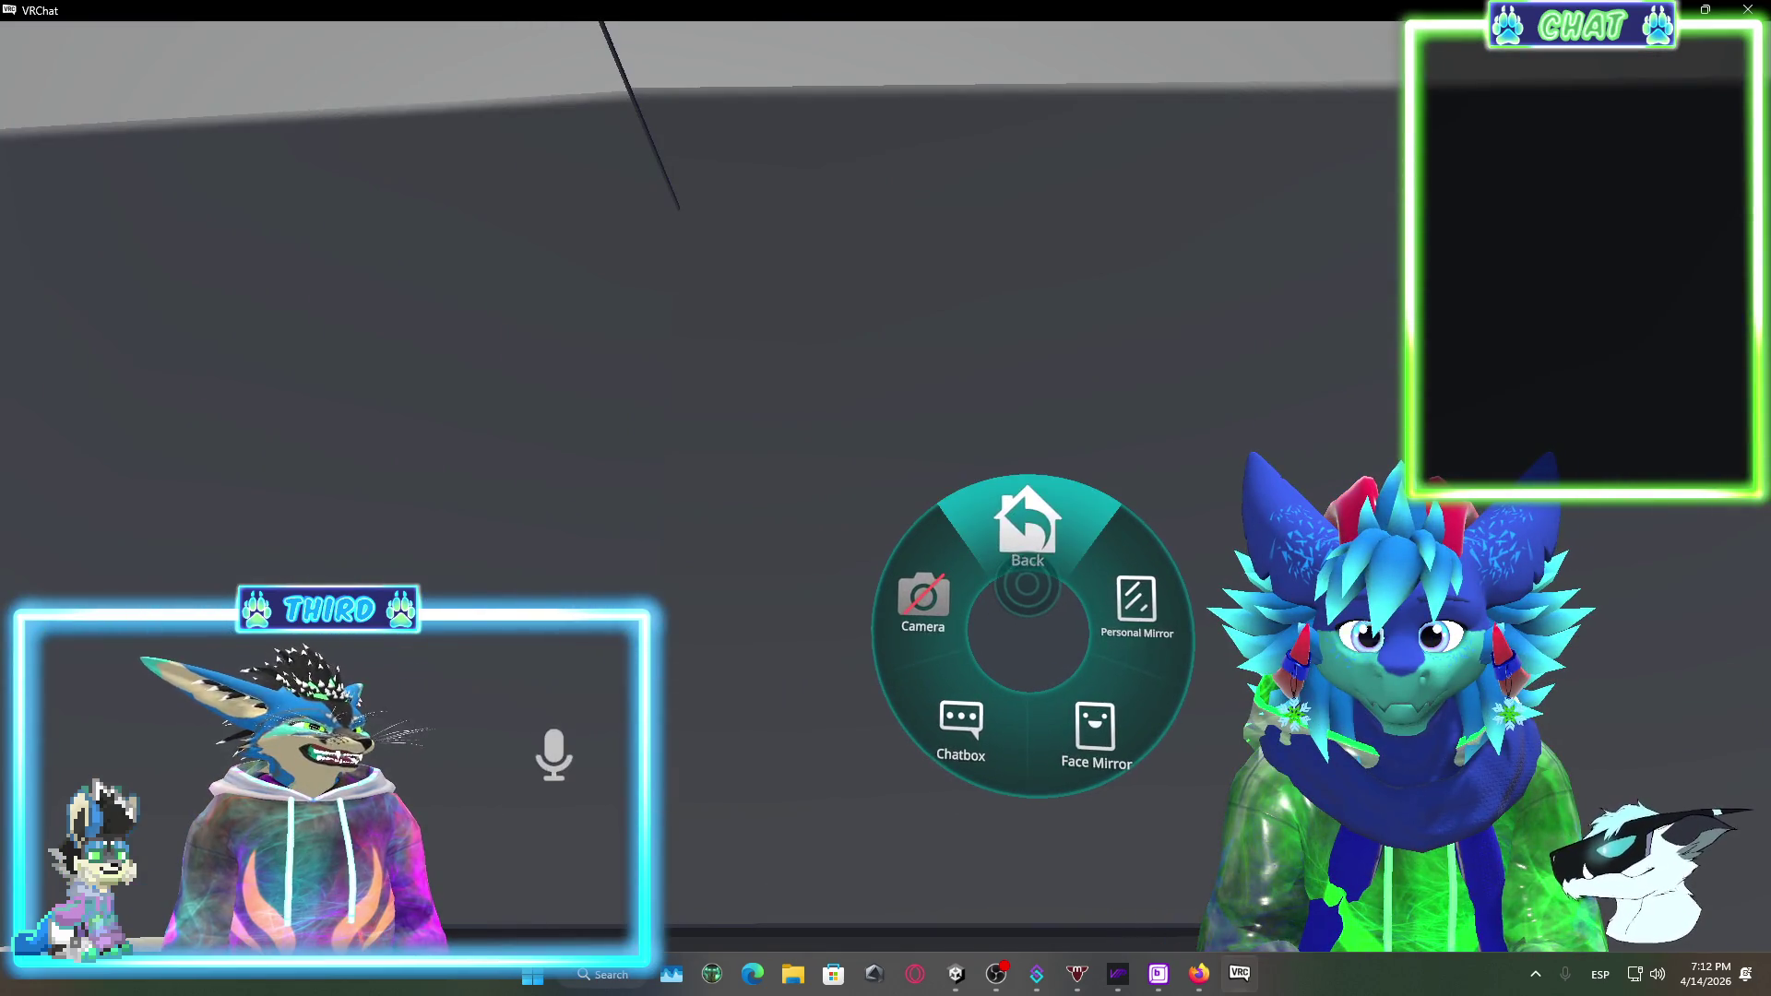
Step: Take a photo of the seated avatar with the in-game camera, then return to Unity
left_click(982, 619)
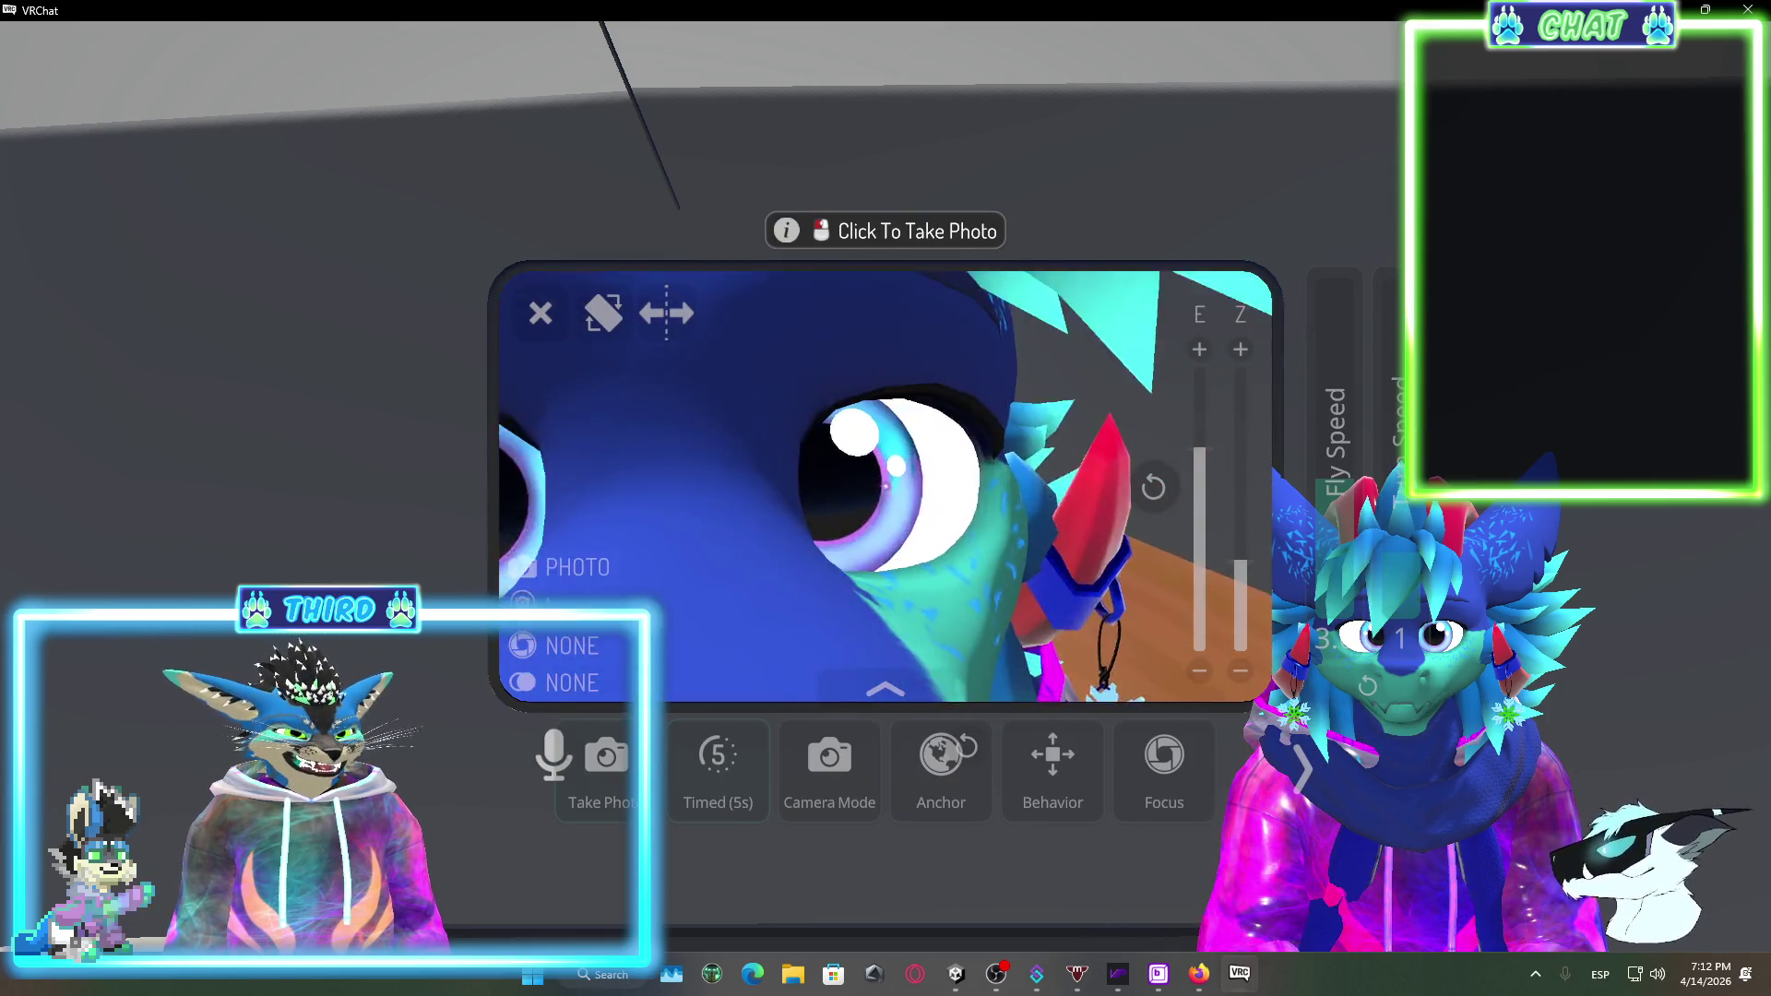
left_click(885, 487)
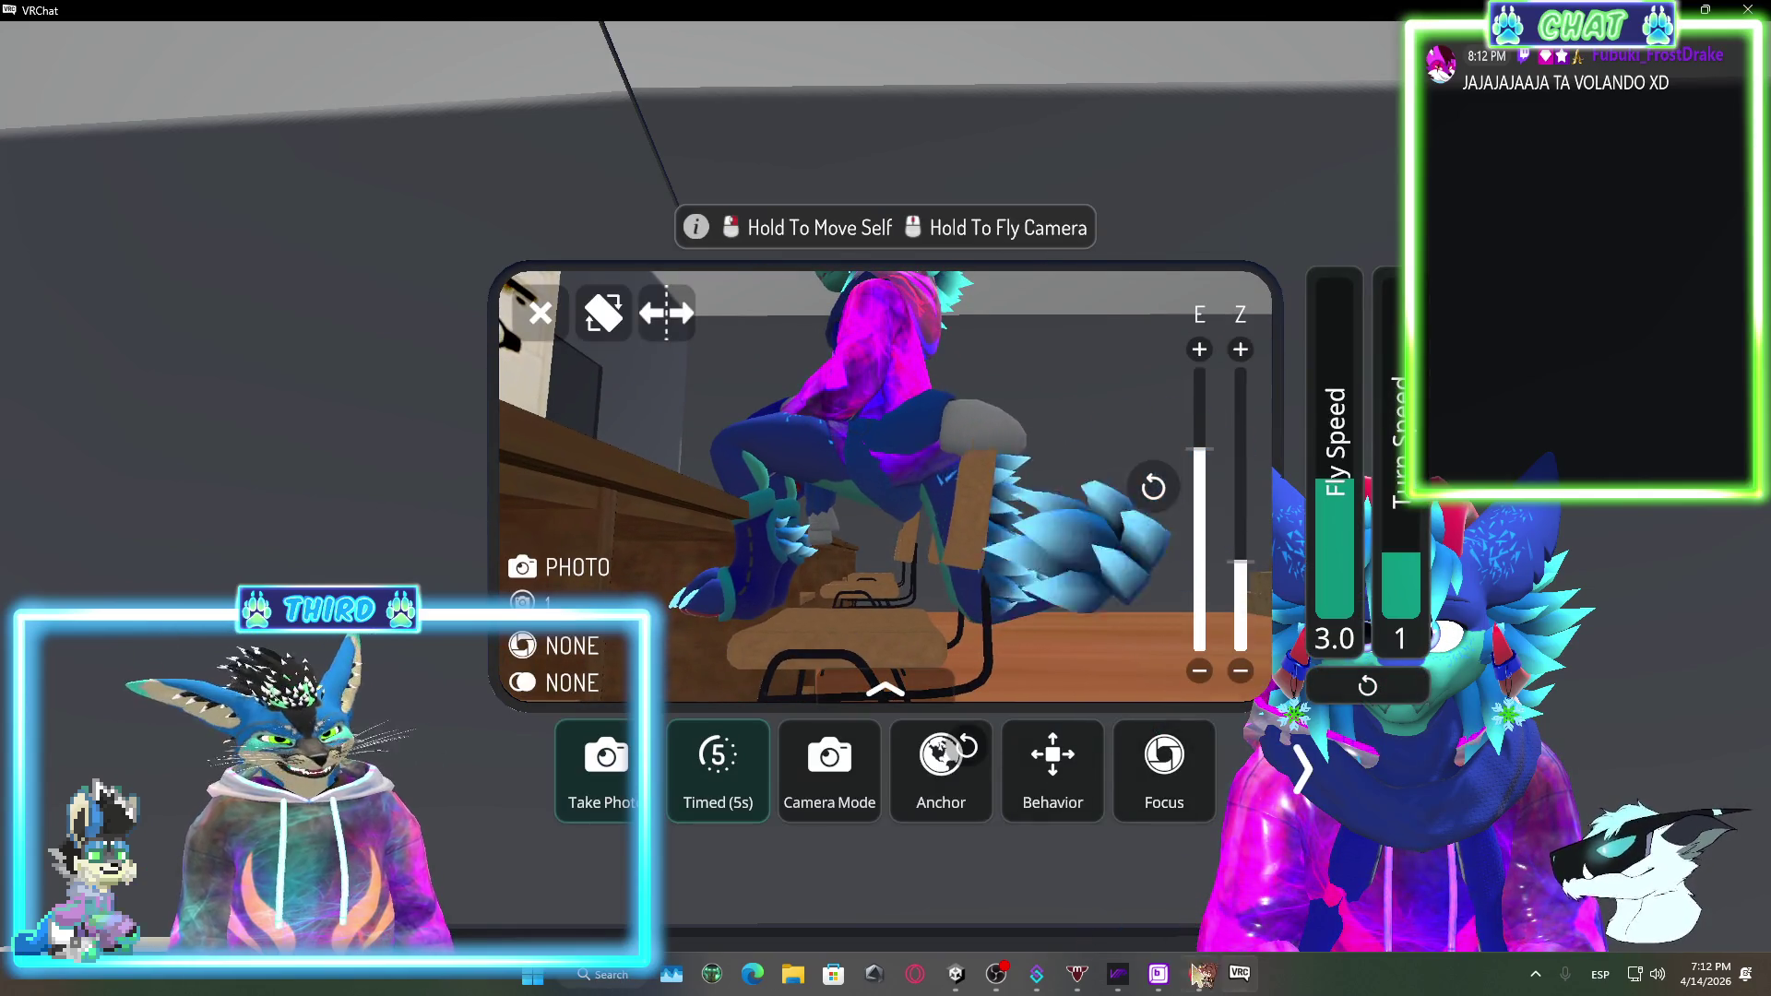
left_click(961, 978)
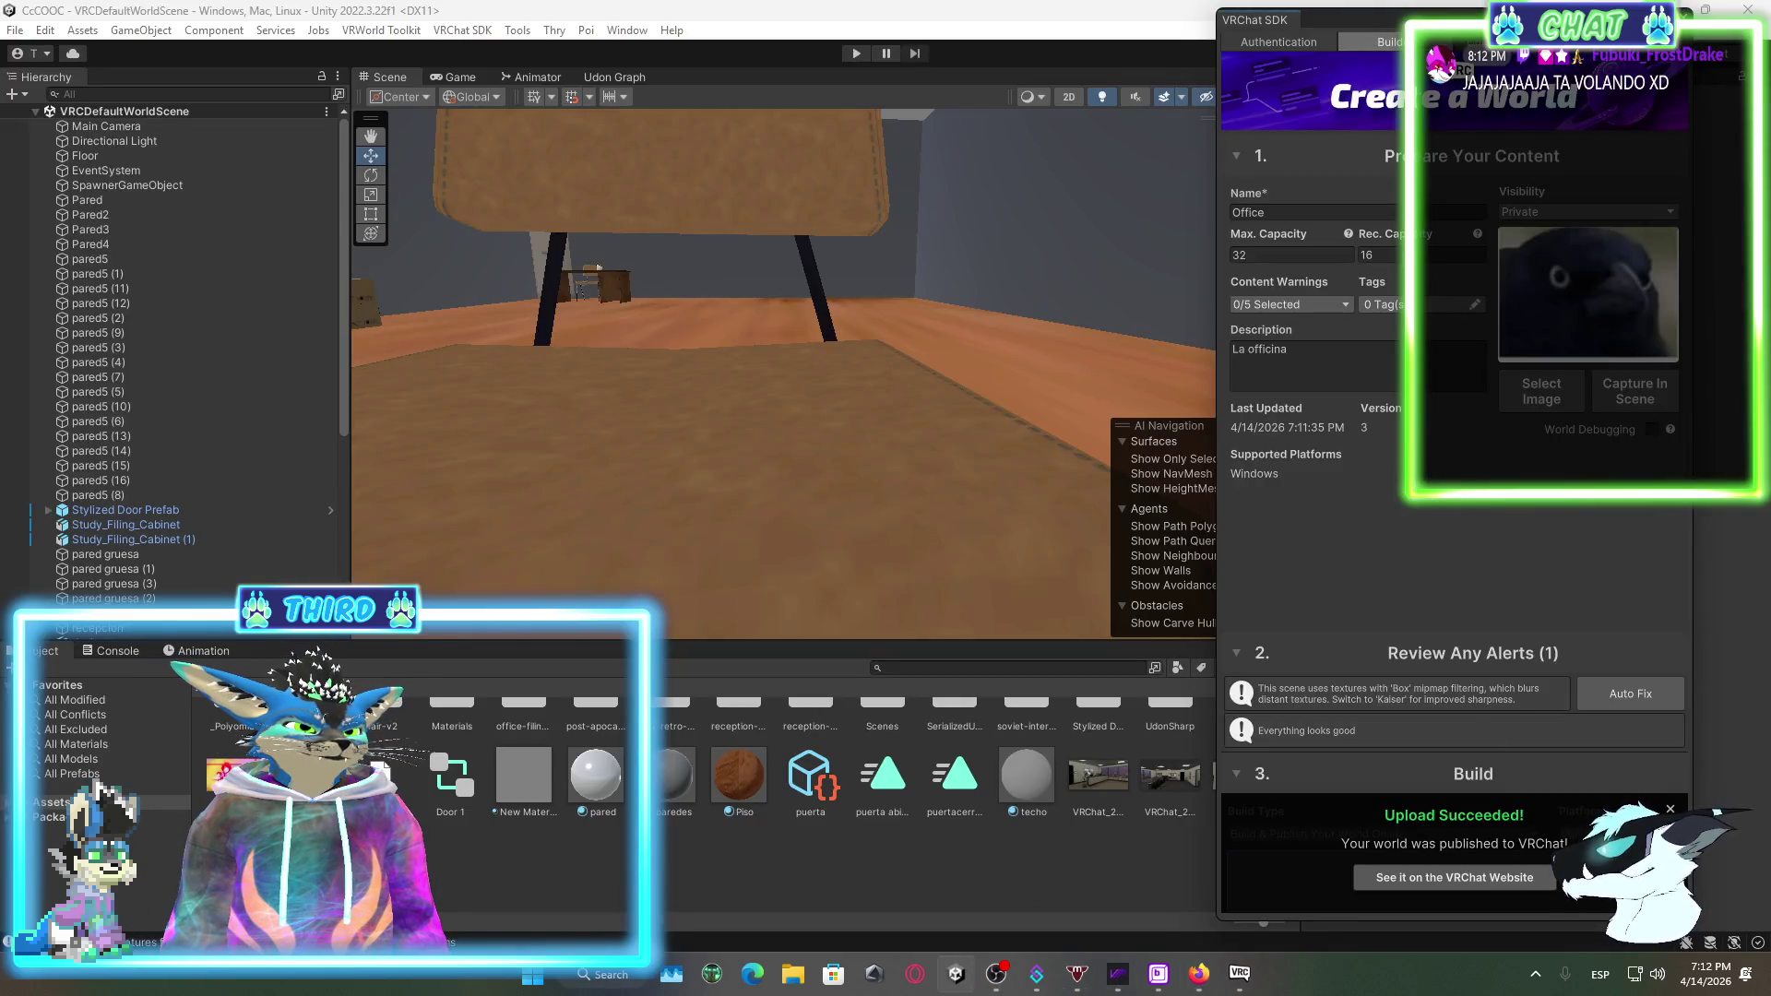
Step: Navigate to the wooden desk and enable the VRC_chair_udon model under VRCChair3 (1)
scroll(157, 539, "down", 10)
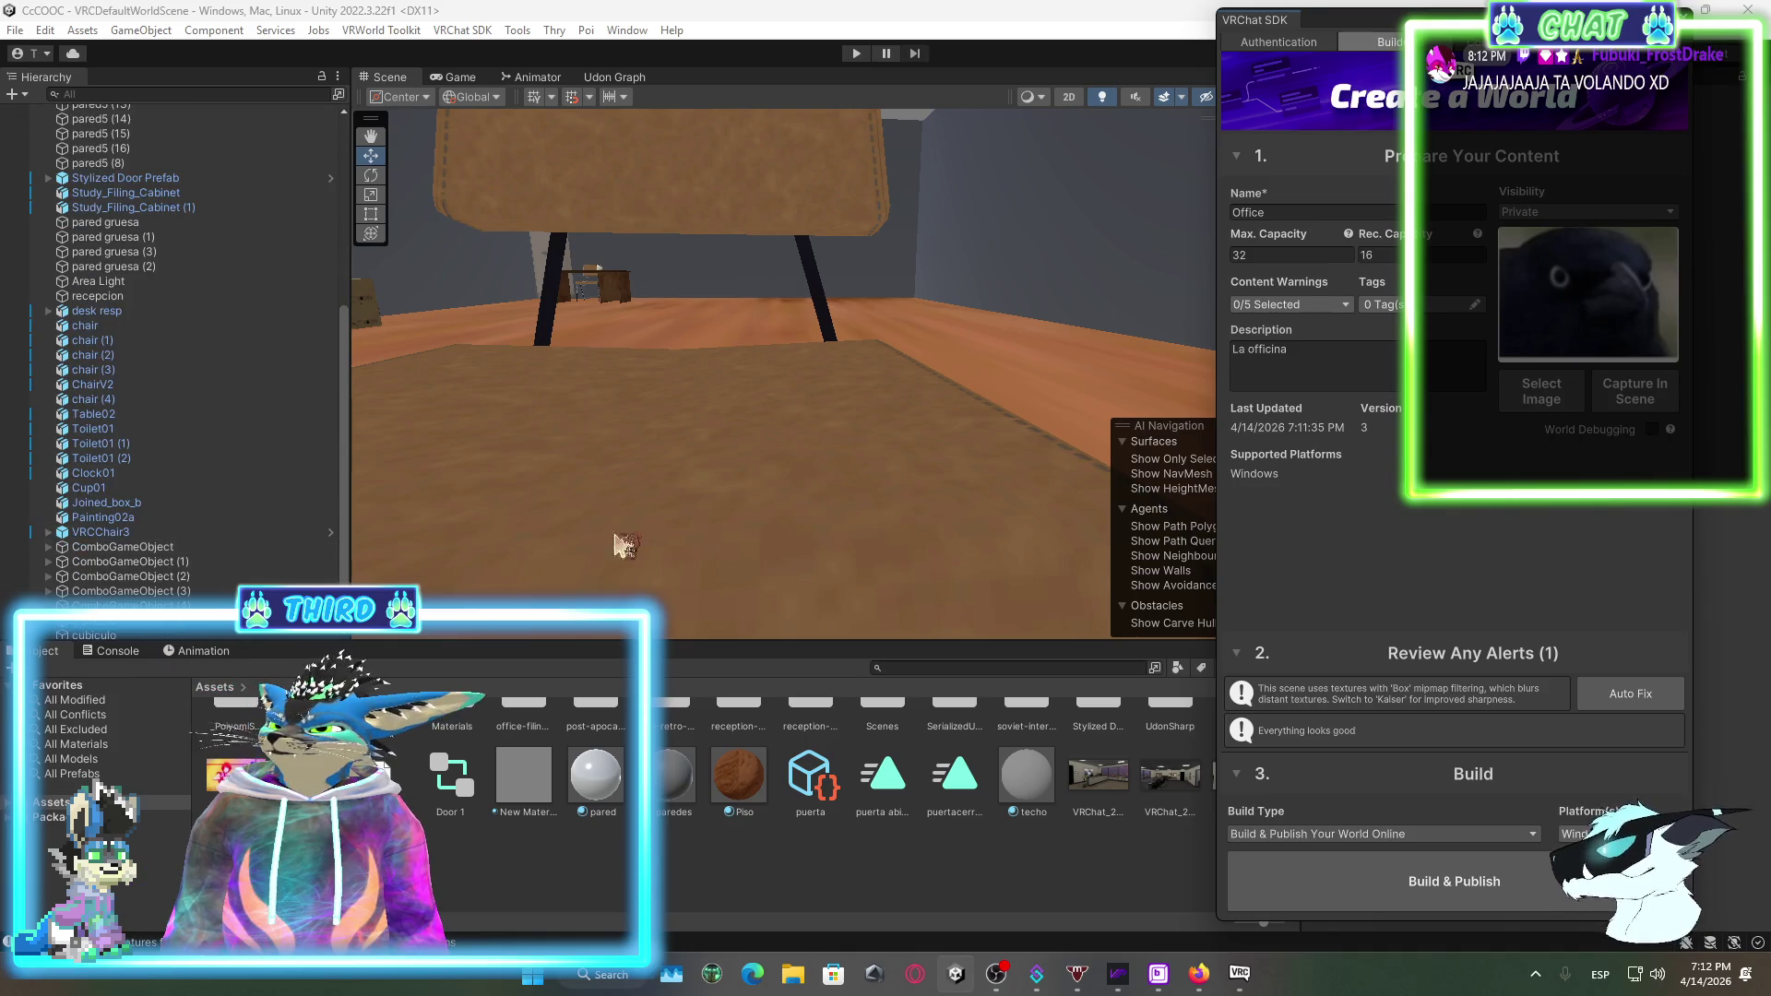
left_click(249, 572)
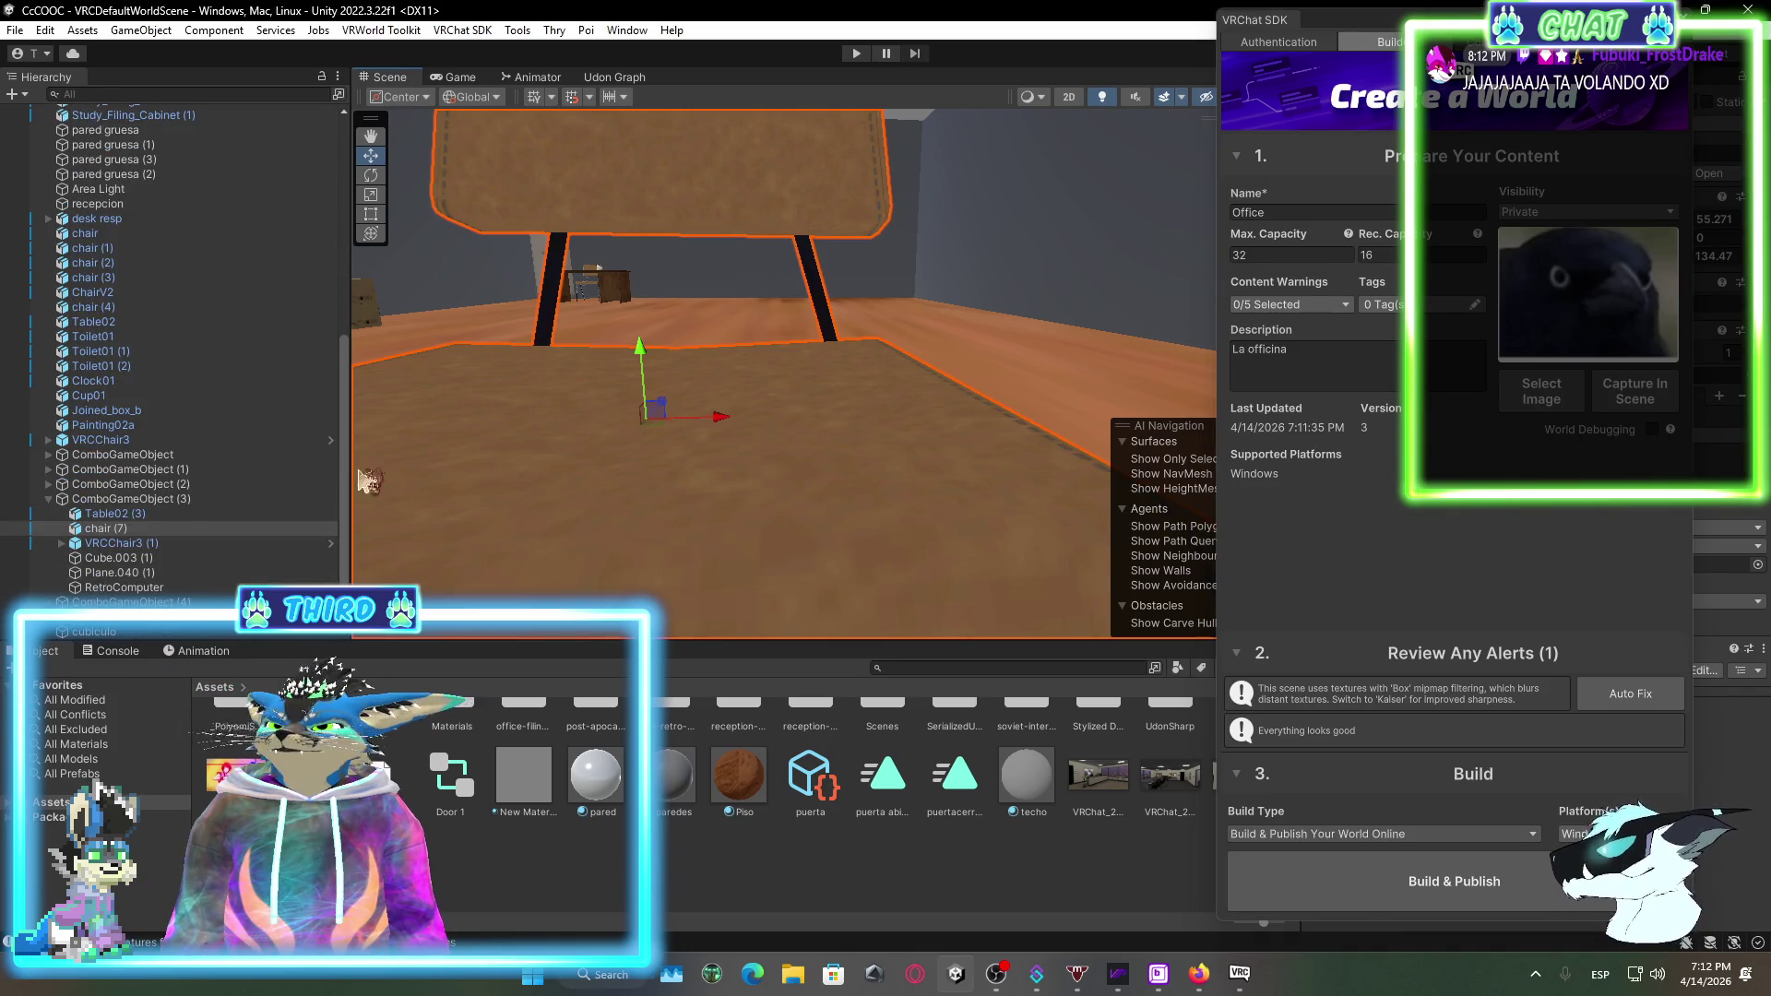
mouse_move(729, 433)
left_mouse_down()
mouse_move(750, 433)
mouse_move(787, 168)
left_mouse_up()
mouse_move(878, 122)
left_mouse_down()
mouse_move(1103, 634)
mouse_move(455, 537)
mouse_move(565, 356)
mouse_move(893, 577)
mouse_move(495, 455)
mouse_move(503, 348)
mouse_move(600, 369)
mouse_move(905, 313)
mouse_move(882, 554)
mouse_move(850, 514)
left_mouse_up()
left_click(62, 544)
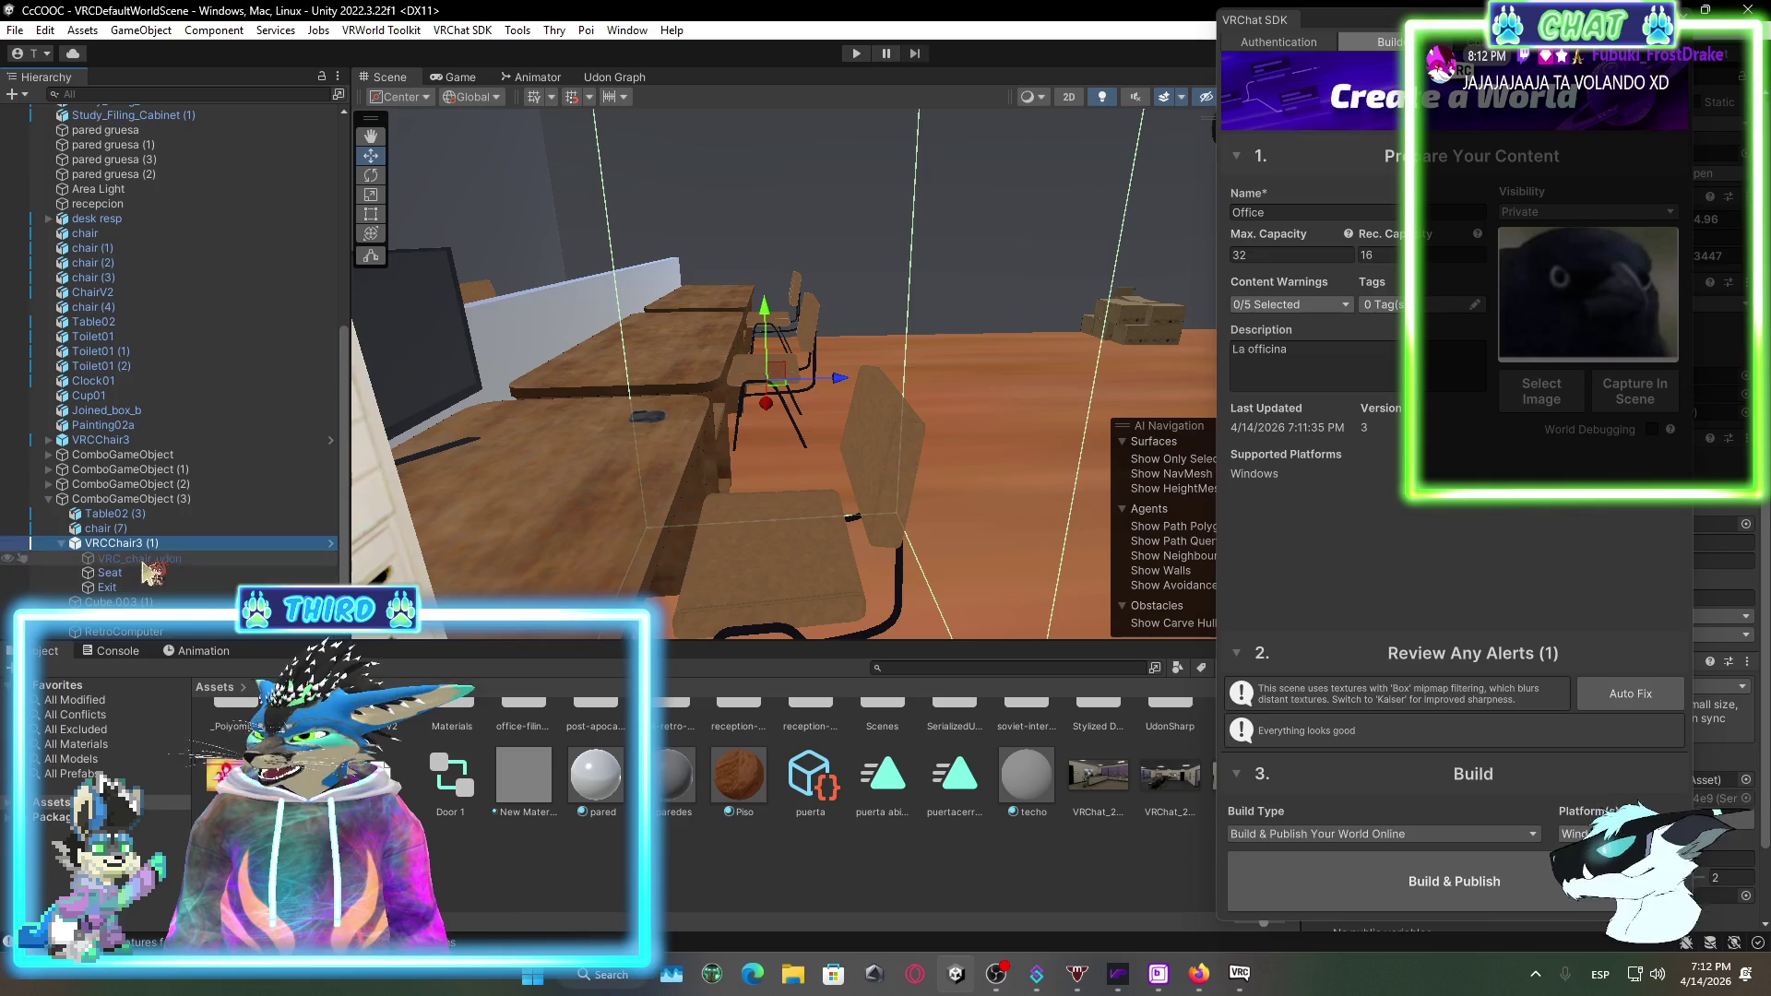
left_click(138, 558)
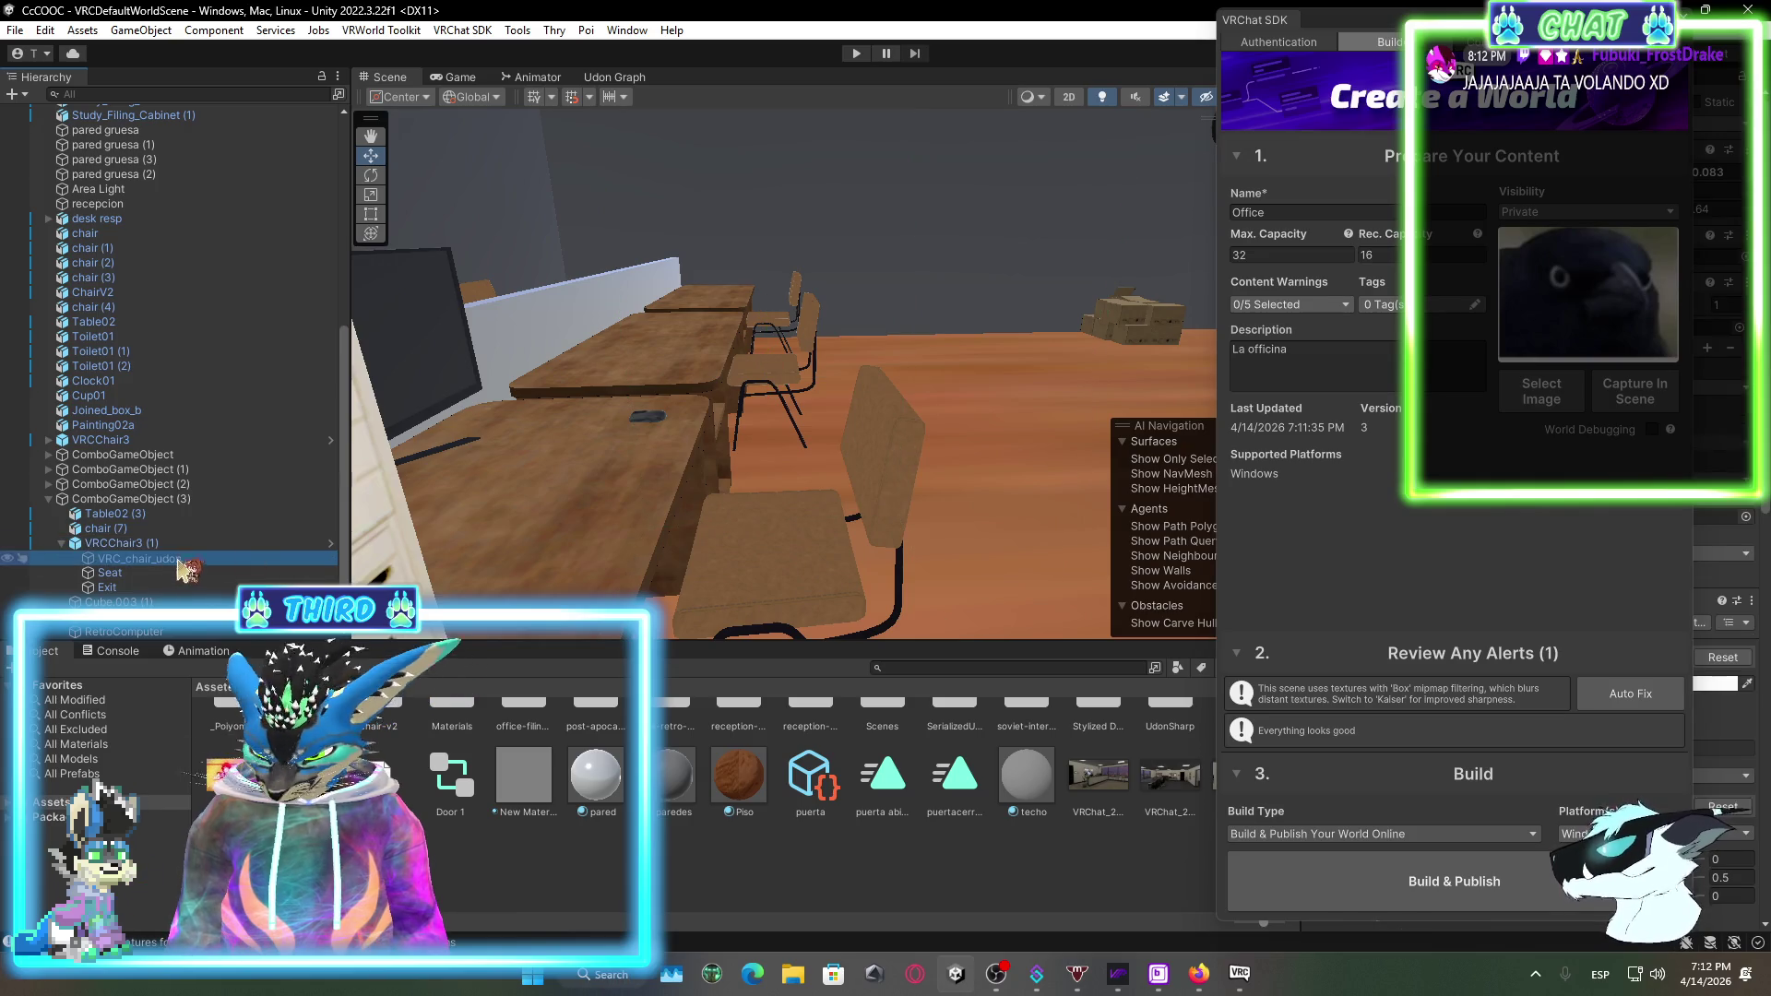
left_click(138, 558)
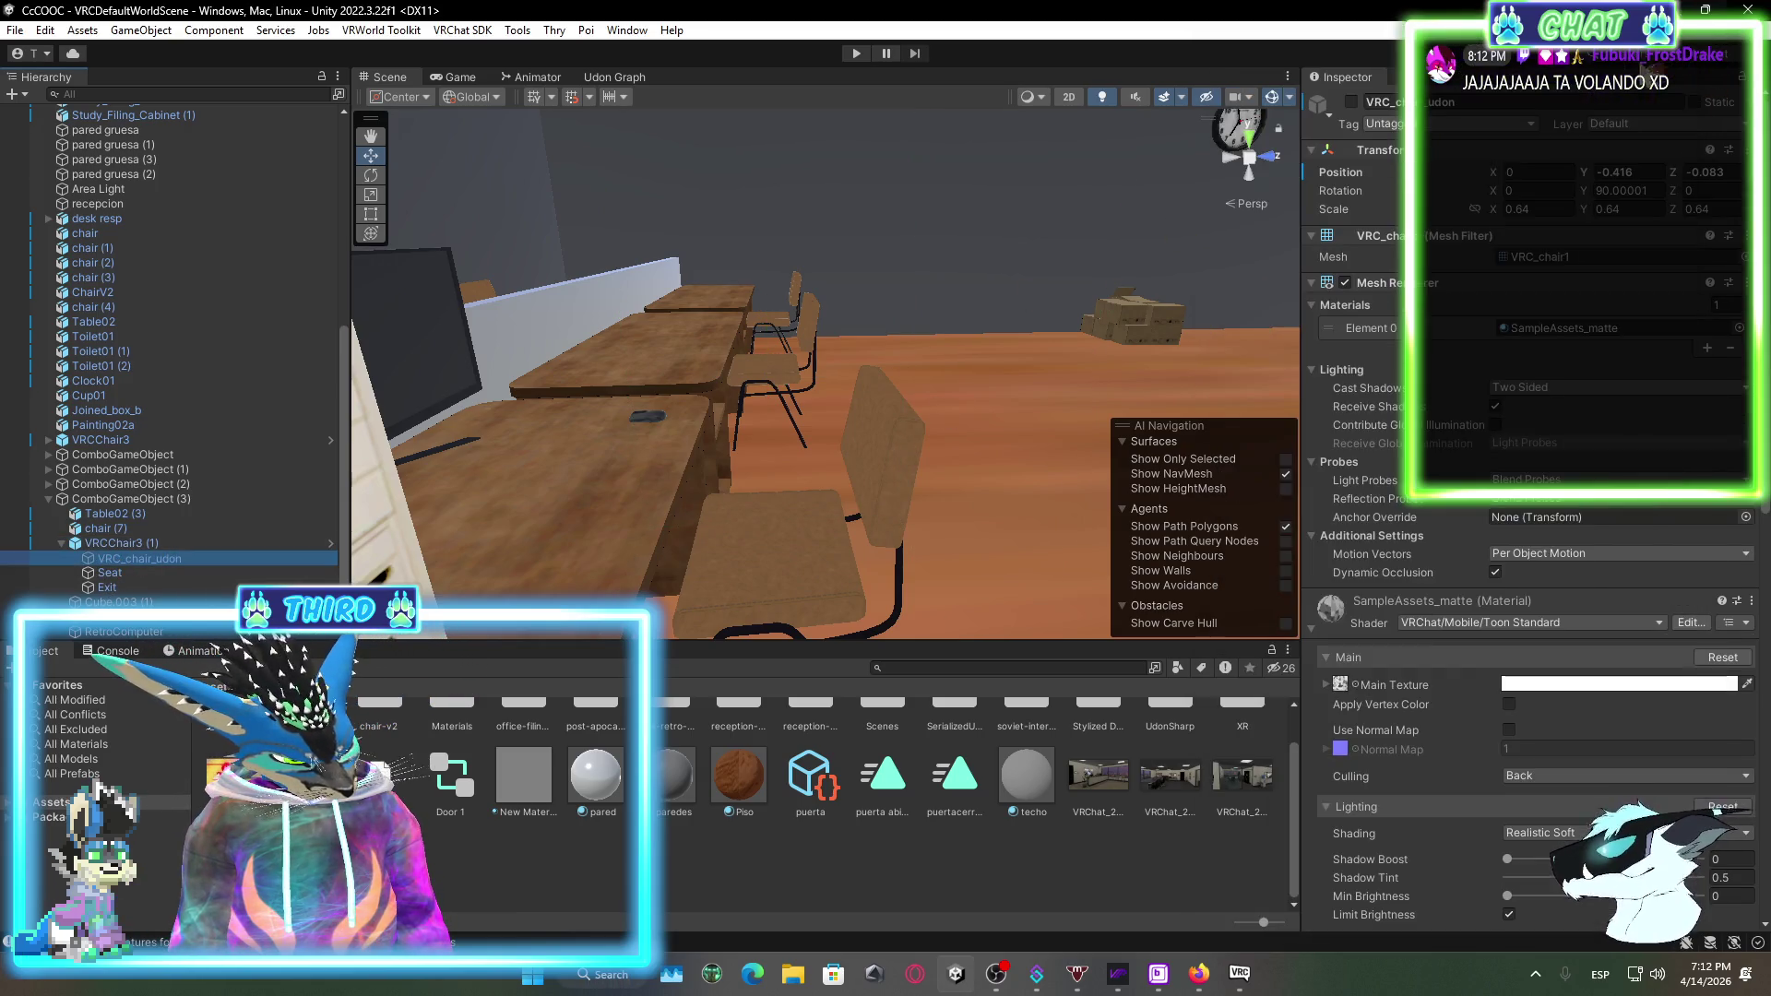
left_click(1352, 103)
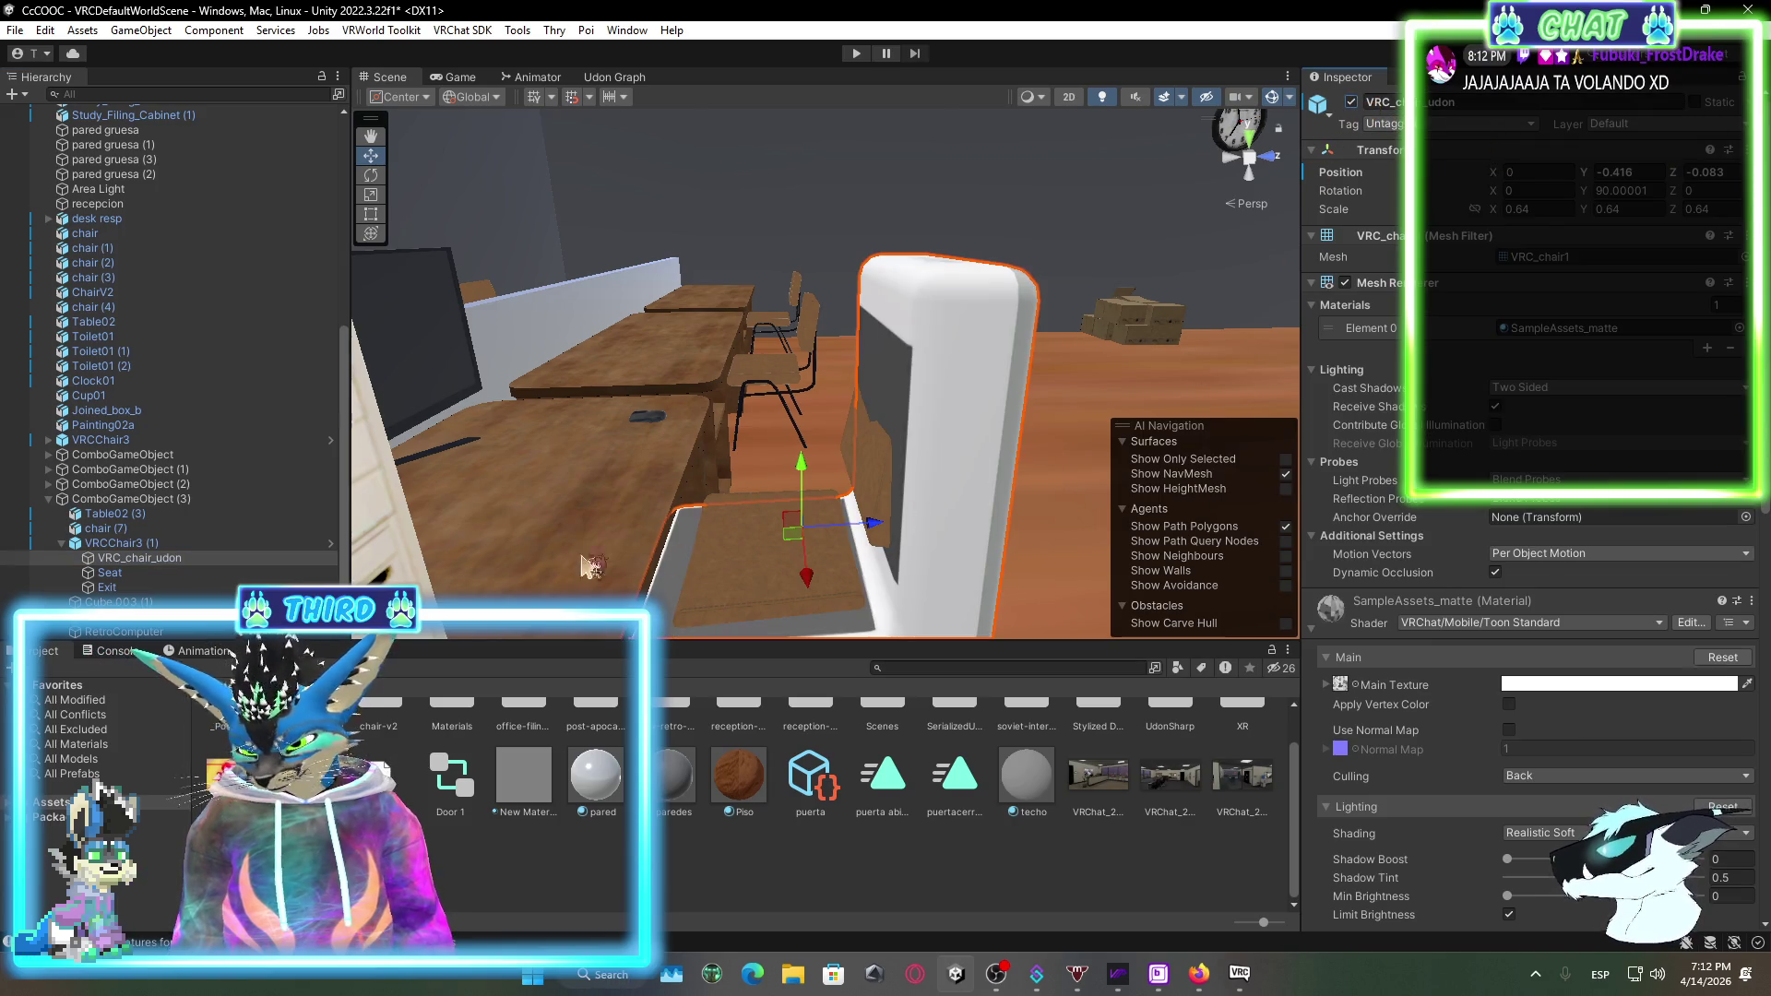
Step: Lower VRC_chair_udon to Y -0.464 and the VRCChair3 (1) station to Y 25.584
left_click(109, 573)
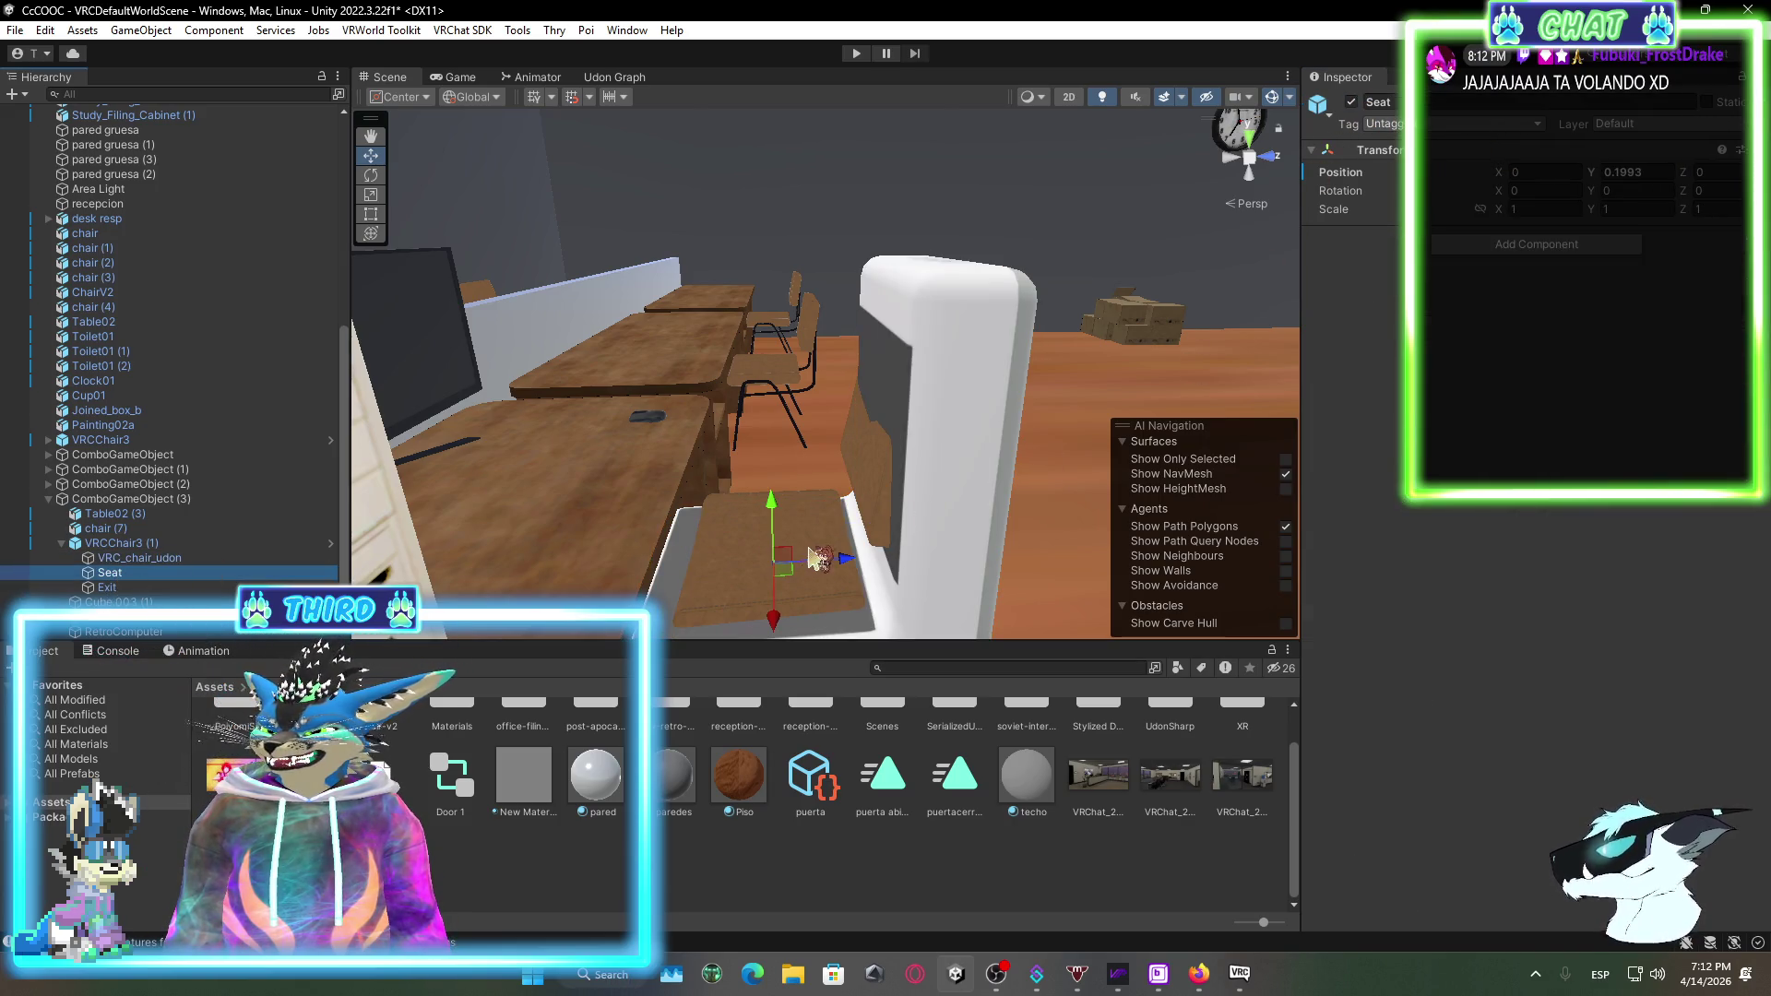
mouse_move(586, 447)
left_mouse_down()
mouse_move(676, 495)
mouse_move(600, 502)
mouse_move(629, 442)
mouse_move(591, 461)
left_mouse_up()
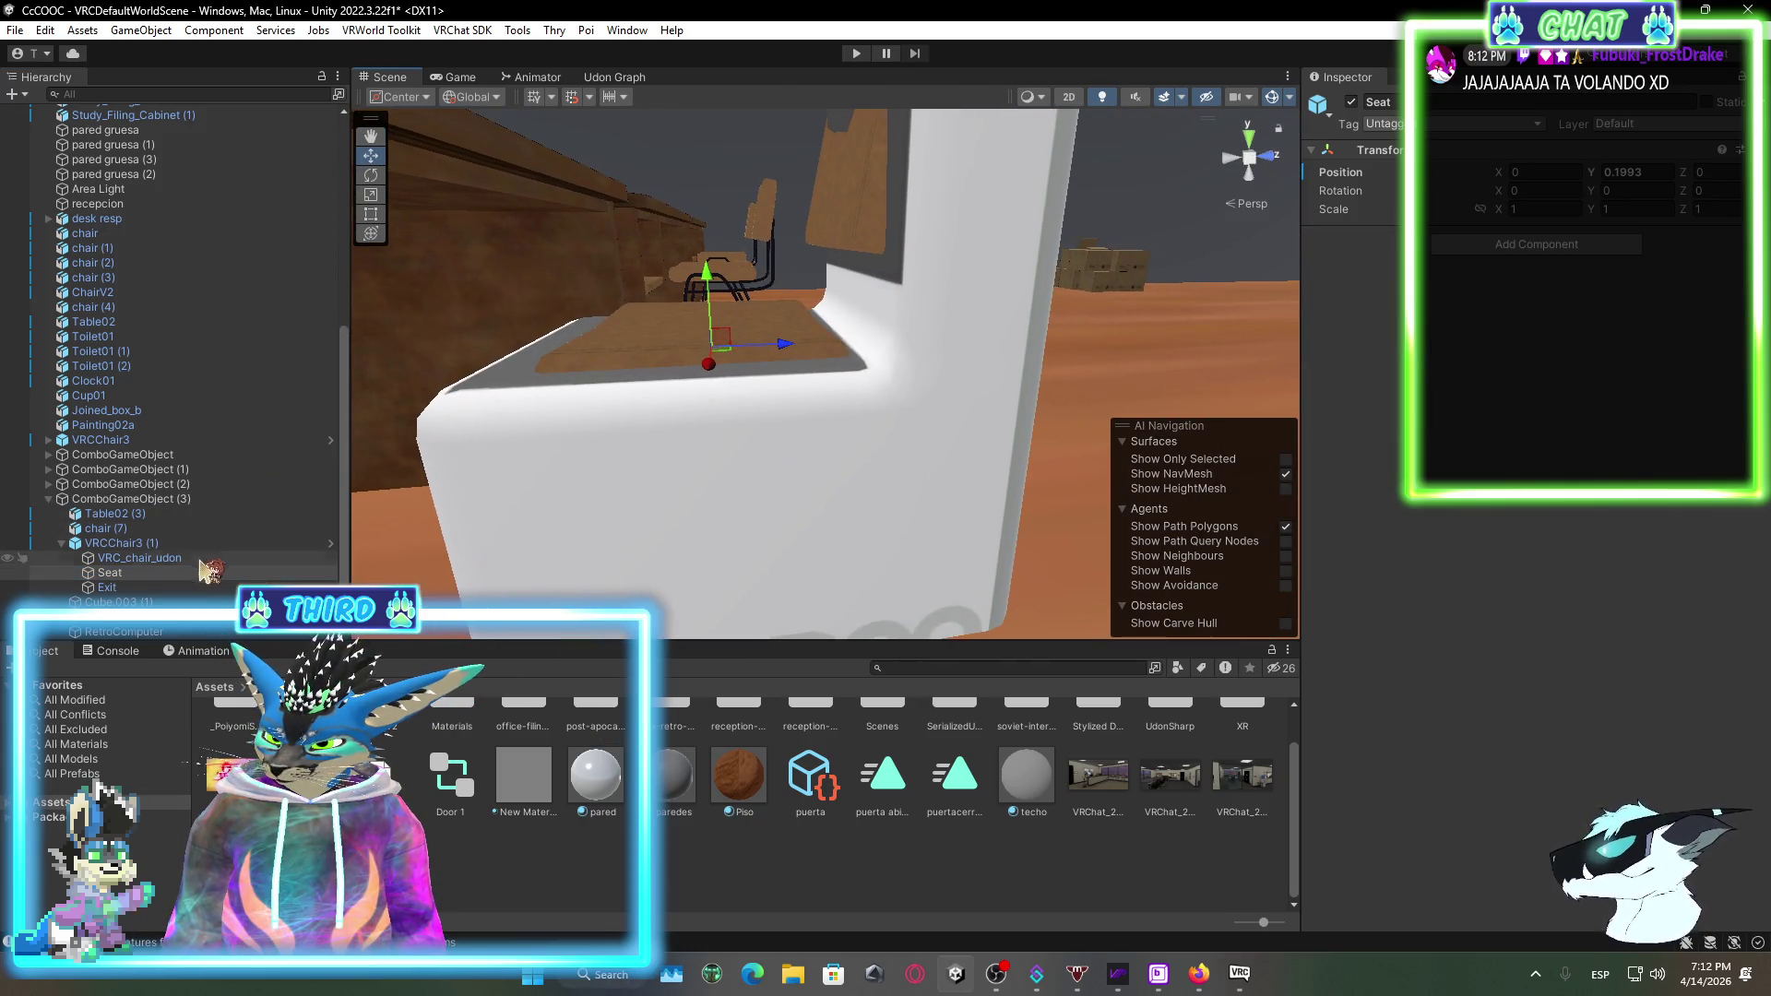
left_click(139, 559)
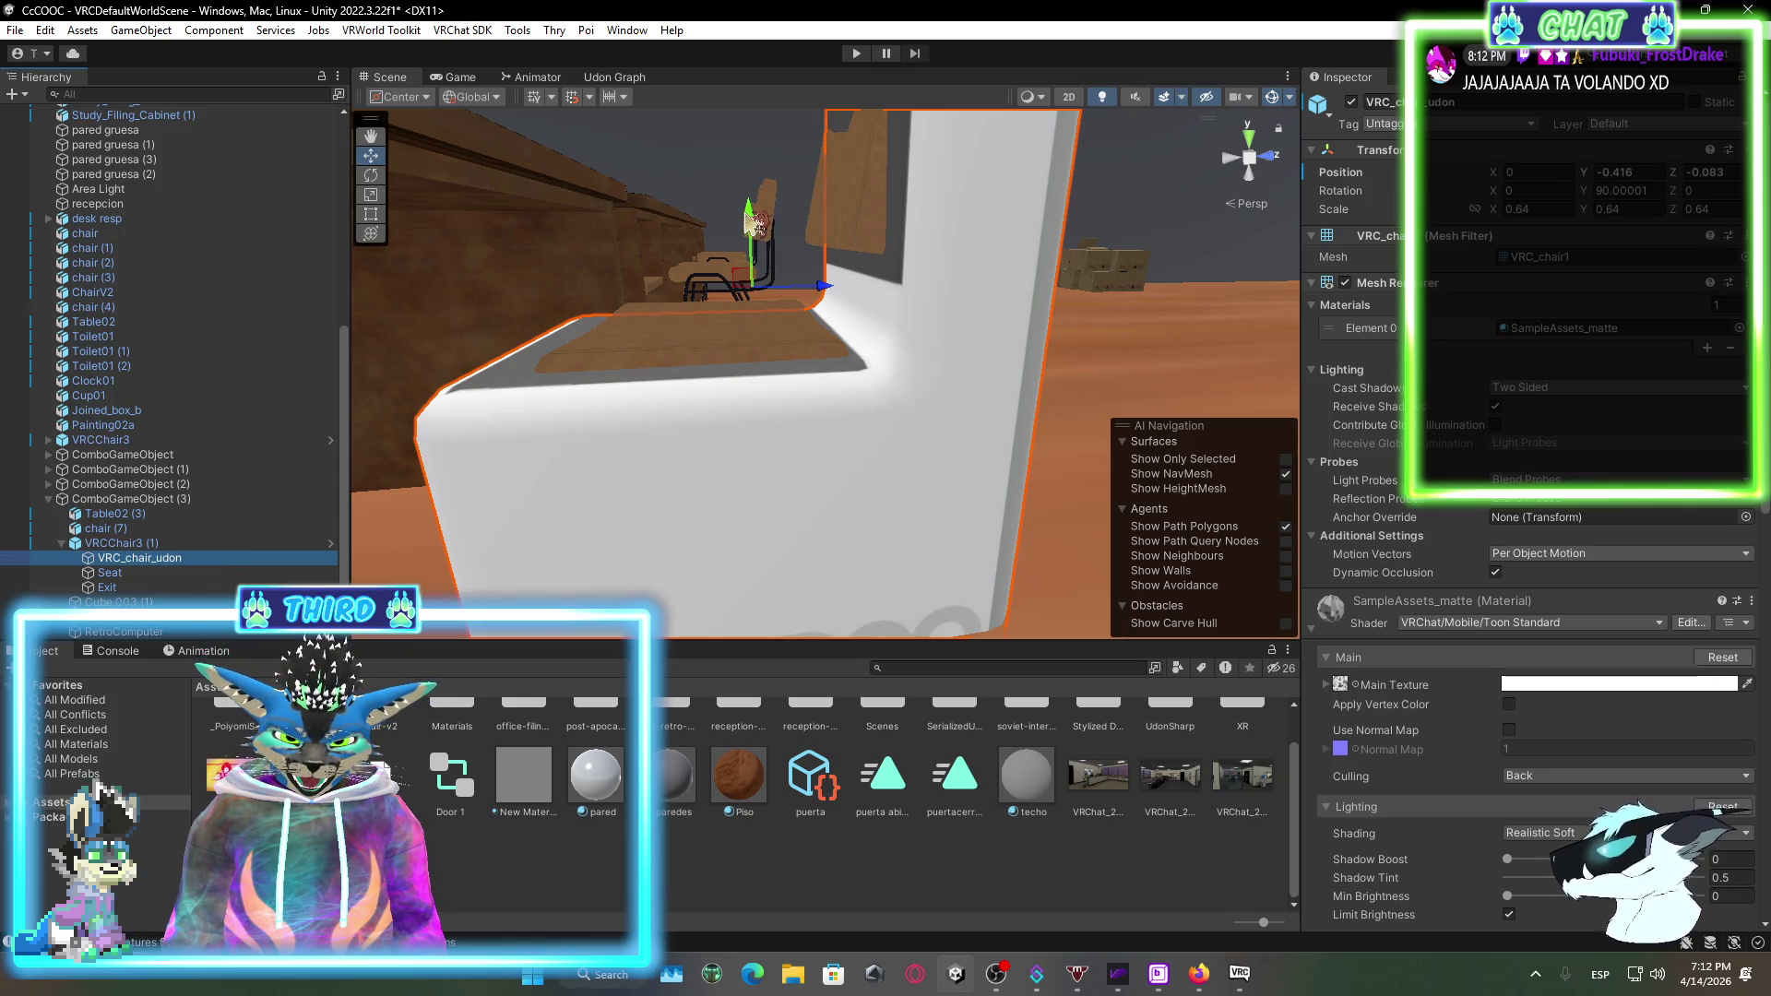
left_click_drag(756, 221, 766, 253)
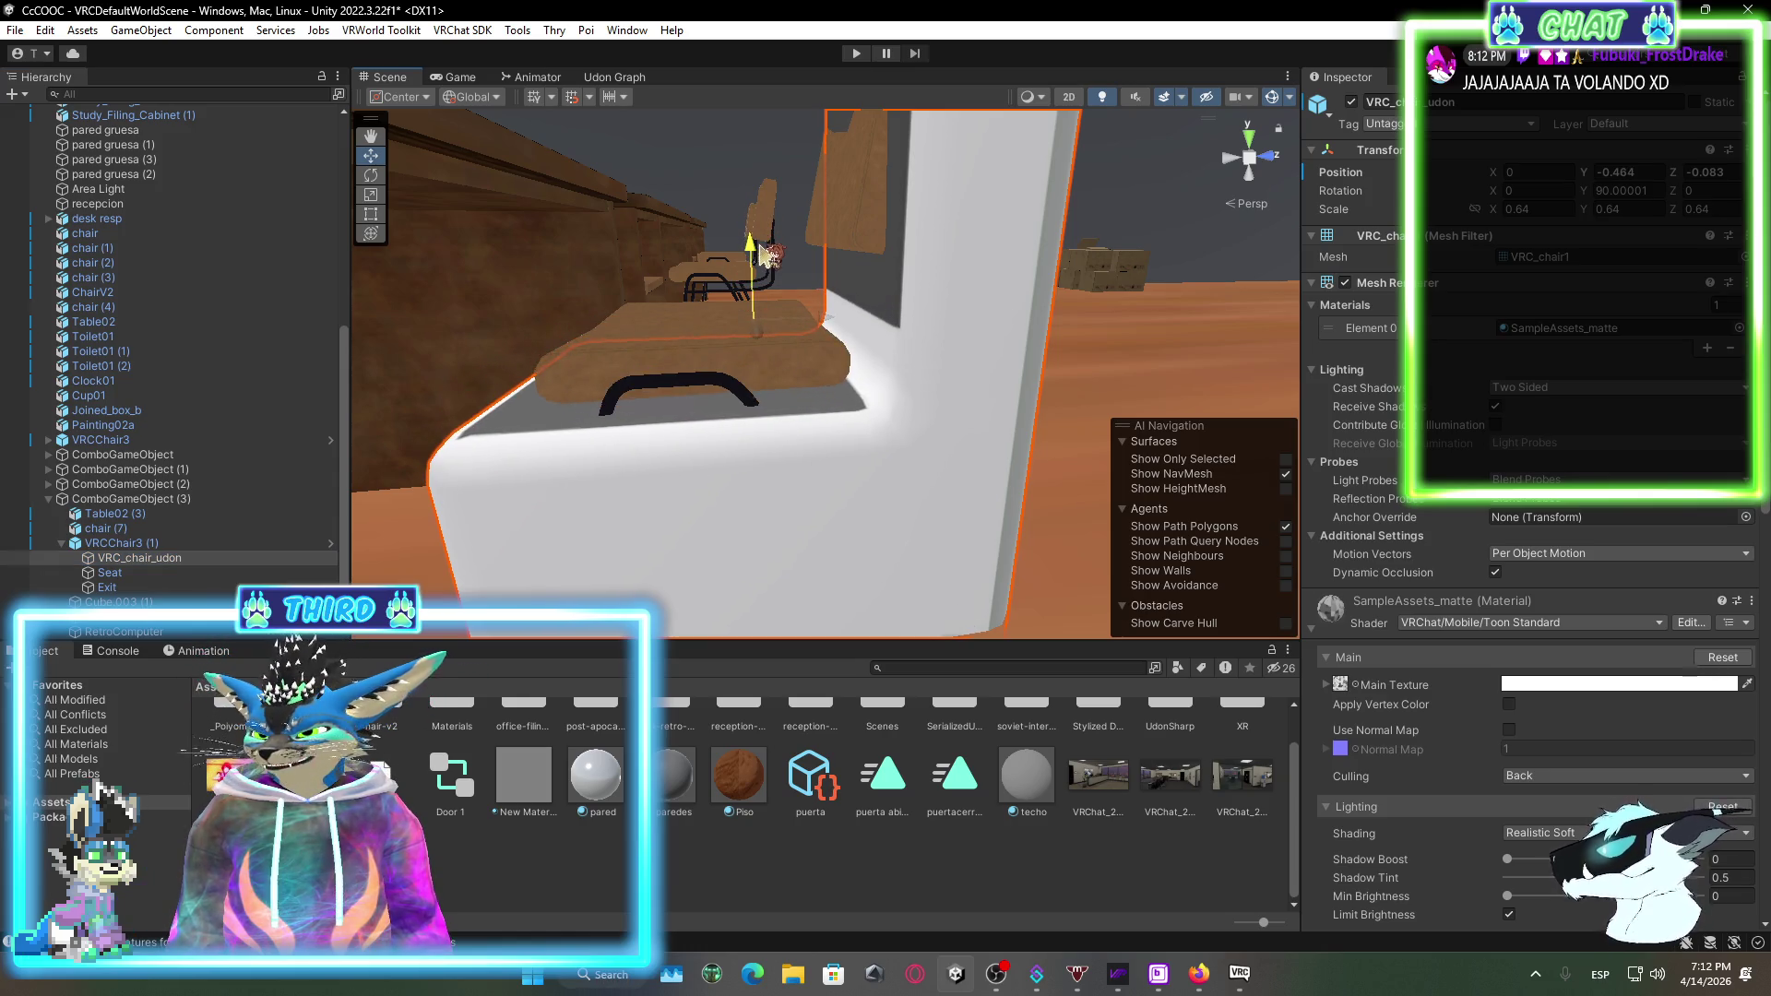
left_click(706, 314)
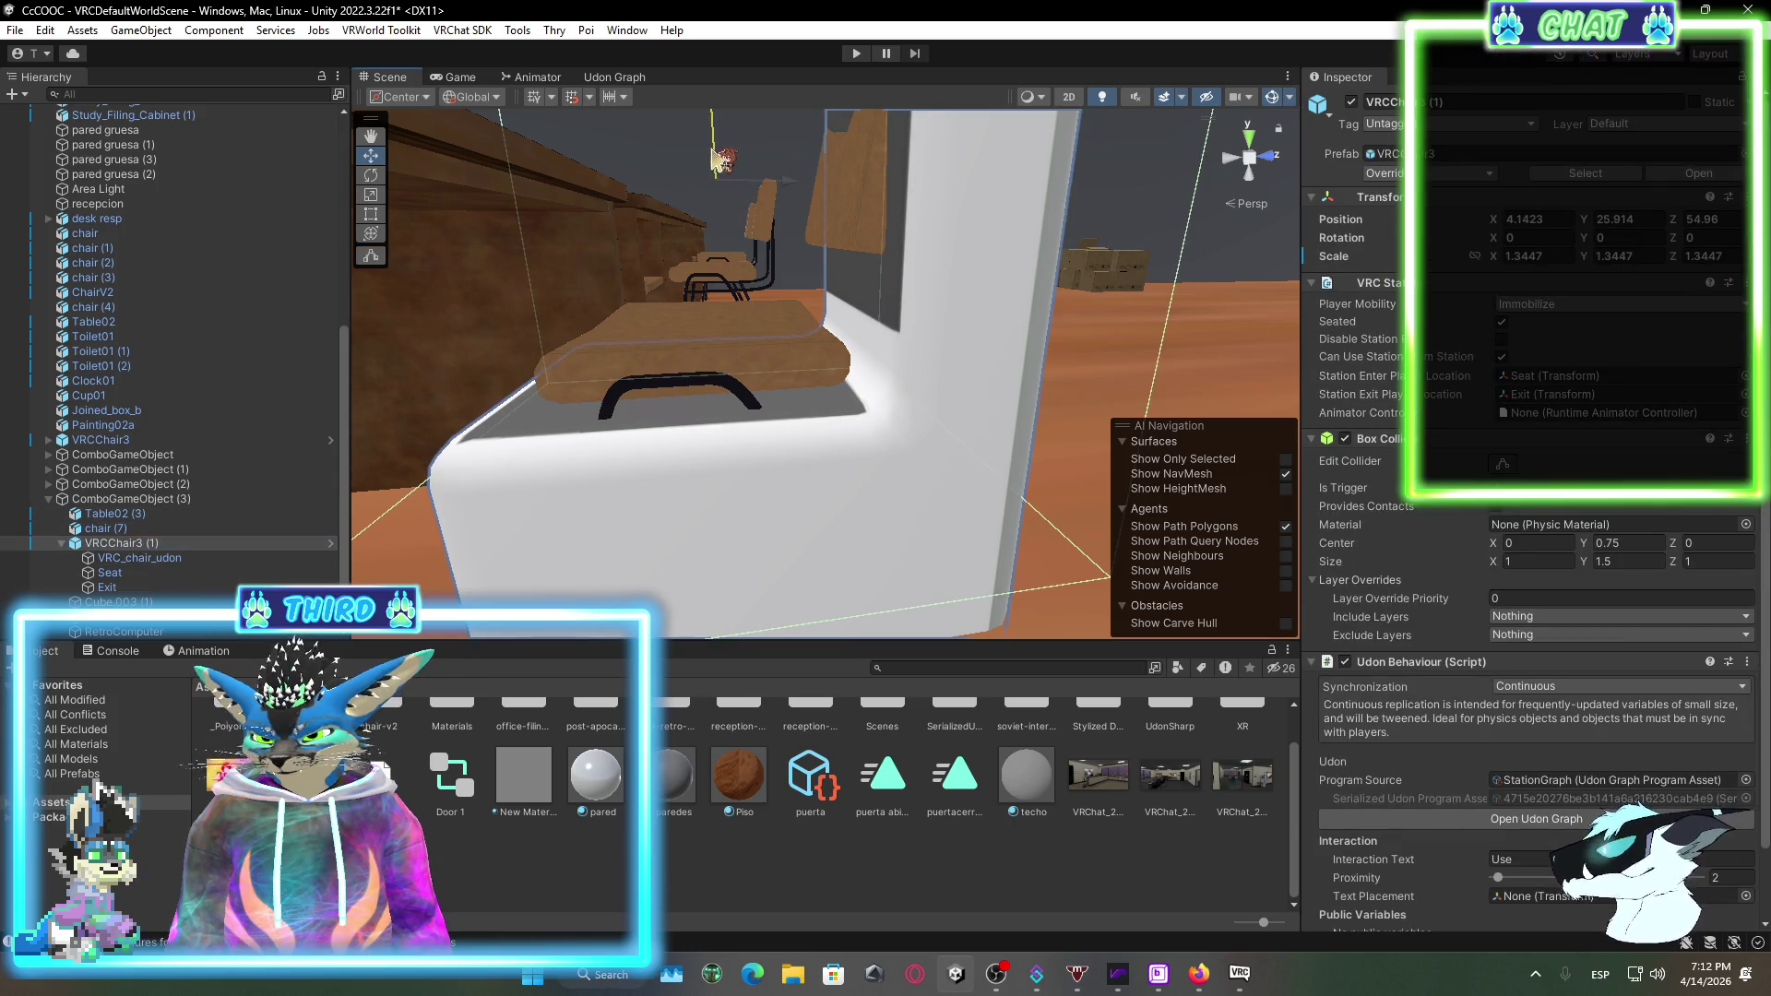
left_click_drag(715, 158, 724, 296)
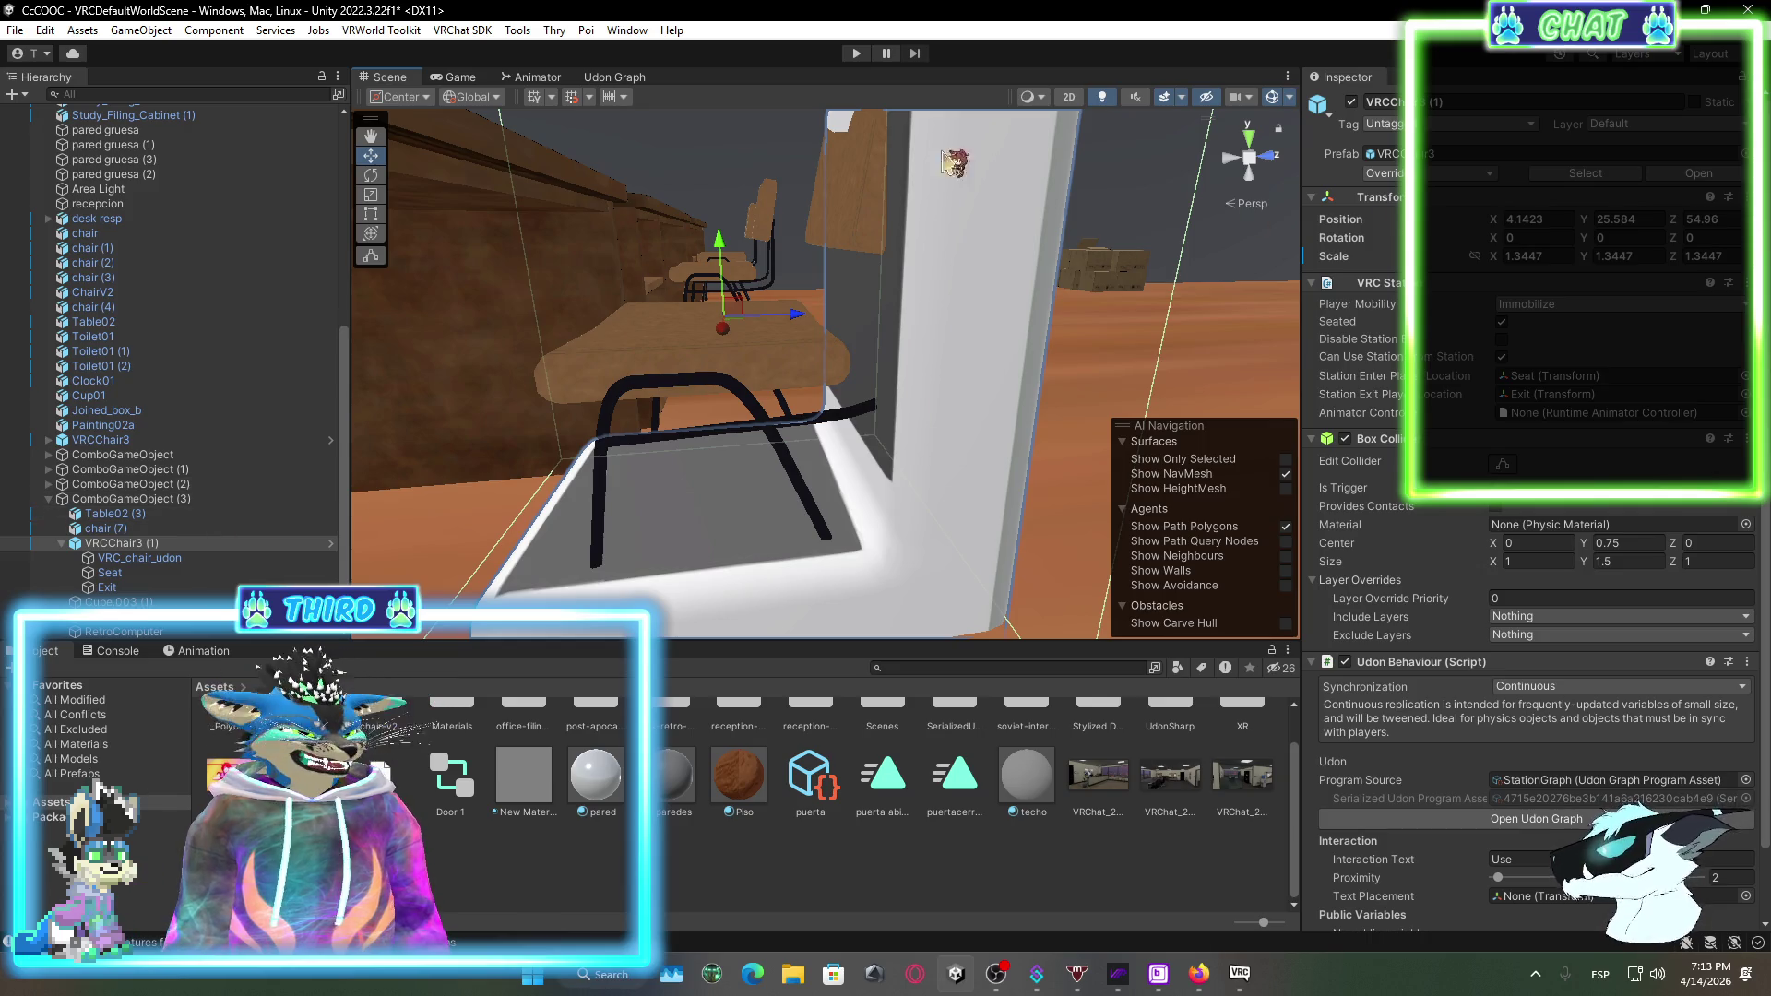
left_click(462, 30)
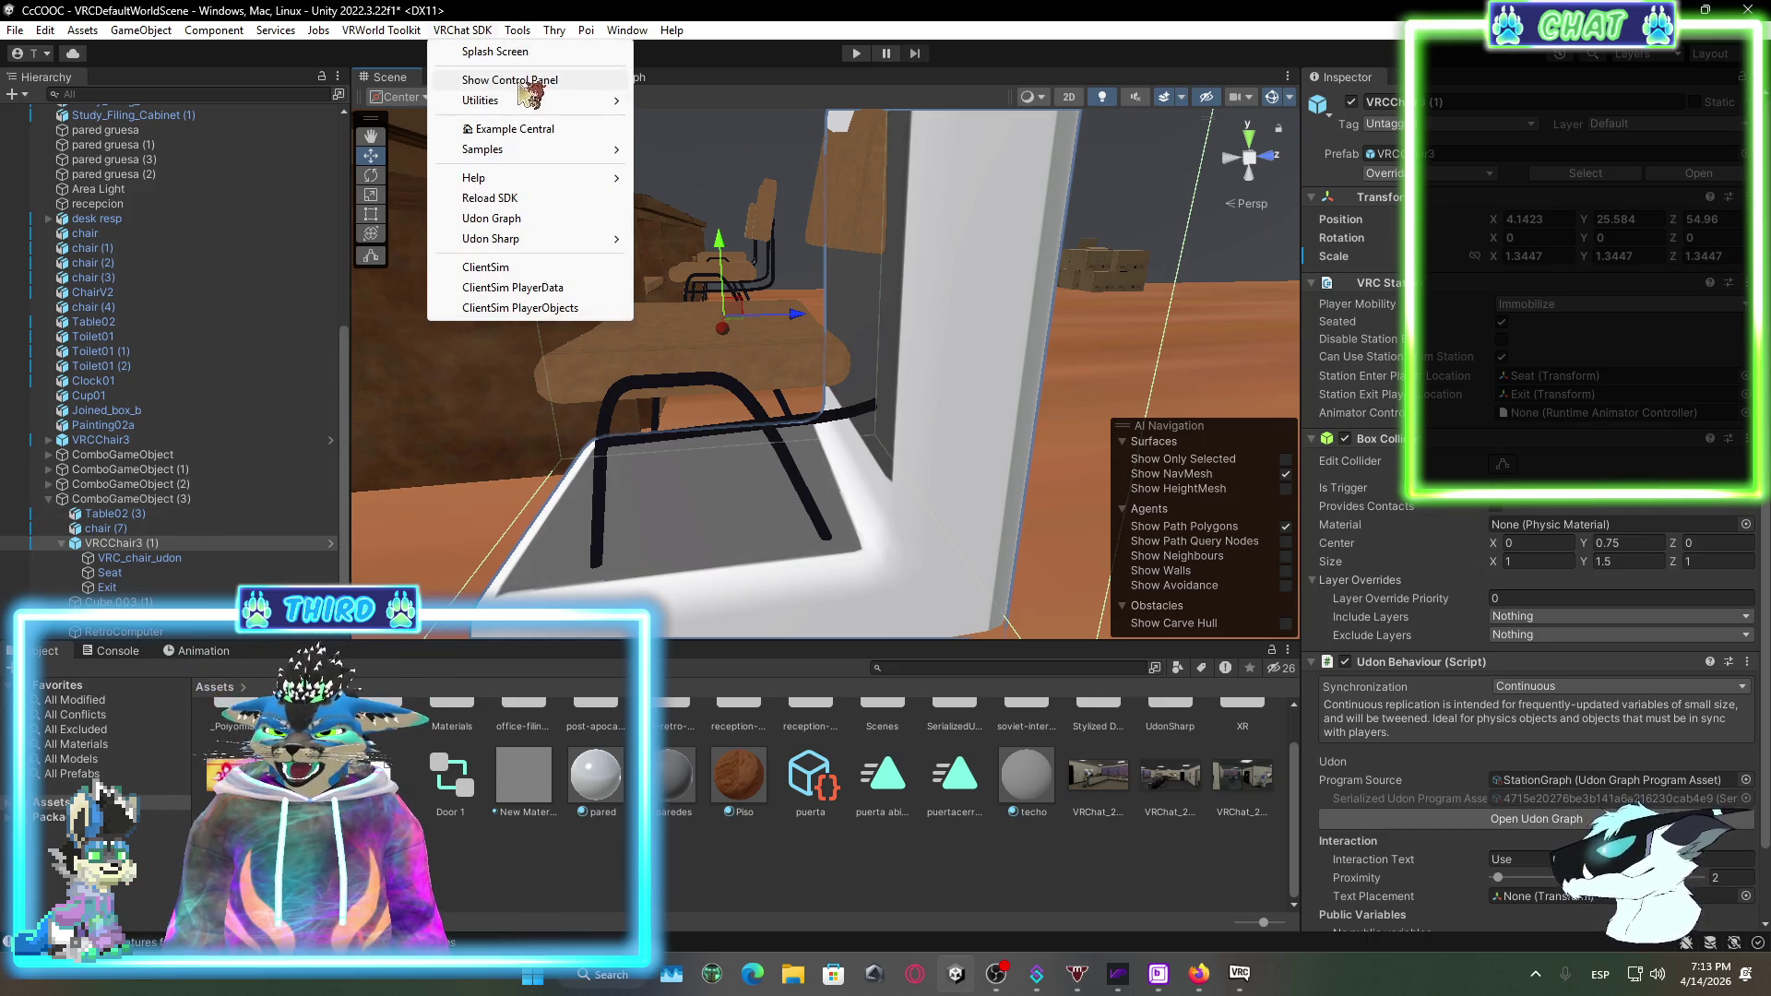
Step: Build and publish the Office world from the VRChat SDK control panel
left_click(522, 81)
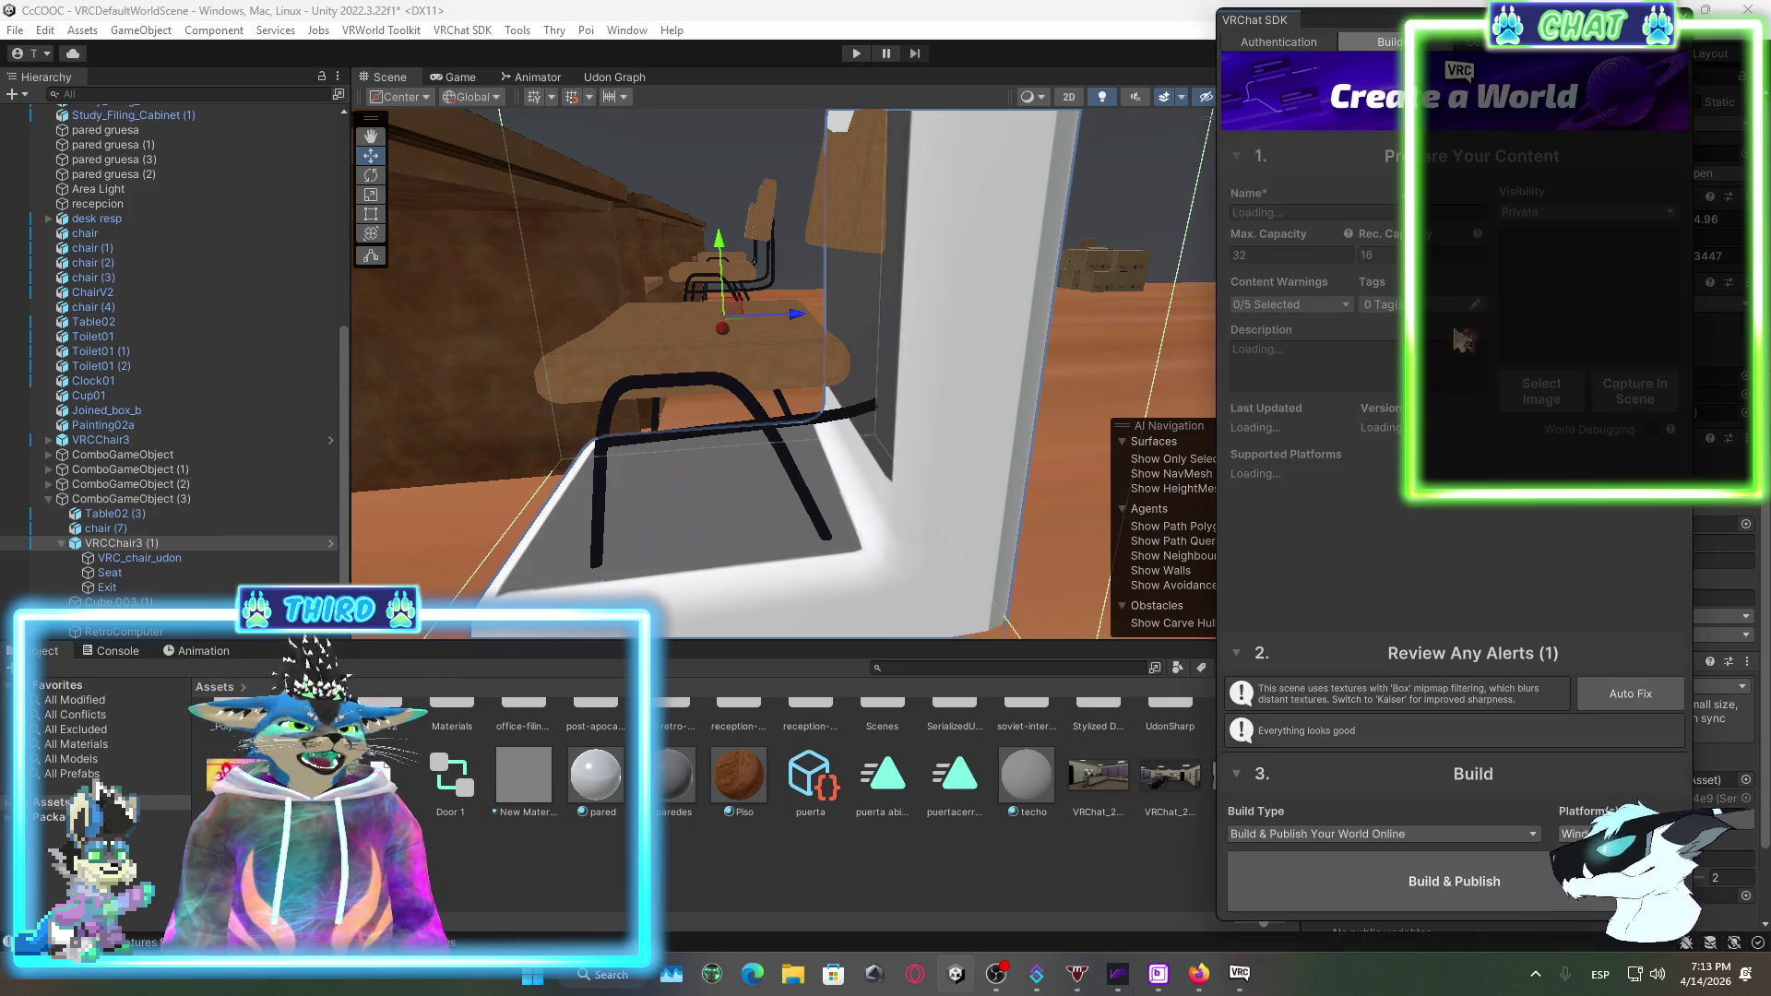
left_click(1541, 905)
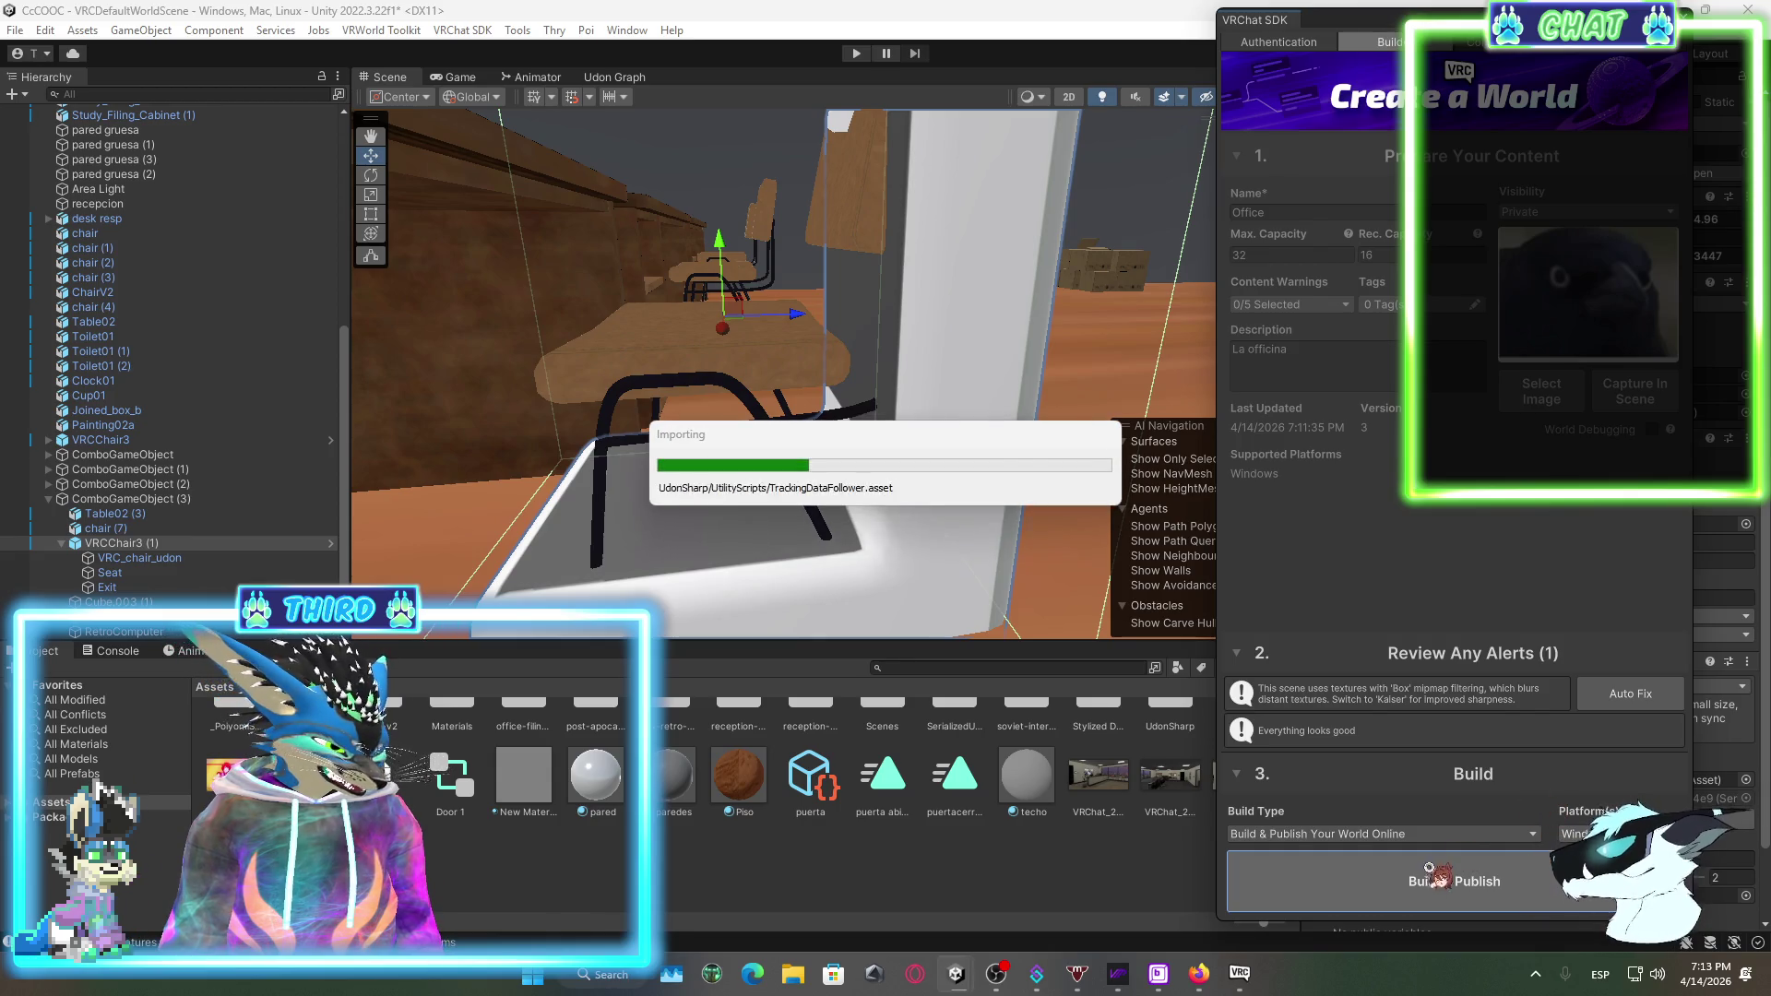
left_click(1200, 974)
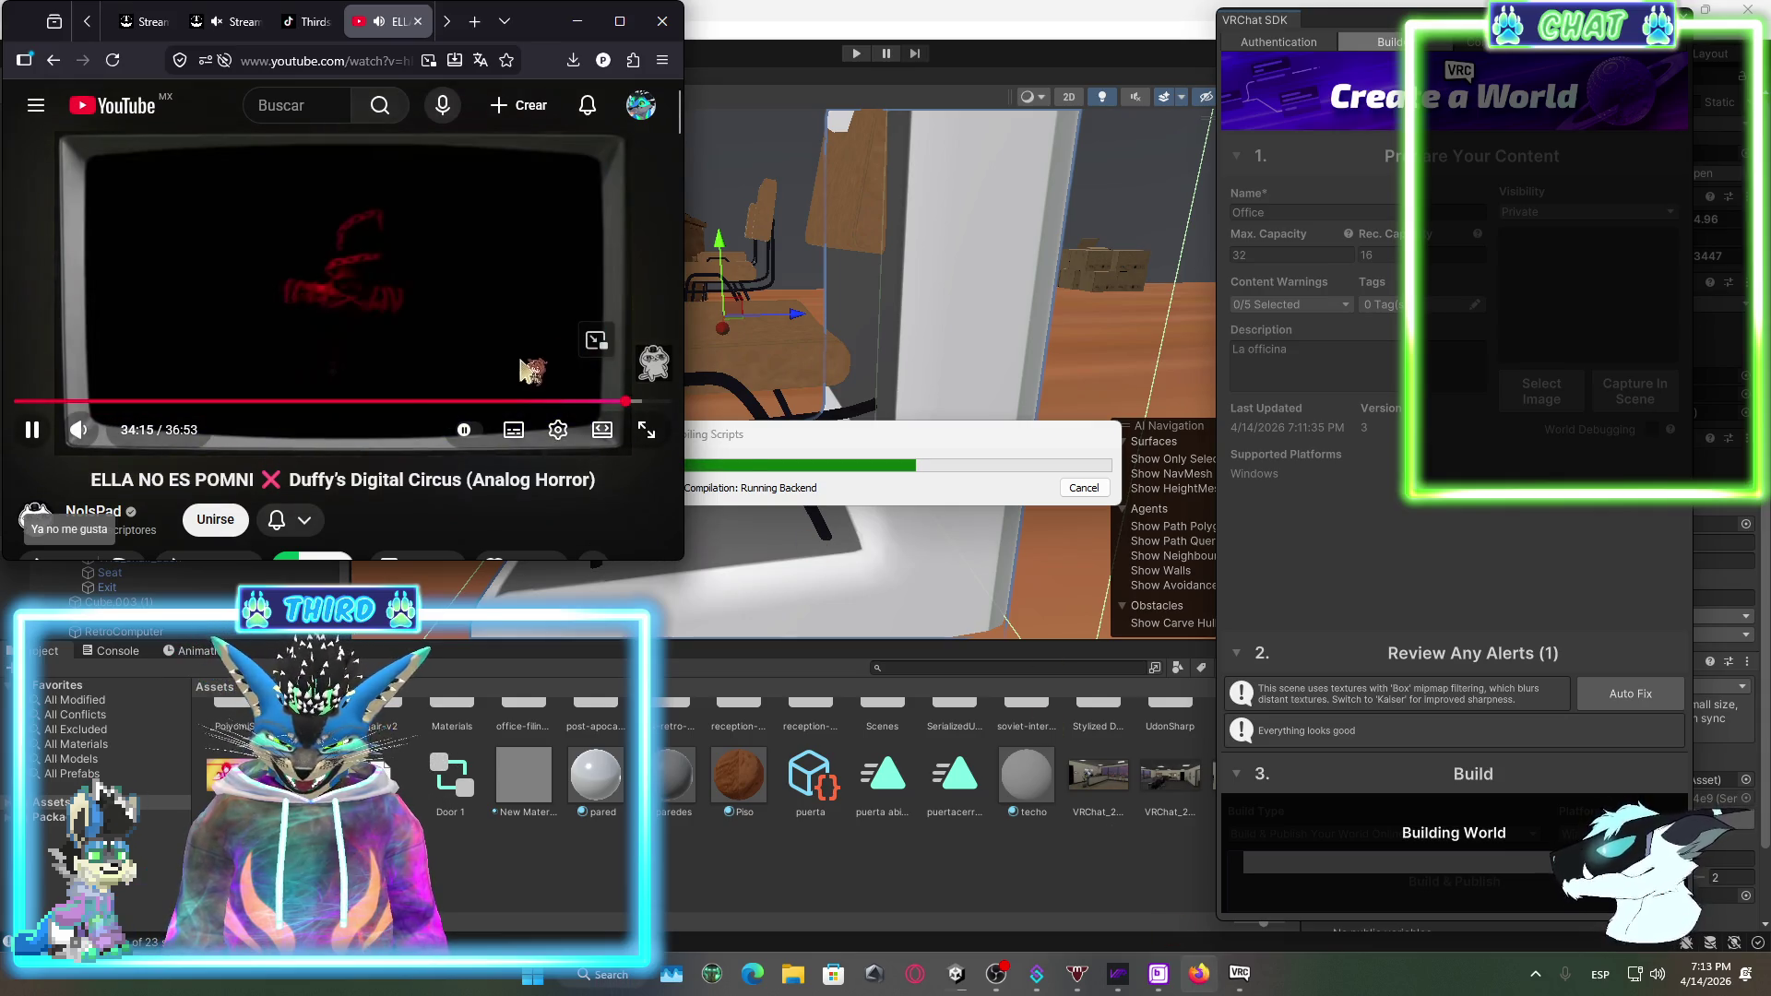
Step: Open 'Todos los Genjutsus de Naruto y Boruto Explicados' from the YouTube recommendations, then minimize the browser
scroll(491, 316, "down", 5)
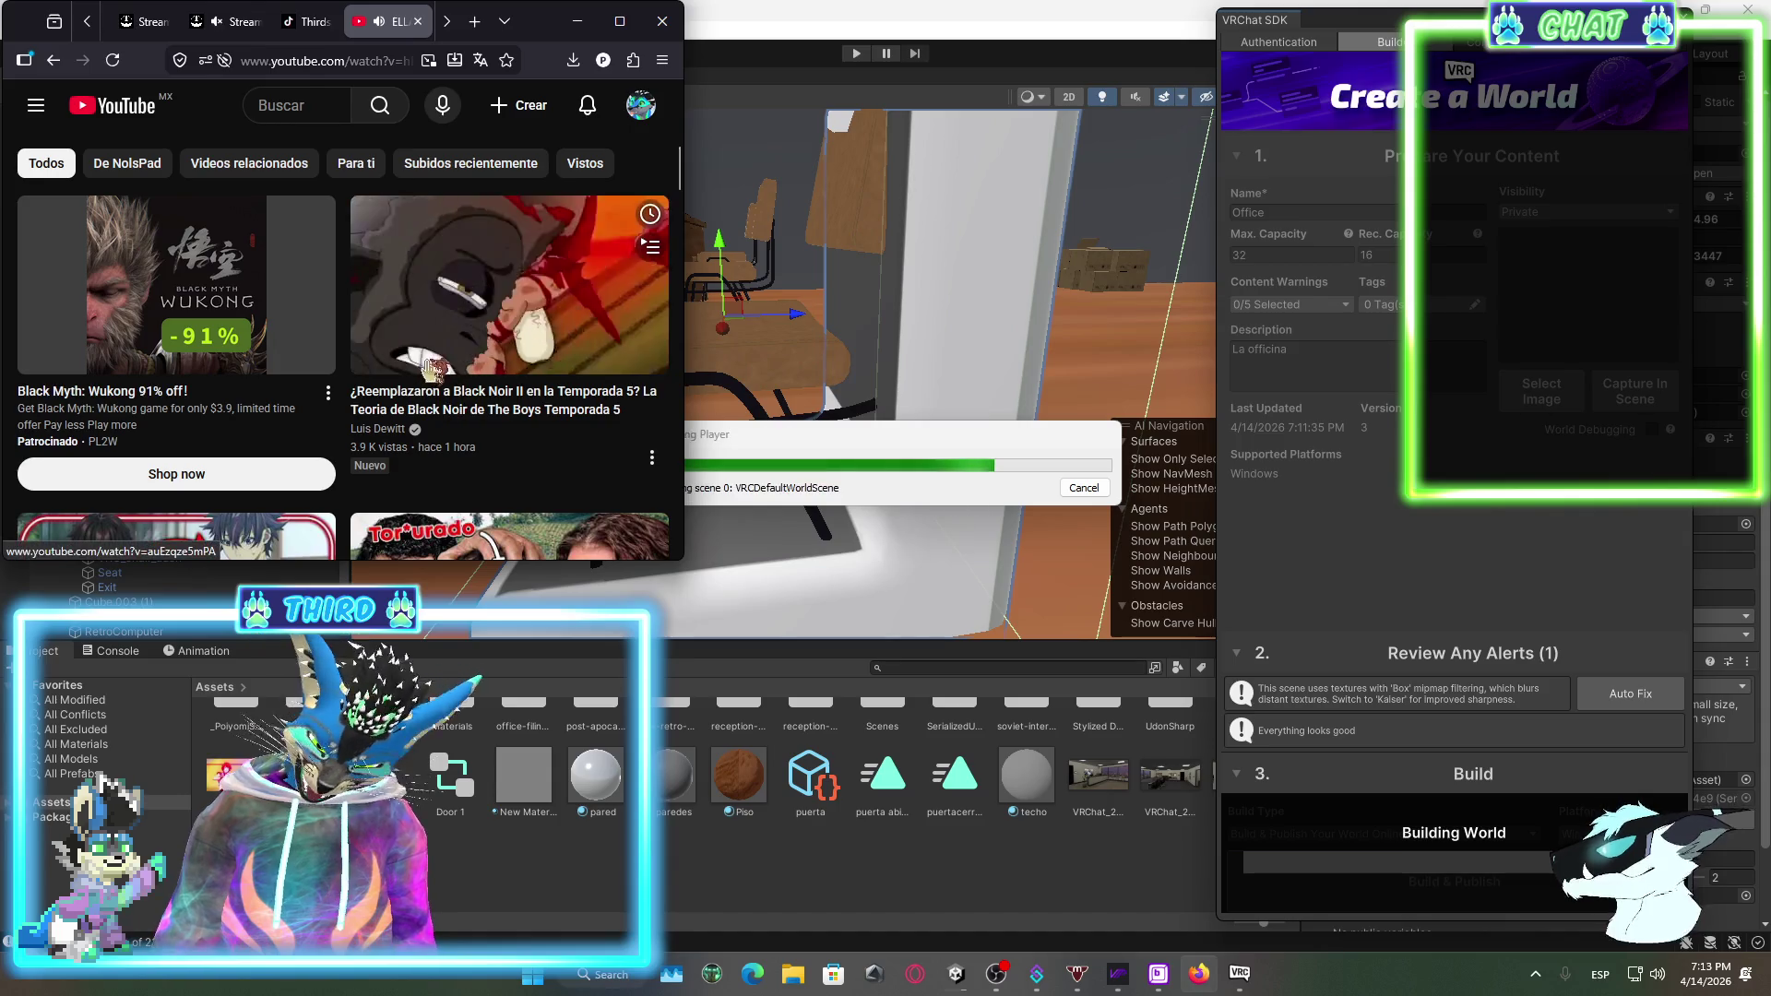
scroll(492, 316, "up", 2)
scroll(487, 430, "down", 4)
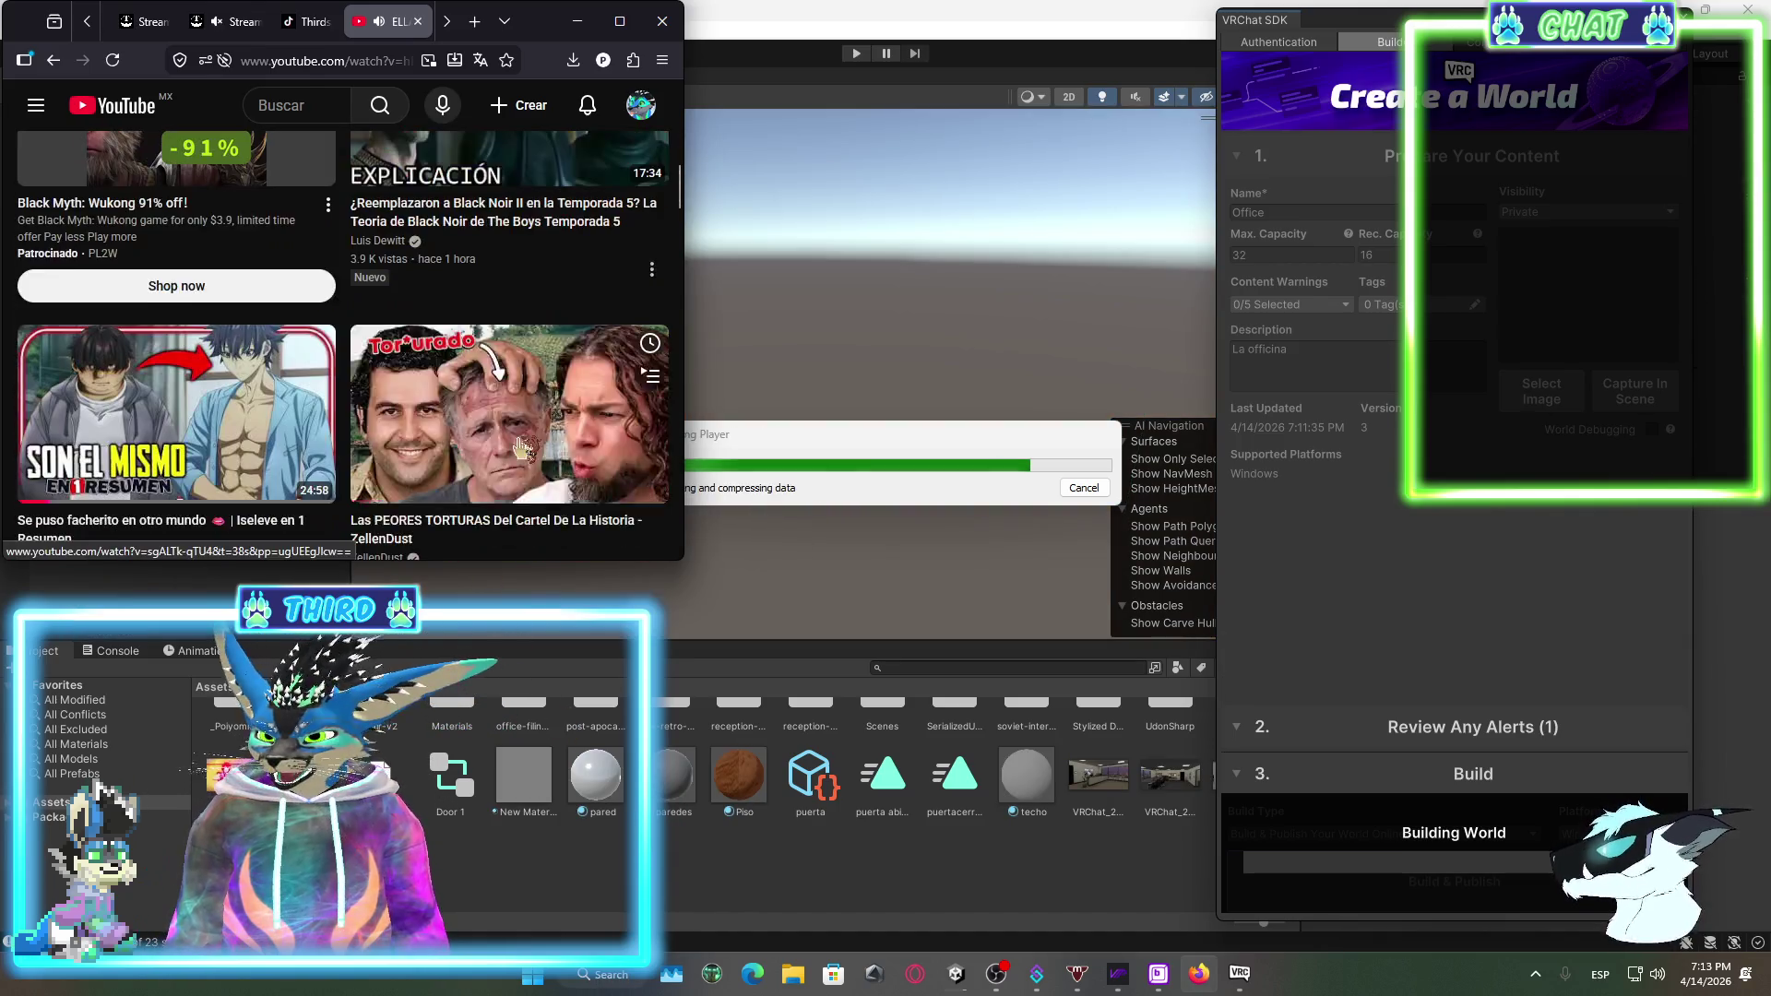
scroll(487, 430, "down", 1)
scroll(530, 392, "down", 3)
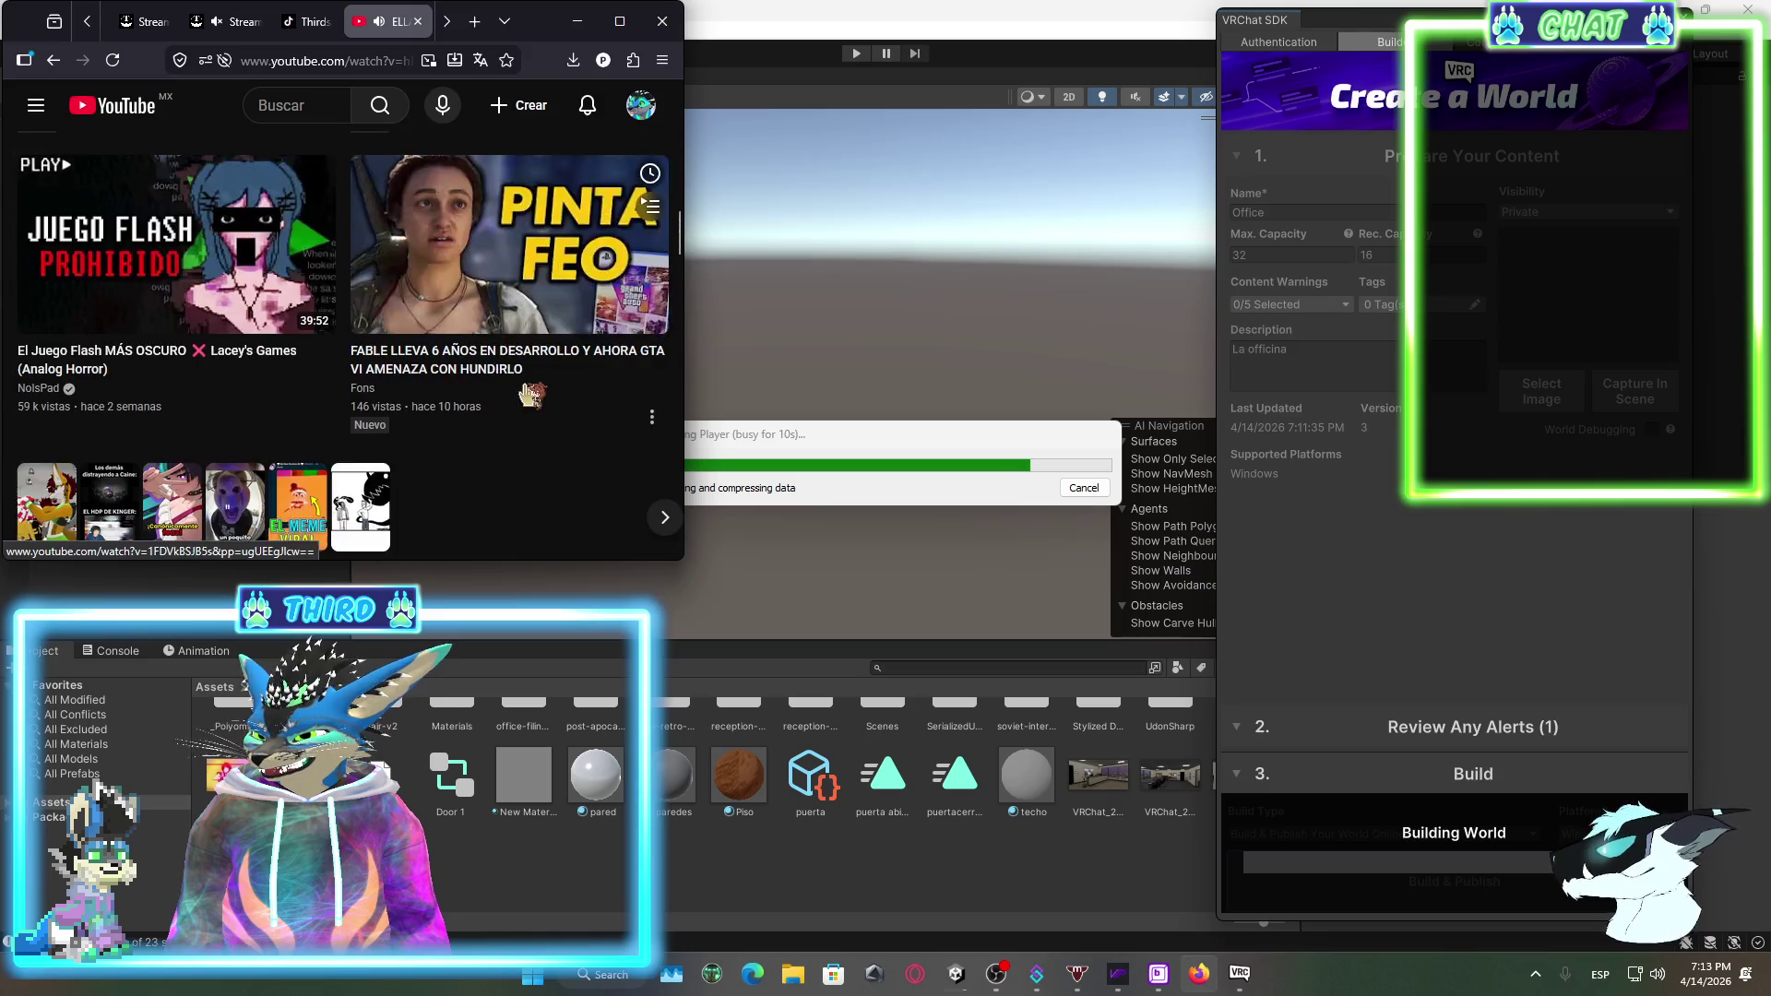
scroll(530, 392, "up", 2)
scroll(544, 385, "down", 3)
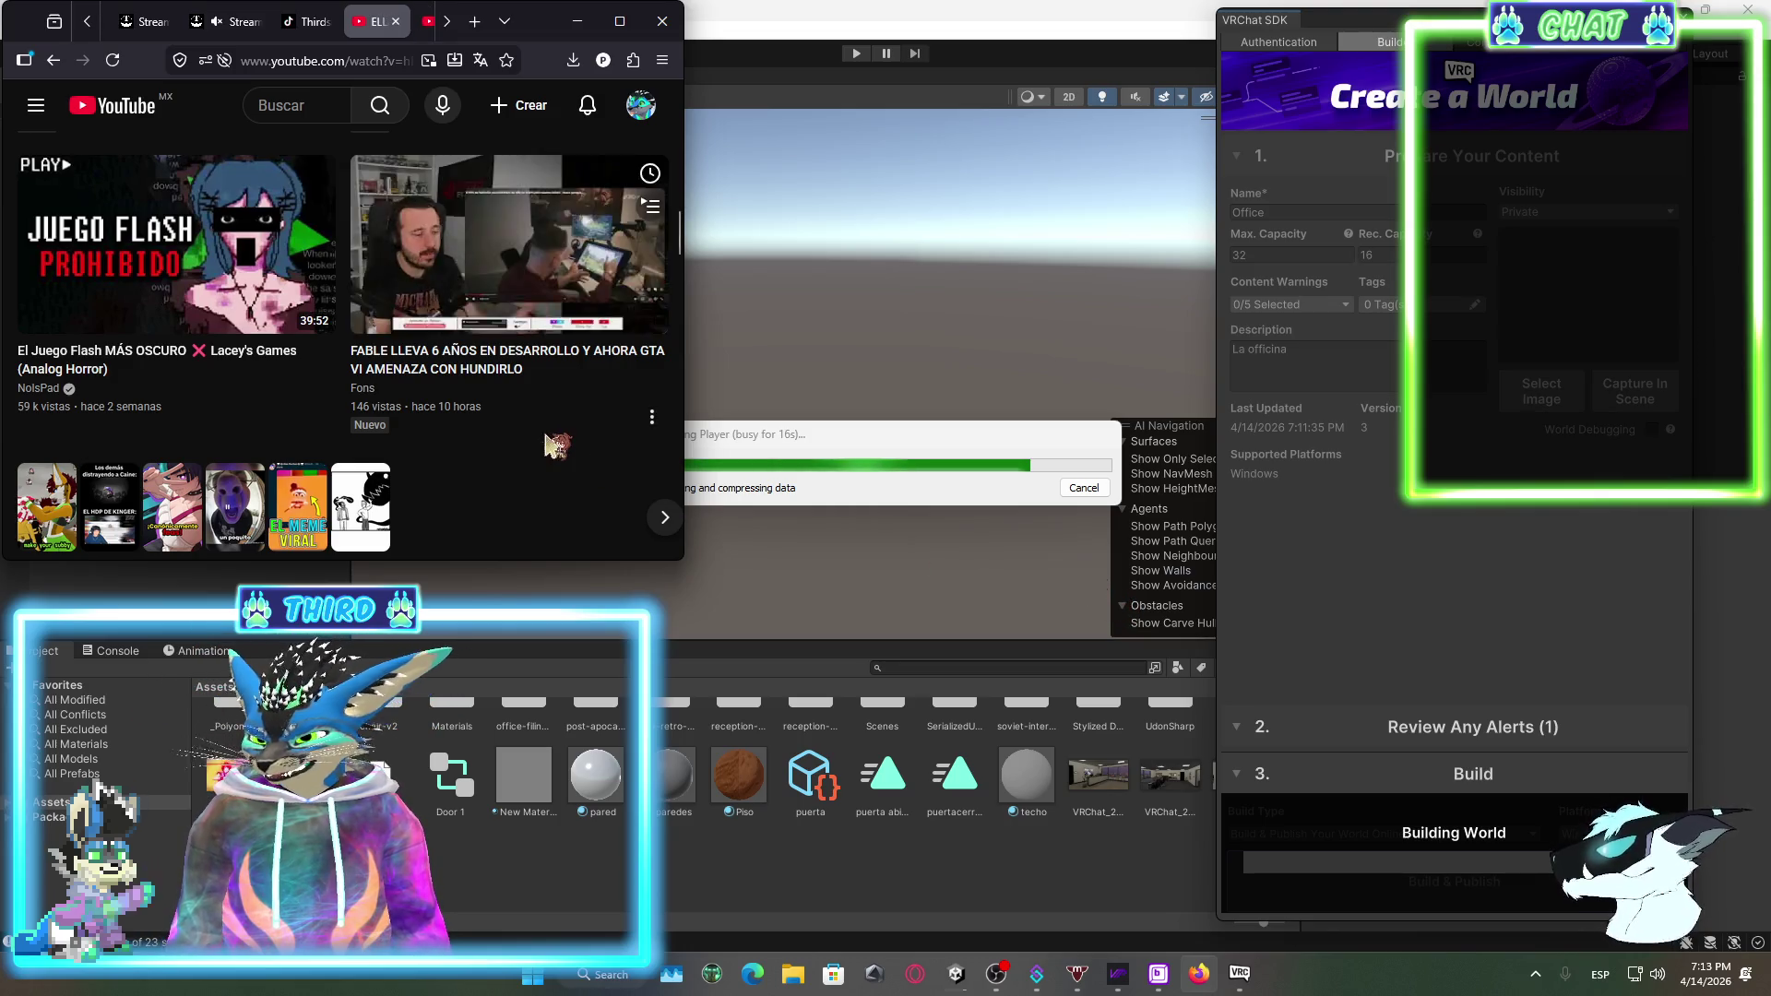
scroll(554, 435, "down", 5)
scroll(553, 441, "down", 1)
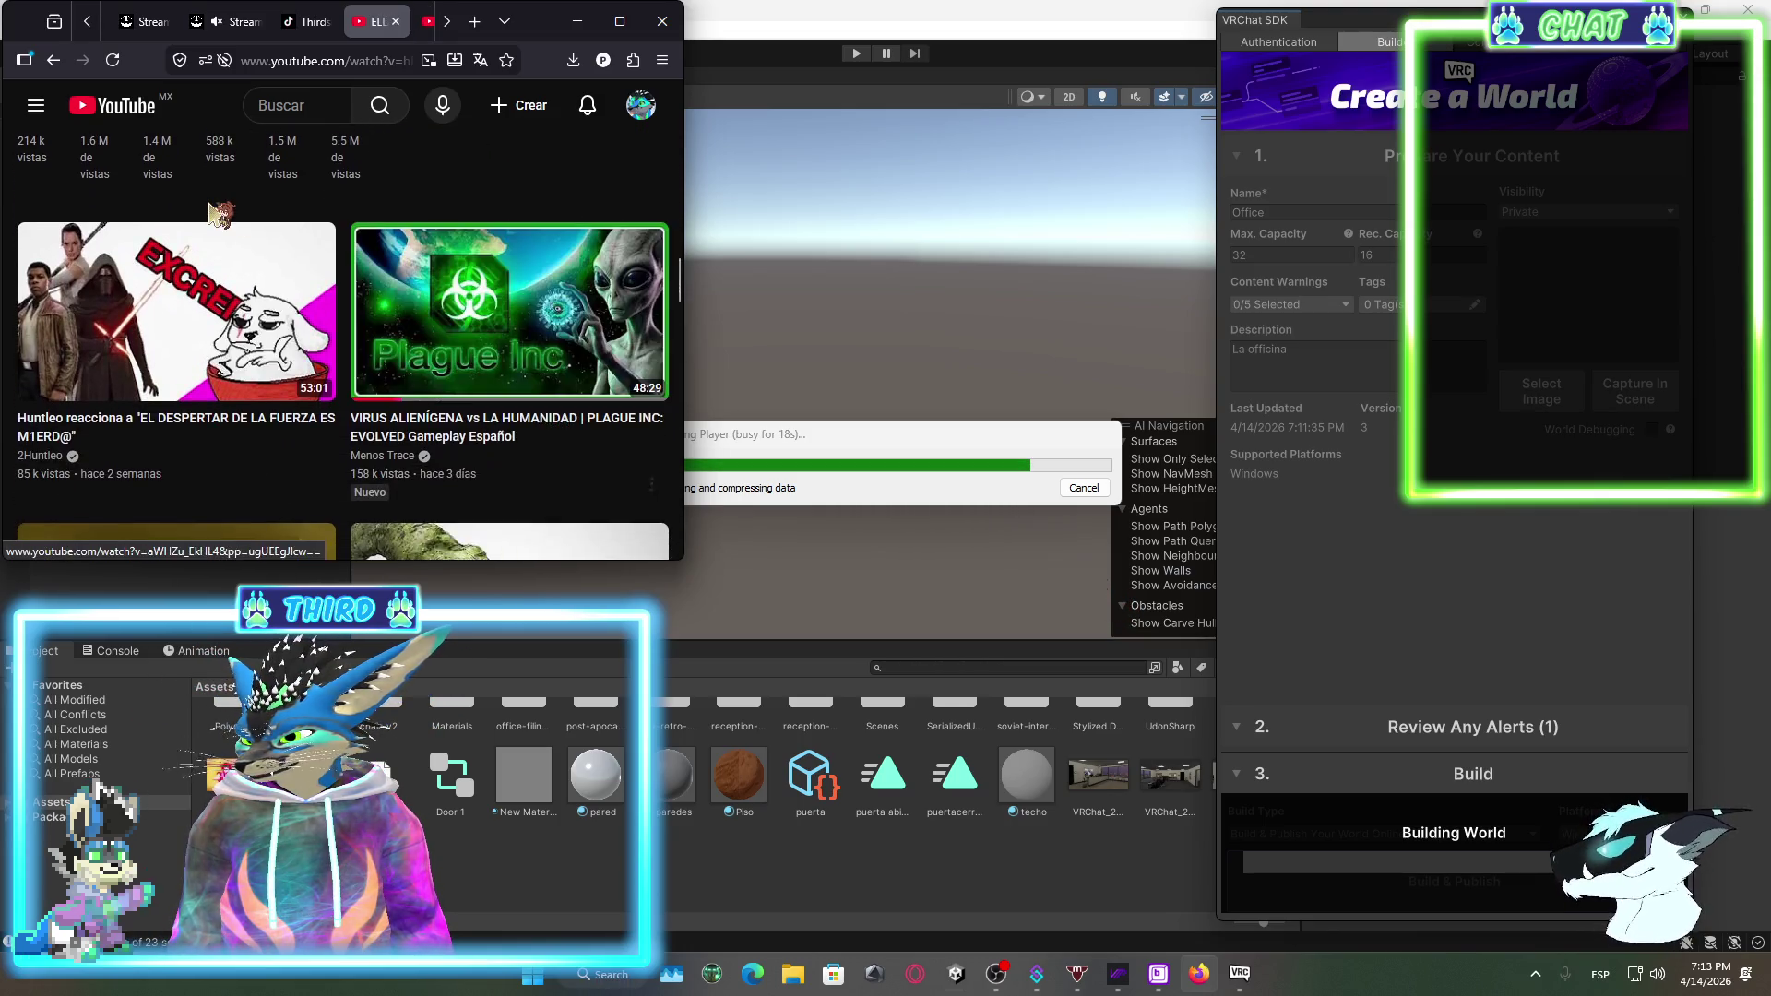
scroll(212, 202, "down", 5)
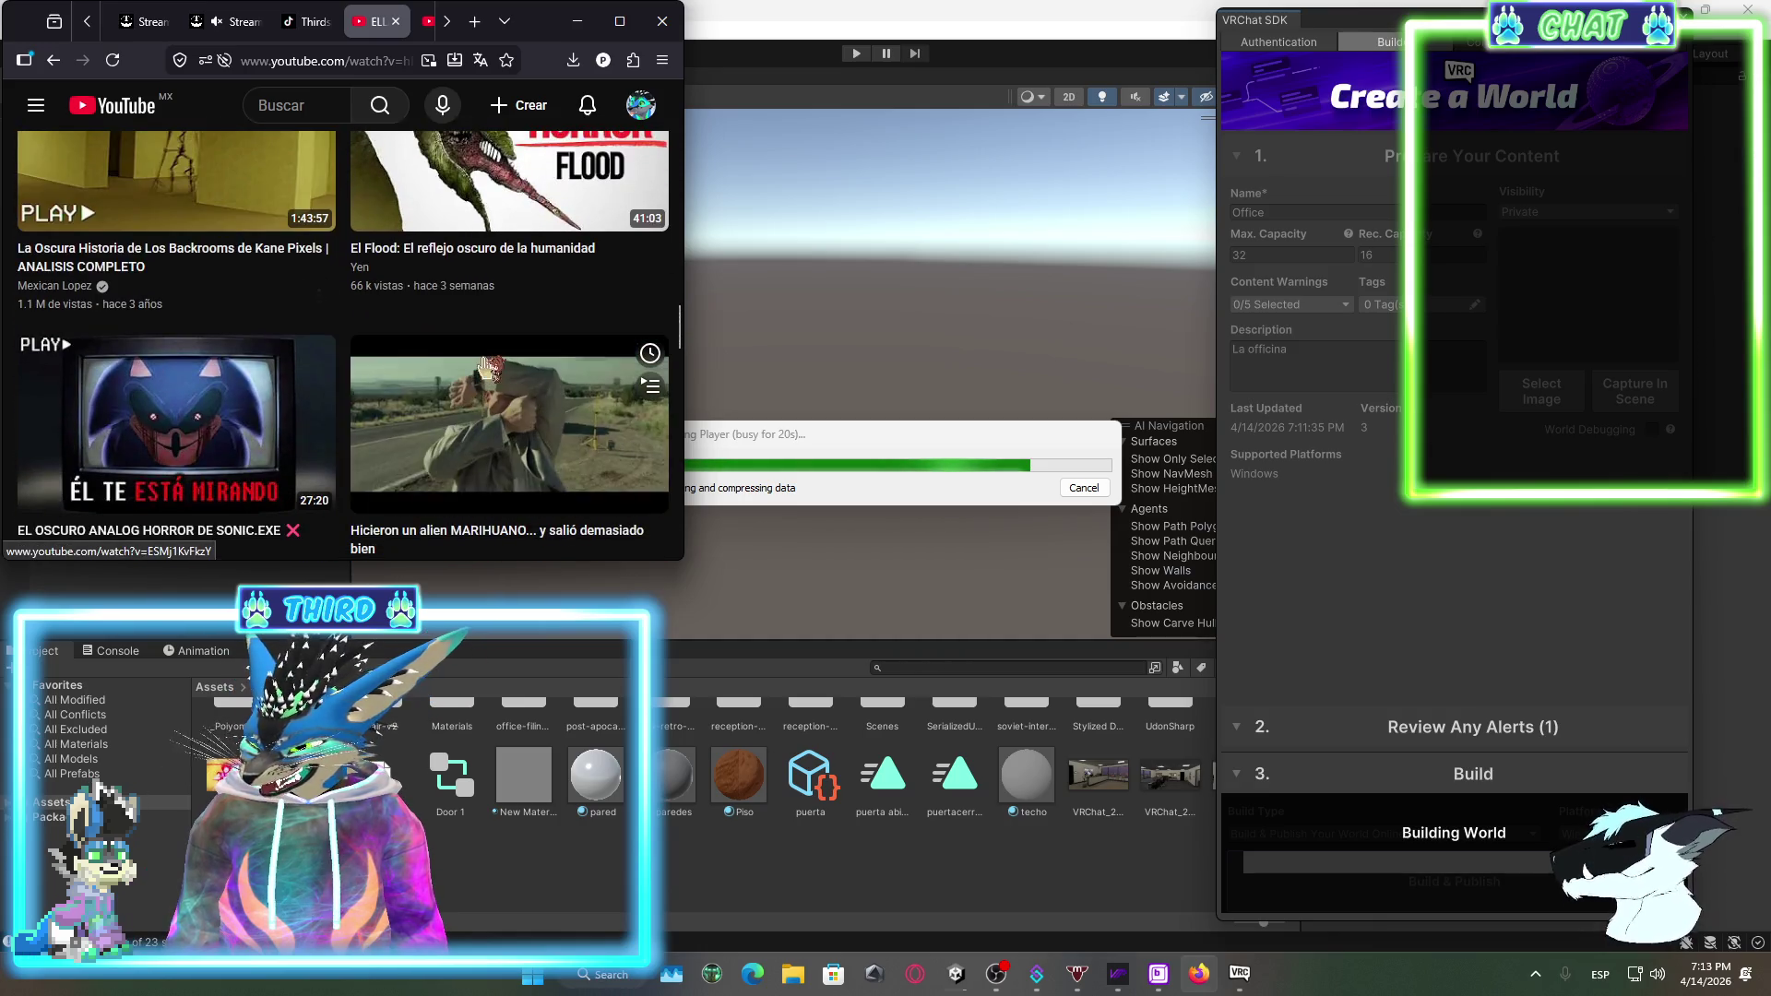
scroll(481, 357, "up", 2)
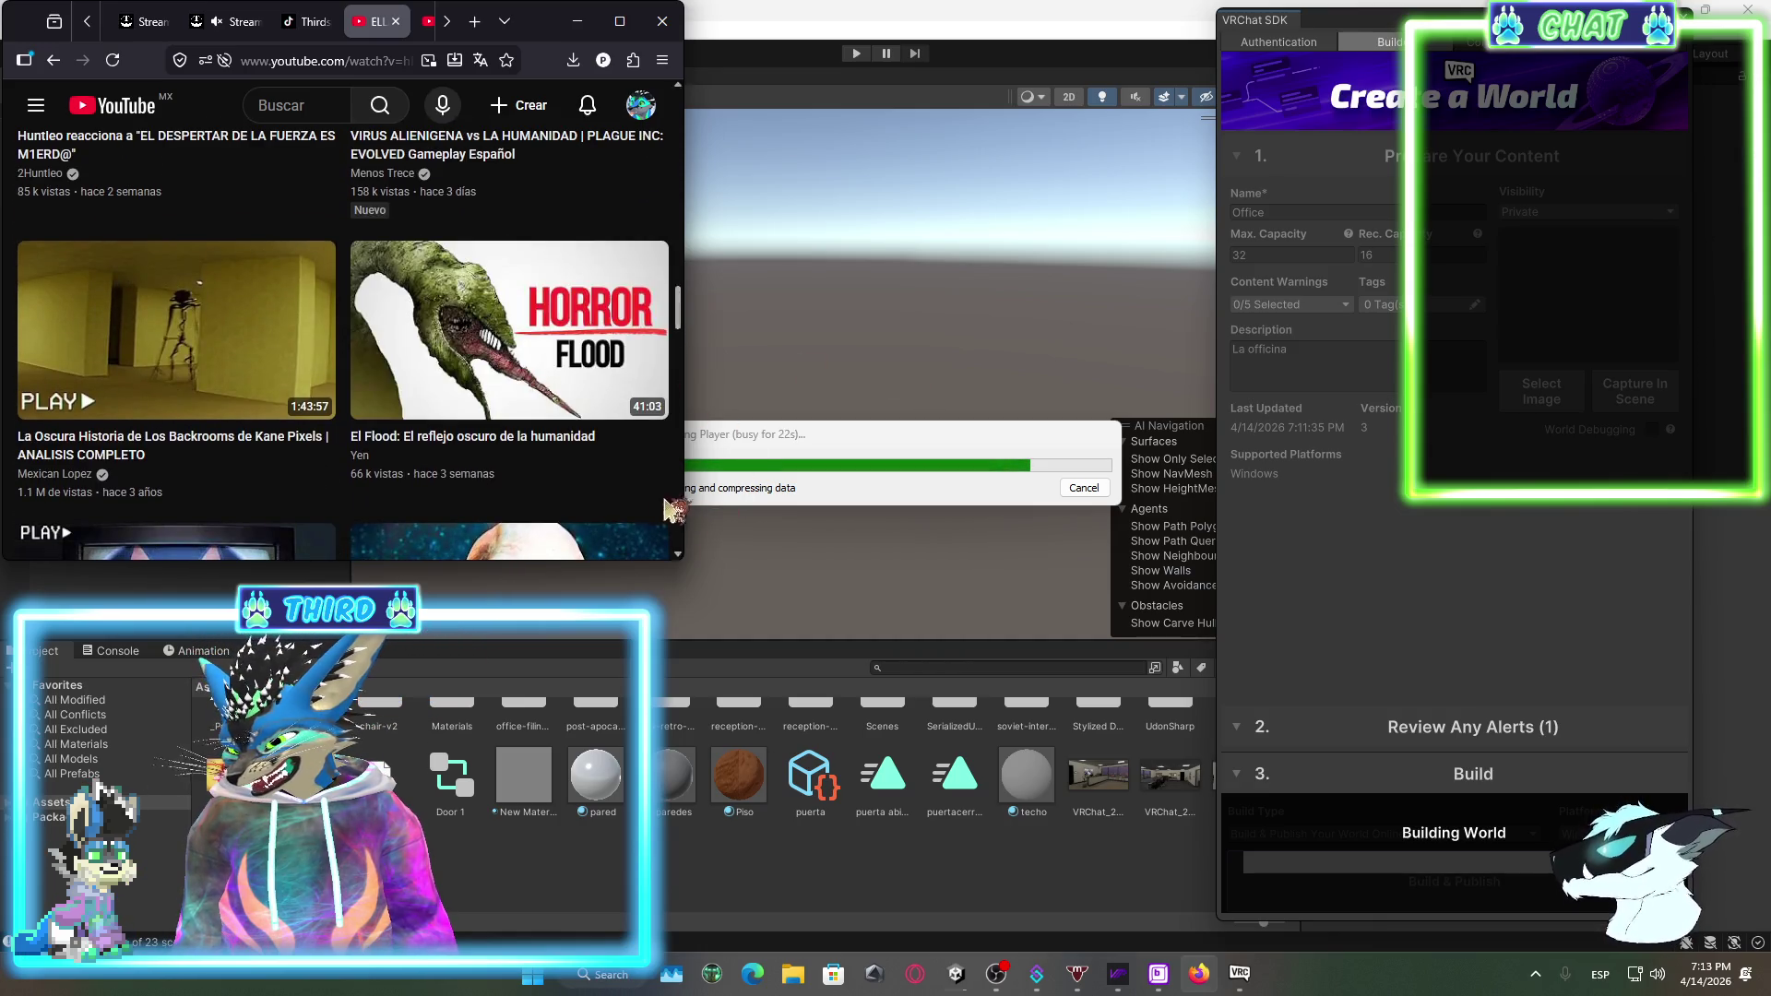
scroll(646, 503, "down", 4)
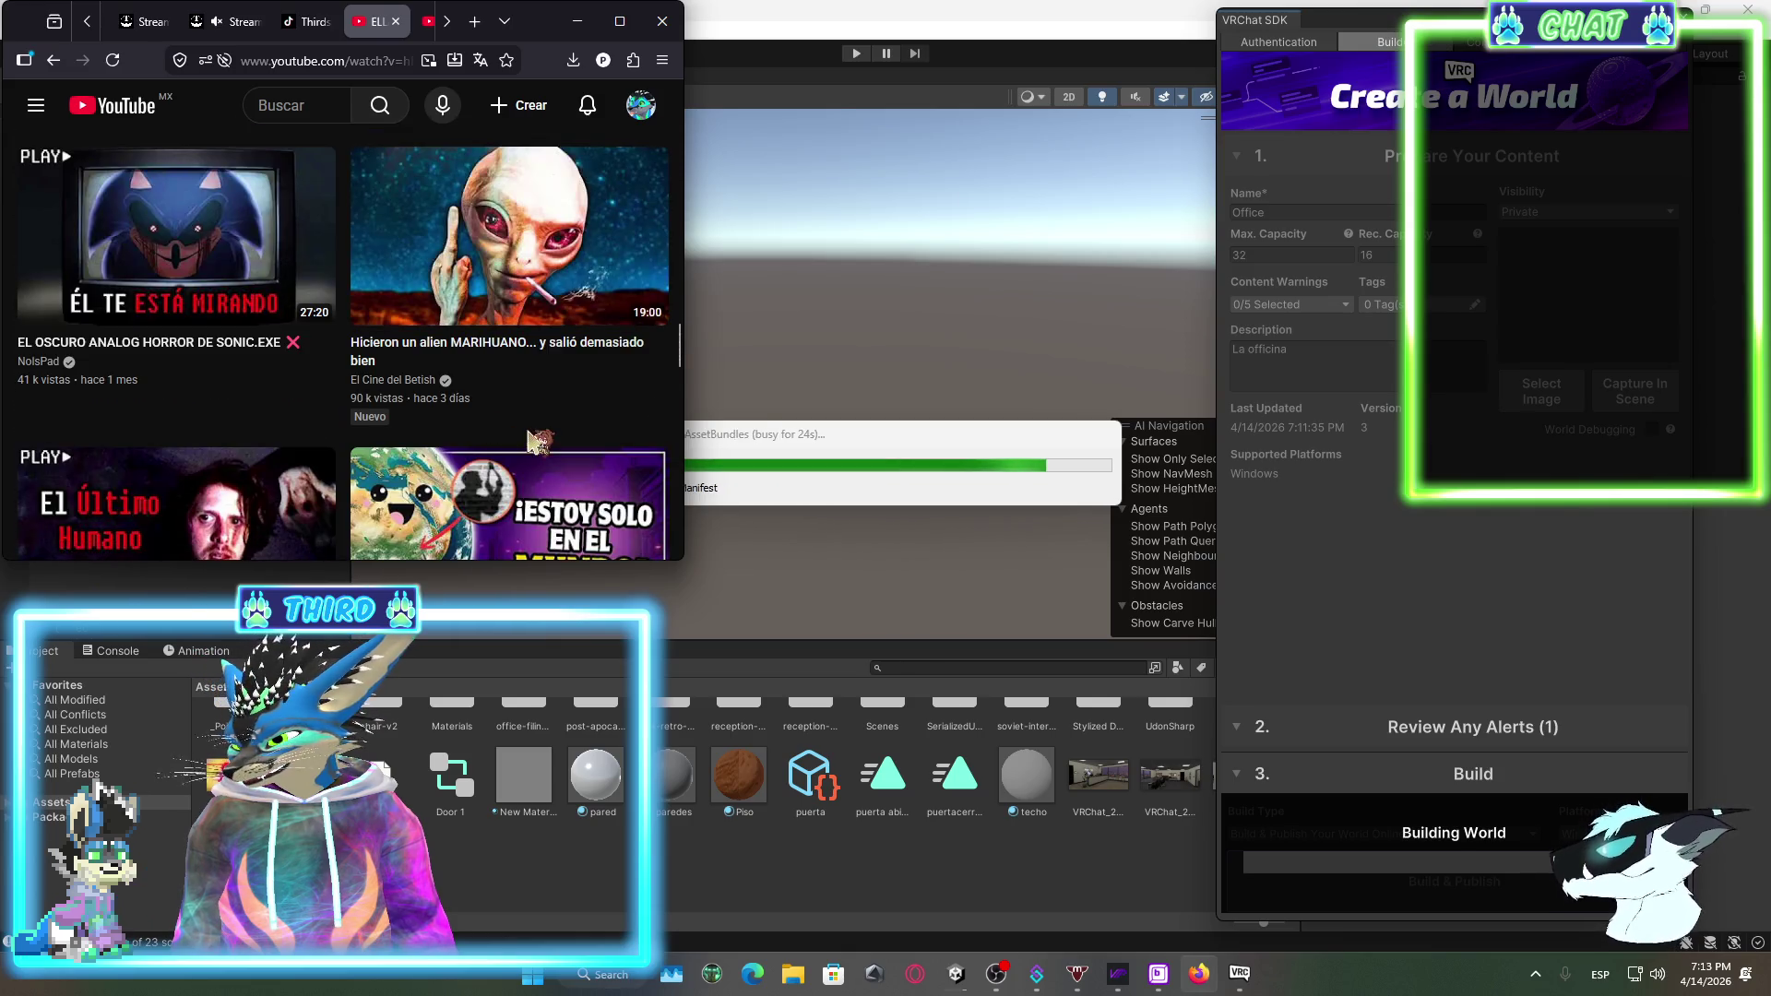
scroll(539, 441, "down", 5)
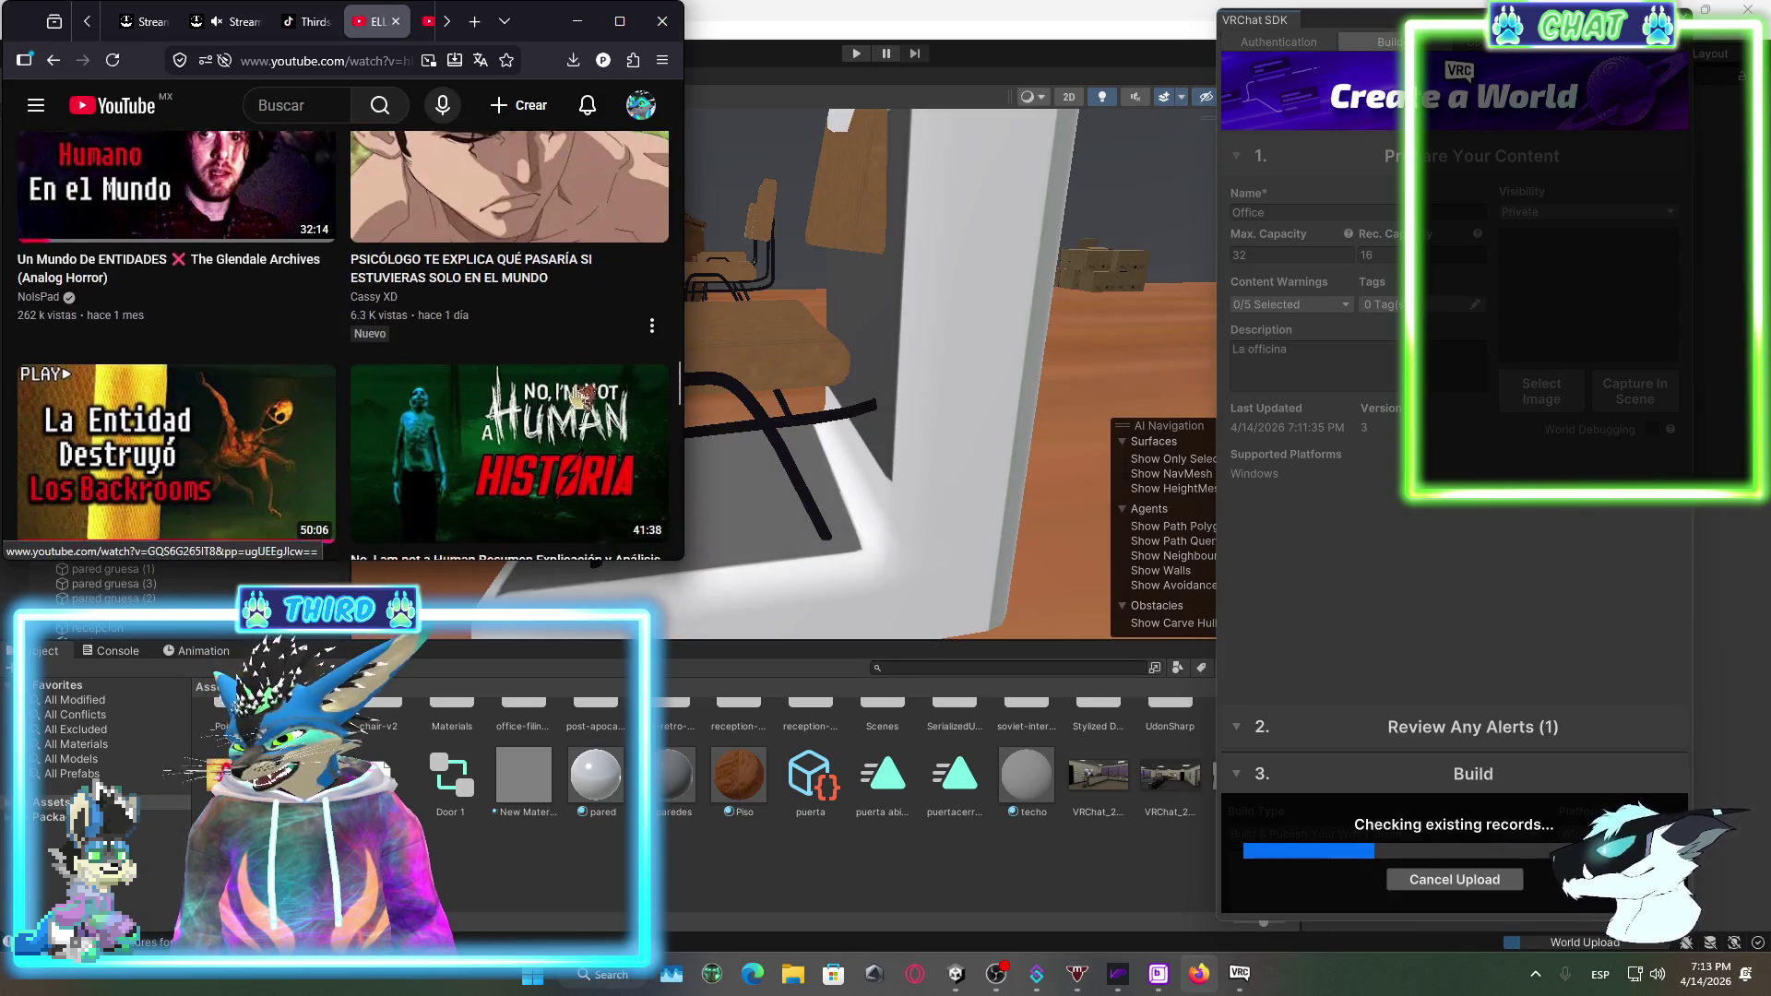
scroll(538, 487, "down", 3)
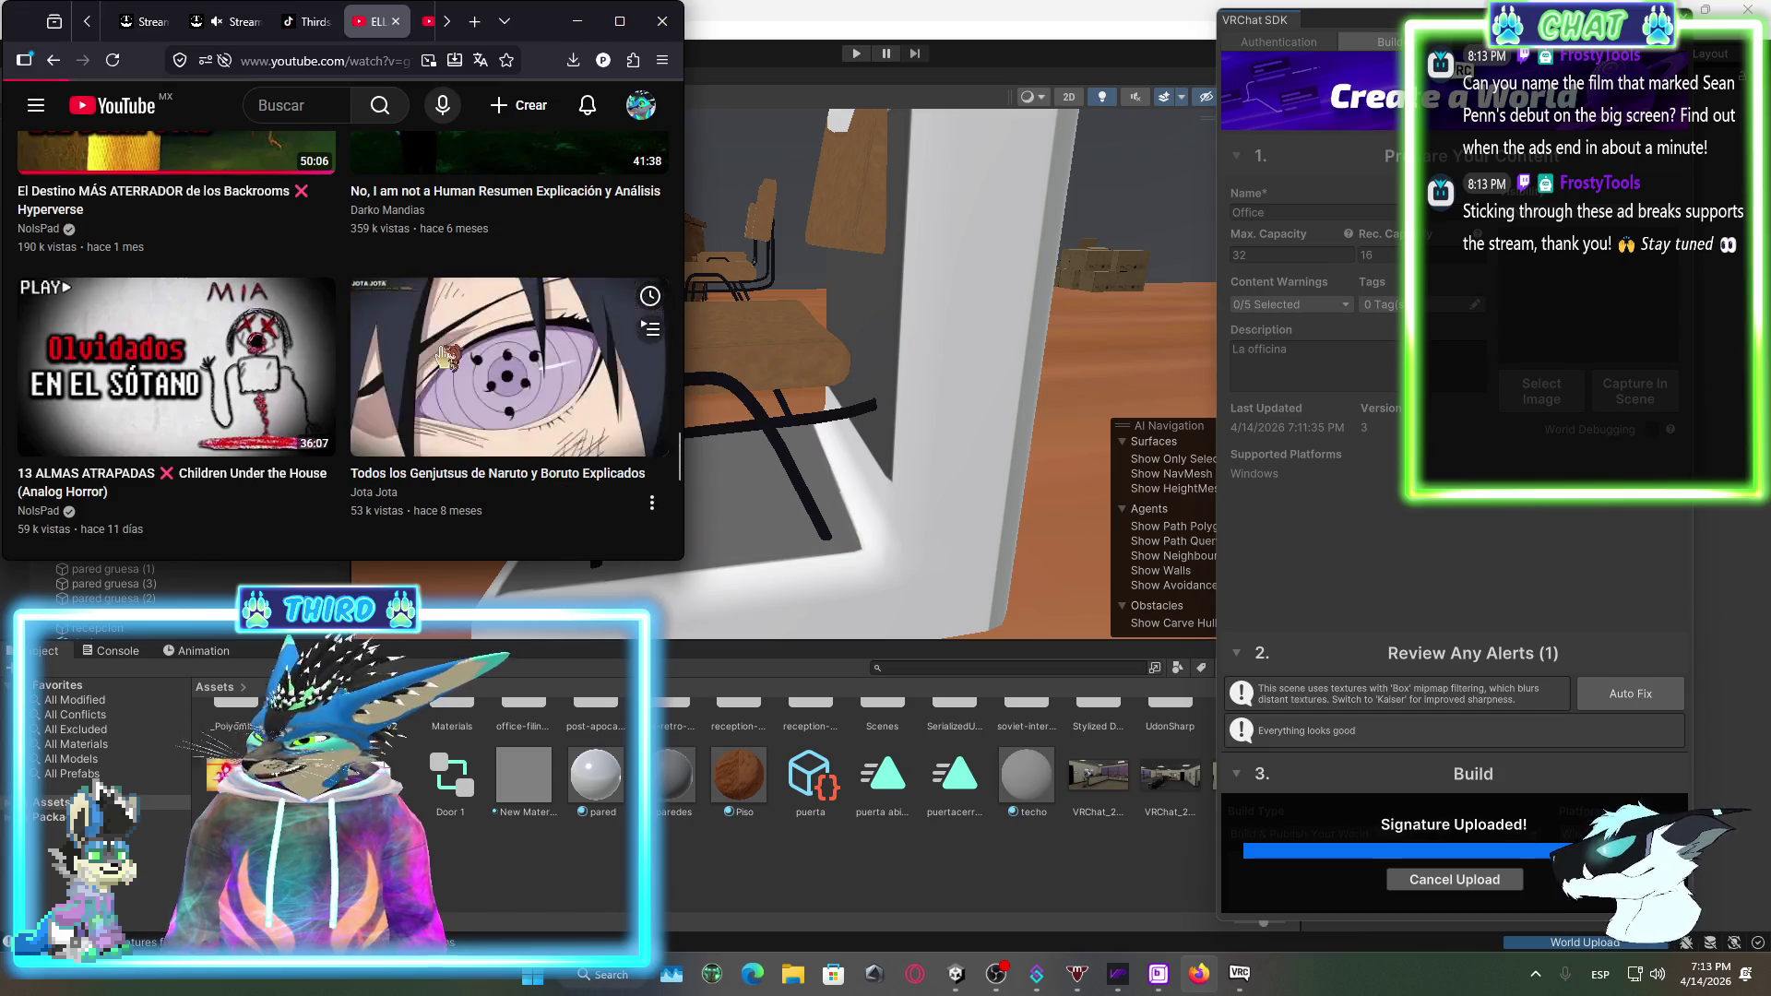
left_click(627, 378)
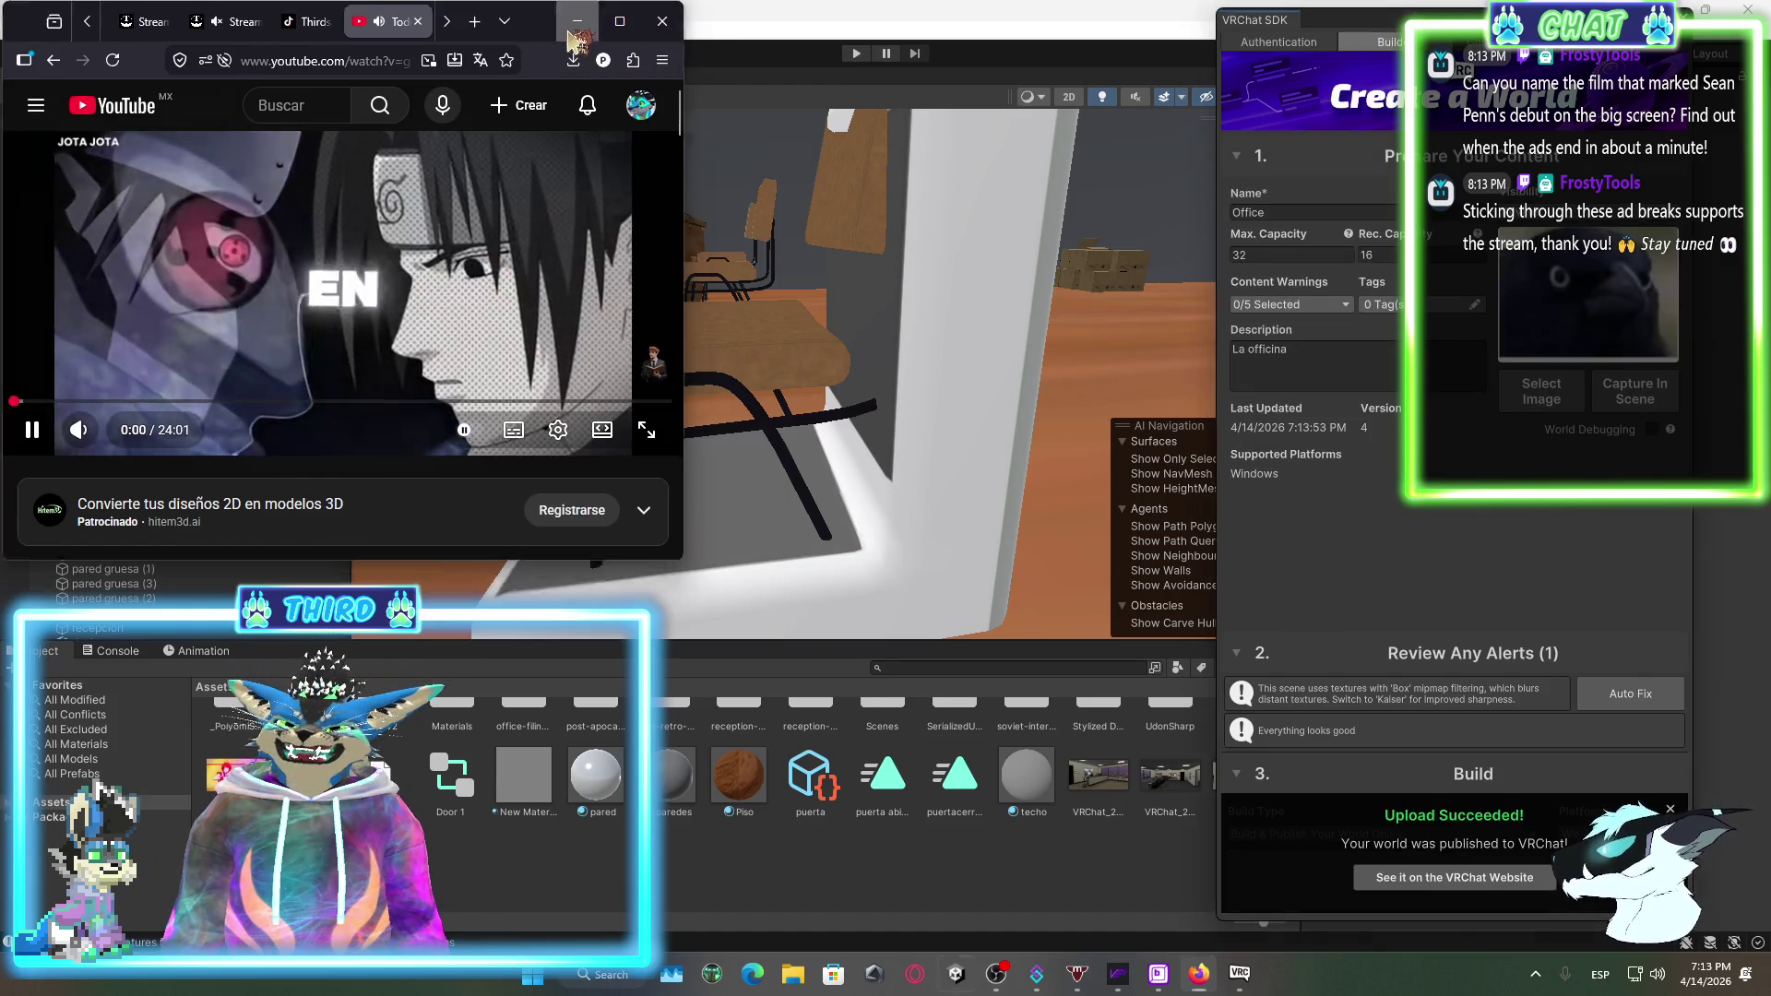
left_click(1260, 873)
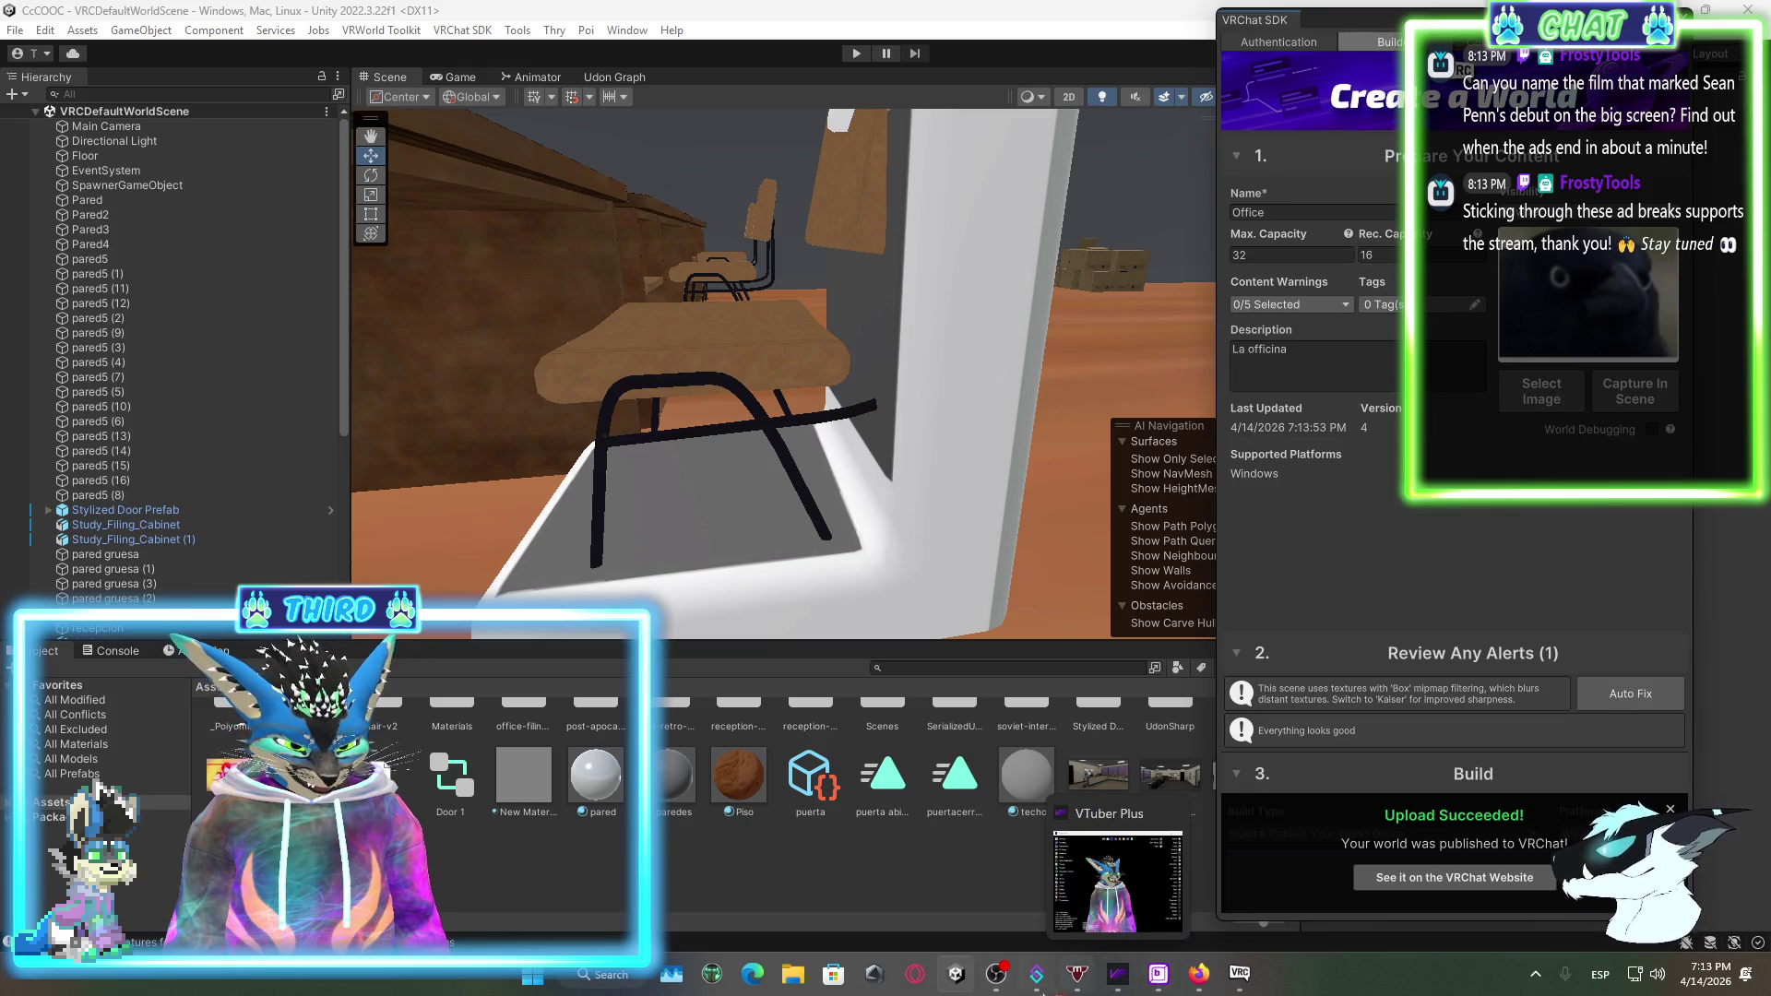
Step: In VRChat, close the camera panel, then create and join a new Office world instance from its world page
left_click(1240, 975)
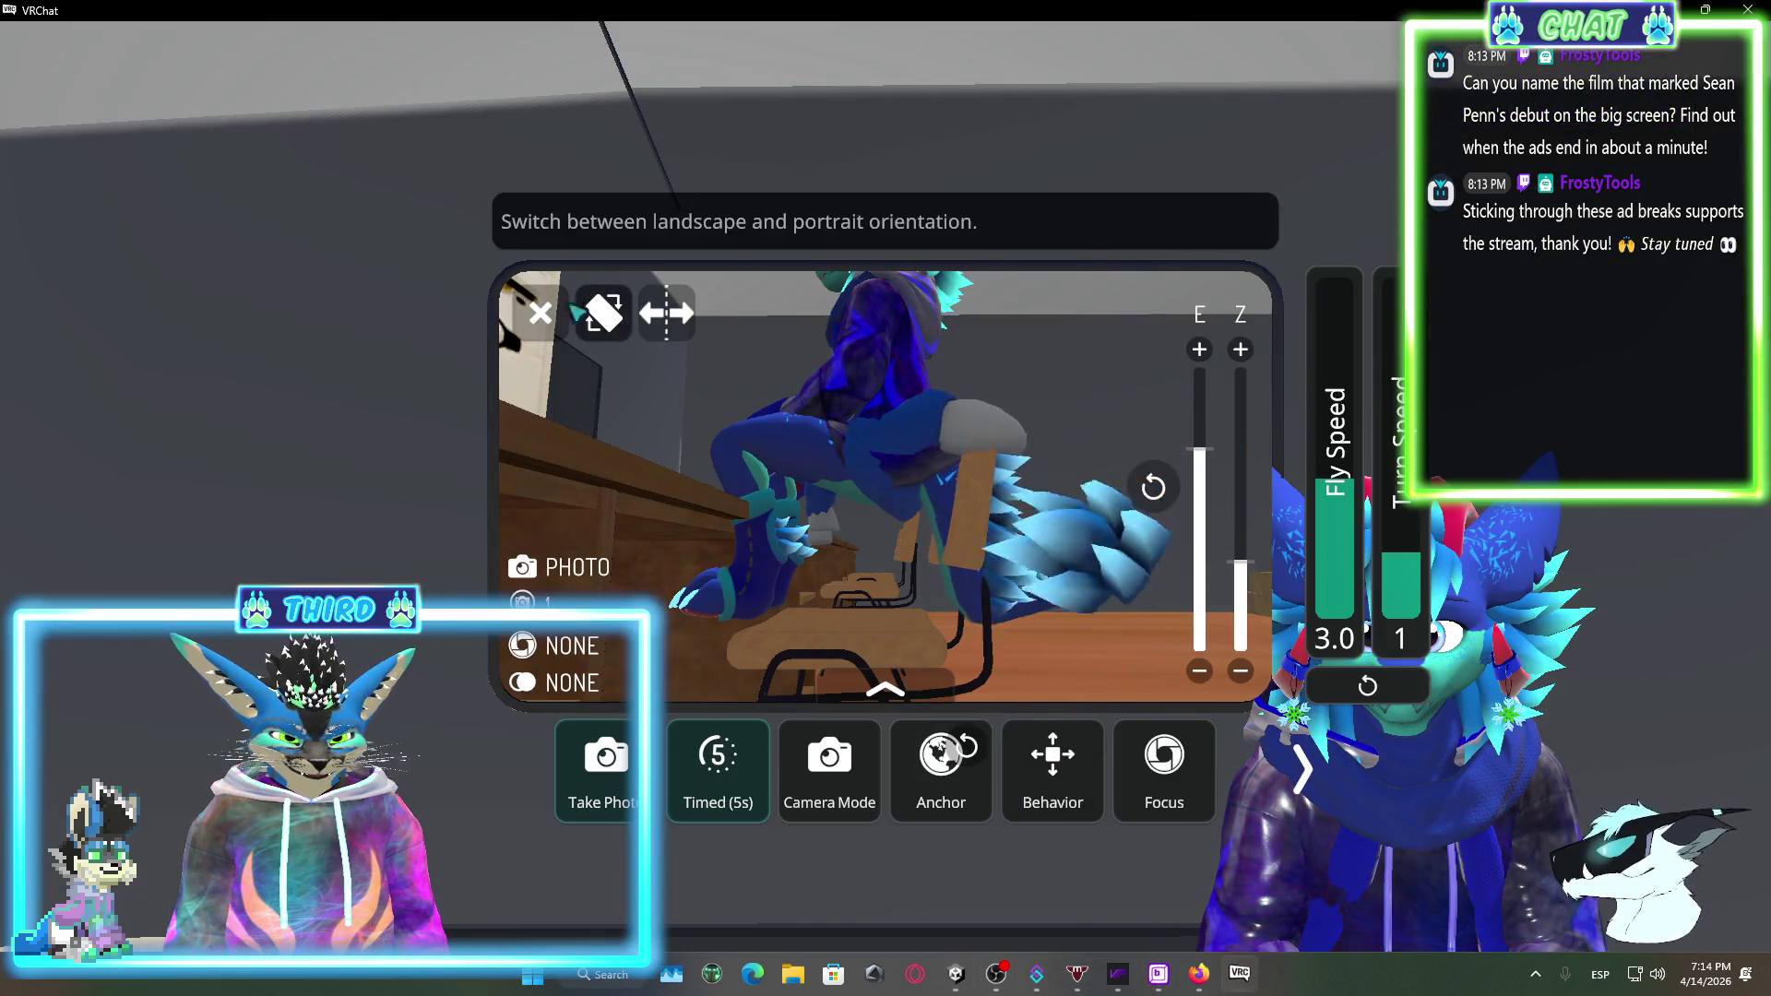
left_click(541, 313)
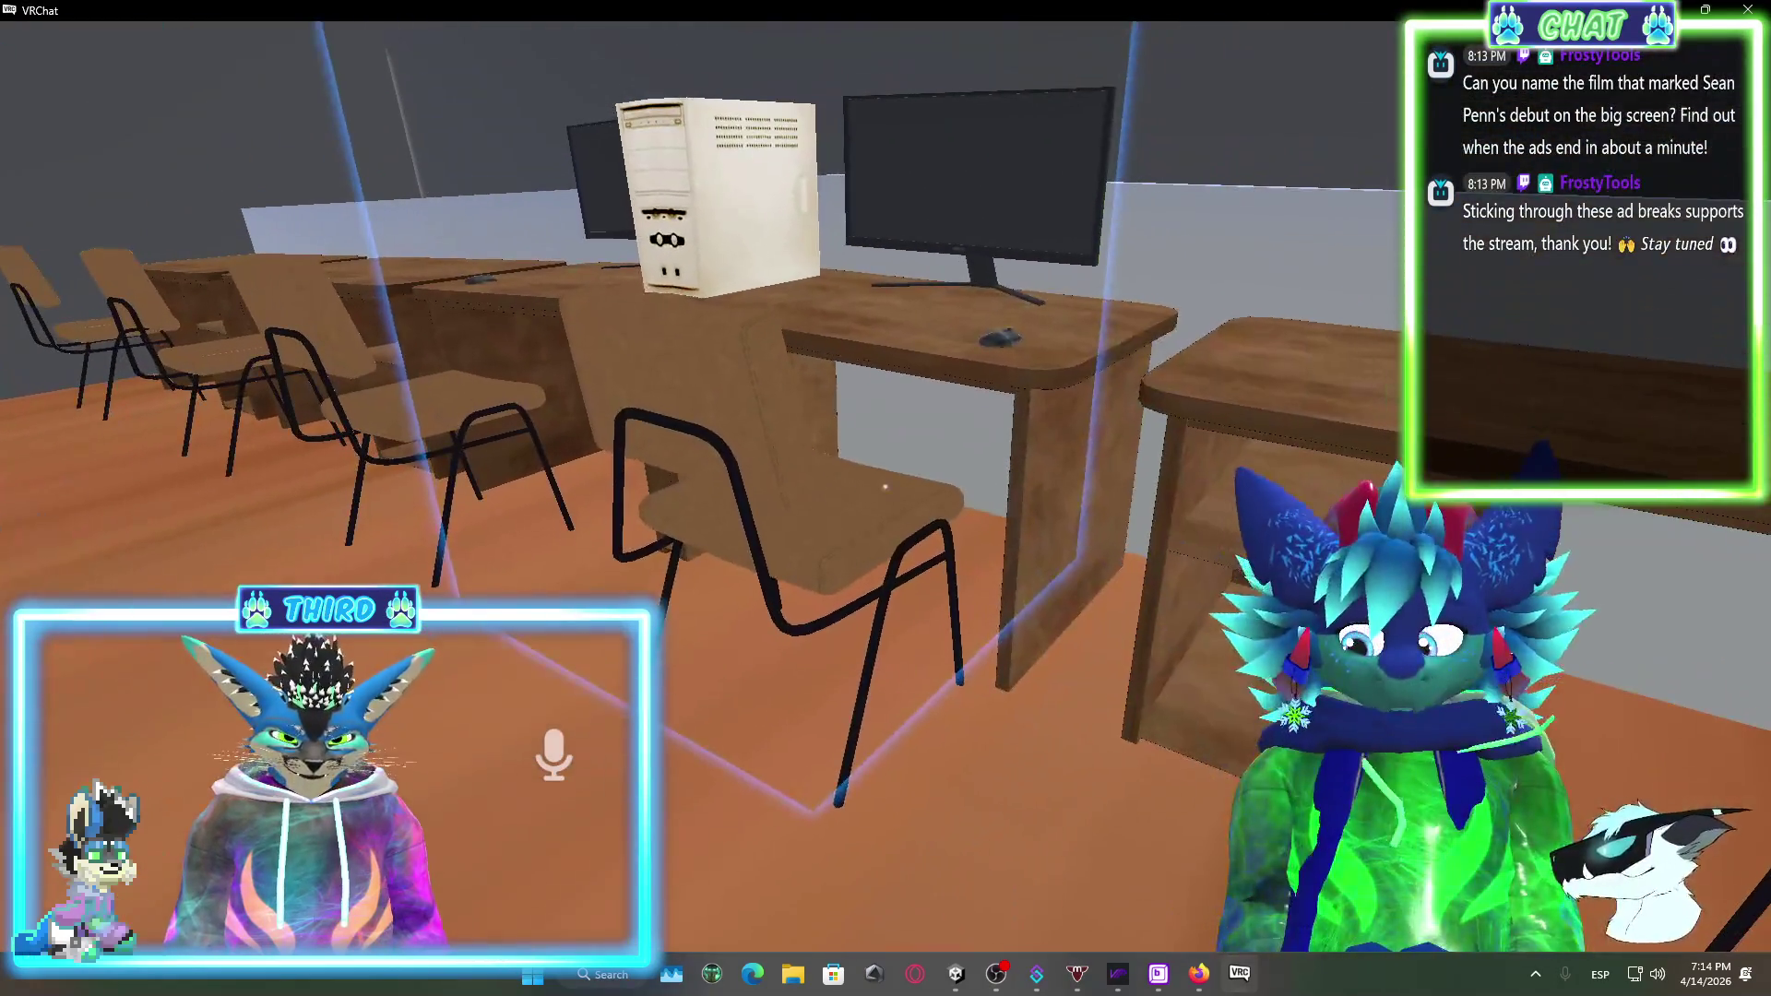
key("Escape")
left_click(842, 815)
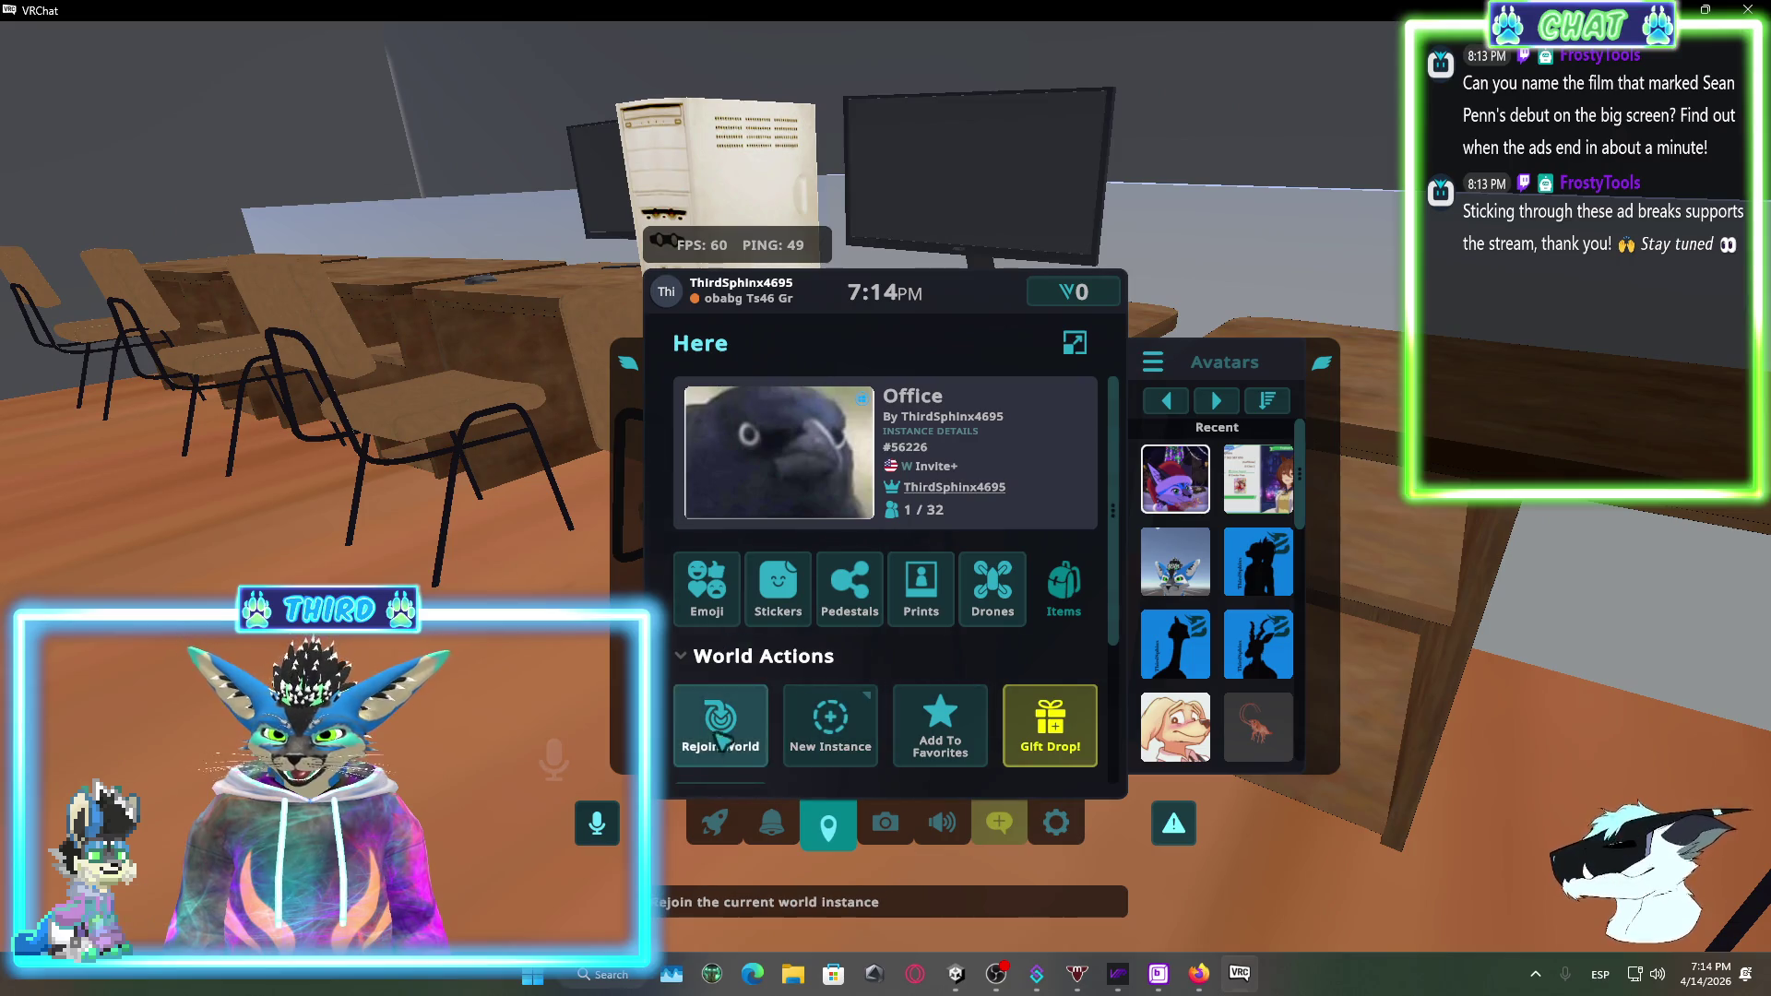
left_click(784, 447)
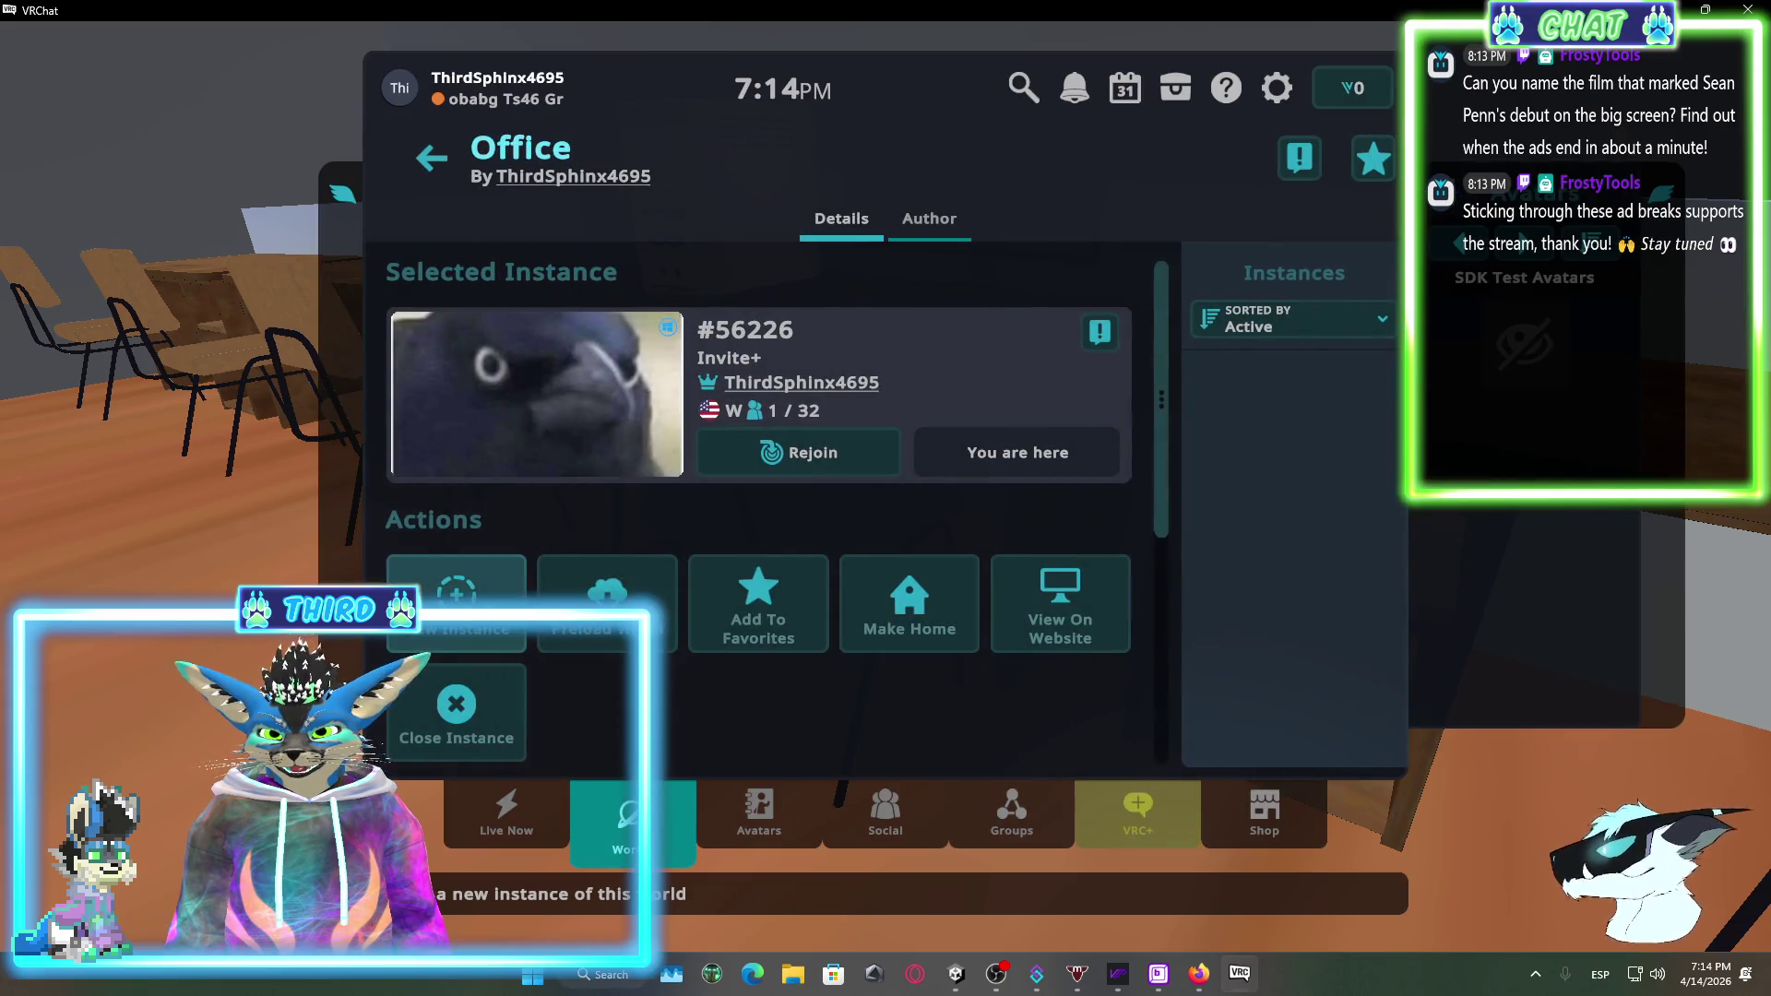
left_click(607, 608)
left_click(782, 530)
left_click(782, 531)
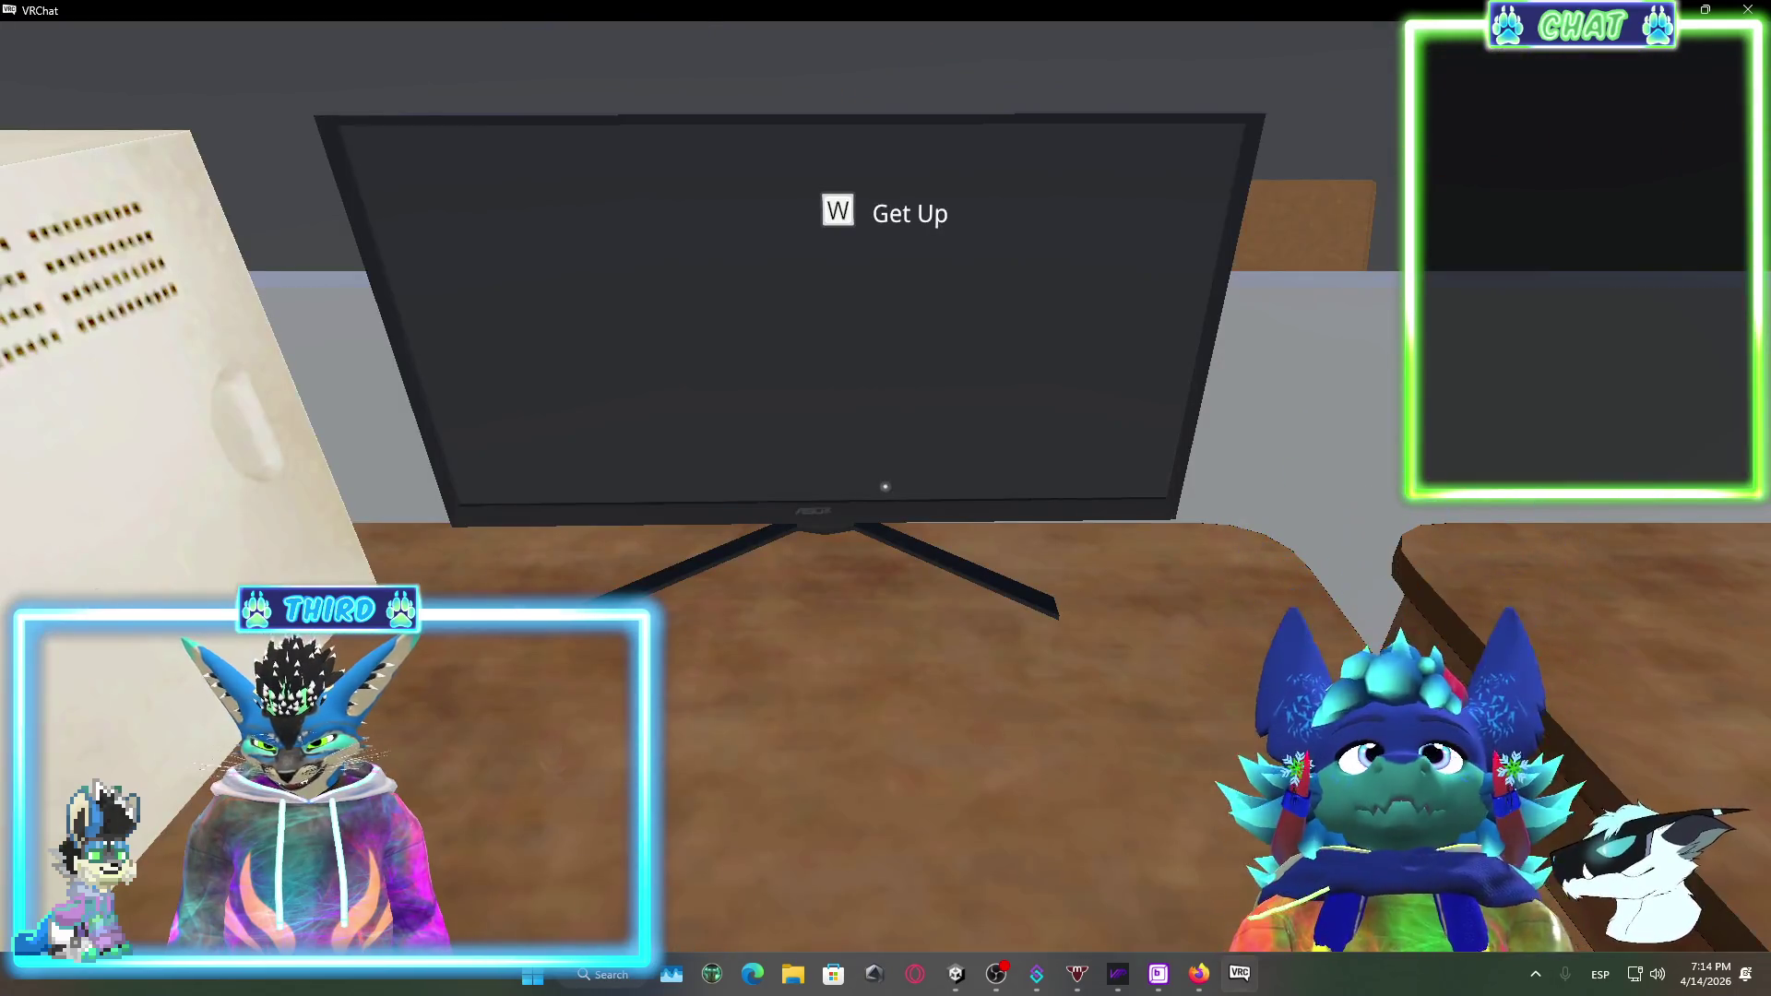
Step: Bring up the photo camera from the Action Menu's Tools submenu, framing the seated avatar
key("r")
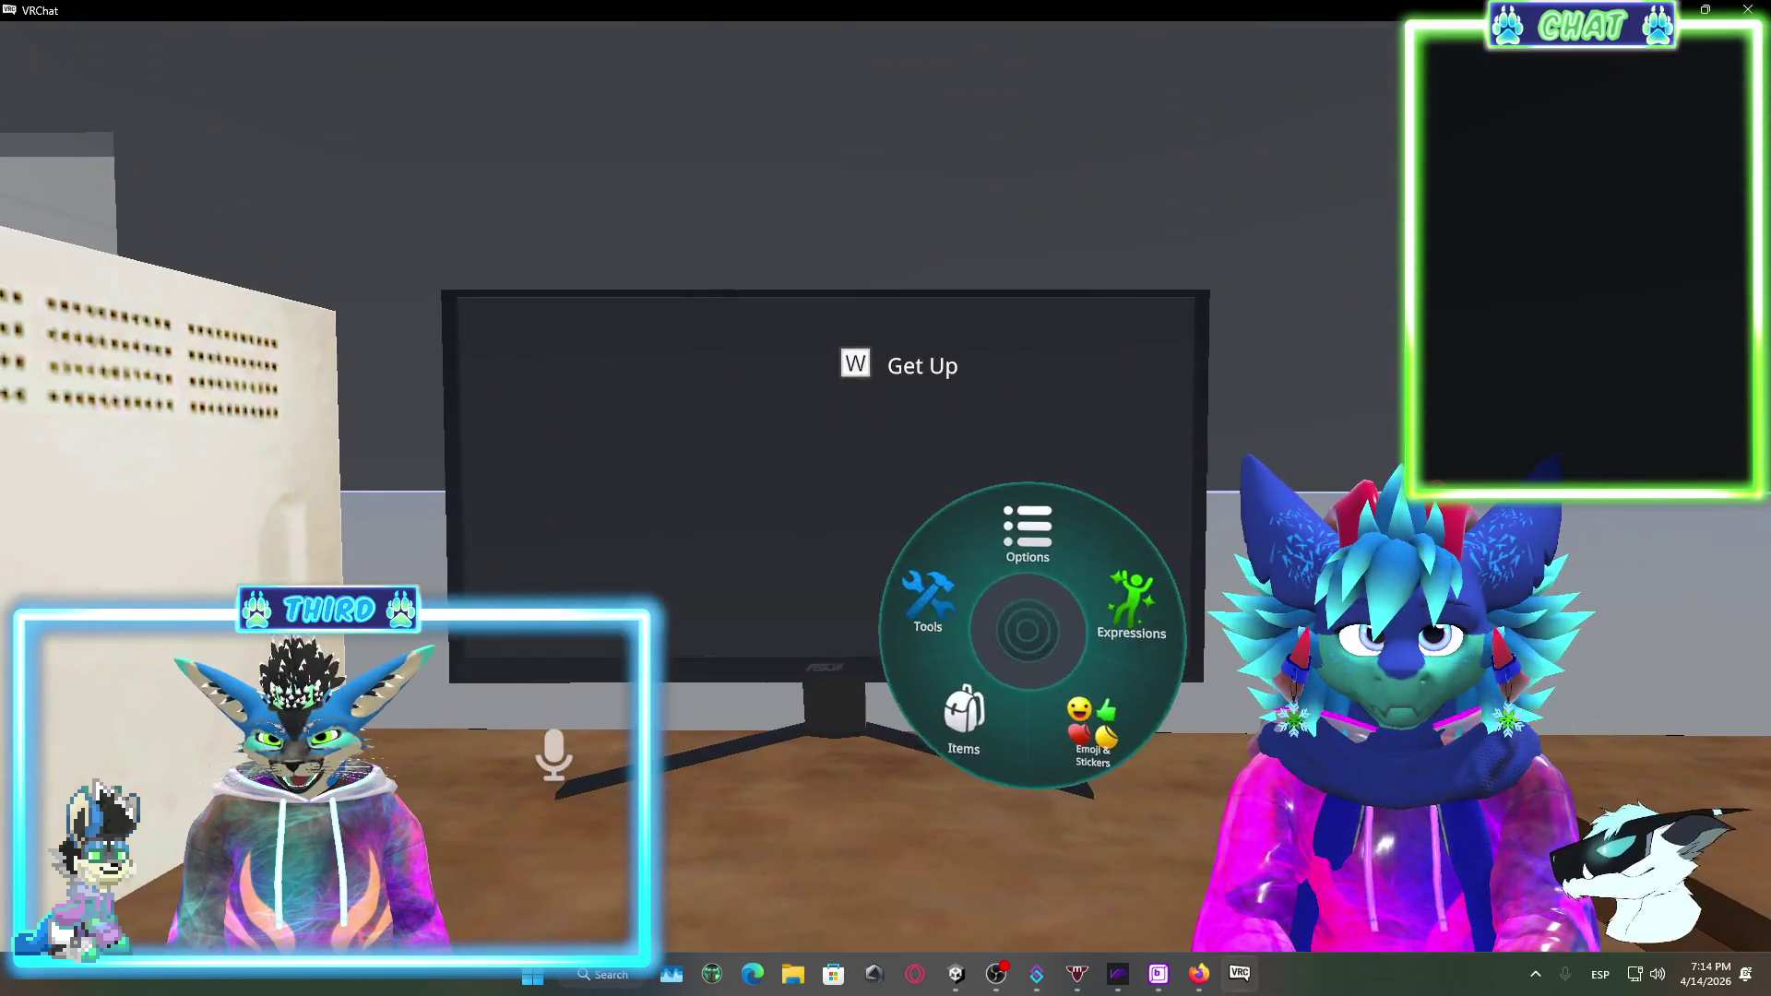
key("r")
key("r")
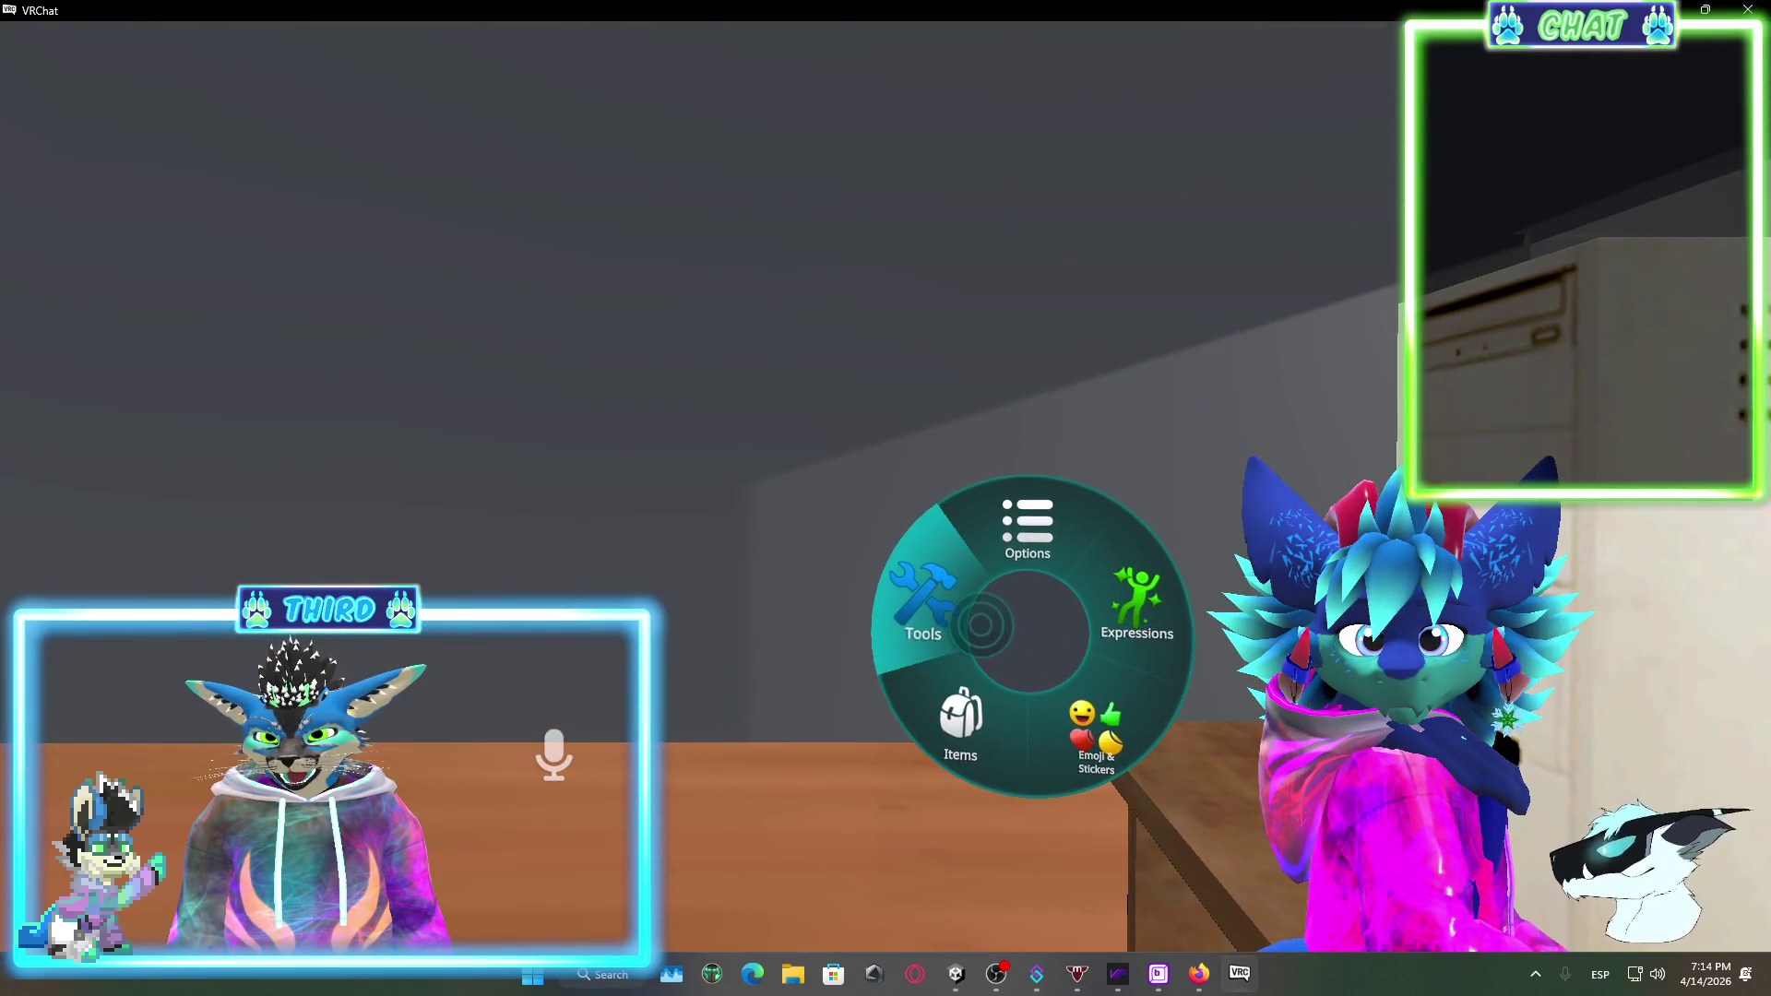
key("r")
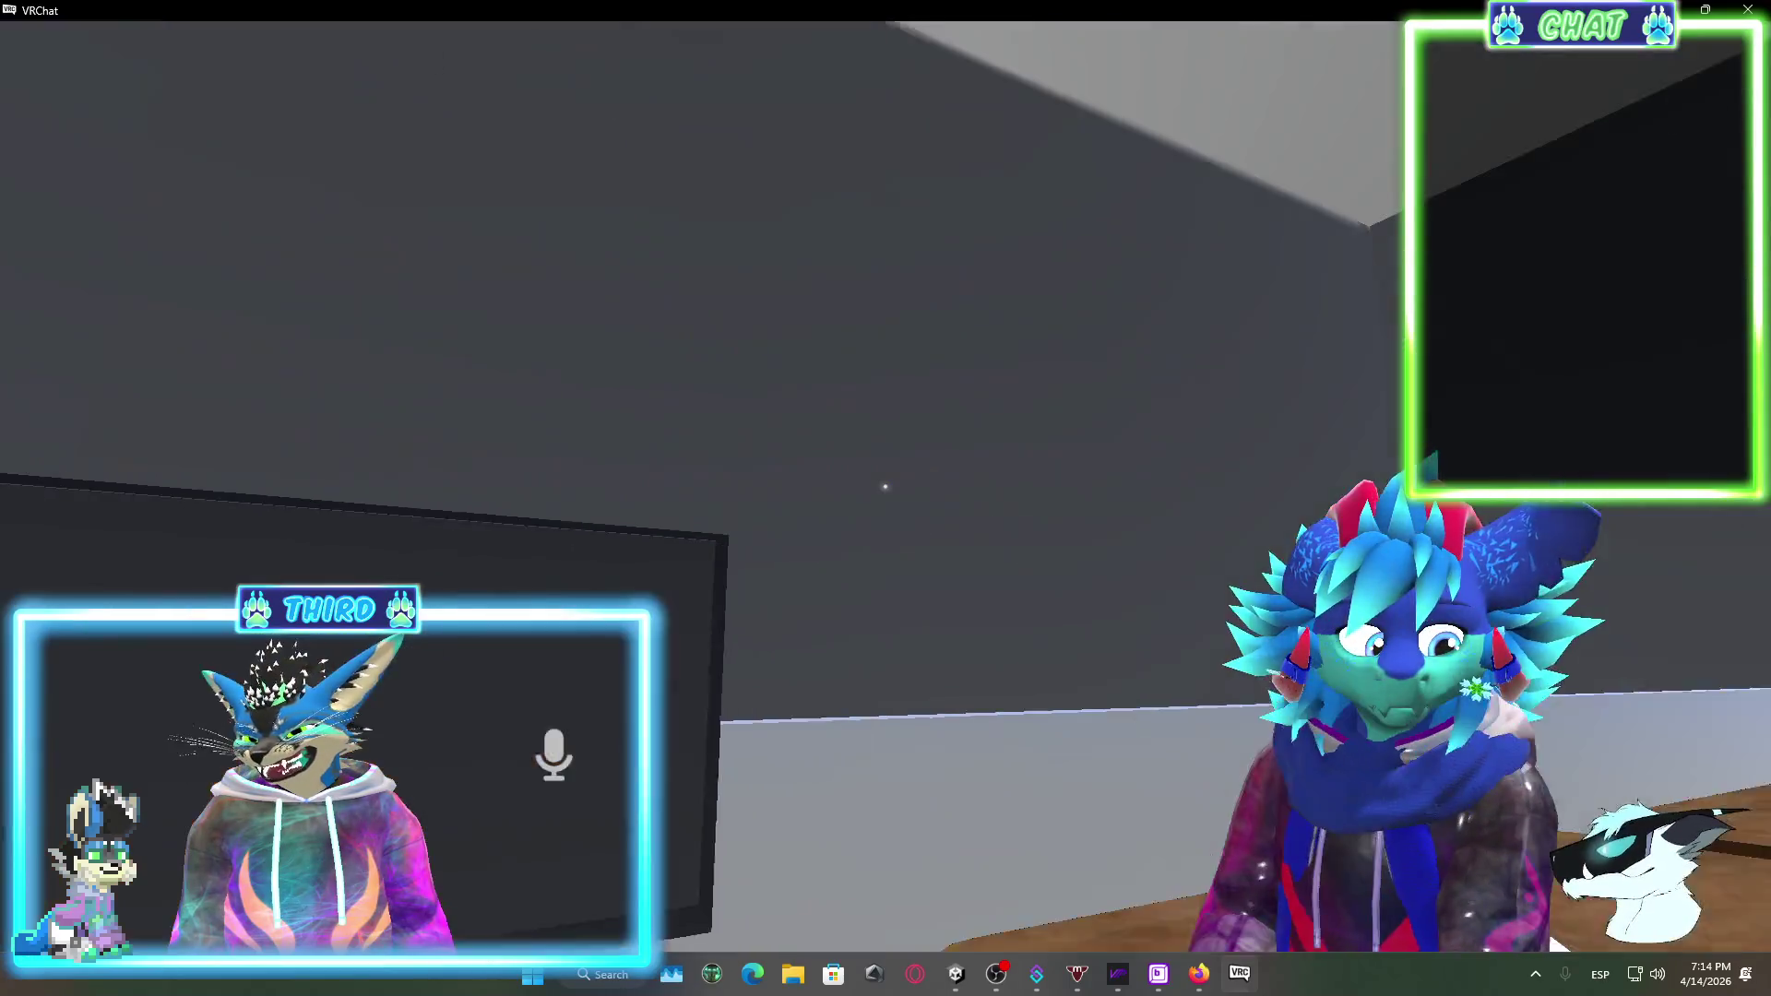
key("r")
left_click(884, 486)
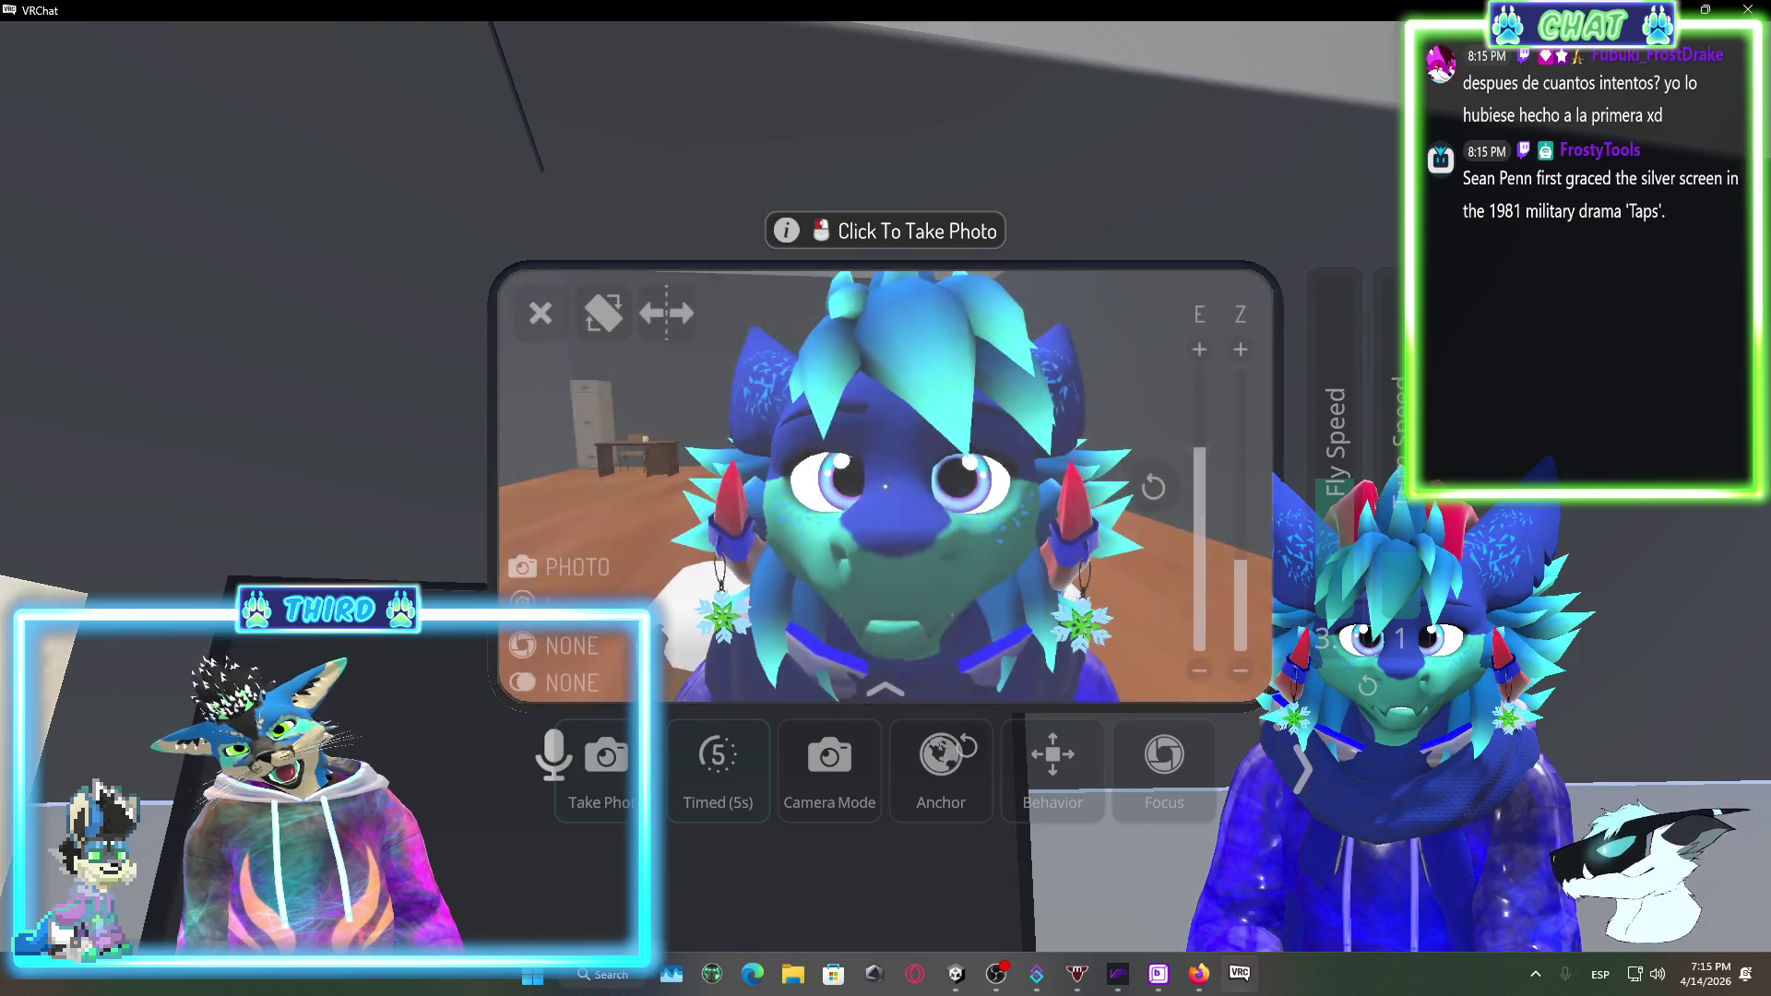
Step: Take a photo with the in-game camera and close it
key("Tab")
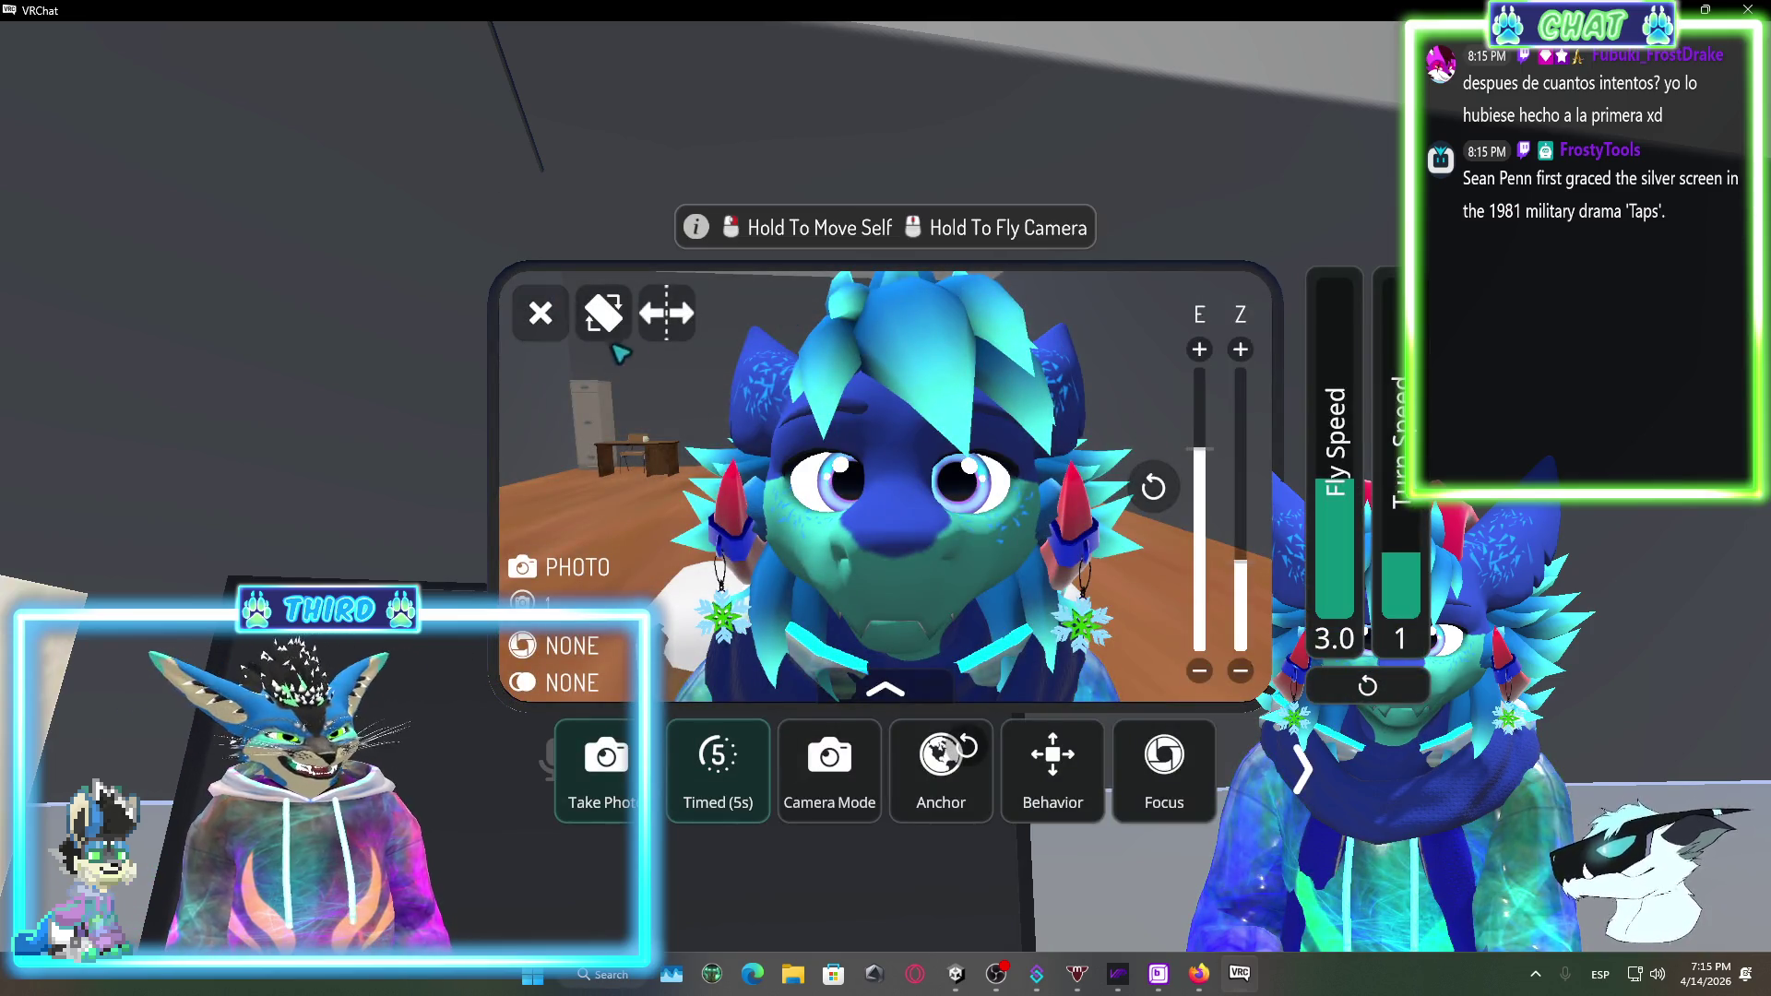
left_click(605, 766)
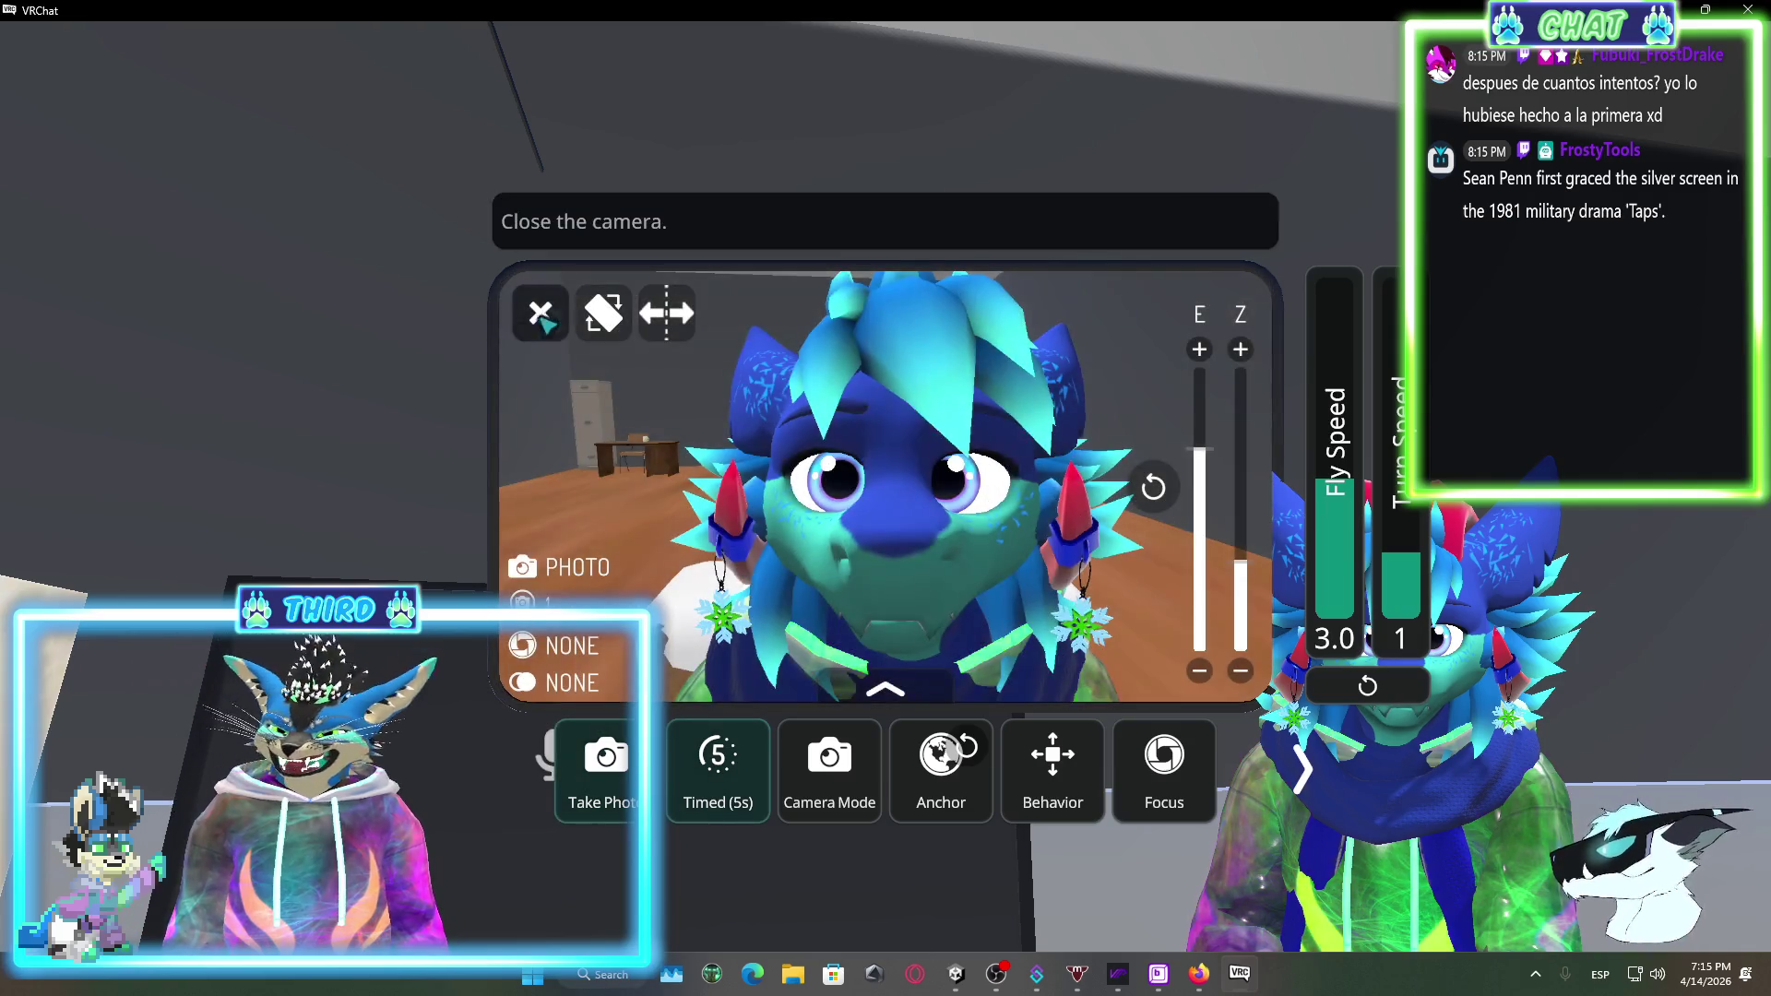
left_click(535, 321)
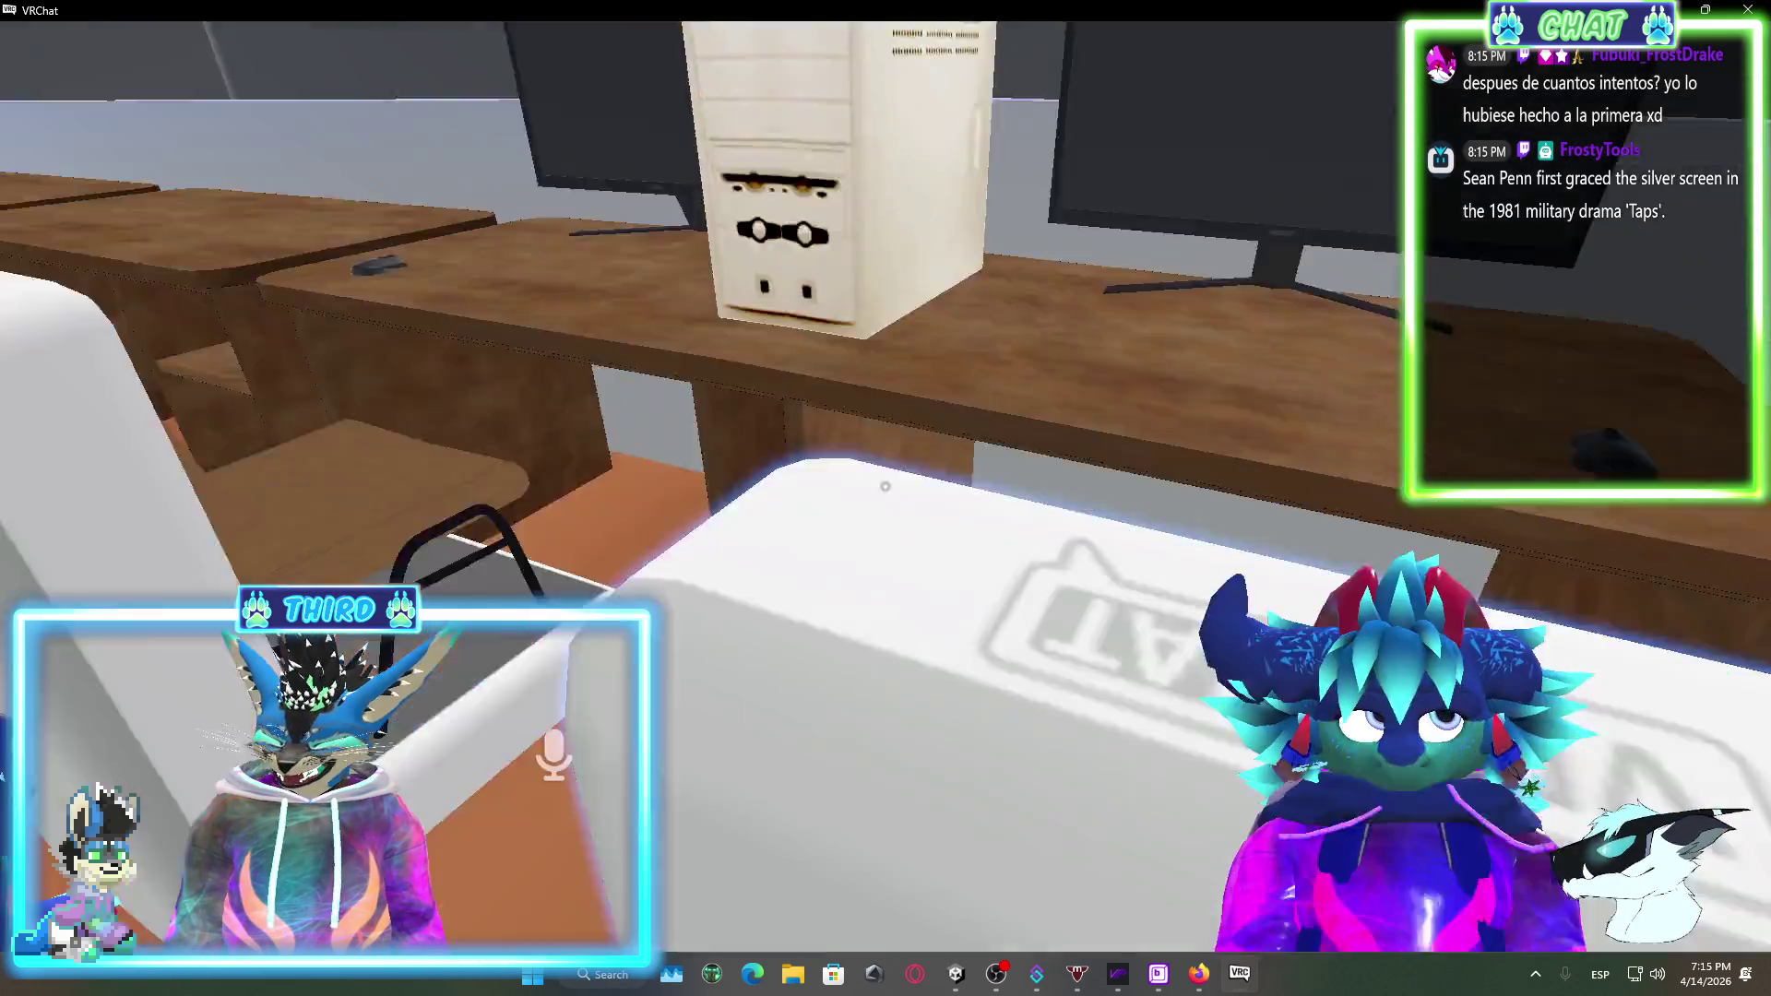
Step: Sit in the reception desk chair and turn off the Personal Mirror
key("r")
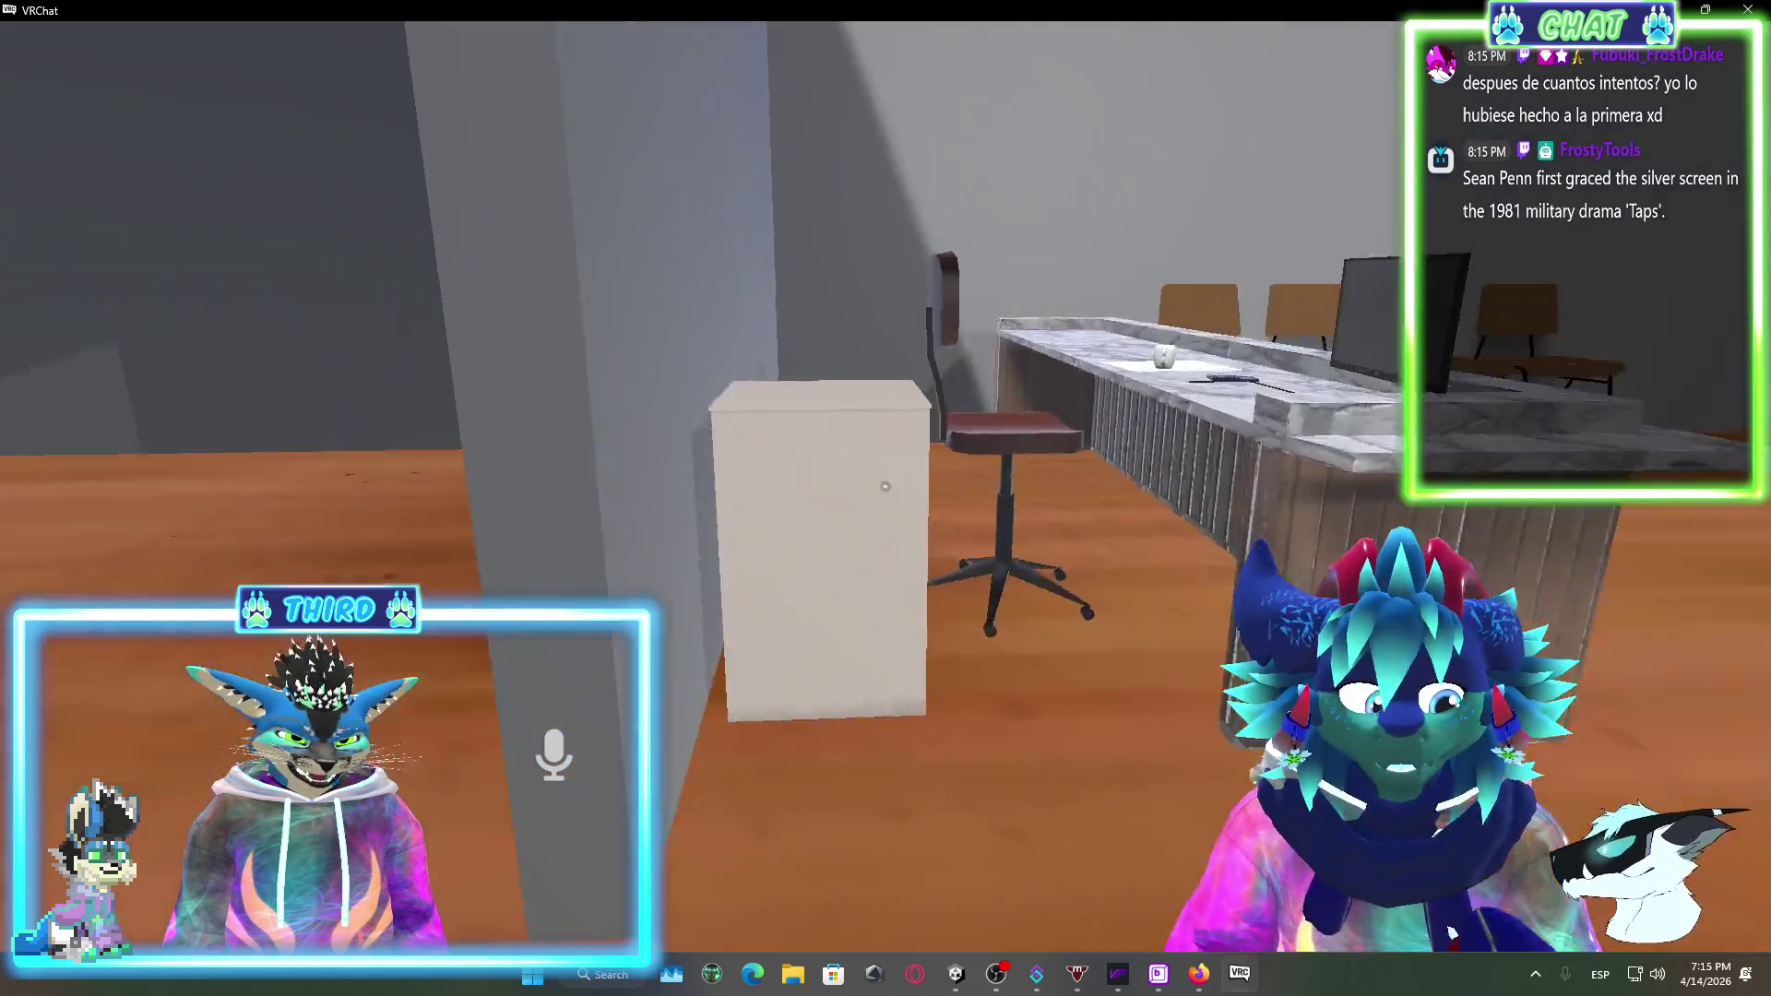
left_click(884, 486)
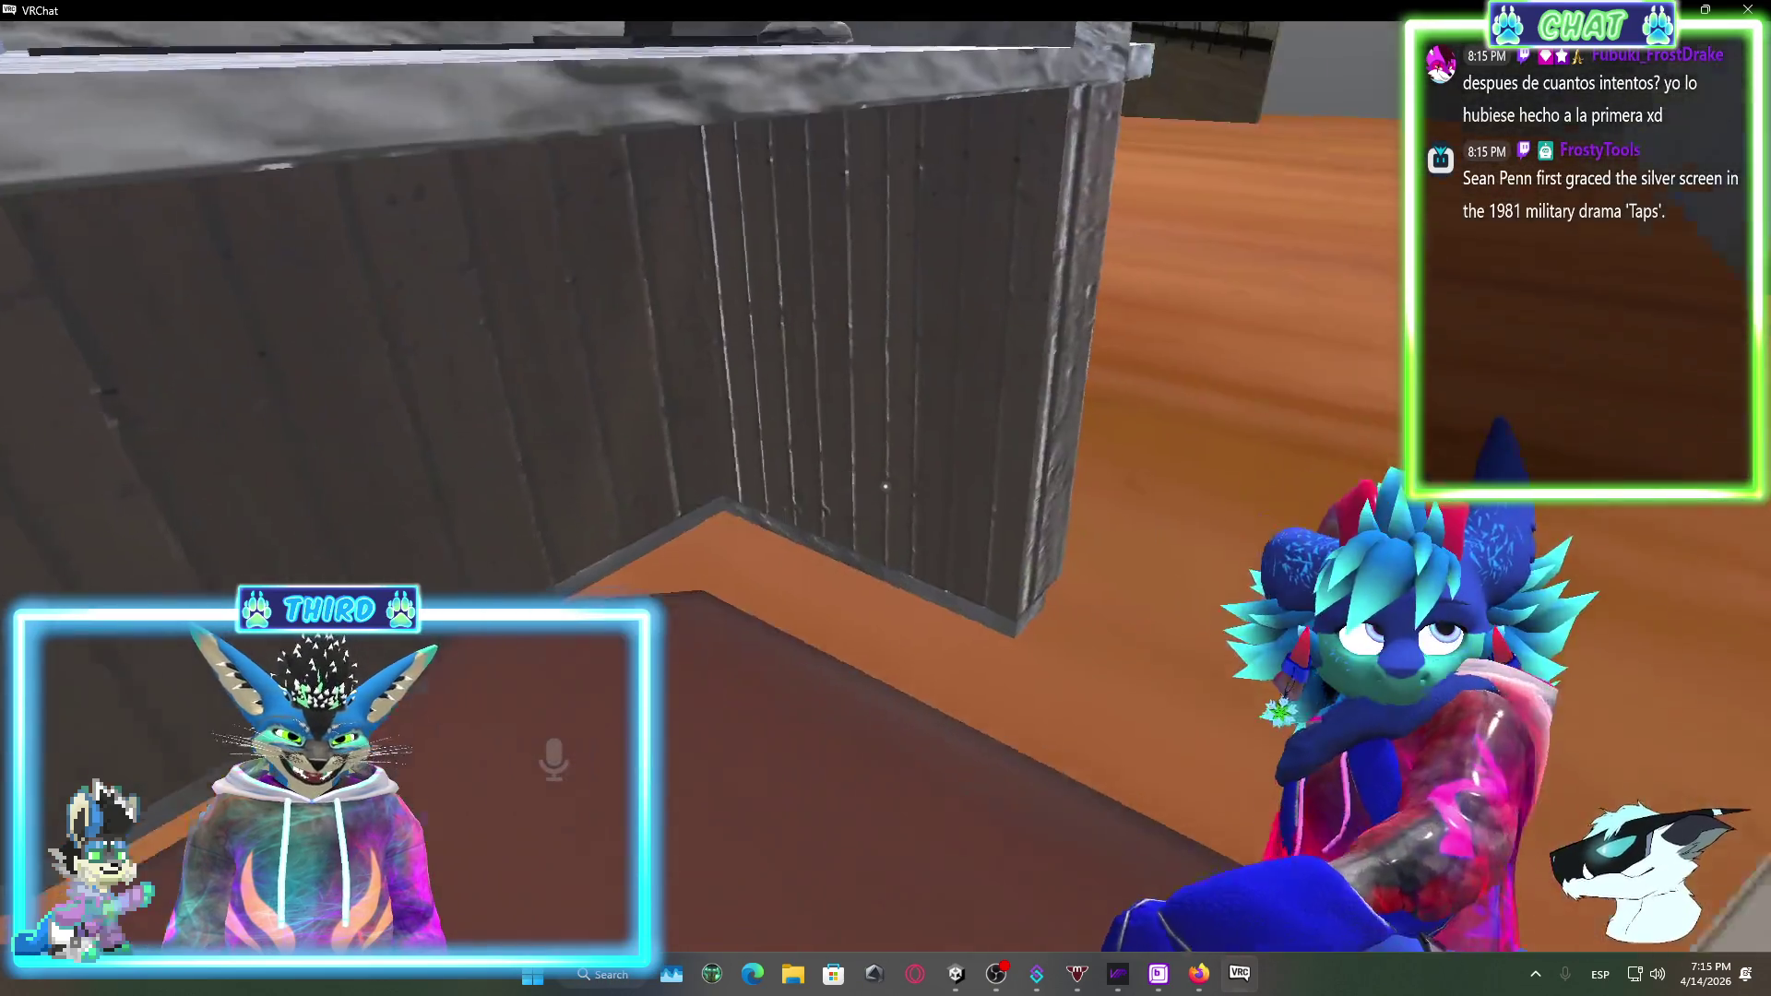
key("r")
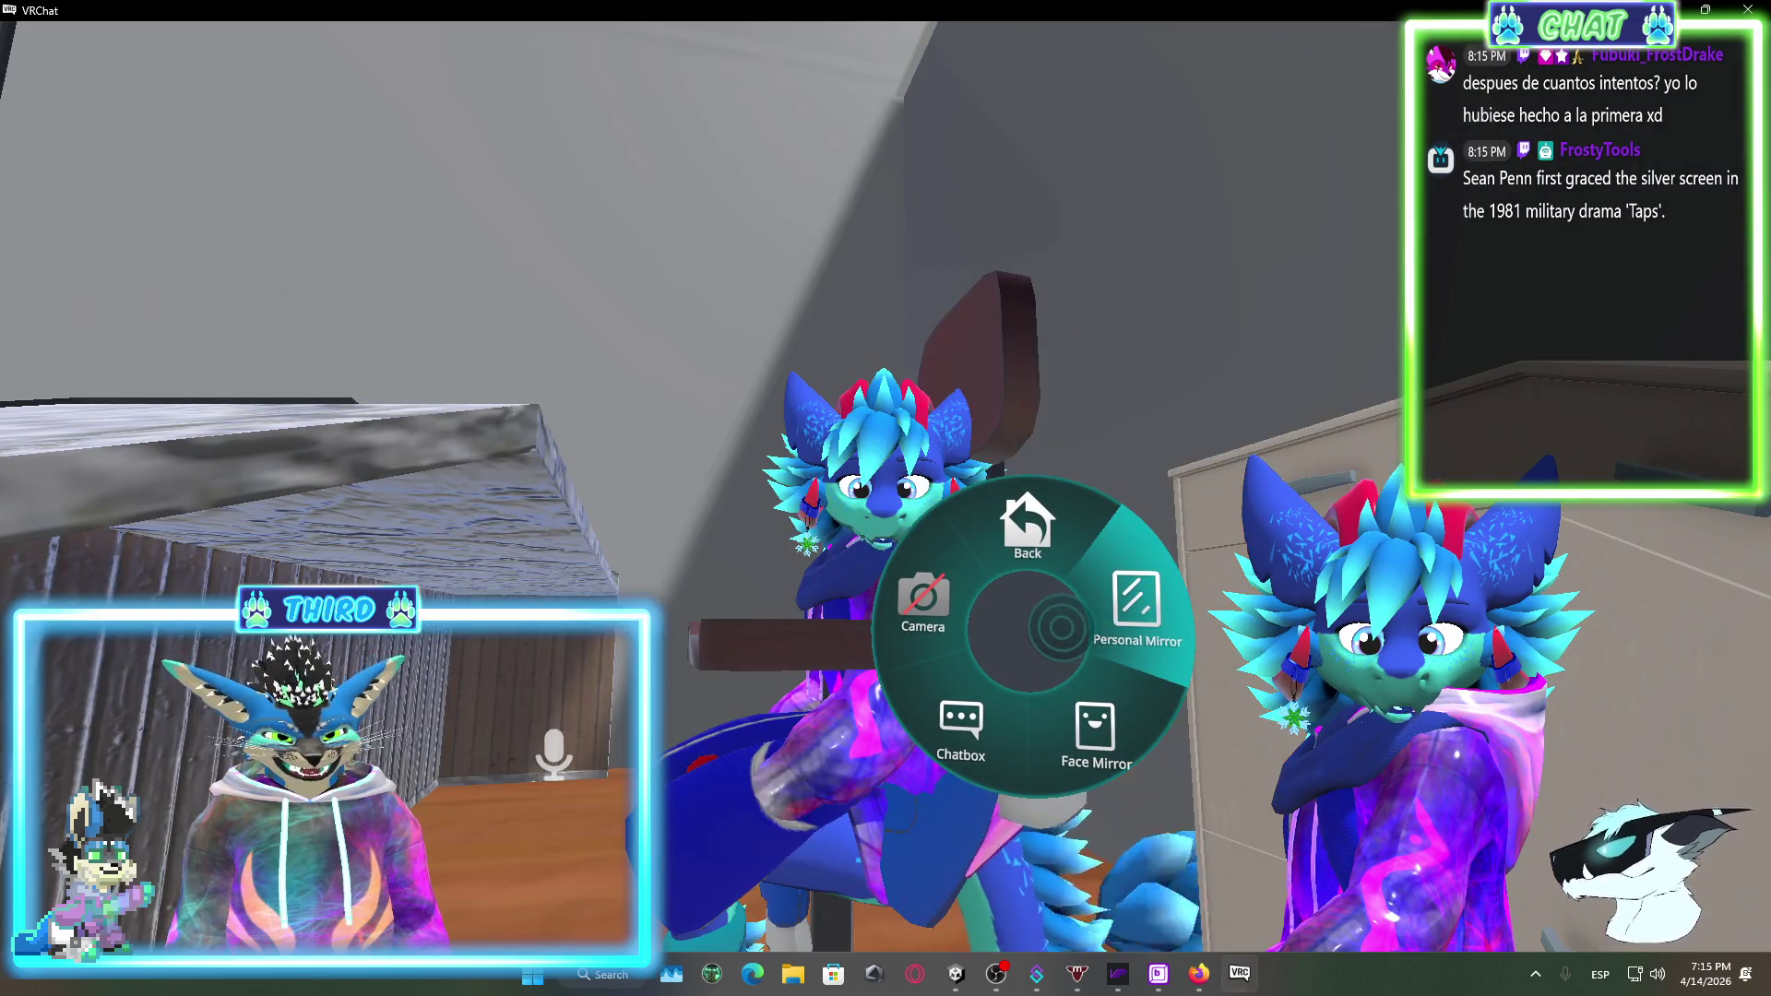
left_click(1061, 628)
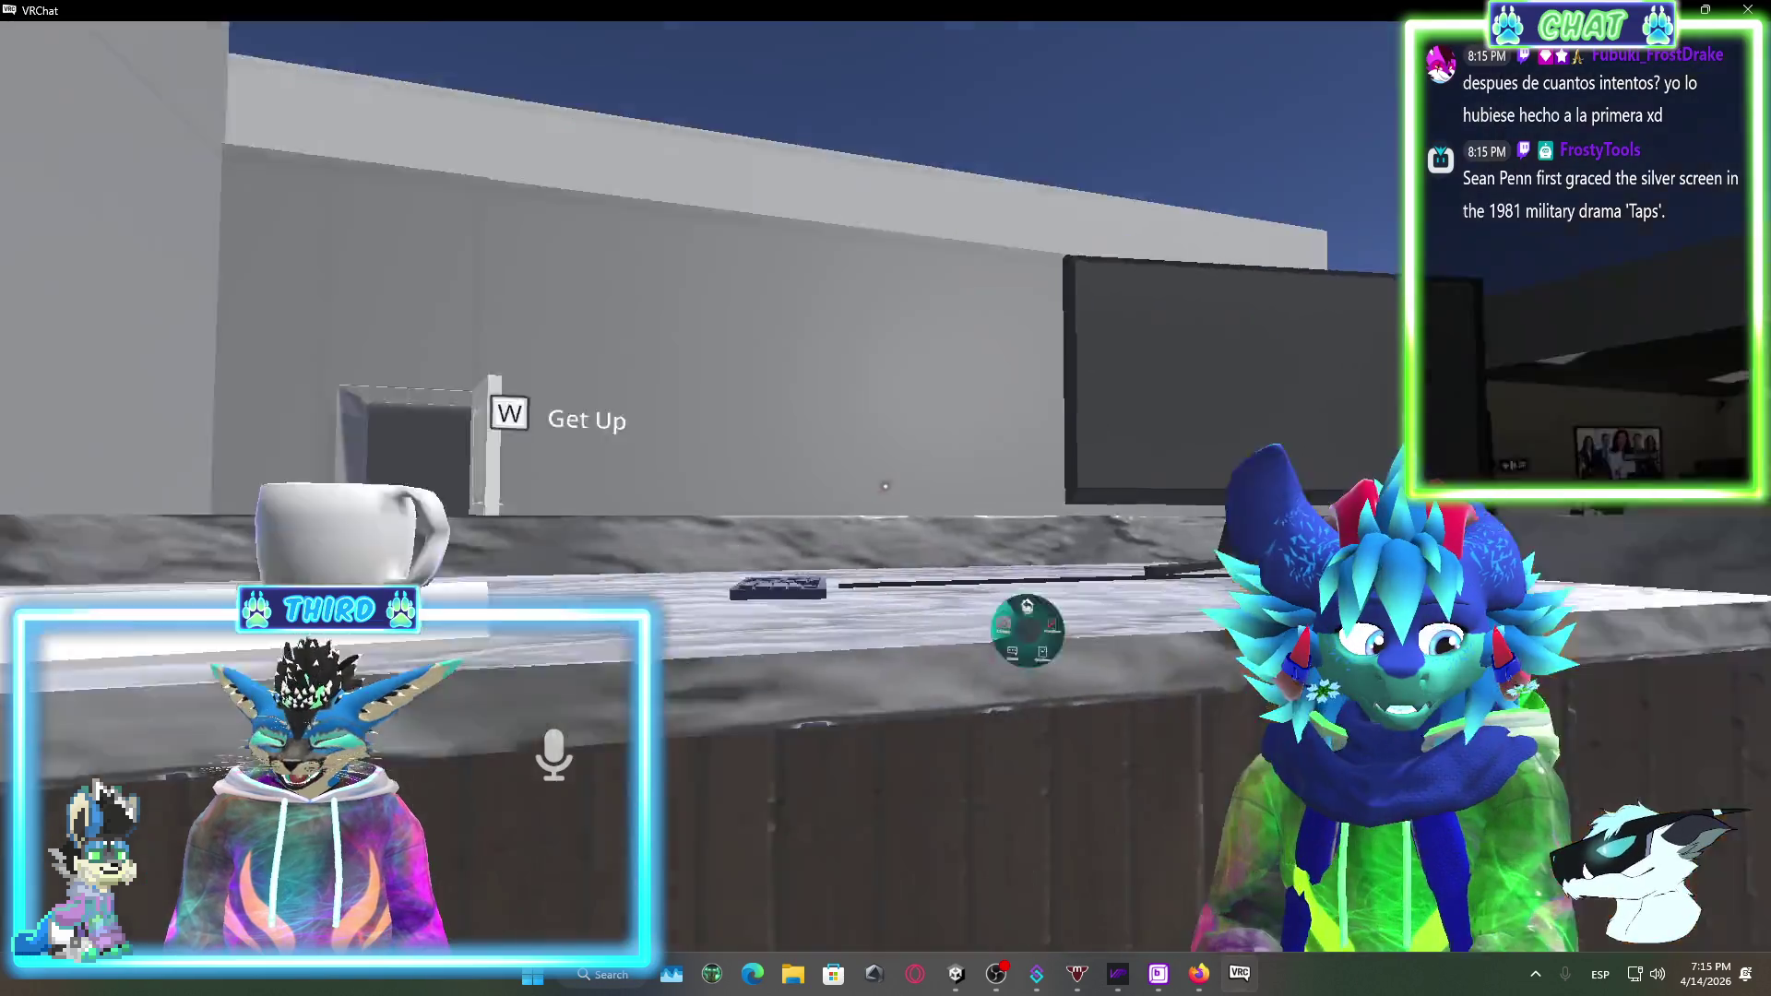
key("alt+Tab")
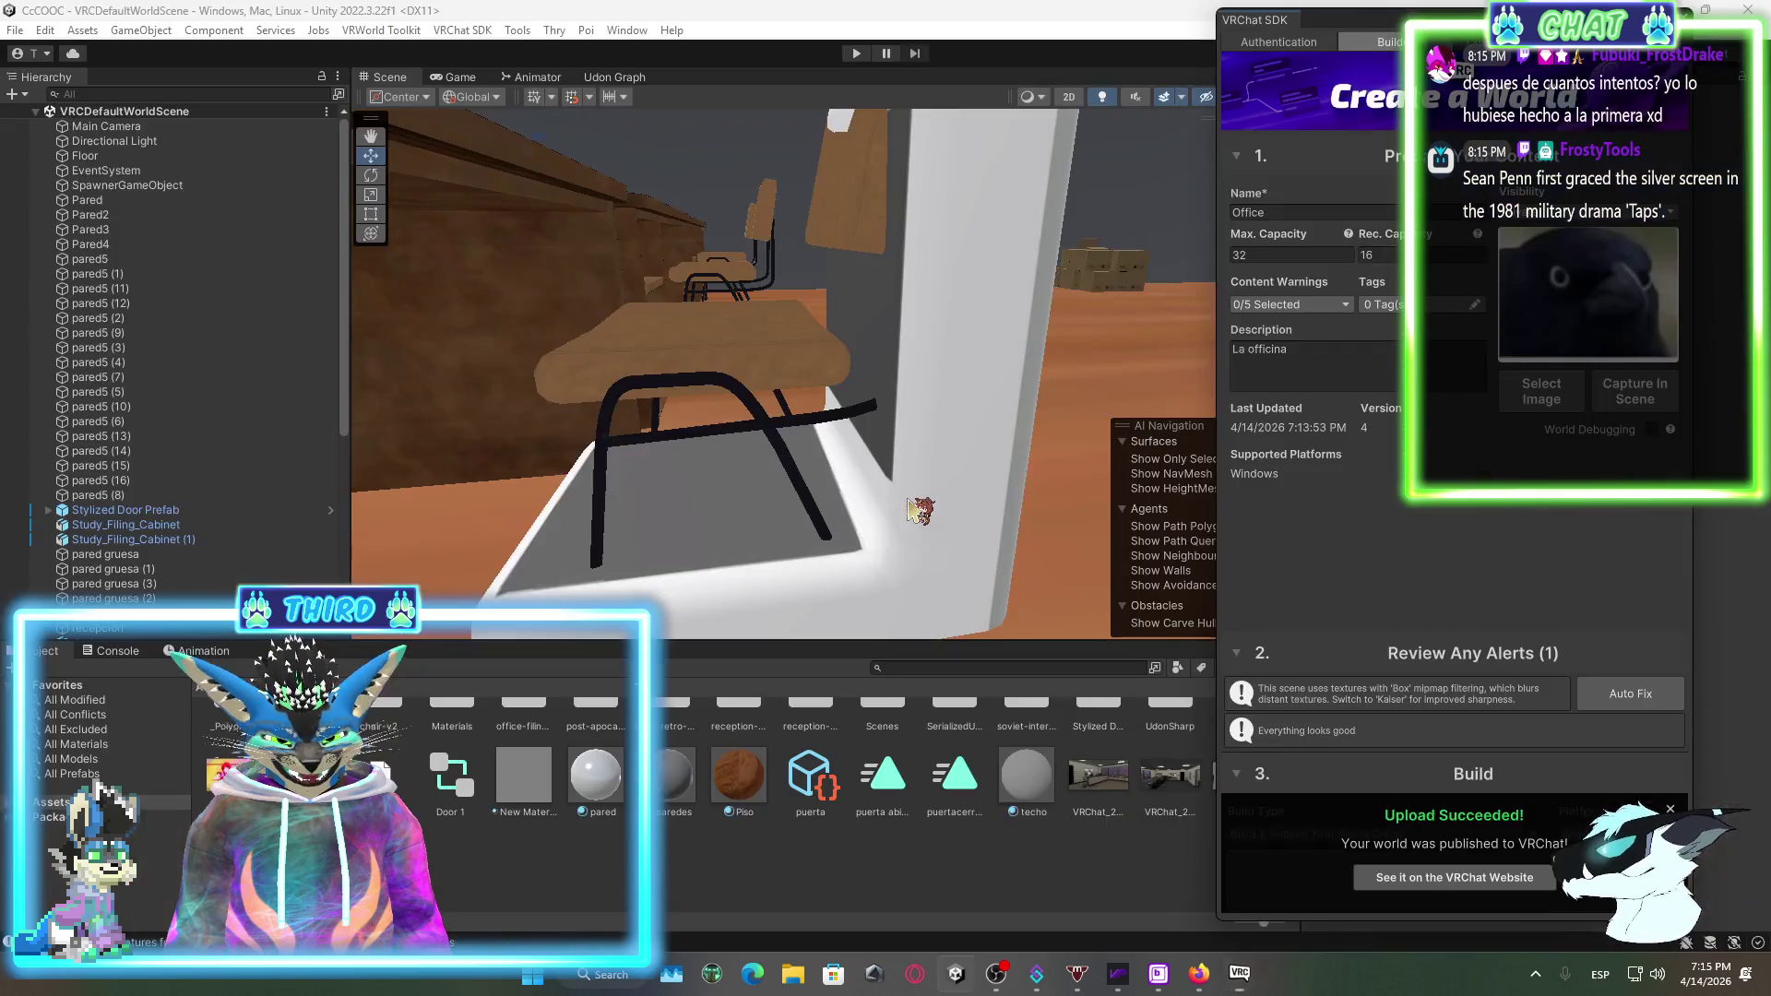
Step: Close the upload window and disable the VRC_chair_udon object
left_click(996, 505)
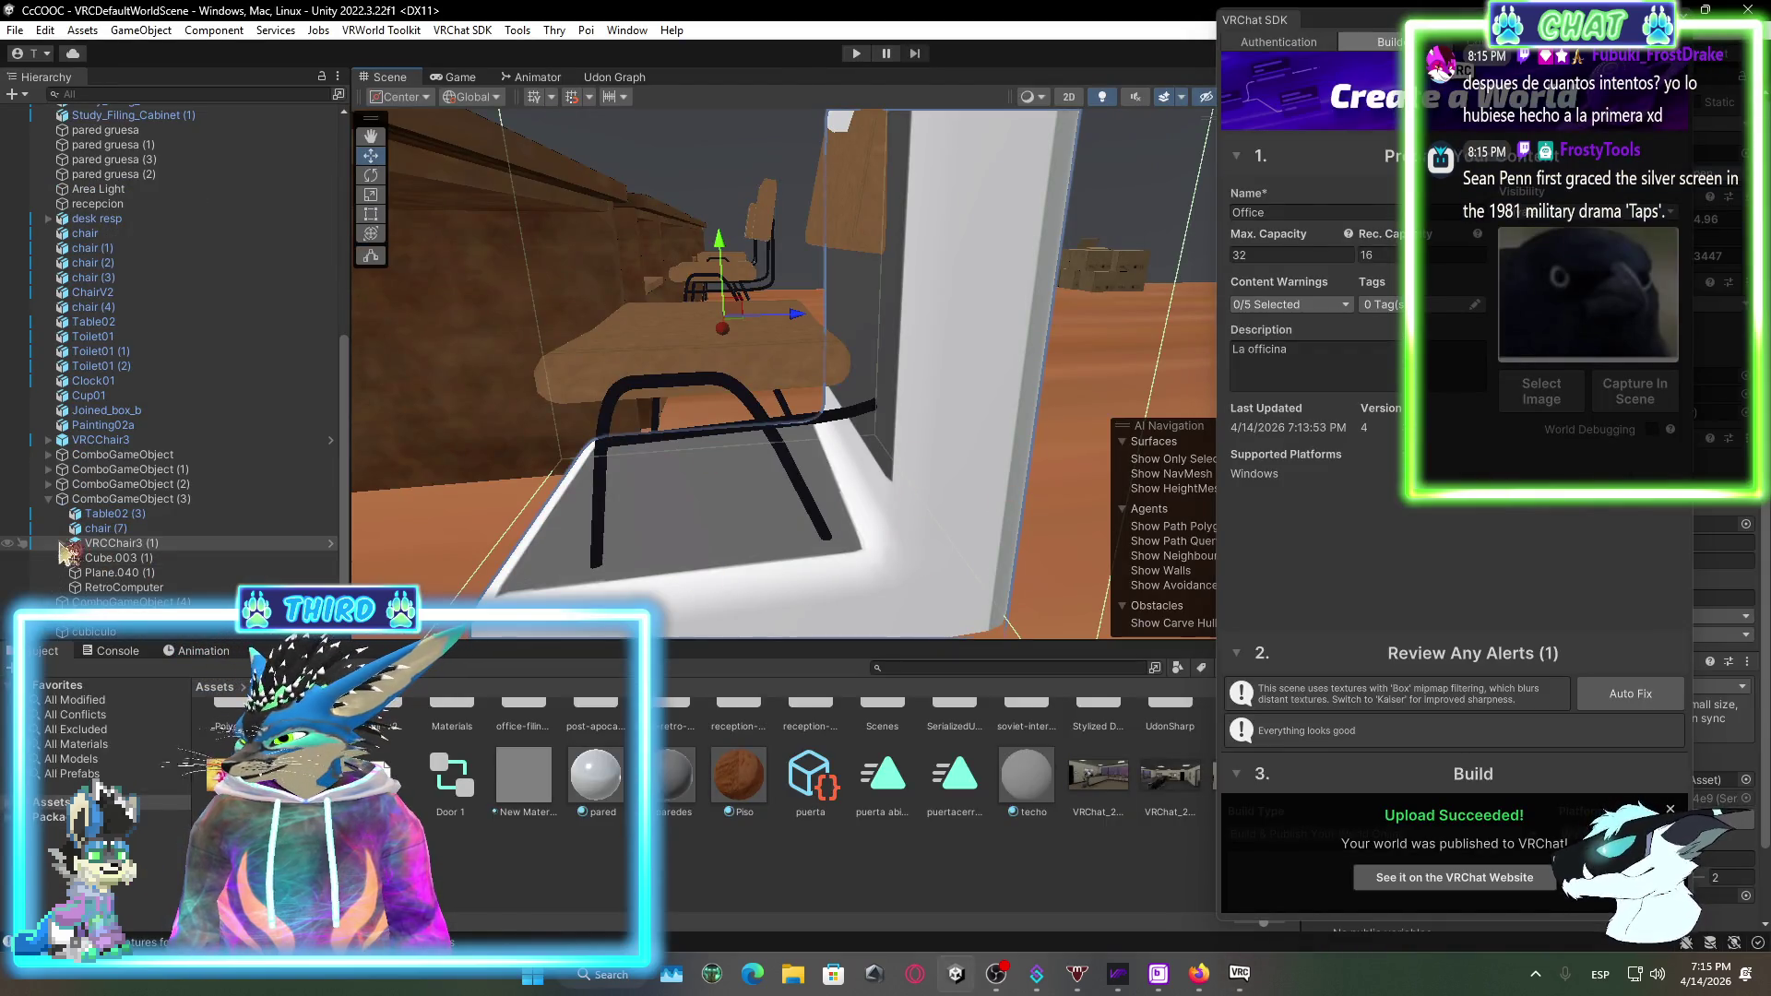
left_click(136, 558)
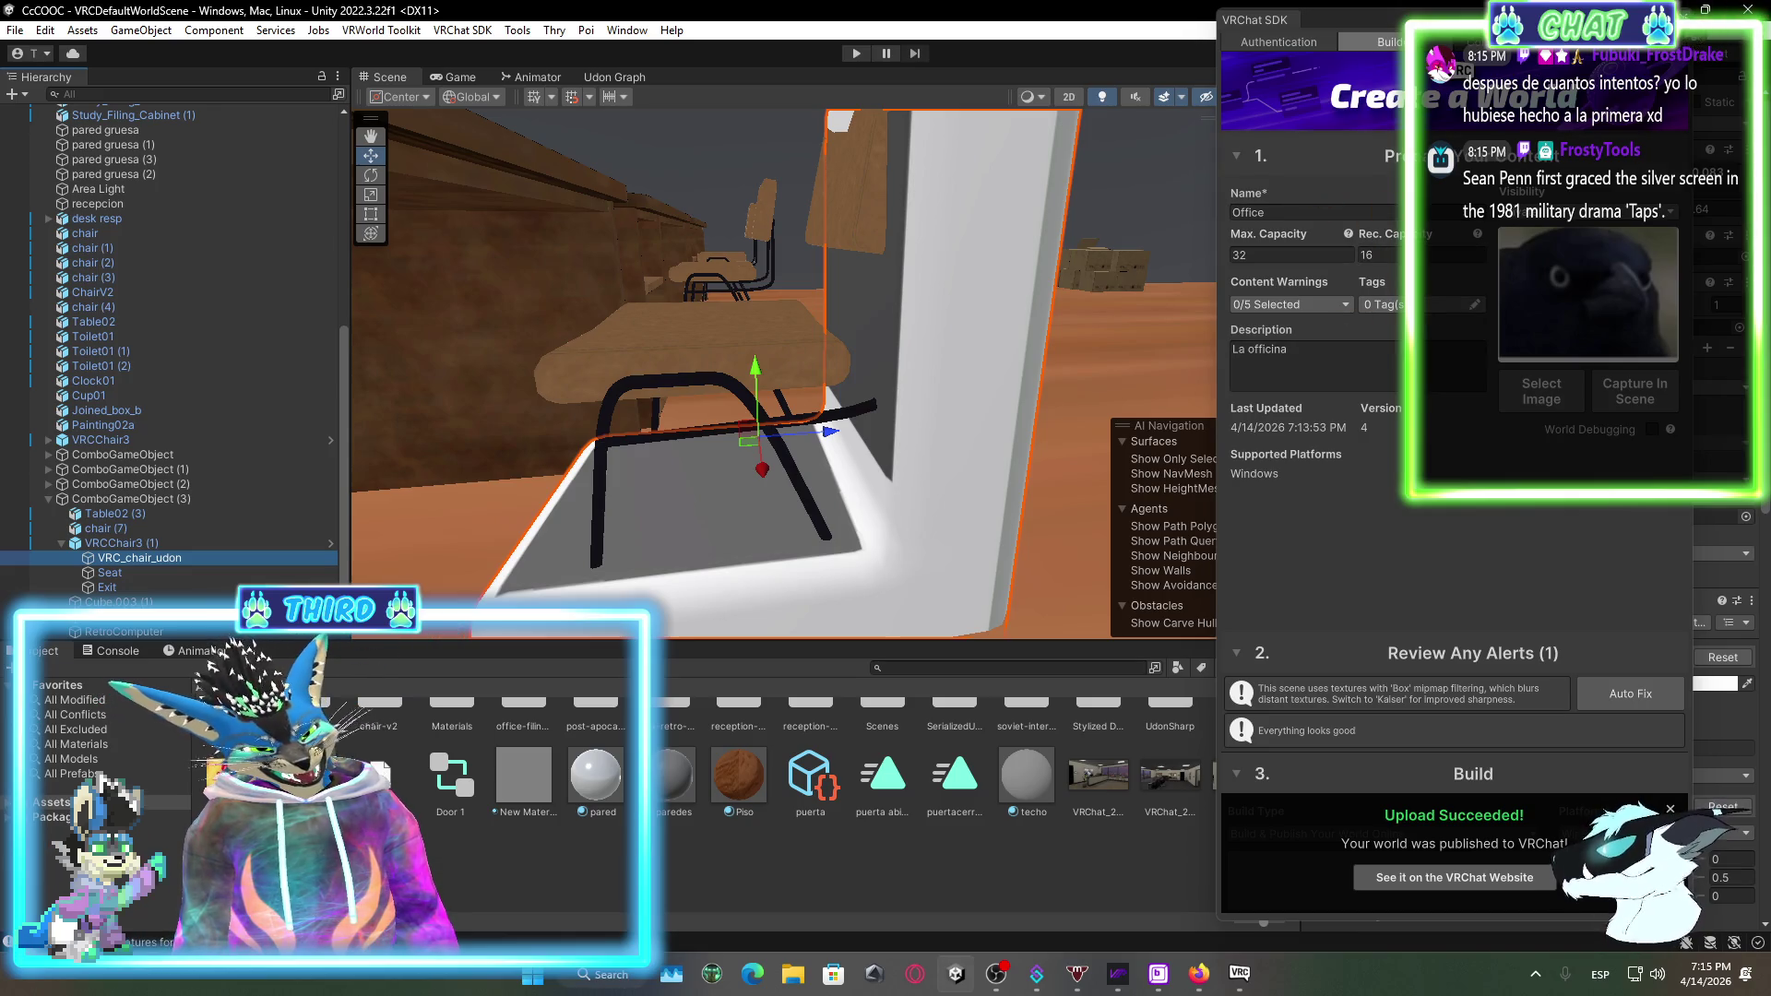
left_click(1381, 126)
left_click(1351, 103)
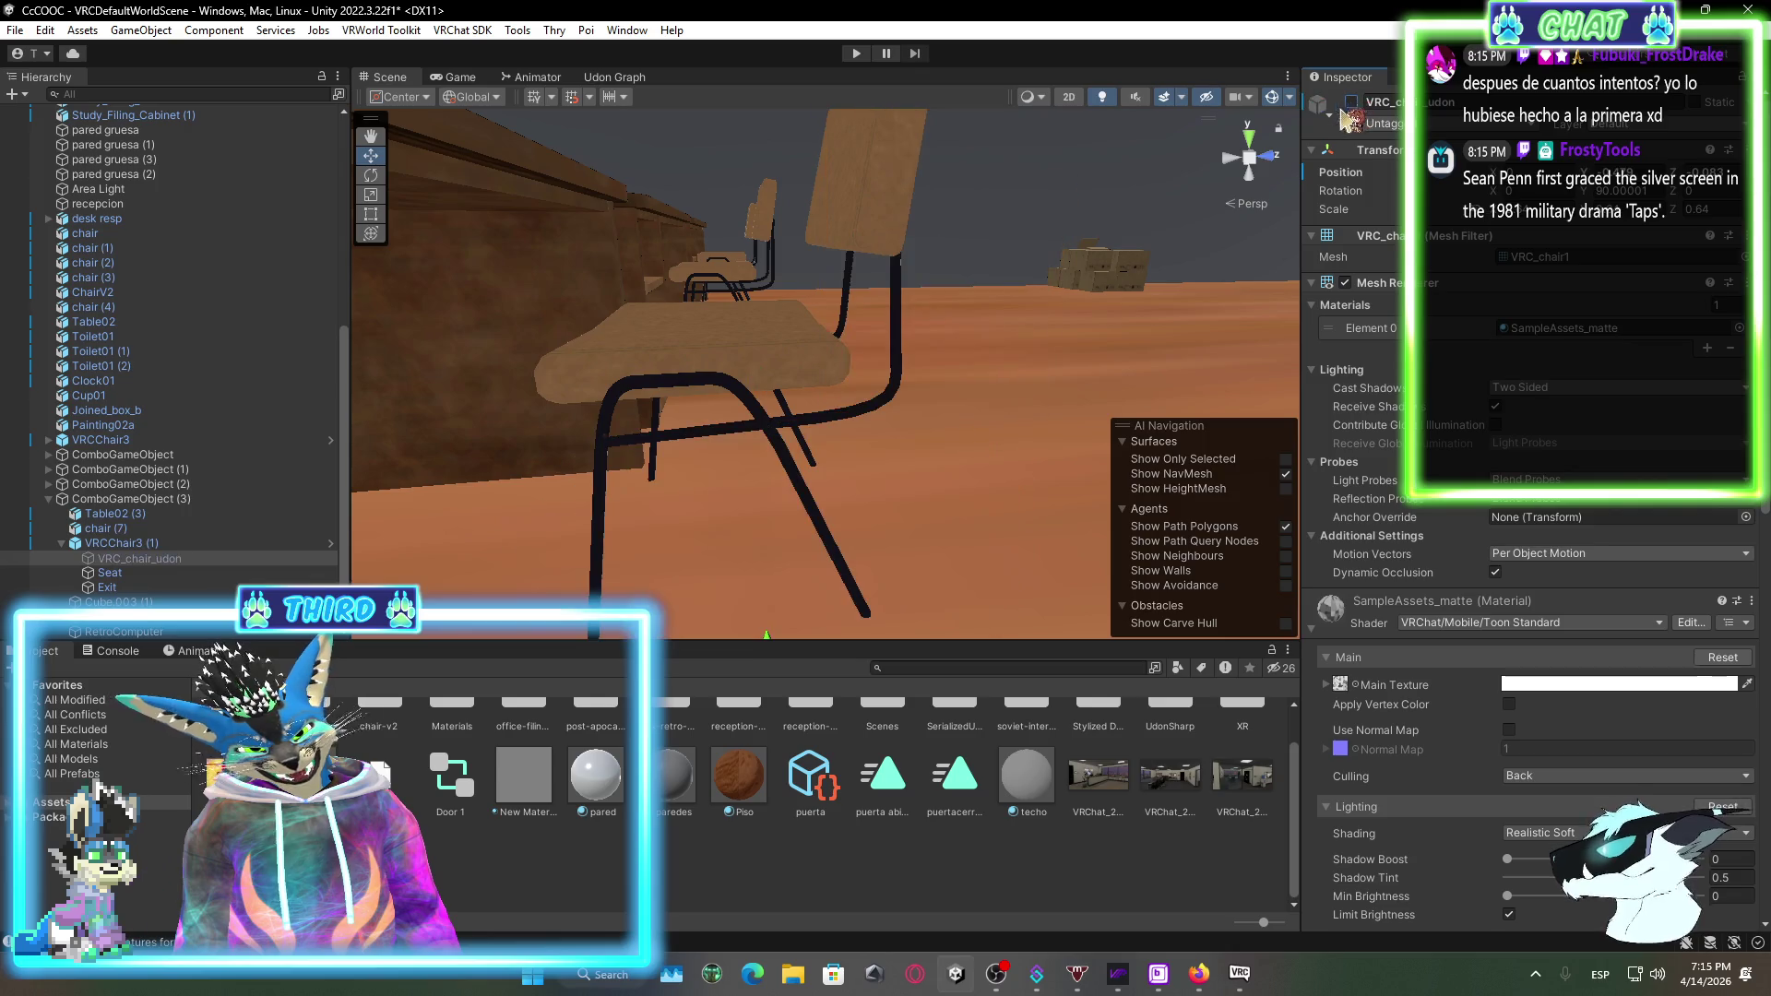
Step: Inspect the ChairV2 chair and VRCChair3 (1) station, collapsing their Hierarchy groups
mouse_move(848, 436)
left_mouse_down()
mouse_move(514, 498)
mouse_move(540, 544)
mouse_move(701, 392)
left_mouse_up()
left_click(701, 392)
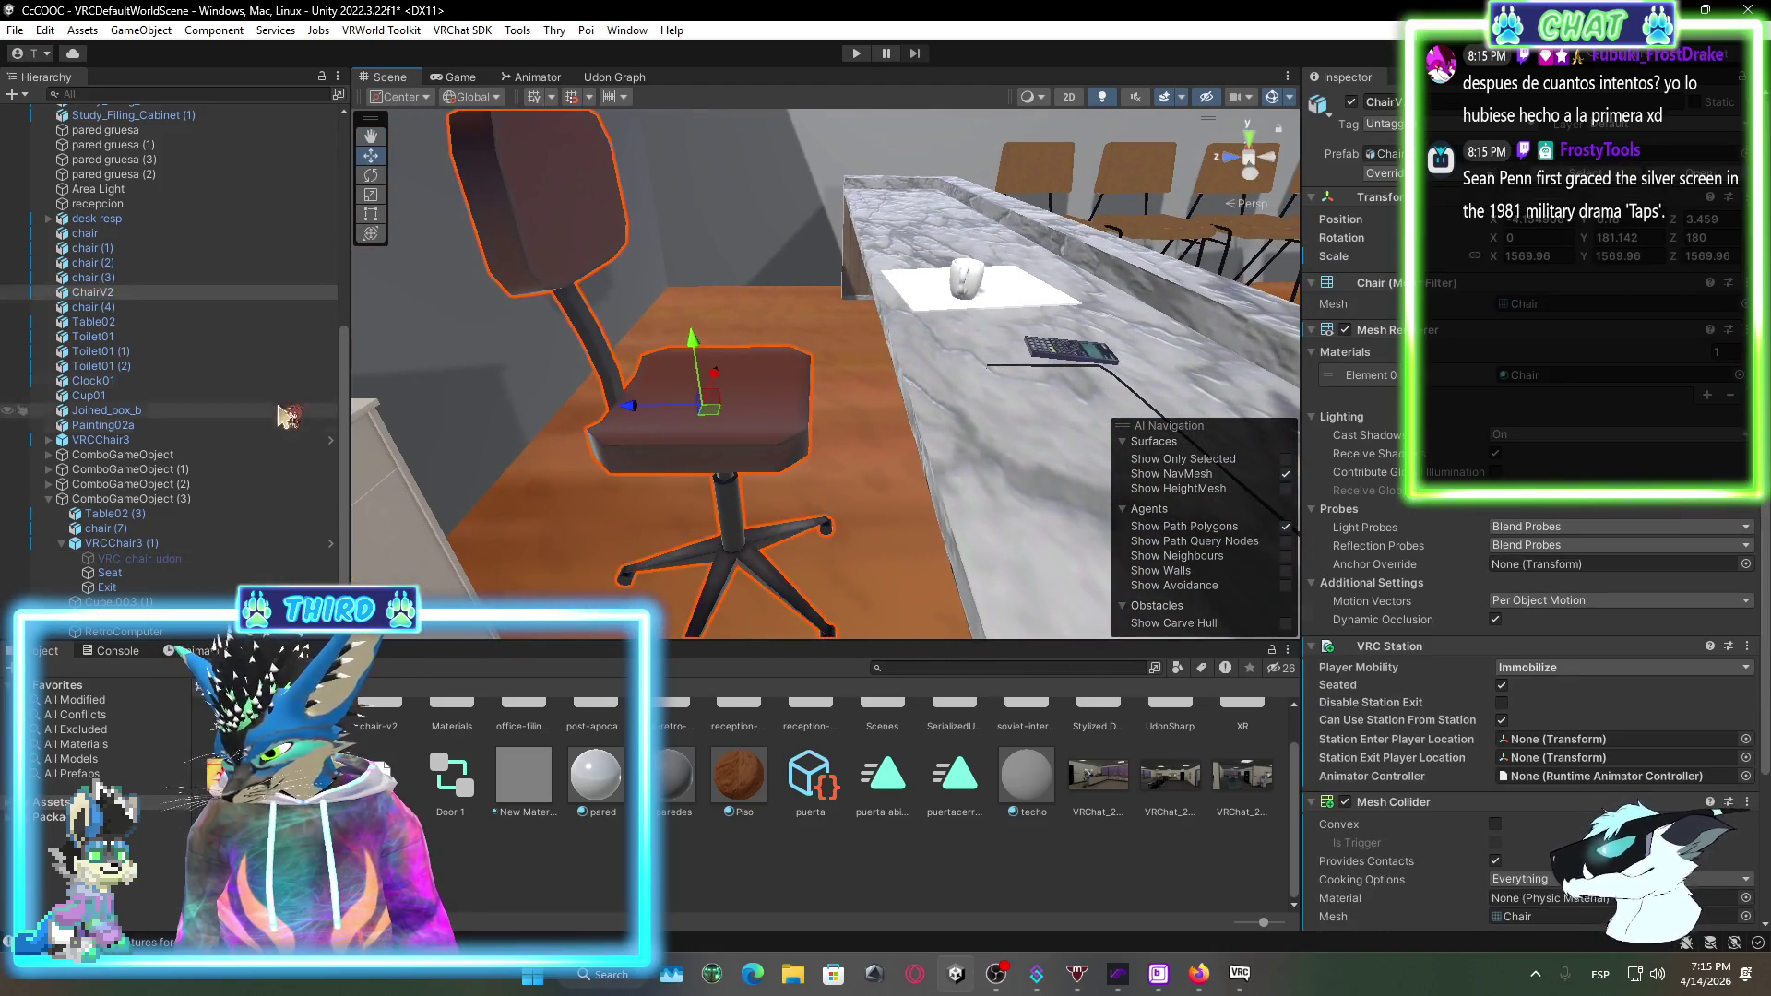
left_click(782, 543)
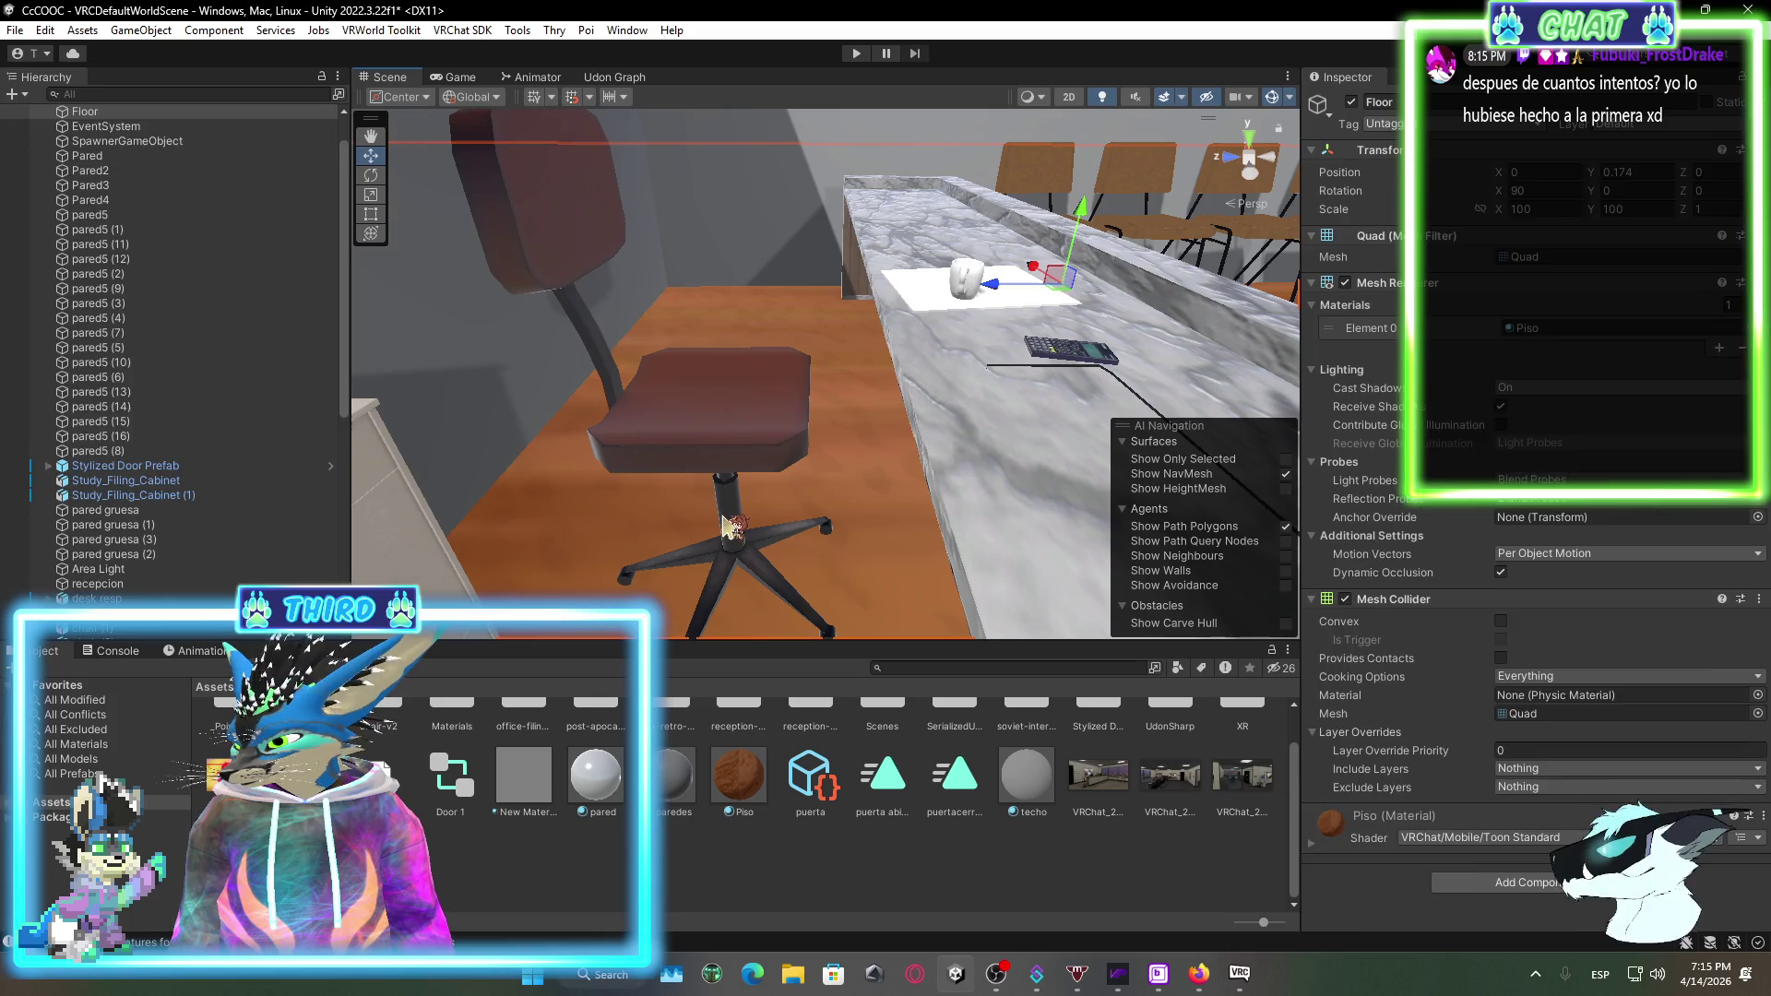
left_click(729, 526)
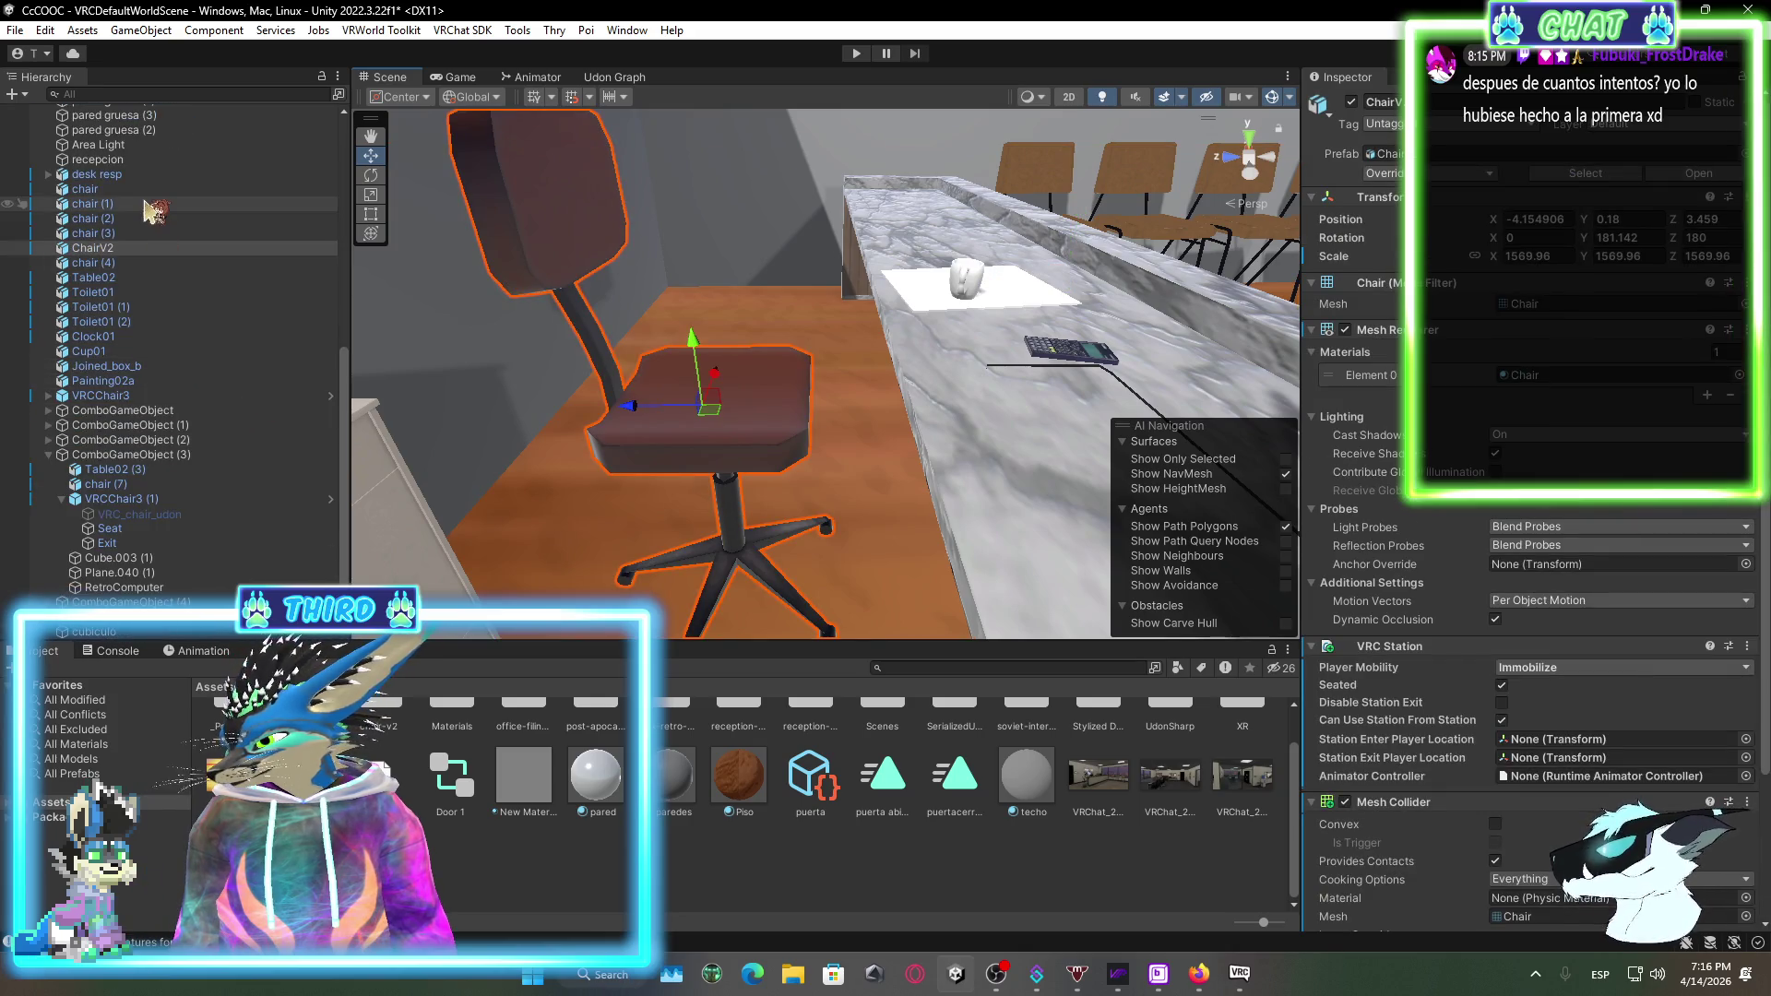
left_click(71, 506)
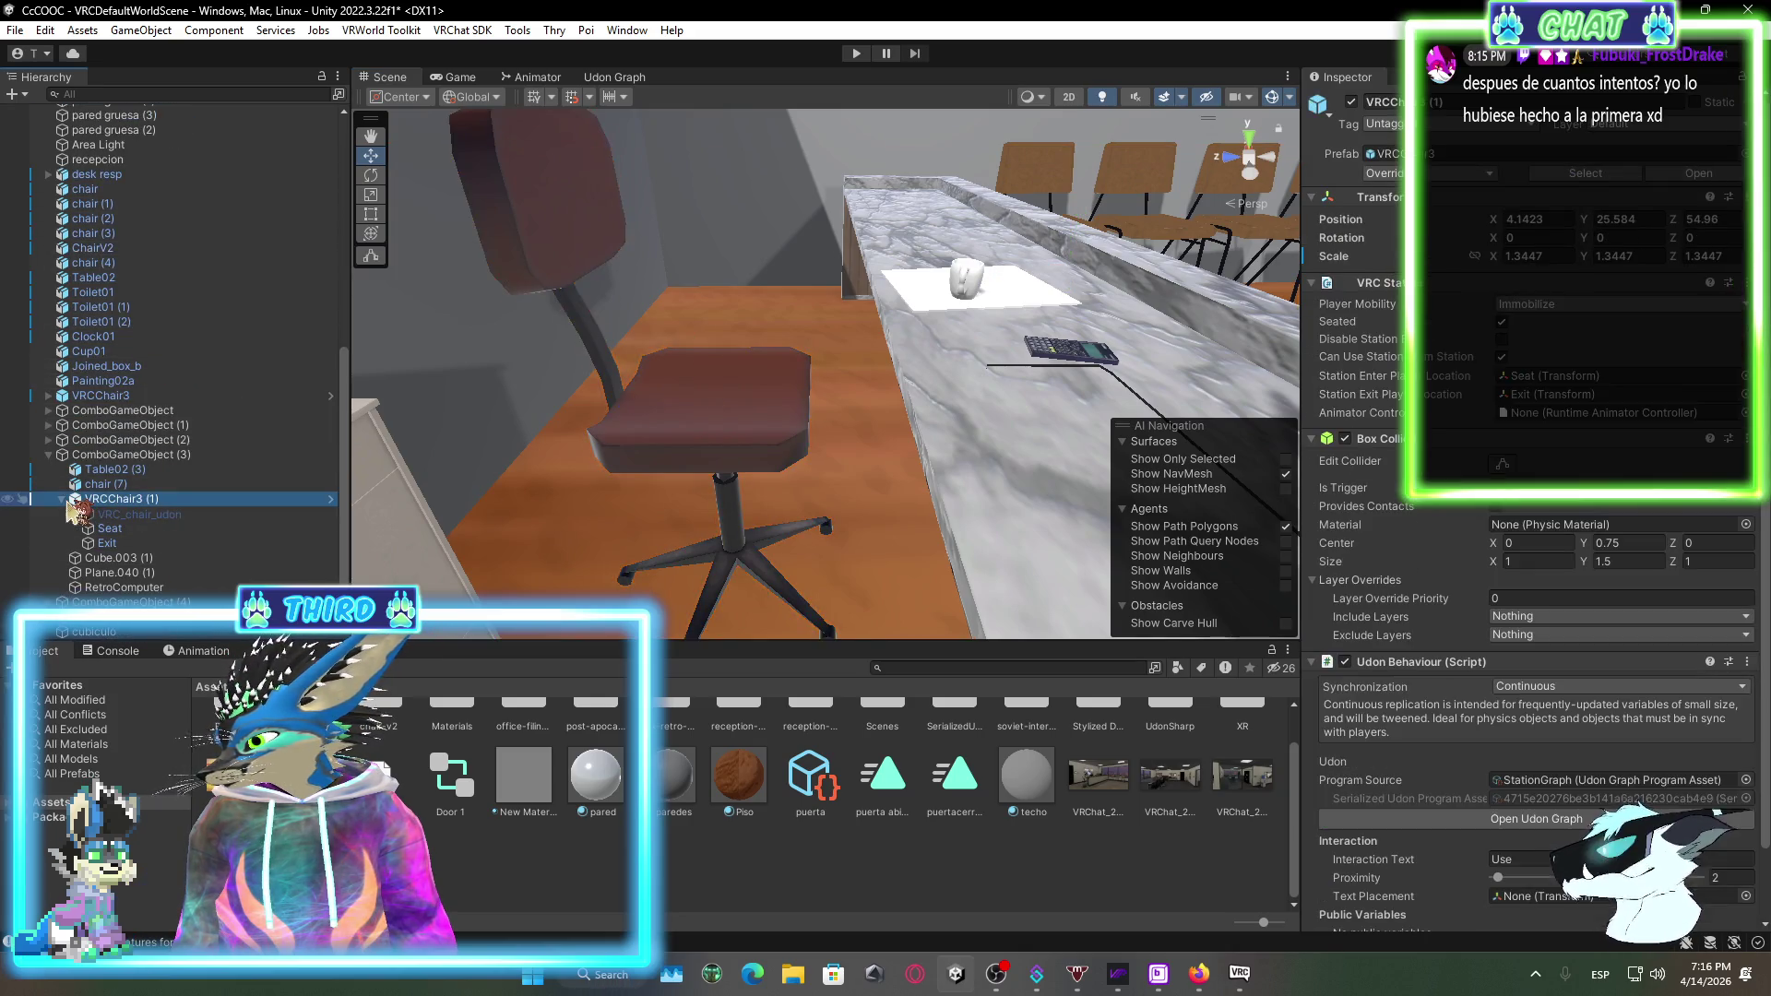
left_click(61, 499)
left_click(49, 499)
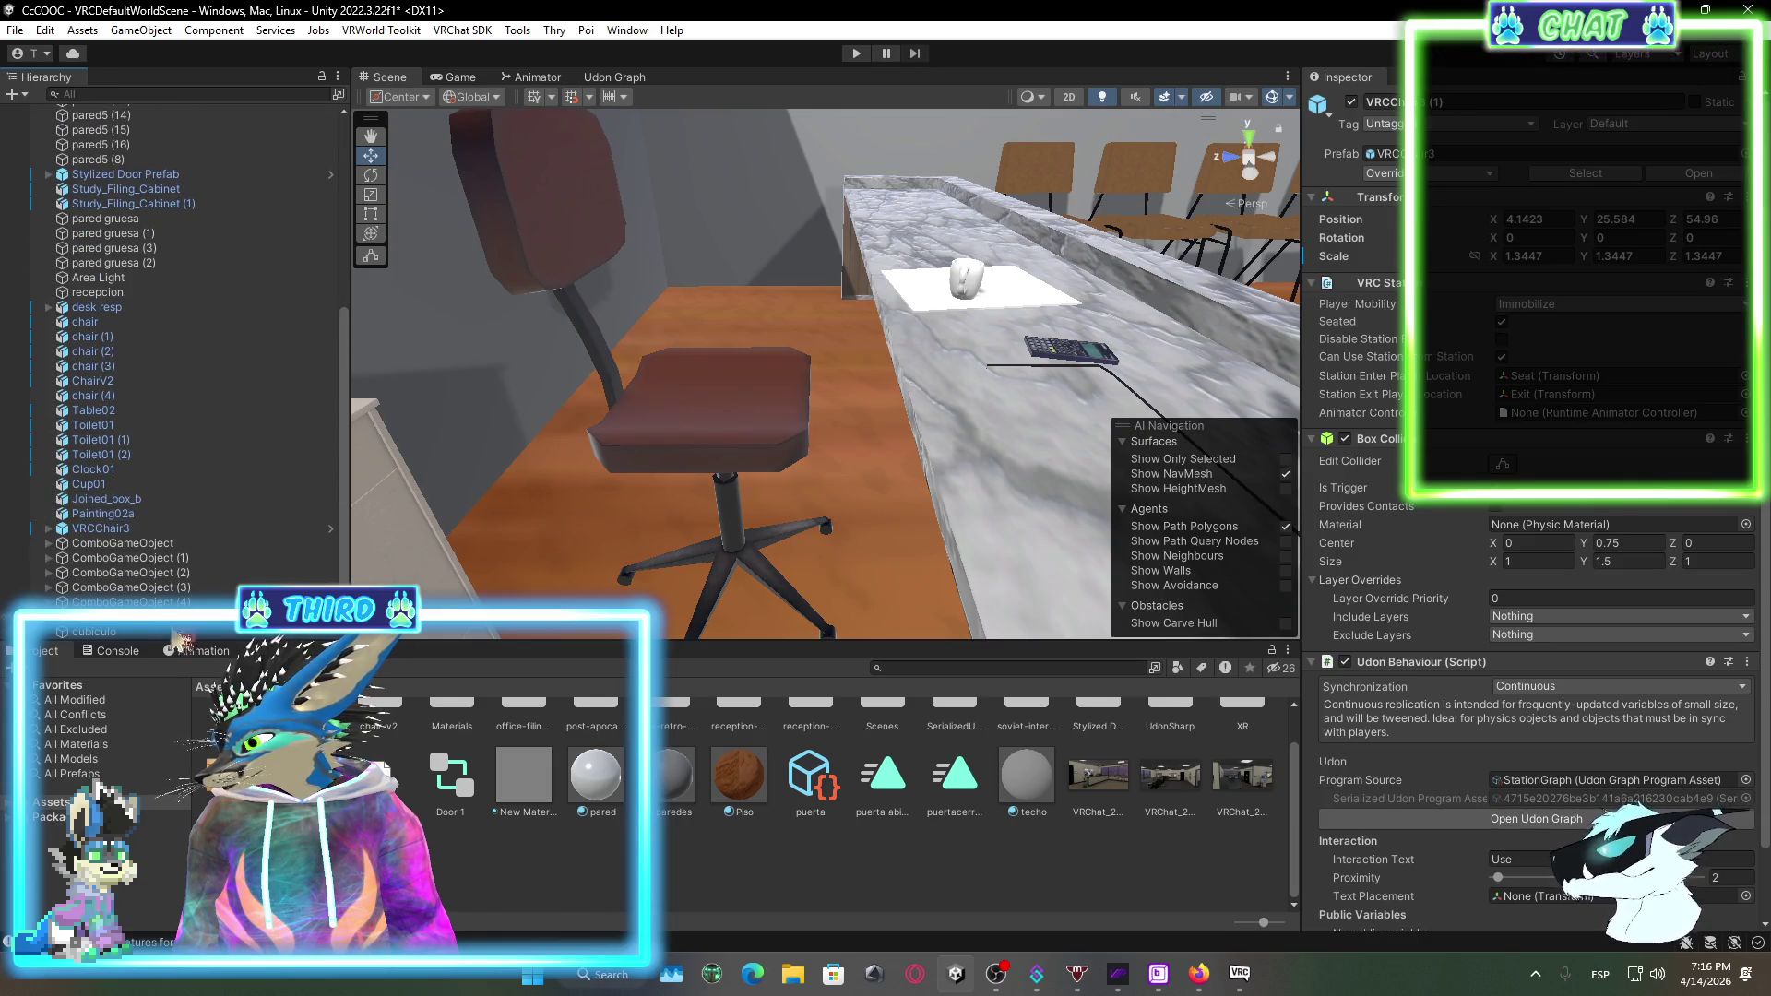
scroll(152, 540, "up", 6)
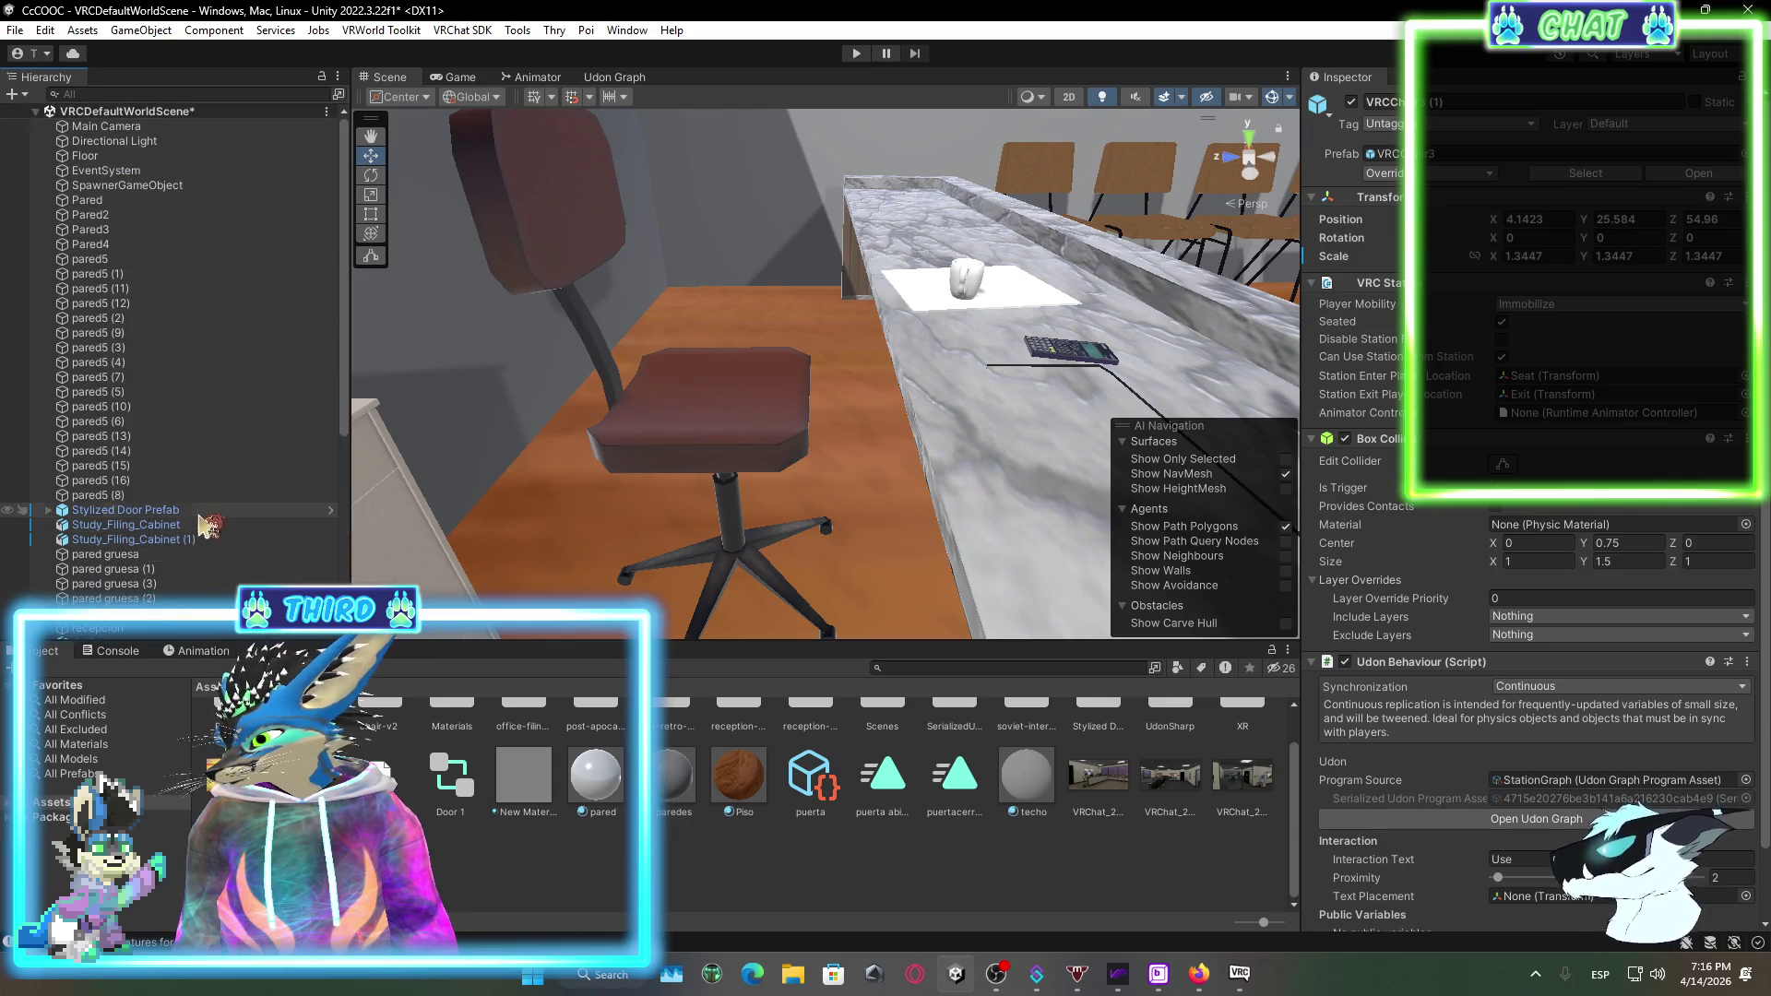
Step: Select Study_Filing_Cabinet (1), the chair object and the VRCChair3 station in the Hierarchy
left_click(185, 540)
scroll(198, 551, "down", 2)
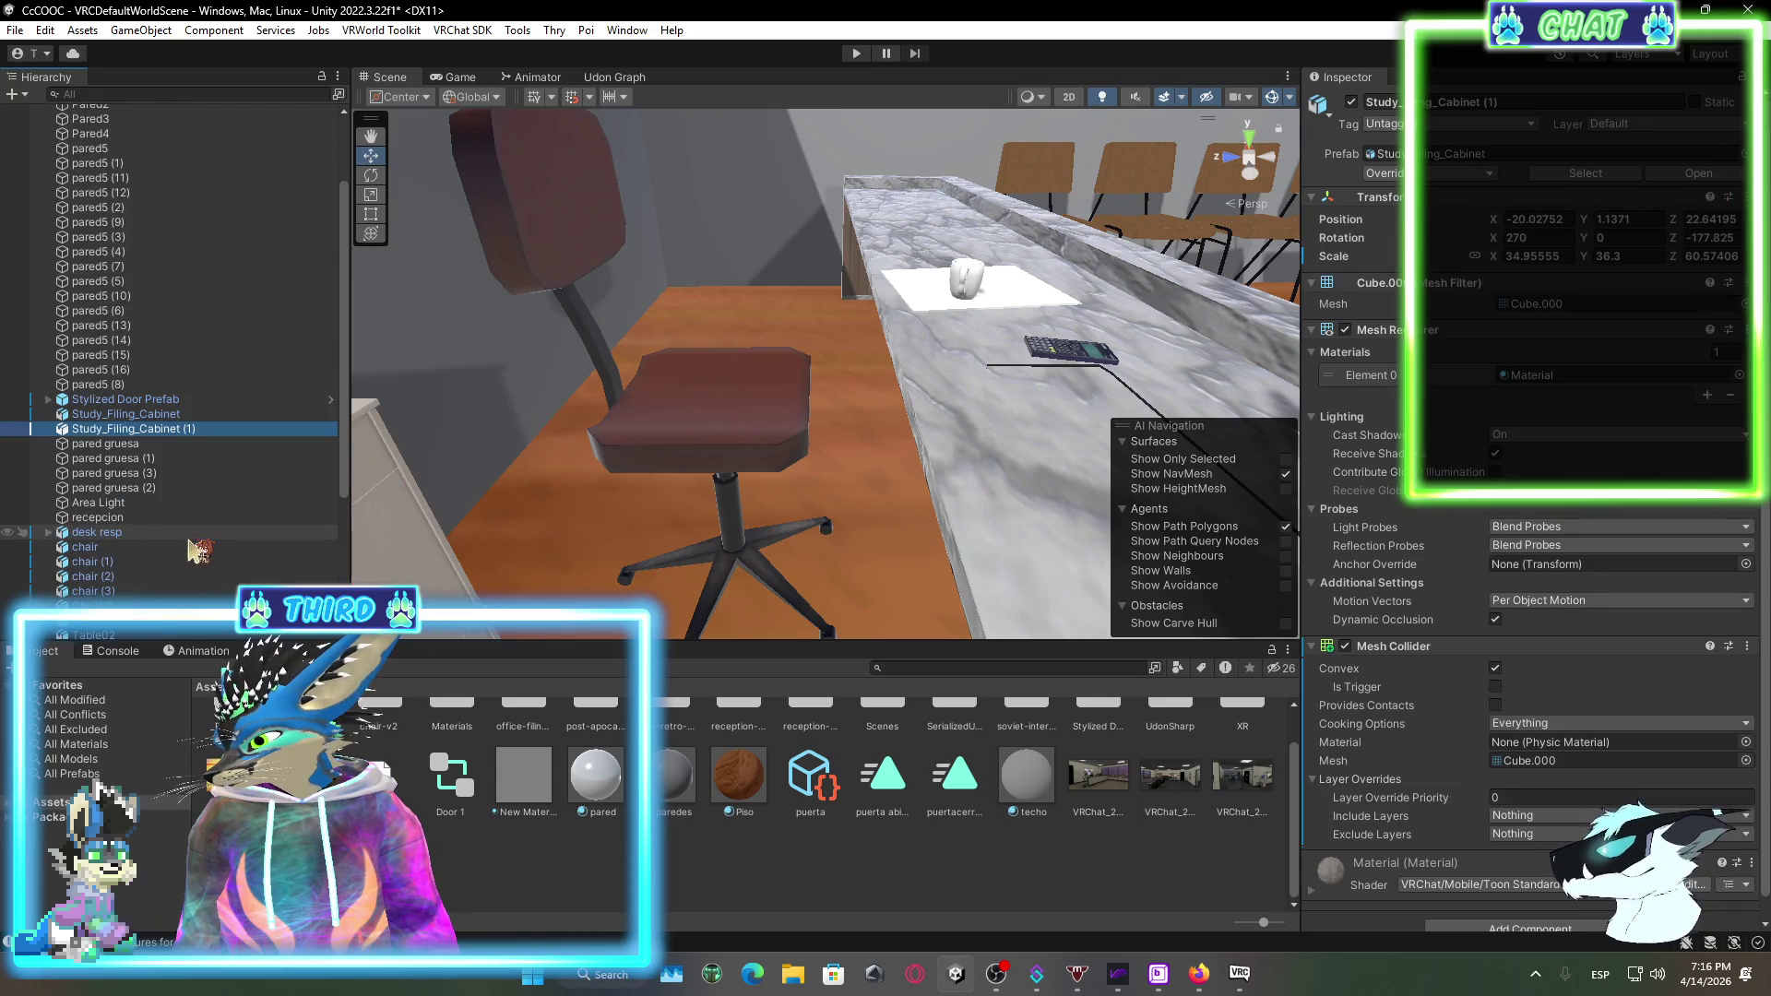
scroll(138, 498, "down", 1)
left_click(115, 492)
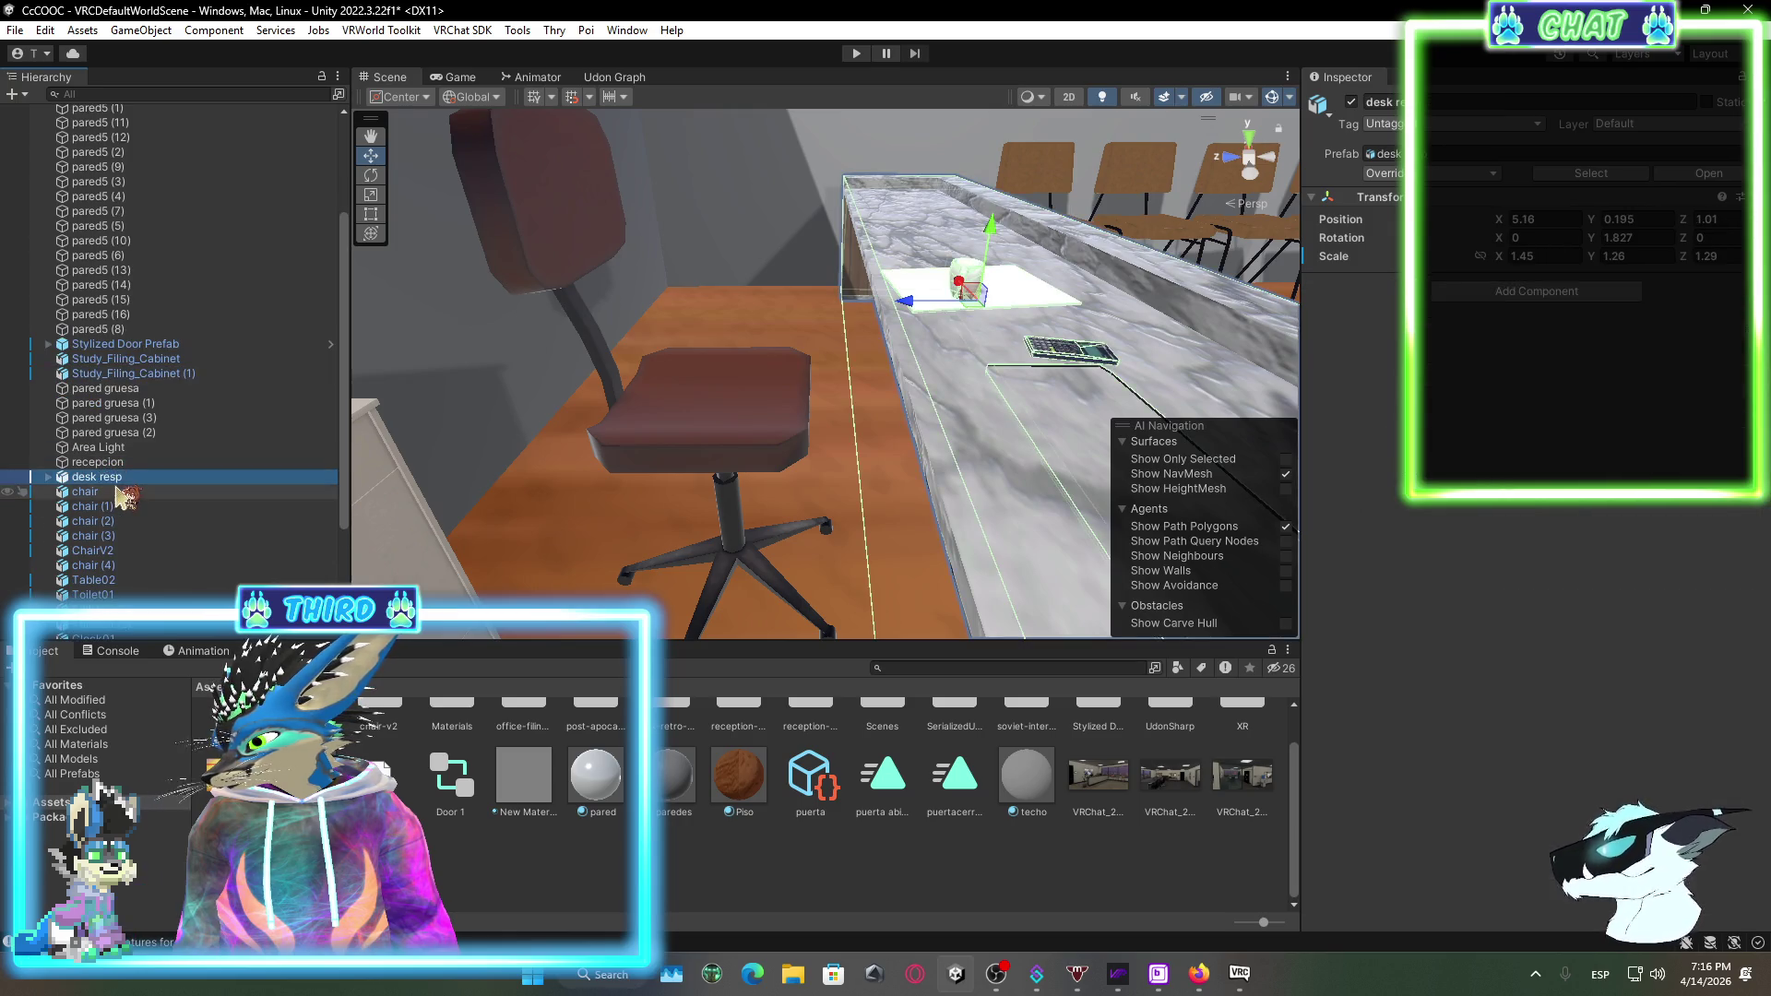
scroll(158, 514, "down", 3)
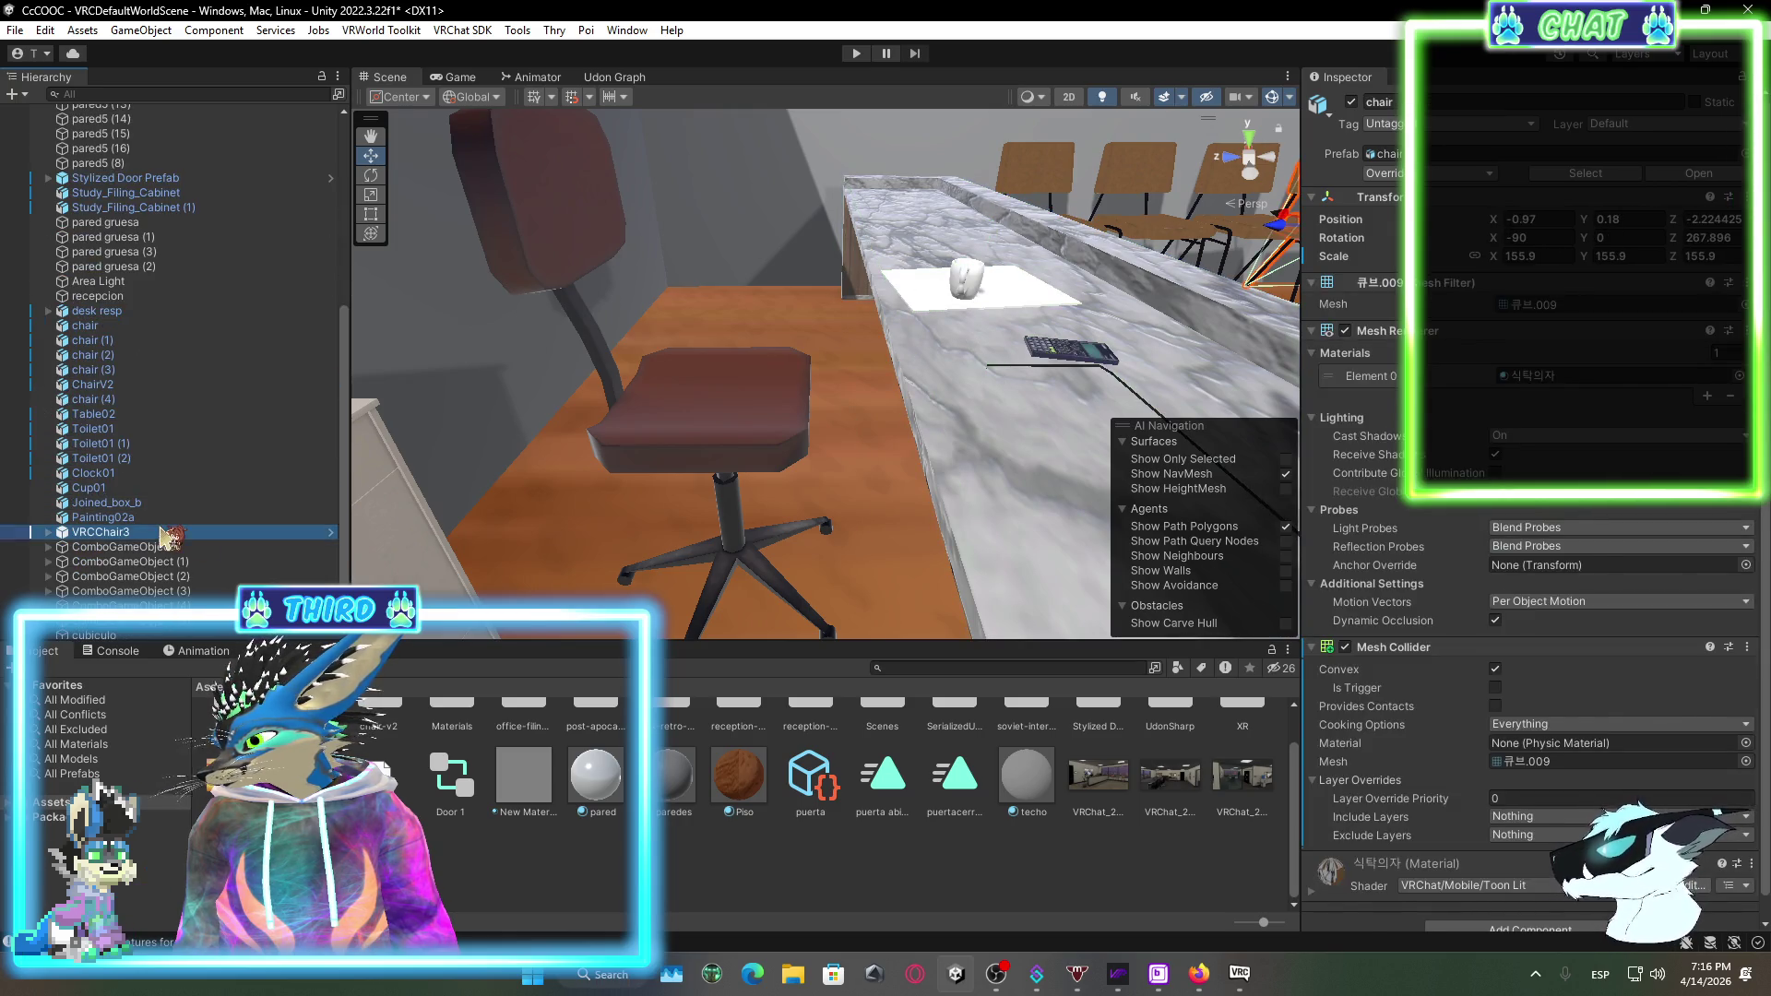
left_click(166, 532)
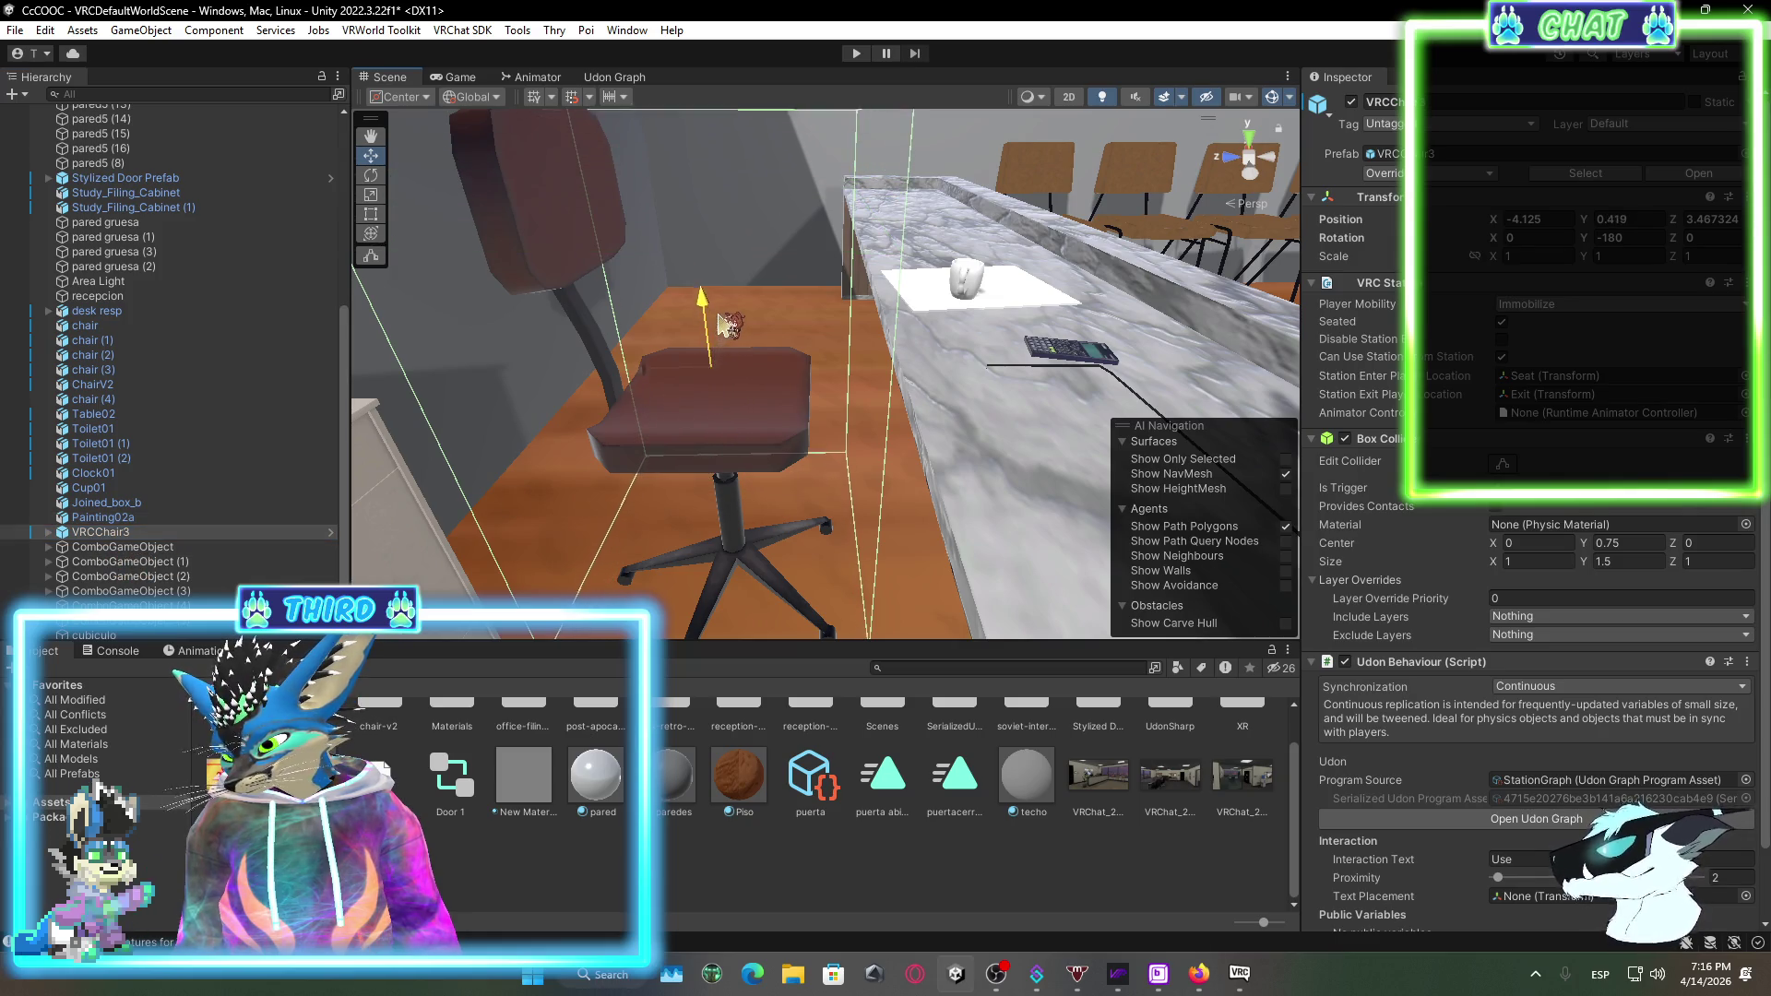
Step: Inspect the settings of the recepcion object and Study_Filing_Cabinet (1)
left_click(724, 462)
left_click(185, 495)
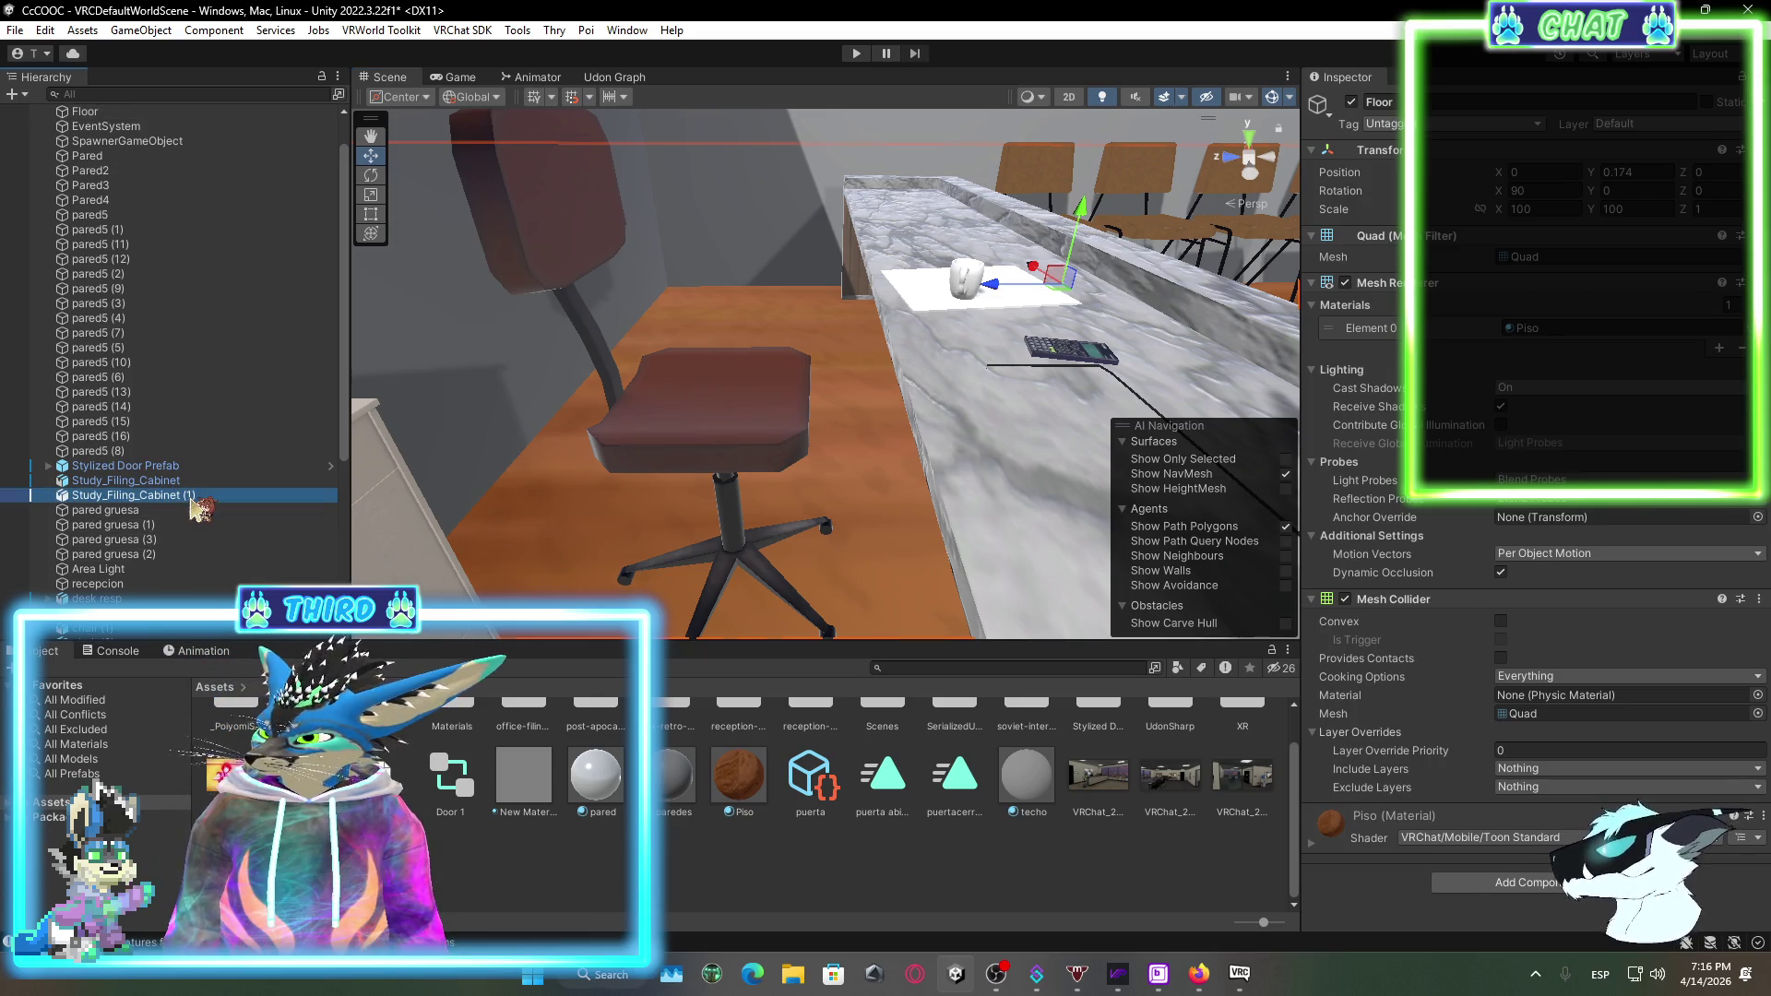
left_click(164, 585)
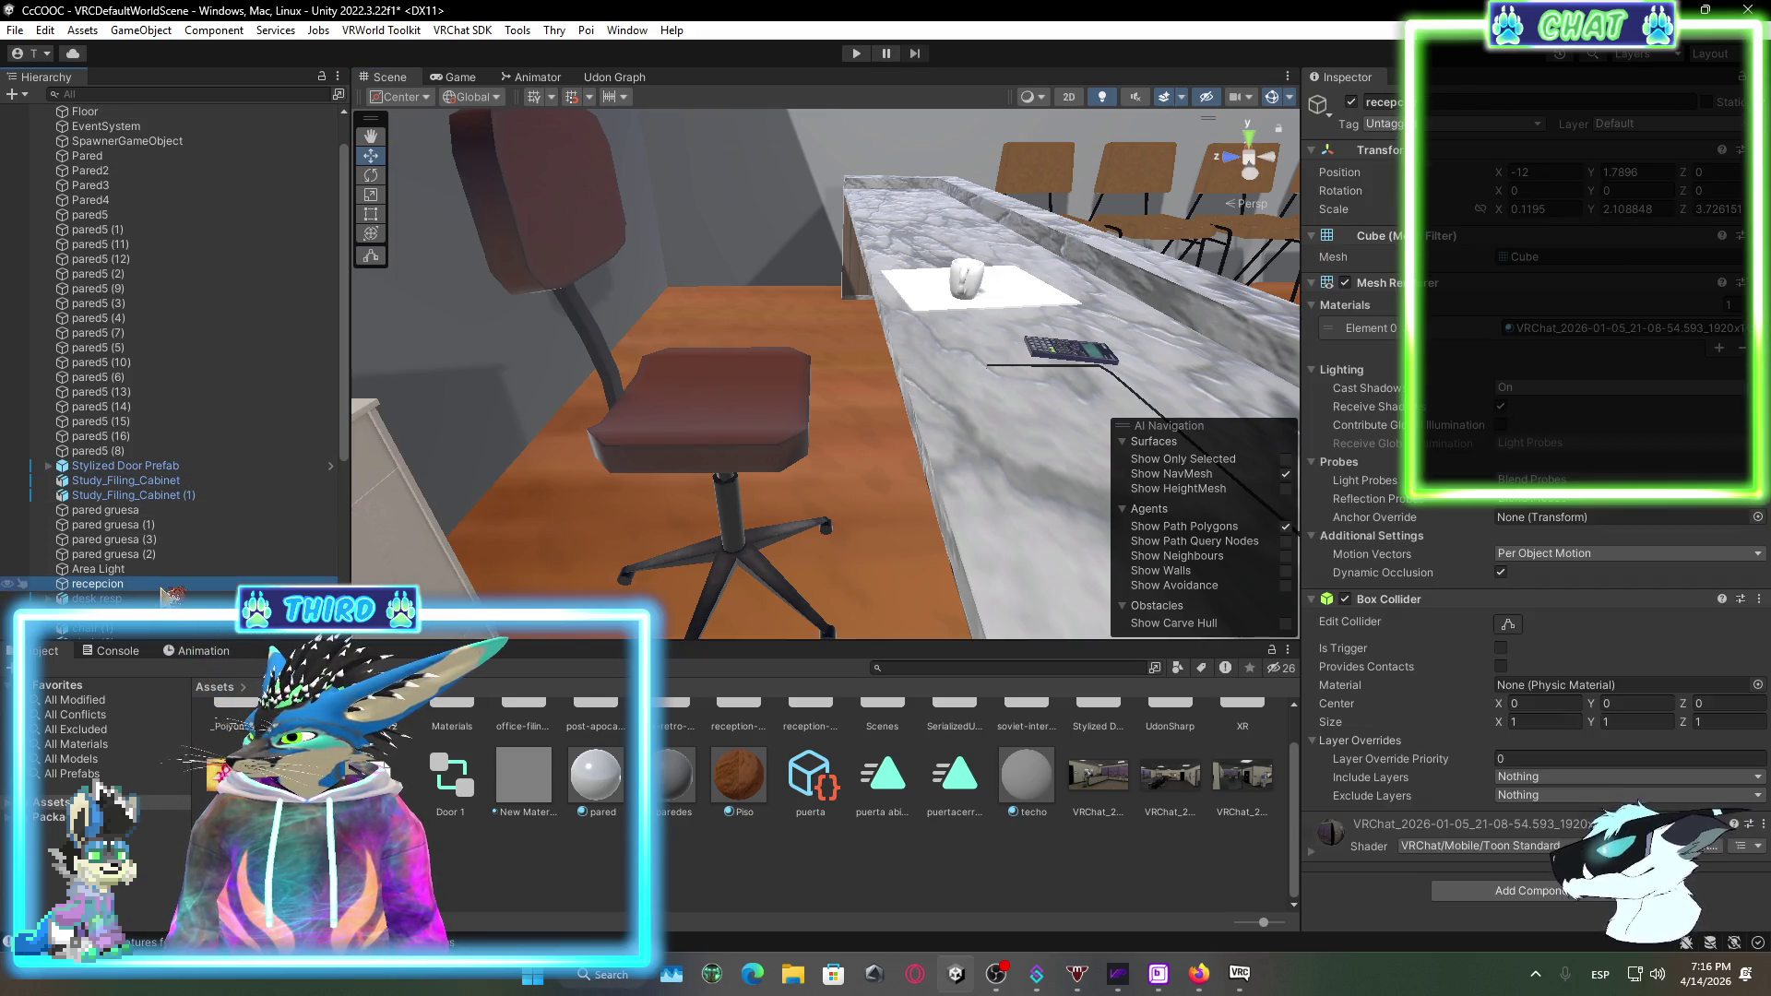
left_click(174, 466)
left_click(189, 481)
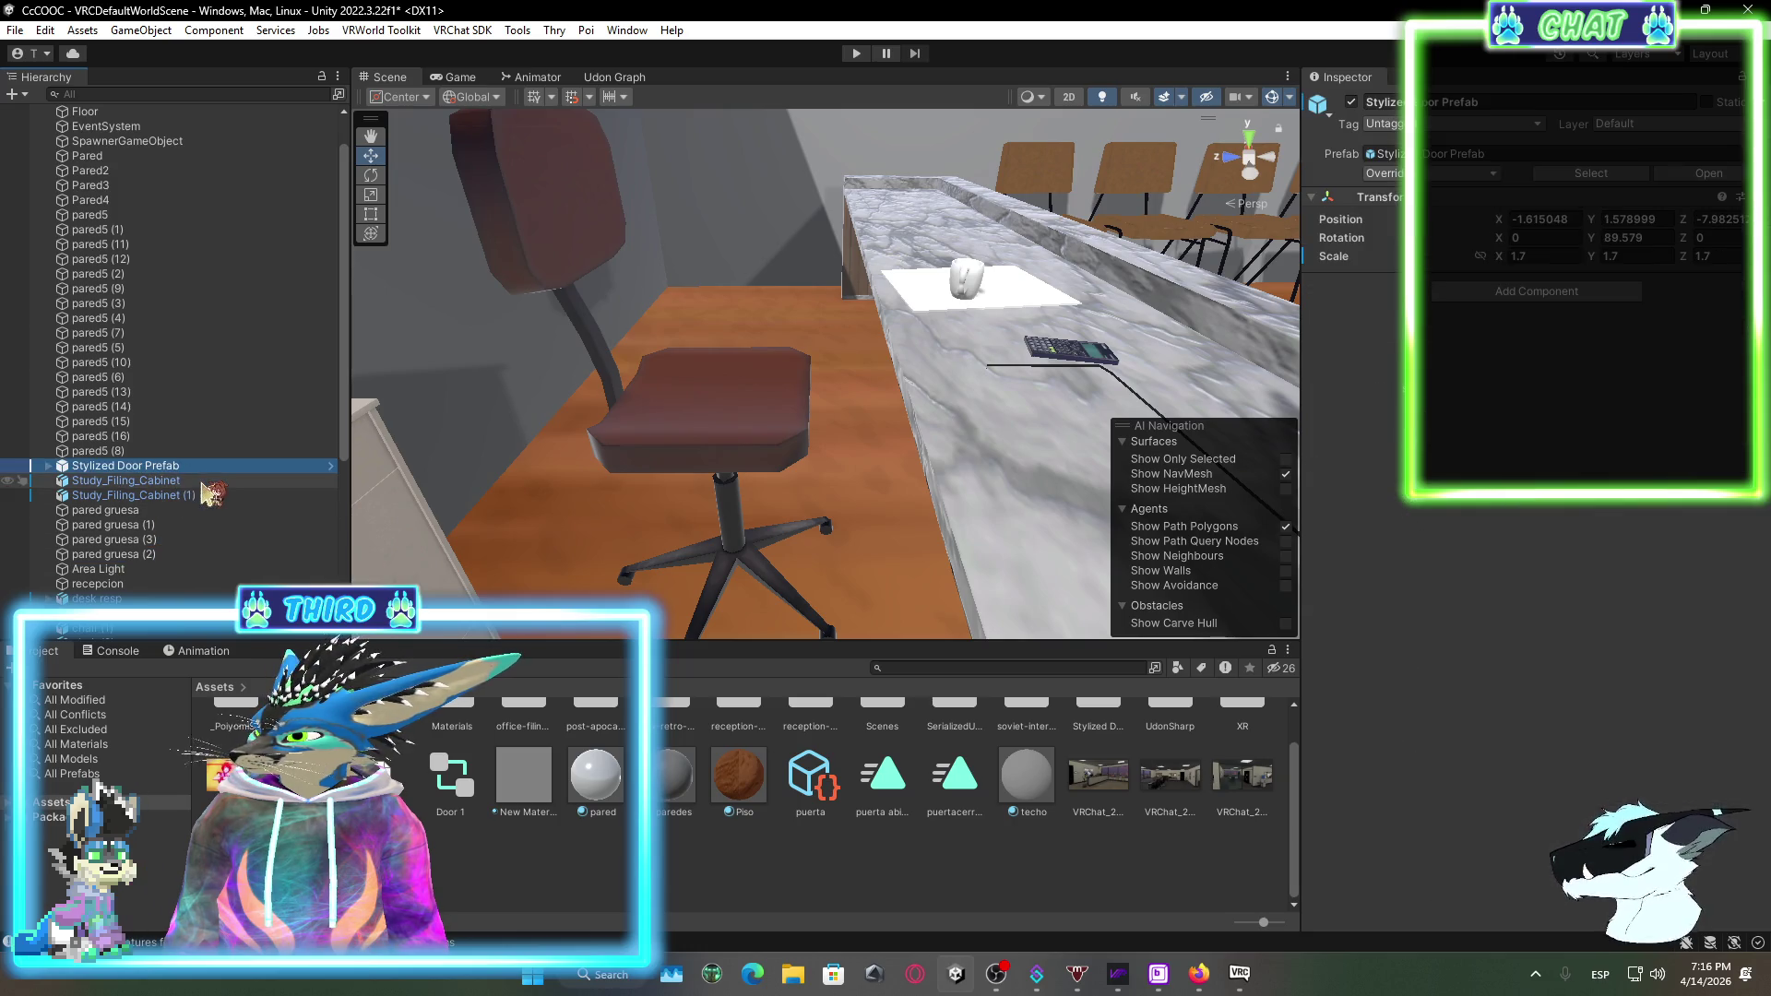
left_click(203, 496)
scroll(210, 511, "down", 3)
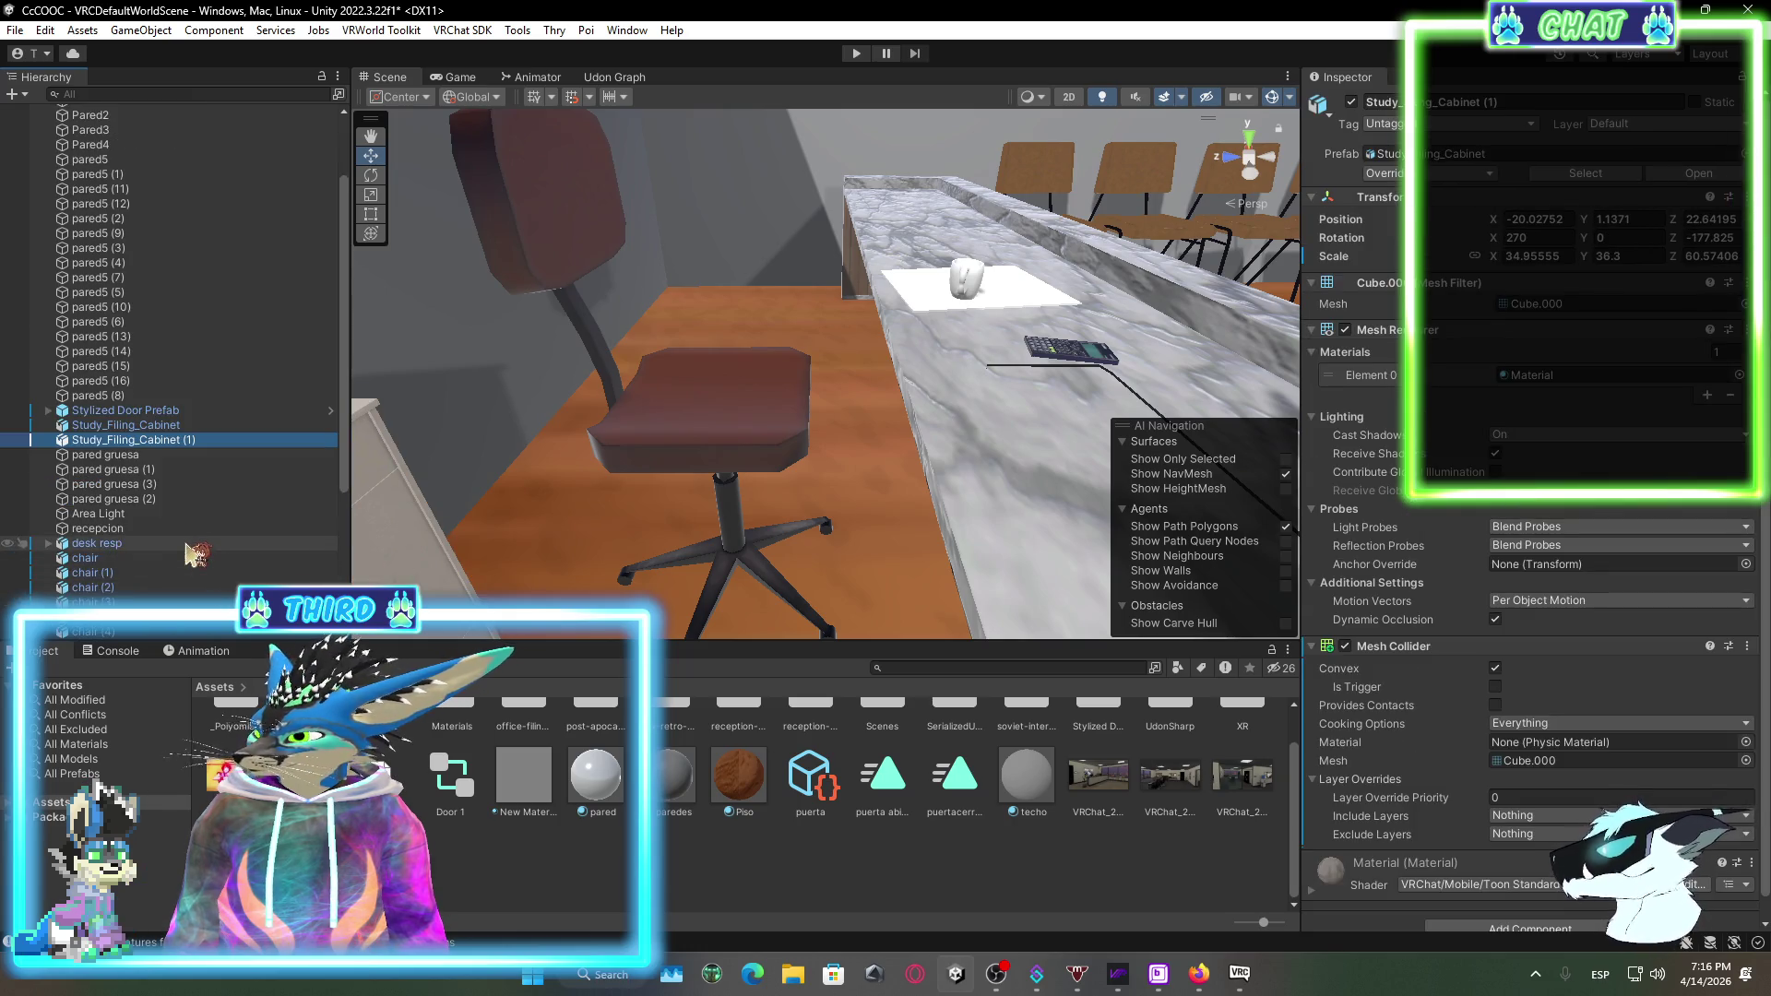
scroll(187, 559, "down", 9)
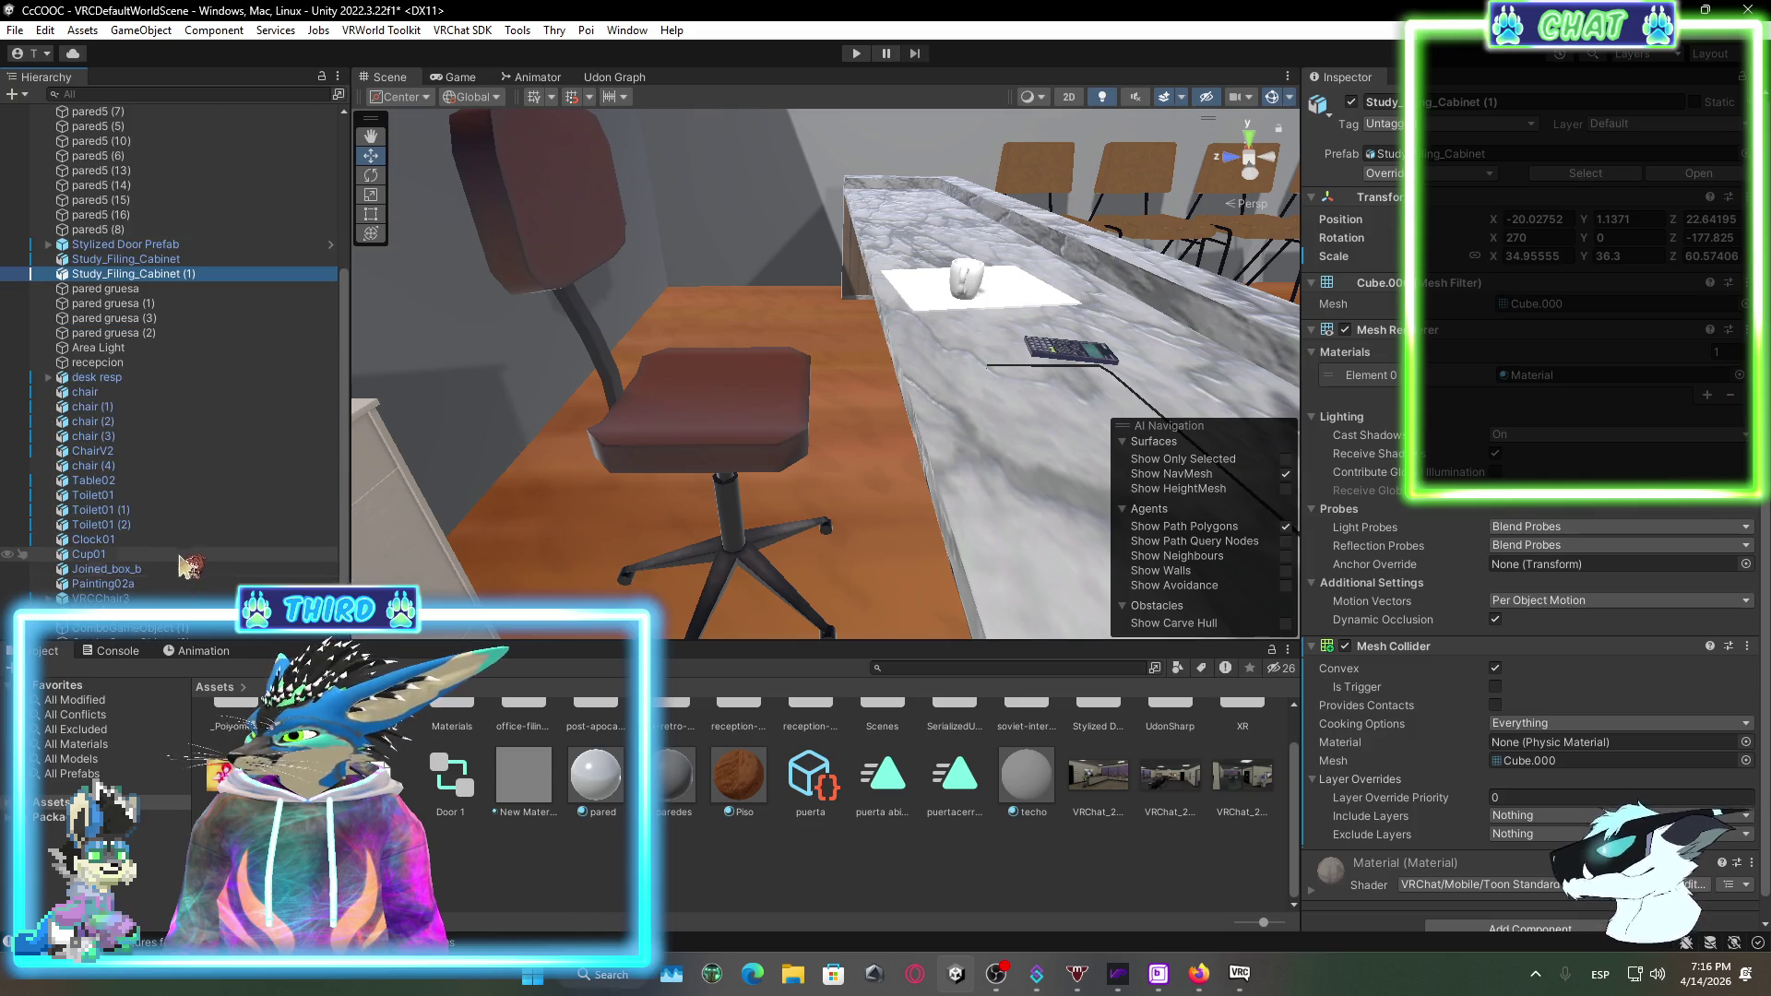
Step: Frame VRCChair3 and check its position behind the reception desk, then open the VRChat SDK menu
double_click(159, 599)
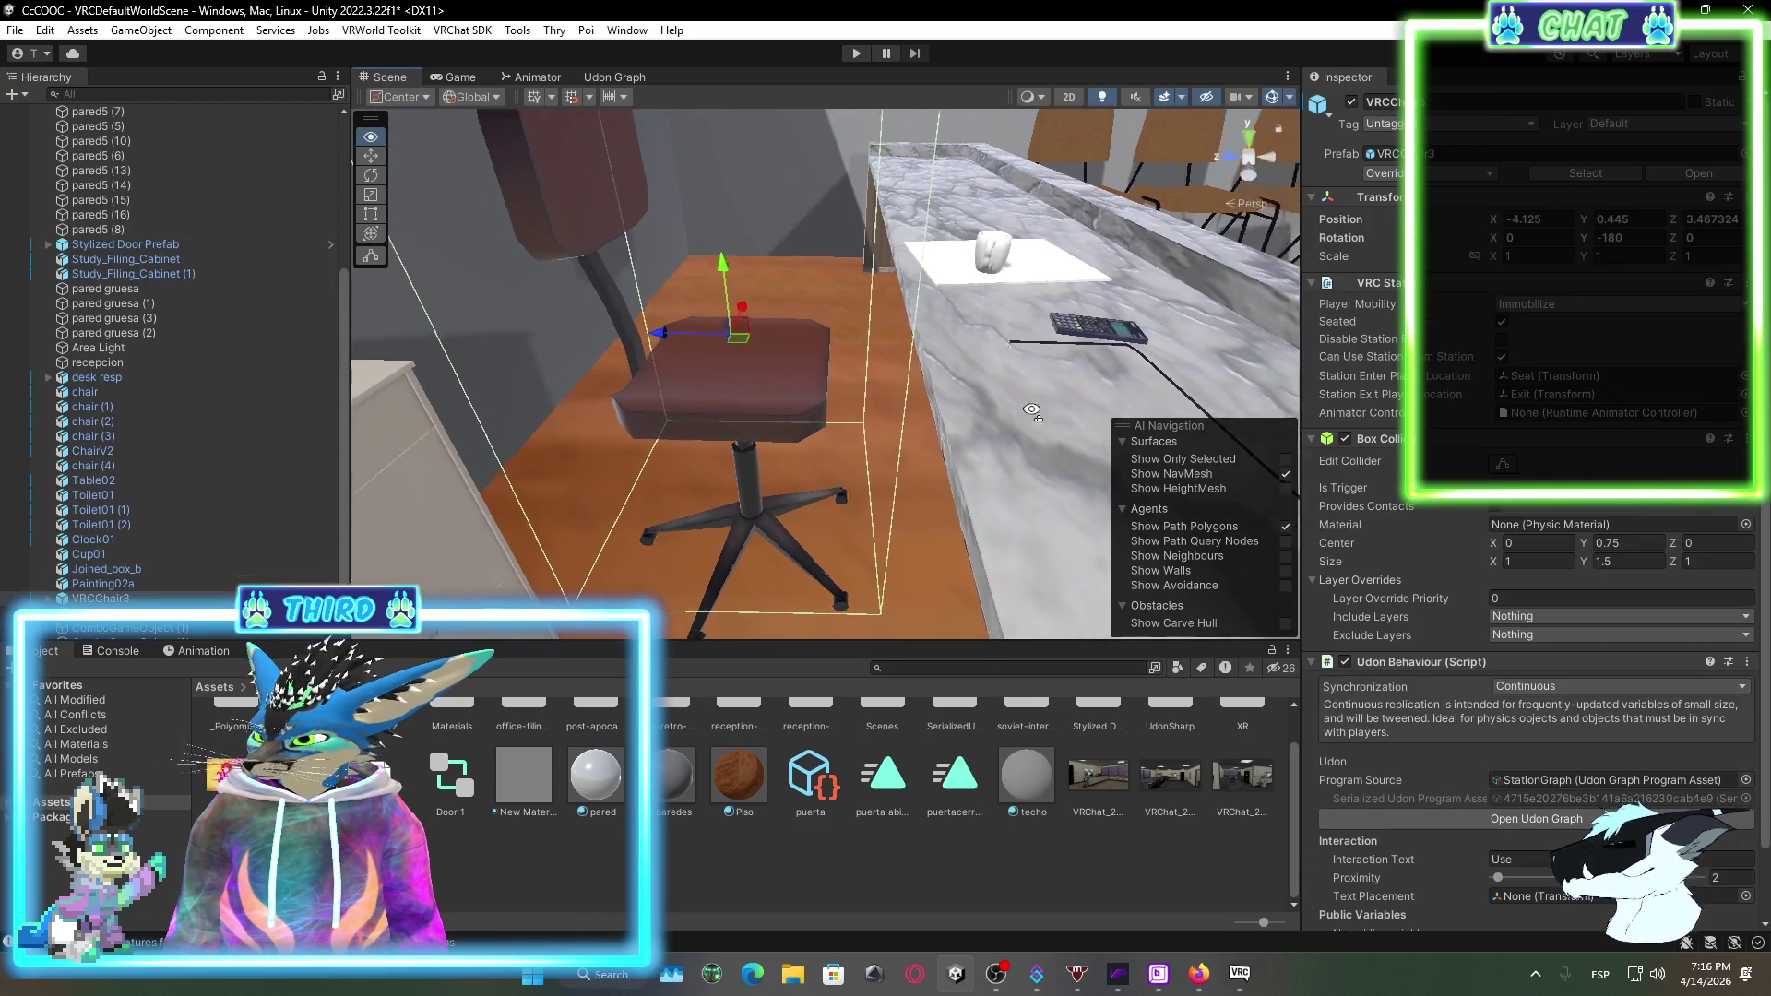
left_click_drag(867, 406, 694, 278)
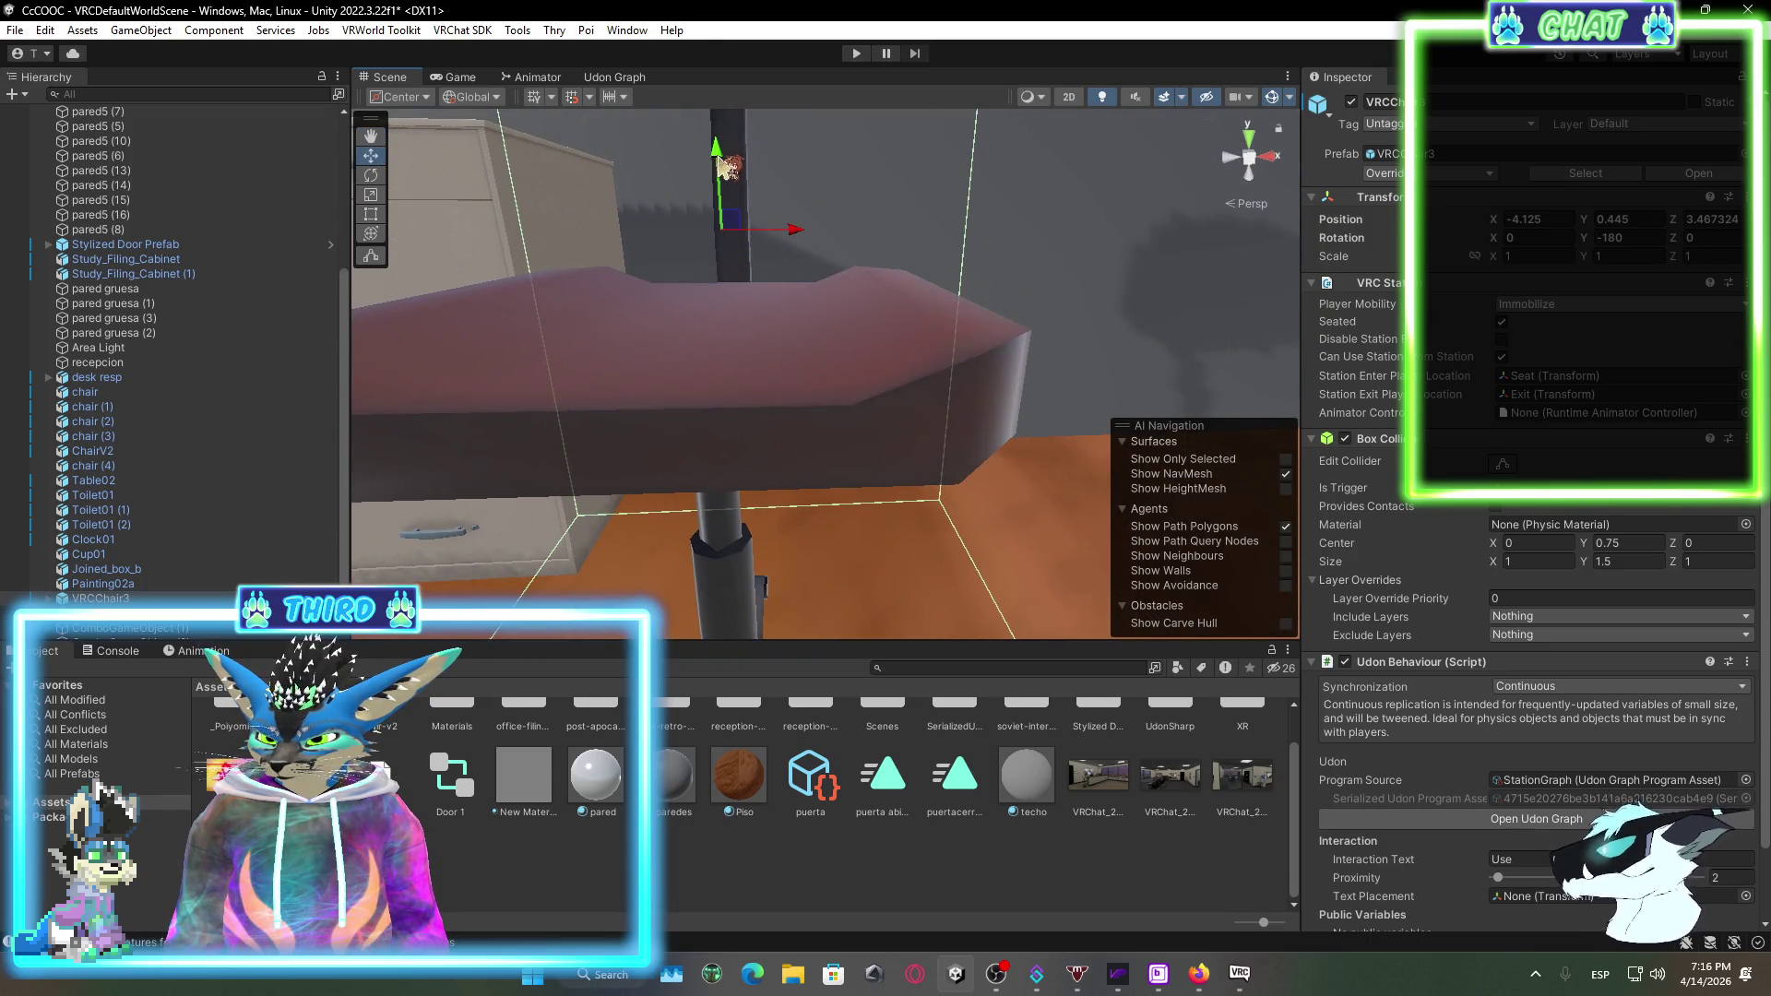
mouse_move(707, 236)
left_mouse_down()
mouse_move(953, 424)
mouse_move(646, 304)
left_mouse_up()
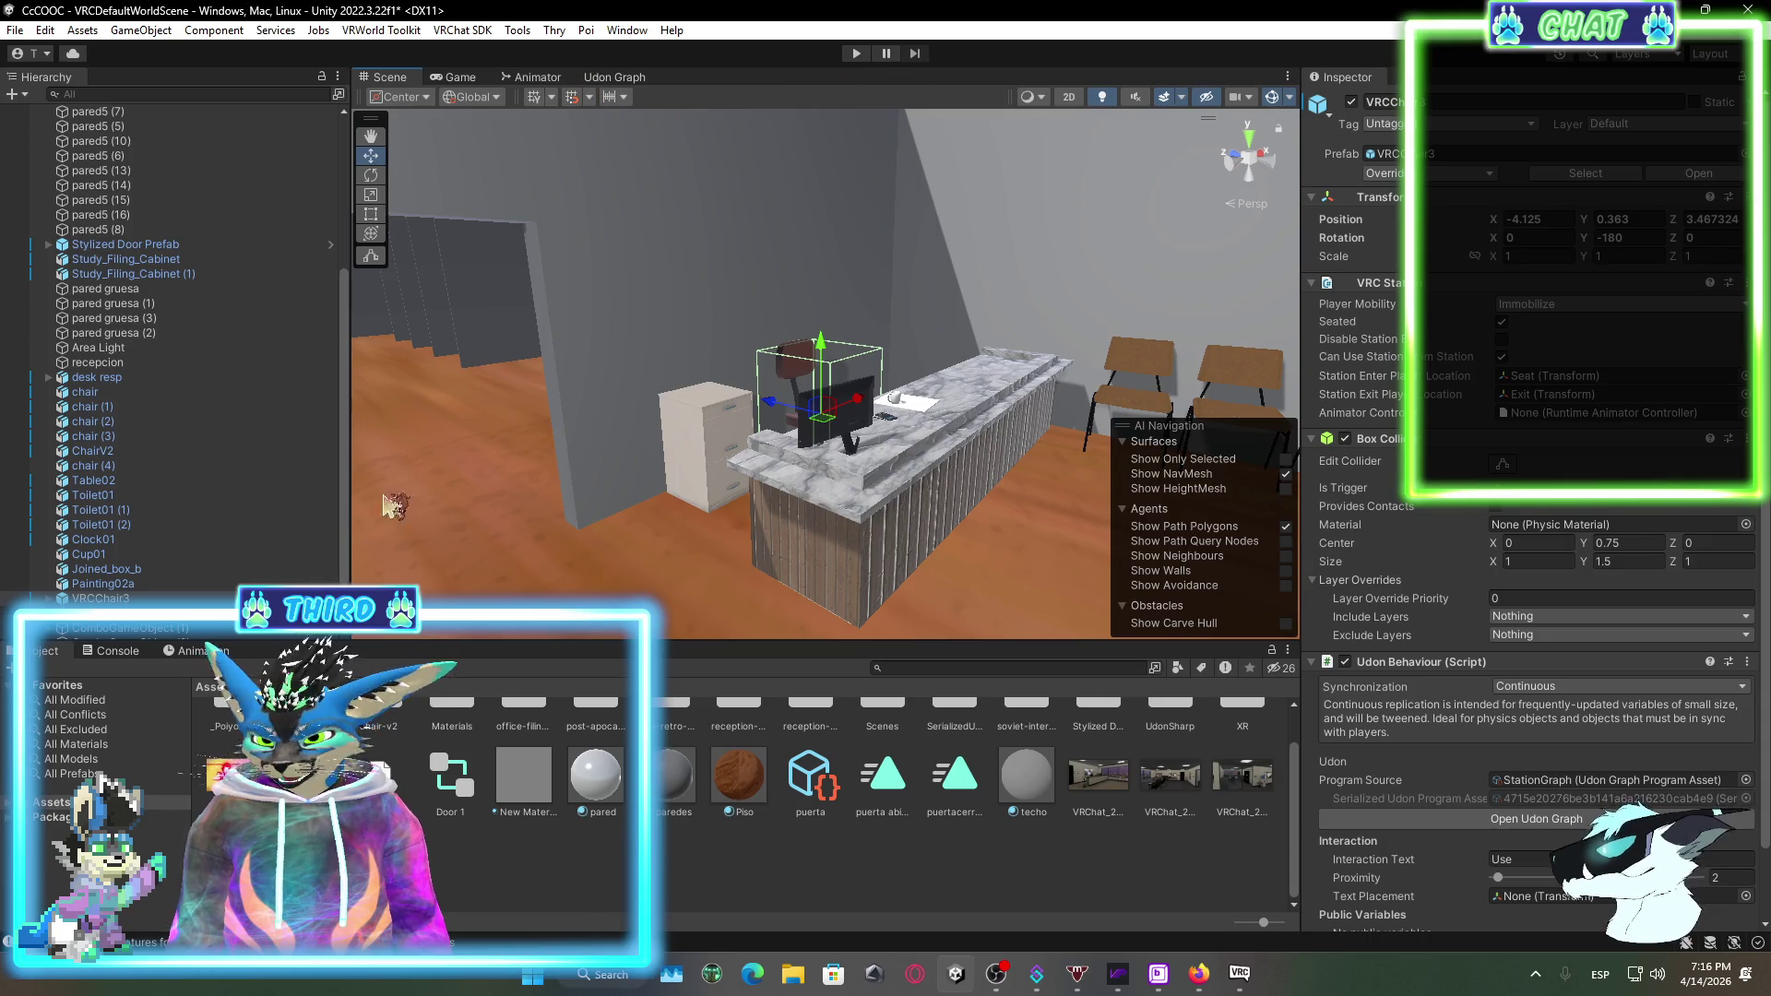
scroll(166, 415, "up", 4)
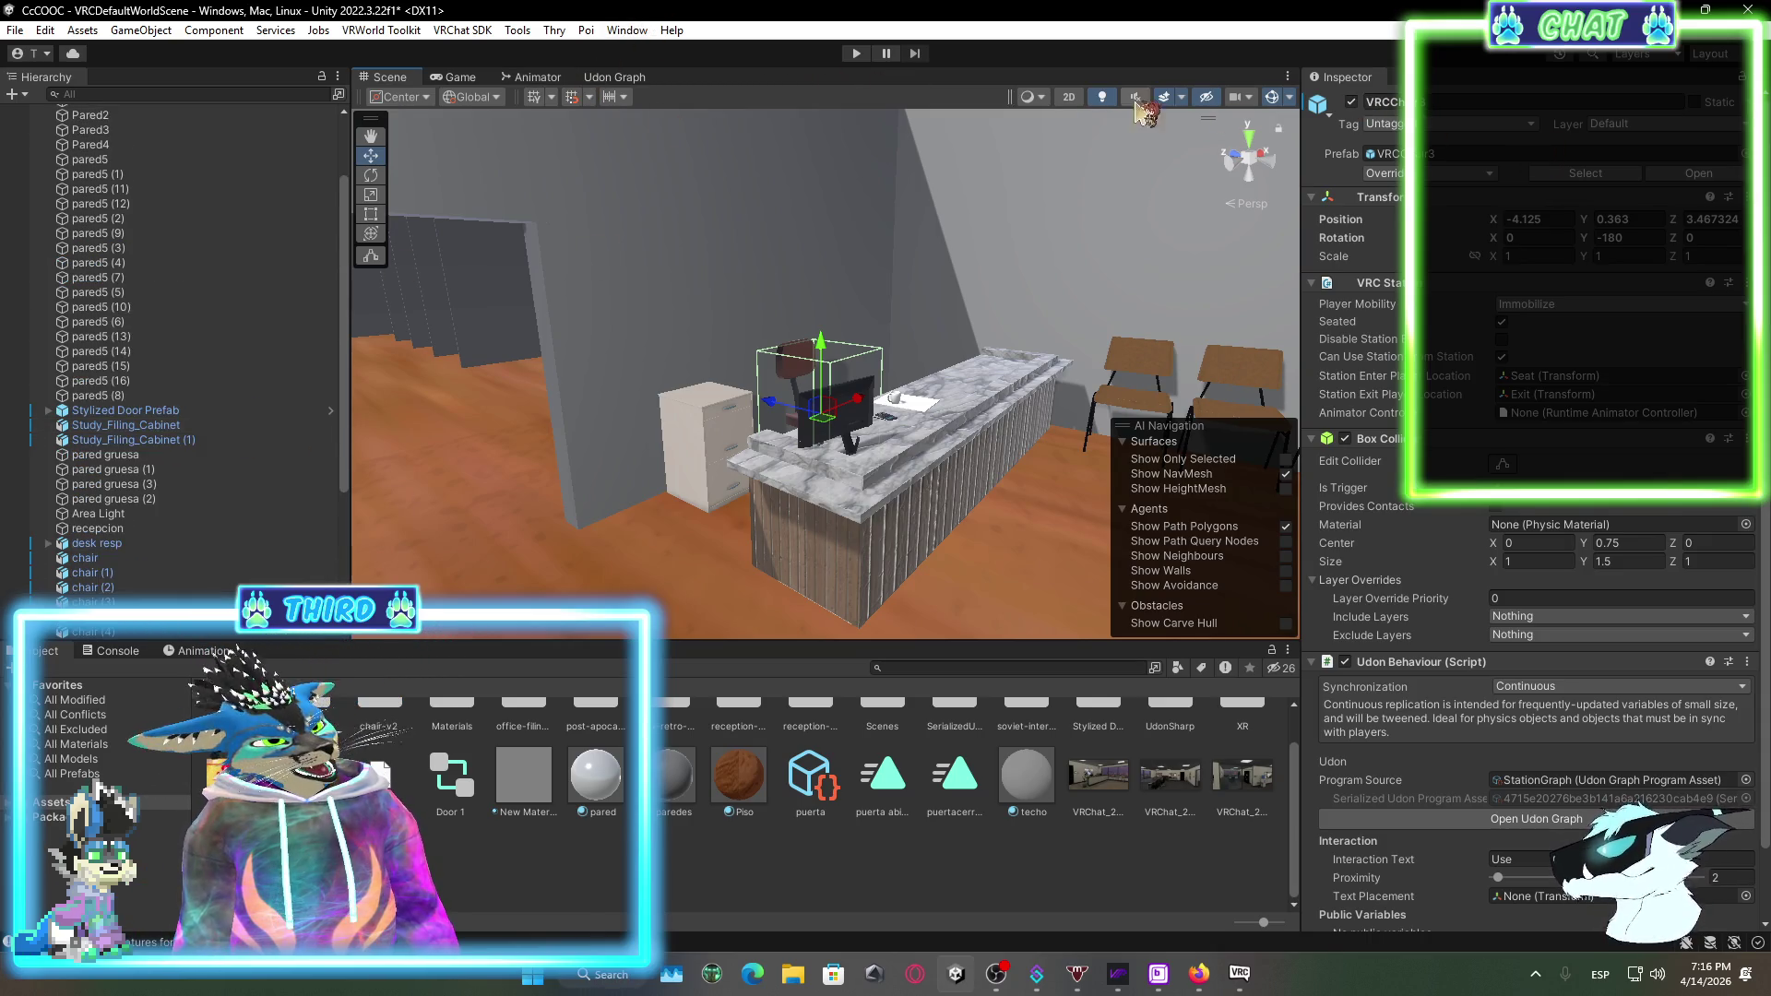
left_click(466, 31)
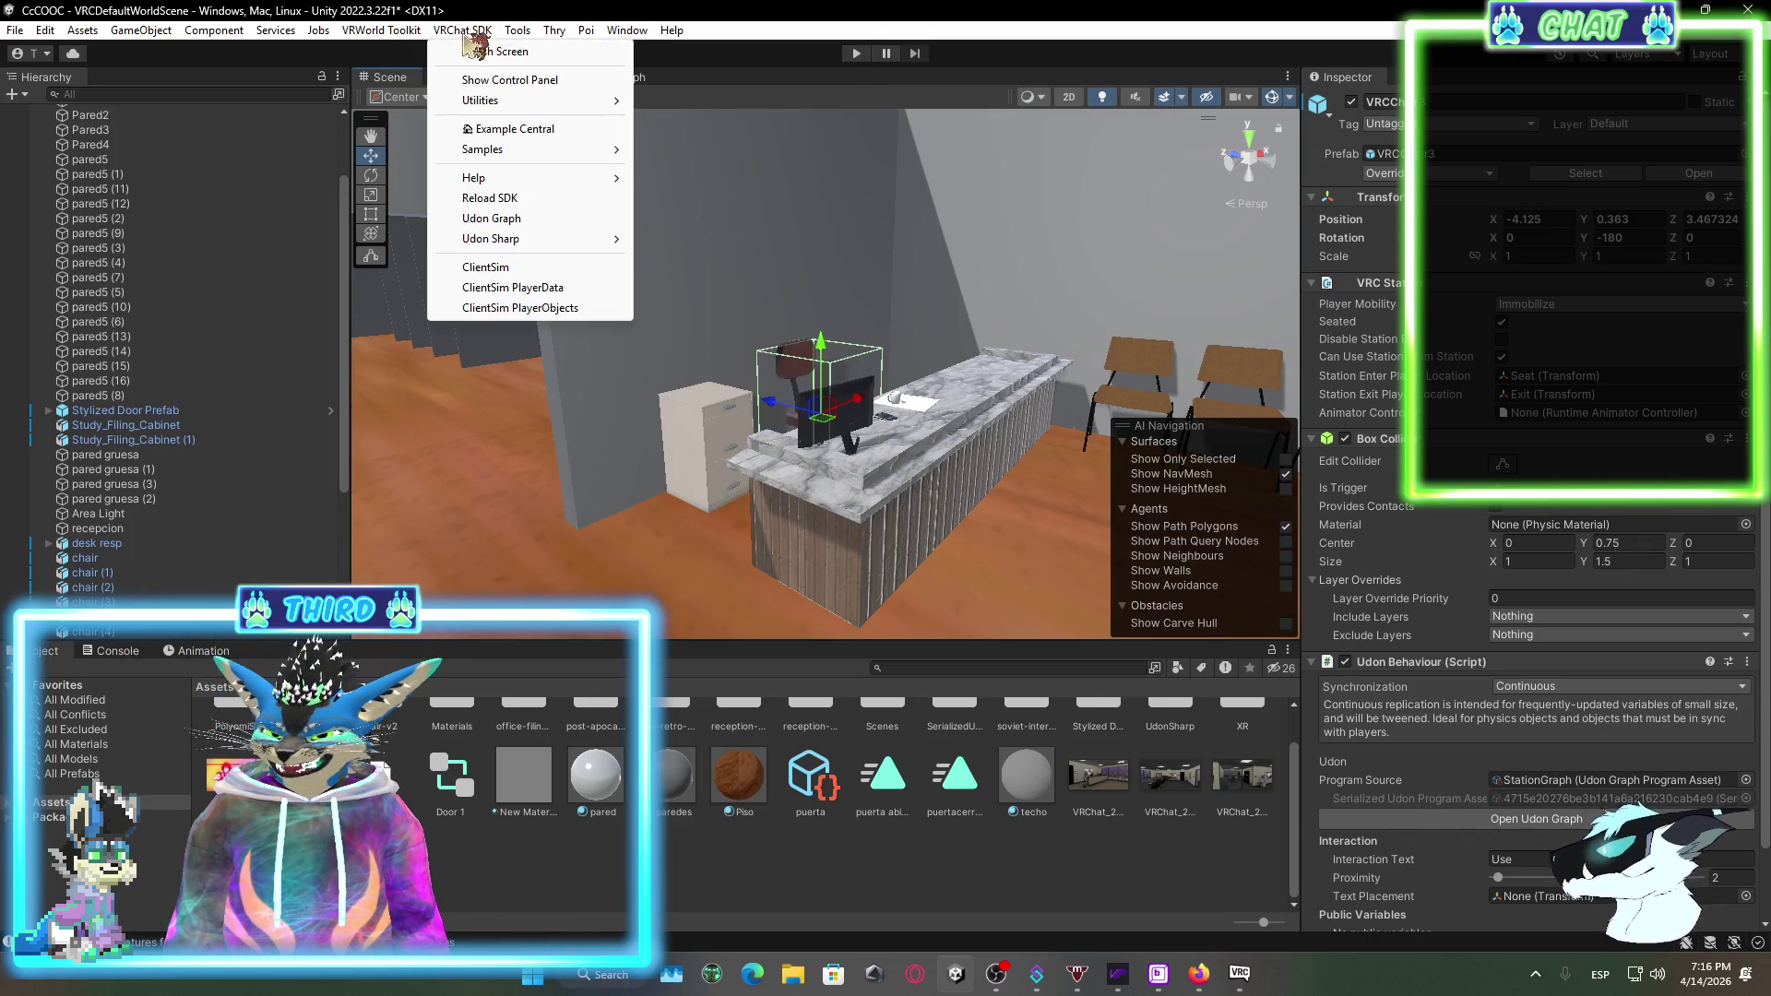
Step: Start Build & Publish from the SDK Control Panel and move the build progress dialog aside
left_click(481, 82)
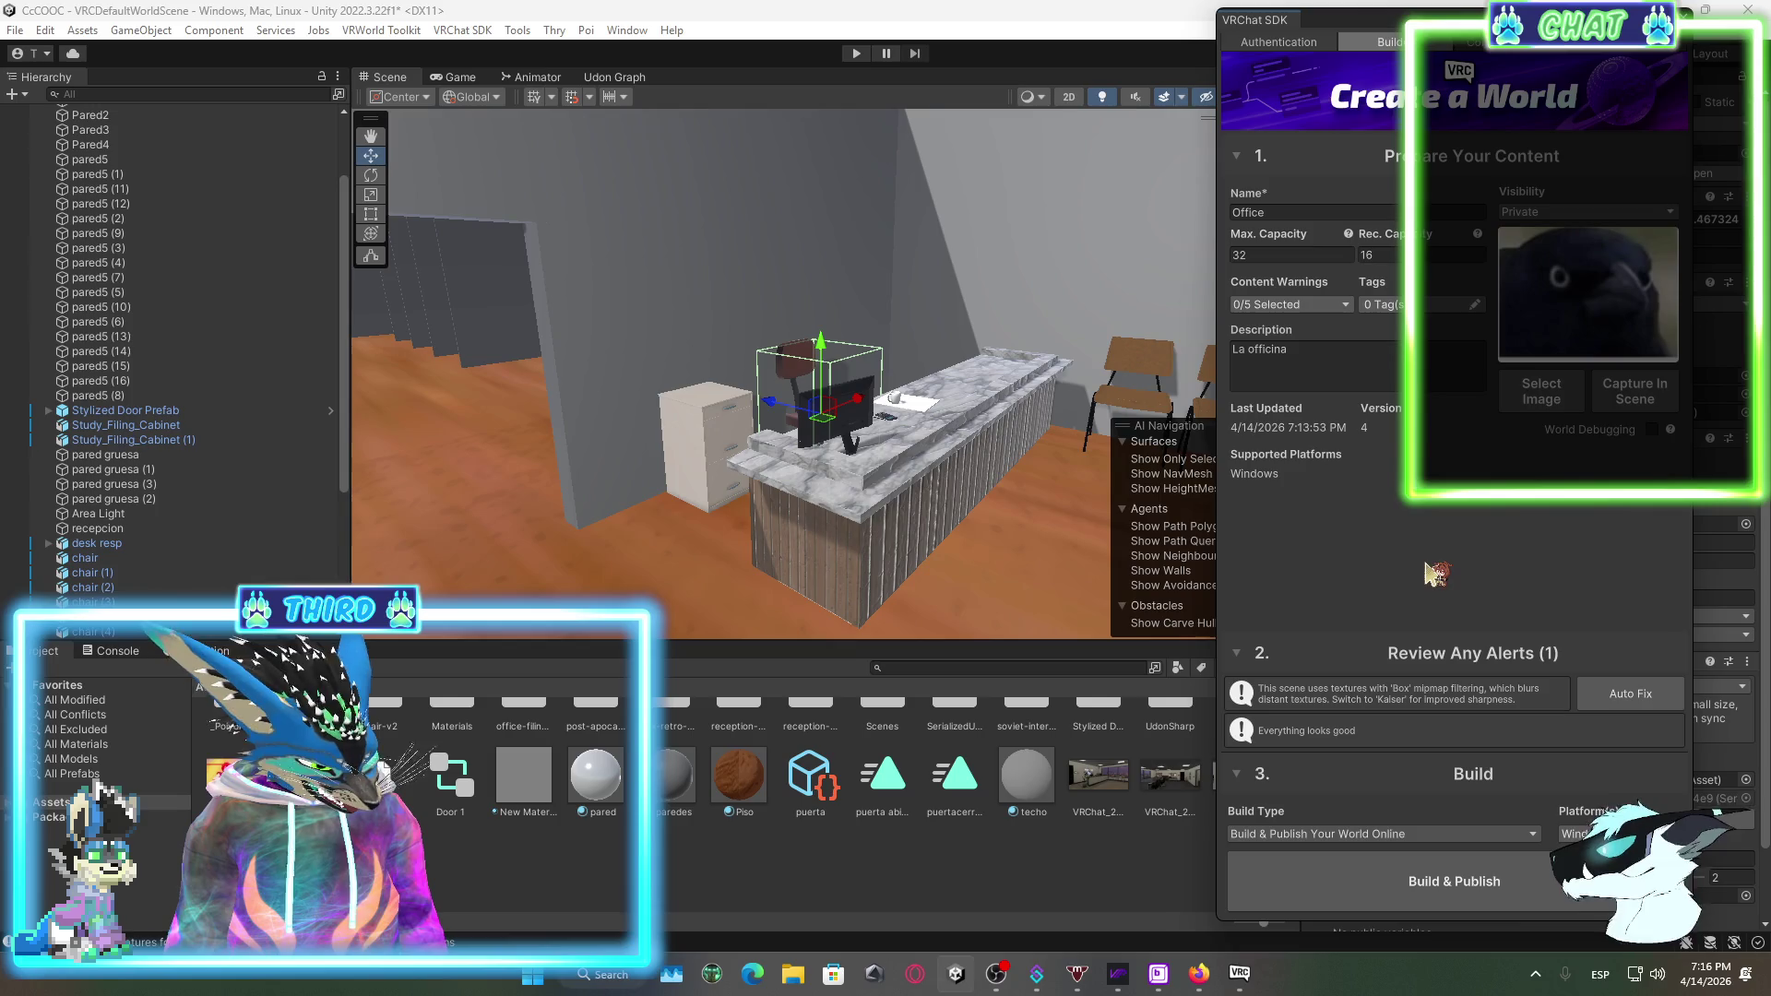
left_click(1455, 876)
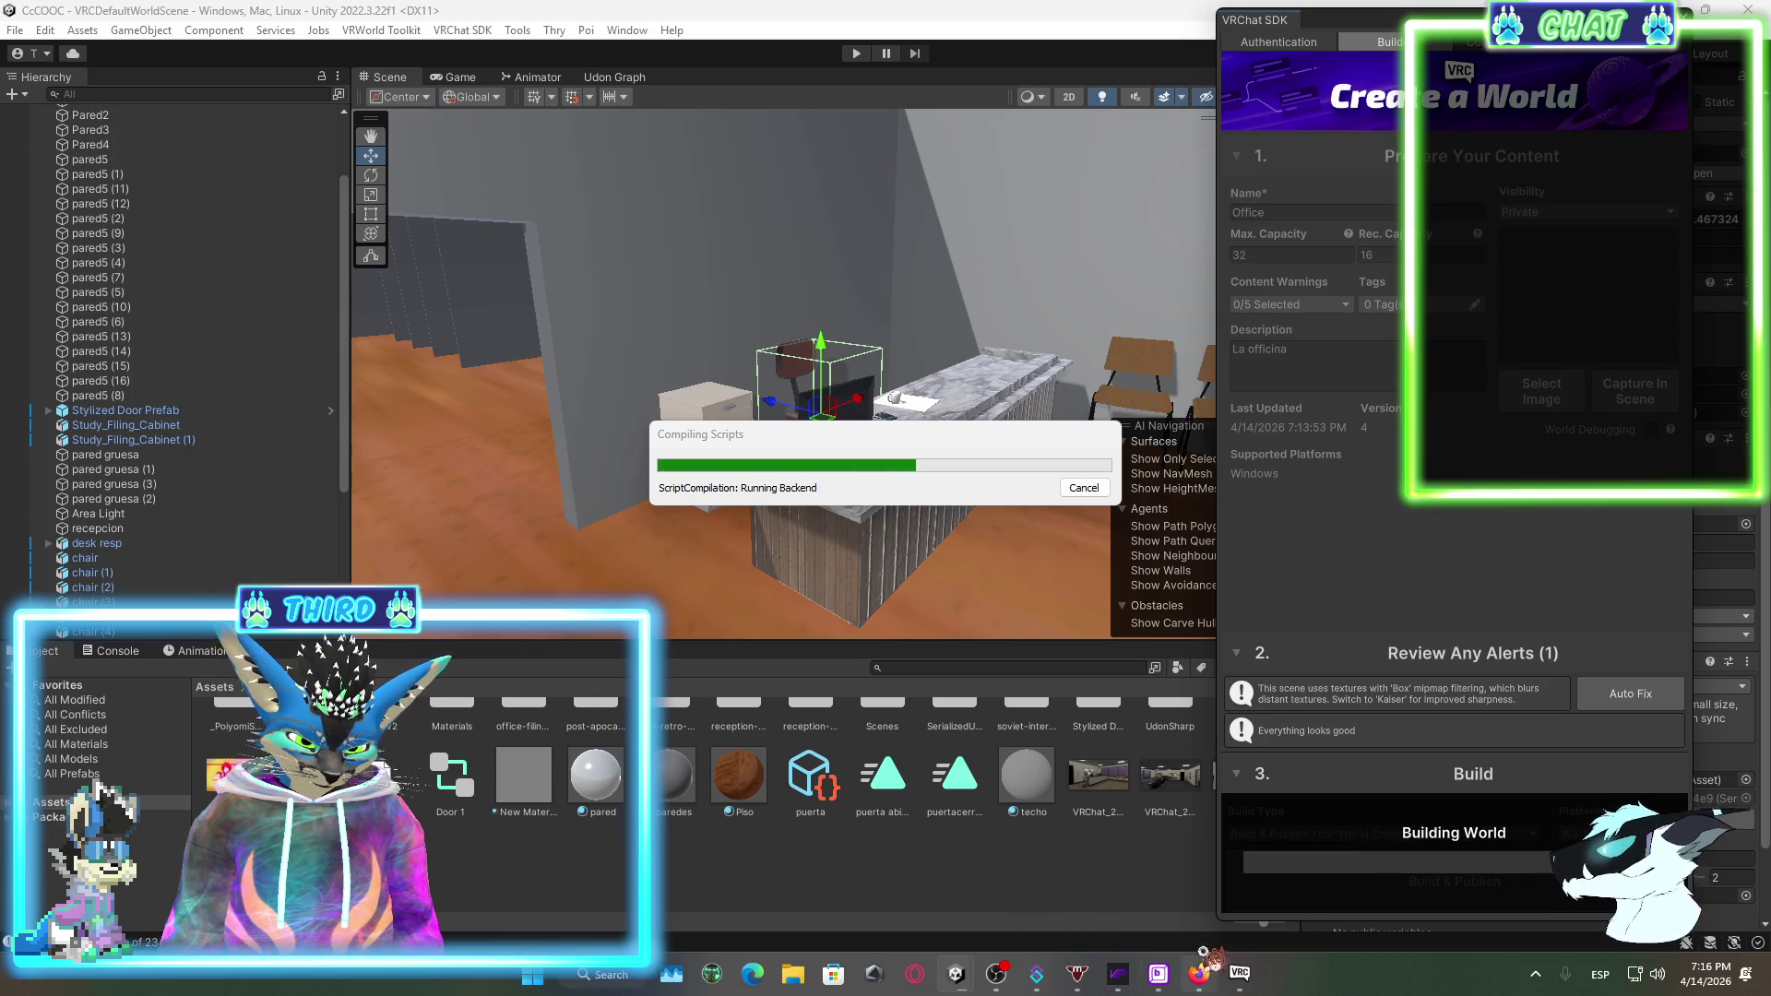
left_click(1199, 970)
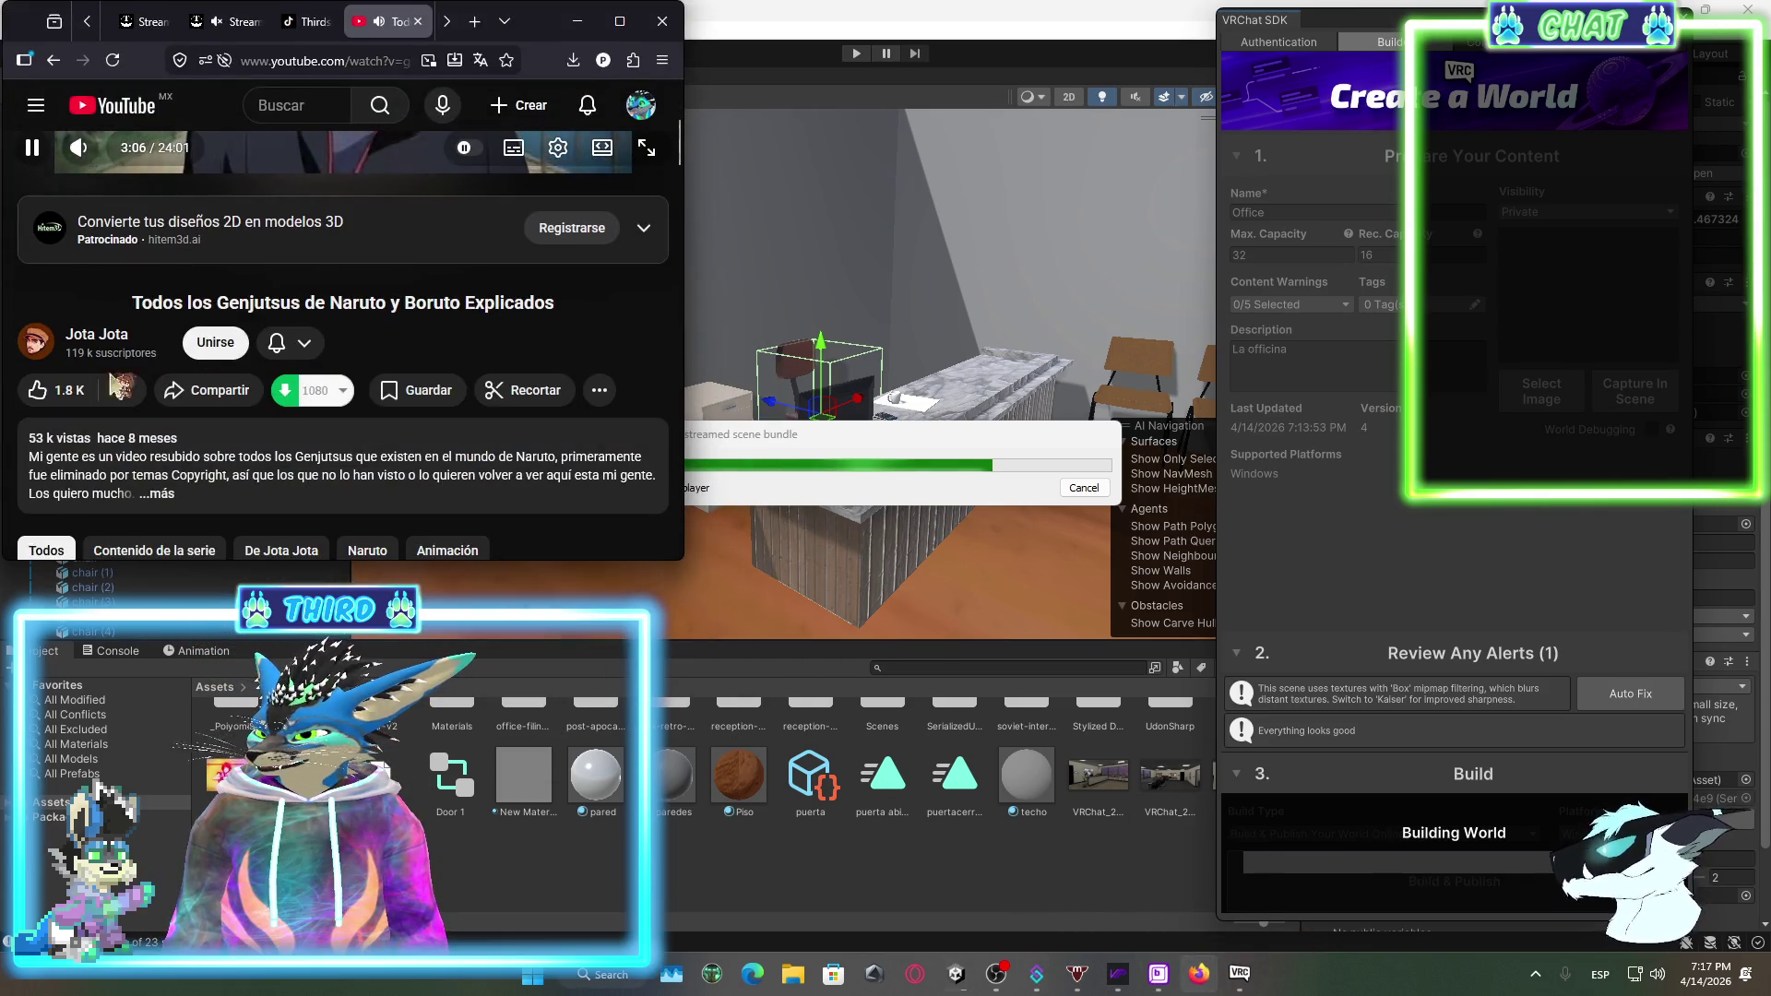
scroll(226, 390, "up", 3)
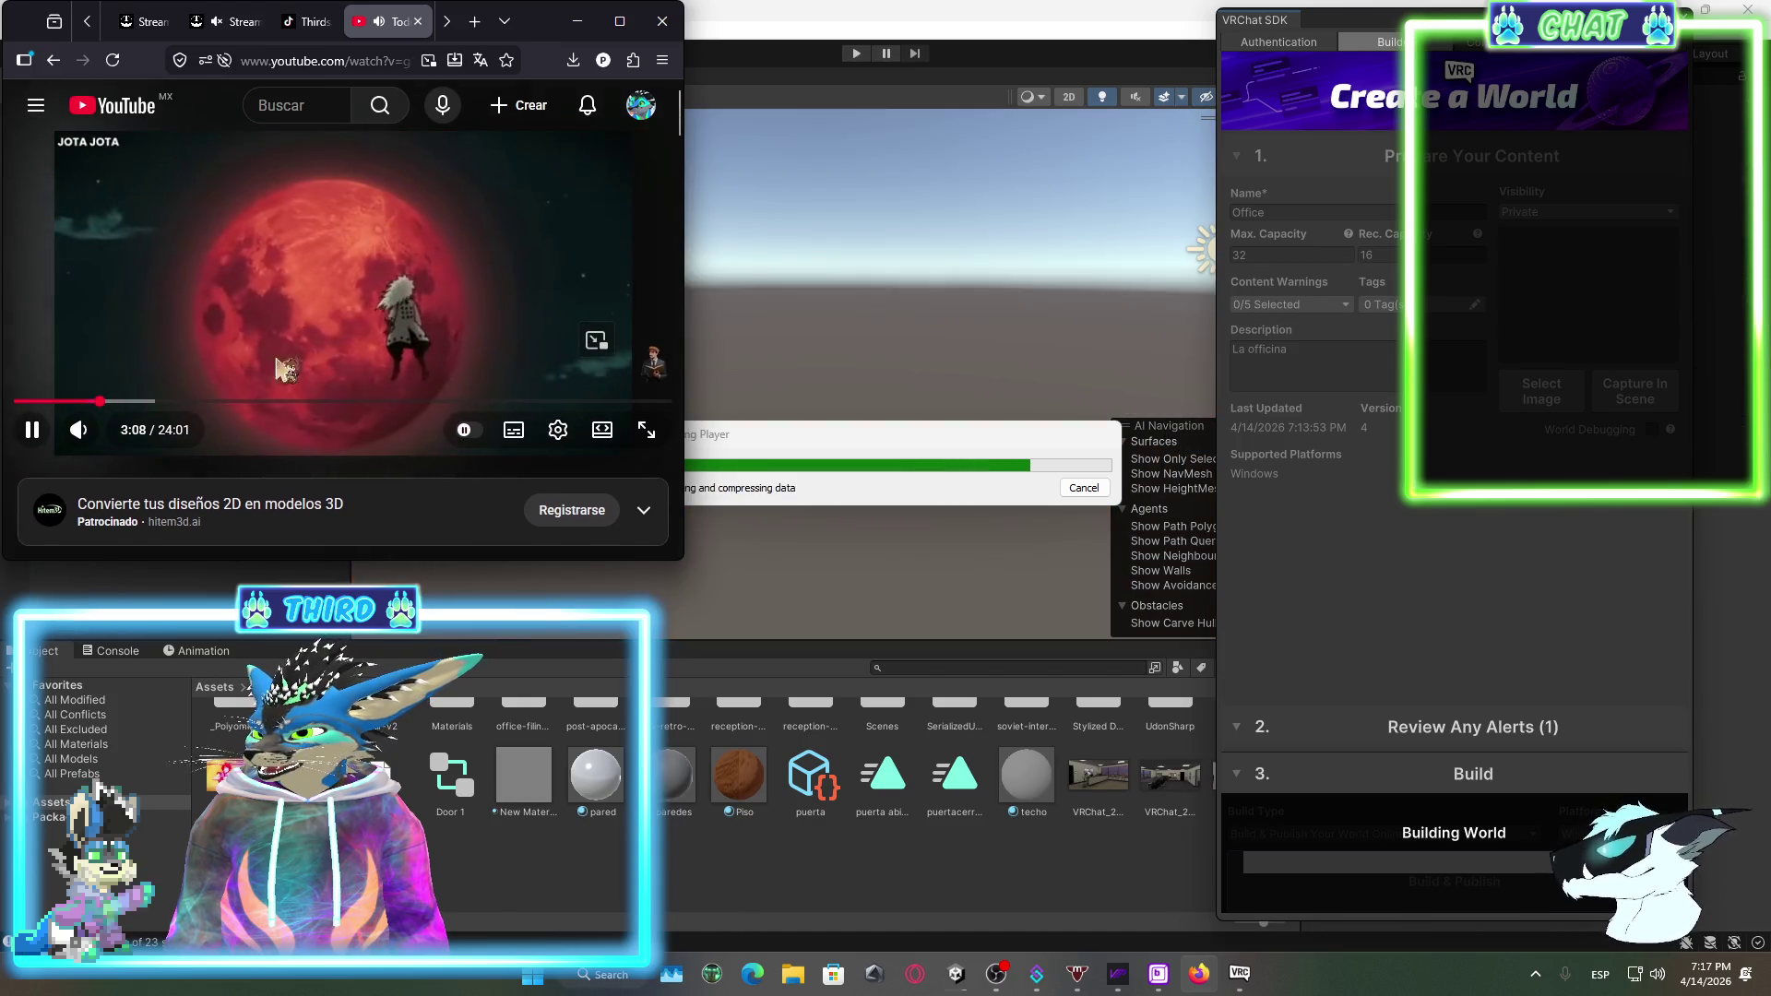
left_click(1201, 528)
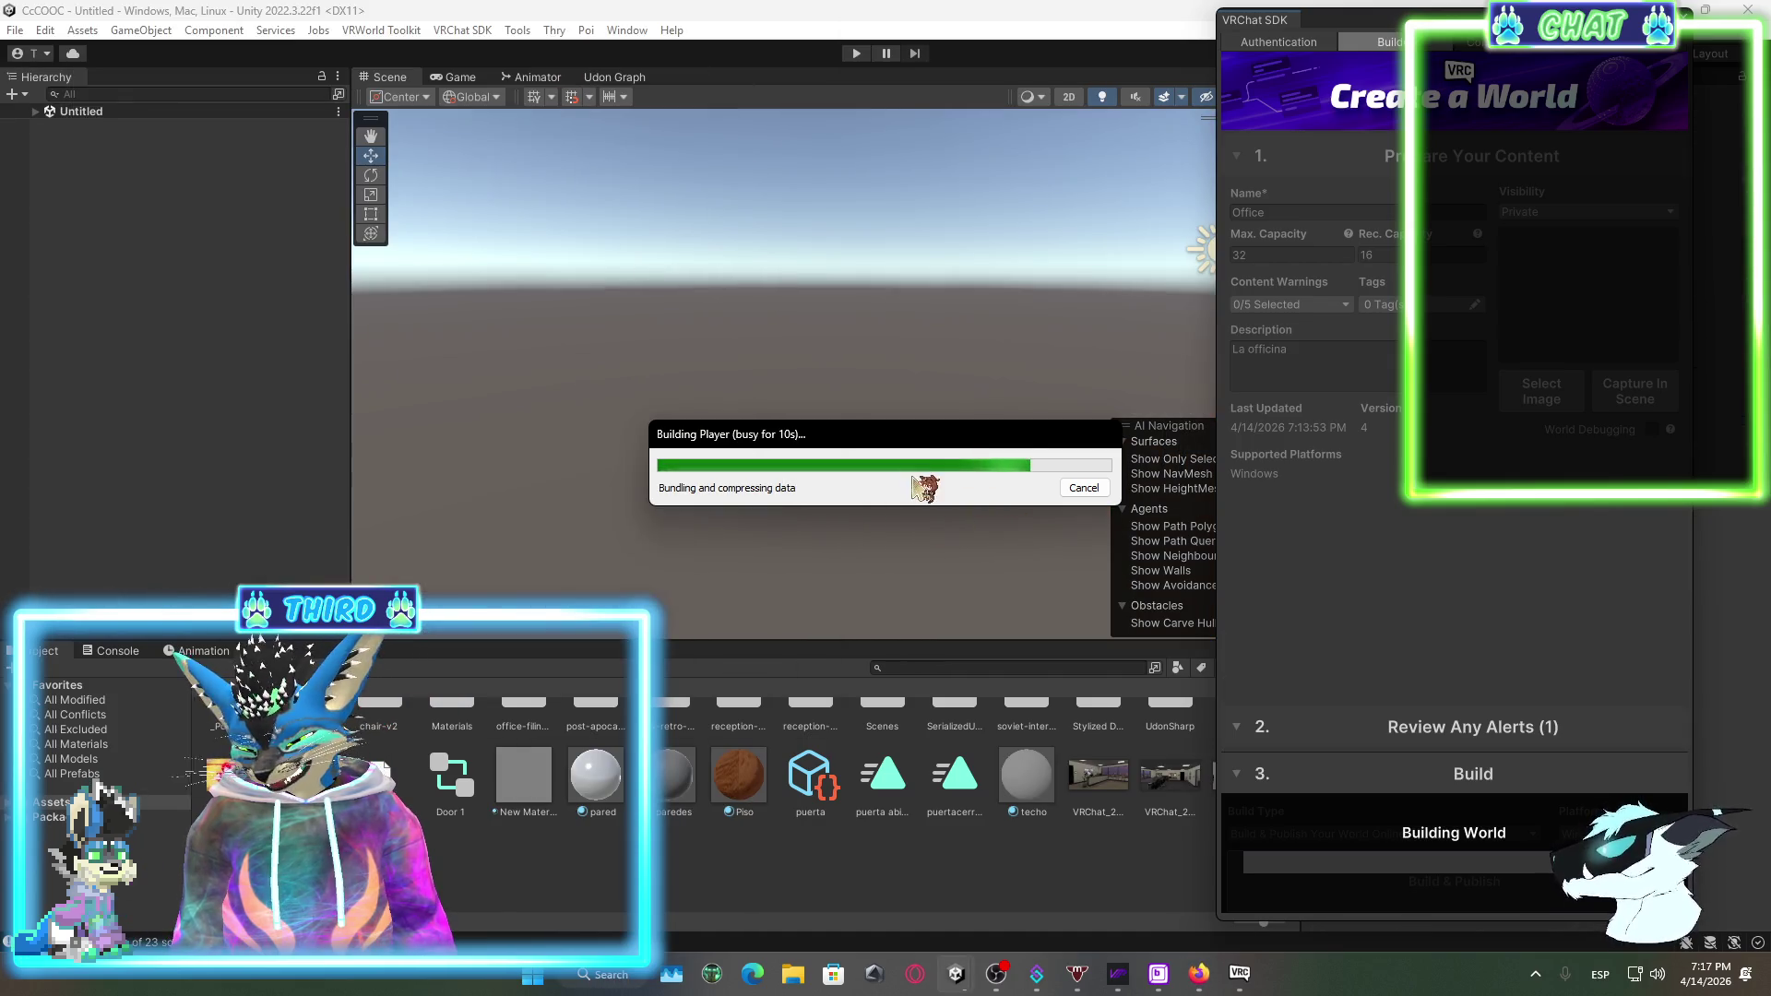
mouse_move(791, 441)
left_mouse_down()
mouse_move(1197, 146)
mouse_move(1153, 168)
left_mouse_up()
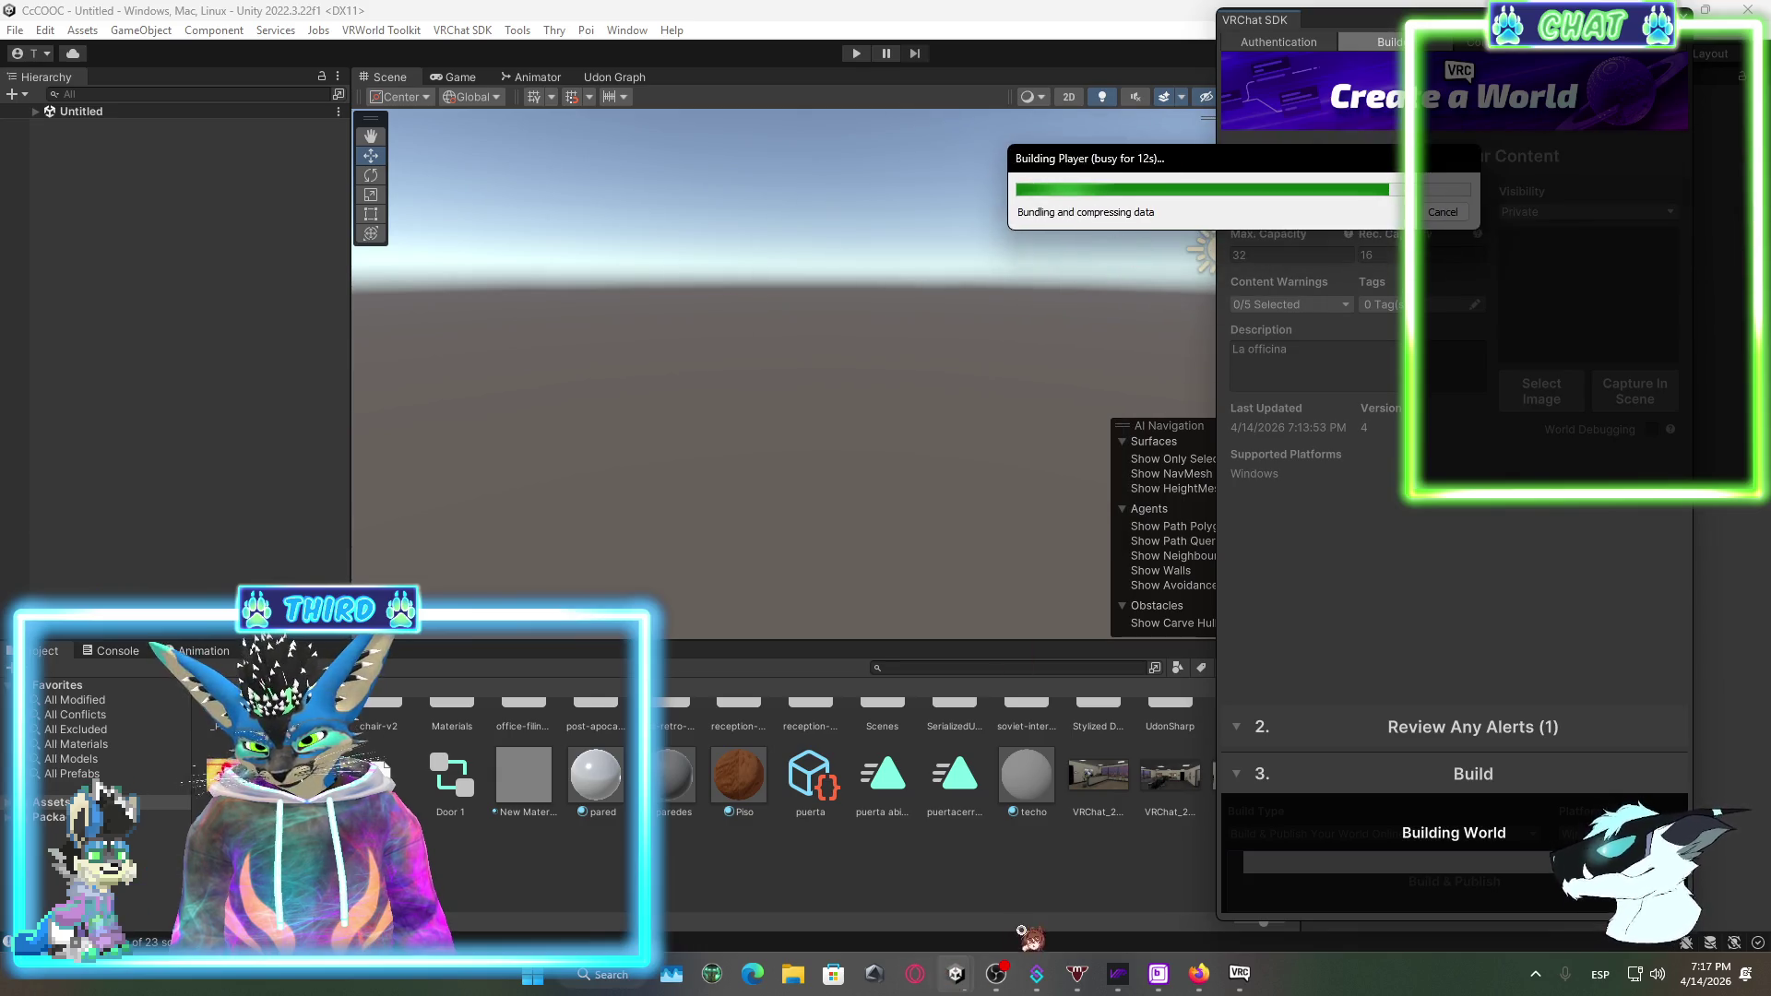
left_click(1235, 980)
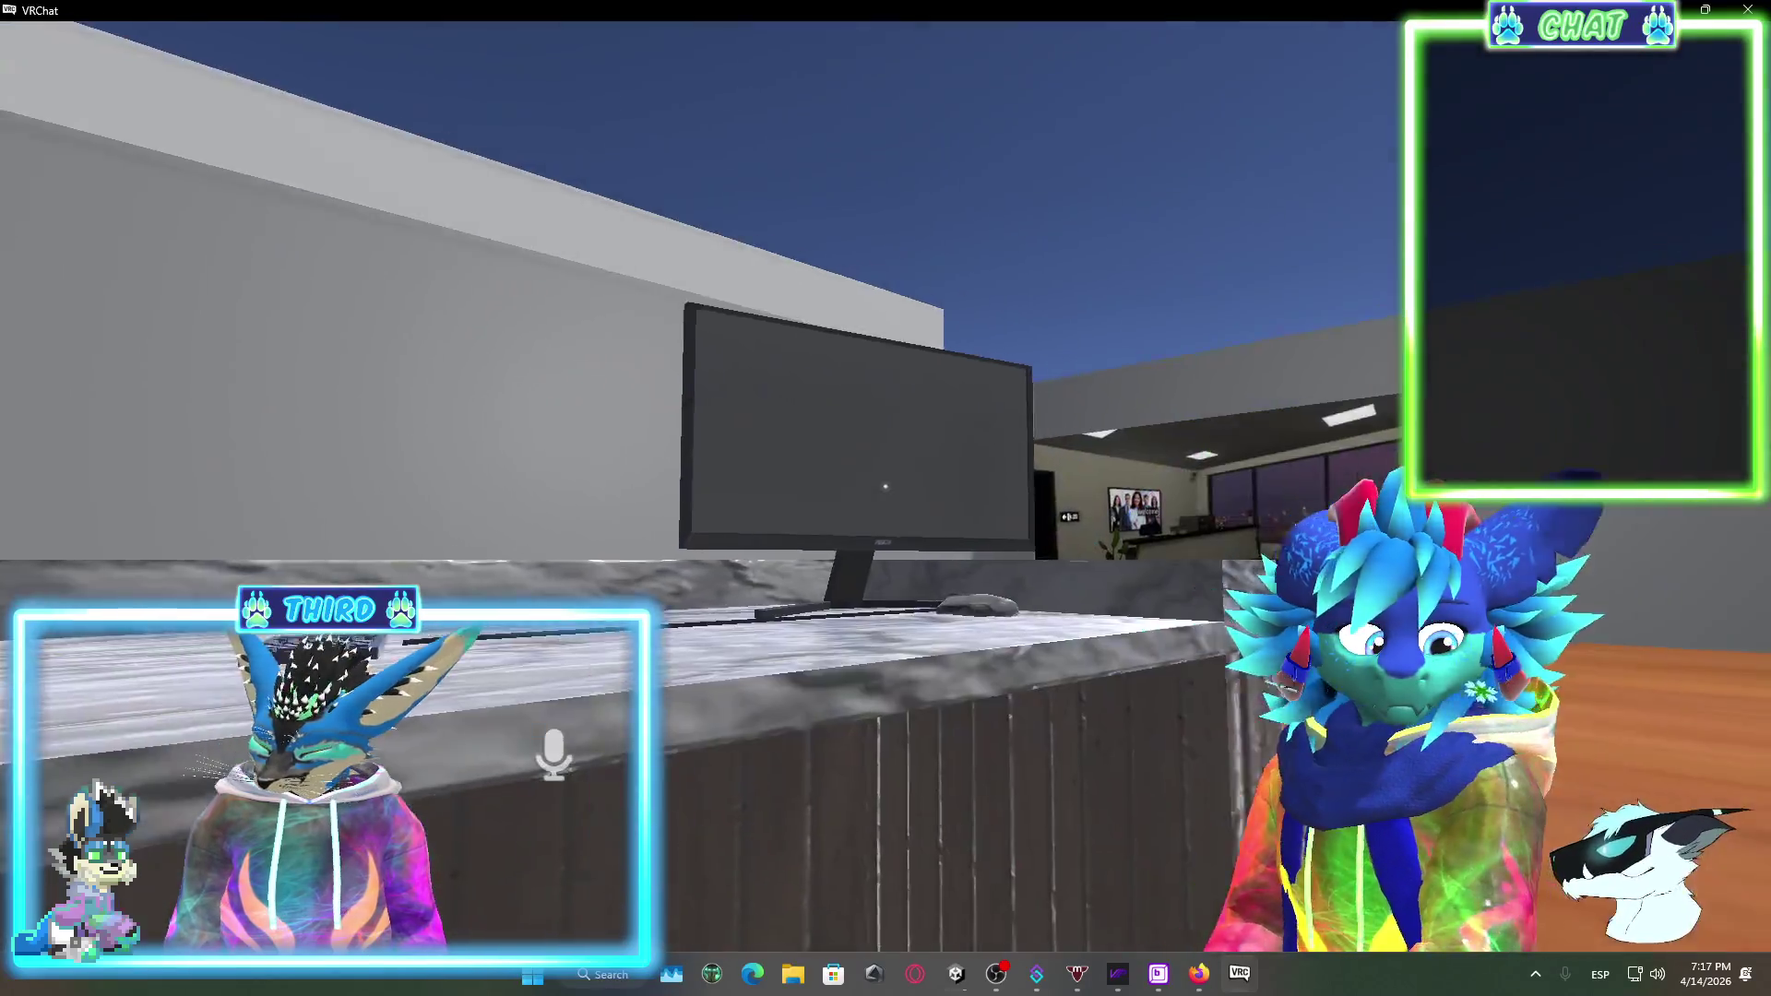
Step: Walk to the door near reception, close and reopen it, then walk through and look around
key("w")
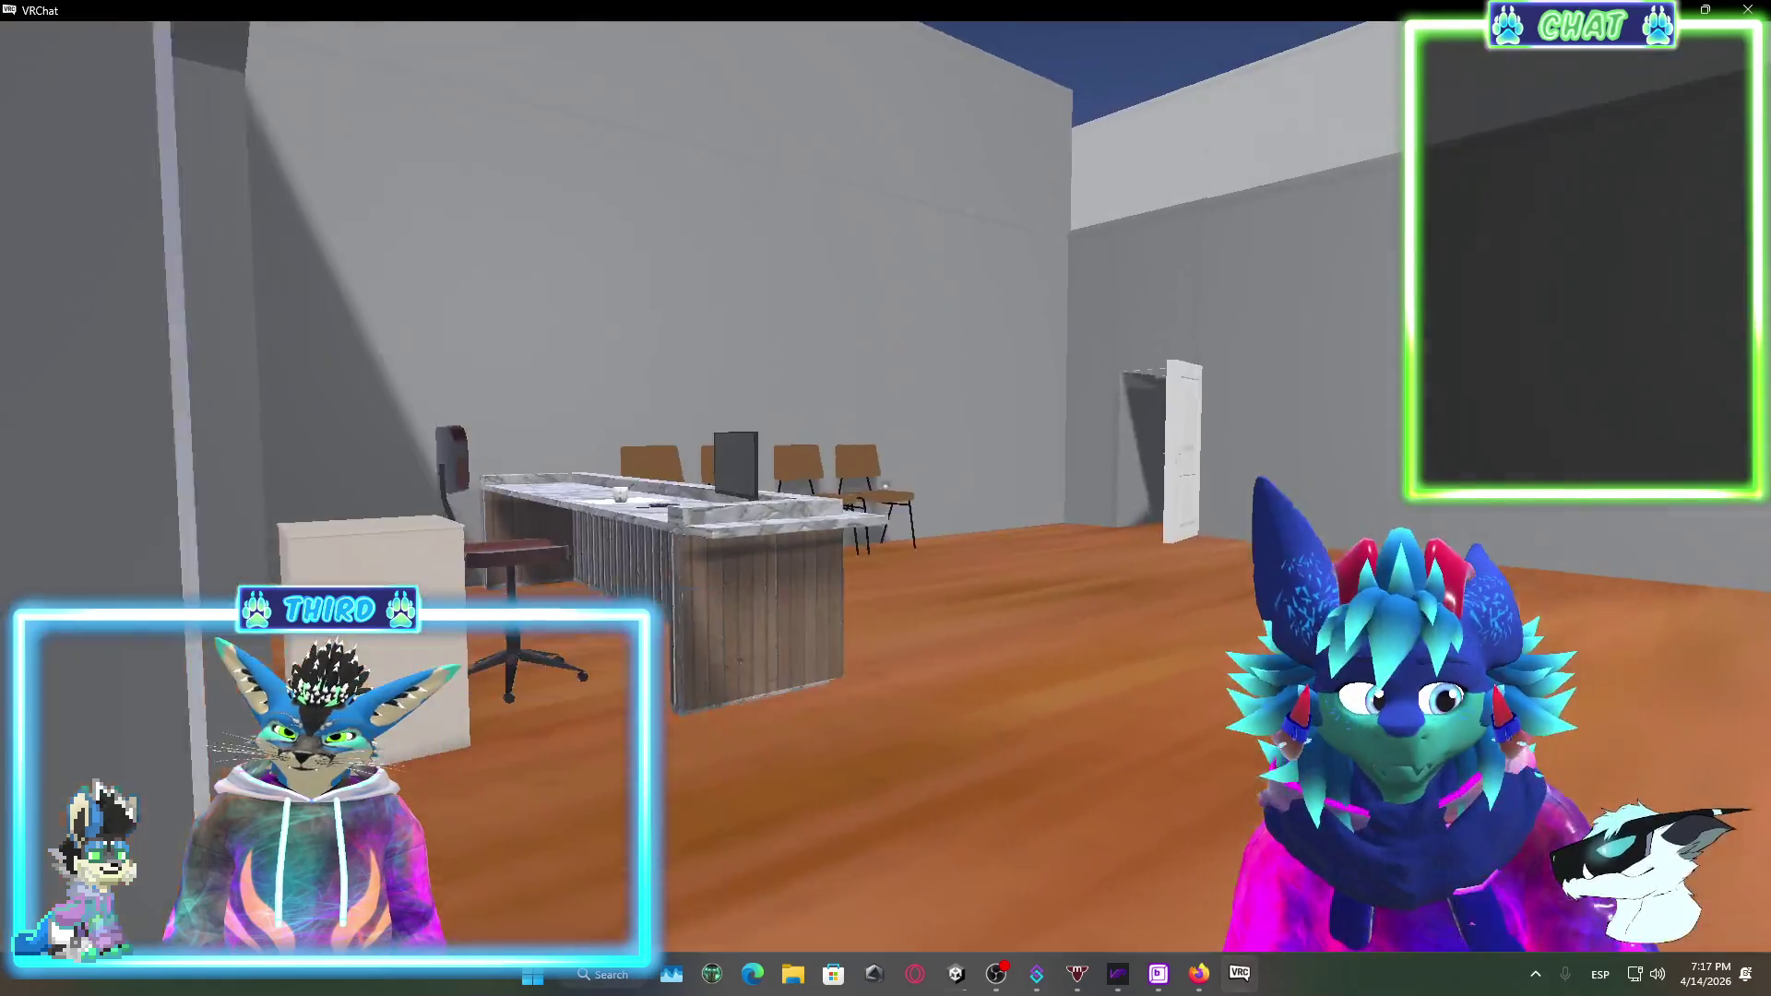
key("w")
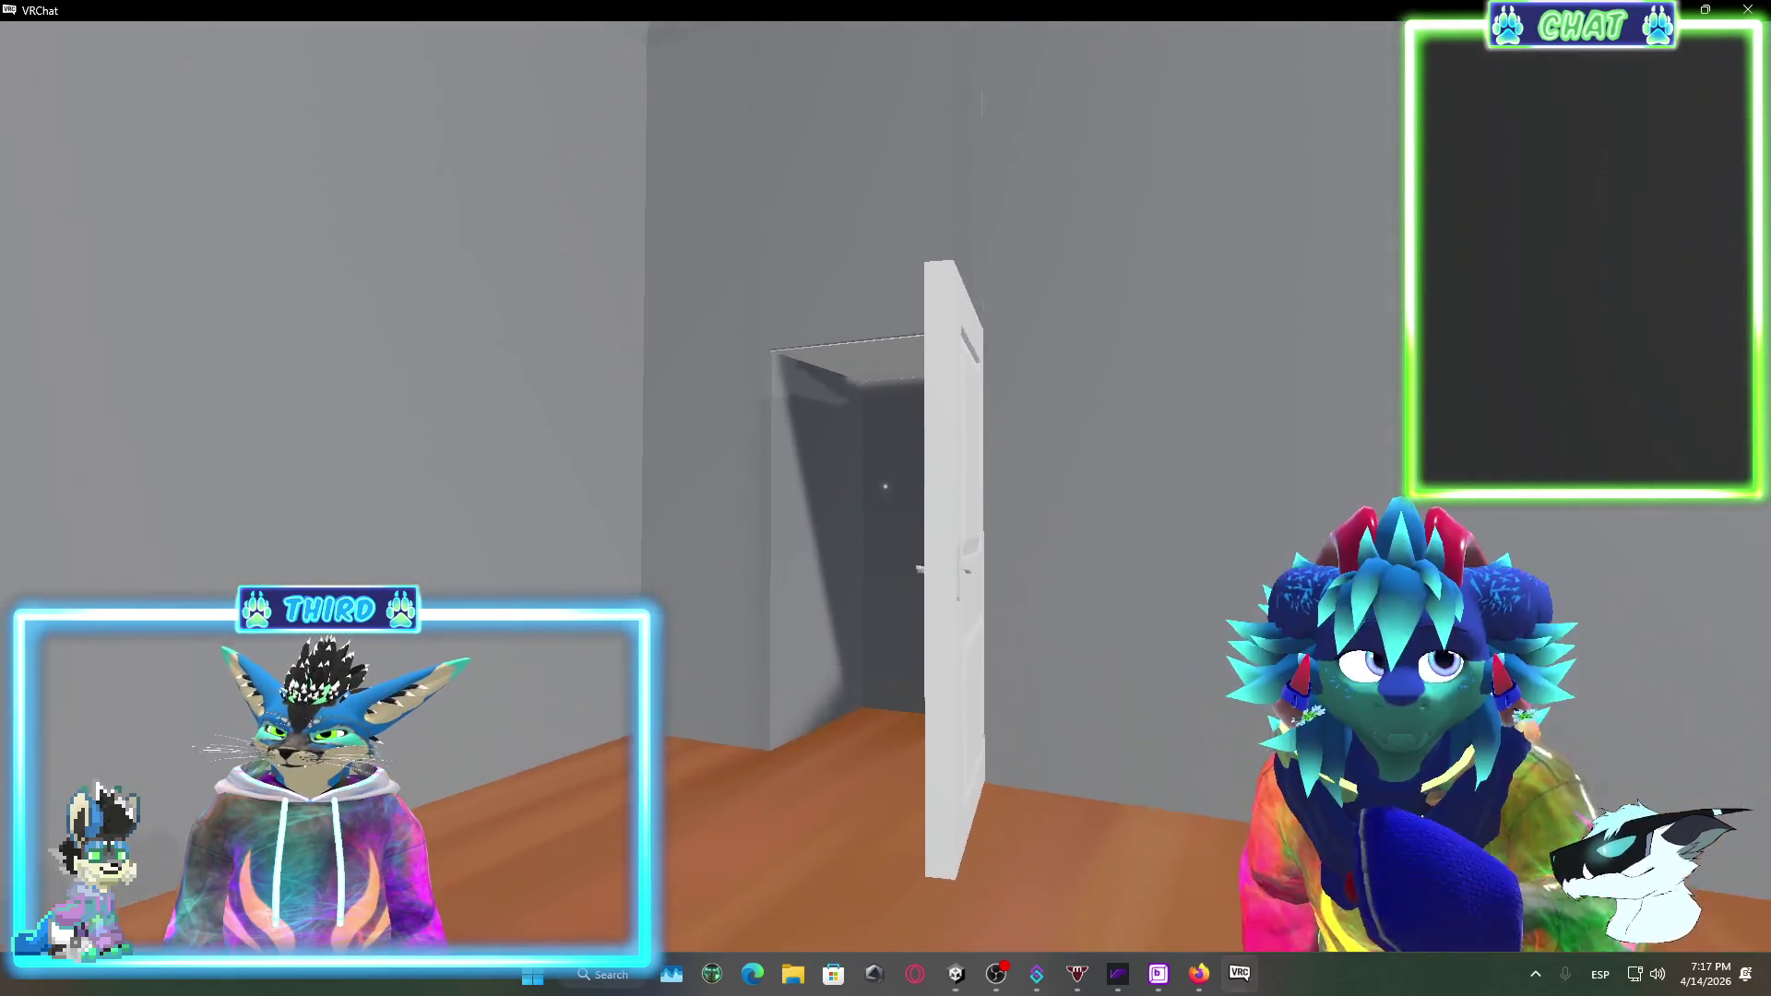
left_click(885, 486)
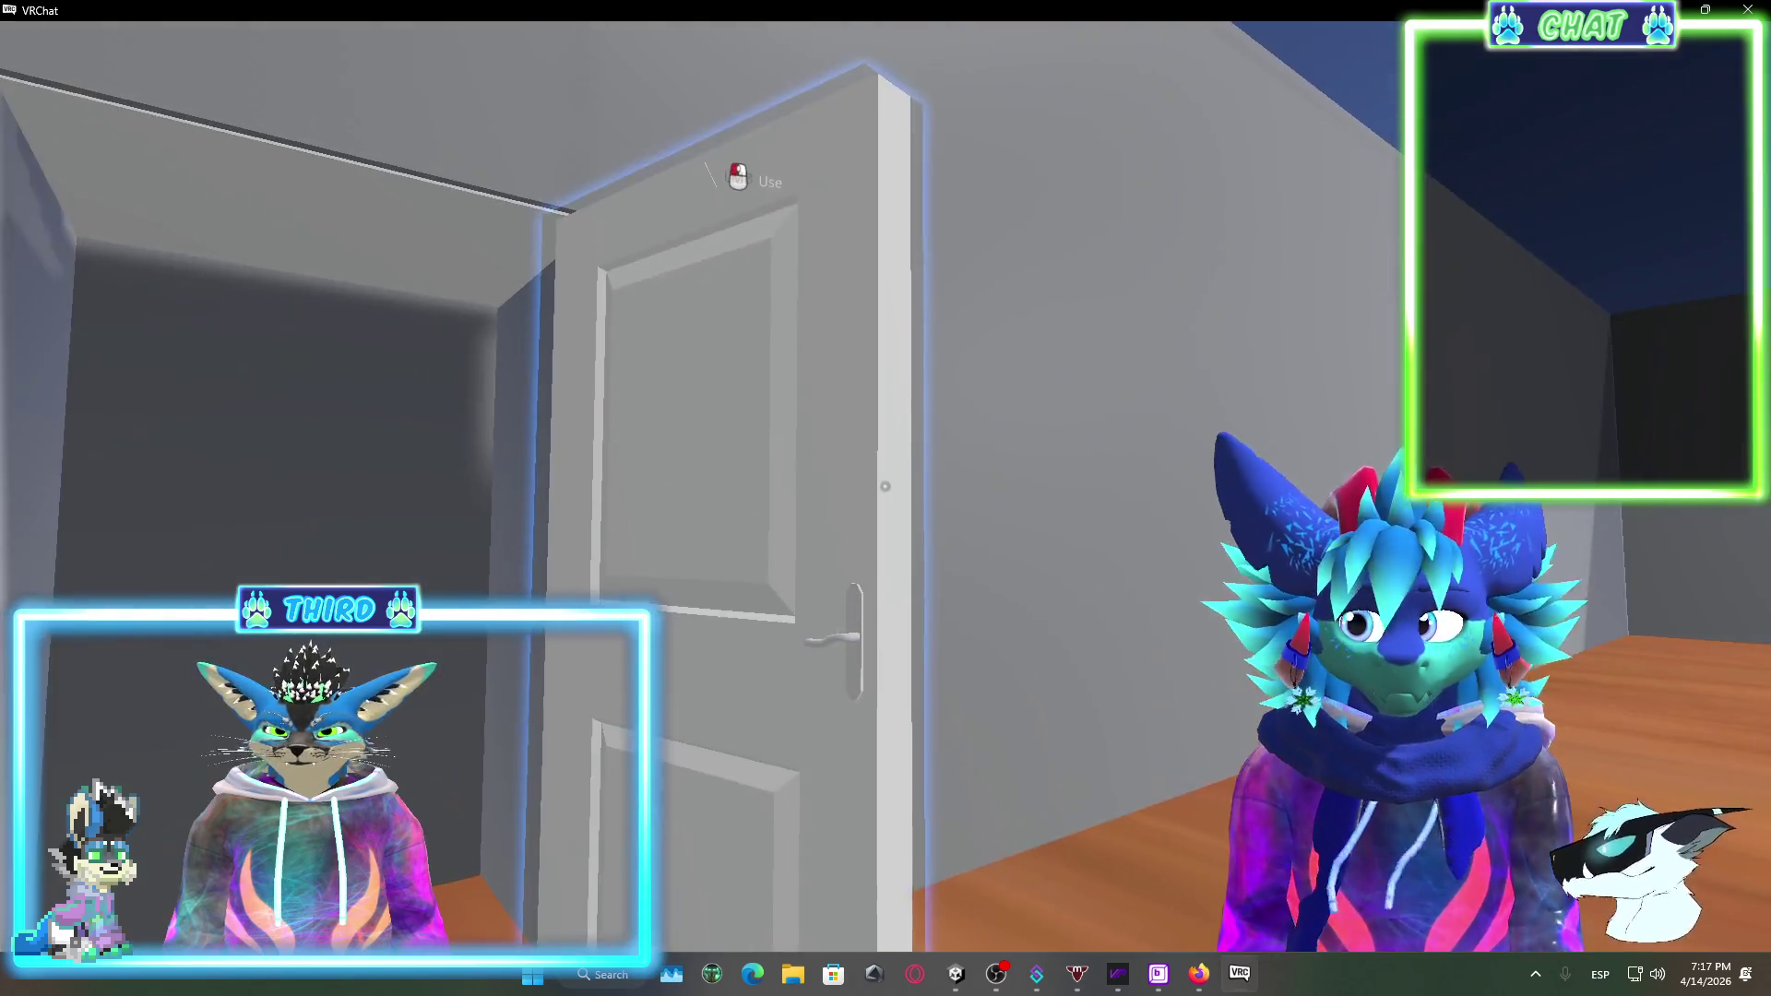
left_click(885, 486)
key("w")
key("w")
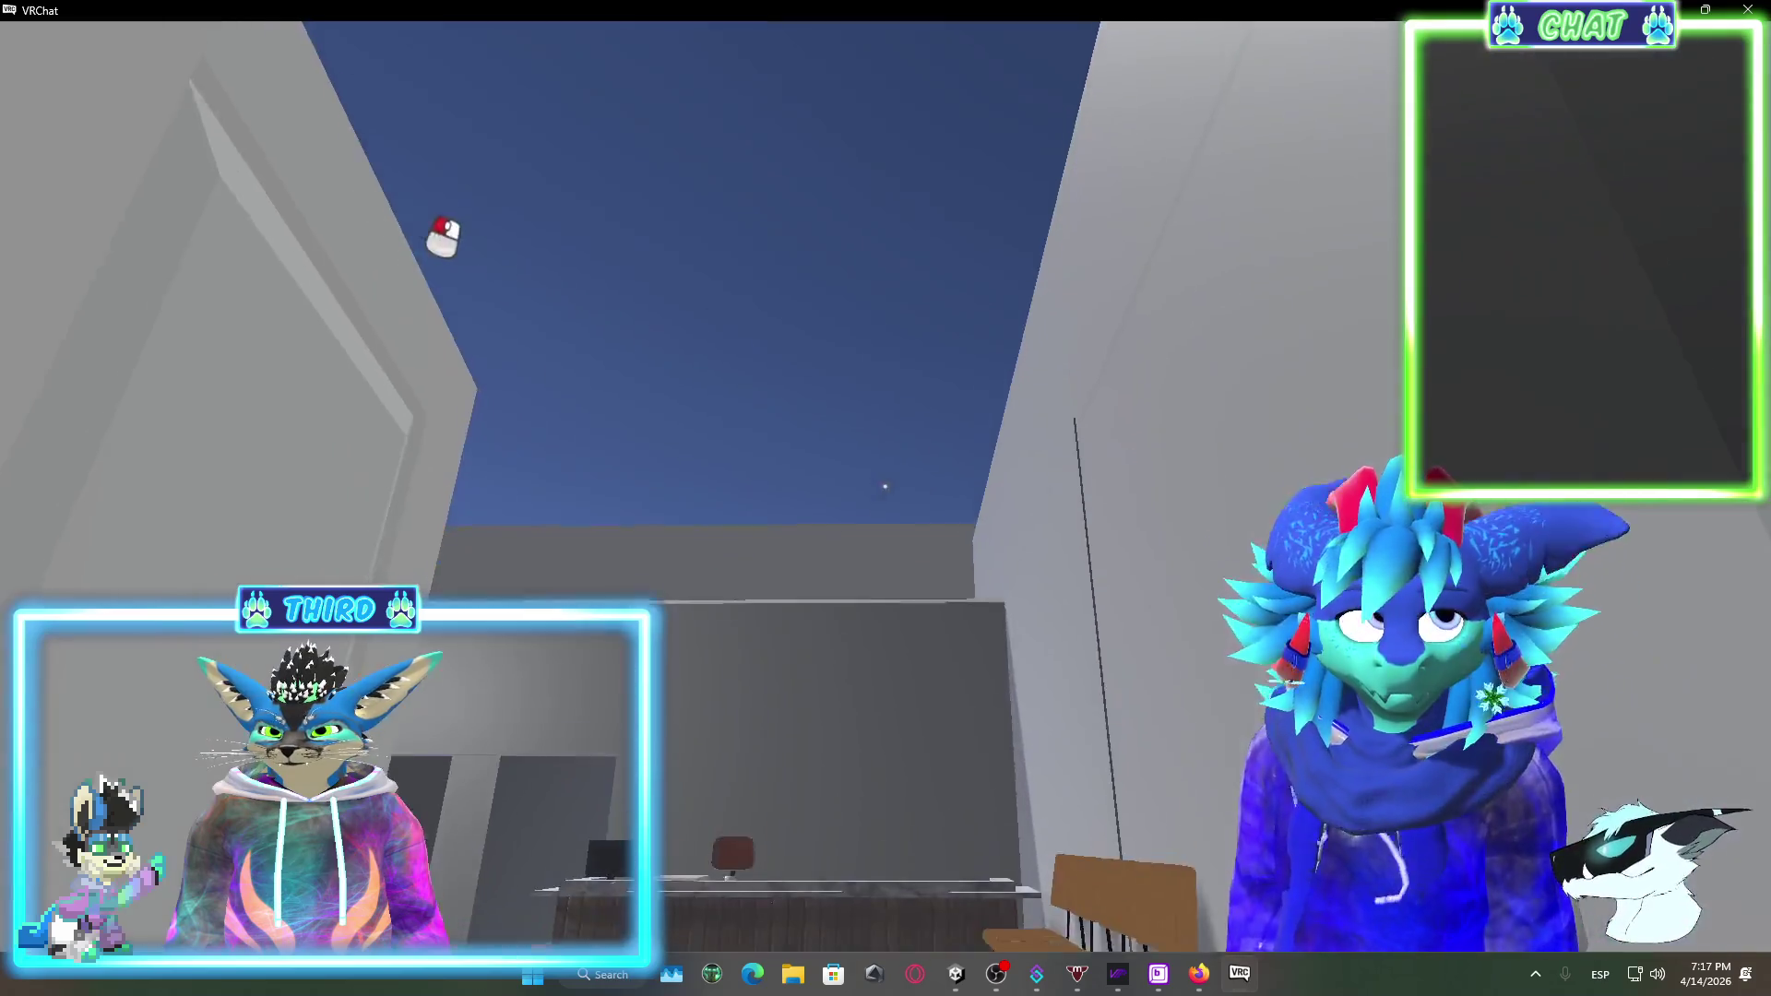
key("w")
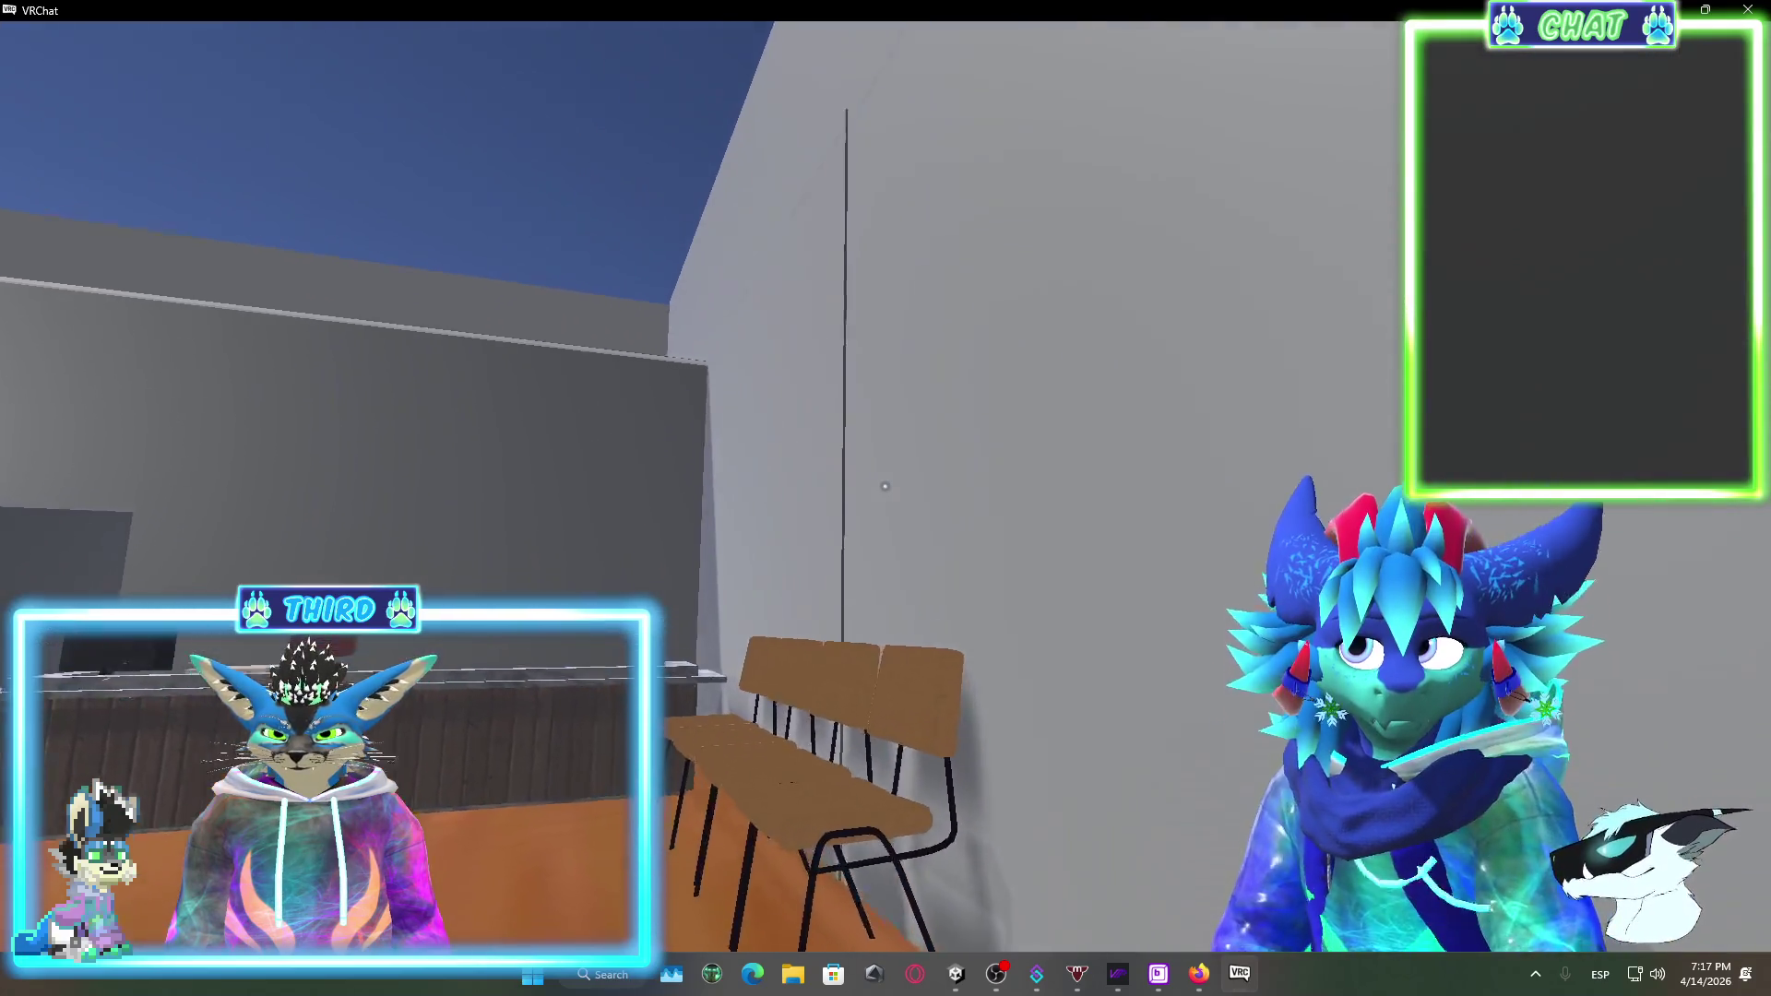
key("w")
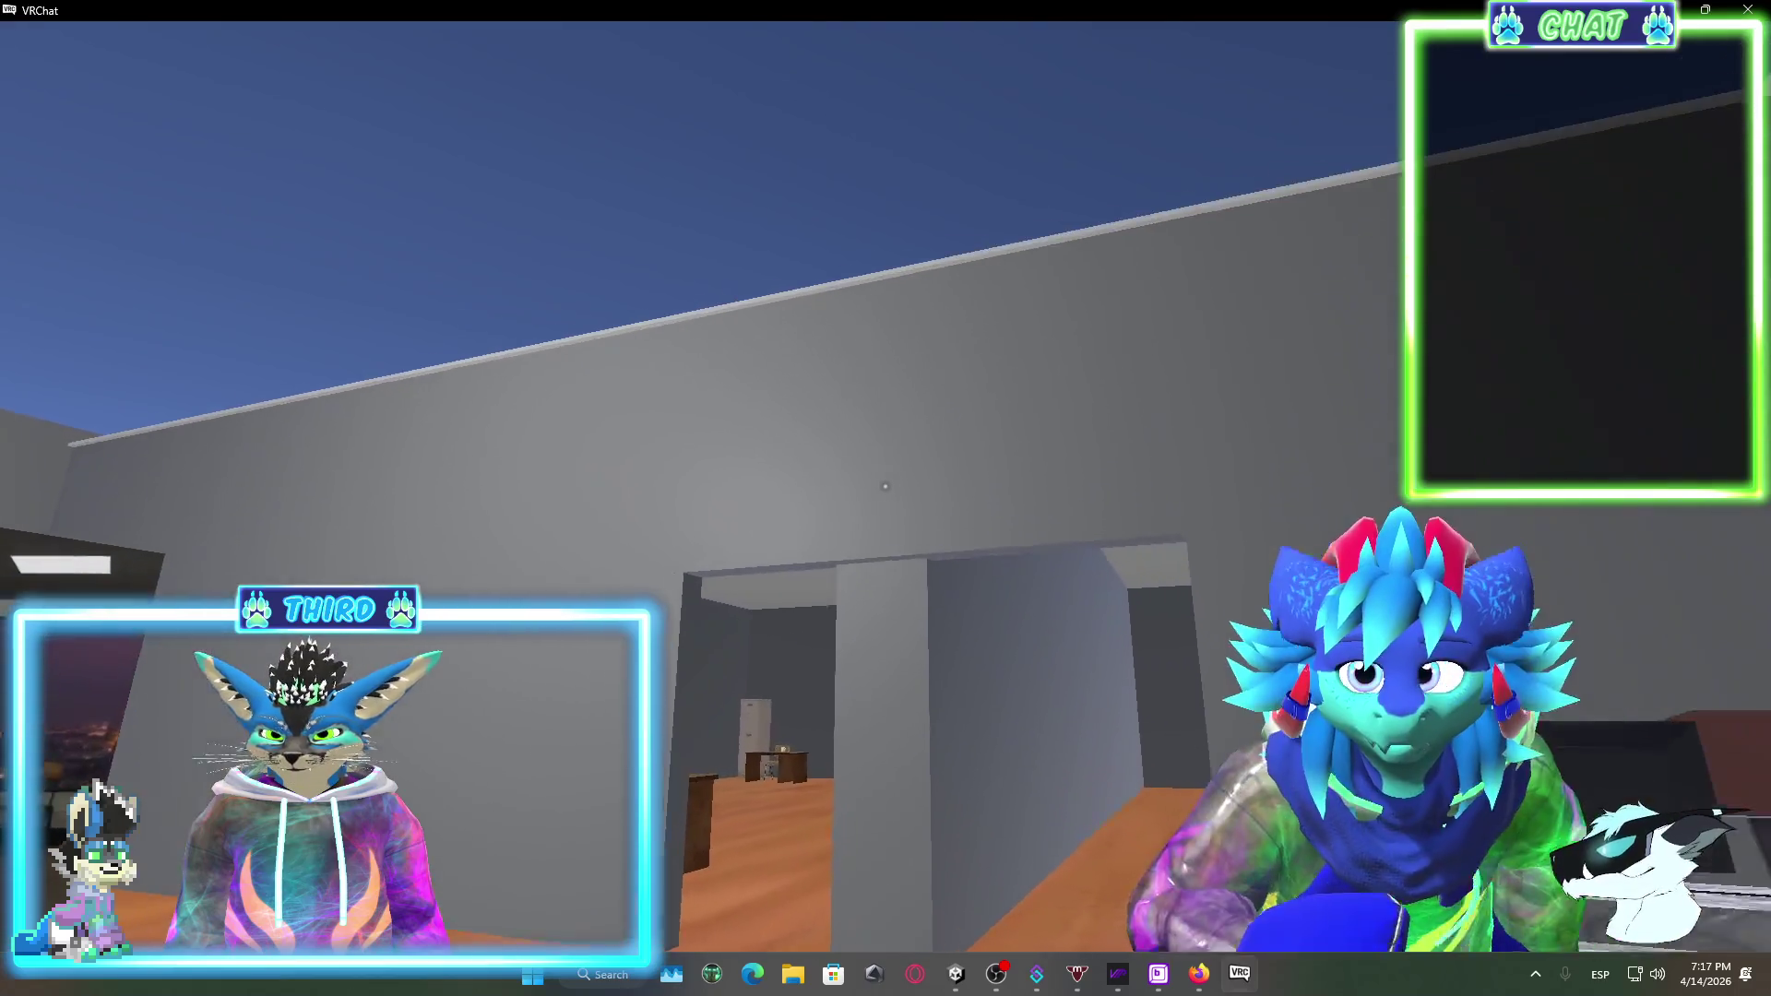